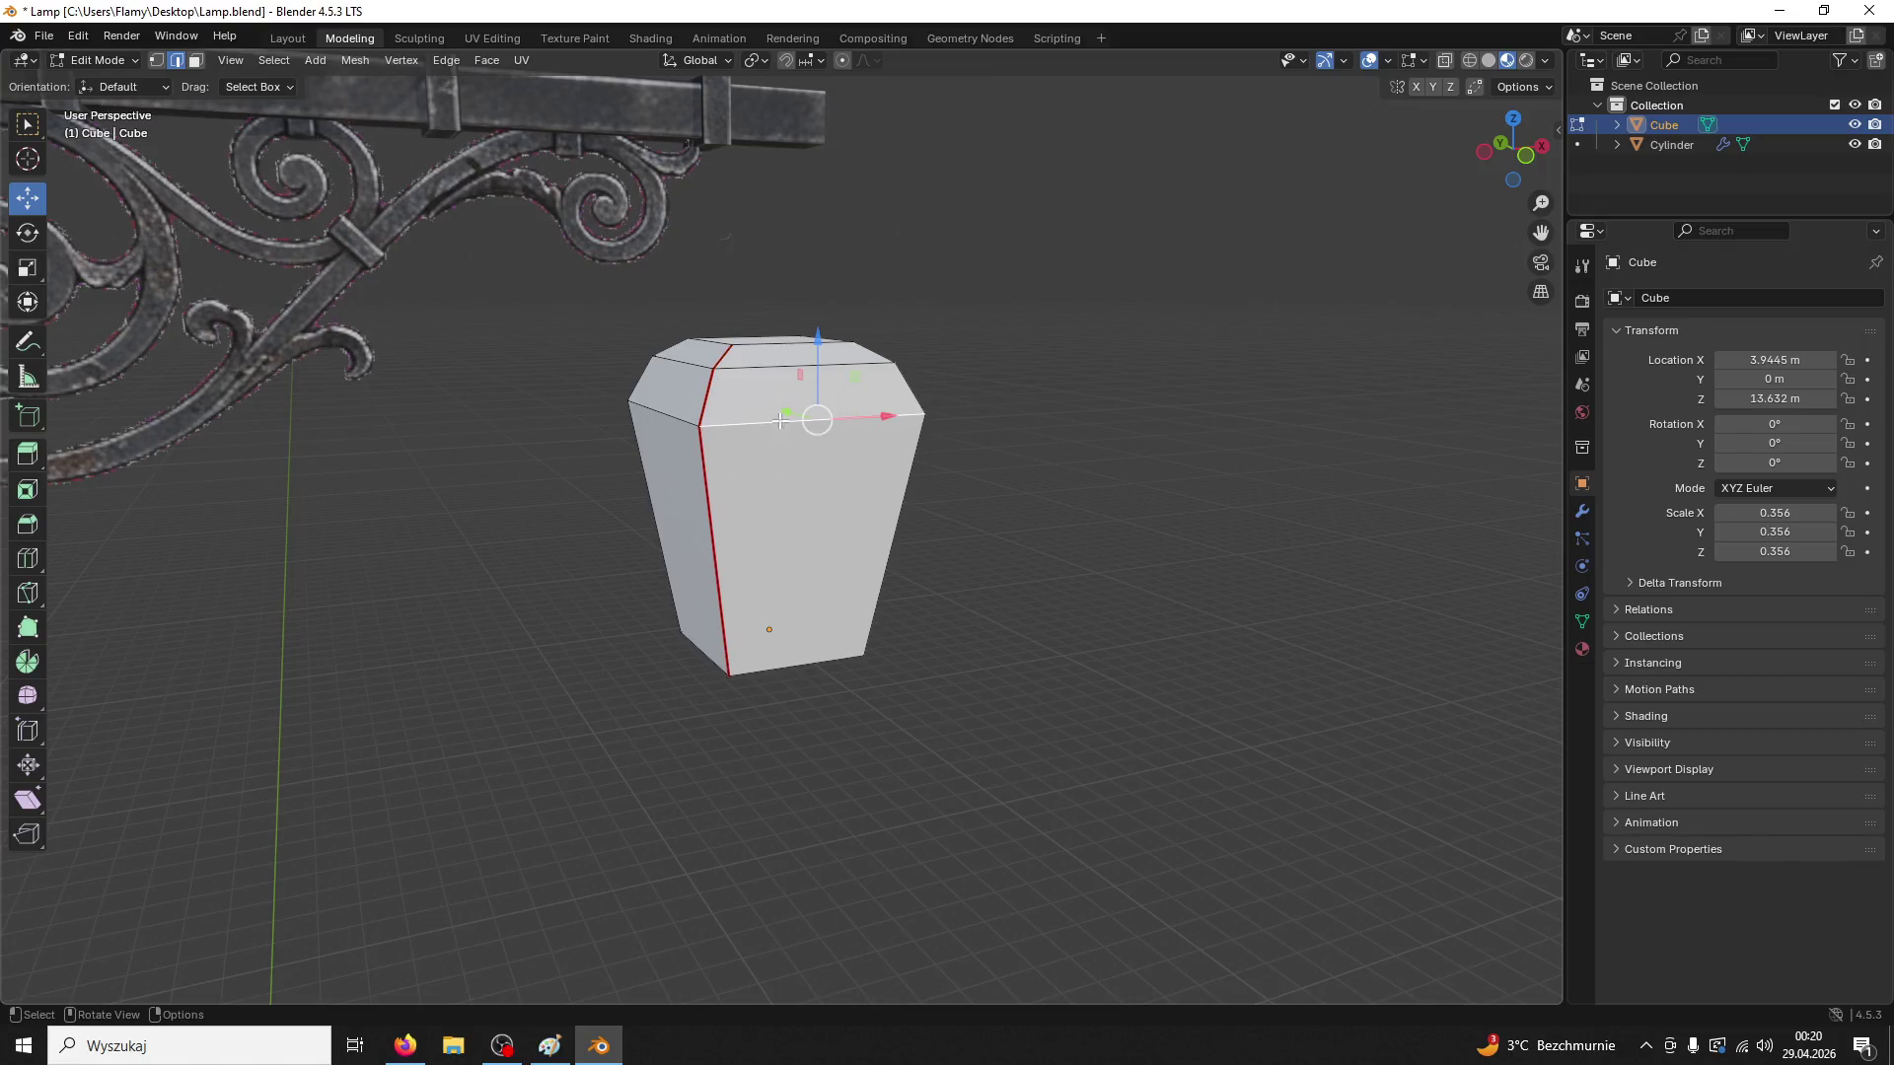
Mark the cube's top edge loop and two bottom edge loops as UV seams
key(ctrl+e)
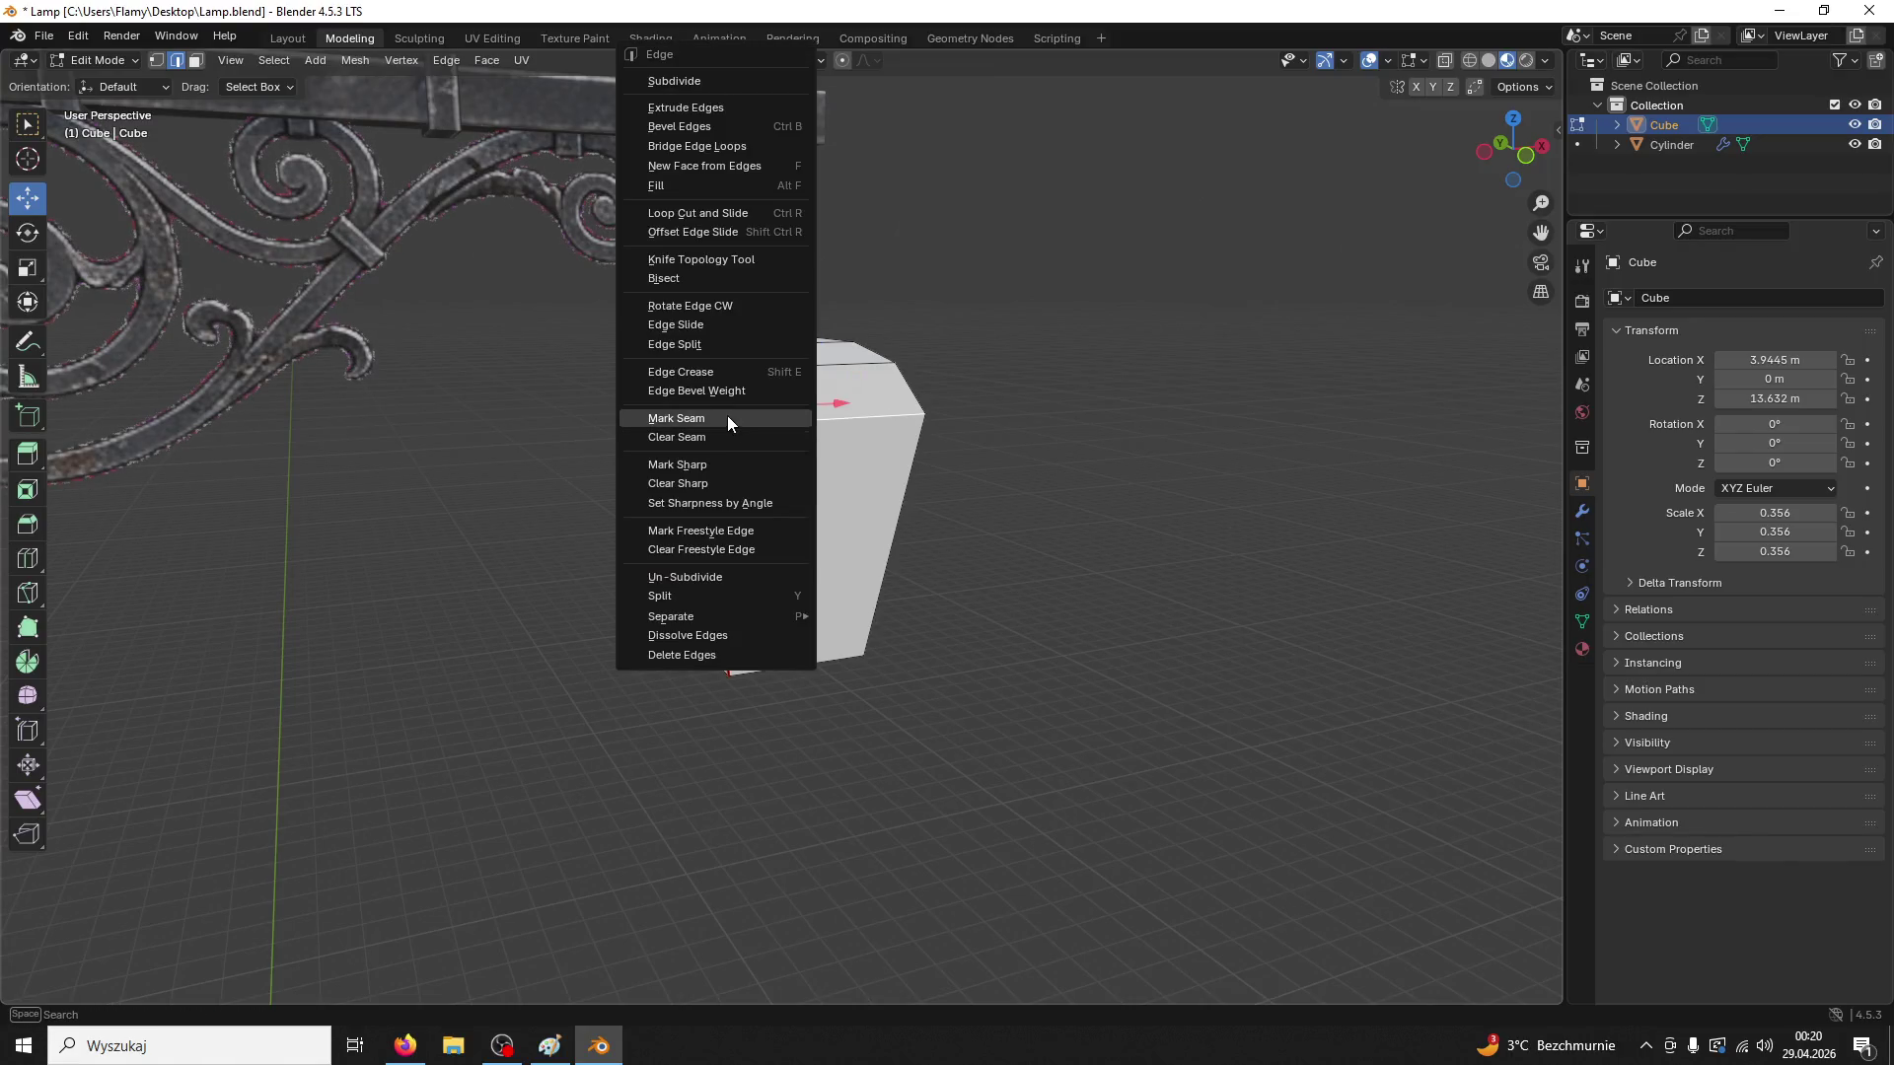
click(732, 422)
alt+click(745, 542)
key(ctrl+e)
click(751, 544)
alt+click(664, 553)
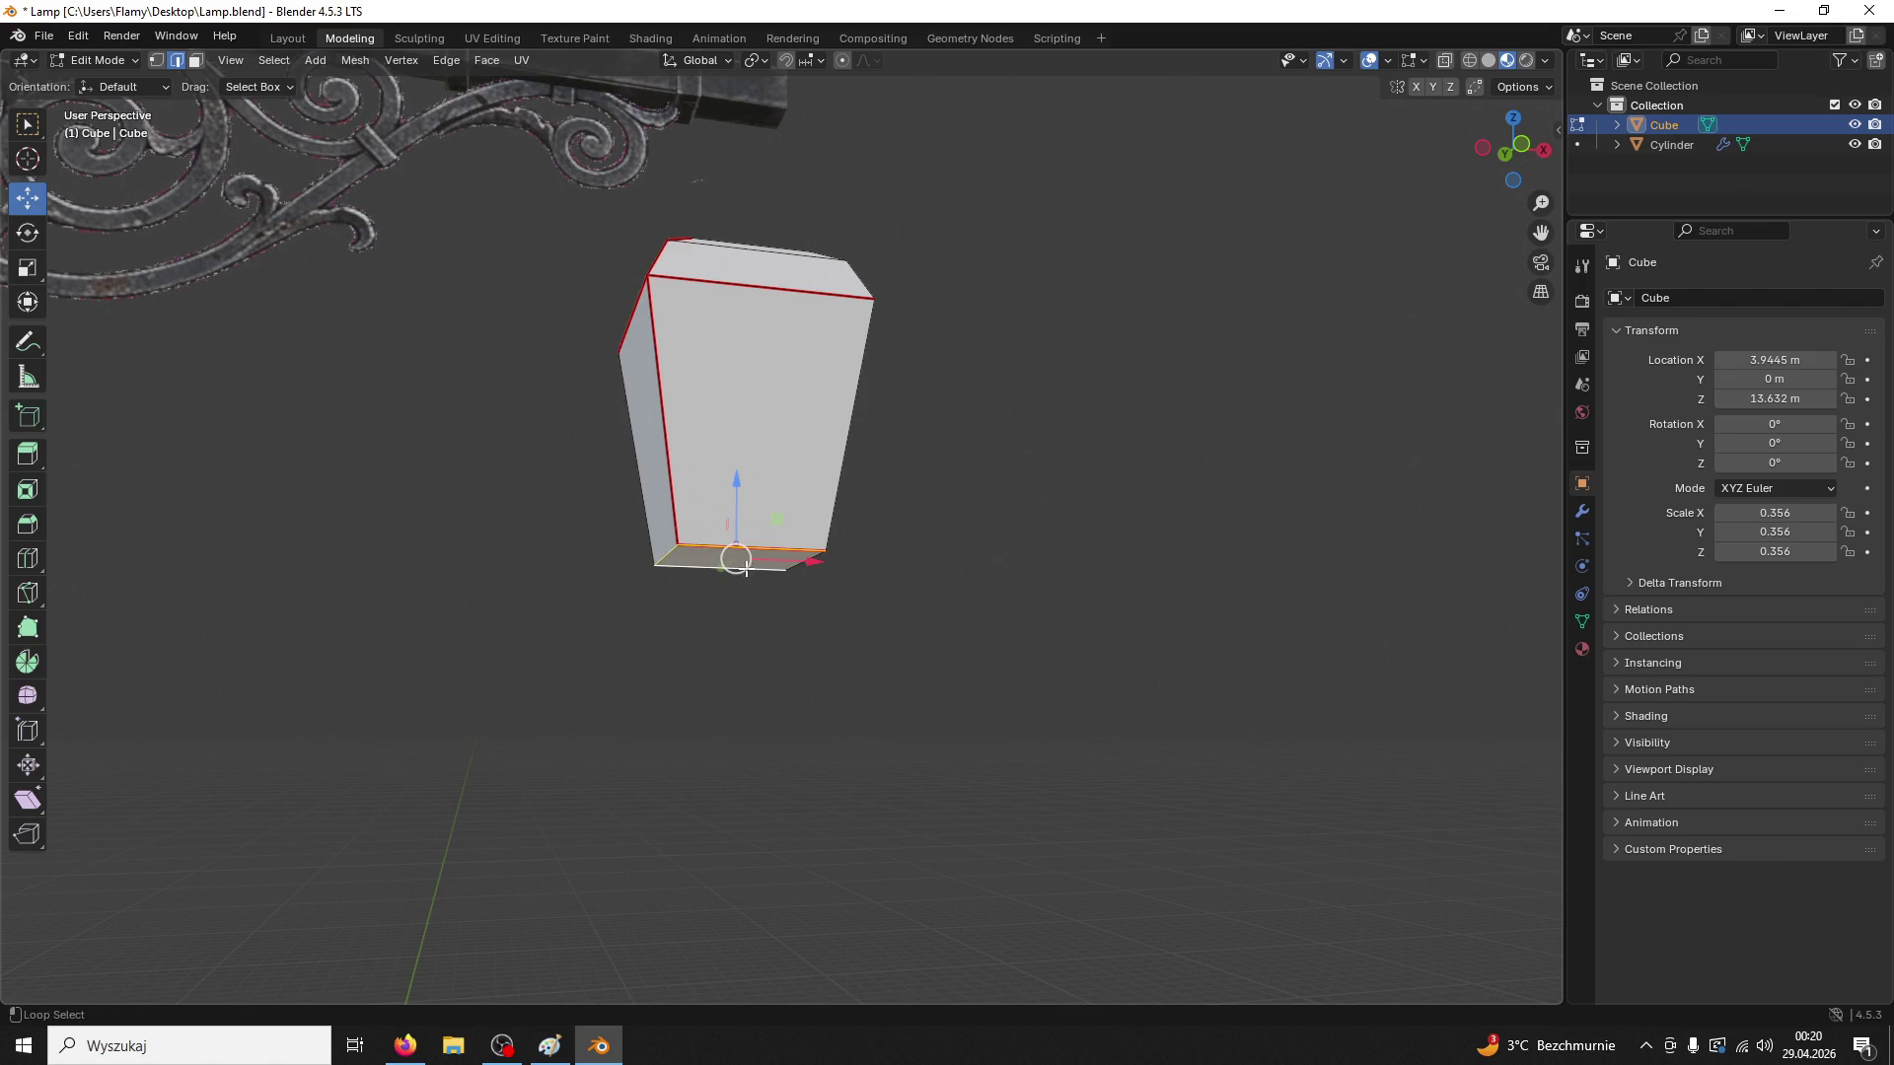
key(ctrl+e)
click(717, 552)
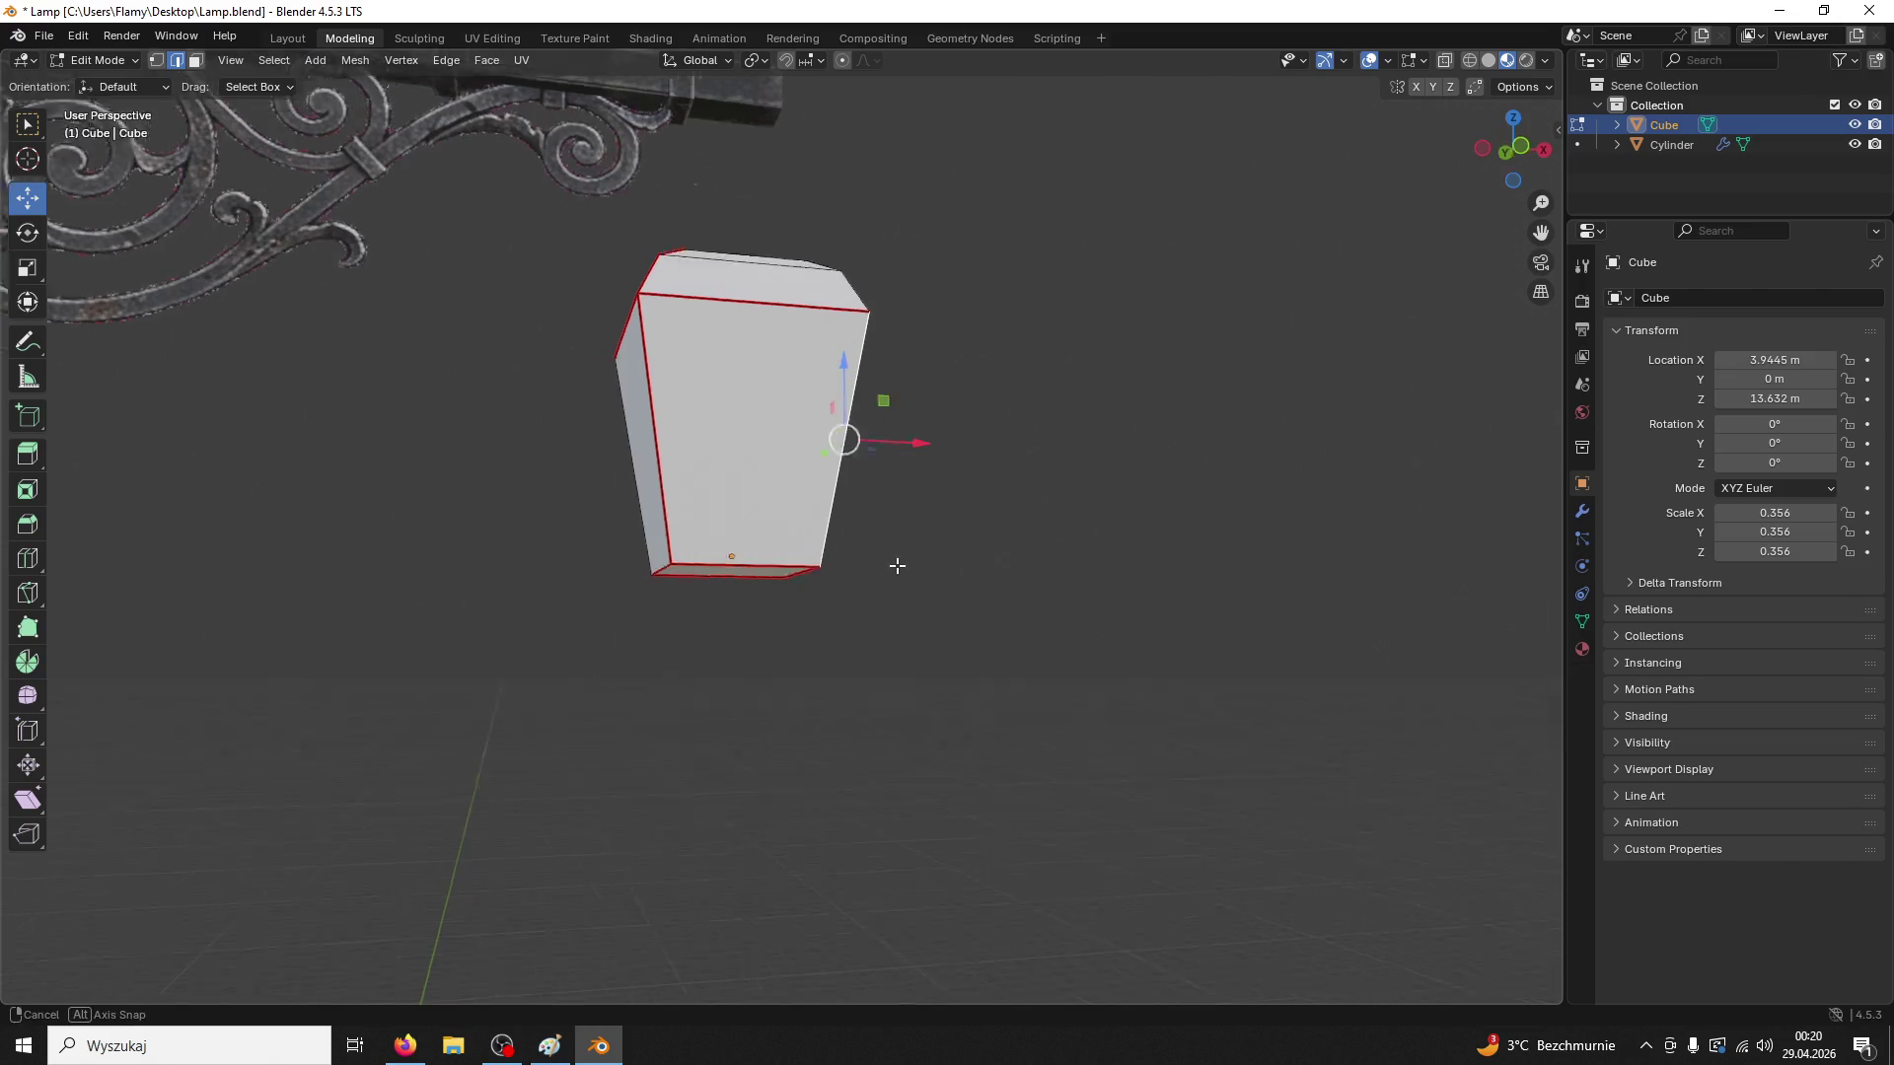
Mark the remaining top edge loop as a seam and switch to Face select mode
alt+click(659, 434)
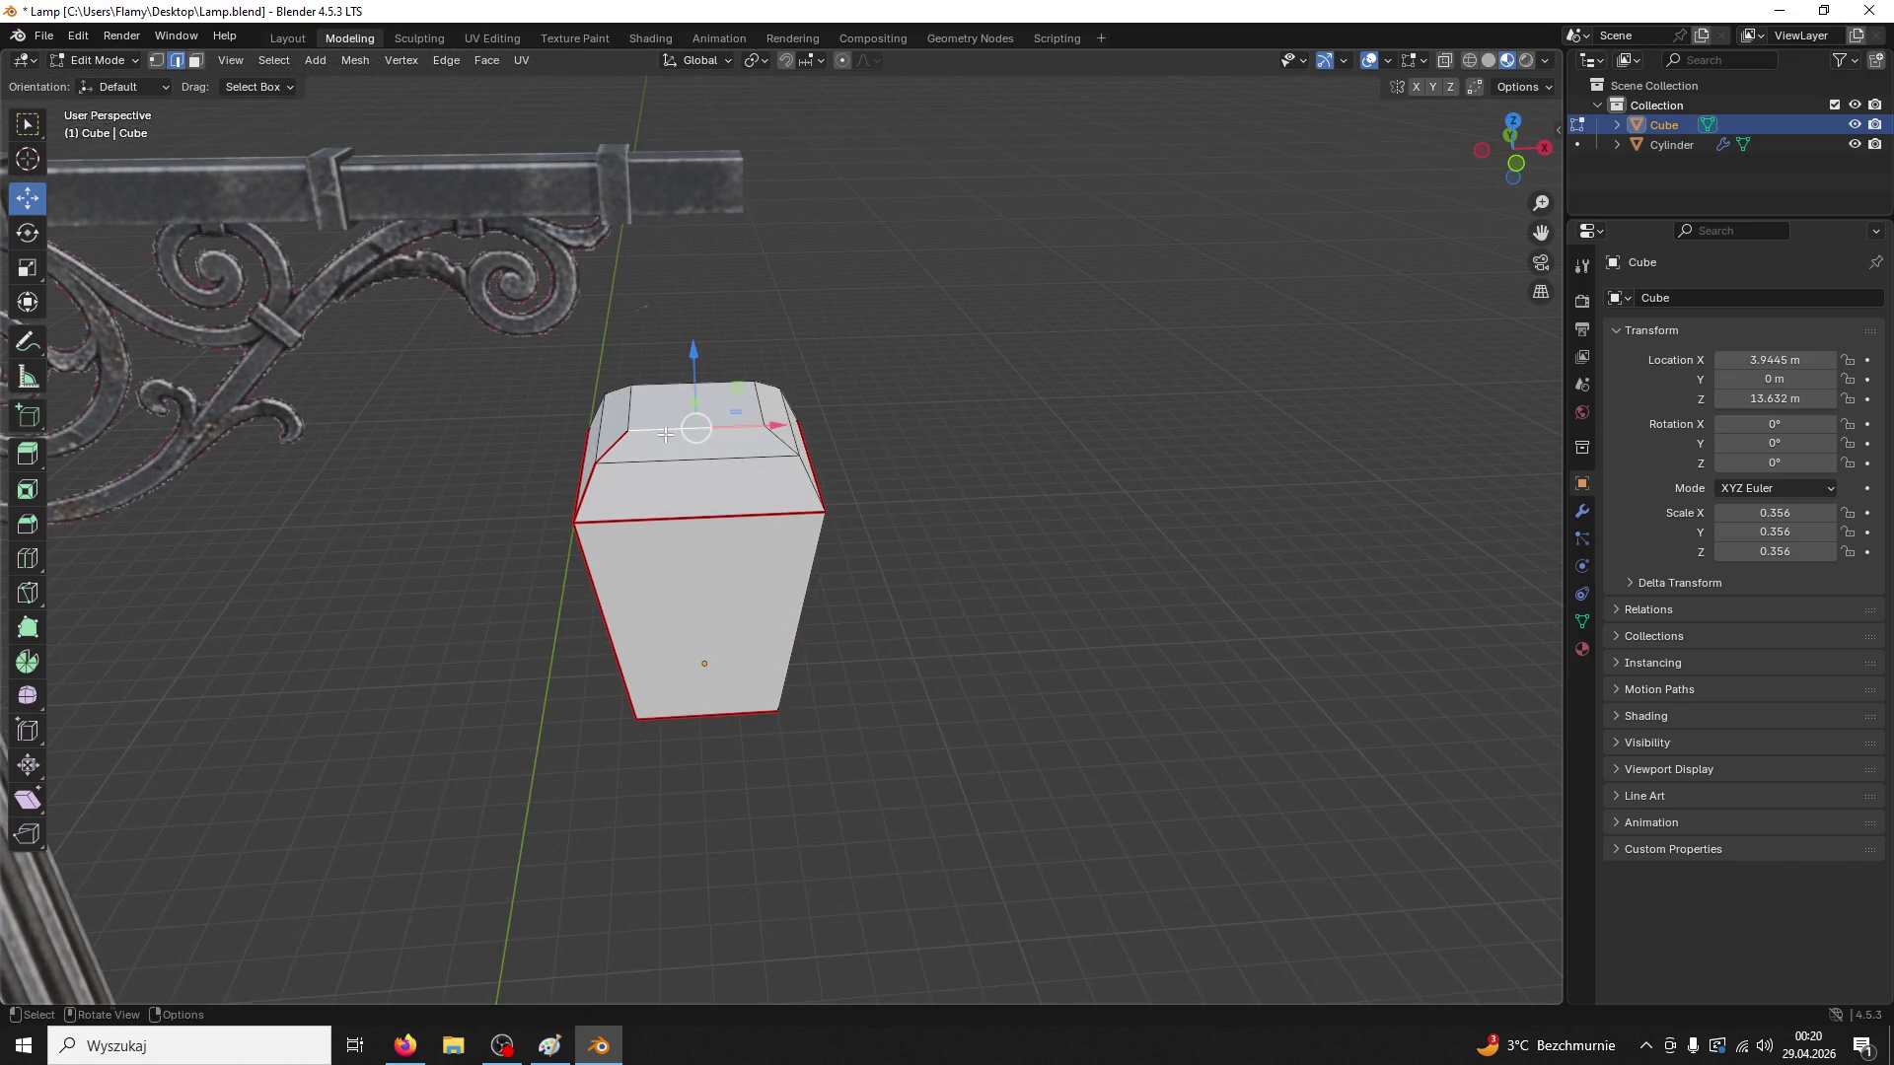
alt+click(632, 417)
alt+click(661, 394)
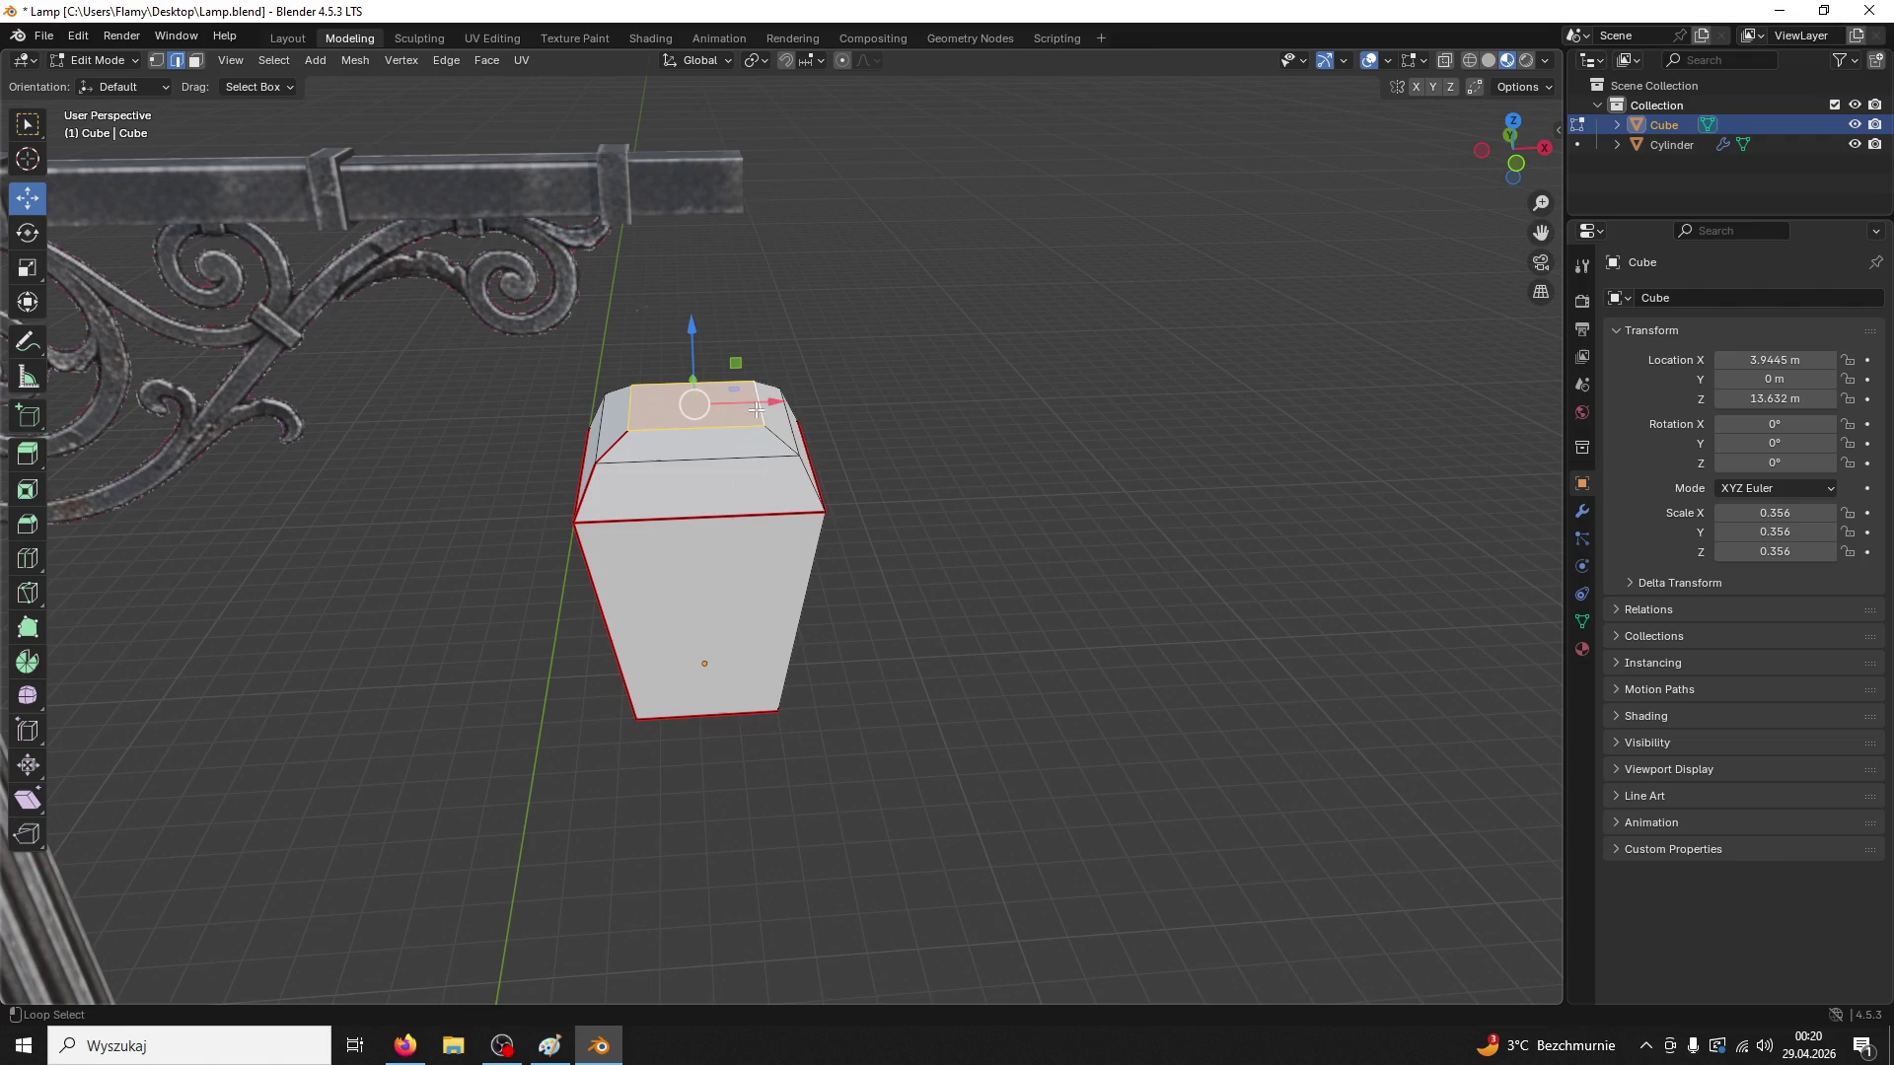
key(ctrl+e)
click(641, 424)
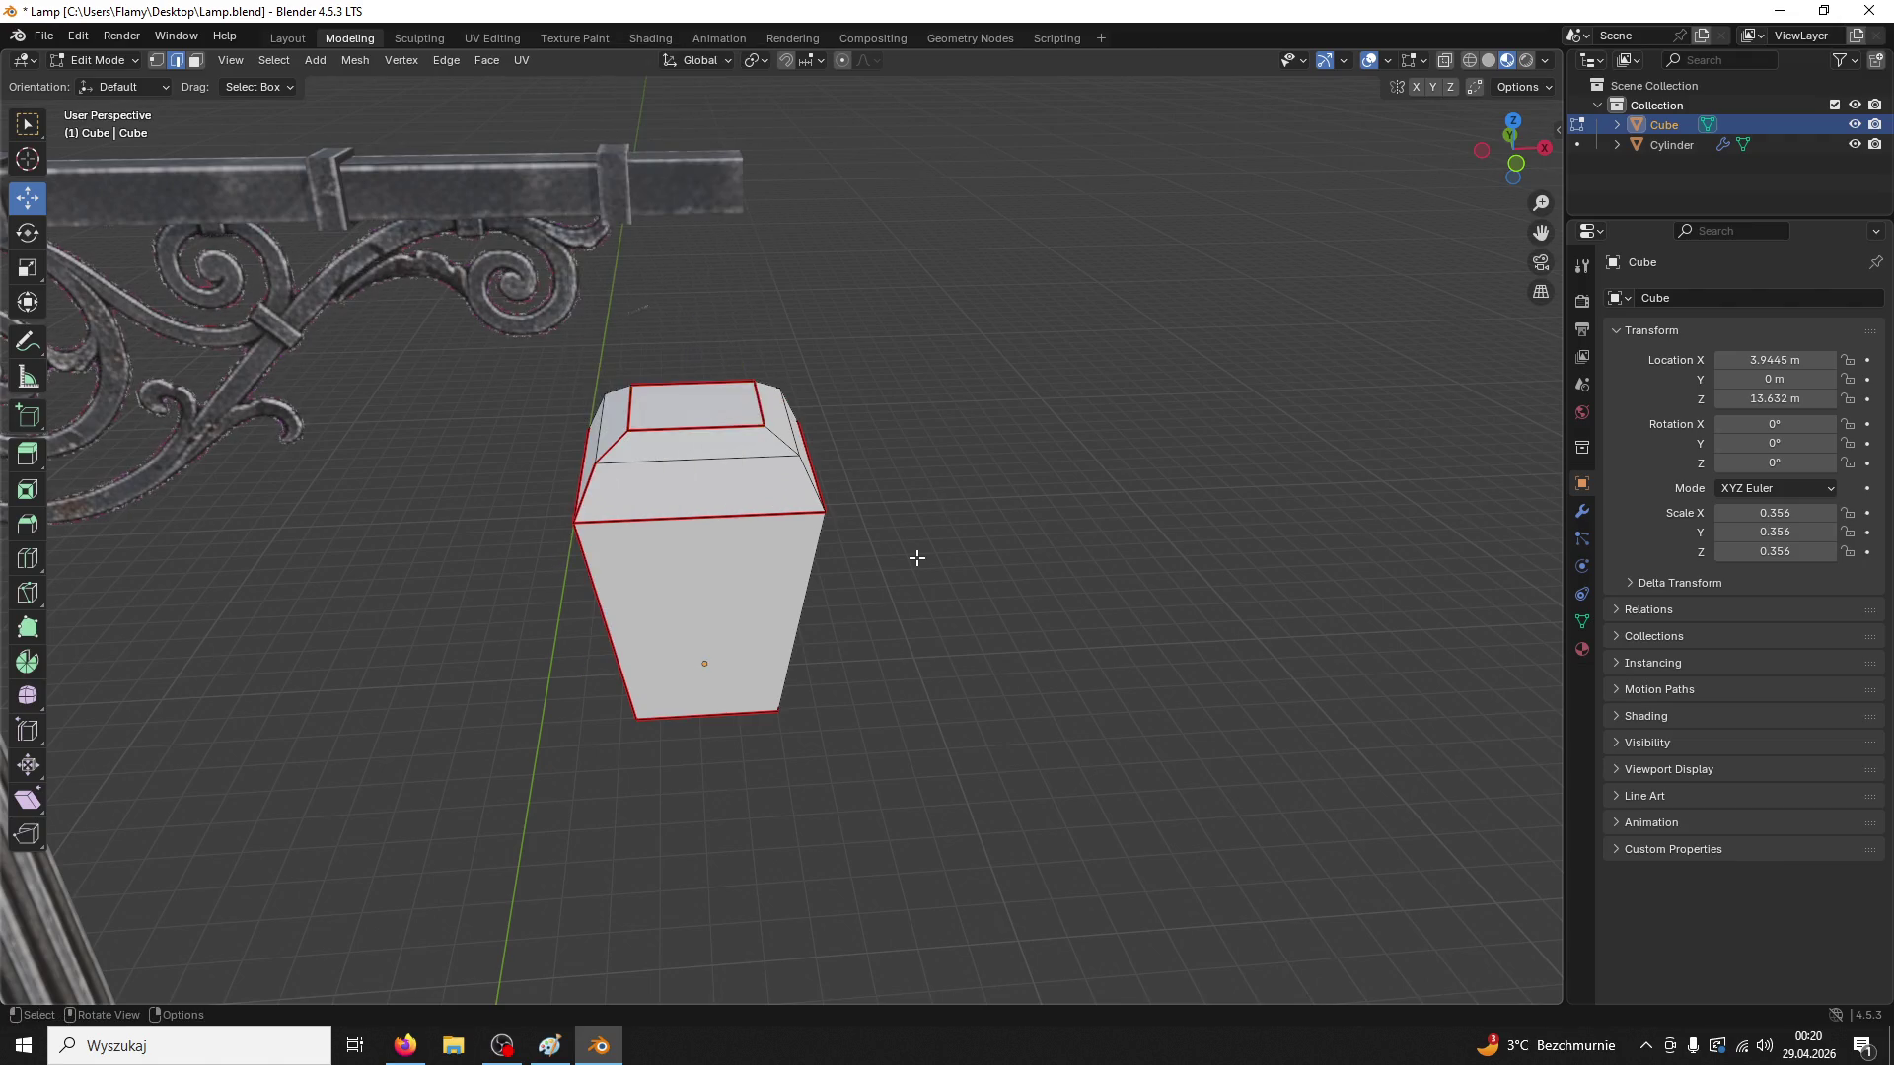
drag(908, 438, 917, 473)
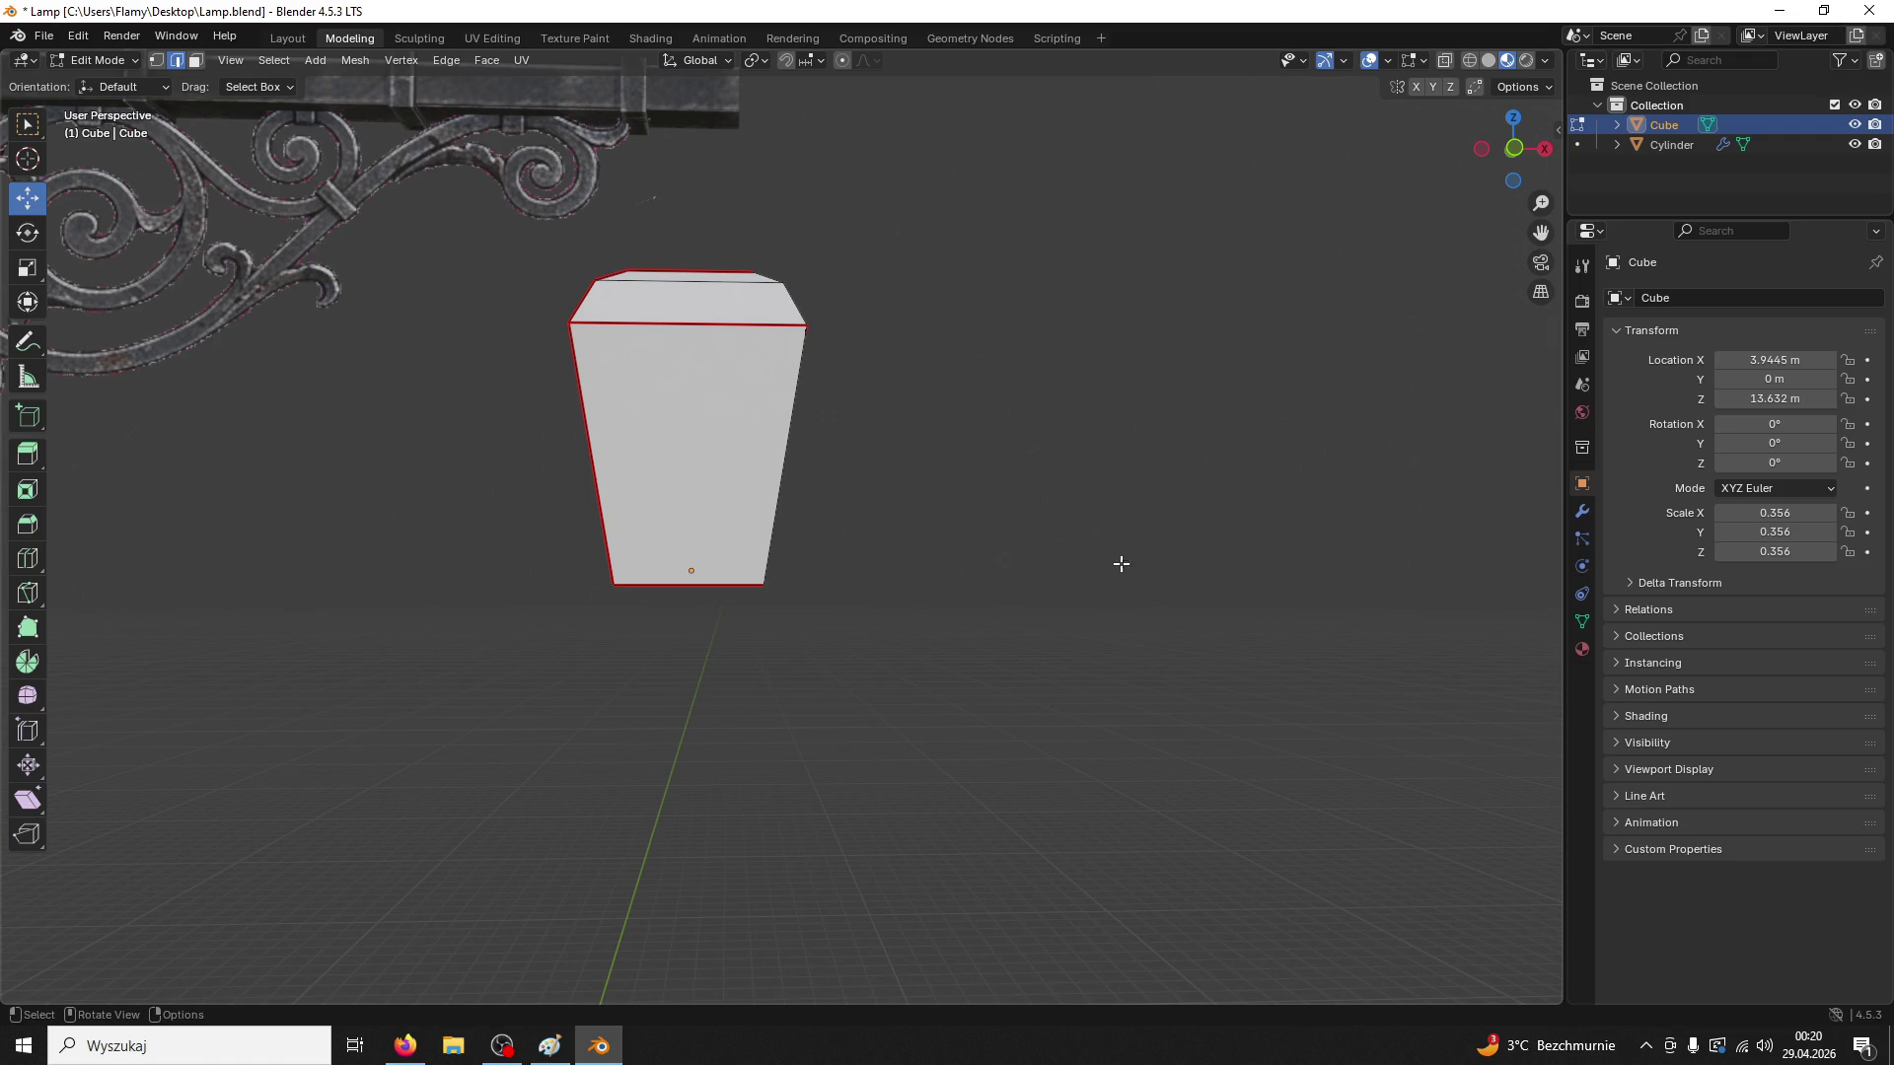
click(197, 60)
Give the cube a new material slot and assign Material.001 with the lamp texture
click(1583, 649)
click(1874, 298)
click(1642, 380)
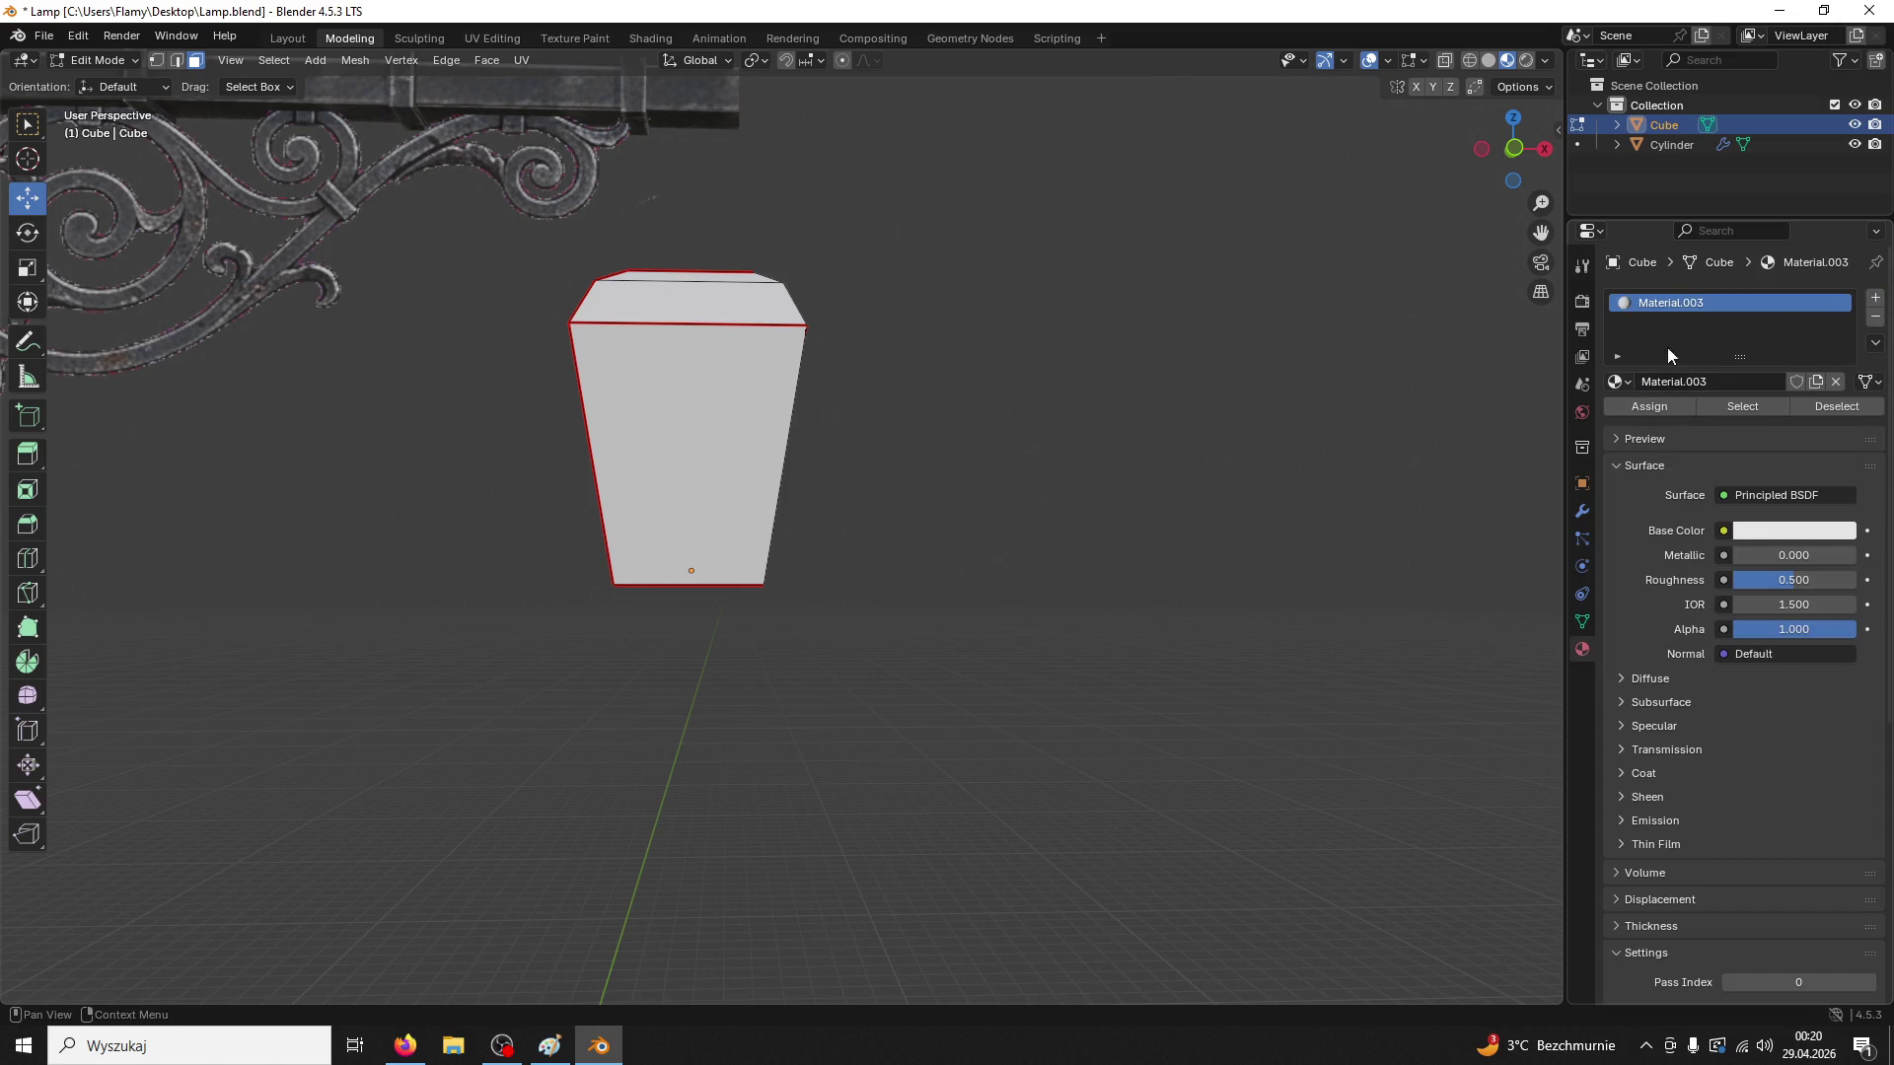
click(1628, 381)
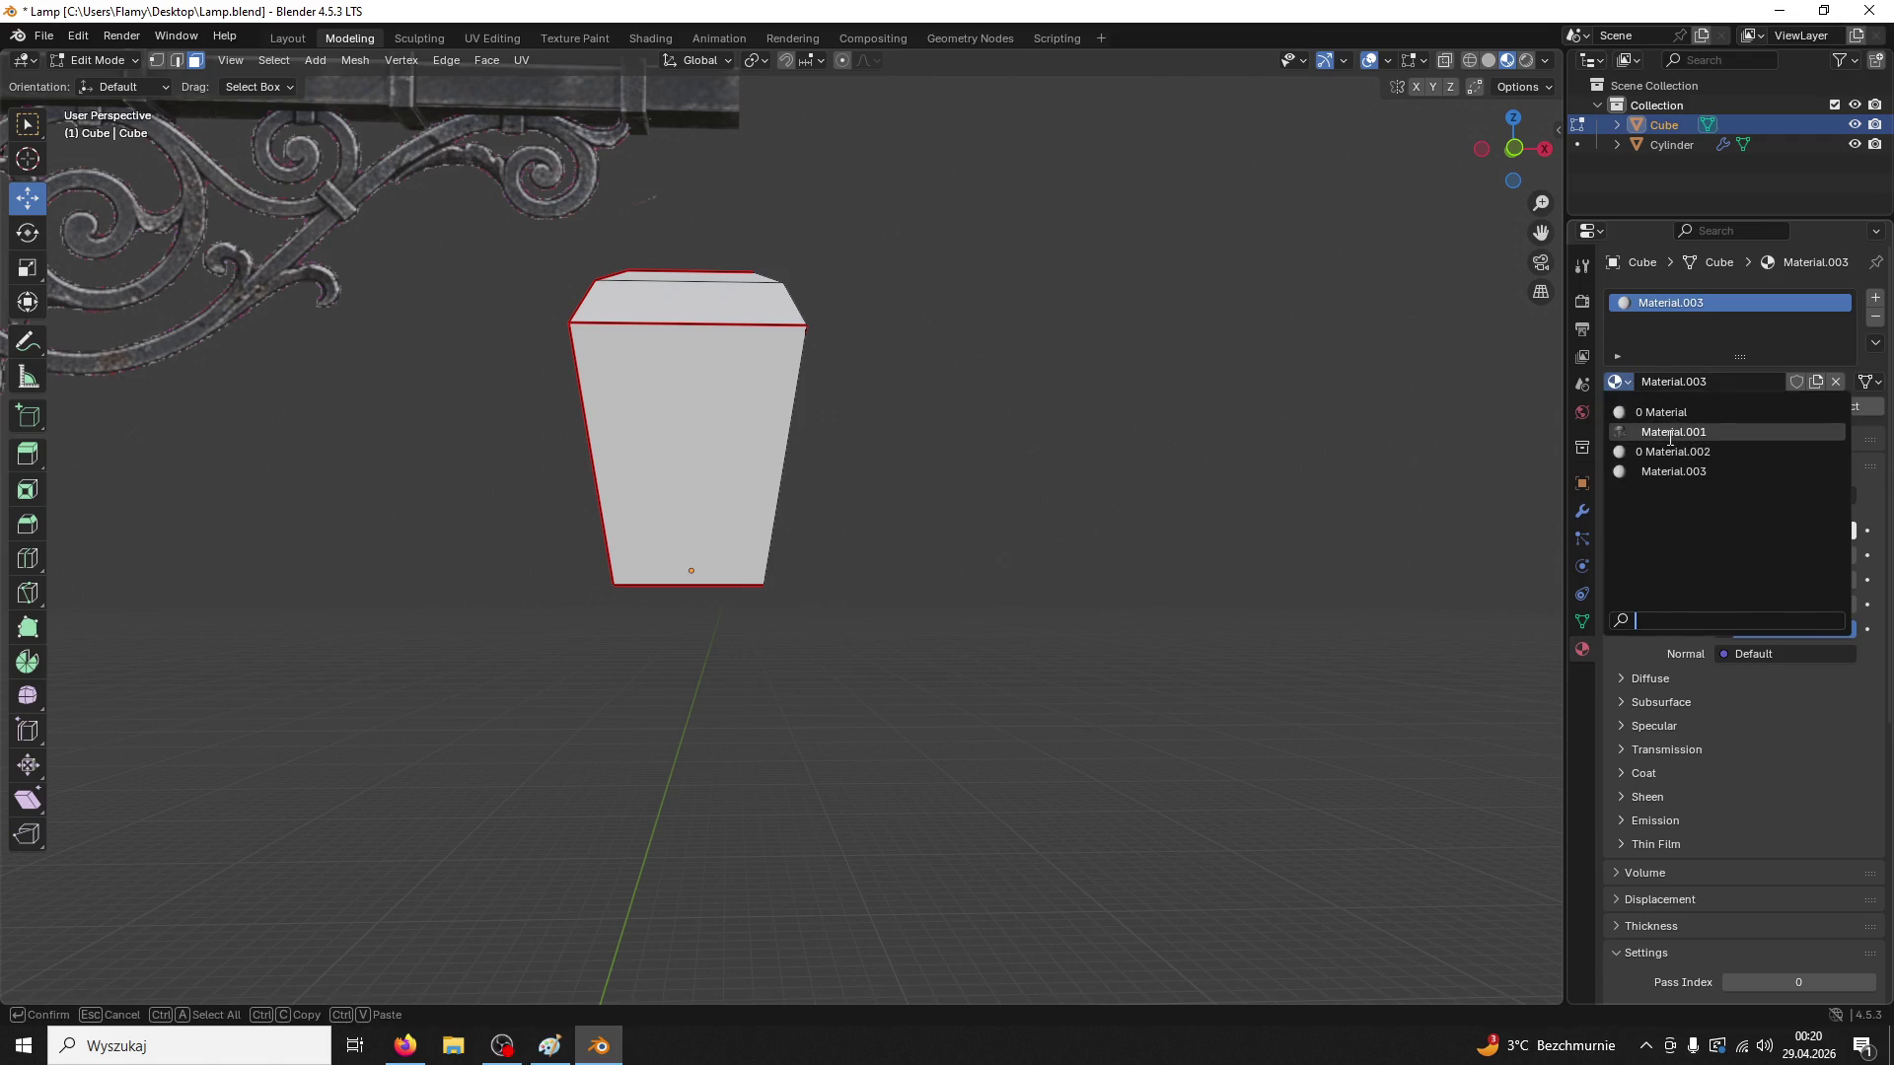
click(1667, 431)
Select the cube's side faces with their linked faces and move to the UV Editing workspace
click(756, 455)
drag(756, 455, 790, 374)
click(1095, 557)
click(809, 524)
key(l)
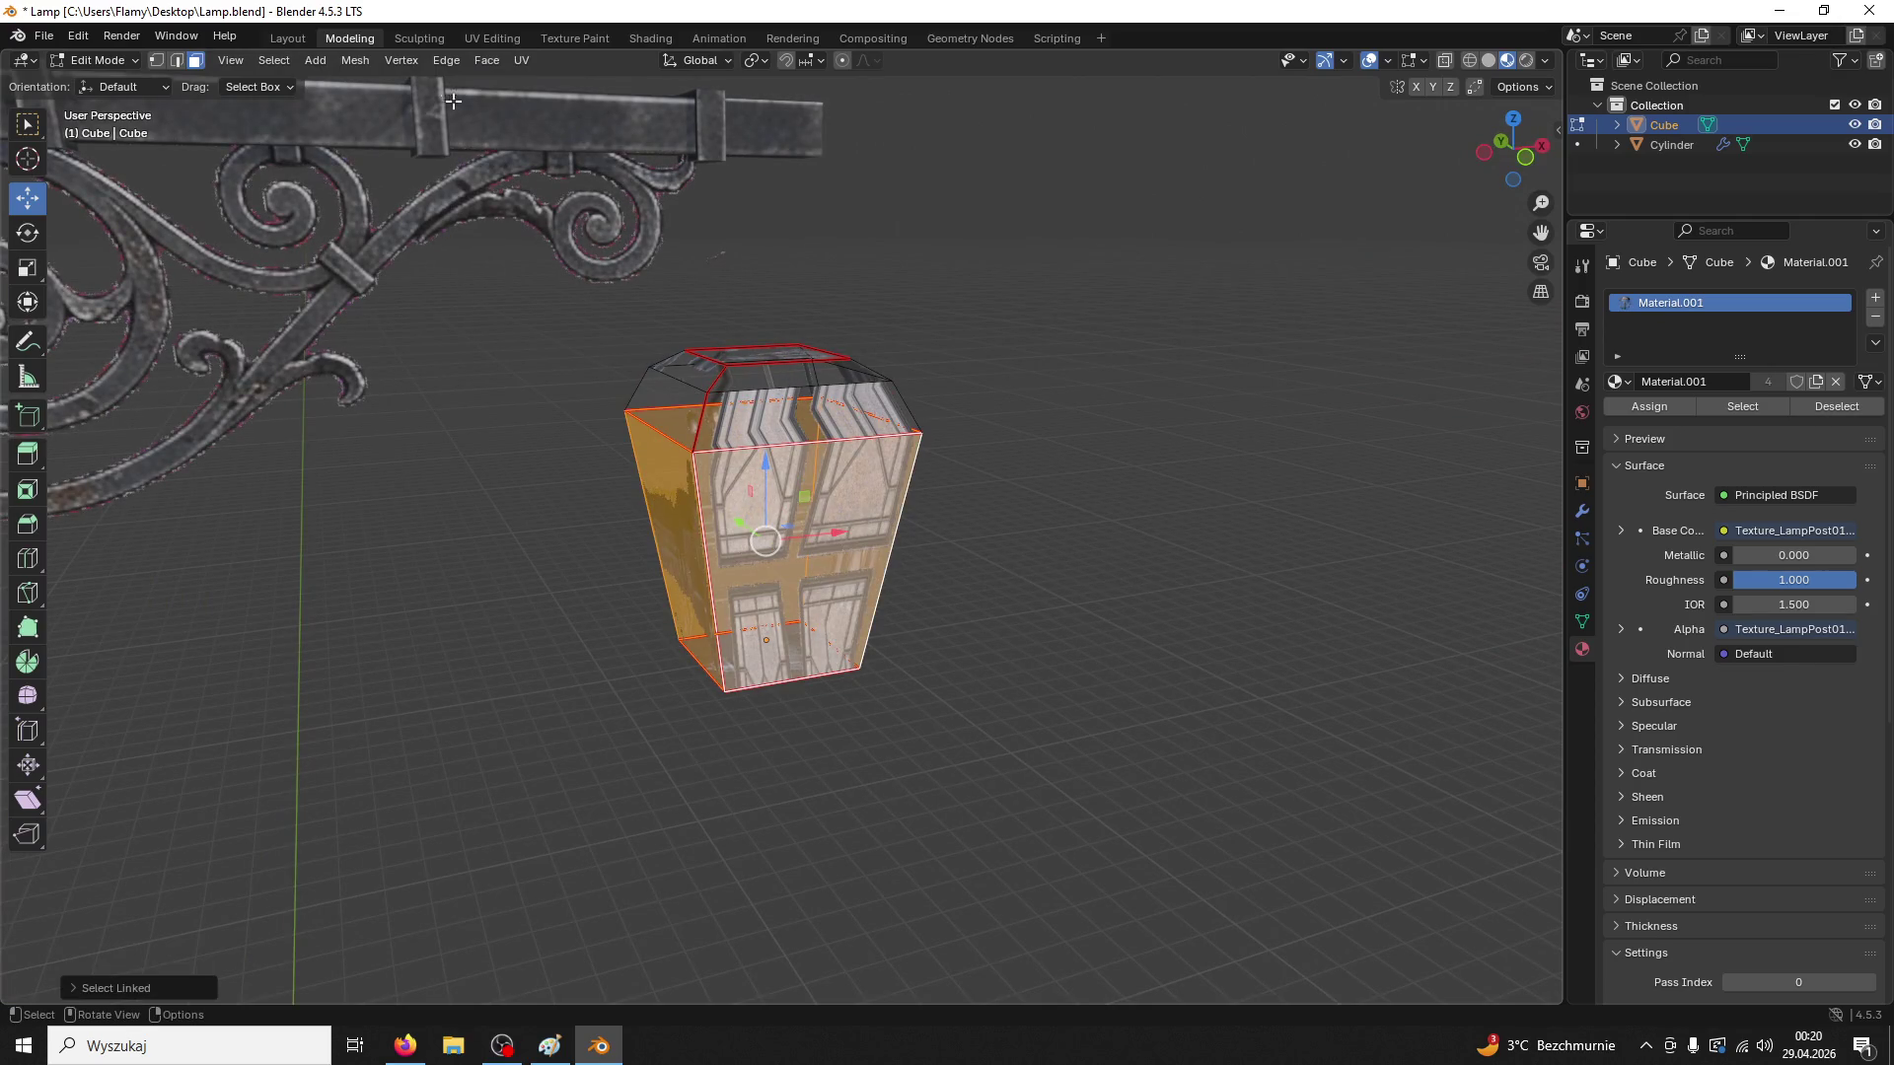
click(494, 38)
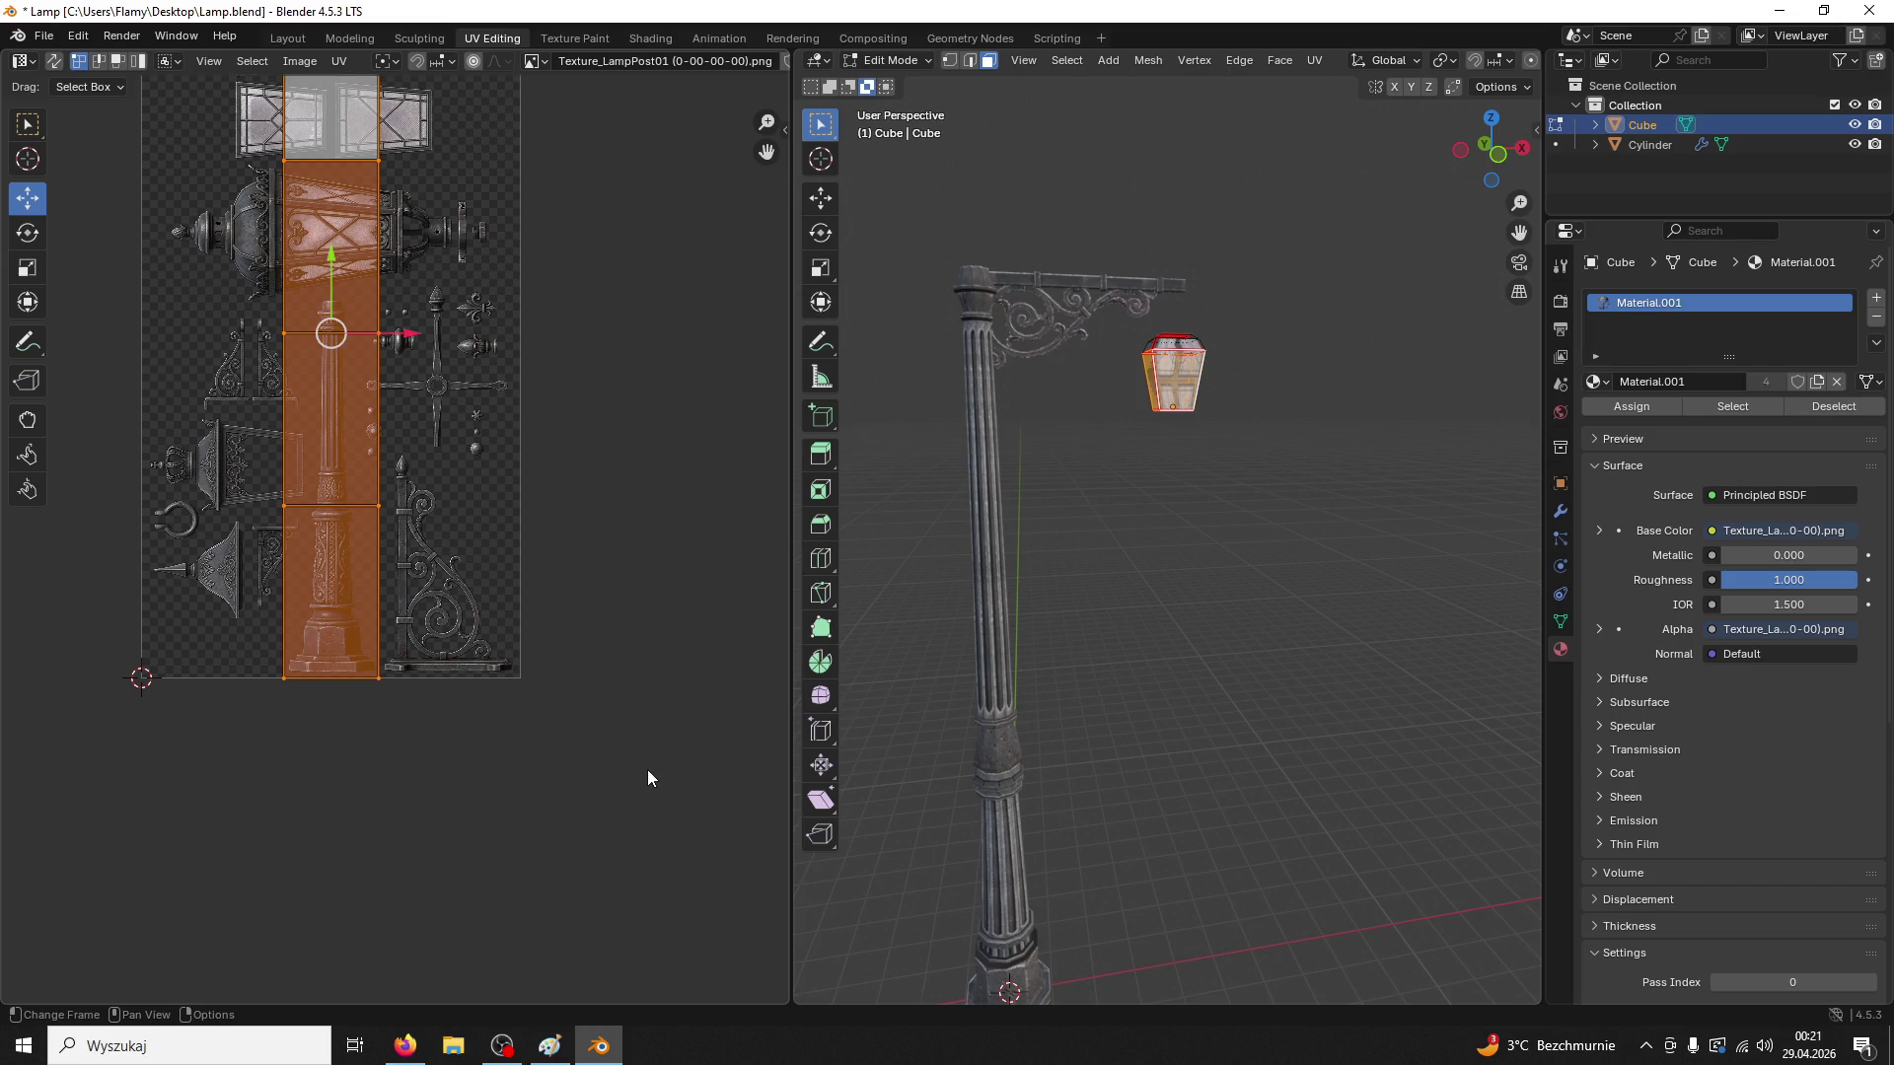
Shrink the UV island to a narrow strip and move it down on the texture
key(s)
click(417, 434)
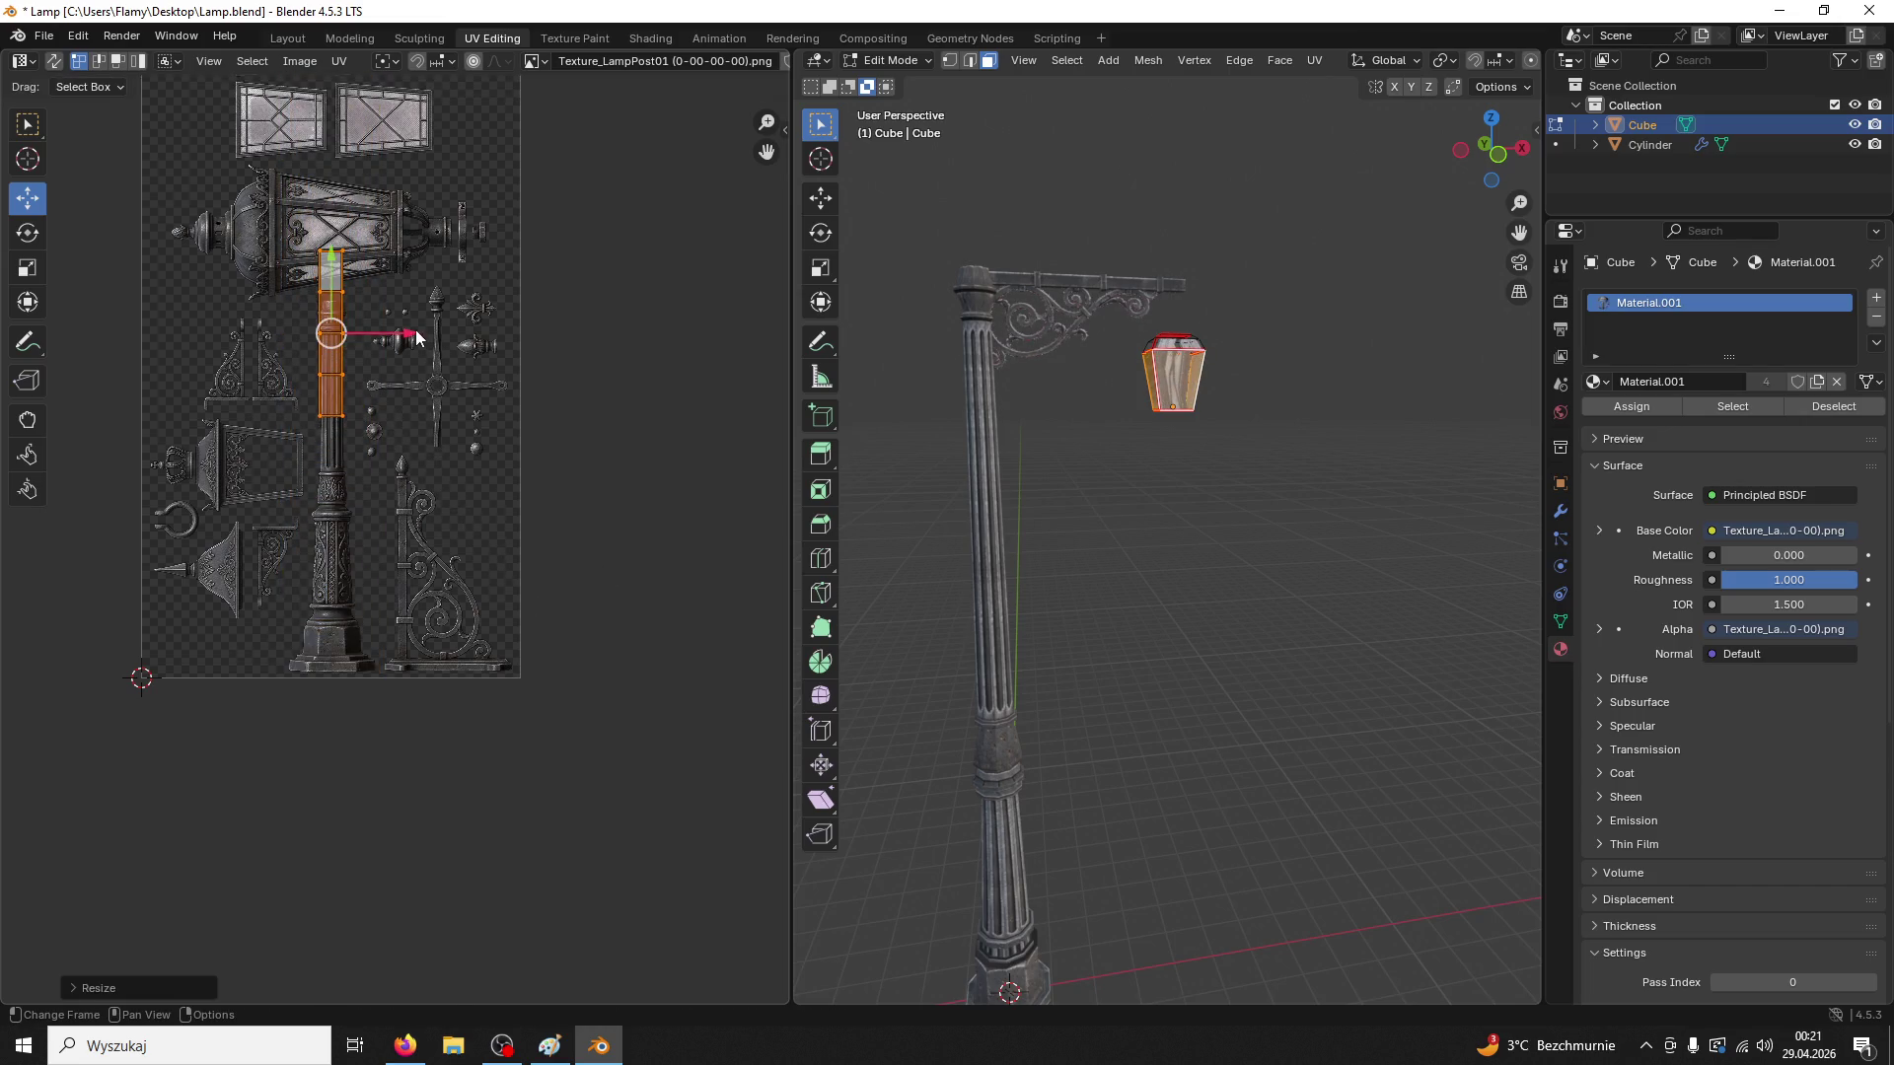
drag(417, 337, 348, 335)
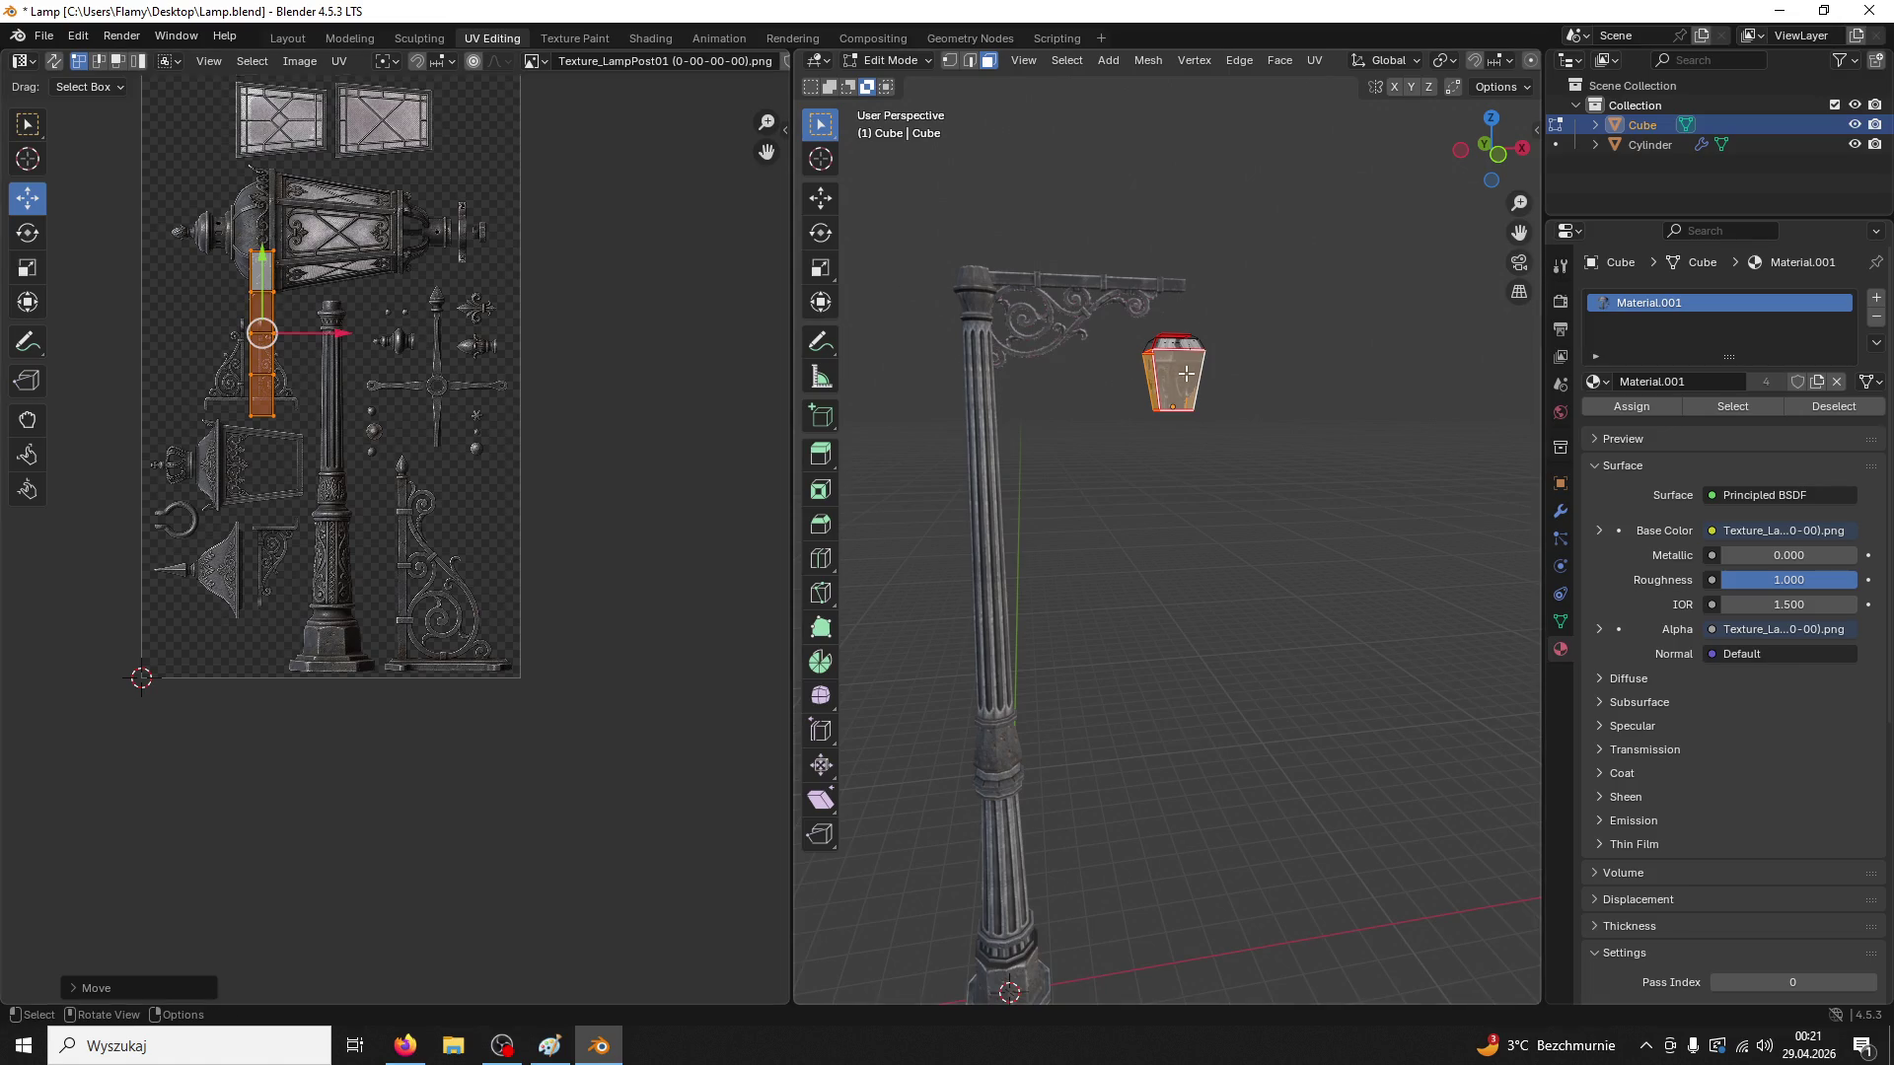
key(ctrl+z)
drag(253, 210, 241, 406)
scroll(1227, 499, up, 4)
scroll(1241, 569, up, 2)
drag(338, 467, 381, 458)
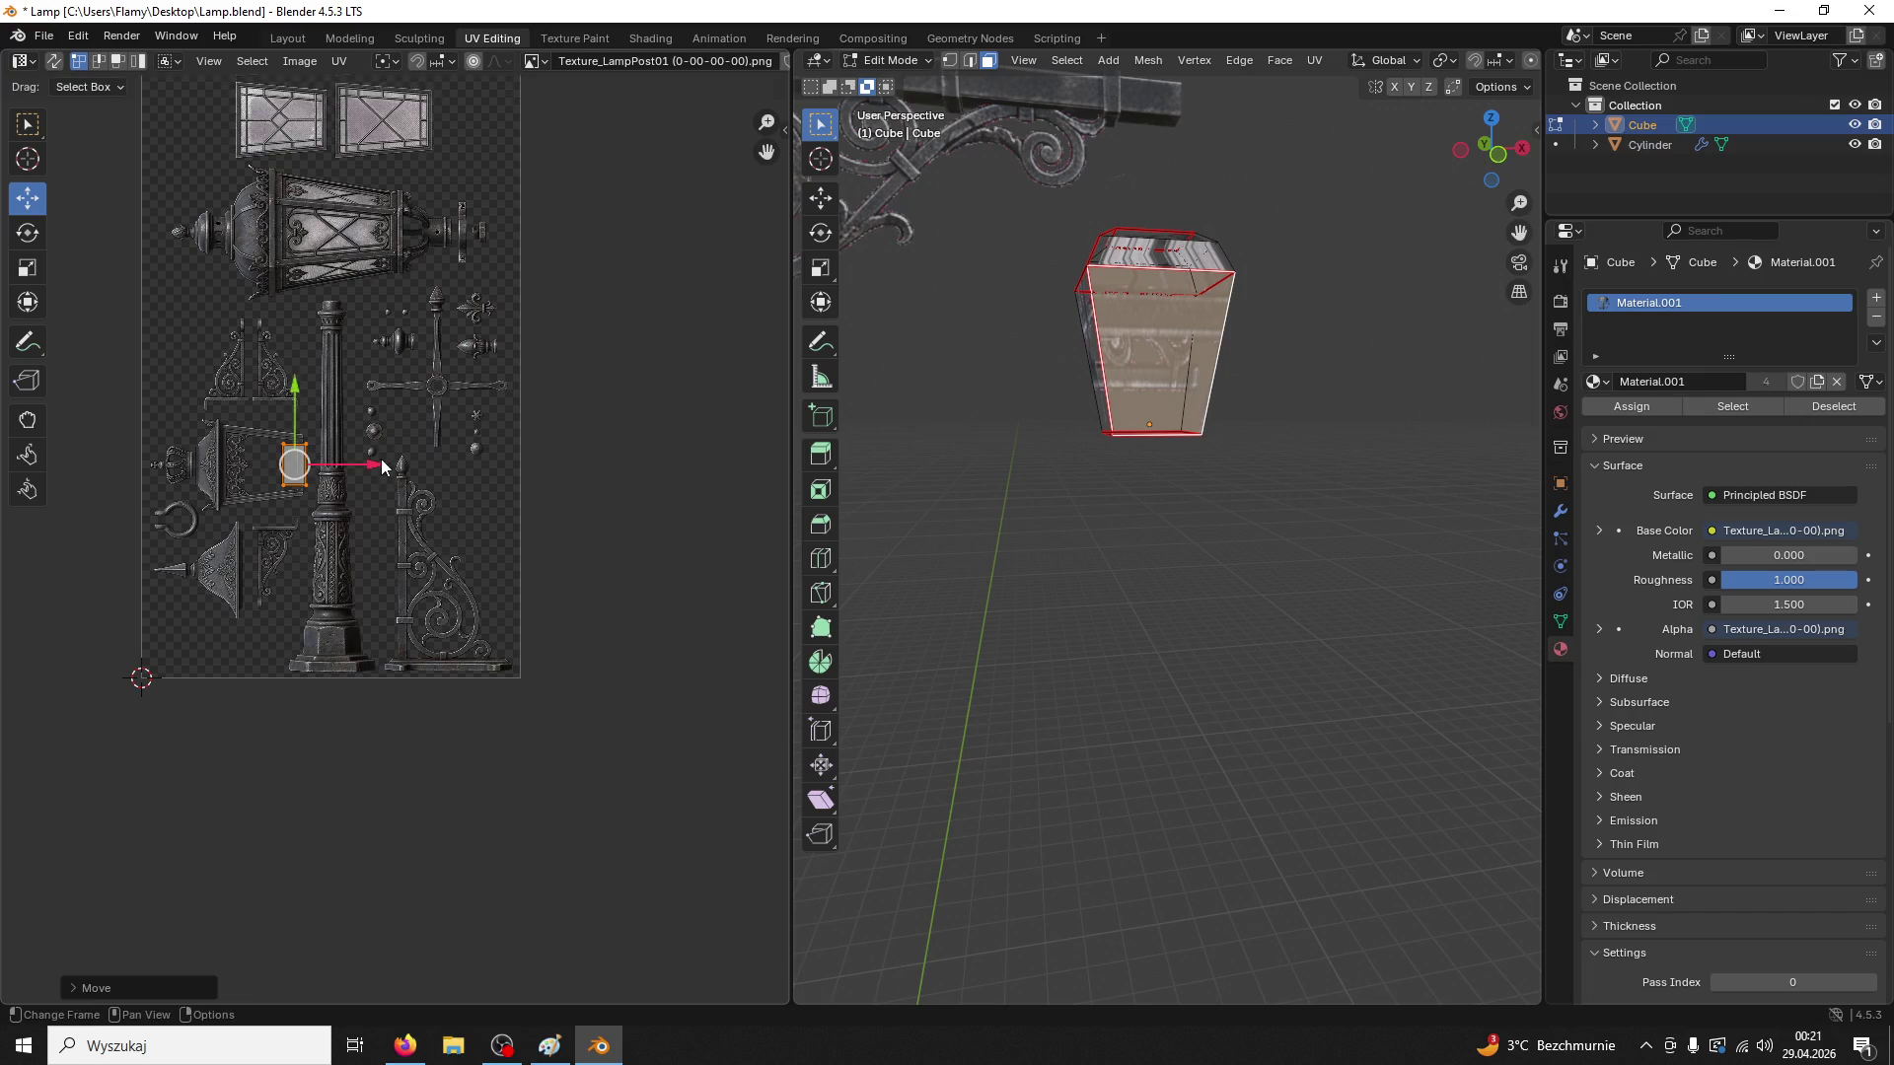
Rotate the island 90° and back, then position it over the lantern panel
text(r90)
key(Return)
scroll(354, 514, up, 2)
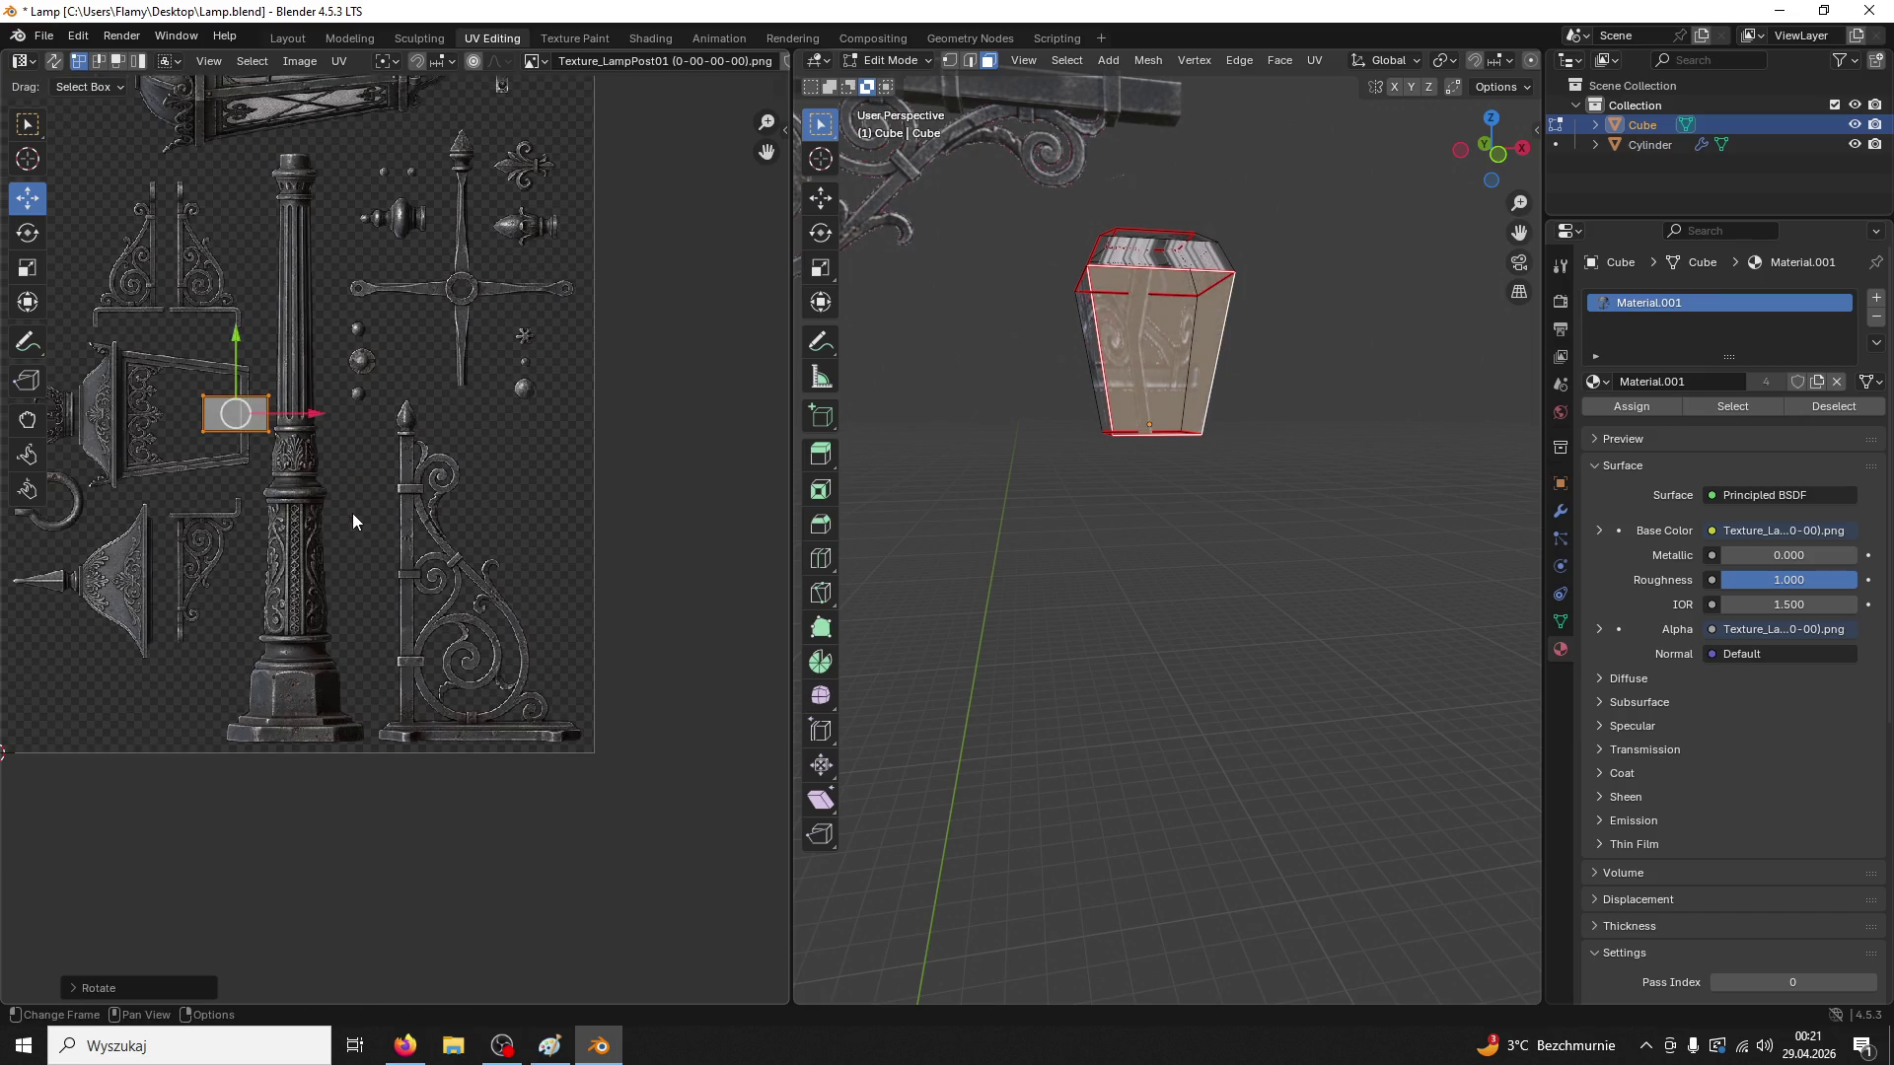
text(r90)
key(Return)
scroll(357, 515, up, 2)
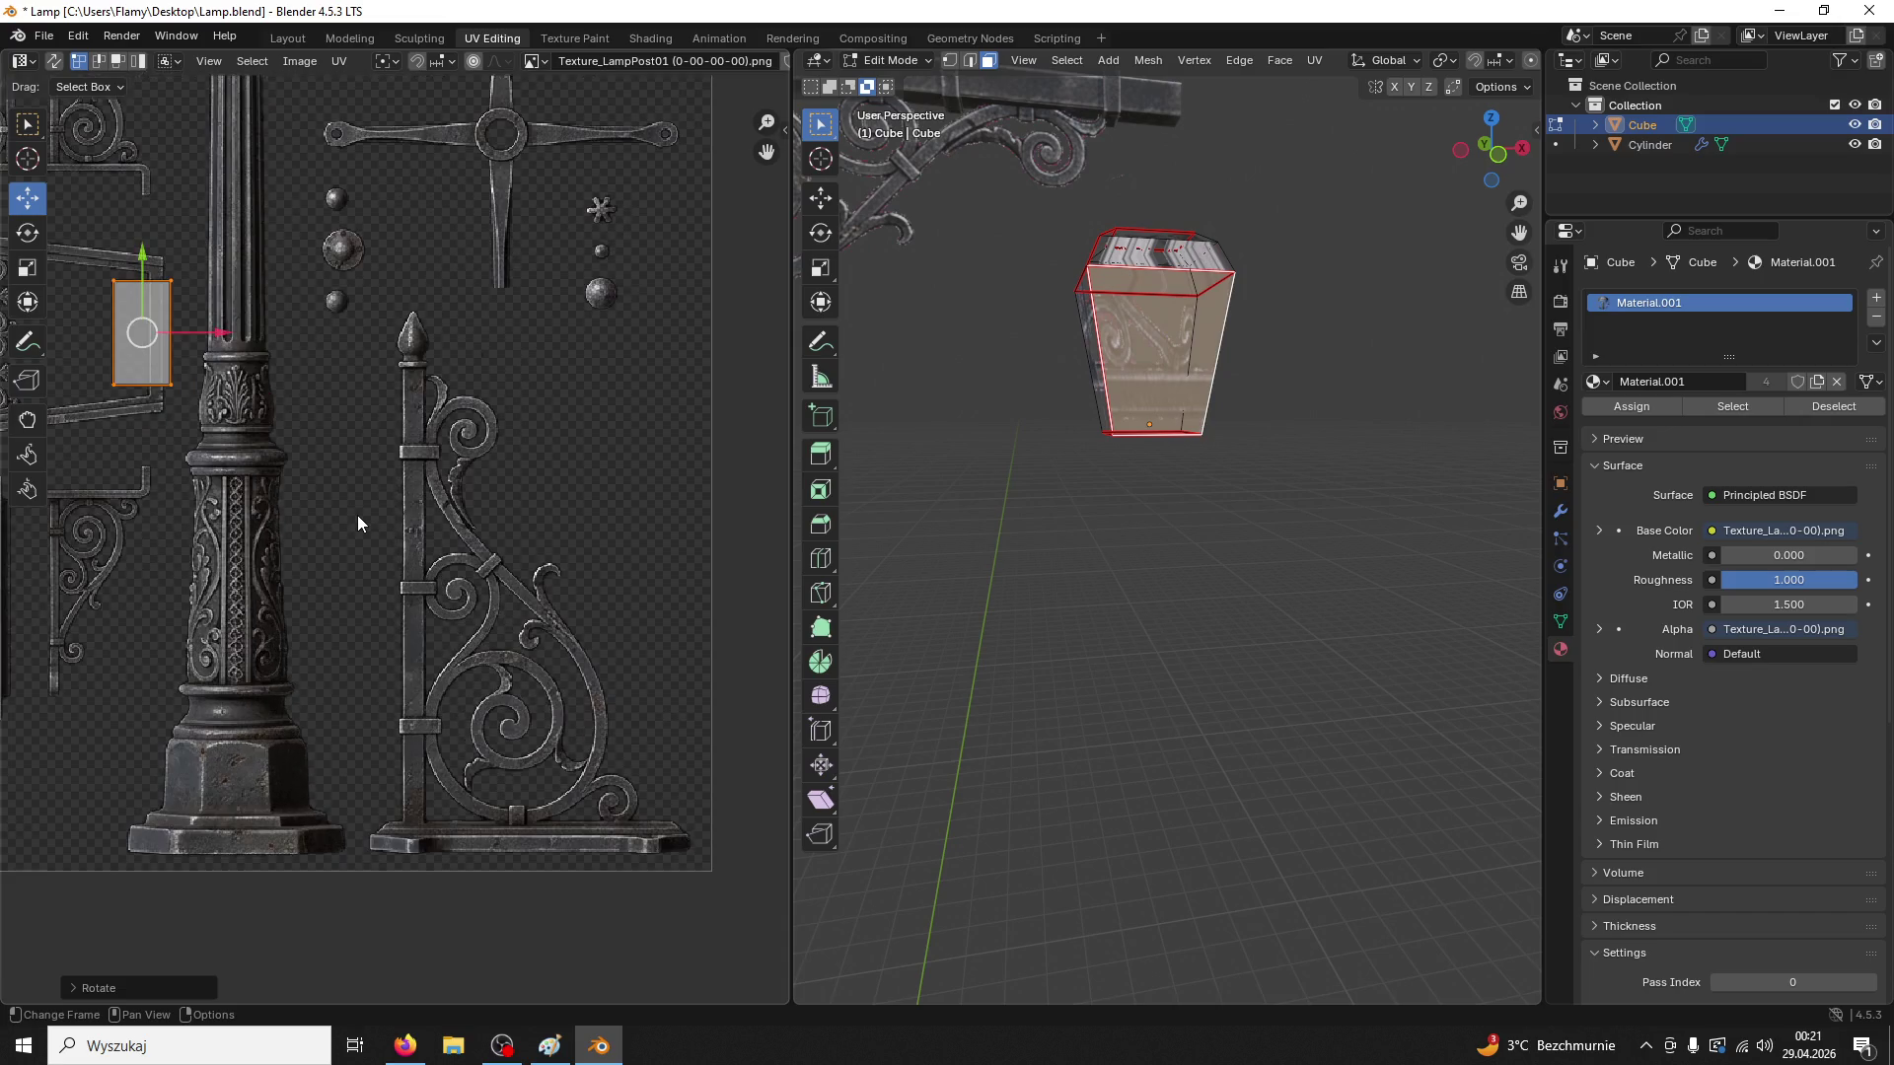
drag(357, 515, 612, 612)
scroll(503, 531, up, 2)
drag(589, 480, 571, 472)
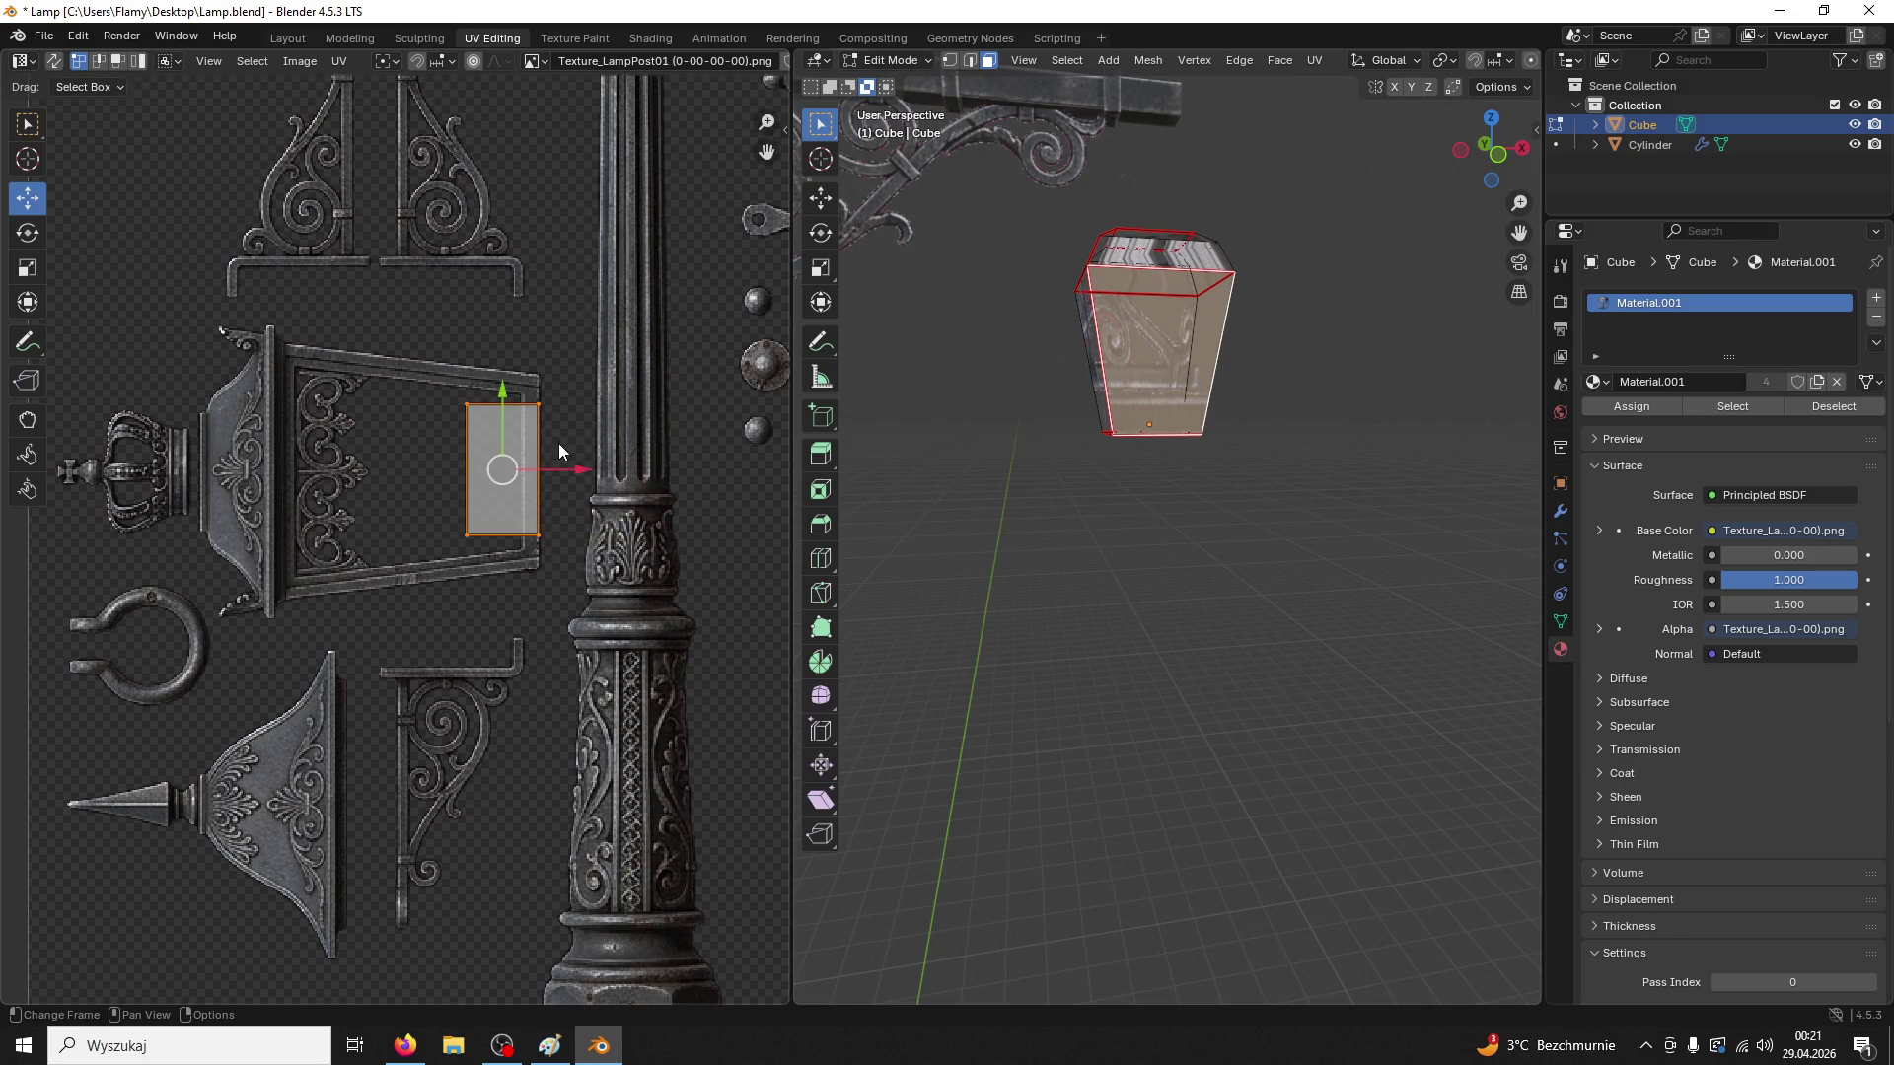
Stretch the island vertically and pull its left edge out to fill the panel
key(s)
key(y)
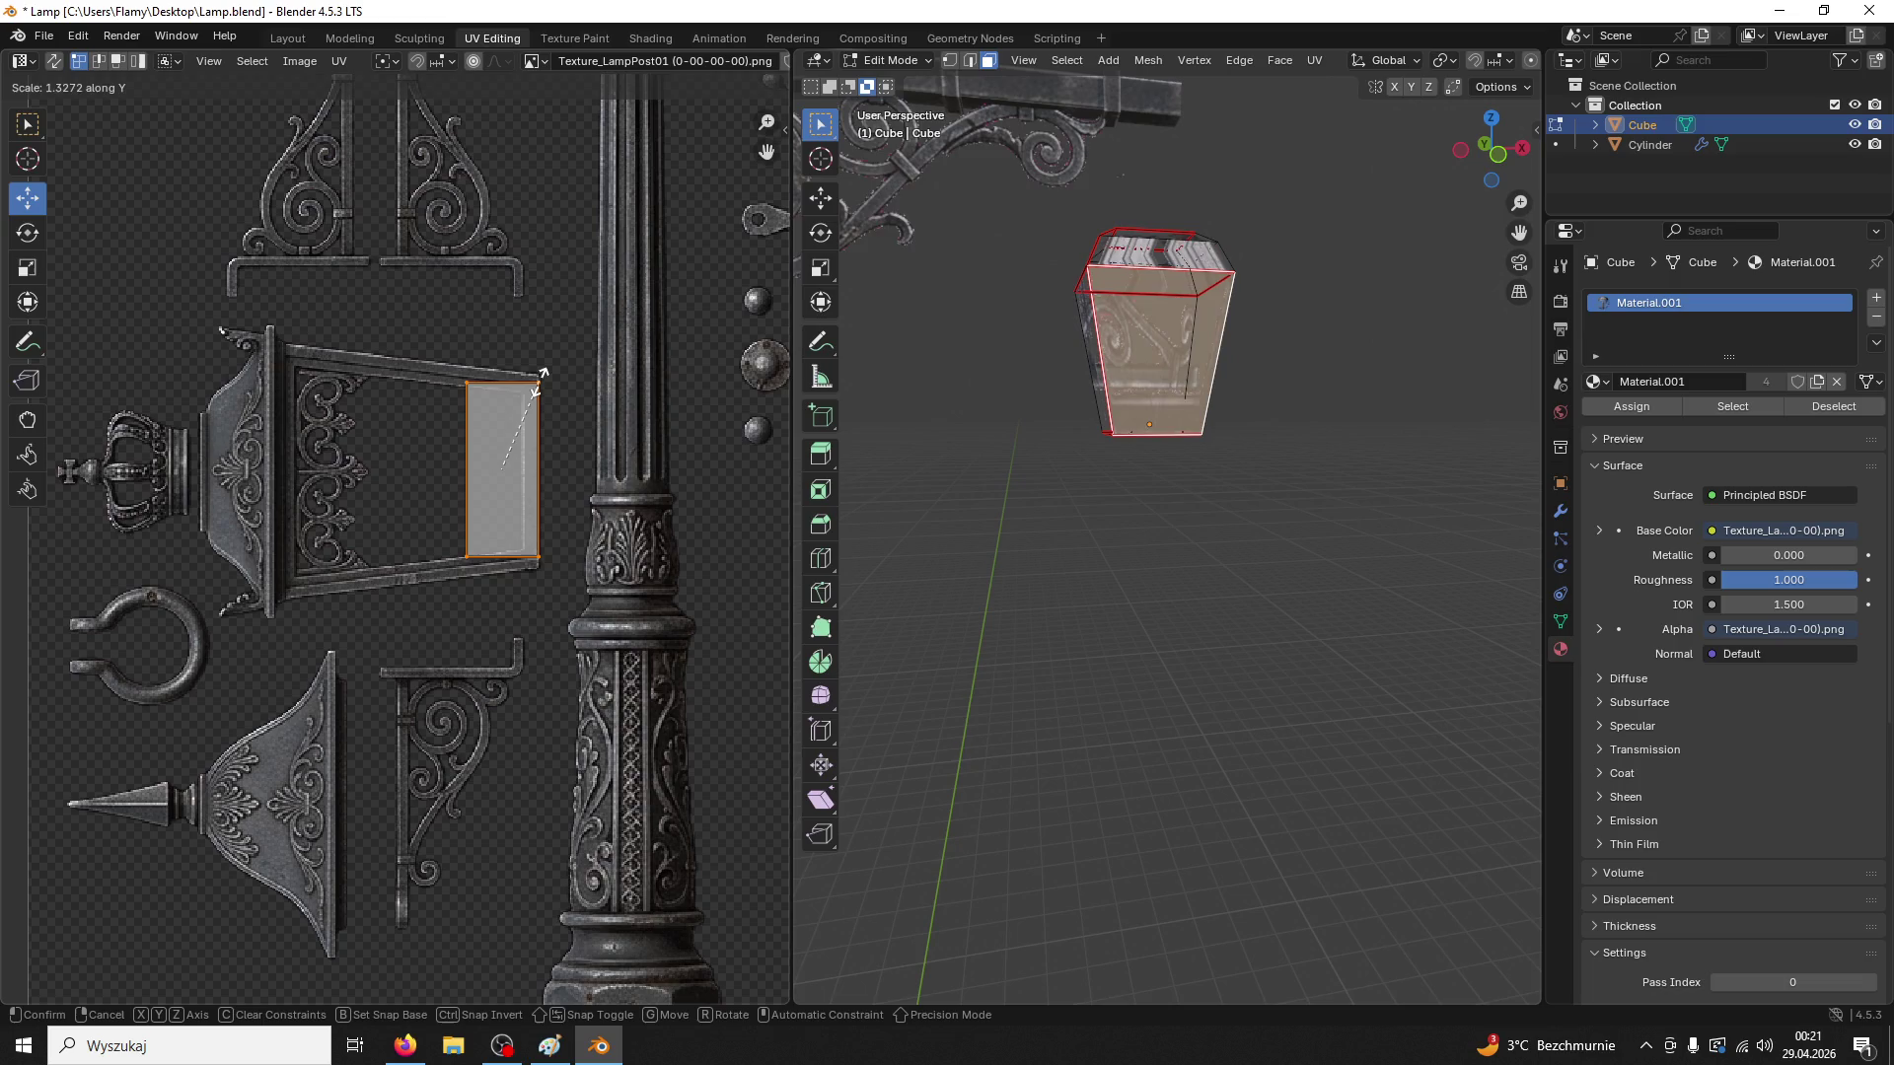
click(542, 363)
click(469, 465)
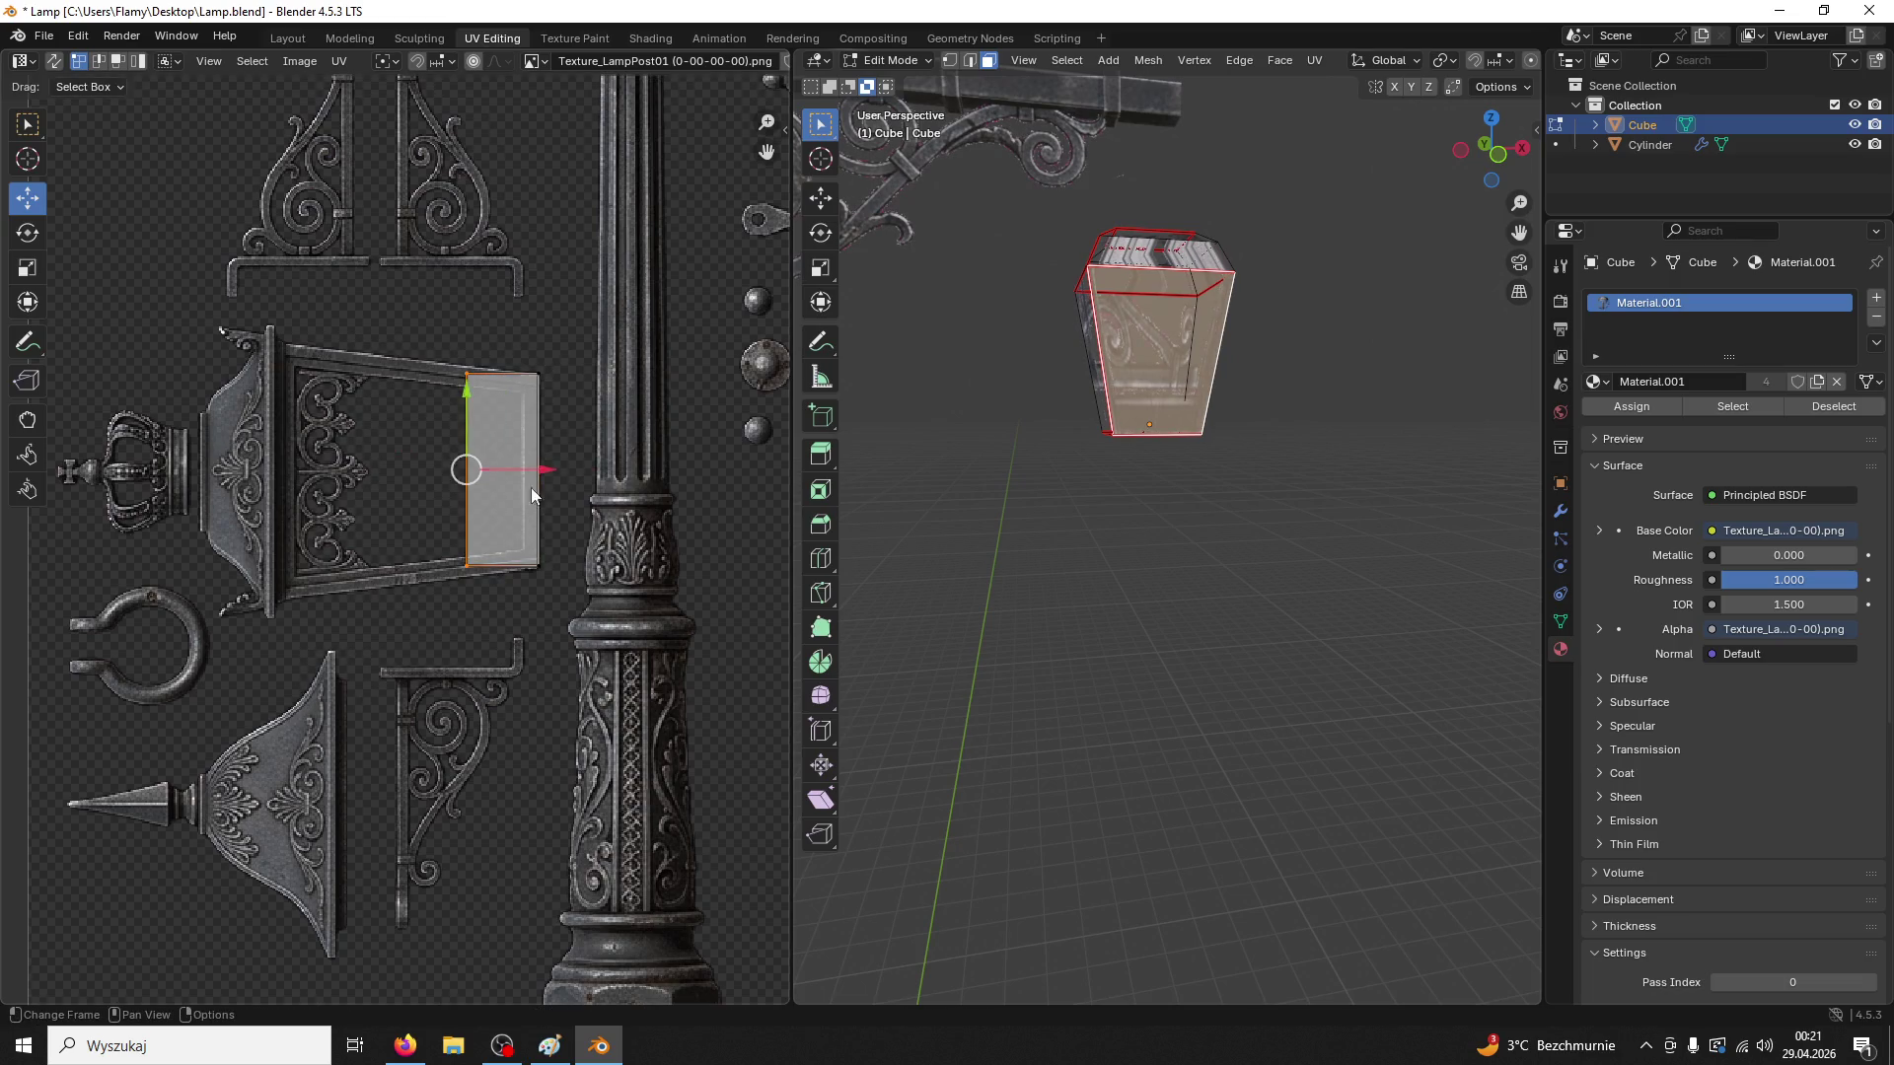
key(g)
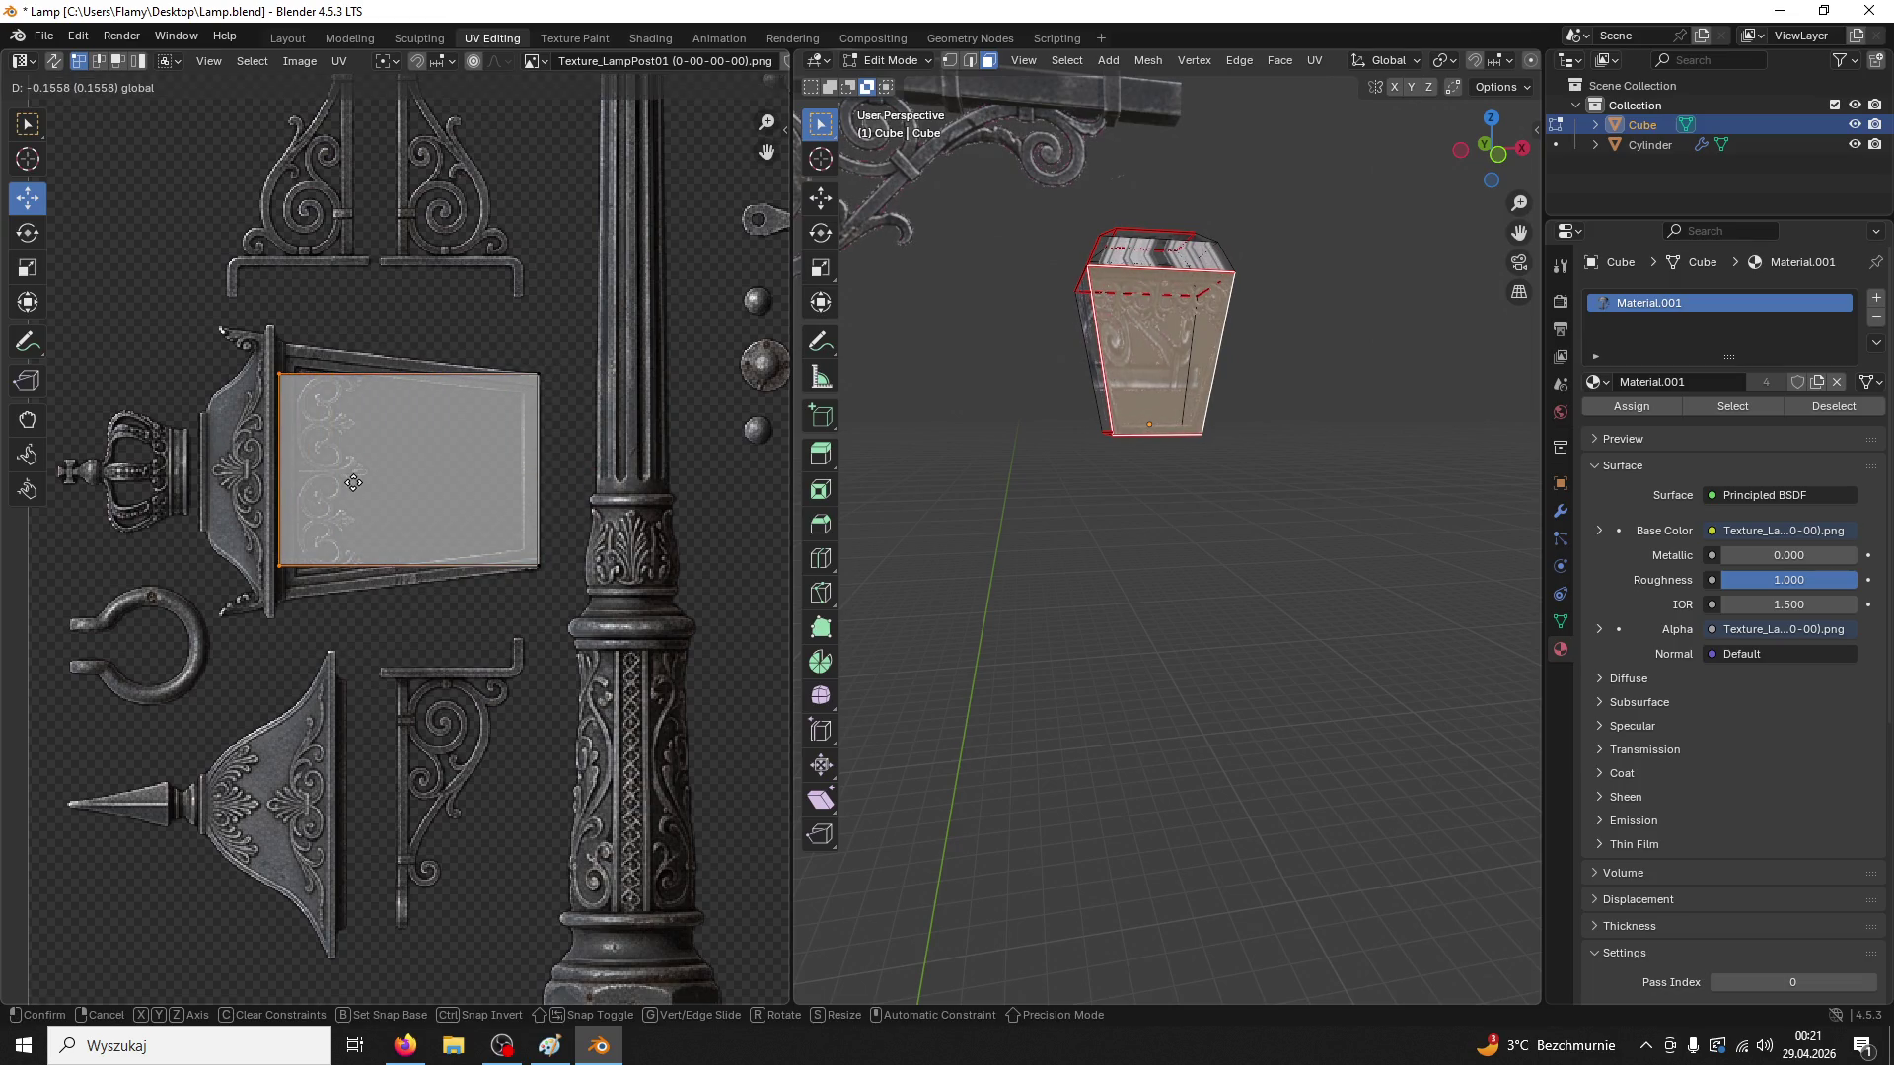
click(352, 482)
key(s)
key(y)
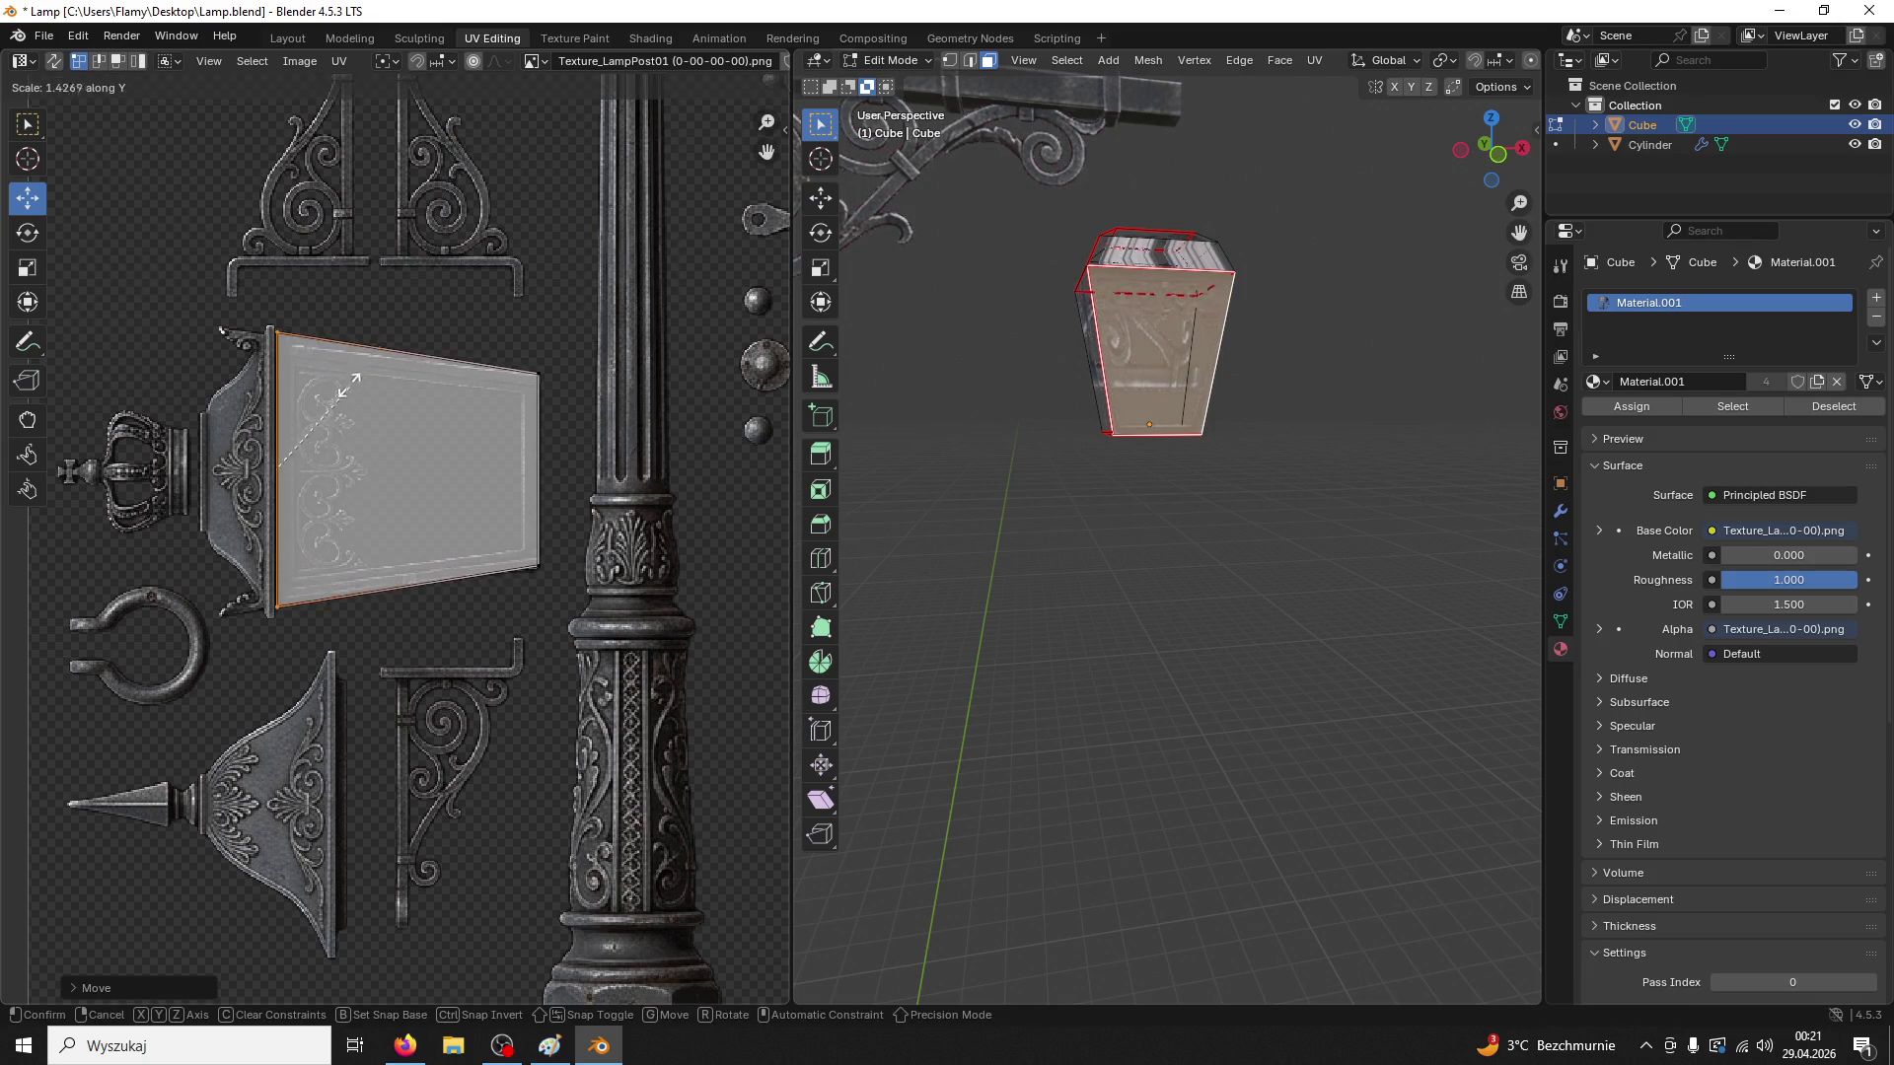
click(340, 398)
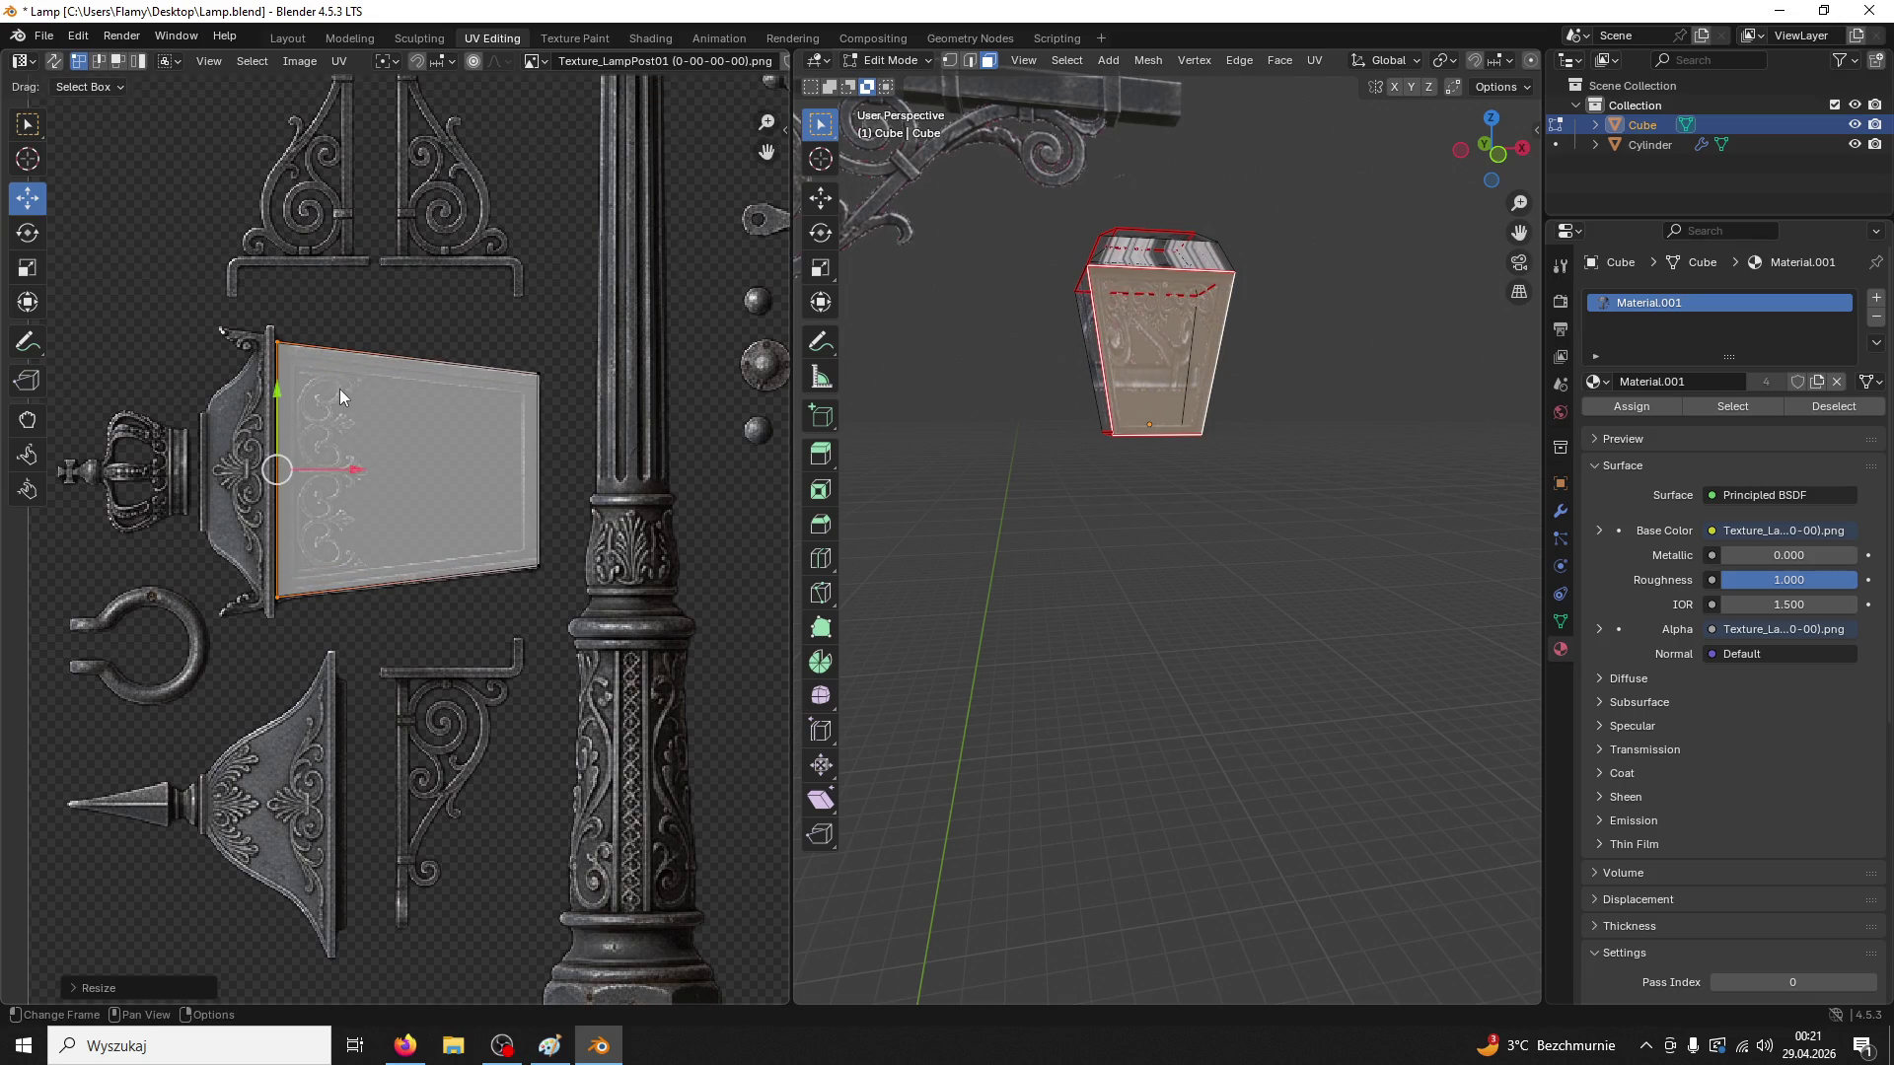
click(1339, 537)
mouse_move(1356, 548)
mouse_down()
mouse_move(1408, 571)
mouse_move(1230, 549)
mouse_move(1429, 541)
mouse_move(1201, 533)
mouse_up()
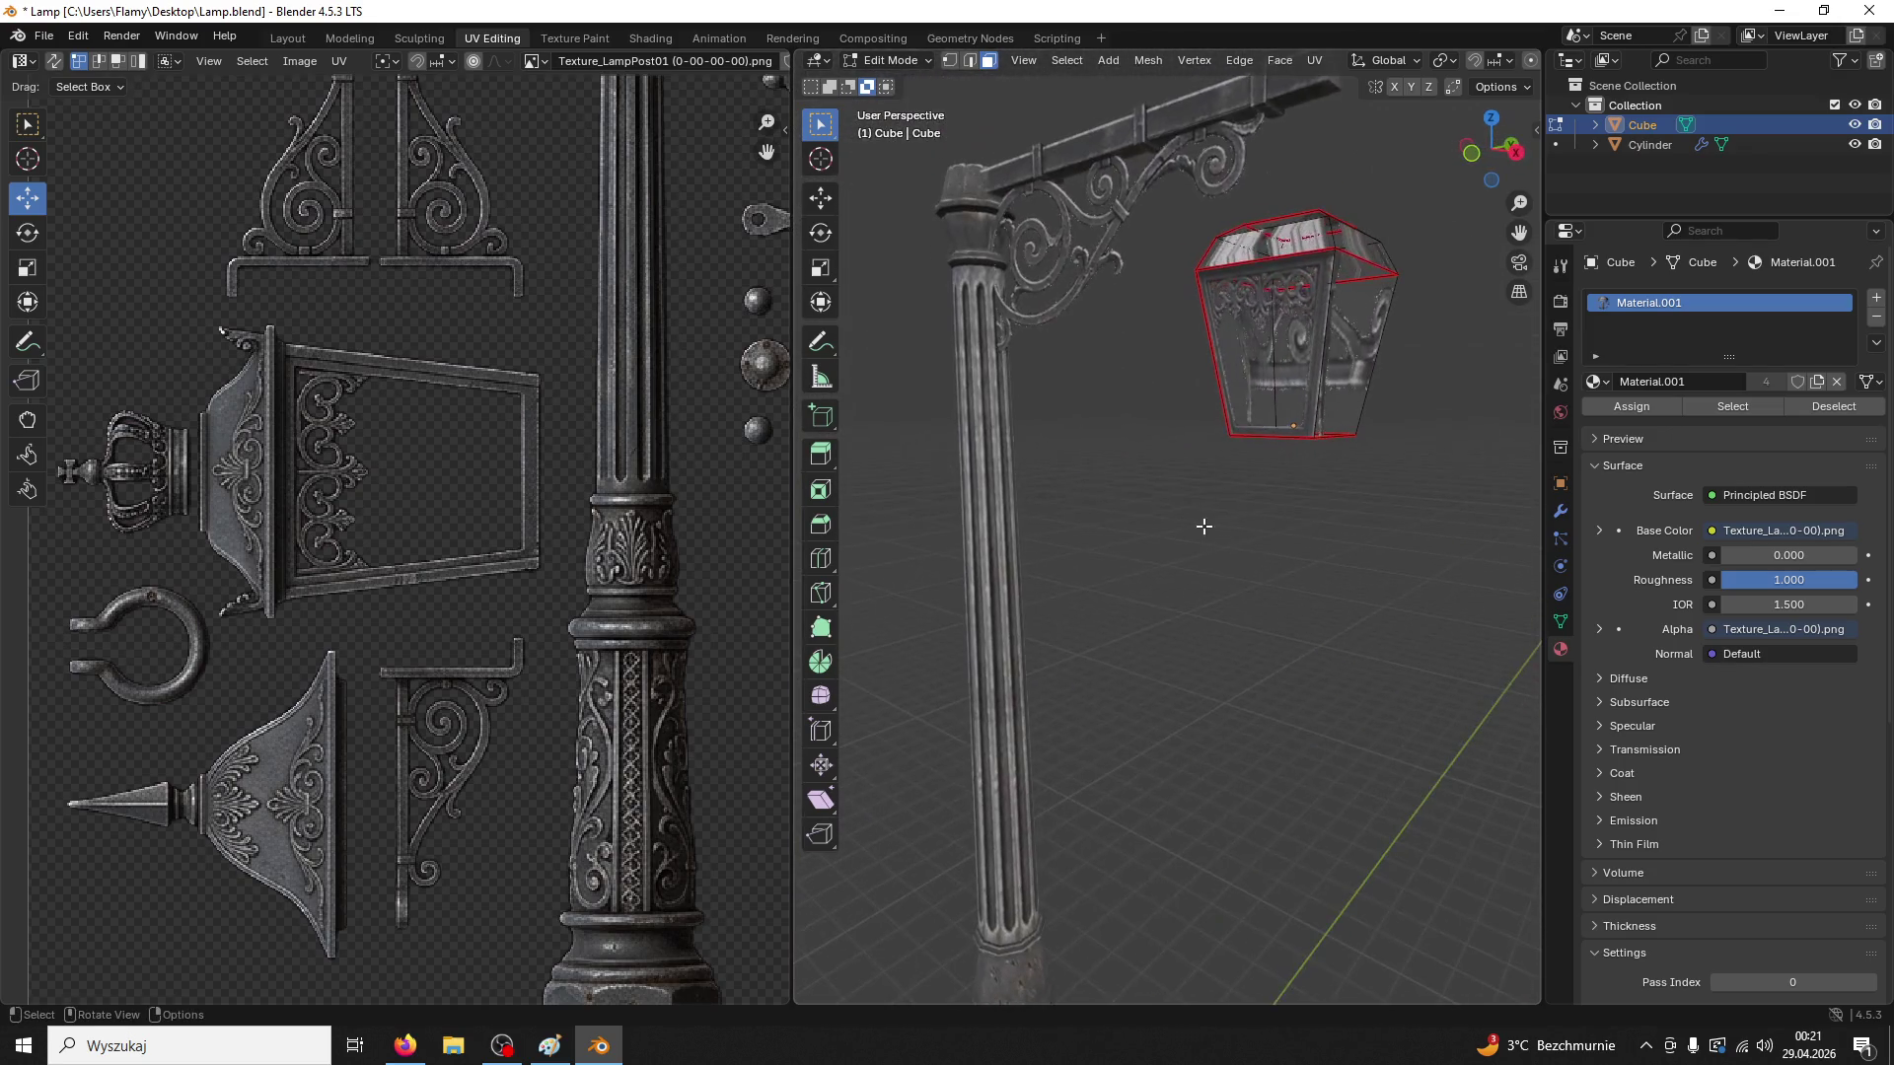
Move the right side face's UVs down onto the panel, rotate them 180° and shift them right
click(1342, 336)
scroll(501, 614, down, 5)
drag(419, 319, 399, 468)
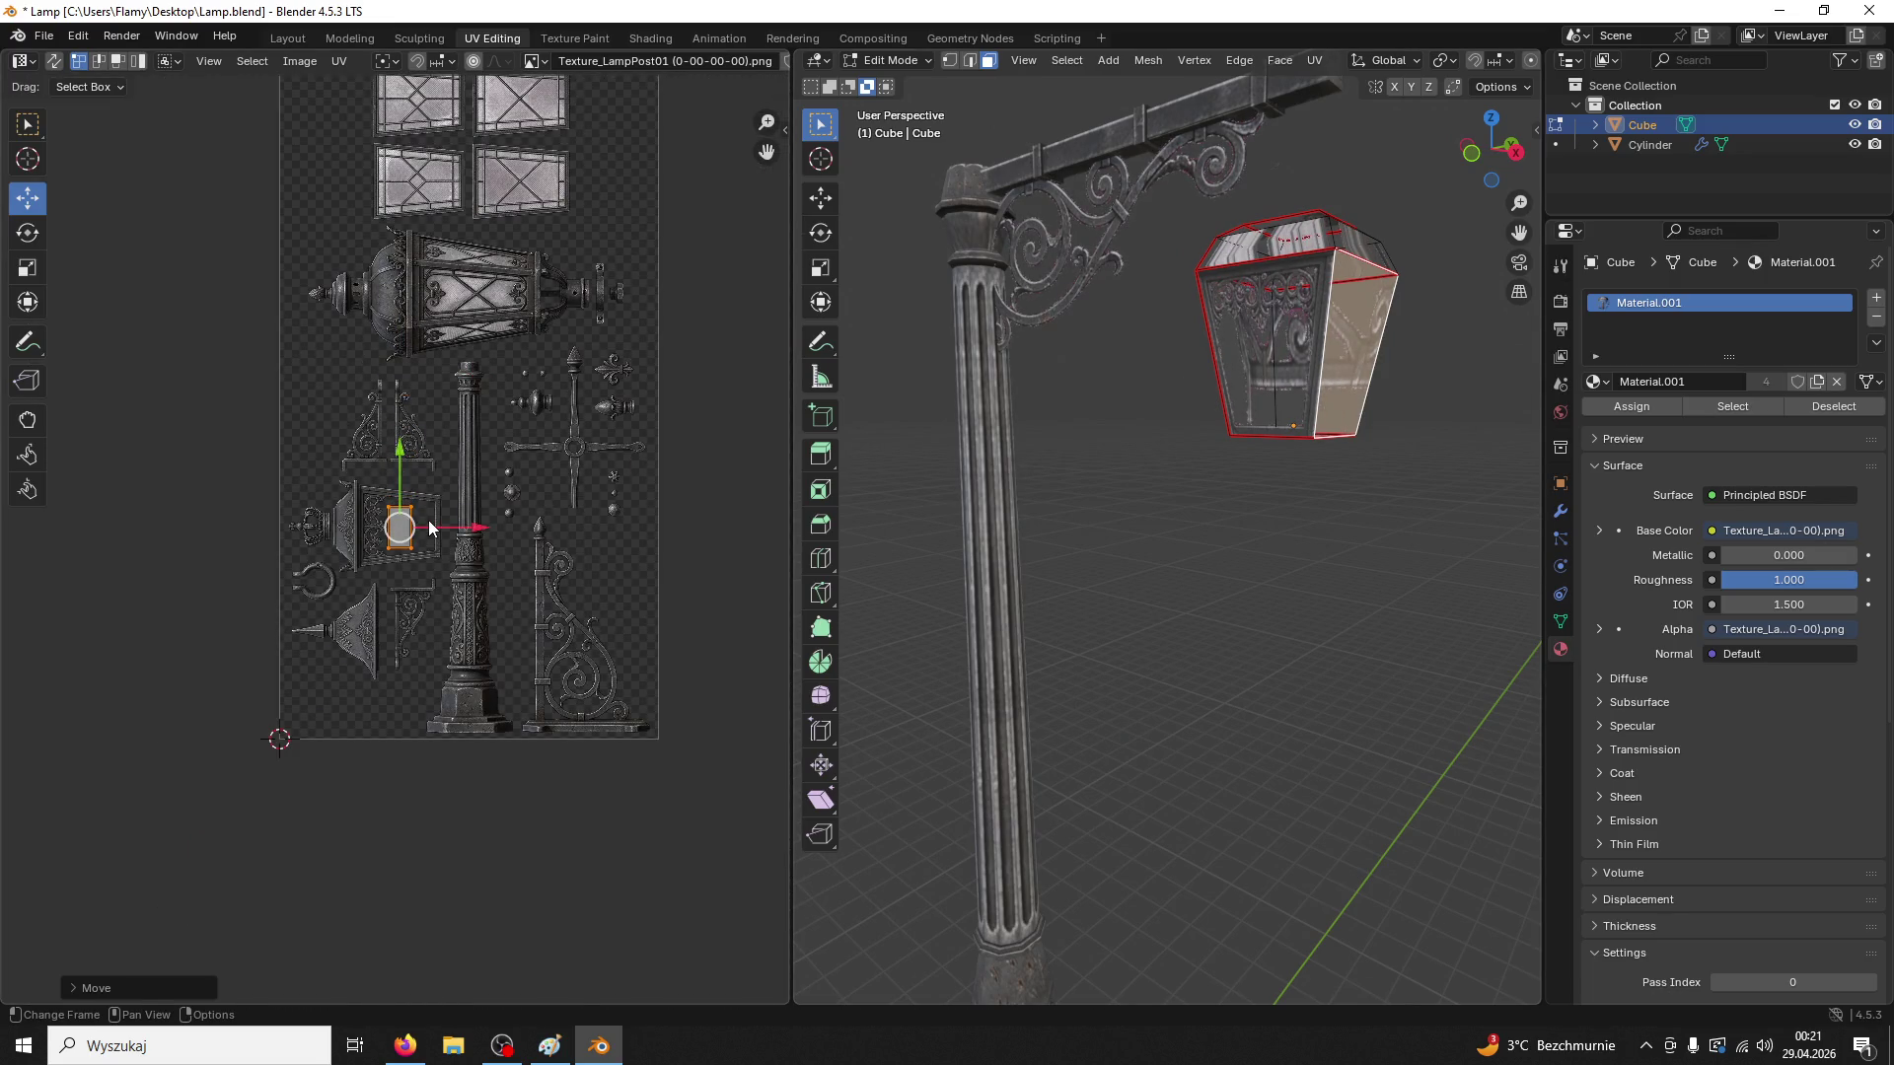
key(r)
key(Return)
scroll(428, 518, up, 5)
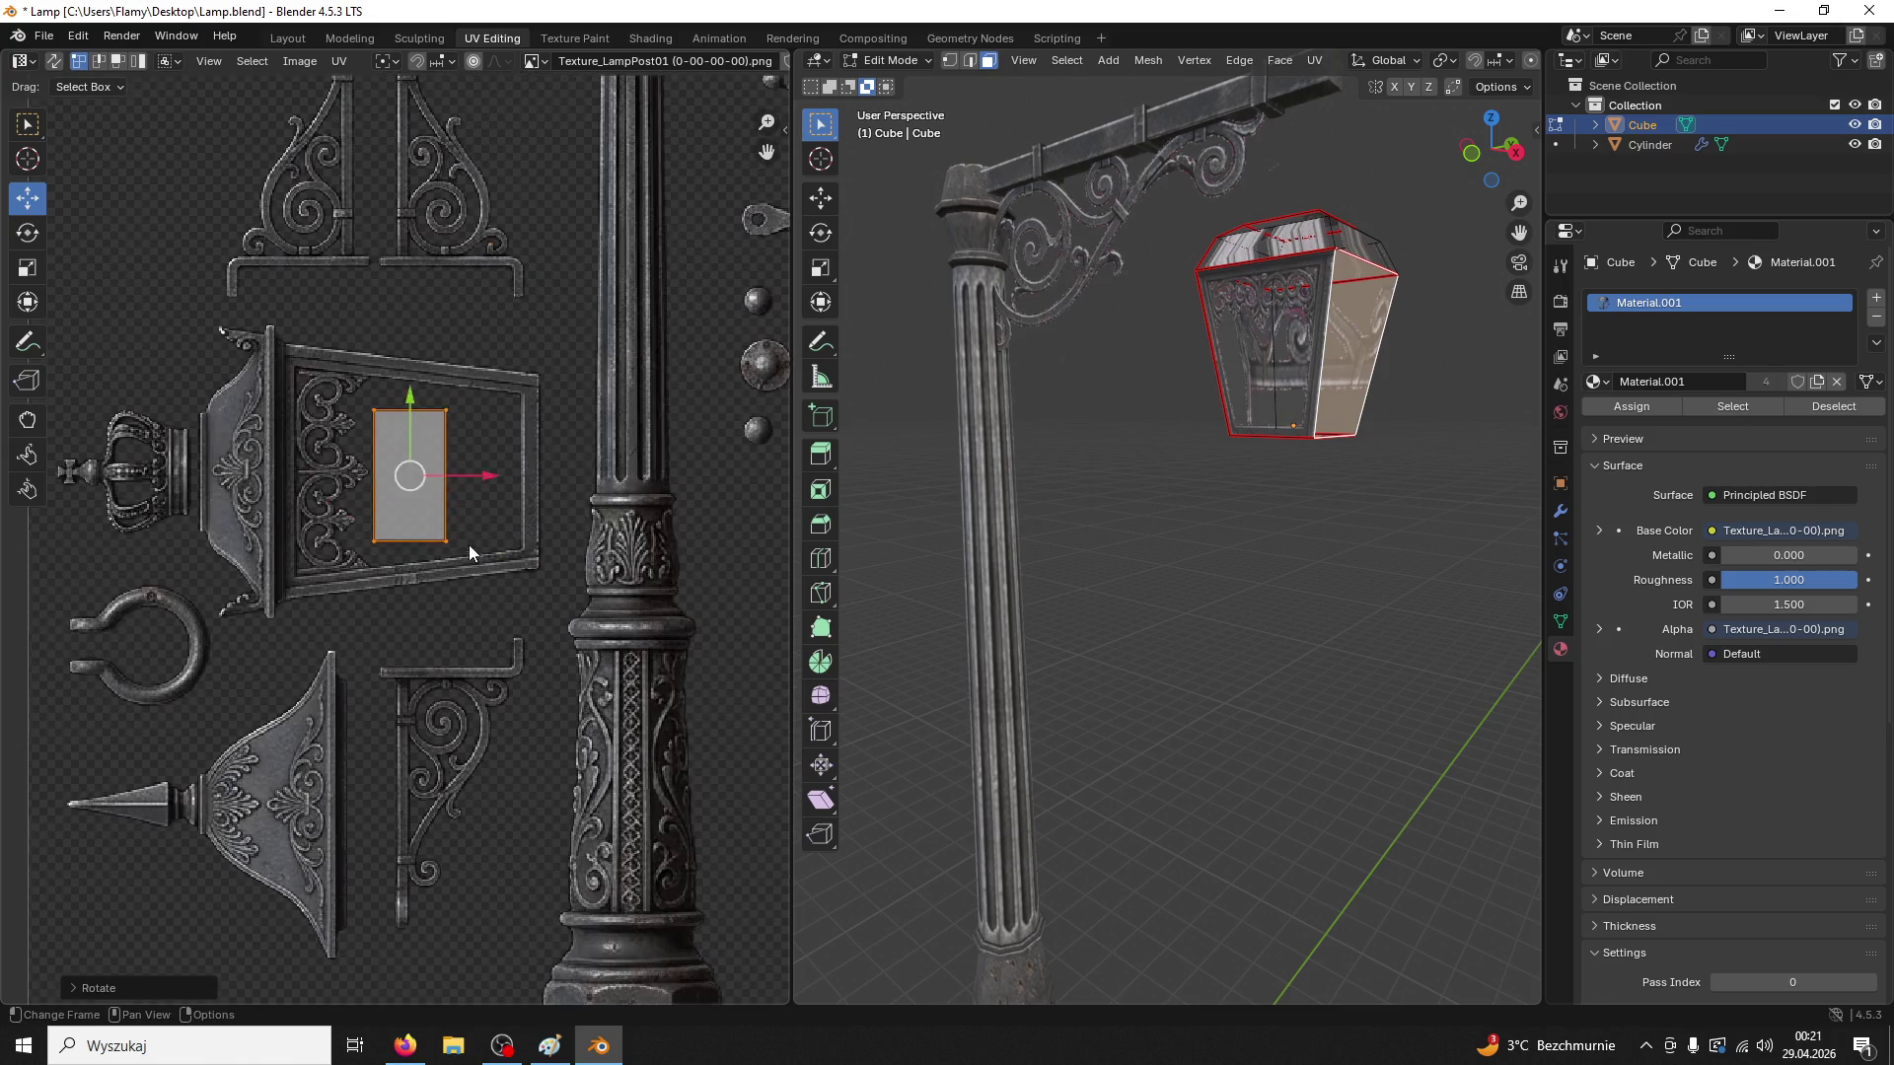
drag(477, 475, 572, 474)
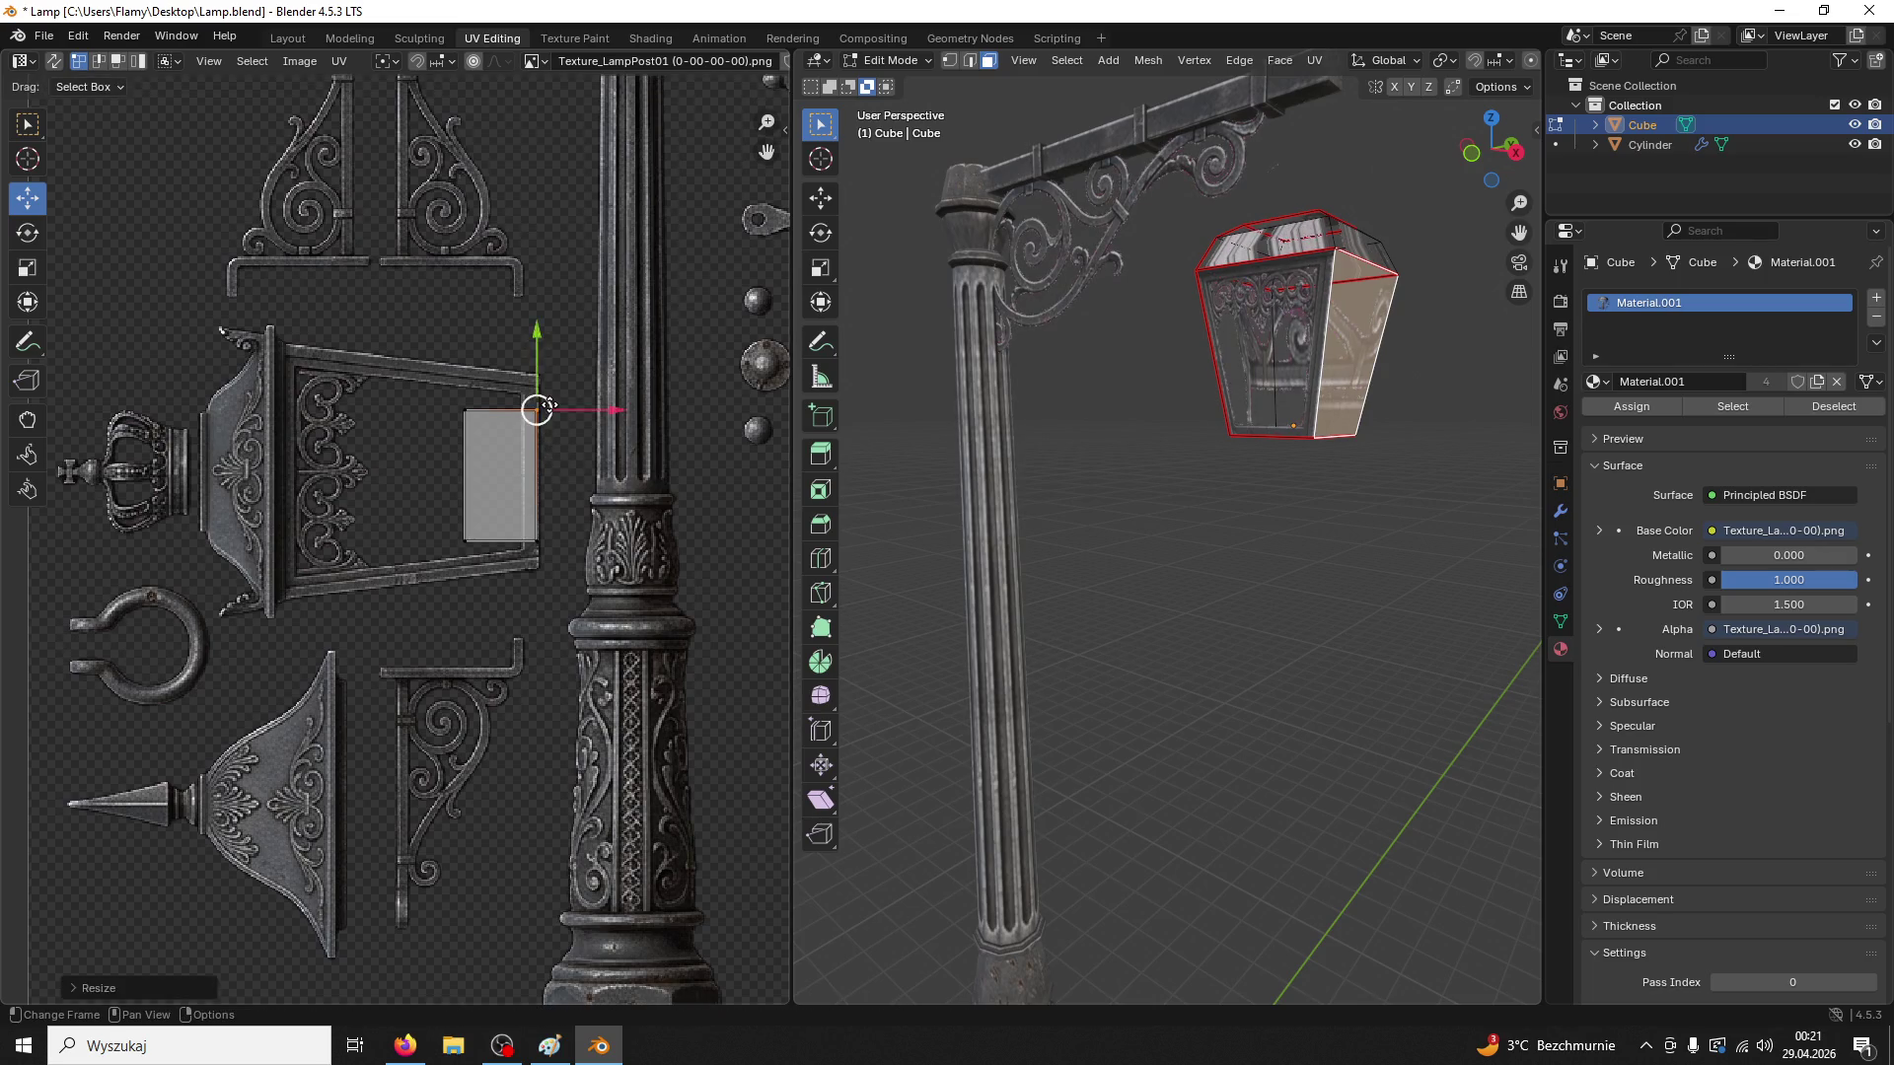
Scale the face's UVs vertically to match the window panel height
key(s)
key(y)
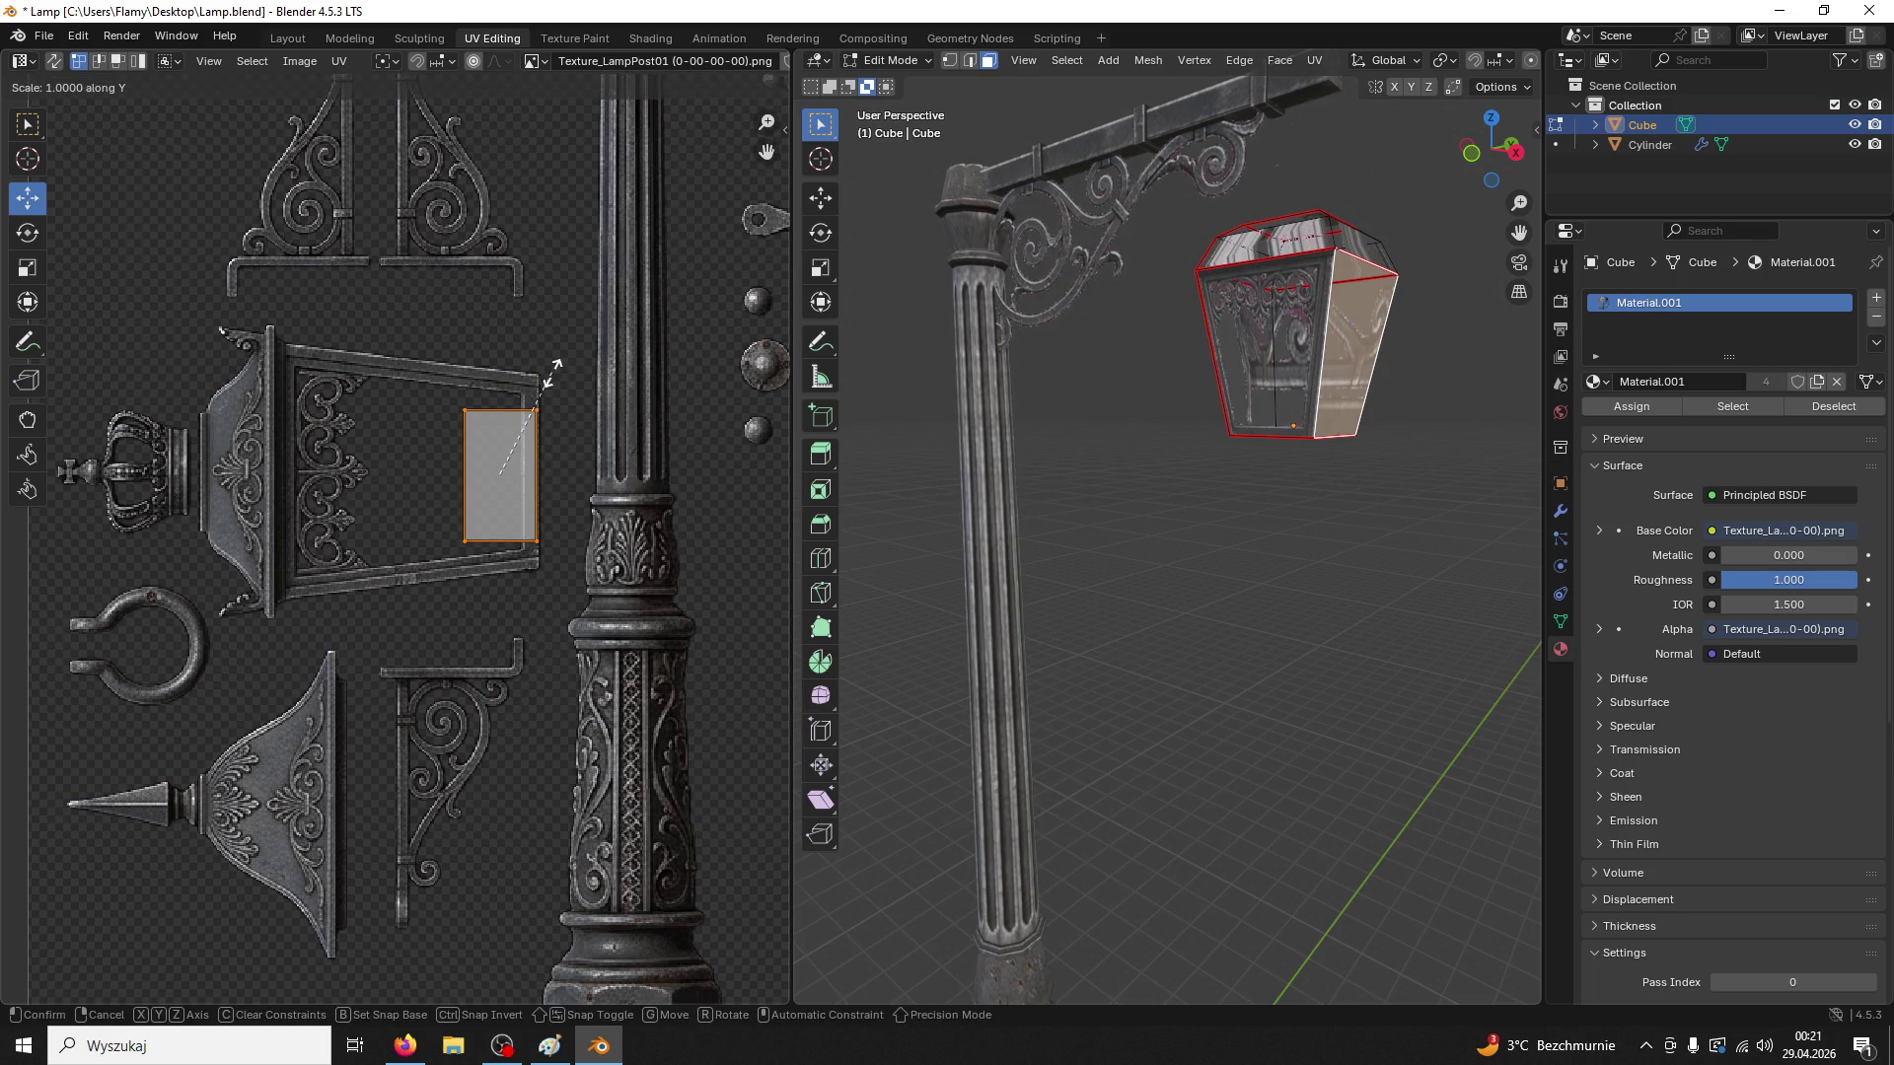
right_click(548, 312)
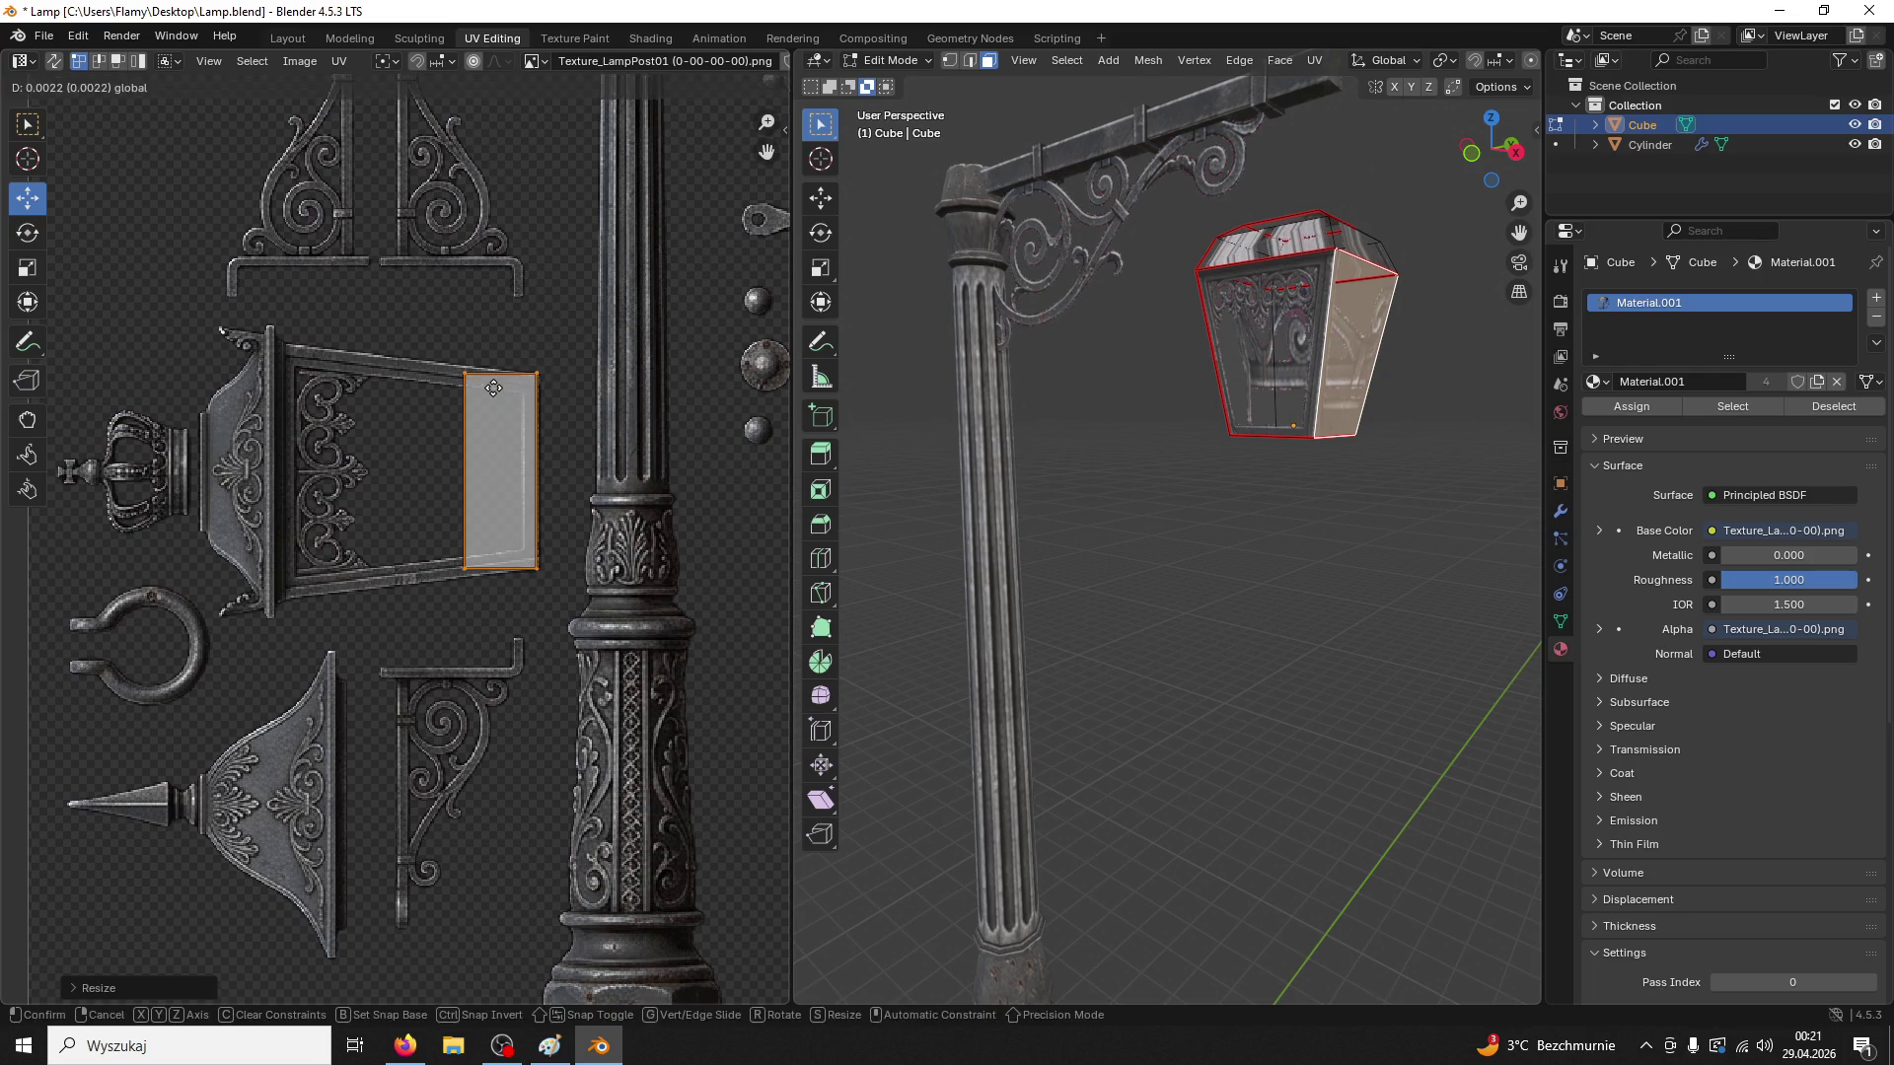
key(s)
key(y)
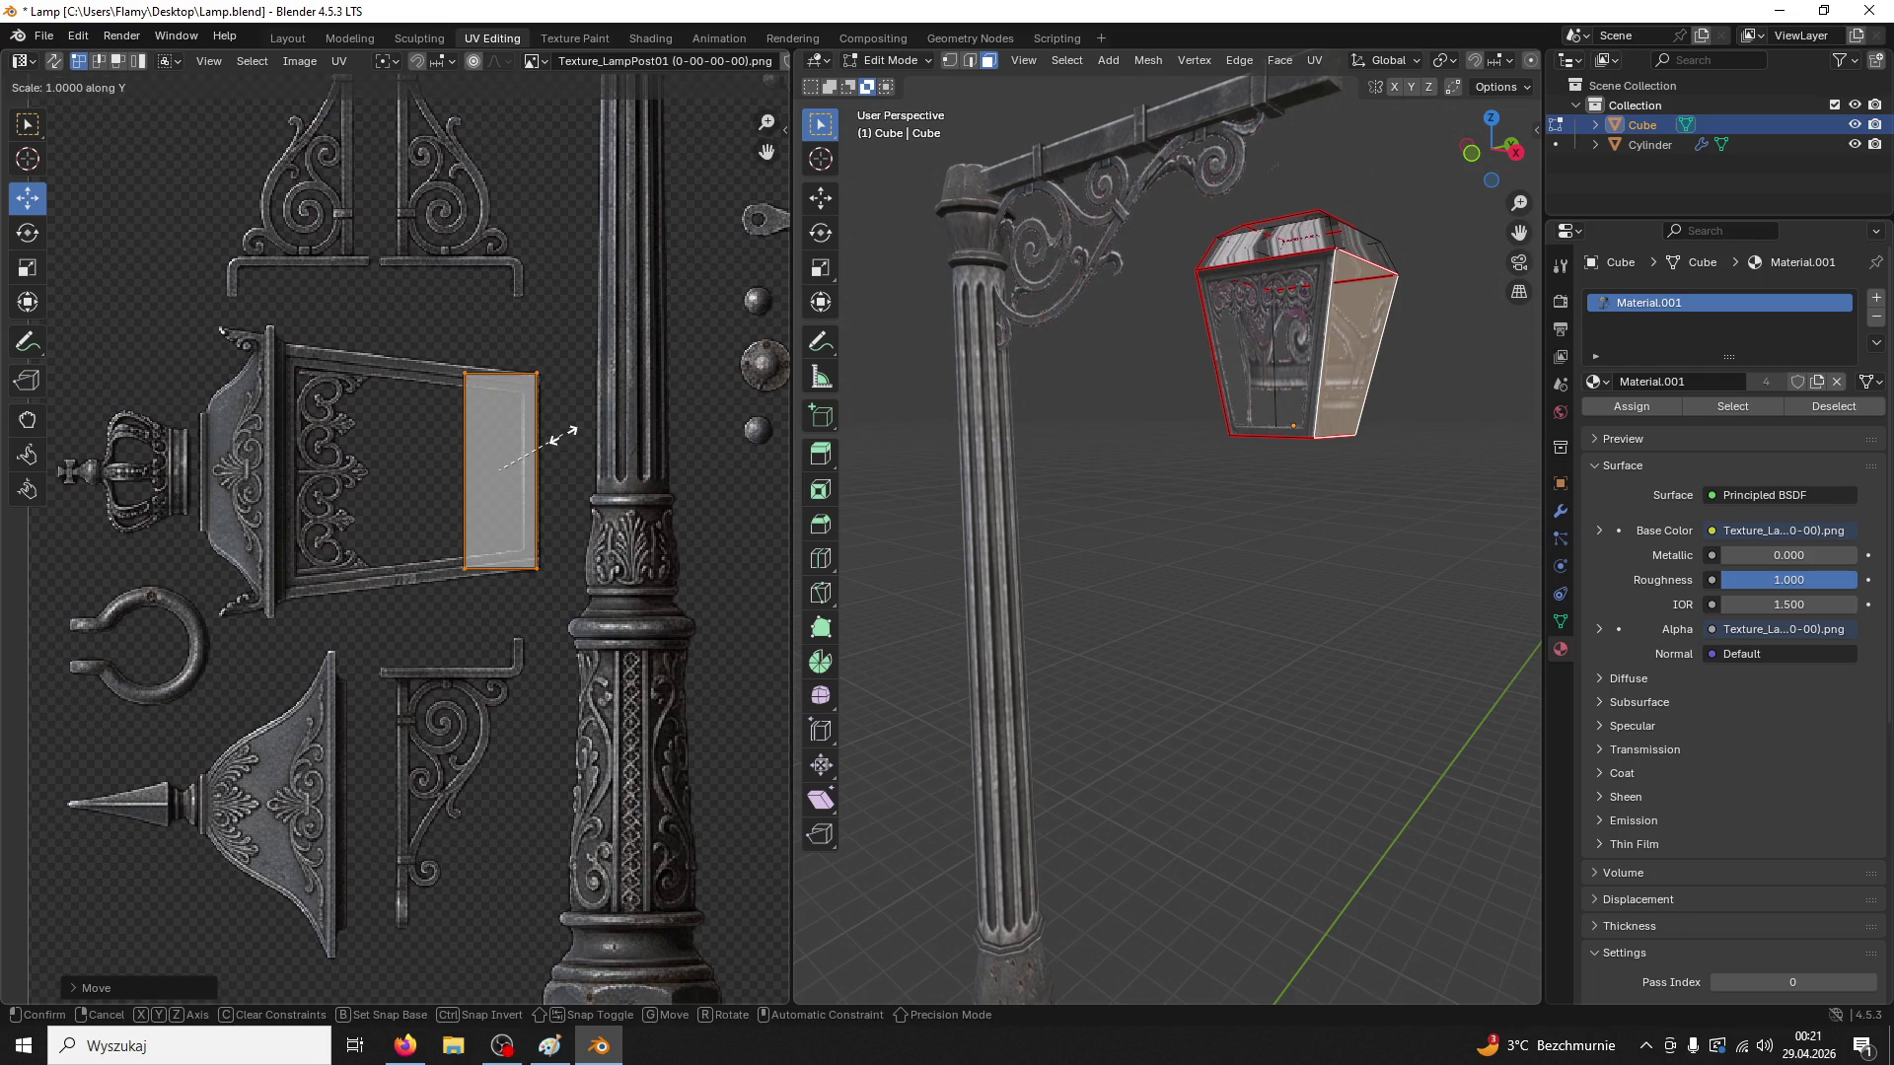
click(578, 469)
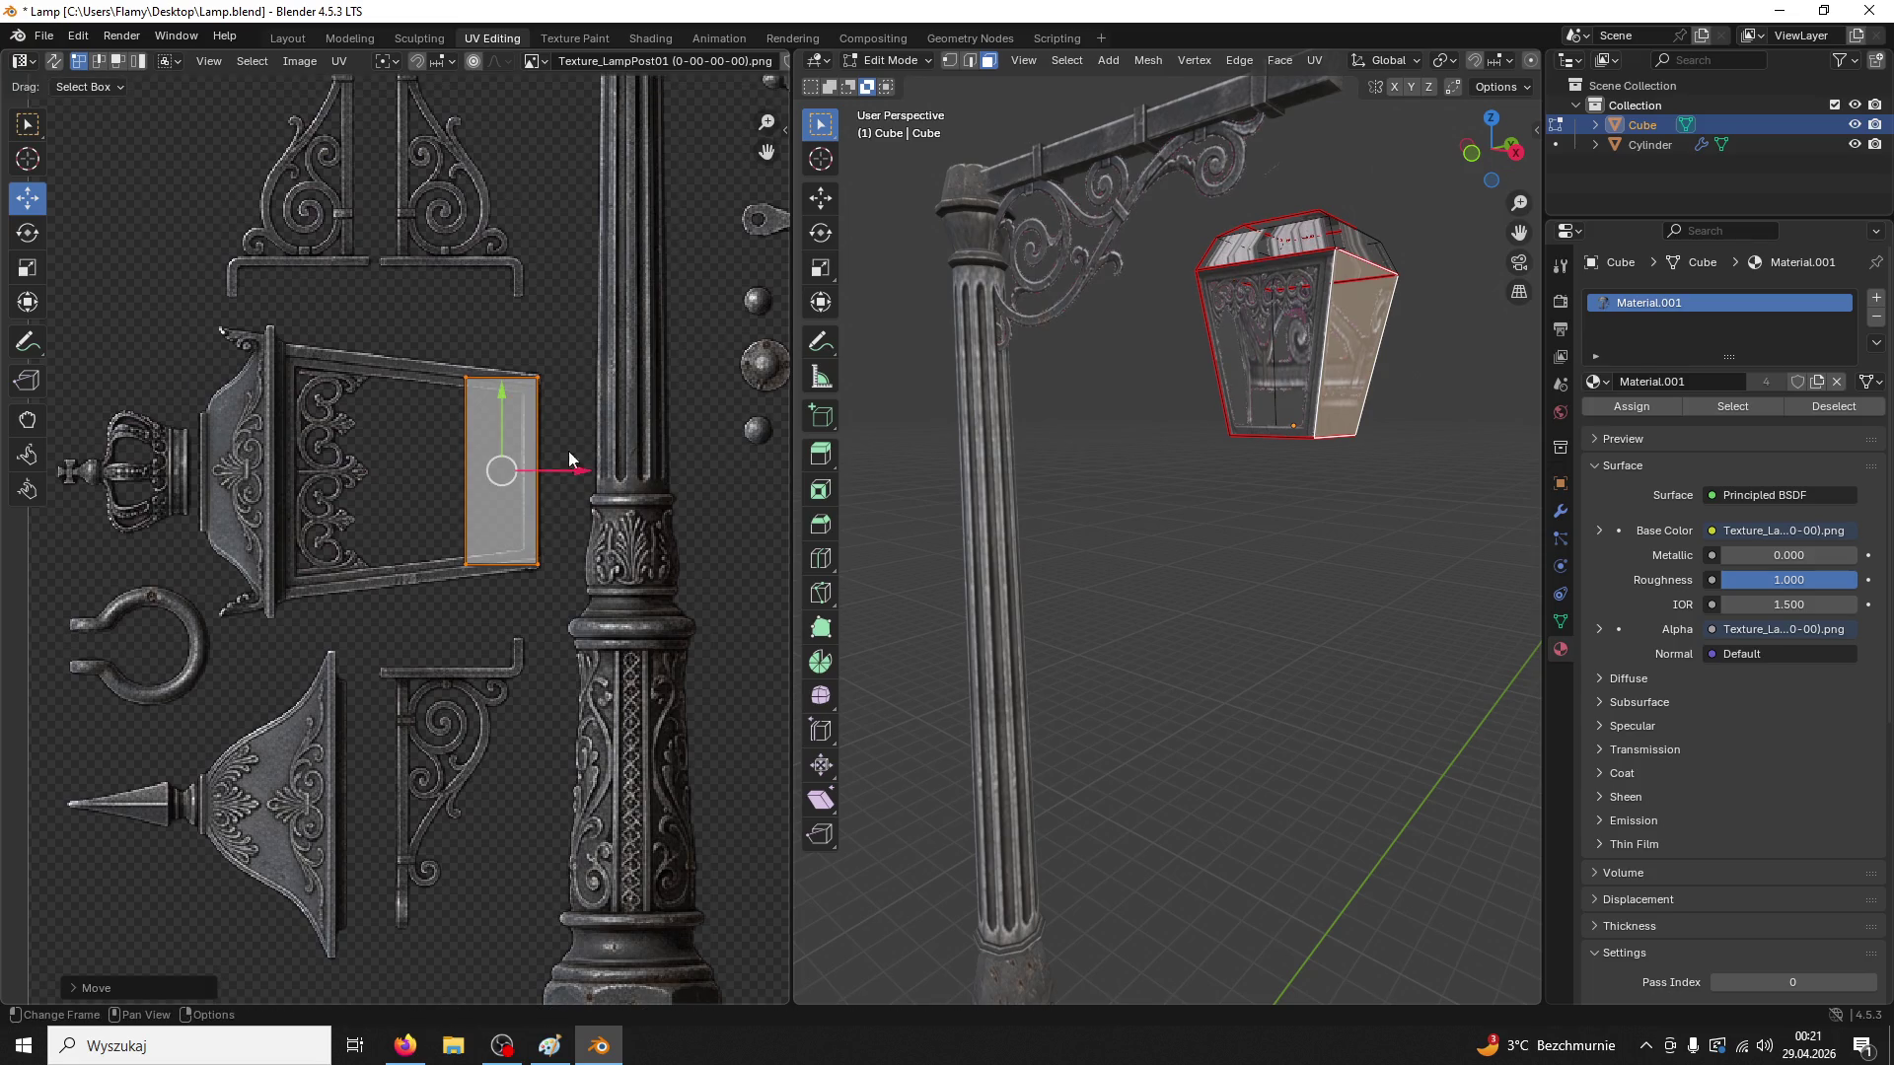
Stretch the left edge across the window panel and scale both edges vertically to the tapered frame
click(464, 474)
drag(528, 473, 350, 495)
key(s)
key(y)
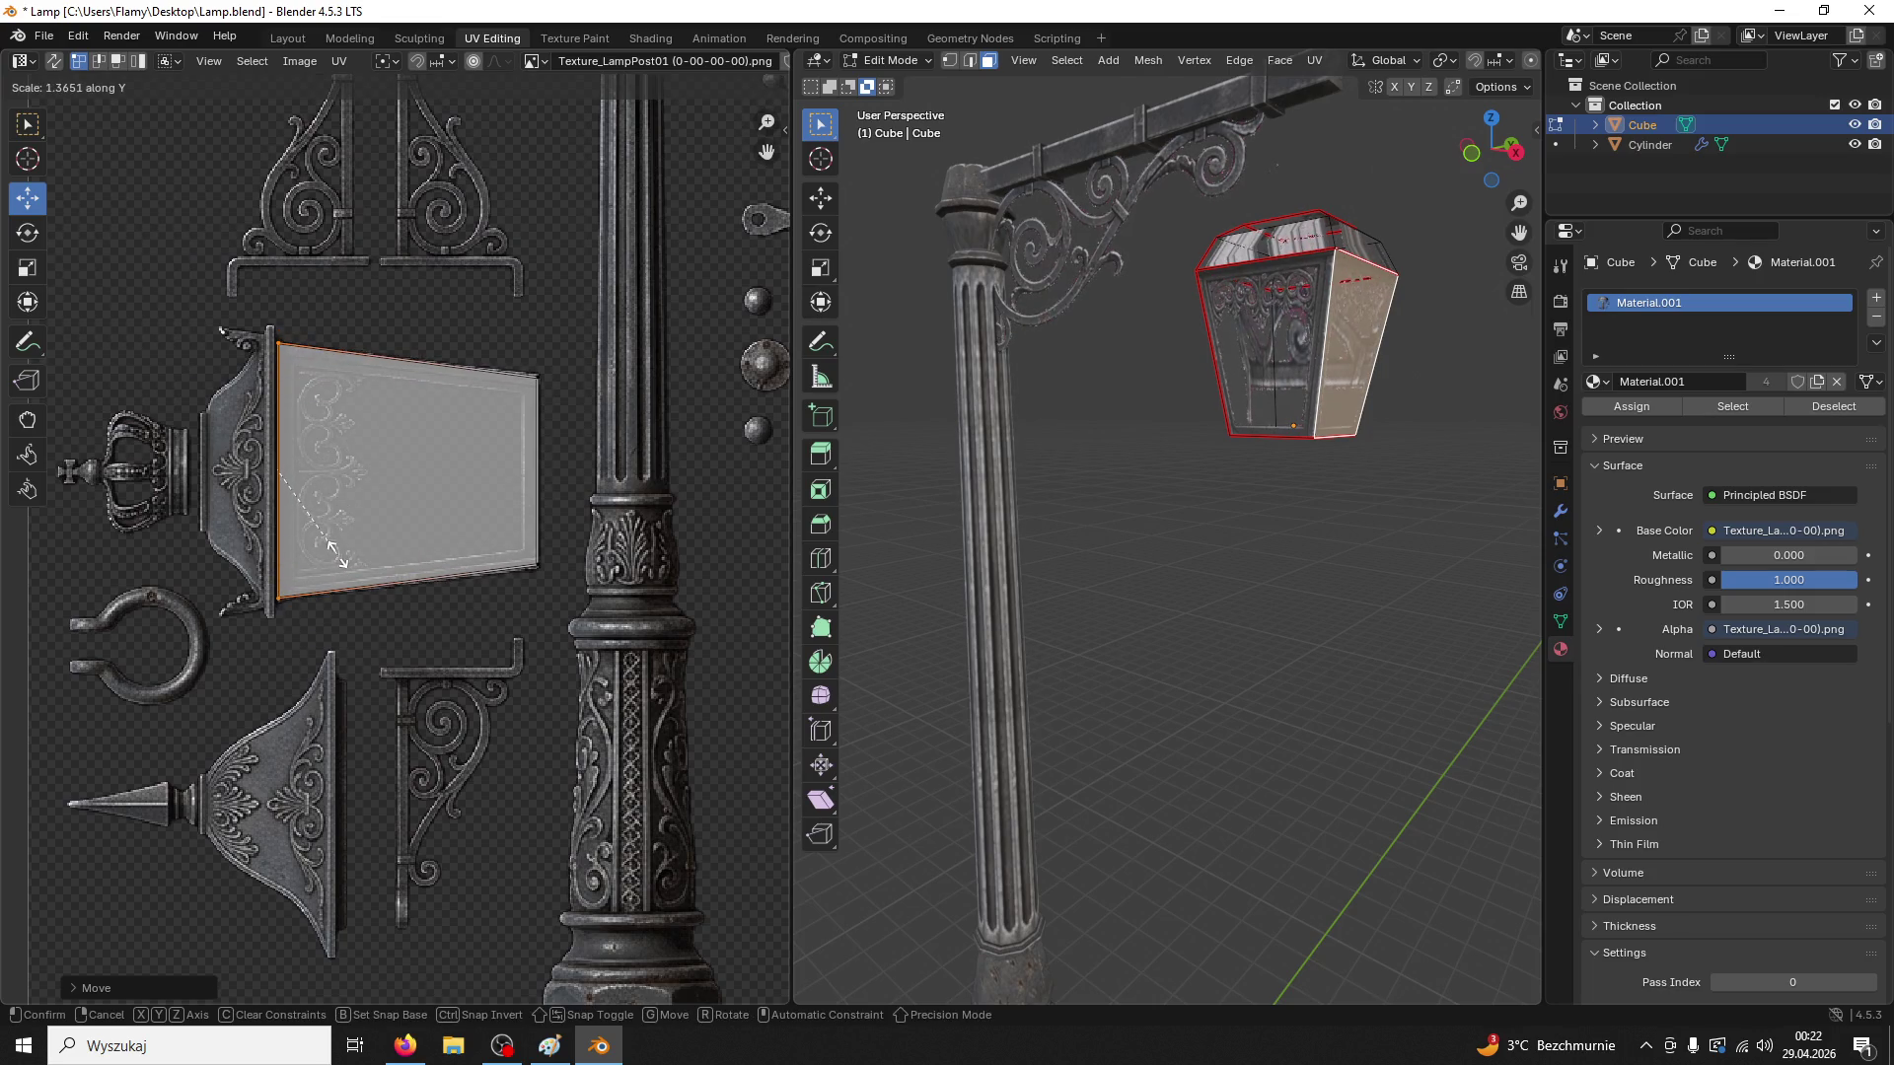
click(336, 555)
mouse_move(630, 343)
mouse_down()
mouse_move(483, 545)
mouse_move(498, 521)
mouse_up()
mouse_move(568, 357)
mouse_down()
mouse_move(564, 440)
mouse_move(493, 602)
mouse_up()
key(s)
key(y)
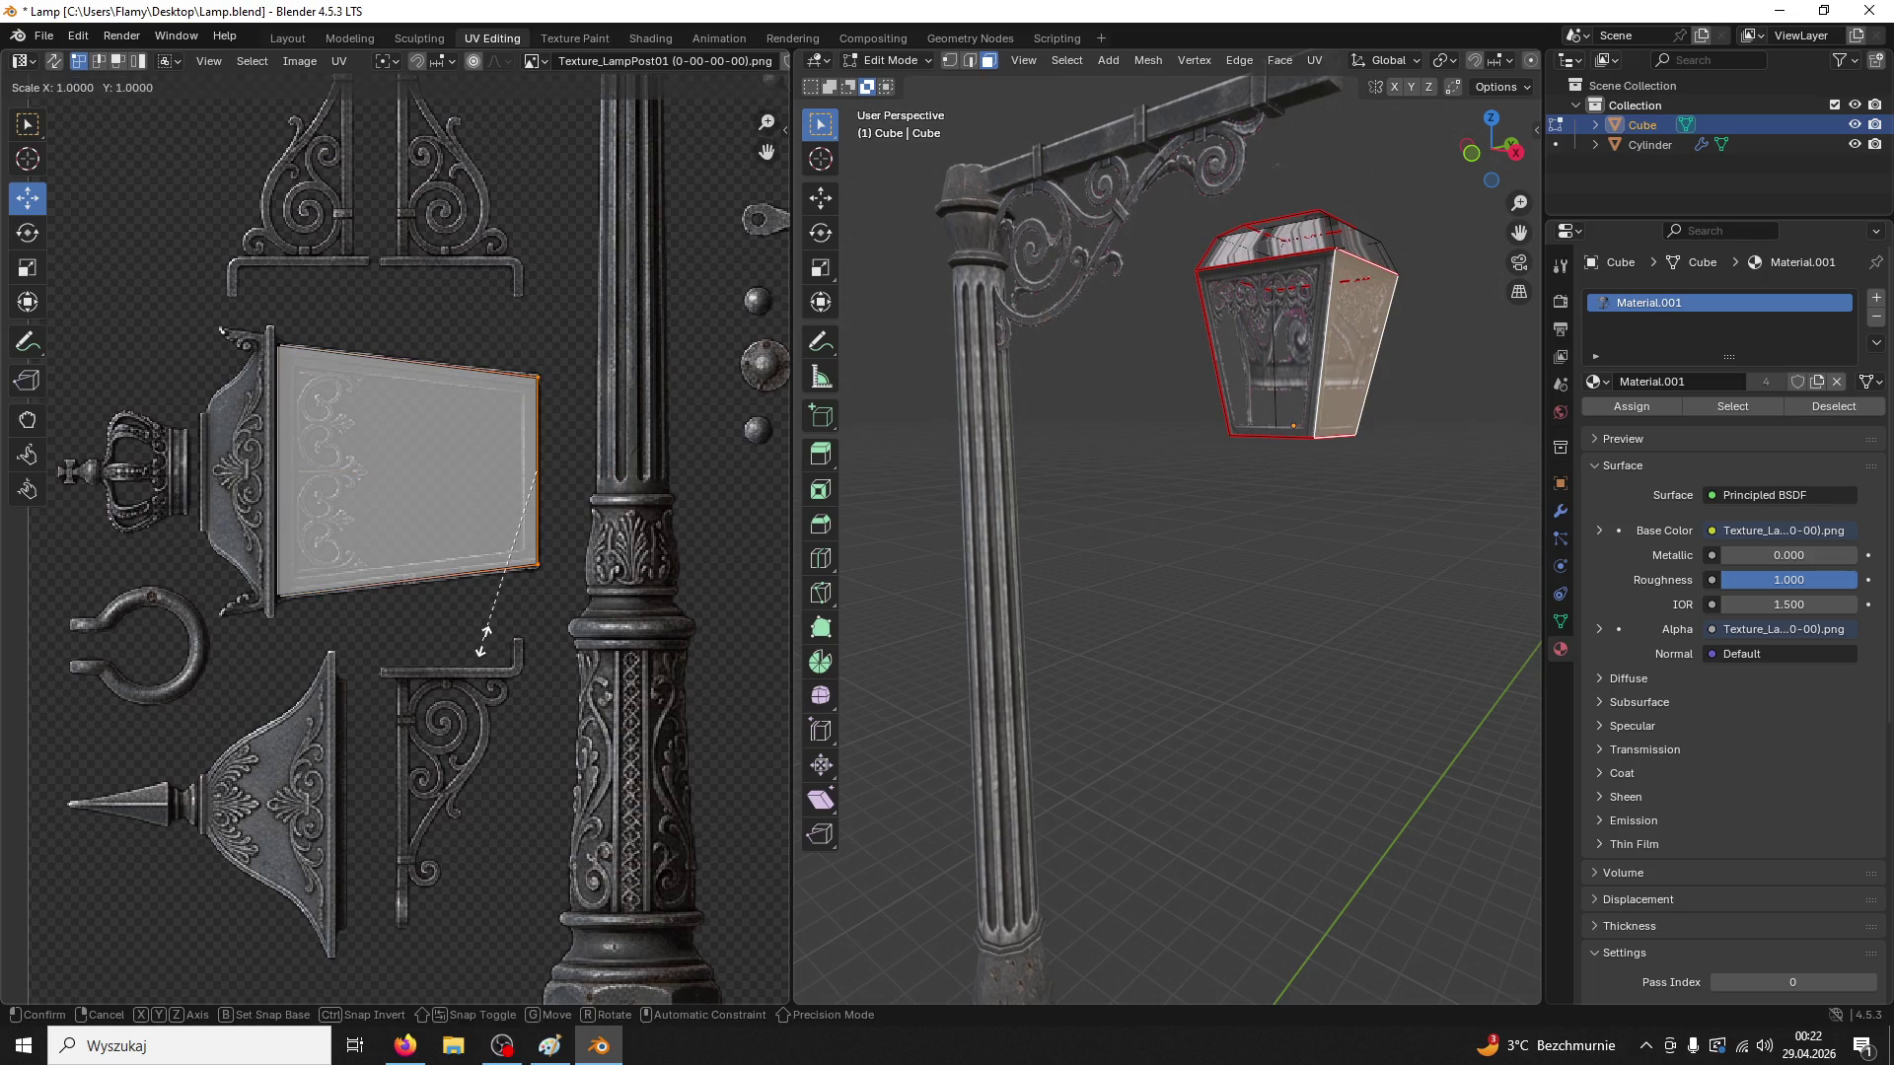
click(474, 642)
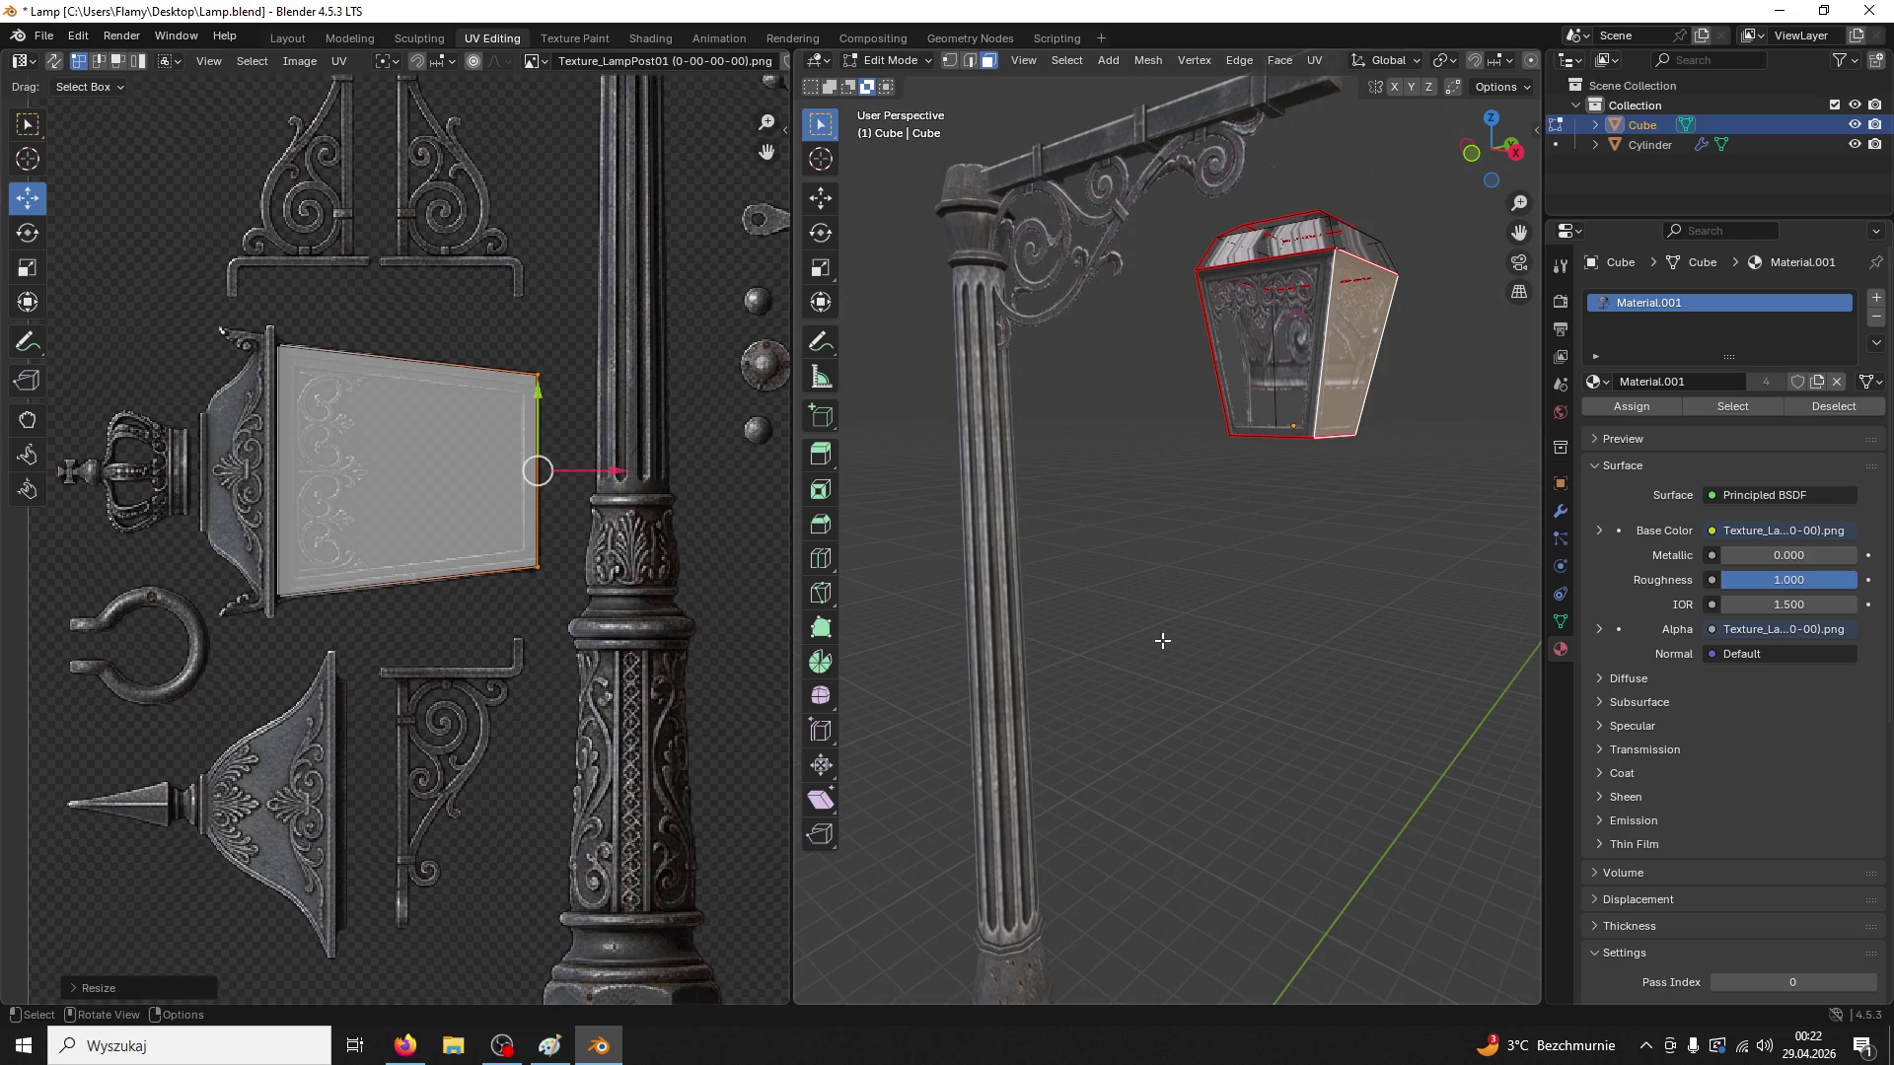
click(1382, 618)
mouse_move(1382, 617)
mouse_down()
mouse_move(1218, 618)
mouse_move(1295, 563)
mouse_move(985, 625)
mouse_up()
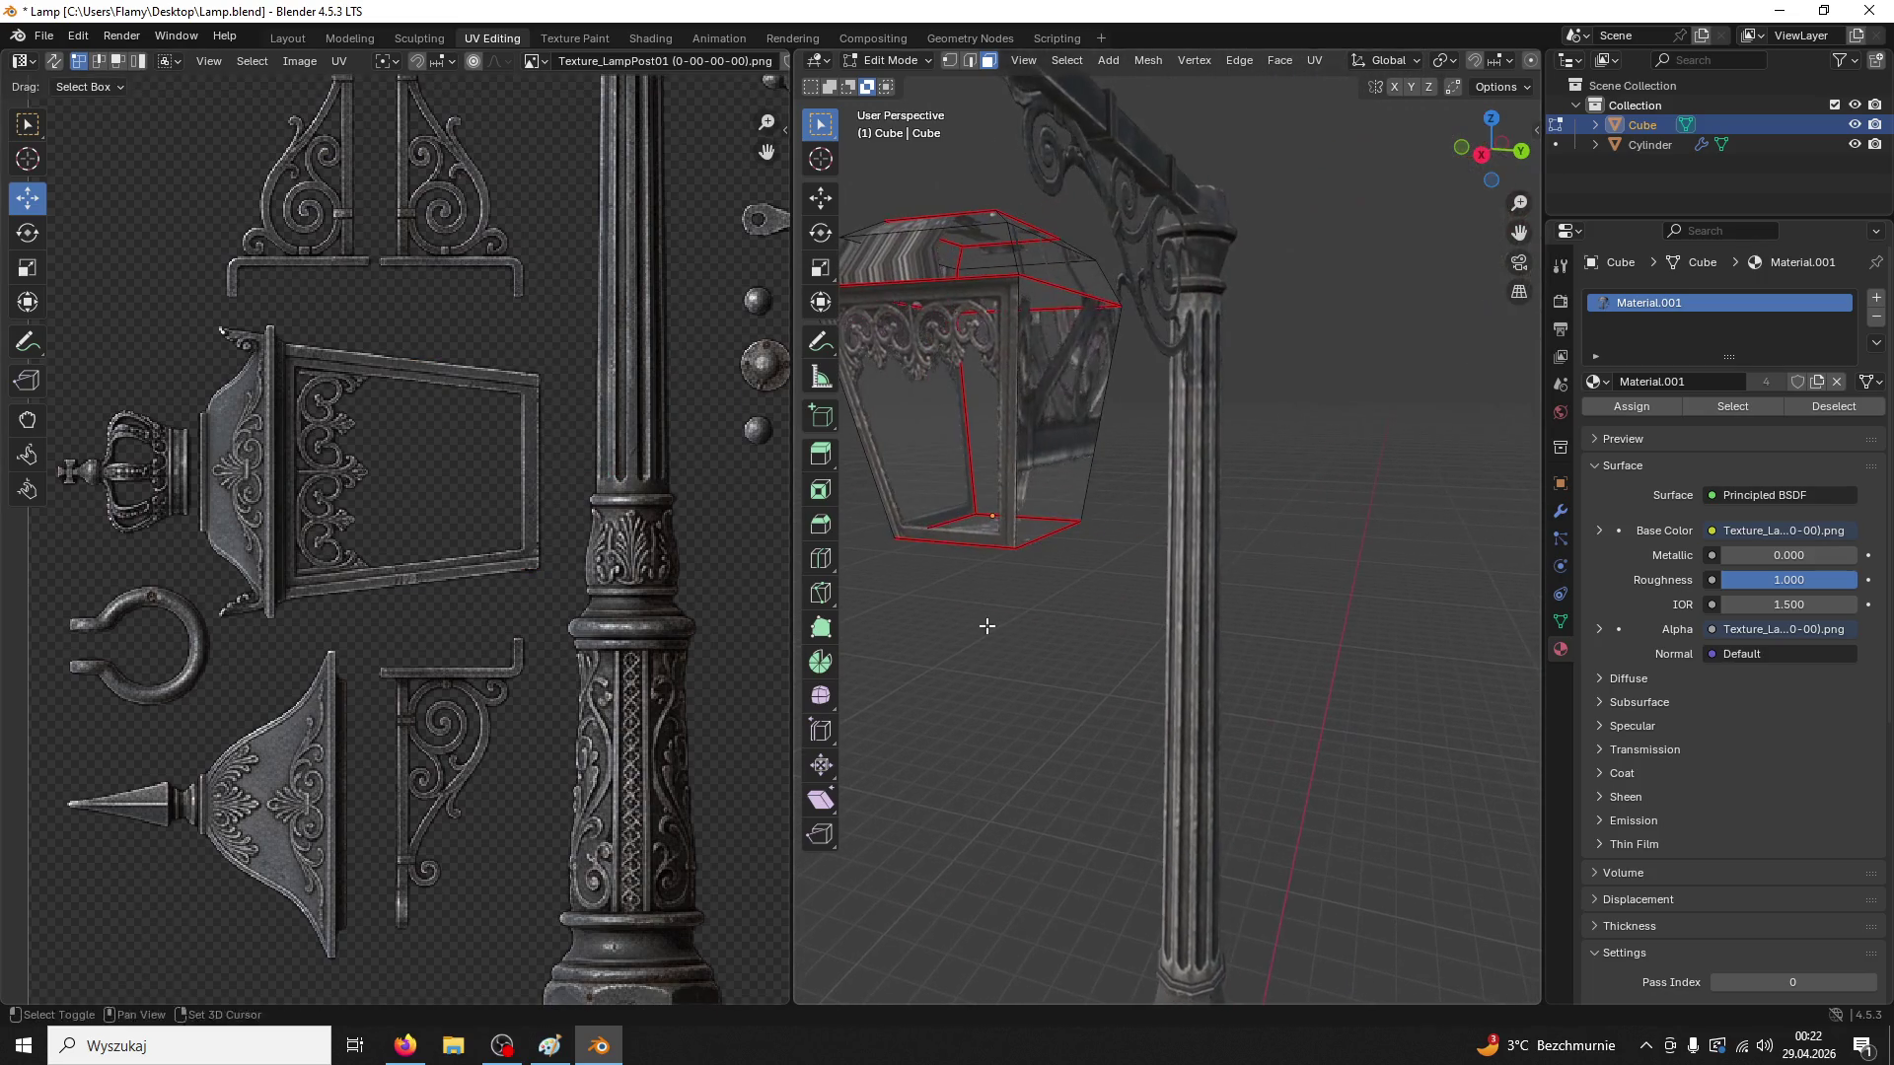
Move, rotate and vertically stretch another side face's UVs onto the window panel
click(1031, 465)
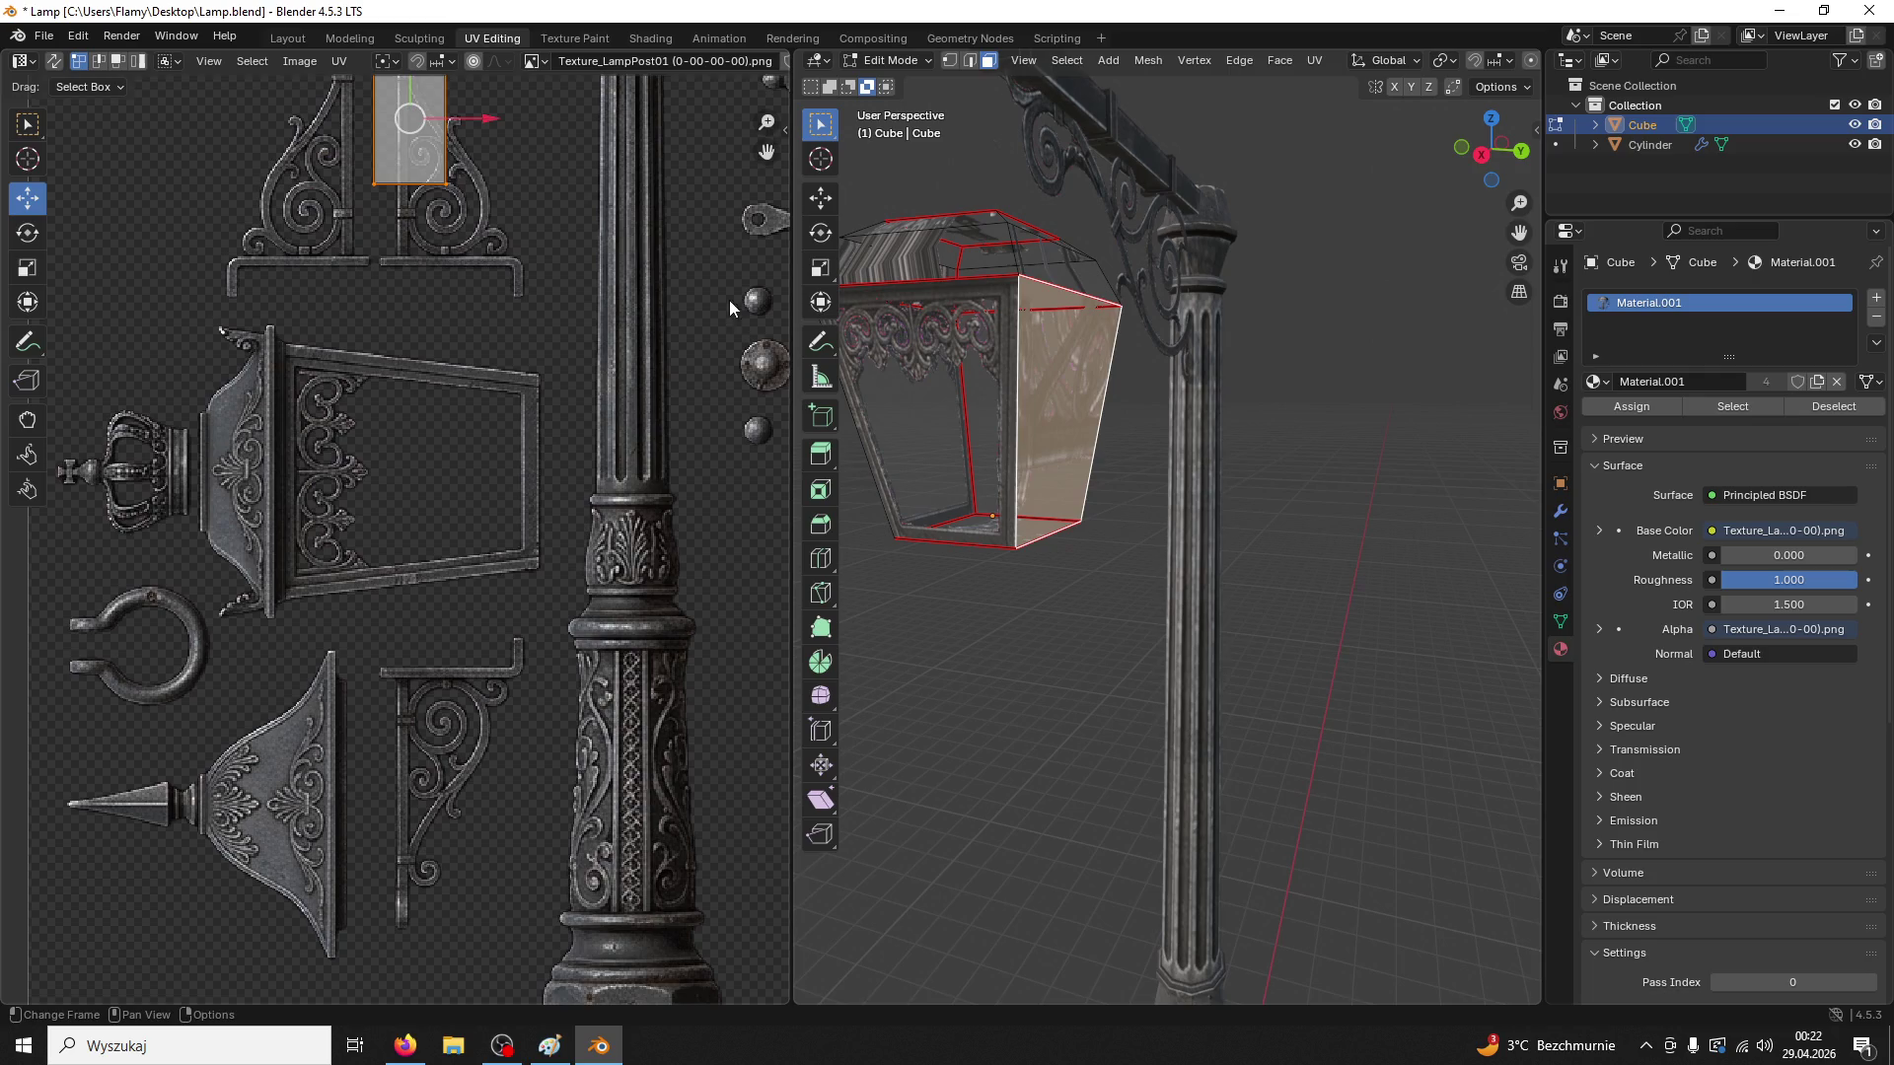
drag(412, 87, 412, 420)
key(r)
click(410, 435)
key(g)
click(571, 458)
key(s)
key(y)
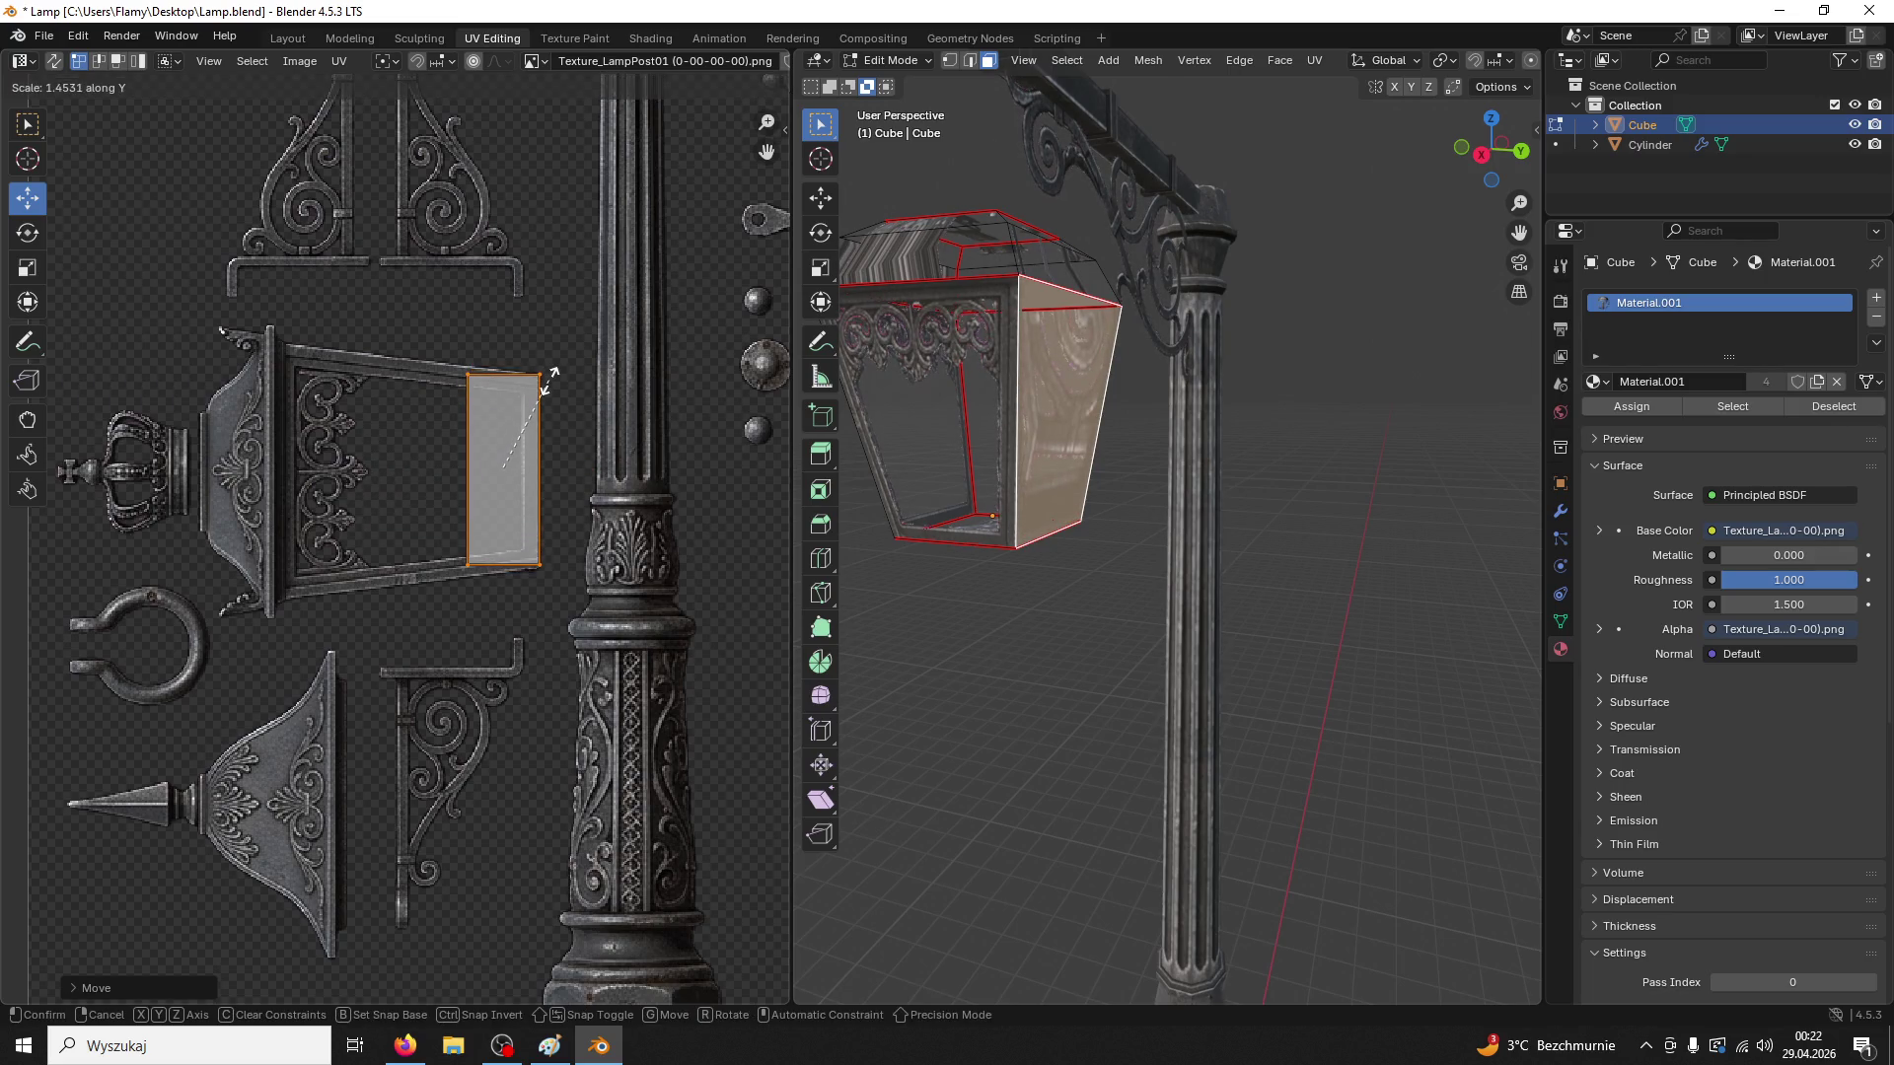
click(549, 373)
Widen that island by sliding its left edge horizontally and stretching it vertically
drag(503, 344, 362, 598)
key(g)
key(x)
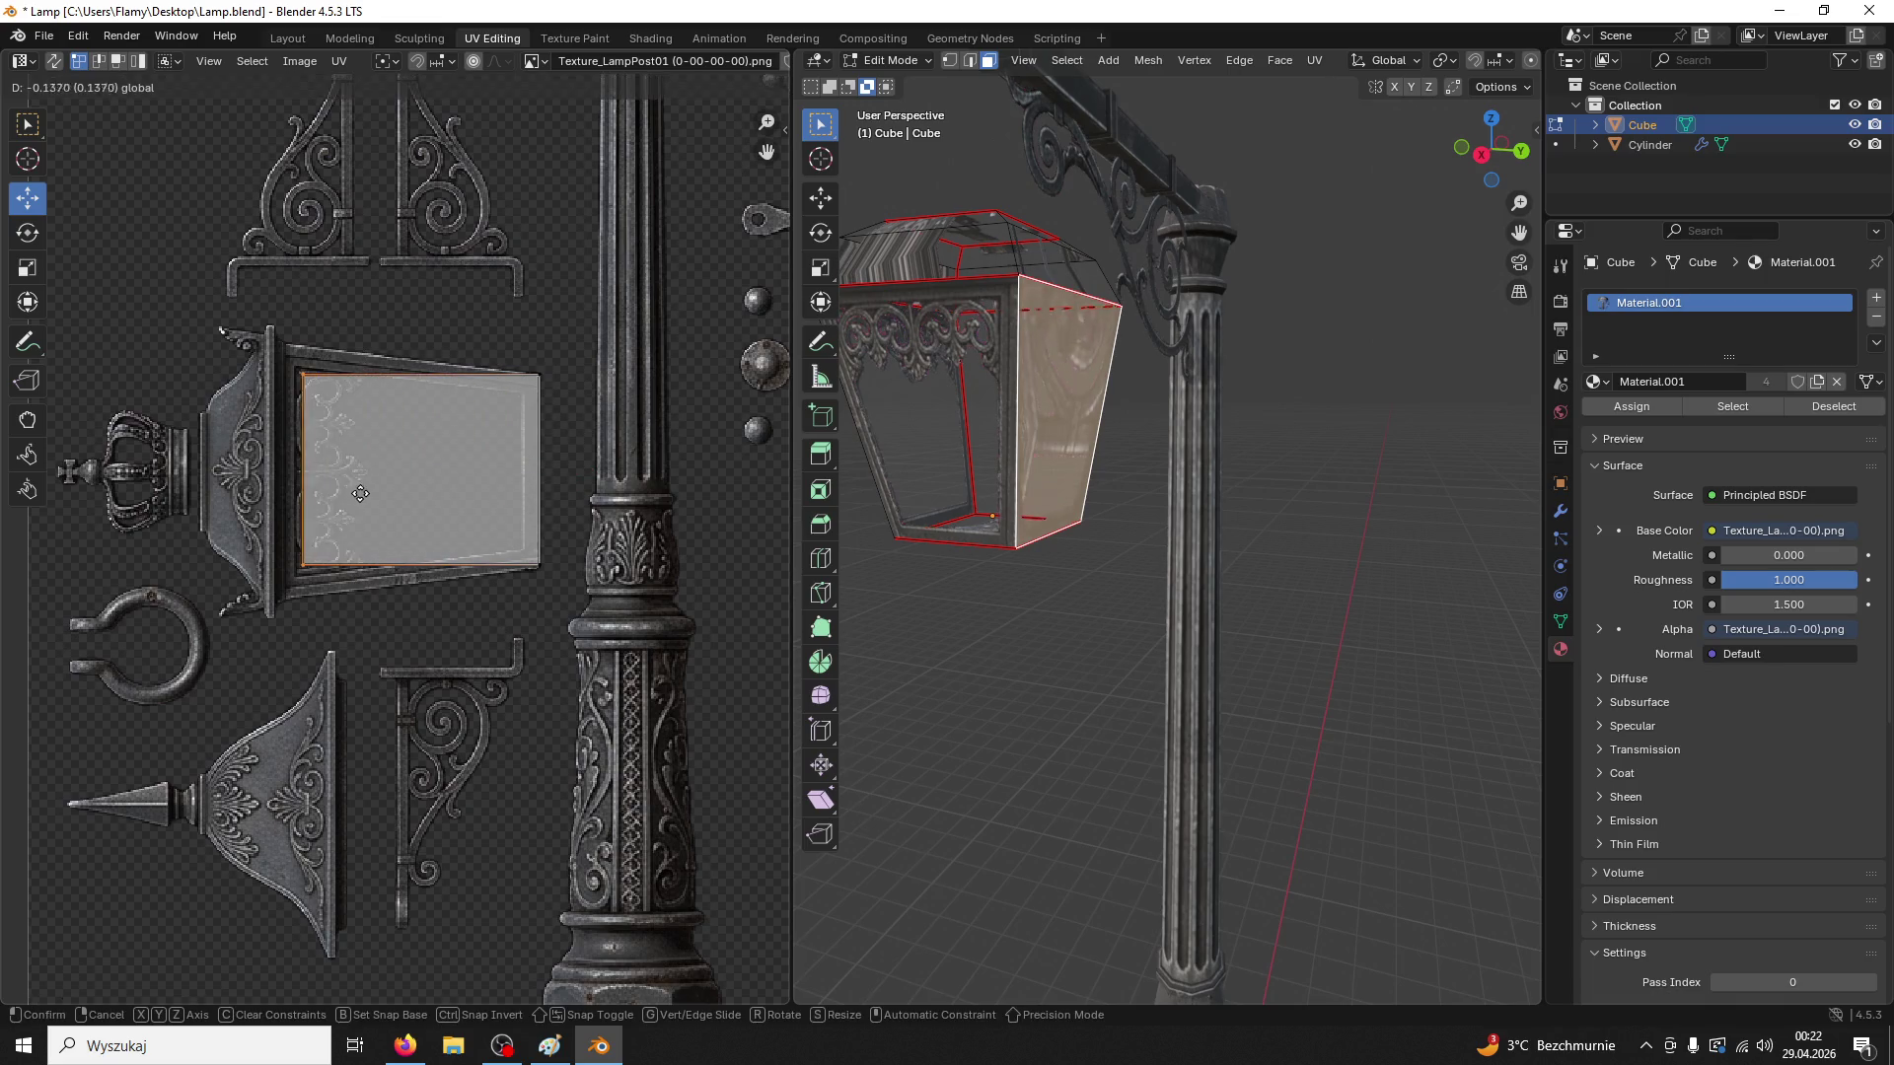
click(342, 498)
key(s)
key(y)
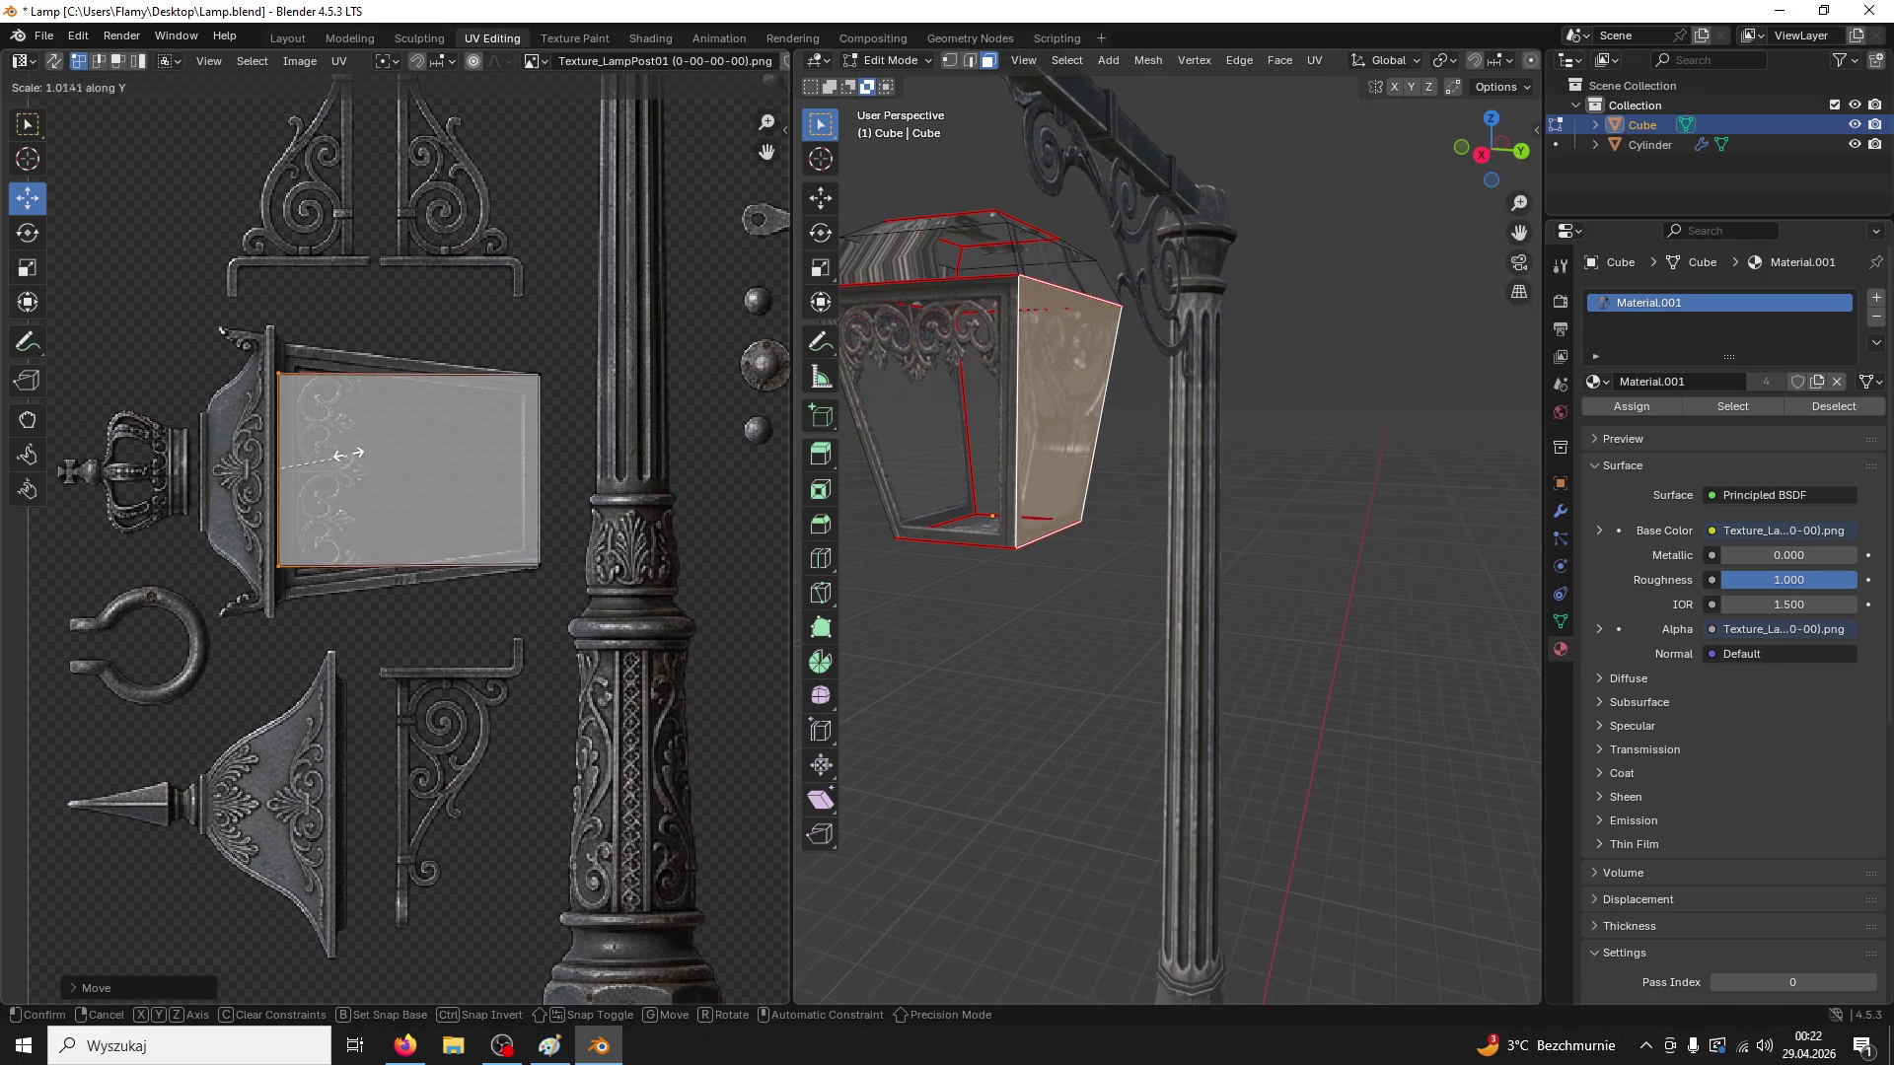
click(344, 407)
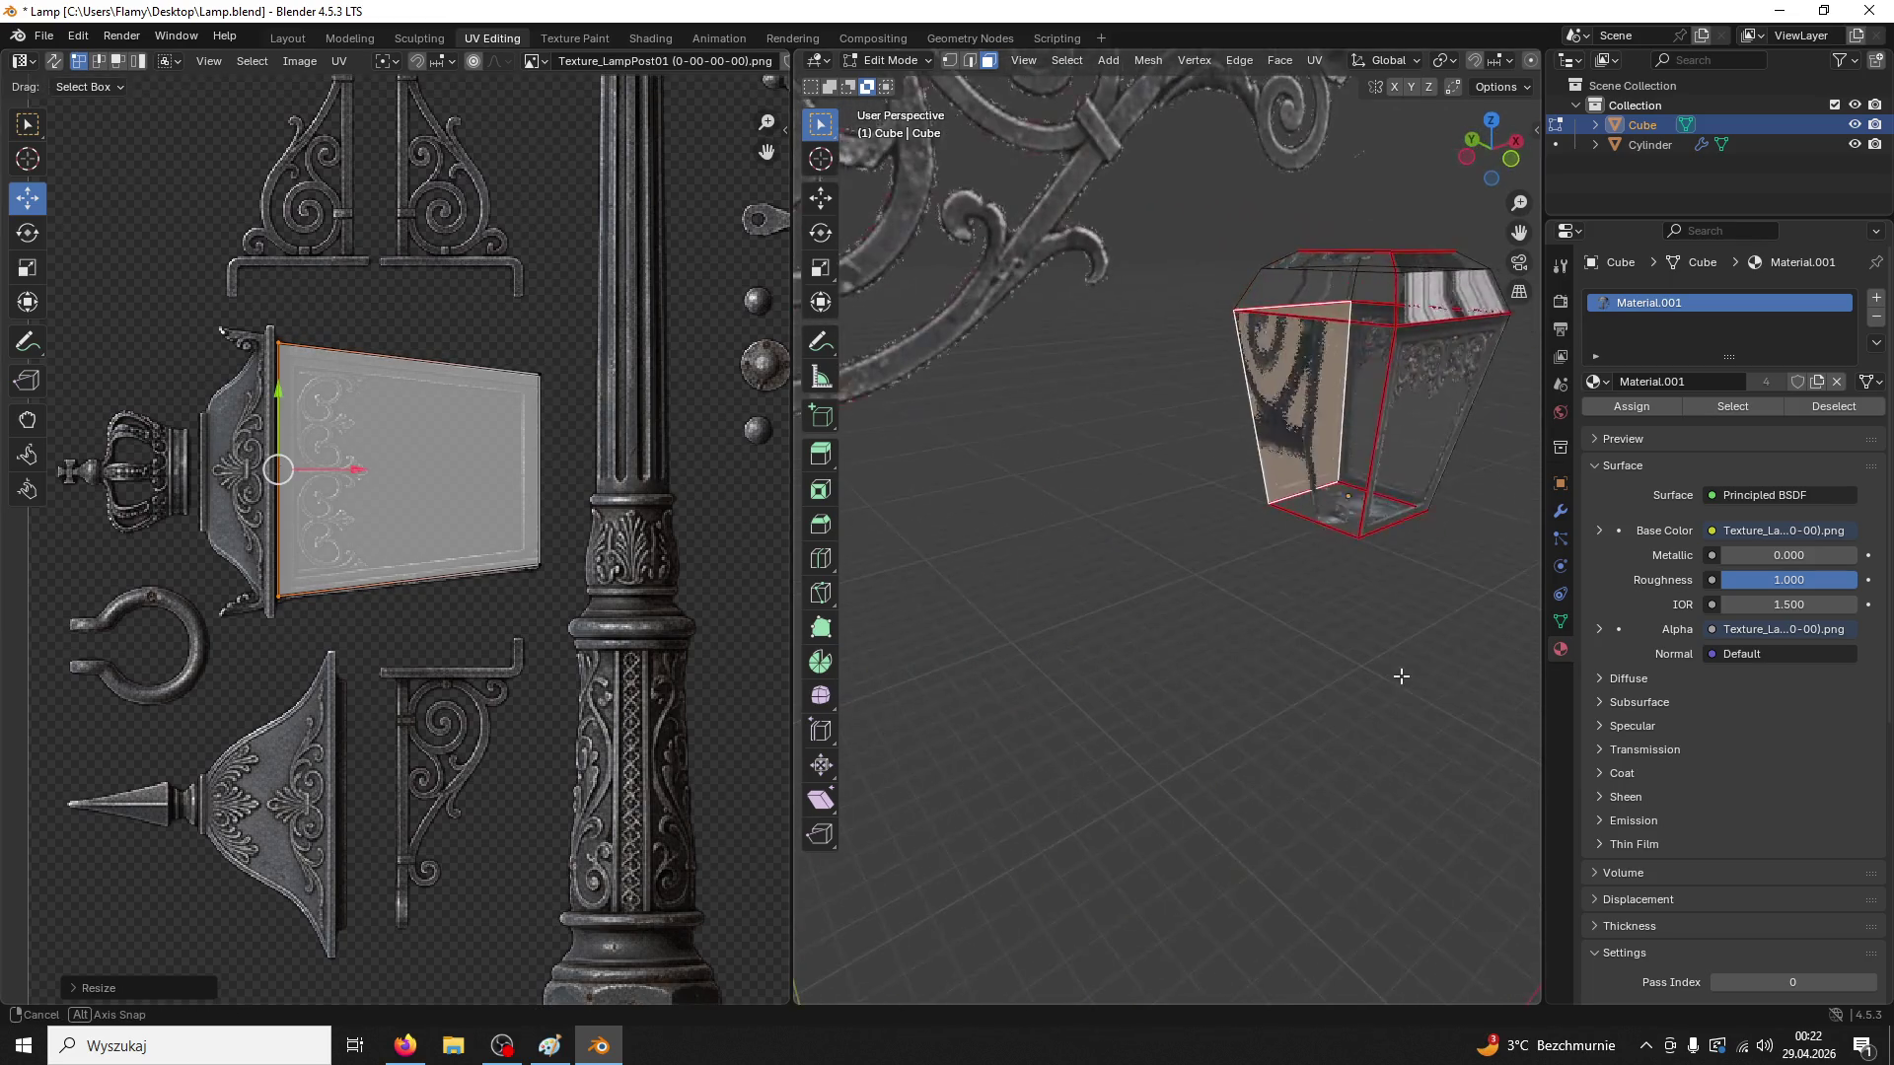
Move, rotate and vertically stretch the next side face's UVs into the lantern frame
click(1317, 425)
drag(423, 184, 422, 412)
key(r)
key(Return)
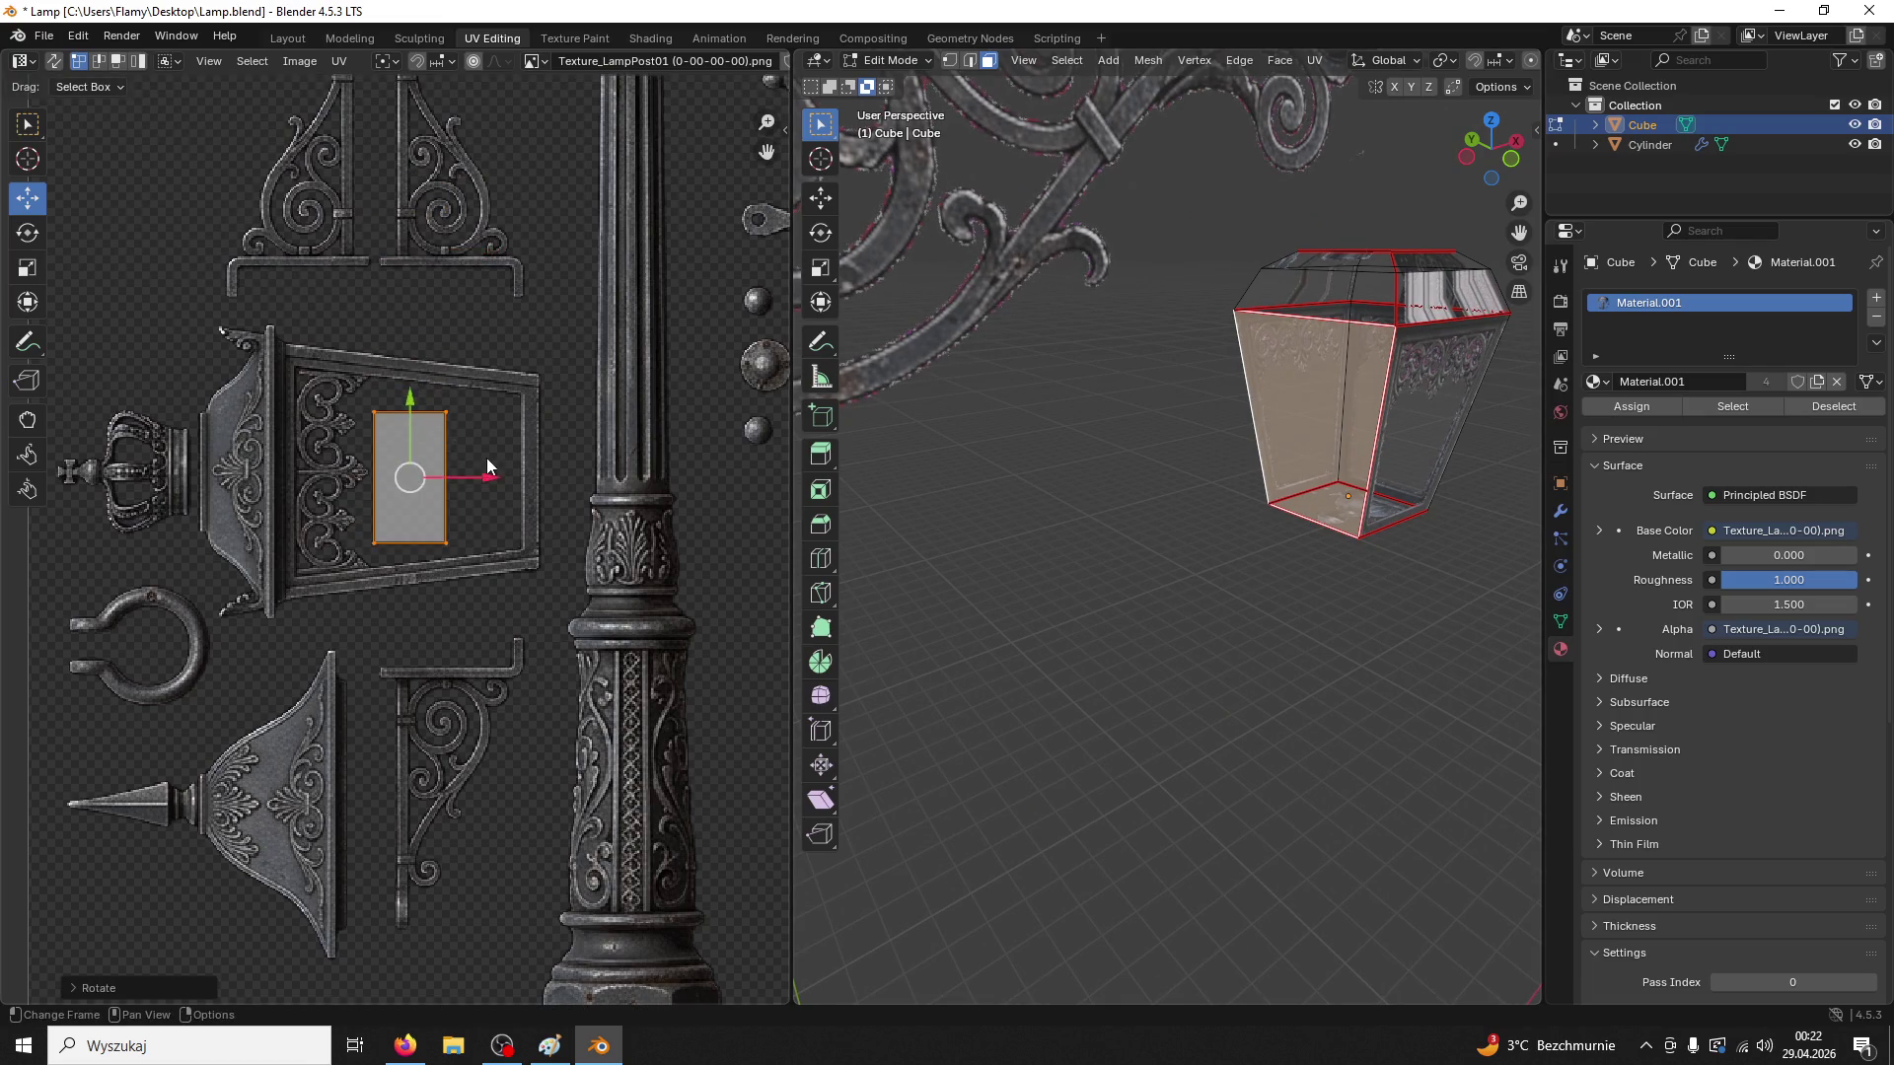
key(g)
key(Return)
key(s)
key(y)
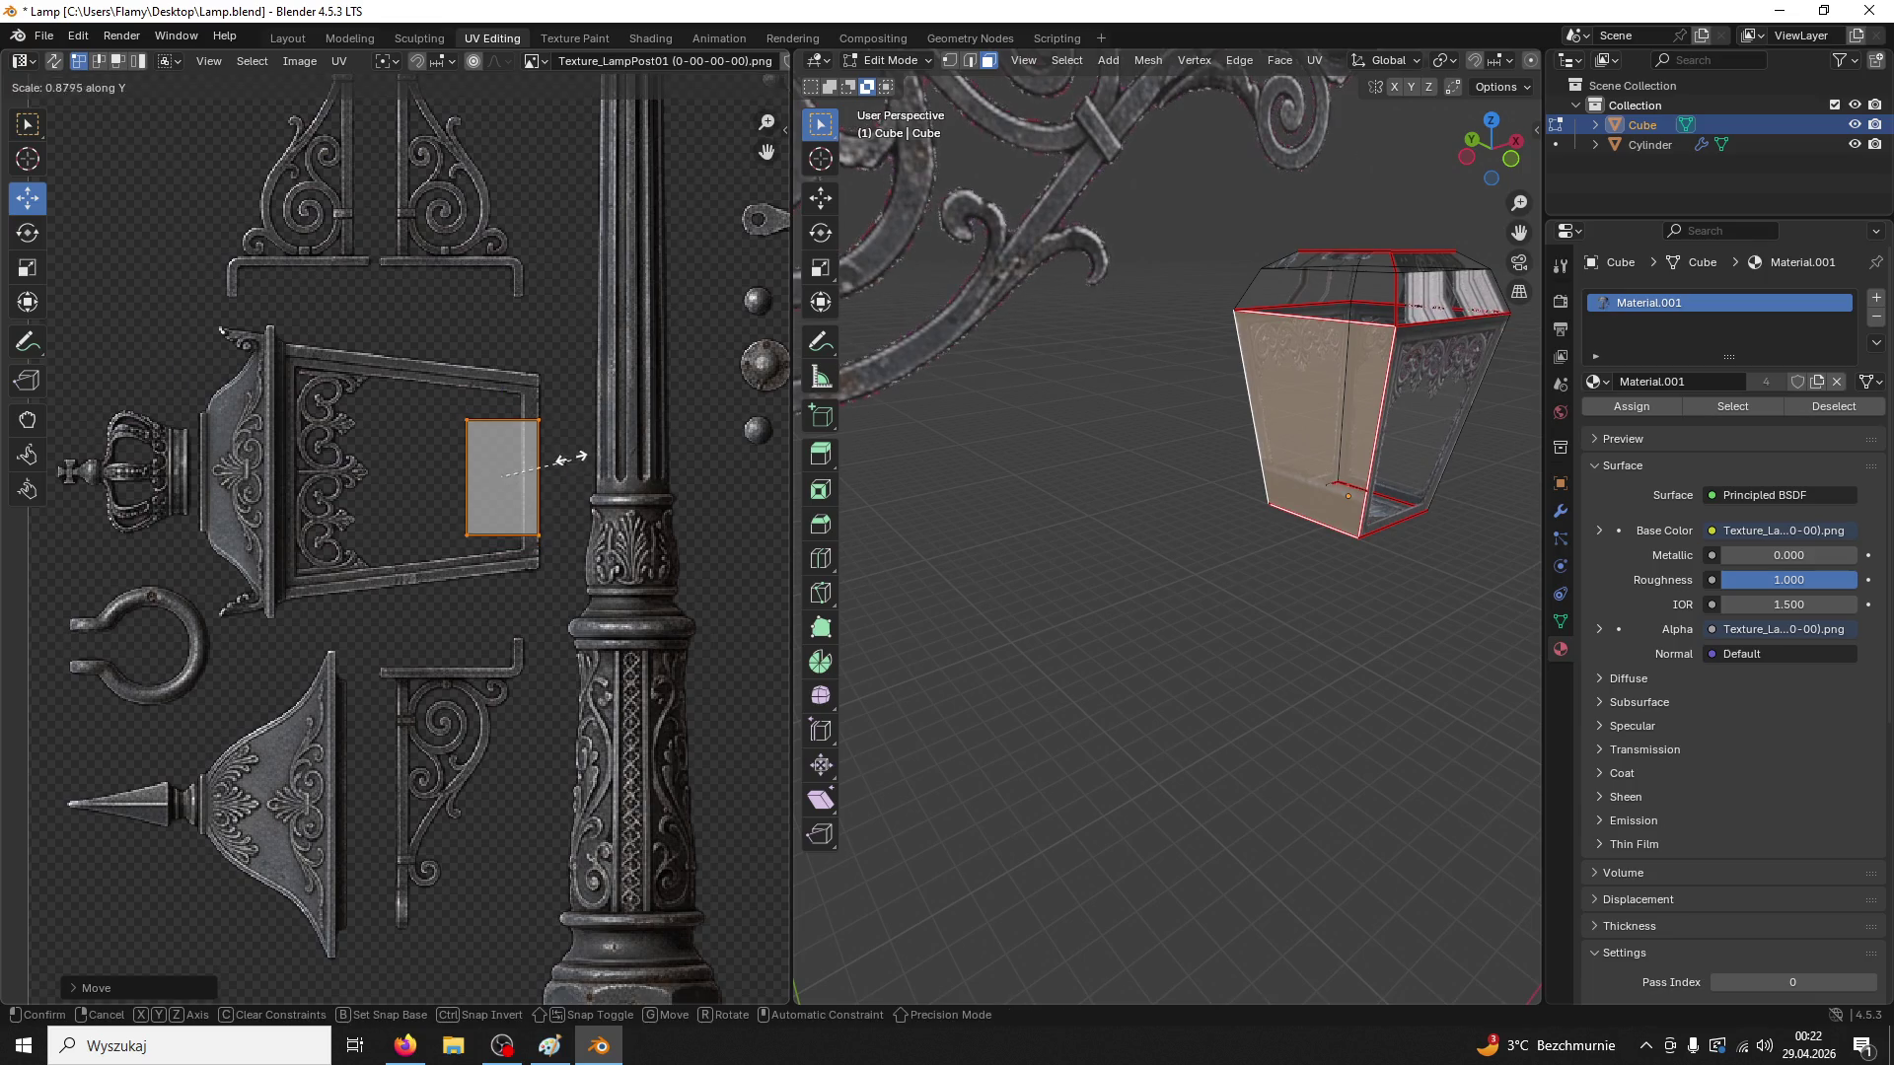
key(Return)
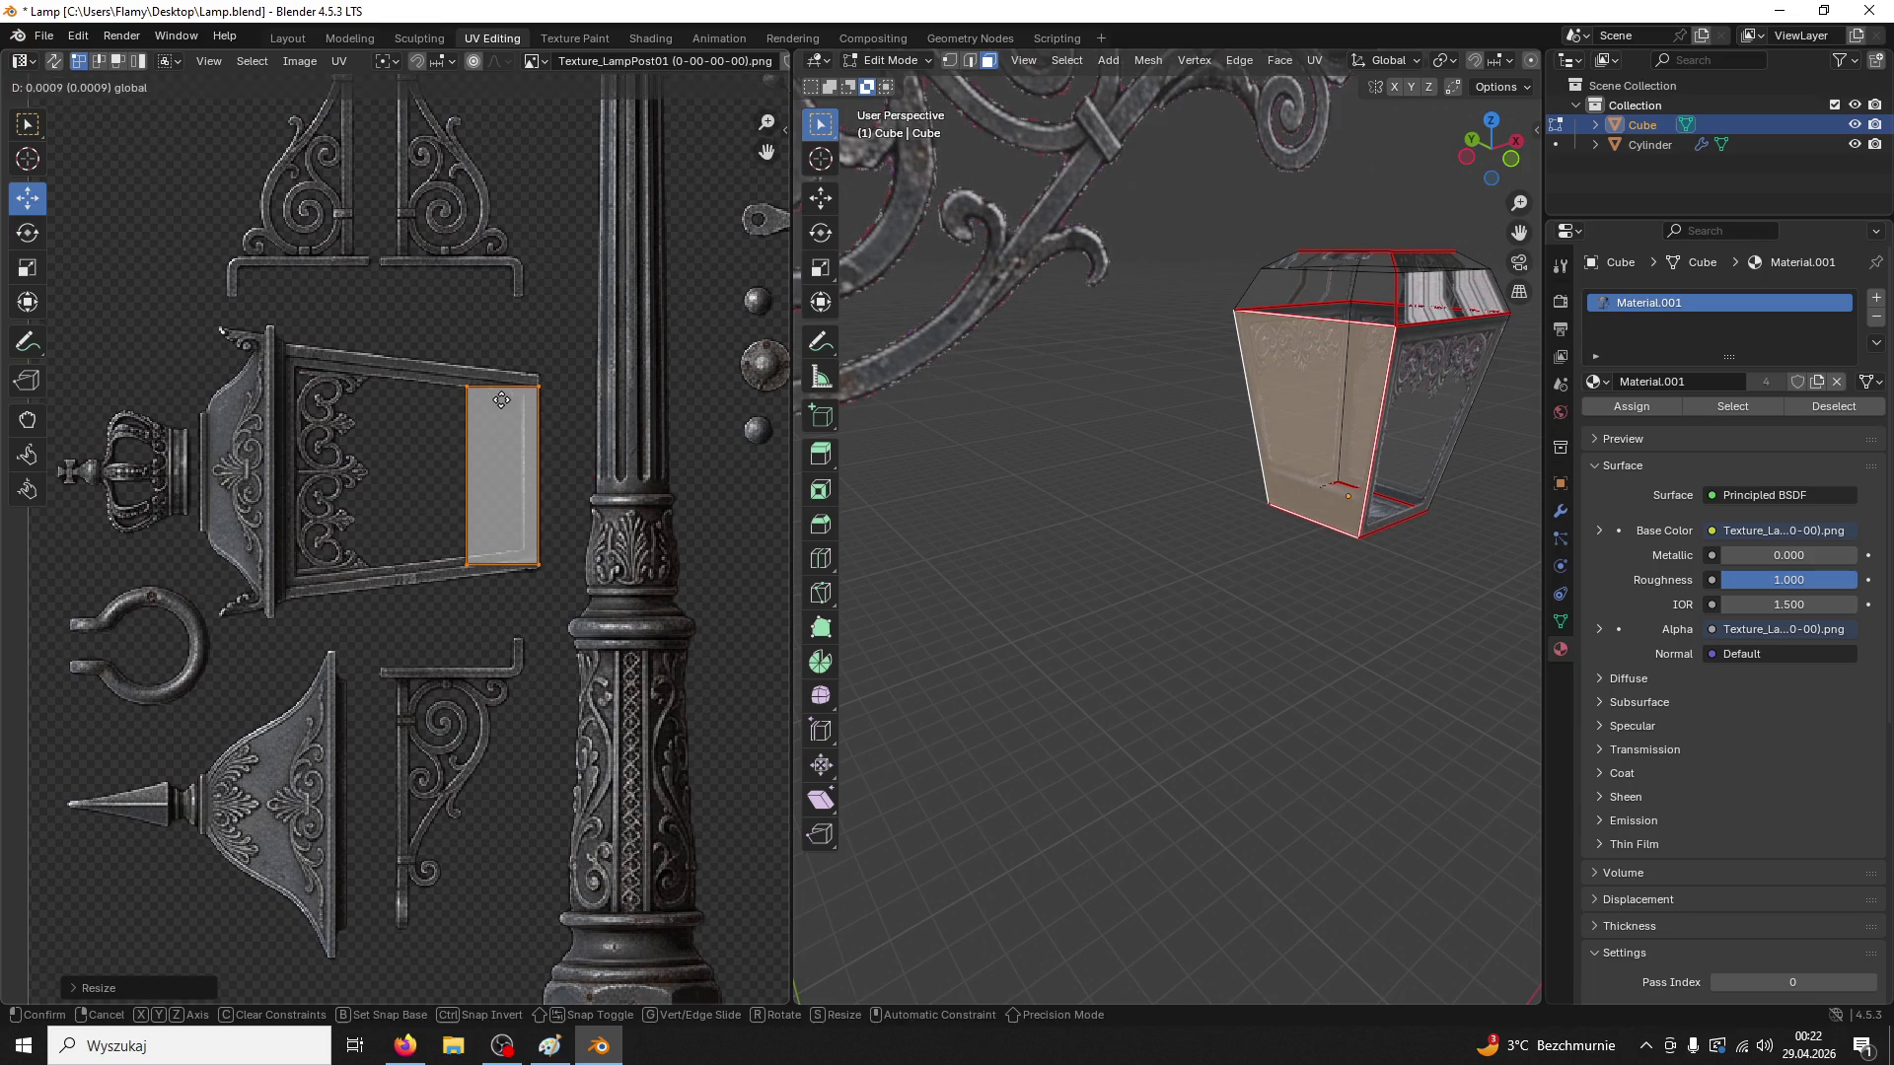
Select the whole island and fine-tune its size and position on the panel
click(499, 399)
key(l)
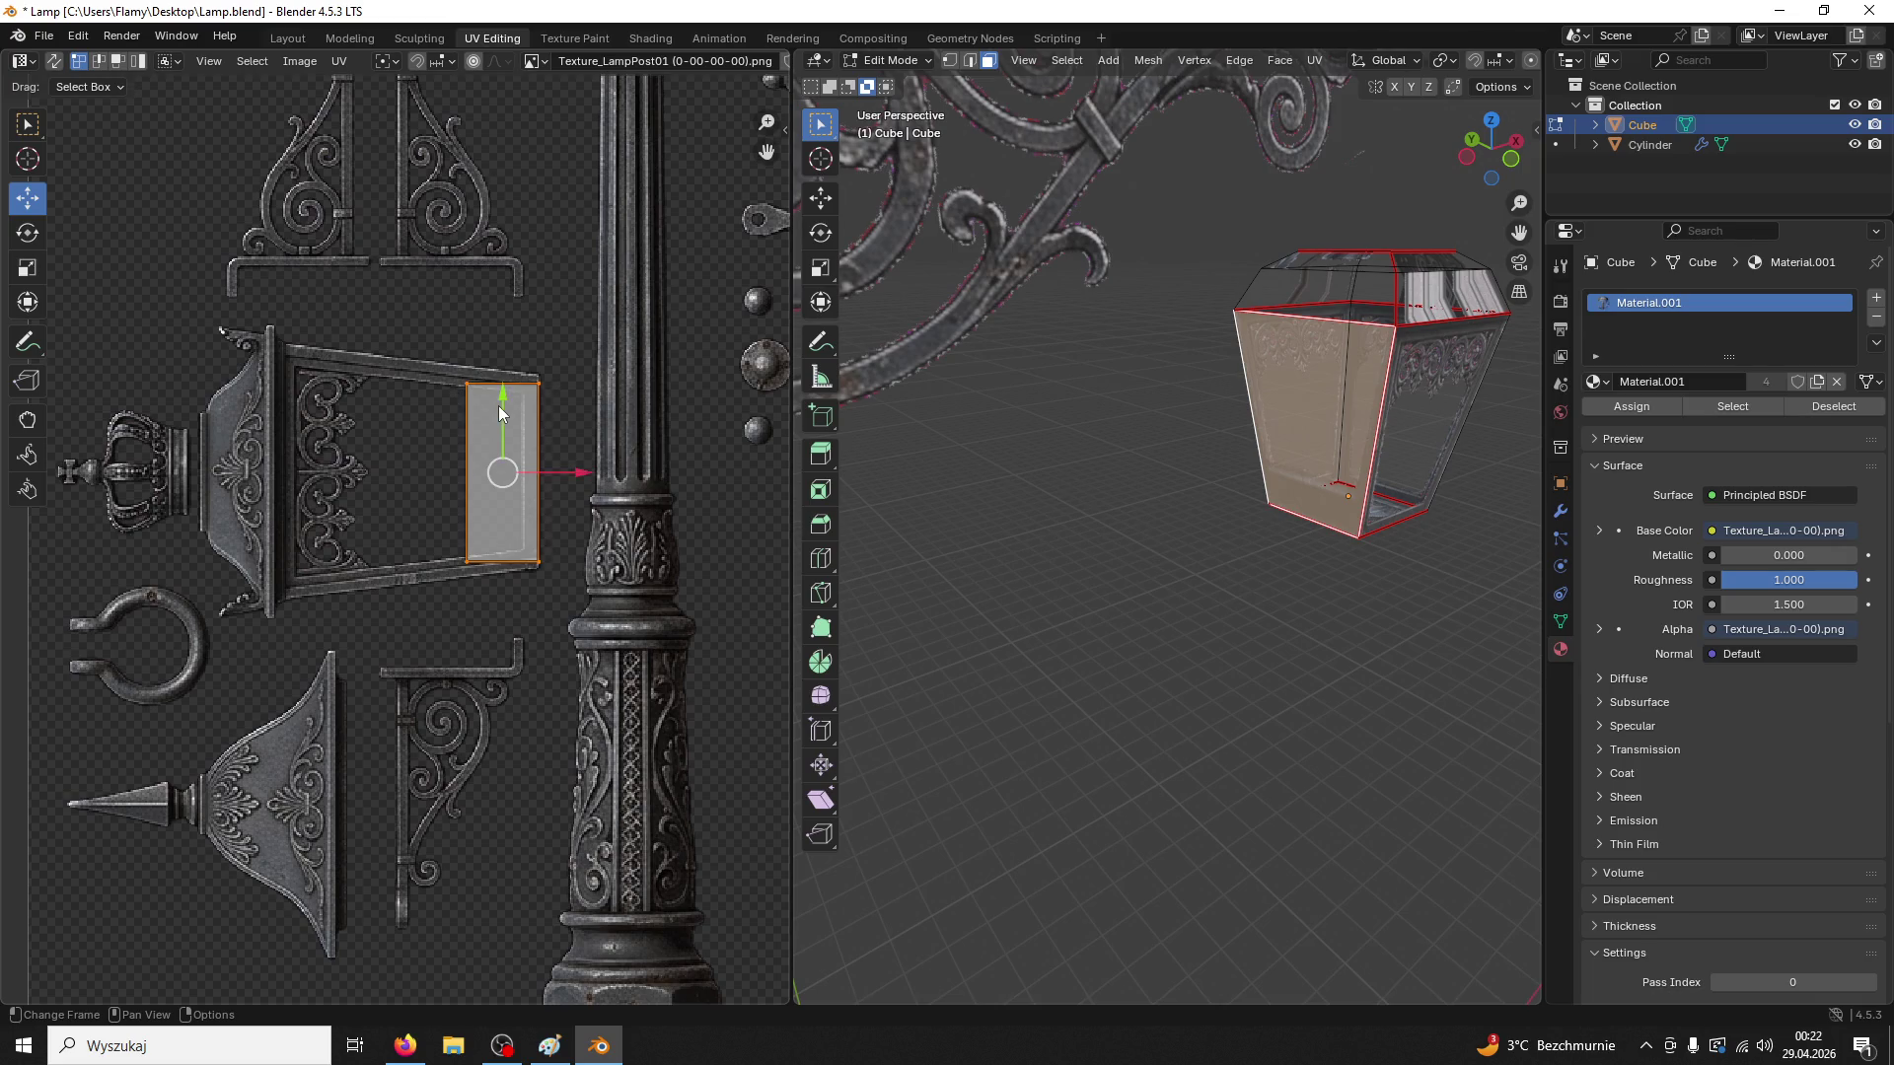
drag(499, 407, 499, 405)
key(s)
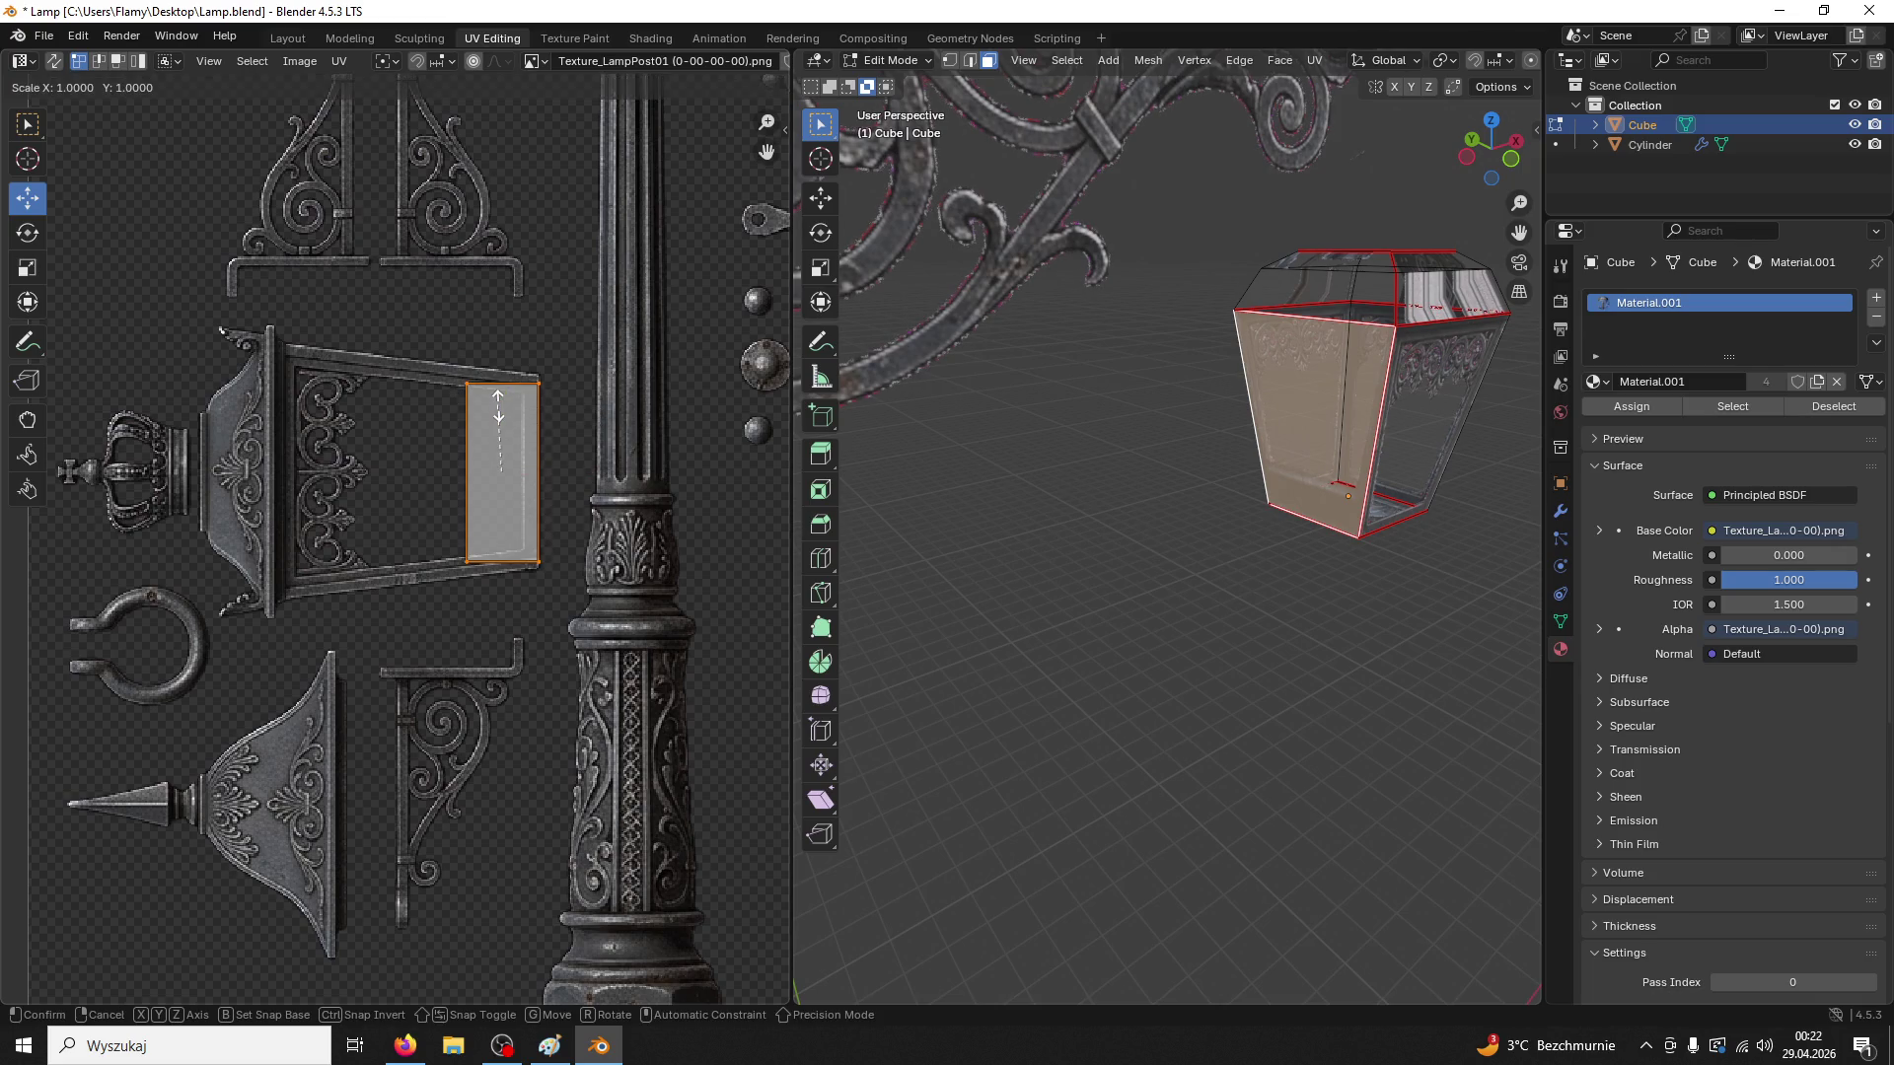
click(498, 406)
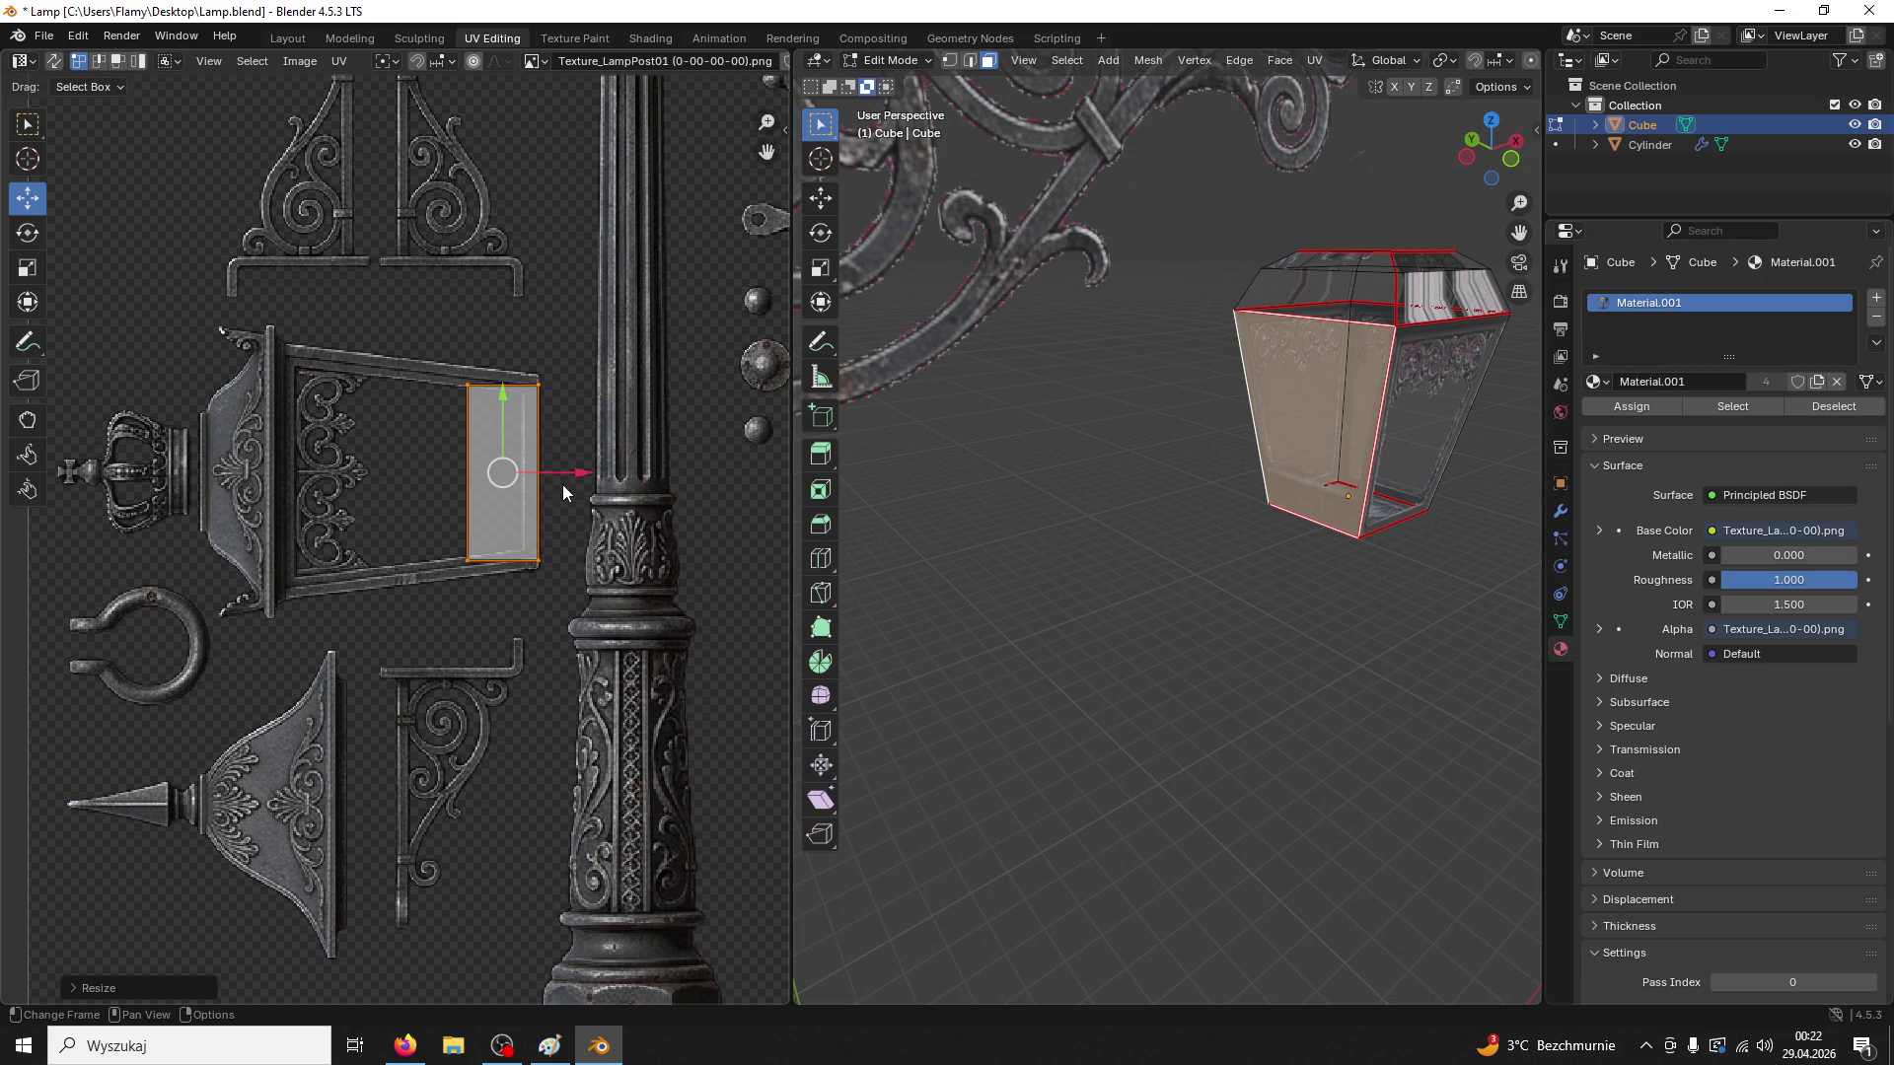
key(s)
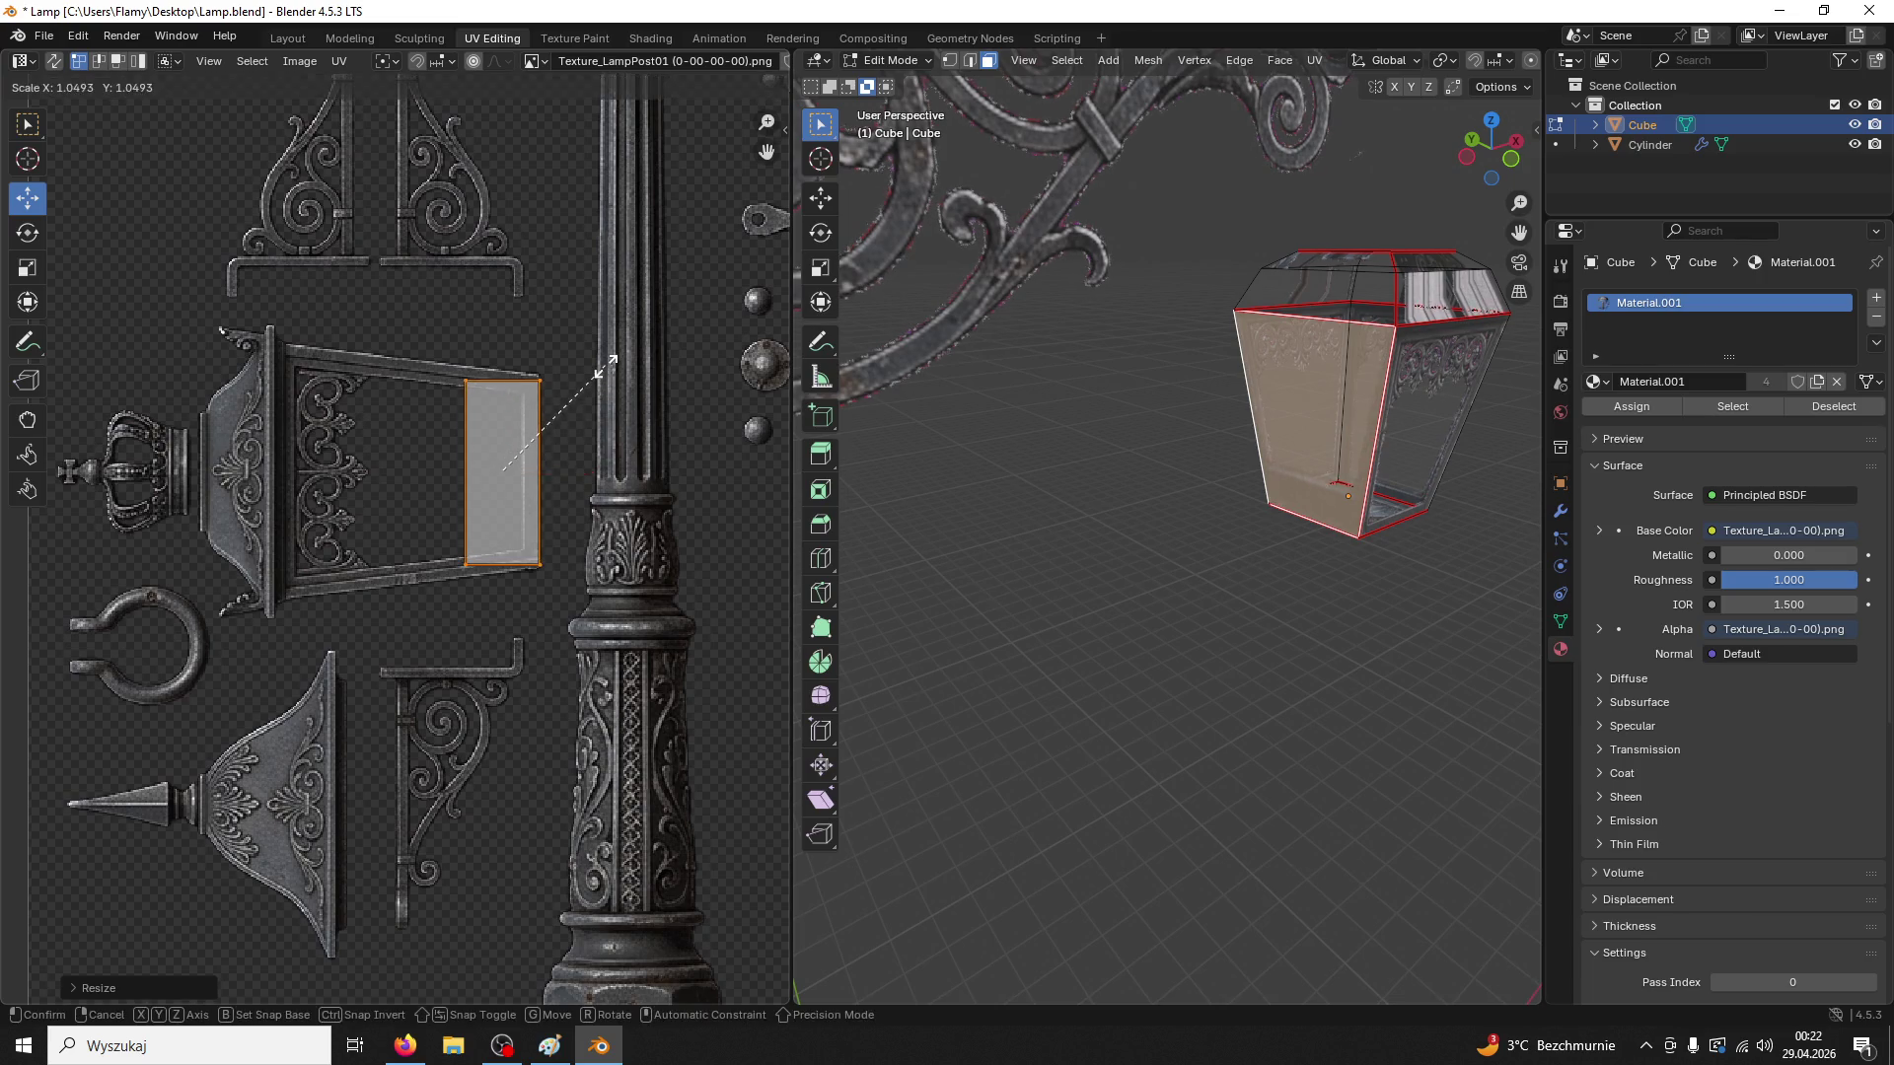
click(584, 401)
drag(570, 472, 567, 471)
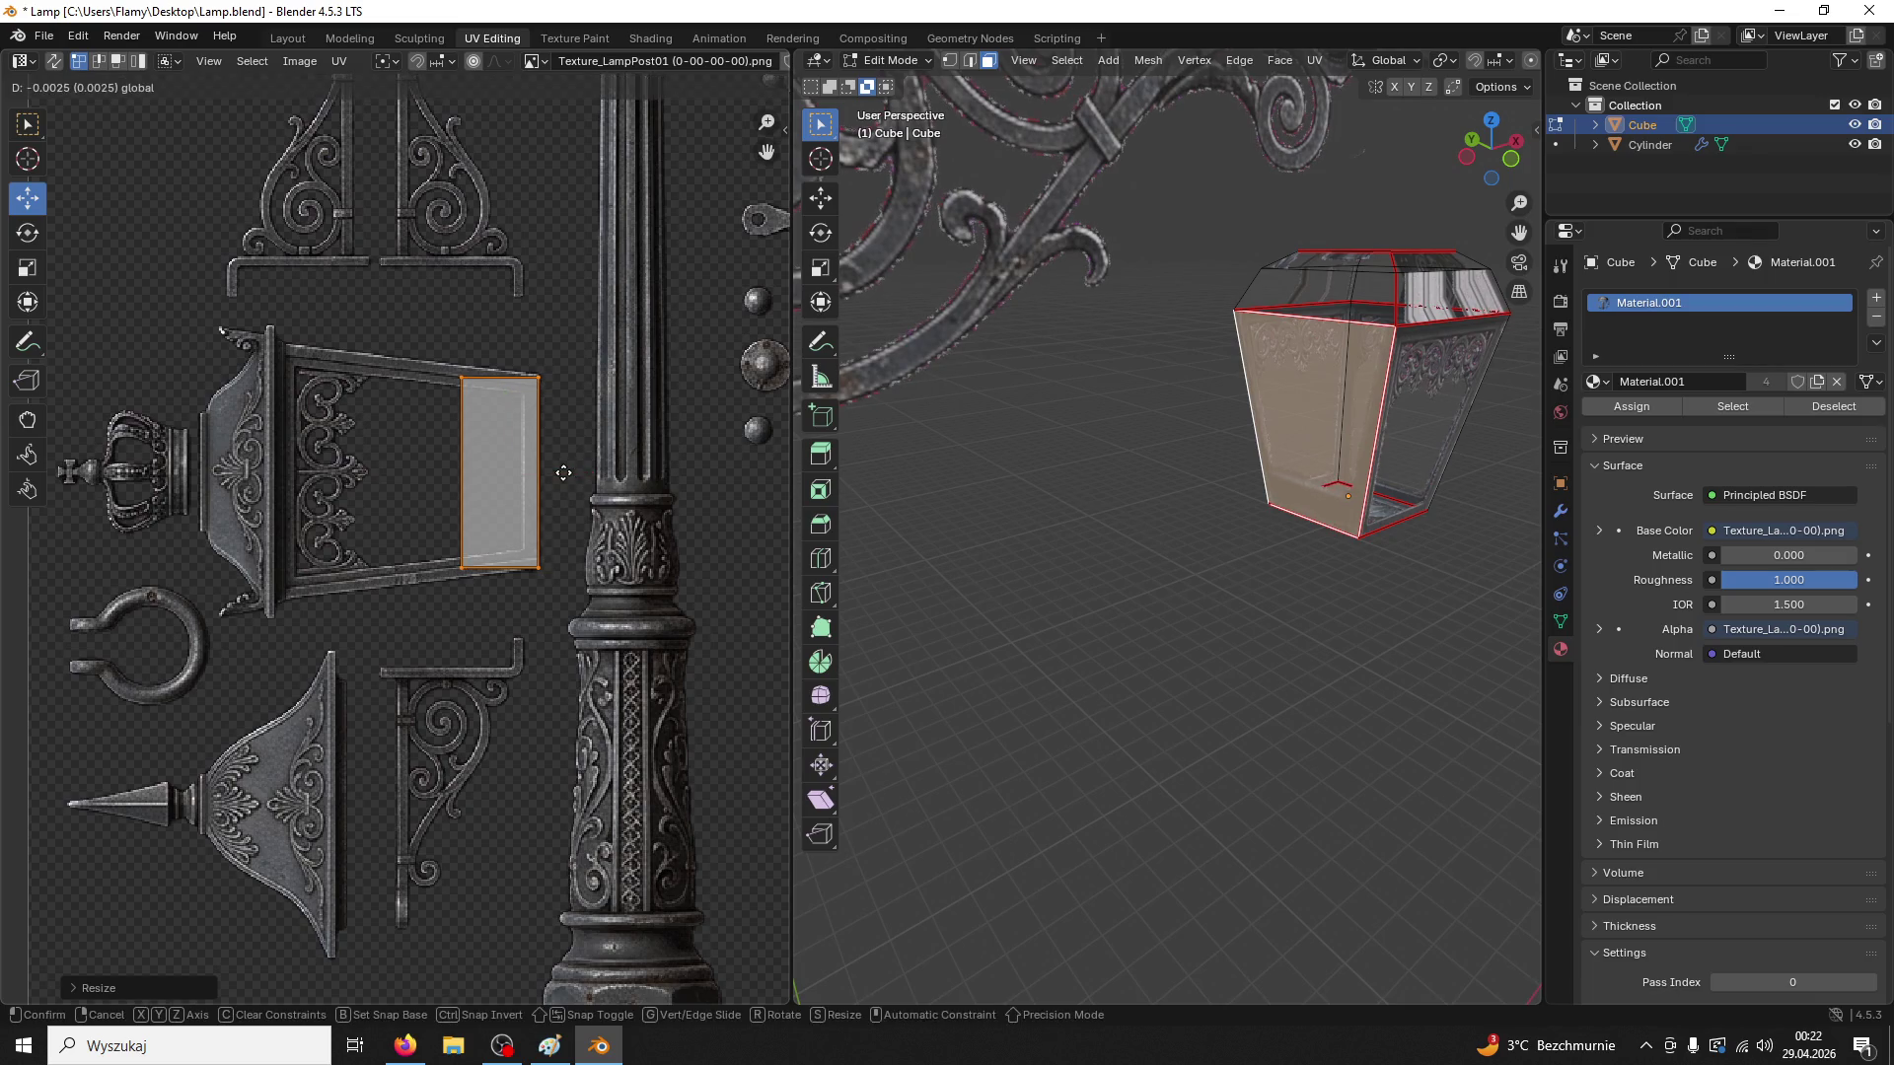
key(b)
Stretch the island's left edge across the window panel and scale it vertically
drag(505, 372, 442, 564)
drag(509, 353, 434, 601)
drag(531, 473, 347, 471)
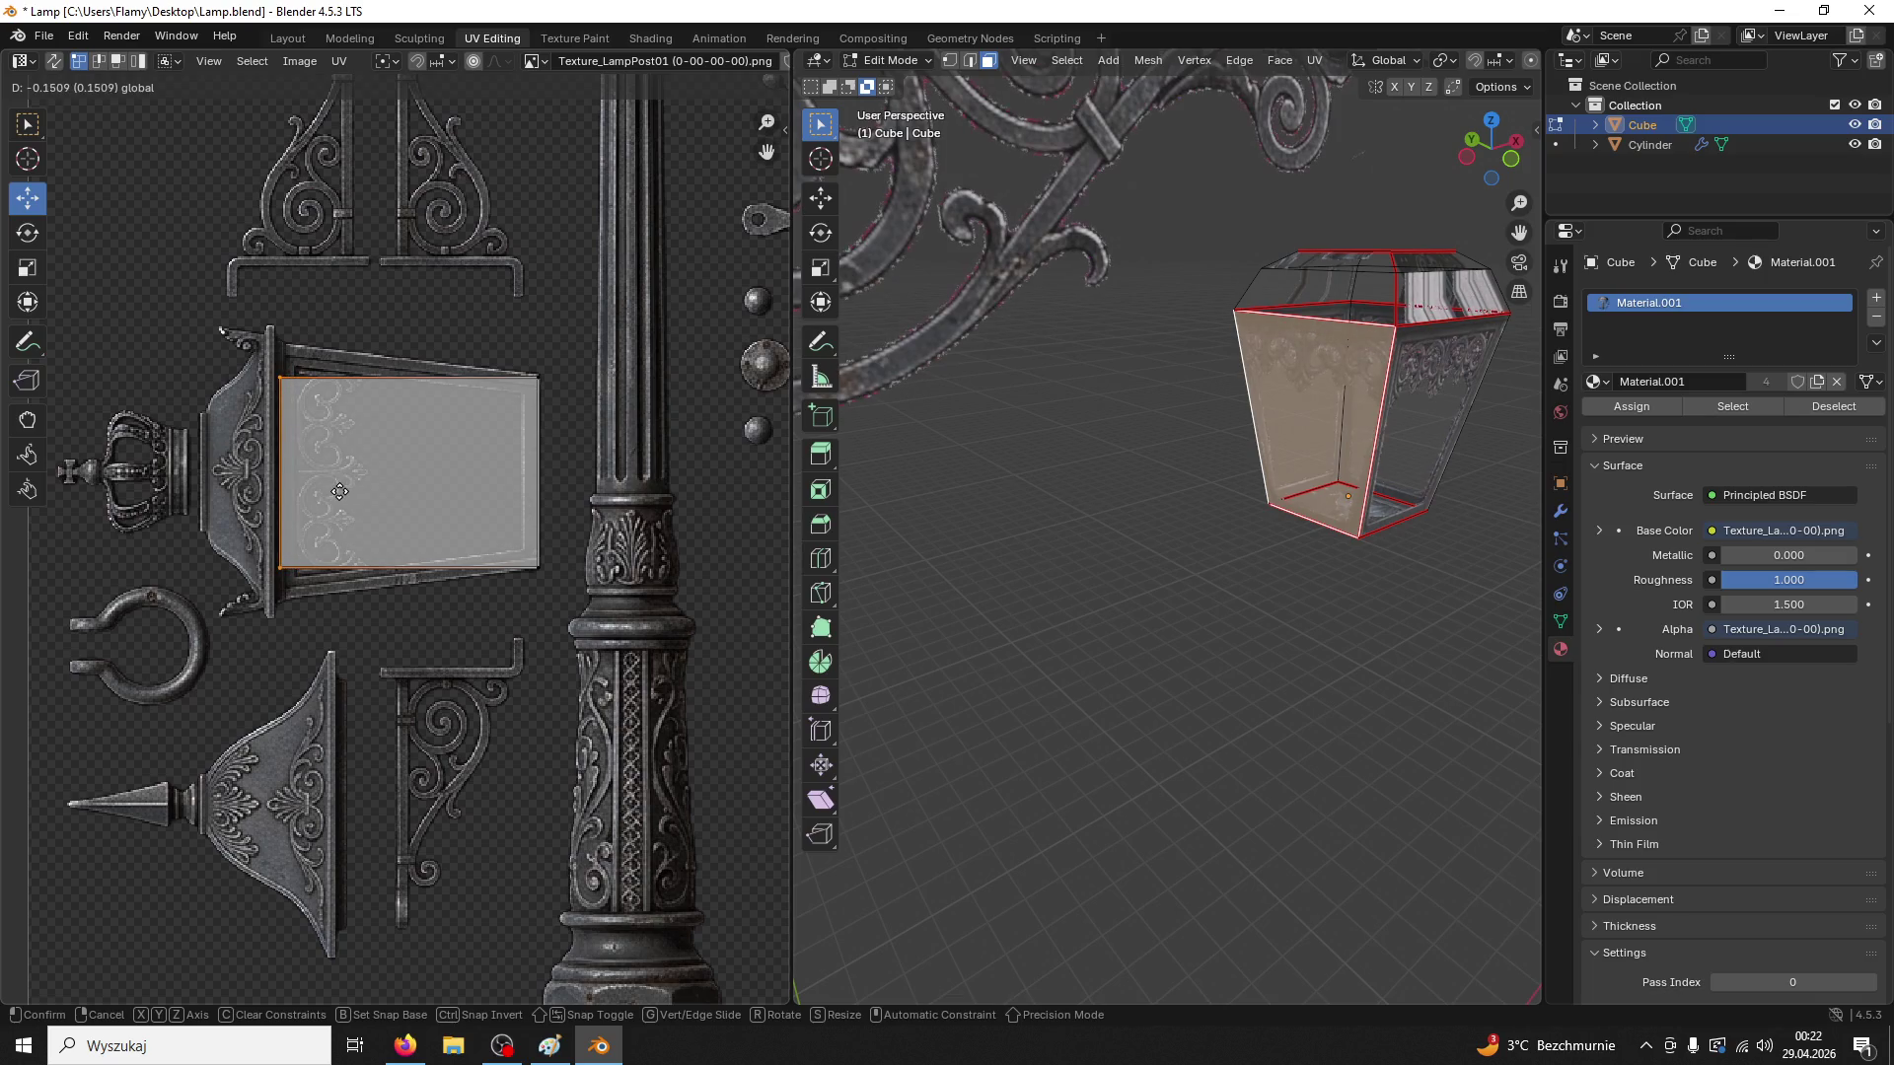
key(s)
key(y)
click(296, 424)
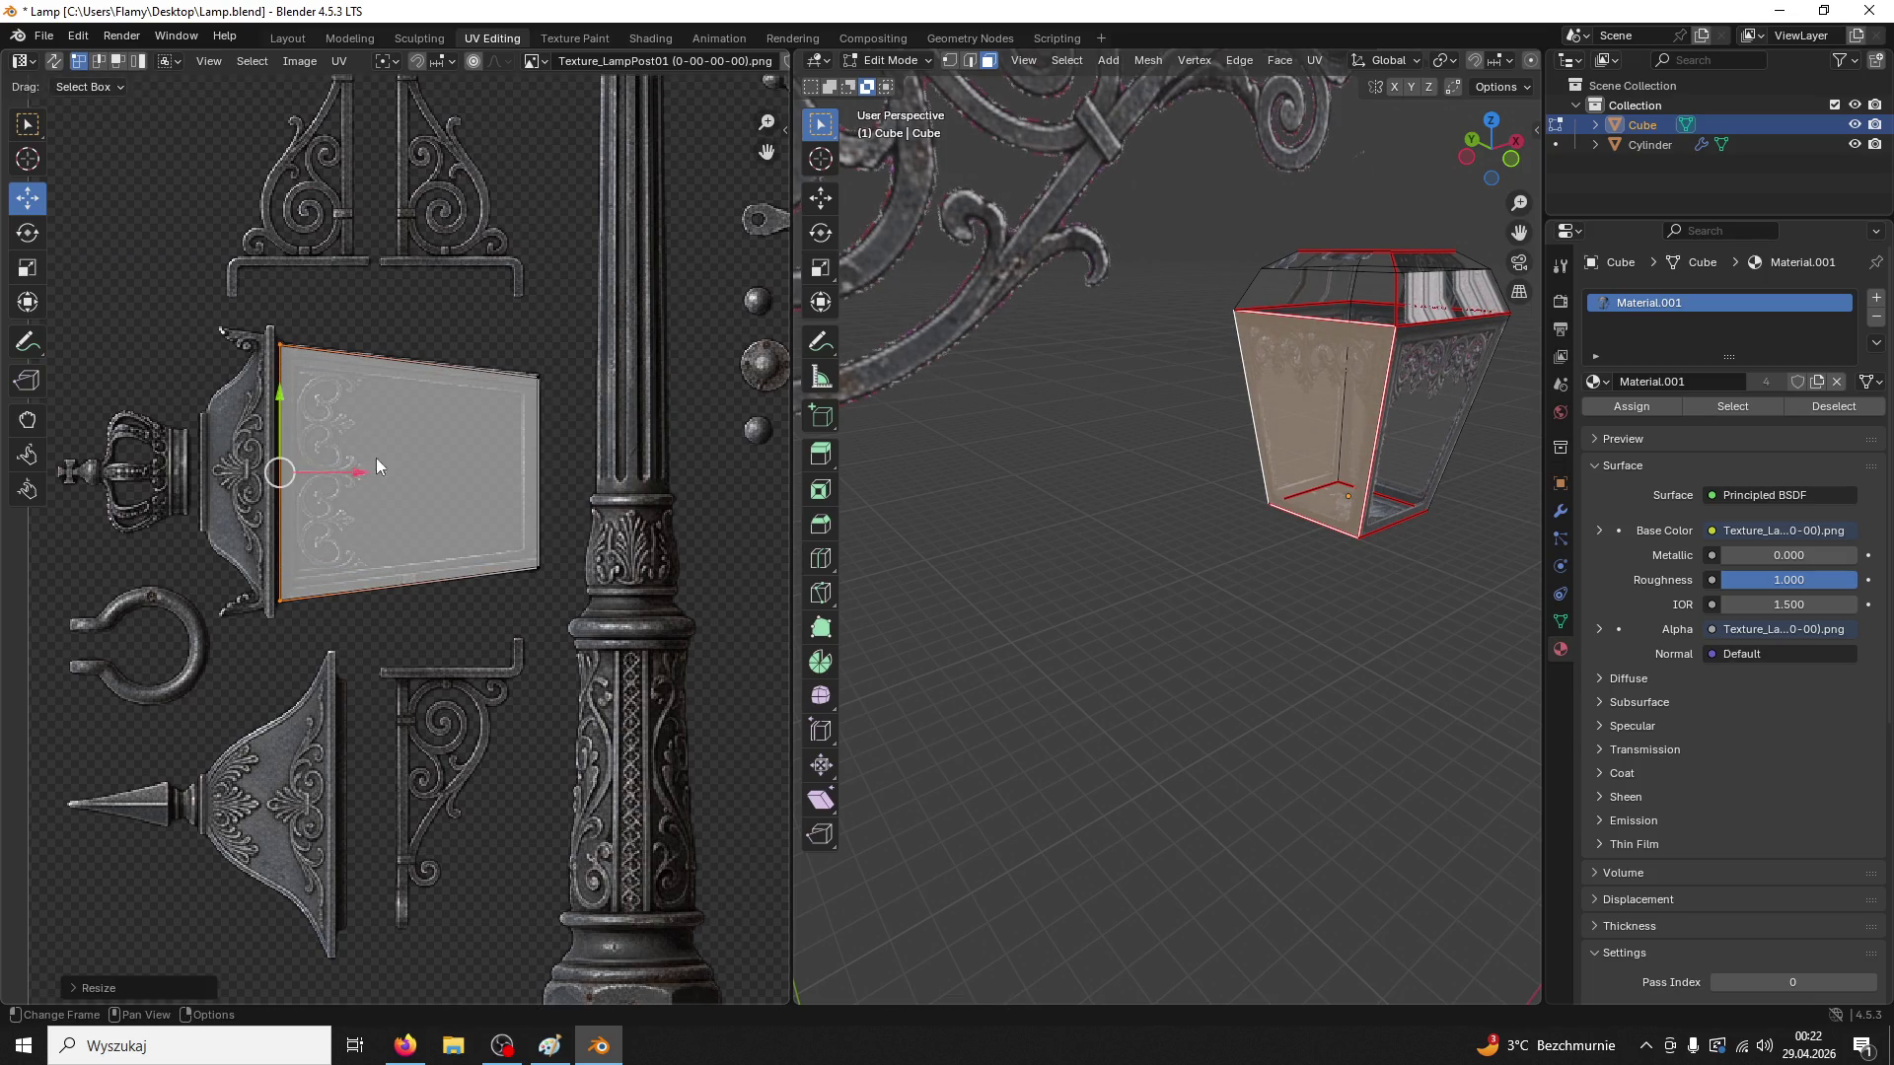
click(1082, 477)
mouse_move(1202, 452)
mouse_down()
mouse_move(1171, 453)
mouse_move(1121, 372)
mouse_move(1178, 406)
mouse_up()
scroll(472, 477, down, 5)
Pull the bottom-face UV island's top edge down and move the island to the texture's bottom
key(a)
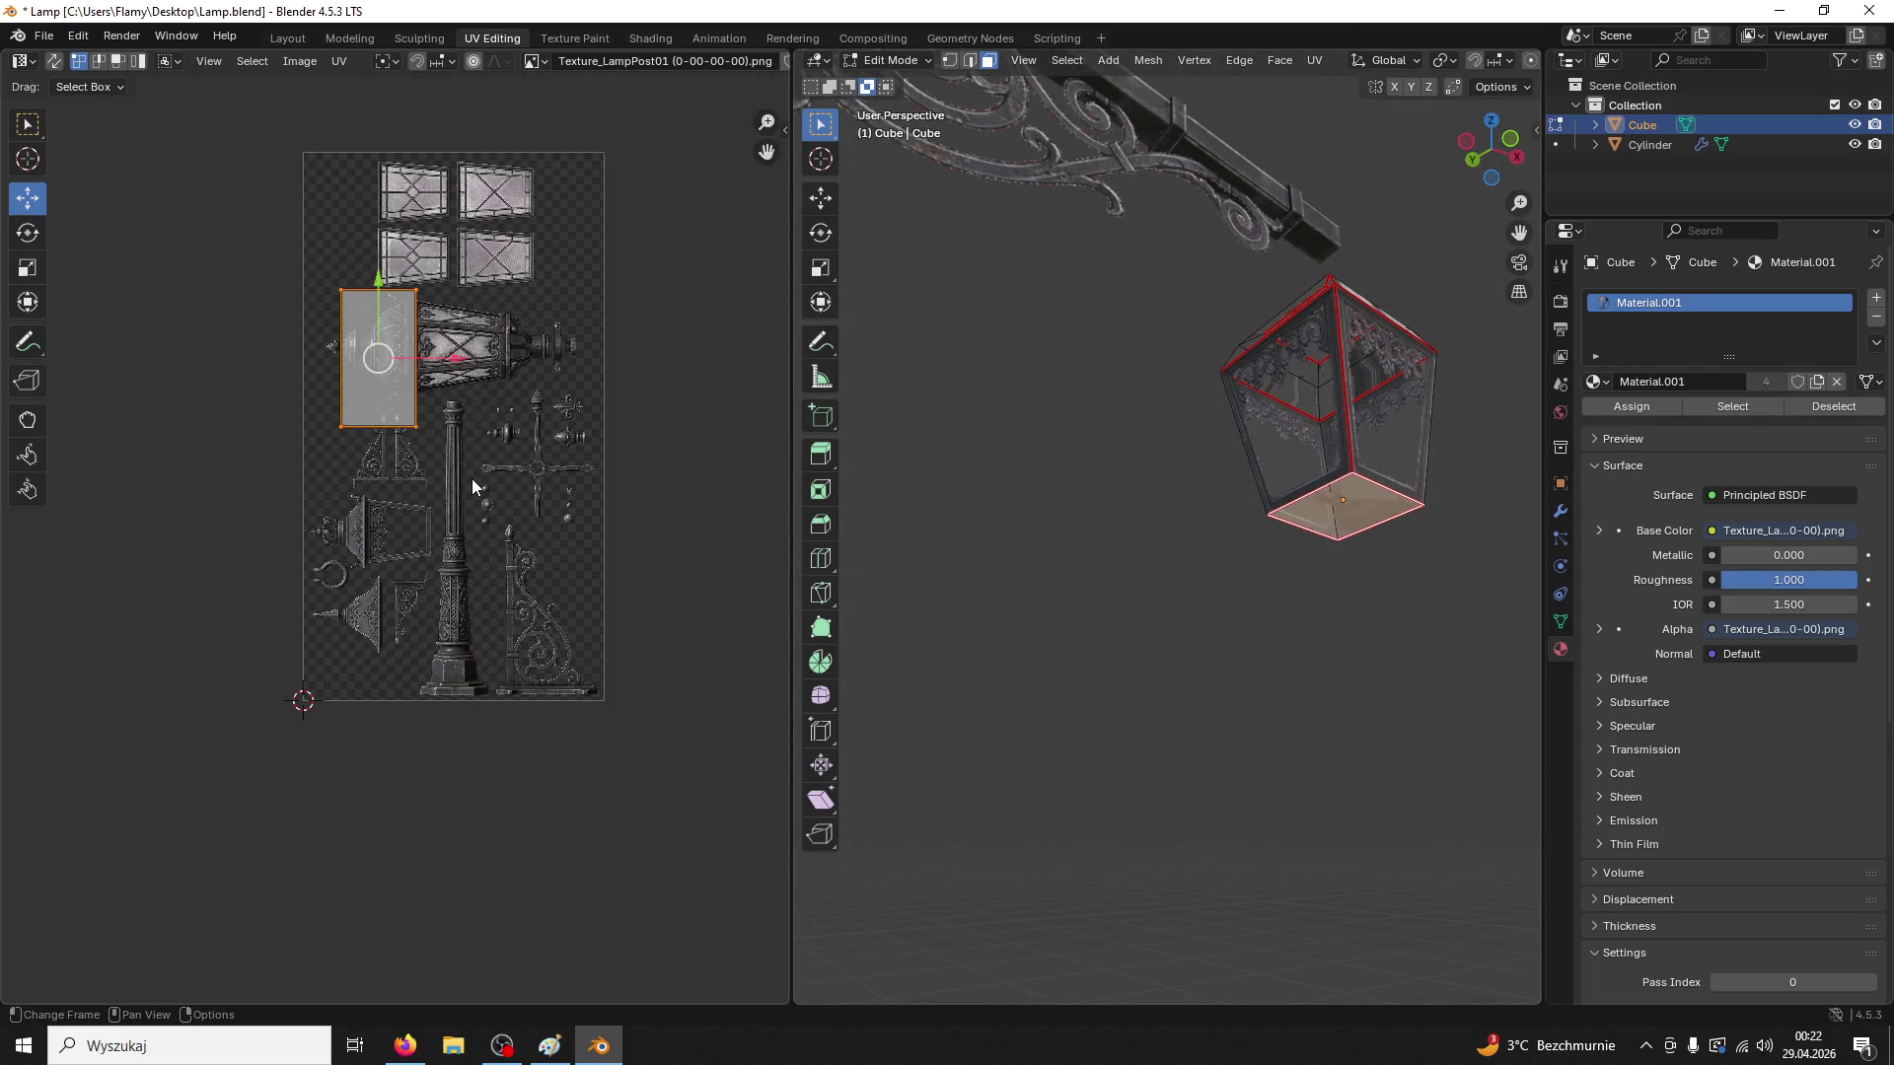
key(b)
drag(439, 318, 315, 267)
key(g)
key(y)
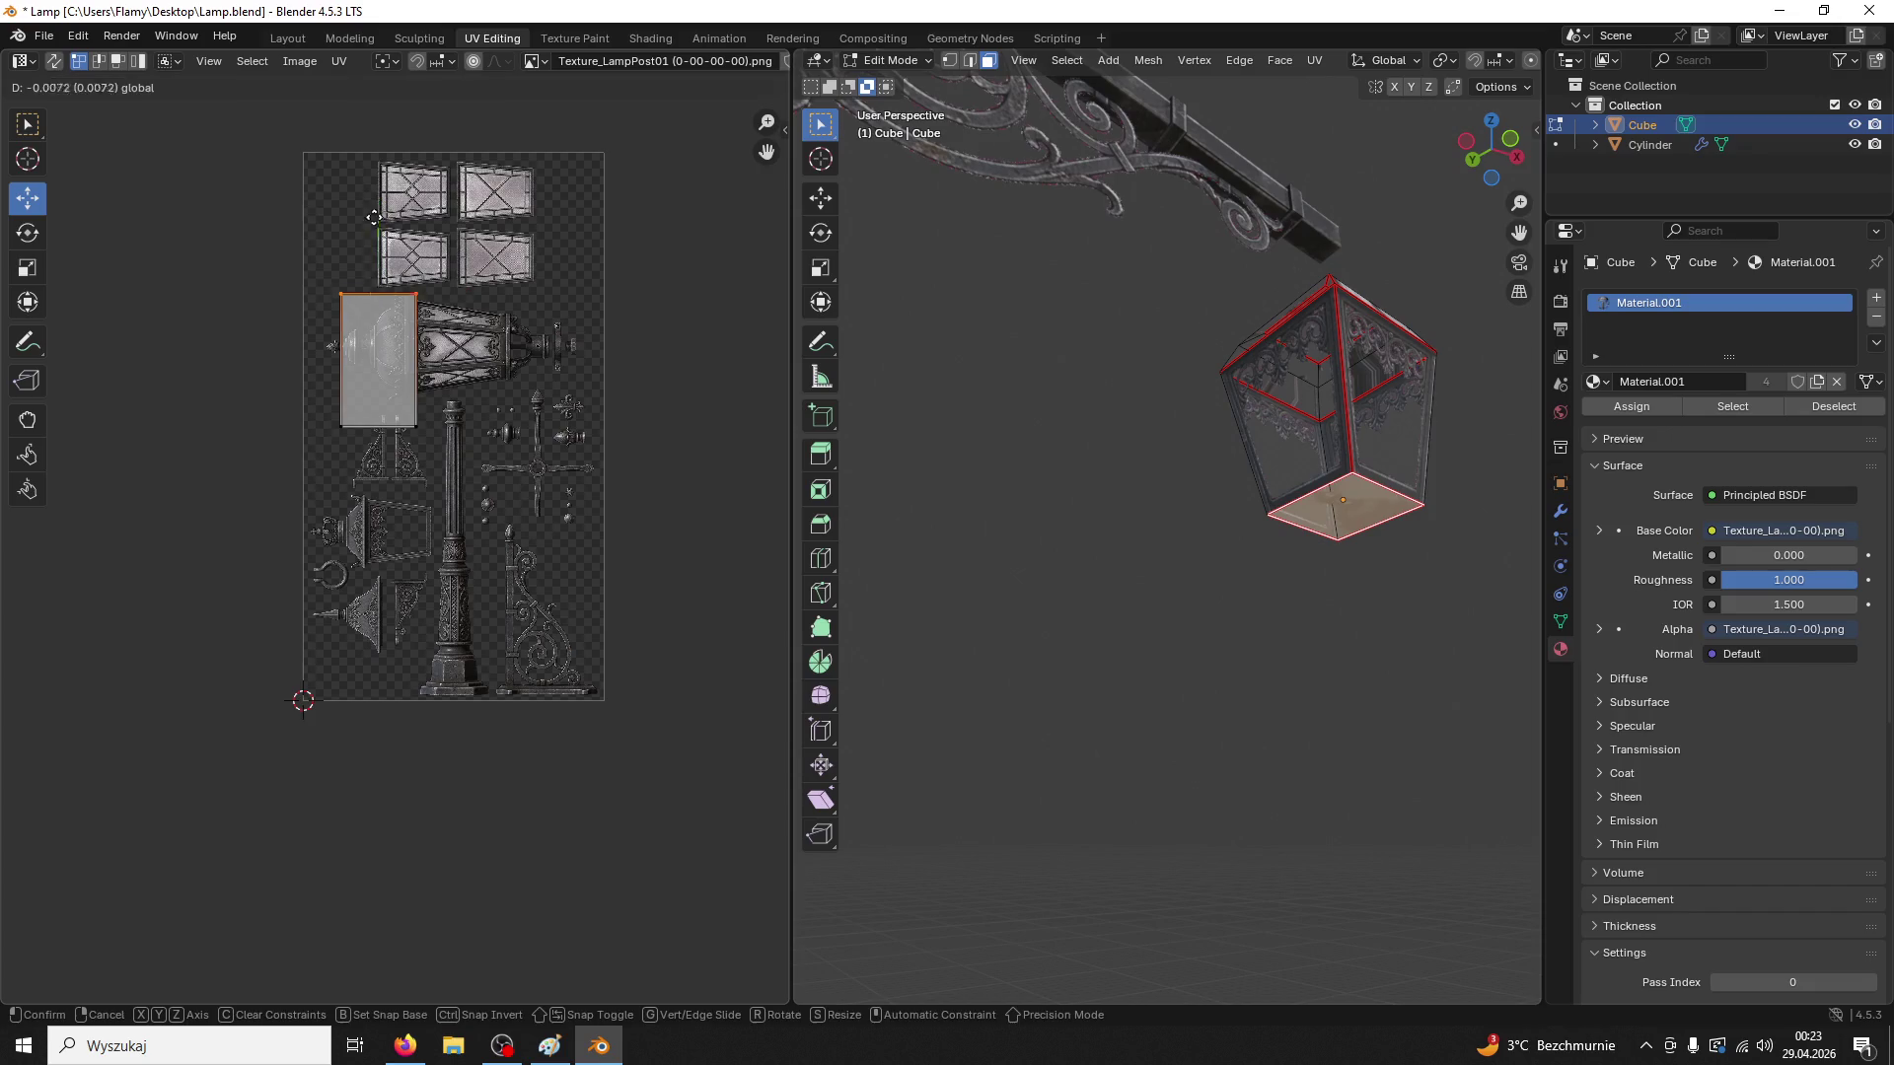
click(338, 275)
key(g)
key(y)
click(467, 675)
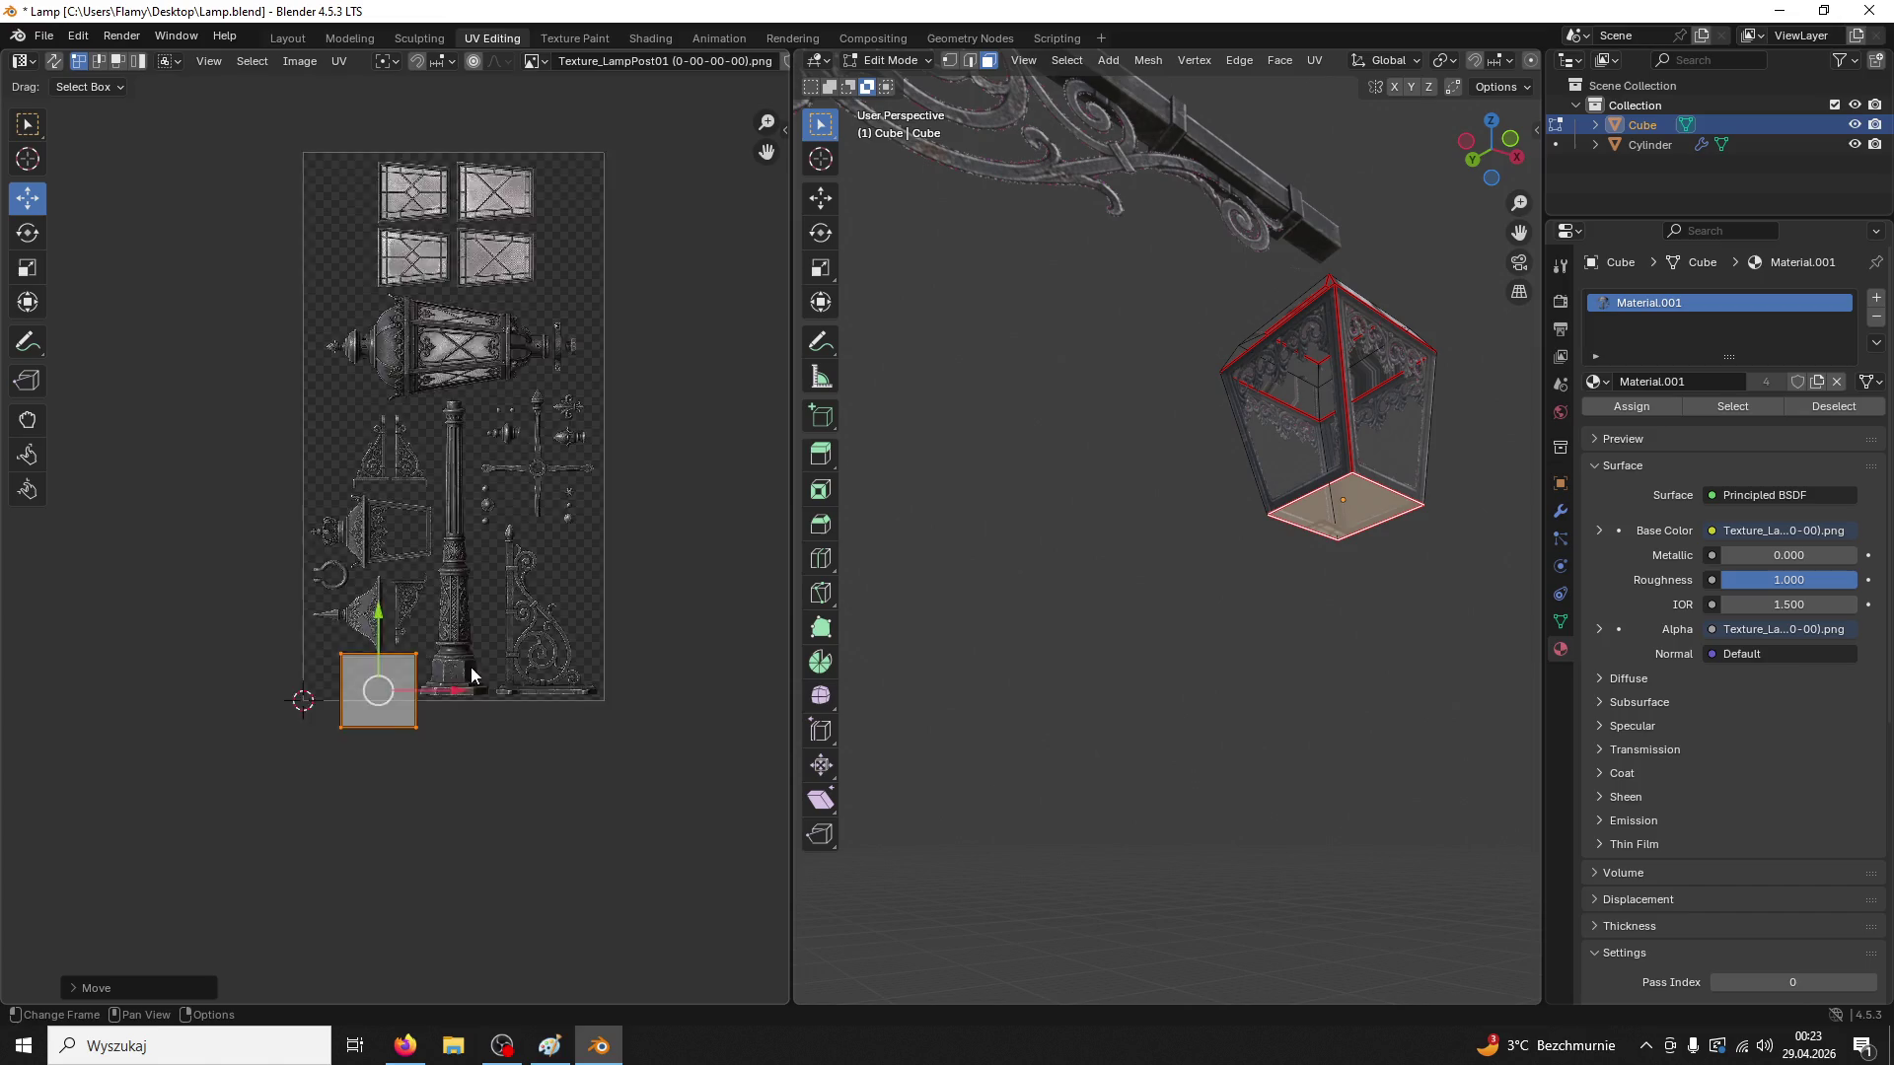
Shrink the bottom-face island and place it on the pillar base area of the texture
scroll(467, 675, up, 3)
key(s)
click(508, 962)
key(s)
click(434, 903)
key(g)
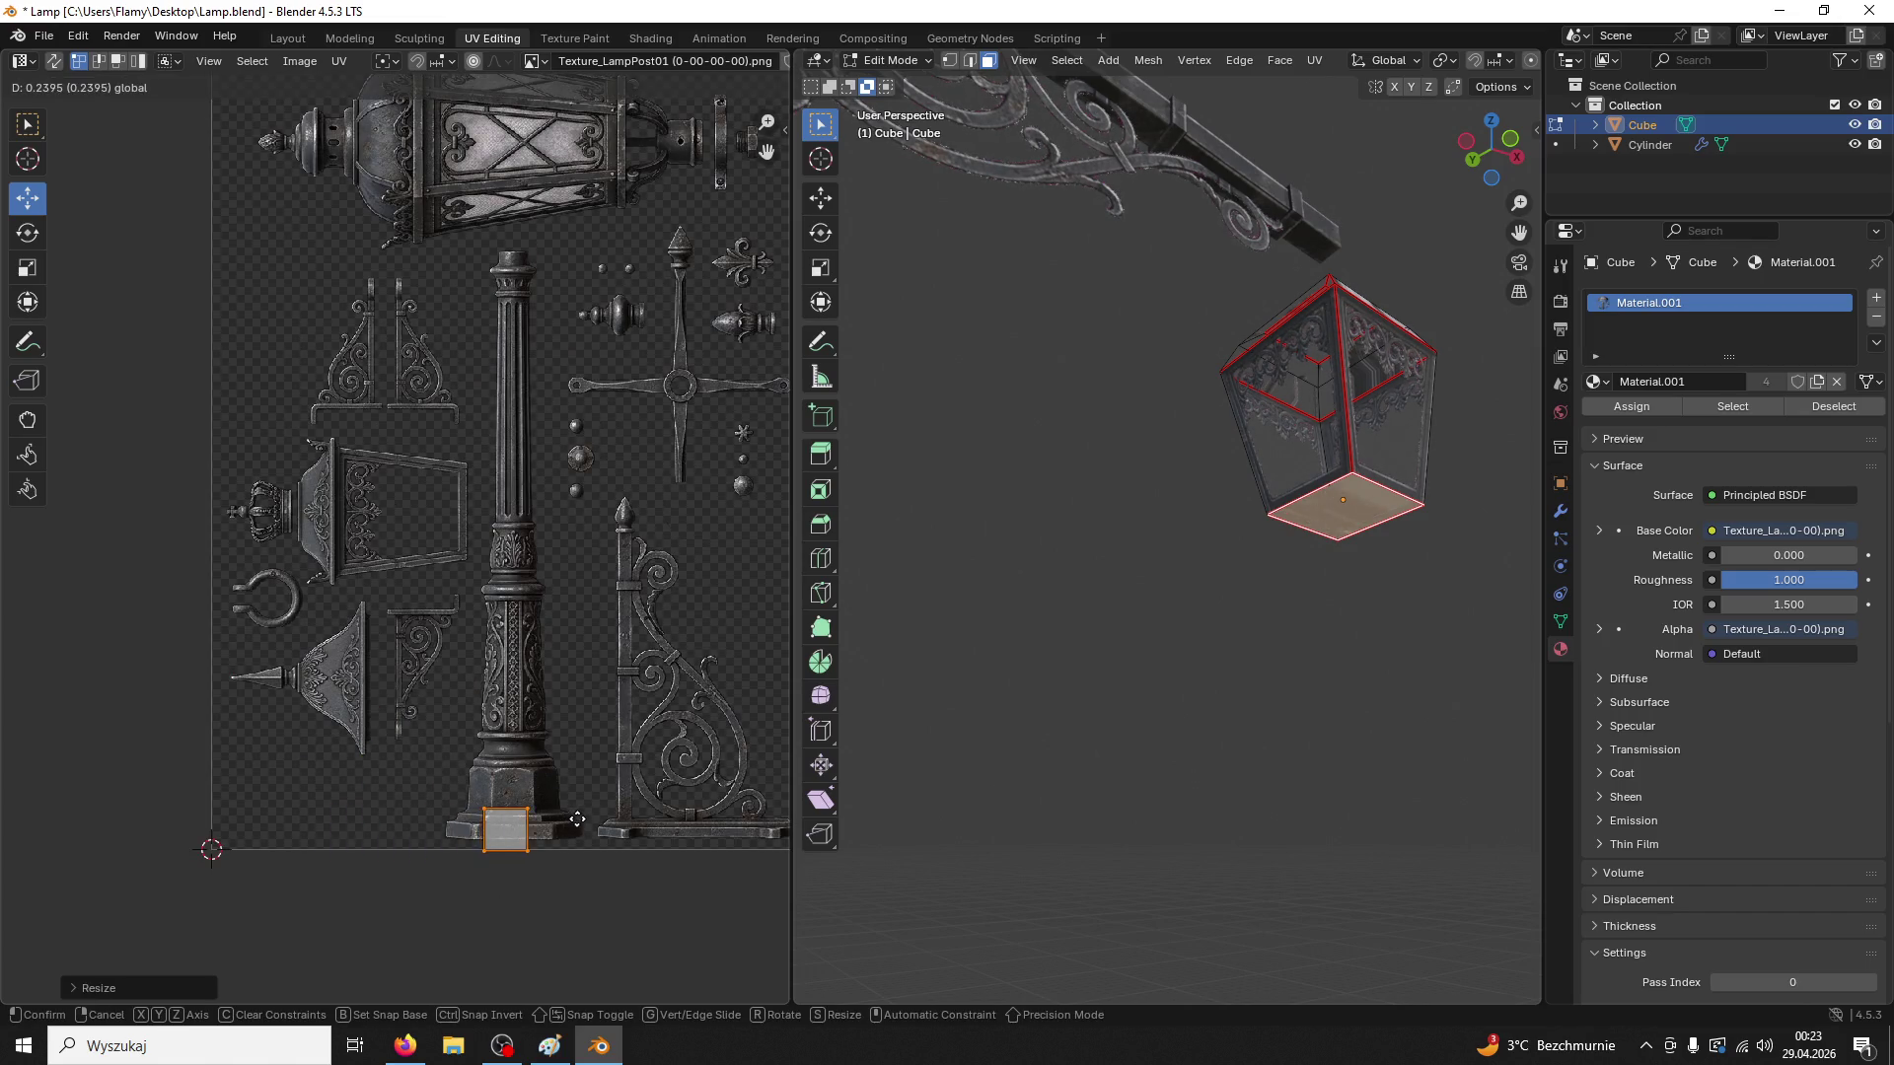
click(576, 819)
drag(503, 794, 507, 753)
scroll(646, 861, up, 3)
scroll(665, 797, up, 1)
key(g)
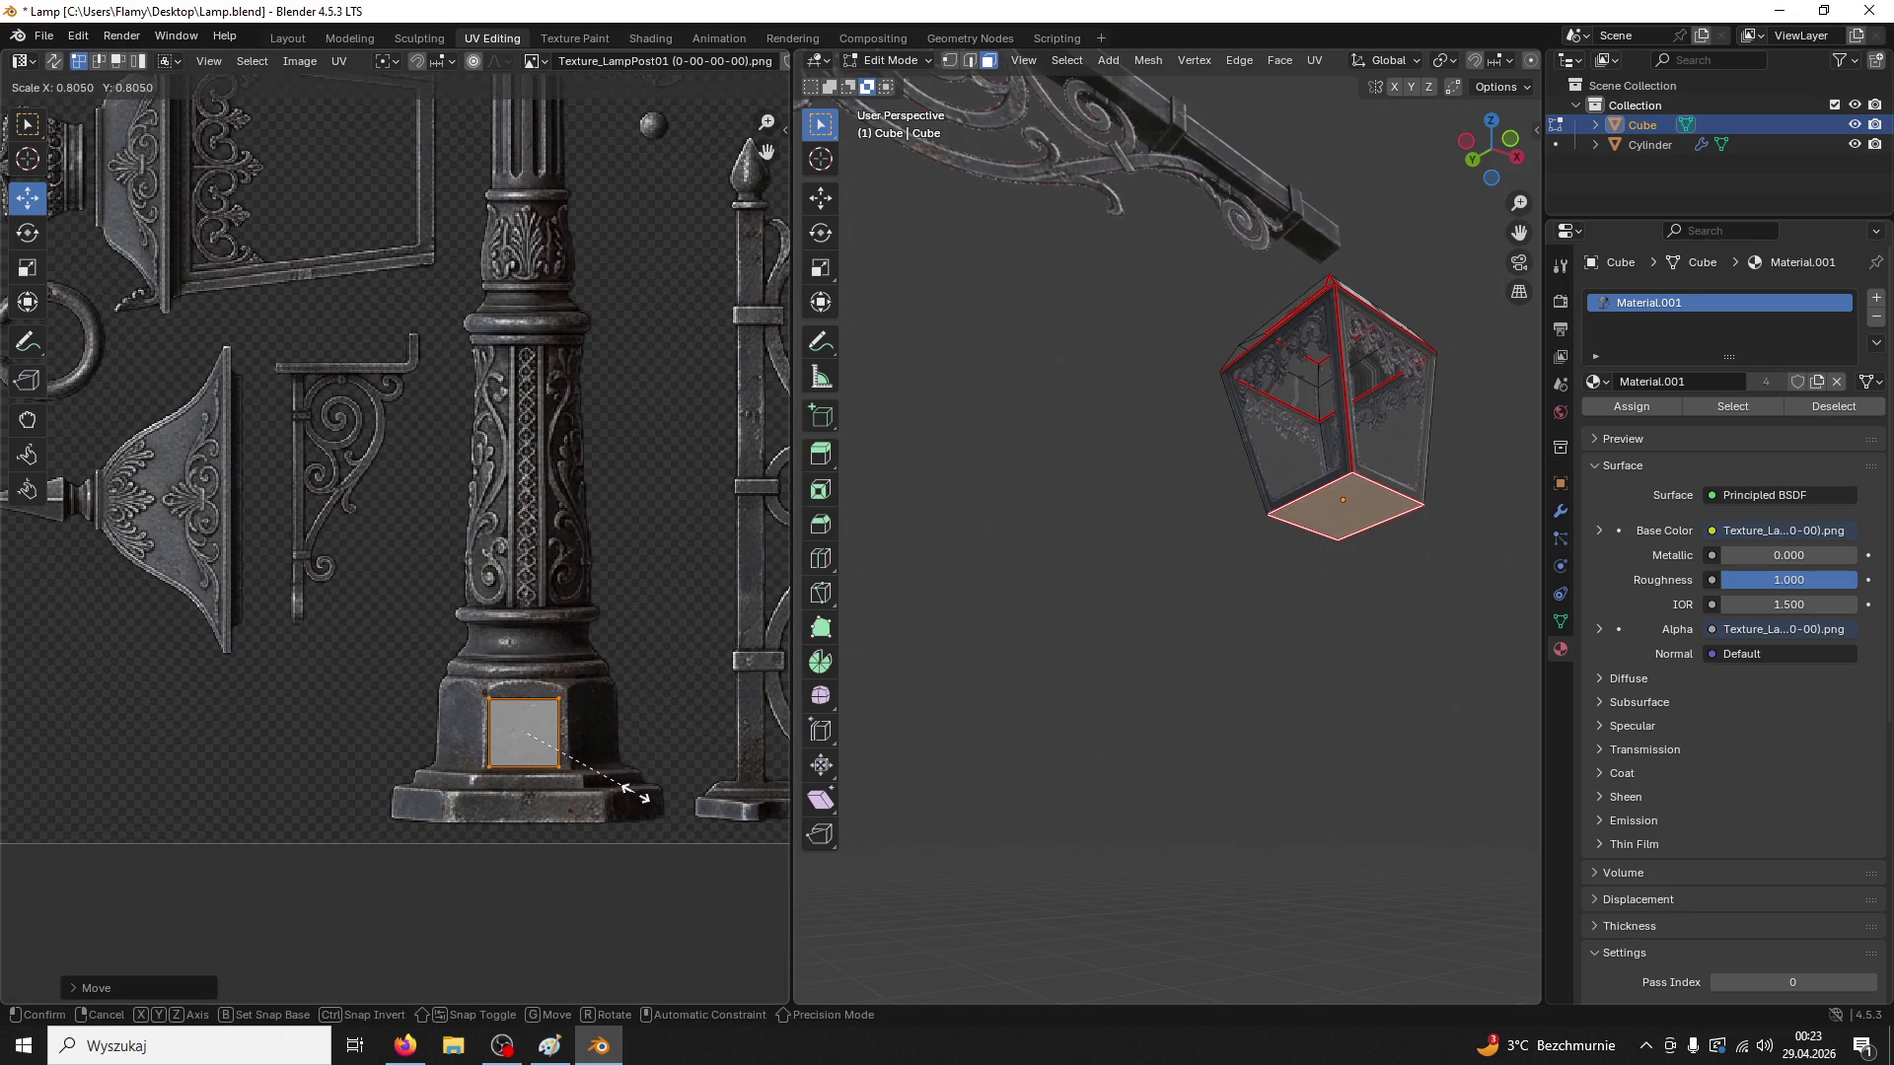
click(525, 657)
Deselect the bottom face and select all connected lantern glass faces
mouse_move(1034, 543)
mouse_down()
mouse_move(1150, 583)
mouse_move(1354, 447)
mouse_move(1158, 525)
mouse_up()
click(1091, 549)
click(1154, 498)
key(ctrl+l)
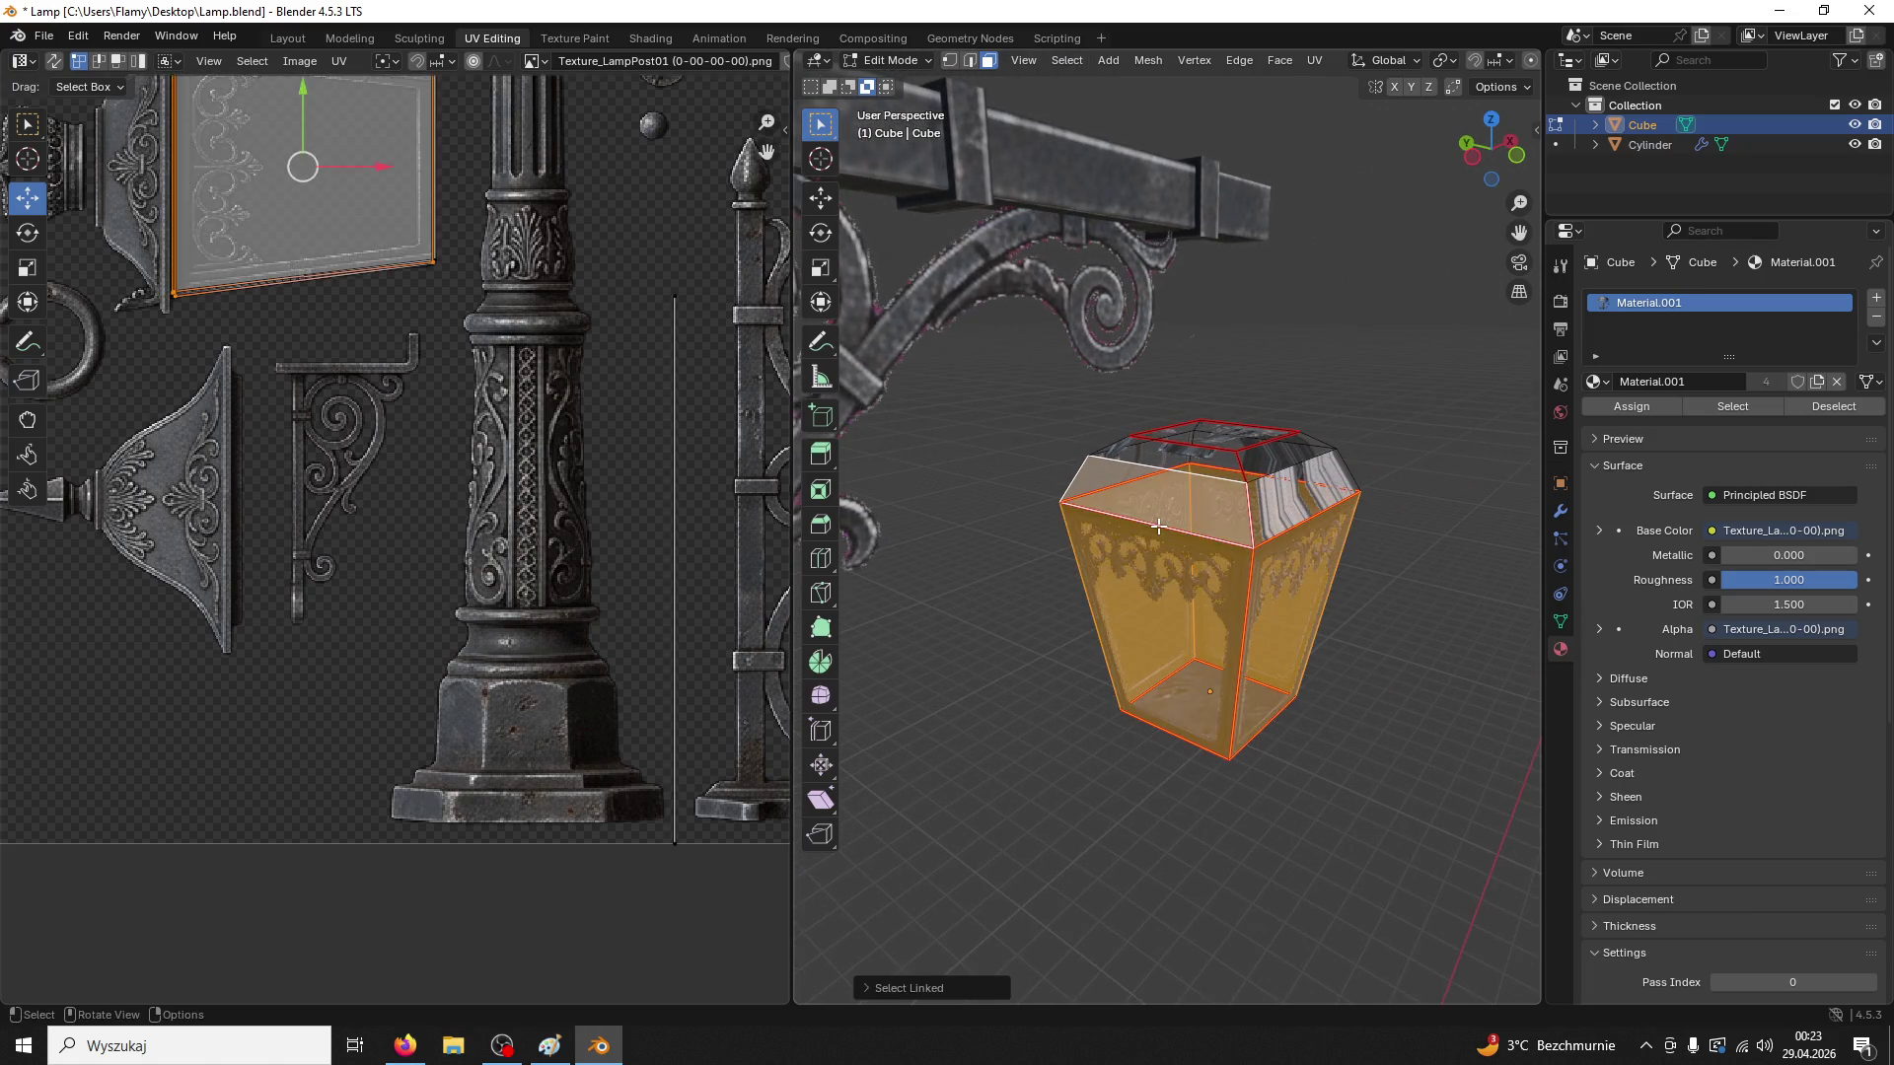
Select only the lantern's top front band face and lightmap-pack its UVs
key(alt+a)
click(1118, 484)
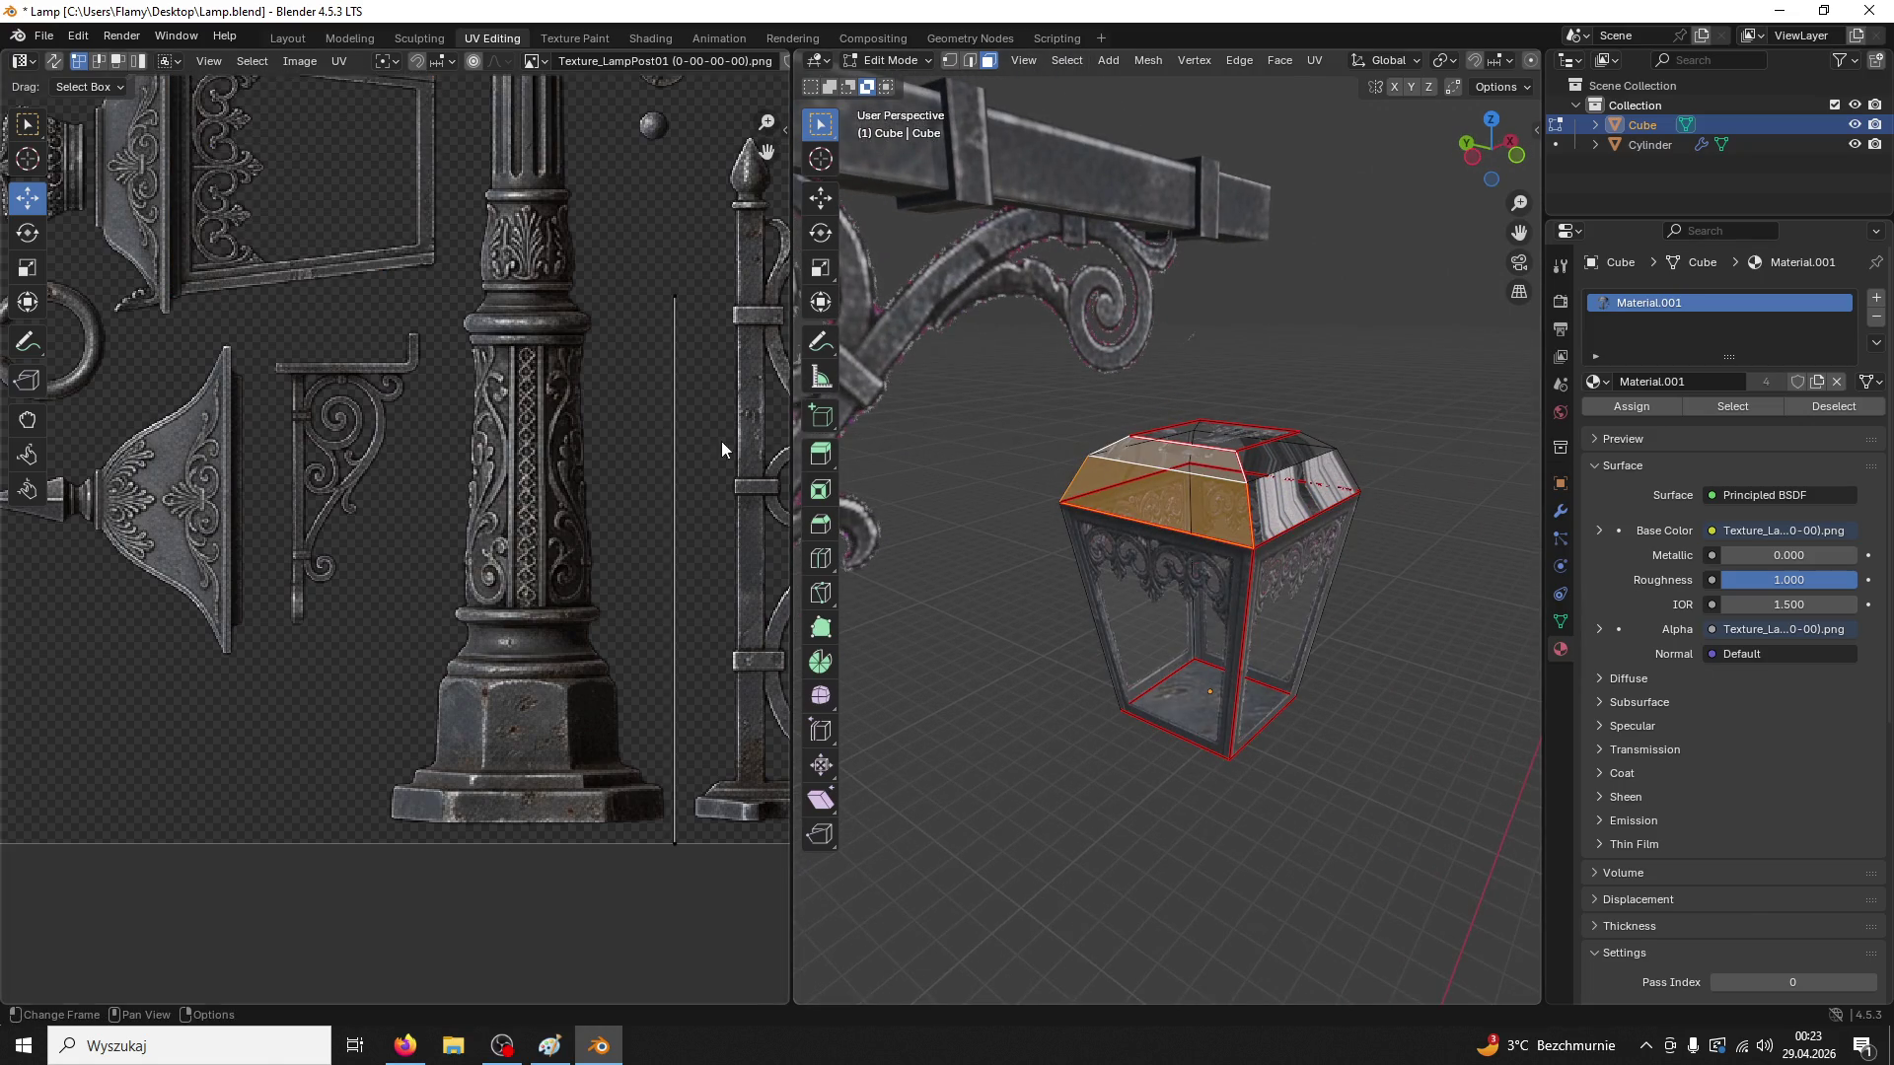
scroll(519, 387, down, 4)
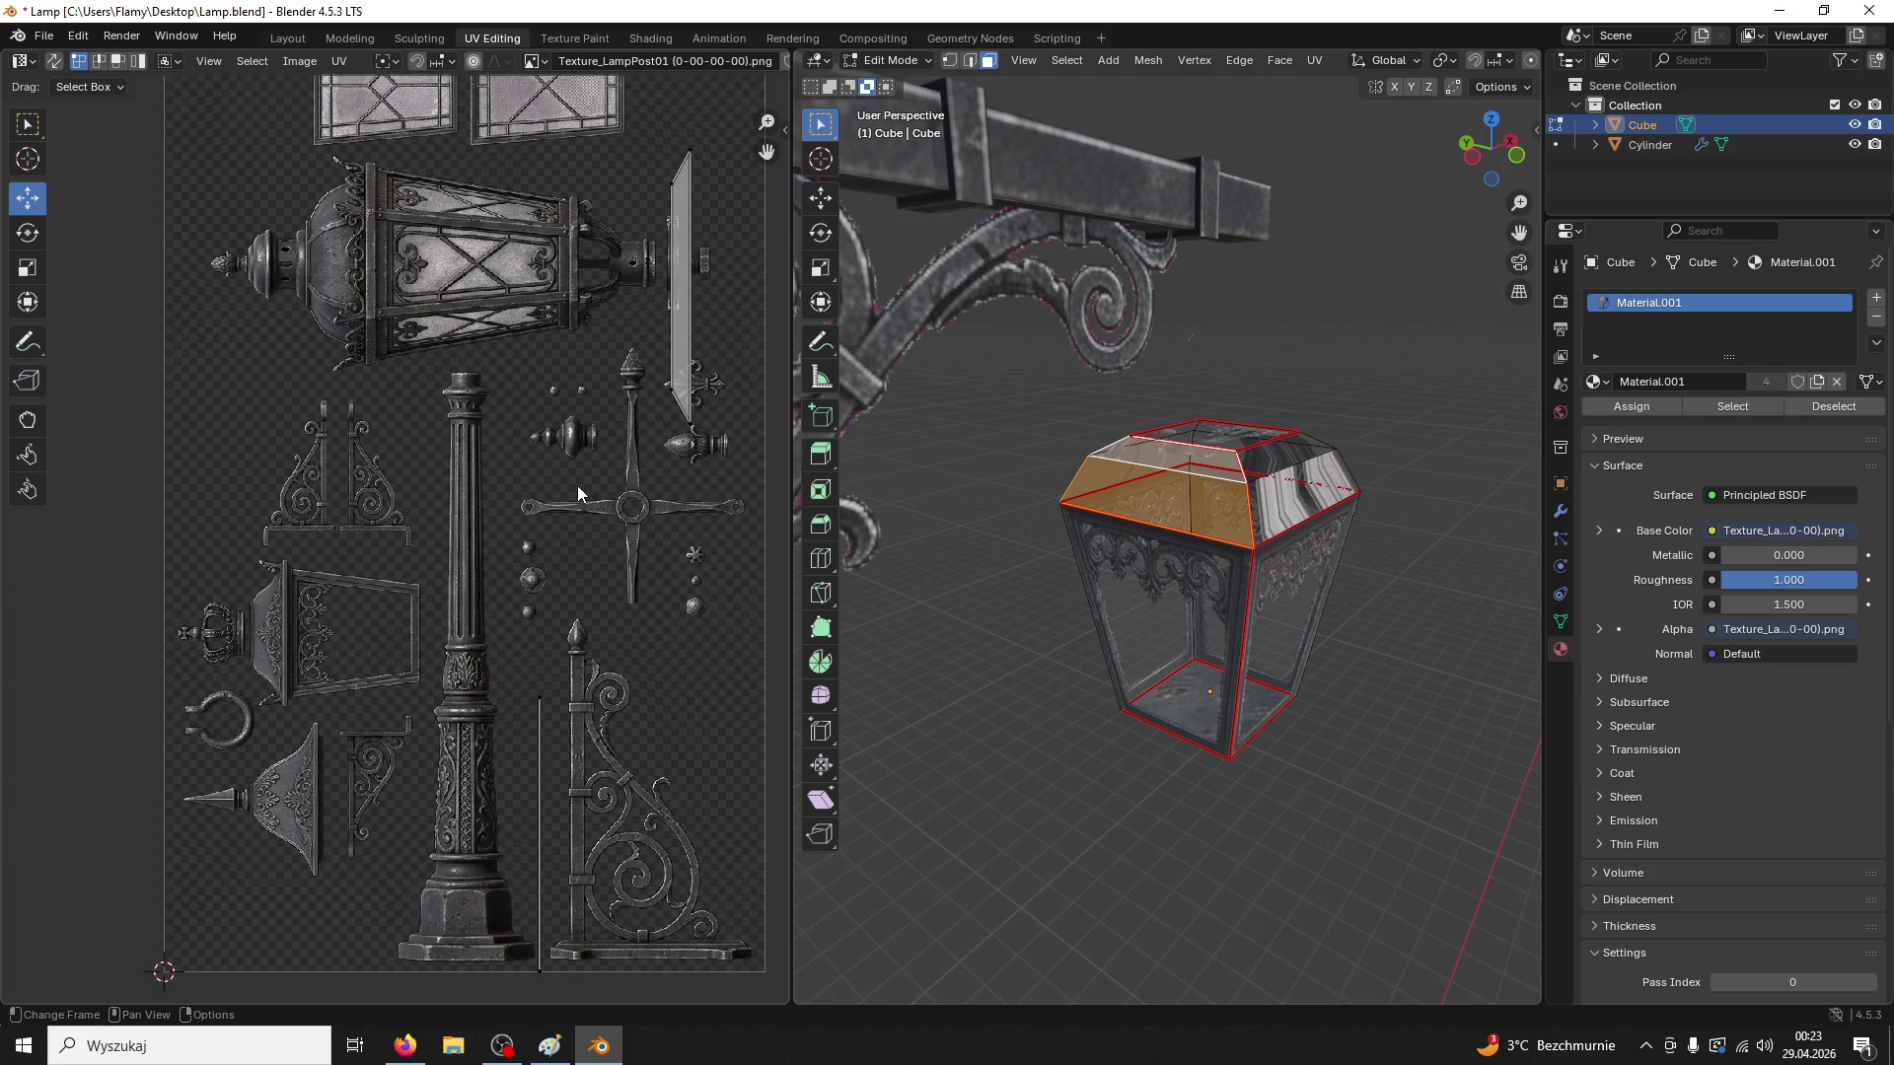
key(u)
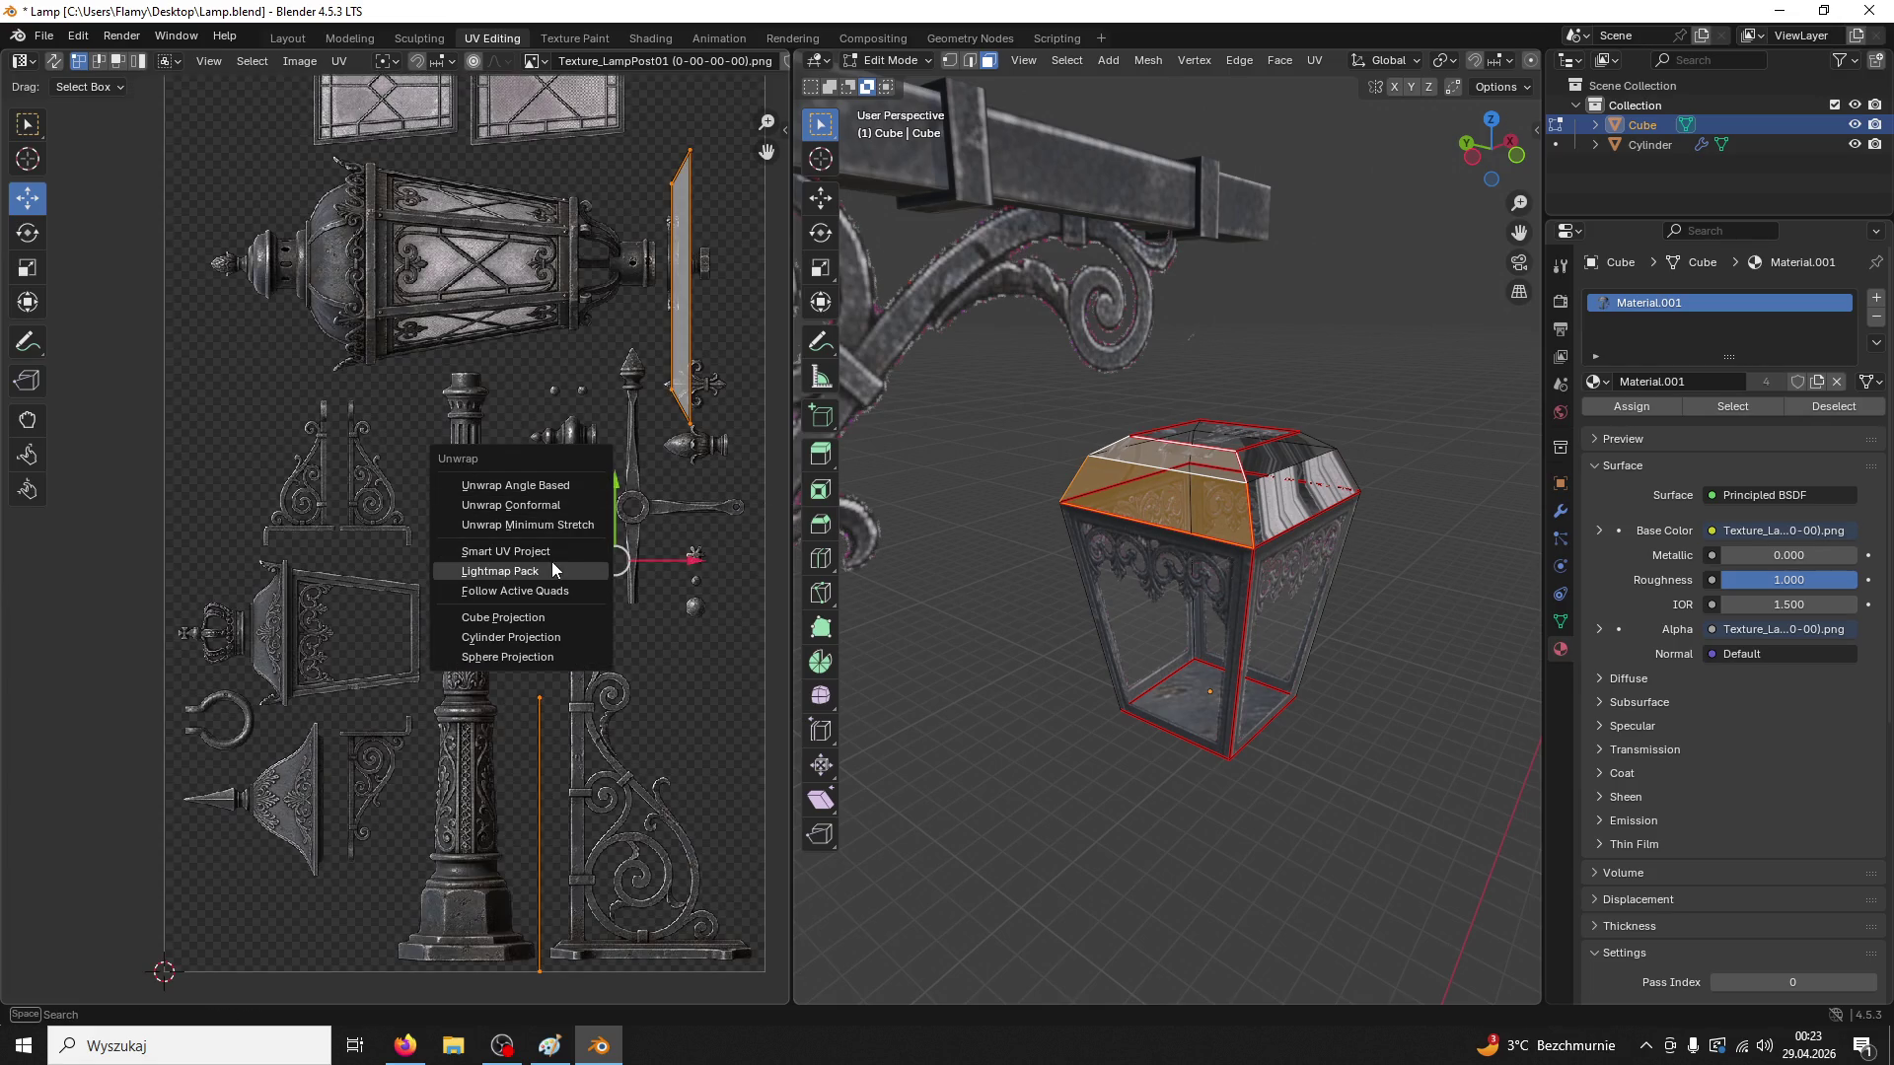
click(552, 564)
click(524, 701)
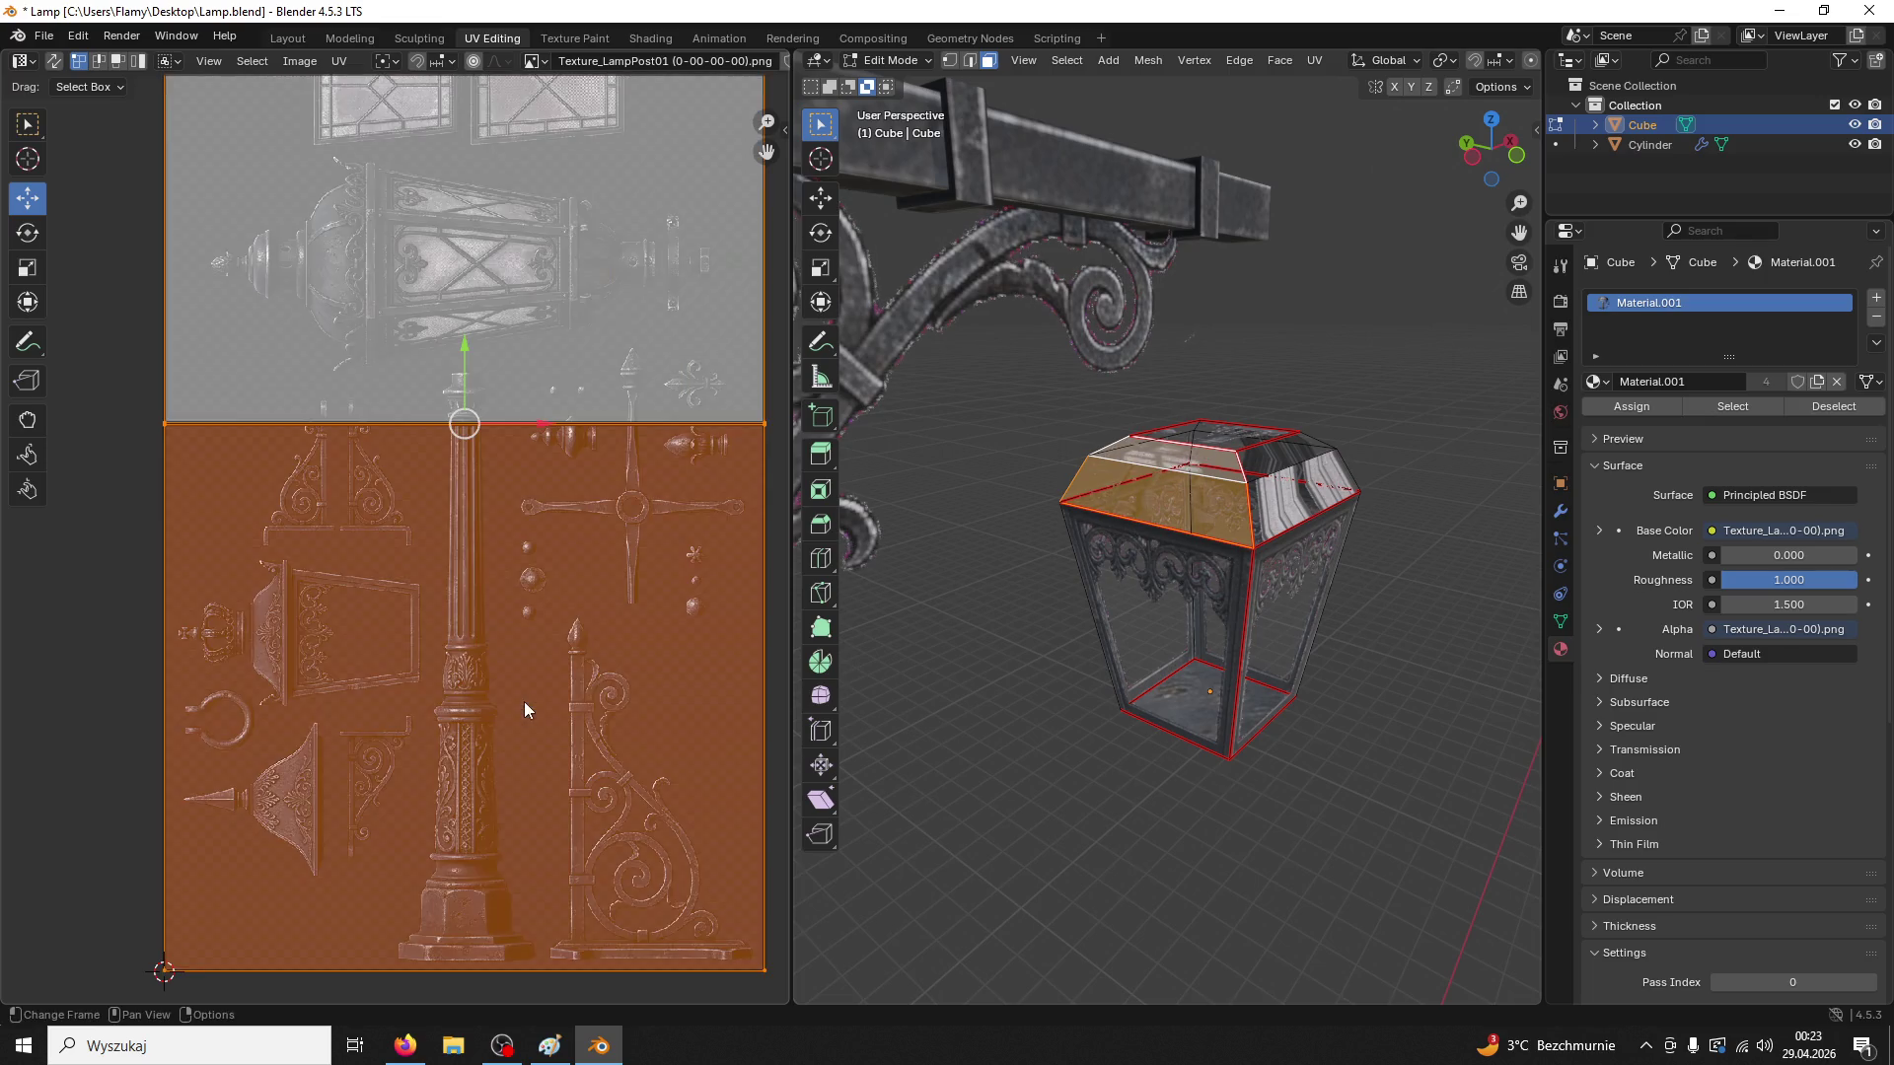
Shrink the top face's UV island, rotate it 90 degrees, and move it down the texture
scroll(541, 677, down, 3)
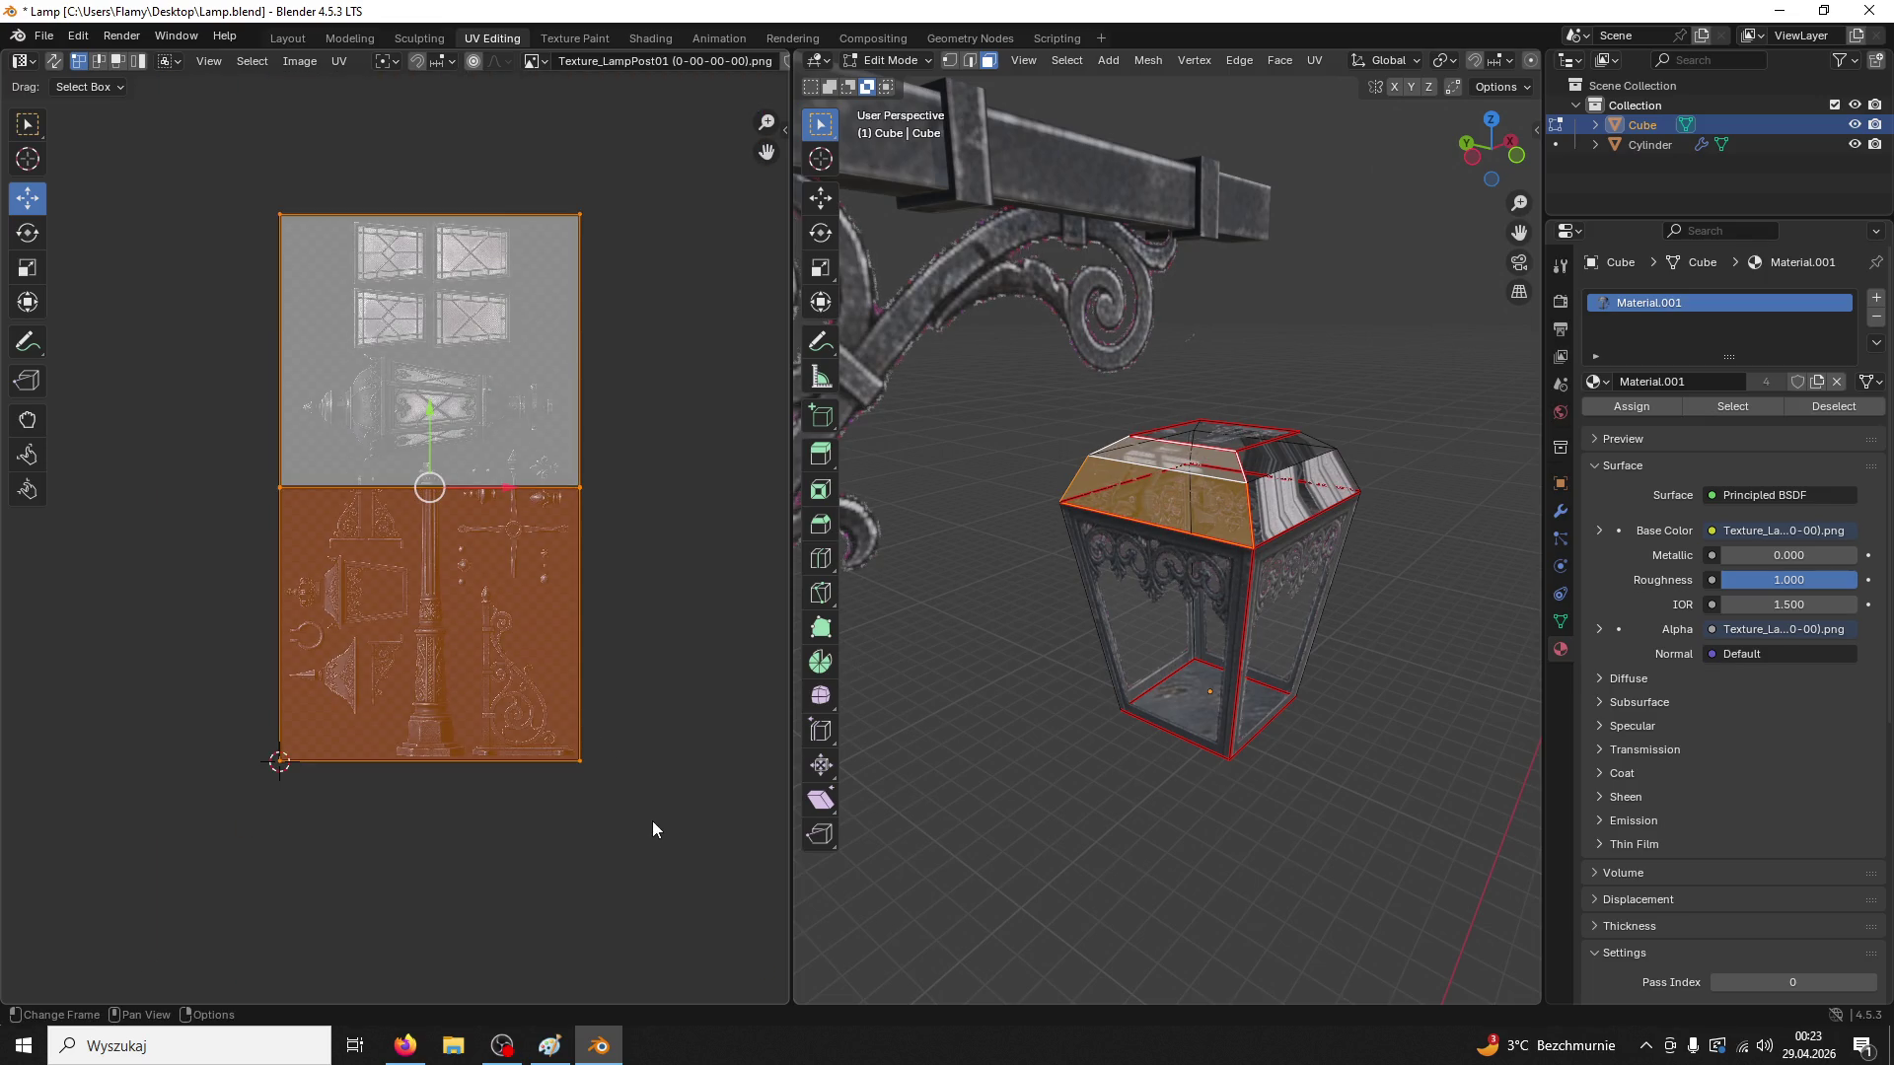
key(s)
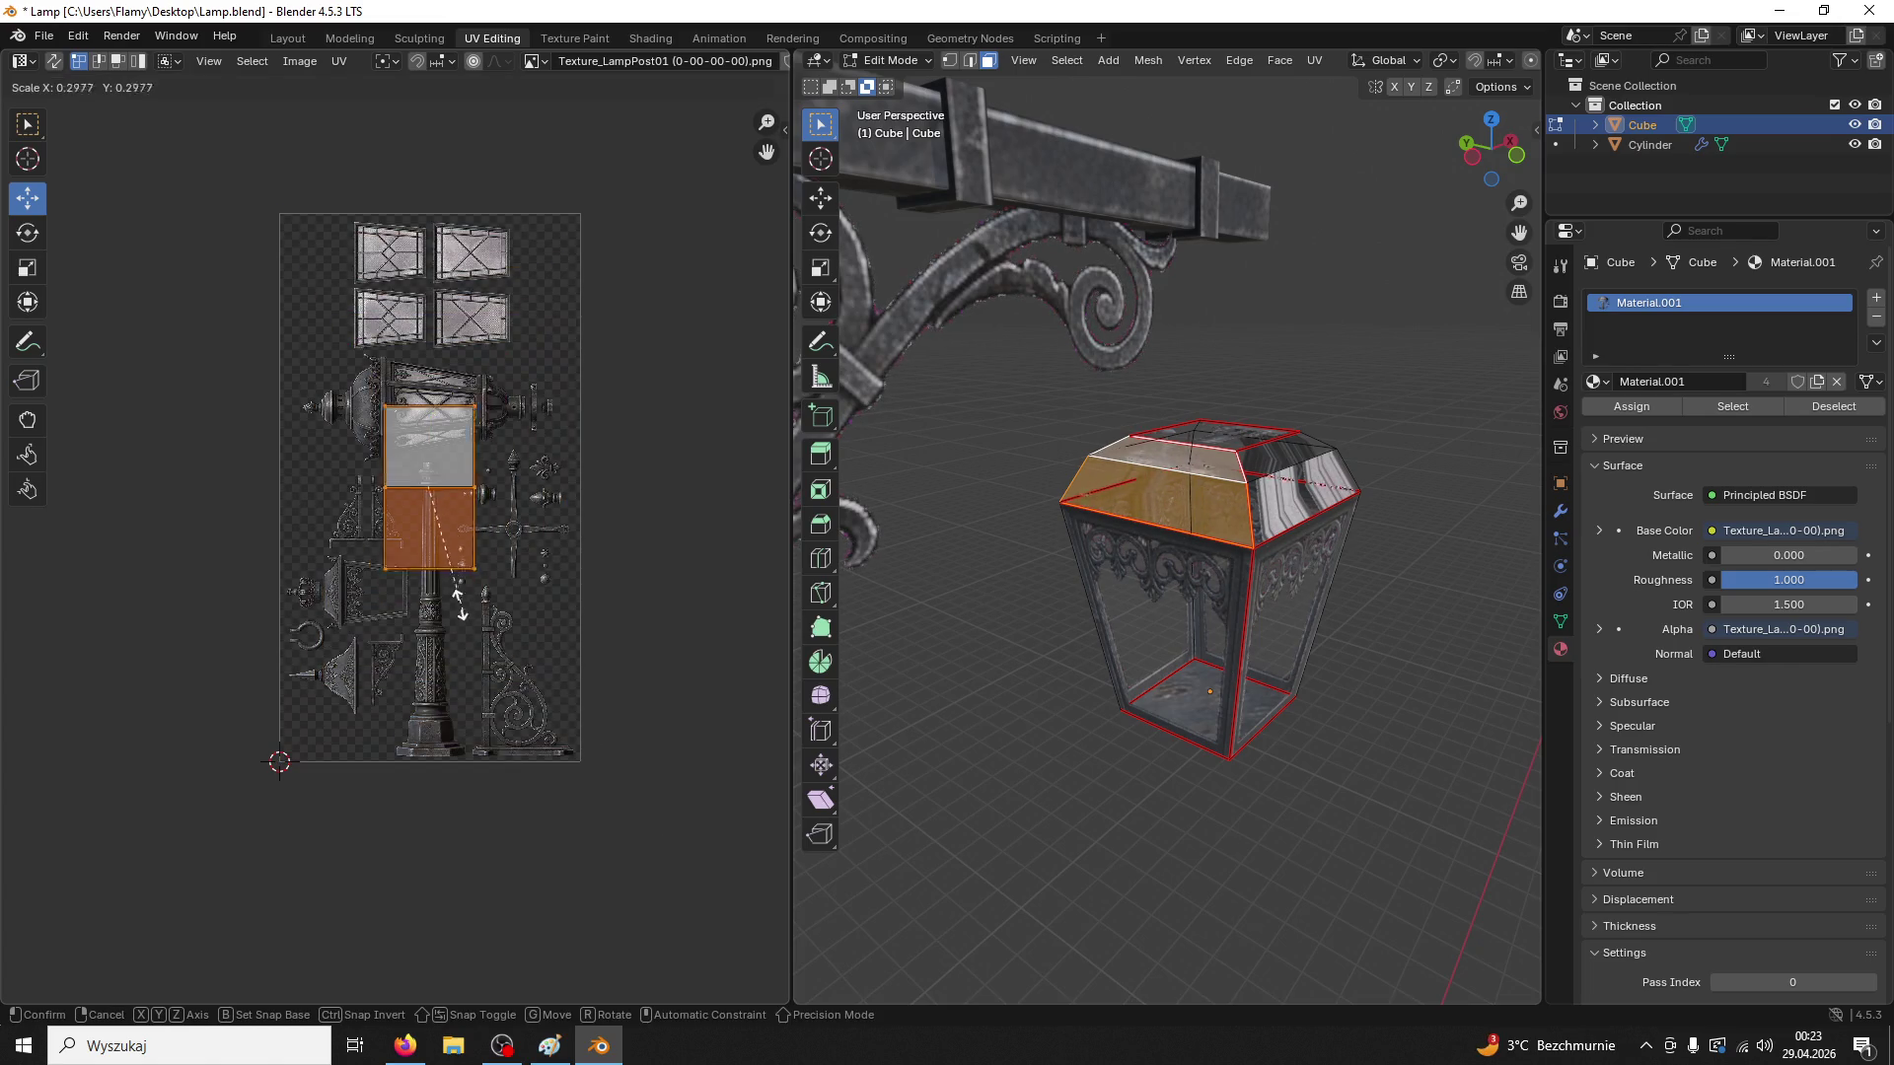
click(456, 552)
text(r90)
key(Return)
scroll(470, 562, up, 3)
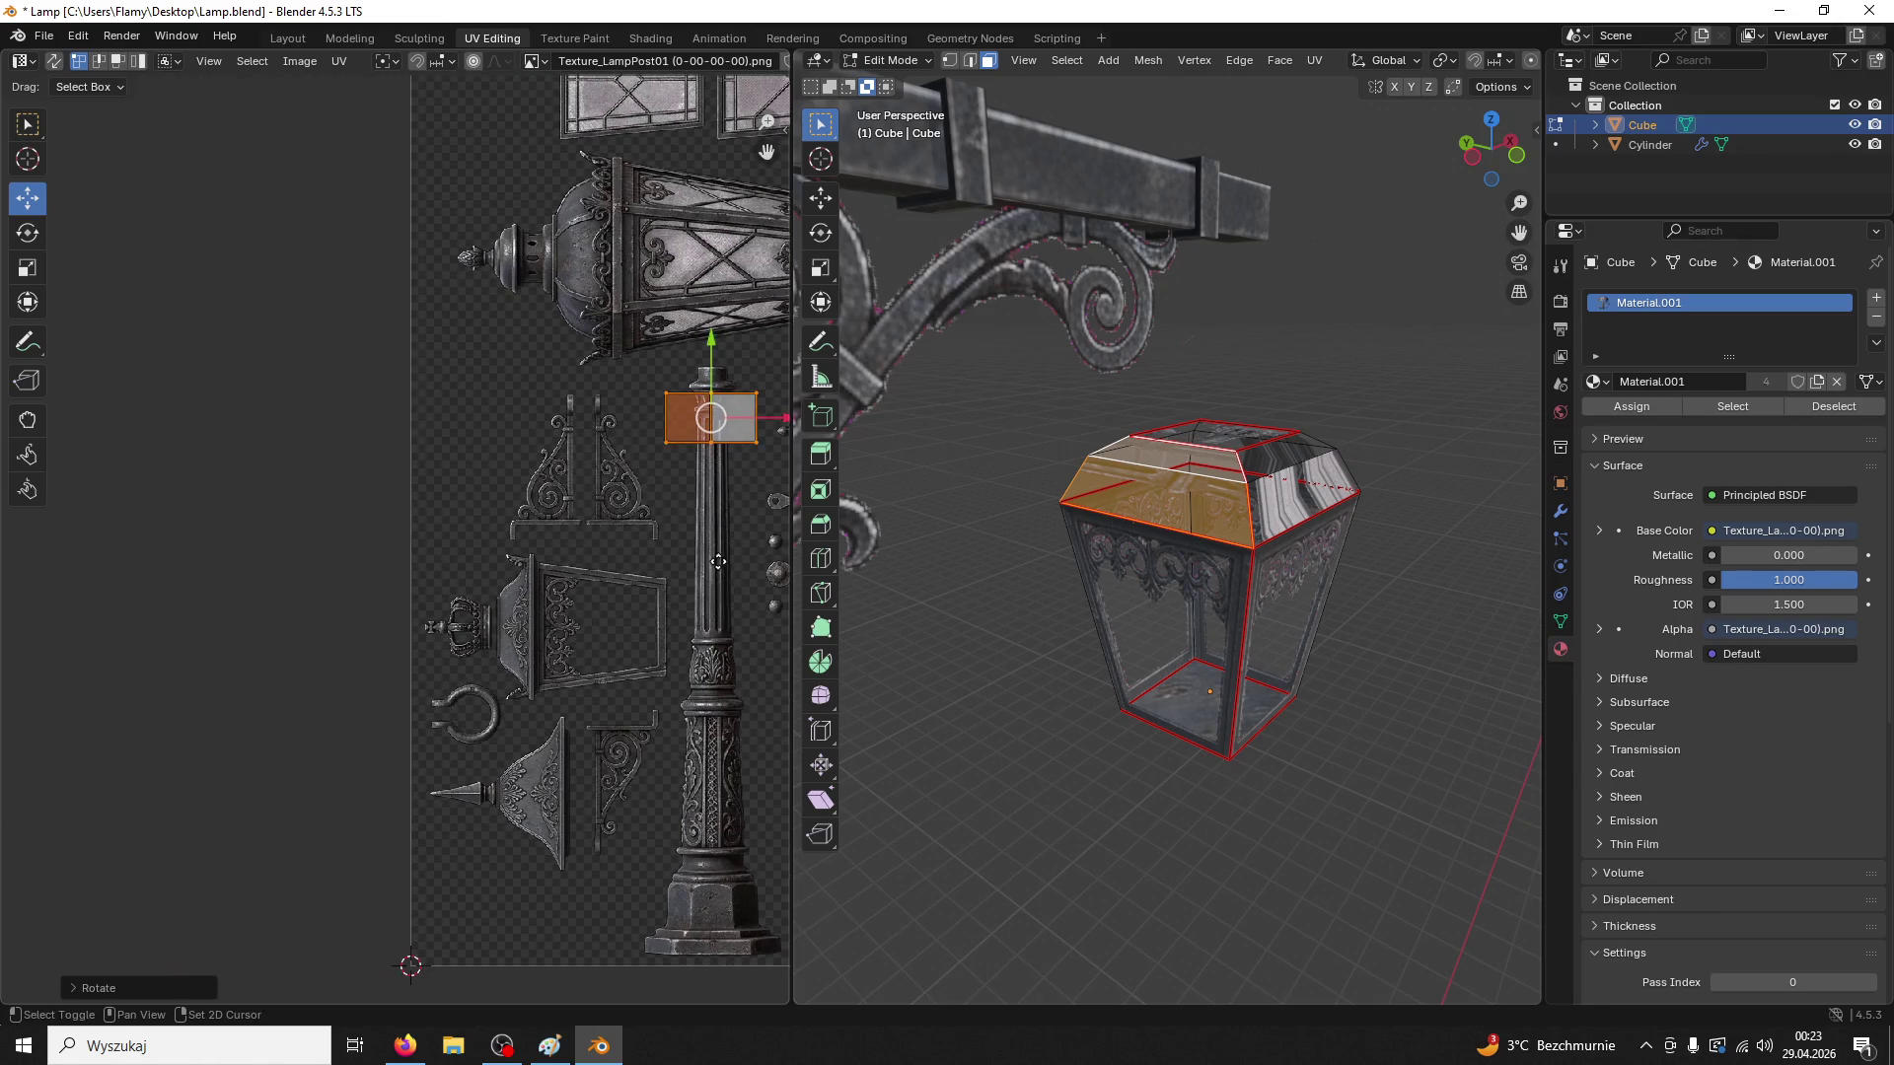
drag(717, 342, 717, 547)
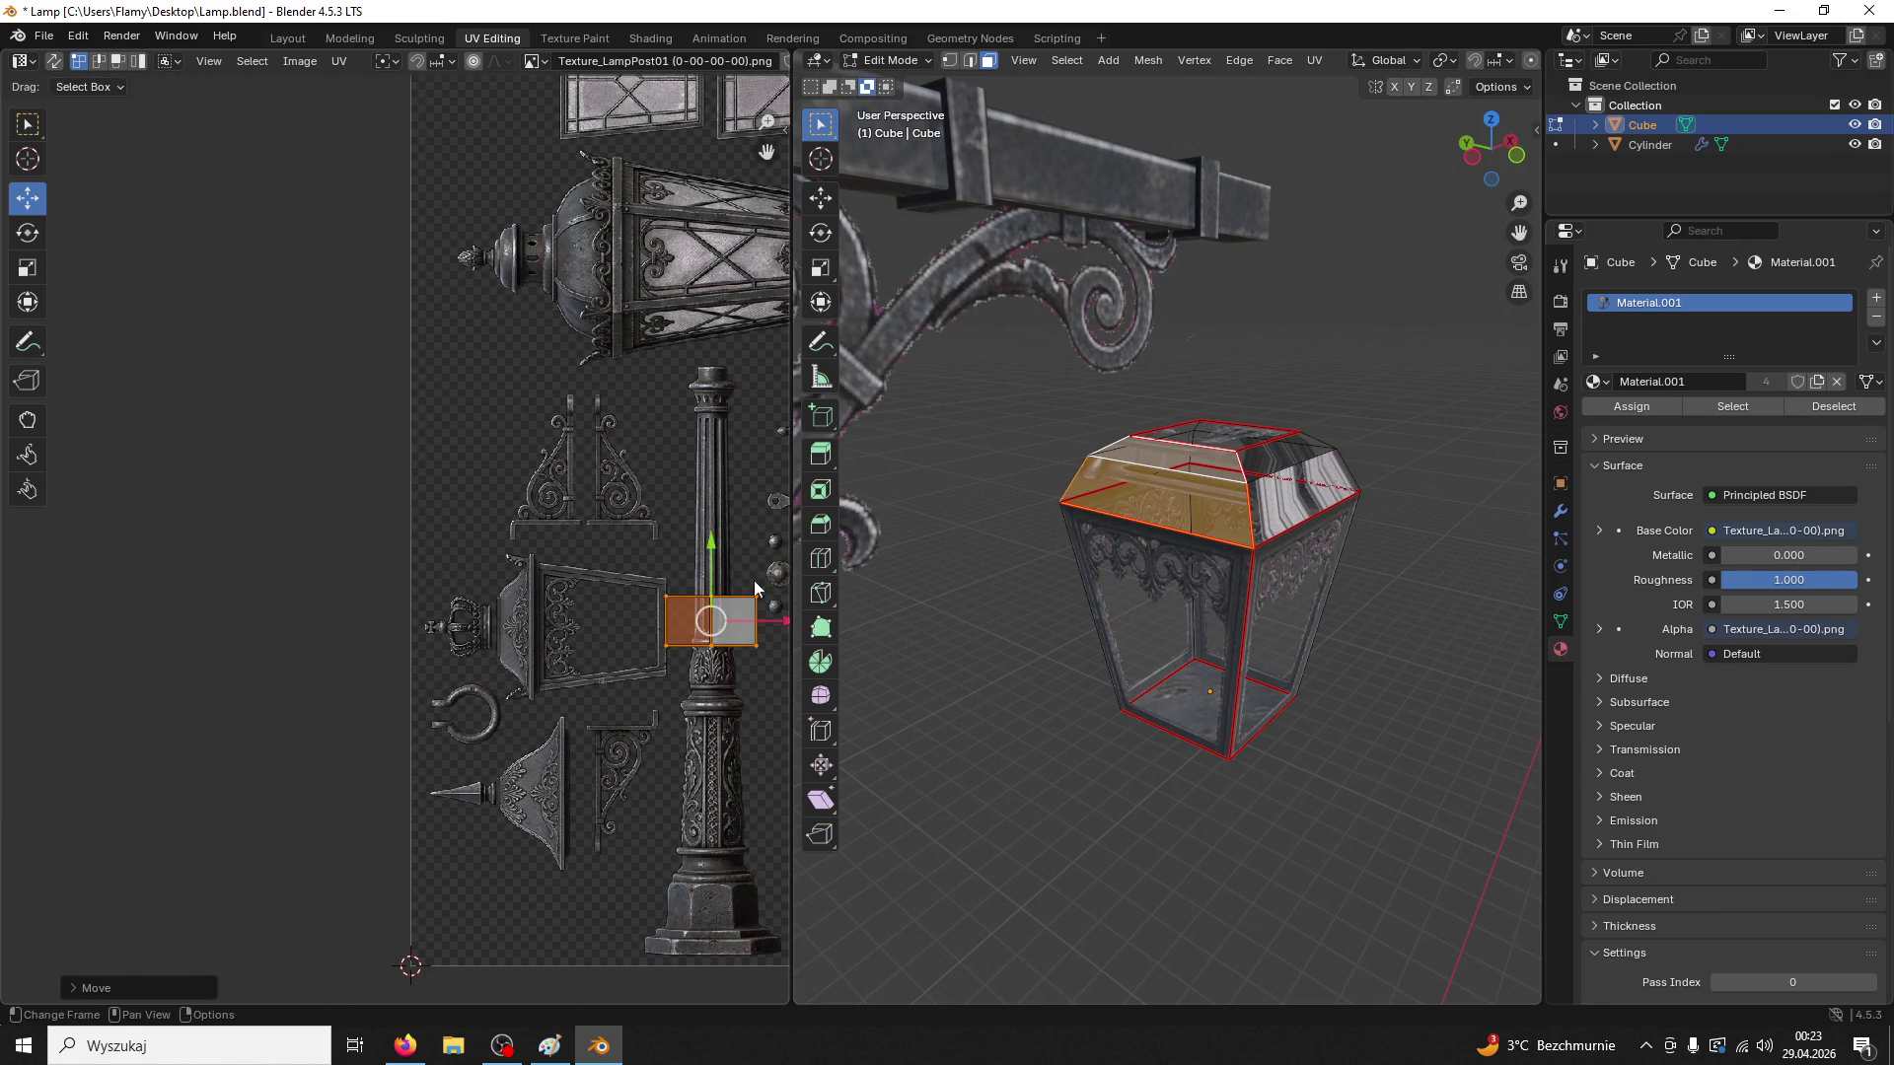
Slide the island horizontally onto the ornament panel and move its left edge right
key(g)
key(x)
click(600, 651)
scroll(605, 649, up, 5)
scroll(598, 580, down, 5)
scroll(598, 580, right, 3)
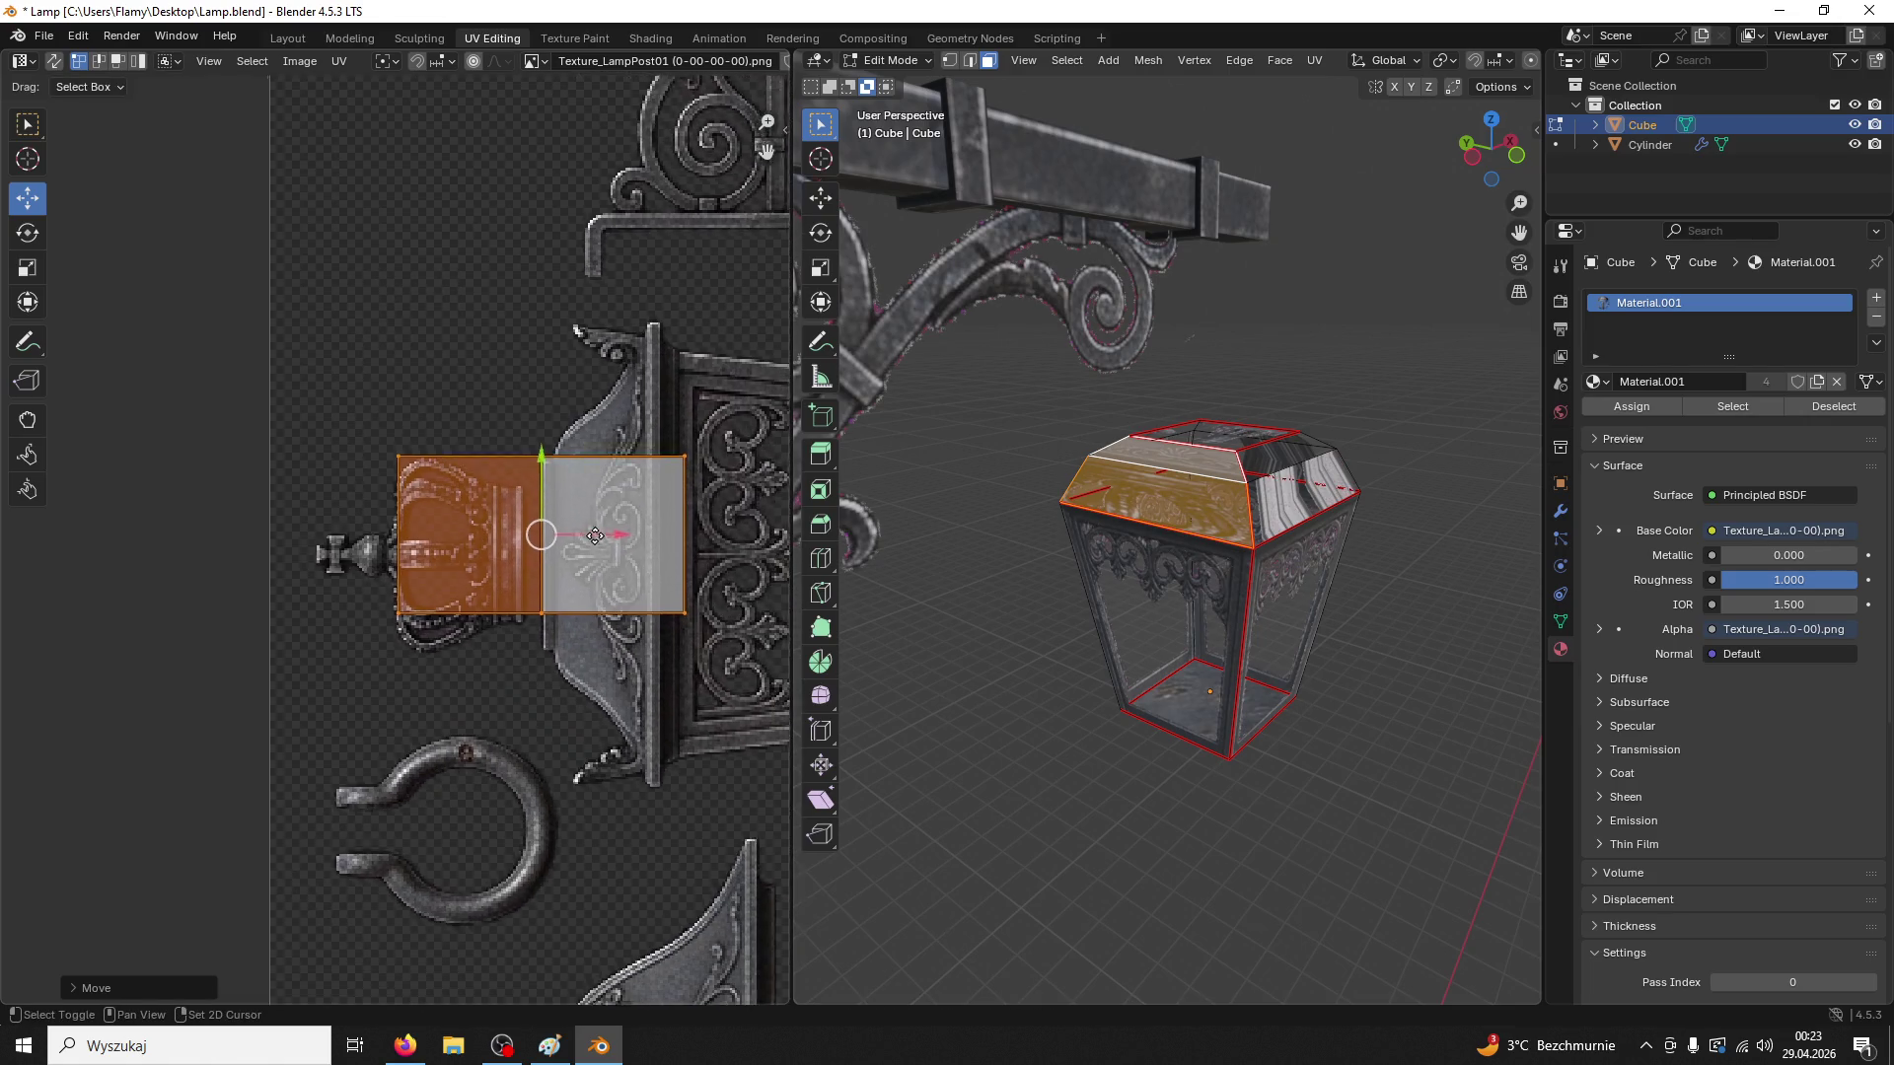
drag(549, 530, 663, 530)
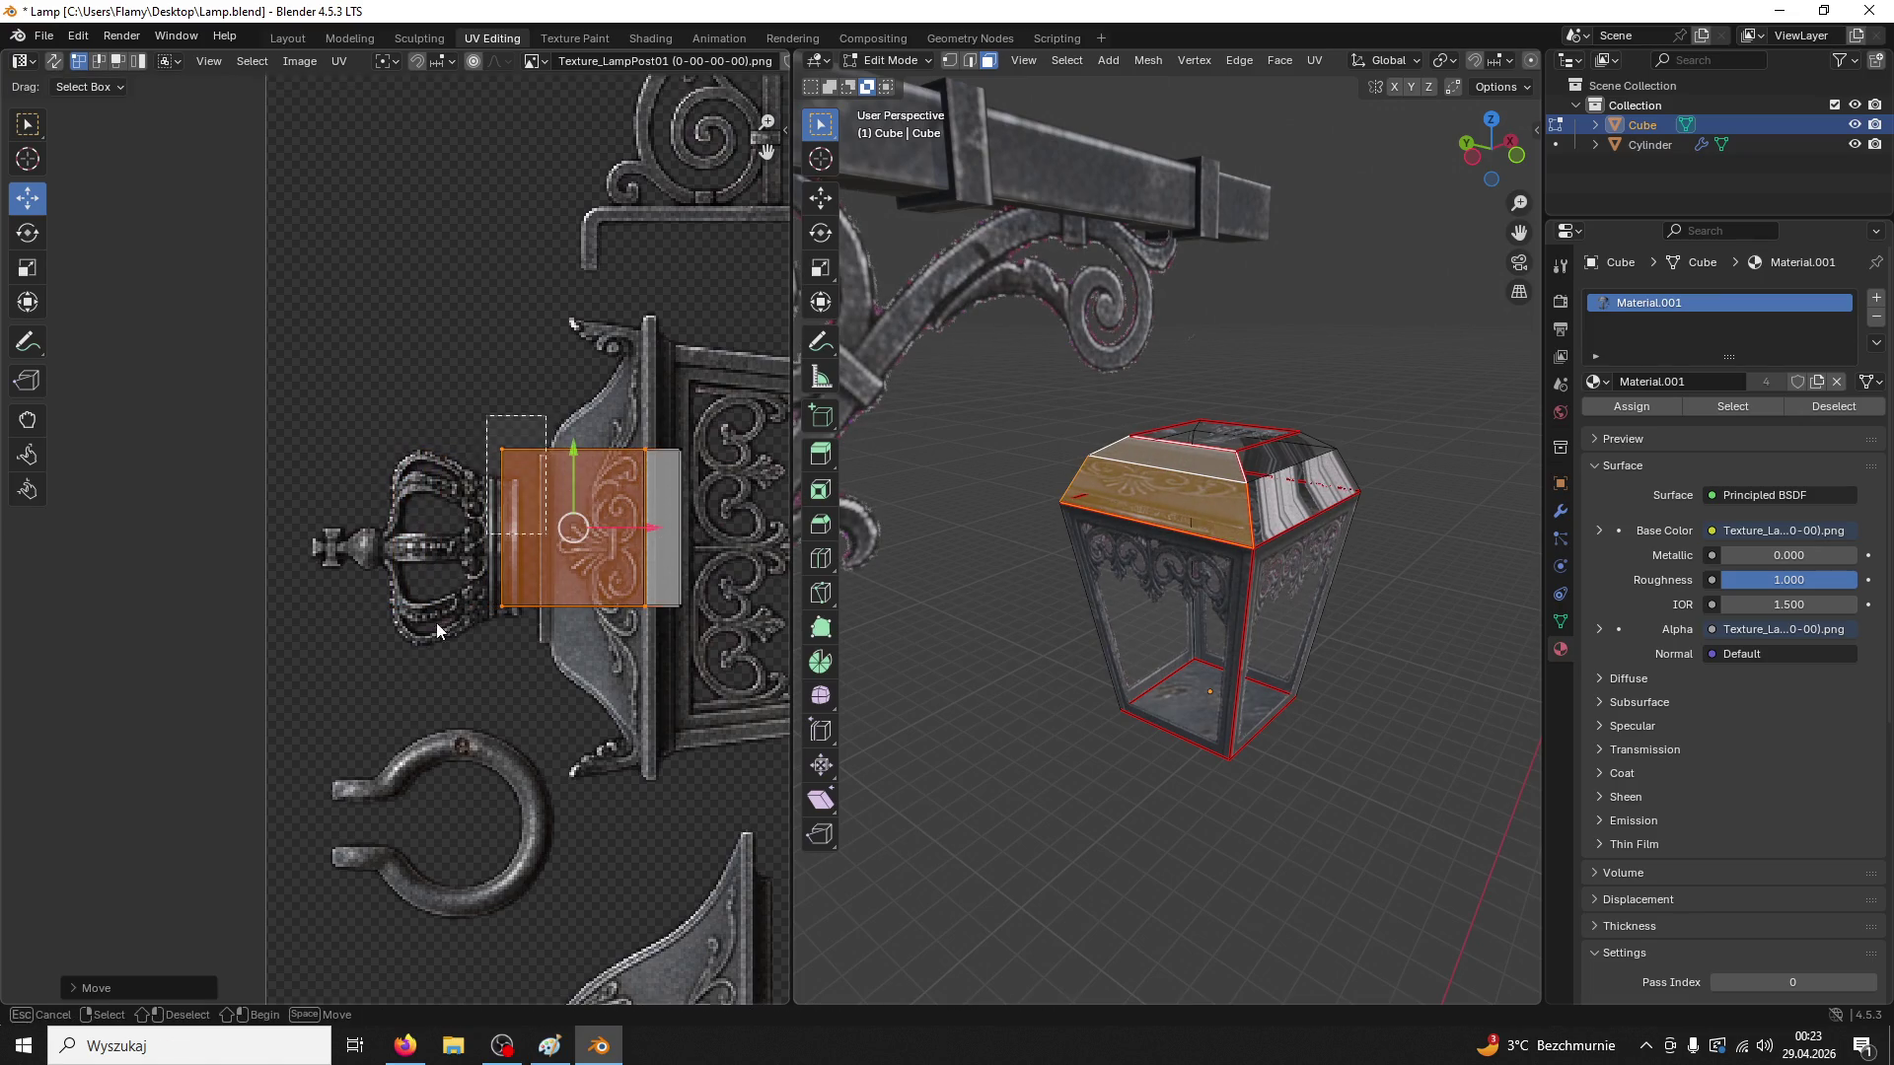
click(502, 532)
key(g)
click(616, 528)
Position the island vertically on the scroll band and stretch it taller along Y
drag(450, 402, 752, 748)
key(g)
key(y)
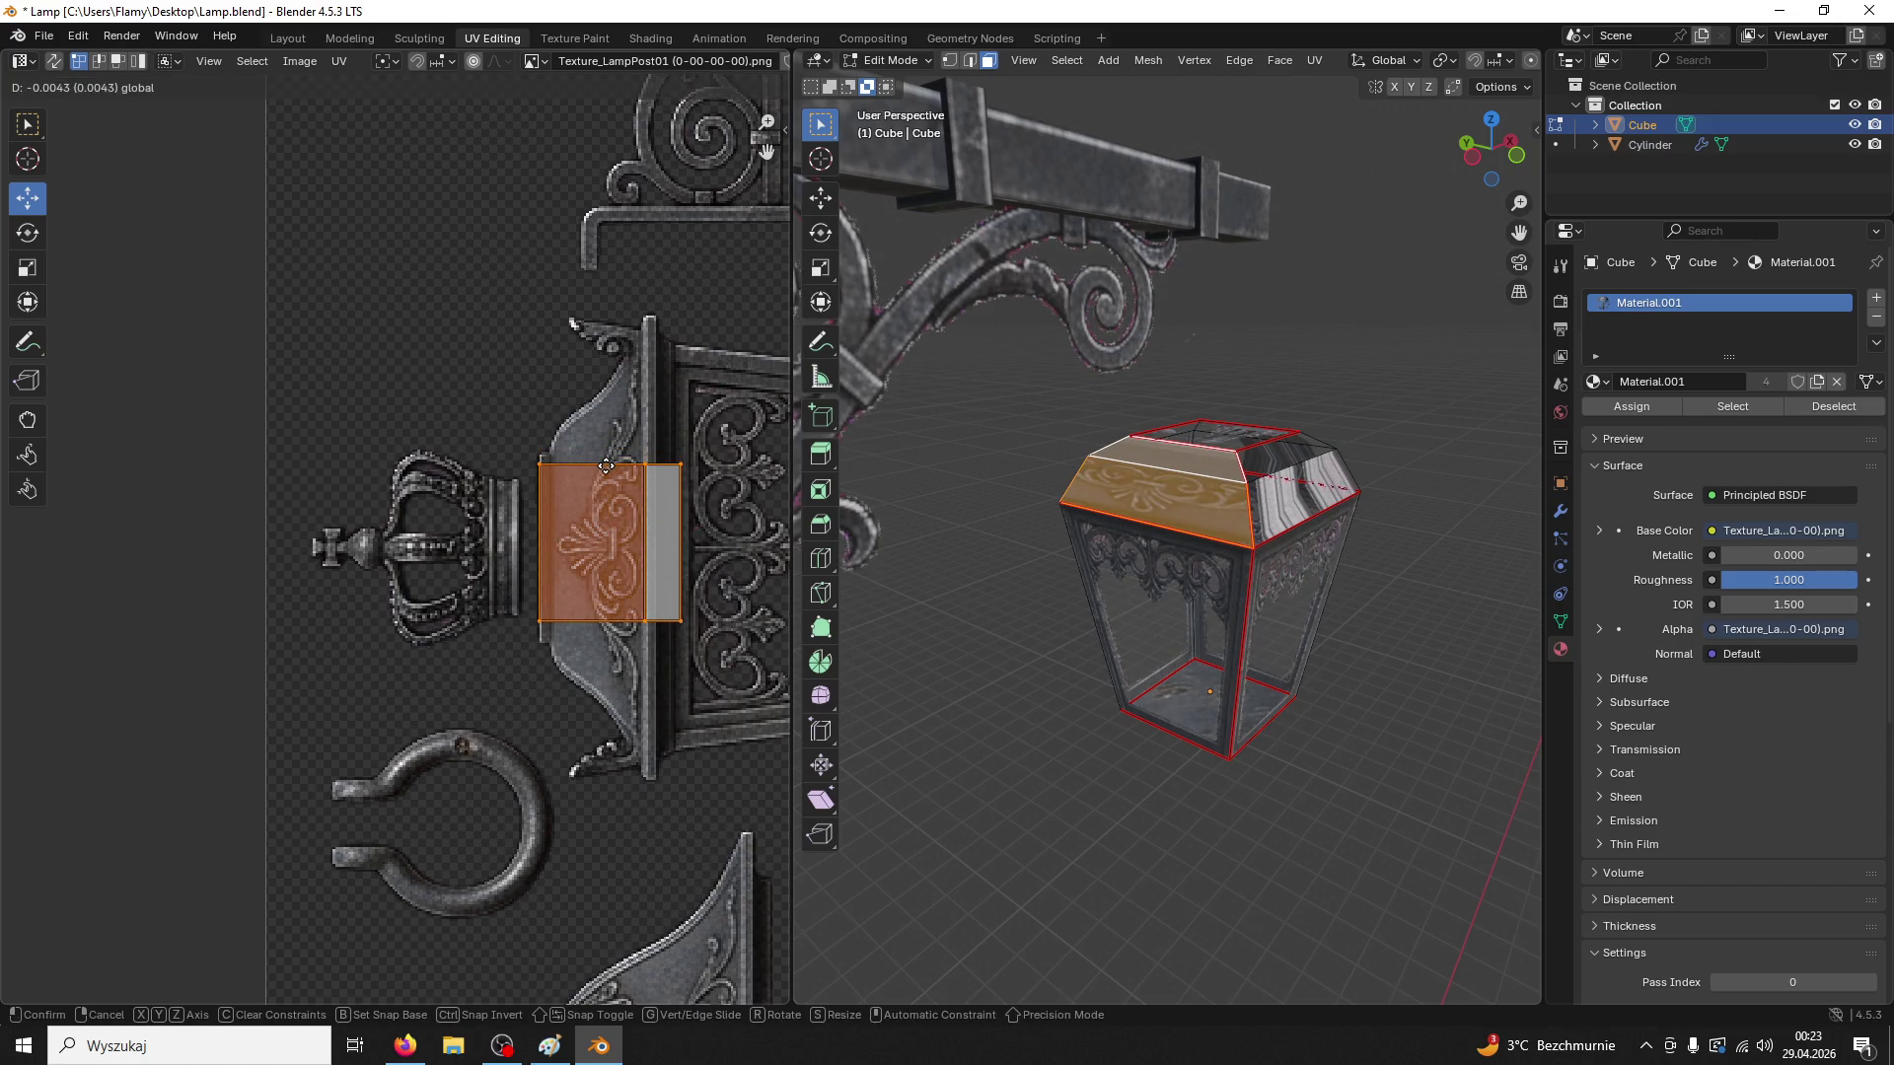
click(605, 467)
key(s)
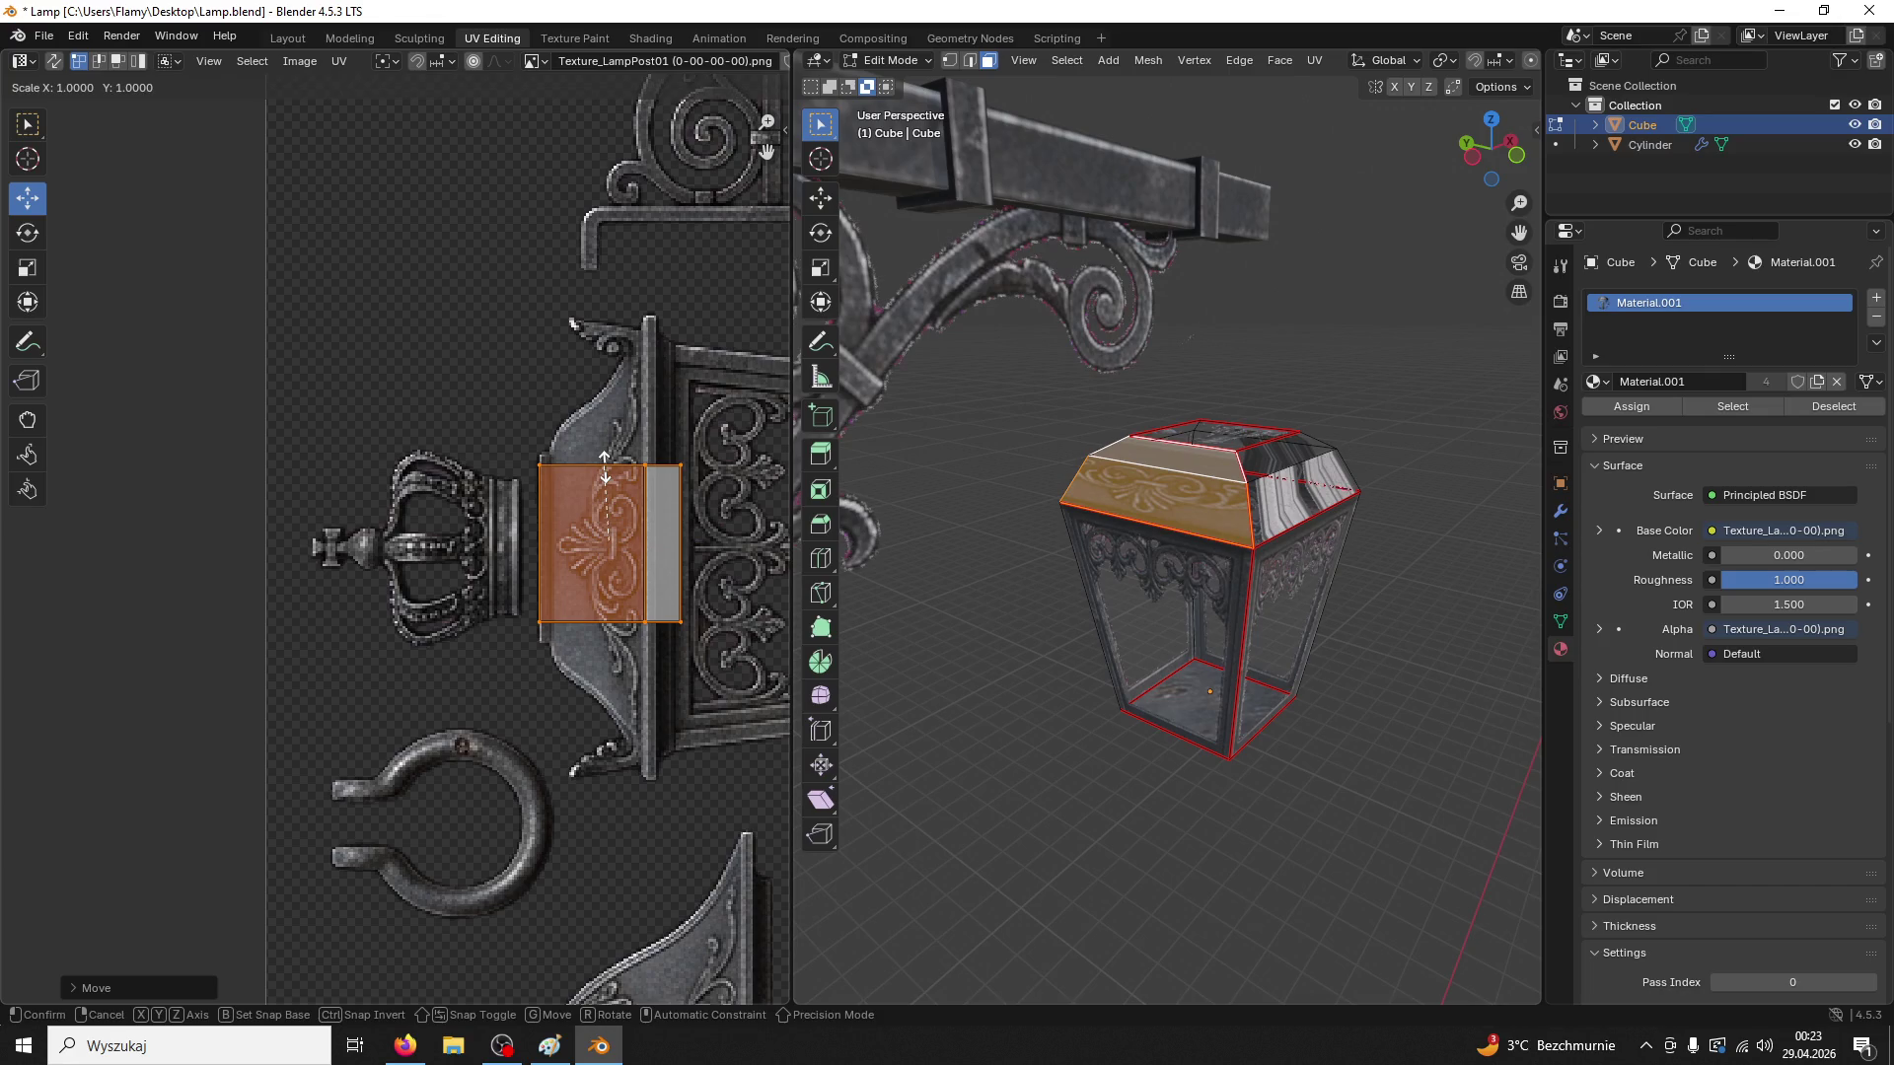
key(Escape)
key(s)
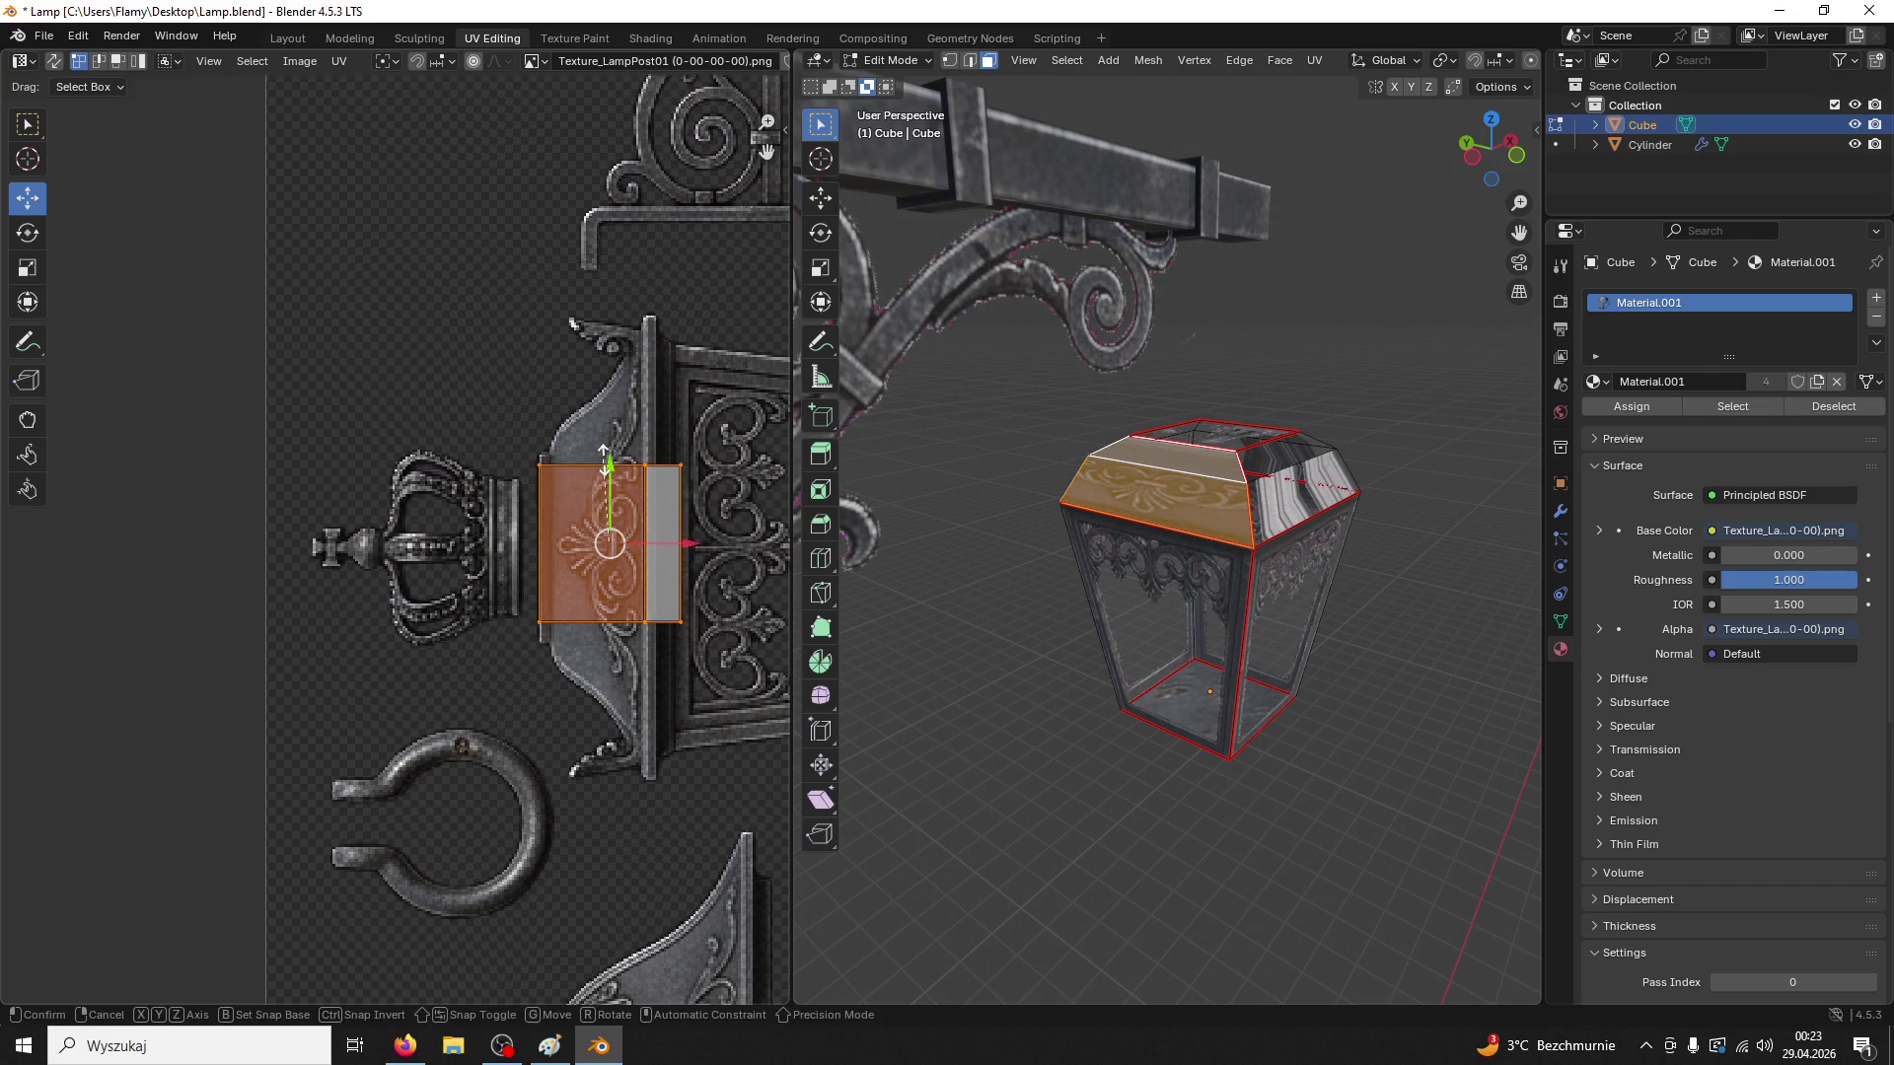
key(y)
click(597, 449)
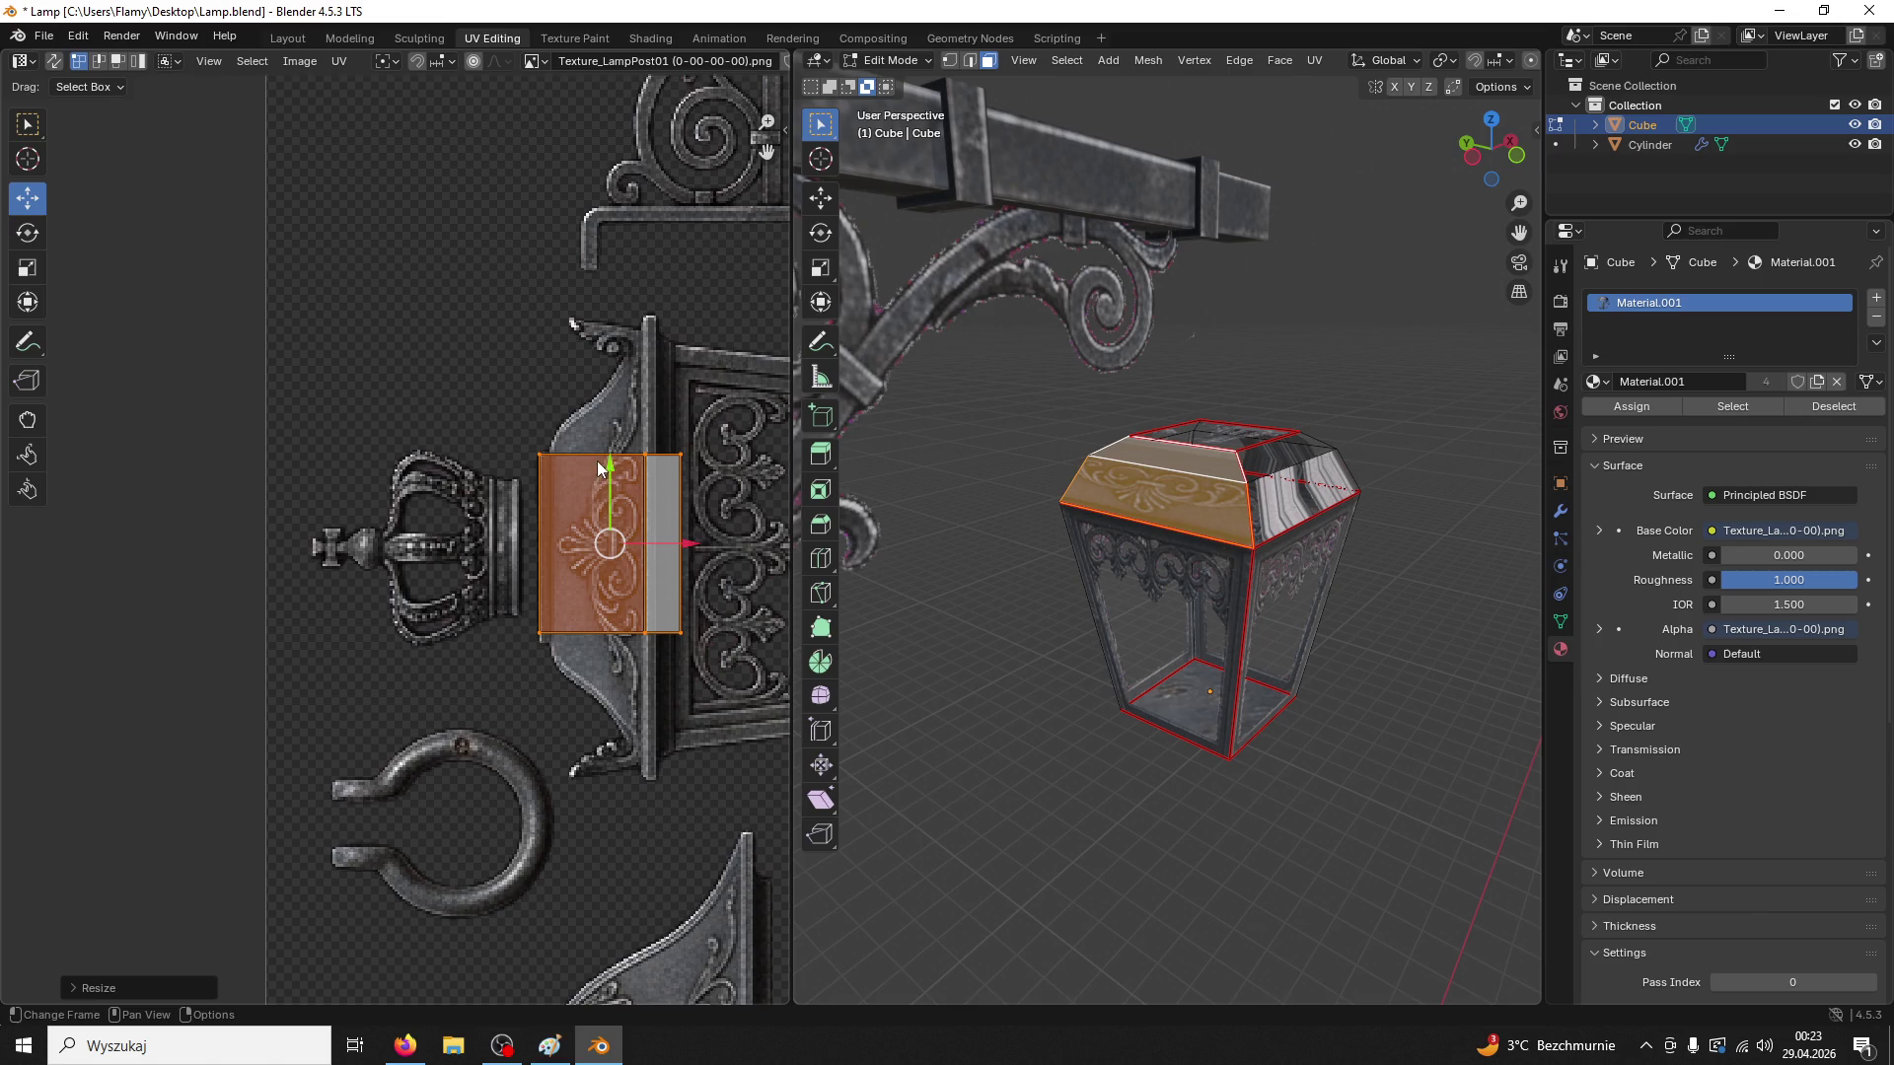
drag(610, 466, 609, 472)
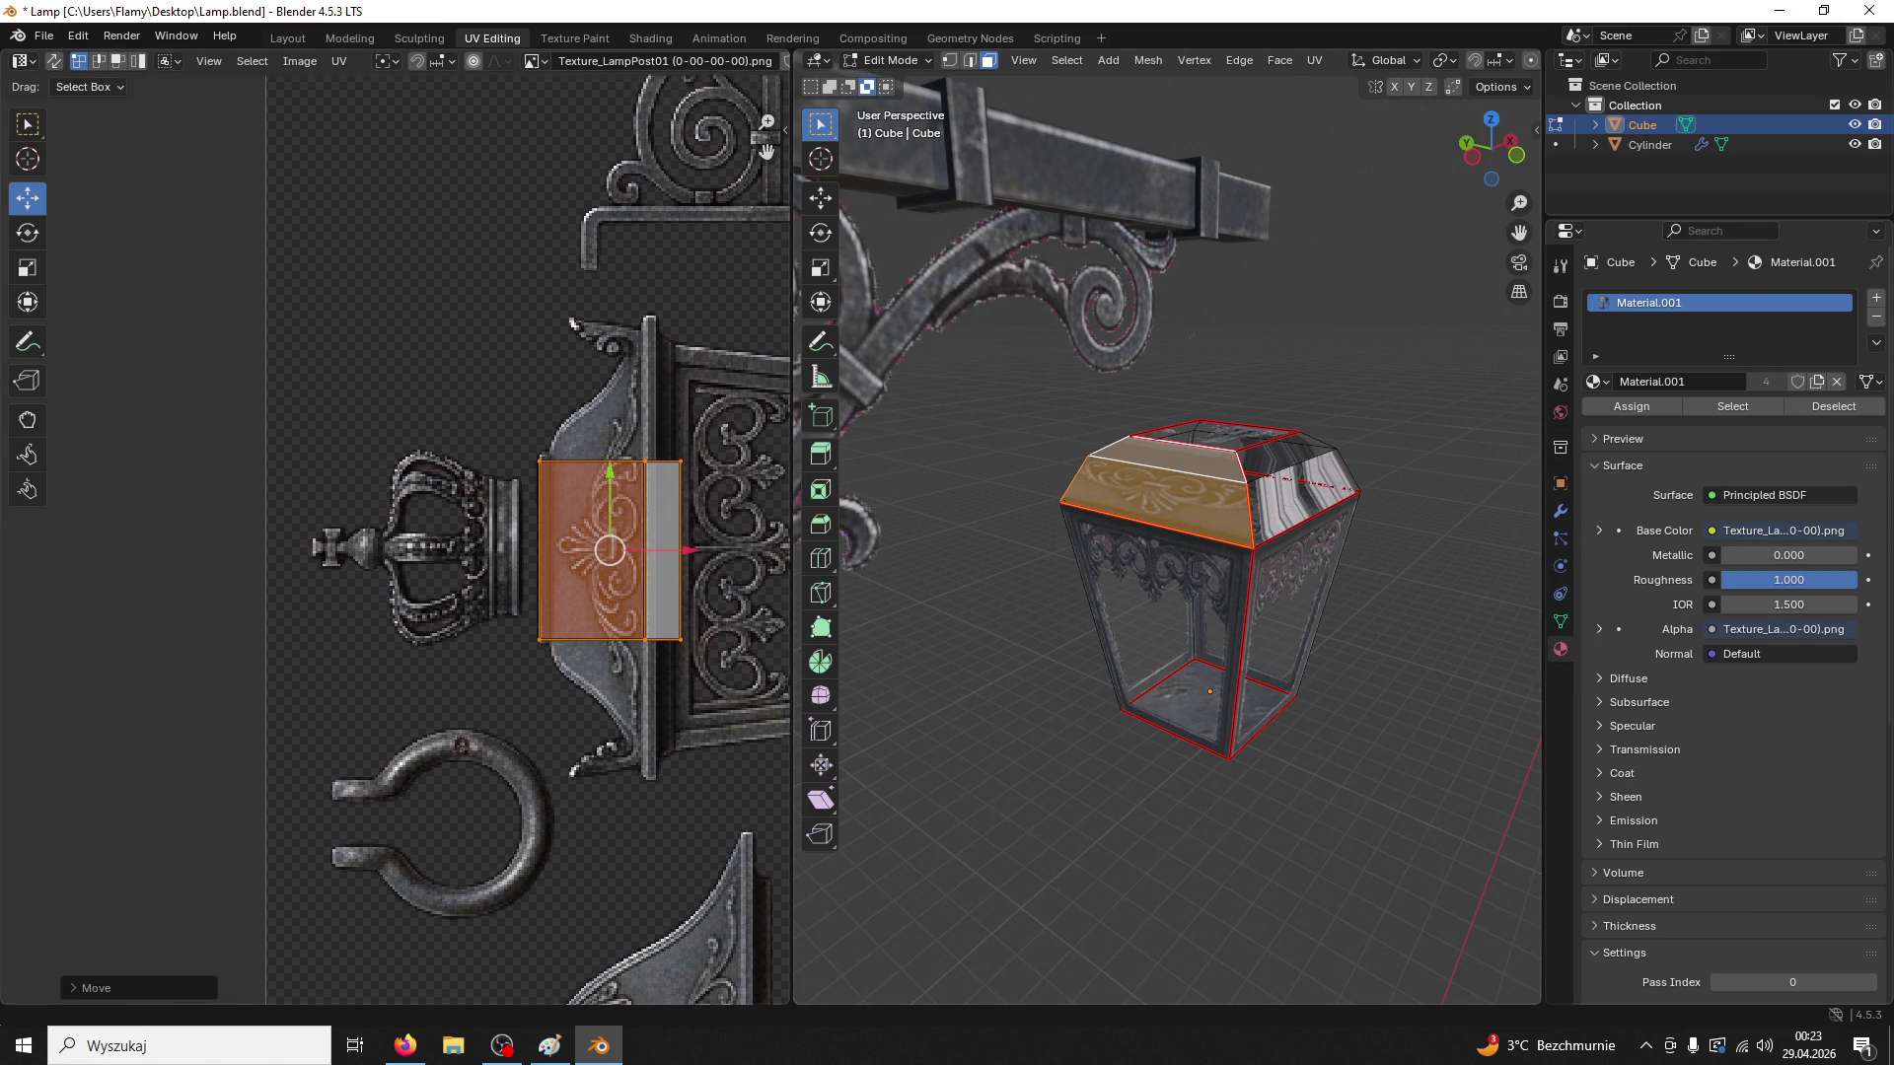
key(alt+Tab)
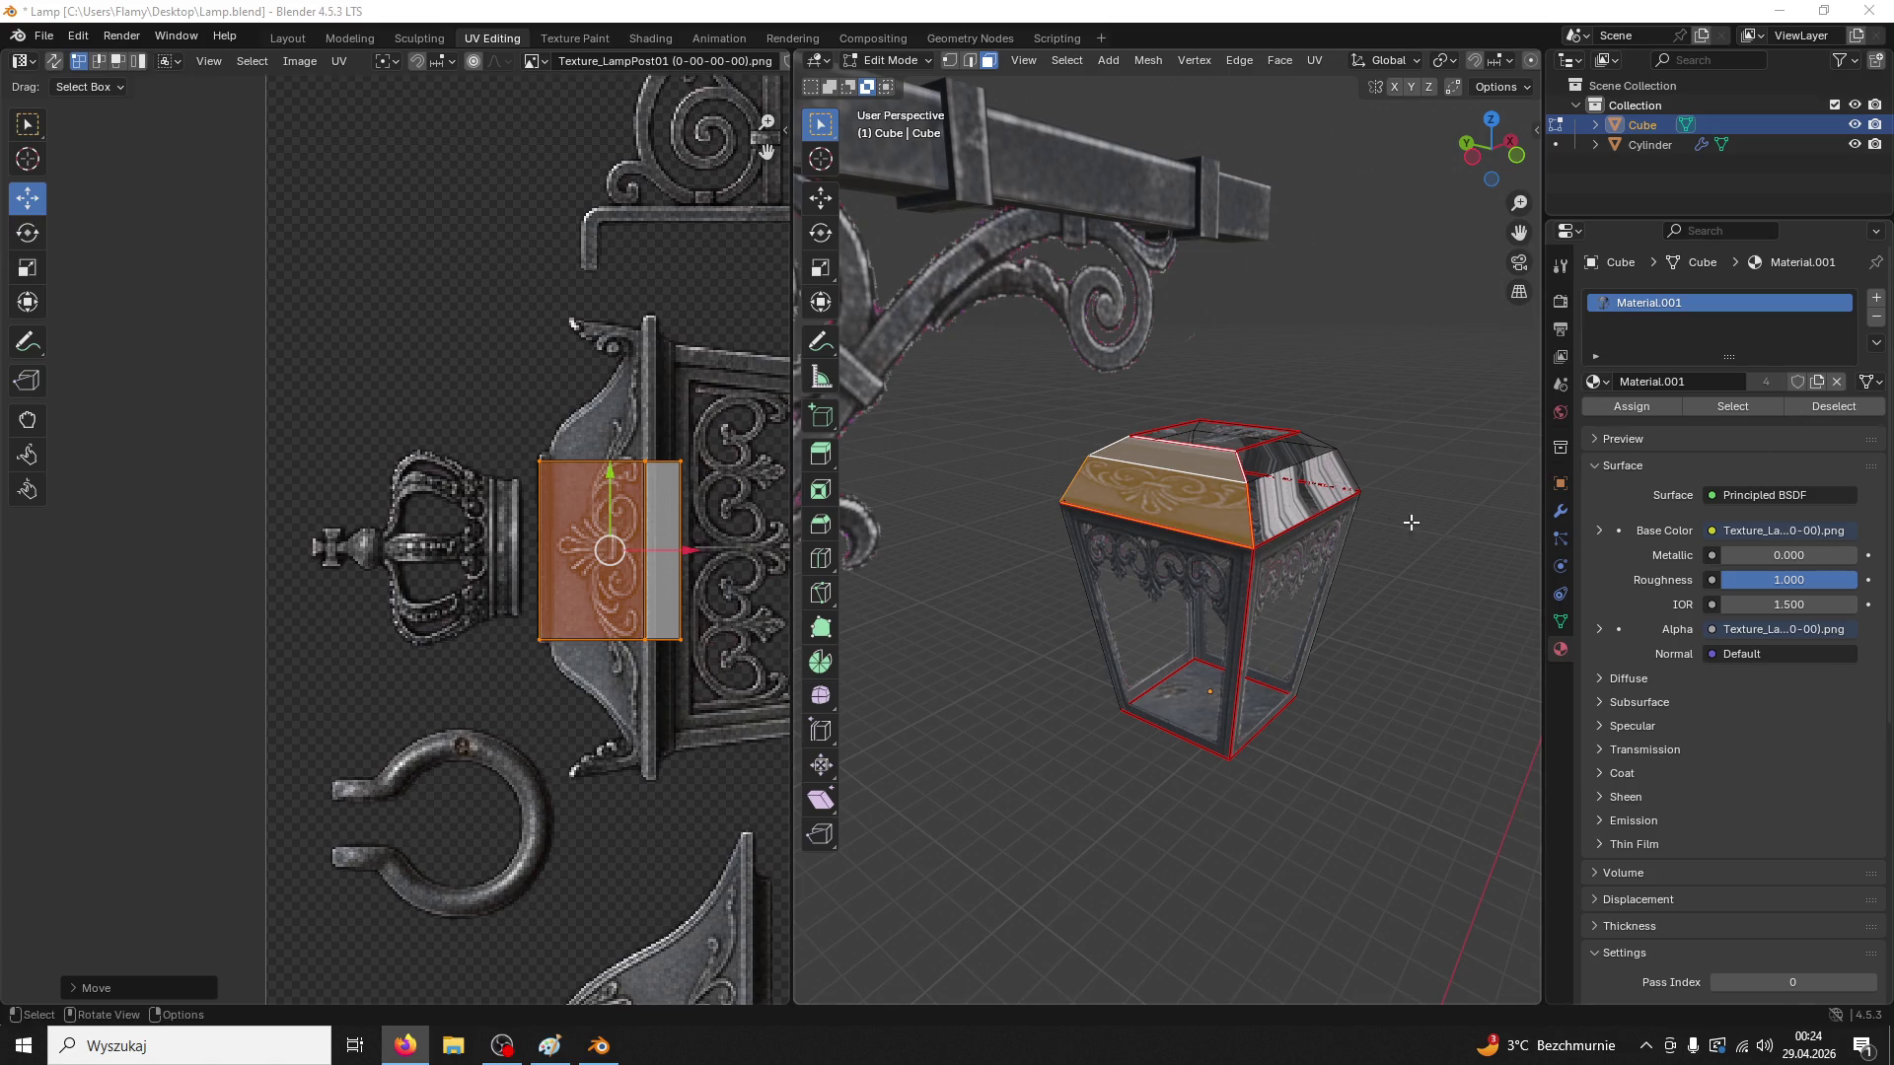
click(1342, 529)
Inspect the UVs of the lantern's upper side faces, then select the right top face
drag(1342, 529, 1157, 634)
click(1213, 500)
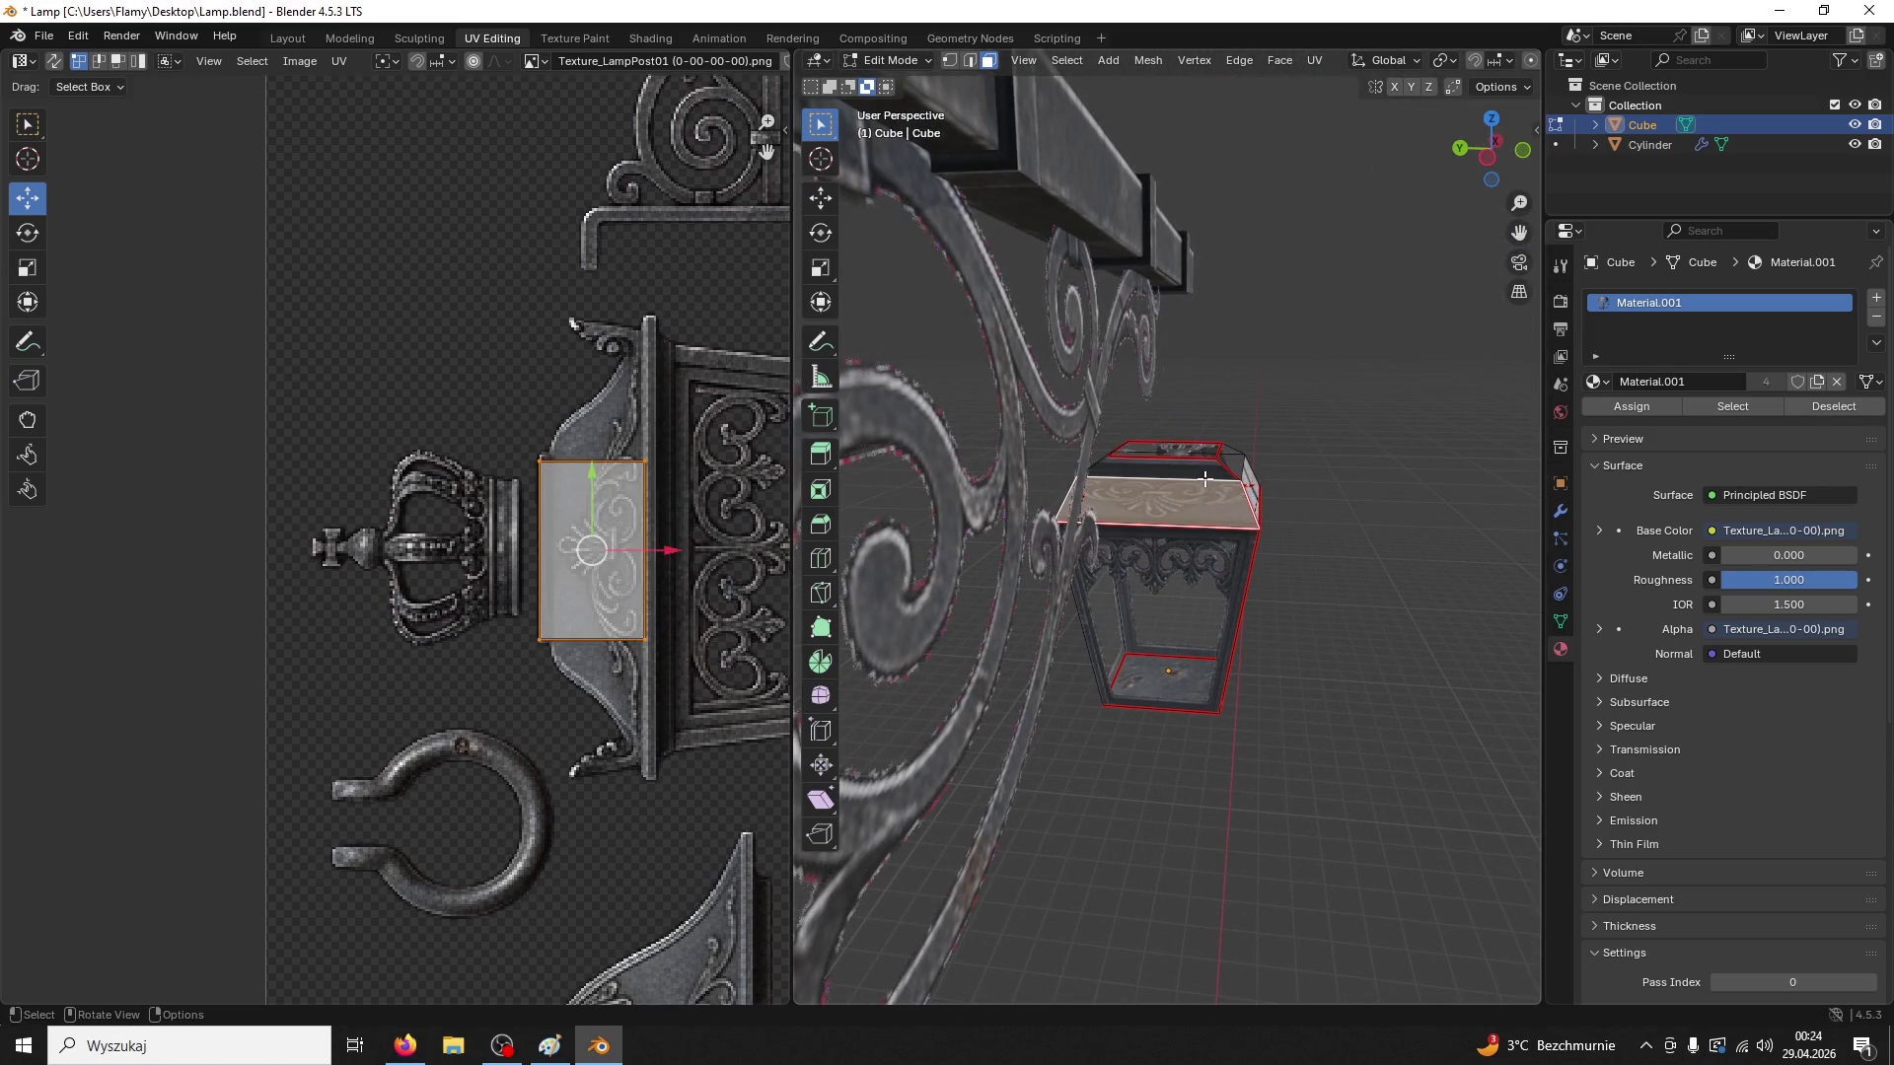
click(1205, 480)
shift+click(1195, 502)
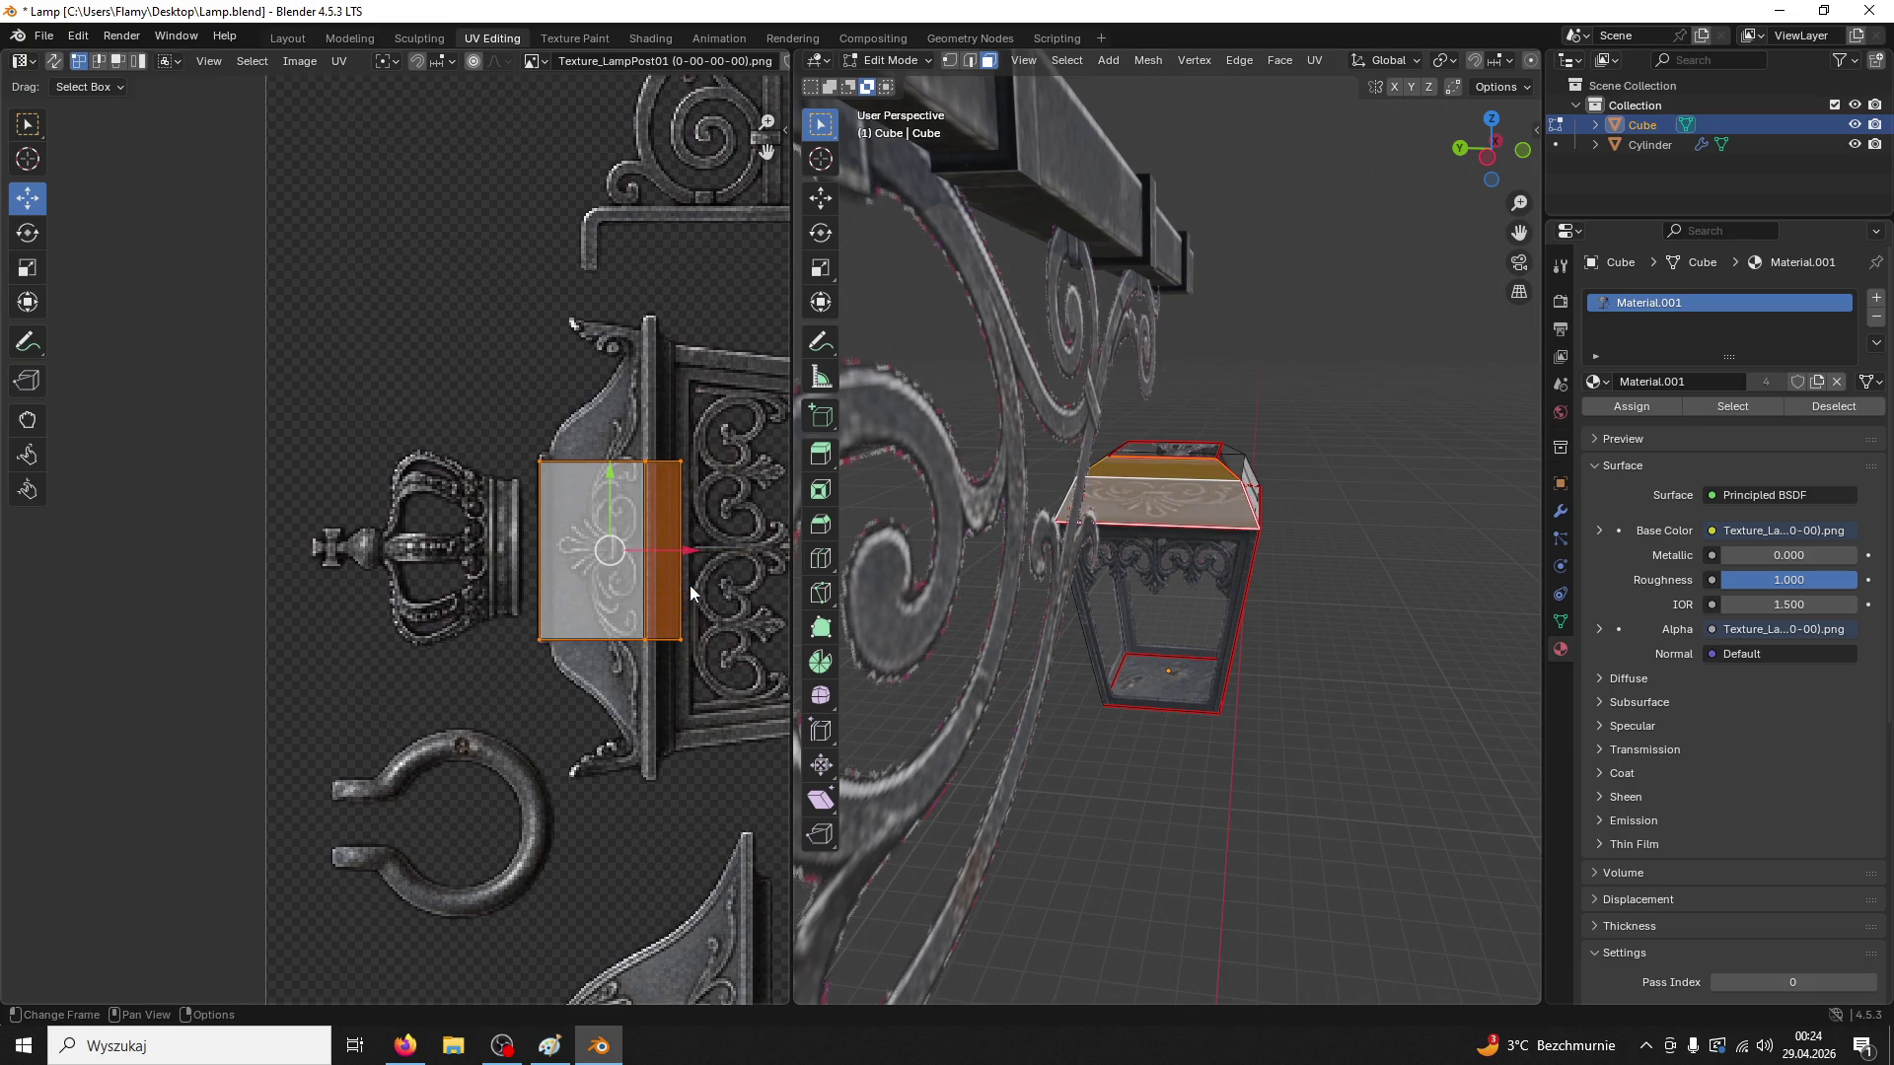
scroll(689, 586, down, 4)
drag(647, 495, 554, 701)
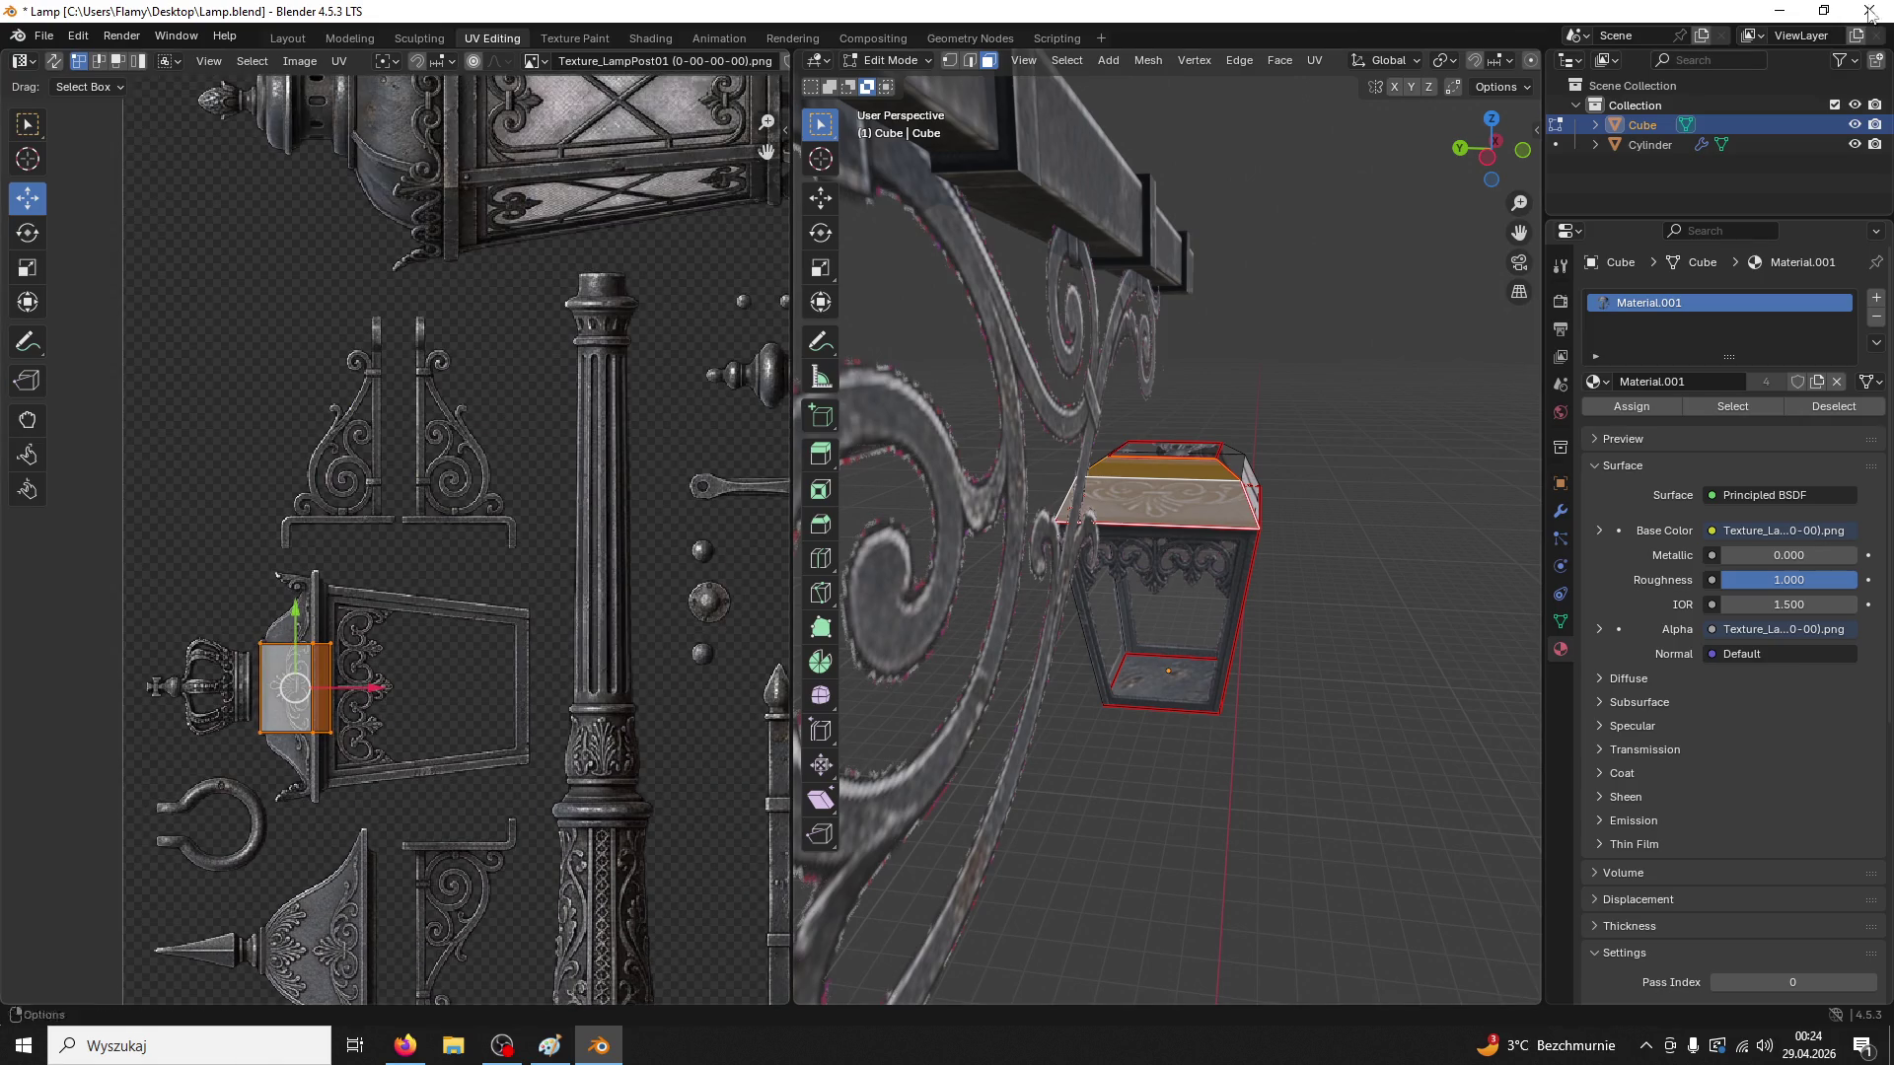
click(405, 1045)
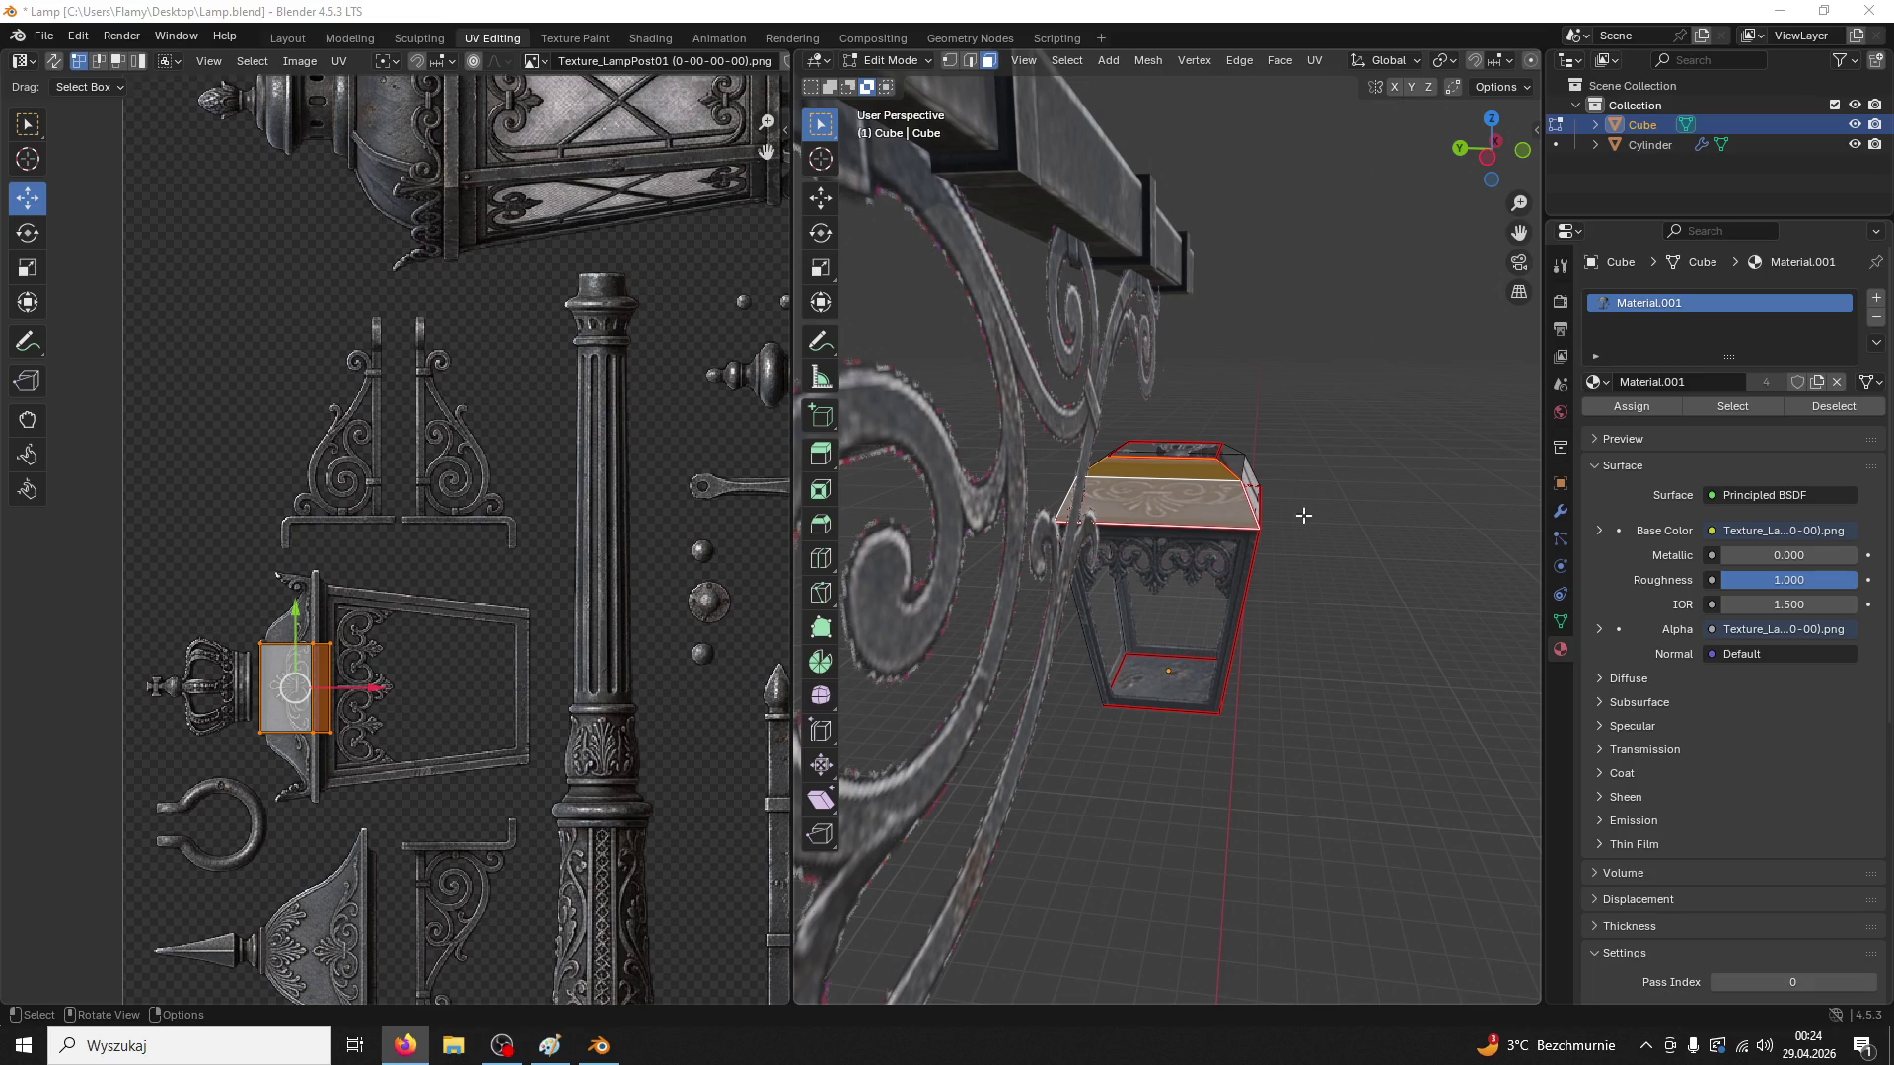
drag(1309, 576, 1244, 584)
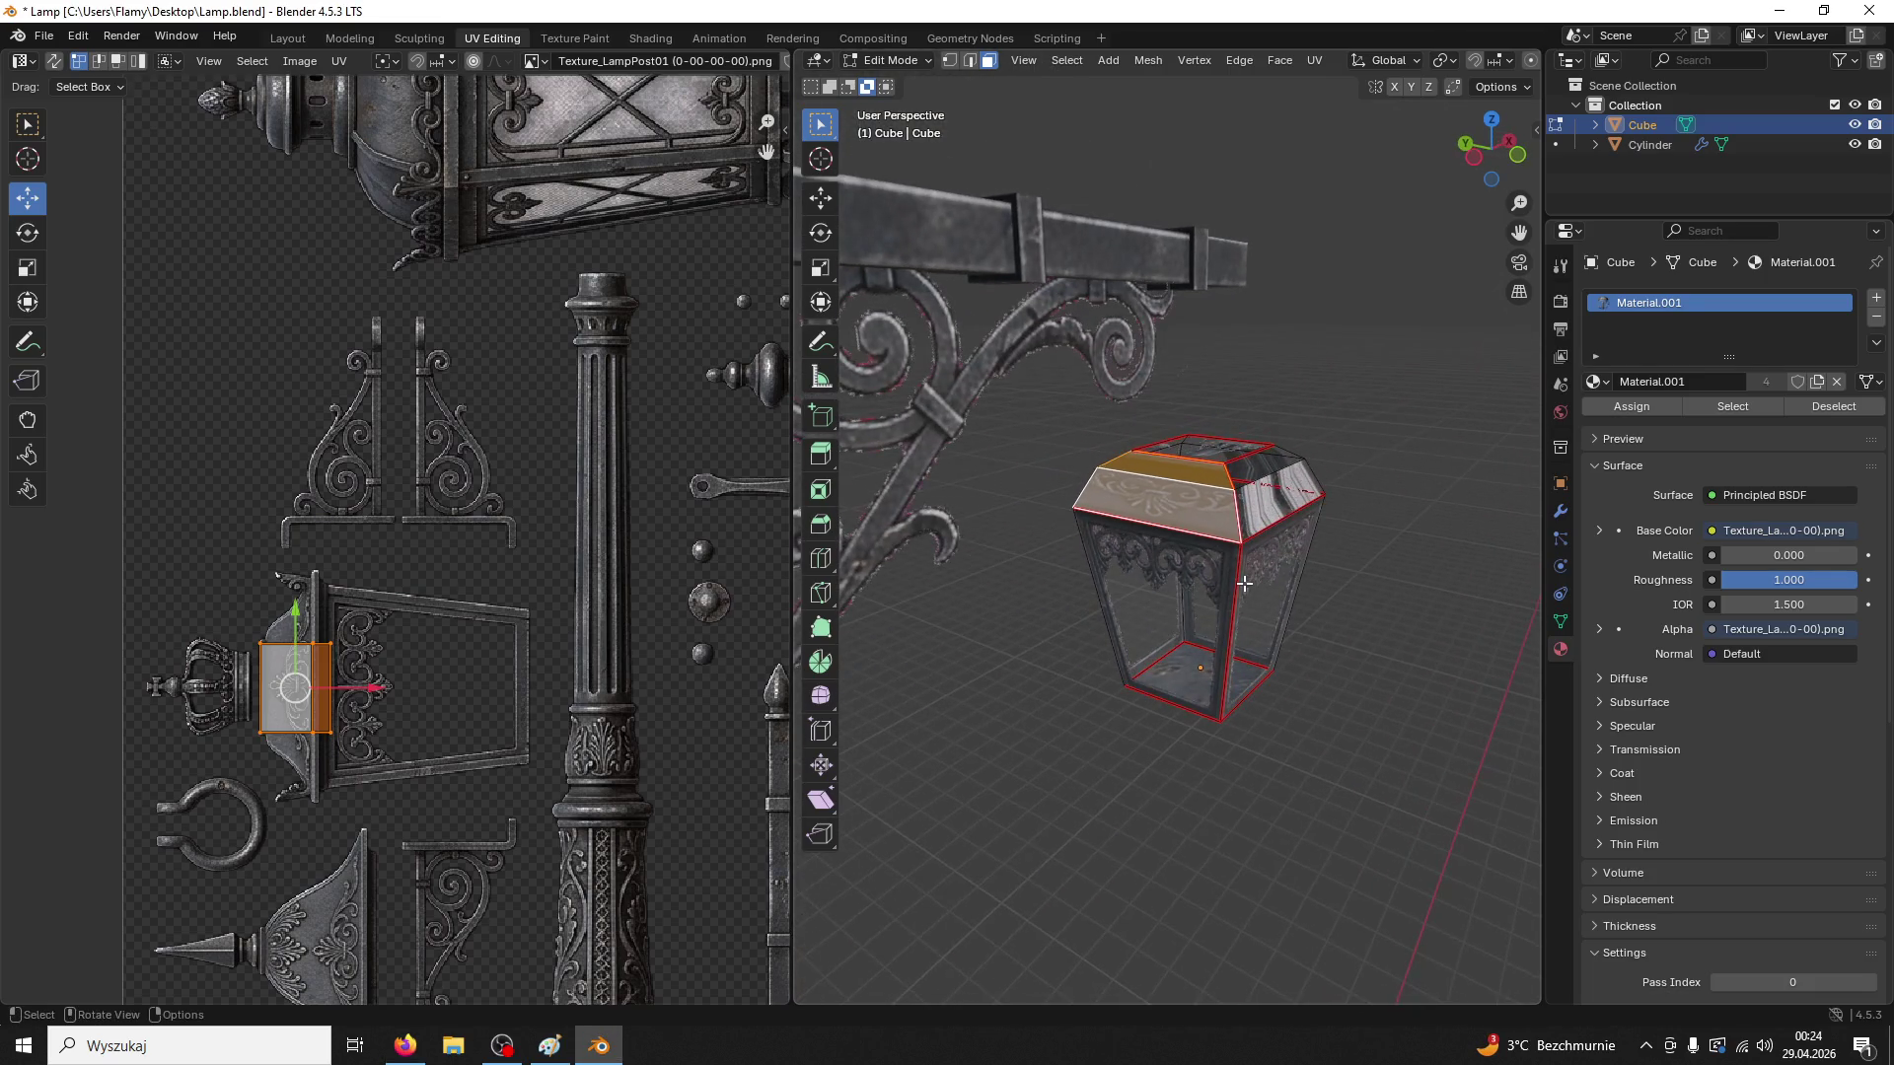
click(1256, 506)
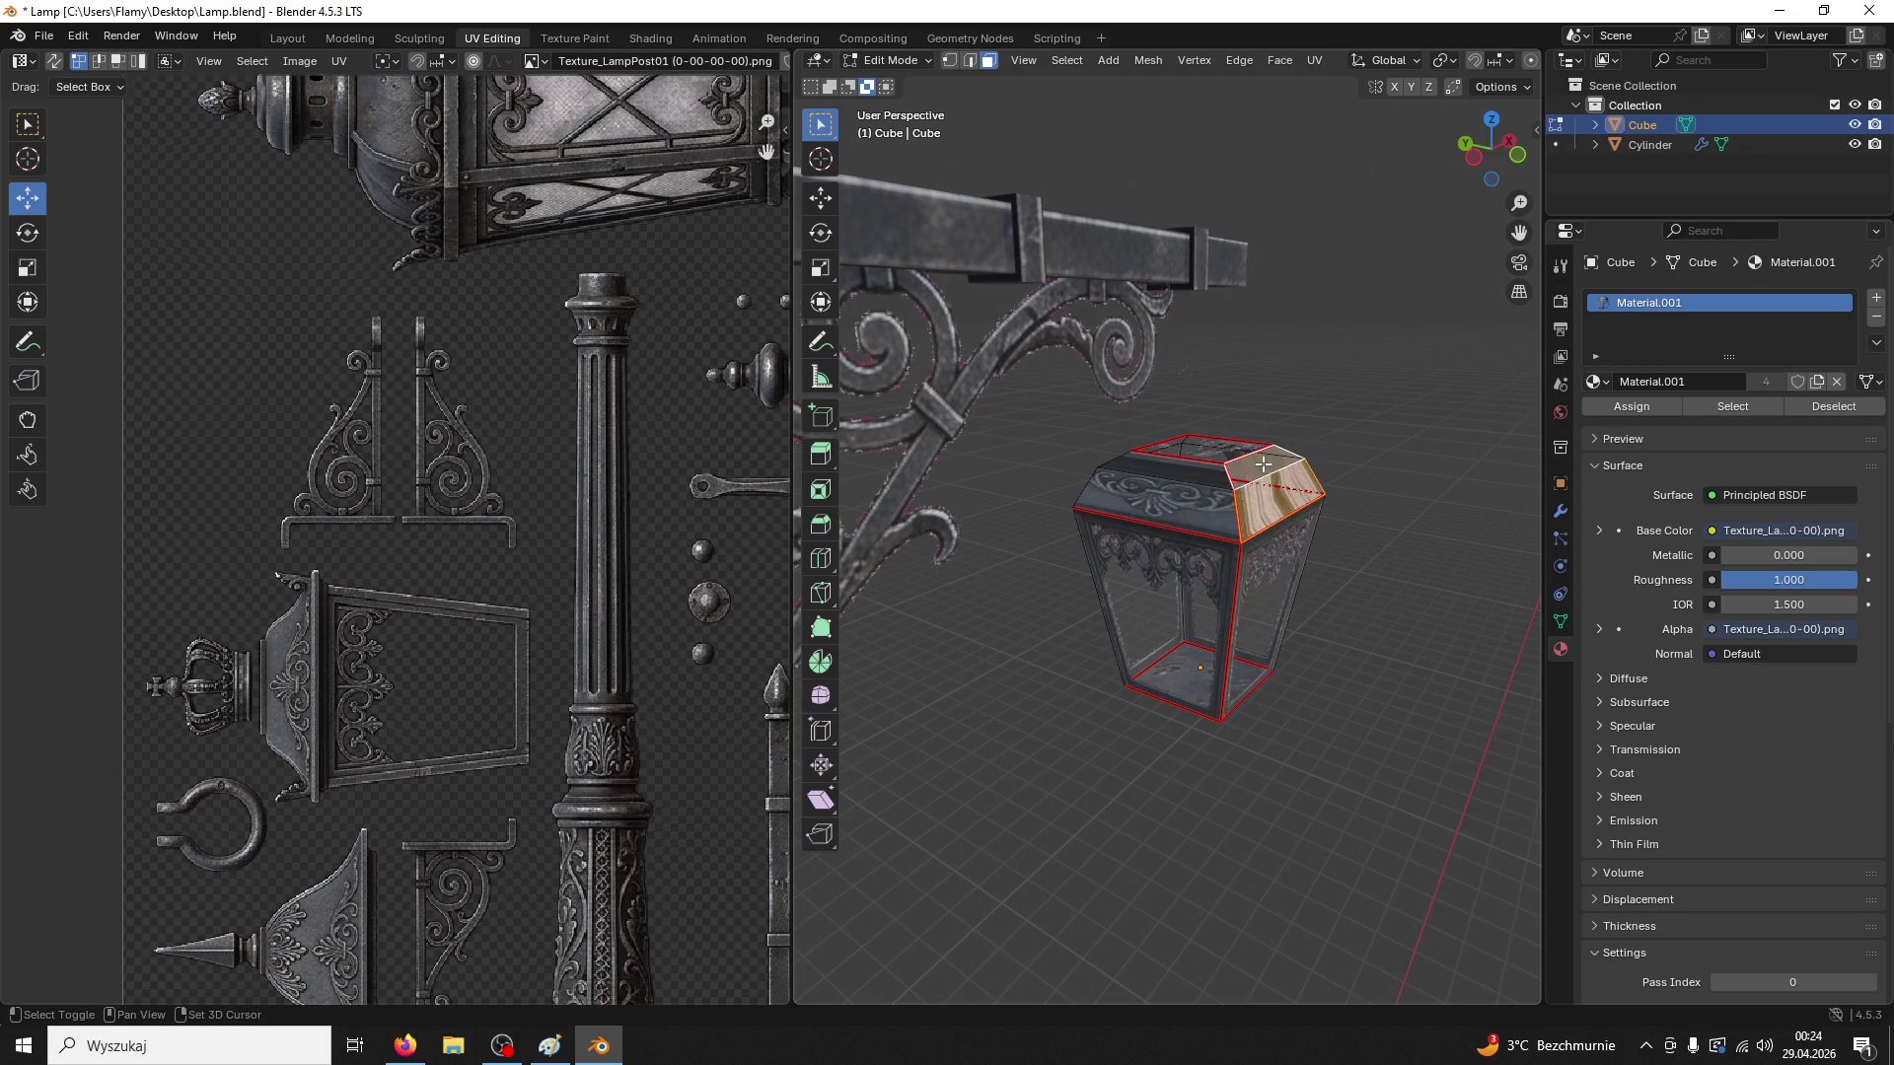
Lightmap-pack the right top face's UVs, shrink the island, and rotate it 90 degrees
scroll(397, 681, down, 7)
key(u)
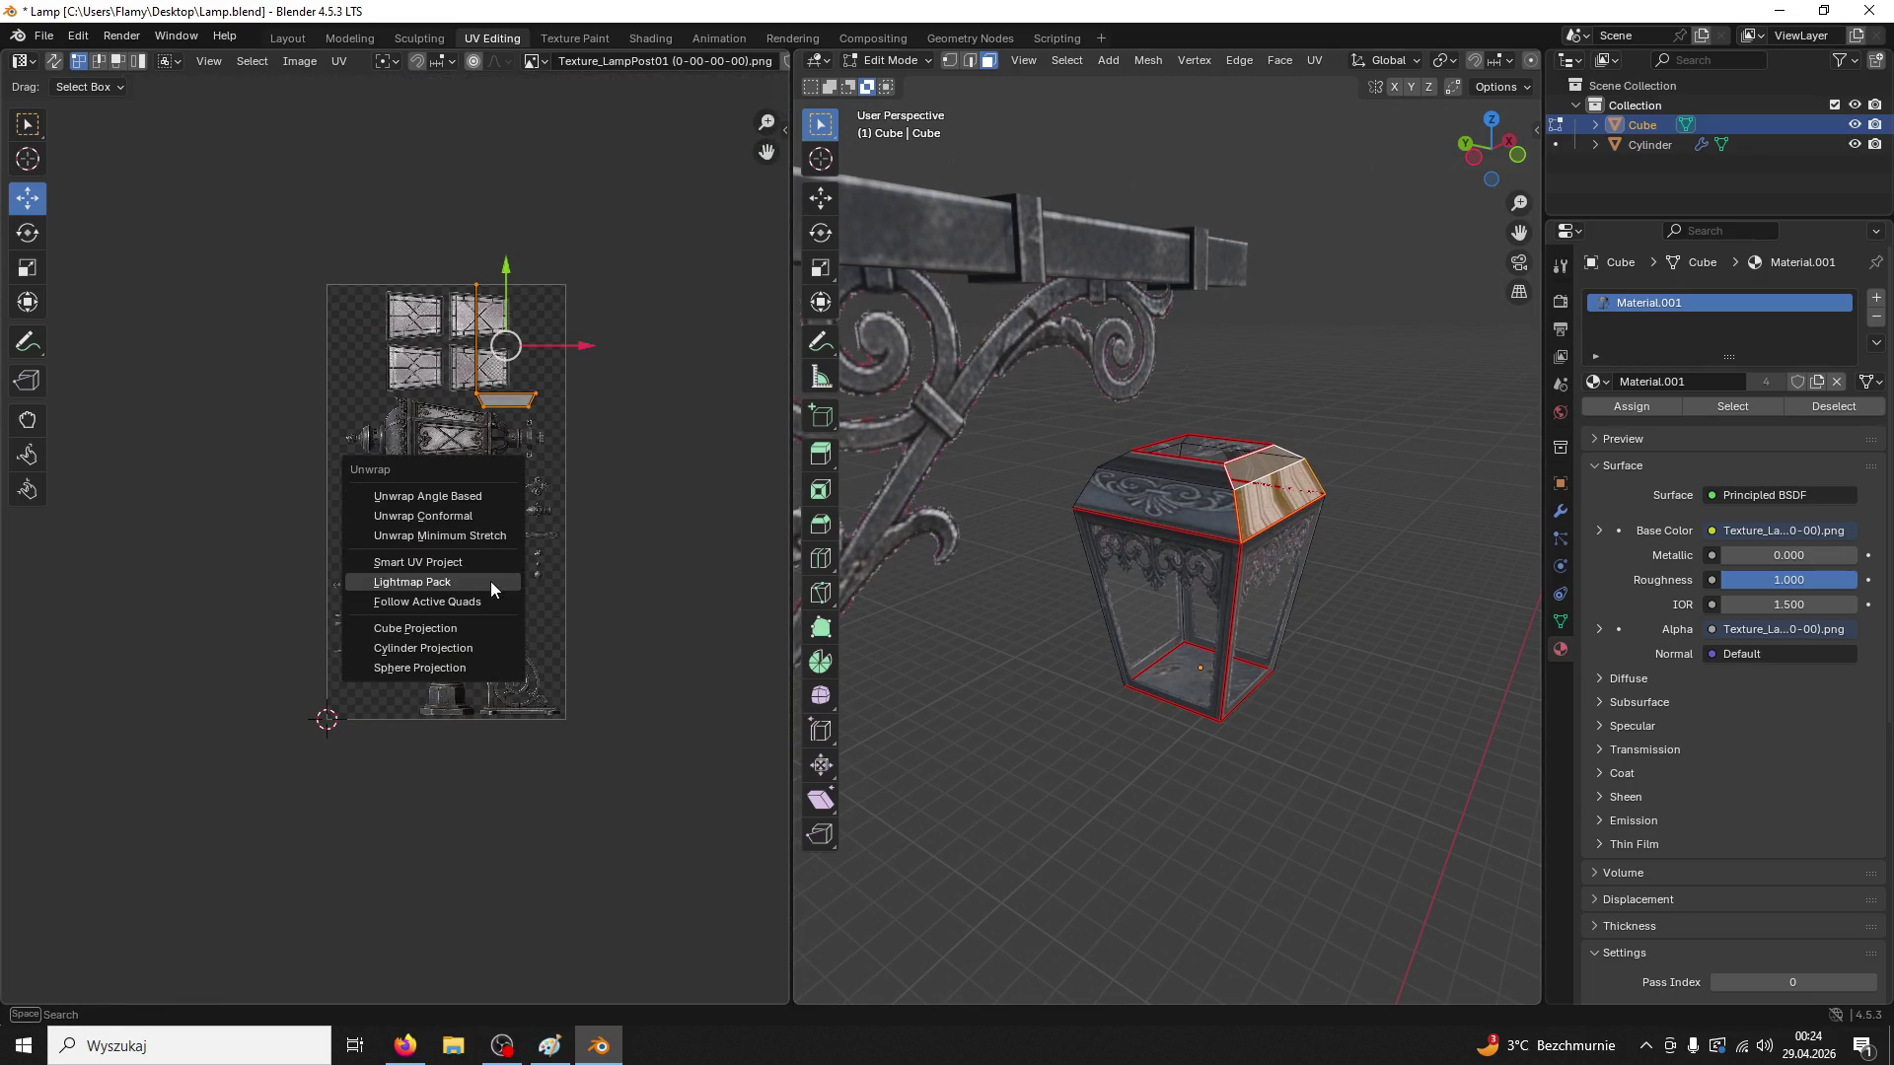
click(454, 582)
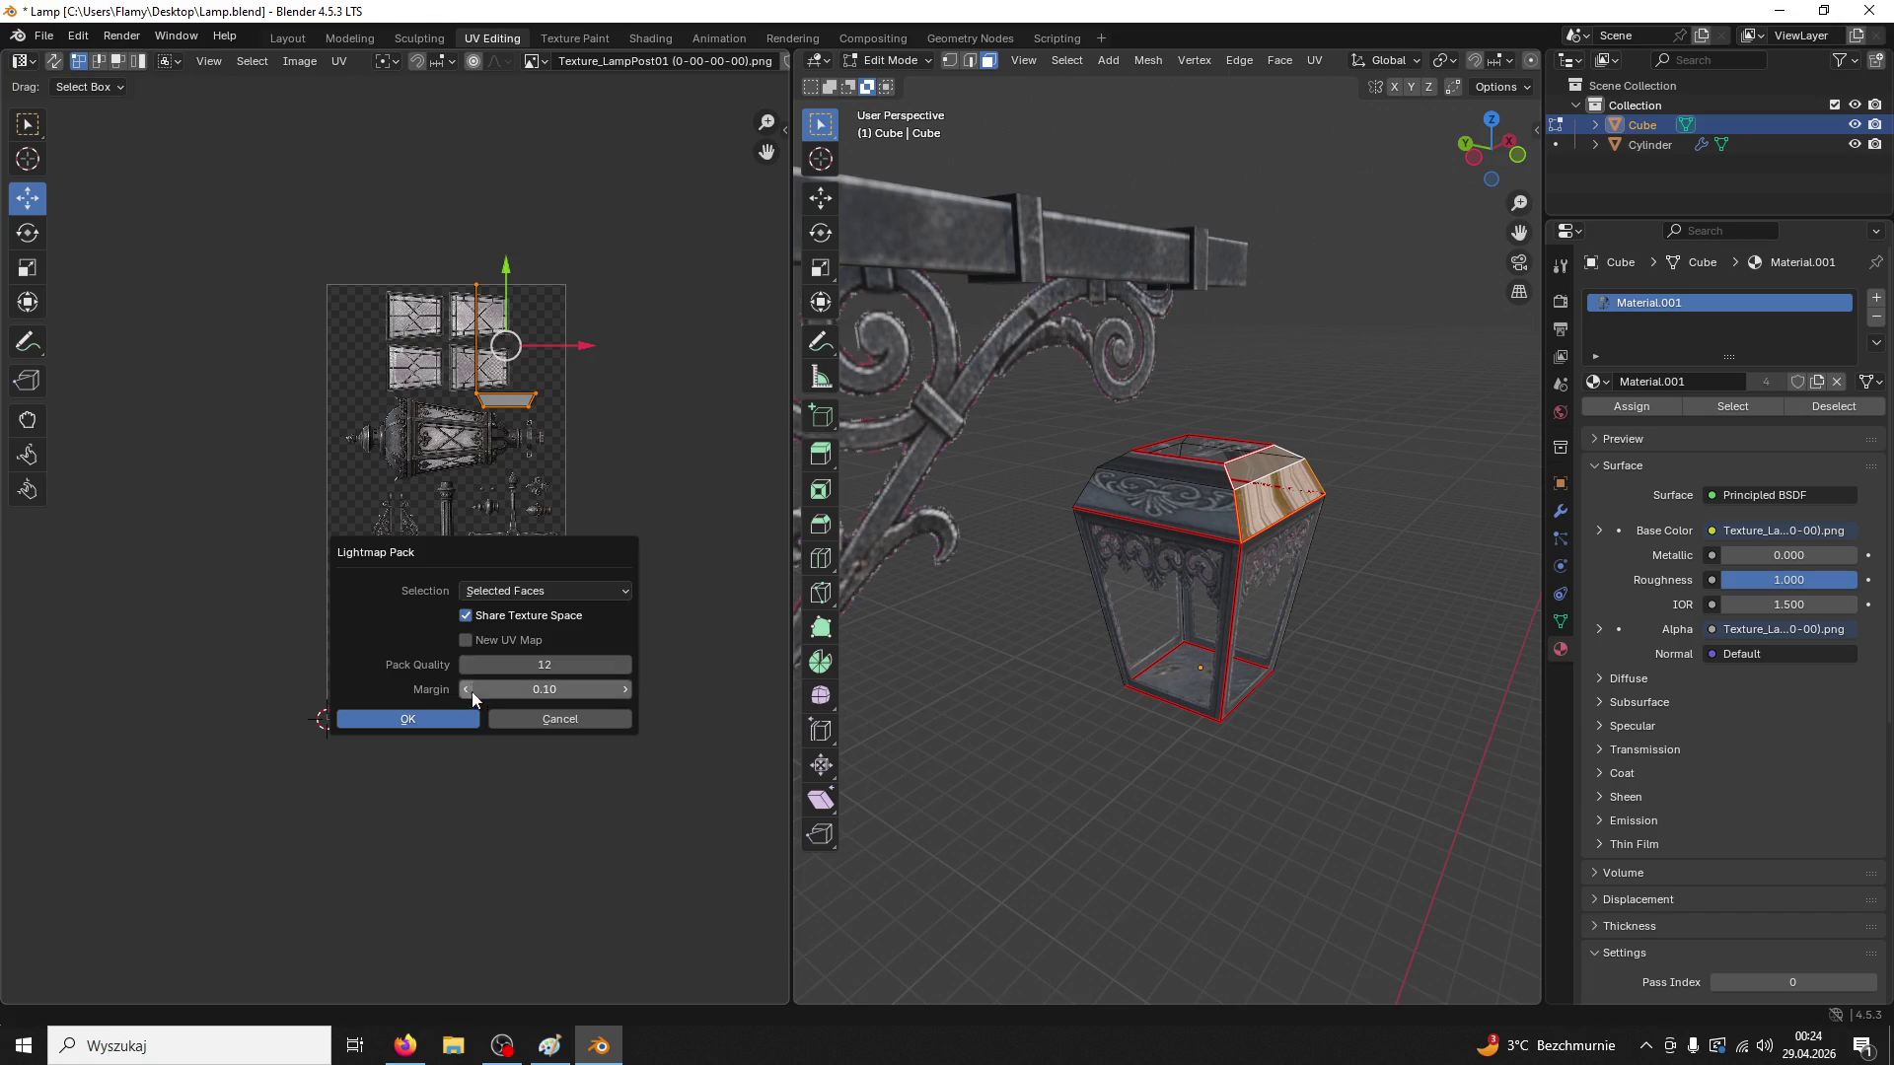
click(511, 719)
key(s)
click(465, 558)
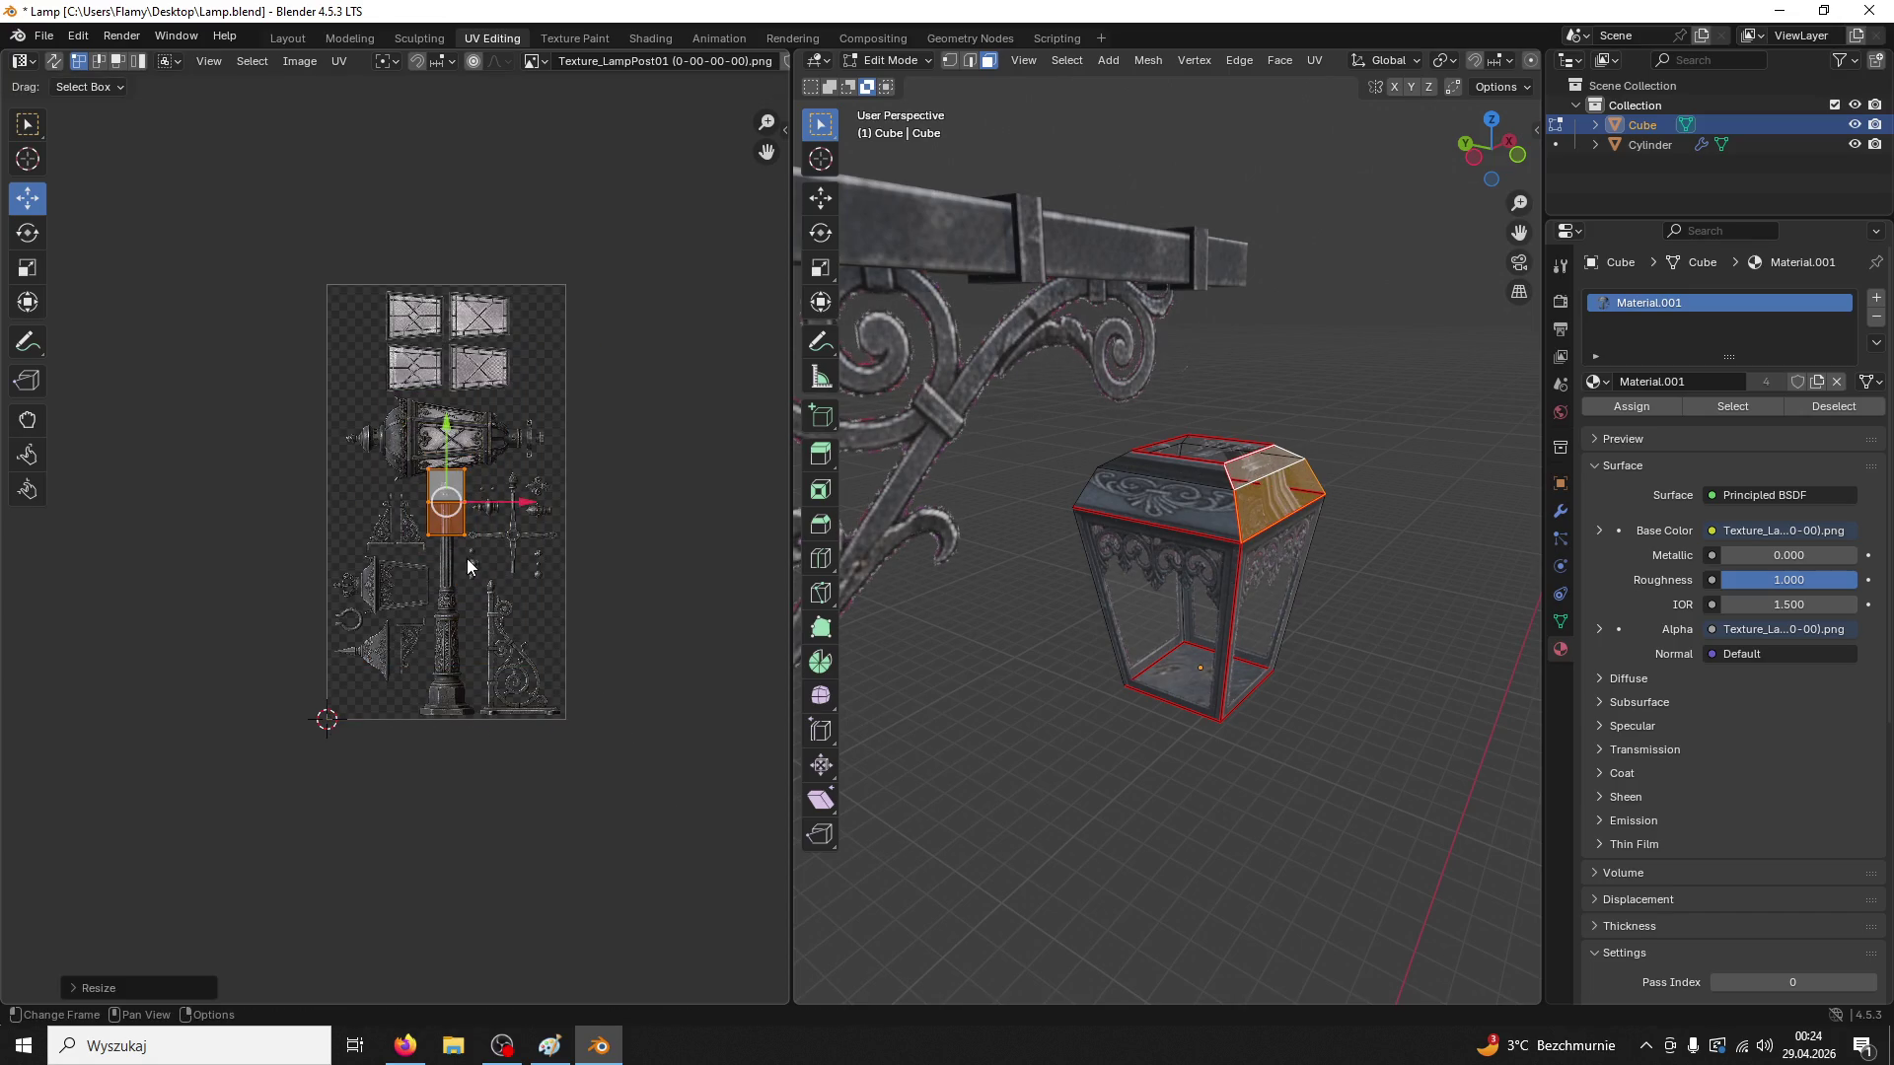
key(r)
key(9)
key(0)
key(Return)
Move the island beside the crown ornament and scale it down to about 0.79
scroll(477, 564, up, 3)
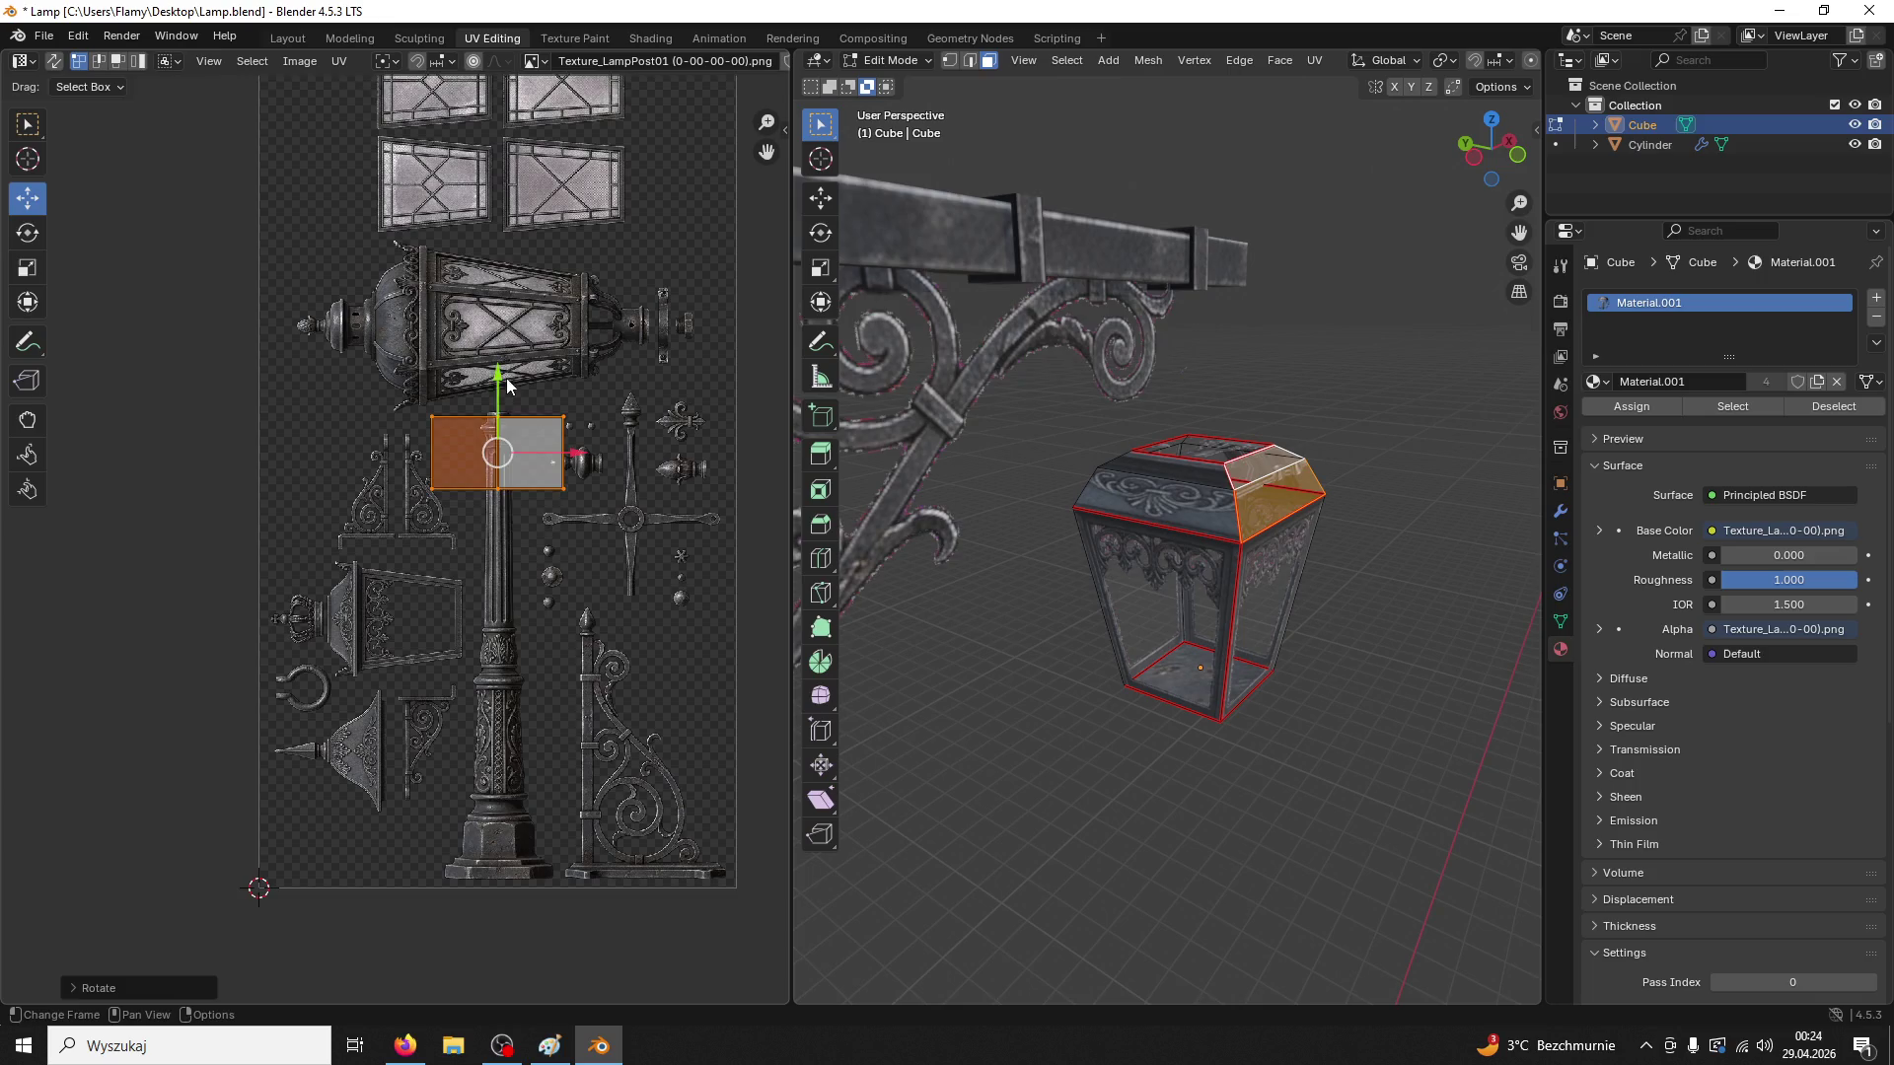
key(g)
click(533, 583)
key(g)
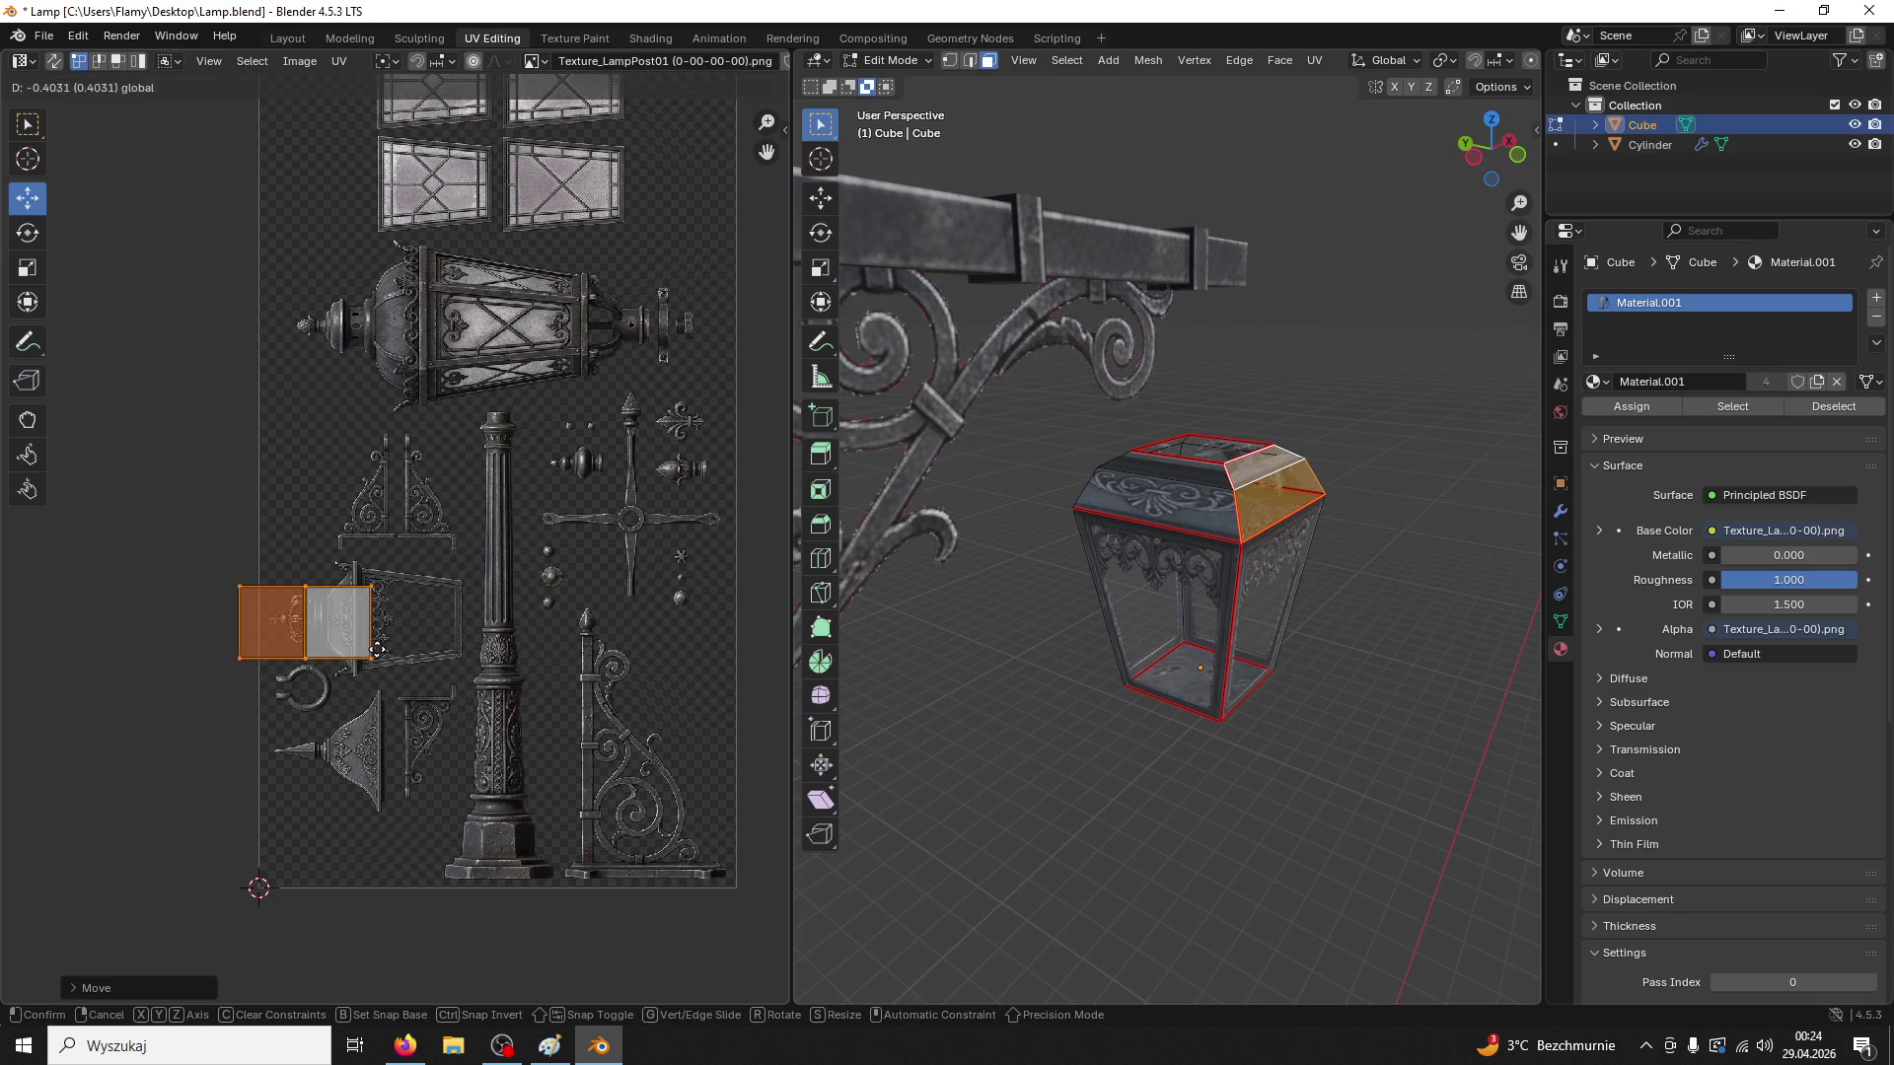
click(345, 582)
scroll(396, 548, up, 4)
scroll(523, 721, up, 2)
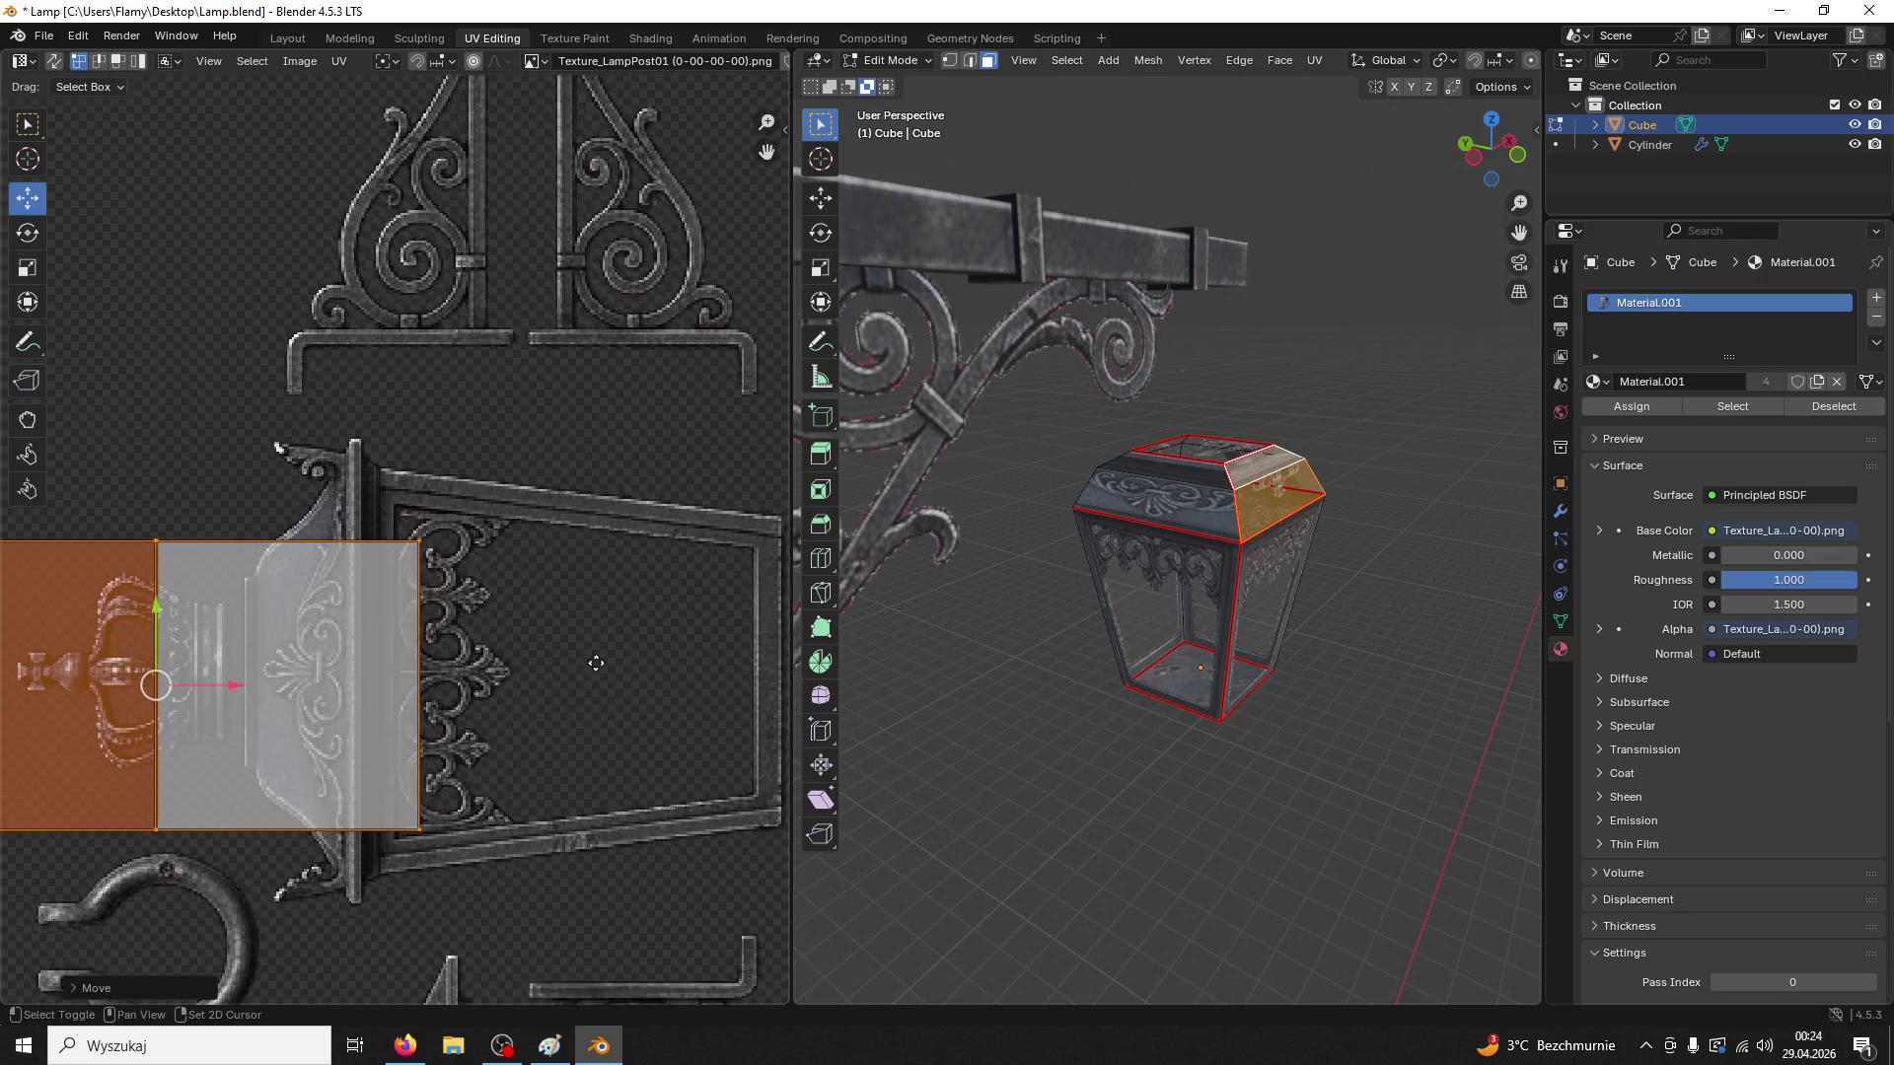
key(s)
click(452, 592)
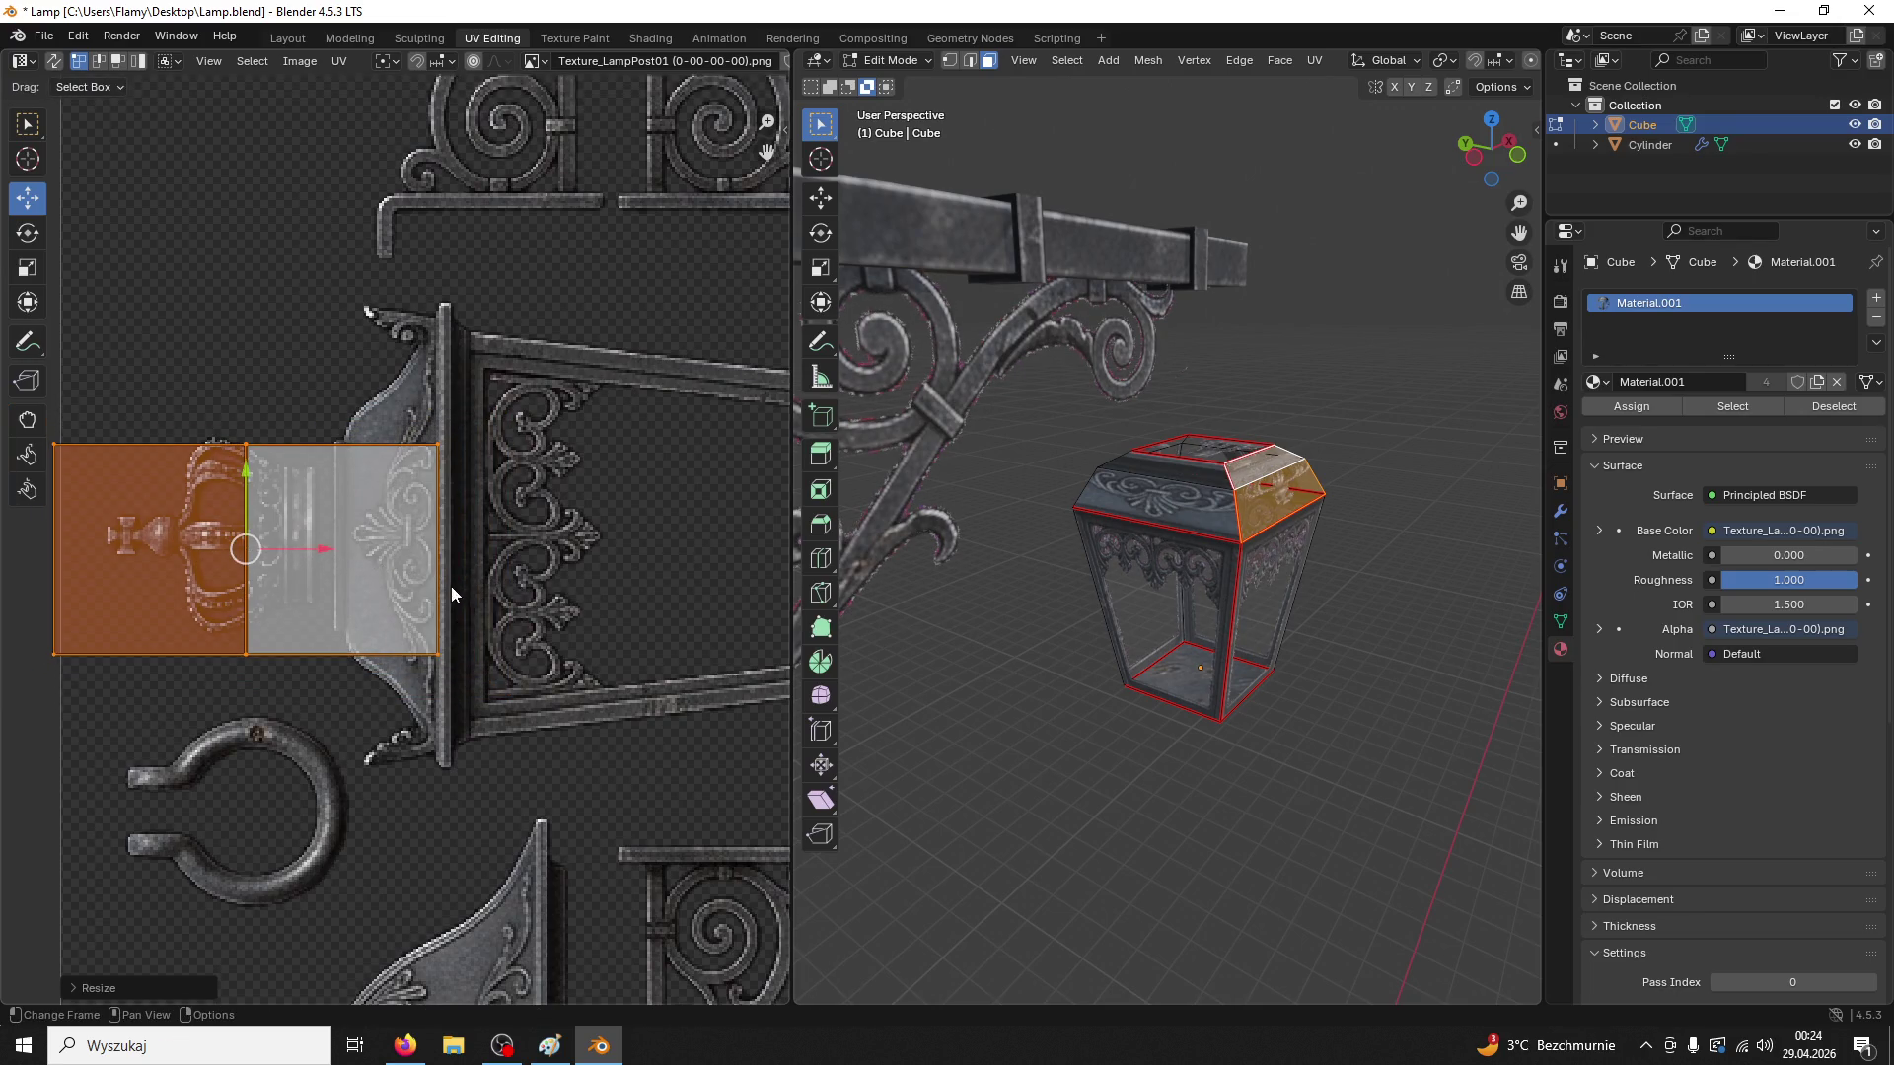
key(s)
click(447, 620)
Fine-tune the island's size and position so it sits over the ornament panel
drag(253, 487, 253, 469)
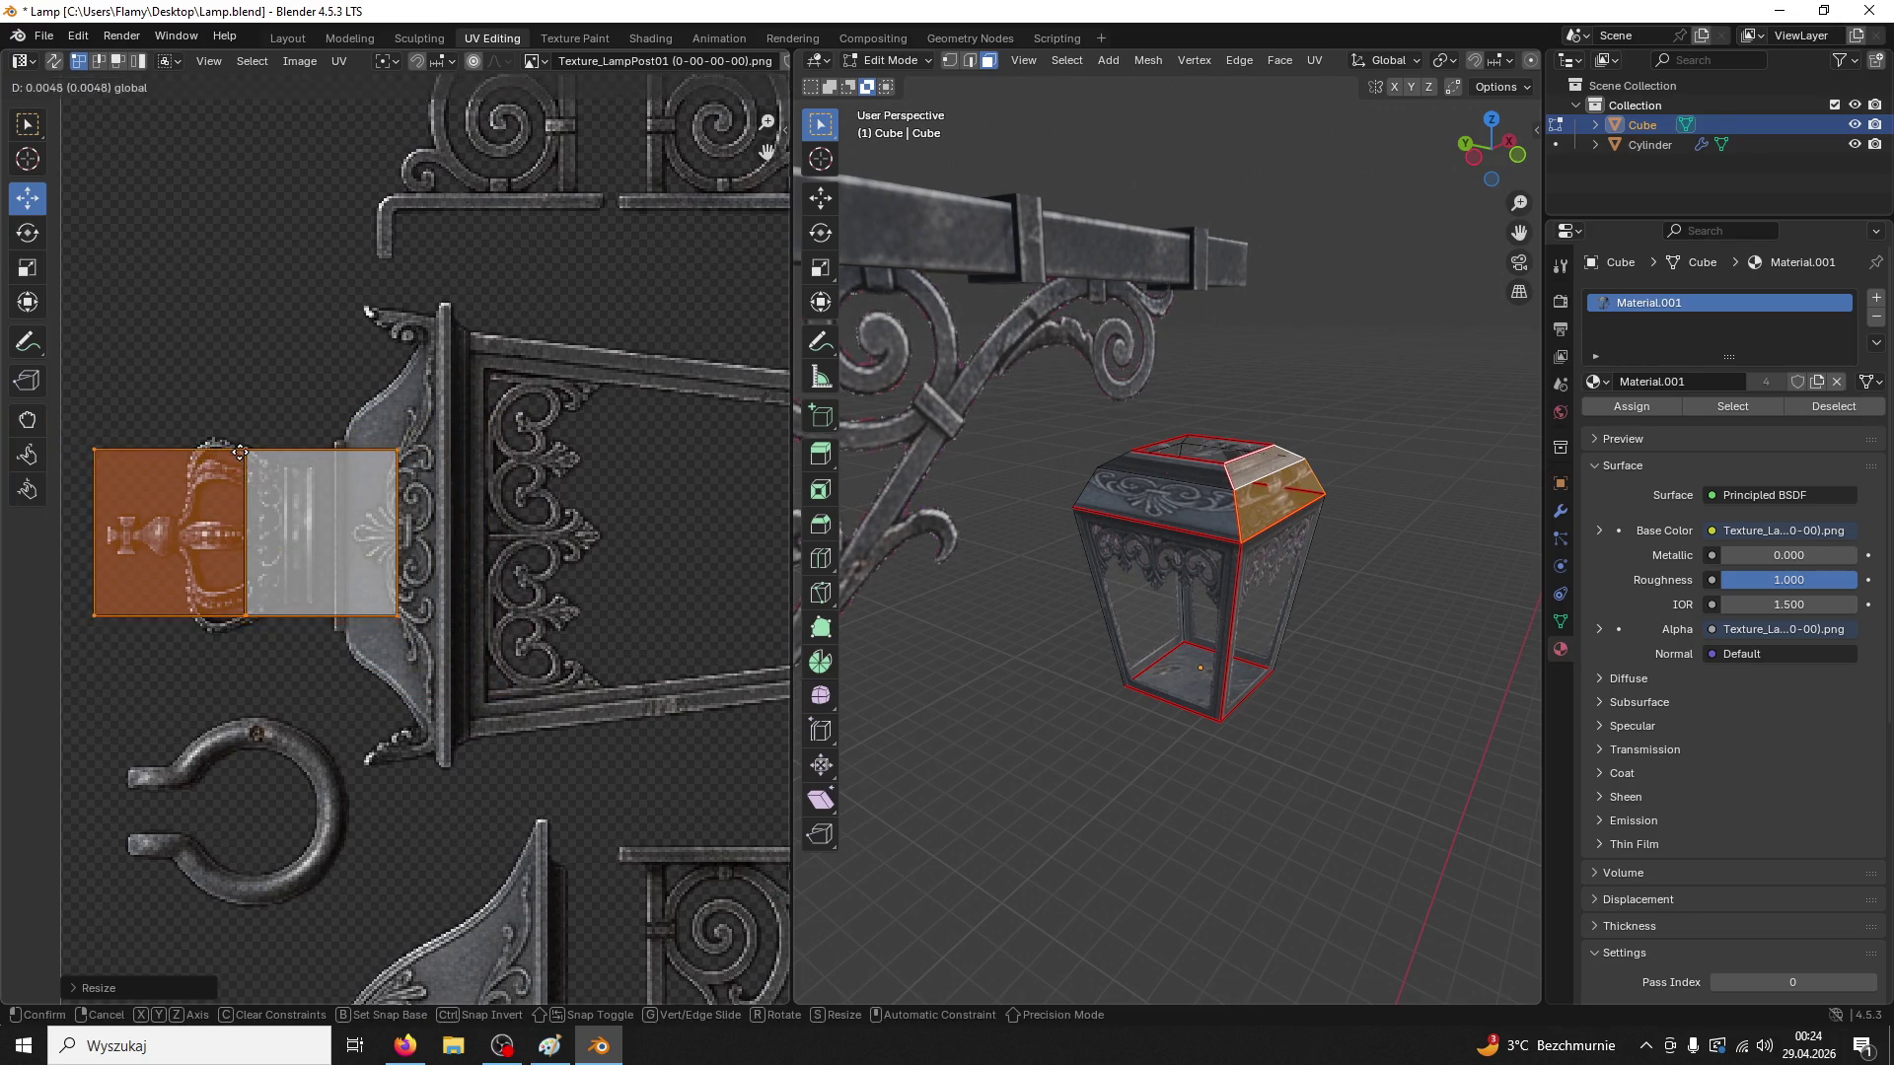
key(s)
click(538, 577)
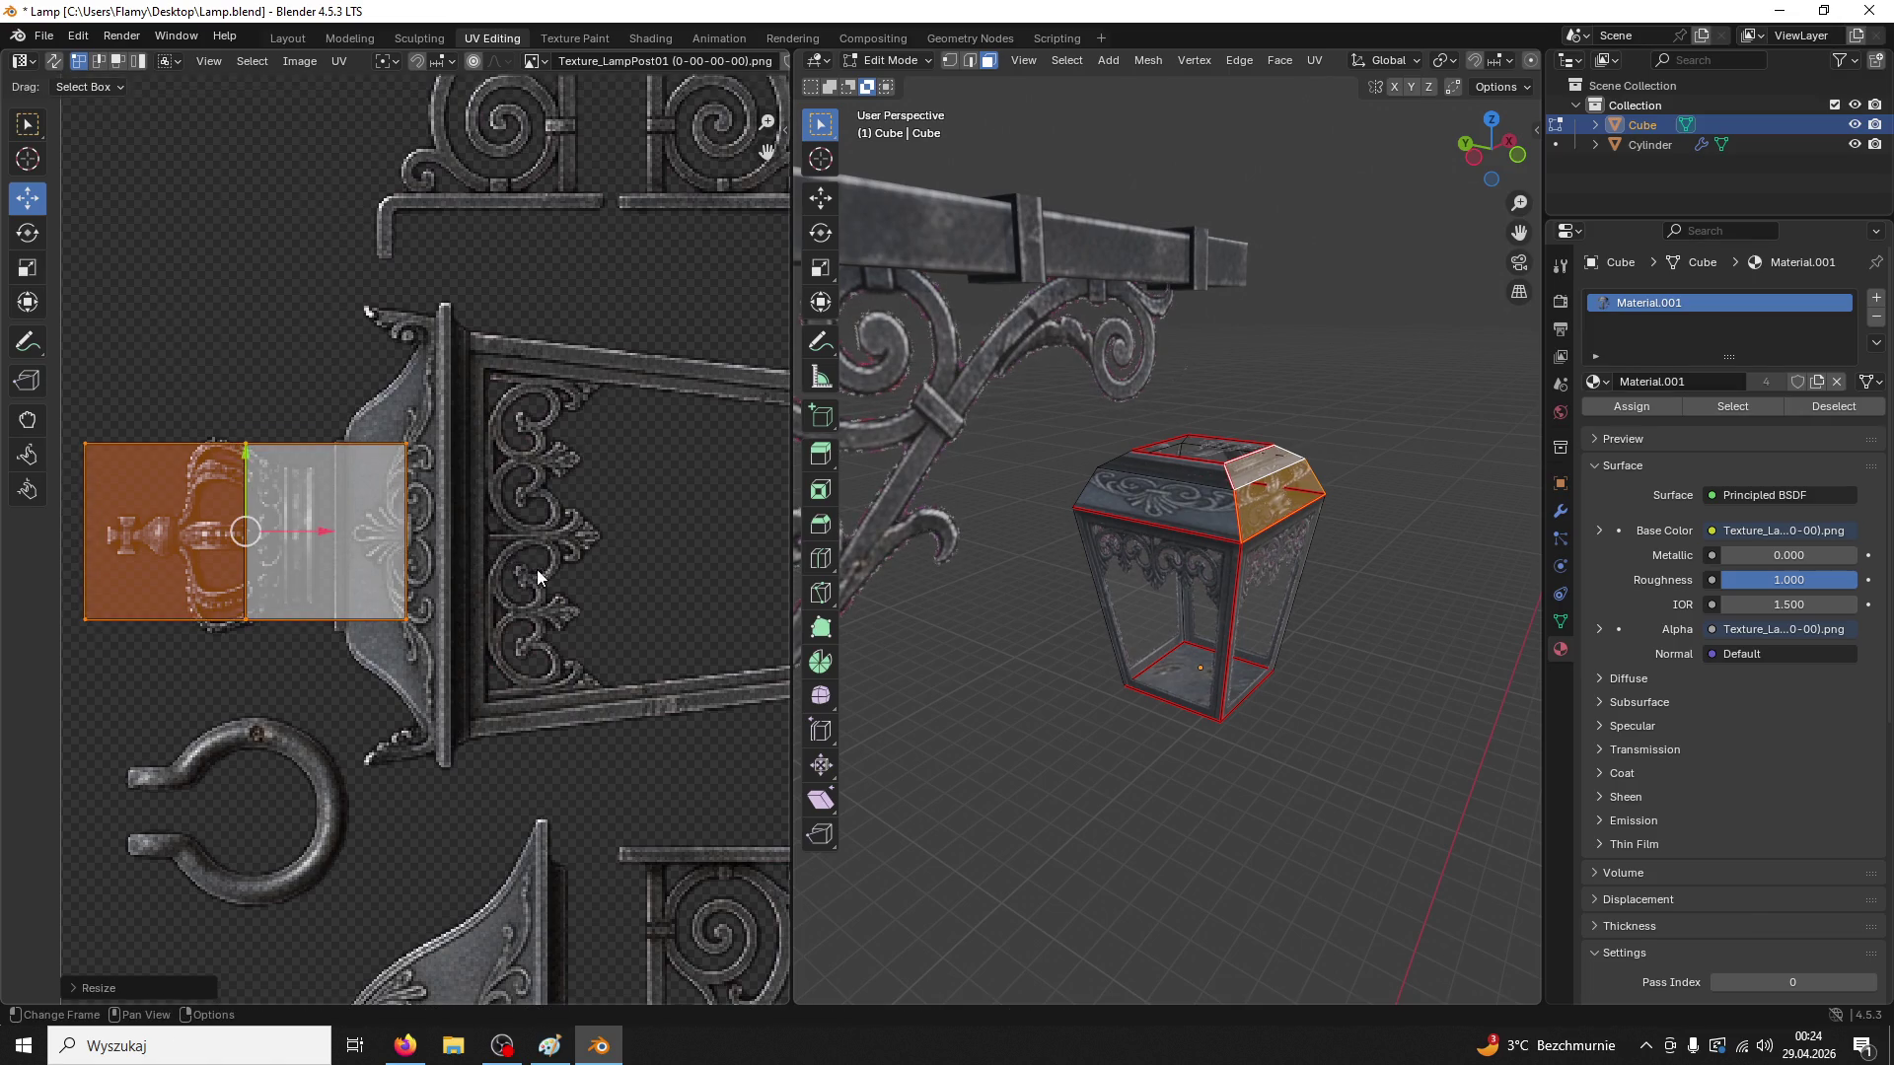
drag(254, 467, 254, 473)
key(s)
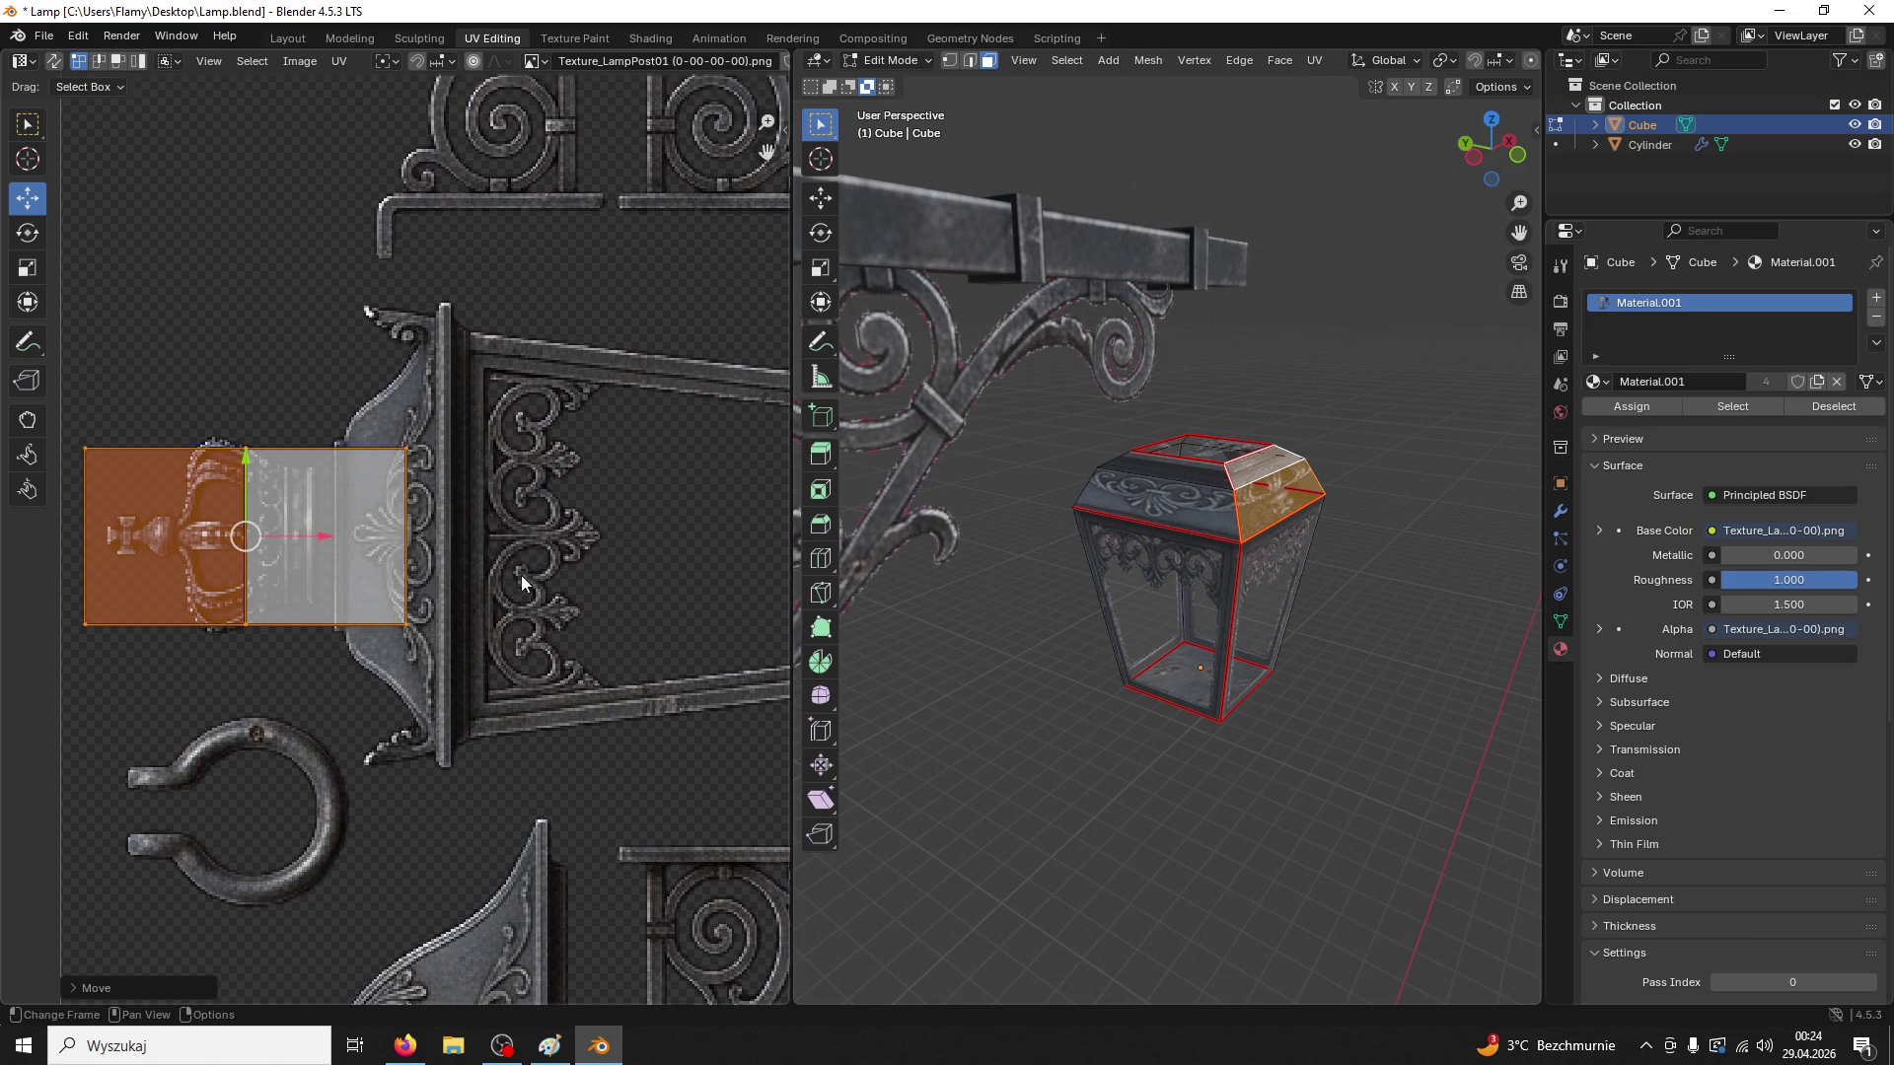
click(521, 576)
key(g)
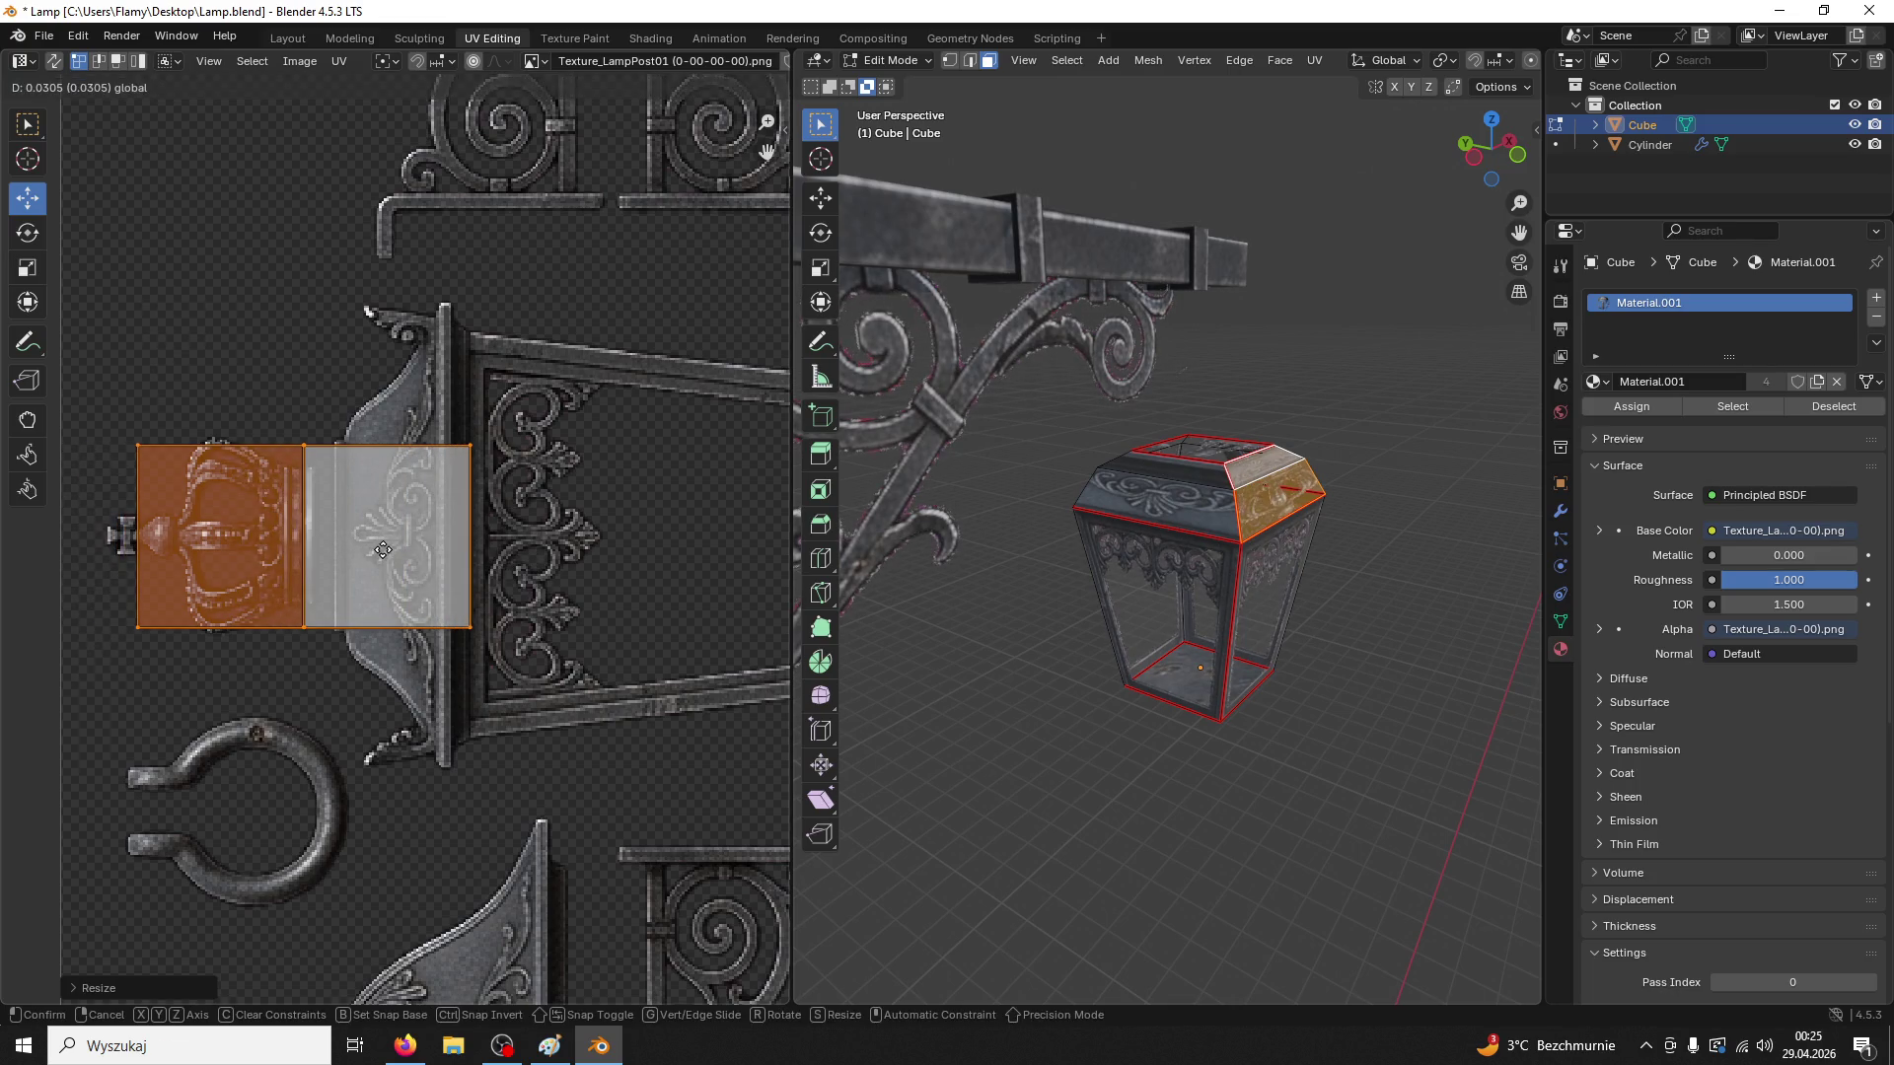
click(378, 509)
click(91, 667)
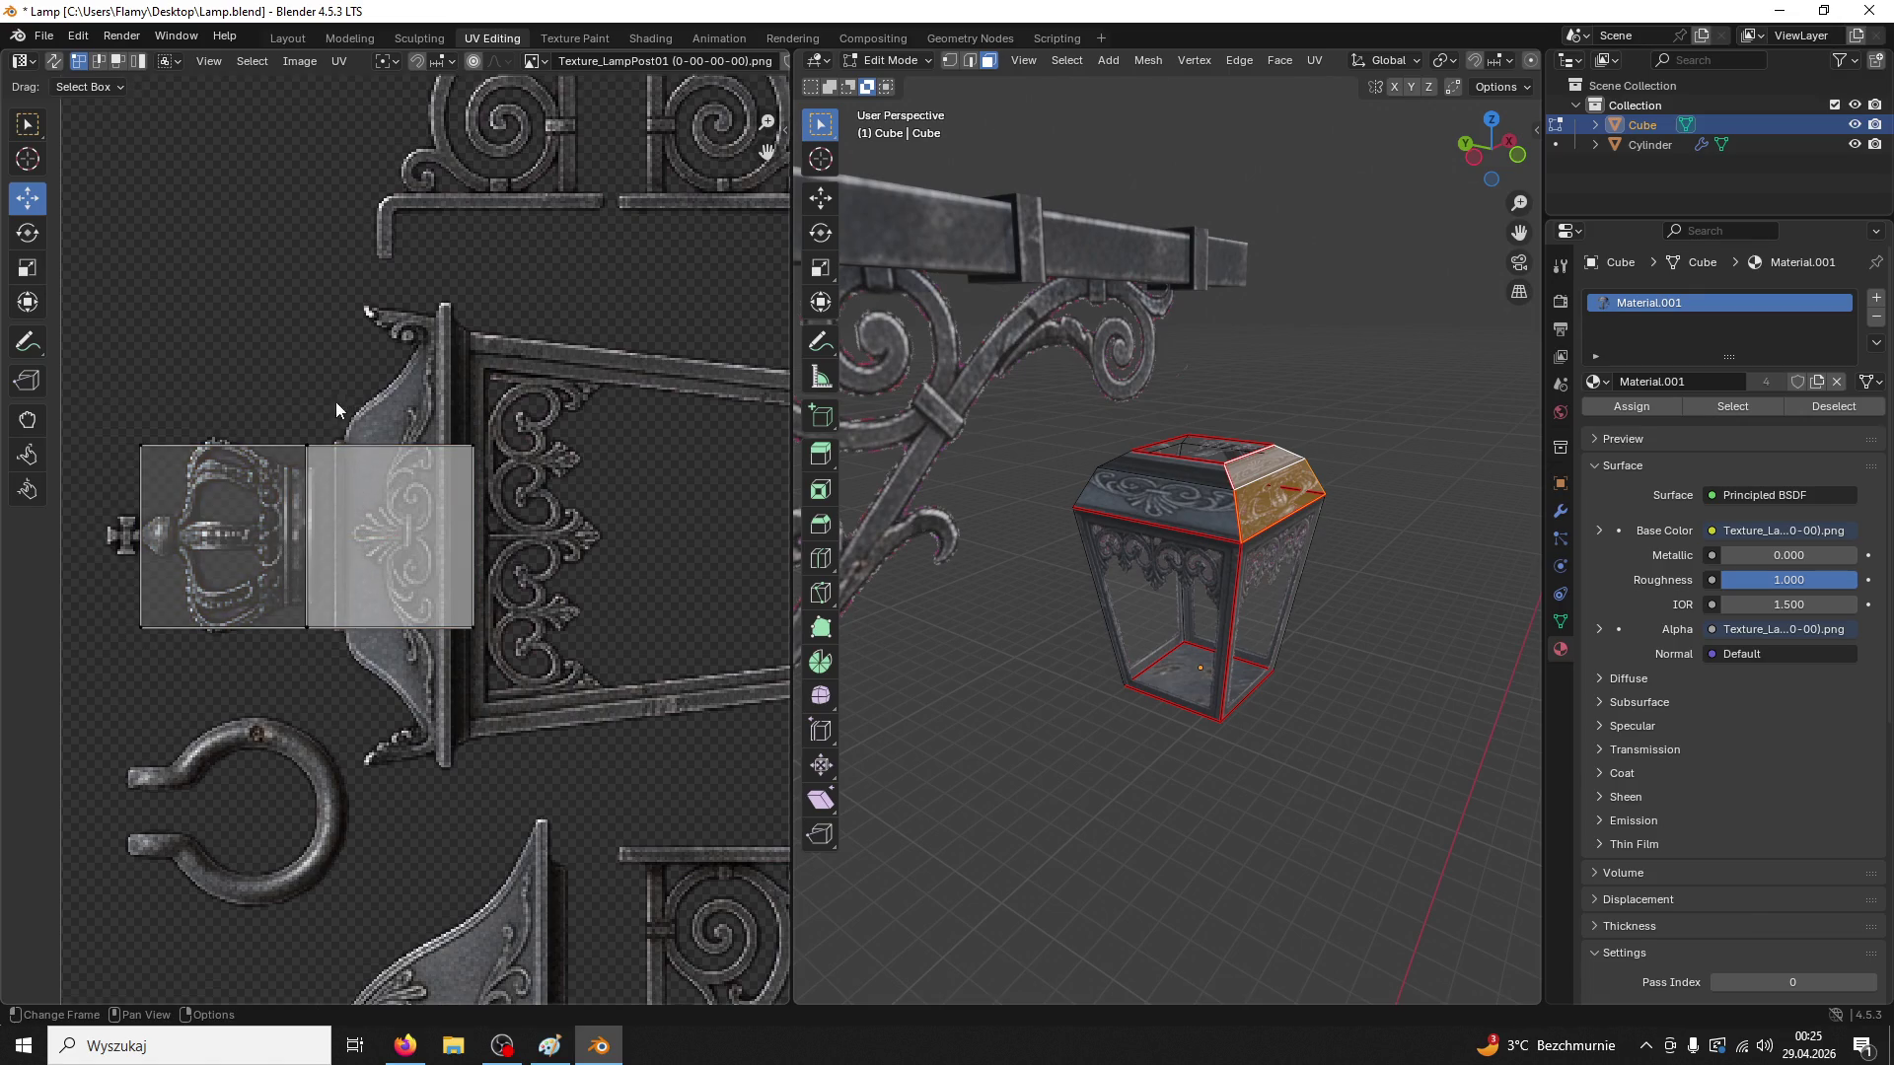
drag(337, 397, 69, 695)
drag(299, 534, 437, 536)
Shift the right top face's UV island left and slide its left edge right
click(1181, 472)
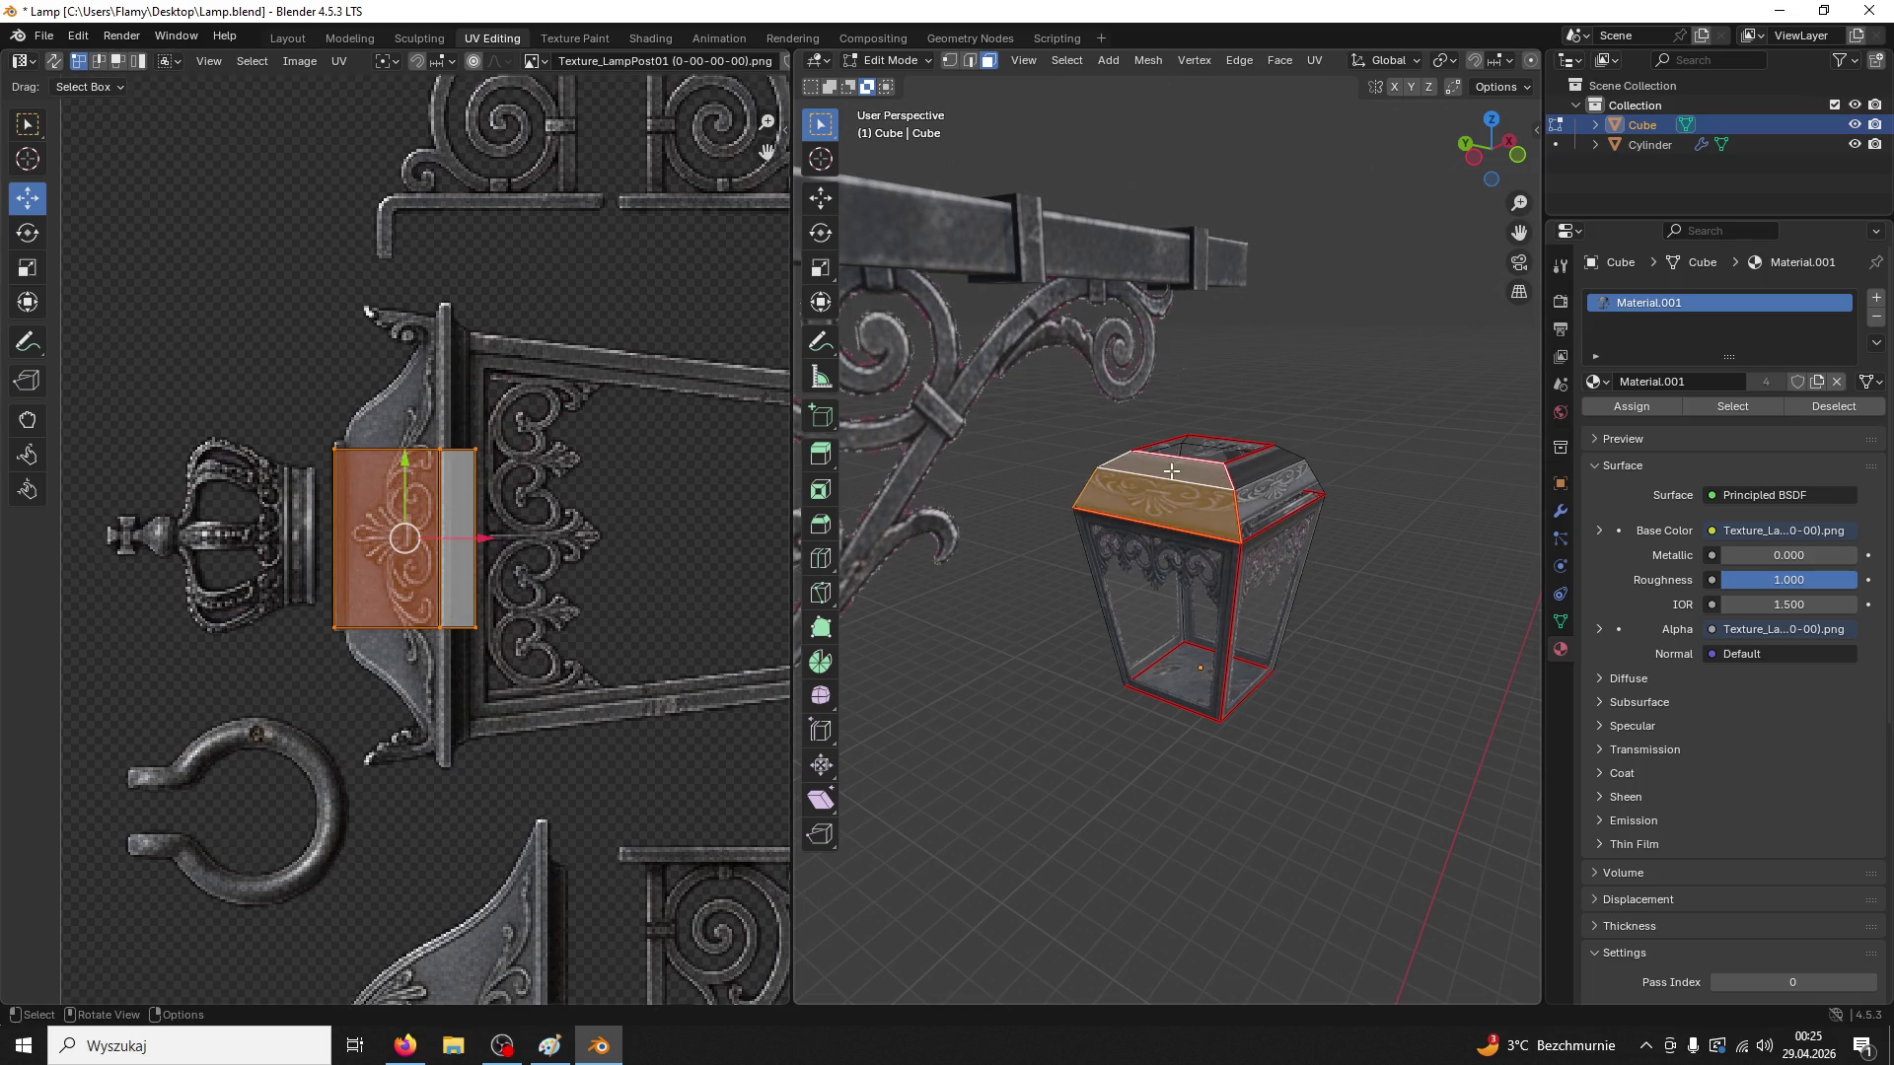
click(1279, 509)
drag(458, 421, 175, 714)
drag(447, 527, 440, 527)
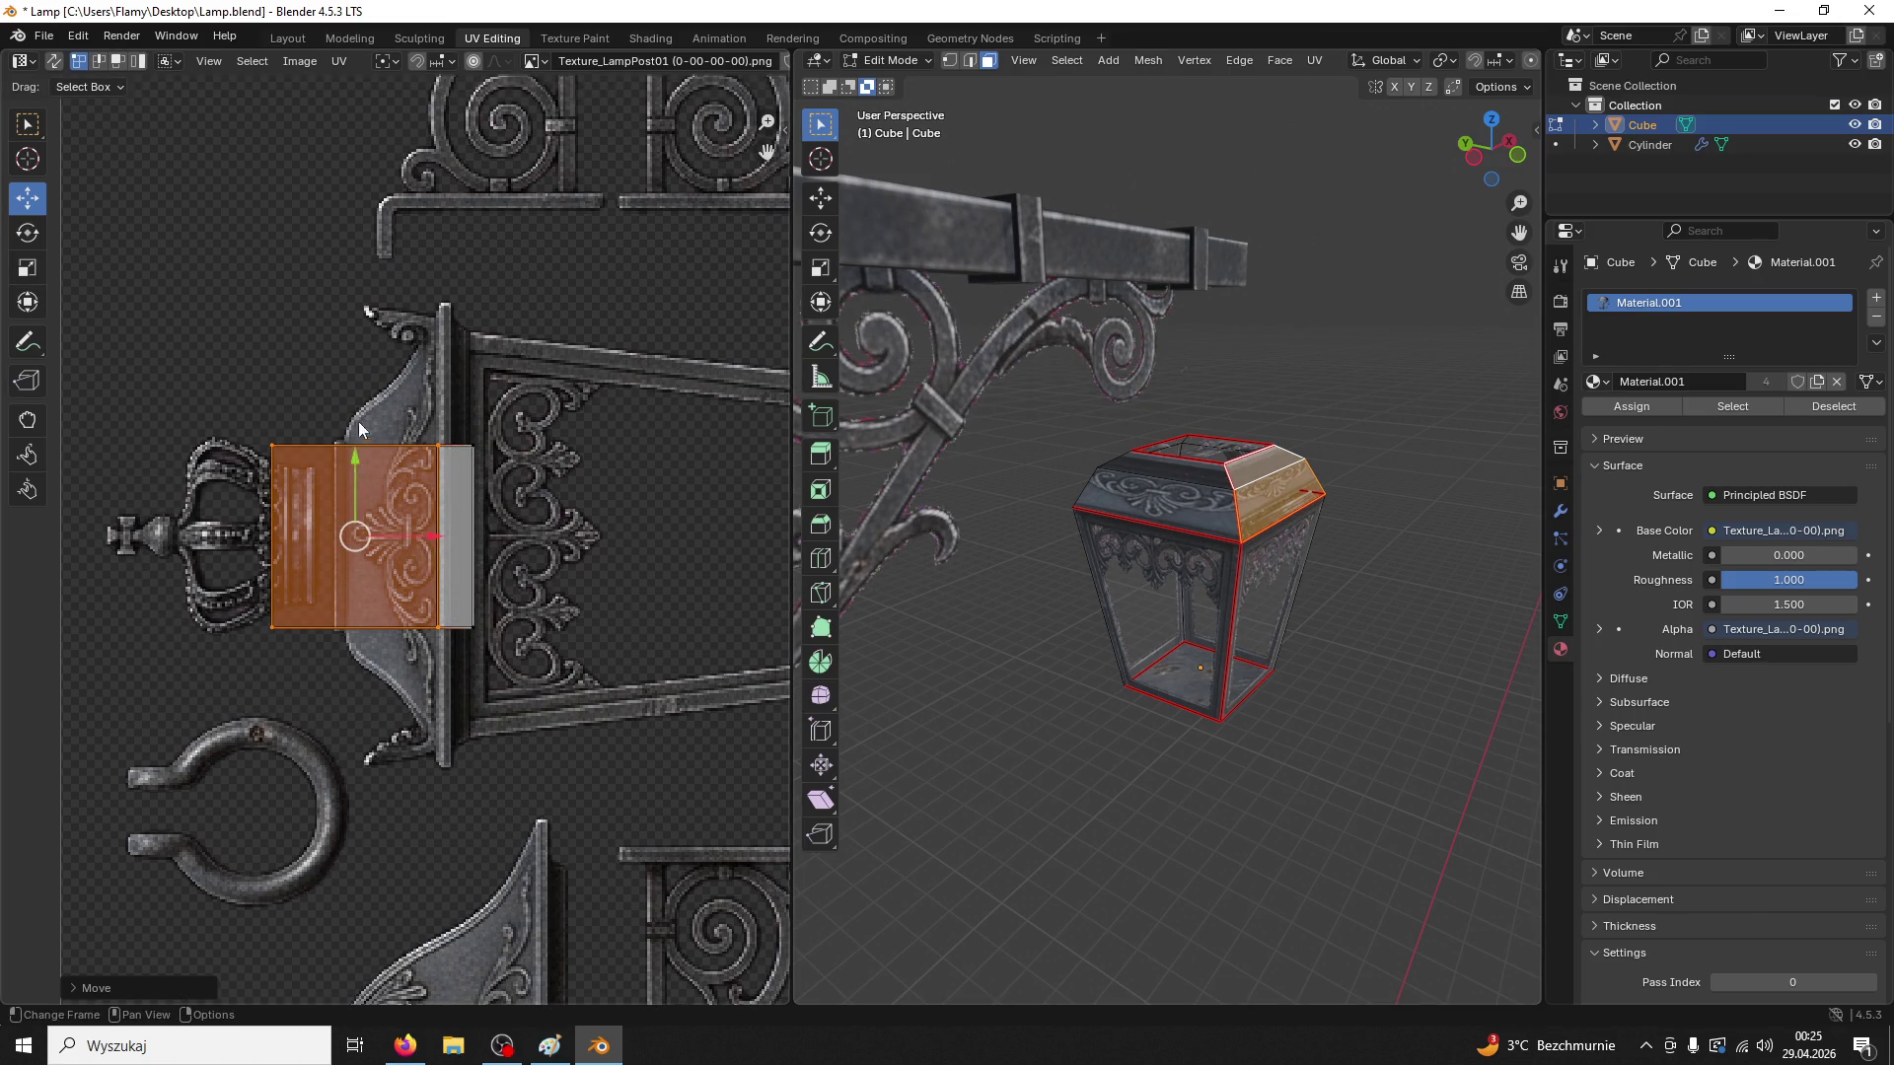
drag(296, 406, 212, 637)
drag(346, 542, 408, 541)
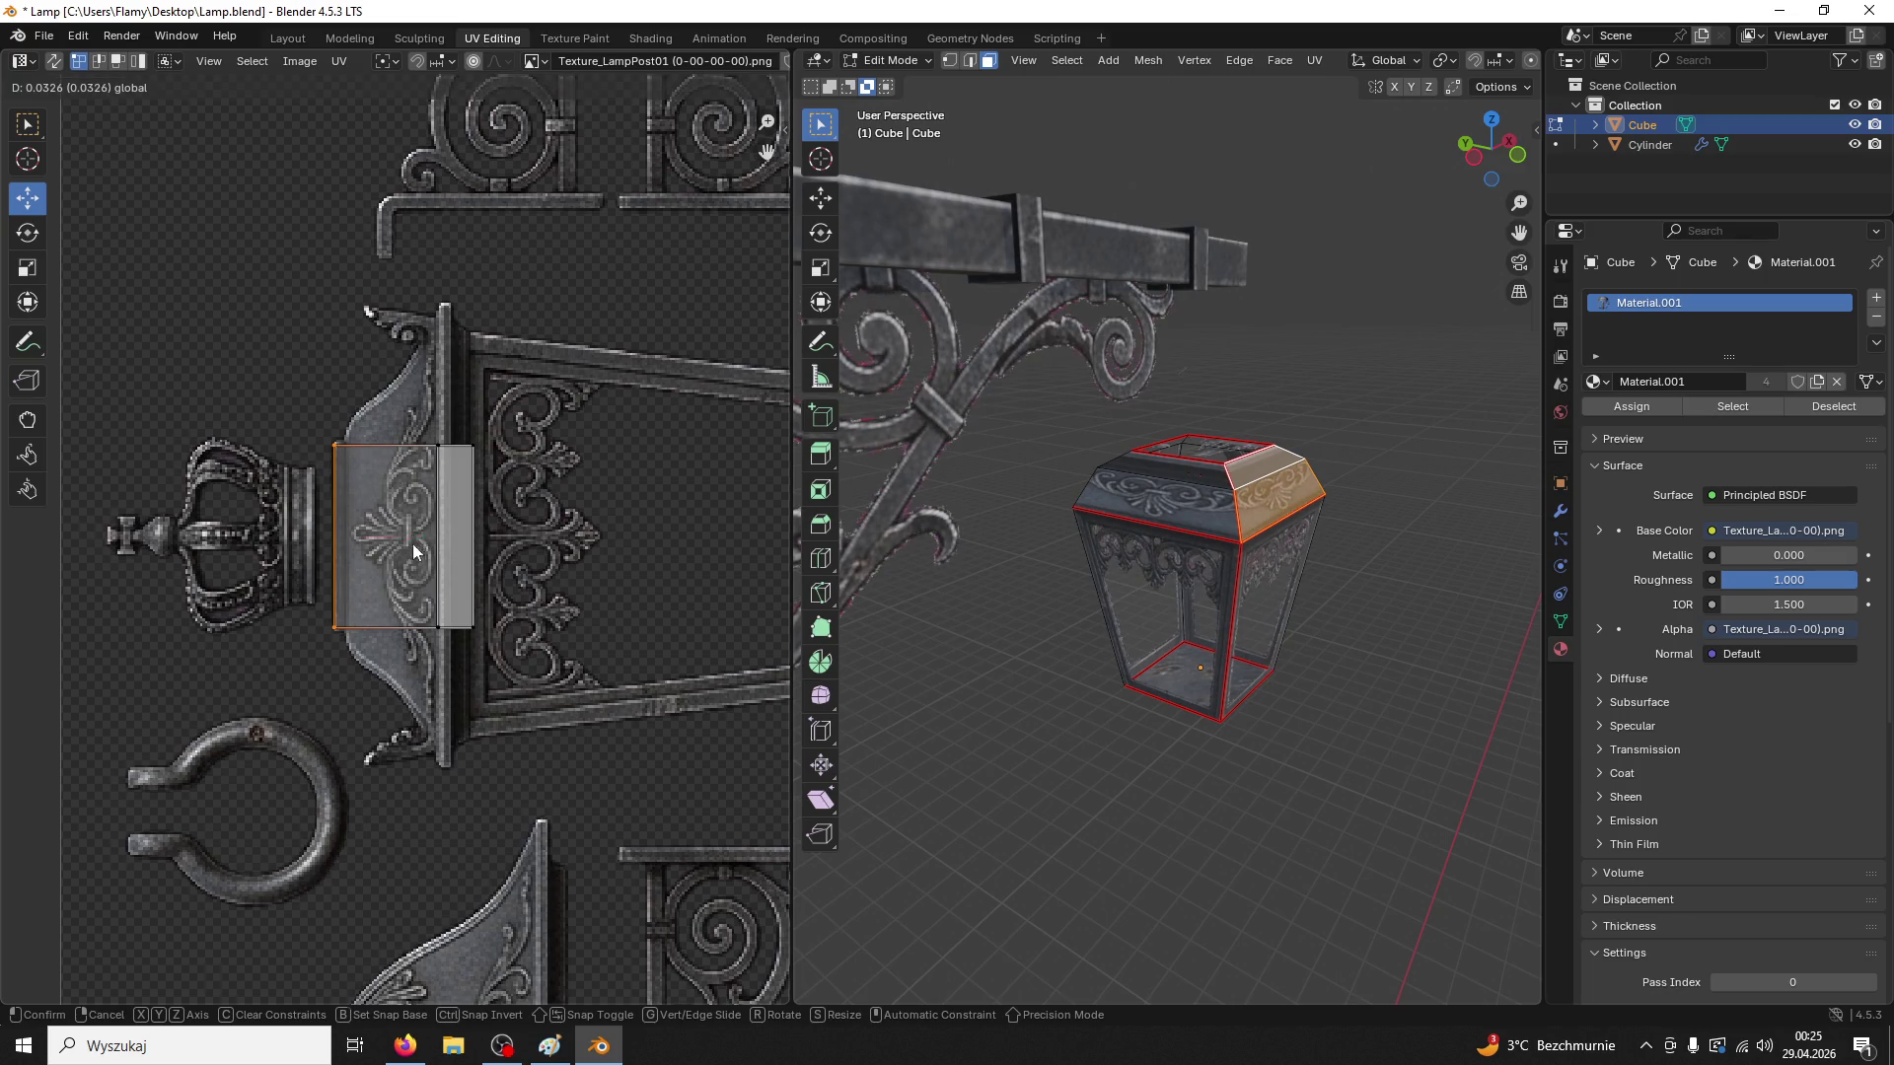
Orbit around the lantern and select its top-right face
click(1207, 486)
click(1370, 544)
mouse_move(1374, 549)
mouse_down()
mouse_move(1283, 543)
mouse_move(1212, 508)
mouse_up()
click(1211, 508)
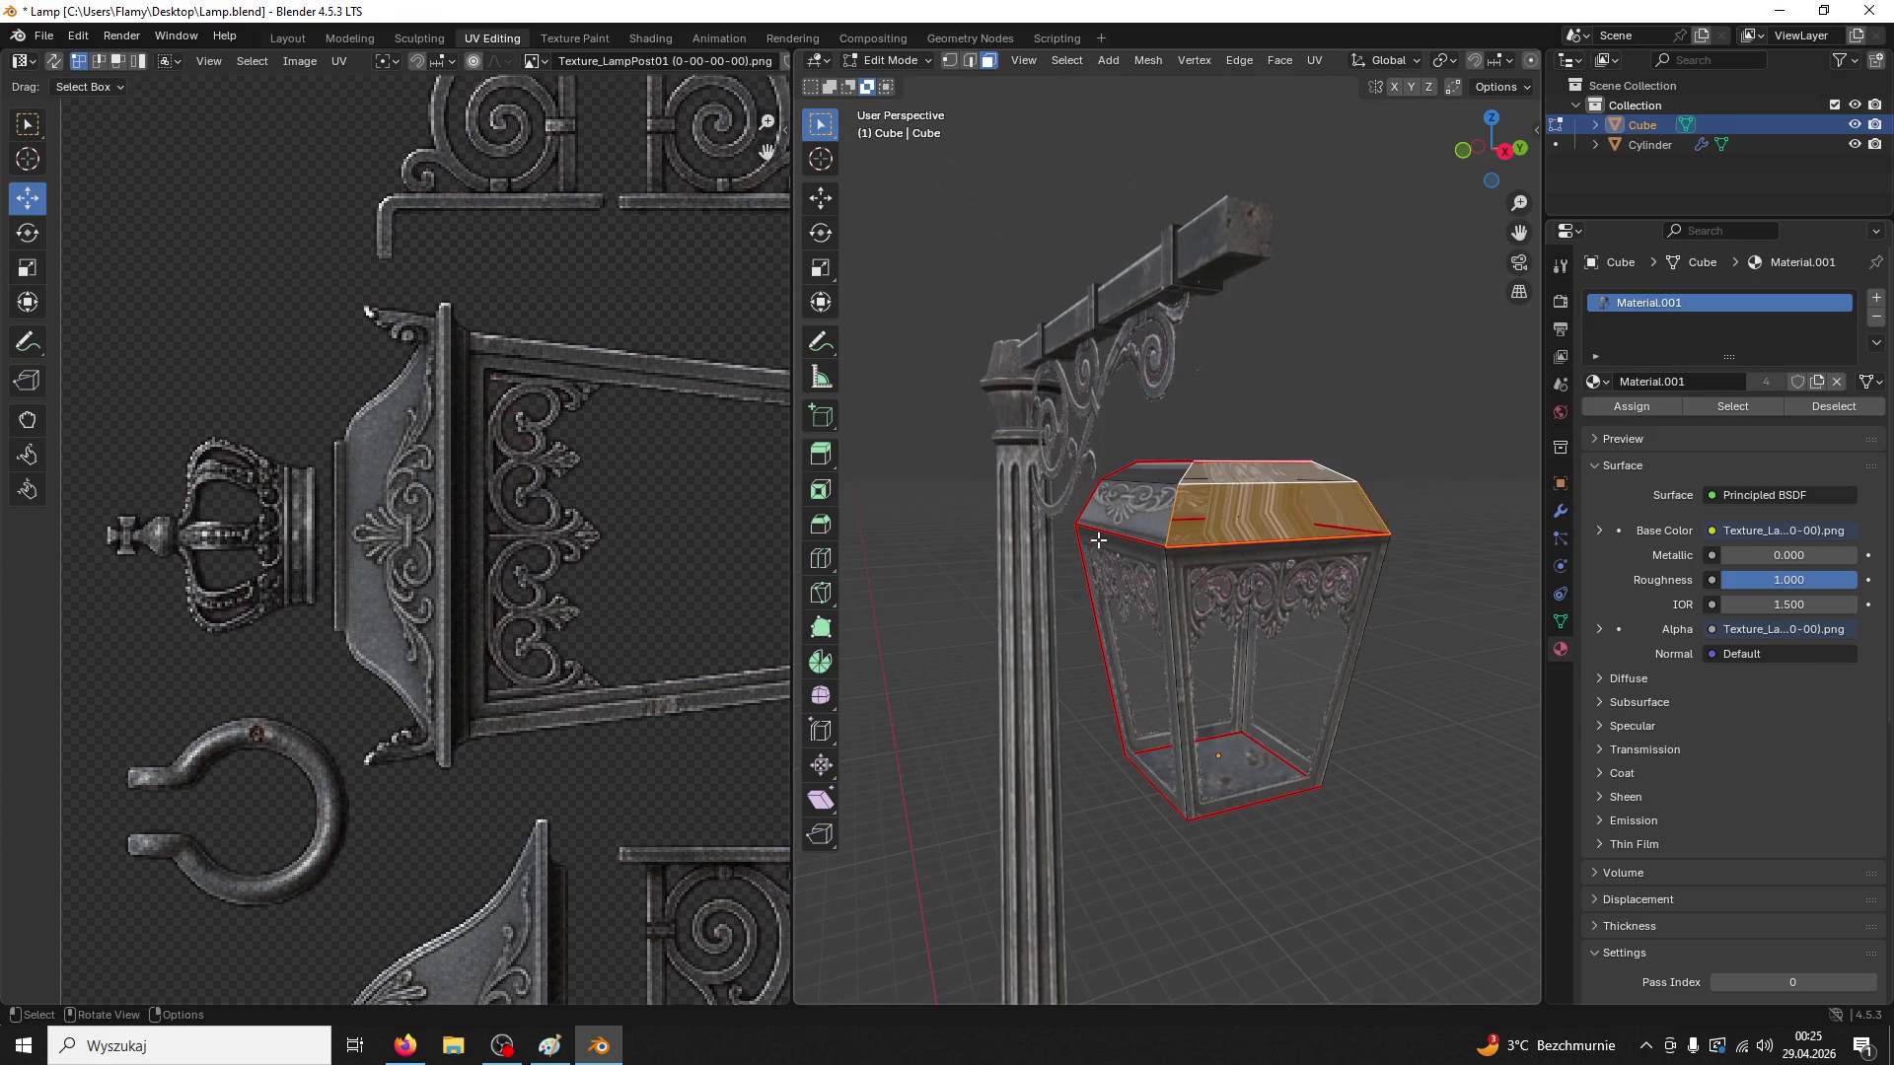
Select the top face's entire UV strip and bring up the unwrap methods
scroll(572, 564, down, 6)
key(u)
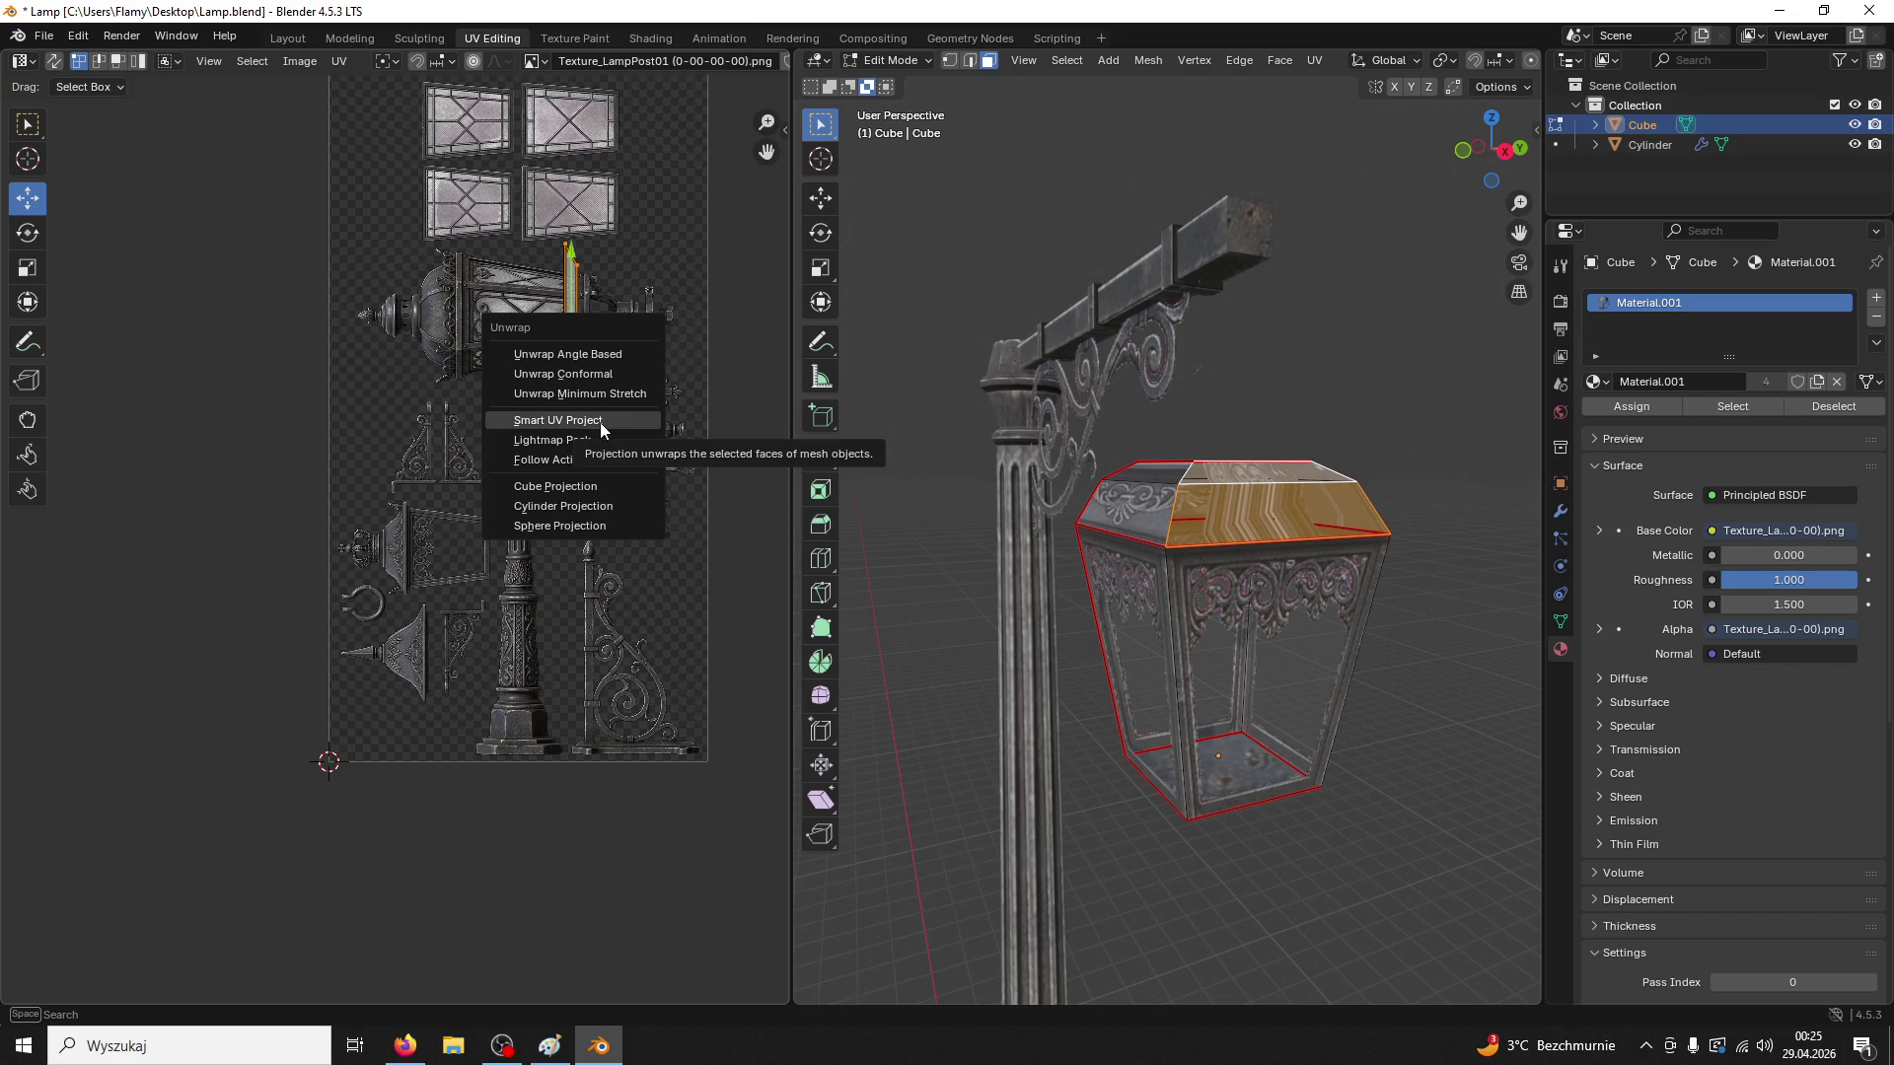
key(Escape)
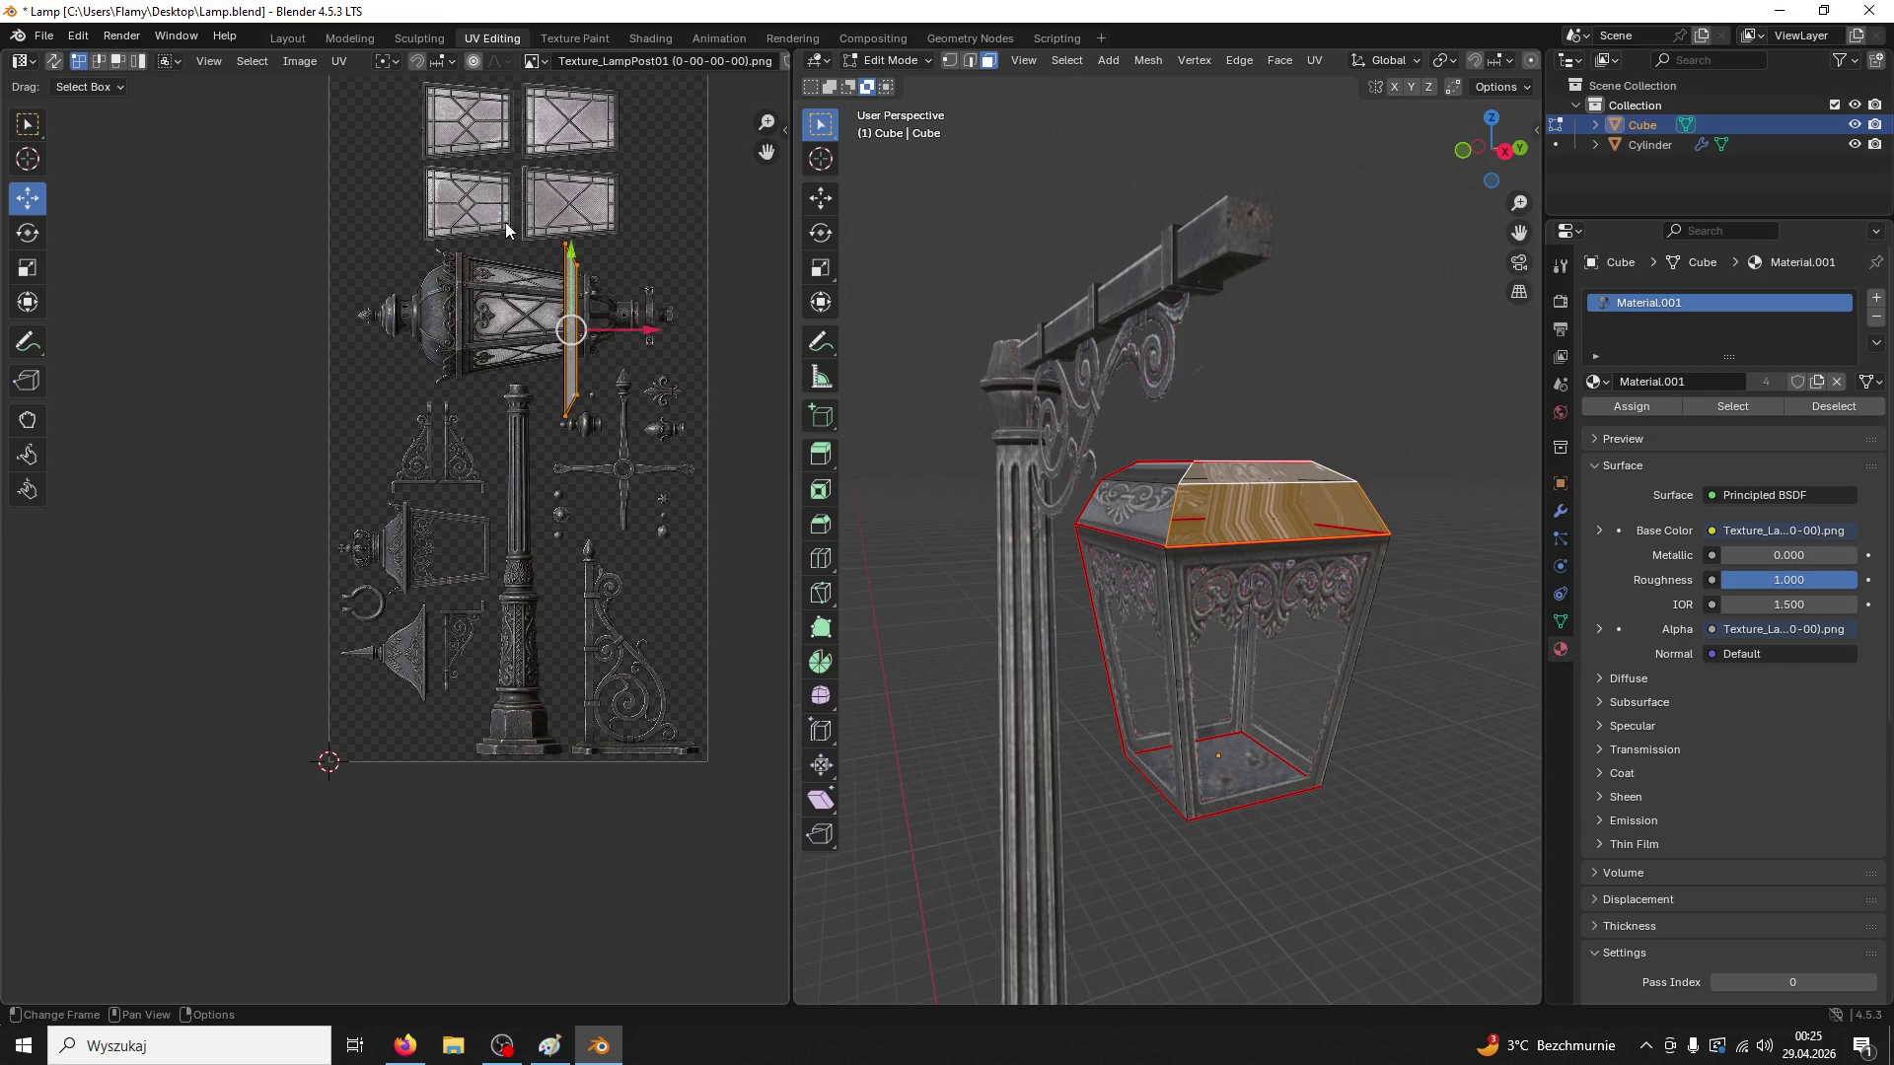
key(a)
key(u)
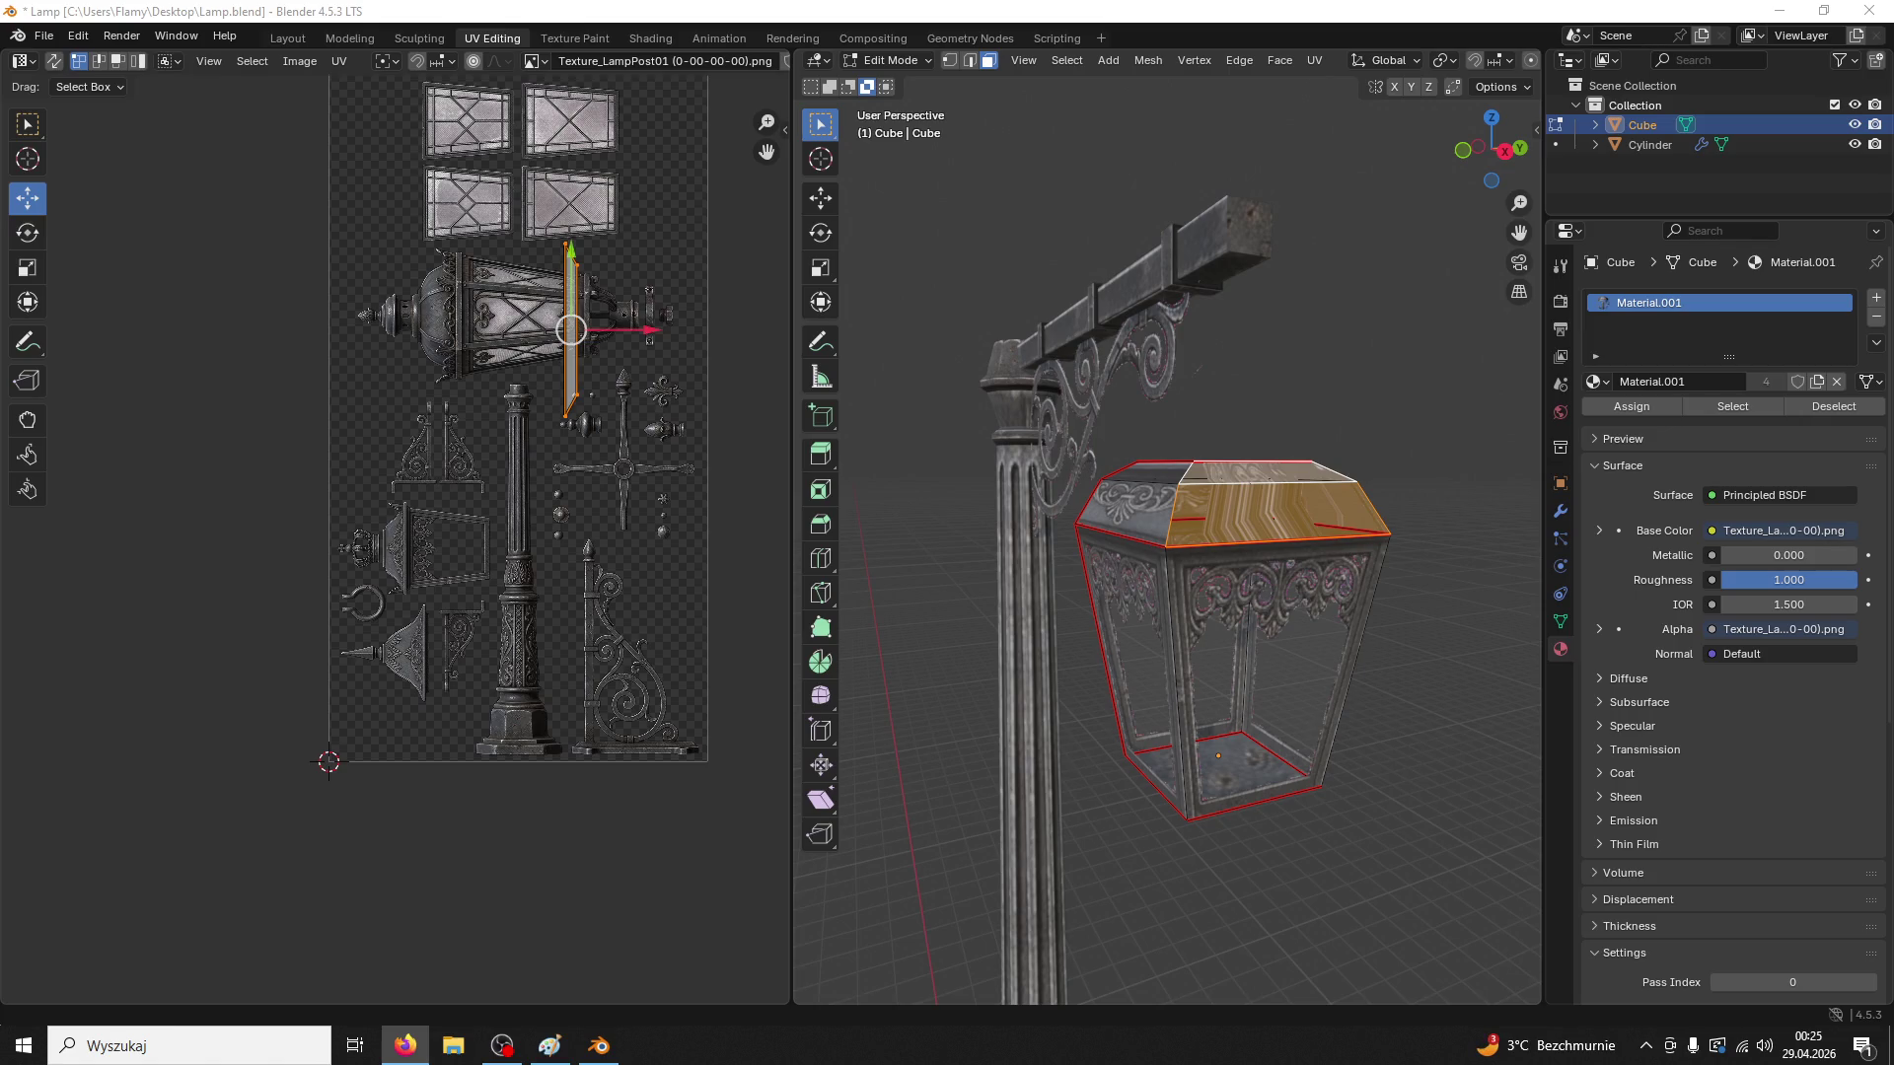
Switch to Firefox, play the z0r.de loop, and load another random one
key(alt+Tab)
click(902, 529)
click(957, 888)
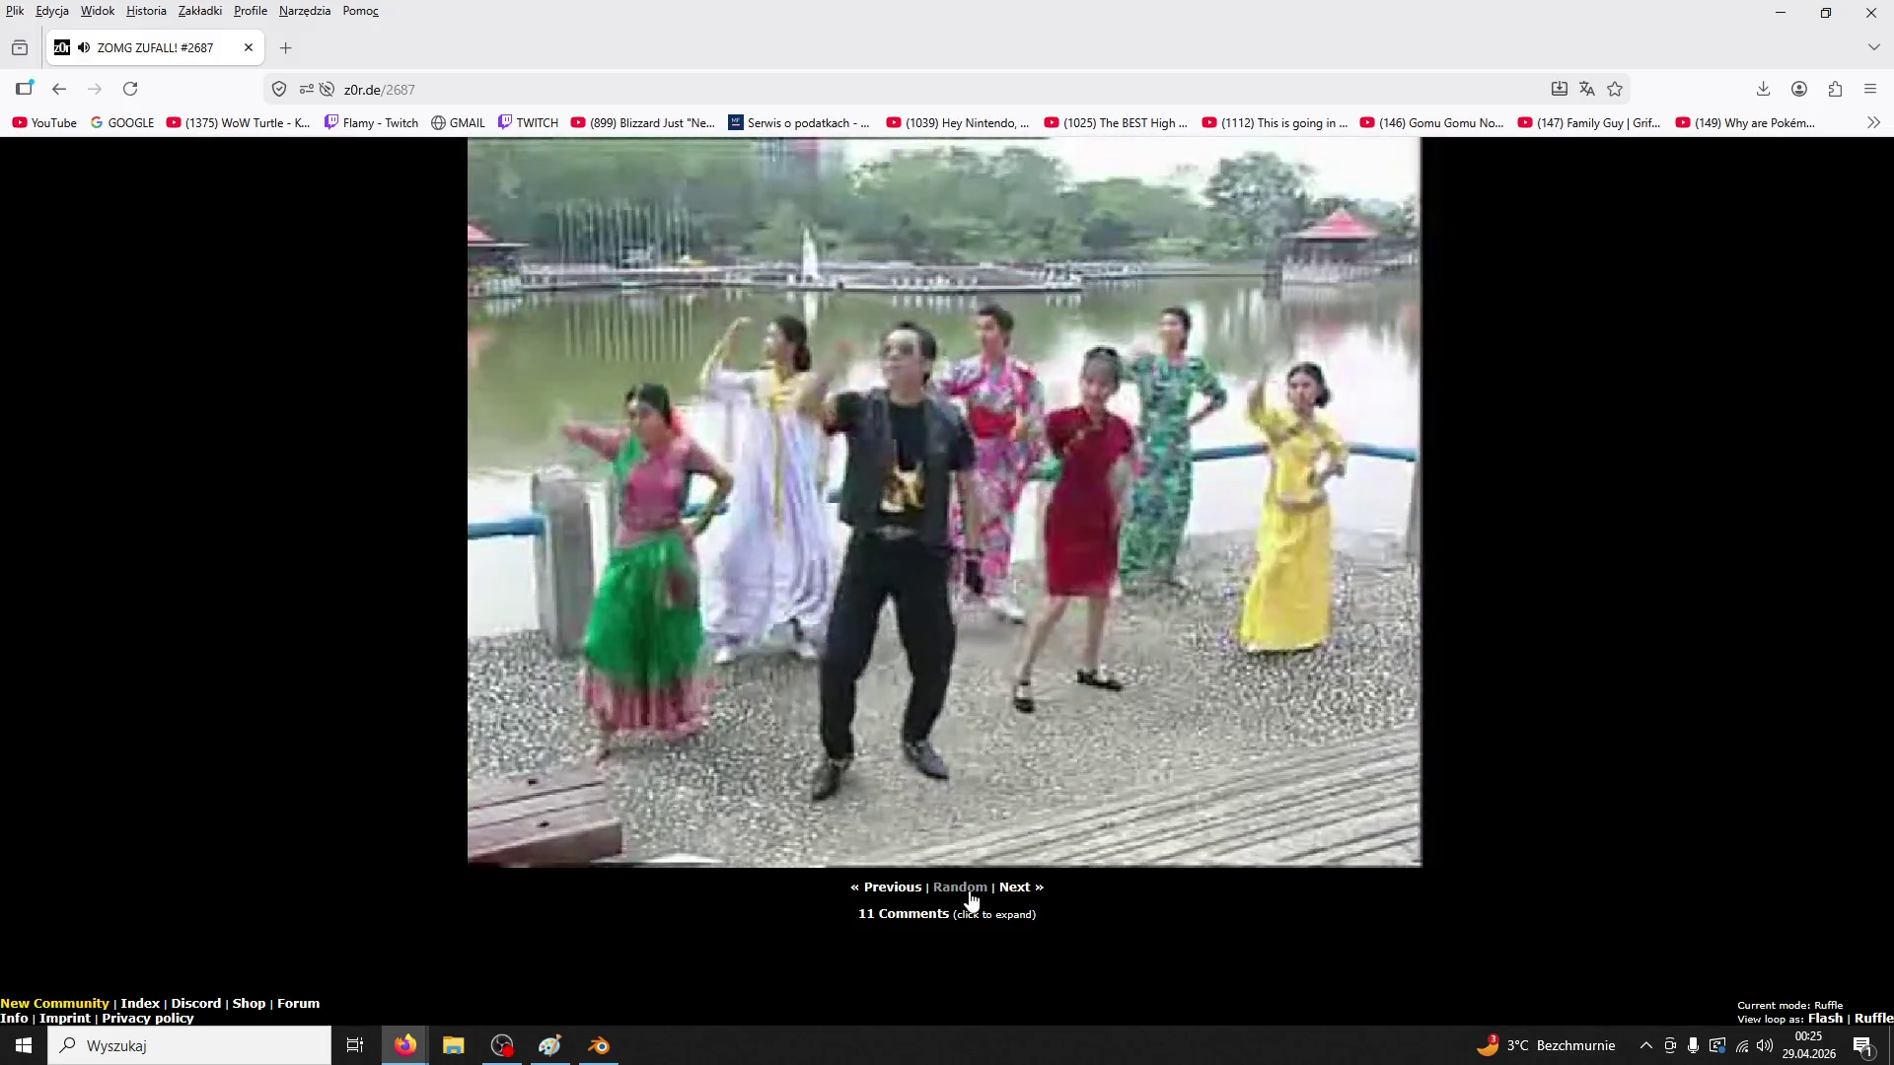
Load twelve more random z0r.de loops, ending on loop 2845, then return to Blender
click(970, 892)
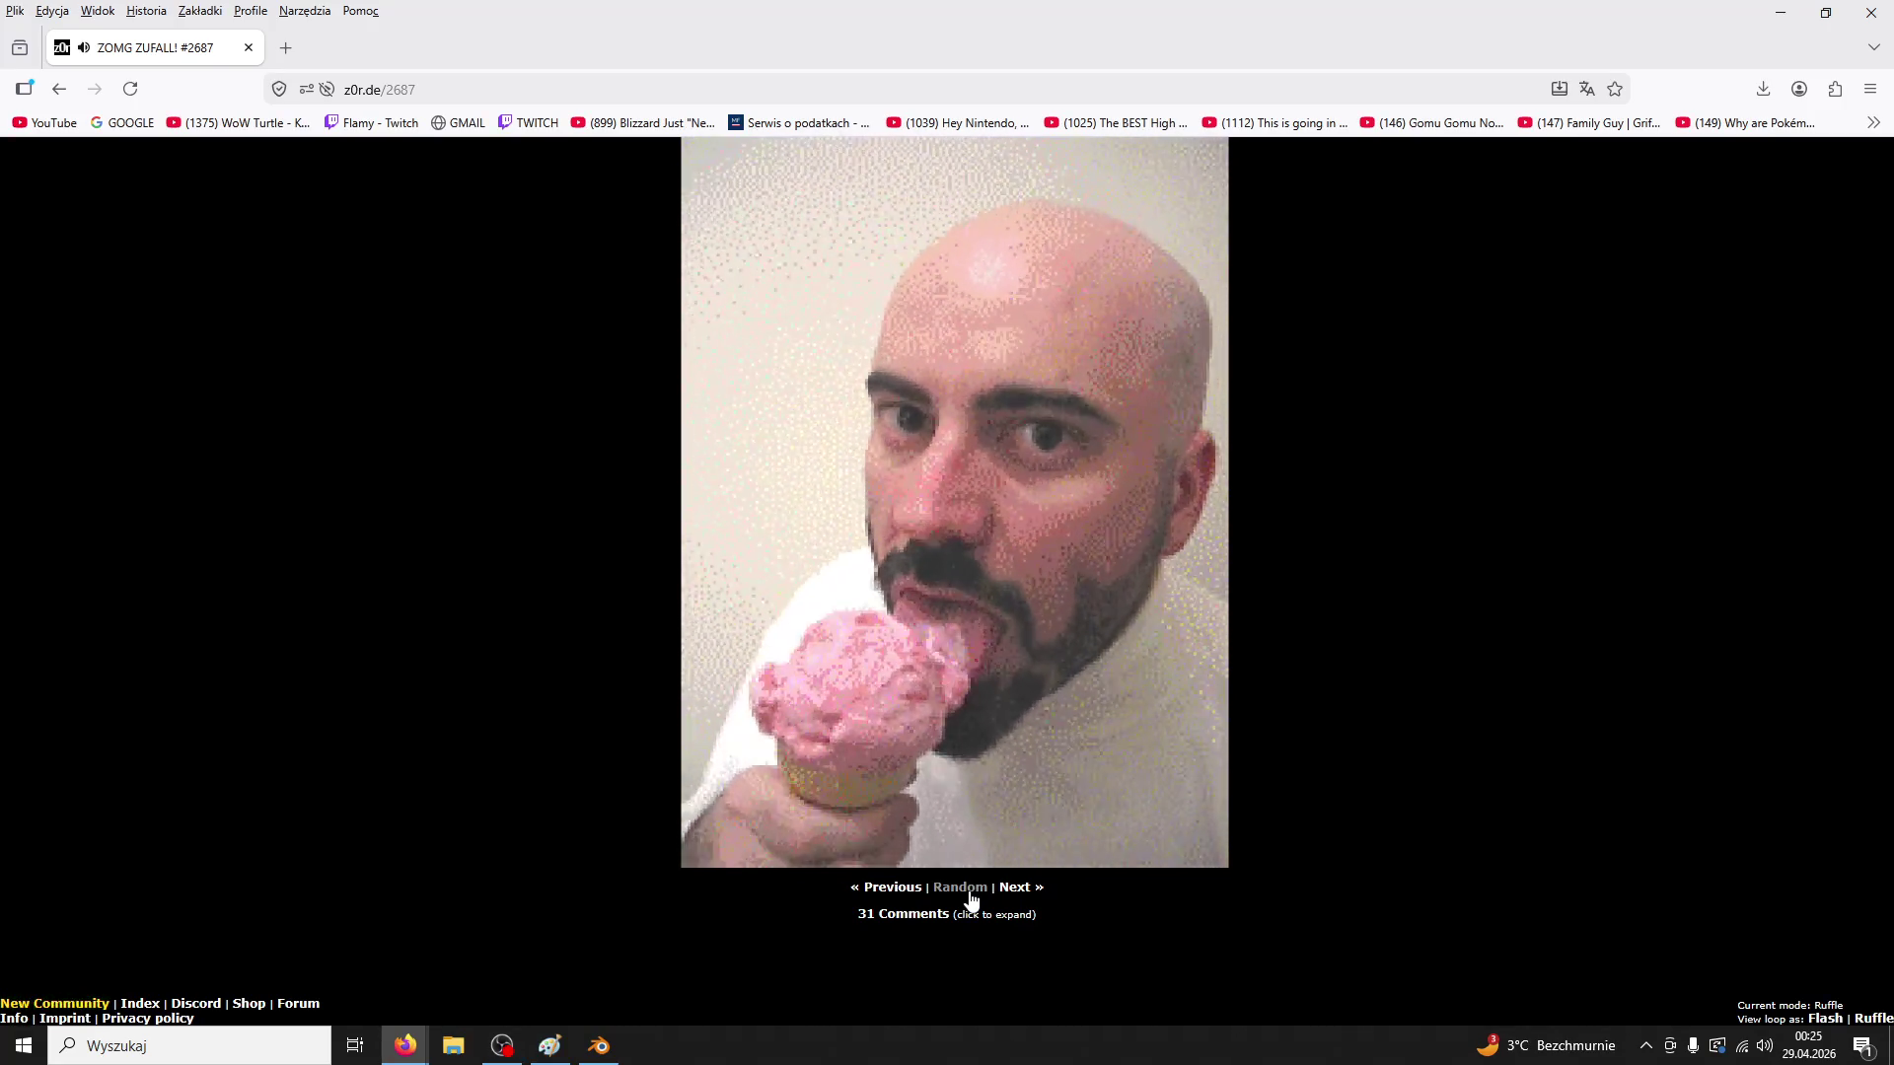
click(972, 897)
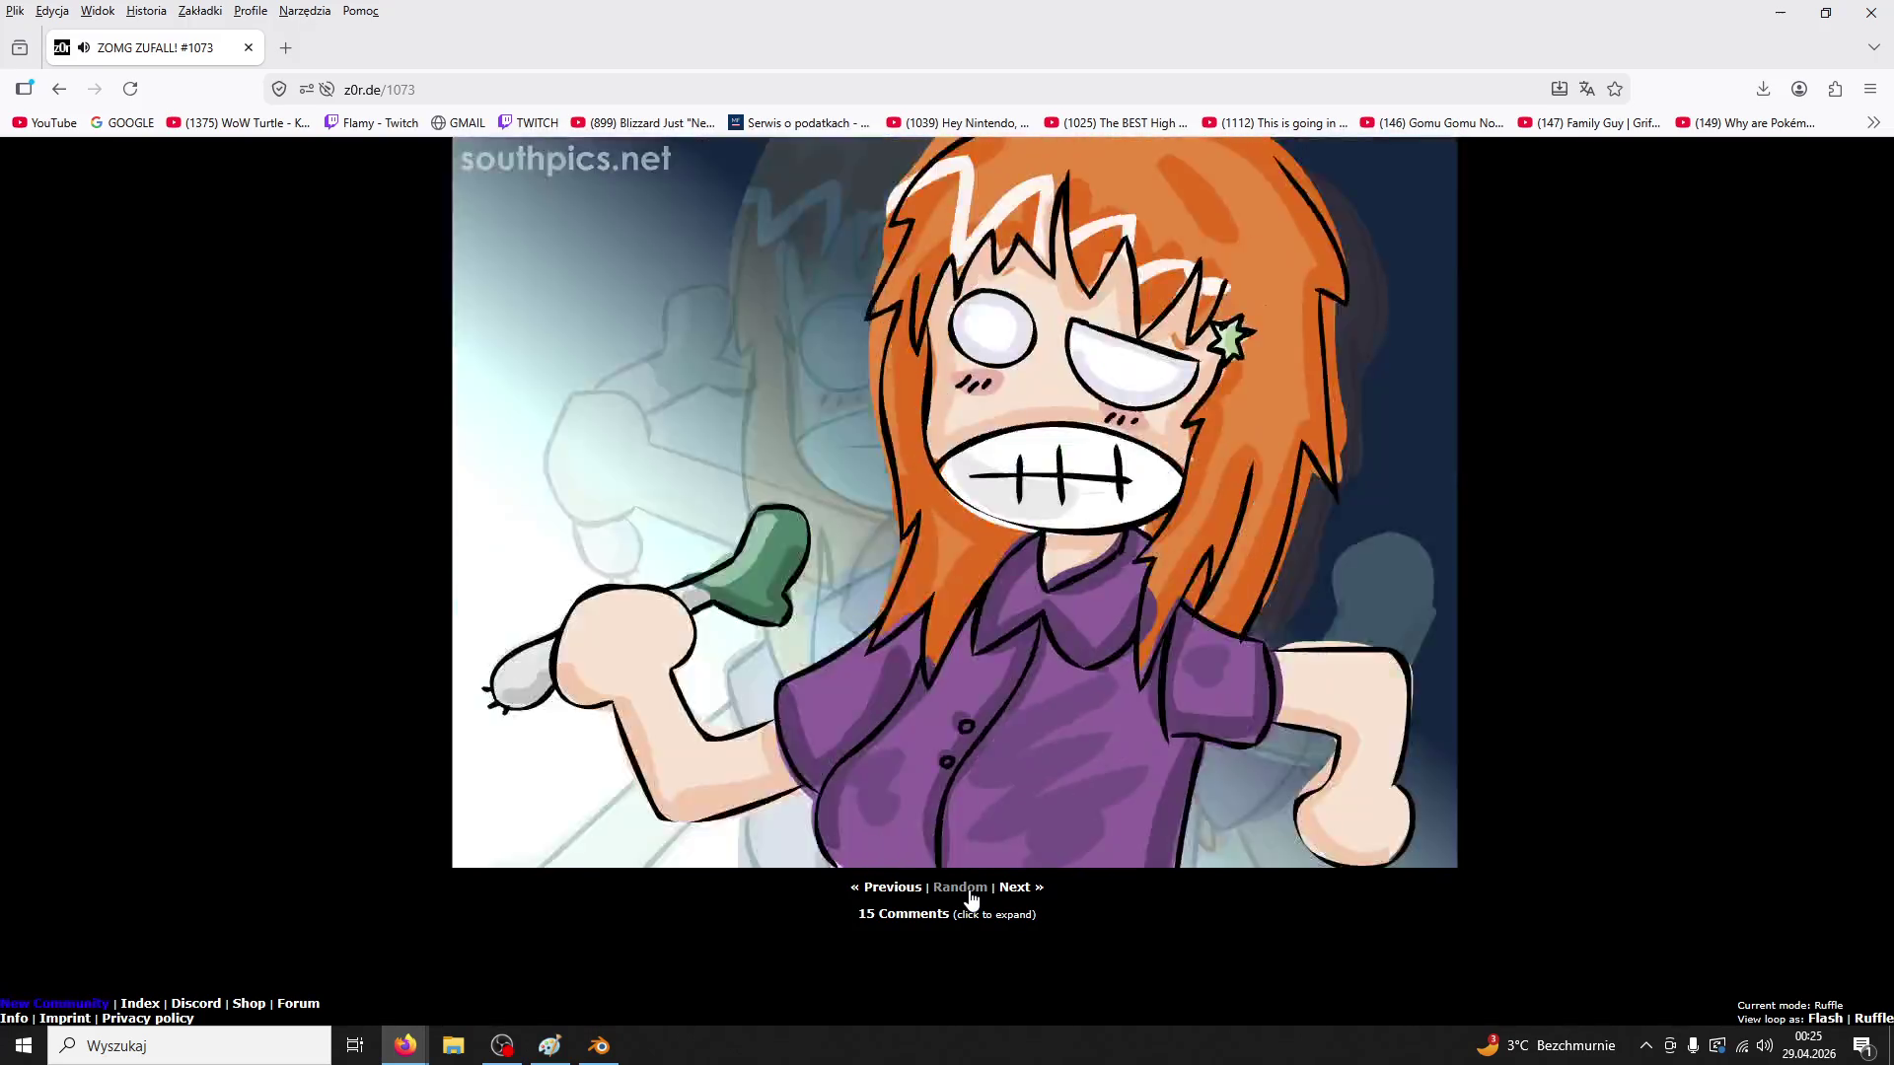
click(972, 897)
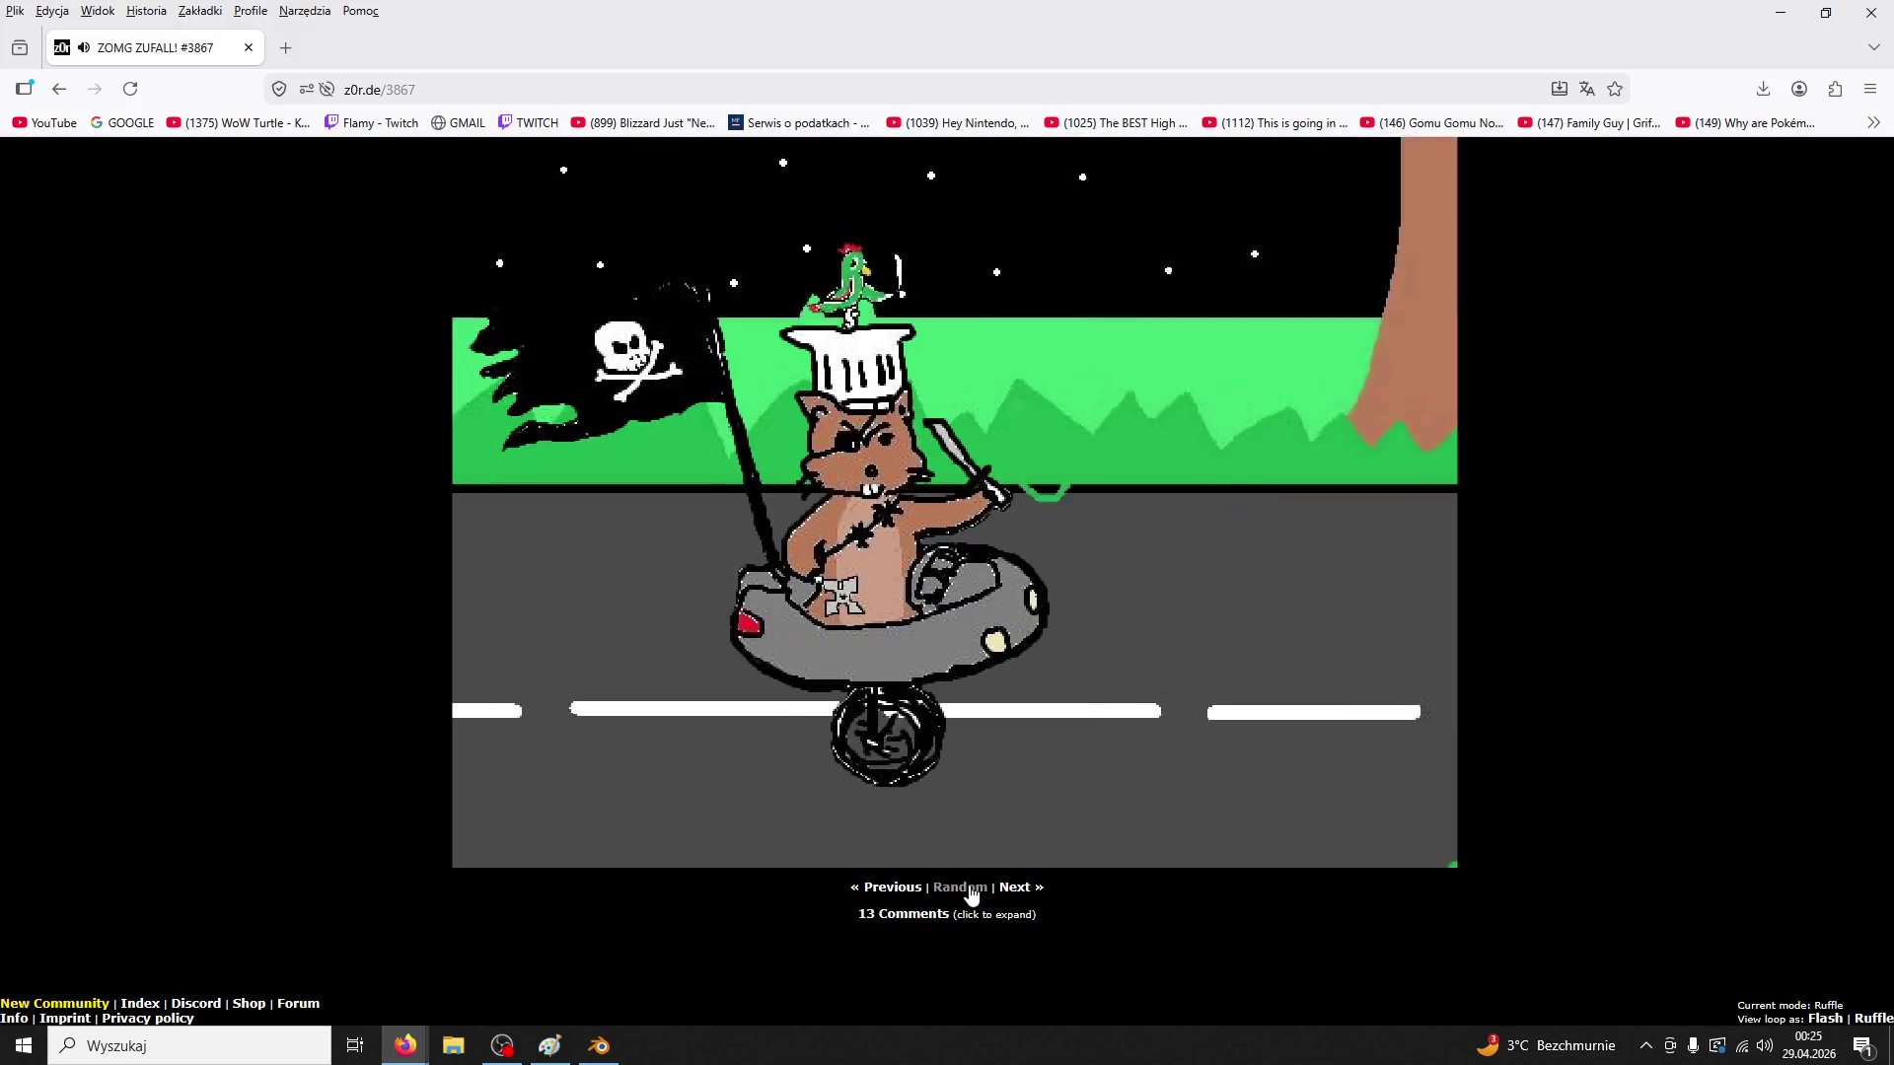
click(972, 896)
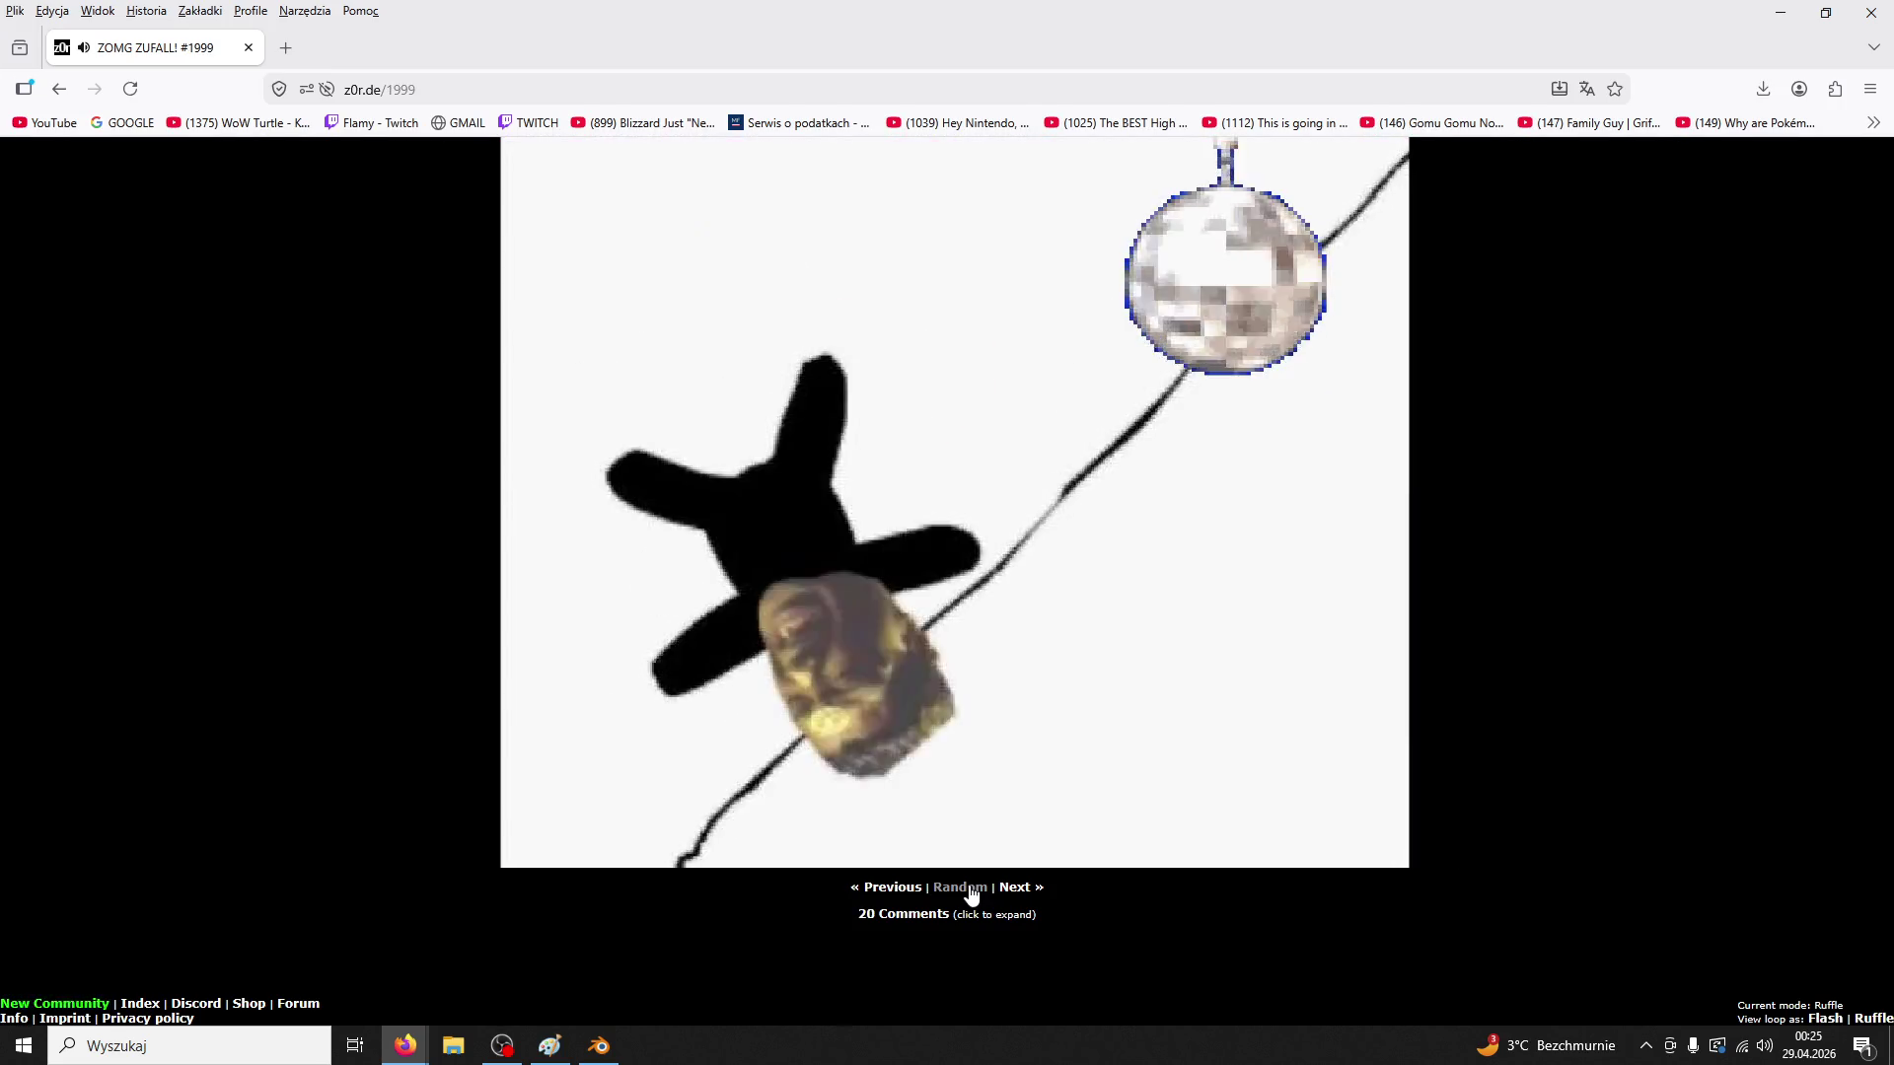
click(972, 896)
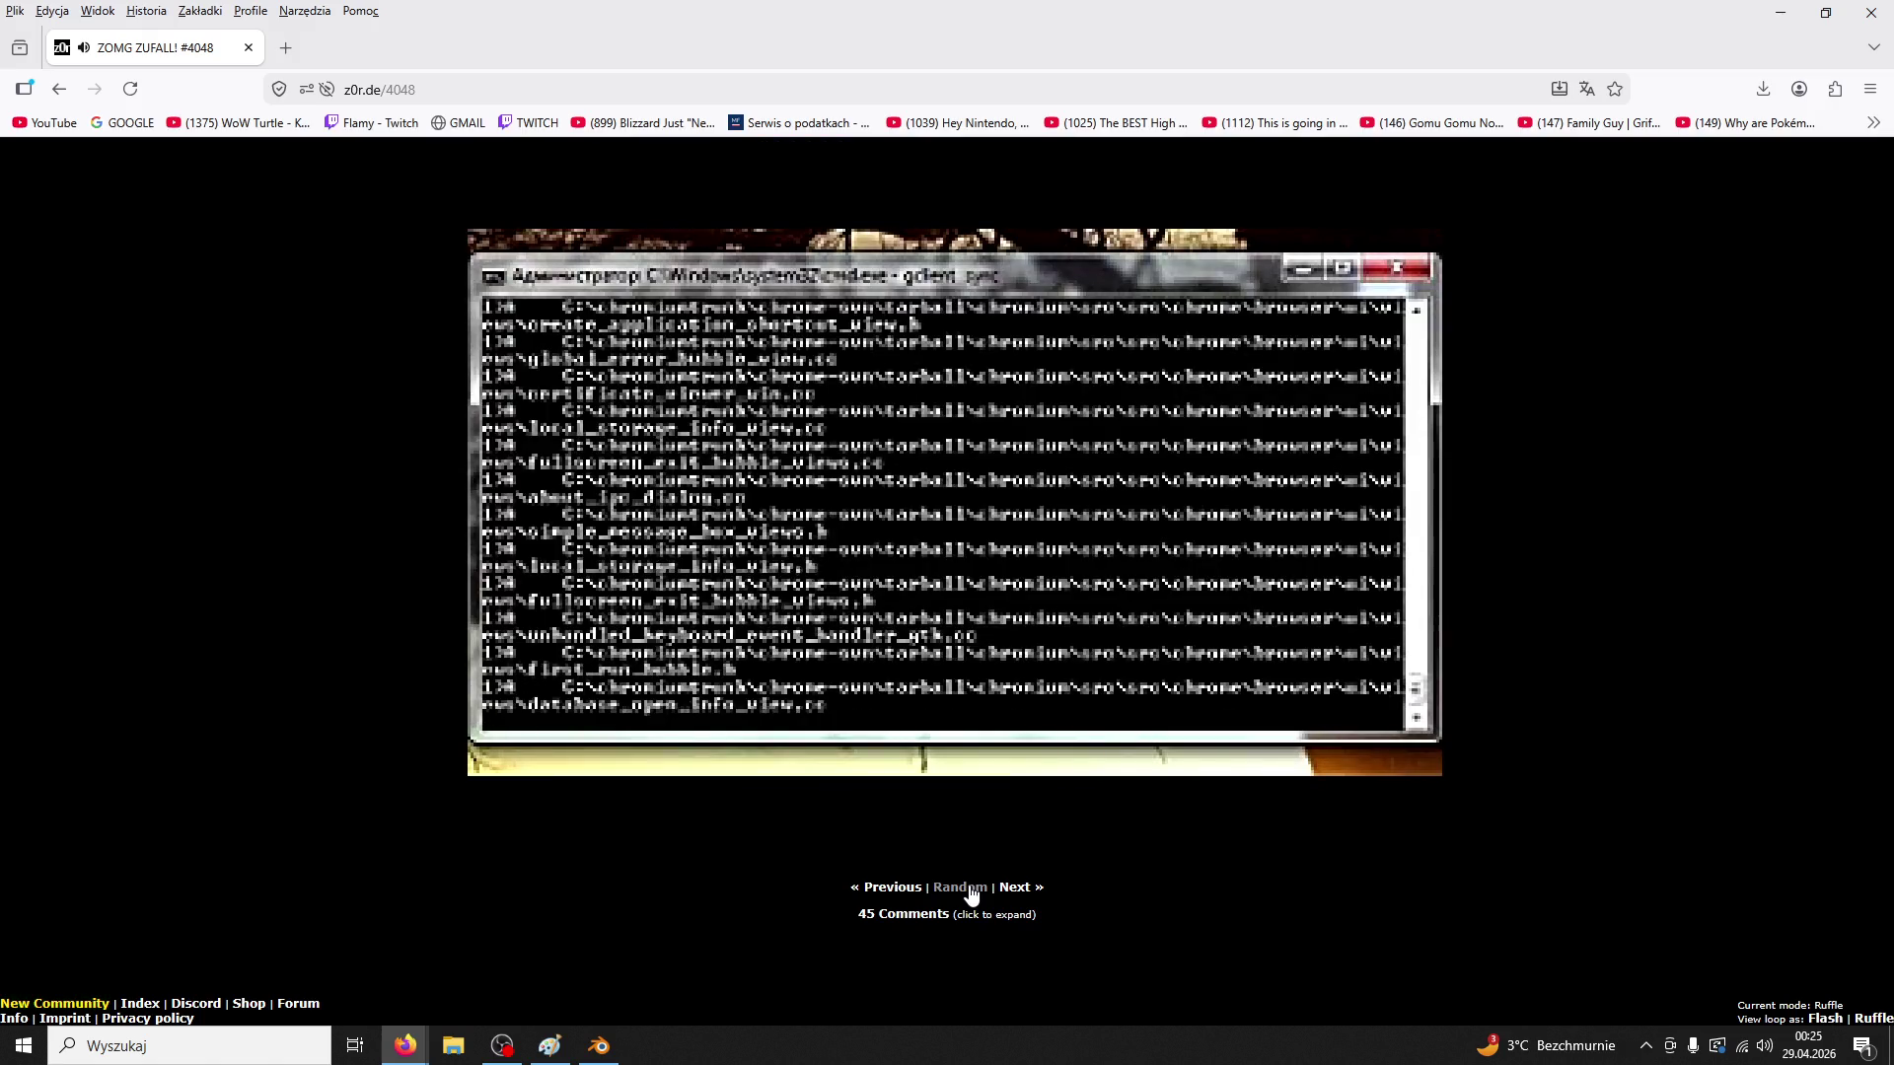
click(971, 897)
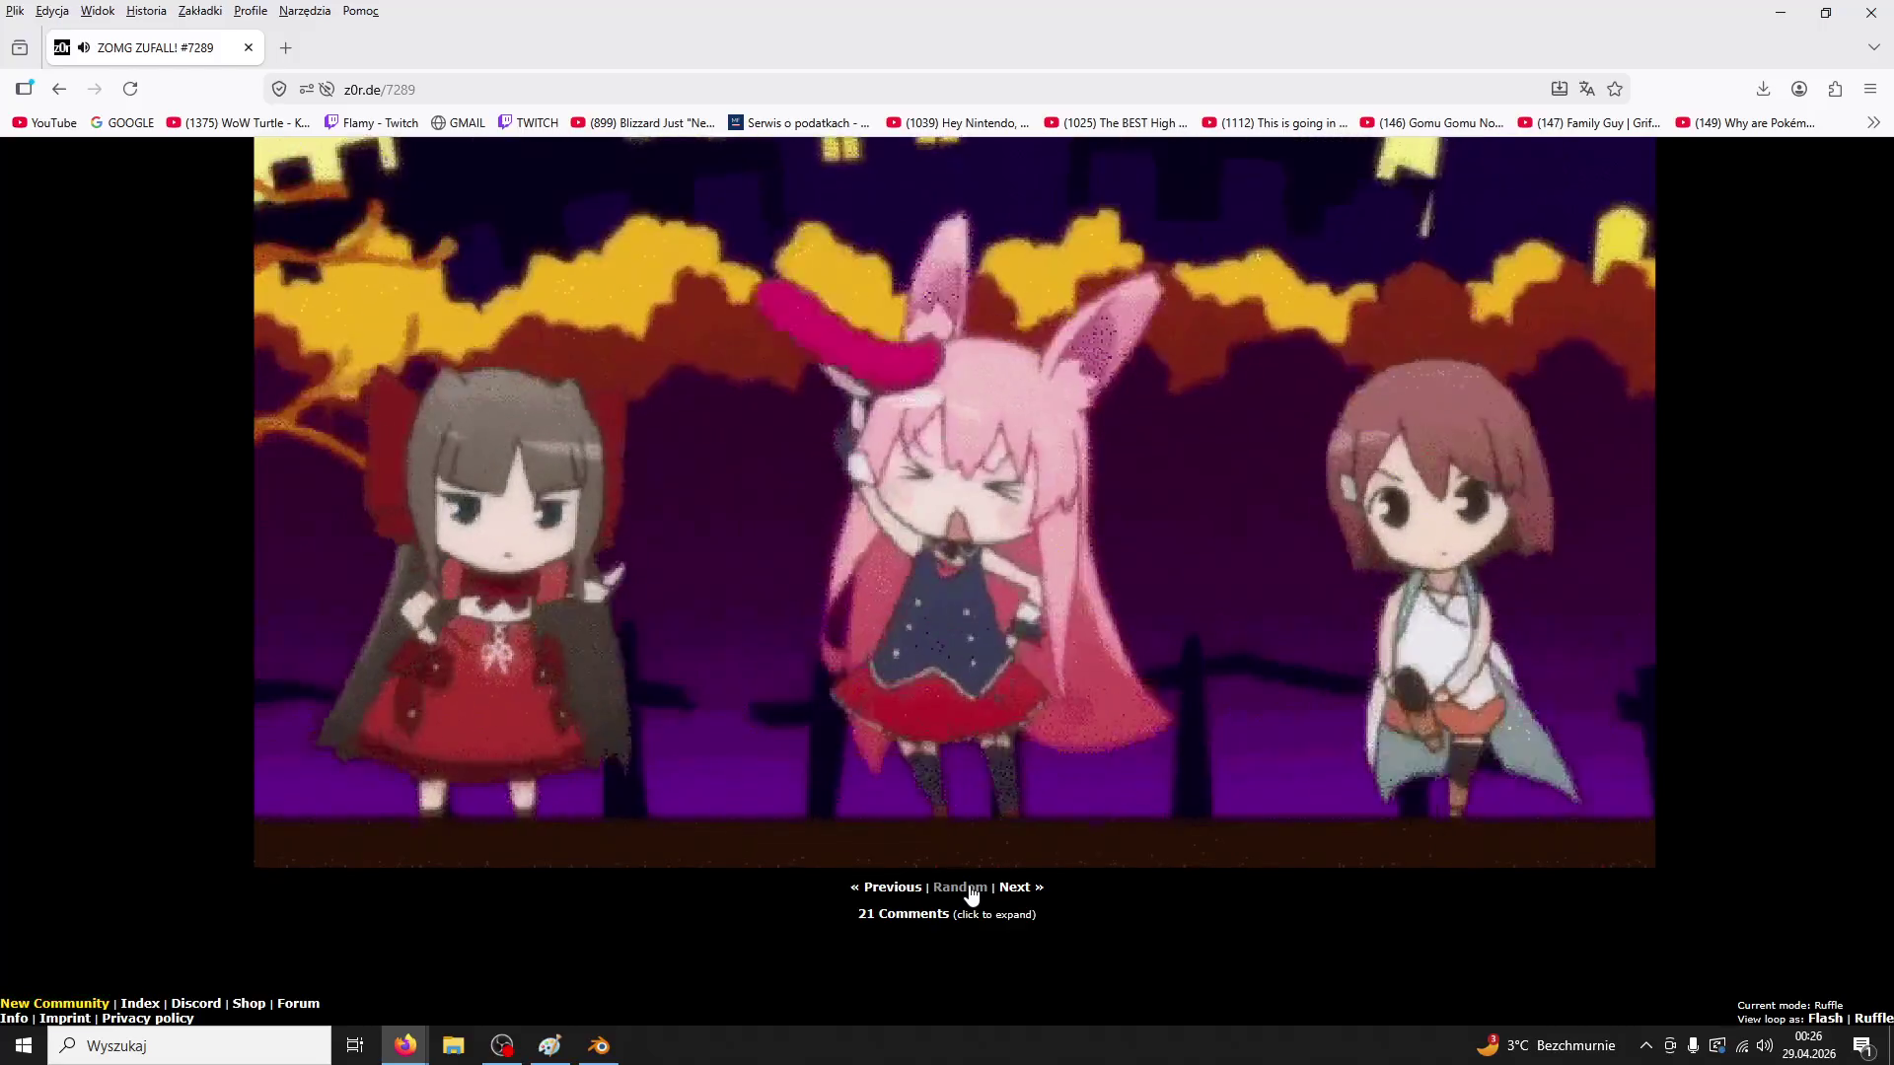
click(972, 895)
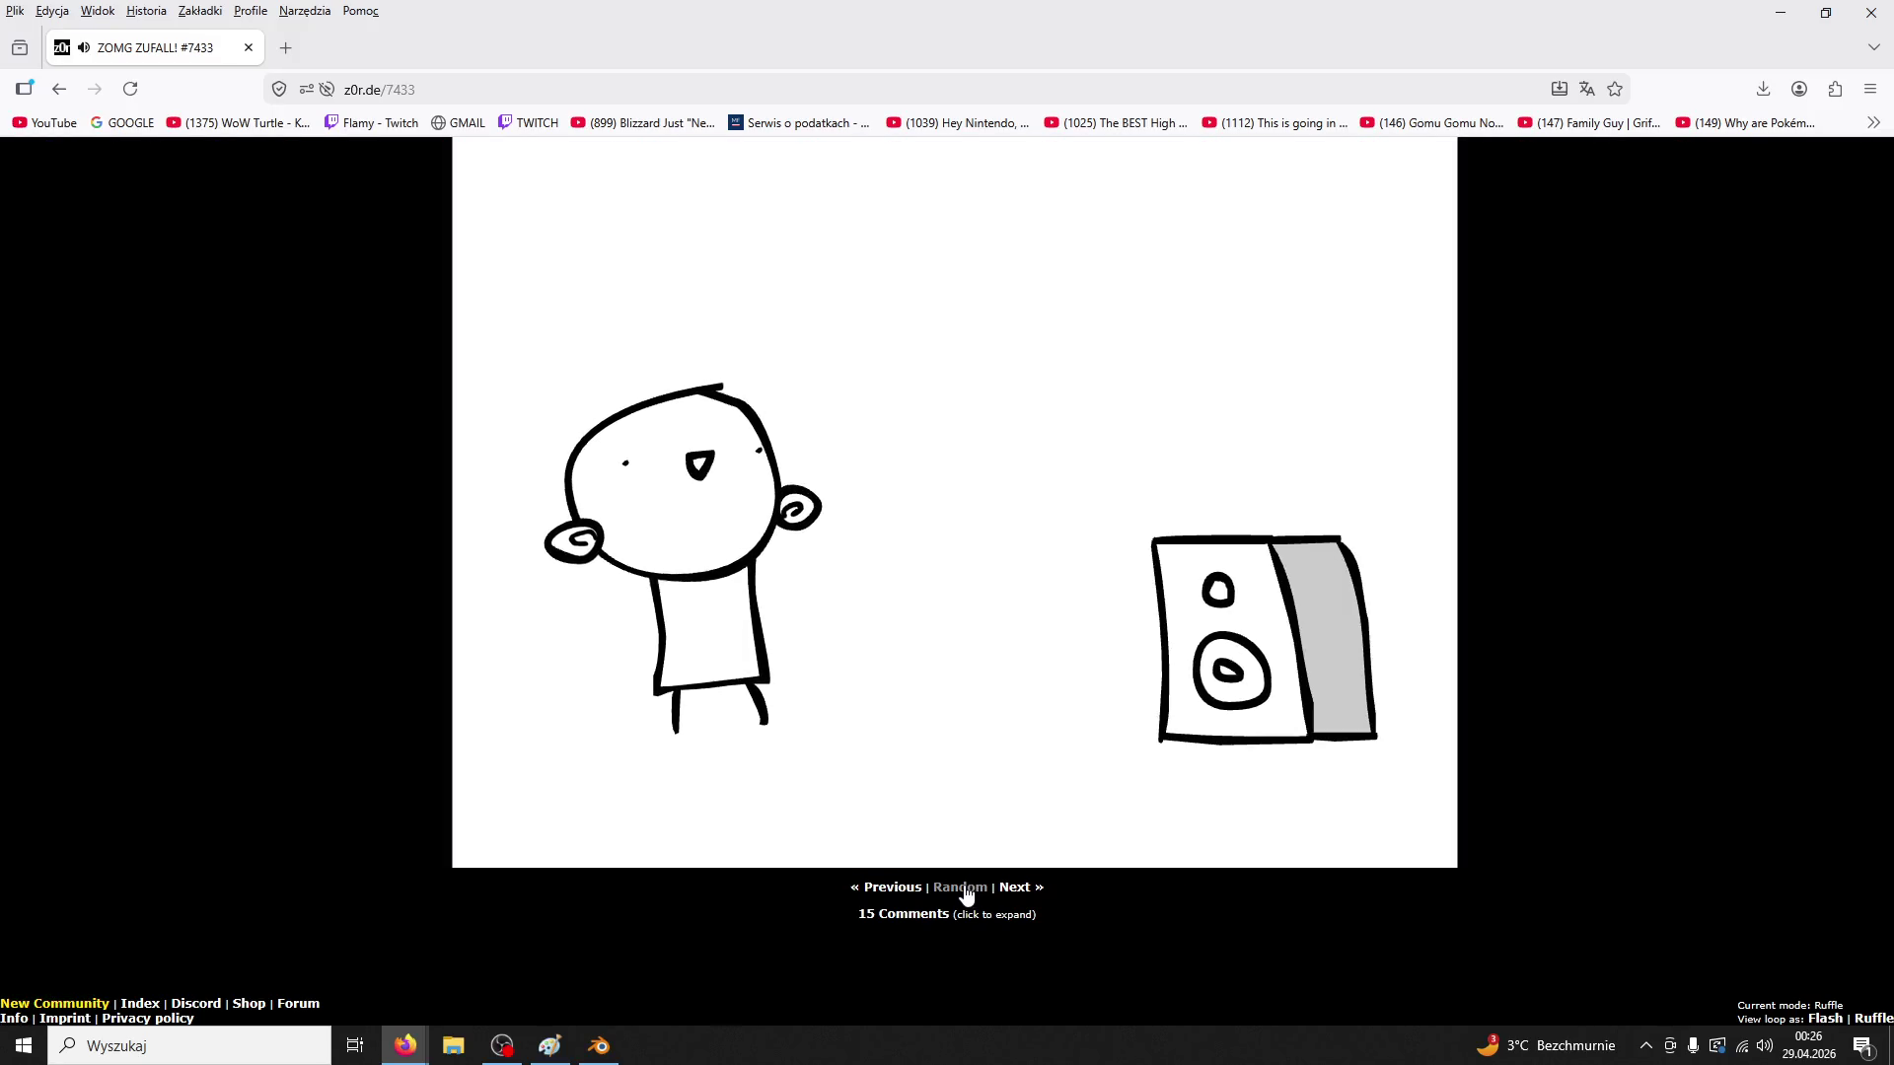
click(966, 893)
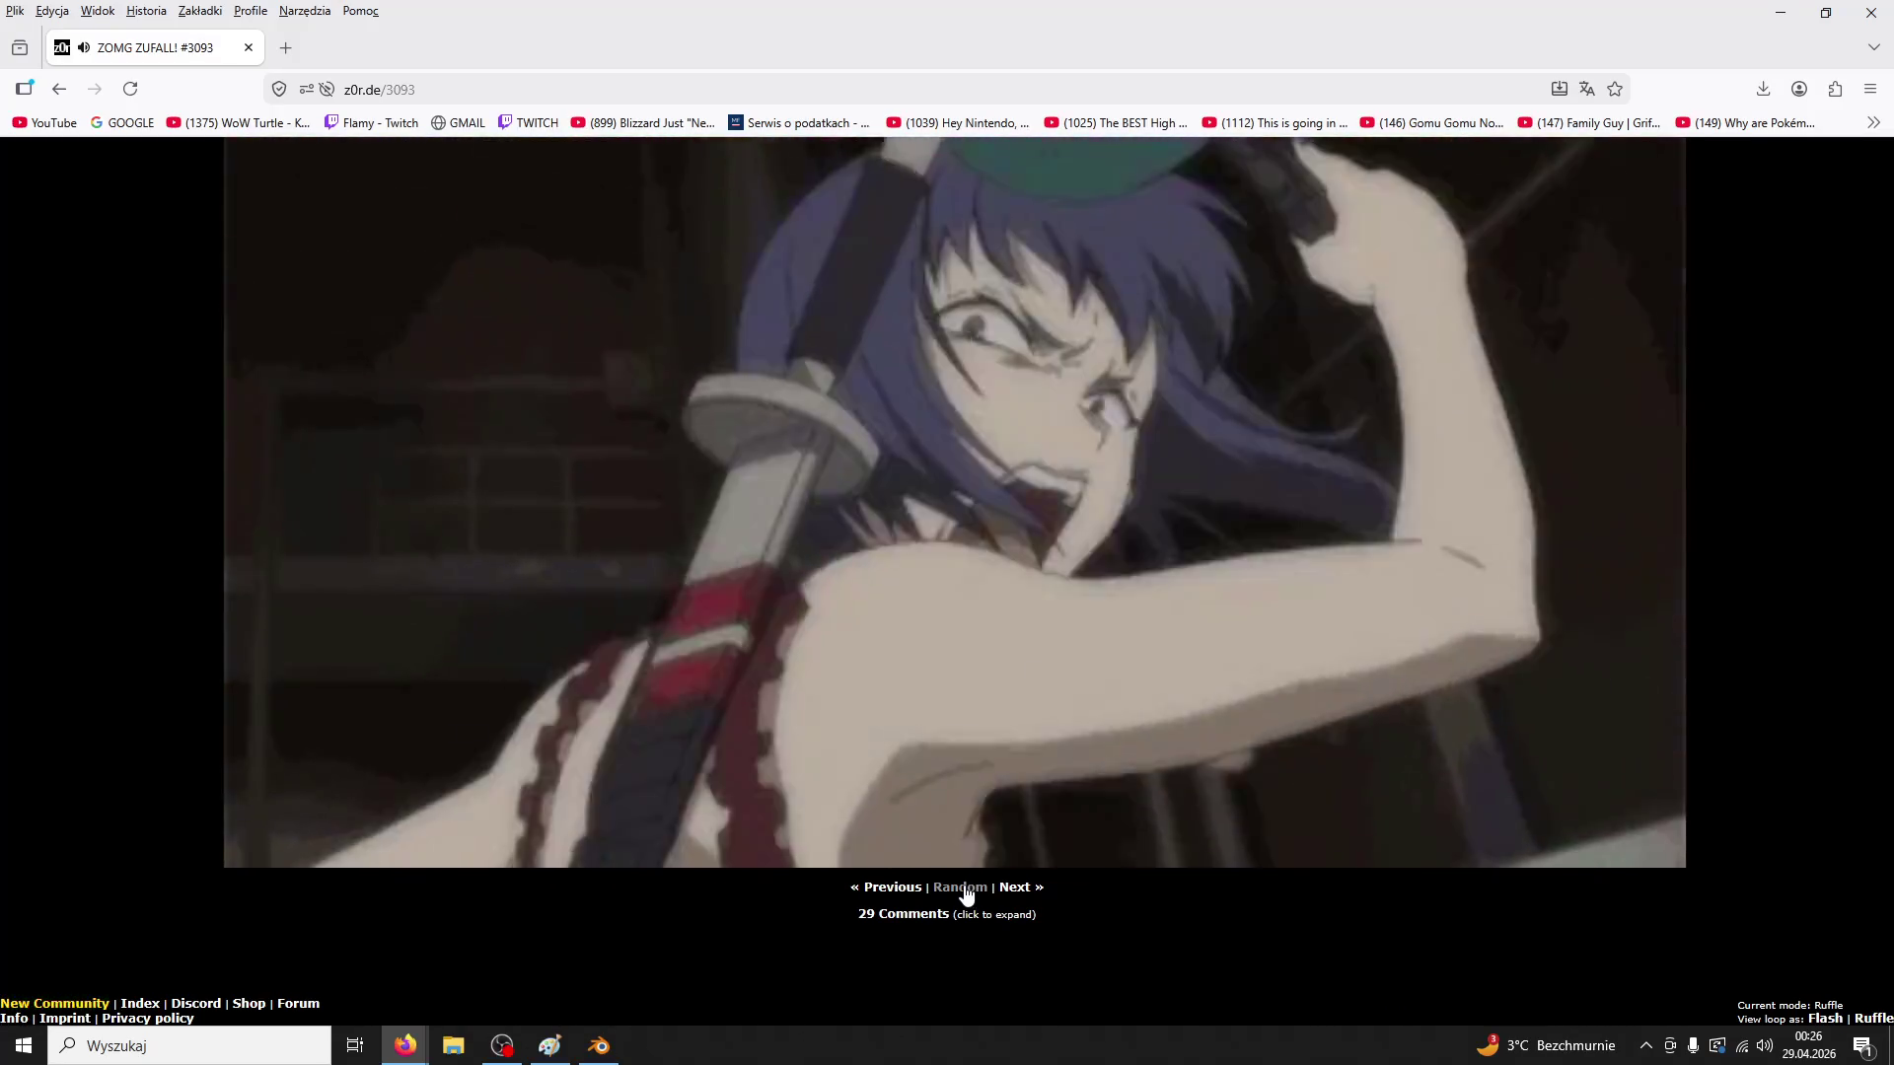
click(966, 892)
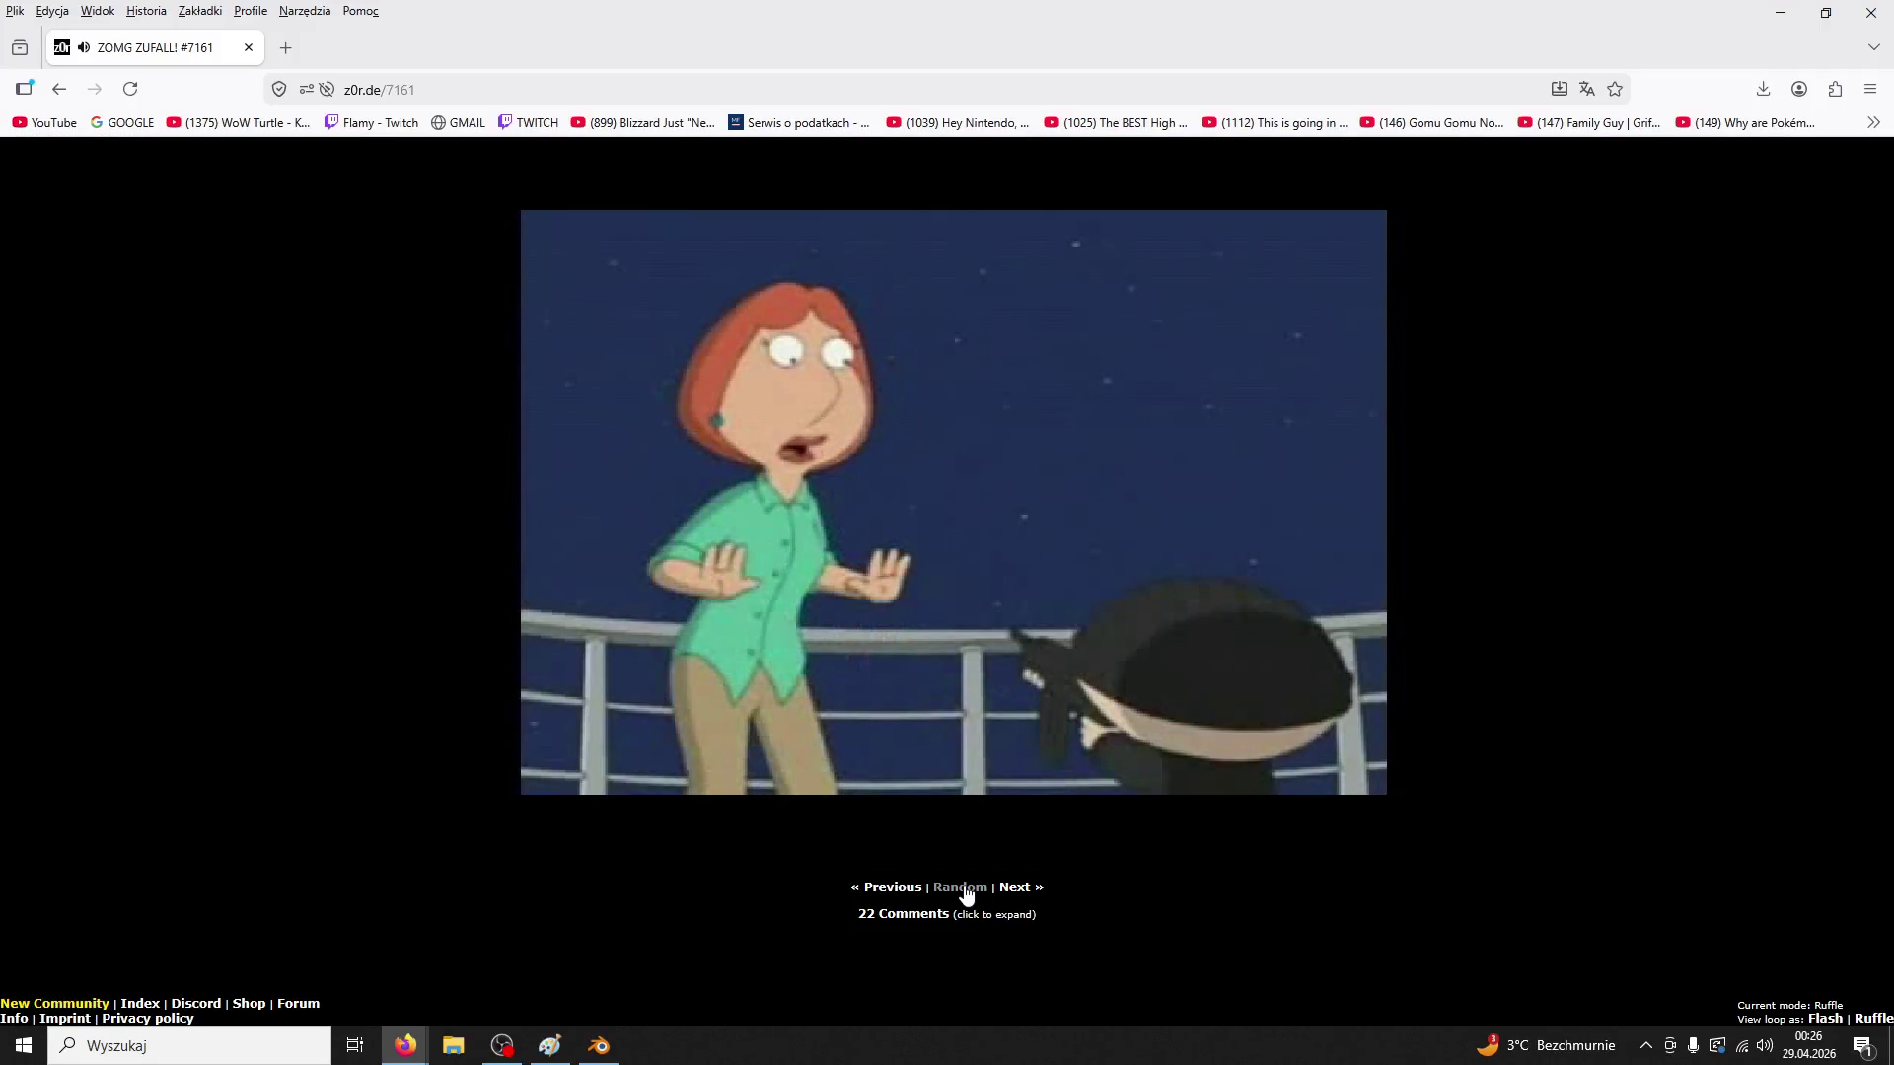
click(966, 893)
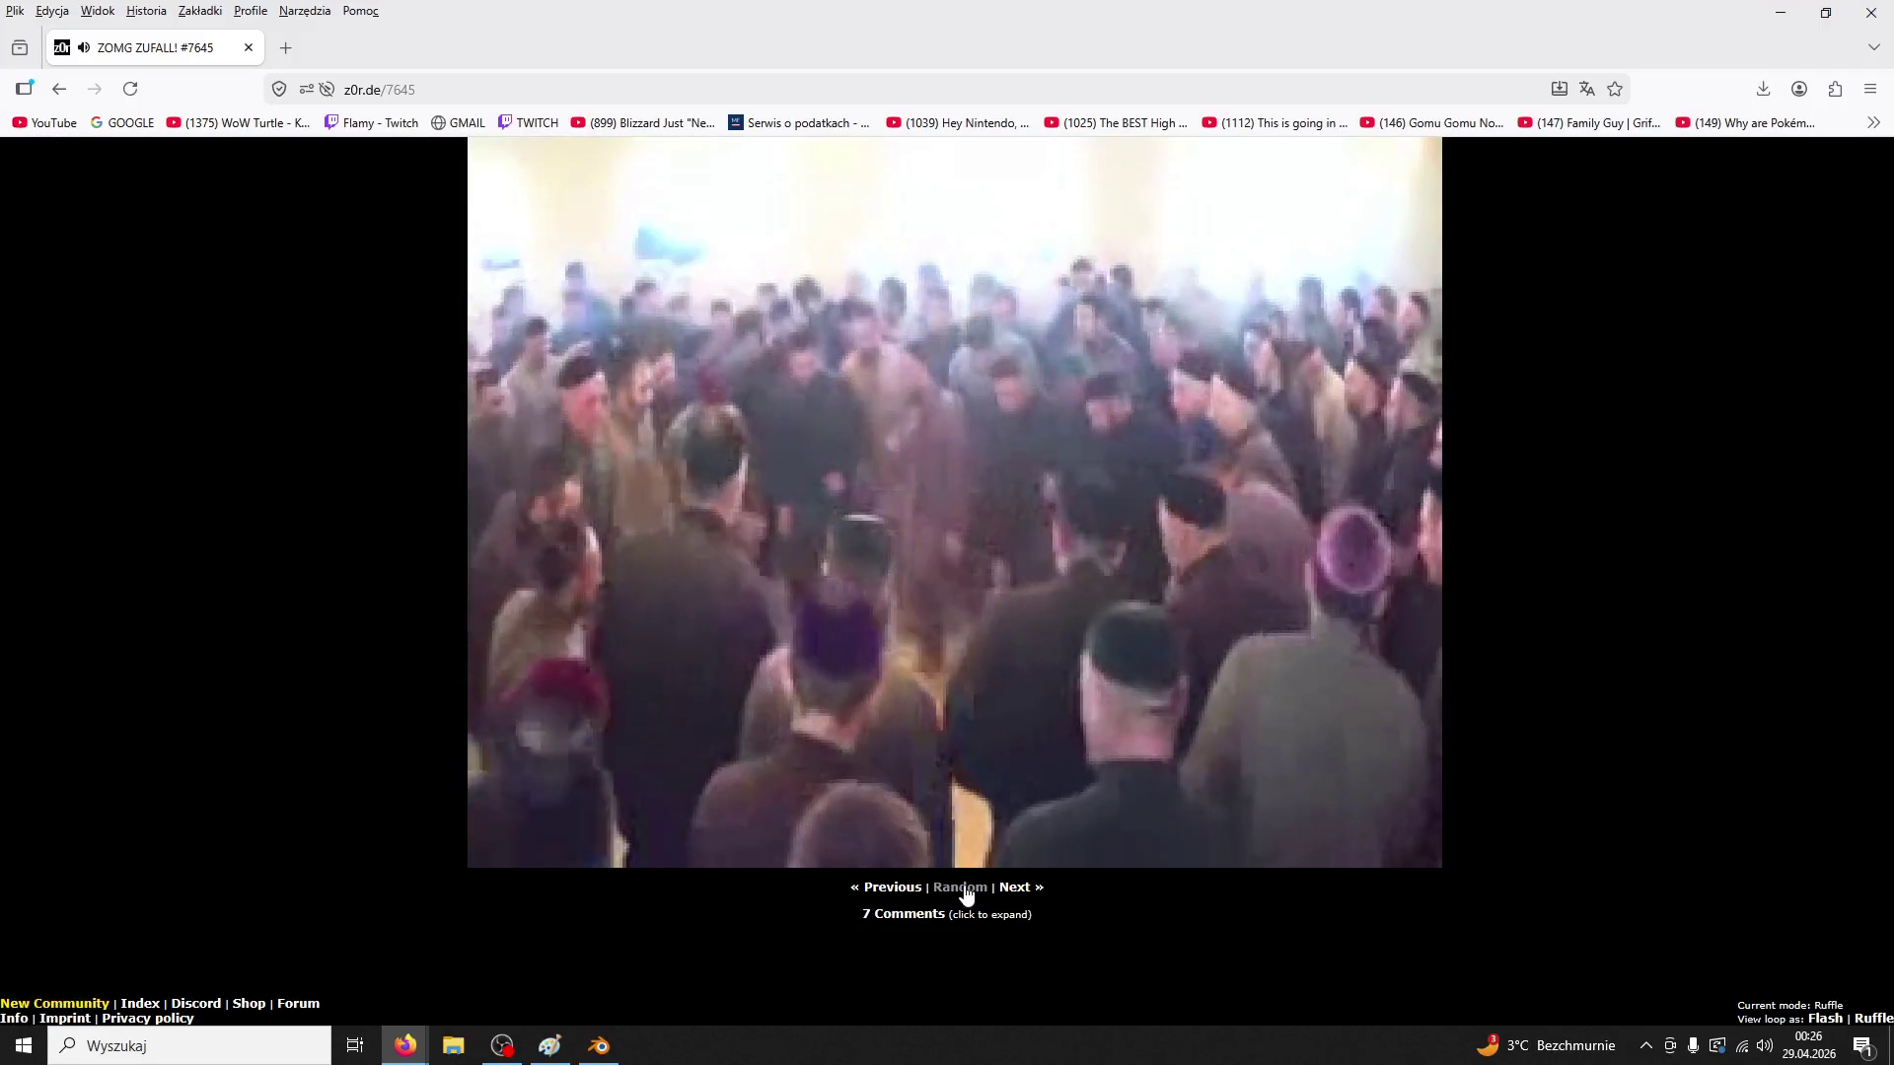
click(965, 893)
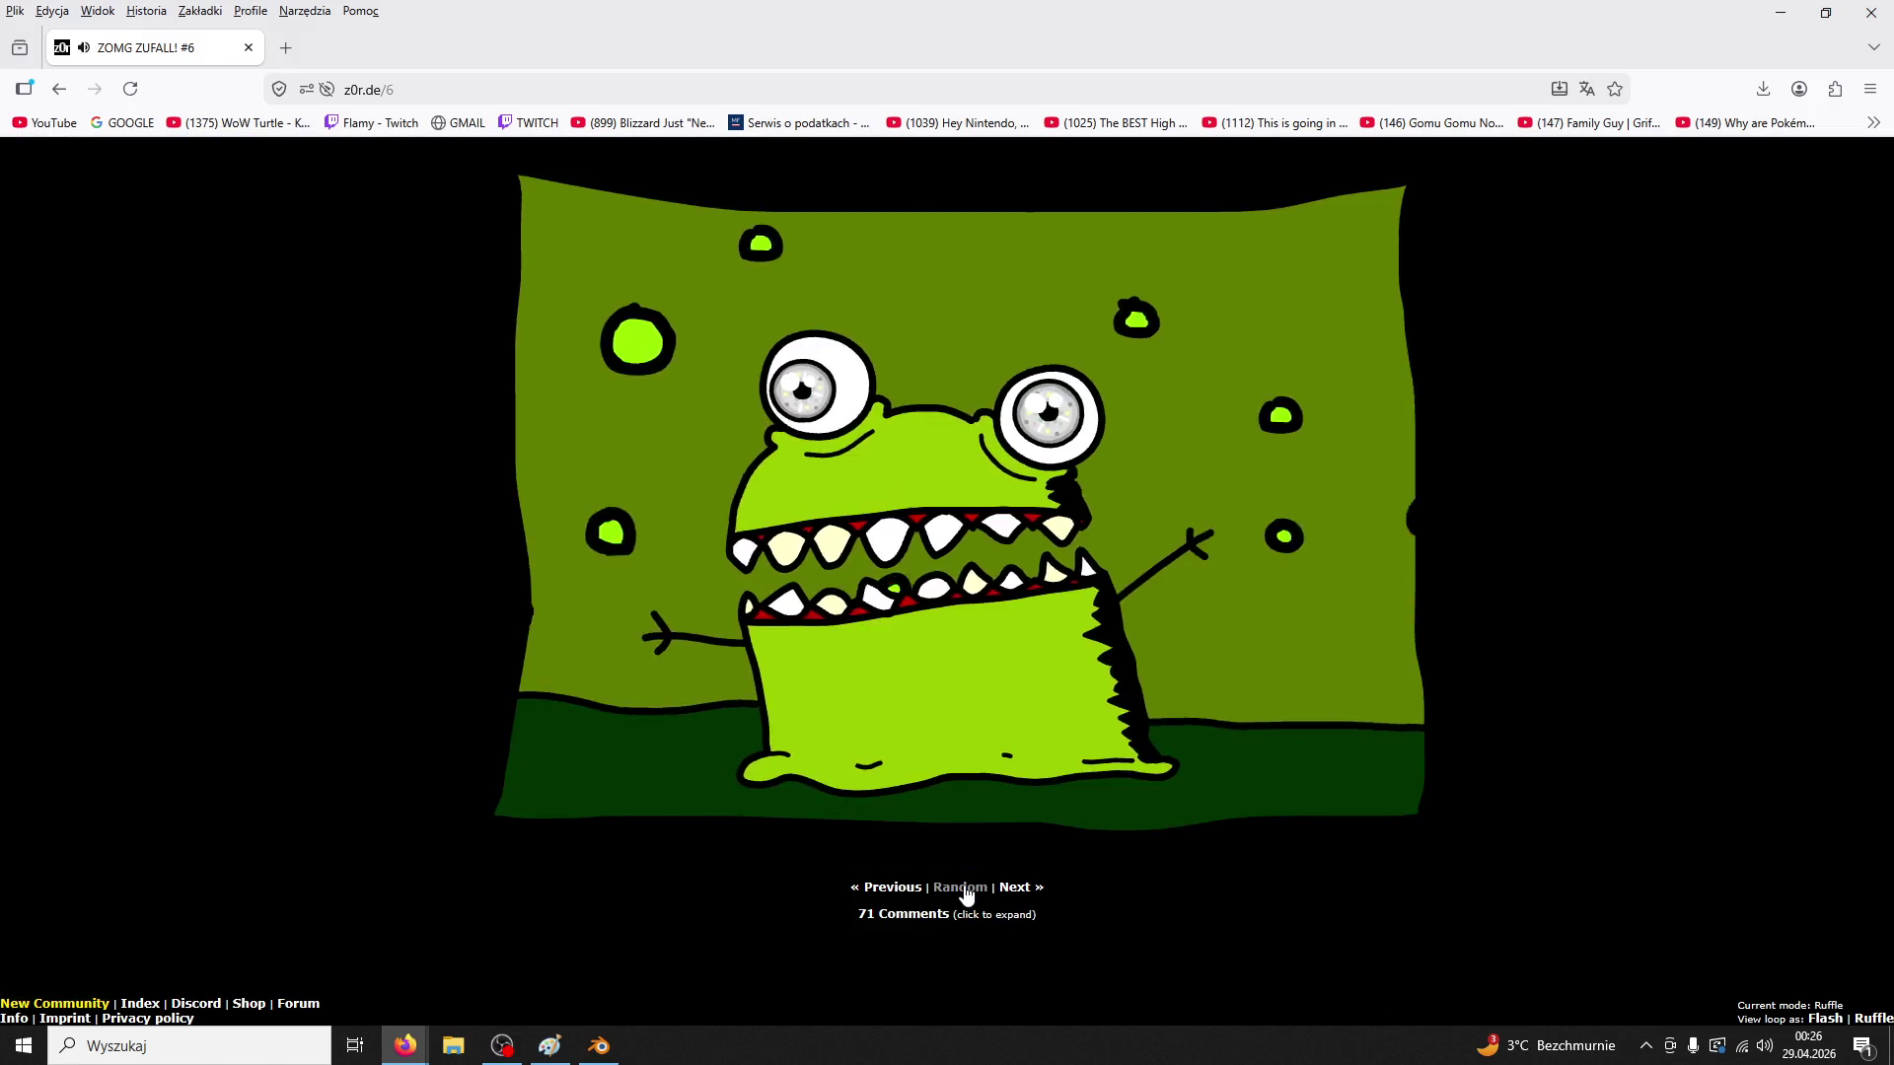
click(966, 892)
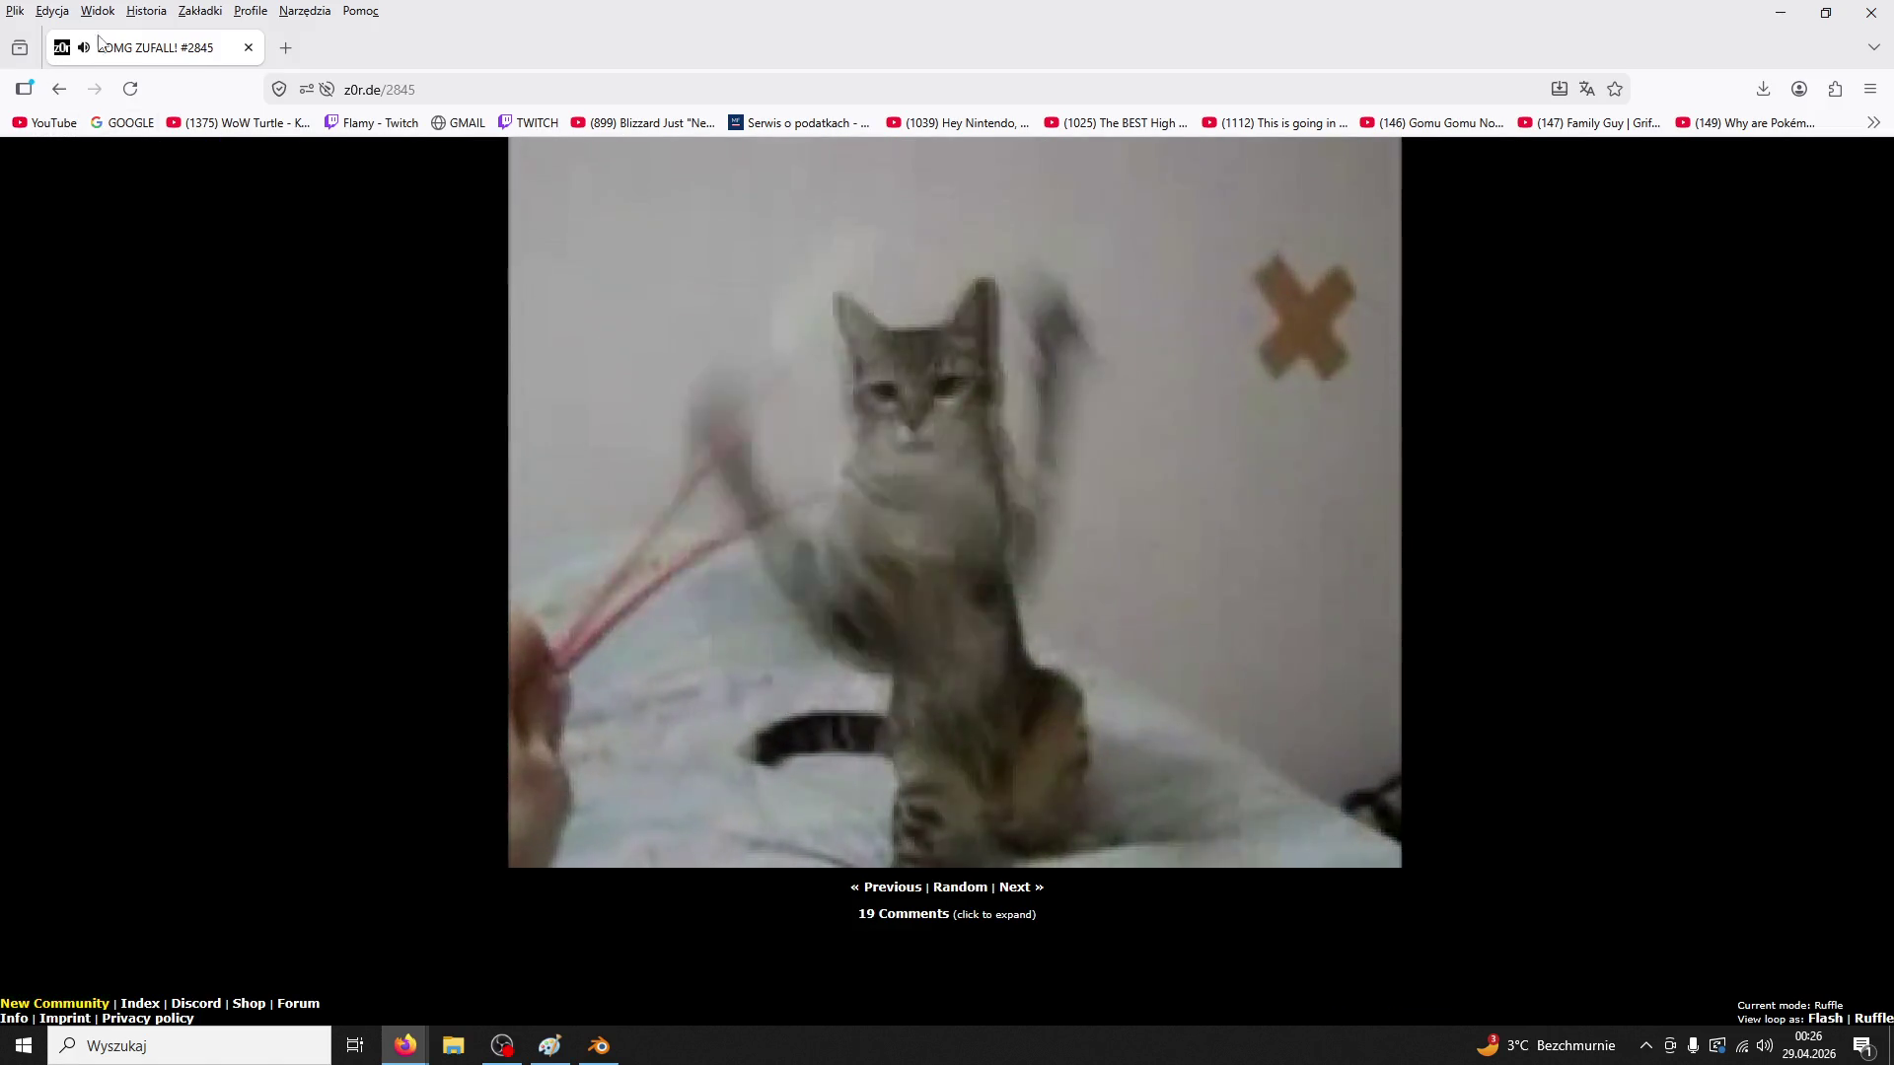
key(alt+Tab)
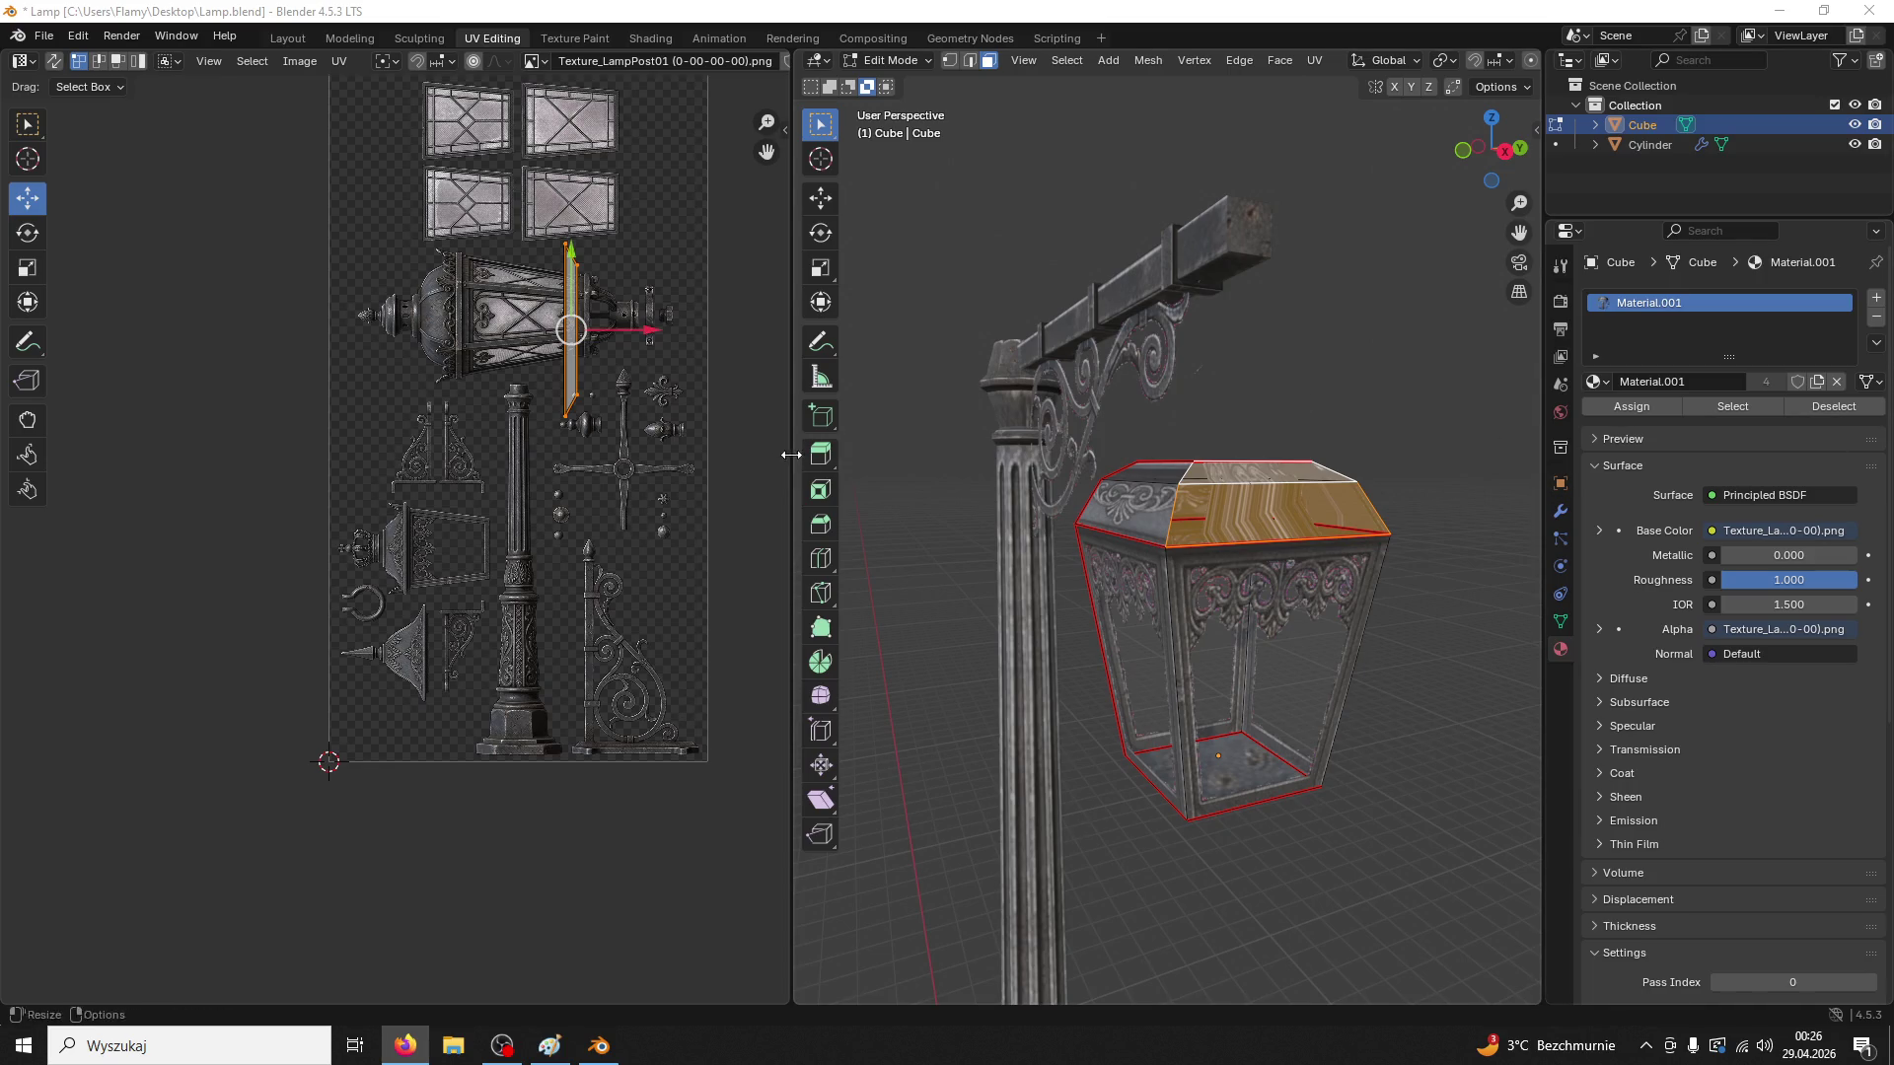
Repack the lantern top's UVs with Lightmap Pack and rotate the islands 90°
key(u)
click(677, 397)
click(641, 535)
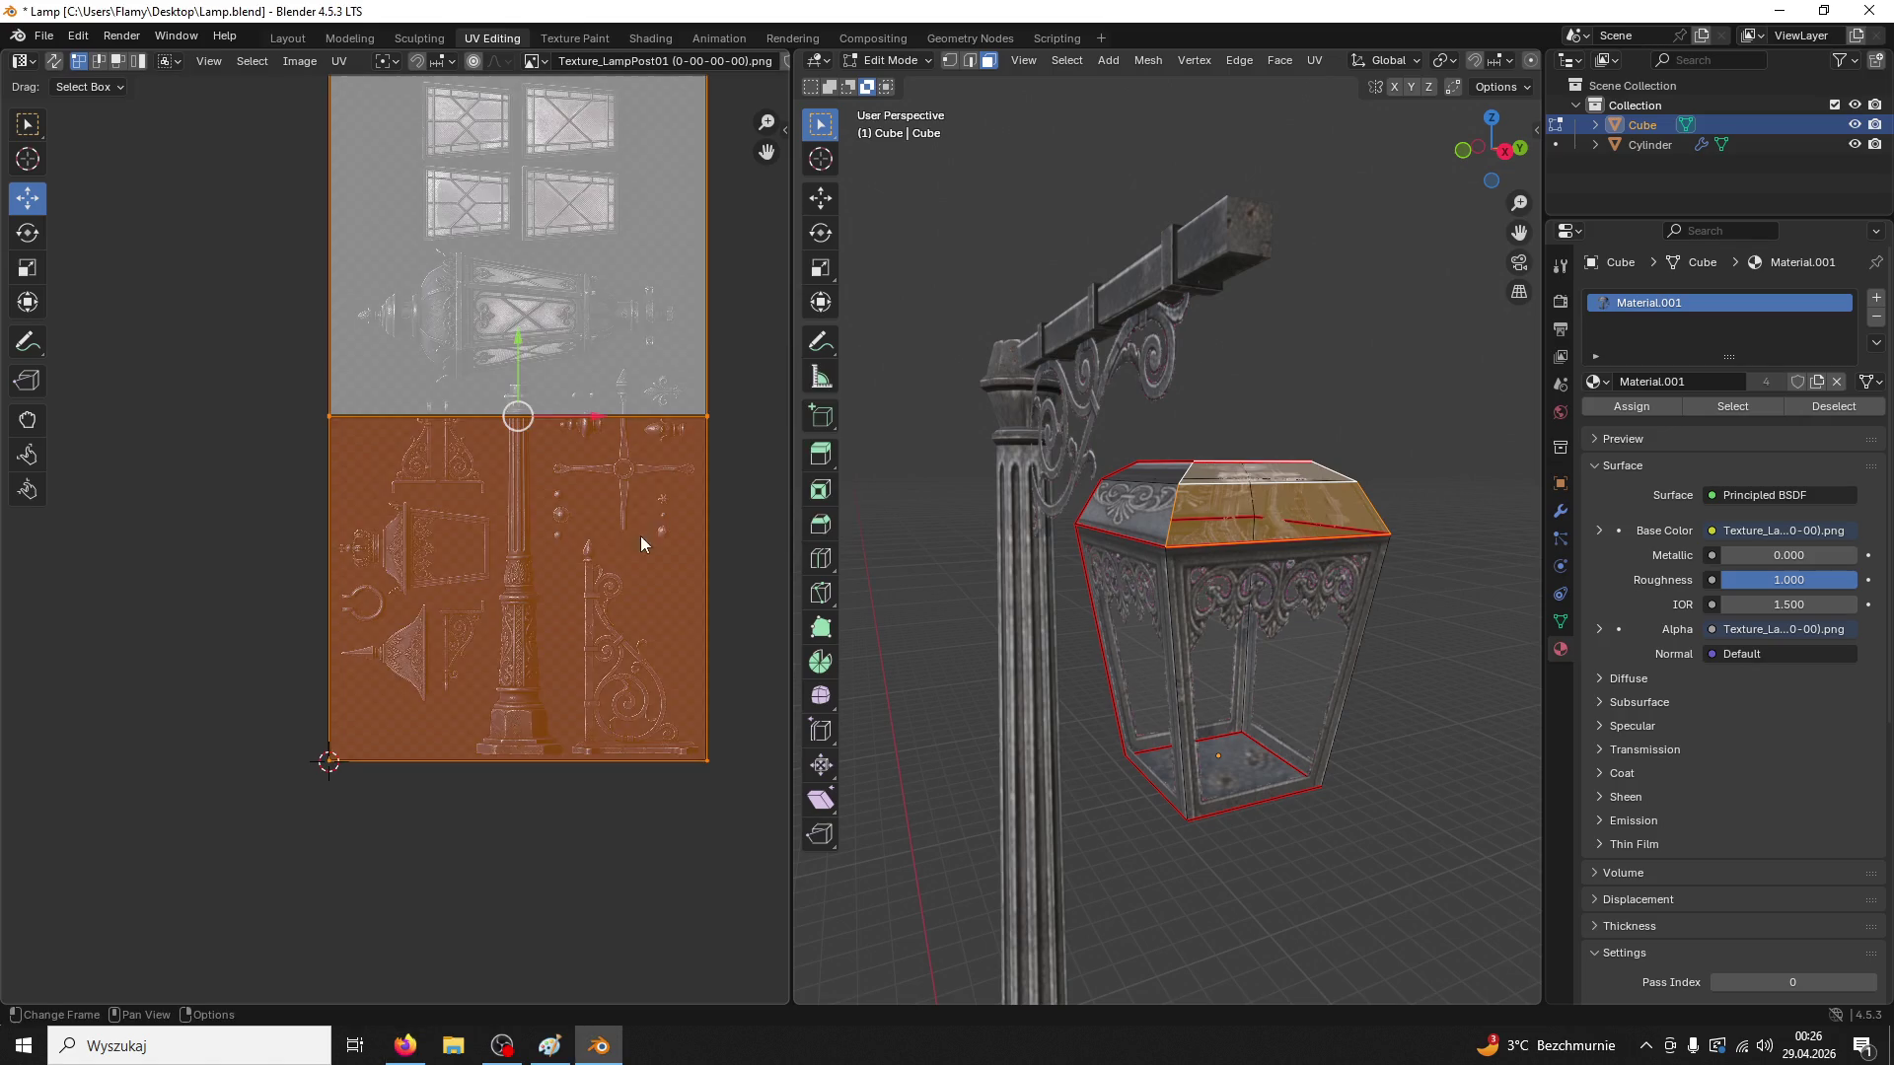
text(r90)
key(Return)
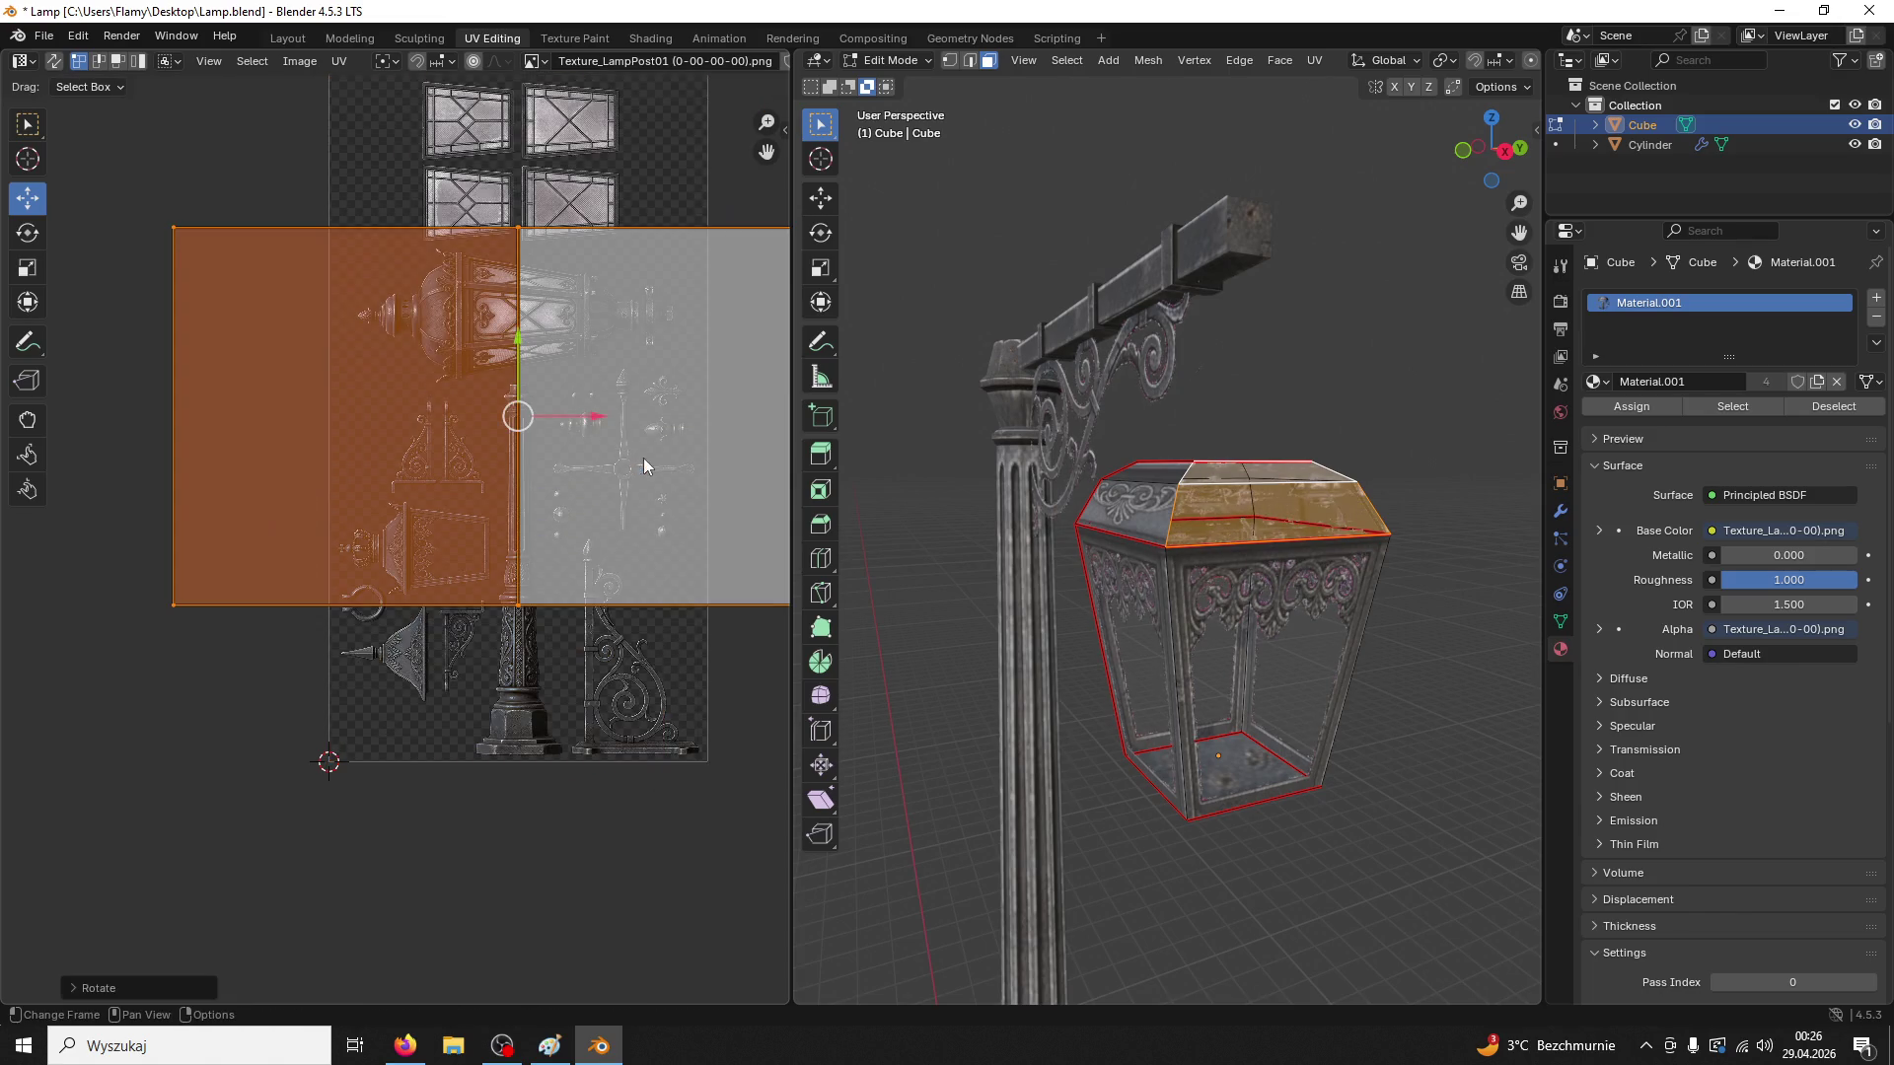
Shrink the UV islands and move them down and left over the lantern parts
key(s)
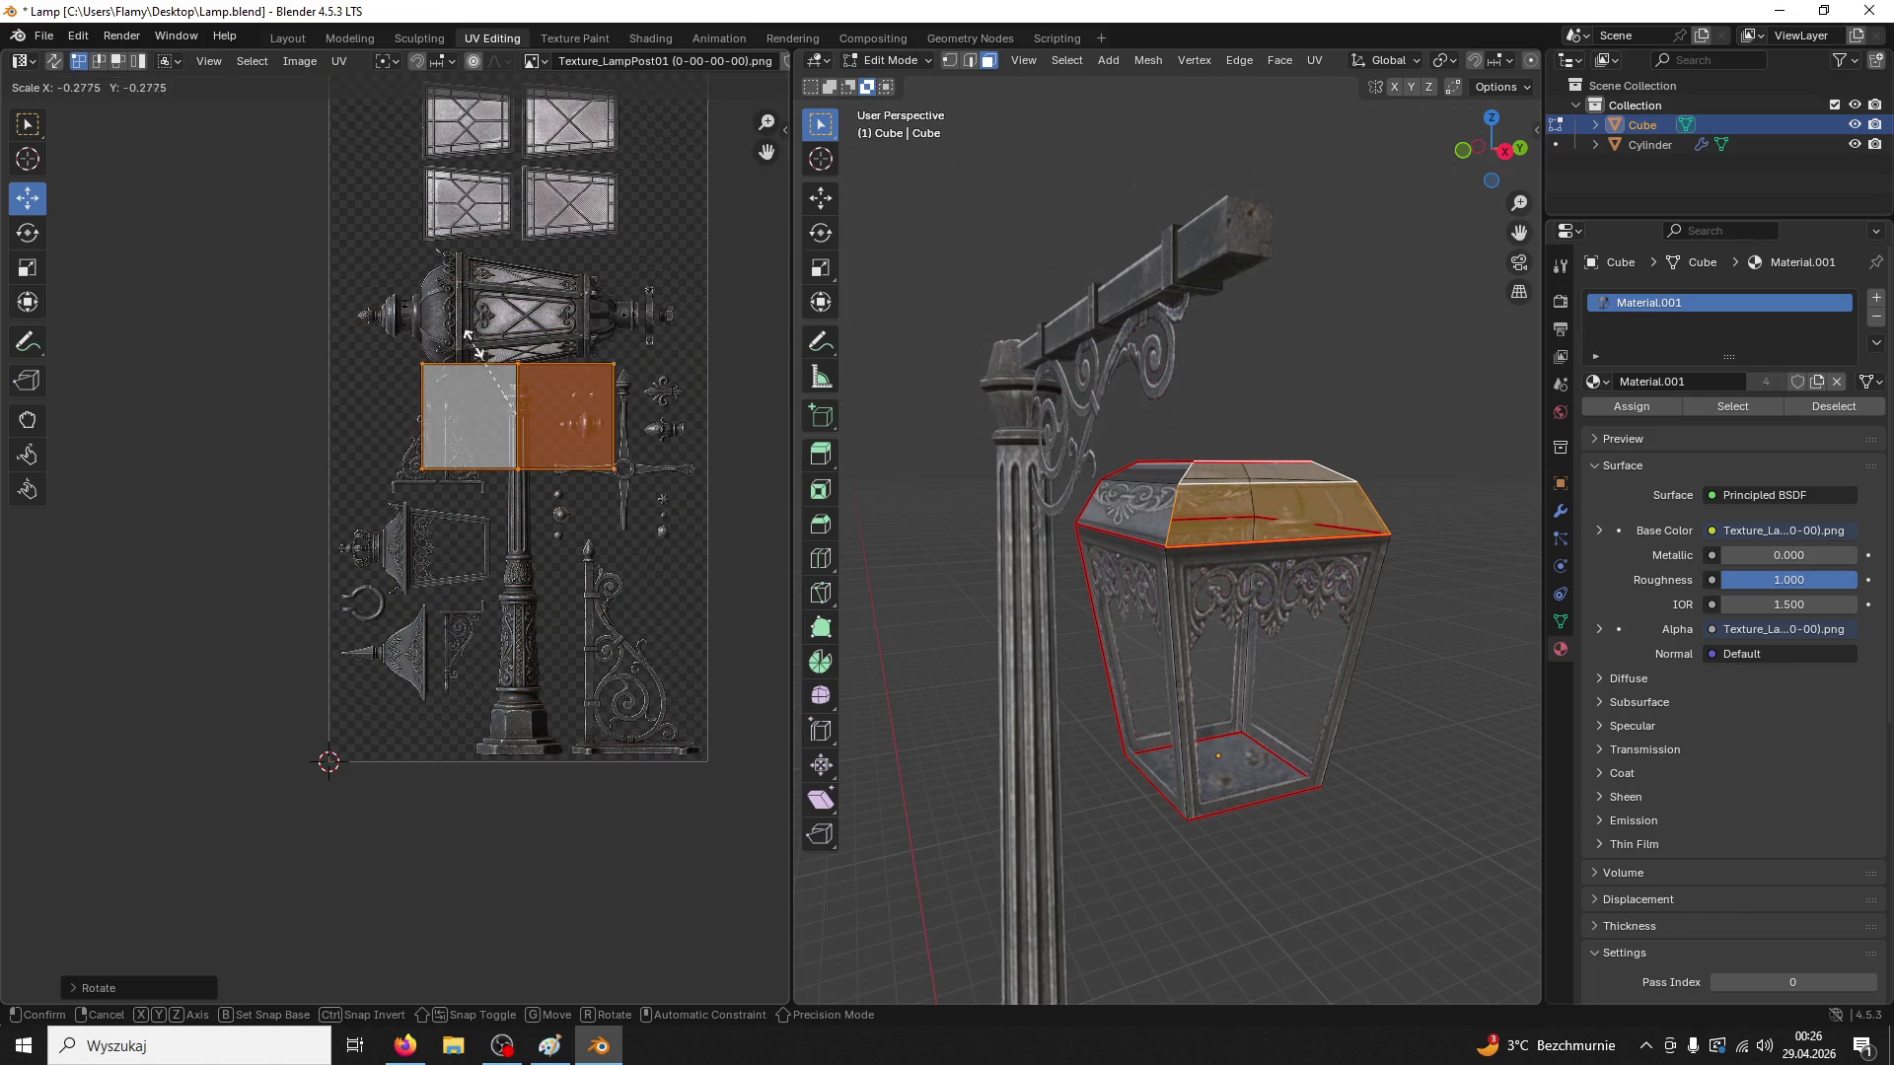
click(487, 419)
drag(520, 357, 520, 491)
drag(626, 558, 451, 558)
scroll(451, 550, up, 6)
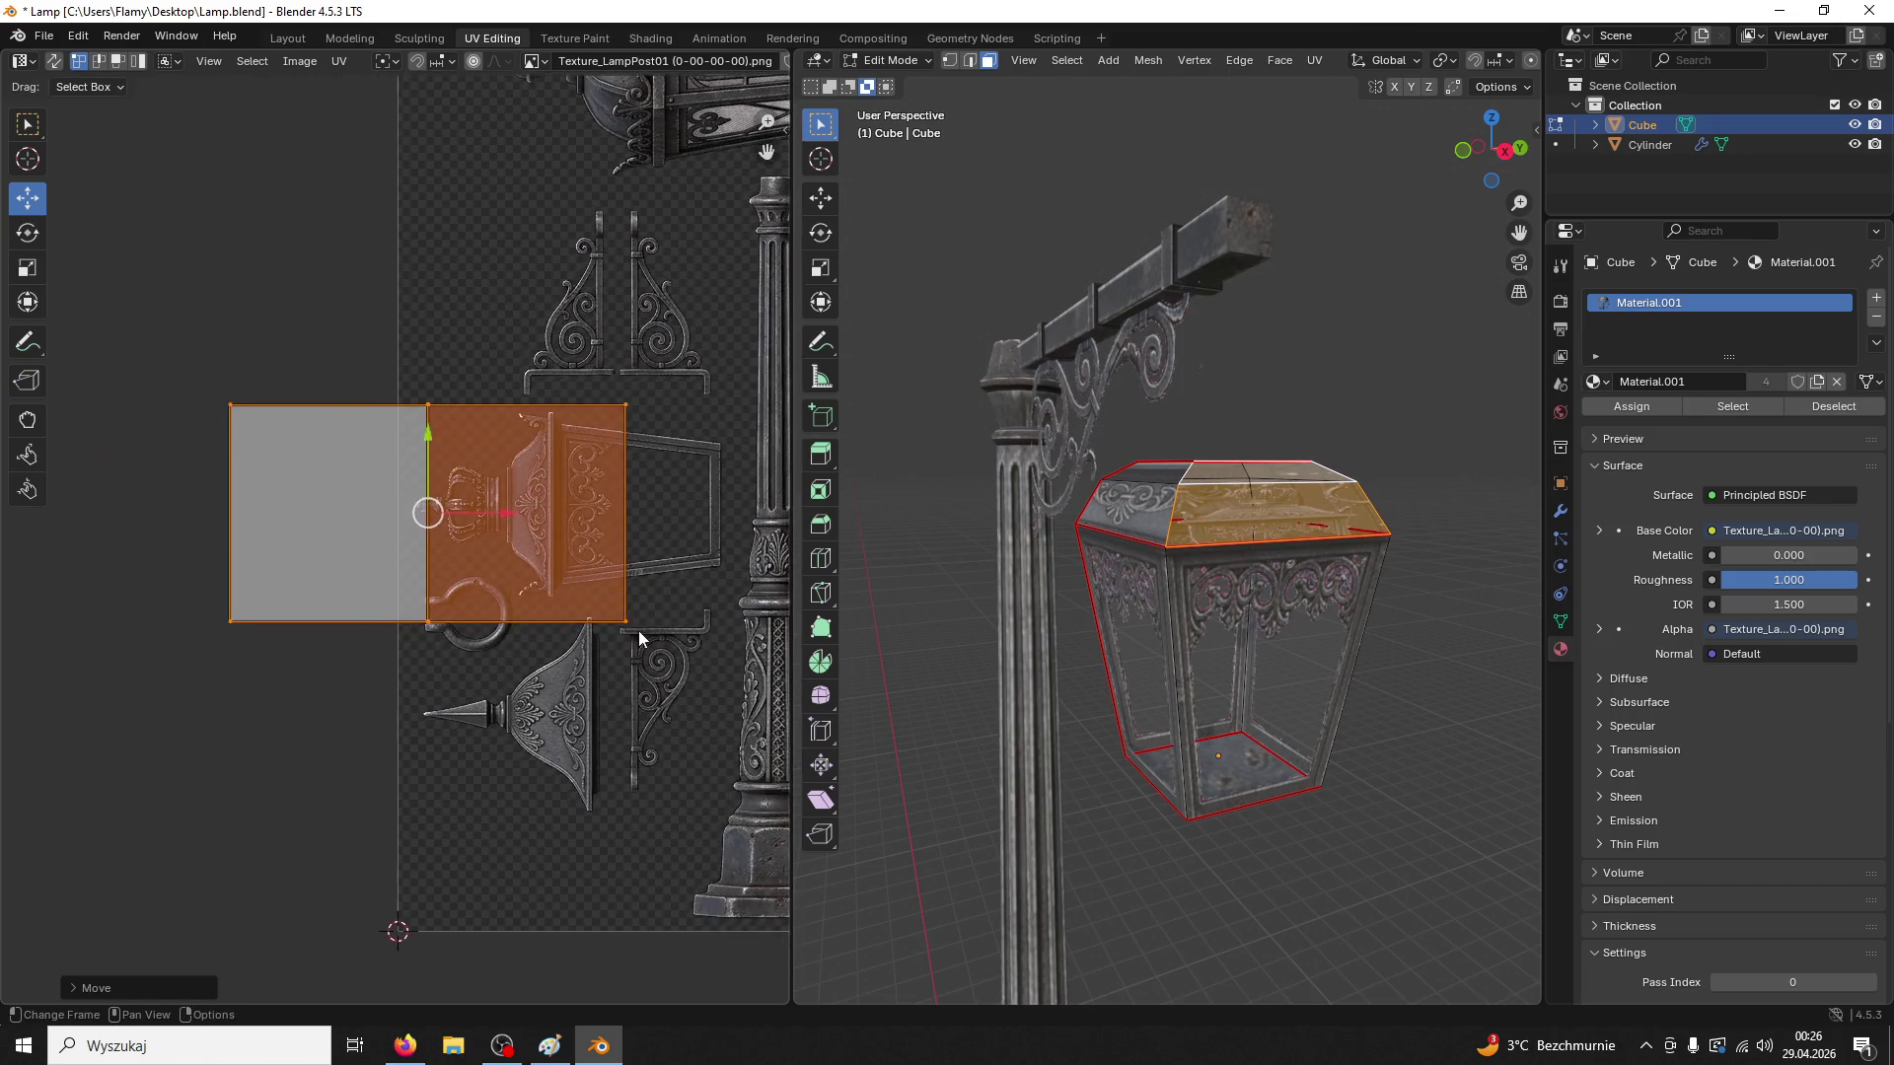
Scale the islands down further, then shift them right onto the crown area and reselect all
key(s)
click(547, 467)
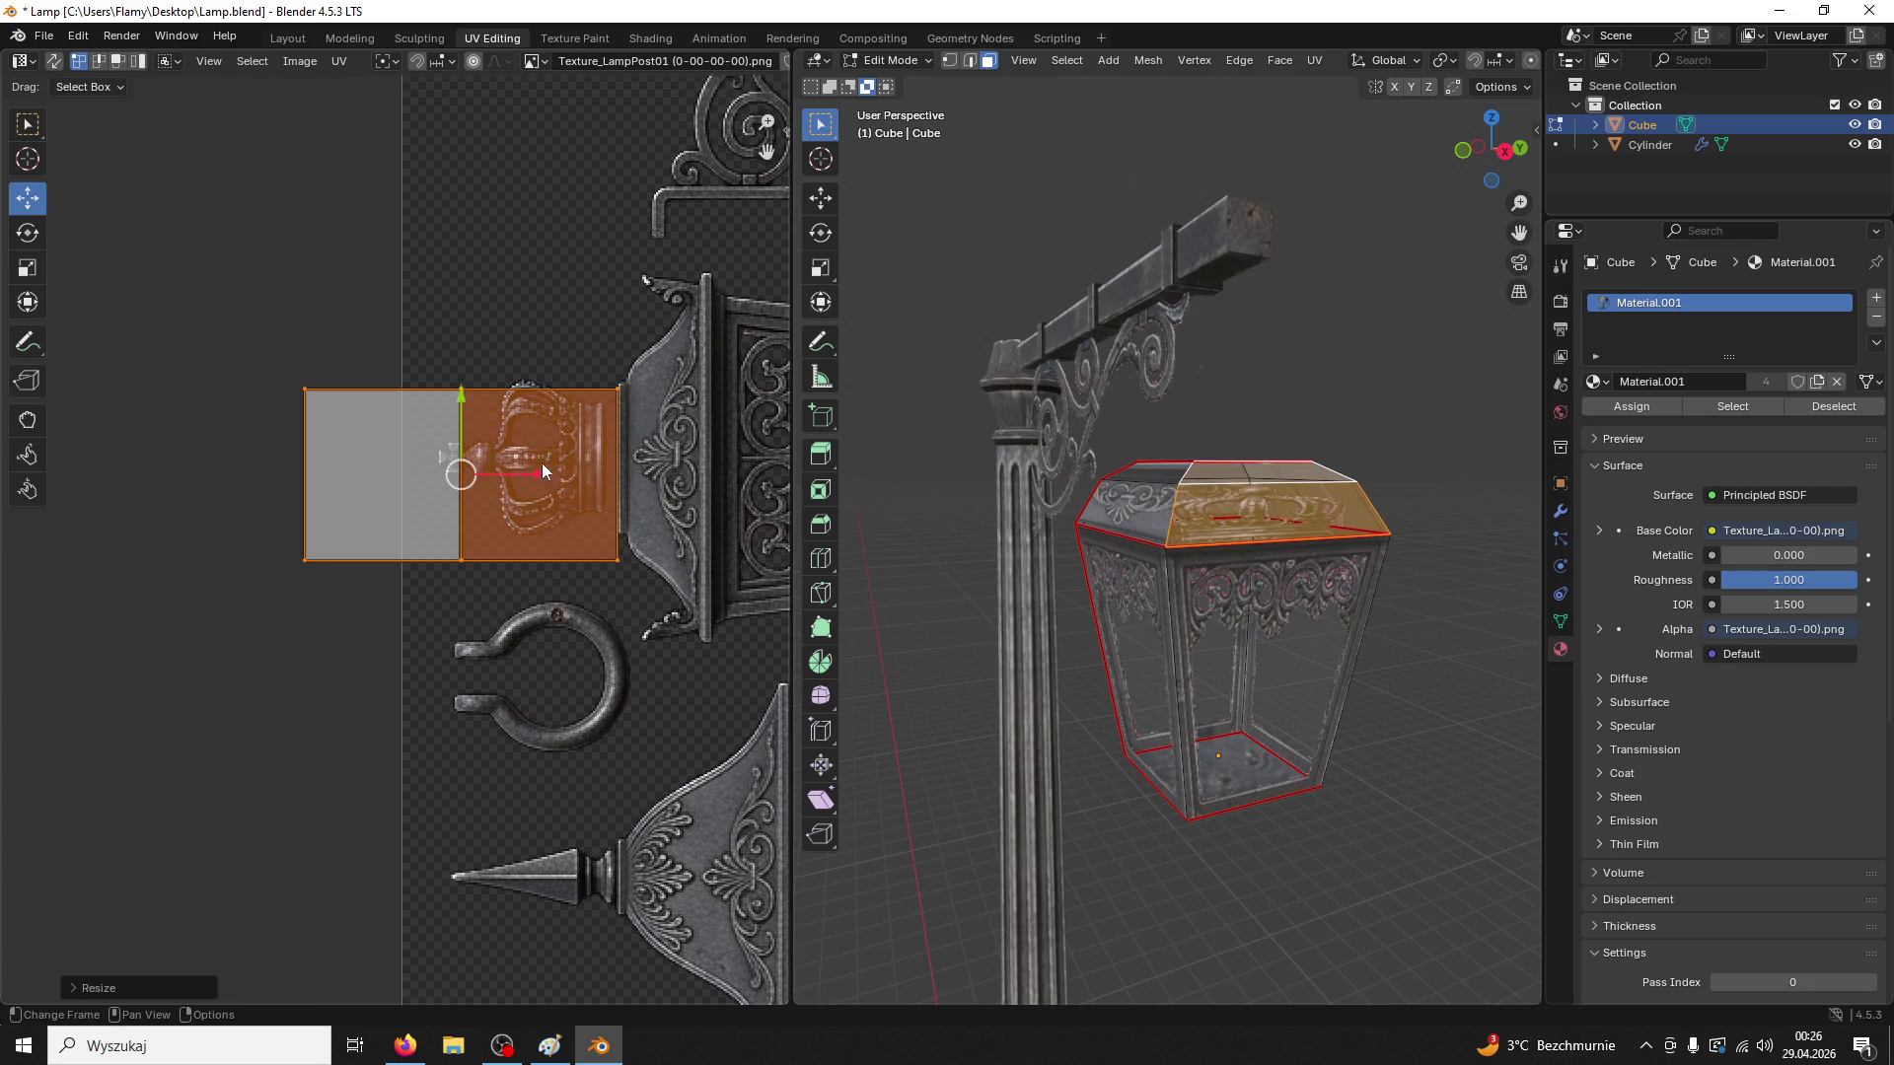
drag(463, 398, 462, 382)
key(s)
click(644, 539)
drag(531, 458, 649, 458)
click(755, 513)
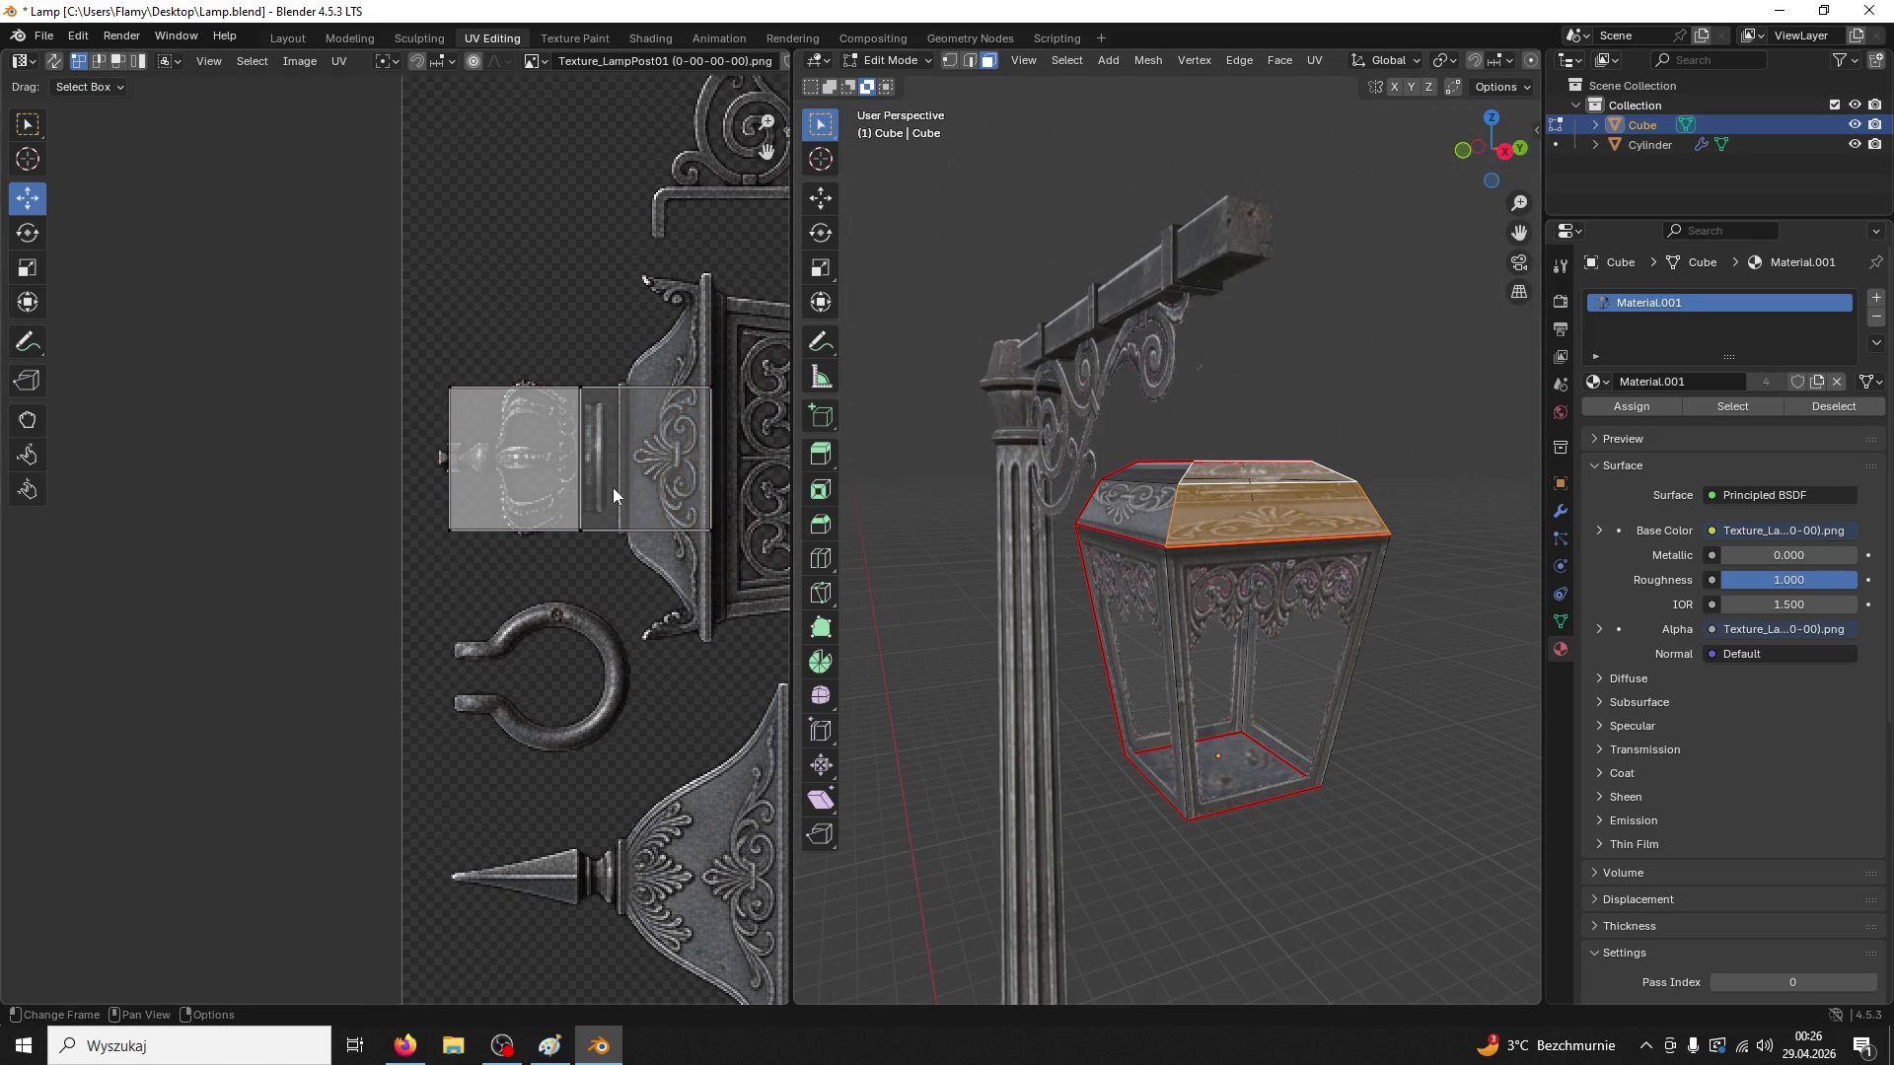
click(697, 459)
Select the lantern's front top faces and move their UVs right across the texture
click(1116, 517)
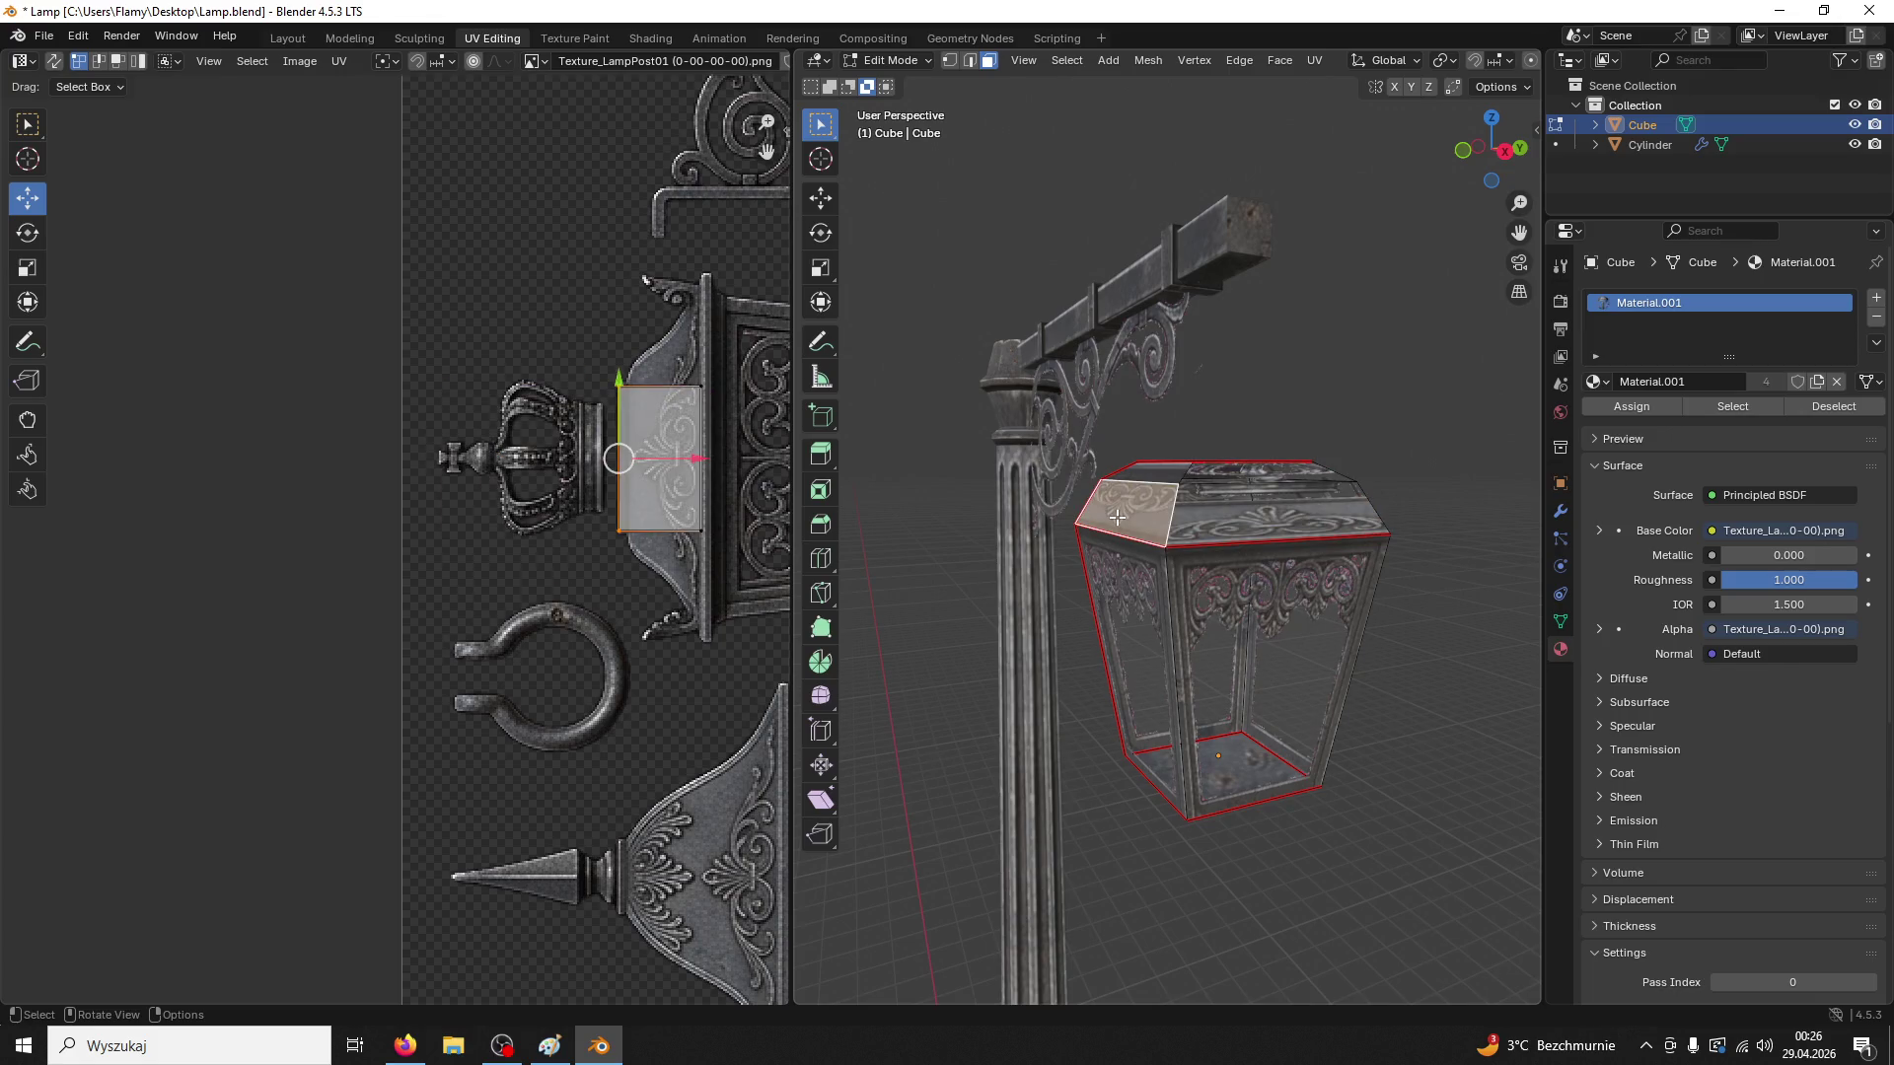
click(1228, 516)
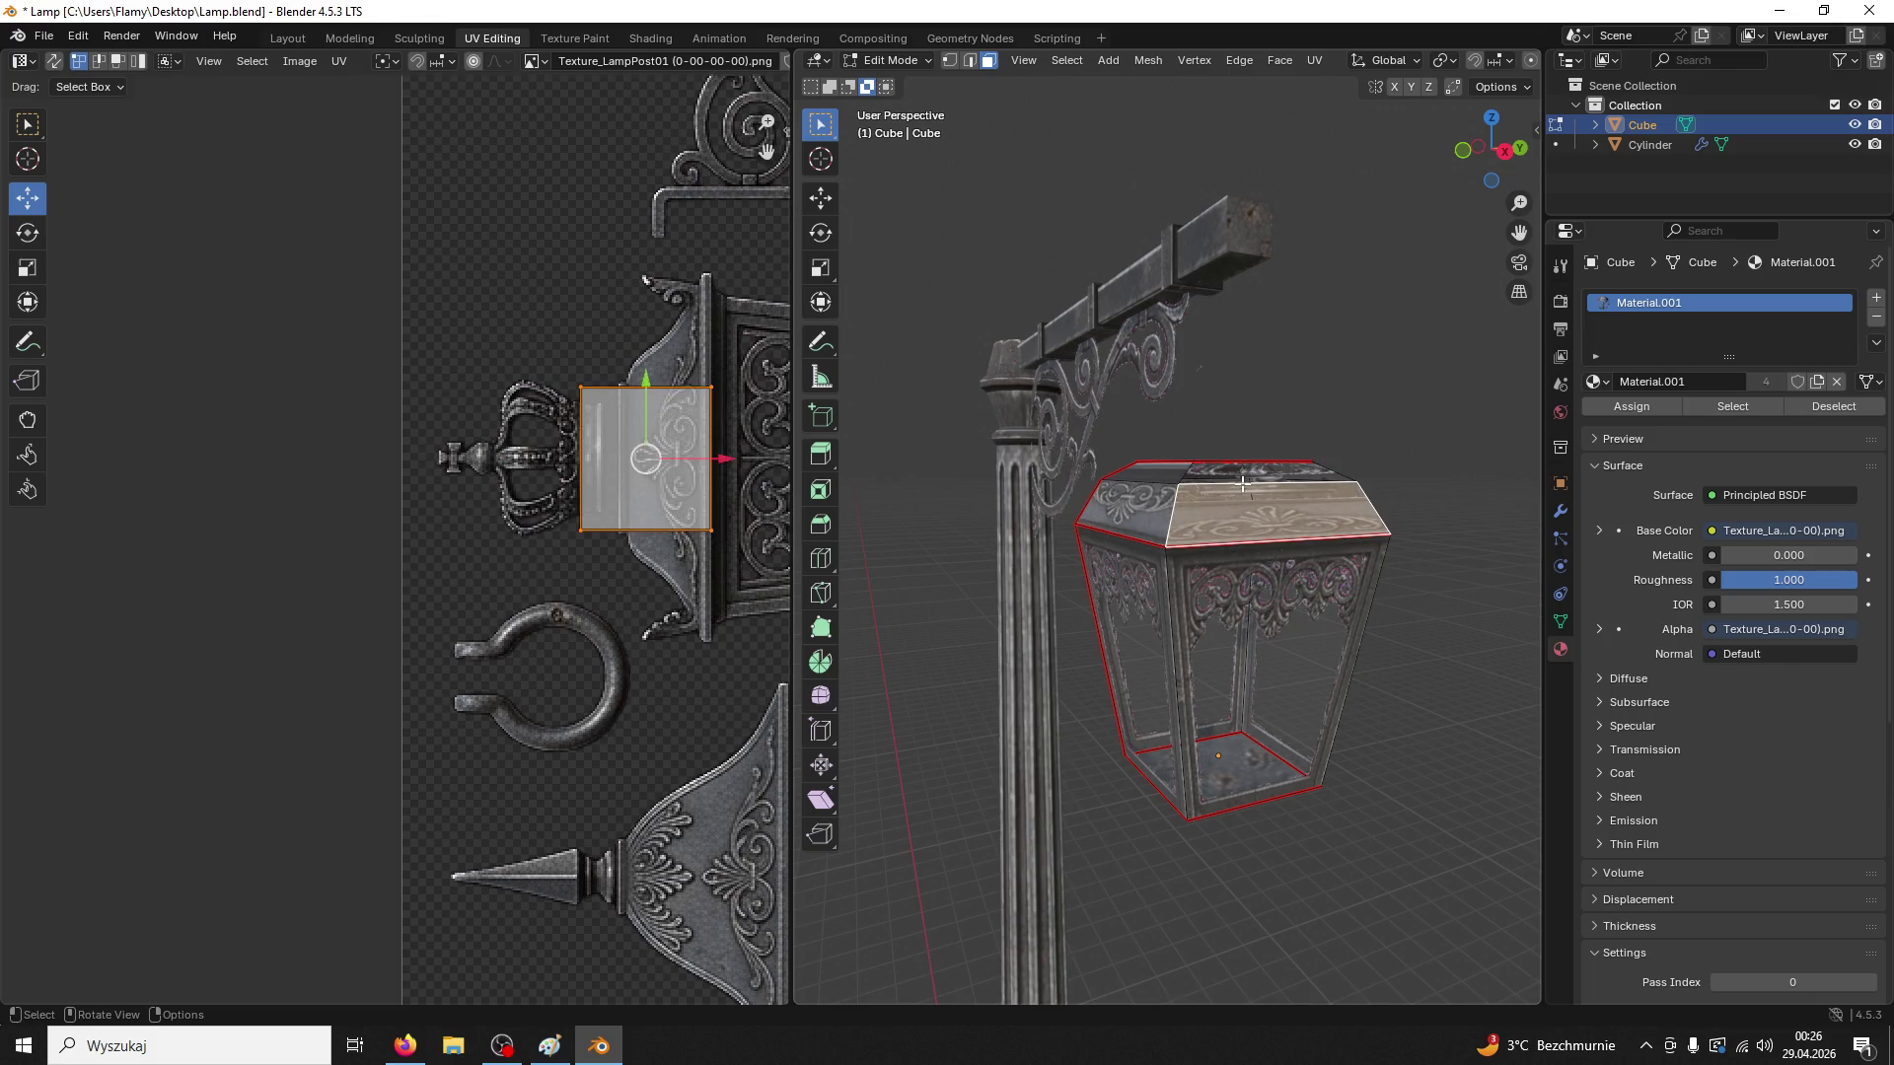
shift+click(1242, 484)
drag(596, 460, 716, 459)
key(g)
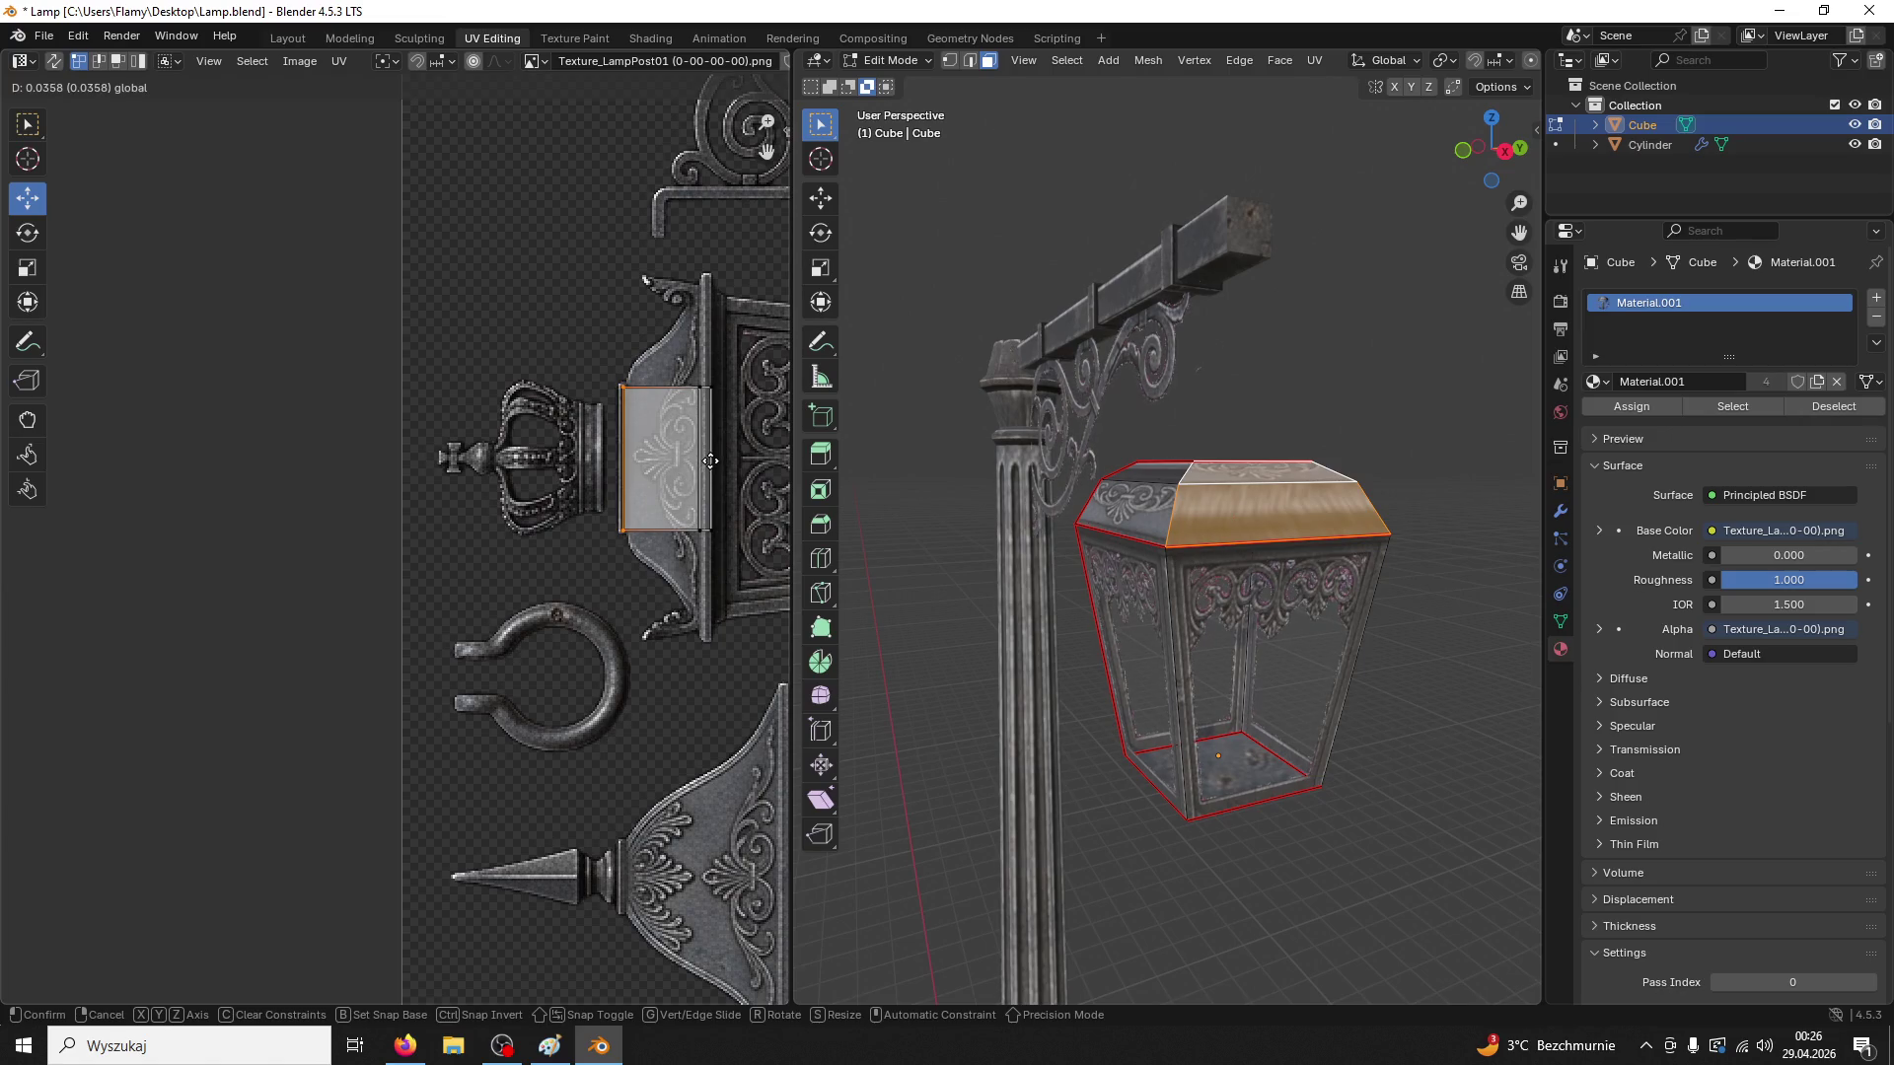
click(709, 463)
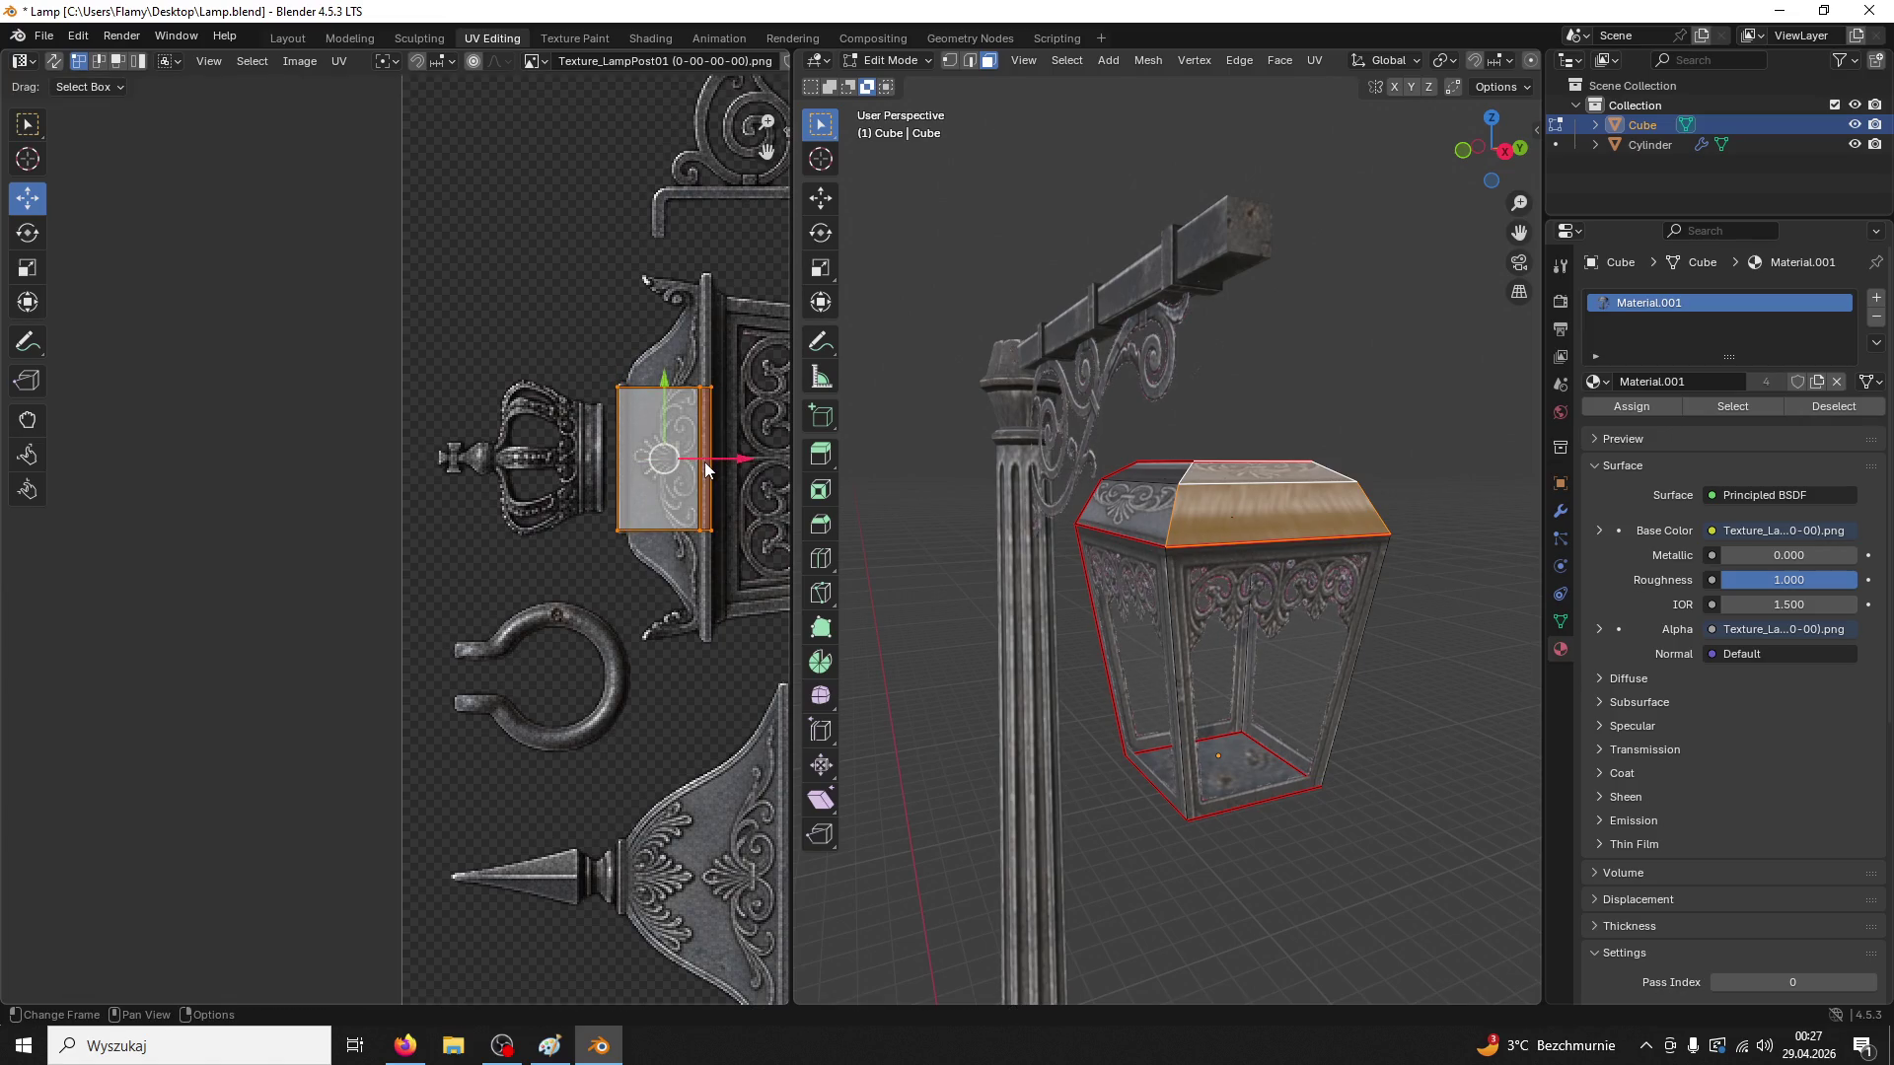
Try a 90° turn of the roof island, cancel it, and rescale the island instead
text(r)
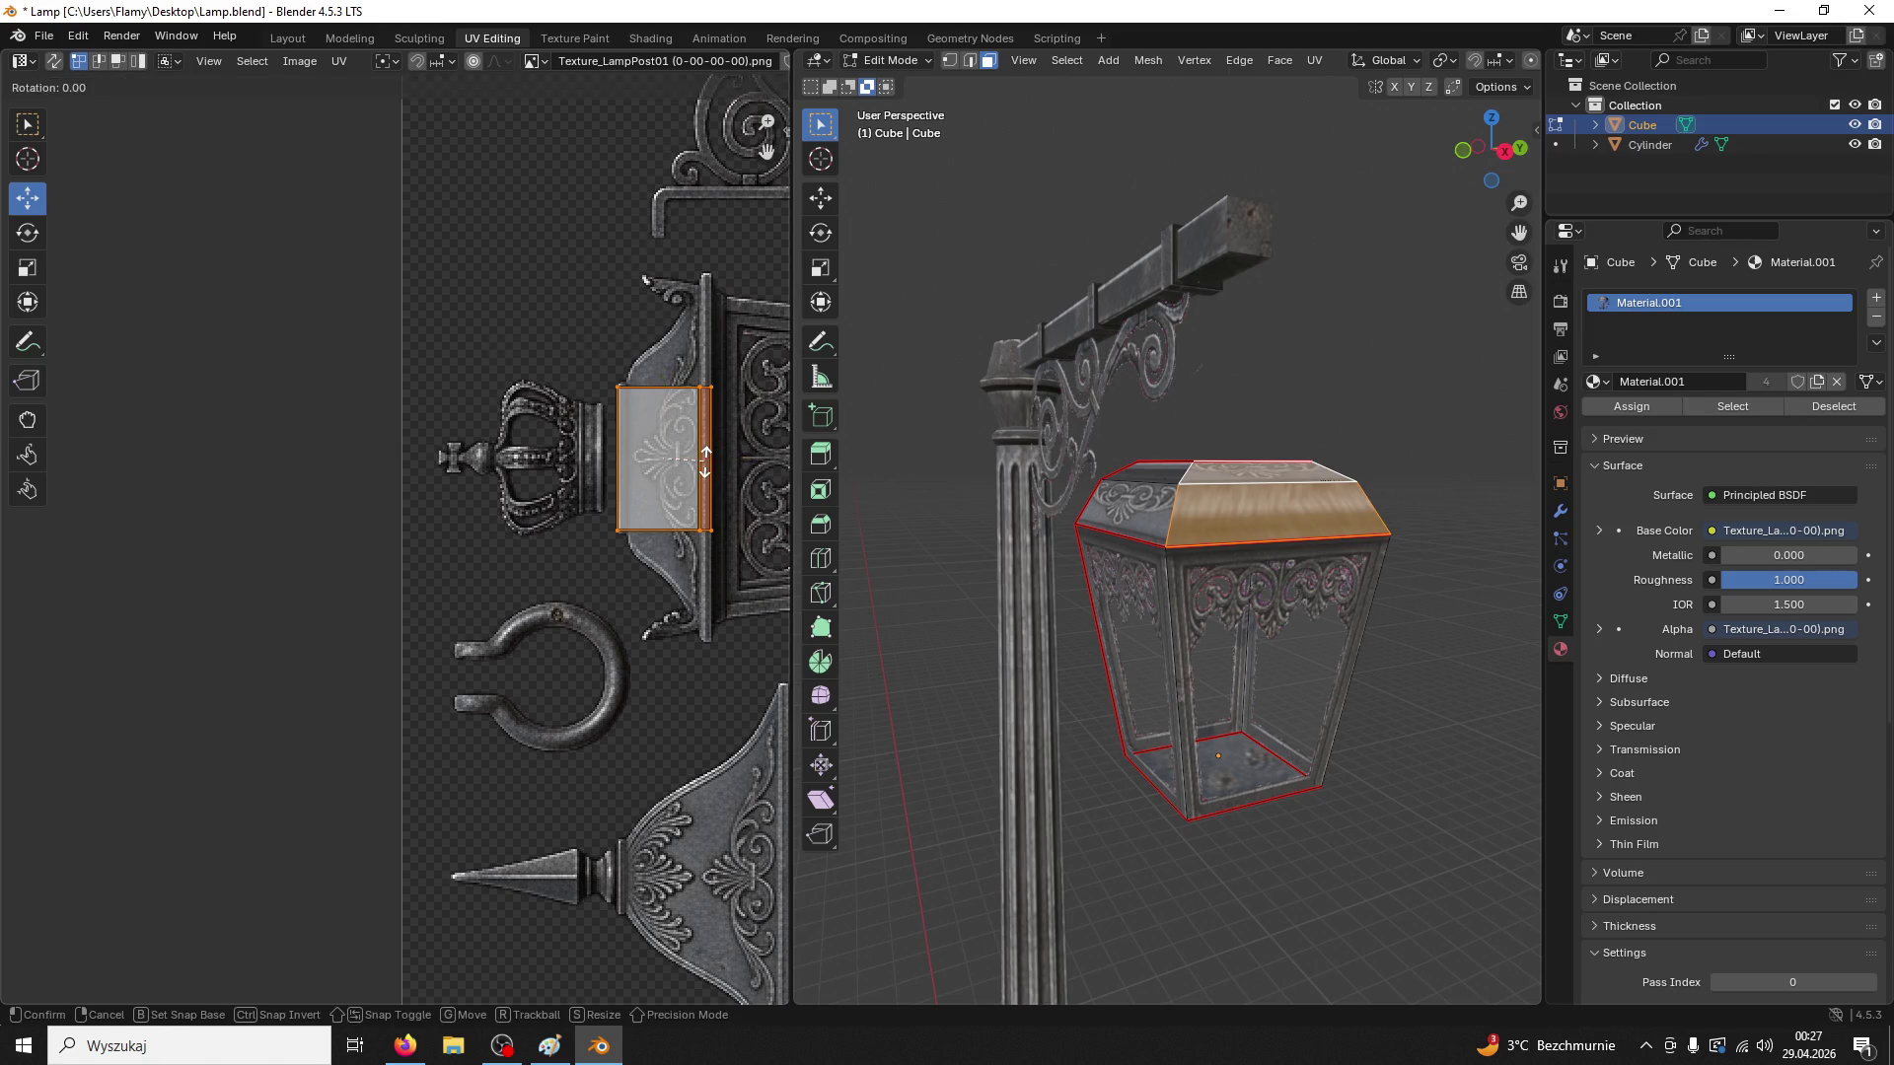
text(90)
key(Escape)
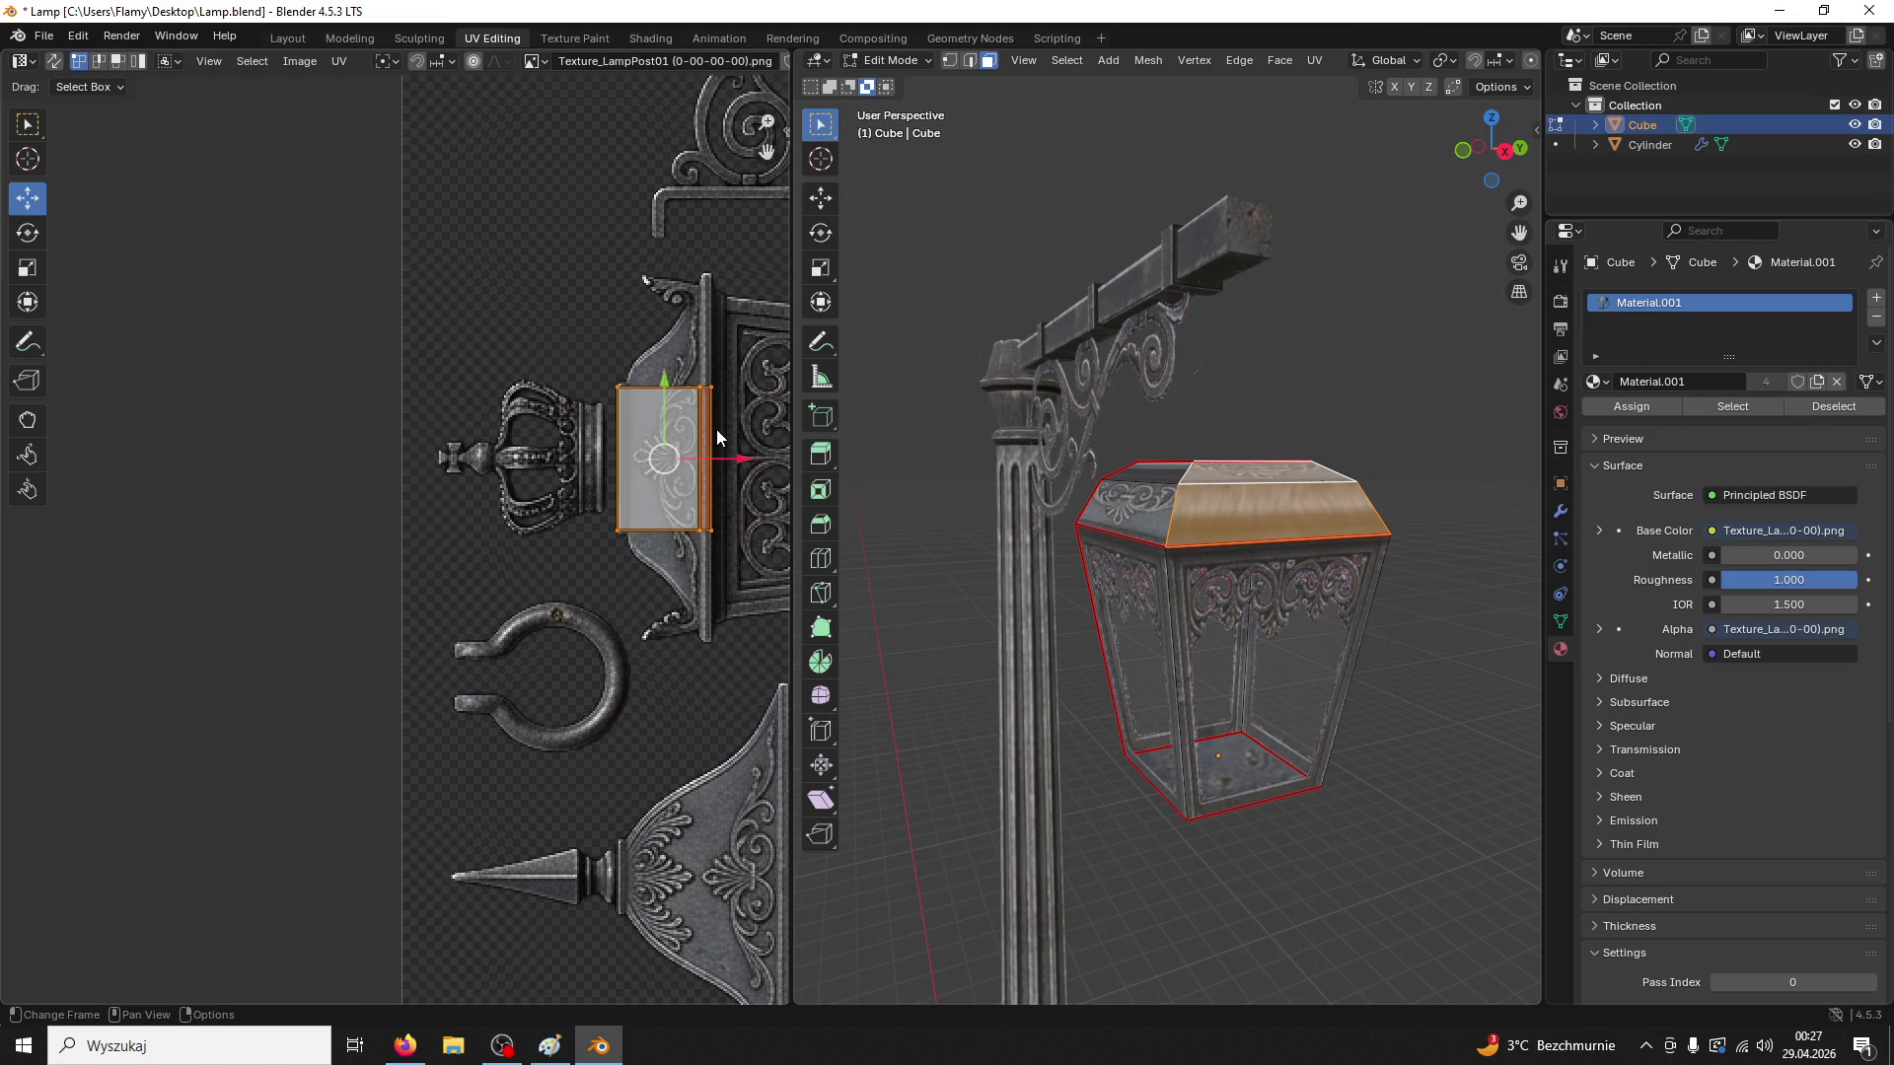
key(s)
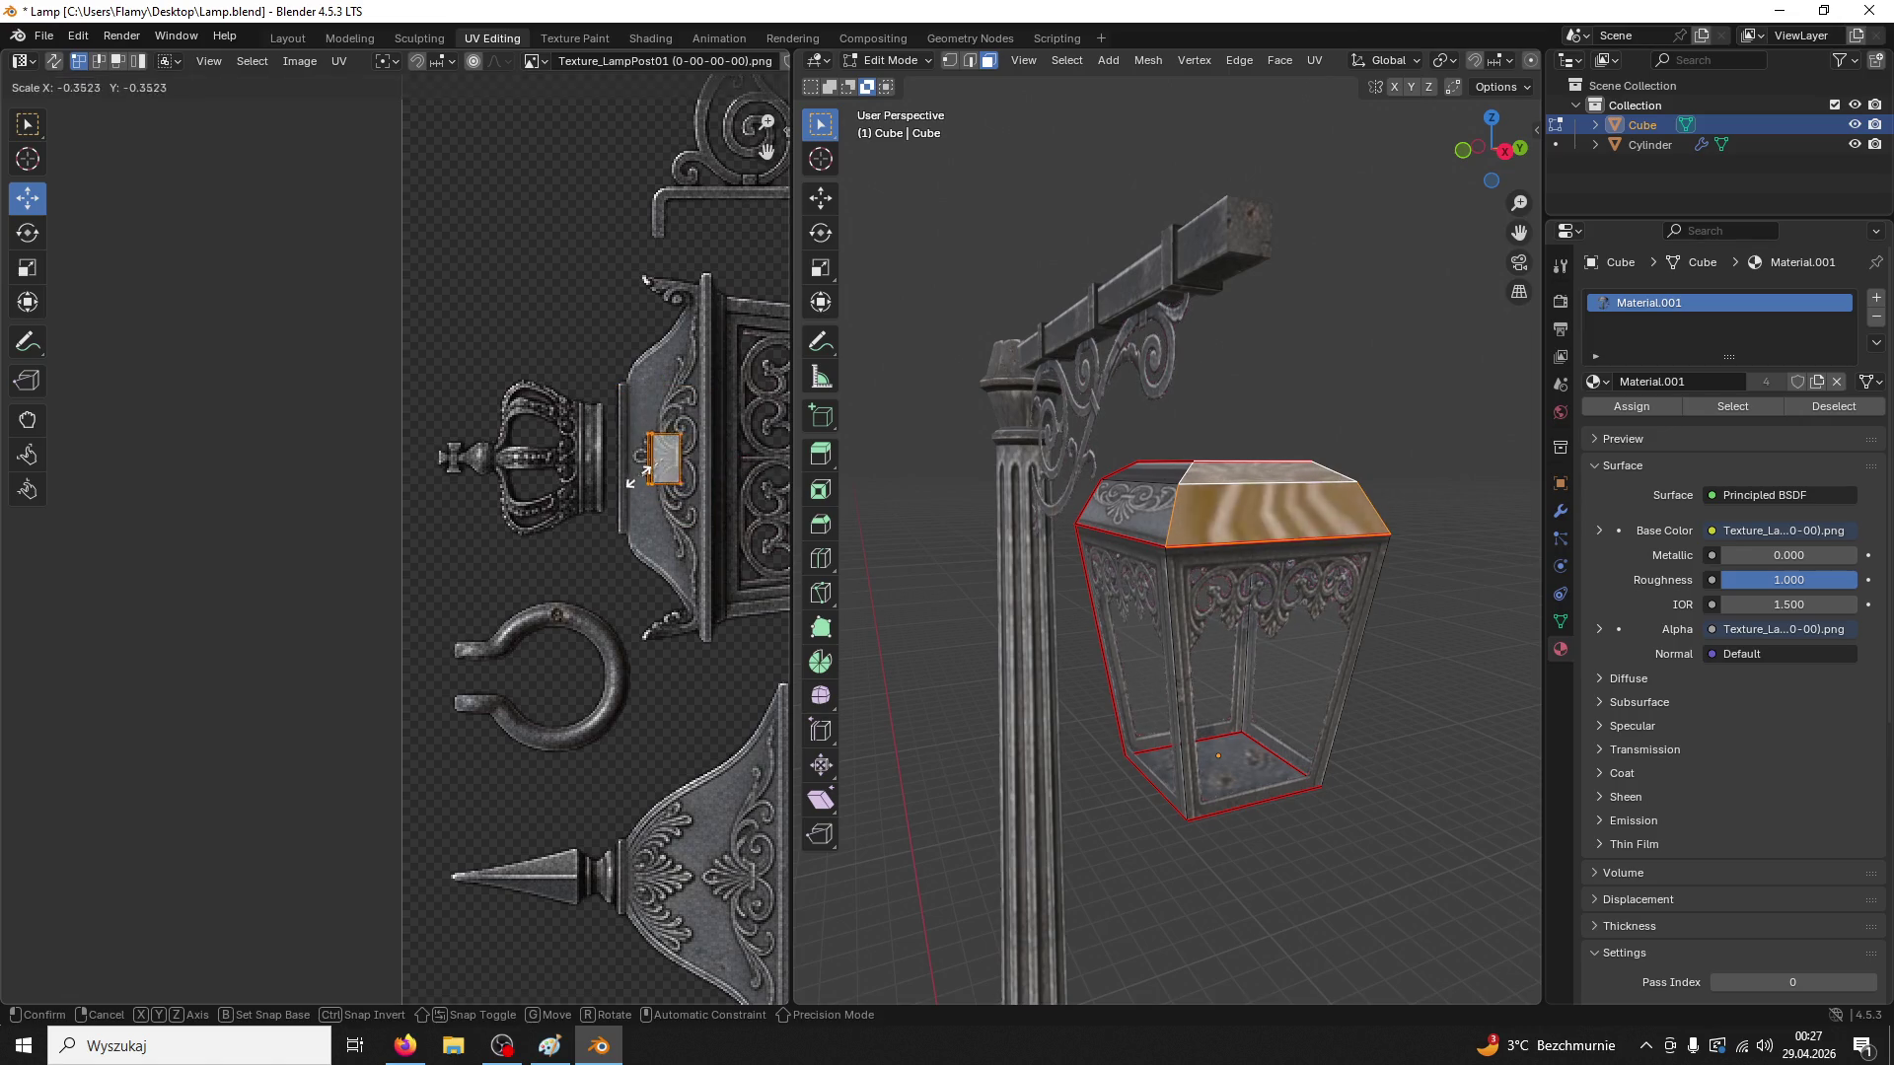
click(586, 478)
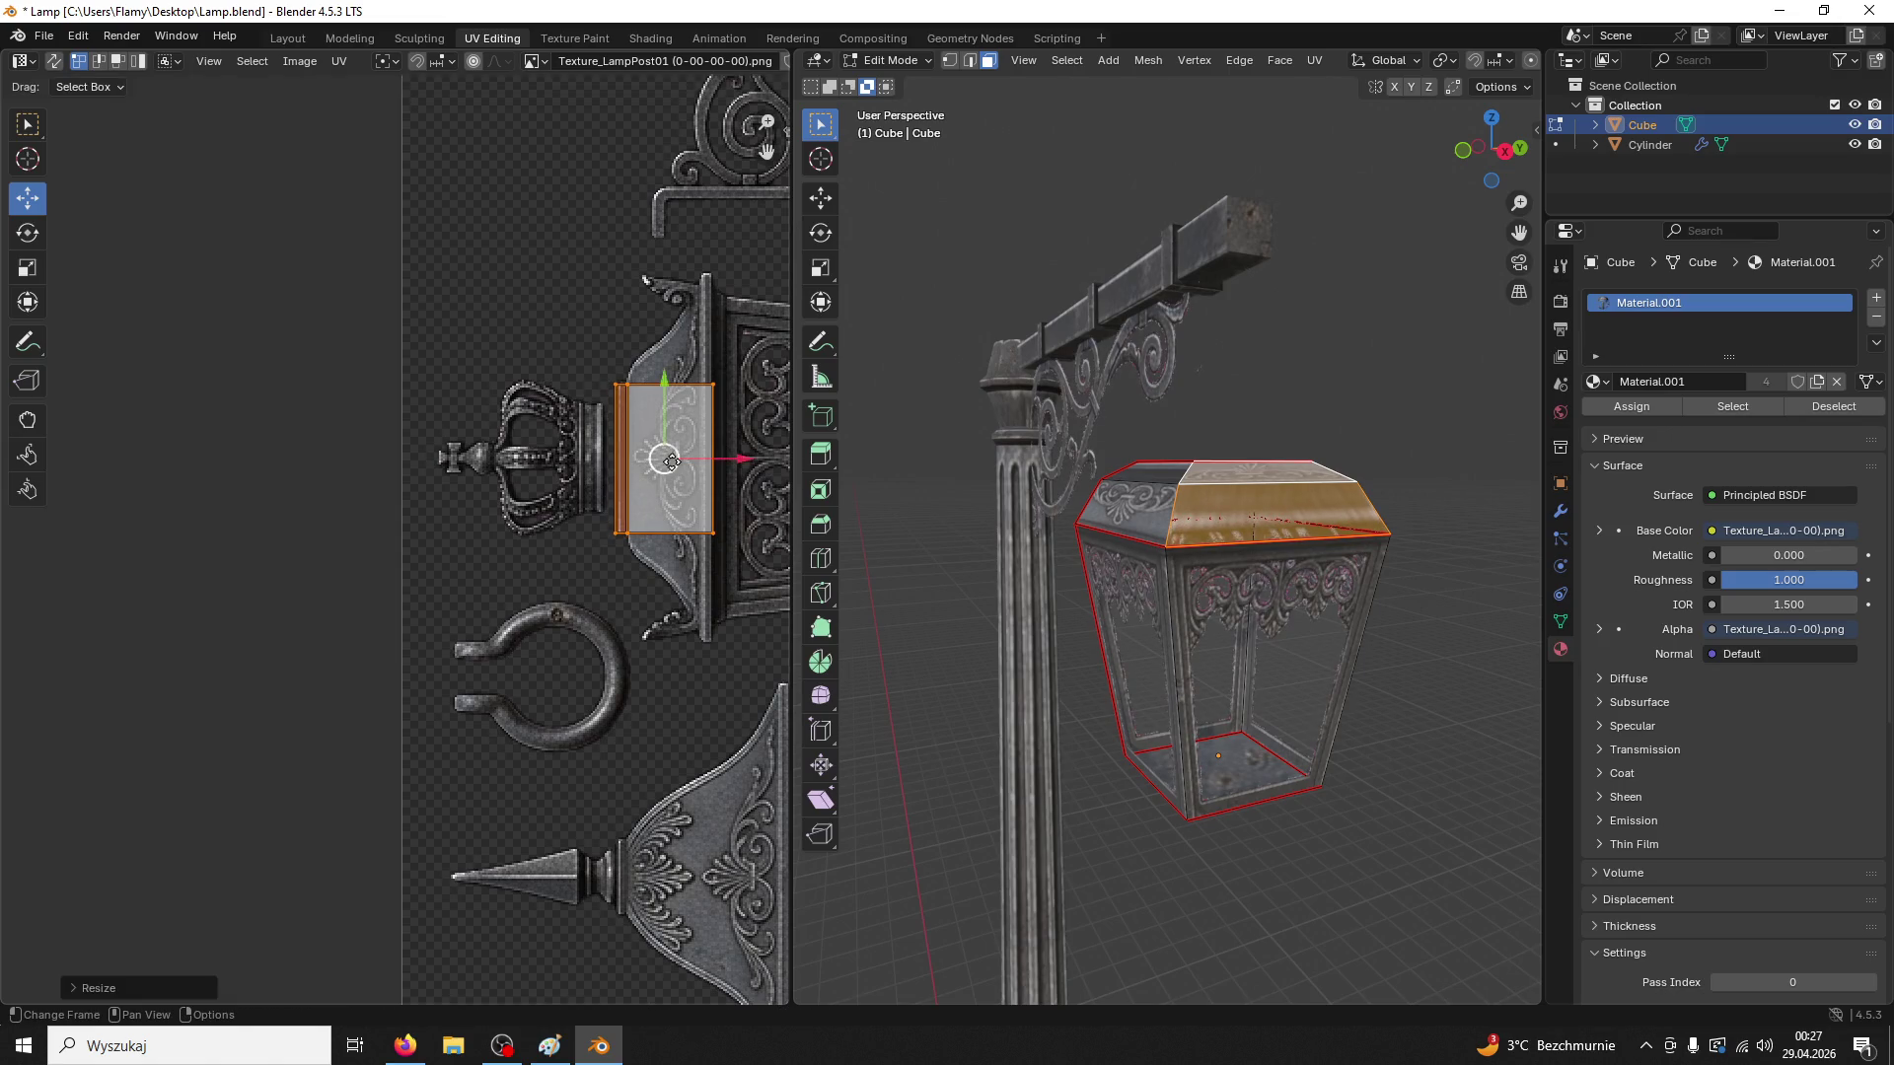
Slide the island's left edge right to stretch the roof UVs across the ornate band
mouse_move(651, 357)
mouse_down()
mouse_move(606, 558)
mouse_move(623, 564)
mouse_up()
key(g)
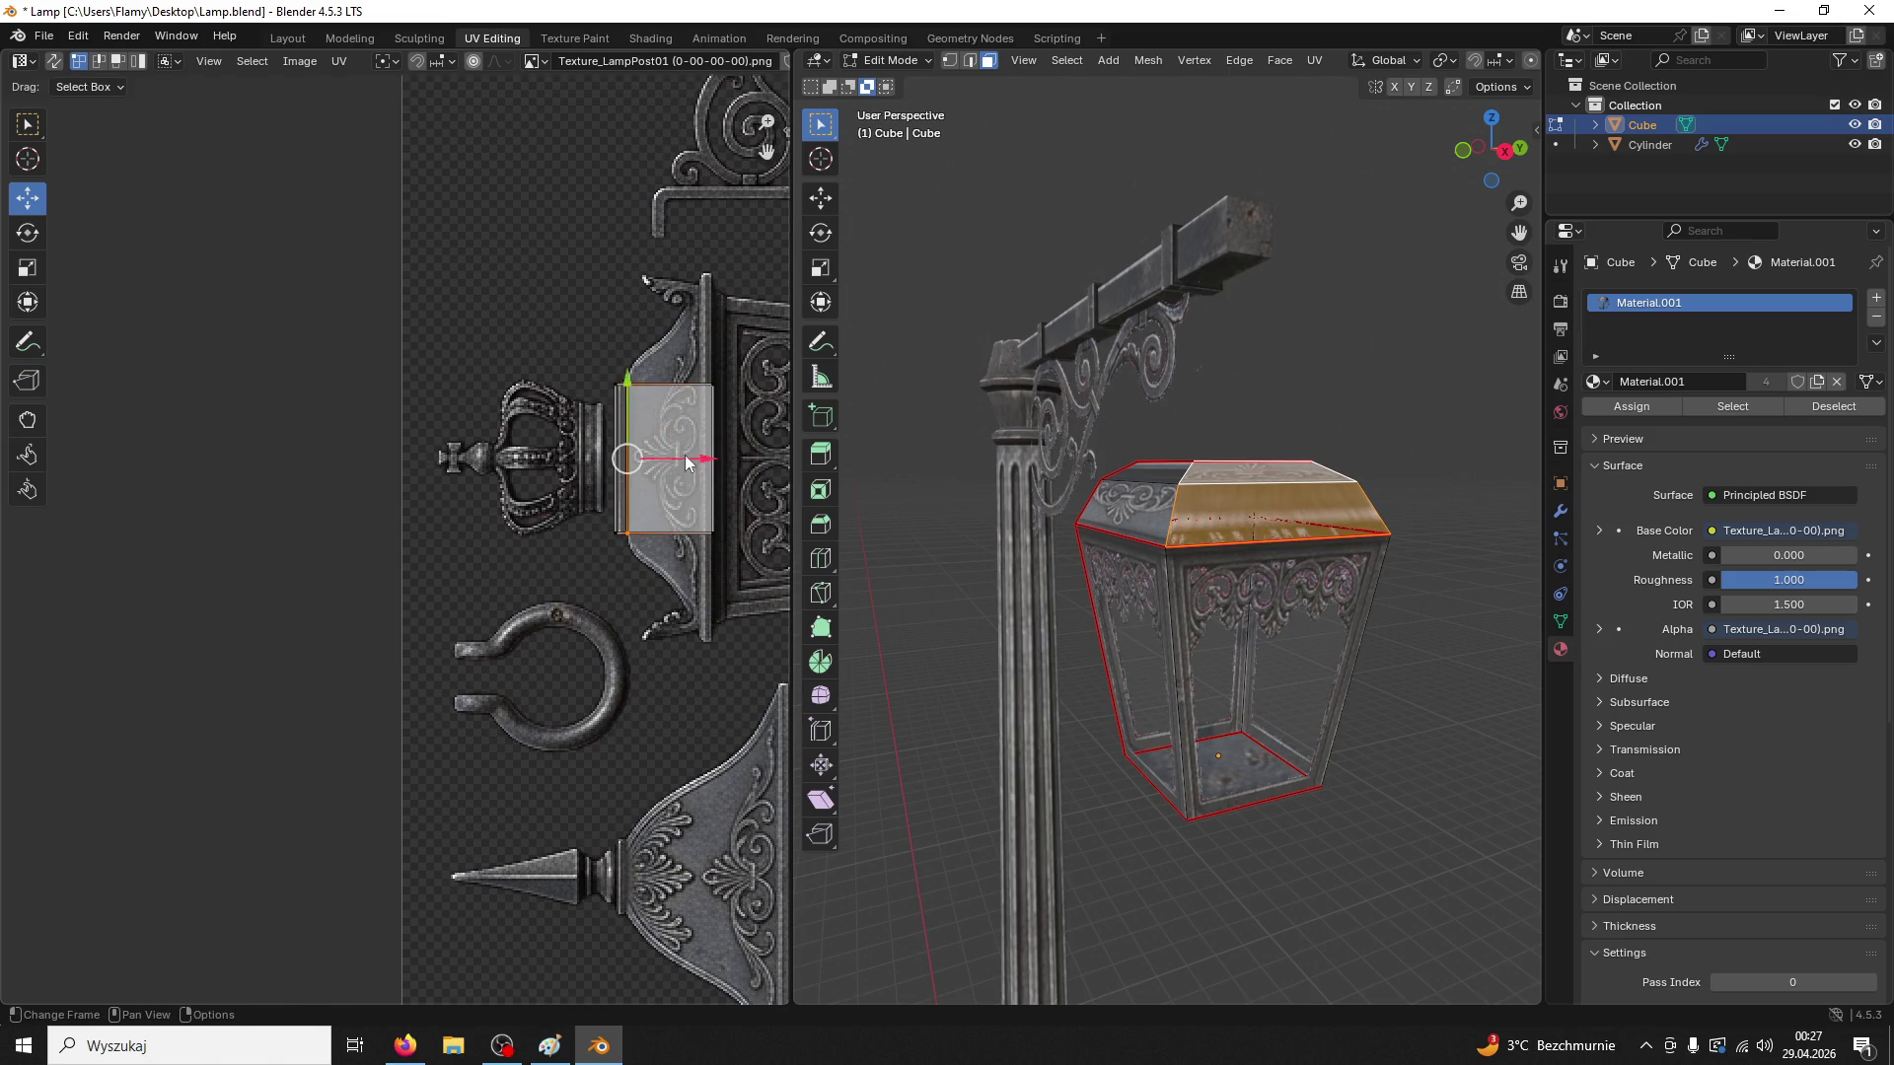
click(775, 456)
drag(667, 355, 517, 622)
click(1365, 680)
mouse_move(1365, 679)
mouse_down()
mouse_move(1281, 683)
mouse_move(1204, 642)
mouse_move(1125, 533)
mouse_up()
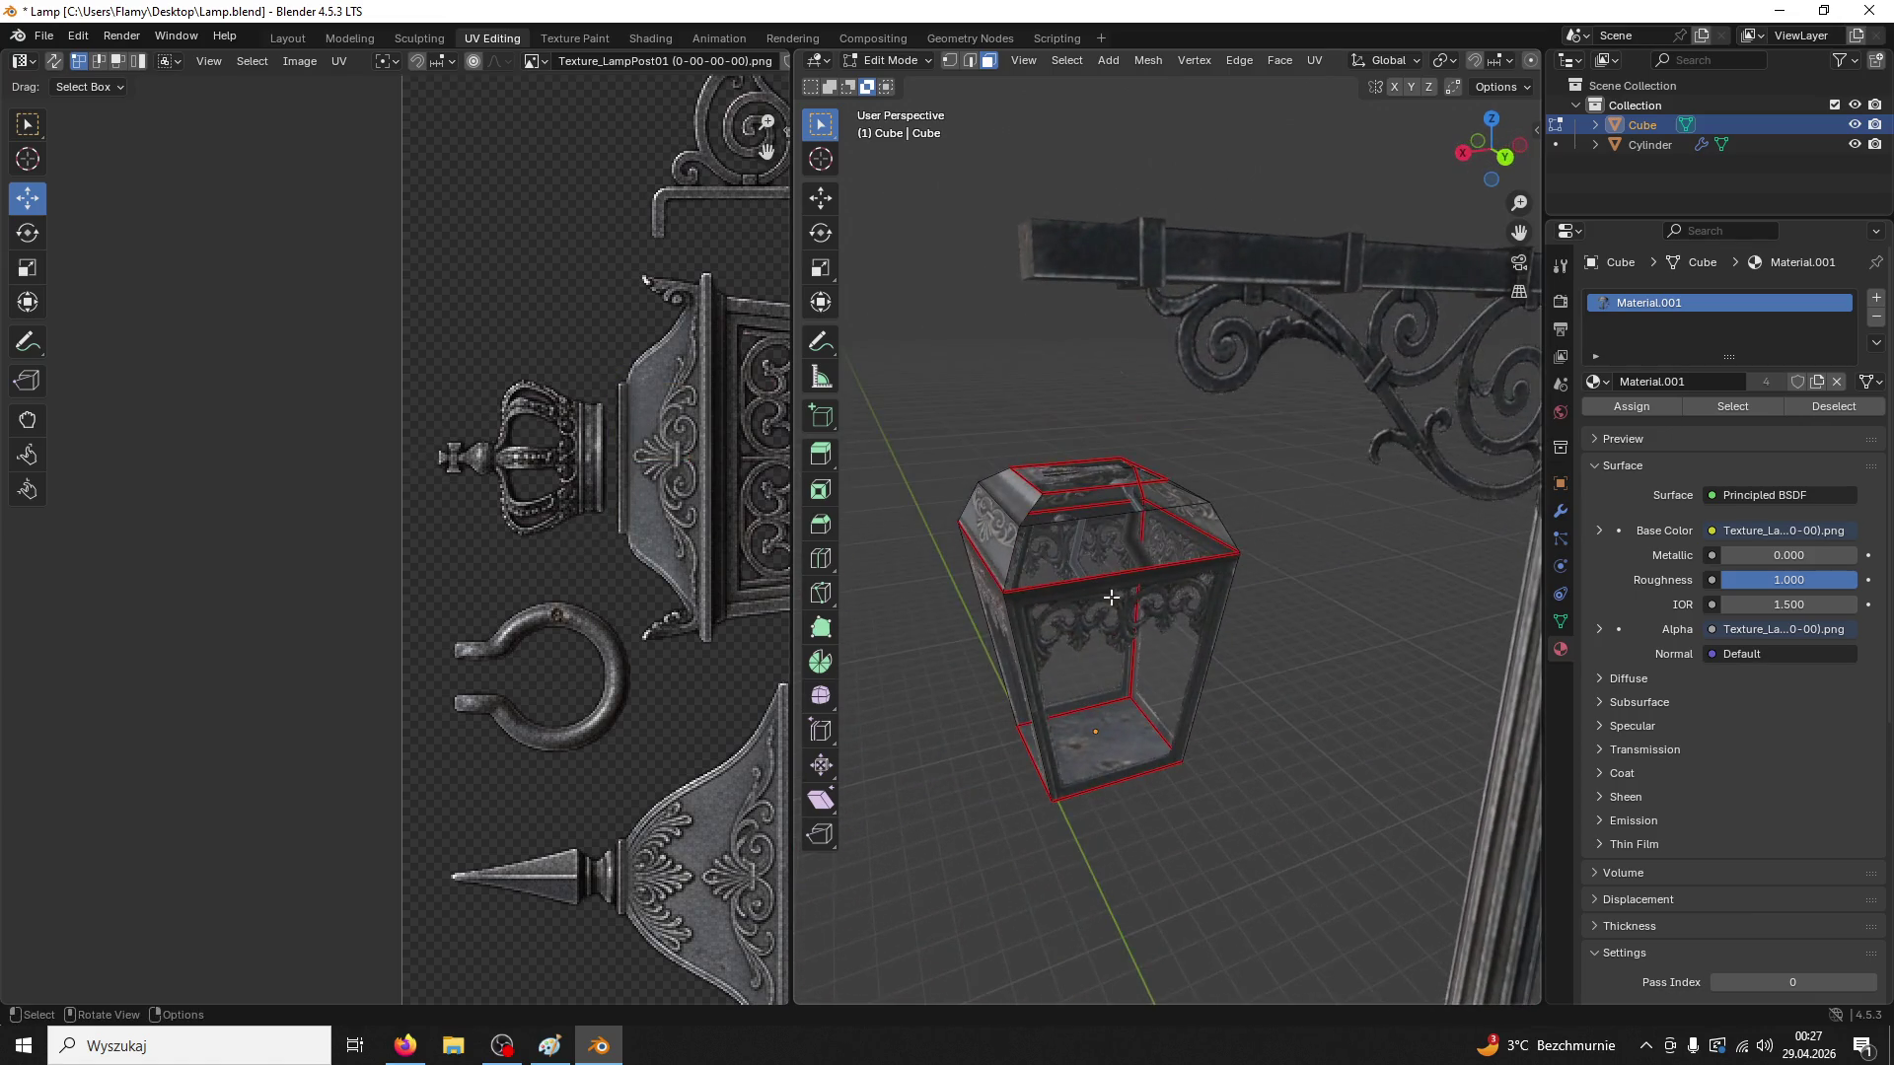
Select the lantern's slanted roof faces and unwrap them with Lightmap Pack
click(1124, 523)
scroll(748, 560, down, 4)
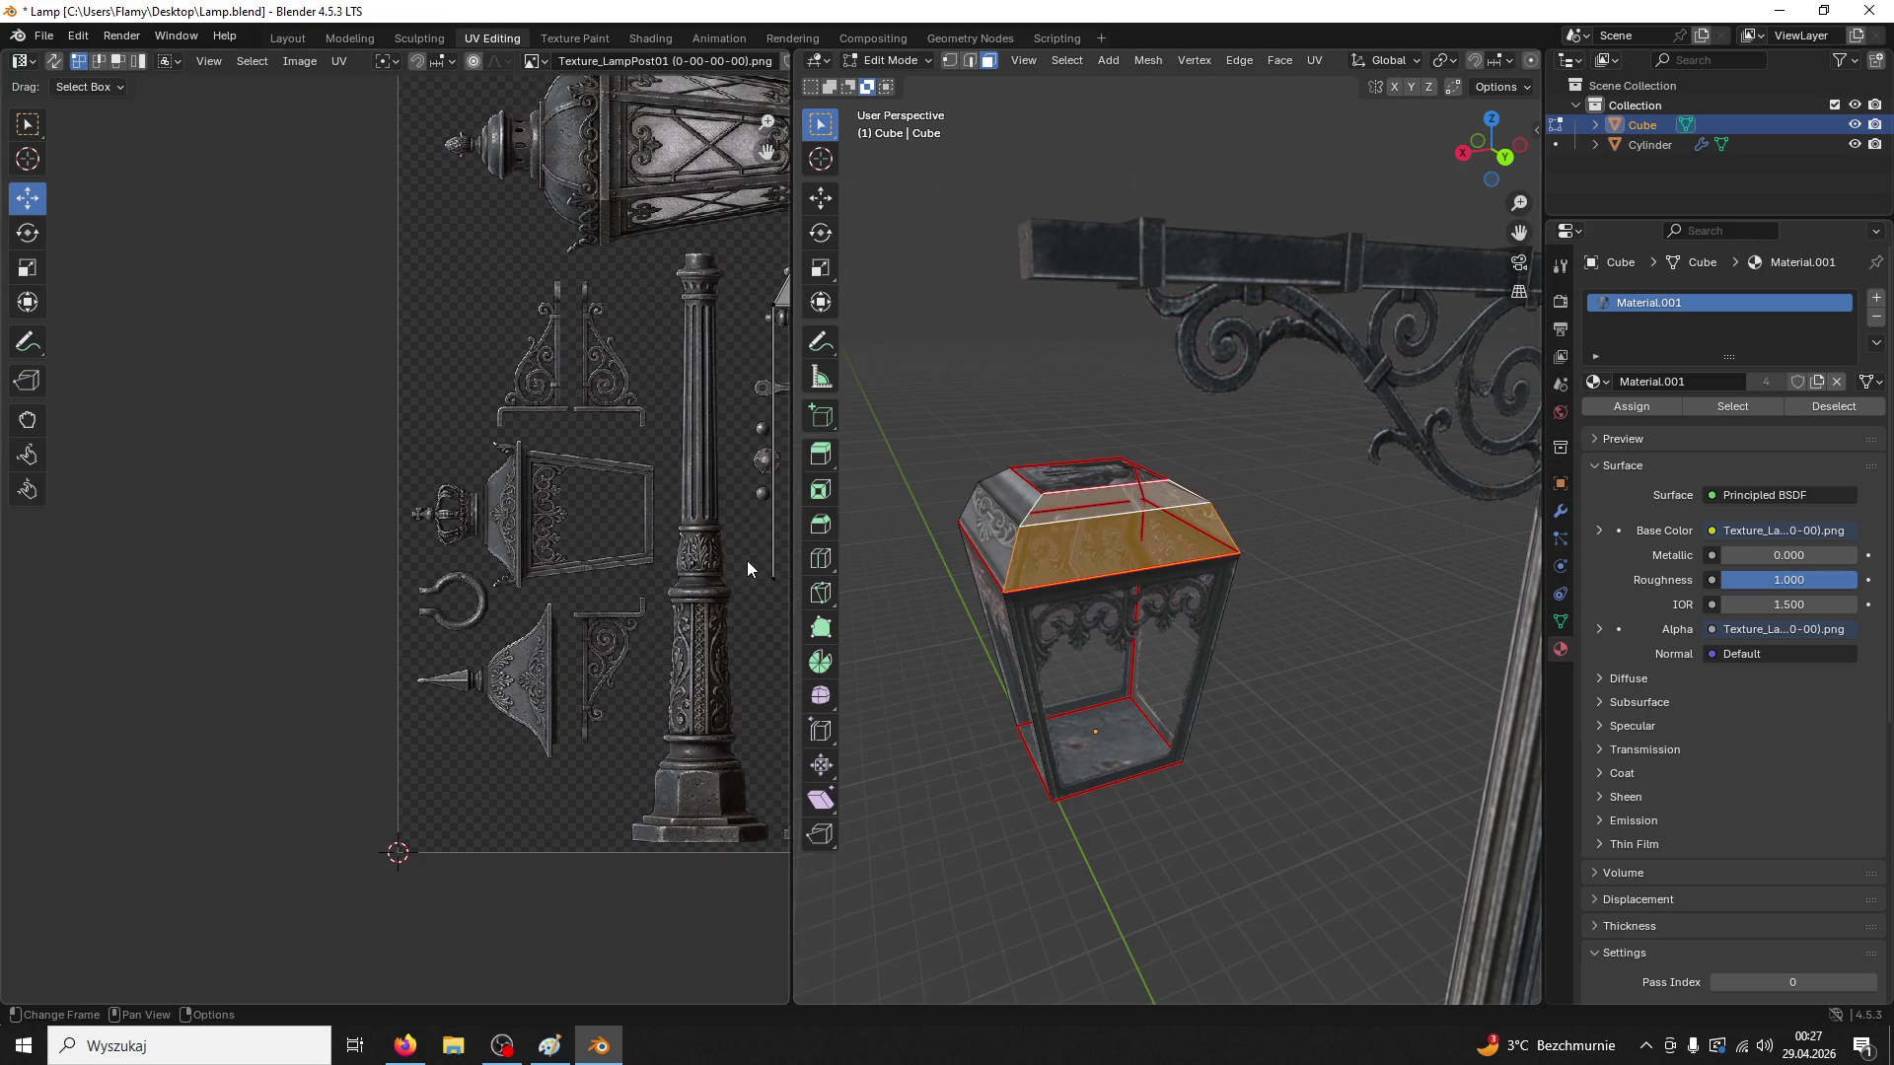
key(u)
click(748, 561)
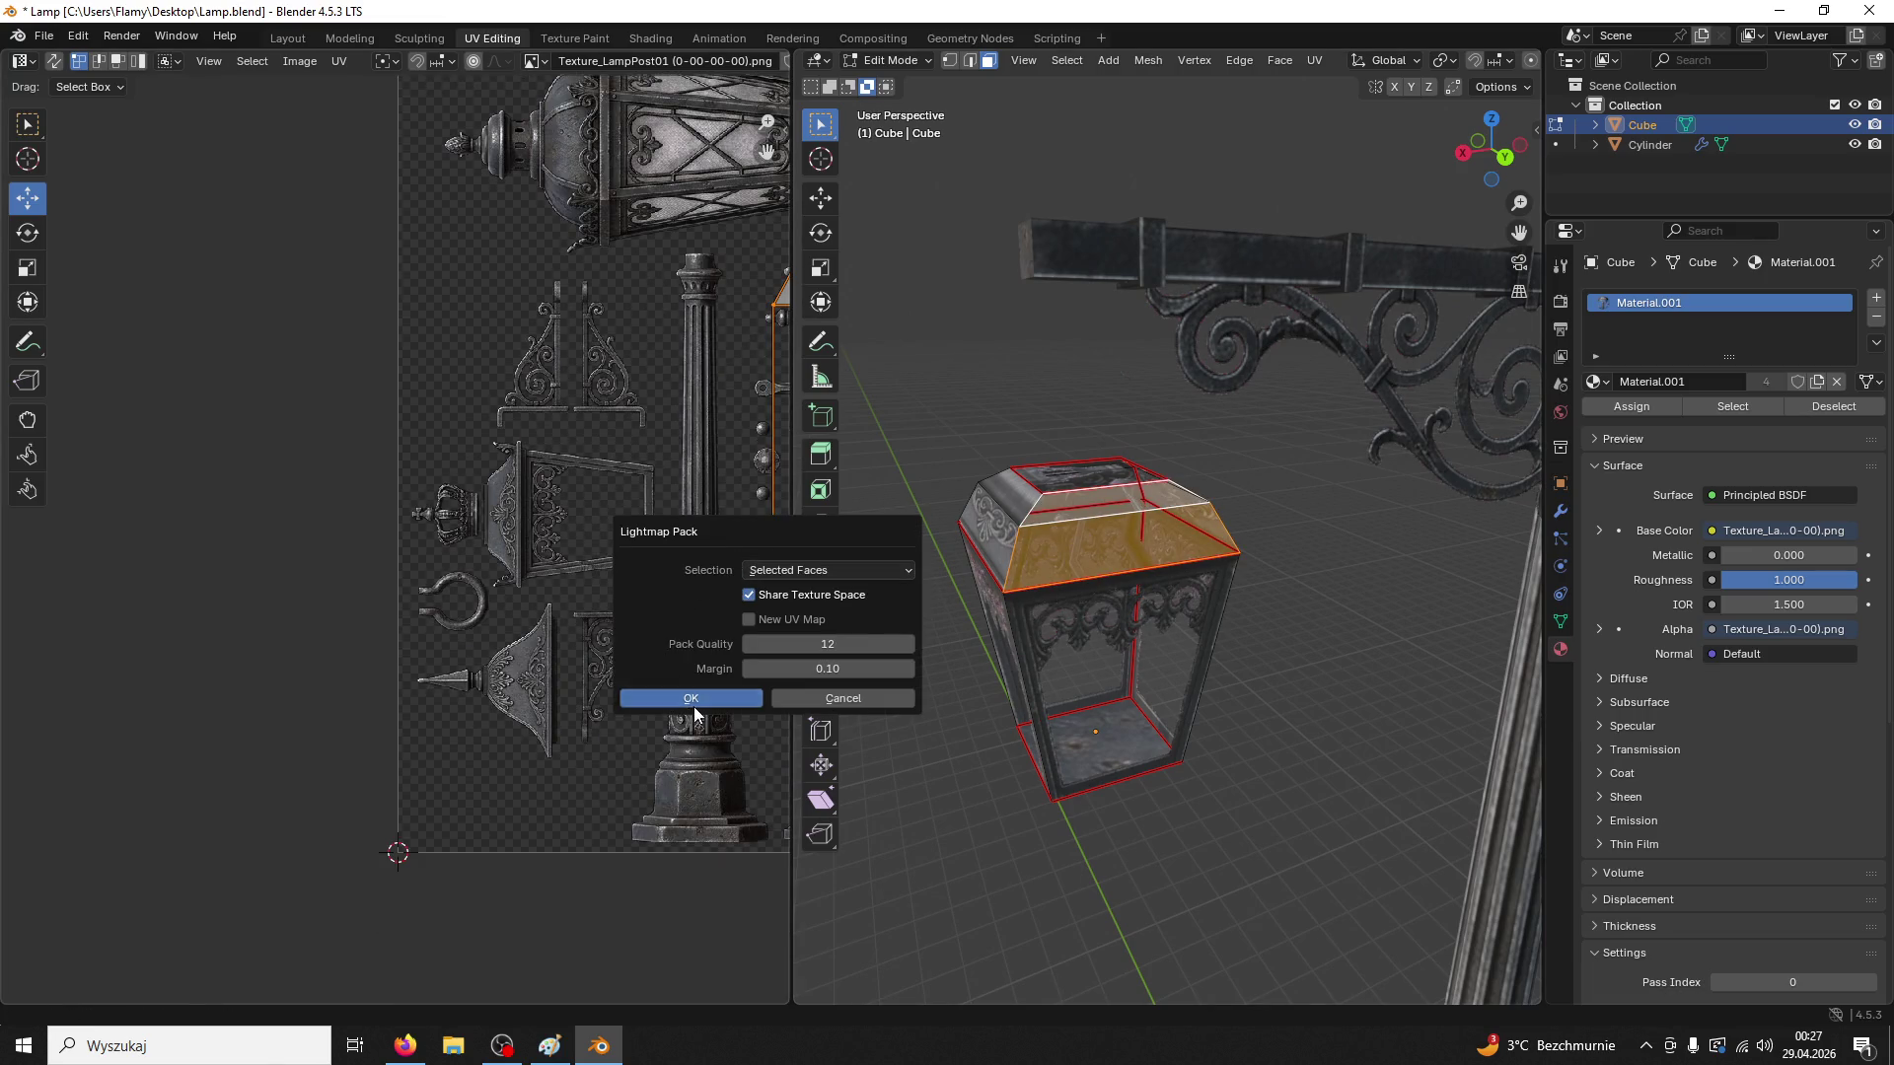
click(694, 706)
scroll(687, 626, down, 3)
Shrink the packed island, rotate it 90° and move it down
key(s)
click(538, 487)
text(r90)
key(Return)
scroll(549, 511, up, 5)
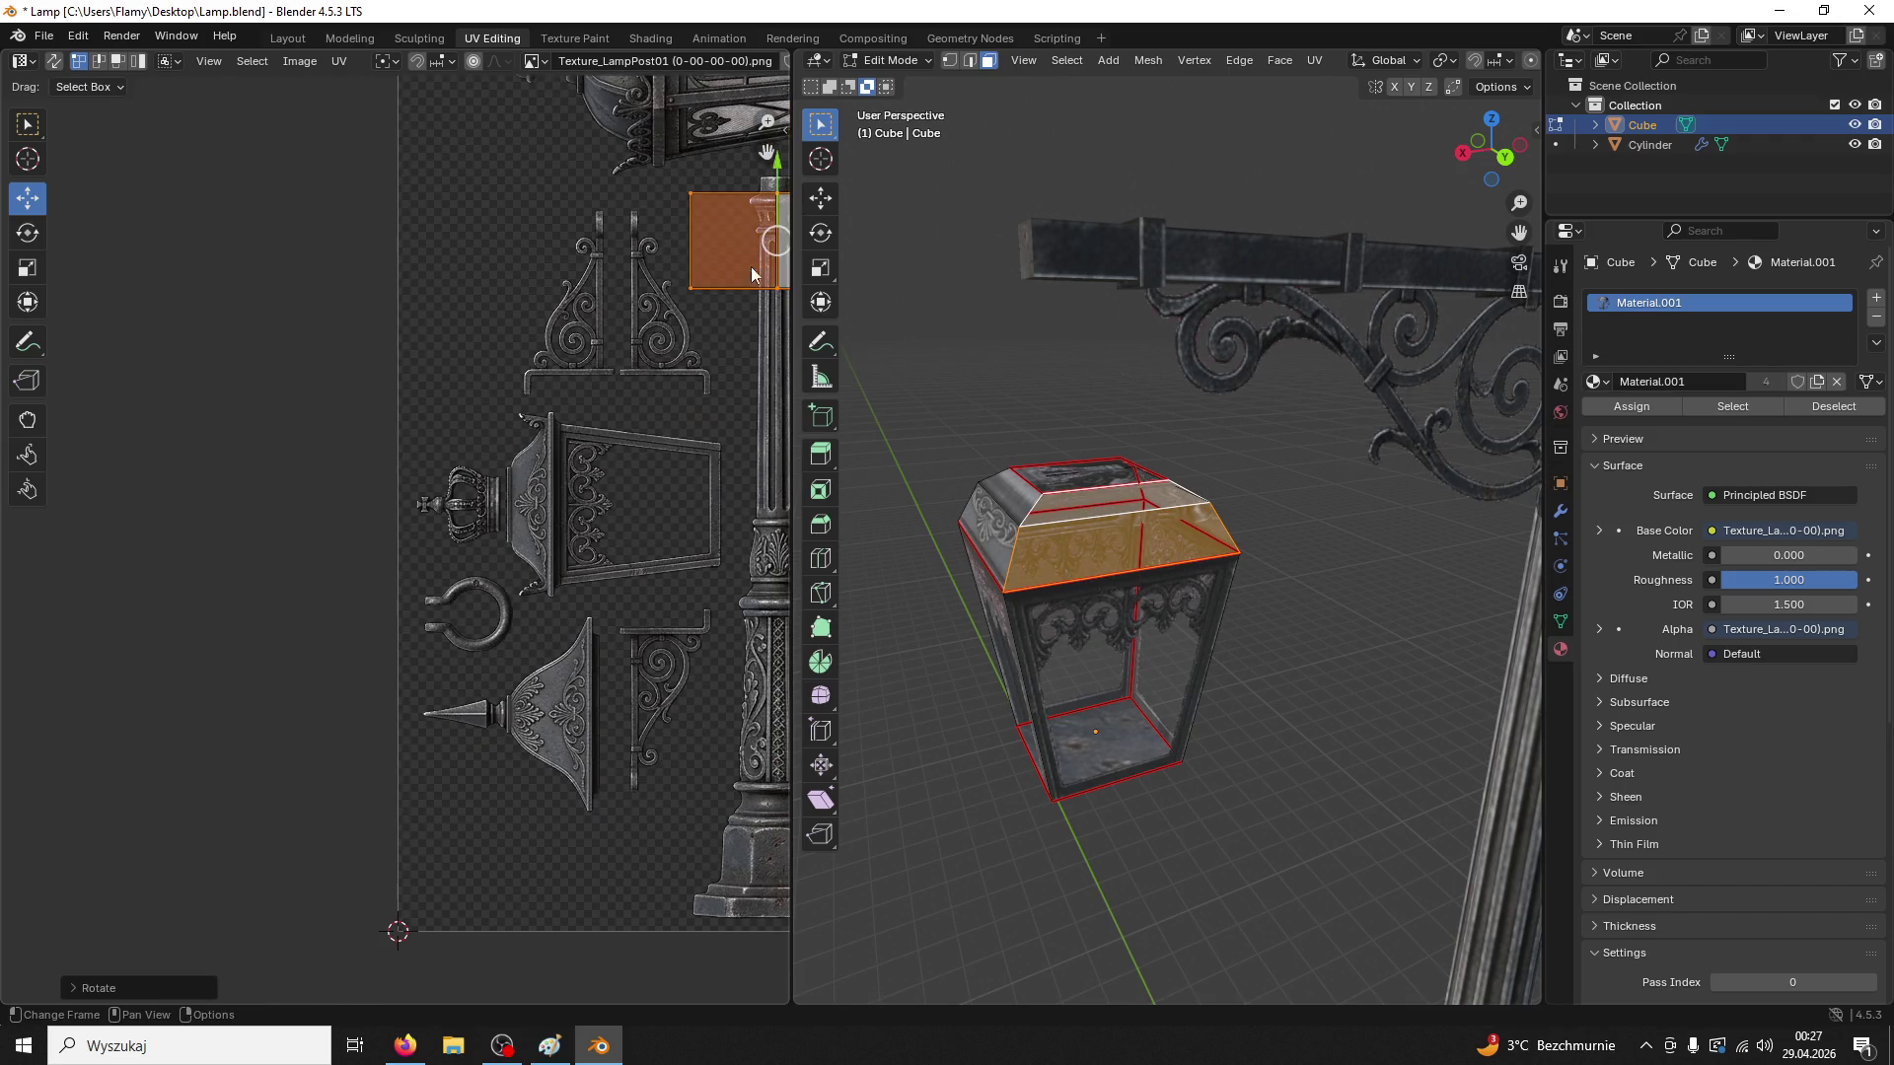
key(g)
click(695, 489)
Place the island beside the crown in the texture and rotate it 180°
scroll(695, 489, right, 4)
key(g)
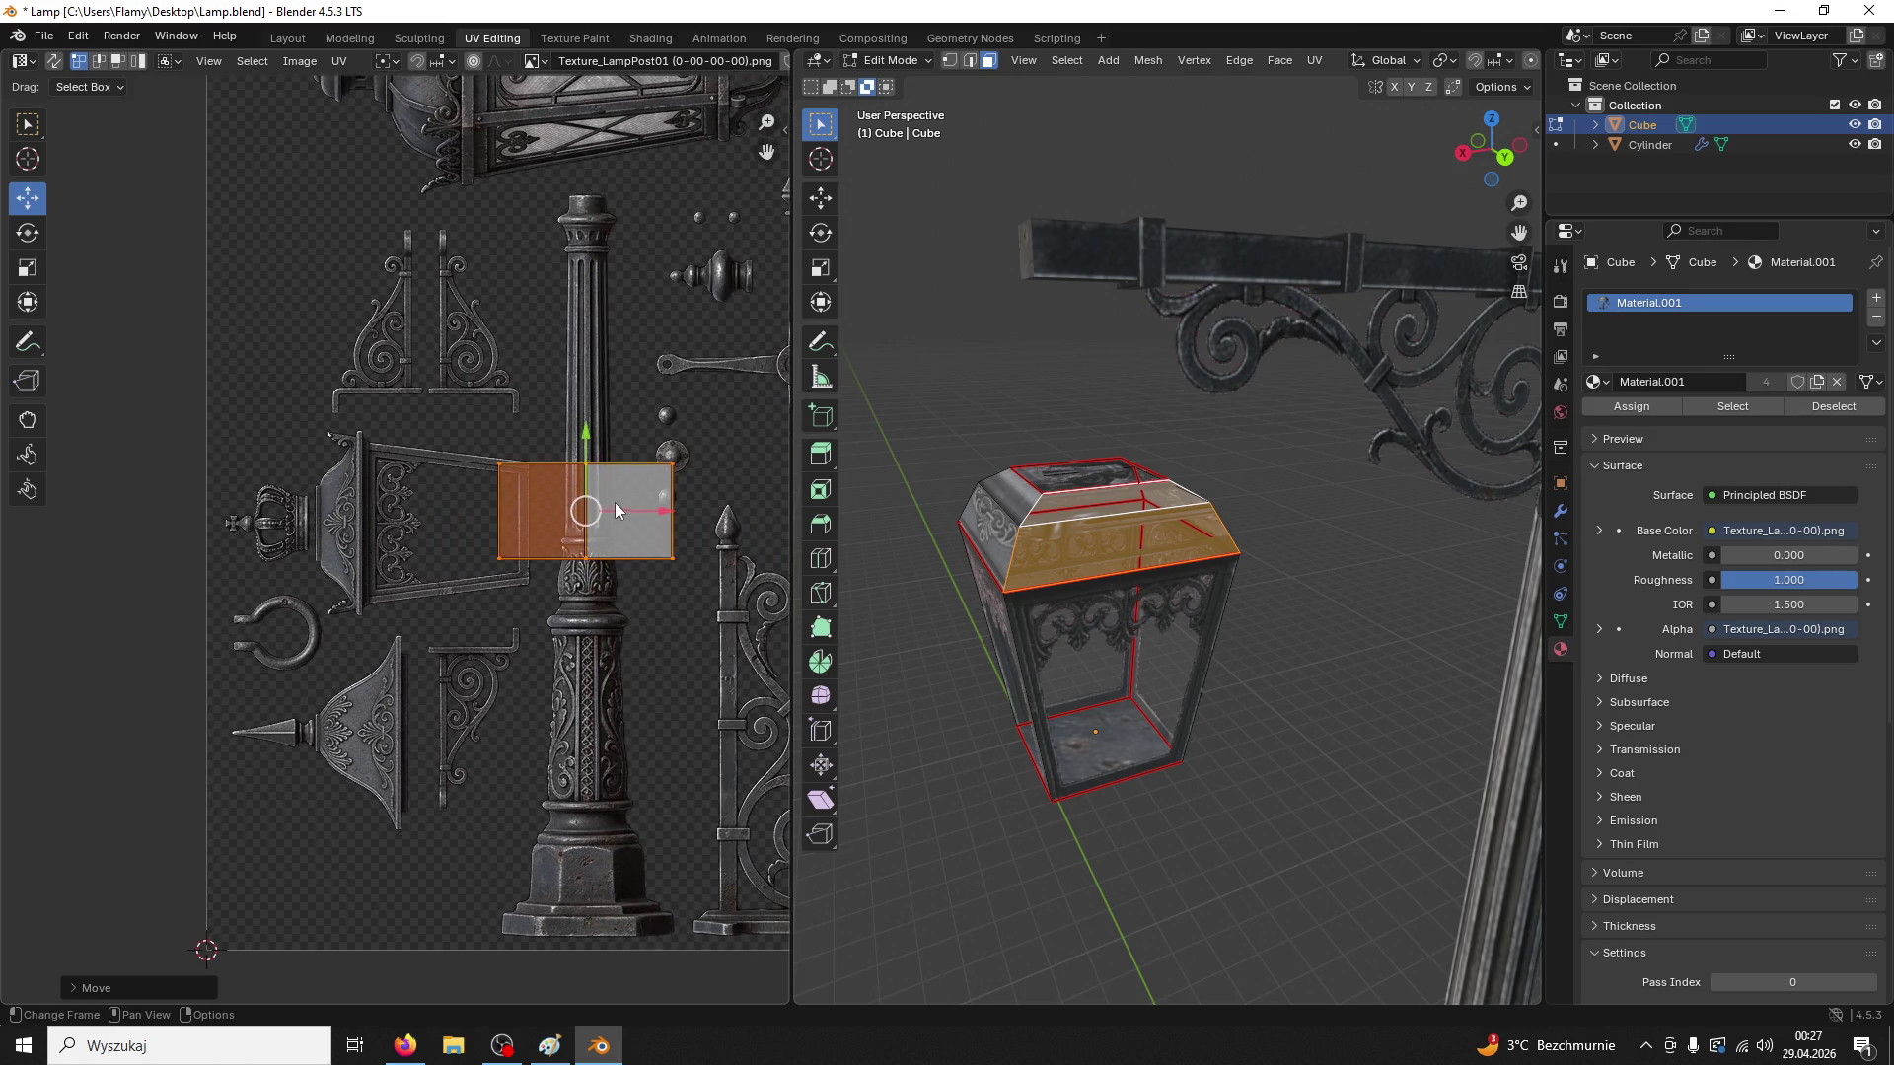
click(333, 528)
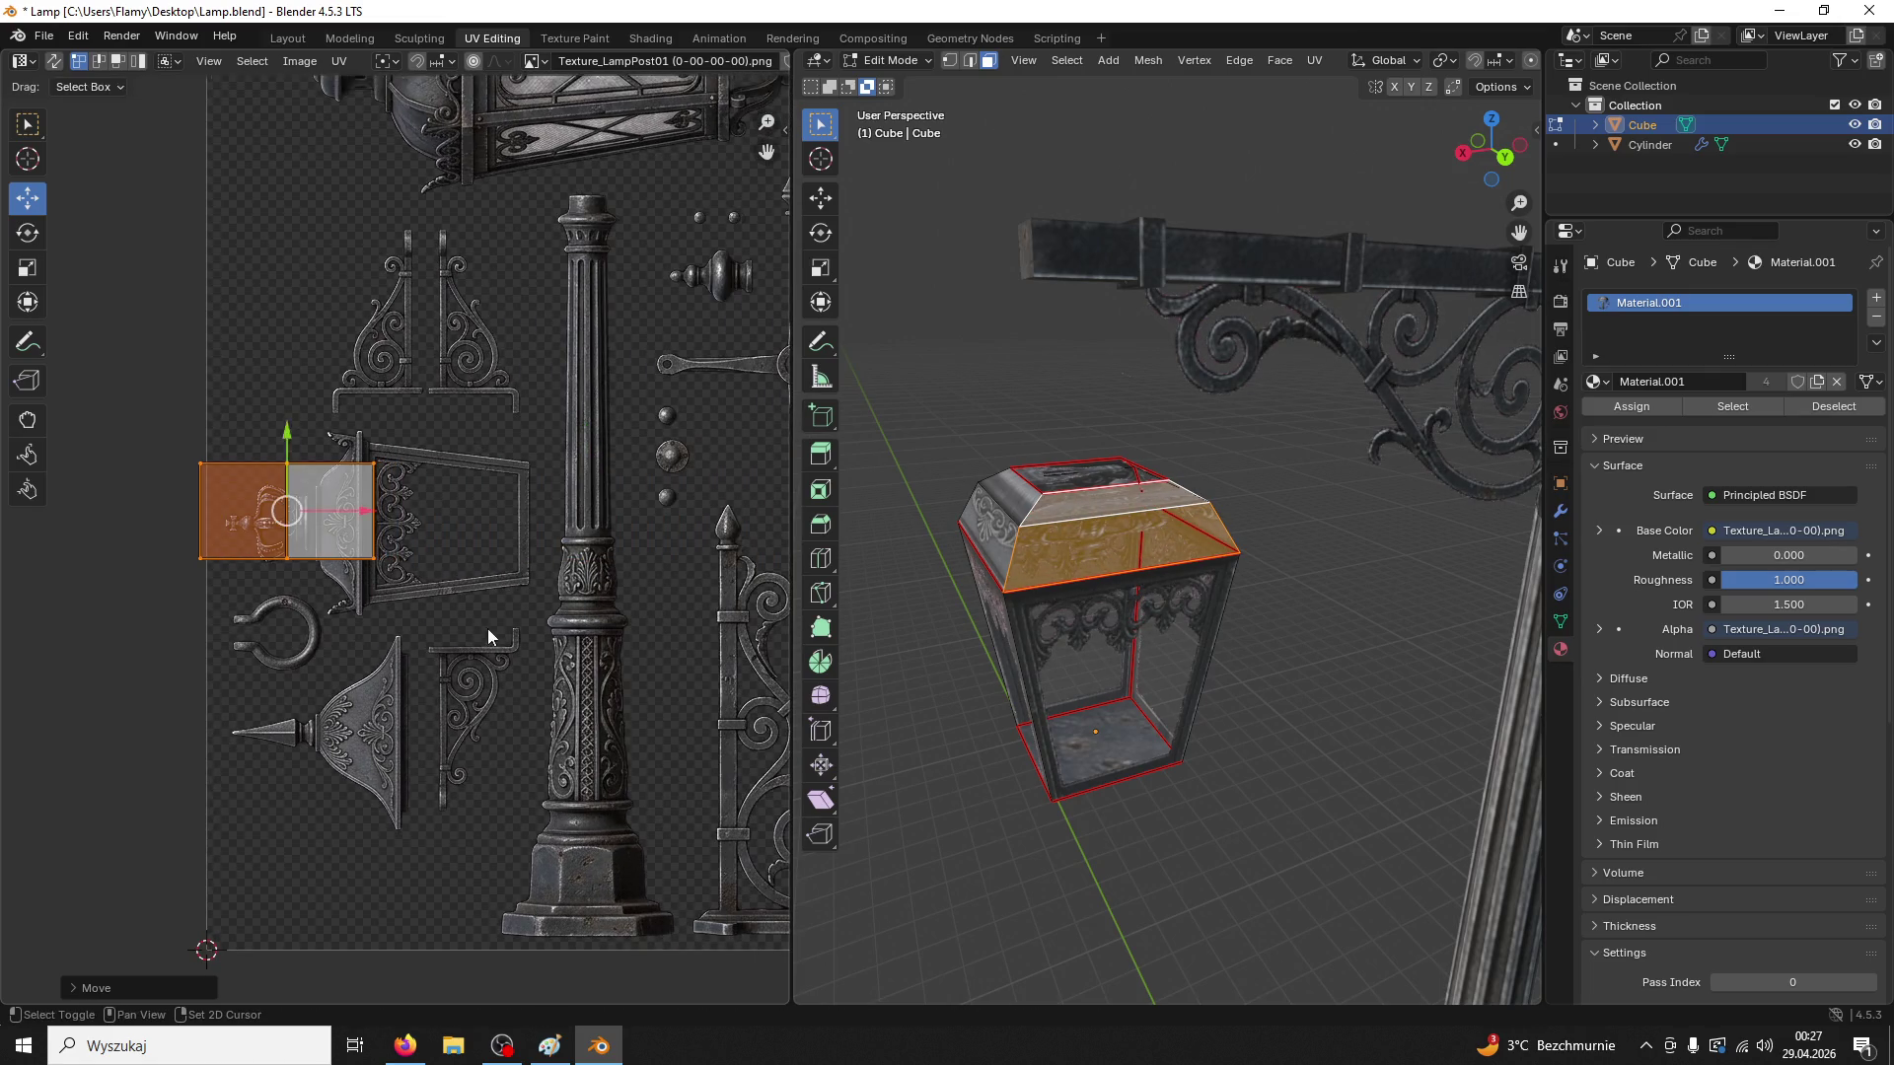
scroll(483, 628, up, 3)
scroll(594, 628, left, 2)
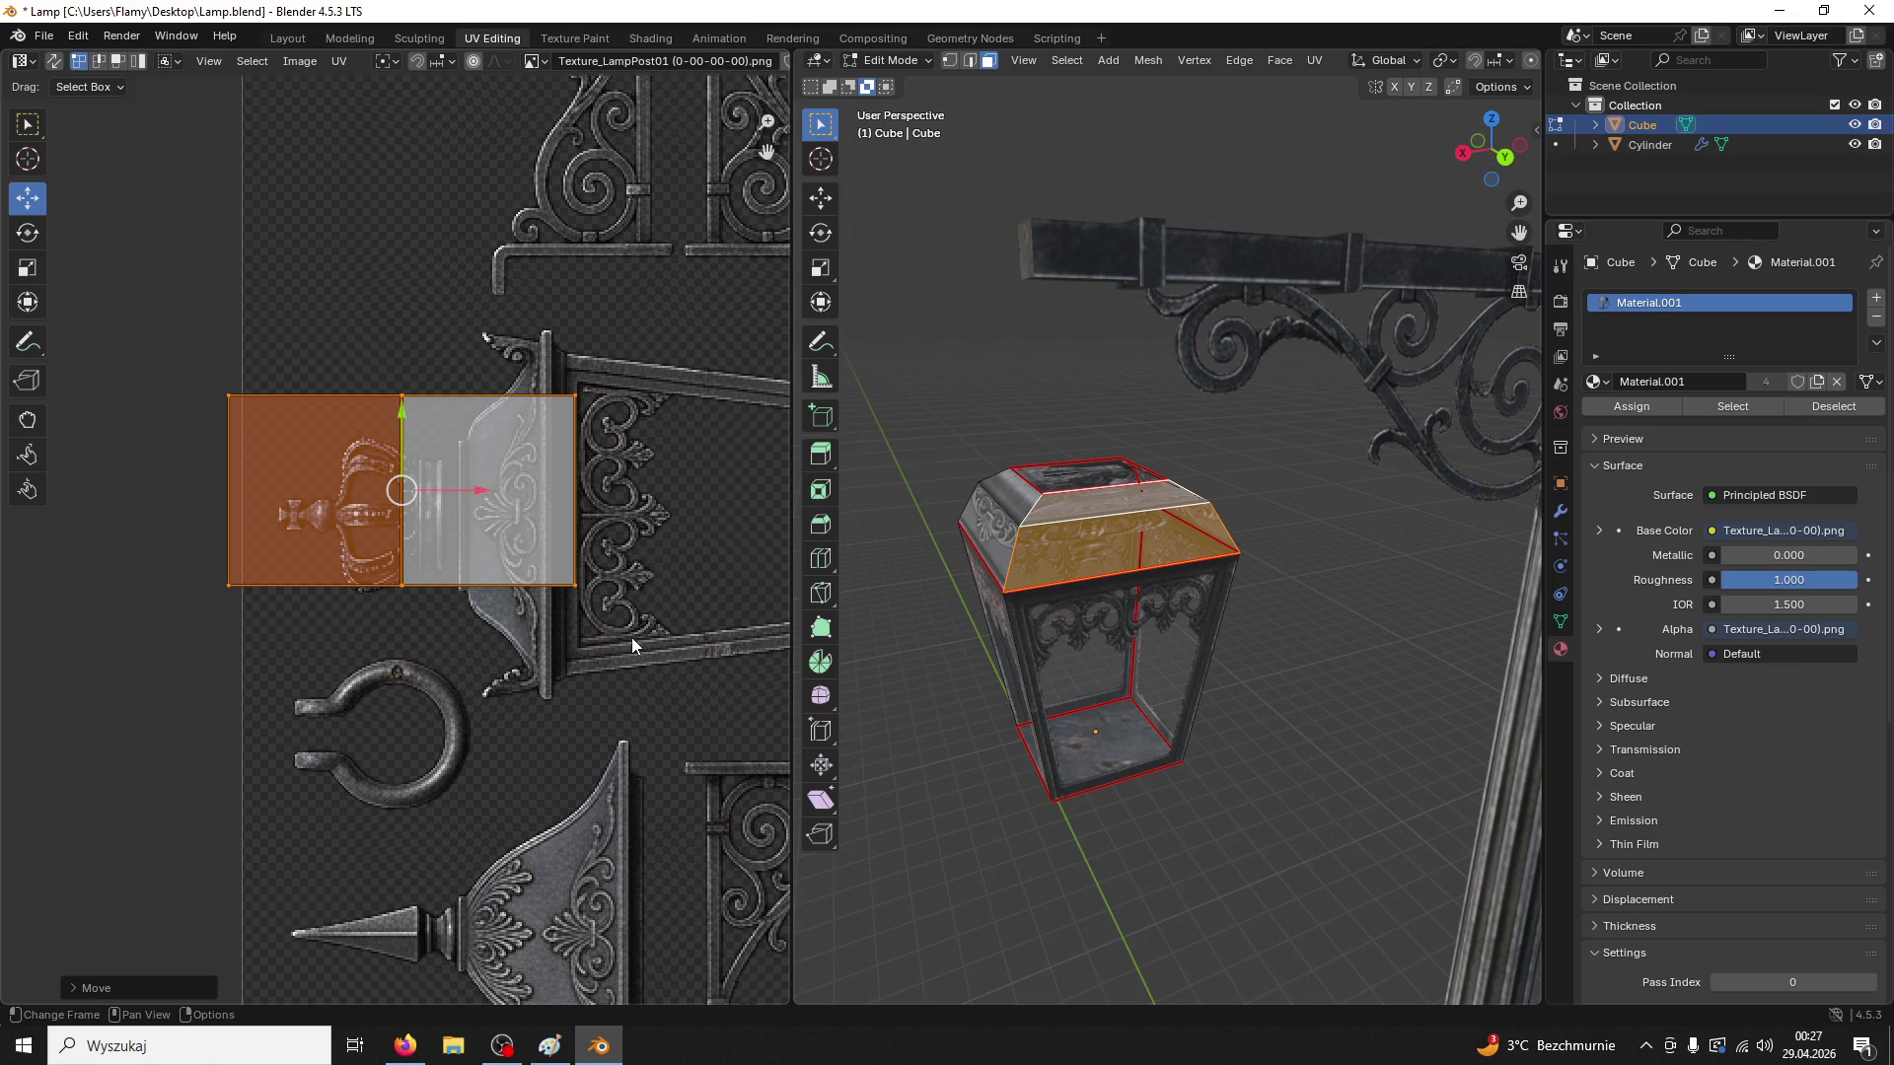
text(r180)
key(Return)
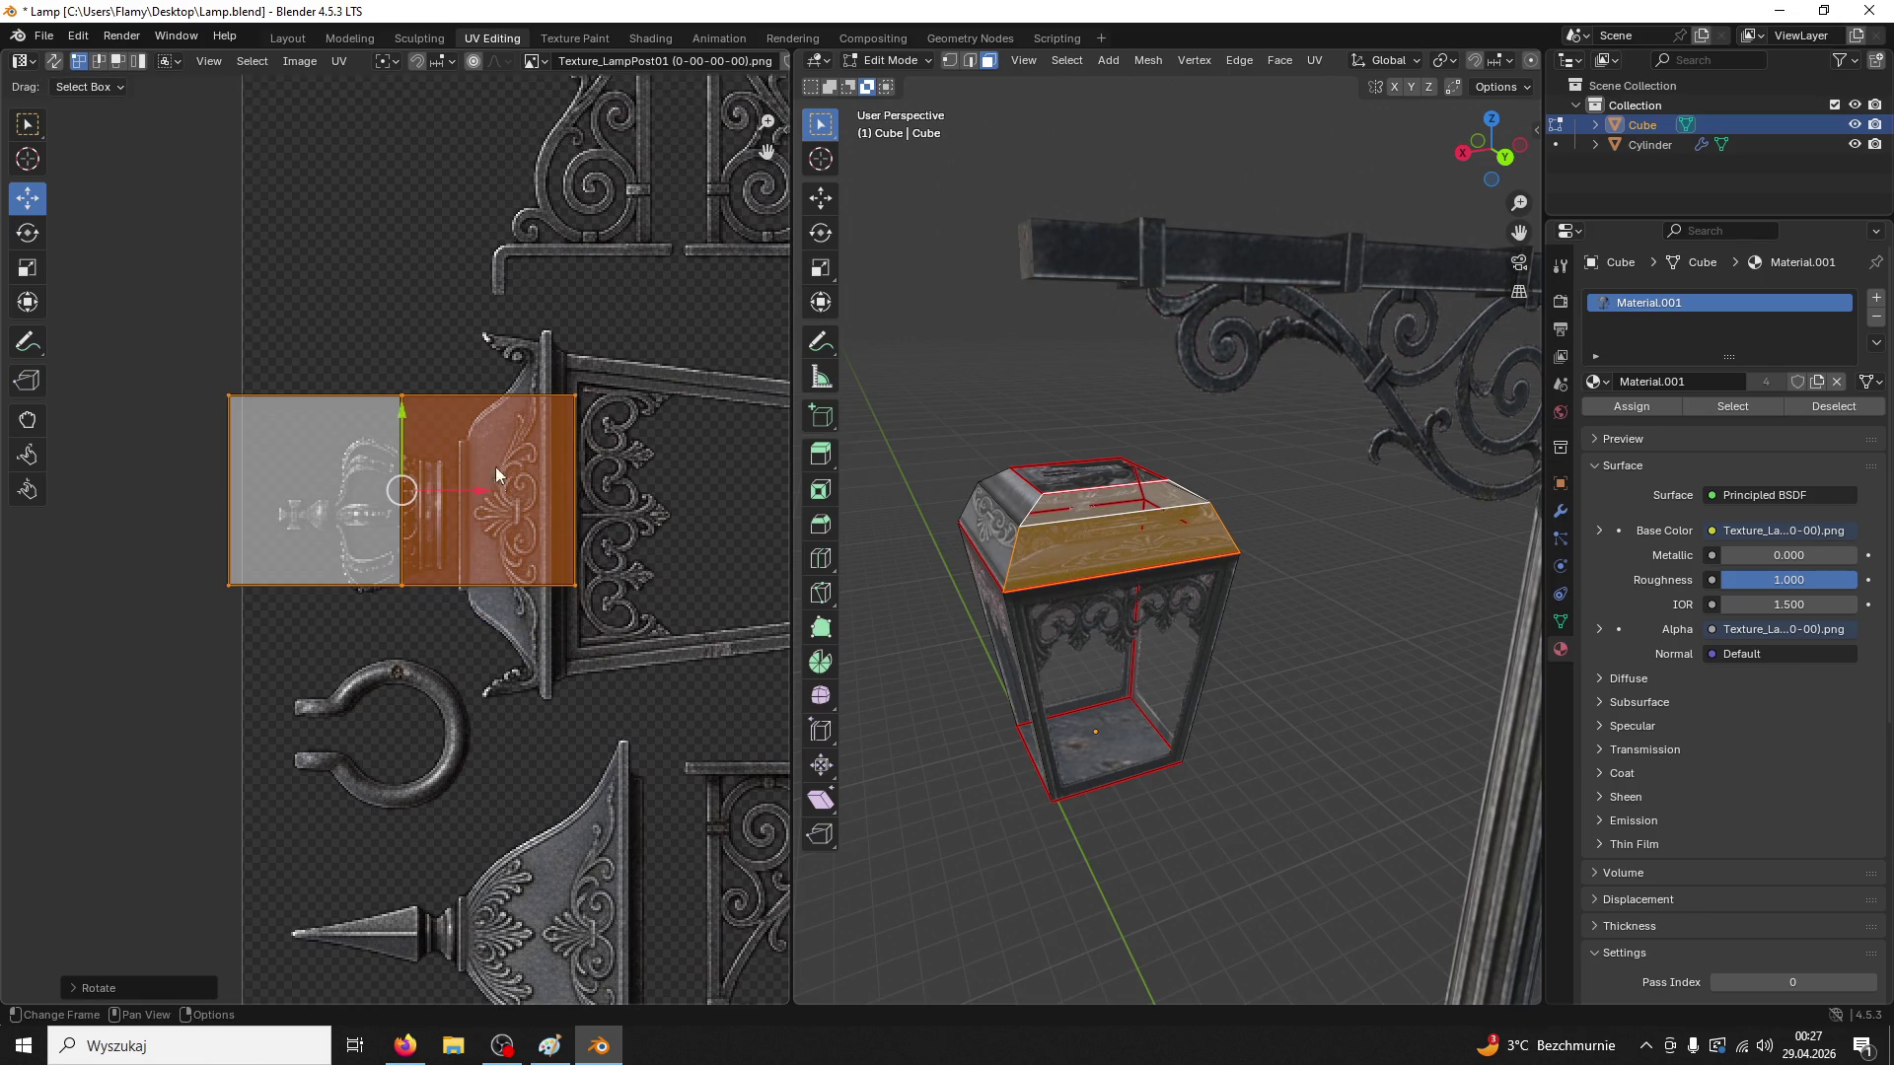
Shrink the island, nudge it down and shift it right along X to fit
key(s)
click(460, 495)
key(g)
key(y)
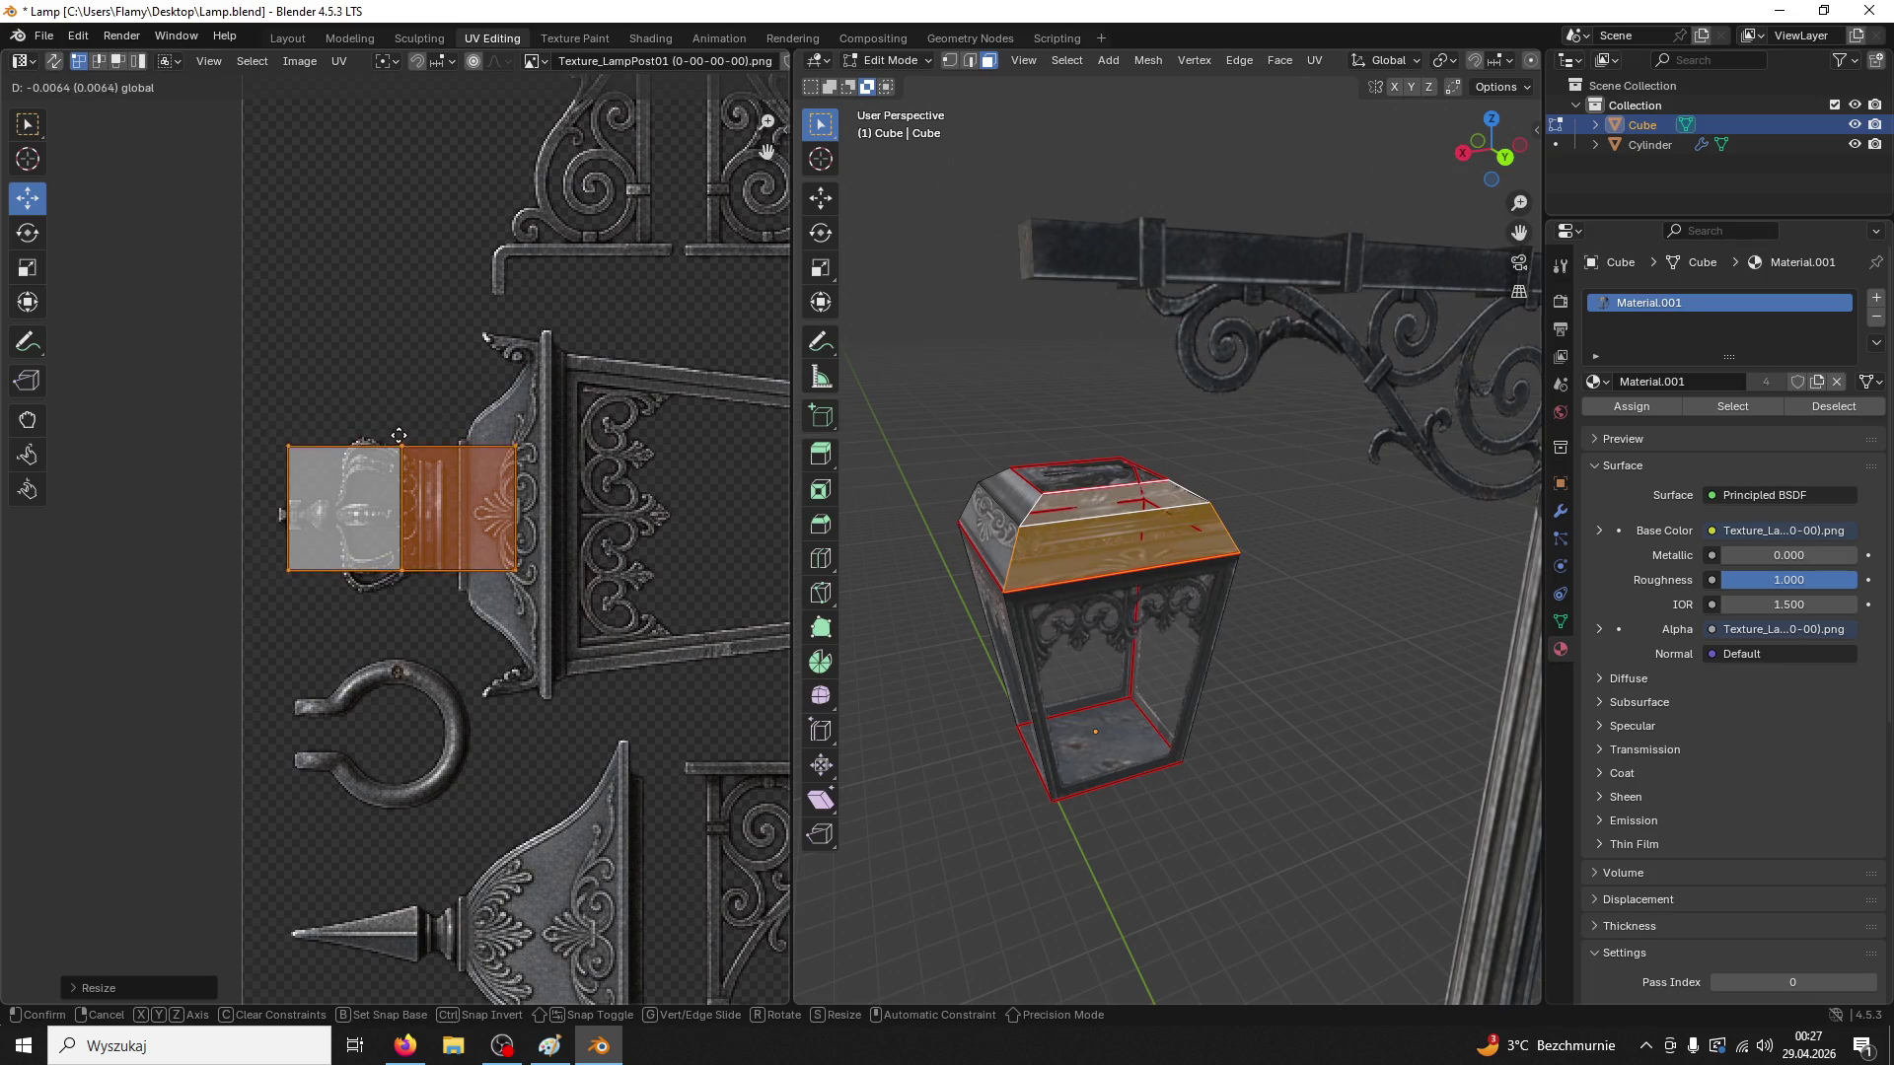
click(399, 434)
key(g)
key(x)
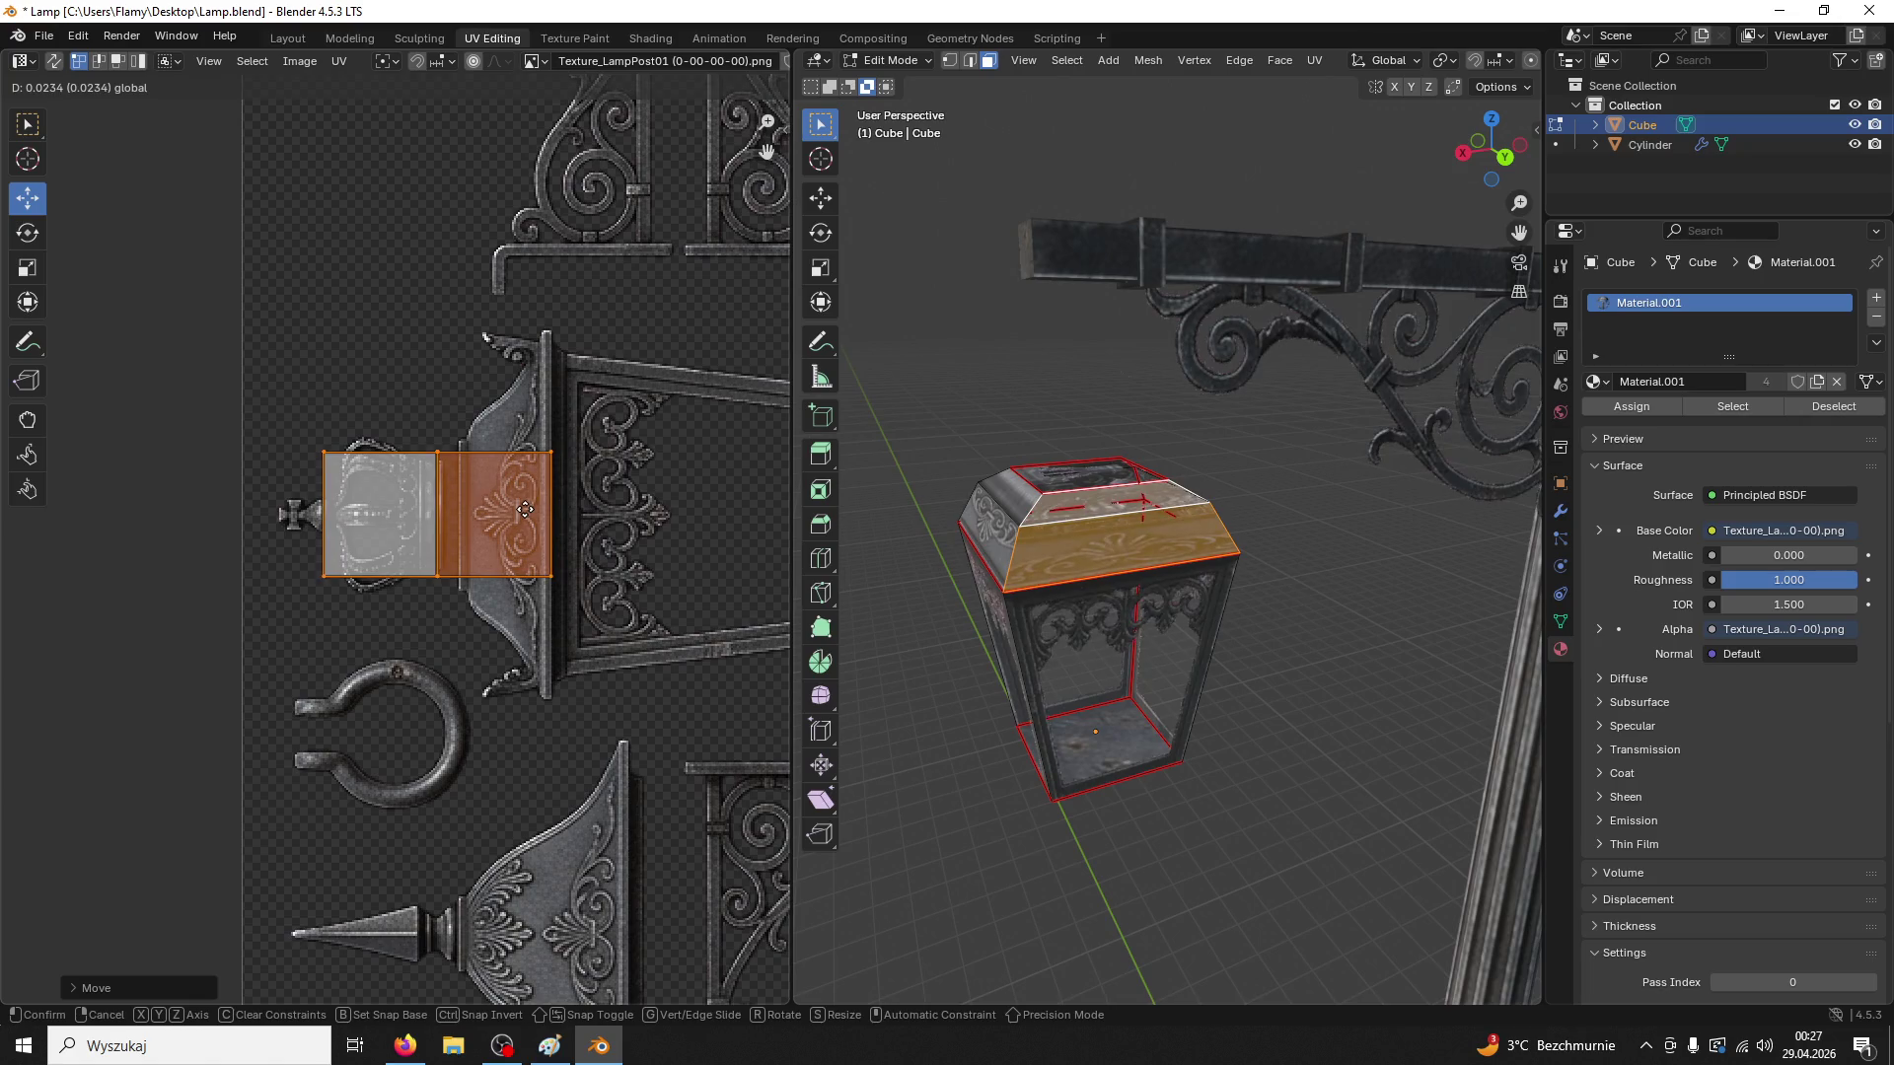
click(525, 510)
click(384, 547)
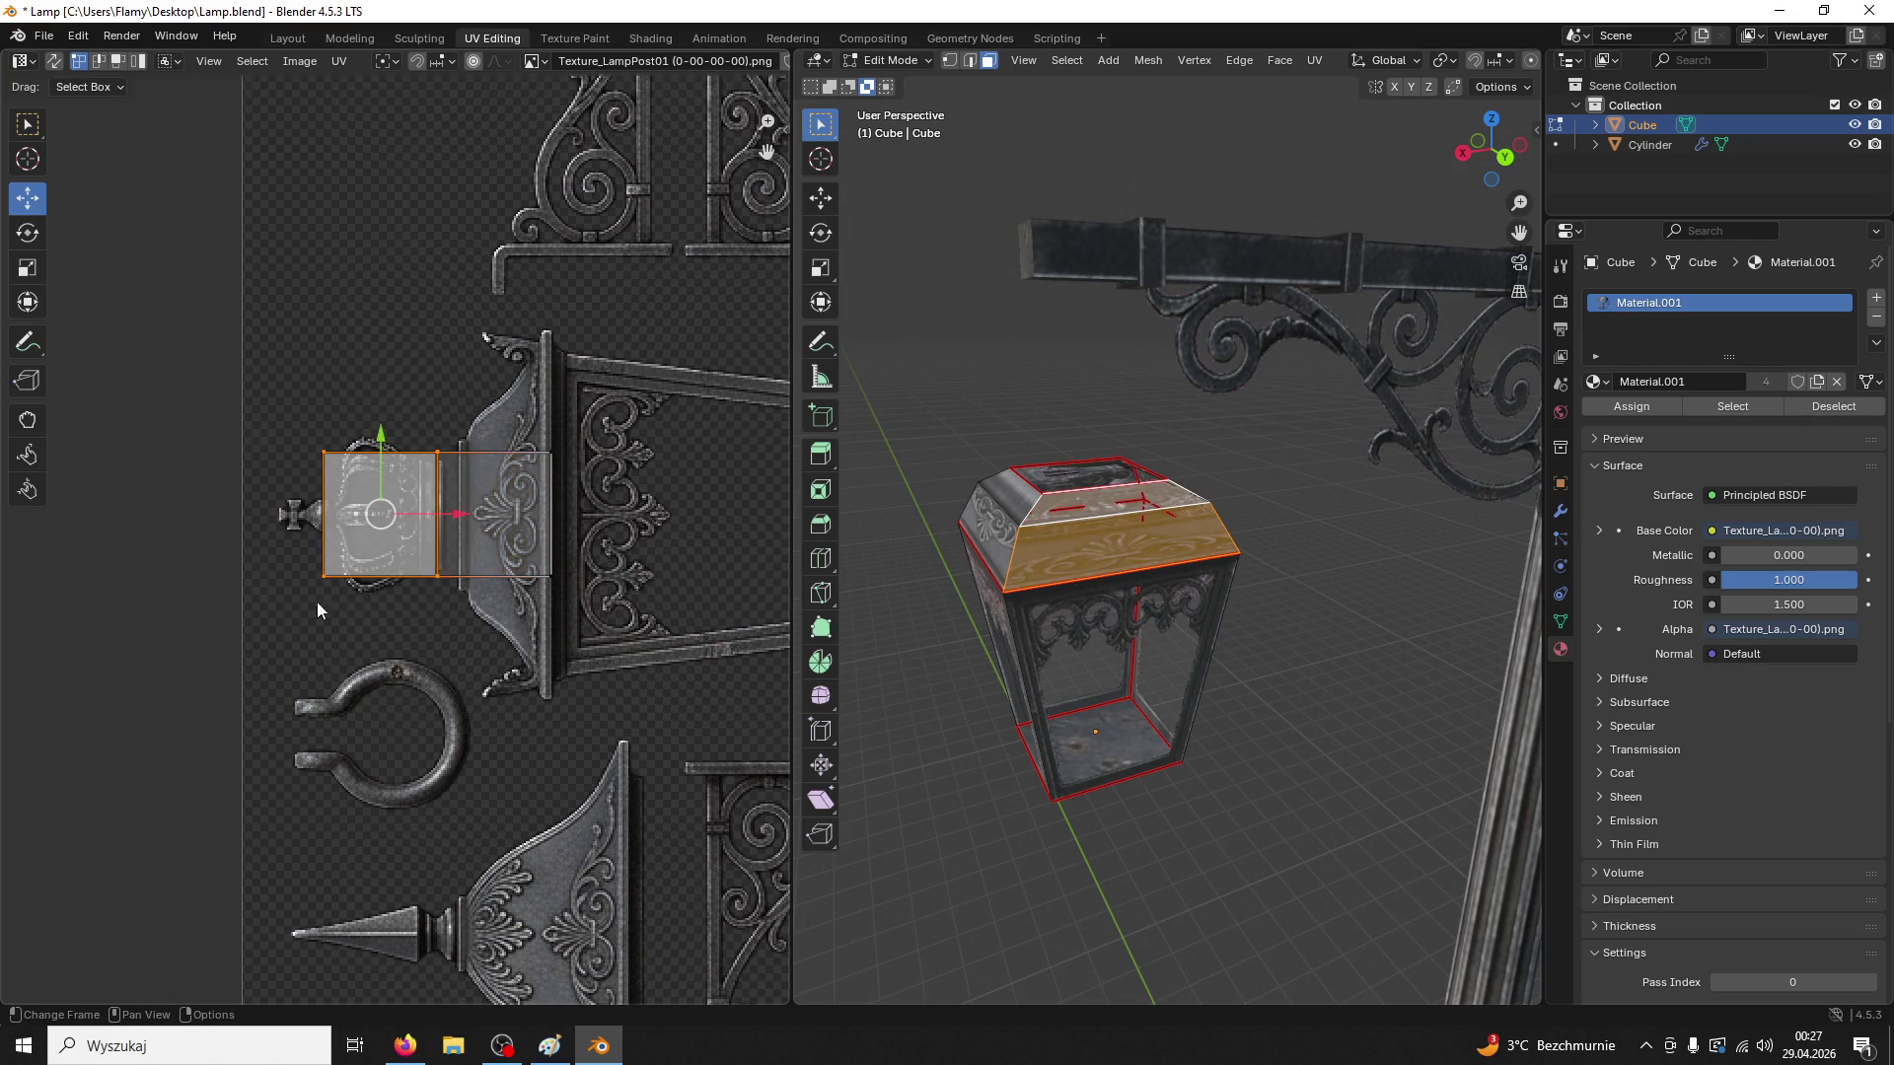
Shift the left roof face's UVs right over the ornament and slide its left edge
drag(461, 514, 563, 514)
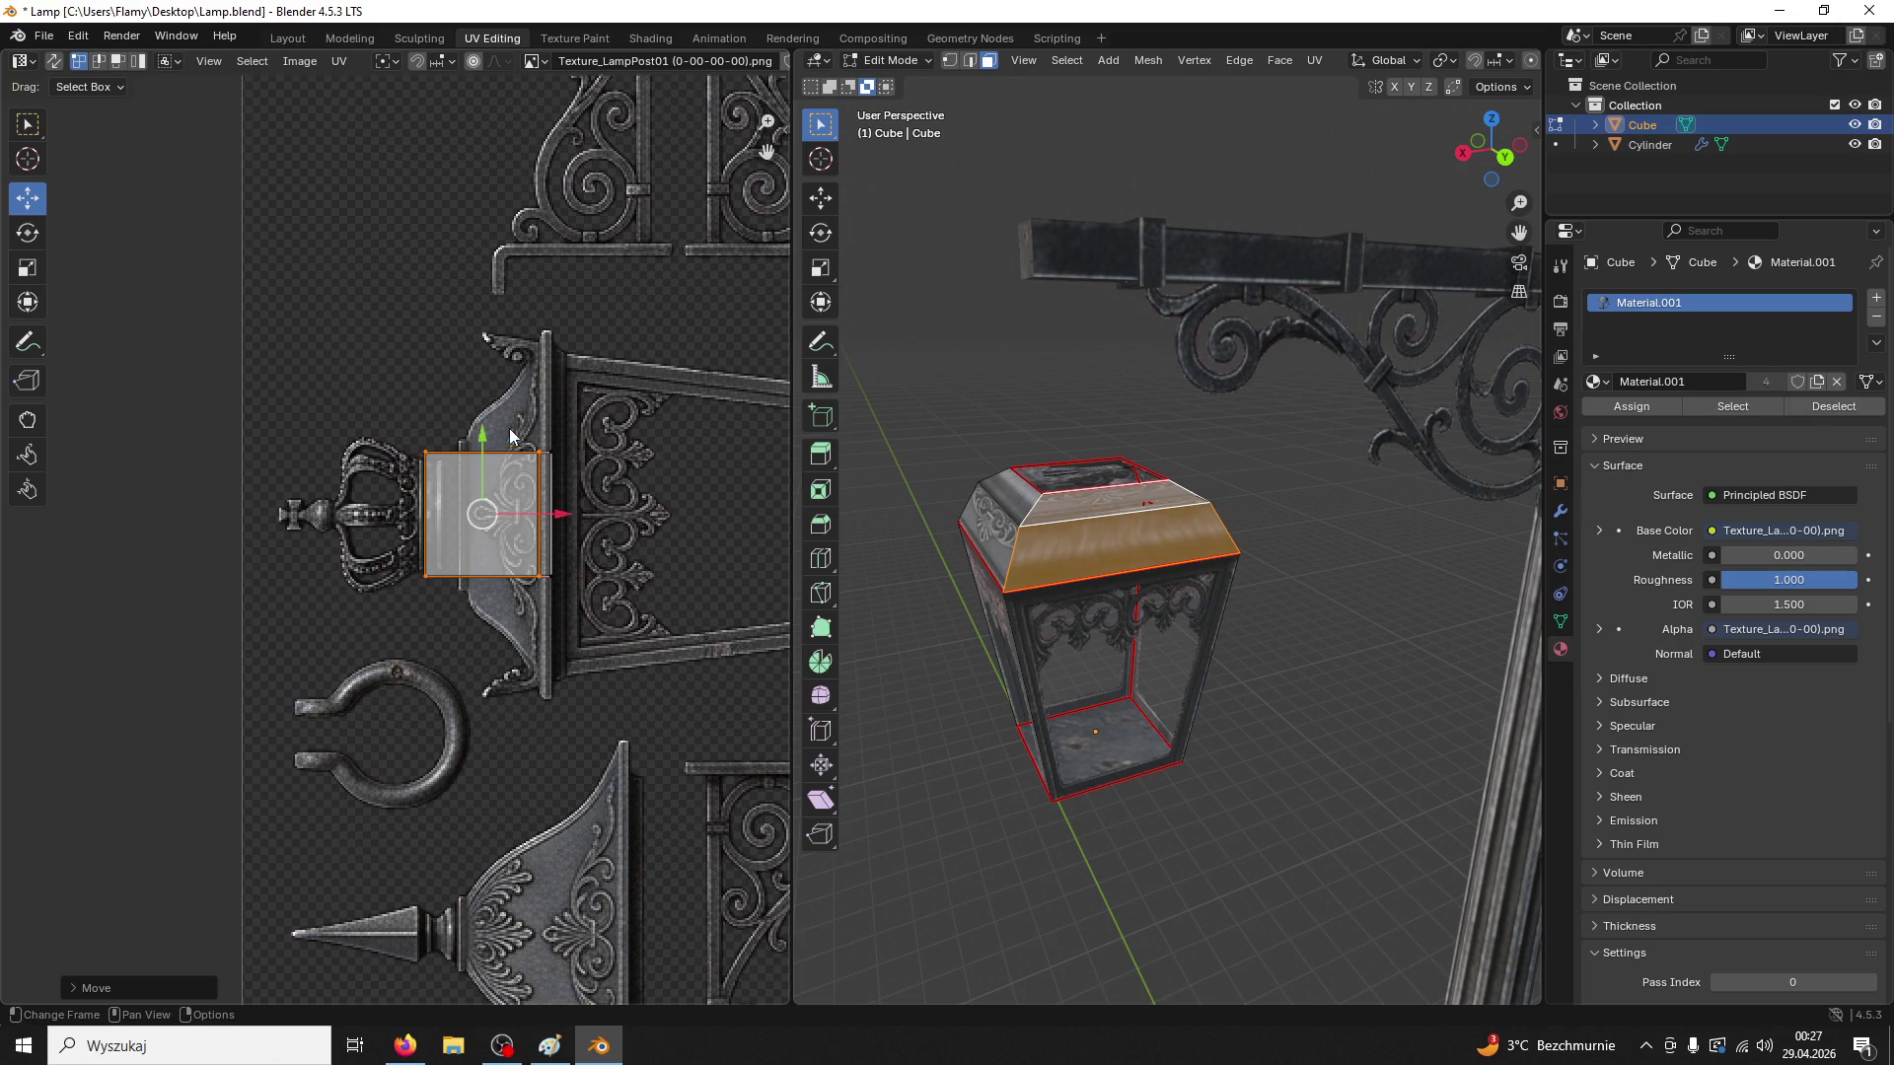
mouse_move(476, 431)
mouse_down()
mouse_move(476, 697)
mouse_move(476, 431)
mouse_move(448, 657)
mouse_up()
drag(500, 522, 541, 512)
click(924, 645)
Rotate the top and front roof faces' UV island 180° and move its right edge
scroll(937, 634, up, 1)
click(1080, 466)
click(1144, 538)
scroll(550, 581, up, 1)
text(a)
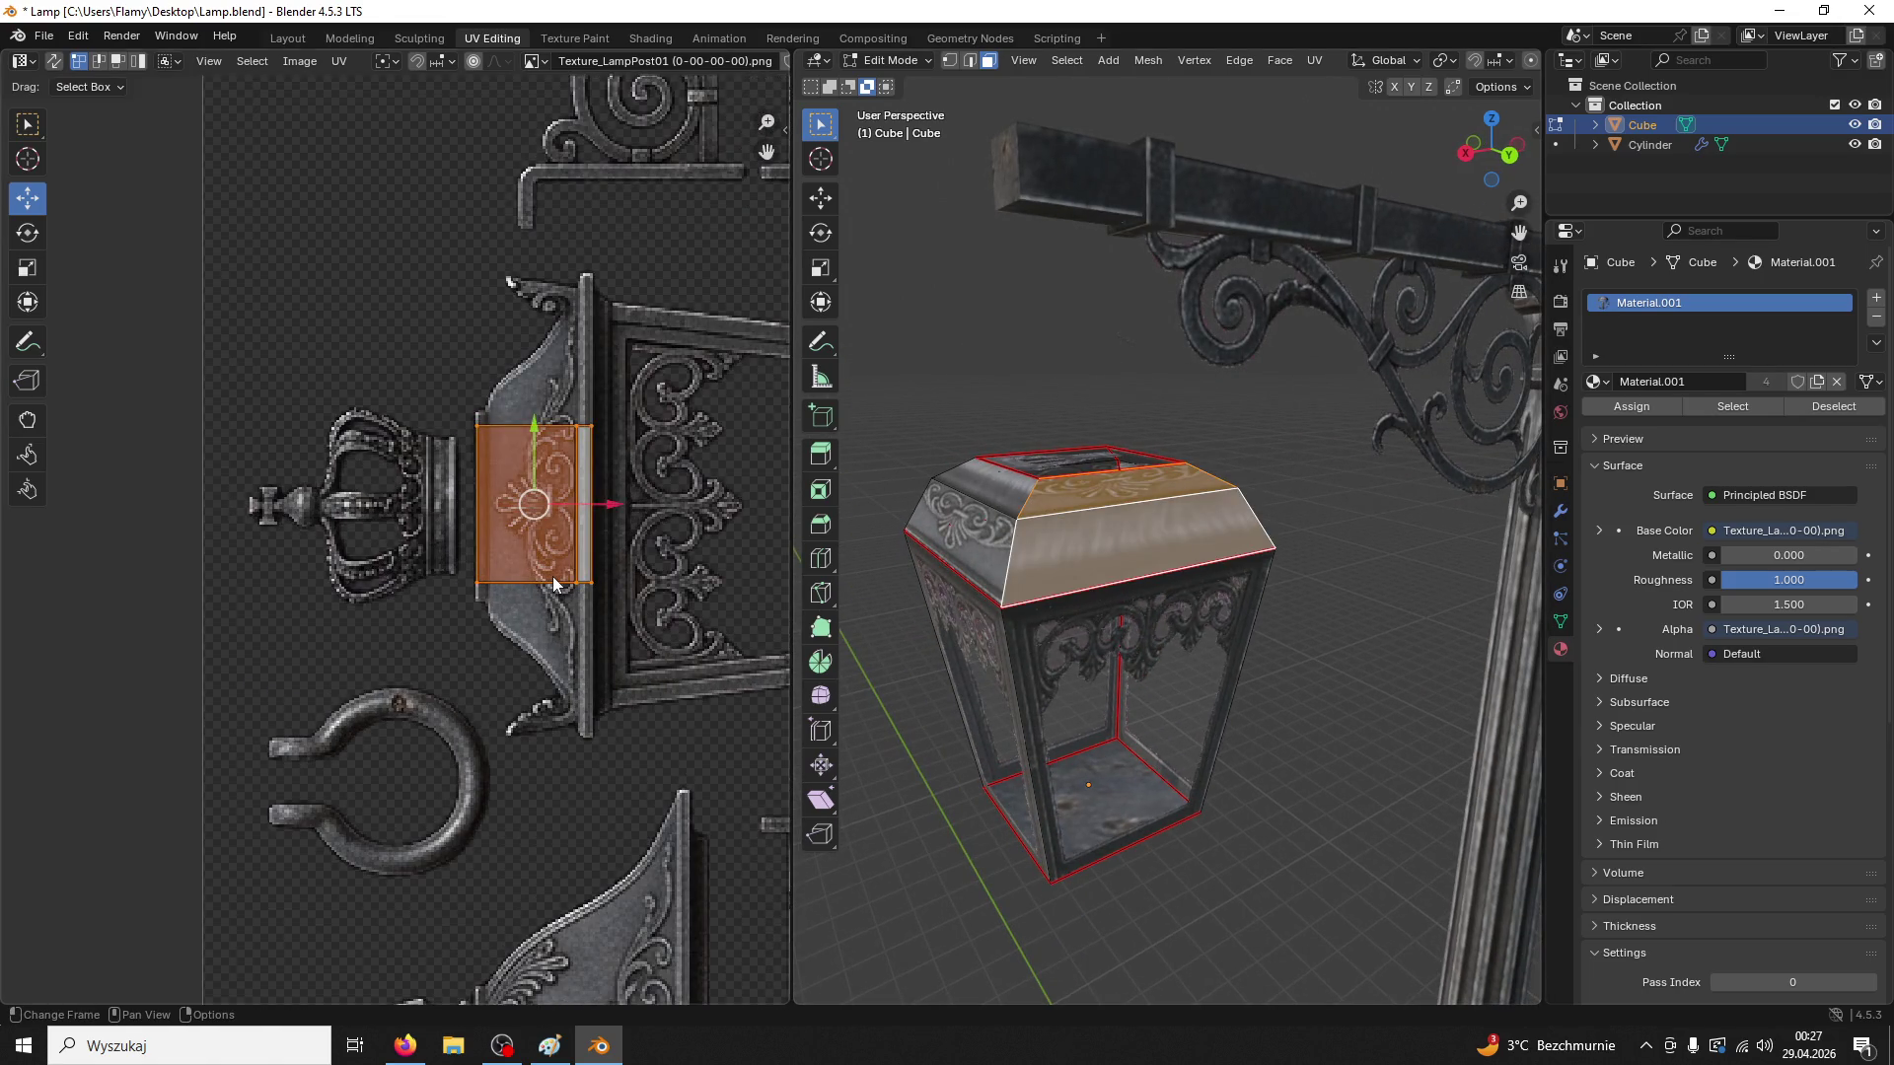
text(r180)
key(Return)
key(b)
drag(499, 631, 464, 409)
key(g)
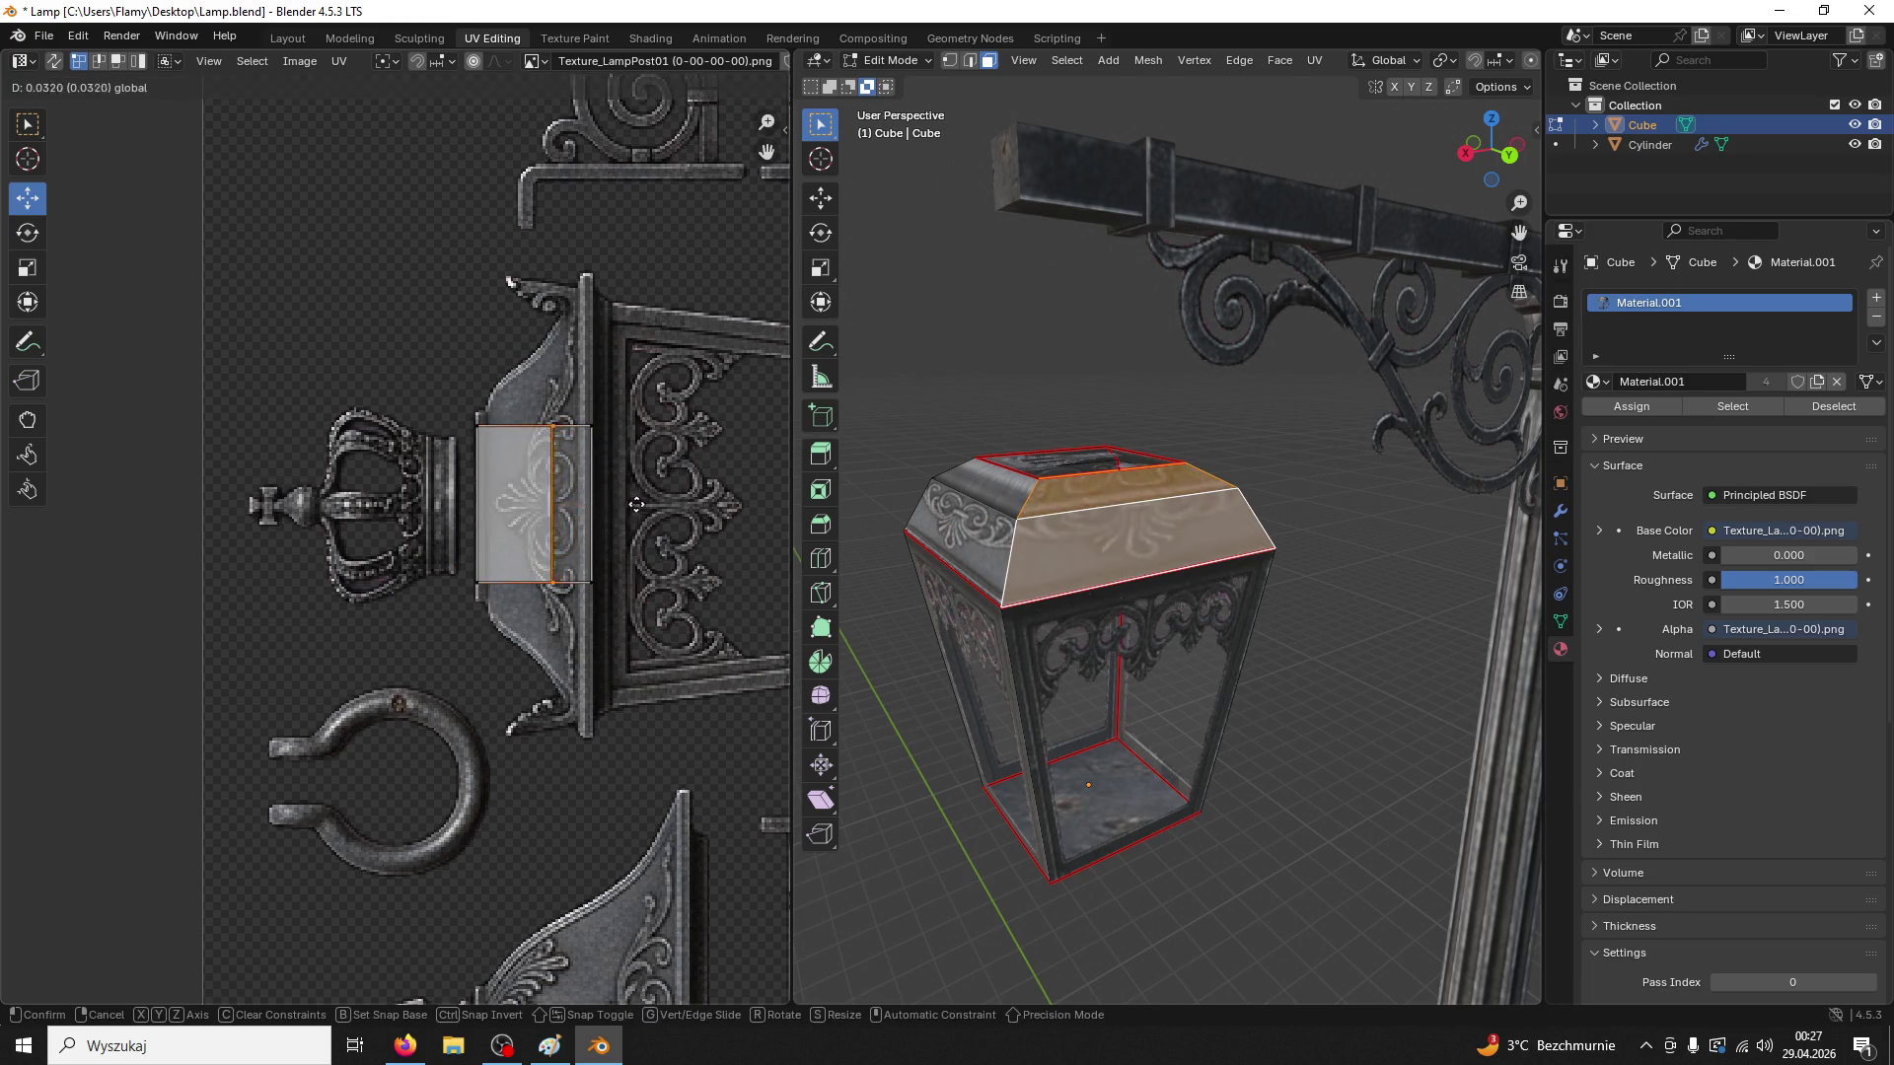
click(661, 504)
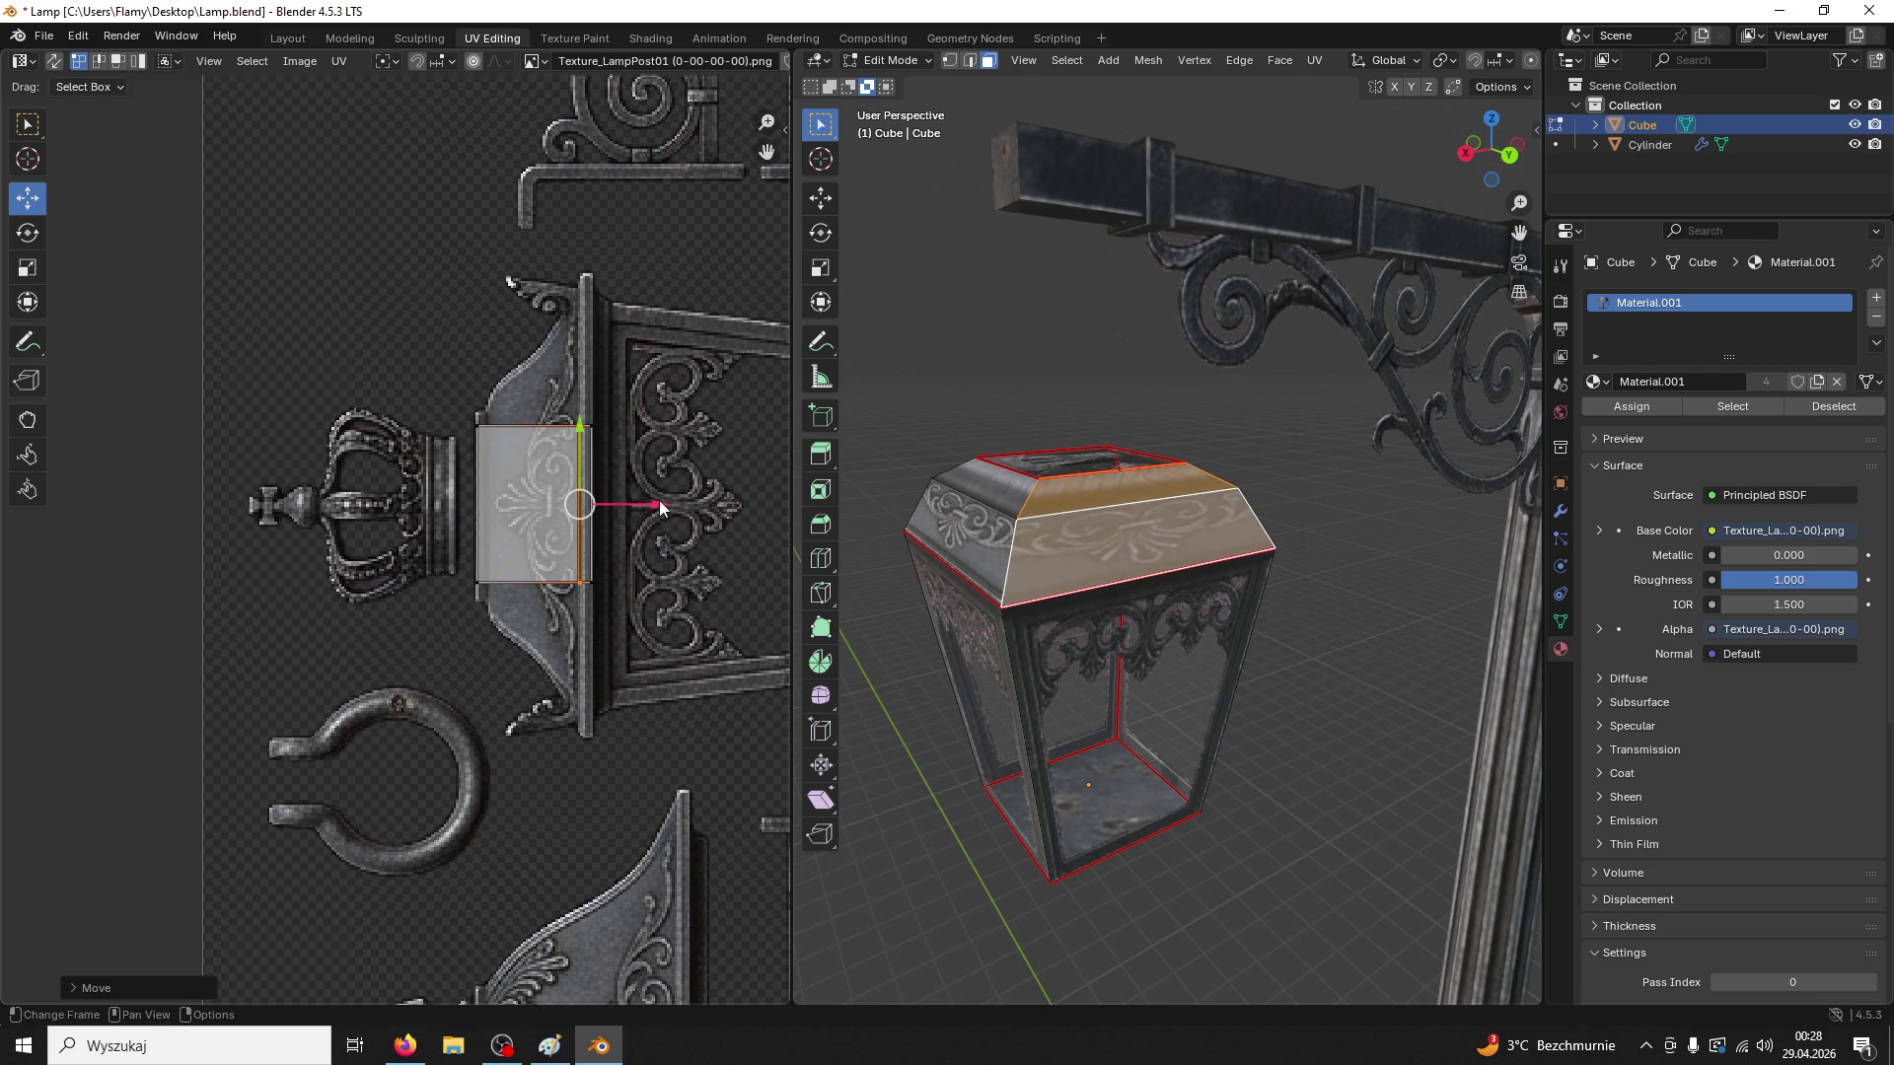
click(902, 659)
Select the top roof faces and flatten the chosen UVs to zero width horizontally
click(976, 493)
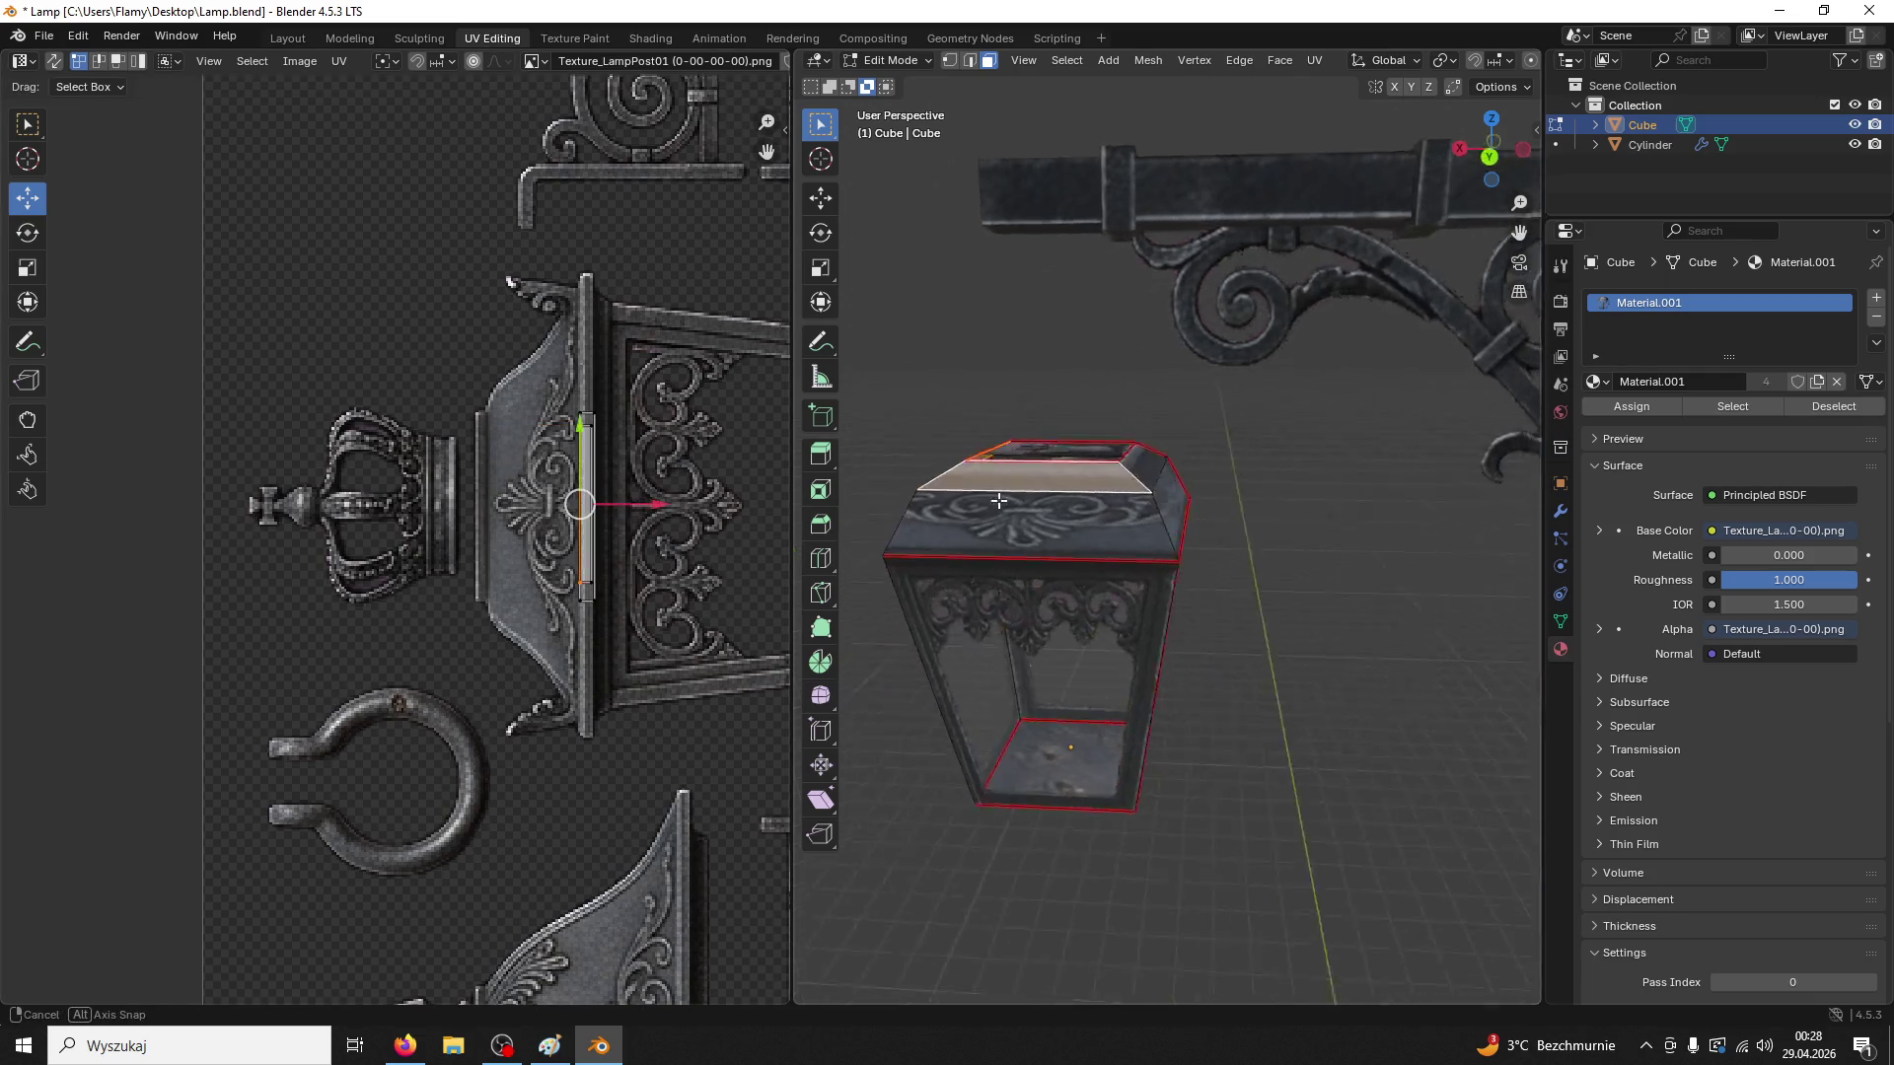
shift+click(1151, 463)
drag(1150, 464, 1160, 460)
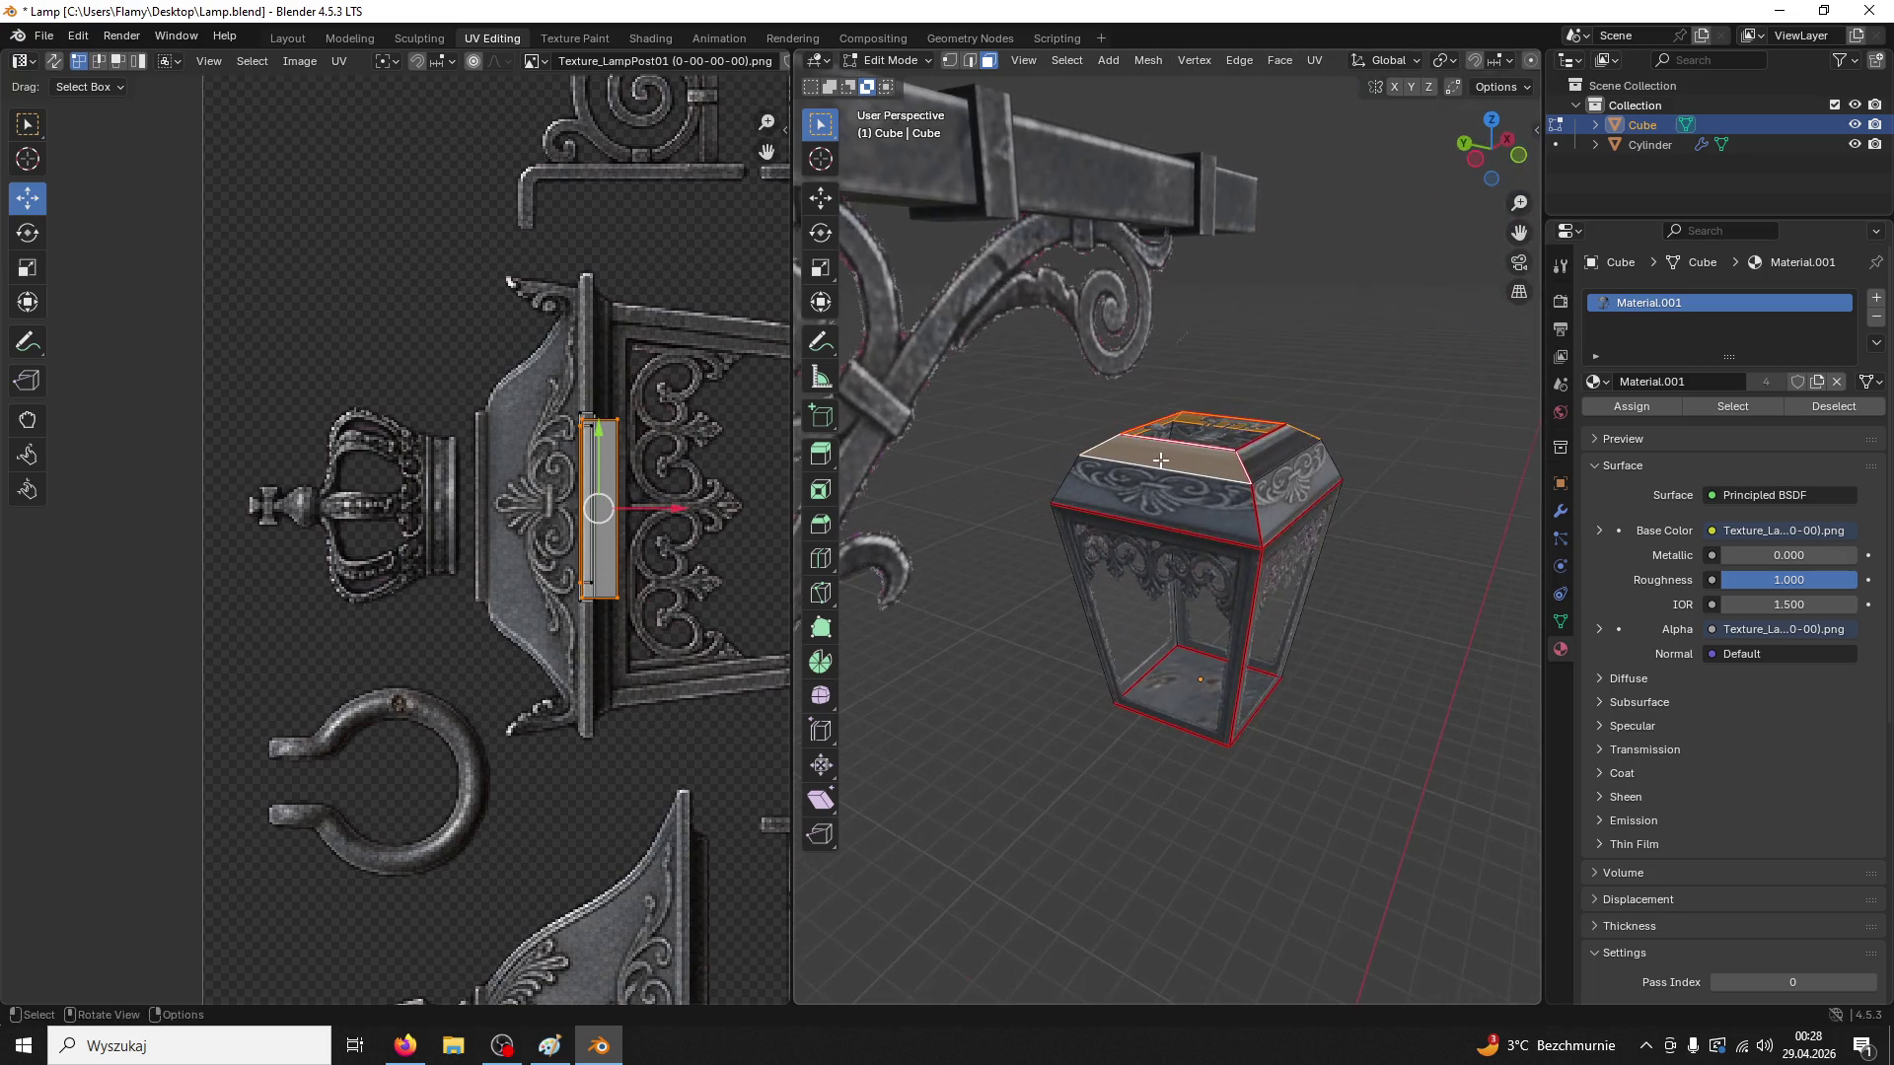
shift+click(1272, 447)
drag(555, 384, 584, 654)
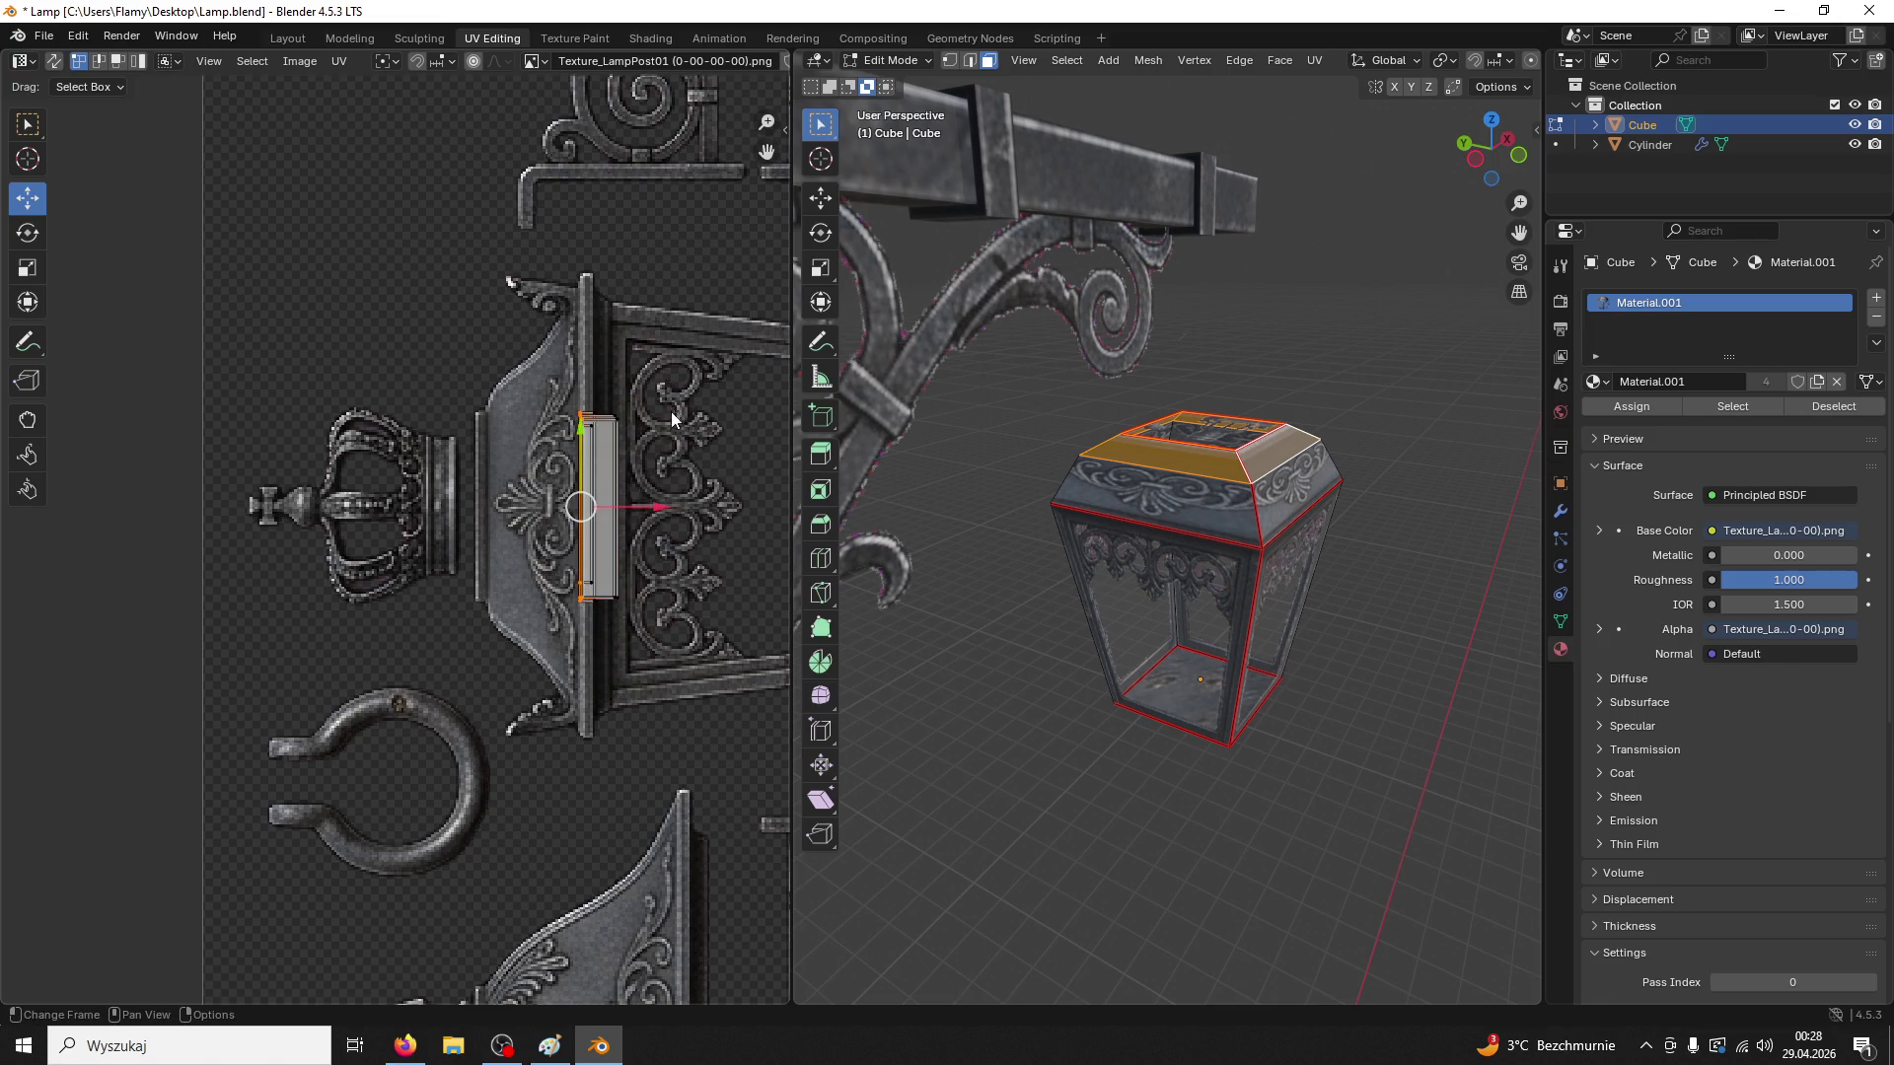
key(s)
key(x)
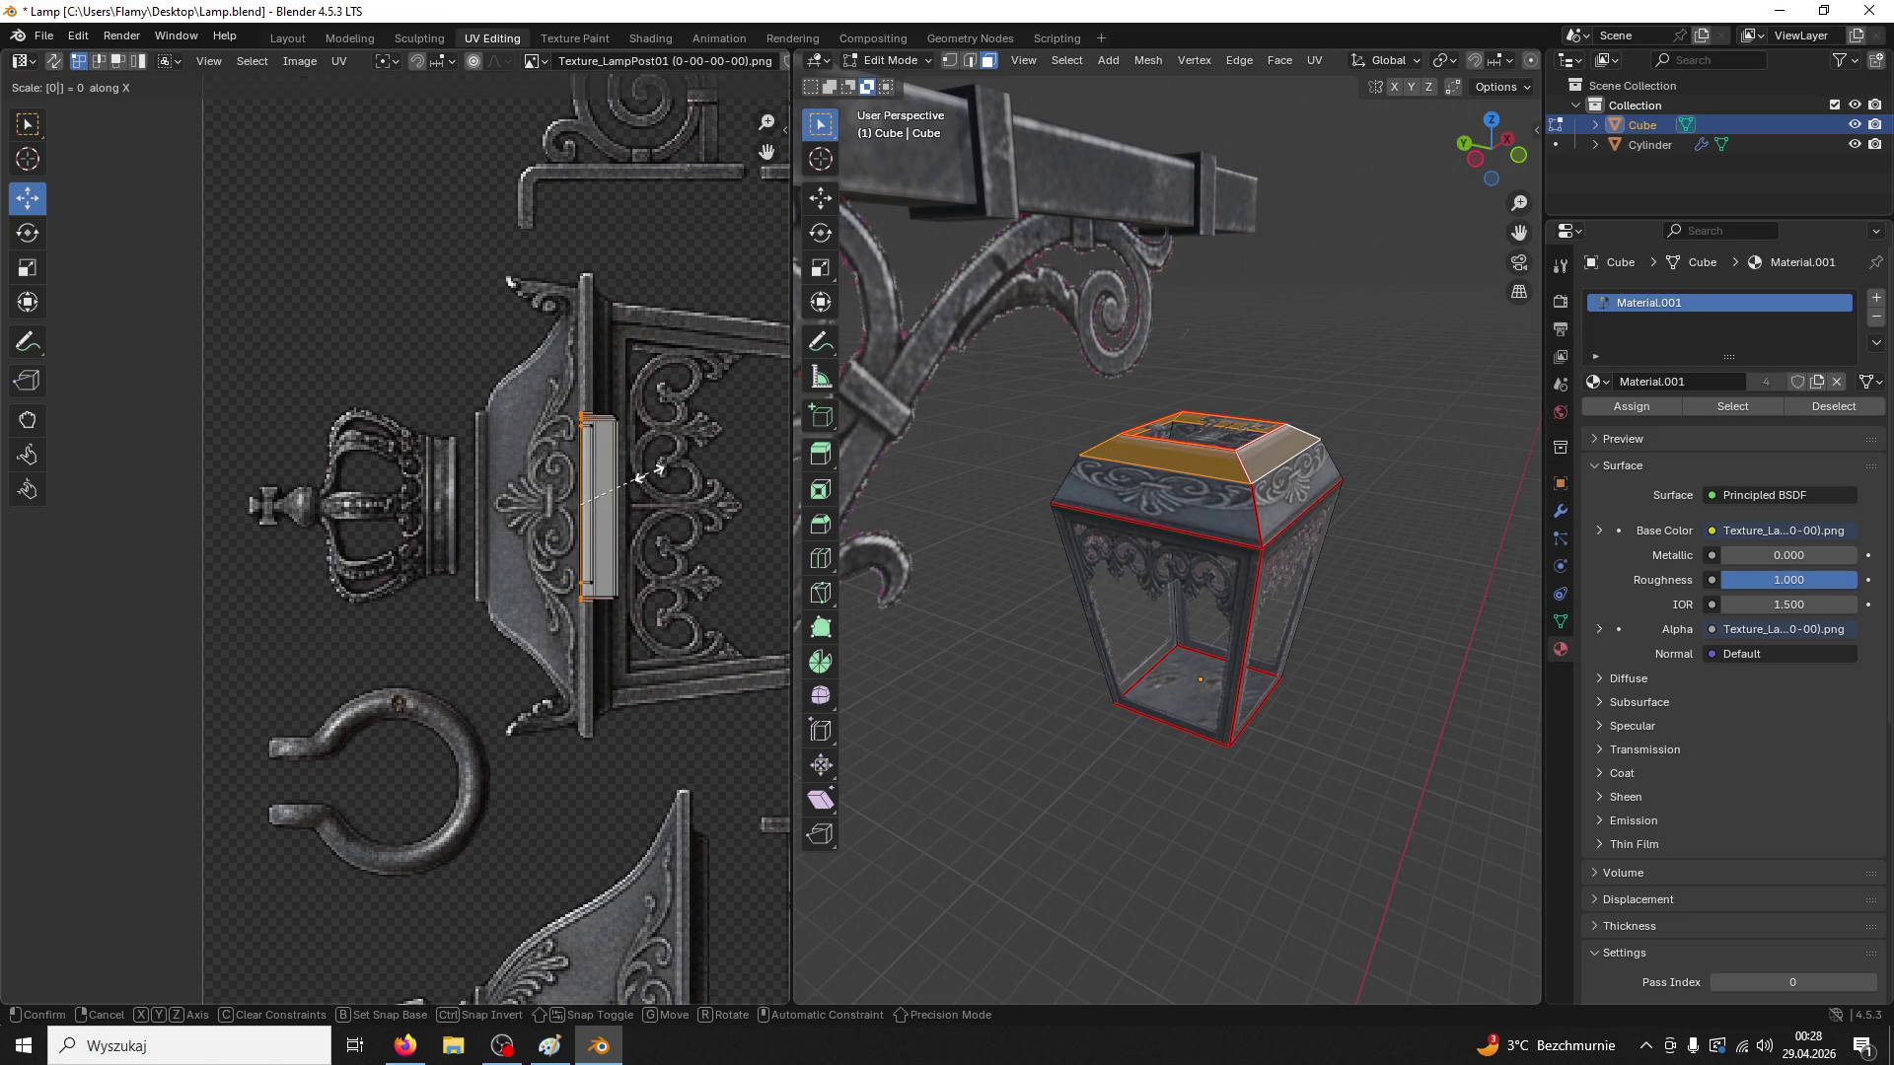
key(Return)
Line the right-edge UV vertices up in one column and scale the top-right vertex vertically
drag(649, 385, 590, 610)
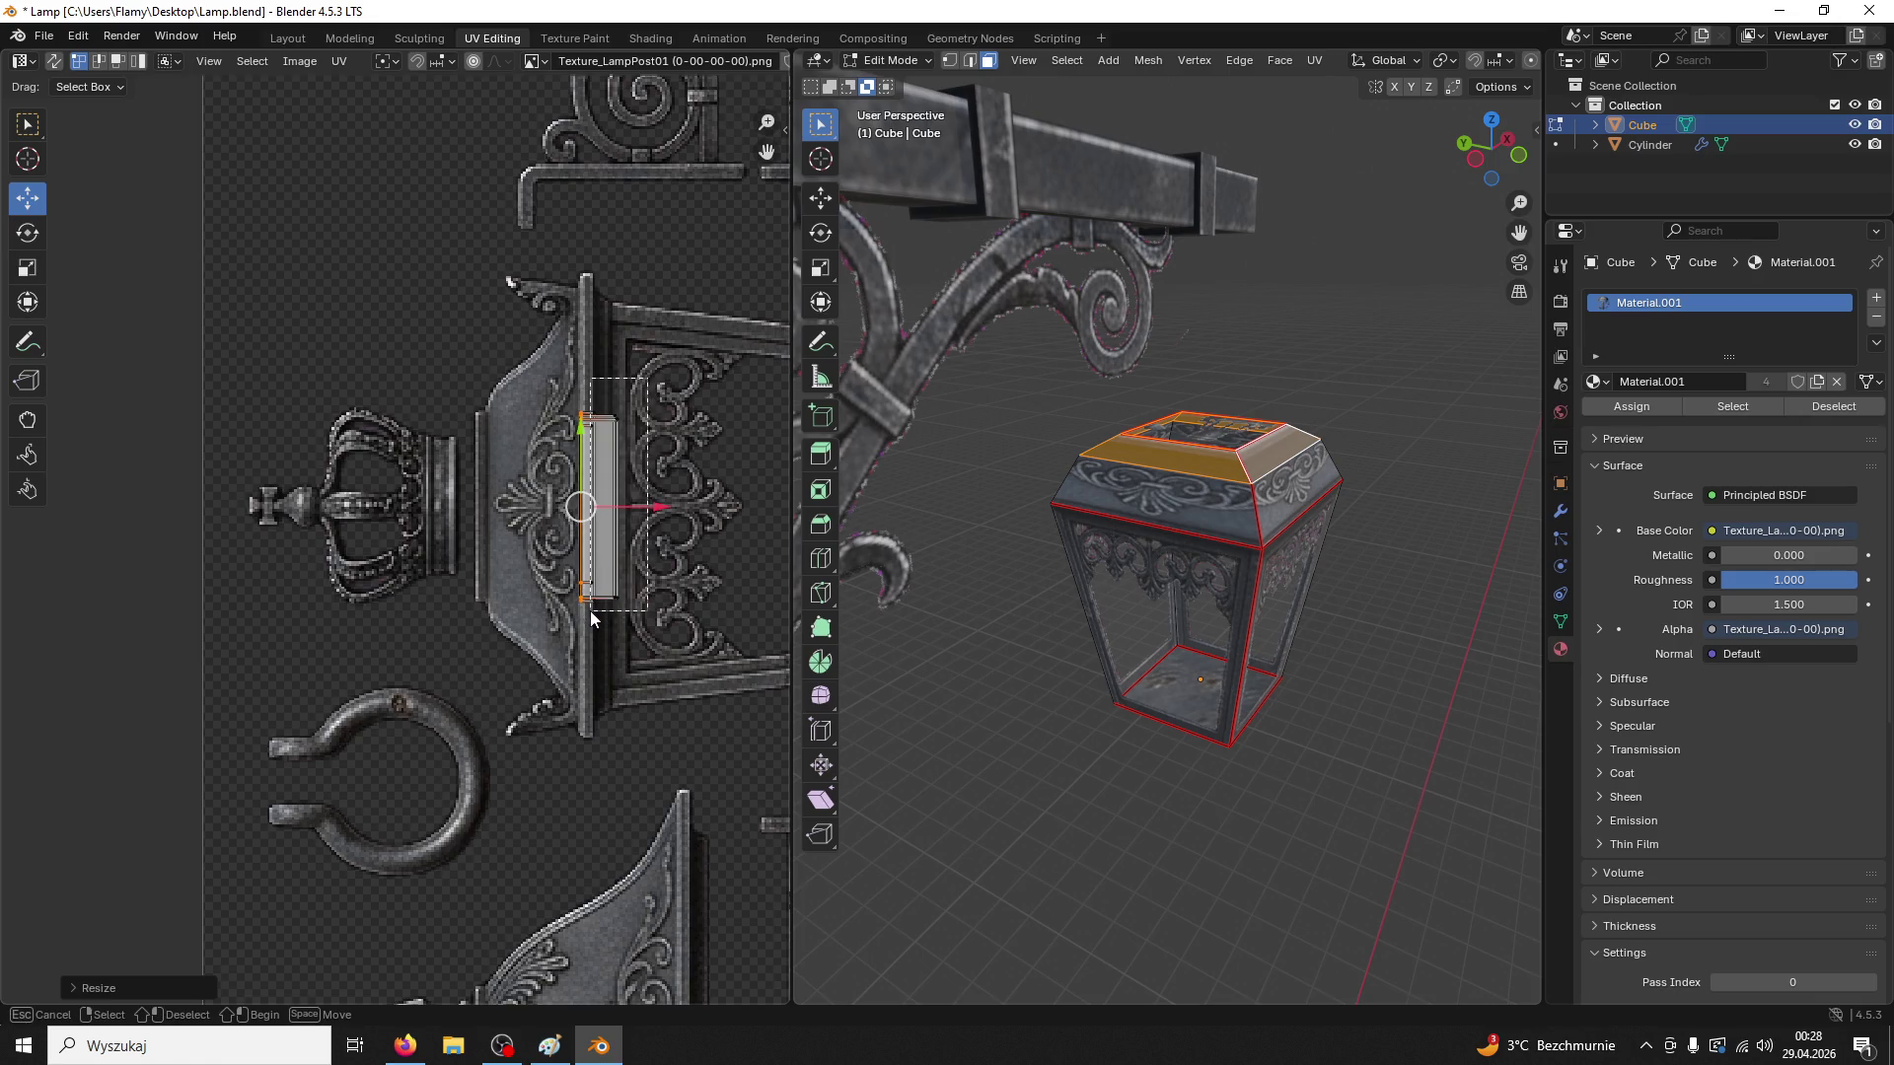
key(s)
key(x)
key(0)
key(Return)
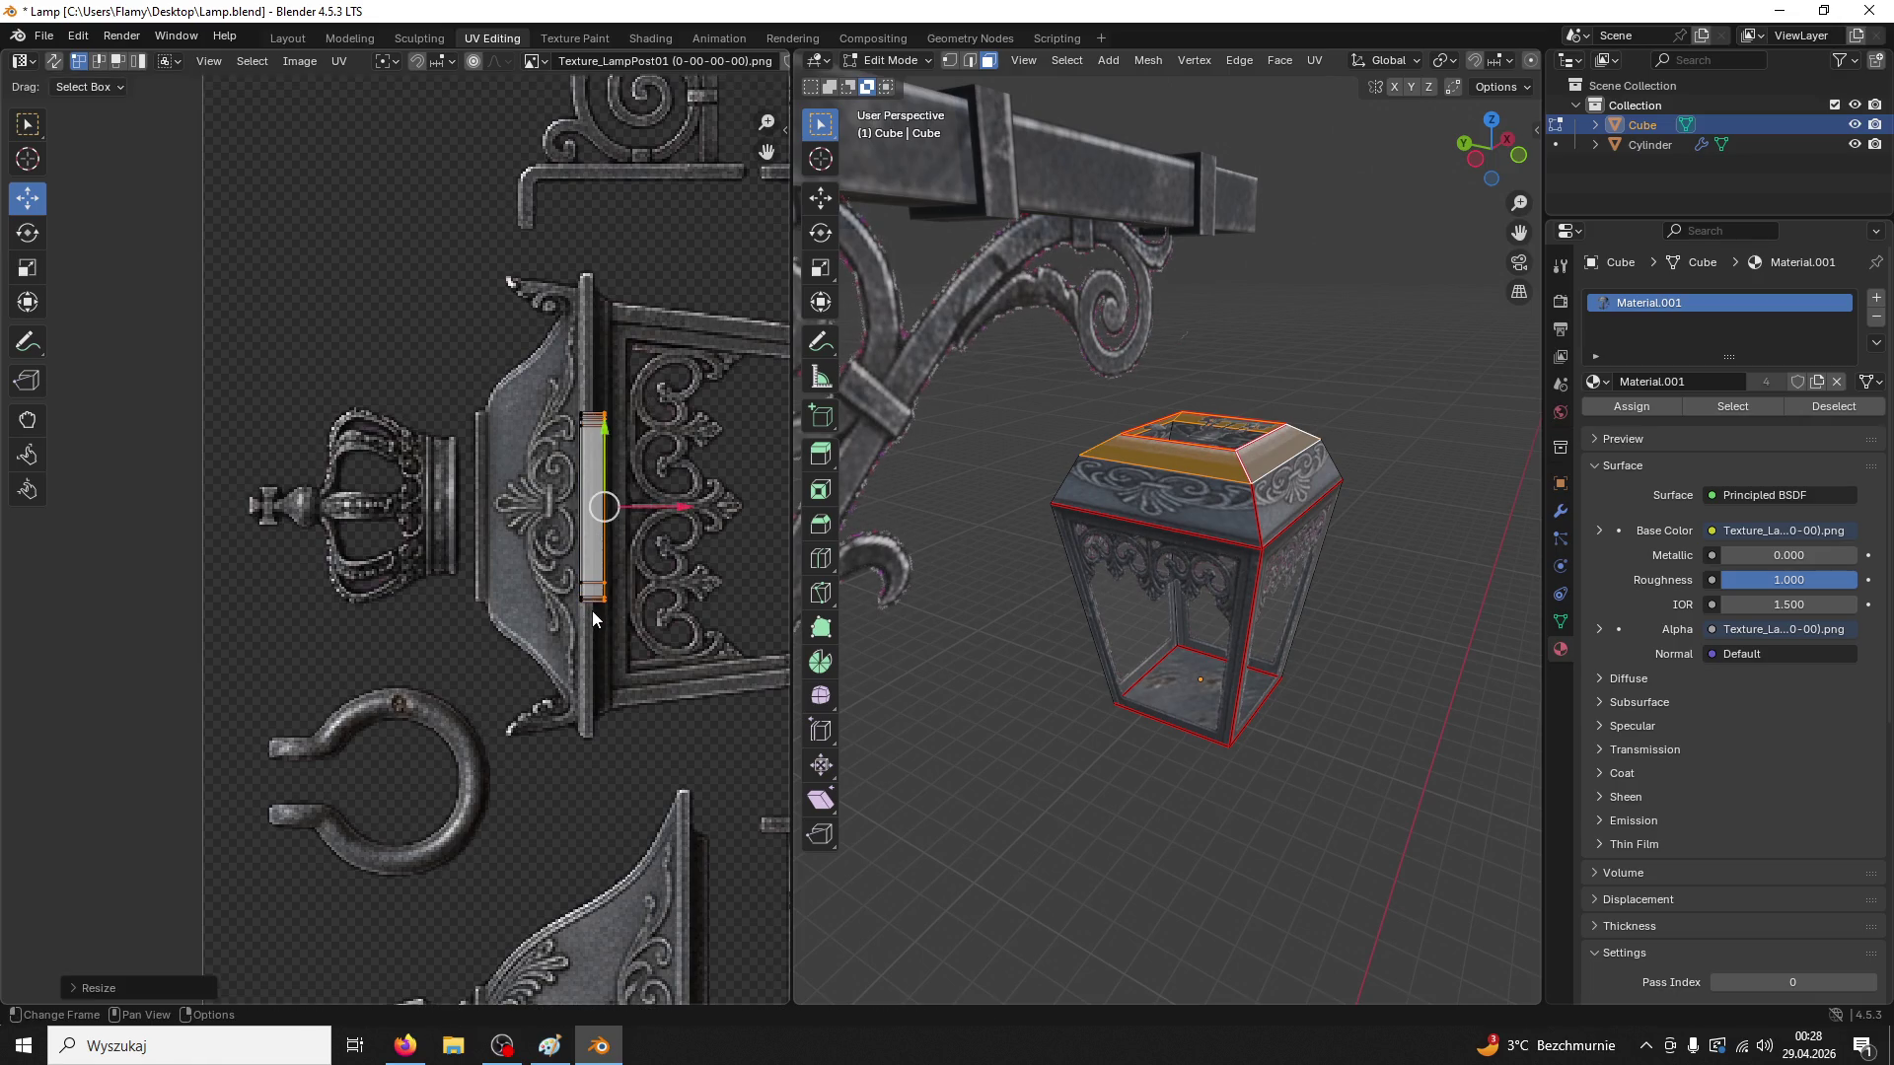
drag(632, 394, 552, 456)
key(s)
key(y)
key(0)
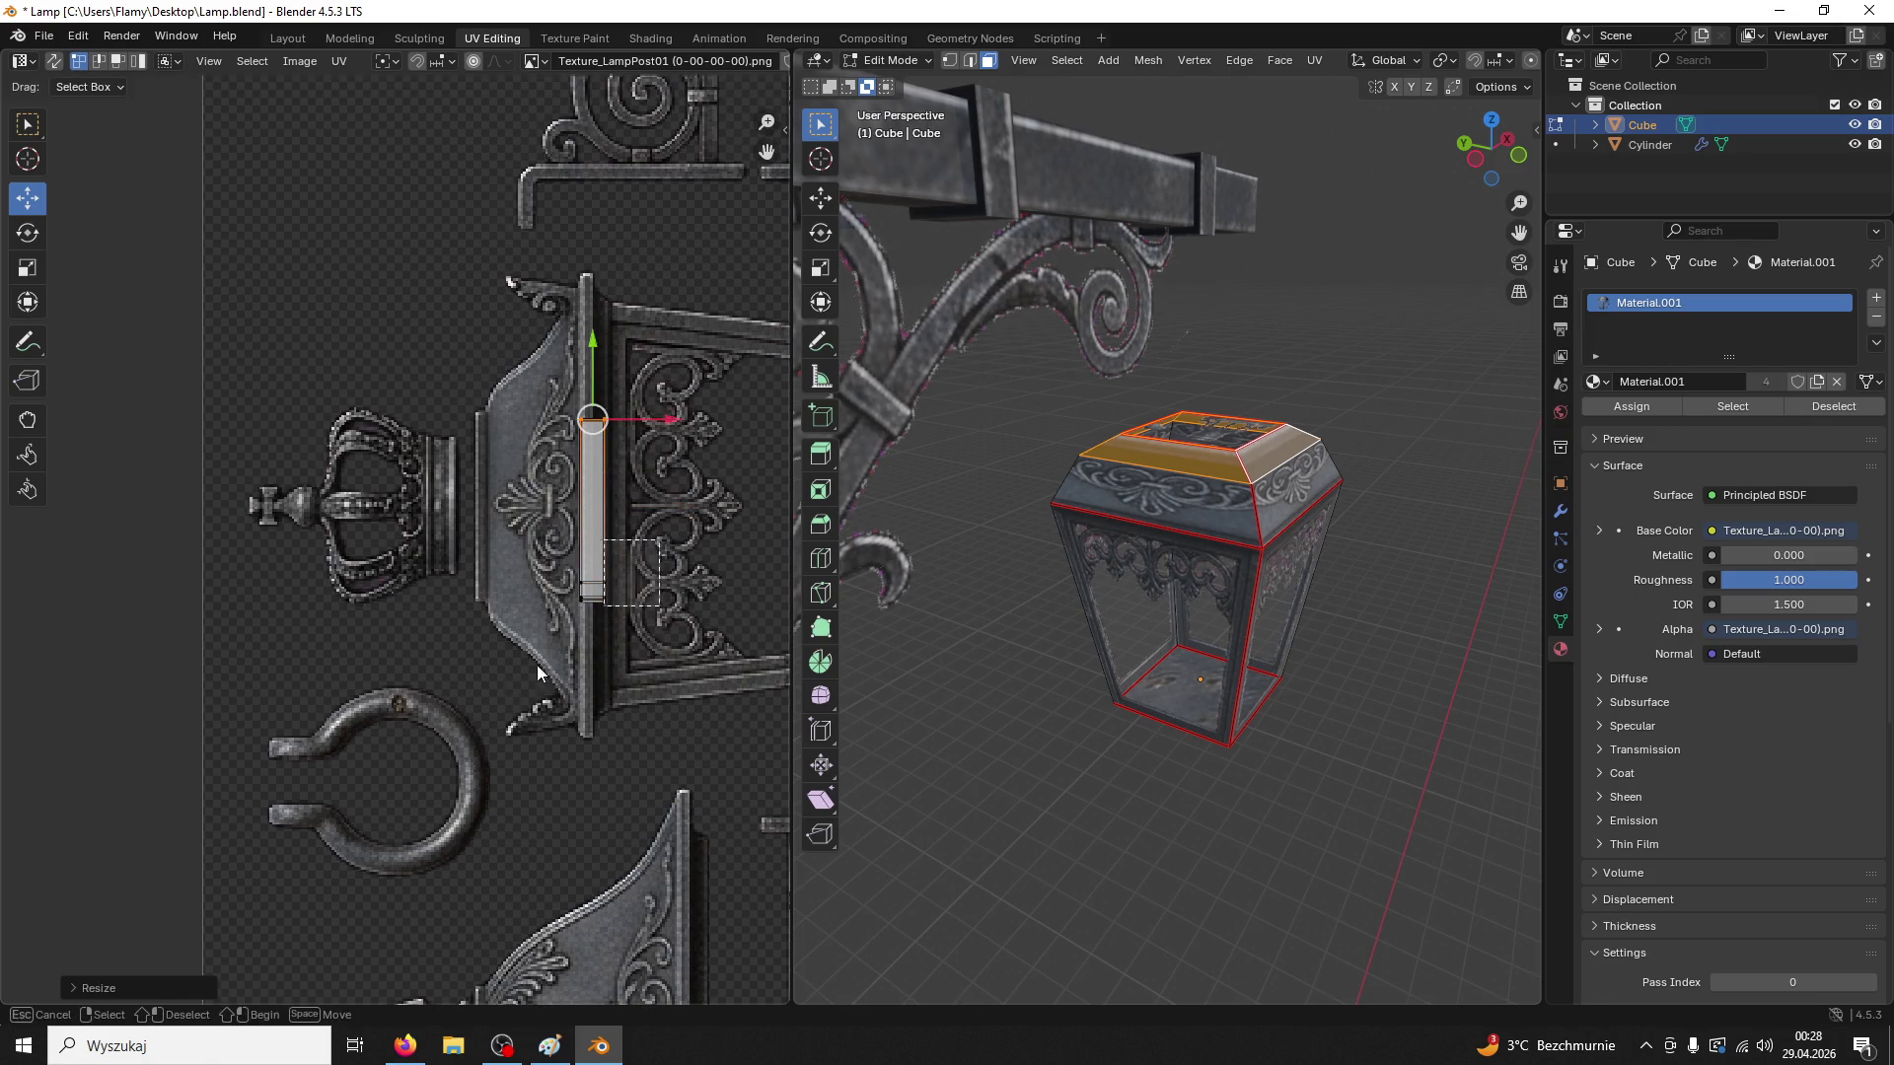
key(BackSpace)
click(490, 695)
Select the lantern's top bevel faces and rotate their UV island 180° into alignment
click(1048, 689)
mouse_move(1247, 792)
mouse_down()
mouse_move(1112, 797)
mouse_move(1095, 764)
mouse_up()
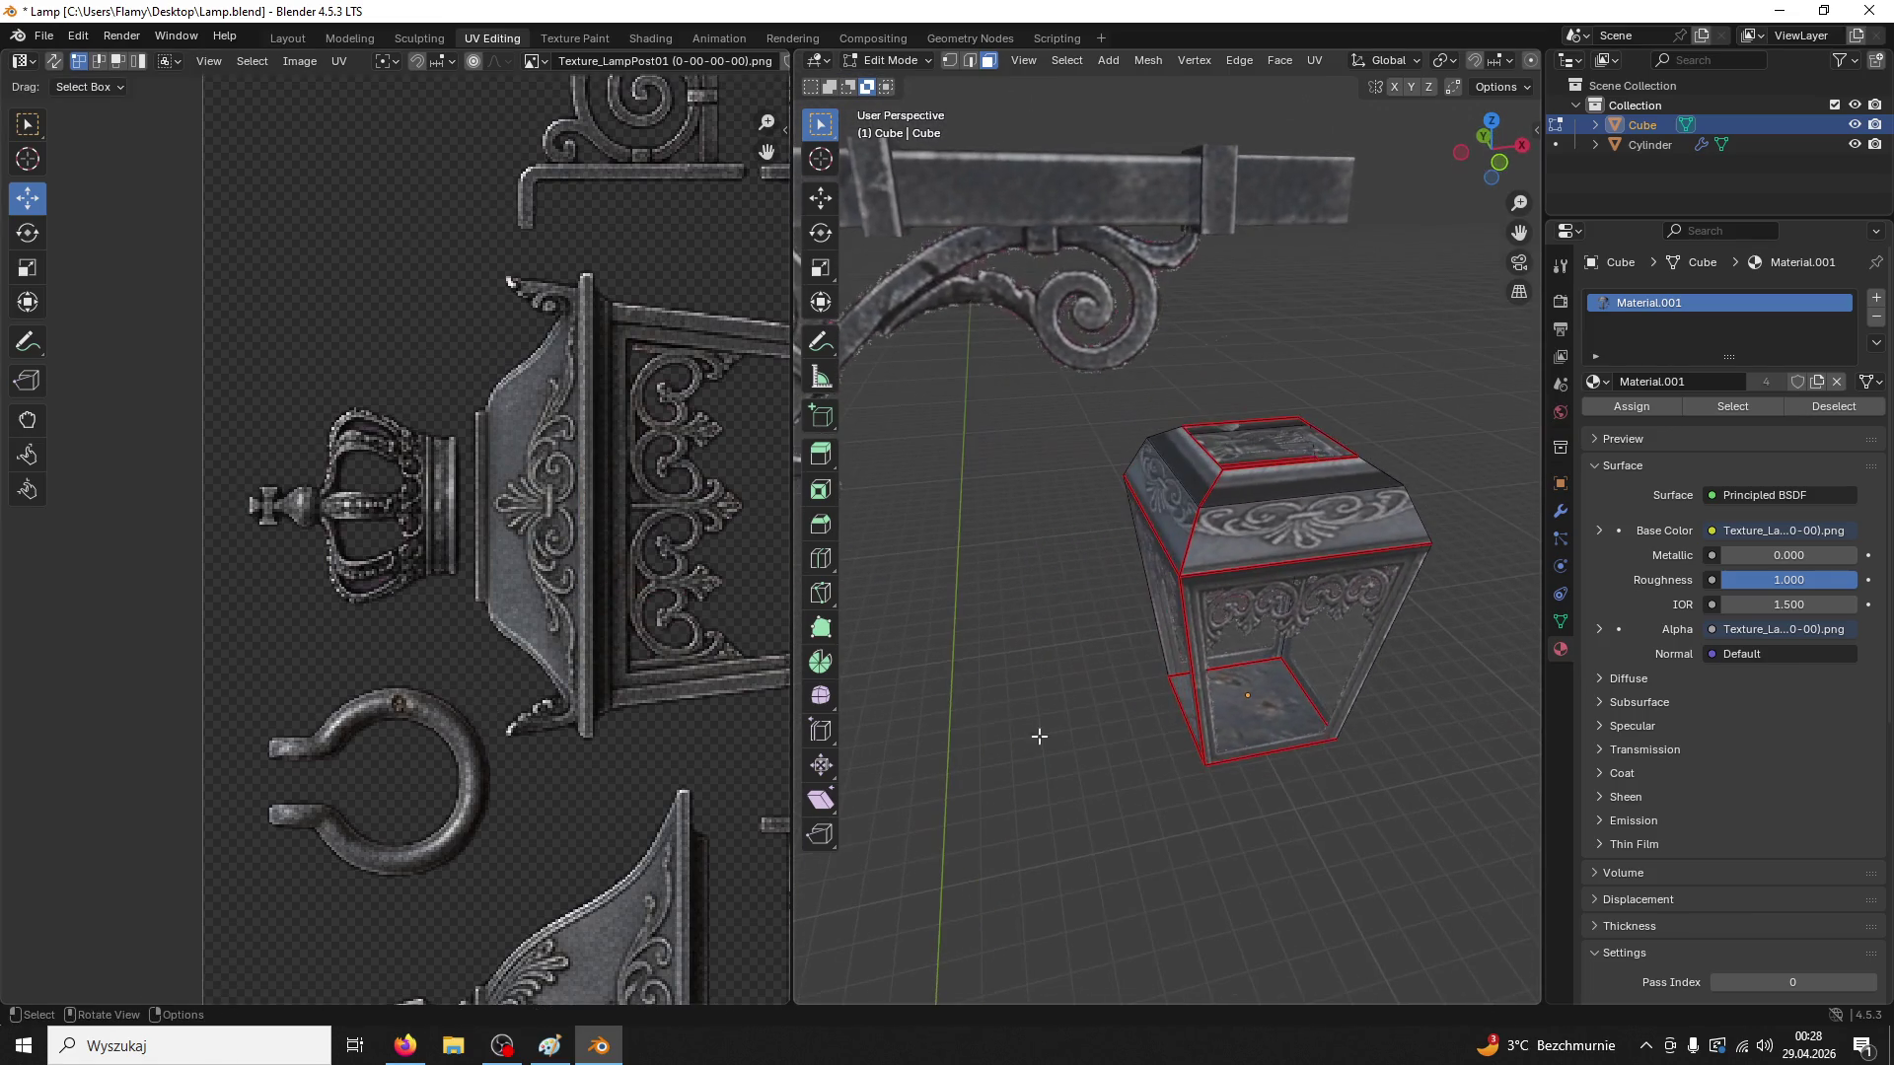
click(1247, 514)
shift+click(1142, 510)
drag(1143, 510, 1273, 524)
shift+click(1086, 512)
drag(1003, 543, 749, 493)
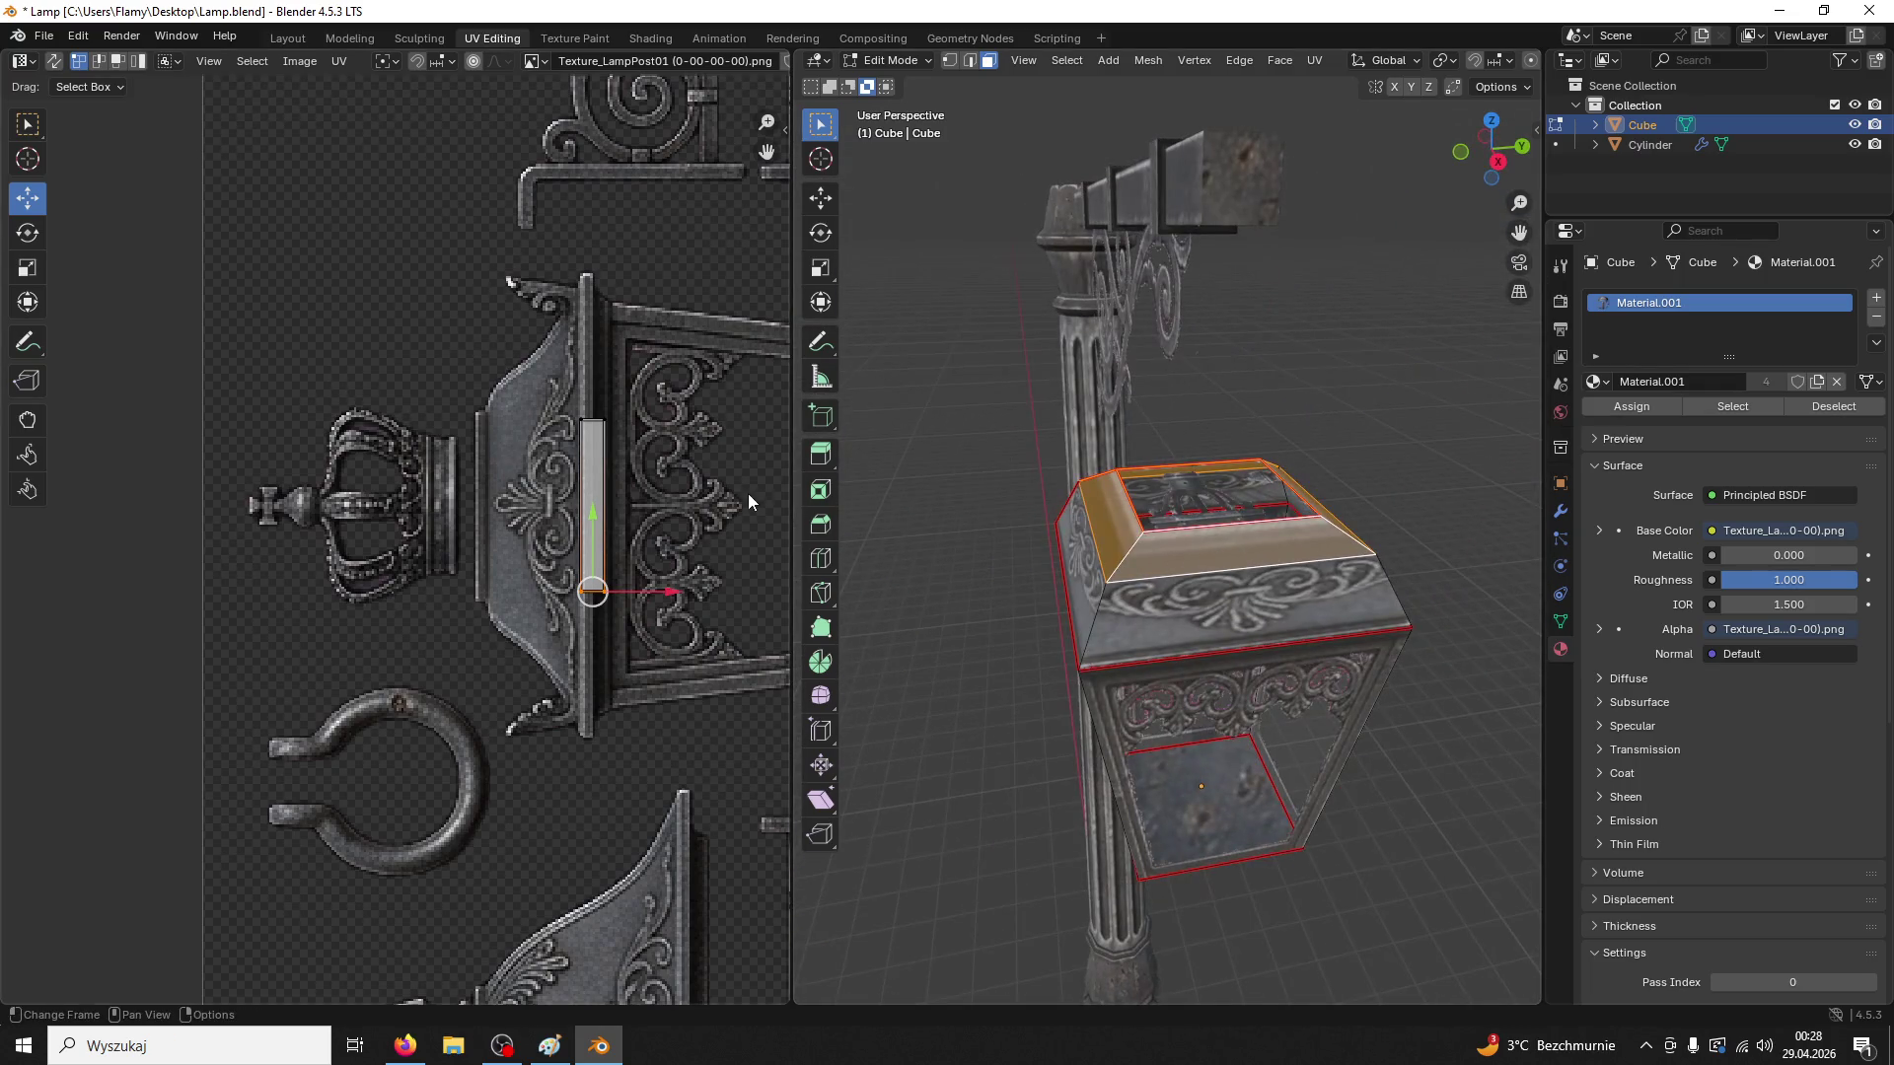
text(r180)
key(Return)
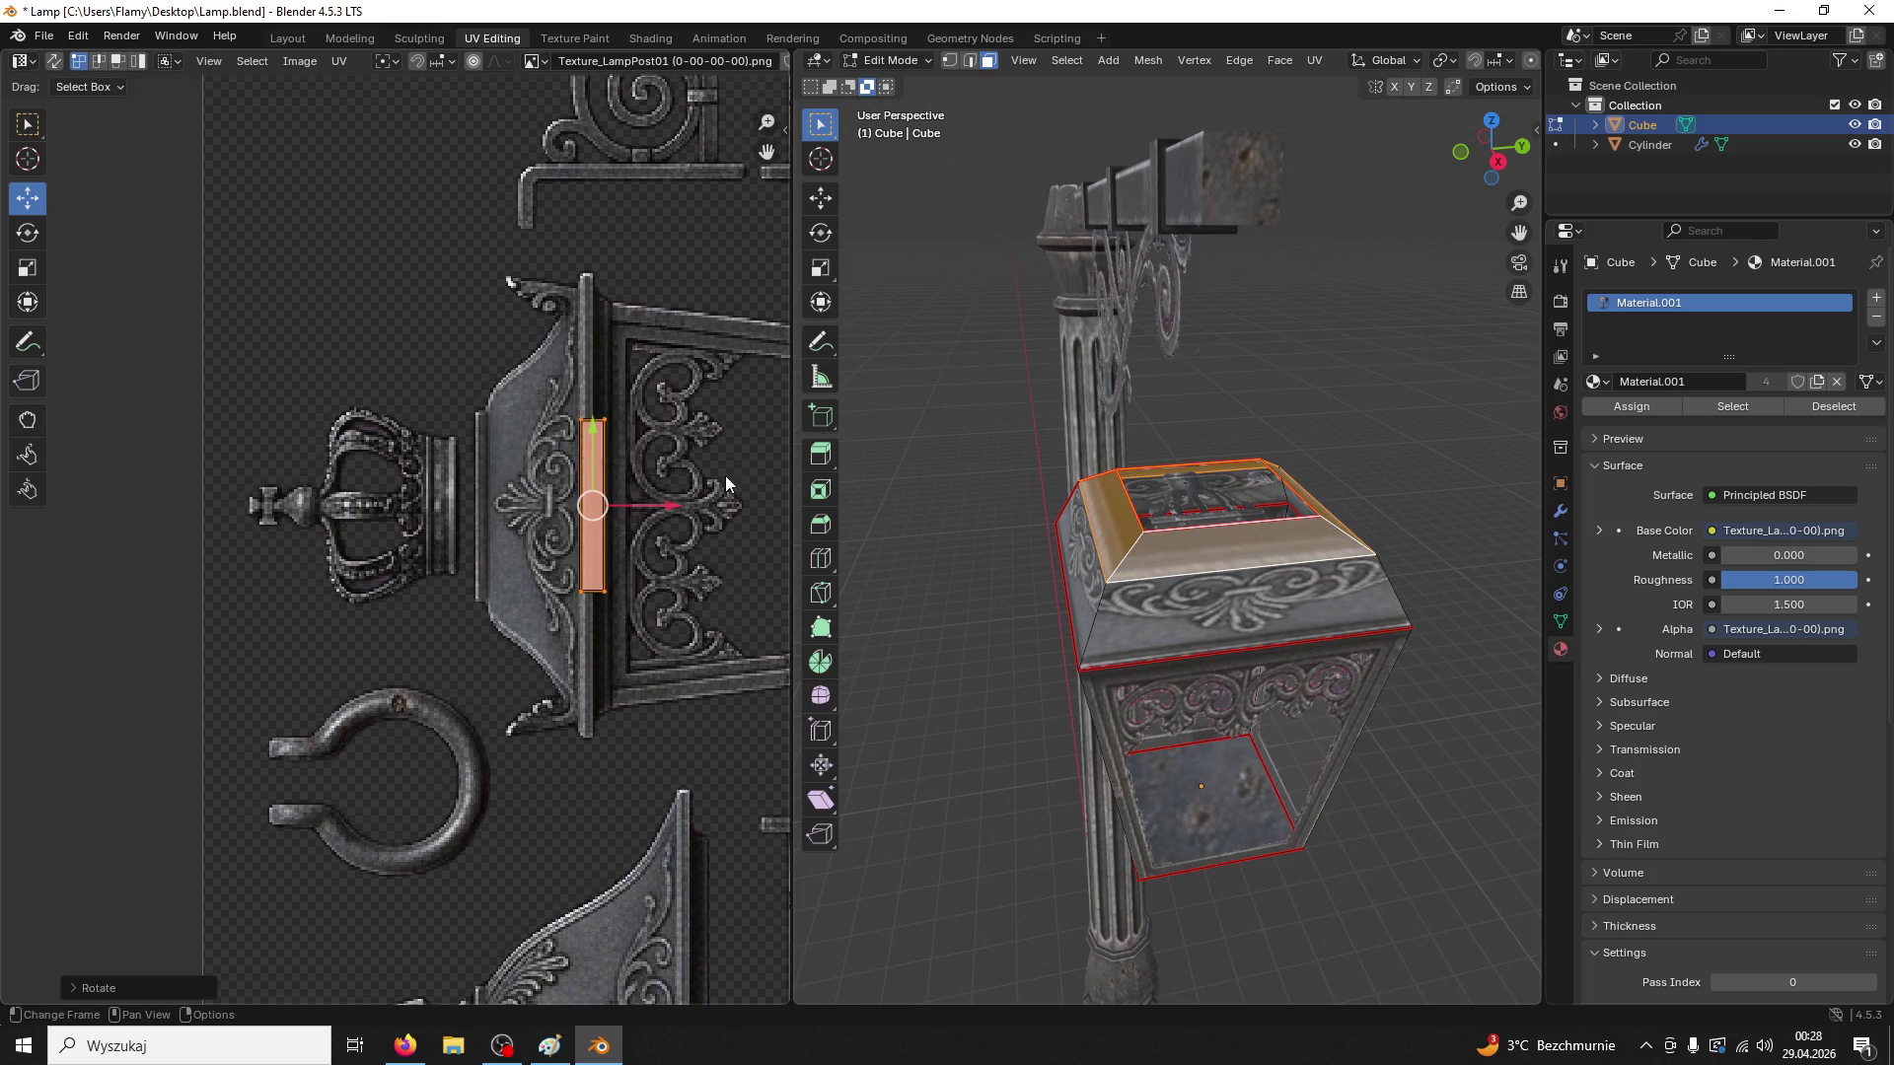
drag(1286, 490, 1174, 518)
click(1172, 519)
Shrink the inner top face's UVs to a tiny patch on the lamp post base
scroll(651, 560, down, 5)
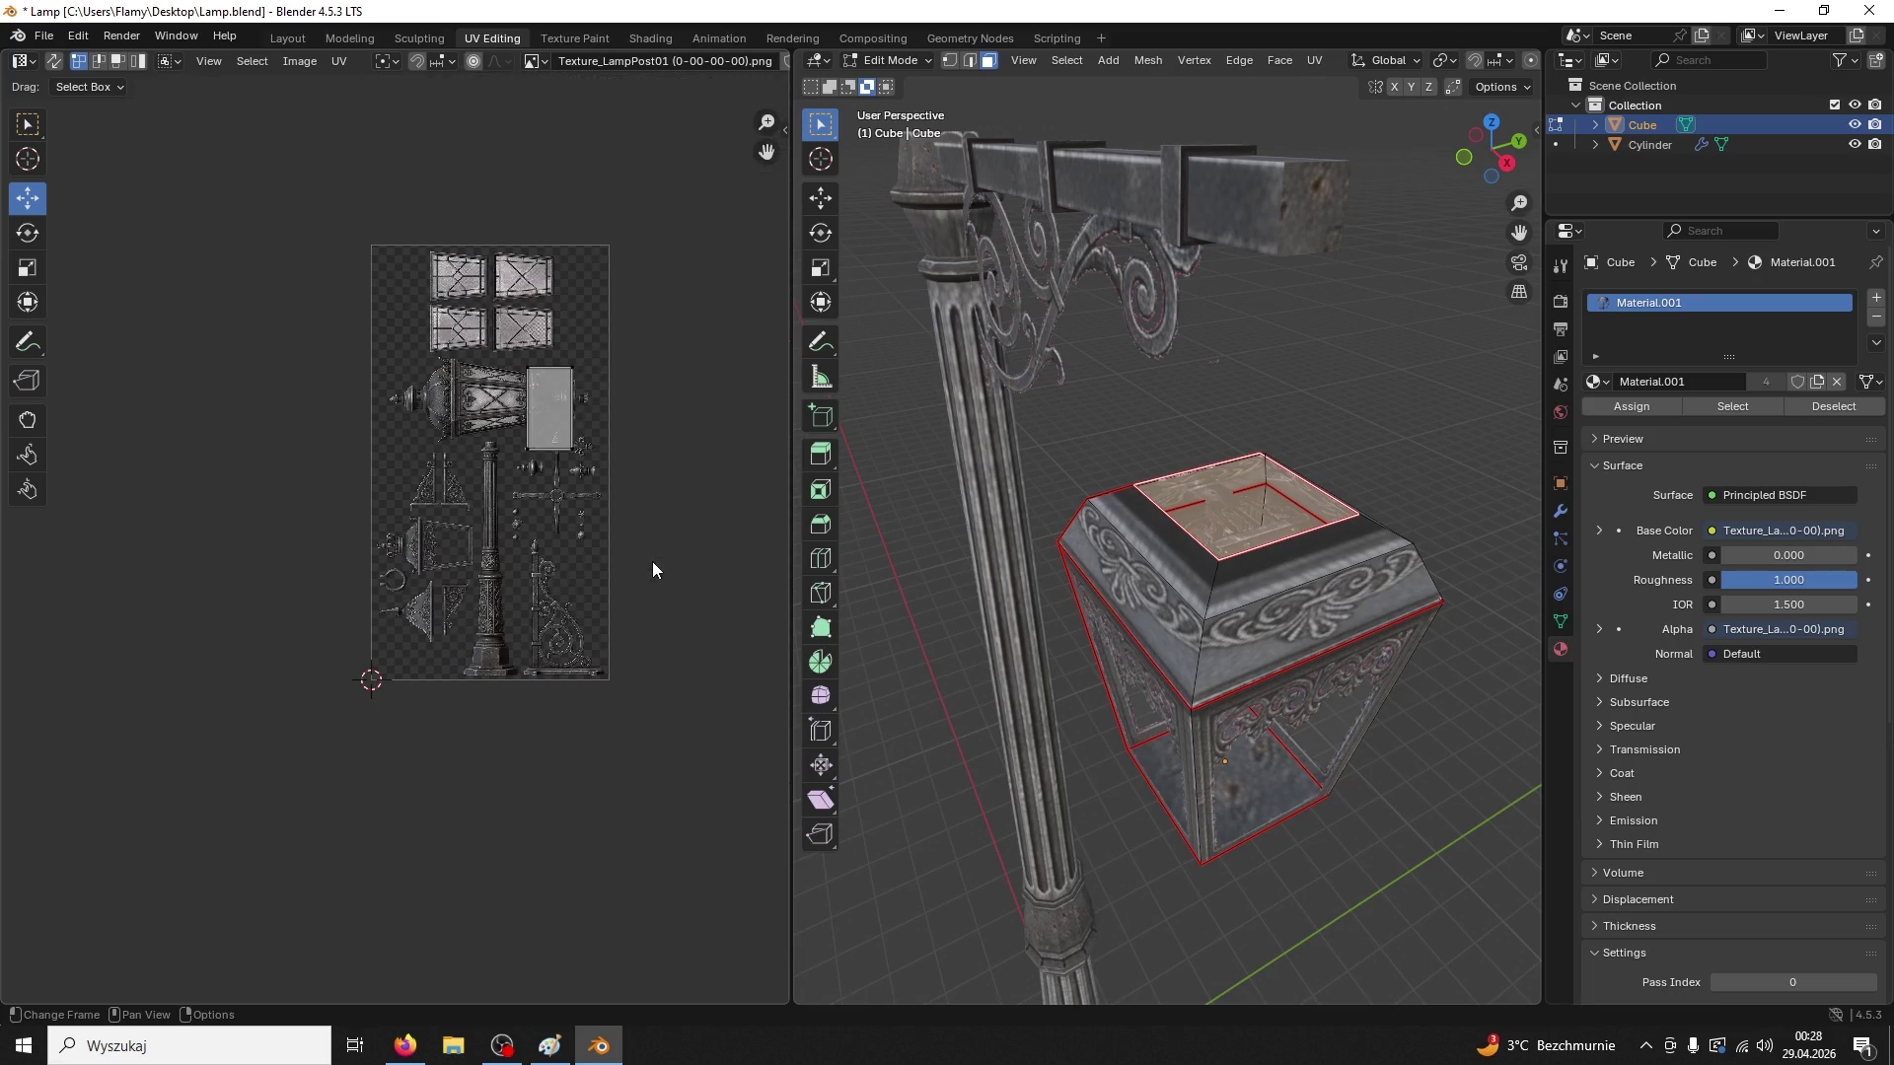
mouse_move(590, 296)
mouse_down()
mouse_move(595, 276)
mouse_move(580, 294)
mouse_up()
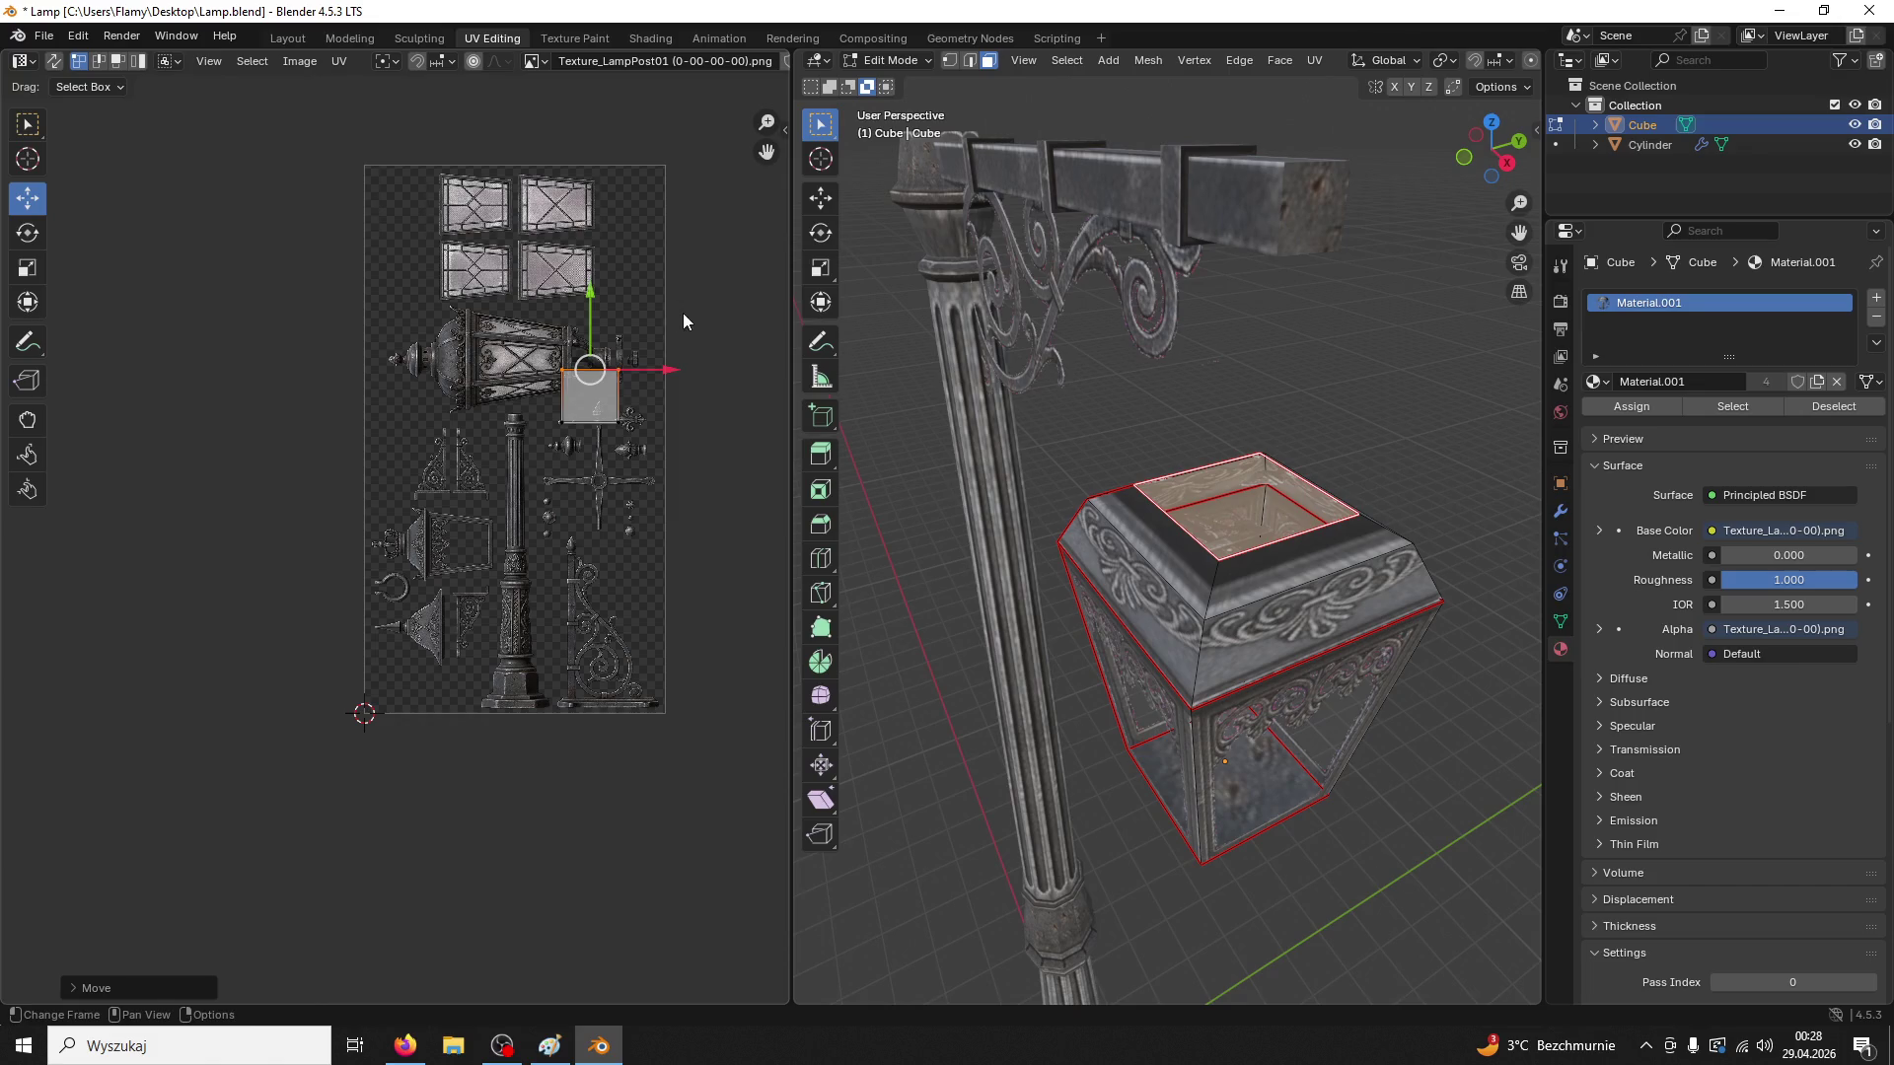
key(s)
click(559, 513)
key(g)
click(536, 597)
scroll(628, 725, up, 3)
scroll(503, 666, up, 3)
key(s)
click(659, 691)
key(g)
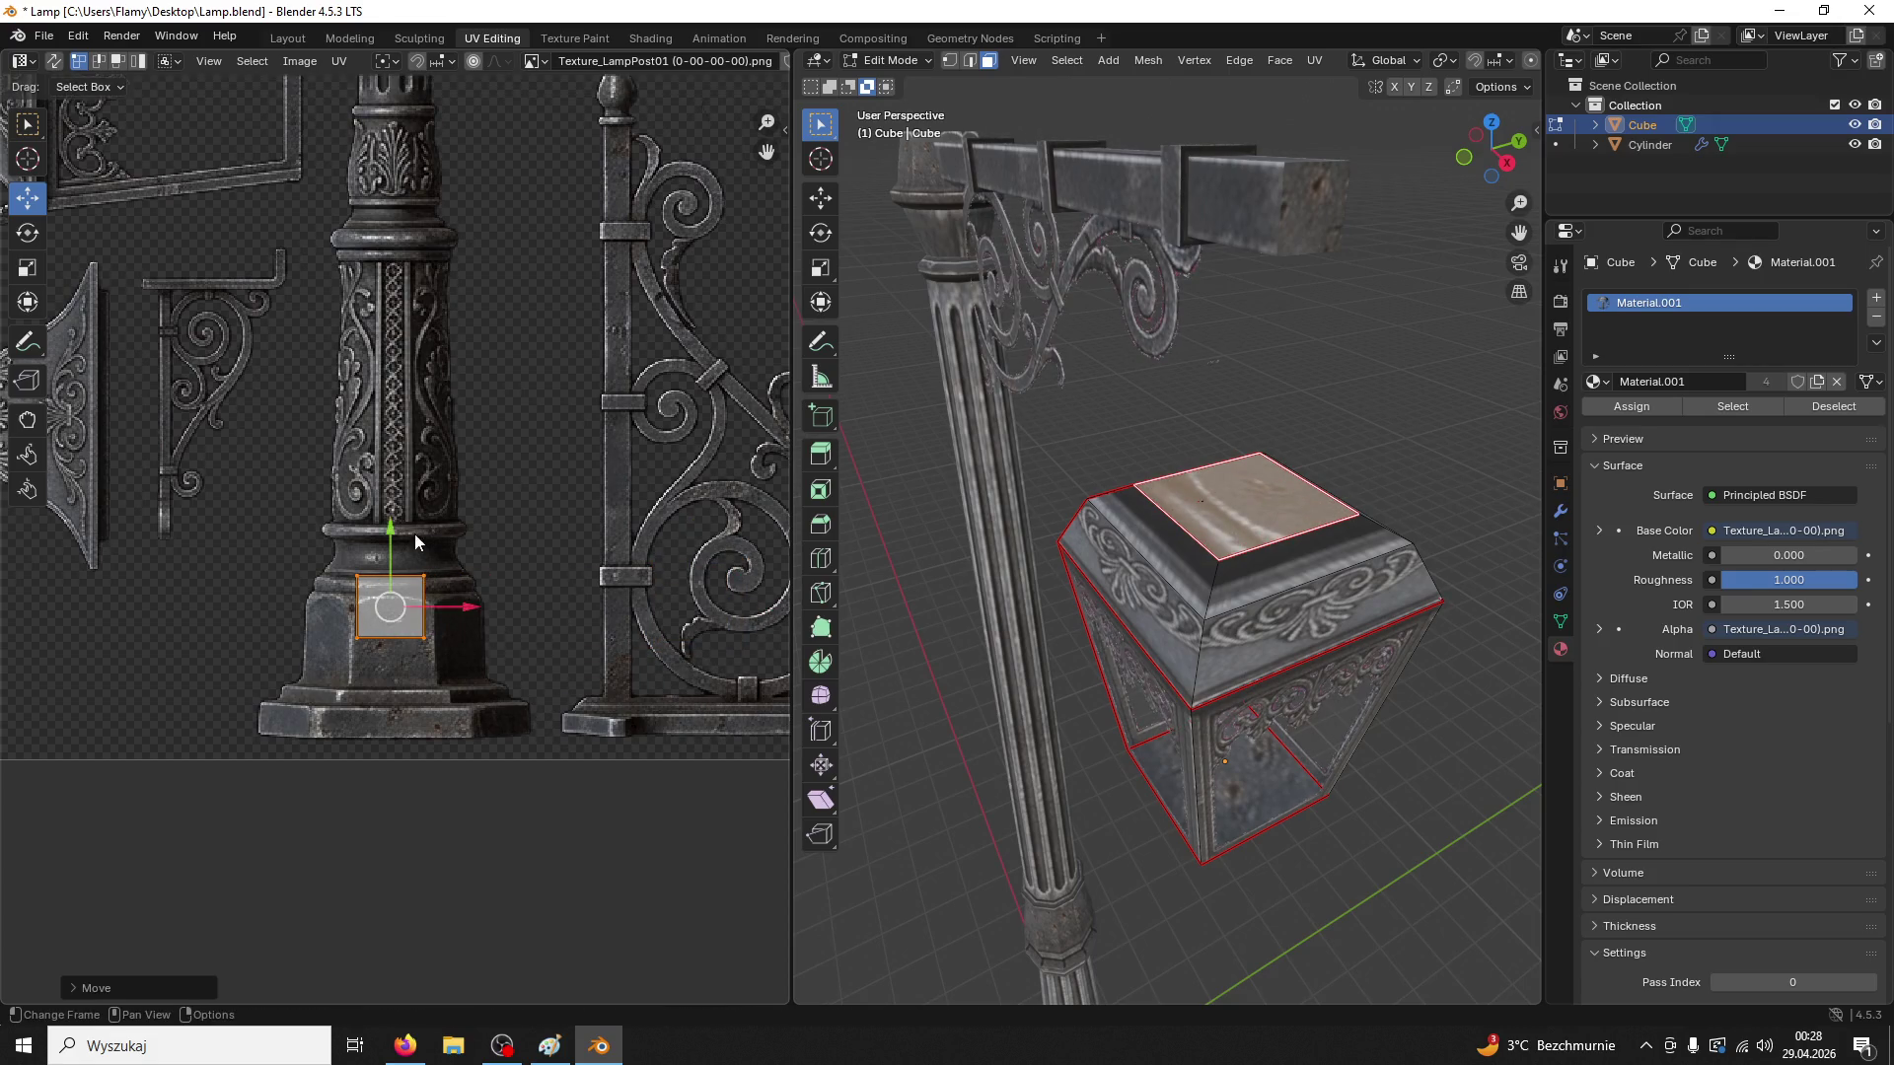
click(498, 587)
Move and scale down the lantern's left side face UVs onto the post base
click(1178, 760)
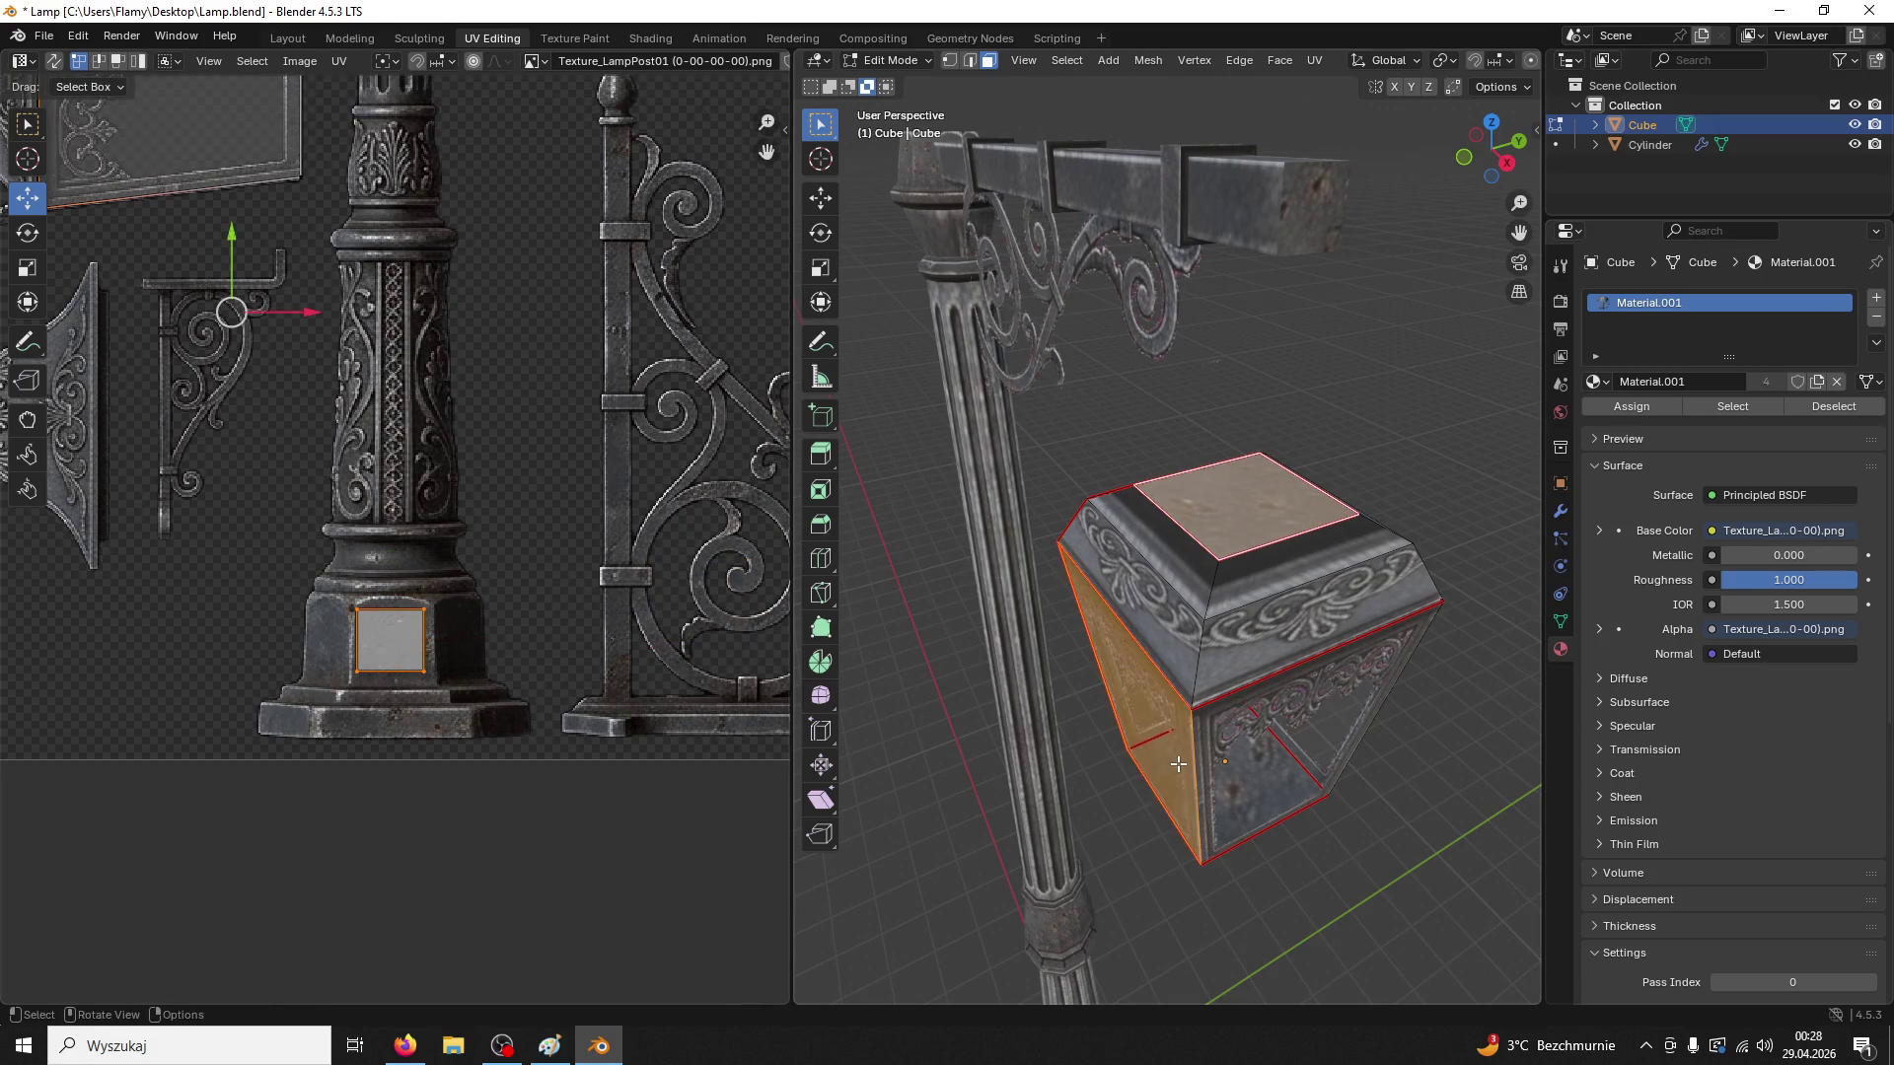
drag(398, 640, 466, 641)
key(s)
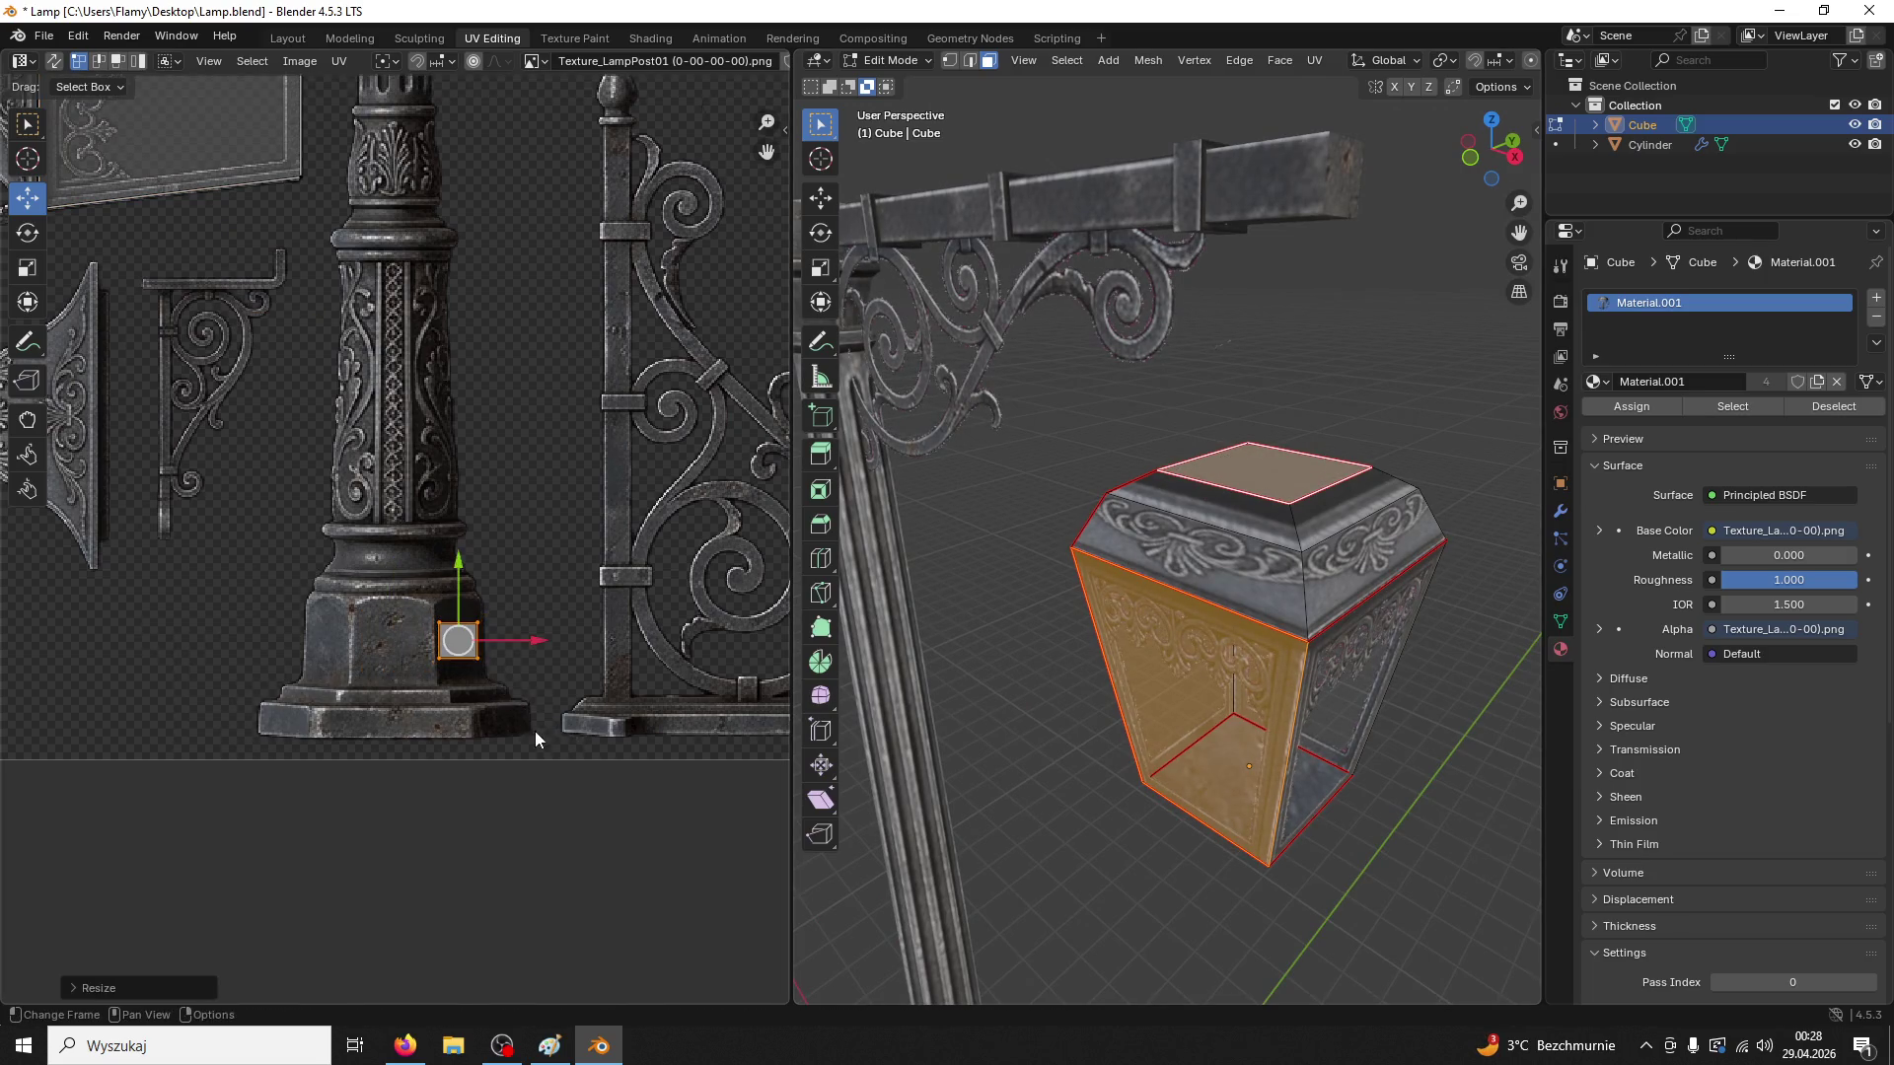
click(535, 733)
Deselect the faces and switch back to Object Mode
click(999, 704)
click(889, 61)
click(952, 83)
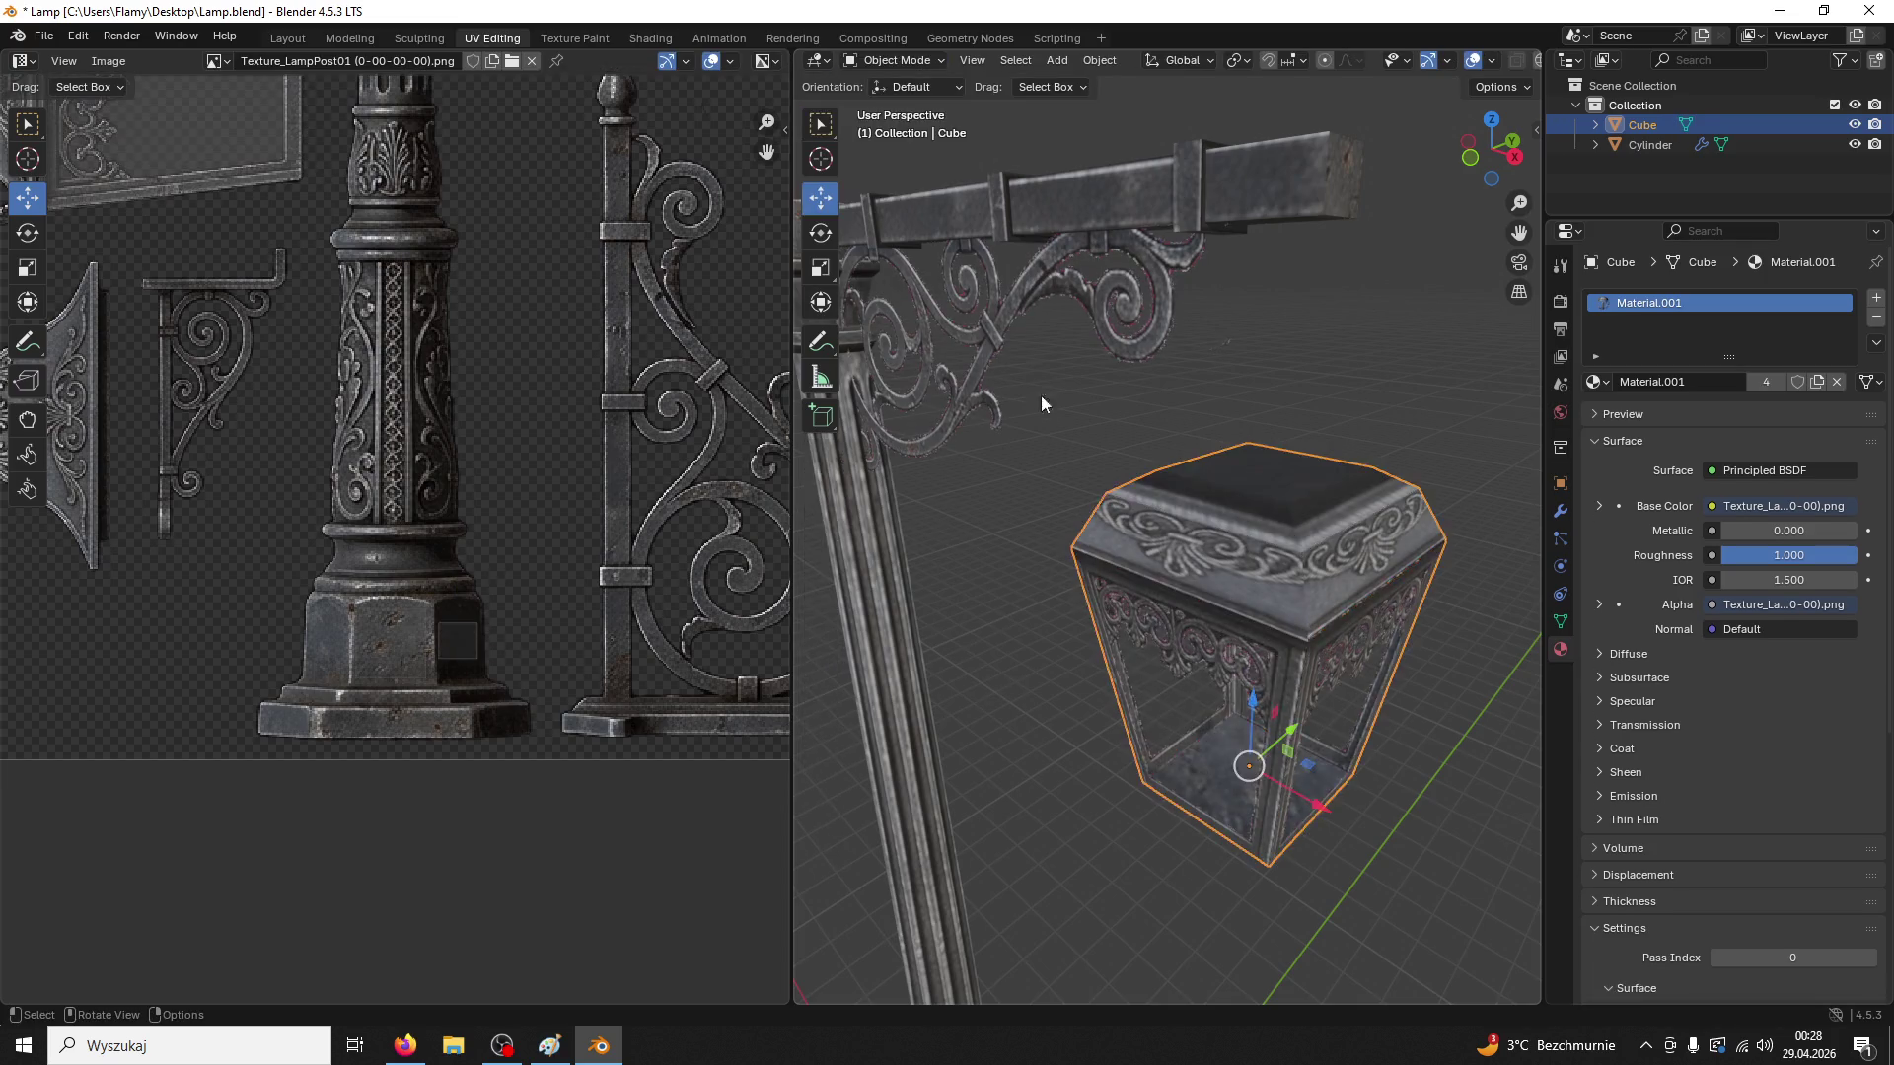
scroll(1033, 367, down, 5)
scroll(1190, 643, down, 3)
scroll(1188, 645, up, 5)
scroll(1192, 647, up, 2)
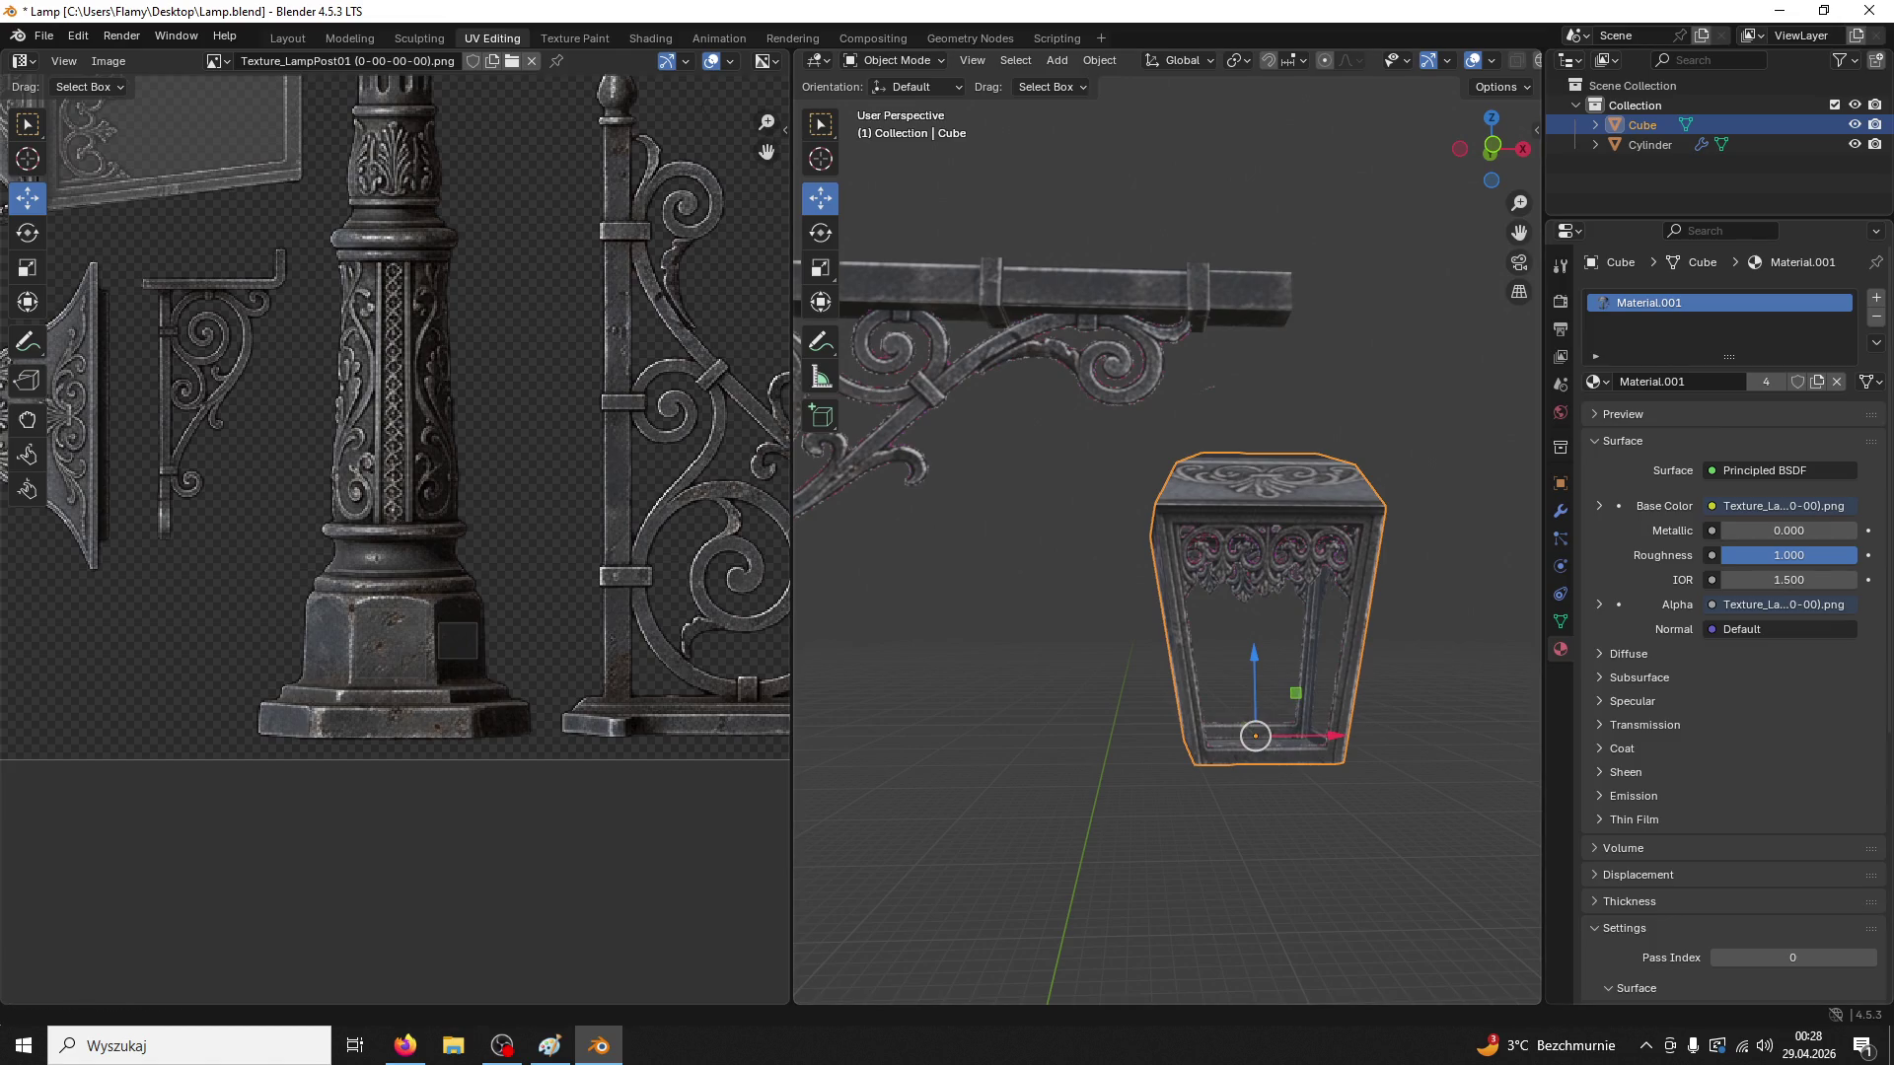
key(alt+Tab)
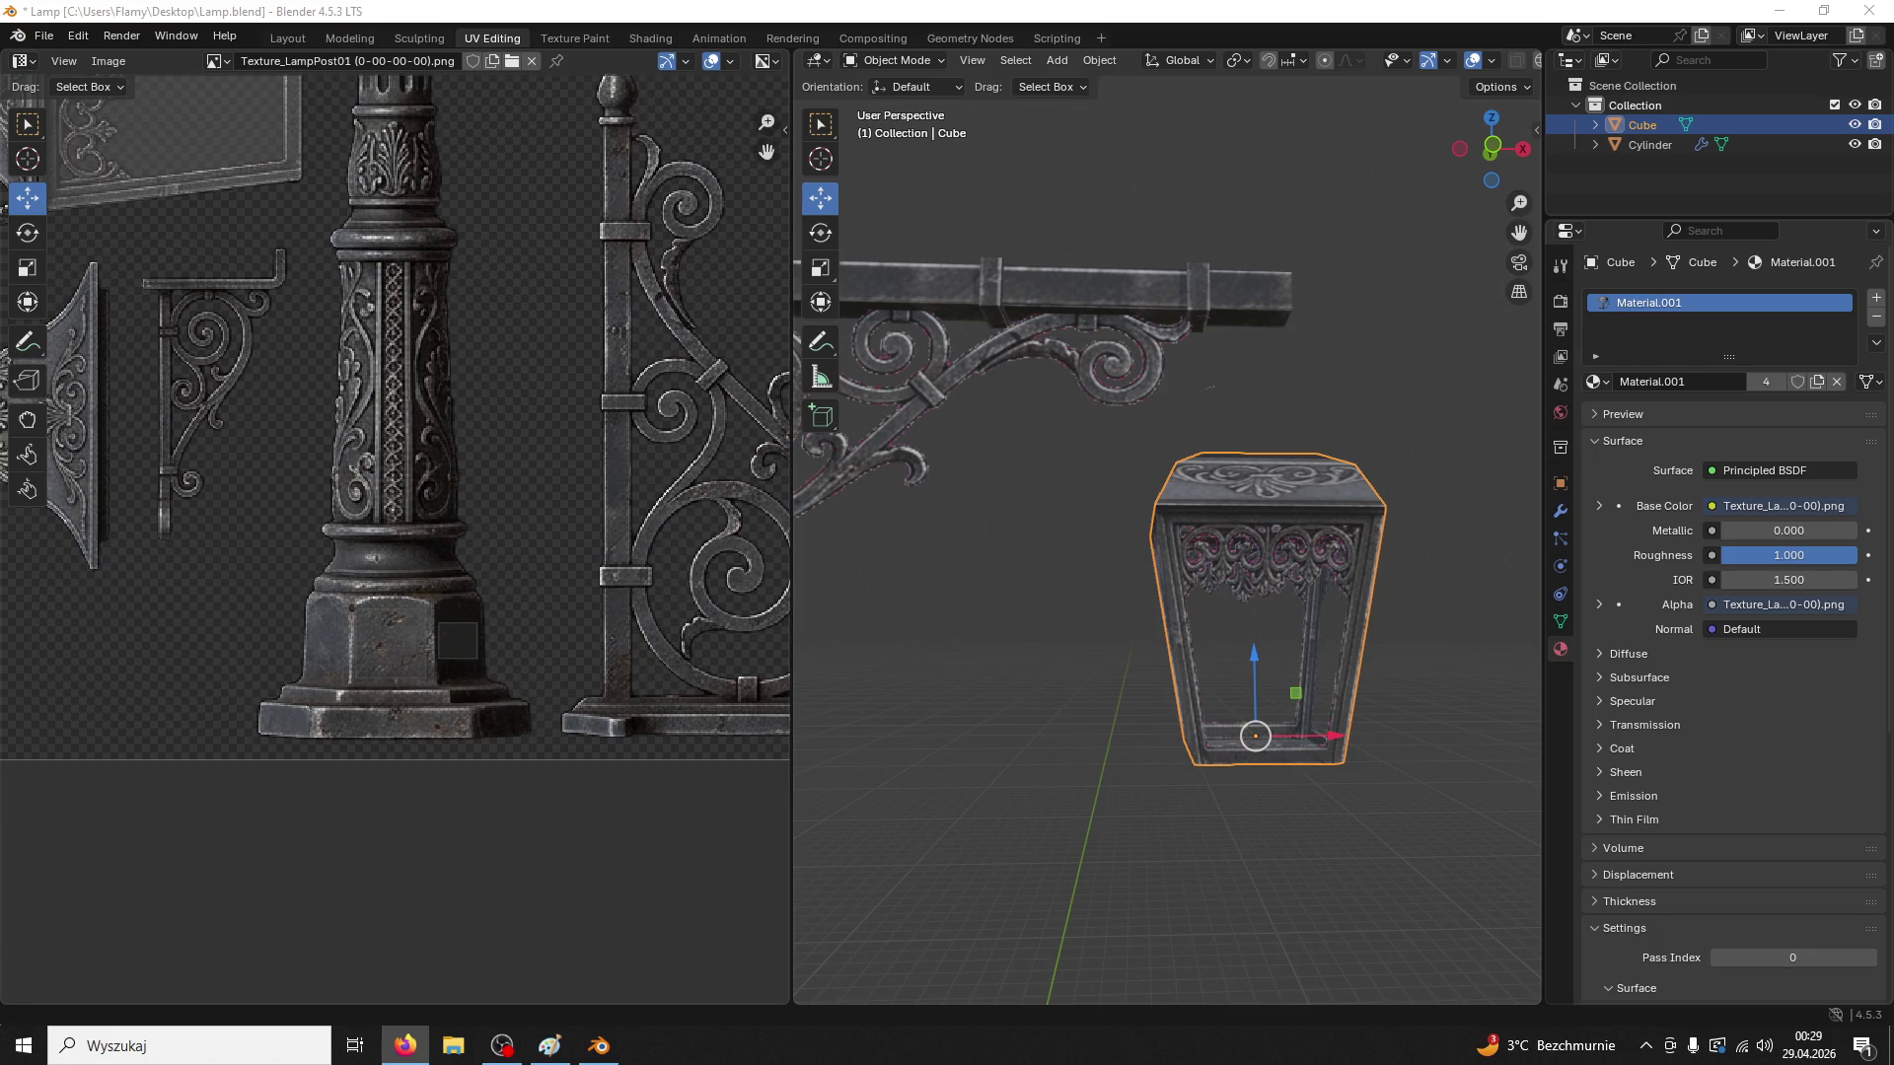
scroll(1282, 667, down, 8)
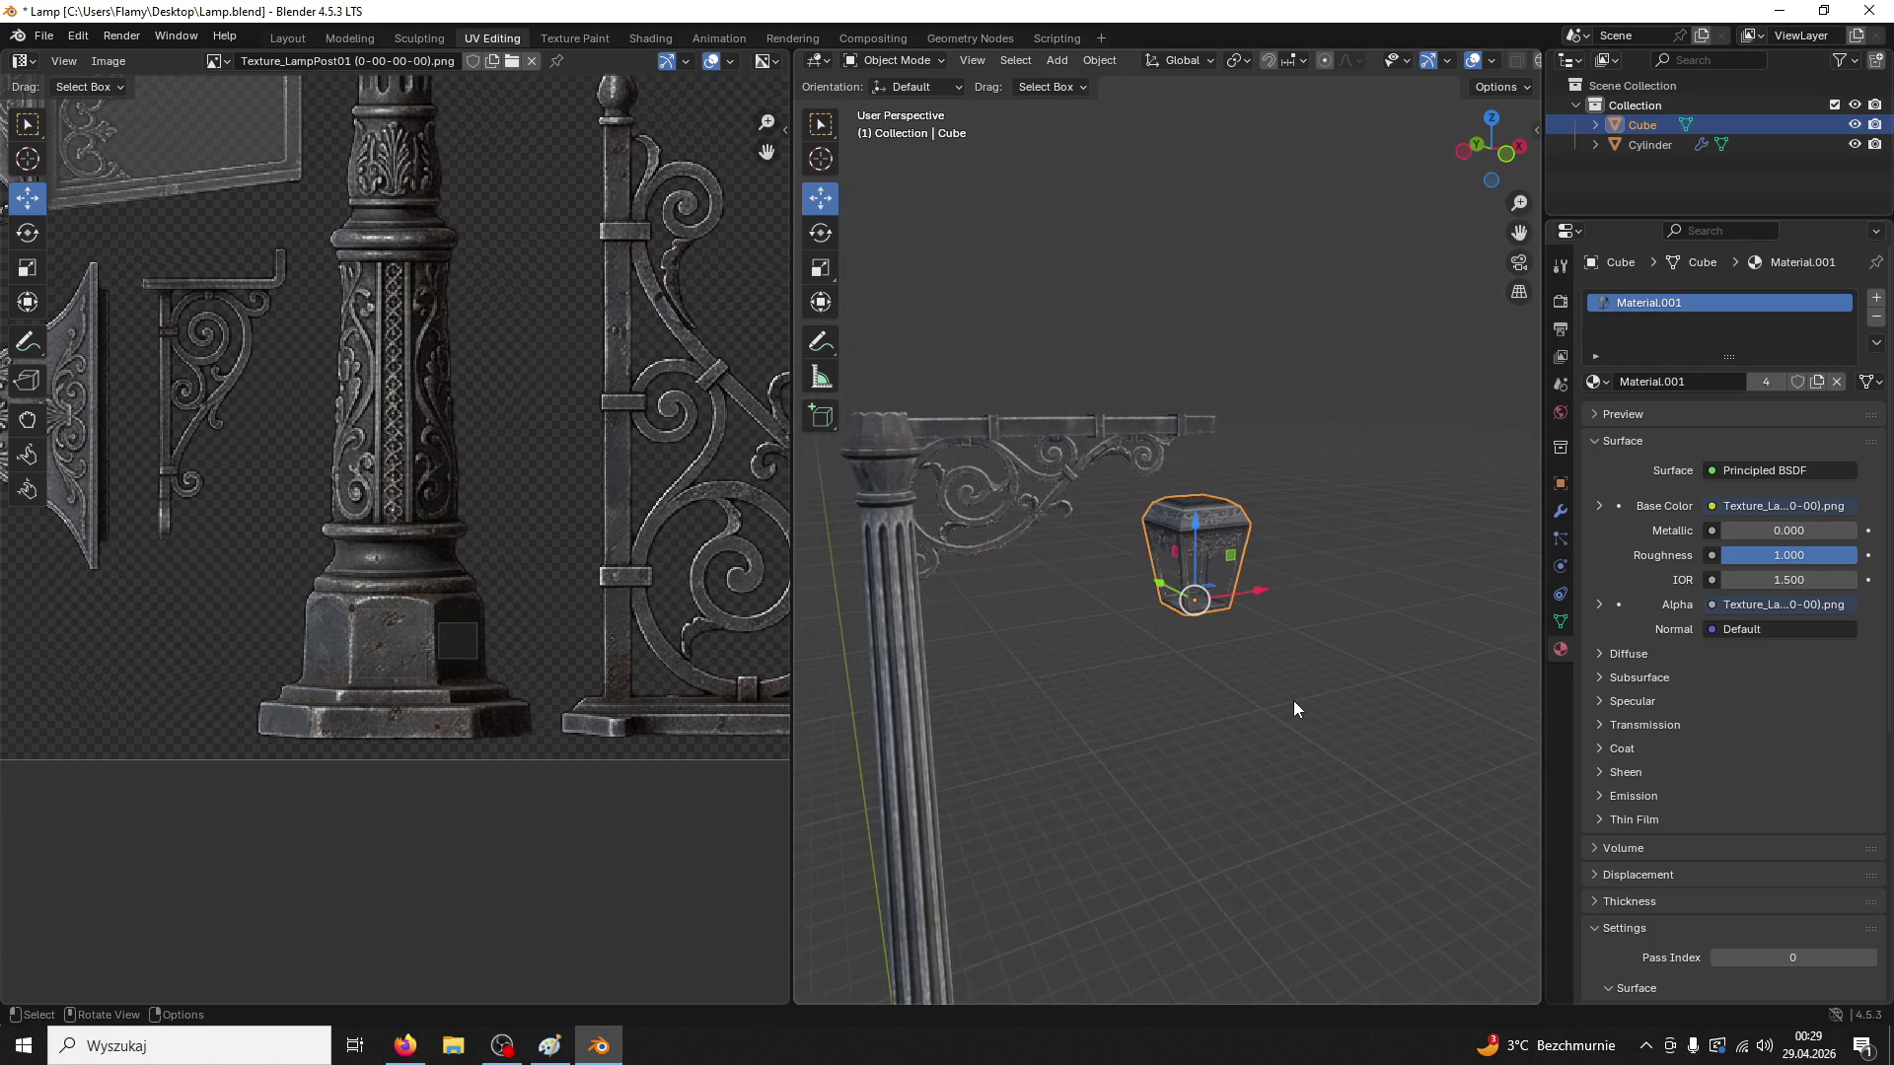
scroll(1295, 706, up, 8)
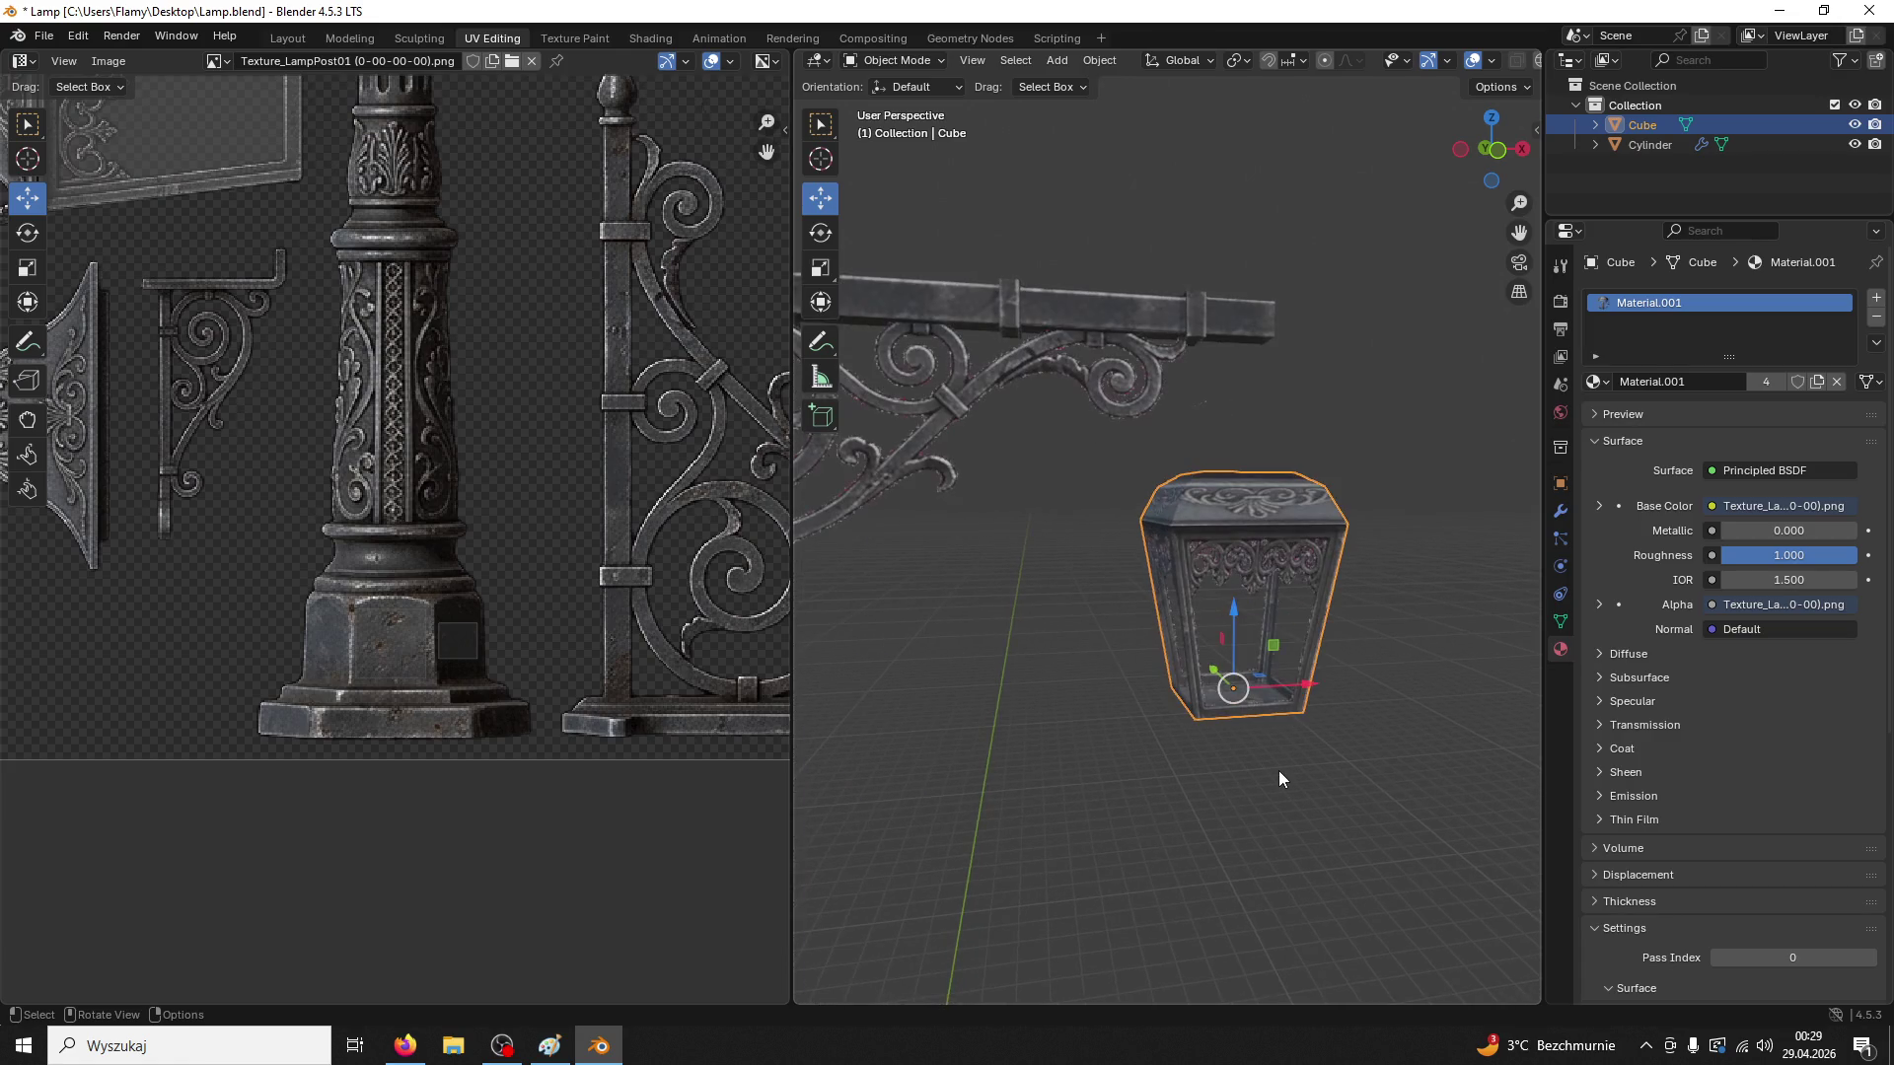
scroll(343, 588, down, 4)
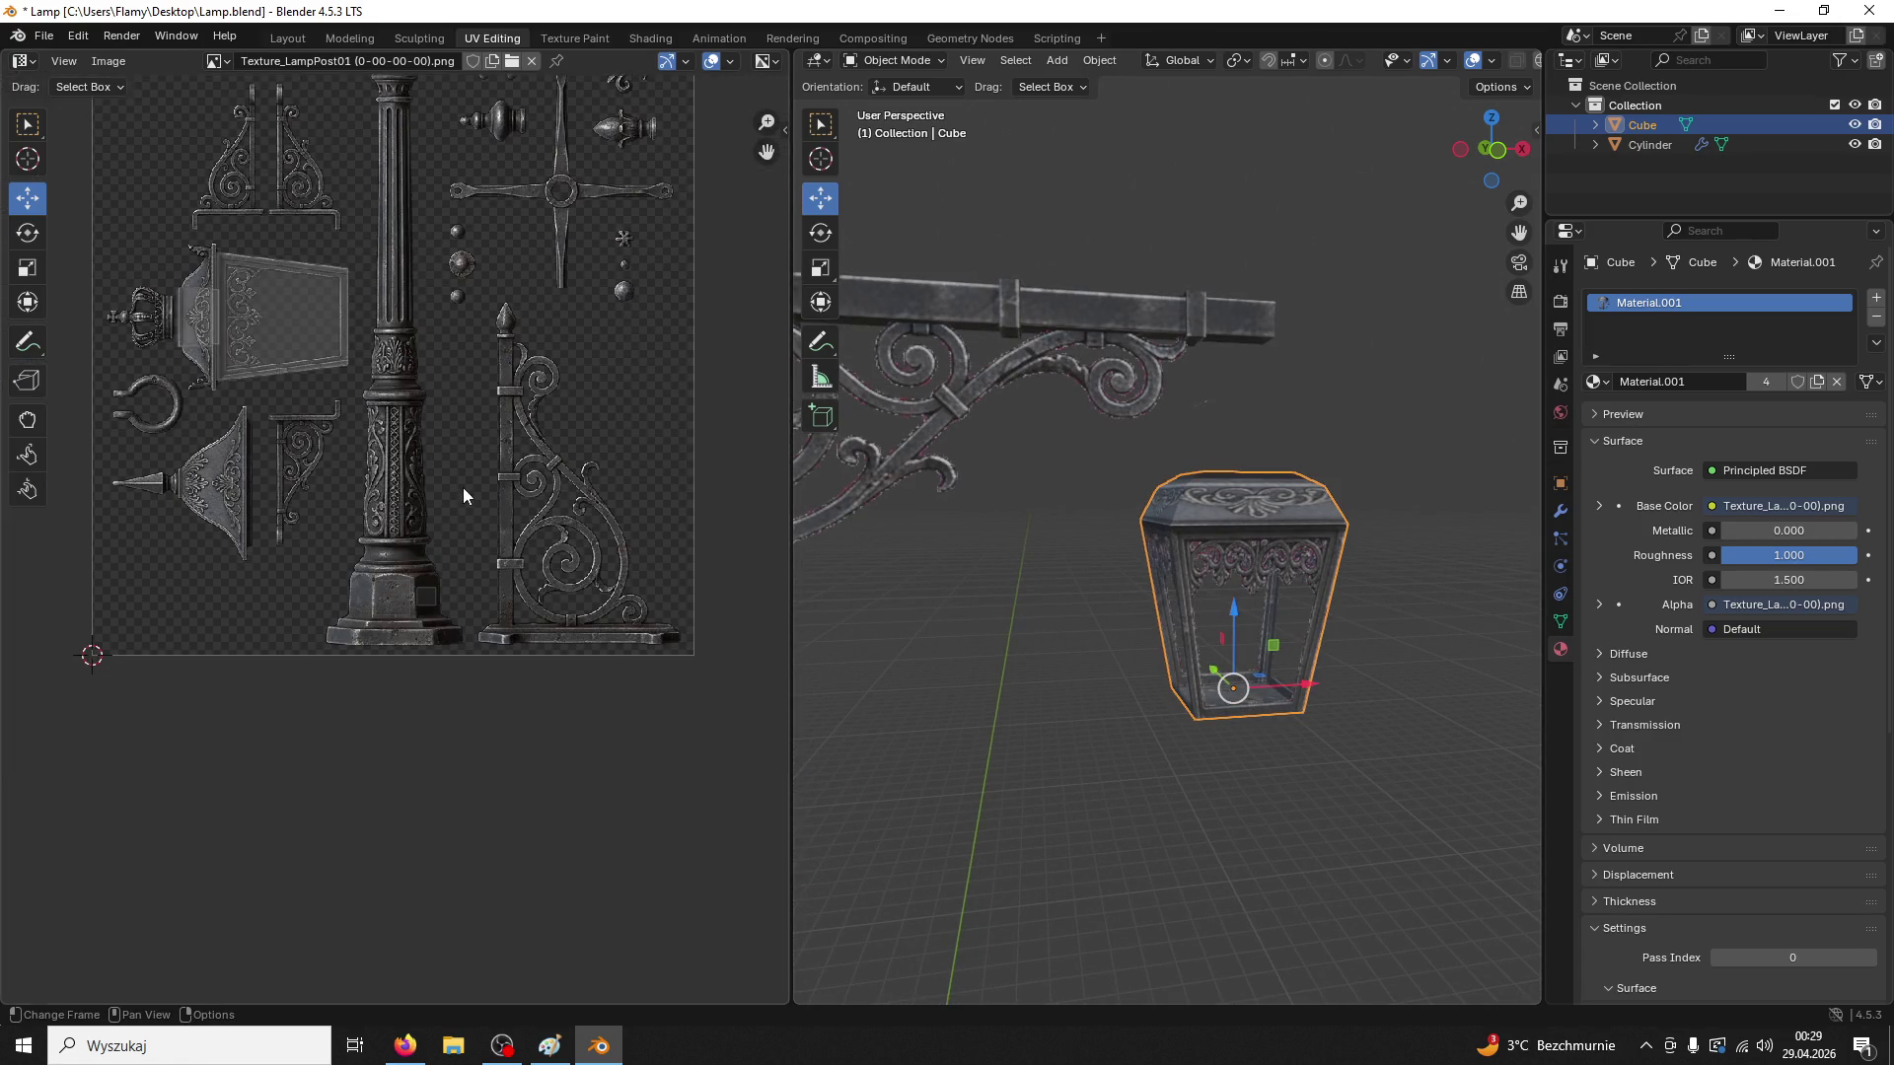
scroll(540, 550, up, 3)
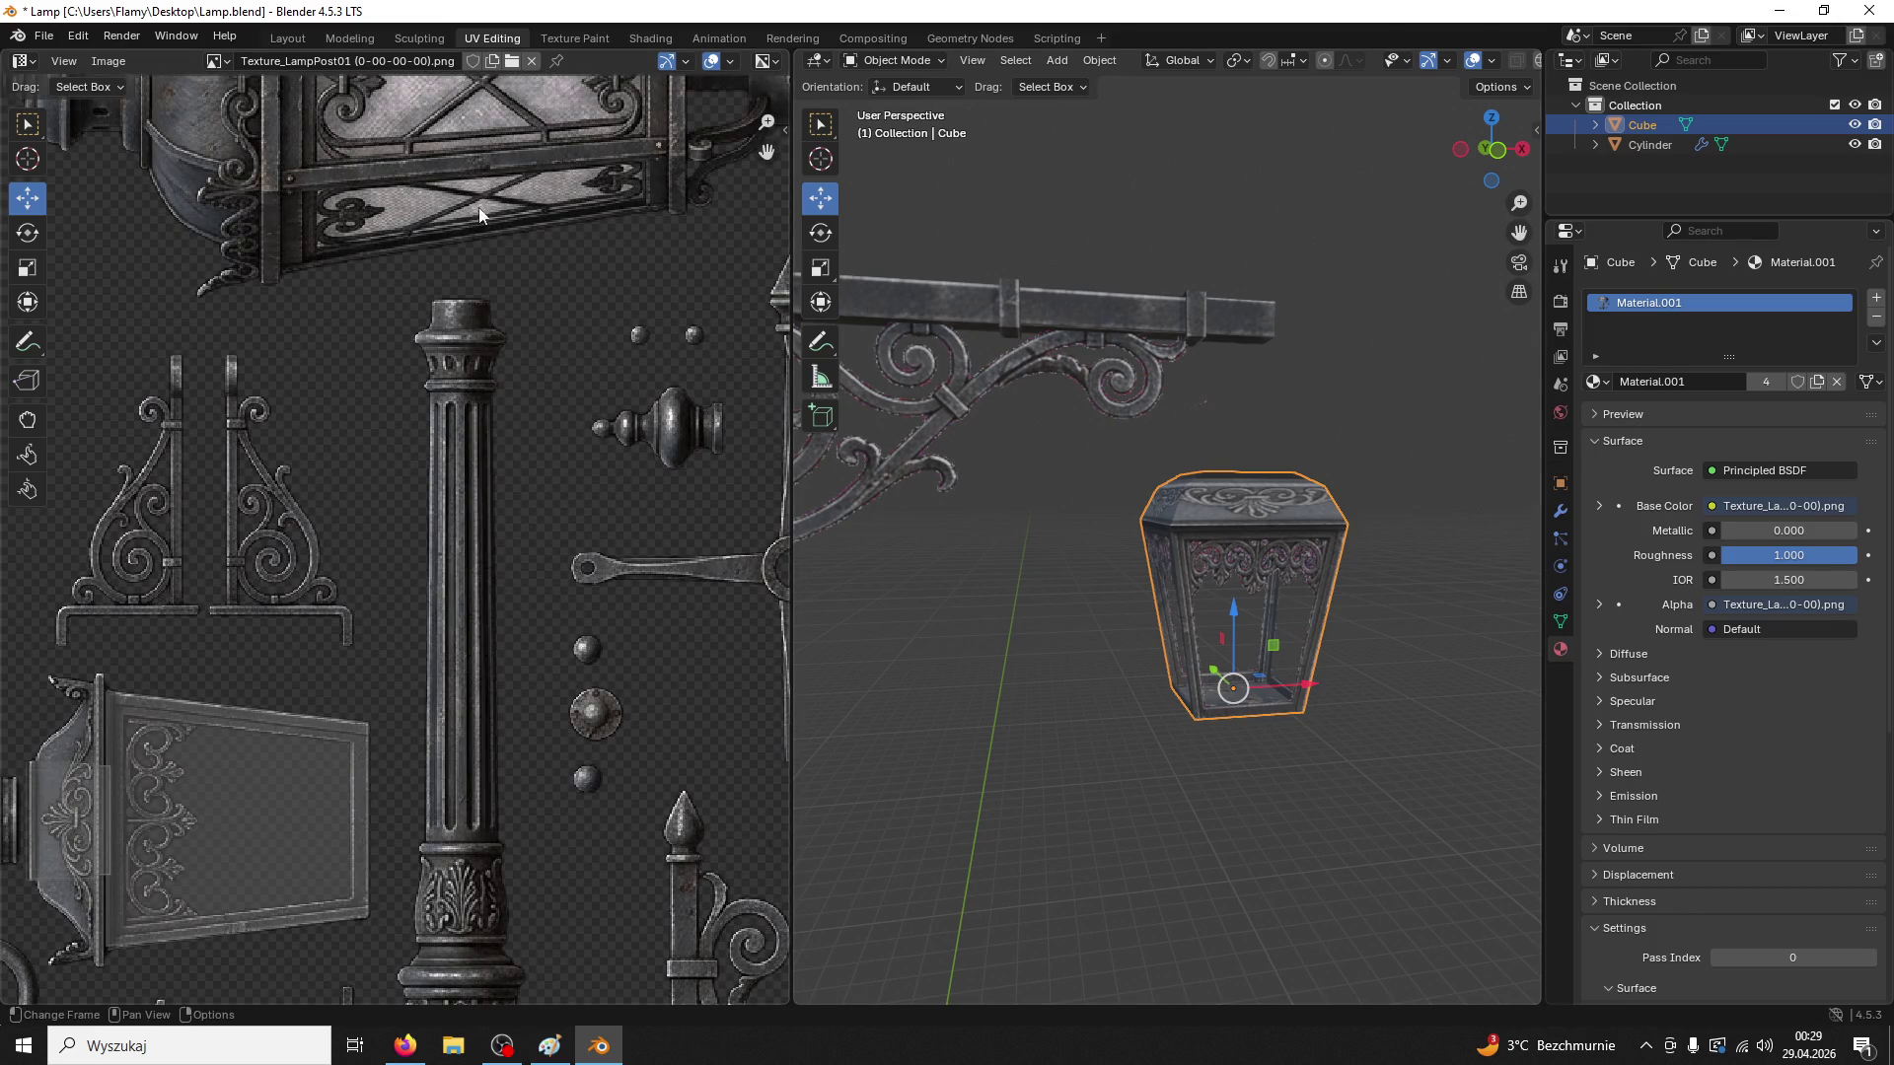
scroll(471, 341, down, 2)
Enter Edit Mode, select the lantern's front face, and move and shrink its UVs onto the lantern texture
click(886, 61)
click(888, 113)
click(1268, 594)
scroll(371, 822, down, 2)
click(371, 823)
mouse_move(371, 823)
mouse_down()
mouse_move(375, 404)
mouse_move(444, 434)
mouse_move(572, 438)
mouse_up()
scroll(576, 488, up, 2)
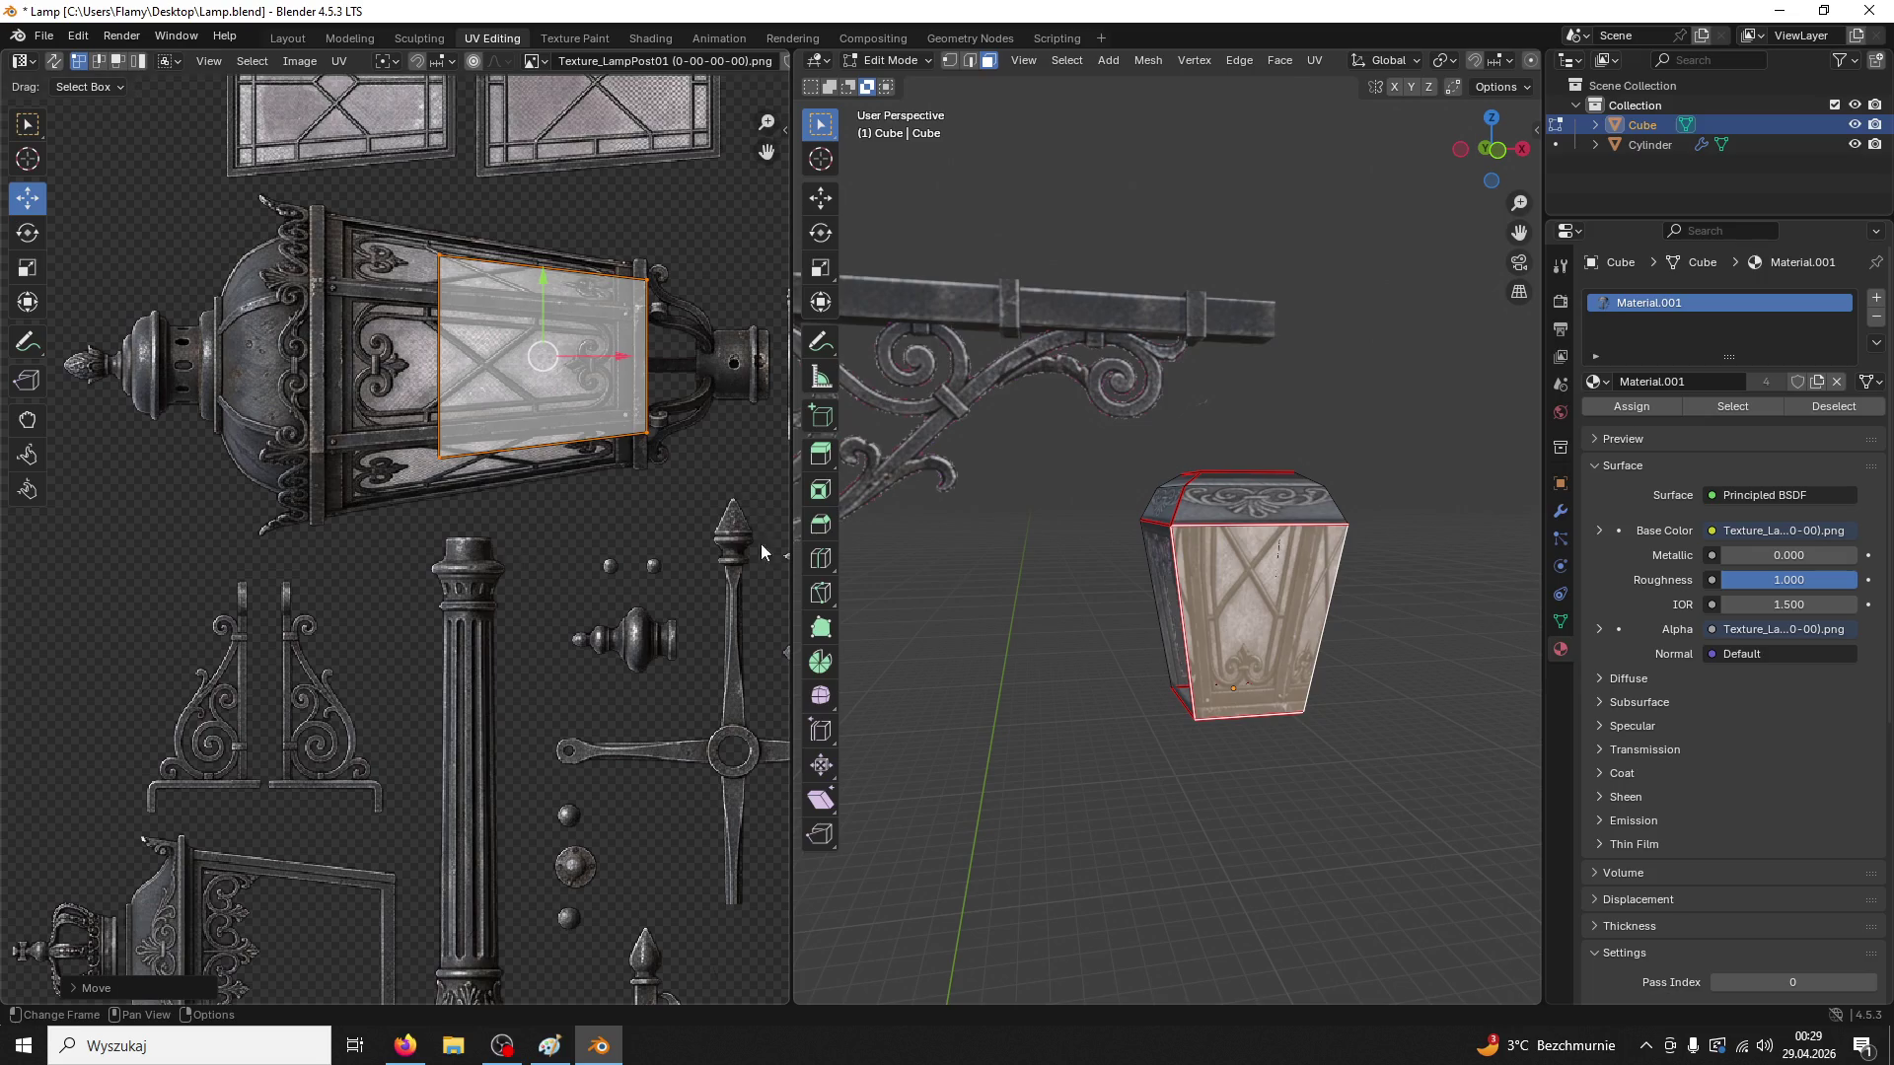
key(s)
click(635, 368)
Stretch the front face's UVs along X and Y to fill the glass panel
key(g)
click(634, 353)
key(g)
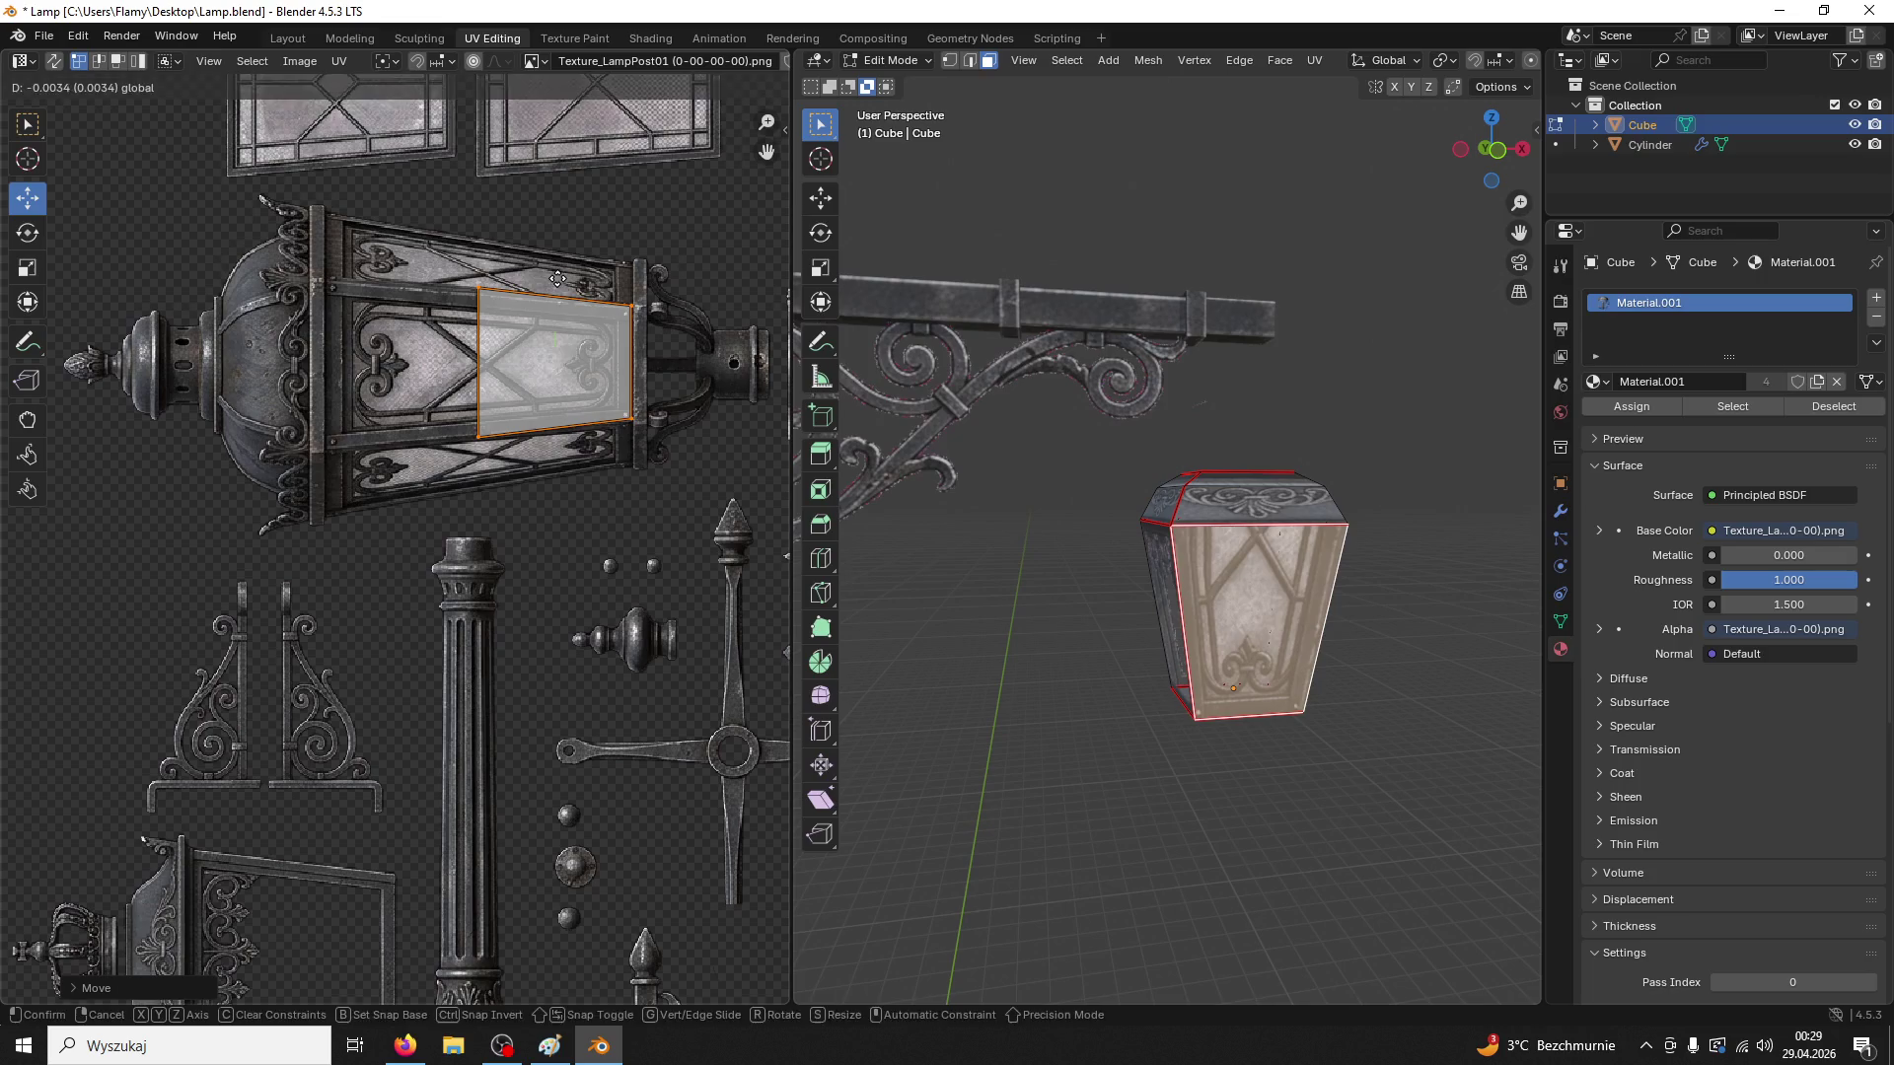
key(Escape)
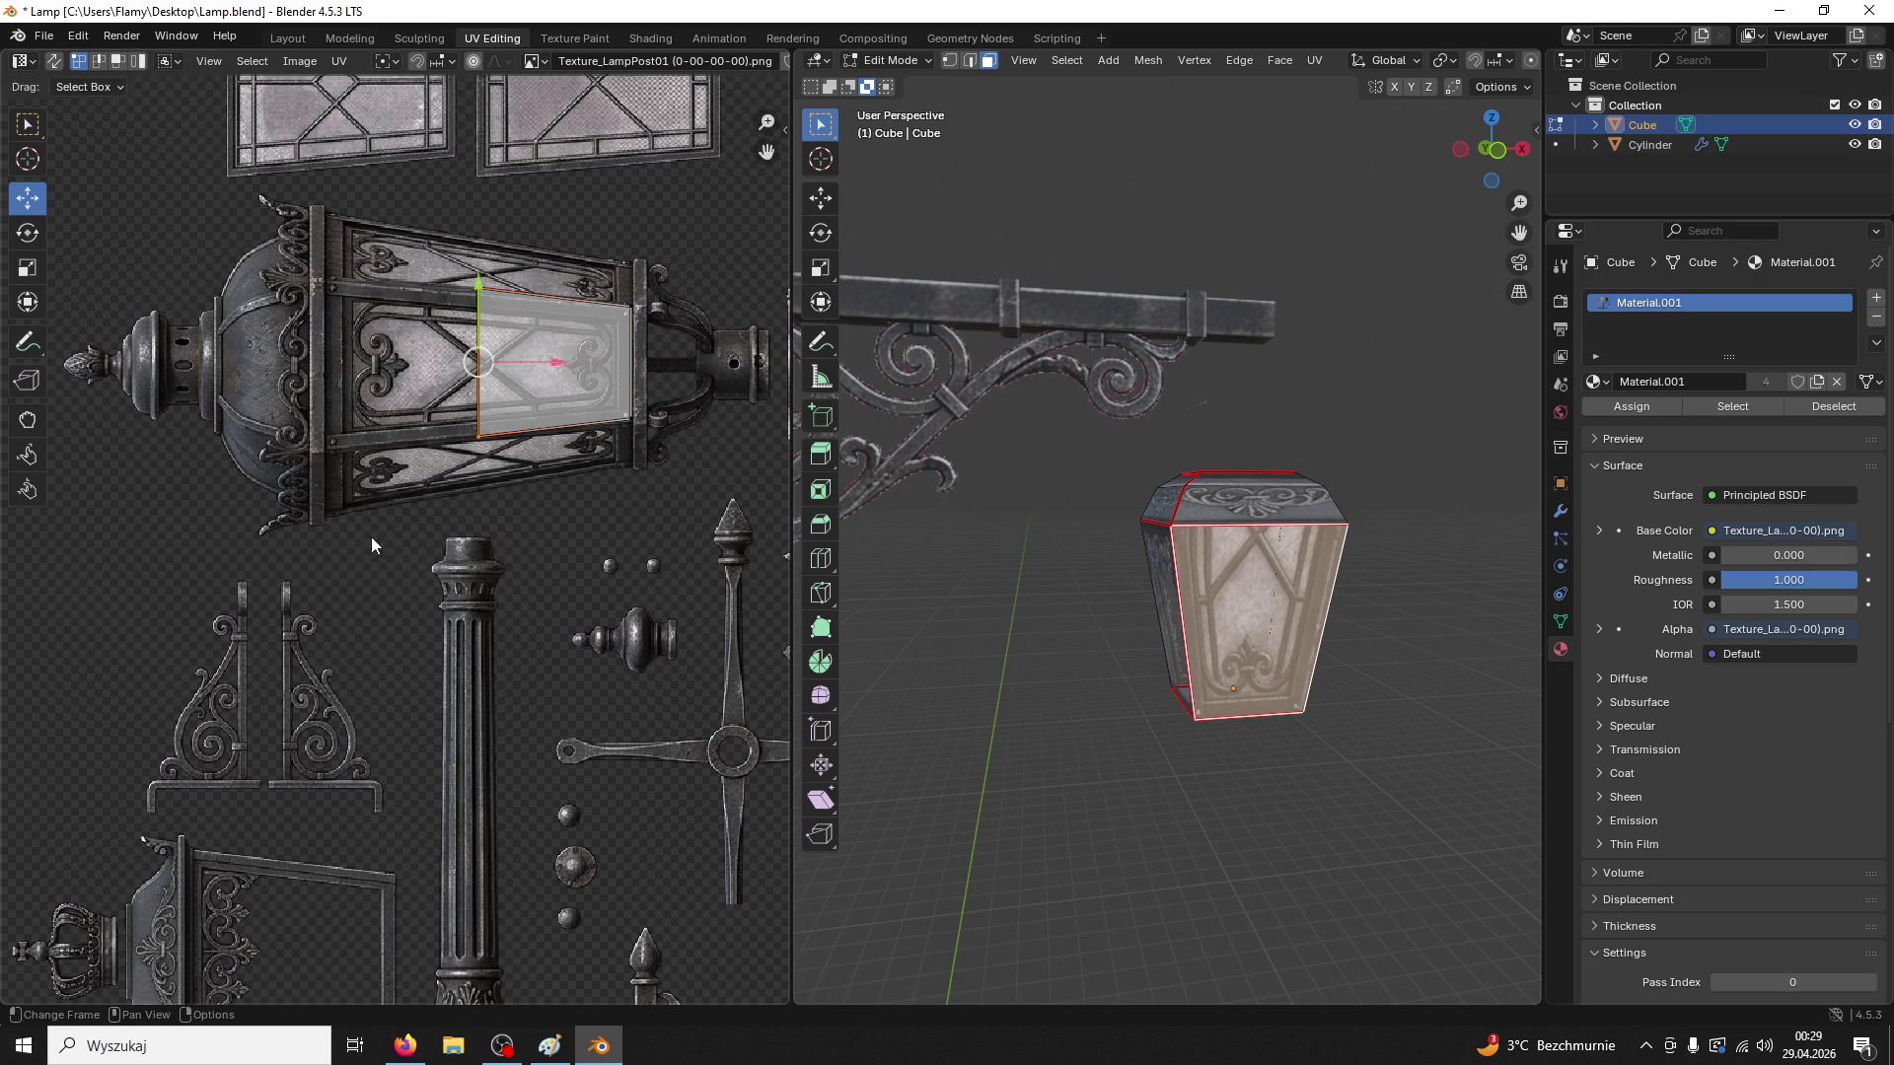
key(s)
key(x)
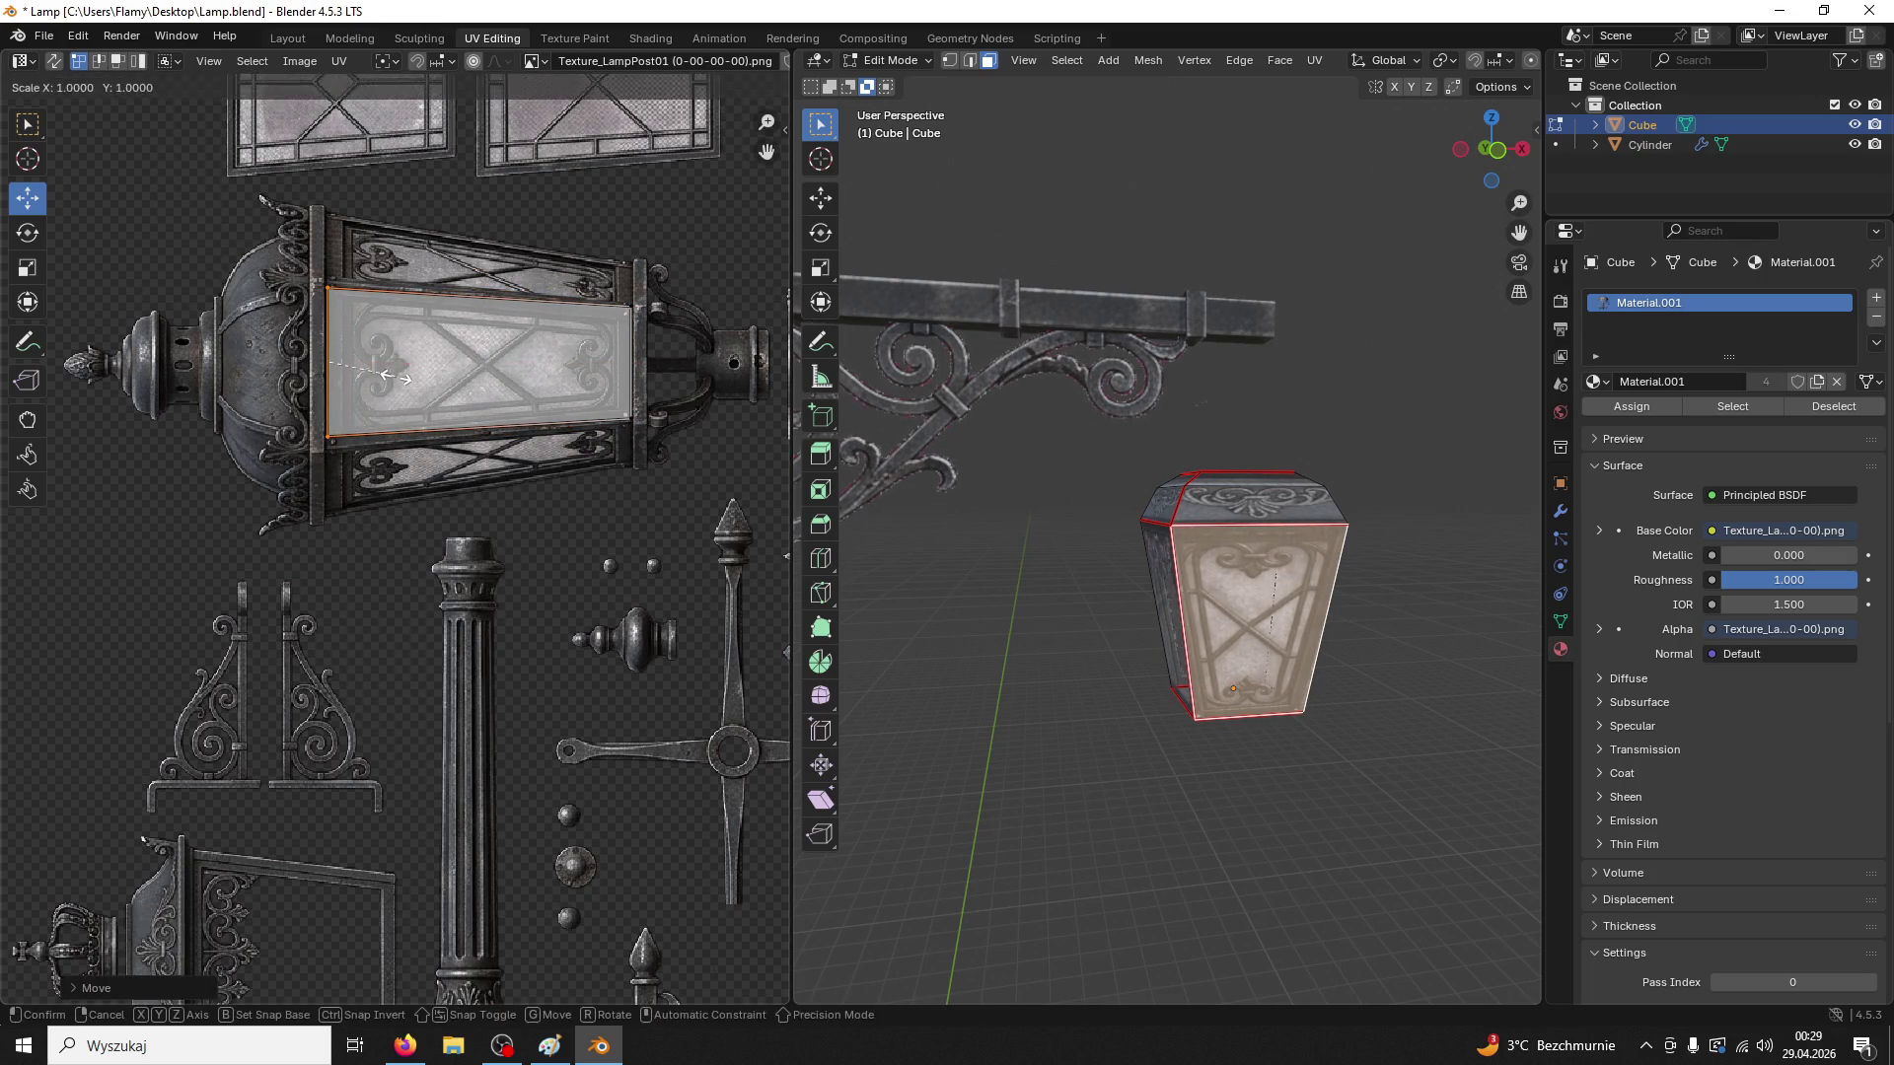
click(386, 356)
key(s)
key(y)
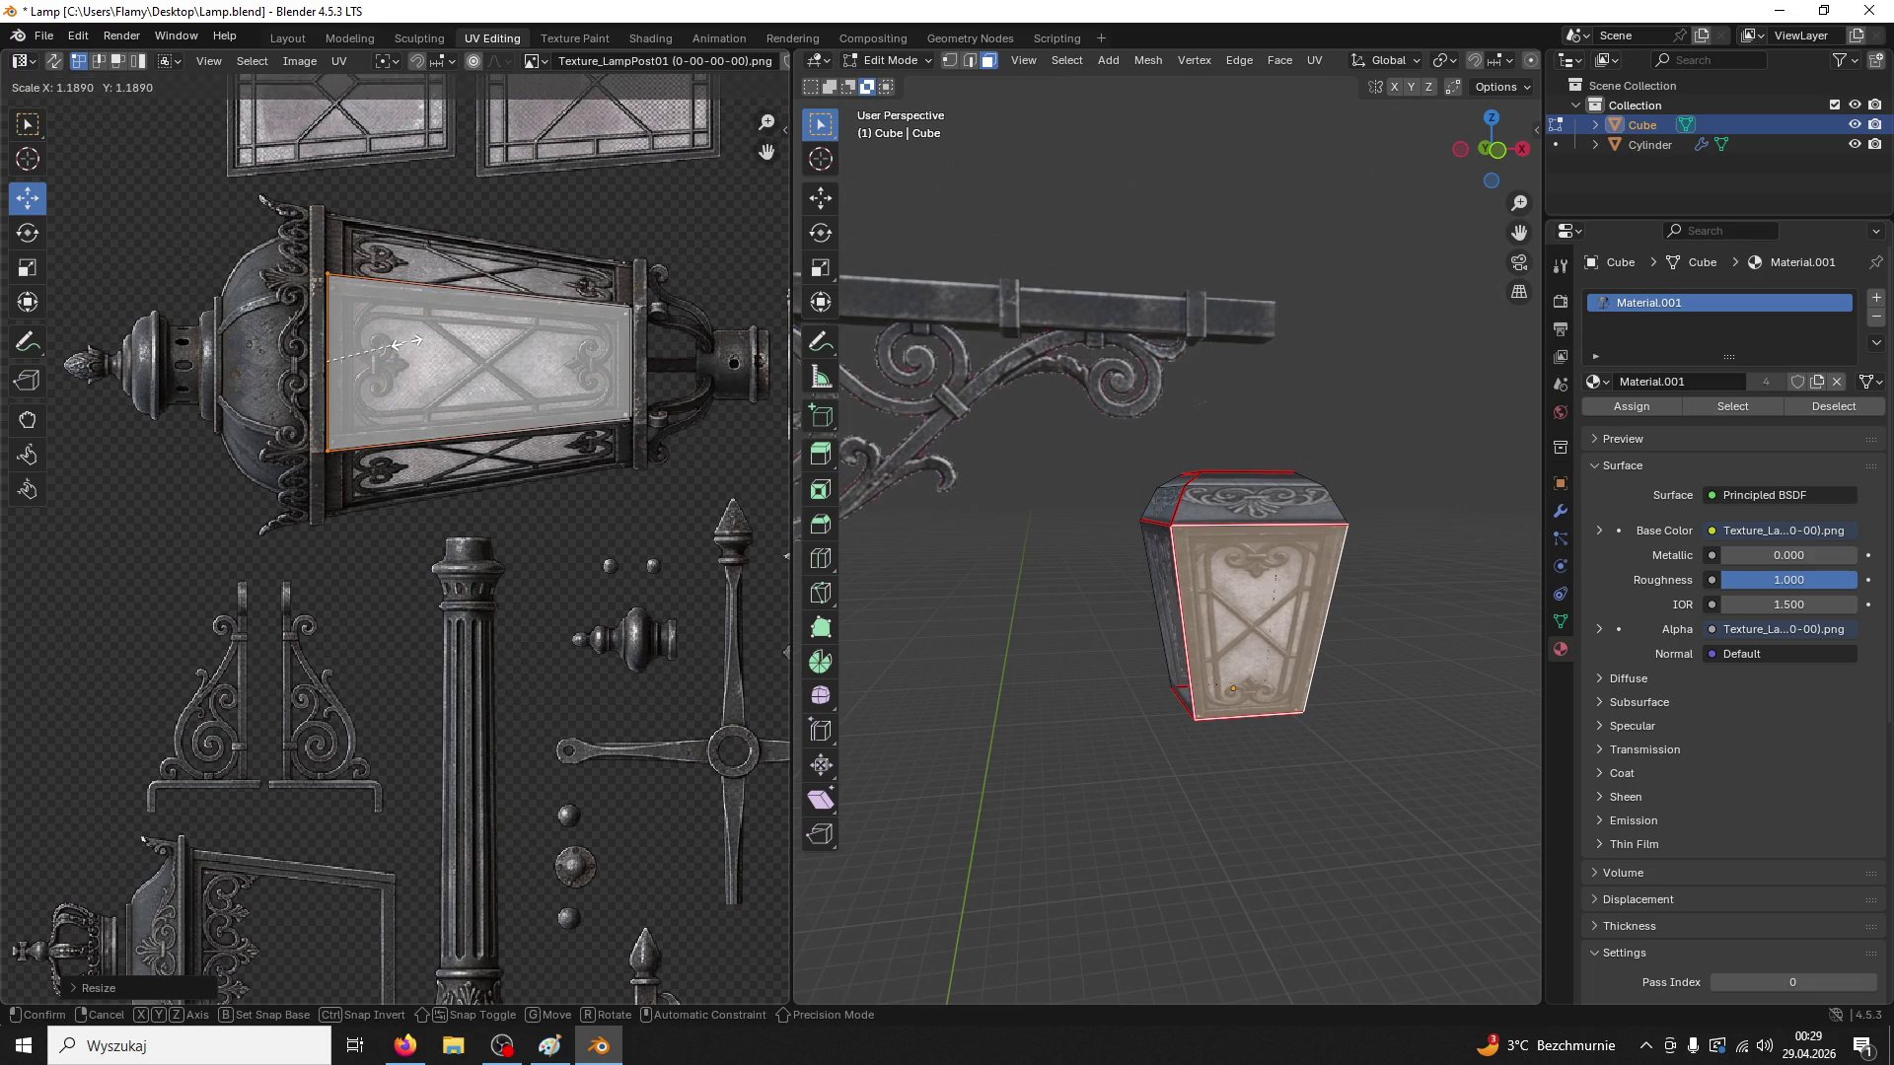
click(414, 375)
Select the left side face and move and scale its UVs over the glass panel
click(1154, 611)
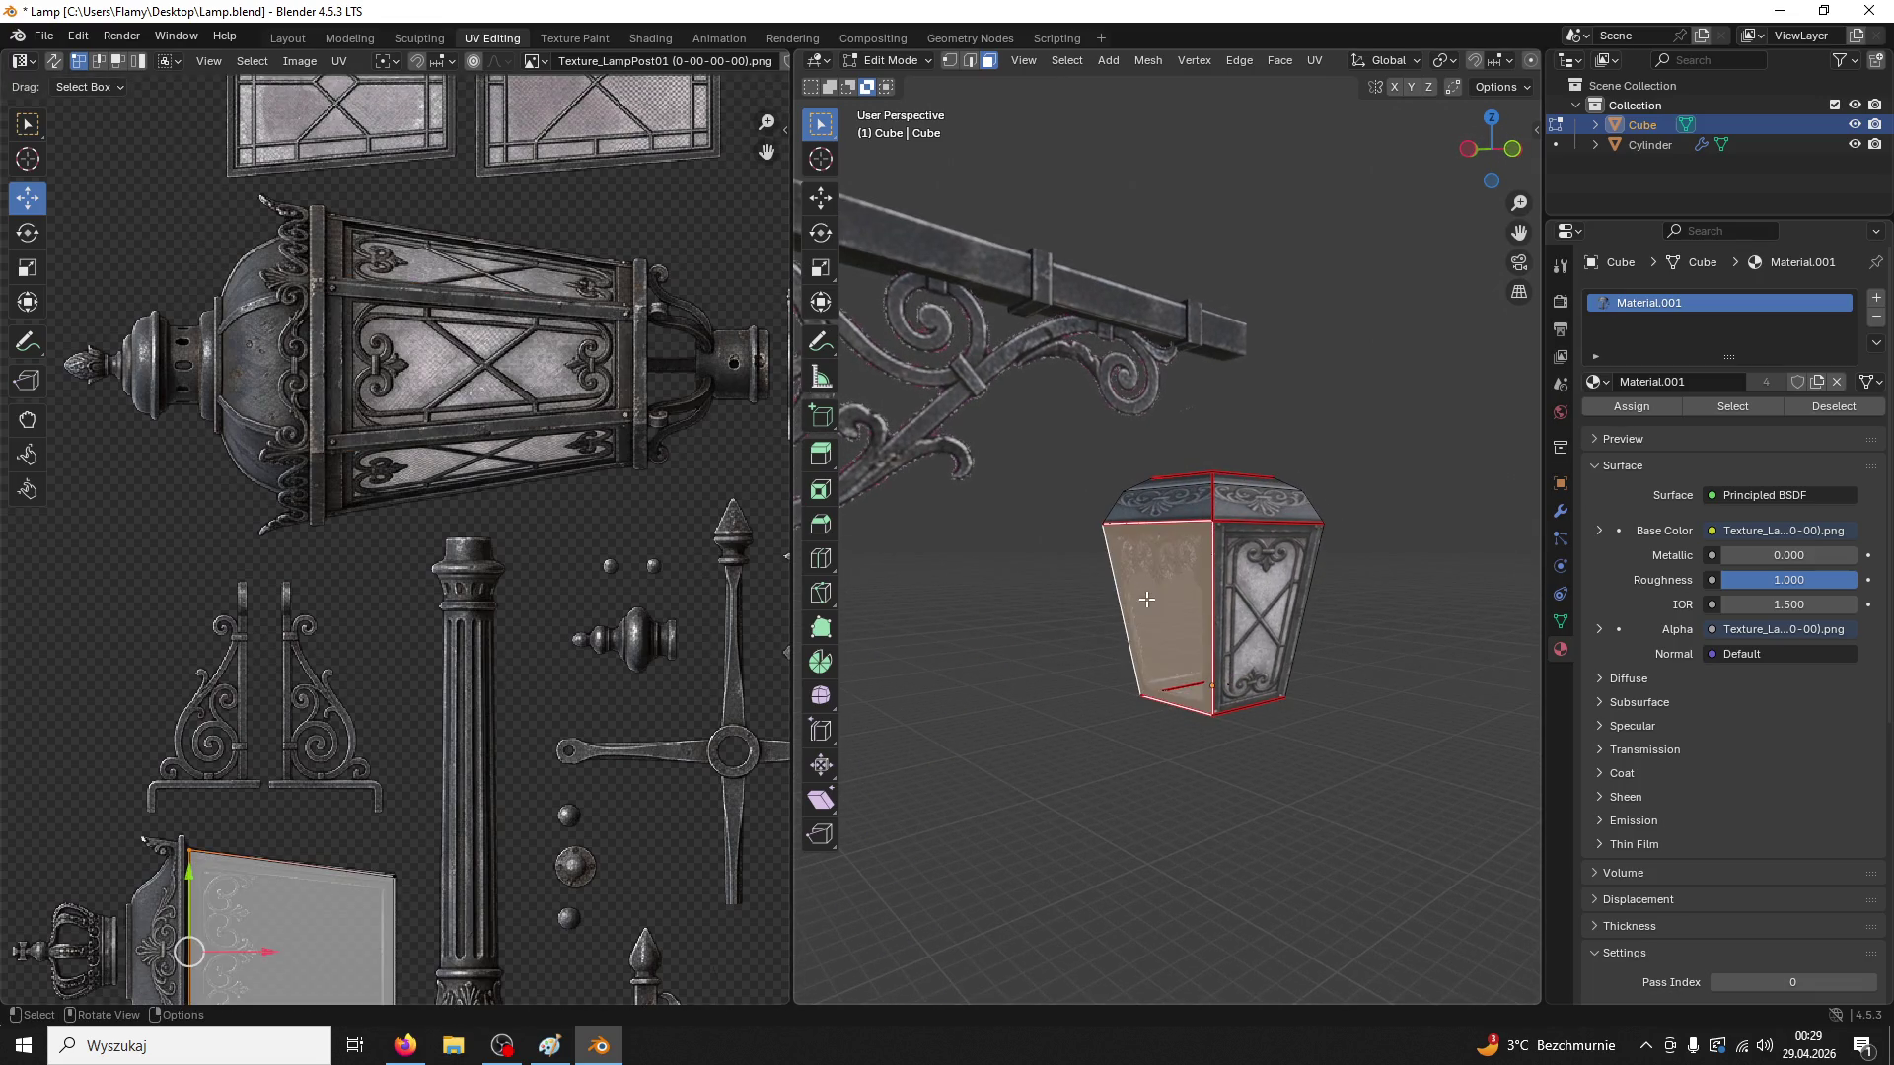
scroll(534, 762, down, 4)
click(377, 723)
mouse_move(377, 724)
mouse_down()
mouse_move(377, 429)
mouse_move(498, 429)
mouse_up()
scroll(551, 556, up, 2)
key(s)
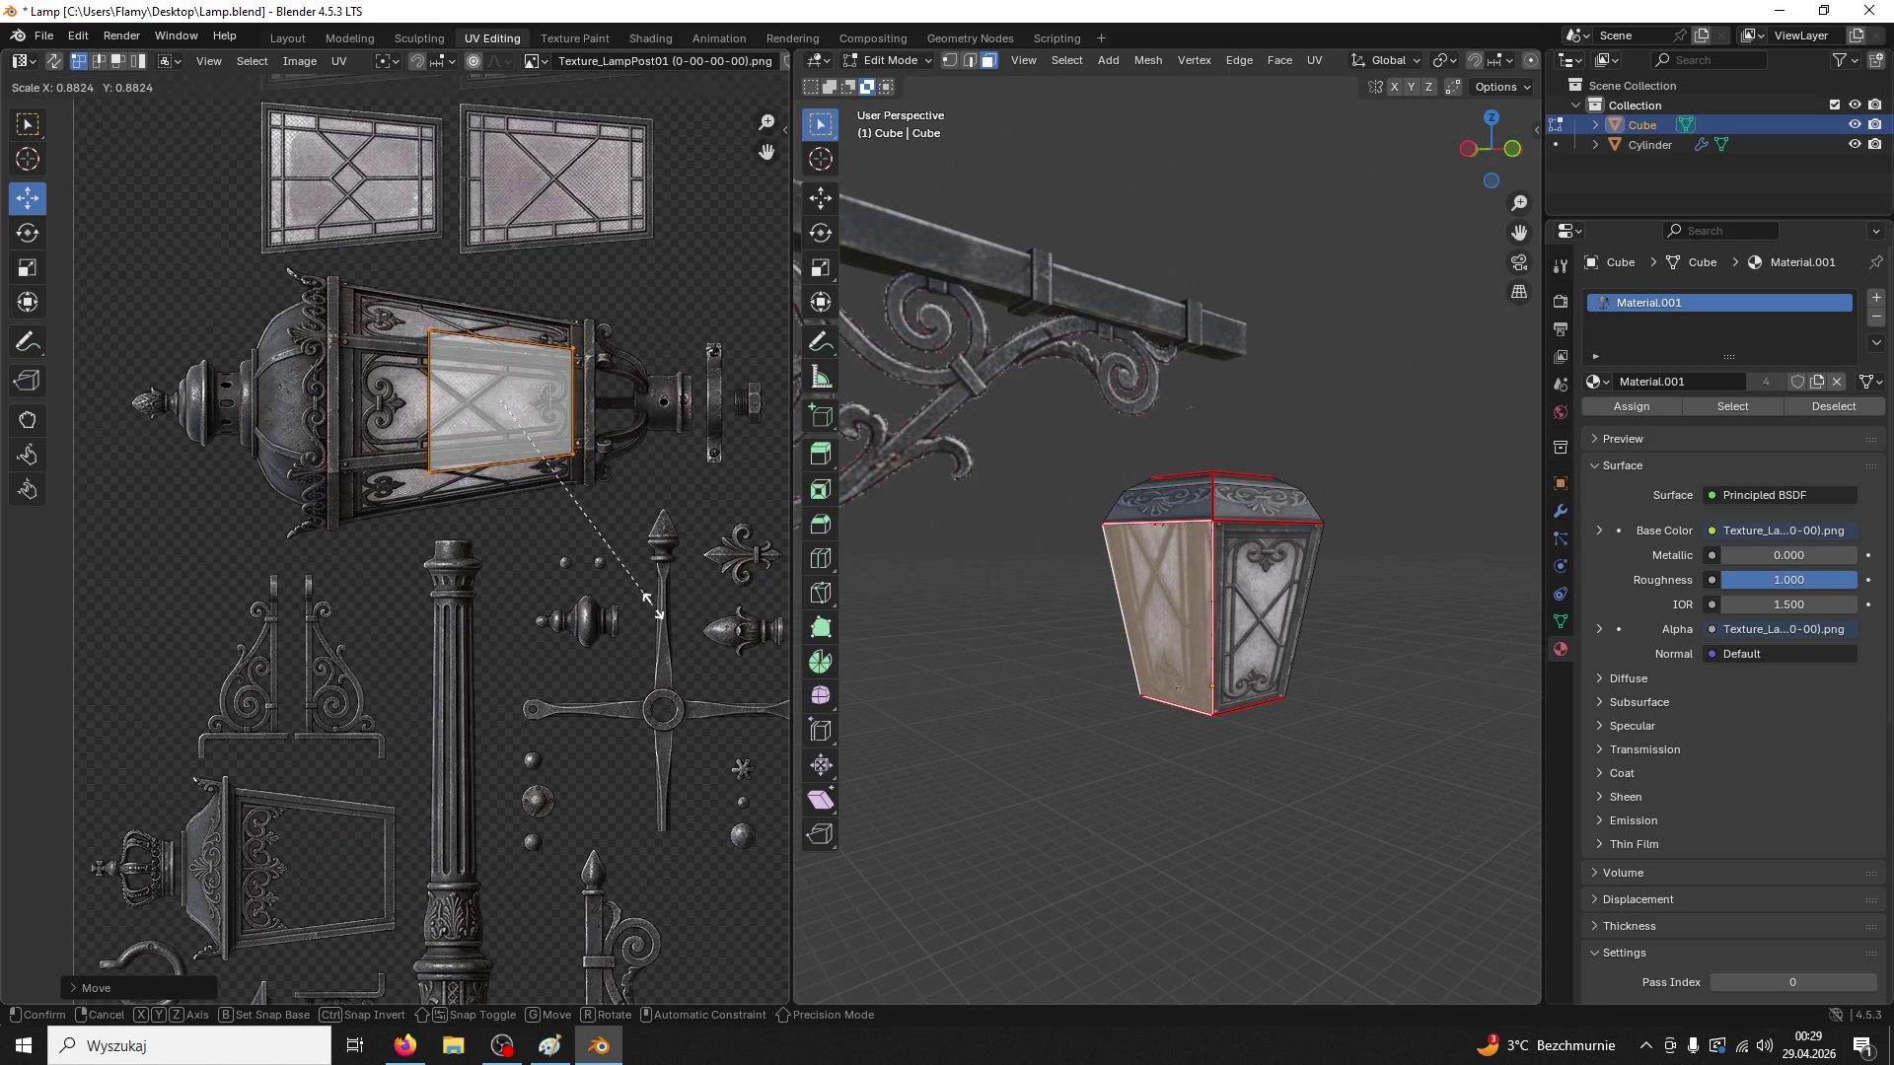
click(671, 541)
scroll(671, 541, up, 3)
scroll(635, 363, right, 3)
scroll(612, 363, up, 3)
key(g)
key(s)
click(607, 341)
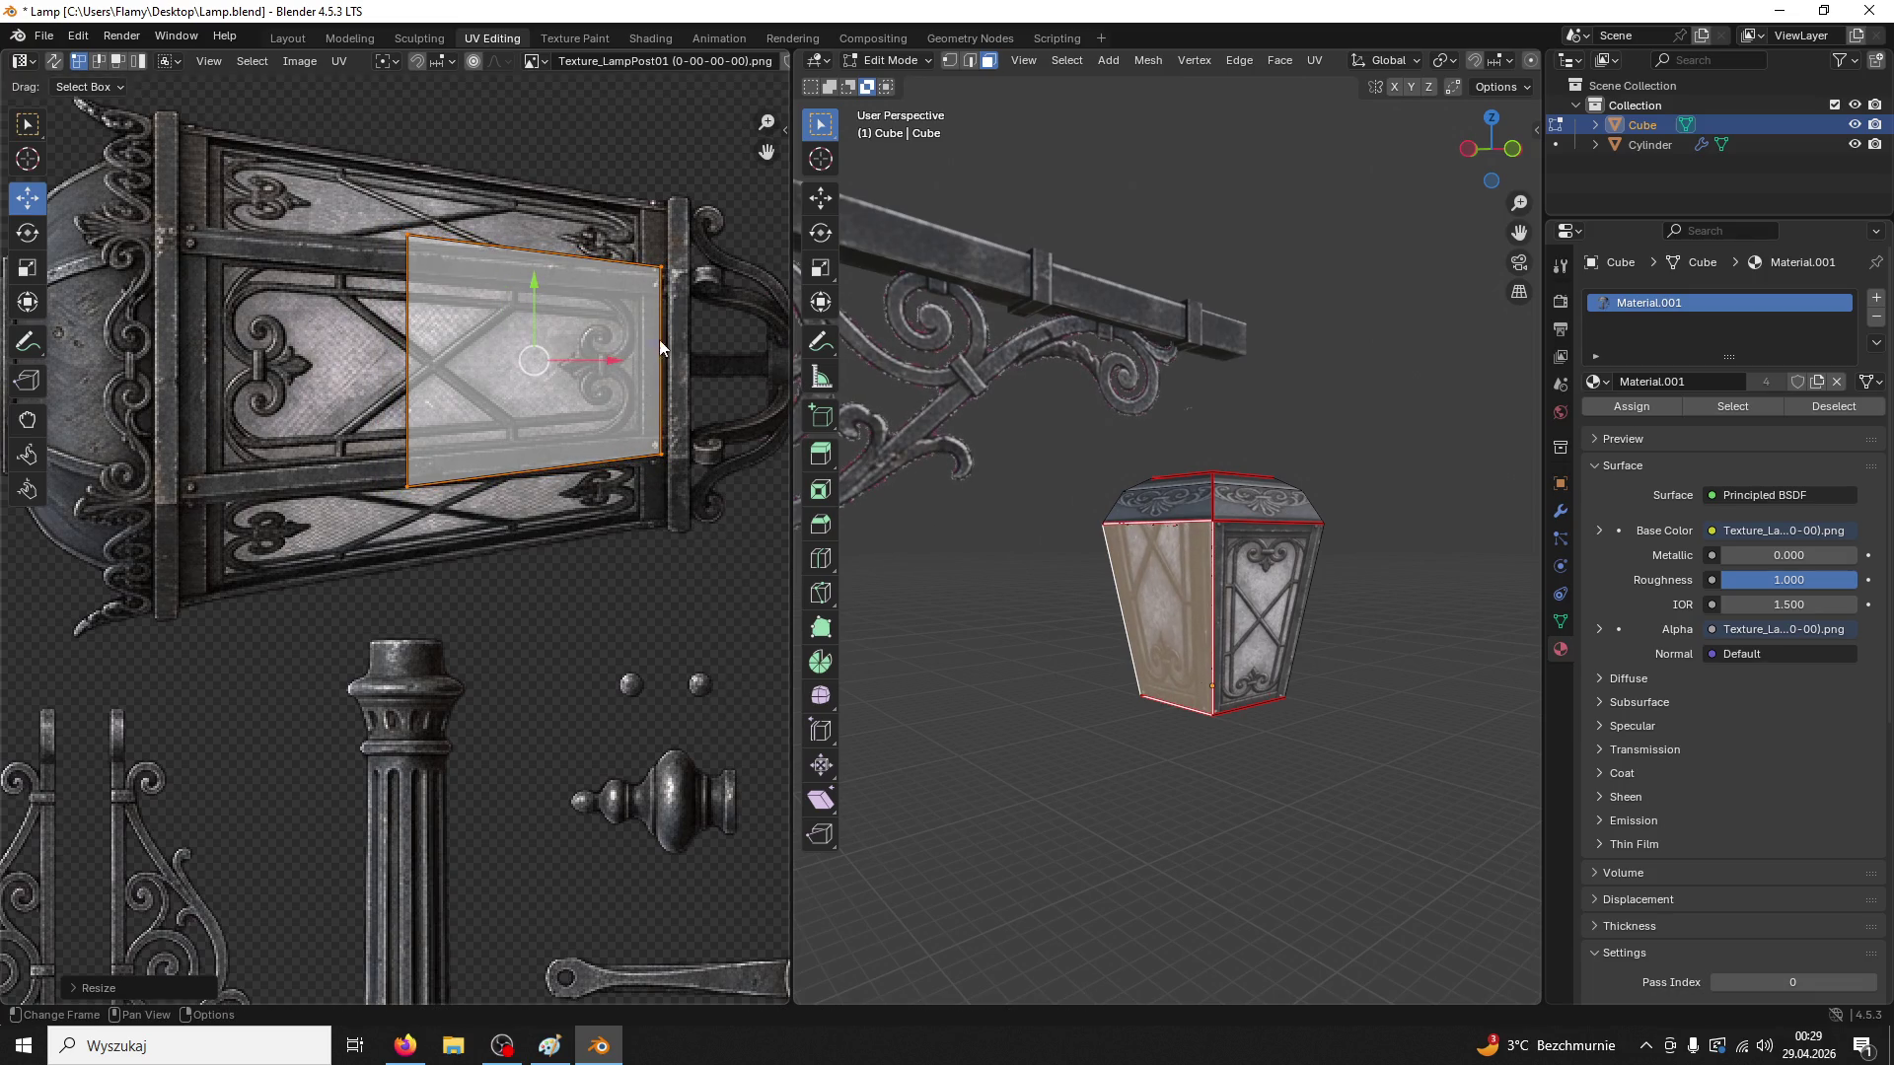
Adjust the left side face's right and left UV edges to span the panel's width
click(660, 374)
key(s)
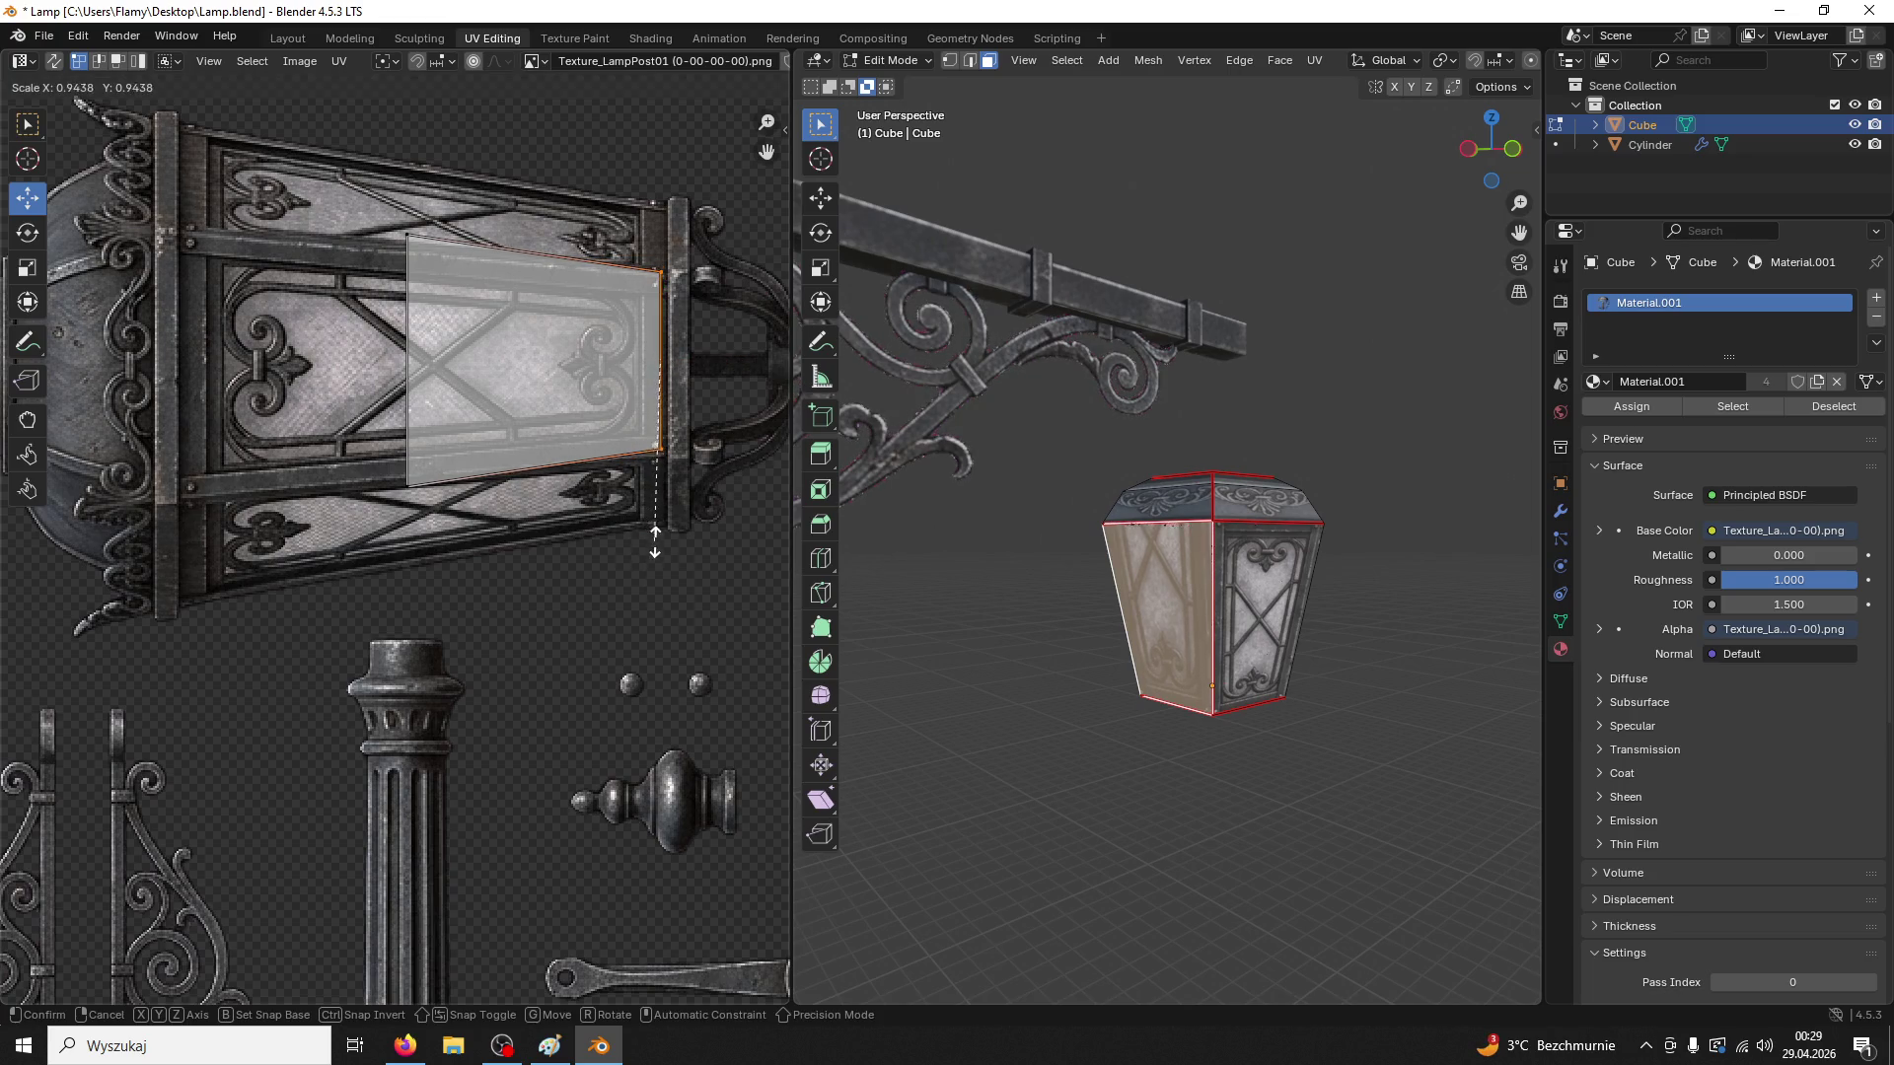
click(639, 423)
drag(730, 363, 740, 359)
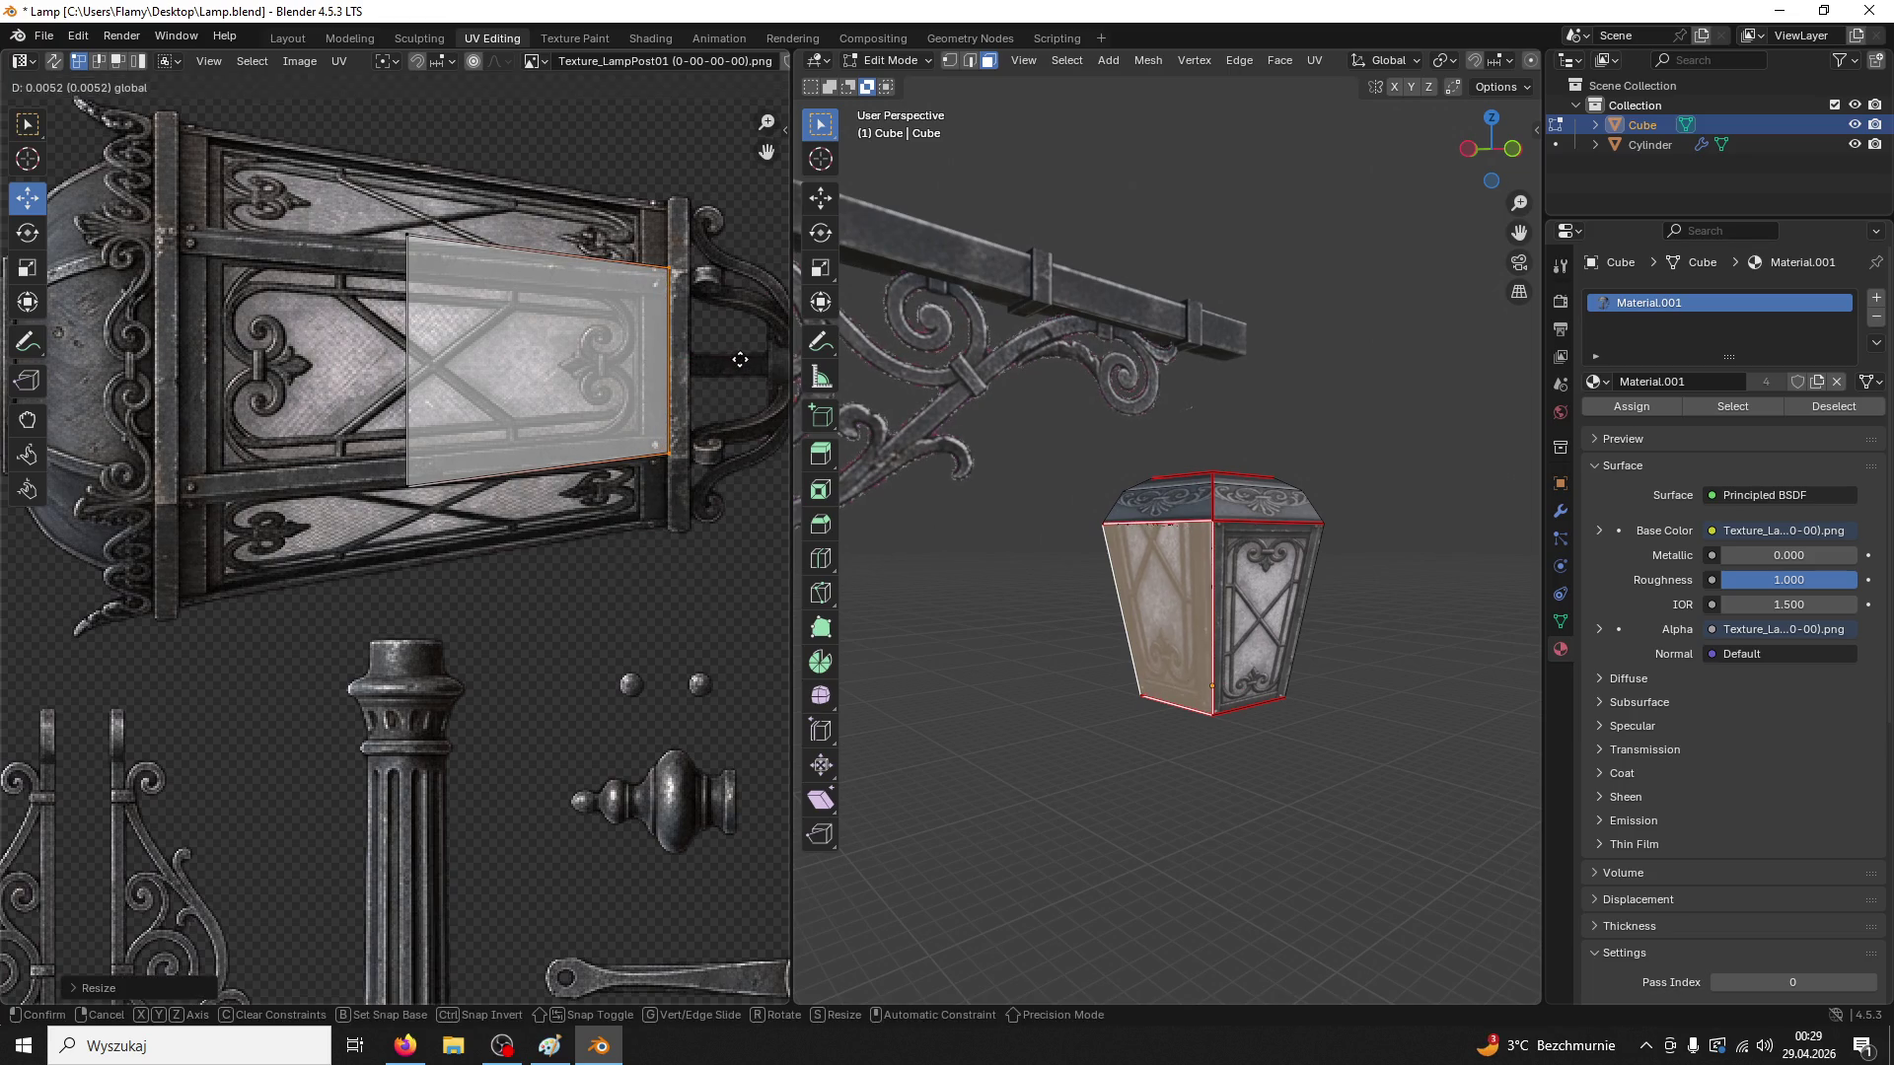
click(737, 361)
click(408, 424)
drag(485, 362, 261, 365)
key(s)
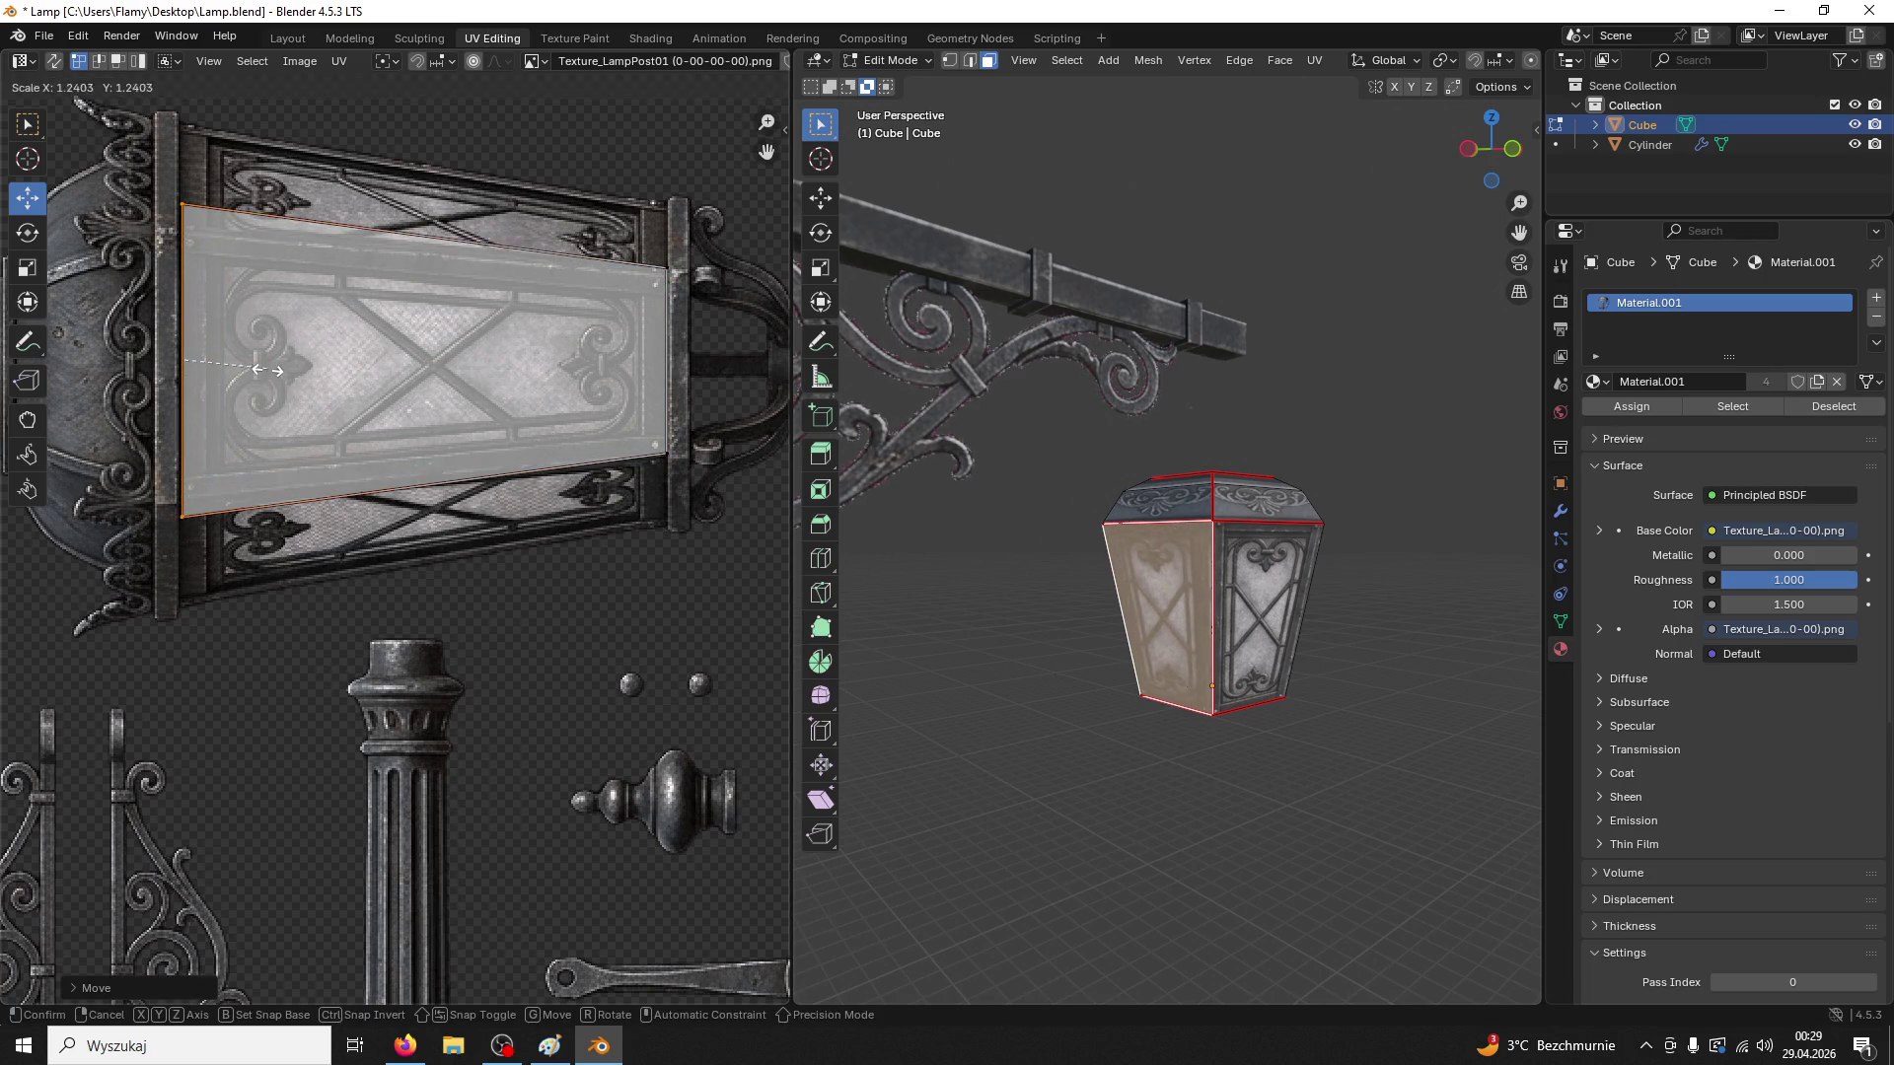
click(246, 394)
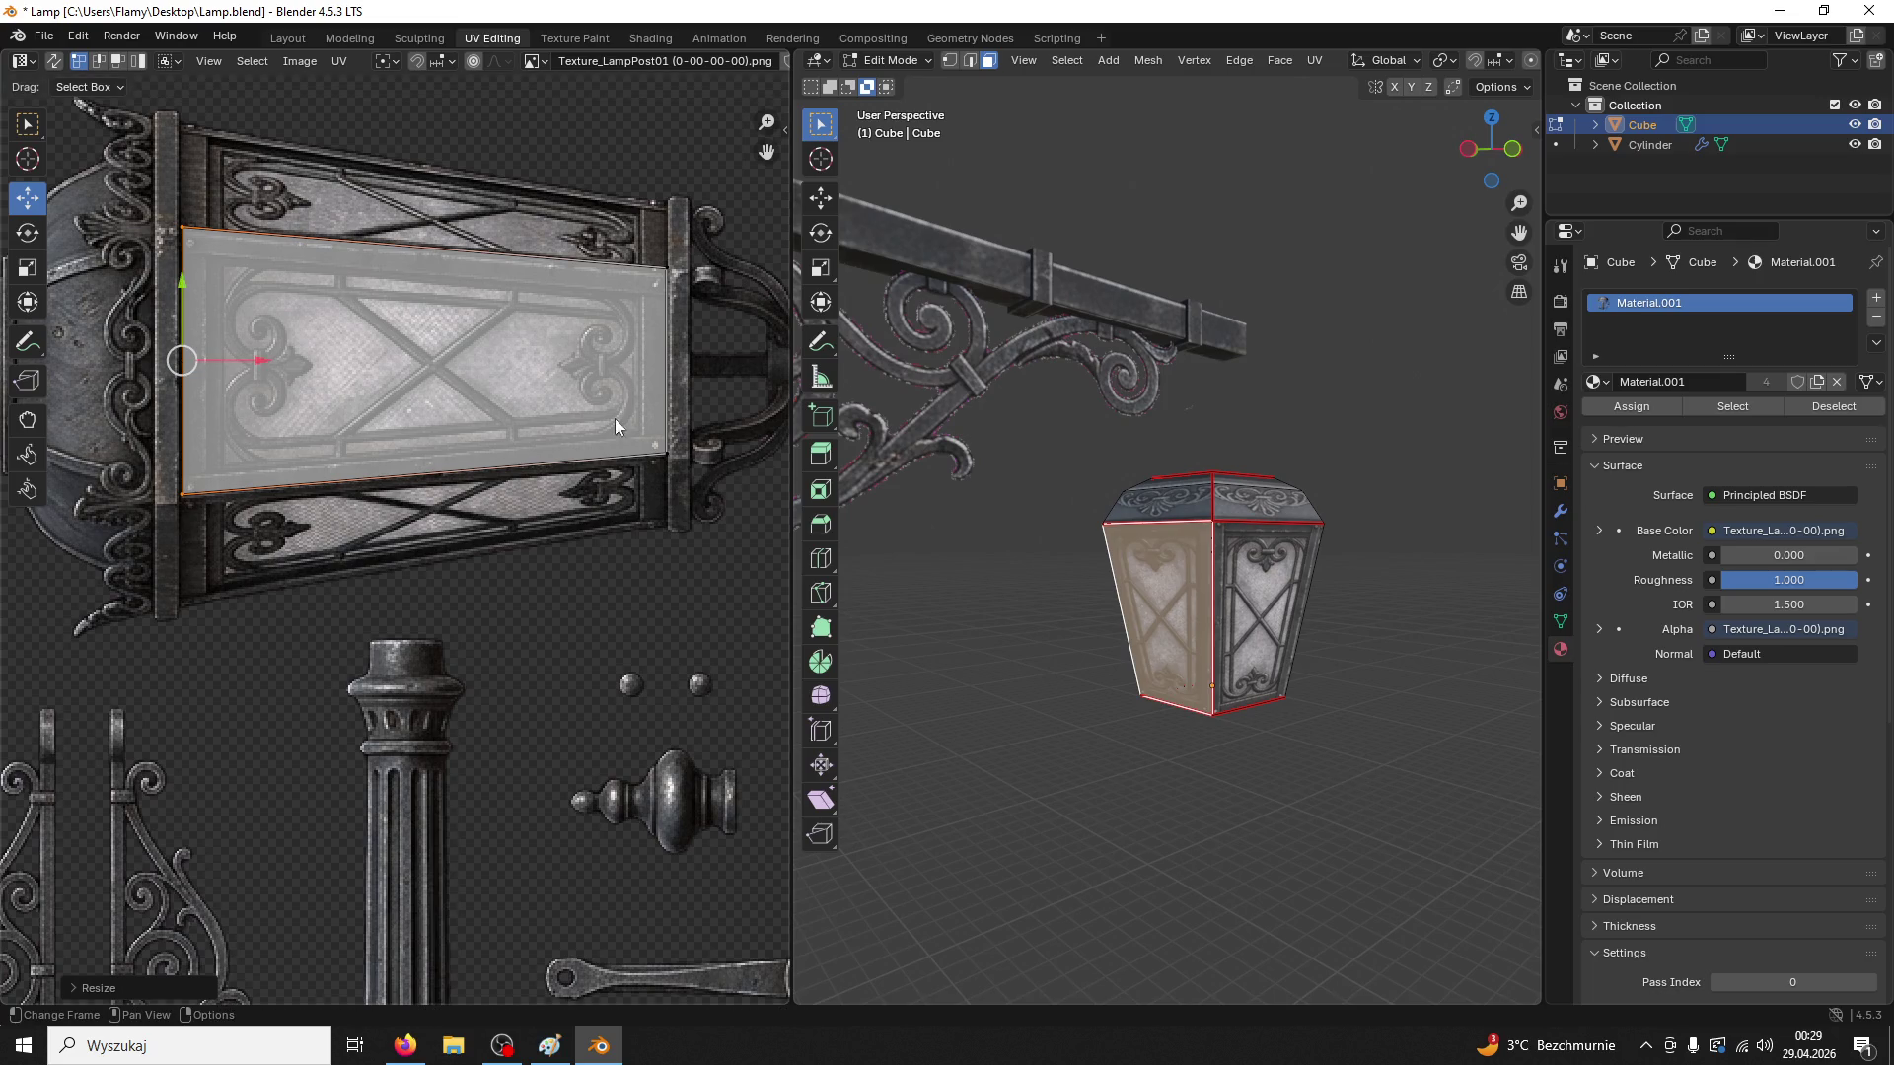
Nudge the bottom UV edge and lower-right corner into place, then deselect the lantern faces
key(a)
click(655, 465)
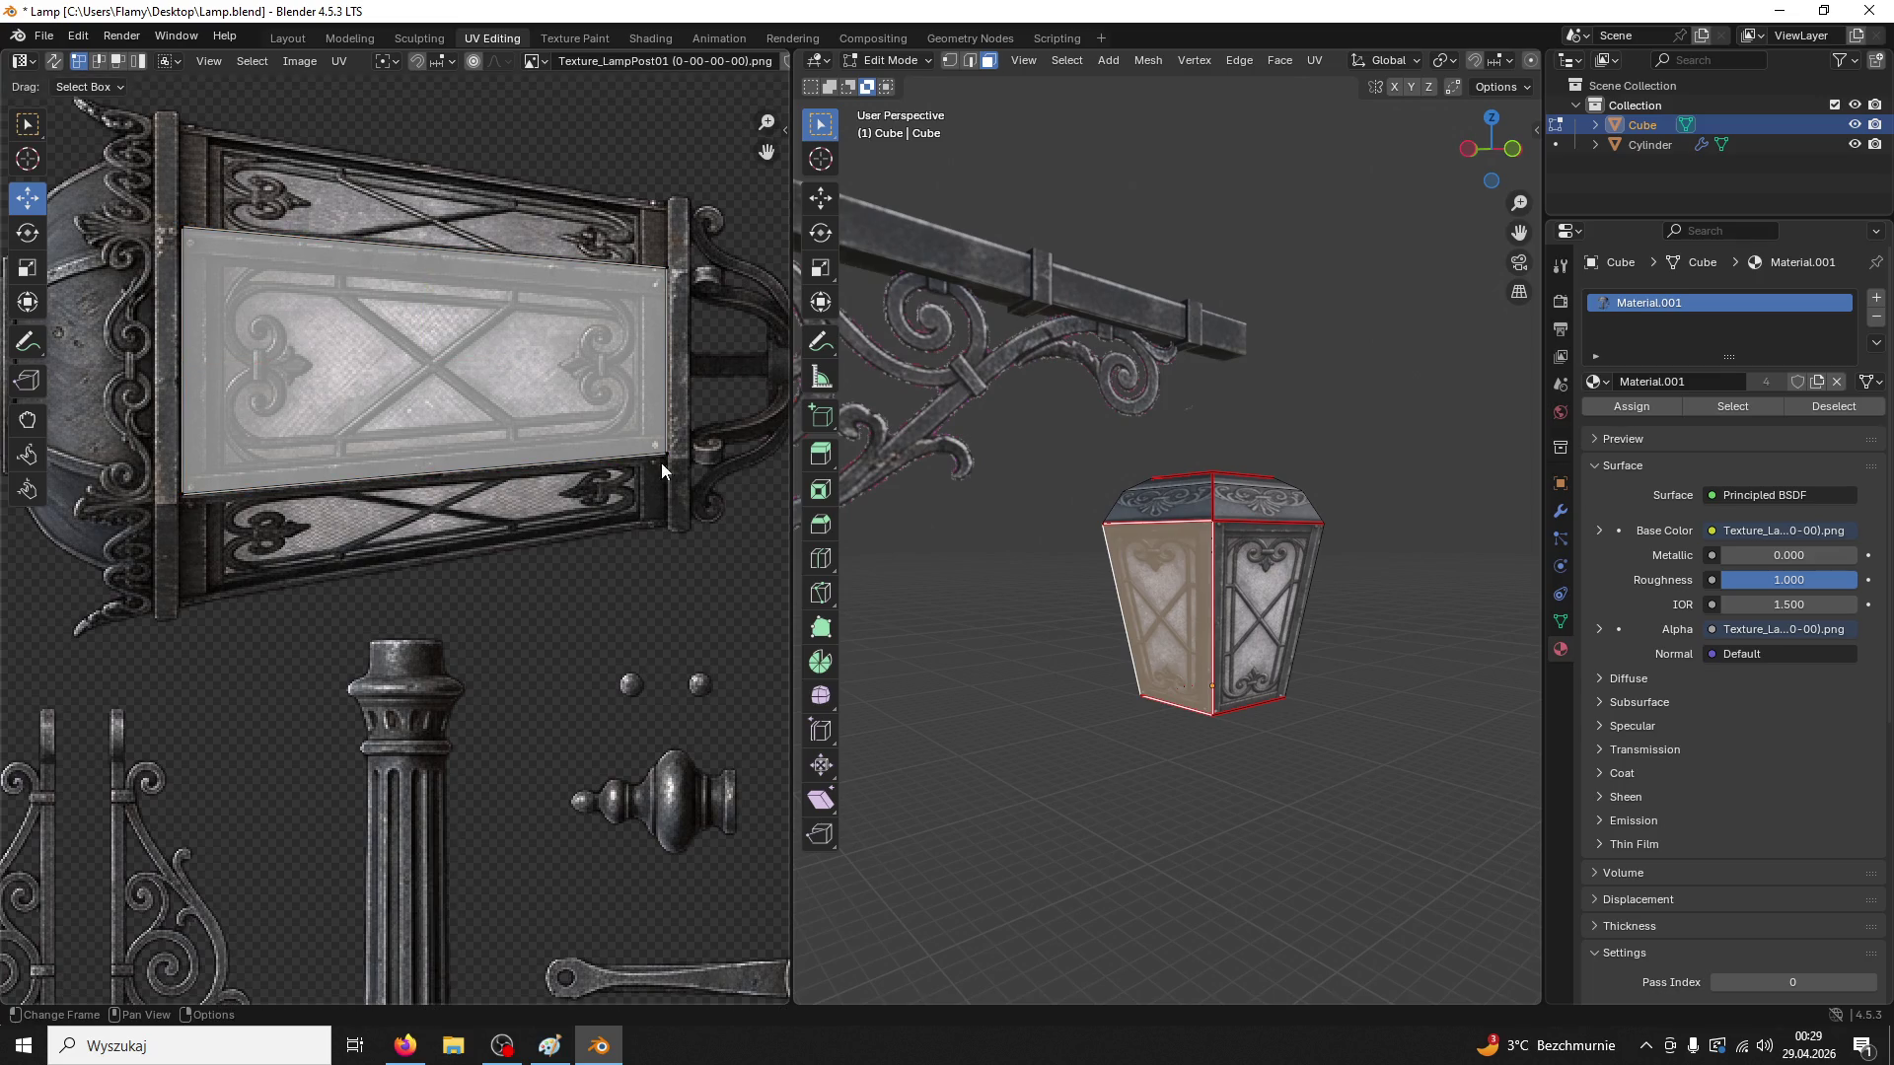
click(257, 488)
drag(187, 412, 276, 428)
click(664, 454)
drag(660, 363, 651, 359)
key(alt+a)
mouse_move(1233, 690)
mouse_down()
mouse_move(1267, 696)
mouse_move(1130, 637)
mouse_up()
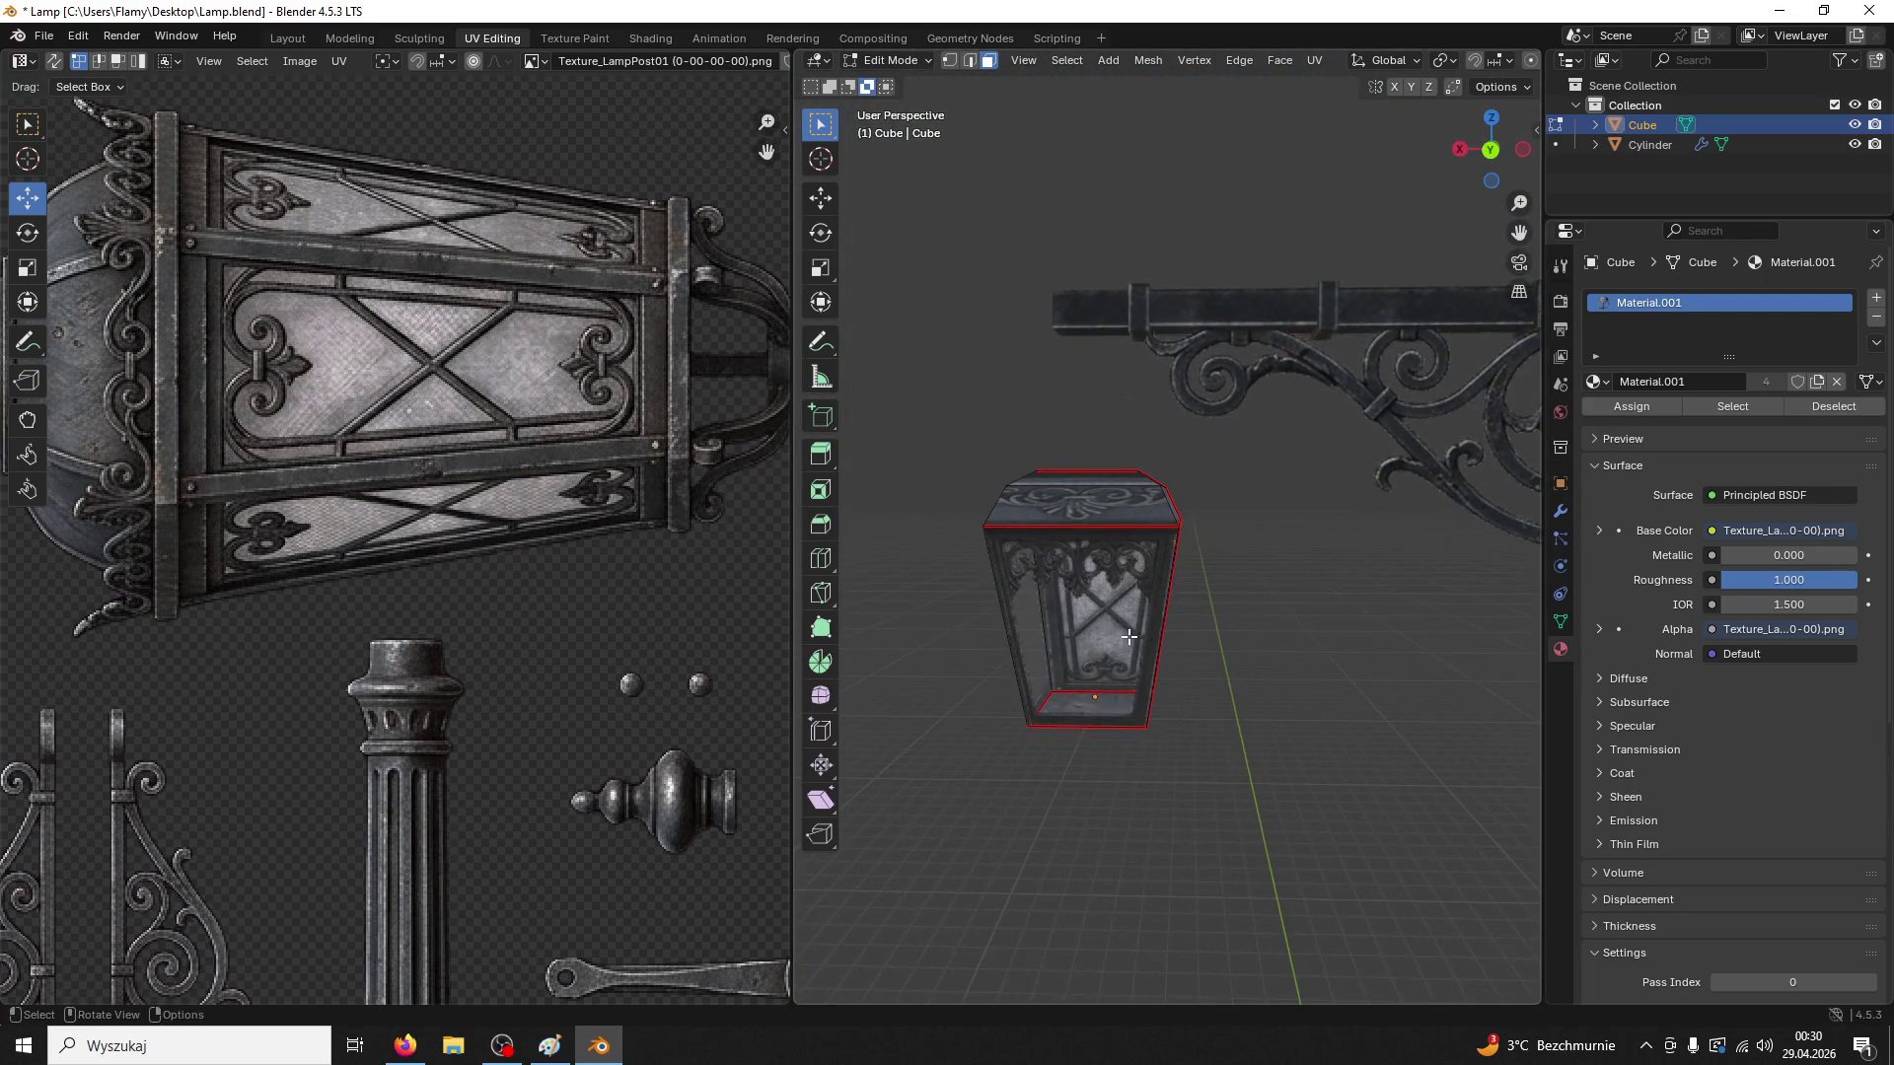
Select another lantern side face and move its UVs onto the glass panel, scaling them to fit
click(1131, 636)
key(Home)
key(g)
key(y)
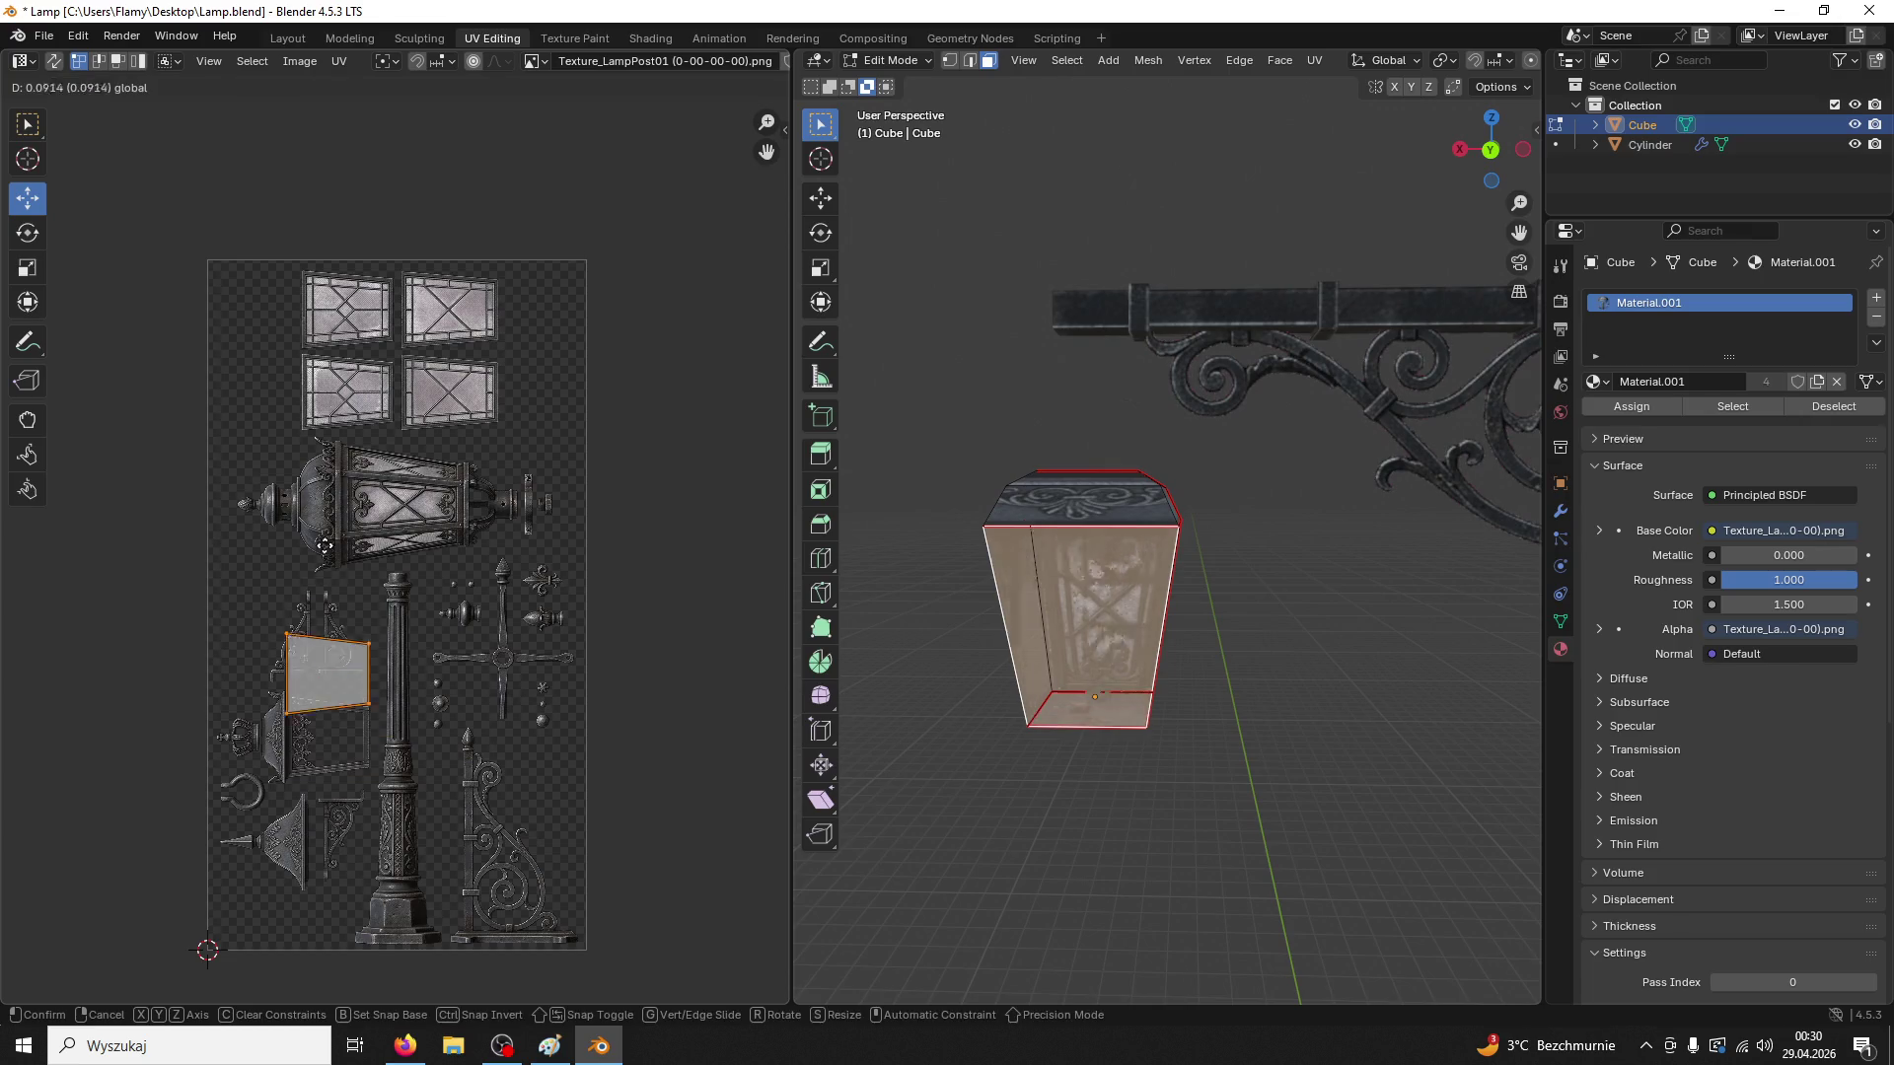
click(390, 492)
drag(391, 492, 480, 493)
scroll(532, 599, up, 4)
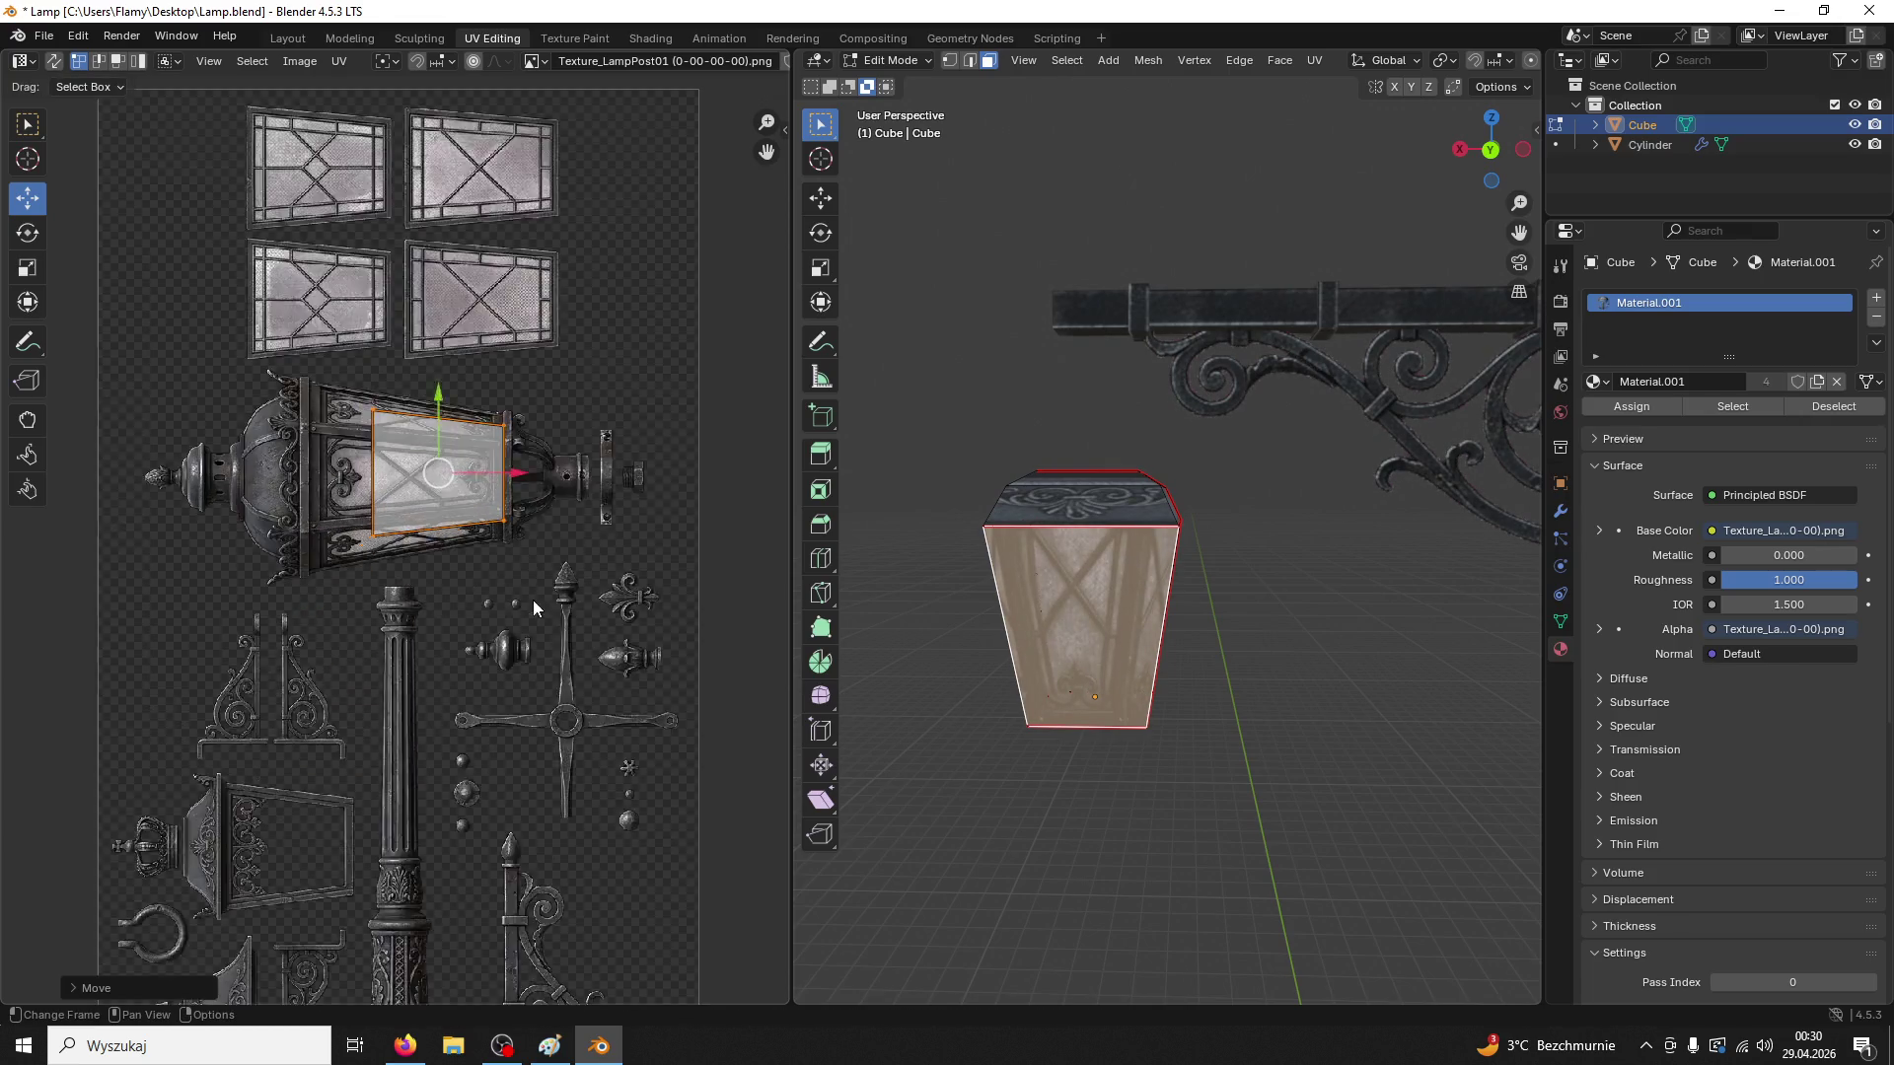
key(s)
click(612, 611)
Fine-tune the island's position and size to span the full window panel, then clear the selection
key(g)
click(566, 426)
drag(483, 348, 256, 388)
scroll(572, 582, up, 2)
key(s)
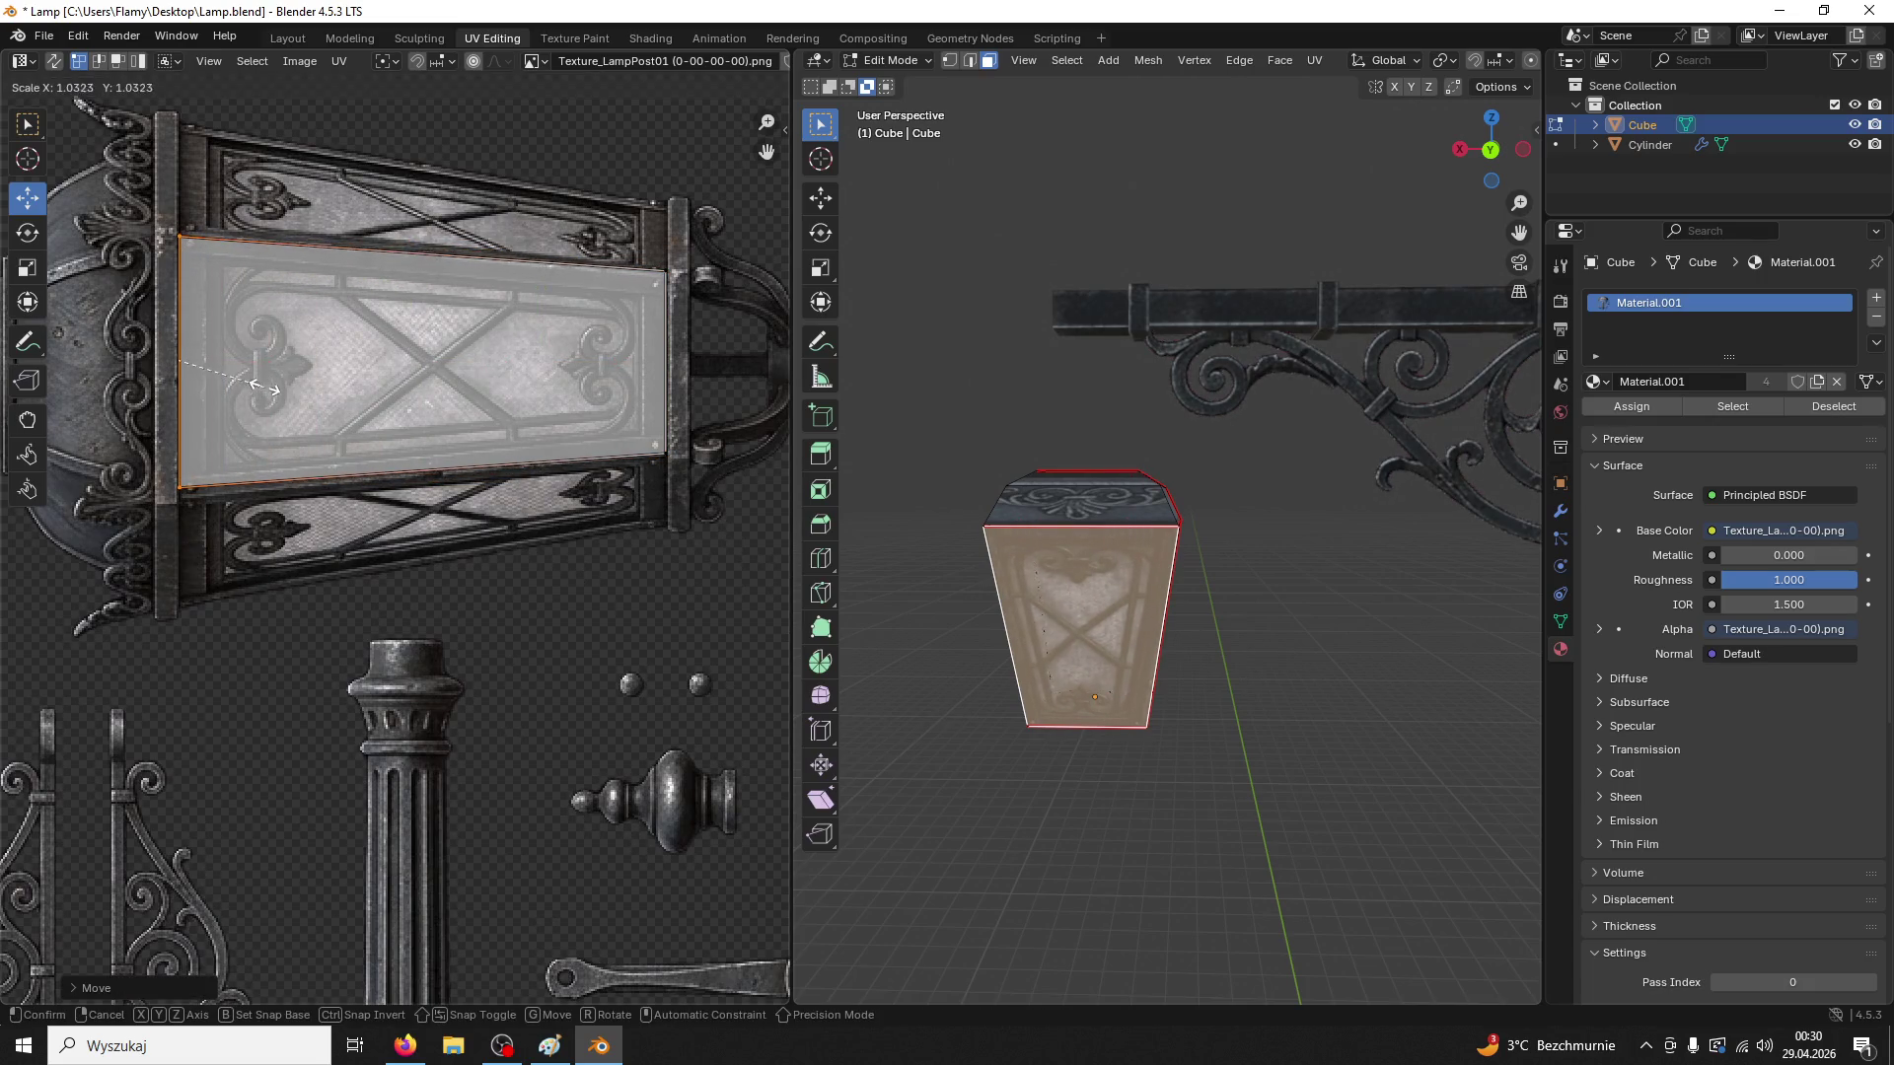
drag(184, 298, 177, 303)
click(176, 302)
key(s)
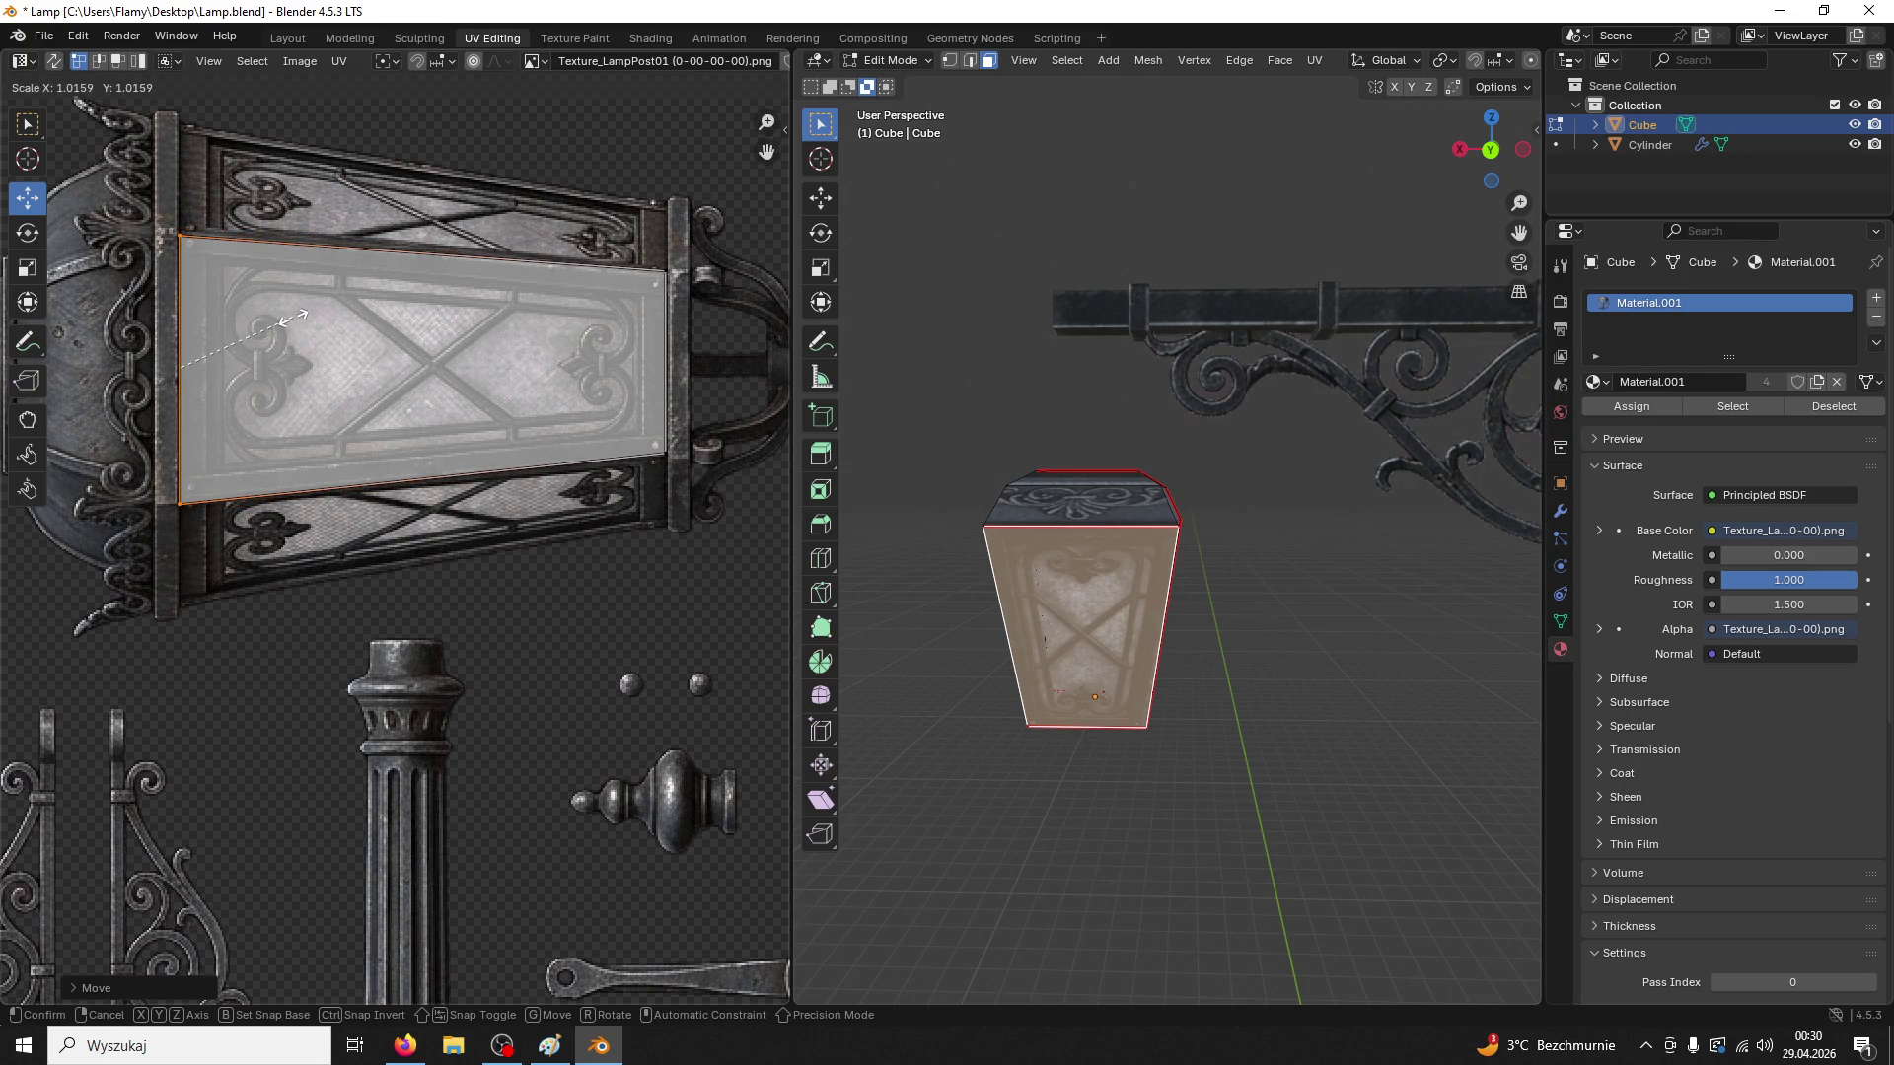
click(294, 317)
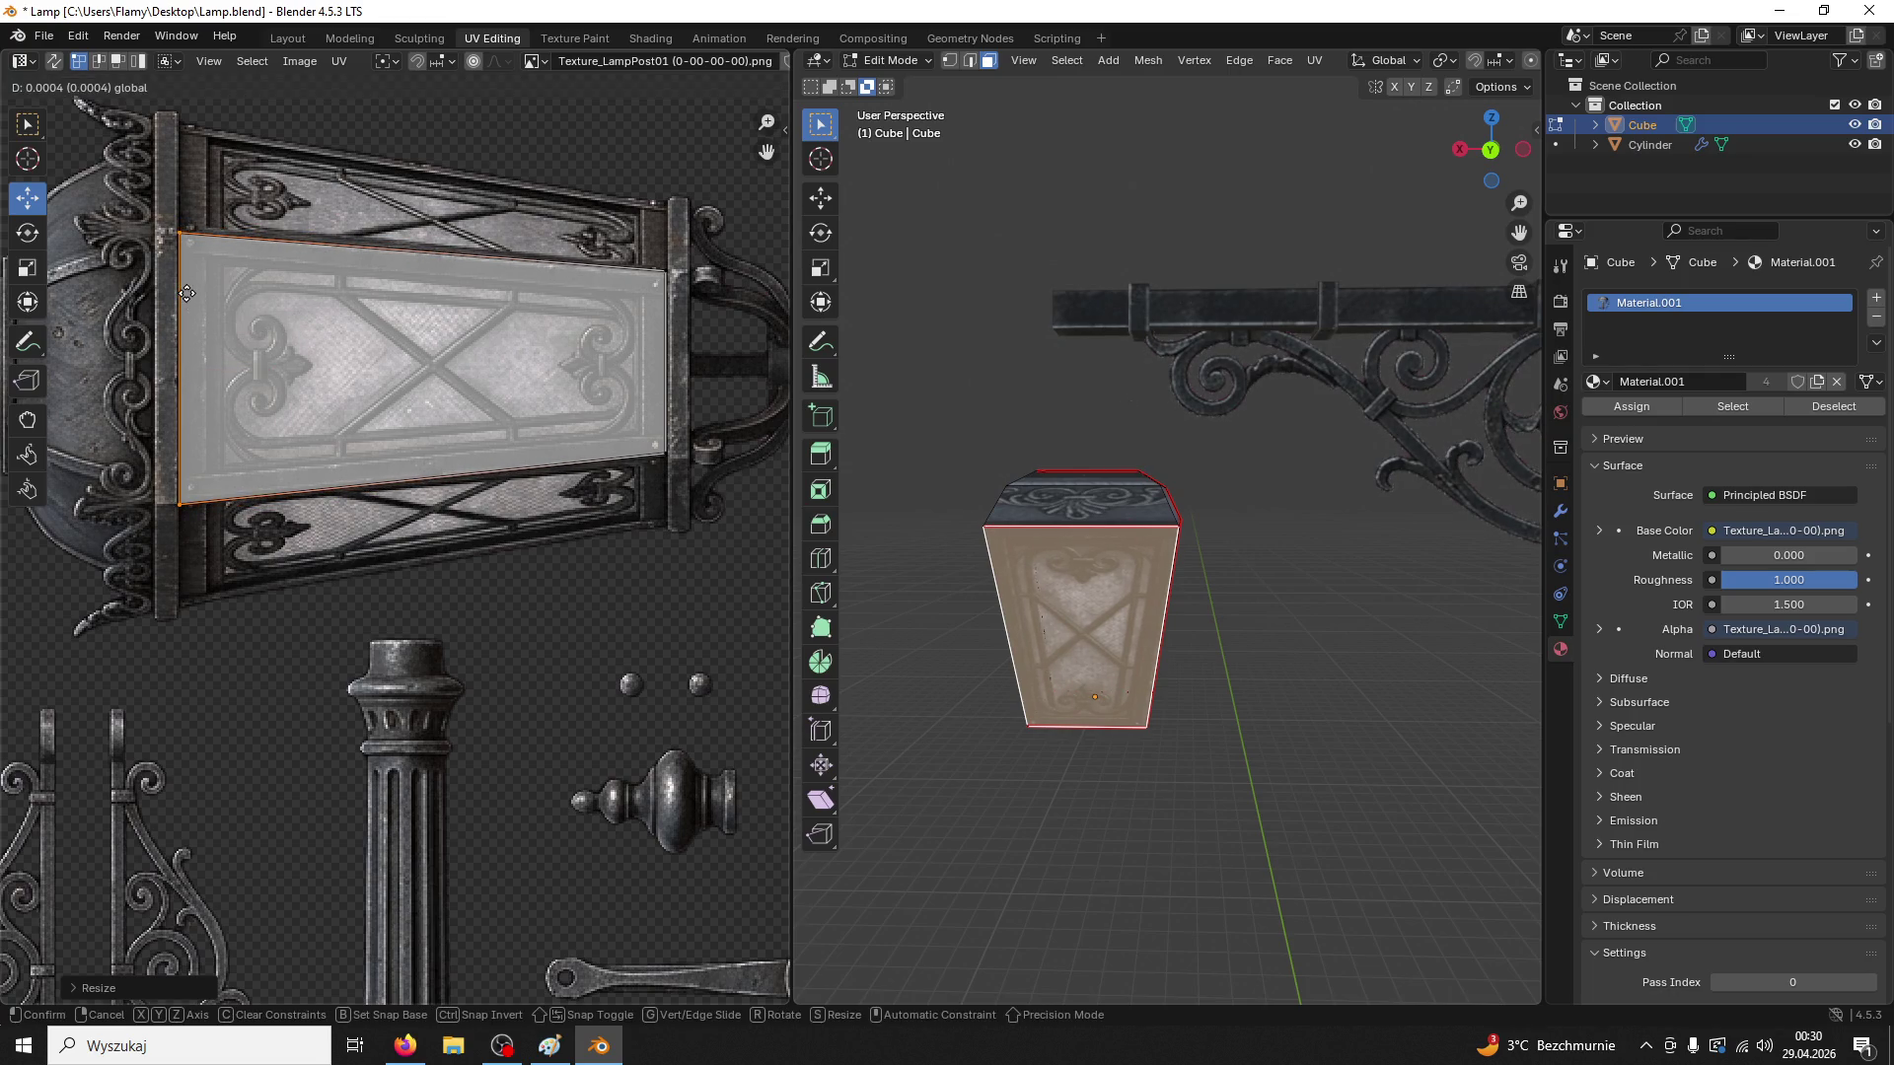
click(978, 779)
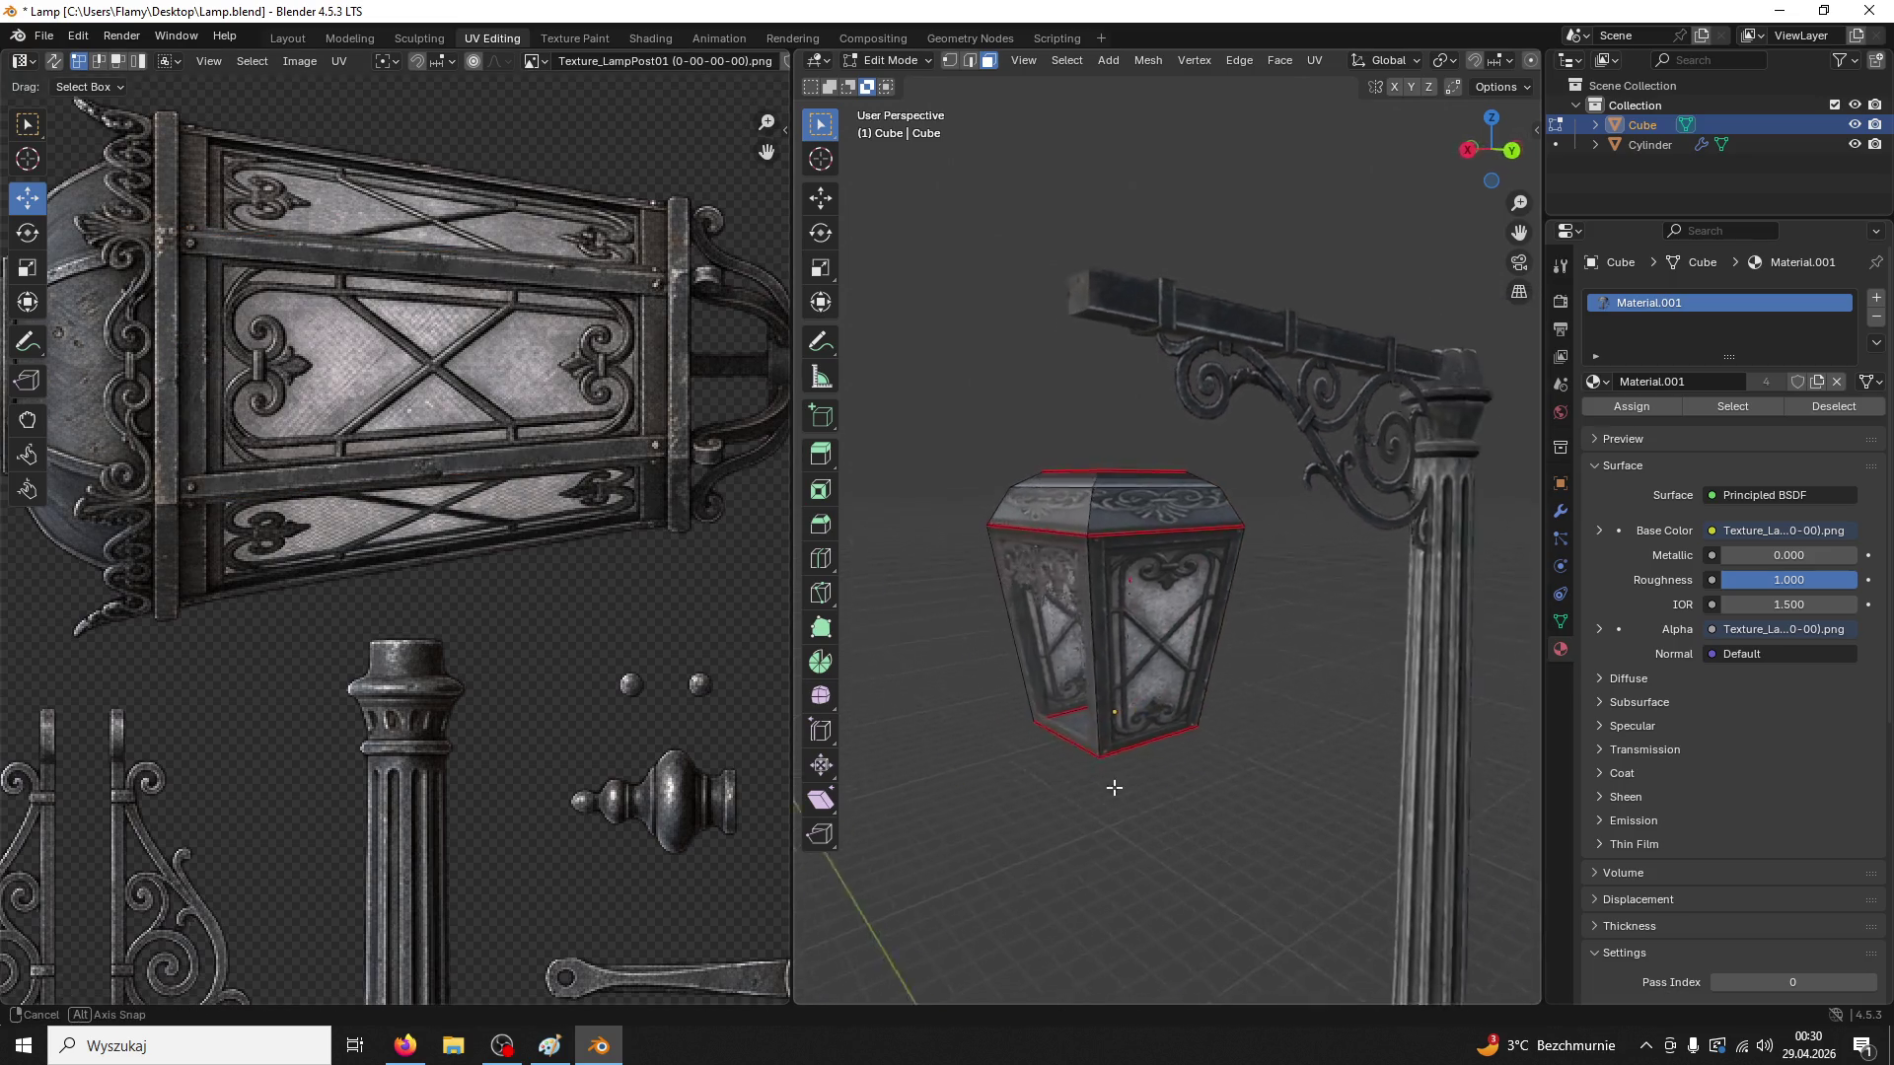
Select the front face and move its UV island over the window panel, shrinking it to fit
click(1125, 642)
scroll(342, 607, down, 5)
click(325, 755)
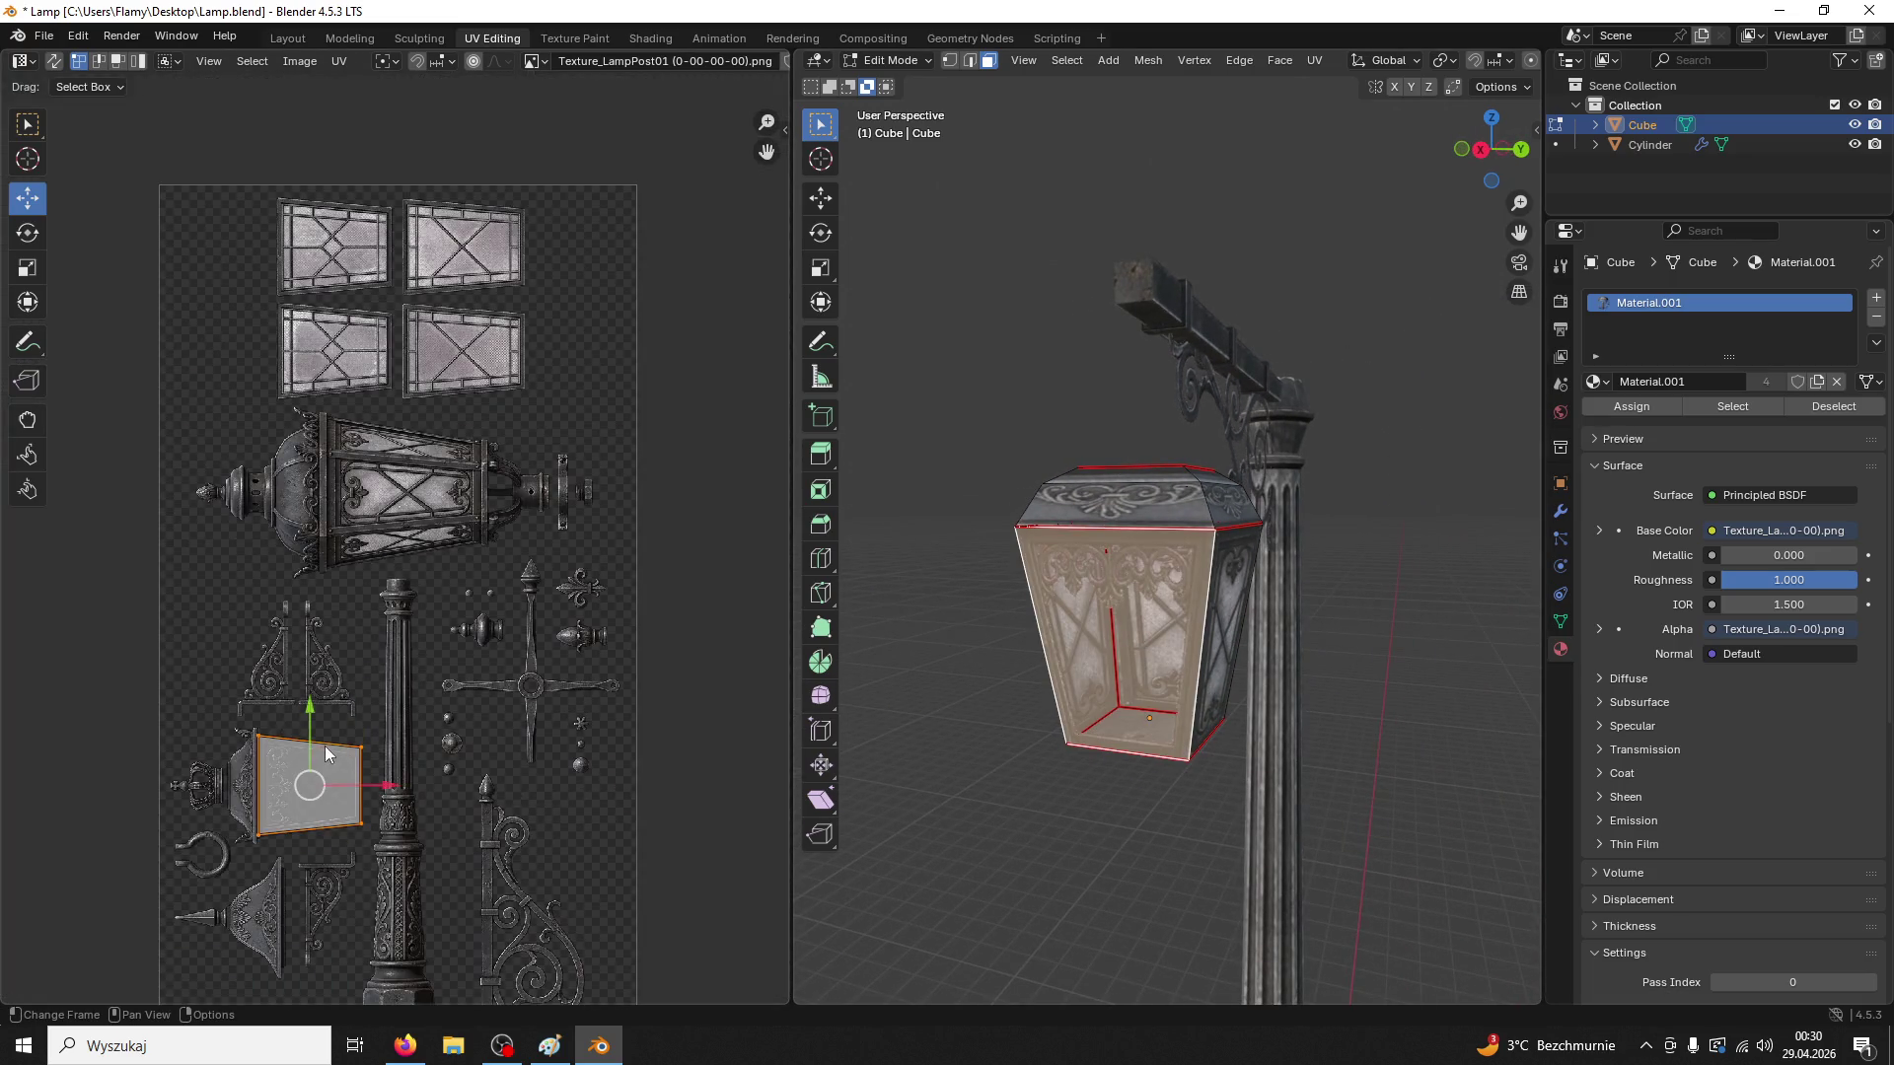
drag(319, 718, 315, 422)
drag(387, 491, 501, 493)
scroll(533, 572, up, 5)
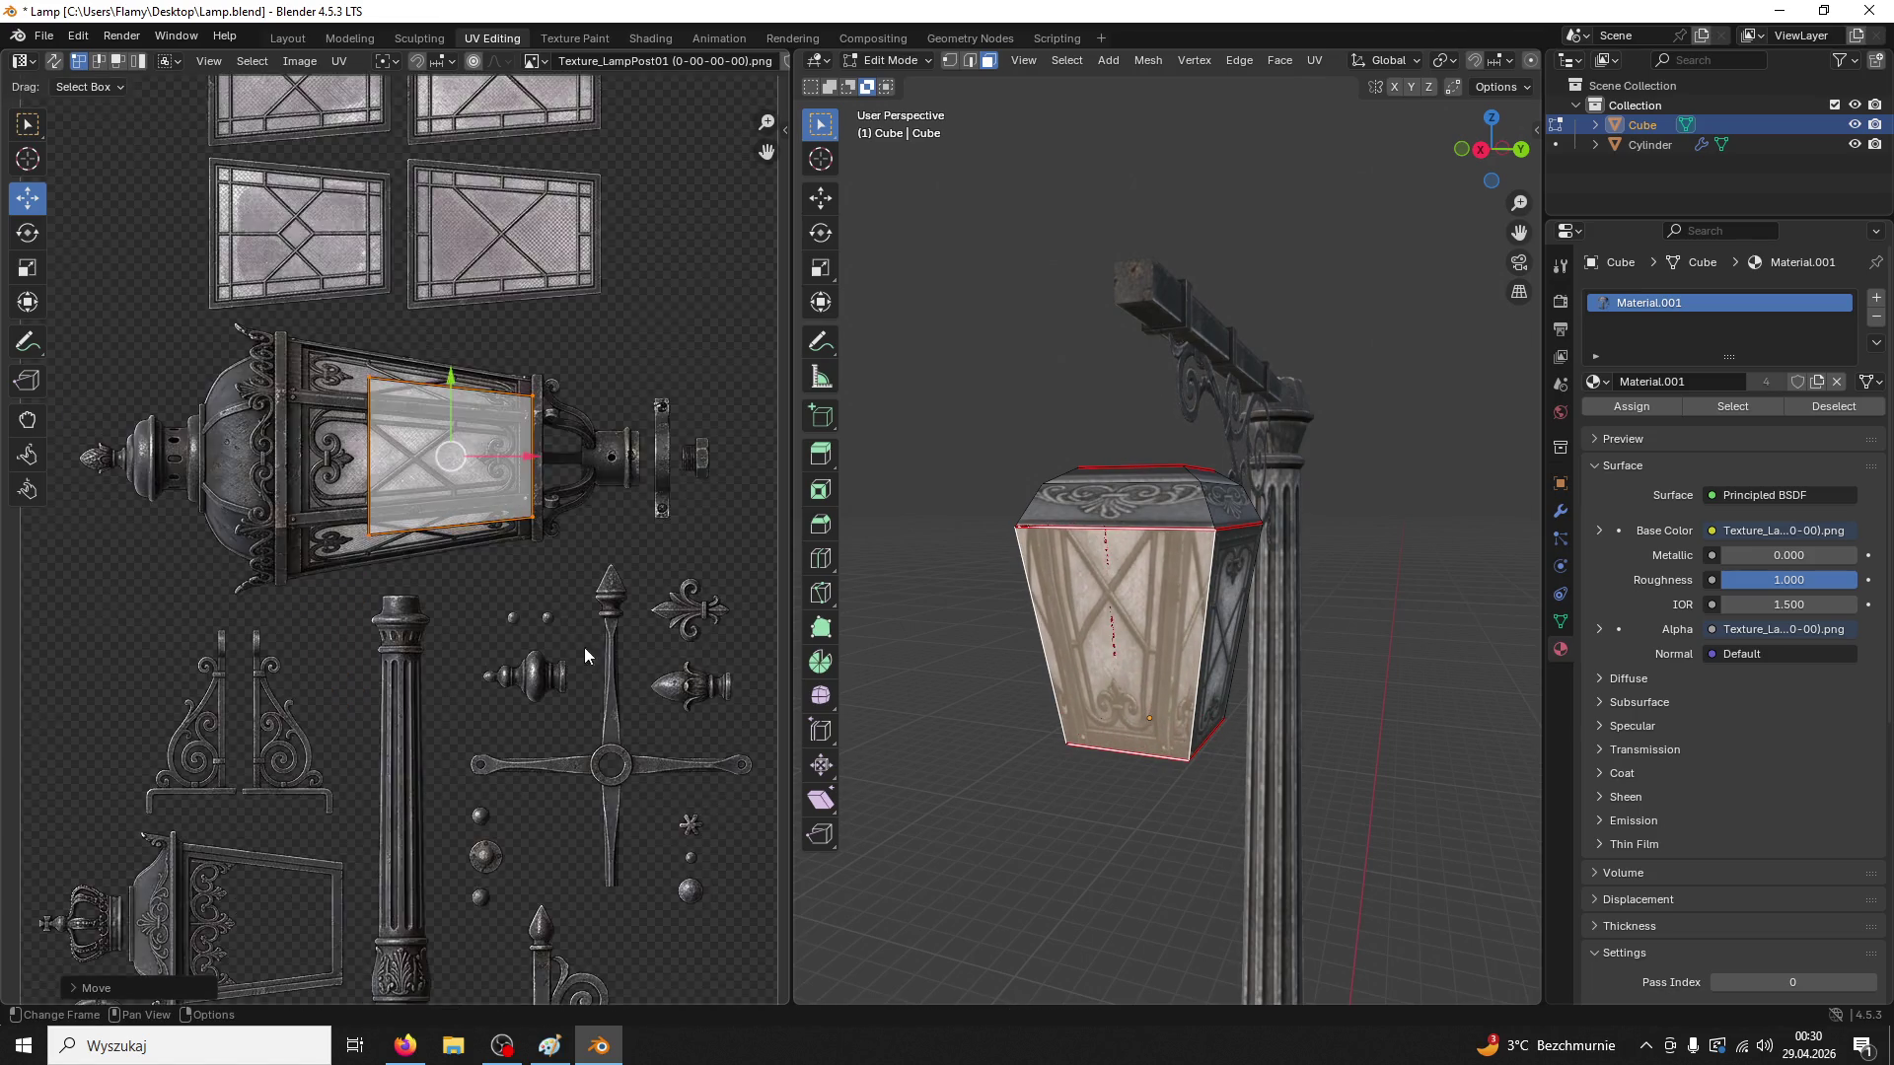
key(s)
key(Return)
key(g)
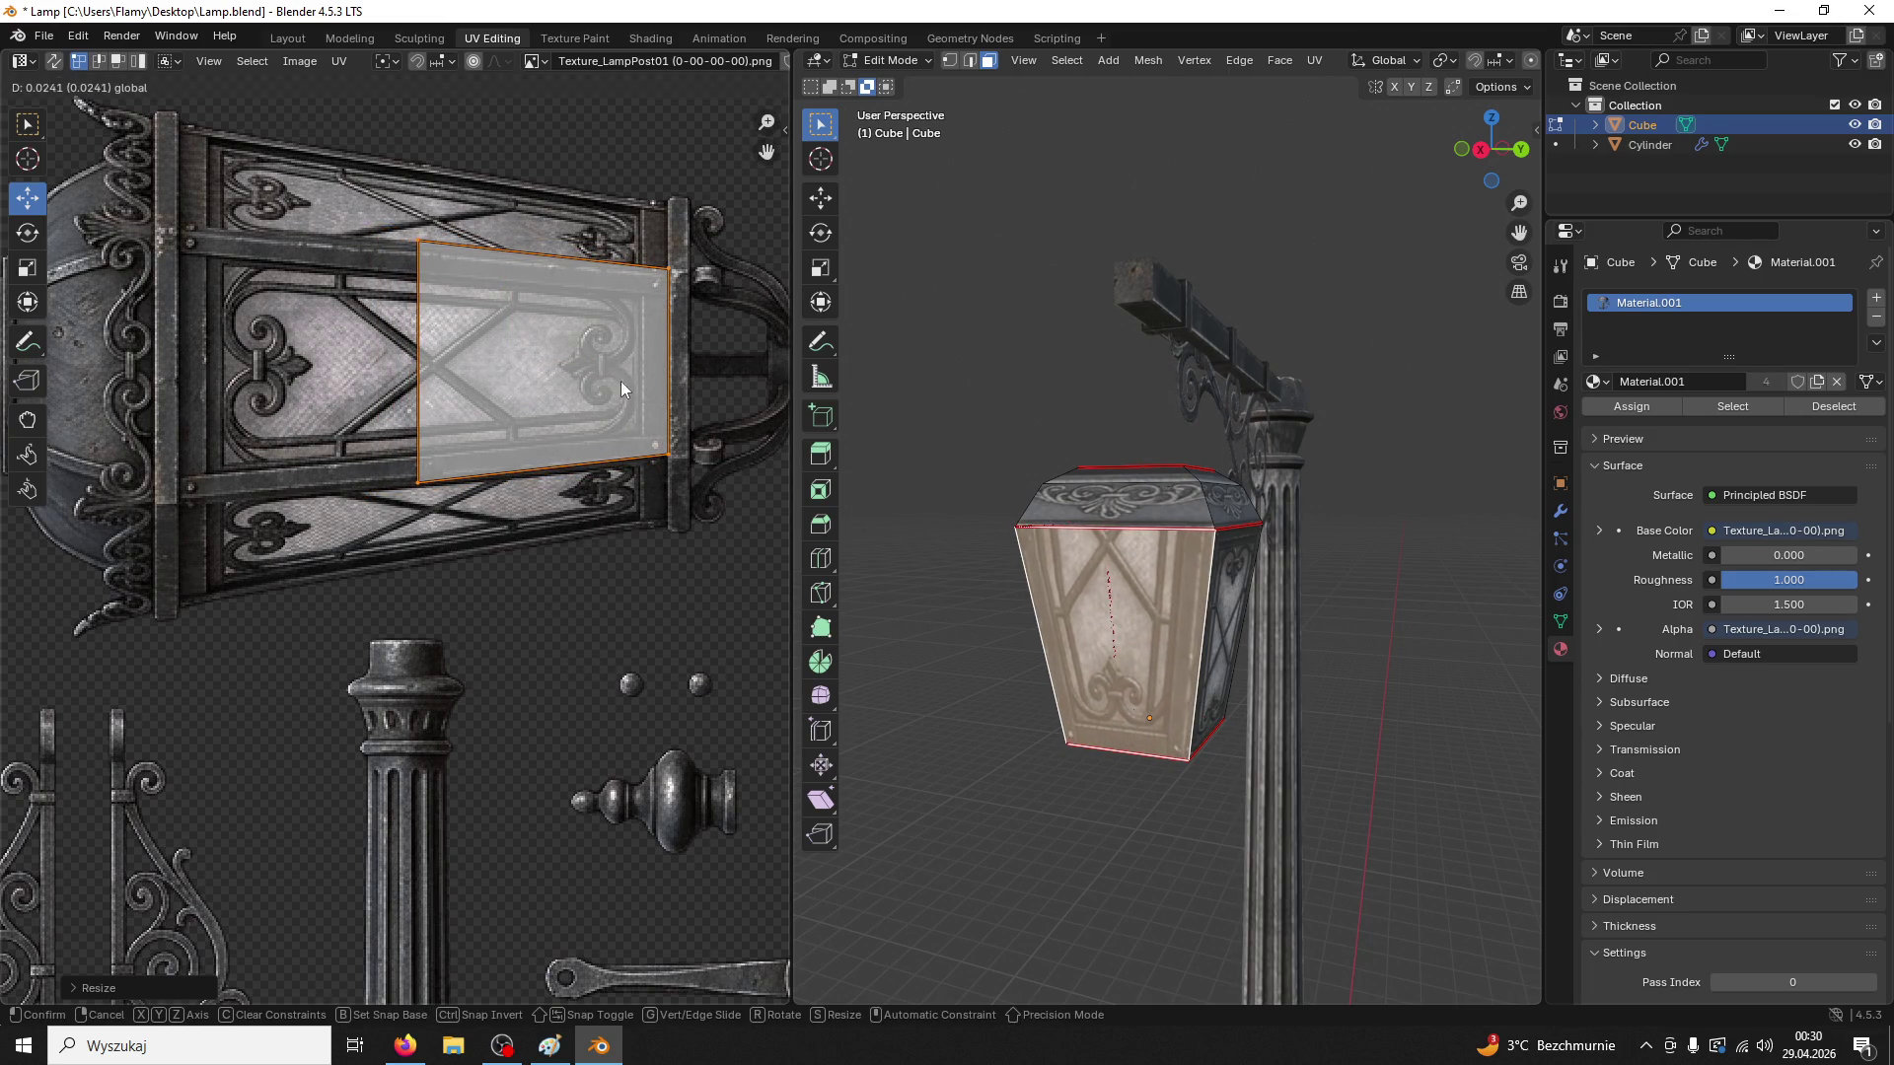
click(621, 379)
Enlarge and reposition the island so it stretches across the whole window panel
drag(471, 363, 229, 364)
key(s)
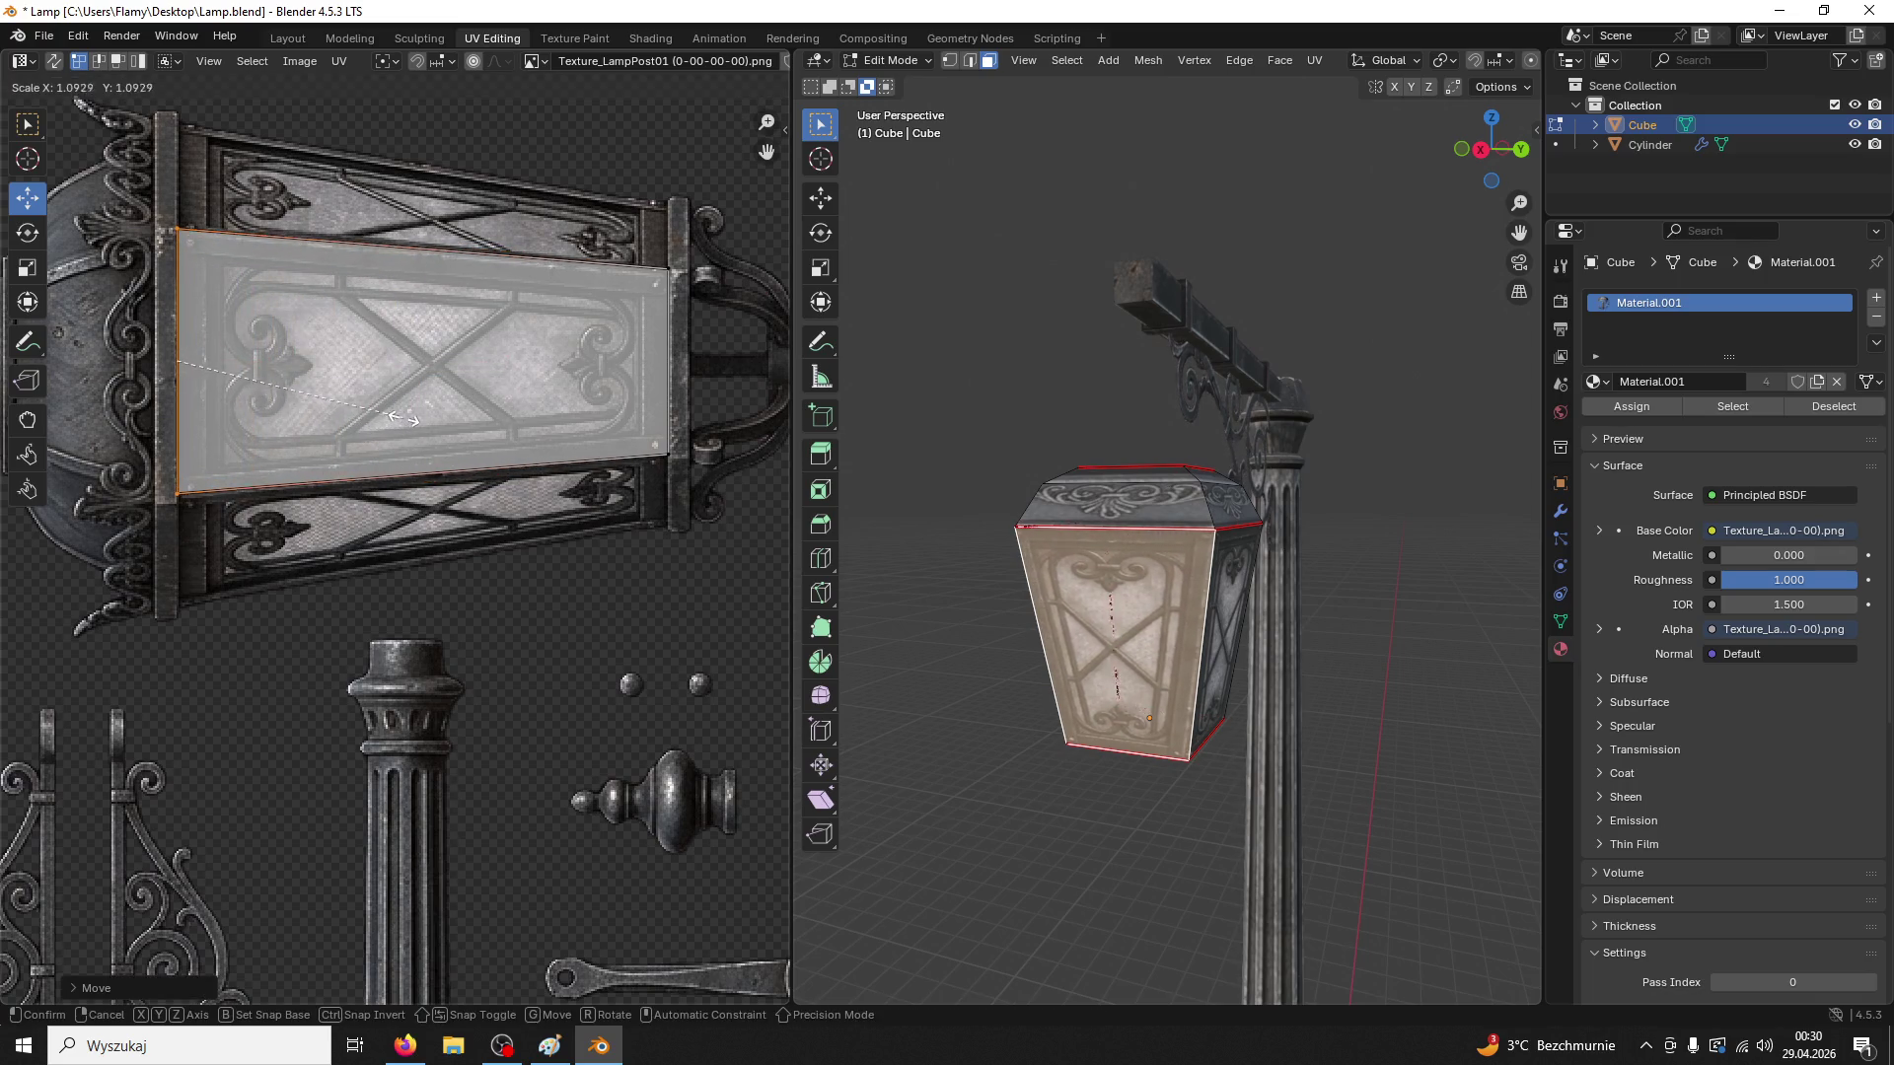
click(387, 415)
key(g)
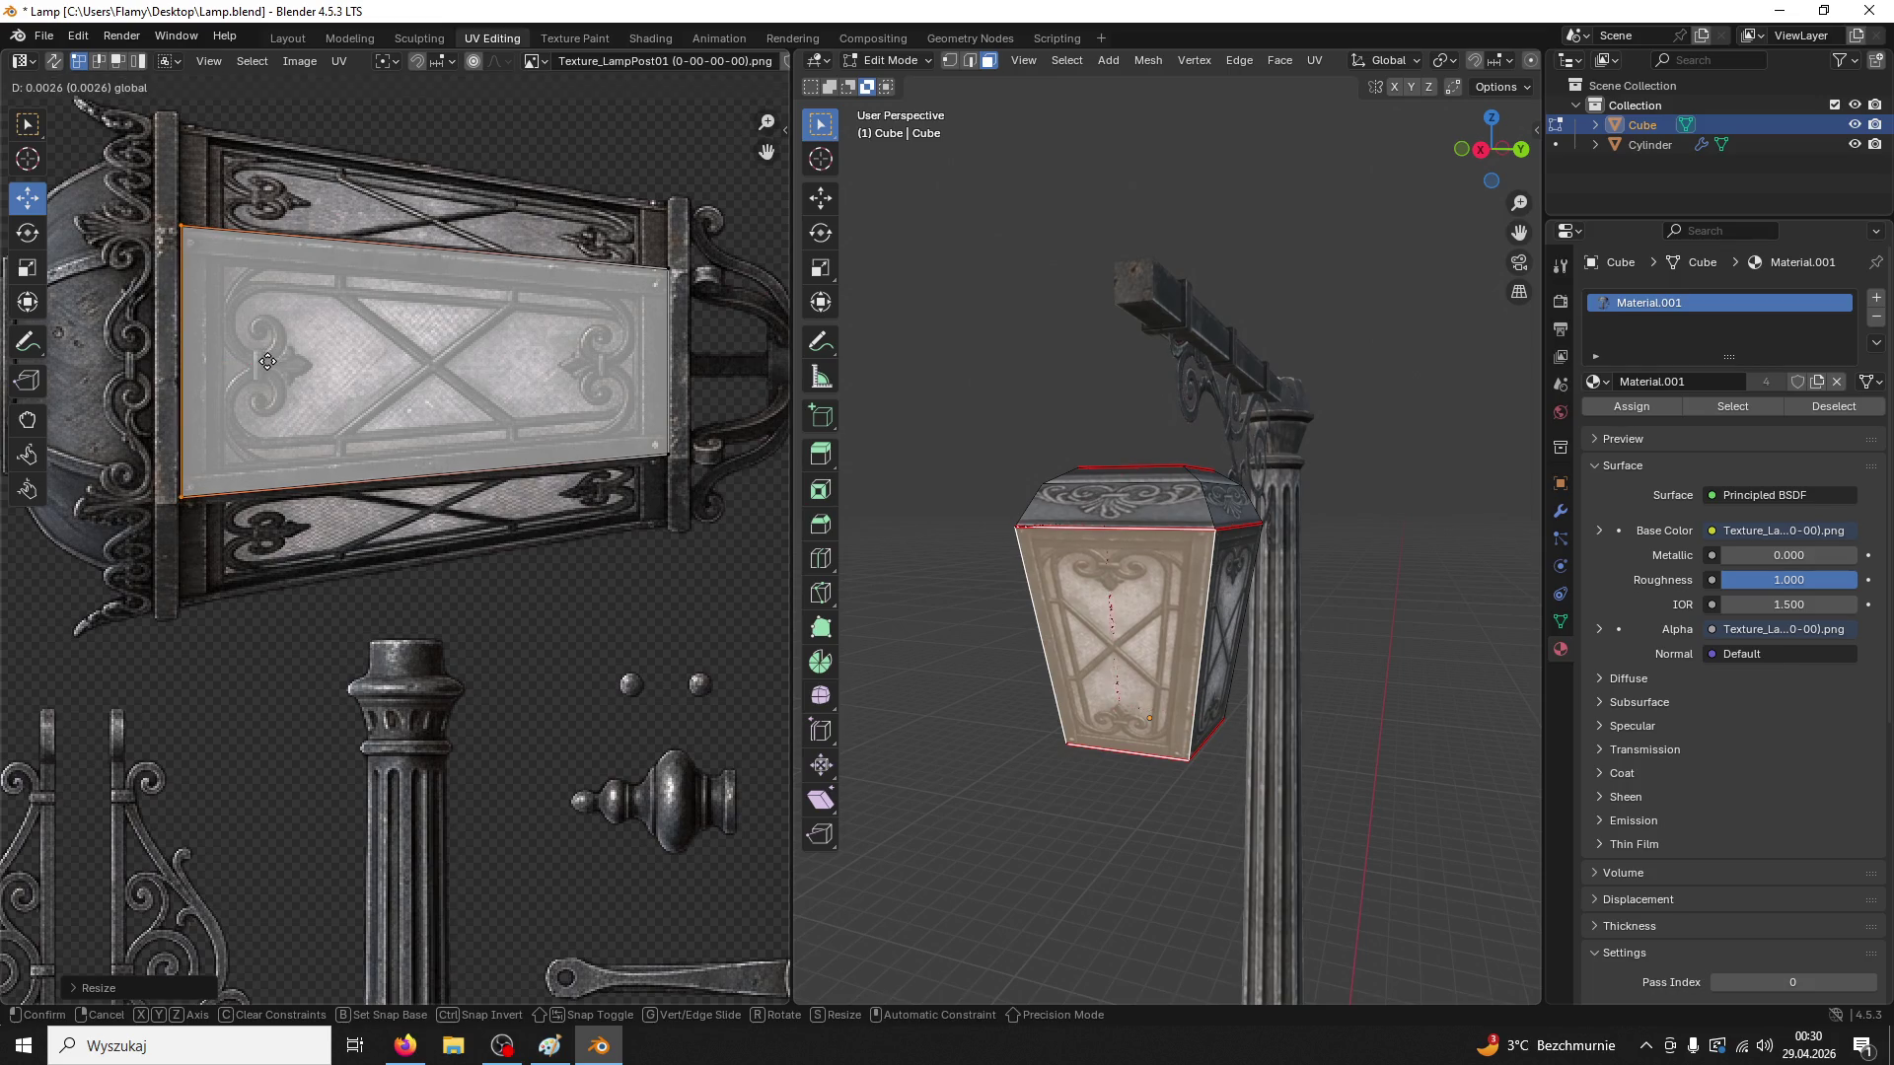
click(267, 363)
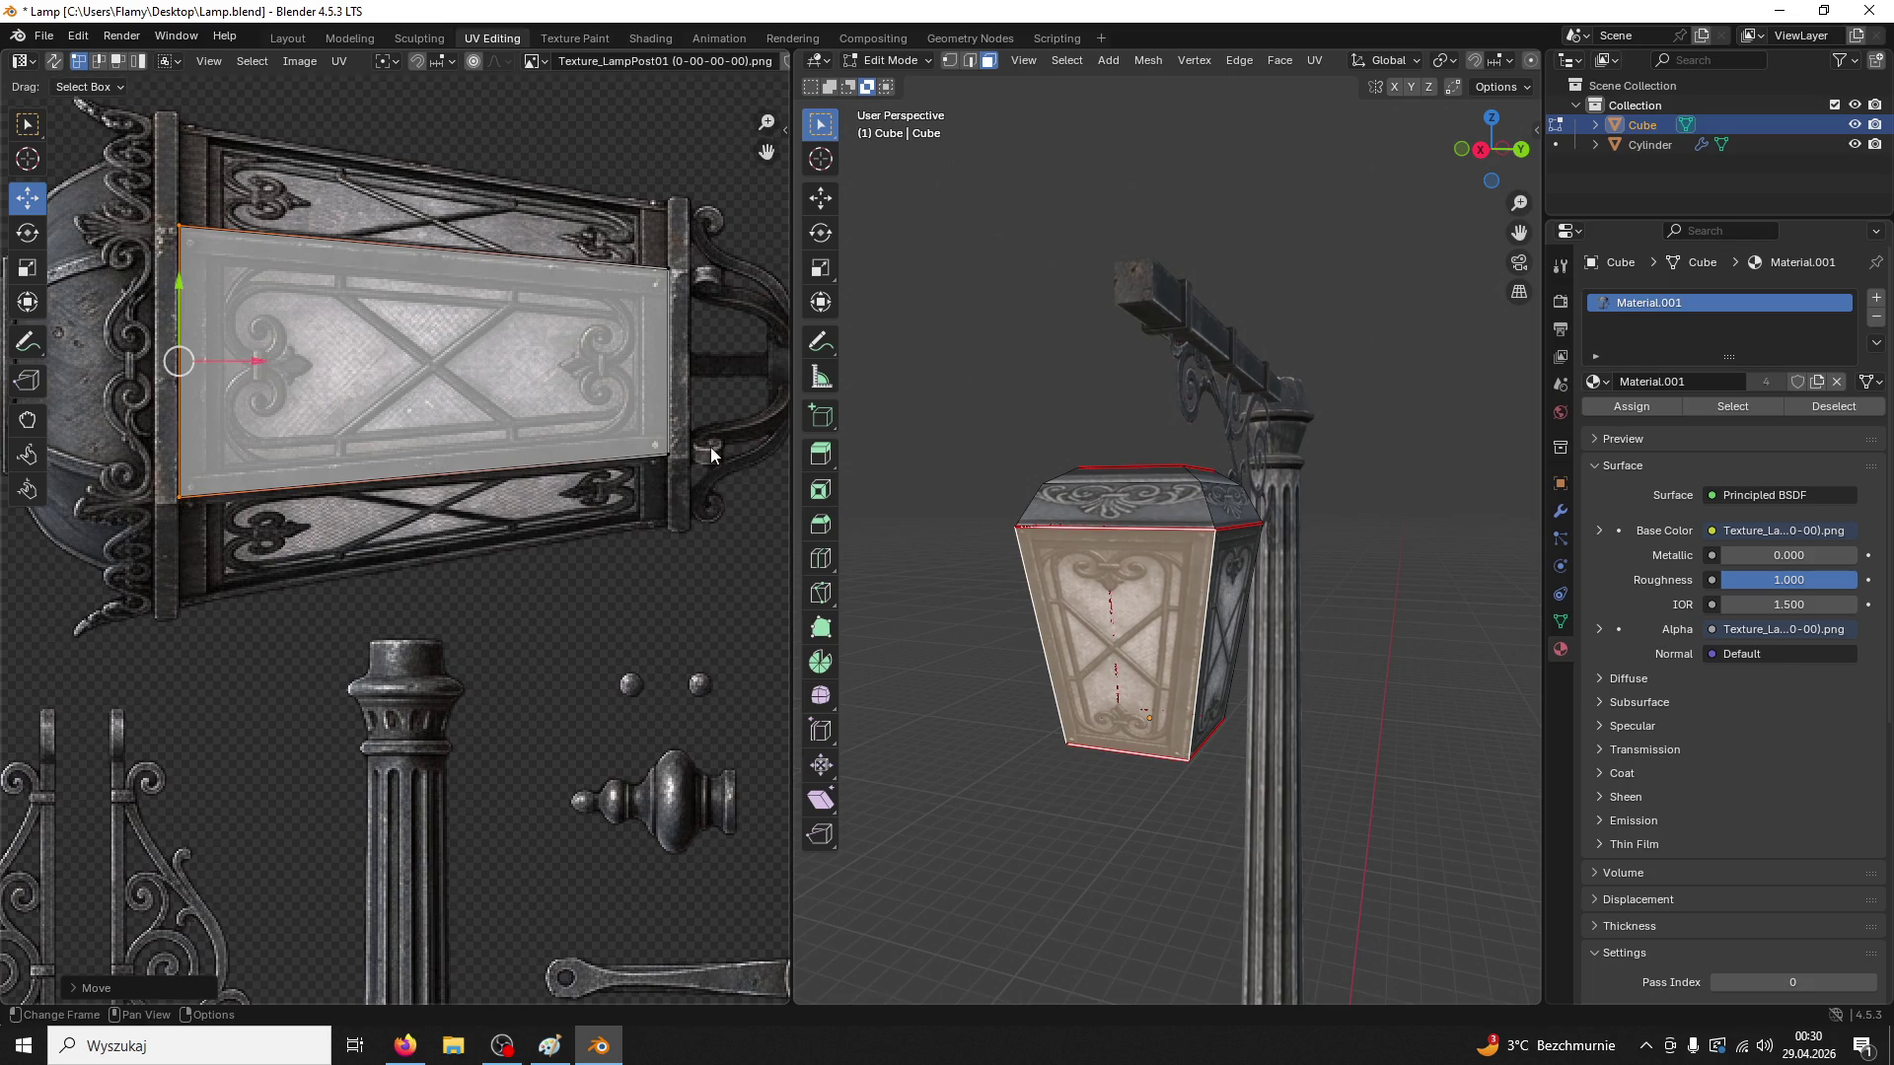
Nudge the island's bottom-left corner down and bottom-right corner right, then deselect the face
click(668, 452)
click(191, 422)
drag(190, 422, 191, 431)
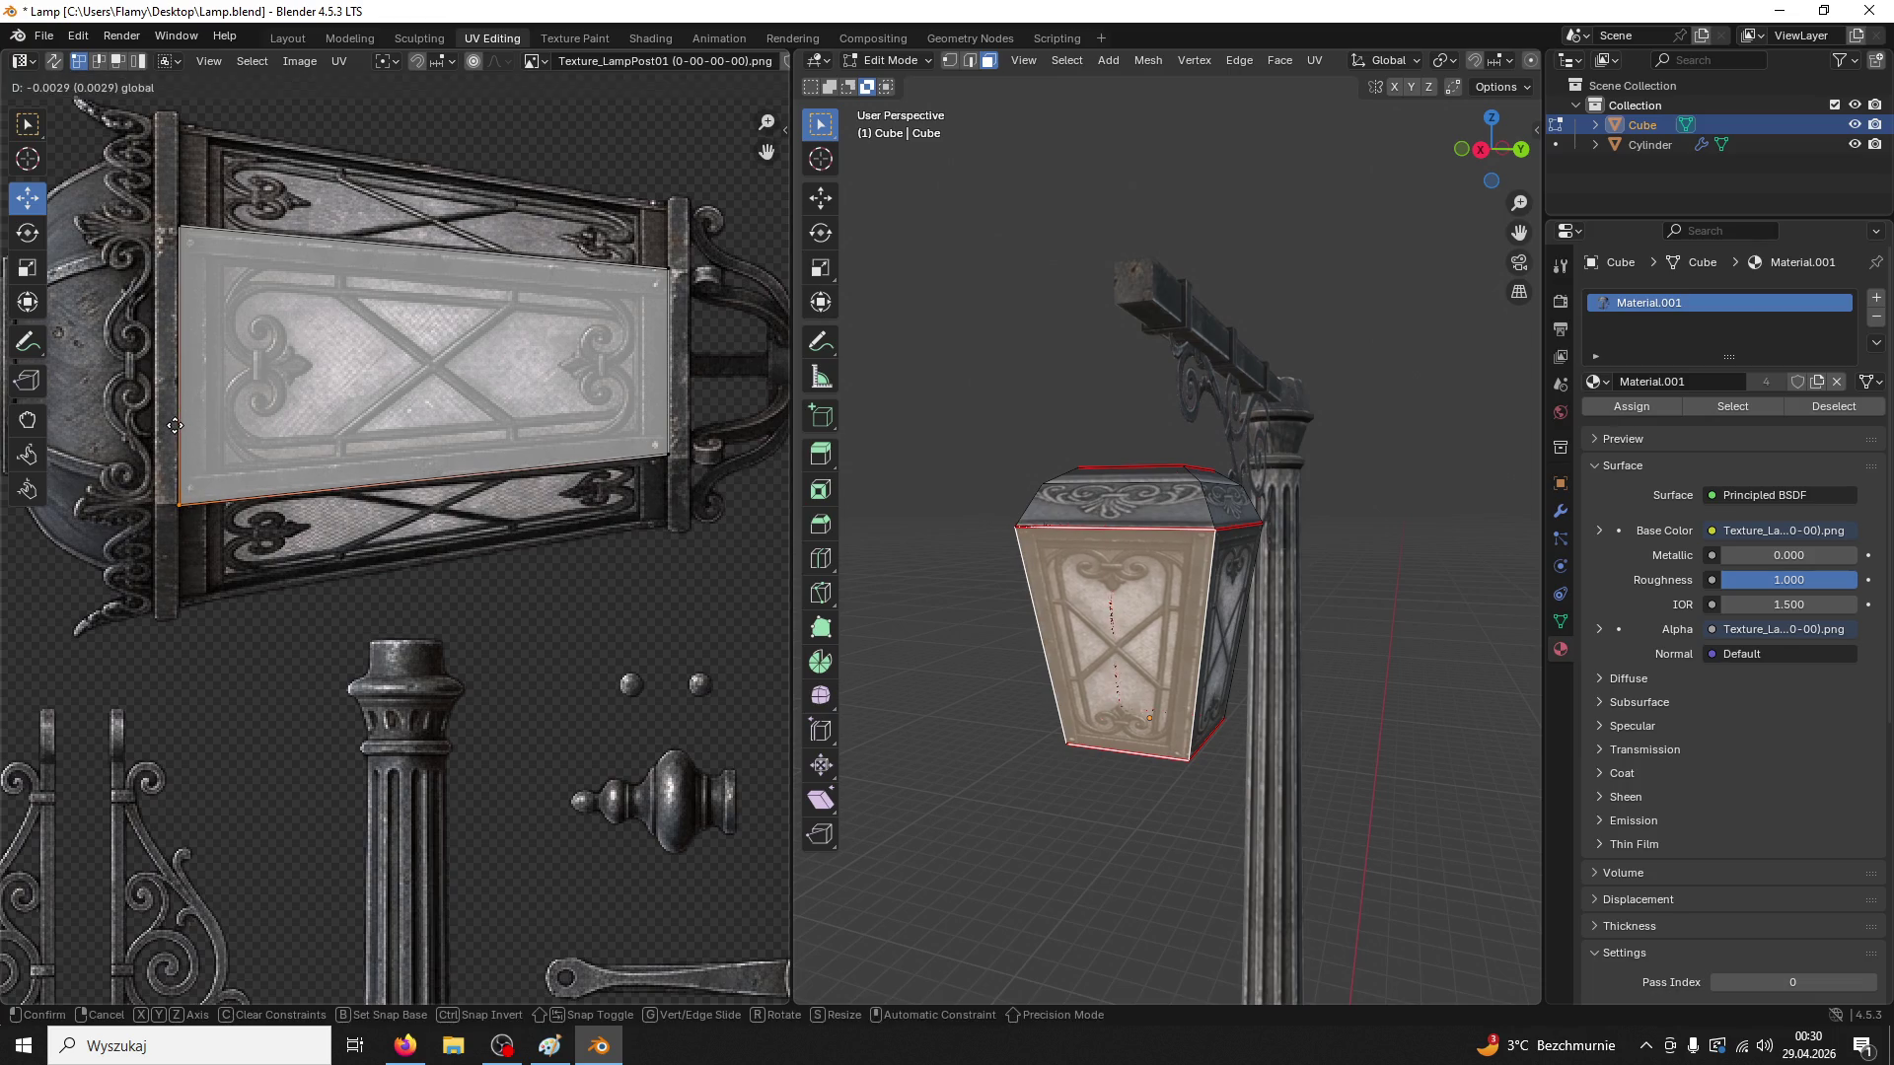
click(658, 455)
drag(656, 455, 668, 457)
click(915, 502)
mouse_move(916, 502)
mouse_down()
mouse_move(1016, 553)
mouse_move(1130, 698)
mouse_move(1352, 699)
mouse_up()
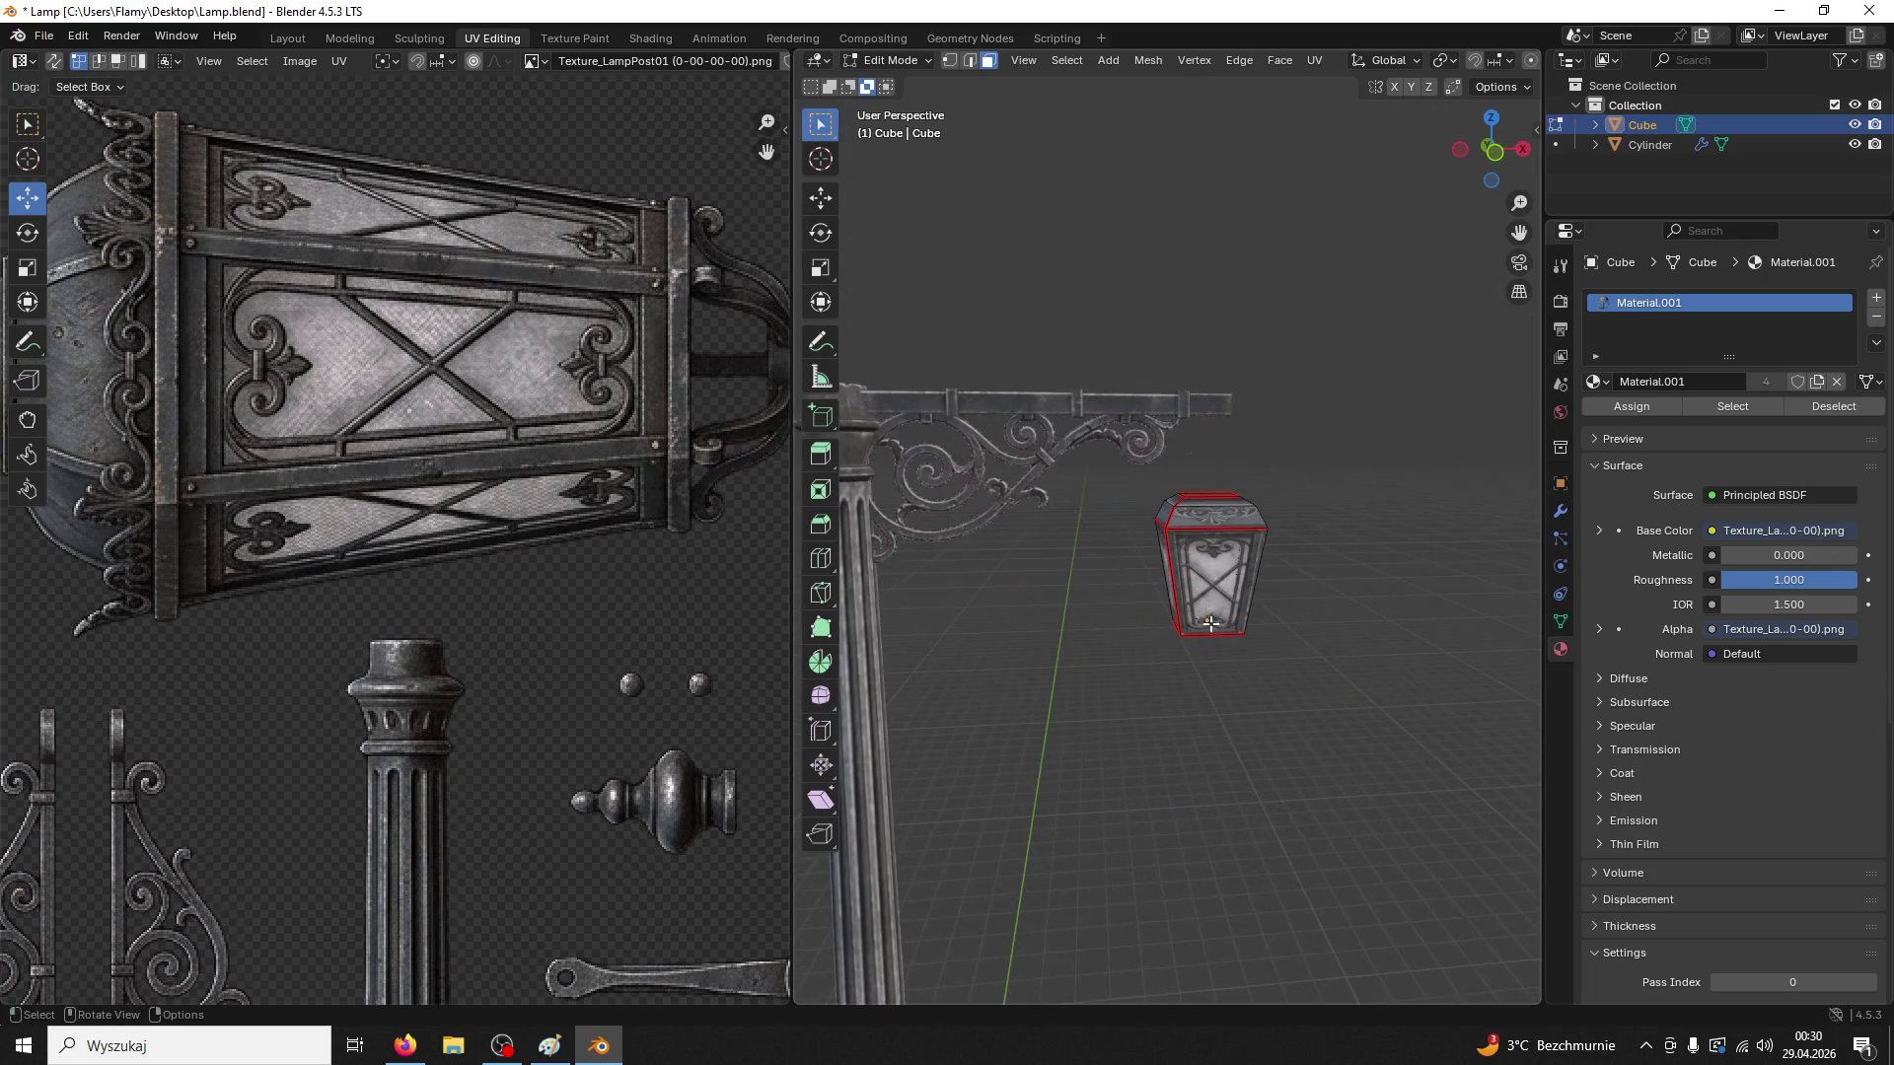
scroll(390, 733, down, 1)
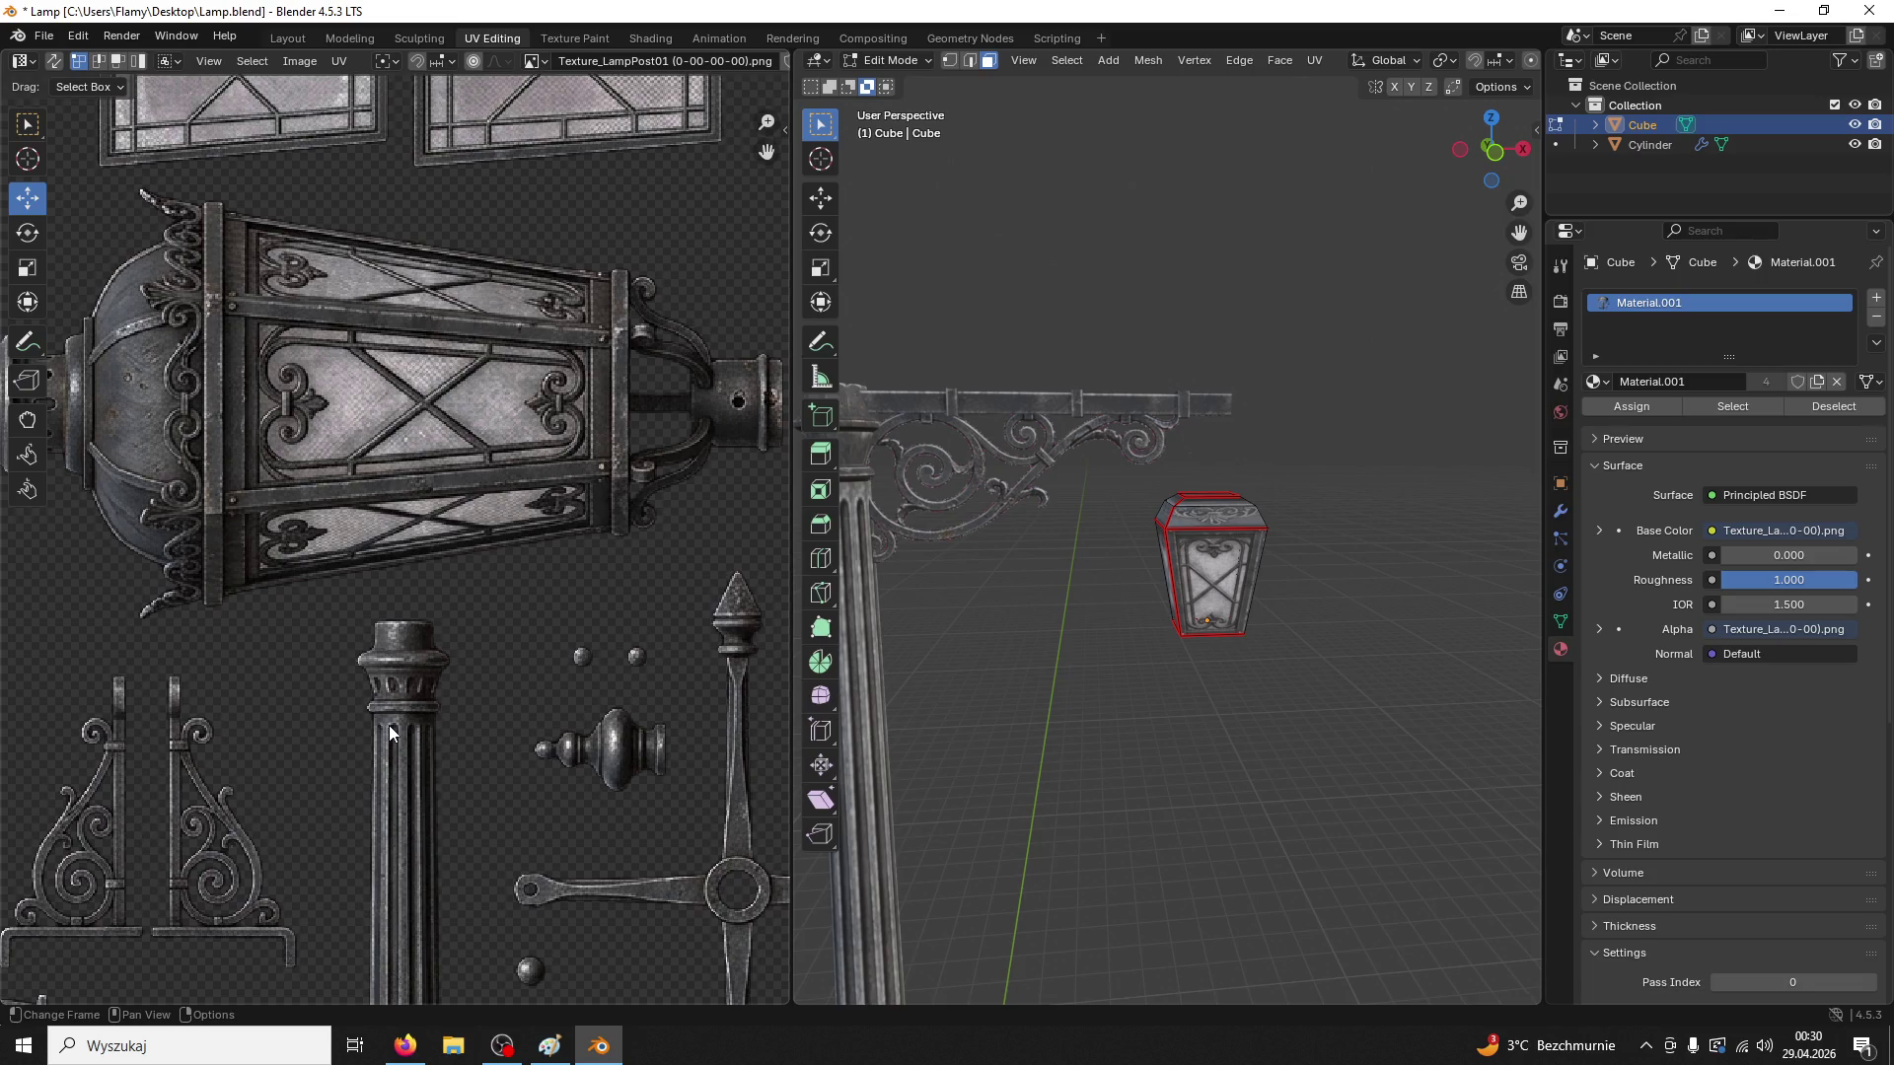
click(906, 61)
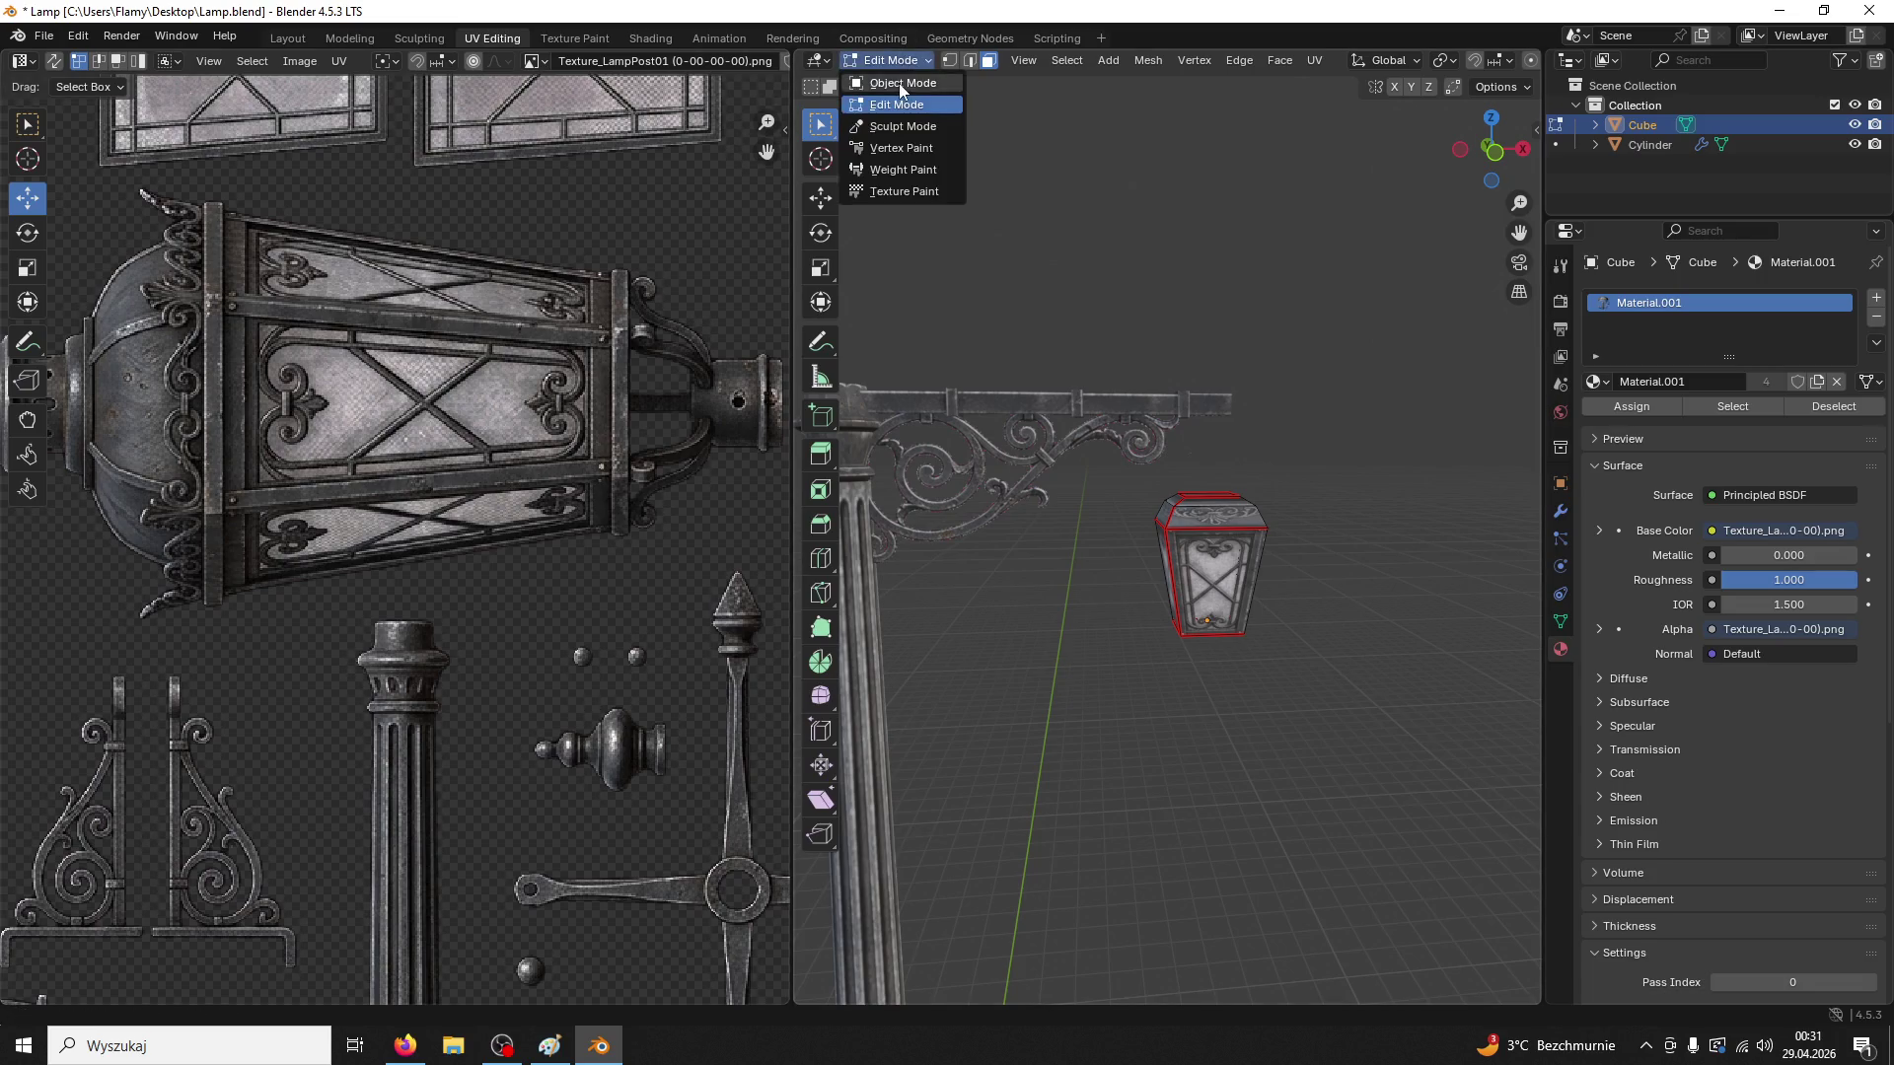
Return to Object Mode, orbit around the lamp post, and select the lantern
click(898, 83)
mouse_move(1222, 584)
mouse_down()
mouse_move(1262, 672)
mouse_move(1338, 709)
mouse_move(1272, 716)
mouse_up()
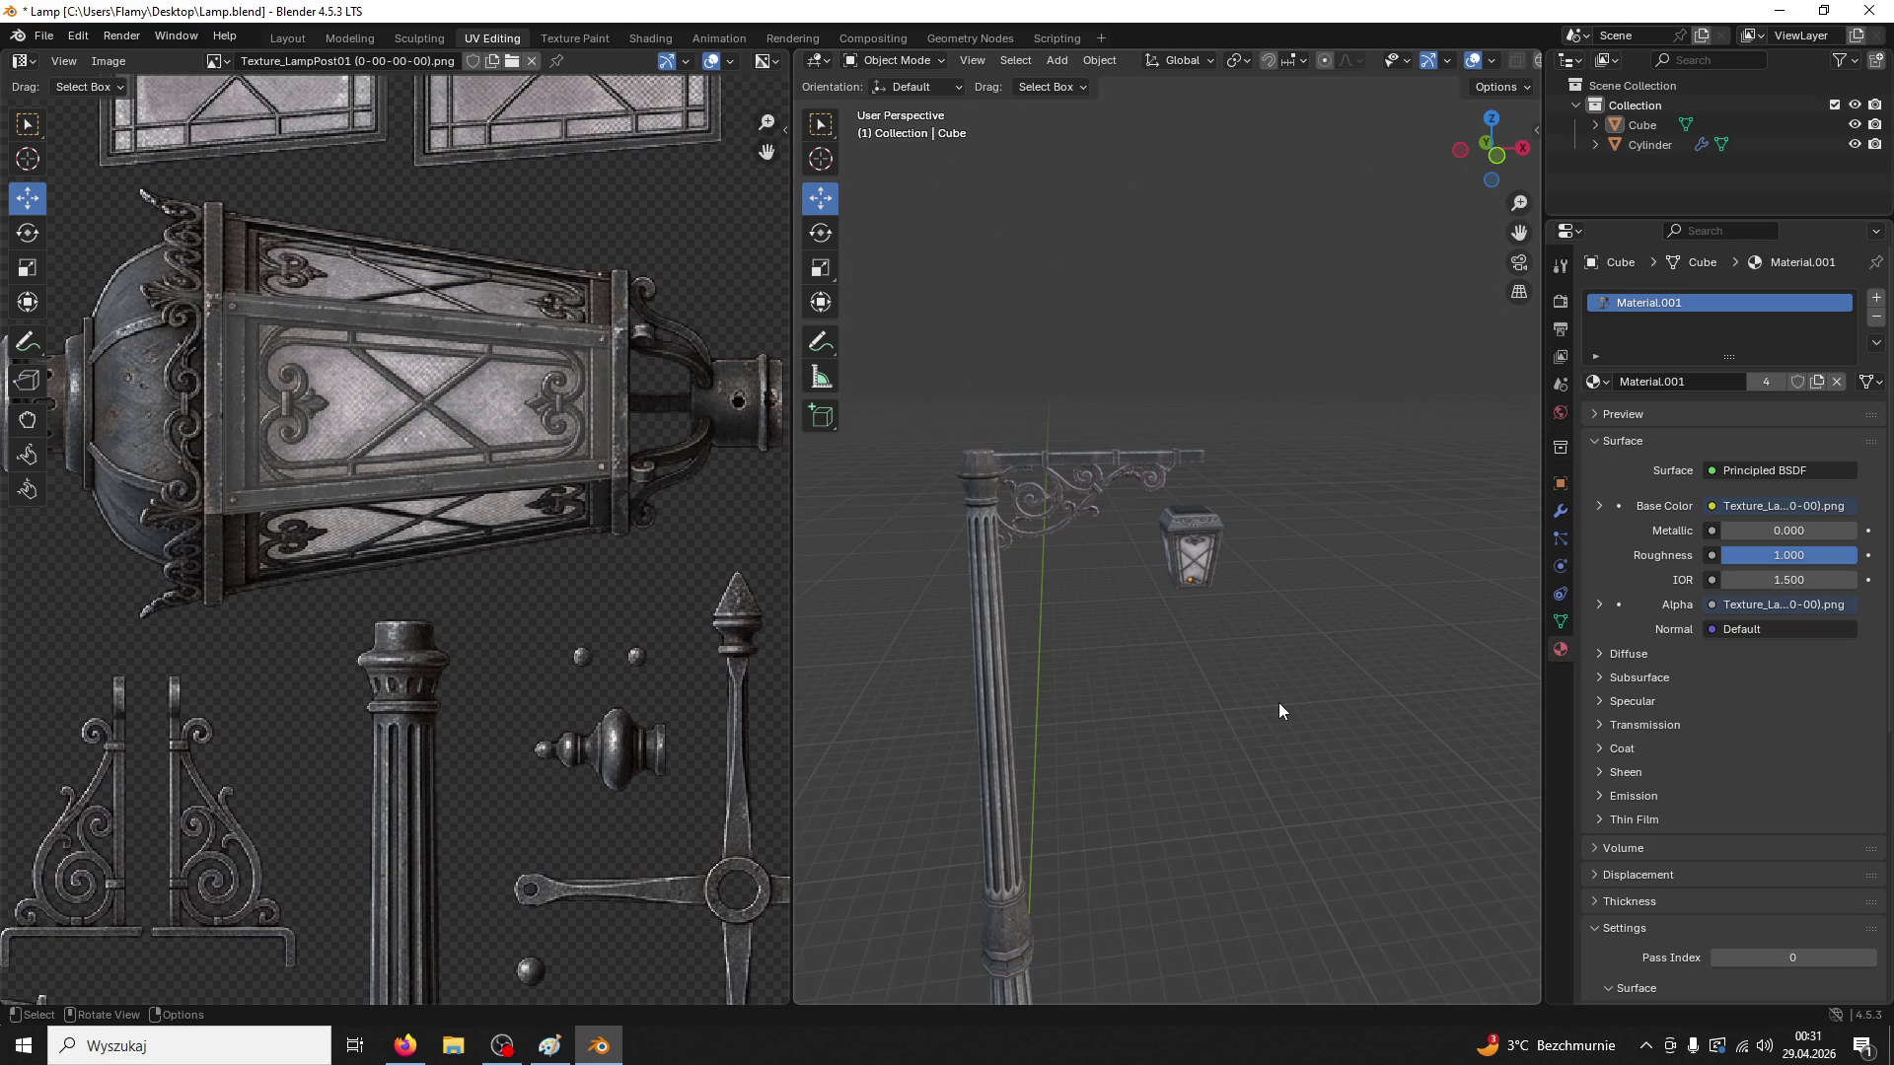
click(1216, 559)
Set the lantern's Location X and Z to 0 m in Object Properties
click(1047, 476)
click(1200, 529)
drag(1192, 514, 1191, 526)
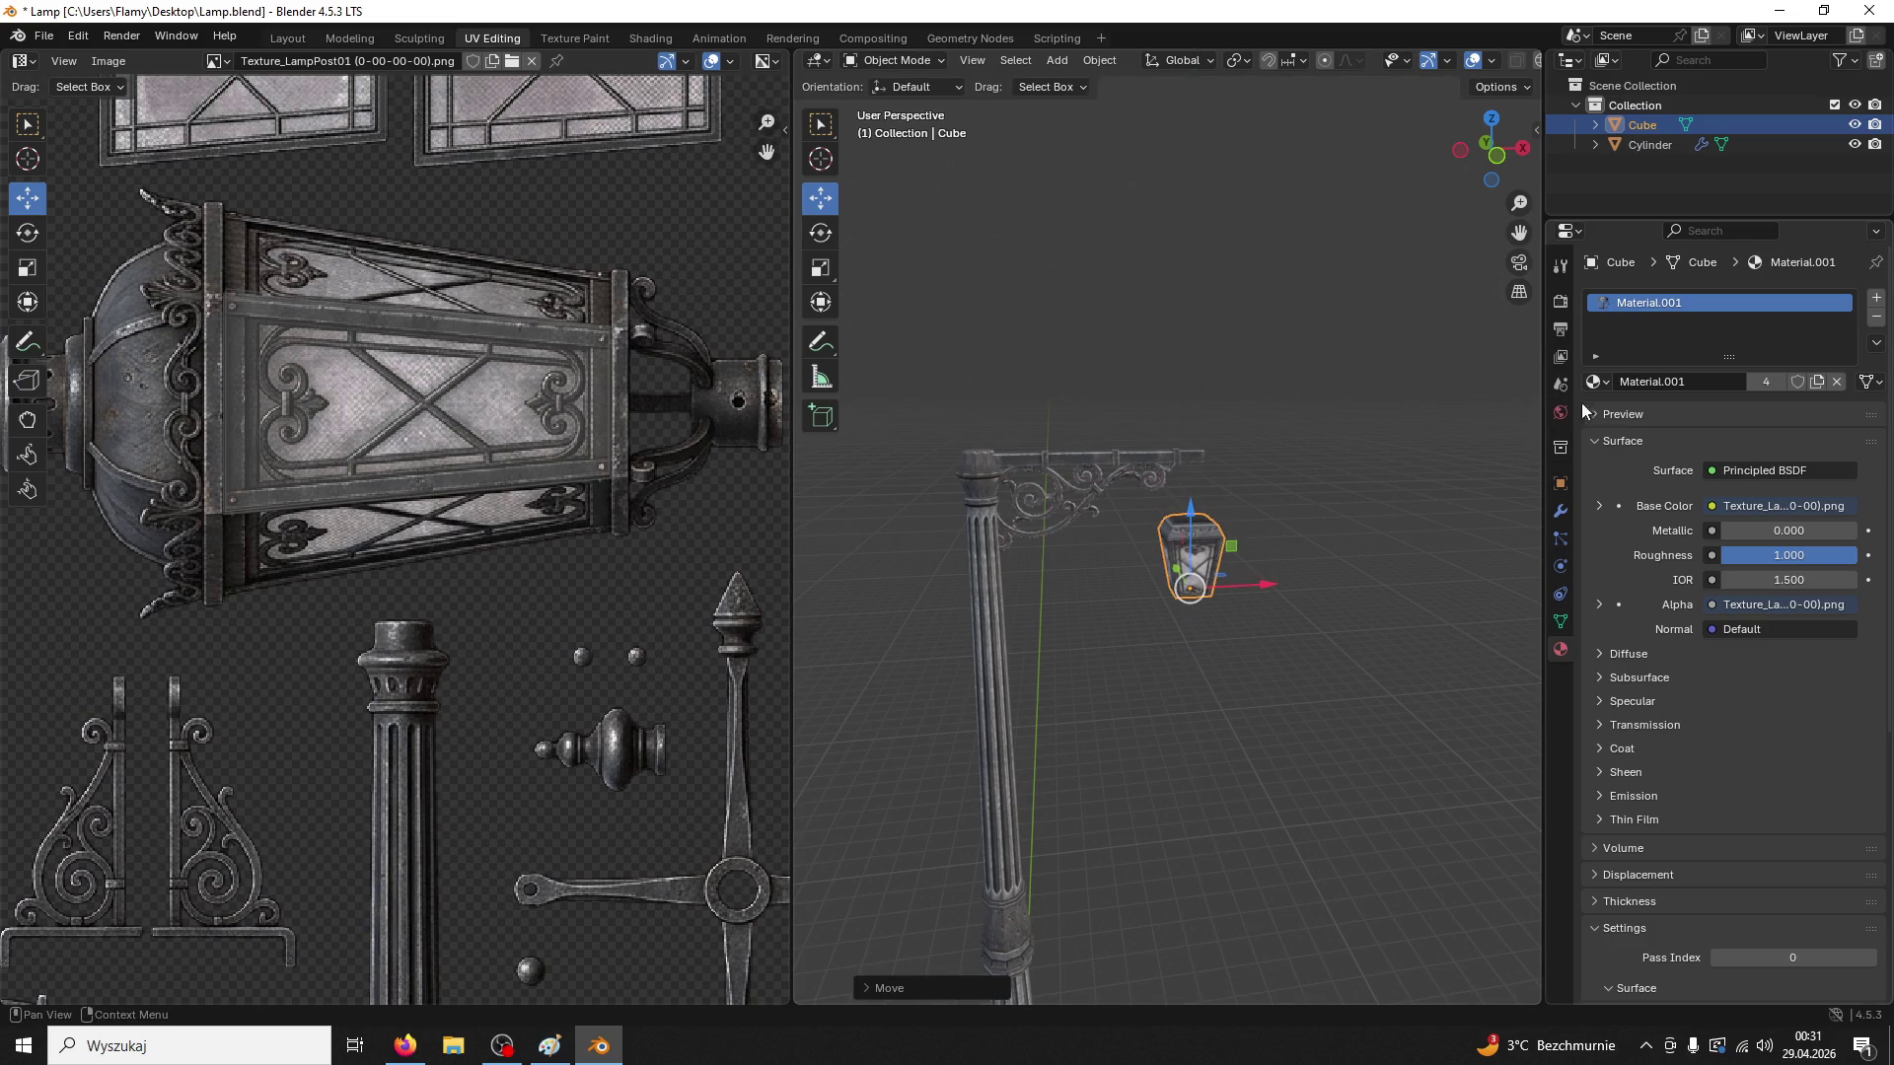
click(1561, 483)
click(1561, 650)
click(1561, 483)
click(1775, 359)
text(0)
key(Return)
click(1769, 398)
text(0)
key(Return)
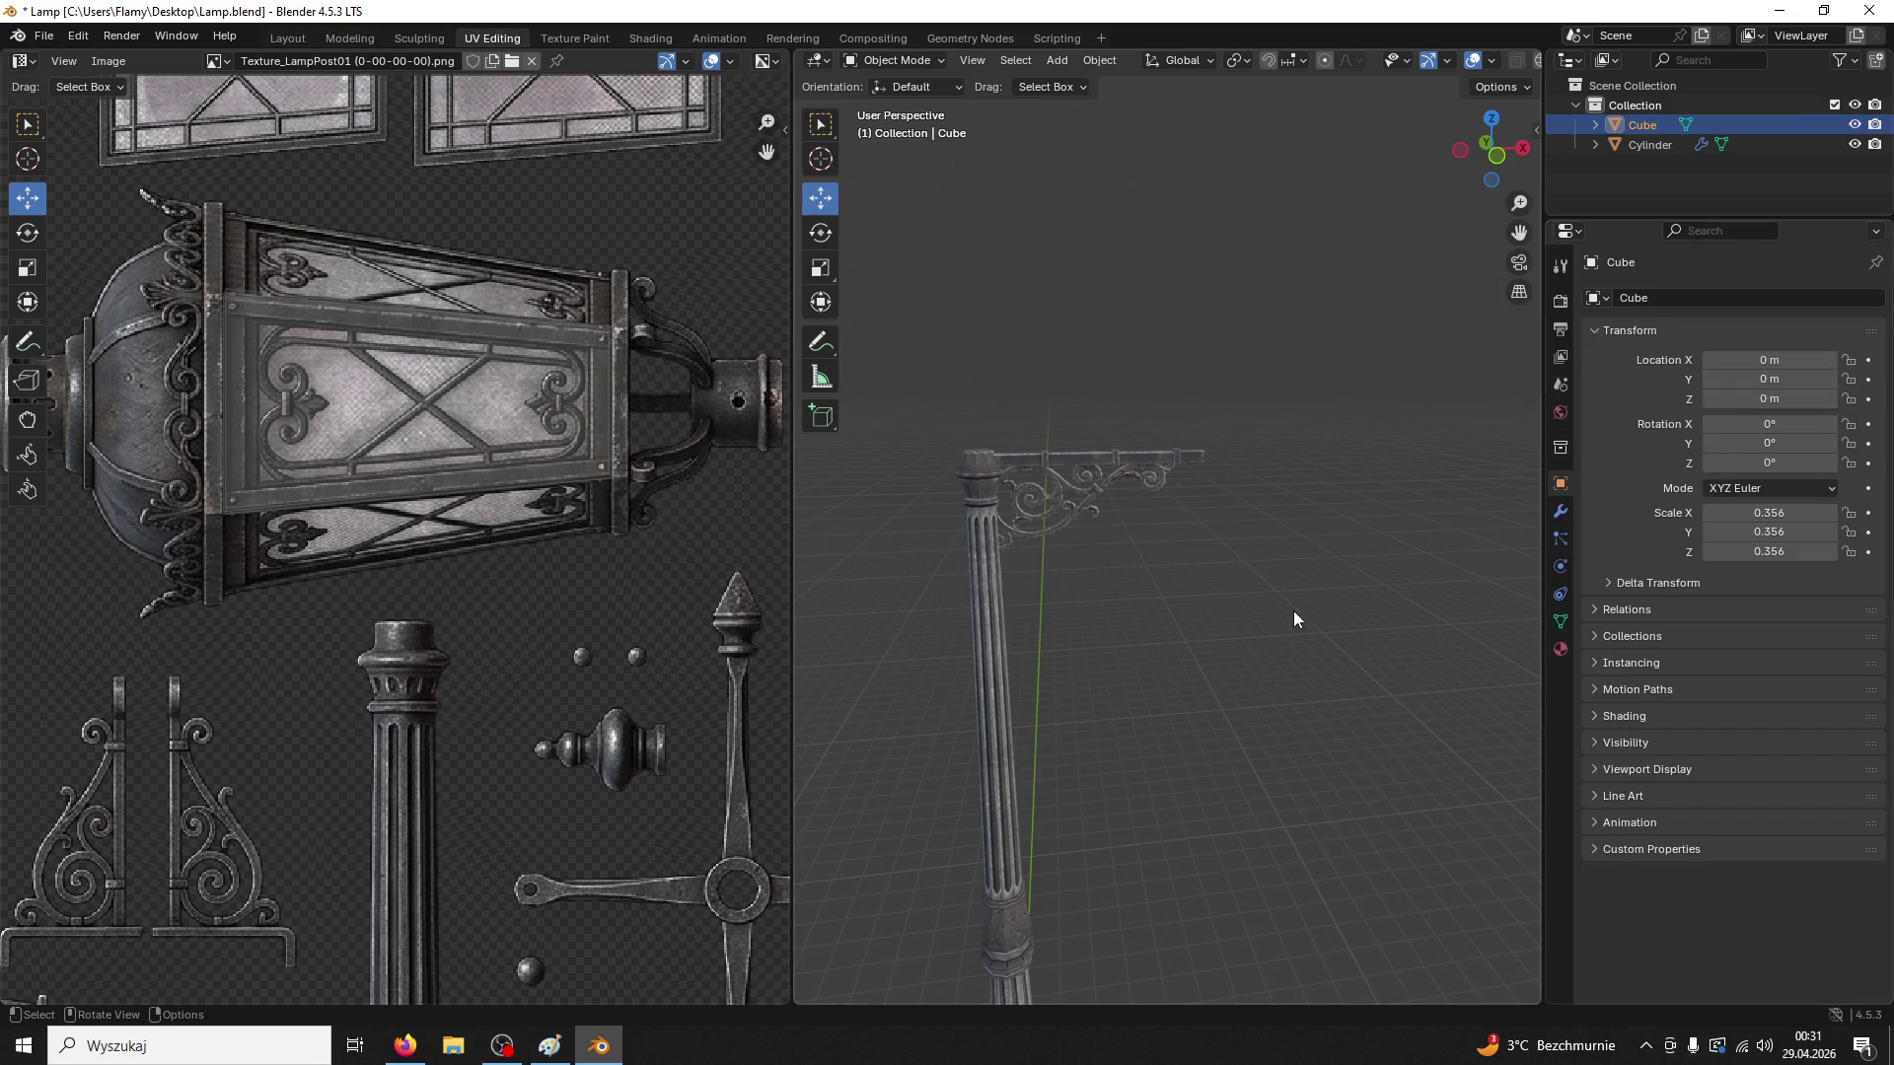
Reselect the lantern in the outliner and save Lamp.blend
click(1293, 612)
scroll(1324, 571, down, 3)
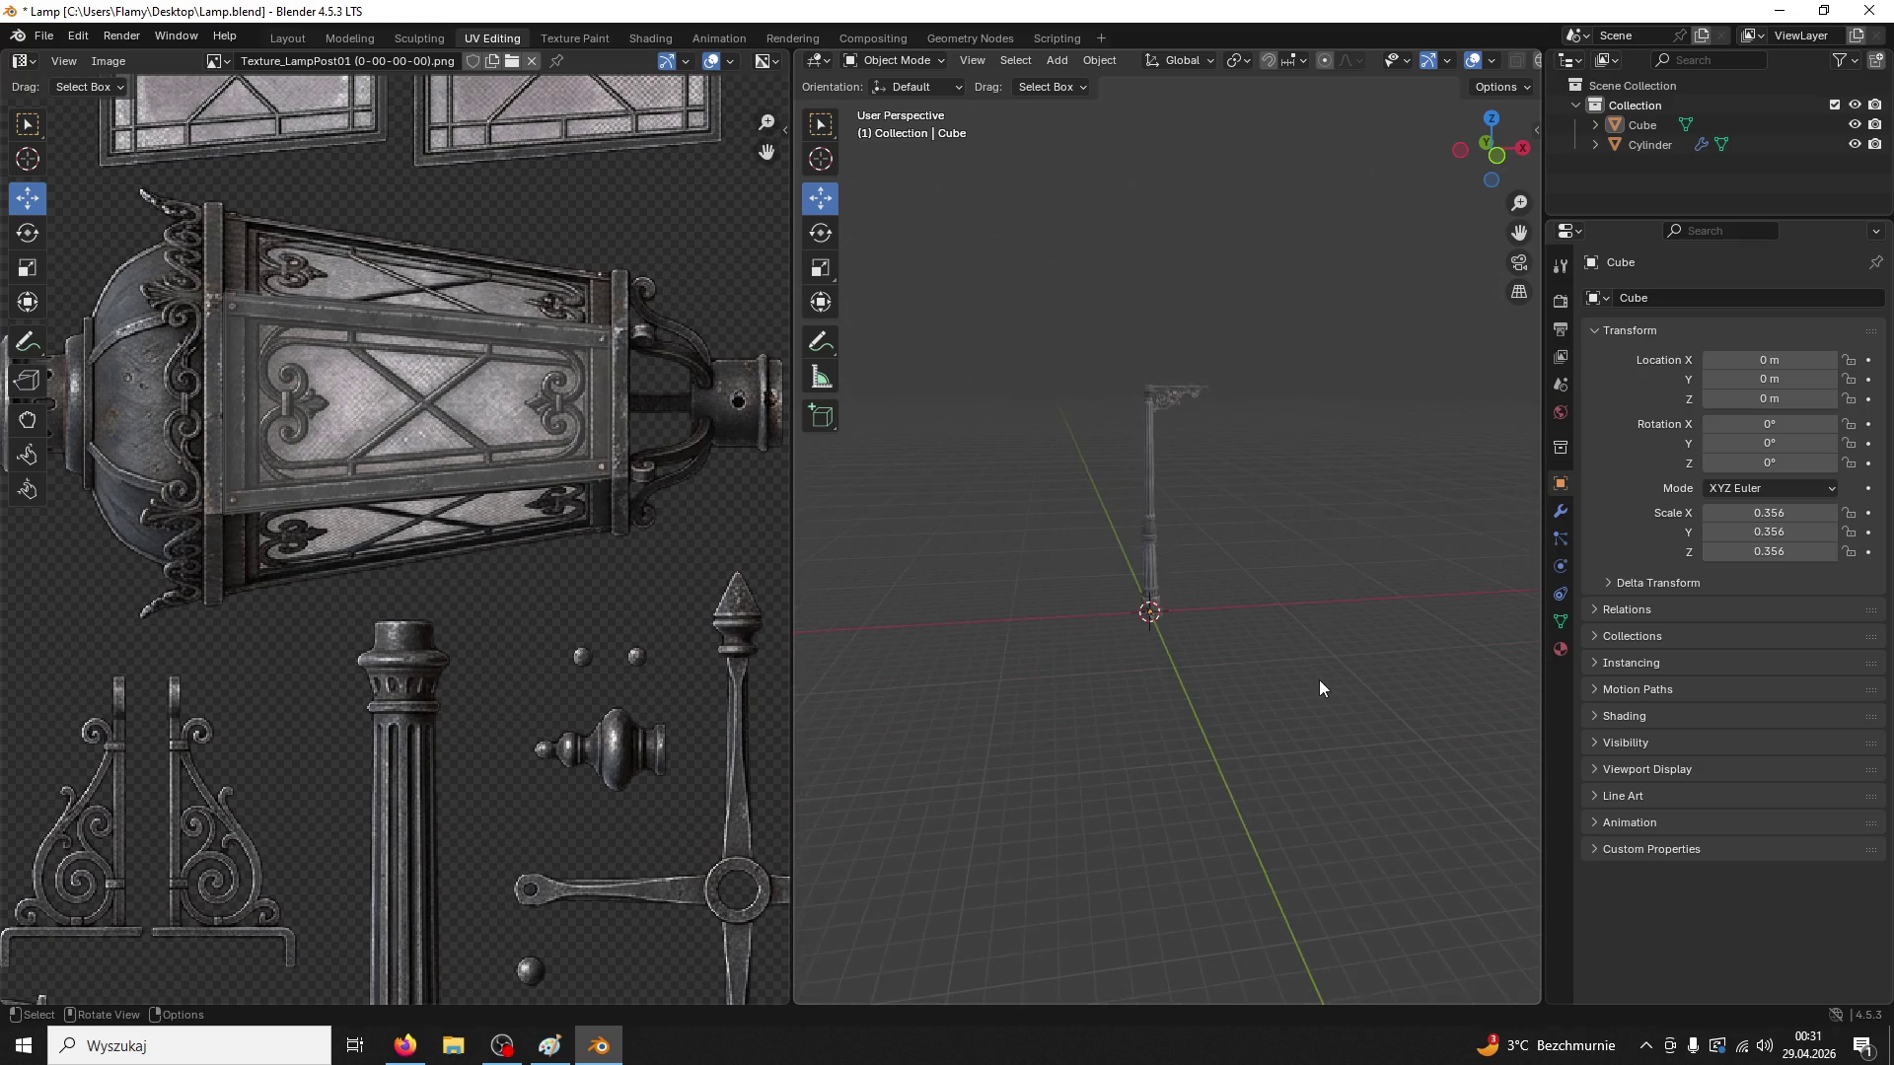
scroll(1334, 676, up, 4)
scroll(1272, 616, down, 2)
click(1643, 125)
scroll(1258, 615, up, 3)
key(ctrl+s)
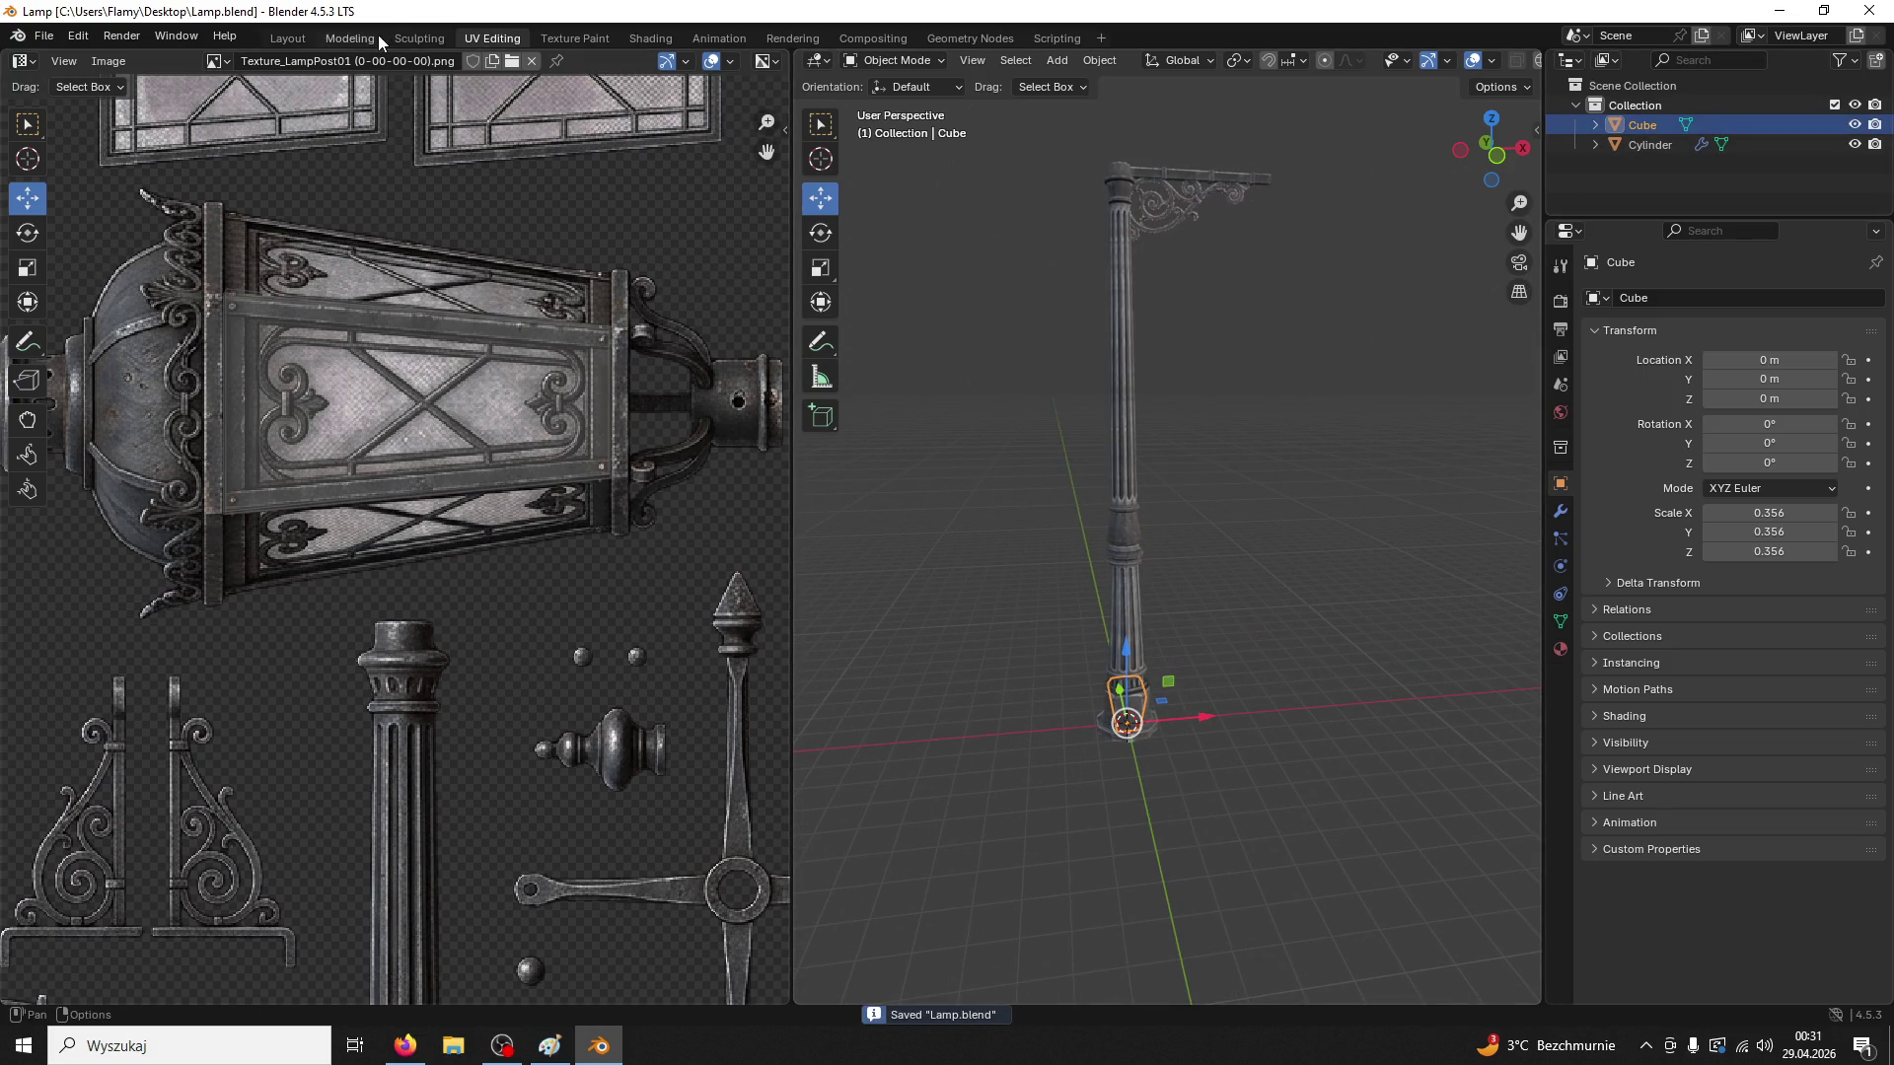
Switch to the Modeling workspace, select the post cylinder, and minimize Blender
click(349, 38)
scroll(773, 479, down, 3)
scroll(782, 484, up, 4)
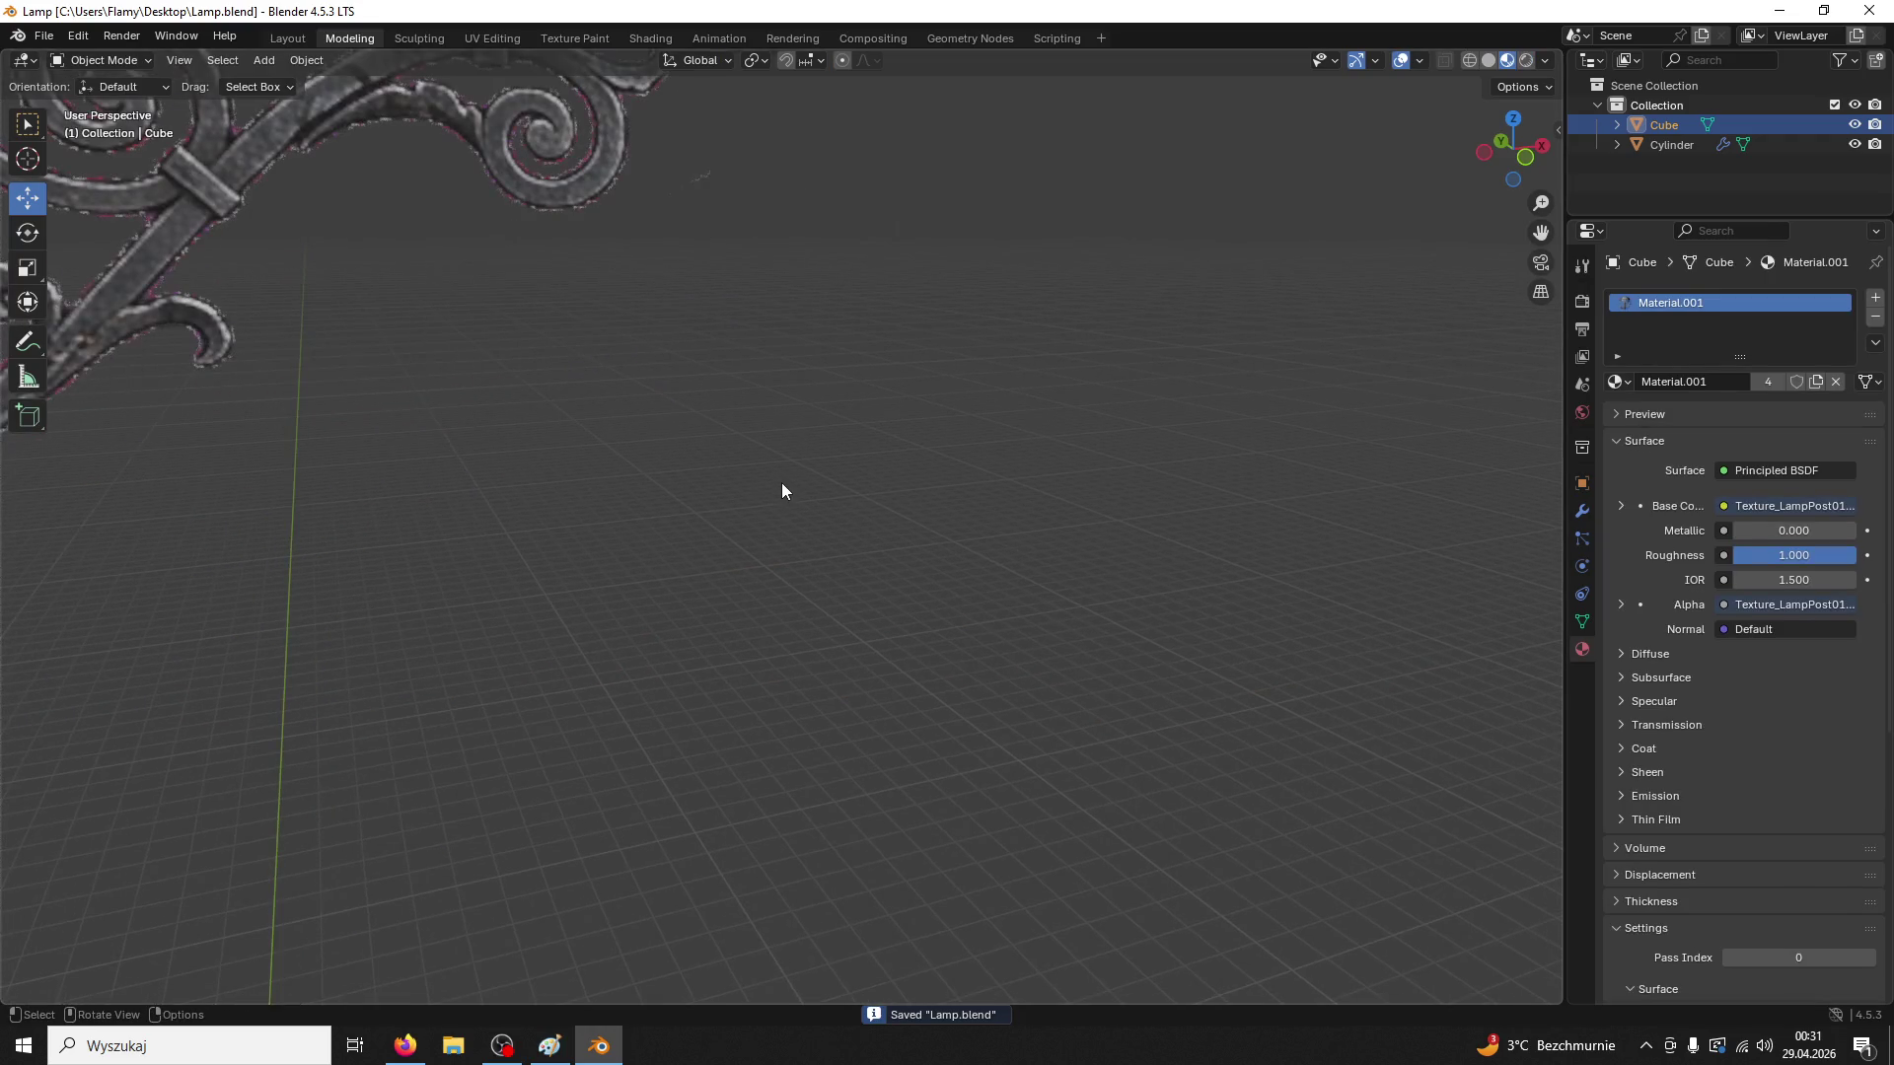
click(595, 174)
scroll(884, 351, down, 2)
scroll(827, 205, up, 3)
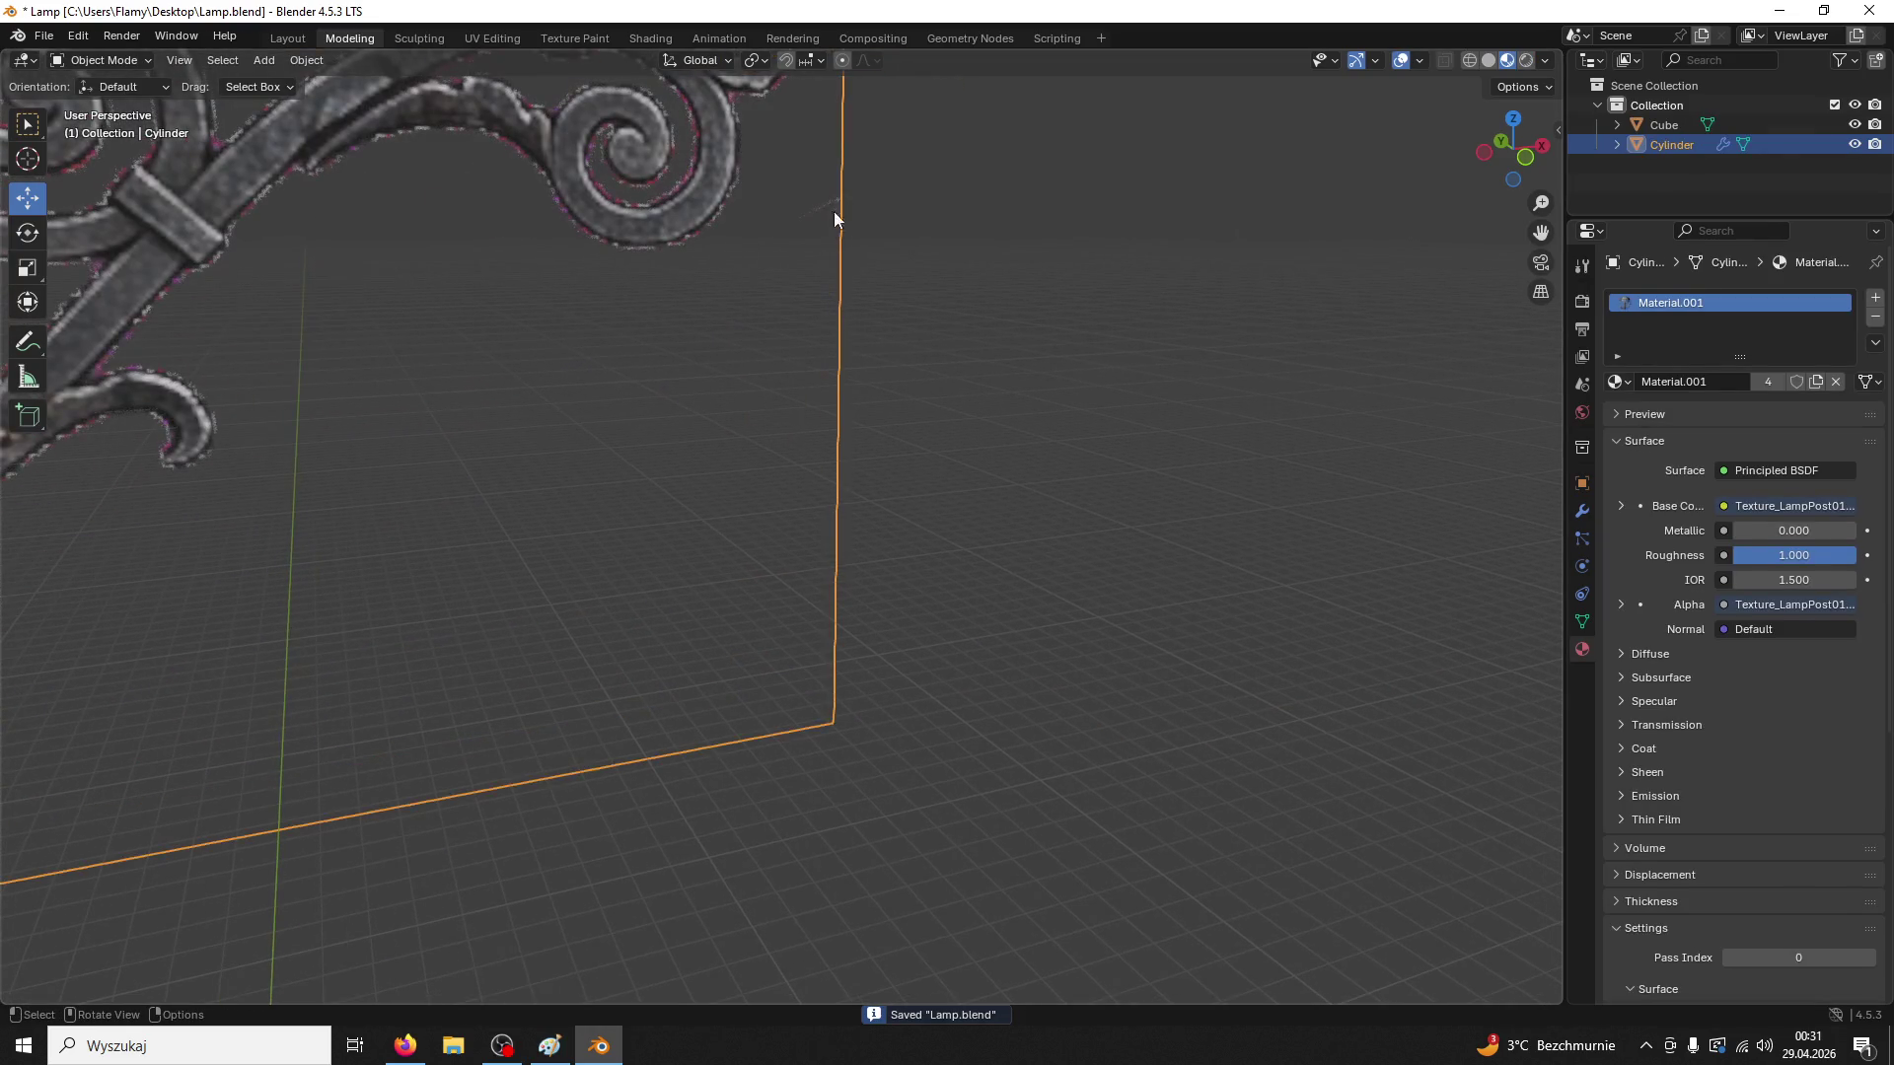
click(1779, 10)
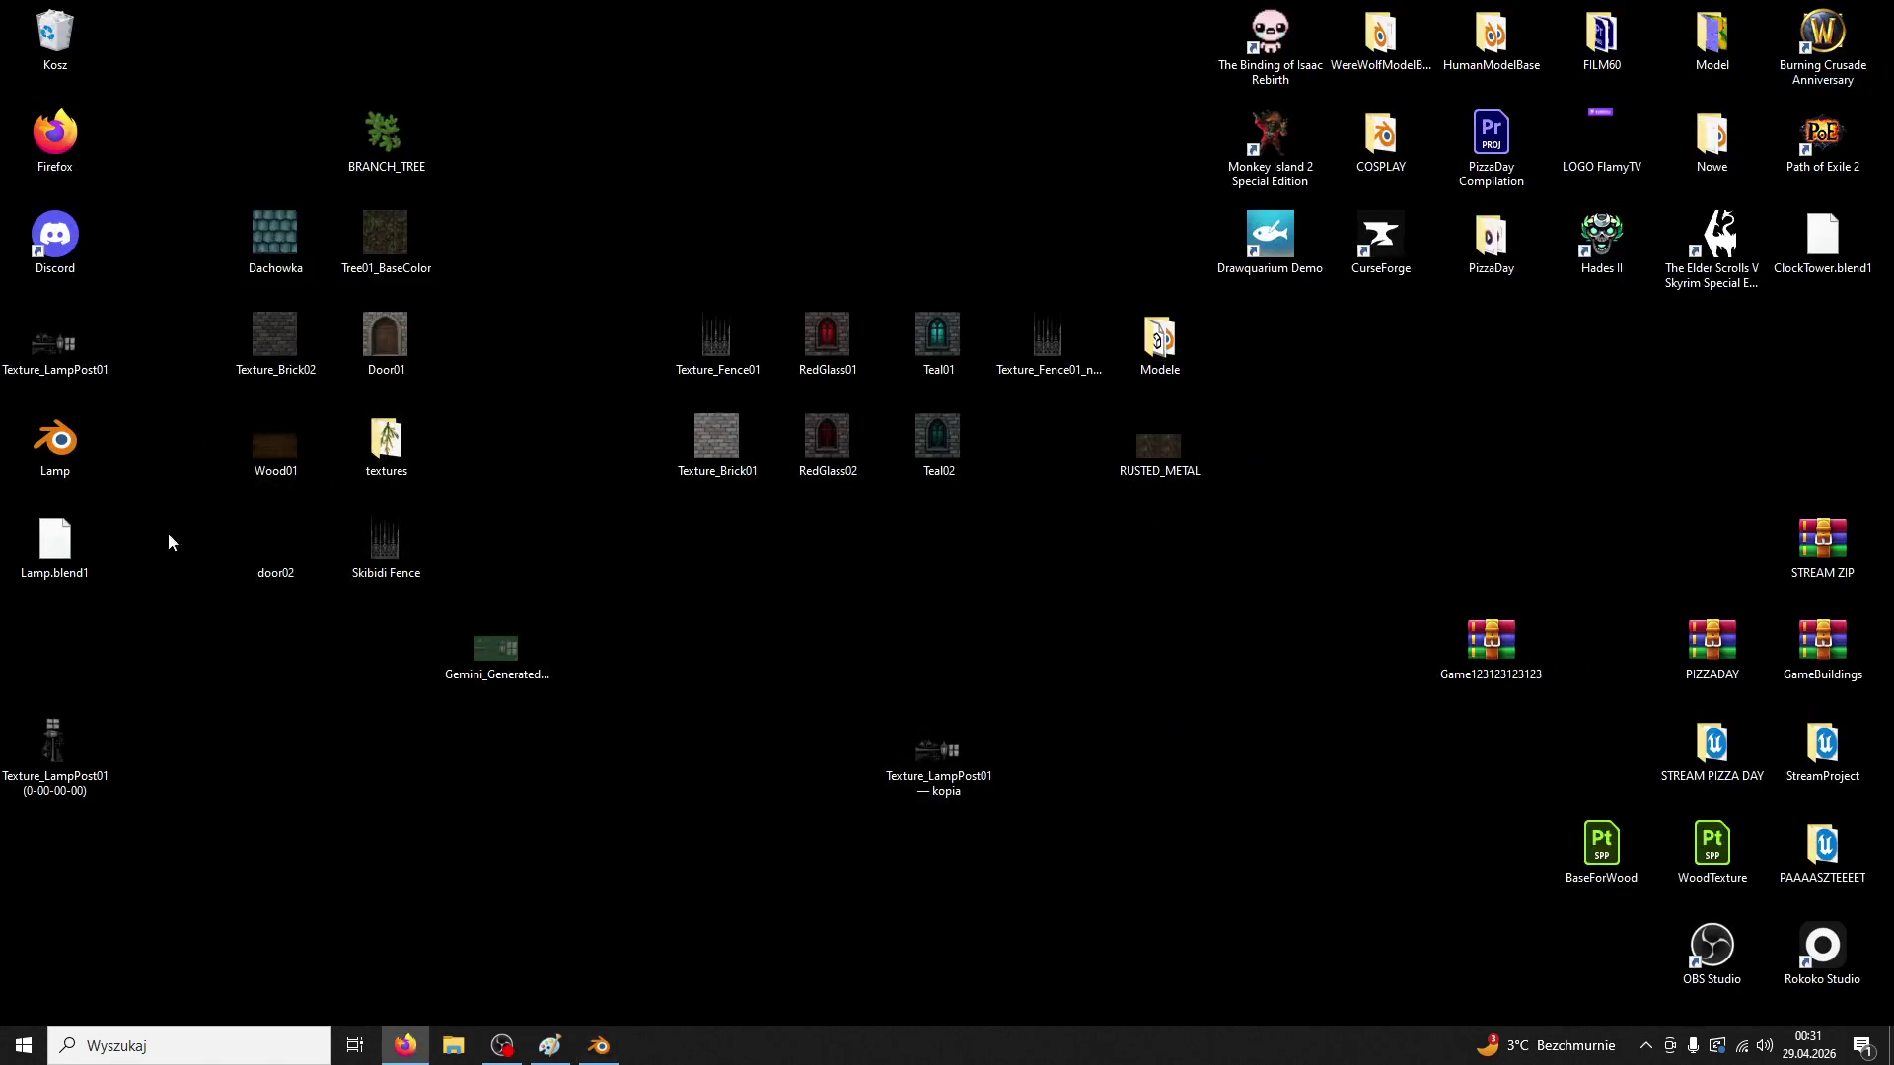
Launch Adobe After Effects 2020 from the Start menu
key(super)
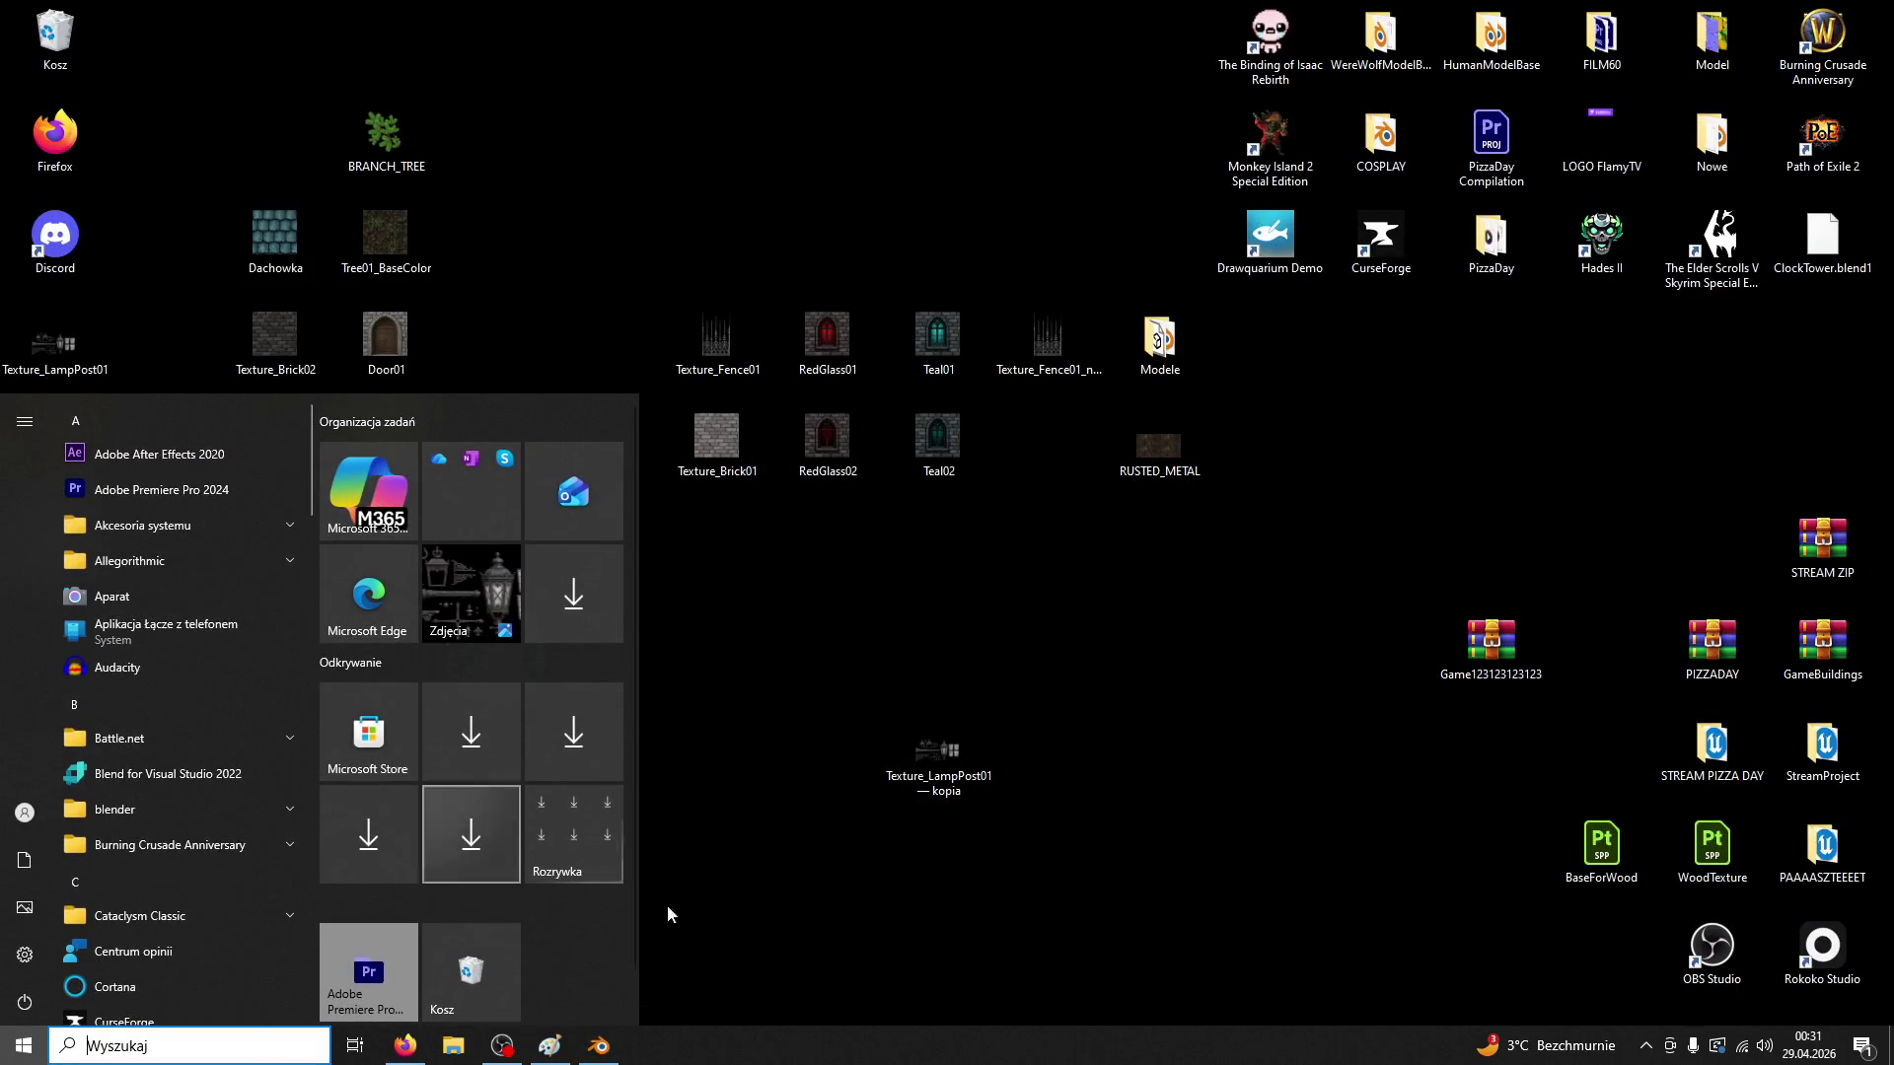
click(586, 1056)
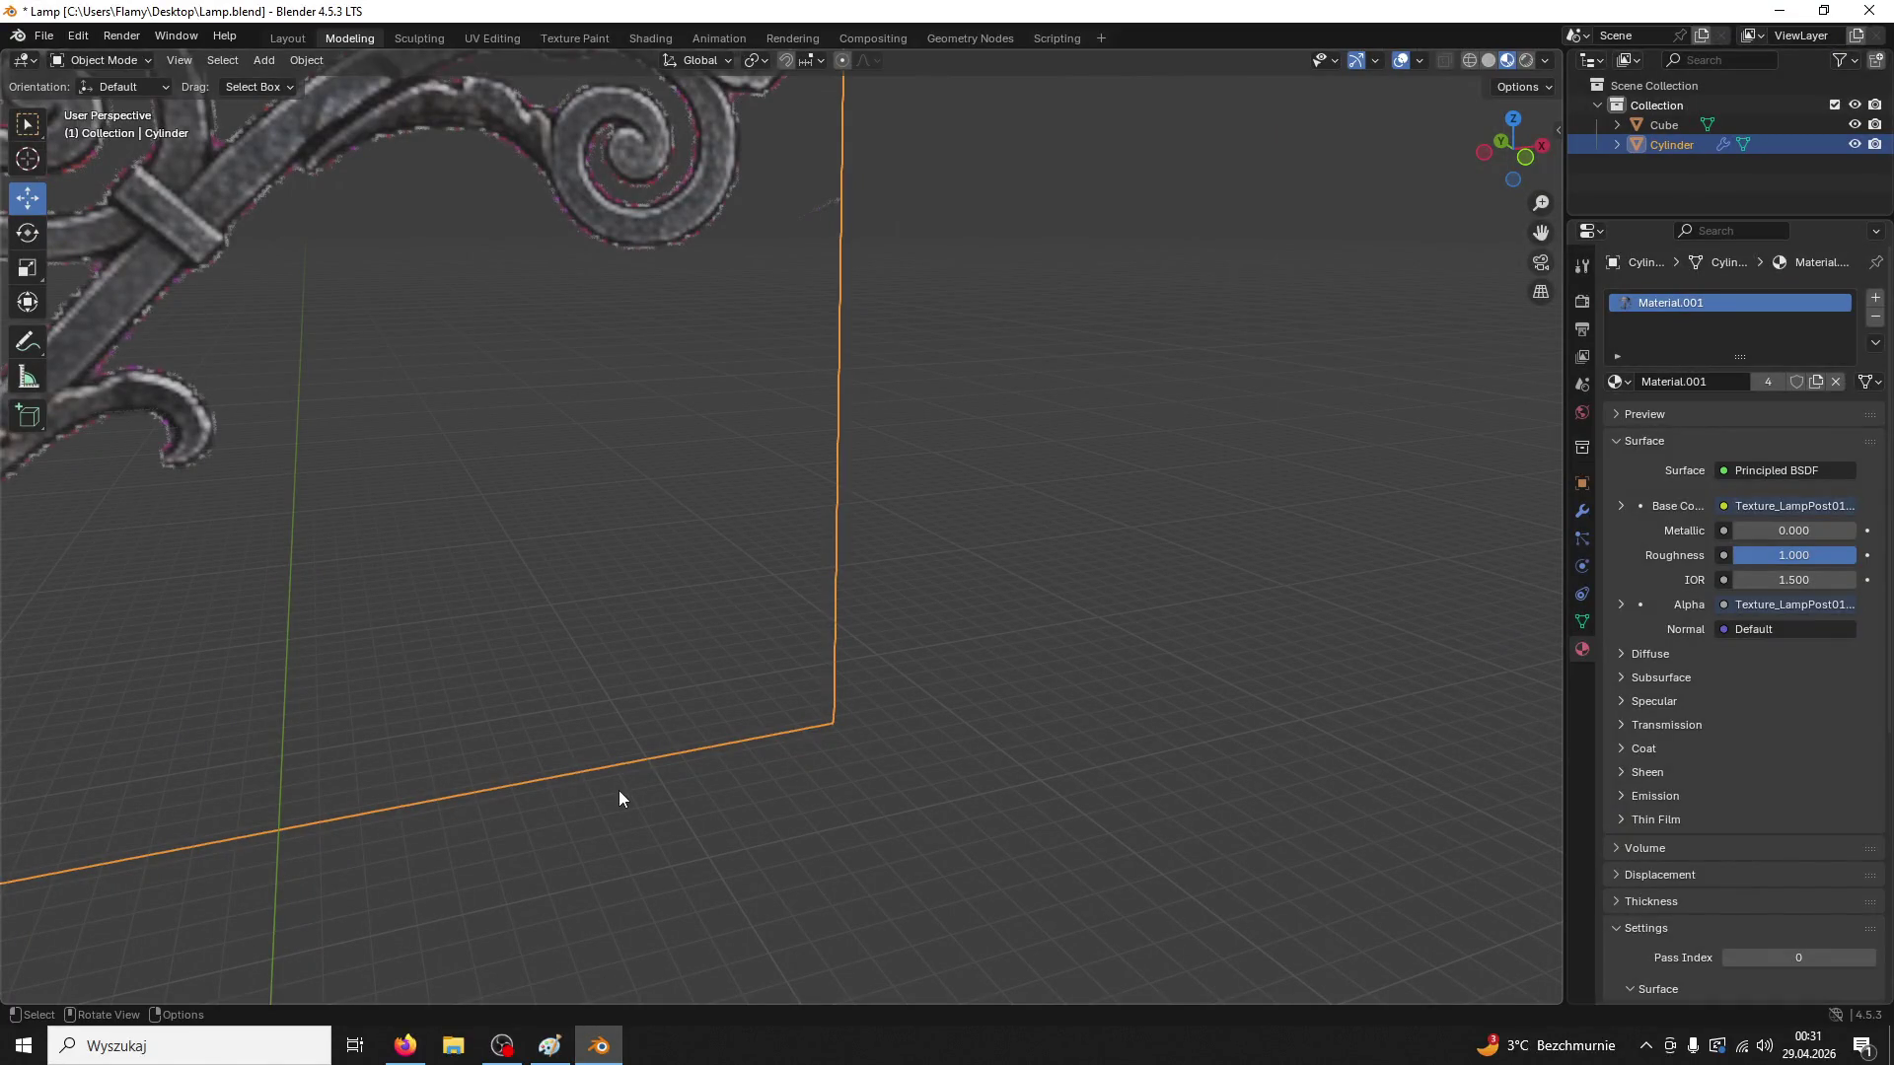
click(599, 1045)
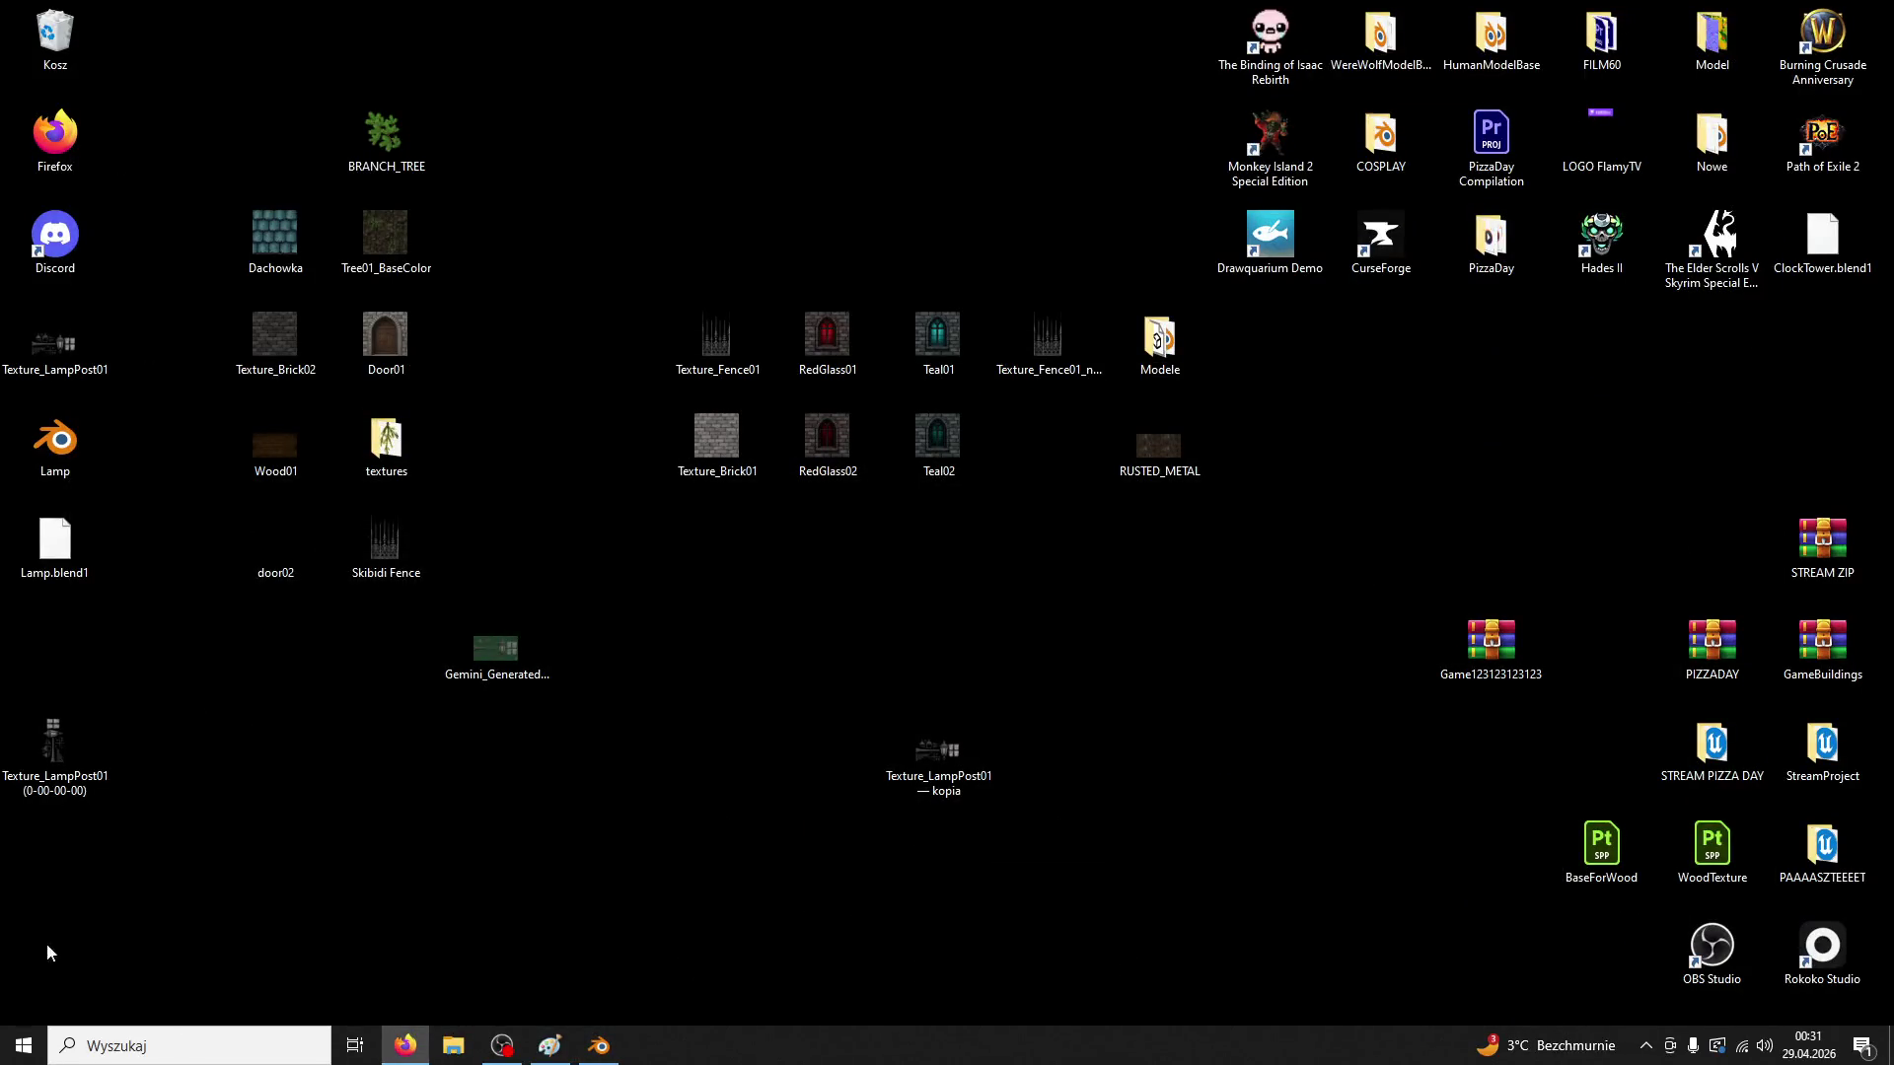
click(23, 1045)
click(103, 473)
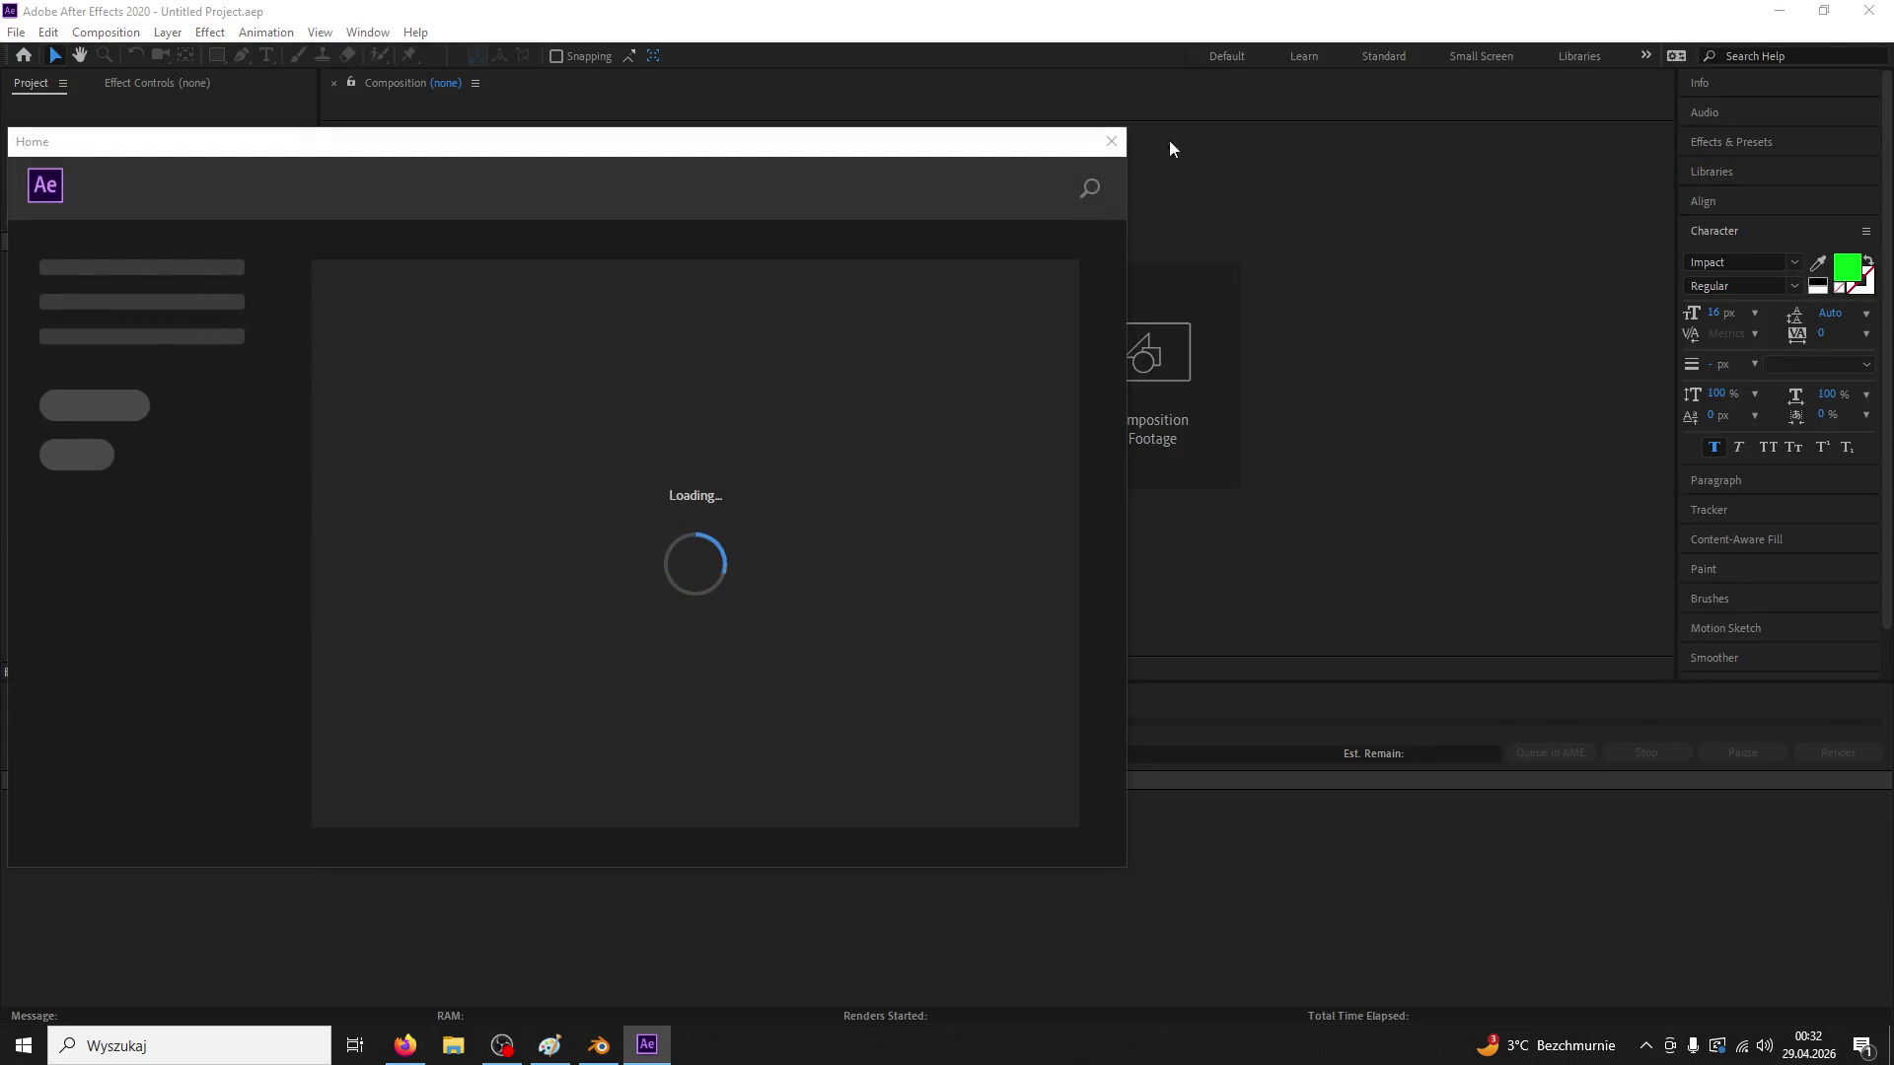
Close the Home window and browse the import dialog to Texture_LampPost01 (0-00-00-00)
click(1111, 141)
double_click(169, 401)
scroll(540, 409, down, 2)
click(309, 495)
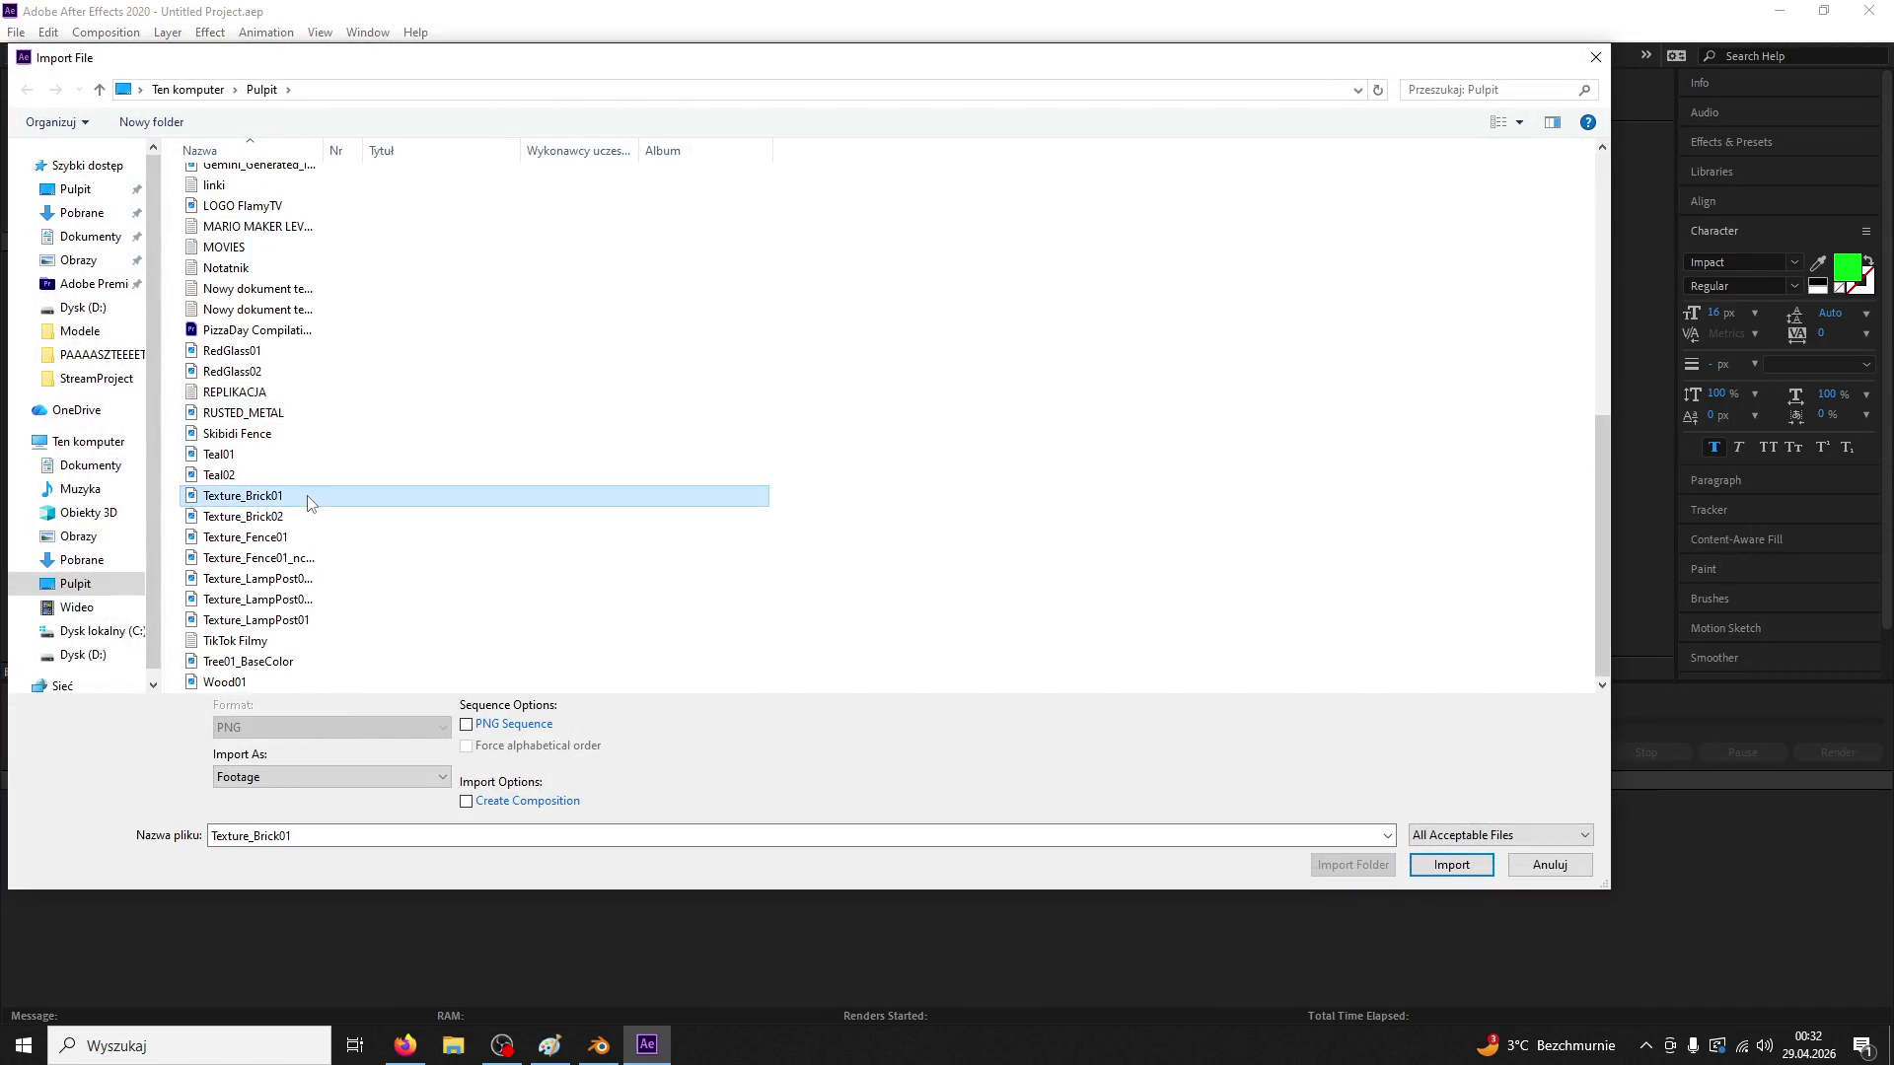
scroll(279, 475, up, 3)
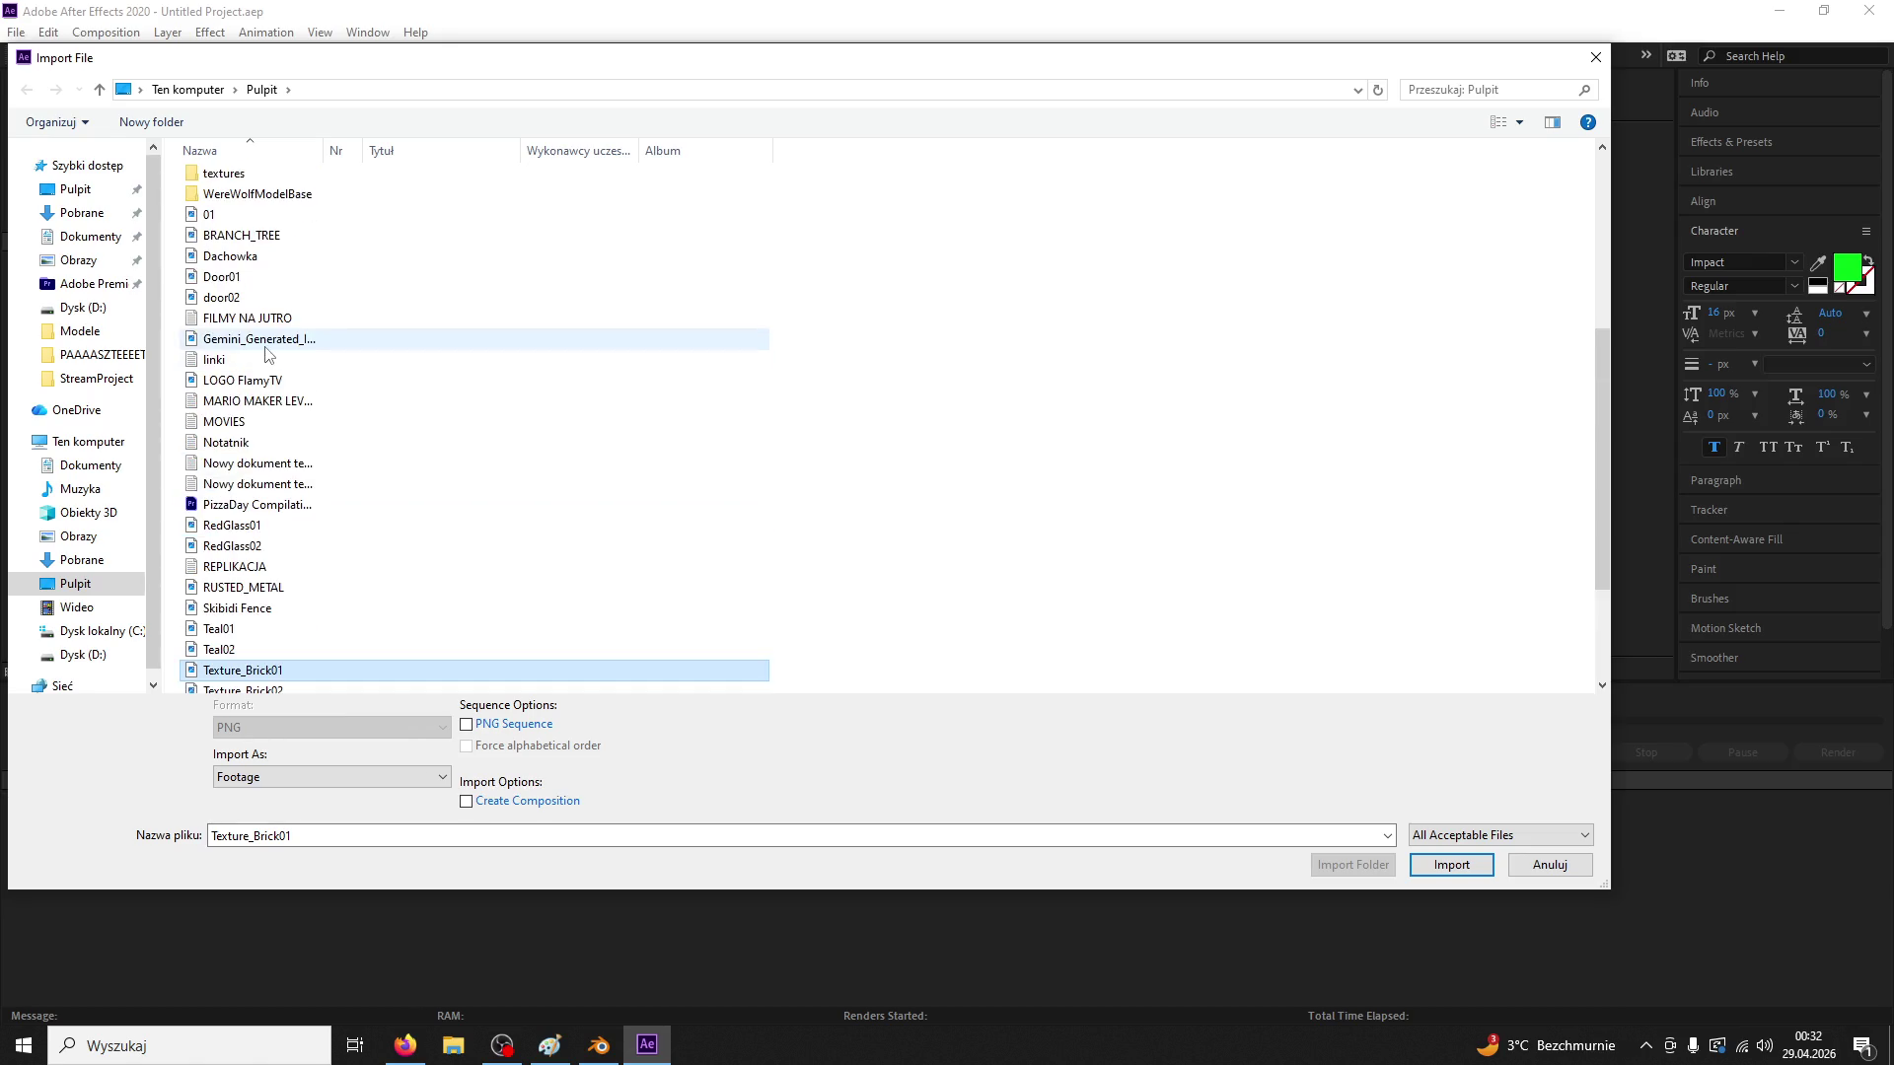
scroll(267, 355, down, 2)
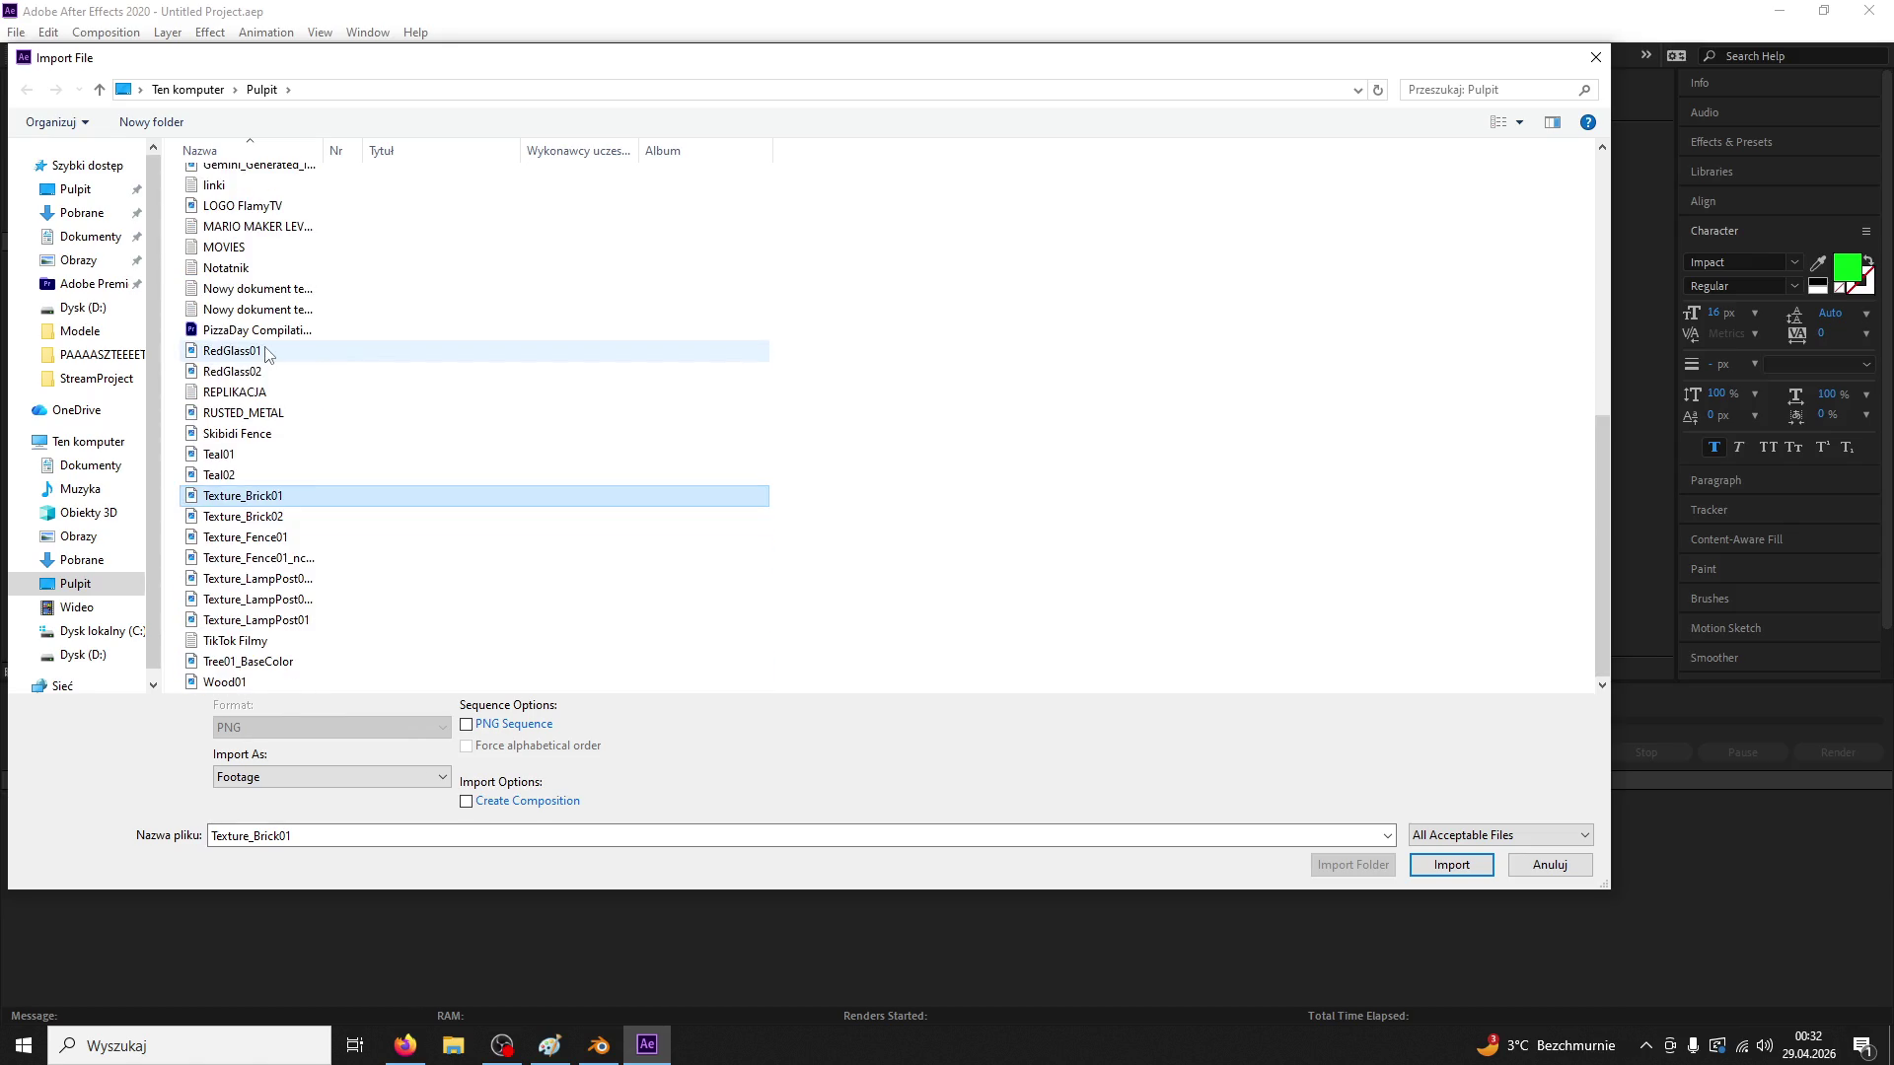
click(296, 620)
click(296, 602)
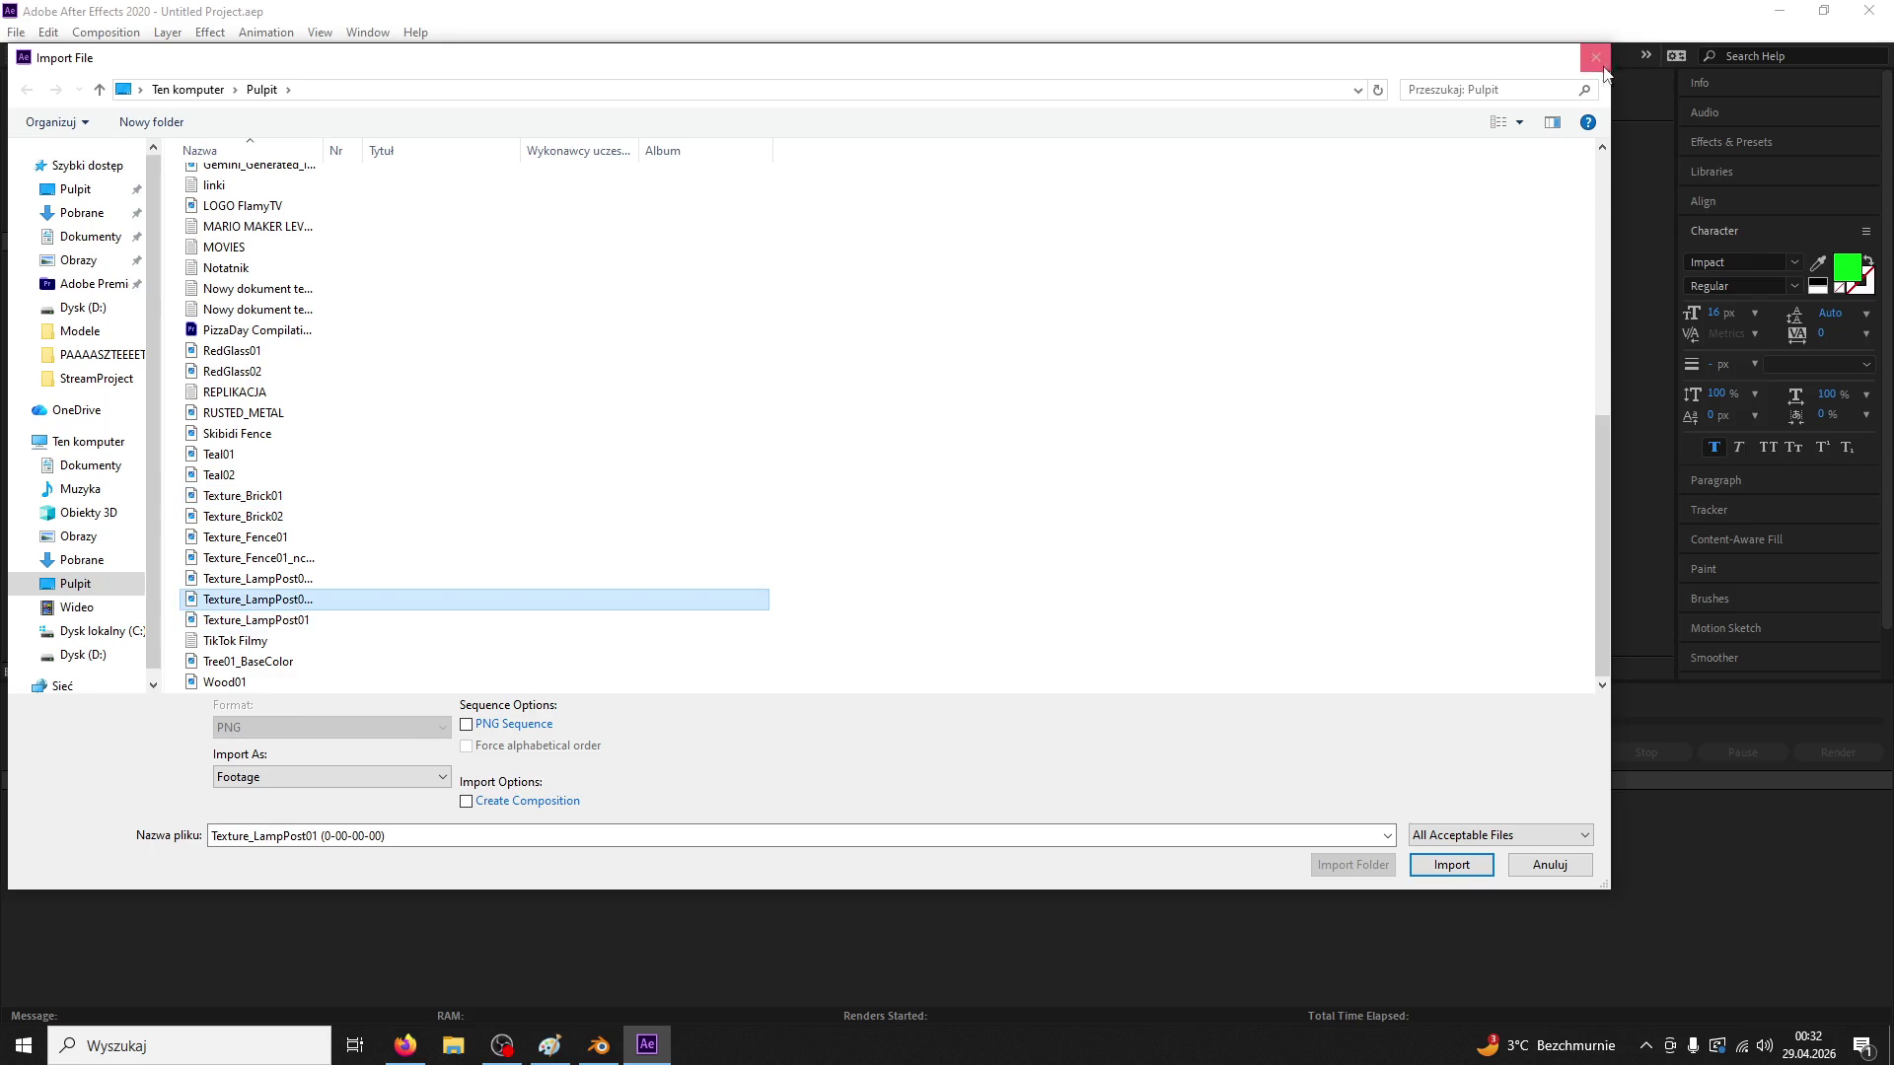
Cancel the import, restore the window, and drag the lamp texture into a new 768 x 1400 composition
click(1598, 58)
double_click(964, 21)
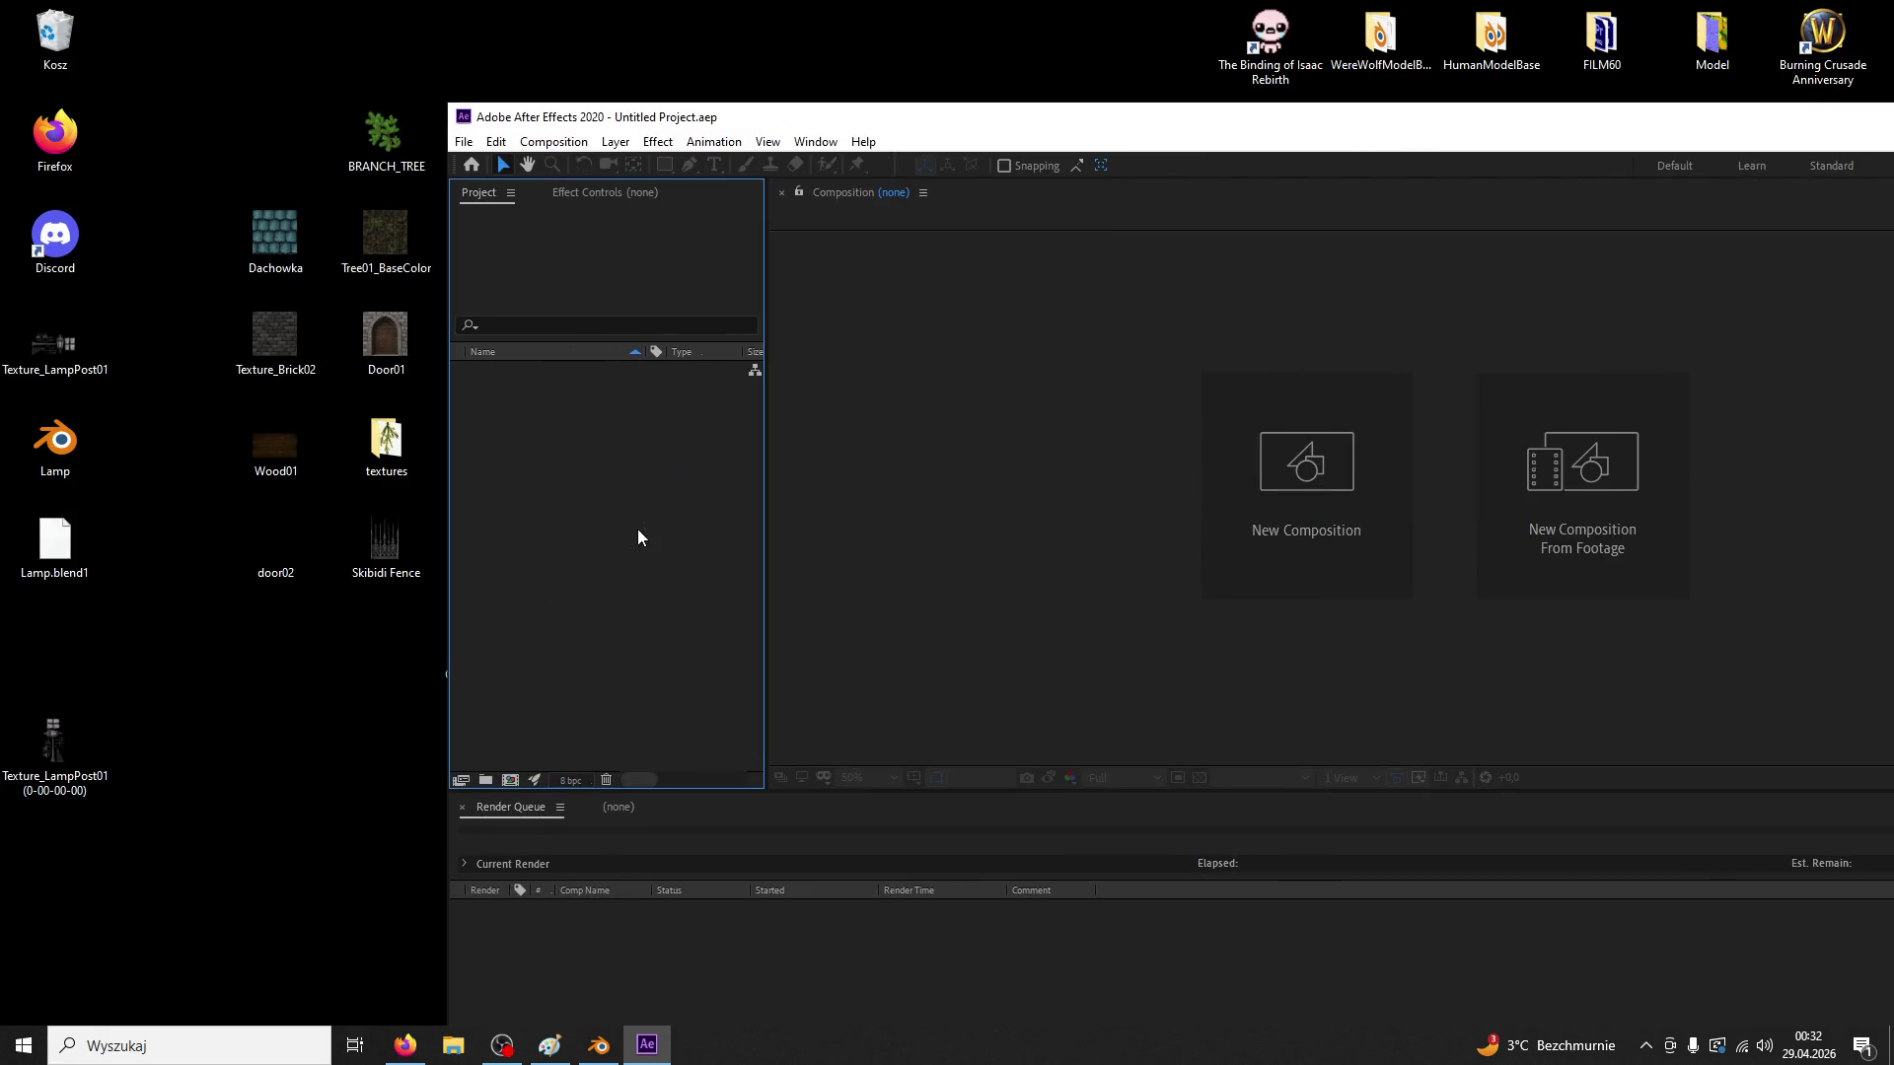
drag(552, 371, 987, 493)
Draw a closed Pen mask beside the scrollwork on the lamp-post texture
scroll(1399, 562, up, 4)
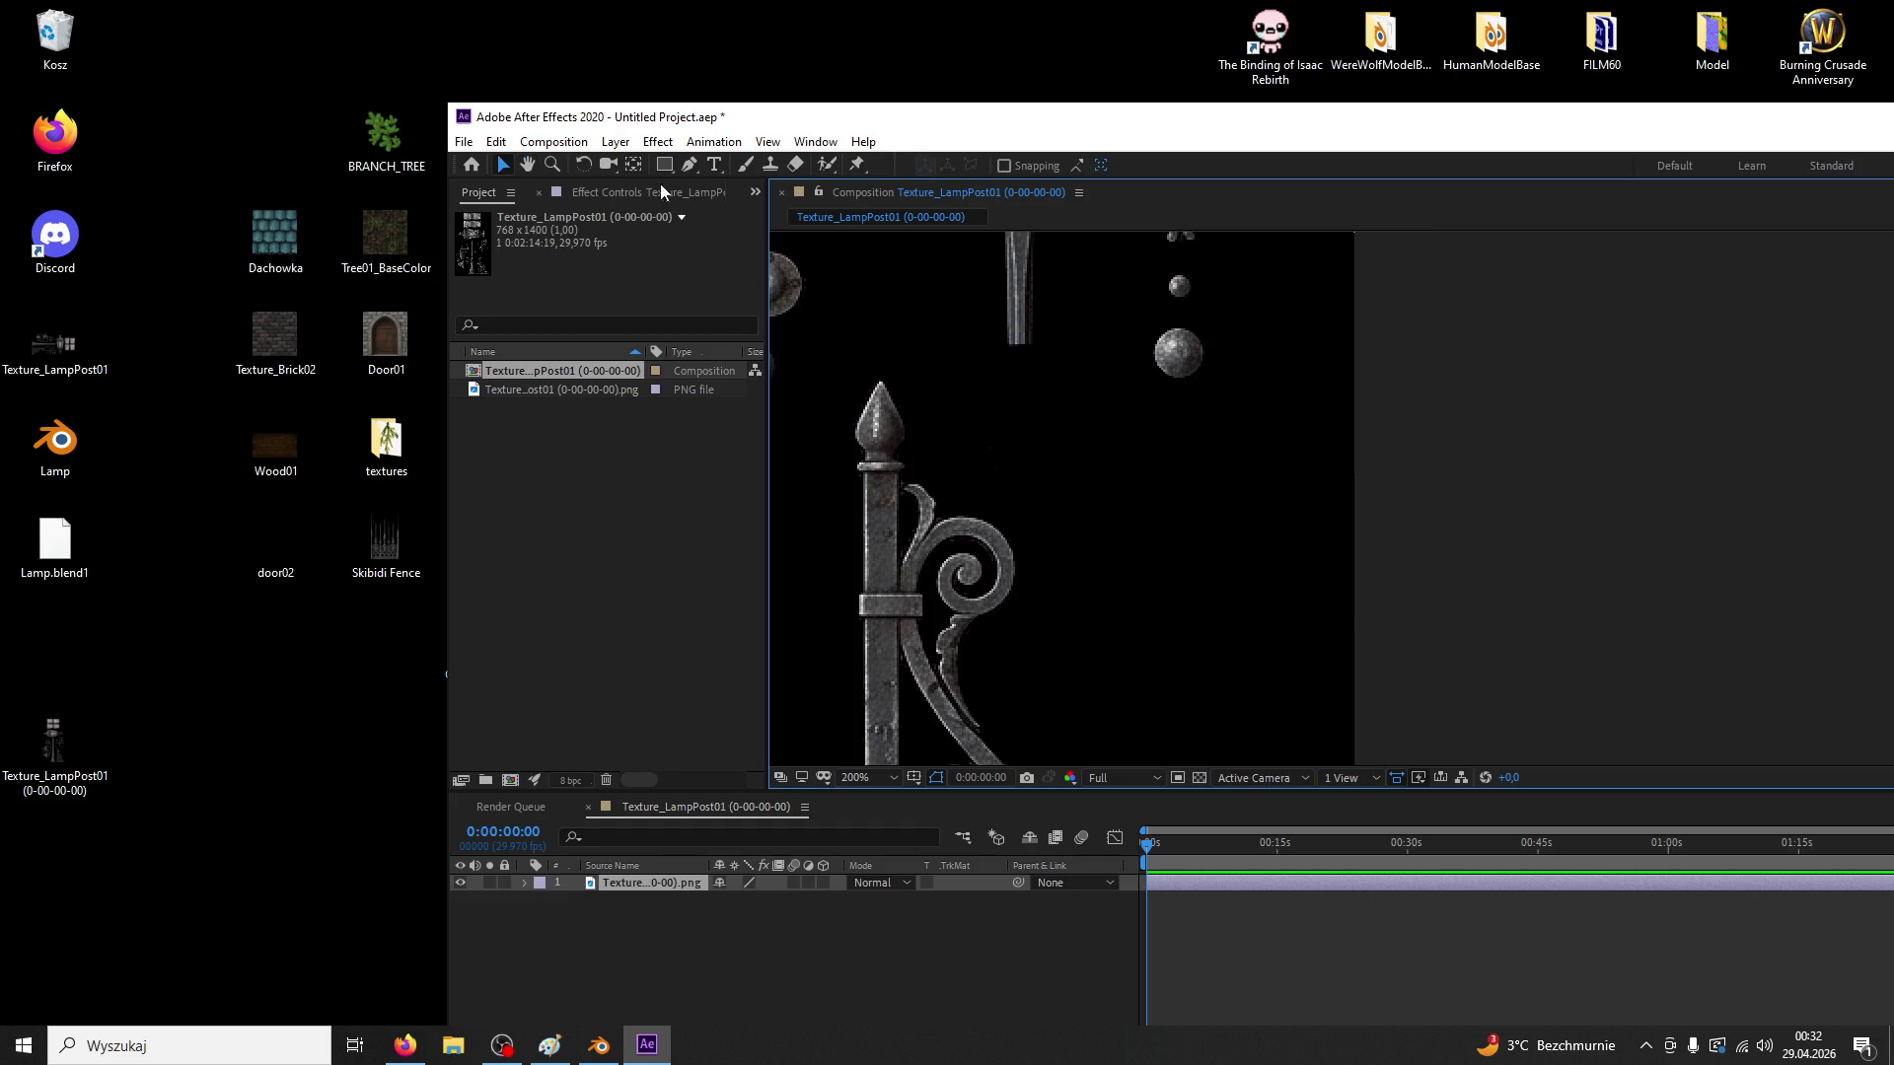
click(690, 164)
click(1082, 619)
click(1042, 514)
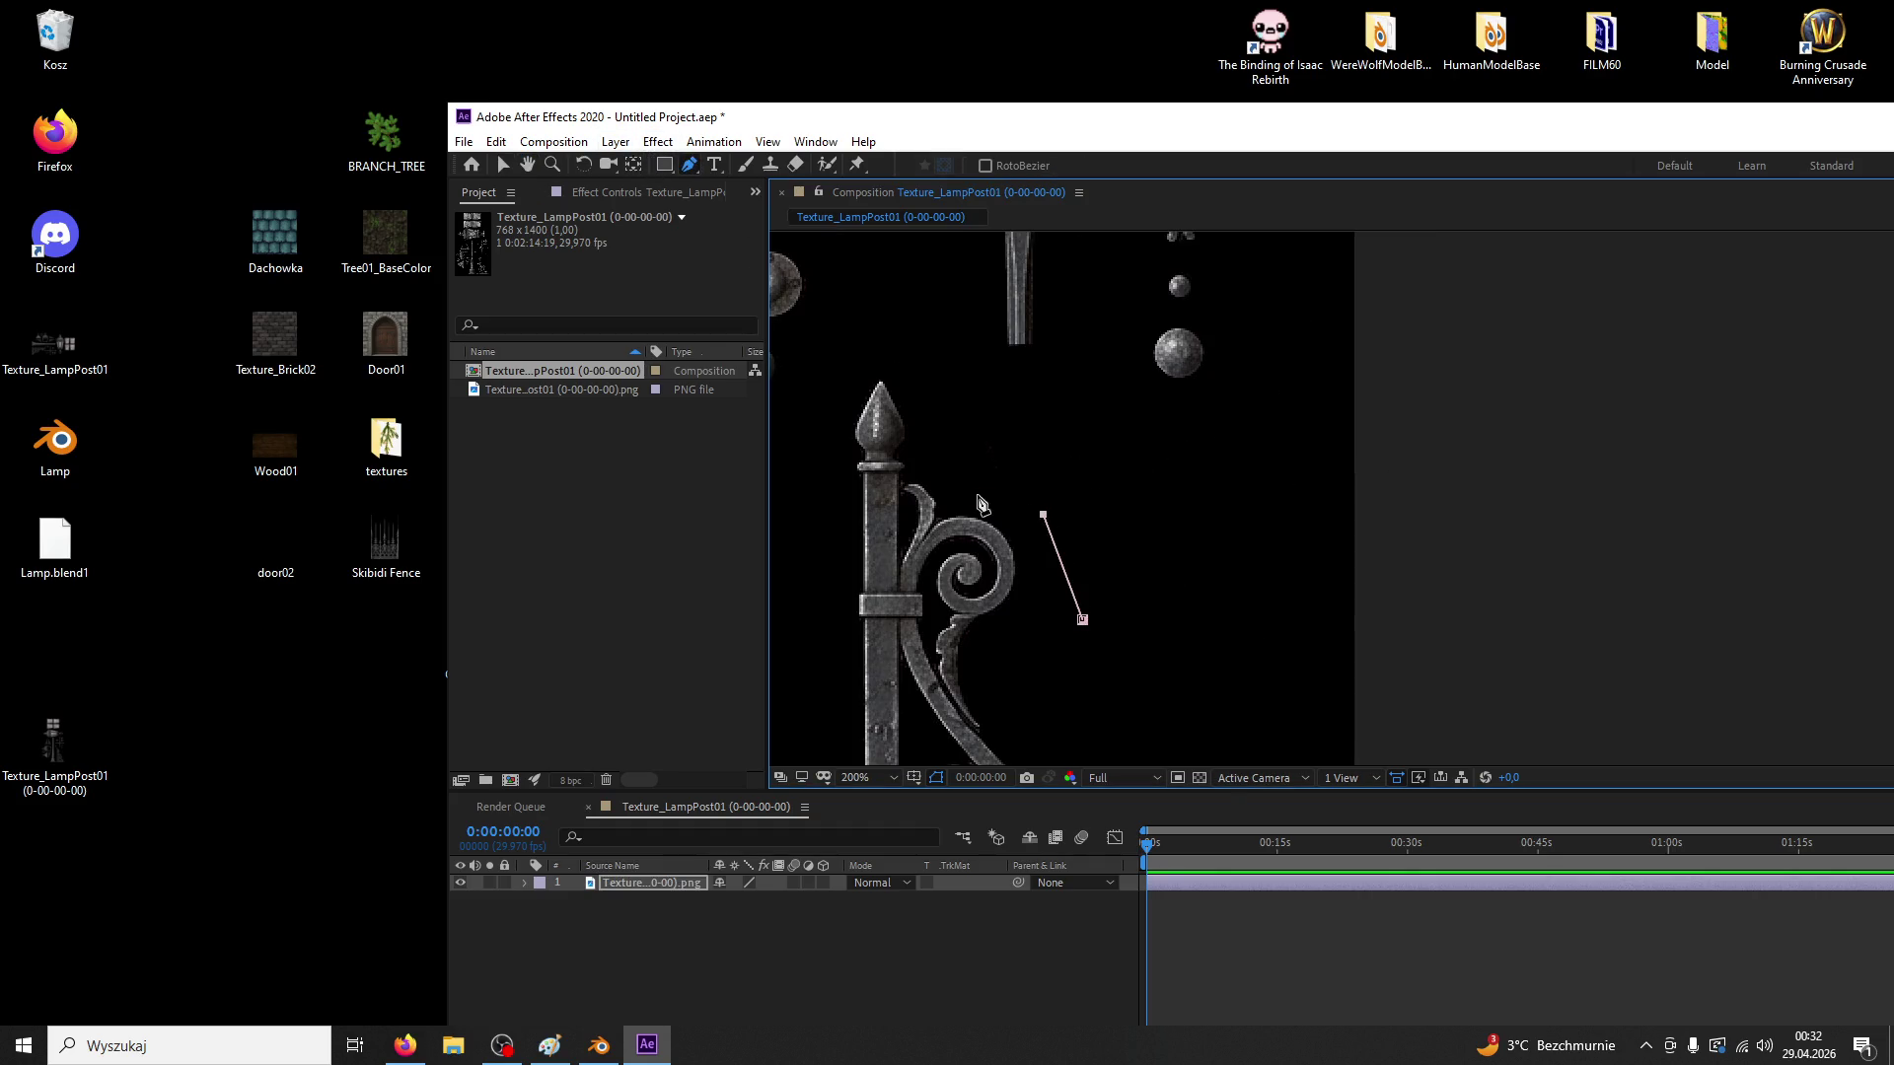
click(945, 389)
click(1081, 374)
click(1215, 438)
drag(1241, 516, 1215, 542)
click(1082, 619)
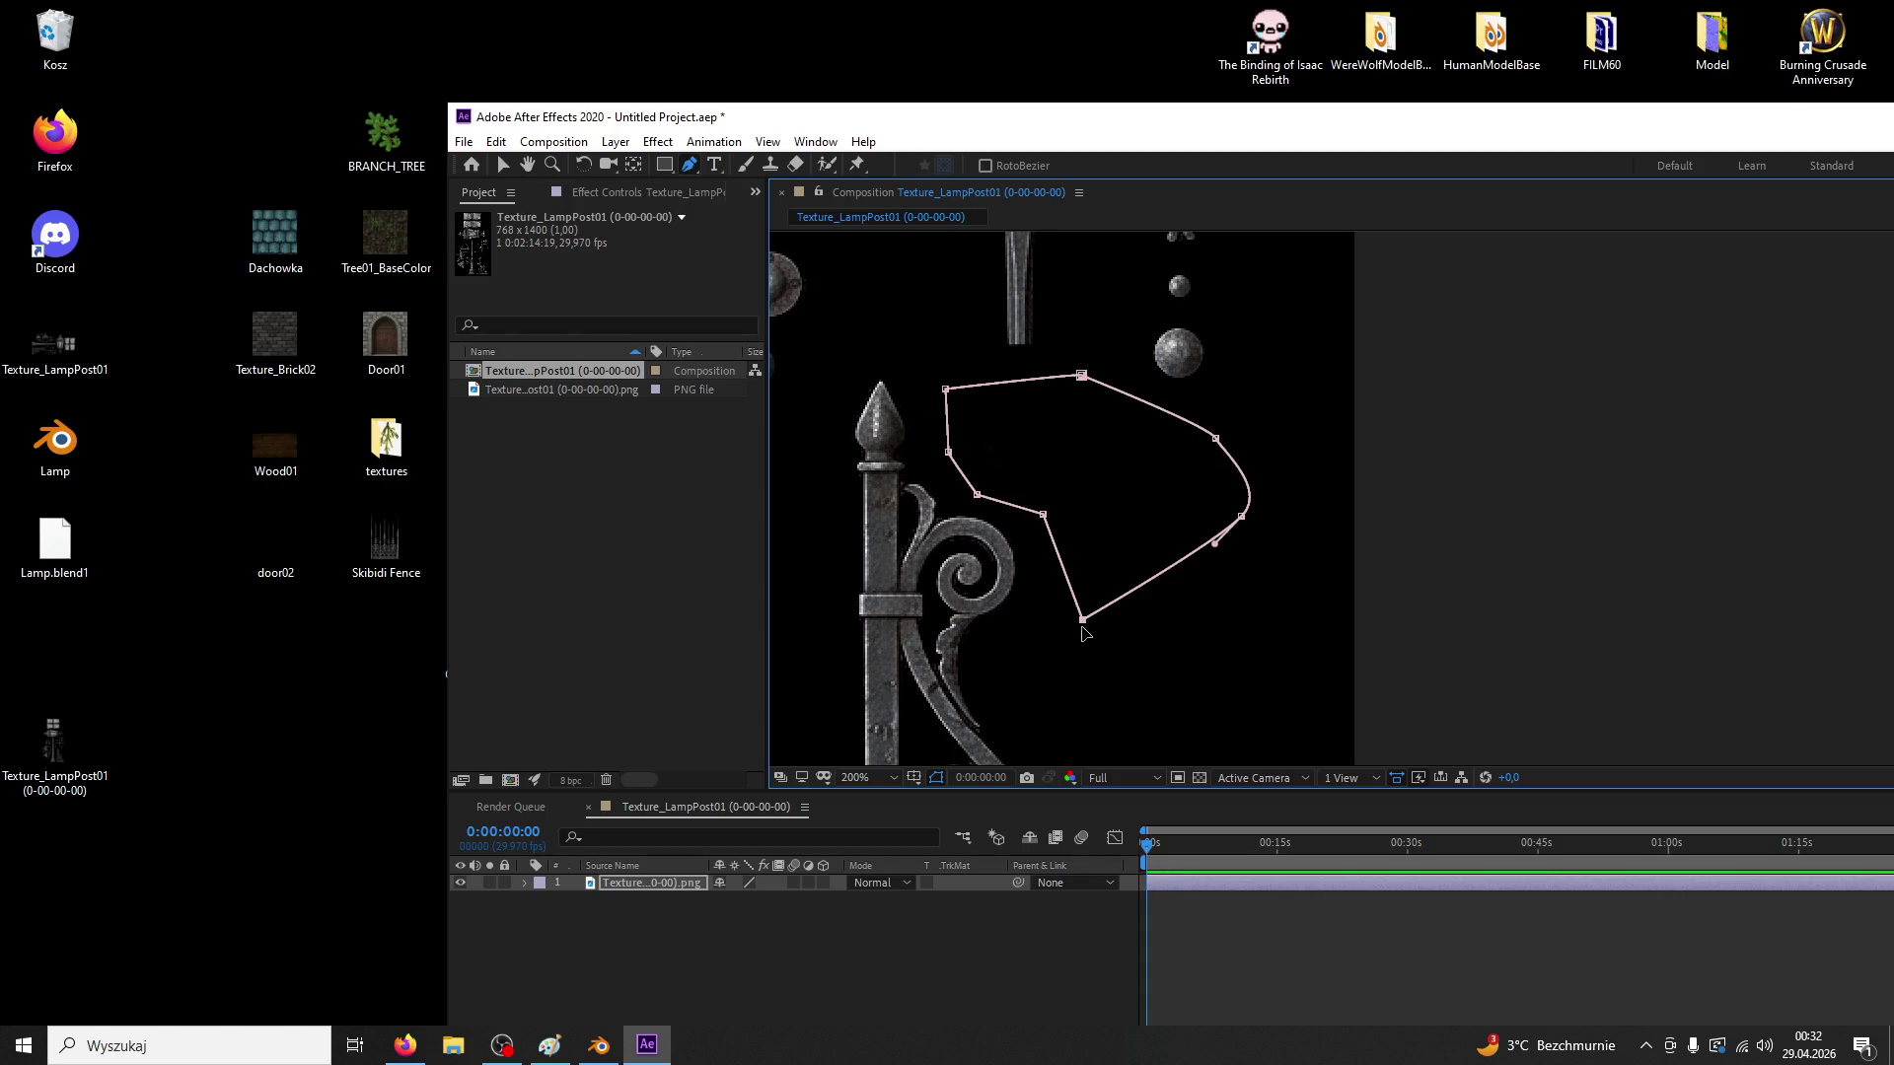
Invert the mask to hide the enclosed area, then deselect the texture layer
click(525, 884)
click(787, 916)
scroll(916, 617, down, 6)
click(503, 164)
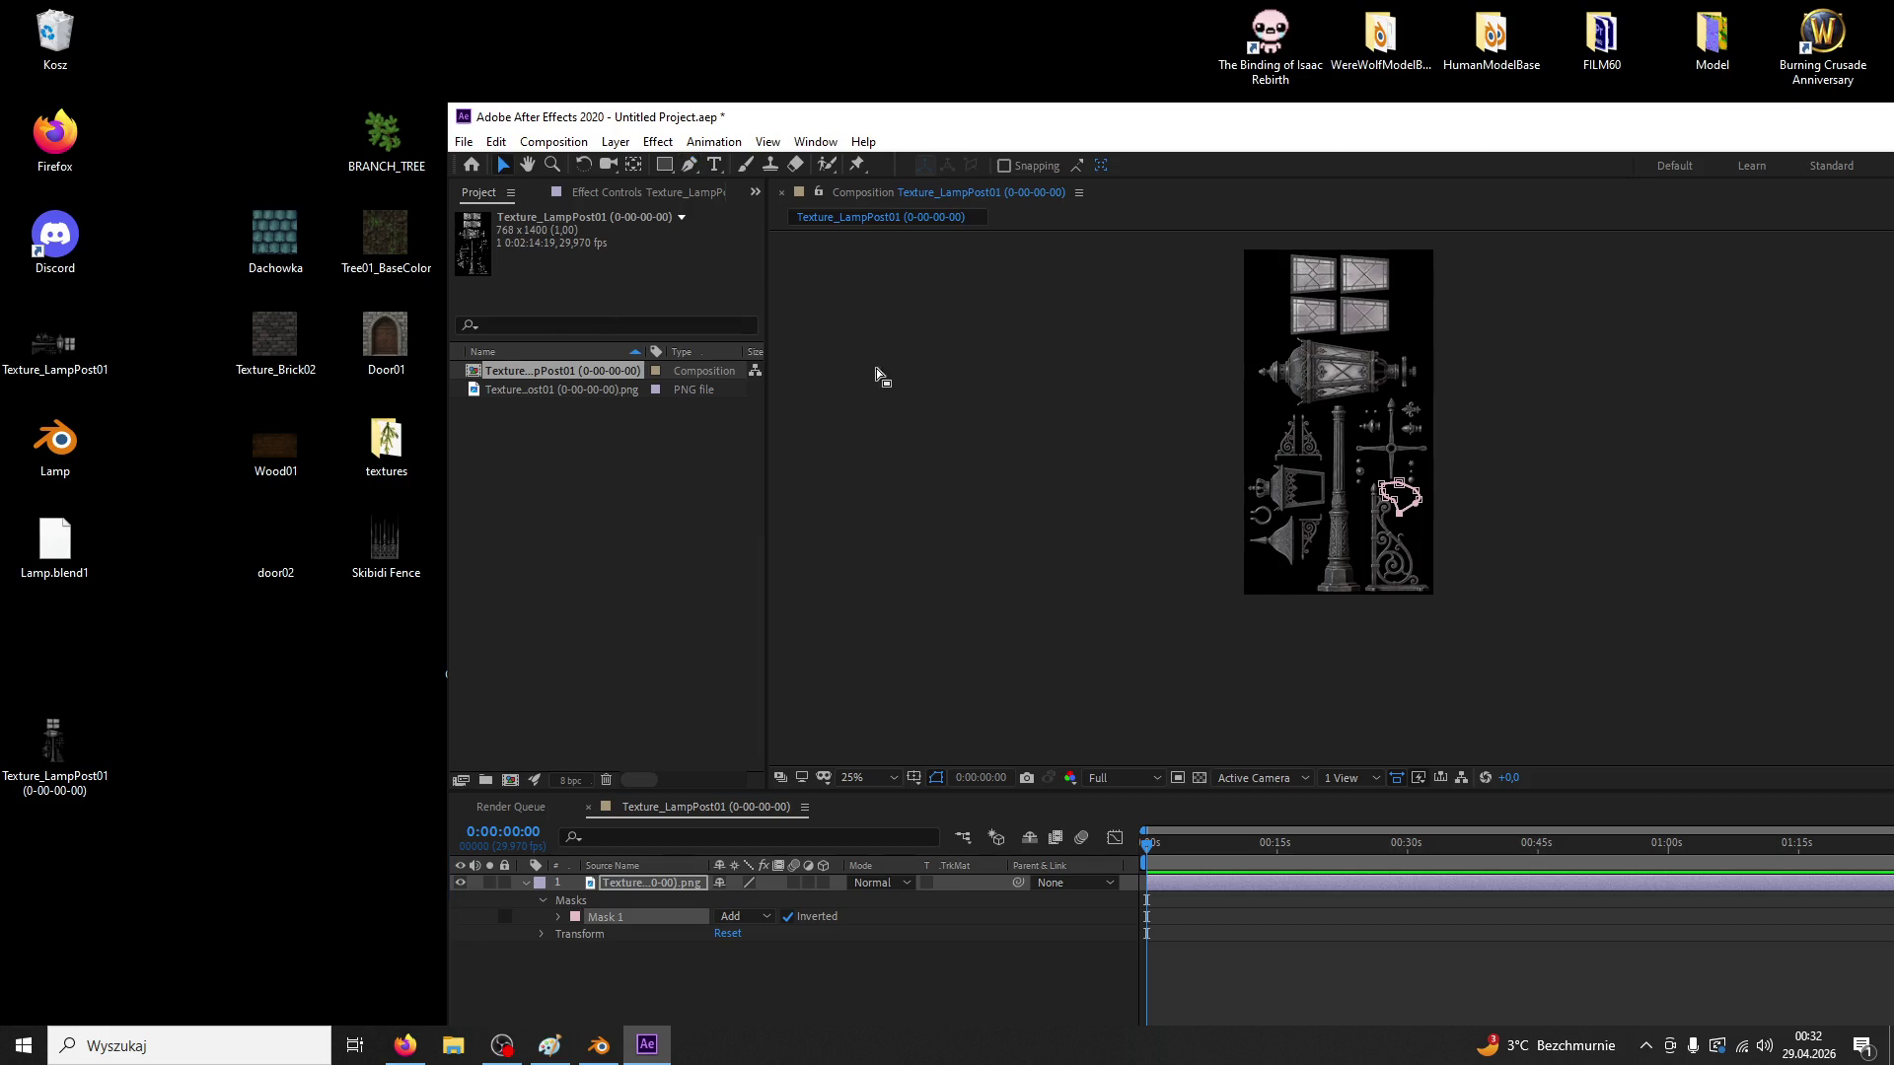
click(961, 377)
Queue a still proxy render of the composition with PNG Sequence output format
click(463, 141)
mouse_move(612, 705)
click(846, 706)
click(682, 938)
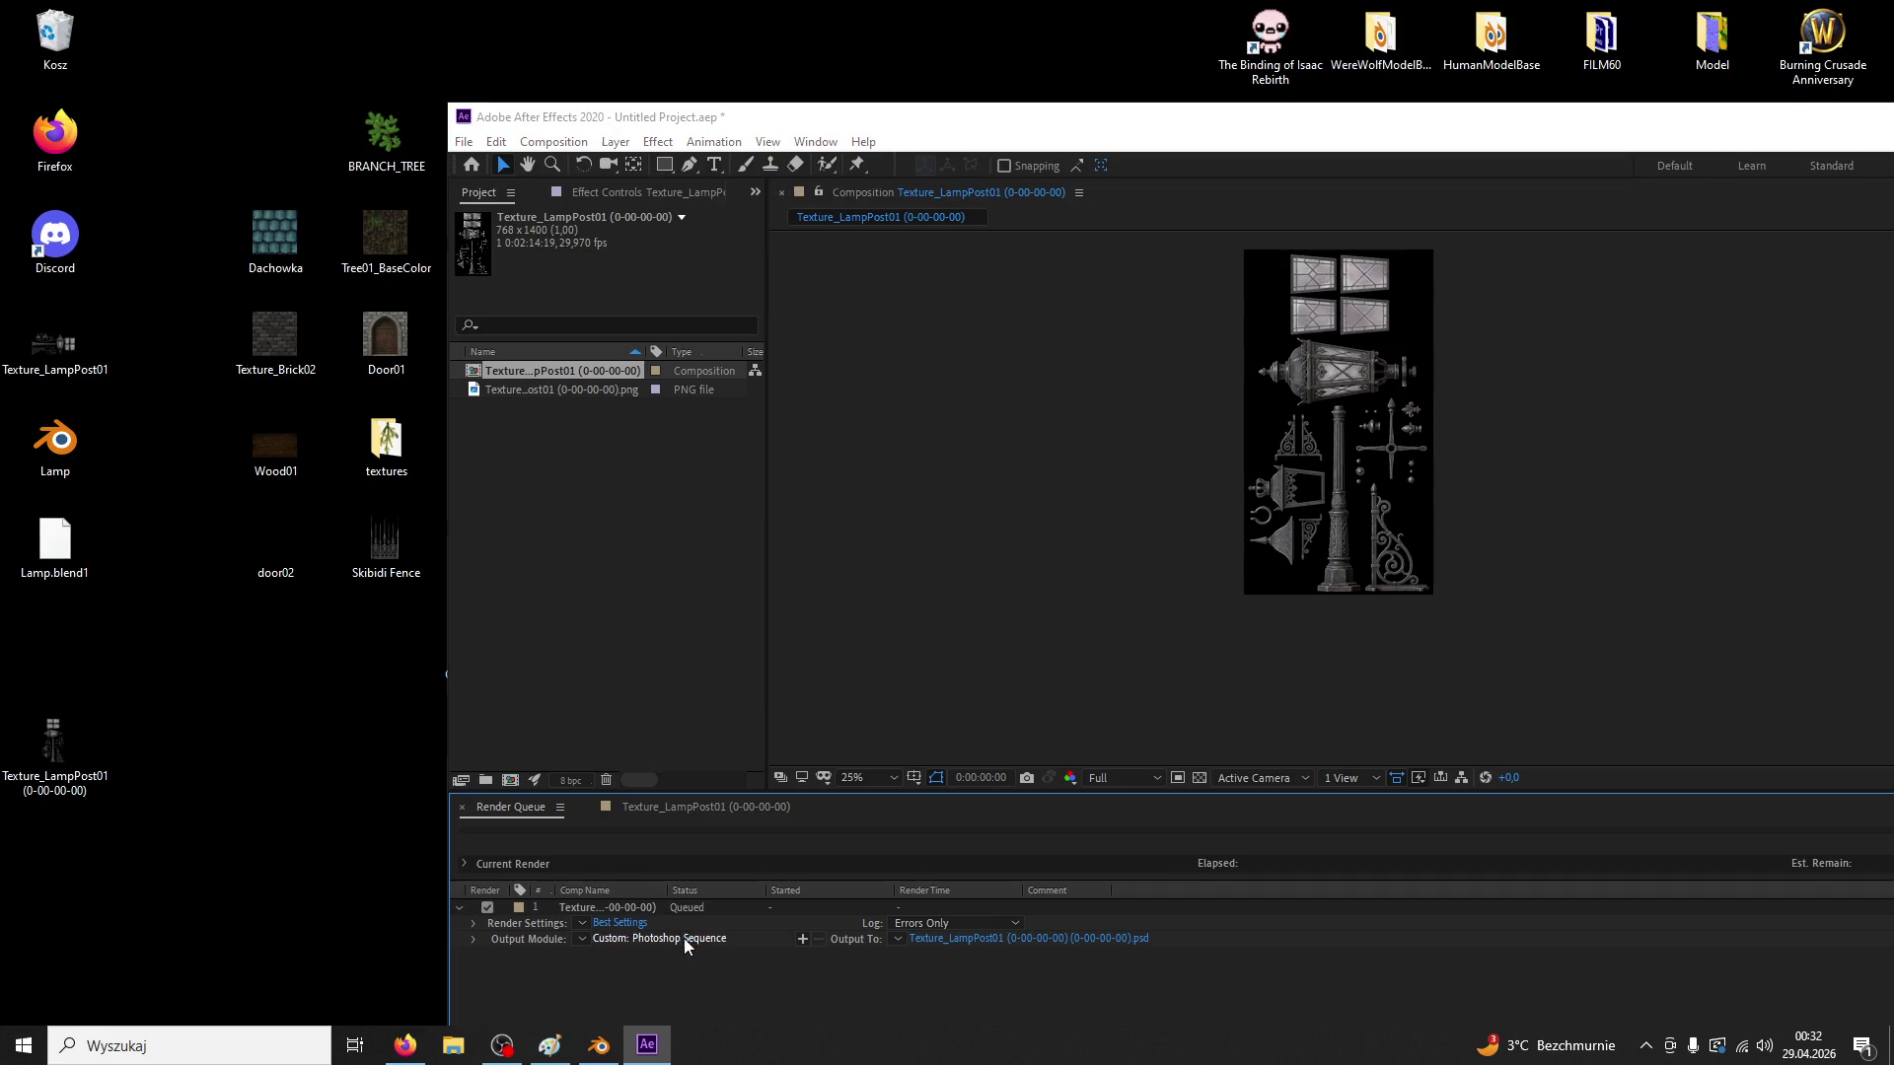
click(888, 276)
click(842, 448)
click(1079, 827)
Set the save location, render the PNG still, and close After Effects without saving
click(1054, 939)
click(1713, 914)
drag(1579, 129, 1004, 78)
click(1666, 806)
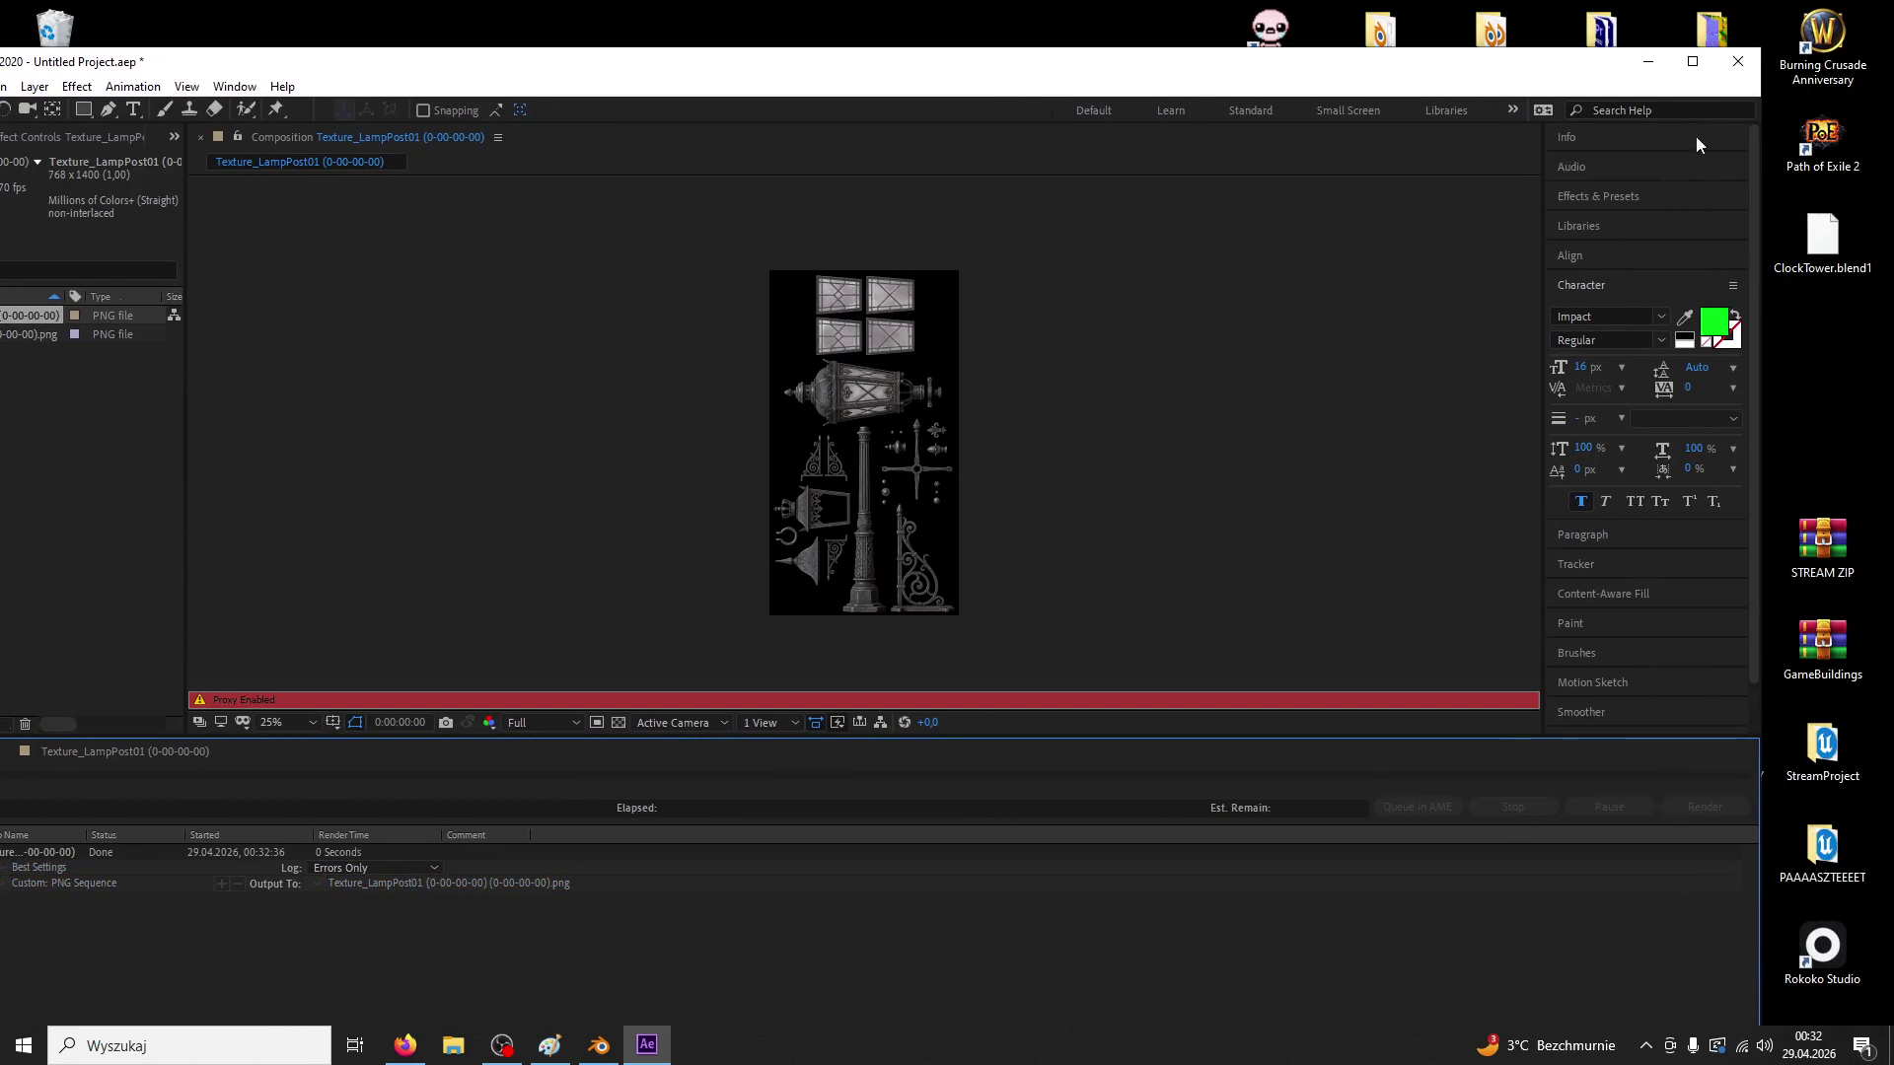
click(1738, 62)
click(844, 600)
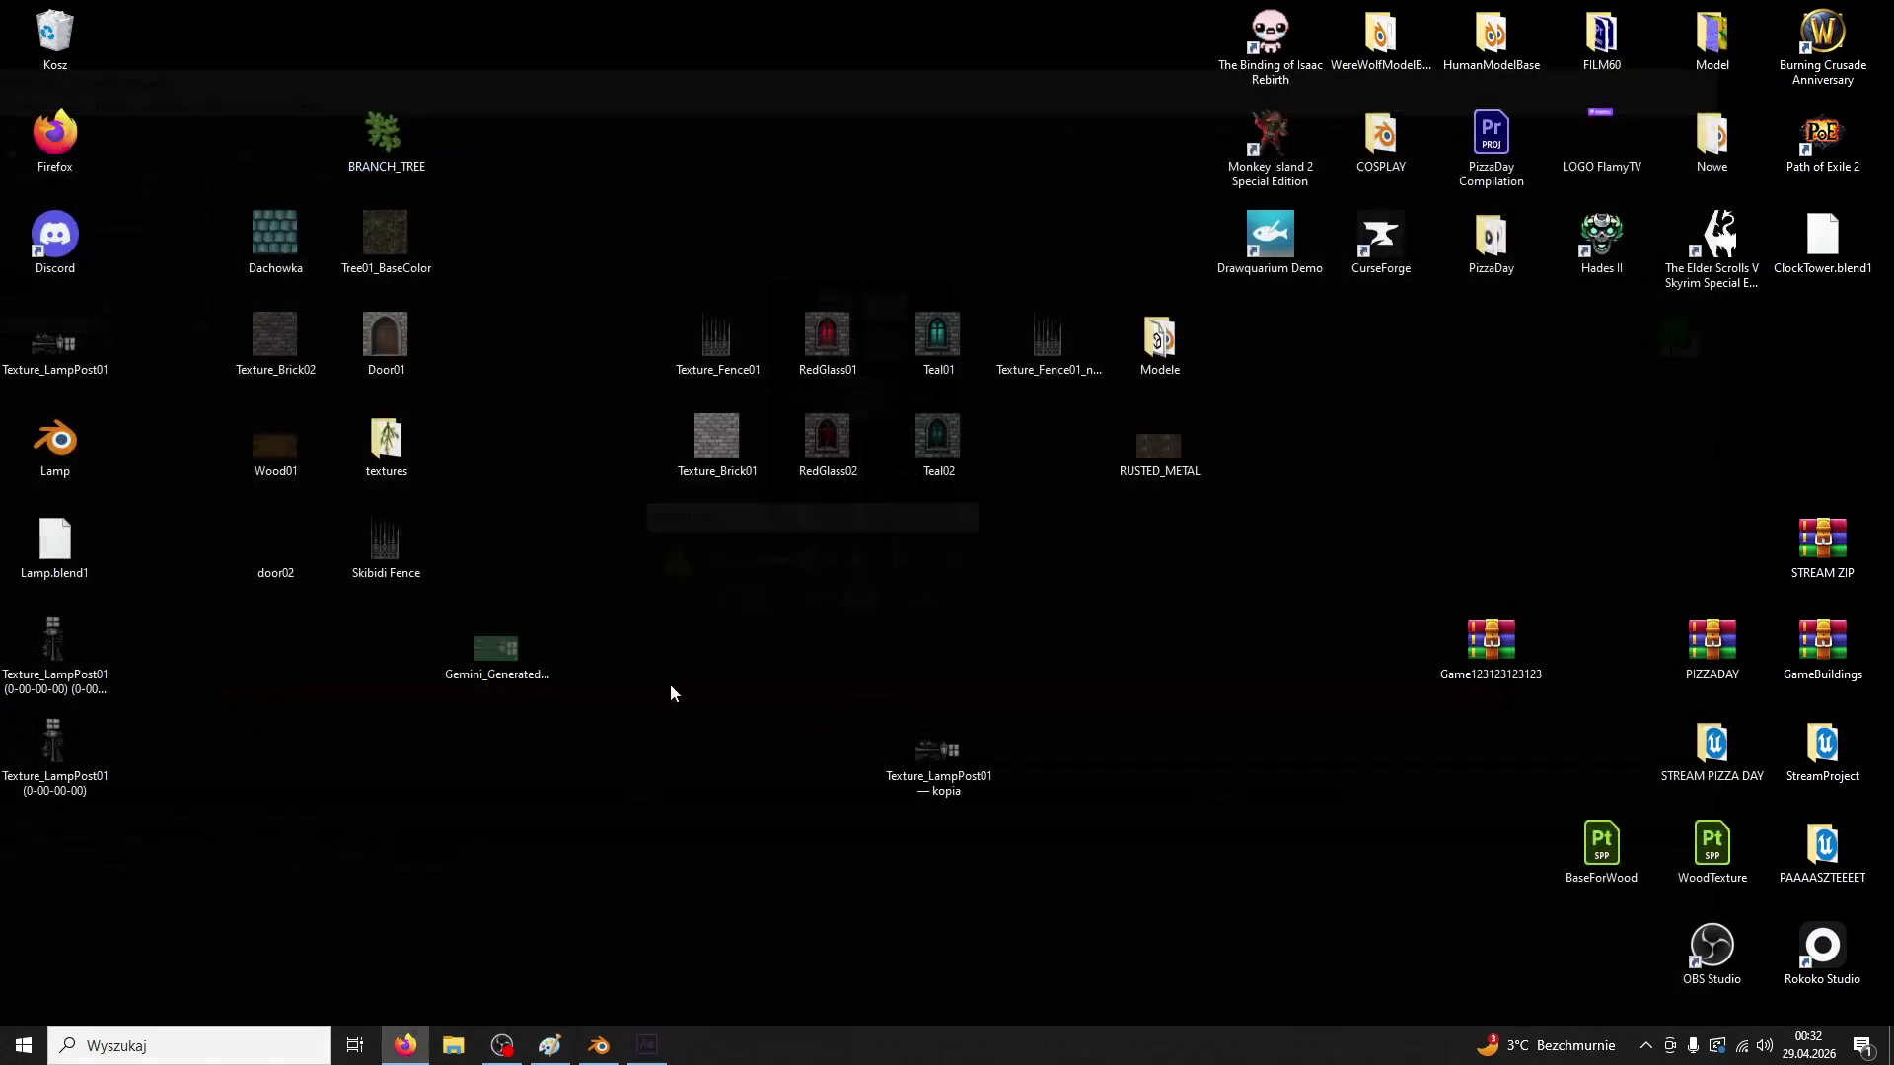
Rename the two rendered Texture_LampPost01 images on the desktop
click(79, 779)
click(74, 701)
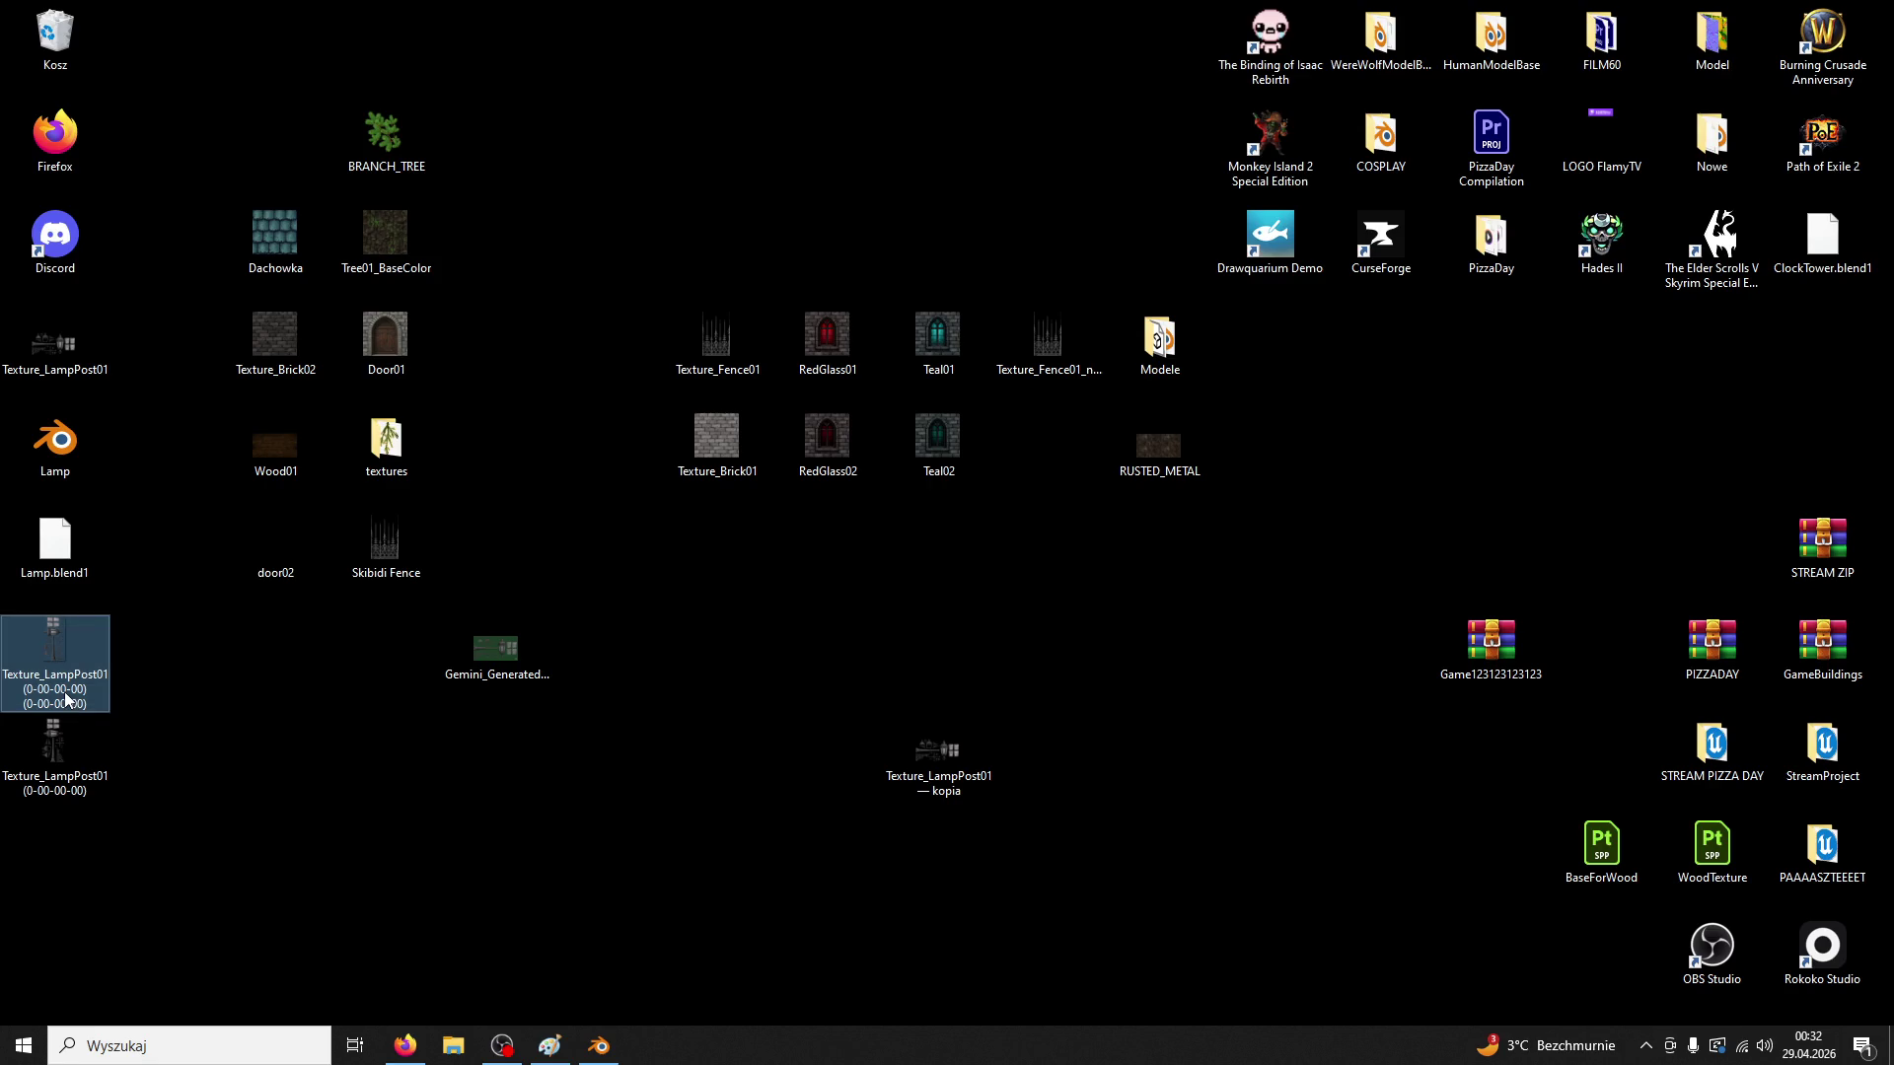
click(63, 691)
click(88, 787)
click(55, 783)
click(61, 755)
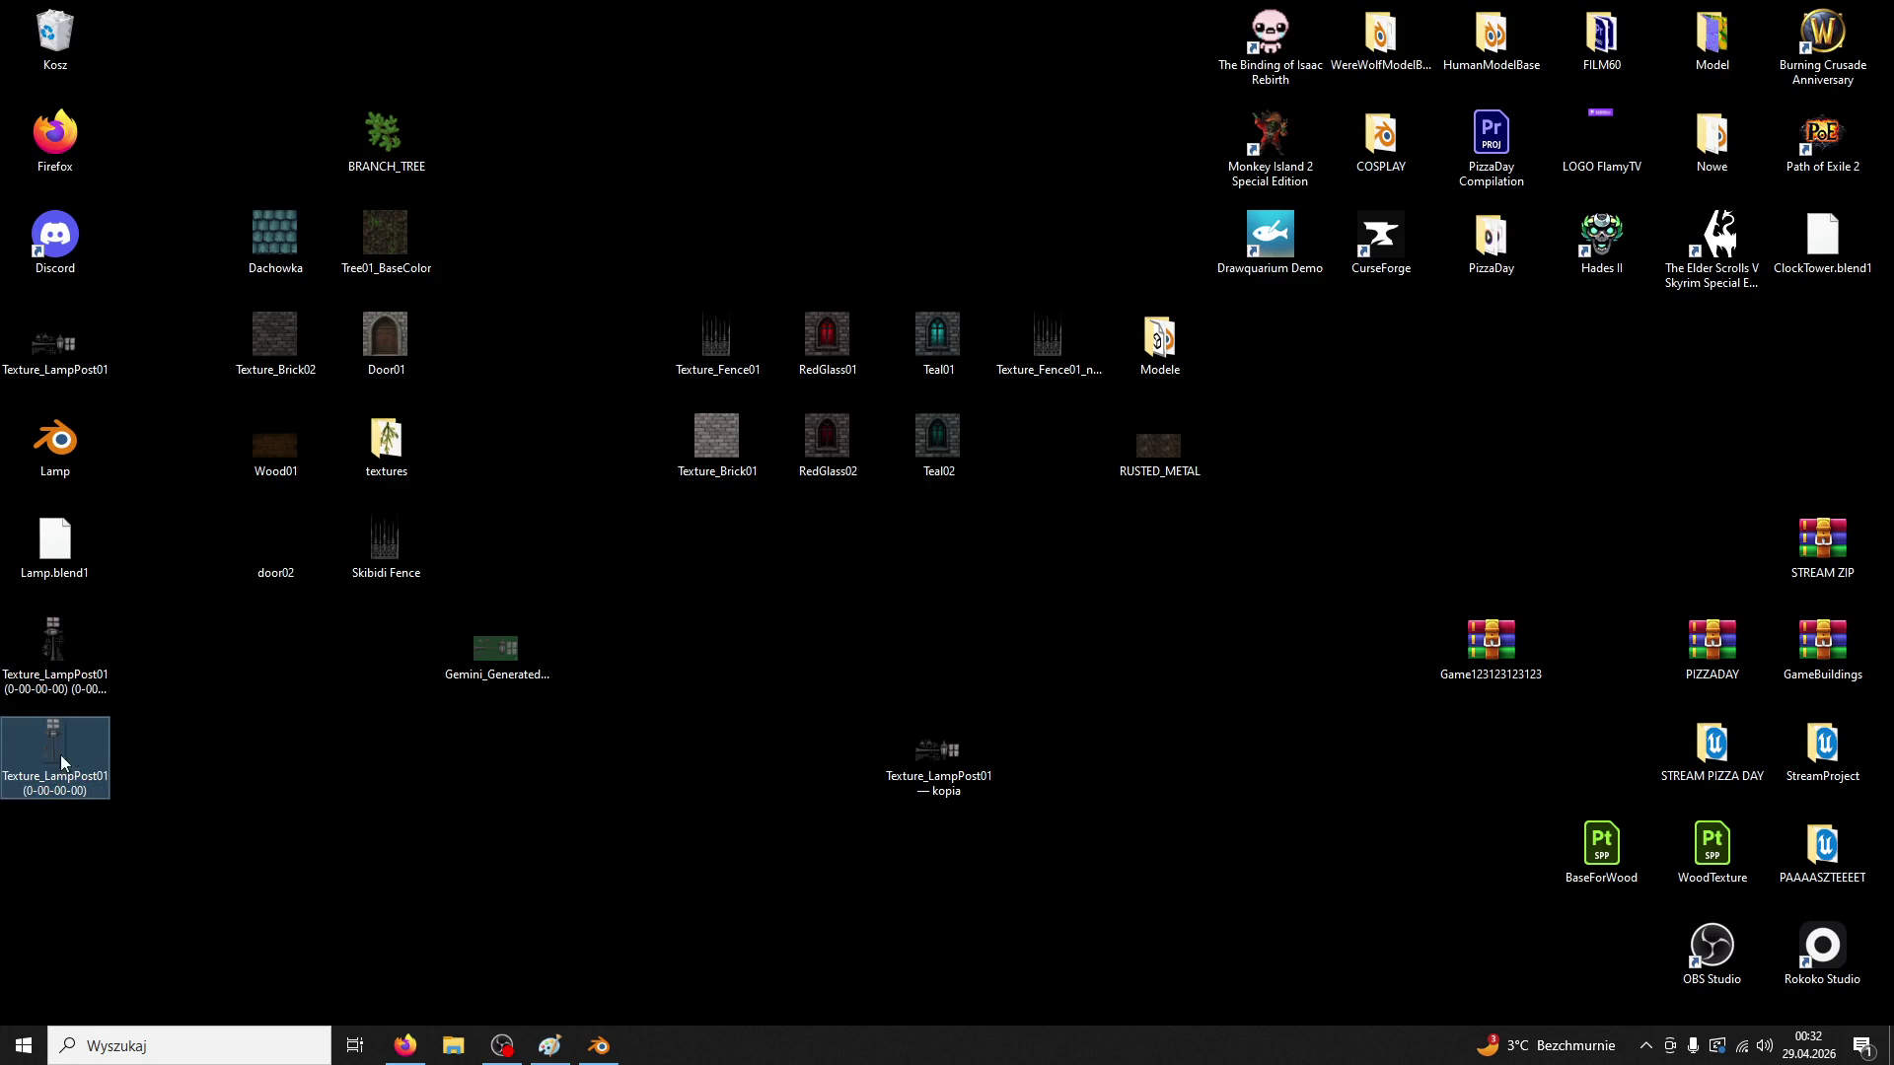
Select the Texture_LampPost01 images and bring Lamp.blend in Blender back to front
click(73, 682)
click(225, 722)
click(91, 689)
click(65, 371)
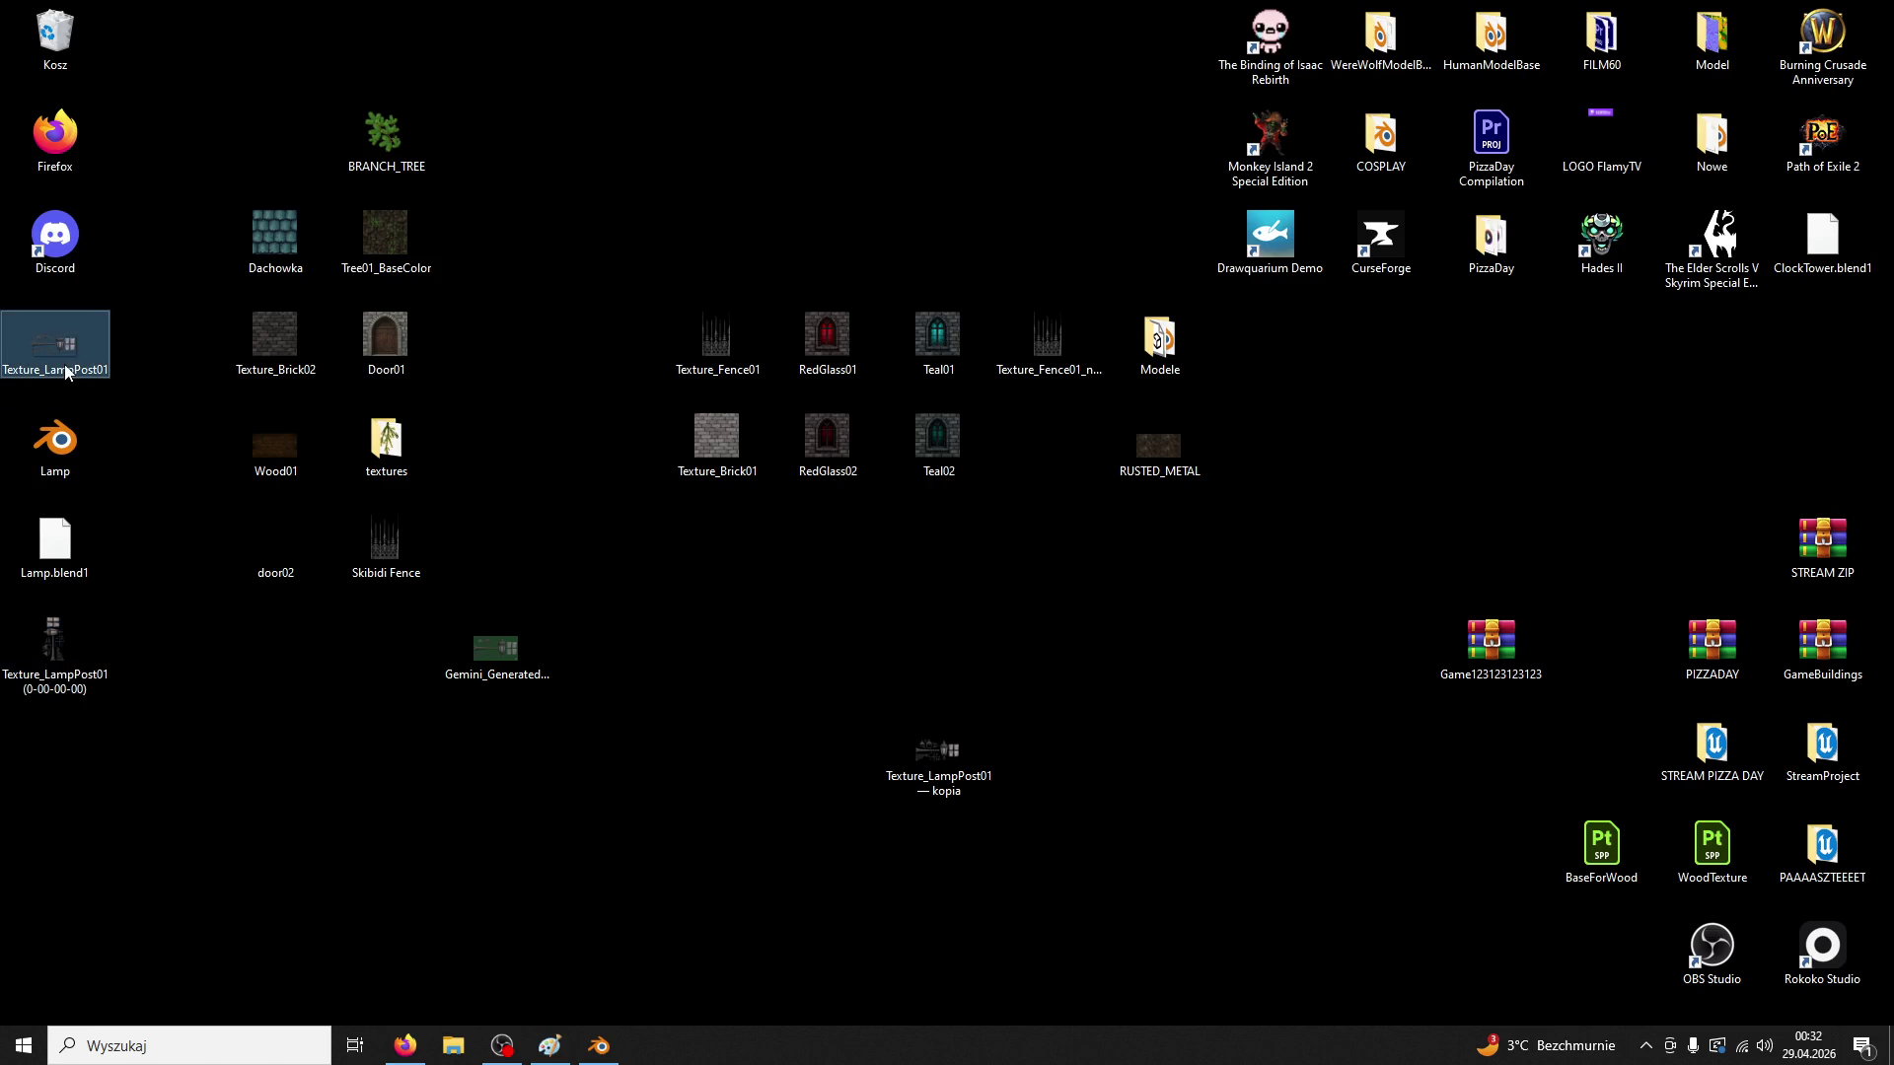
click(598, 1046)
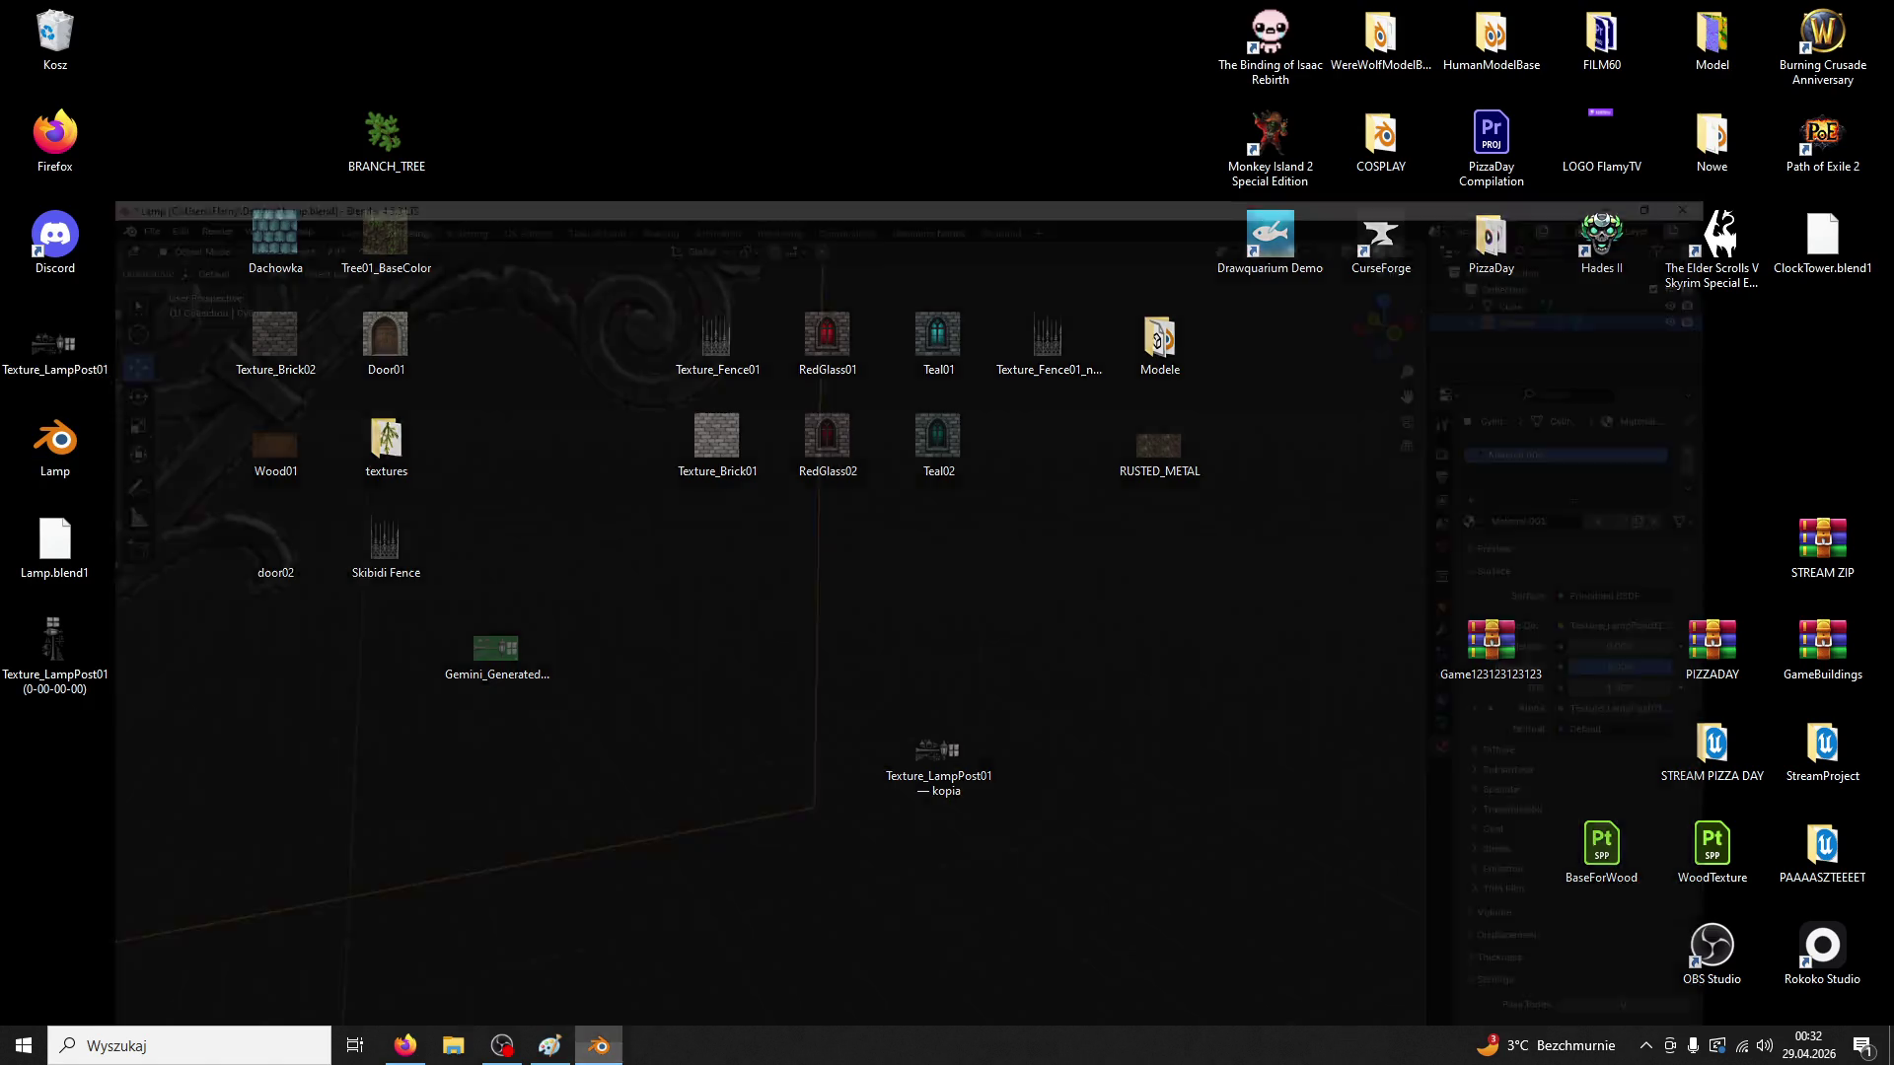
Export the framed lamp post as LampPost01.fbx, limited to selected objects, then minimise Blender
scroll(809, 583, down, 5)
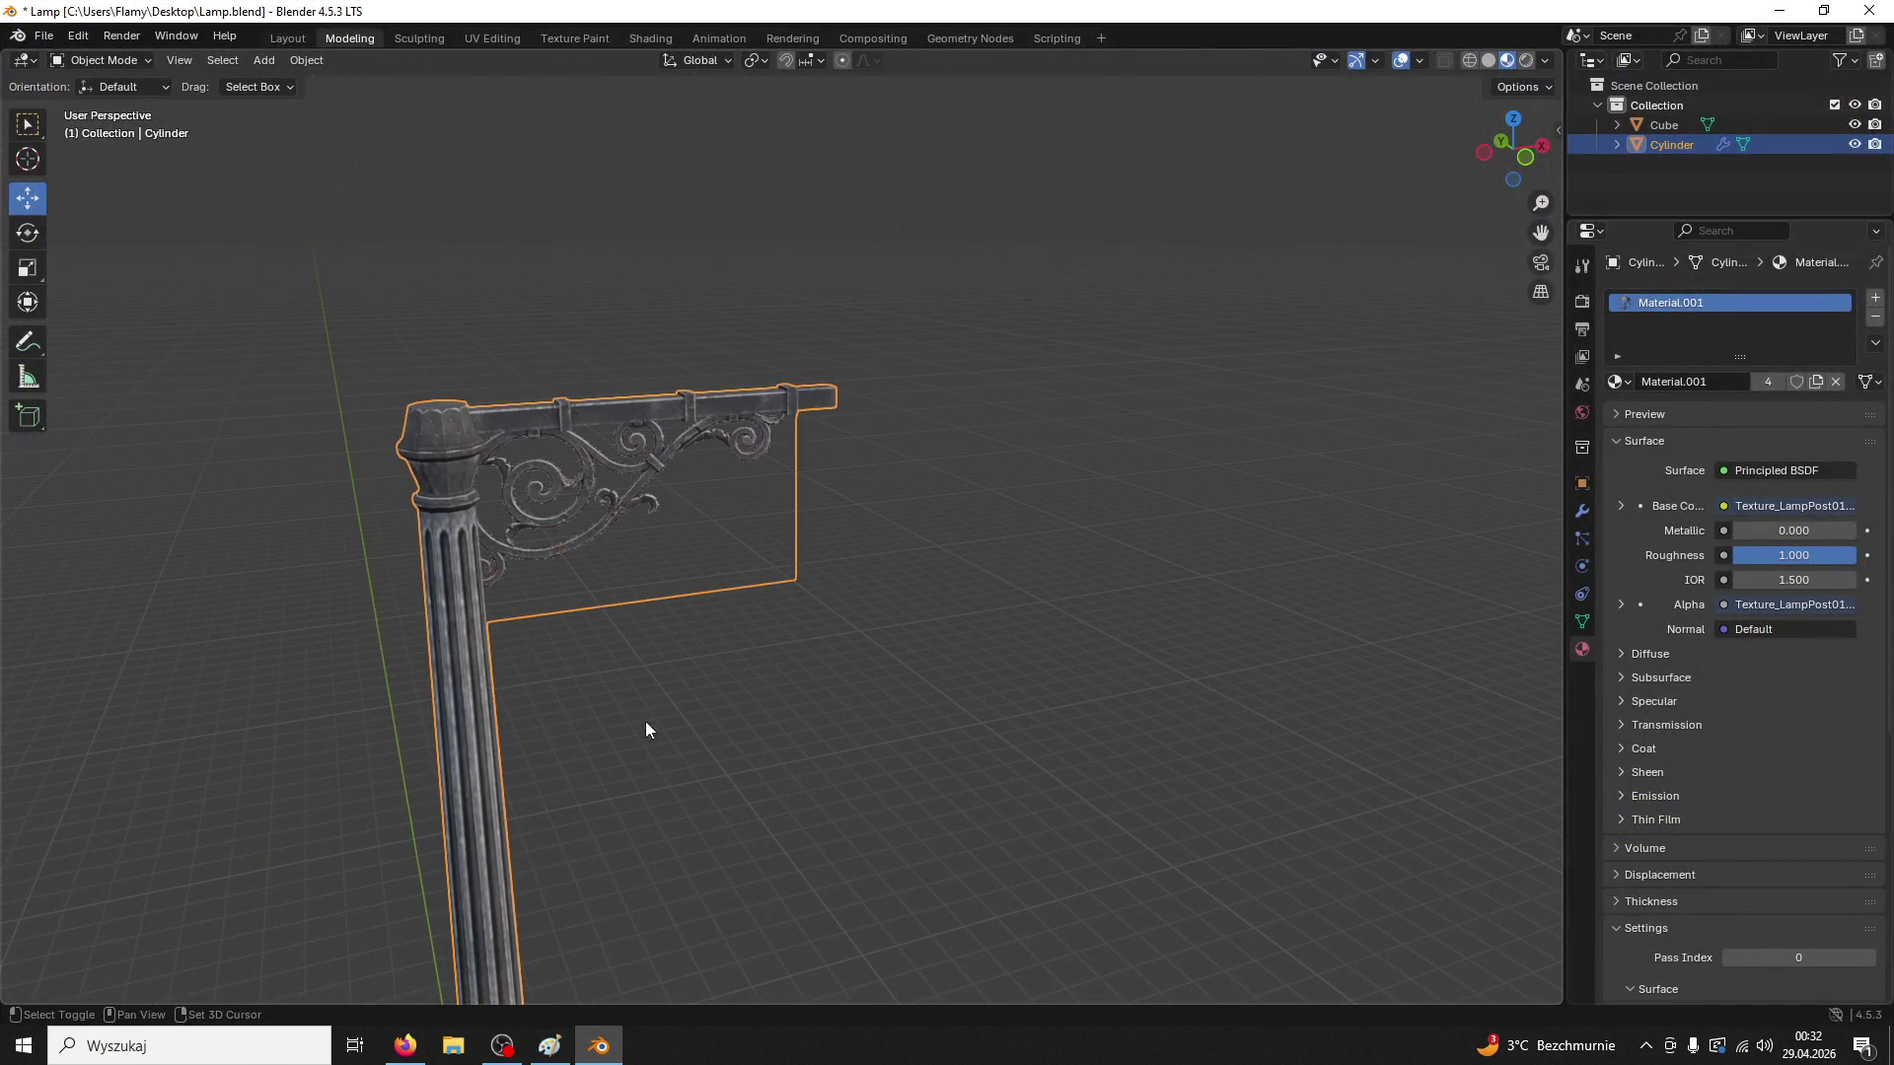
drag(635, 718, 902, 482)
scroll(902, 491, down, 3)
drag(891, 565, 774, 521)
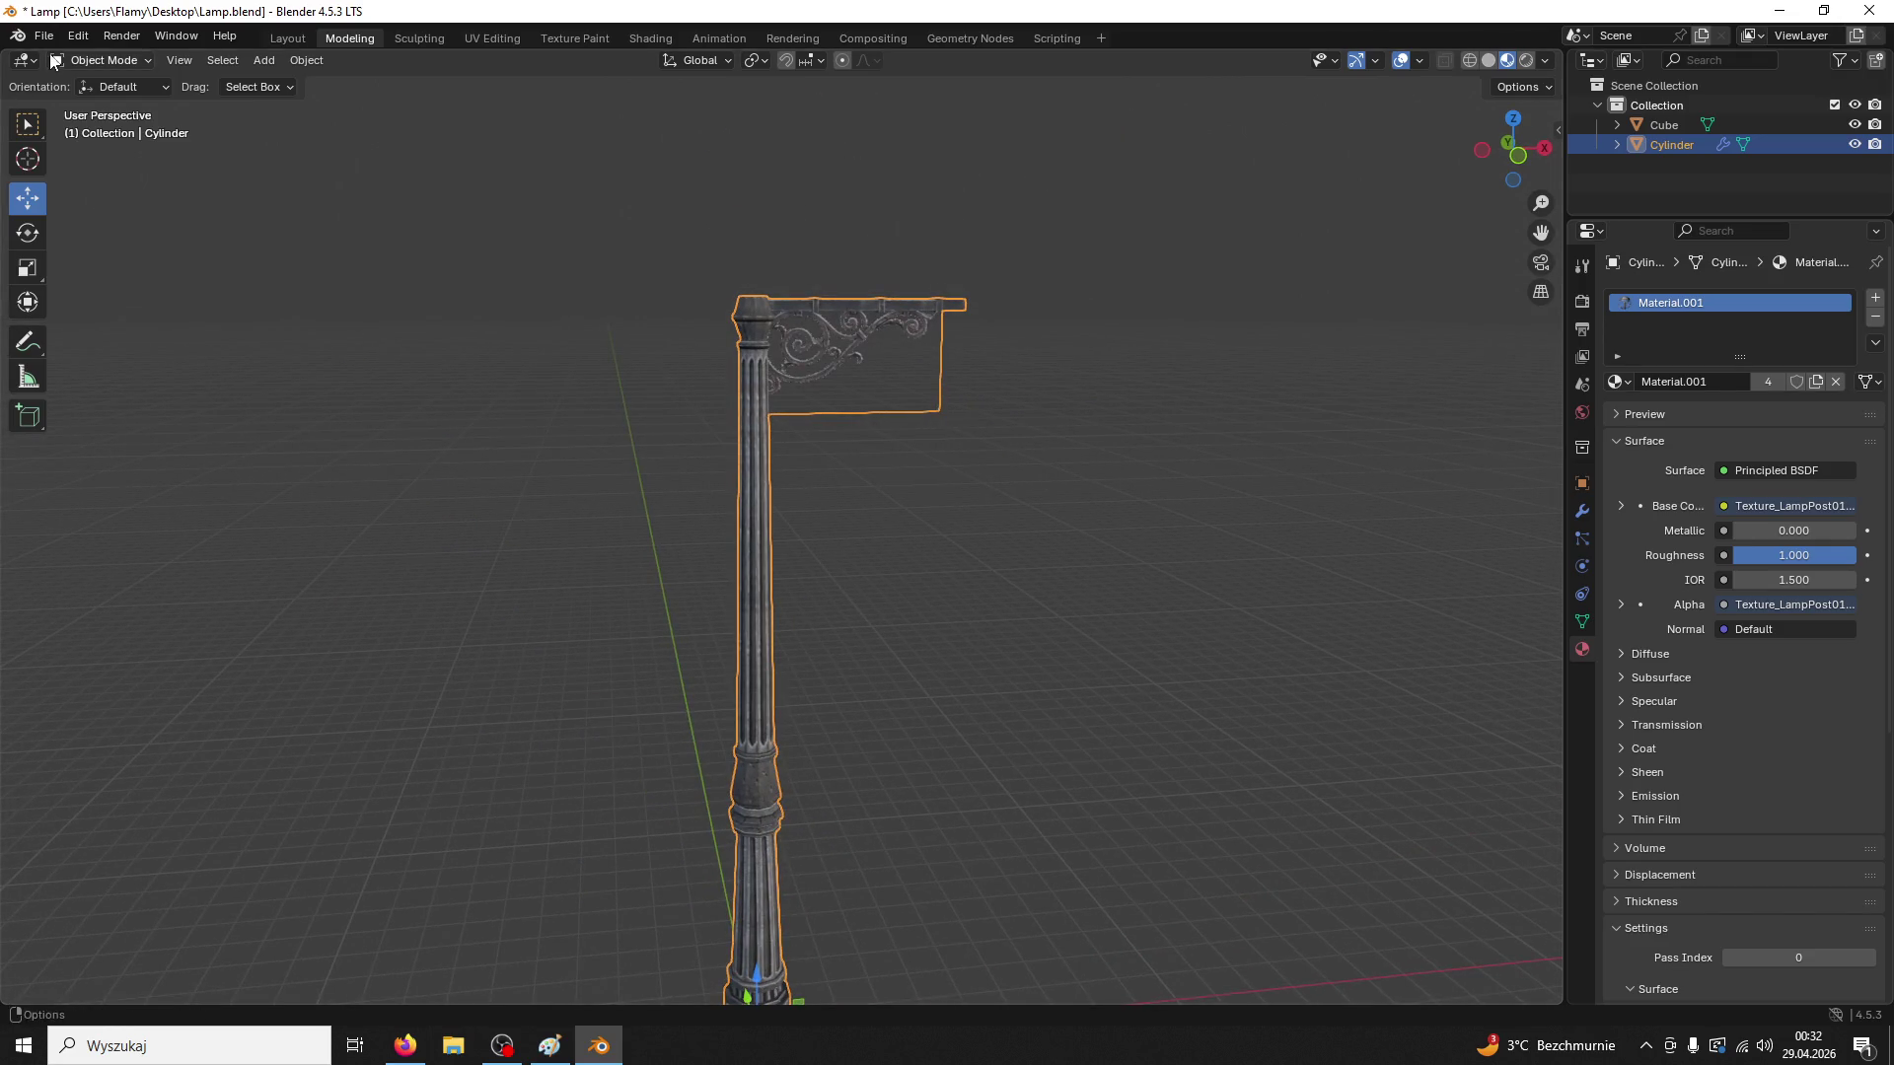
click(44, 36)
mouse_move(101, 334)
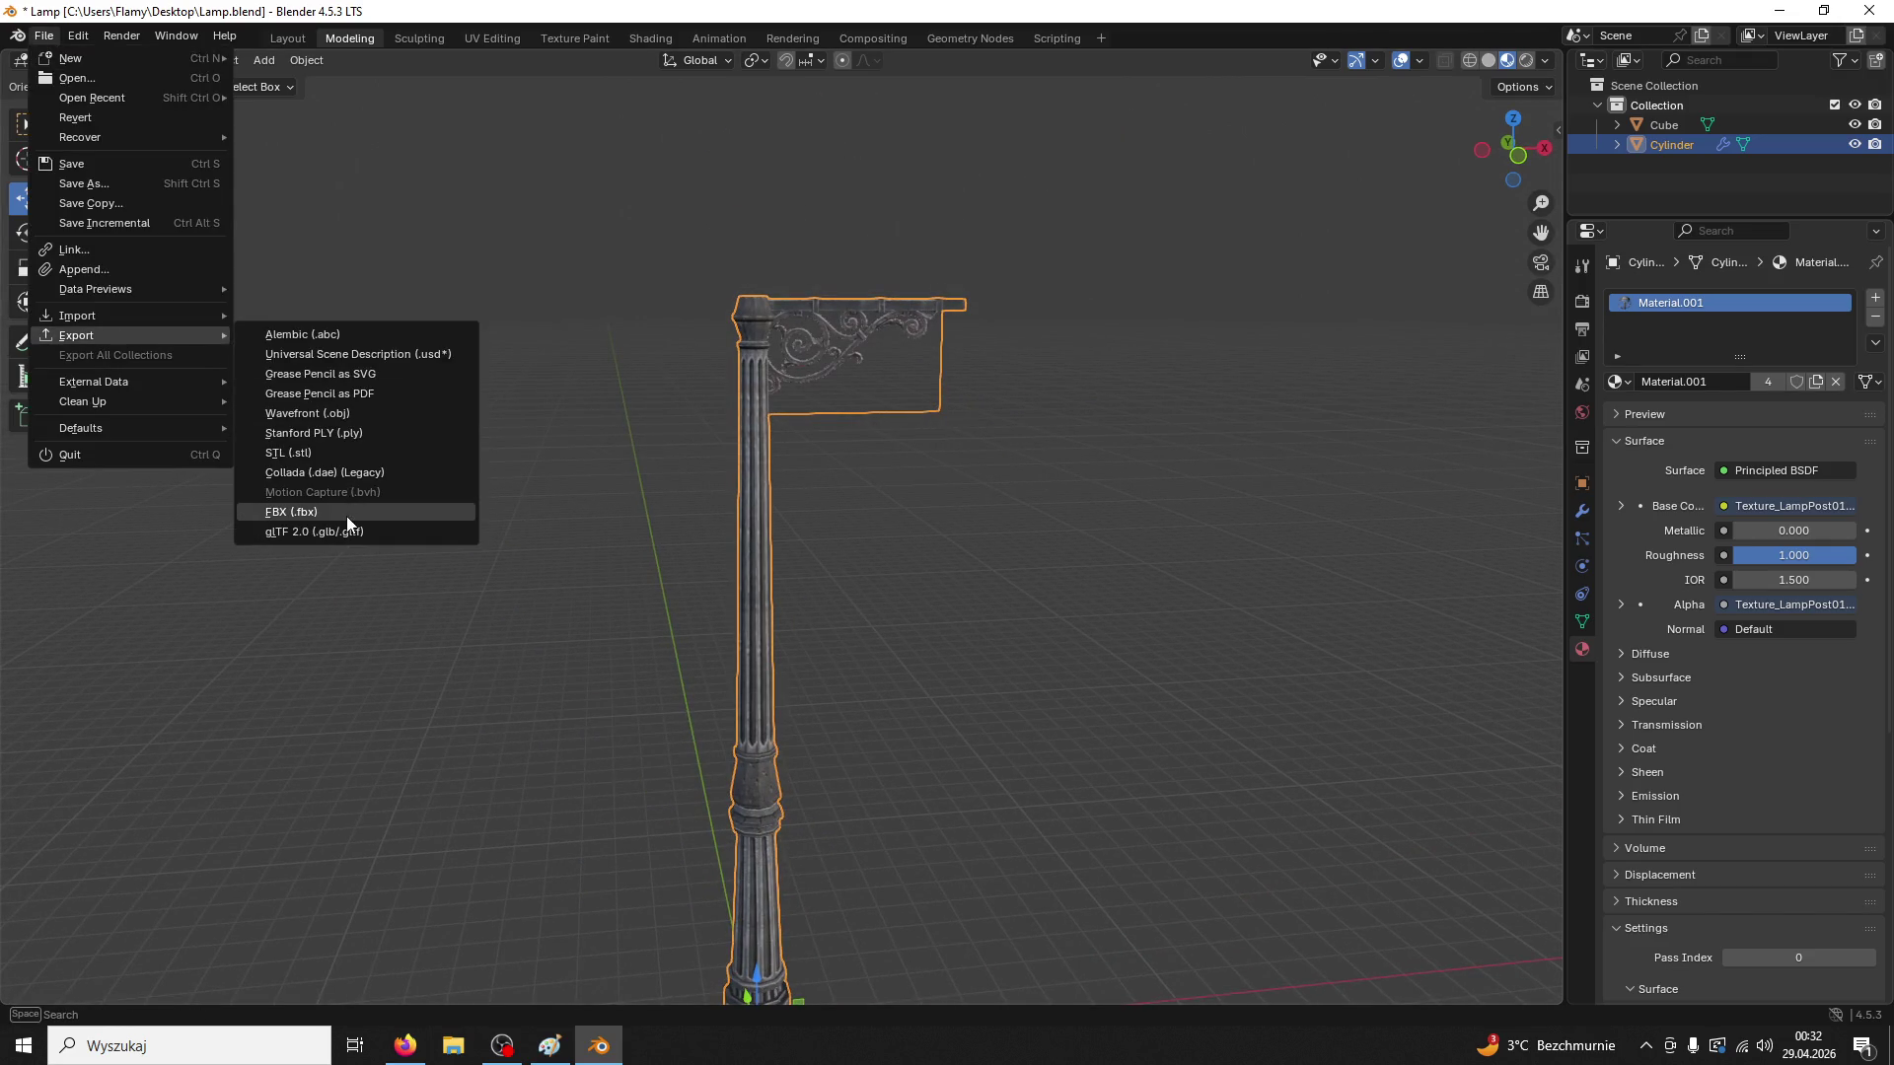
click(296, 513)
click(732, 765)
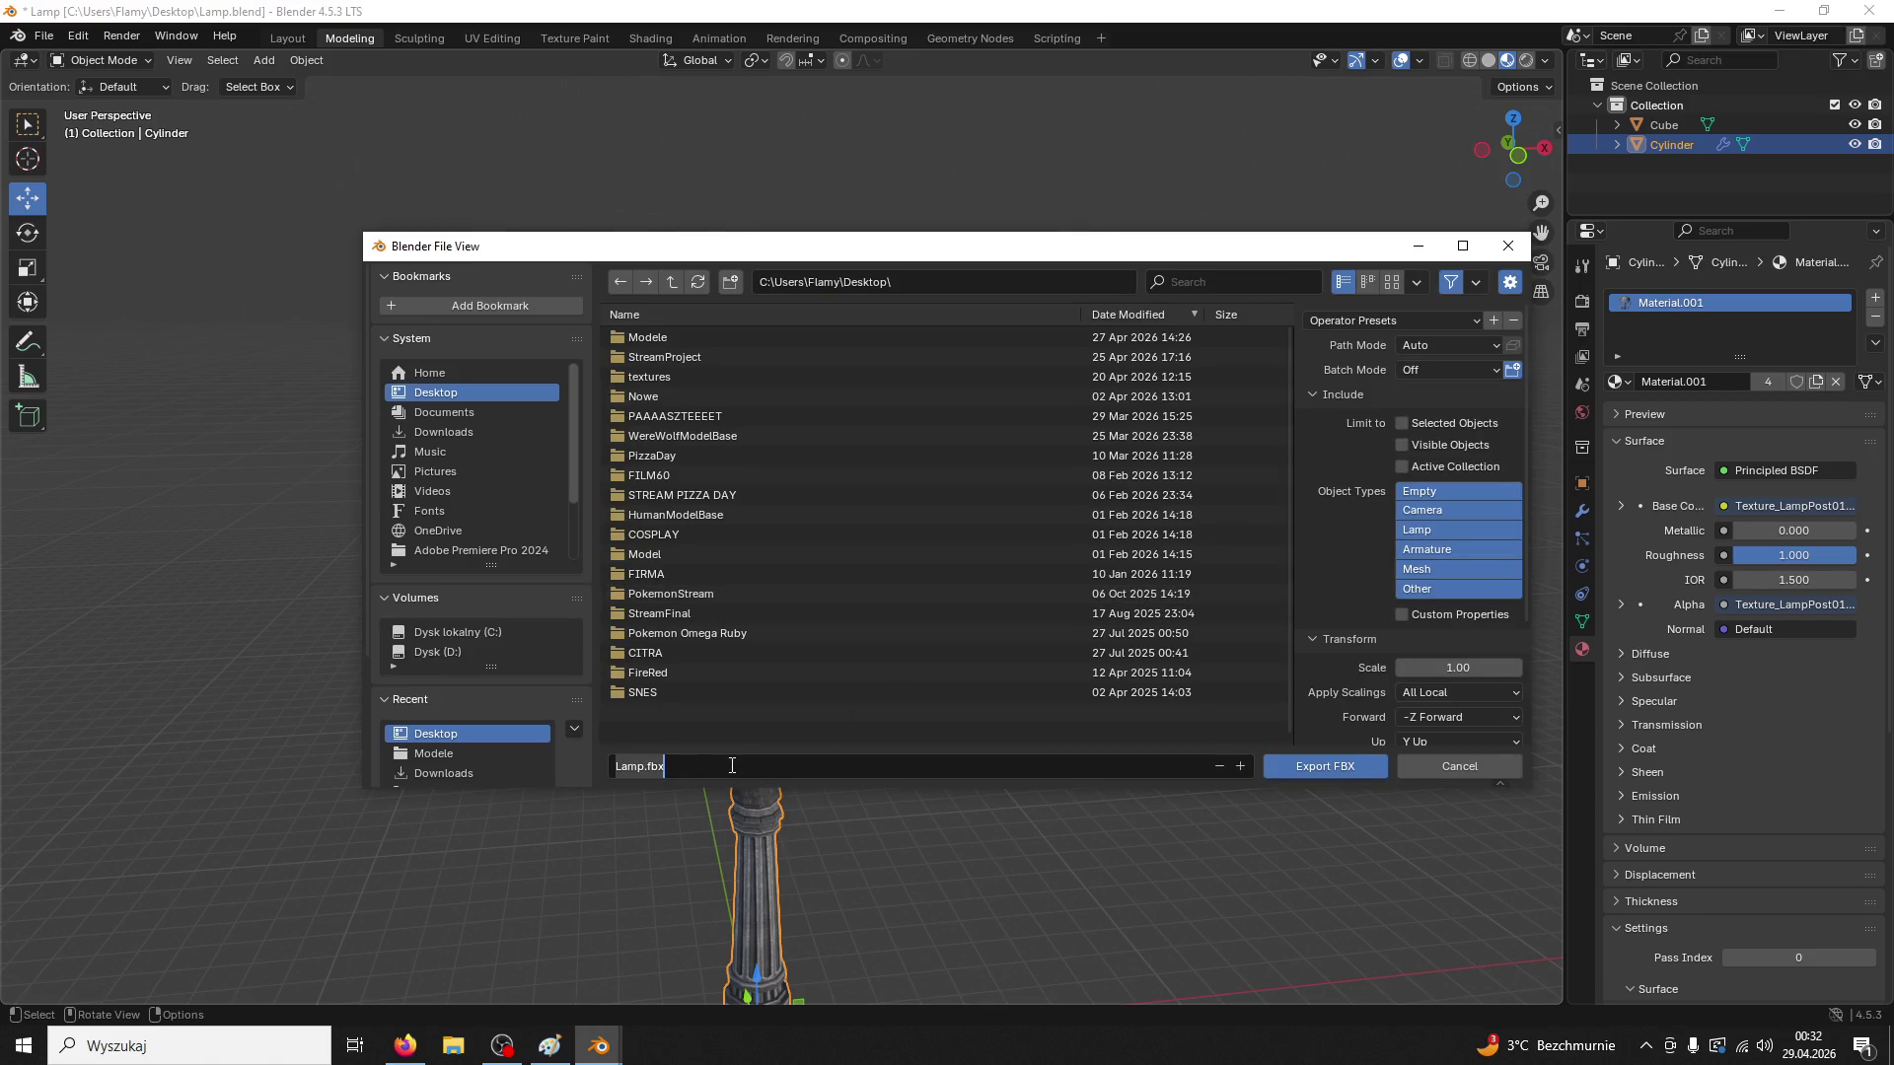
click(649, 769)
text(Post01)
click(1402, 424)
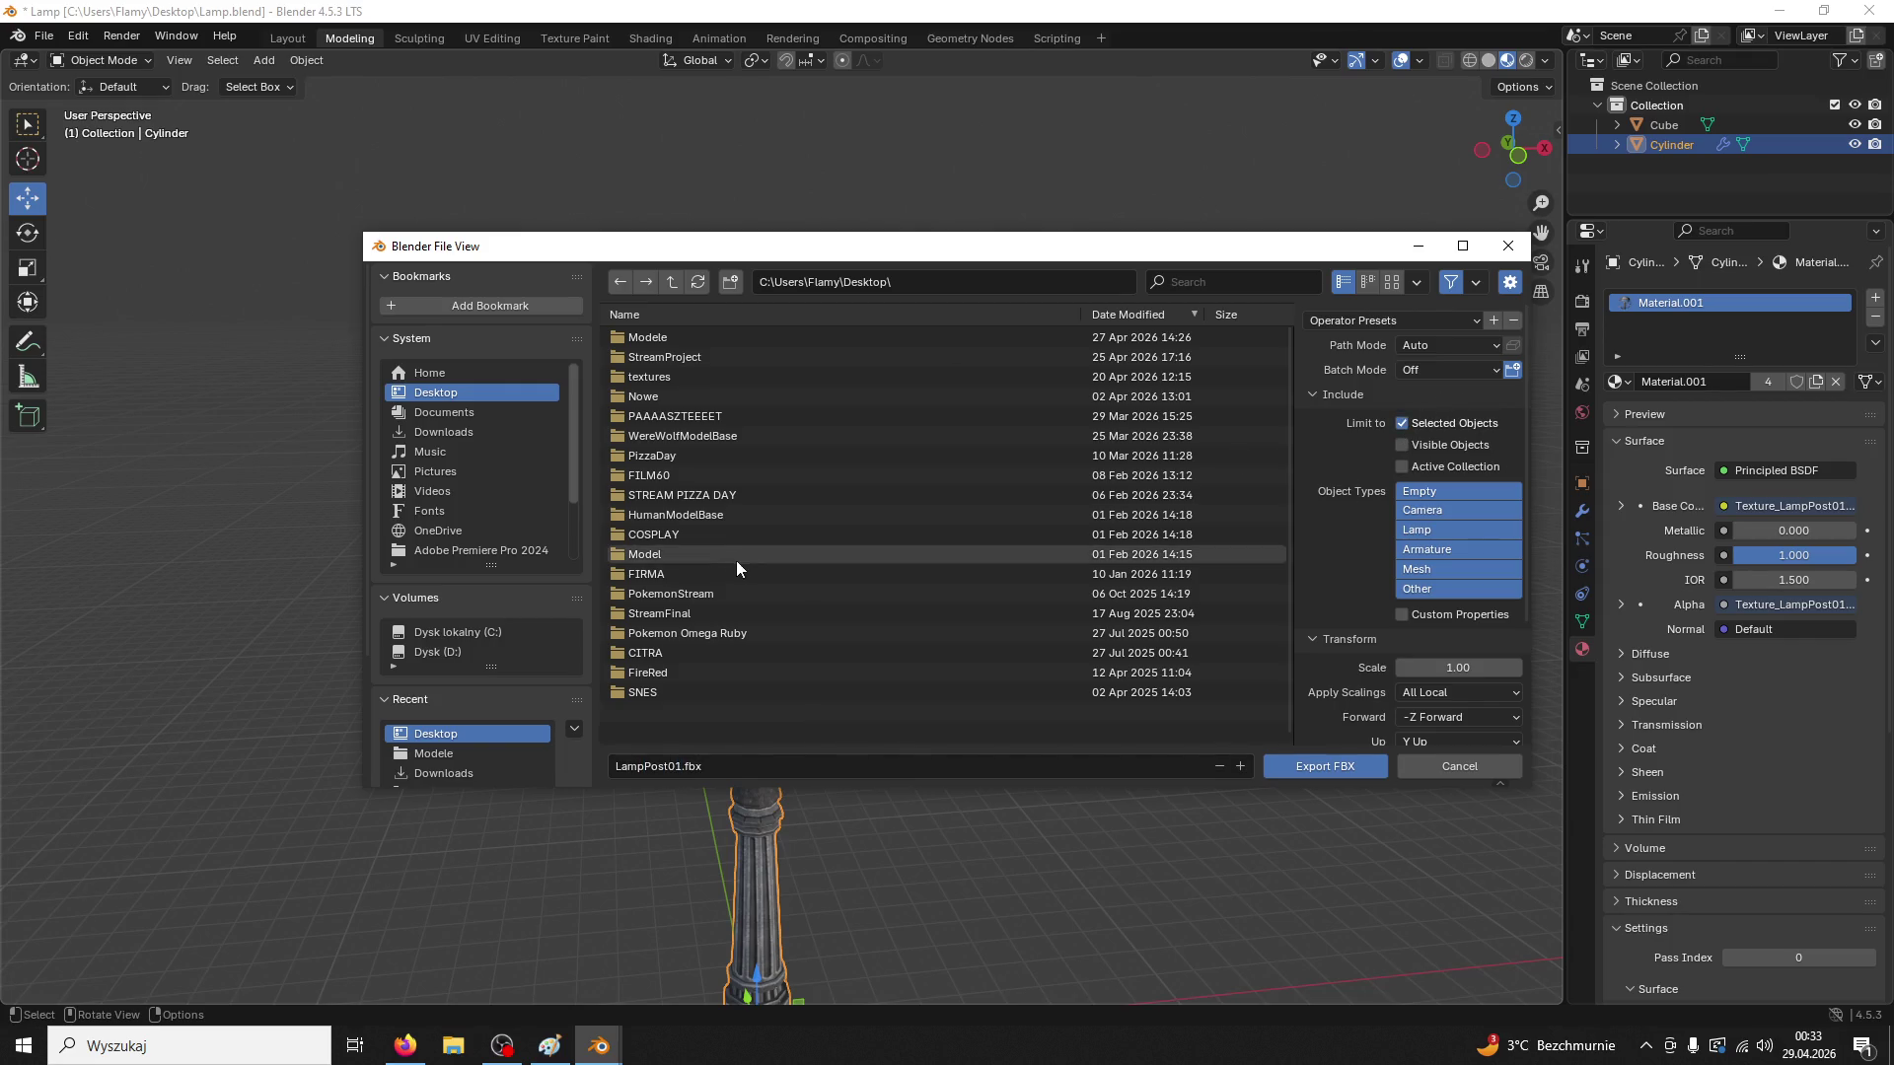
click(1304, 764)
key(super+d)
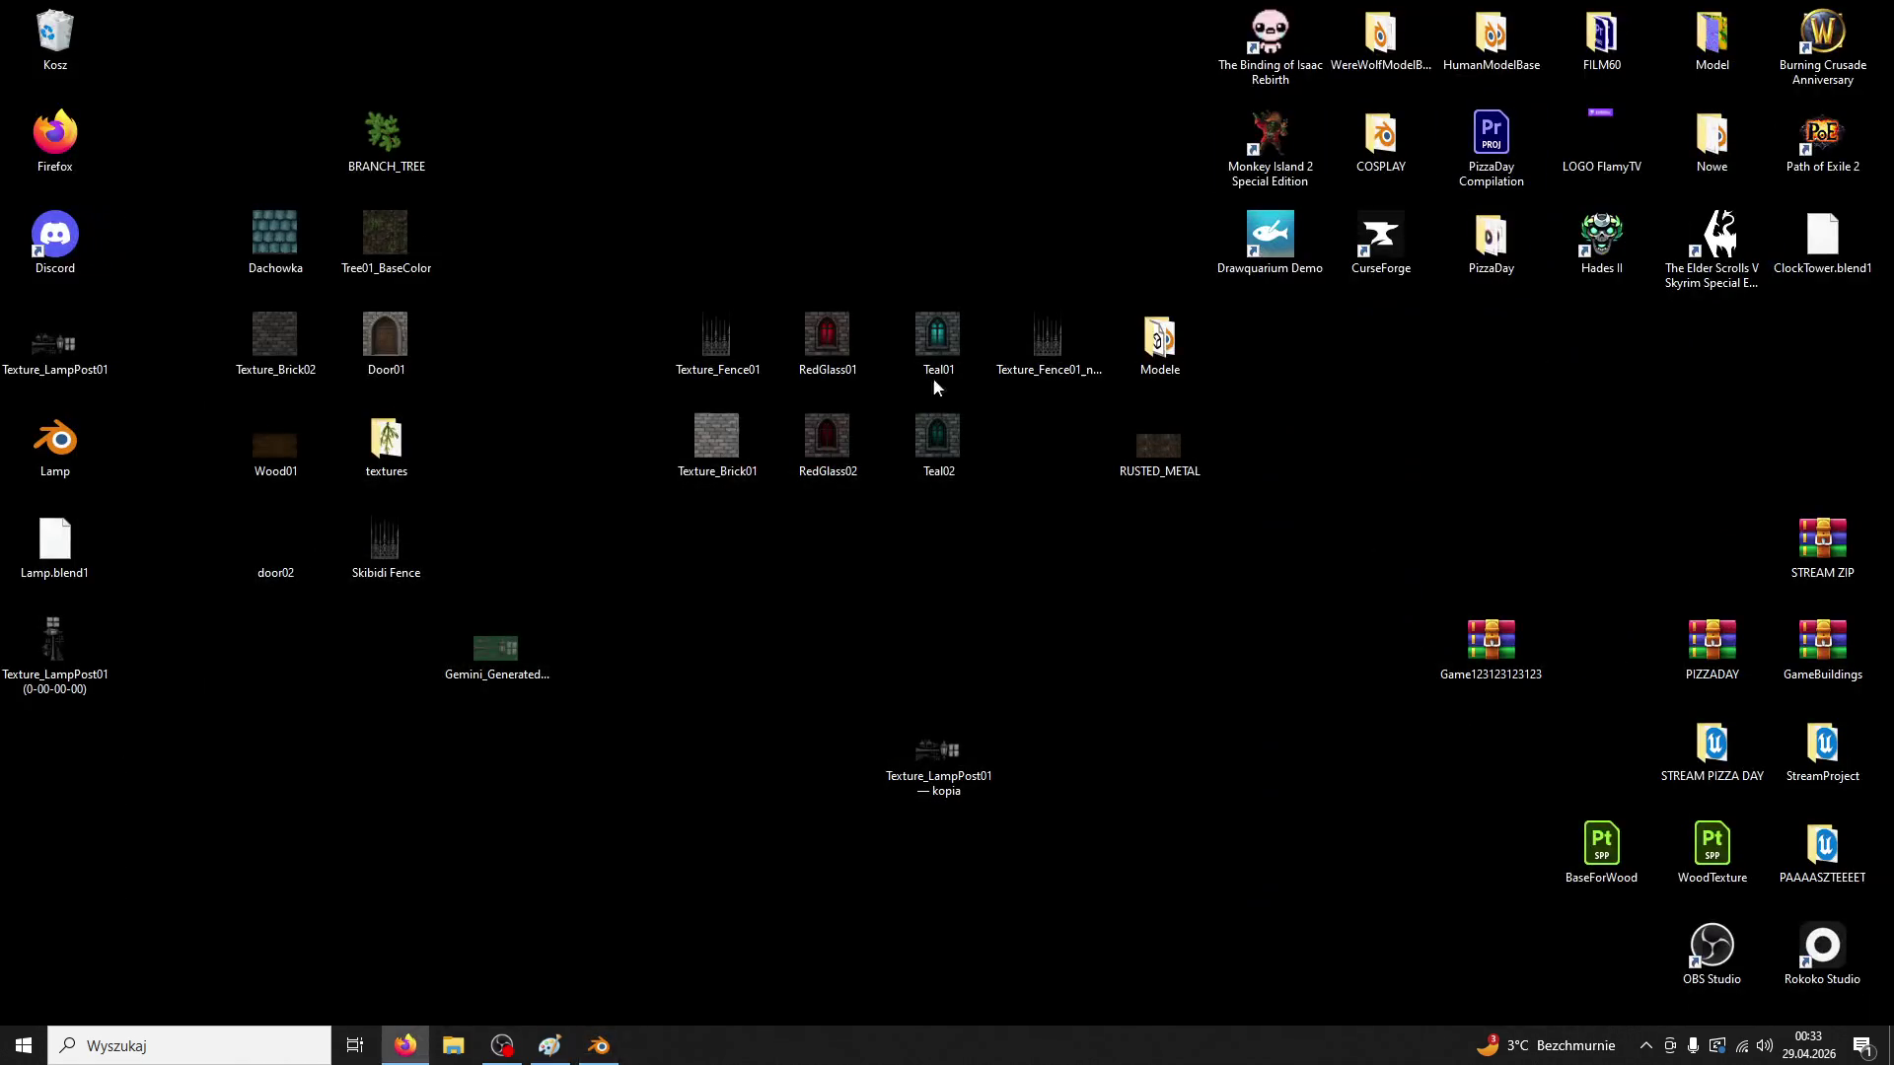
Move the LampPost01 file lower on the desktop and select the Texture_LampPost01 (0-00-00-00) image
drag(72, 735, 730, 937)
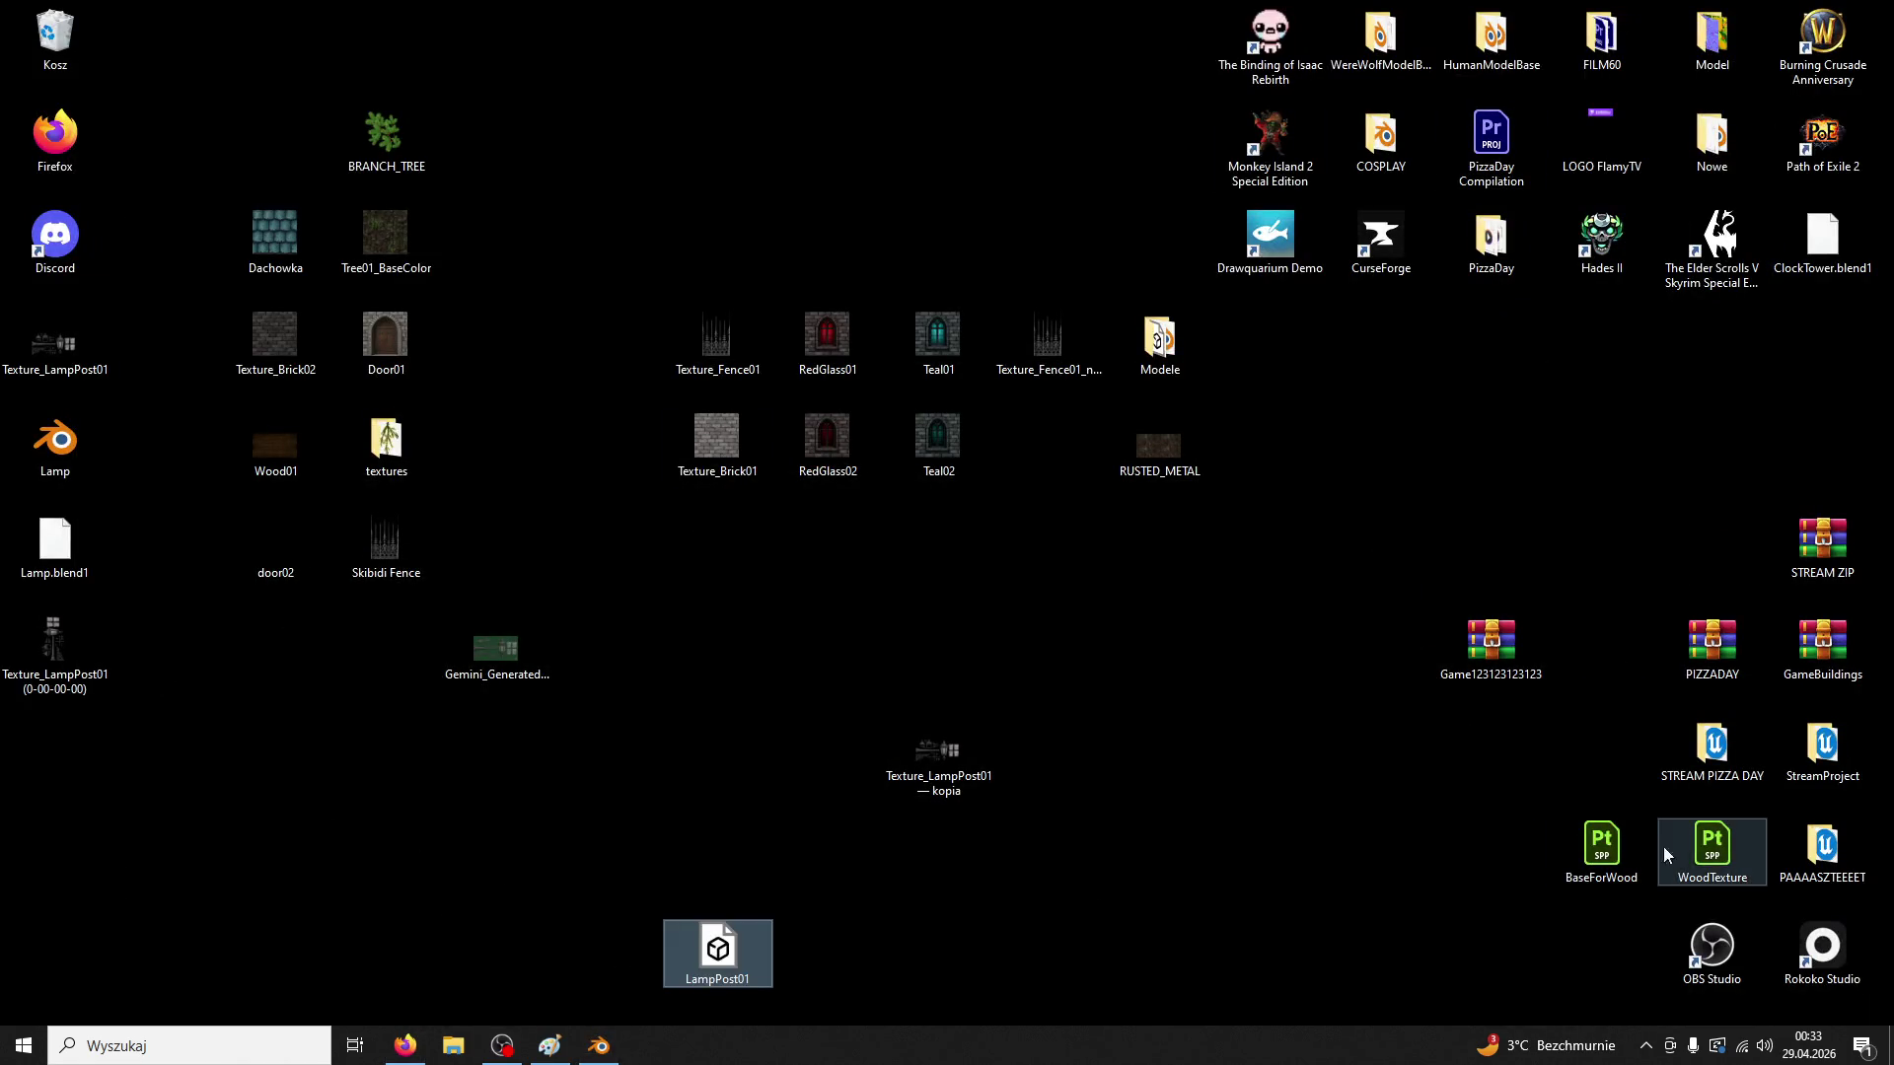
click(72, 377)
click(72, 378)
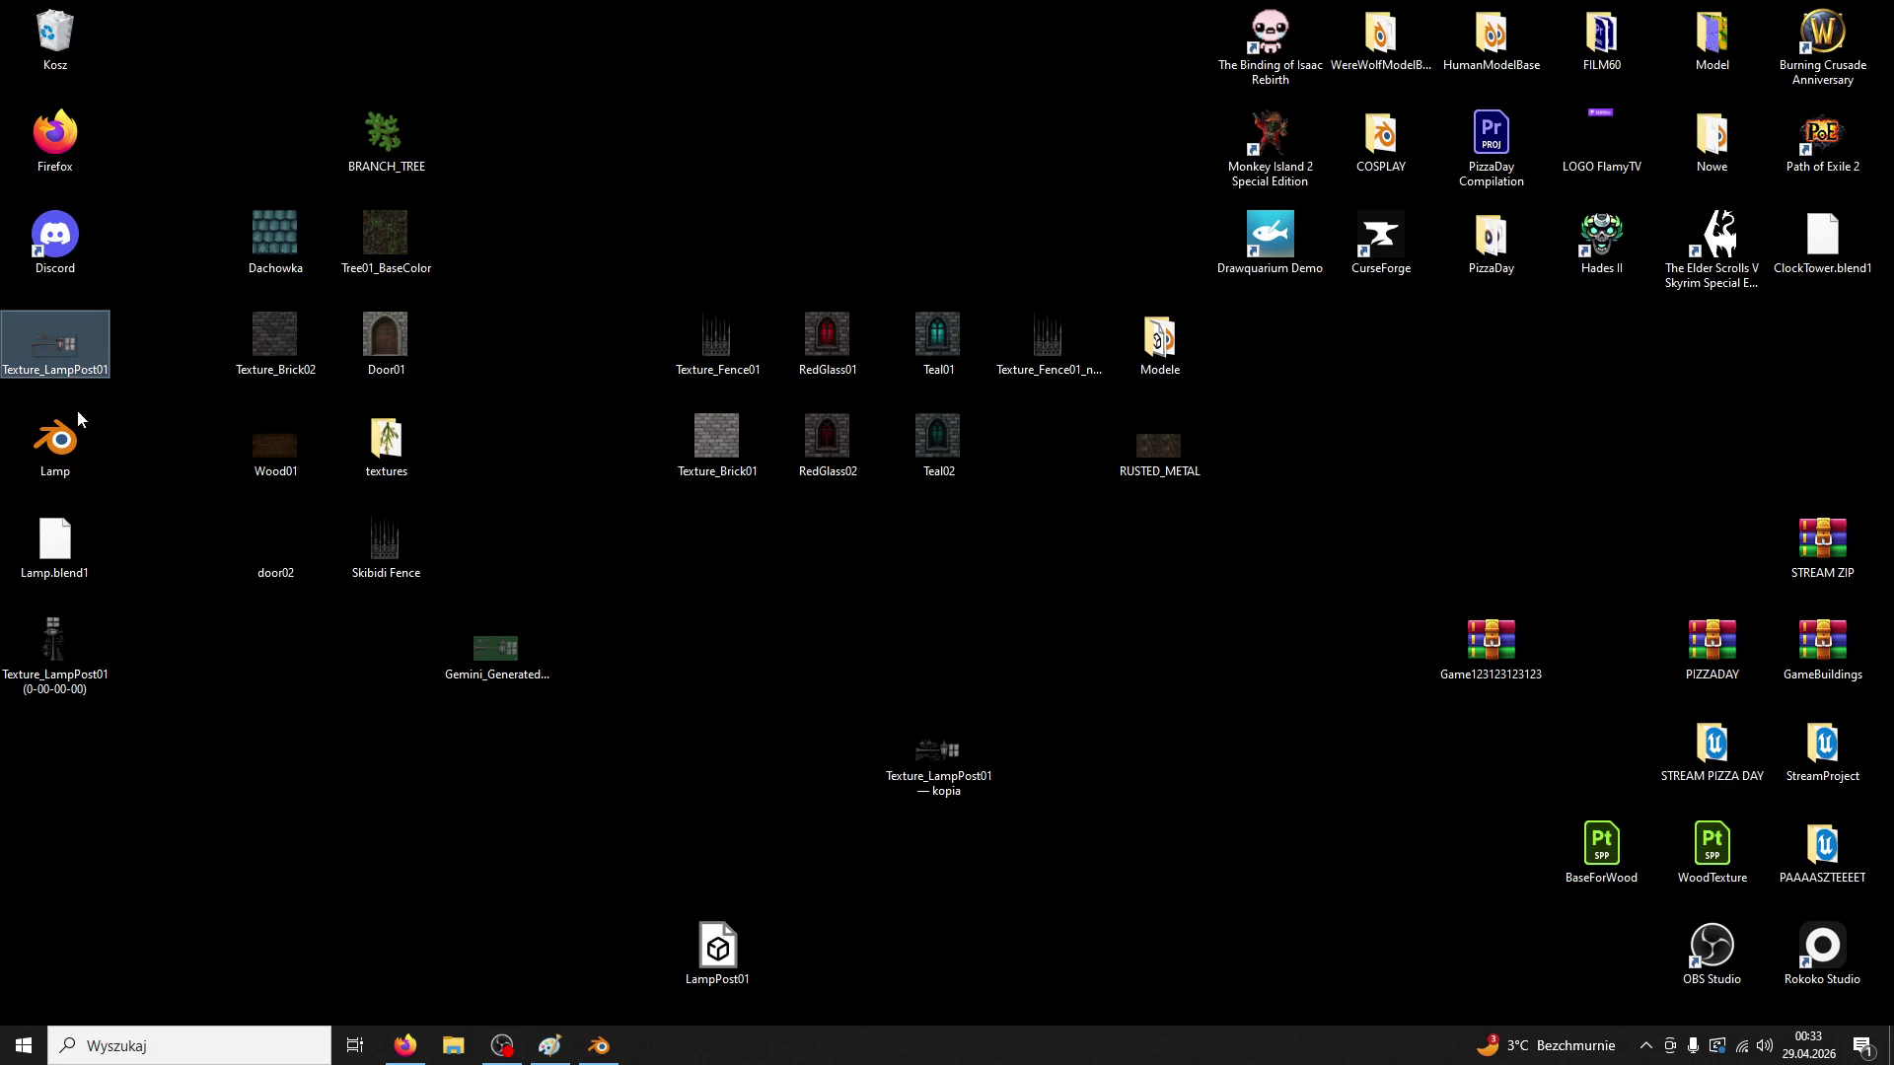
click(60, 683)
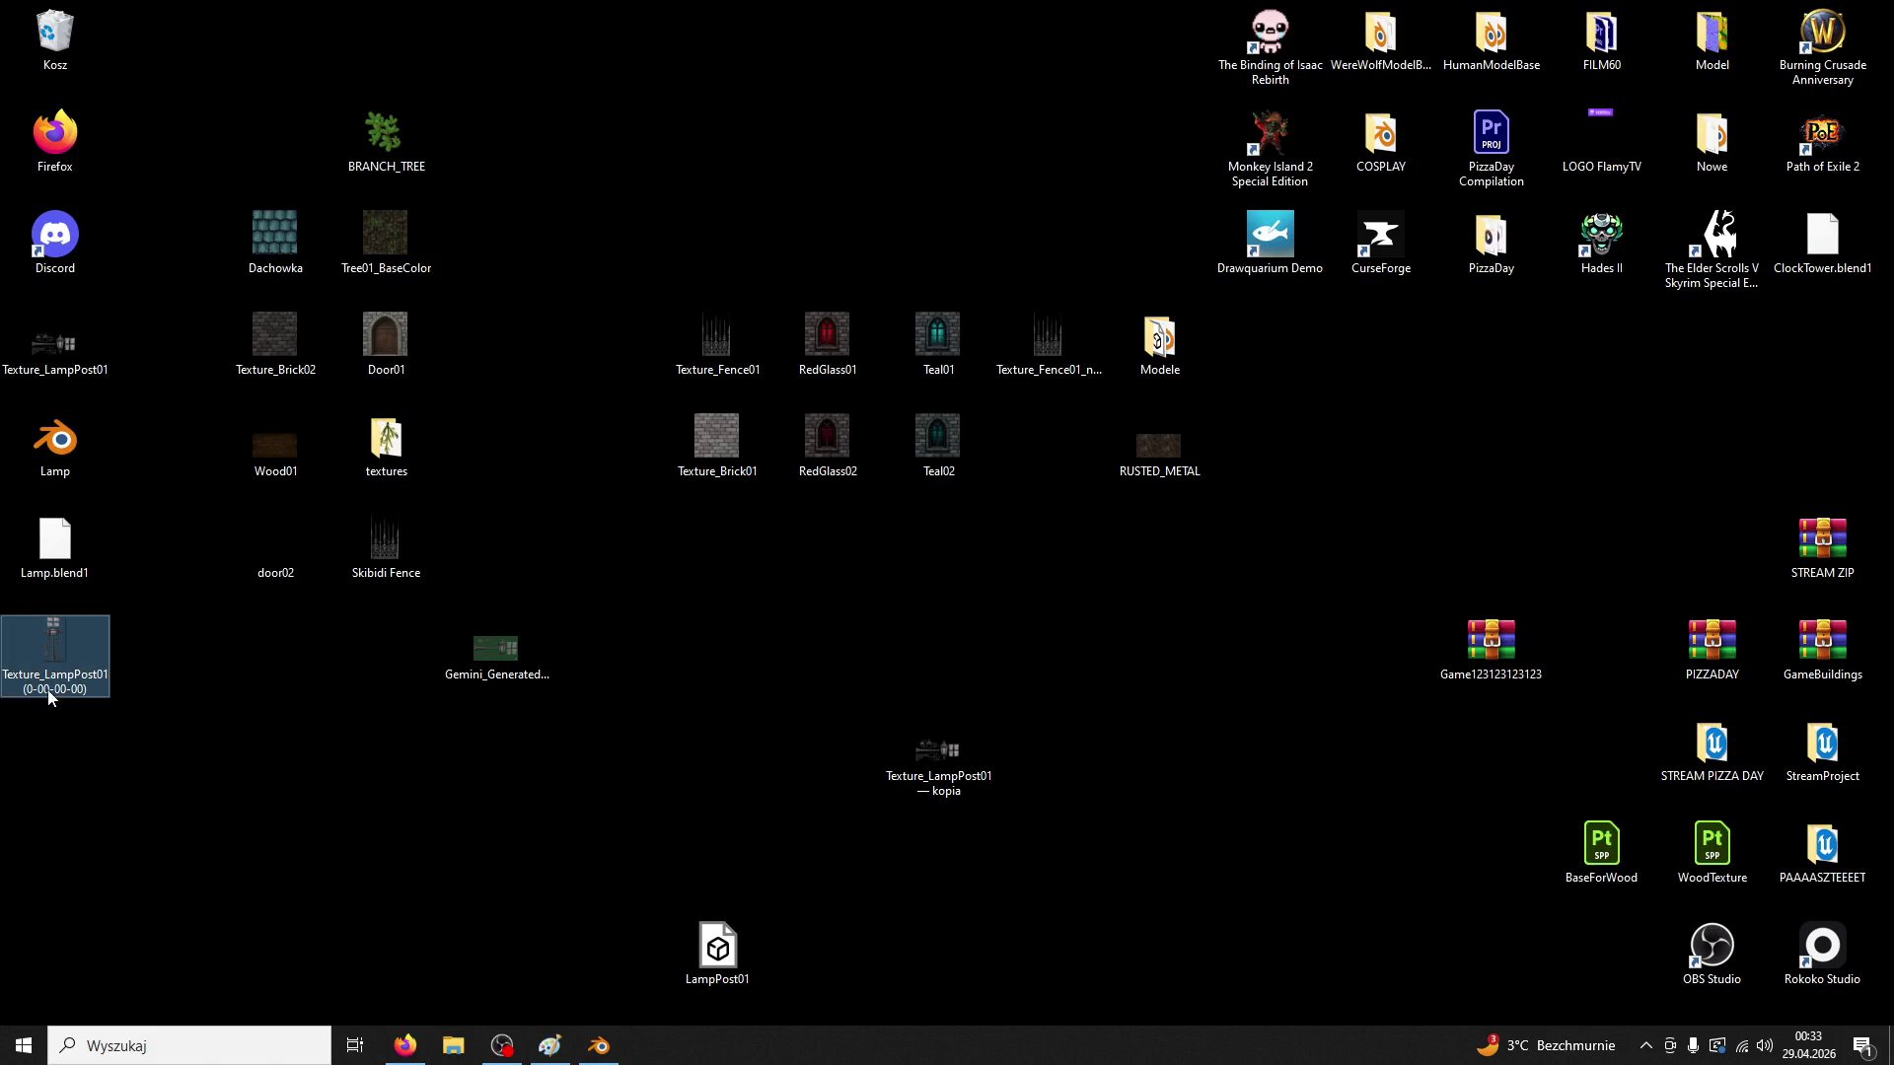
click(52, 378)
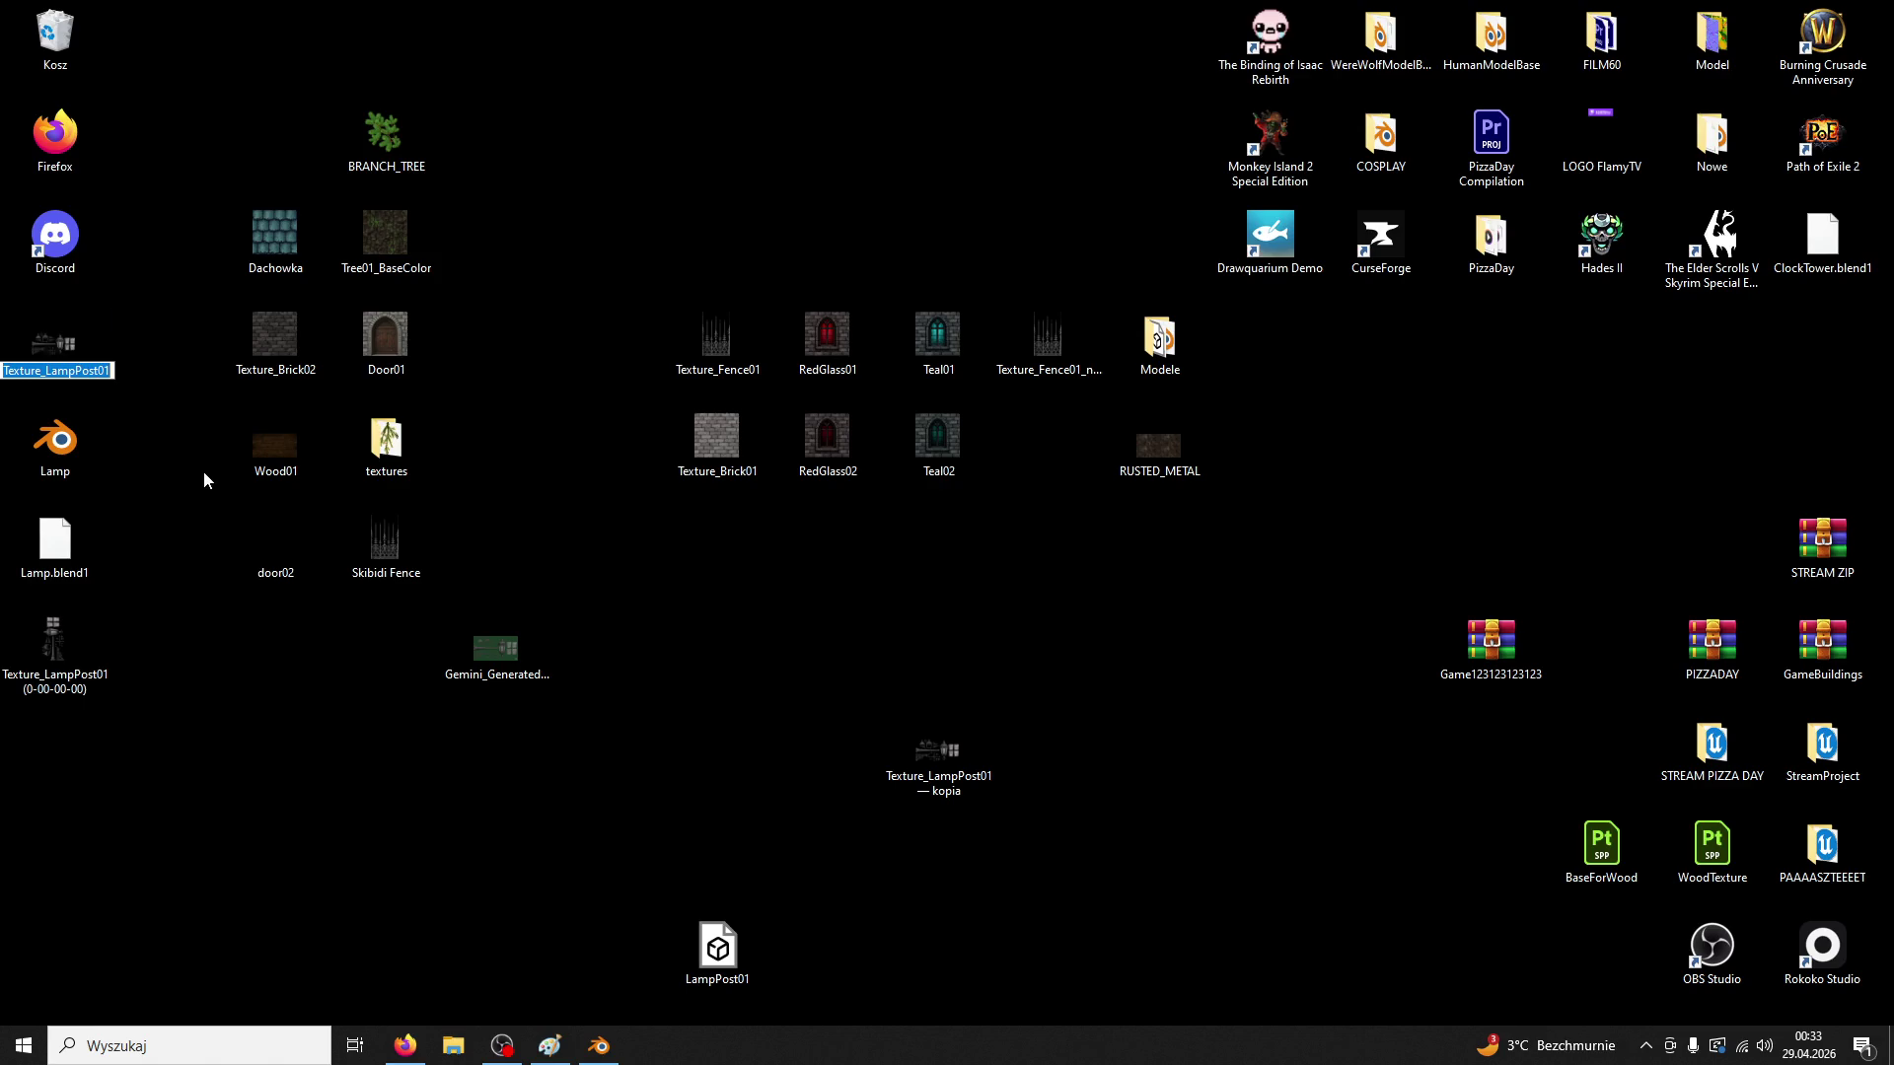
click(62, 667)
Copy the texture image and paste the duplicate beside the original
right_click(85, 659)
click(118, 542)
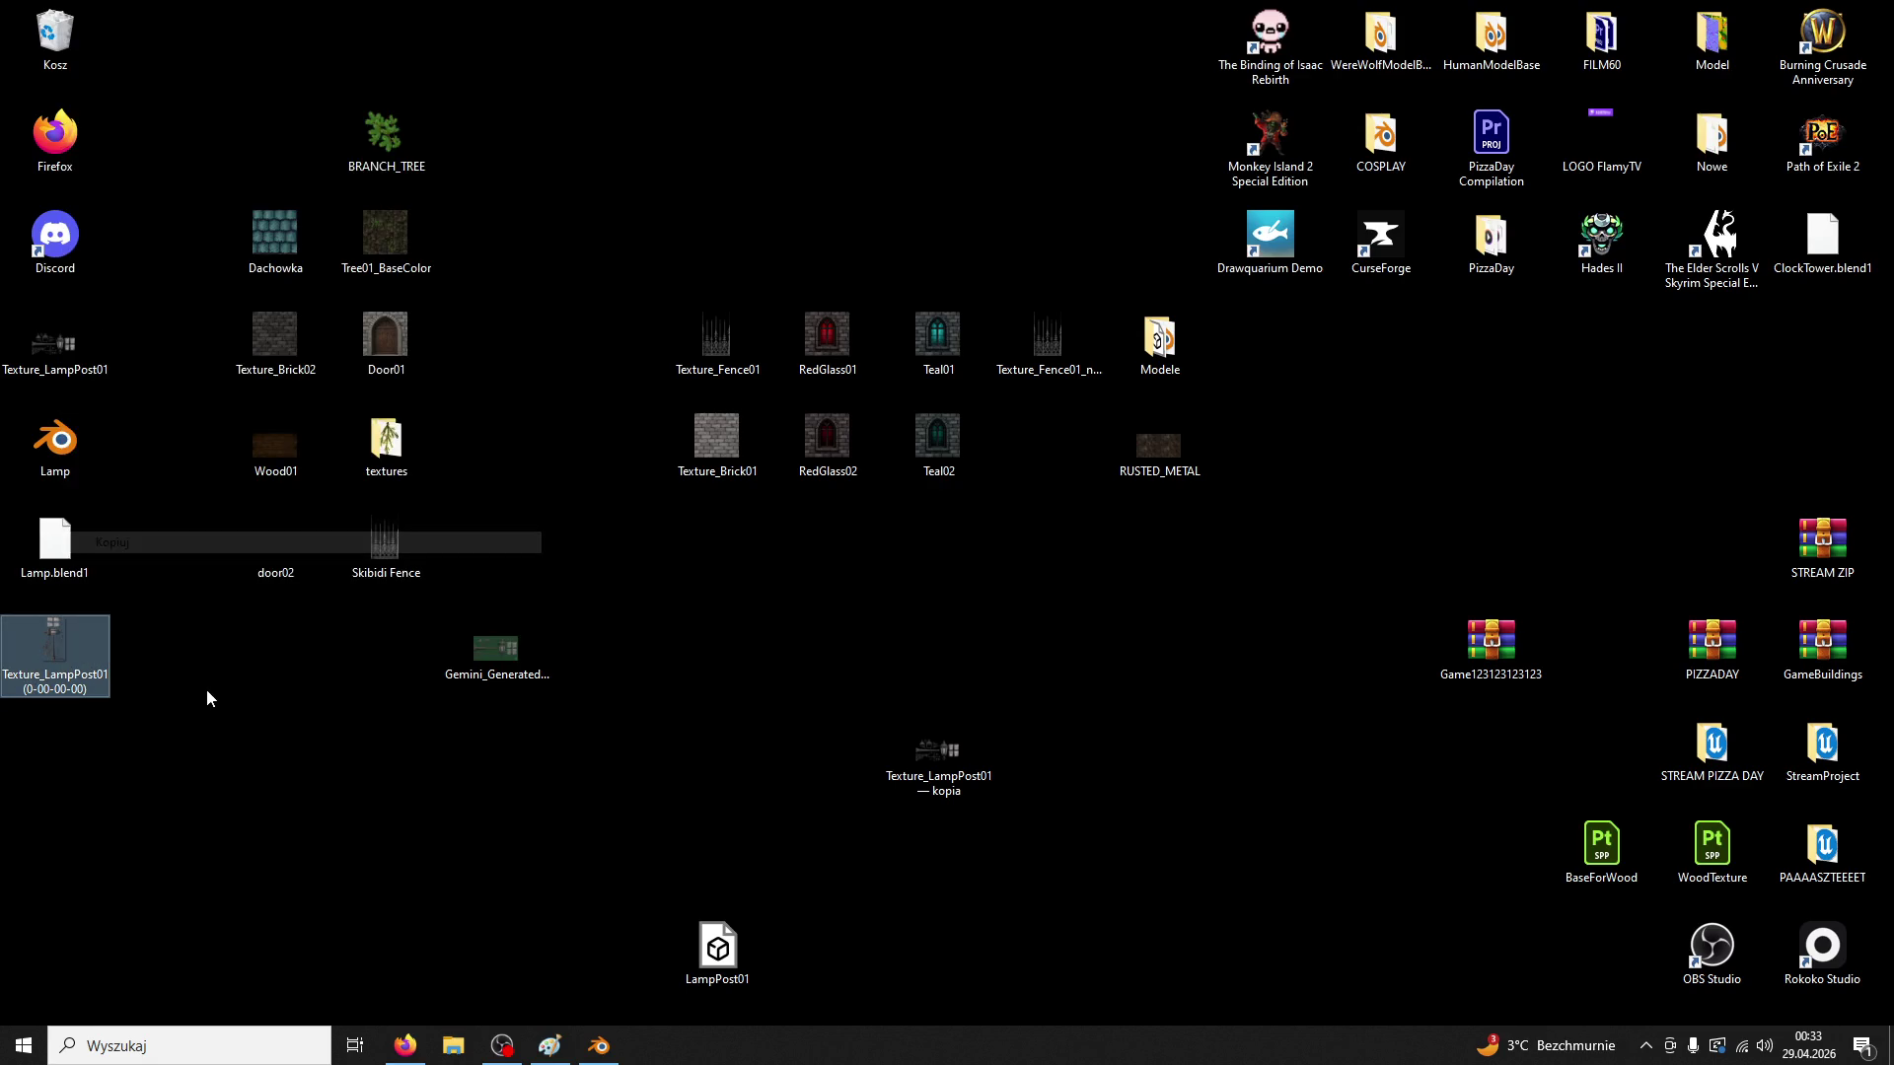
right_click(207, 694)
click(237, 779)
mouse_move(84, 365)
mouse_down()
mouse_move(211, 727)
mouse_move(173, 699)
mouse_up()
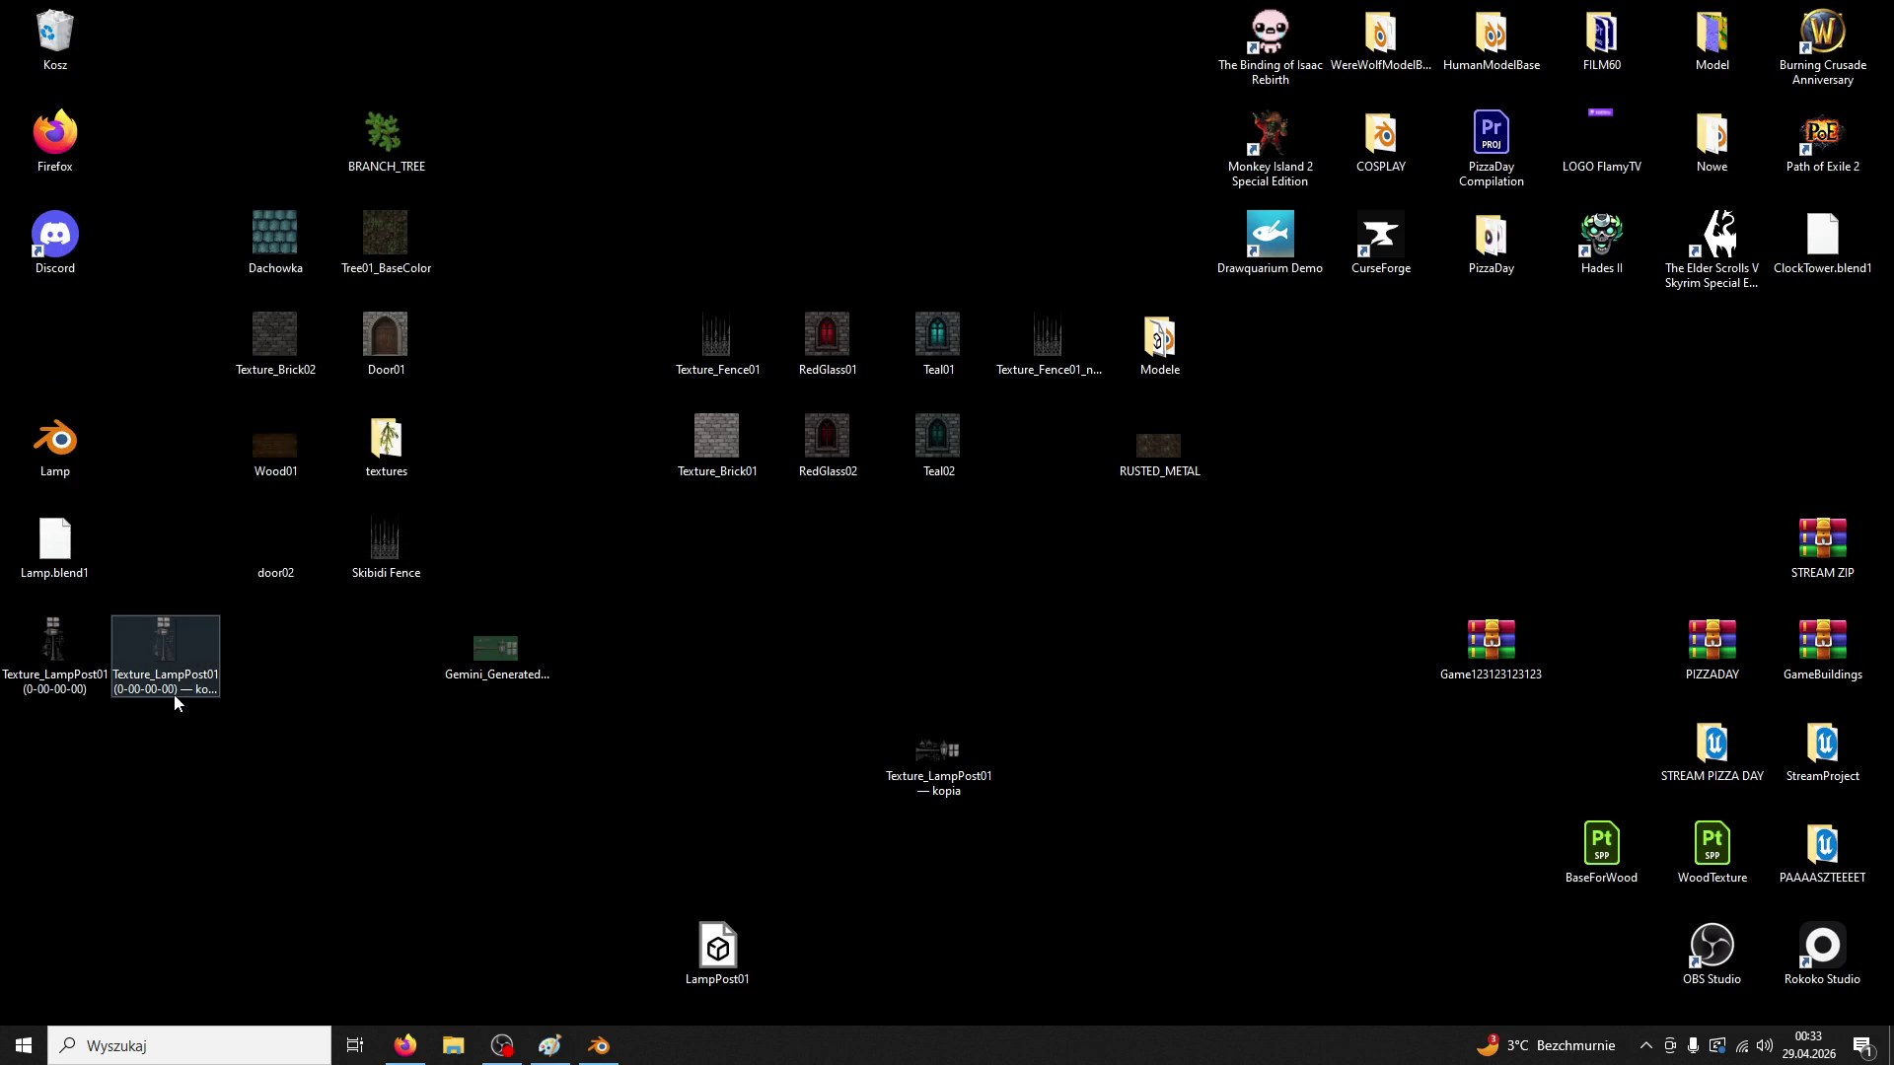
Rename the copy to Texture_Lamp01 and open the PAAAASZTEEEET item
click(169, 691)
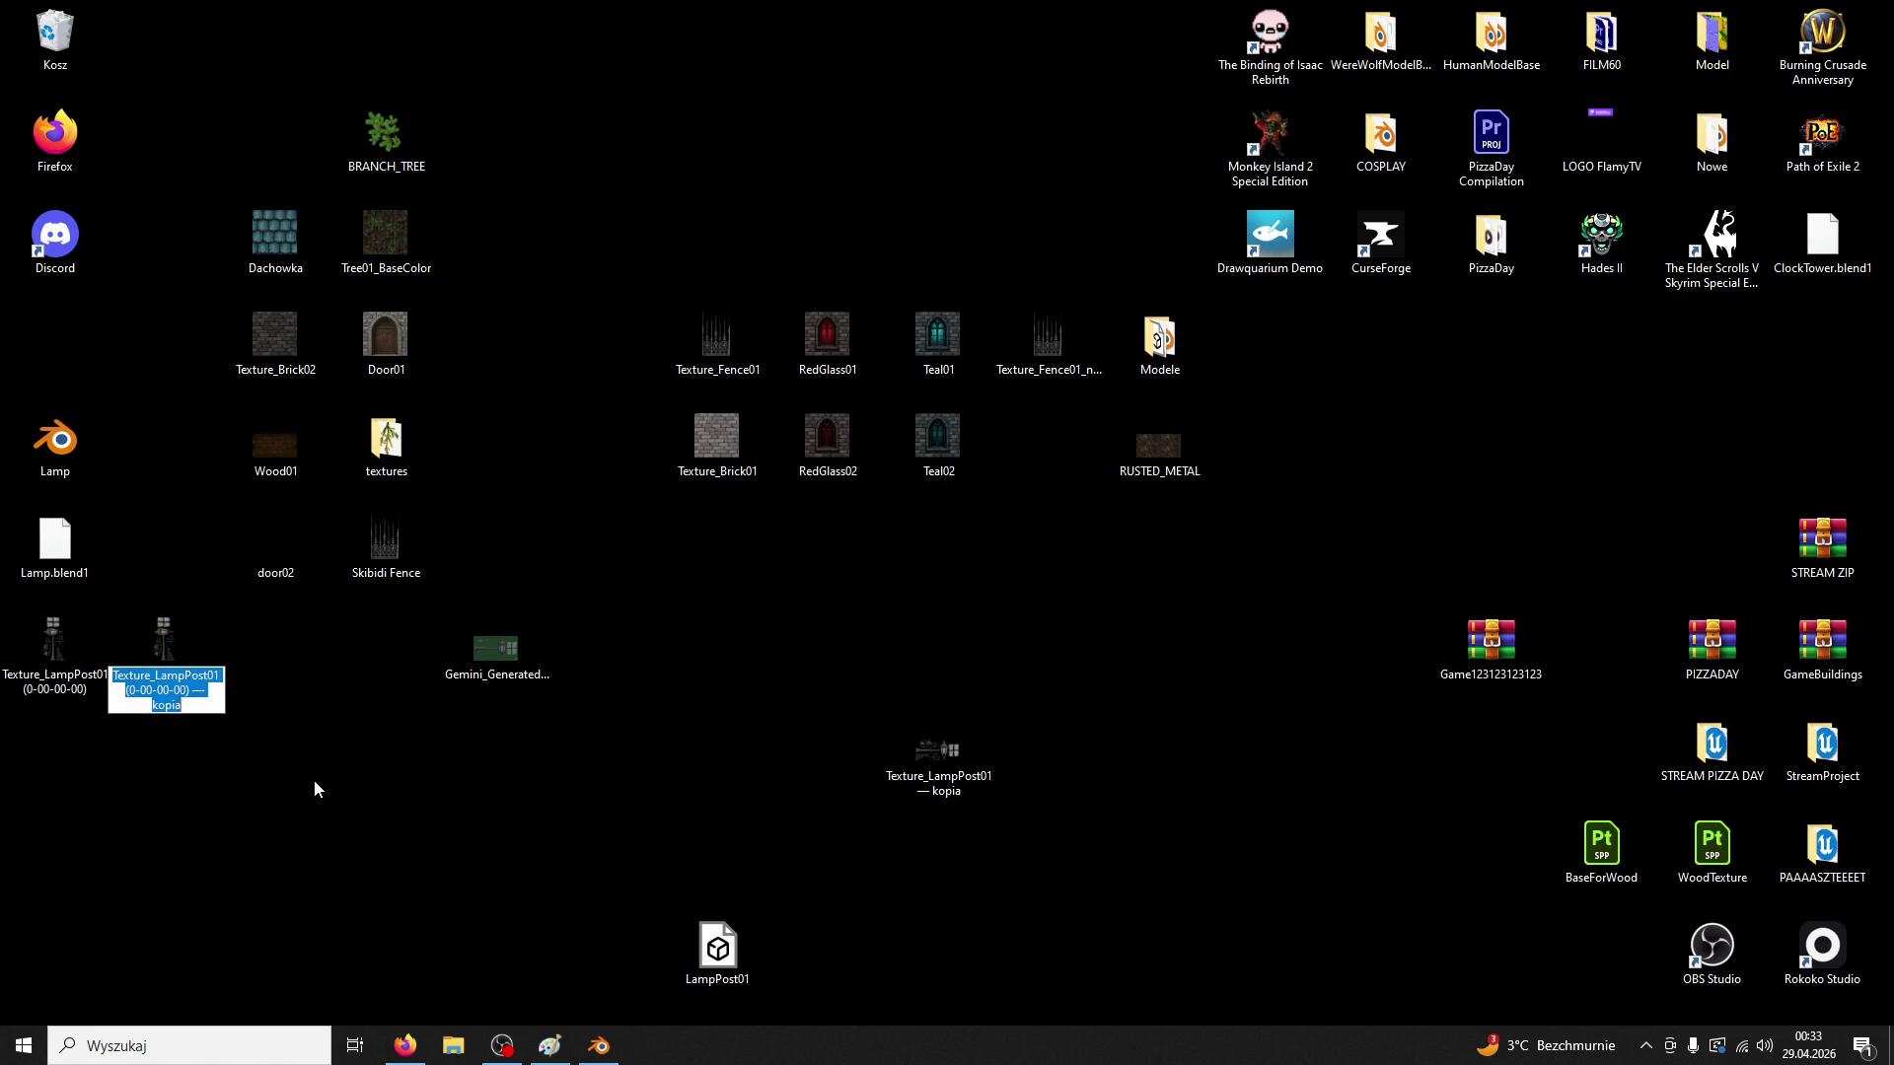
text(Text)
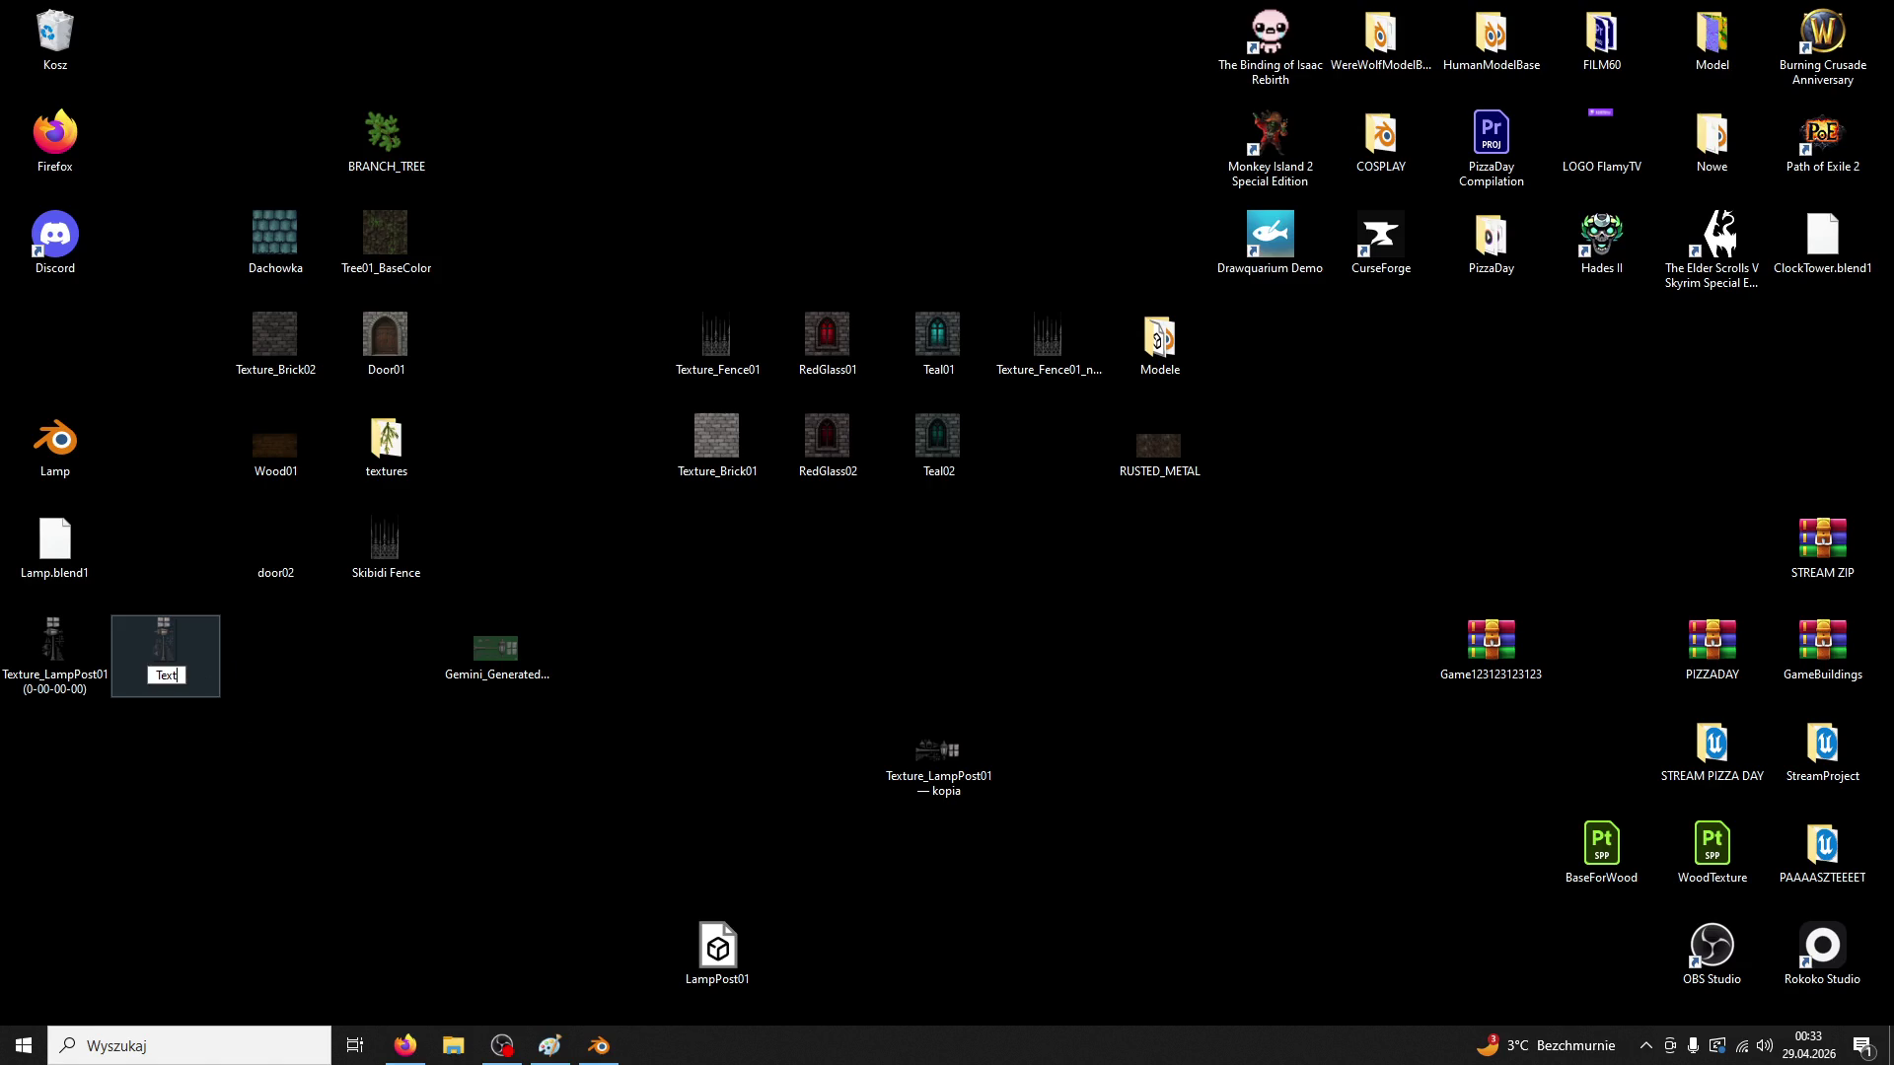
text(ure_Lamp01)
key(Return)
click(1811, 849)
double_click(1812, 848)
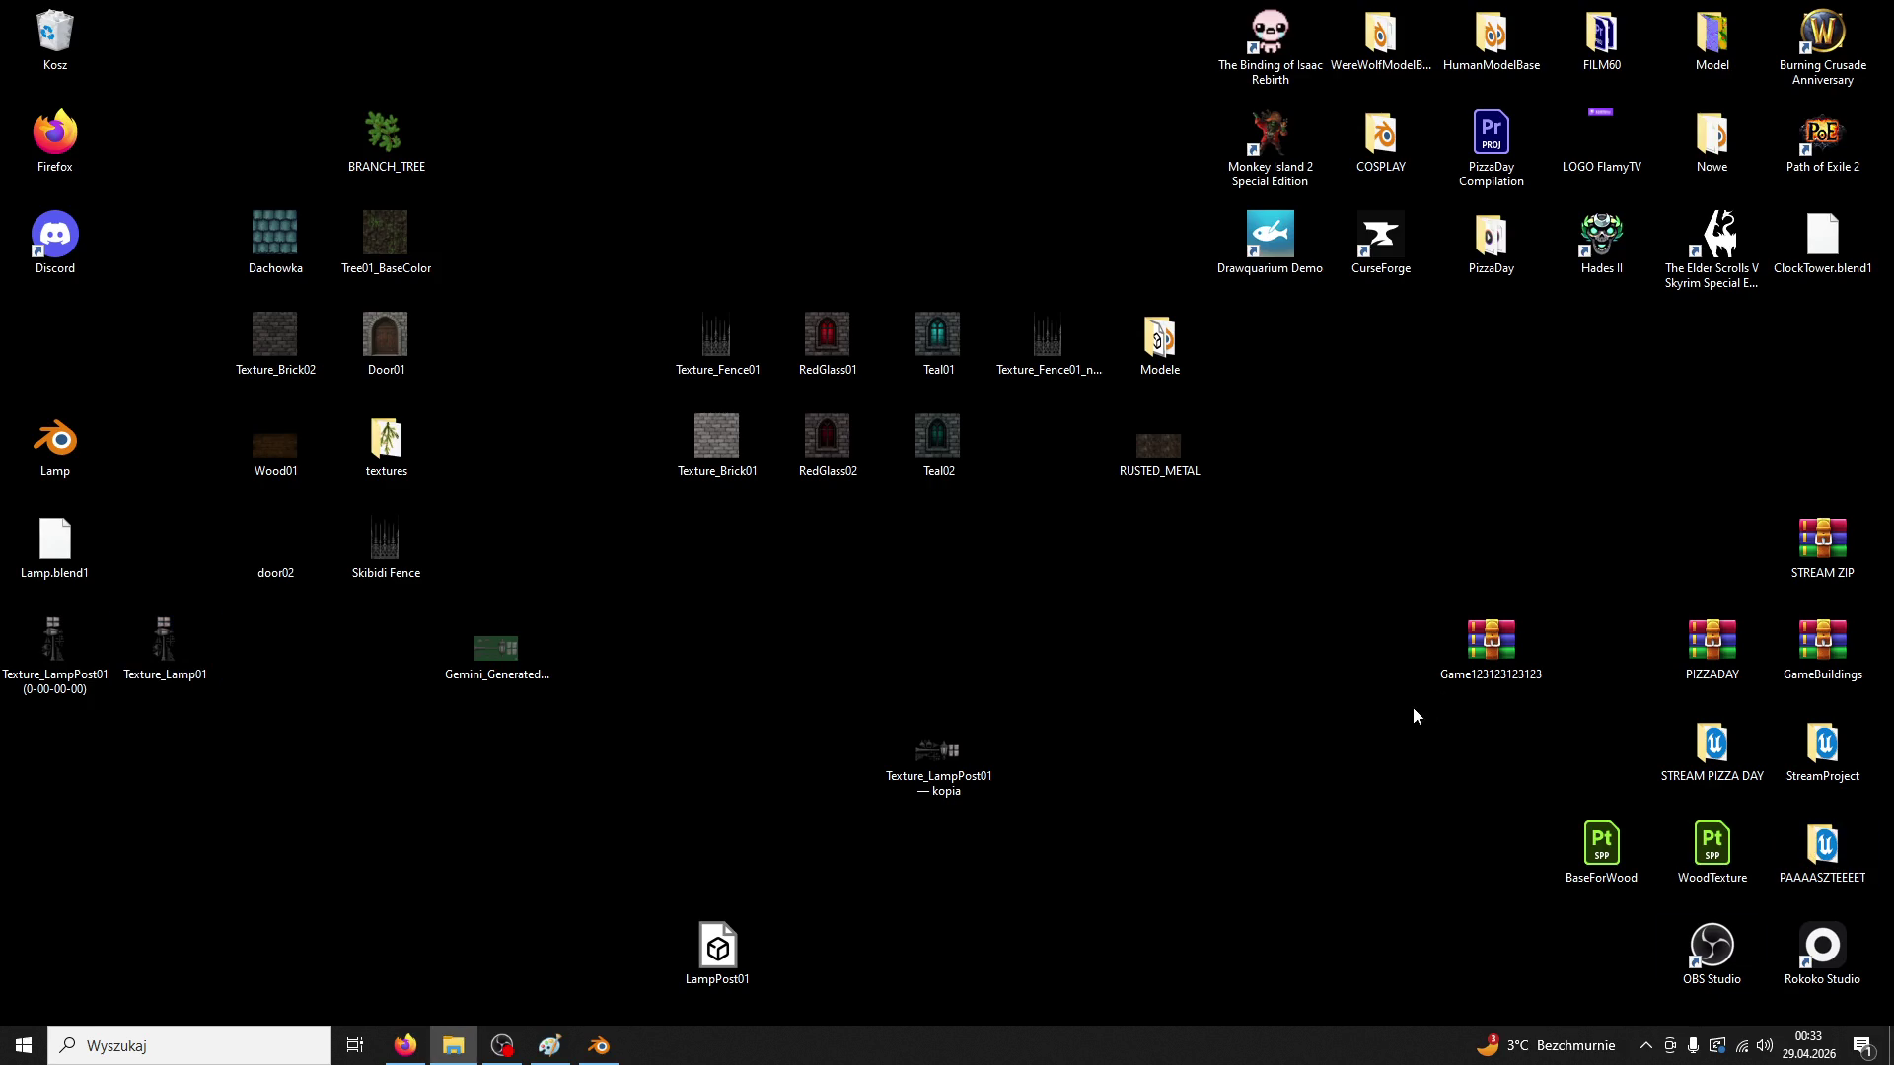
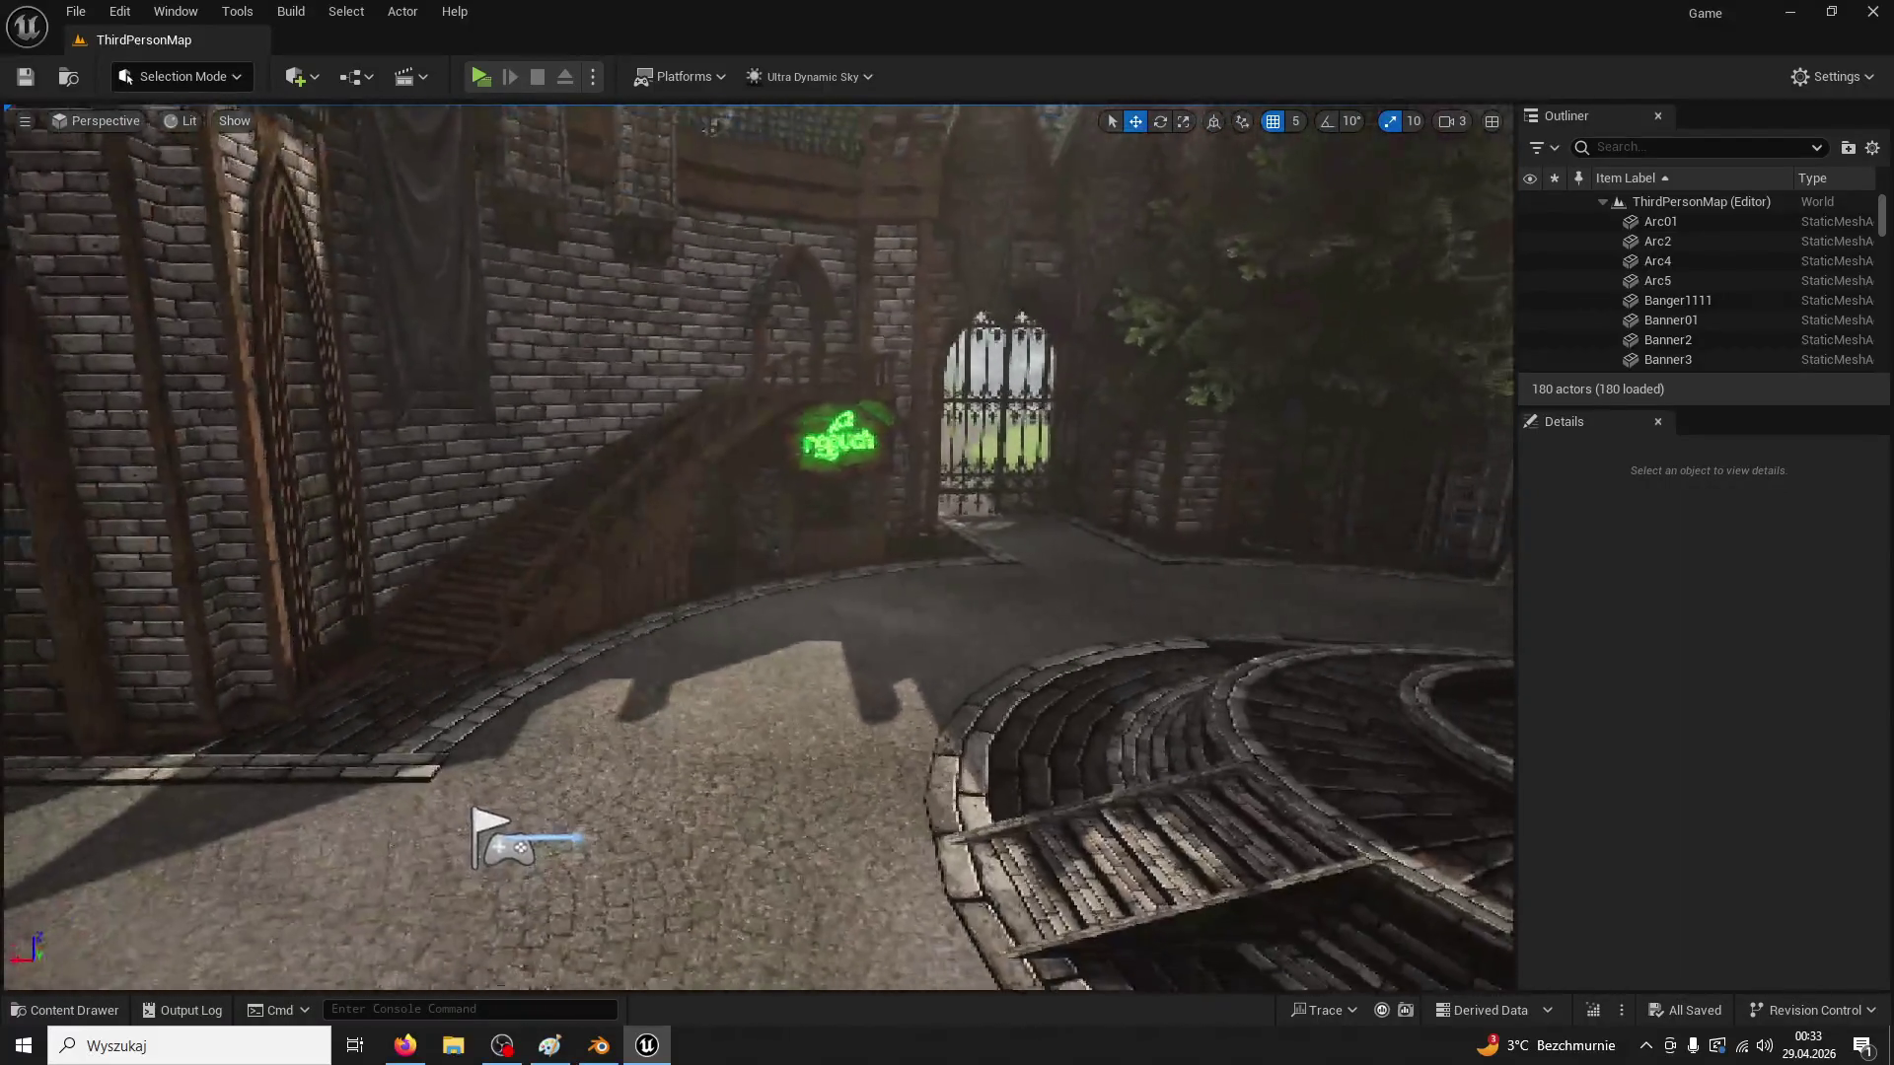
Create a new folder named Lamp inside ModularV3
click(64, 1010)
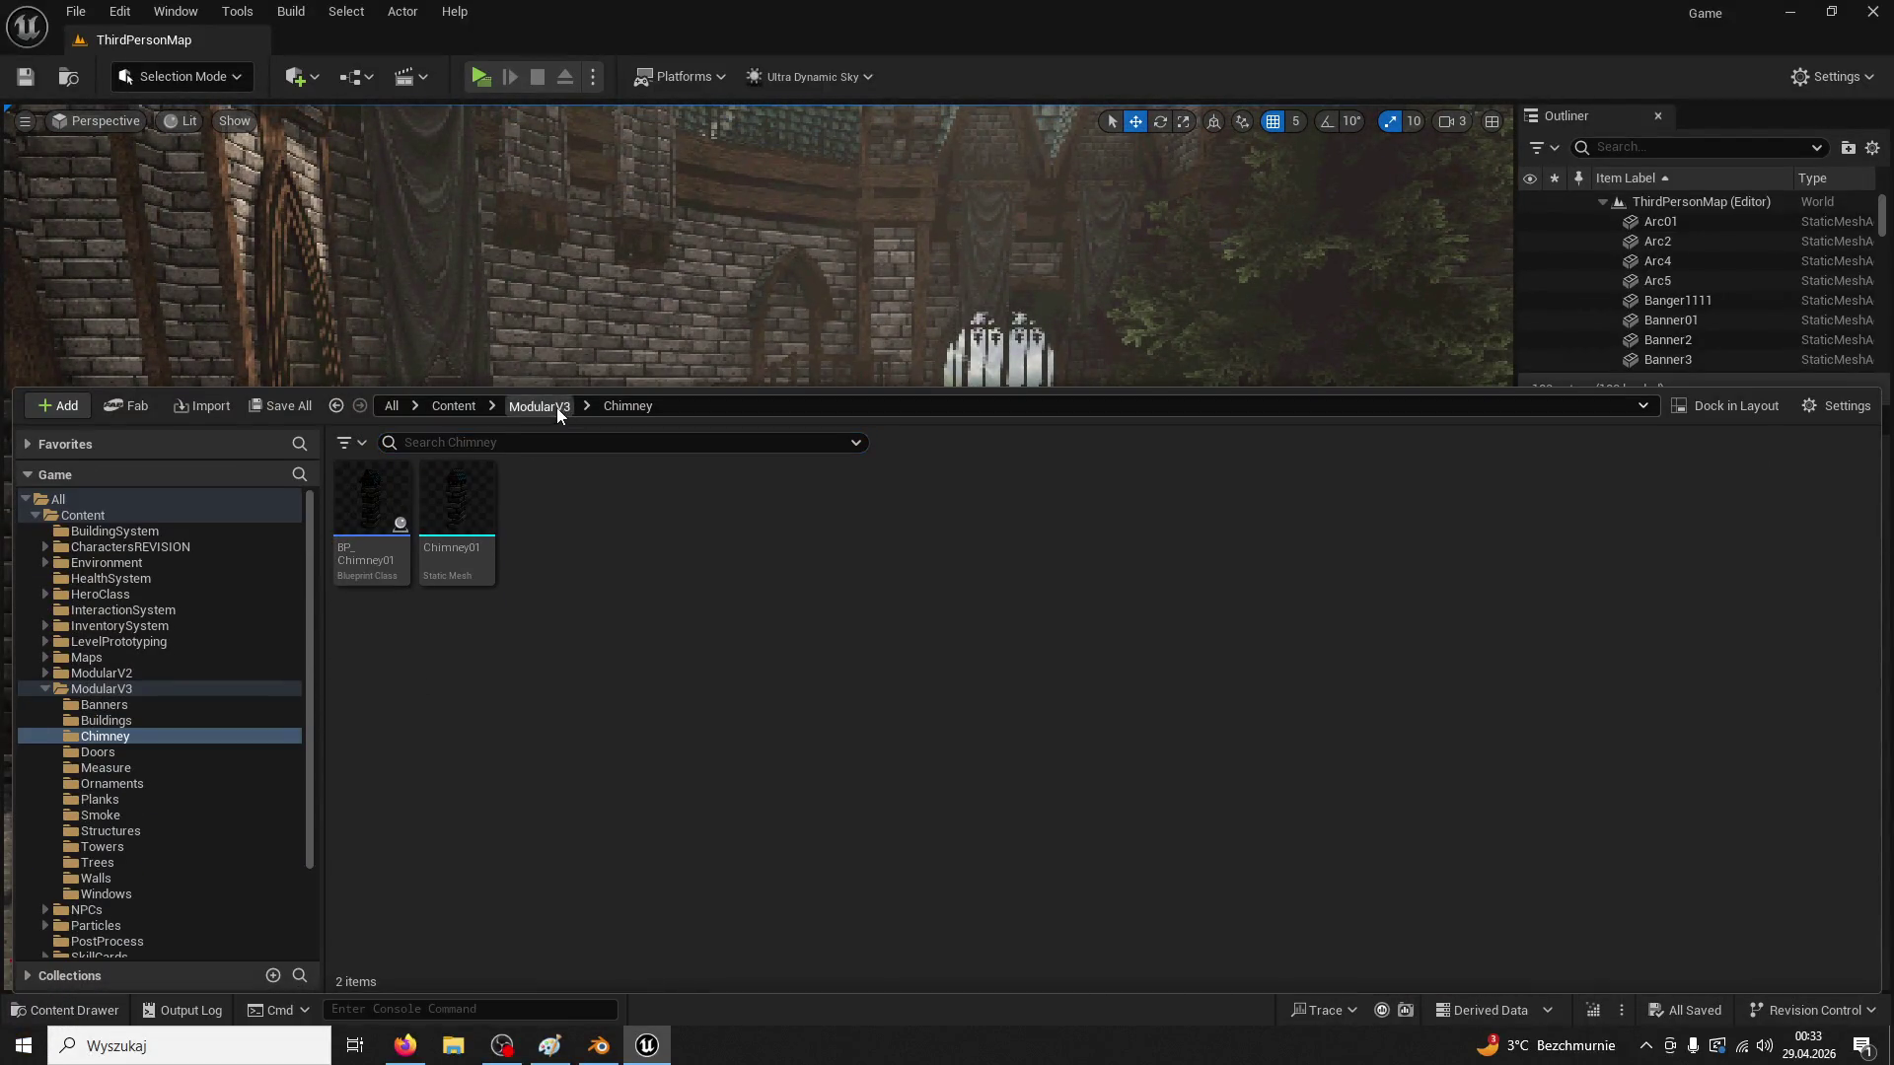
click(552, 406)
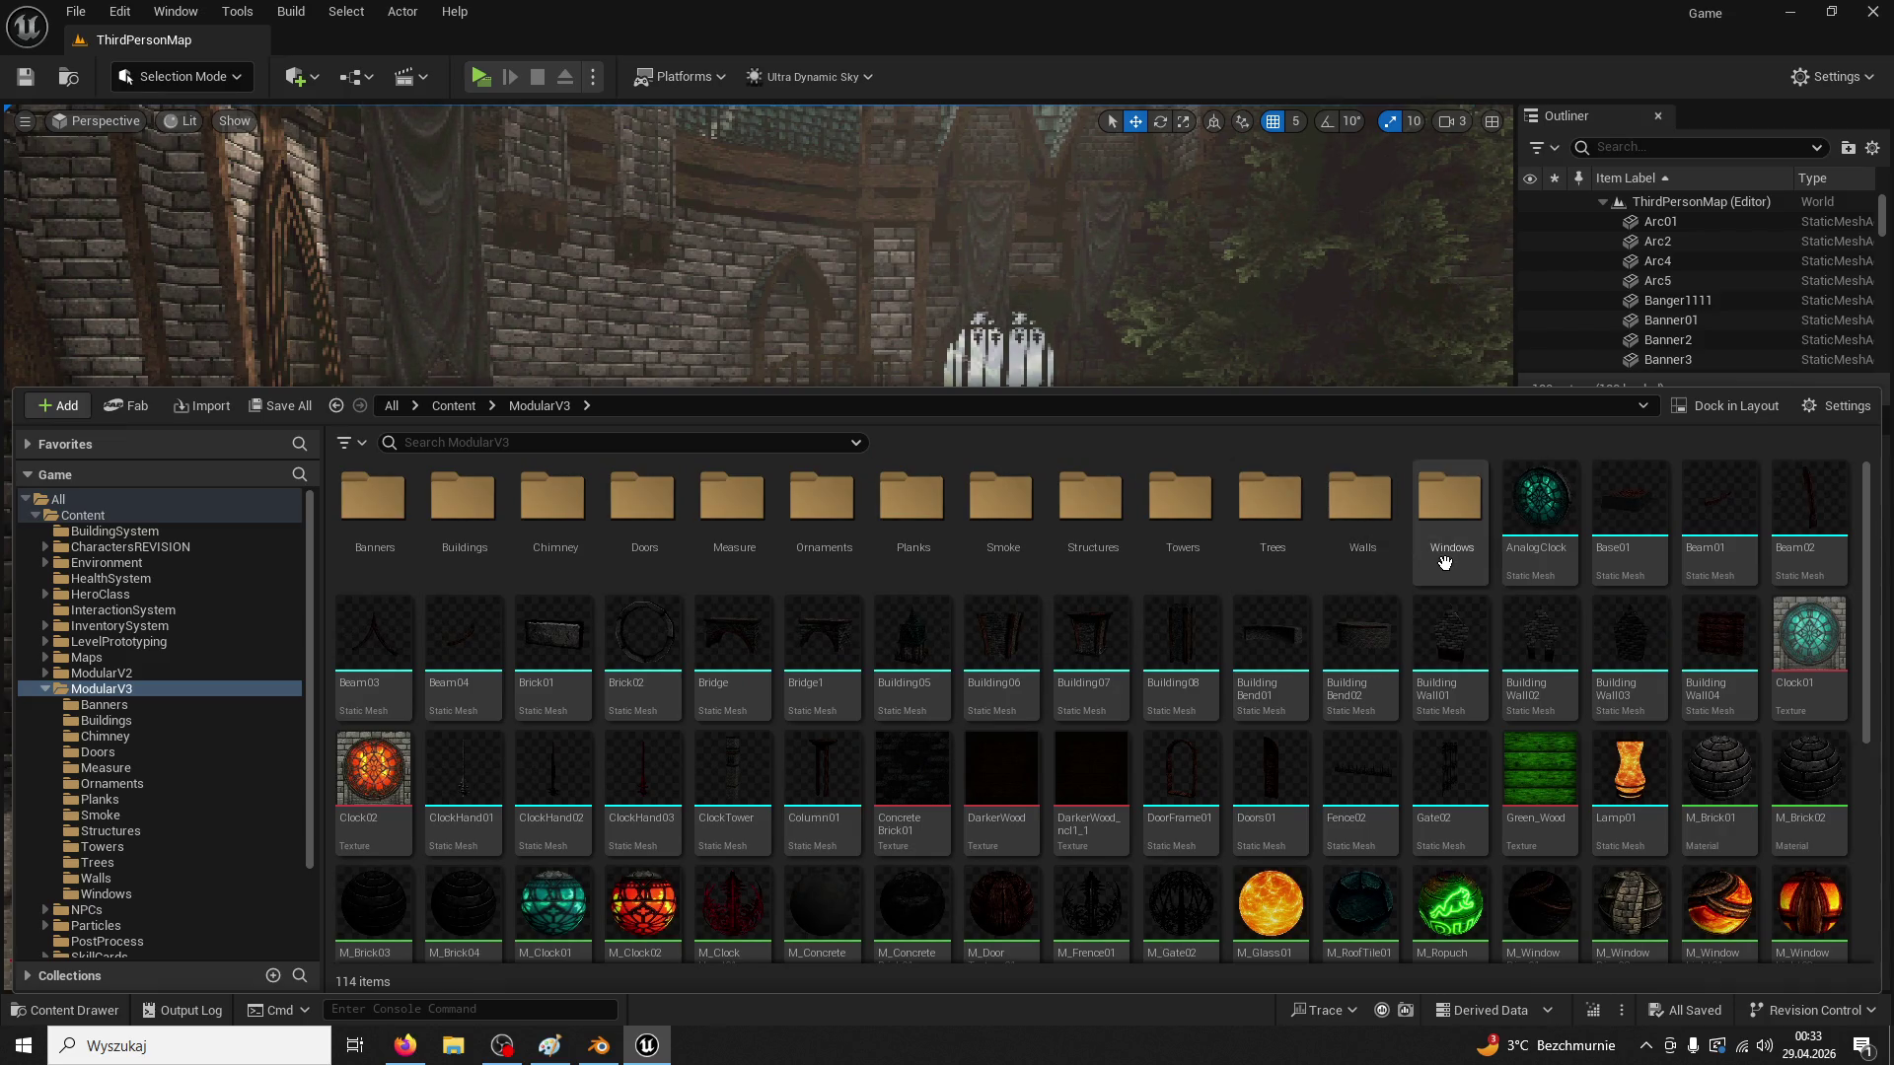
right_click(1499, 593)
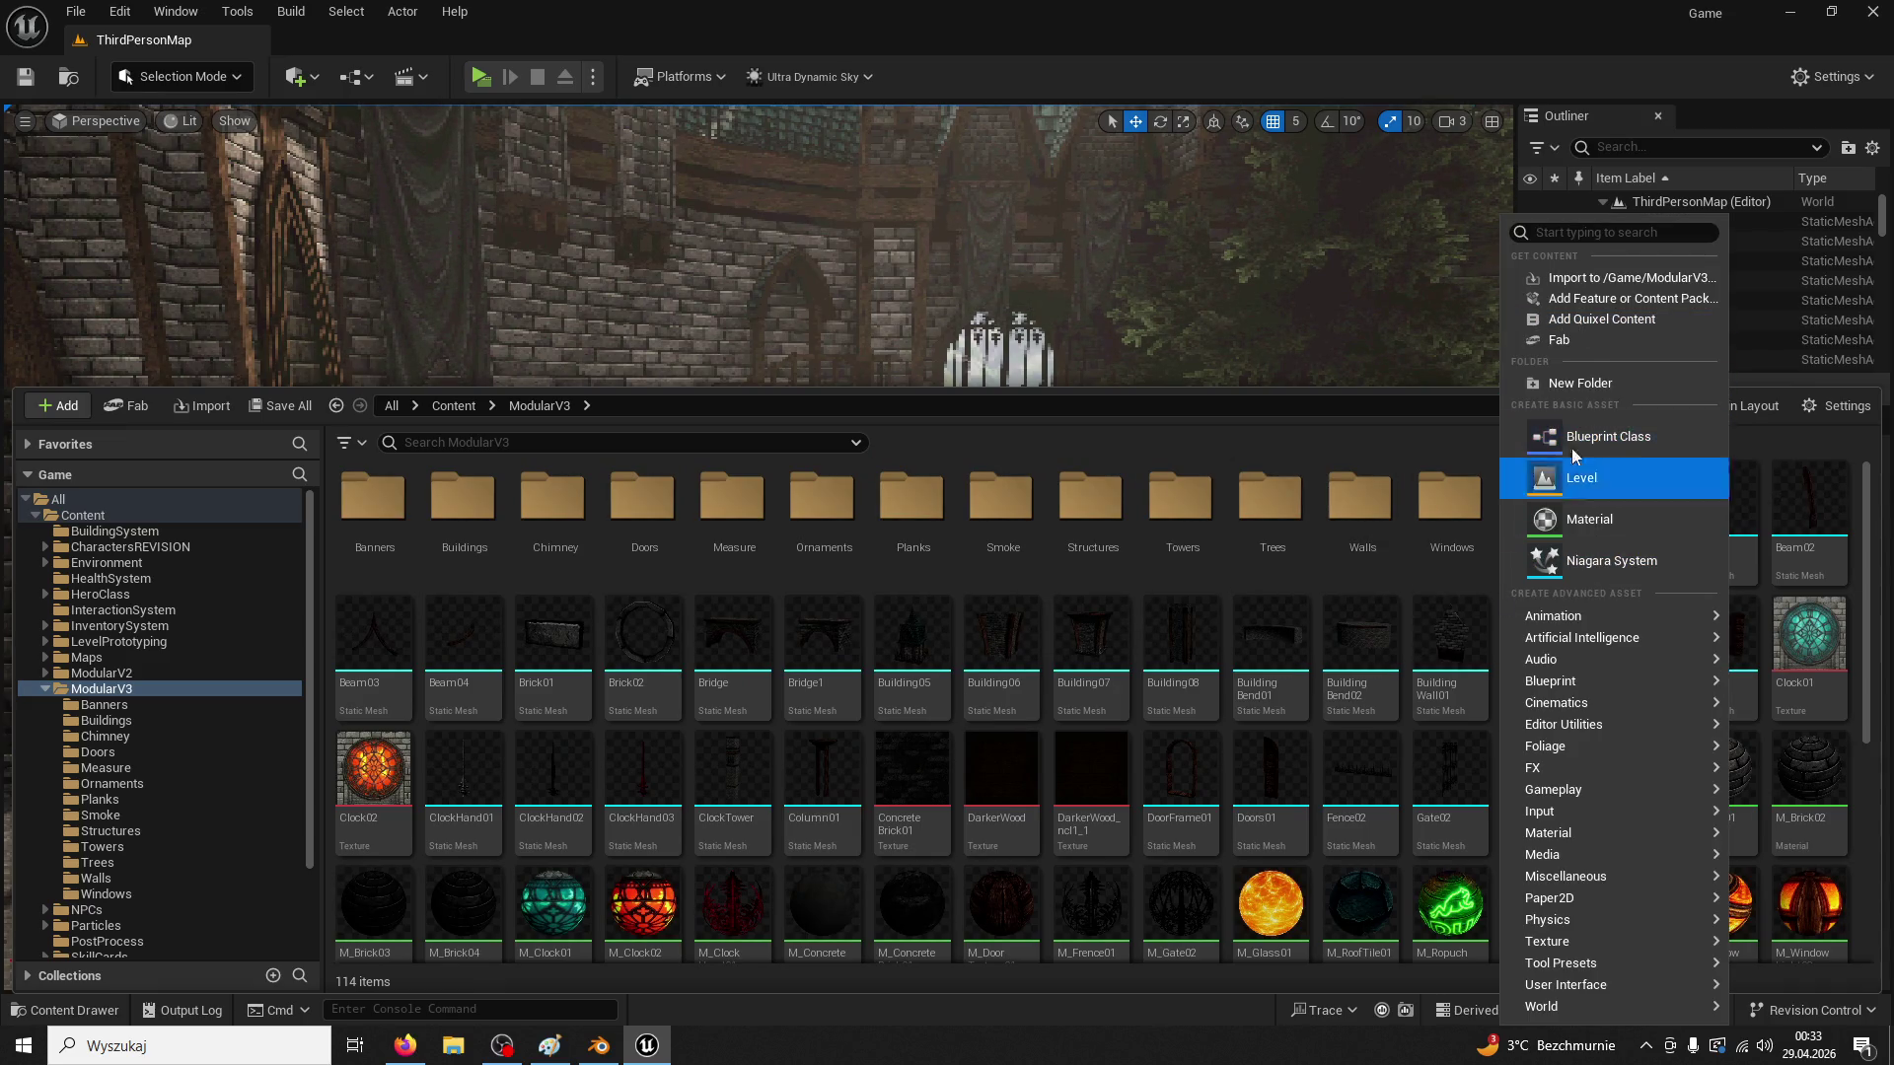
click(1572, 391)
text(Lamp)
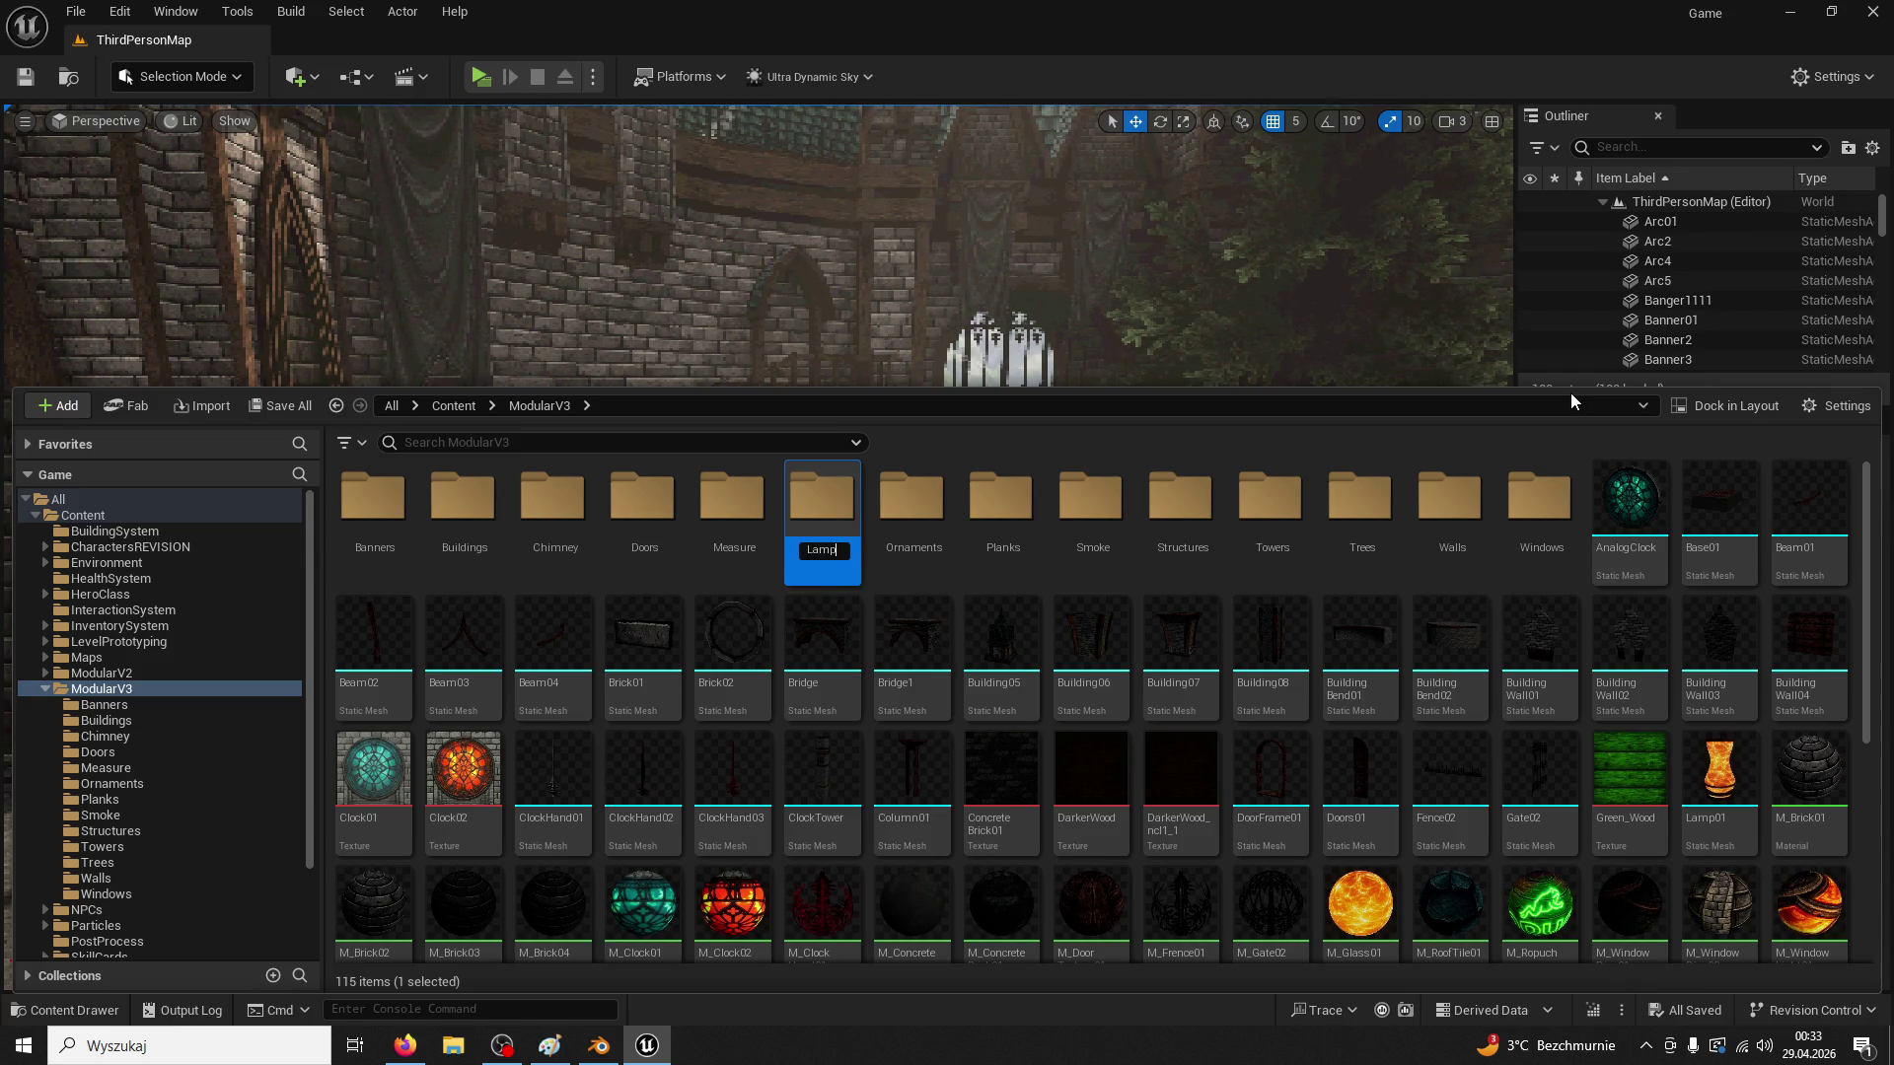
key(Return)
key(Return)
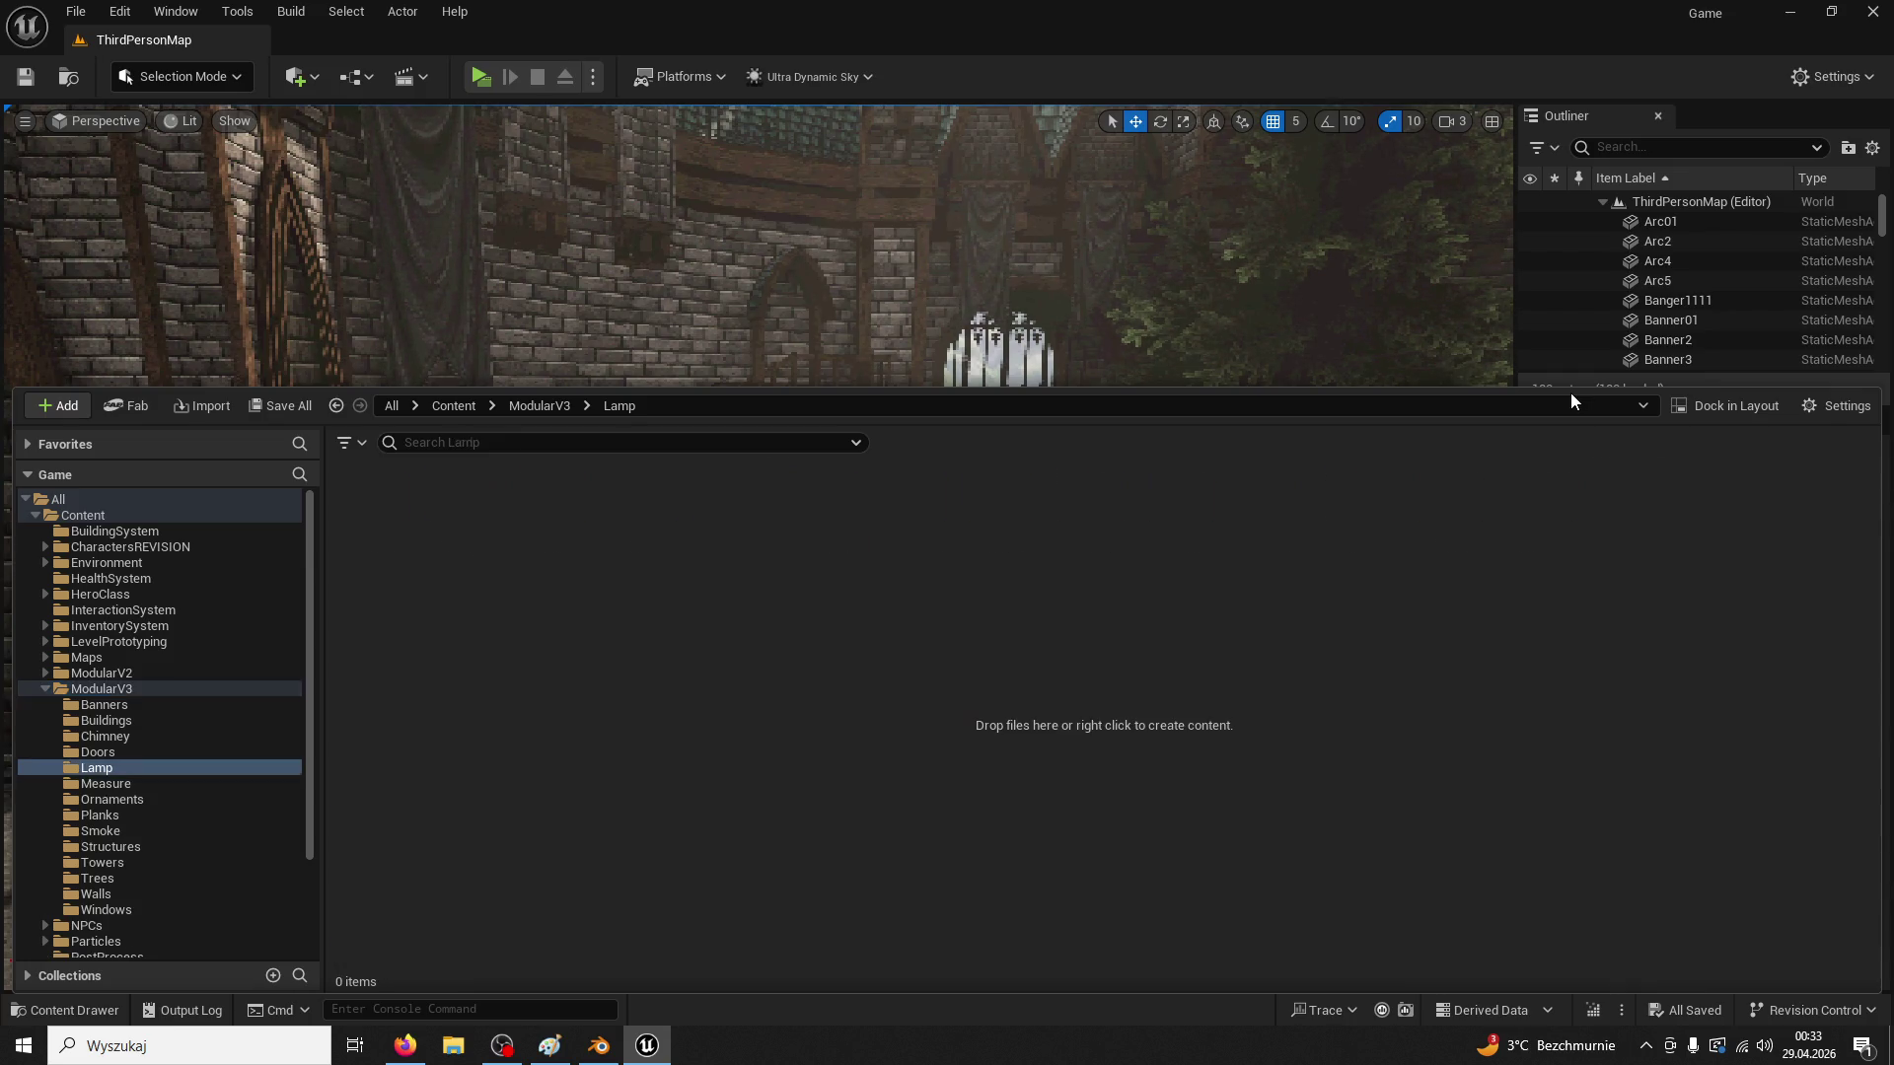
Import LampPost01.fbx from the desktop into the Lamp folder as a static mesh
double_click(533, 20)
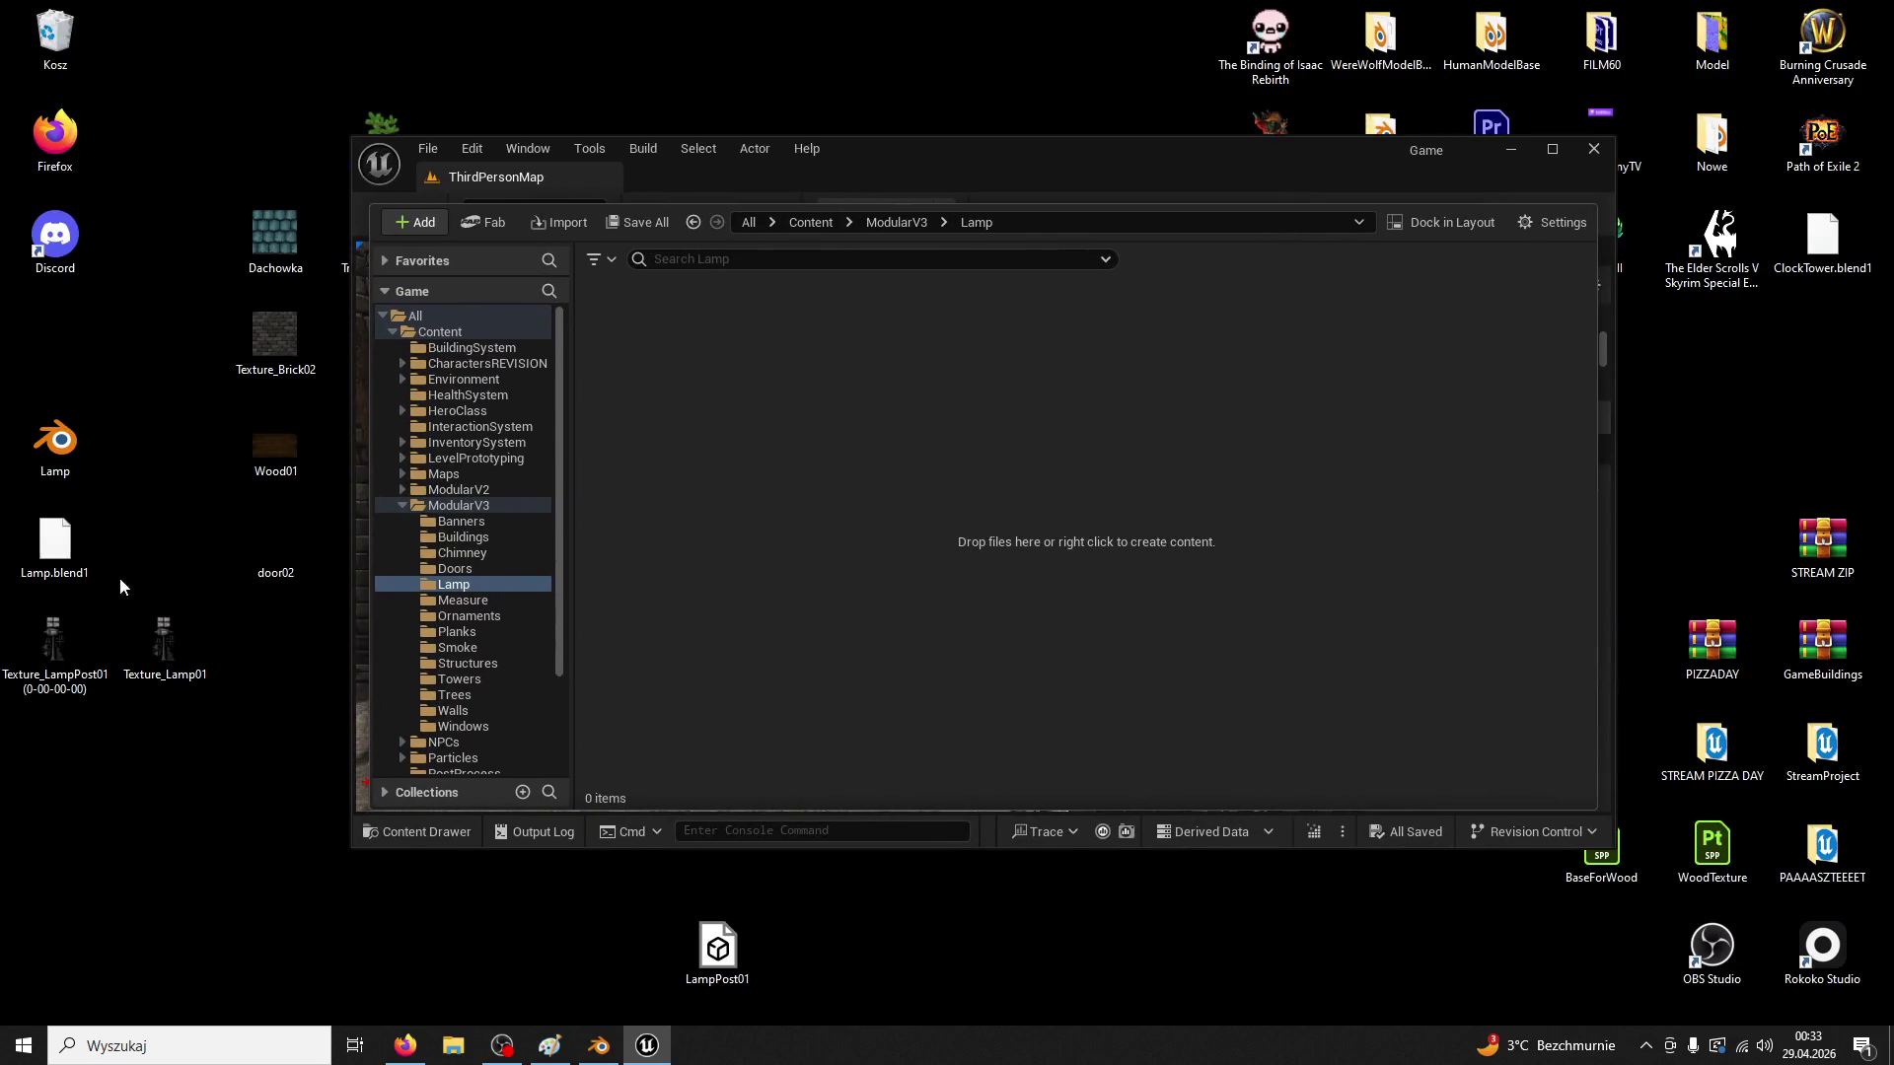
mouse_move(902, 164)
mouse_down()
mouse_move(1273, 214)
mouse_move(1244, 200)
mouse_up()
mouse_move(717, 947)
mouse_down()
mouse_move(976, 685)
mouse_move(1142, 445)
mouse_up()
click(976, 895)
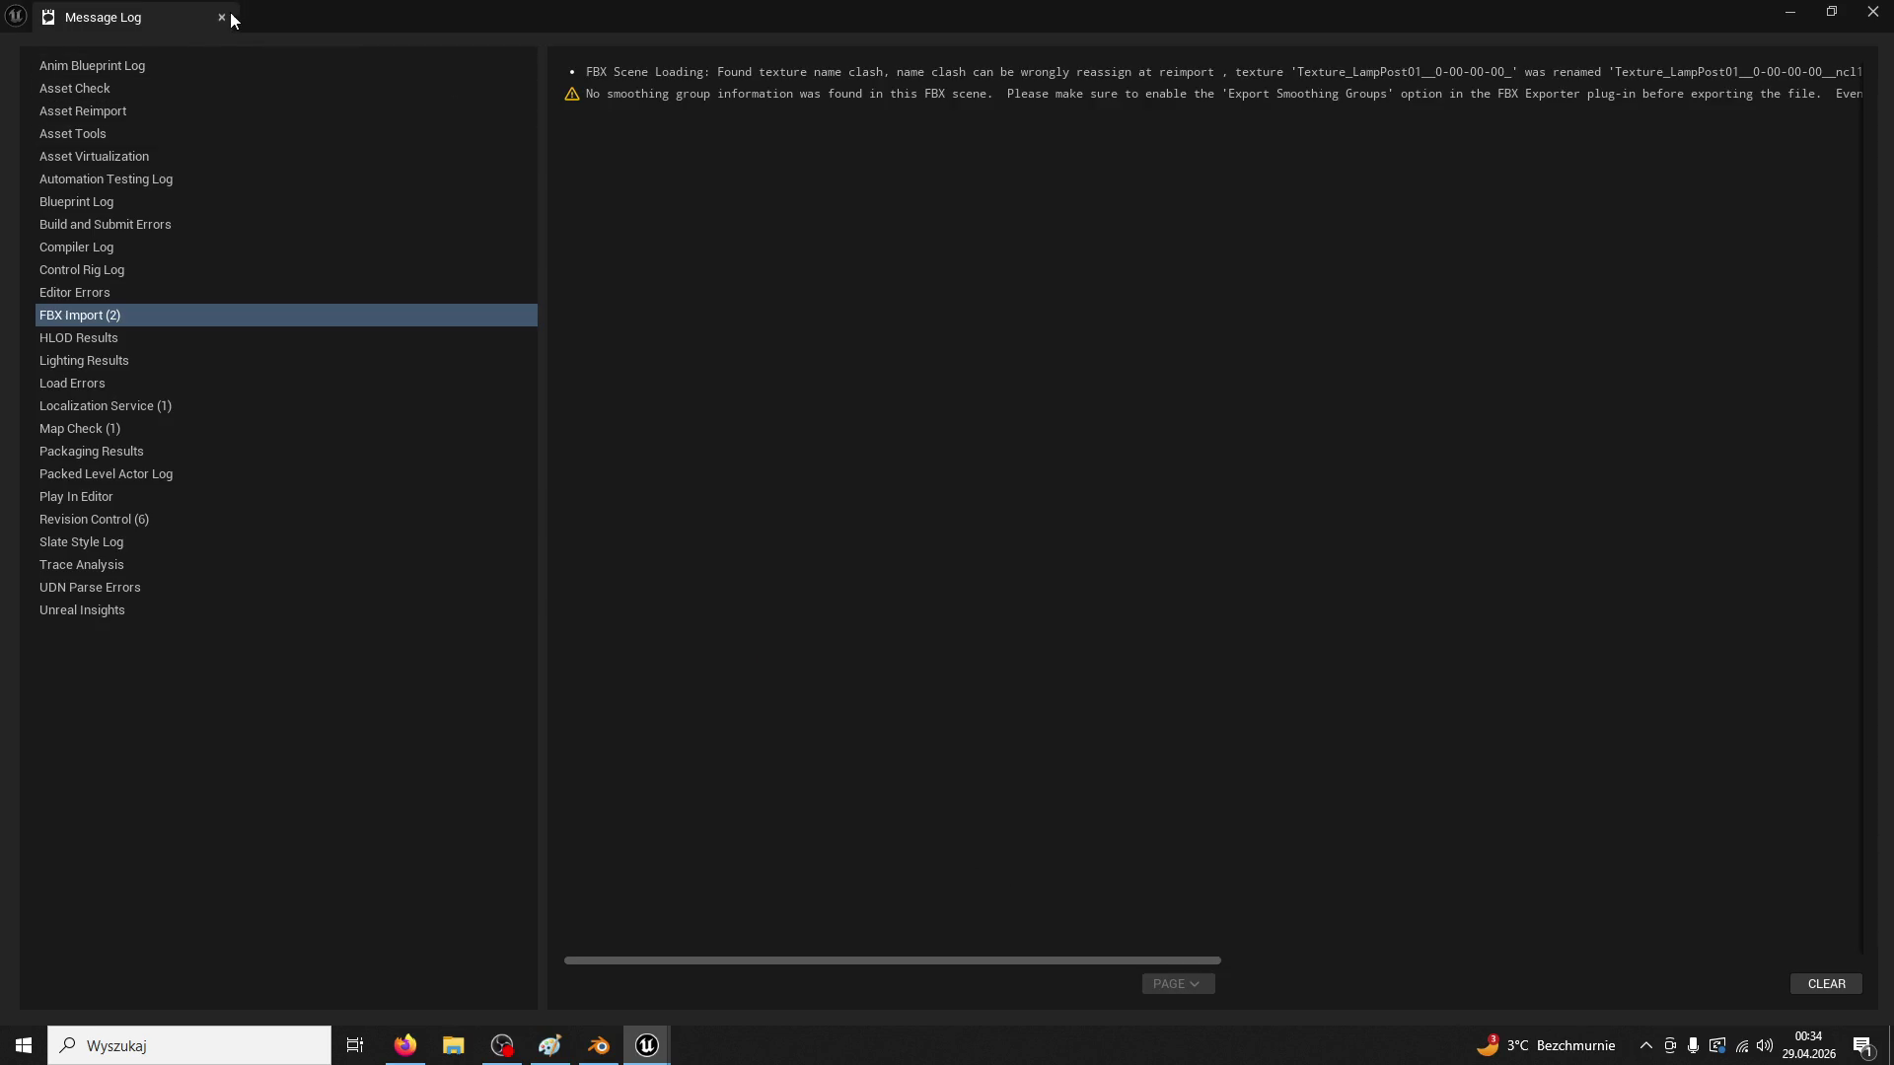
click(220, 17)
click(1066, 540)
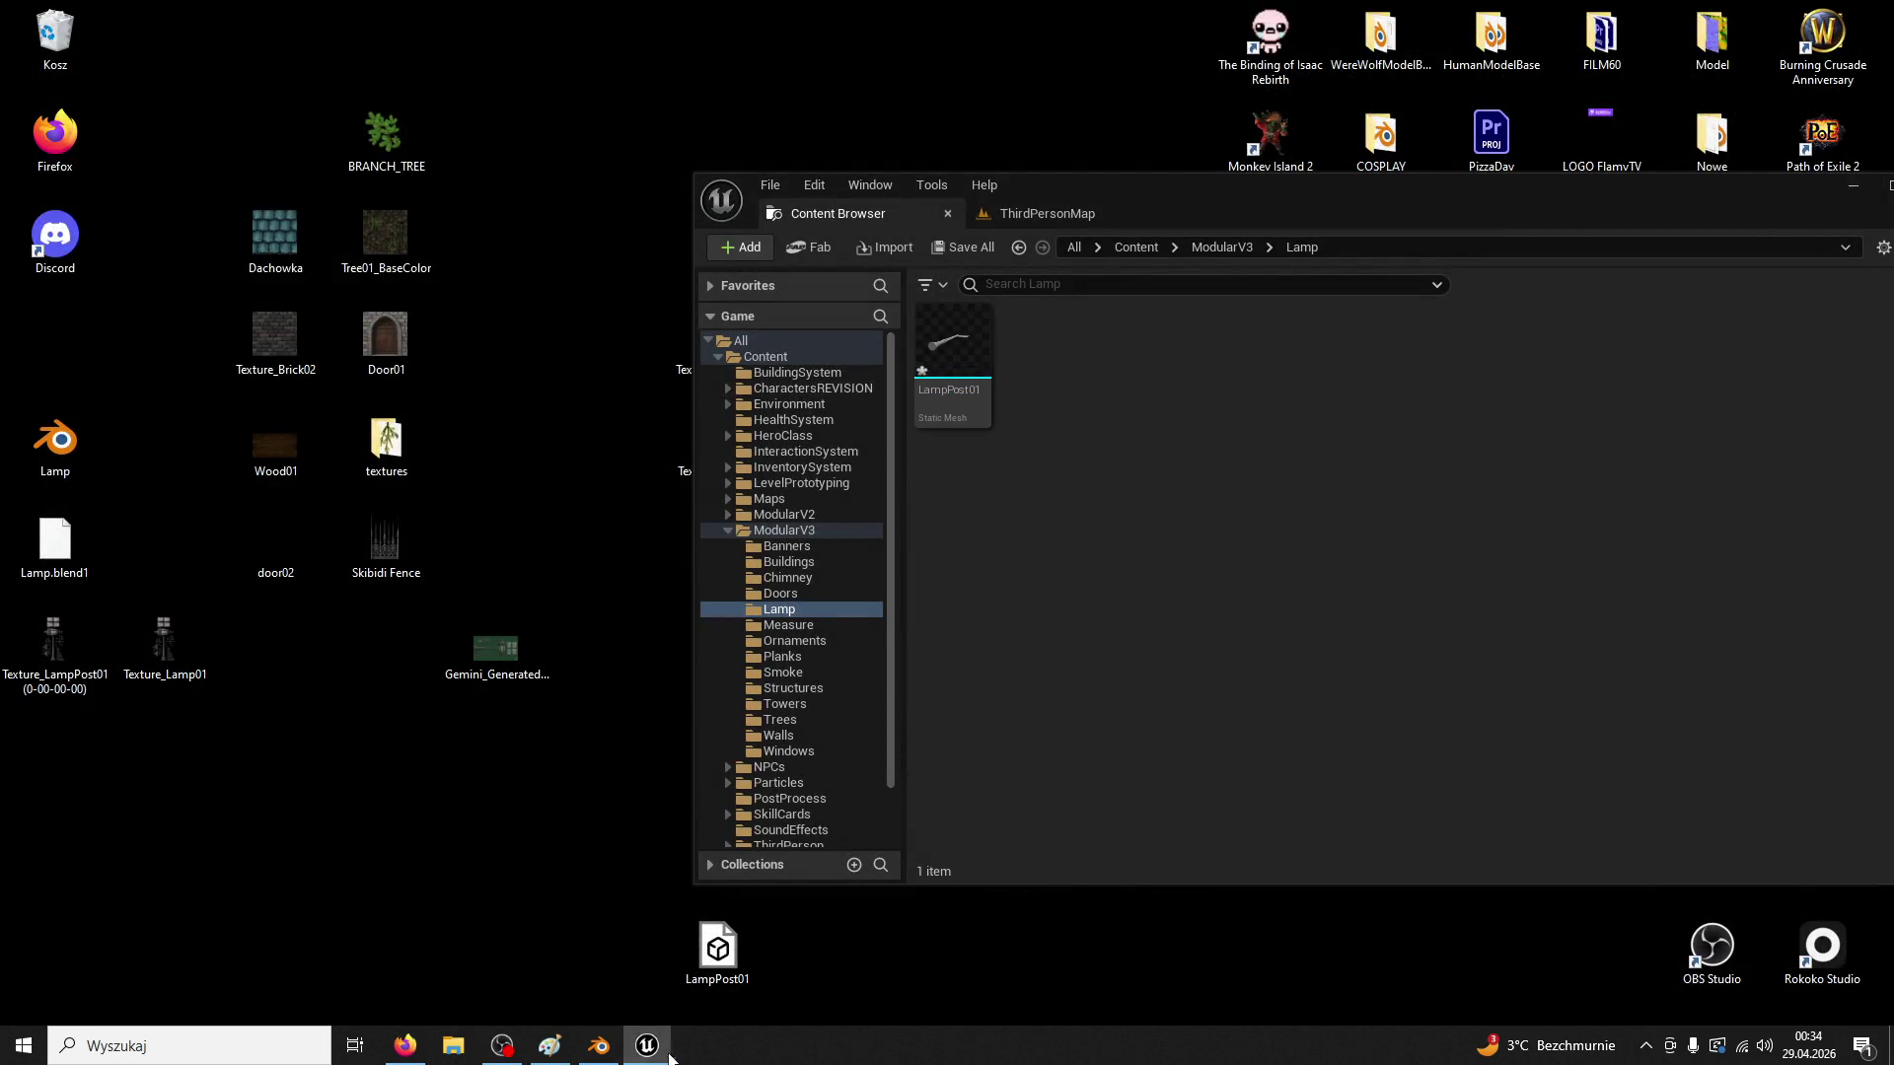
click(599, 1046)
click(43, 35)
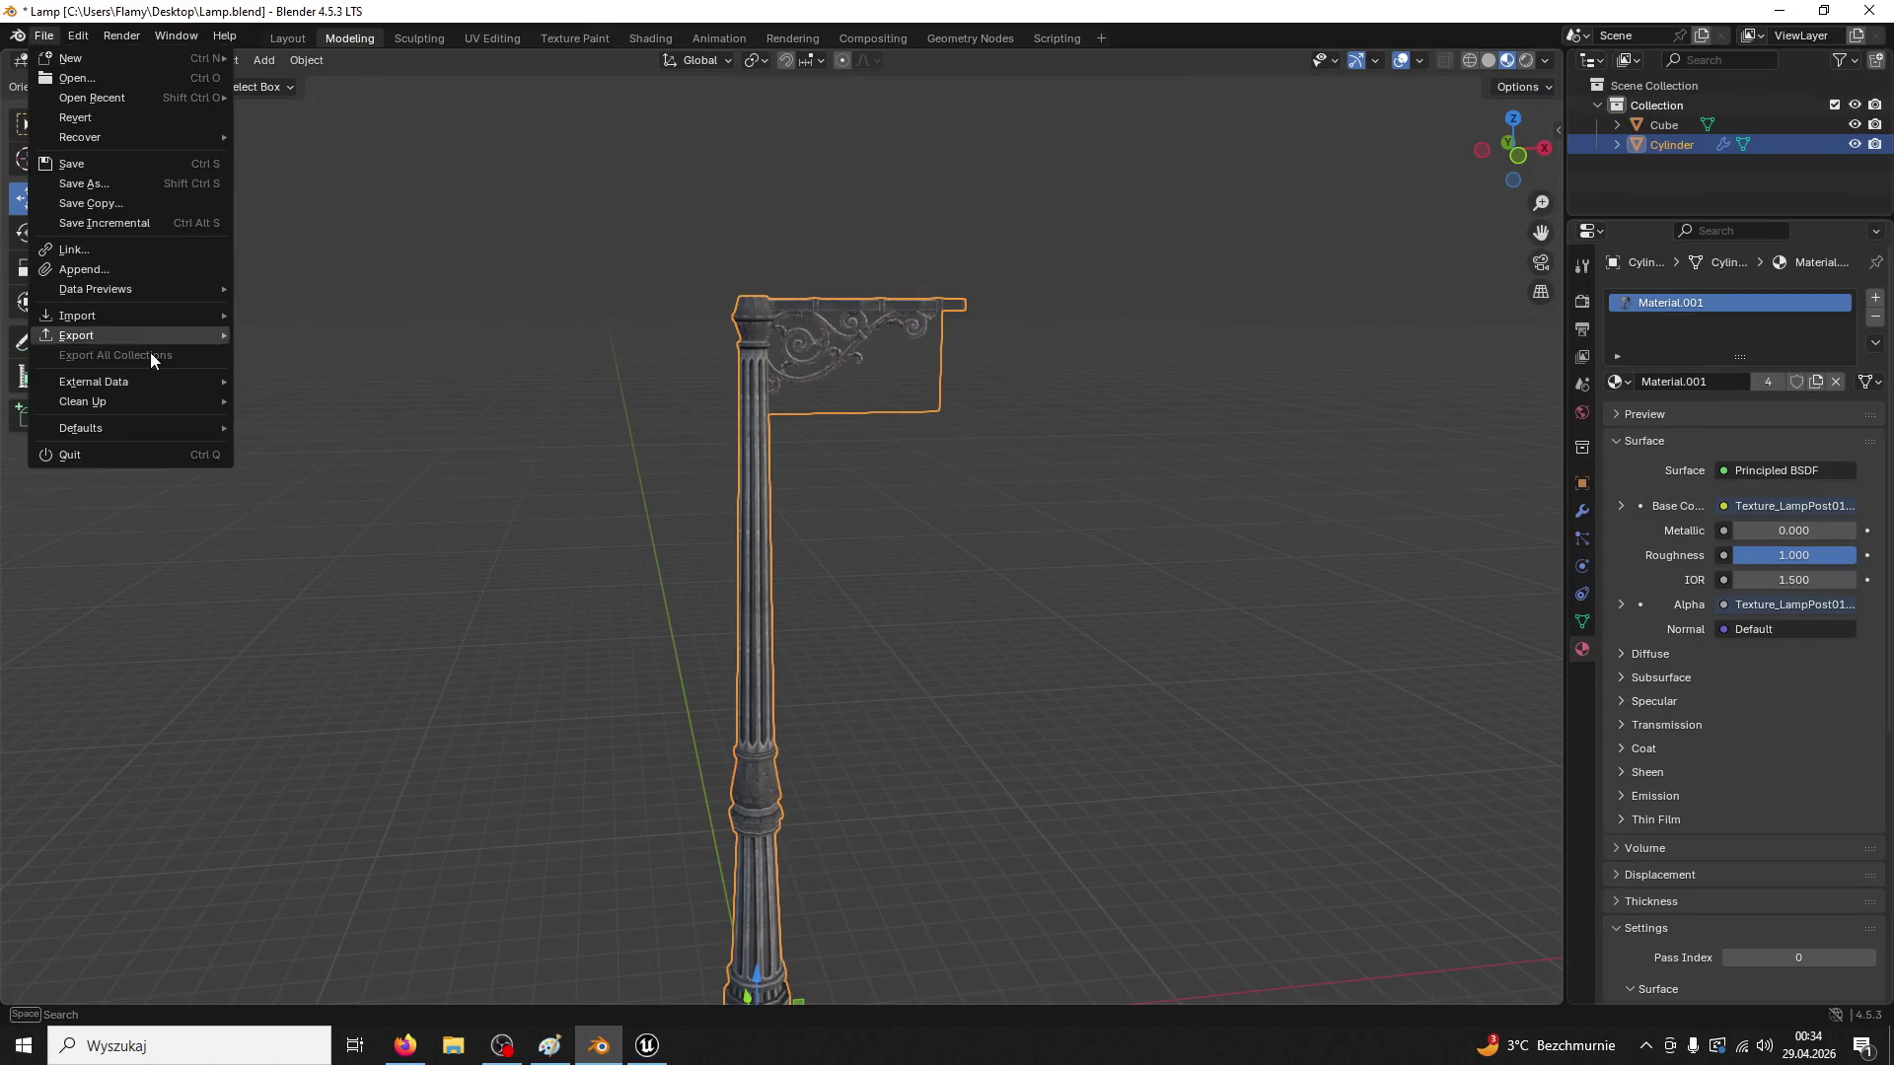
Overwrite LampPost01.fbx on the desktop with a new FBX export using Z Up
mouse_move(131, 335)
click(296, 512)
scroll(1431, 643, down, 3)
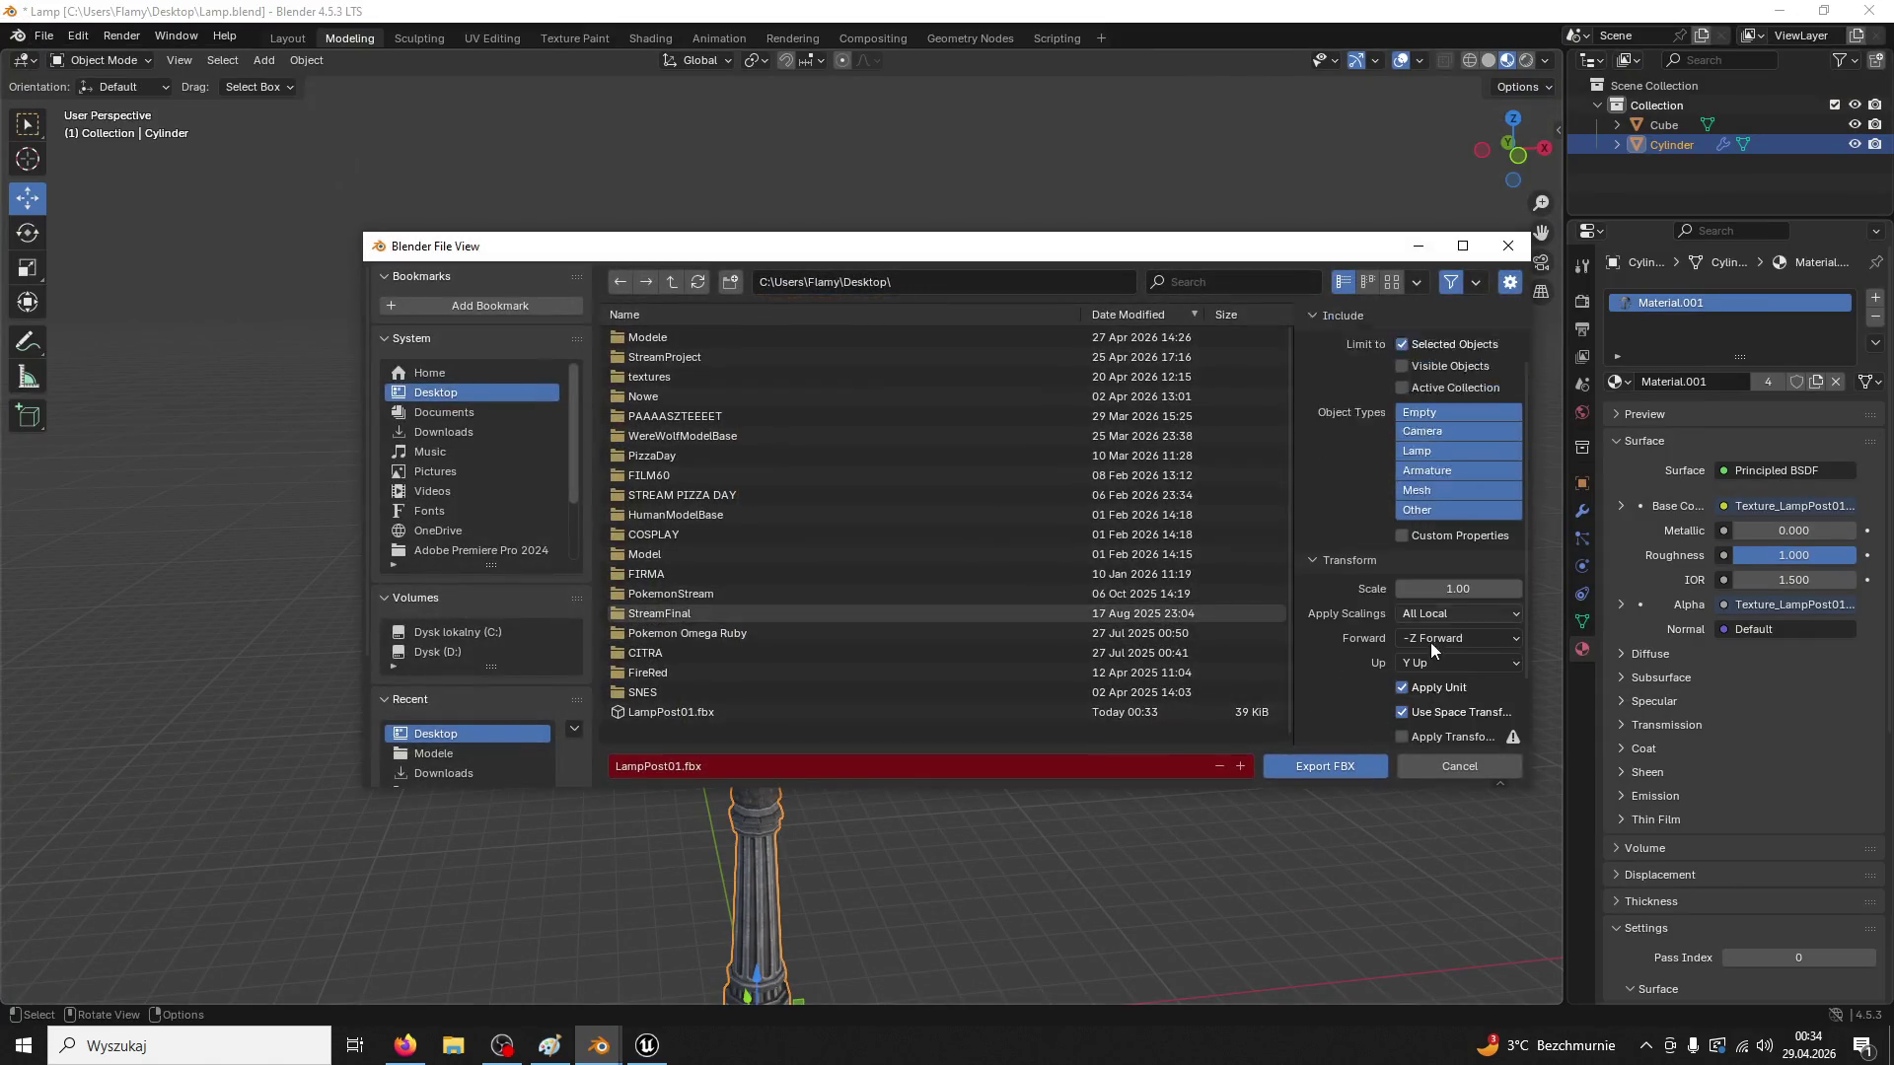
click(1436, 629)
click(1423, 687)
click(980, 719)
click(1365, 771)
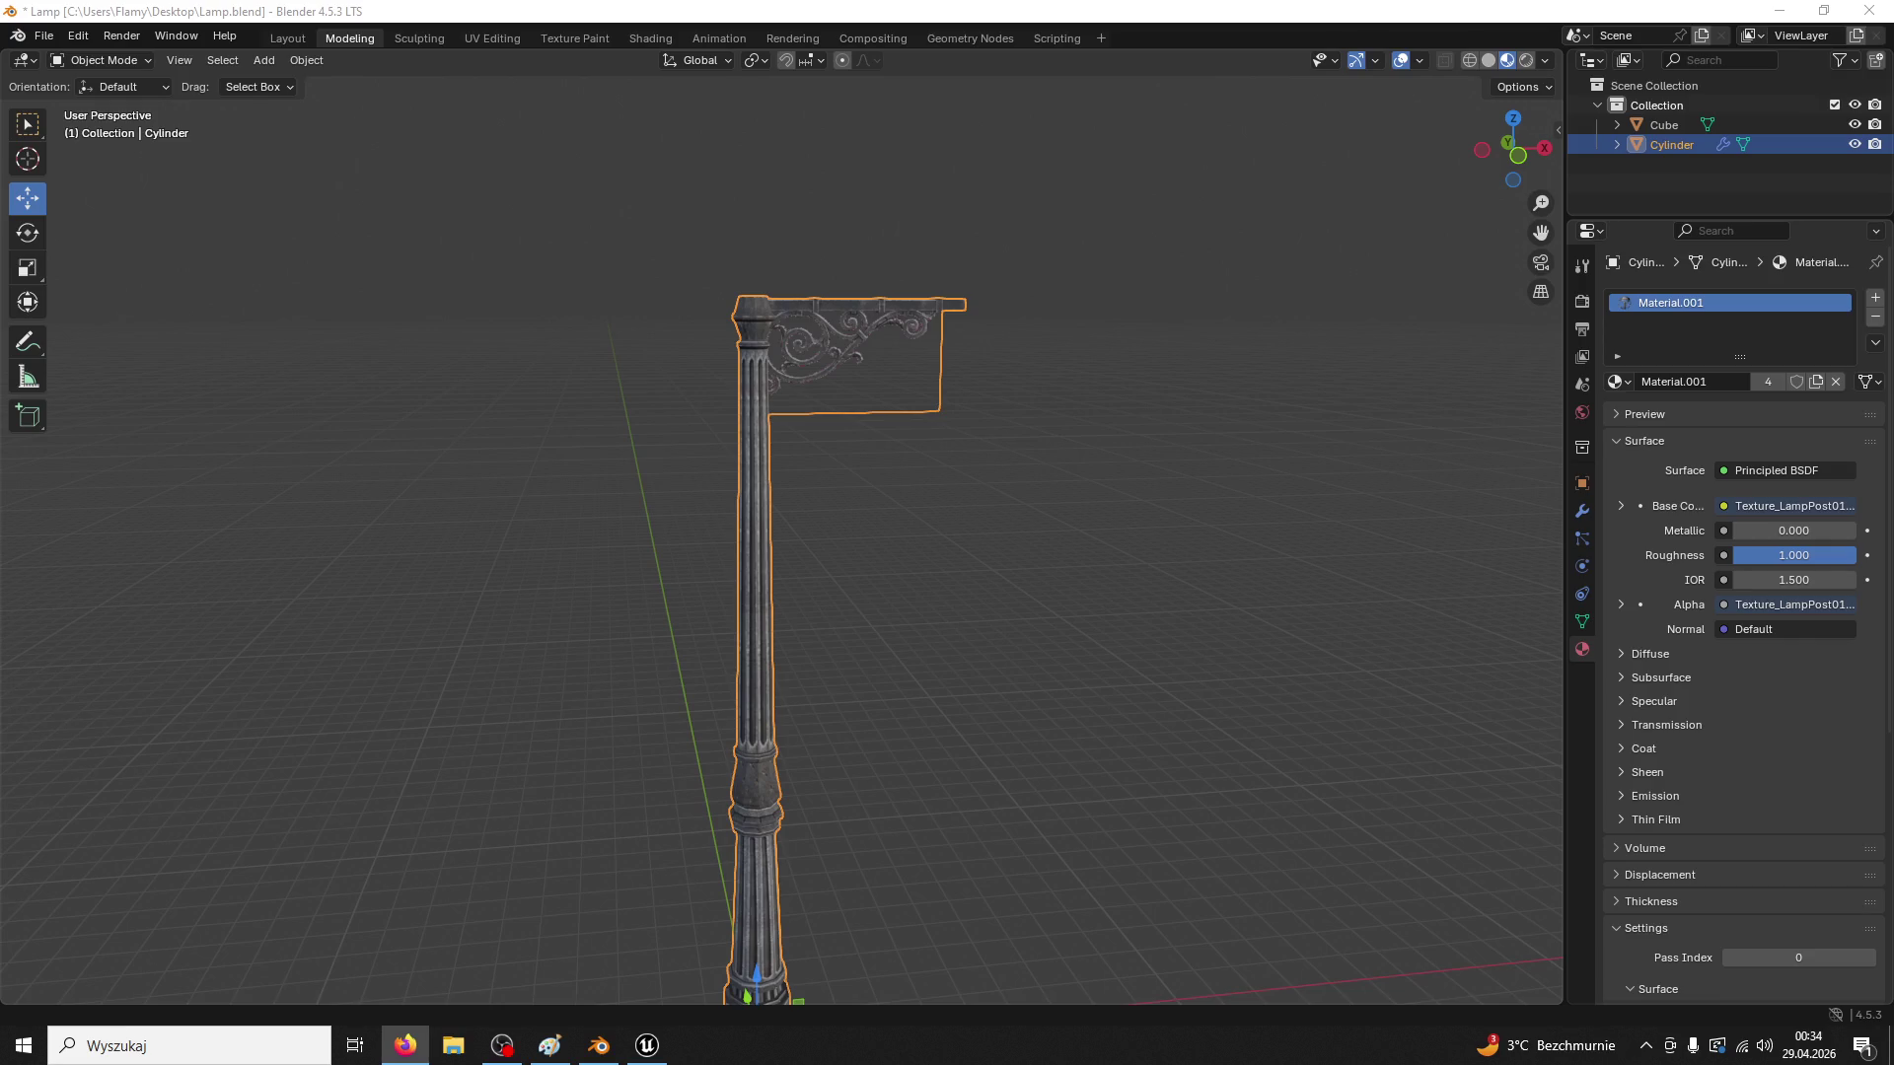
click(628, 1046)
Reimport LampPost01 from the updated FBX and import Texture_Lamp01 into ModularV3/Lamp
right_click(945, 316)
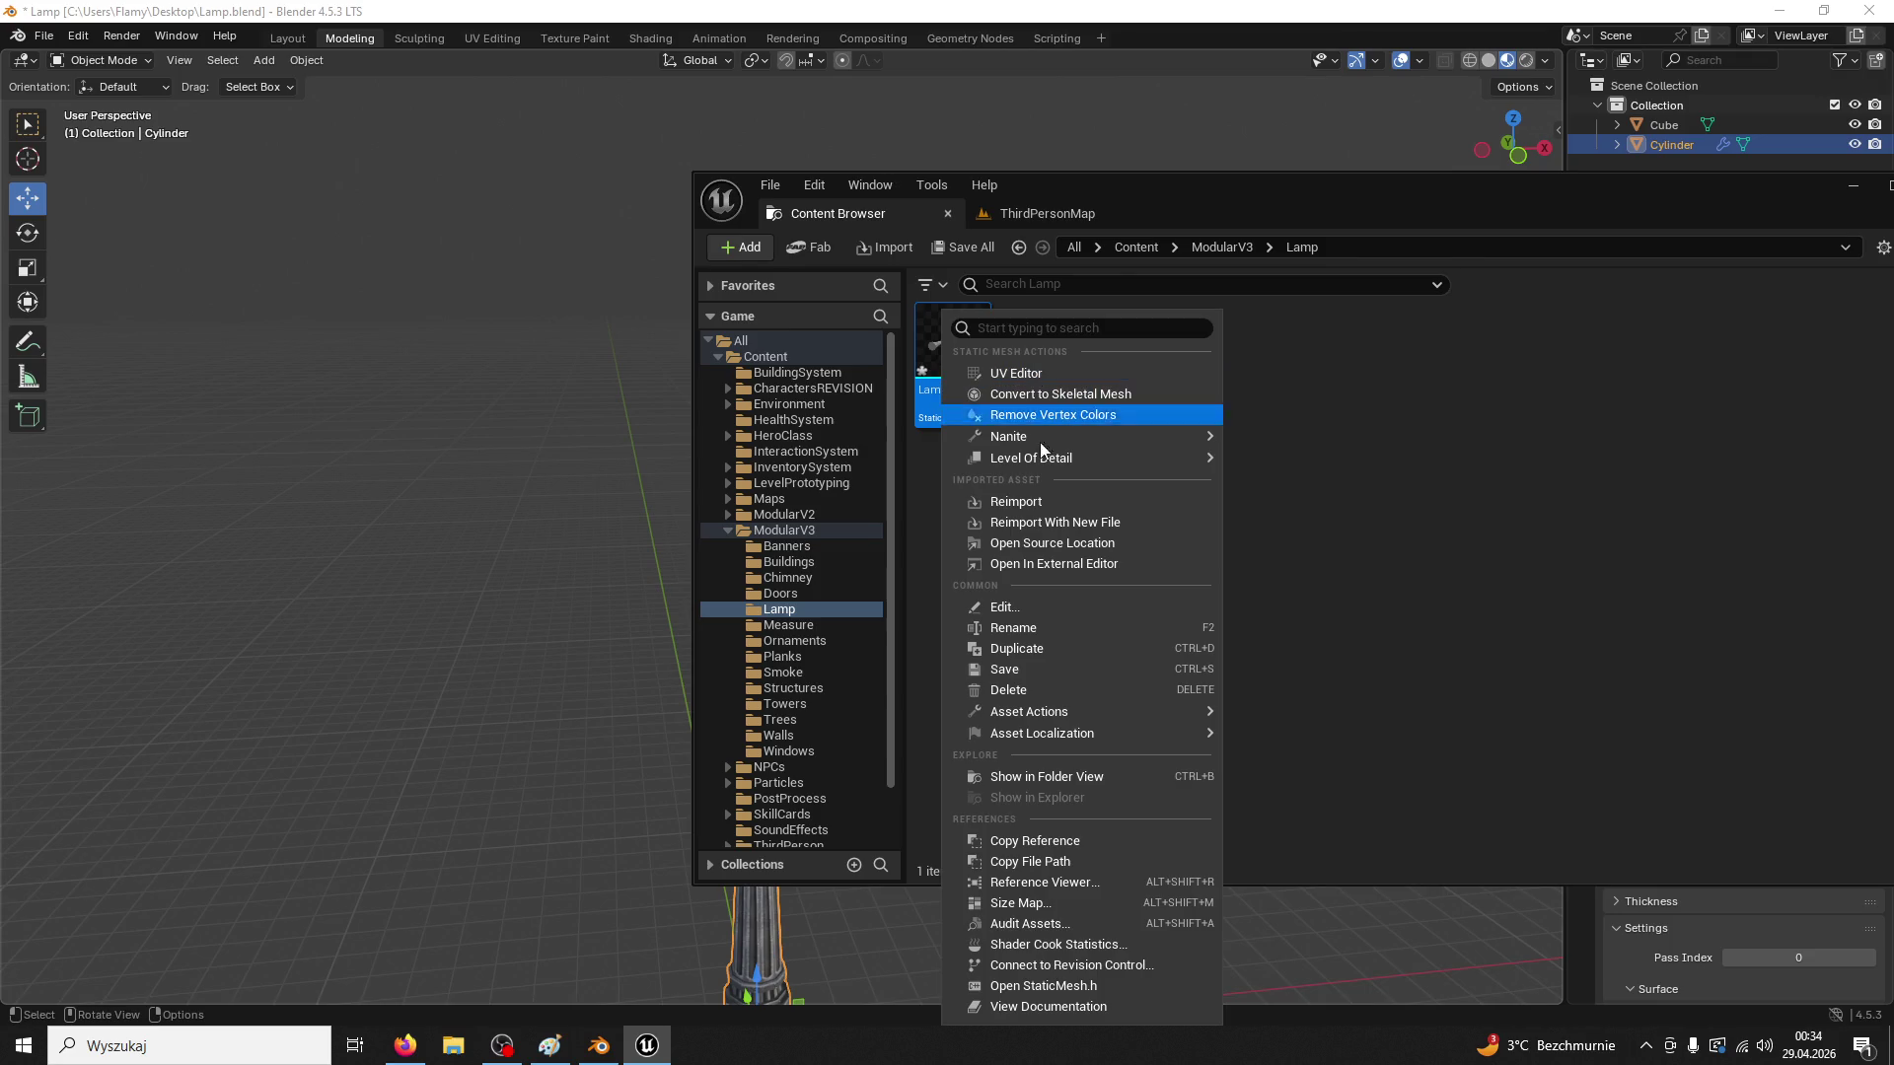
click(1044, 498)
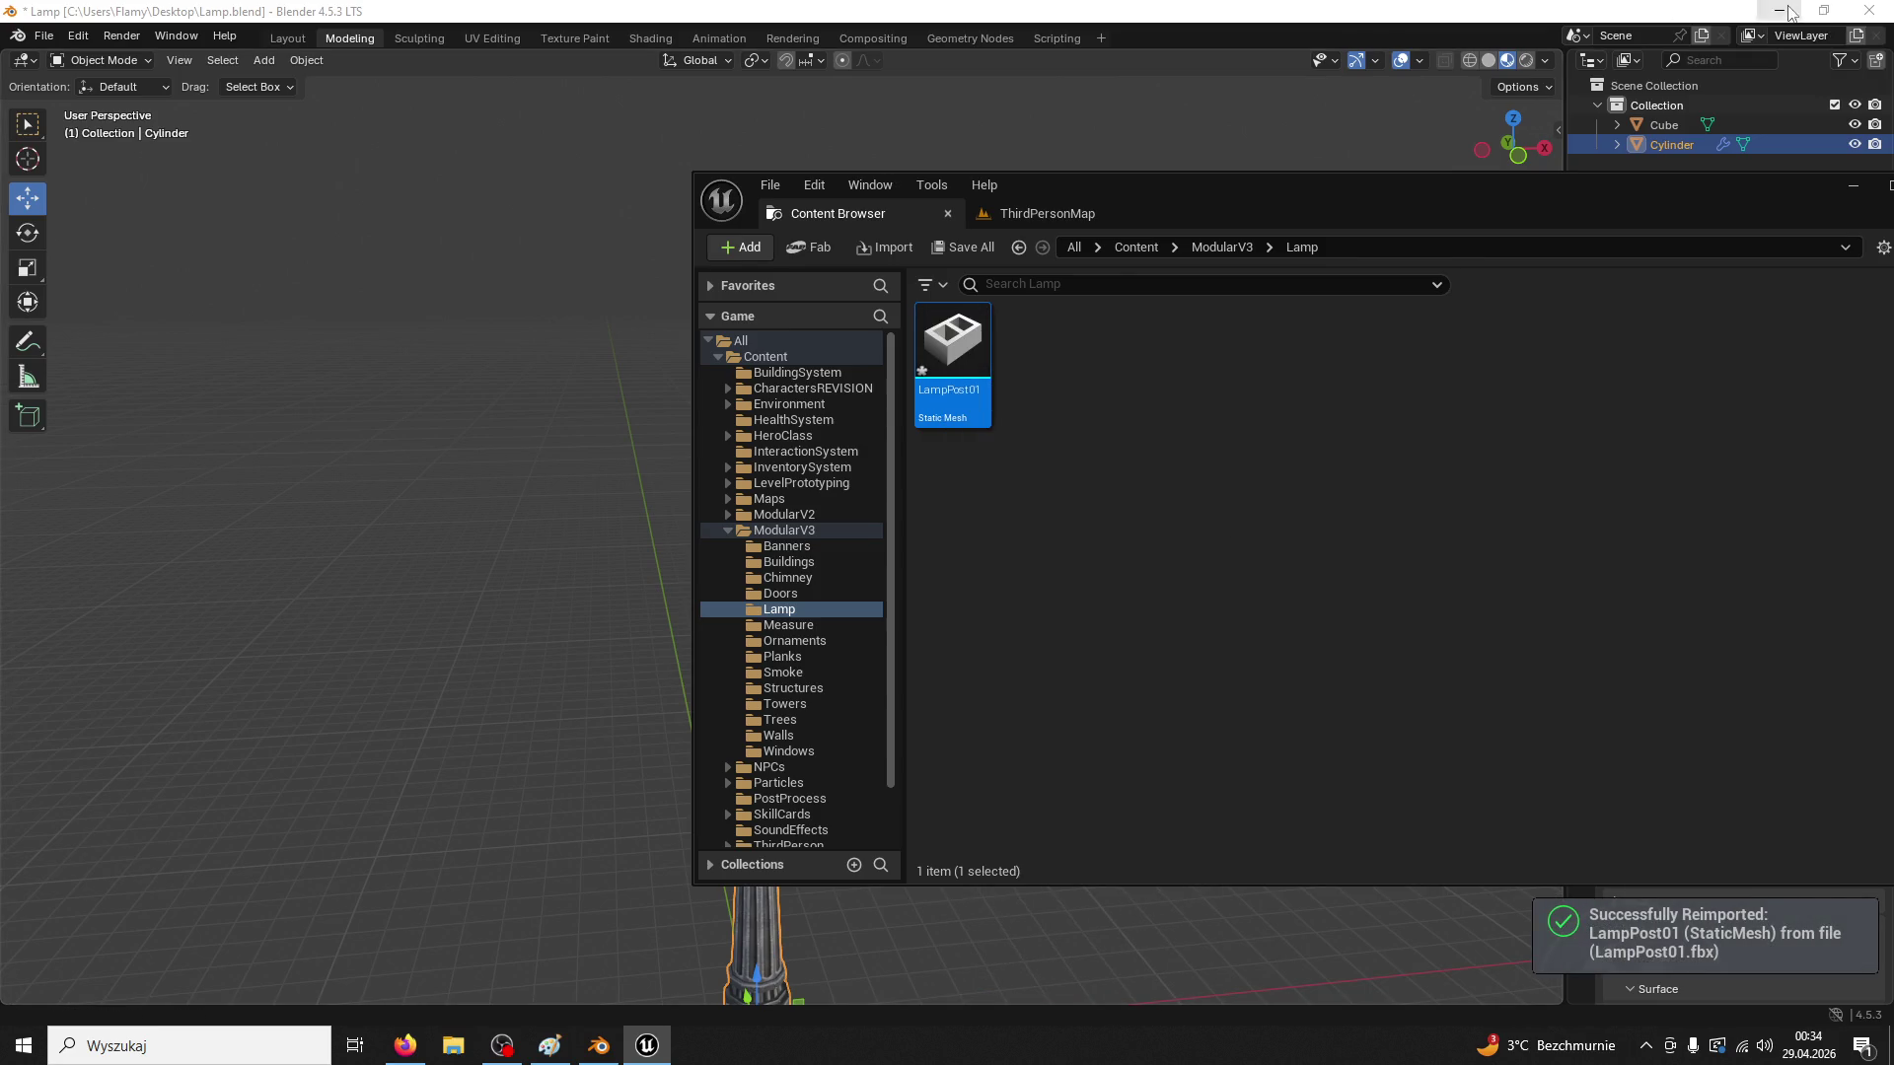
click(1789, 10)
mouse_move(178, 639)
mouse_down()
mouse_move(1184, 544)
mouse_move(1158, 428)
mouse_up()
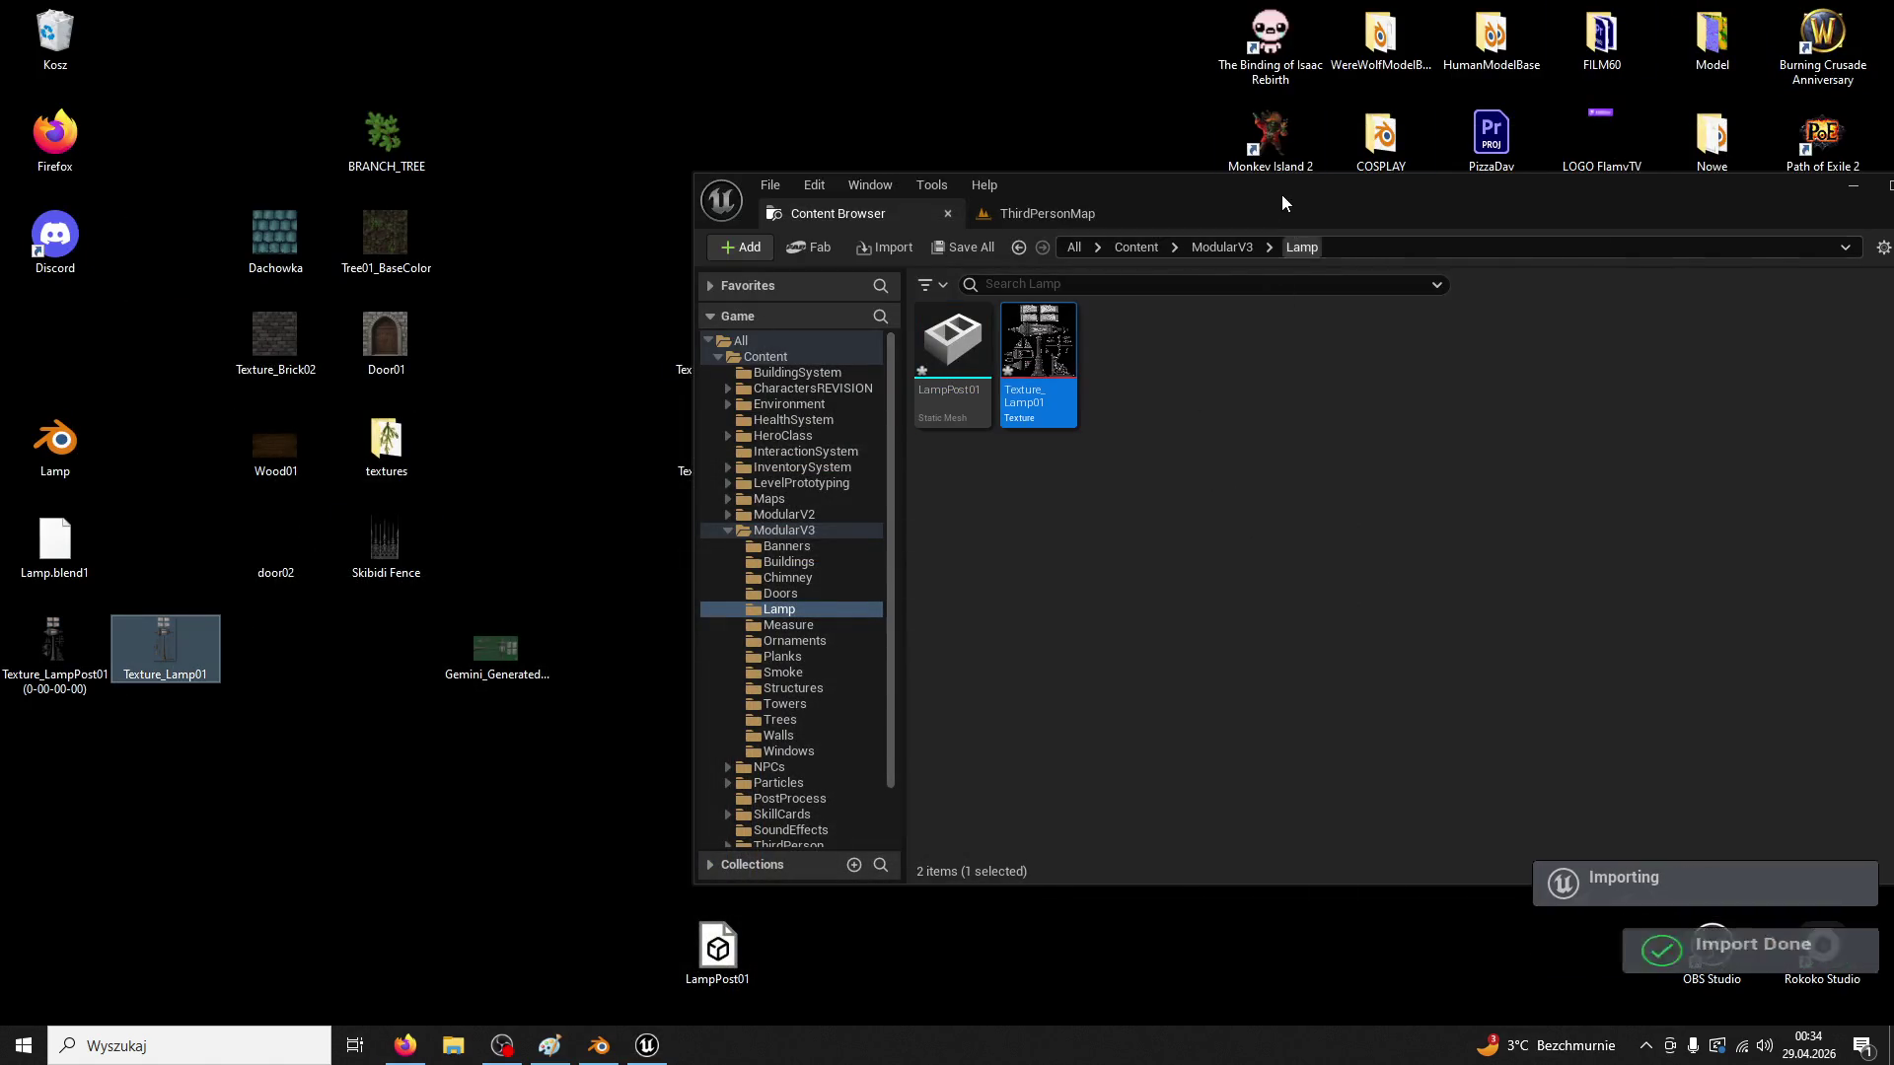
double_click(1285, 207)
click(528, 73)
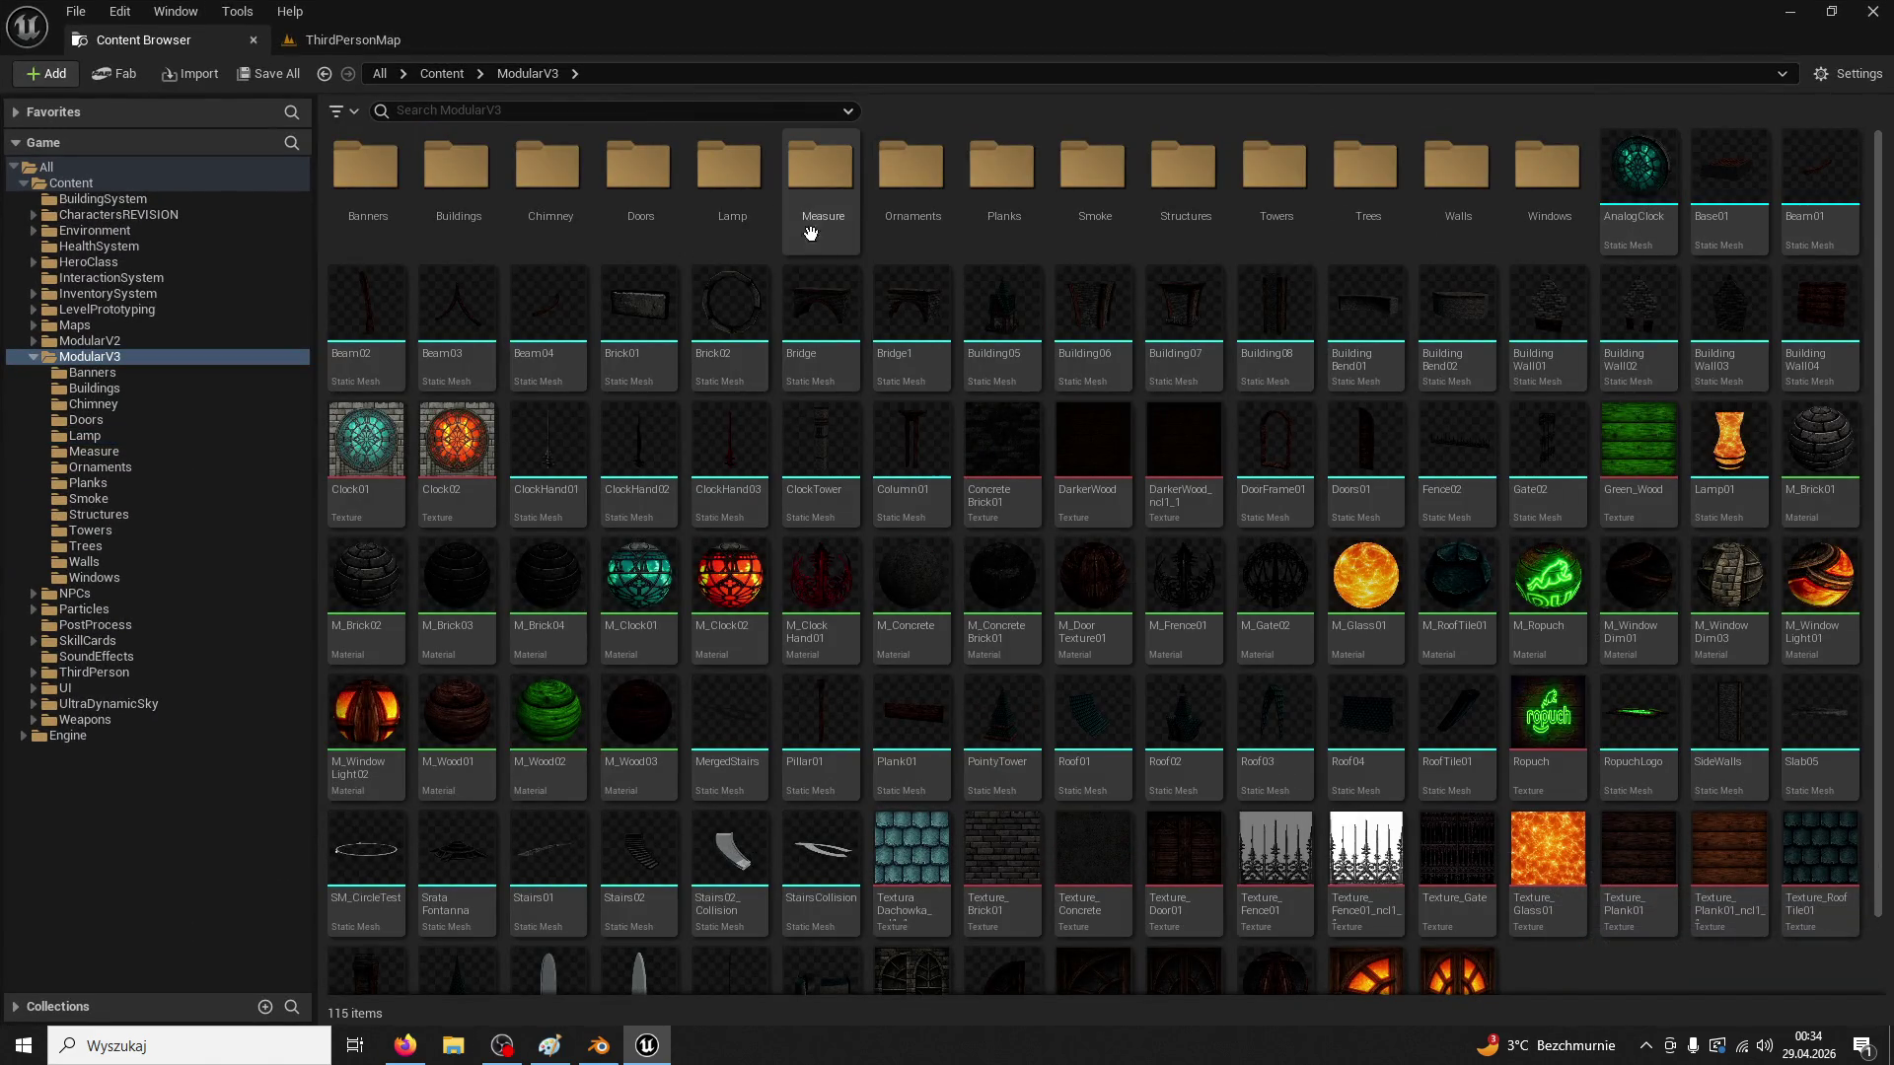
double_click(732, 173)
click(430, 187)
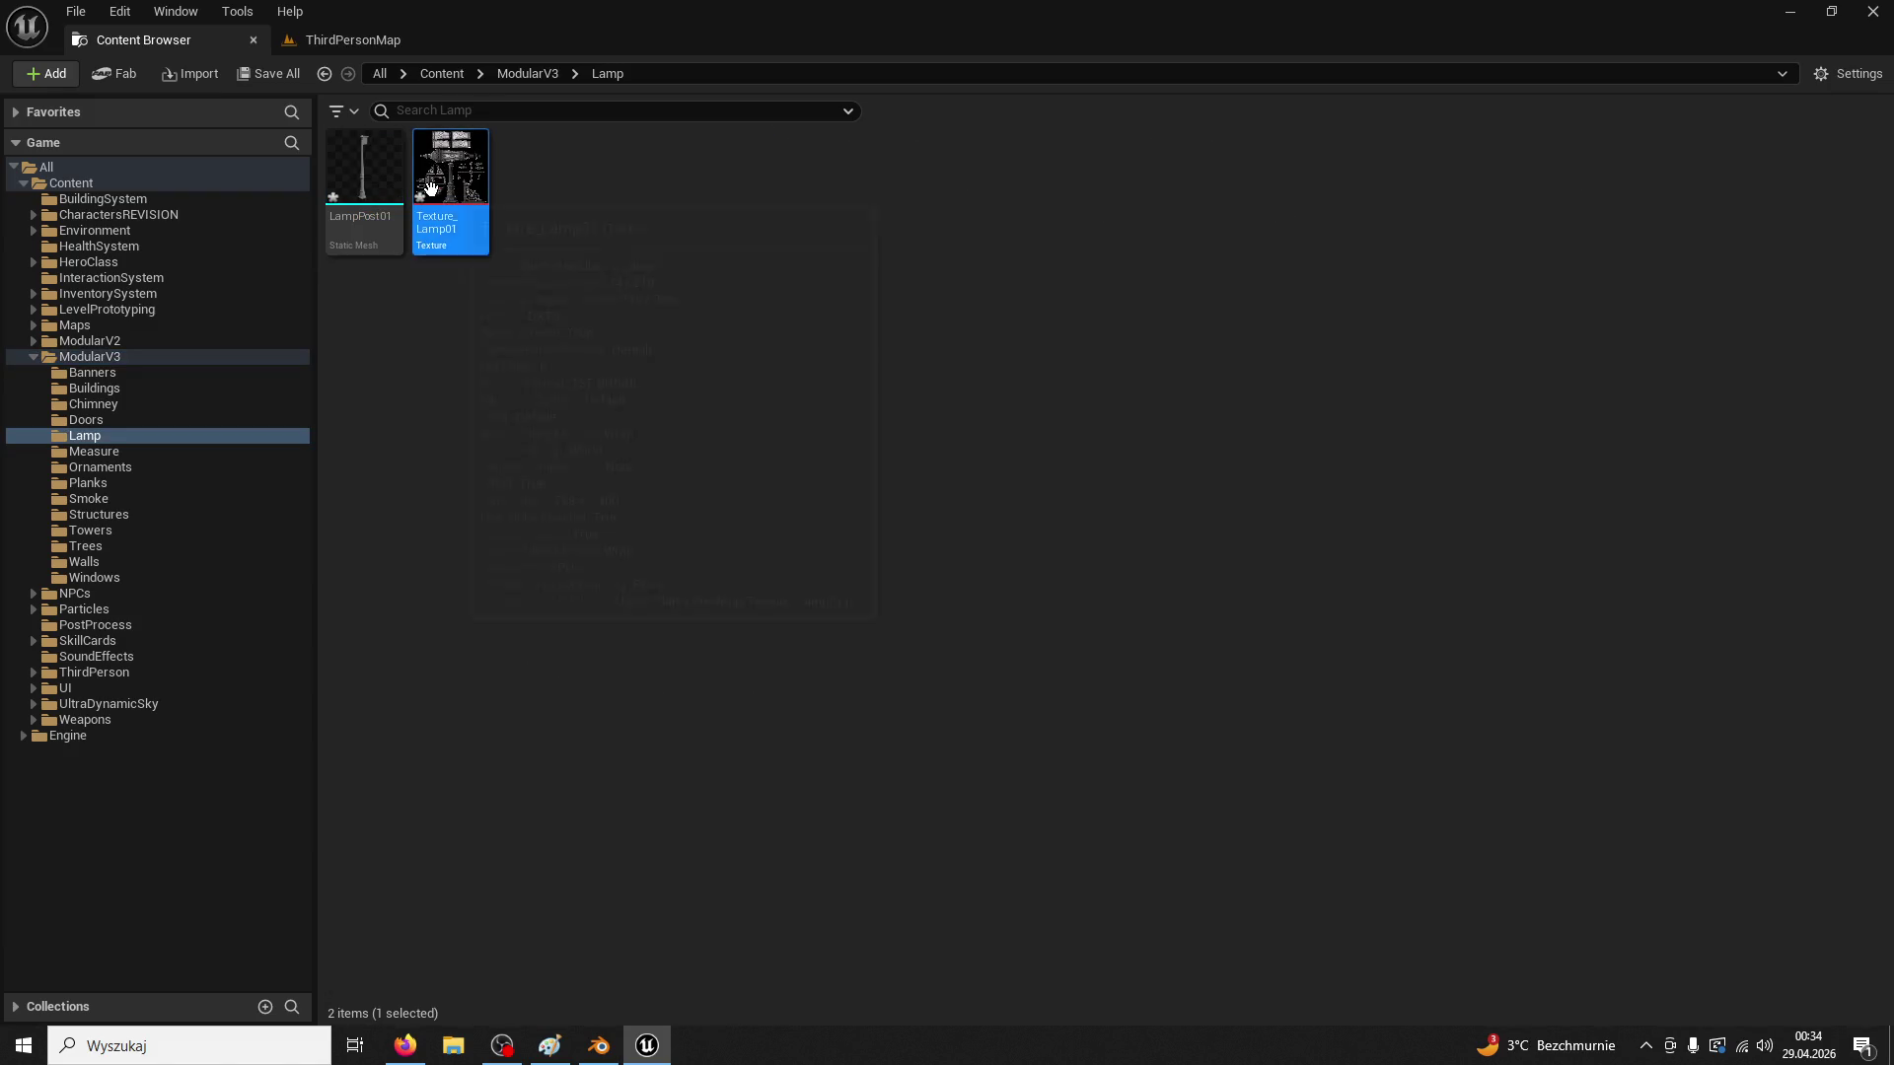
Set Texture_Lamp01's Saturation to 0 and lower its Brightness in Adjustments
double_click(430, 188)
drag(542, 278, 503, 46)
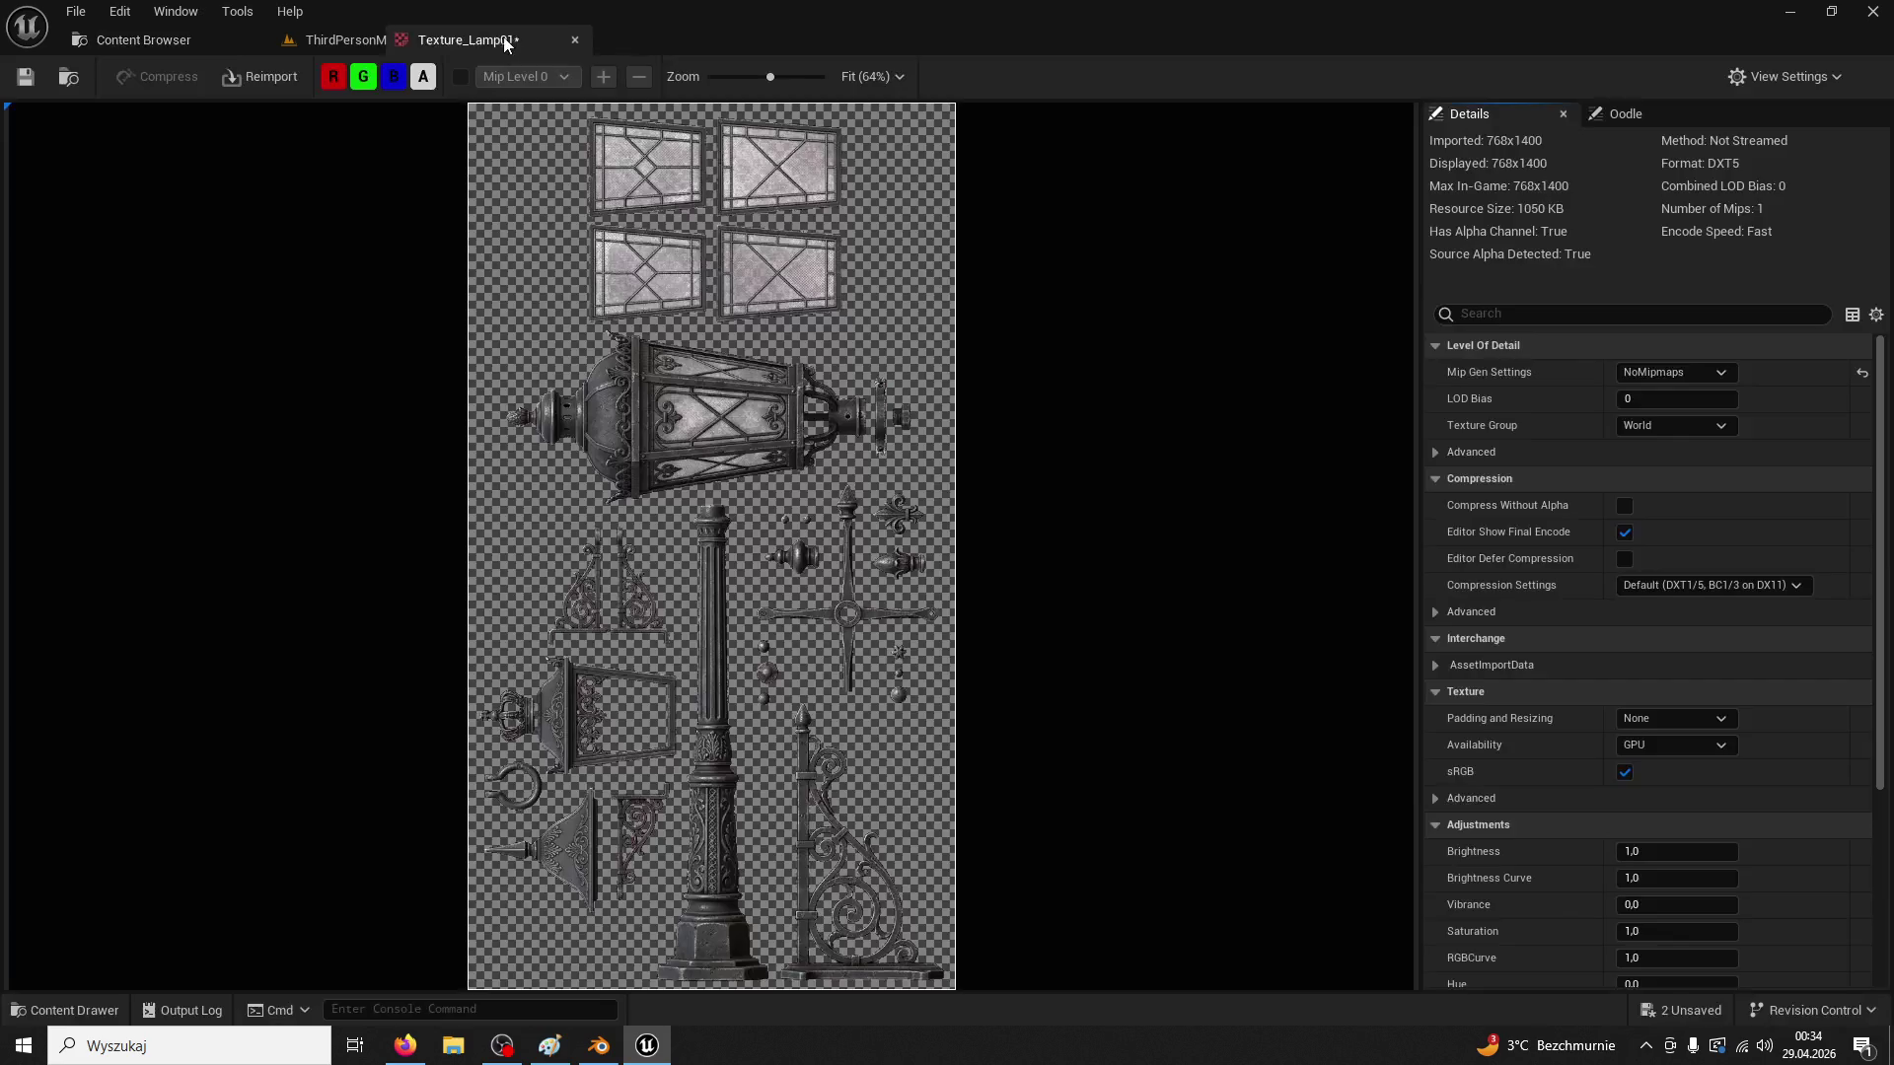
scroll(1721, 759, down, 5)
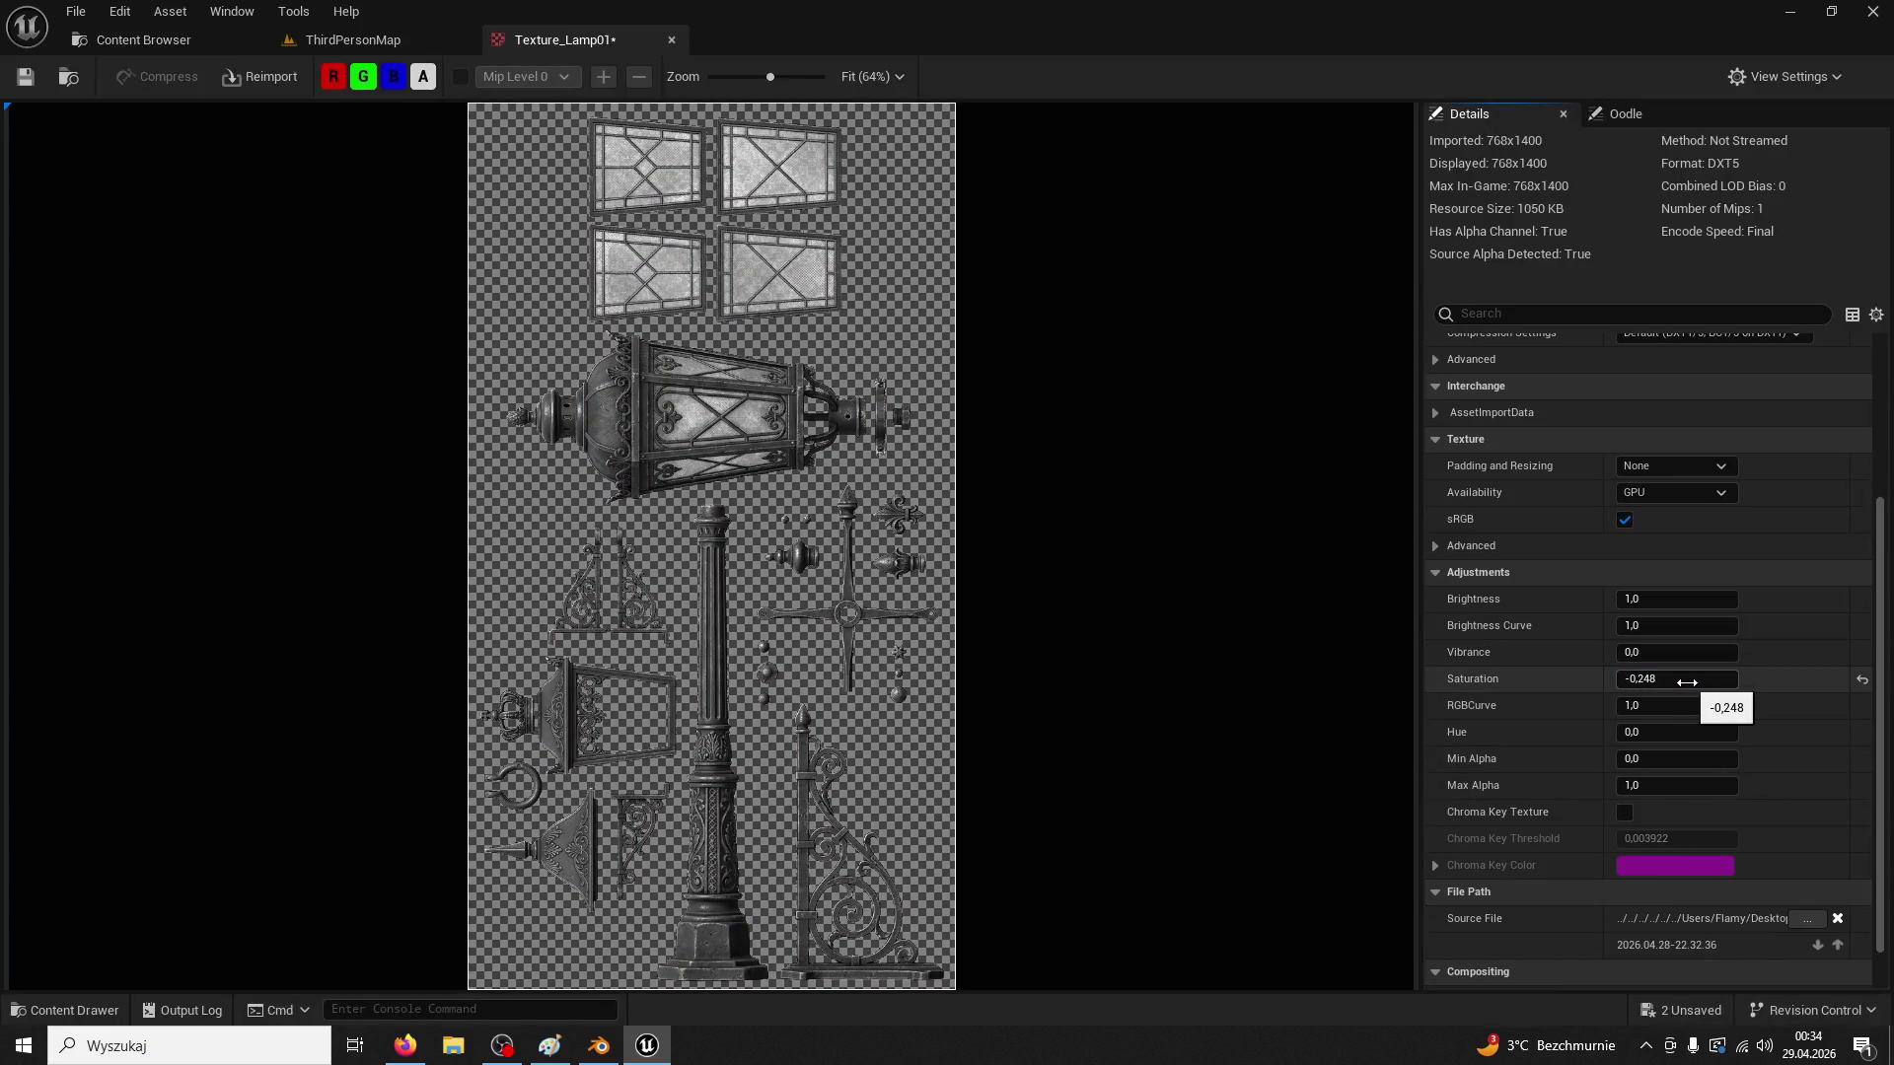
text(0)
drag(1643, 598, 1721, 598)
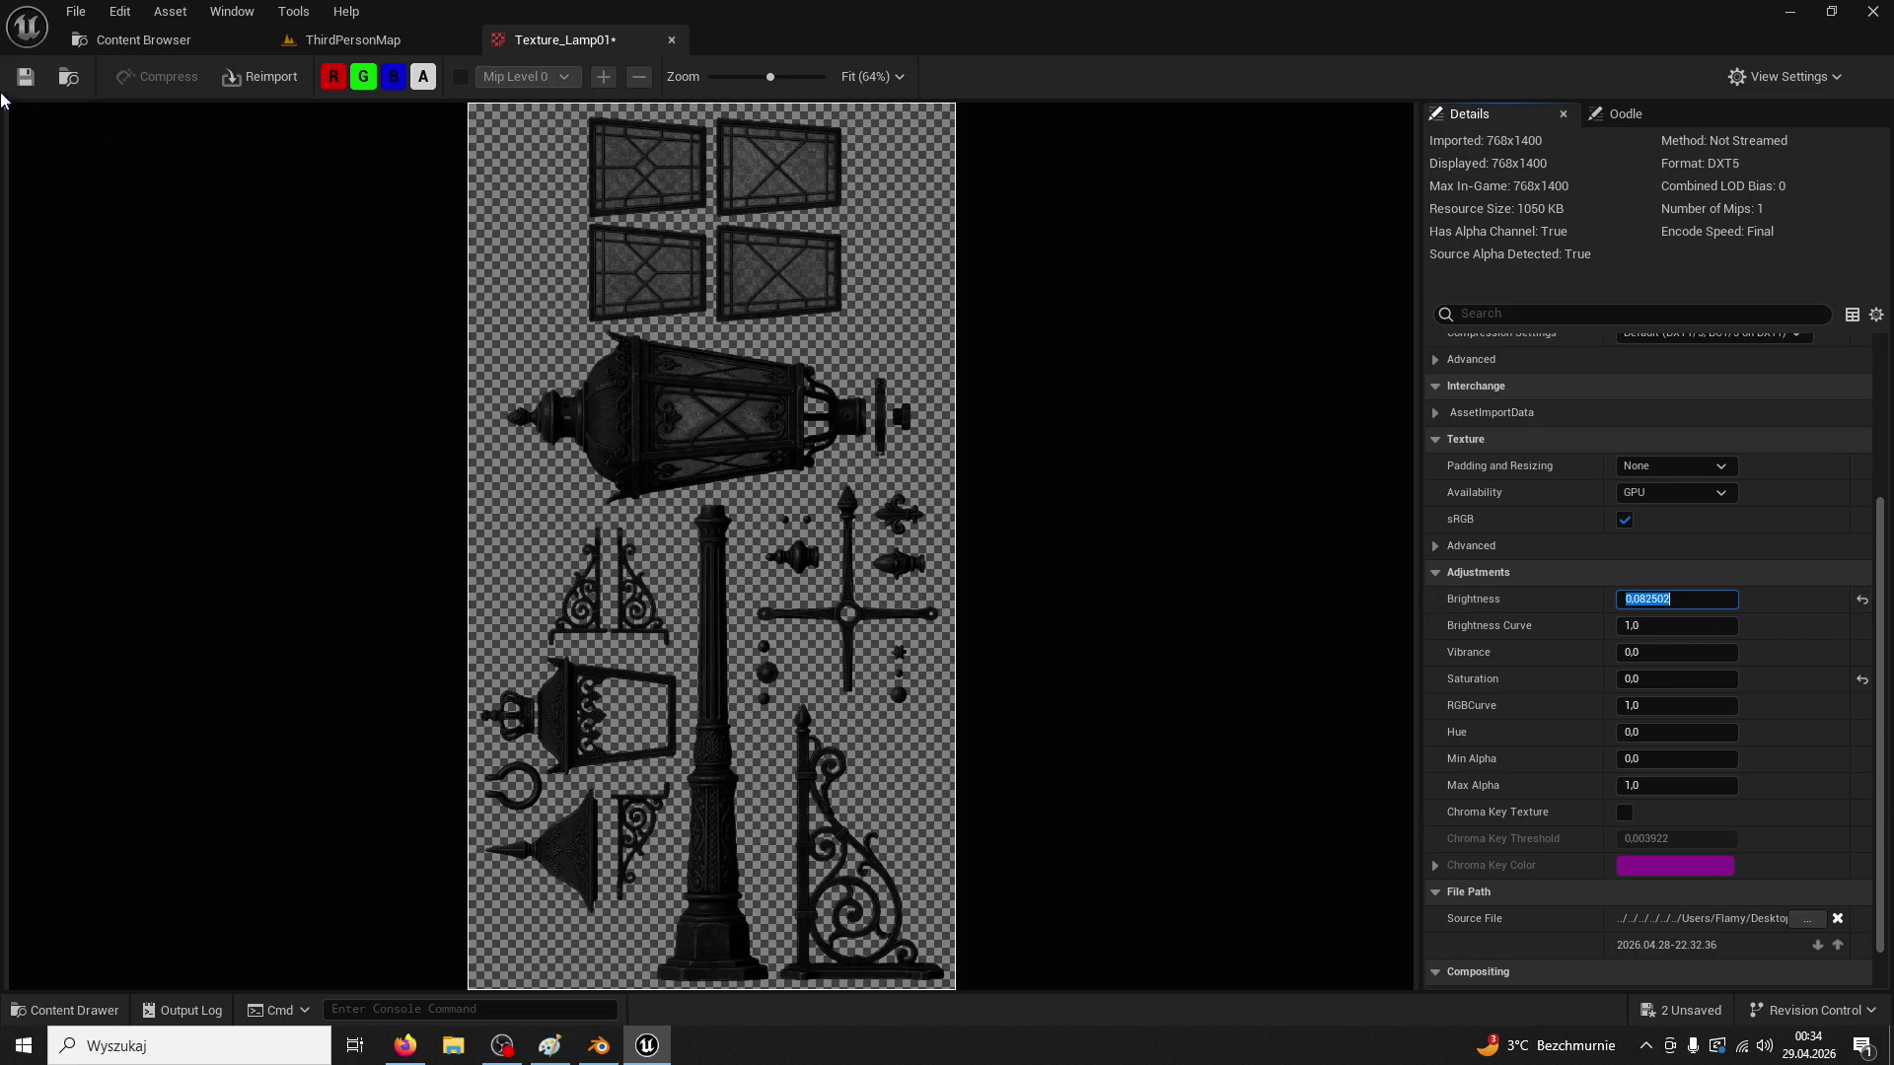
click(673, 39)
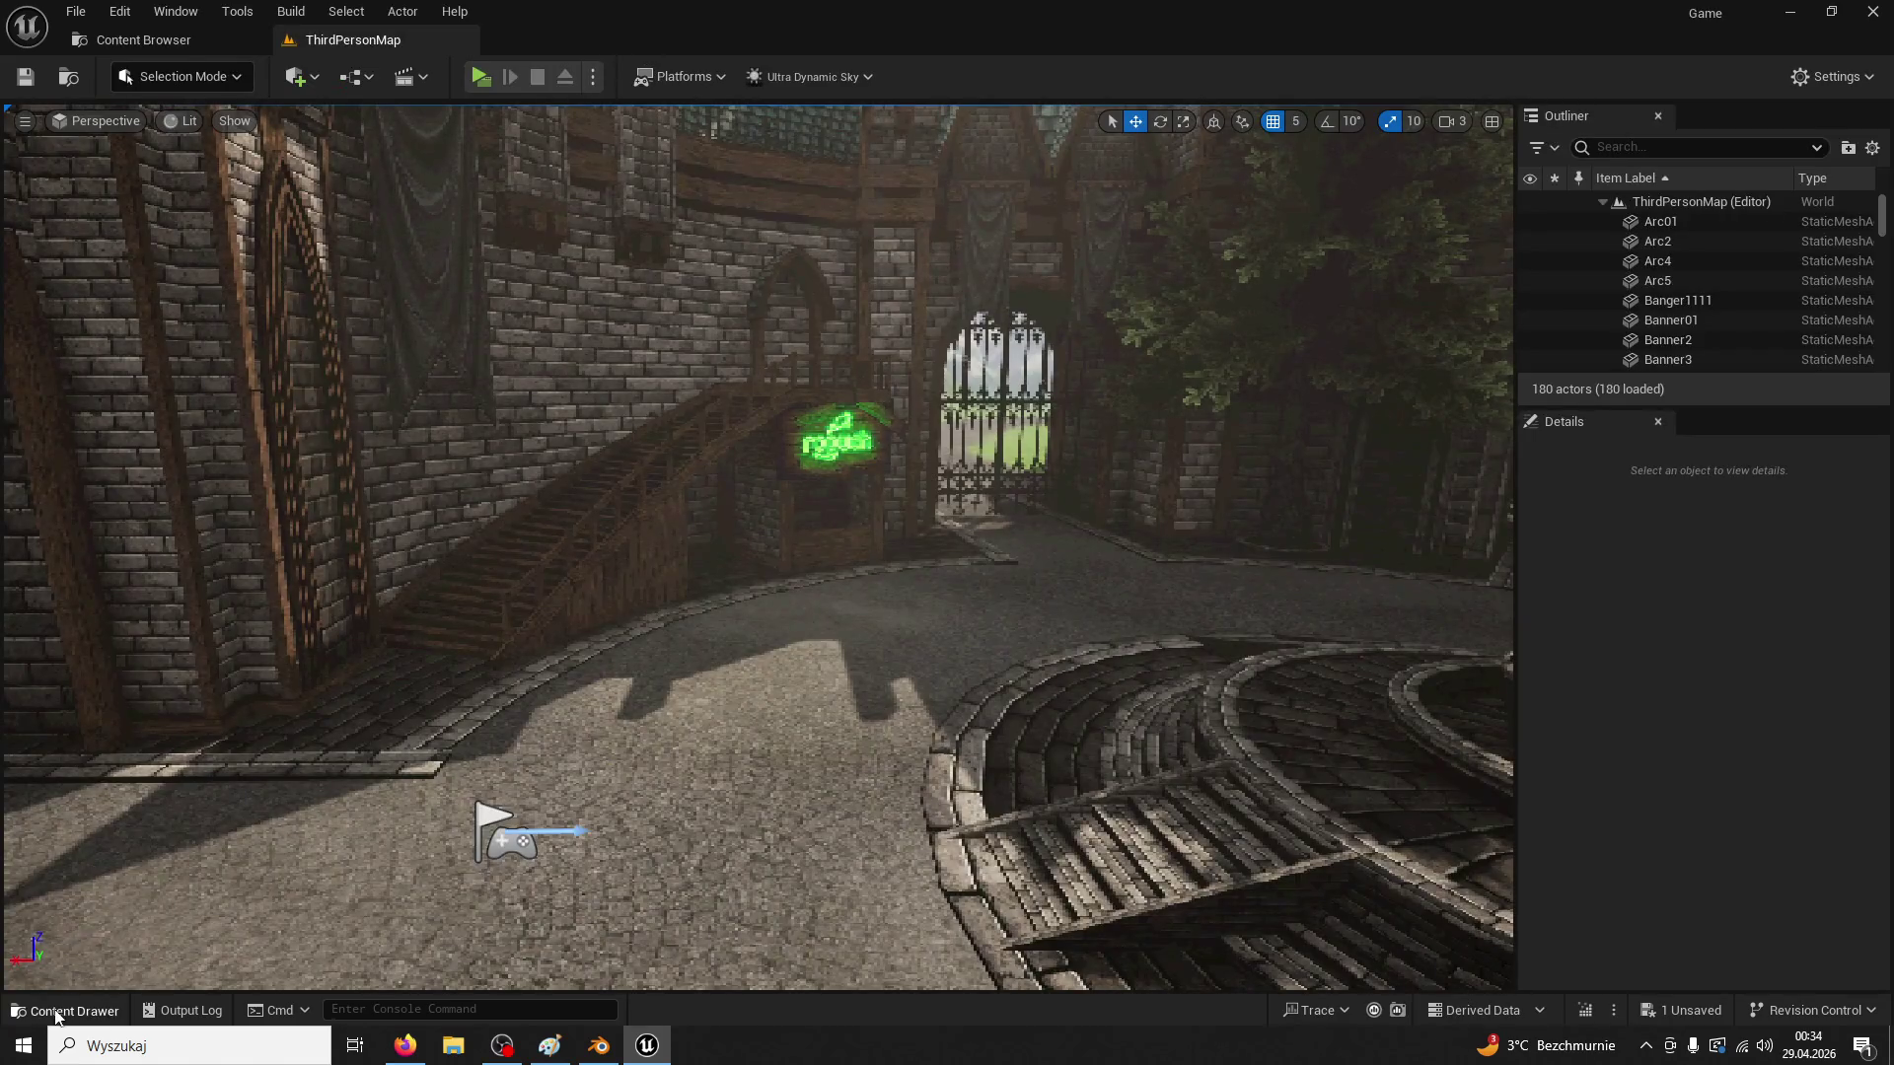
Create a material named M_Lamp01 from Texture_Lamp01
click(56, 1016)
right_click(449, 523)
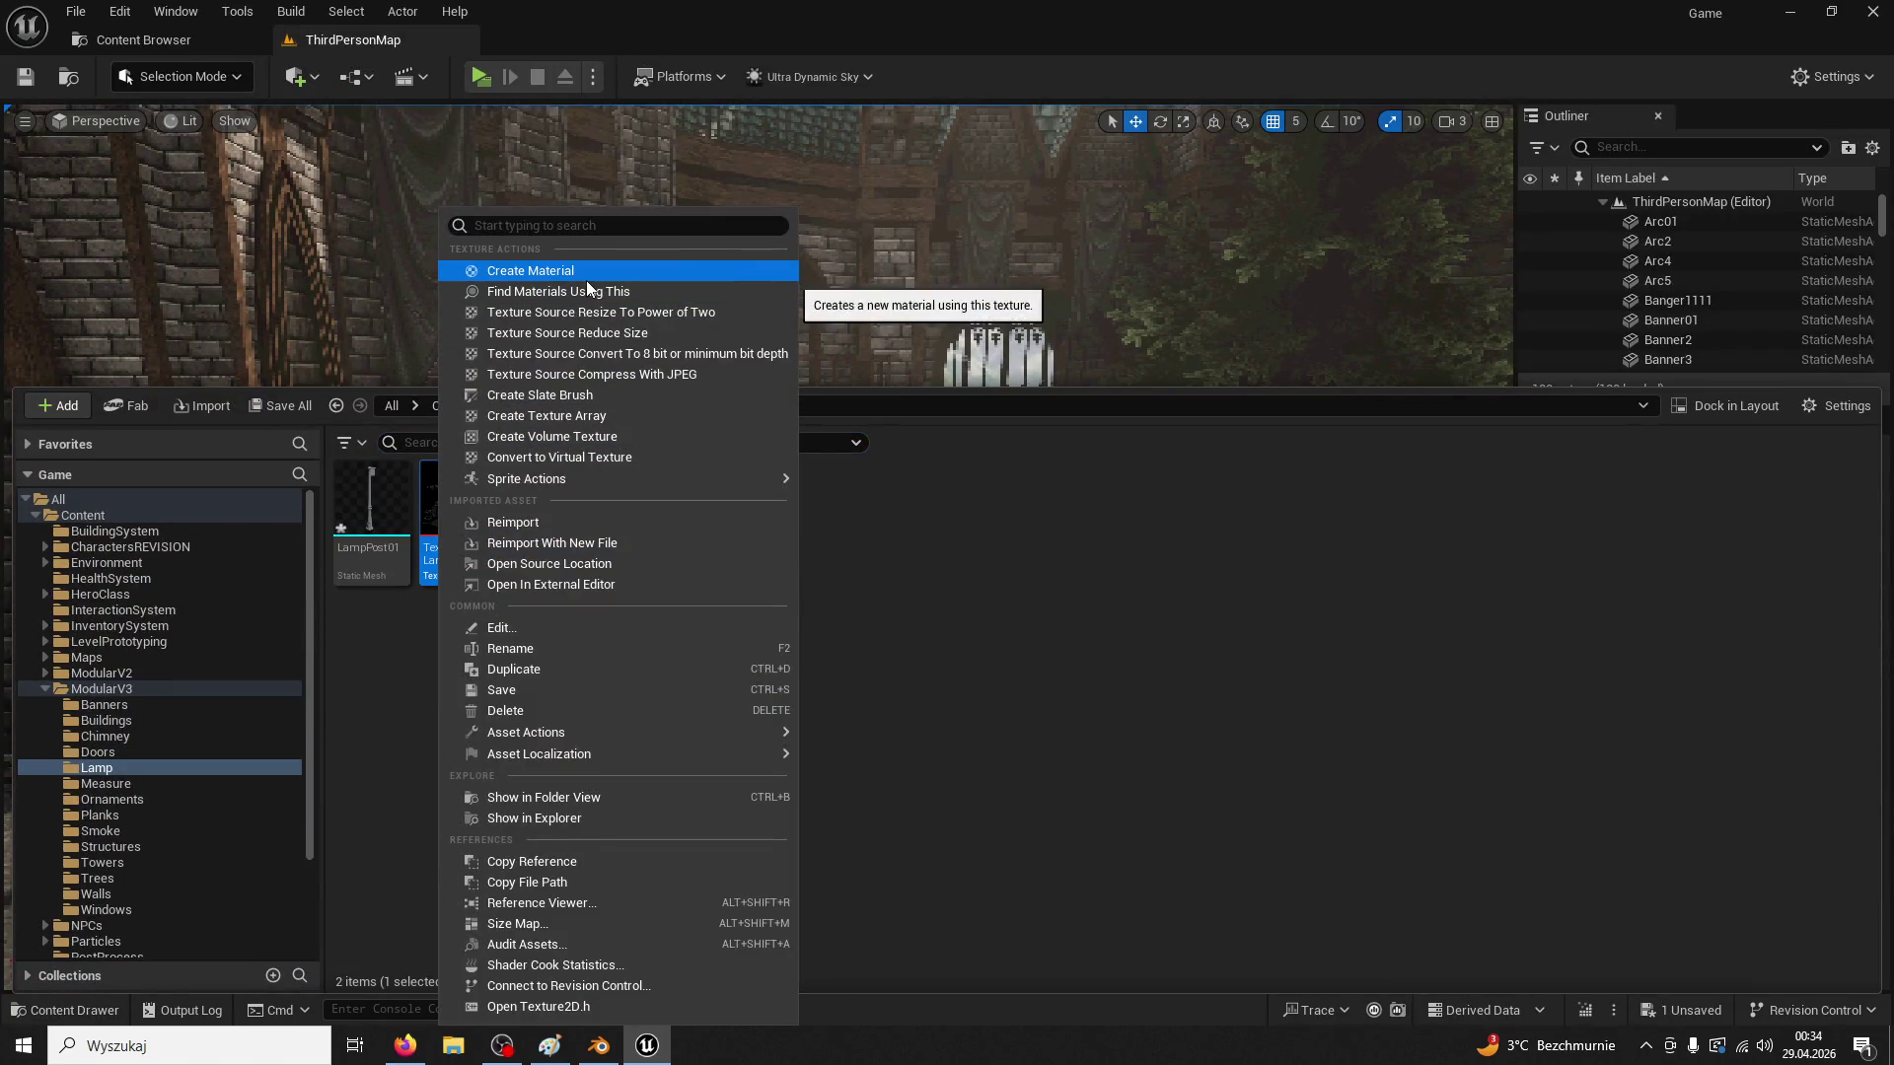
click(586, 281)
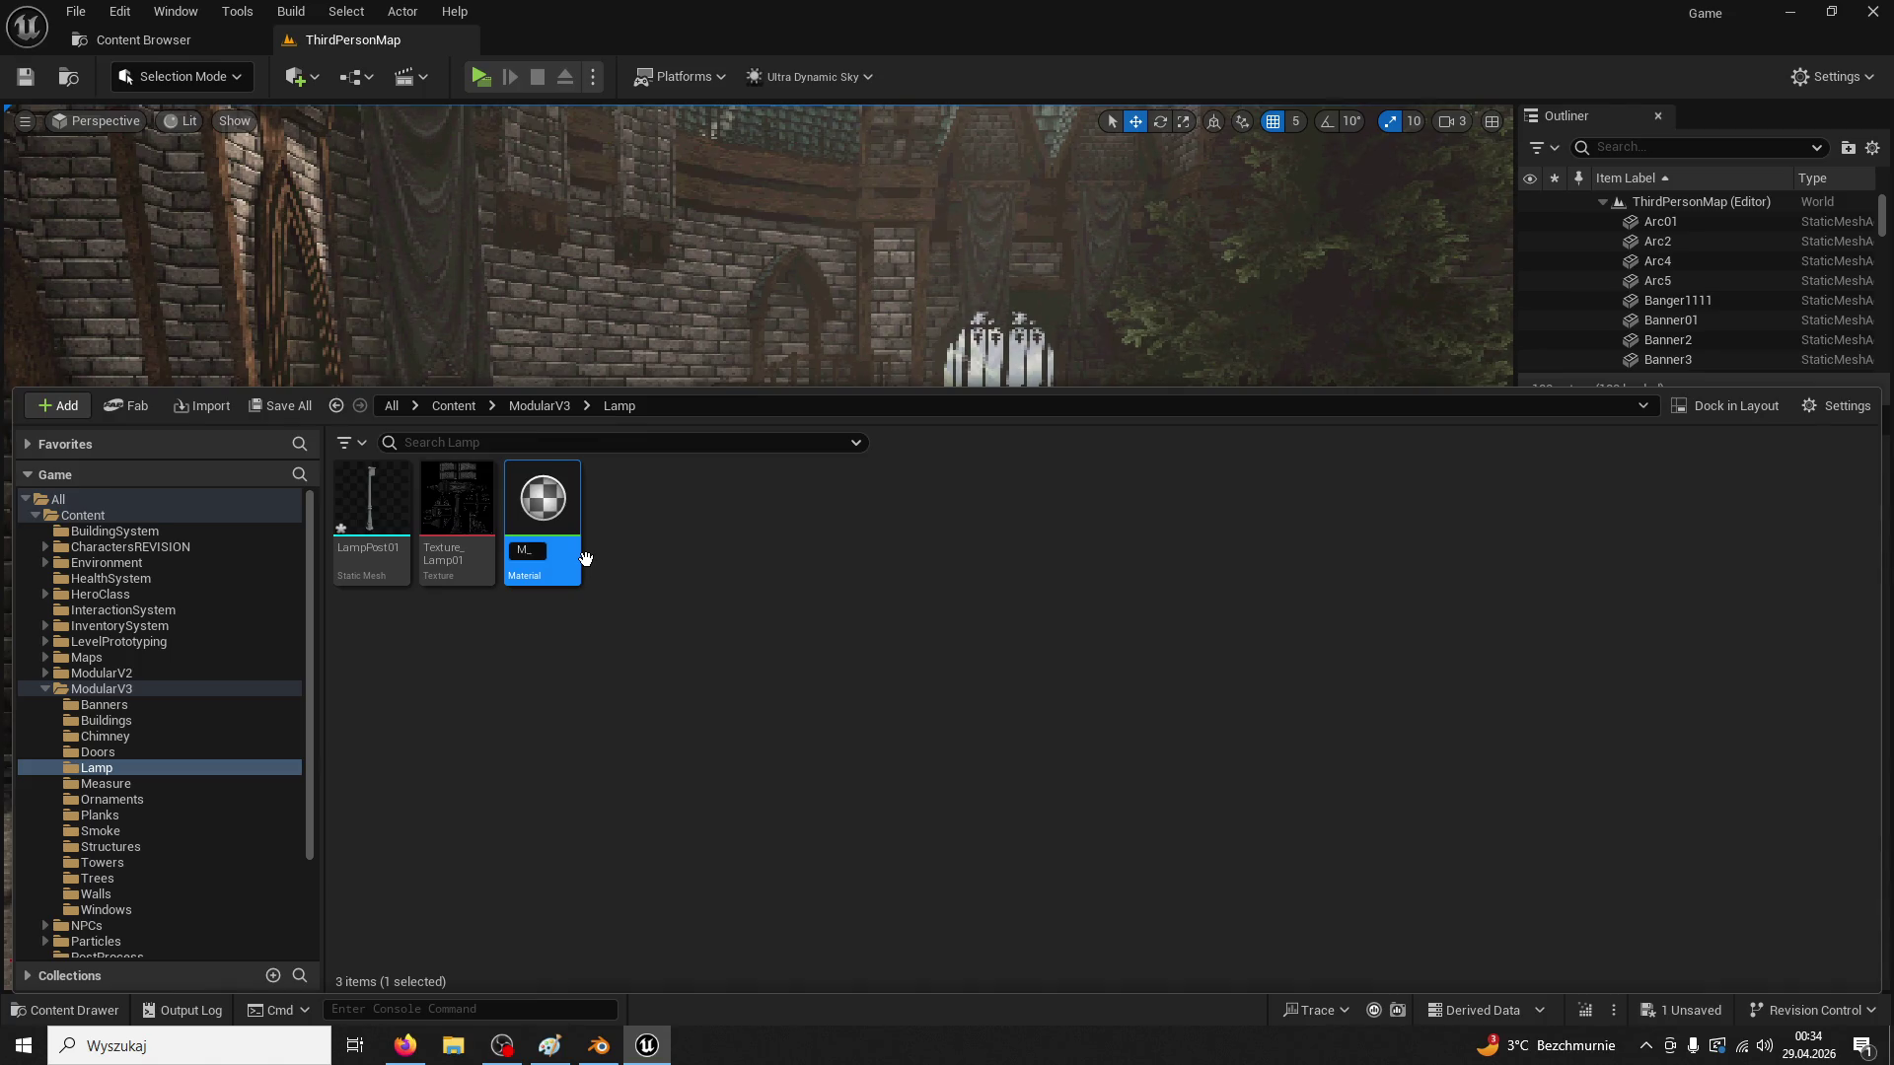
text(M_Lamp0)
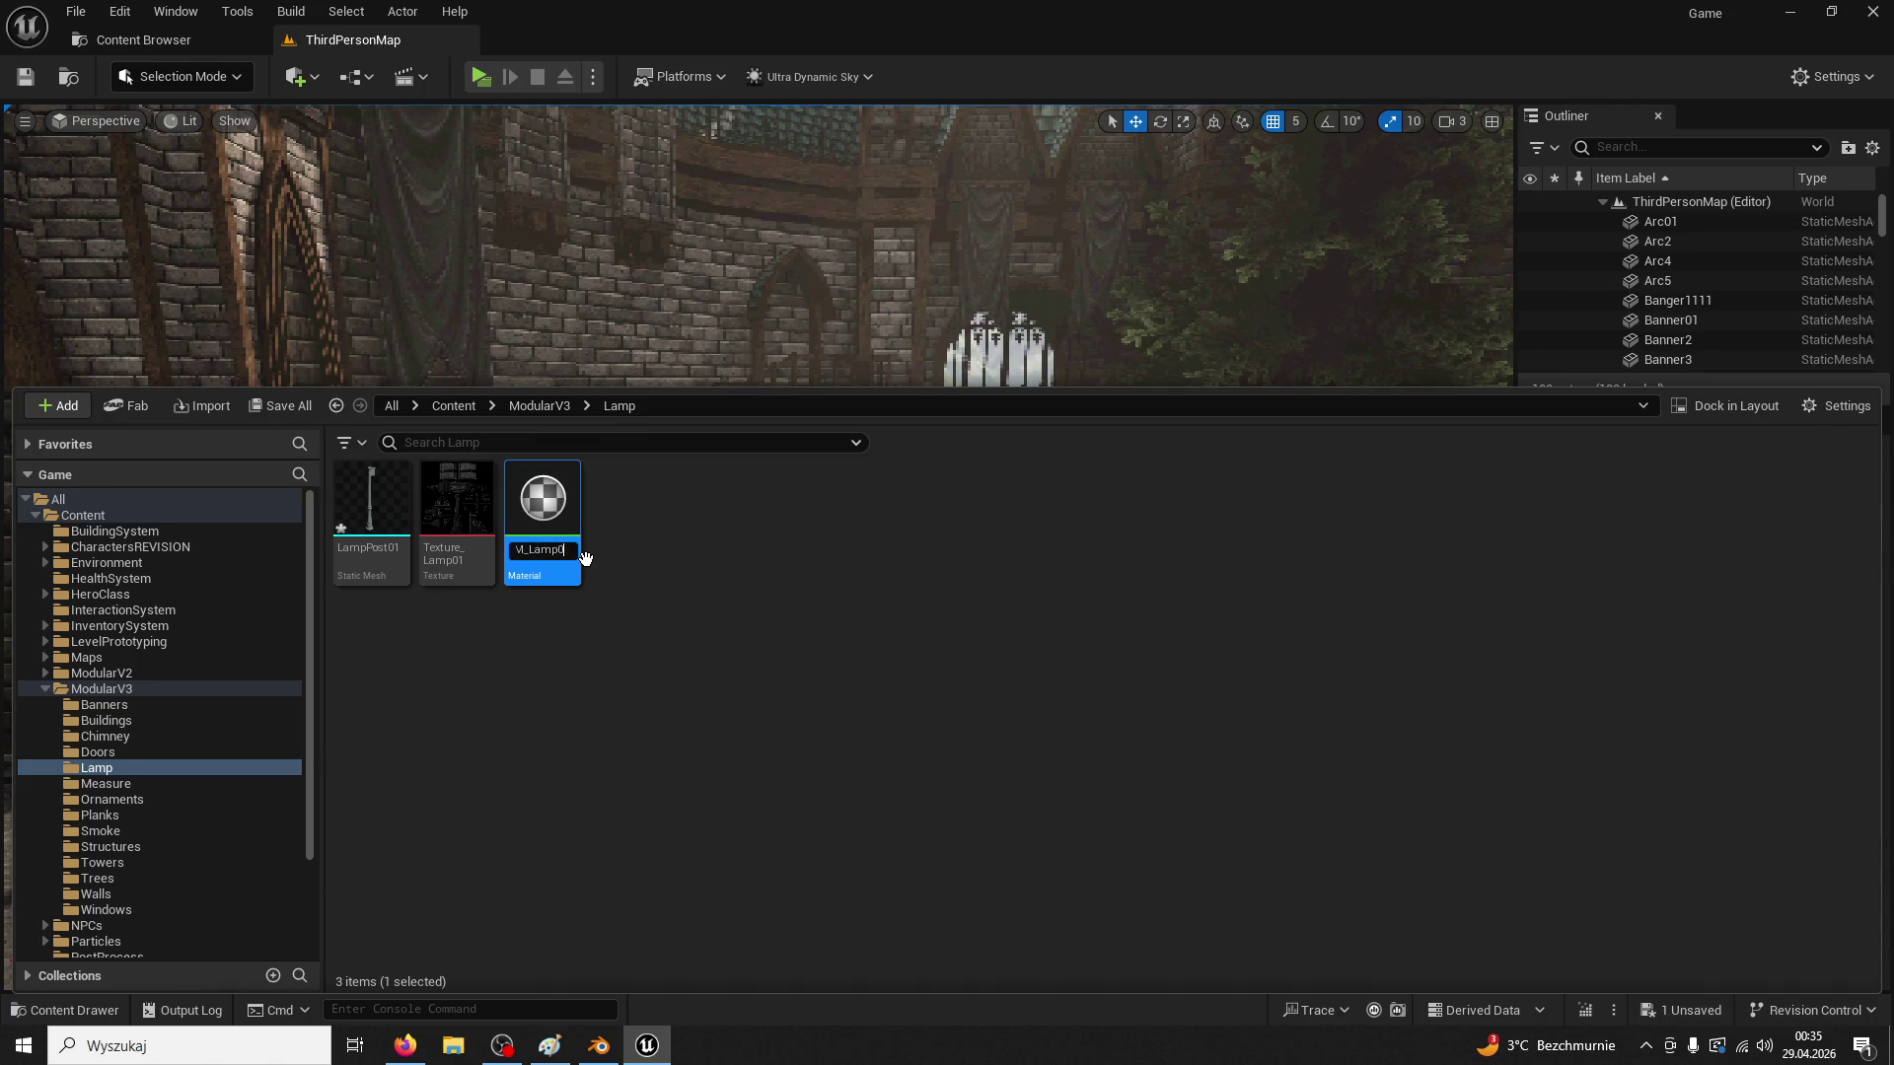
text(1)
key(Return)
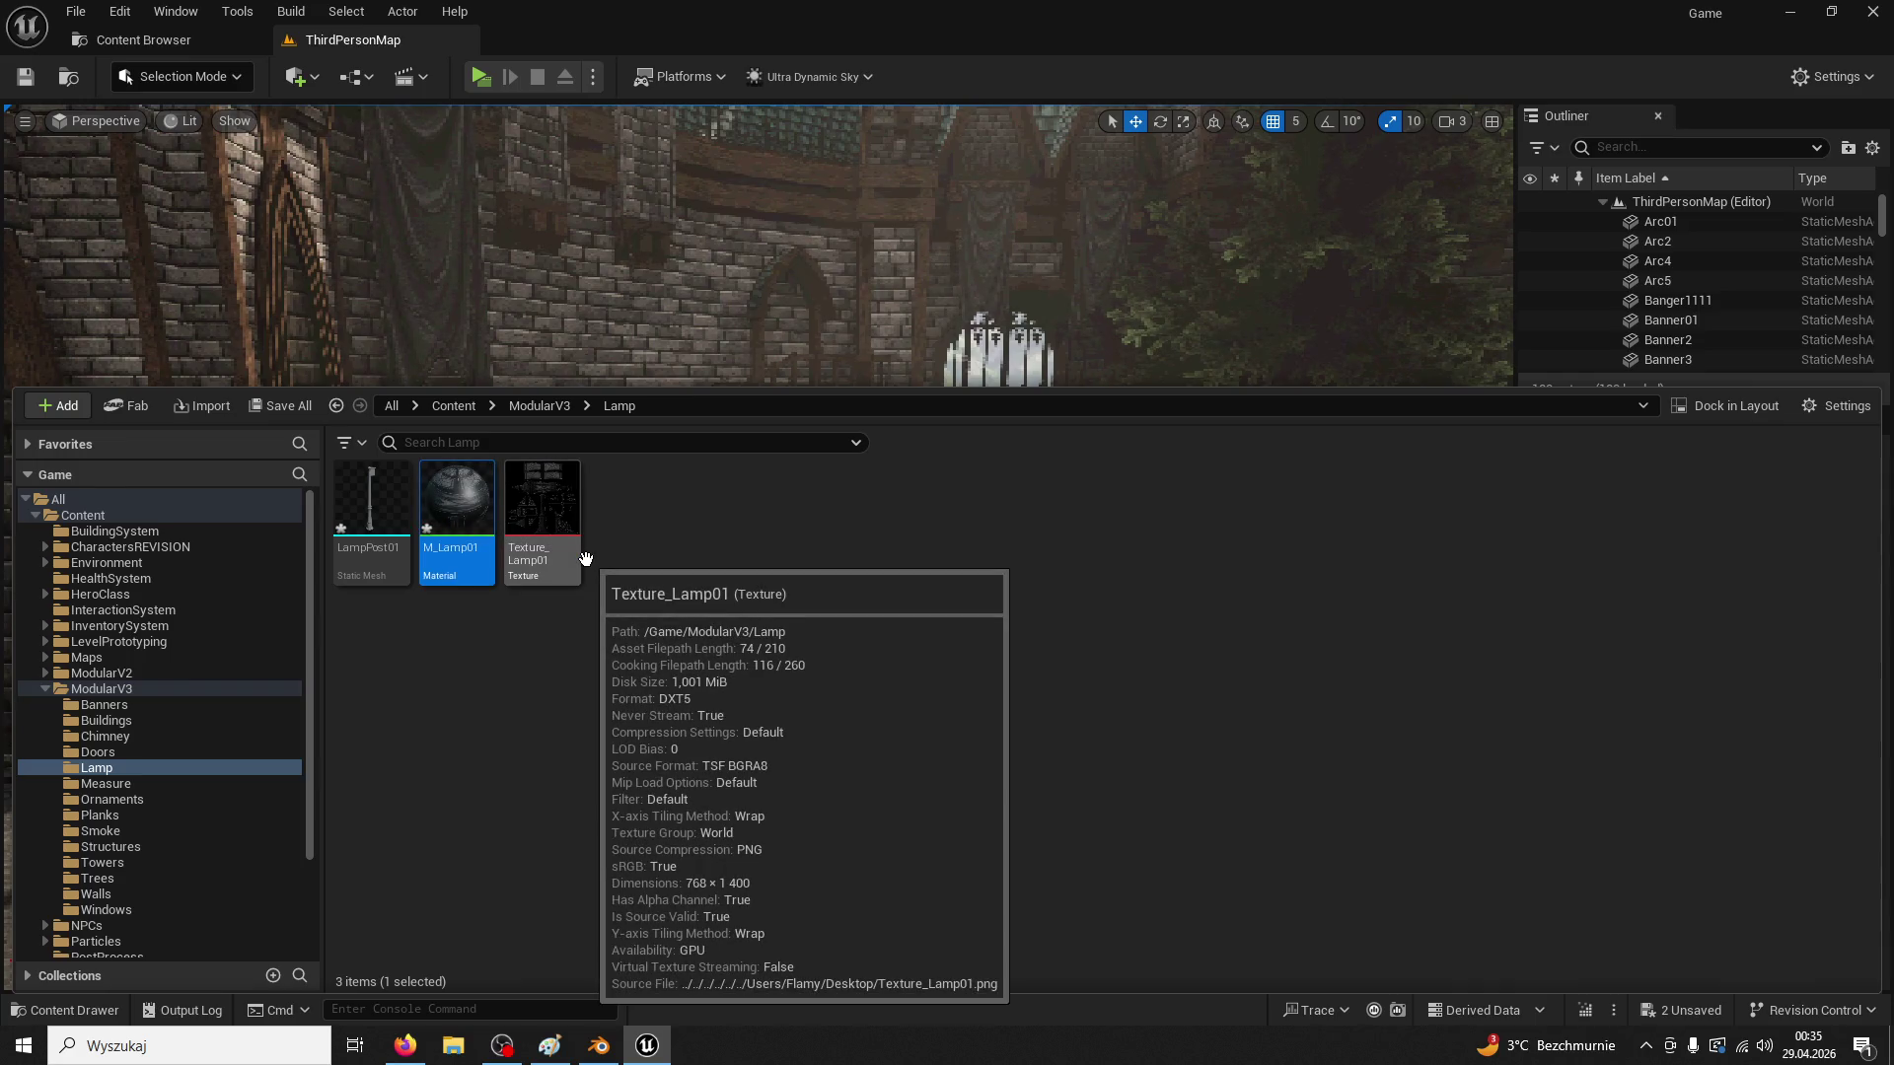
drag(493, 277, 586, 30)
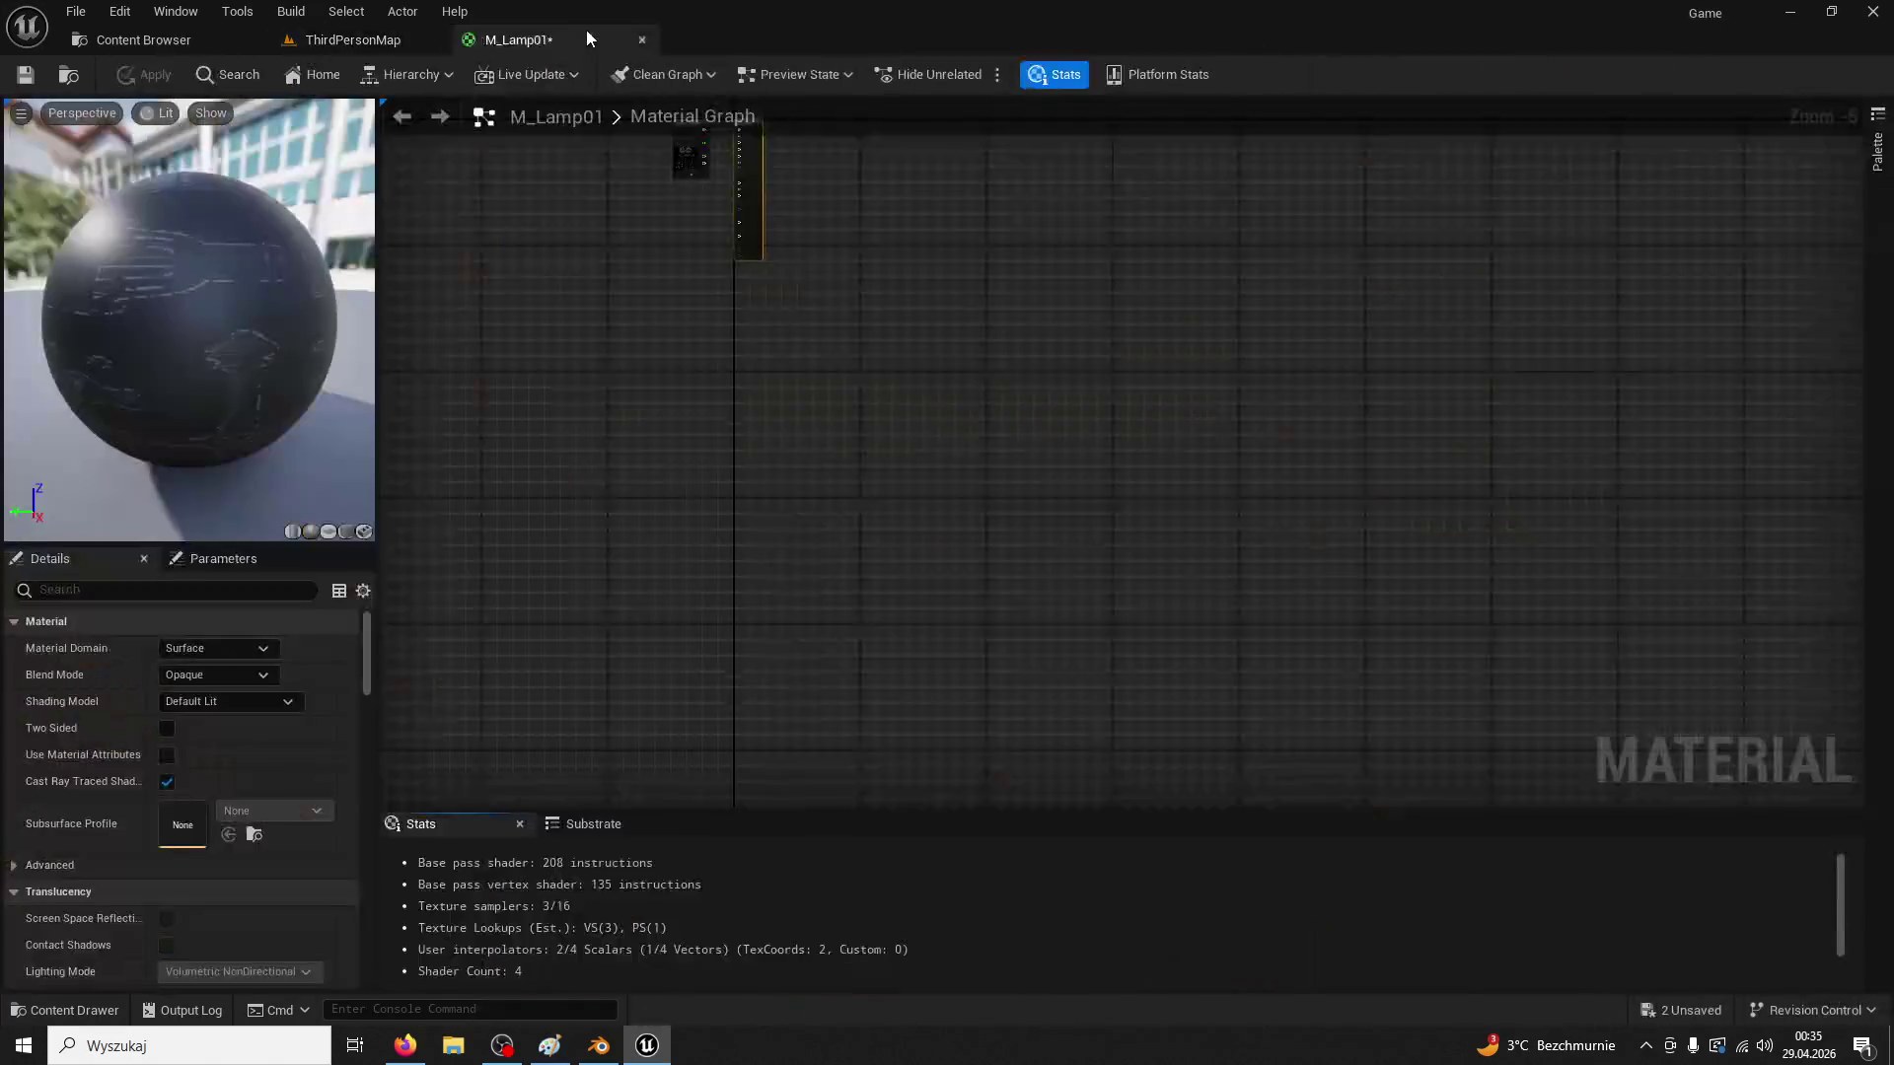
Set M_Lamp01's Roughness to 1 and Specular to 0, then apply
scroll(1003, 485, up, 6)
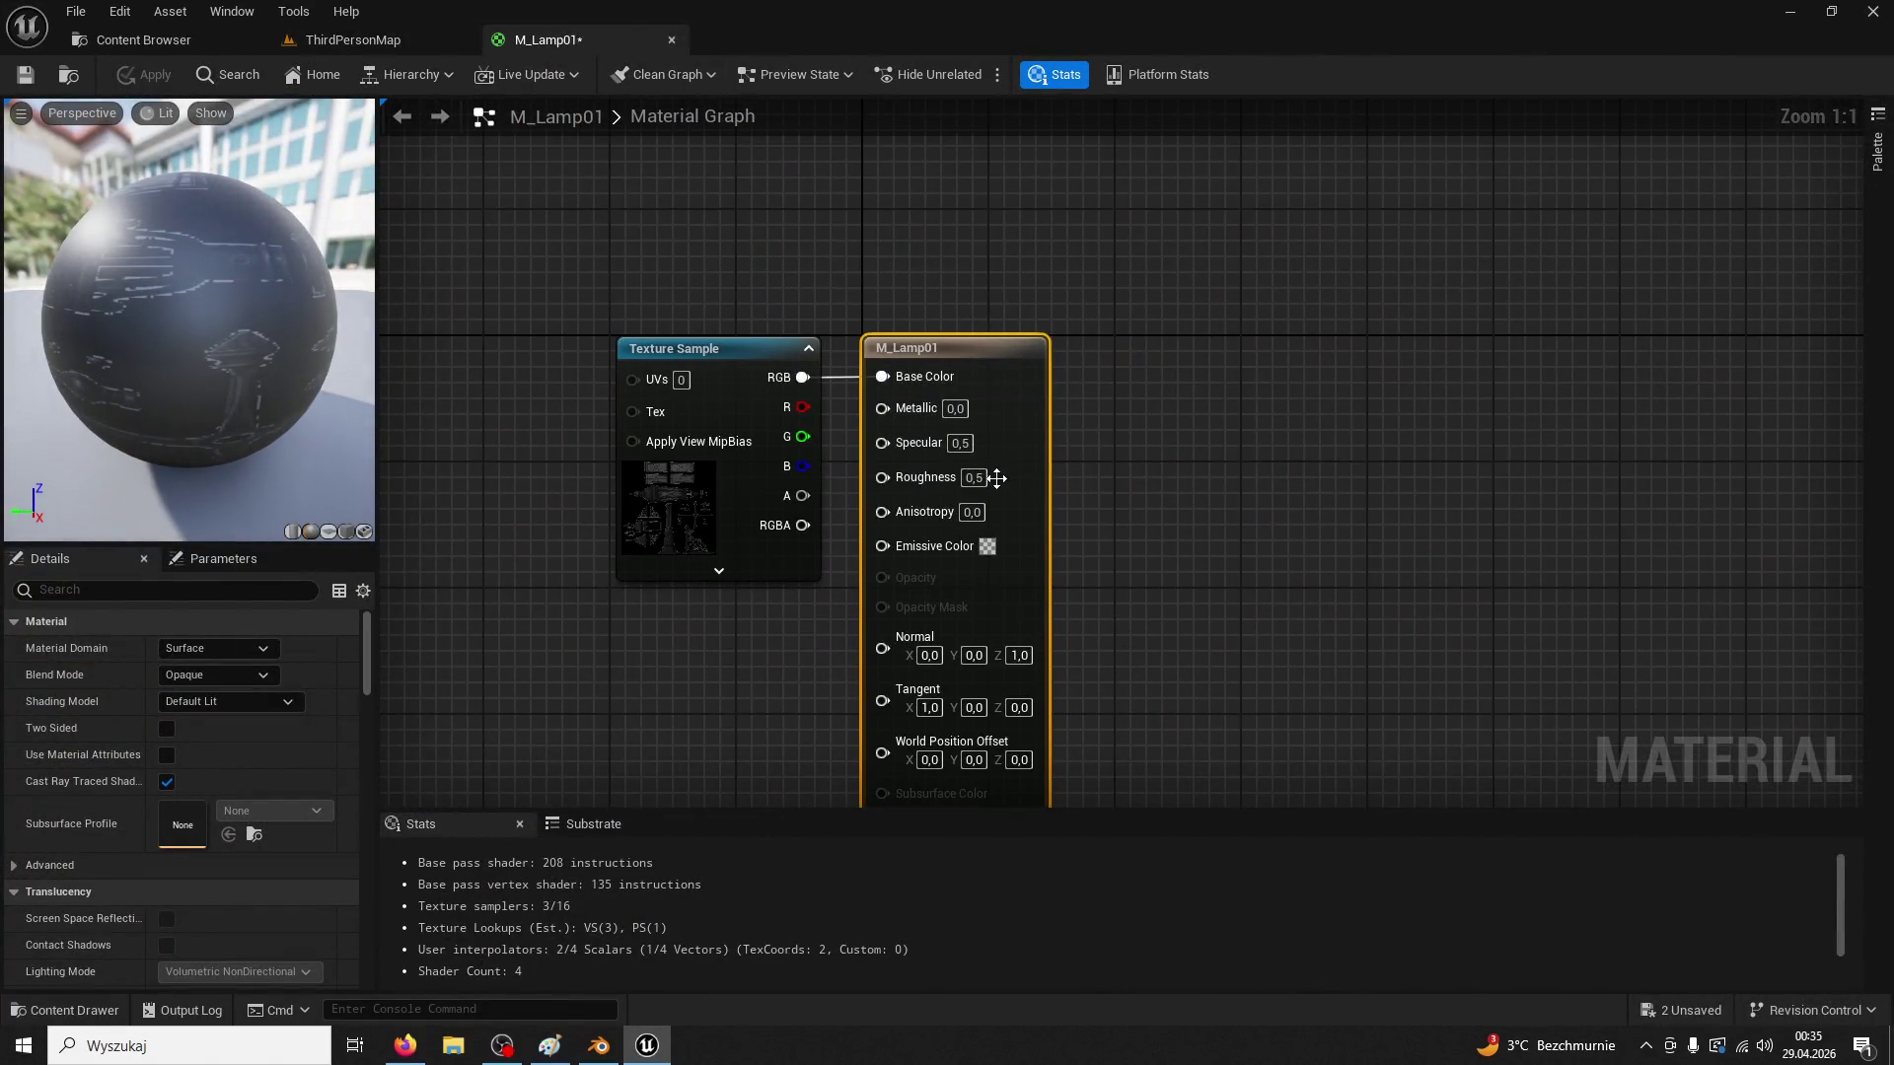
text(1)
click(960, 442)
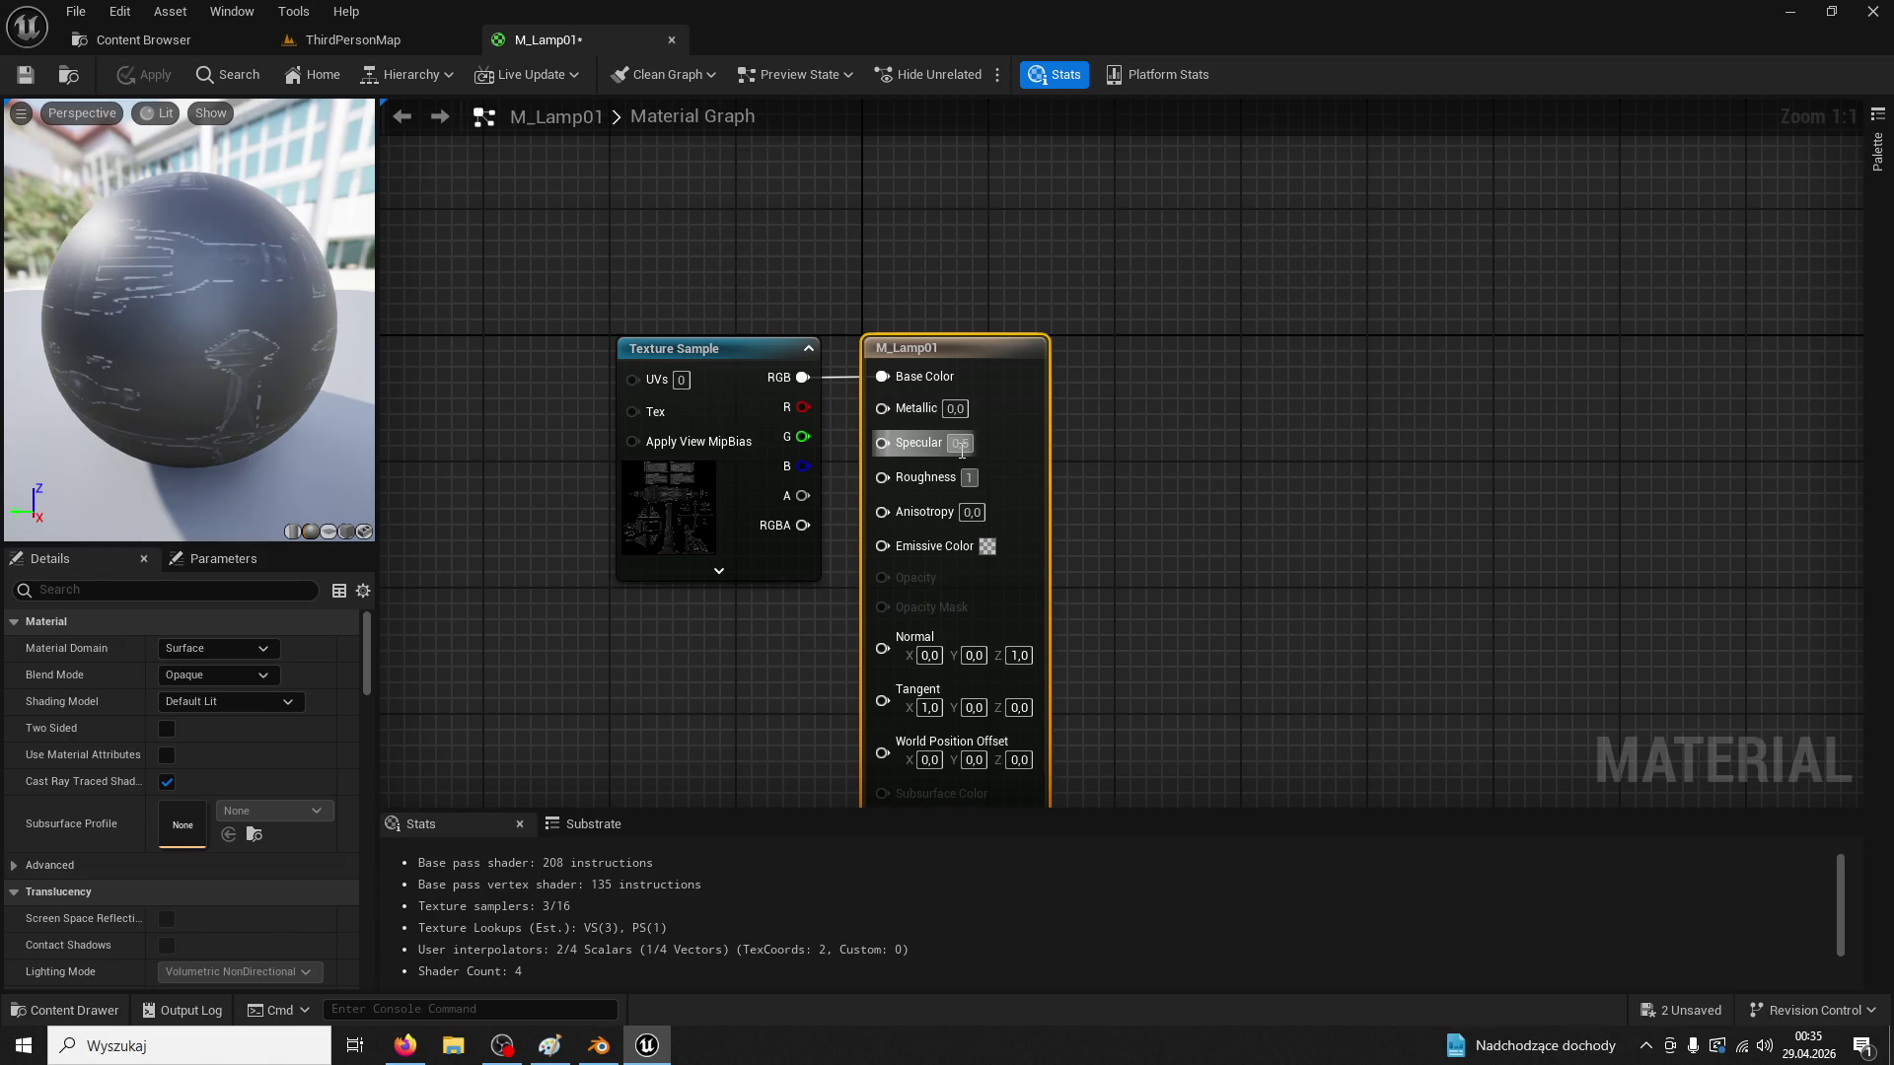
text(0)
key(Return)
click(26, 75)
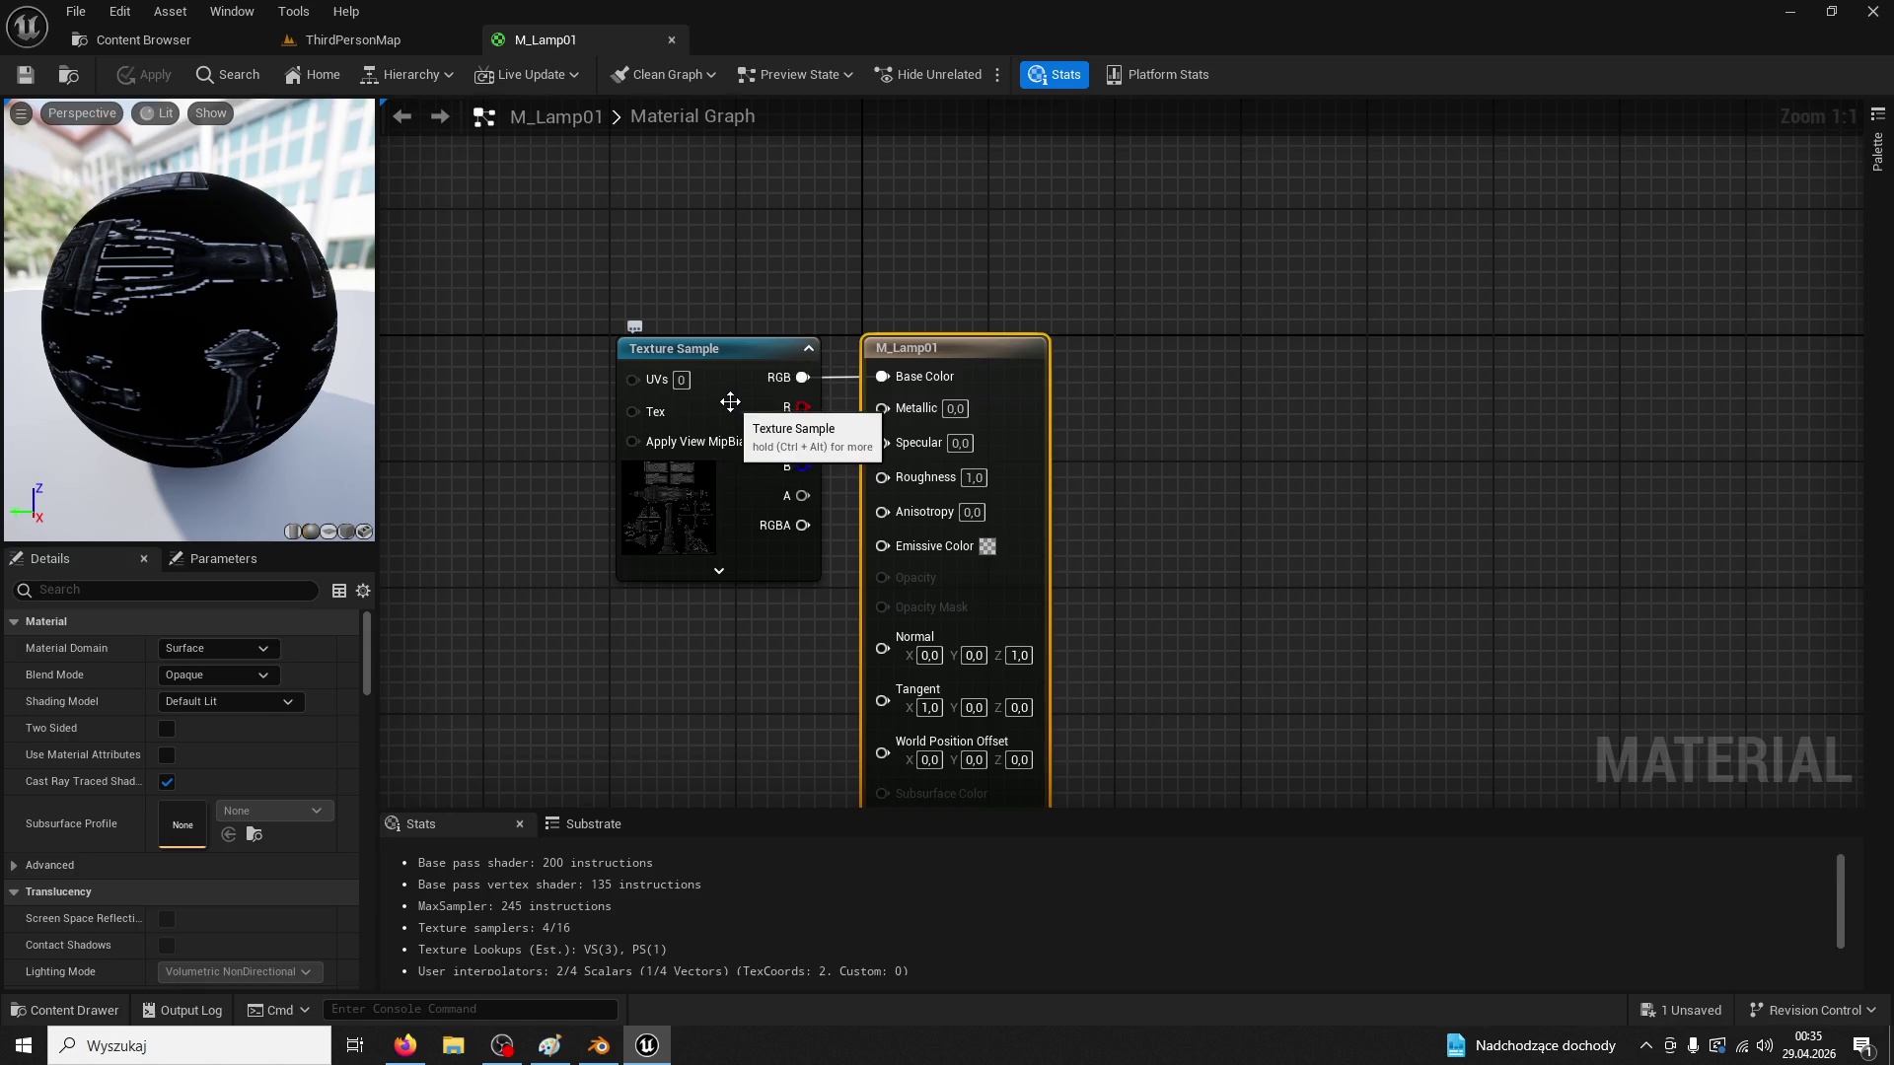
Shift the Texture Sample node left and close the material editor
drag(1149, 514, 1242, 332)
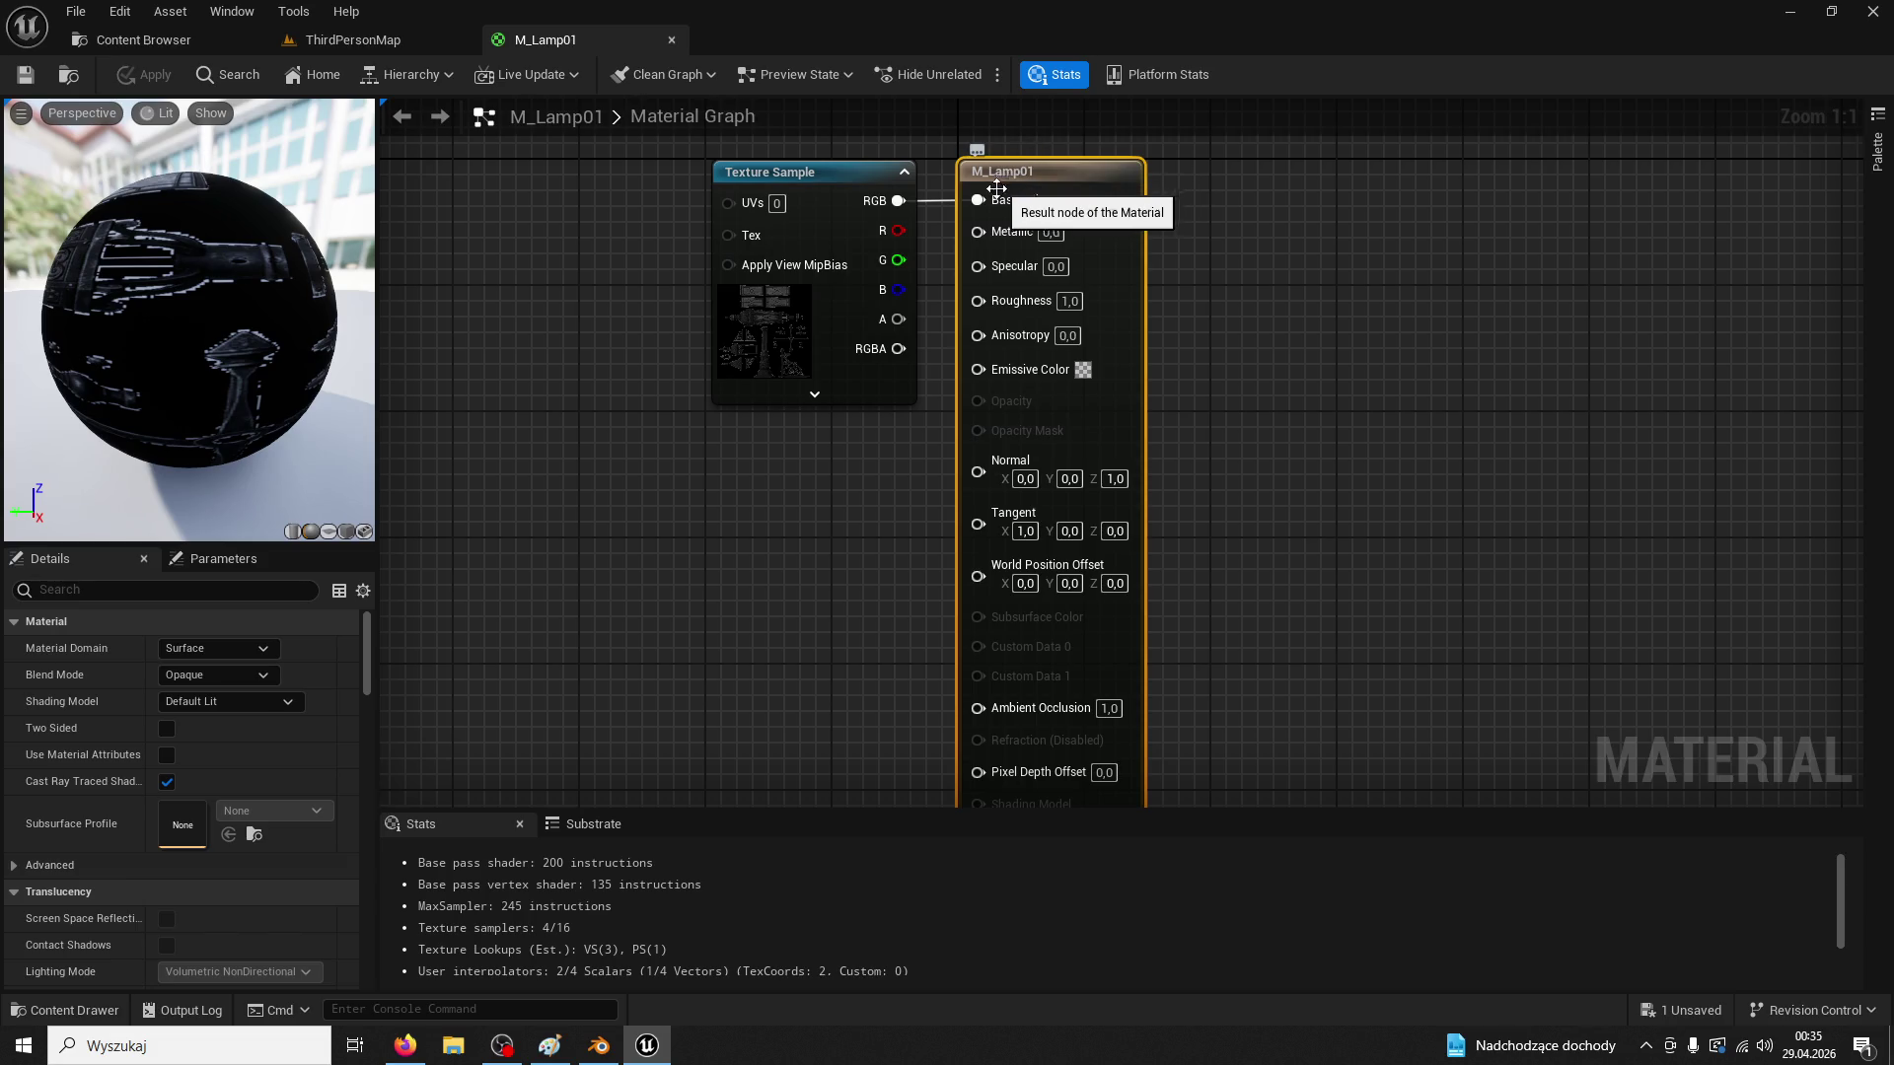
drag(802, 183, 701, 183)
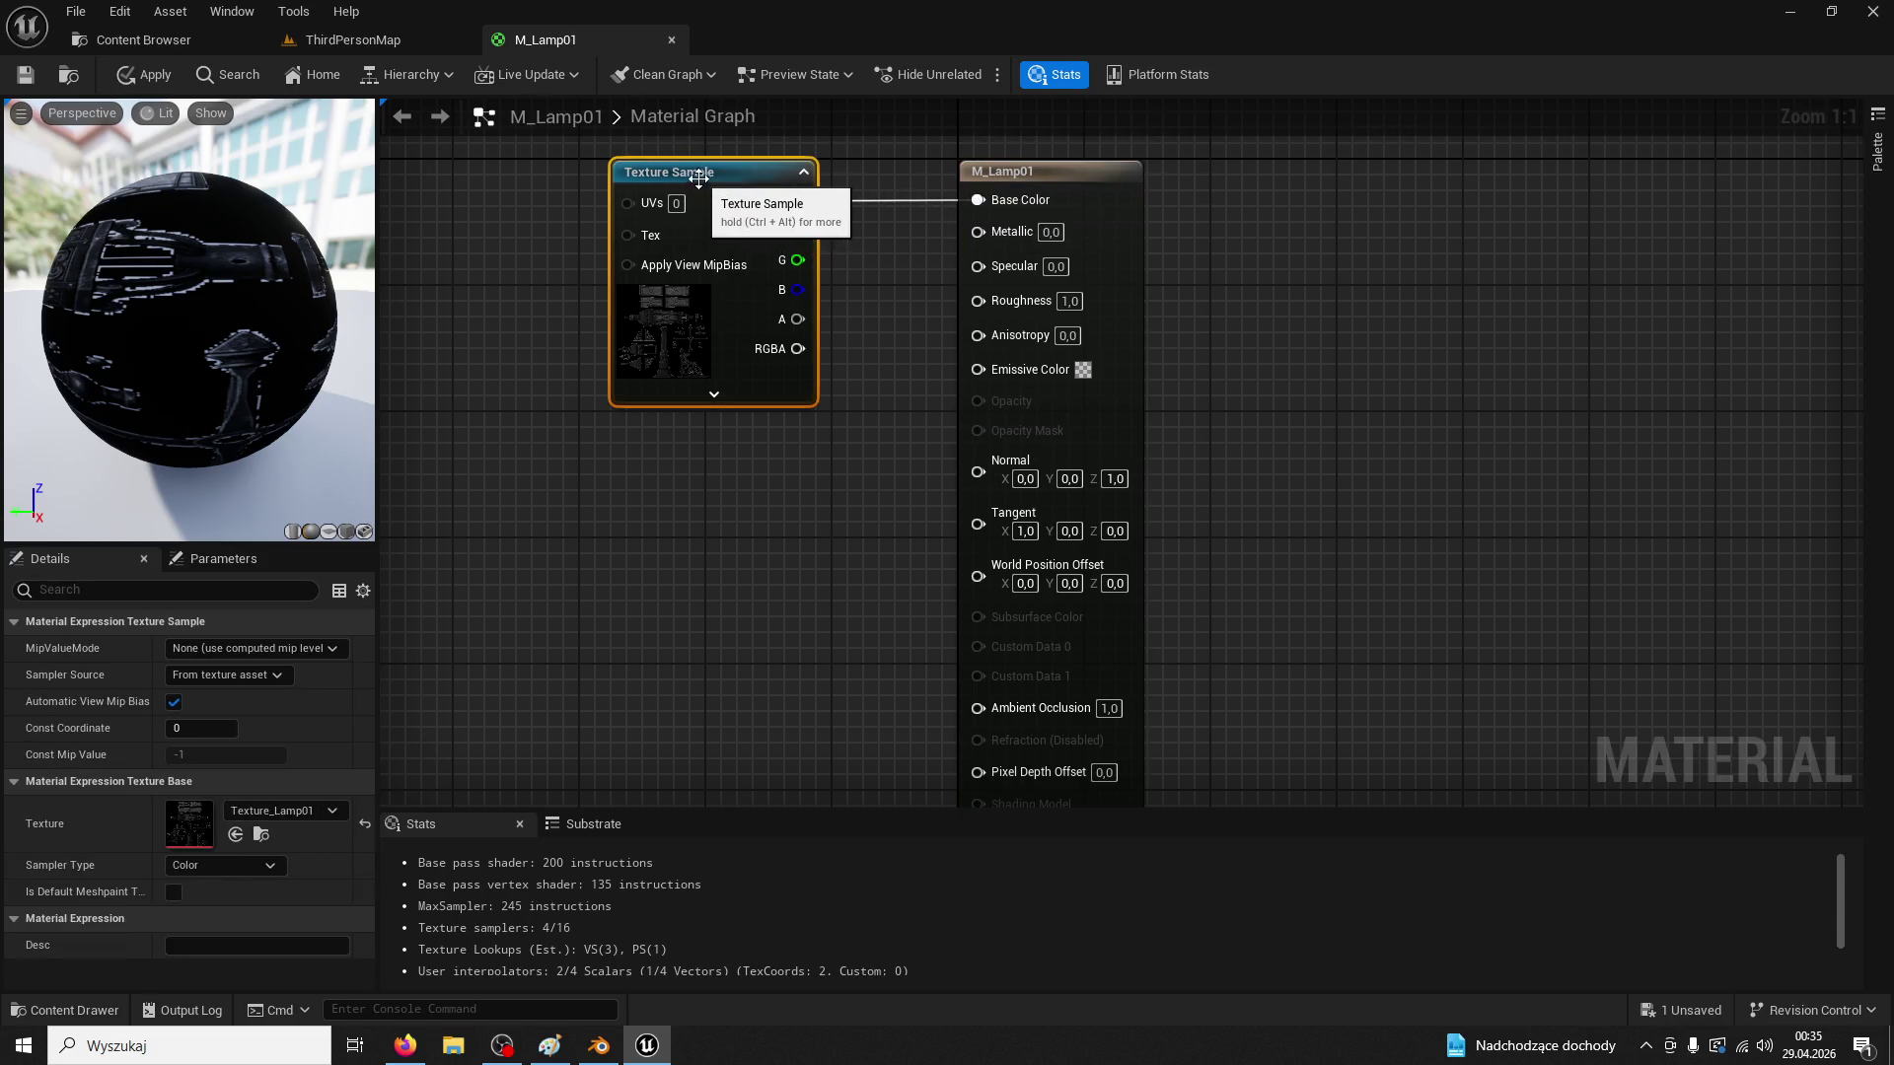
click(672, 39)
key(Escape)
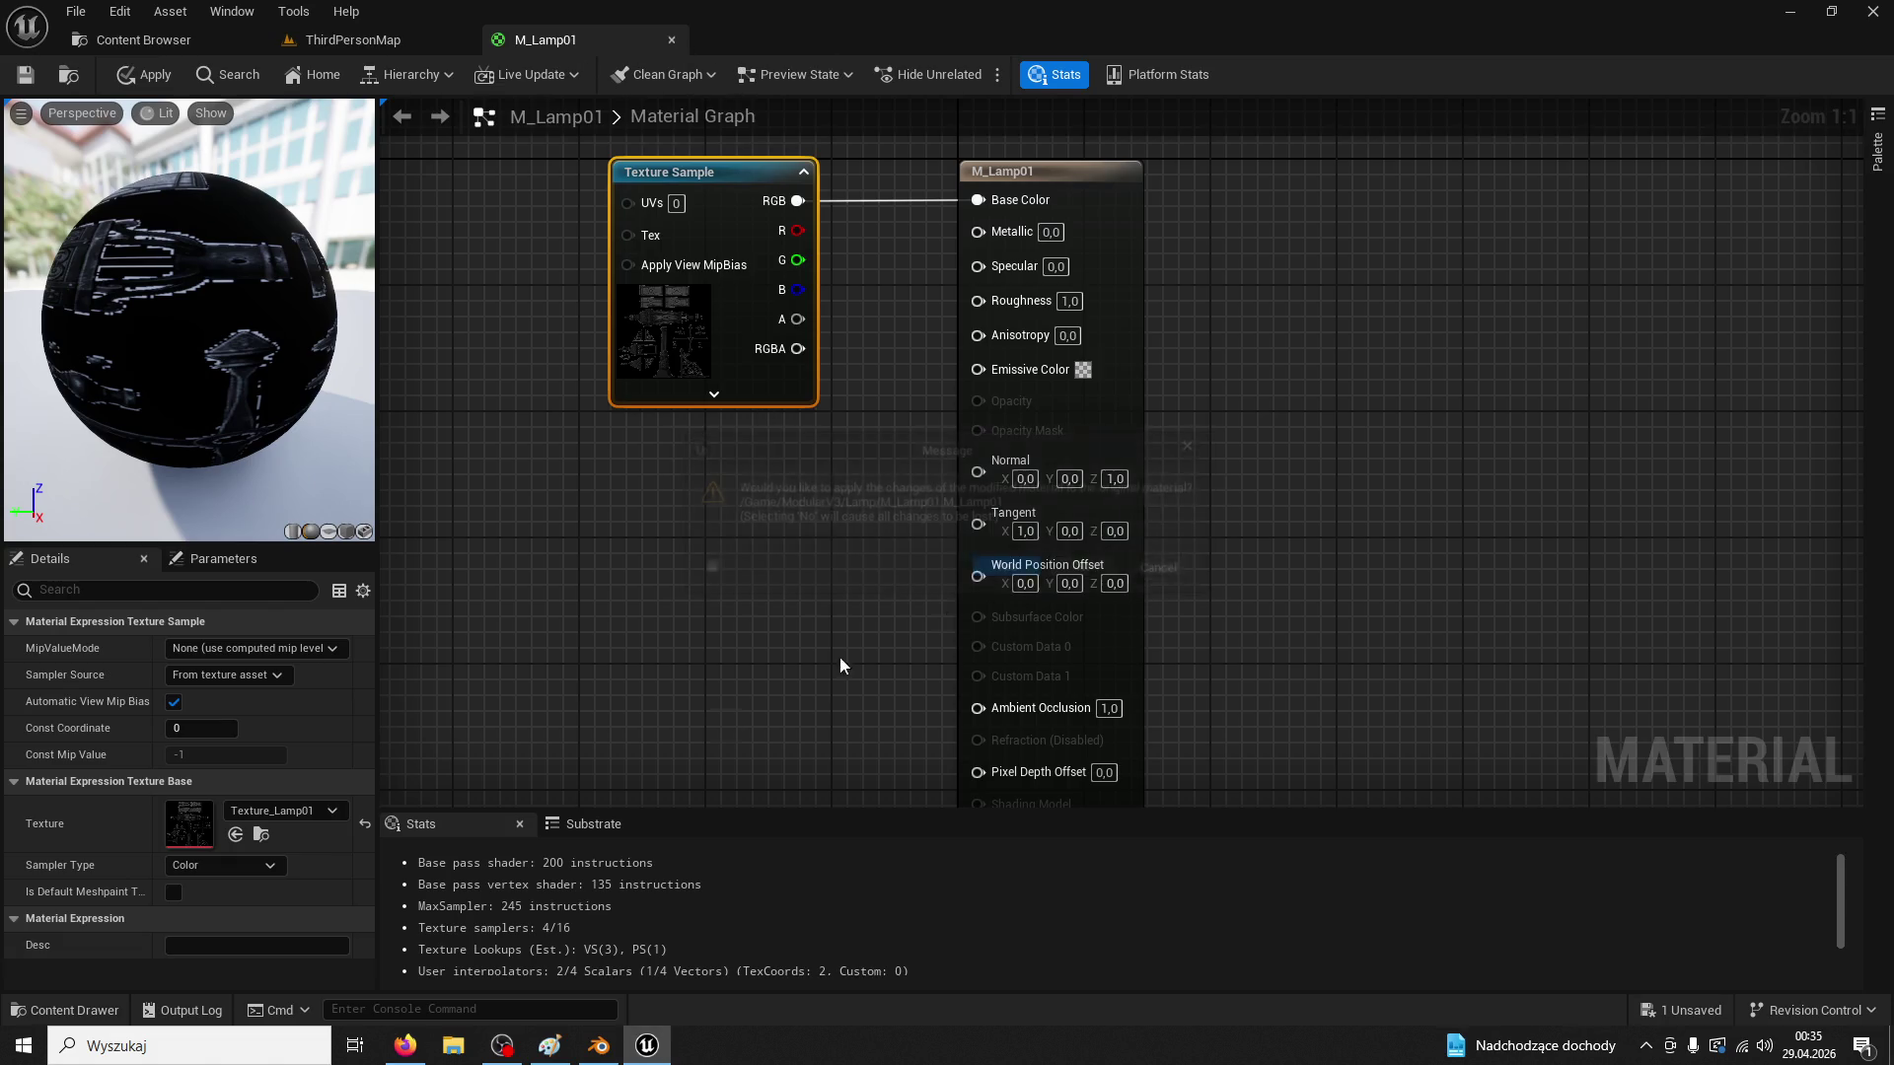
key(ctrl+space)
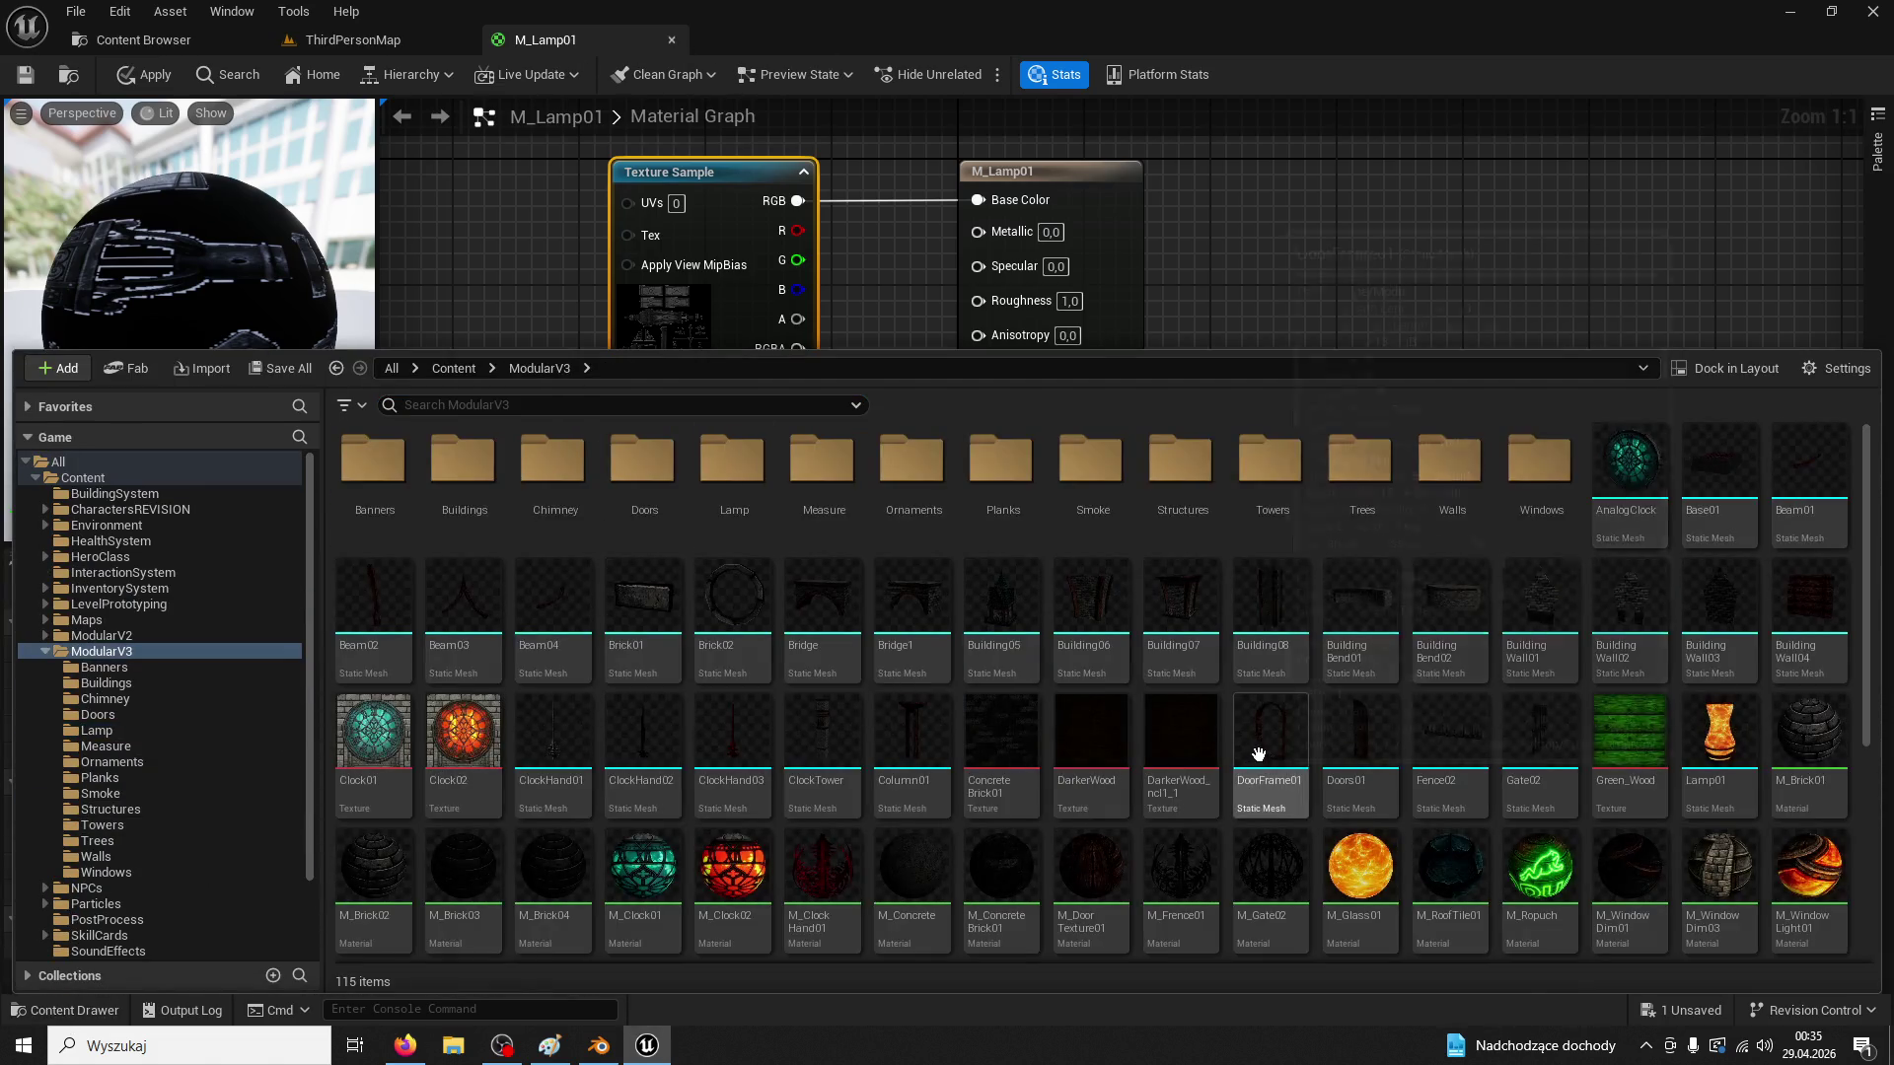
Select the texture and tint overlay nodes in M_Frence01 for copying
double_click(1180, 866)
scroll(1084, 704, down, 2)
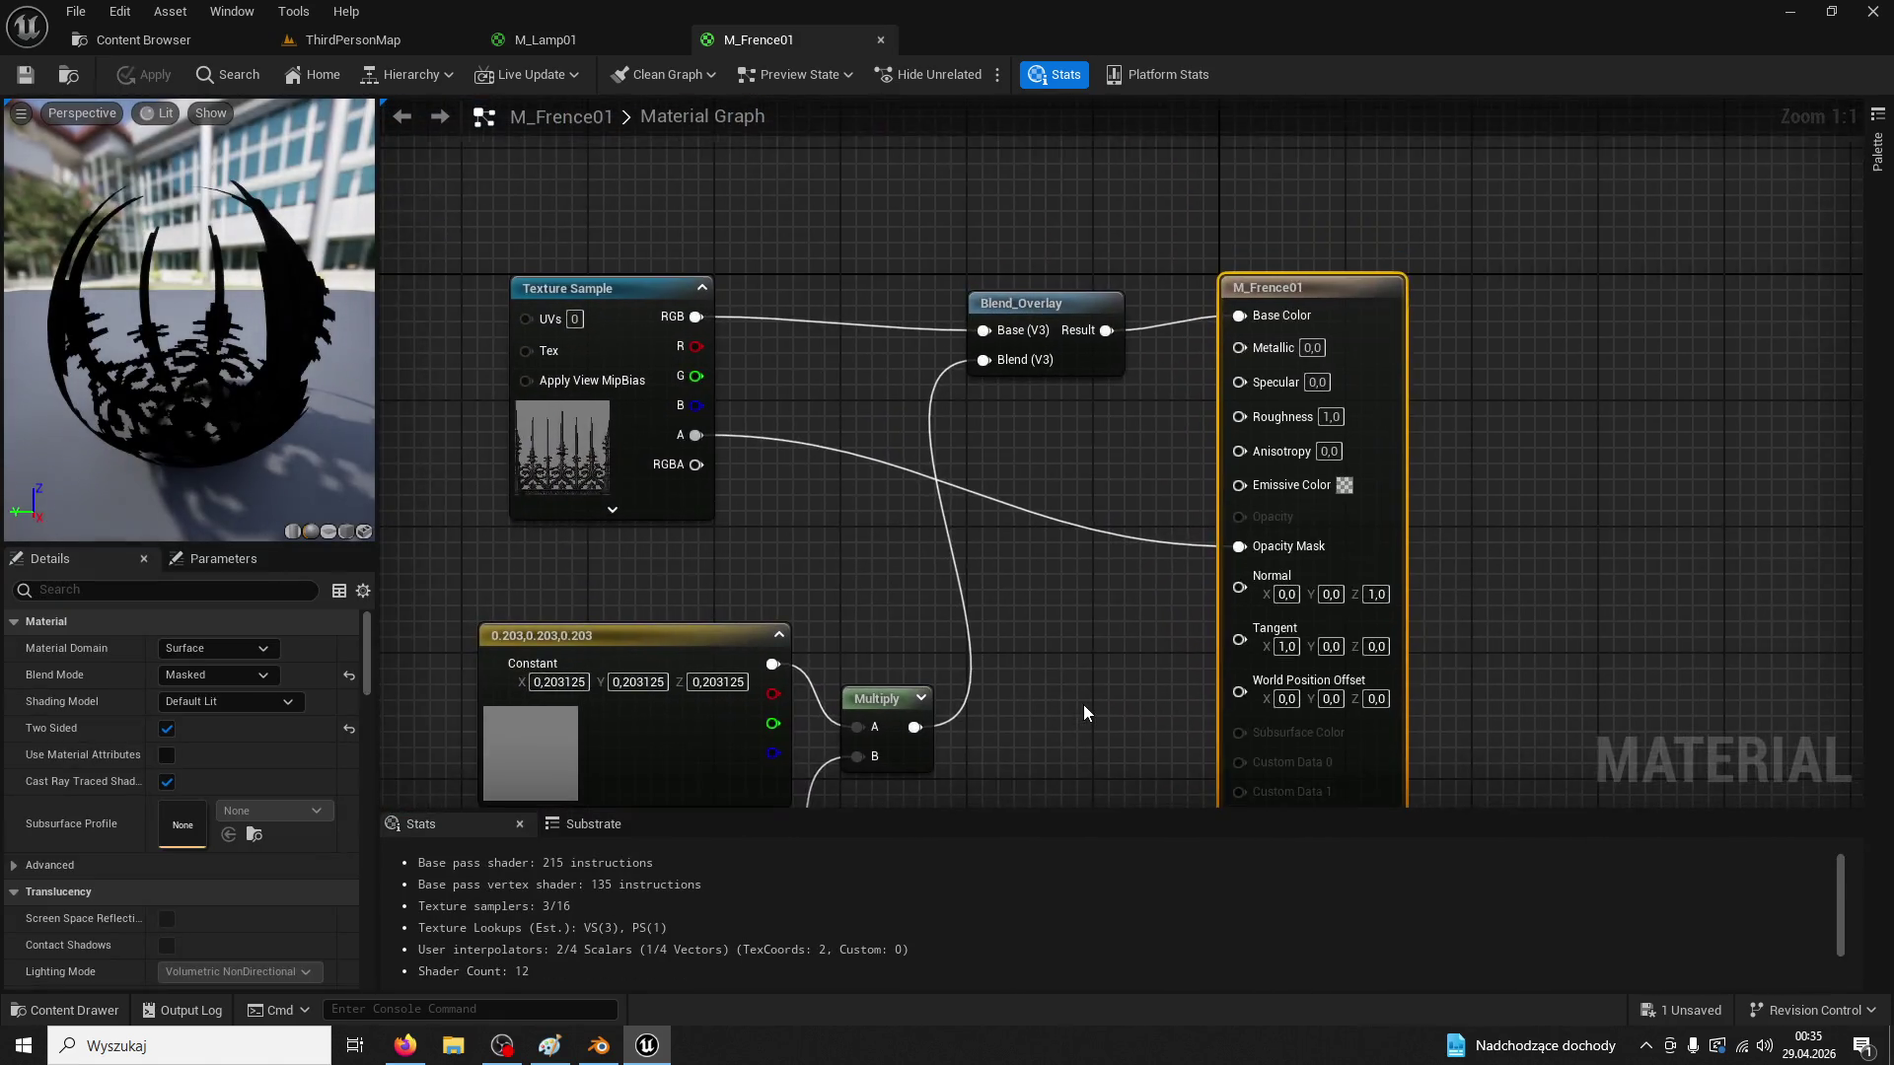
drag(582, 153, 1112, 693)
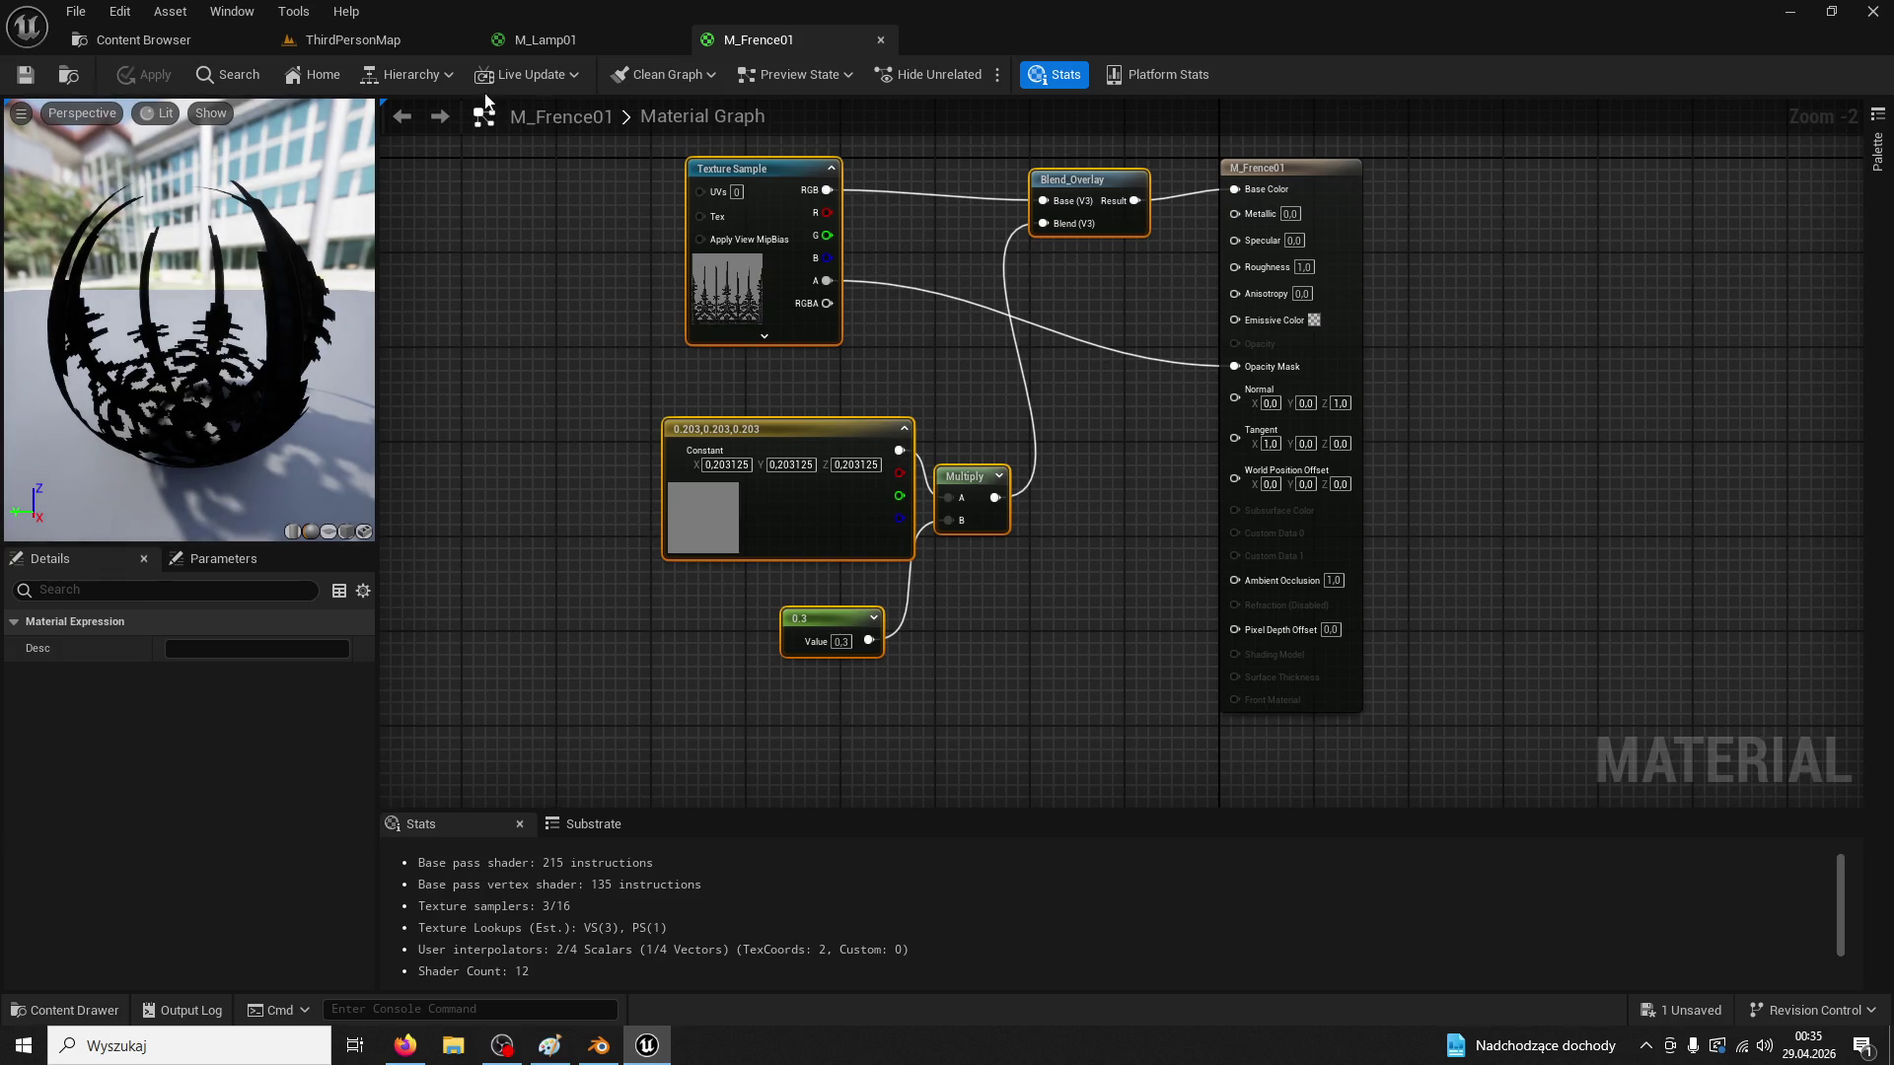
click(568, 44)
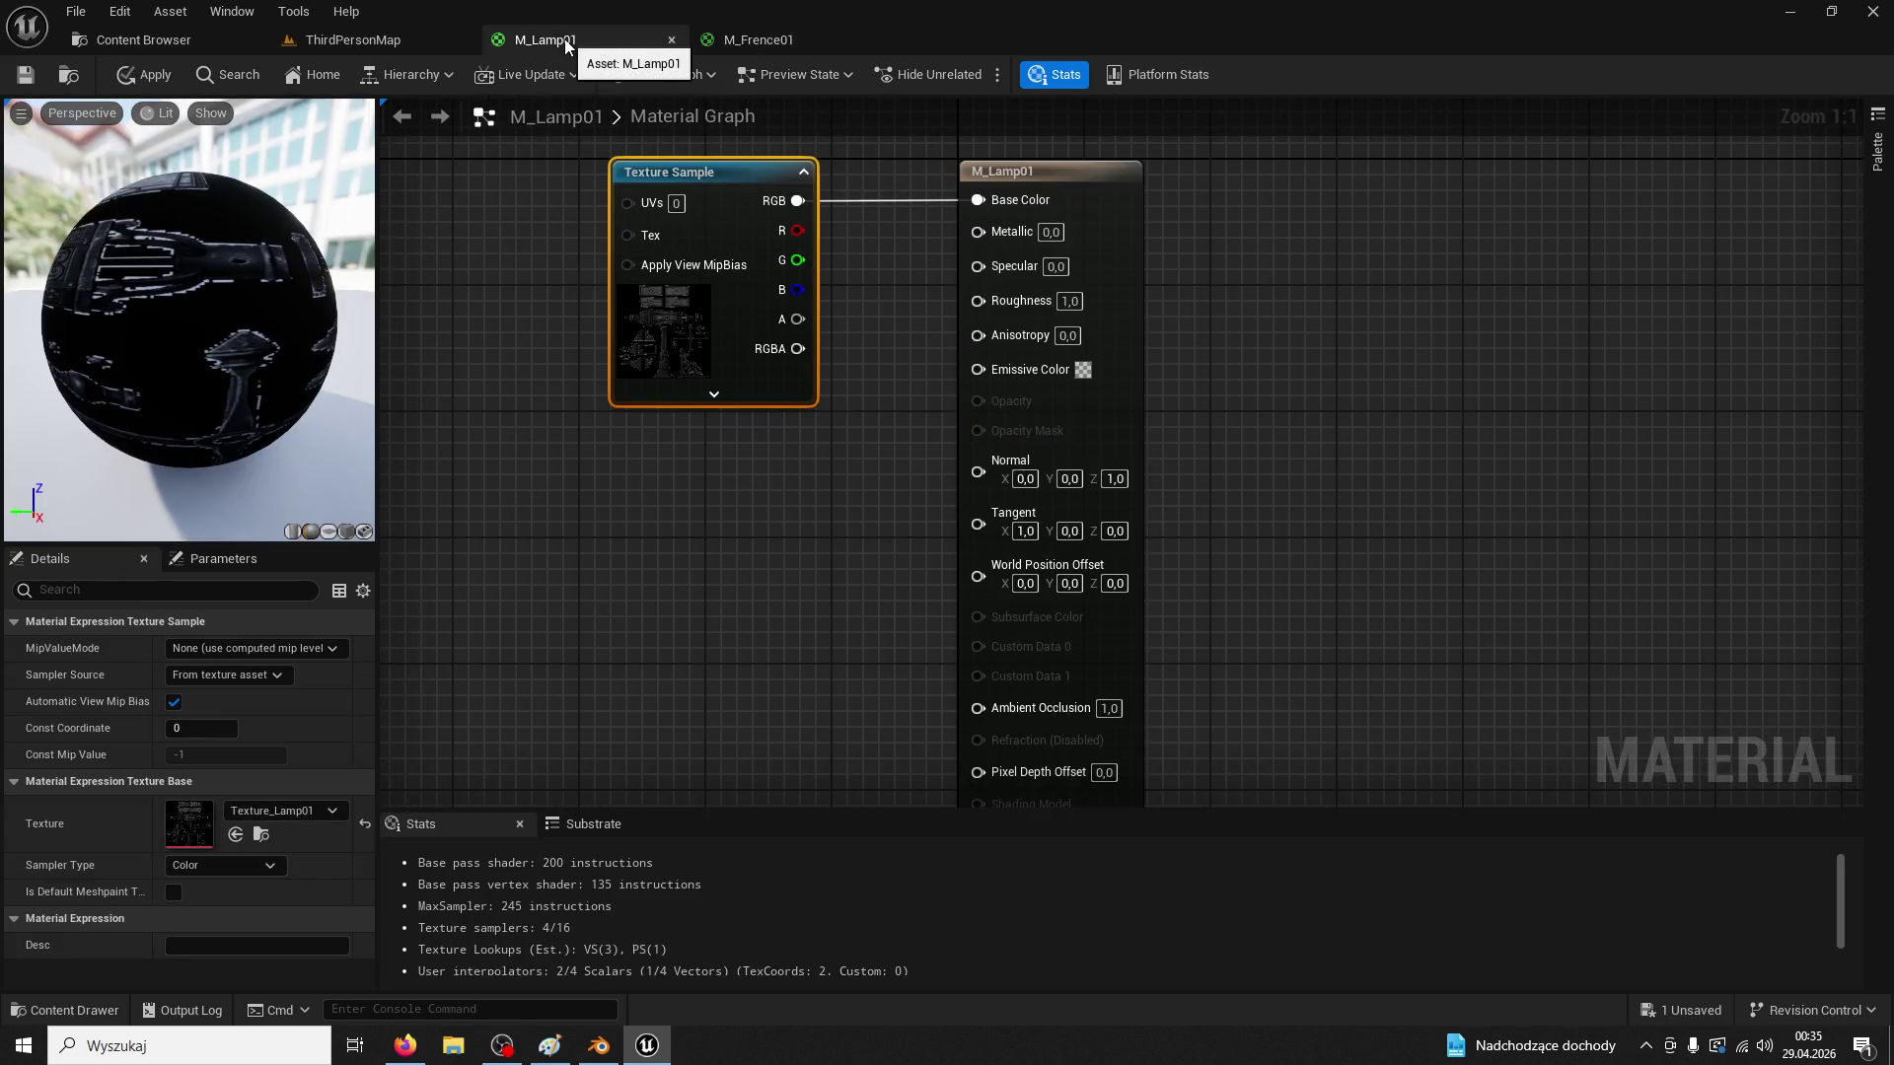
click(757, 40)
click(1283, 167)
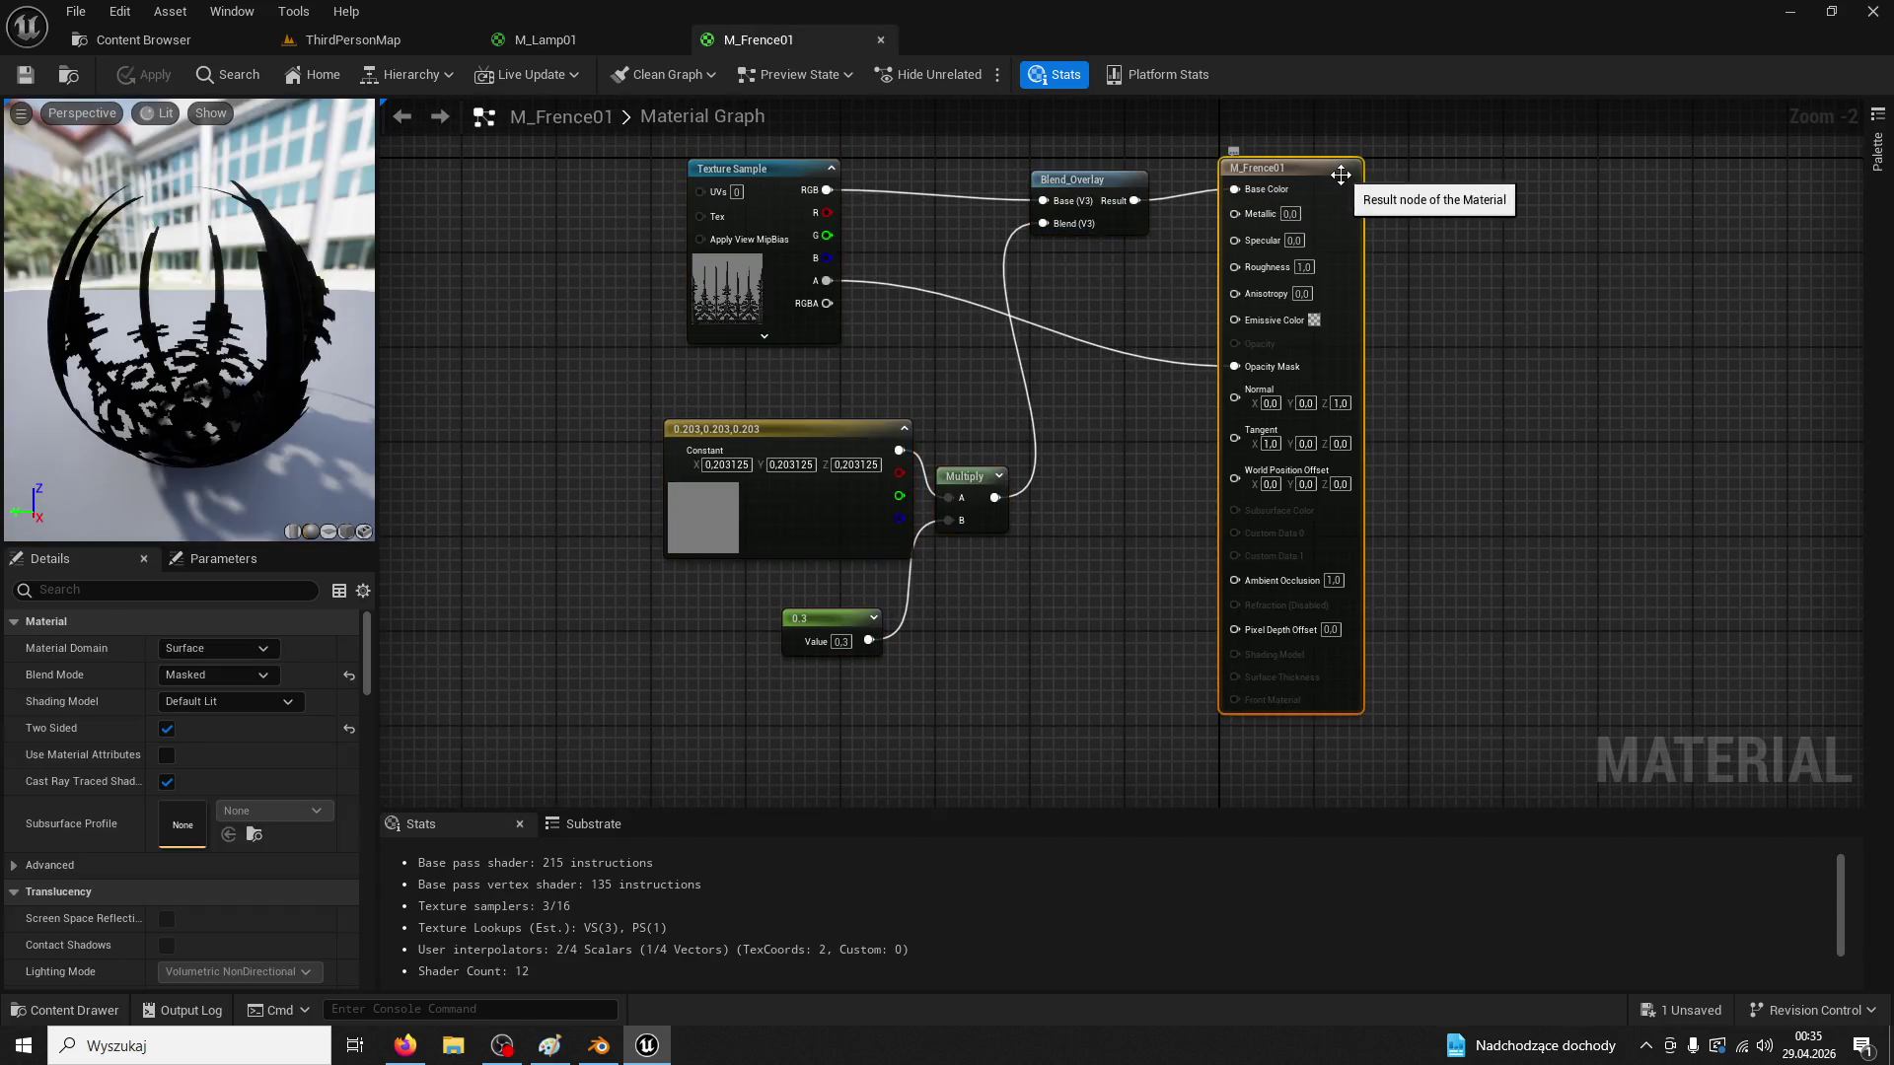
Set M_Lamp01's Blend Mode to Masked and make it Two Sided
click(595, 39)
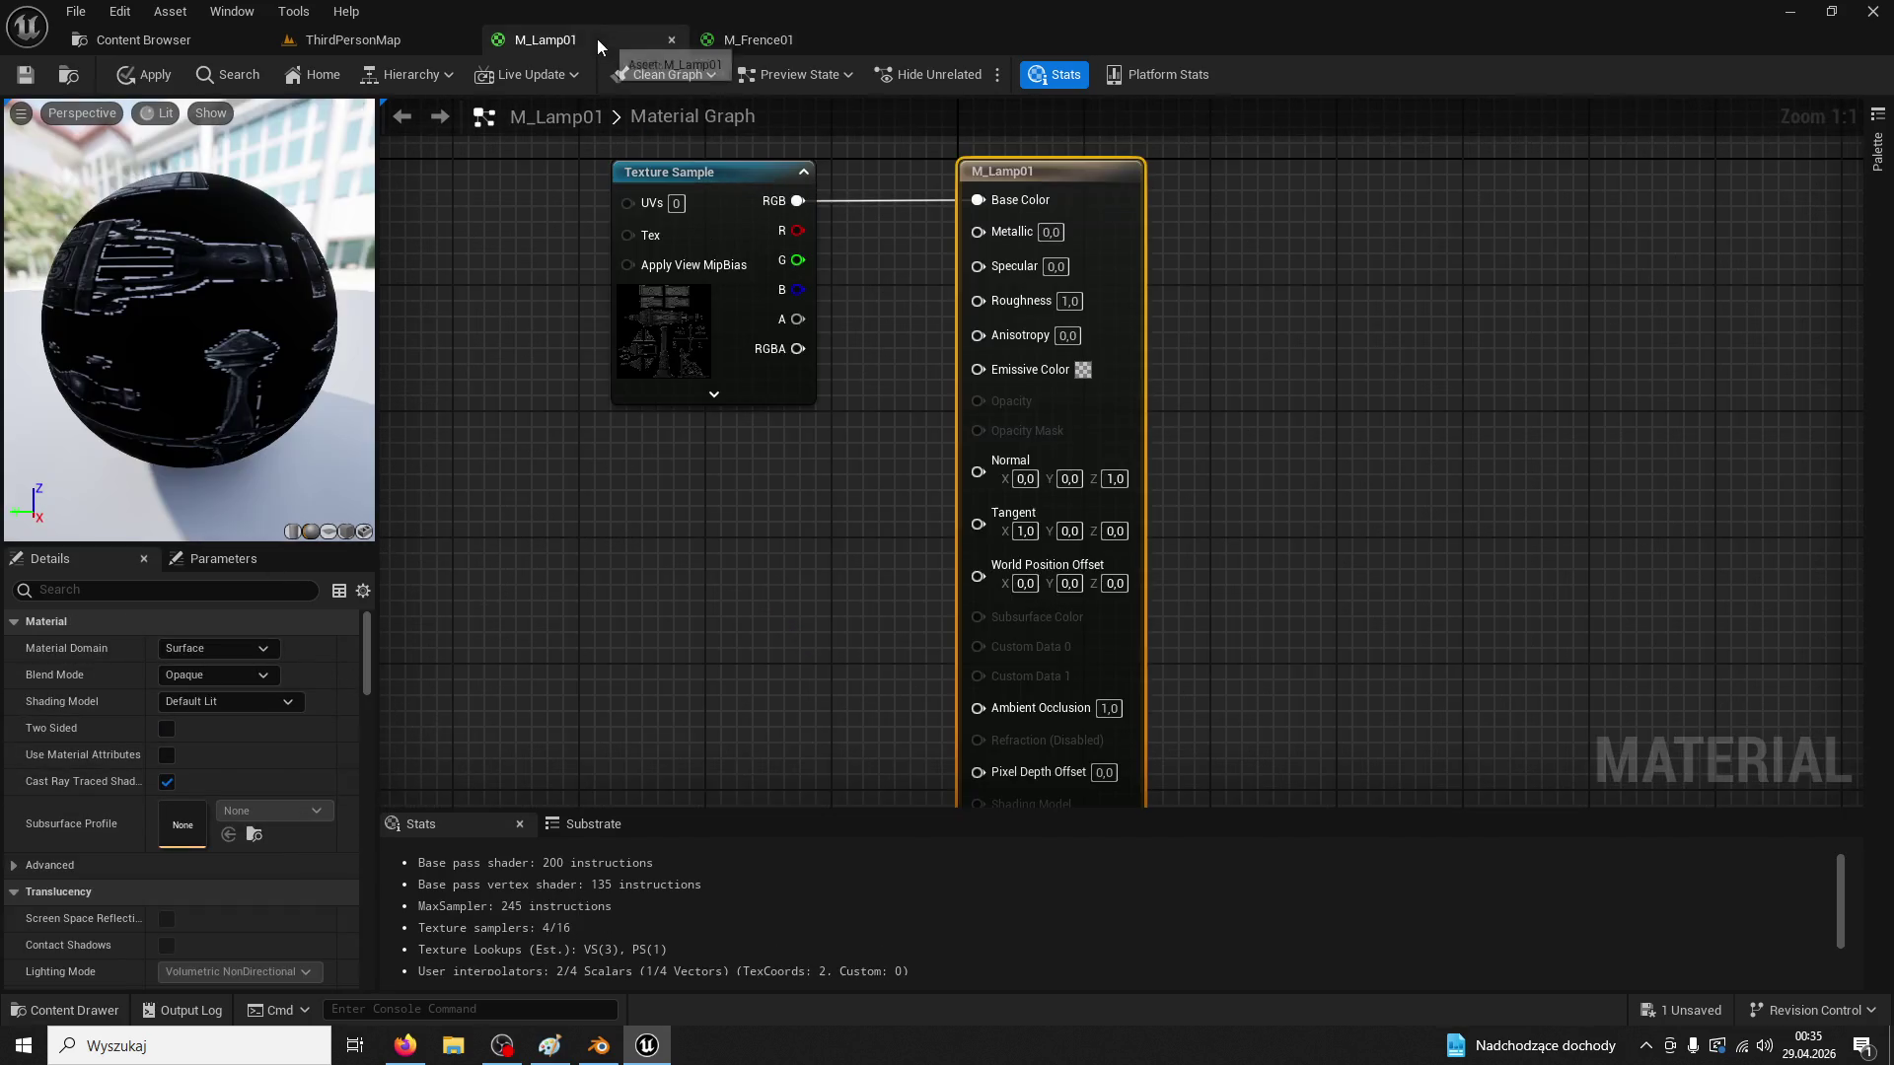
click(217, 675)
click(209, 701)
click(211, 672)
click(185, 713)
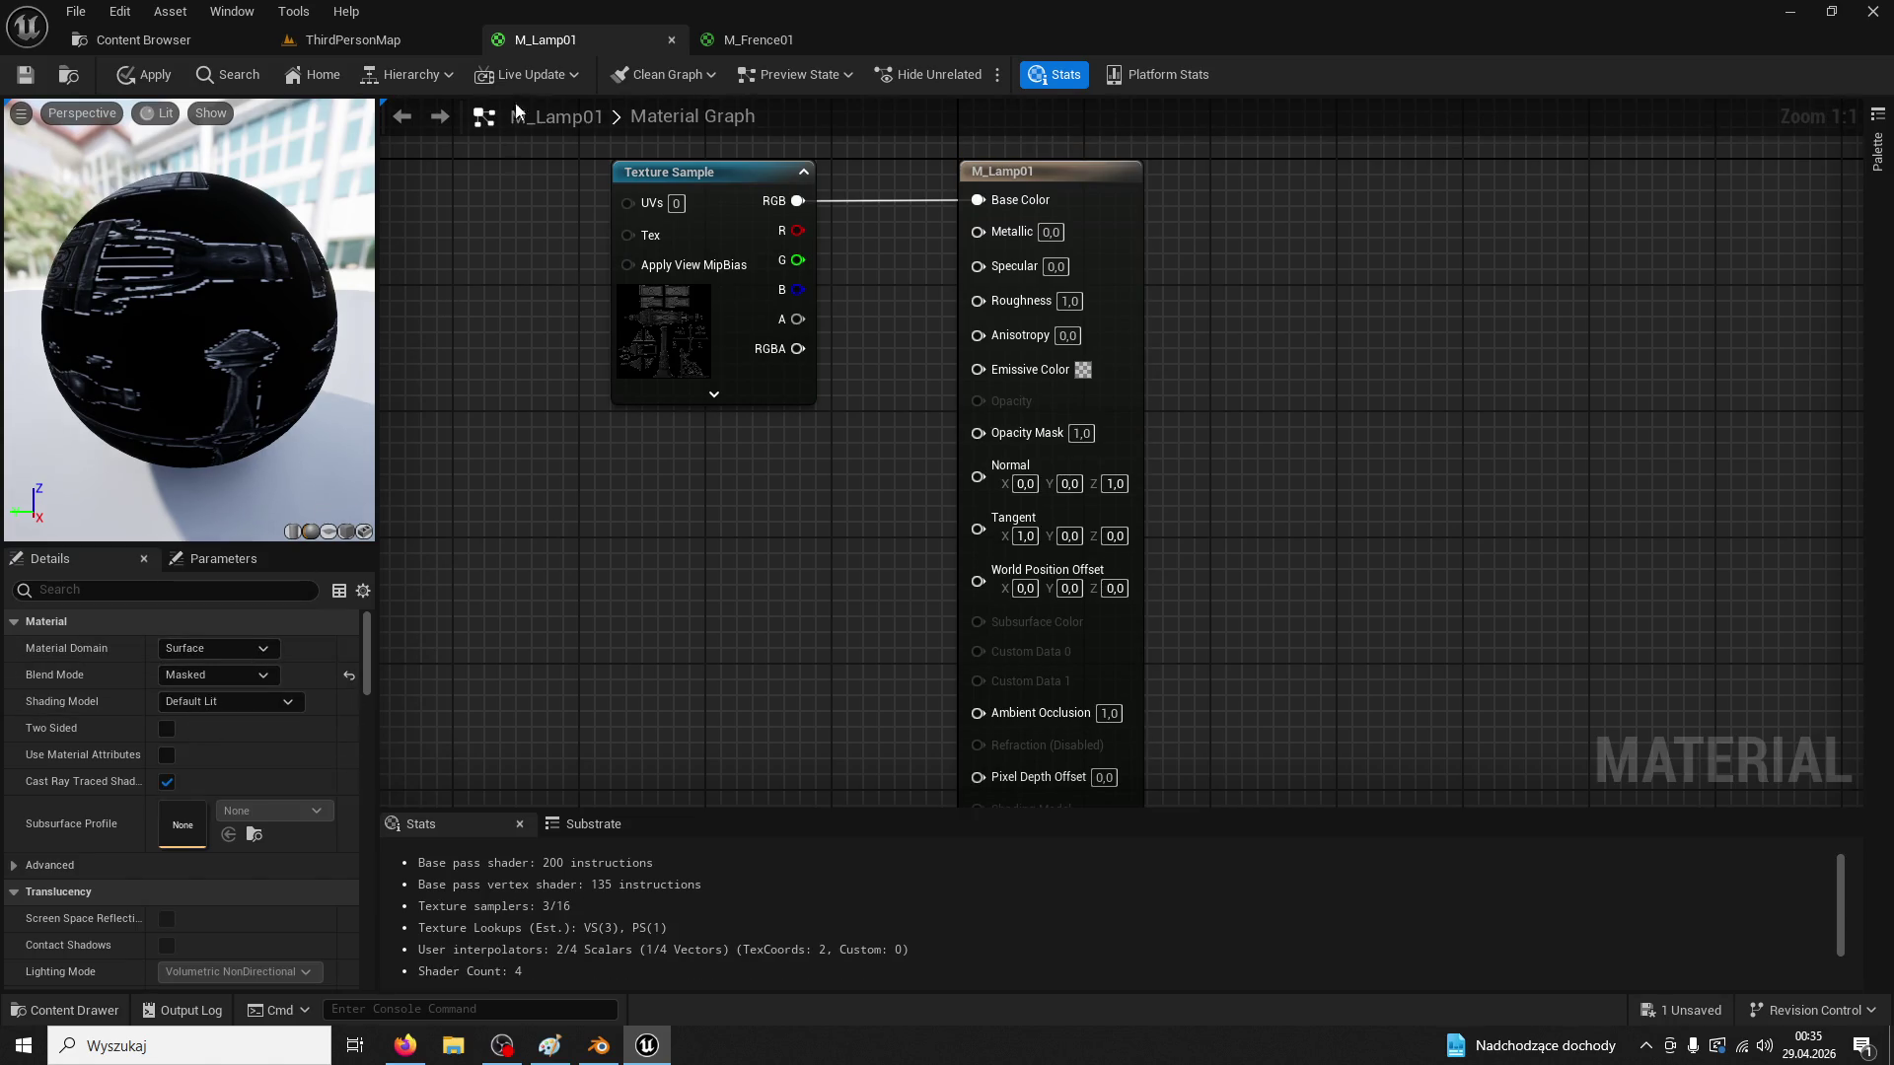
click(759, 41)
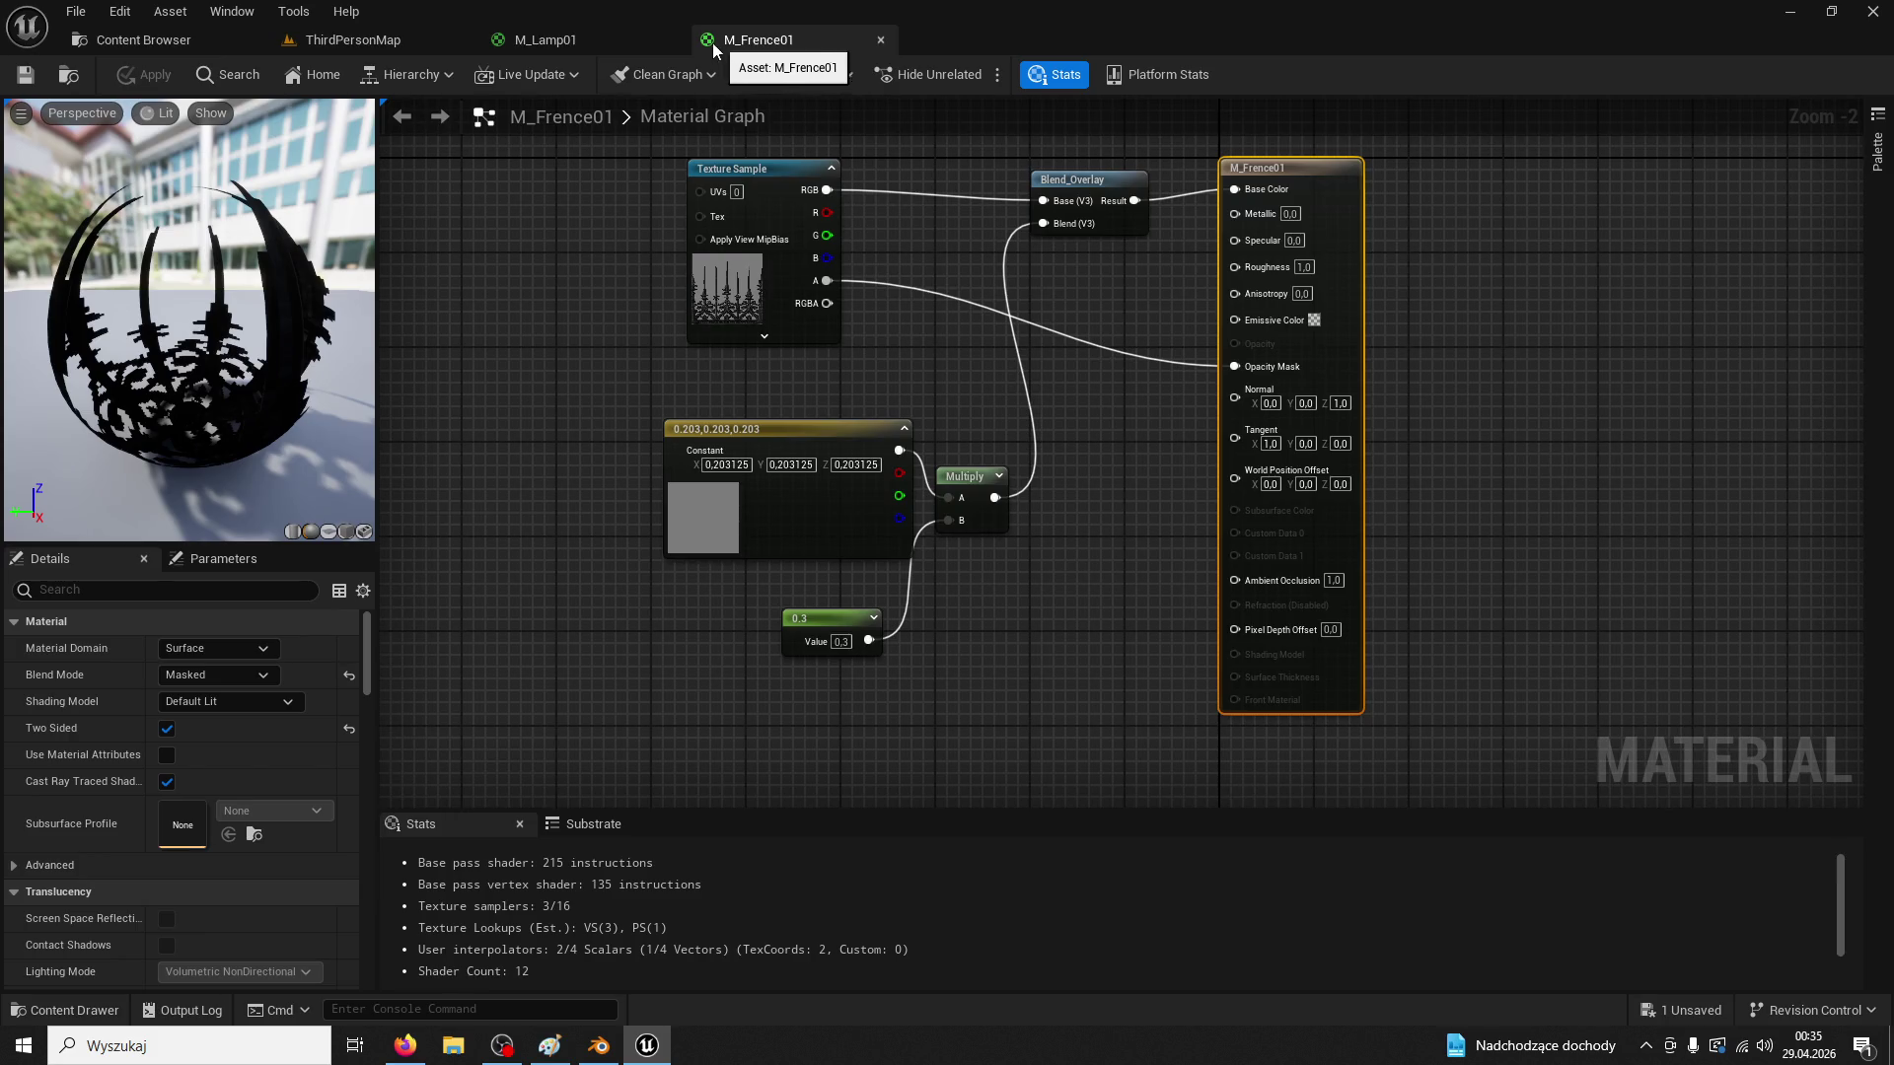
click(557, 46)
click(167, 728)
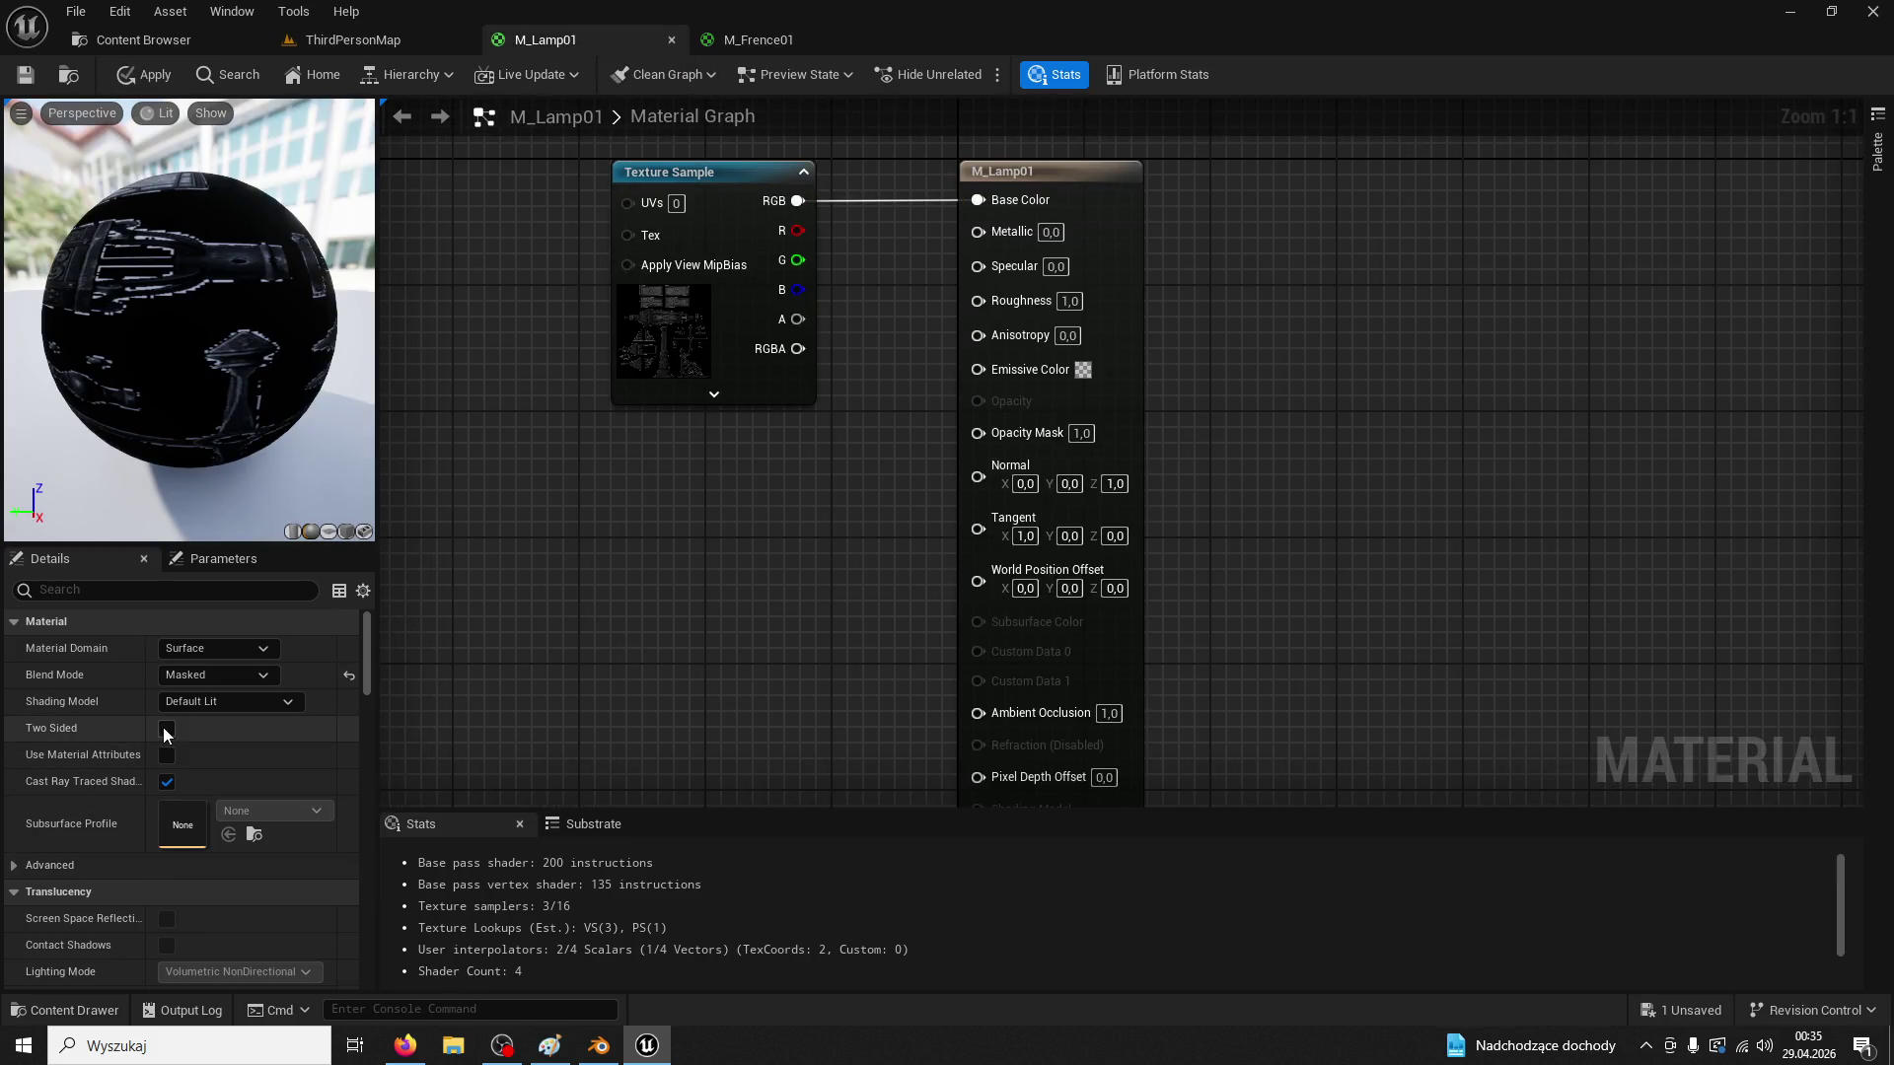
Paste the fence node group into M_Lamp01 and wire Blend_Overlay into Base Color
scroll(803, 579, down, 2)
key(ctrl+space)
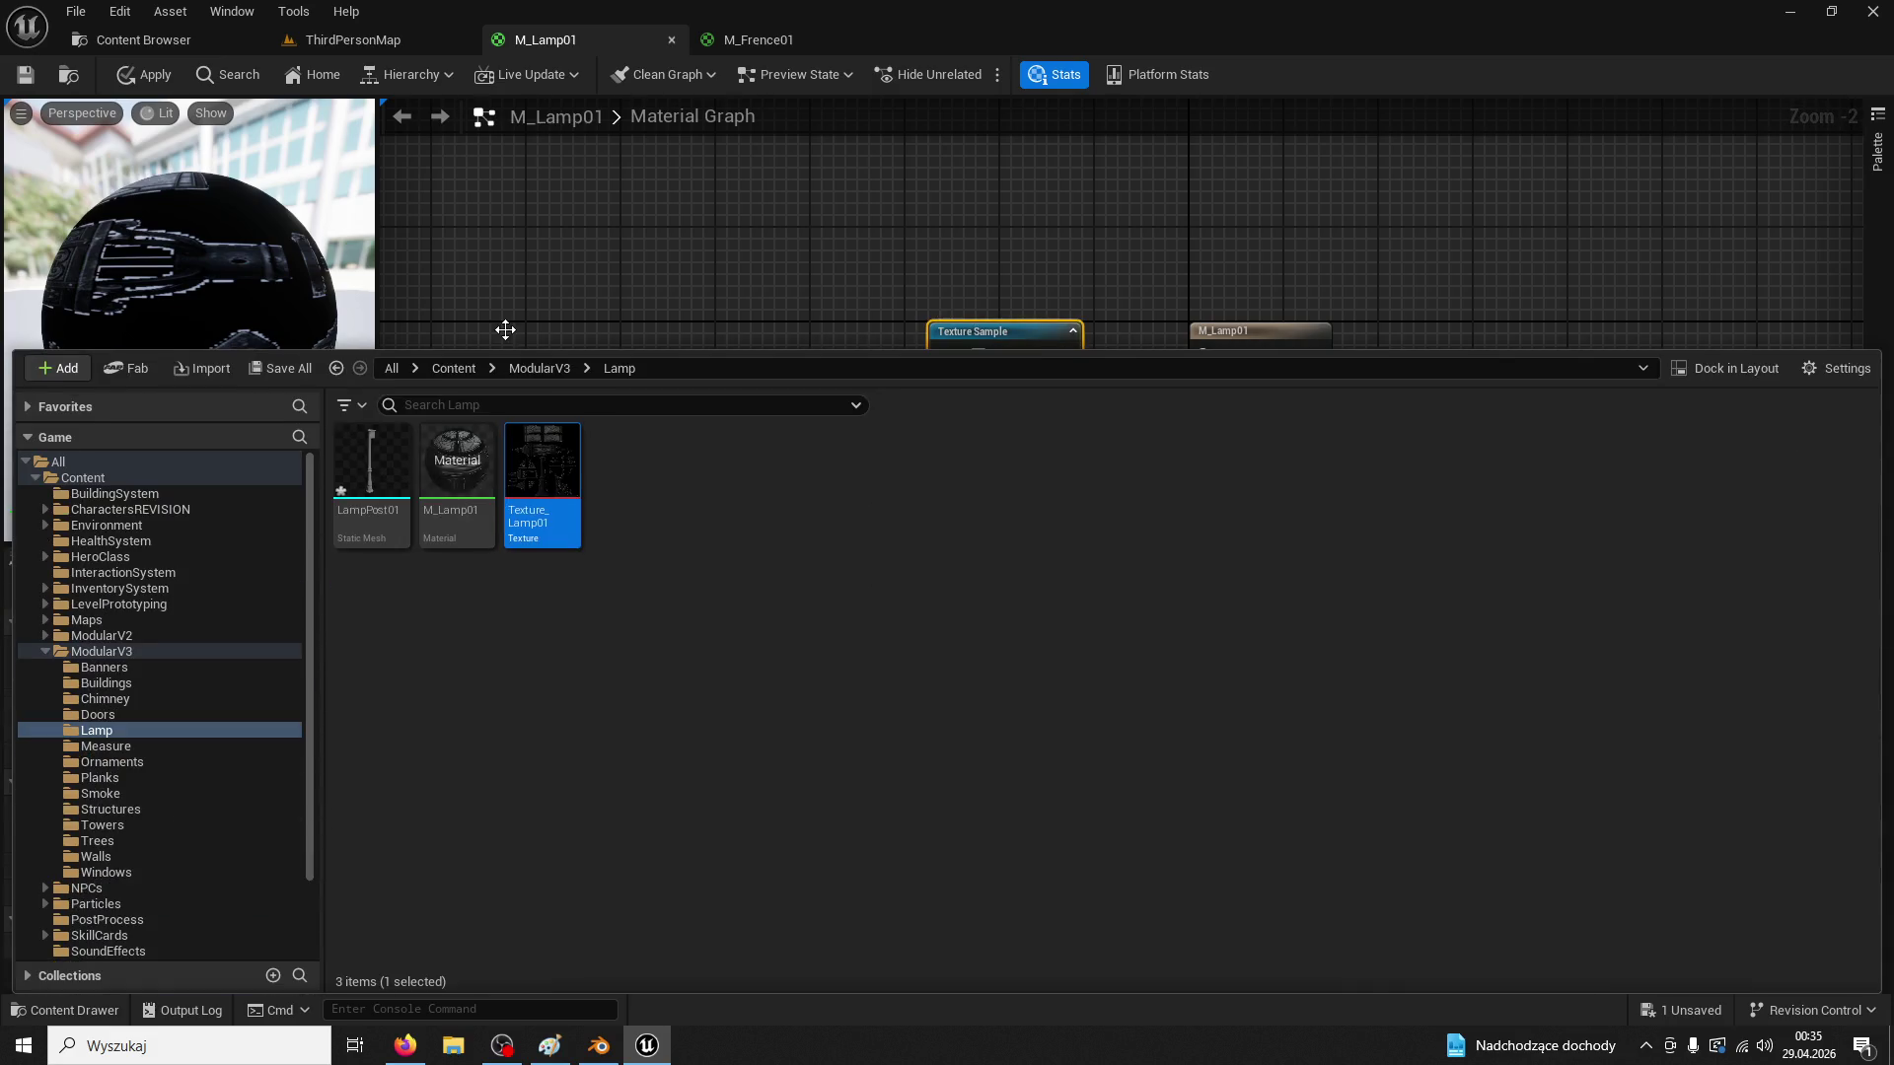
drag(677, 279, 827, 351)
key(ctrl+v)
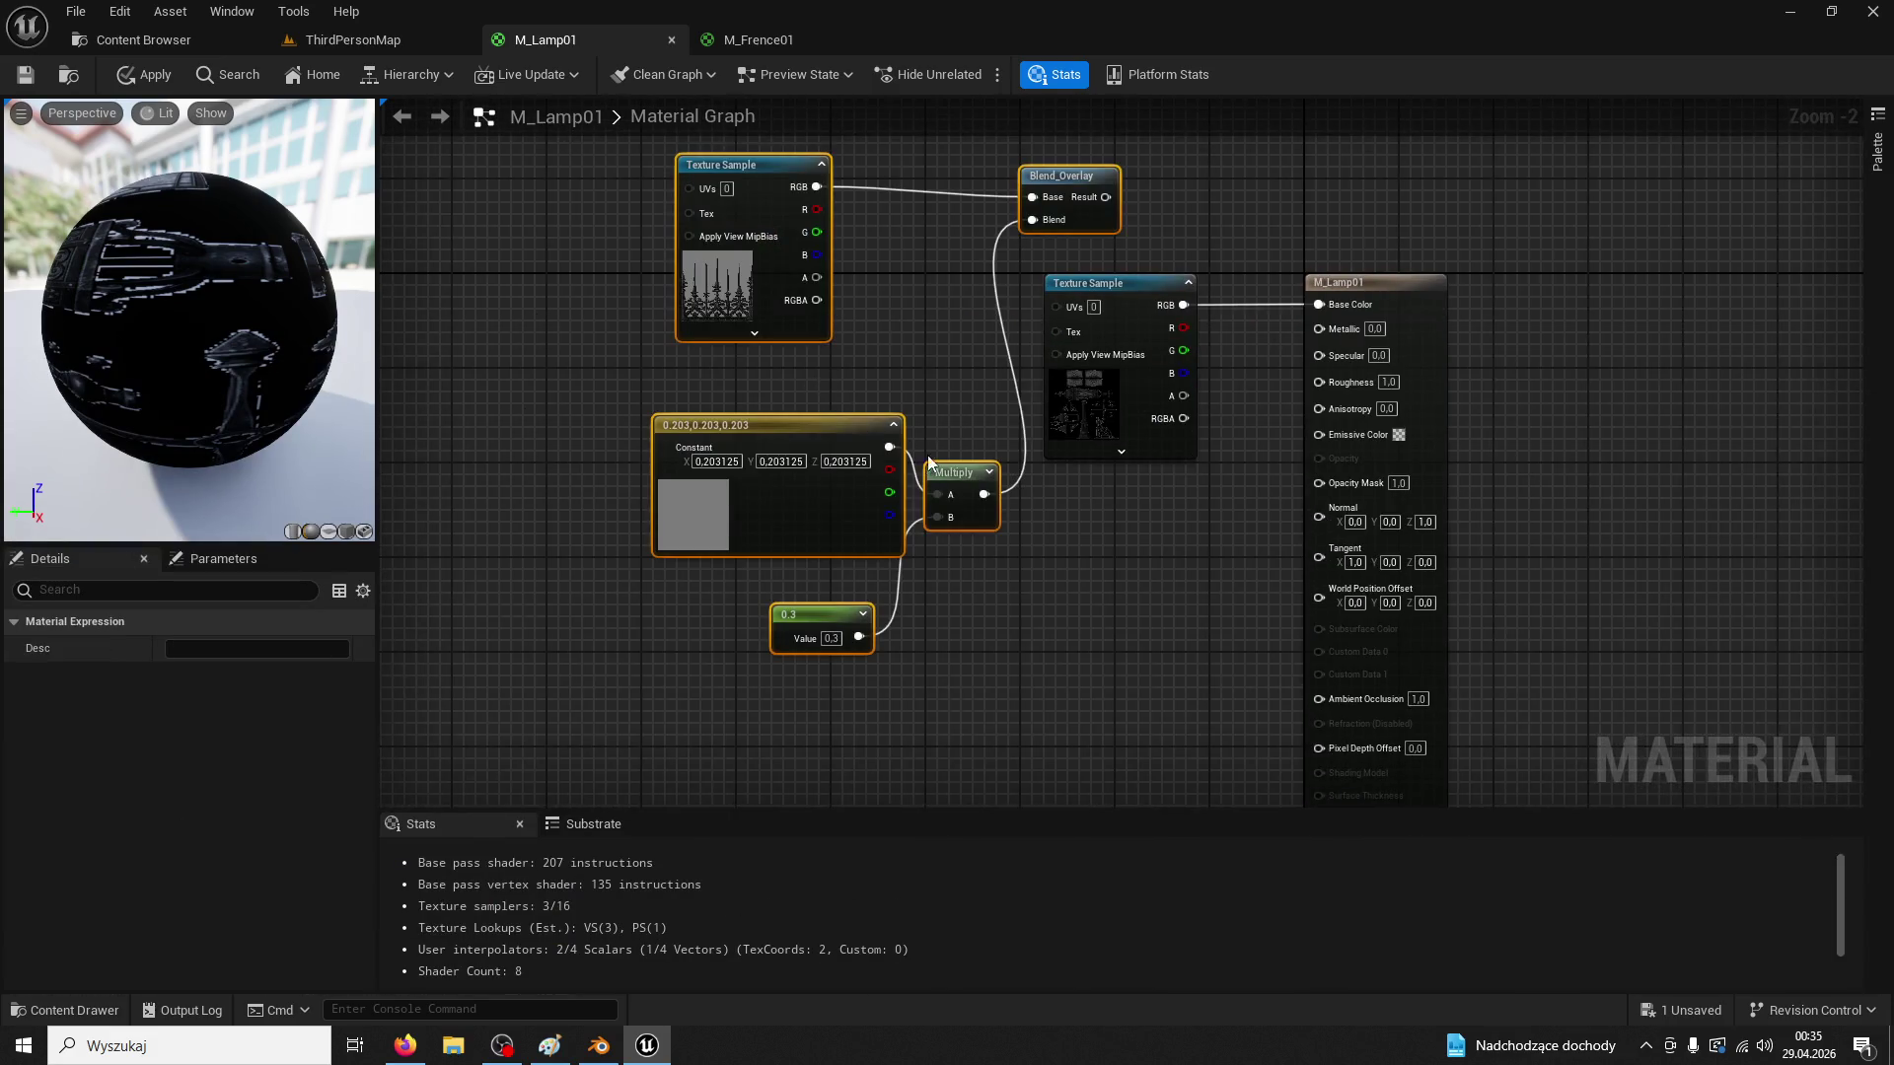
drag(839, 424, 732, 604)
drag(999, 374, 1319, 304)
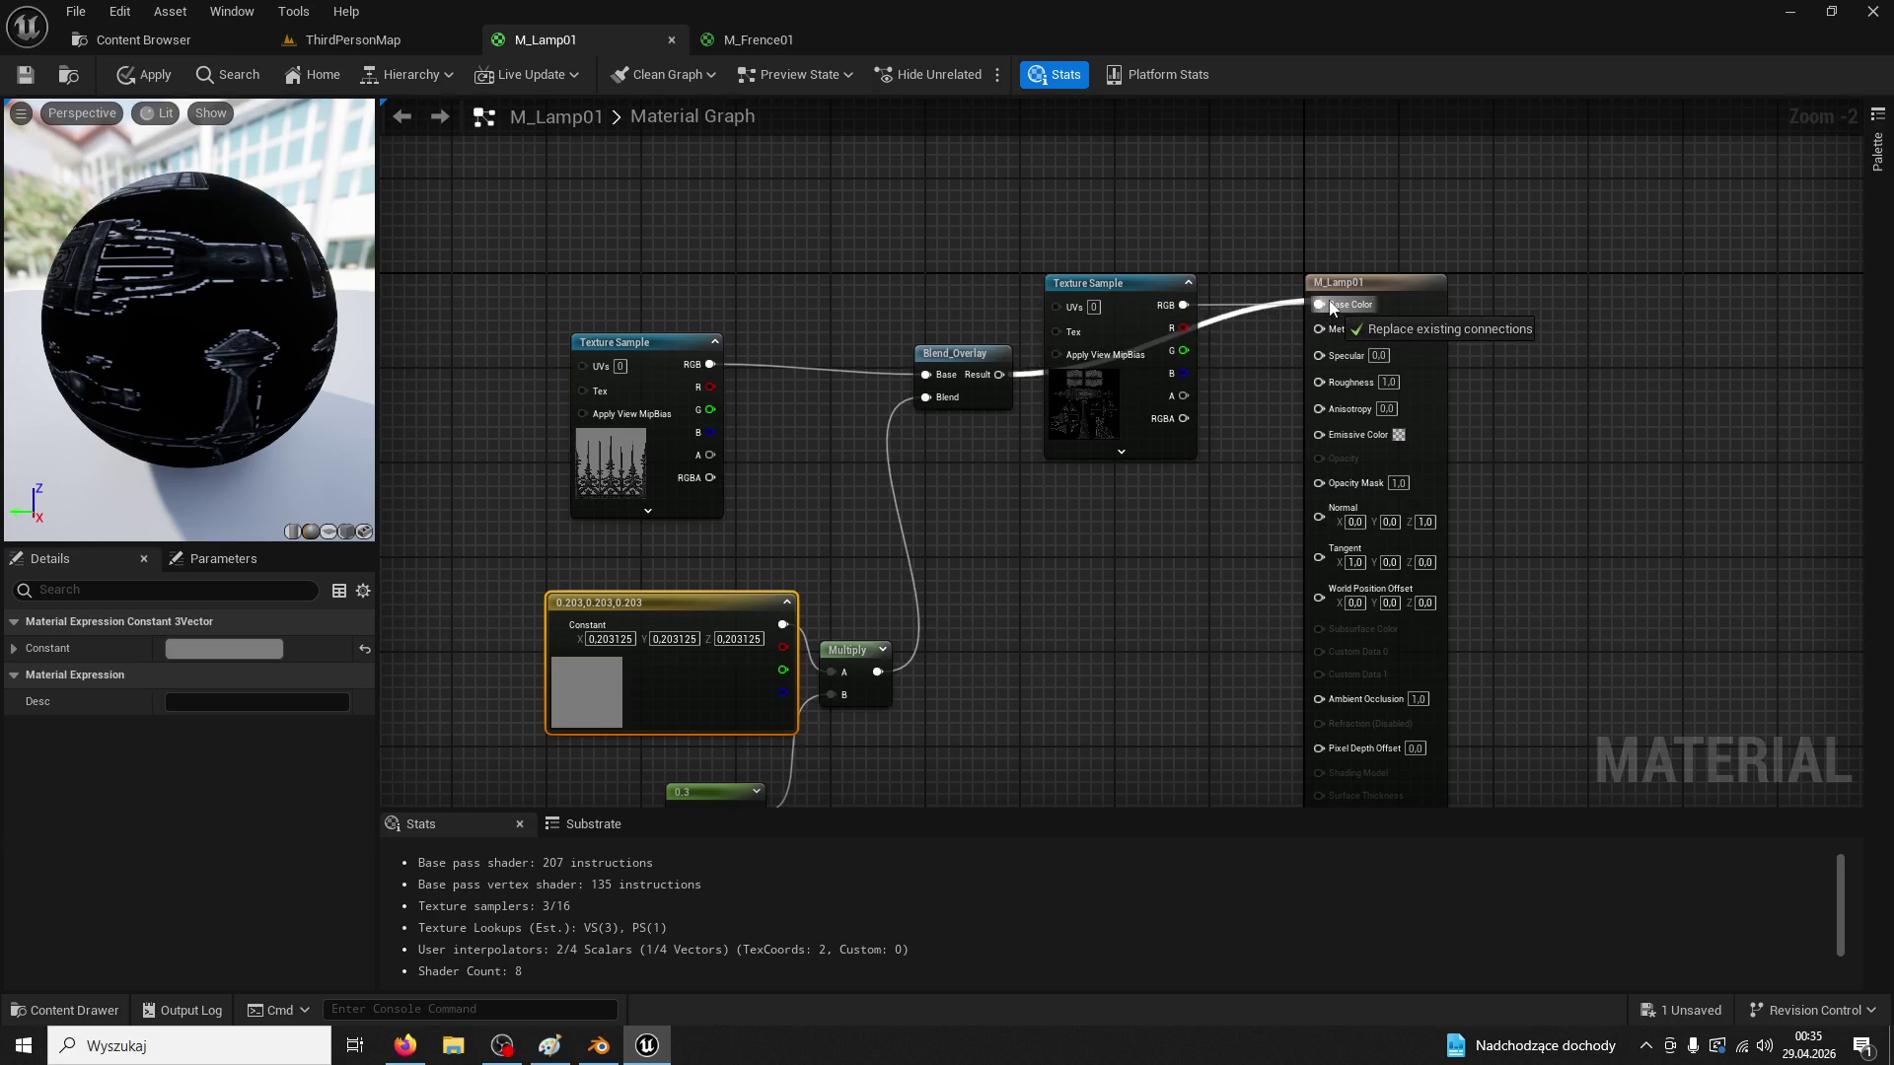
Use the lamp texture's RGB as overlay Base and its alpha as Opacity Mask
click(1103, 287)
key(ctrl+space)
click(1128, 285)
mouse_move(1128, 284)
mouse_down()
mouse_move(877, 217)
mouse_move(785, 214)
mouse_up()
key(Delete)
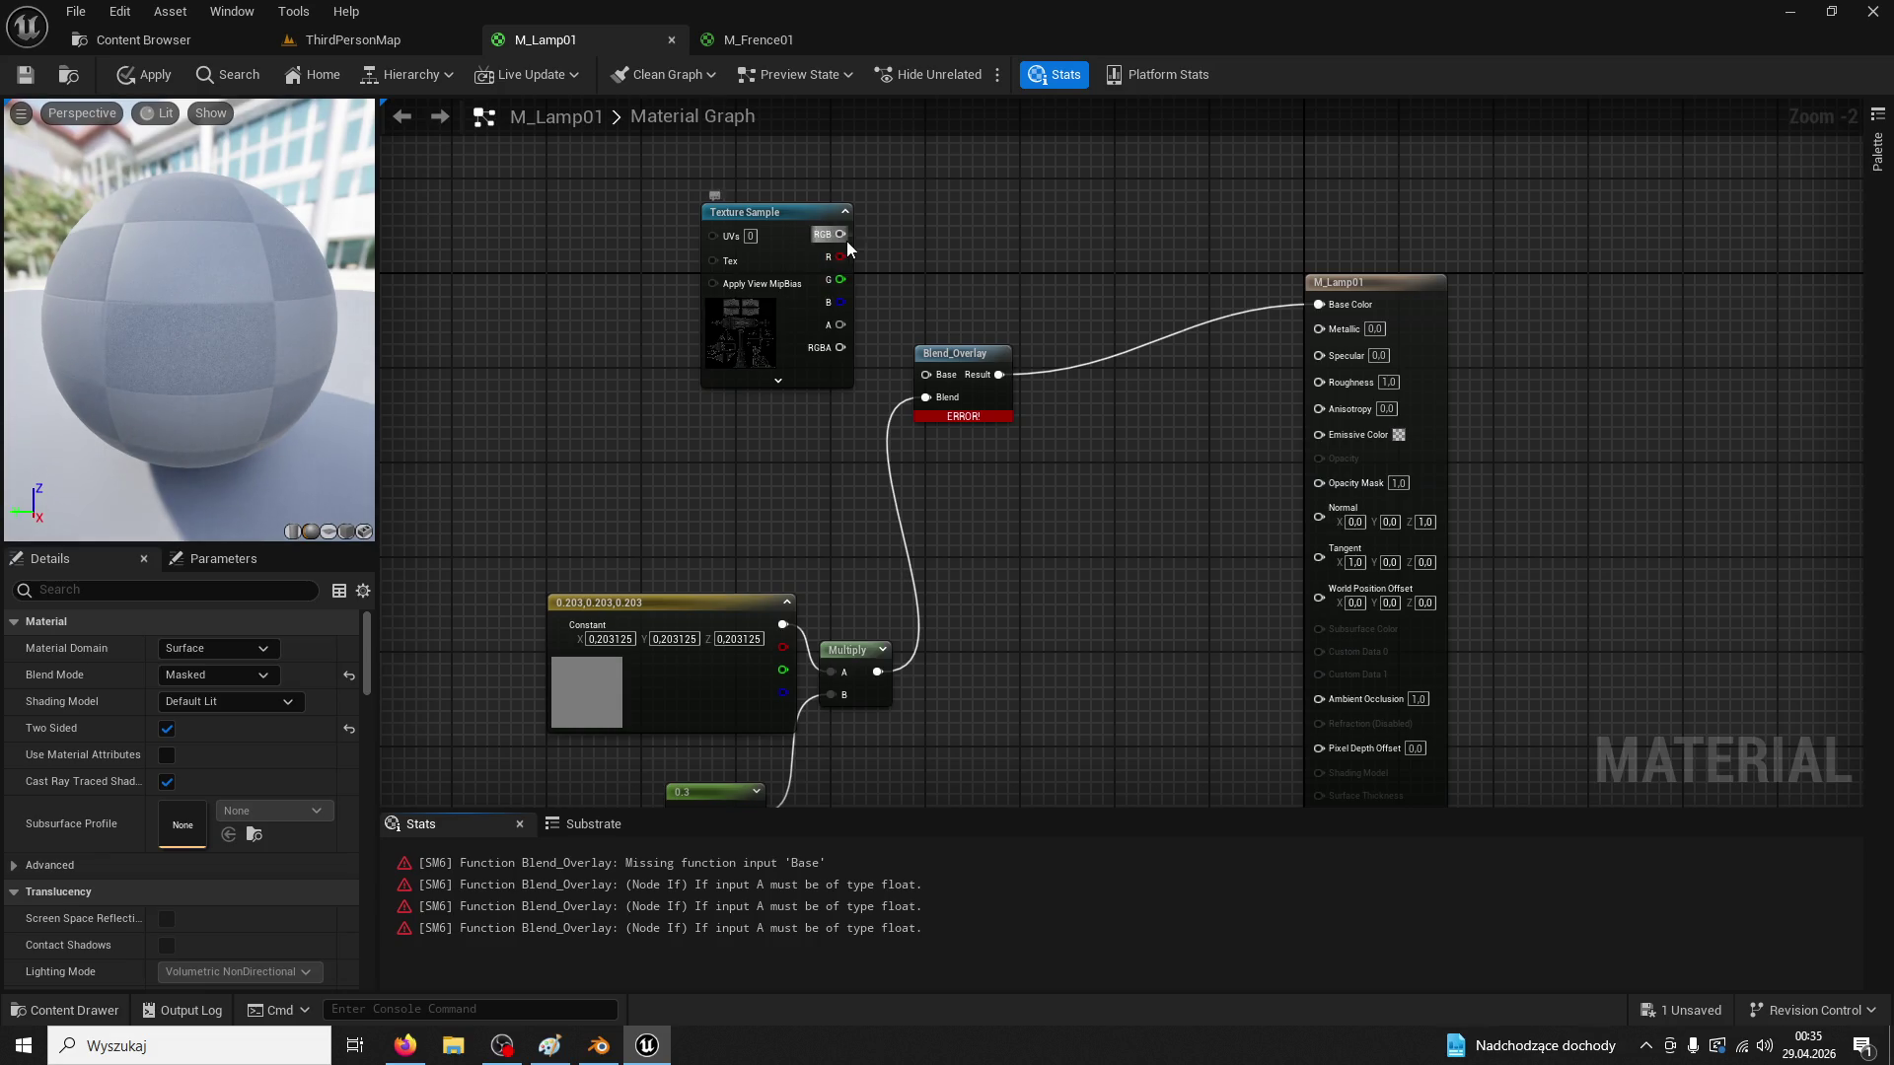
drag(937, 382, 937, 382)
drag(839, 324, 1366, 484)
Save M_Lamp01 and close both material editors
click(28, 77)
click(666, 39)
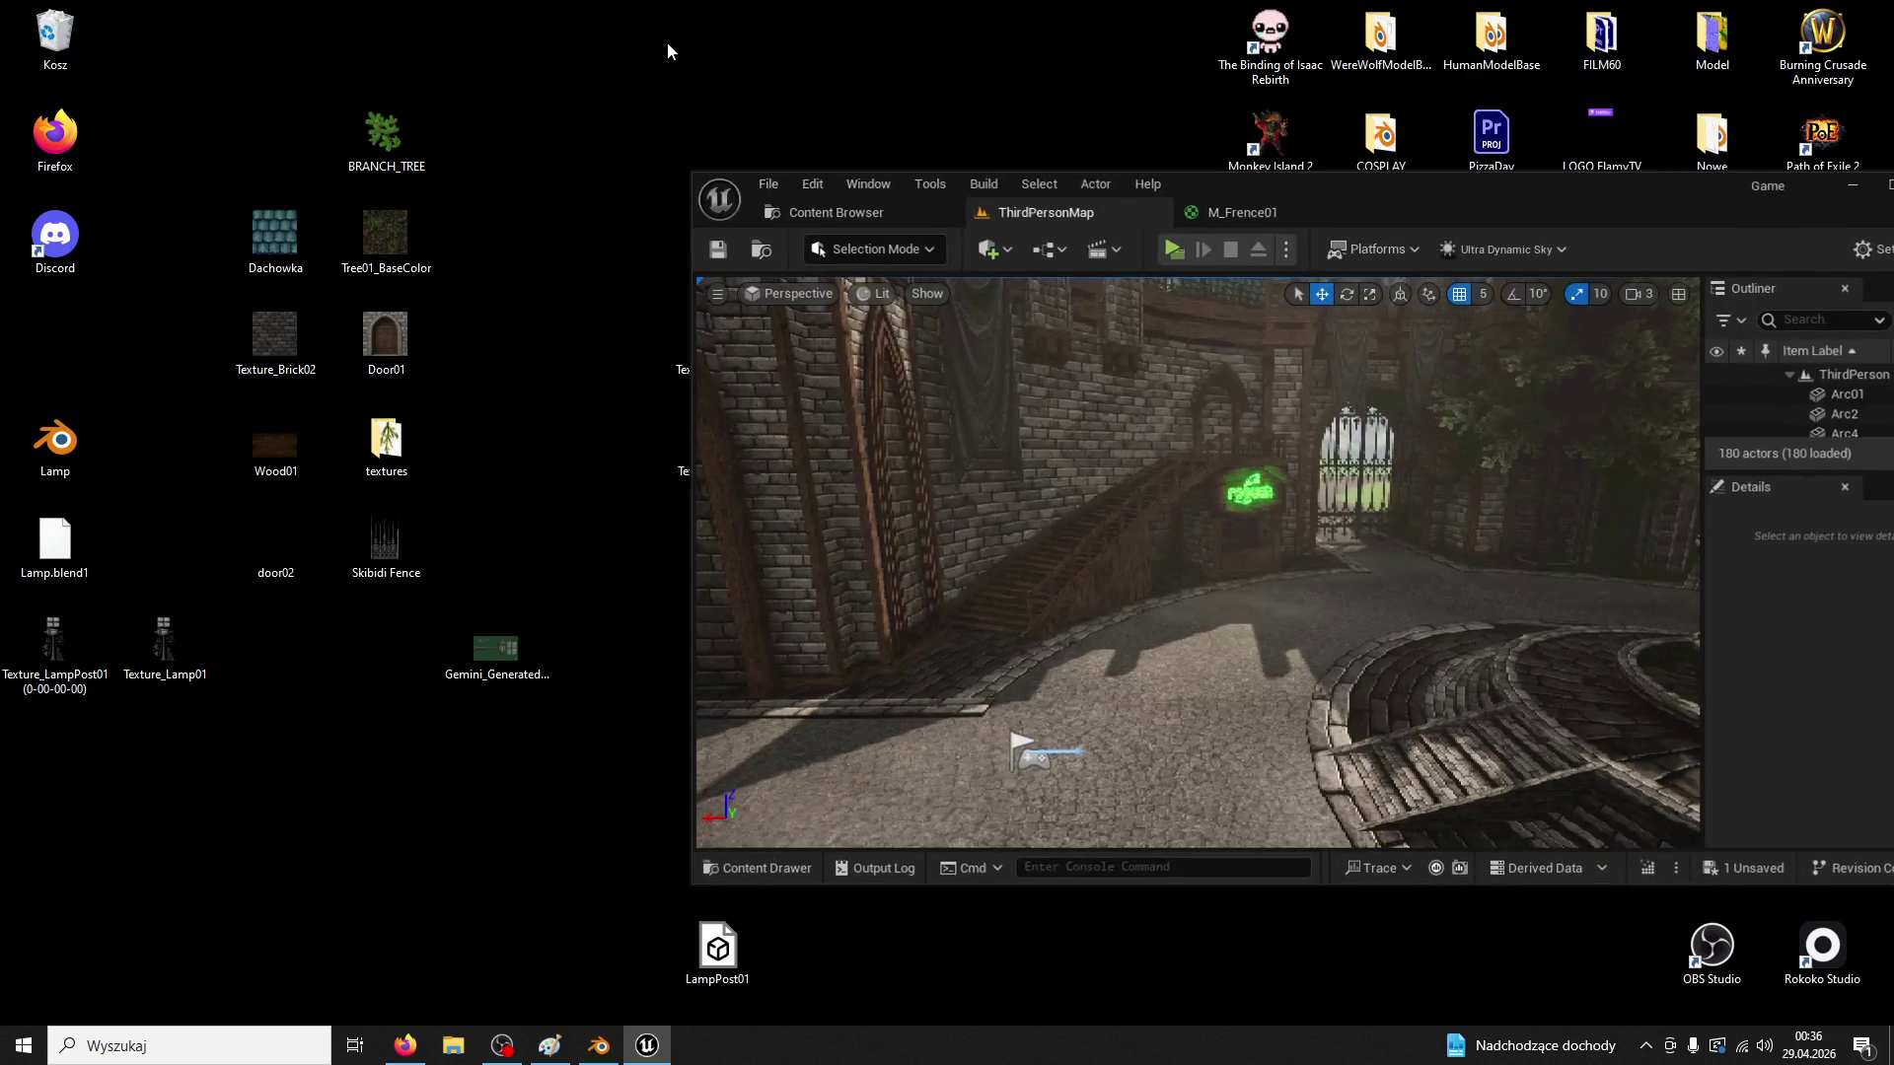
double_click(1311, 187)
click(632, 39)
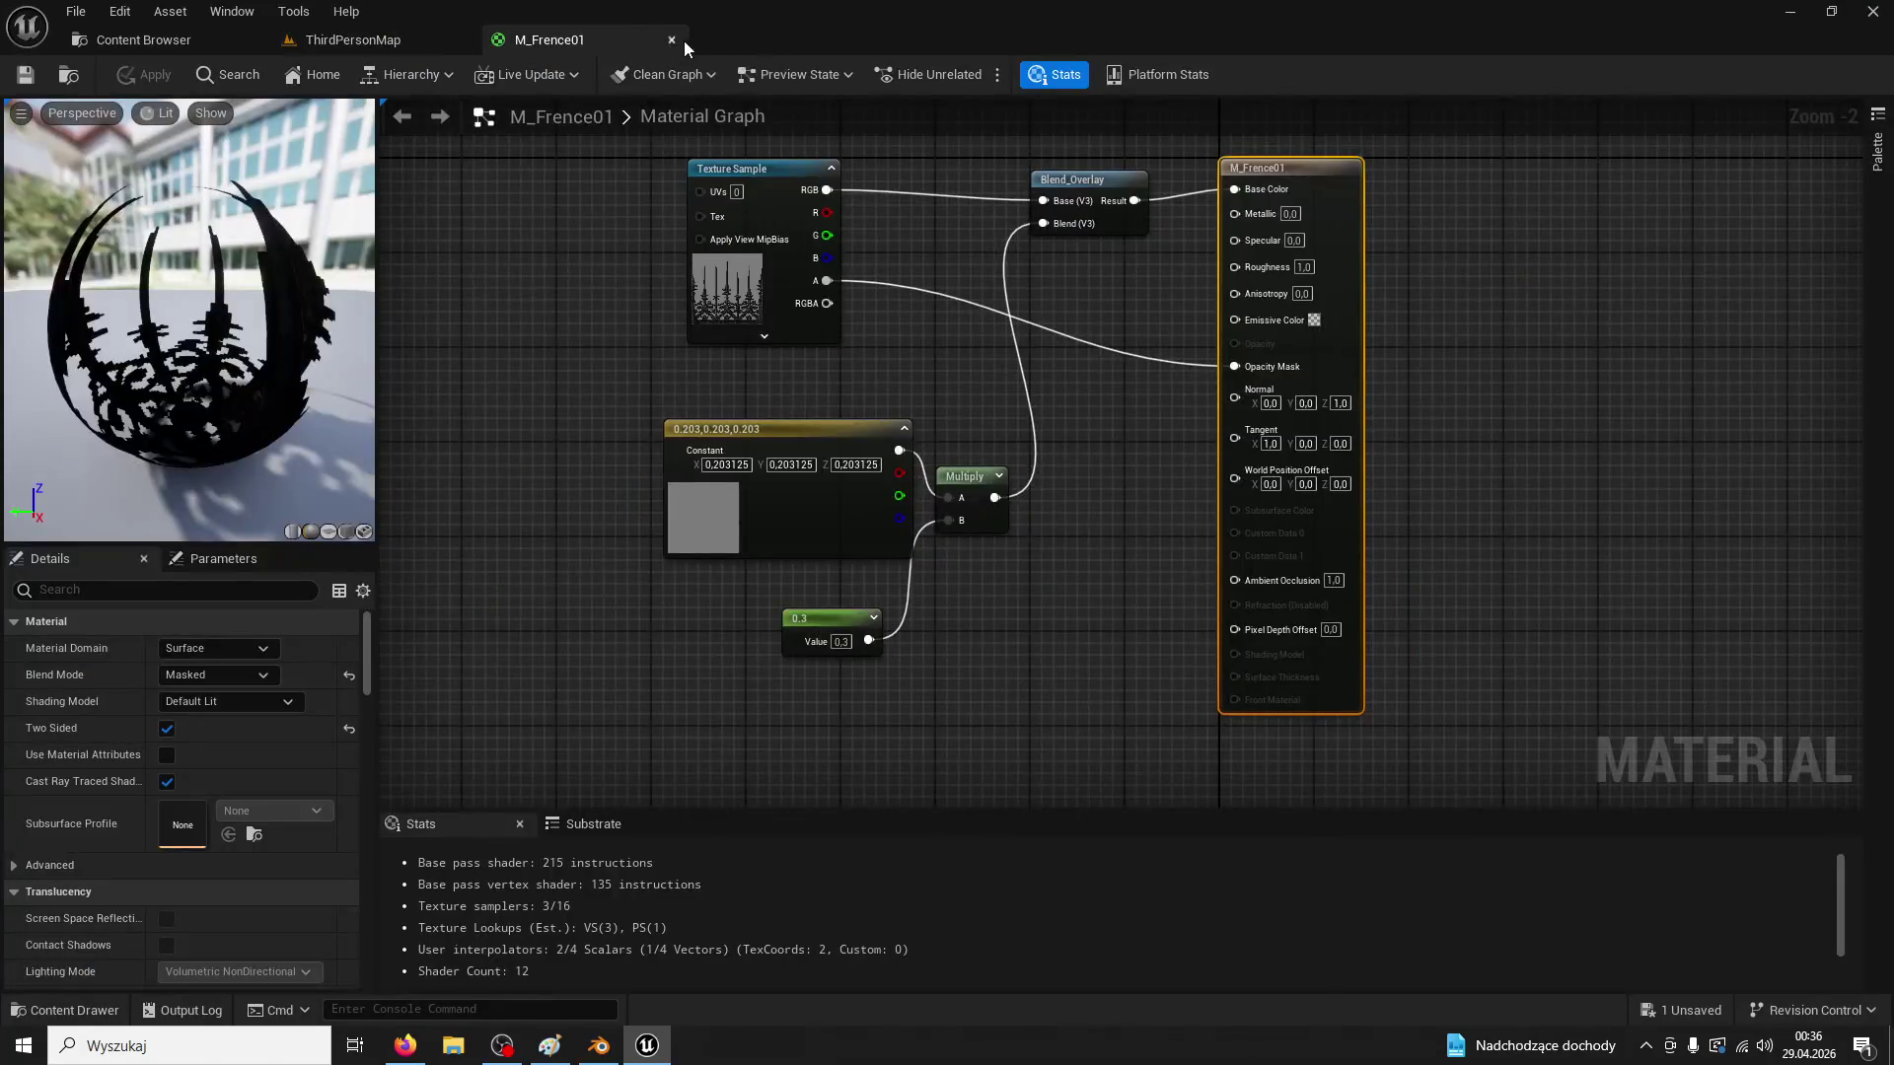
click(671, 40)
click(143, 40)
Assign M_Lamp01 to LampPost01's Element 0 material slot
double_click(355, 176)
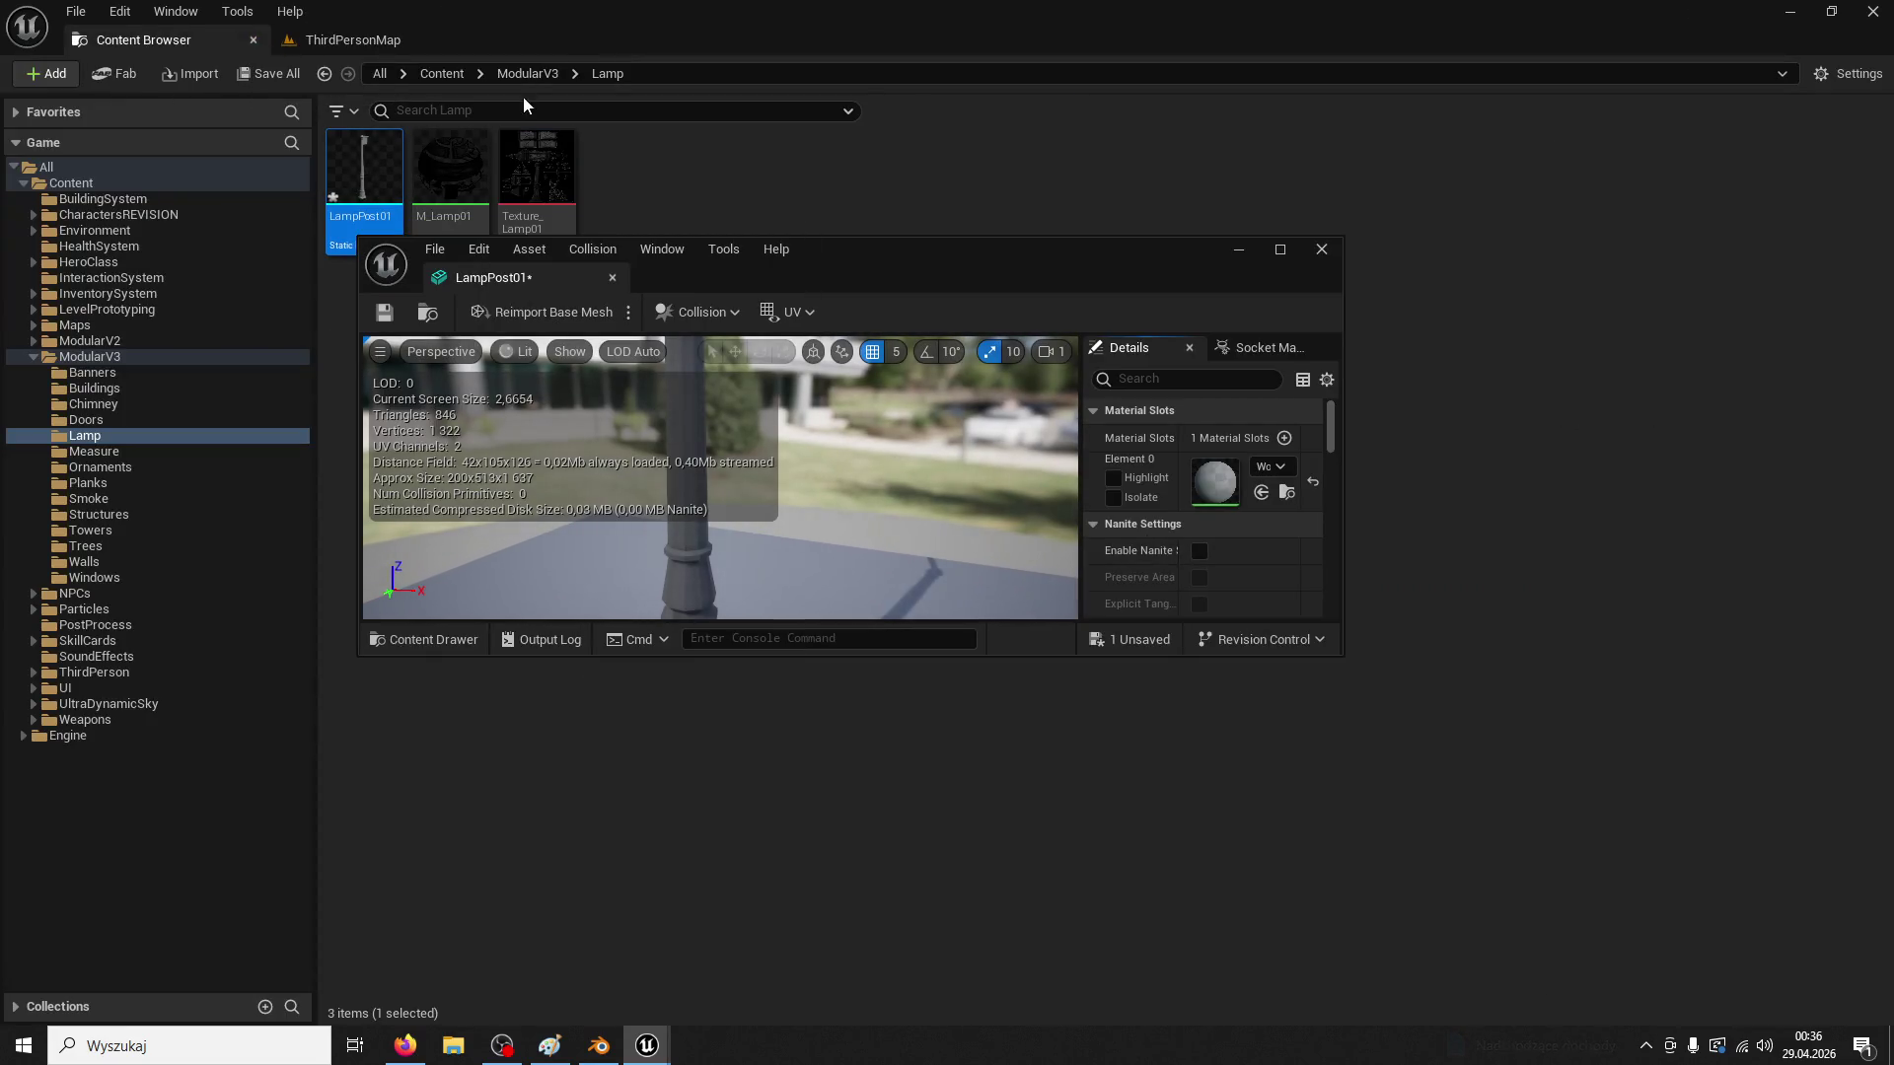
click(1260, 493)
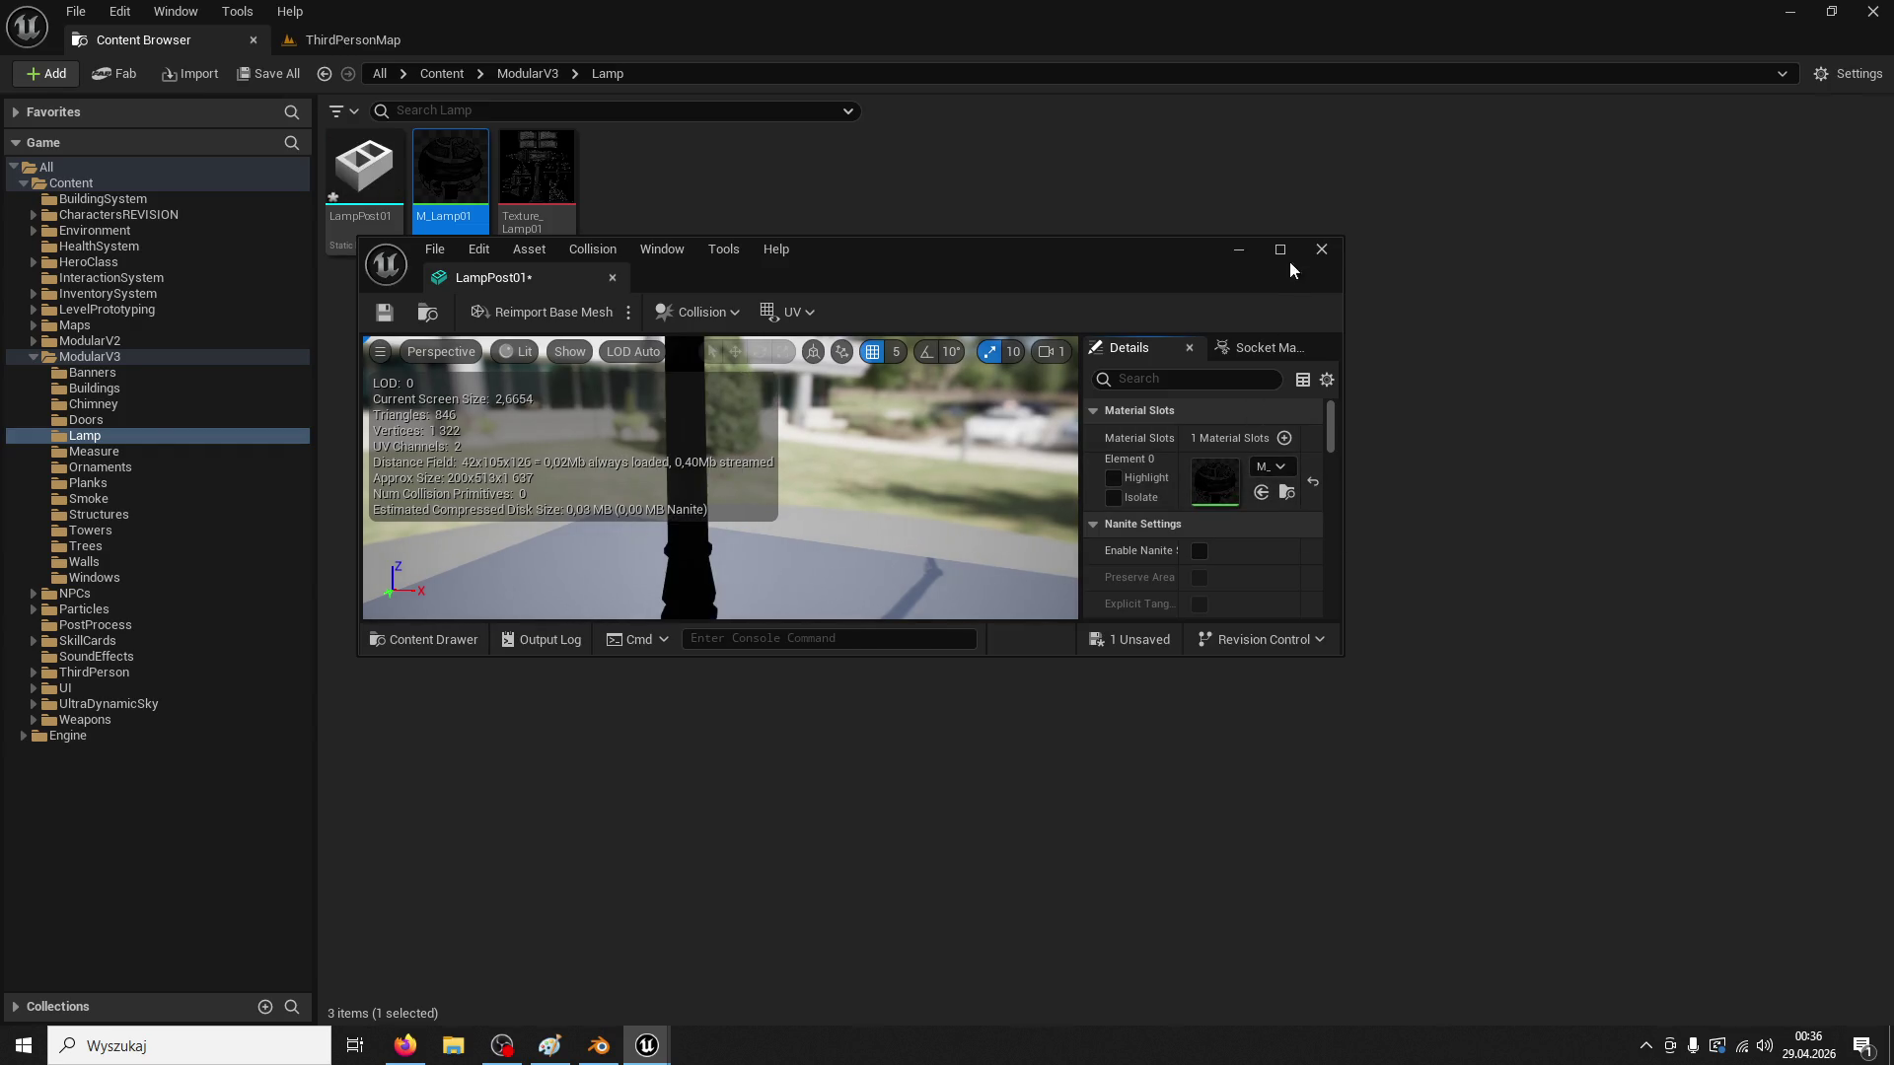
click(1280, 249)
drag(980, 641, 979, 642)
click(254, 39)
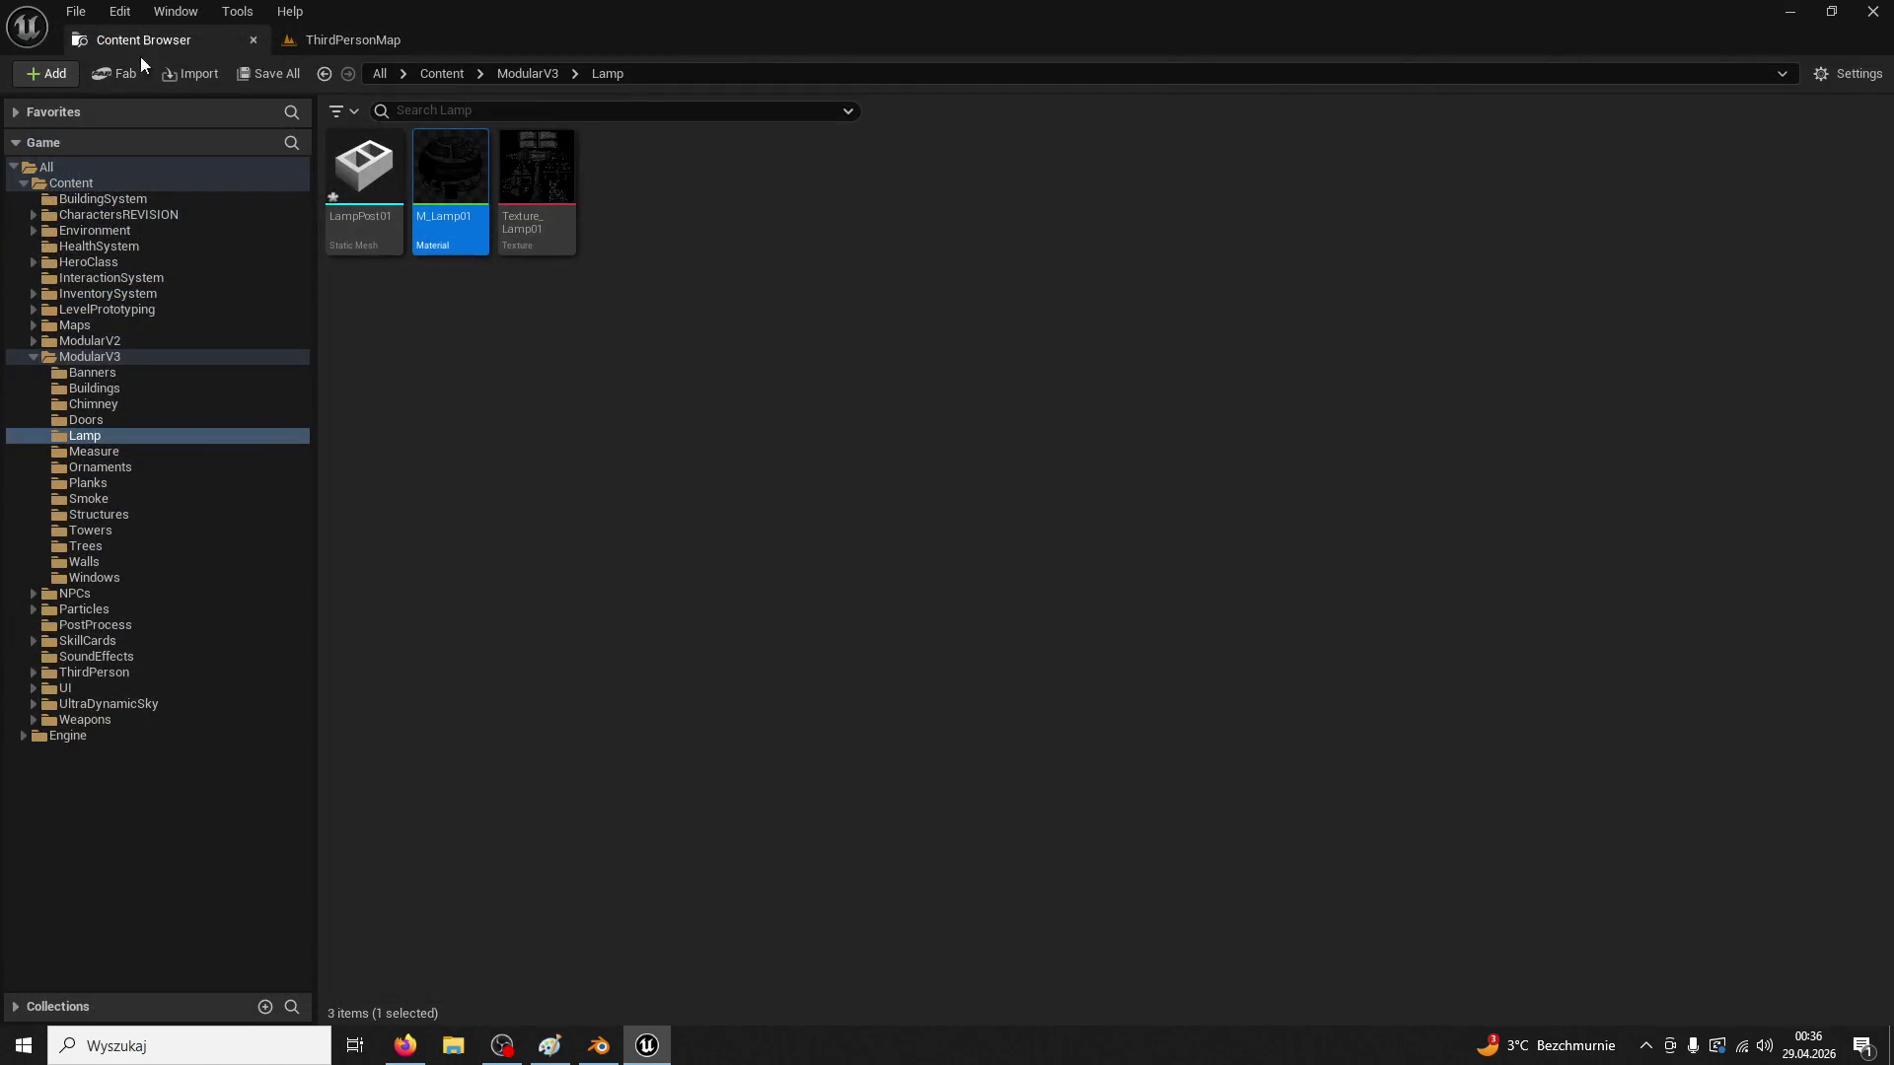
Place LampPost01 in ThirdPersonMap and scale it to 0.3125
click(252, 38)
click(69, 1010)
click(571, 517)
mouse_move(371, 498)
mouse_down()
mouse_move(507, 832)
mouse_move(488, 950)
mouse_up()
key(f)
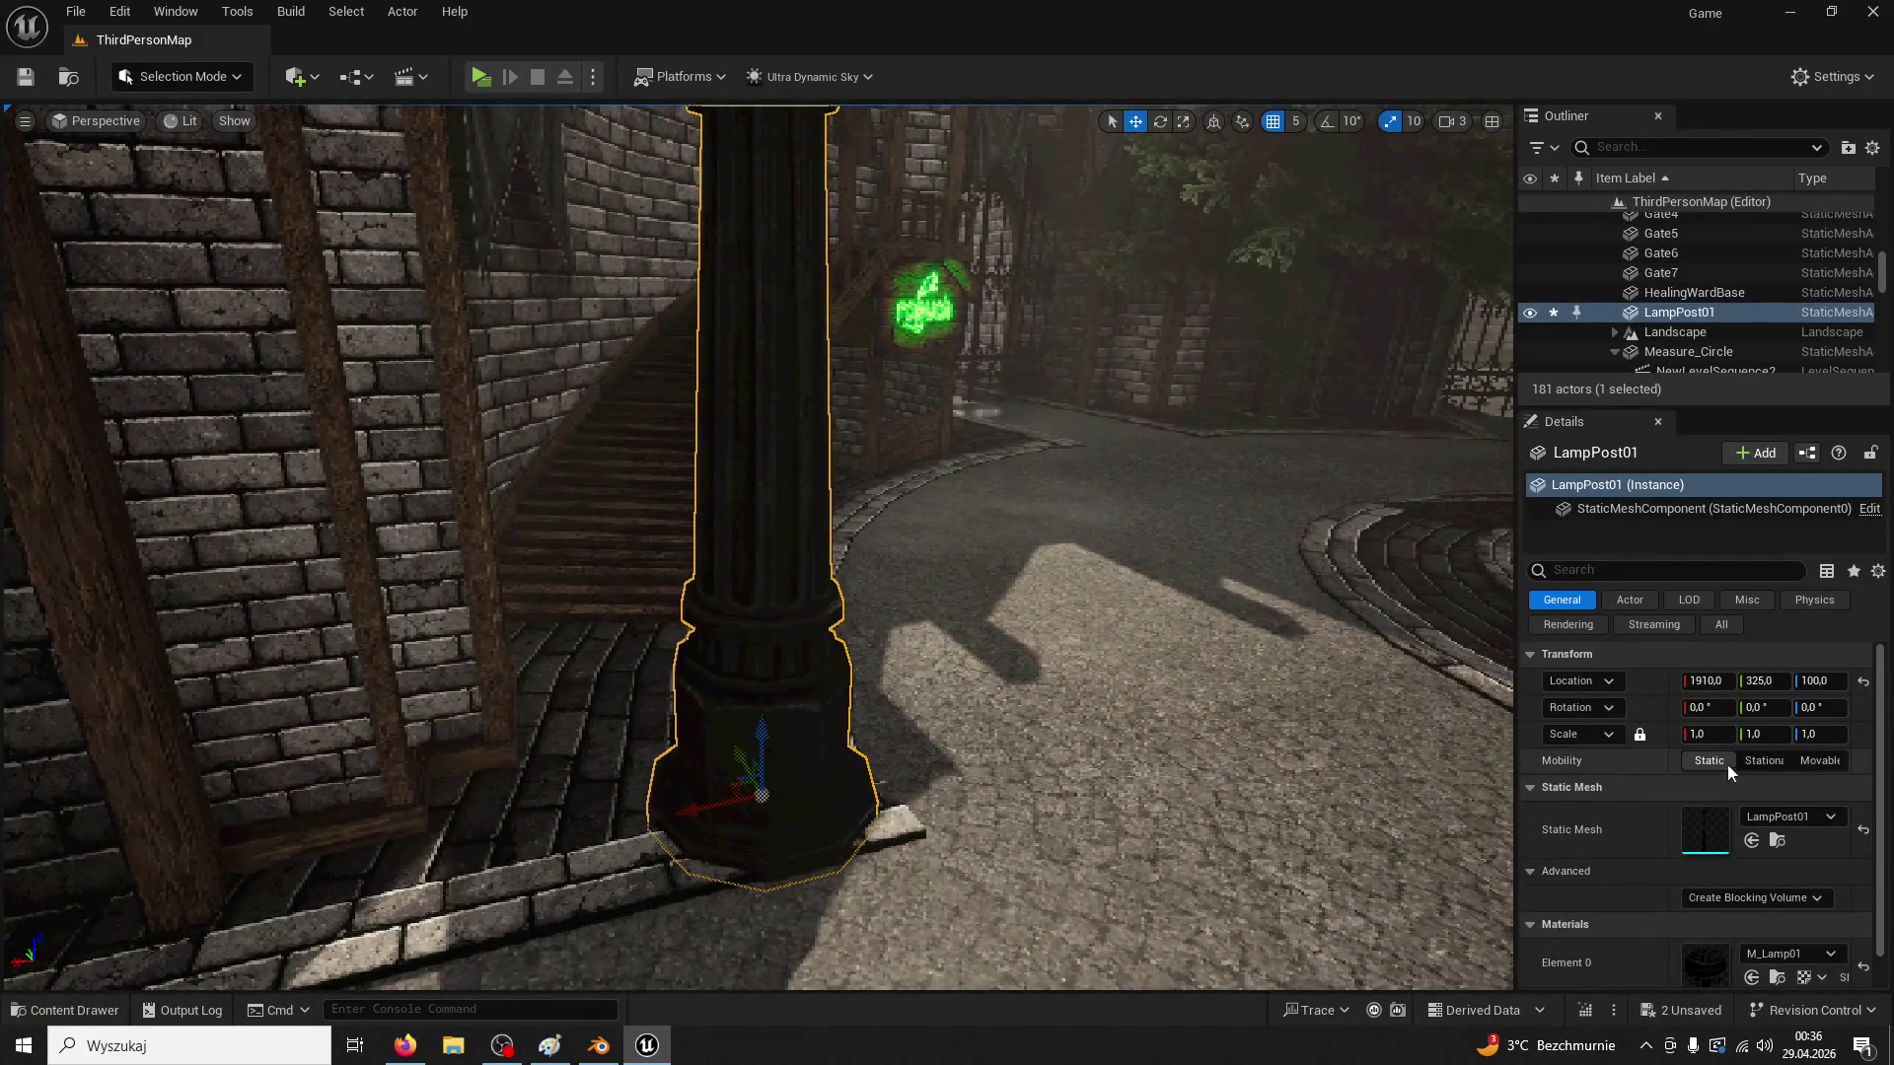
mouse_move(1762, 734)
mouse_down()
mouse_move(1717, 734)
mouse_move(1752, 734)
mouse_up()
mouse_move(749, 553)
mouse_down()
mouse_move(908, 711)
mouse_move(552, 484)
mouse_up()
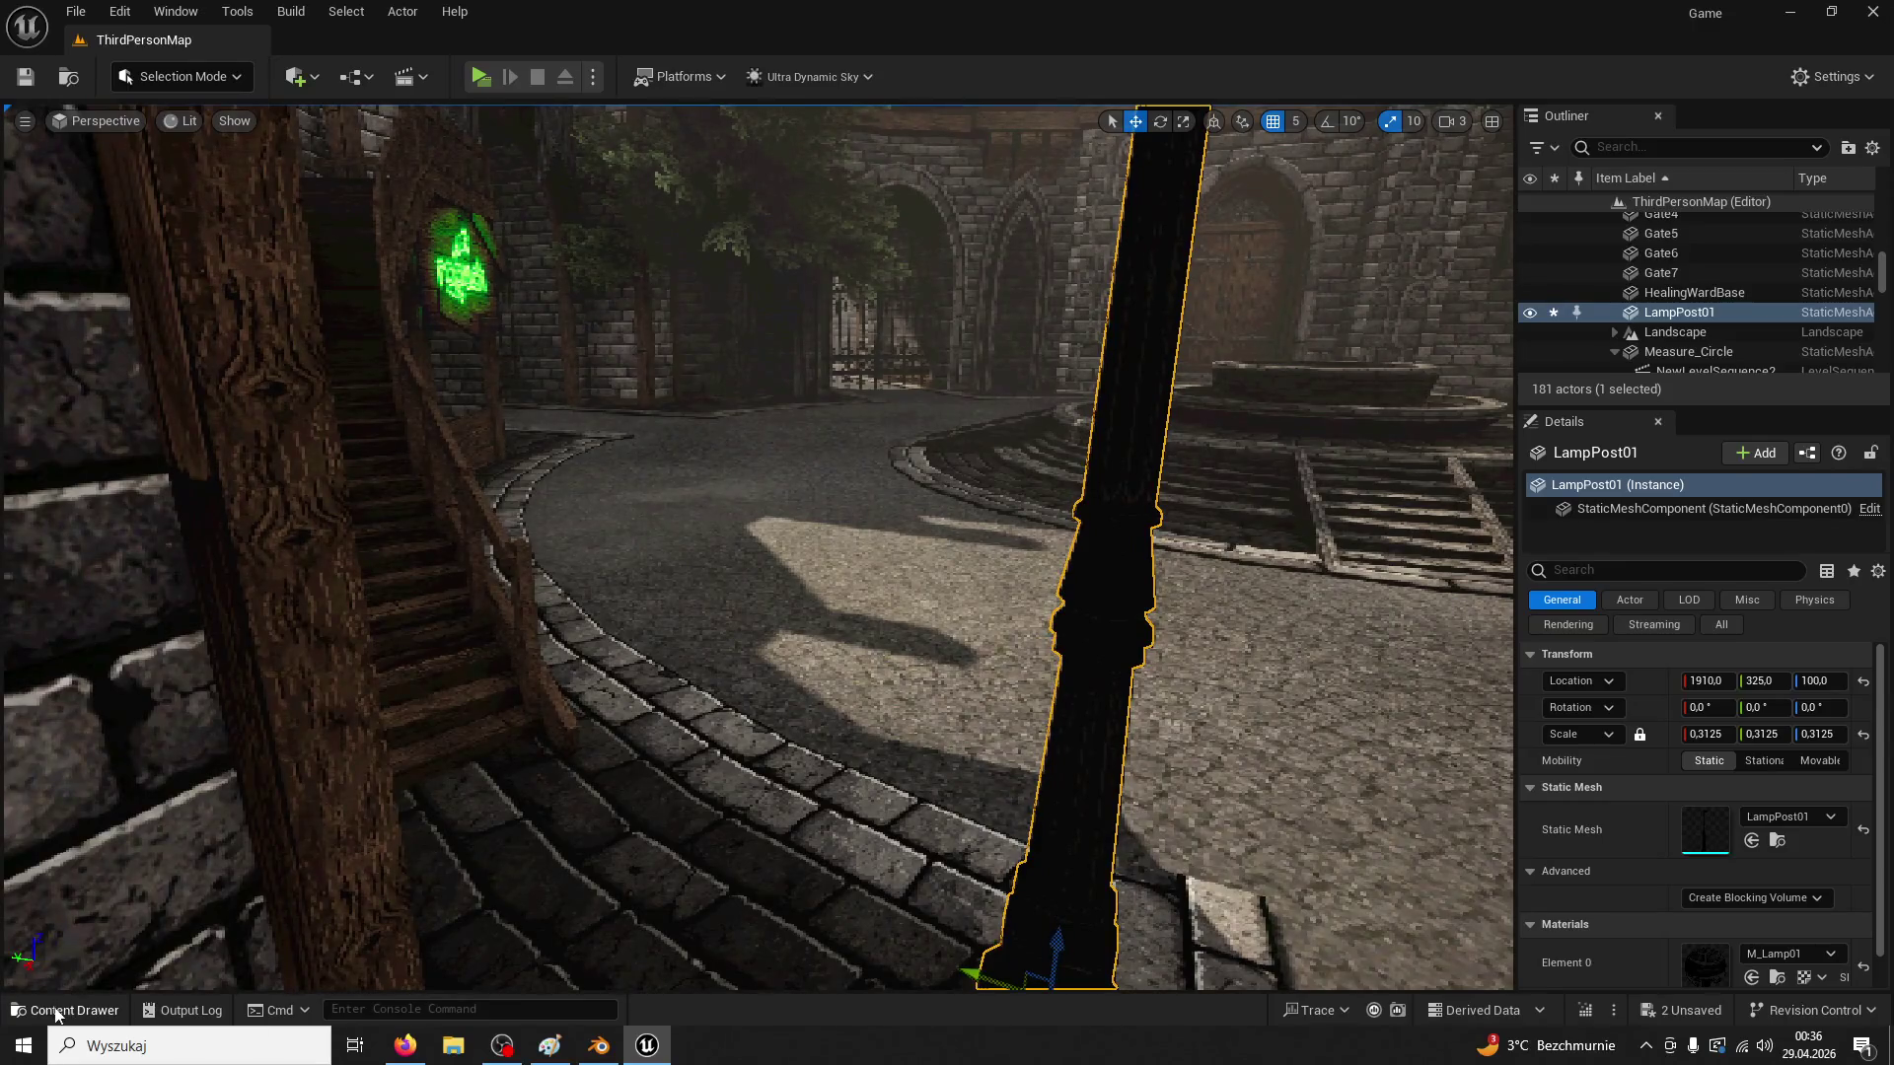
click(56, 1010)
double_click(532, 553)
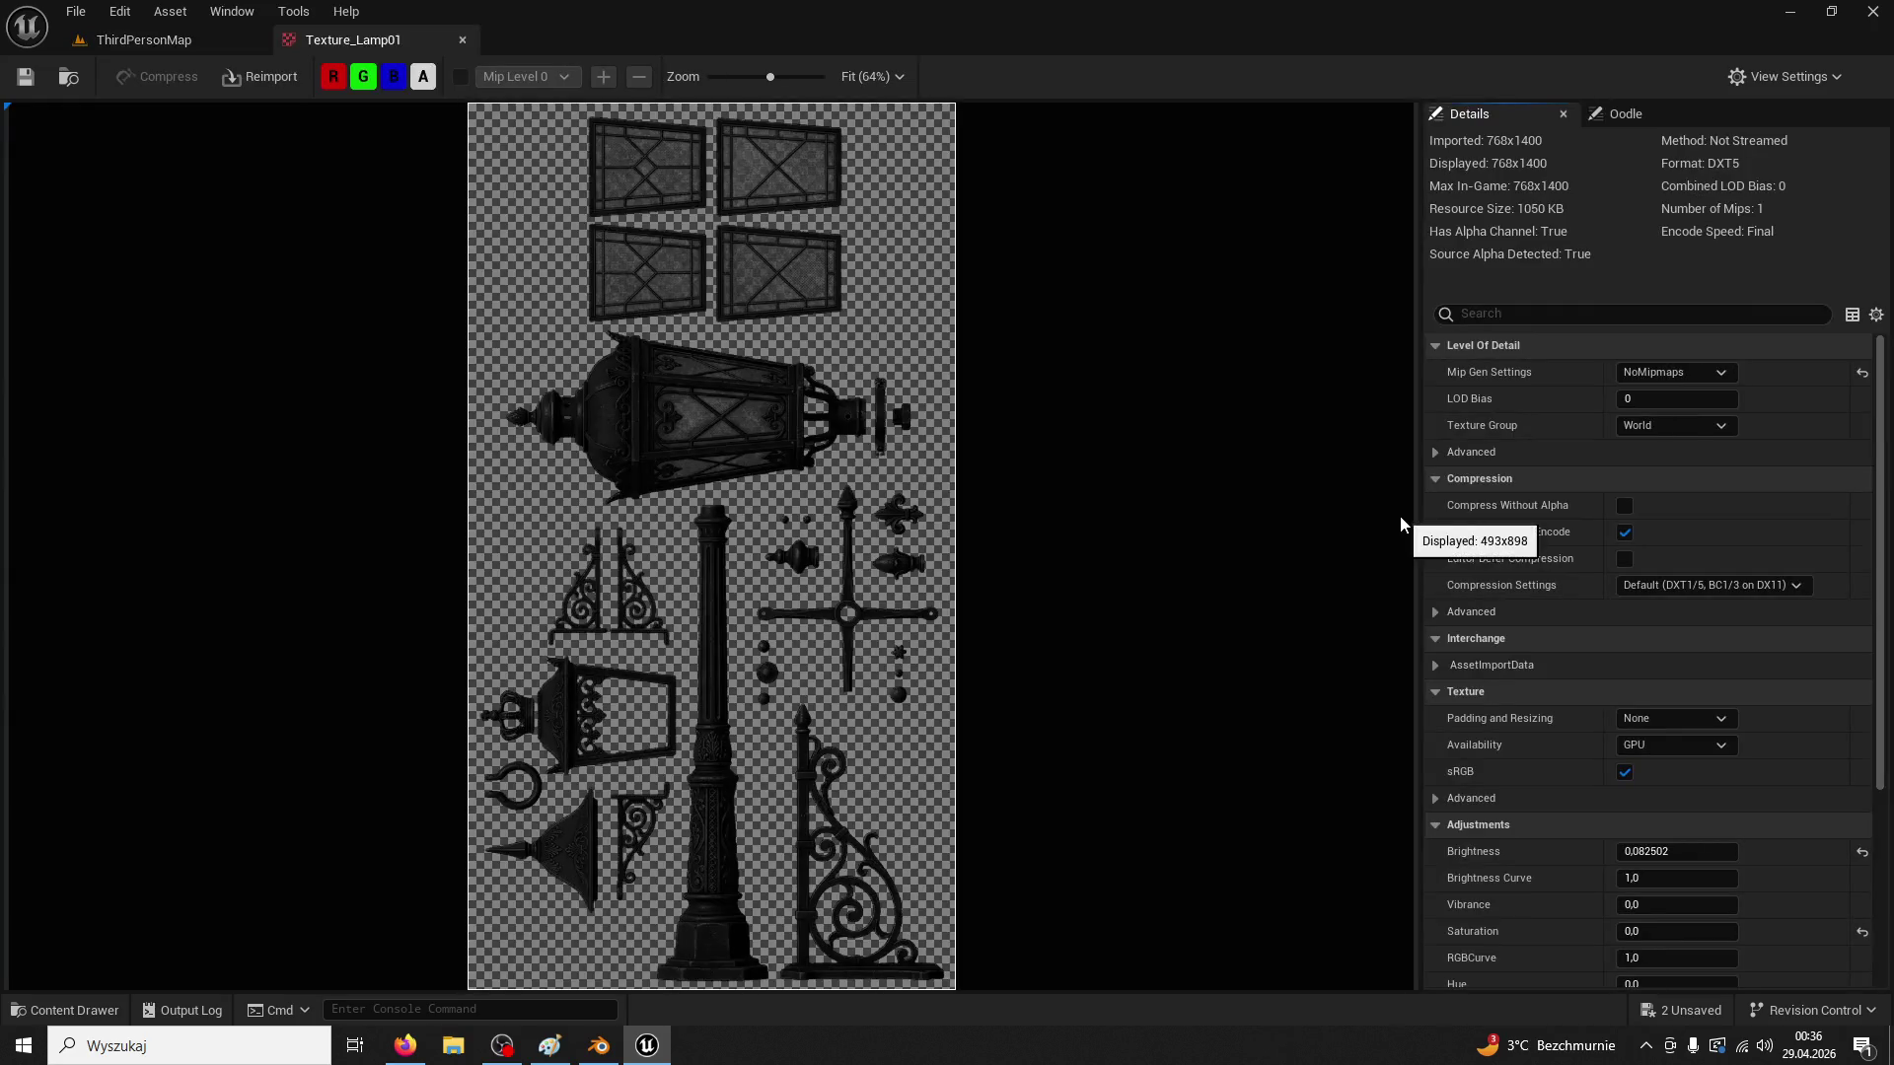
Raise texture brightness to 0.522502, scale the lamp post to 0.2275, move it along X, playtest
drag(1656, 848, 1700, 848)
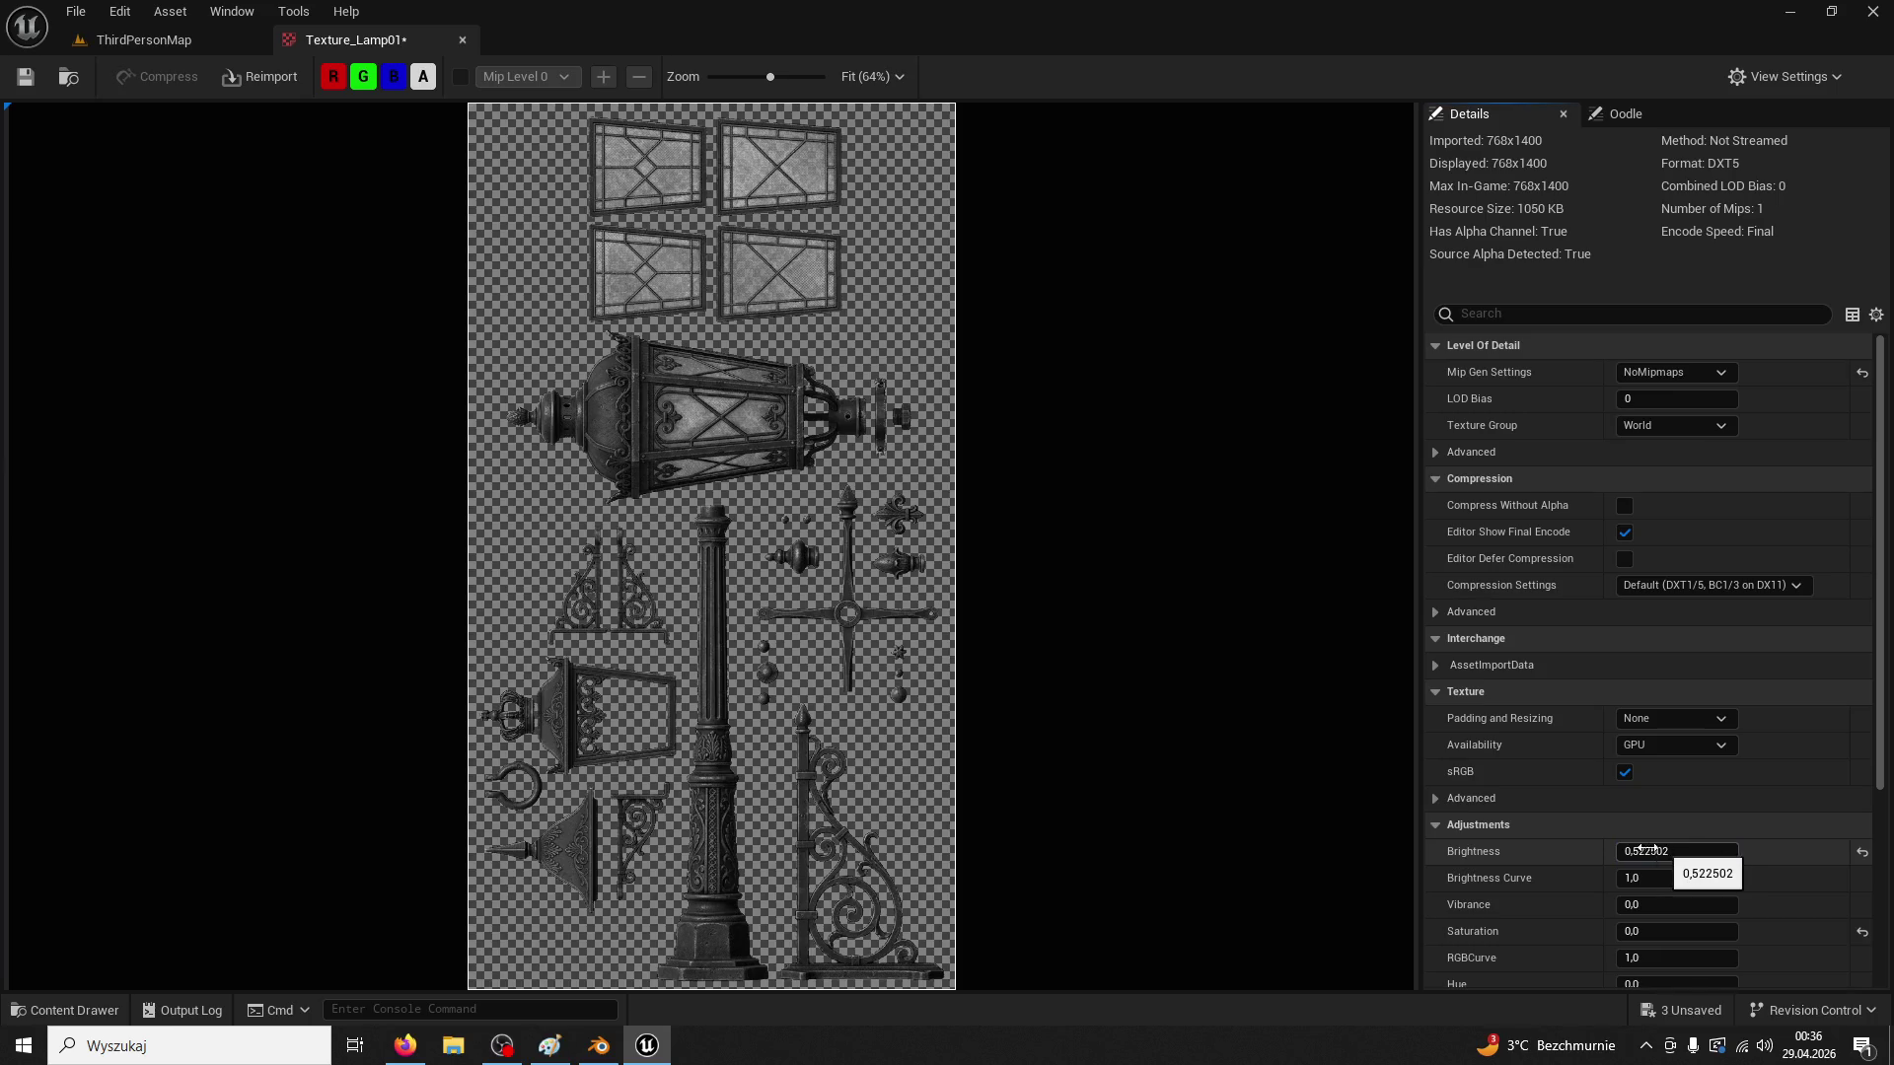
click(109, 42)
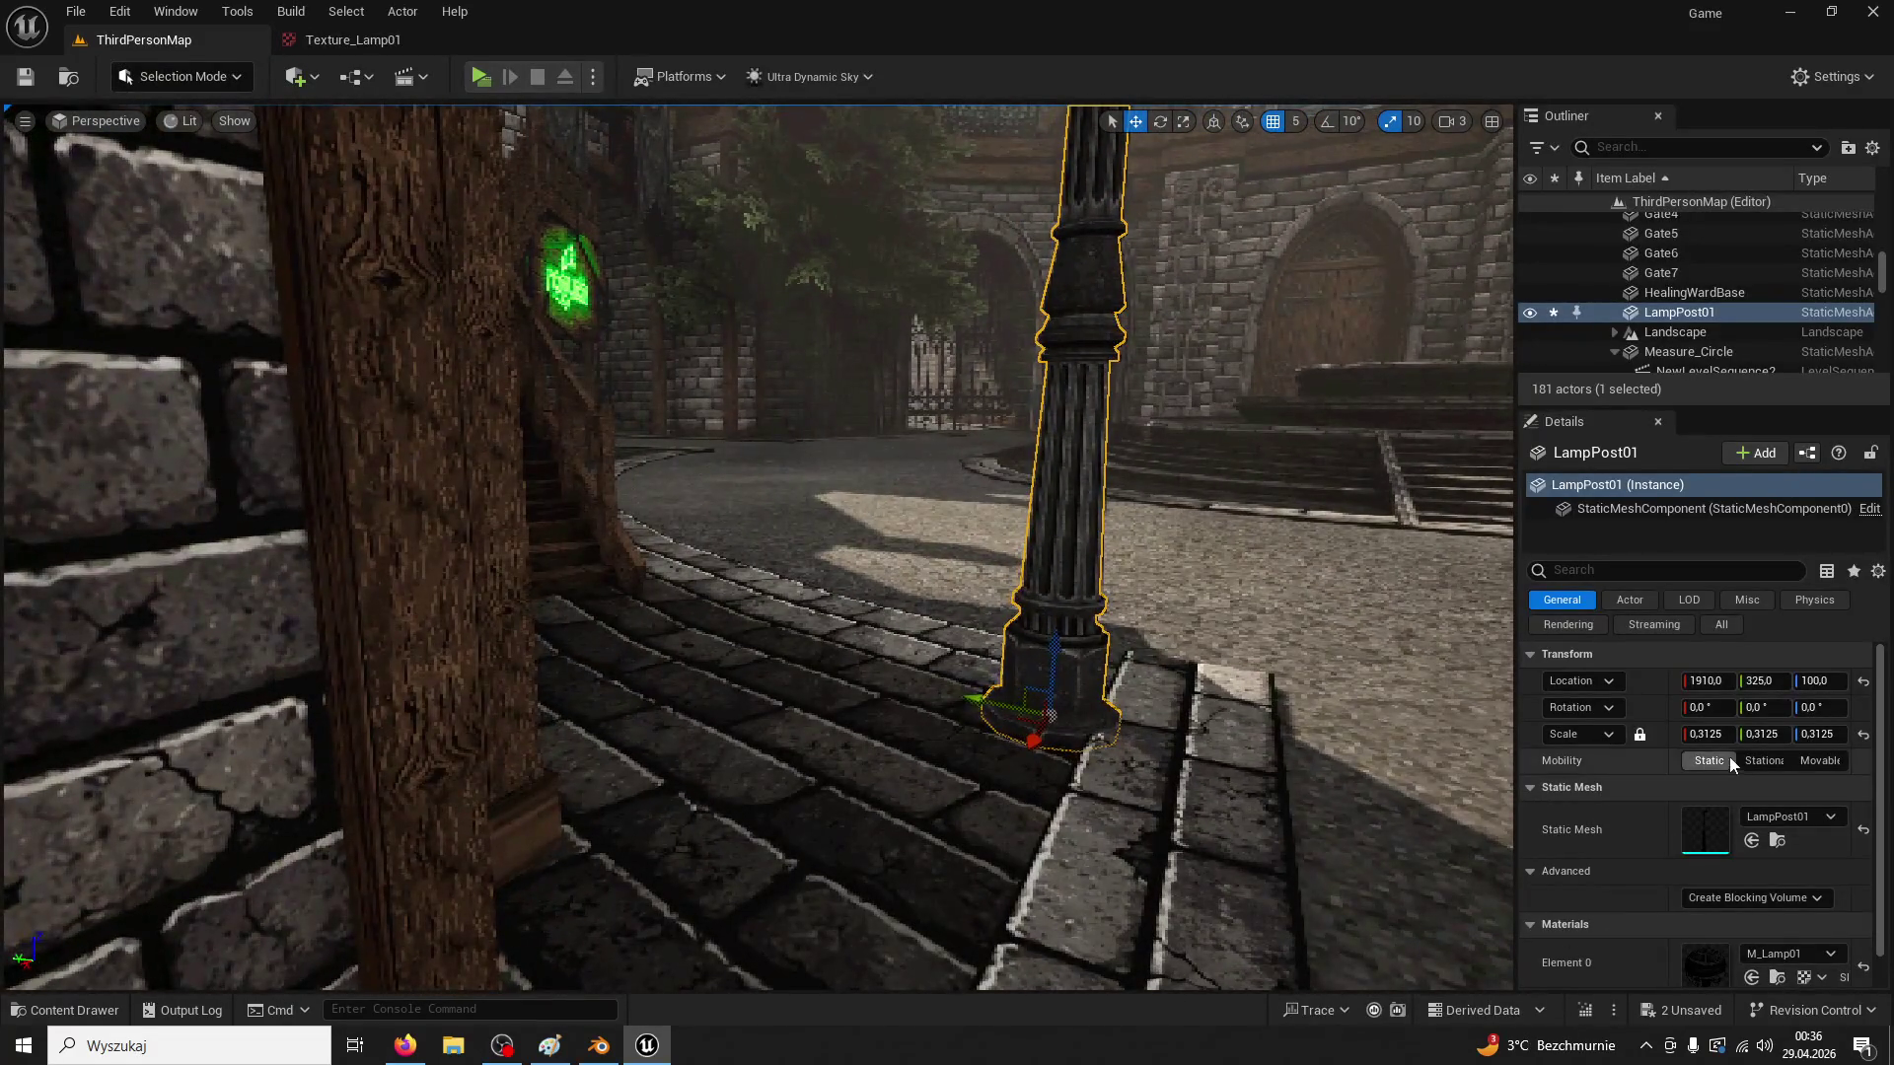
drag(1706, 734, 1677, 734)
mouse_move(1048, 734)
mouse_down()
mouse_move(1074, 717)
mouse_move(494, 264)
mouse_up()
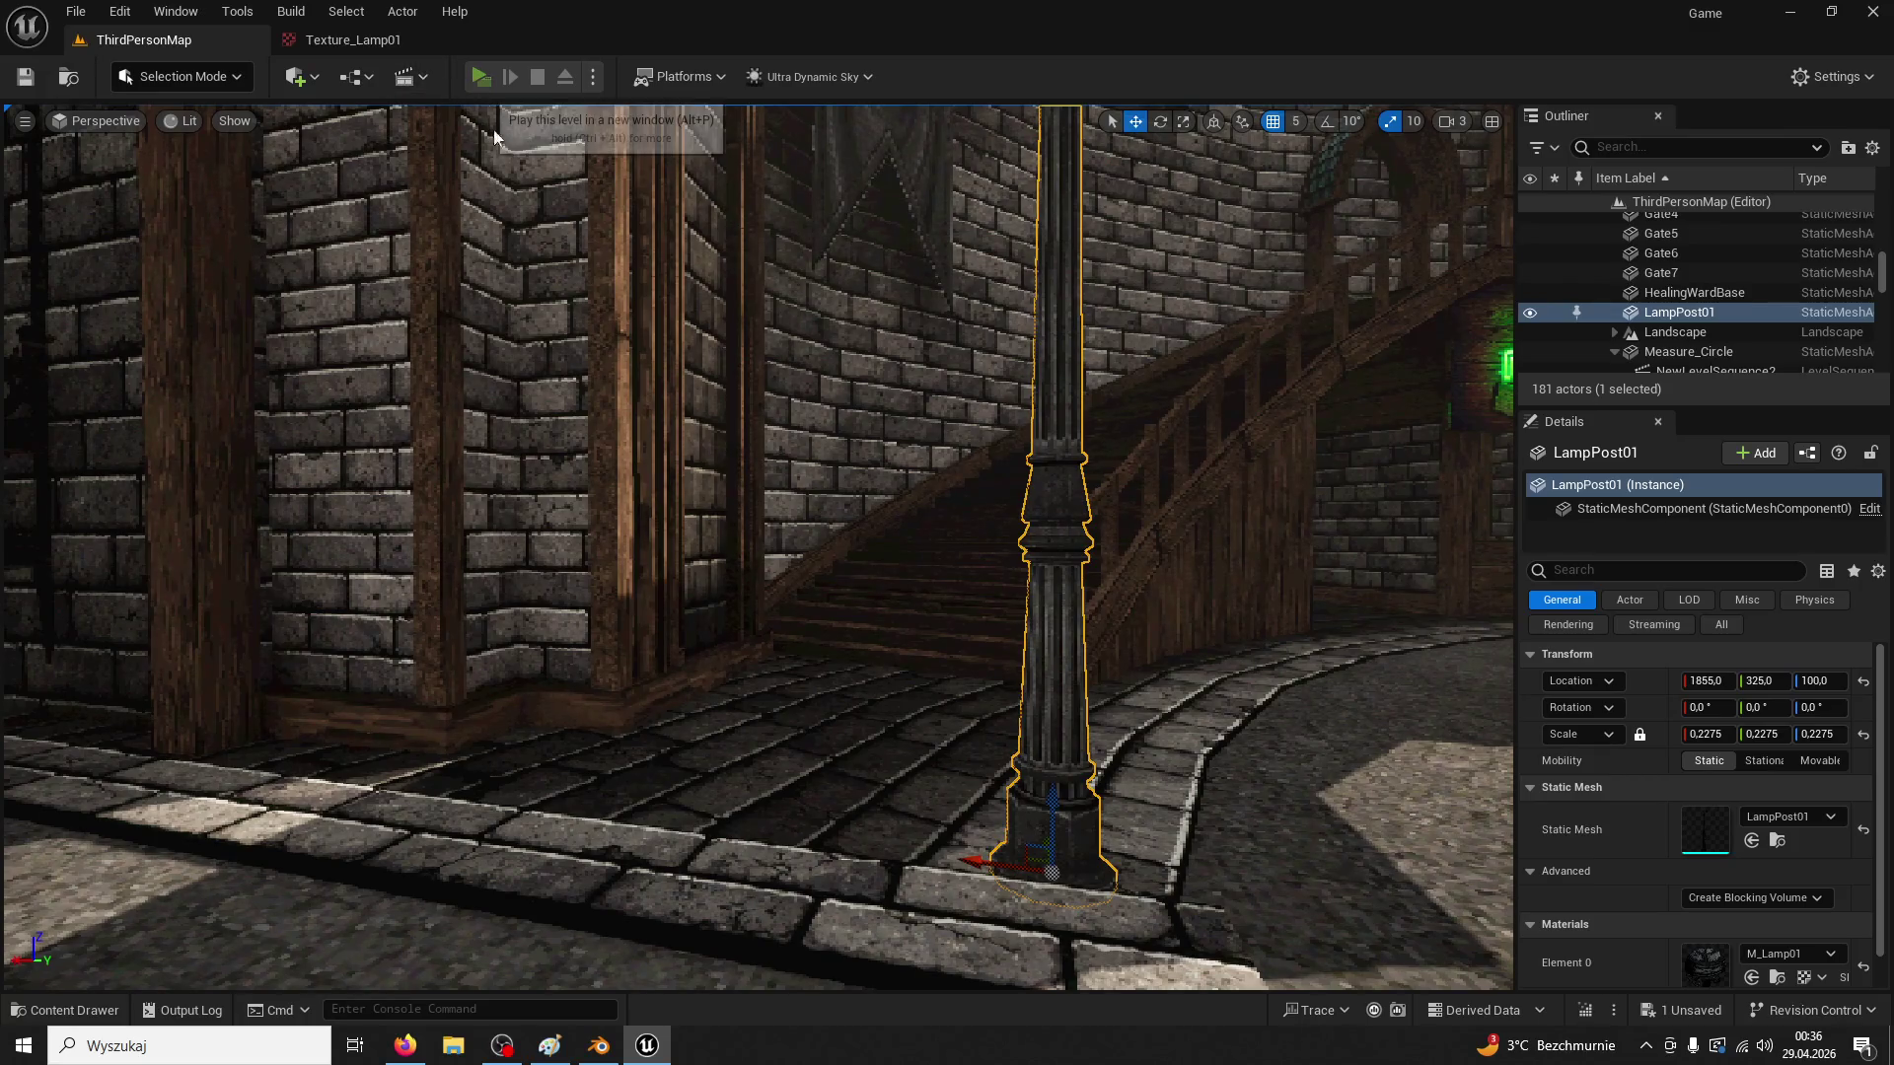
click(481, 76)
key(w)
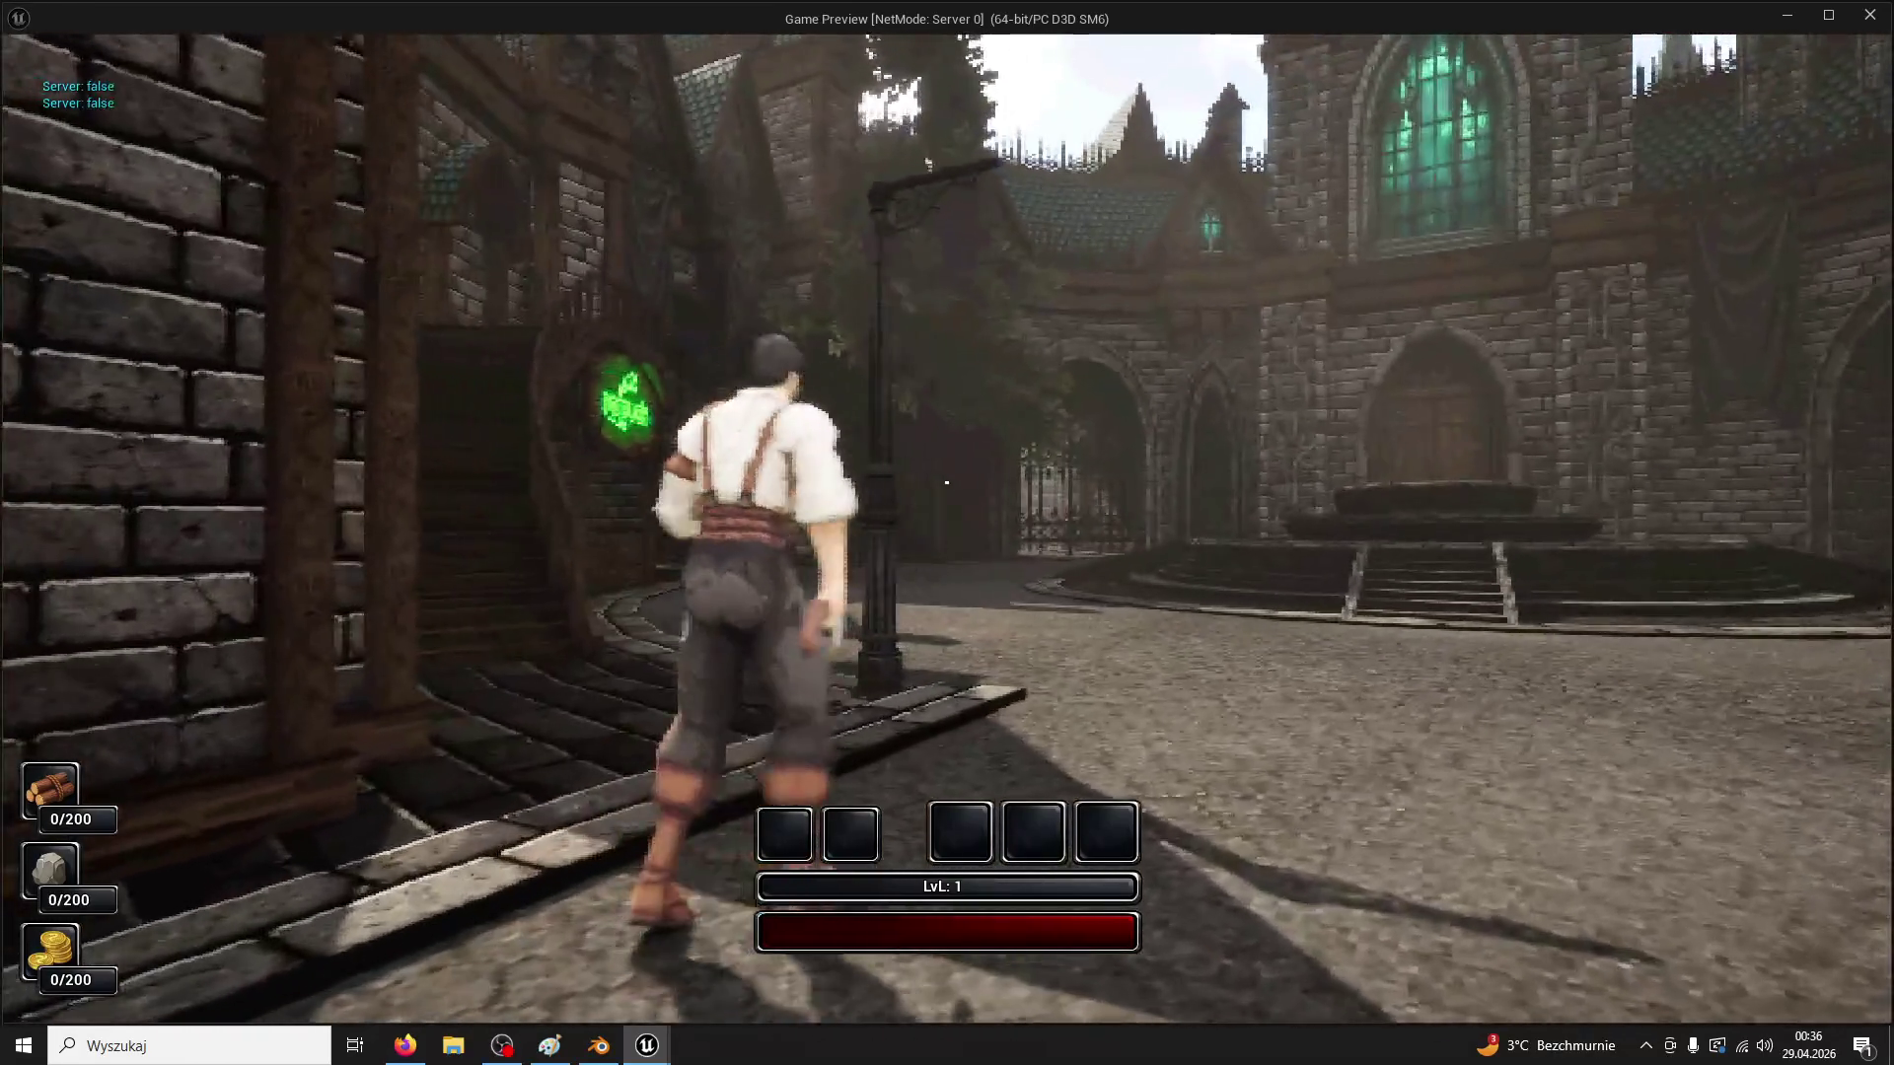
Set the lamp post scale to 0.3 and run the character past it in a new play session
key(Escape)
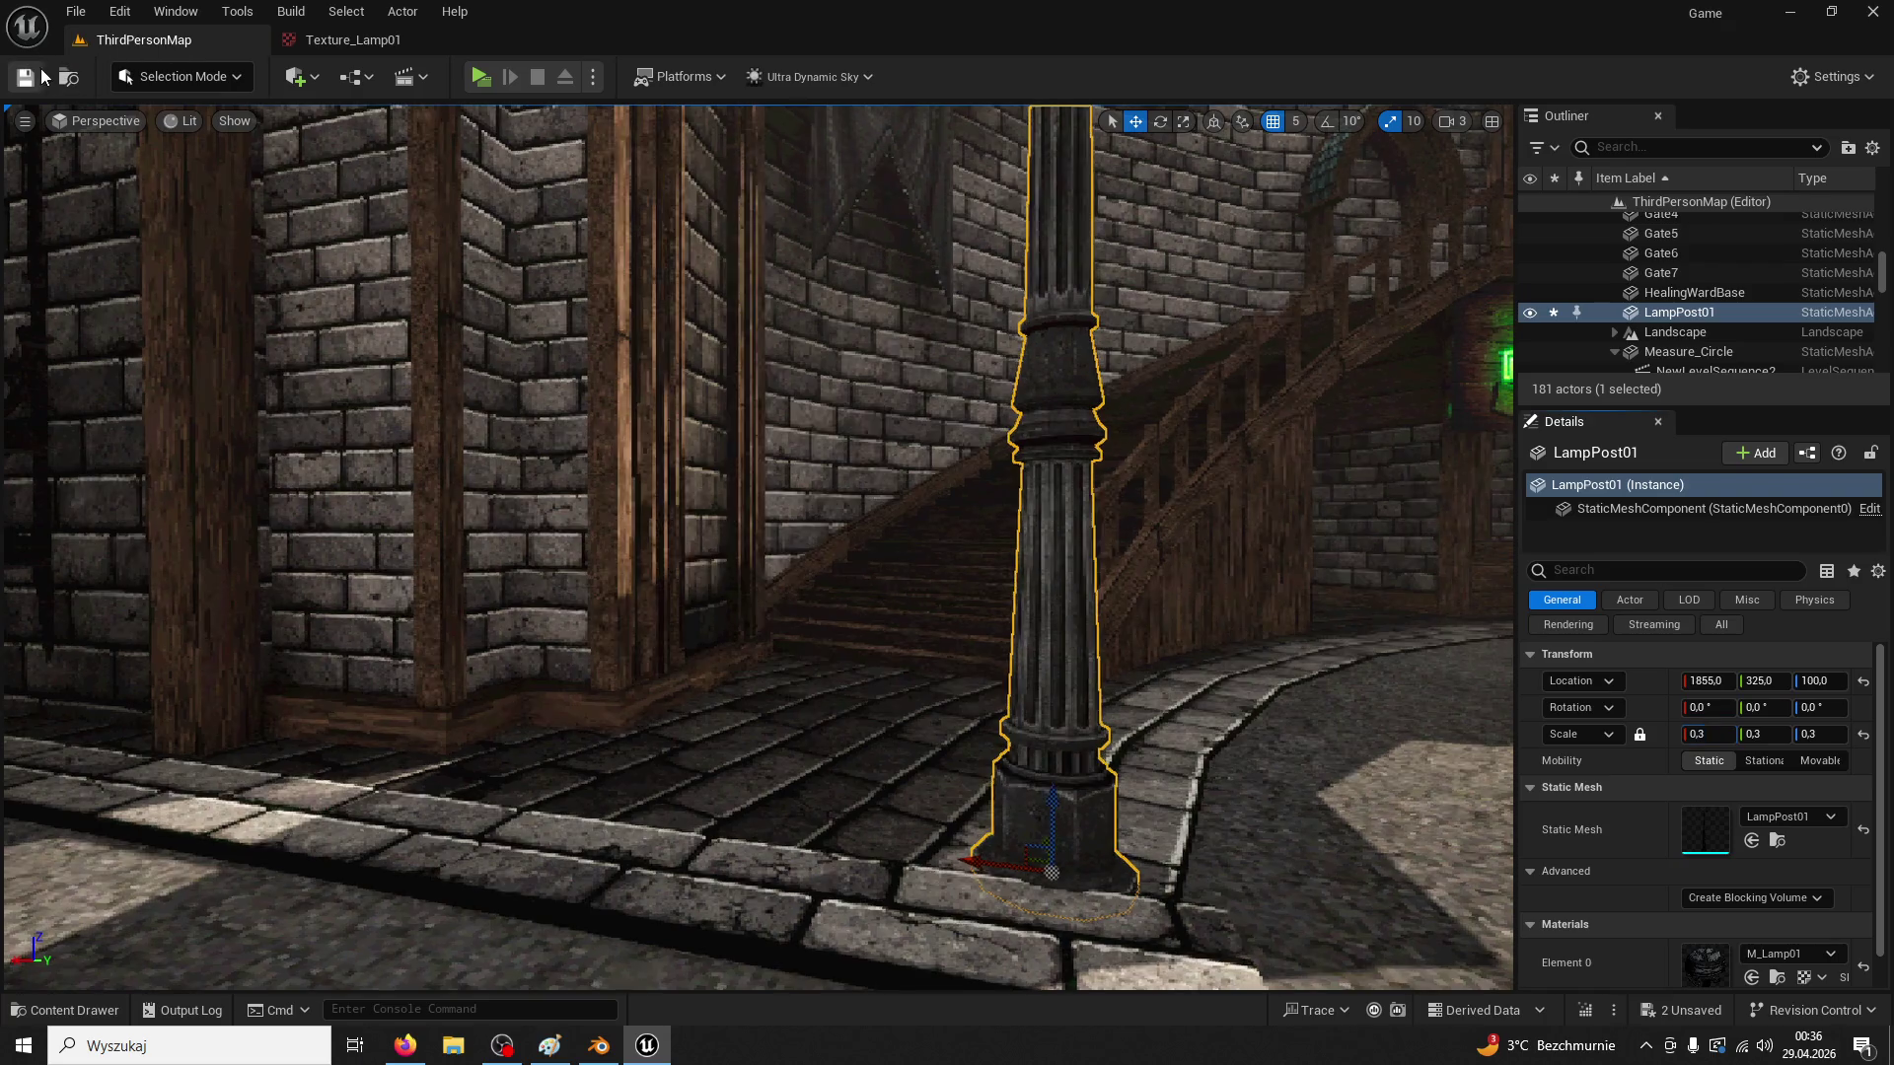
click(480, 76)
key(w)
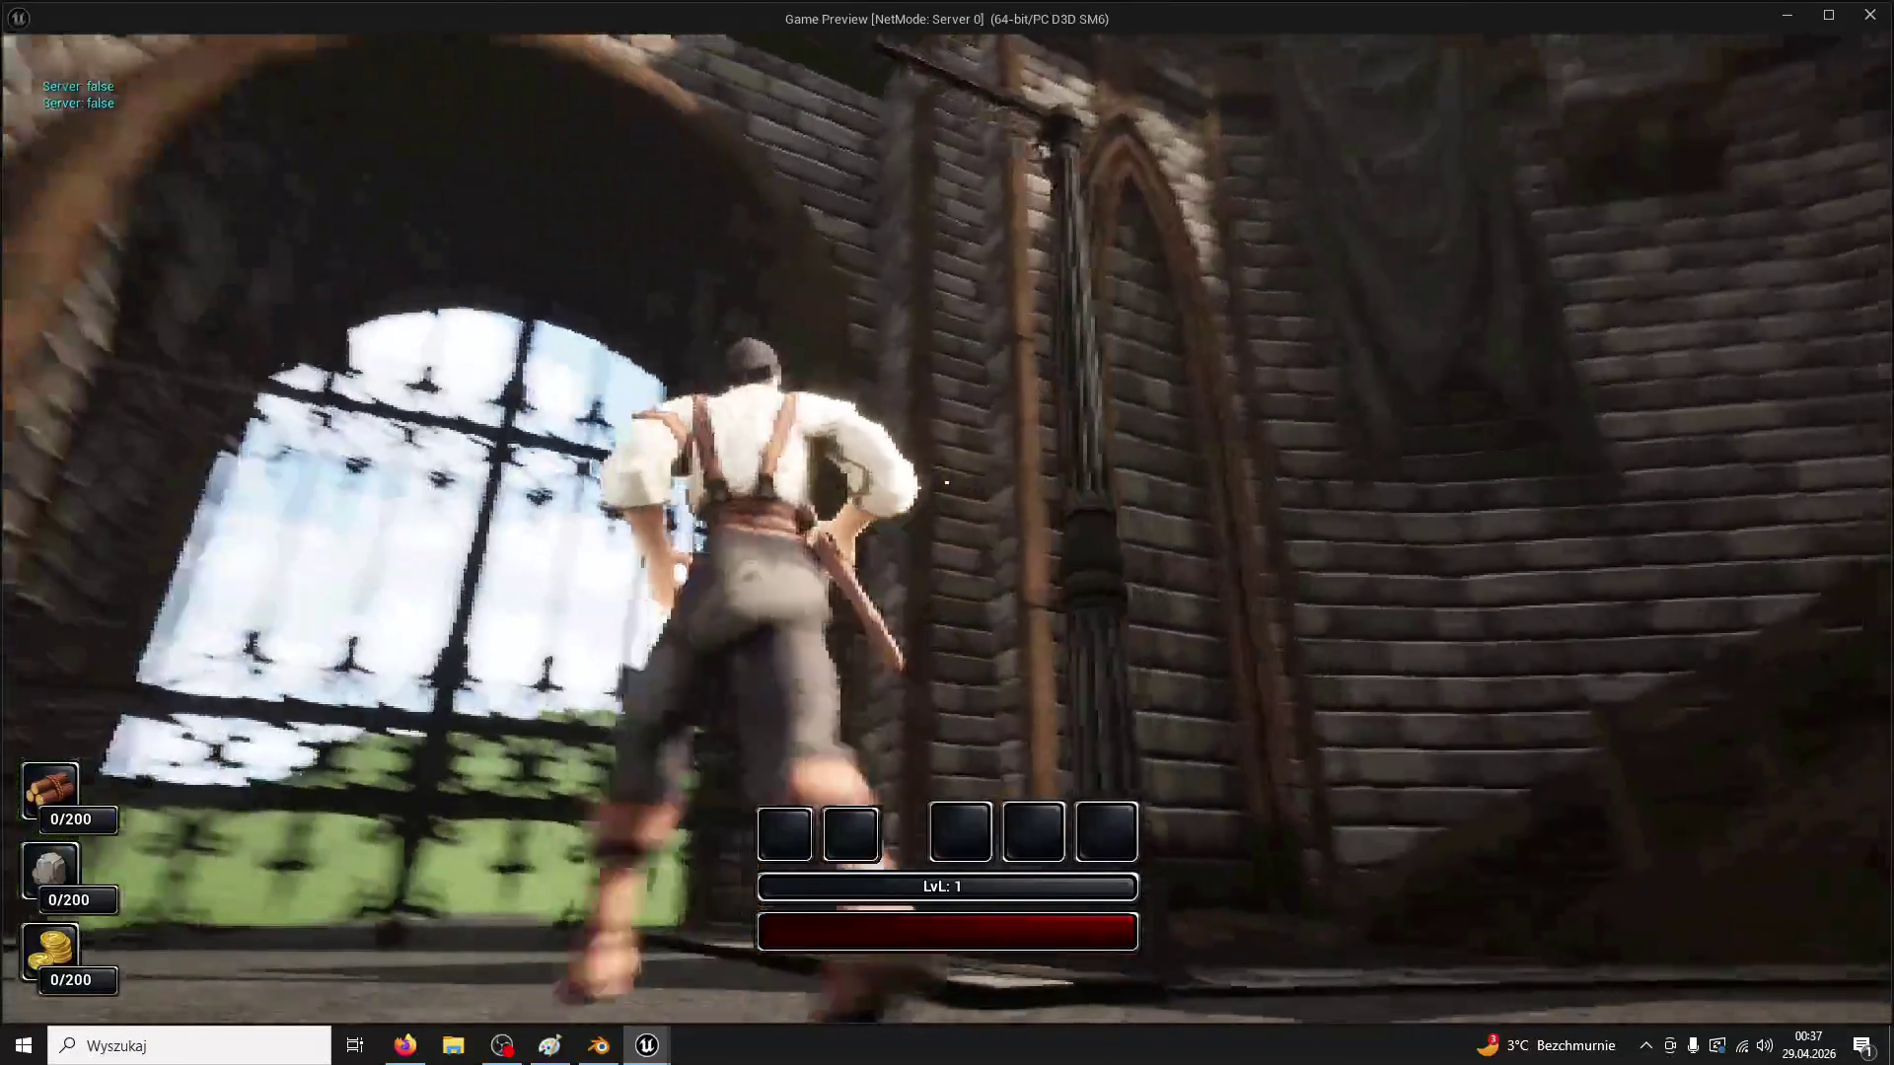
key(a)
key(d)
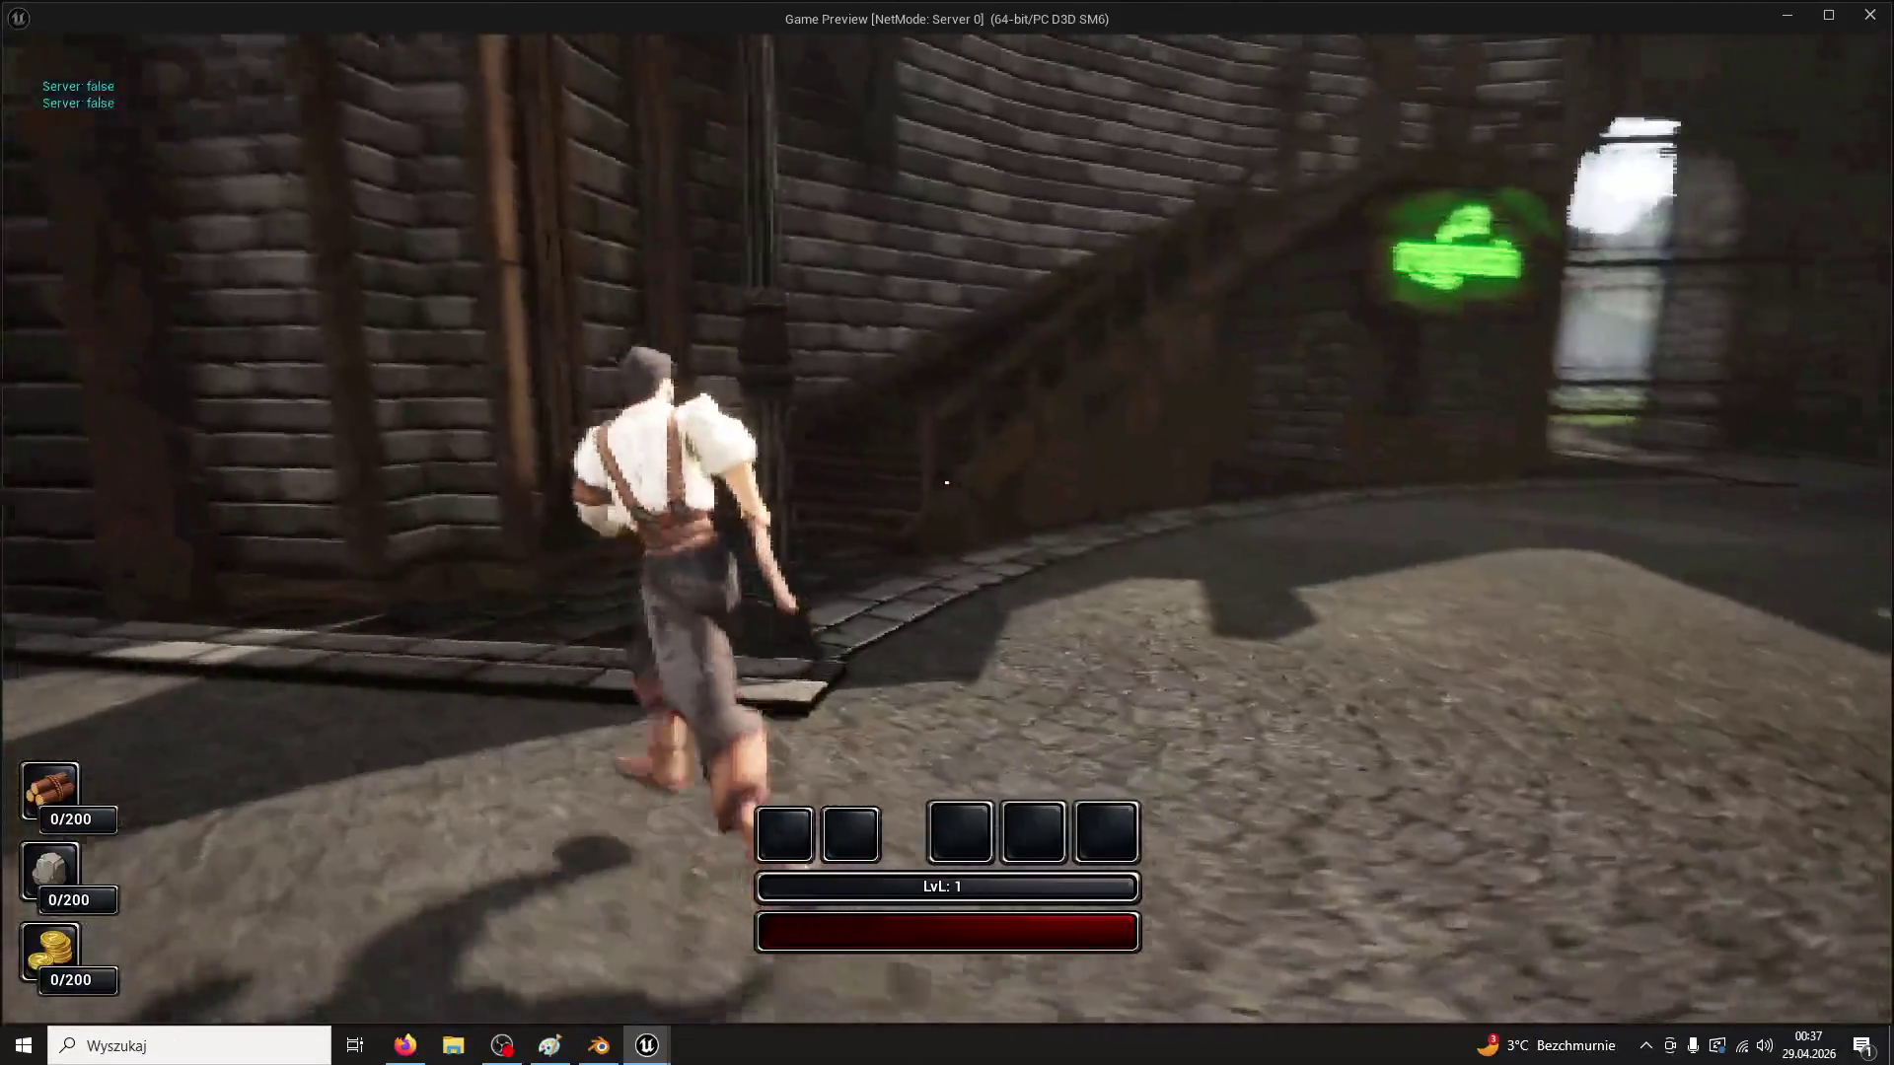
key(w)
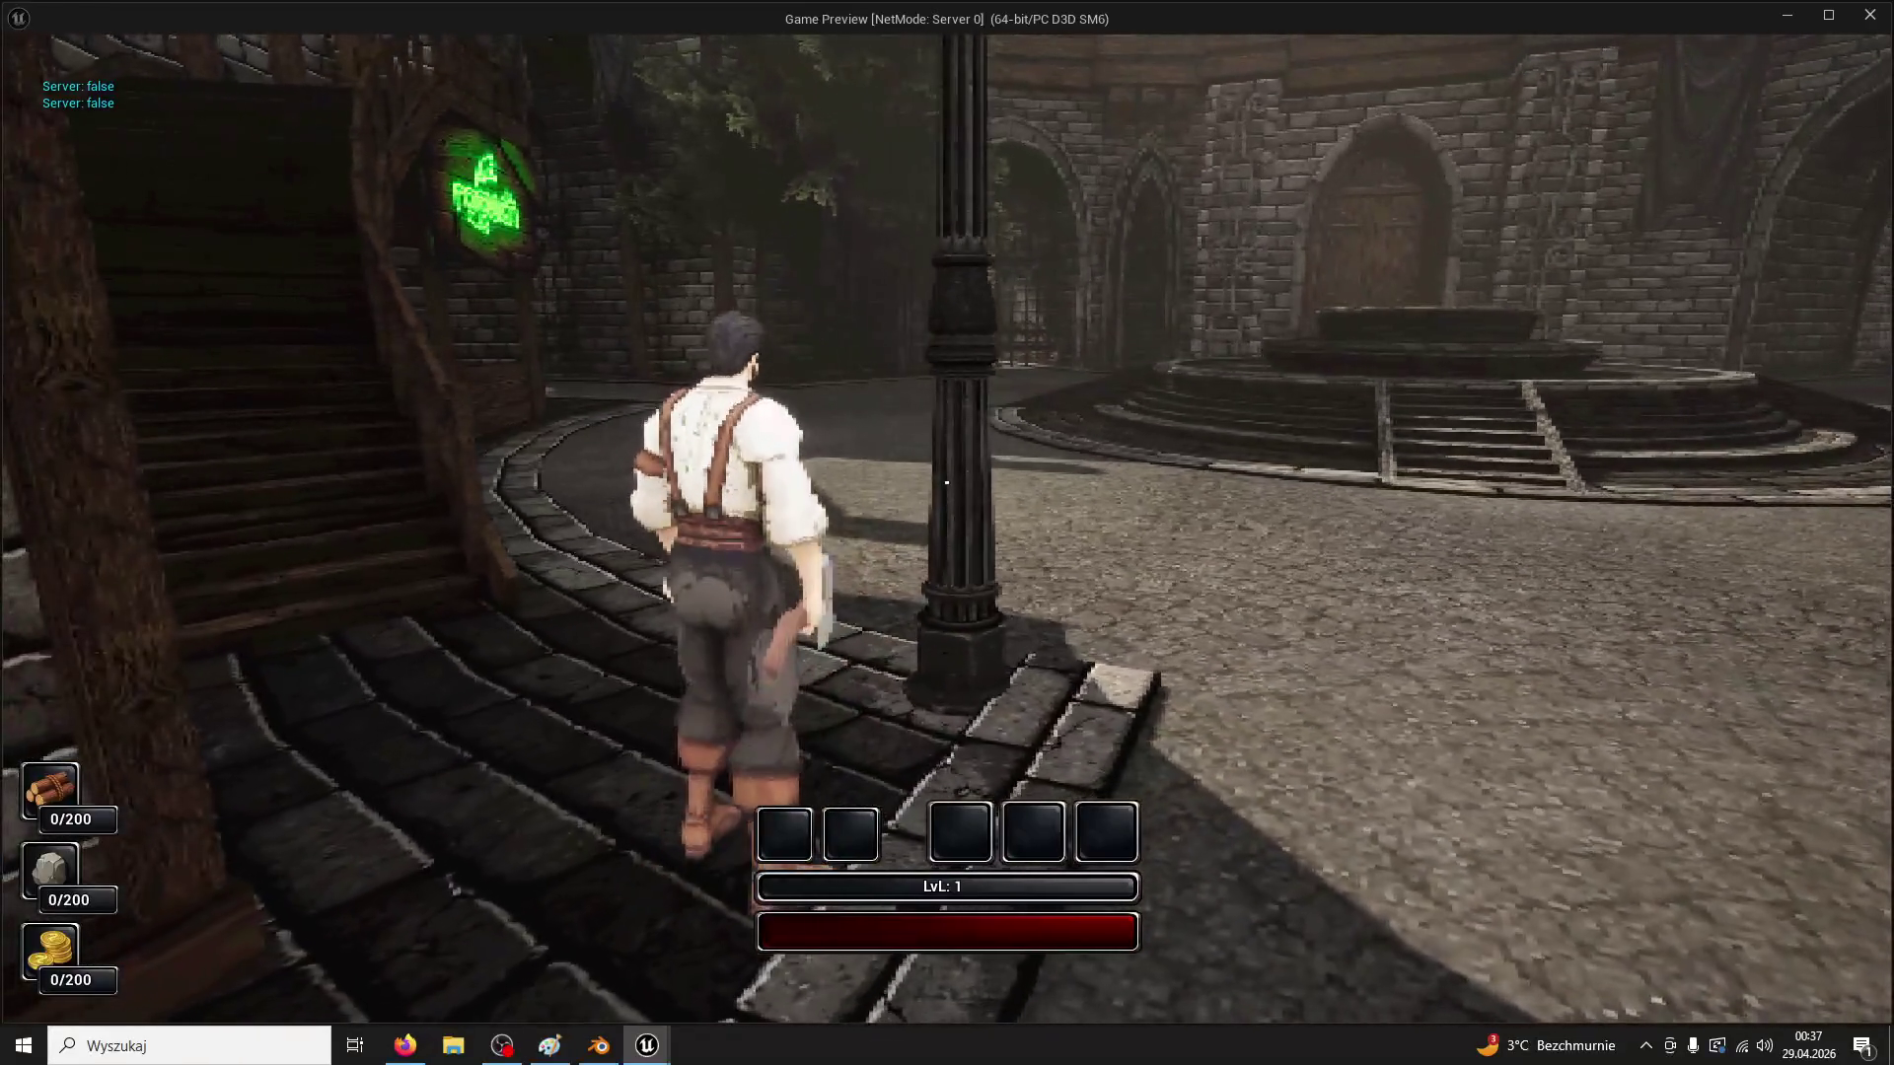
key(w)
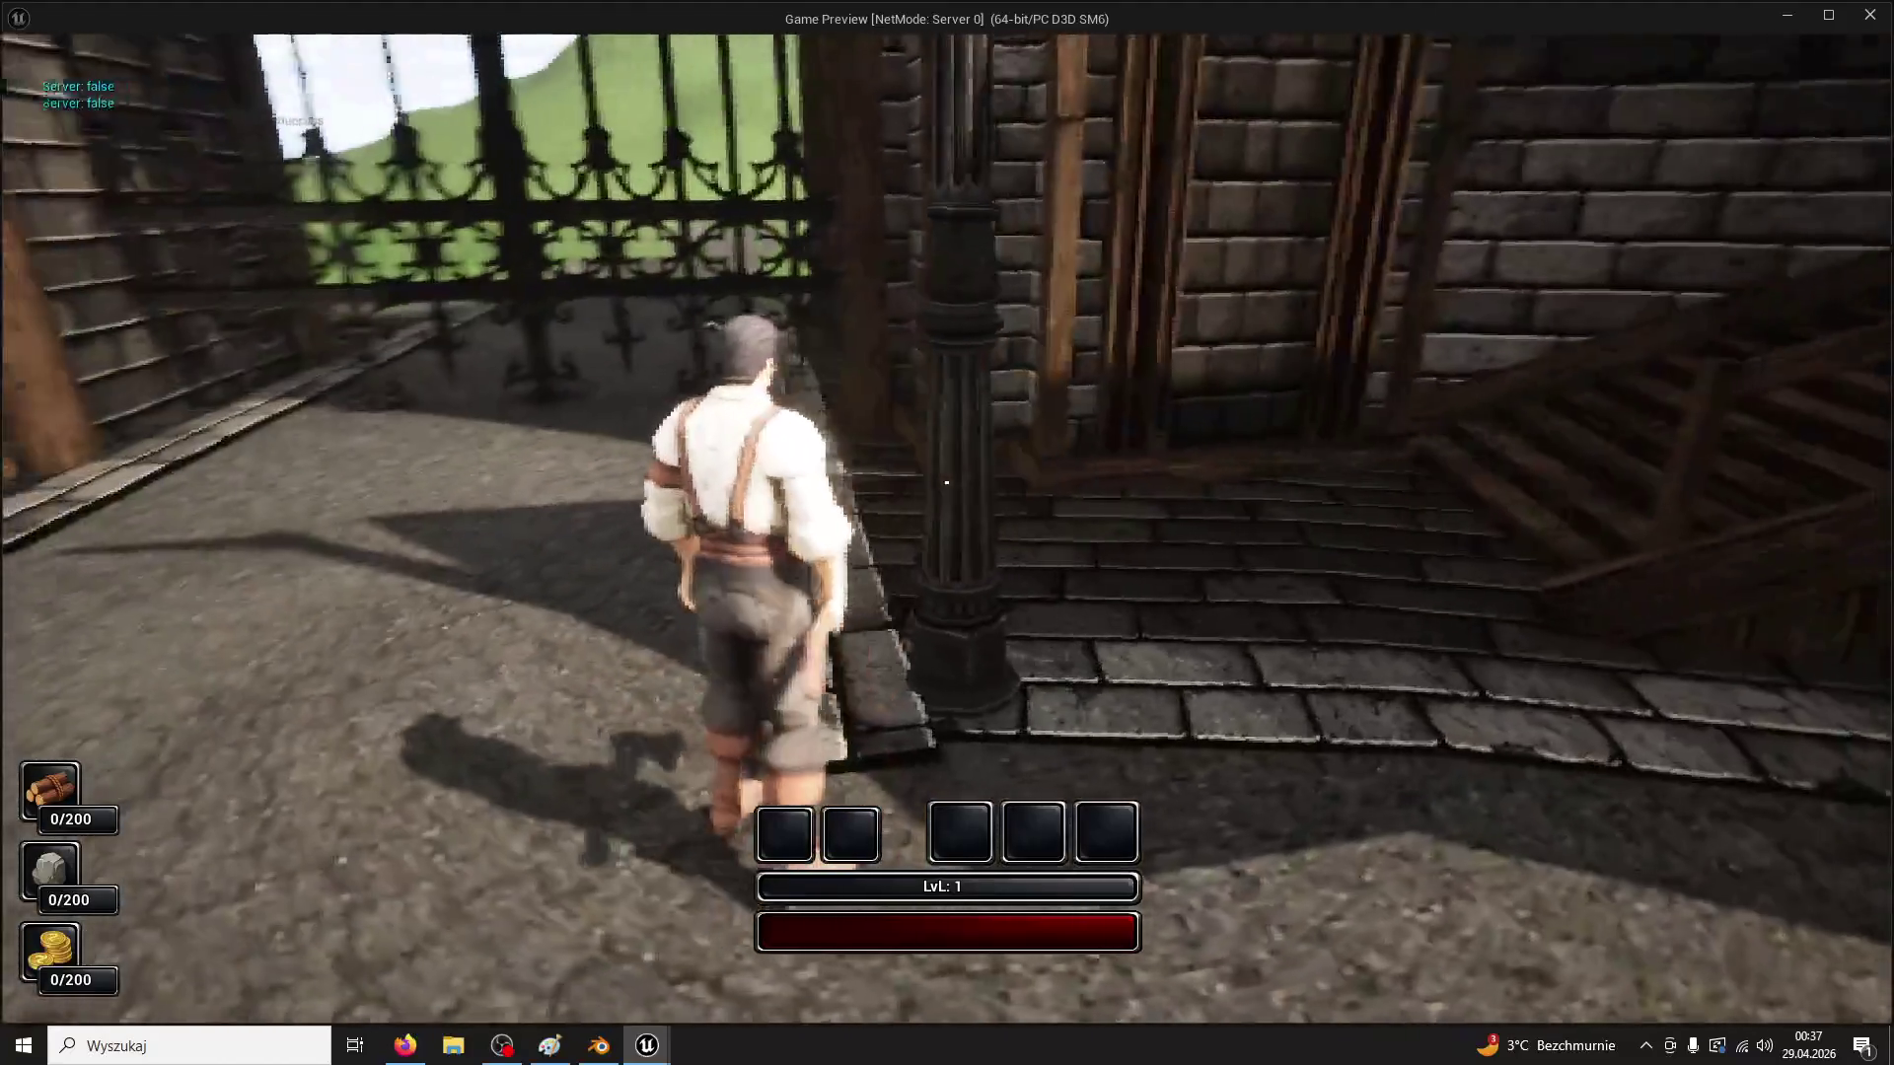
key(Escape)
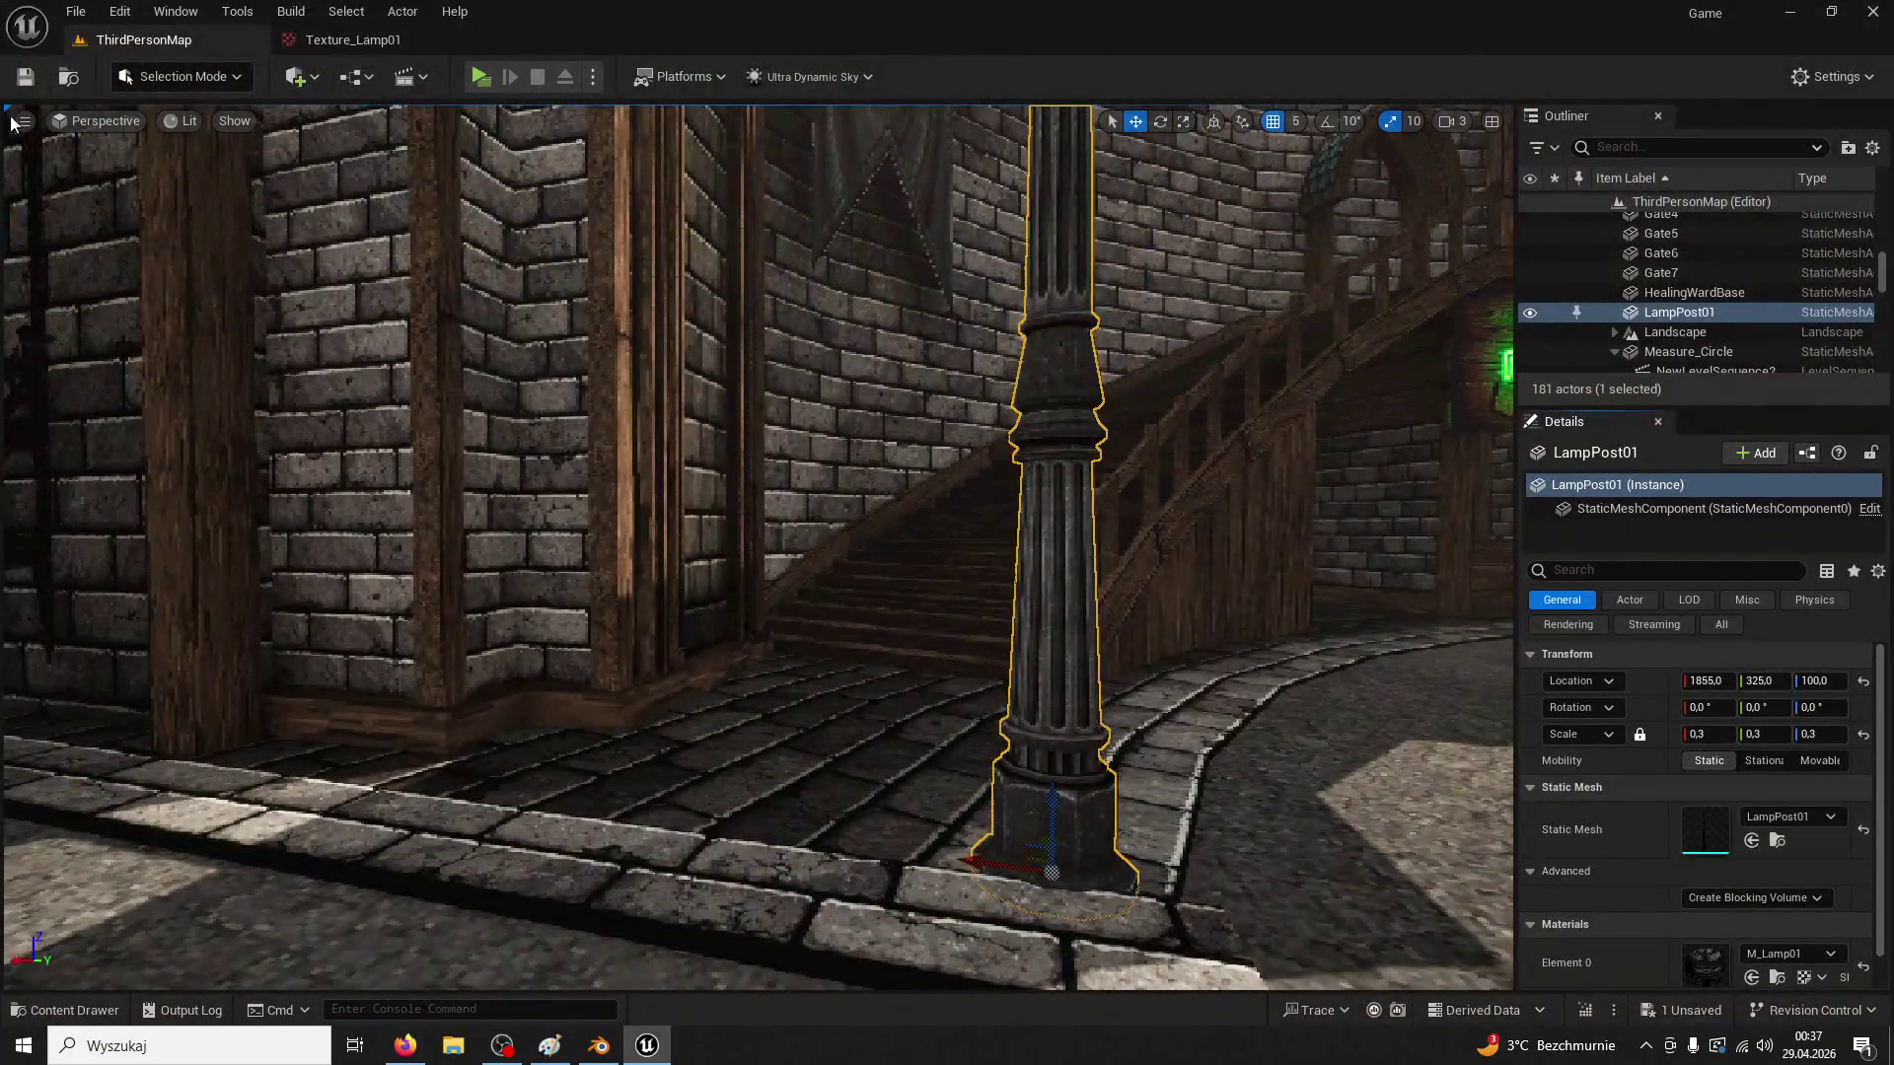
click(403, 43)
Close the texture editor and start, then cancel, a new Blueprint Class in the Lamp folder
click(463, 41)
click(96, 995)
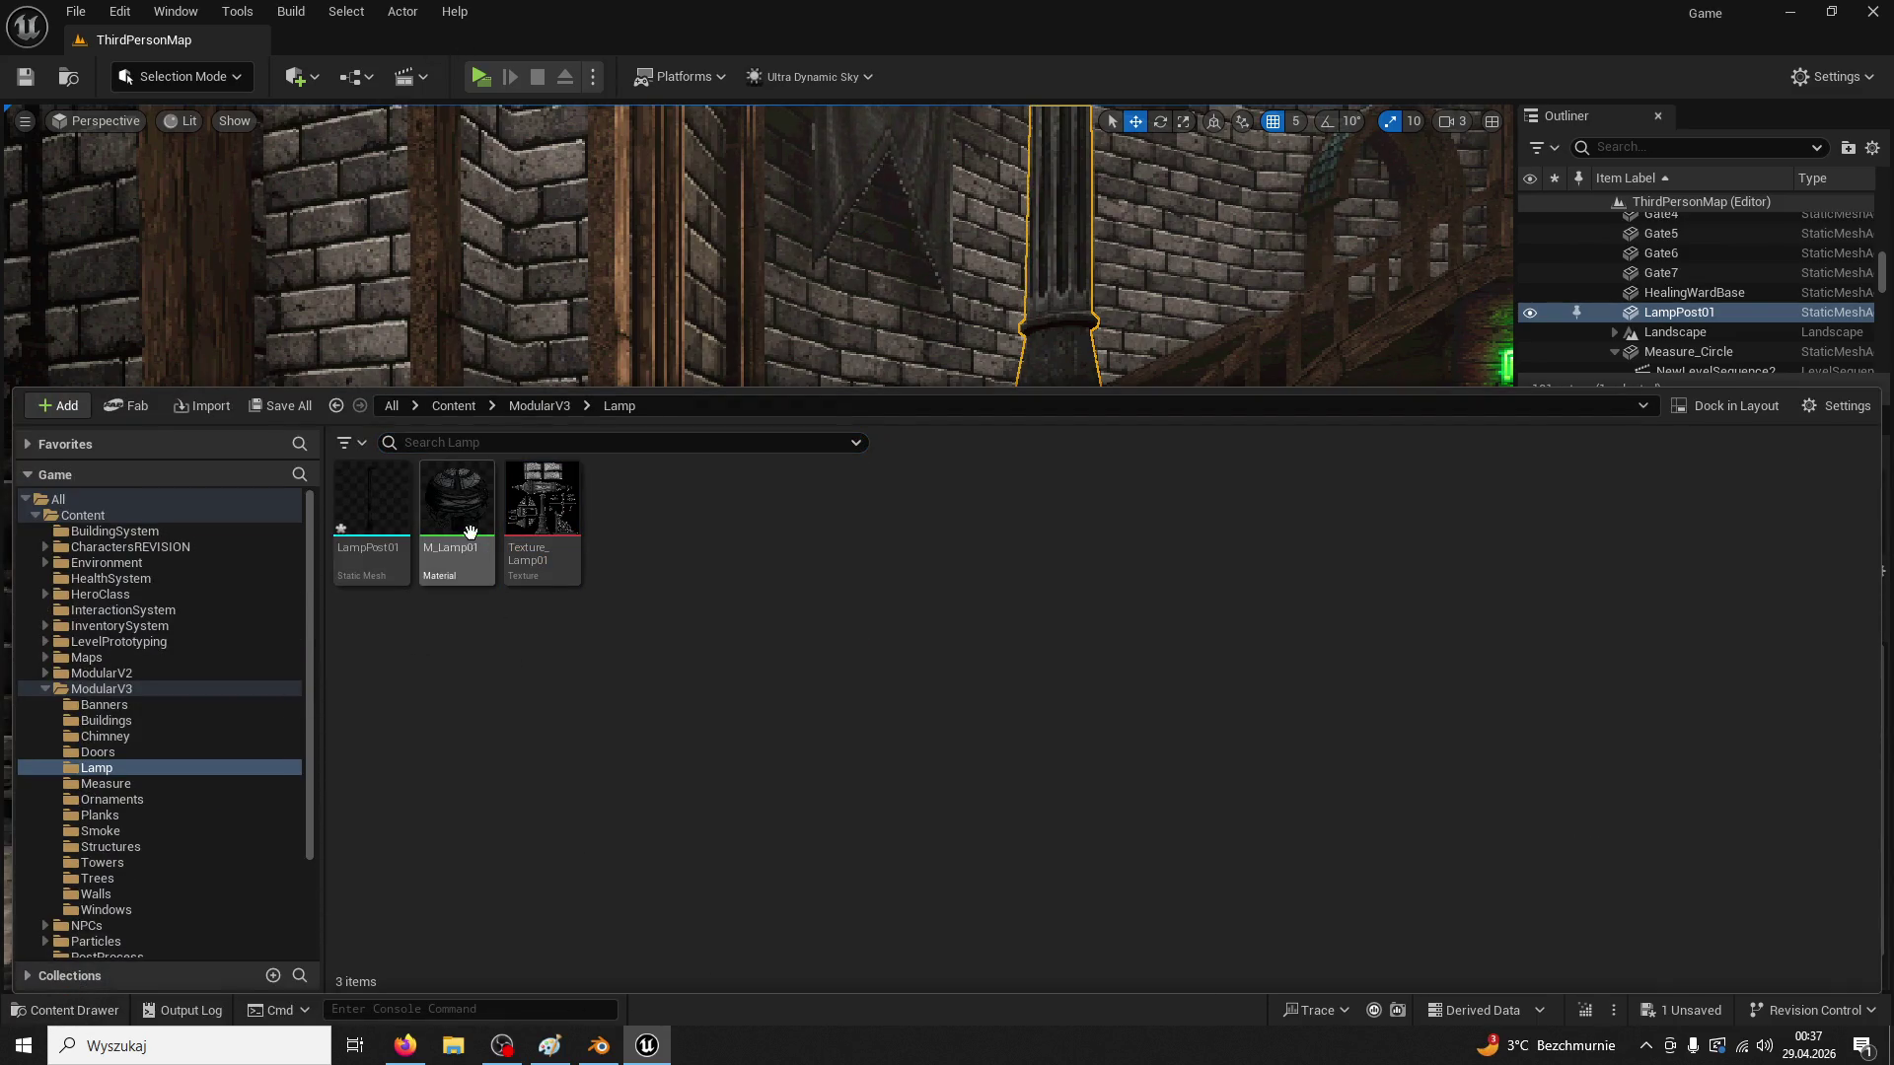
right_click(695, 558)
click(760, 440)
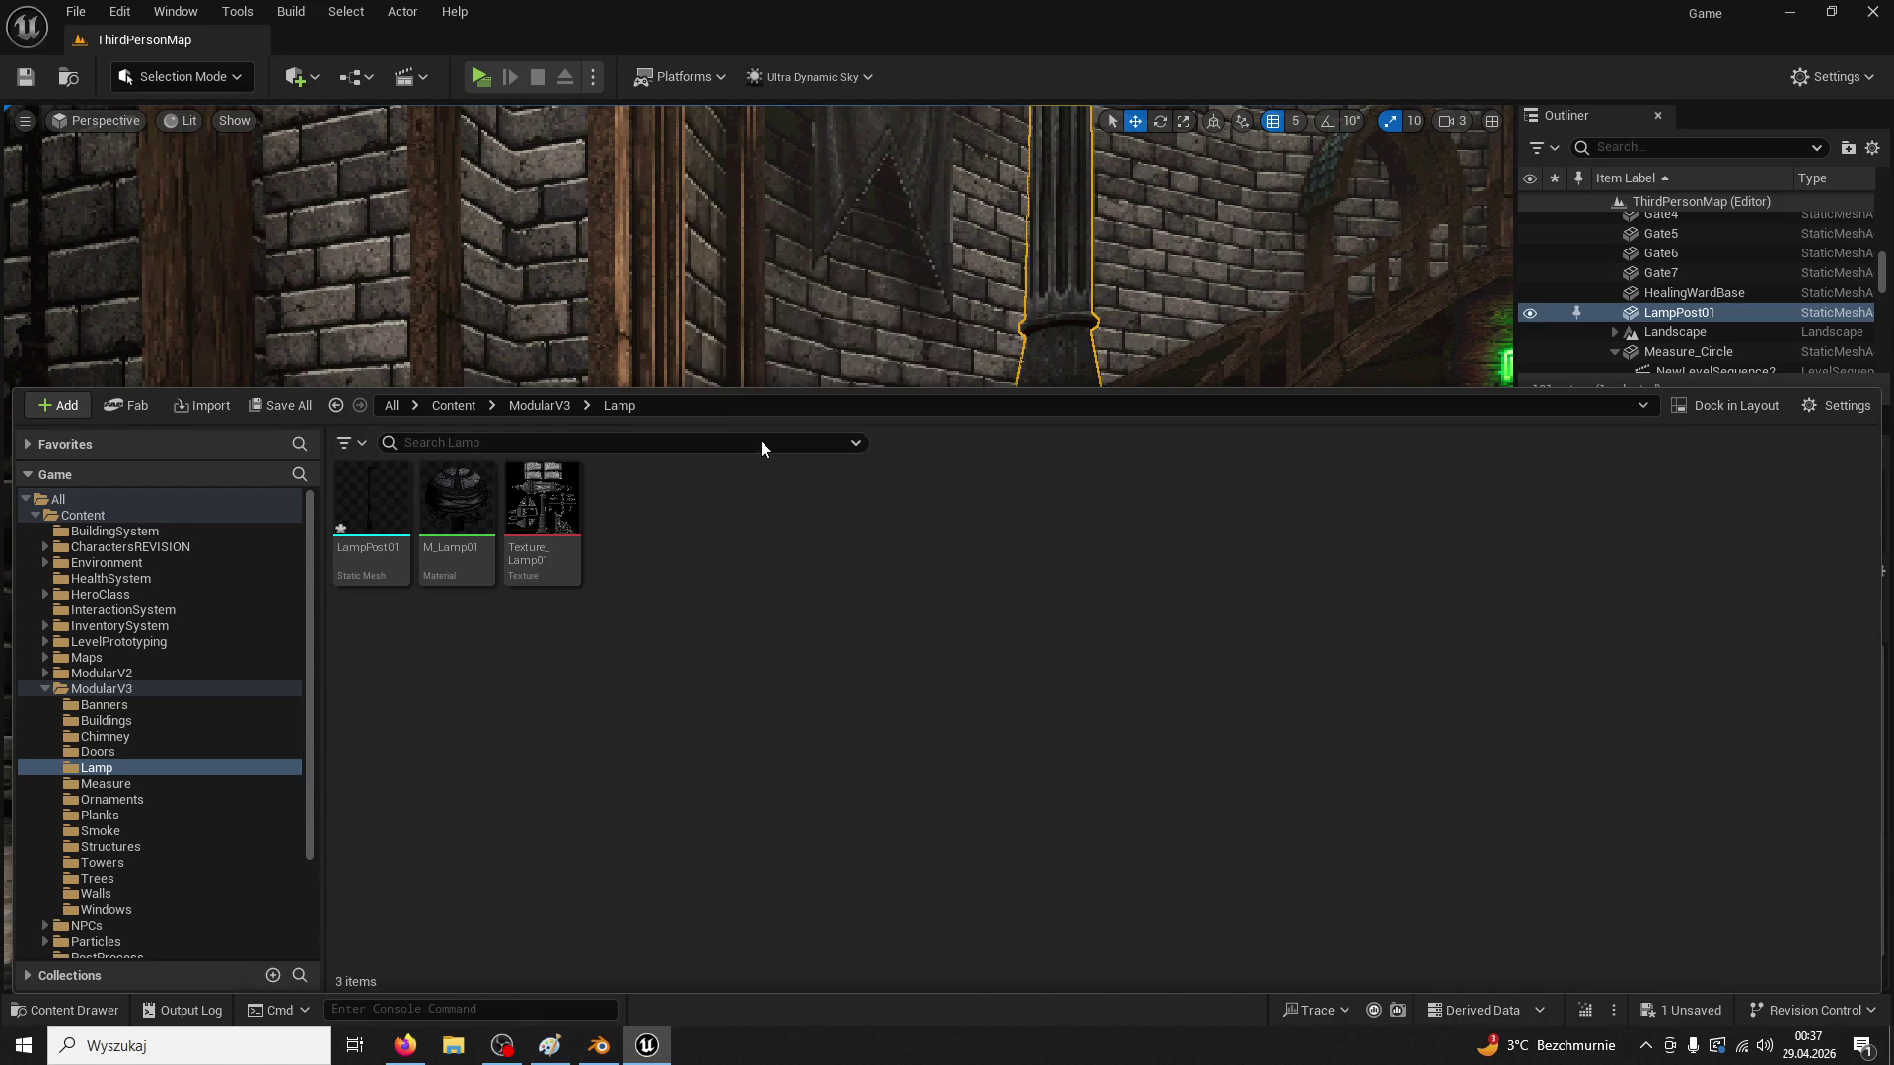
click(1215, 312)
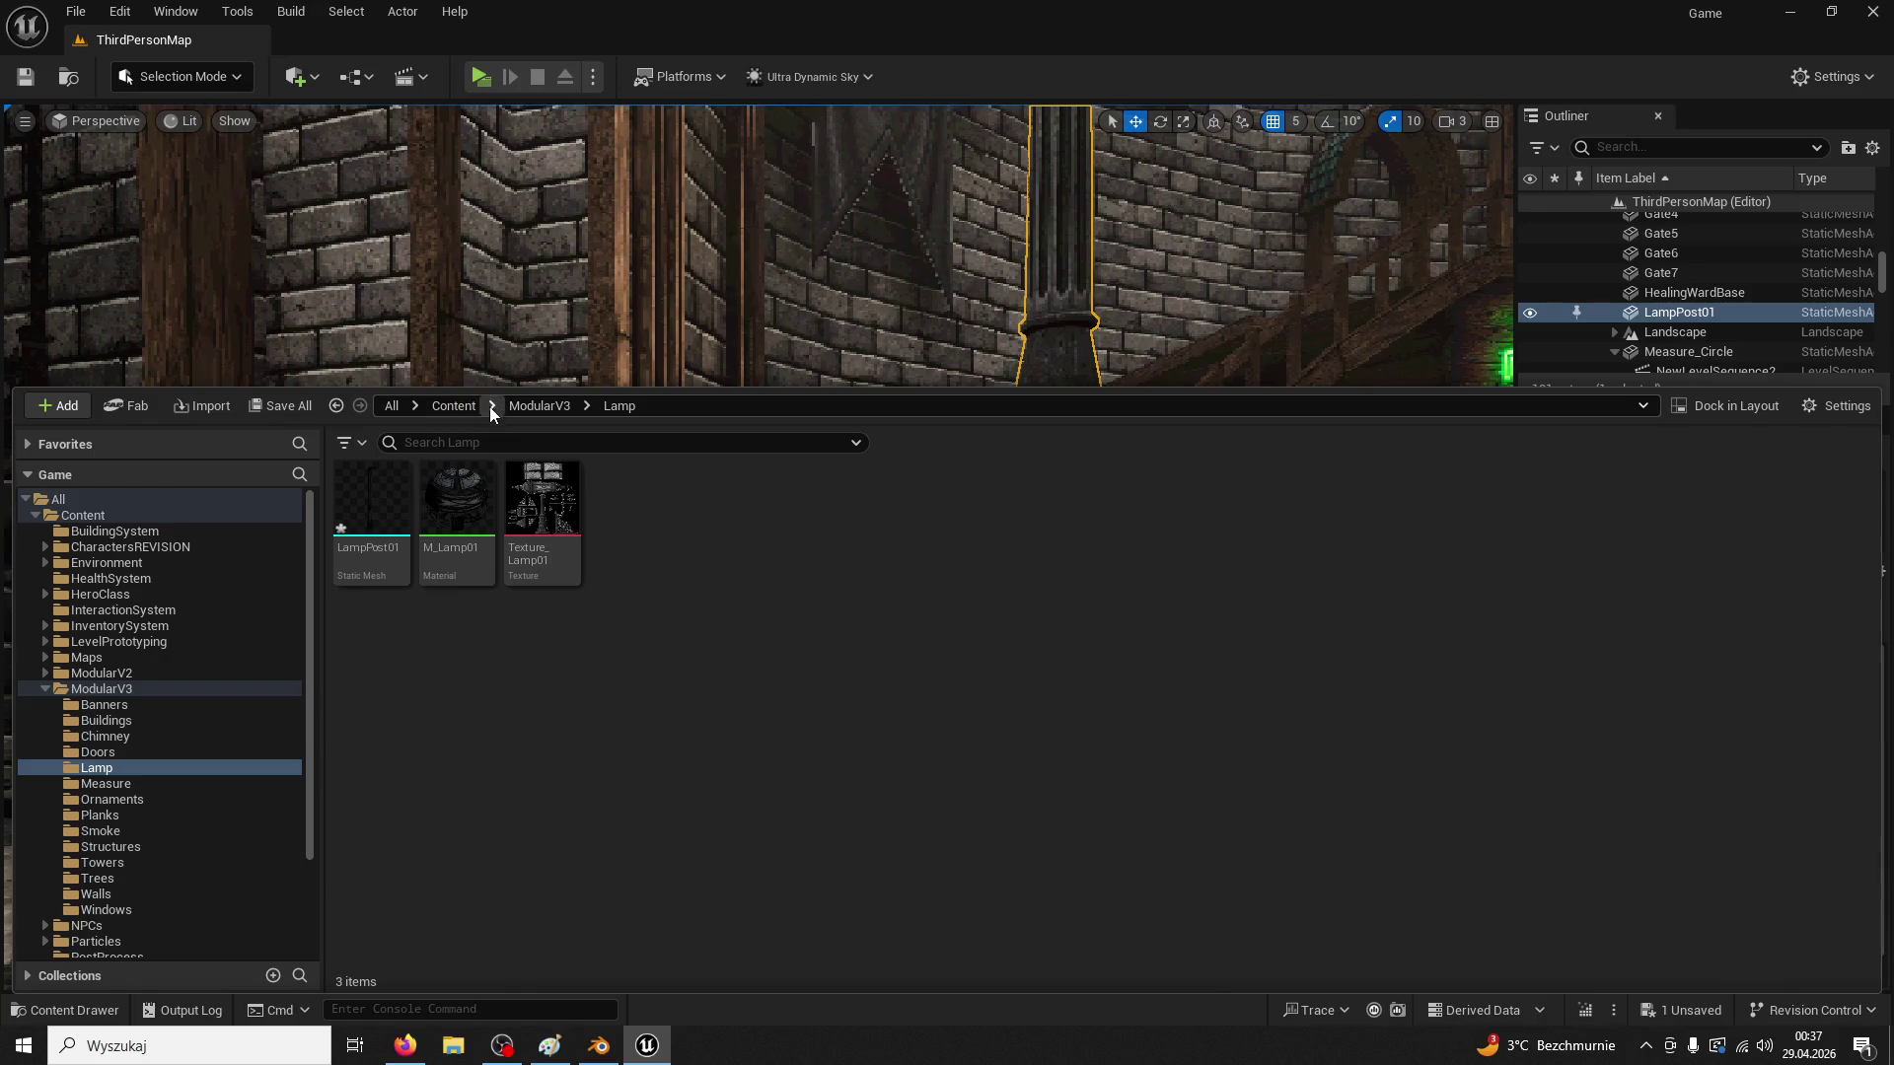
Search all content for 'pine' and duplicate the Pine01 Blueprint as BP_Lamp
click(529, 403)
text(pine)
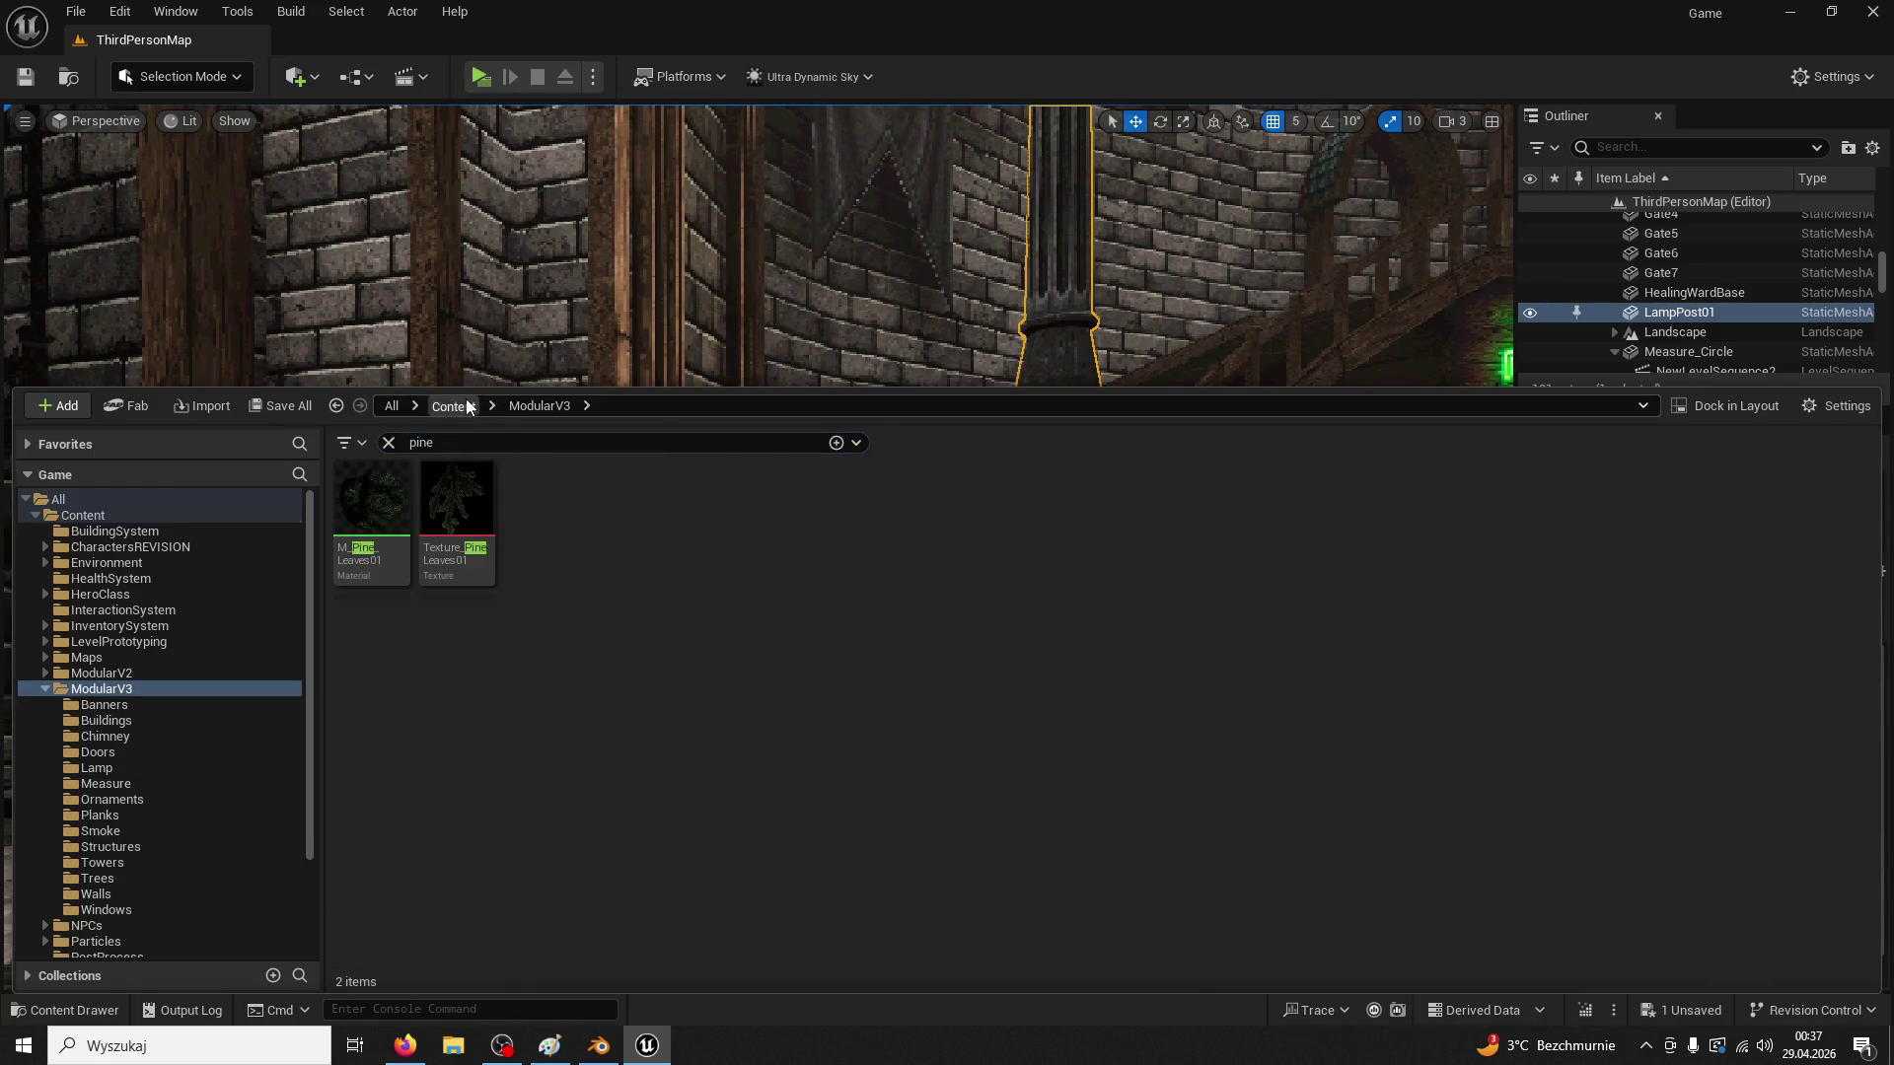
click(466, 407)
click(1035, 509)
click(1055, 513)
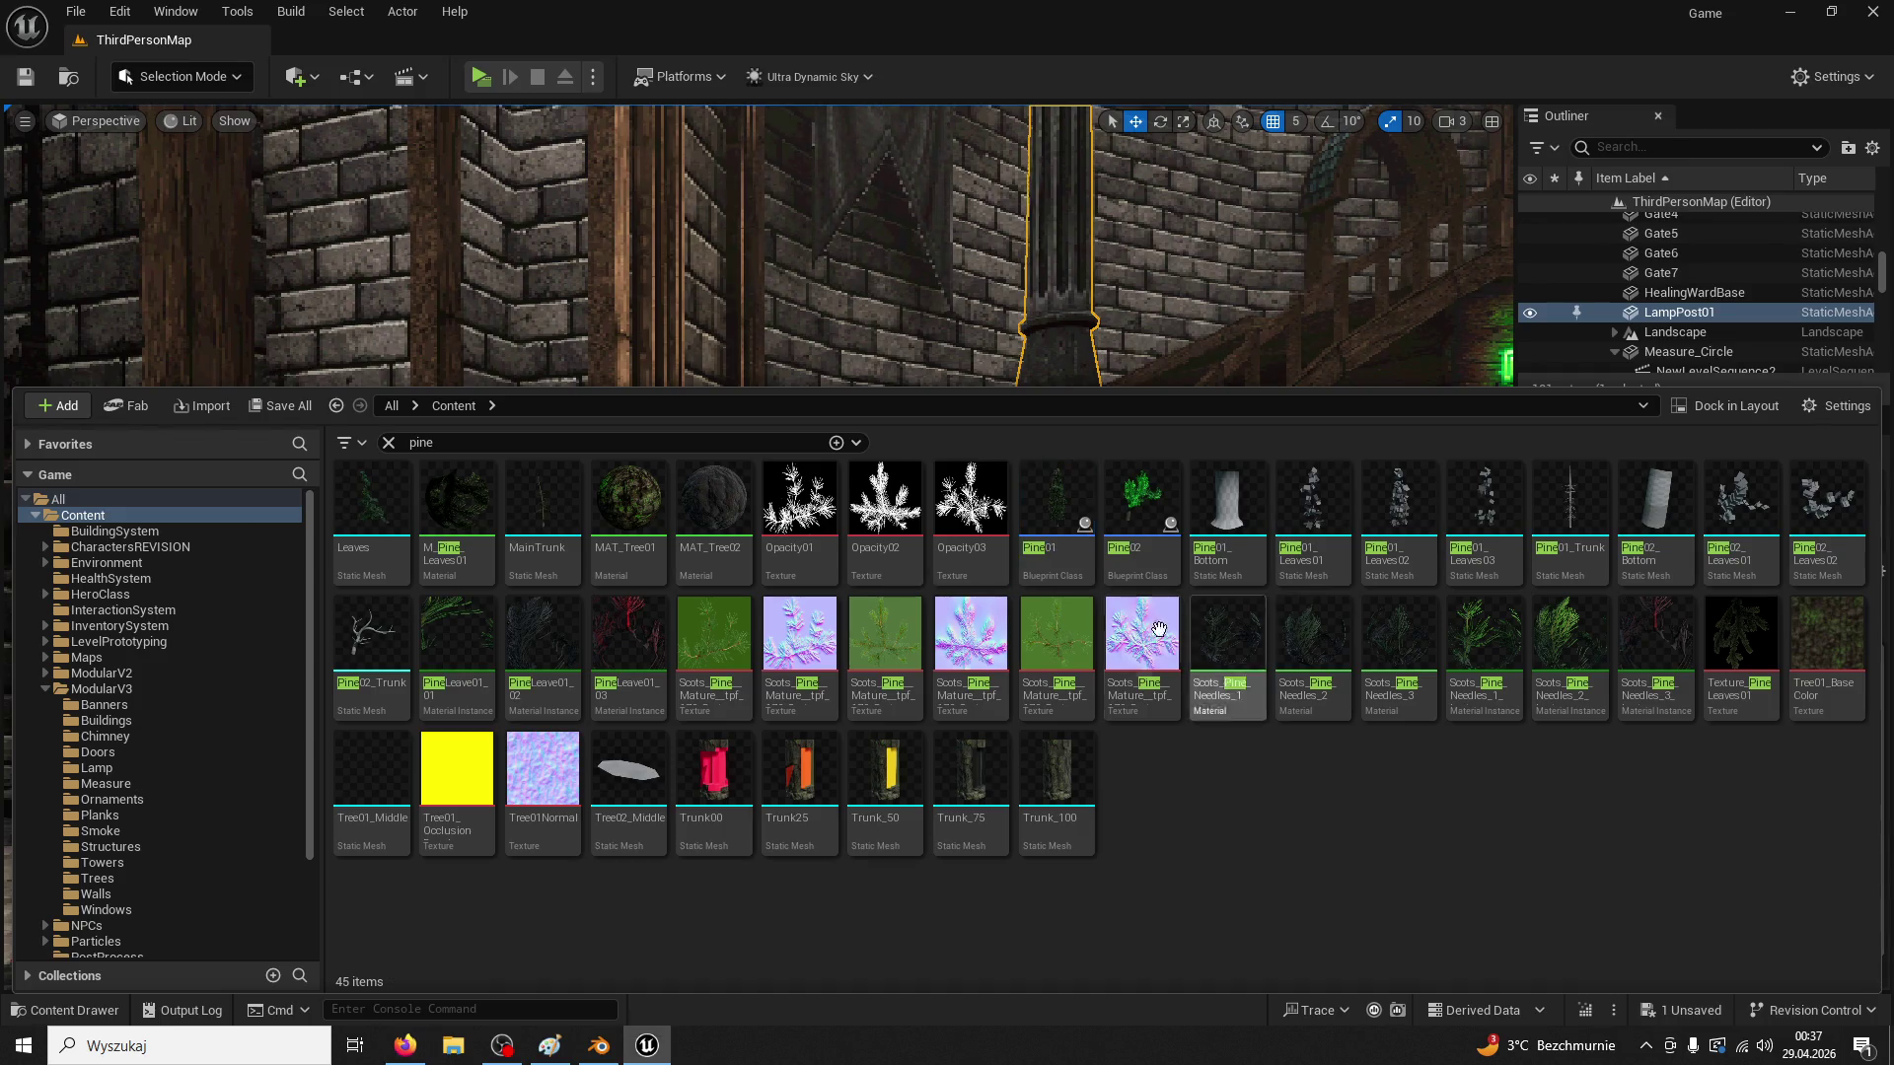
right_click(1059, 553)
click(1105, 179)
text(BP_Lamp)
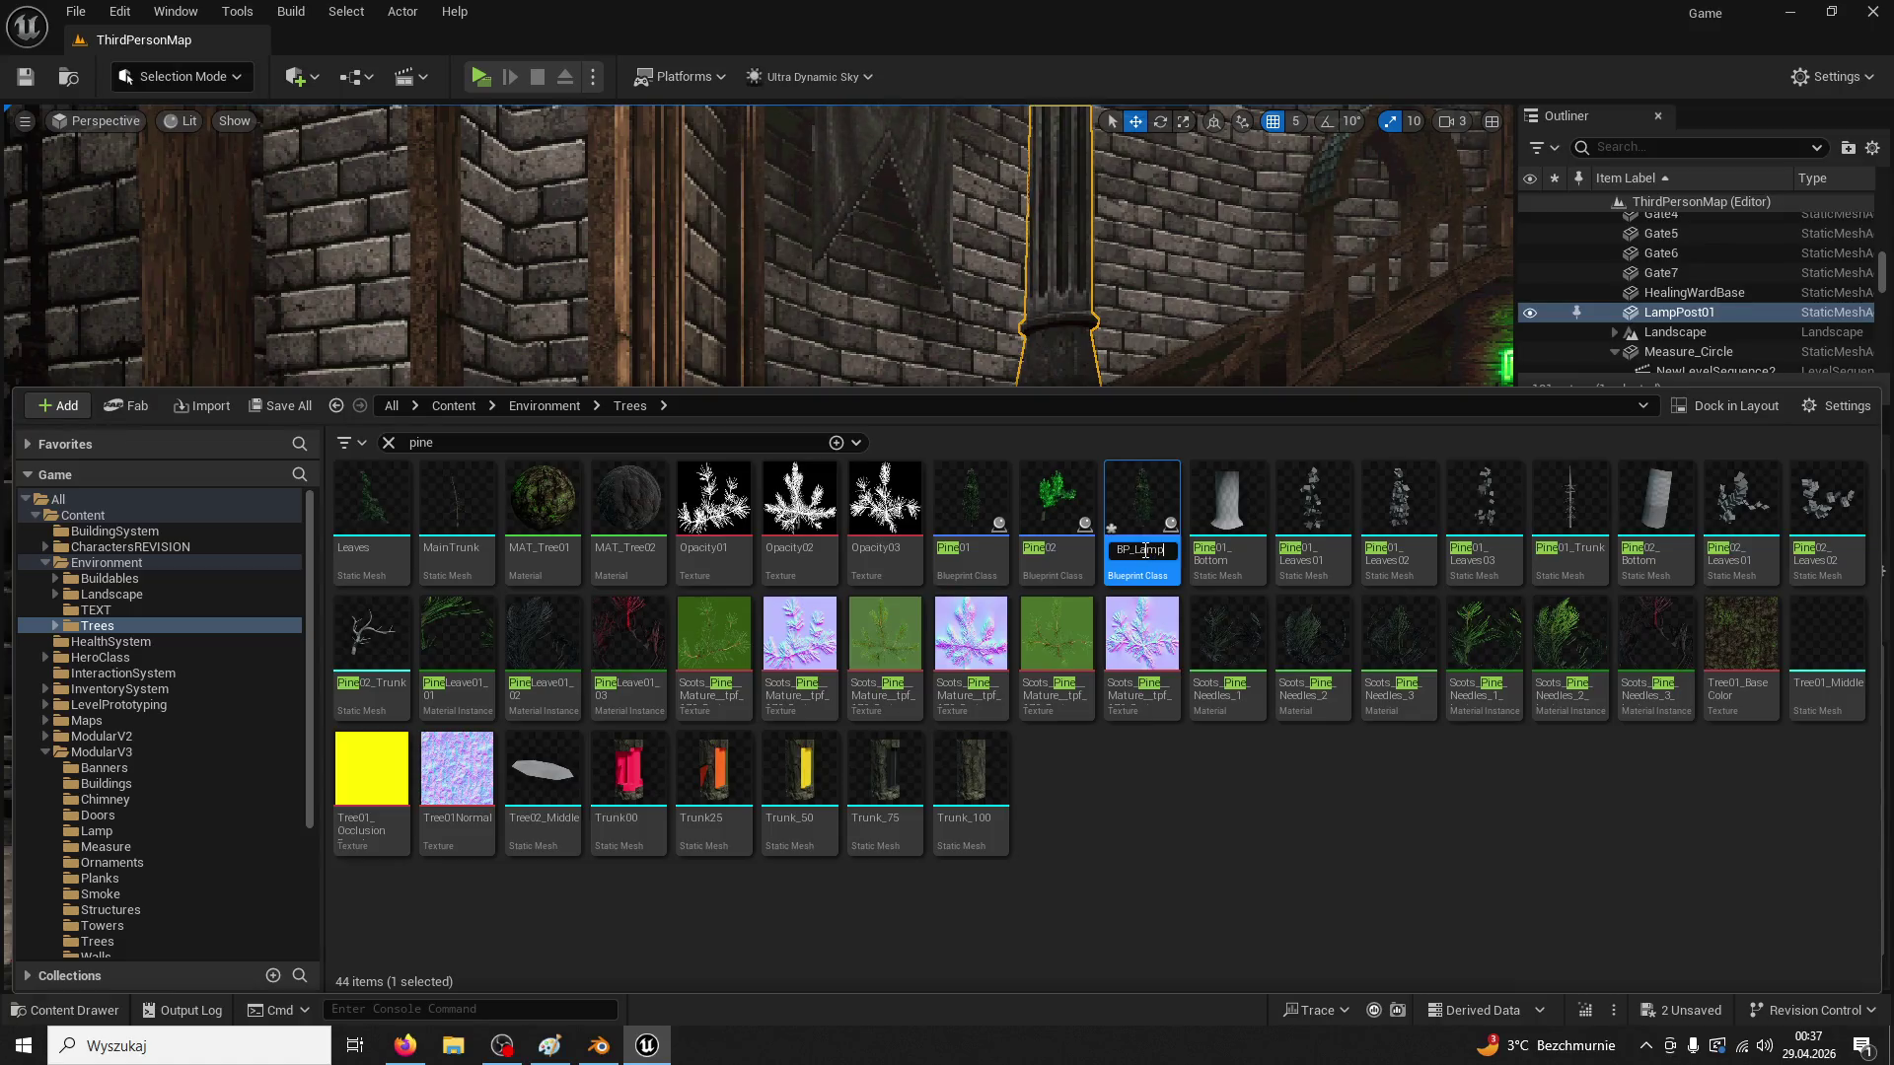
key(Escape)
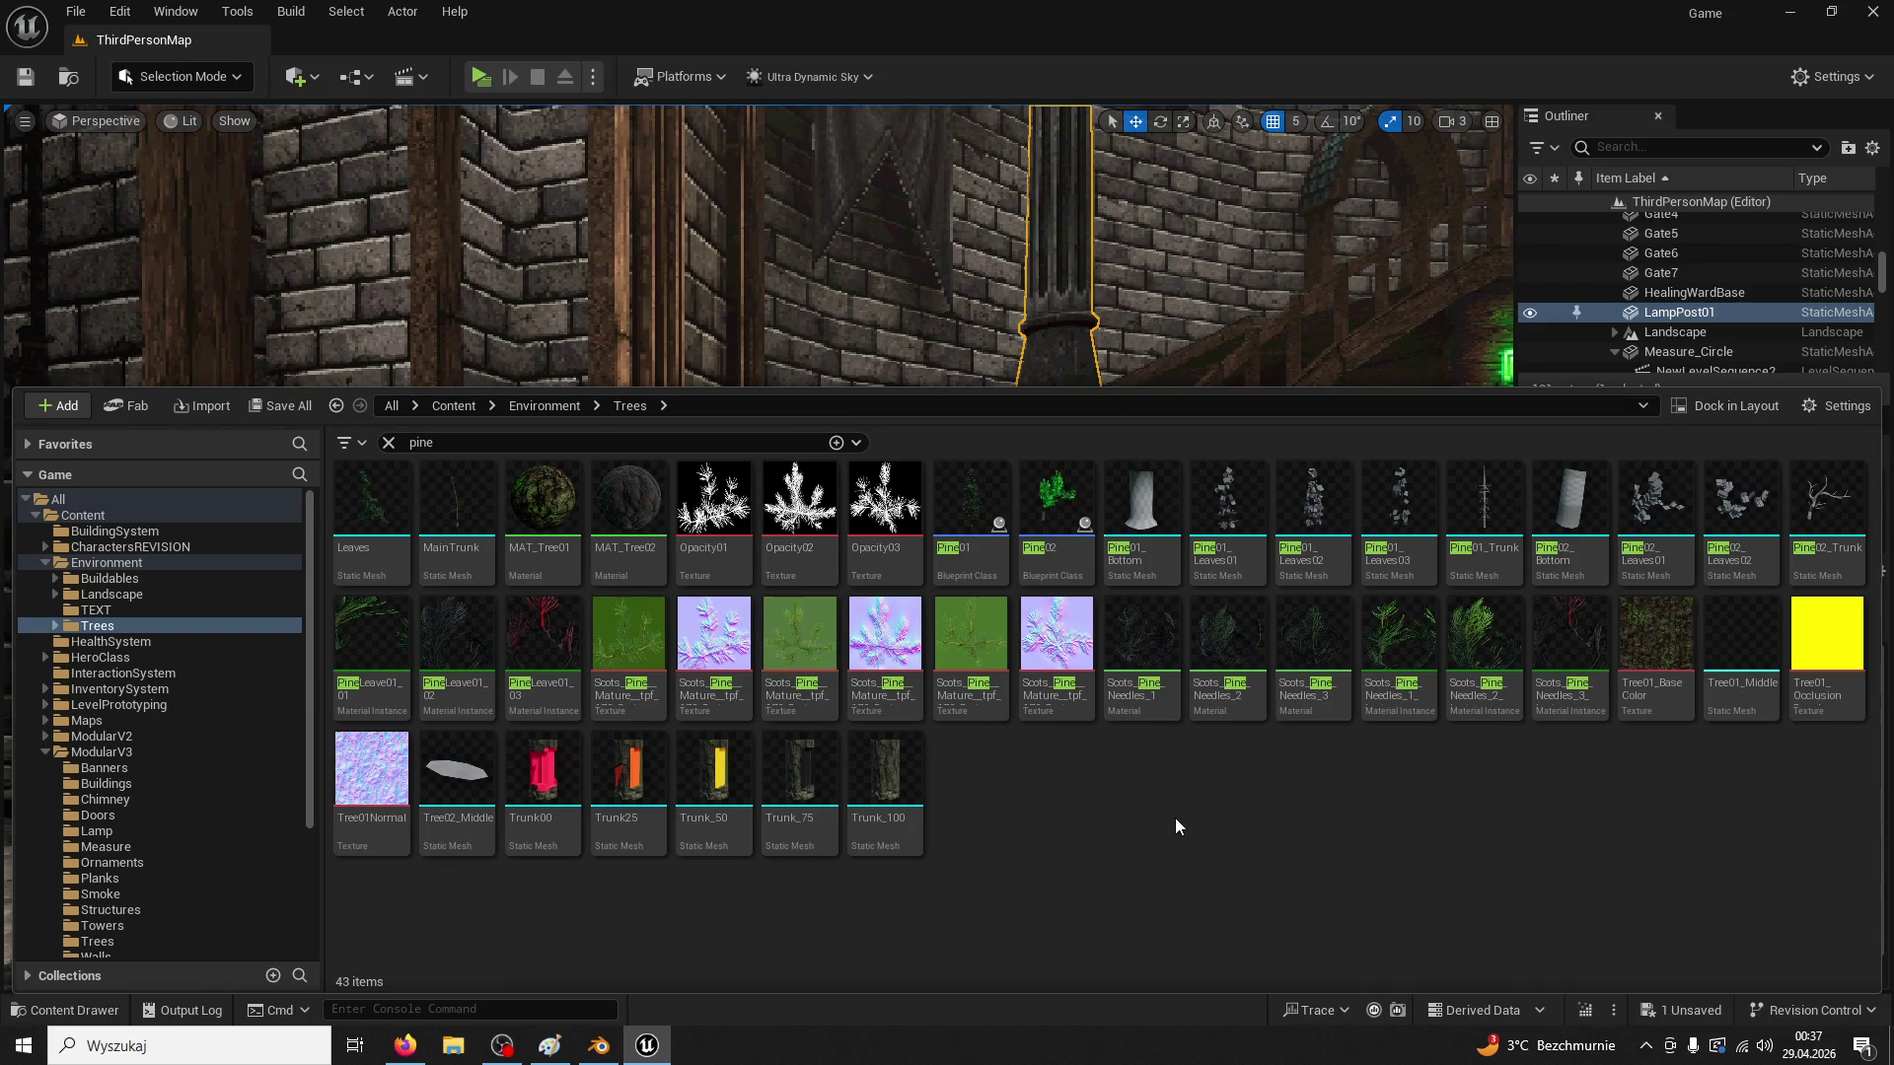
click(388, 442)
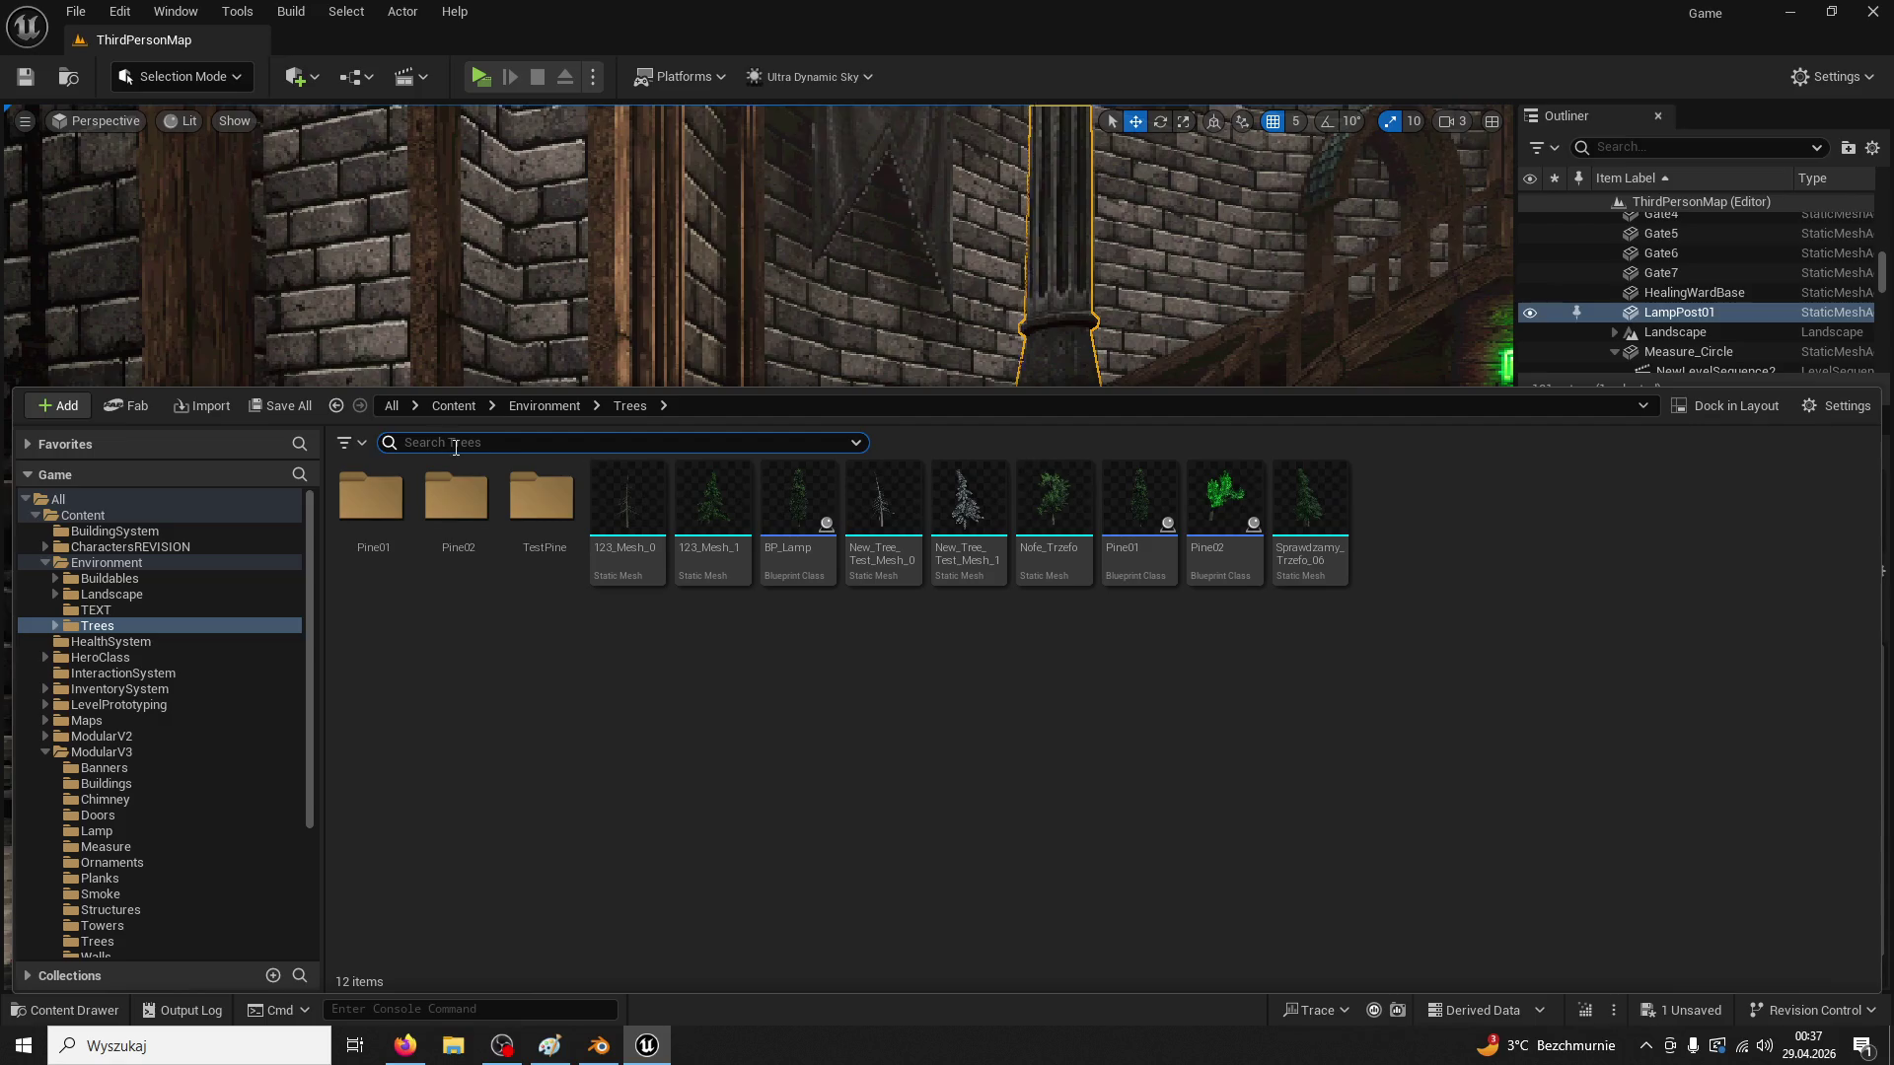
Search 'lamp', move BP_Lamp into ModularV3/Lamp, and open it in the Blueprint editor
text(lamp)
mouse_move(364, 496)
mouse_down()
mouse_move(123, 725)
mouse_move(113, 879)
mouse_move(148, 937)
mouse_move(129, 779)
mouse_move(142, 817)
mouse_move(94, 769)
mouse_up()
click(123, 806)
click(97, 768)
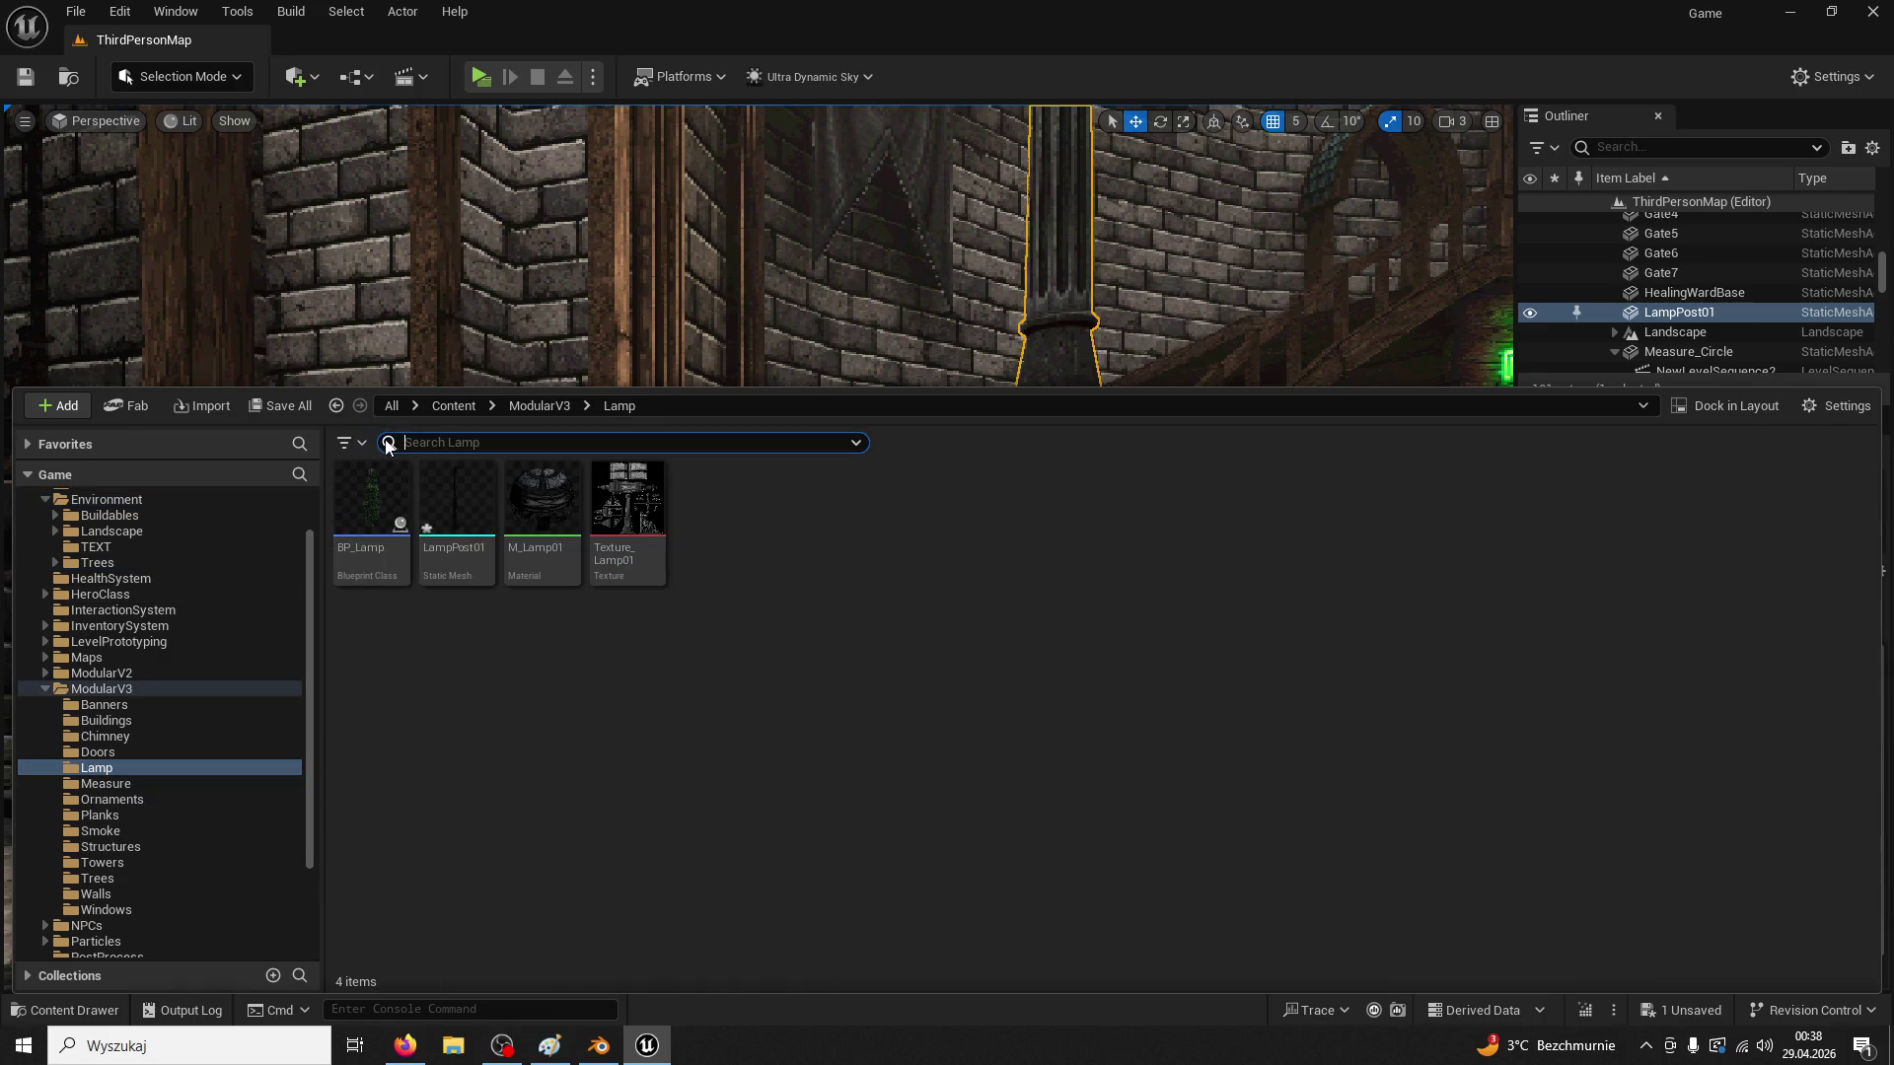
double_click(370, 508)
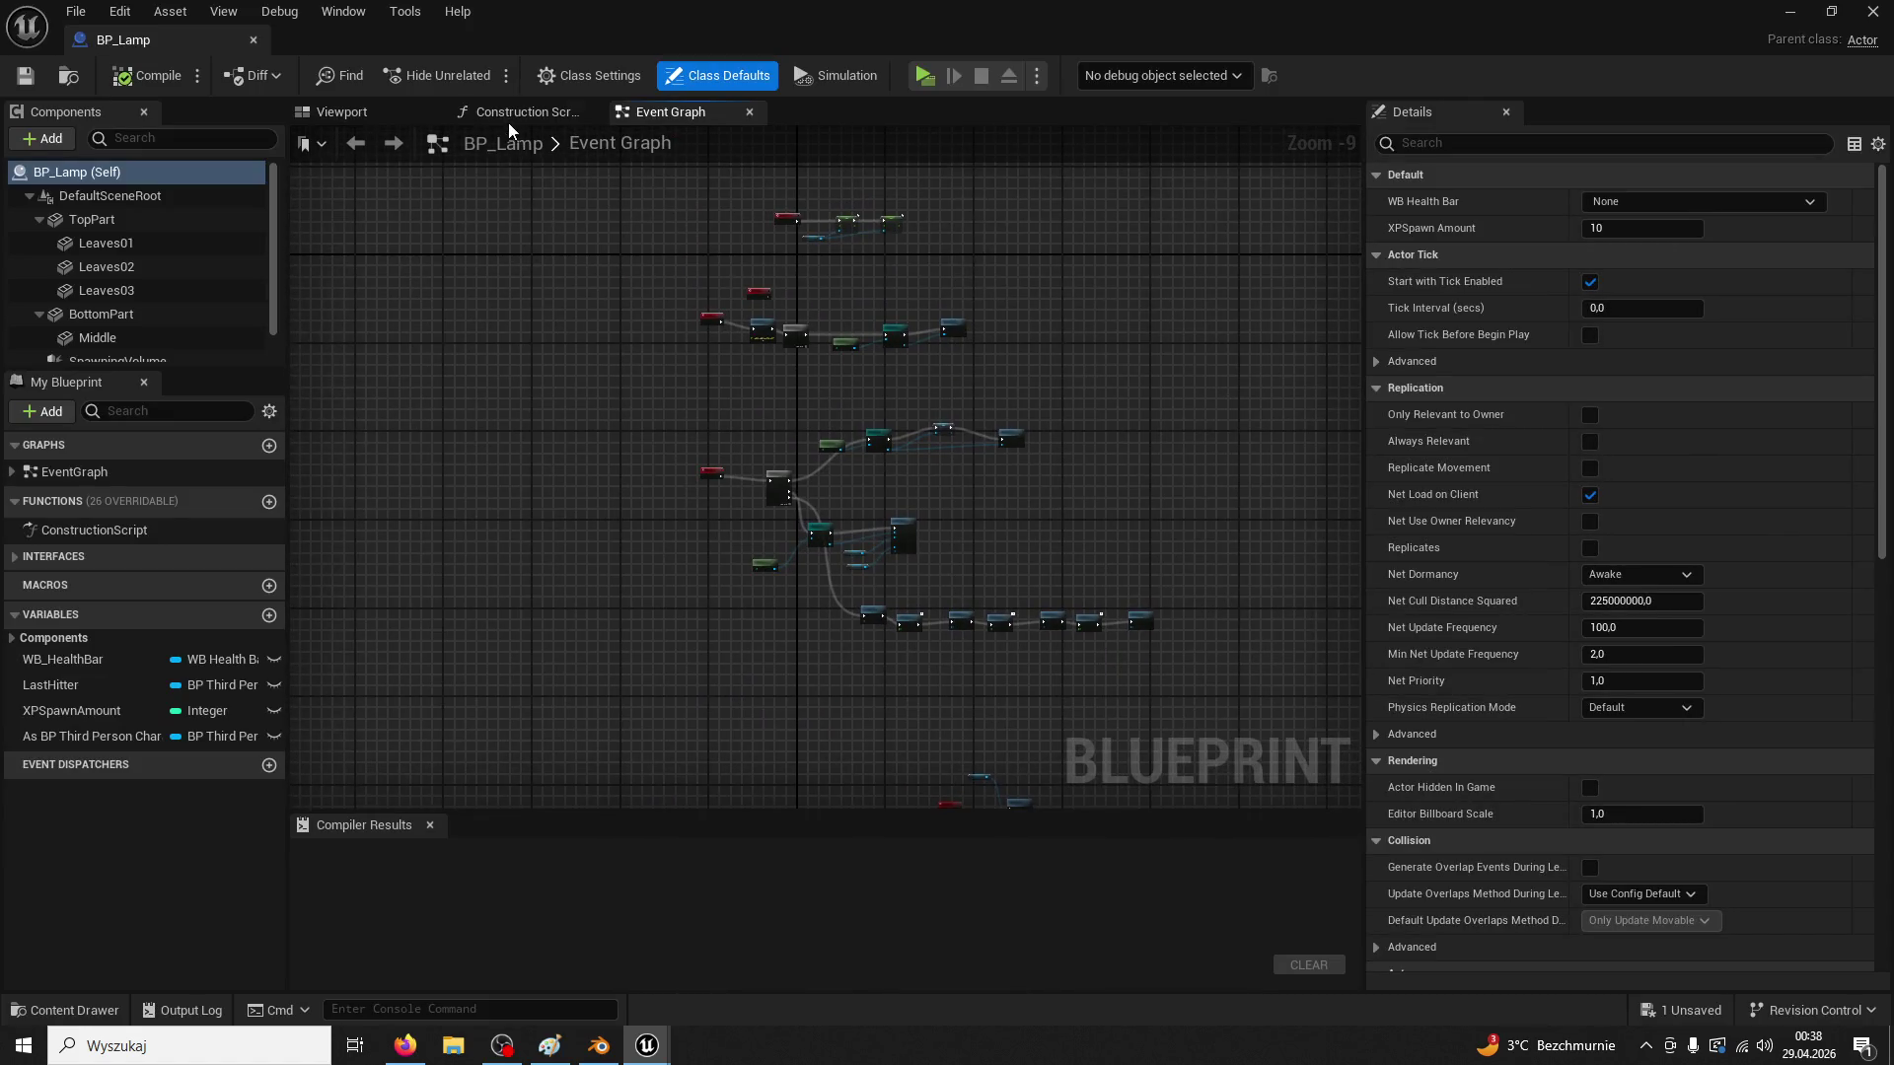
In the 3D preview, delete the foliage parts Leaves03, Leaves02 and Leaves01
click(395, 112)
click(892, 403)
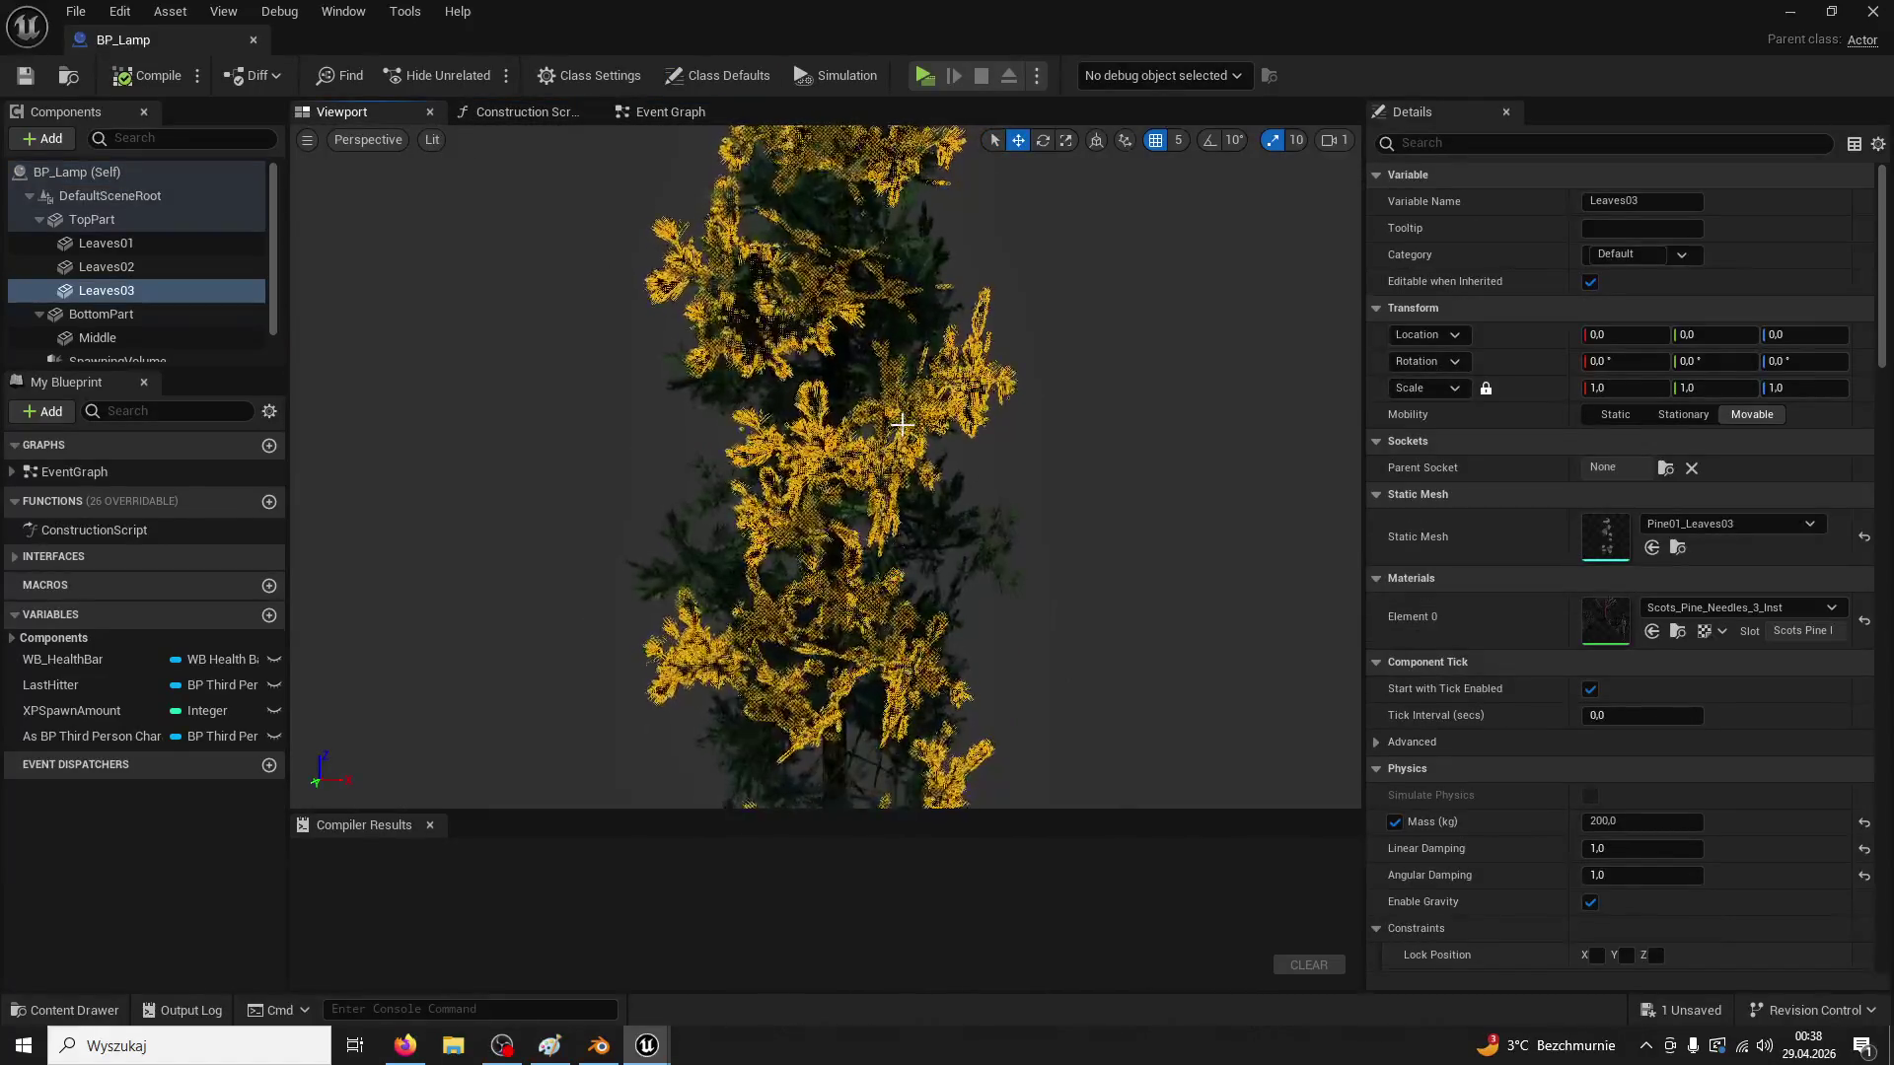
key(Delete)
click(908, 499)
key(Delete)
click(927, 521)
key(Delete)
Delete the Middle, SpawningVolume and BottomPart components, leaving only TopPart
click(841, 503)
click(124, 245)
click(120, 266)
key(Delete)
click(117, 243)
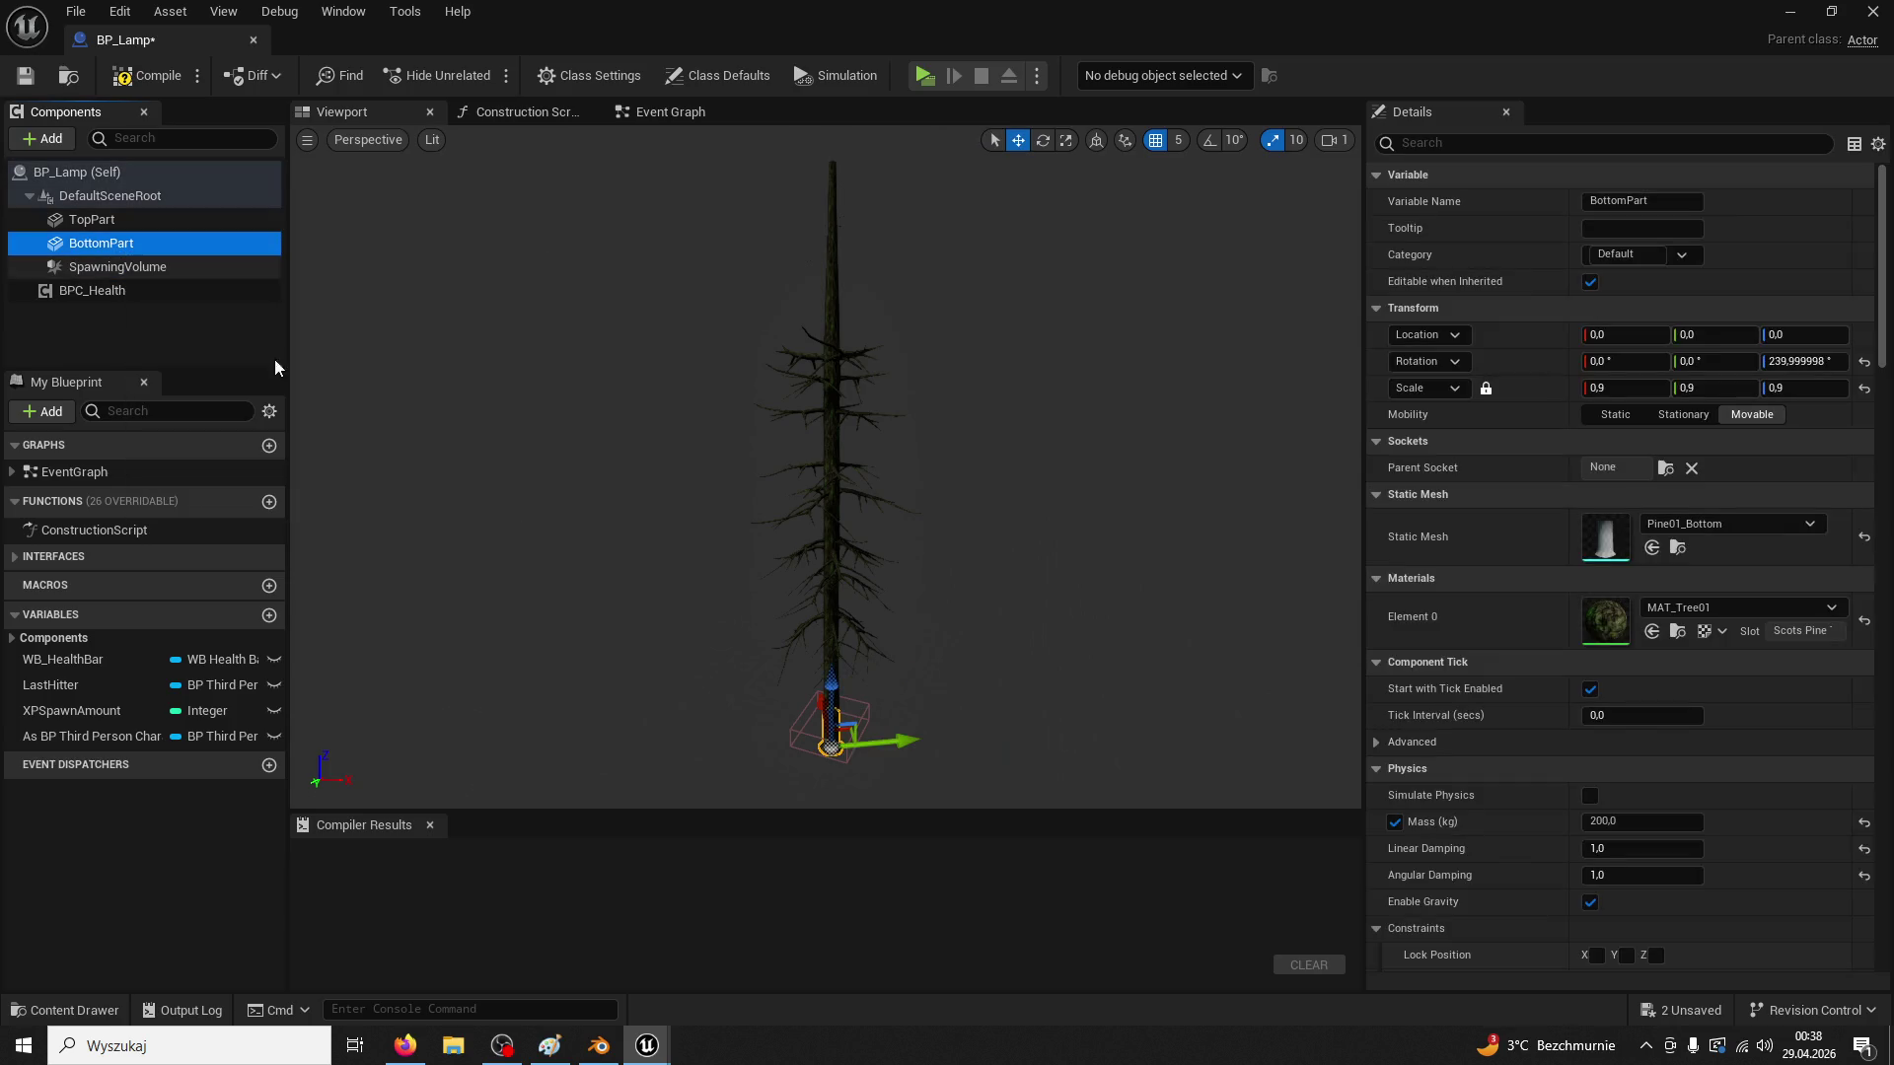
click(866, 710)
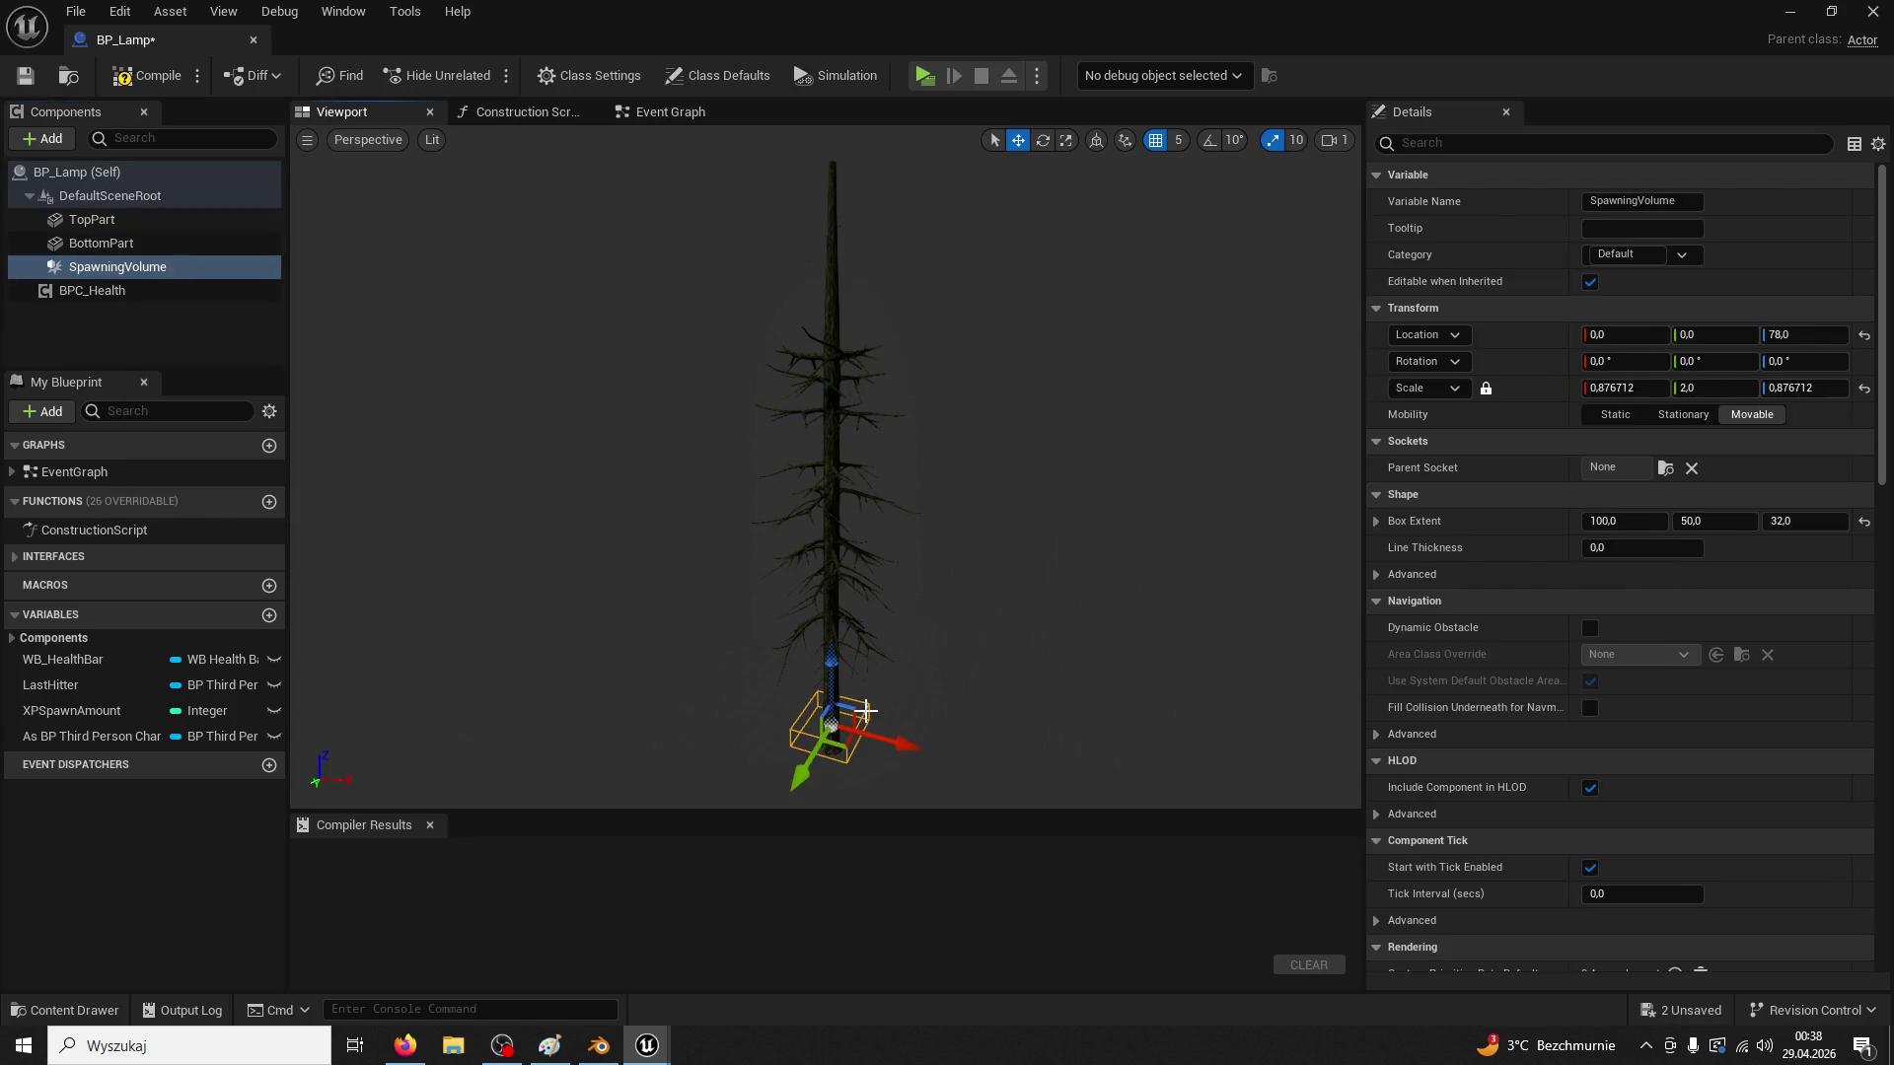
key(Delete)
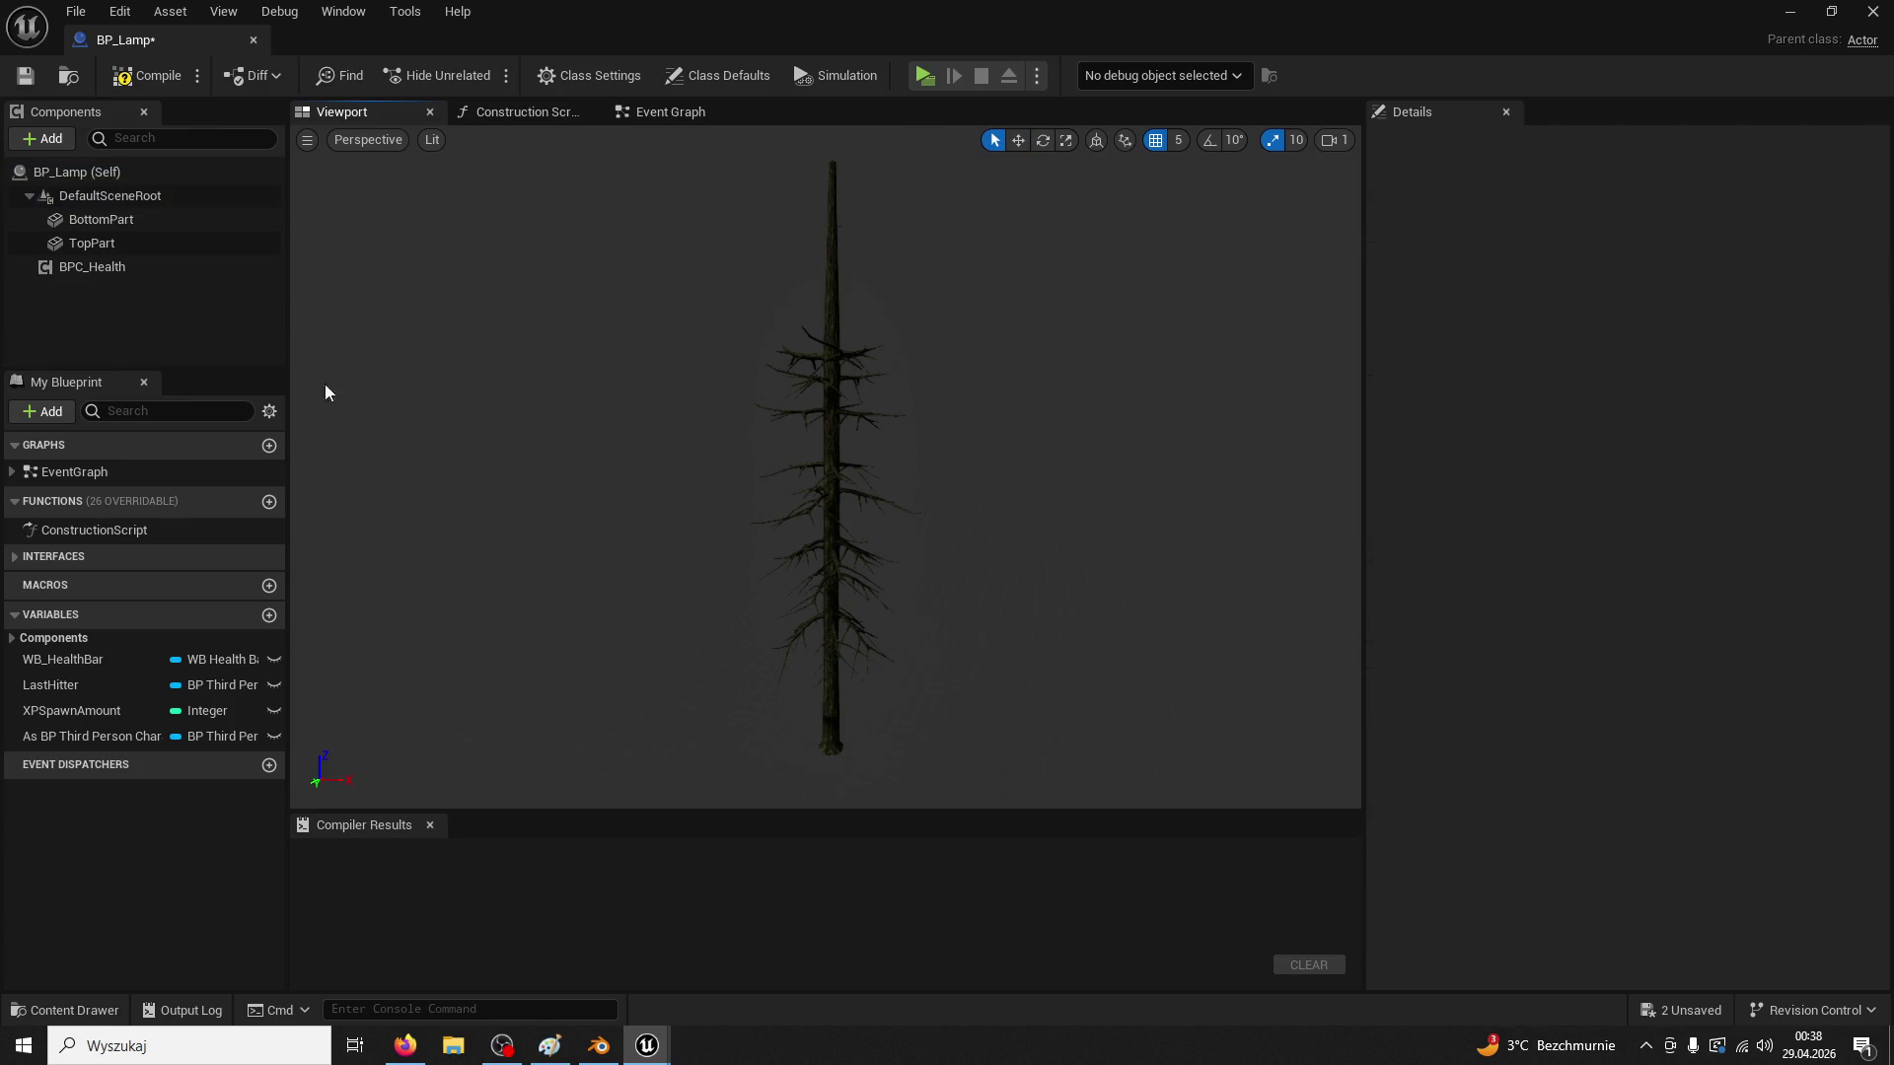
click(156, 247)
click(140, 225)
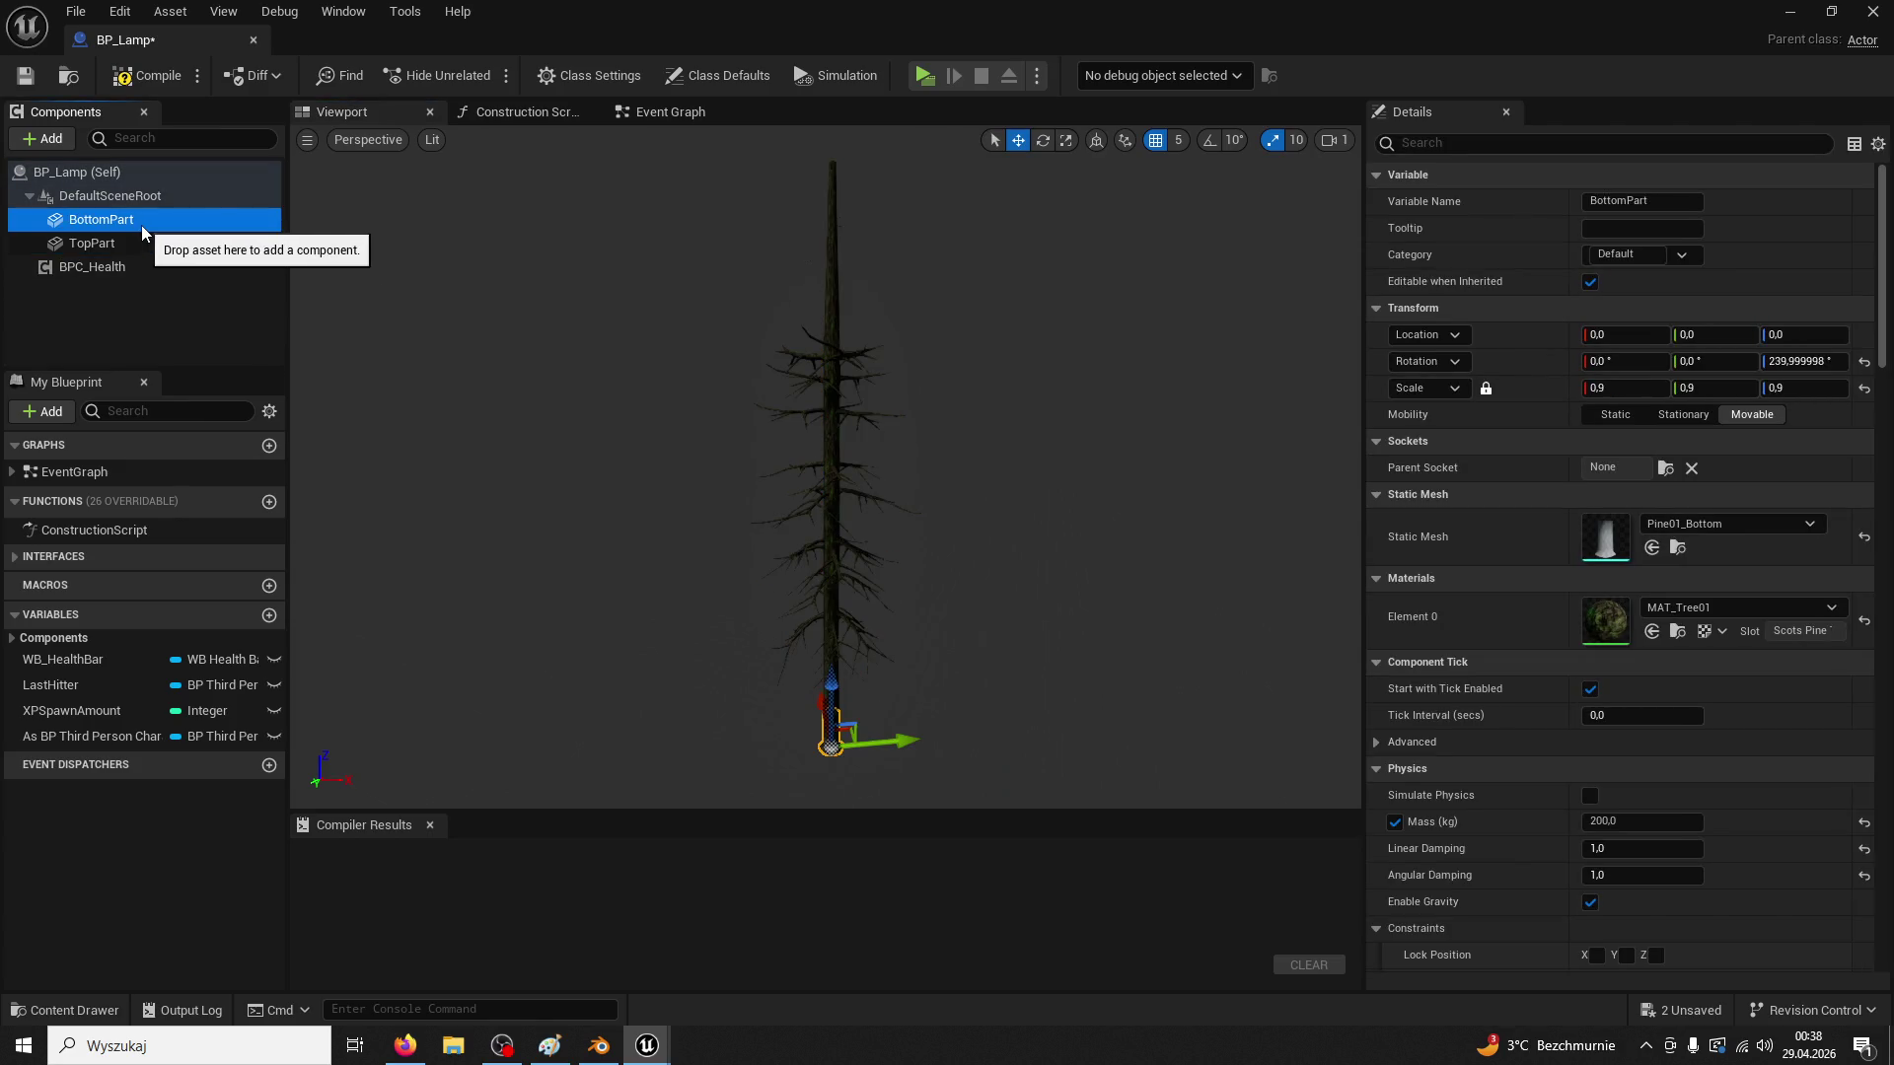
key(Delete)
click(110, 219)
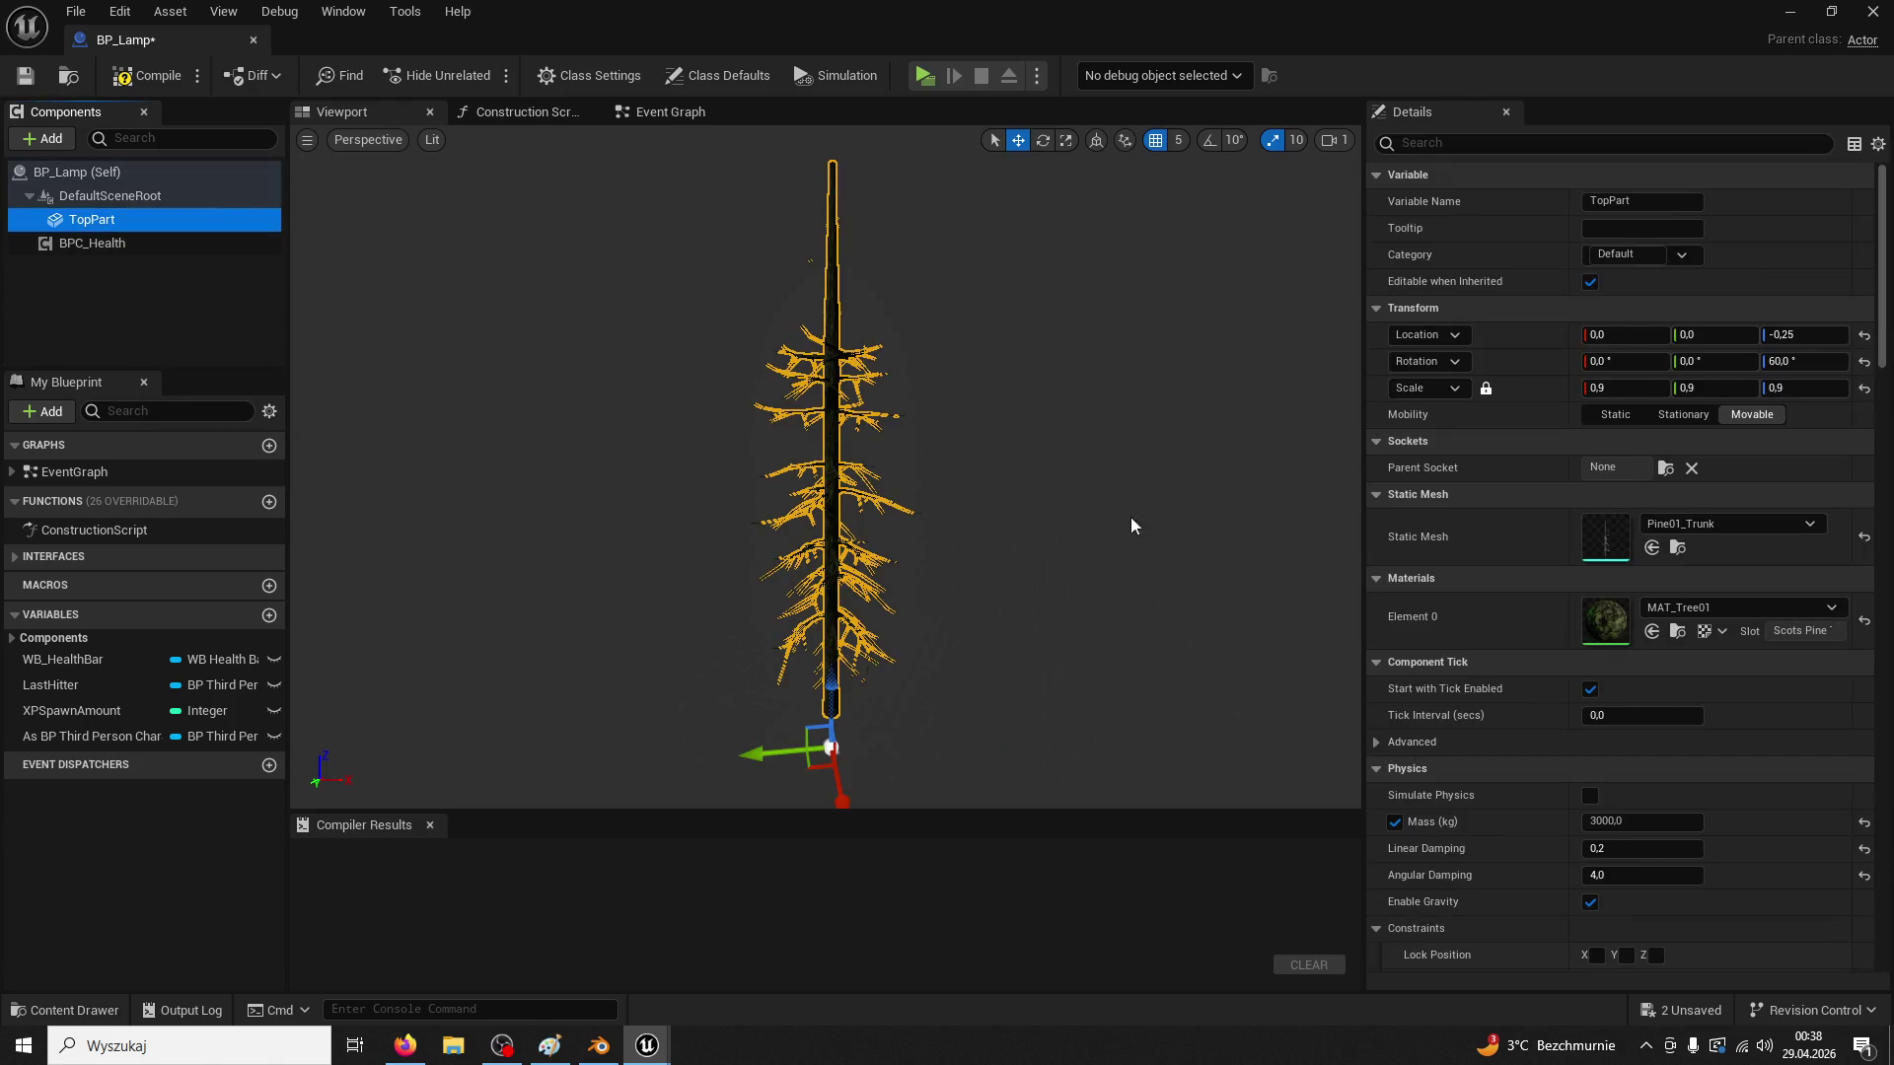
Give TopPart the LampPost01 mesh and M_Lamp01 material, then compile
scroll(1283, 627, up, 1)
click(109, 1005)
click(451, 601)
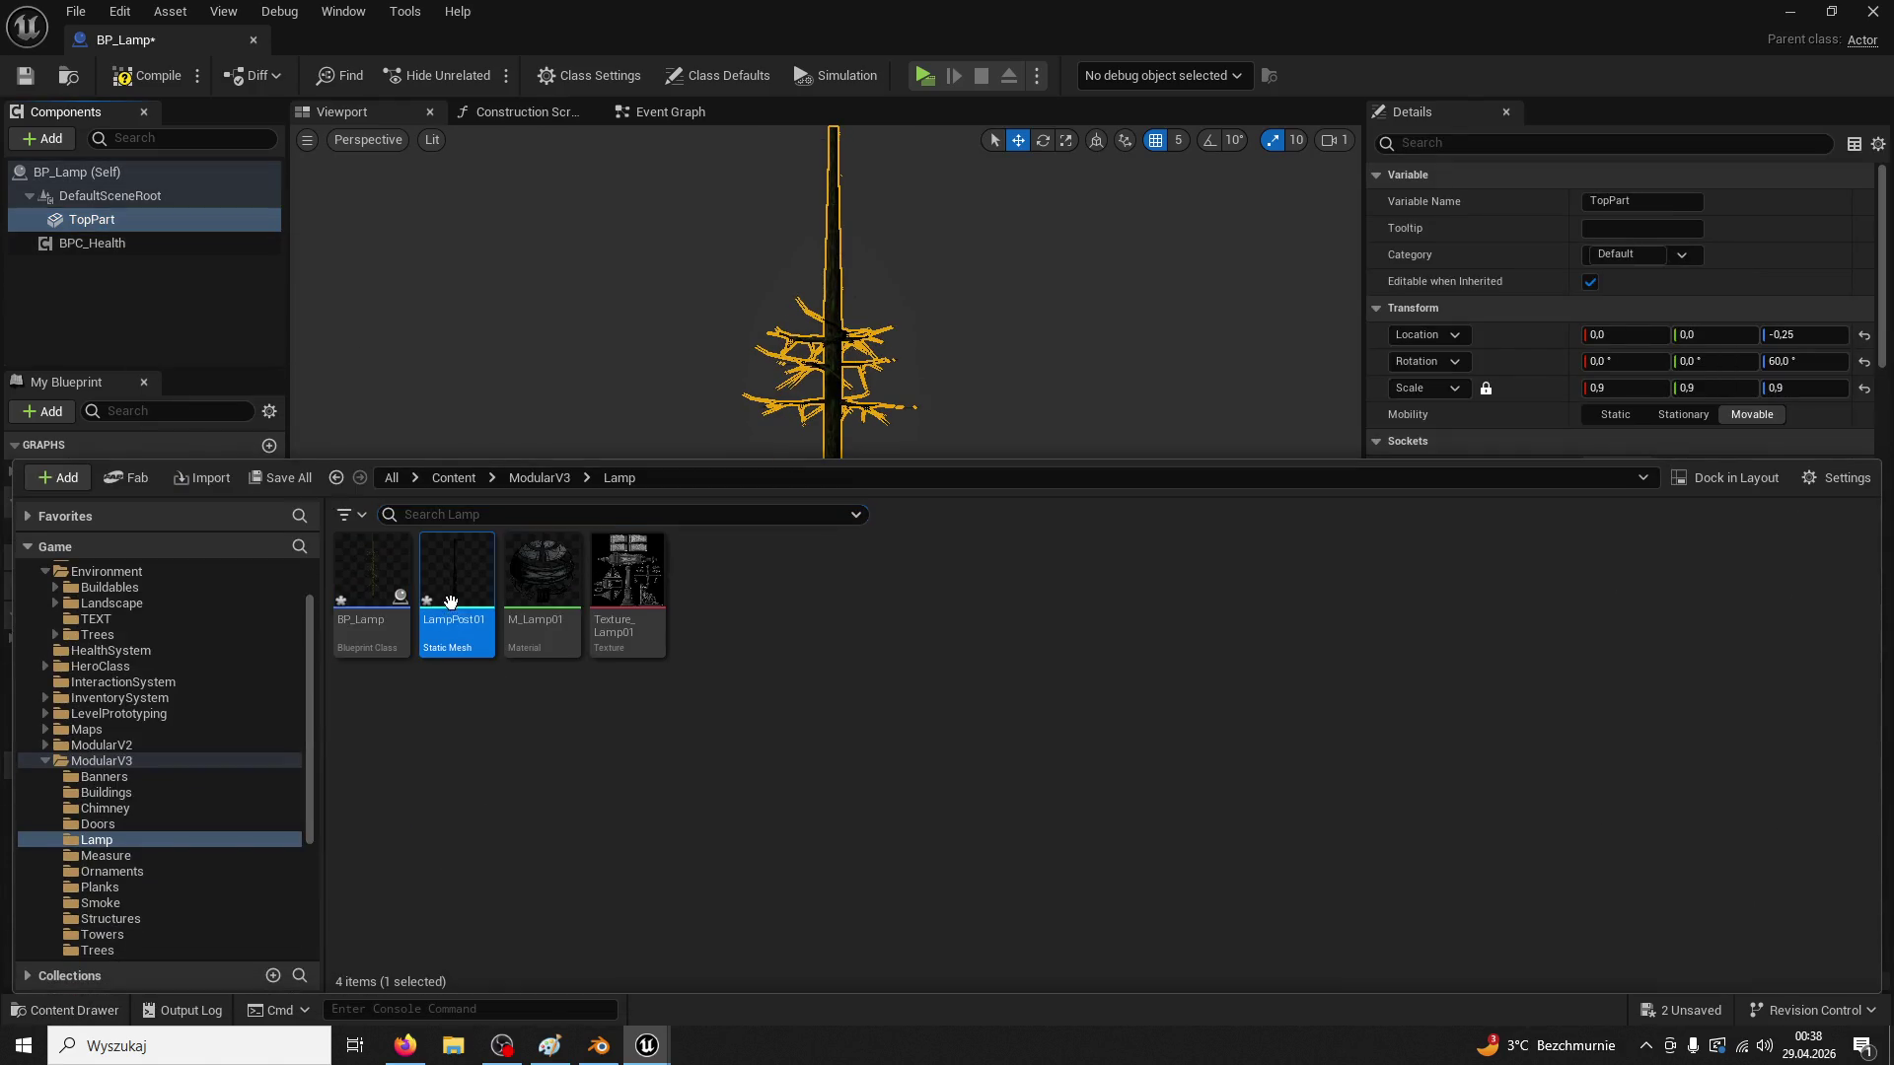
click(813, 384)
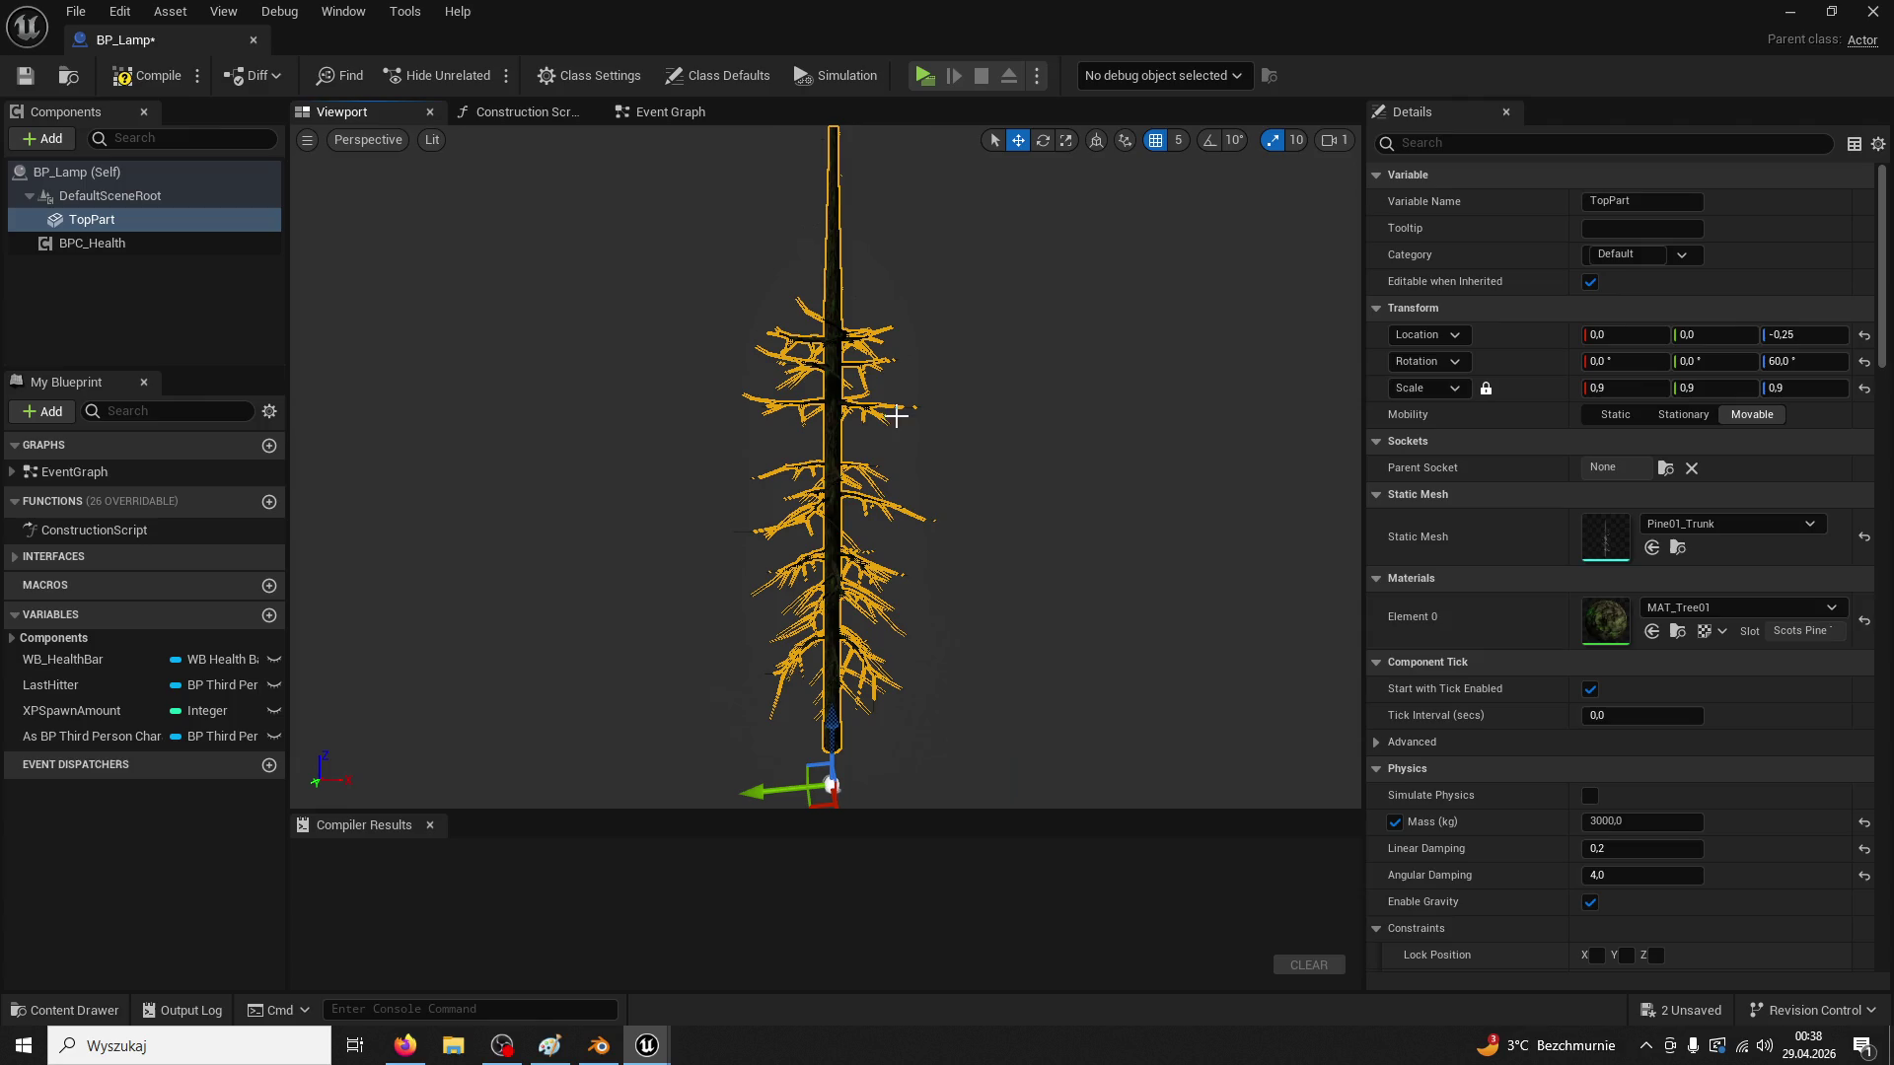
click(1652, 548)
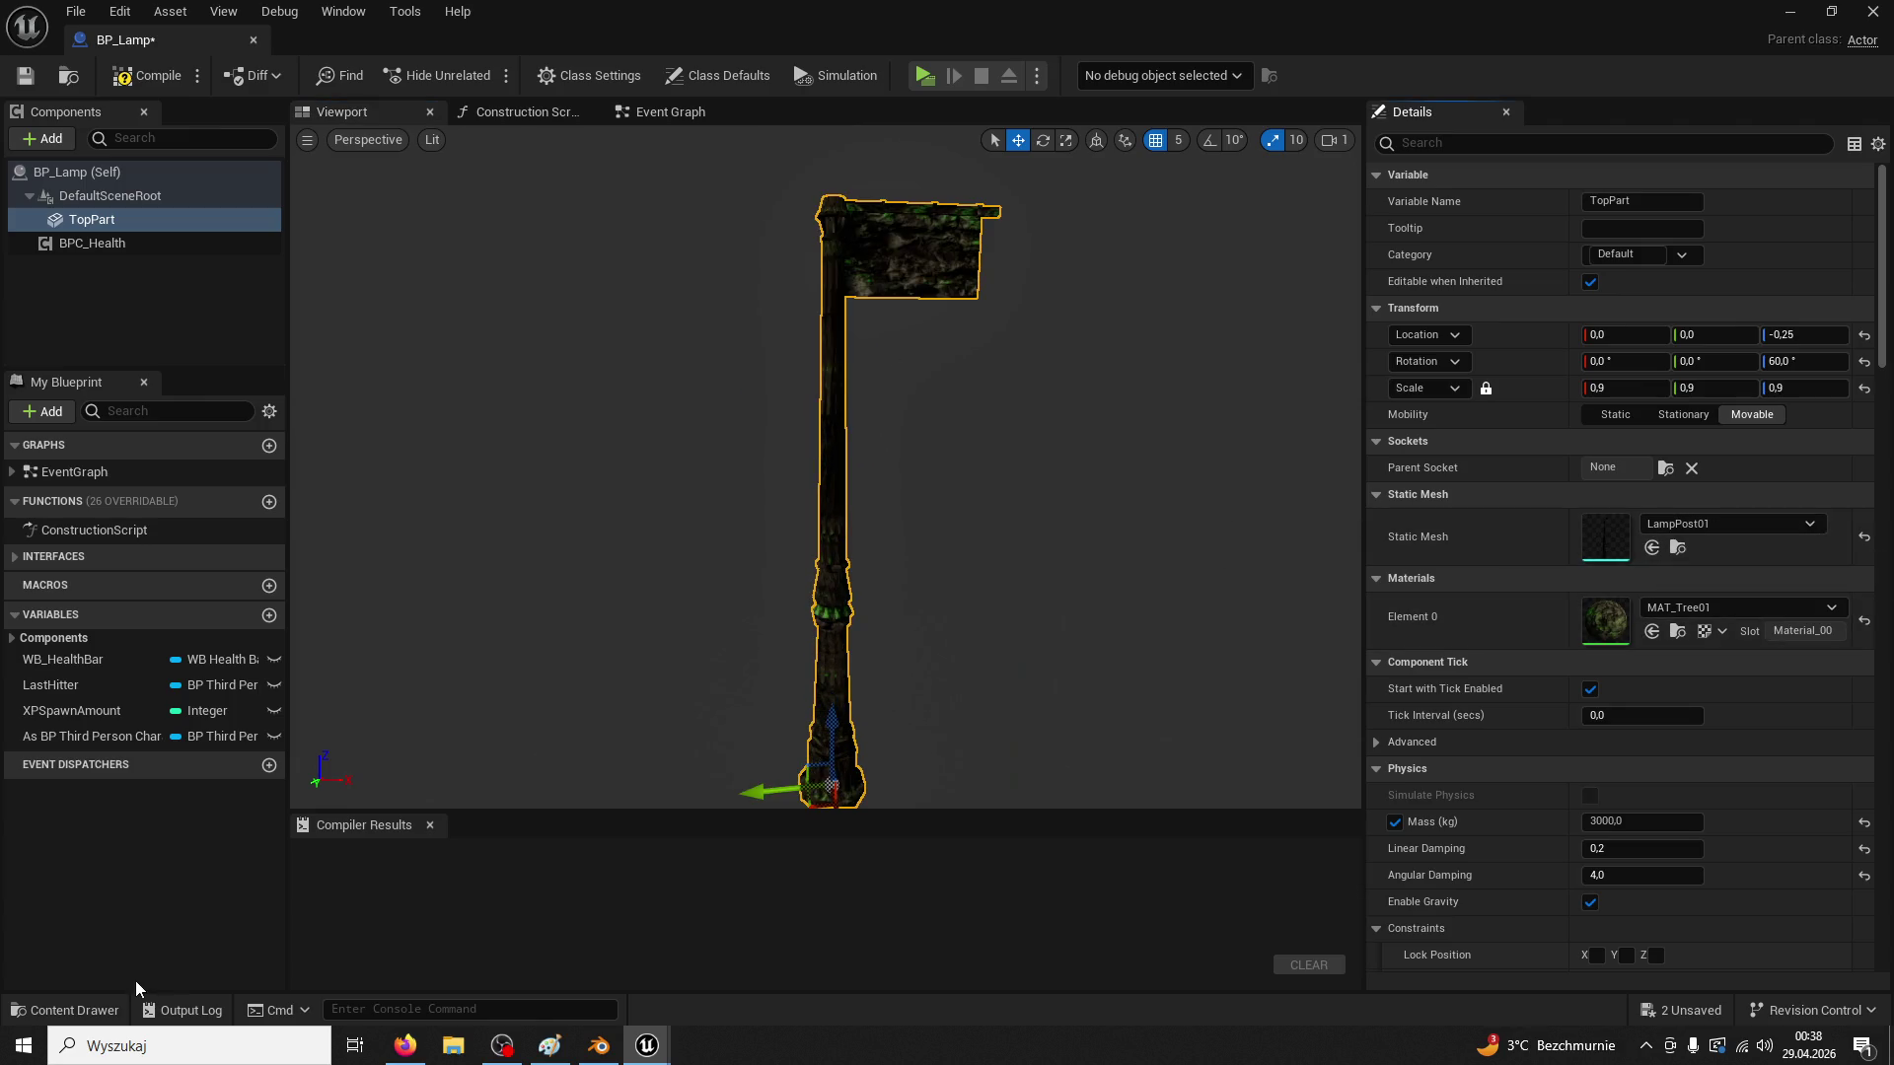
click(1831, 608)
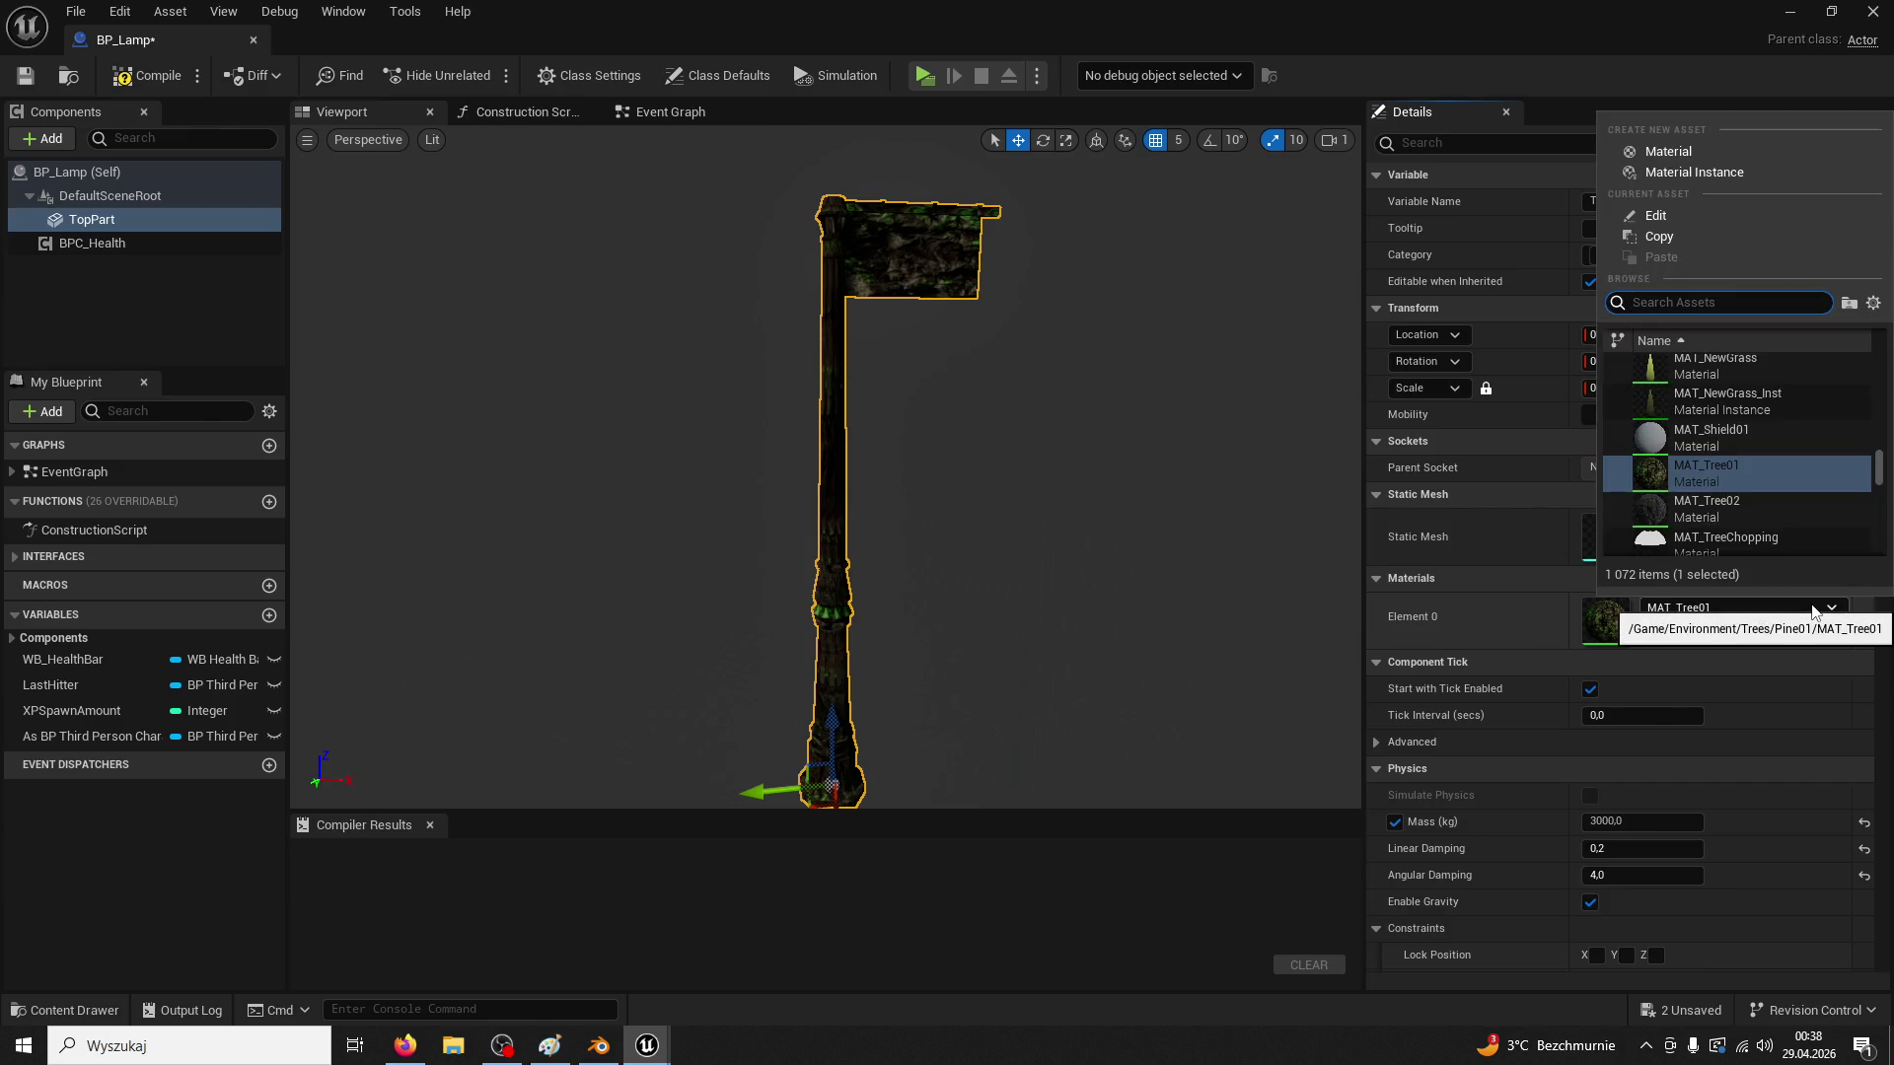
text(lamp)
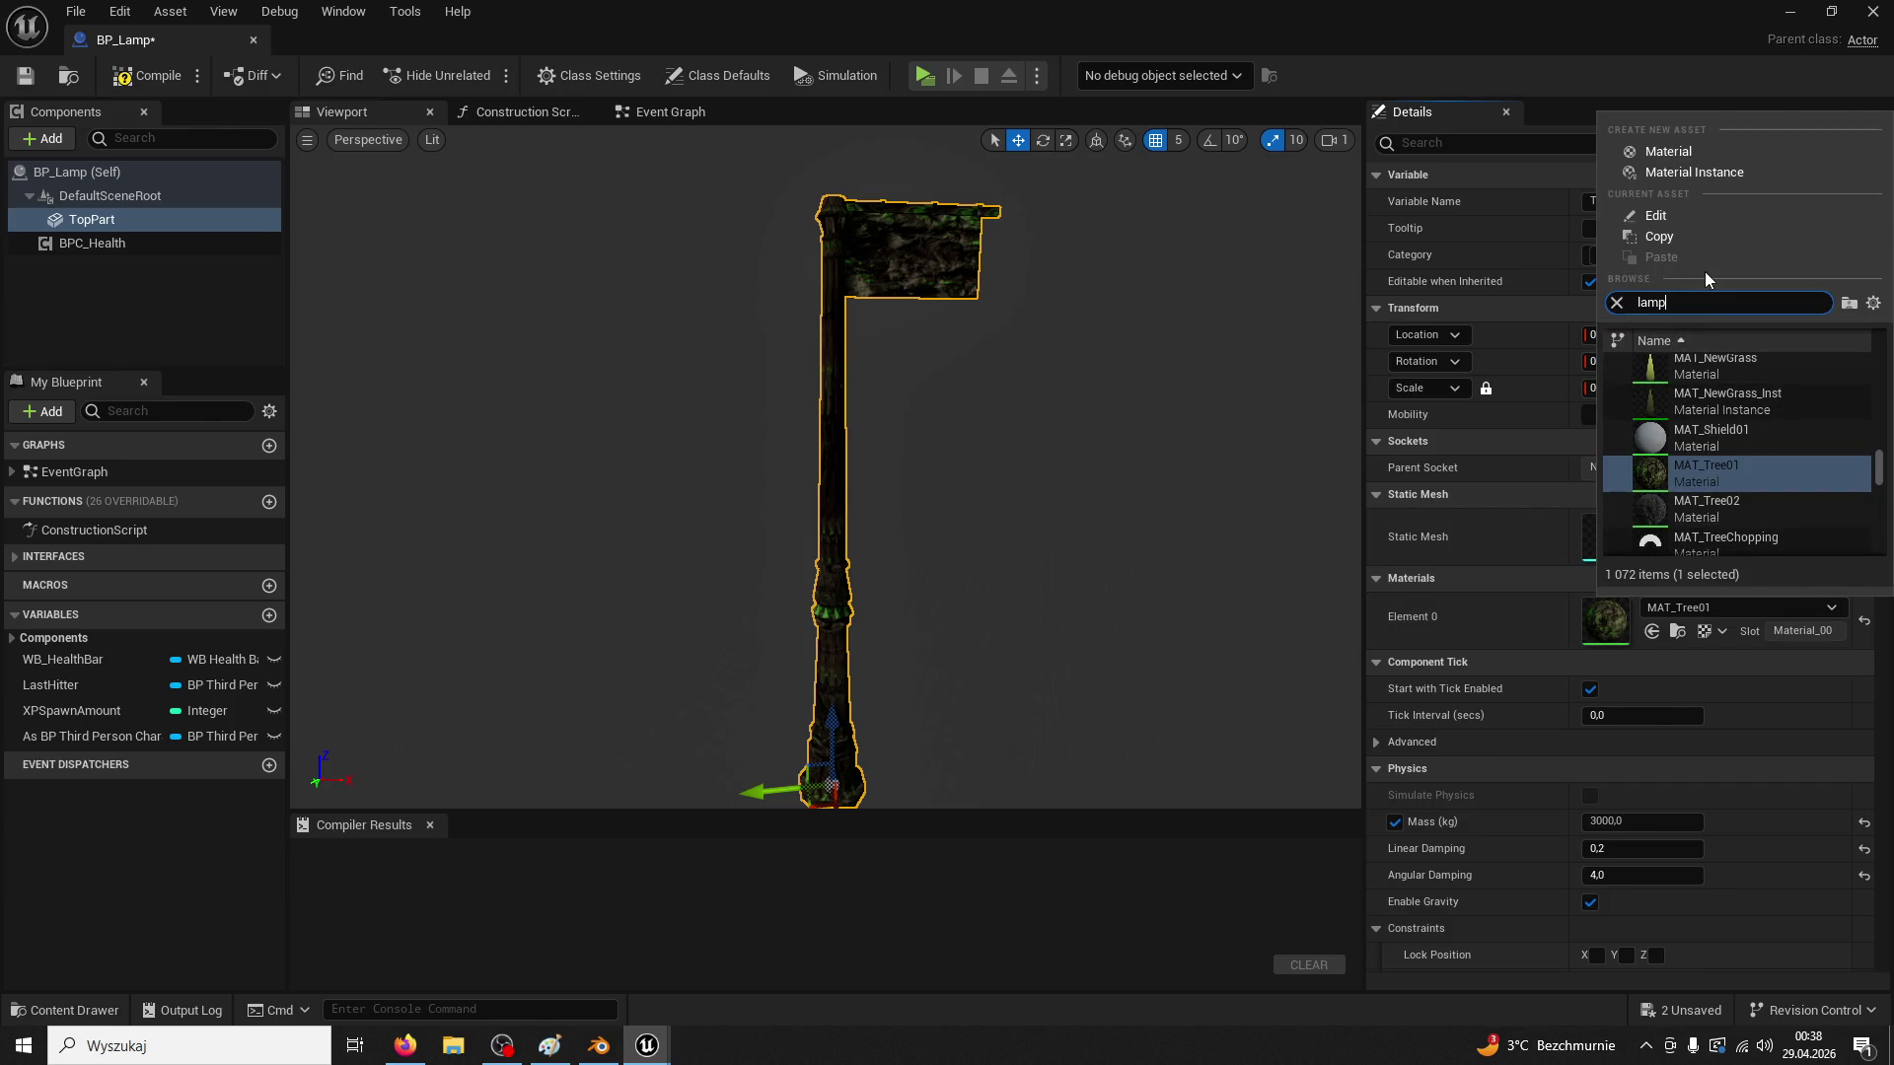
click(1707, 371)
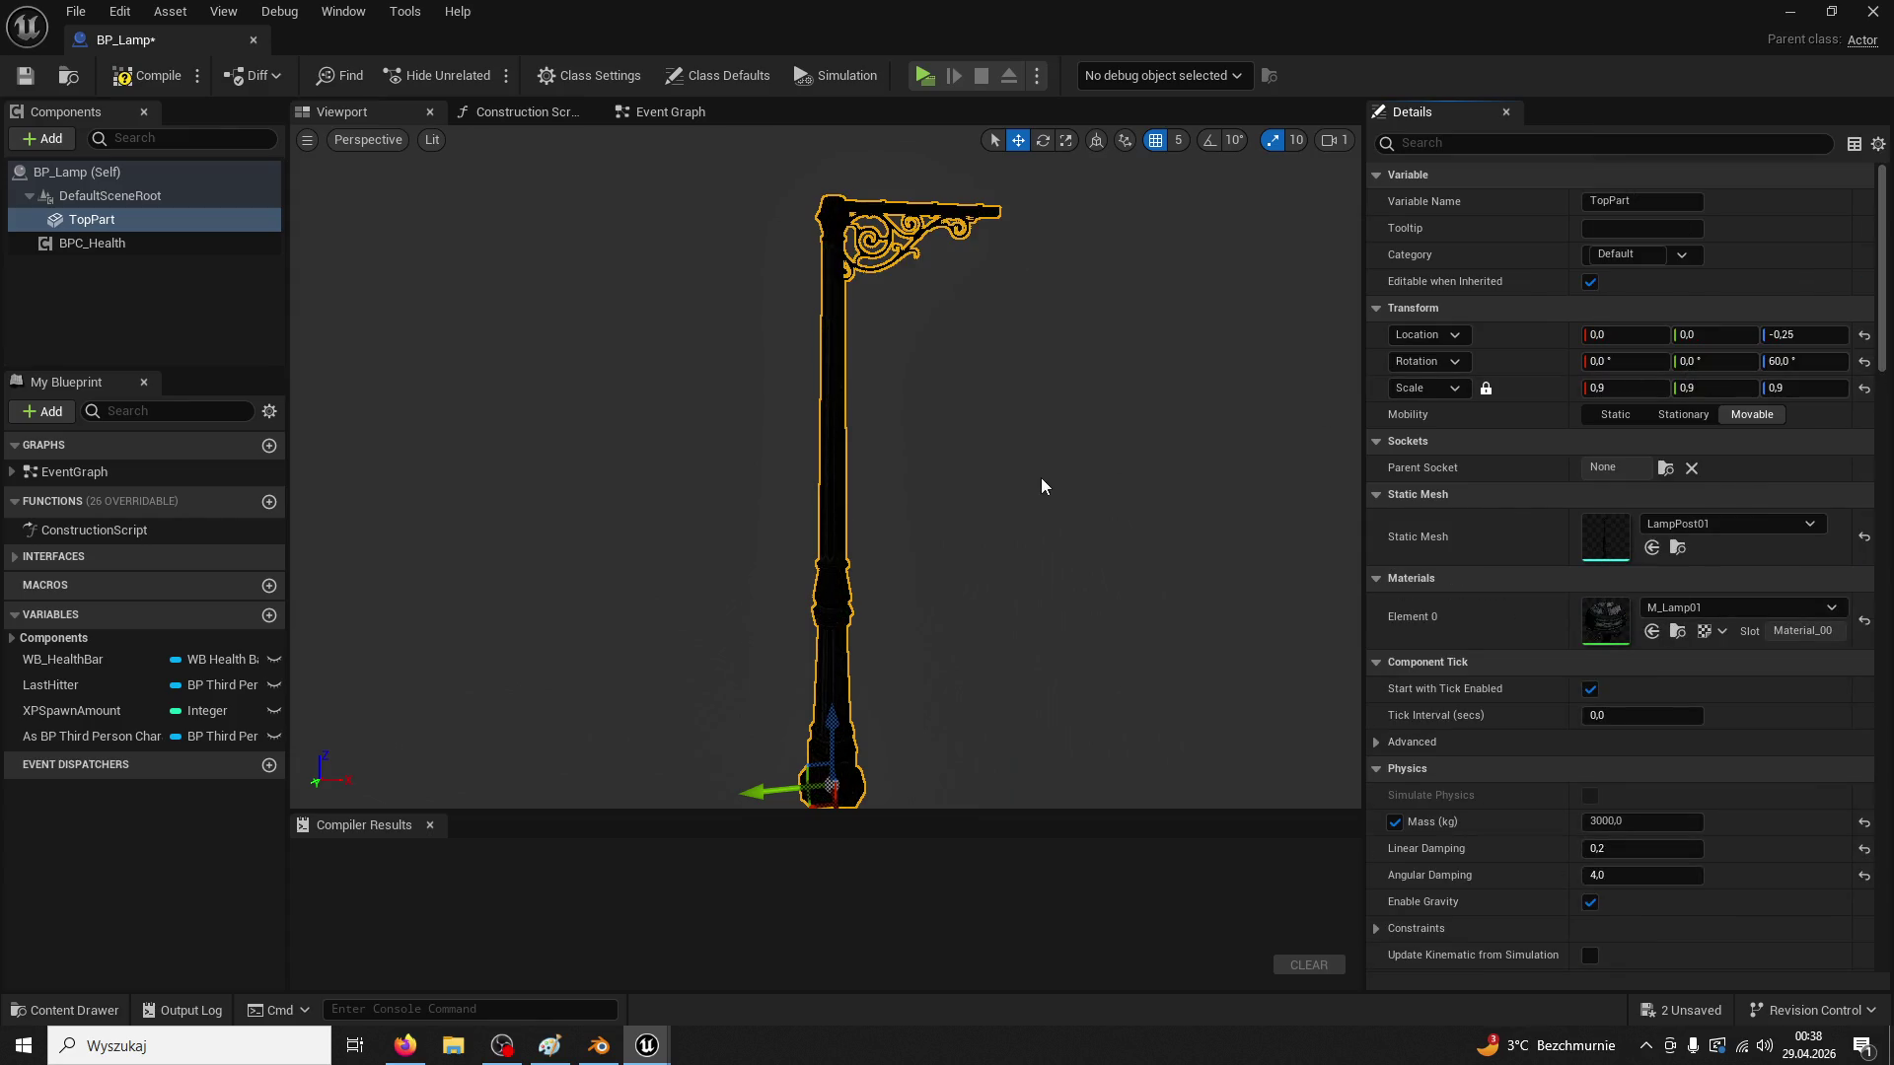
click(158, 76)
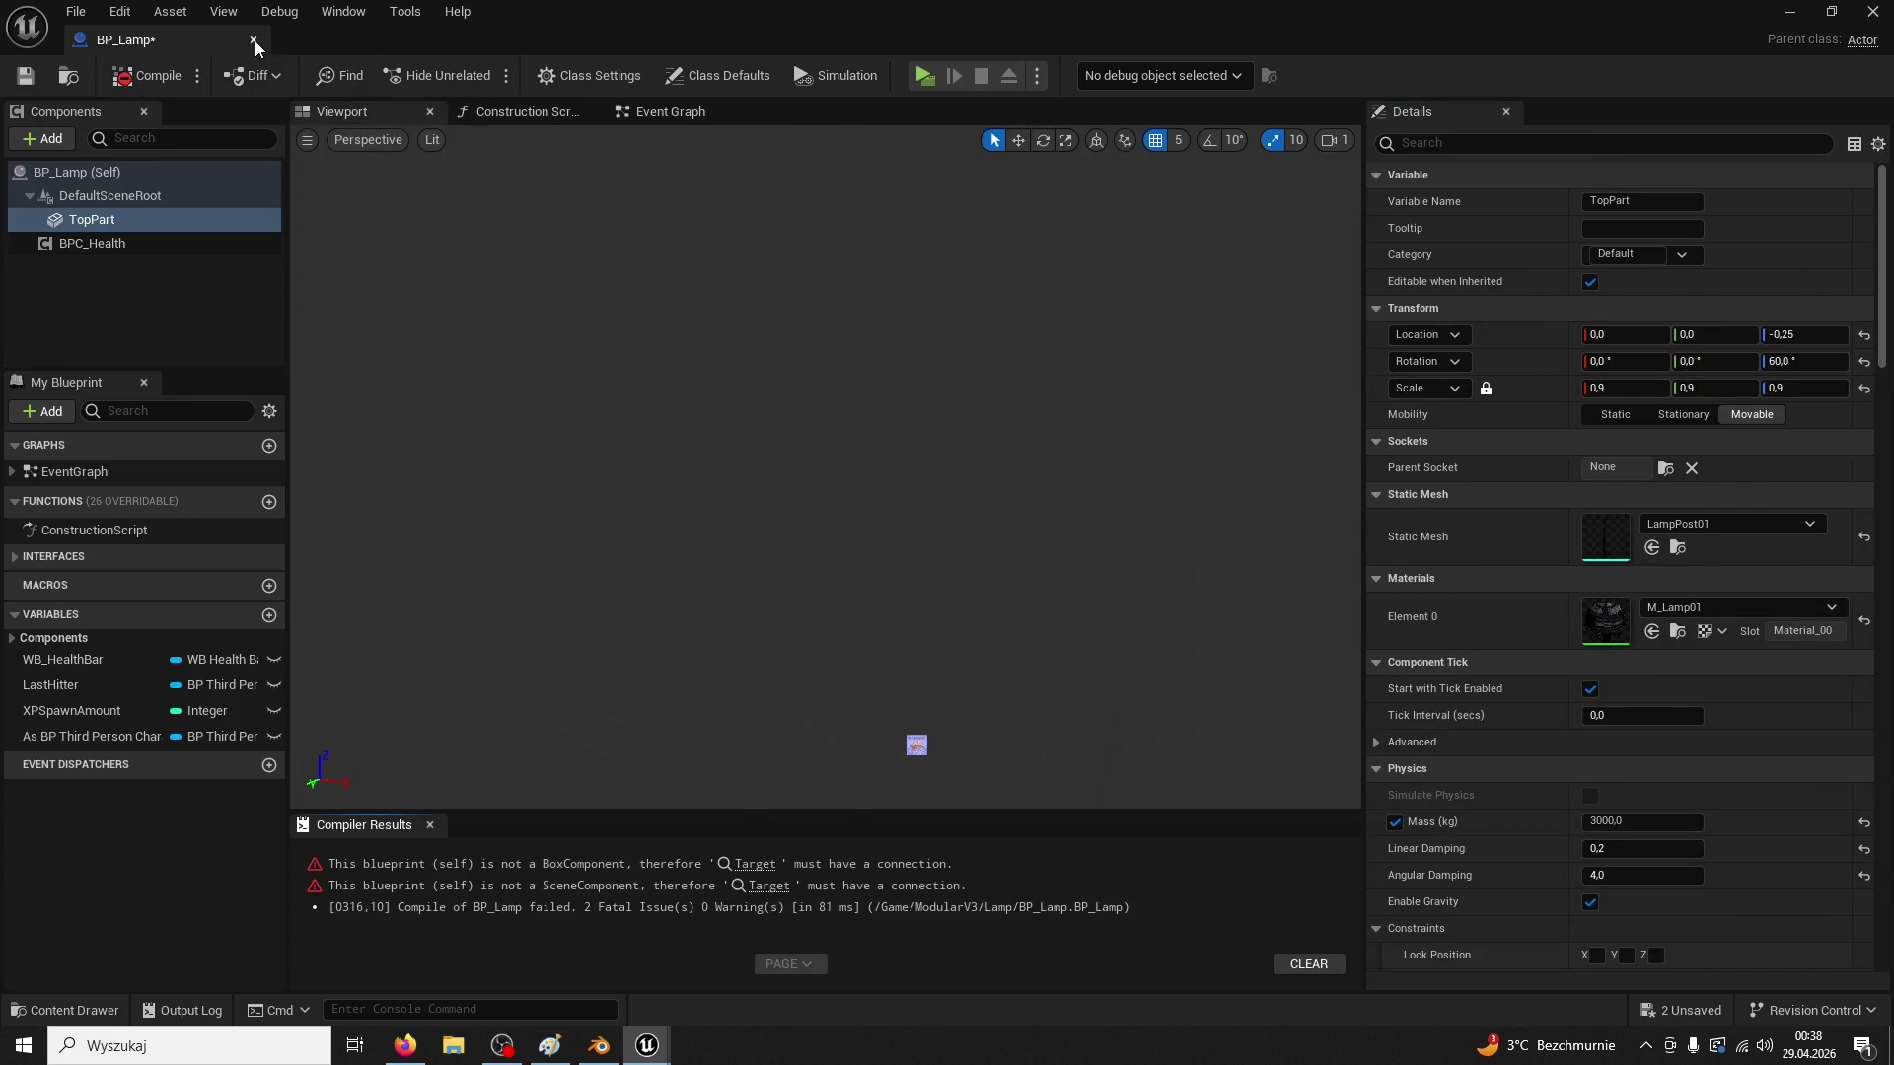
Delete the XP spawning node group after the Slababa event and recompile
click(760, 866)
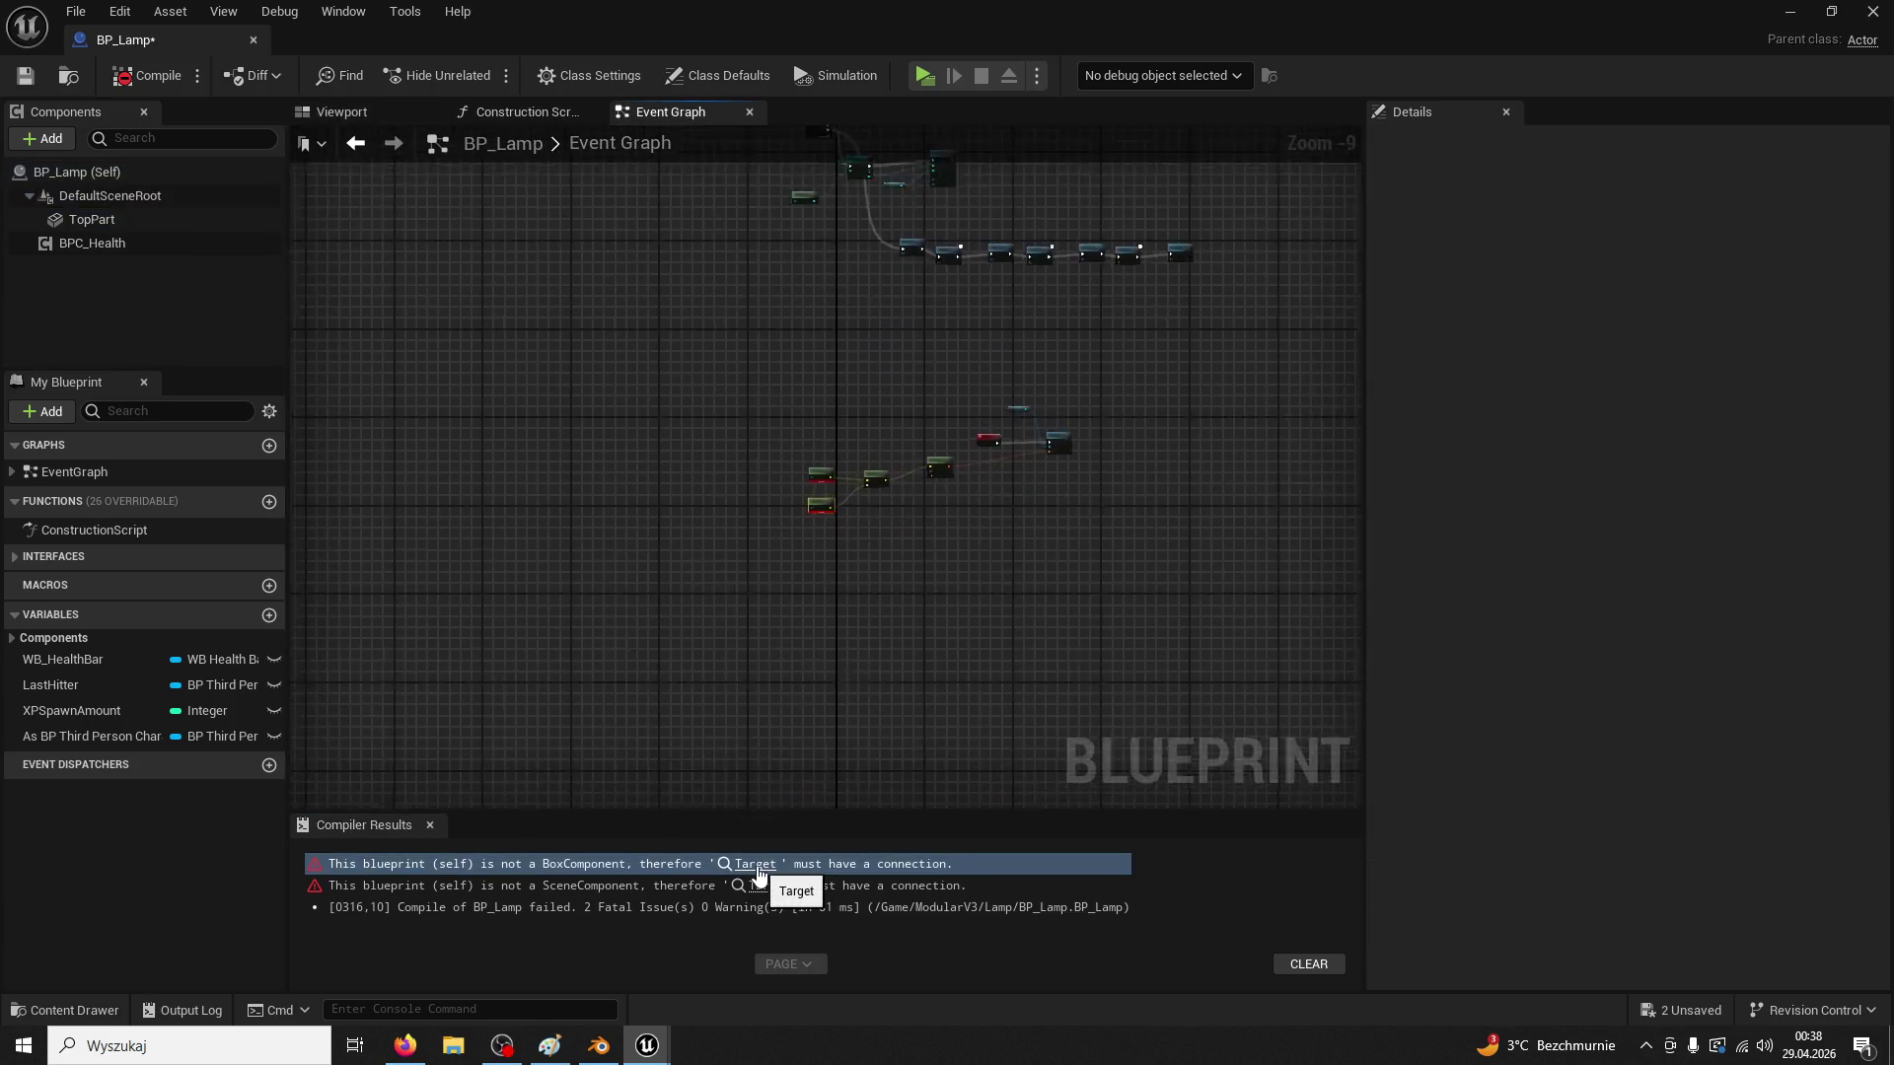
drag(945, 613, 916, 899)
scroll(920, 590, down, 2)
scroll(969, 608, up, 1)
scroll(969, 612, up, 1)
click(981, 363)
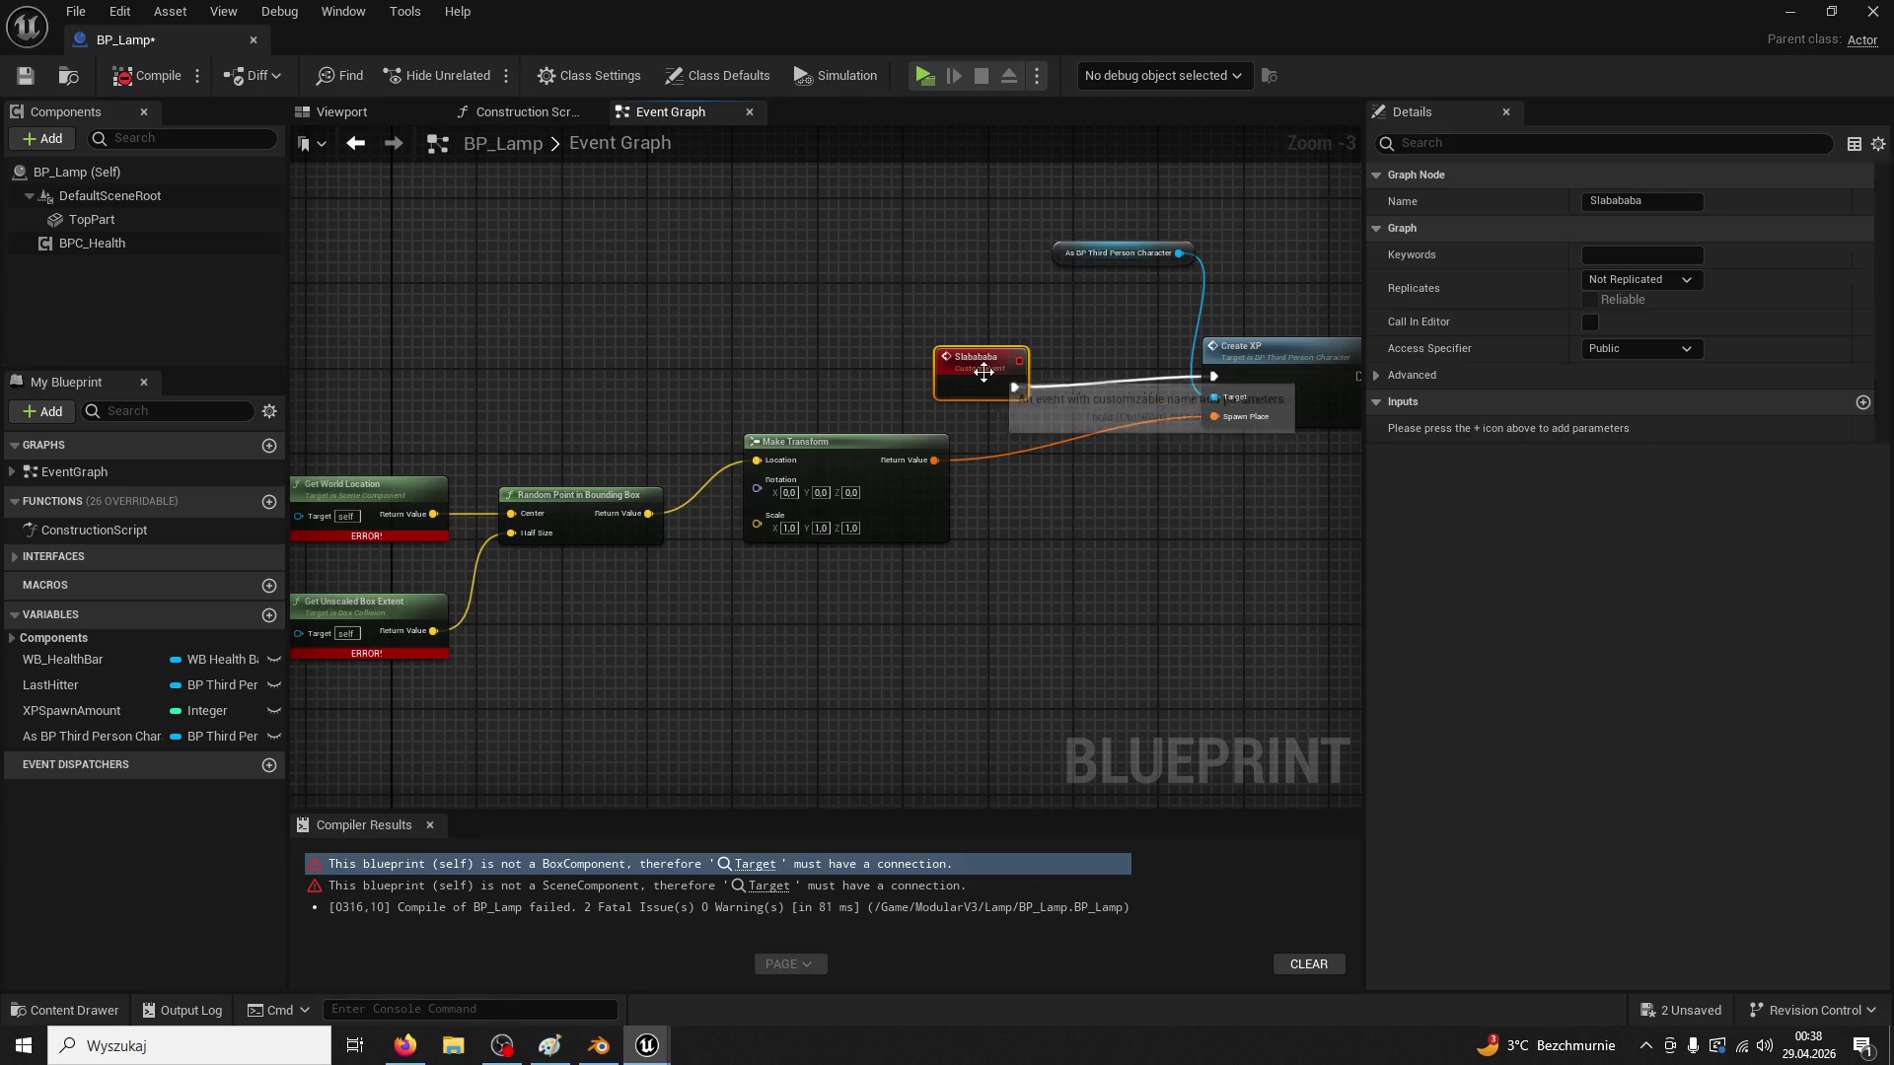
scroll(1149, 395, down, 2)
drag(1344, 305, 520, 642)
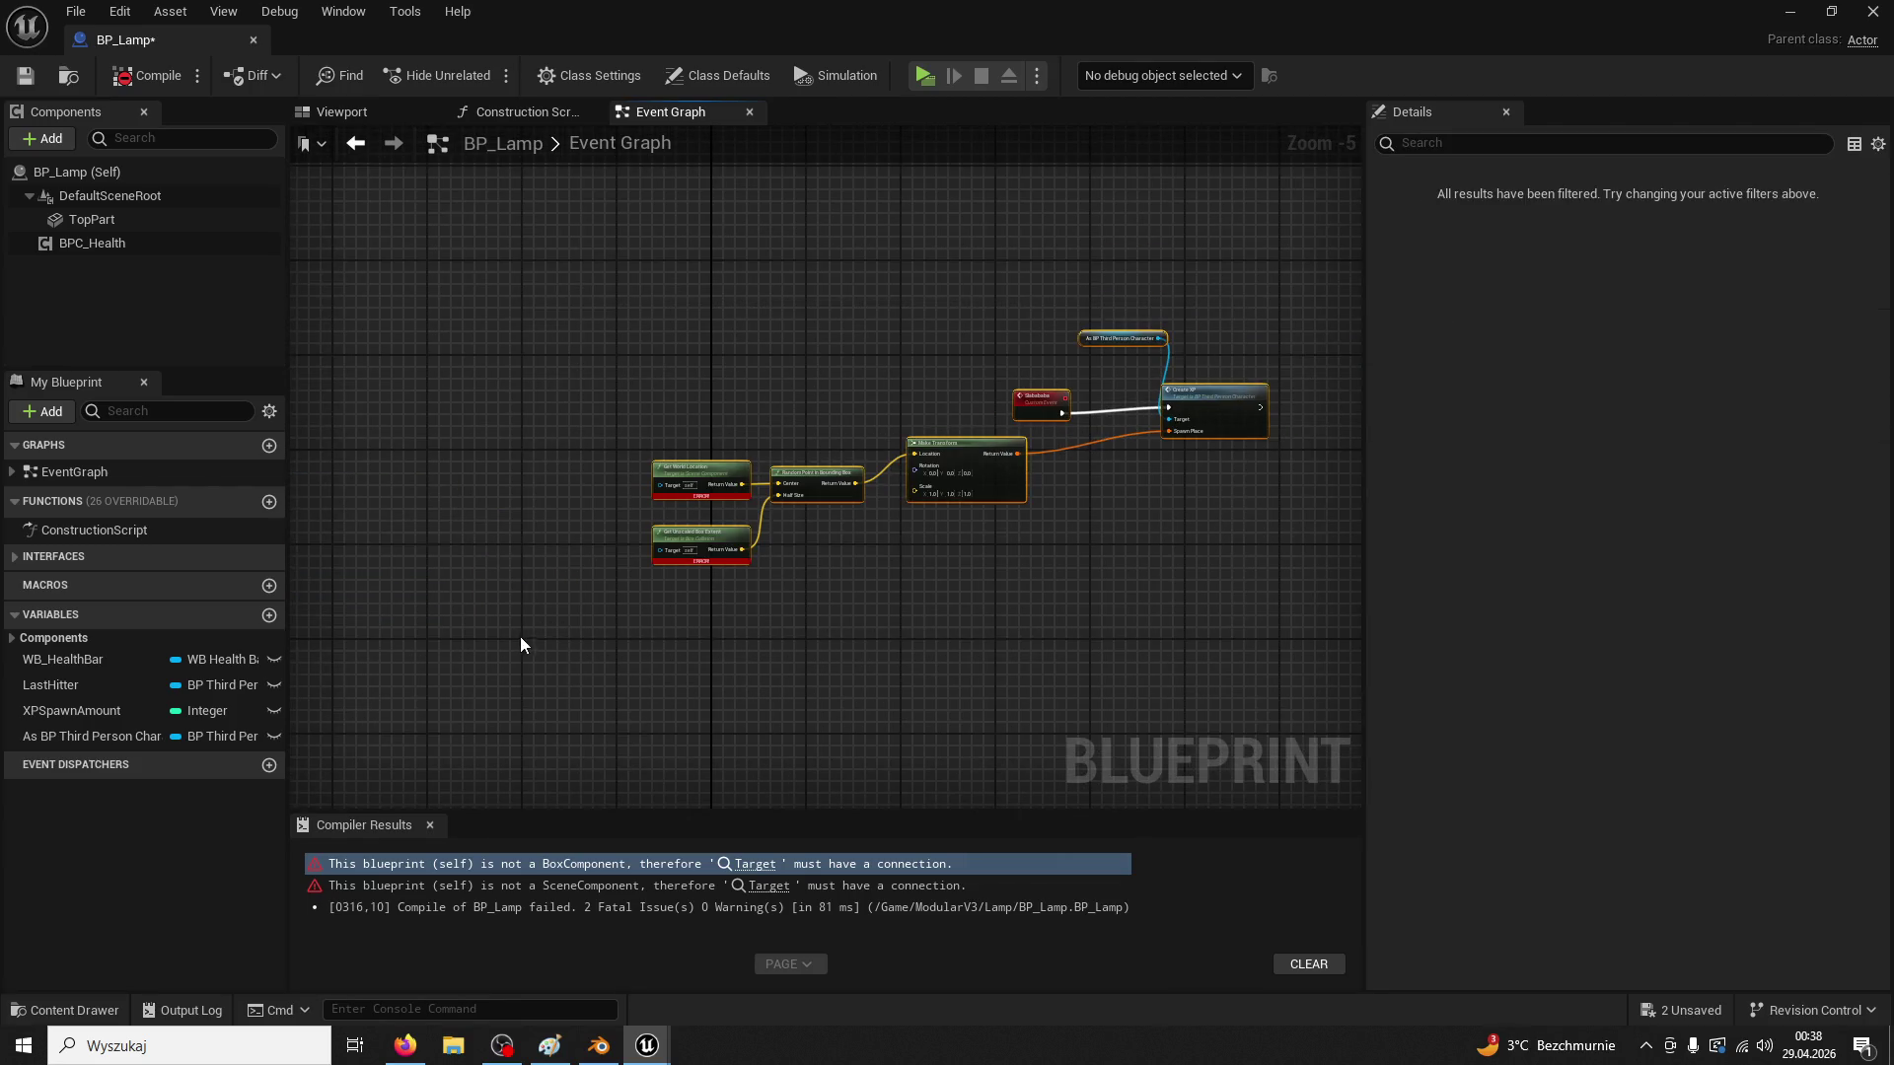
key(Delete)
click(139, 76)
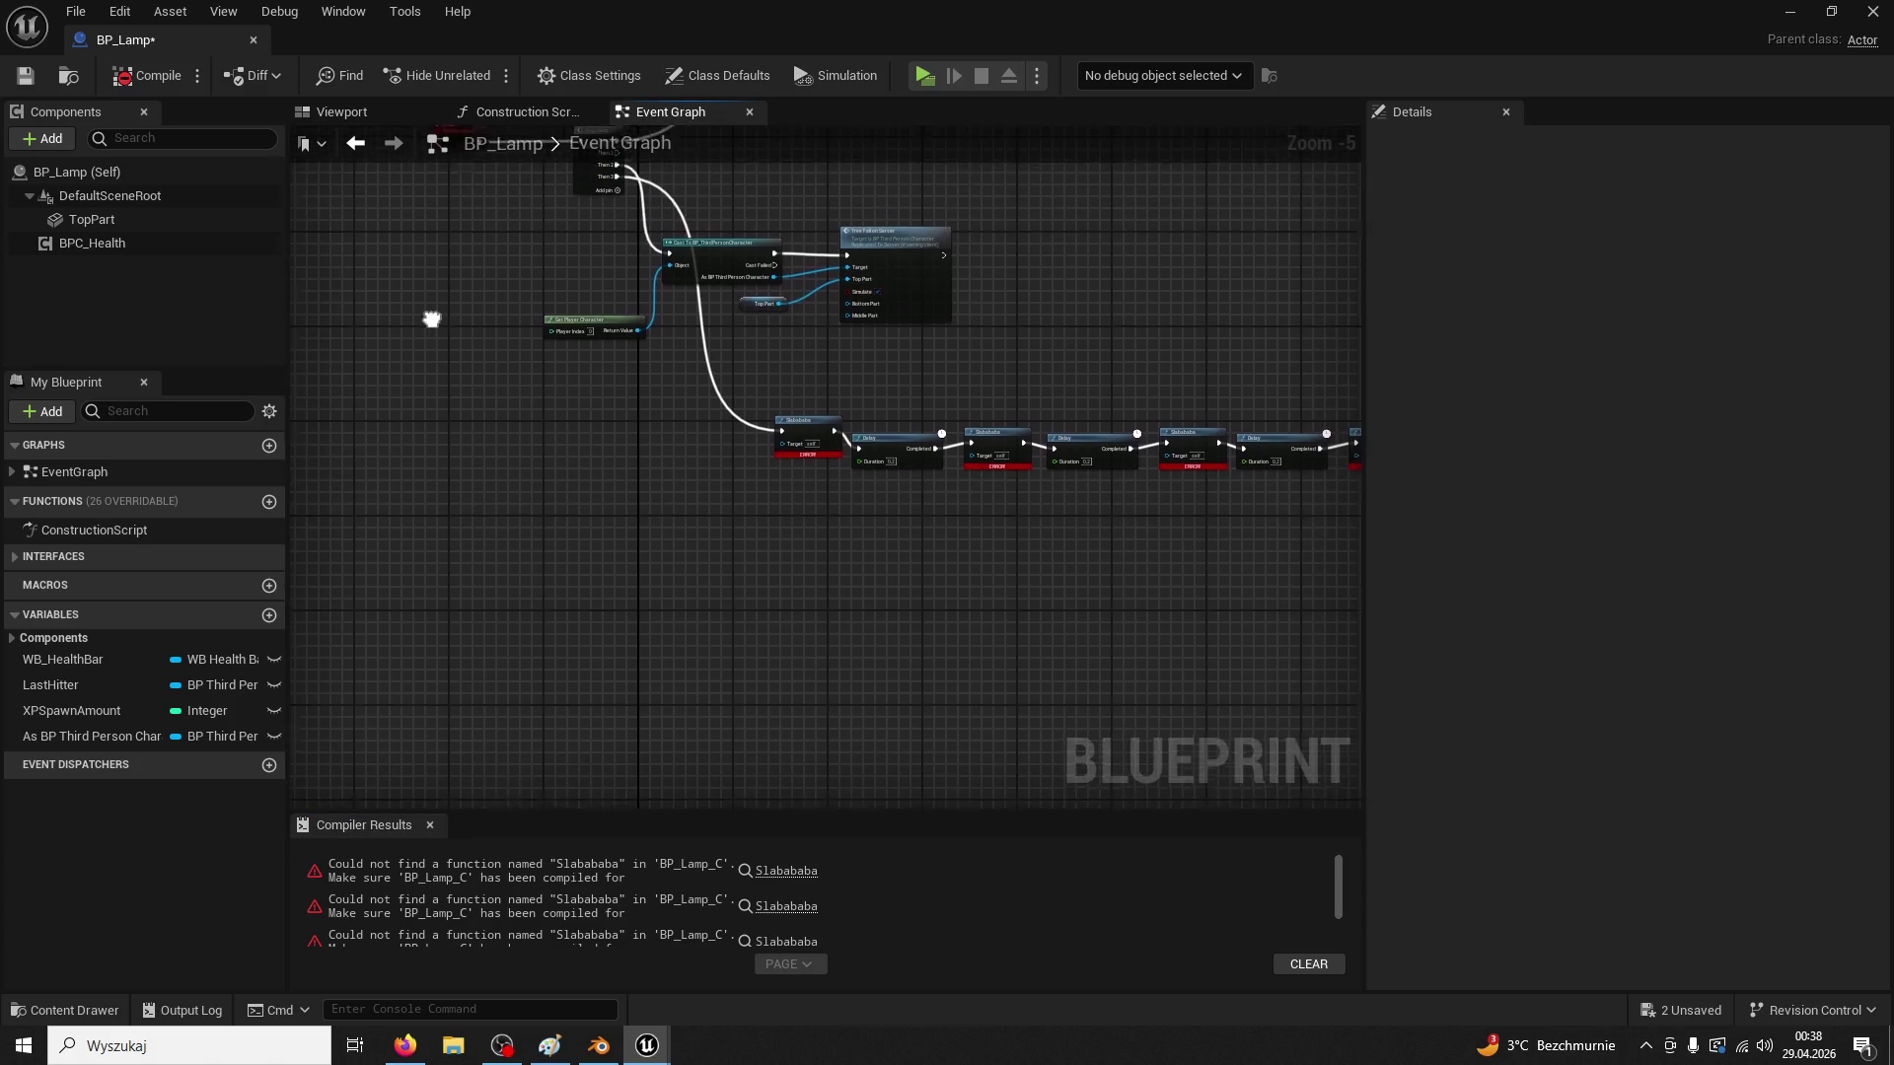
Break the Sequence Then 2 link to the cast node and compile BP_Lamp cleanly
scroll(887, 596, up, 1)
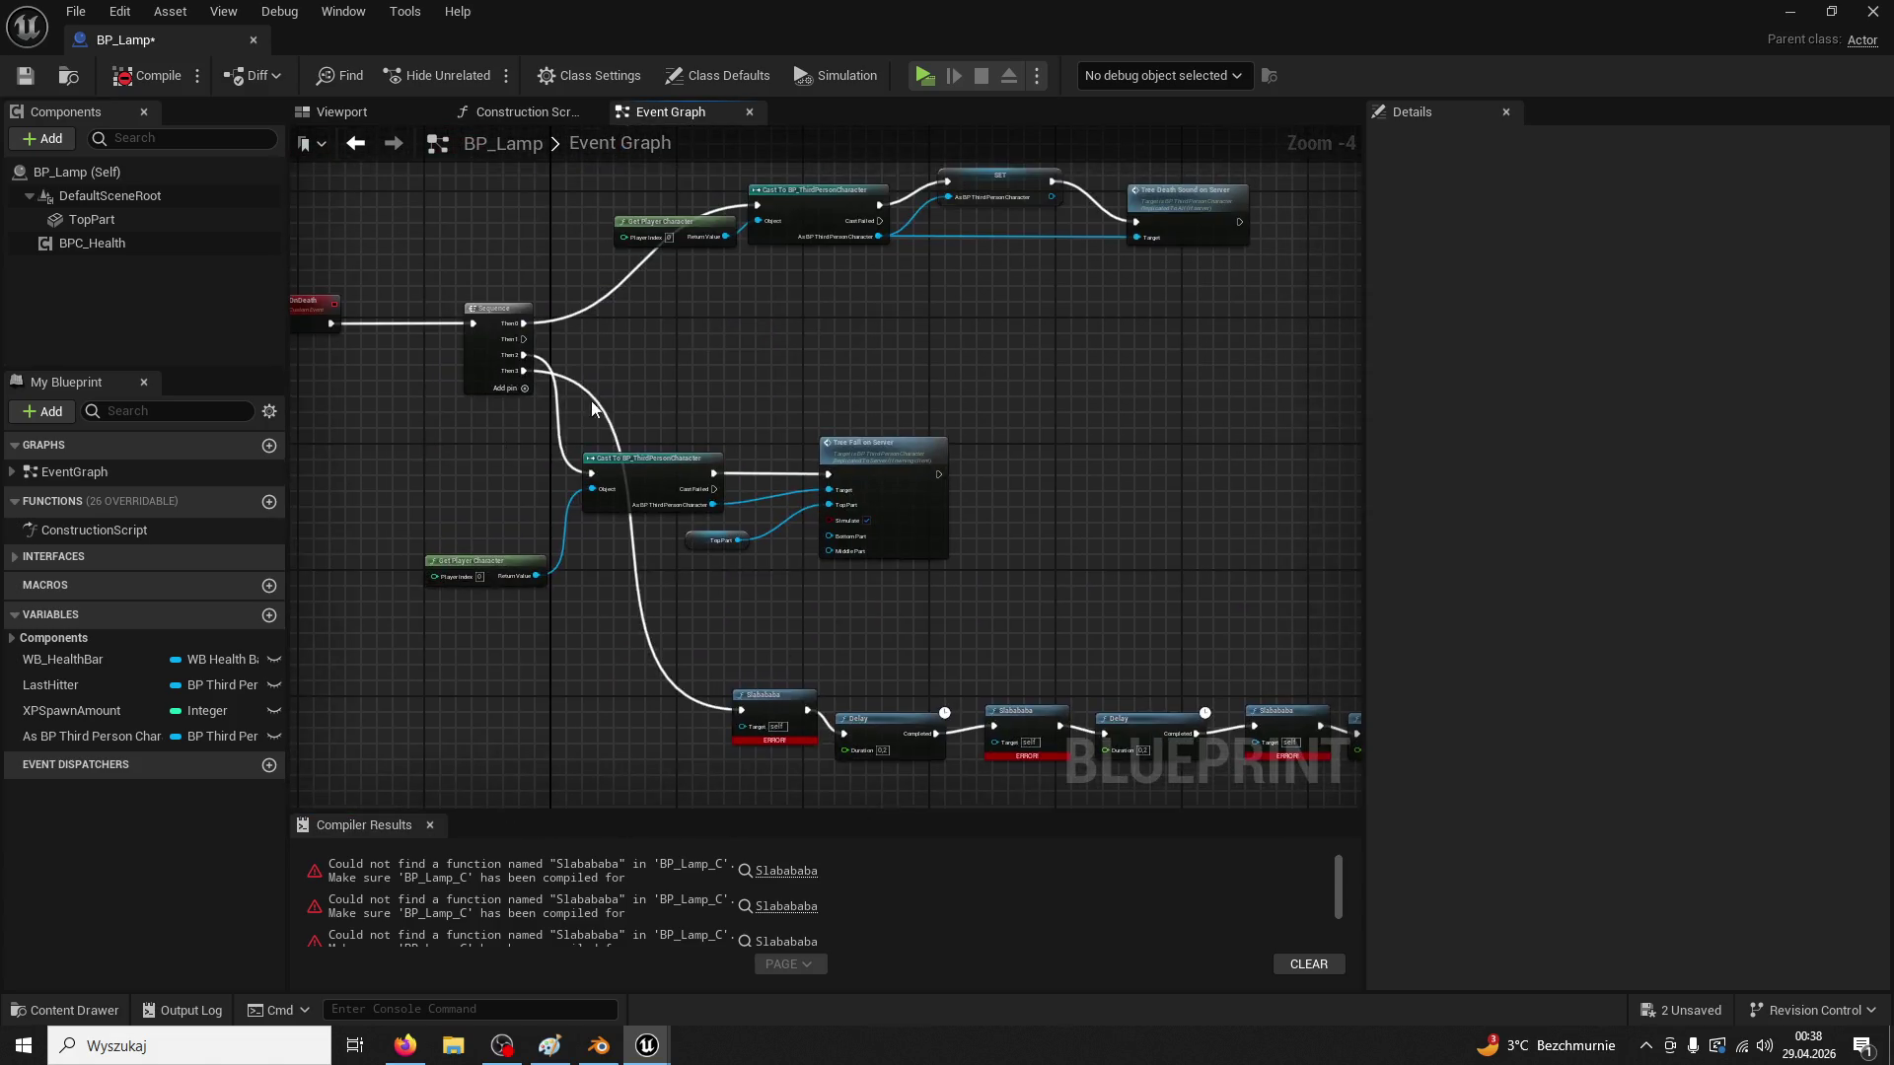
scroll(901, 520, up, 1)
drag(659, 529, 453, 536)
scroll(453, 537, up, 2)
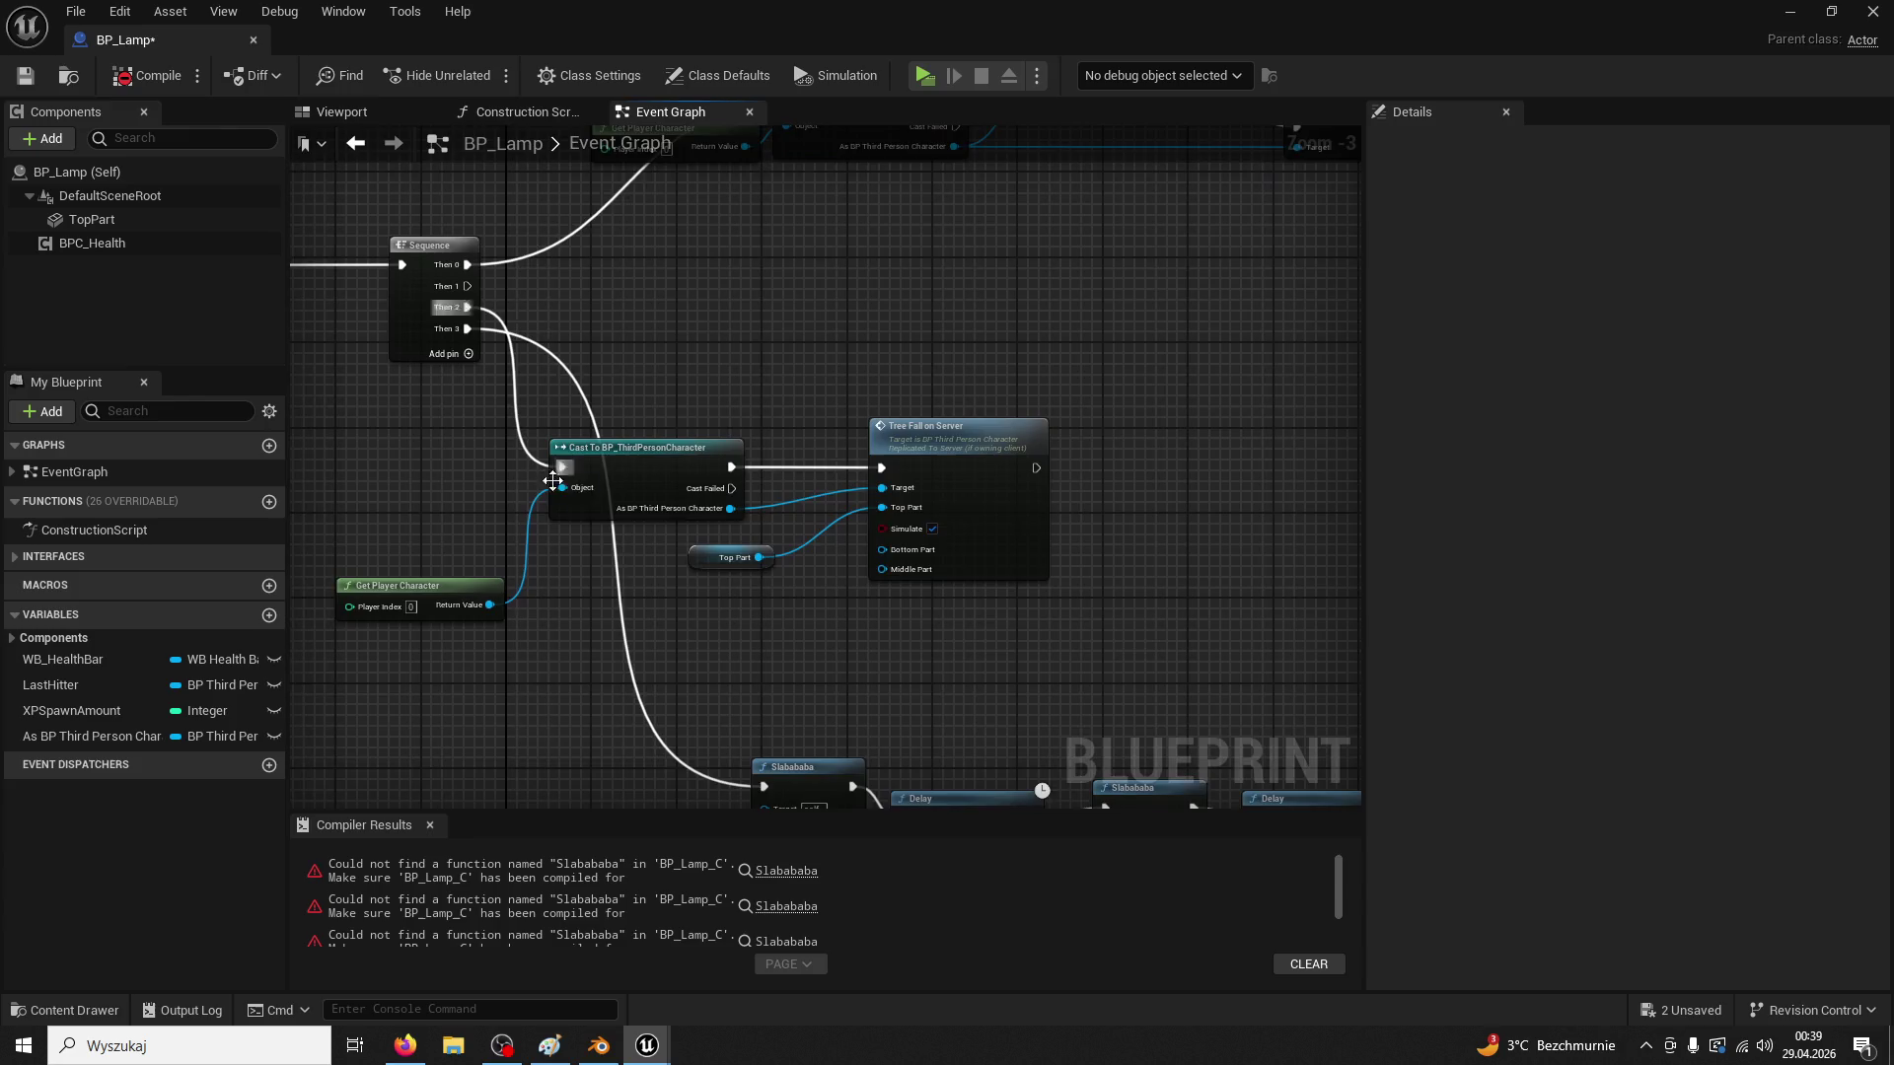
mouse_move(837, 635)
mouse_down()
mouse_move(831, 483)
mouse_move(732, 423)
mouse_up()
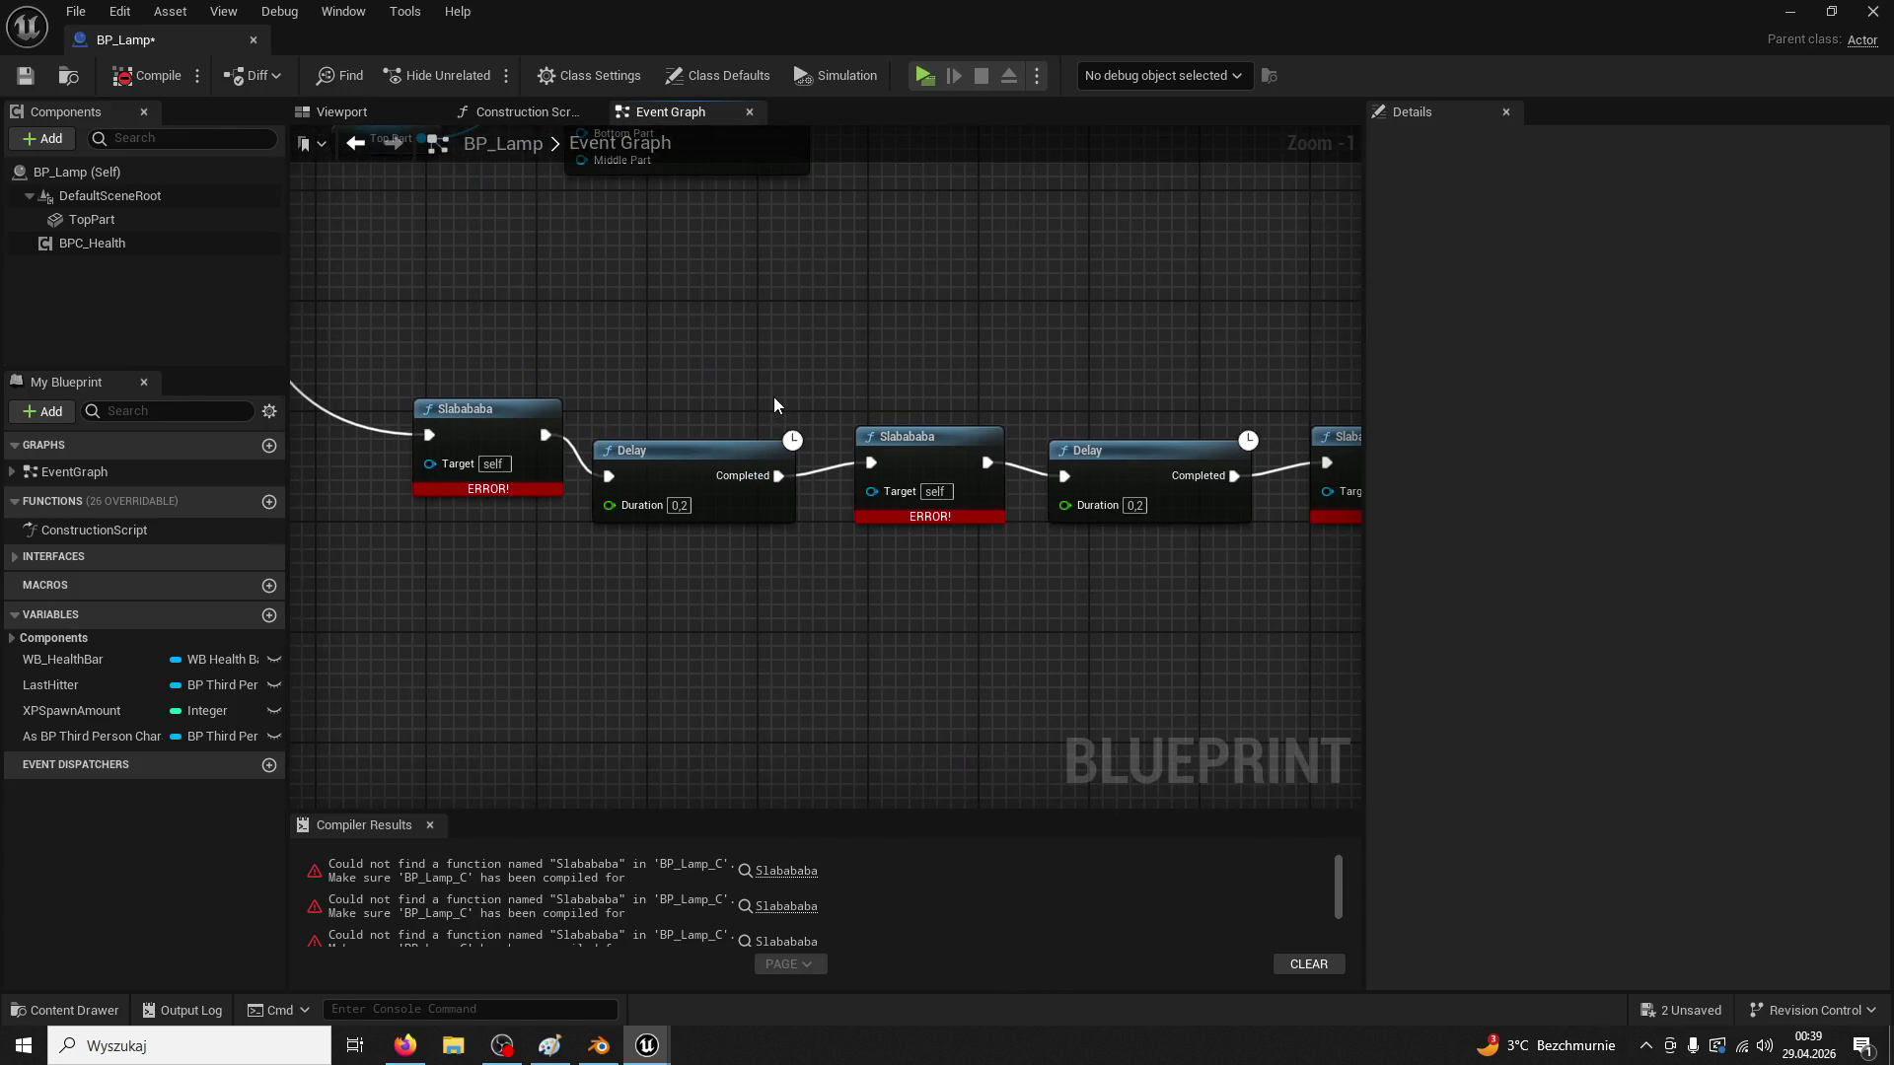
scroll(774, 400, down, 5)
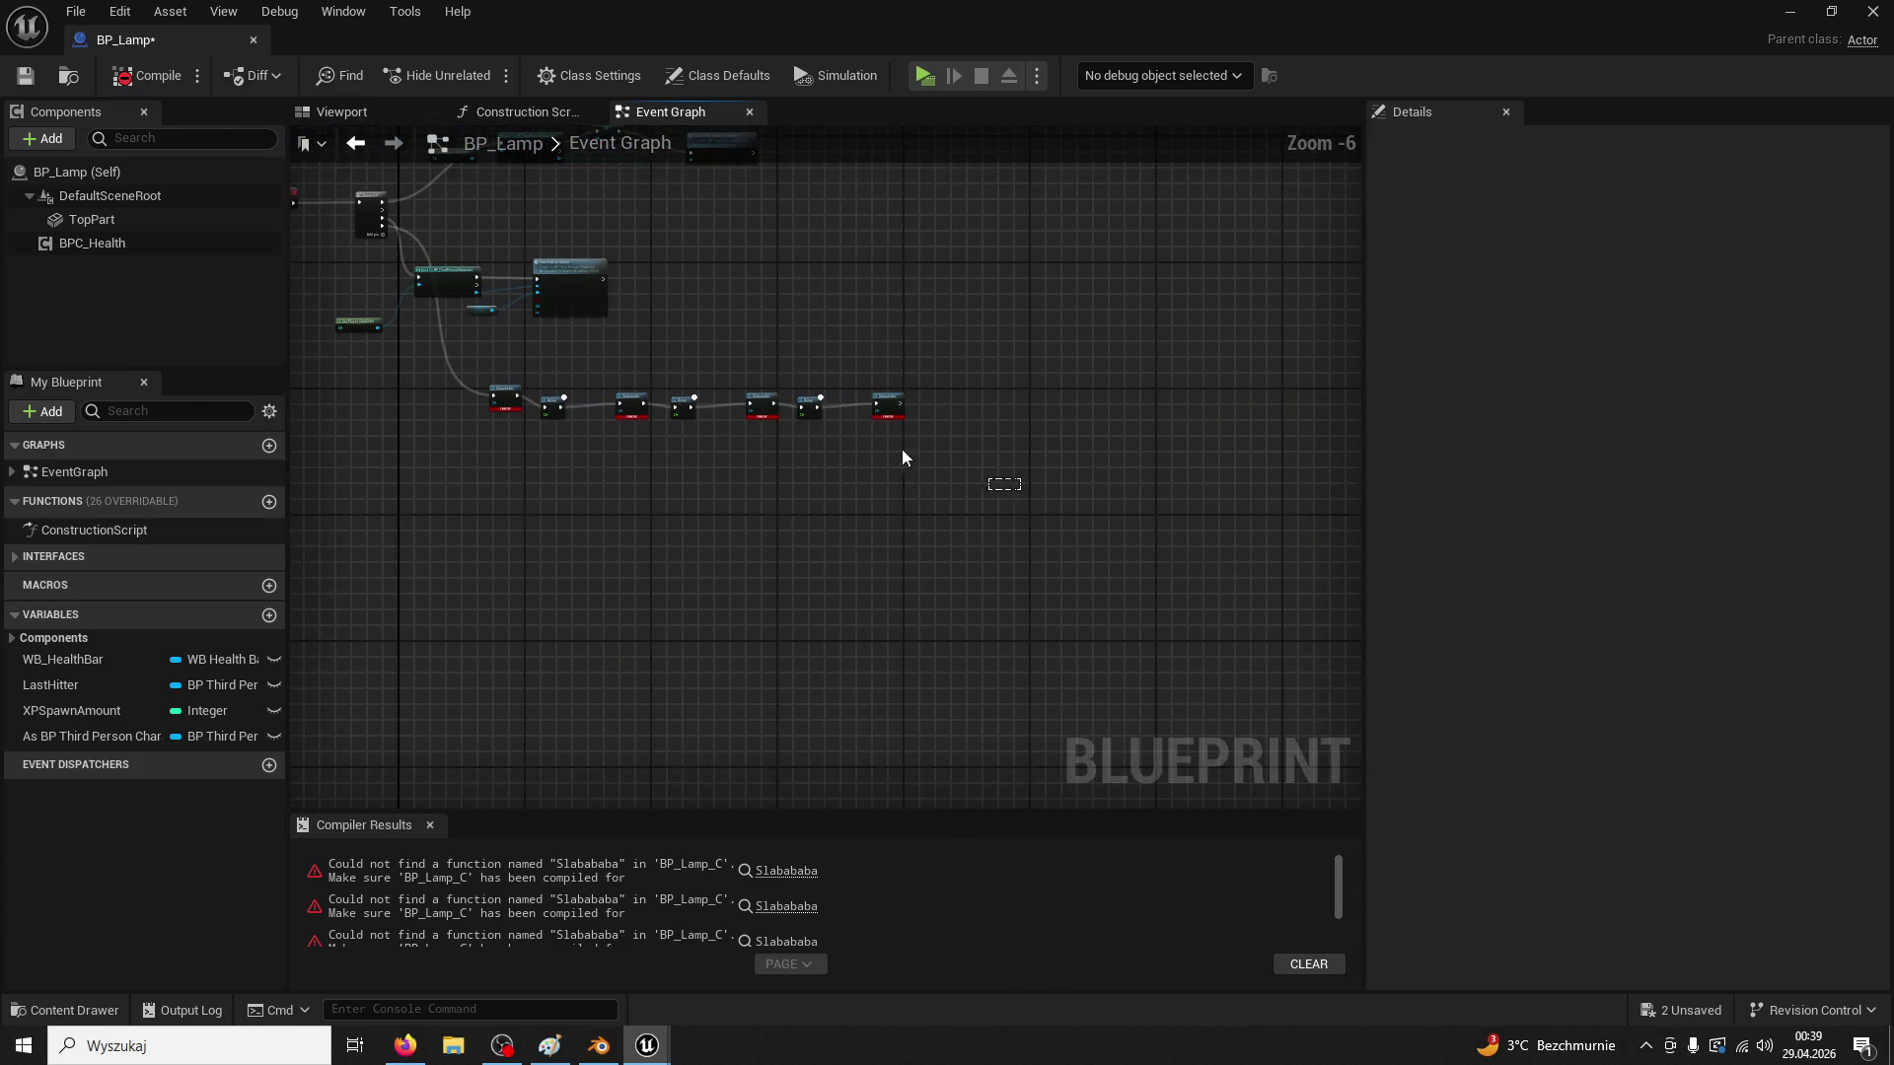
scroll(480, 365, up, 4)
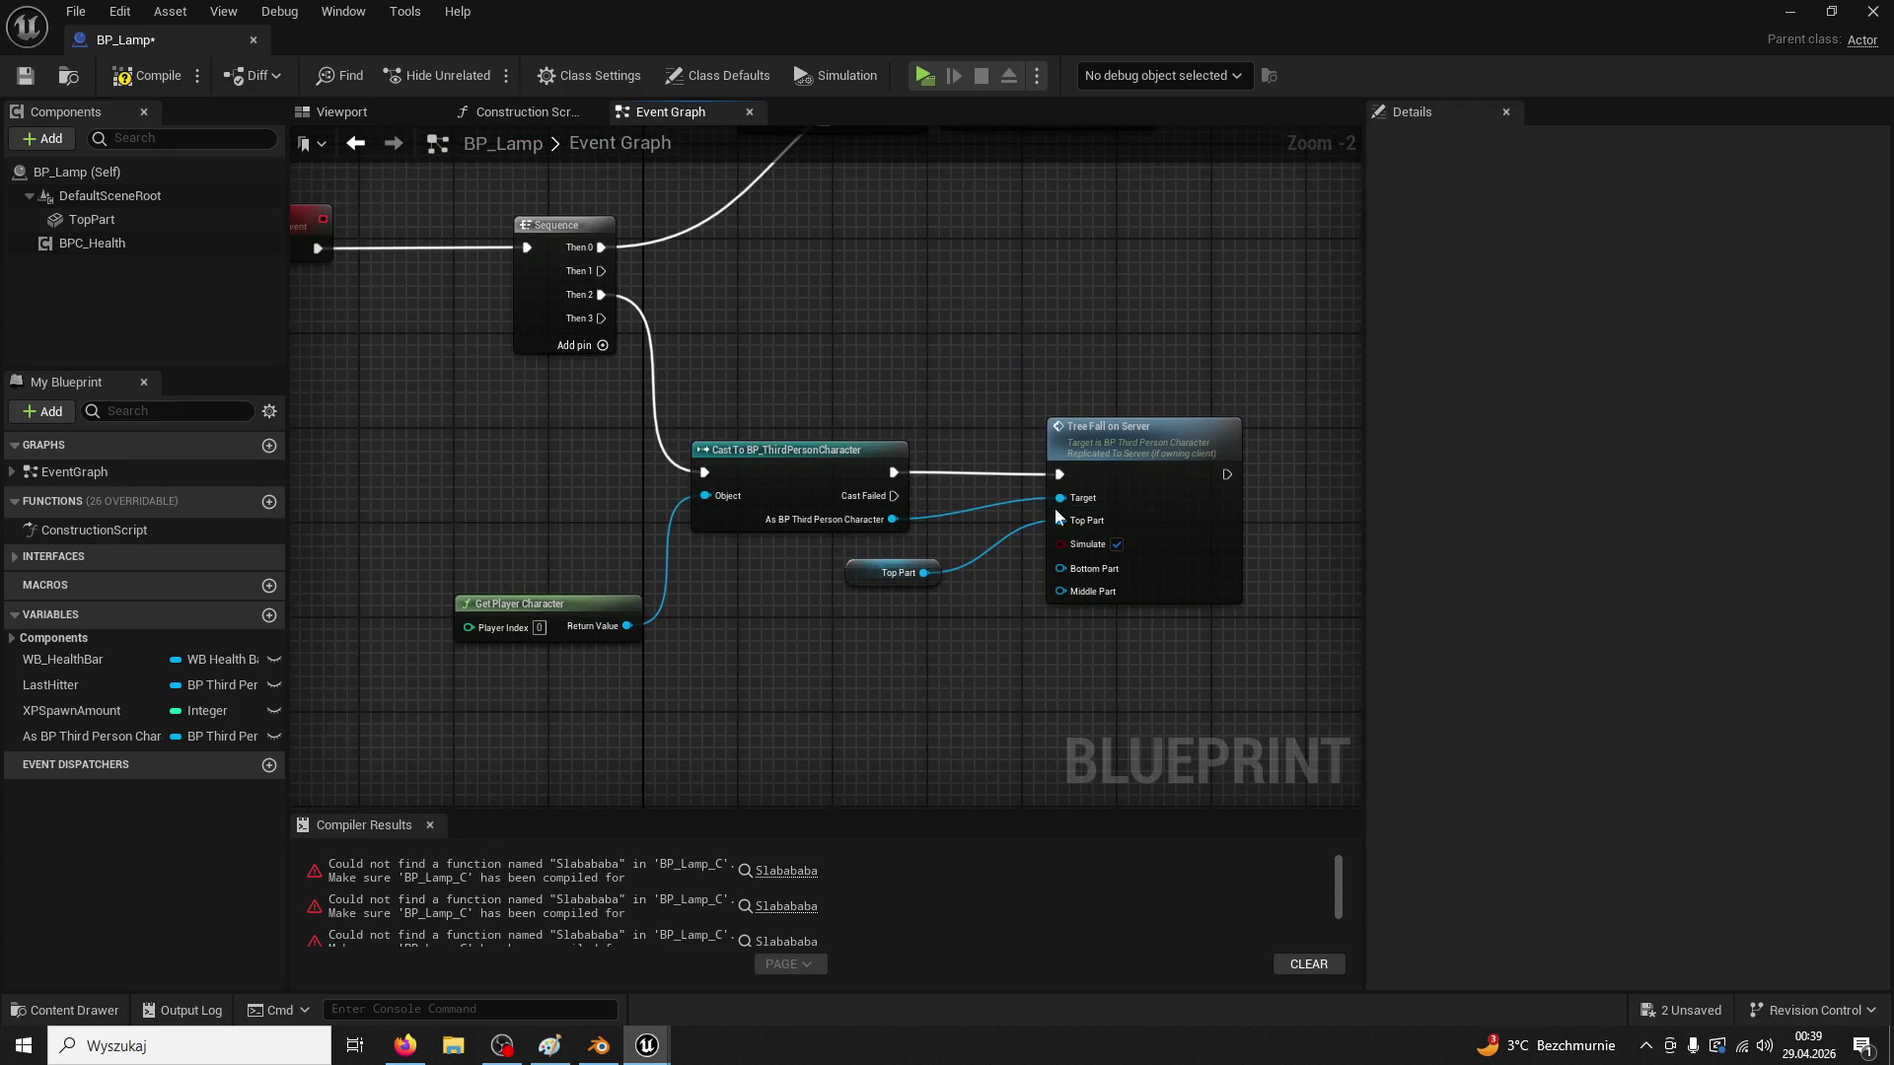
mouse_move(1000, 416)
mouse_down()
mouse_move(511, 424)
mouse_move(1249, 436)
mouse_up()
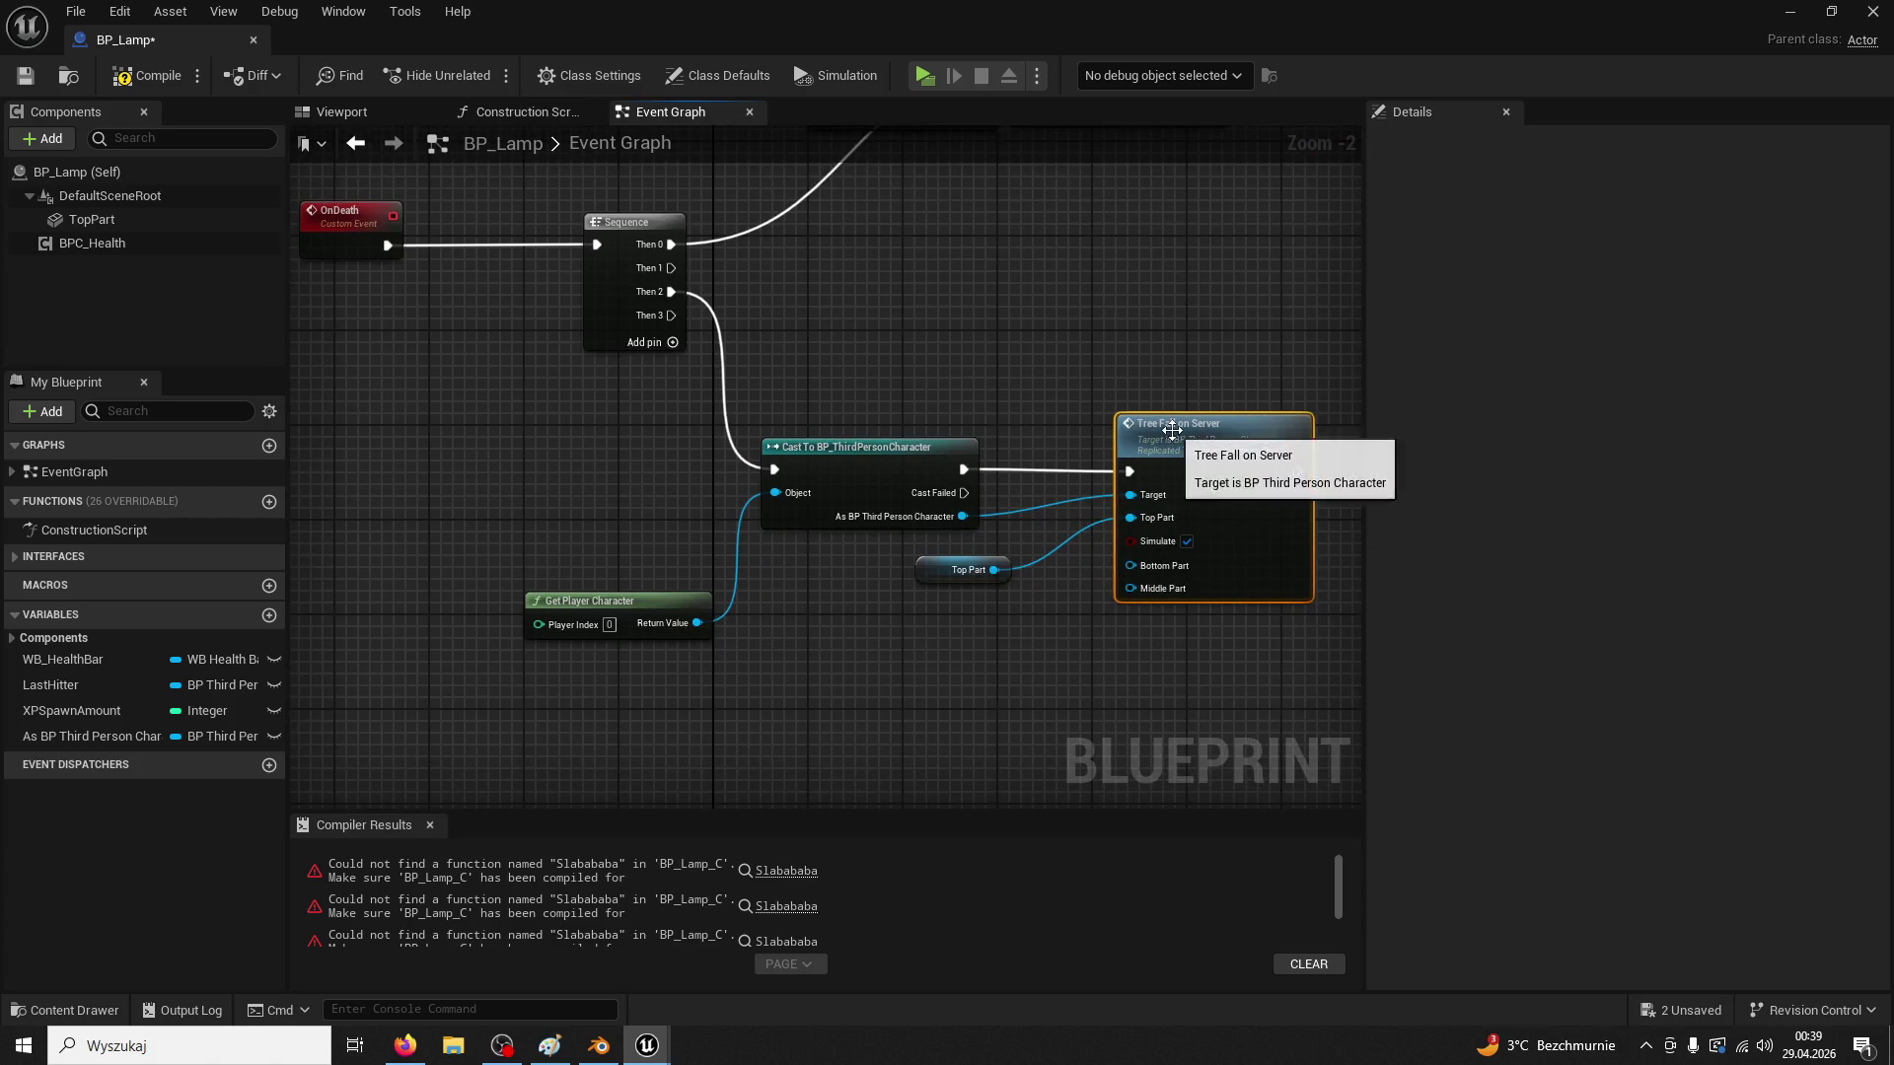
key(Delete)
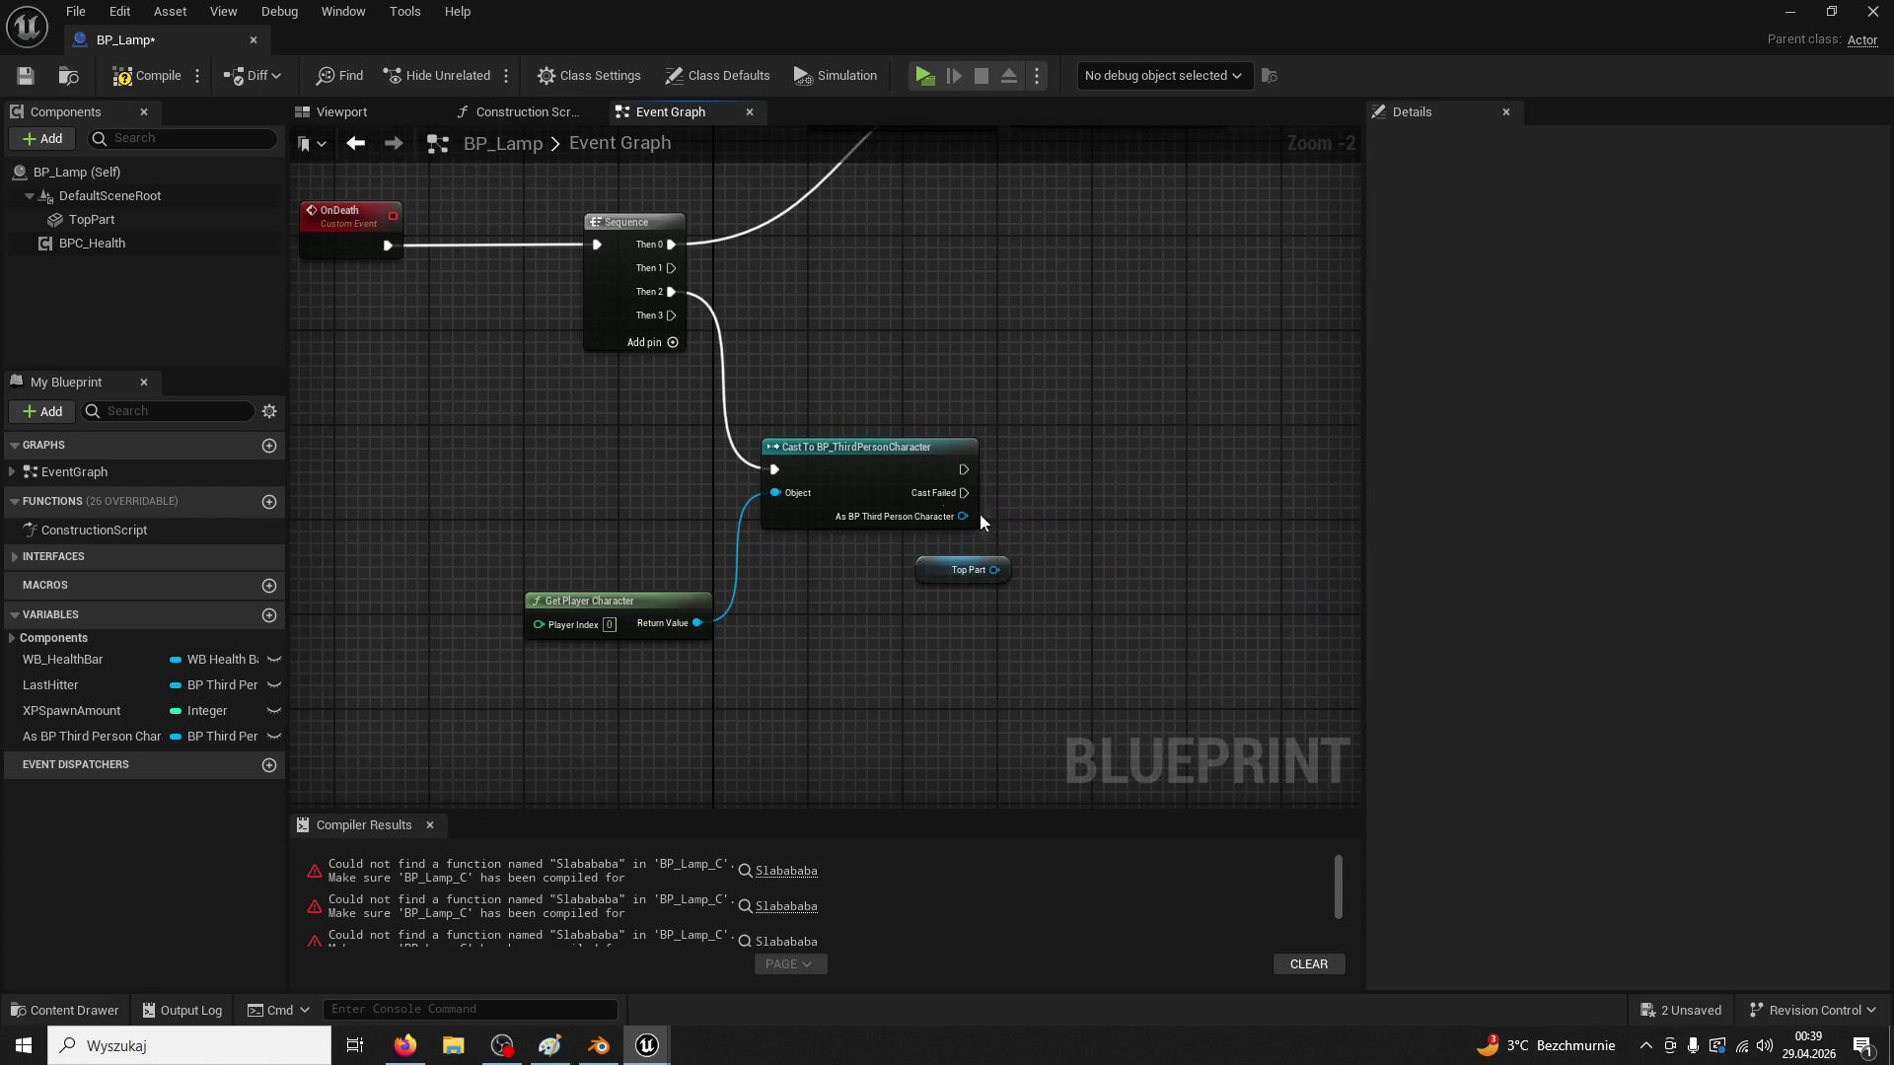
key(ctrl+z)
right_click(779, 497)
click(844, 539)
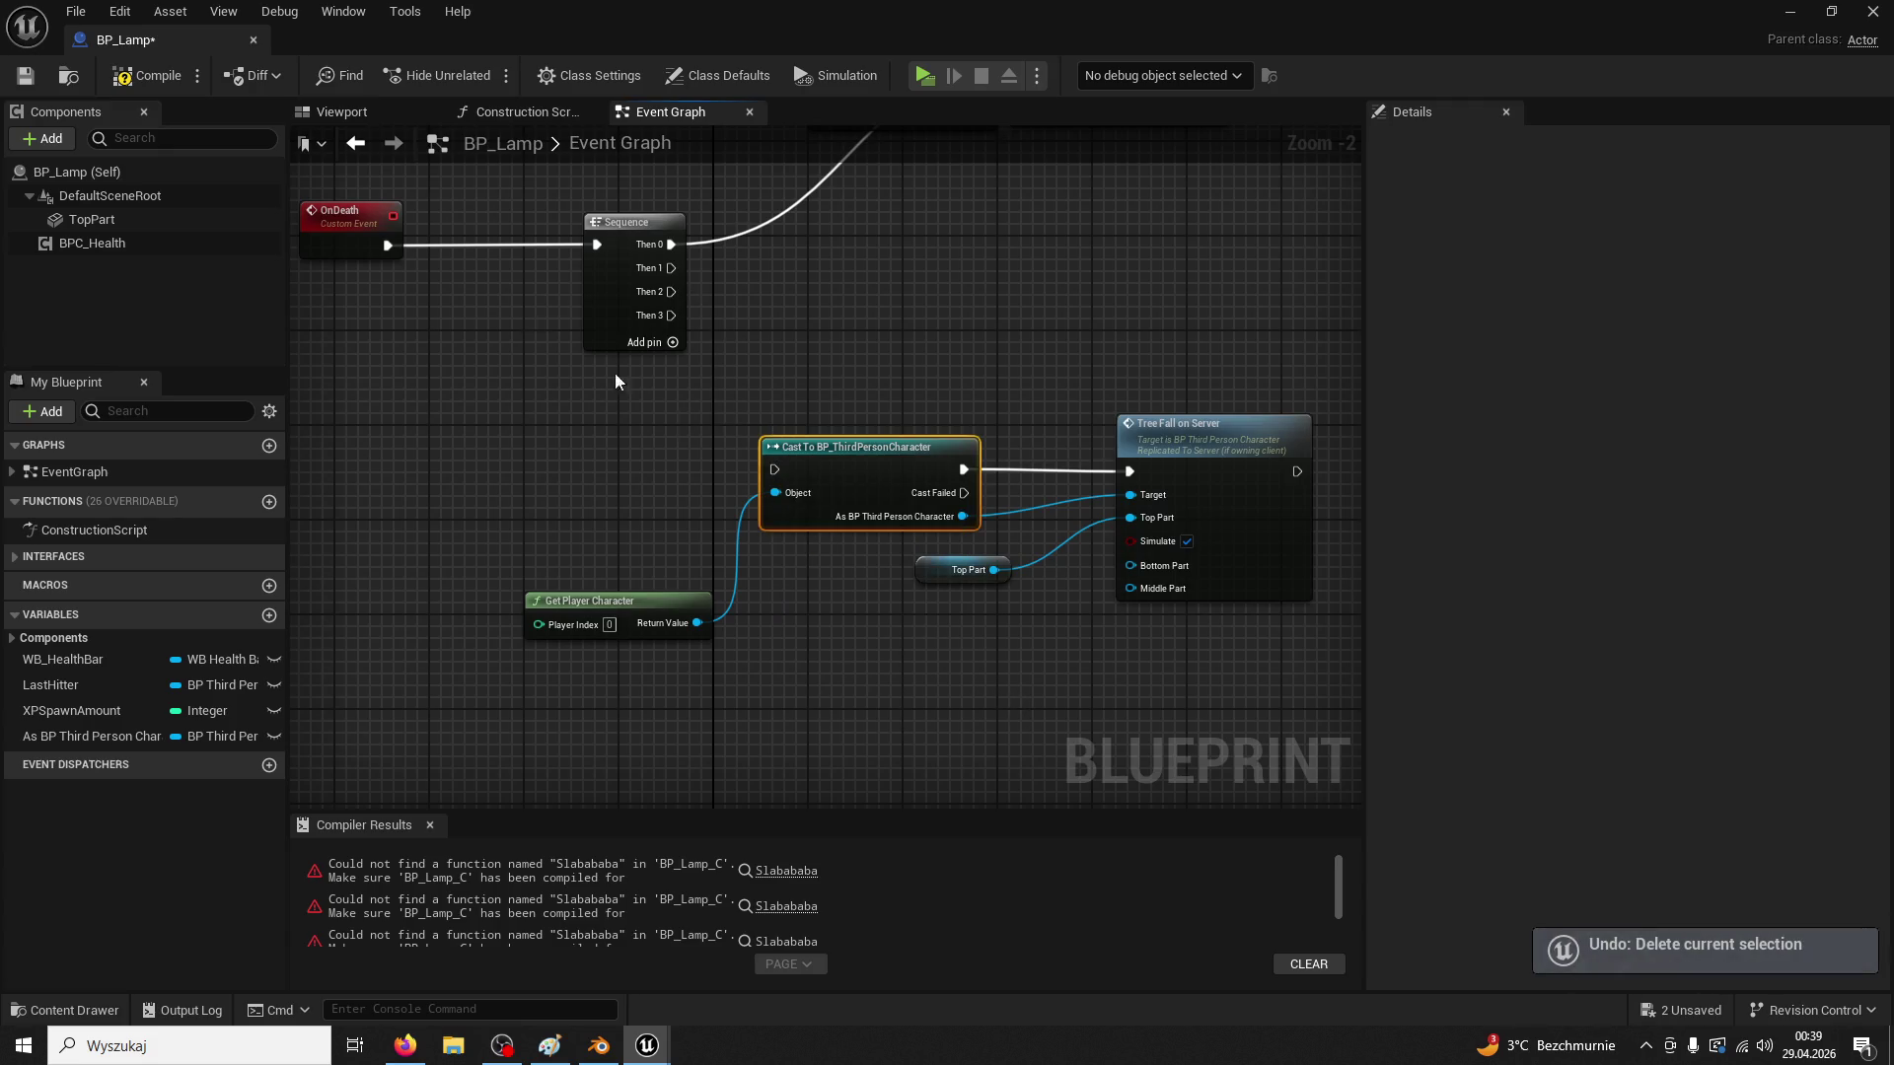
click(133, 75)
scroll(753, 553, down, 2)
scroll(827, 541, up, 2)
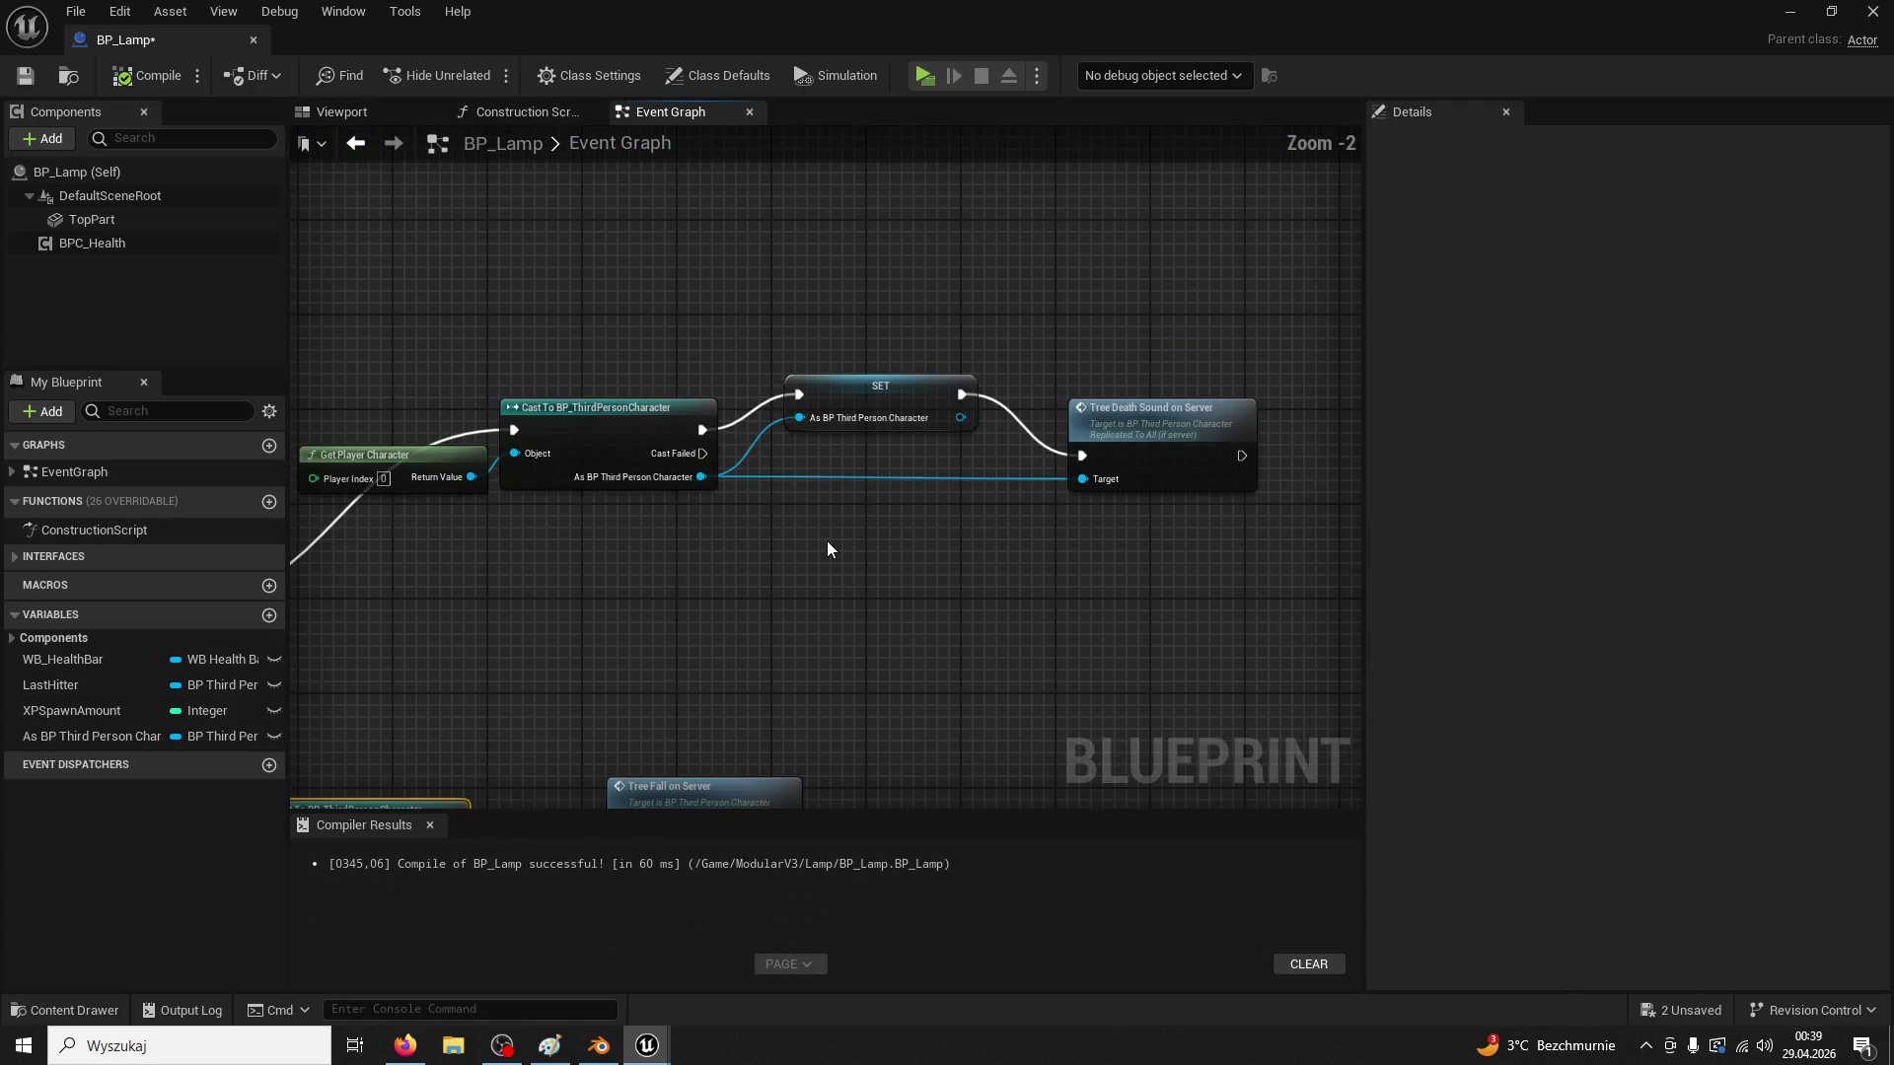
Unlink and delete the Print String after OnDamaged, moving OnDamaged into its spot
scroll(827, 541, down, 2)
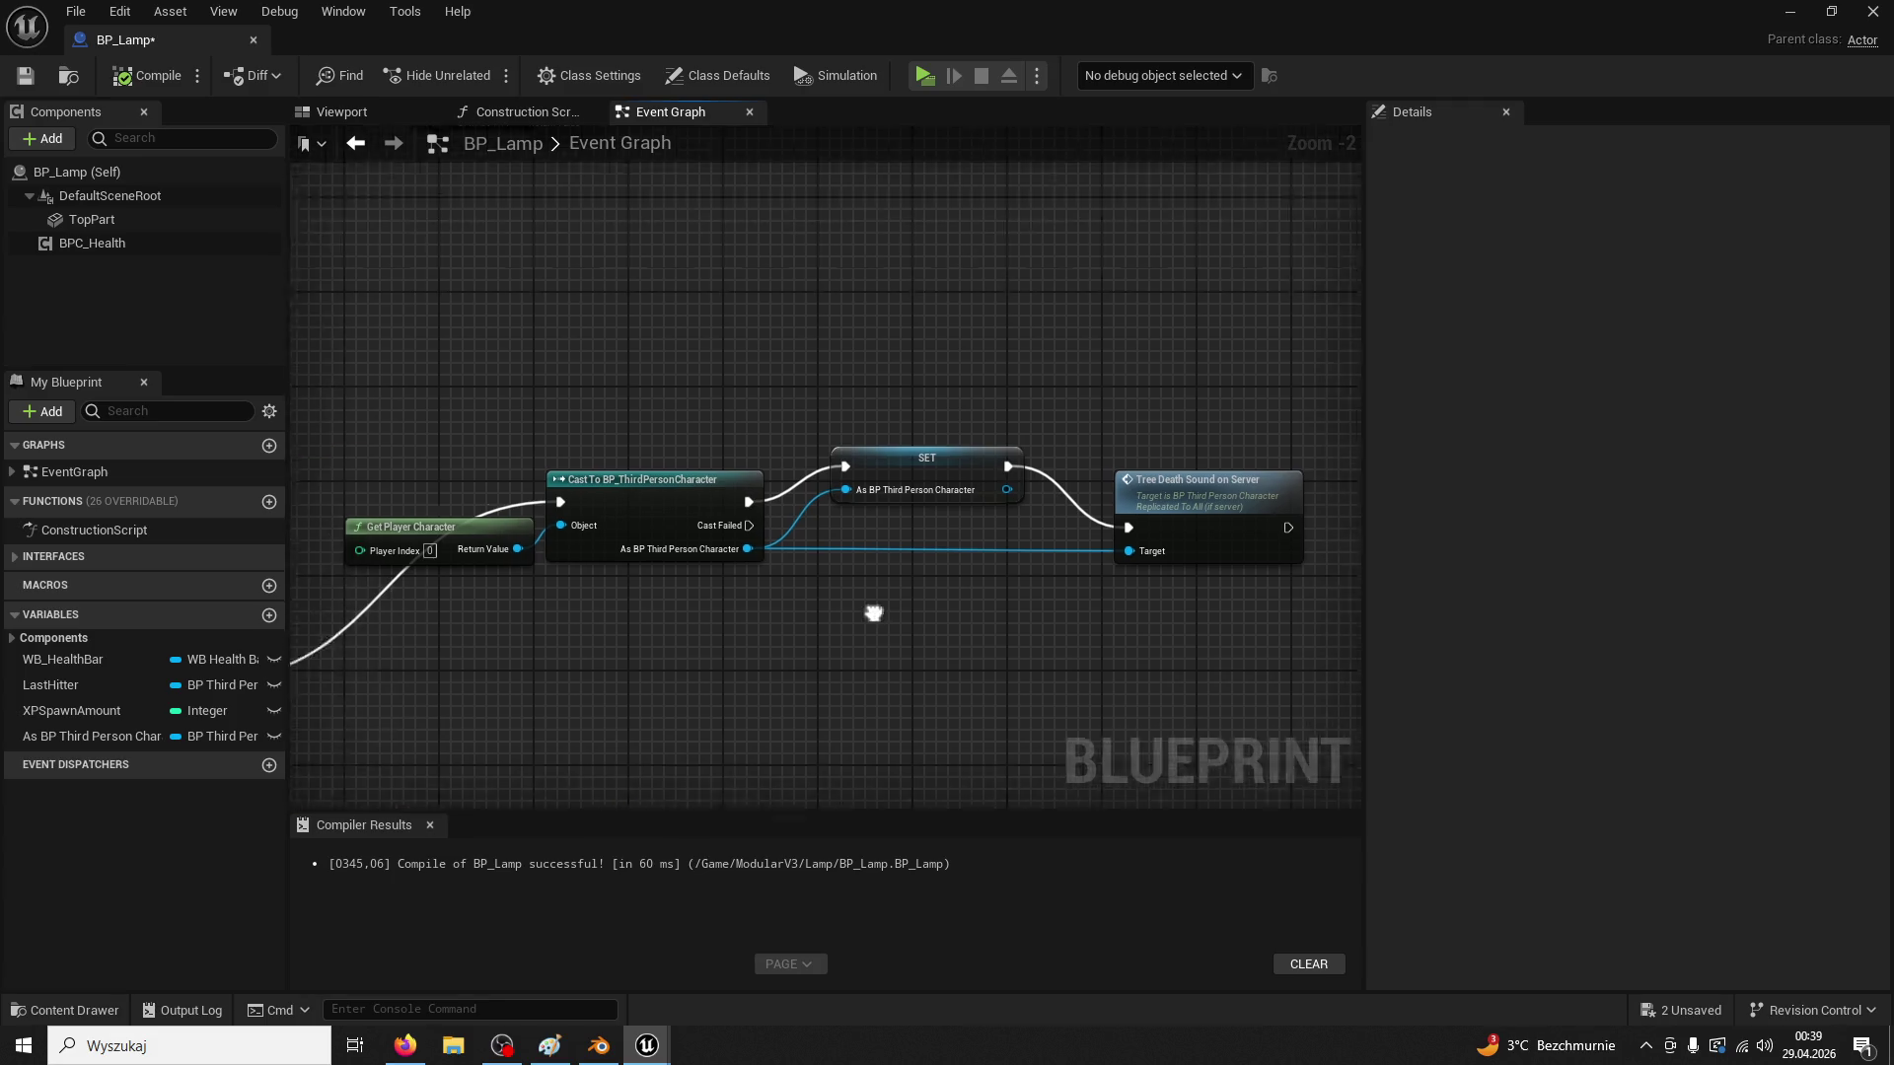
scroll(727, 486, up, 2)
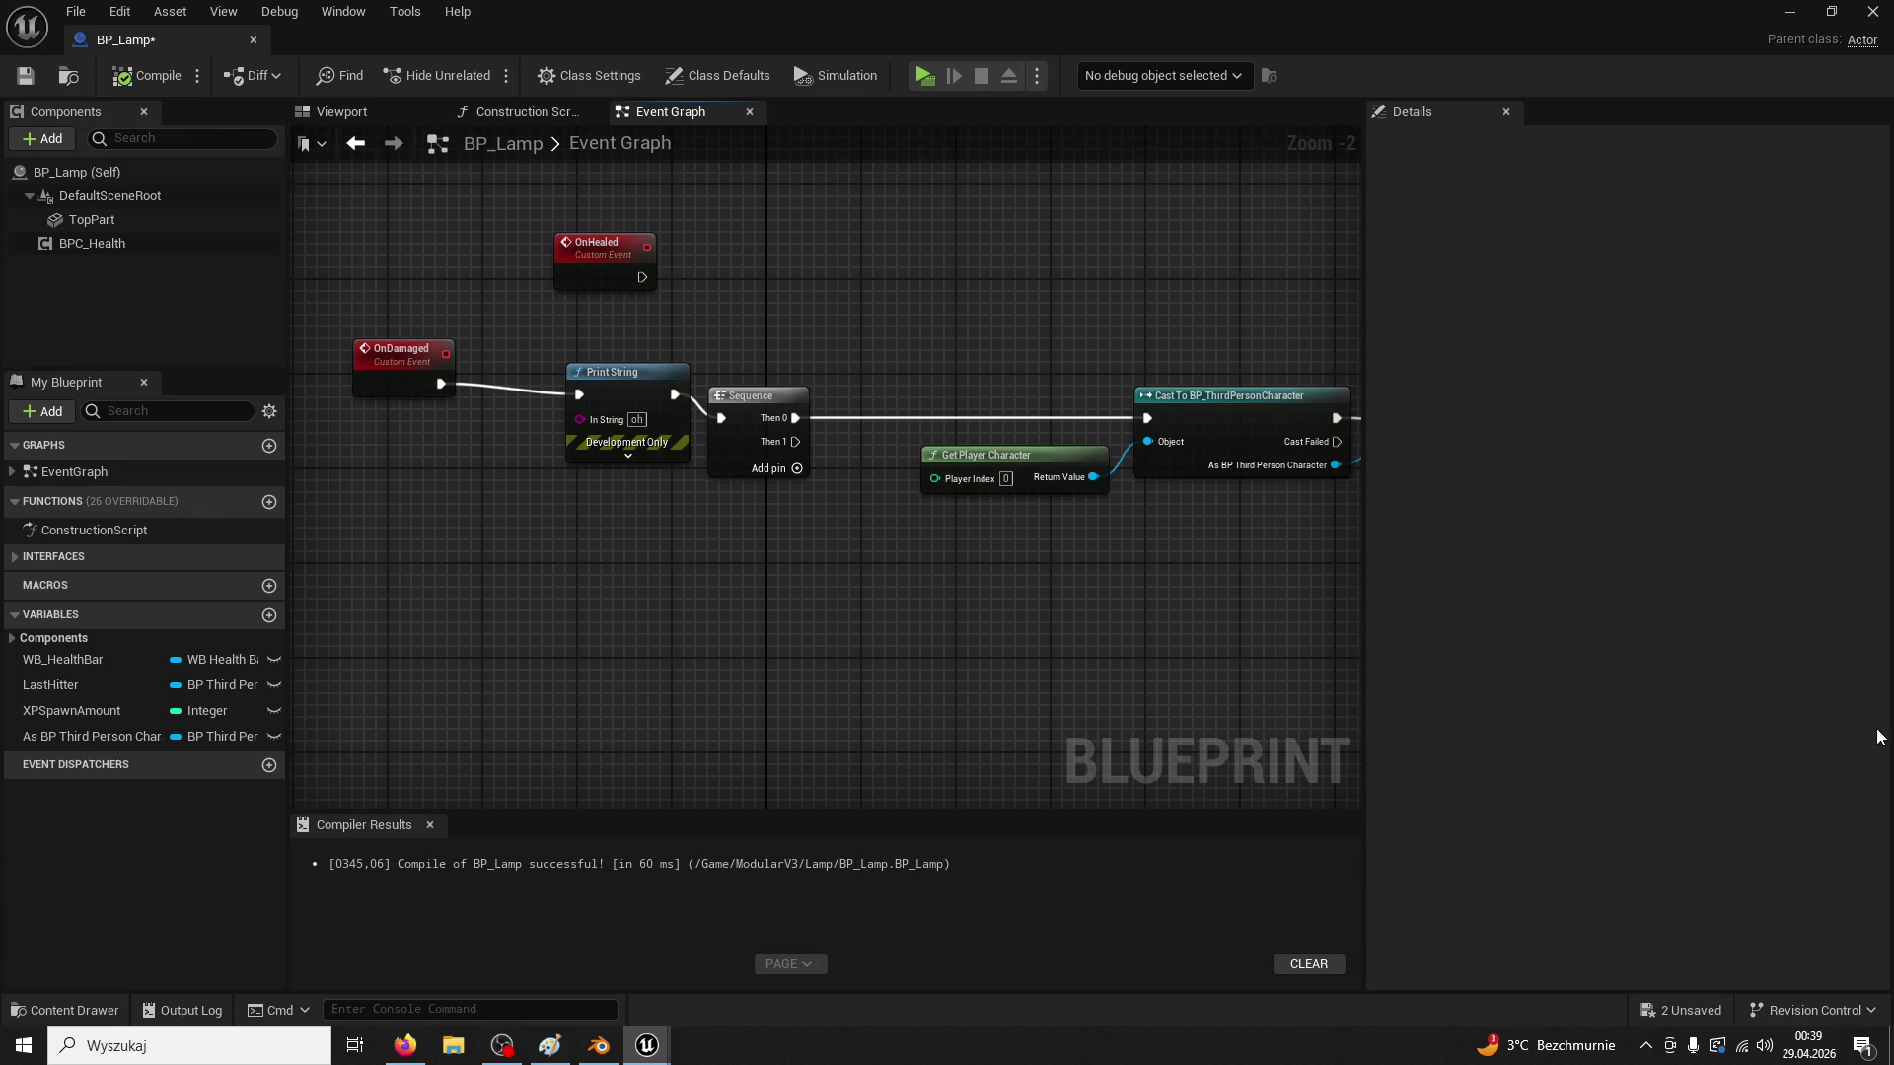
mouse_move(814, 530)
mouse_down()
mouse_move(846, 613)
mouse_move(880, 626)
mouse_move(593, 585)
mouse_up()
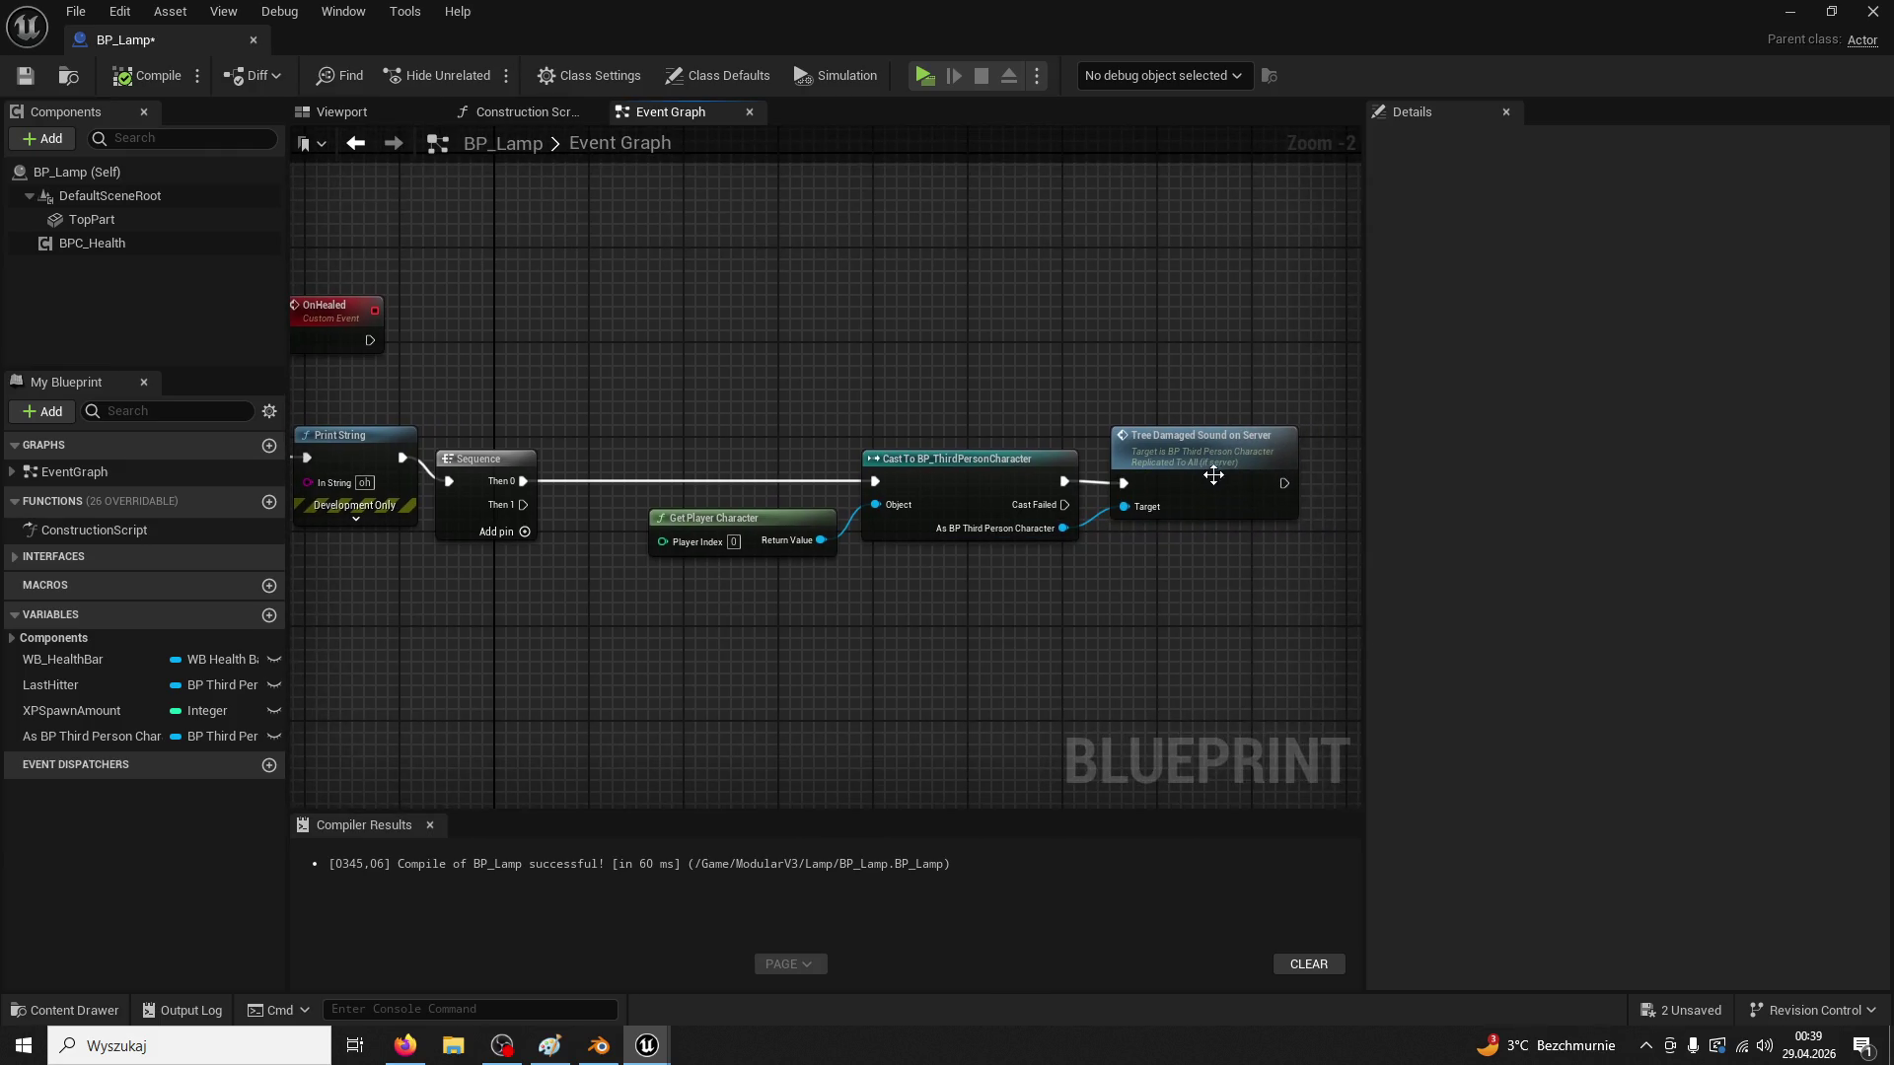
drag(481, 415, 798, 409)
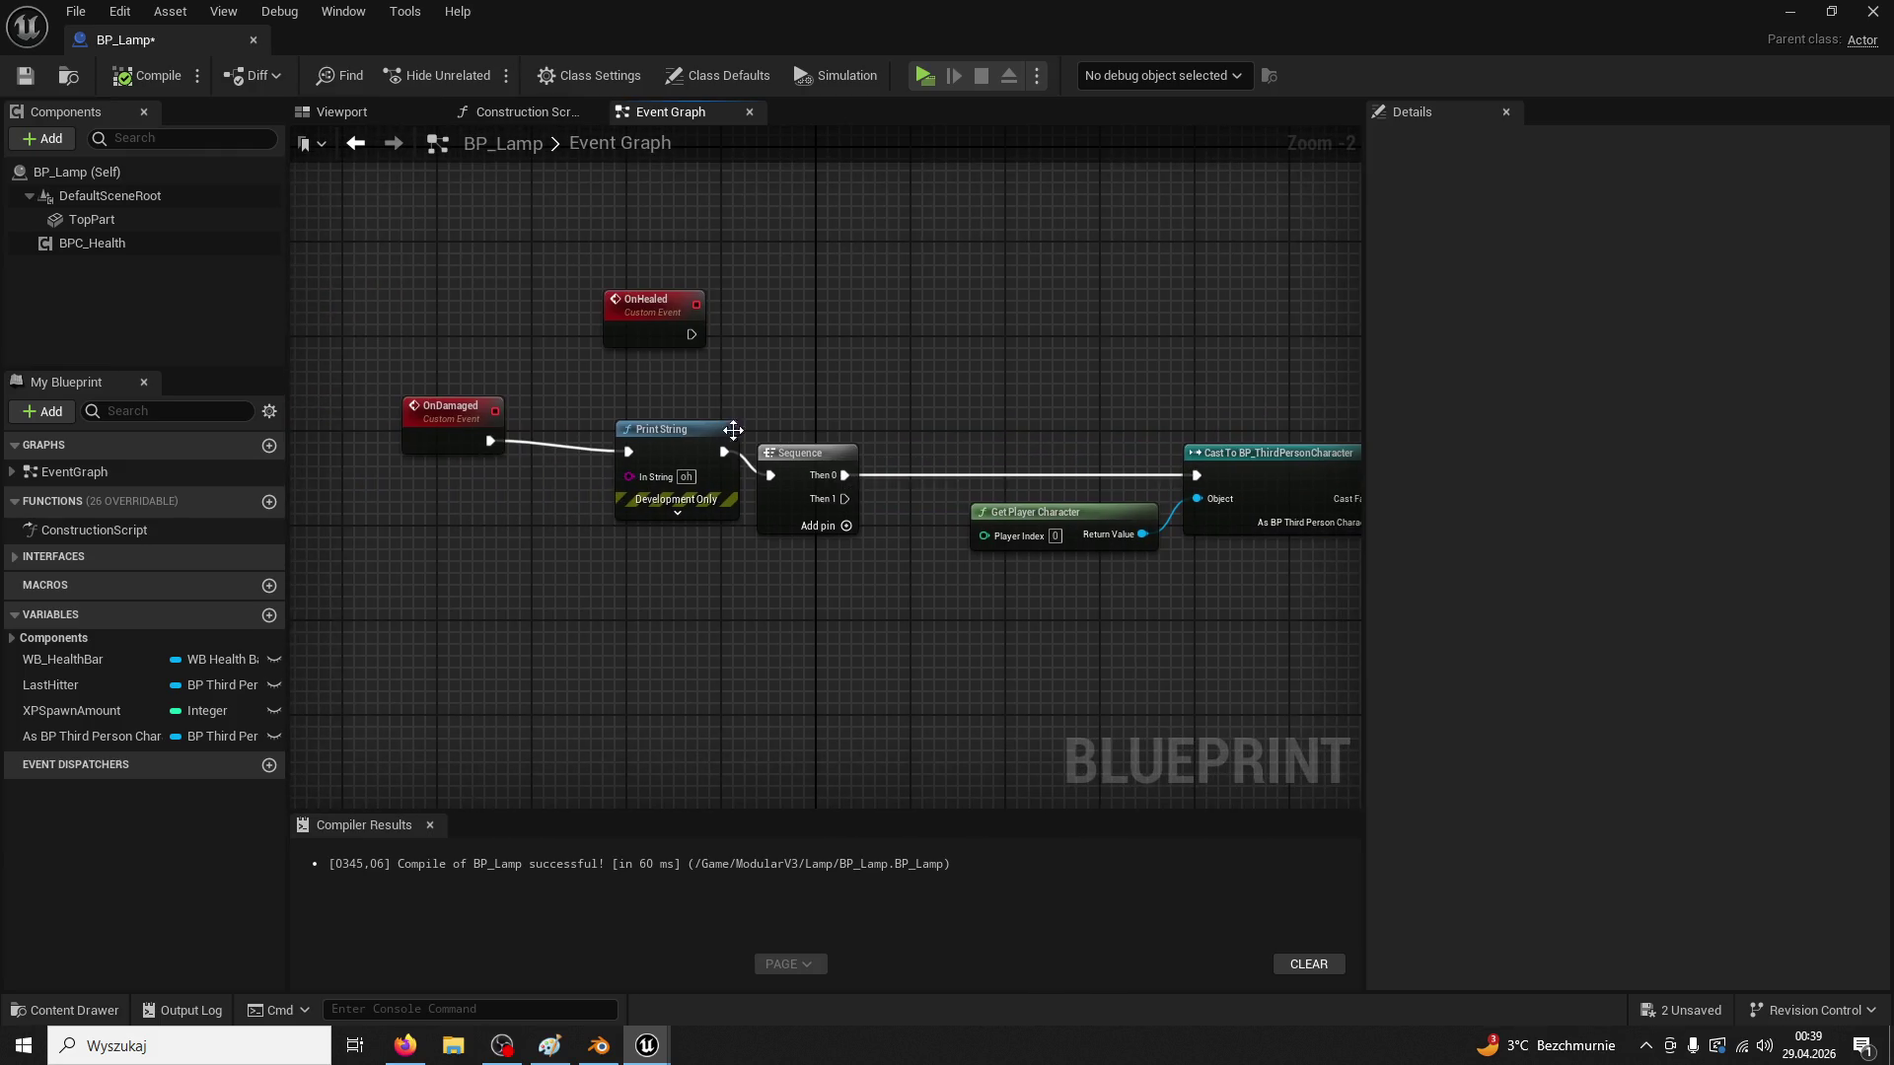
right_click(628, 452)
click(721, 513)
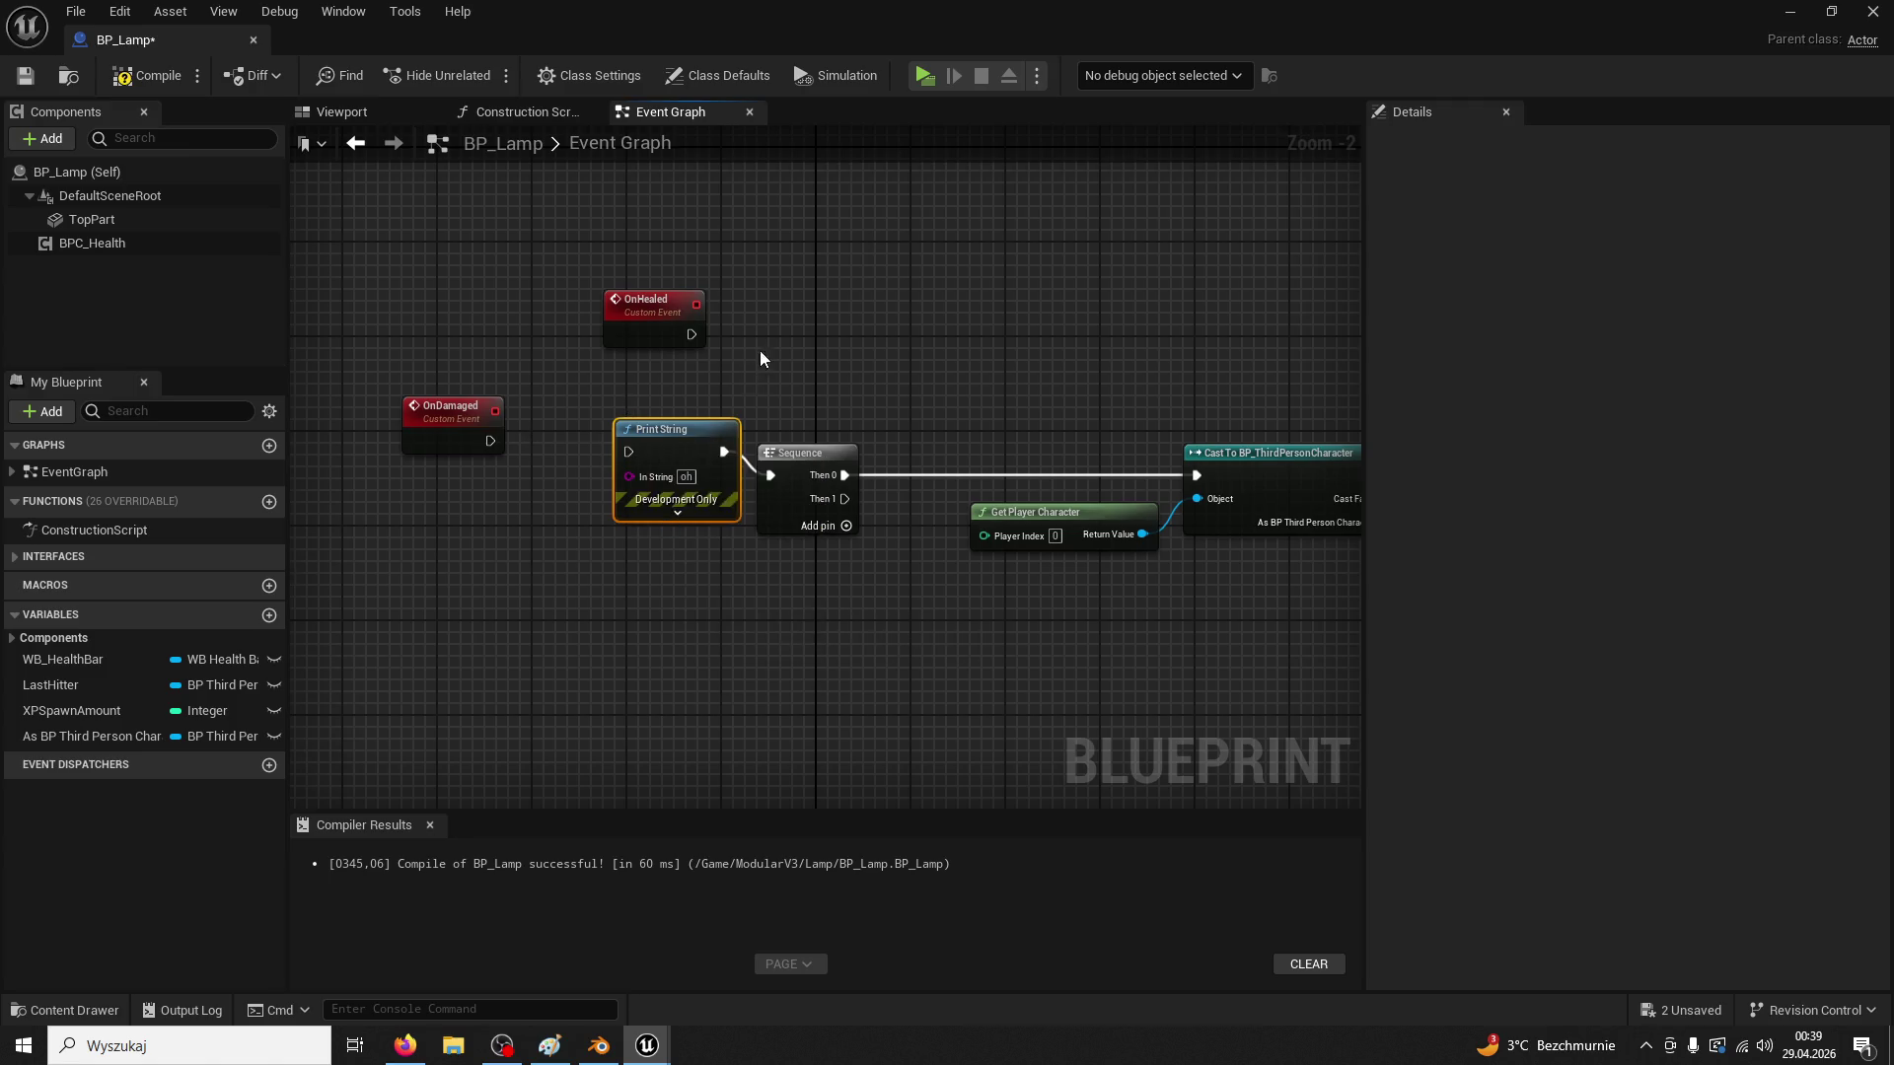
drag(760, 351, 808, 459)
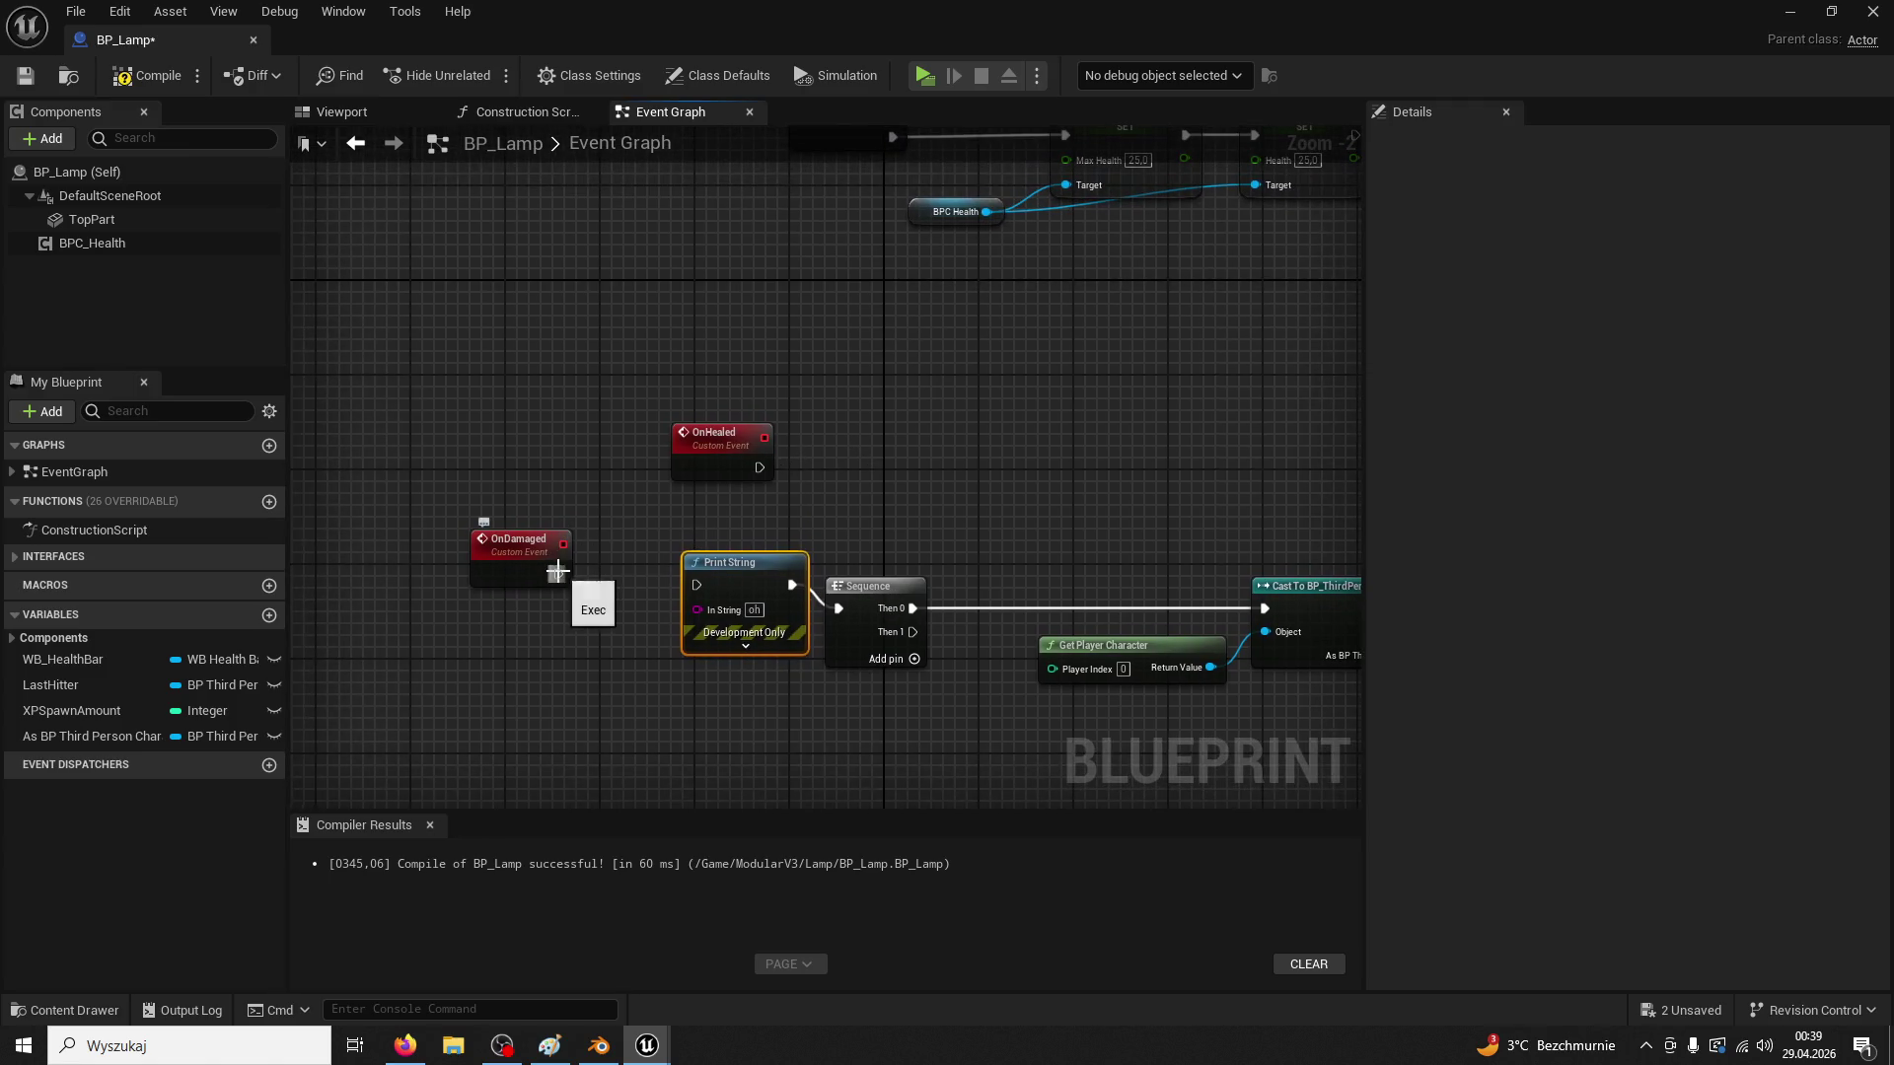
mouse_move(558, 572)
mouse_down()
mouse_move(627, 594)
mouse_move(706, 575)
mouse_up()
click(646, 629)
key(Delete)
drag(1023, 496, 922, 493)
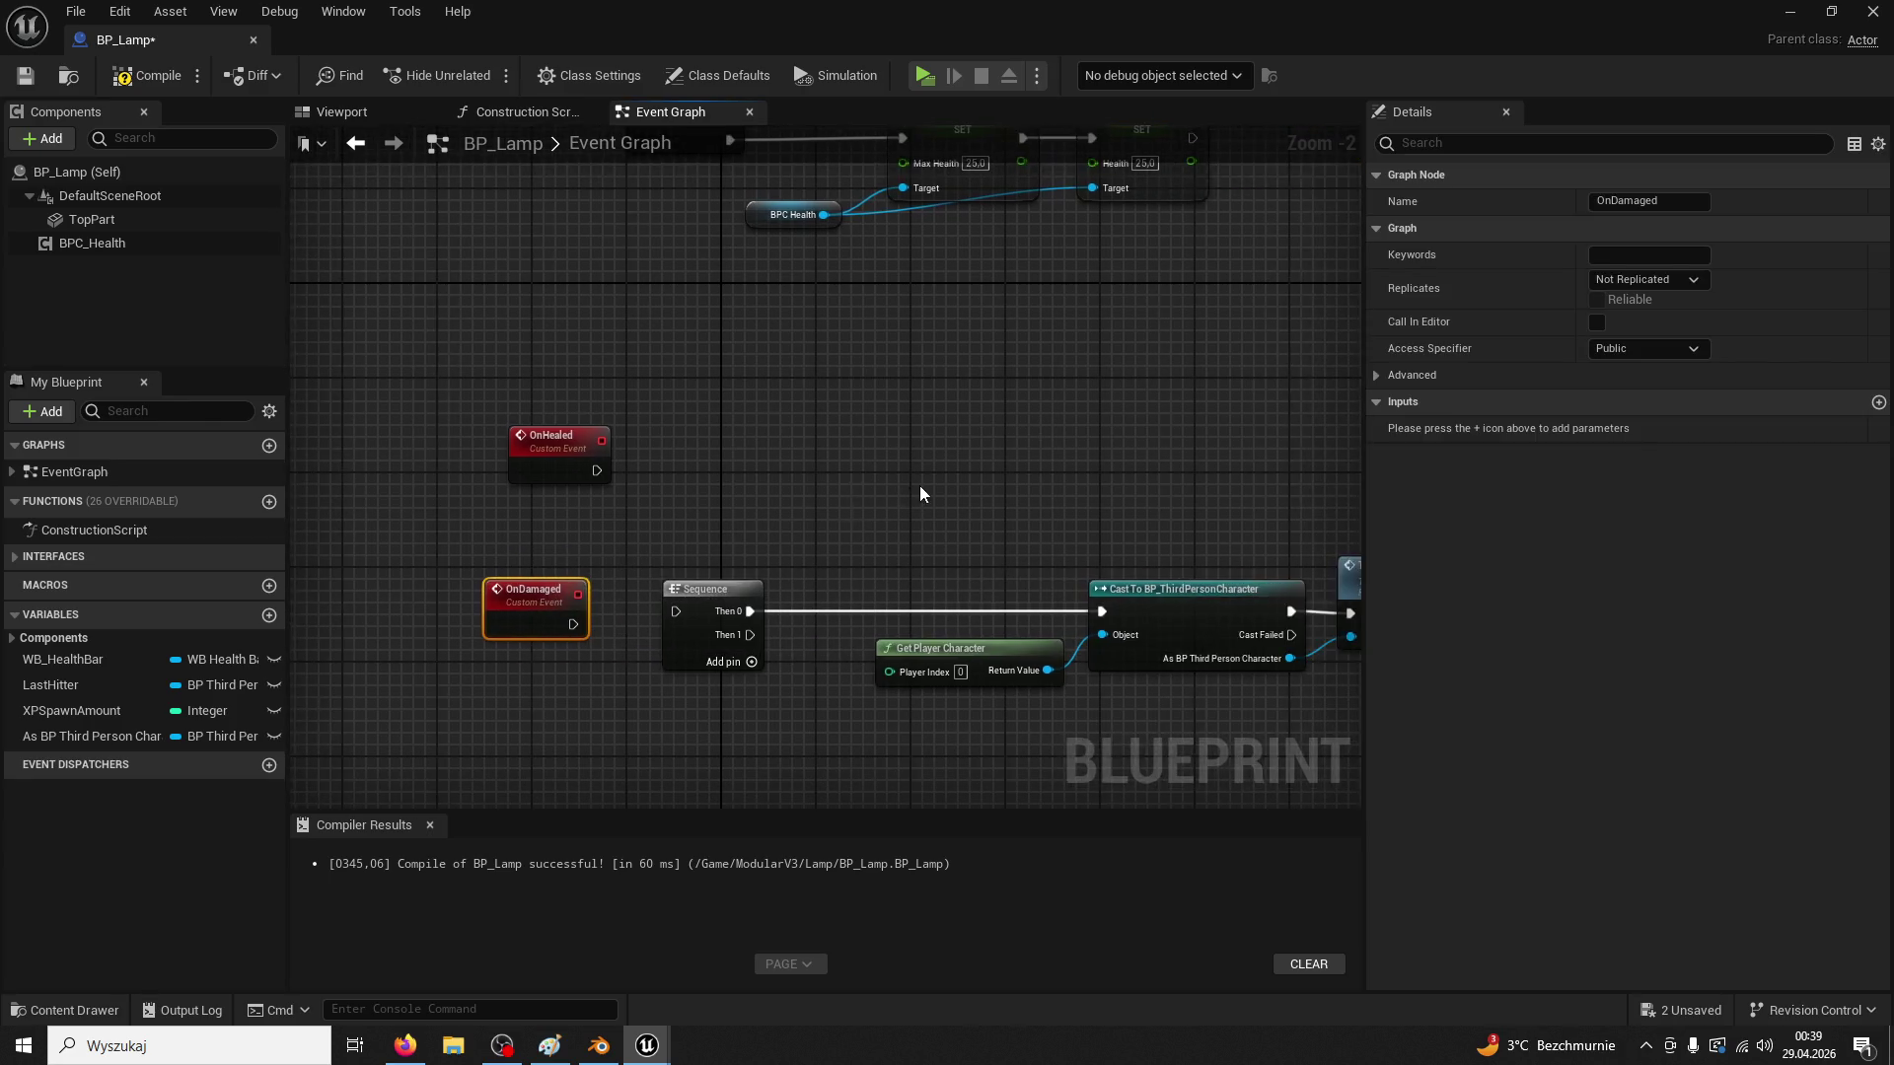
scroll(846, 681, down, 2)
scroll(837, 626, up, 2)
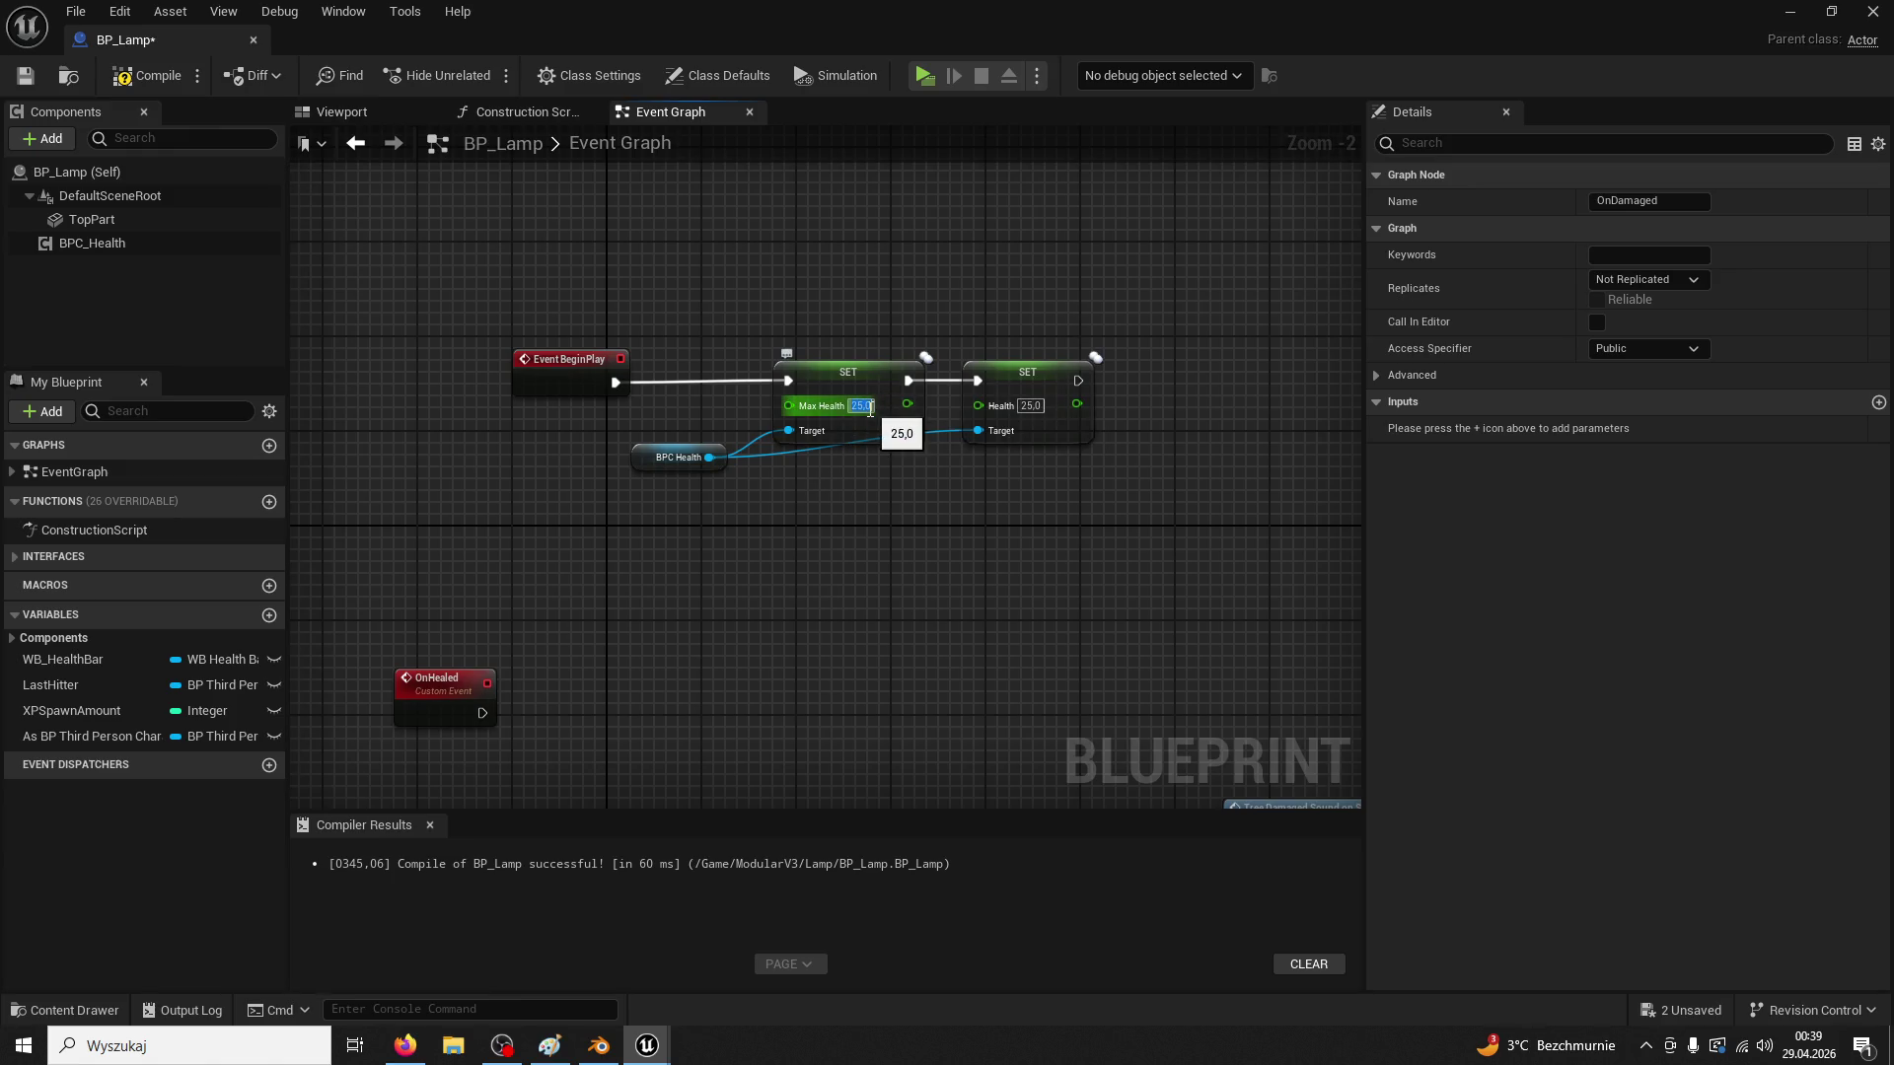
Set Max Health and Health to 500,0, then compile and save BP_Lamp
click(864, 407)
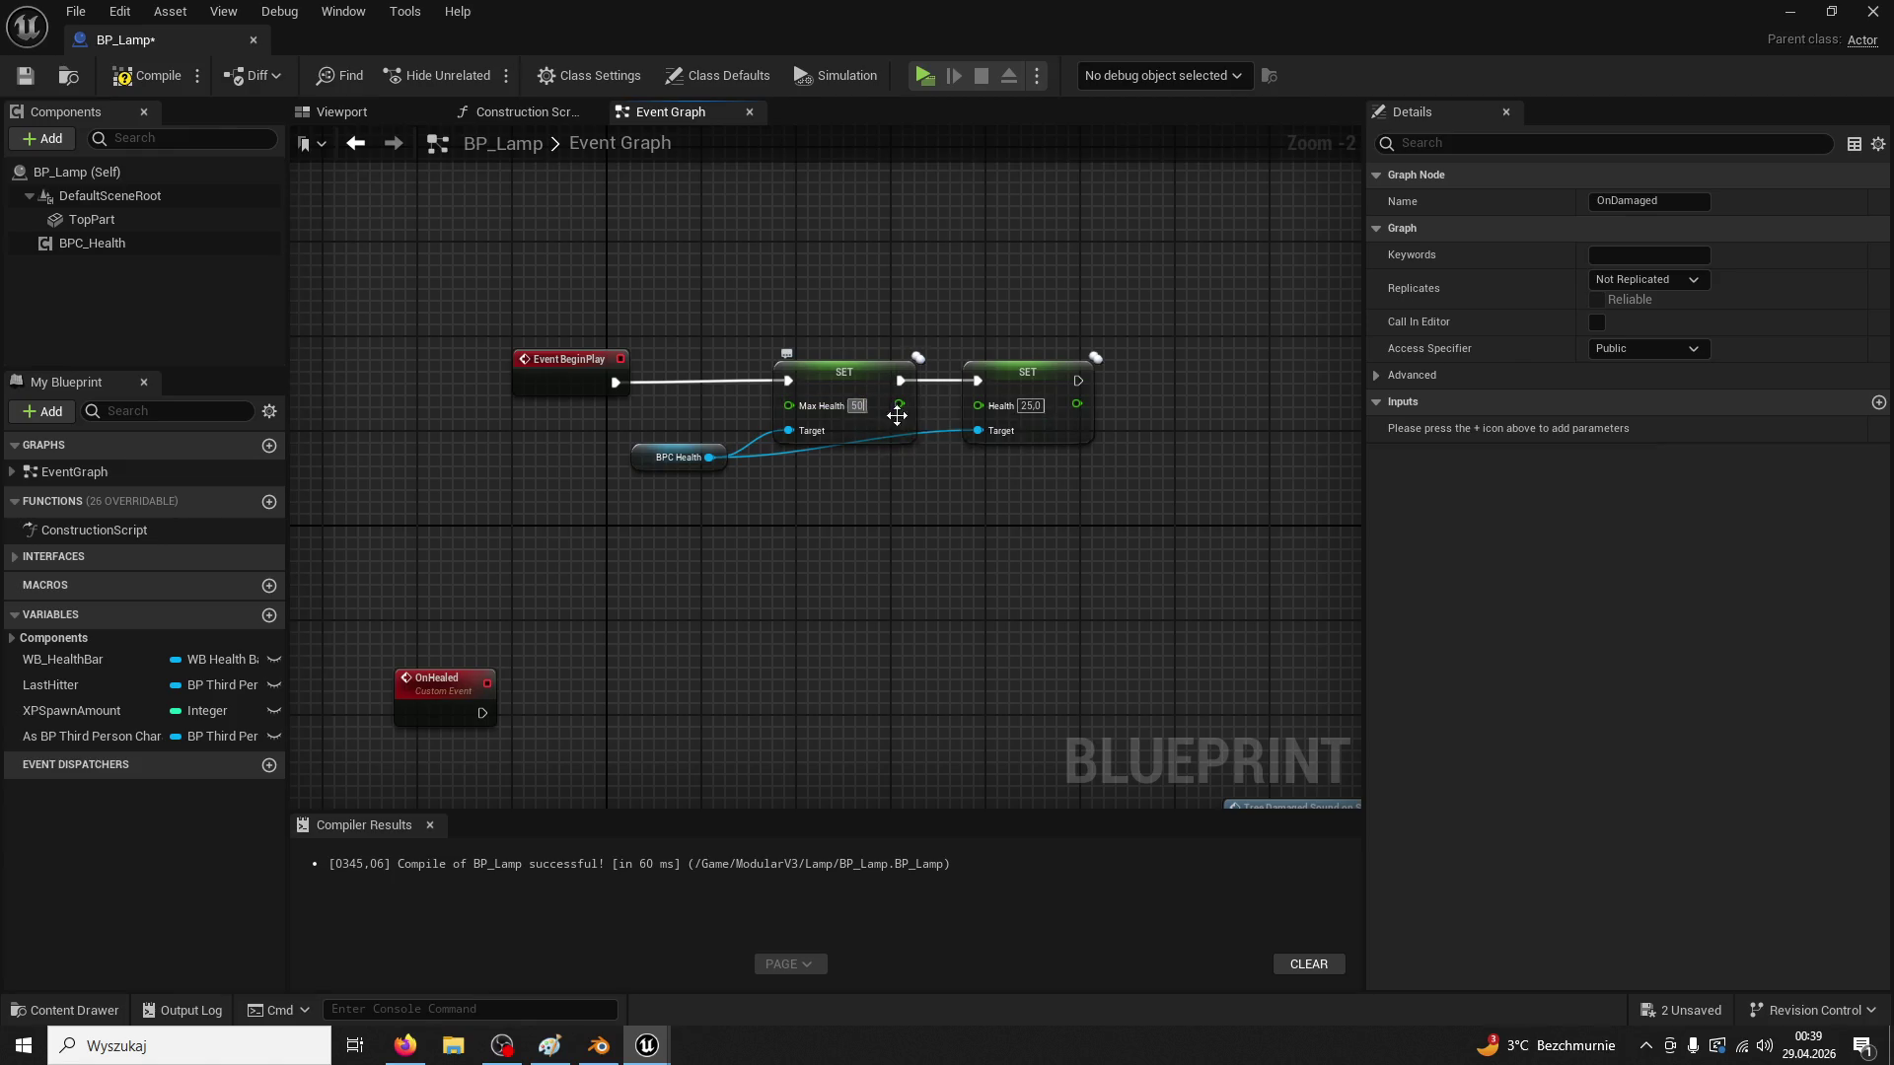
click(399, 279)
click(24, 75)
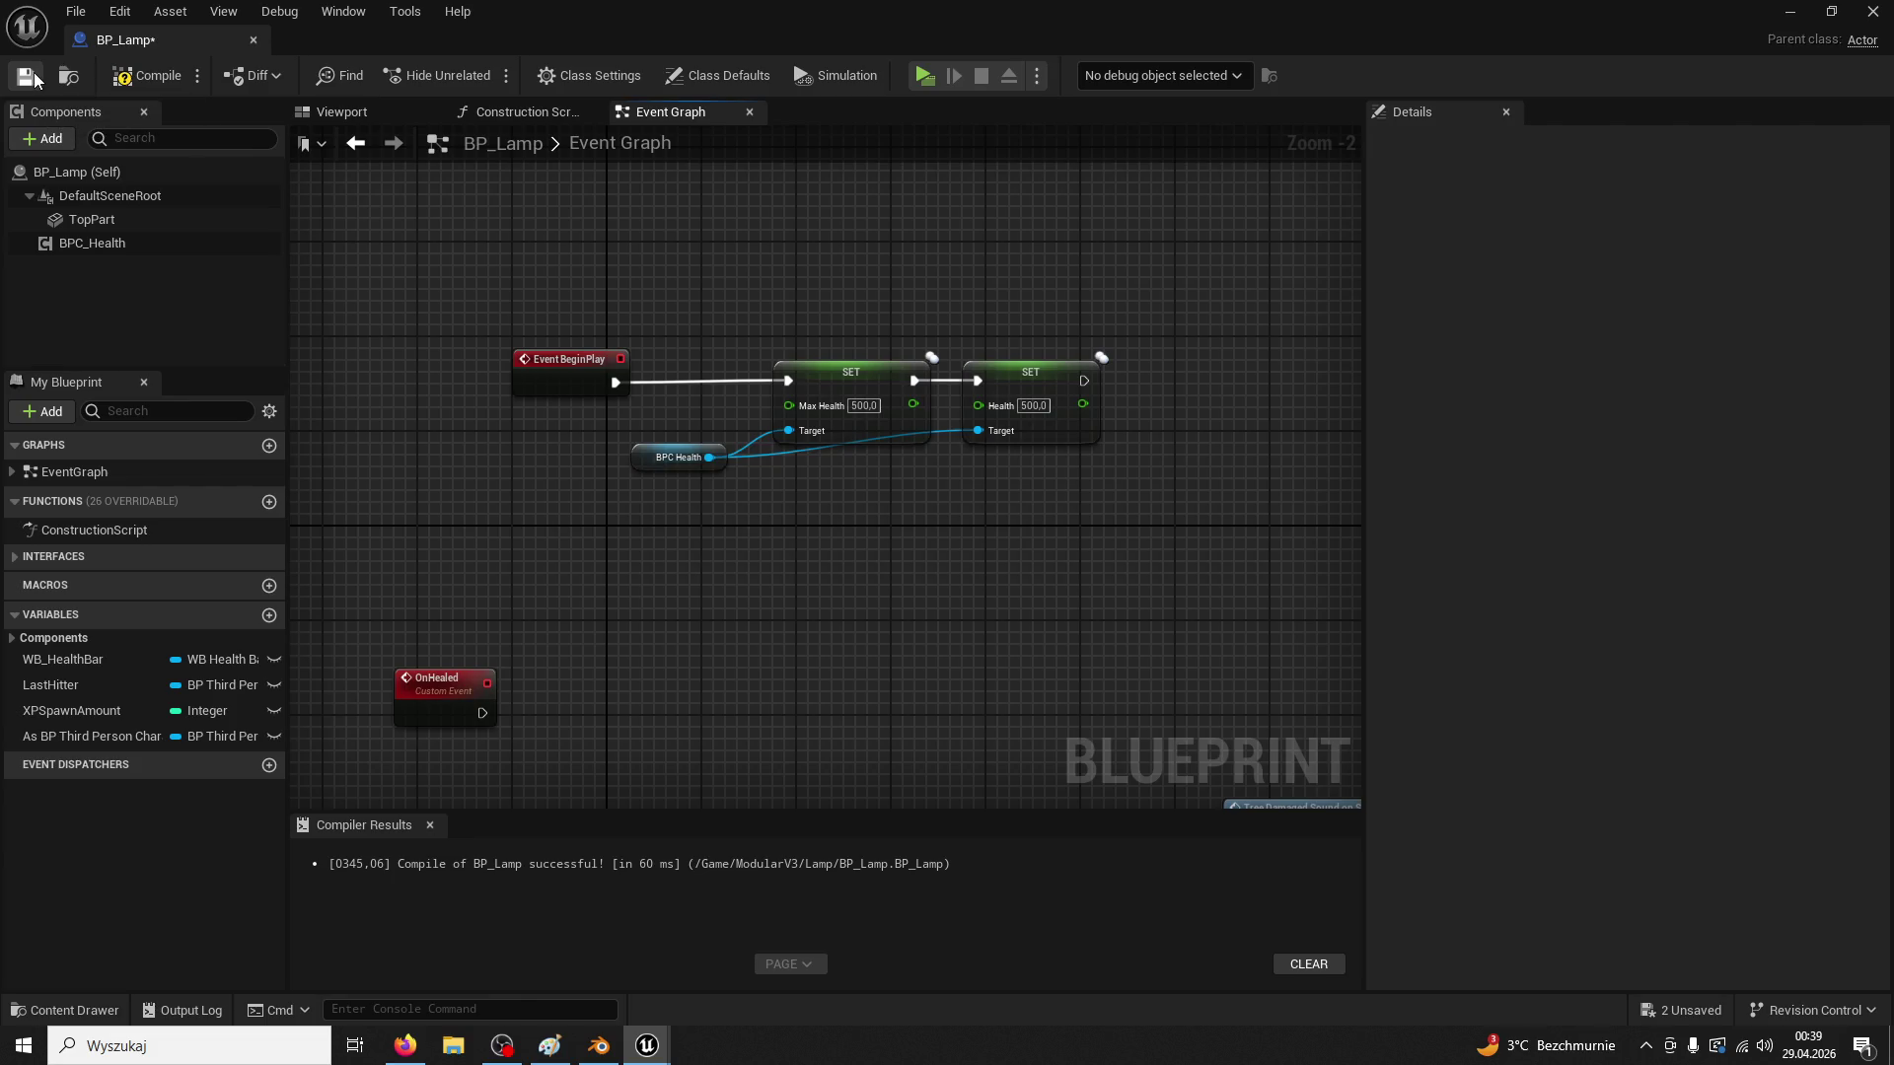
click(148, 75)
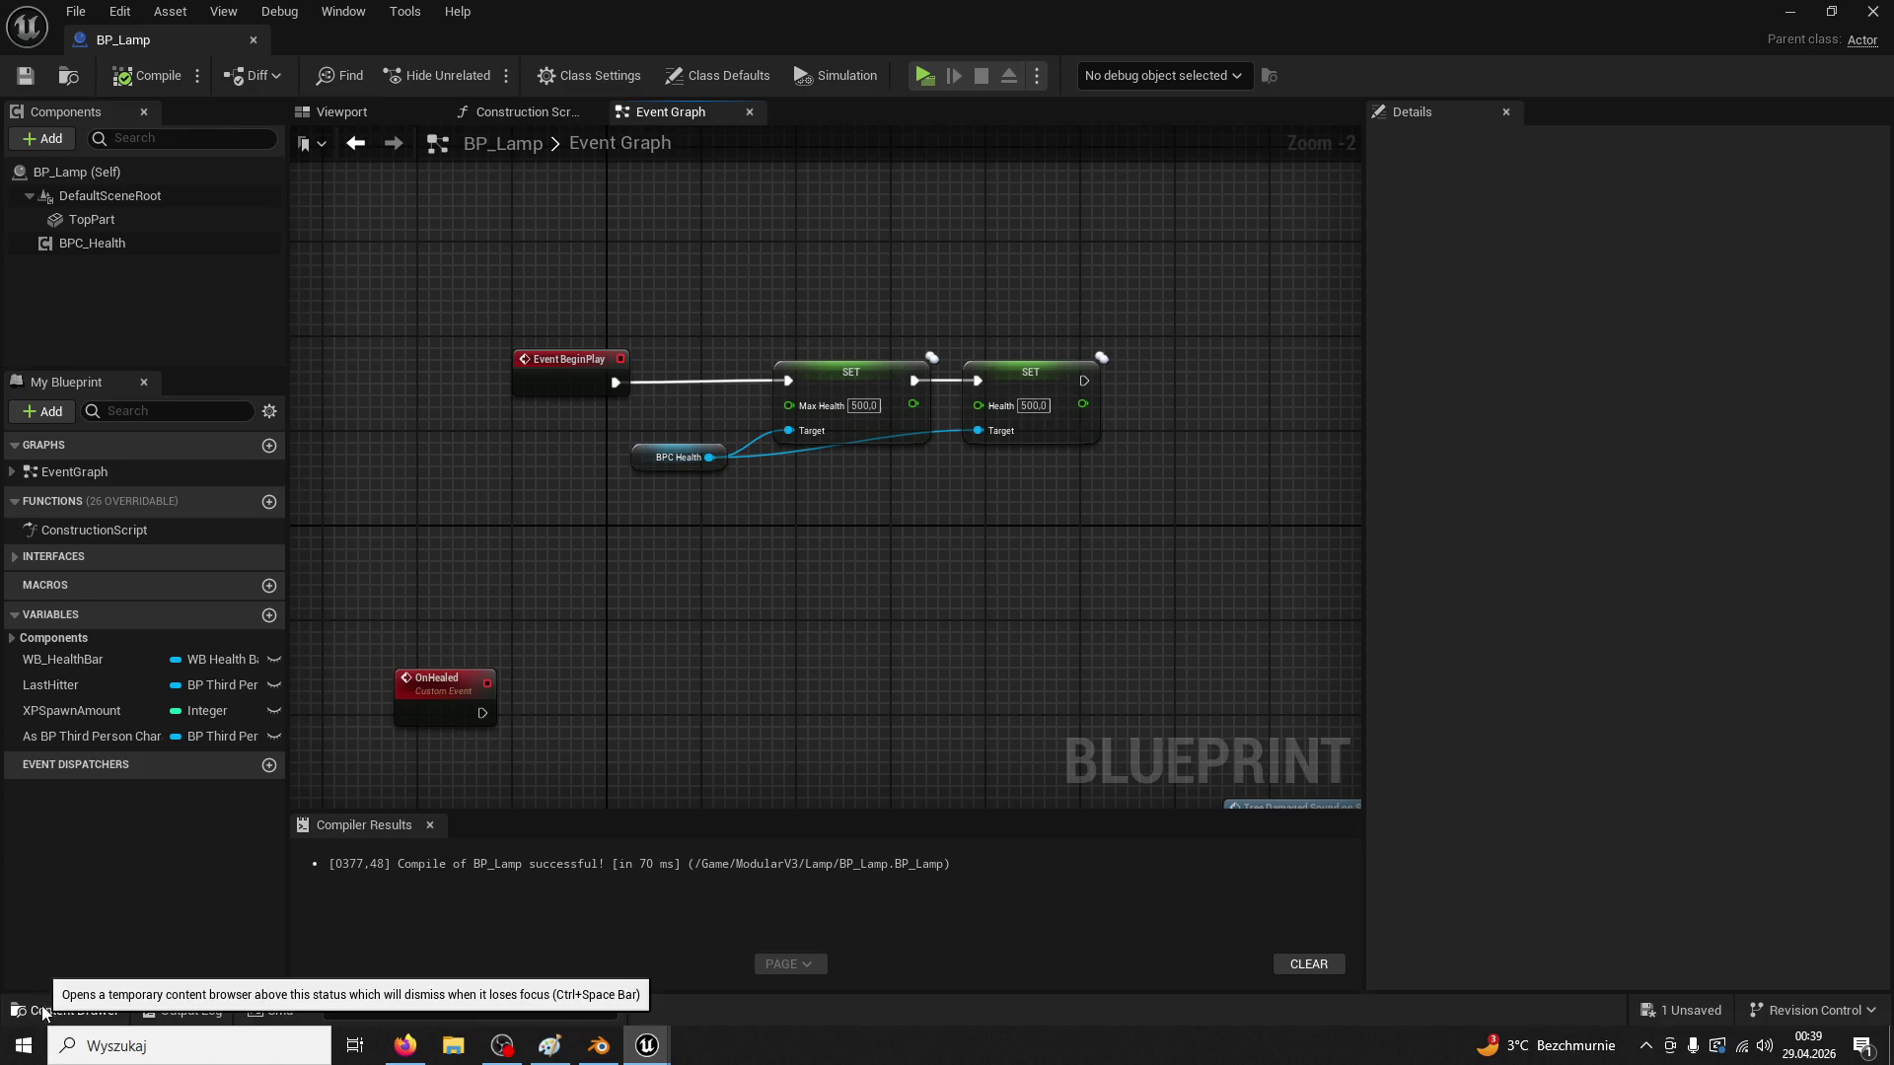
click(79, 1008)
Replace the LampPost01 actor in ThirdPersonMap with a placed BP_Lamp
mouse_move(181, 38)
mouse_down()
mouse_move(478, 77)
mouse_move(371, 44)
mouse_up()
click(197, 40)
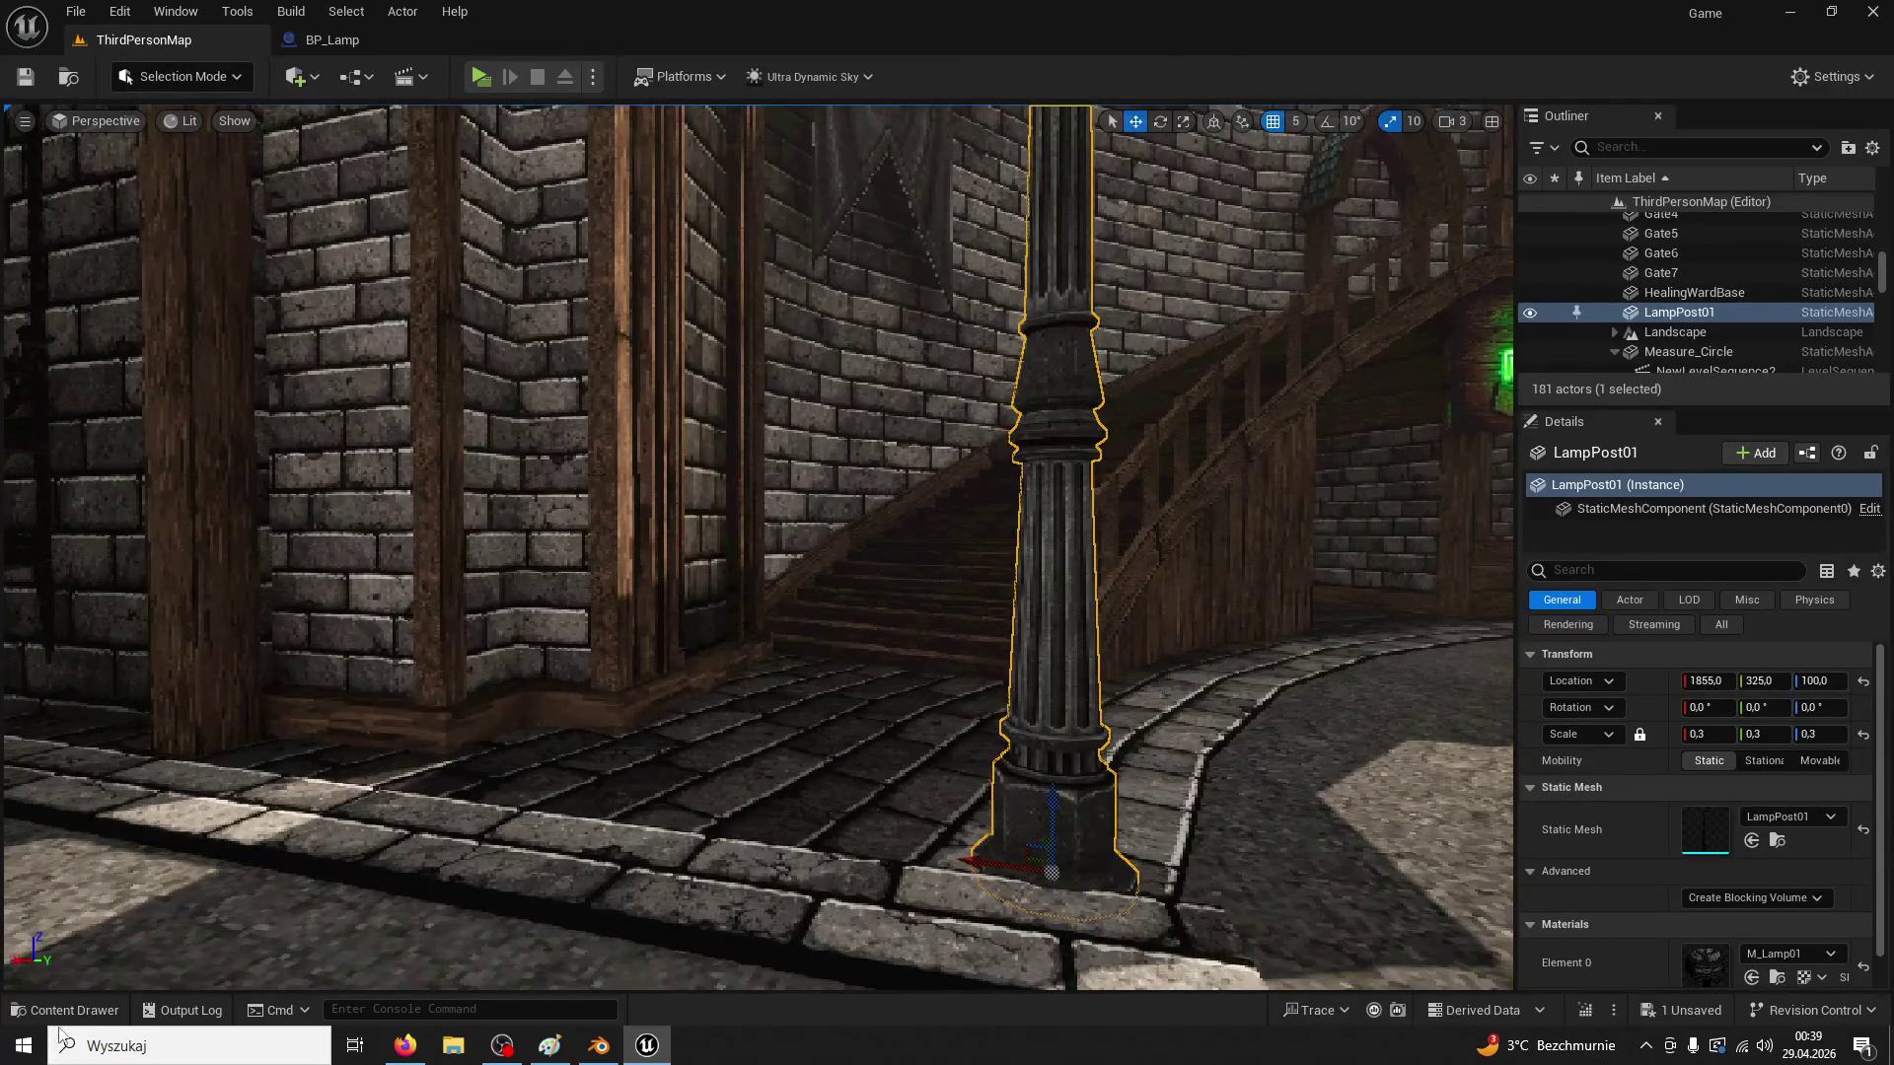
click(64, 1011)
click(1099, 330)
key(Delete)
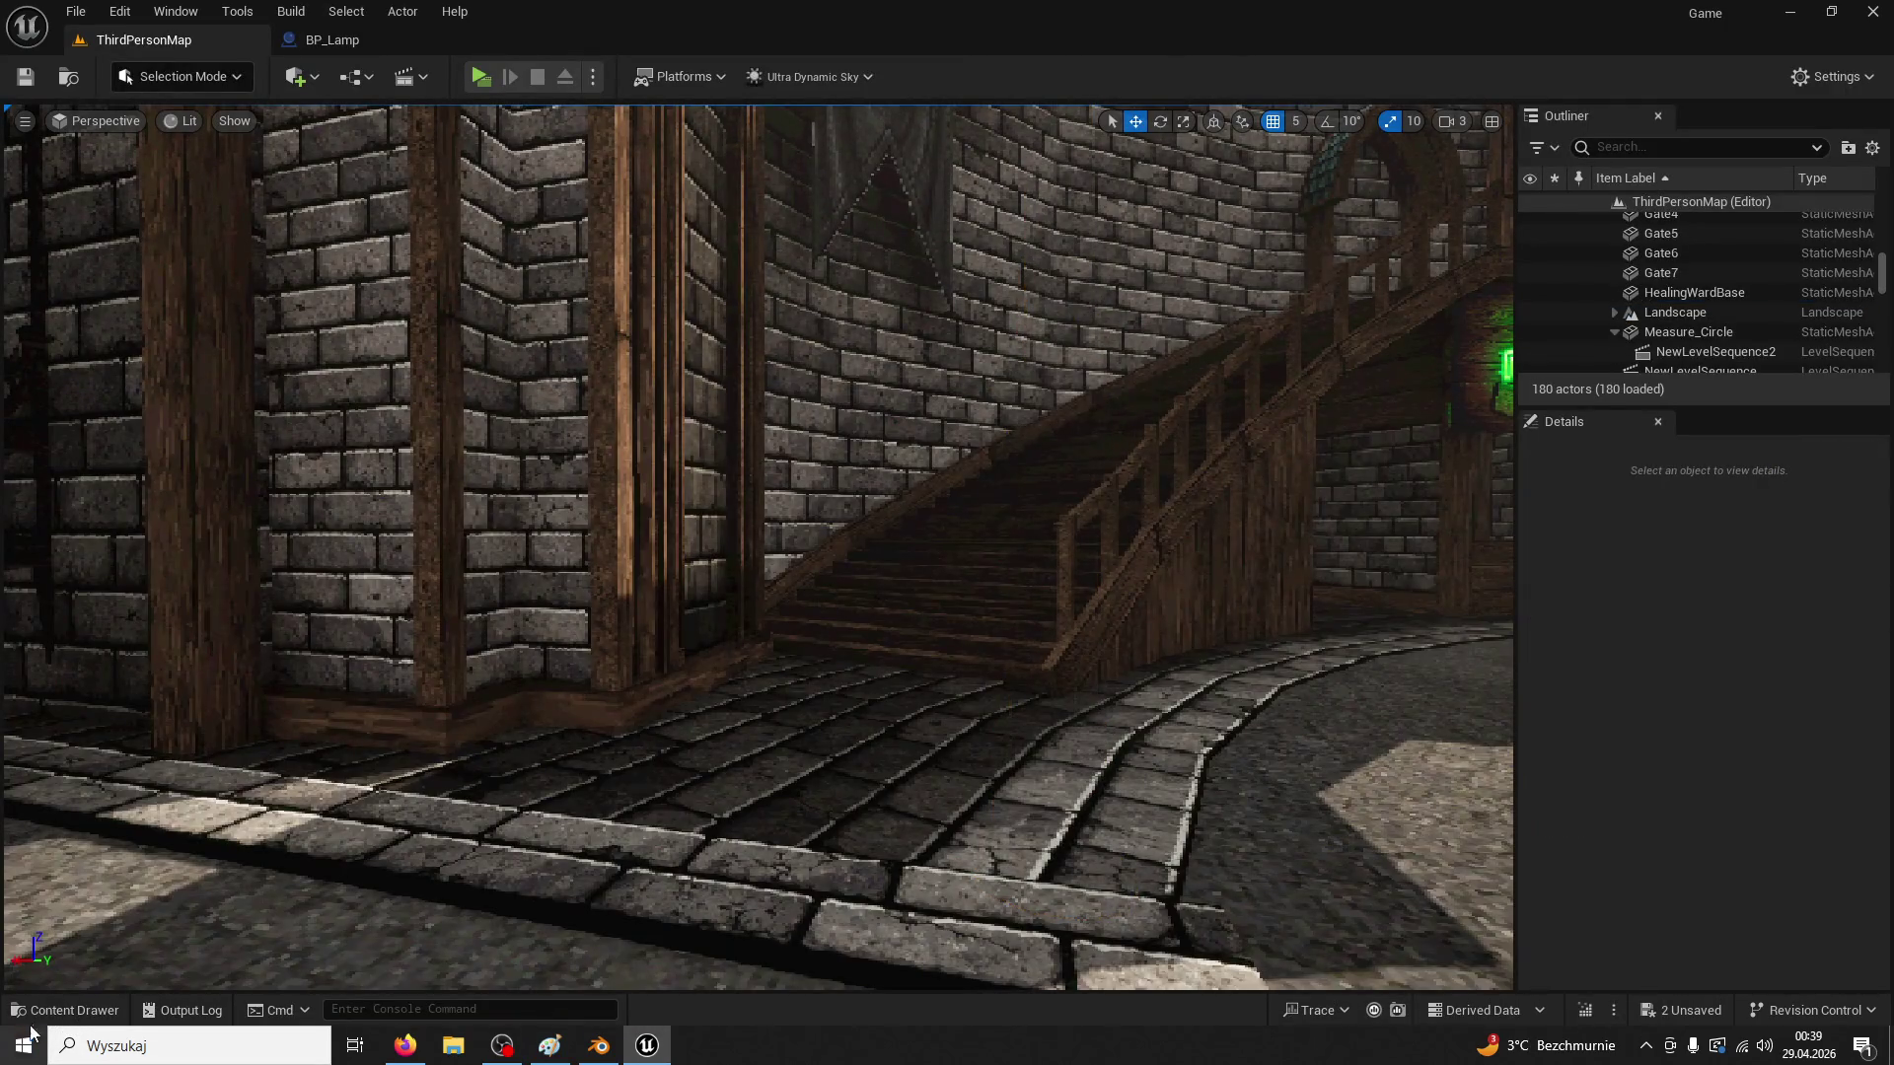
click(44, 1011)
mouse_move(371, 498)
mouse_down()
mouse_move(1104, 803)
mouse_move(1047, 805)
mouse_up()
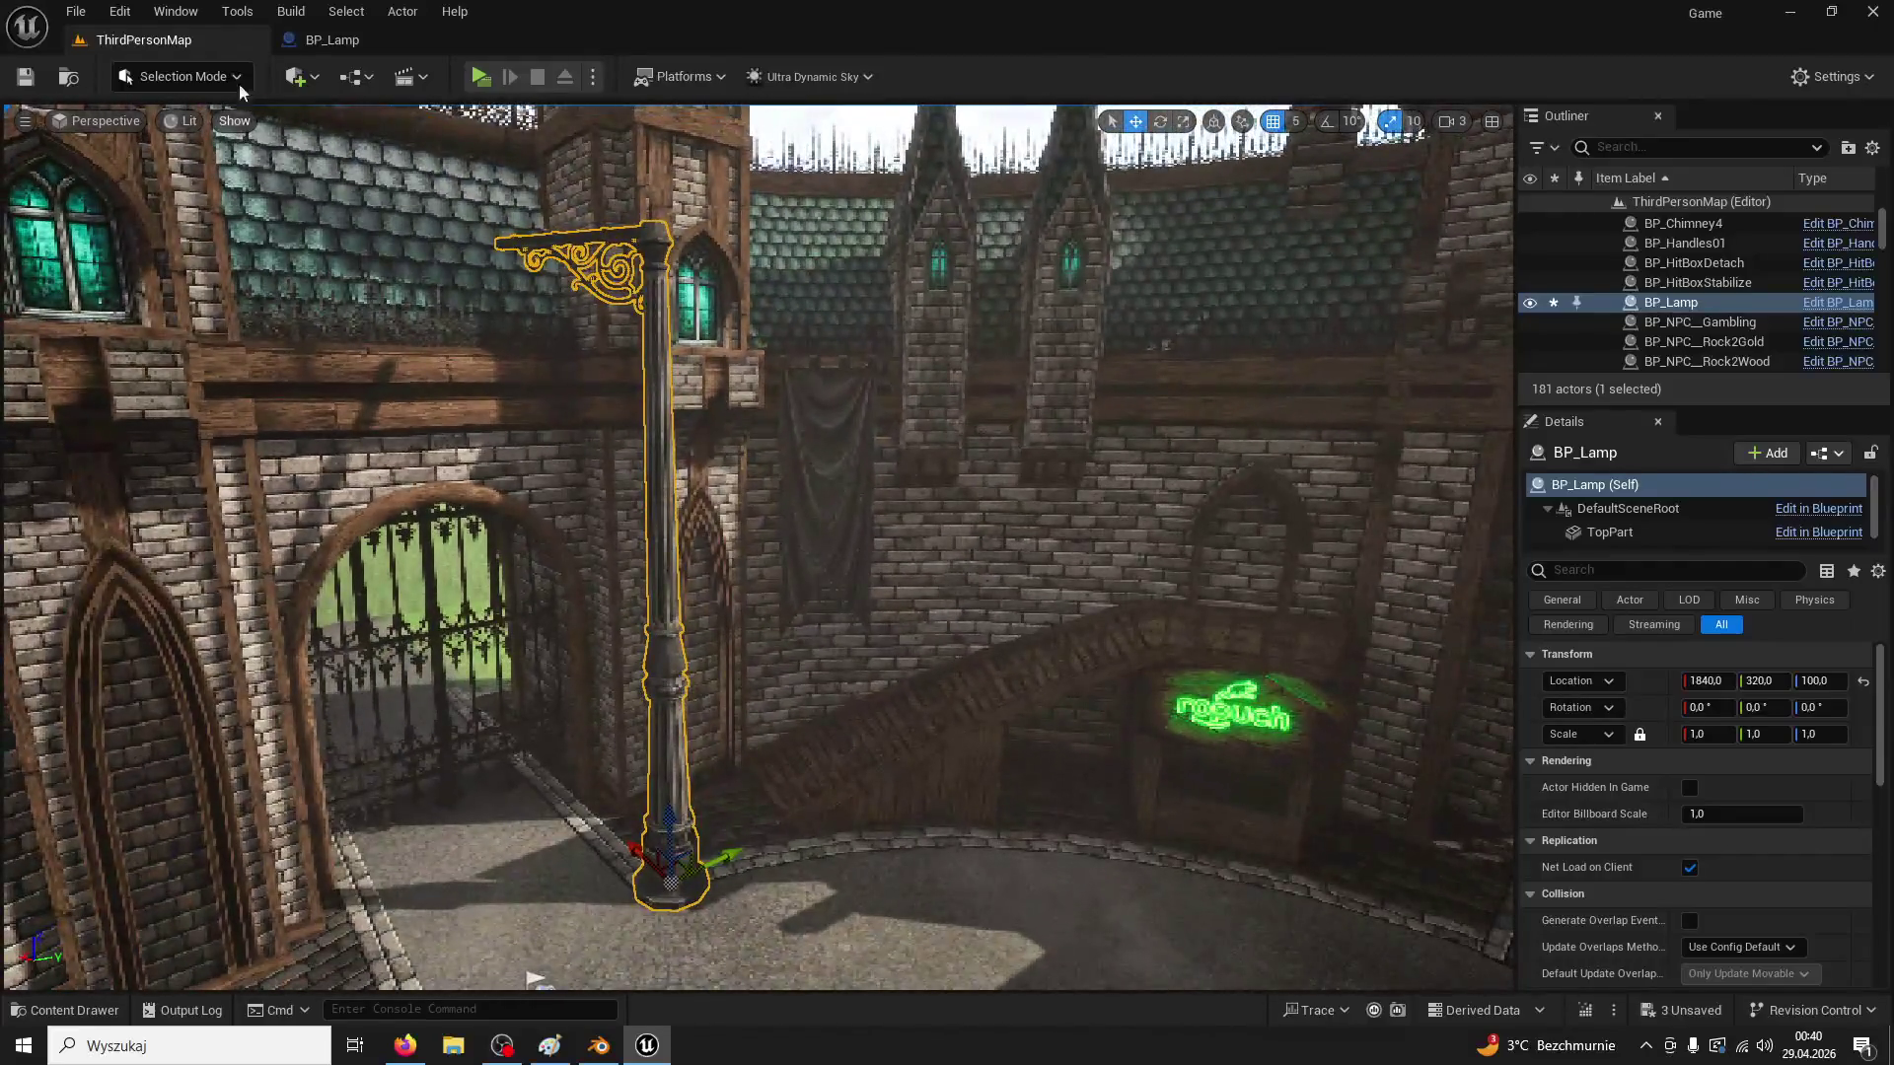
Scale BP_Lamp's TopPart to 0,3 and compile the blueprint
click(331, 39)
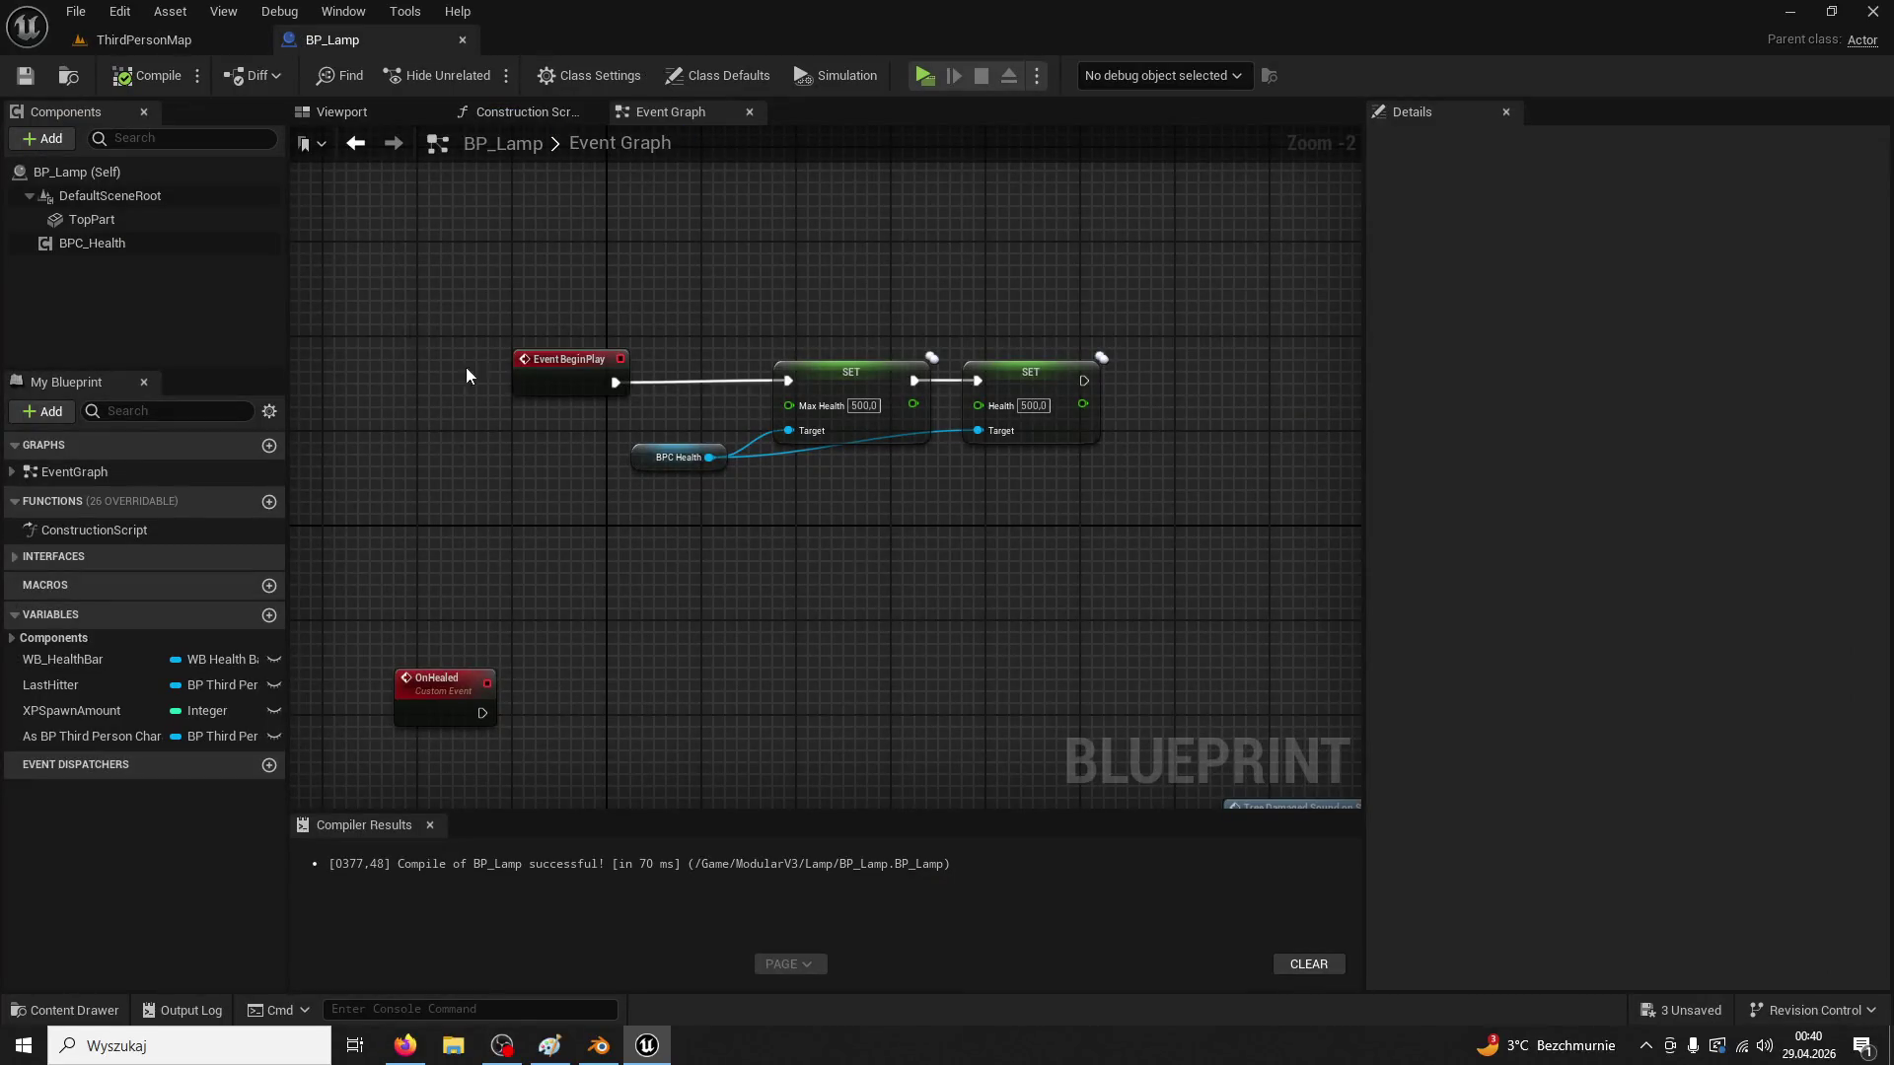
click(378, 122)
click(92, 219)
click(1611, 389)
text(0,3)
key(Return)
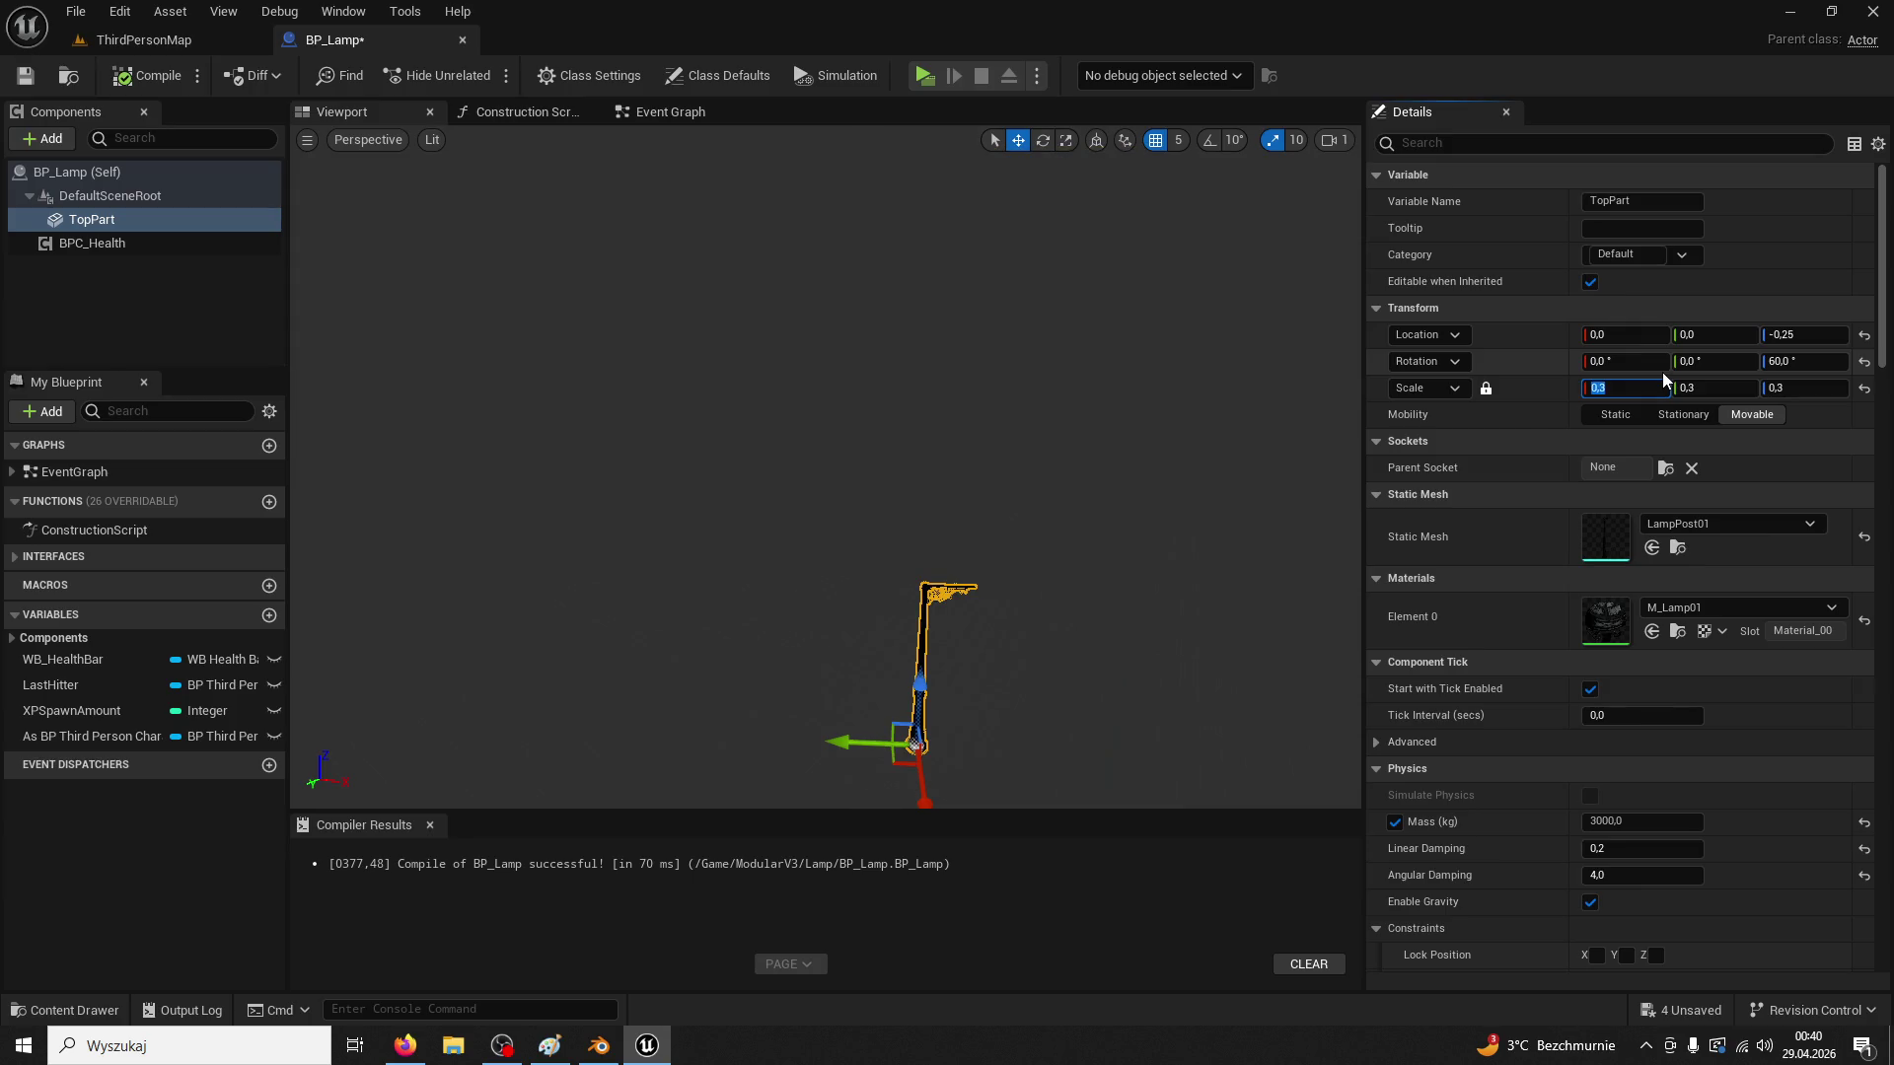
click(173, 79)
click(148, 171)
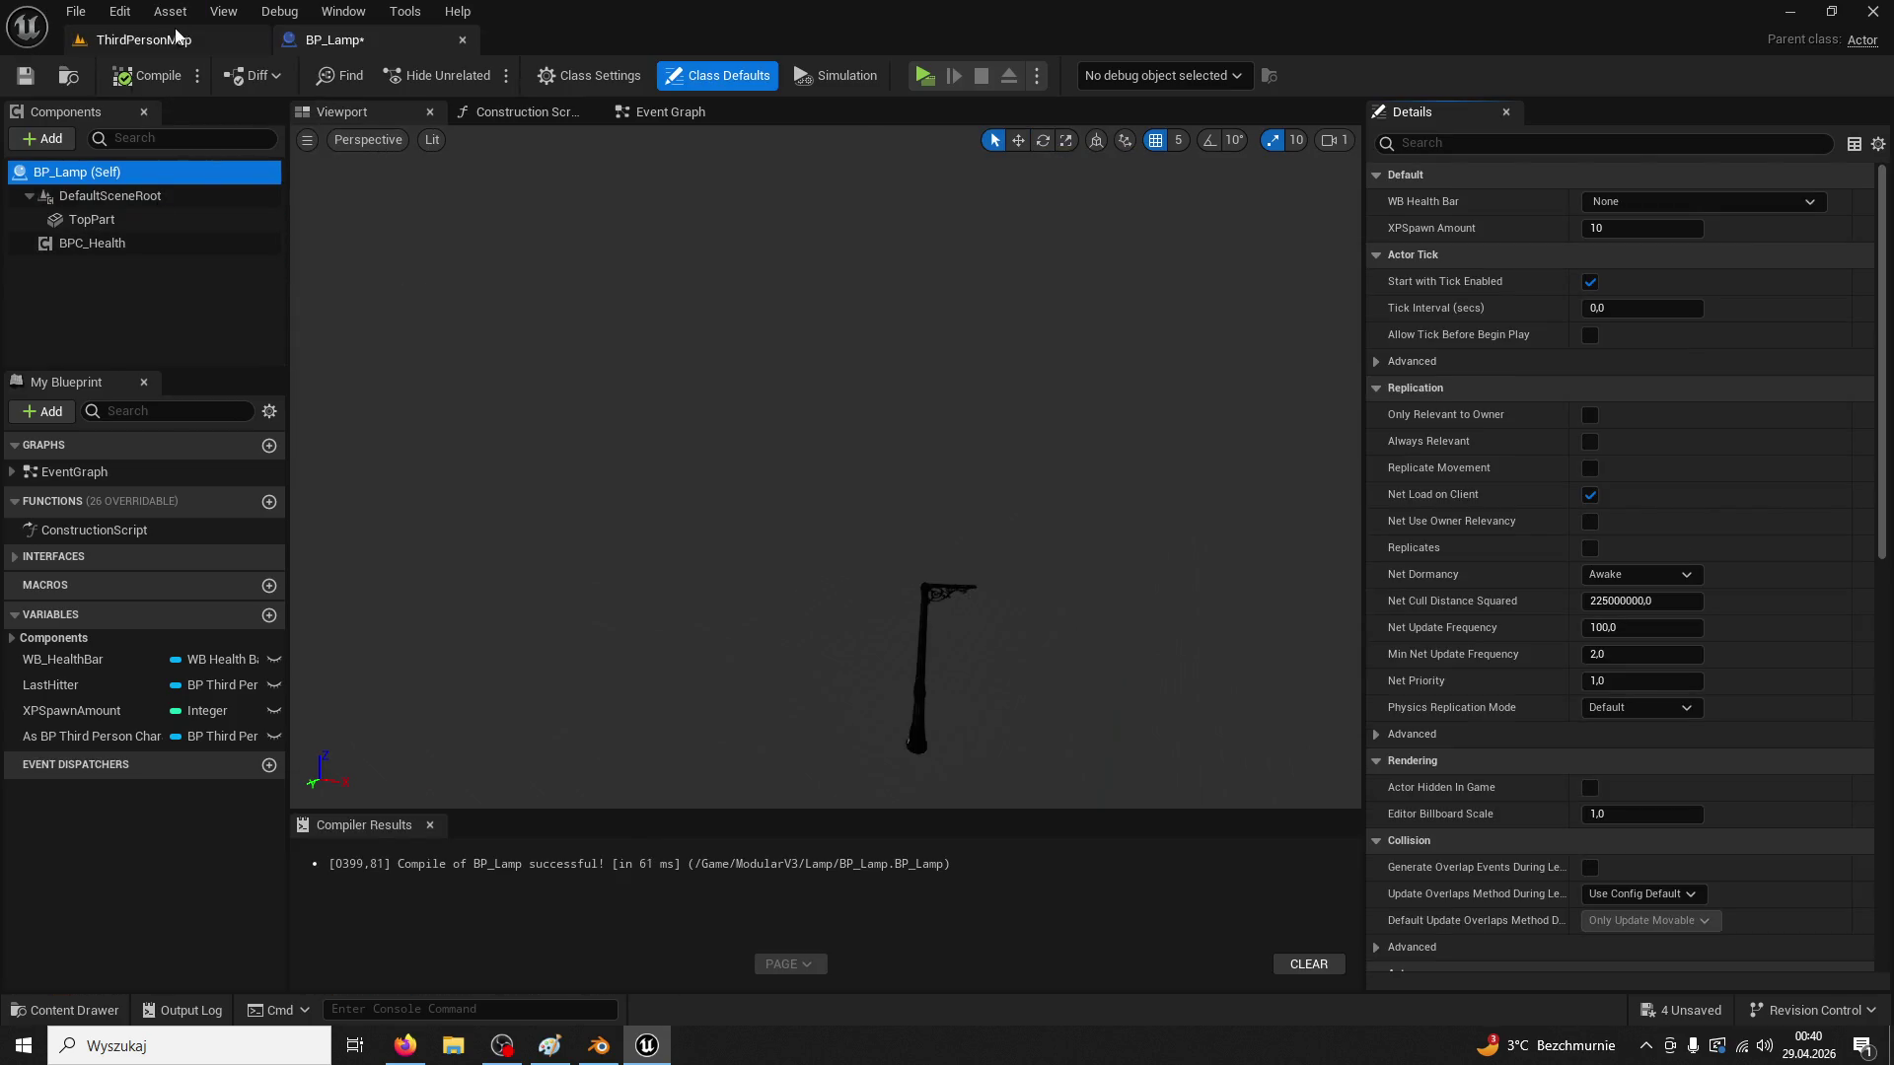
Frame the placed lamp and play-test the level, walking the character through
click(170, 36)
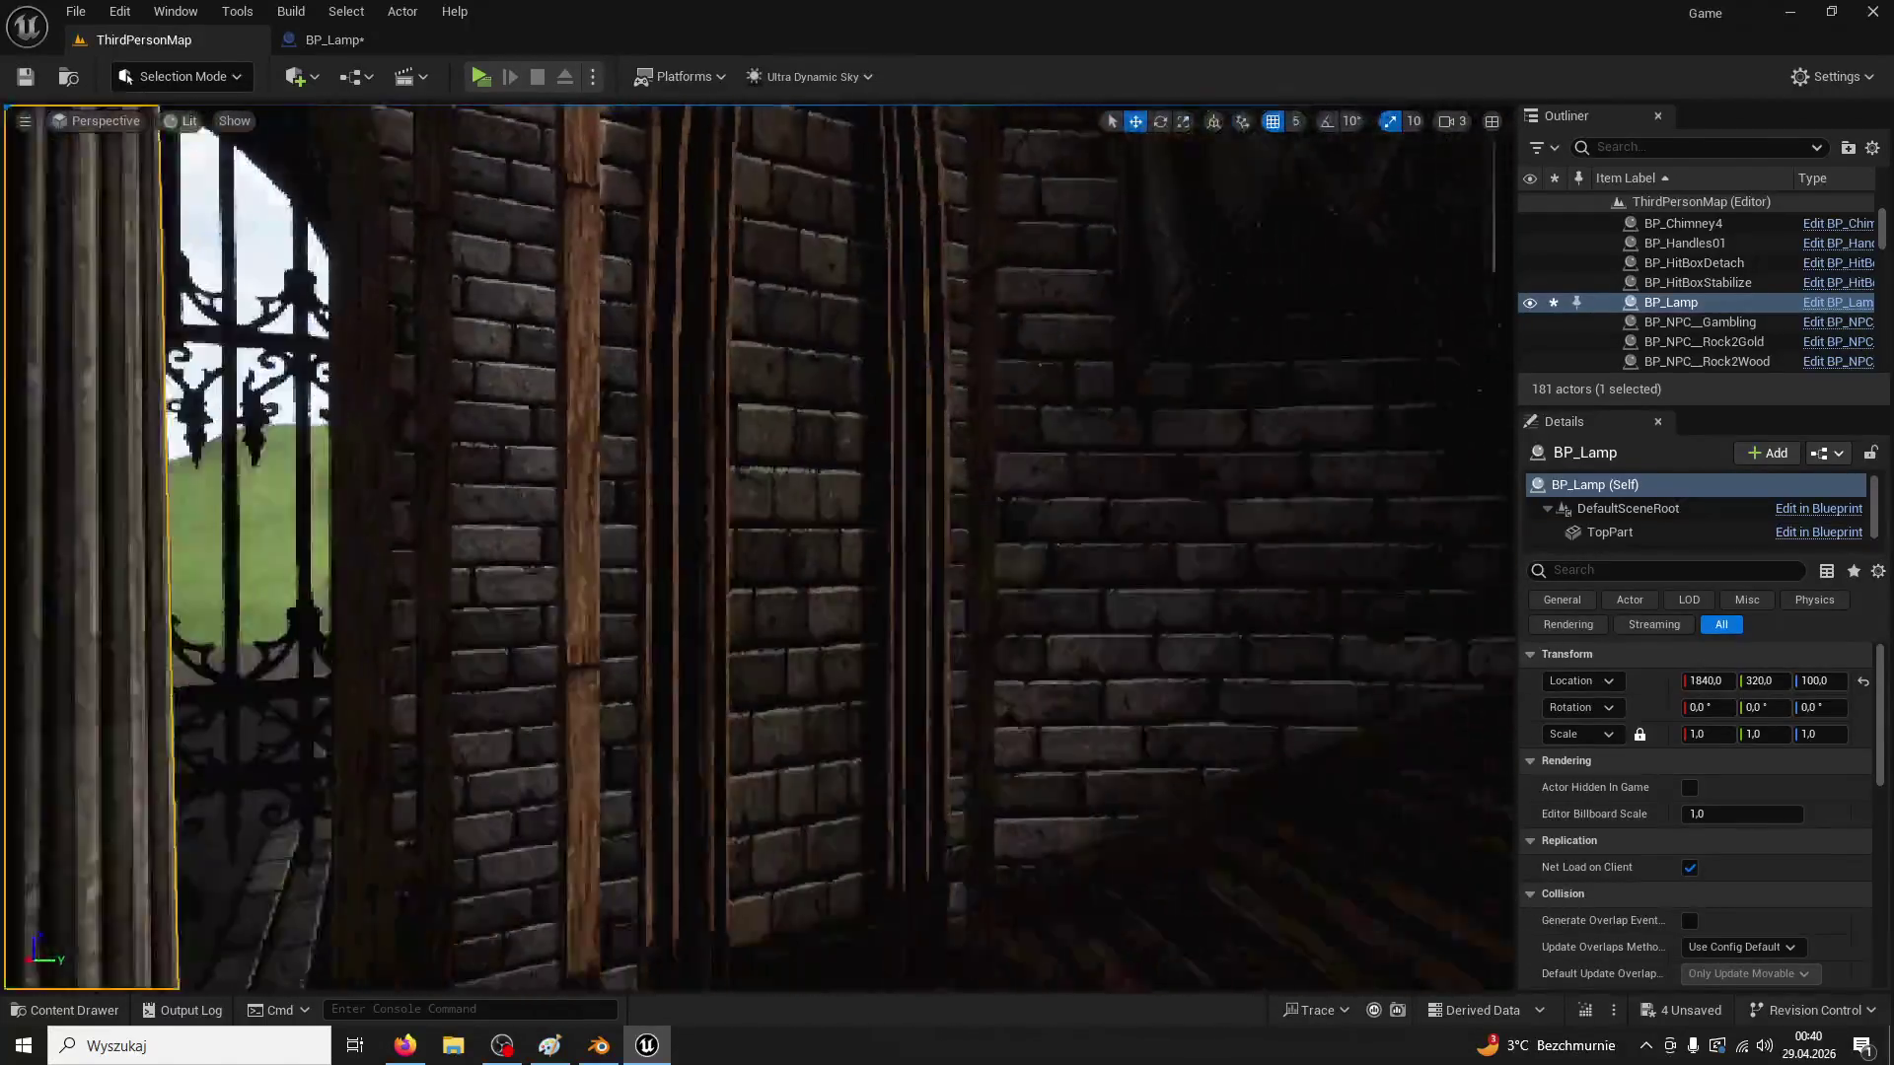
key(f)
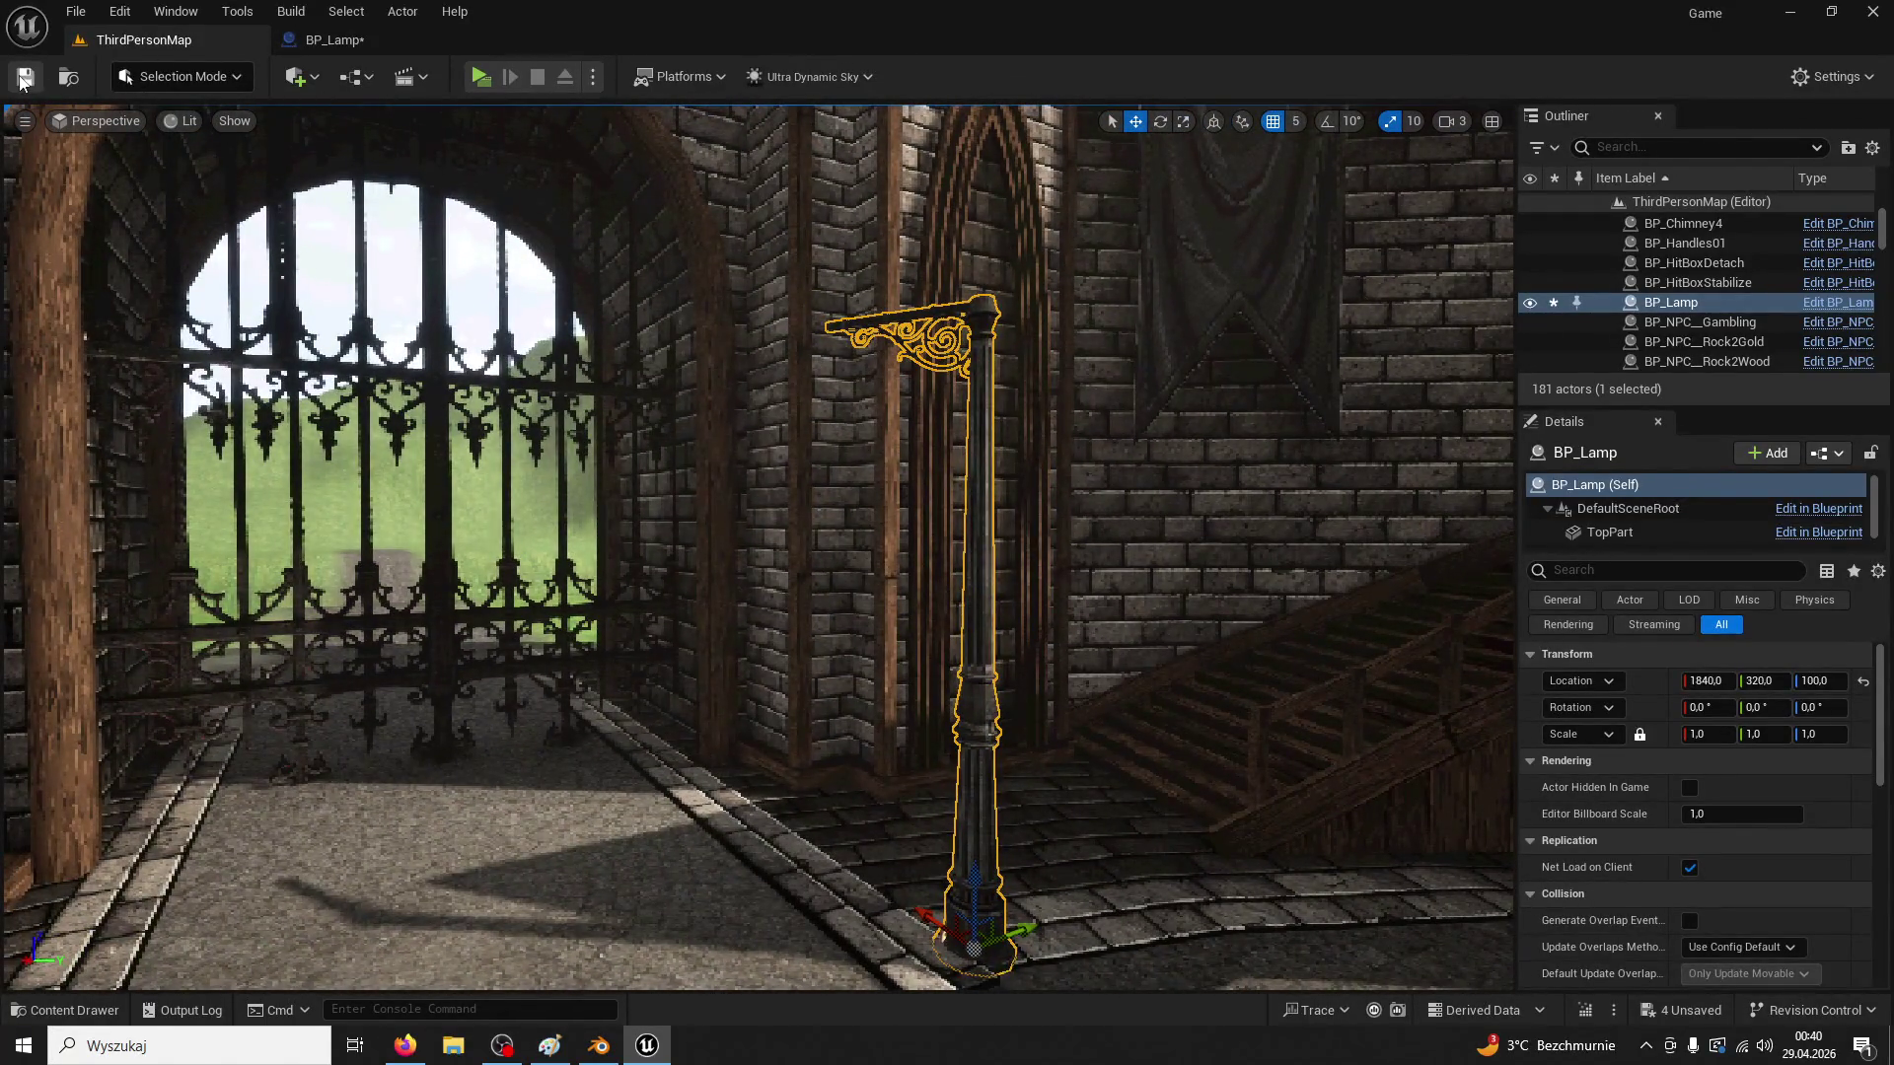
click(496, 77)
key(w)
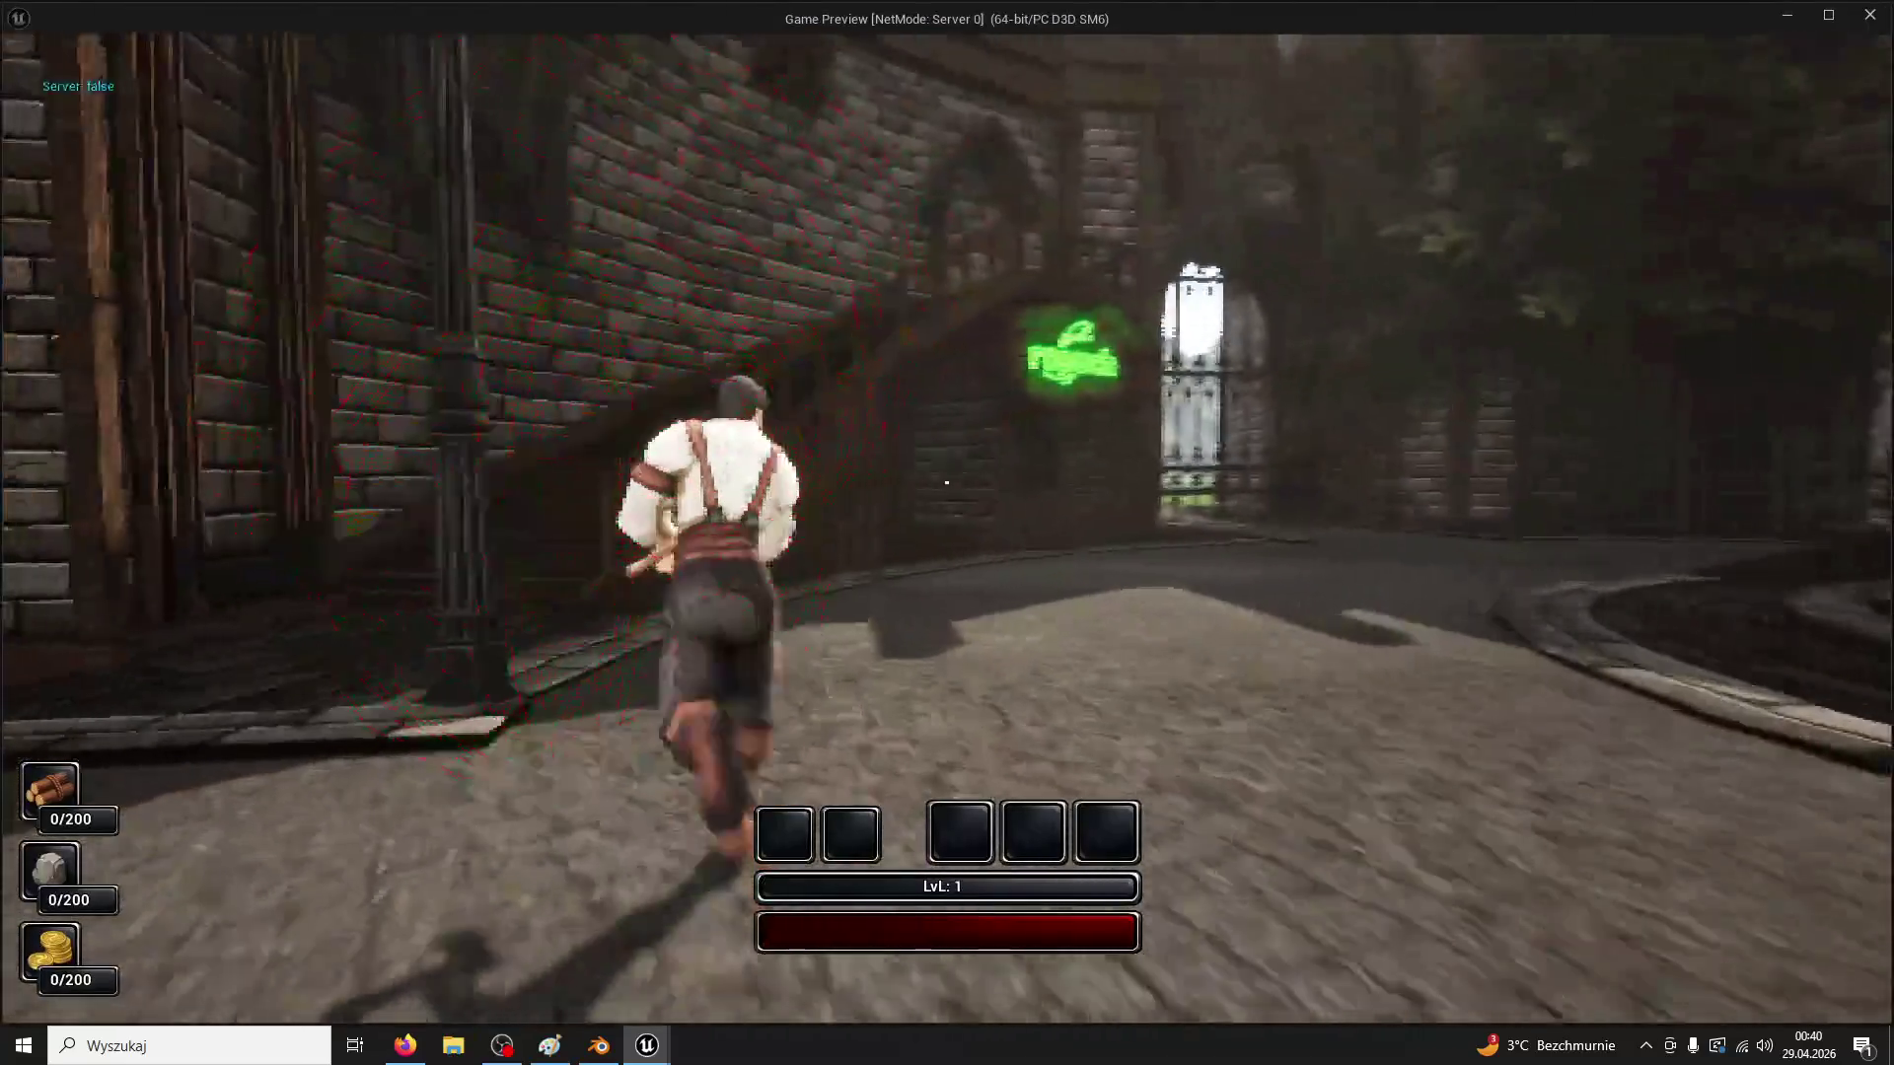
key(w)
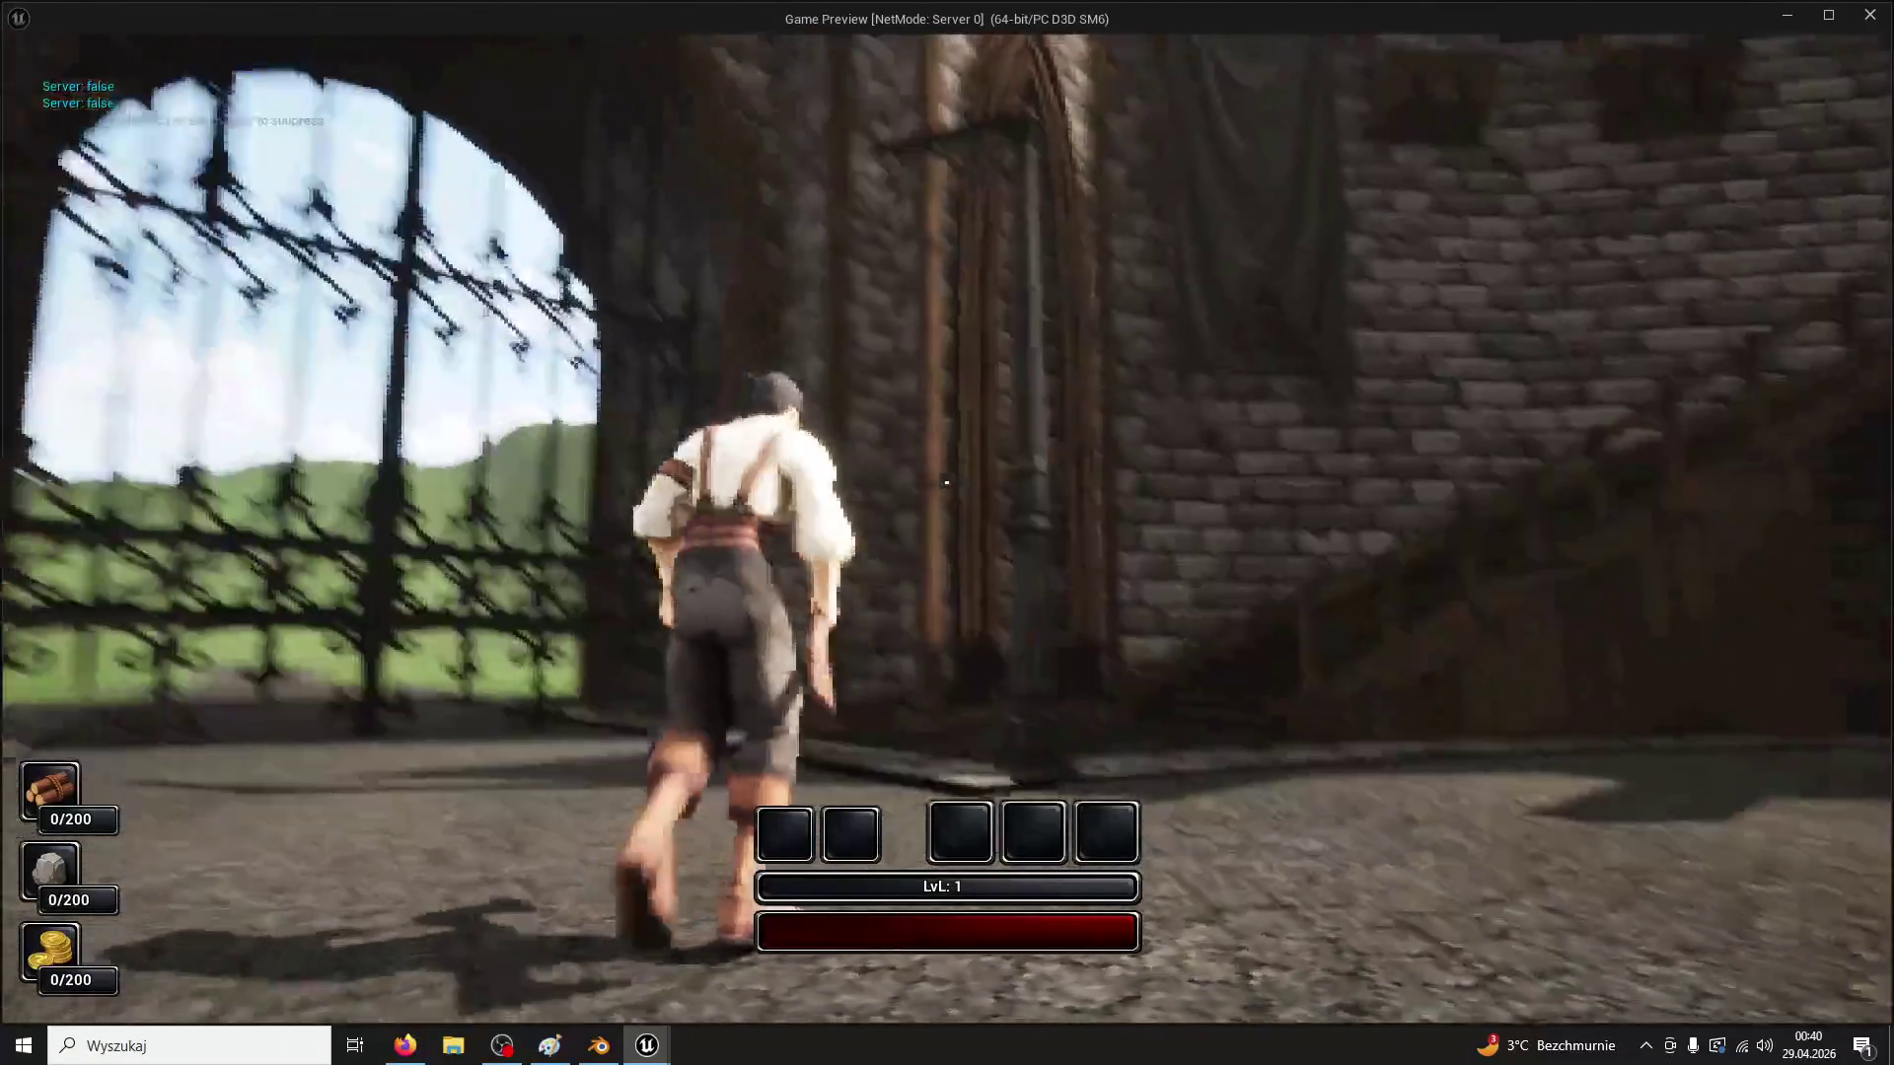
key(Escape)
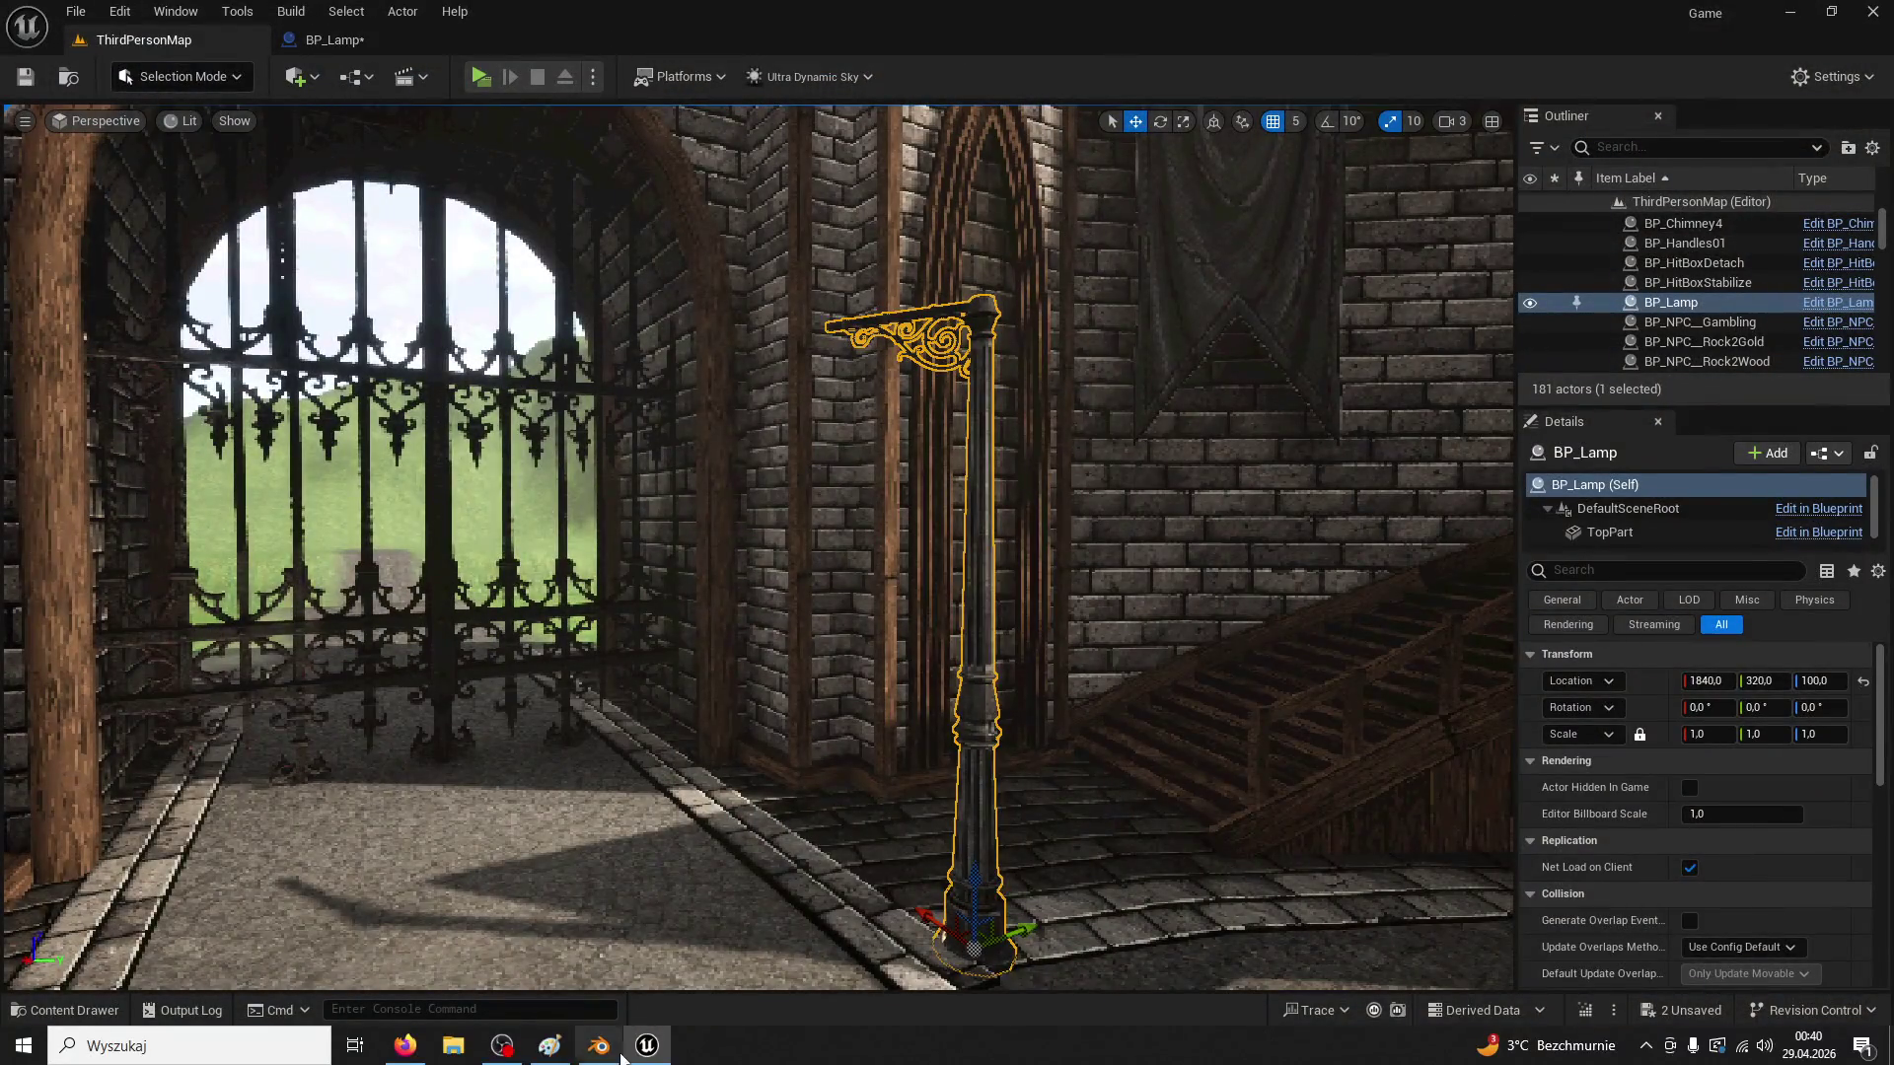
click(599, 1045)
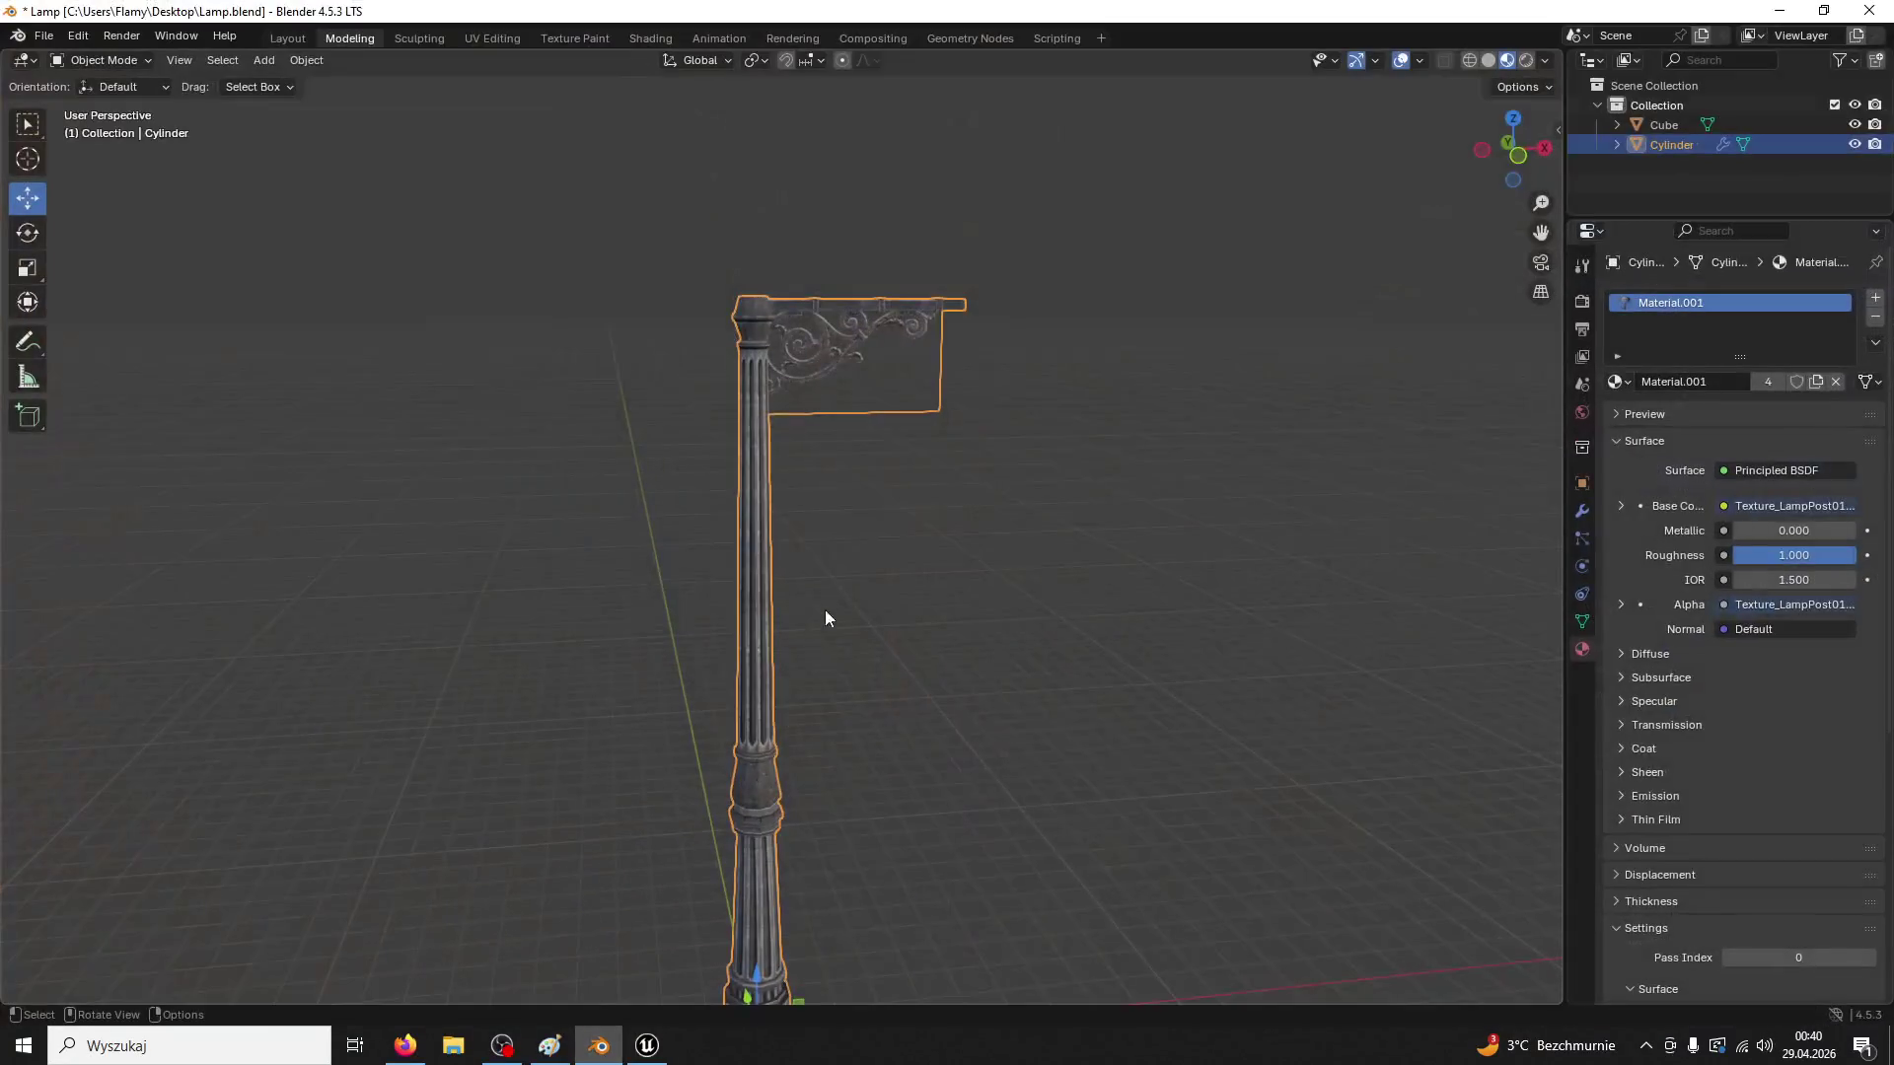
Export Blender's Cube as Lamp01.fbx to the desktop, then return to Unreal
click(1664, 126)
scroll(1131, 590, down, 3)
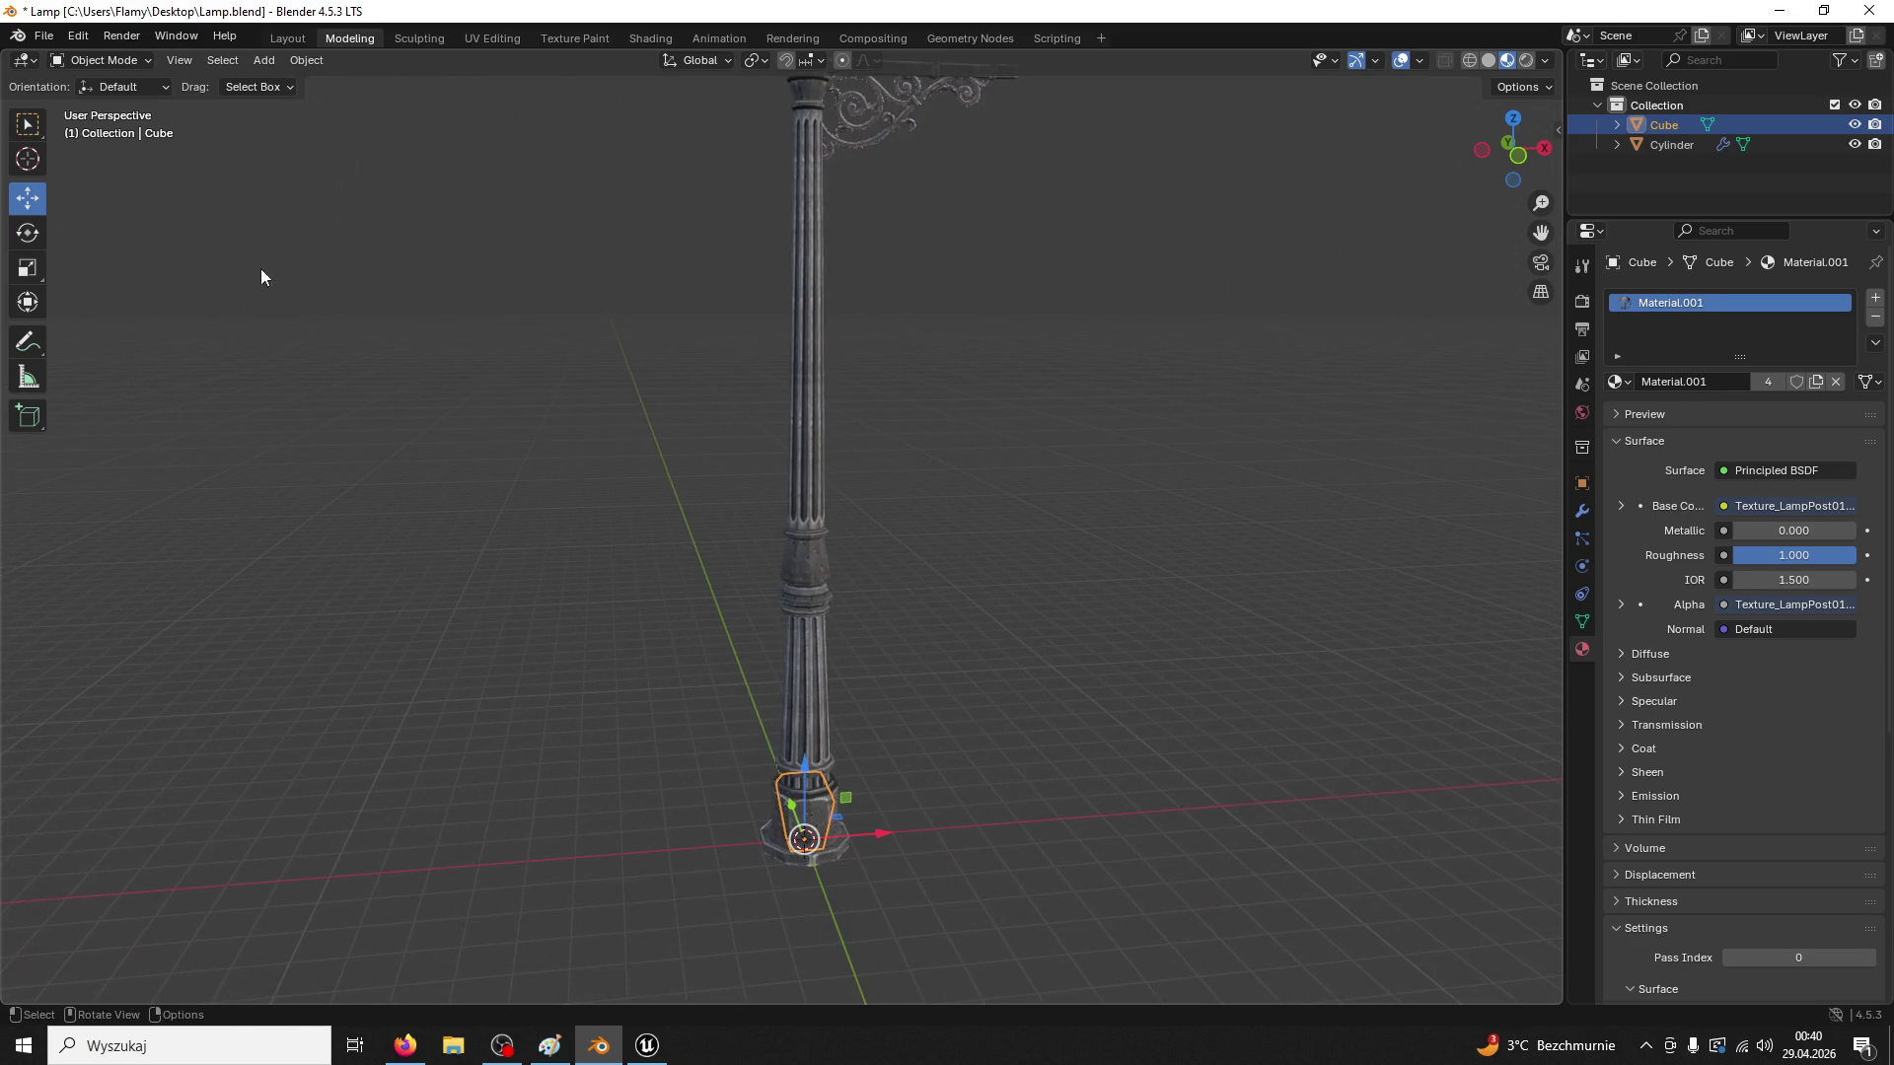
click(55, 37)
mouse_move(93, 339)
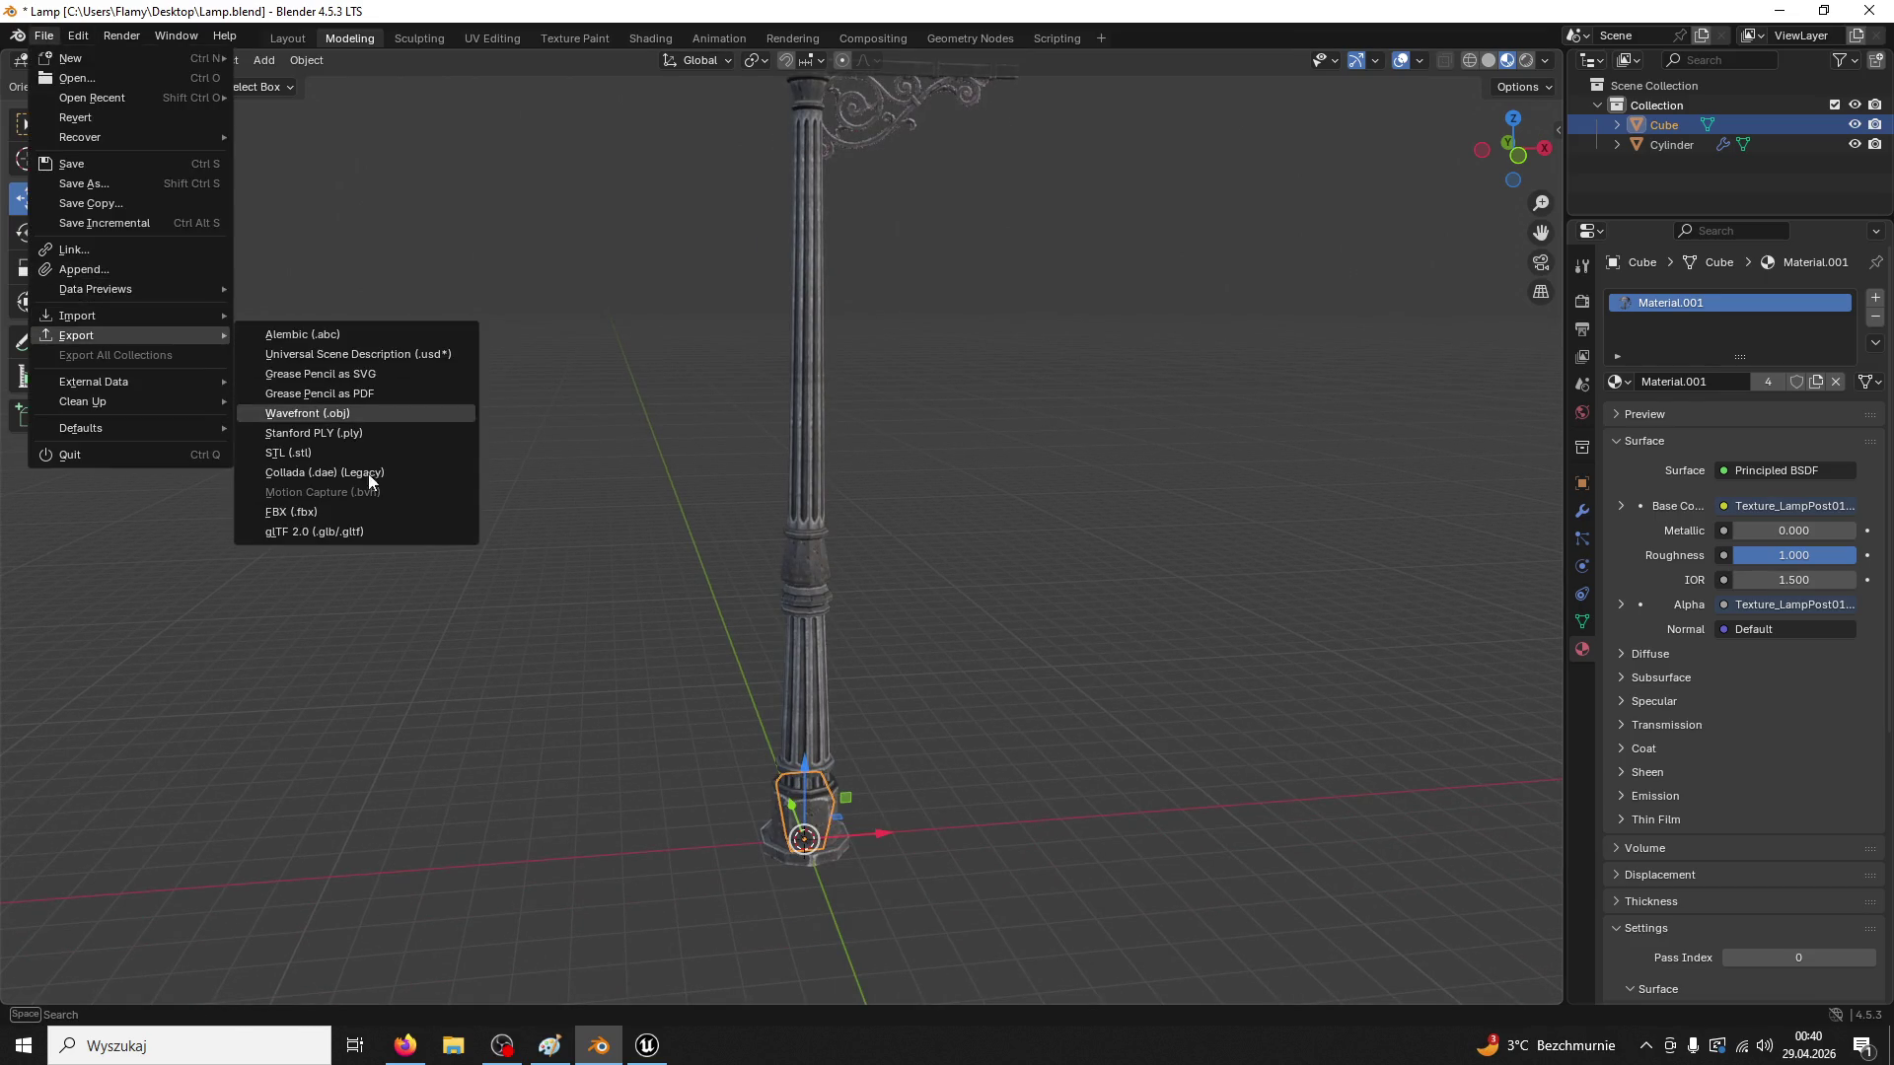
click(331, 520)
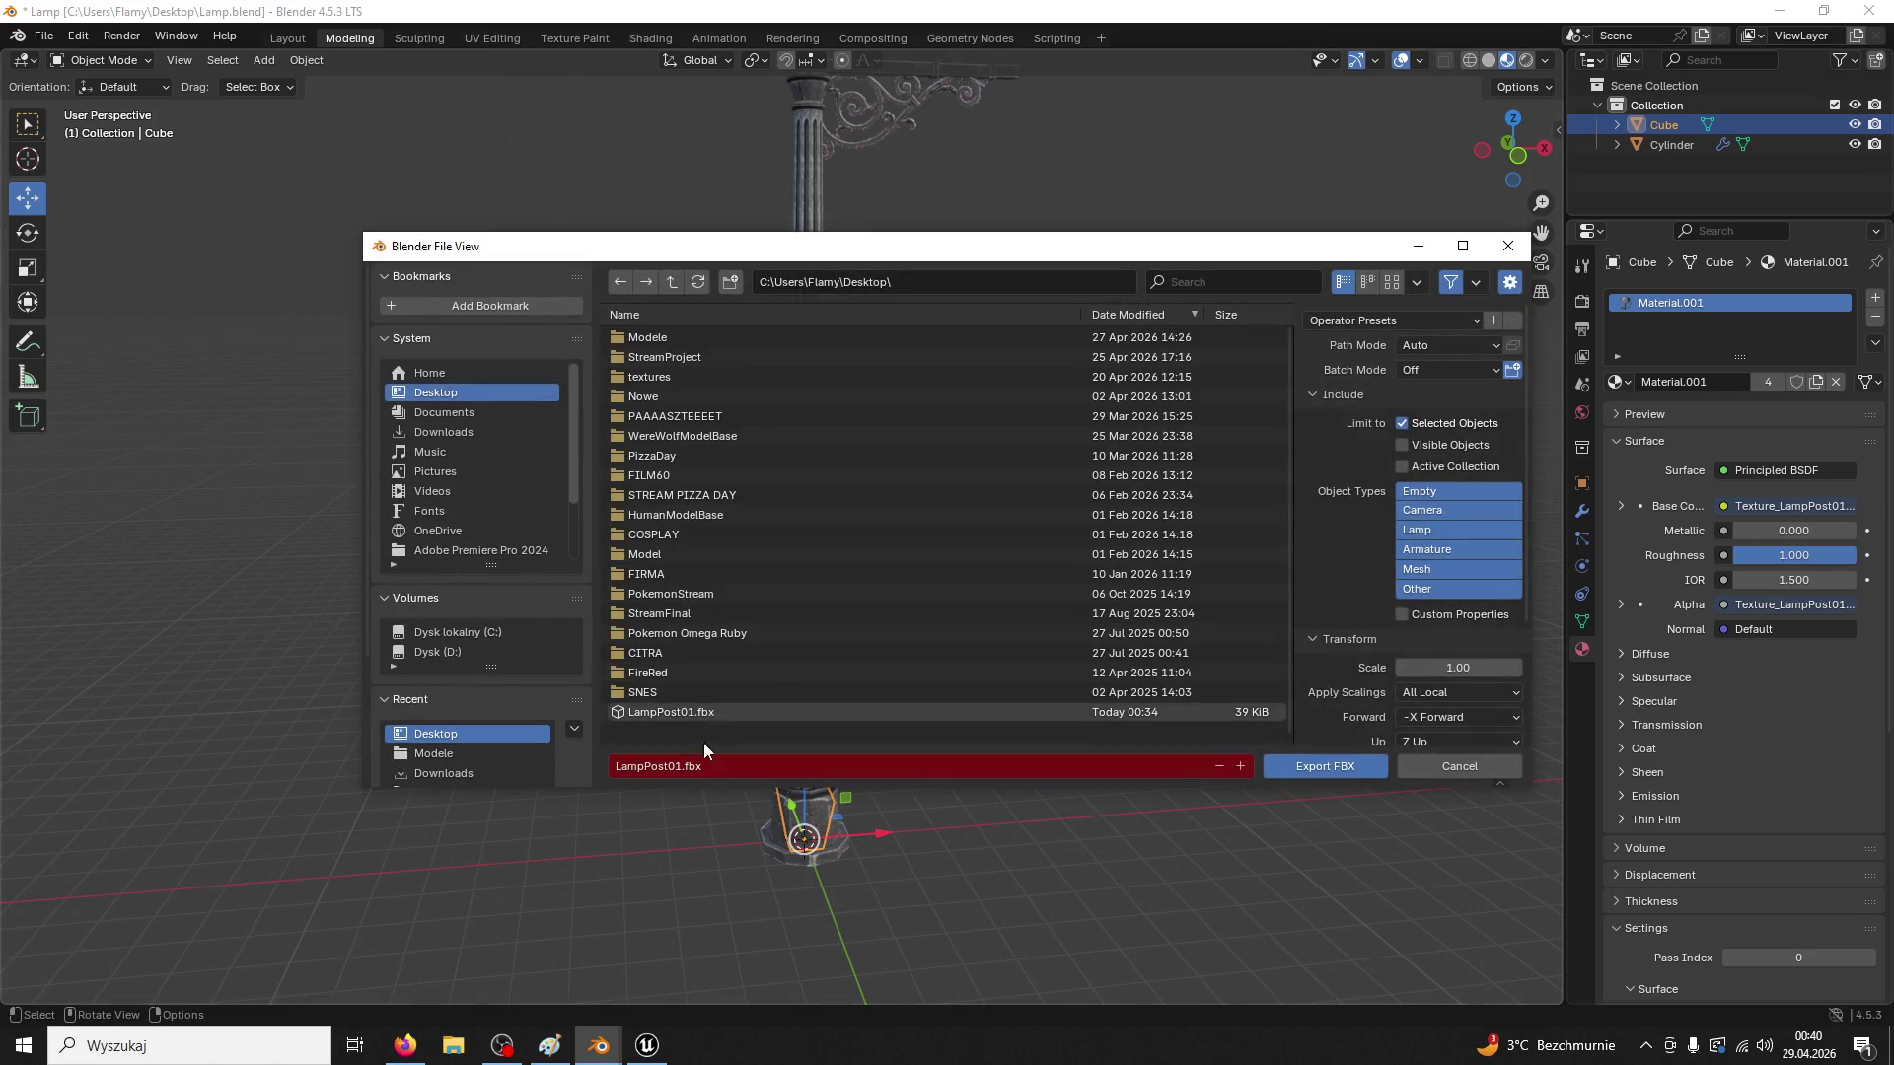
click(700, 768)
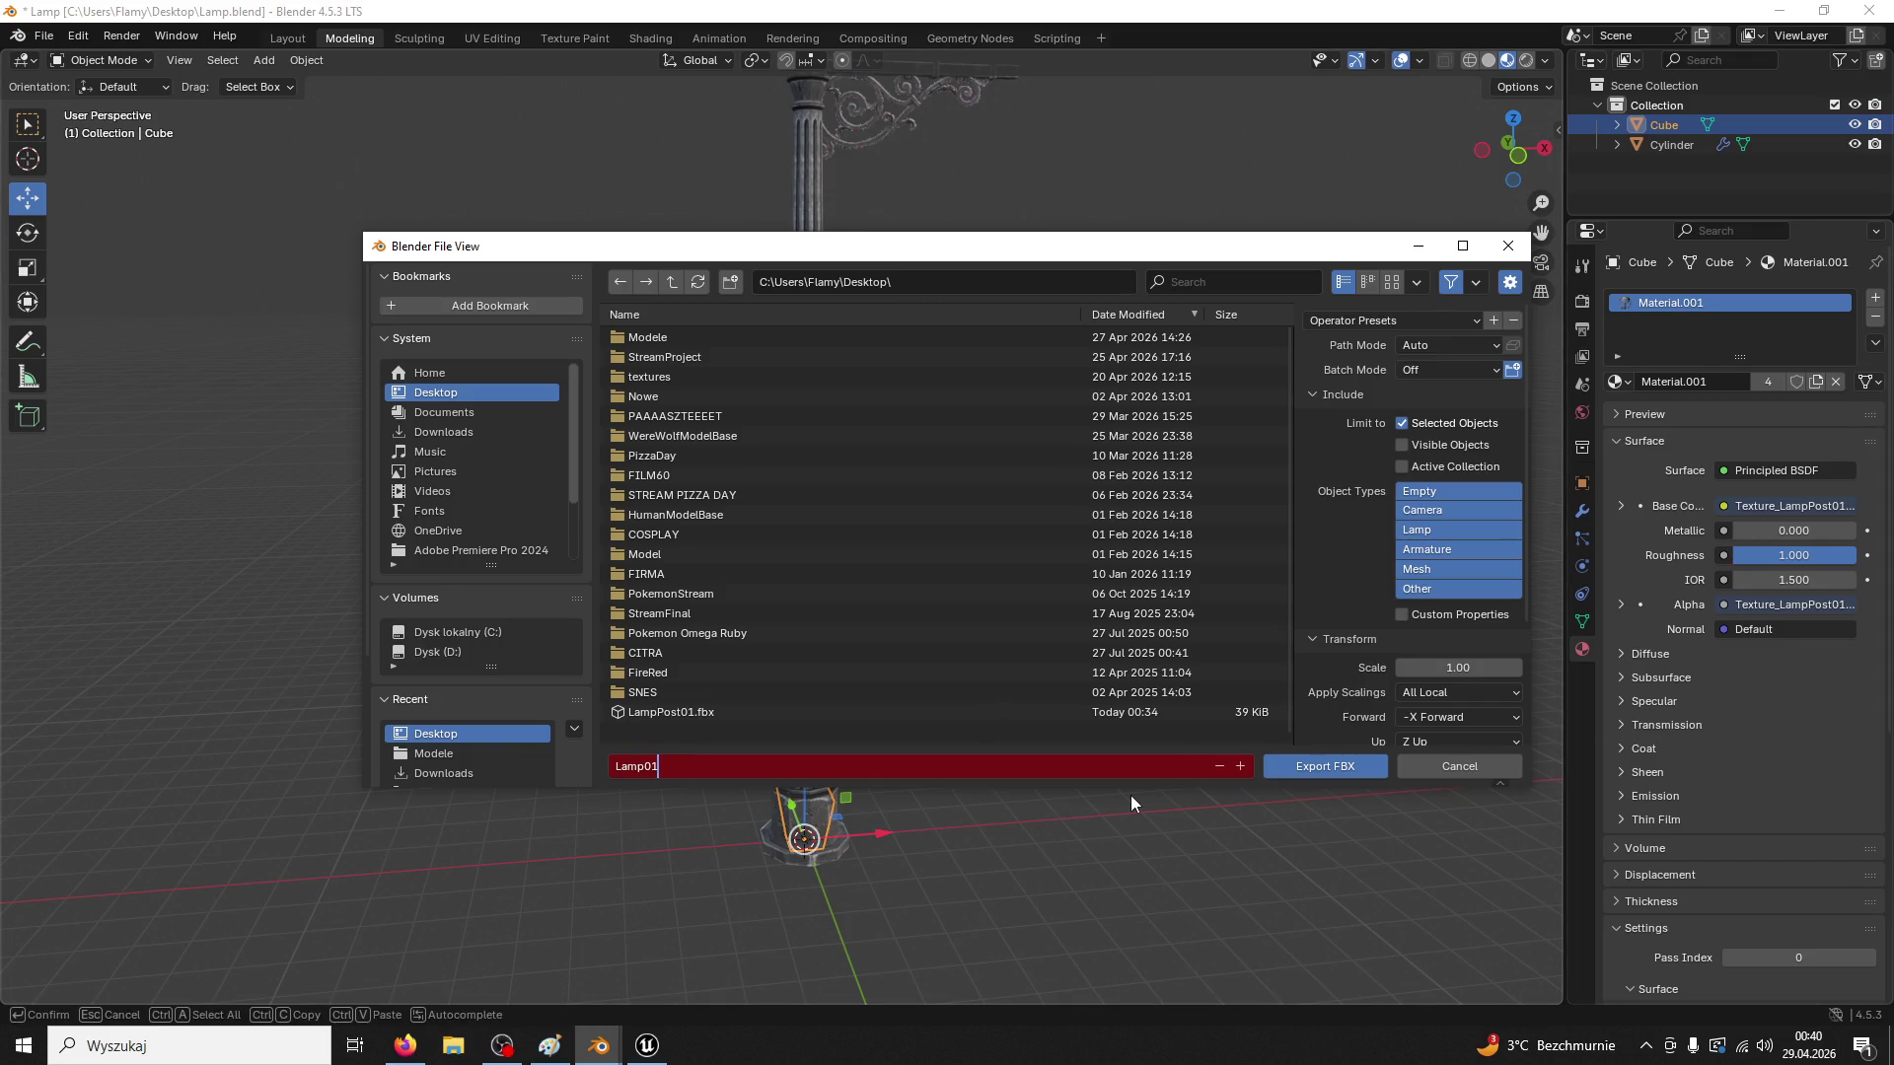
click(1317, 768)
key(alt+Tab)
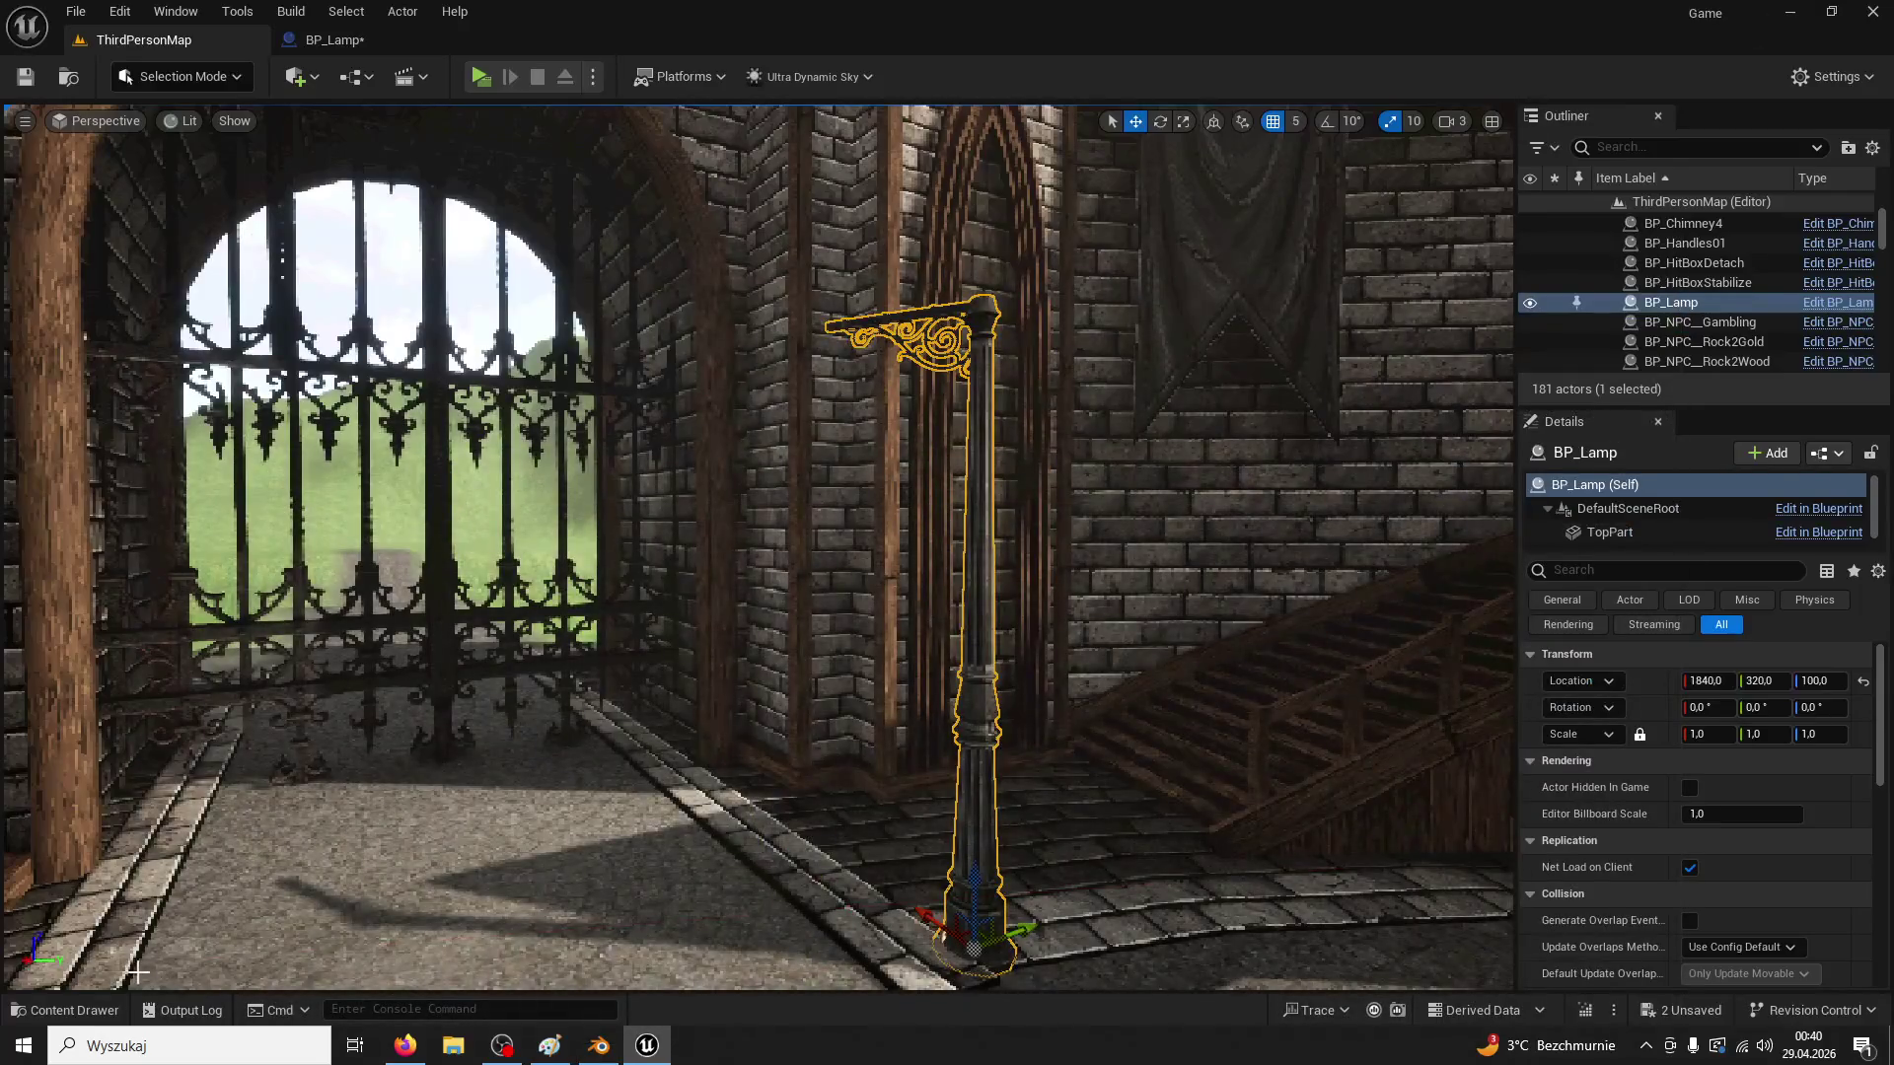
click(103, 1006)
drag(543, 26, 1048, 111)
Import Lamp01.fbx into the Lamp folder with default options
mouse_move(79, 324)
mouse_down()
mouse_move(929, 482)
mouse_move(938, 445)
mouse_up()
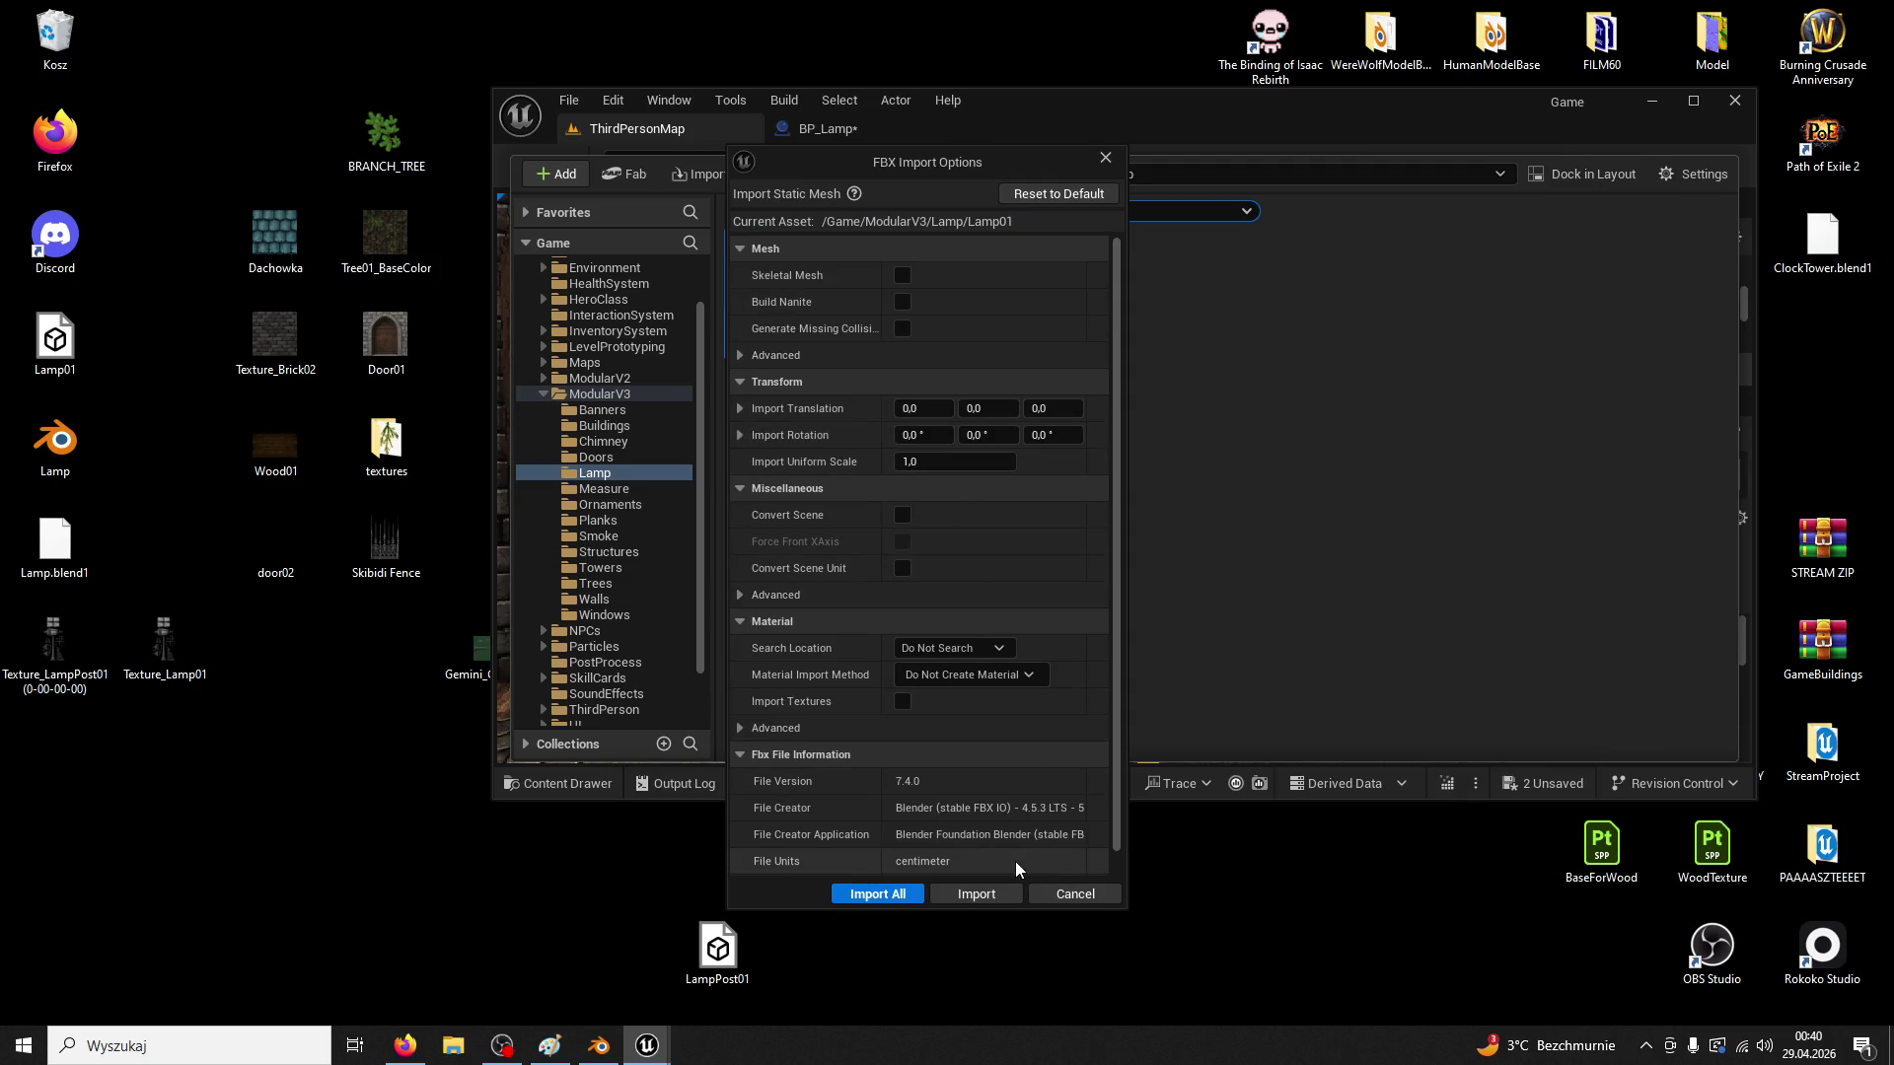
click(880, 774)
click(223, 18)
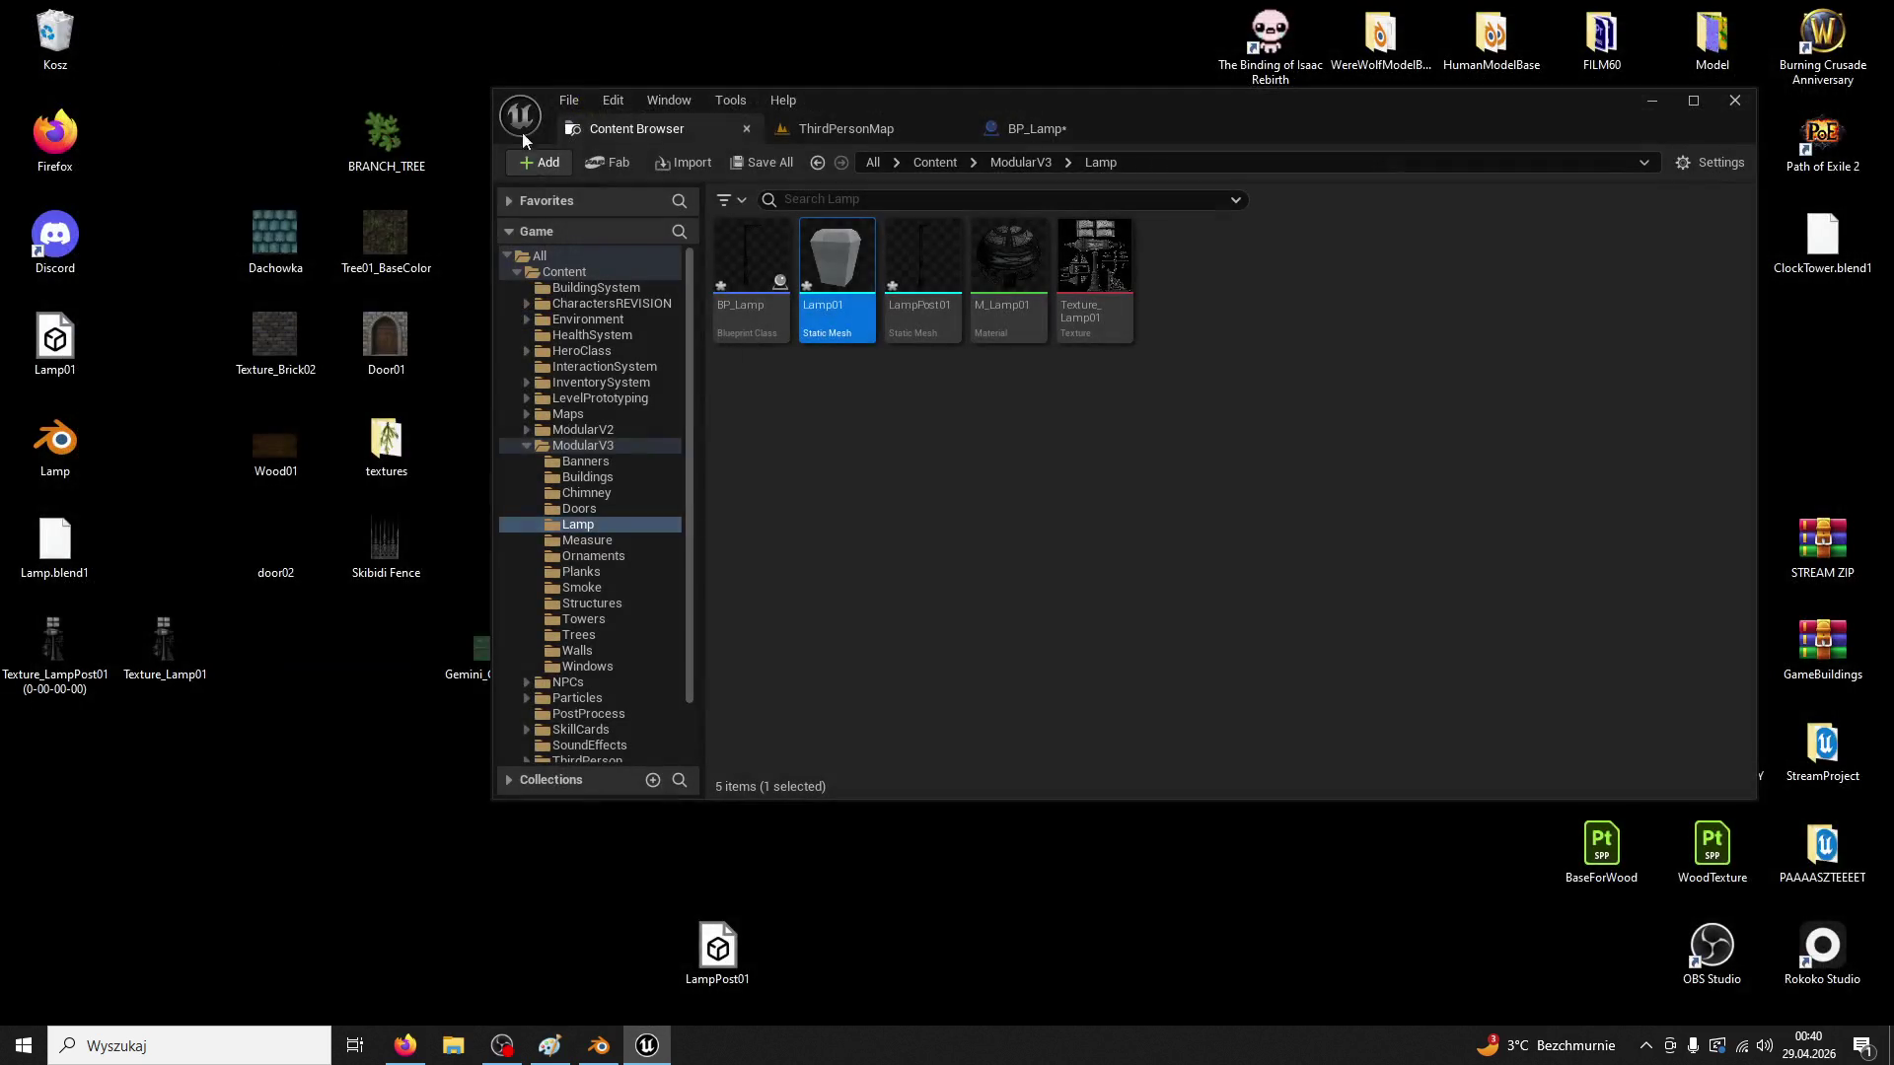
Assign M_Lamp01 to Lamp01's Element 0 slot, save the mesh, and close its editor
double_click(882, 102)
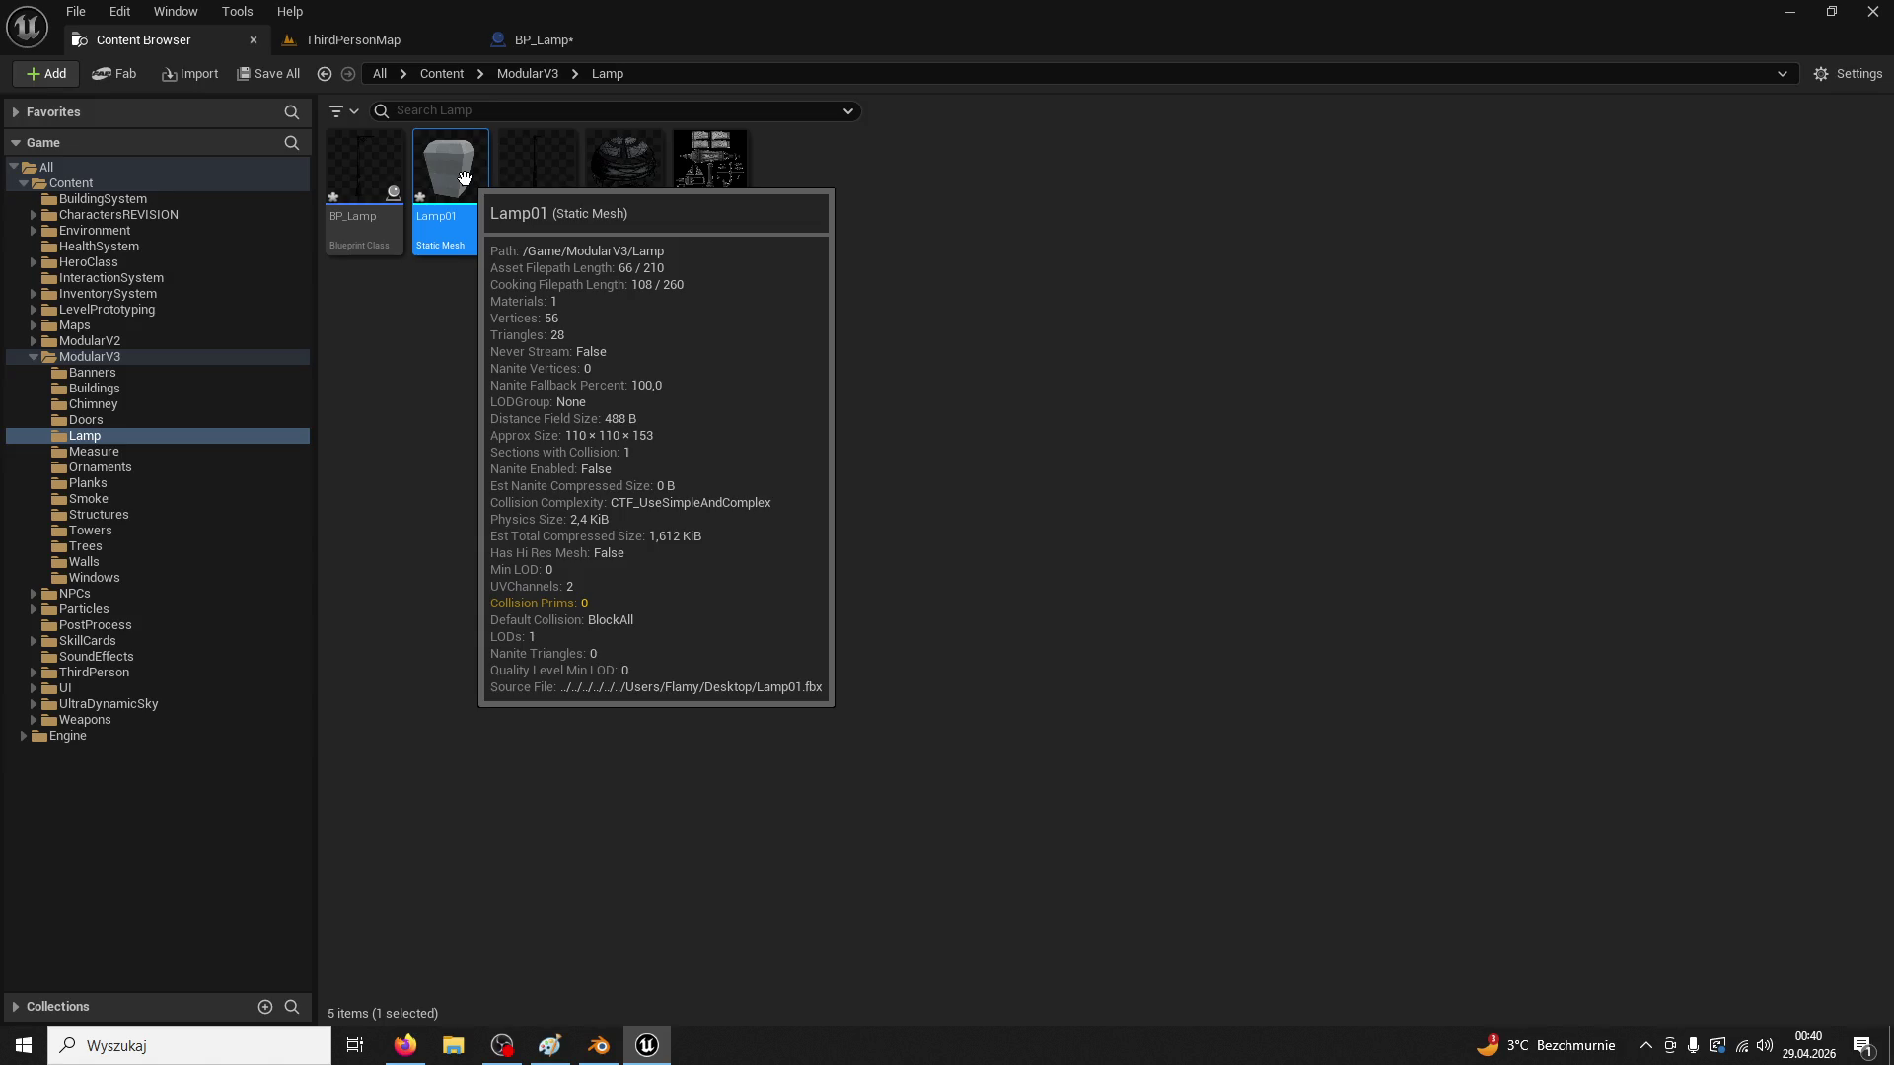
double_click(474, 186)
click(167, 40)
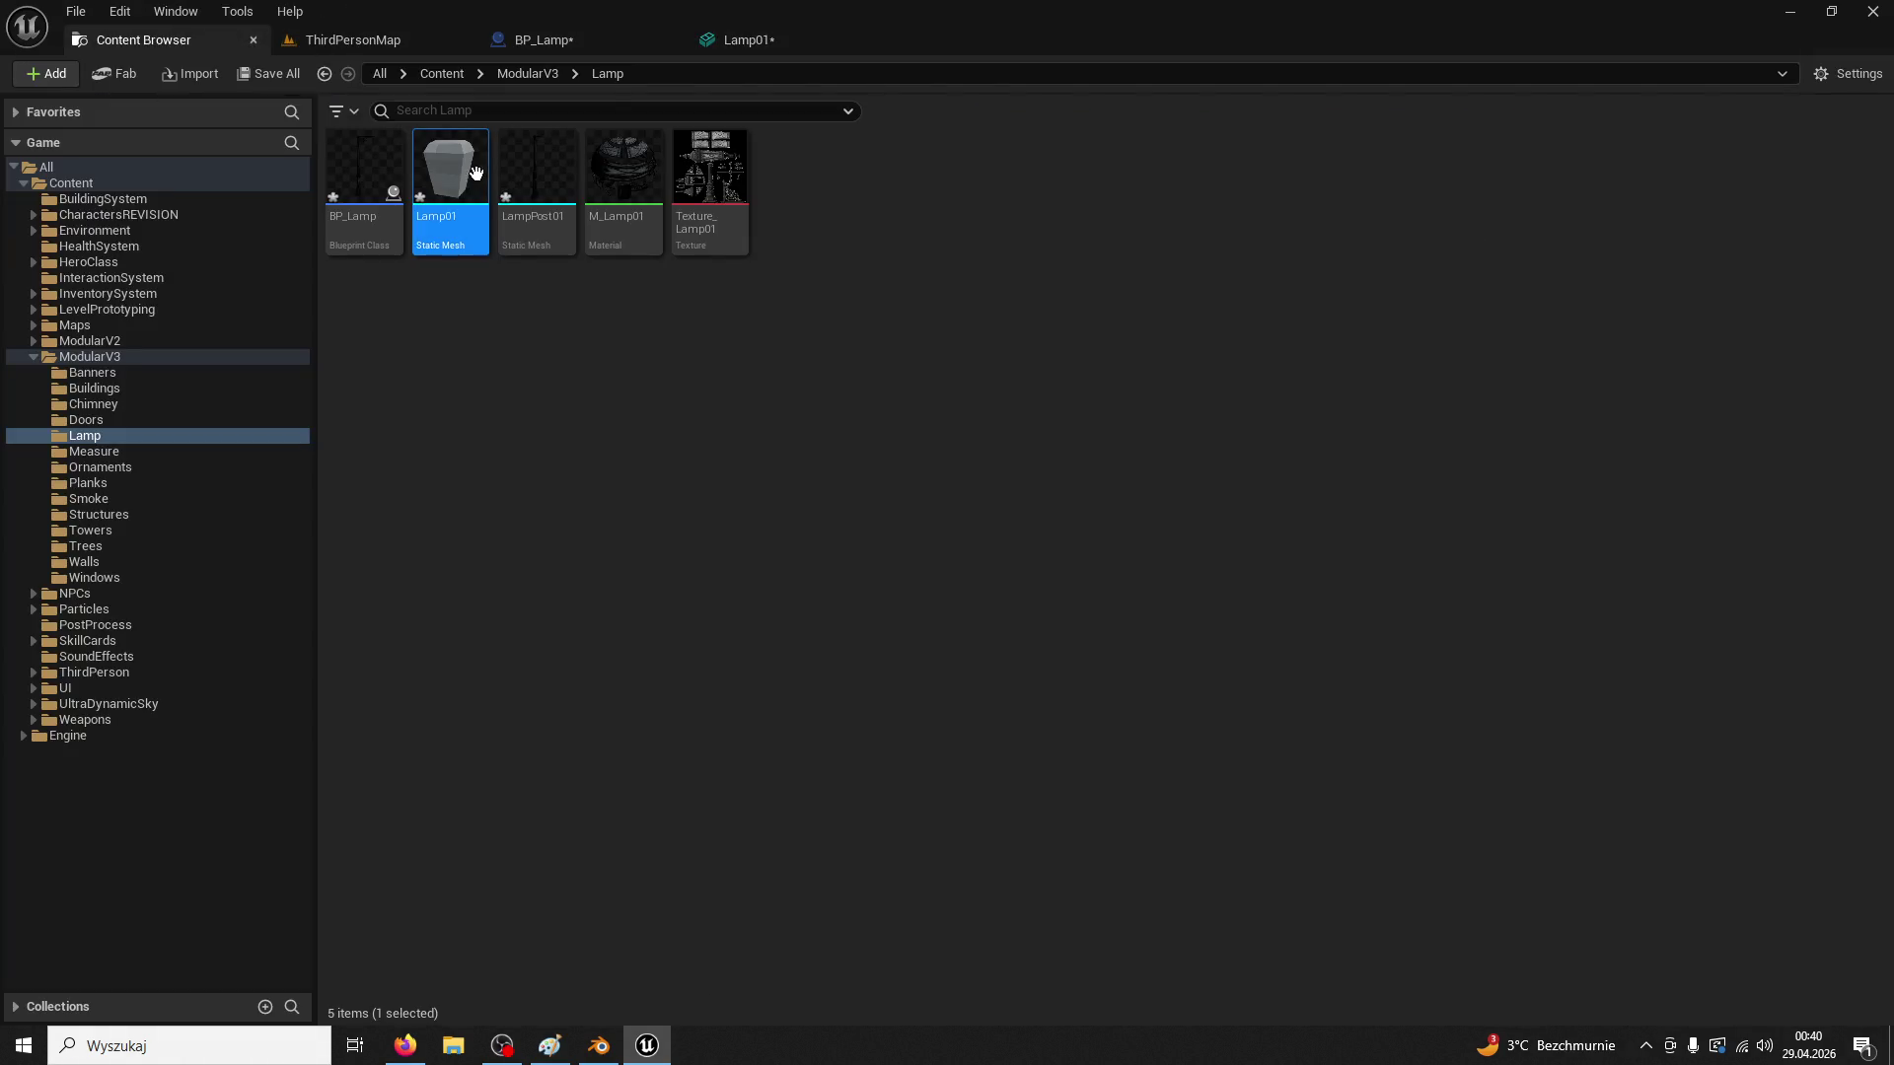
click(706, 162)
click(624, 168)
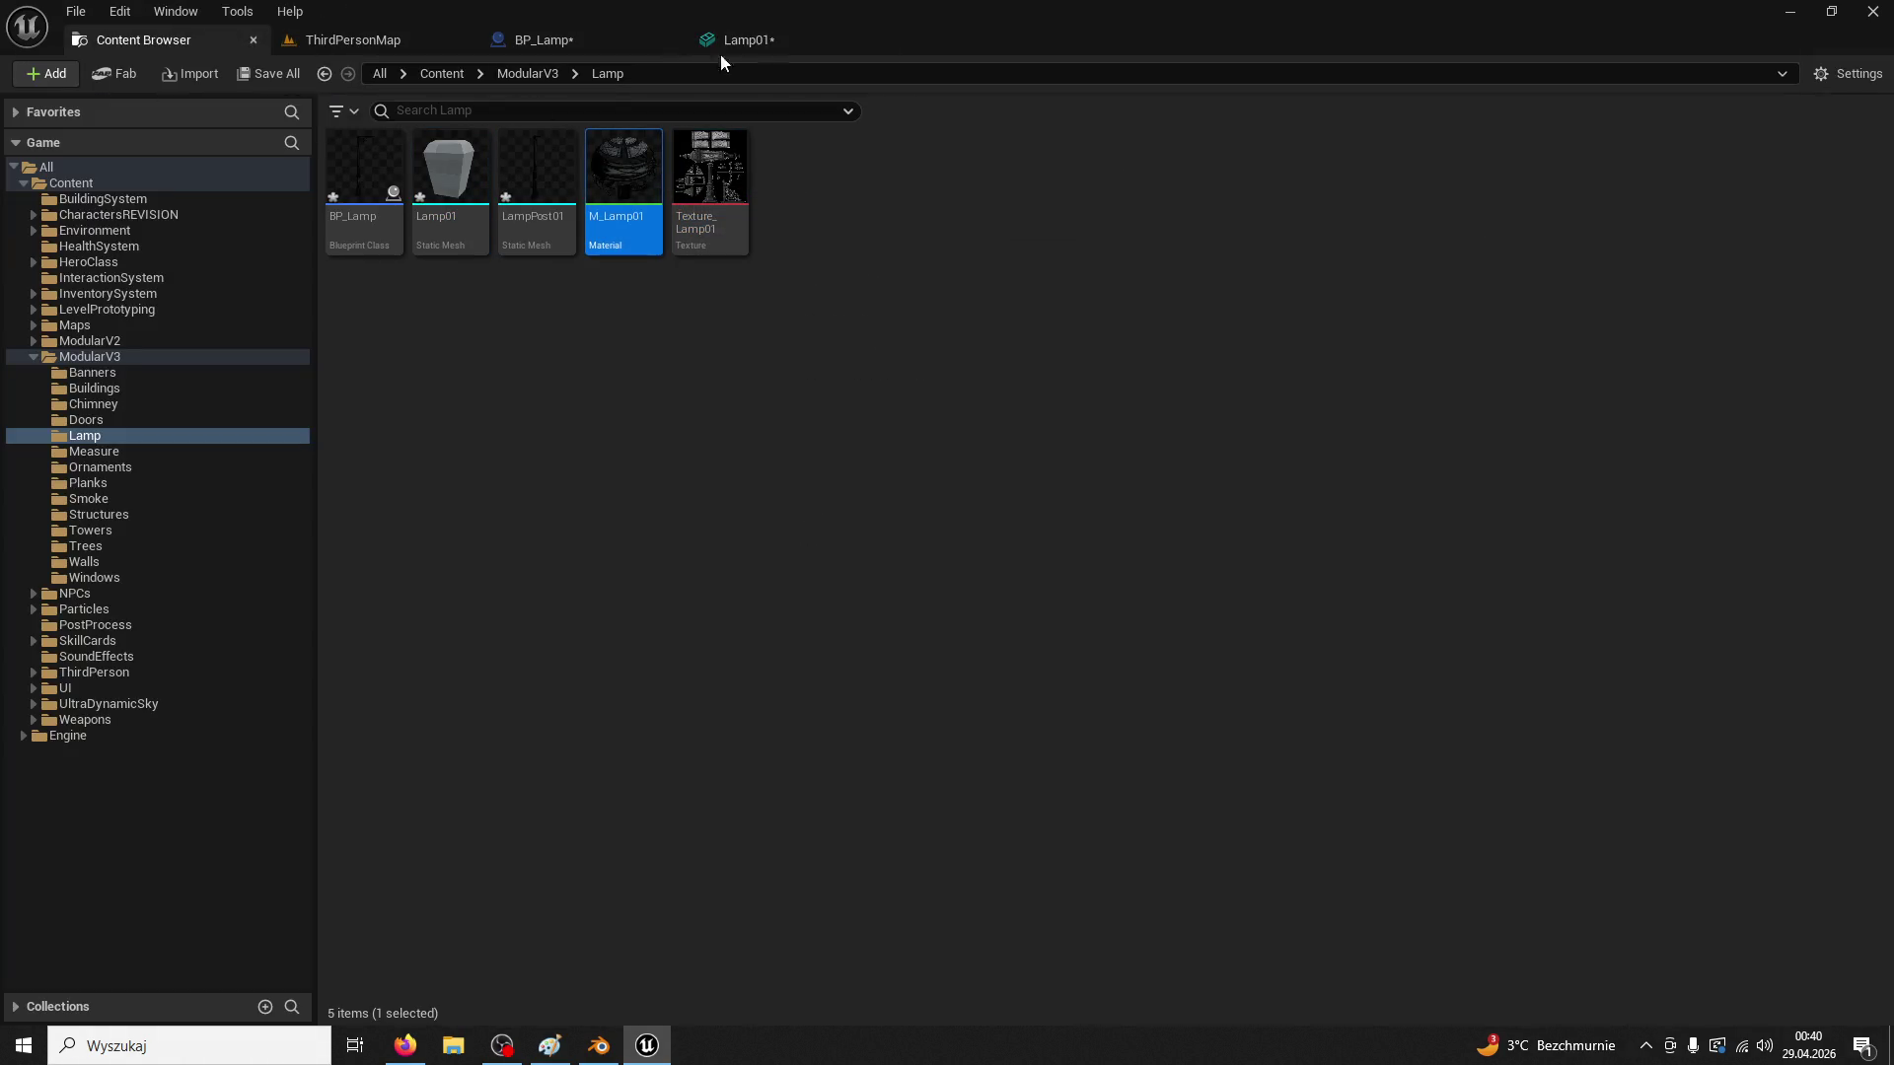
click(769, 39)
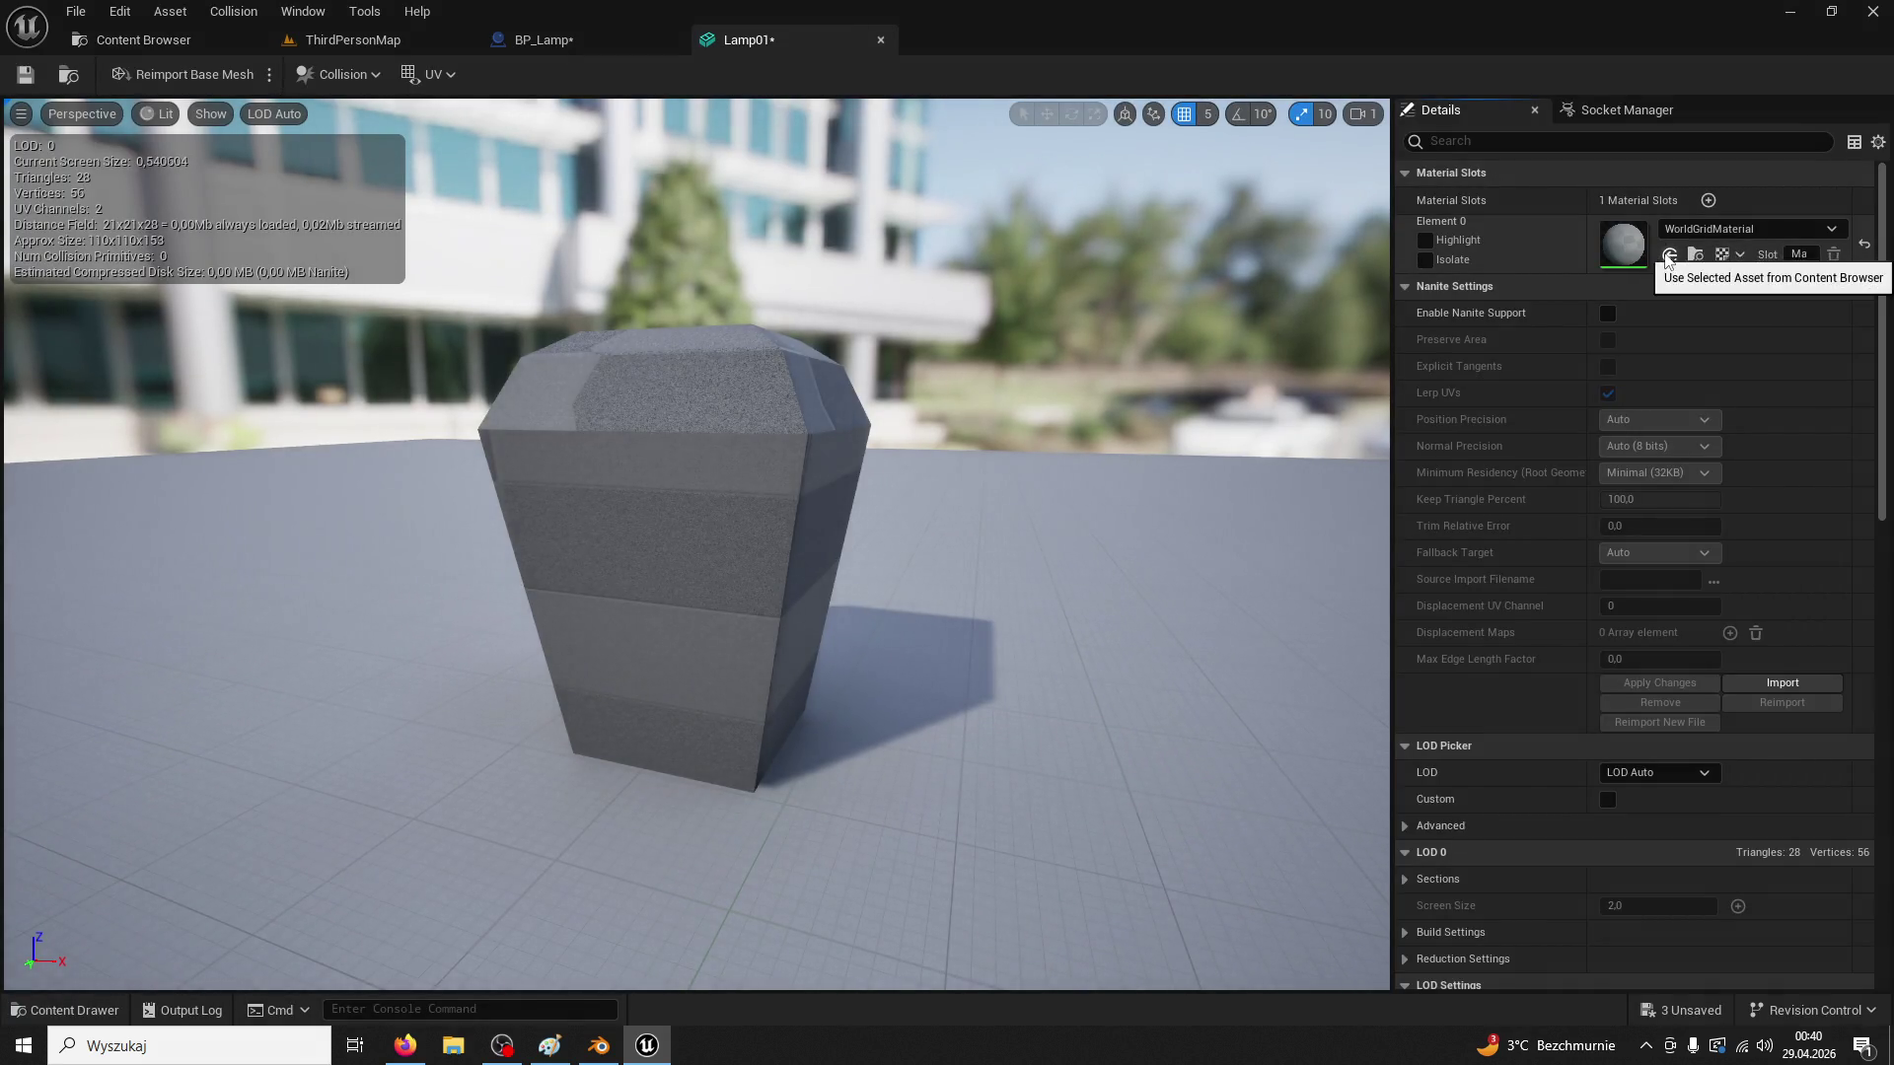
click(1669, 255)
key(ctrl+s)
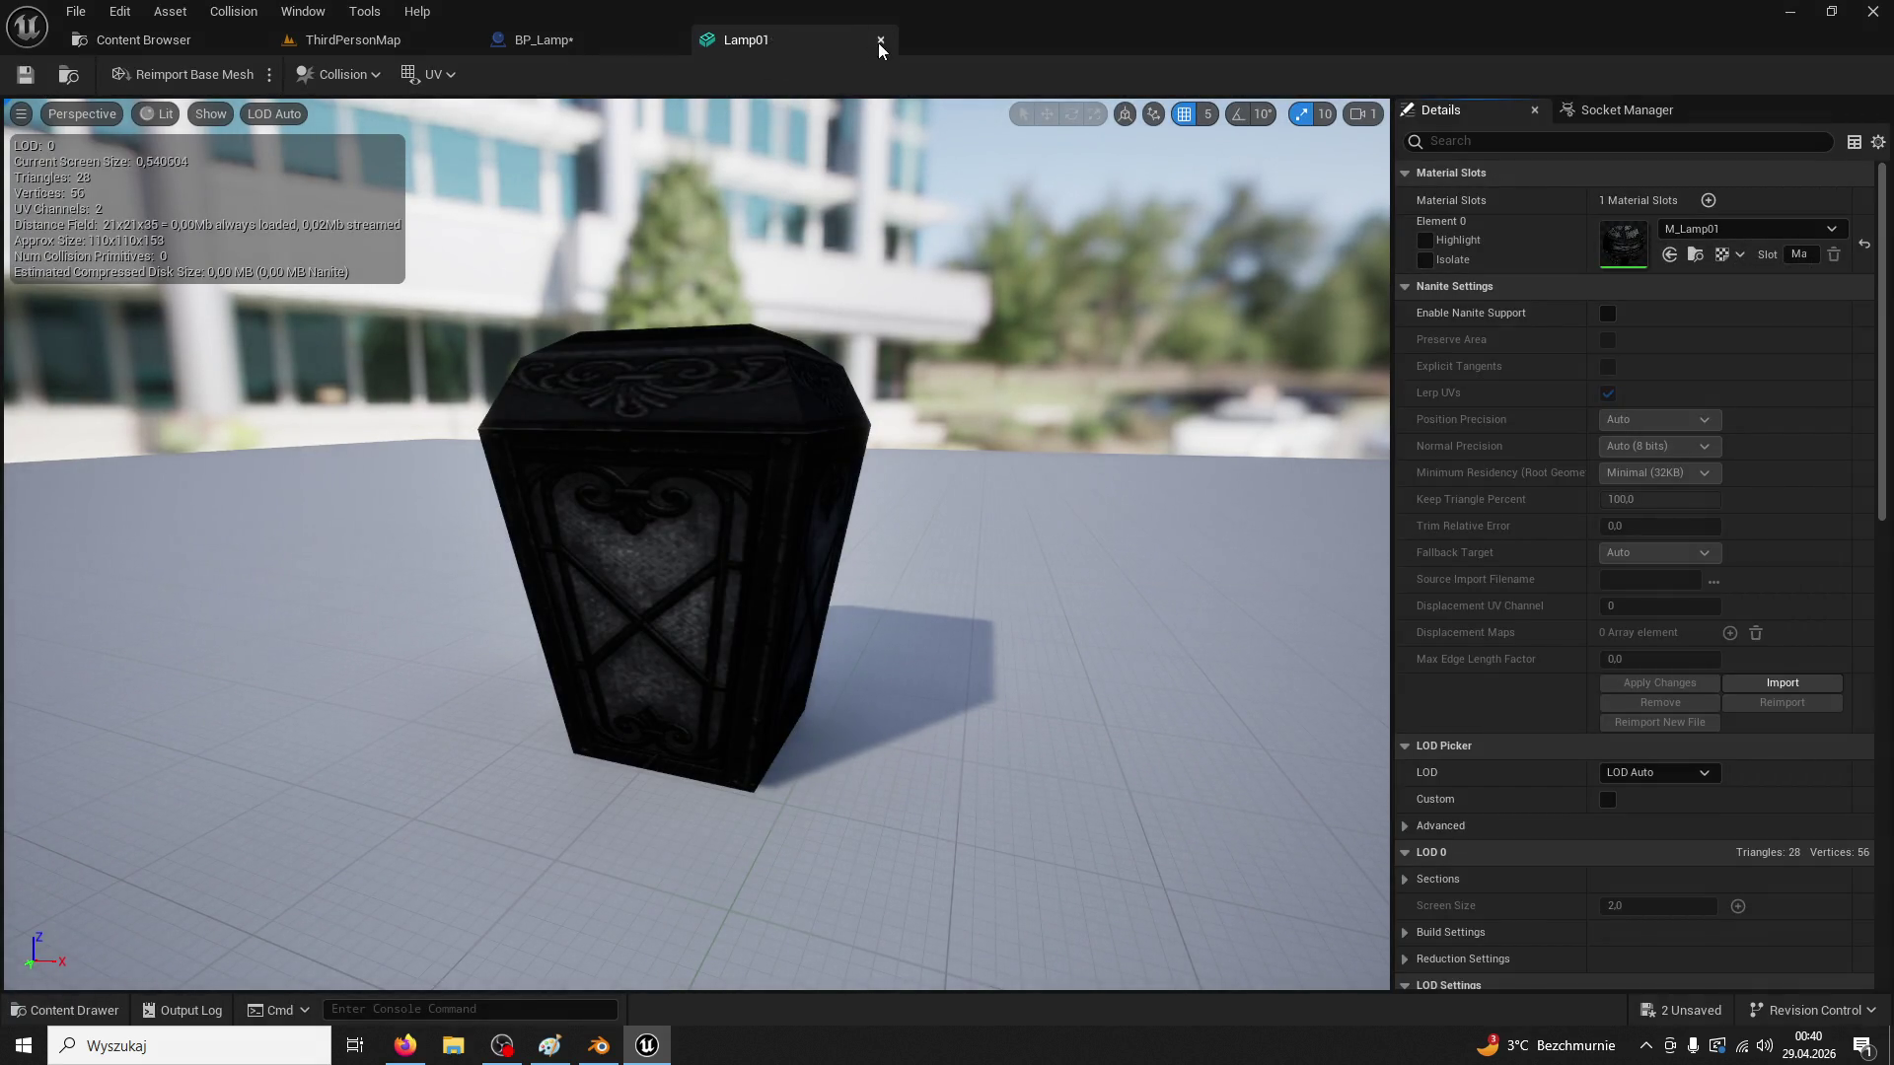
click(881, 39)
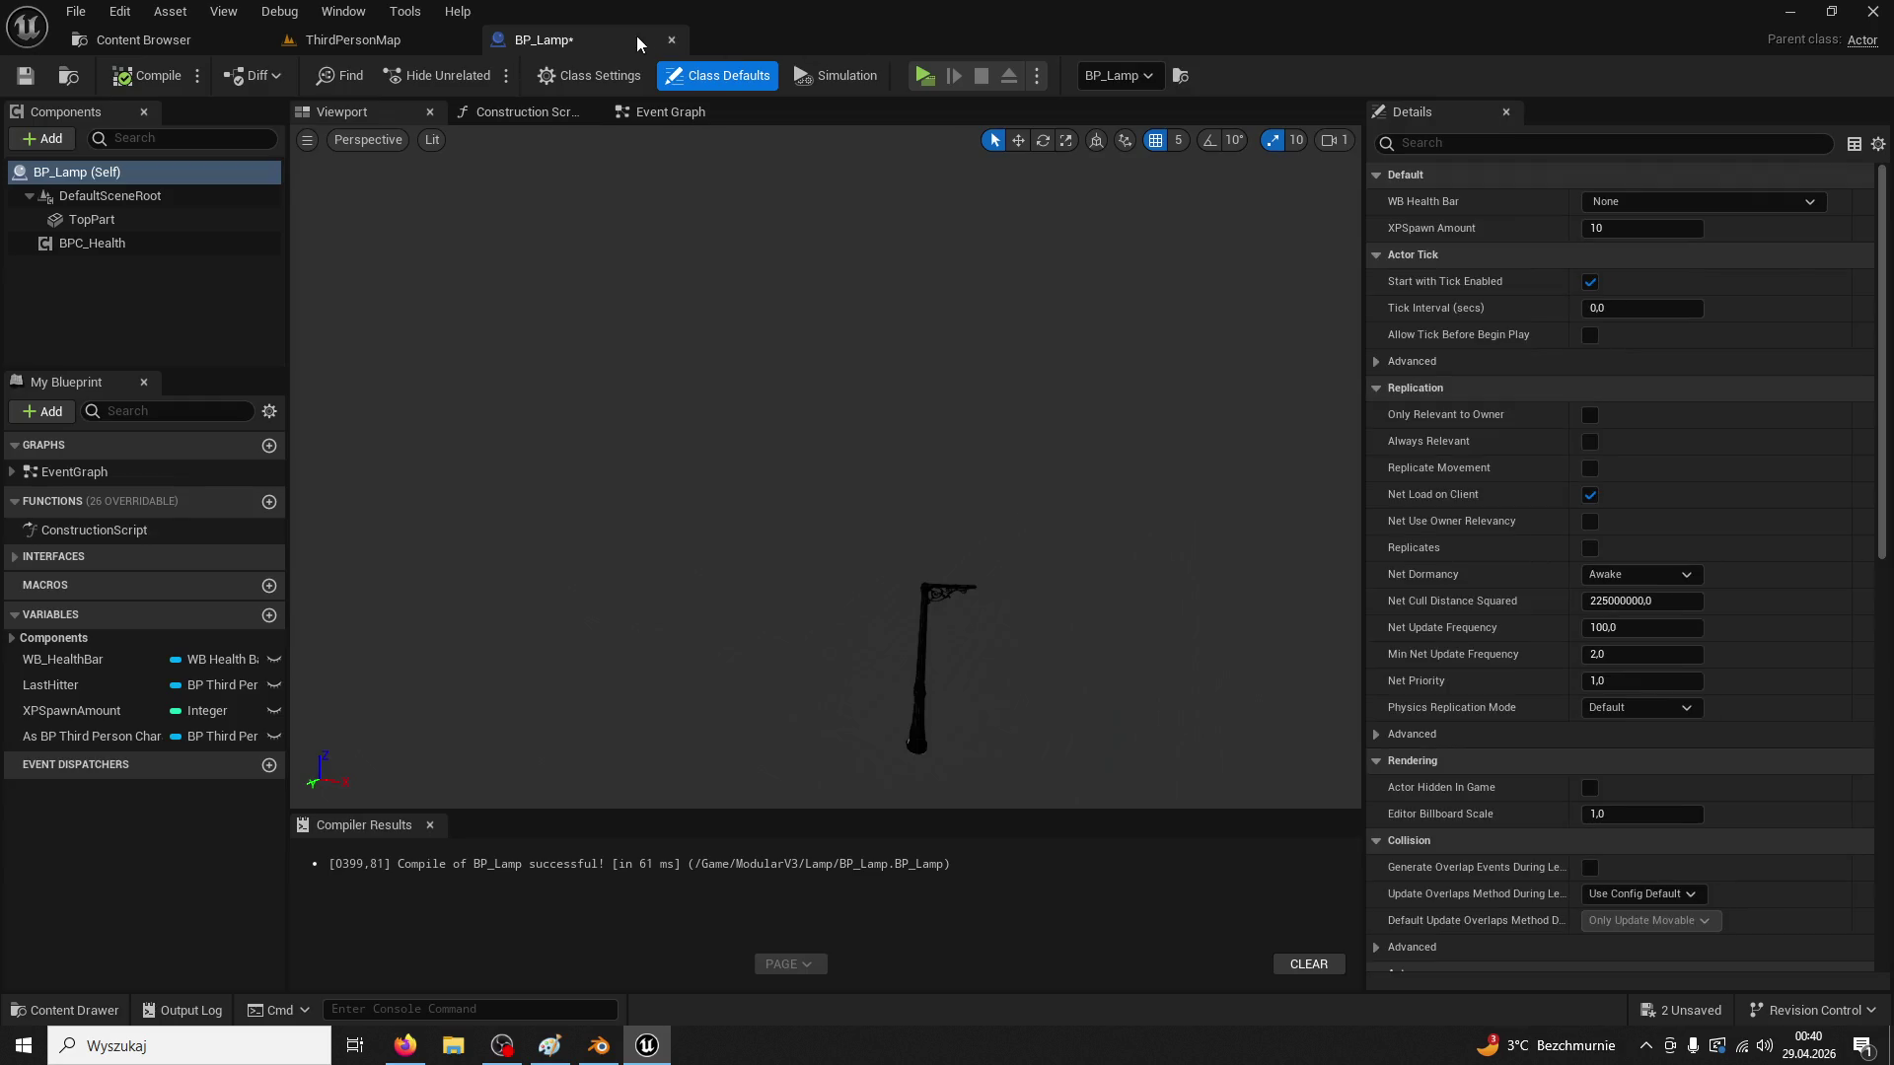
Search ModularV3 for 'health' and open the BP_HealthWardLogo blueprint
click(315, 40)
click(227, 42)
click(253, 39)
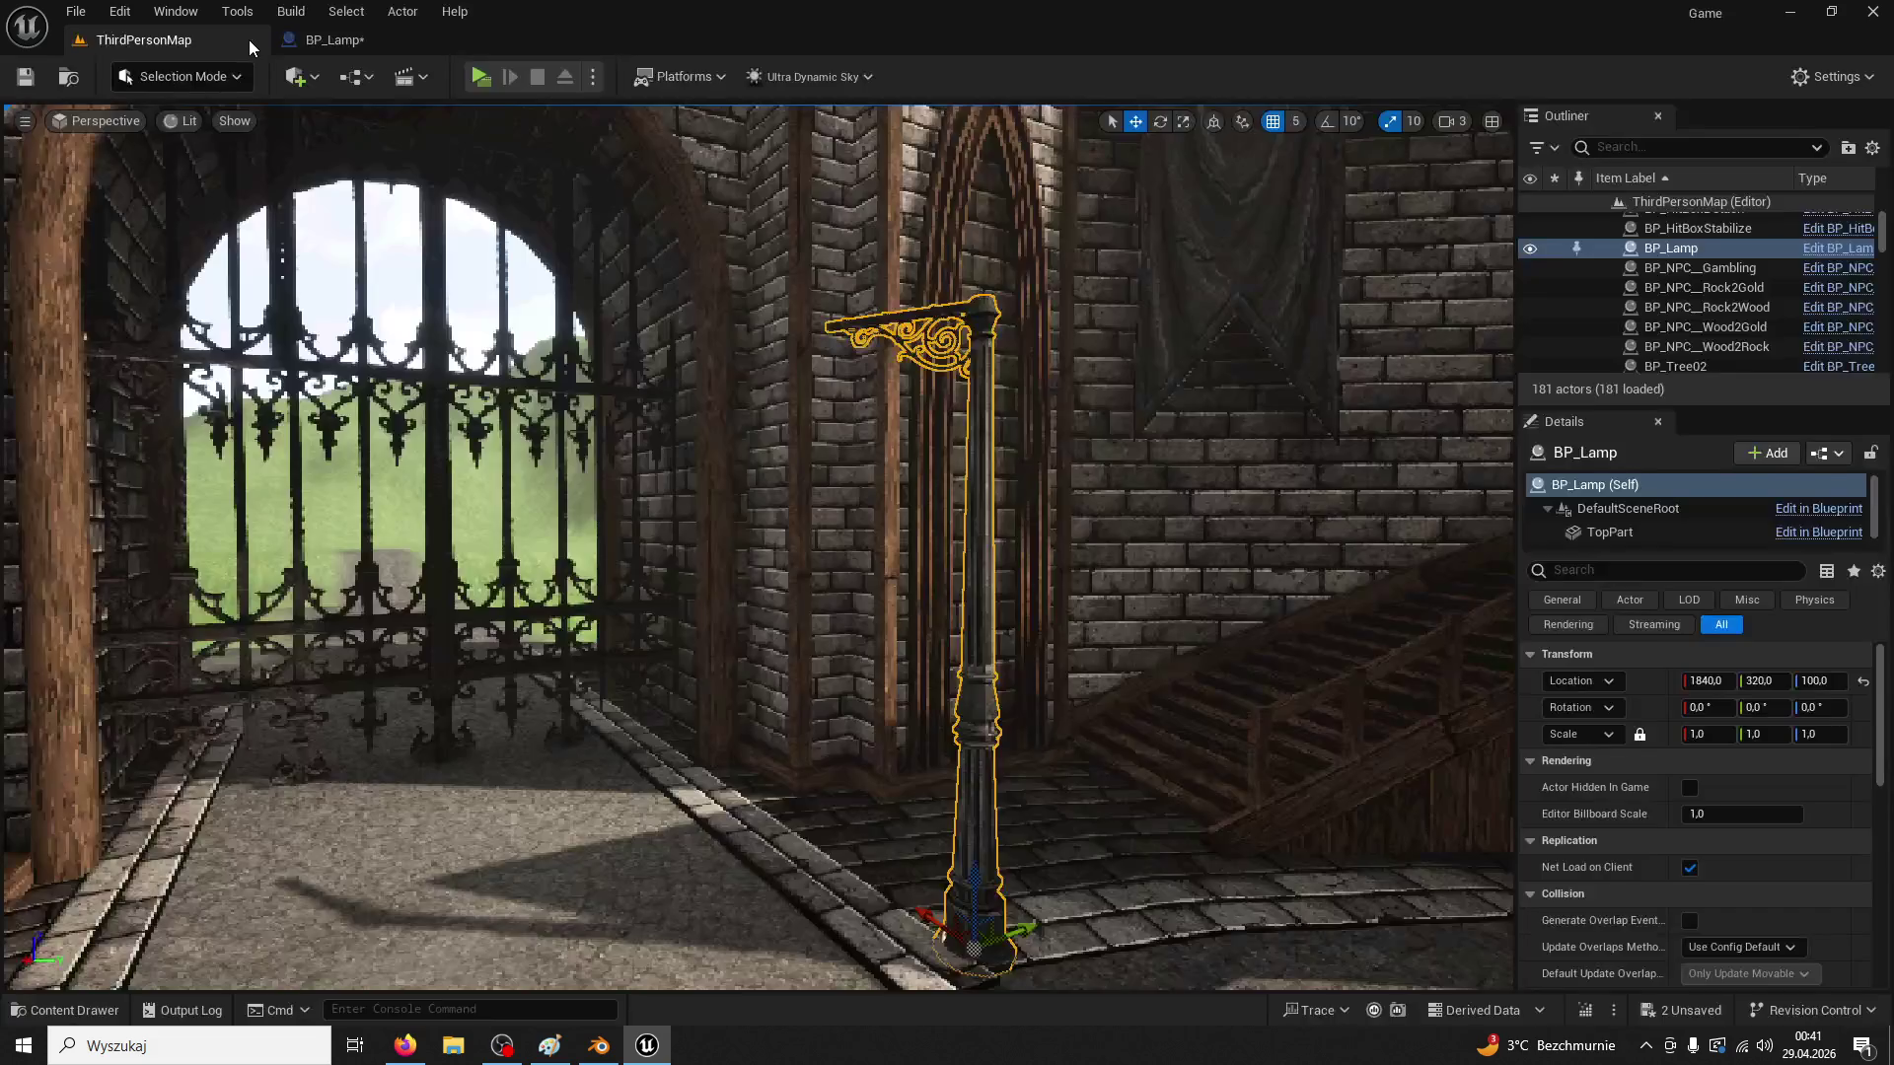
key(w)
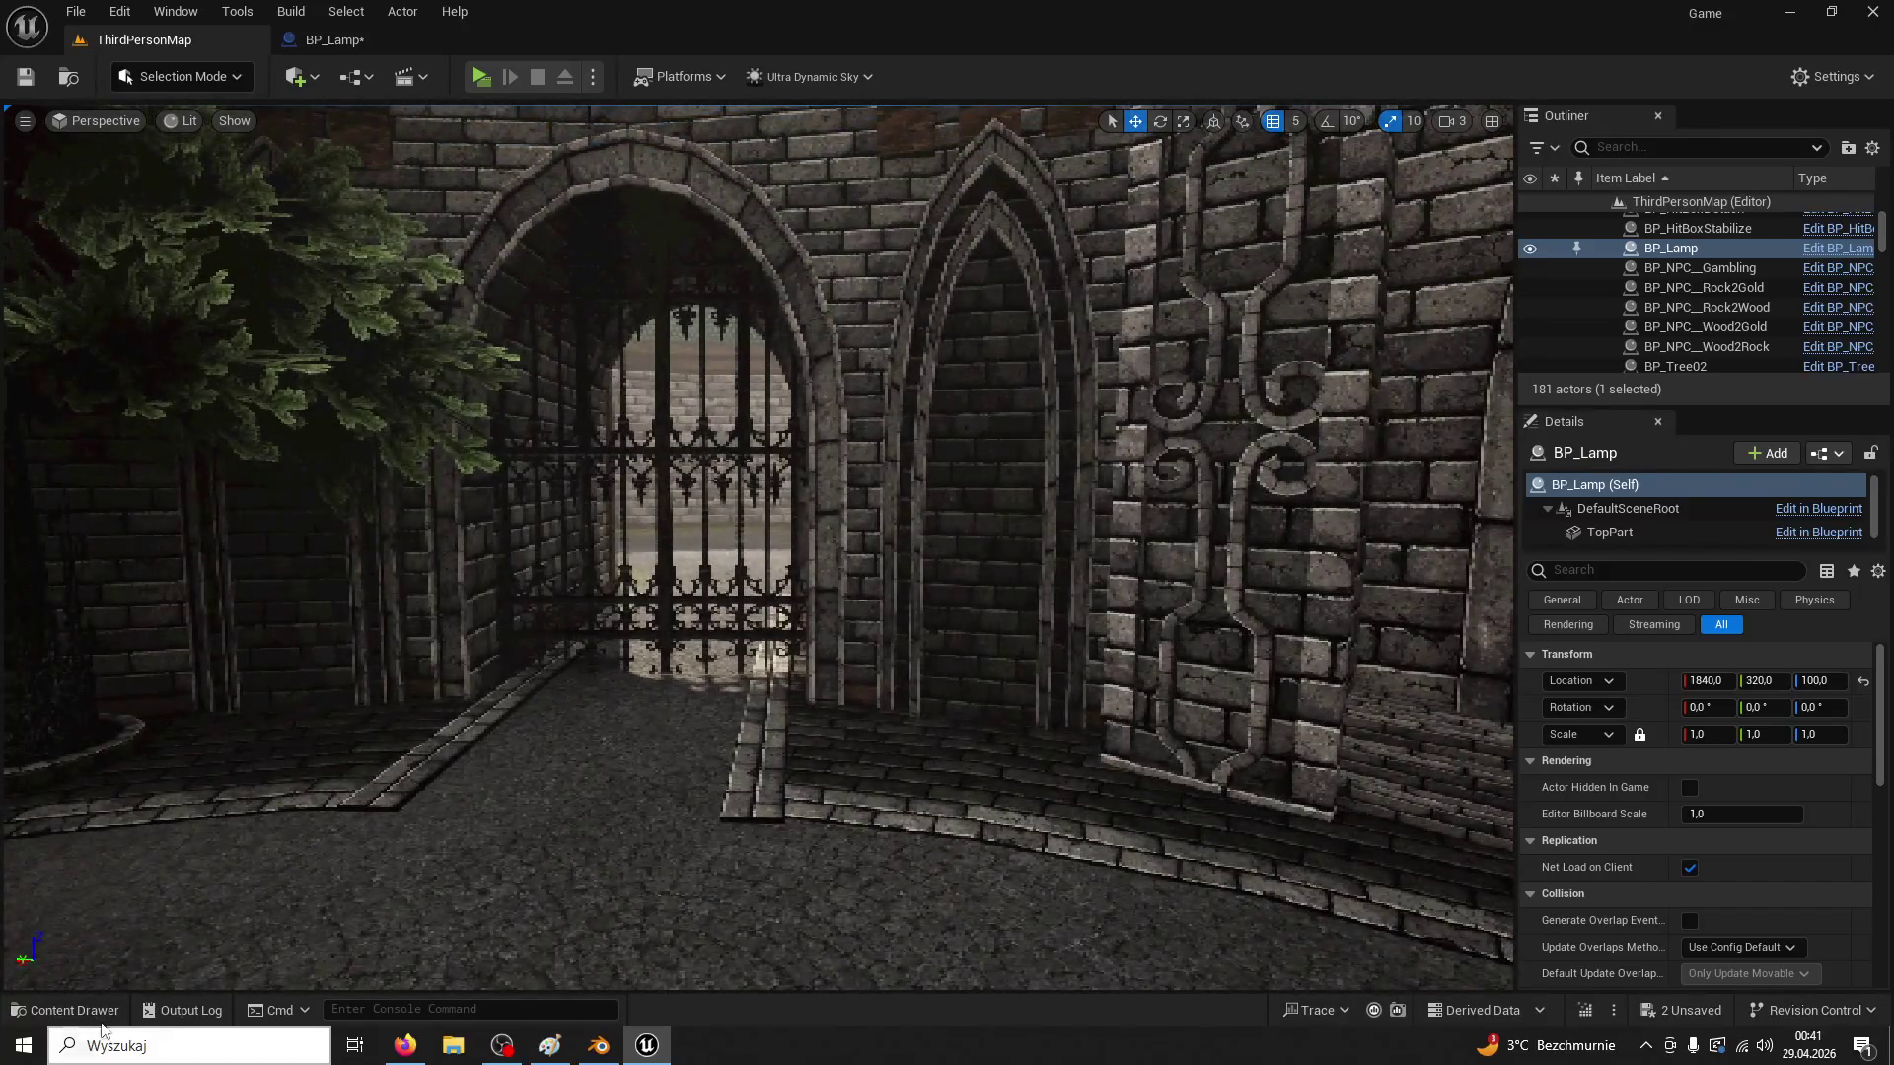
click(64, 1011)
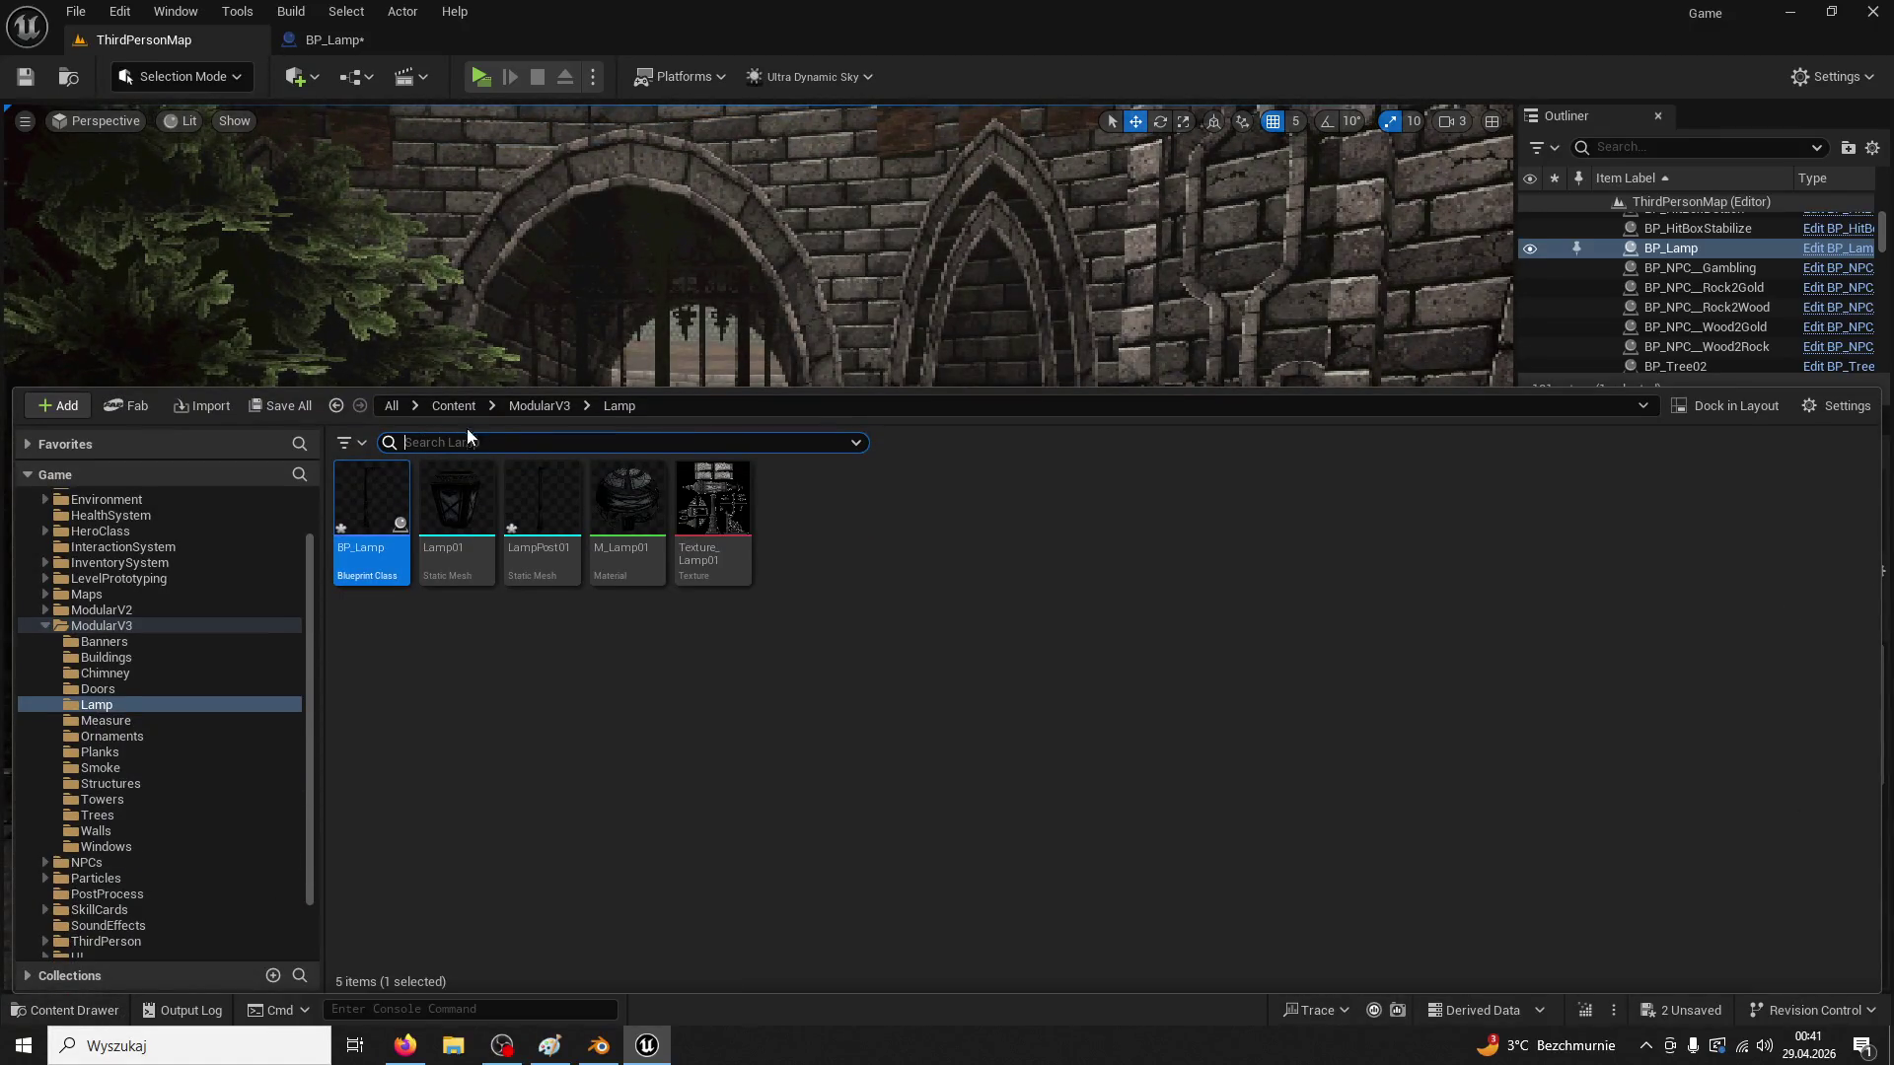
click(519, 407)
click(667, 449)
text(health)
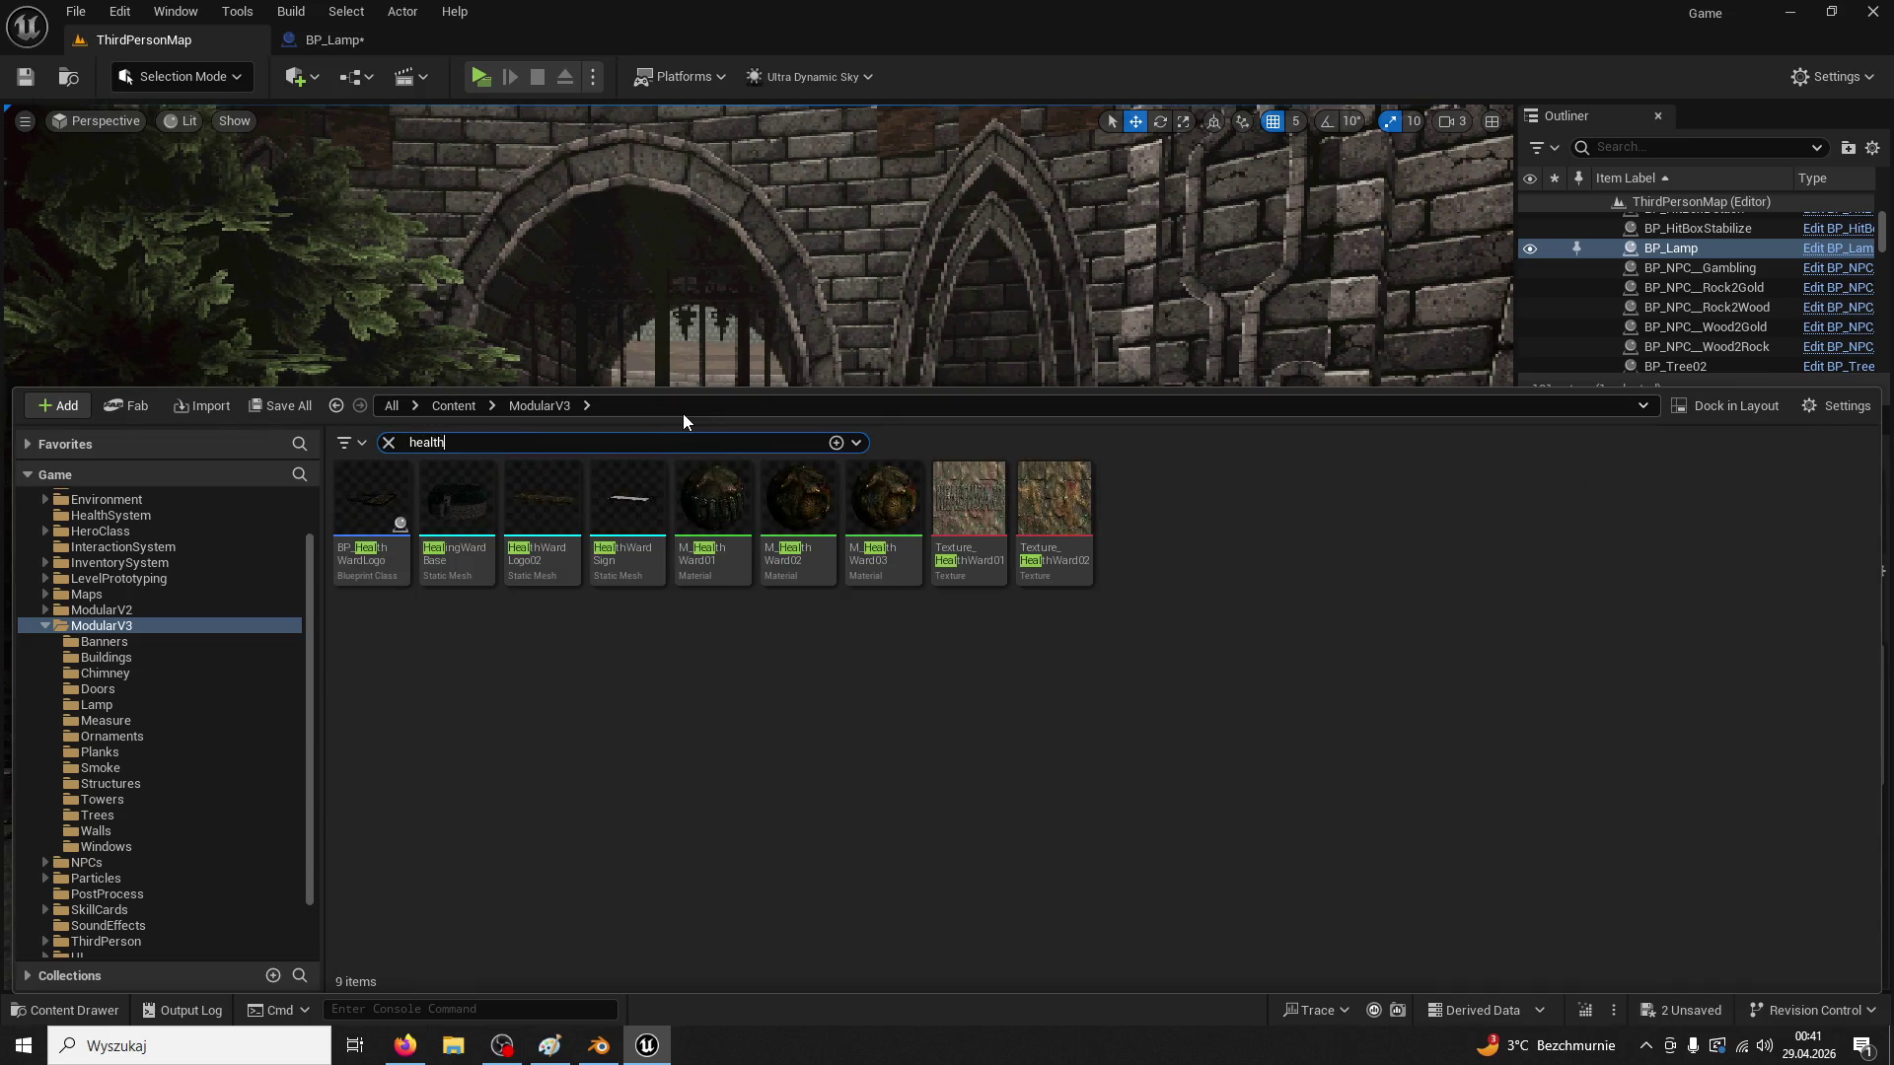
click(358, 493)
double_click(358, 494)
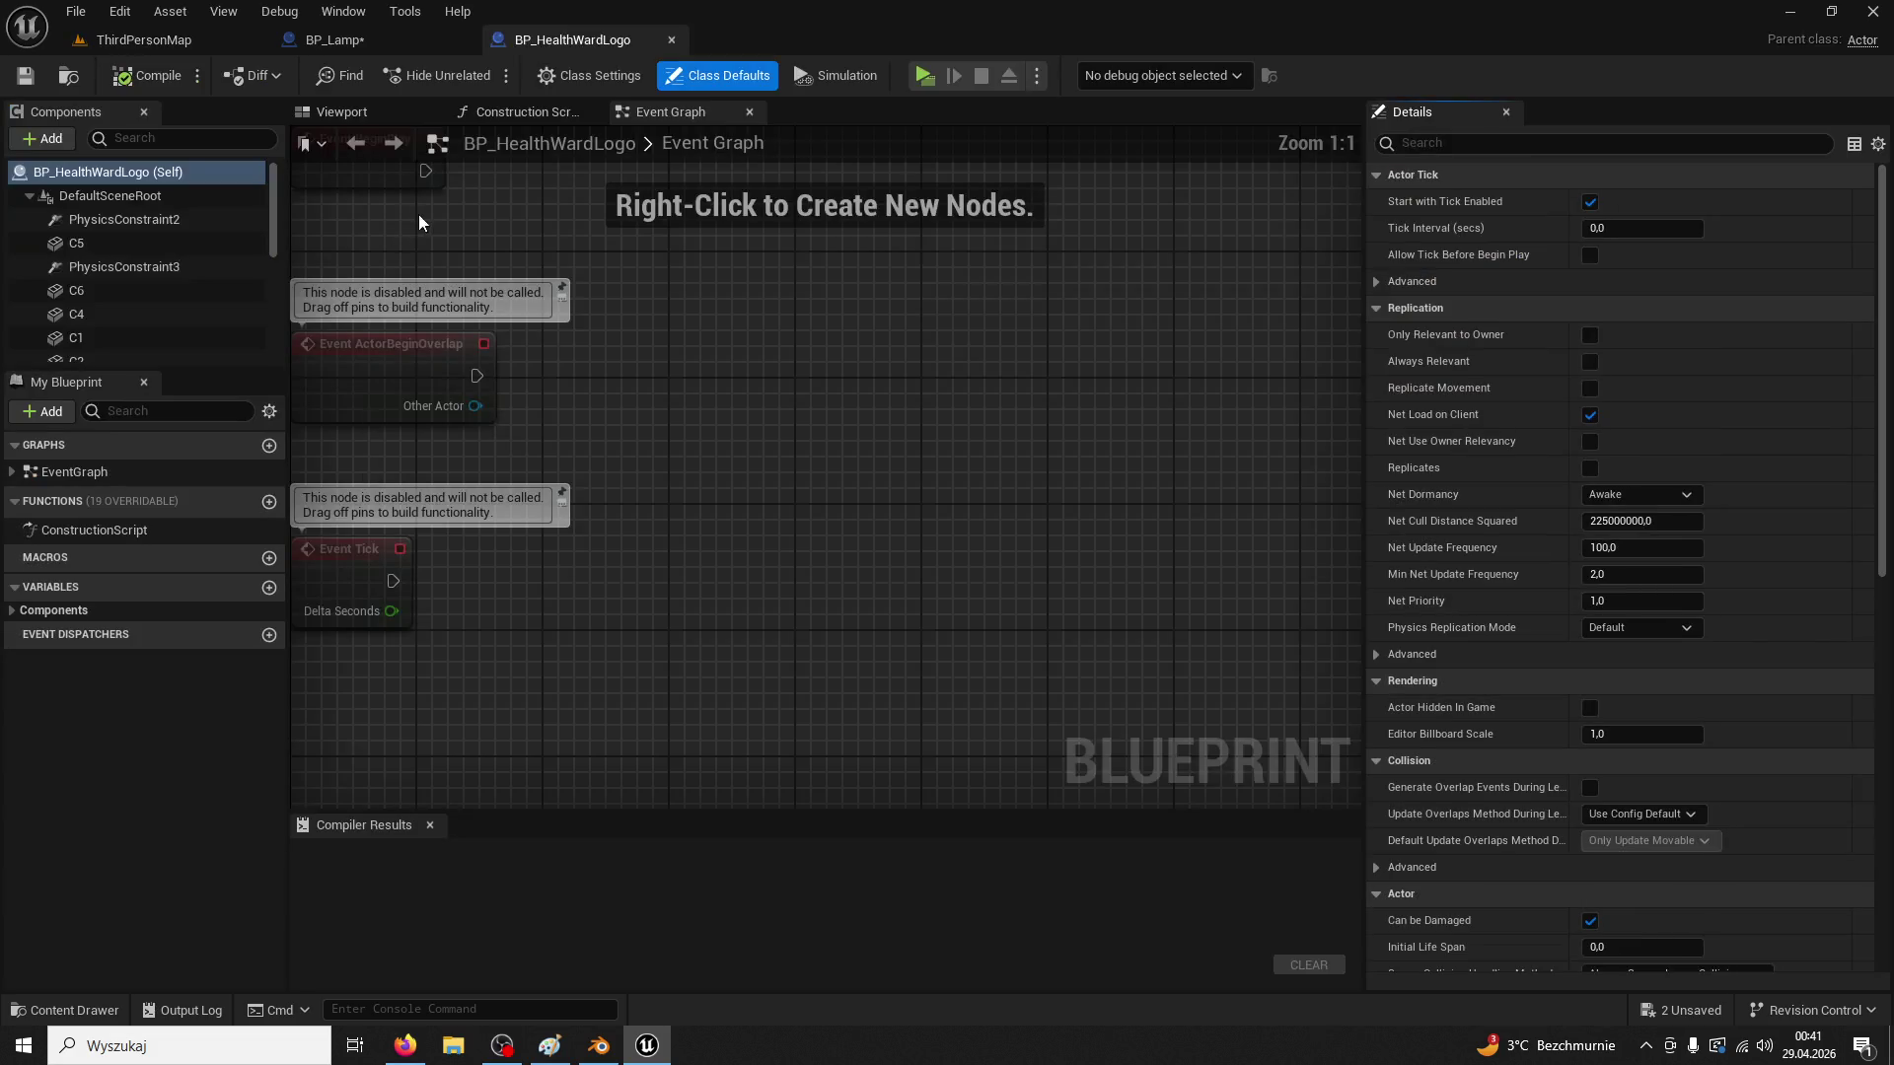
Inspect chain links C3 and C1 in BP_HealthWardLogo's viewport, comparing against BP_Lamp
click(379, 112)
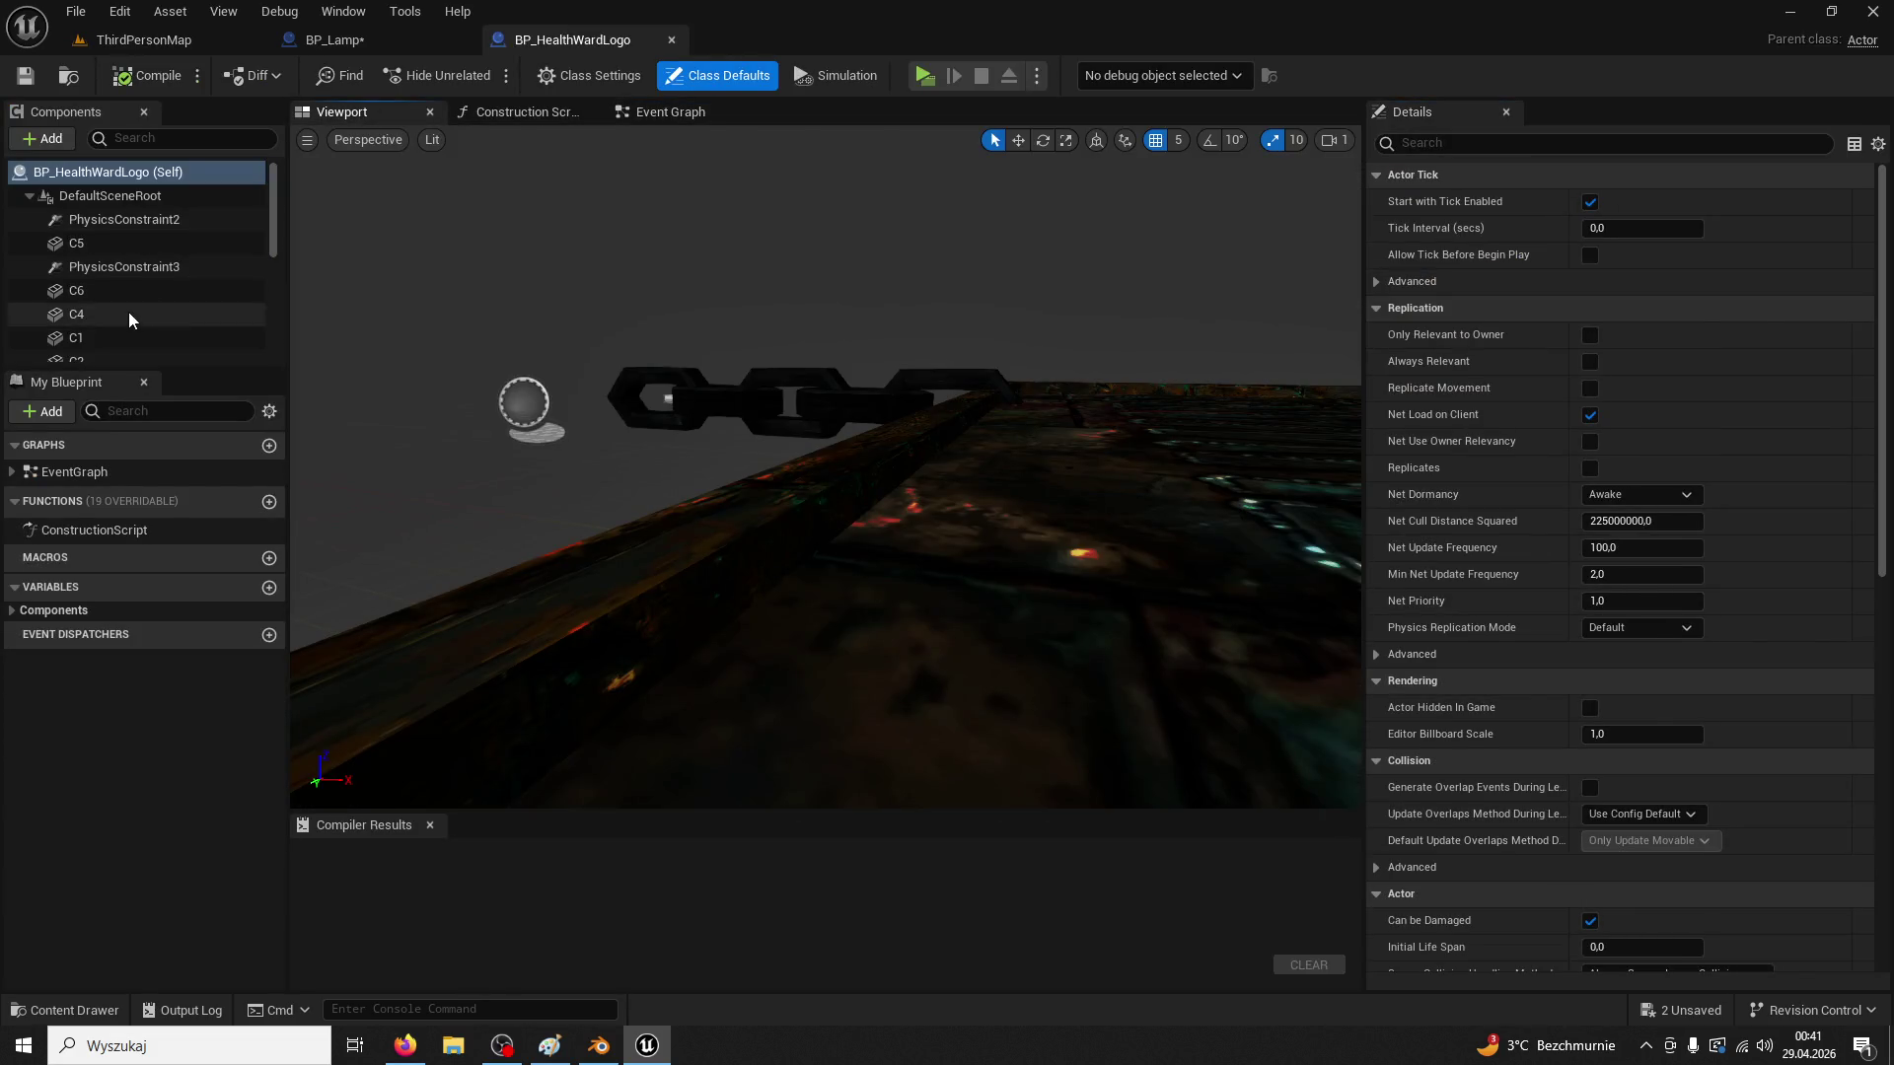
click(122, 296)
click(831, 385)
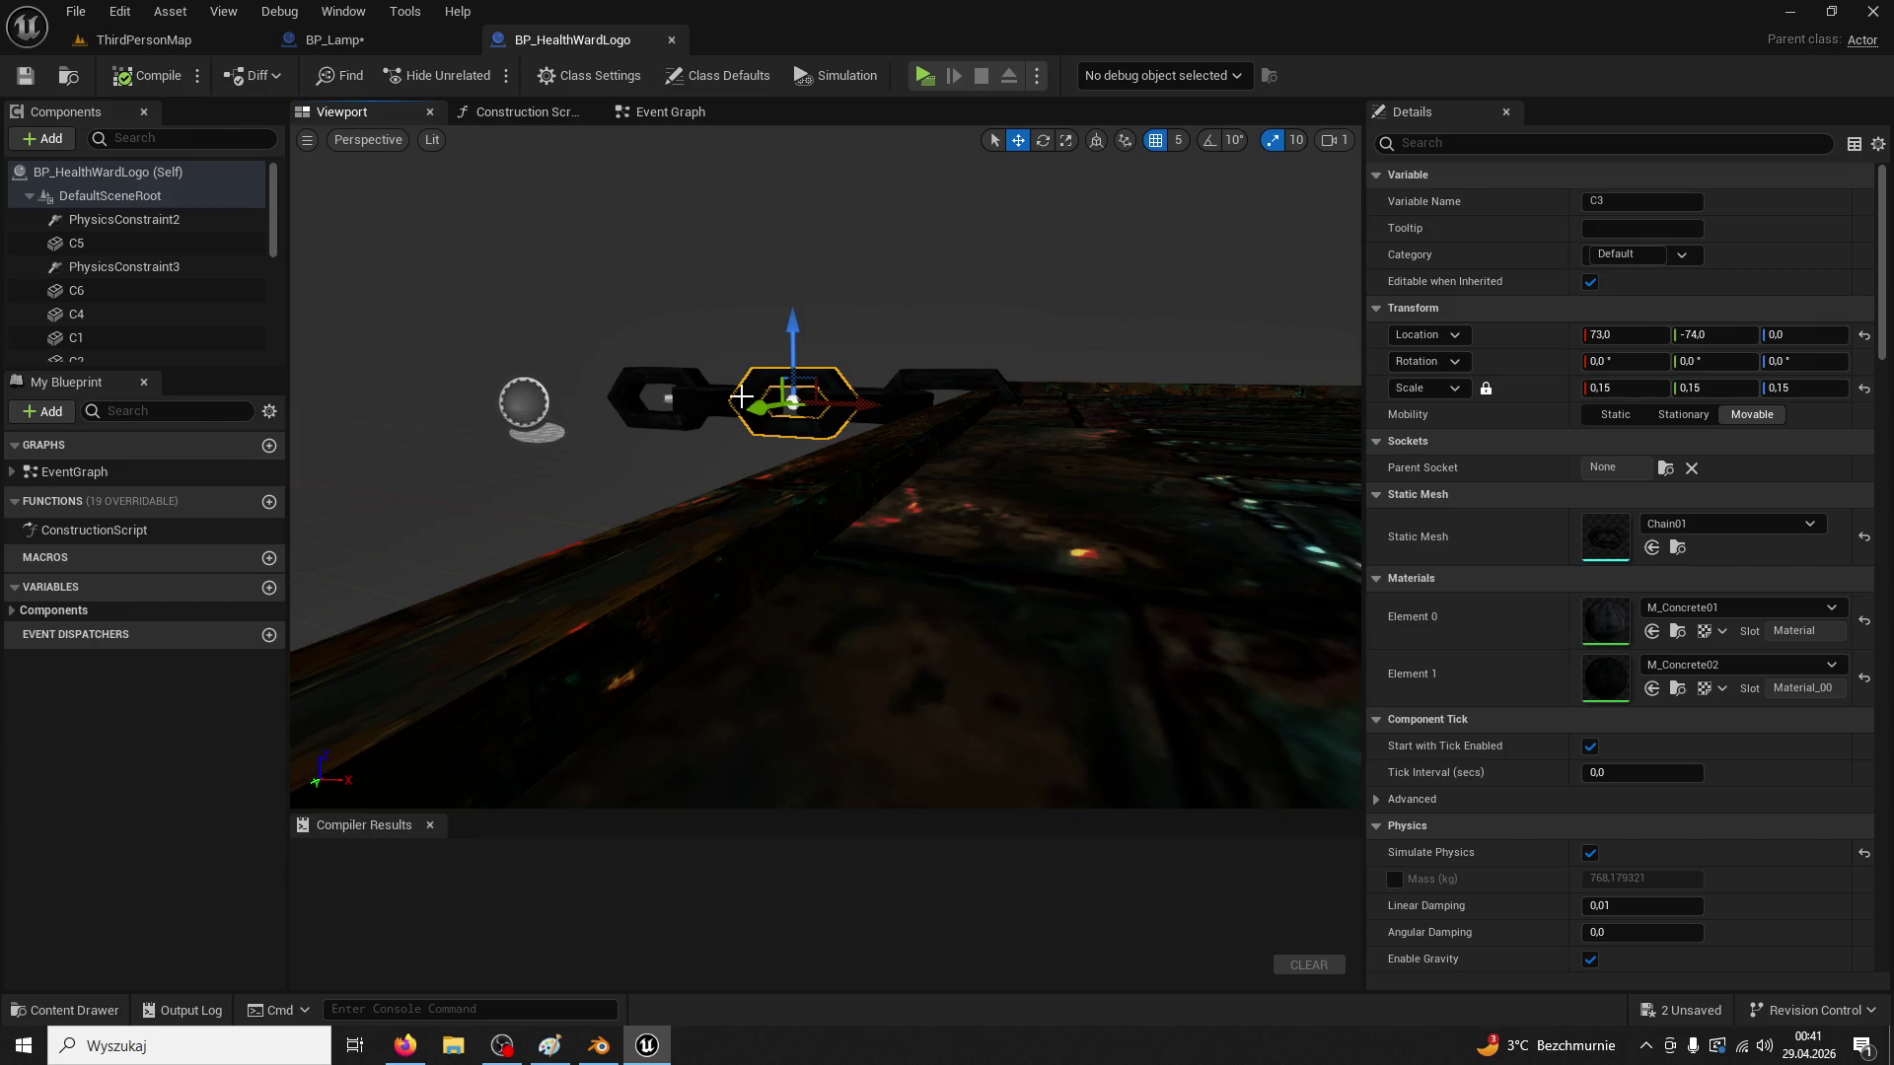
click(681, 387)
key(f)
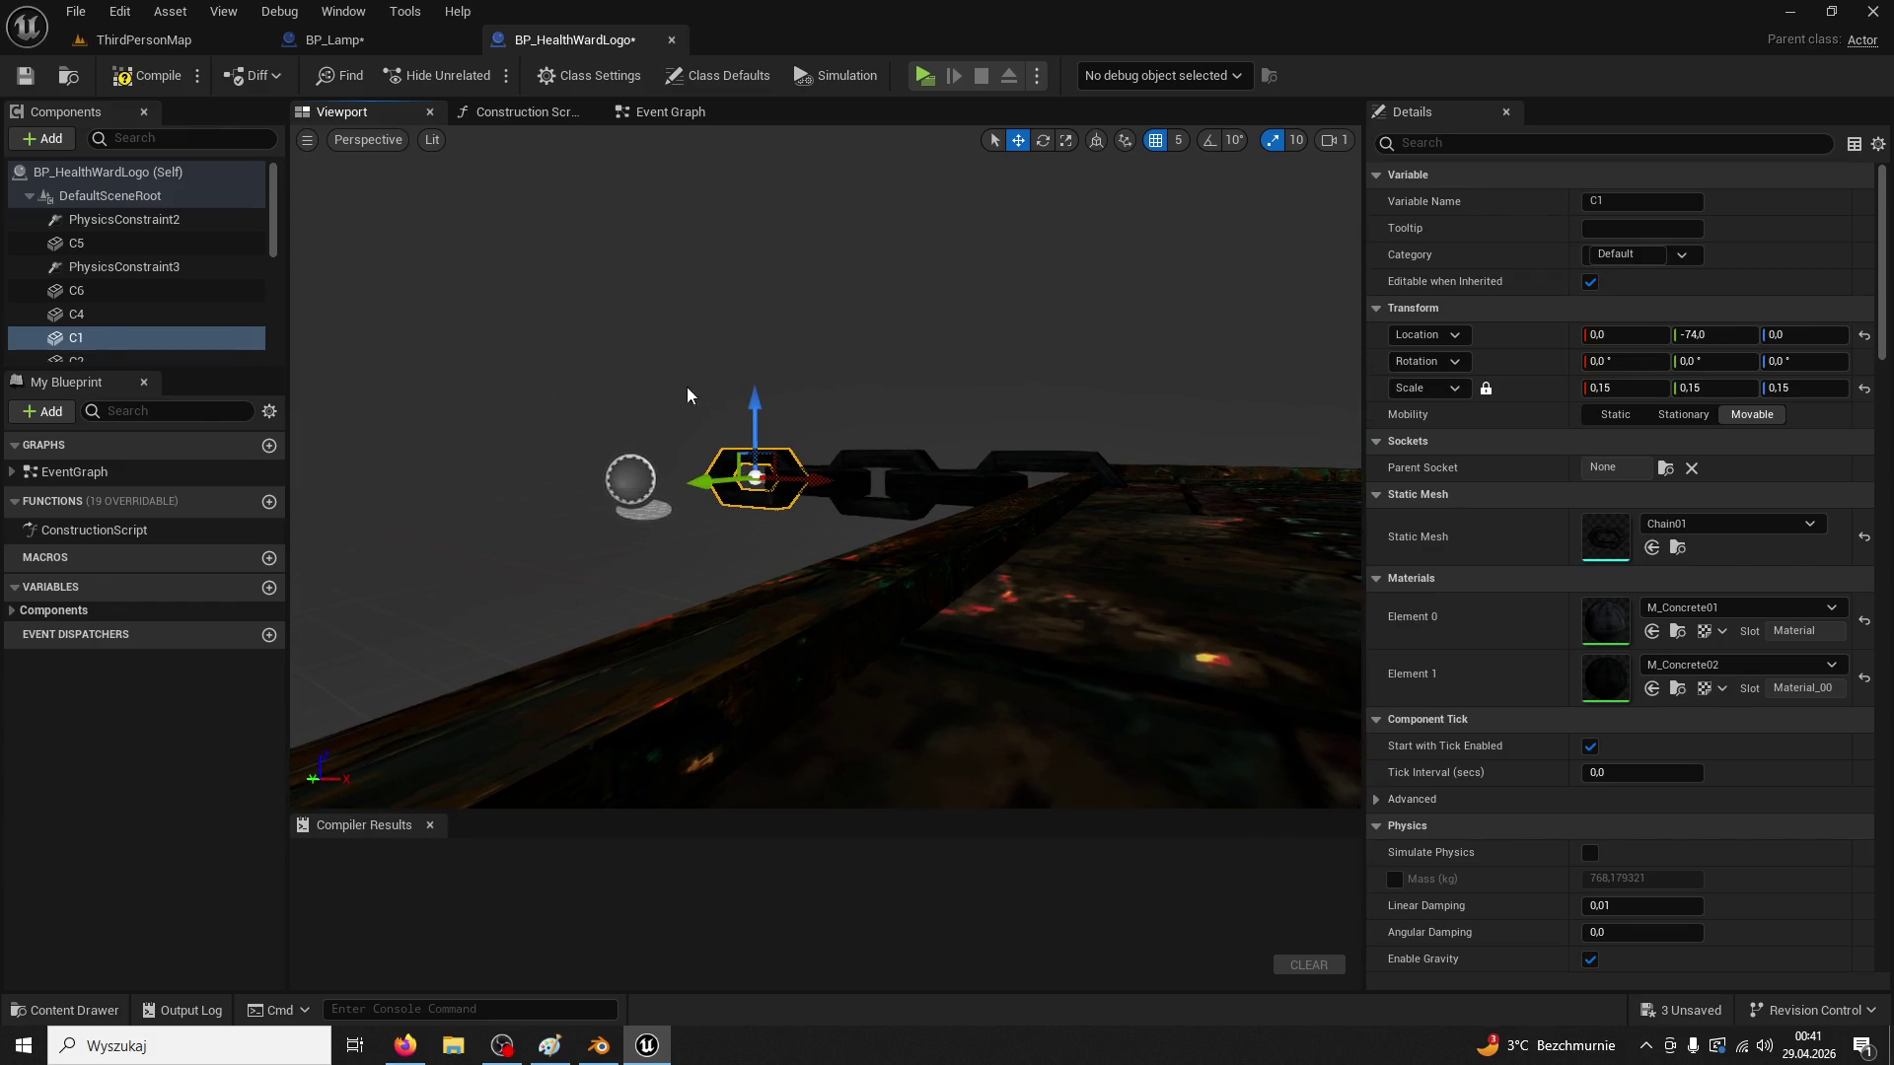
click(371, 39)
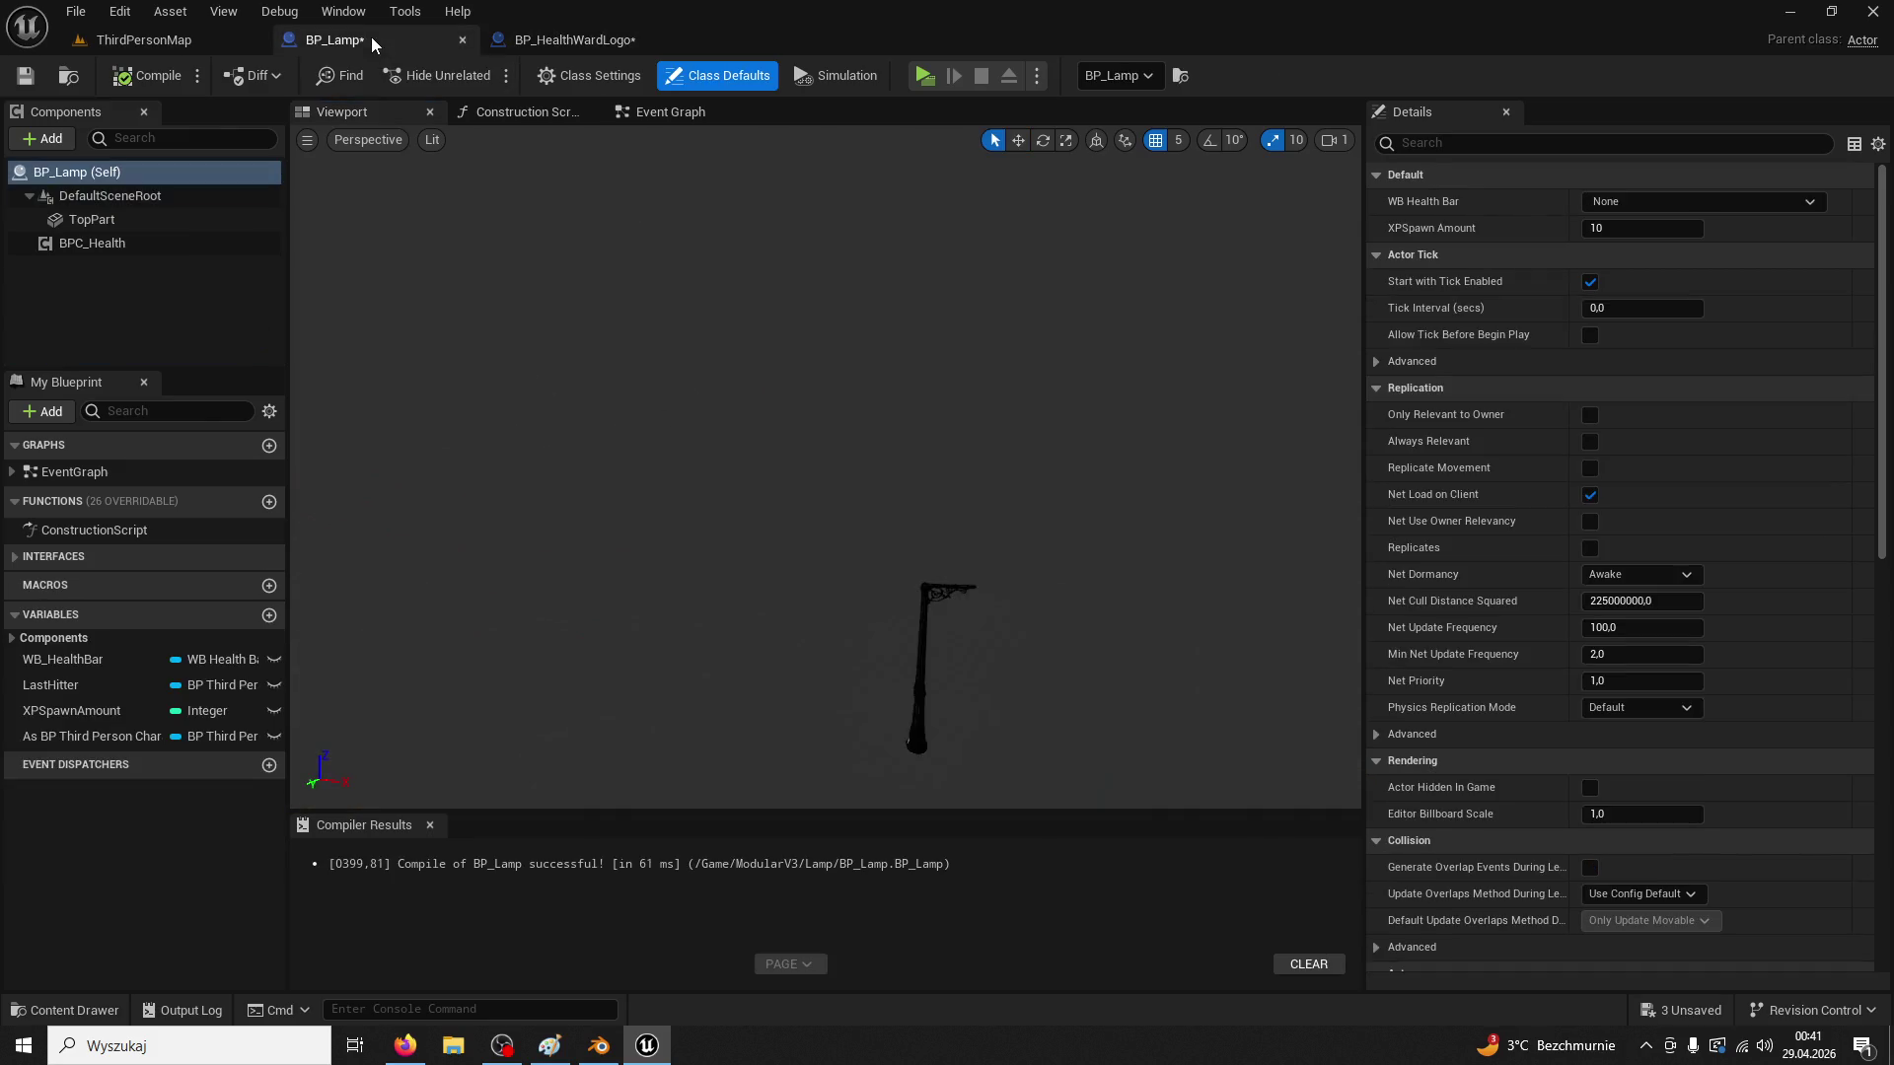
scroll(666, 399, up, 5)
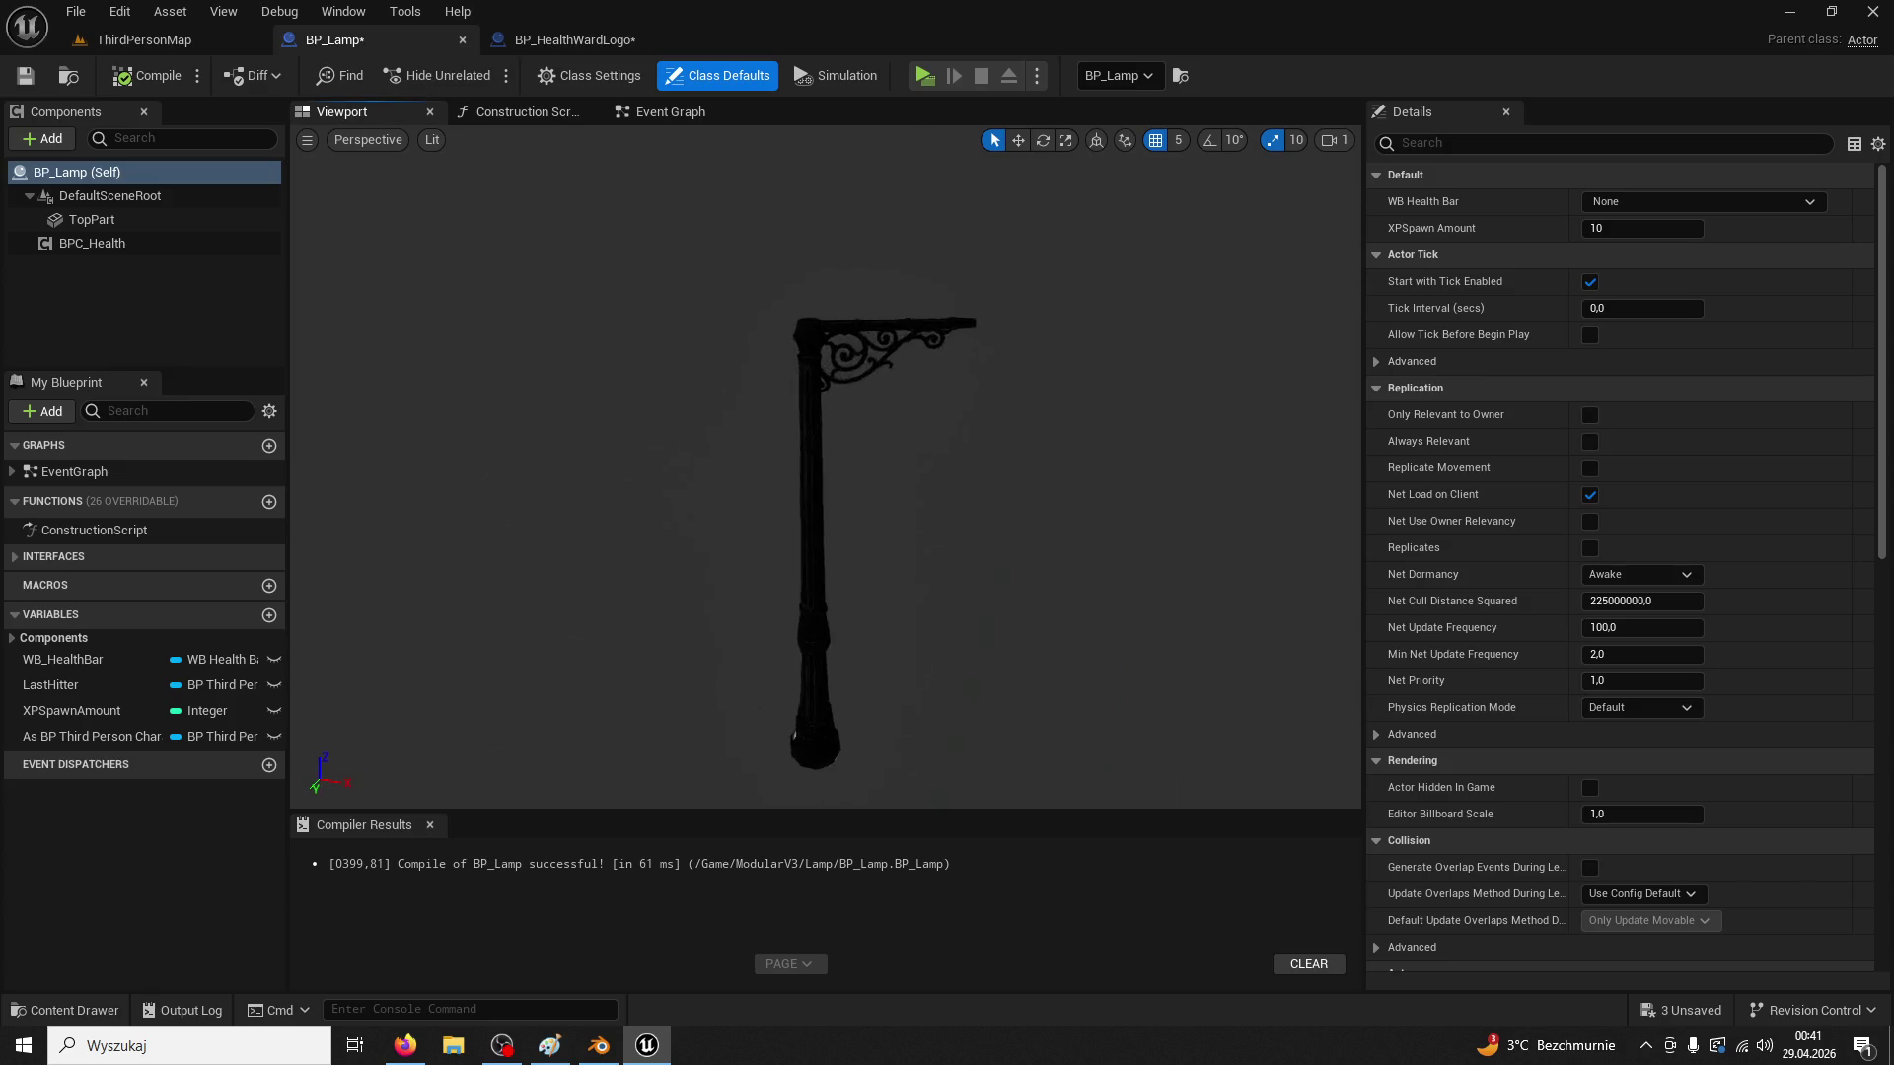
click(560, 49)
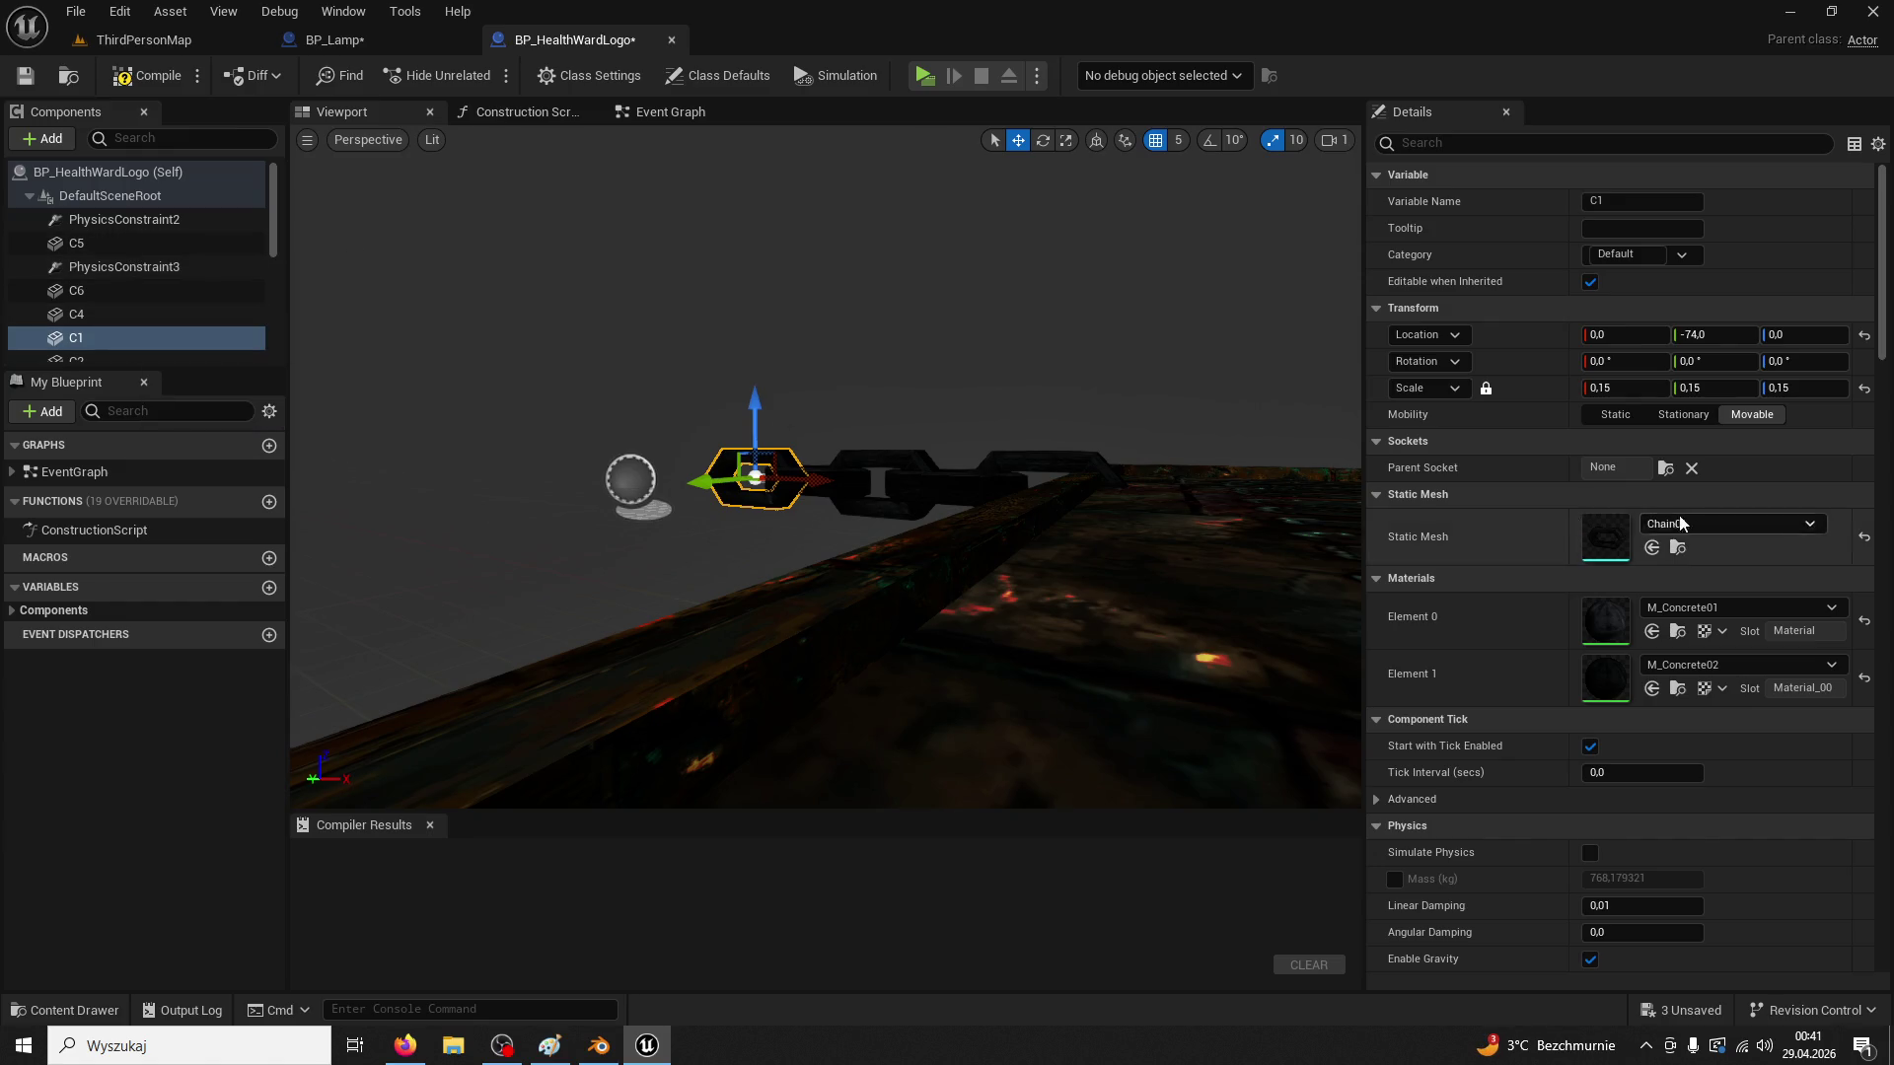
scroll(1719, 540, down, 3)
scroll(1719, 540, up, 2)
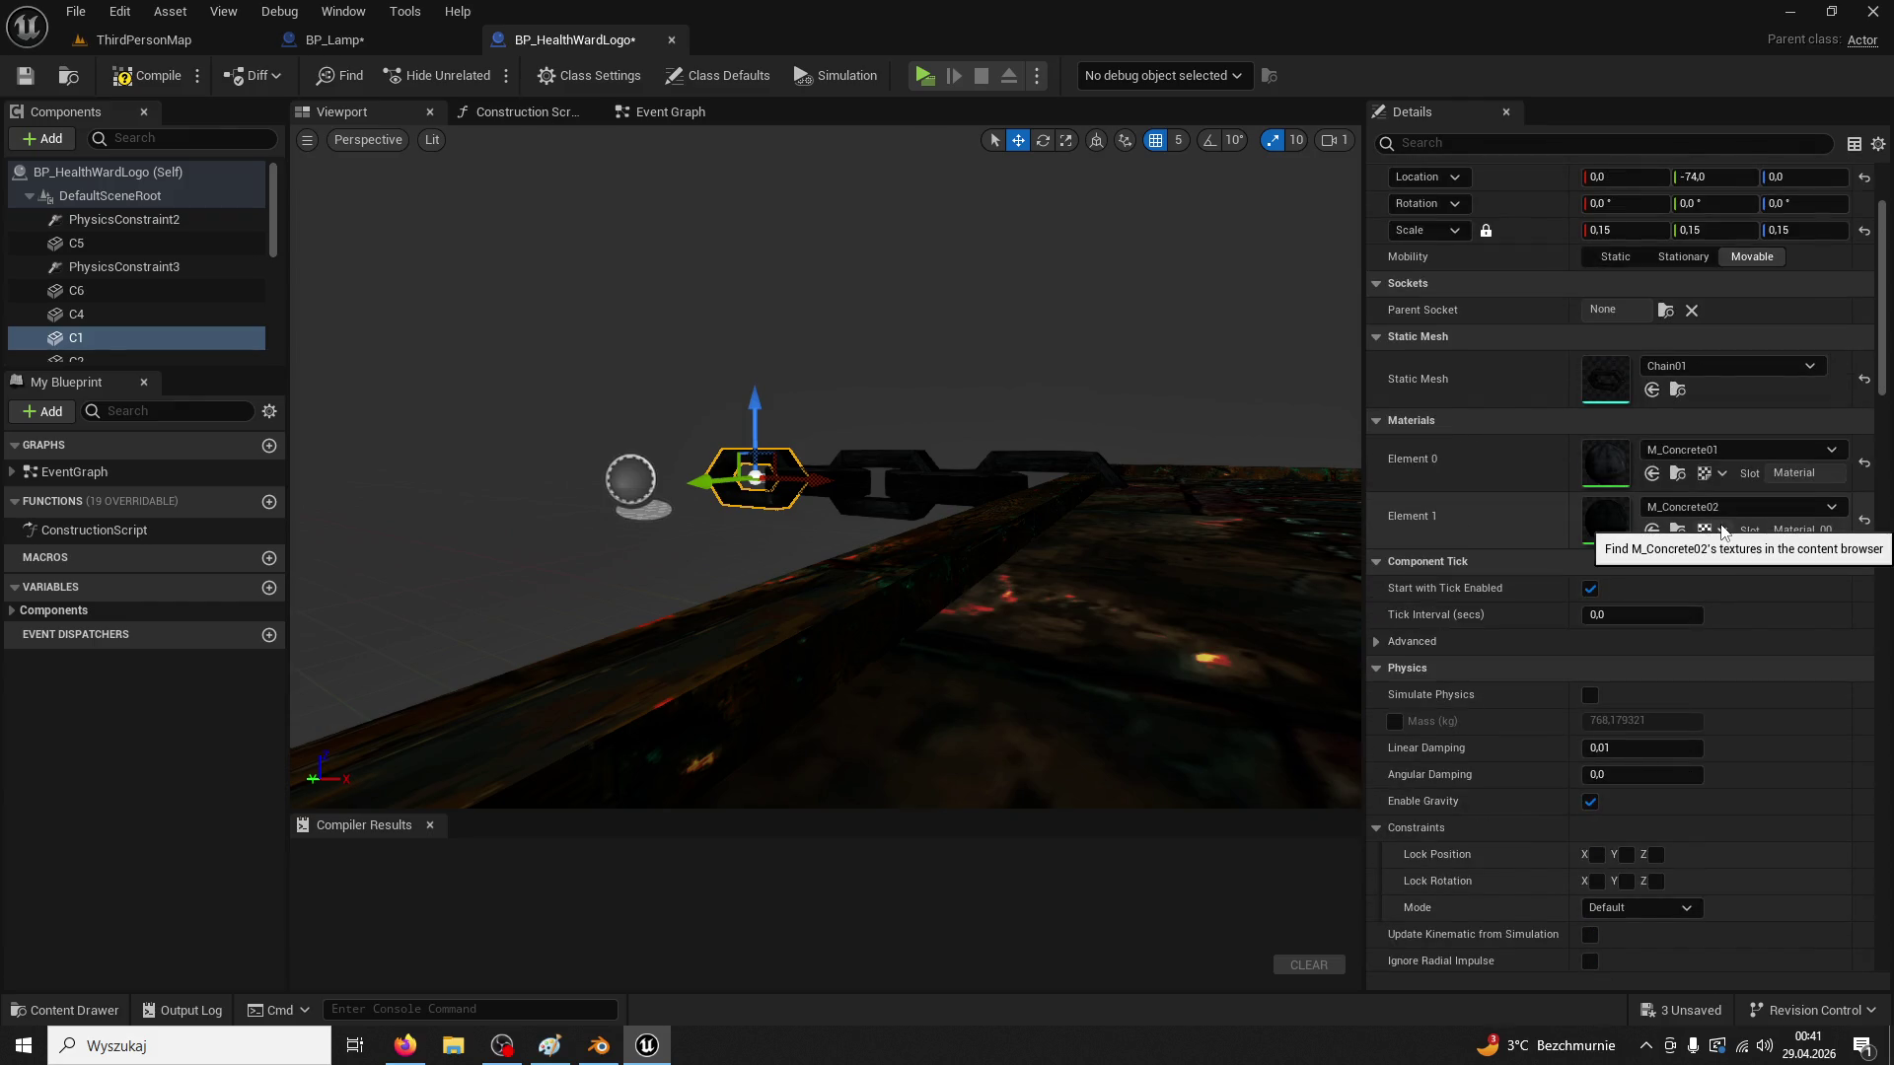
click(363, 38)
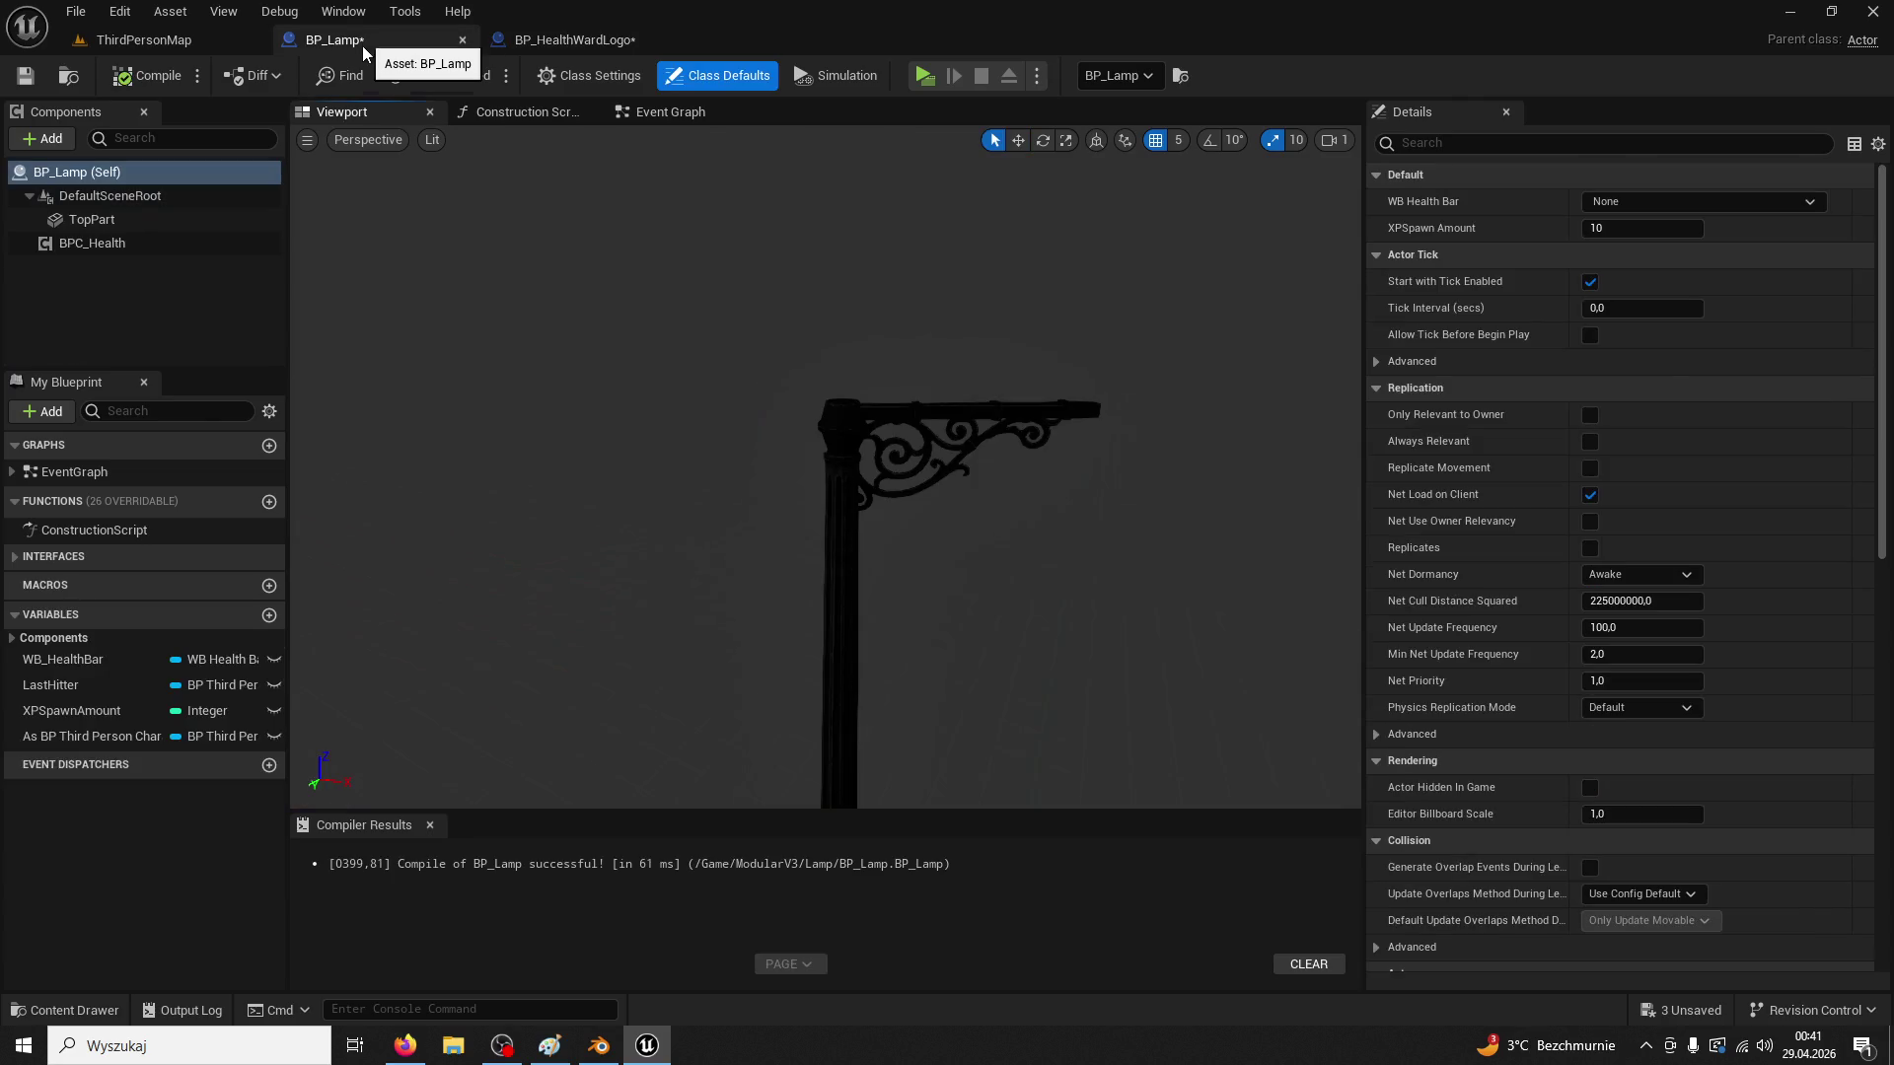
Rename the TopPart component to LampPost
click(94, 221)
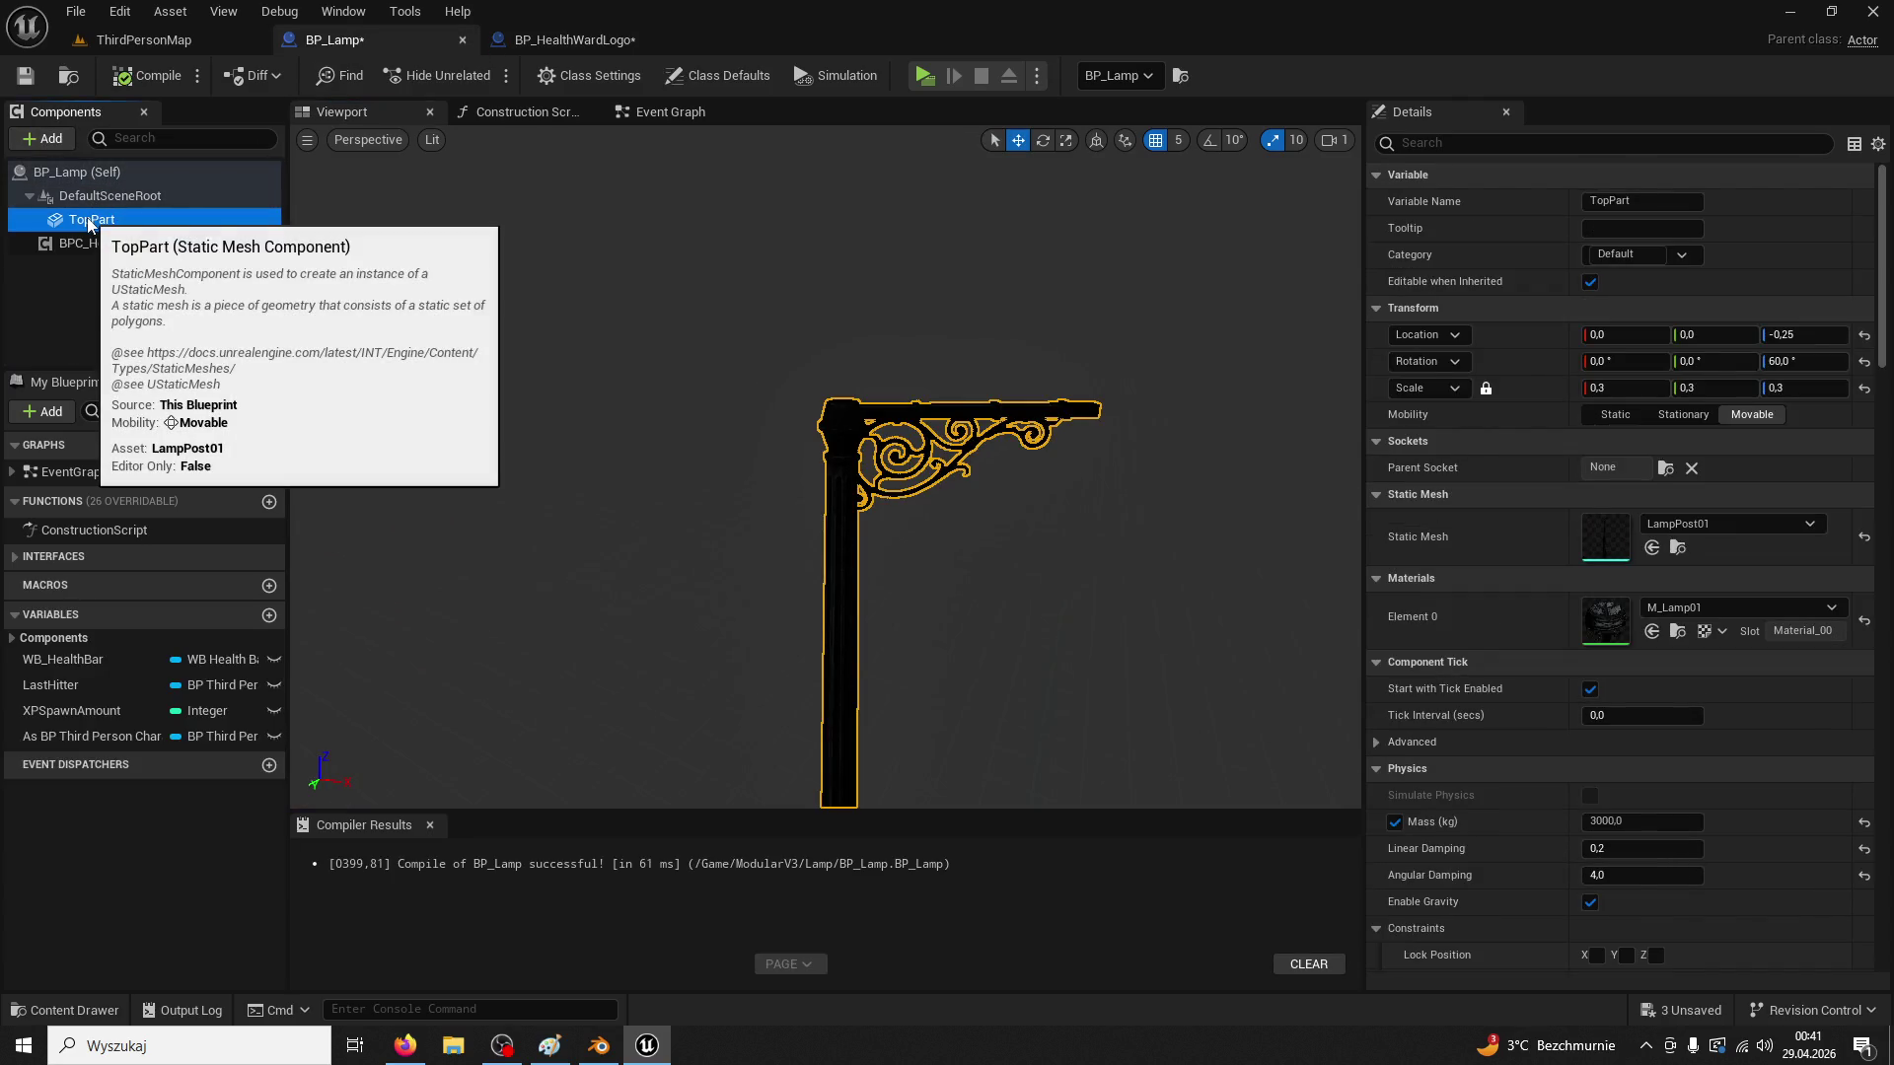
key(F2)
text(Lamp)
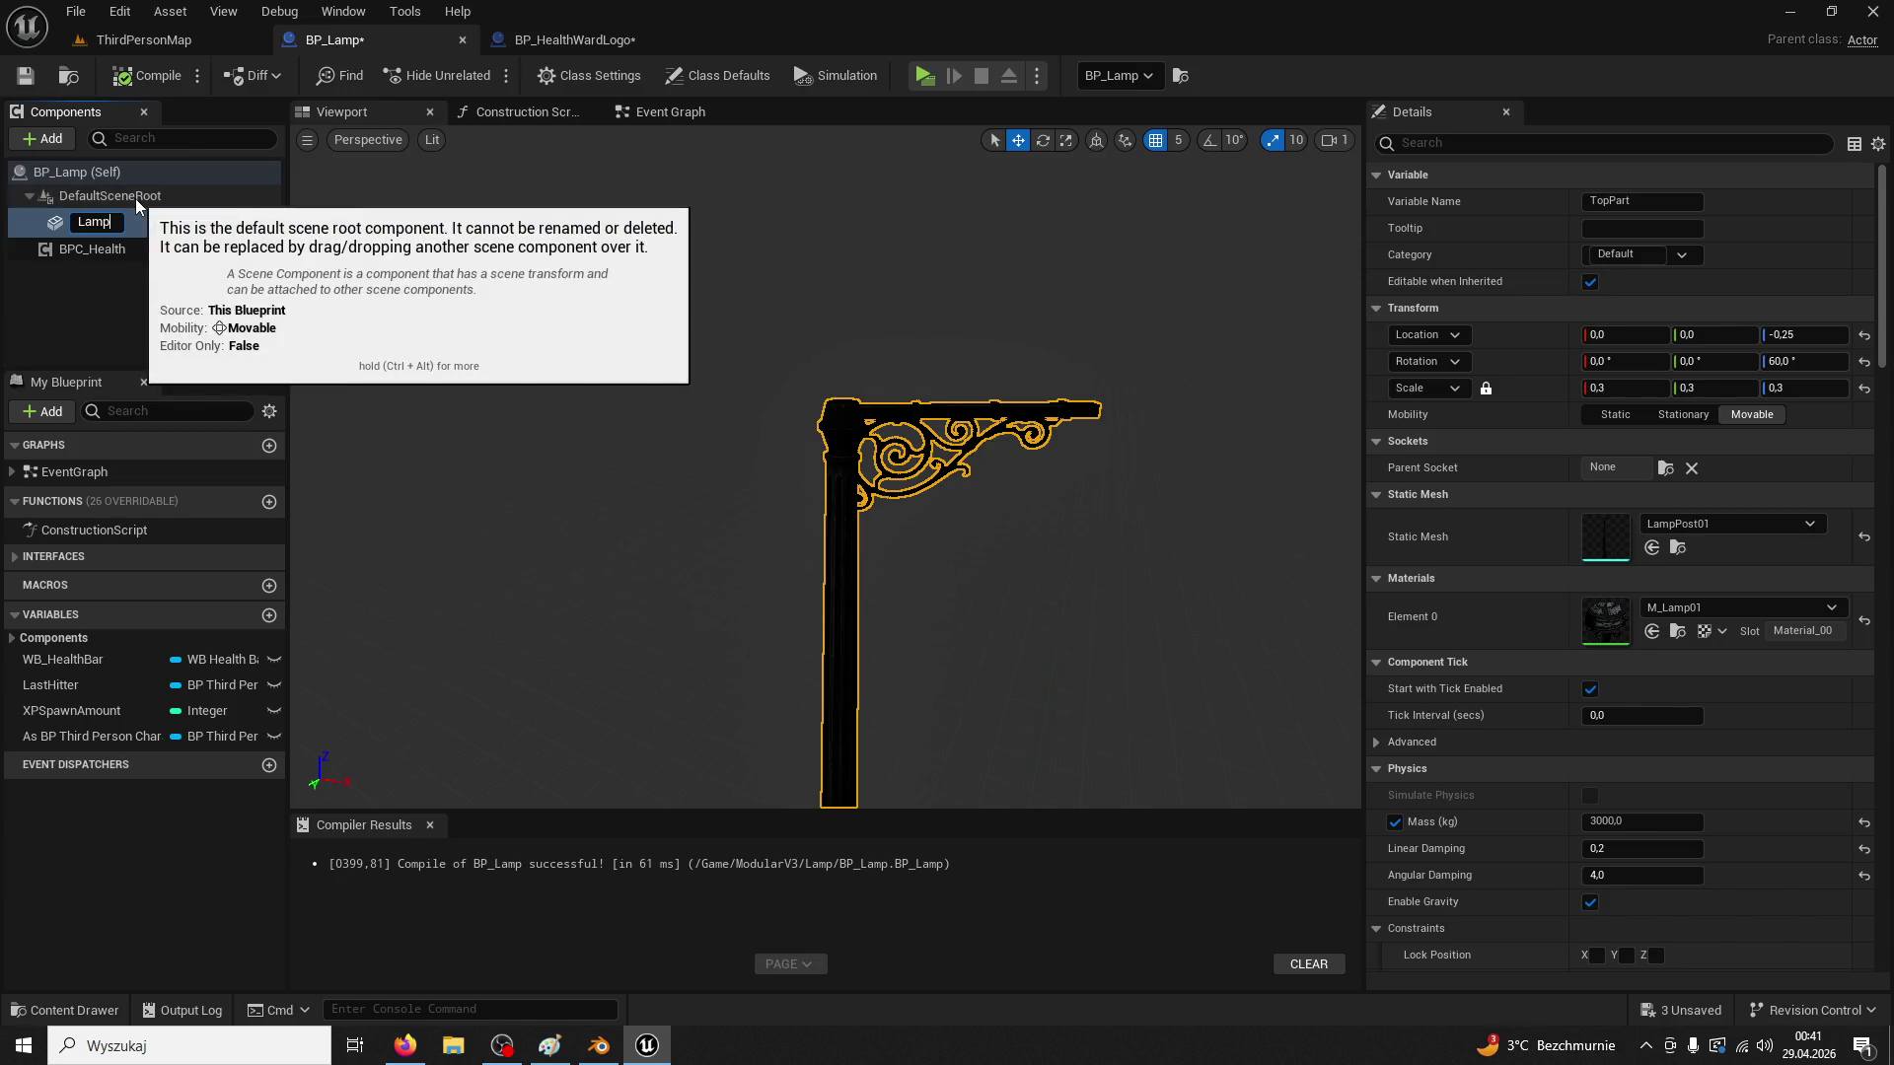
text(Post)
key(Return)
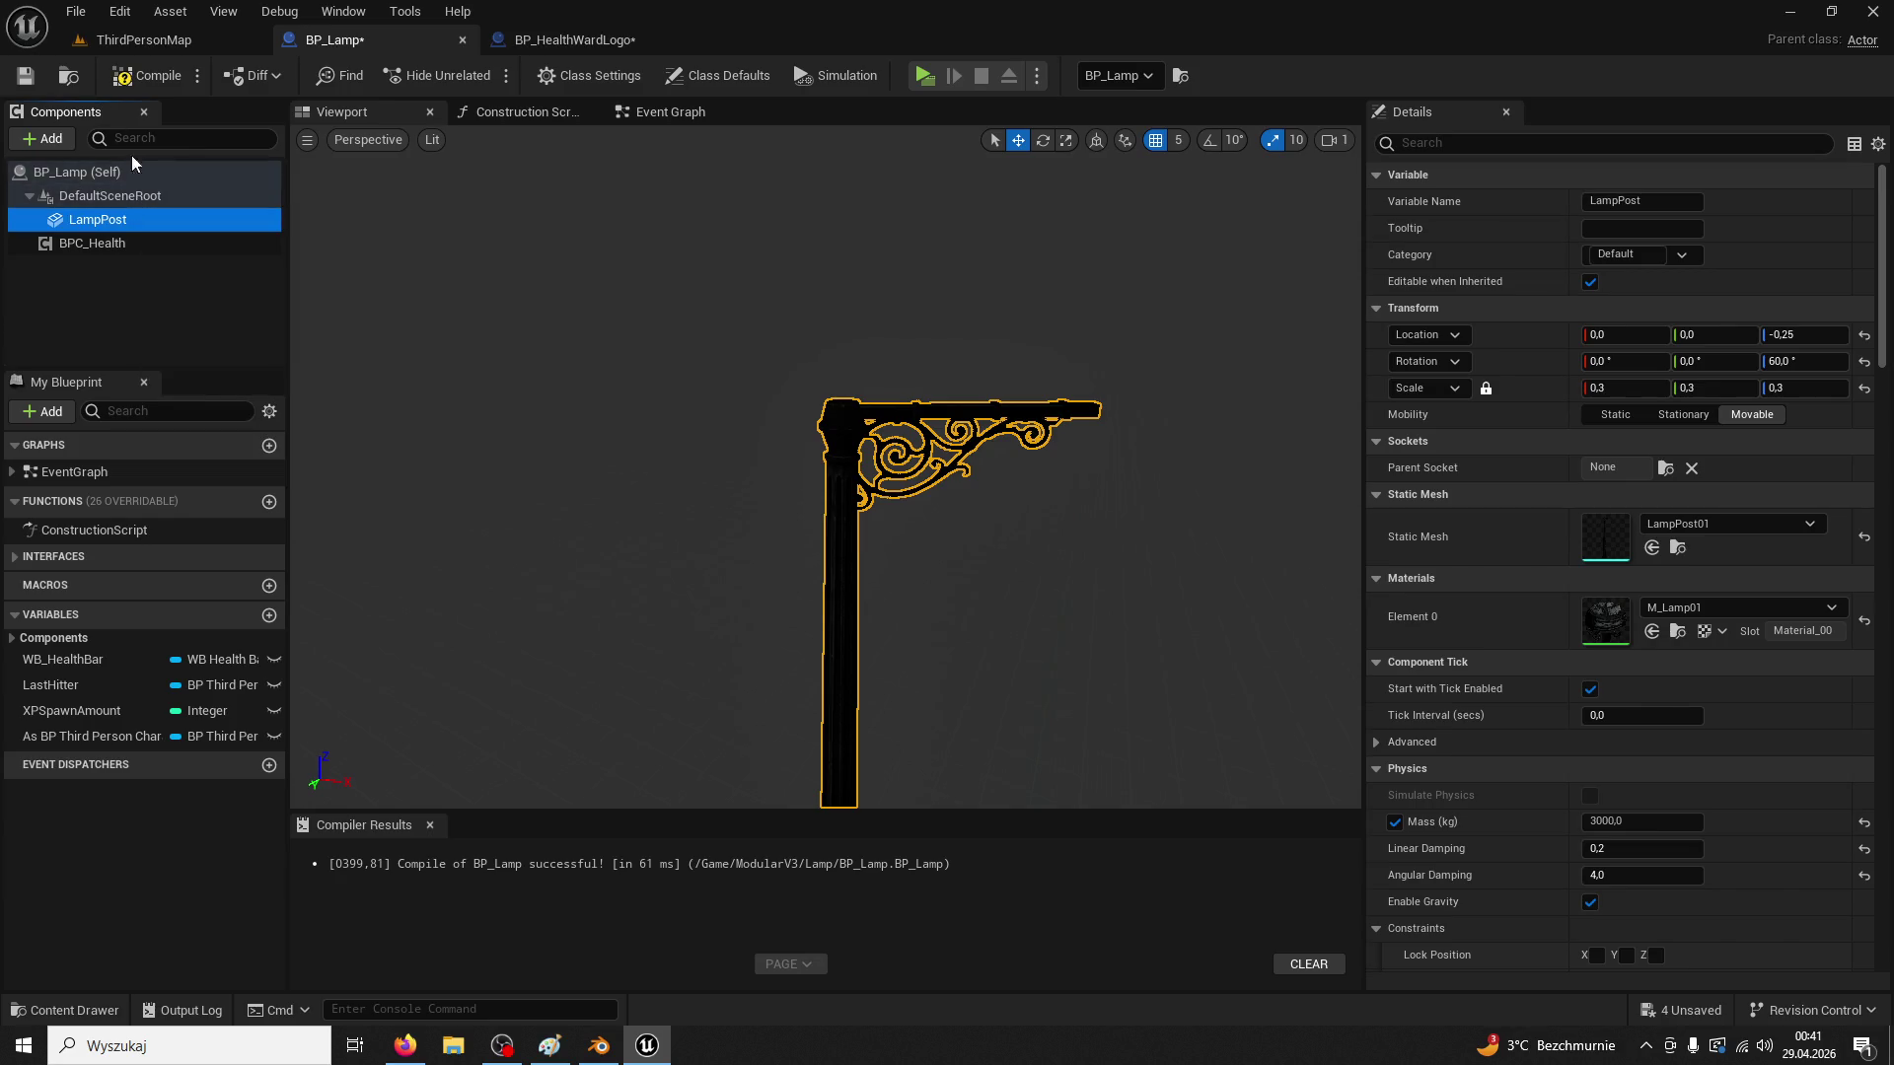
Add a Static Mesh component named C1 under LampPost using the Chain01 mesh
click(49, 138)
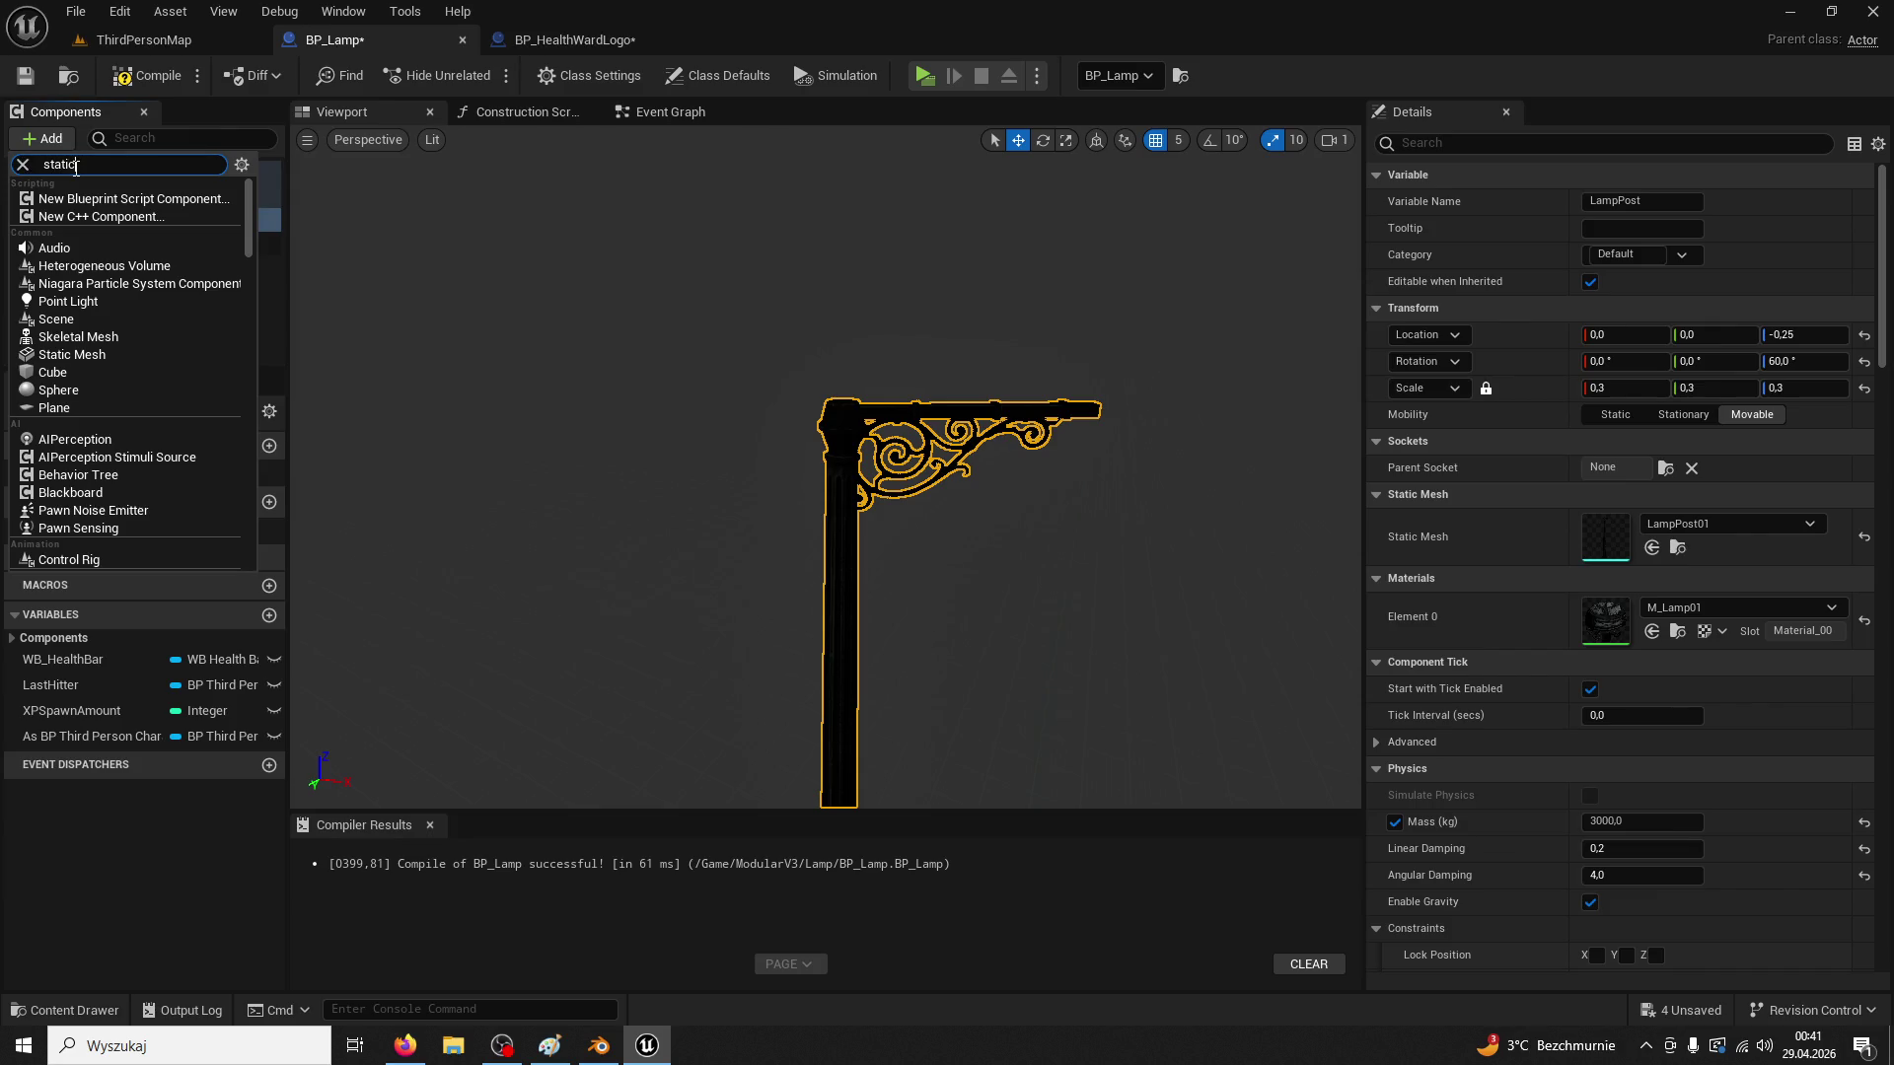
click(87, 302)
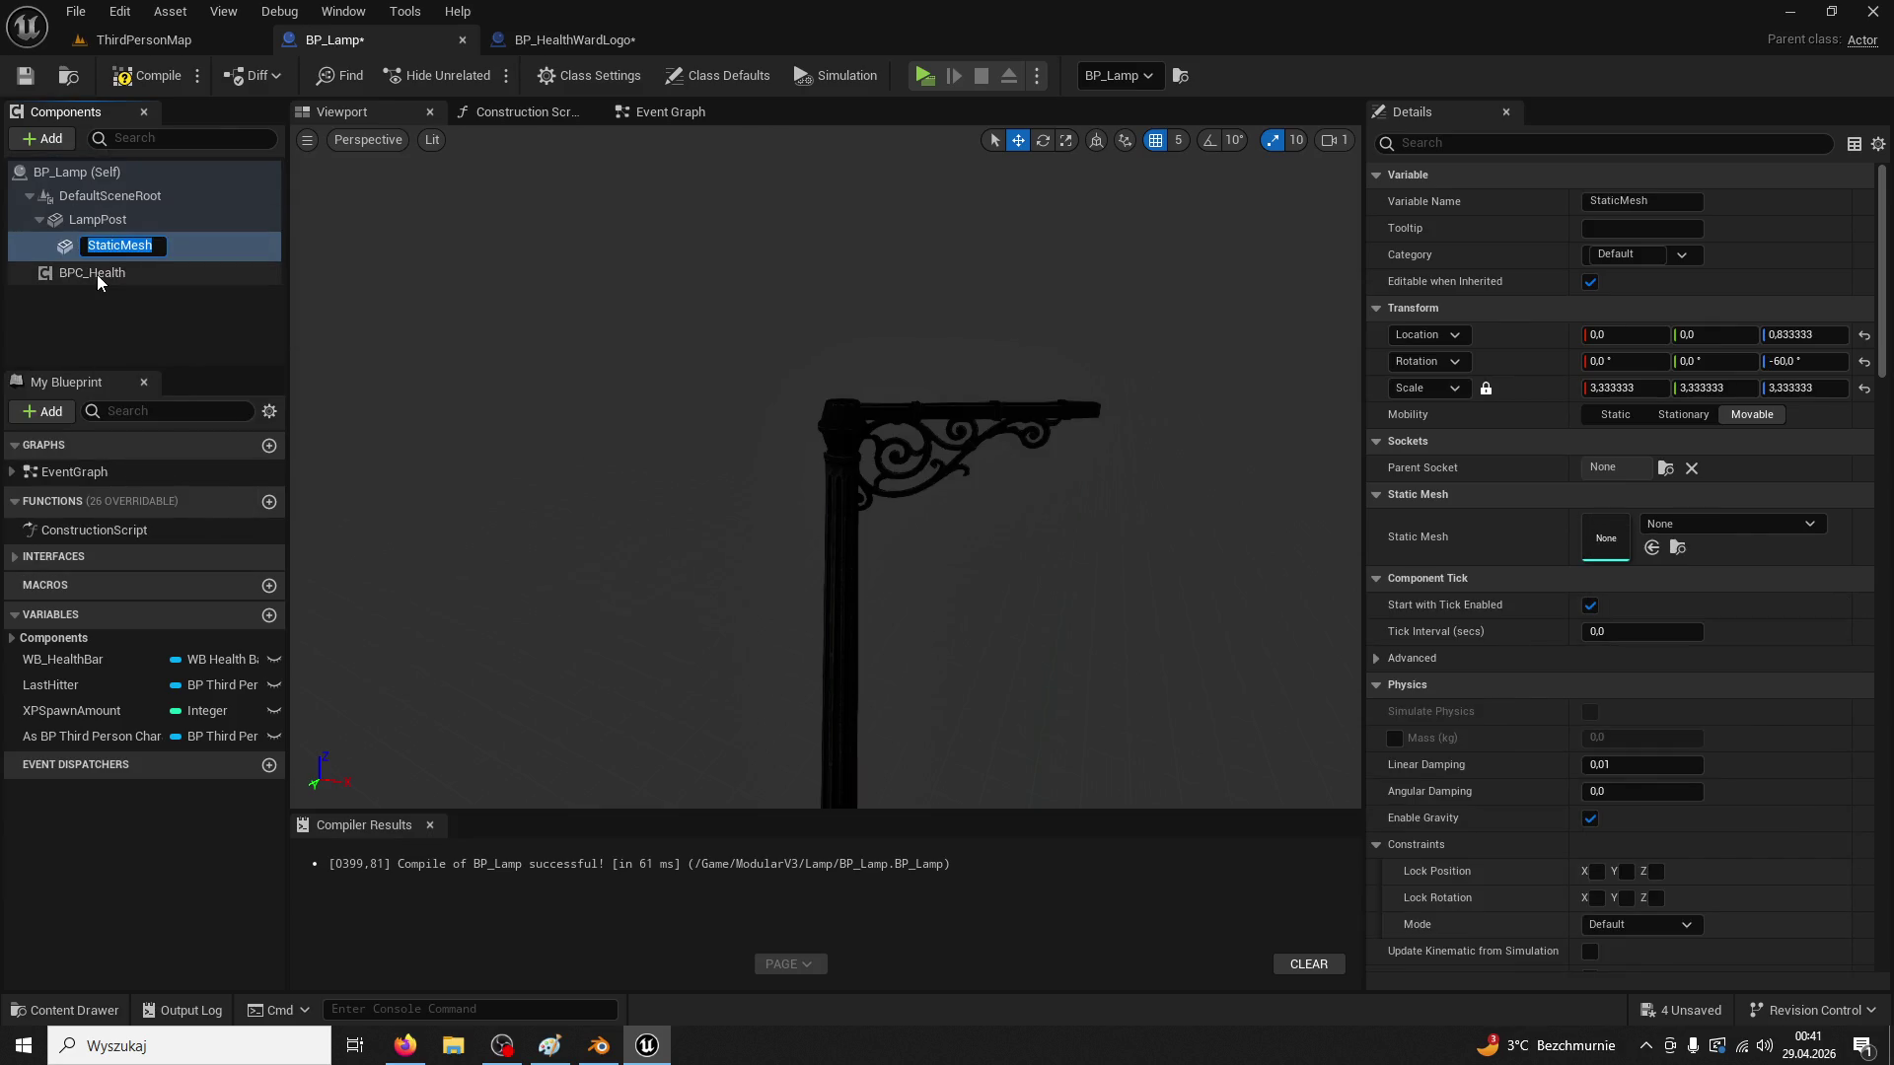
text(C1)
key(Return)
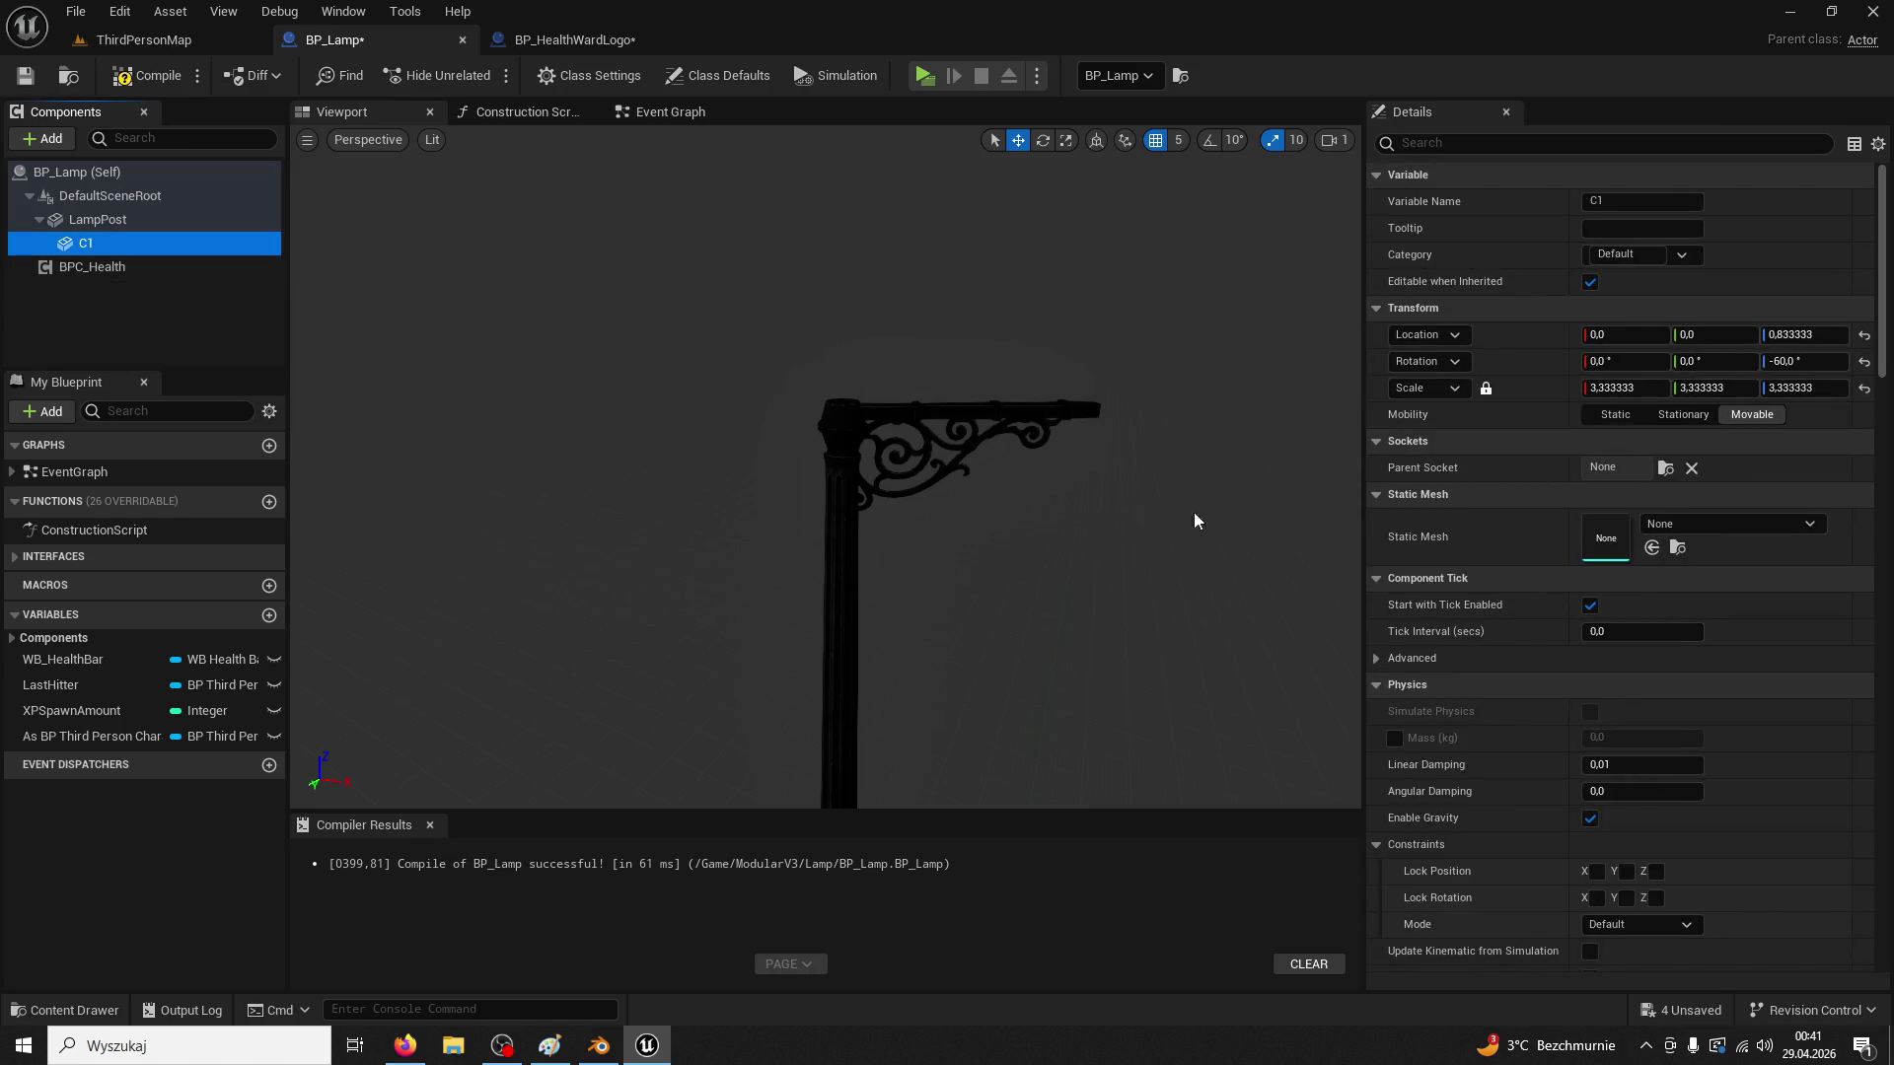
click(1667, 524)
text(chain)
click(1702, 739)
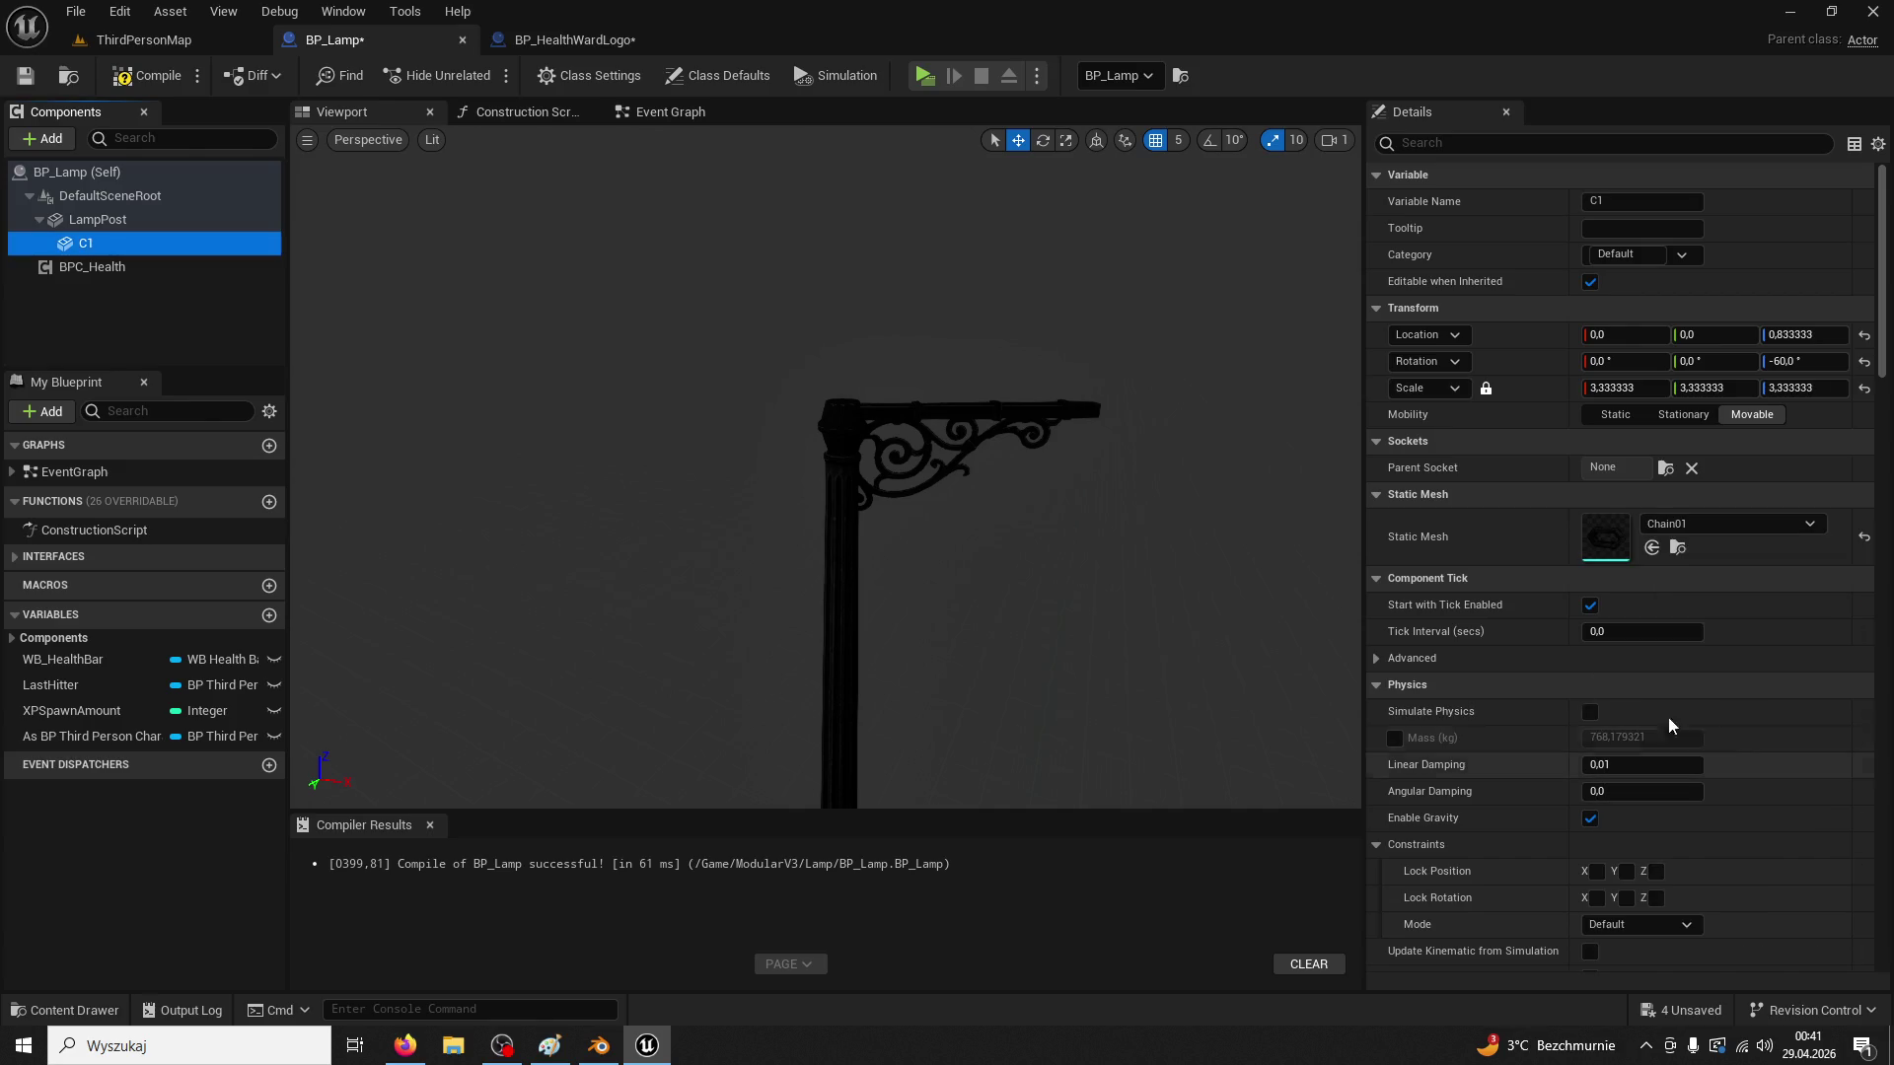
Give C1 a scale of 1 and move it up to the lamp head
key(f)
click(1626, 390)
text(1)
key(Return)
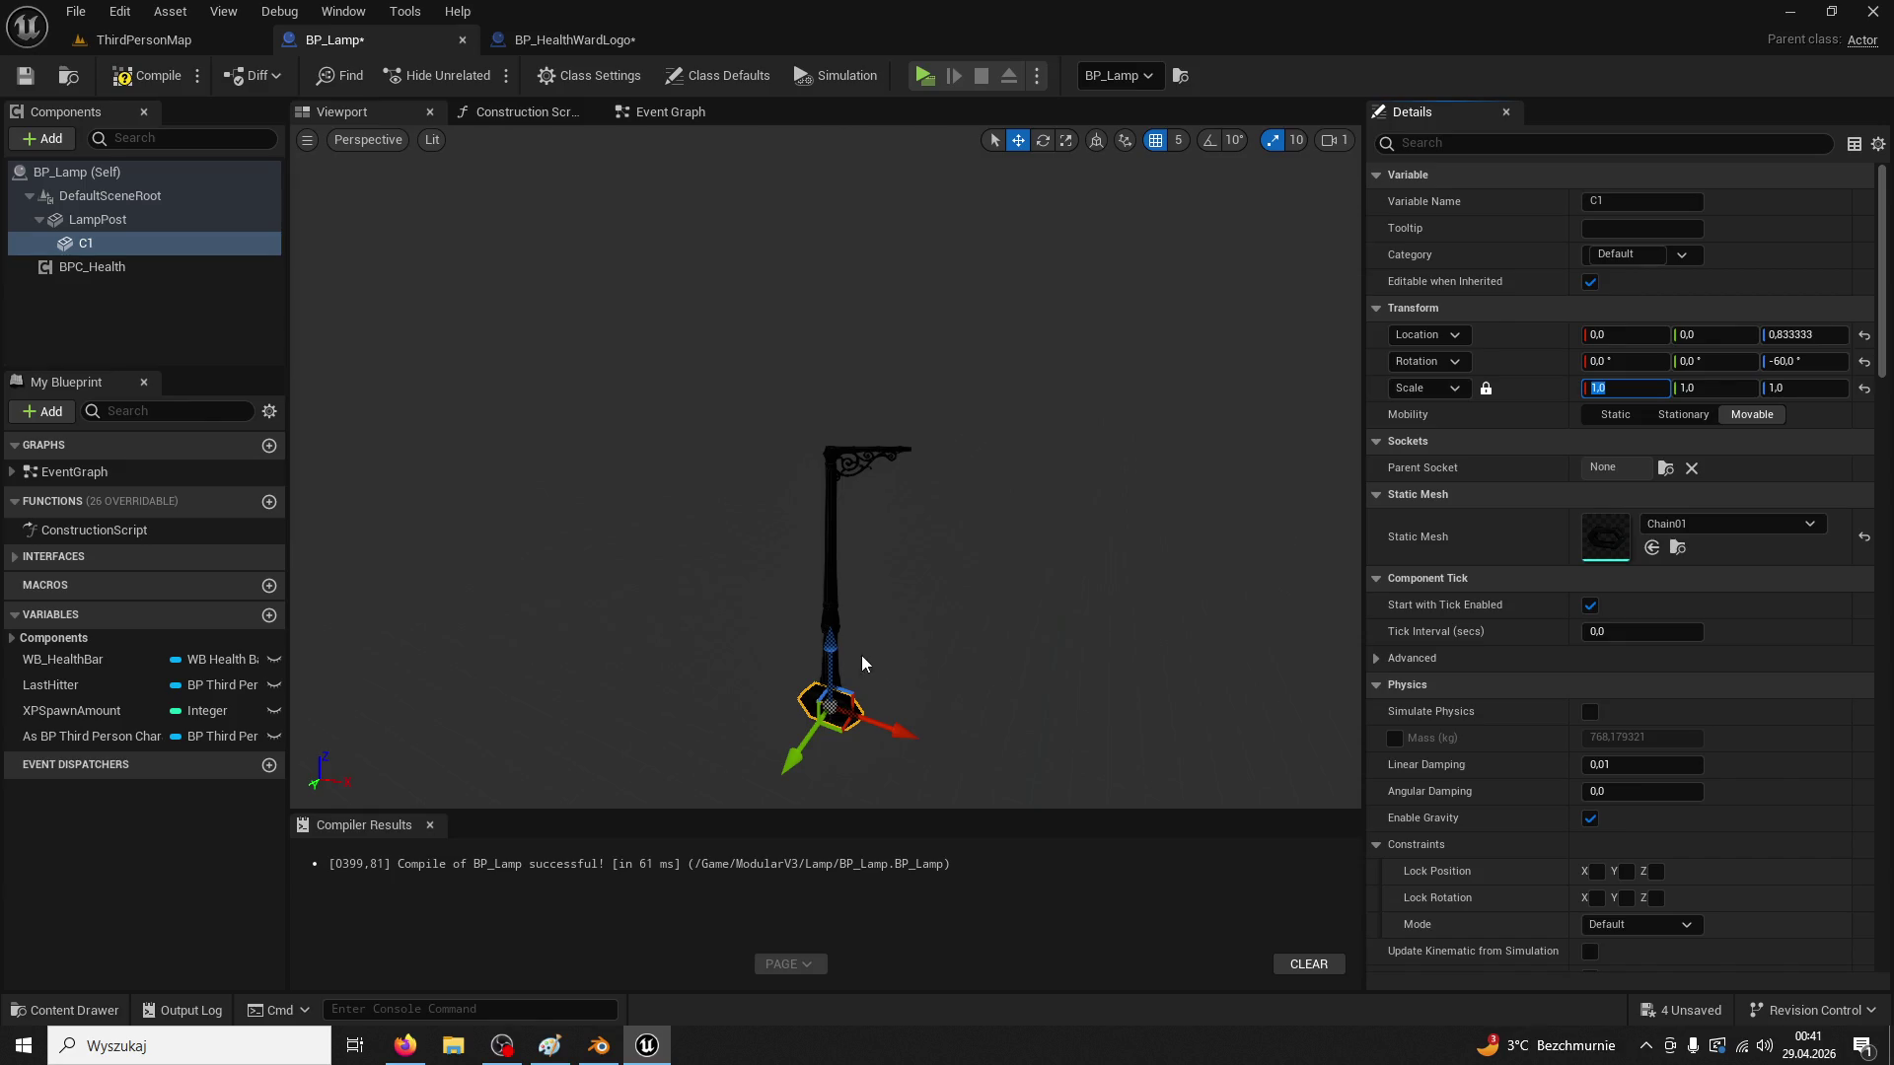
drag(831, 651, 838, 498)
key(f)
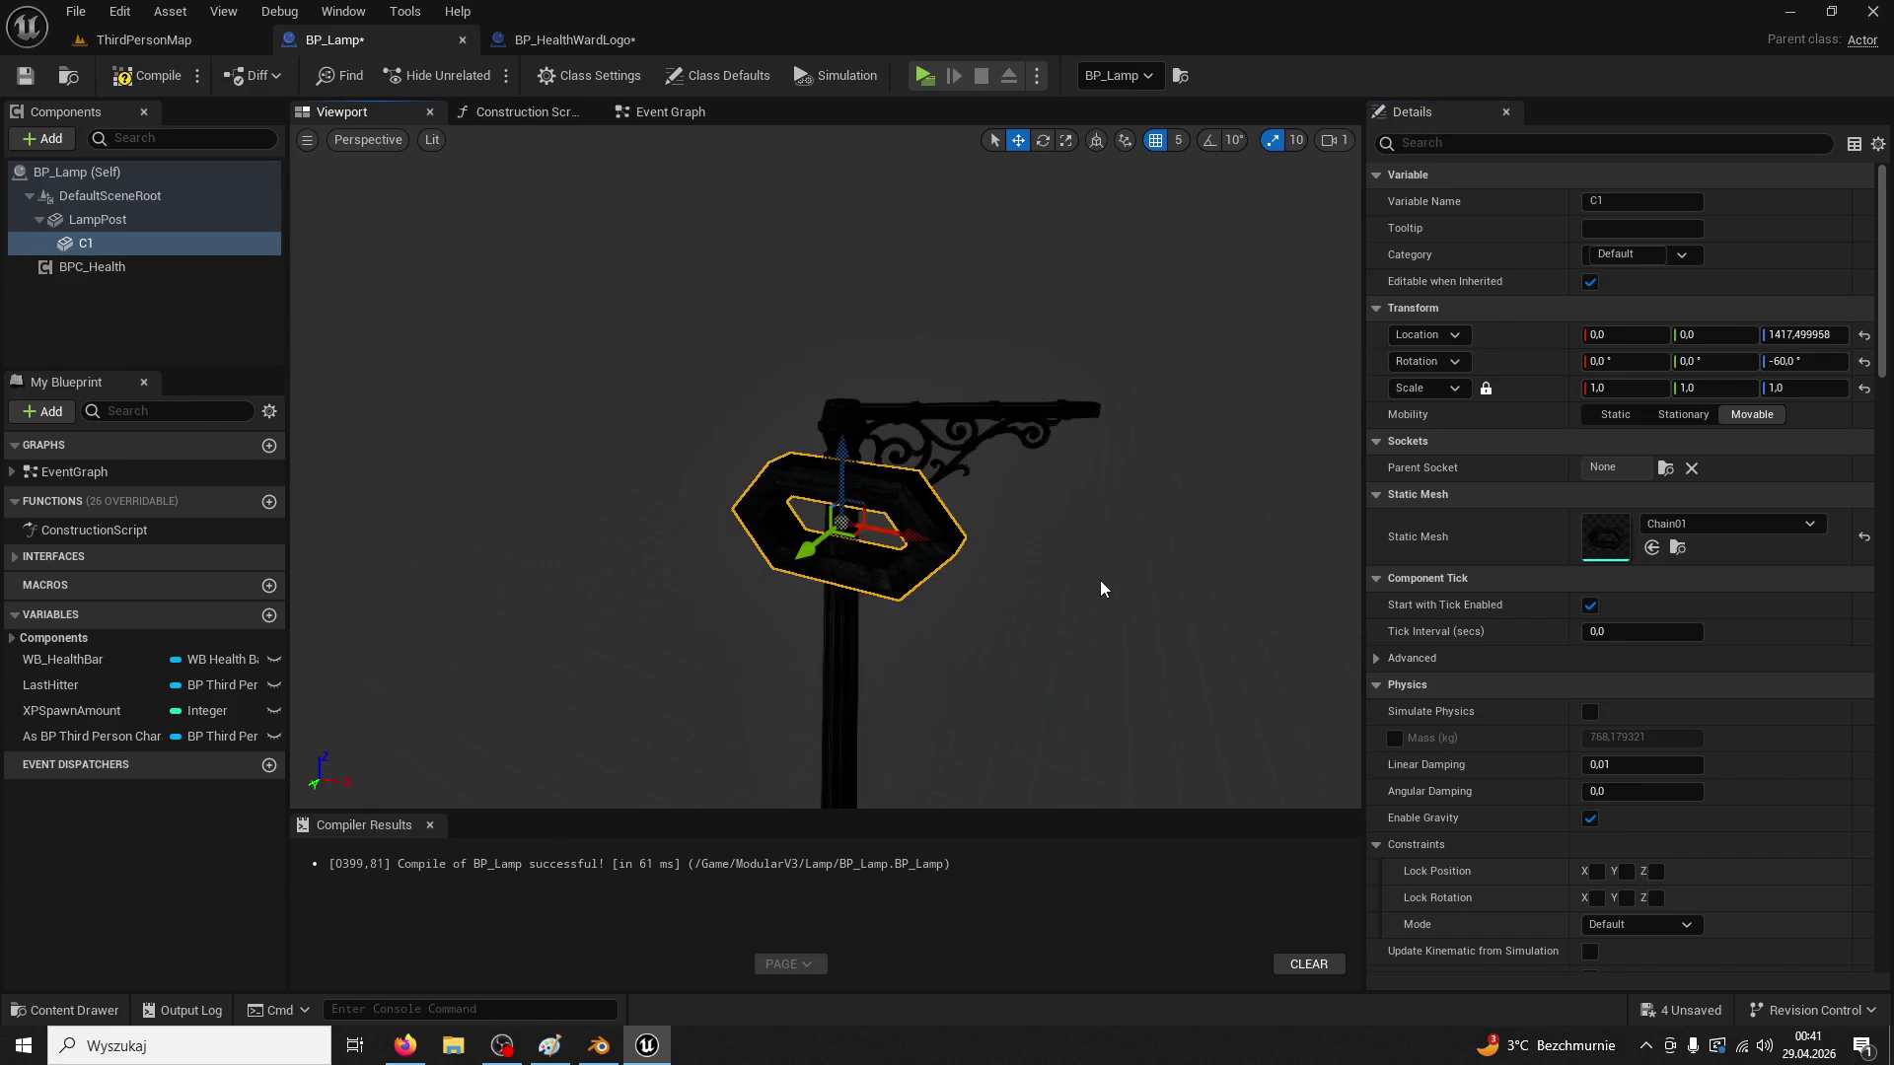
drag(1101, 589, 1101, 651)
Set the Z rotation of both LampPost and C1 to 0
click(1144, 407)
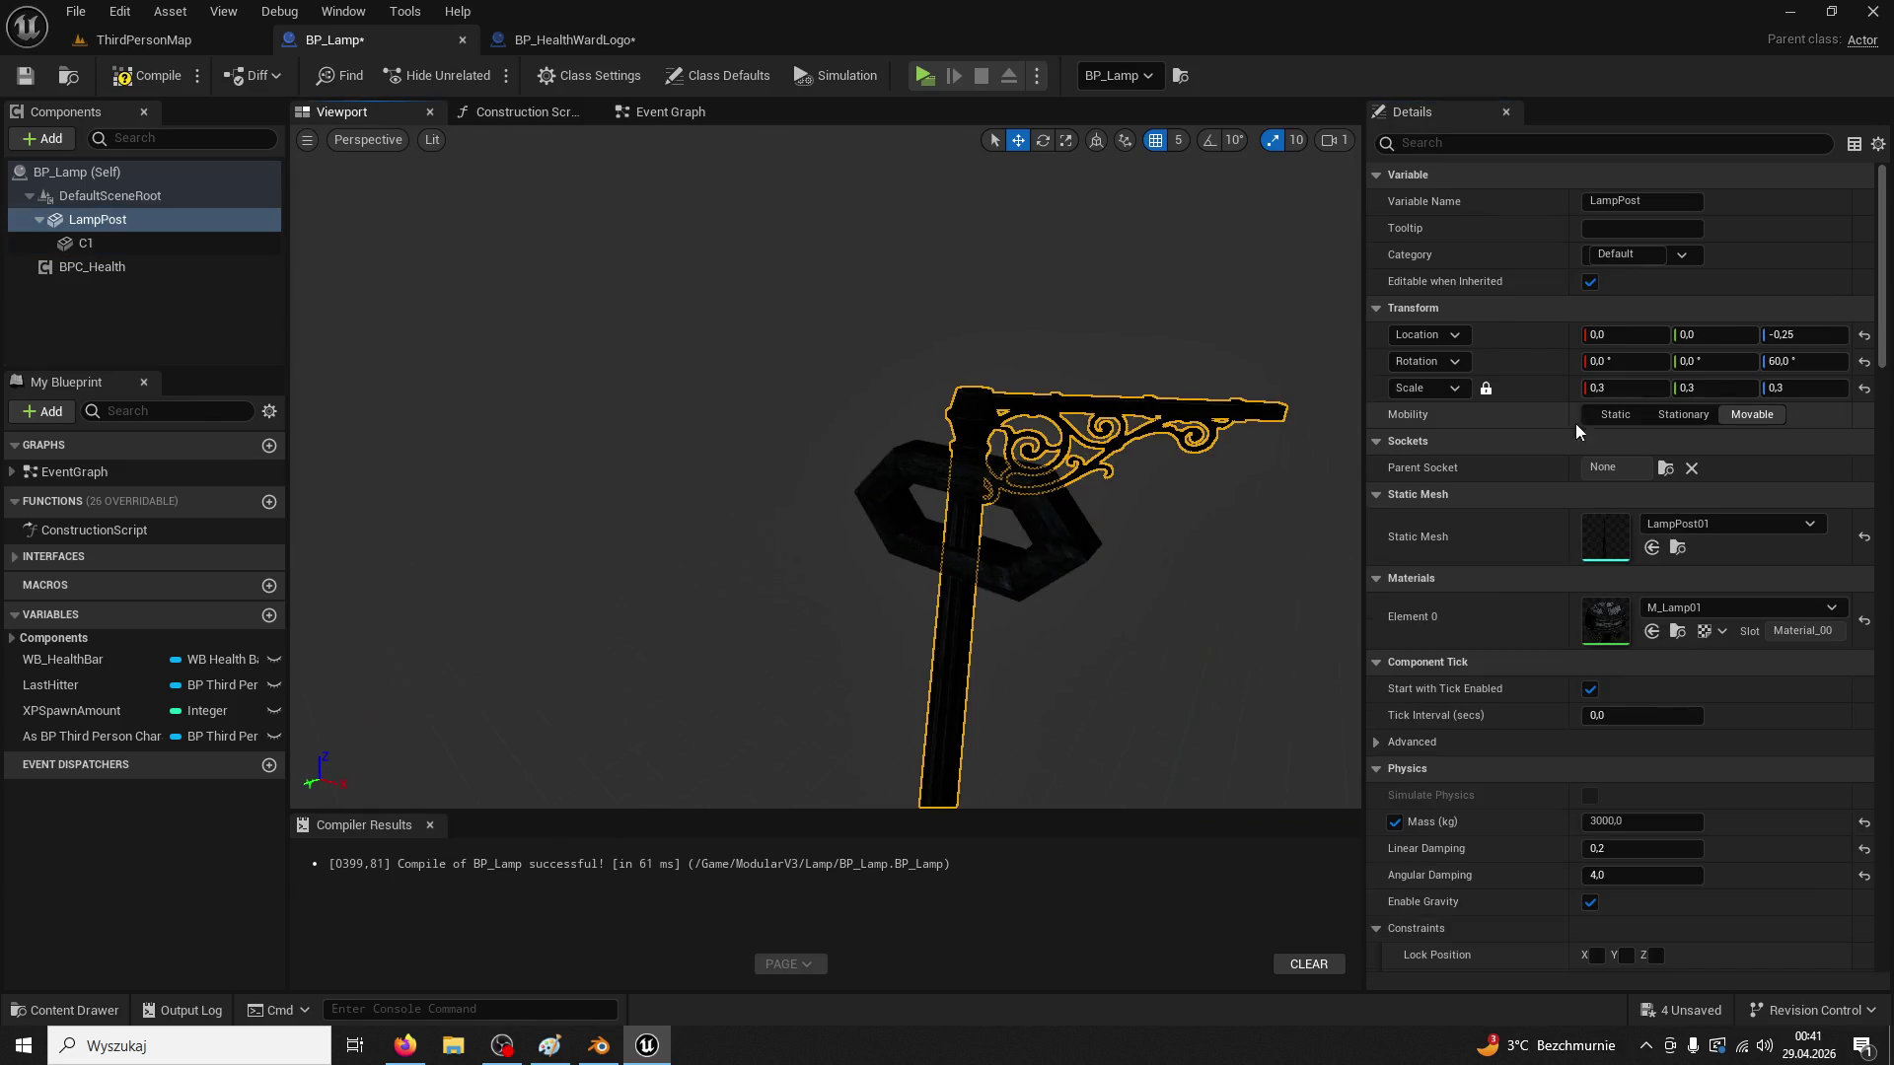
click(1780, 361)
text(0)
key(Return)
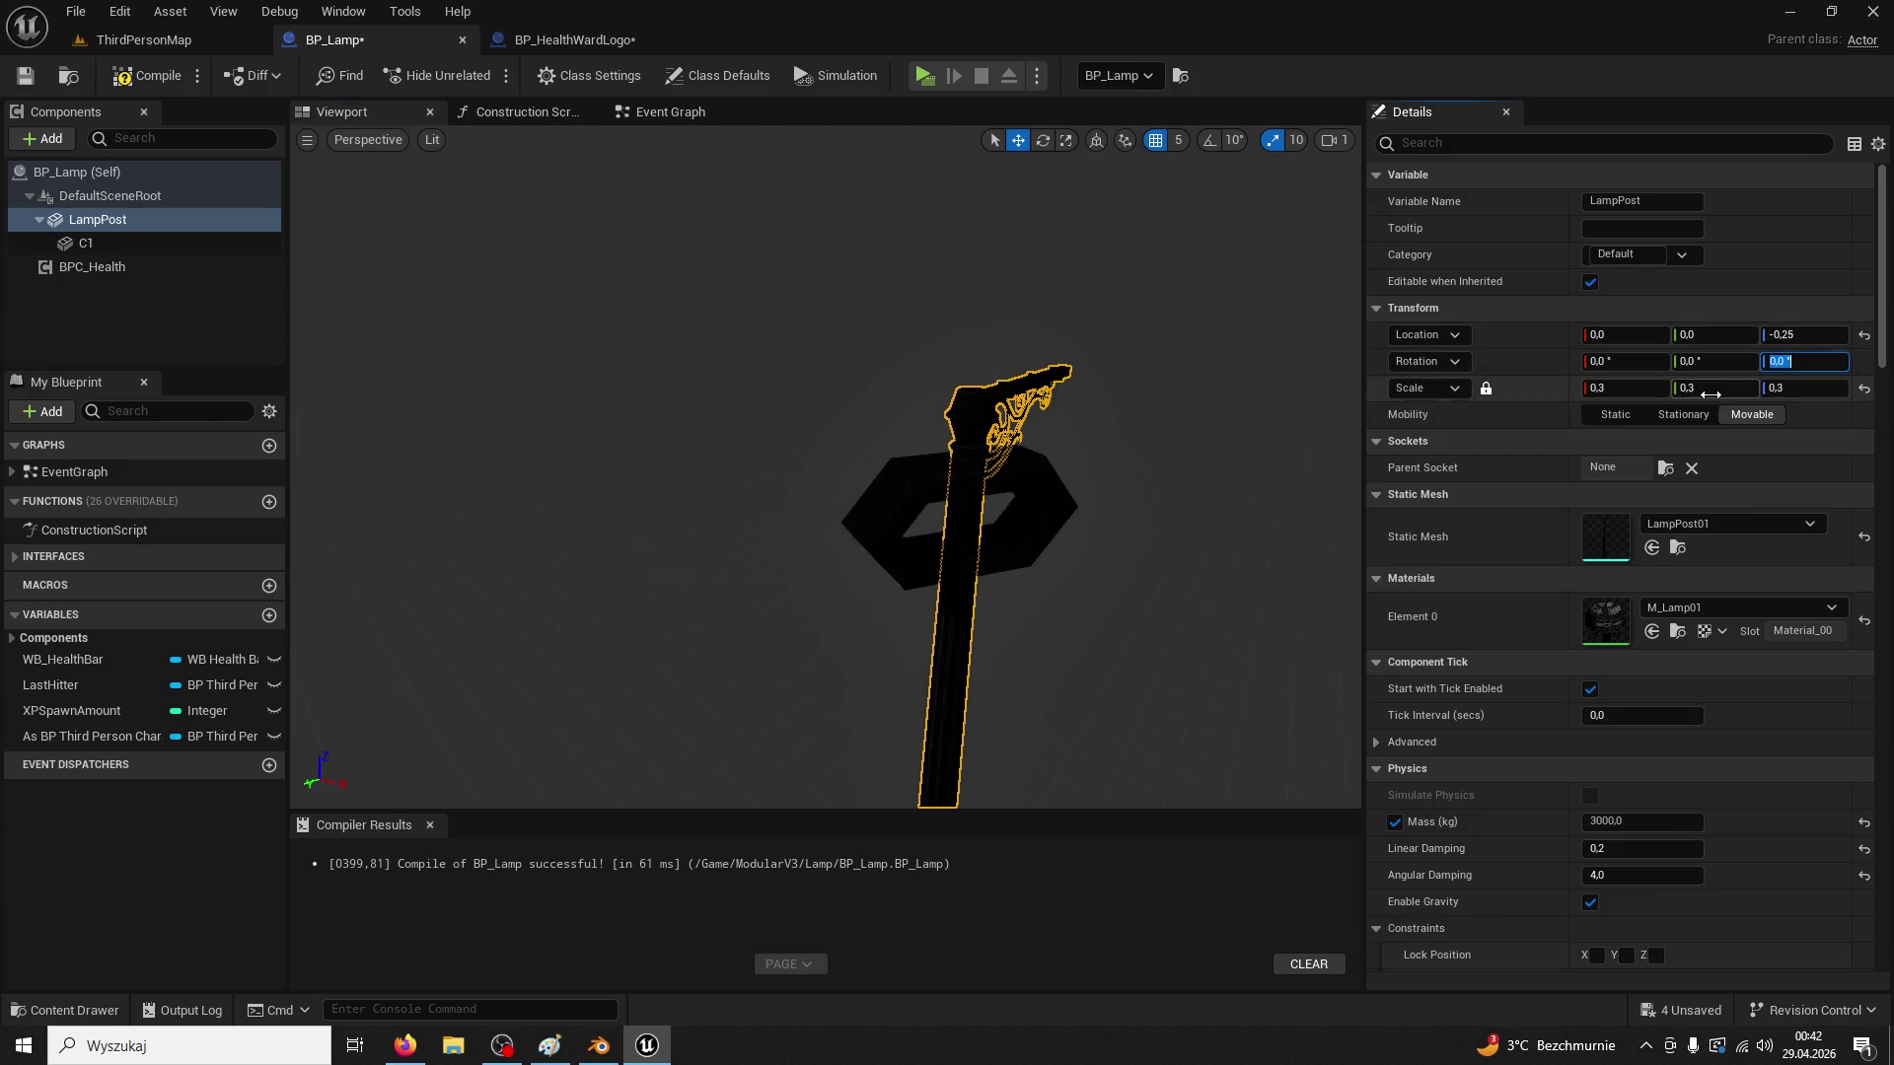
click(1052, 523)
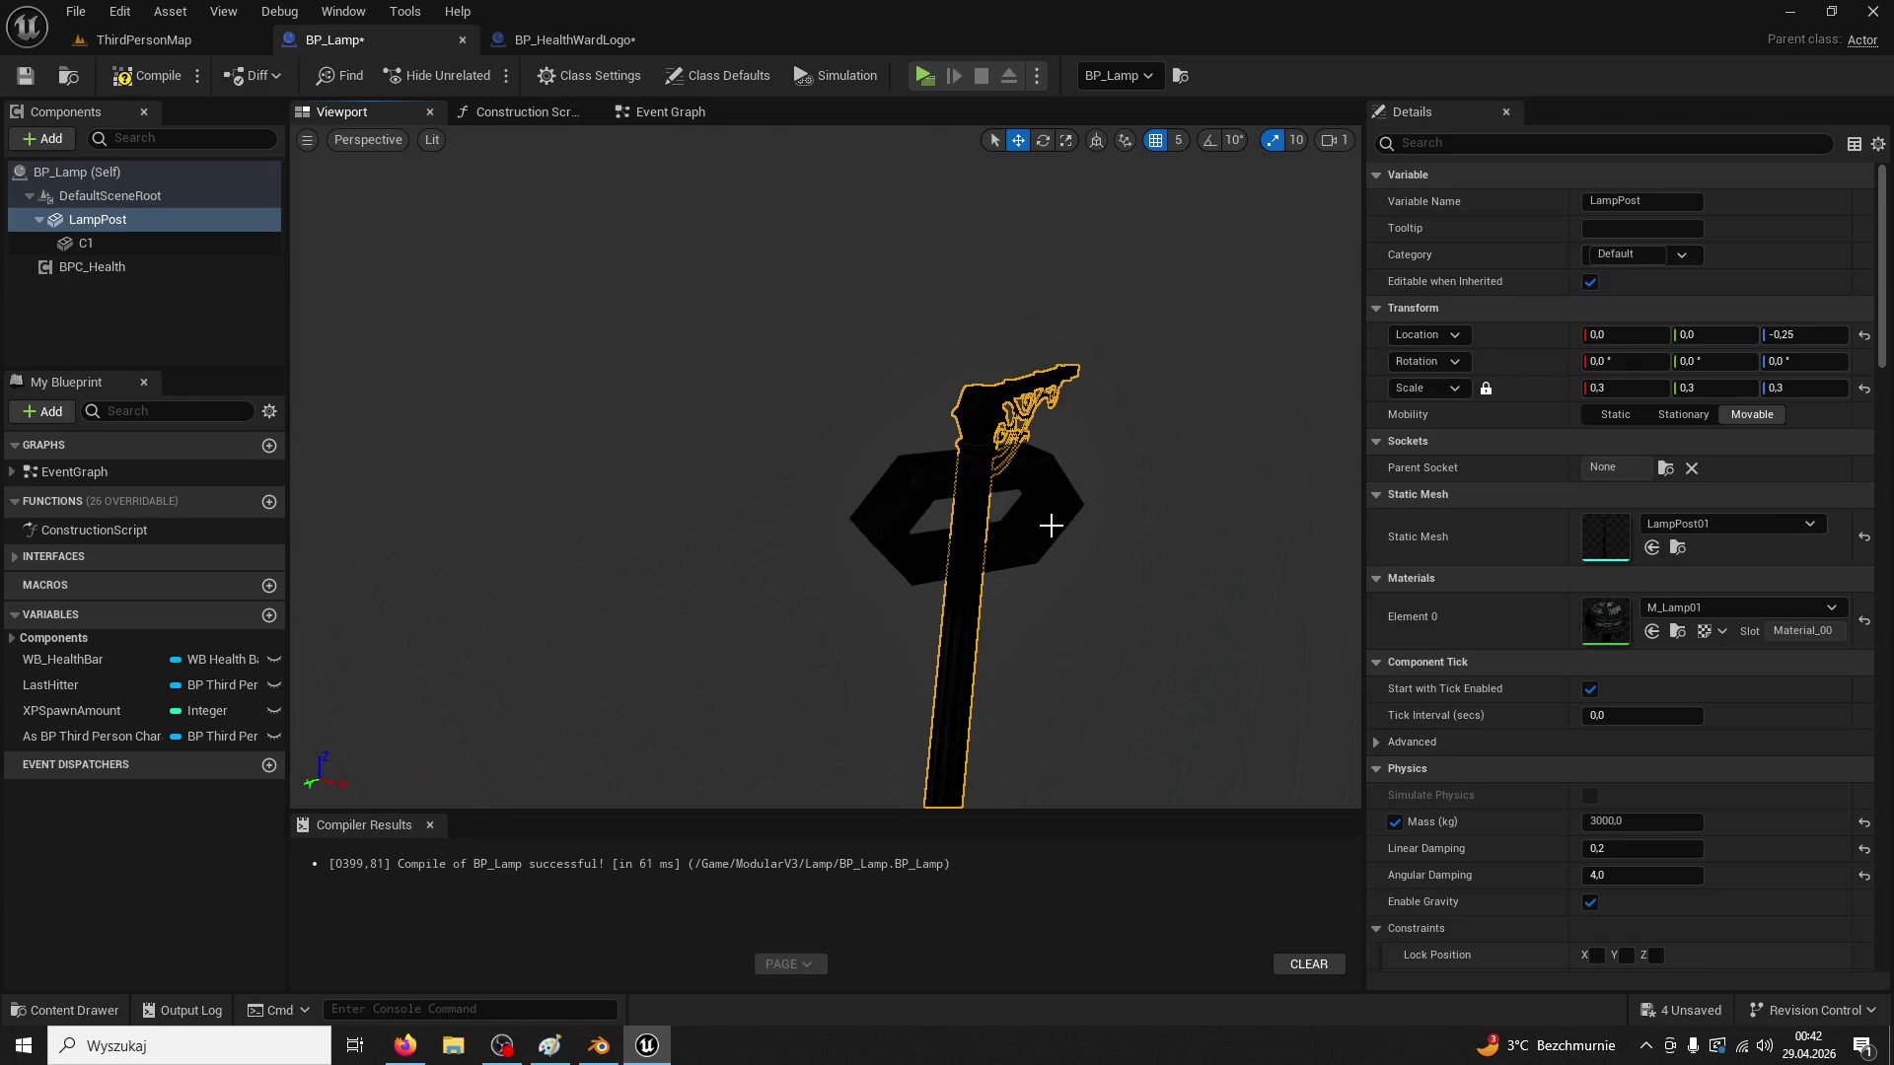
click(1786, 361)
text(0)
key(Return)
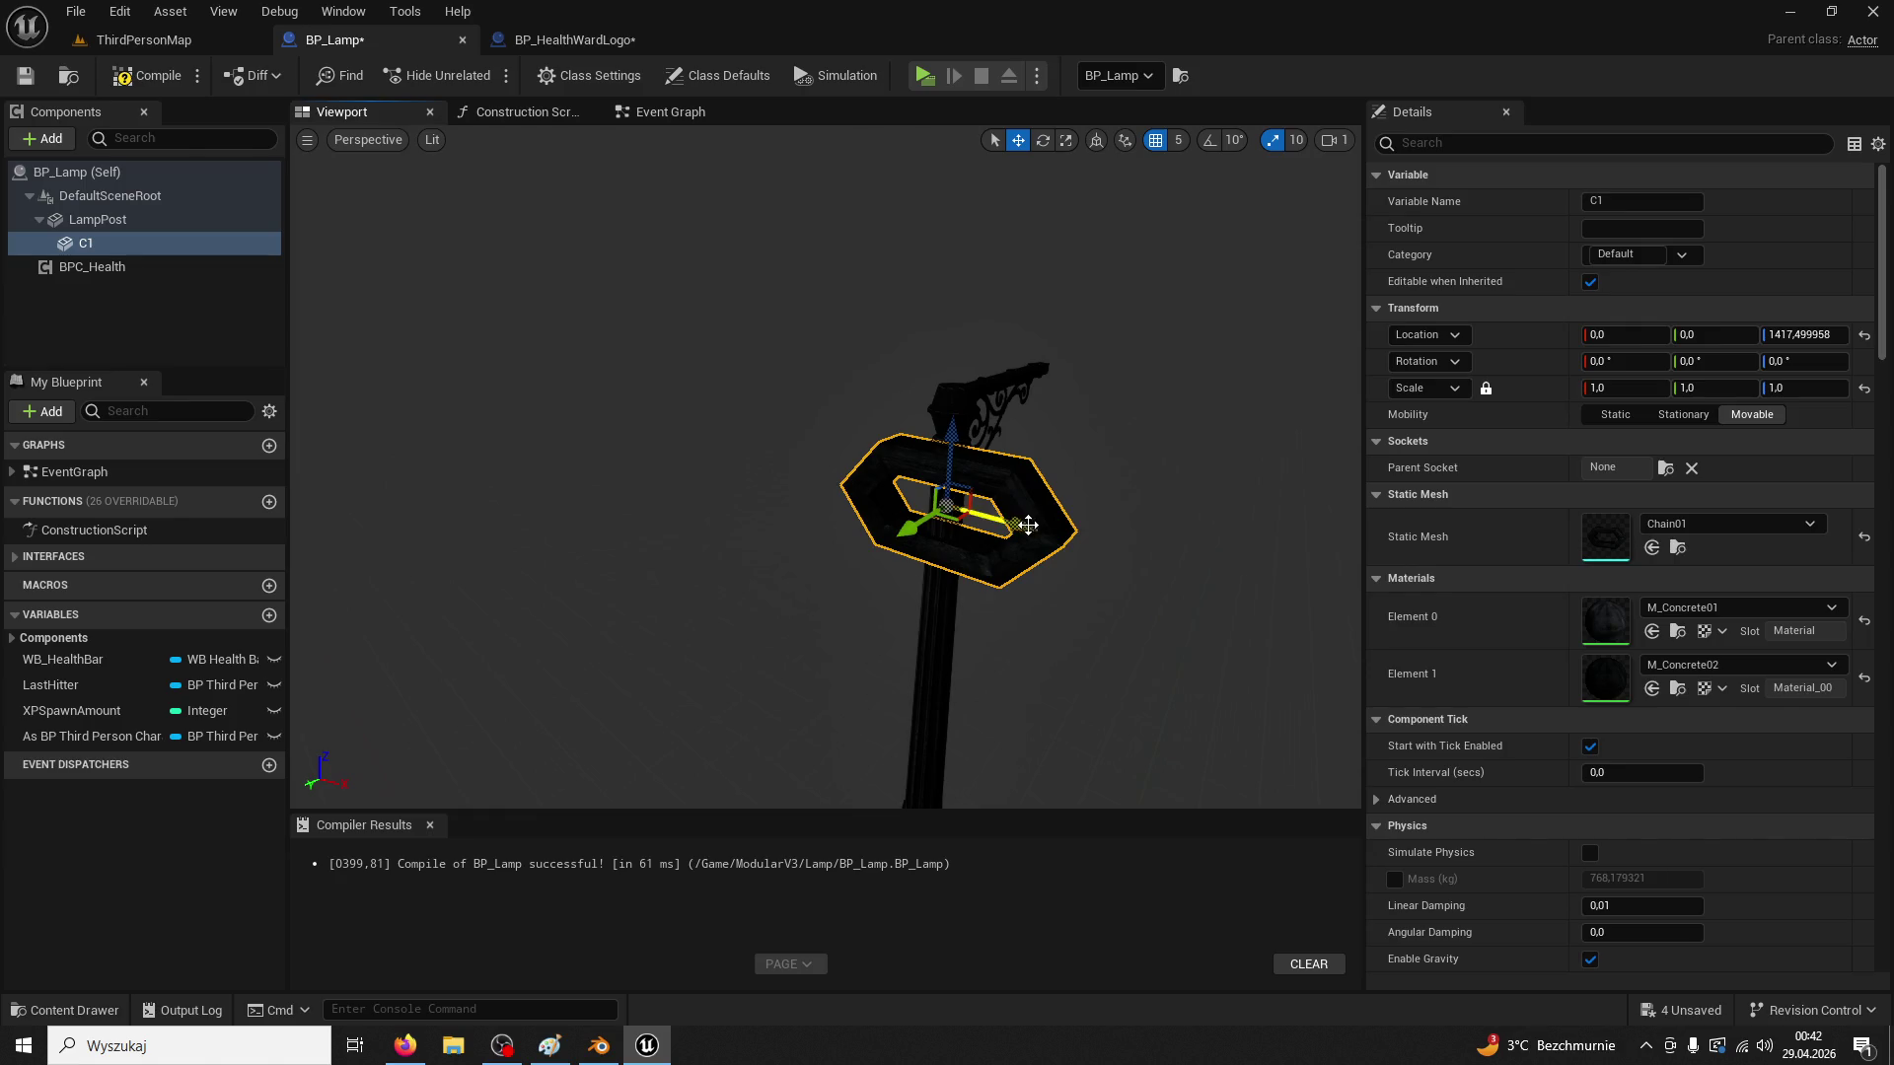
Scale chain link C1 to 0,2 and move it up beside the lamp arm
drag(1035, 541, 1086, 550)
click(1597, 388)
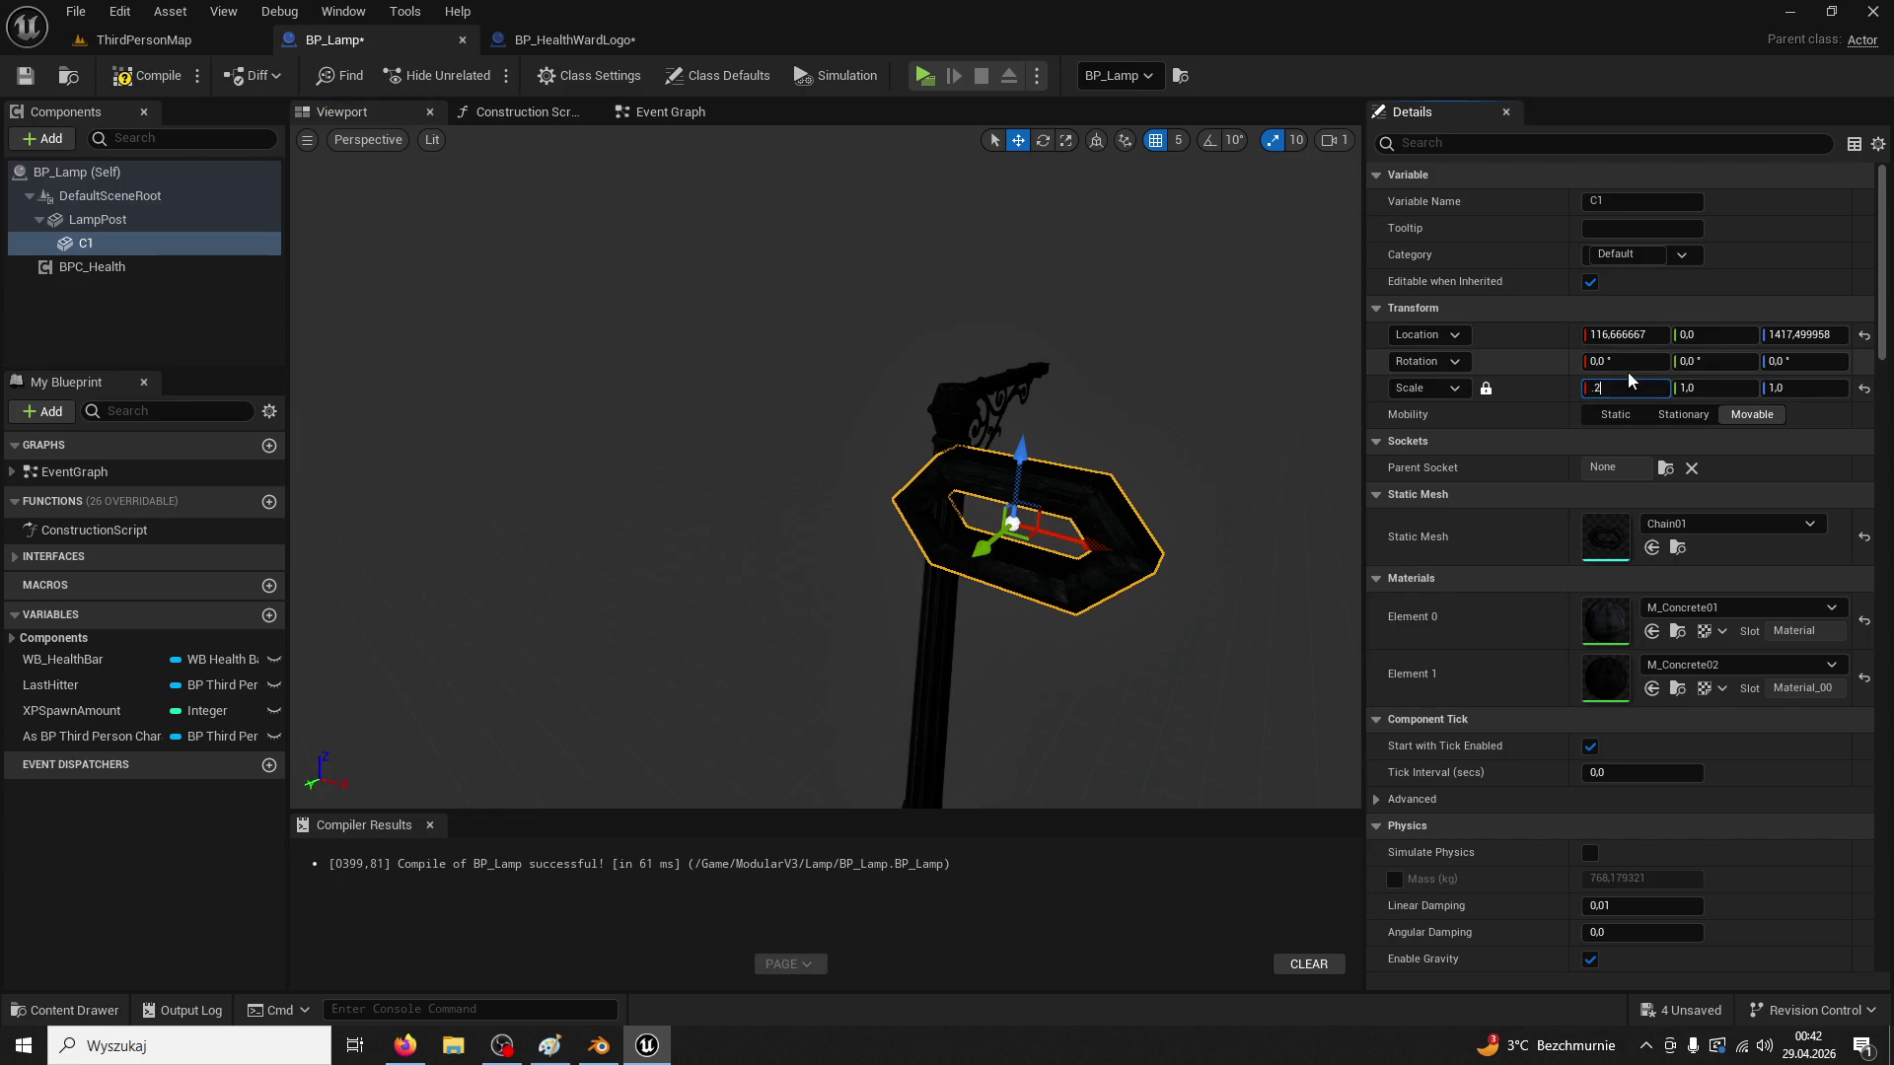
key(Return)
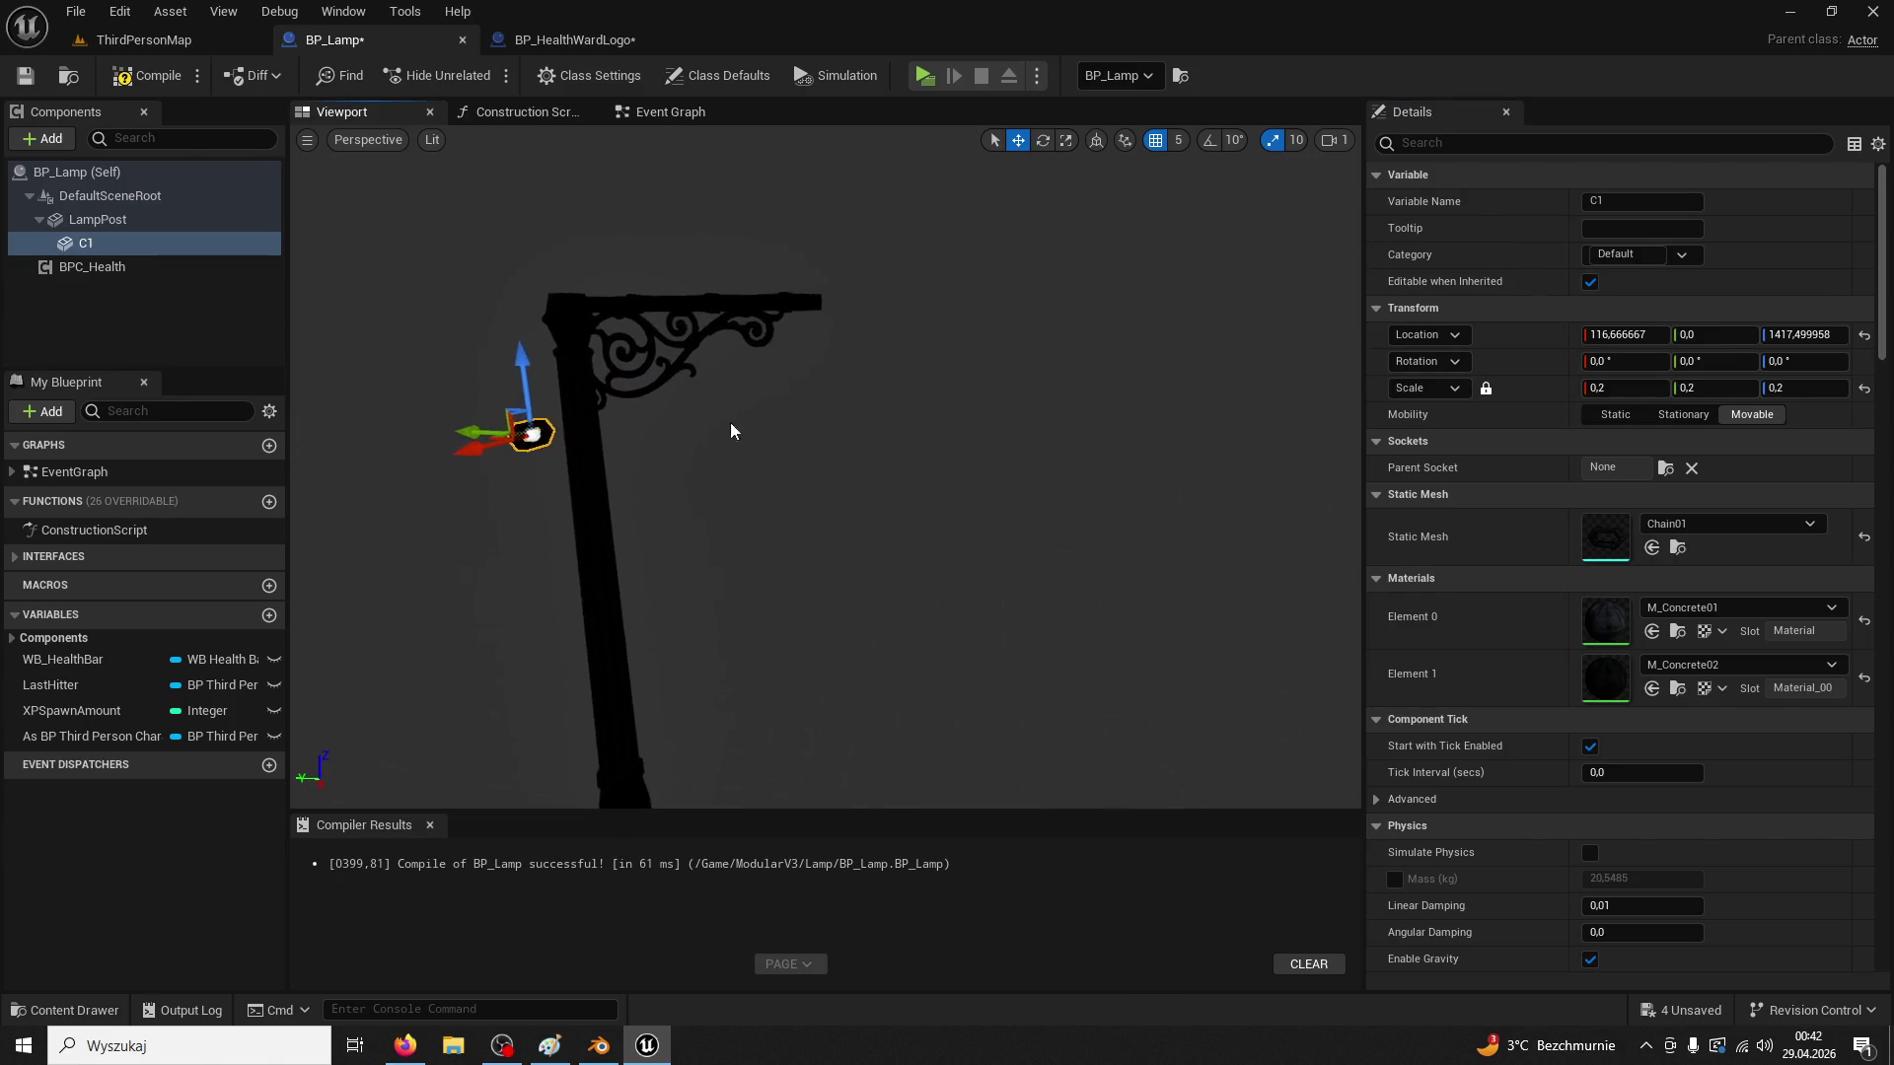
drag(464, 429, 730, 447)
drag(786, 389, 790, 227)
key(f)
drag(829, 464, 947, 224)
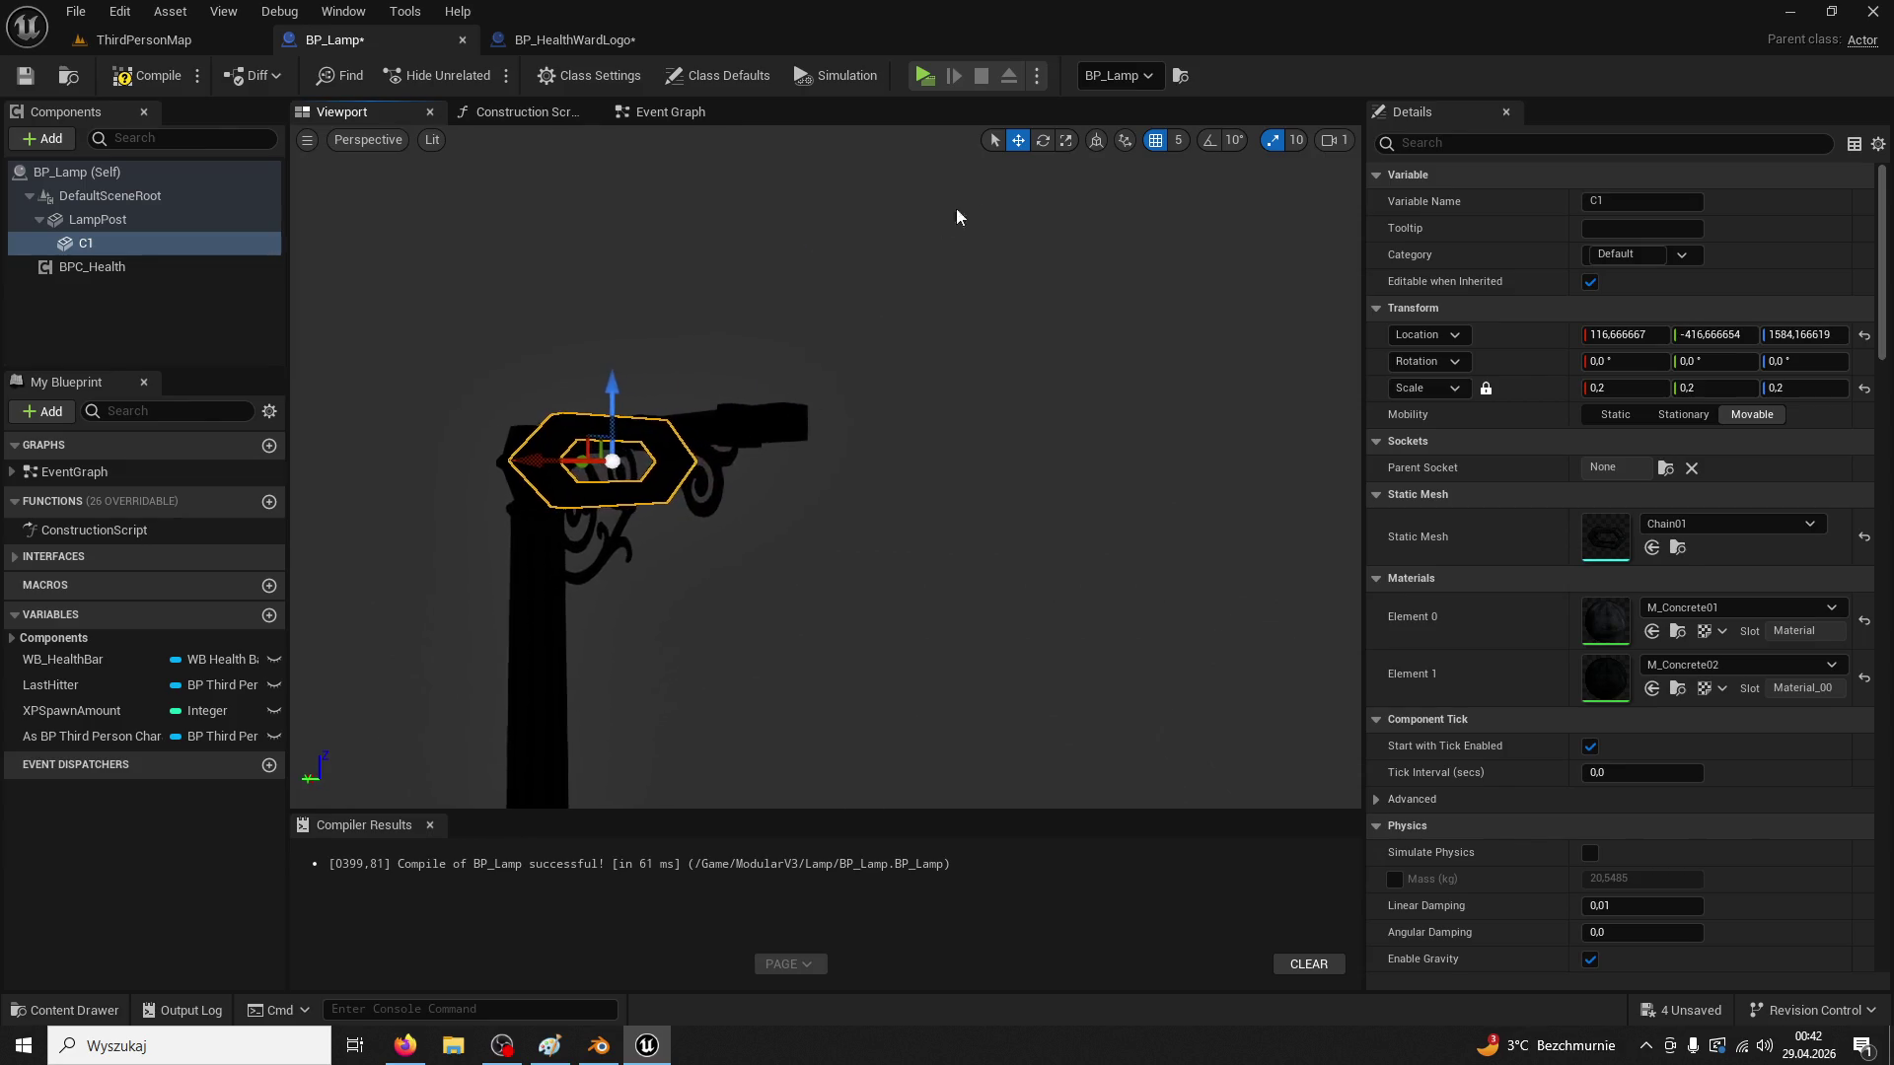
Pitch C1 by 90 degrees and center it on the arm at X 0
click(1042, 139)
drag(509, 537, 483, 583)
text(90)
key(Return)
click(1019, 144)
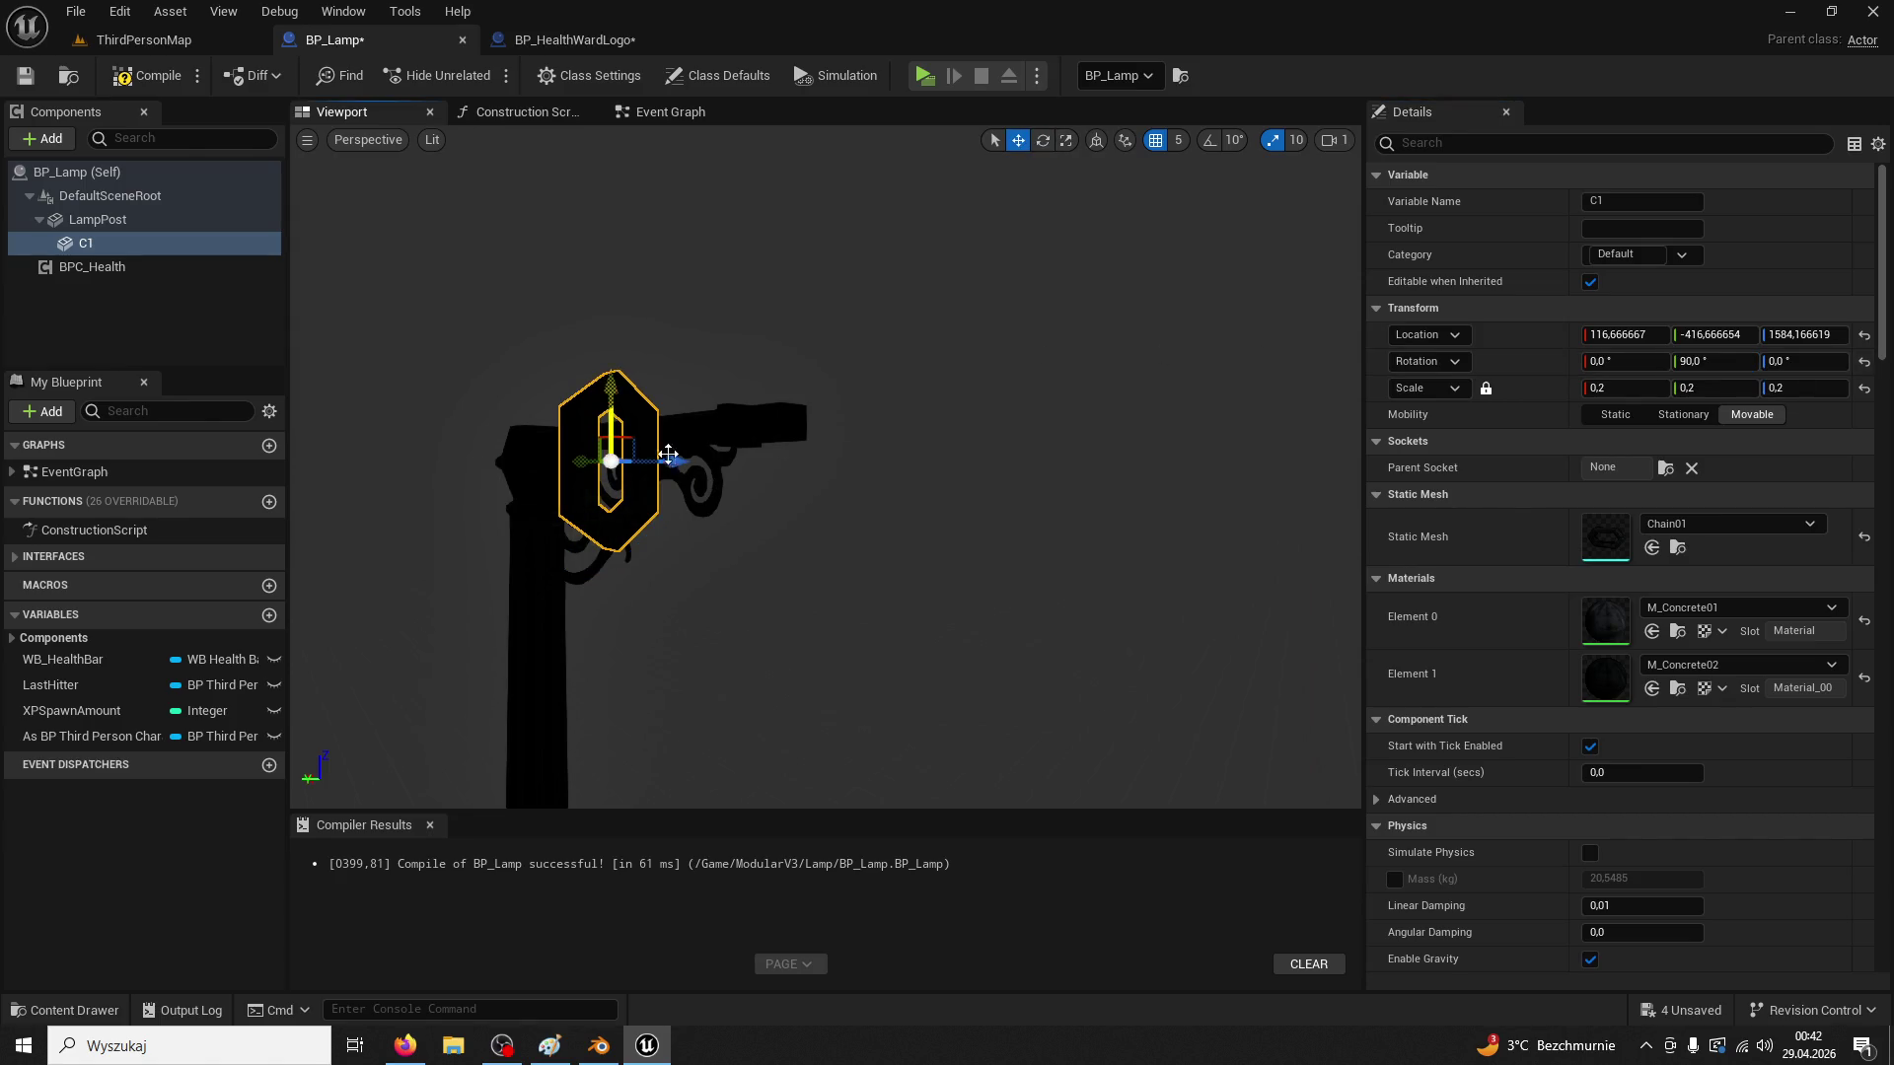
drag(581, 464, 700, 456)
key(ctrl+z)
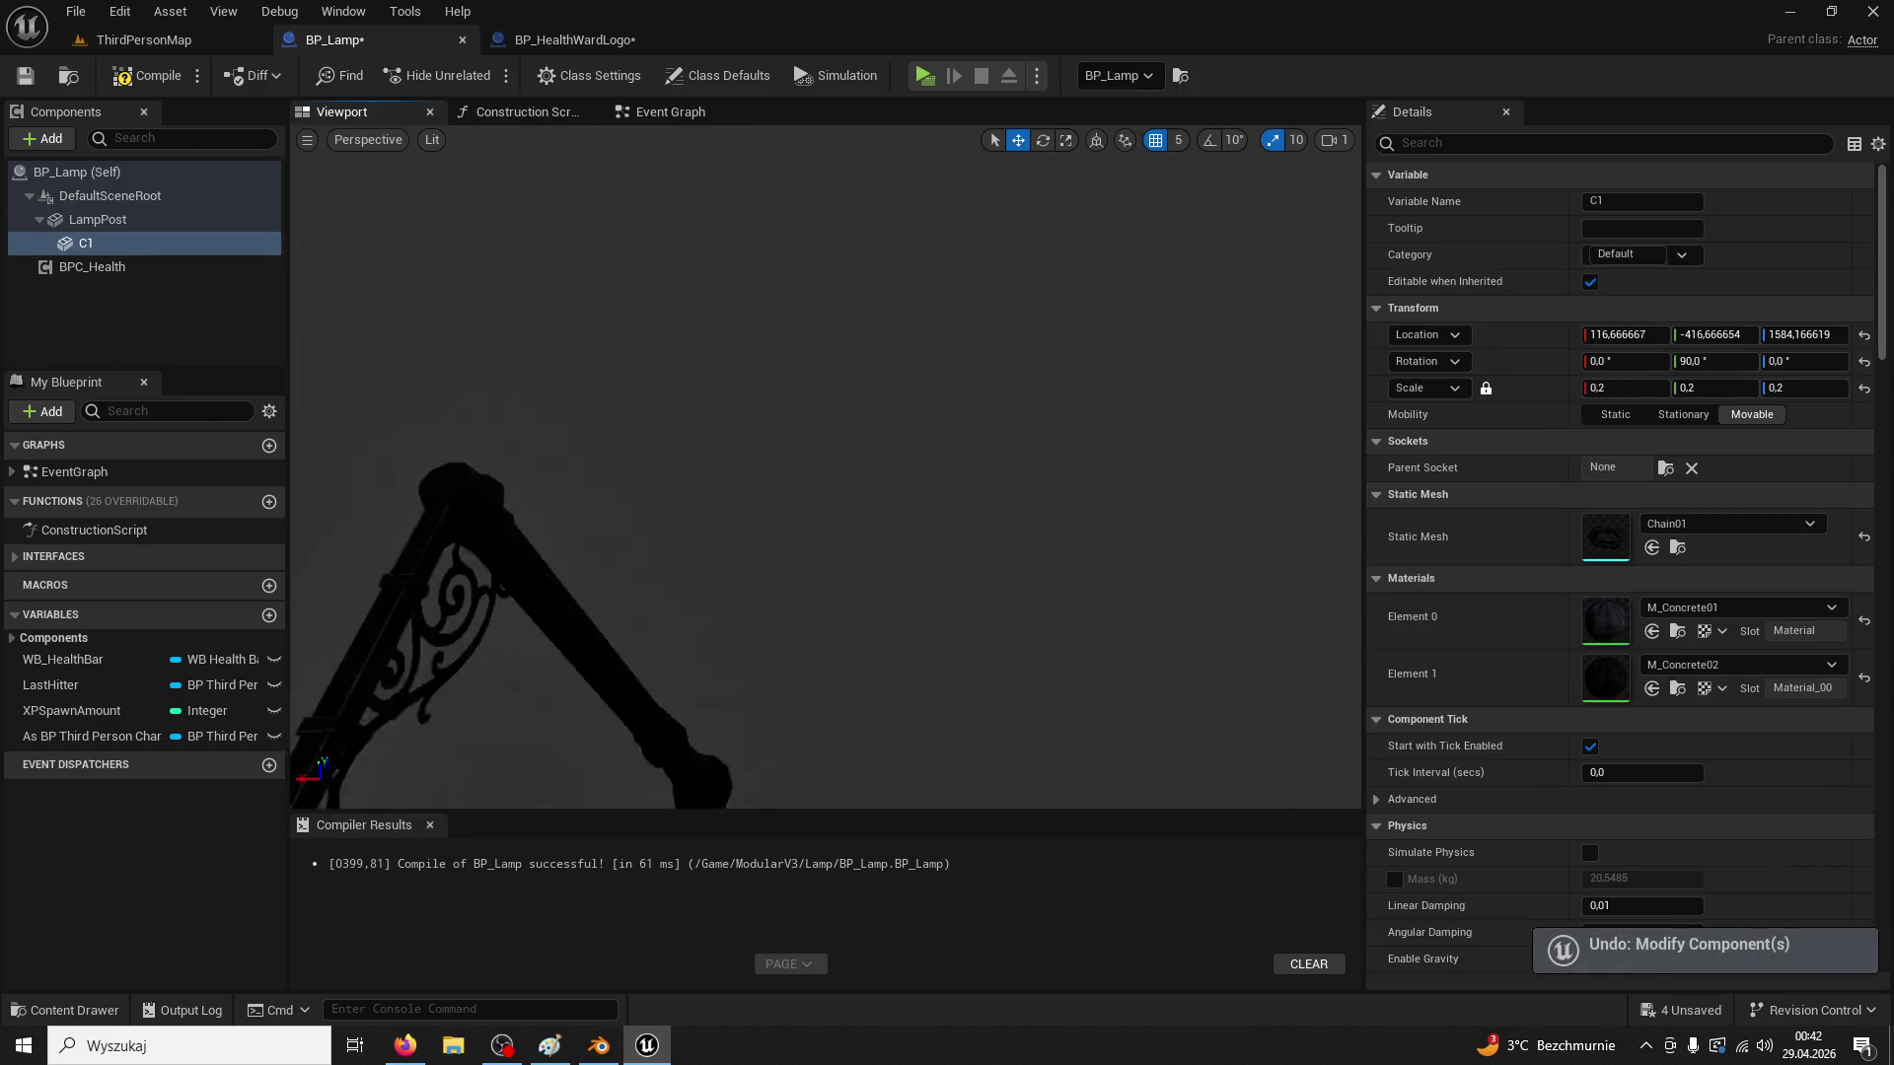
drag(641, 685, 792, 704)
key(f)
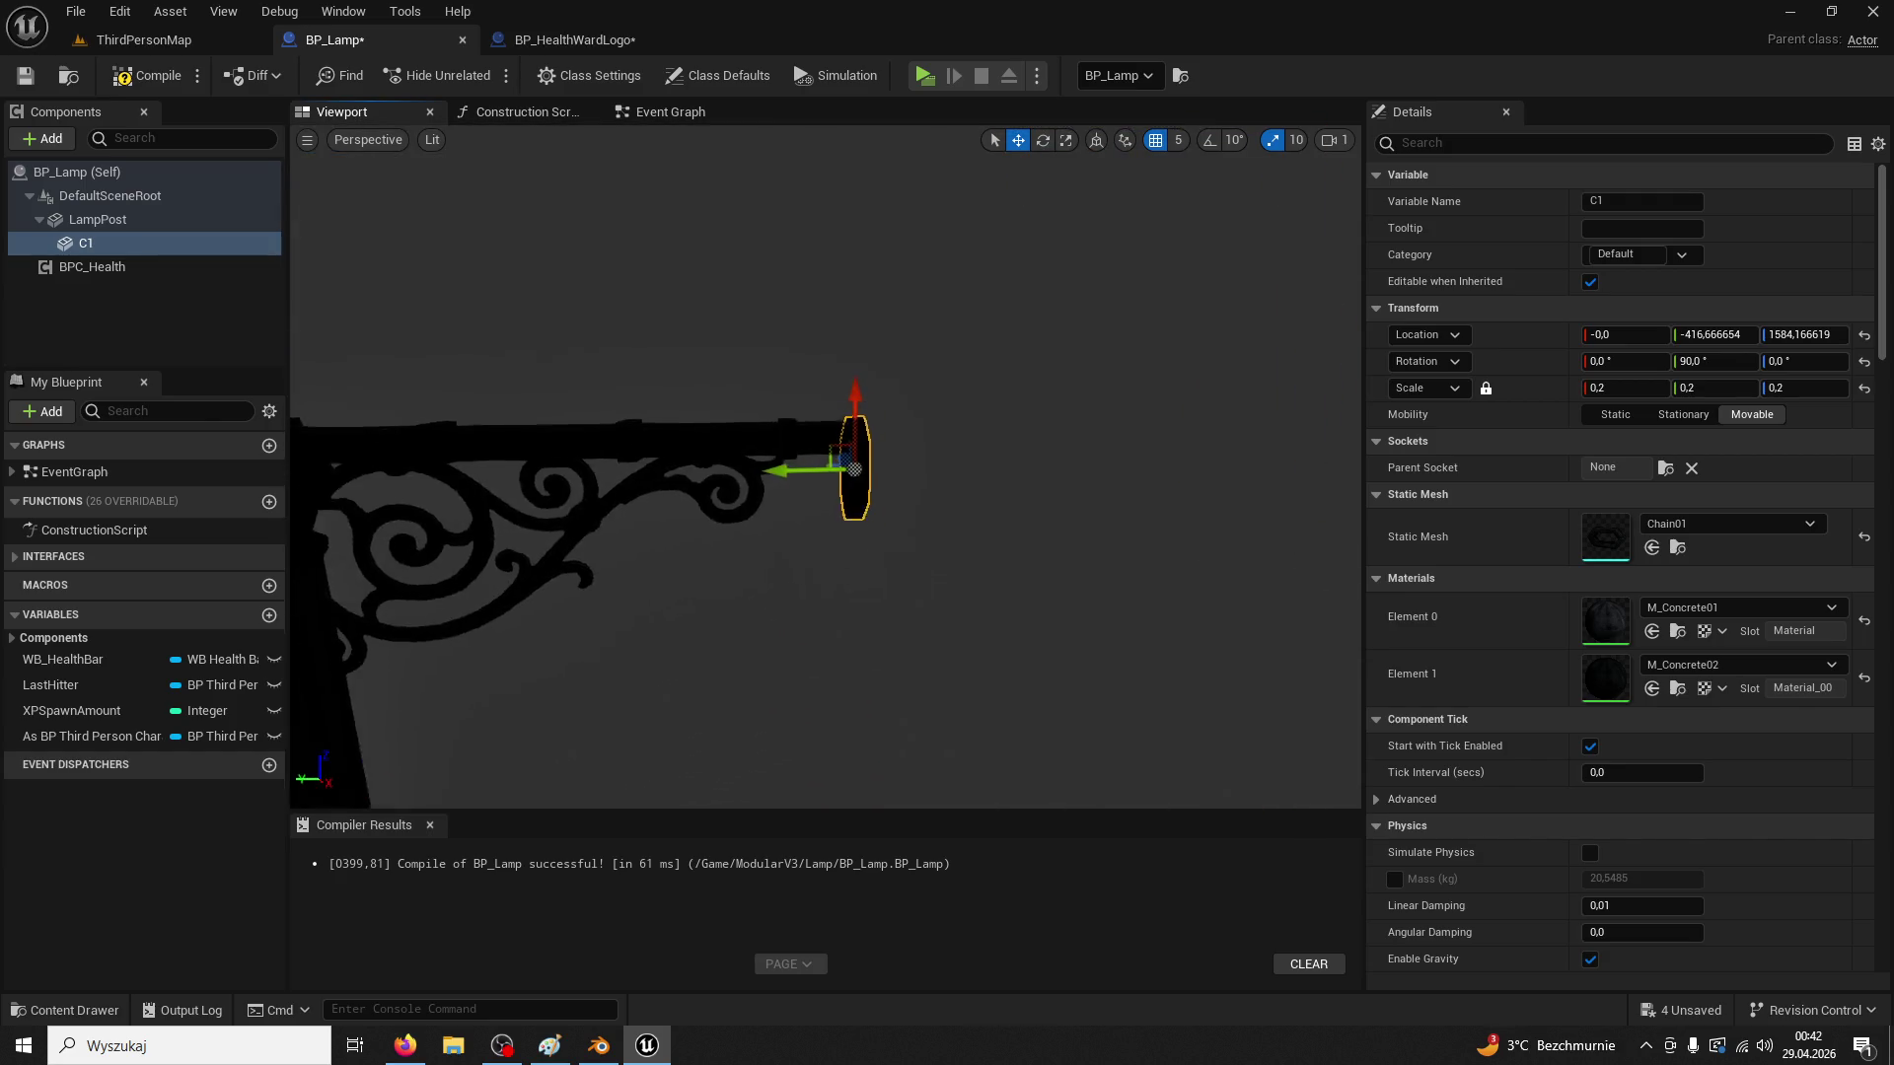
click(1620, 389)
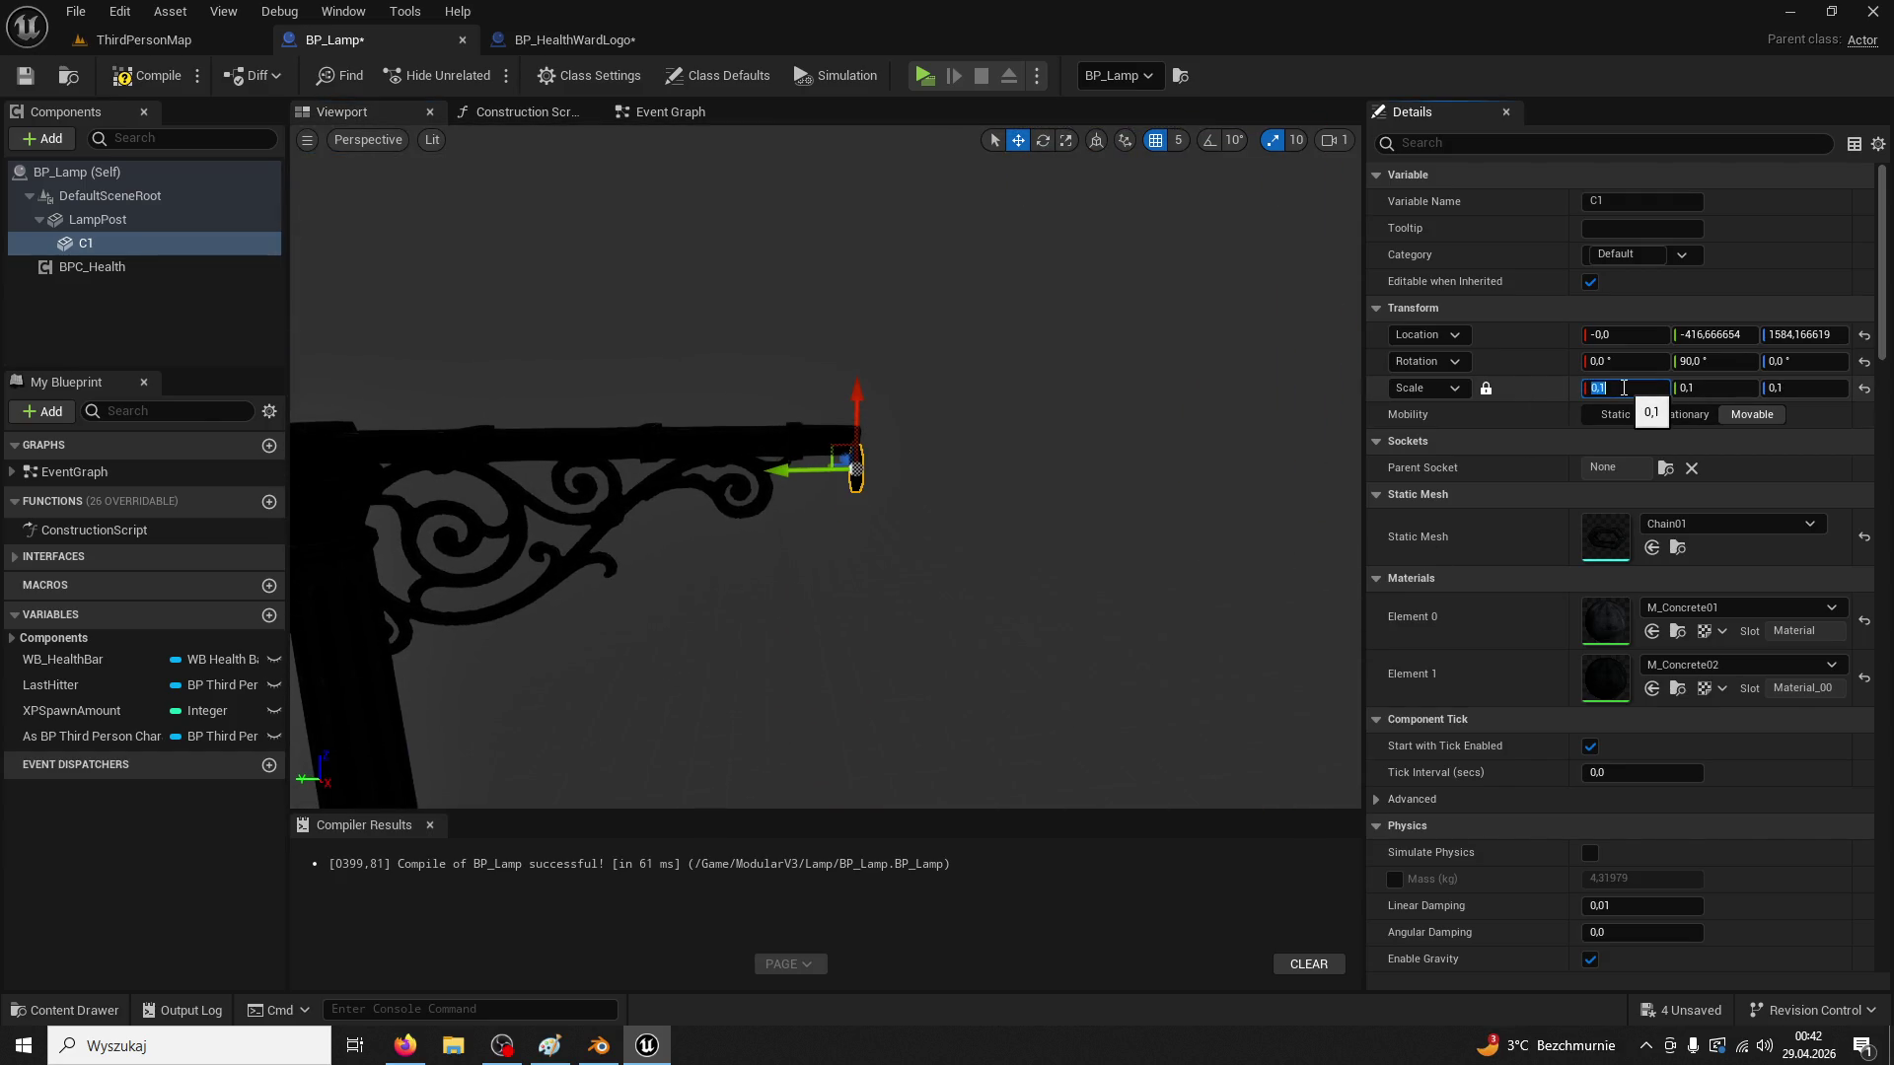
scroll(1181, 584, up, 3)
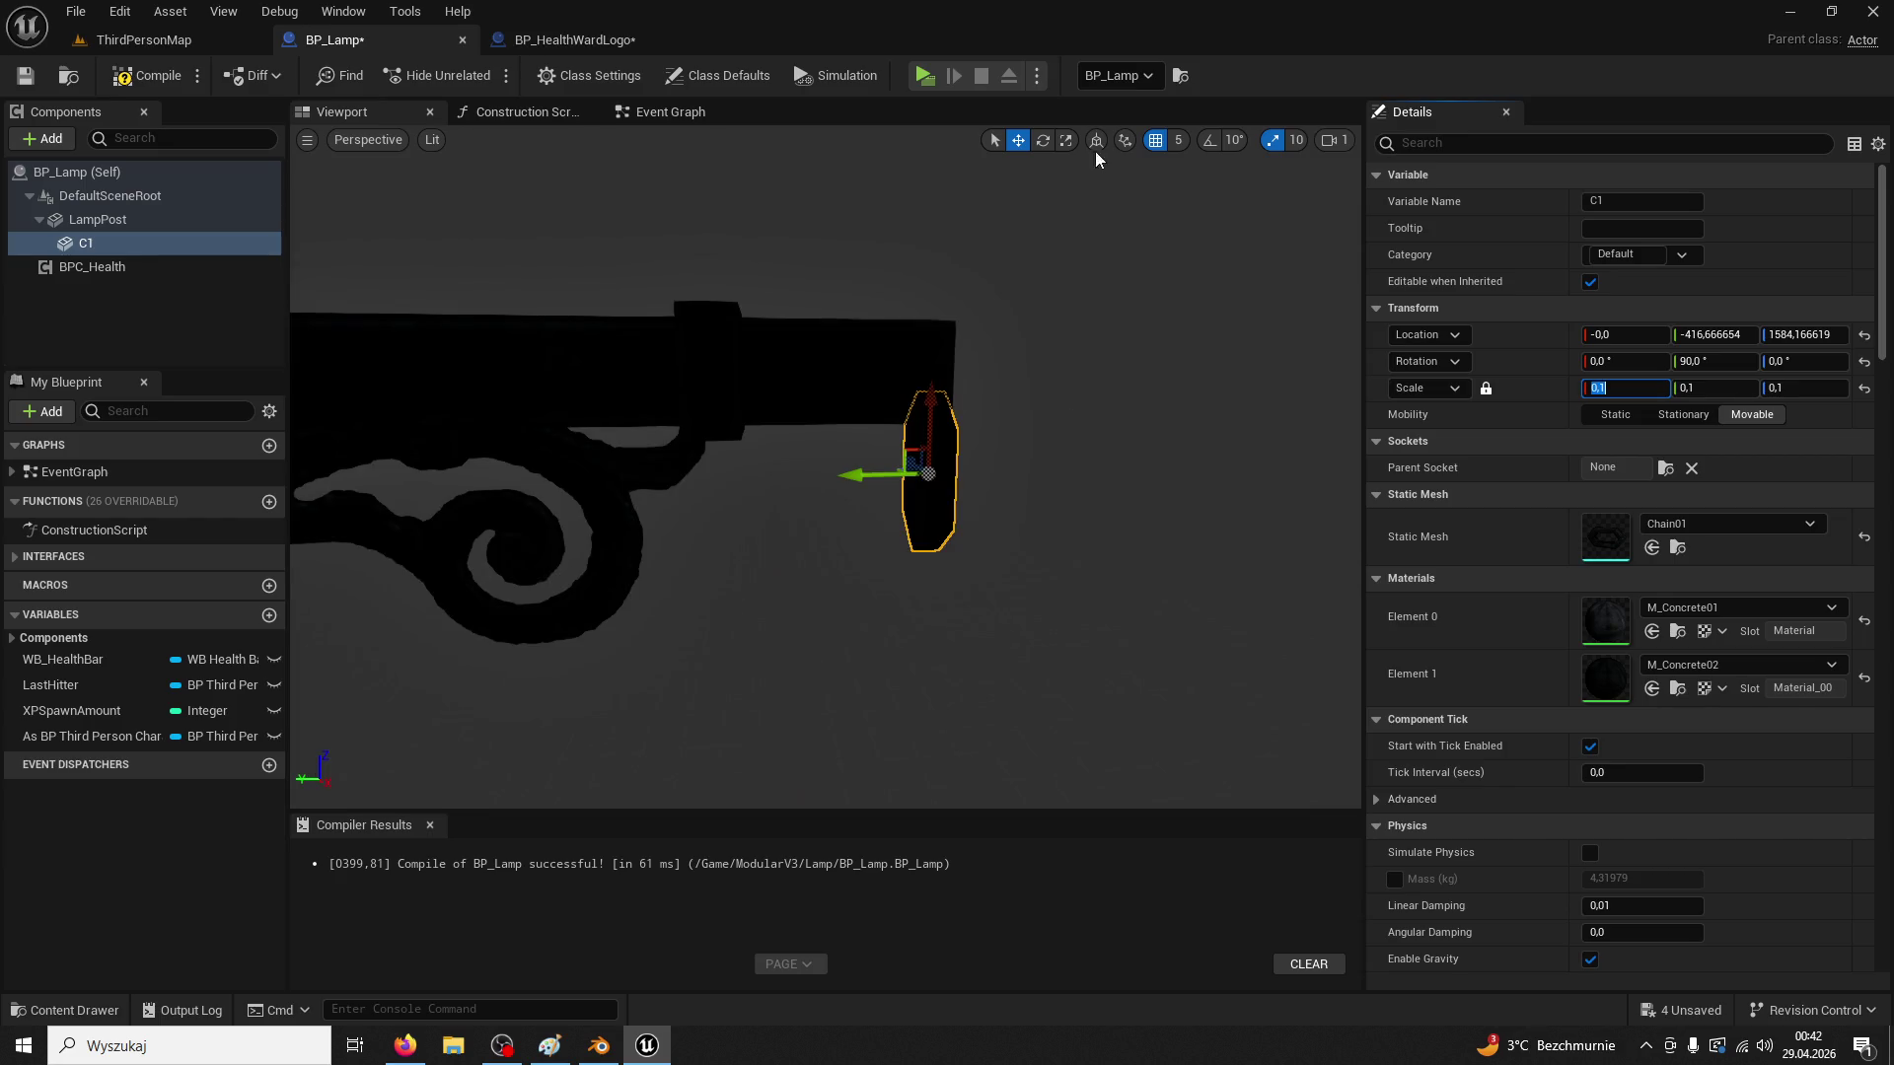
Set C1's rotation values to 90, 90, 0 in Details so it hangs upright
click(1047, 143)
drag(913, 498, 1073, 466)
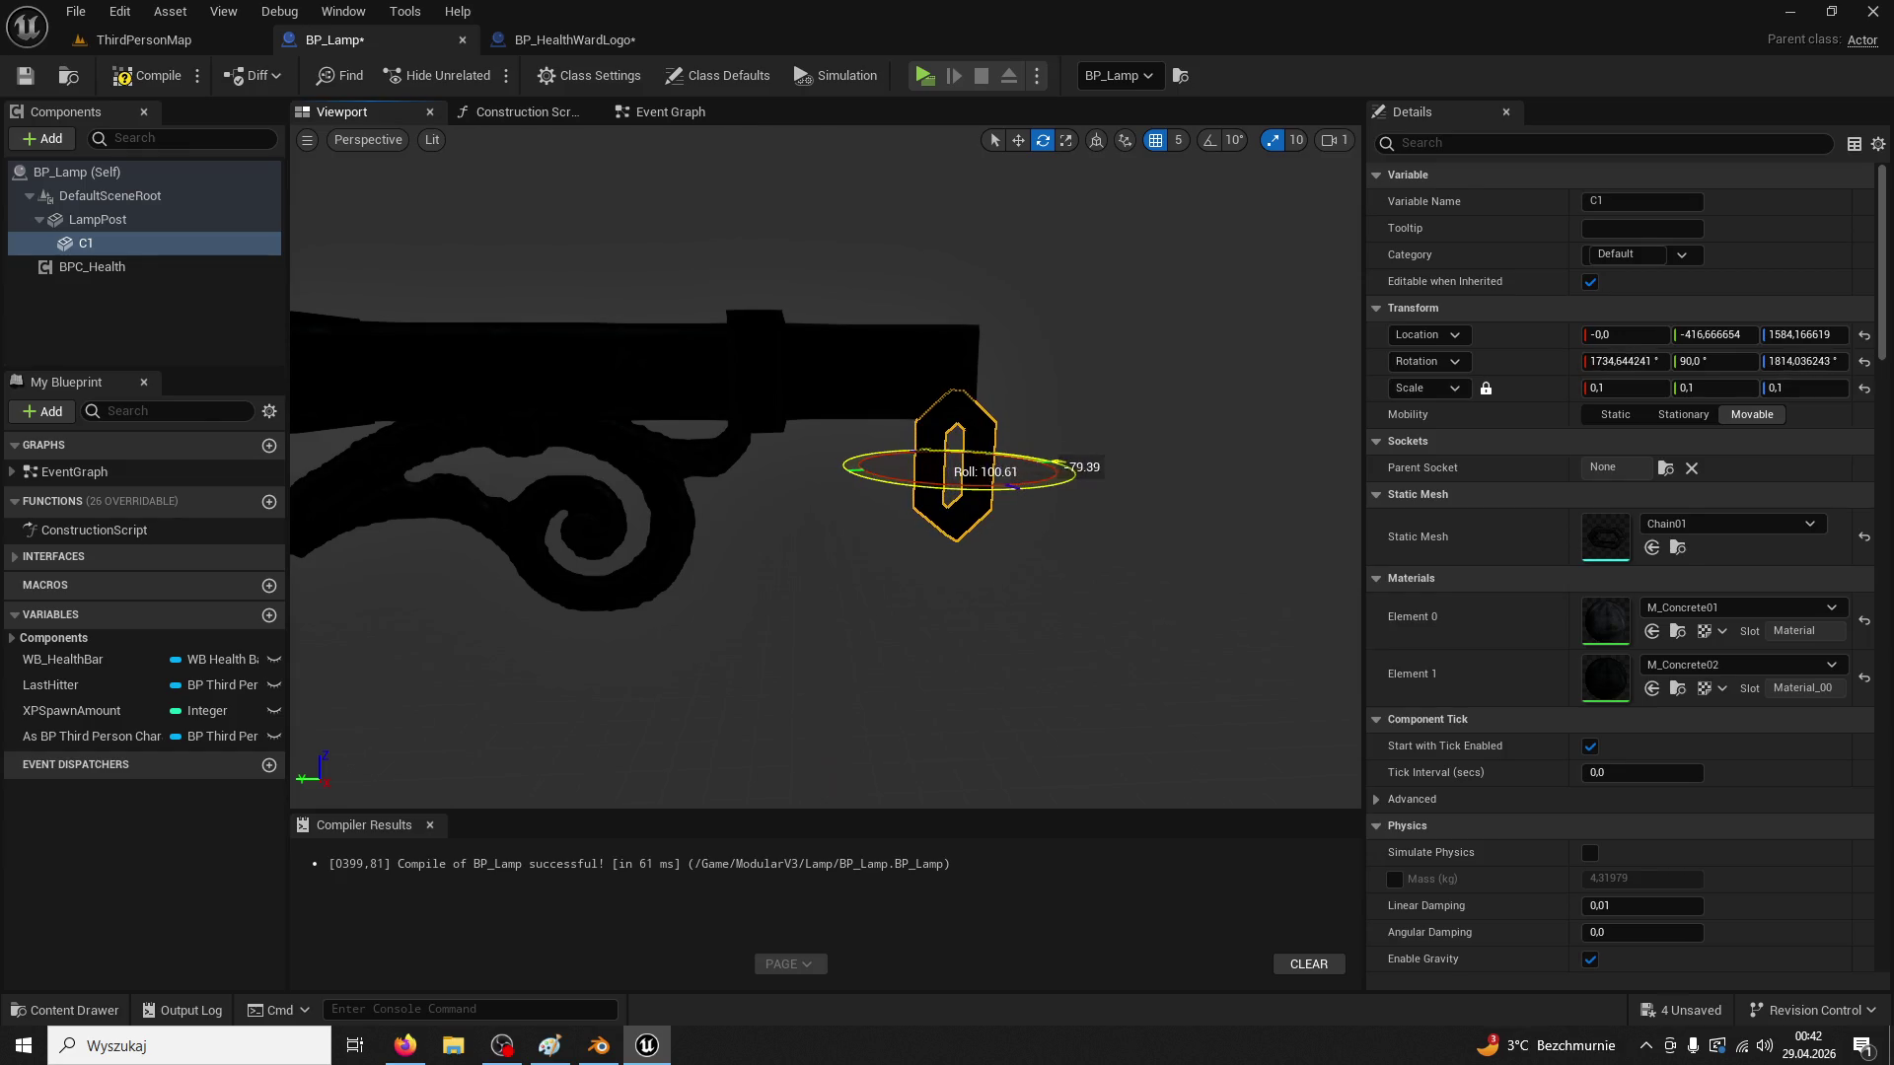
click(1646, 365)
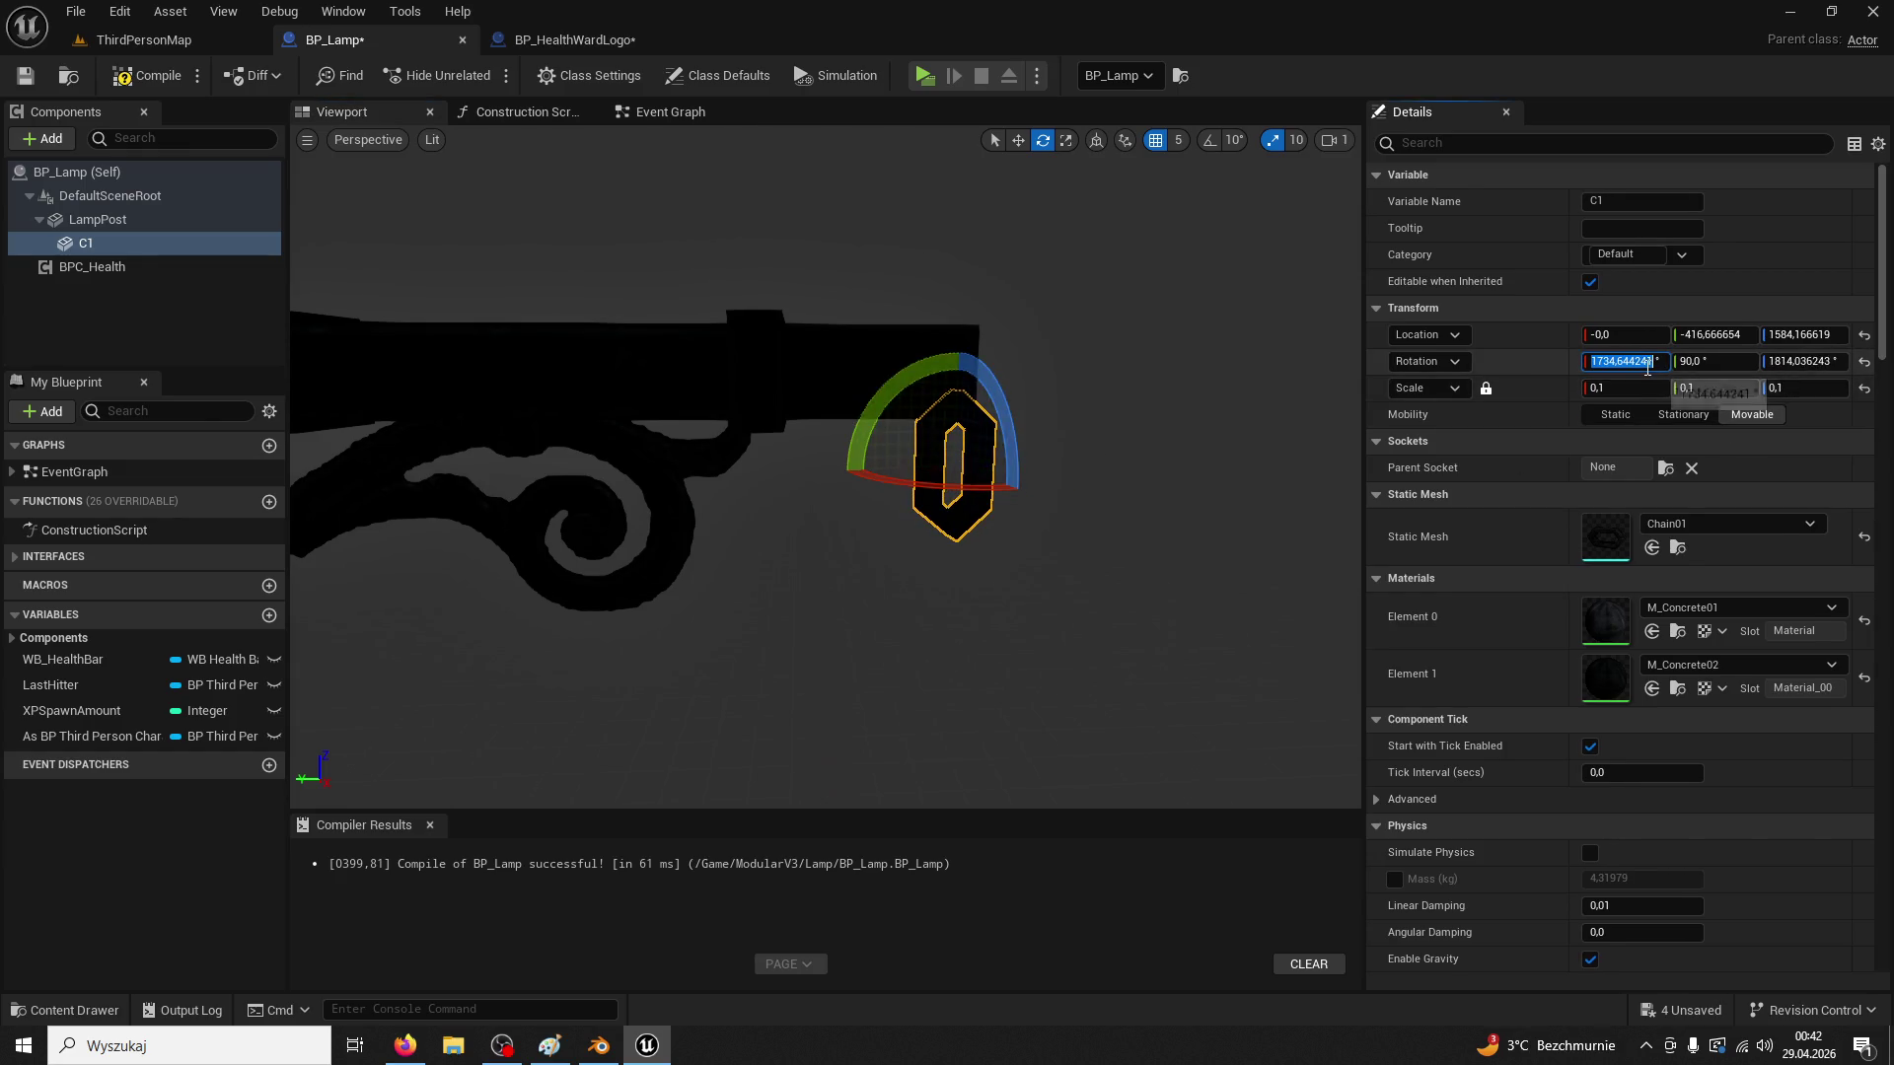
text(0)
key(Return)
click(1790, 359)
text(0)
key(Return)
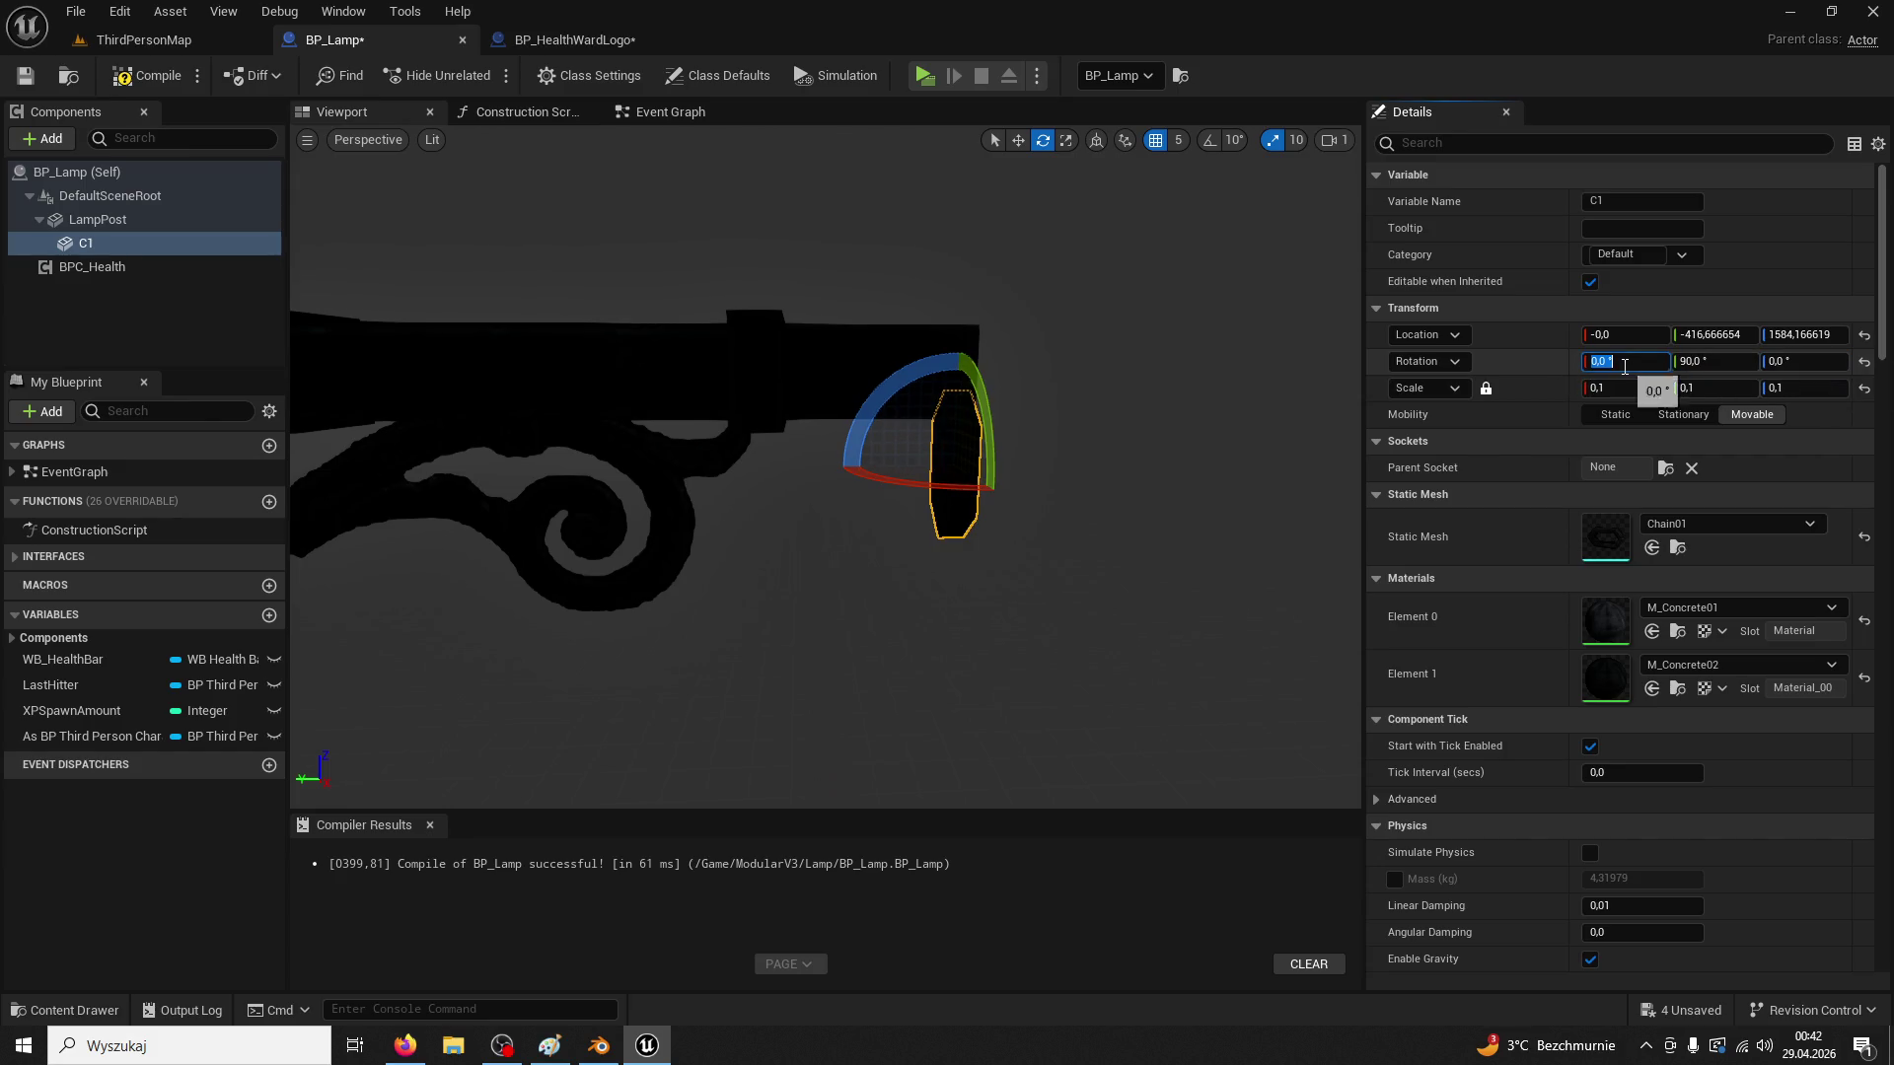
text(0)
key(Return)
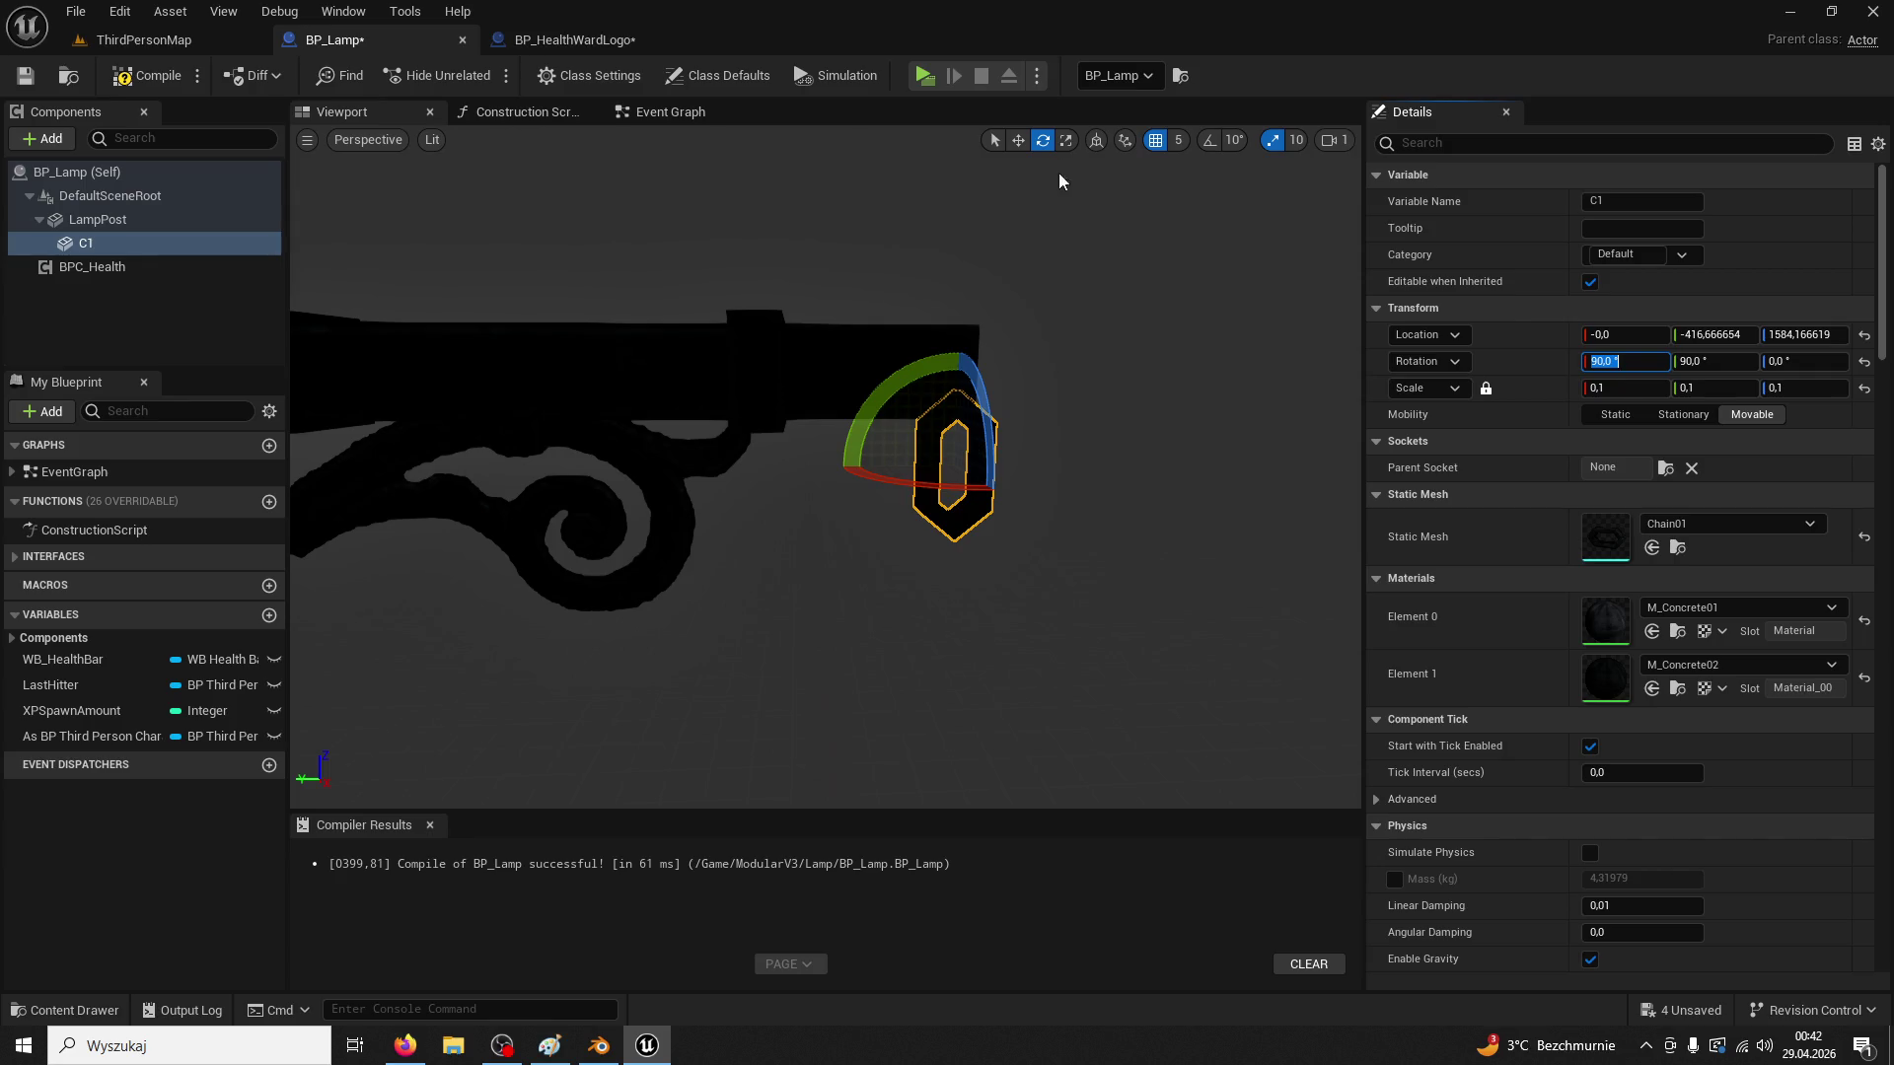
Set grid snapping to 1 and place C1 at the arm's tip
click(1022, 141)
scroll(898, 474, up, 2)
drag(898, 475, 858, 499)
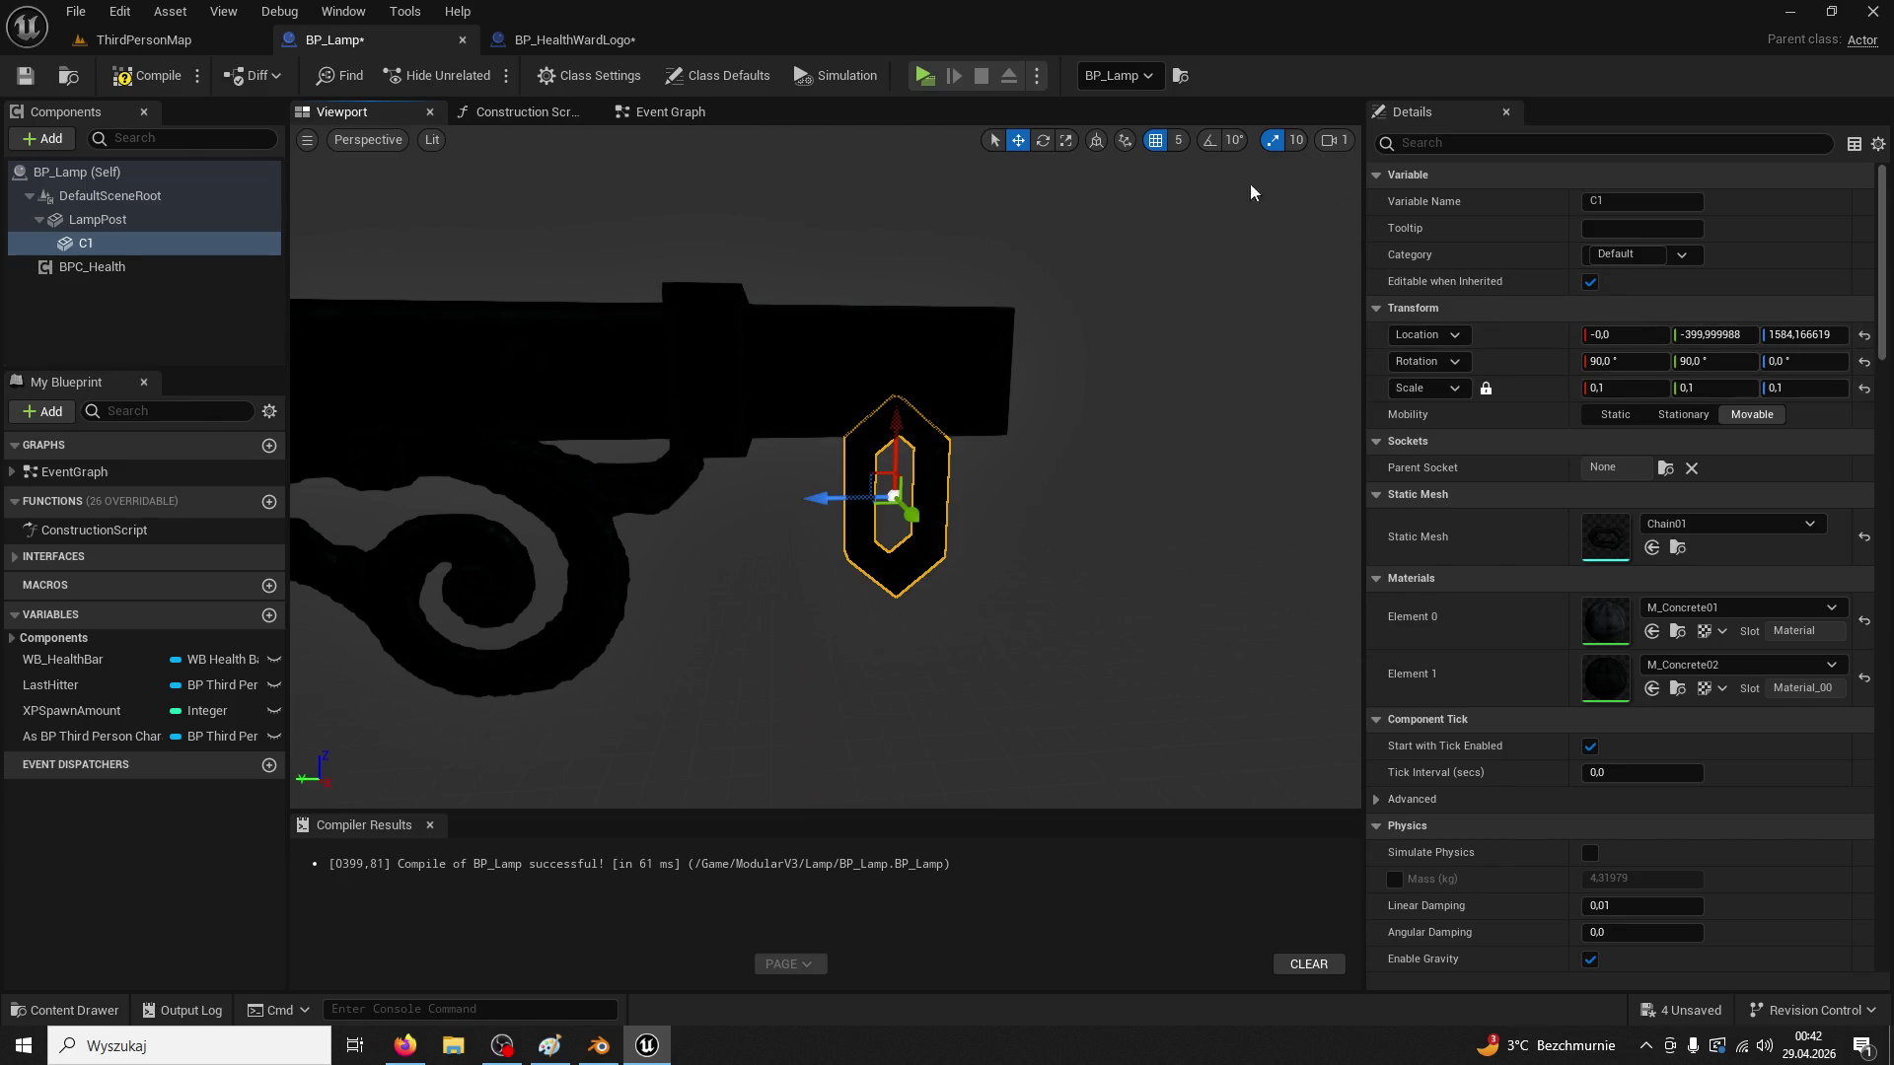
click(1176, 140)
click(1219, 189)
drag(830, 499, 823, 498)
scroll(795, 370, down, 4)
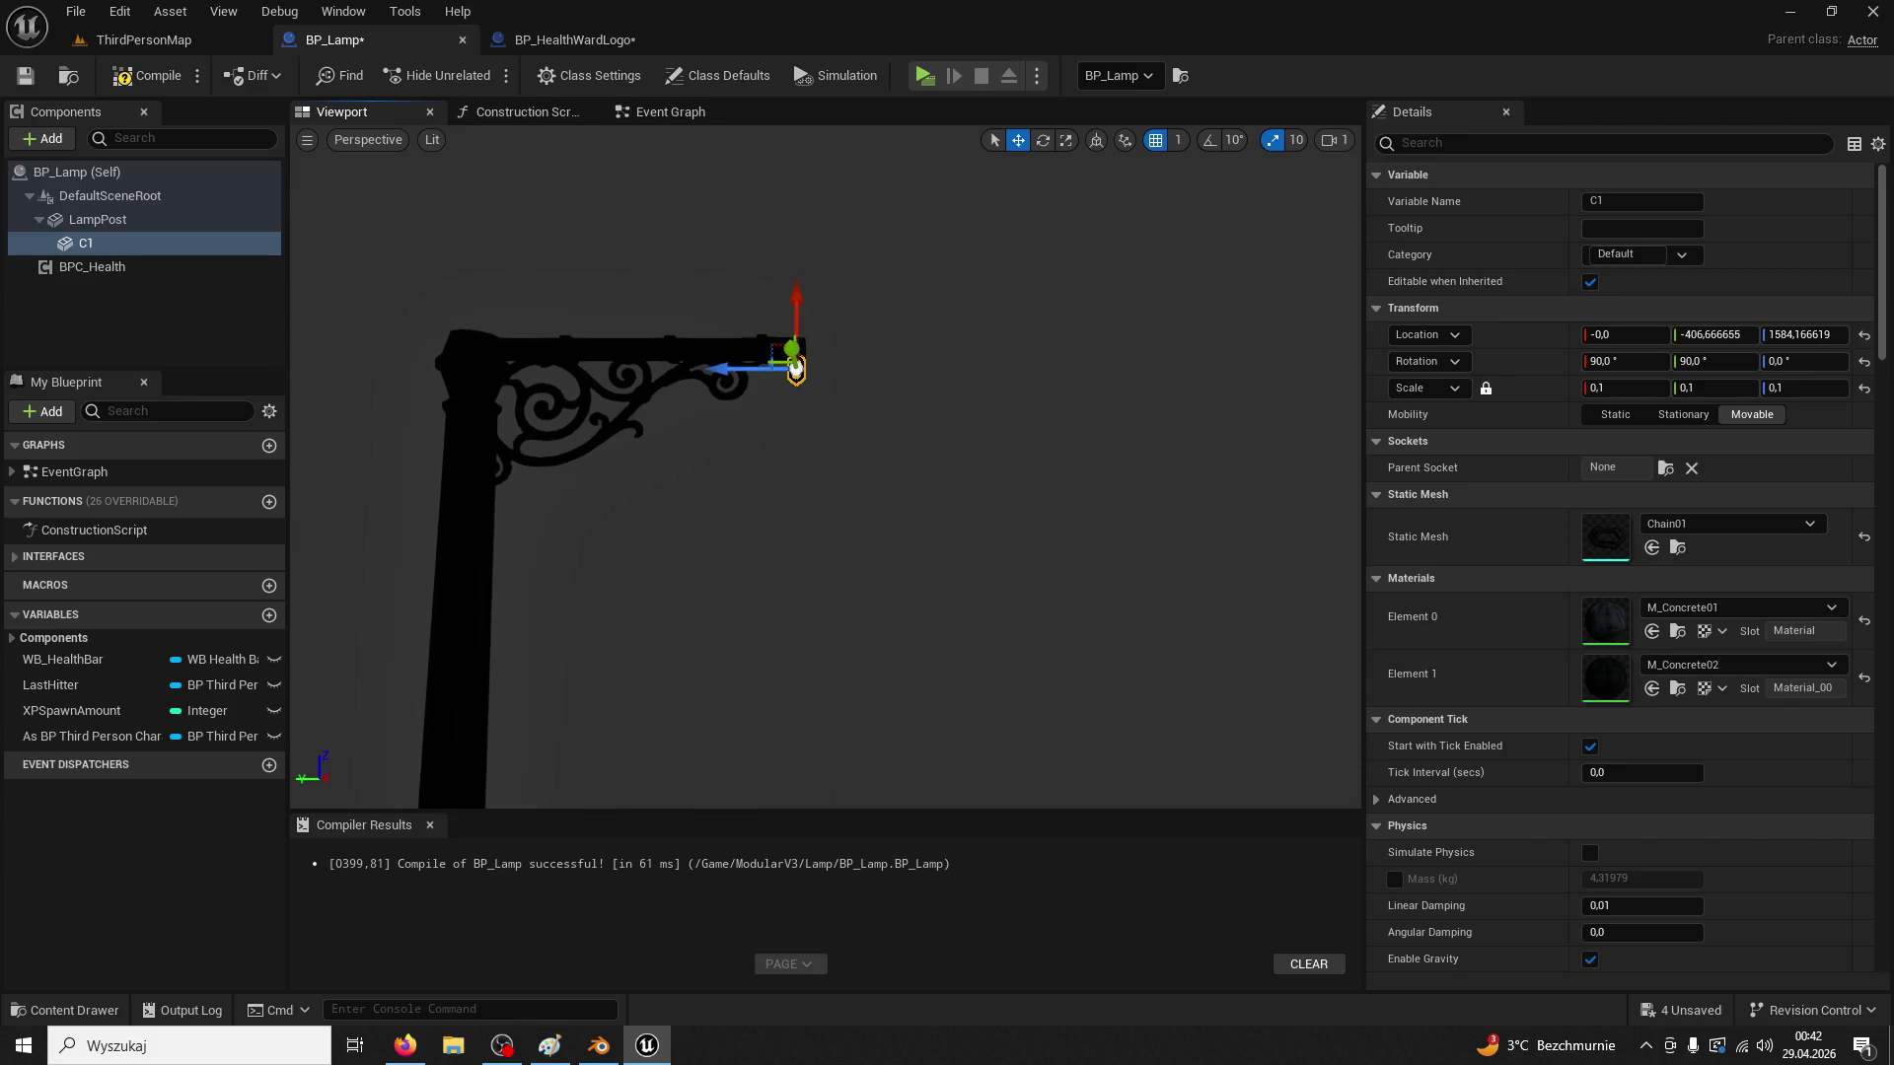
scroll(795, 370, up, 3)
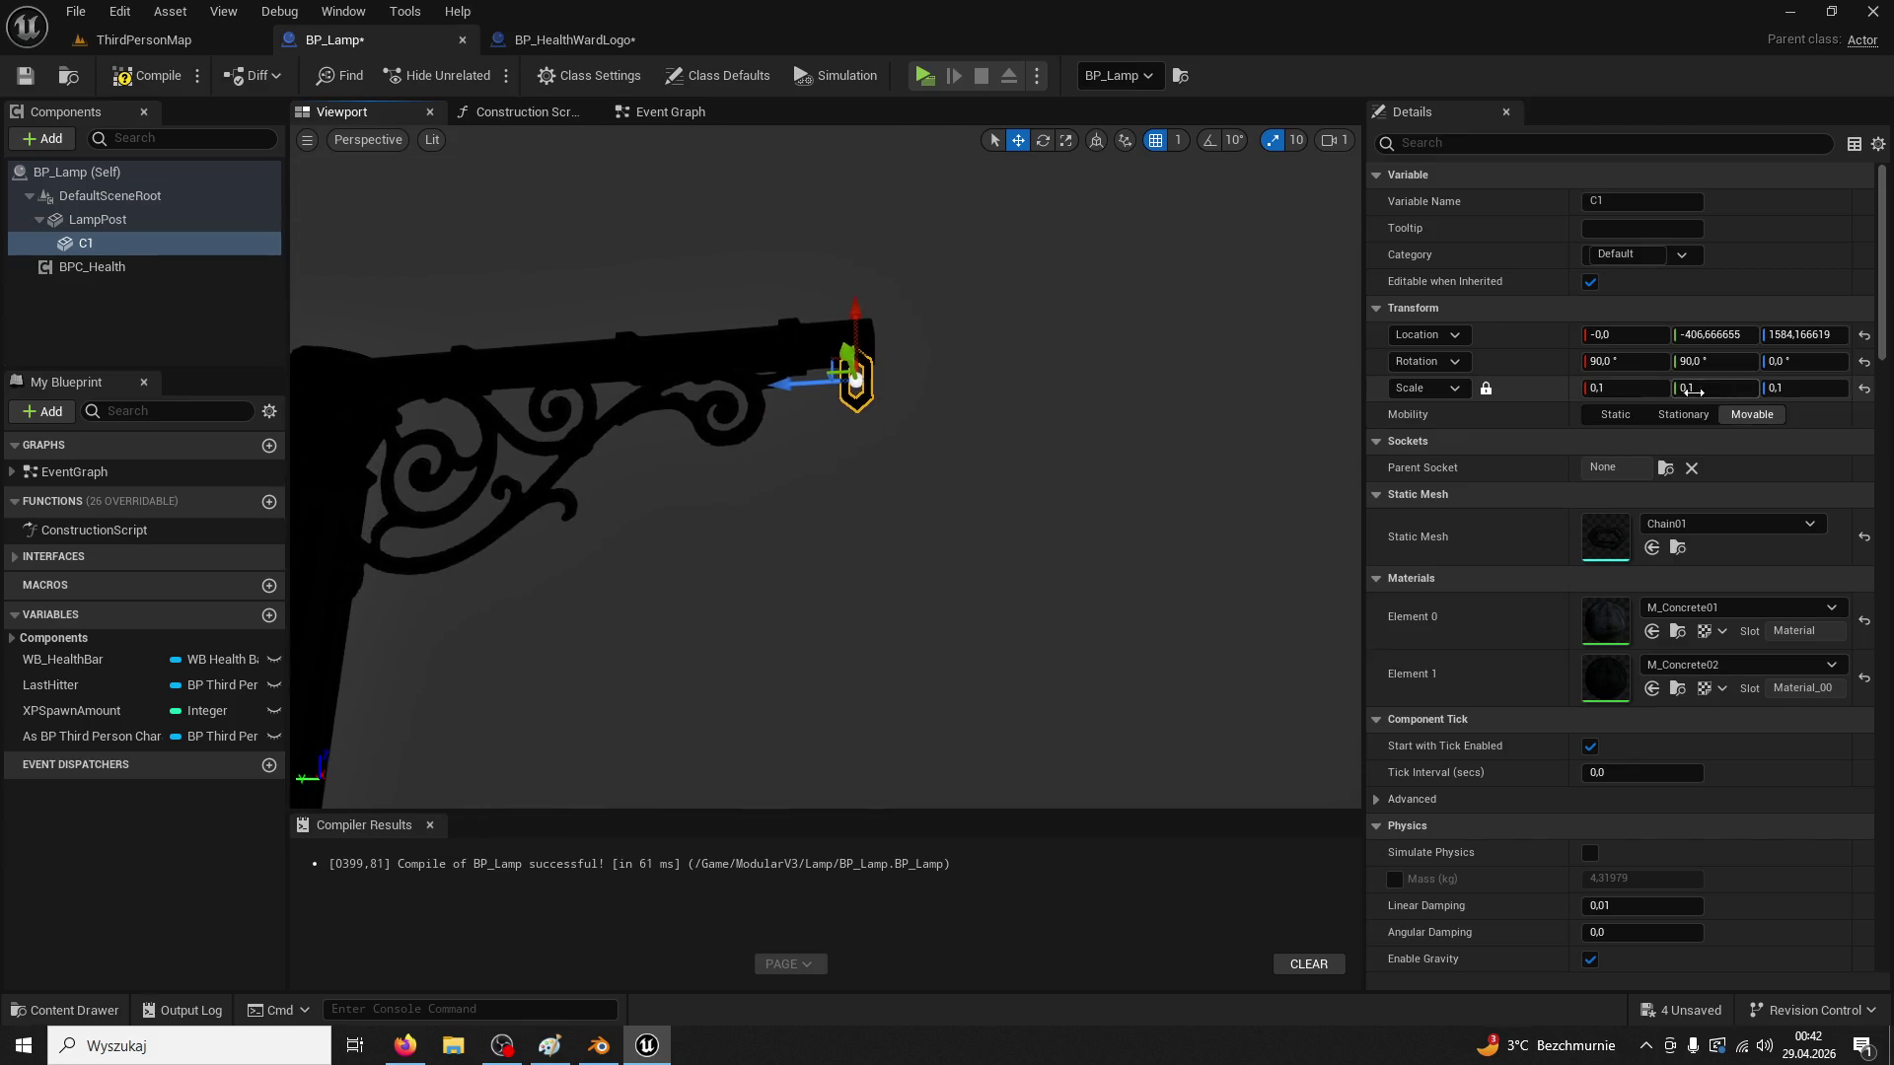
Scale C1 uniformly to 0,15, tuck it under the arm, and Alt-drag a copy C2 below
text(0,2)
key(Return)
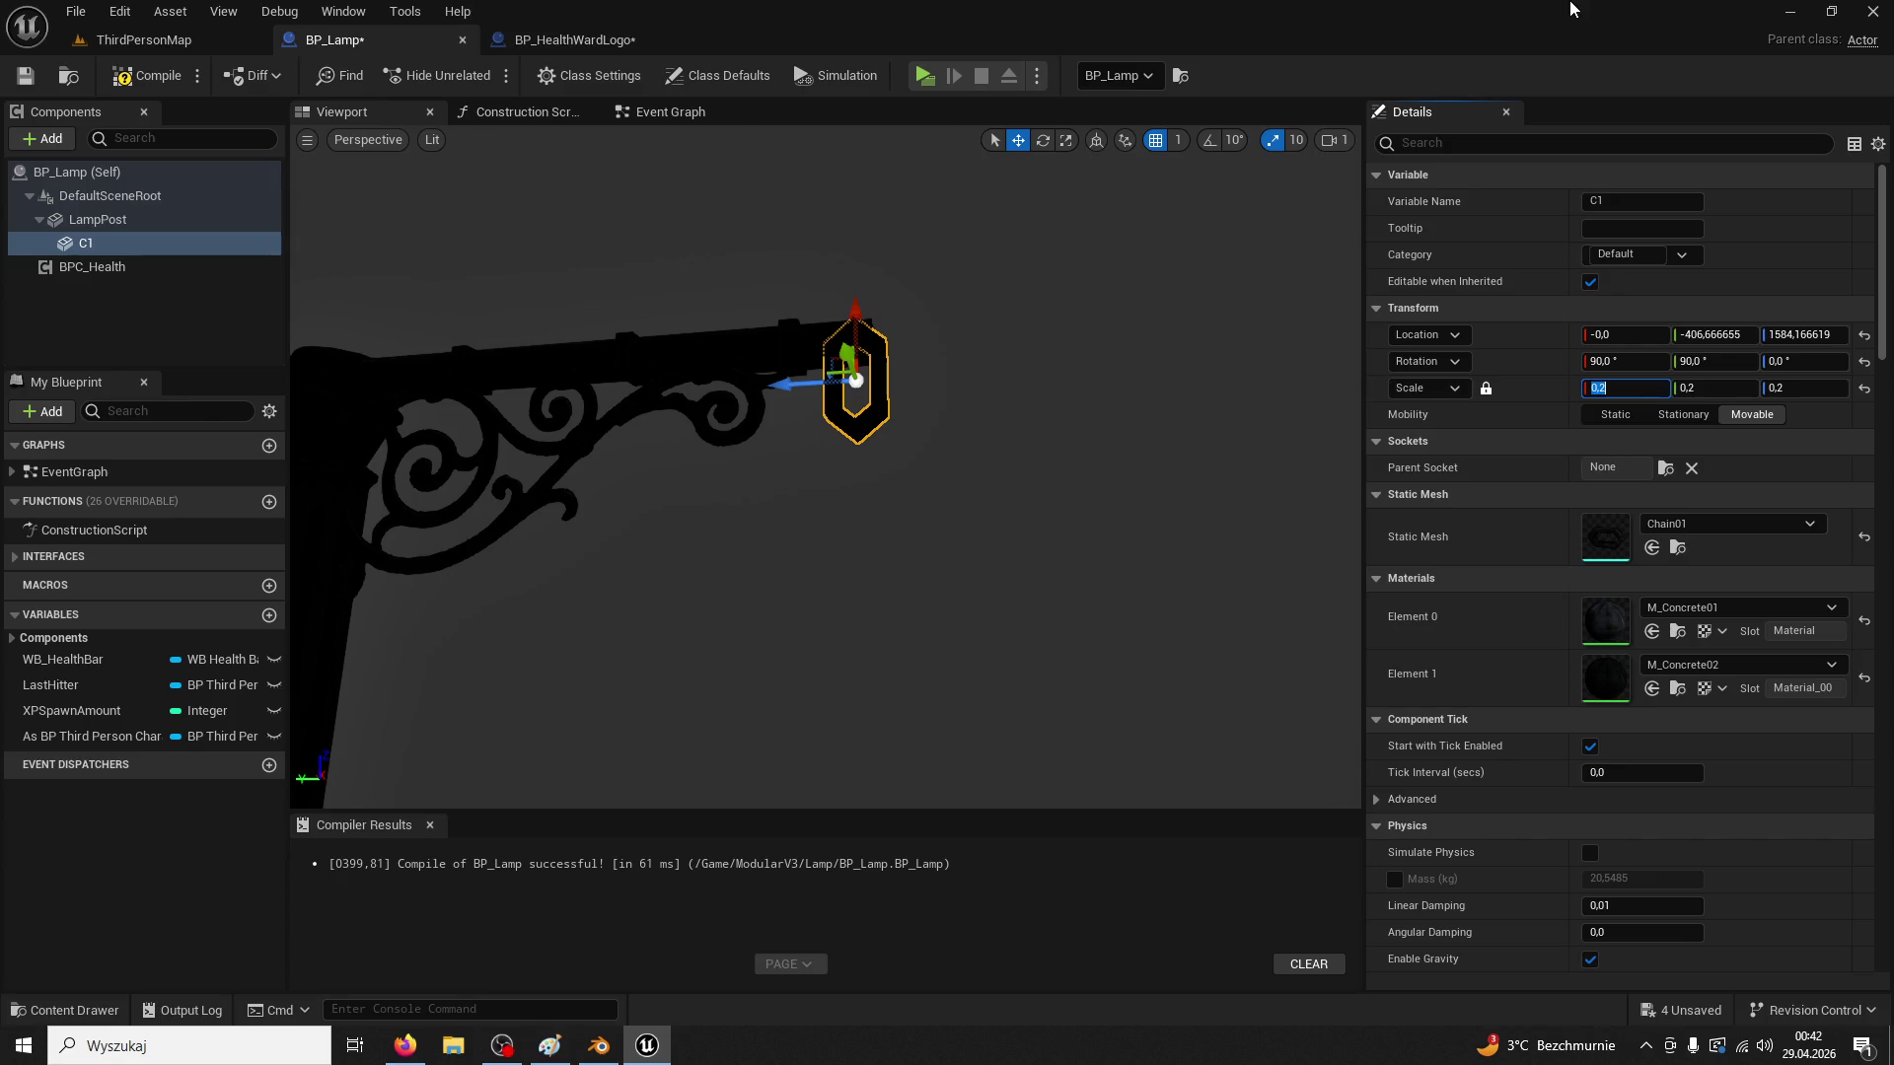
text(0,15)
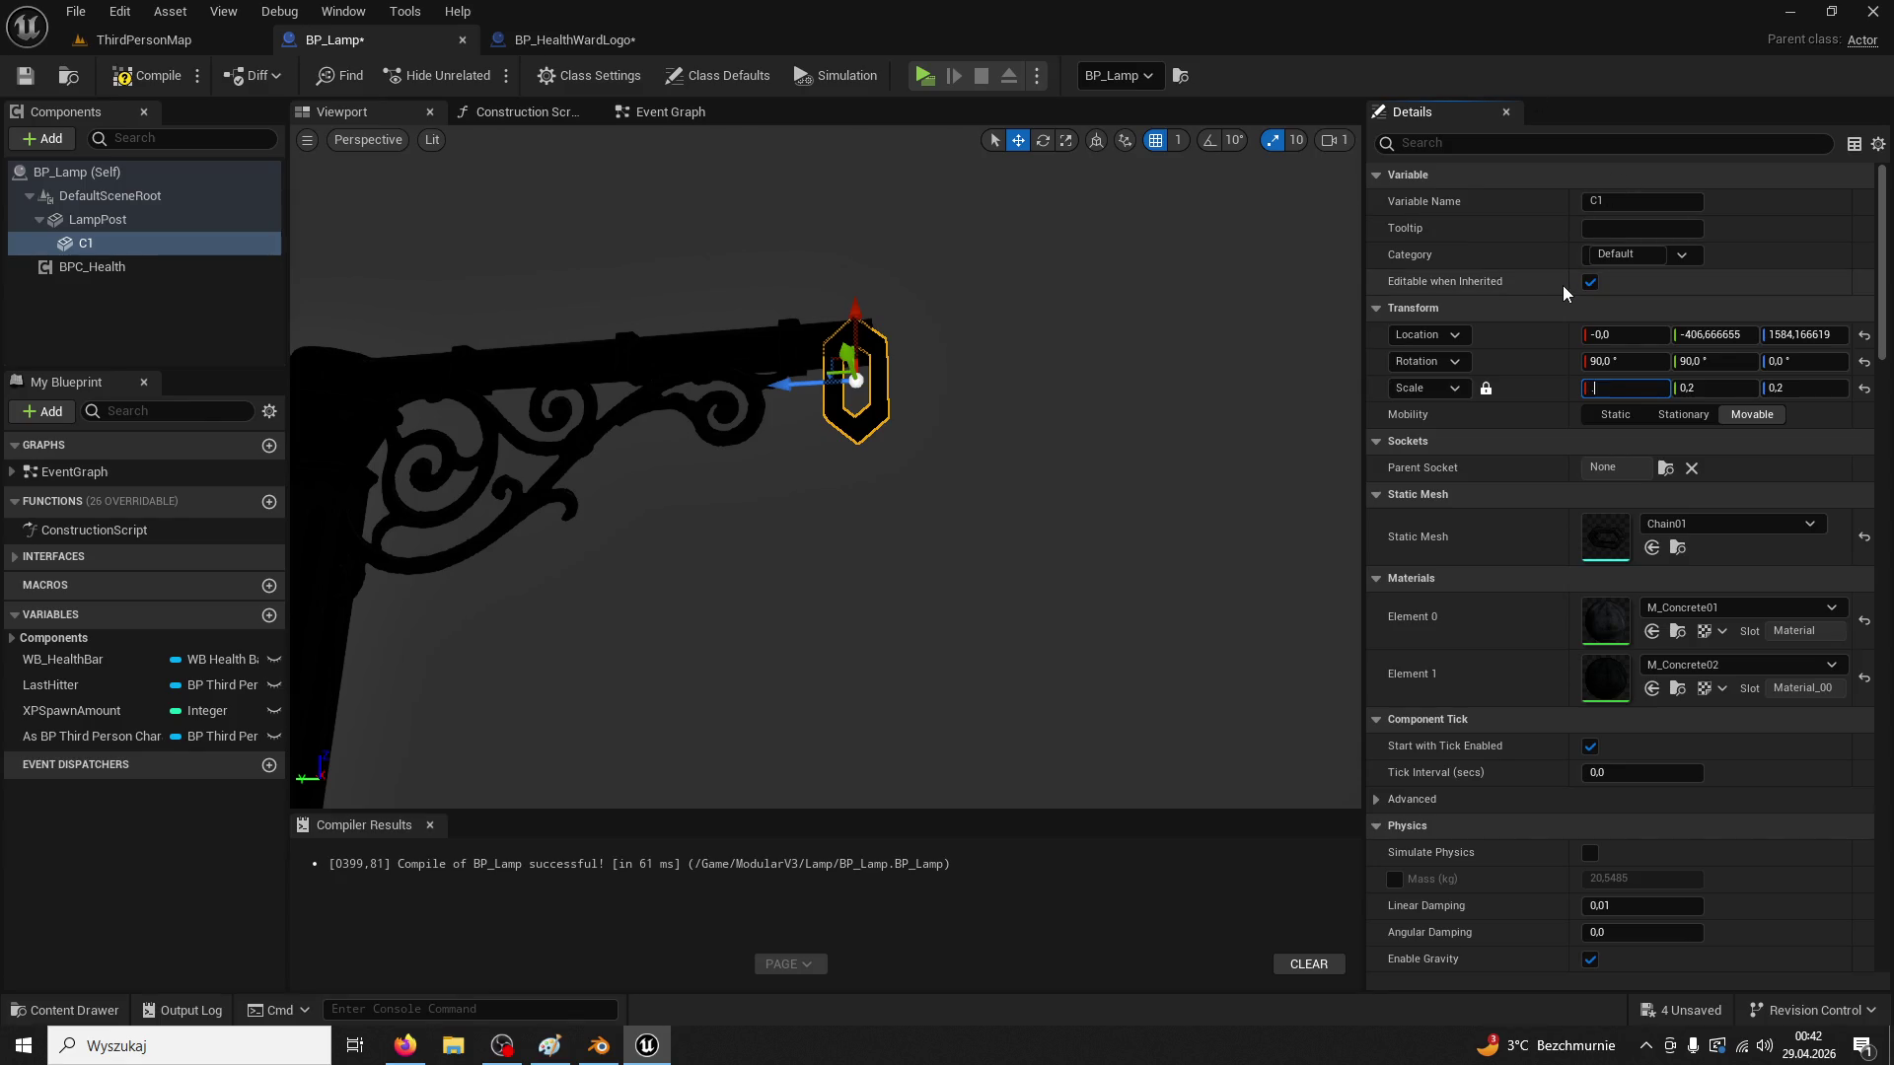
key(Return)
drag(804, 384, 825, 396)
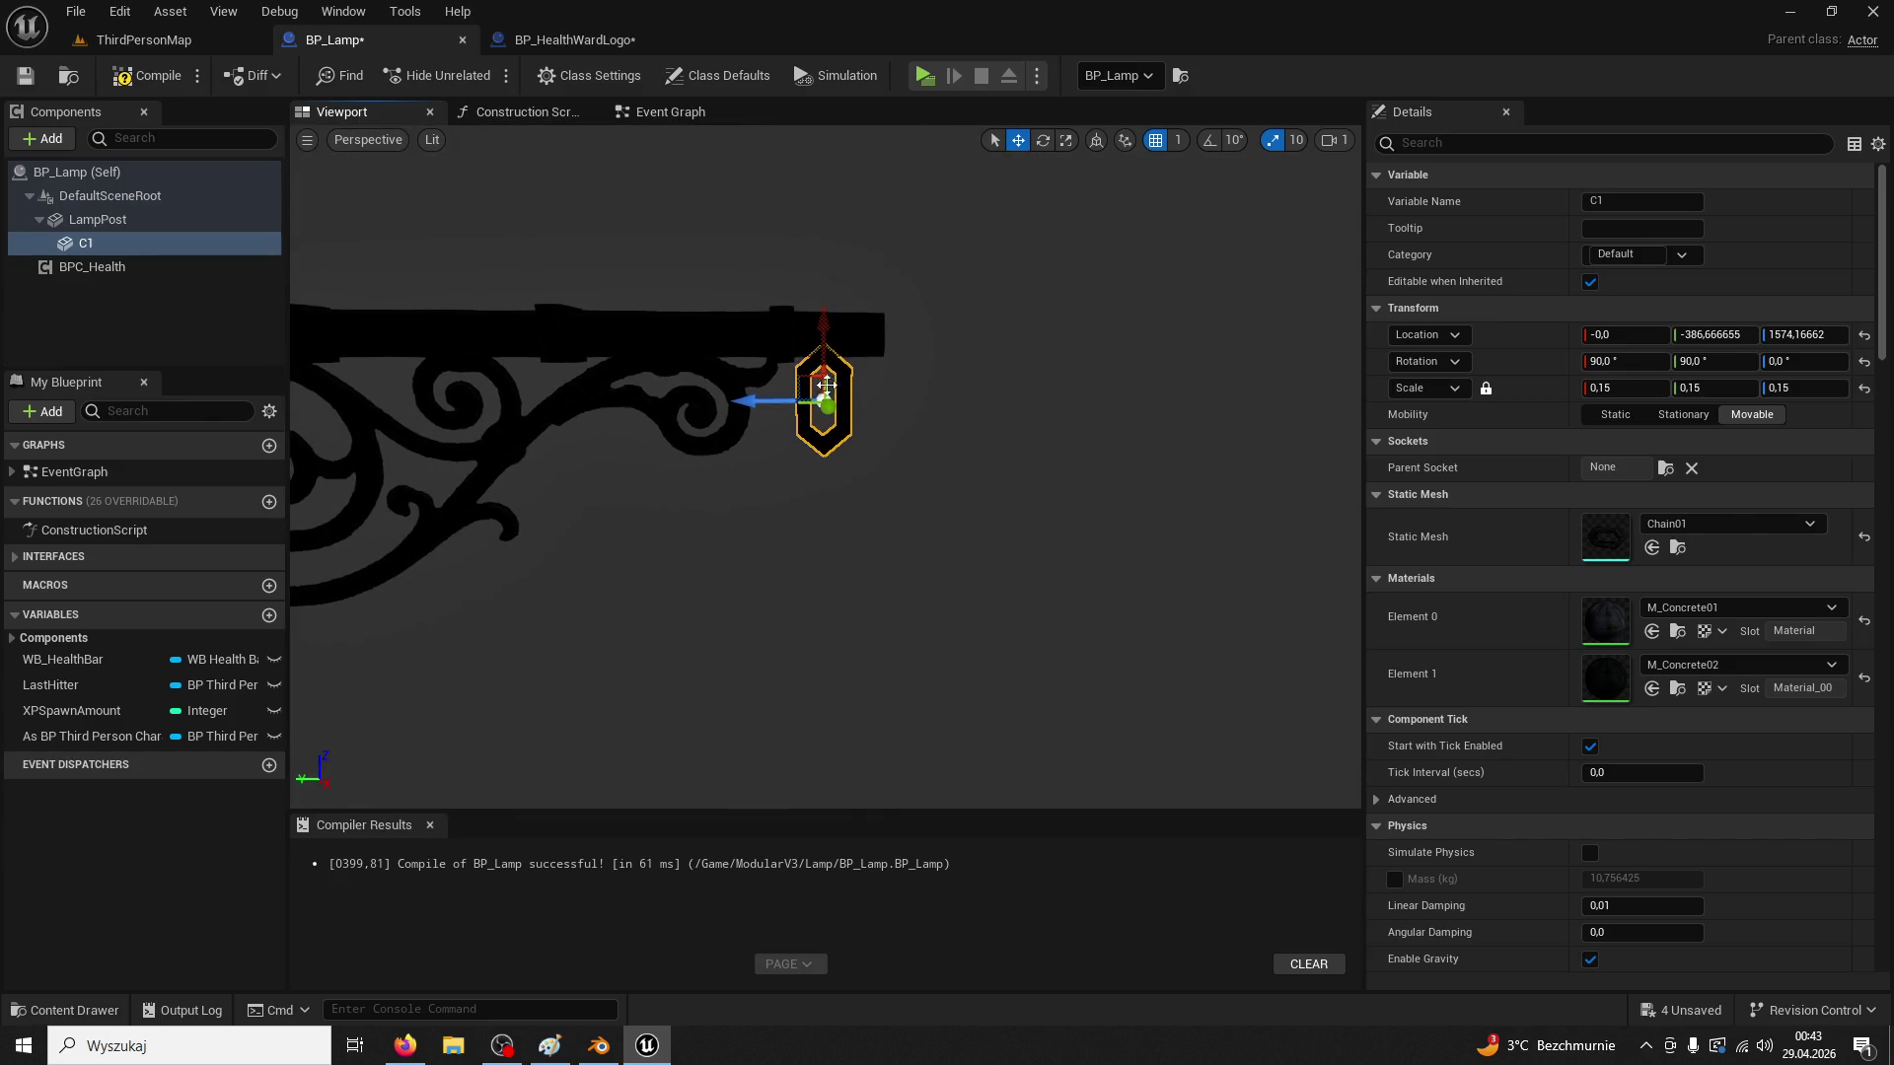
alt+drag(829, 342, 826, 375)
Set C2's roll to 0 and raise it so it interlocks beneath C1
click(1042, 139)
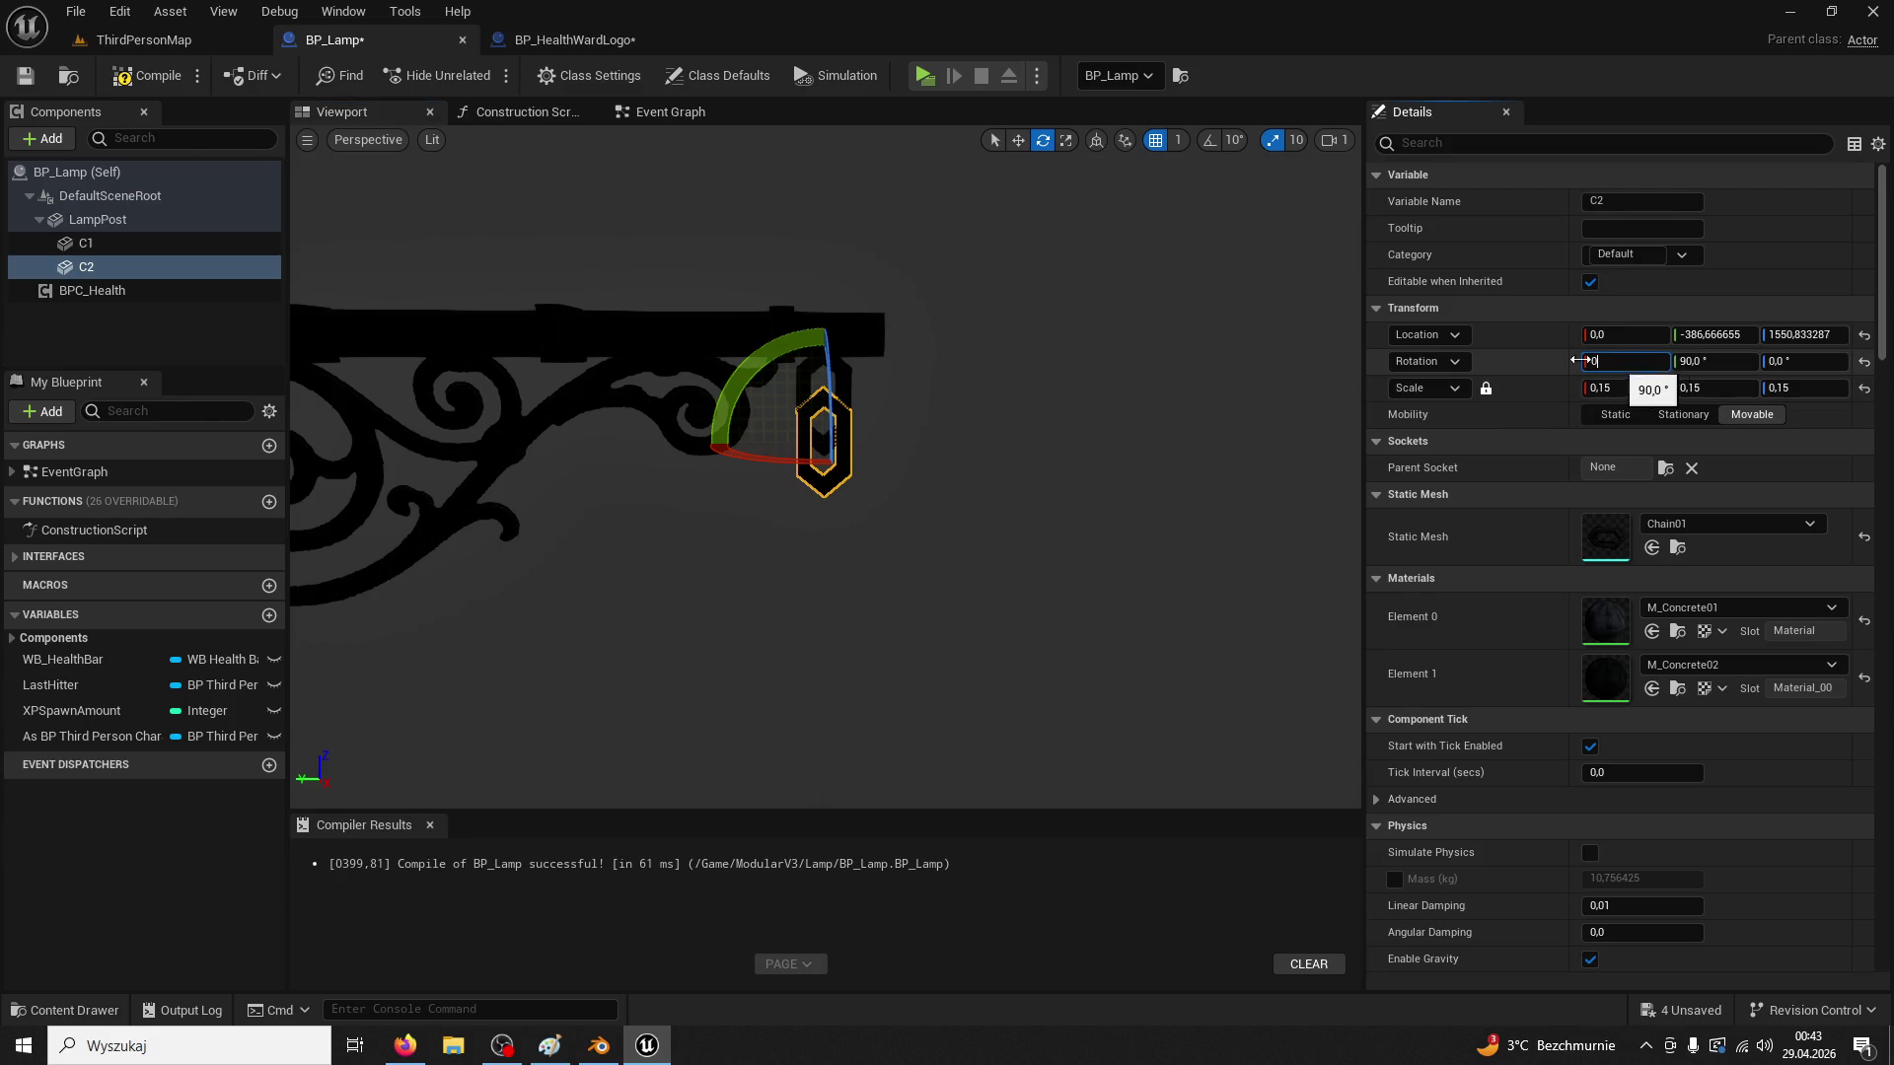
mouse_move(1108, 385)
alt+mouse_down()
mouse_move(1056, 394)
mouse_move(1110, 390)
alt+mouse_up()
click(1017, 139)
mouse_move(578, 316)
mouse_down()
mouse_move(573, 333)
mouse_move(651, 335)
mouse_up()
scroll(651, 474, up, 6)
alt+drag(651, 477, 782, 381)
mouse_move(1021, 401)
mouse_down()
mouse_move(1019, 296)
mouse_move(1023, 410)
mouse_move(987, 531)
mouse_up()
click(1070, 503)
Alt-drag duplicates down to add links C3 and C4, then return to ThirdPersonMap
scroll(1071, 503, down, 6)
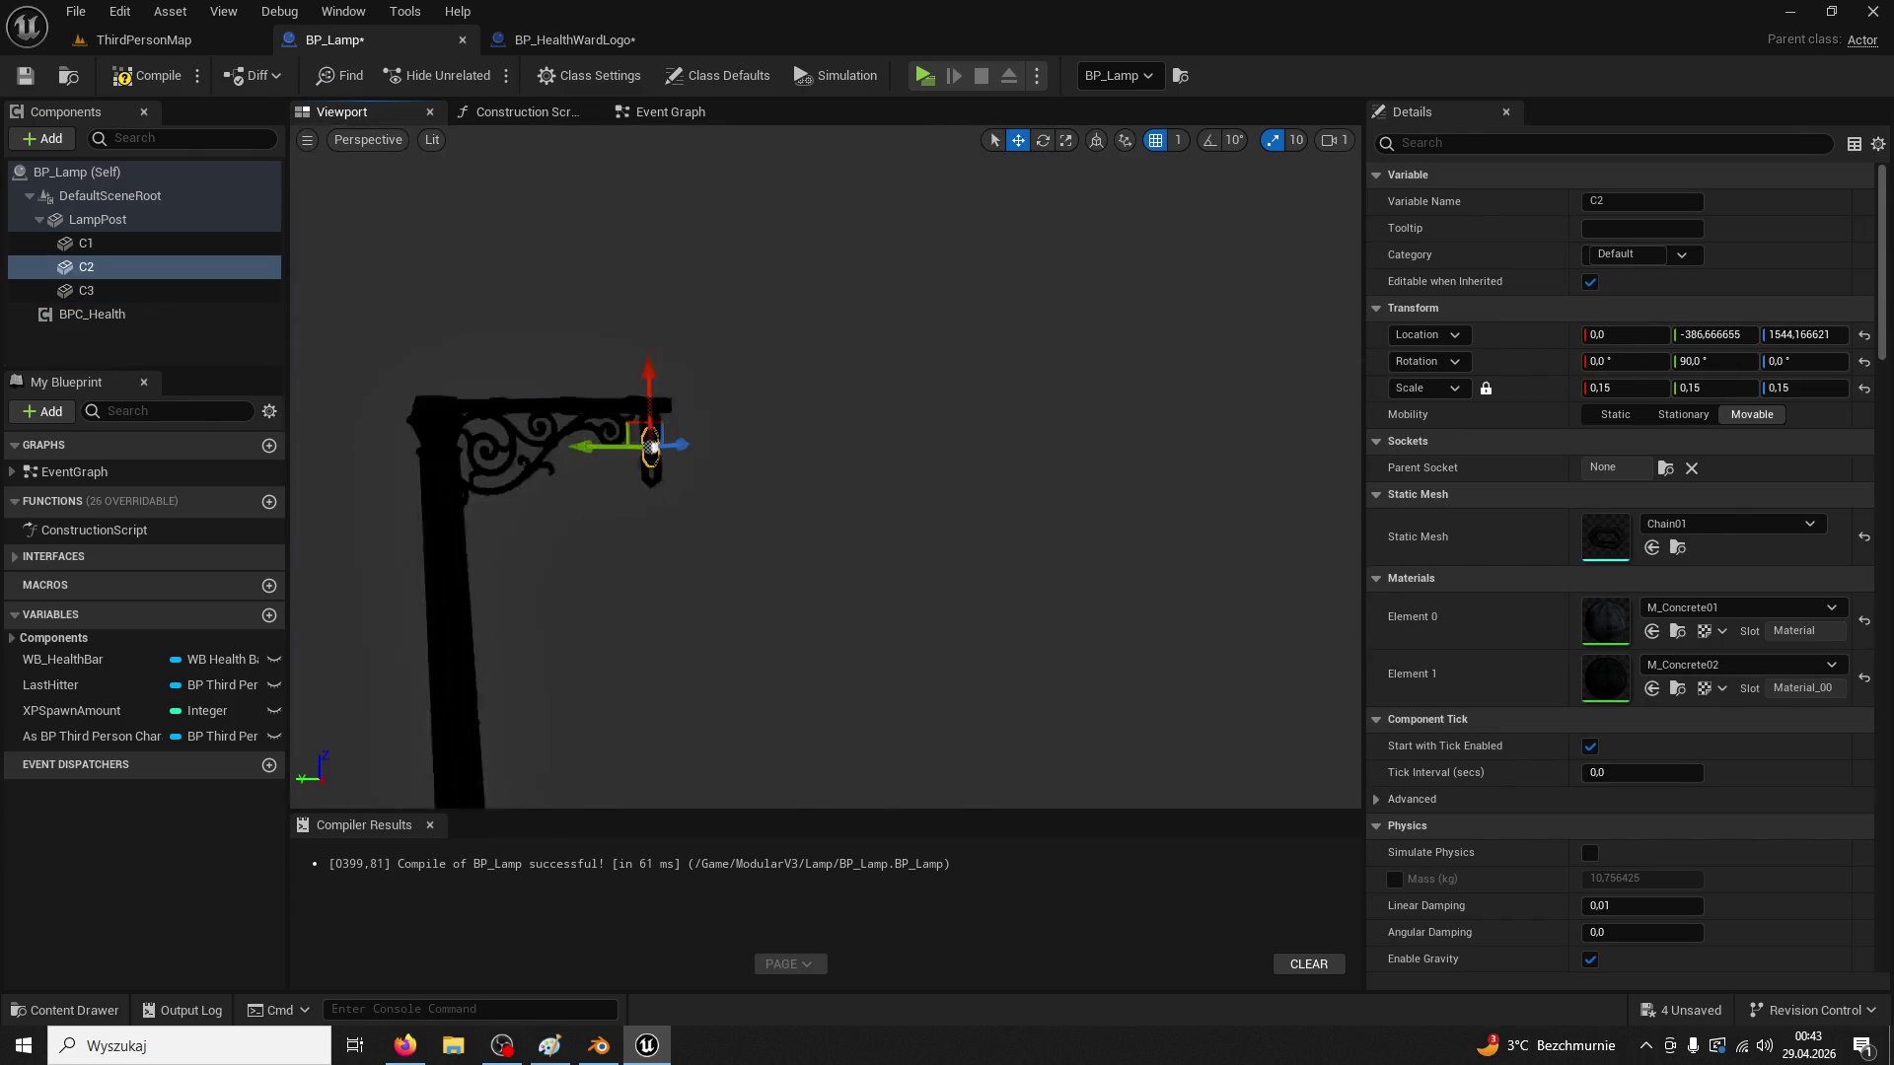
scroll(773, 447, up, 5)
drag(762, 377, 763, 459)
scroll(769, 457, up, 6)
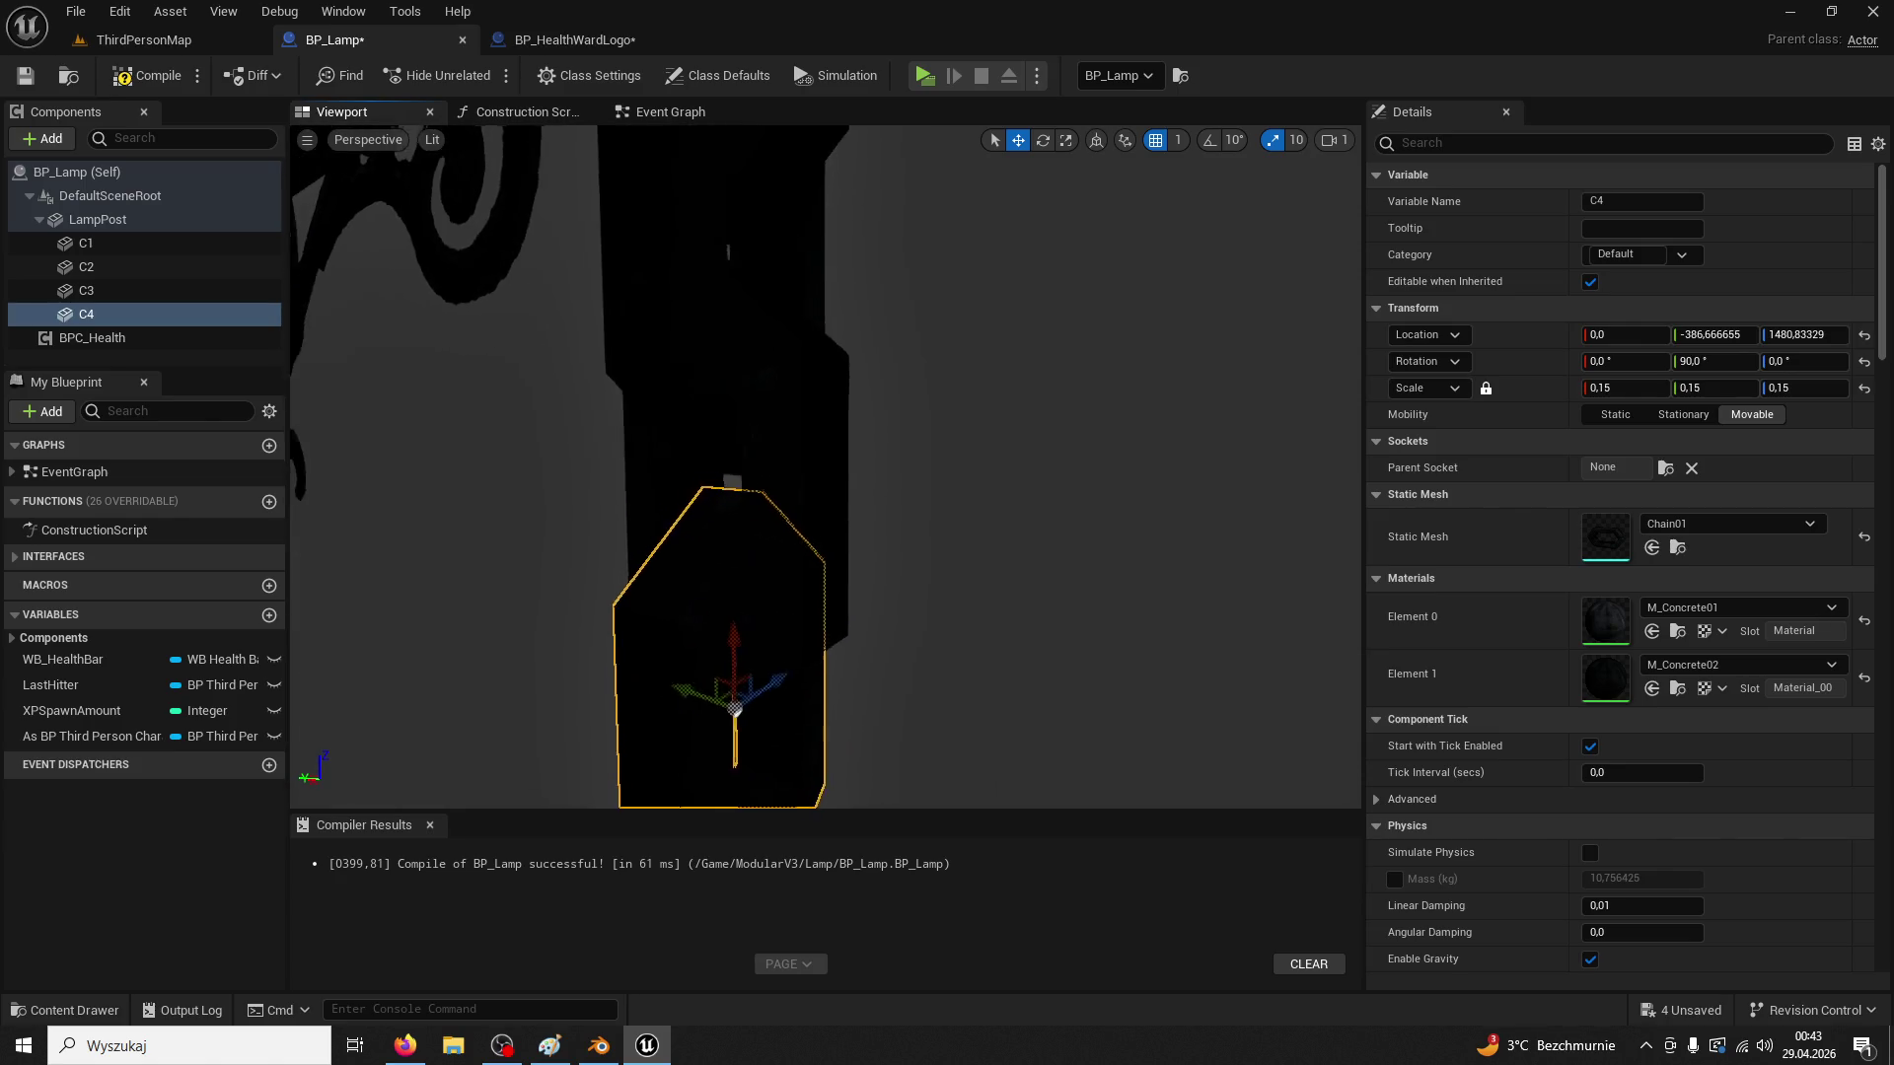
drag(737, 628, 599, 575)
scroll(600, 575, down, 6)
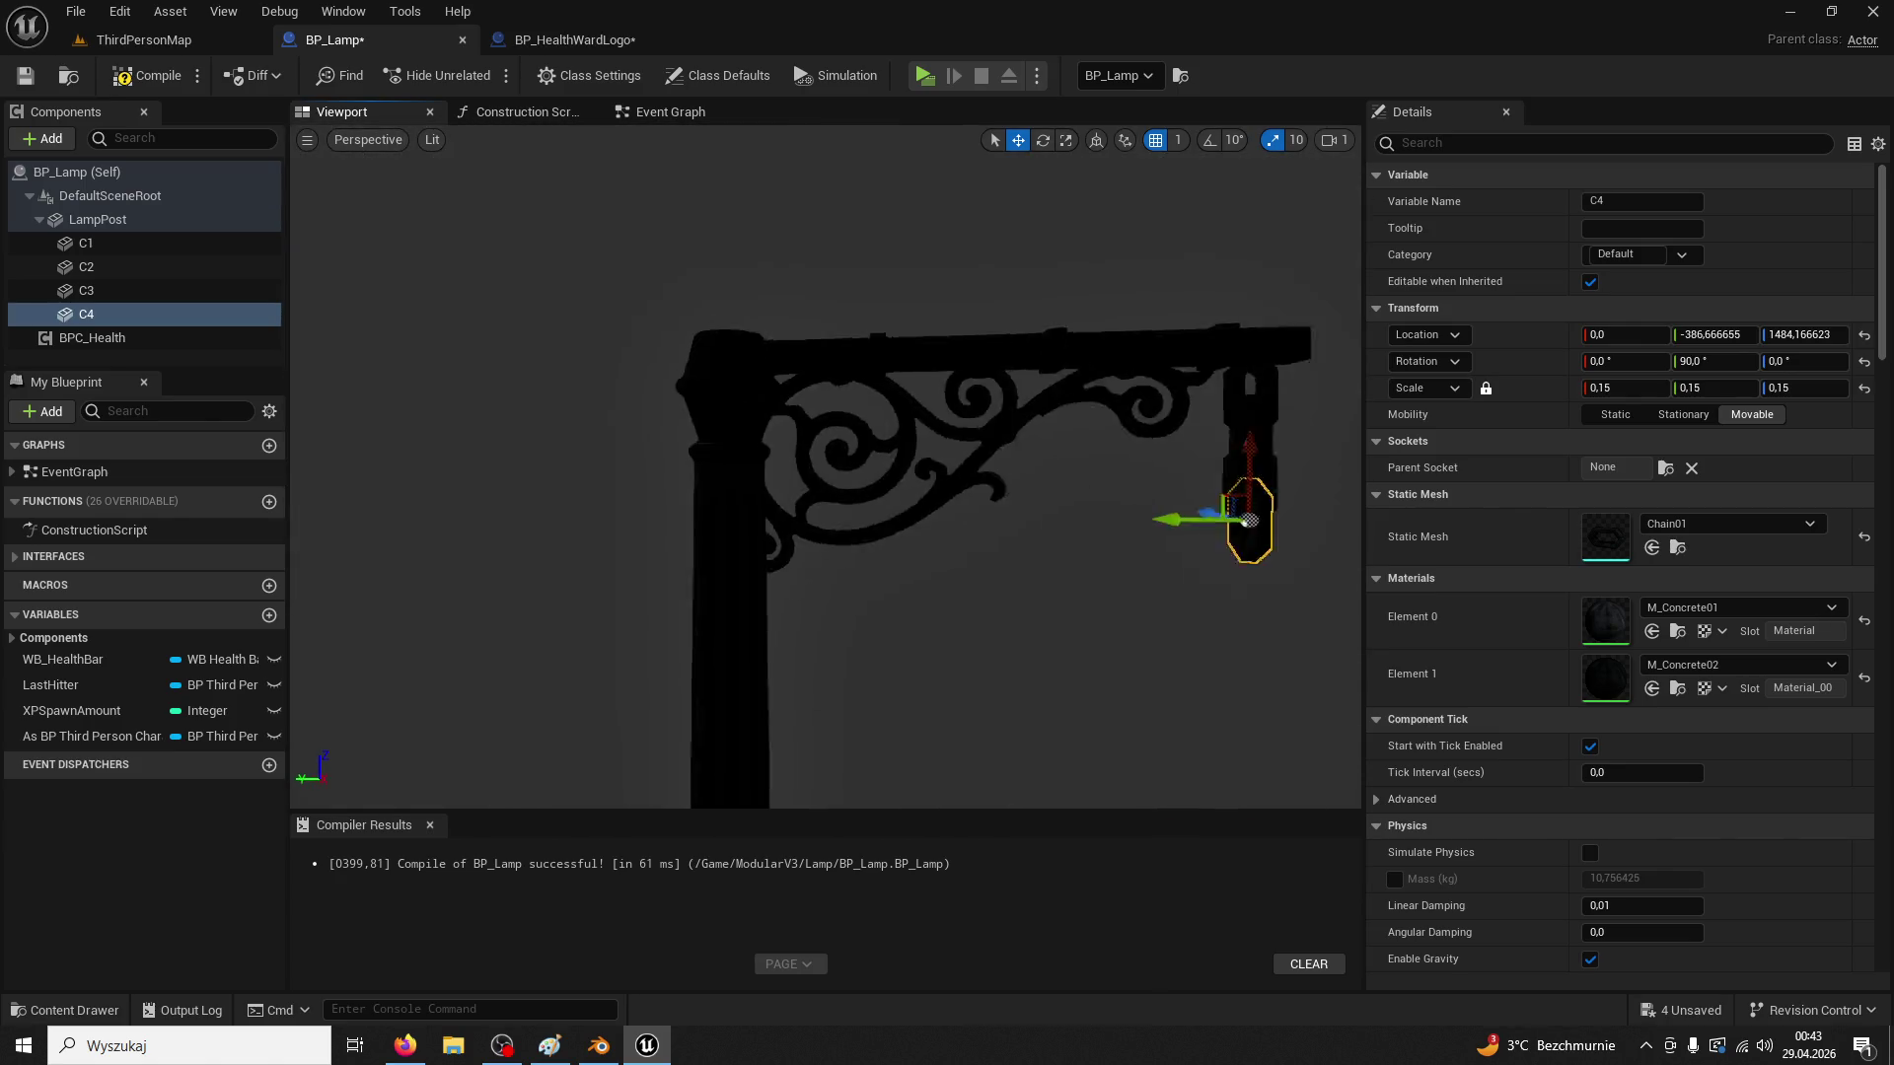
scroll(830, 647, down, 4)
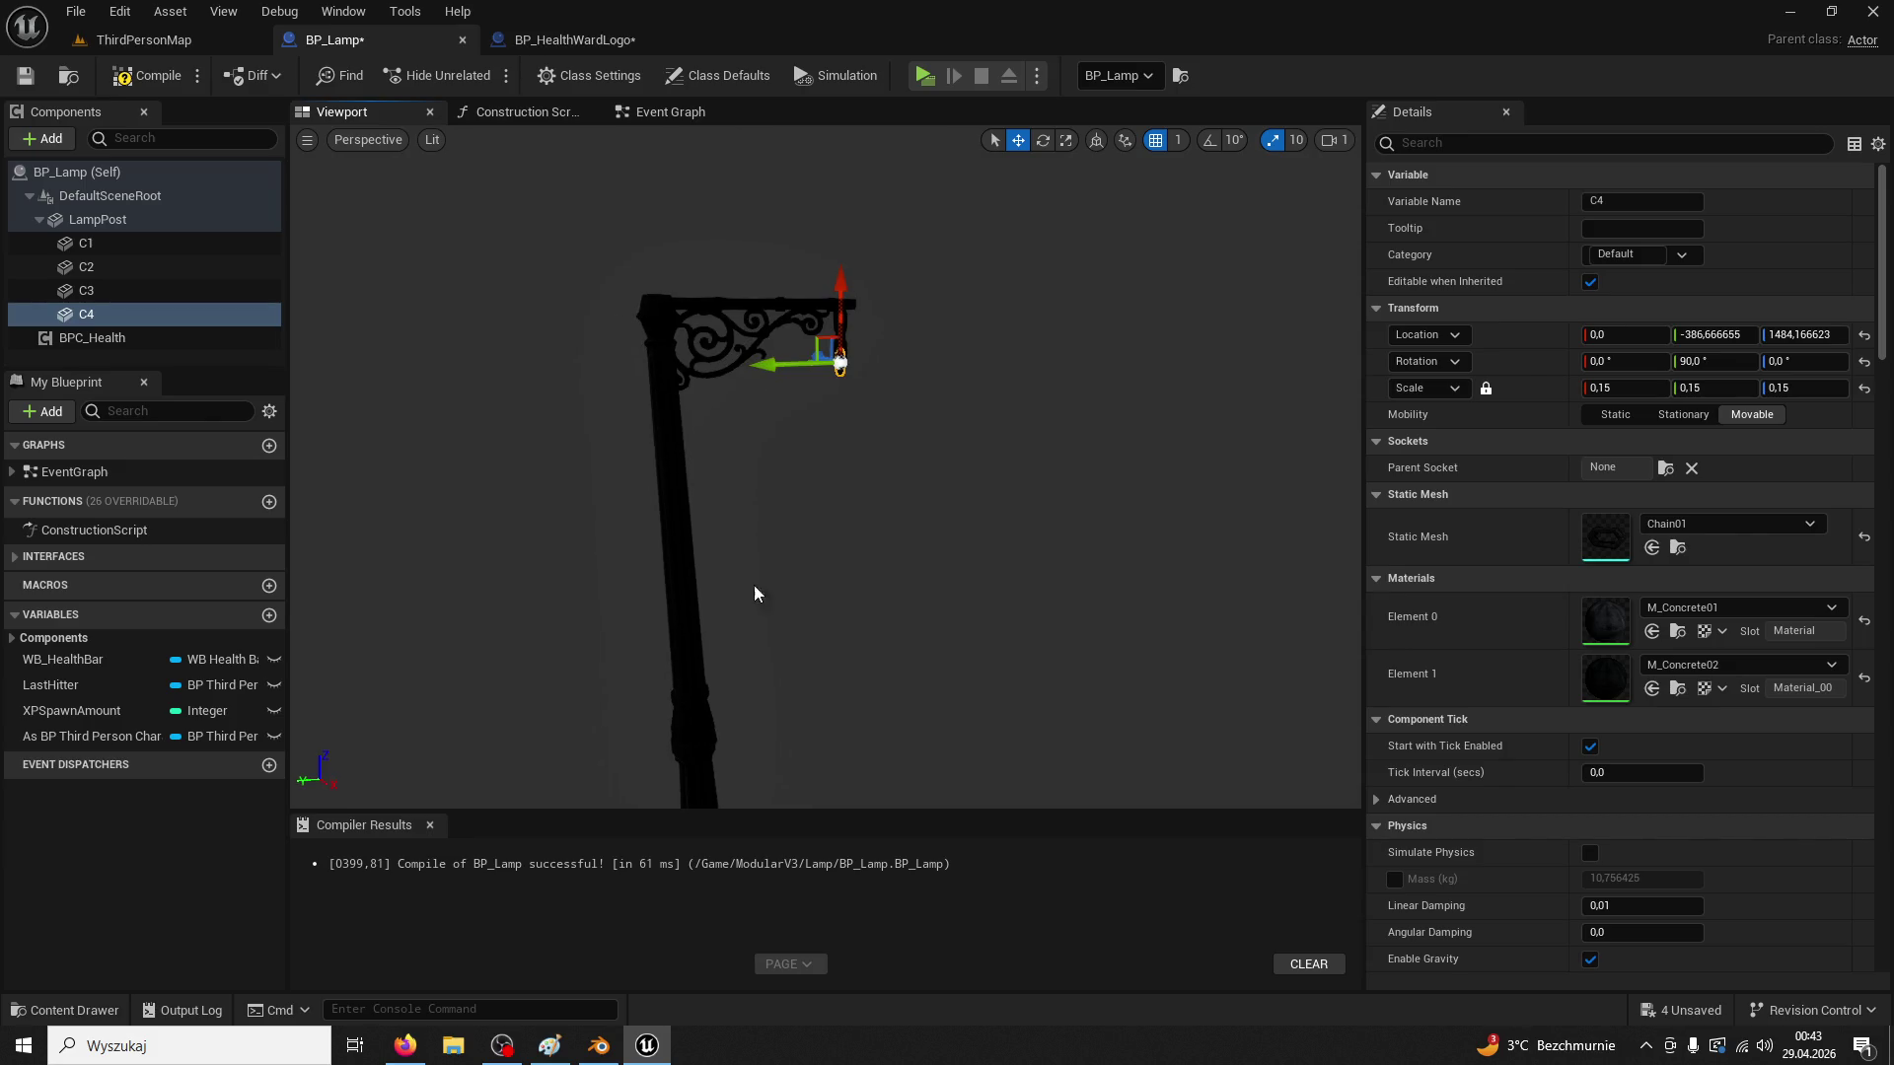
click(163, 41)
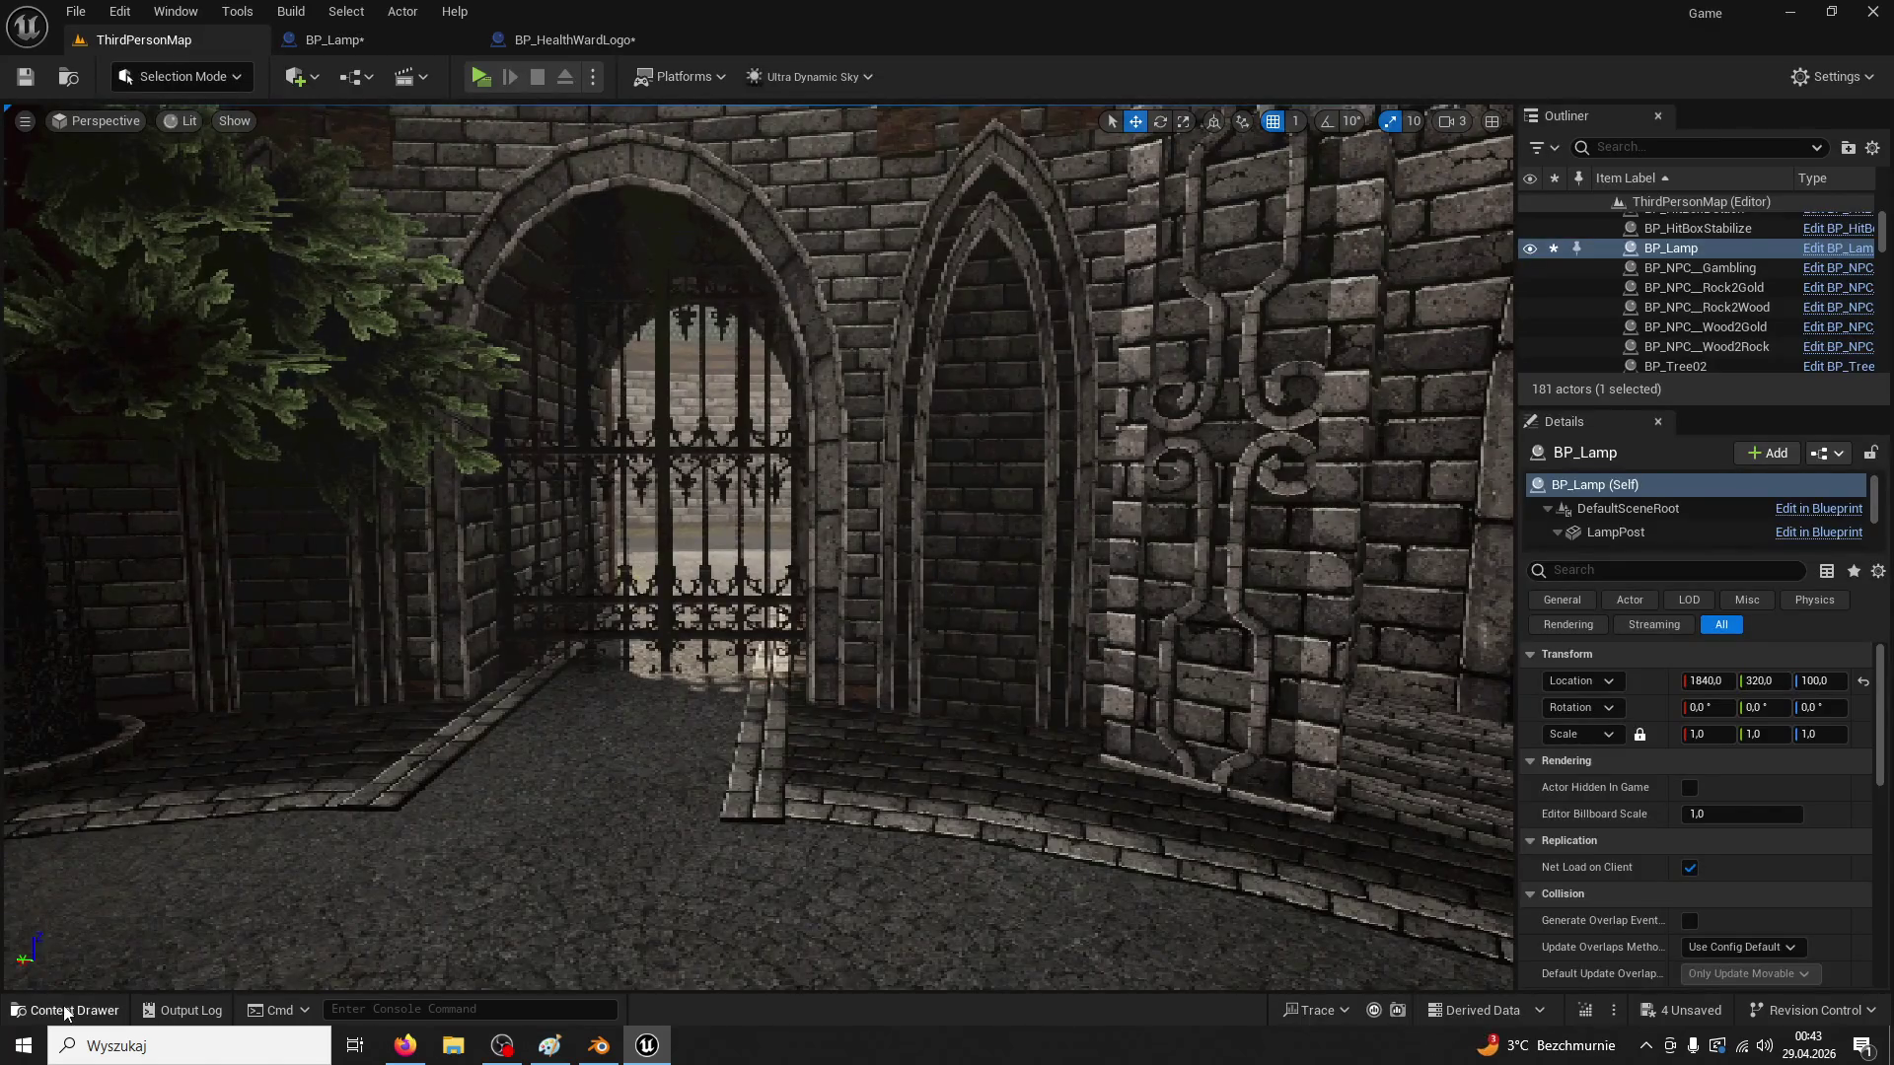
In the Content Drawer, clear the search and open ModularV3 > Lamp
click(64, 1011)
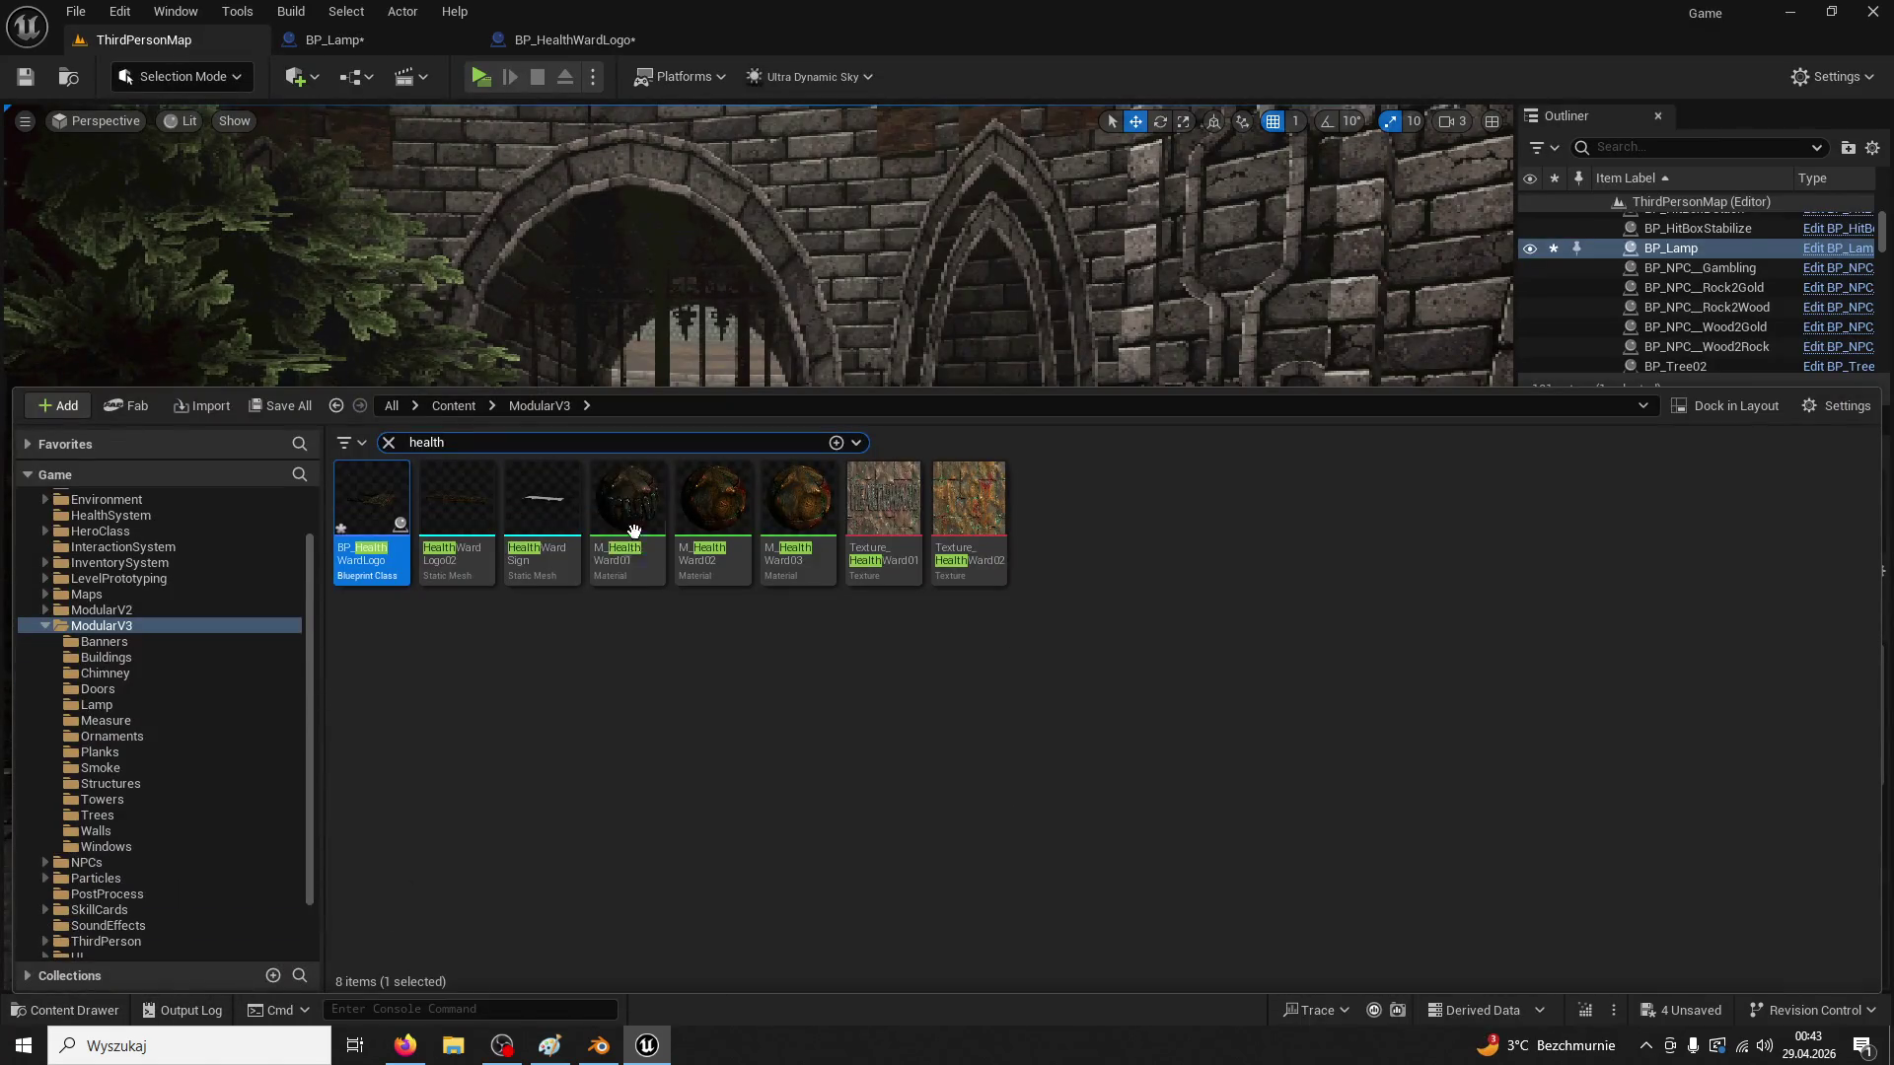
click(452, 407)
double_click(167, 671)
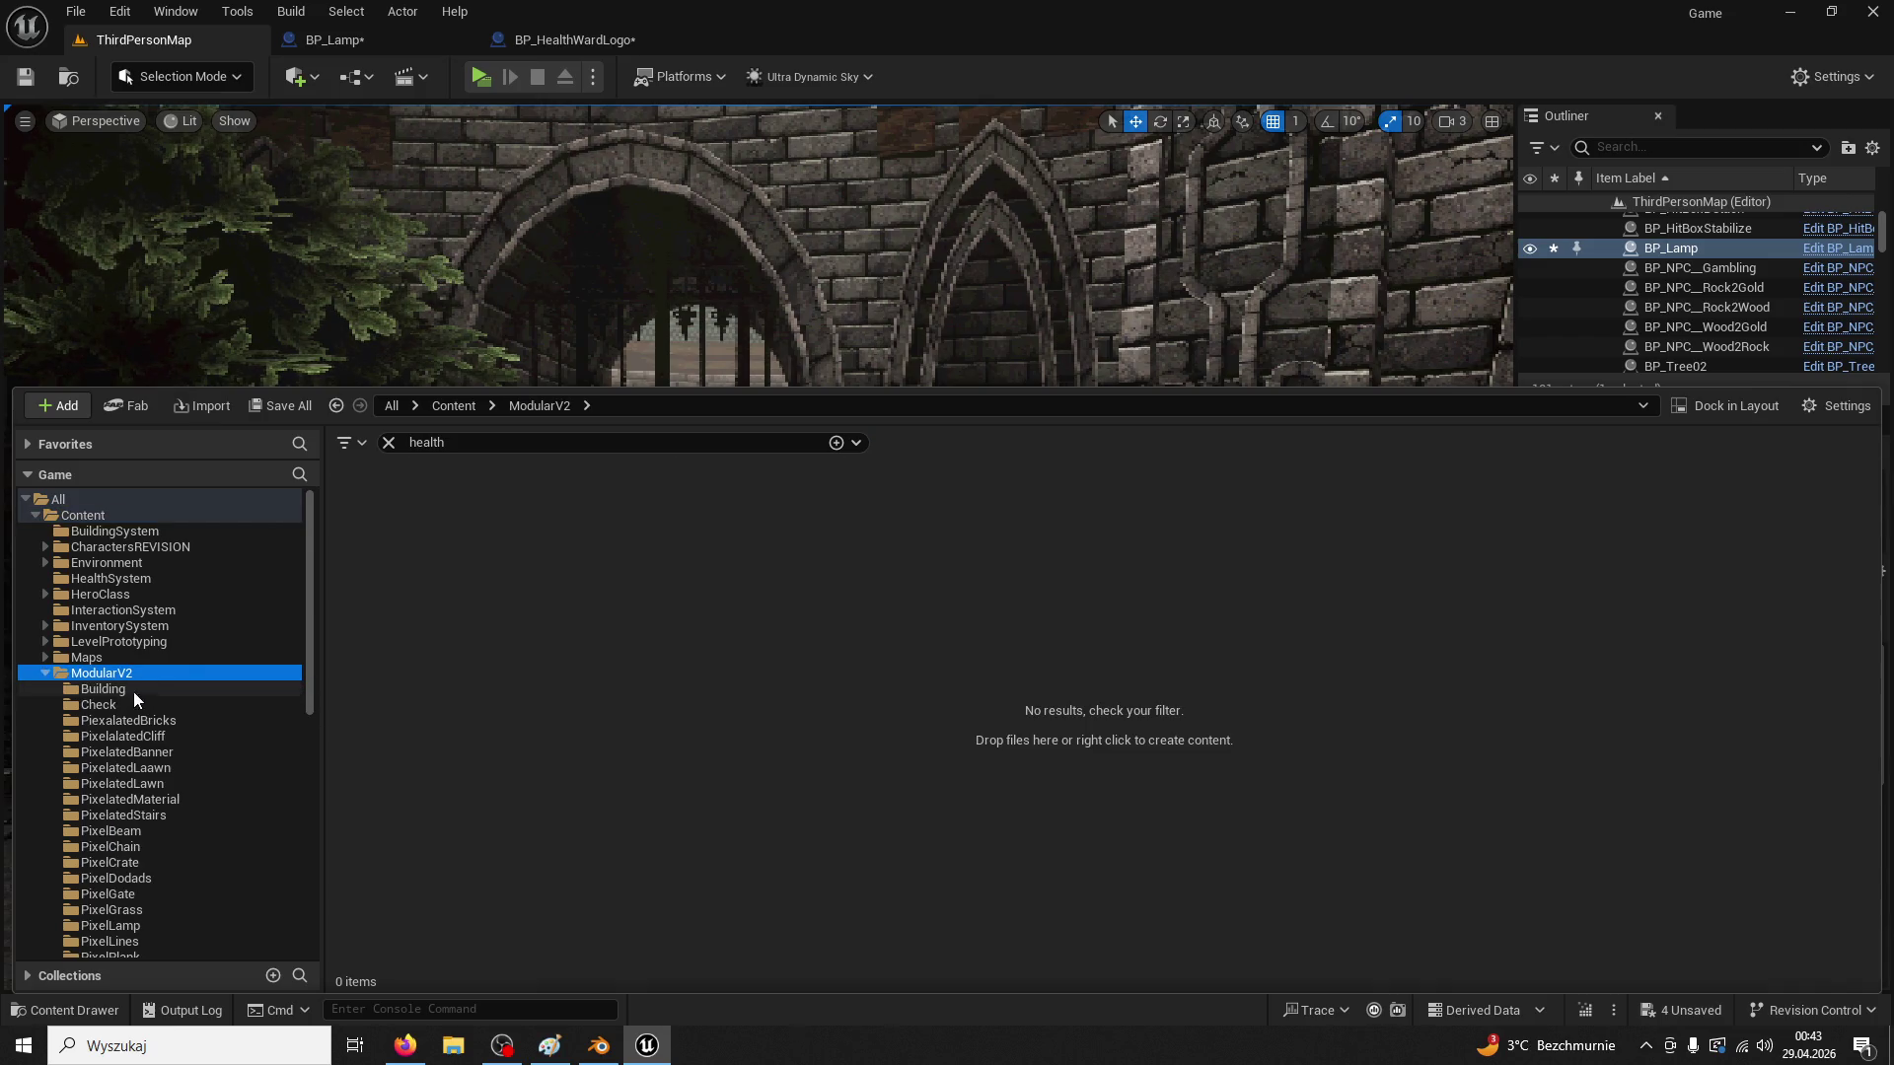
click(46, 674)
double_click(101, 689)
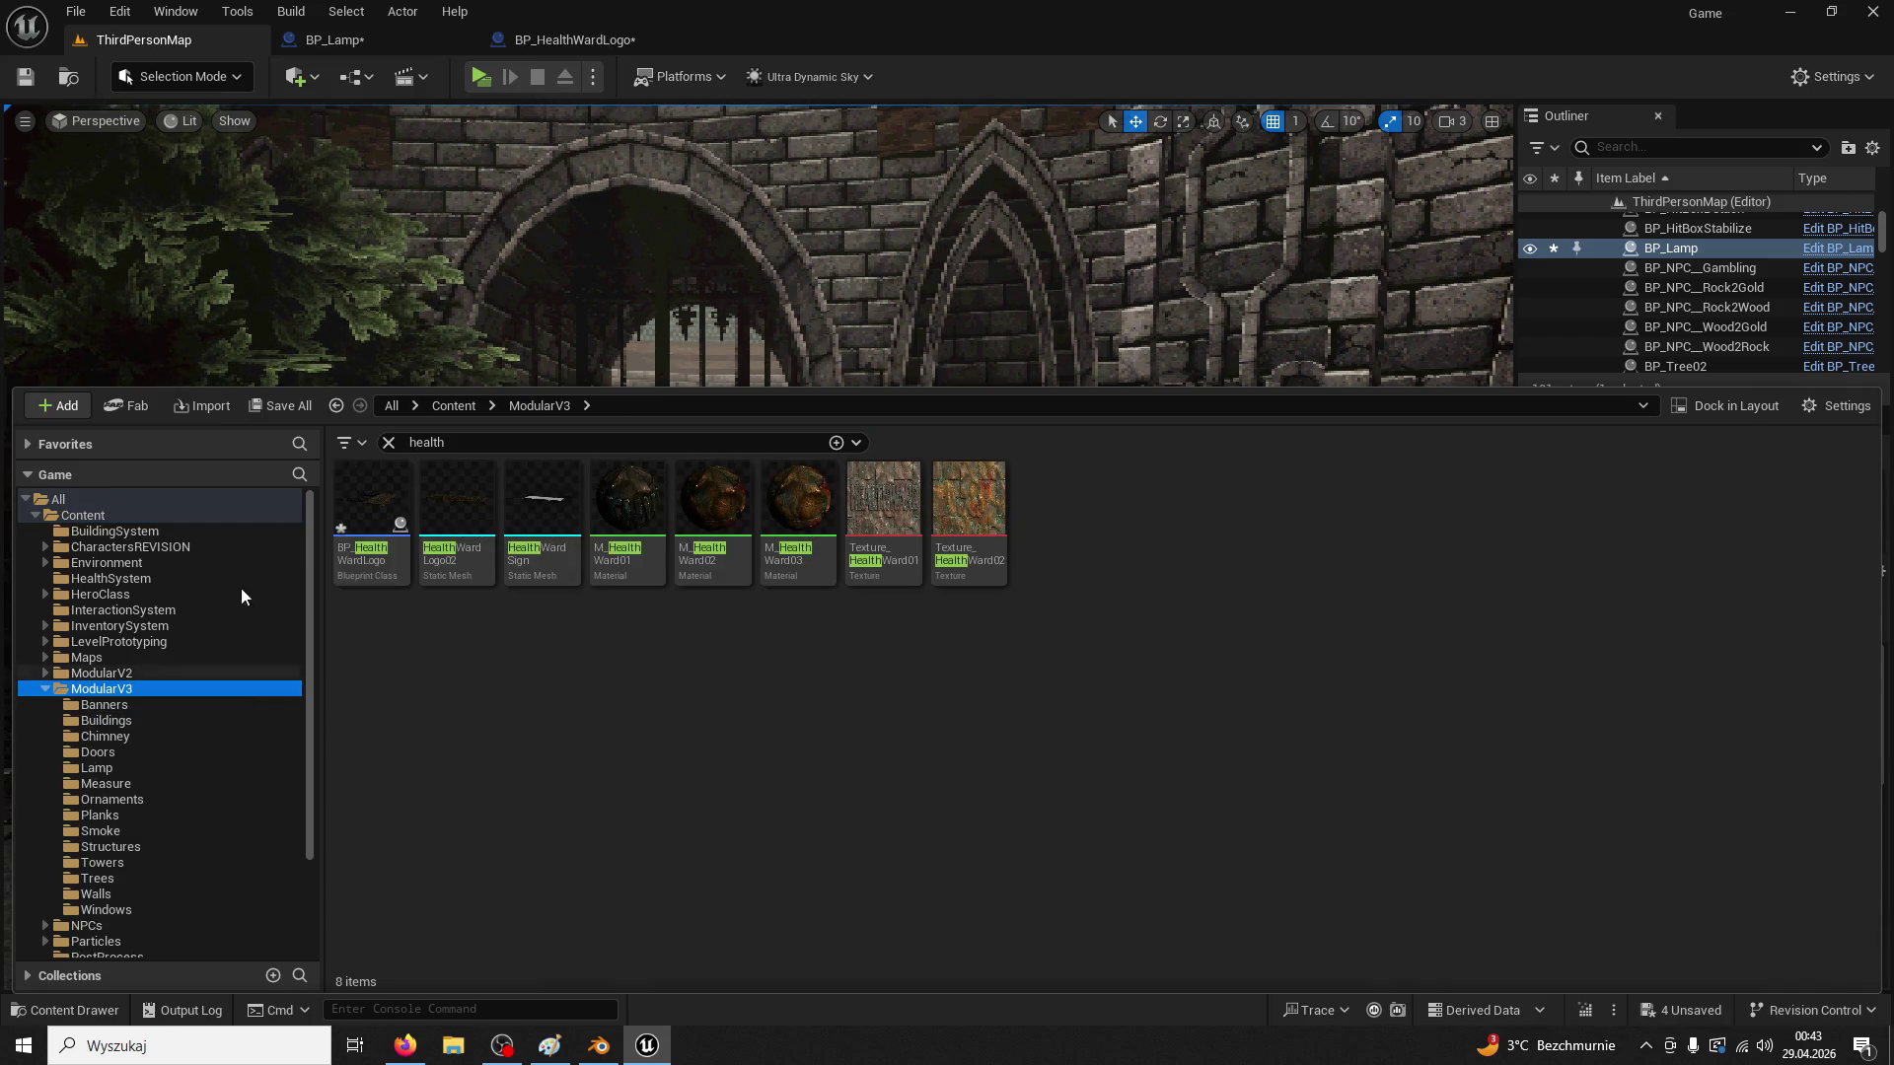
click(516, 405)
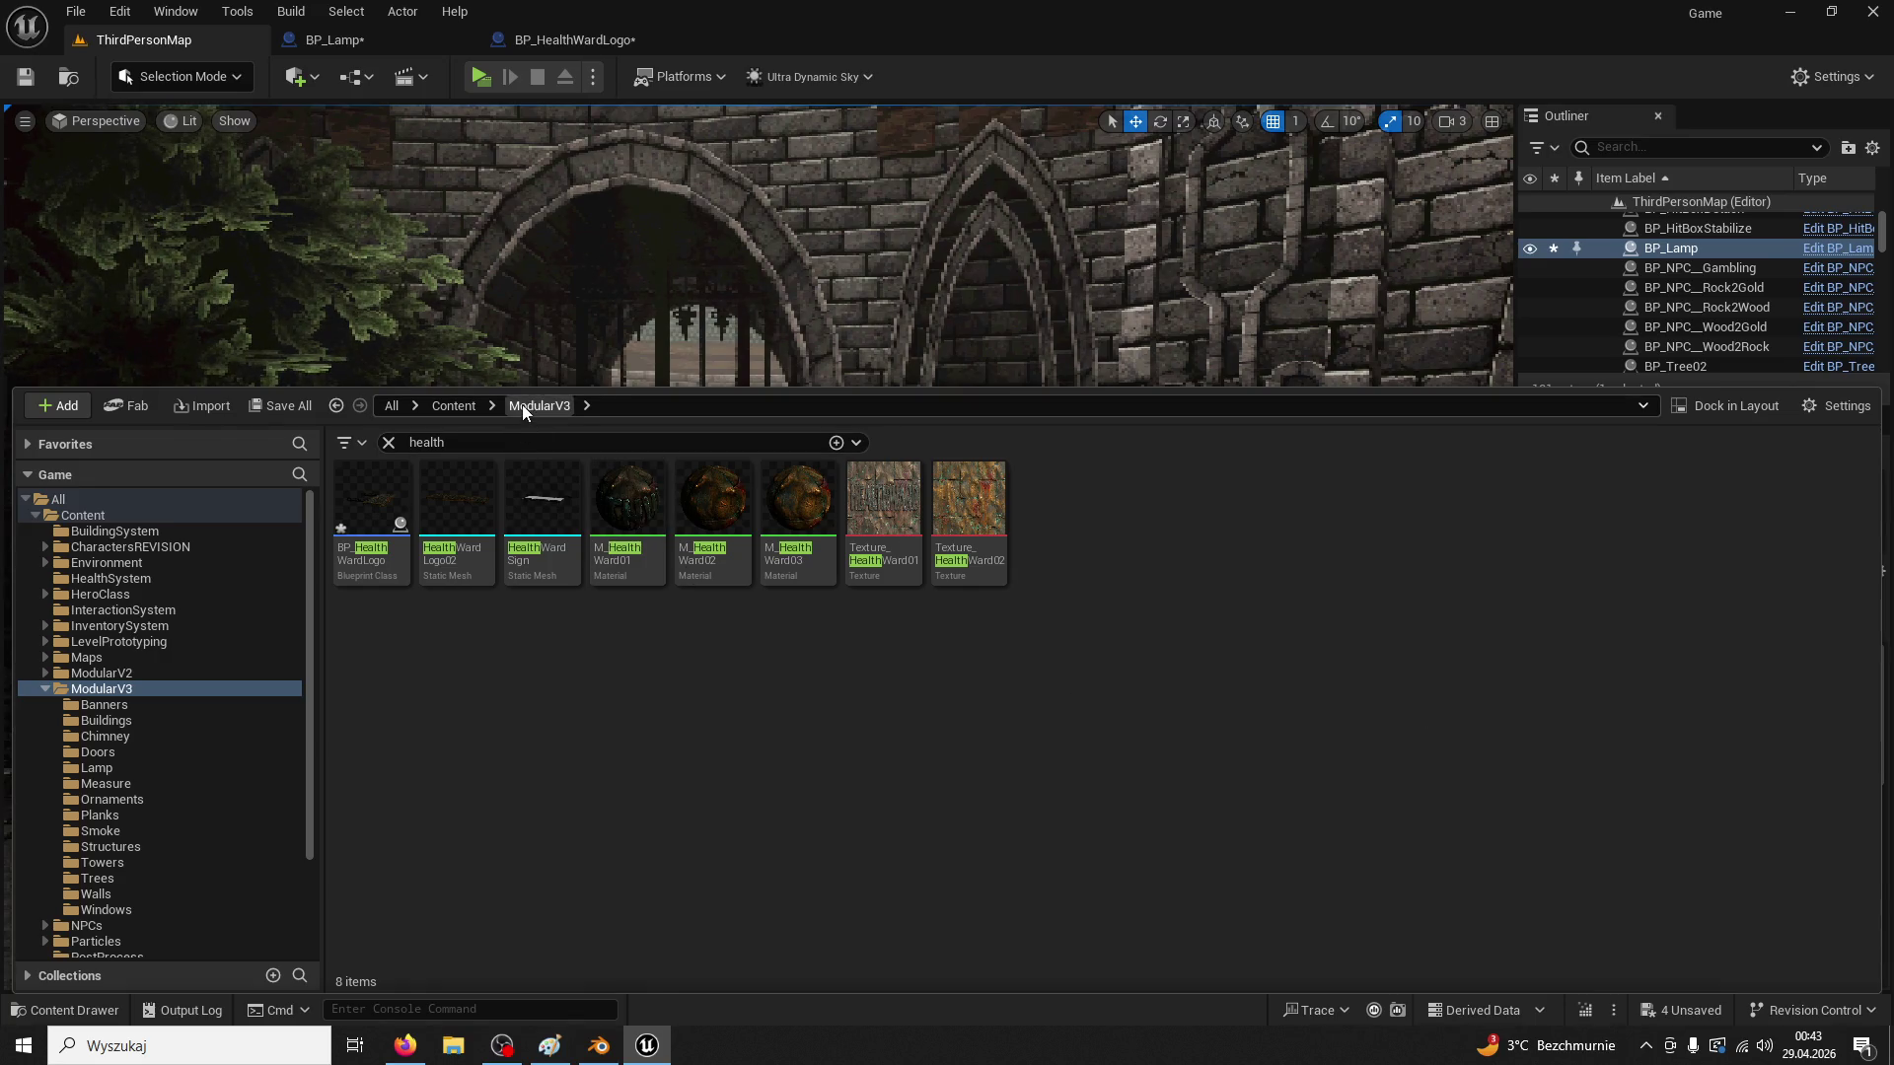
click(390, 442)
double_click(772, 519)
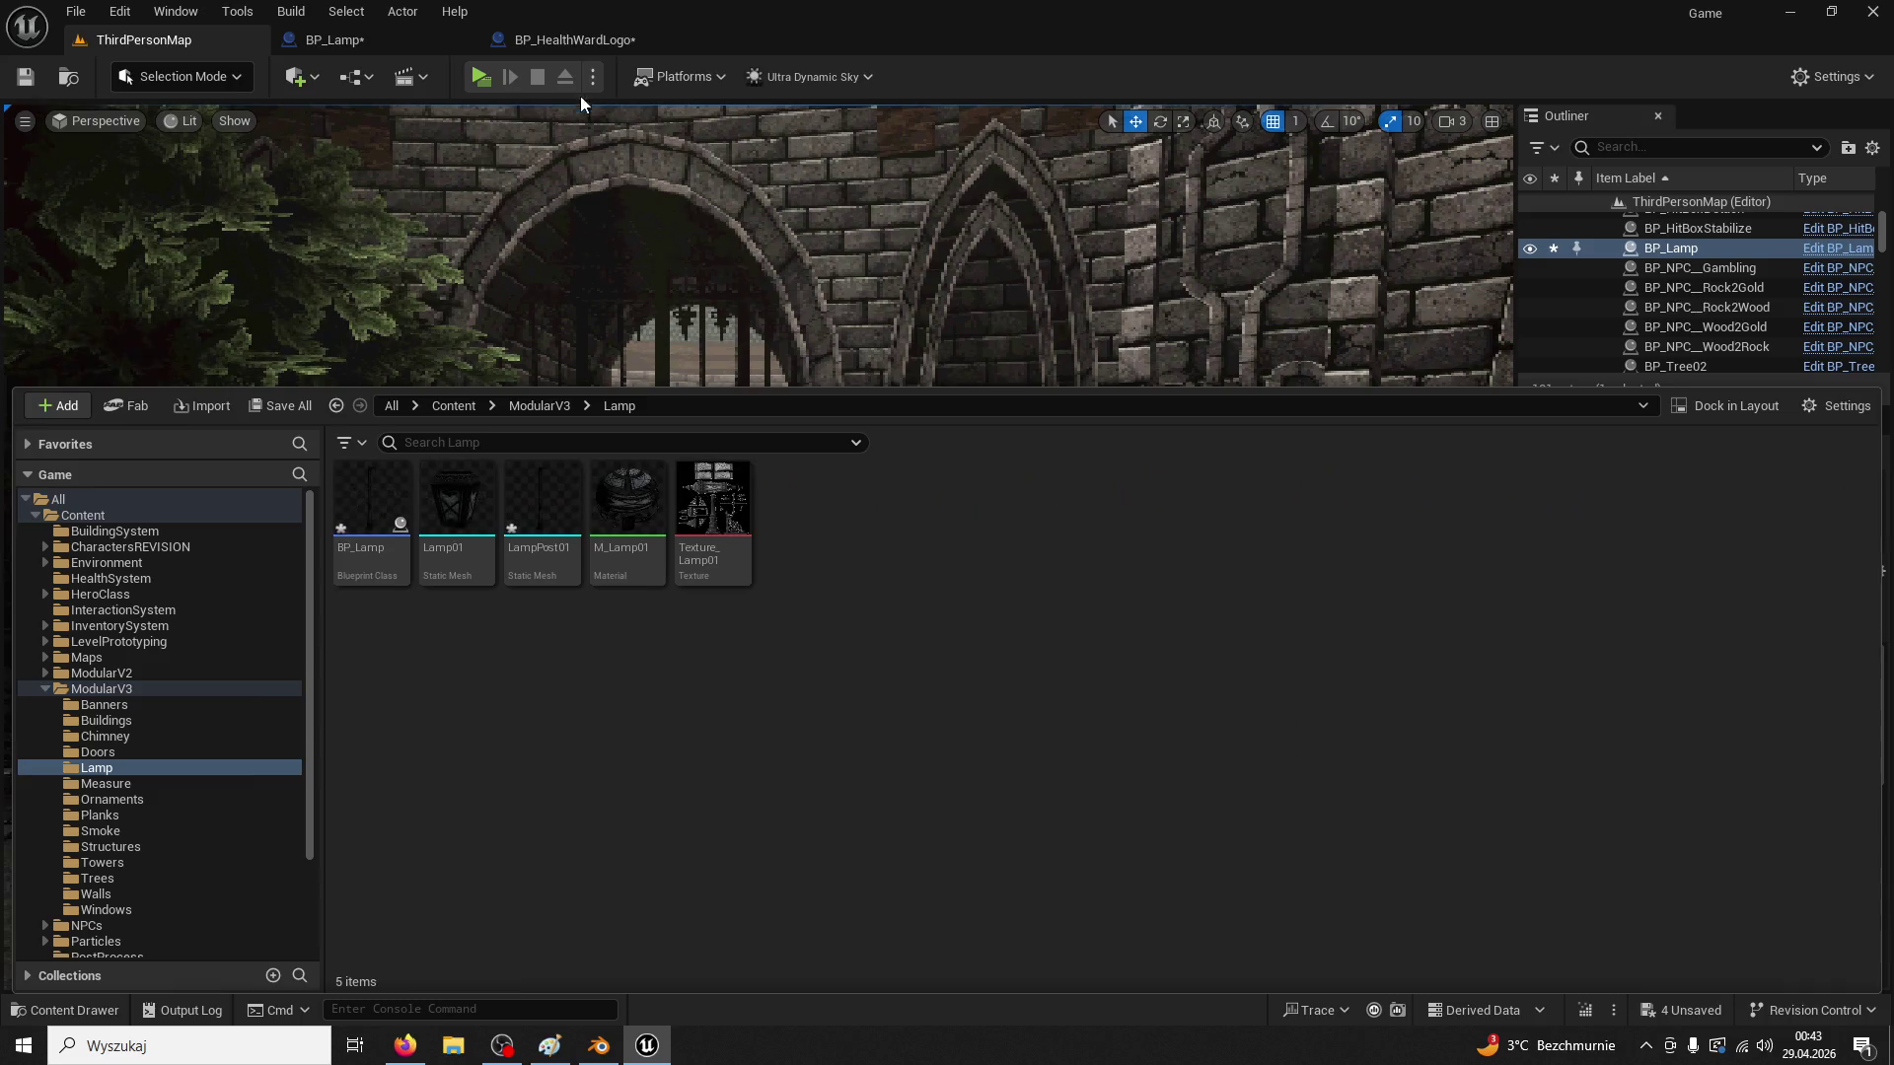
Back in BP_Lamp, duplicate link C4 with Ctrl+D to create C5
click(533, 43)
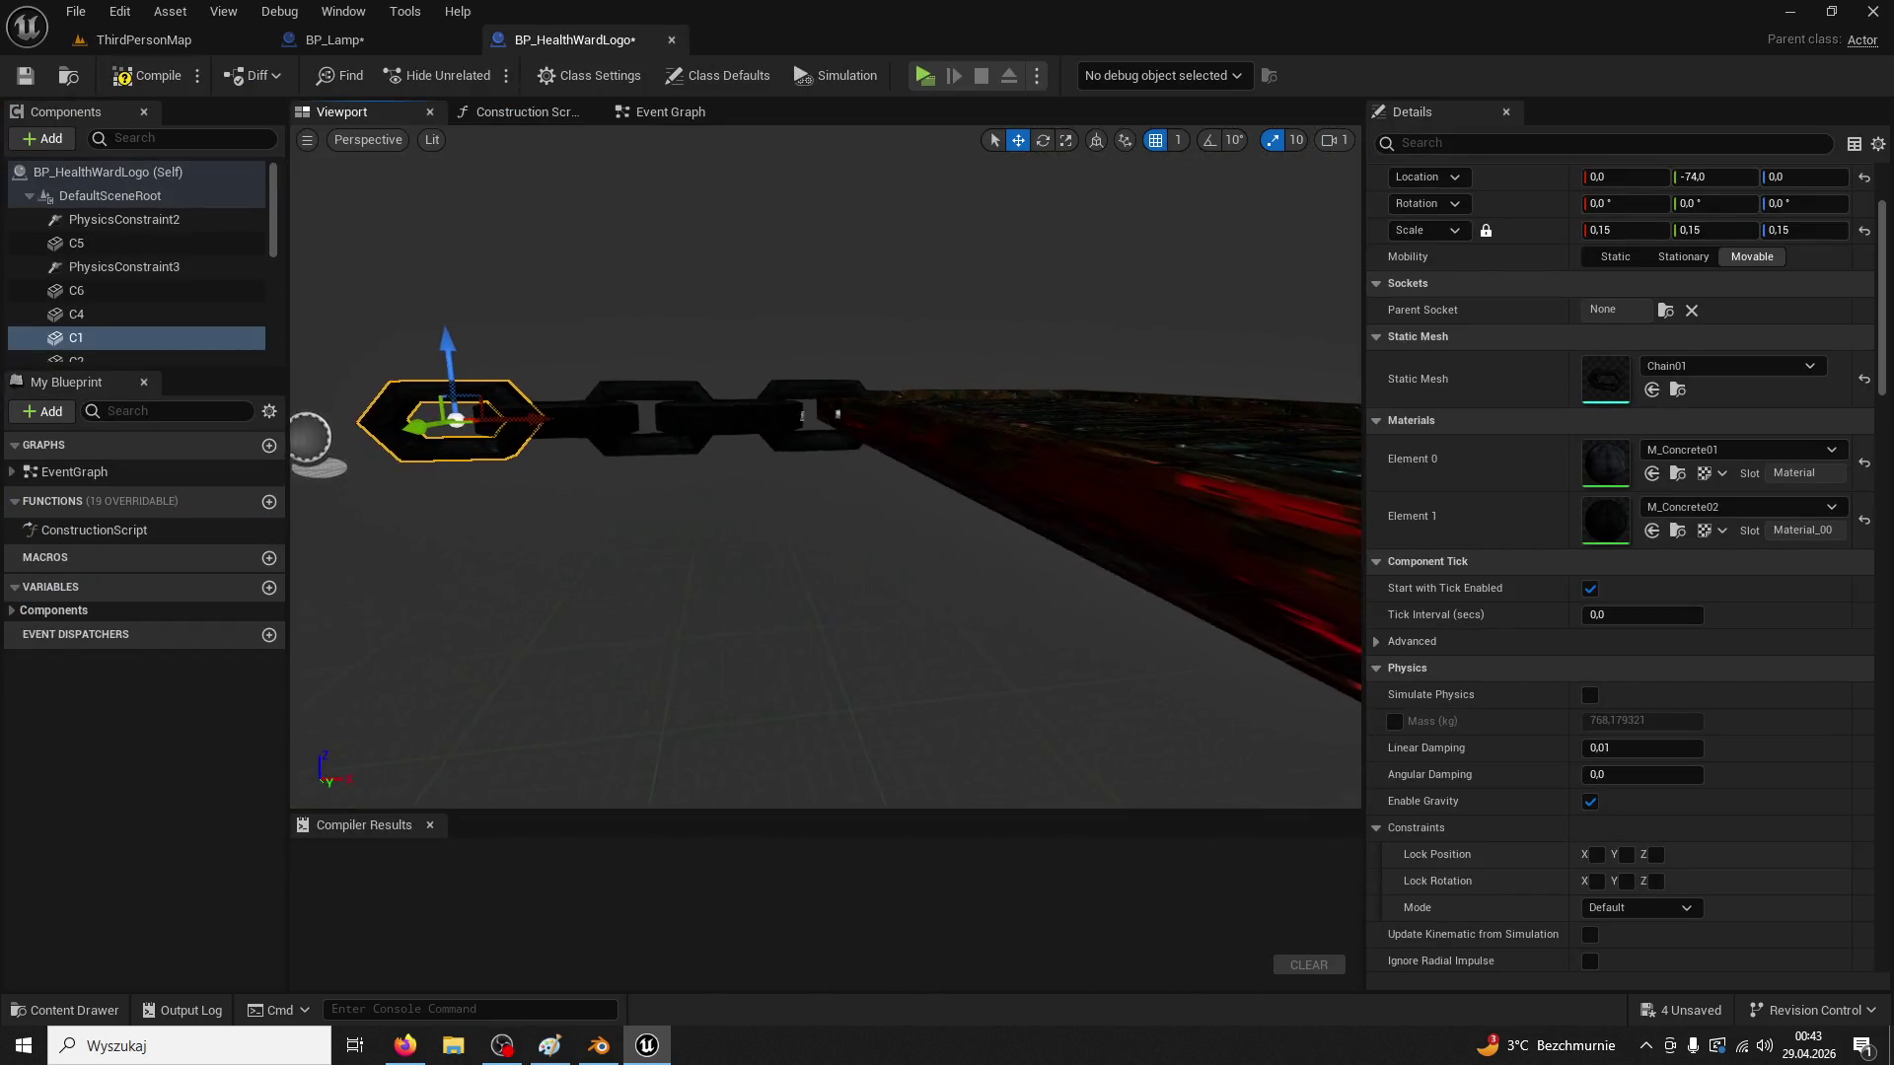
click(444, 40)
scroll(750, 444, up, 2)
key(ctrl+d)
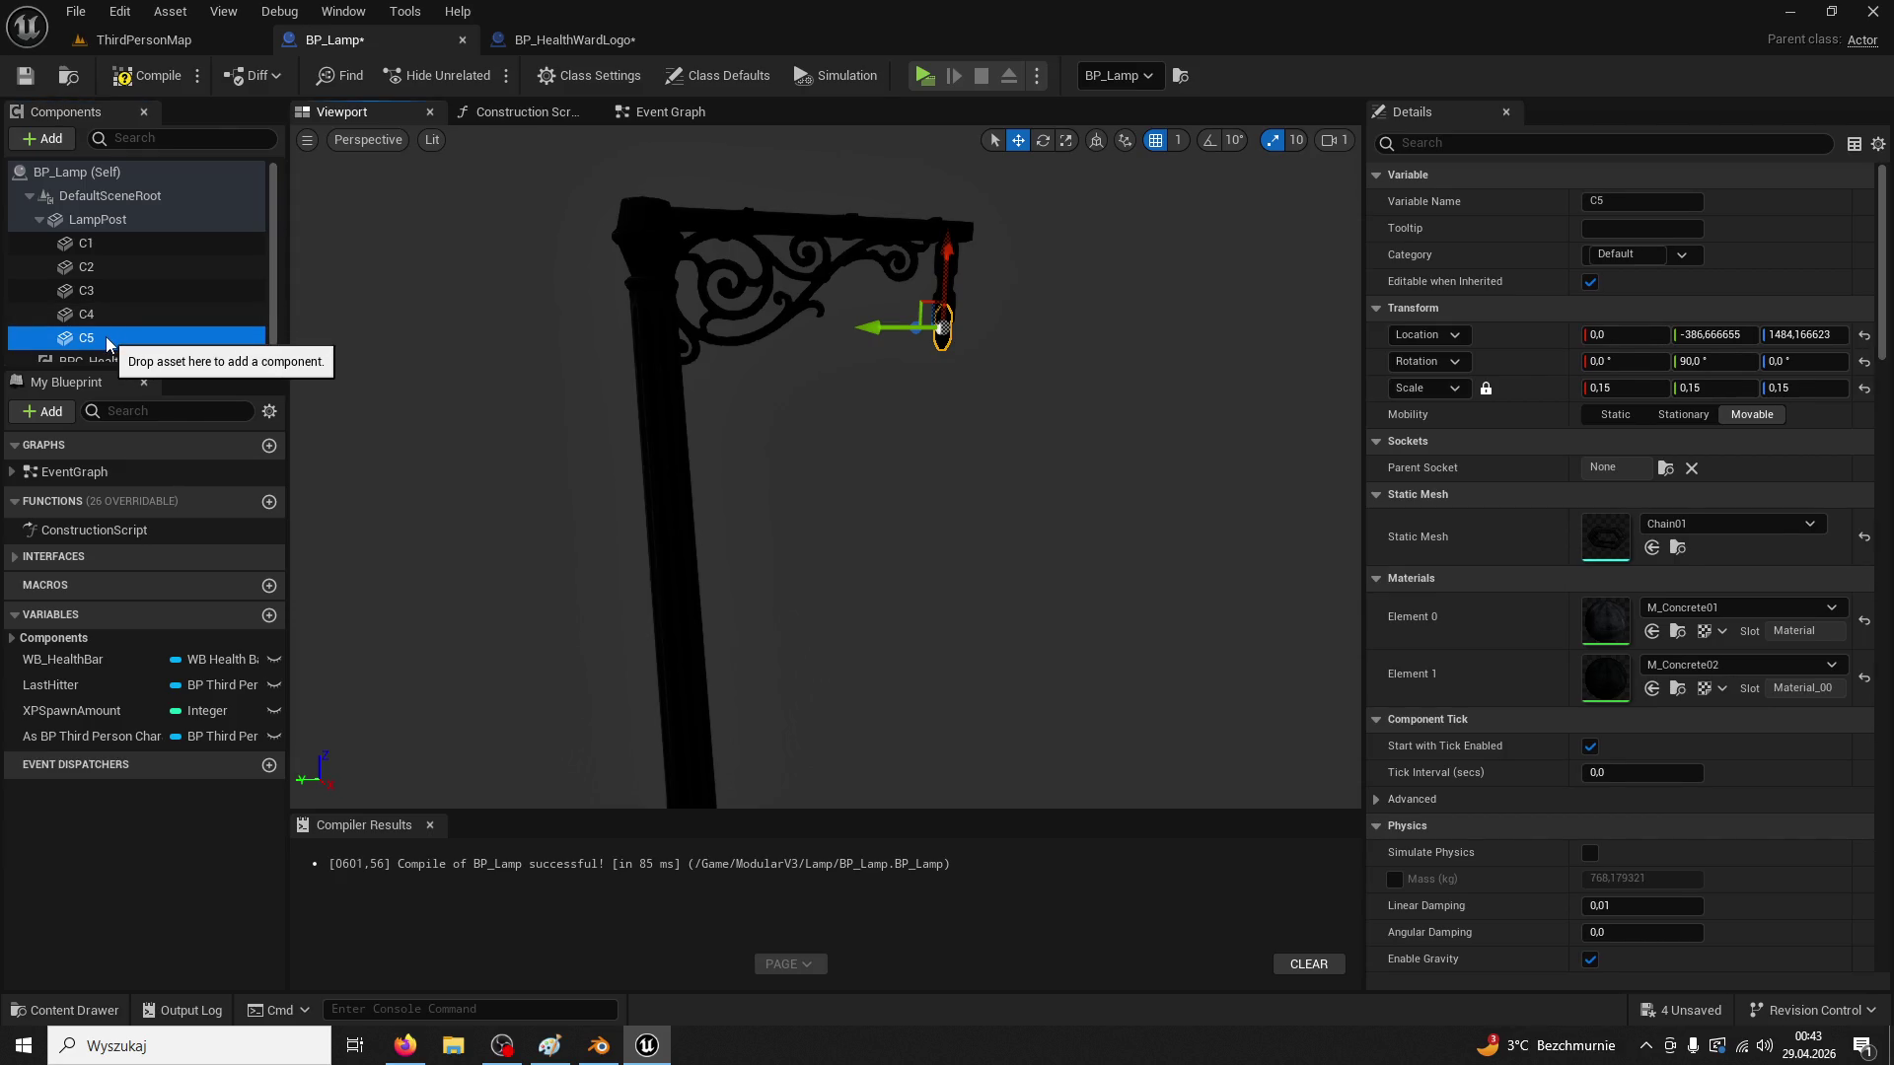
Rename C5 to Lamp and set its static mesh to Lamp01
click(88, 341)
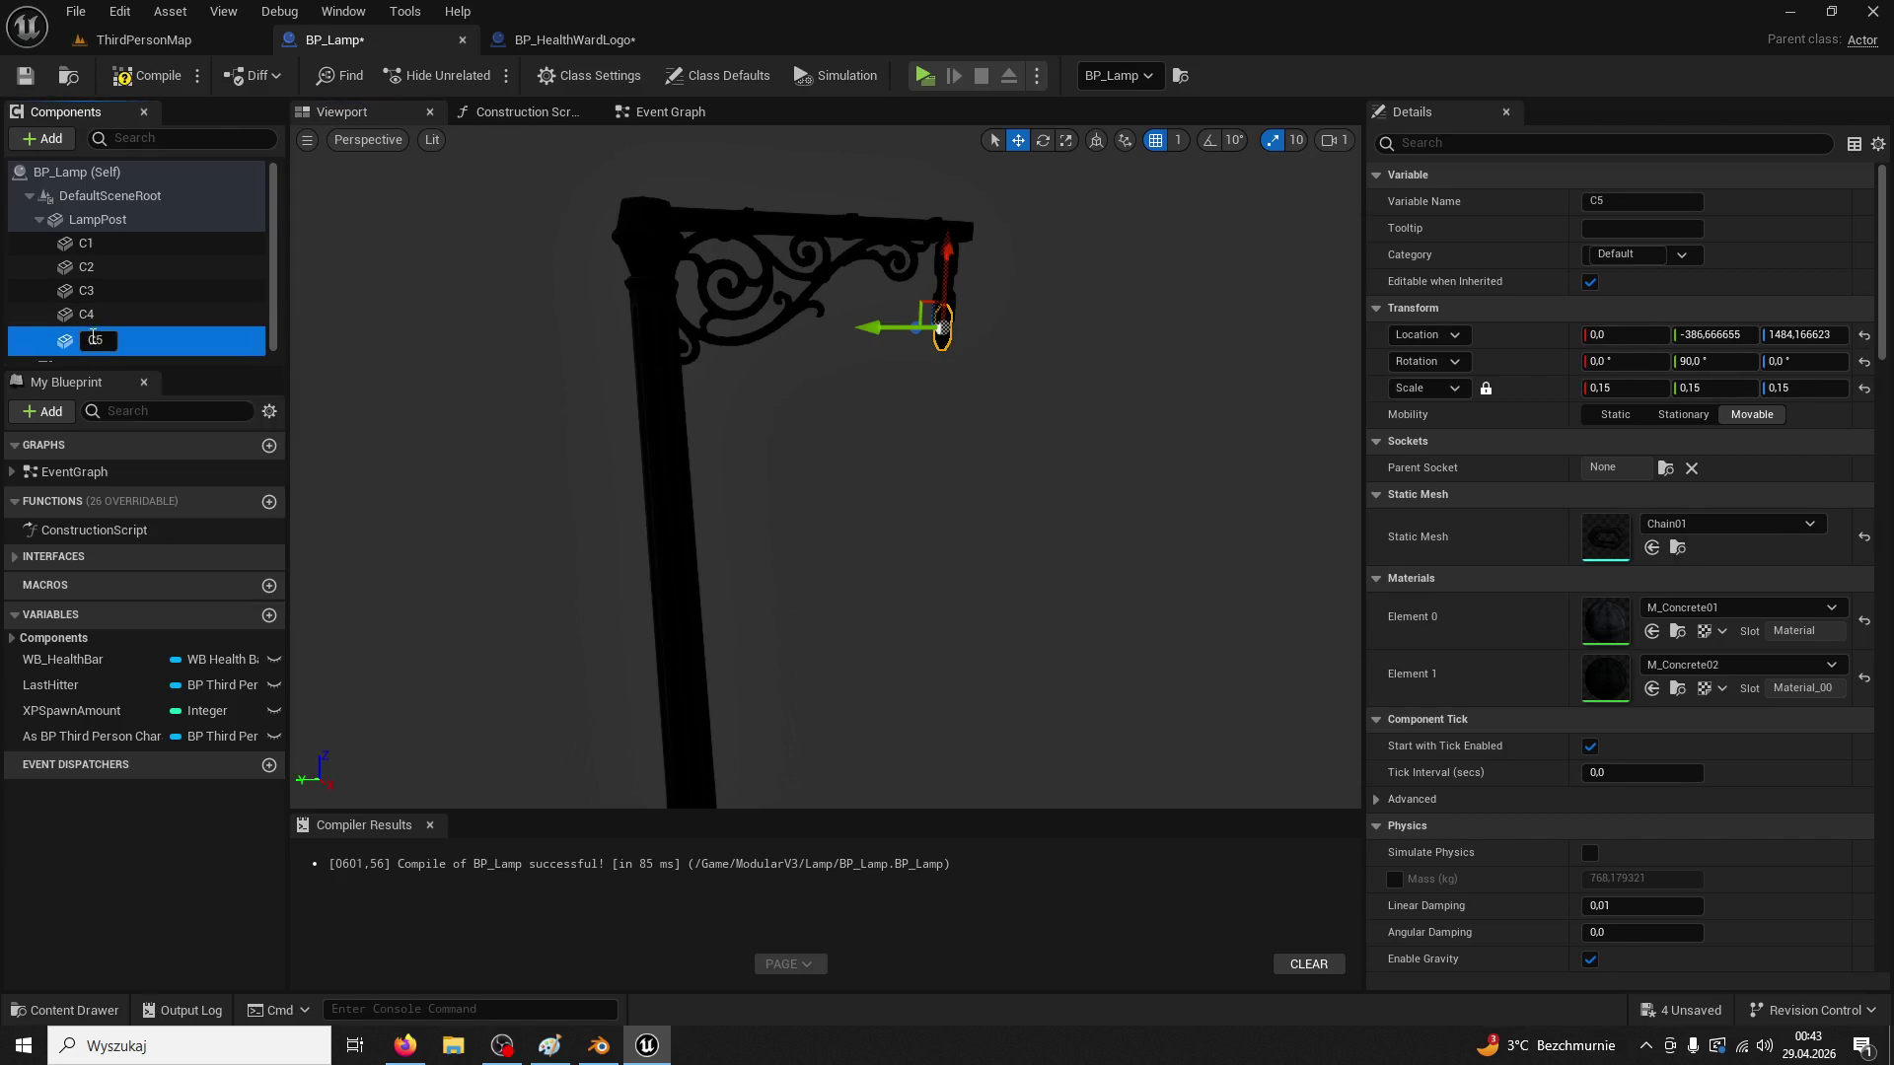
text(Lamp)
key(Return)
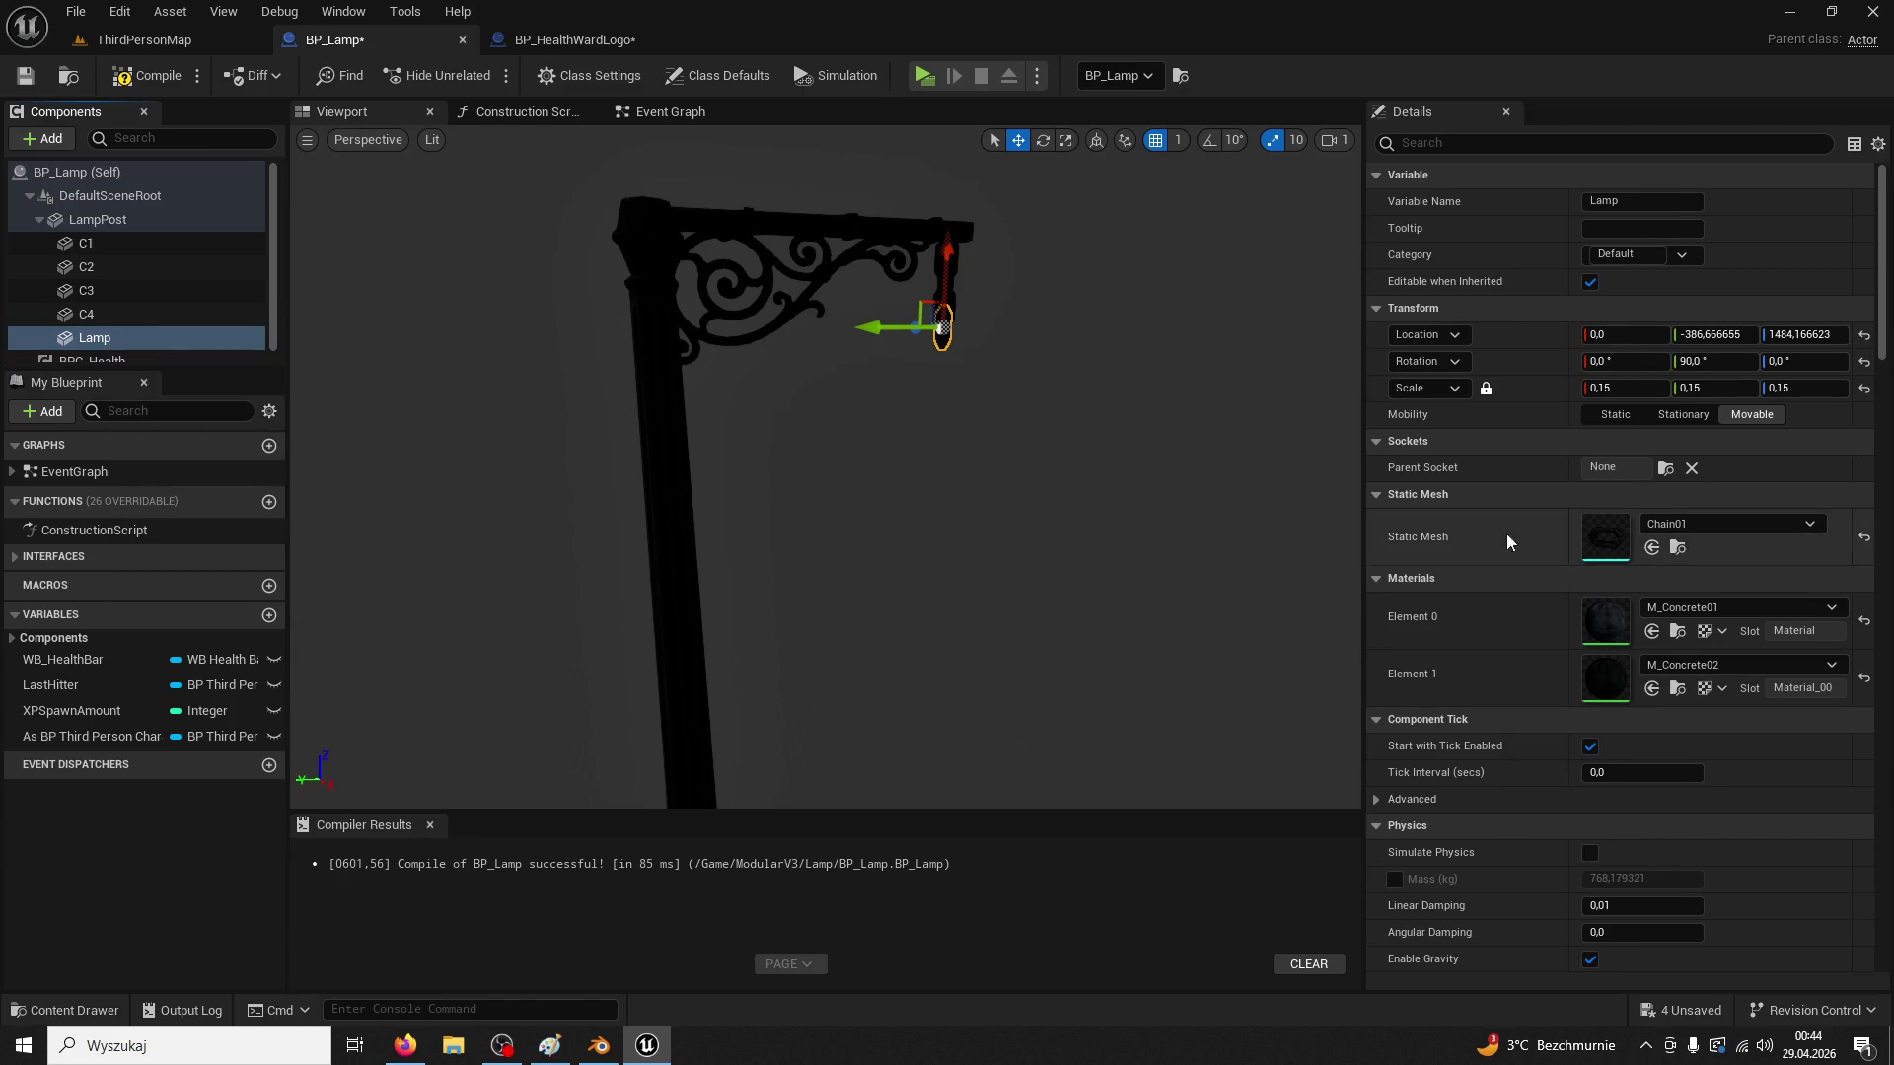
click(1688, 499)
click(1436, 494)
click(1697, 523)
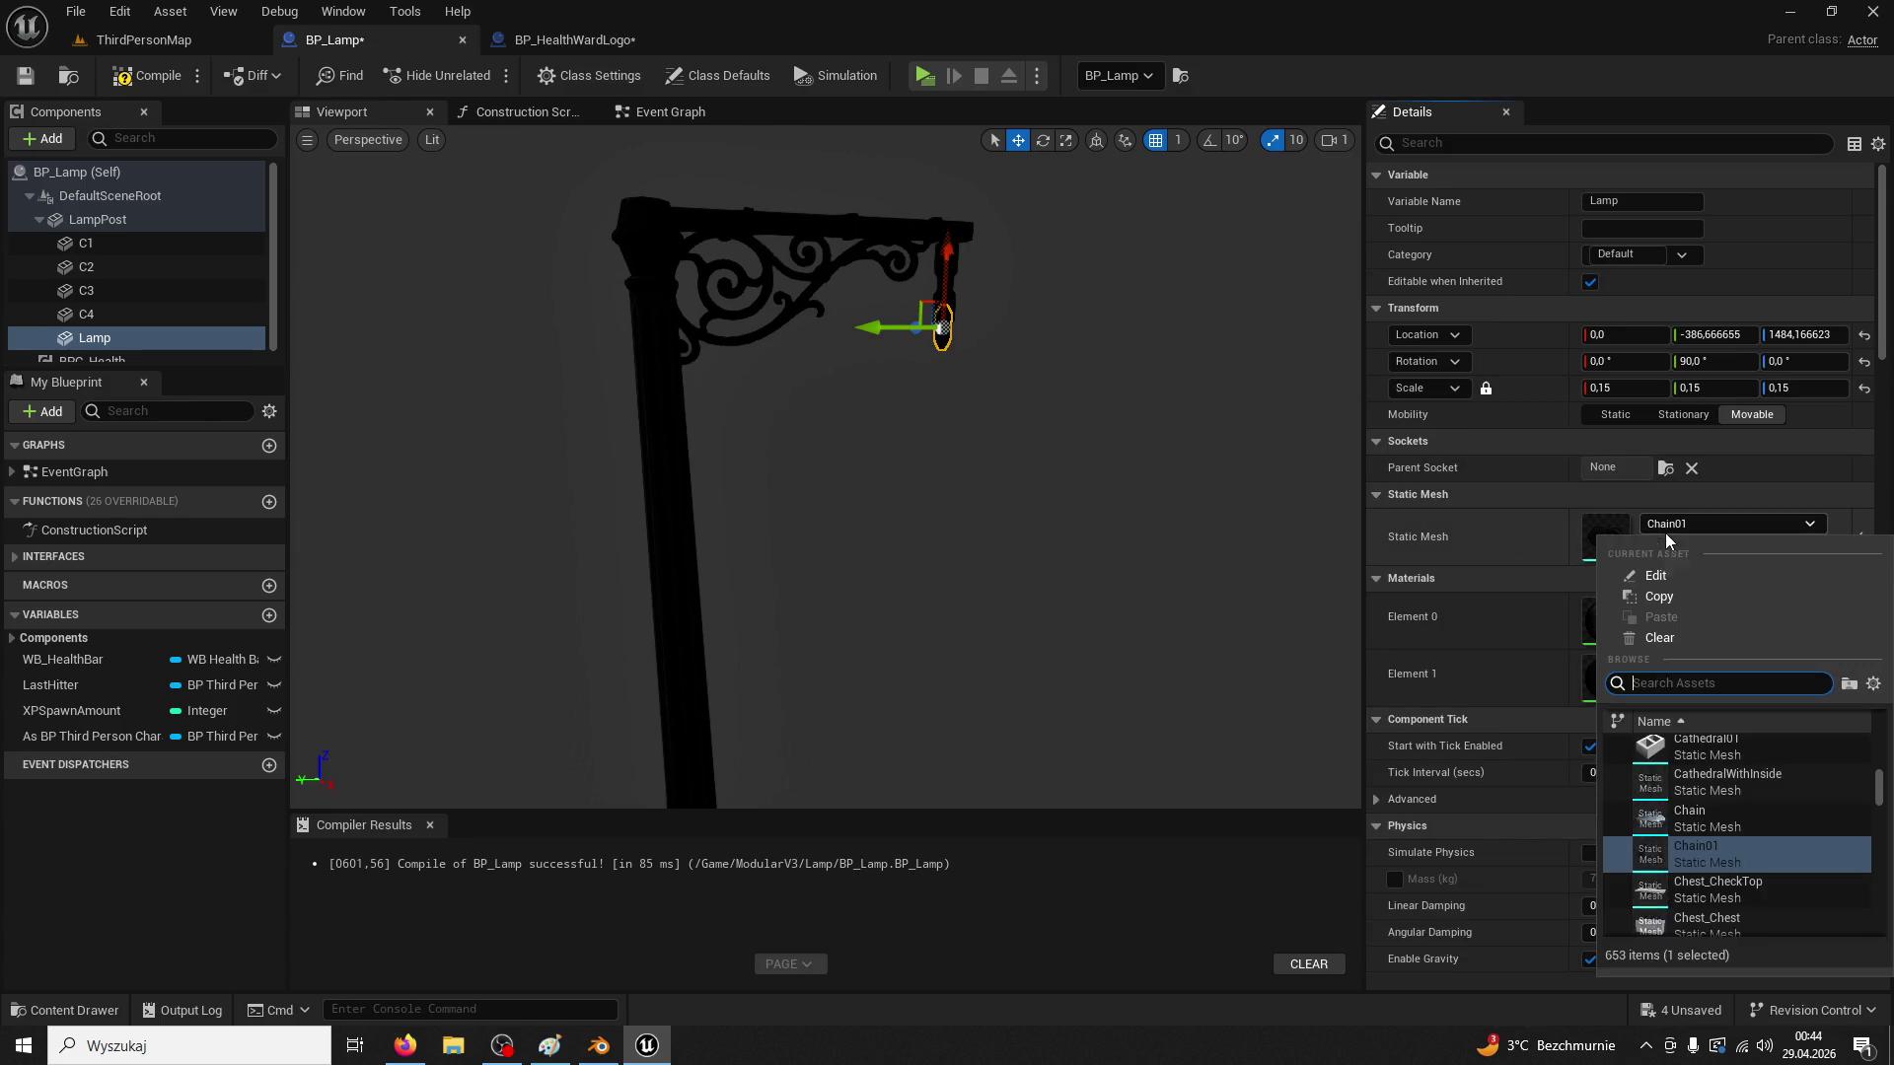
text(lamp)
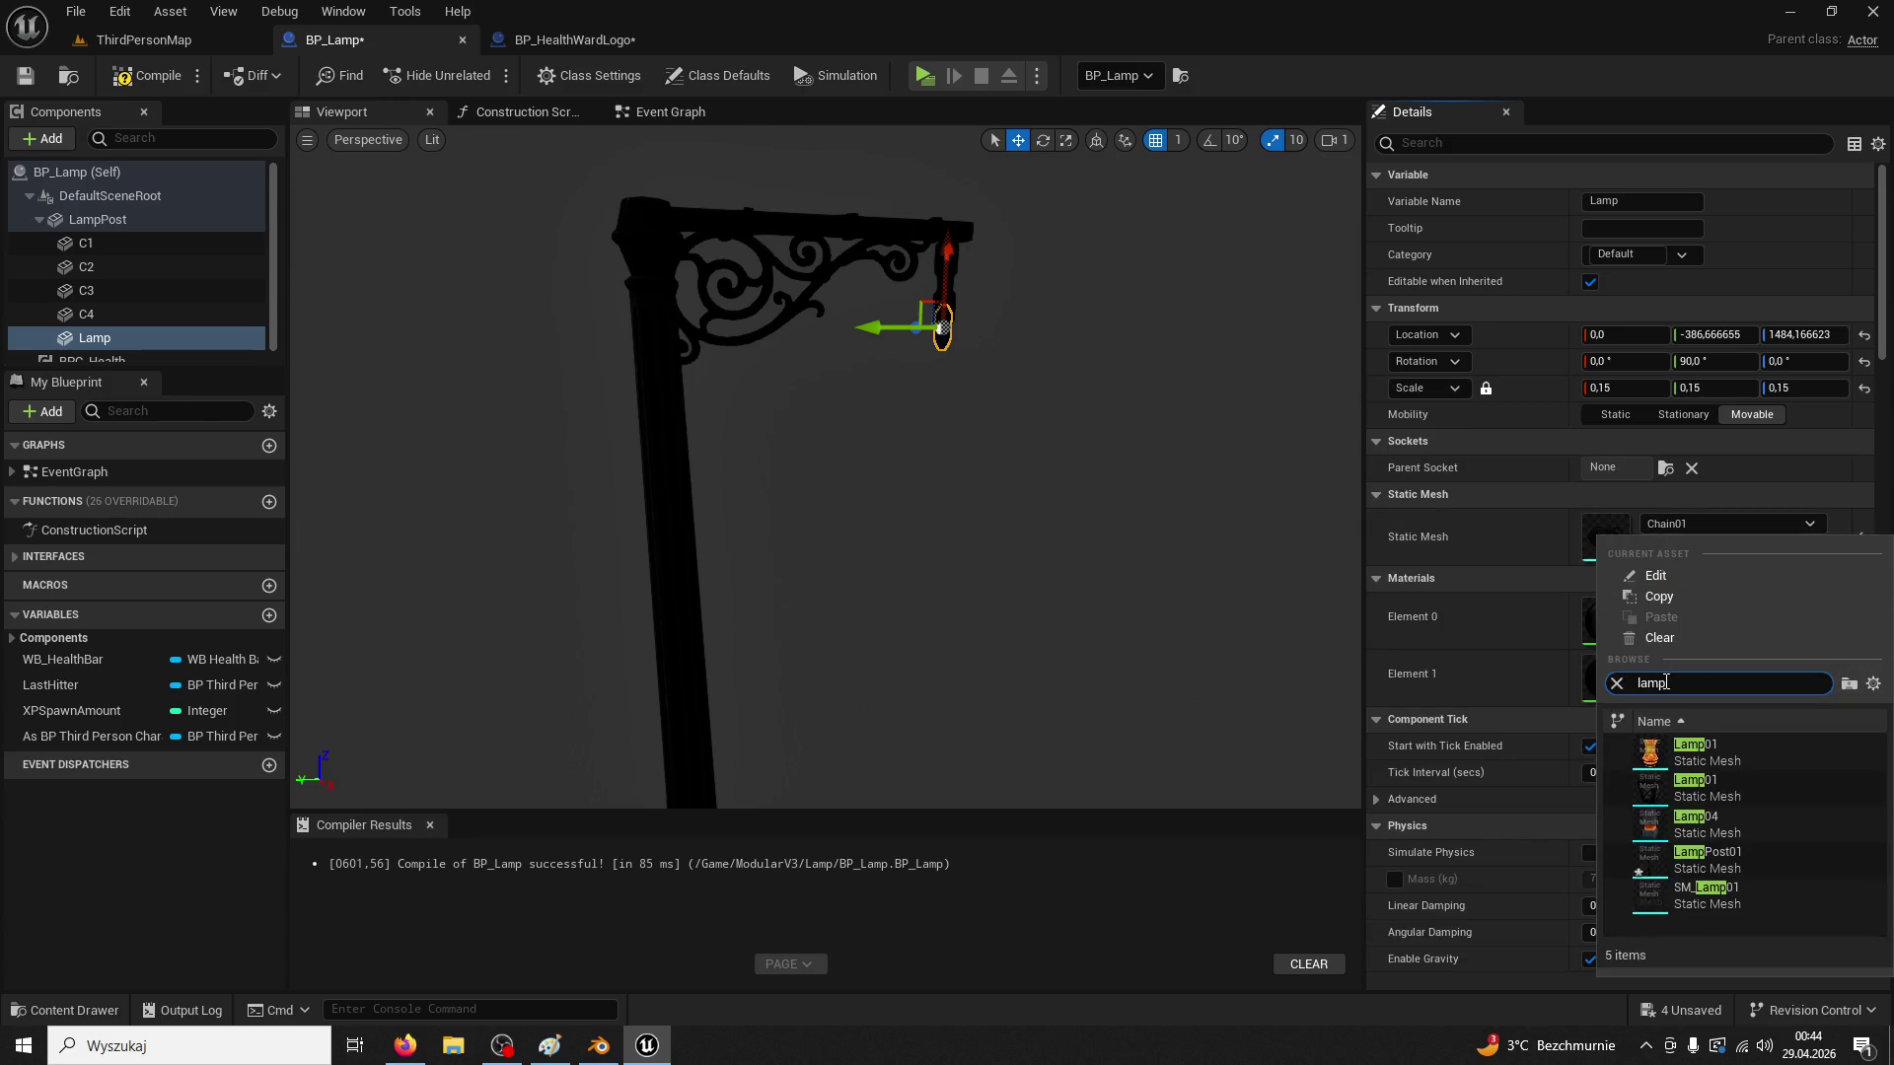
click(1695, 787)
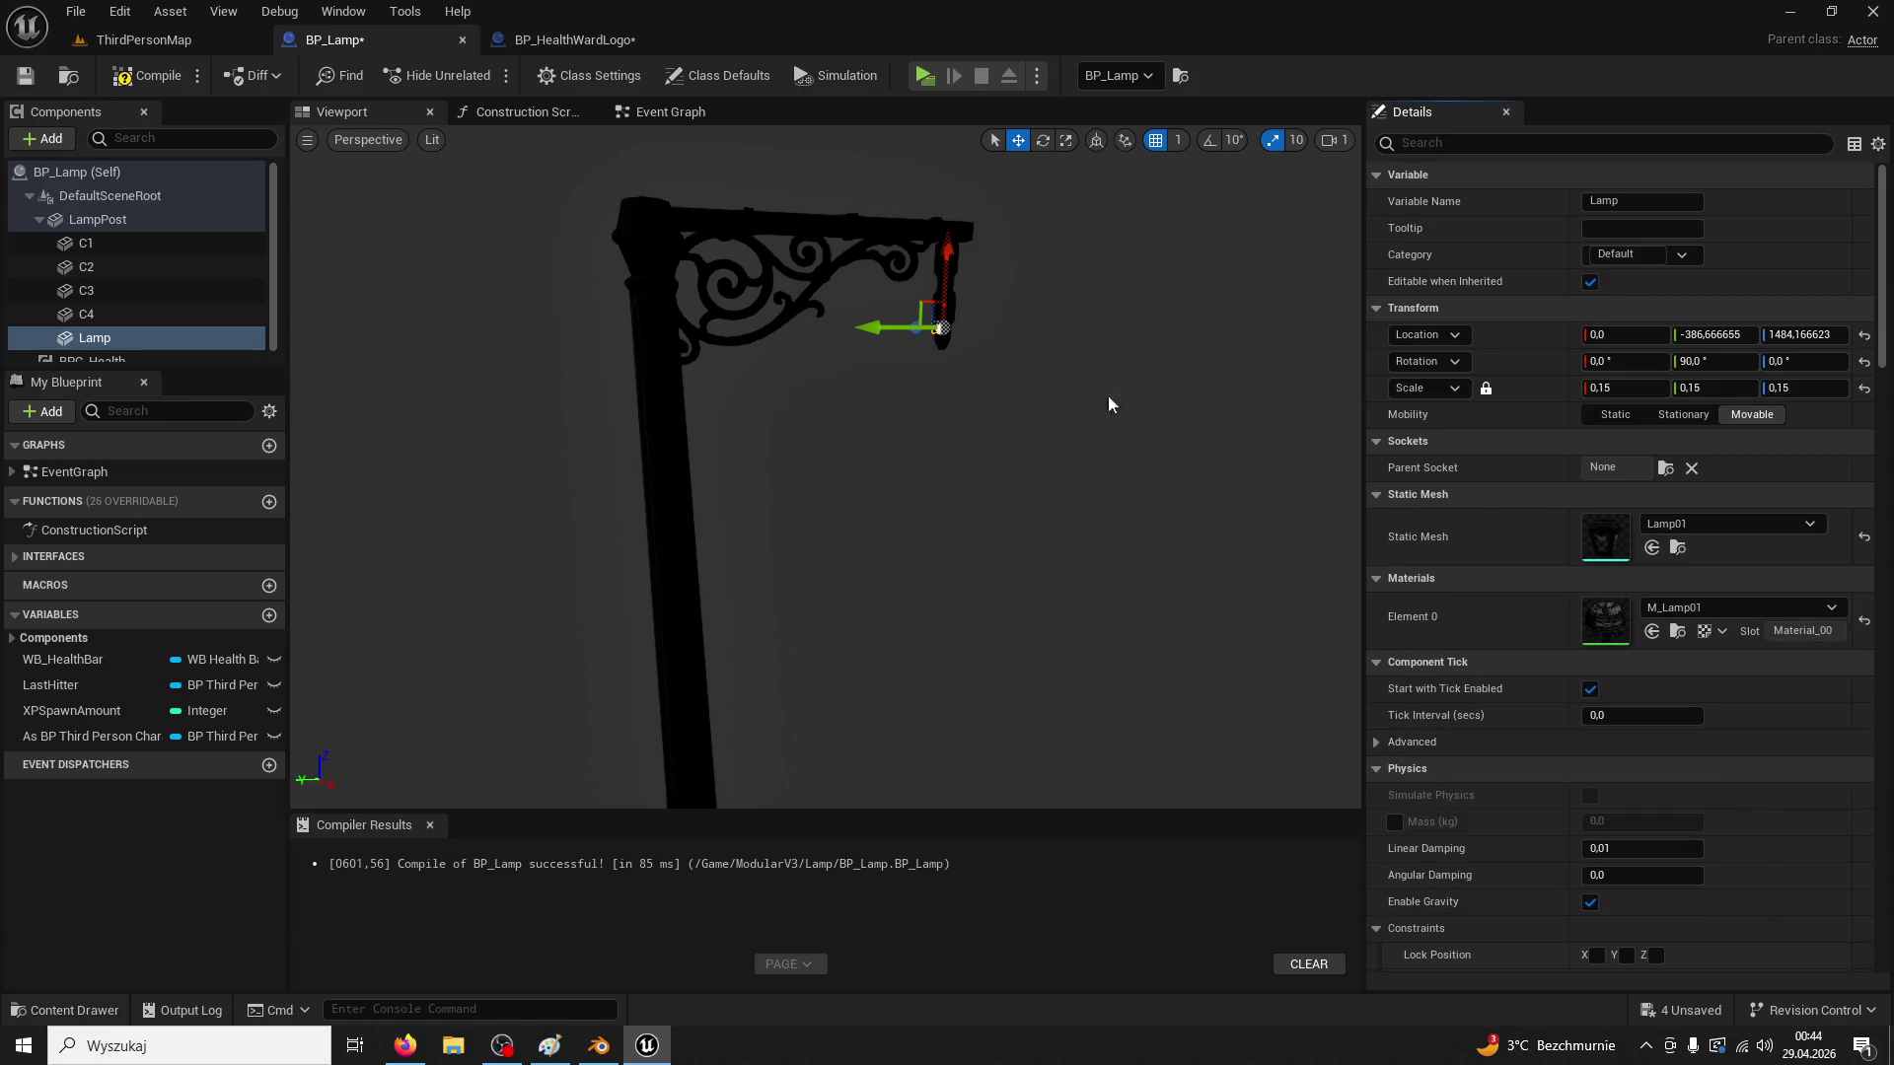
Give the lantern scale 1 and Y rotation 0, hanging just below the chain
mouse_move(1093, 329)
mouse_down()
mouse_move(1046, 329)
mouse_move(1093, 329)
mouse_up()
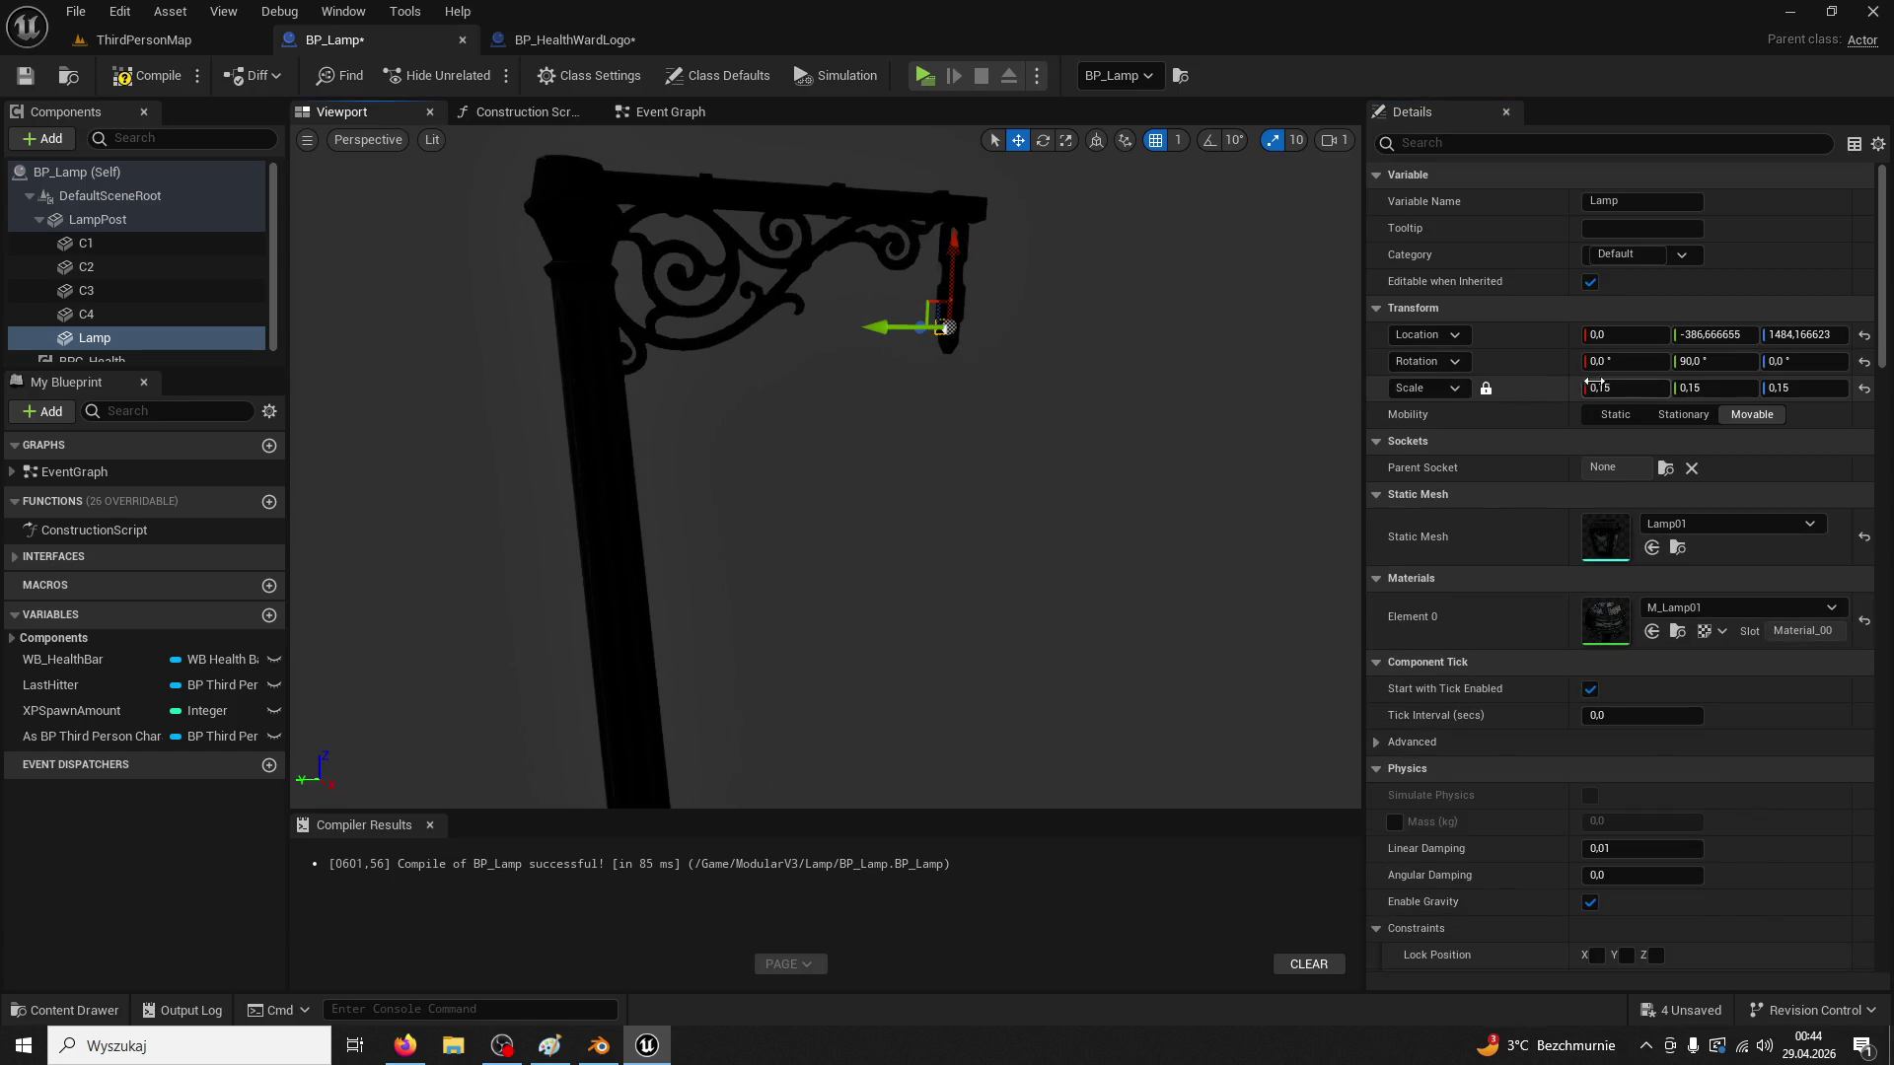
text(1)
key(Return)
drag(956, 248, 1049, 377)
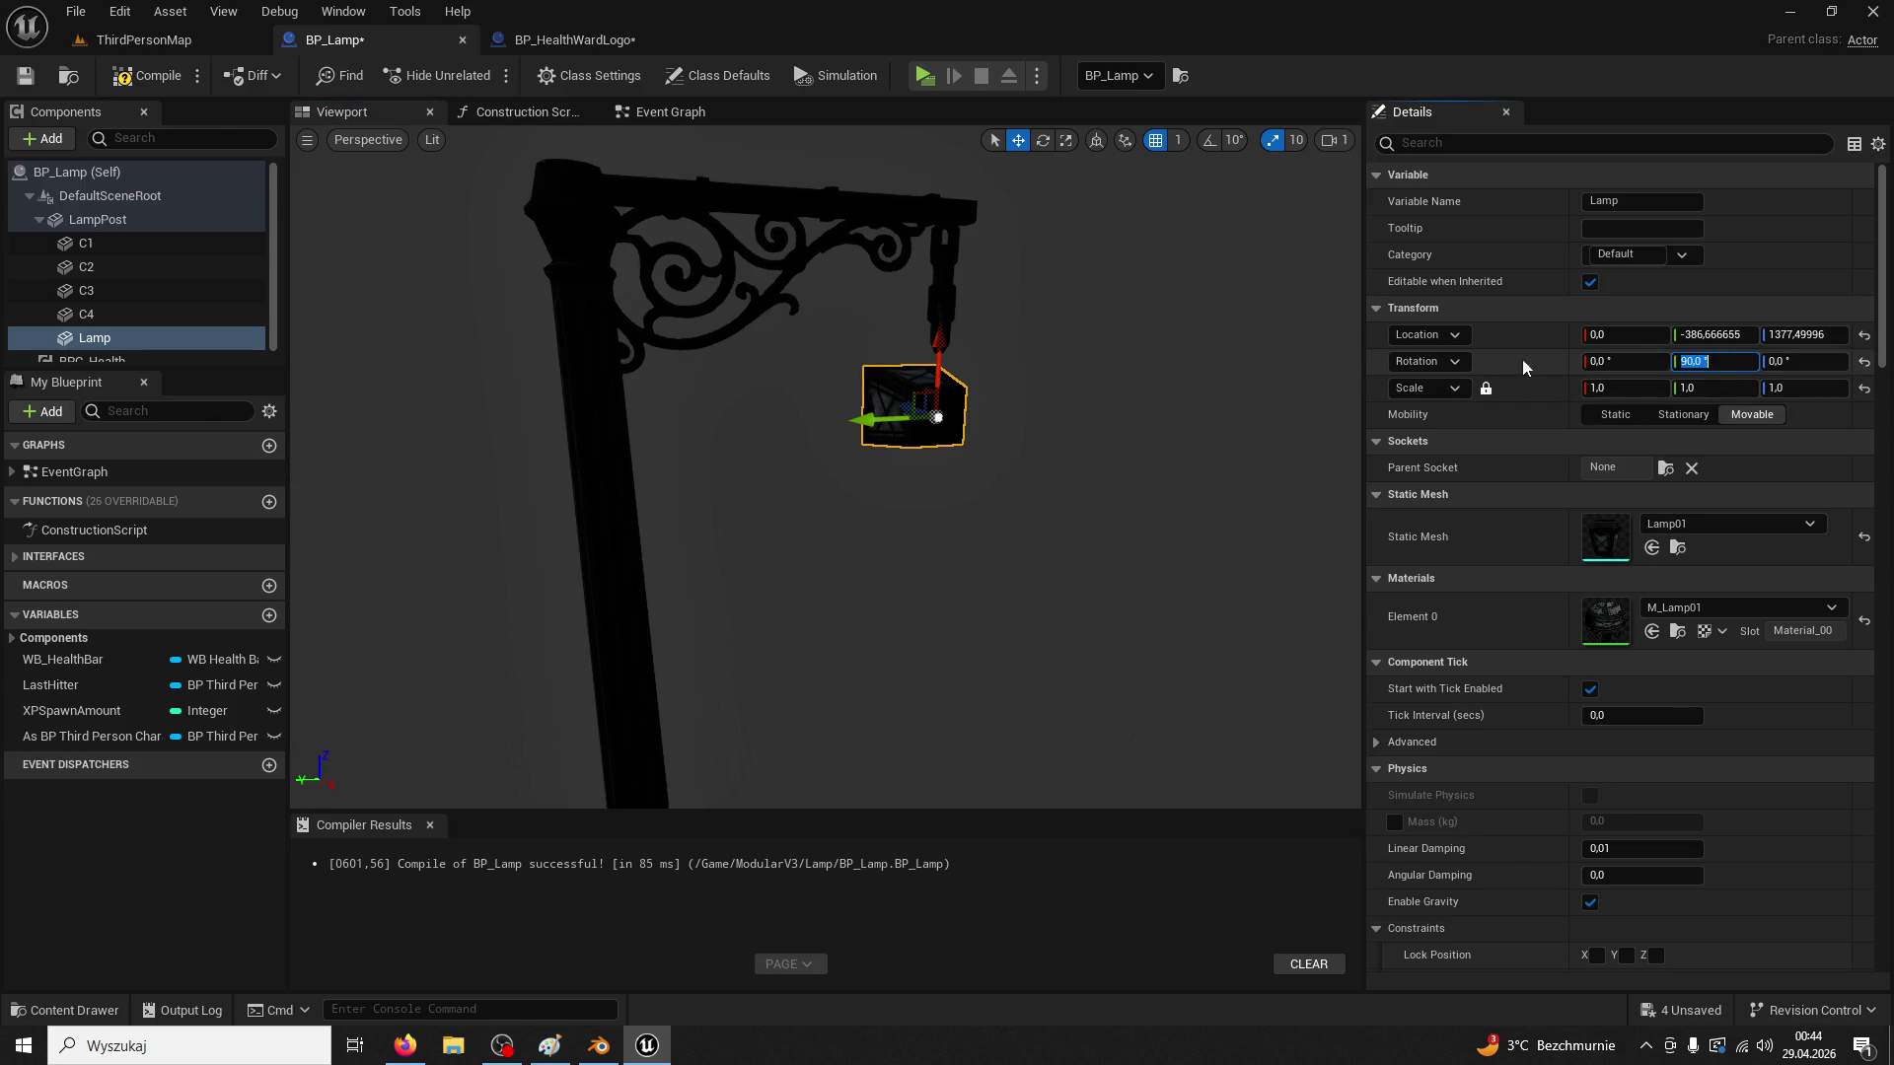
drag(1140, 426, 1140, 426)
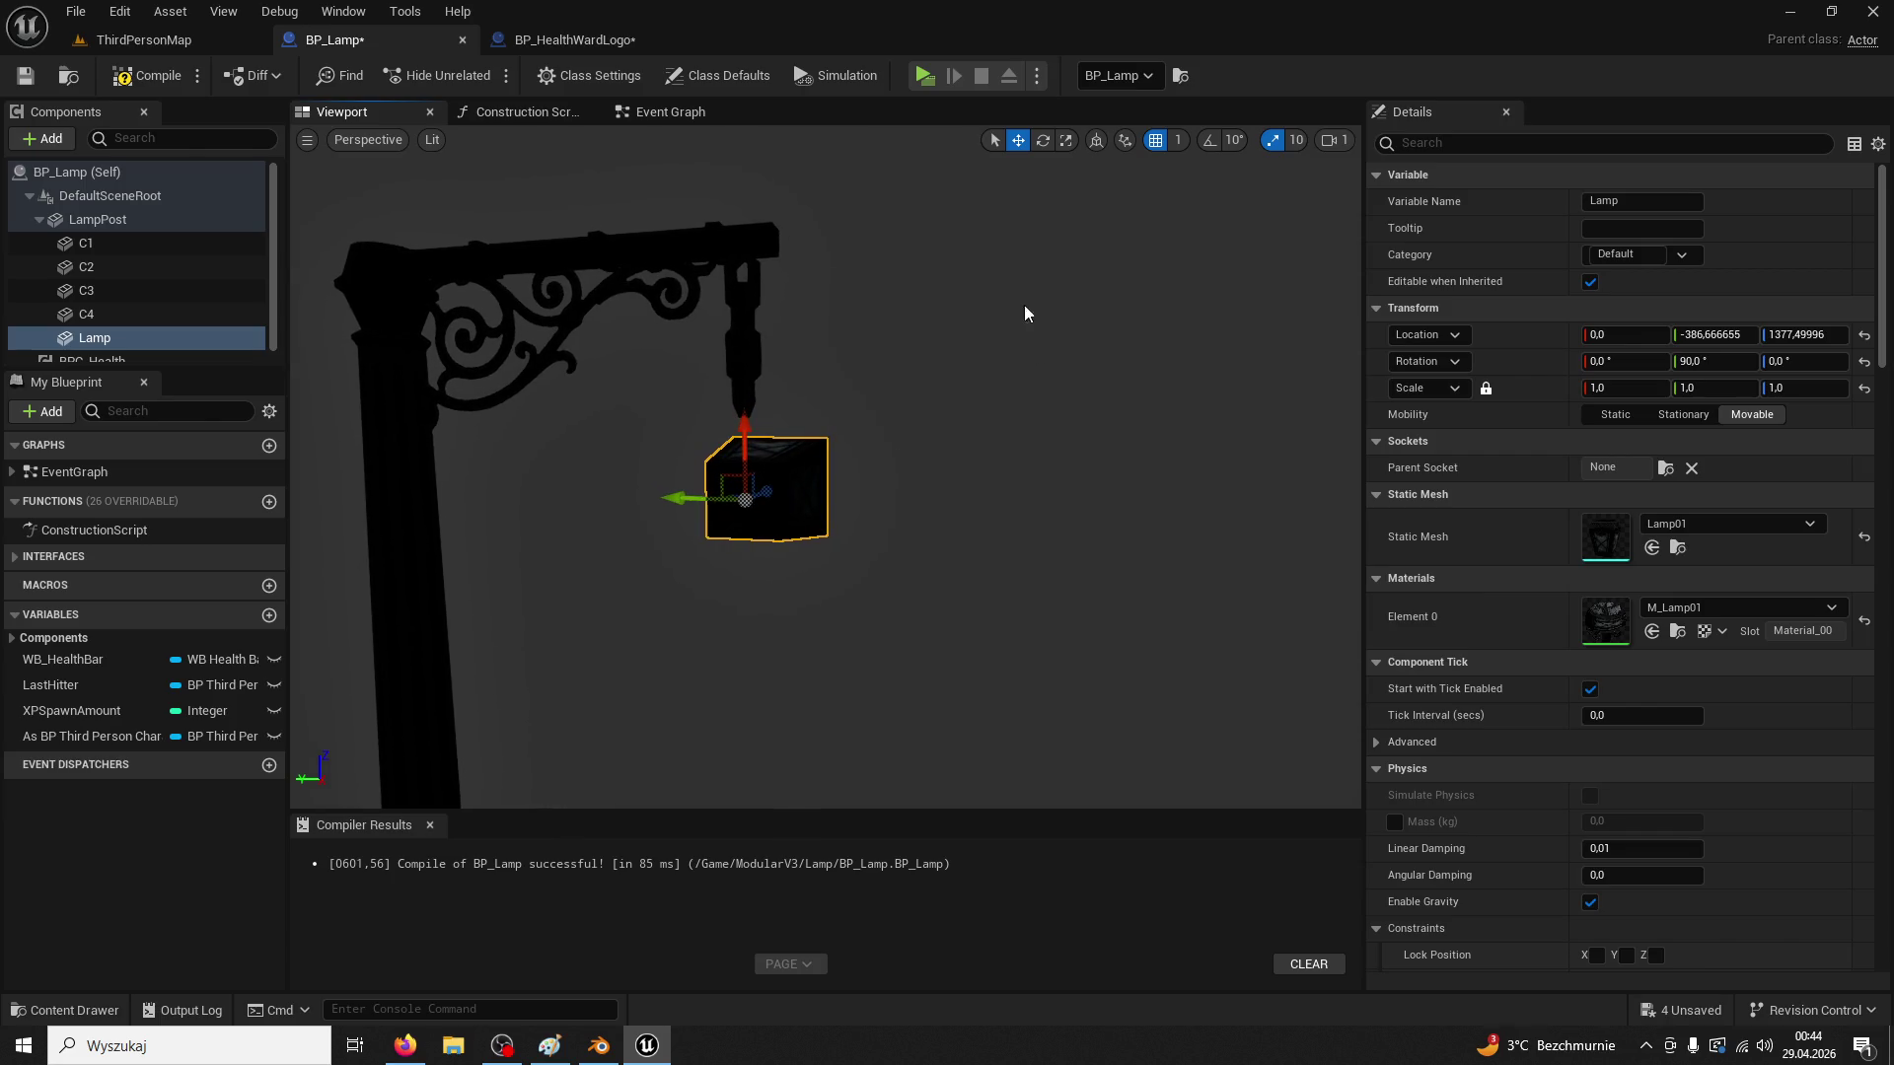
click(1038, 143)
drag(684, 429, 780, 508)
click(1726, 363)
key(Return)
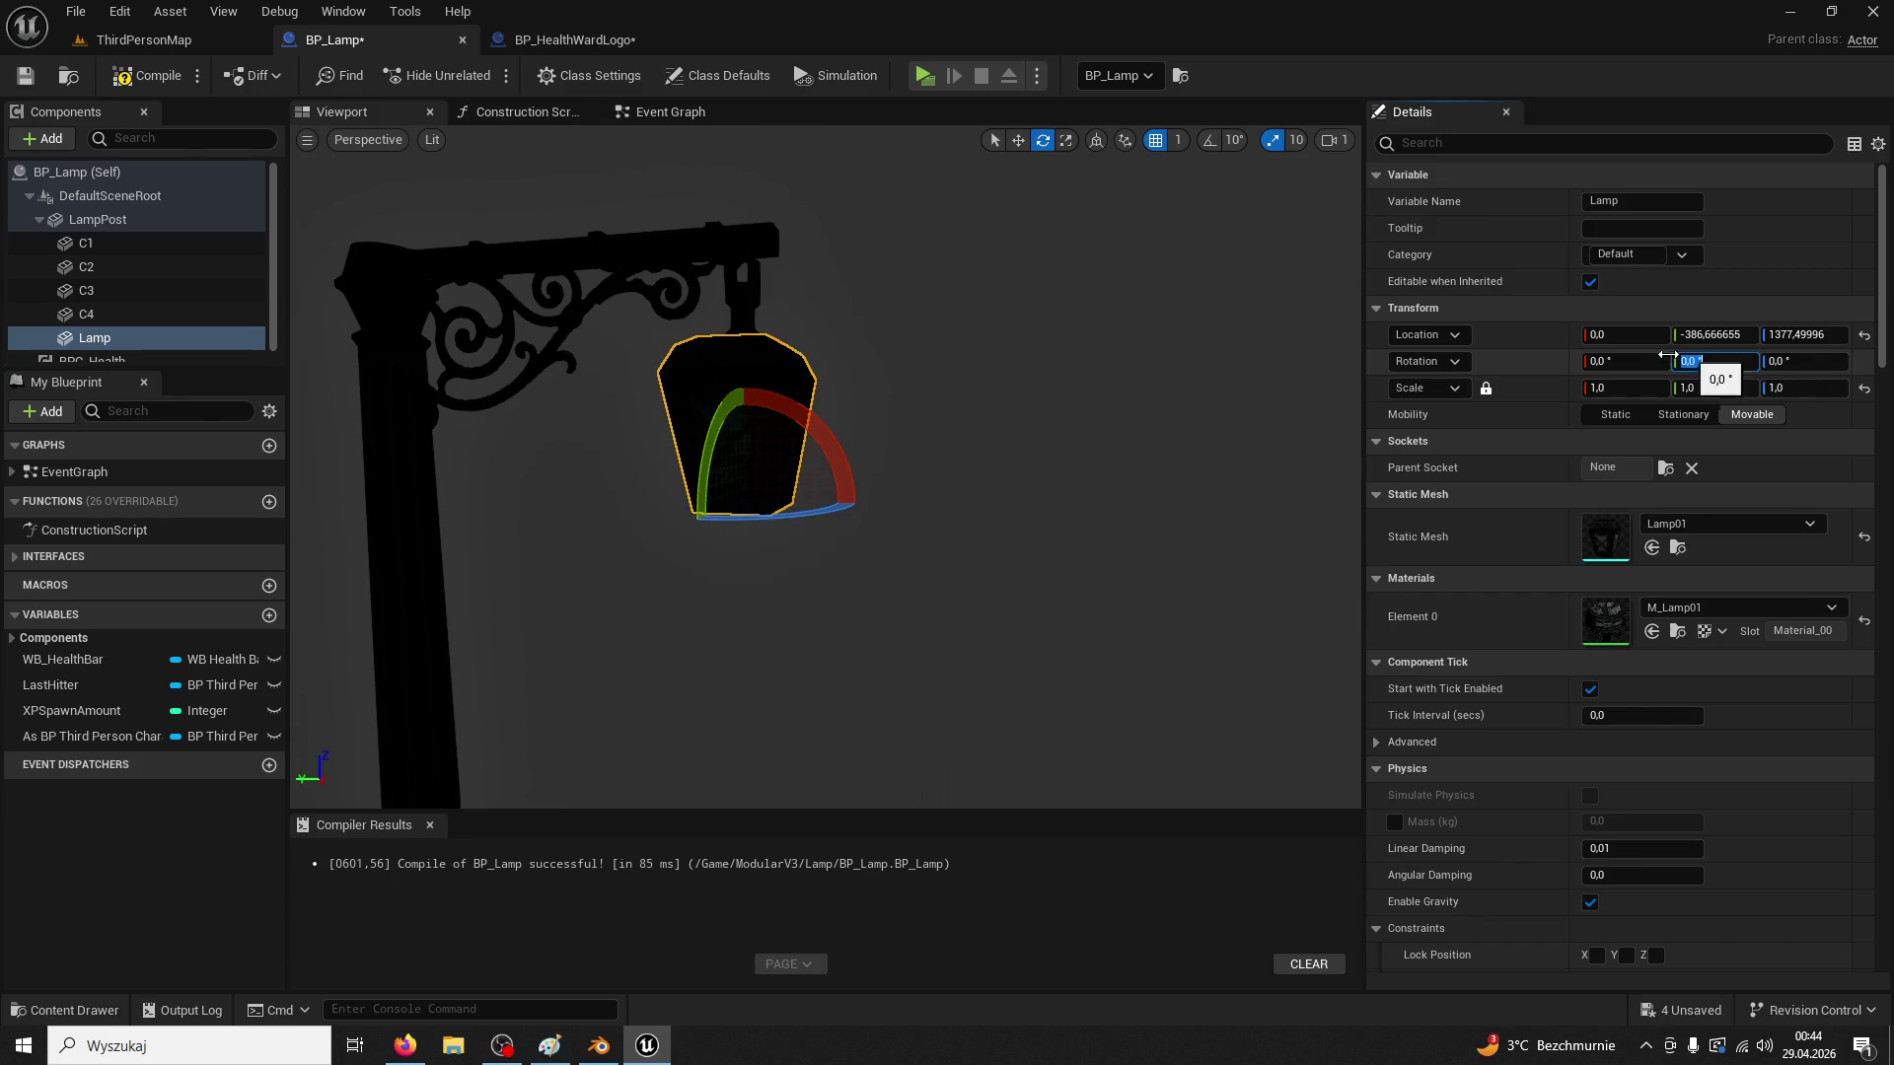
scroll(745, 422, up, 3)
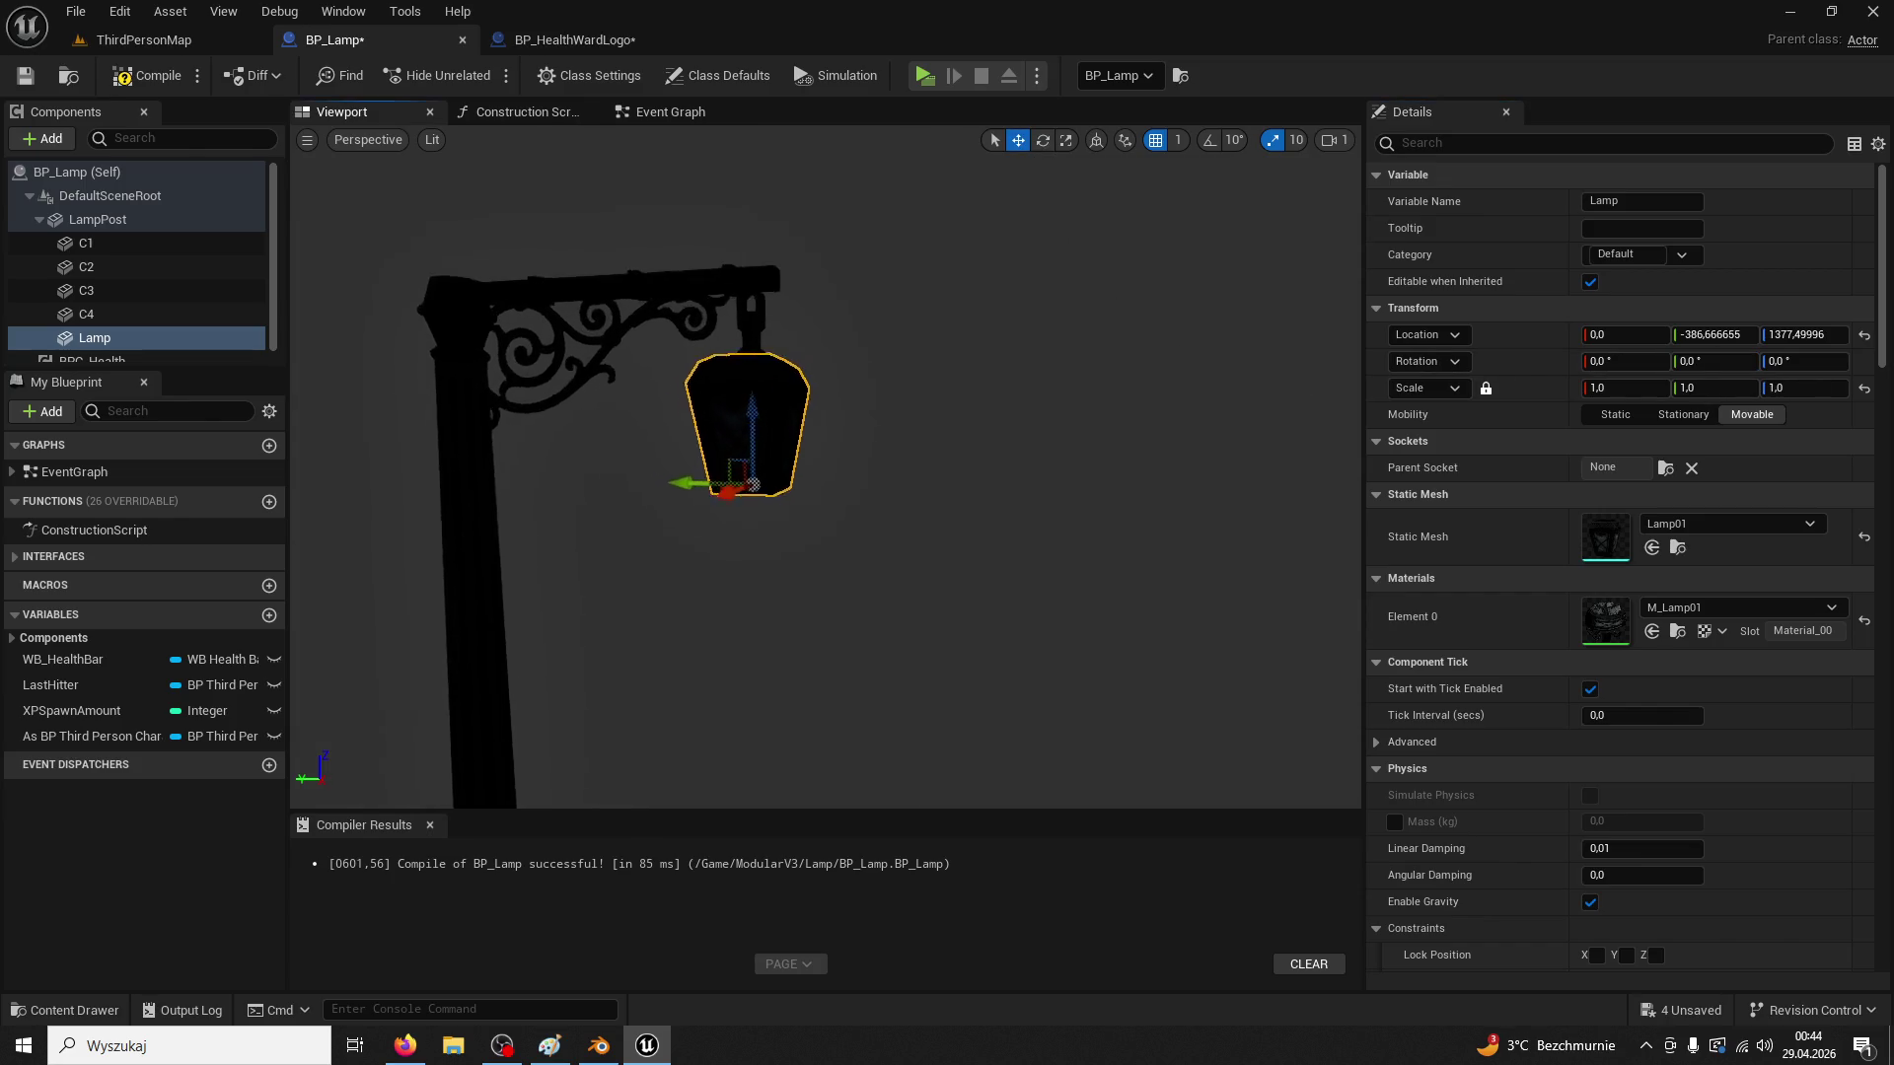
mouse_move(740, 449)
mouse_down()
mouse_move(730, 593)
mouse_move(730, 513)
mouse_up()
mouse_move(860, 455)
mouse_down()
mouse_move(839, 523)
mouse_move(860, 455)
mouse_up()
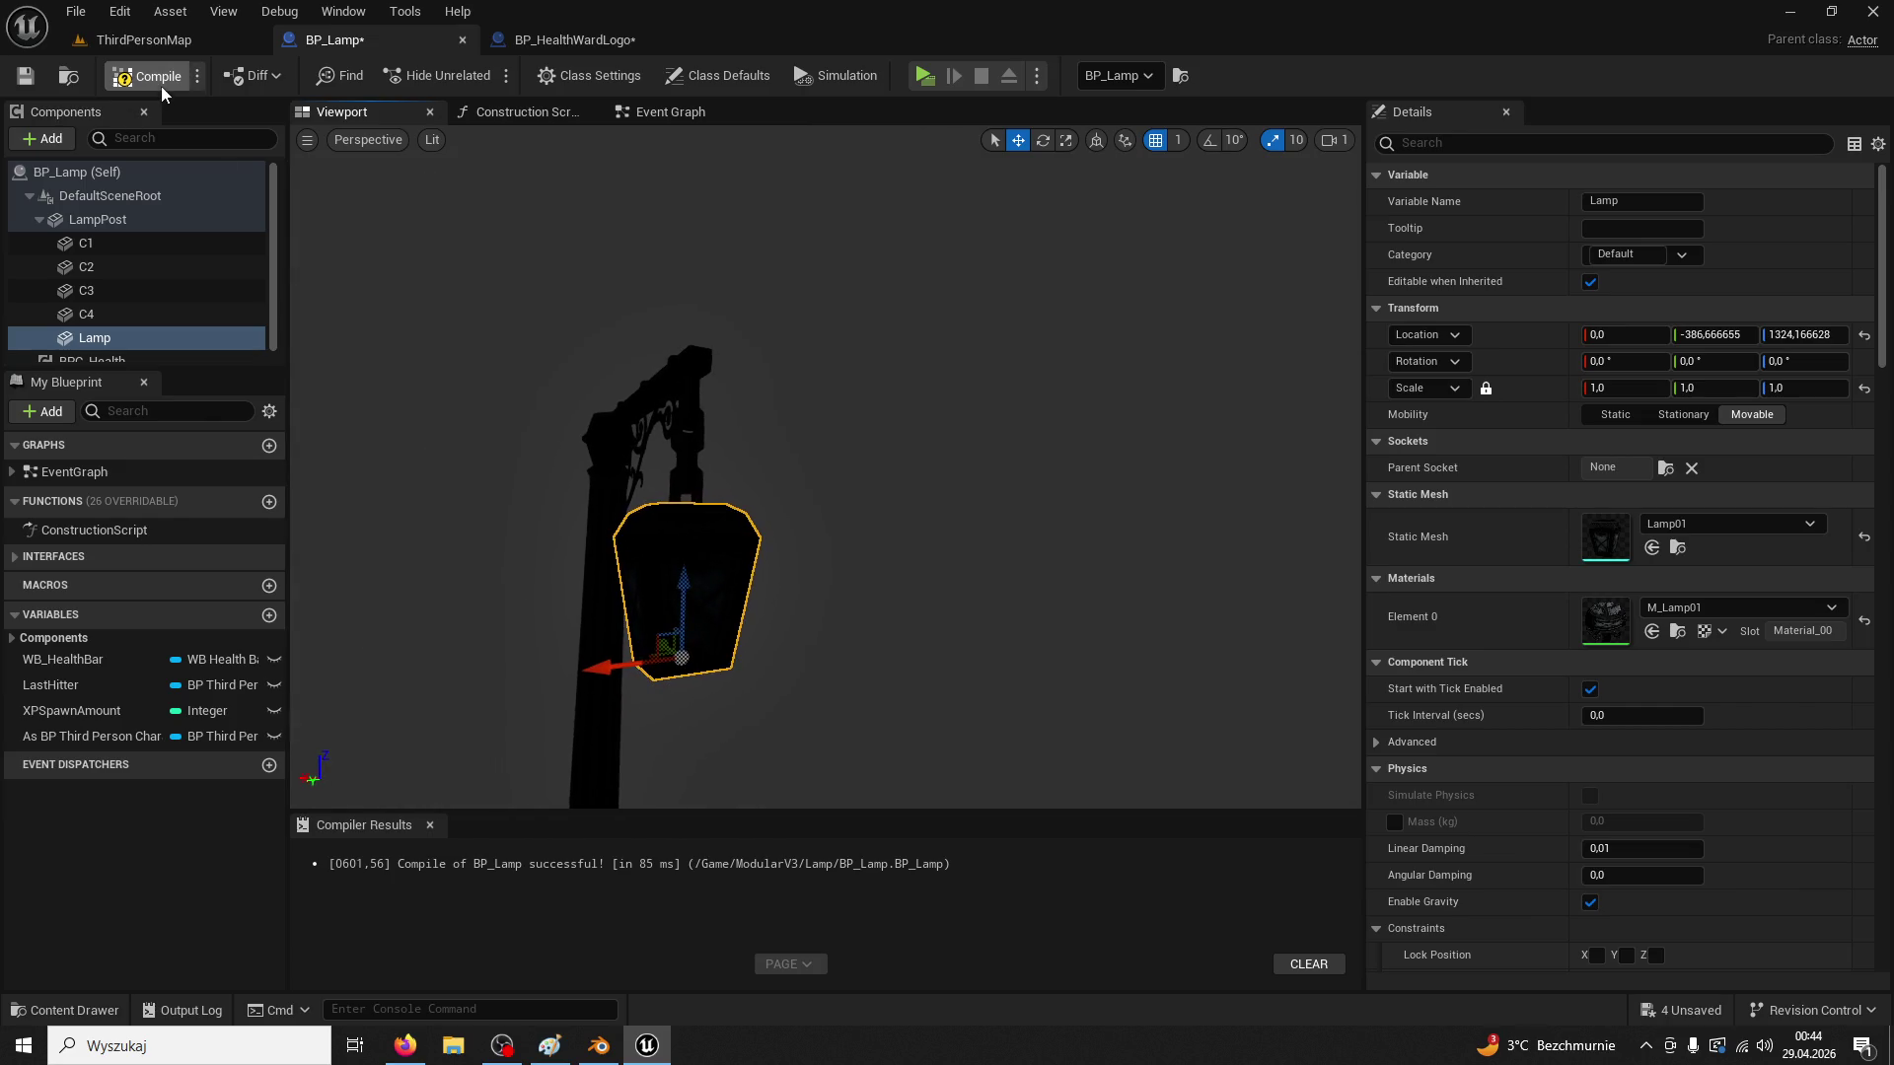
Play-test the ThirdPersonMap level to see the lamp in the game
click(161, 41)
key(f)
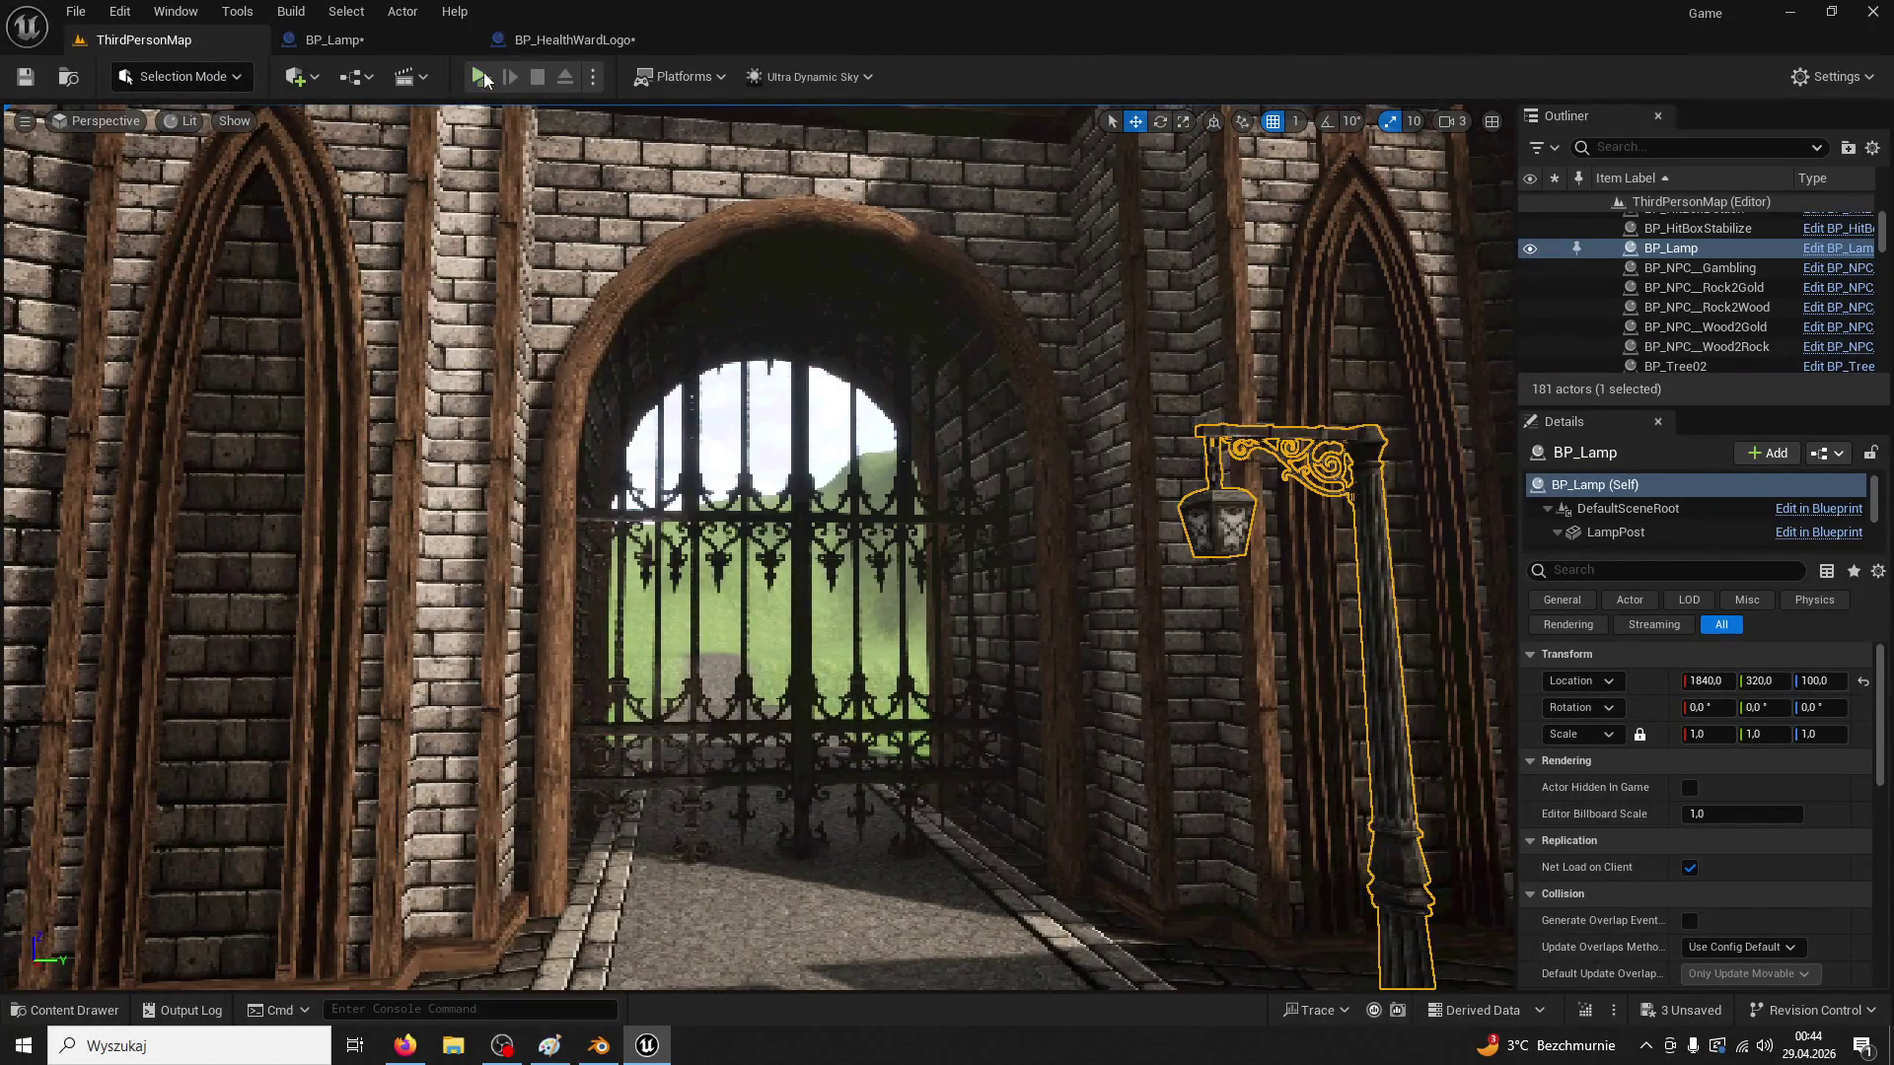
key(w)
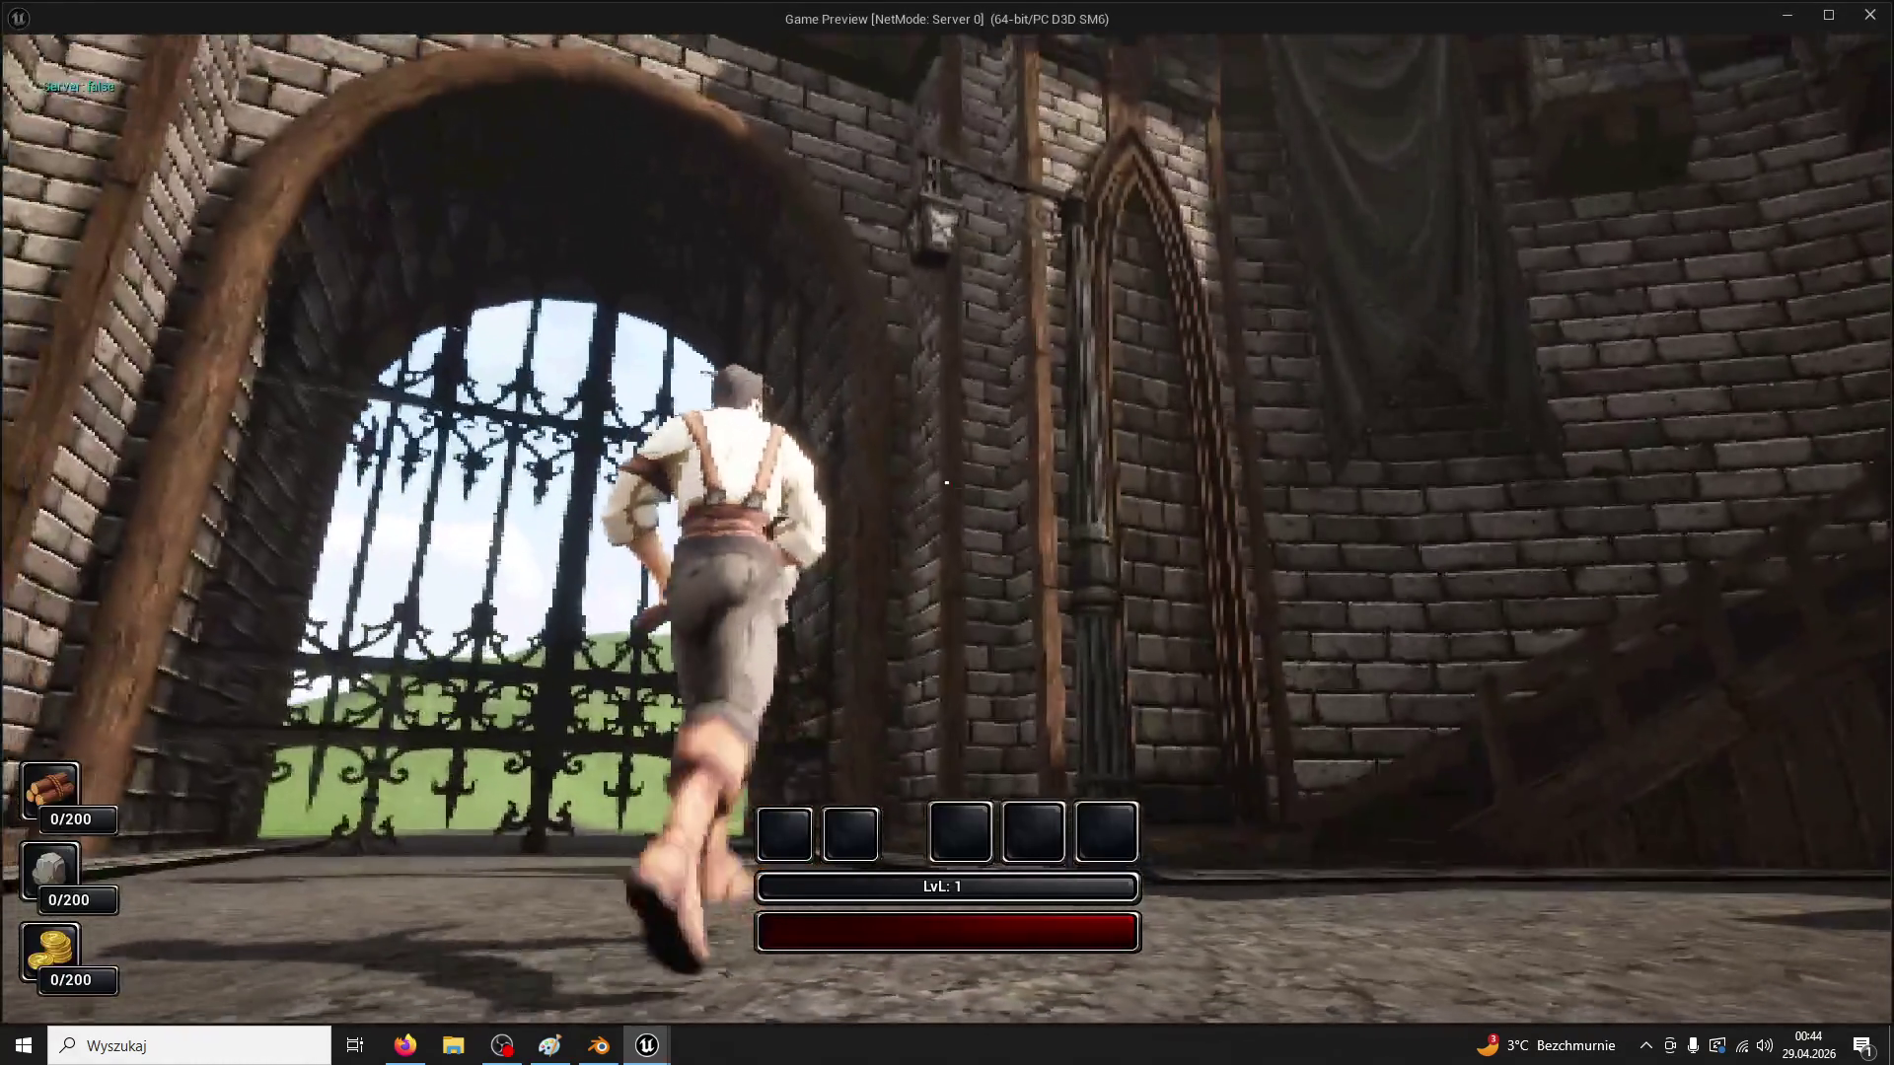
key(w)
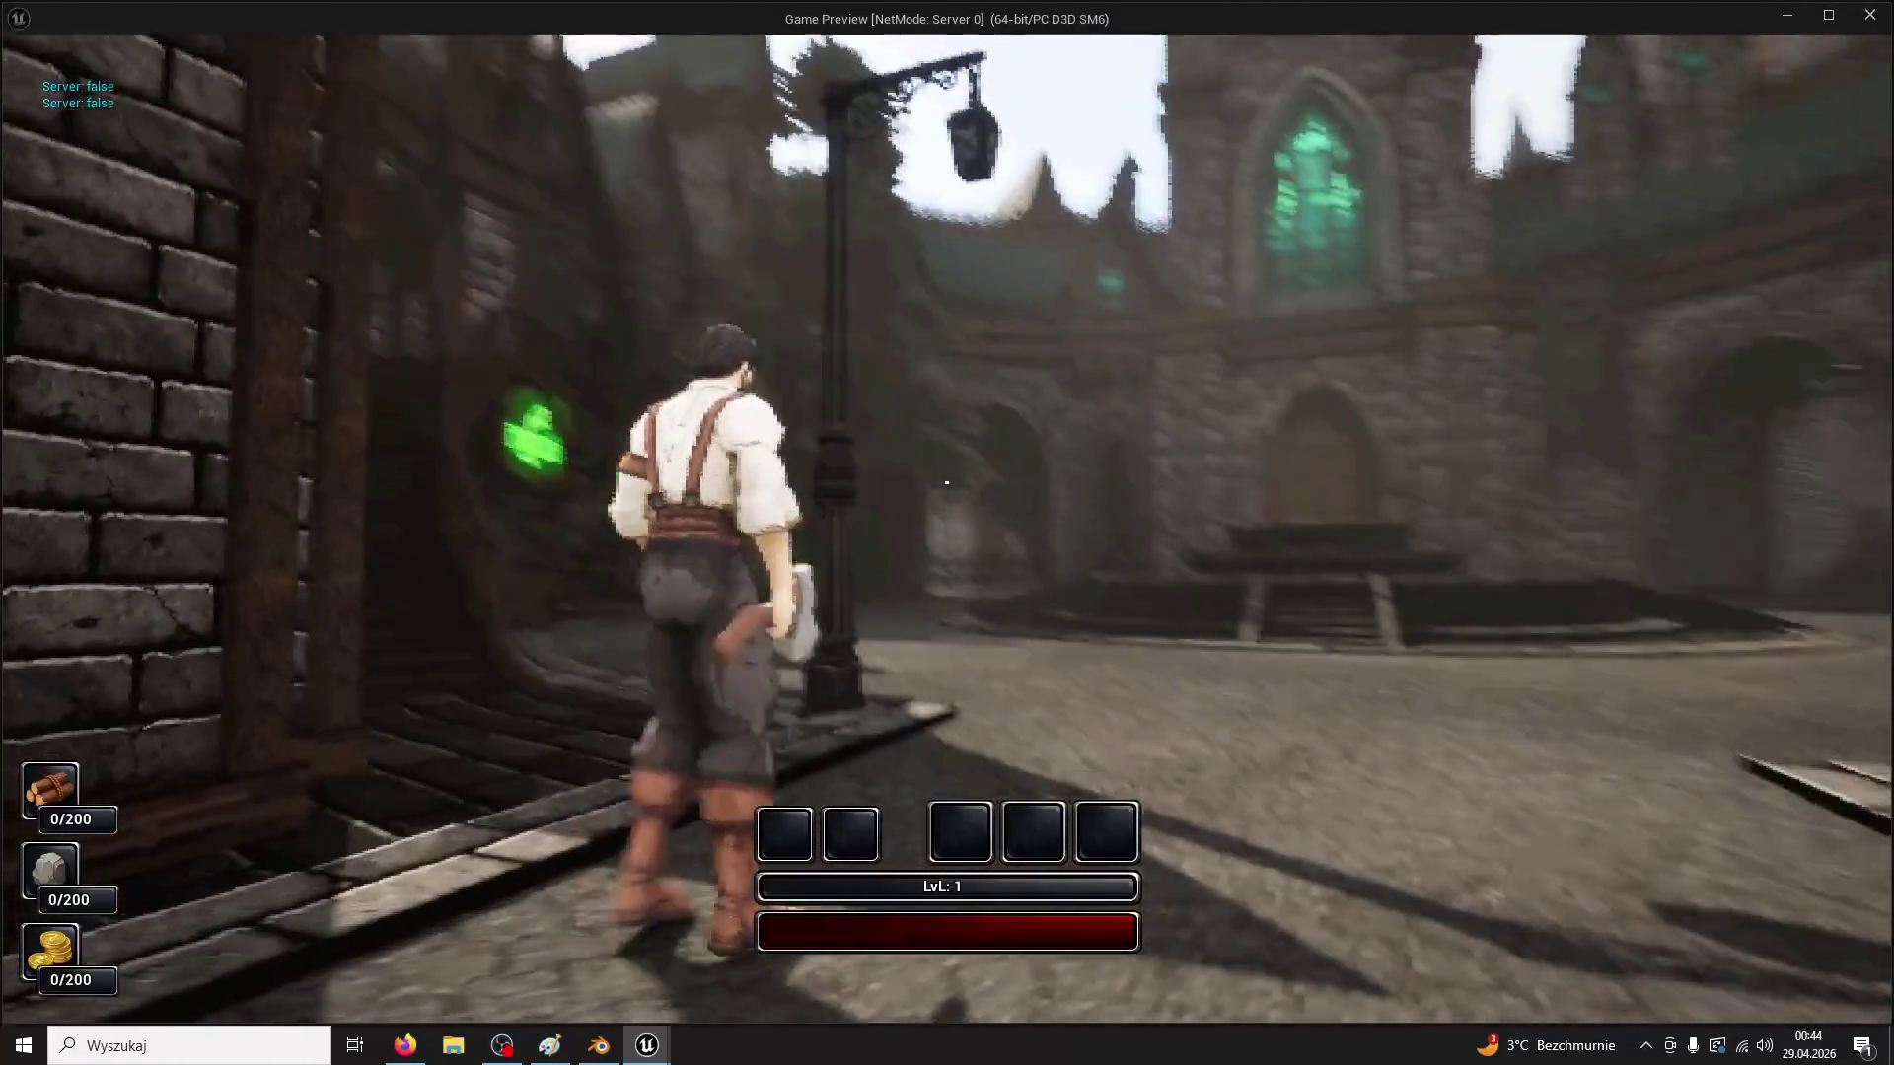
key(w)
key(Escape)
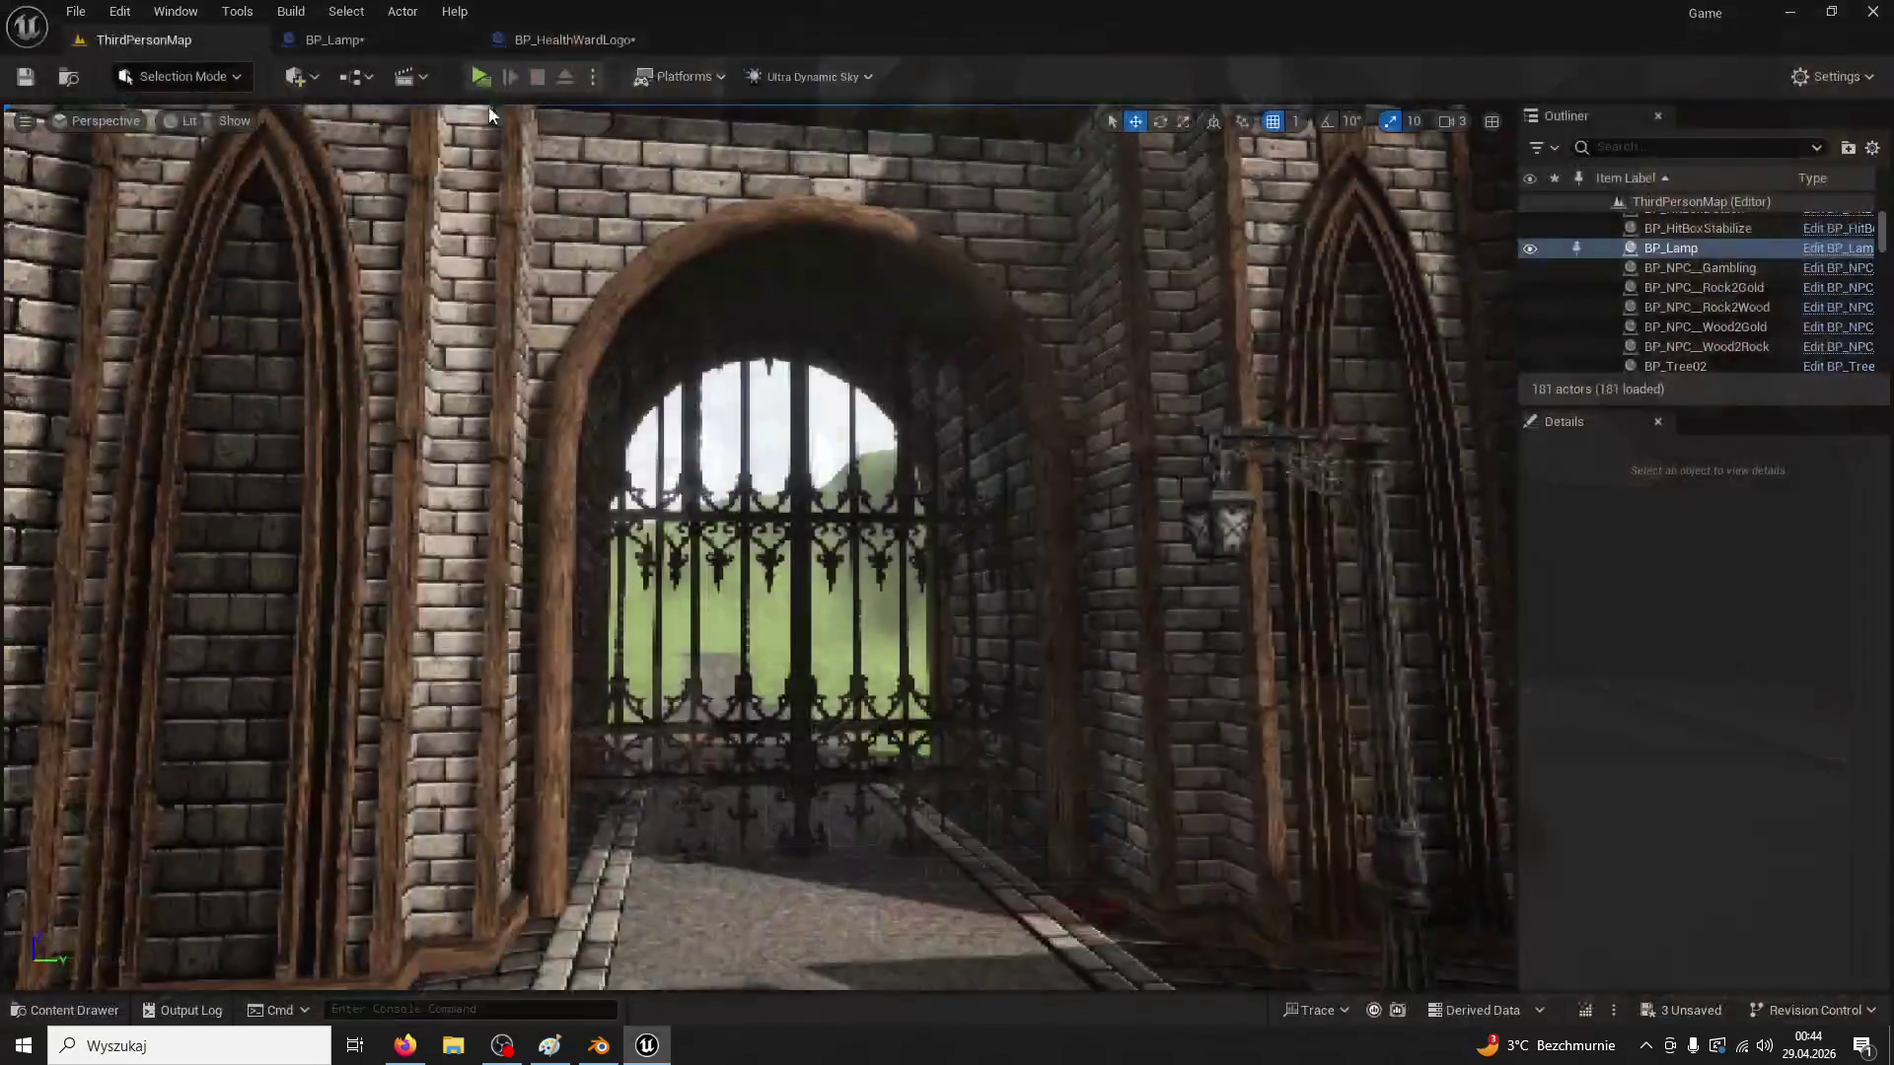
Enlarge the lantern to scale 1.3, lower it, and view it in the level
click(582, 40)
click(335, 40)
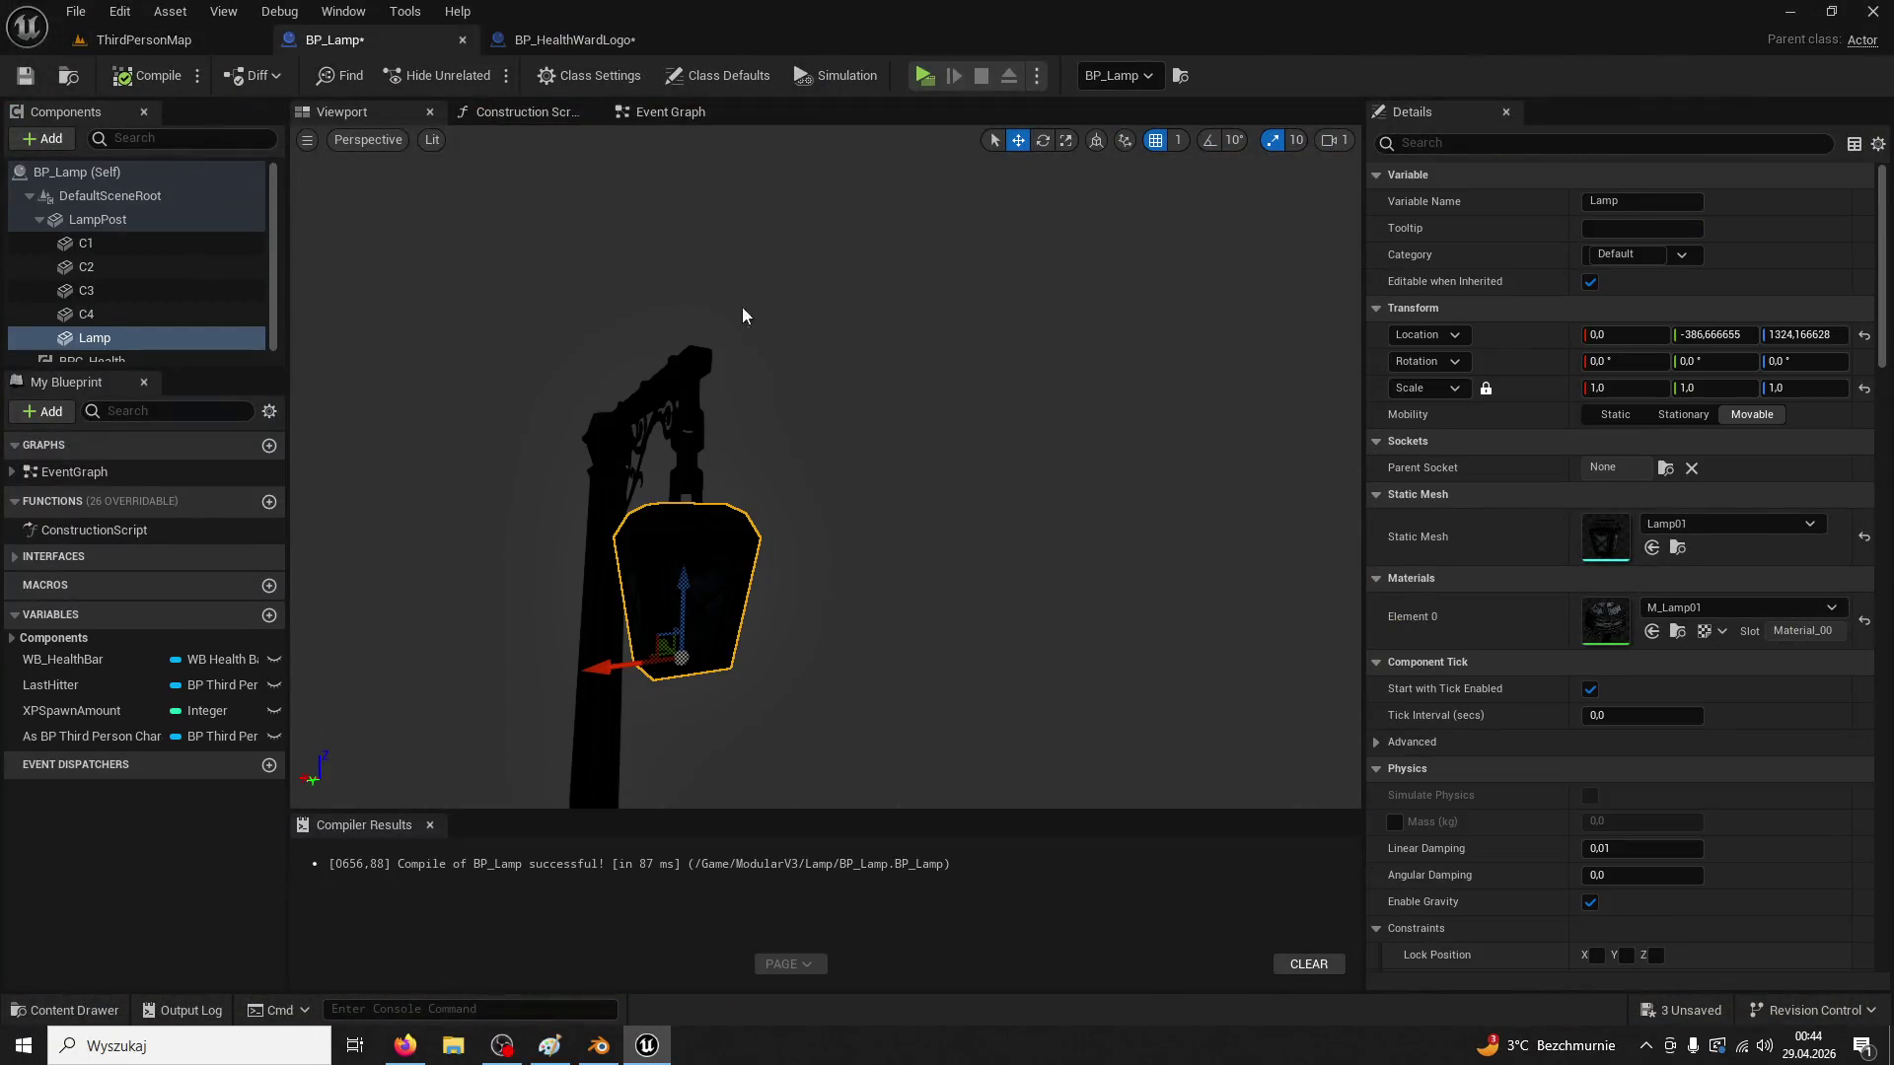
text(1,3)
key(Return)
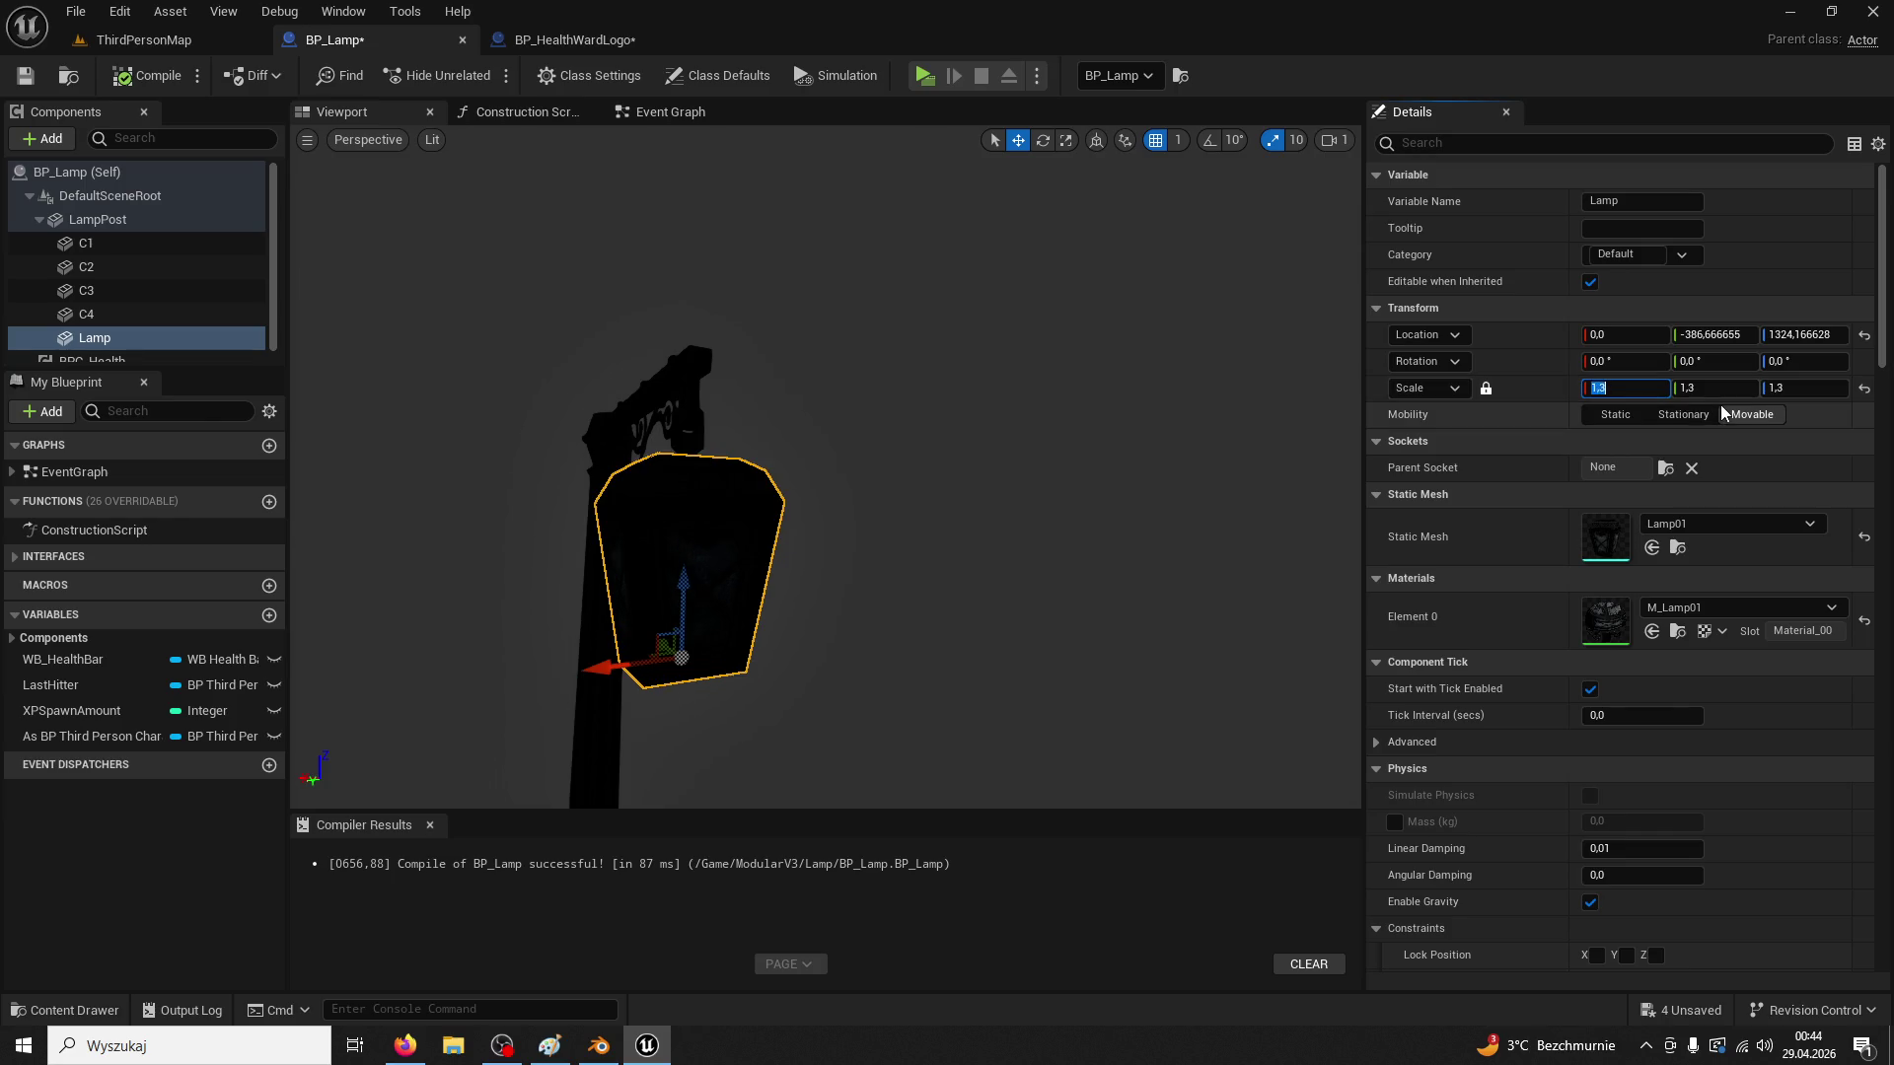
drag(677, 586, 660, 621)
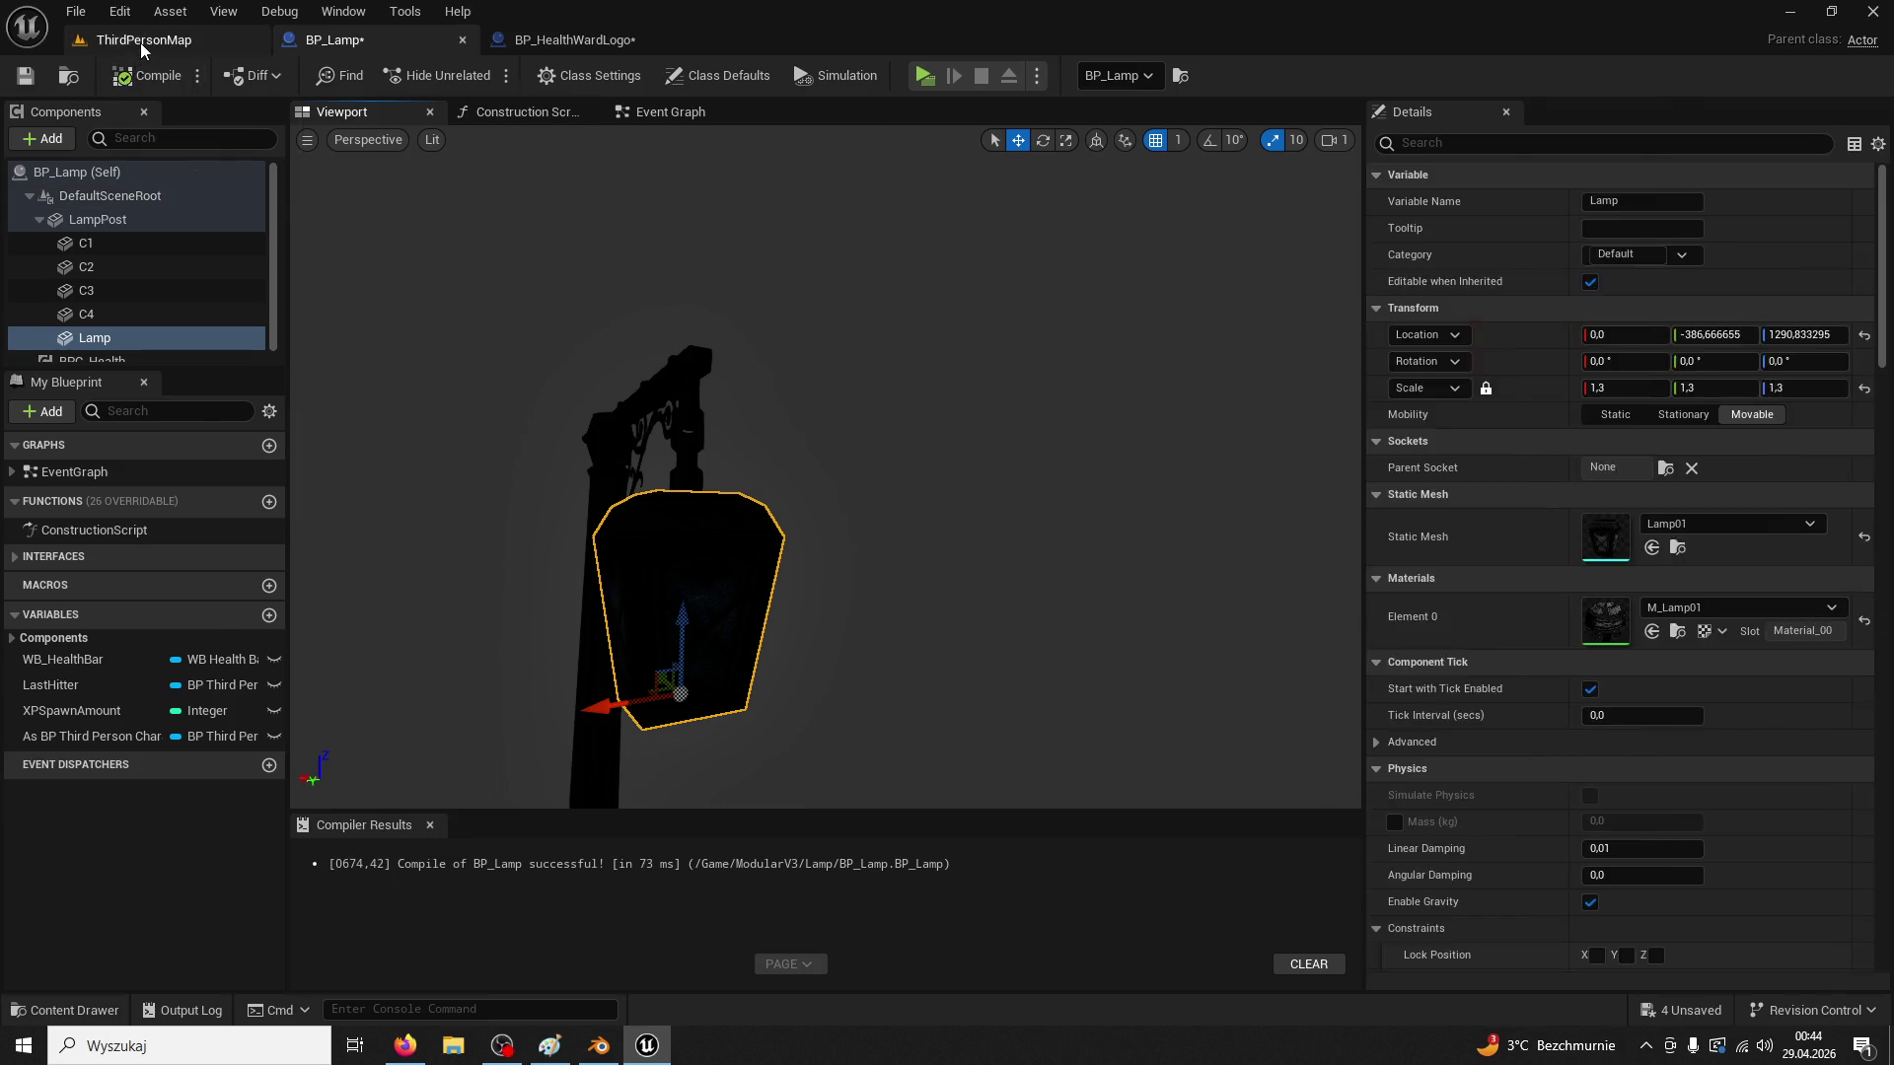
click(140, 39)
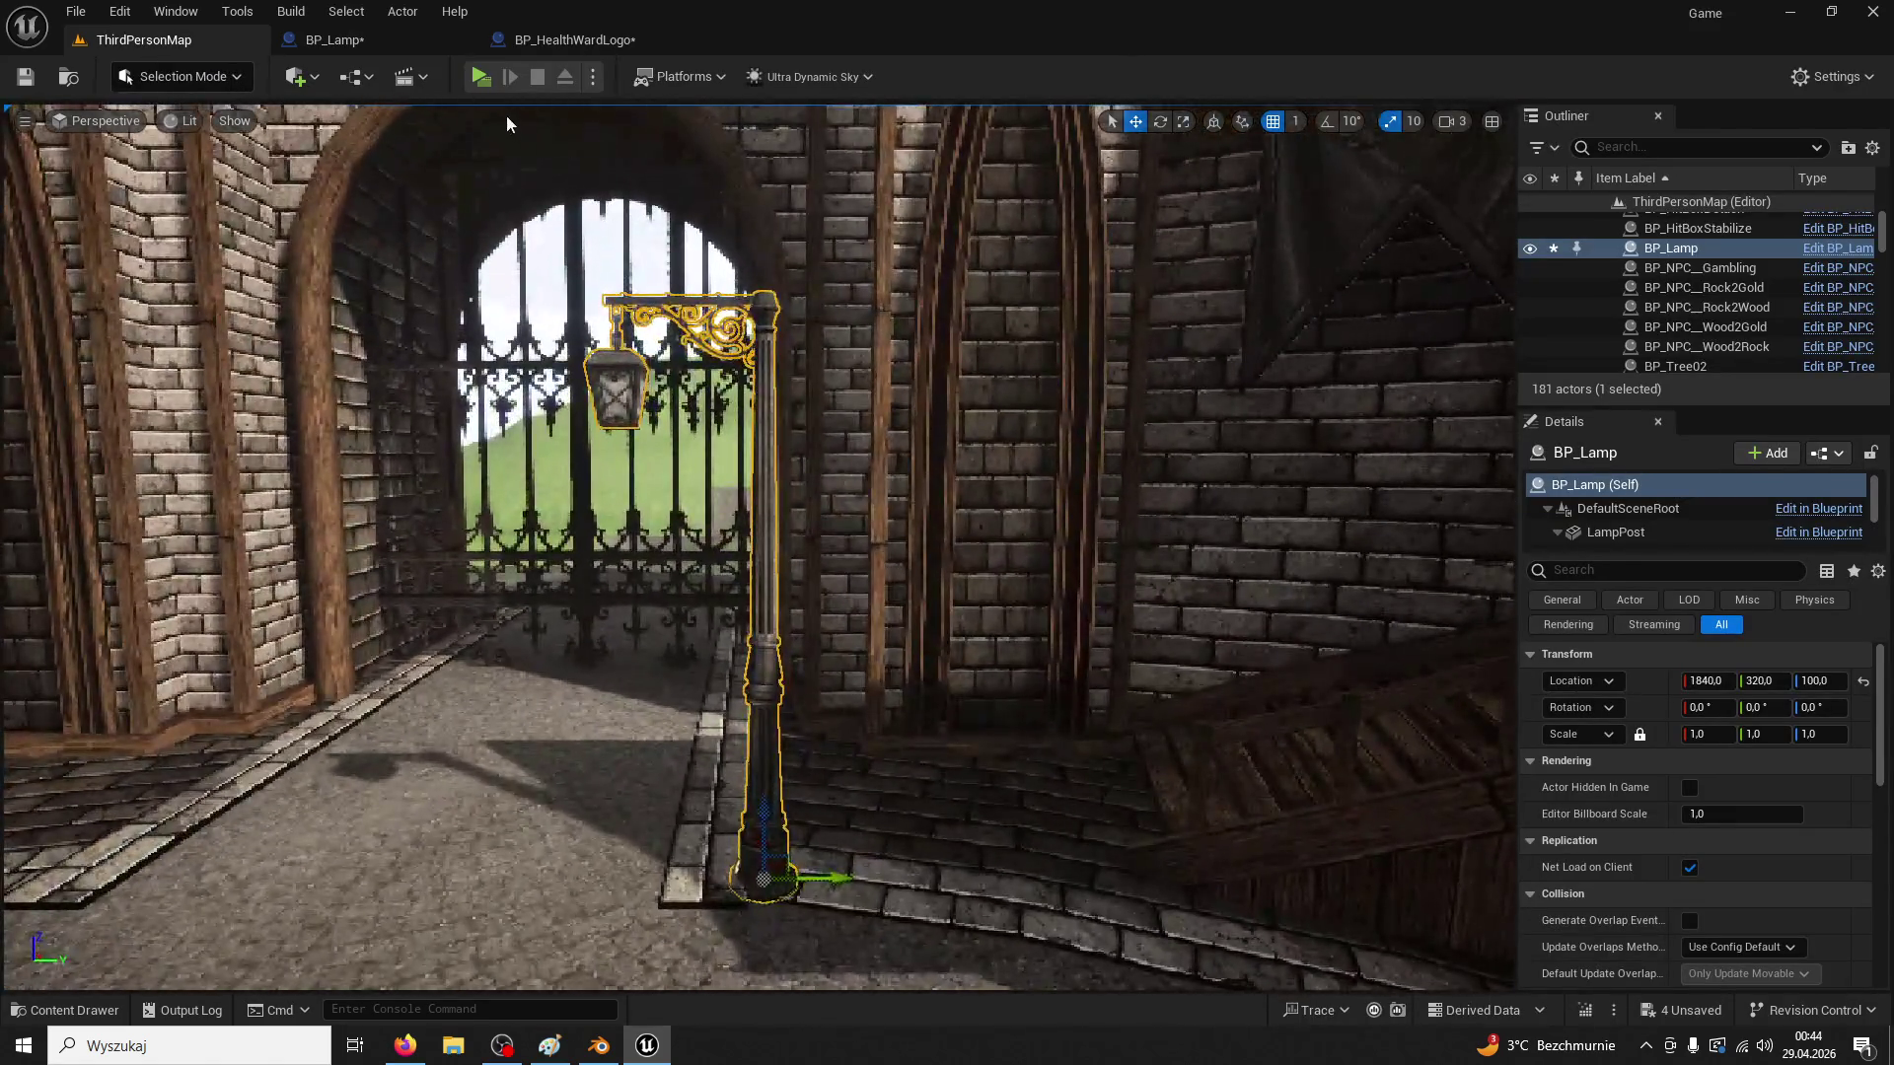
Reduce the lantern to scale 1.2, lower it slightly, and recheck in ThirdPersonMap
click(552, 40)
click(387, 45)
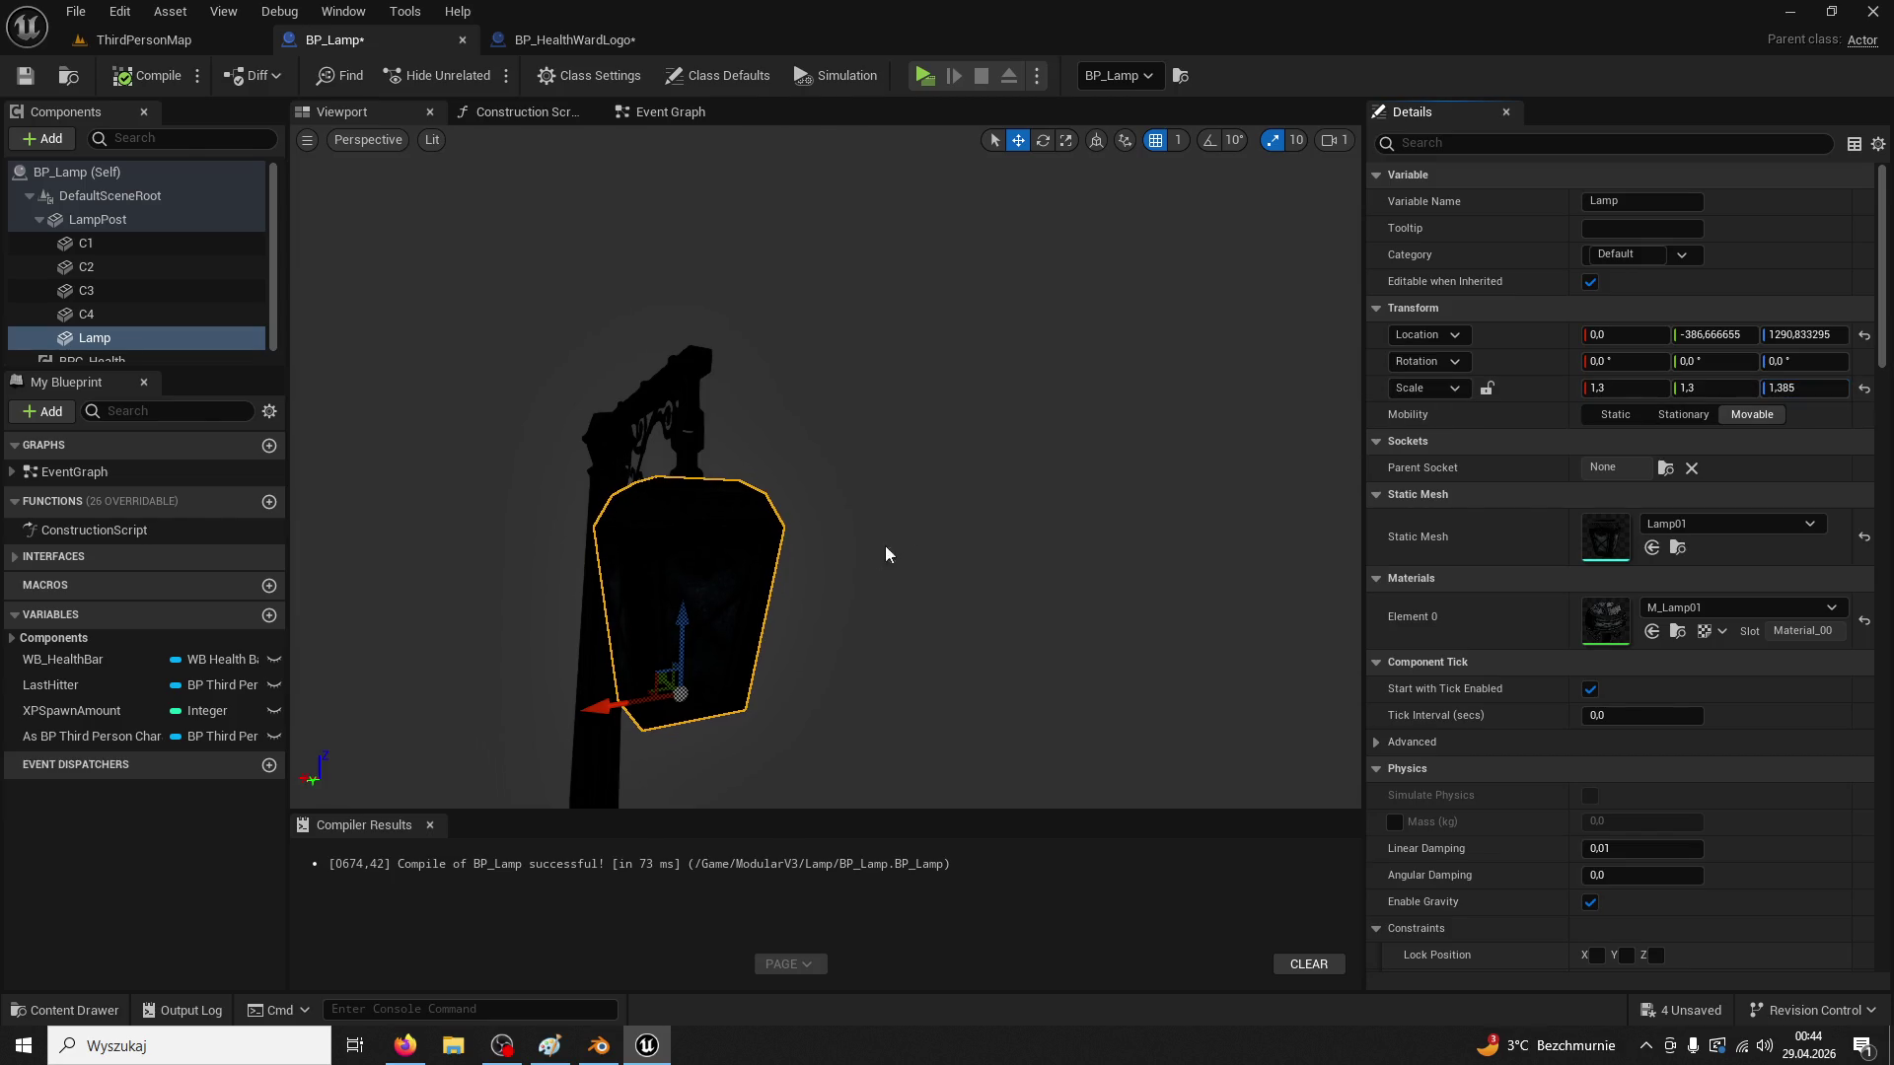
mouse_move(682, 632)
mouse_down()
mouse_move(682, 681)
mouse_move(682, 651)
mouse_up()
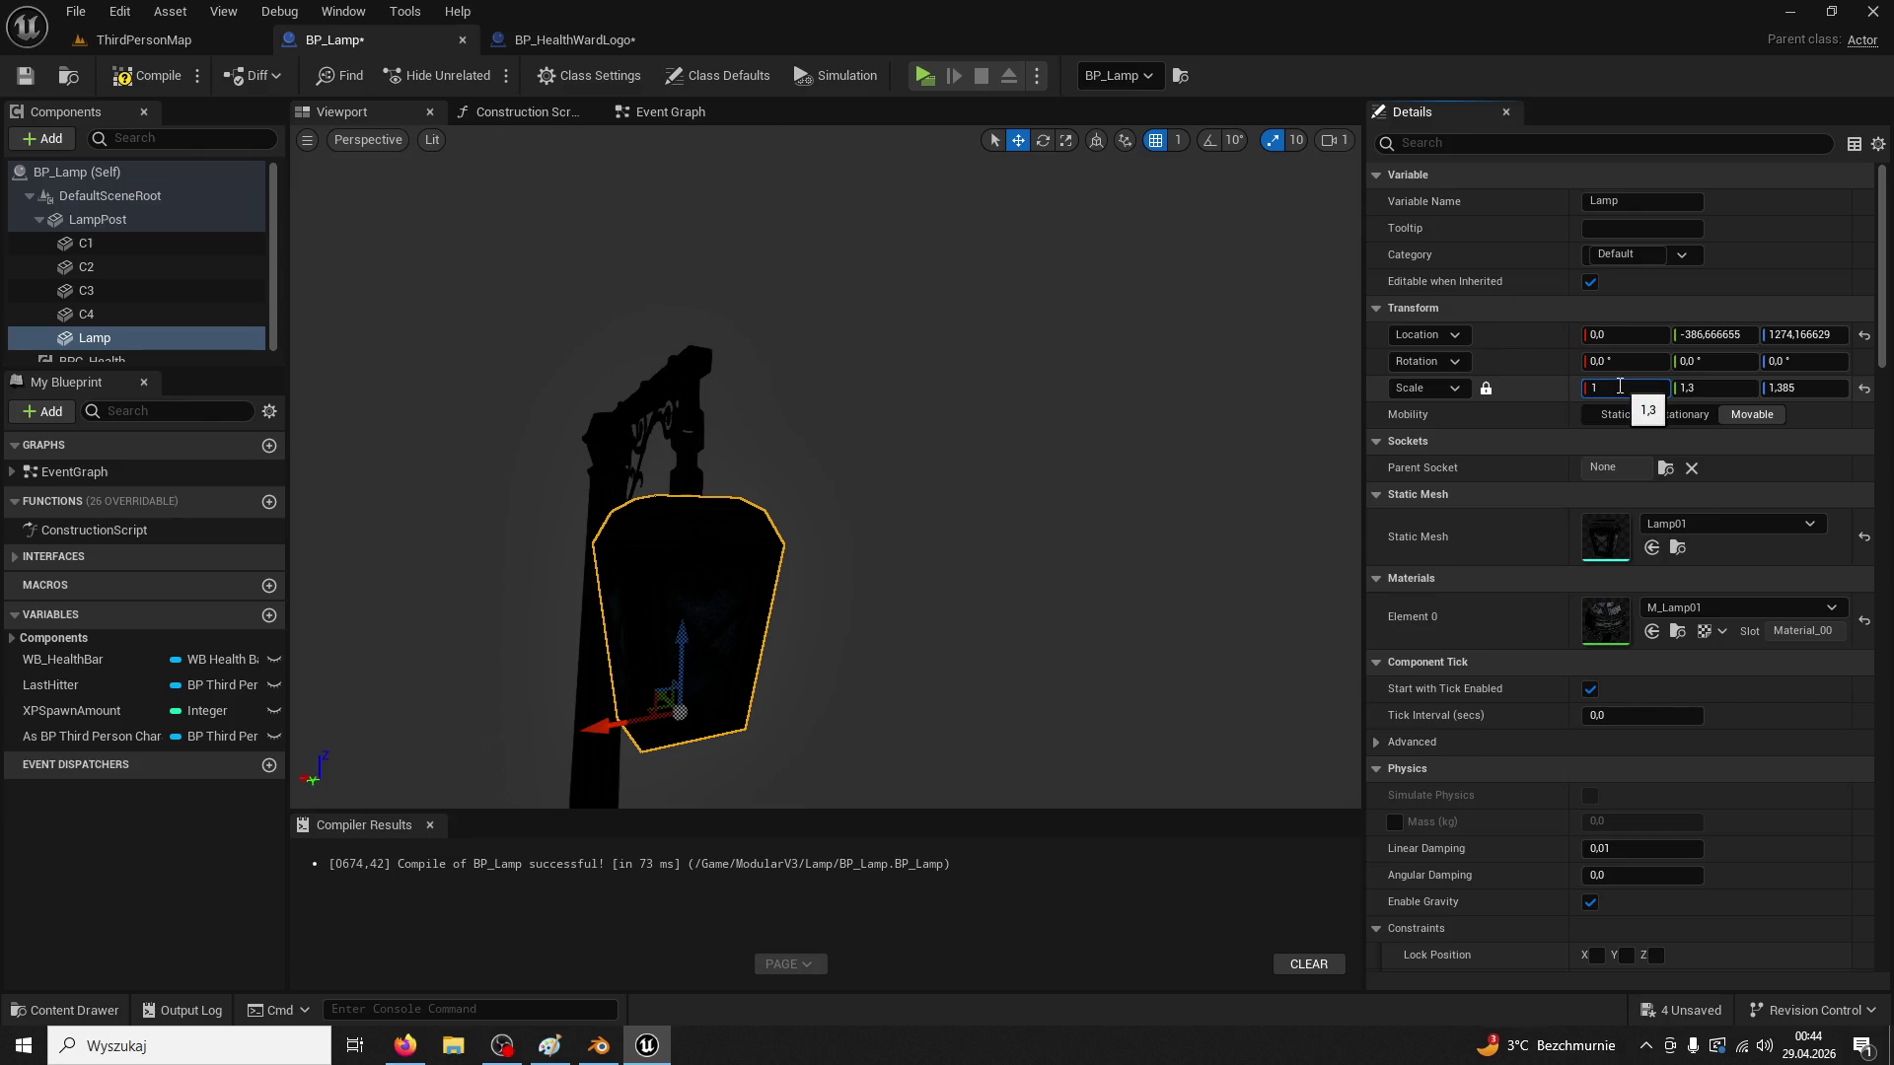
text(.2)
key(Return)
drag(987, 414, 809, 316)
click(84, 44)
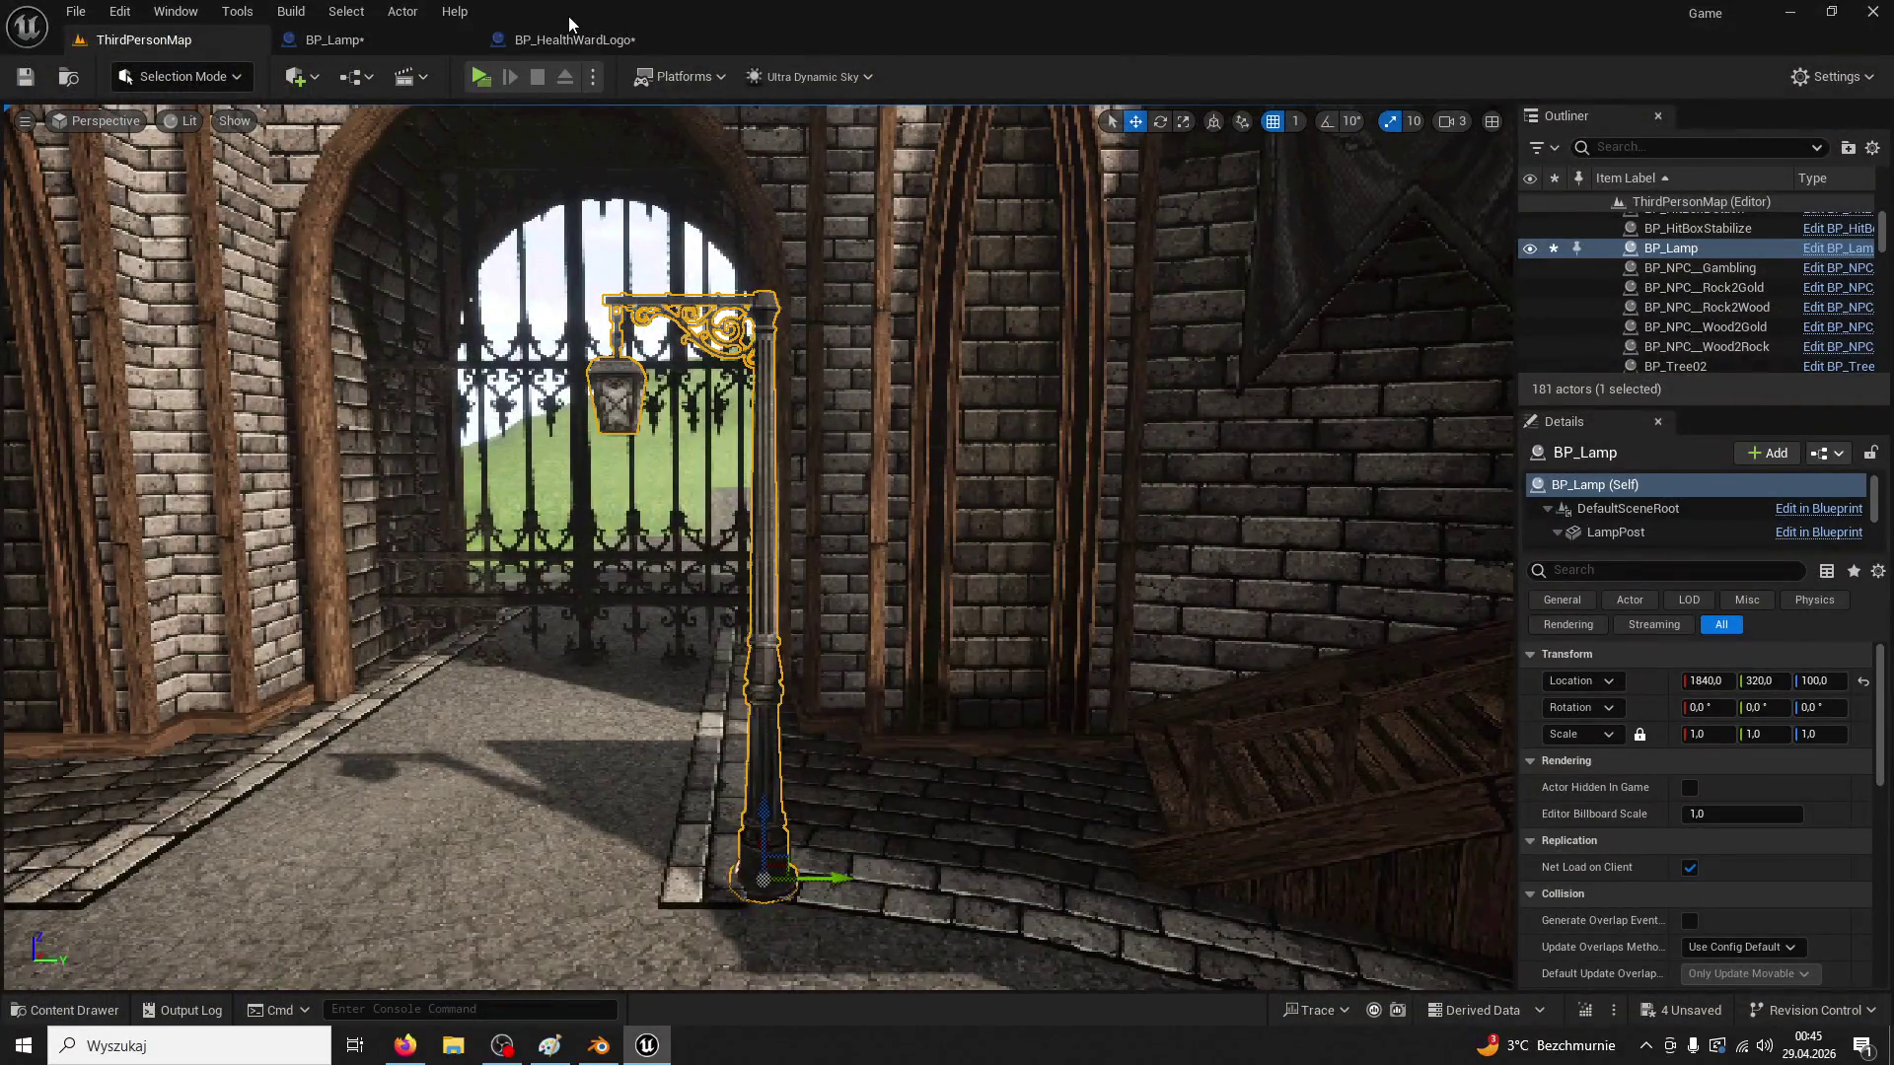
Review the reference C1–C2 constraint in BP_HealthWardLogo, then select BP_Lamp's new PhysicsConstraint
click(573, 40)
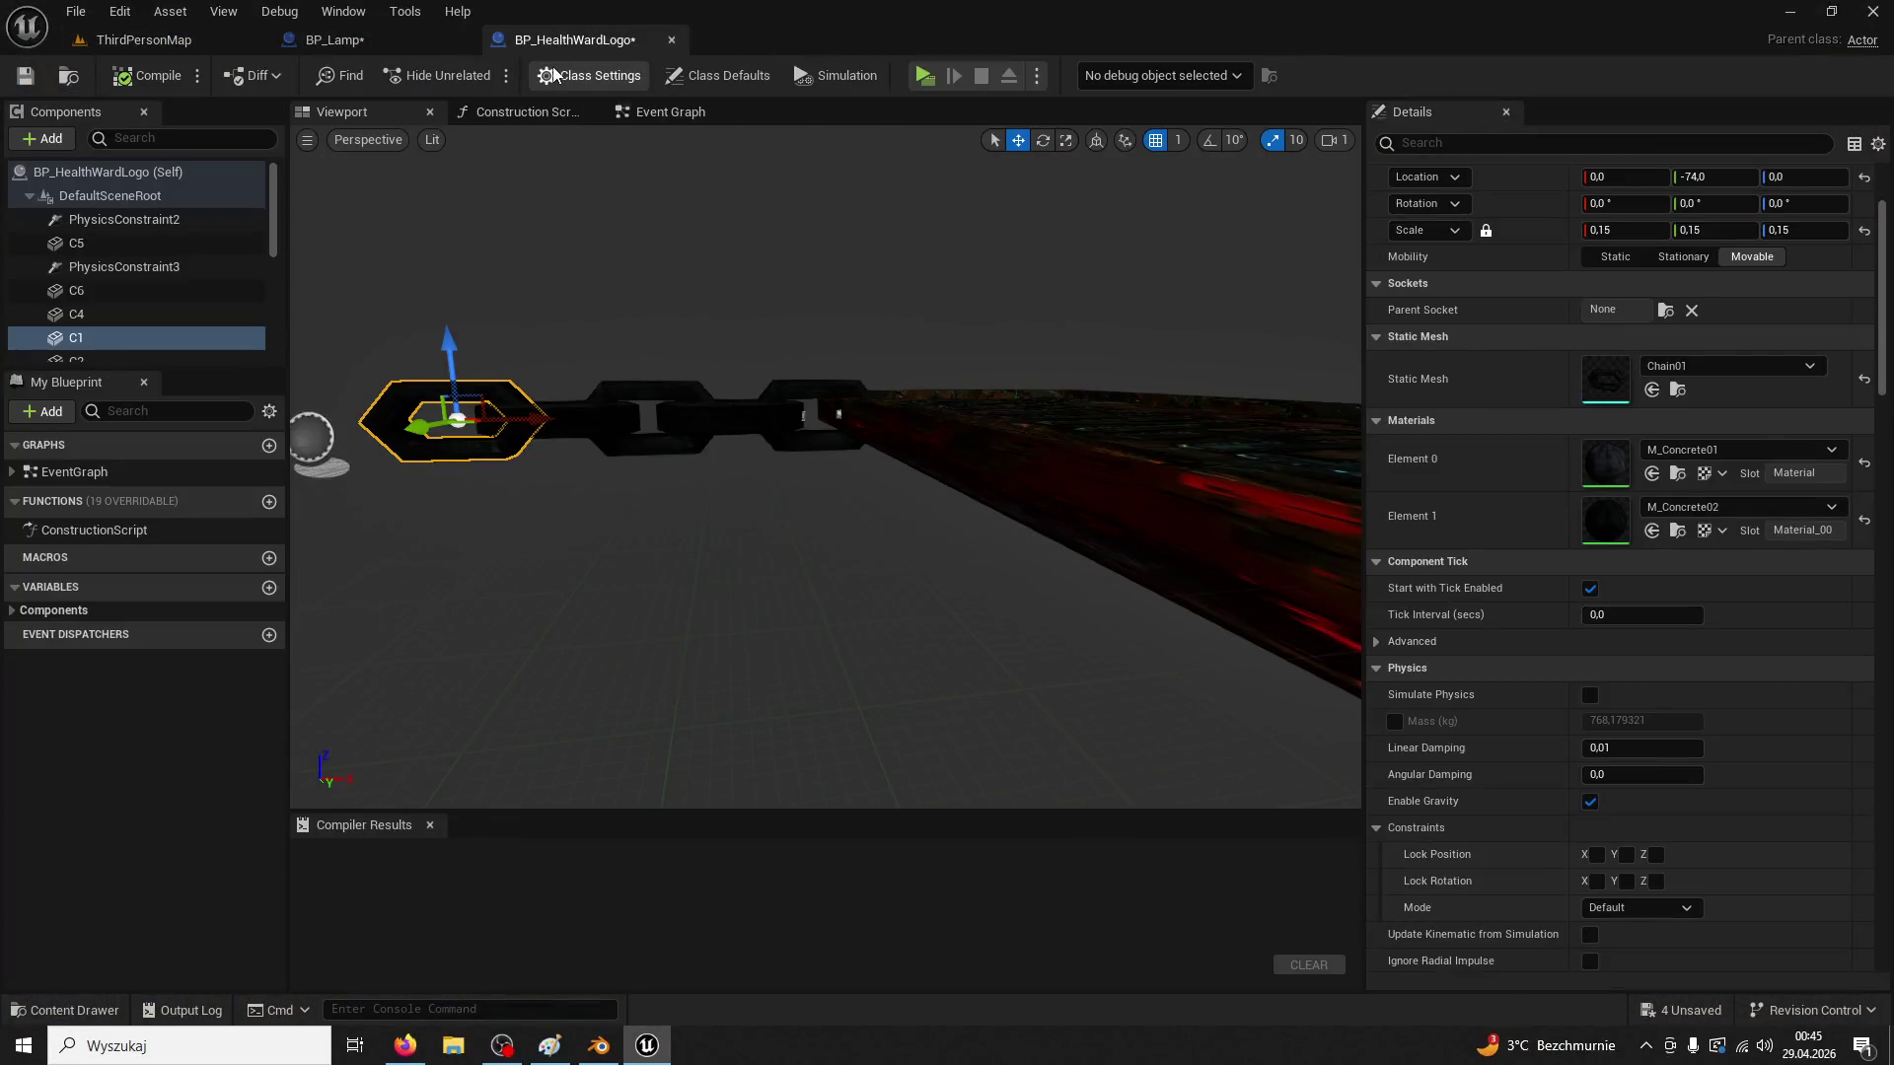
click(807, 385)
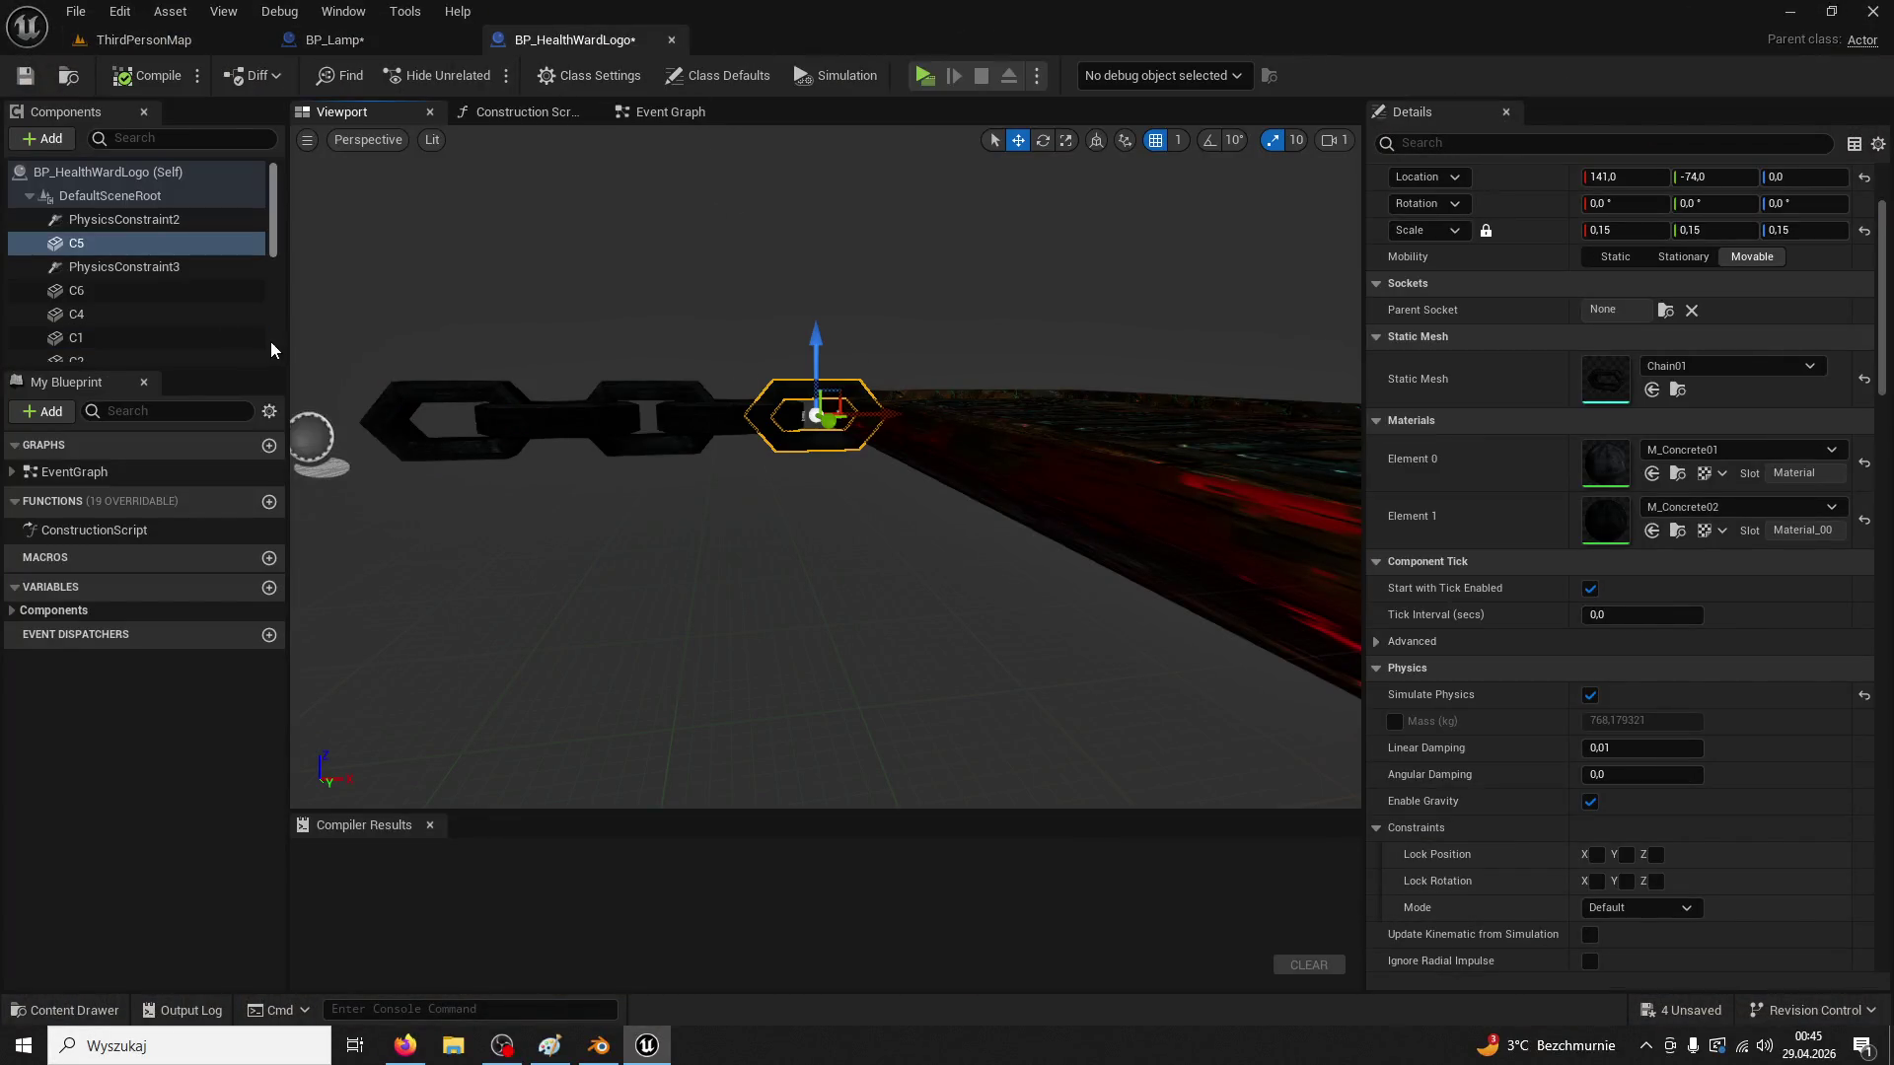
click(148, 292)
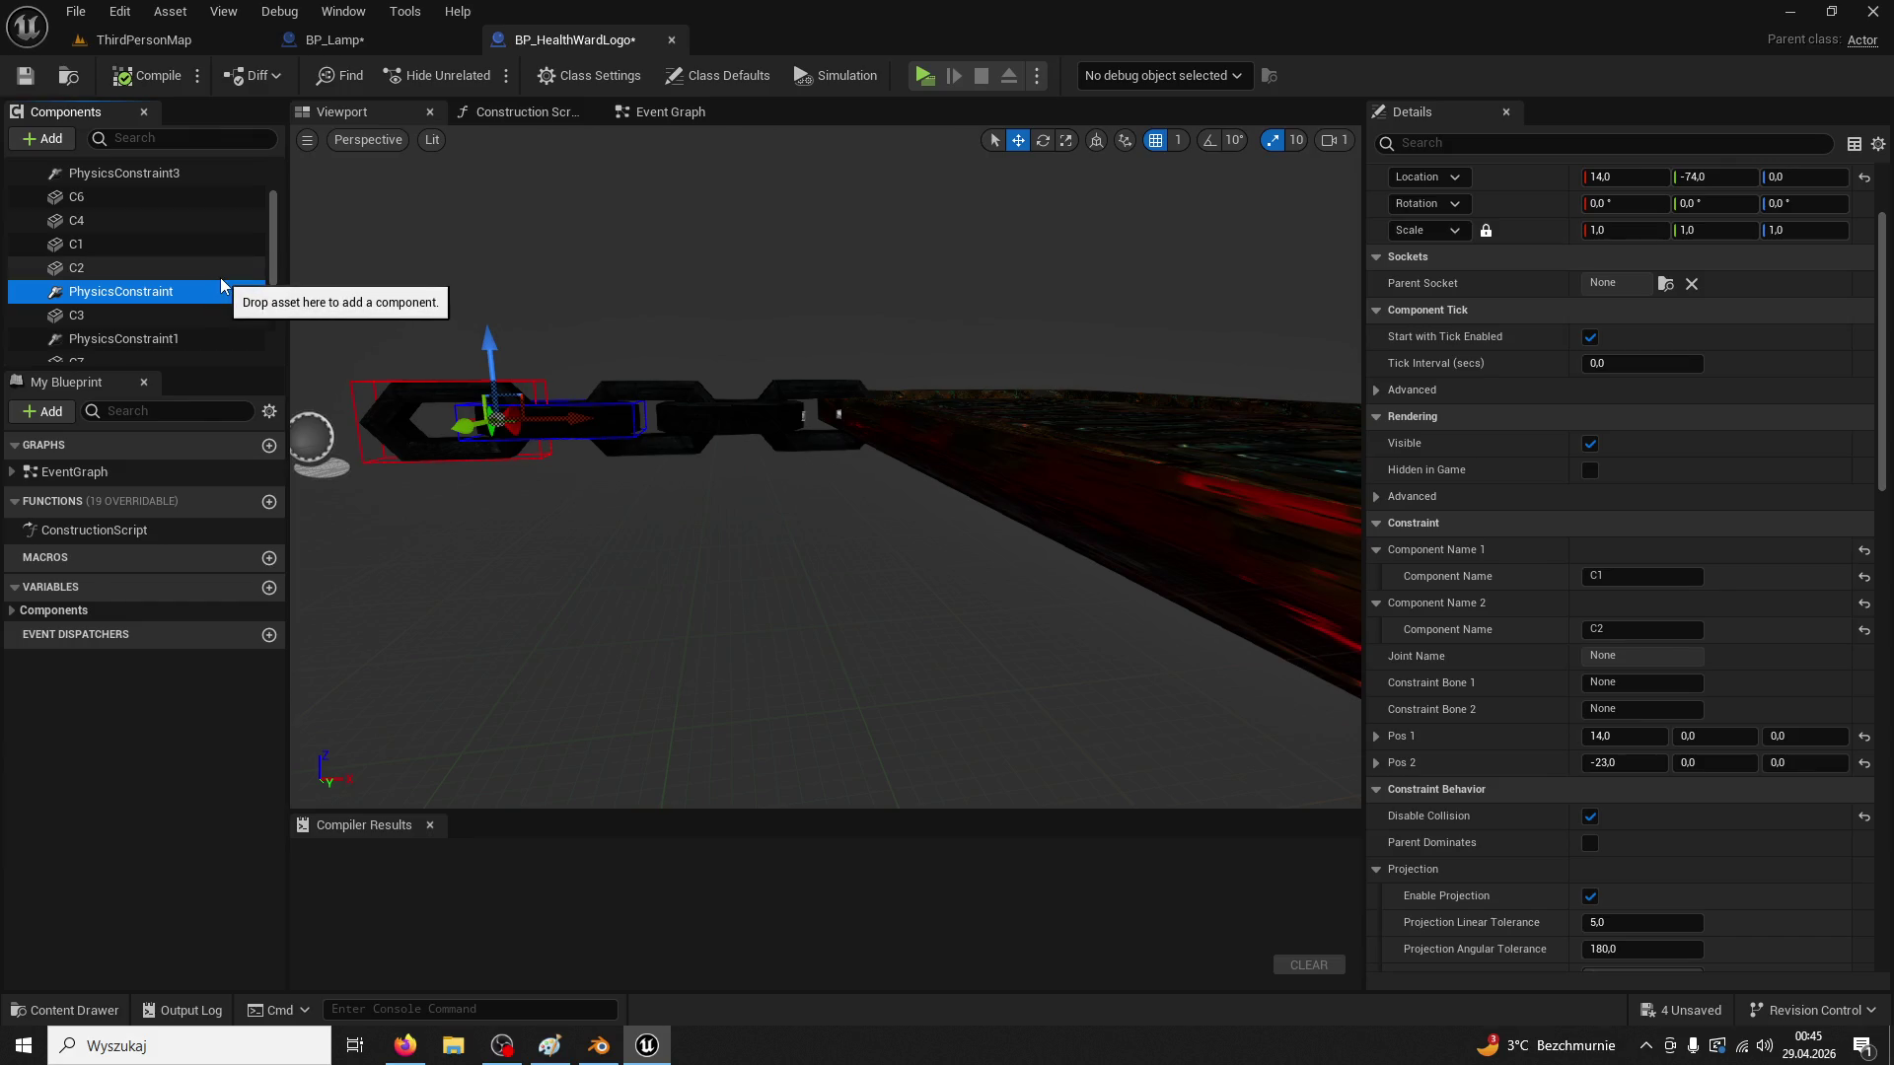
click(371, 45)
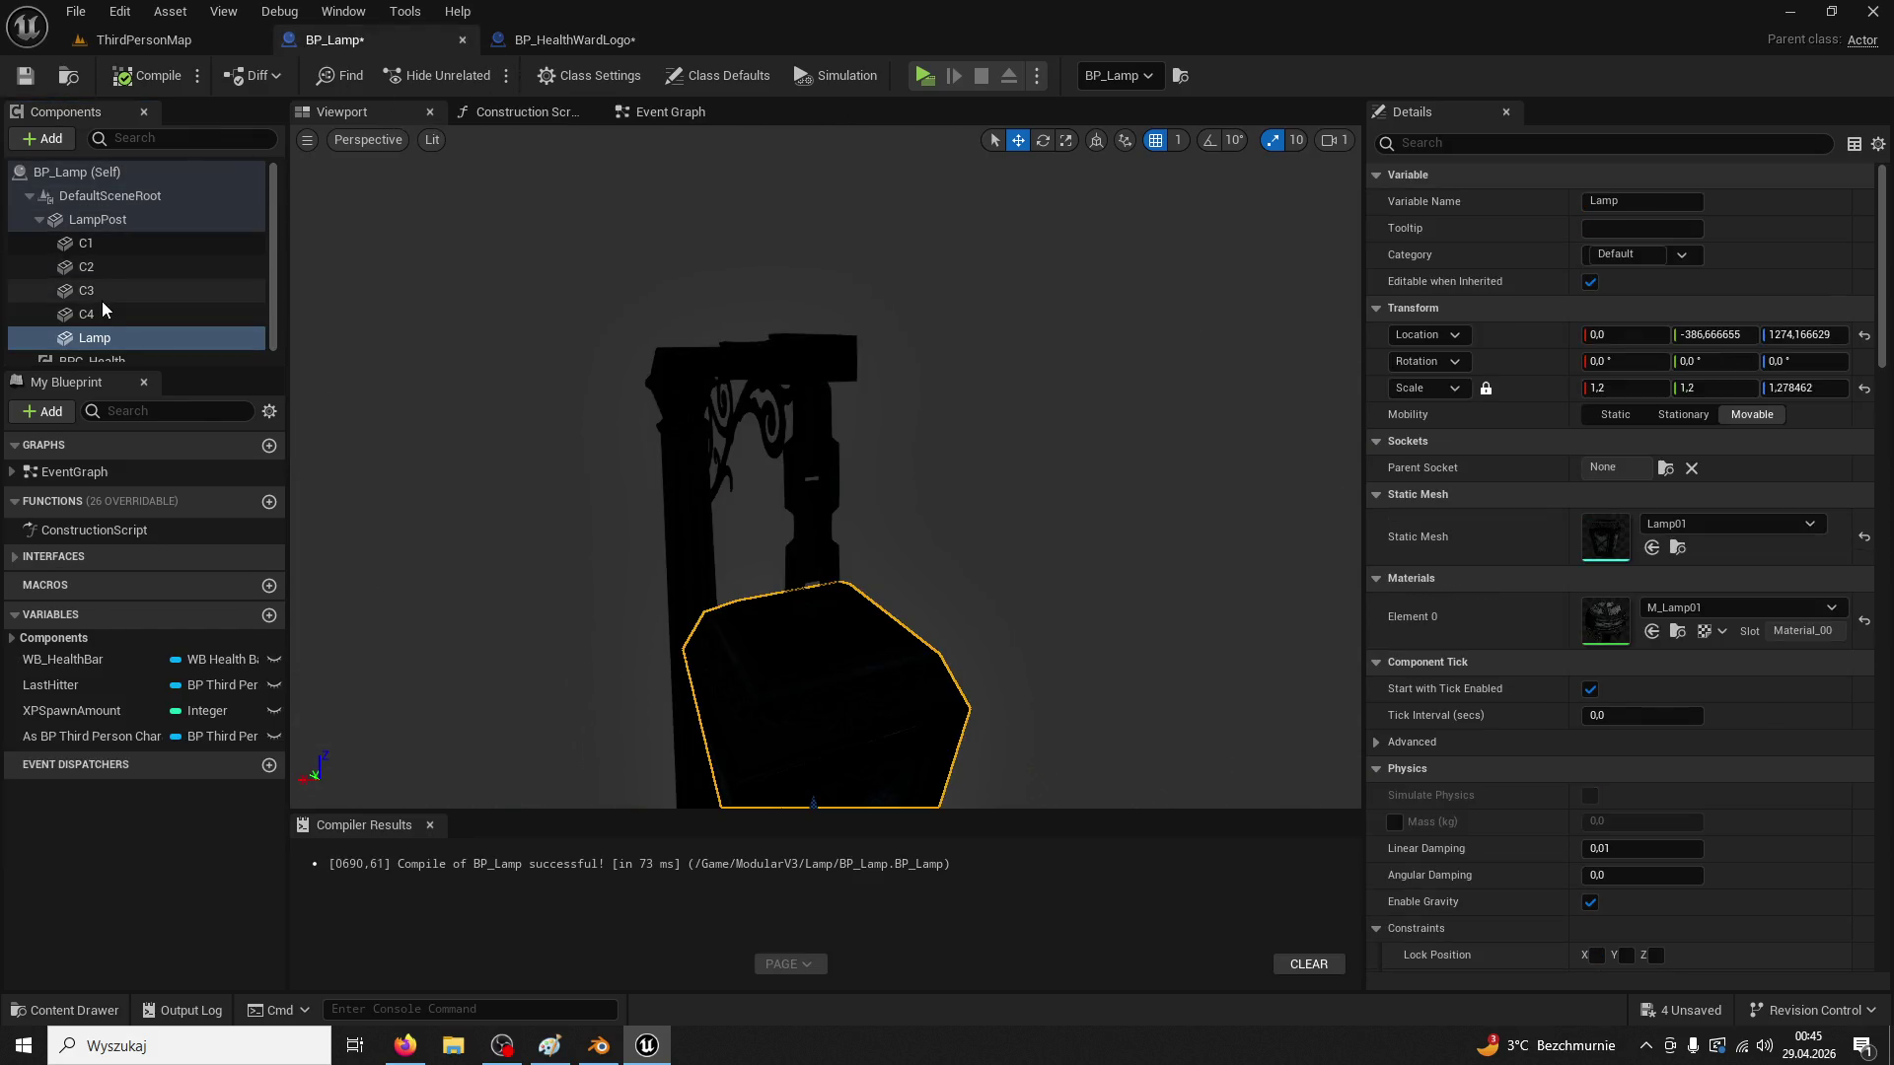
click(99, 357)
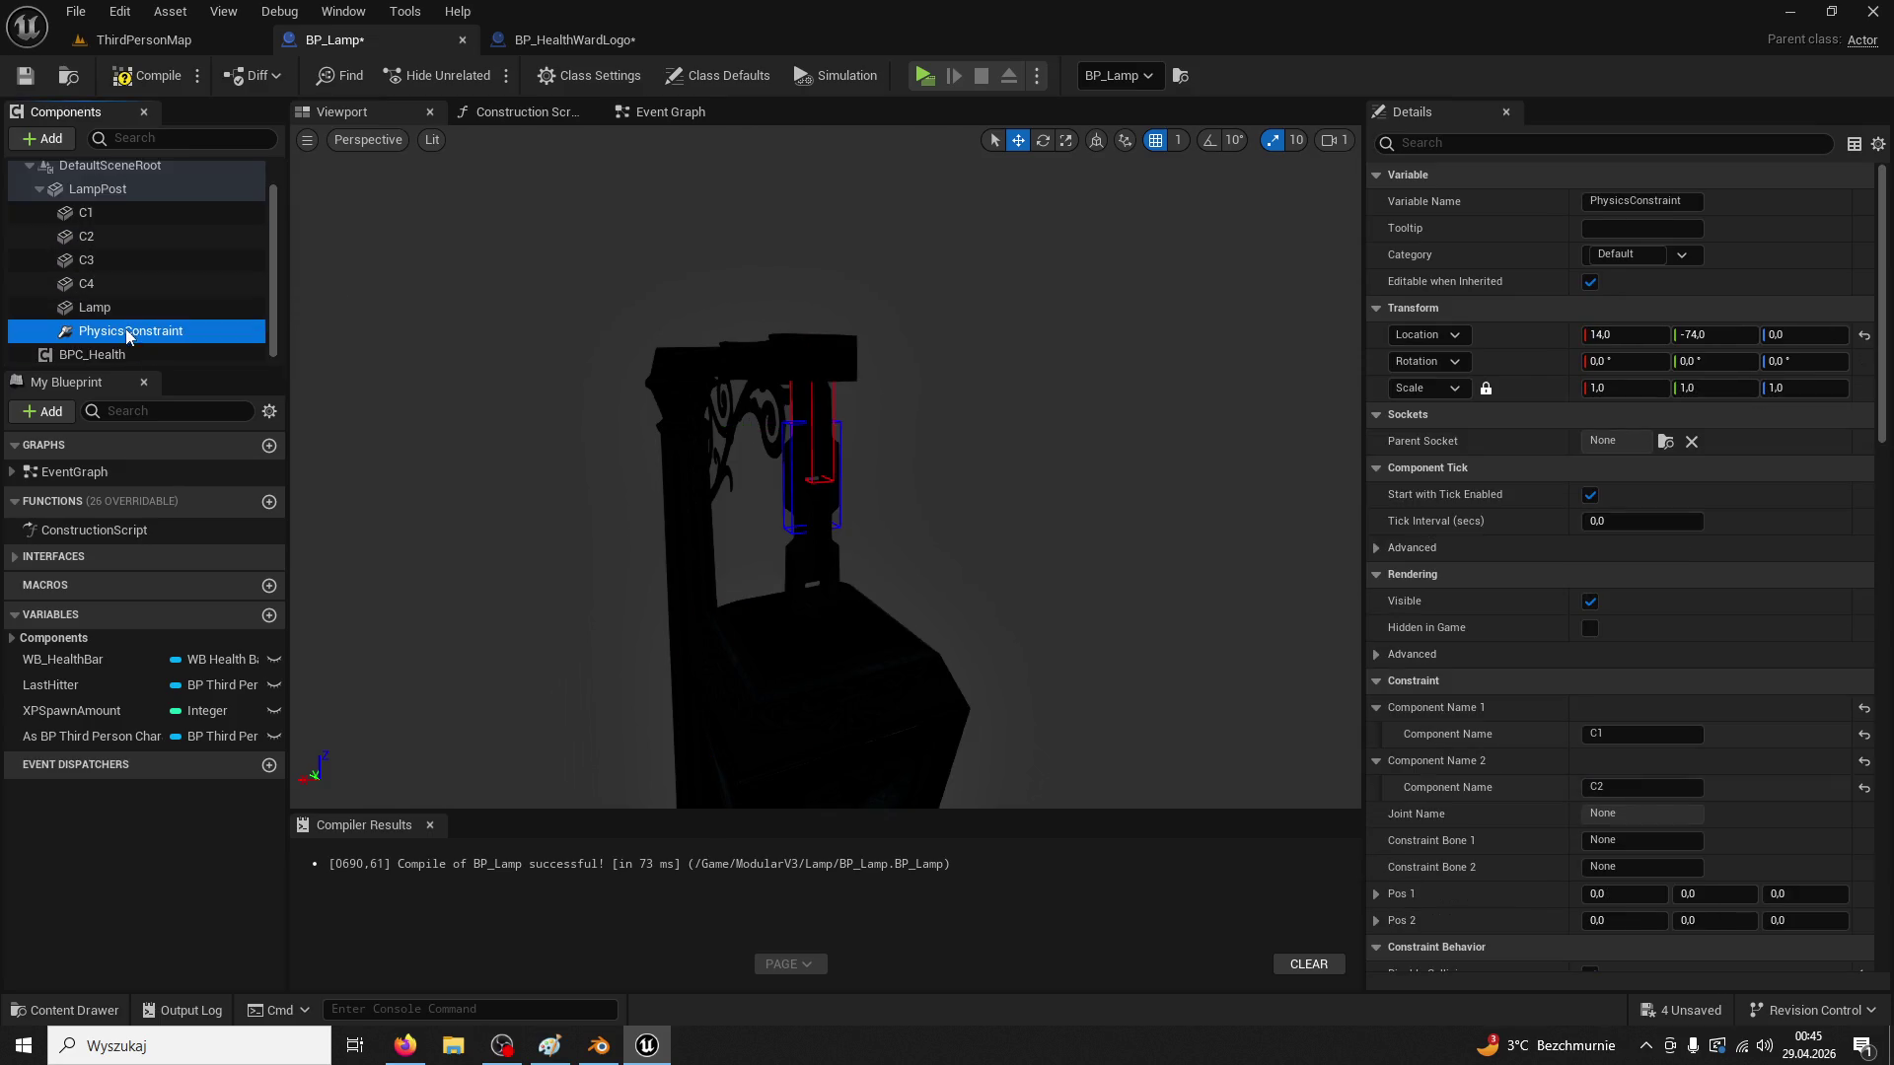
Compare the PhysicsConstraint's Details with the BP_HealthWardLogo reference constraint
scroll(1752, 587, down, 5)
scroll(1750, 584, down, 5)
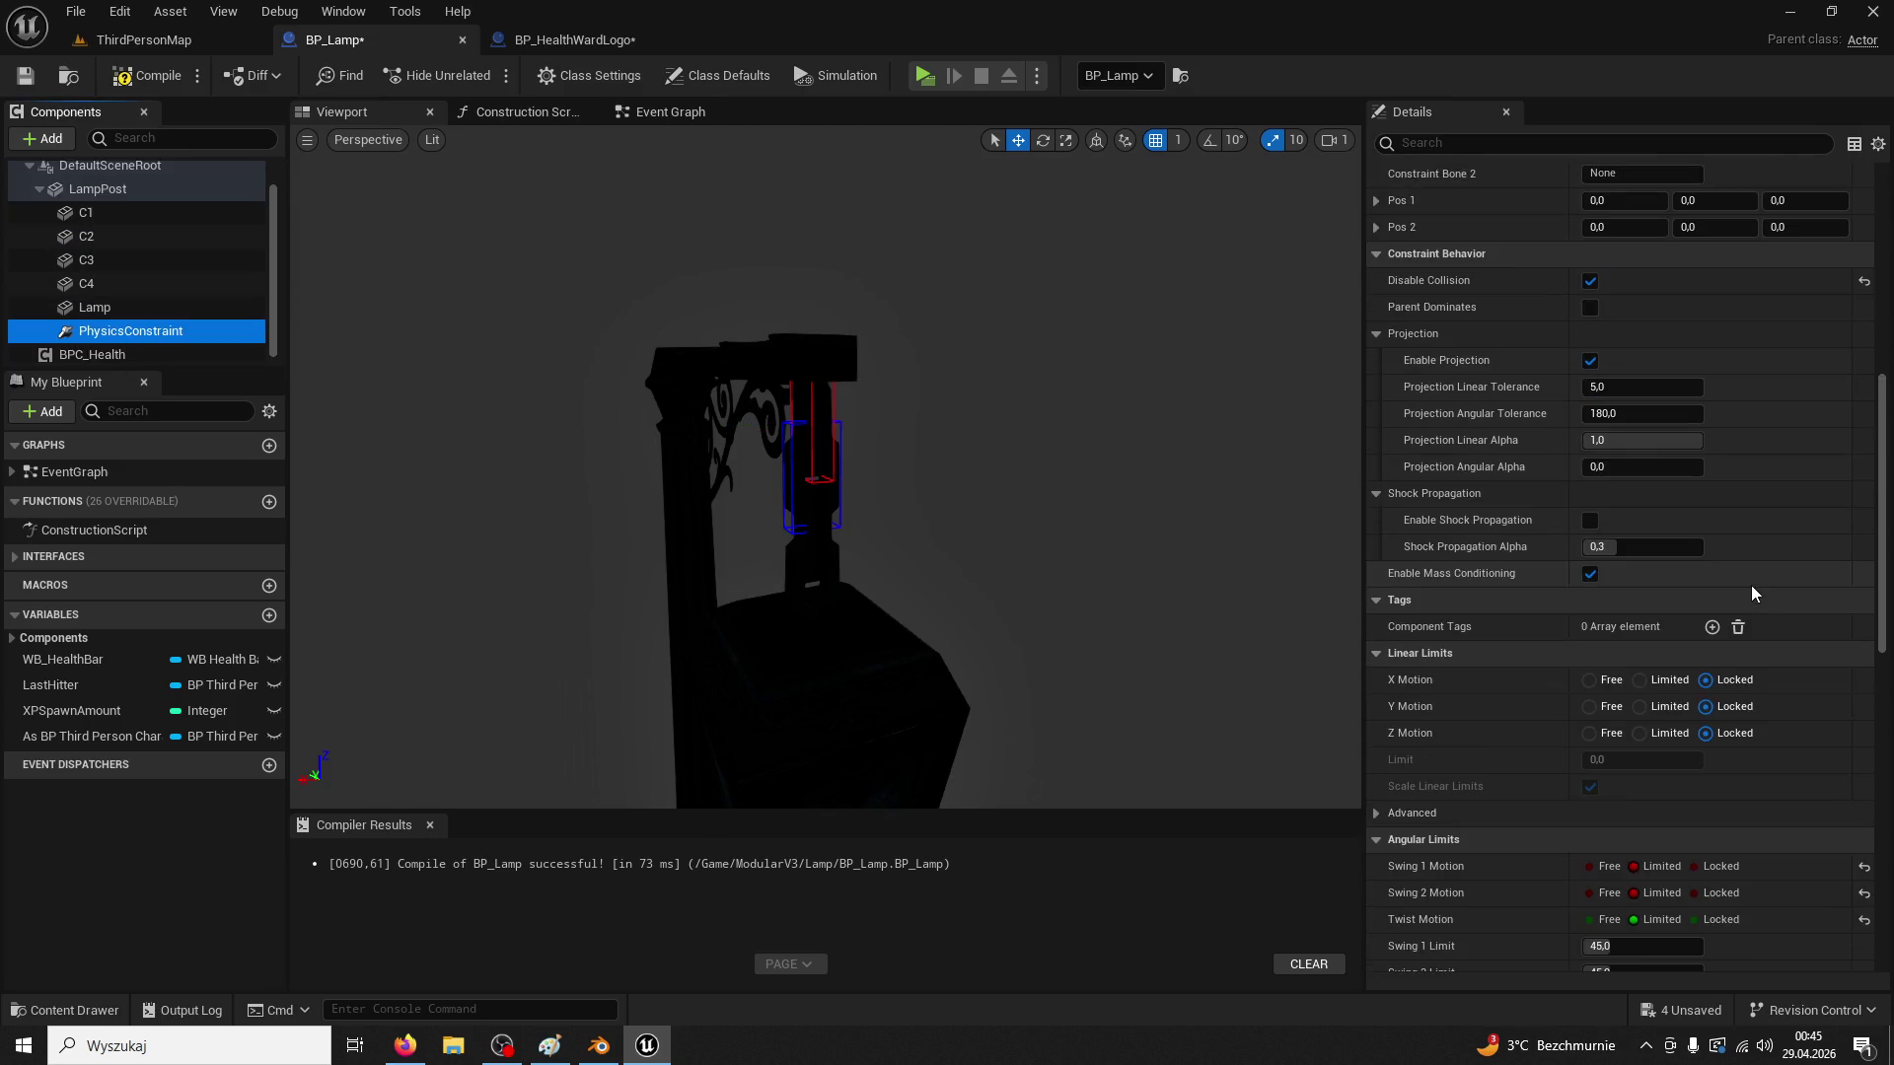
mouse_move(856, 539)
mouse_down()
mouse_move(907, 513)
mouse_move(942, 539)
mouse_move(1024, 488)
mouse_up()
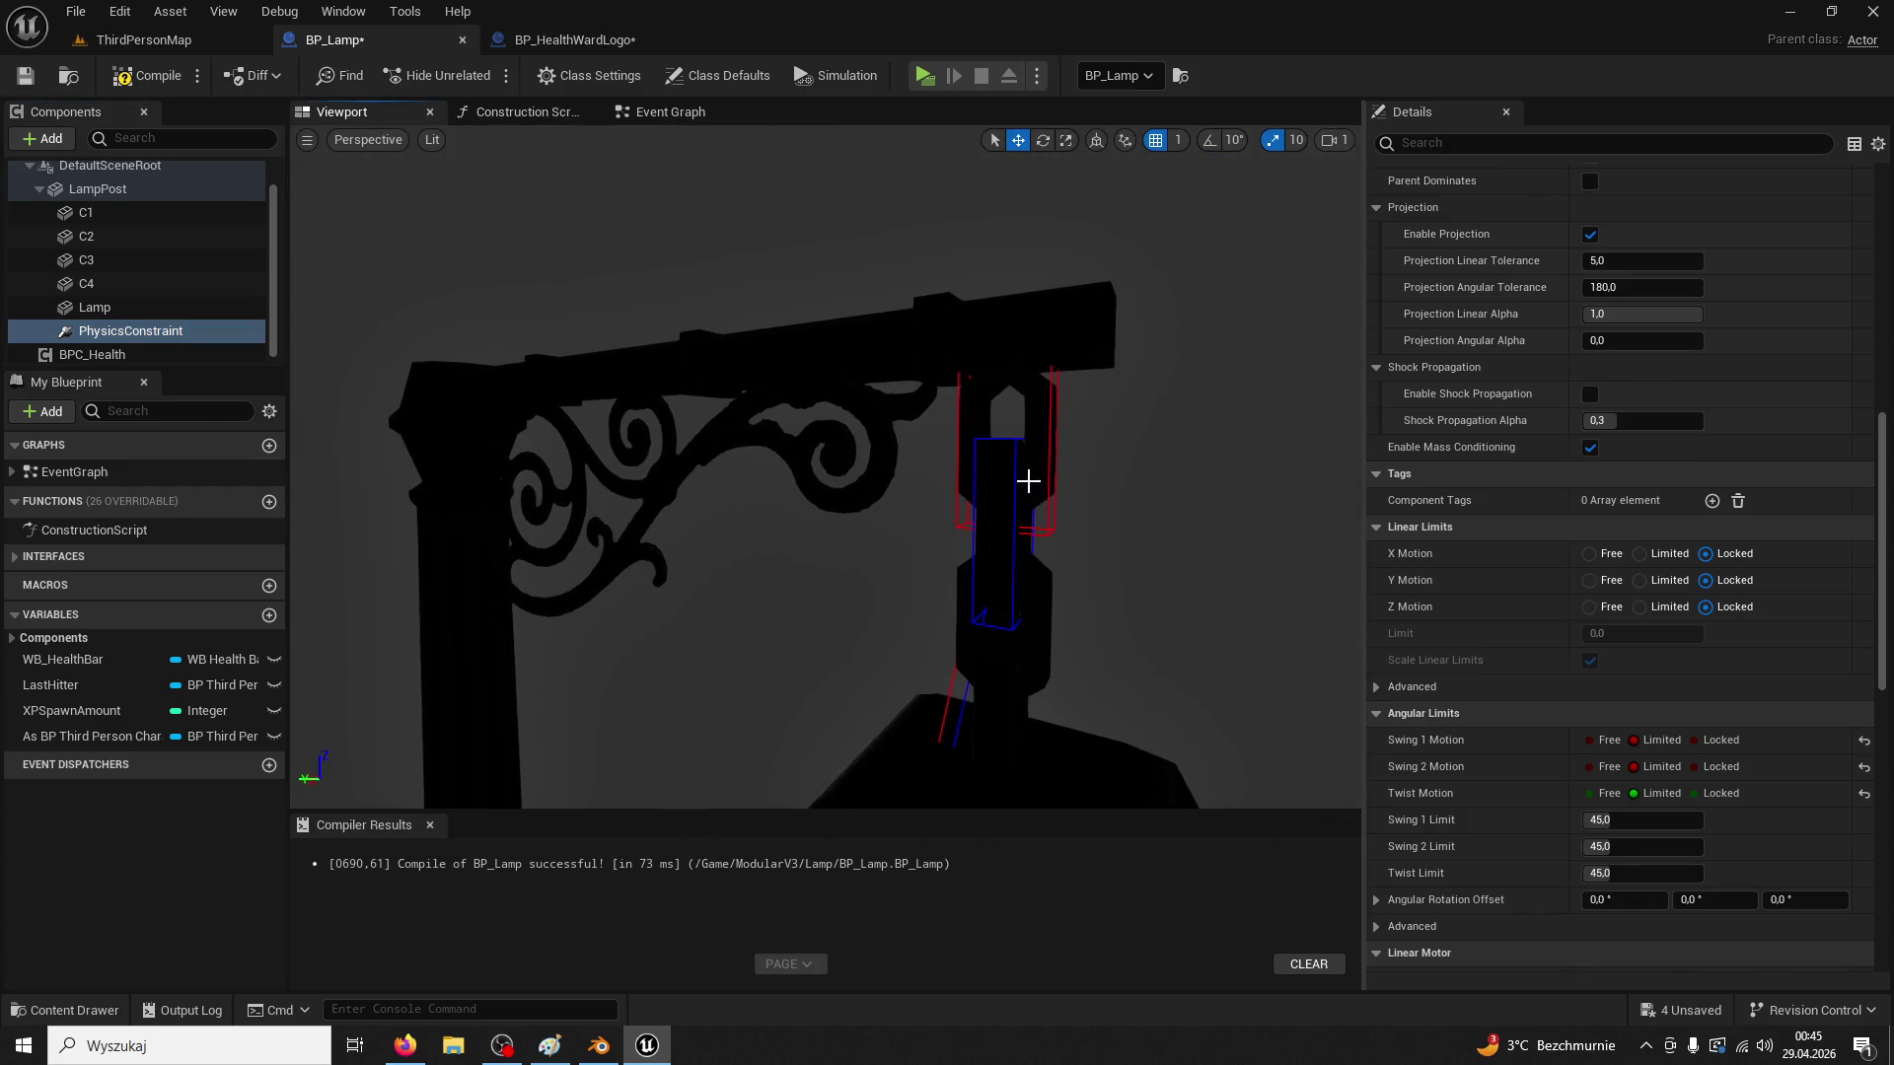
scroll(1490, 659, down, 15)
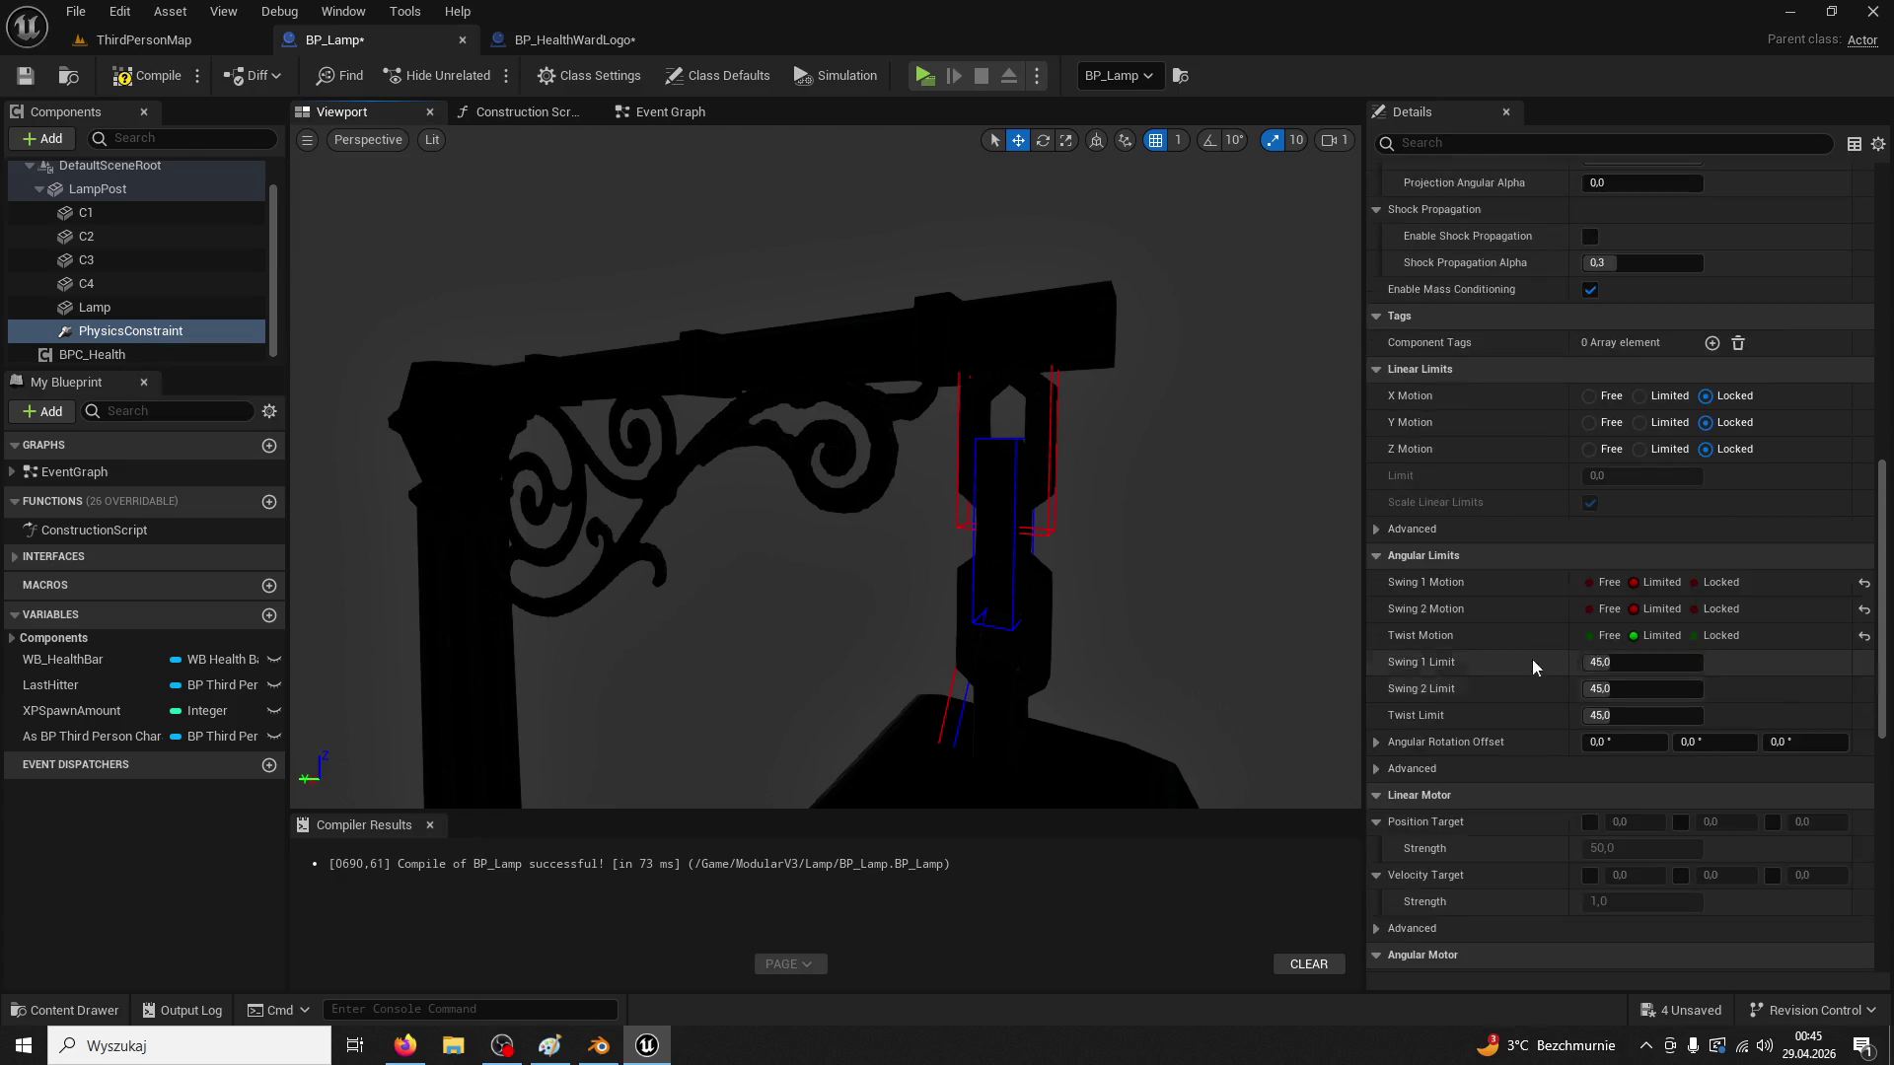
click(563, 43)
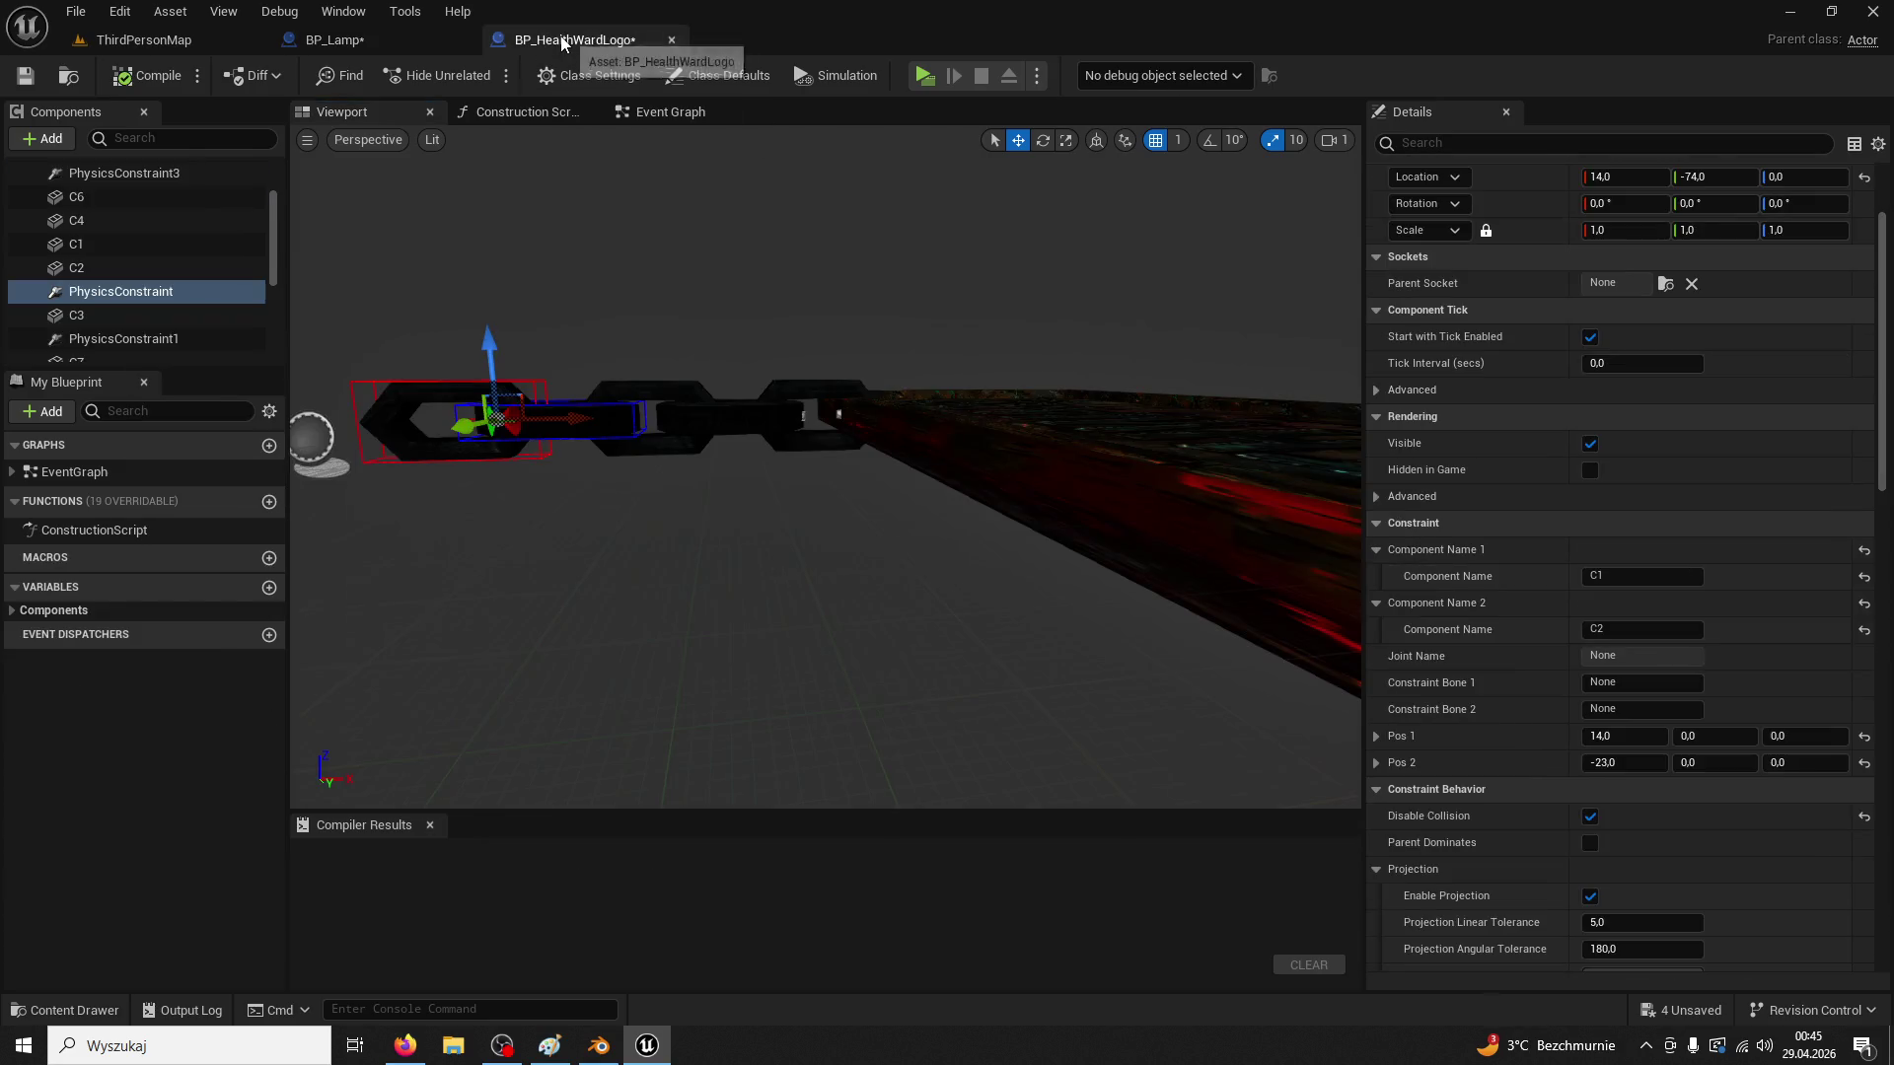
click(394, 41)
mouse_move(1017, 593)
mouse_down()
mouse_move(753, 570)
mouse_move(656, 592)
mouse_move(964, 622)
mouse_up()
Review the constraint's limit settings, enter 12, and select chain link C2
click(168, 332)
drag(669, 385, 846, 368)
scroll(1709, 628, down, 3)
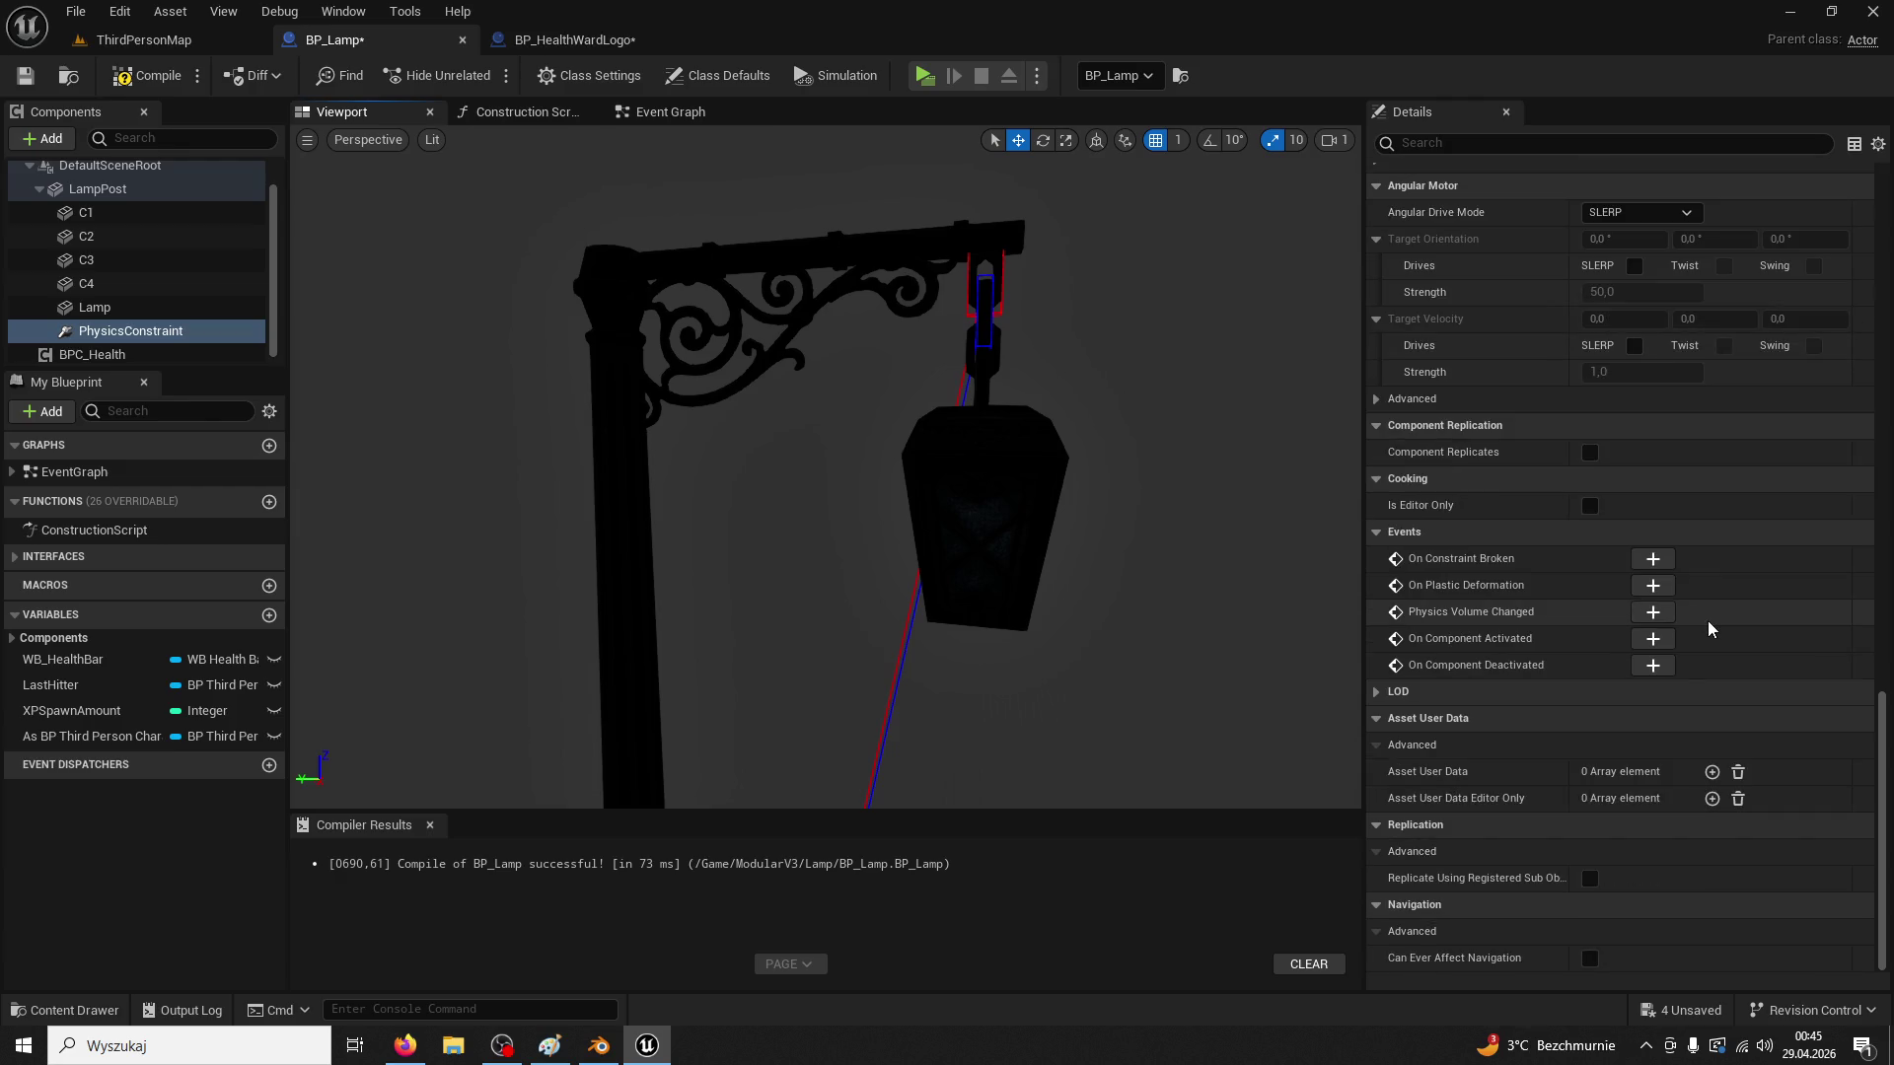
scroll(1414, 515, up, 4)
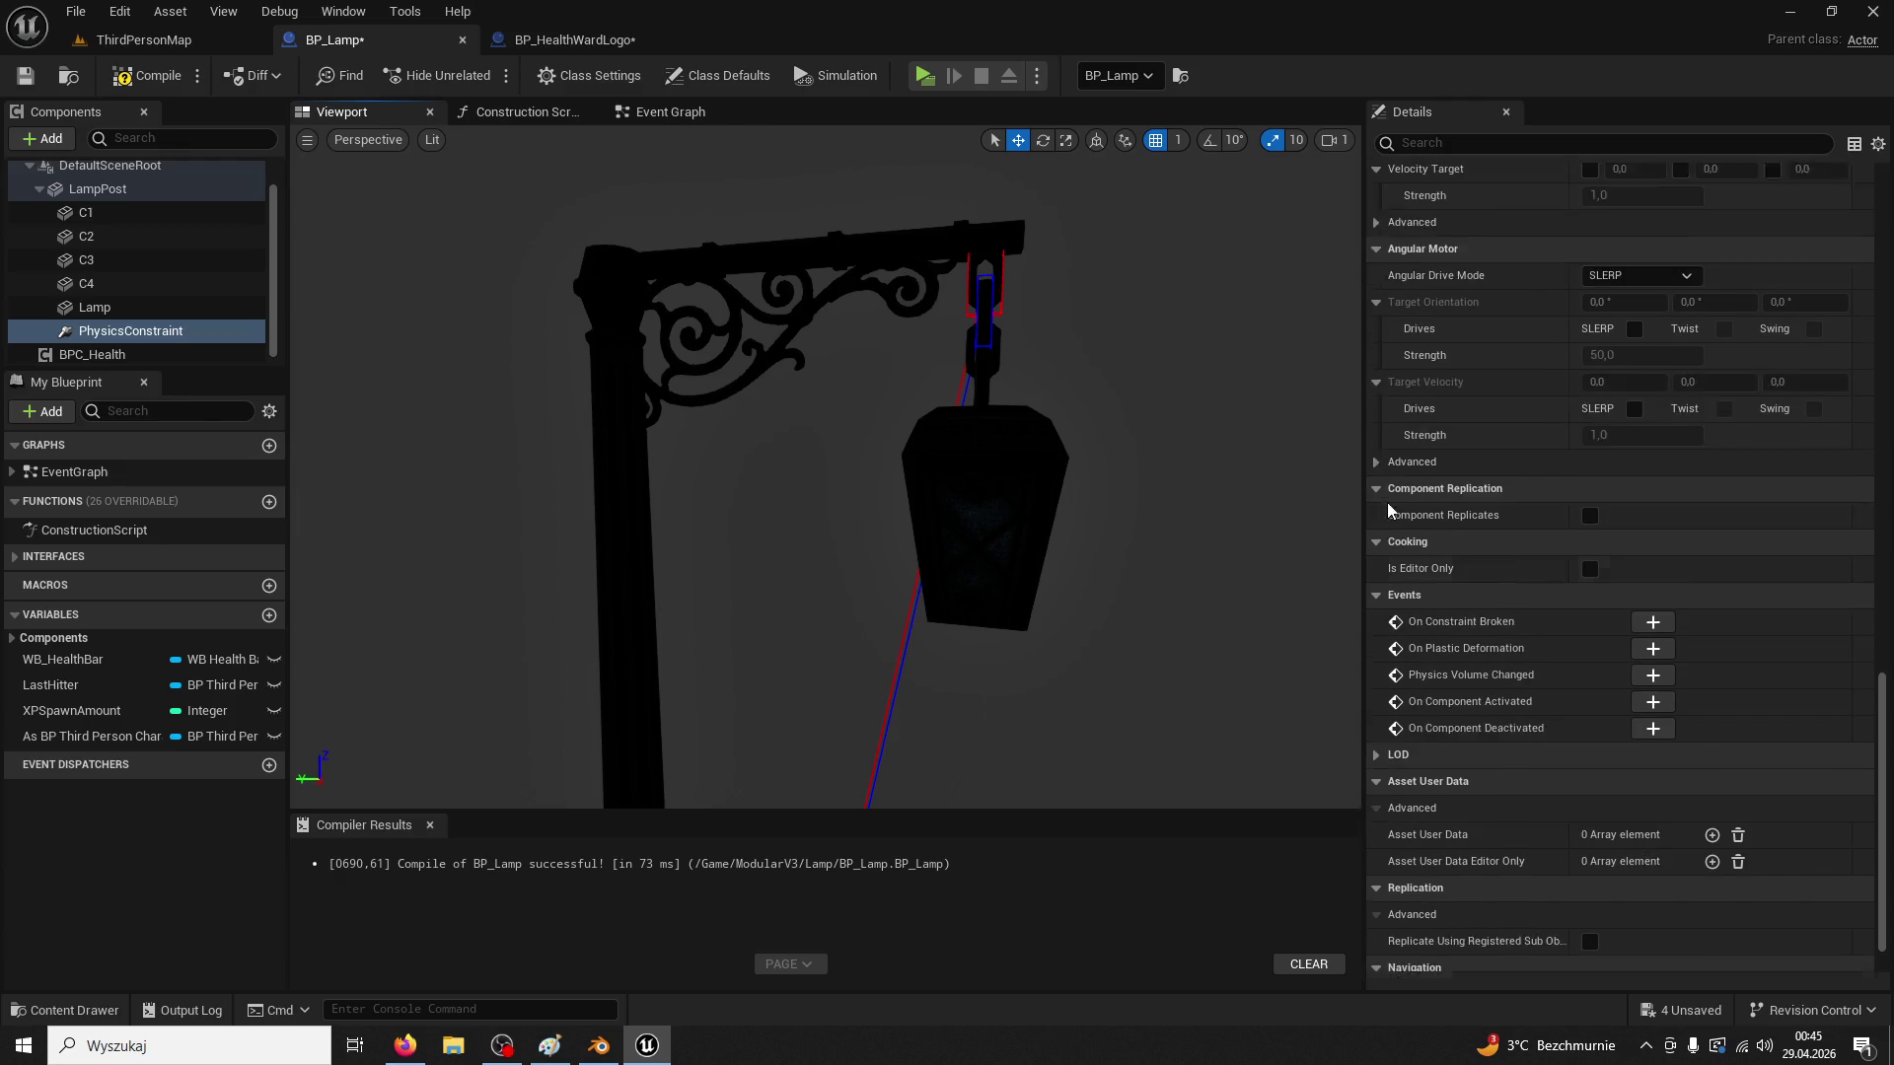
scroll(1418, 514, up, 9)
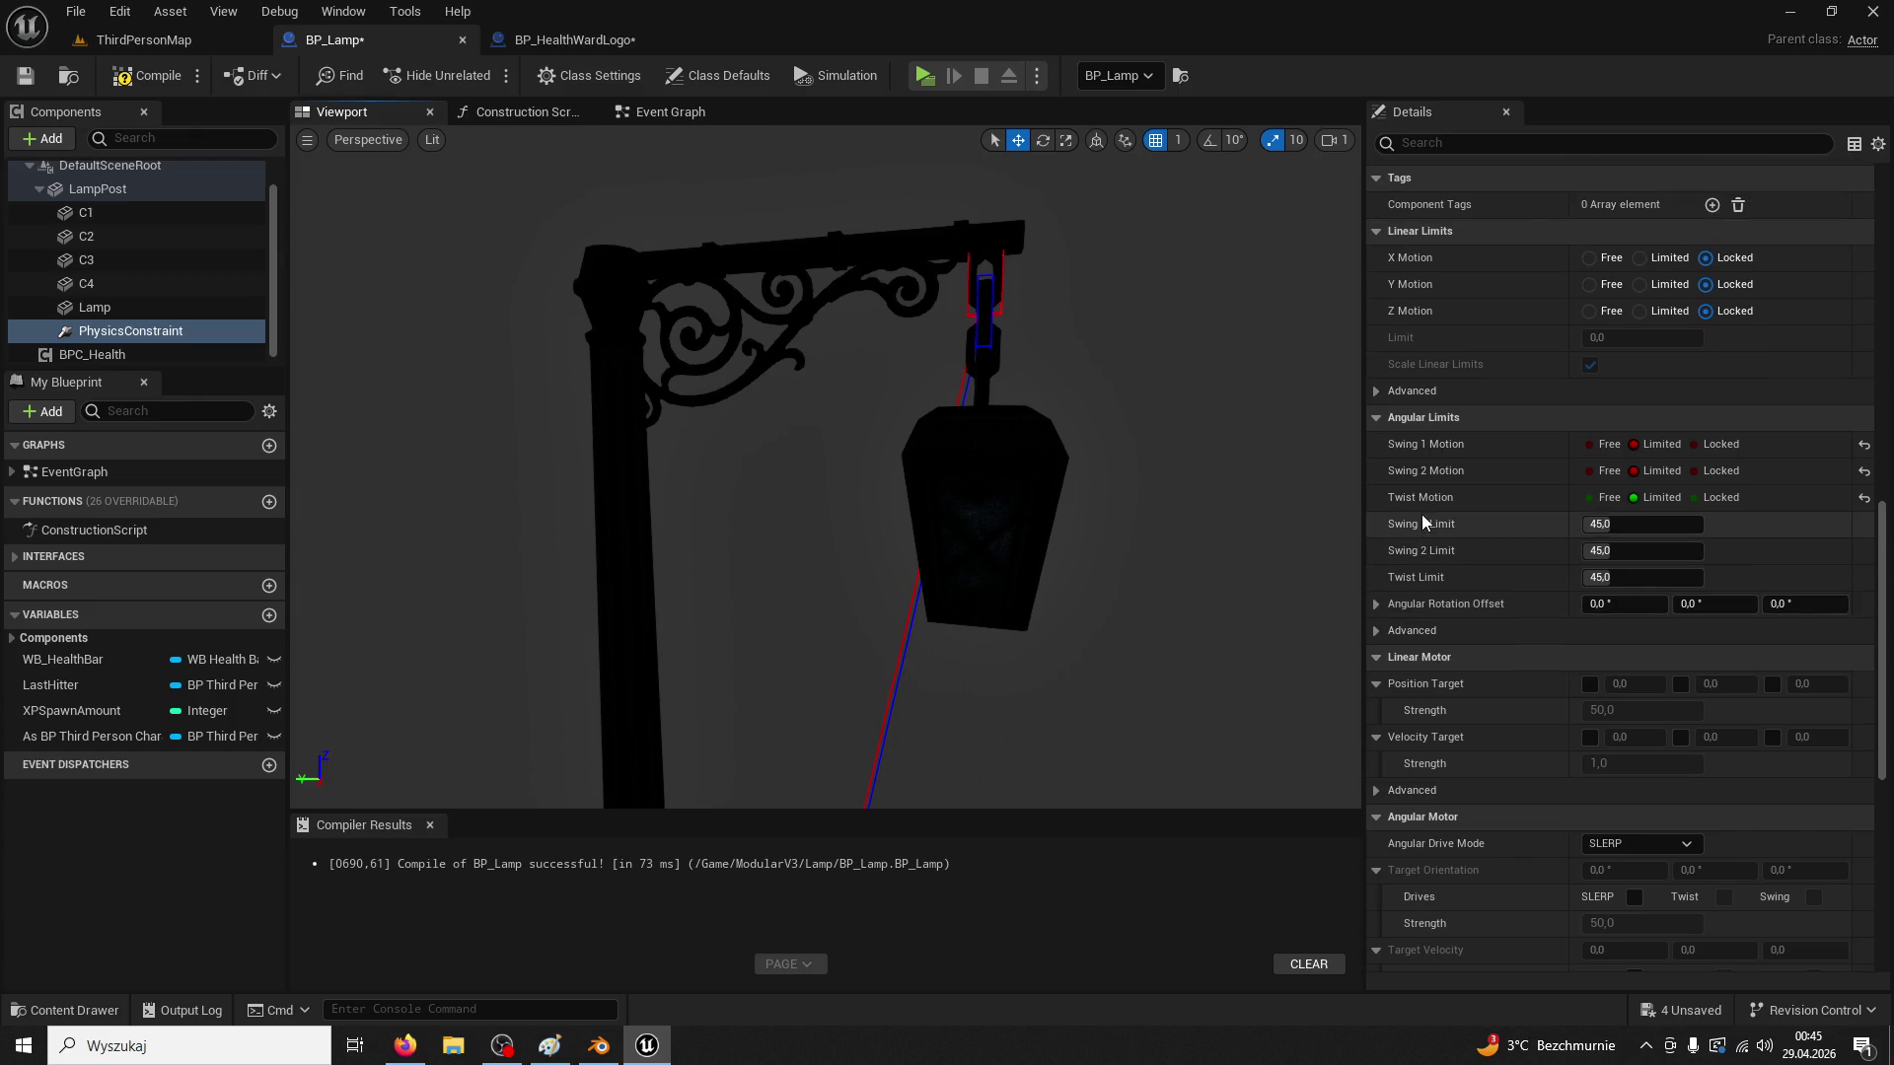
click(1377, 392)
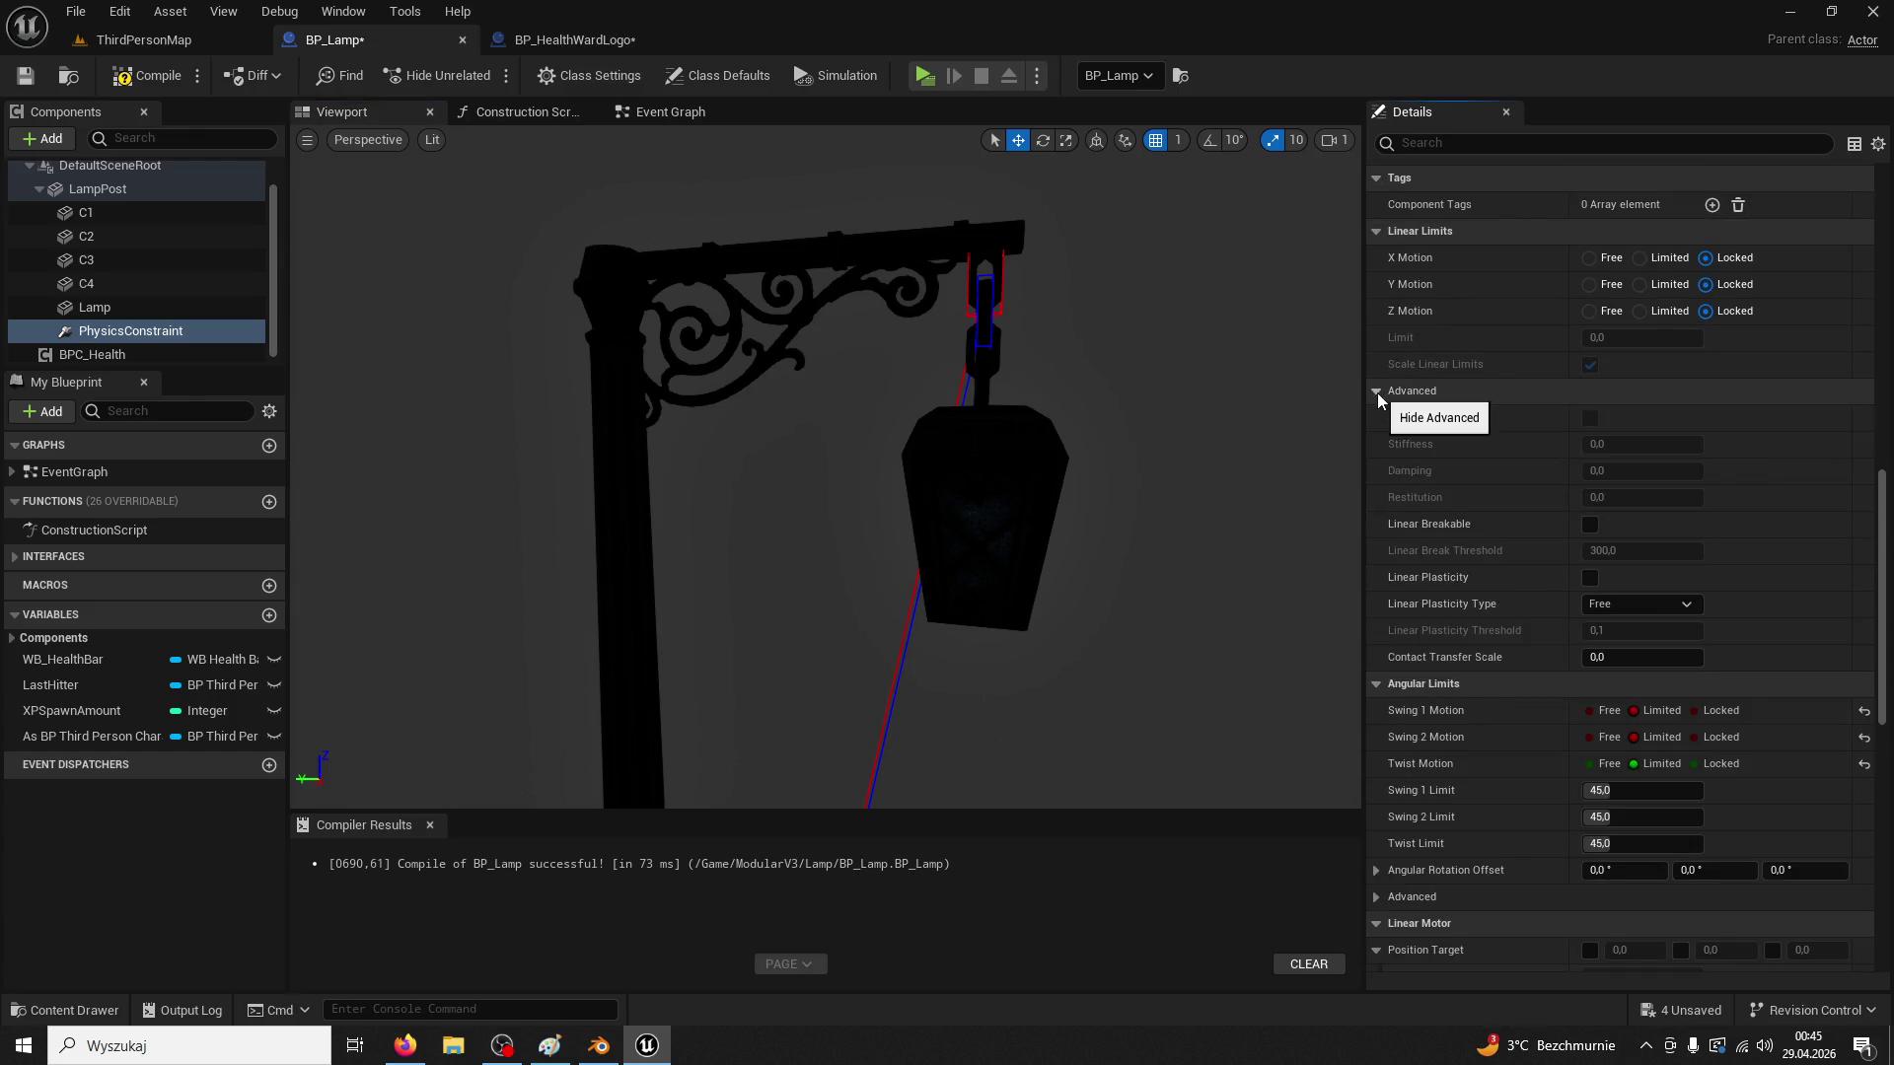
click(1377, 393)
scroll(1648, 523, up, 9)
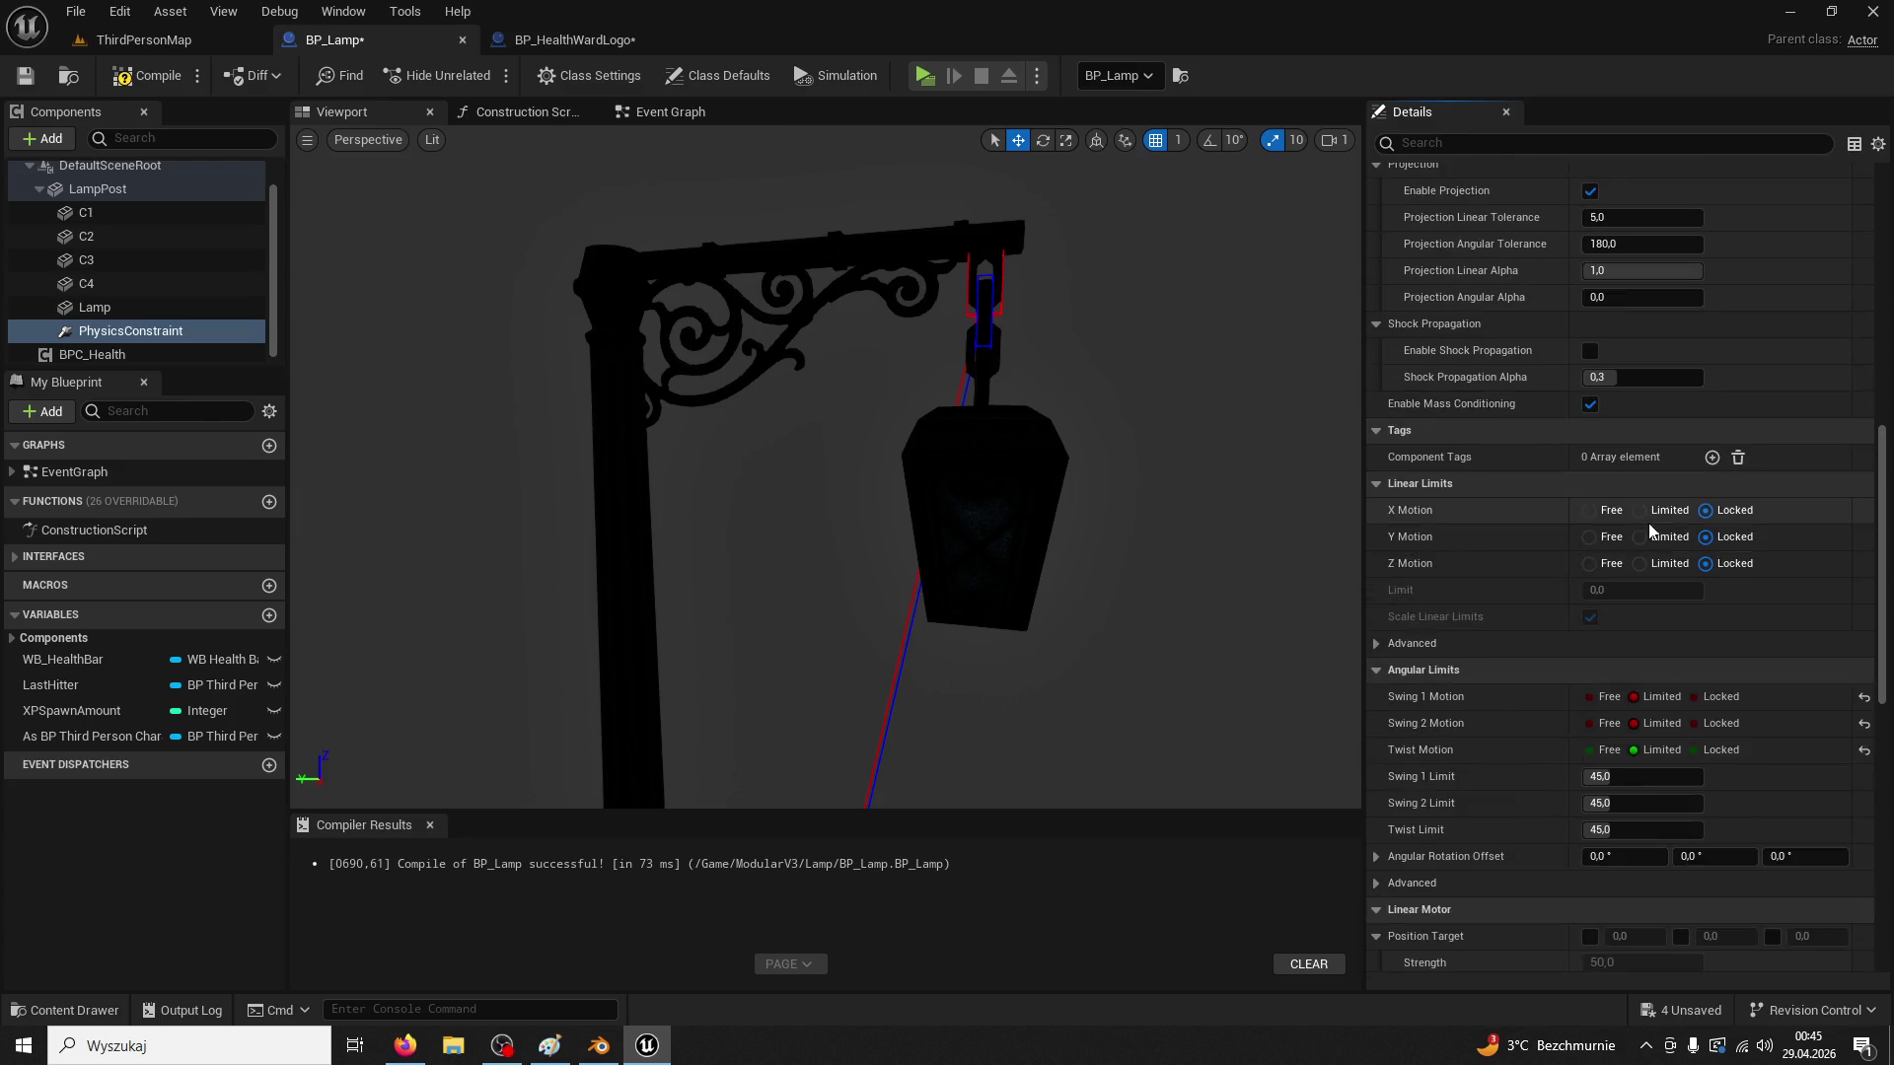
scroll(1641, 519, up, 6)
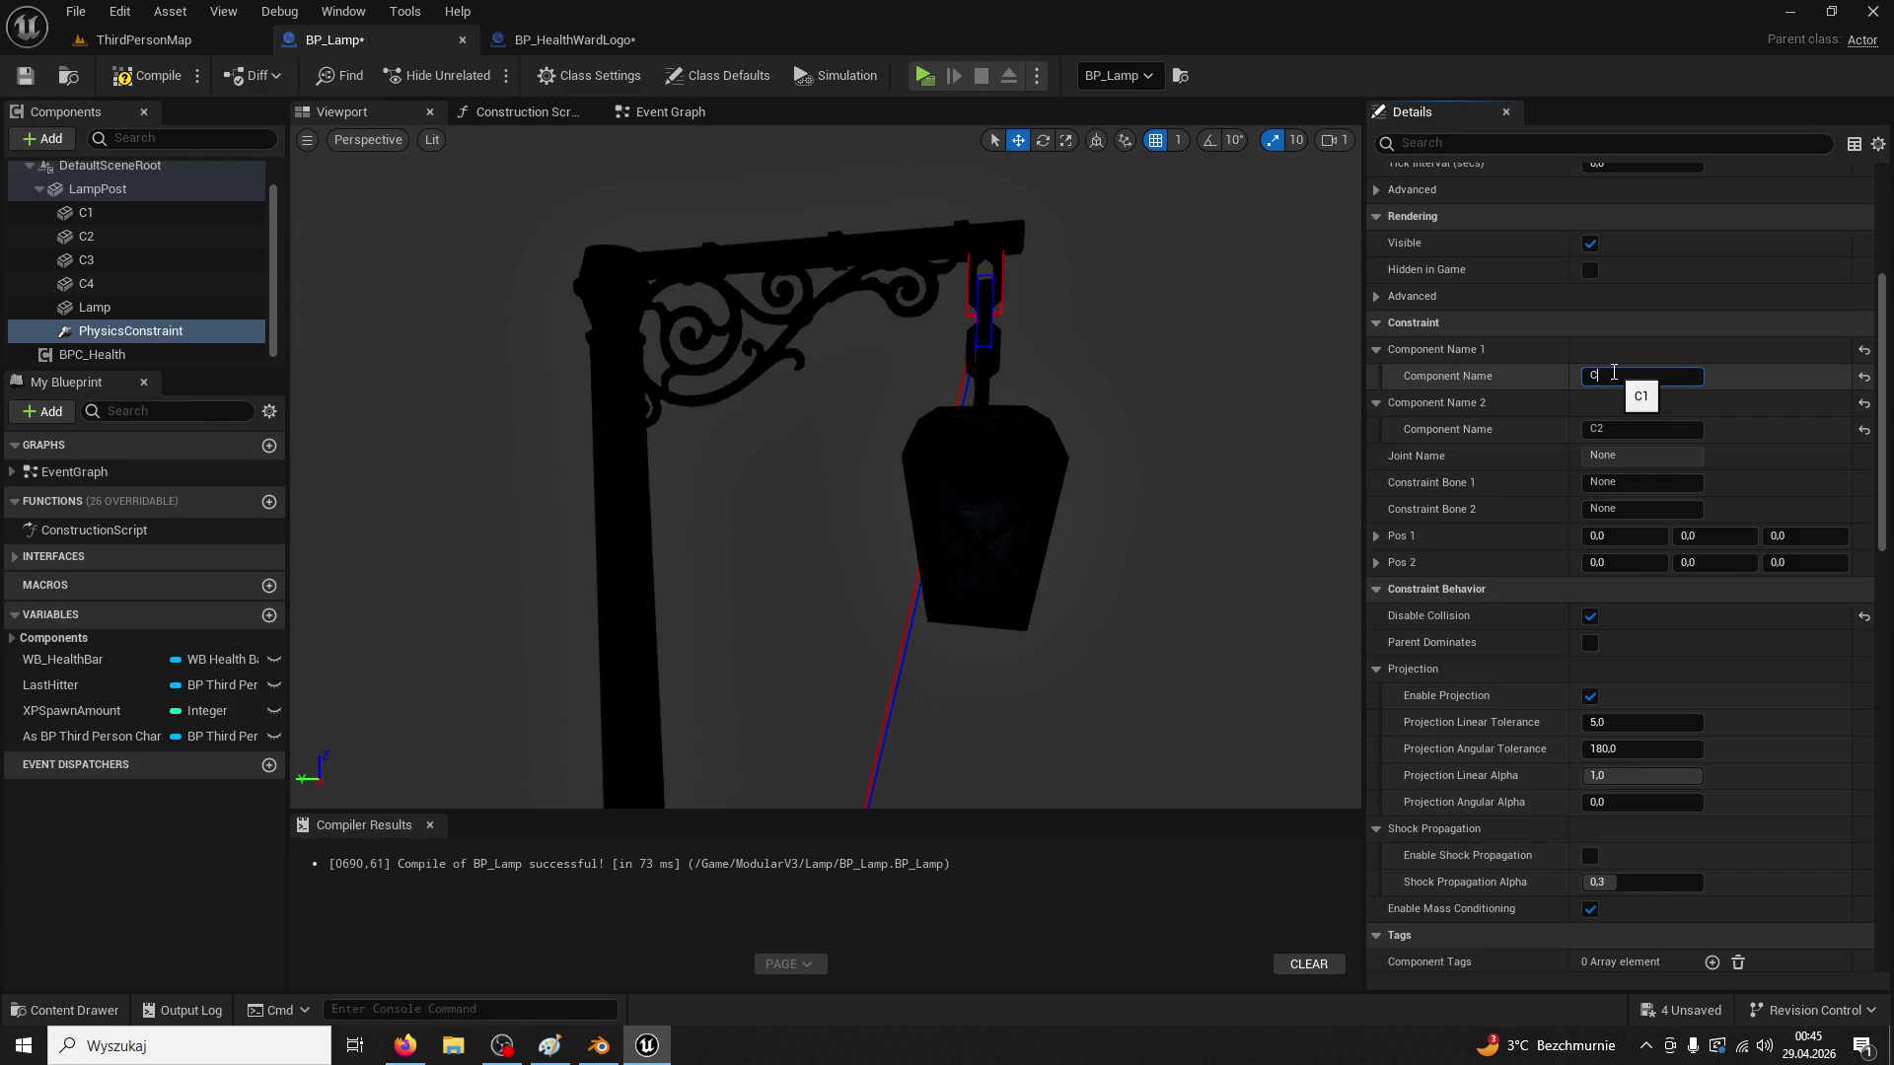
text(1)
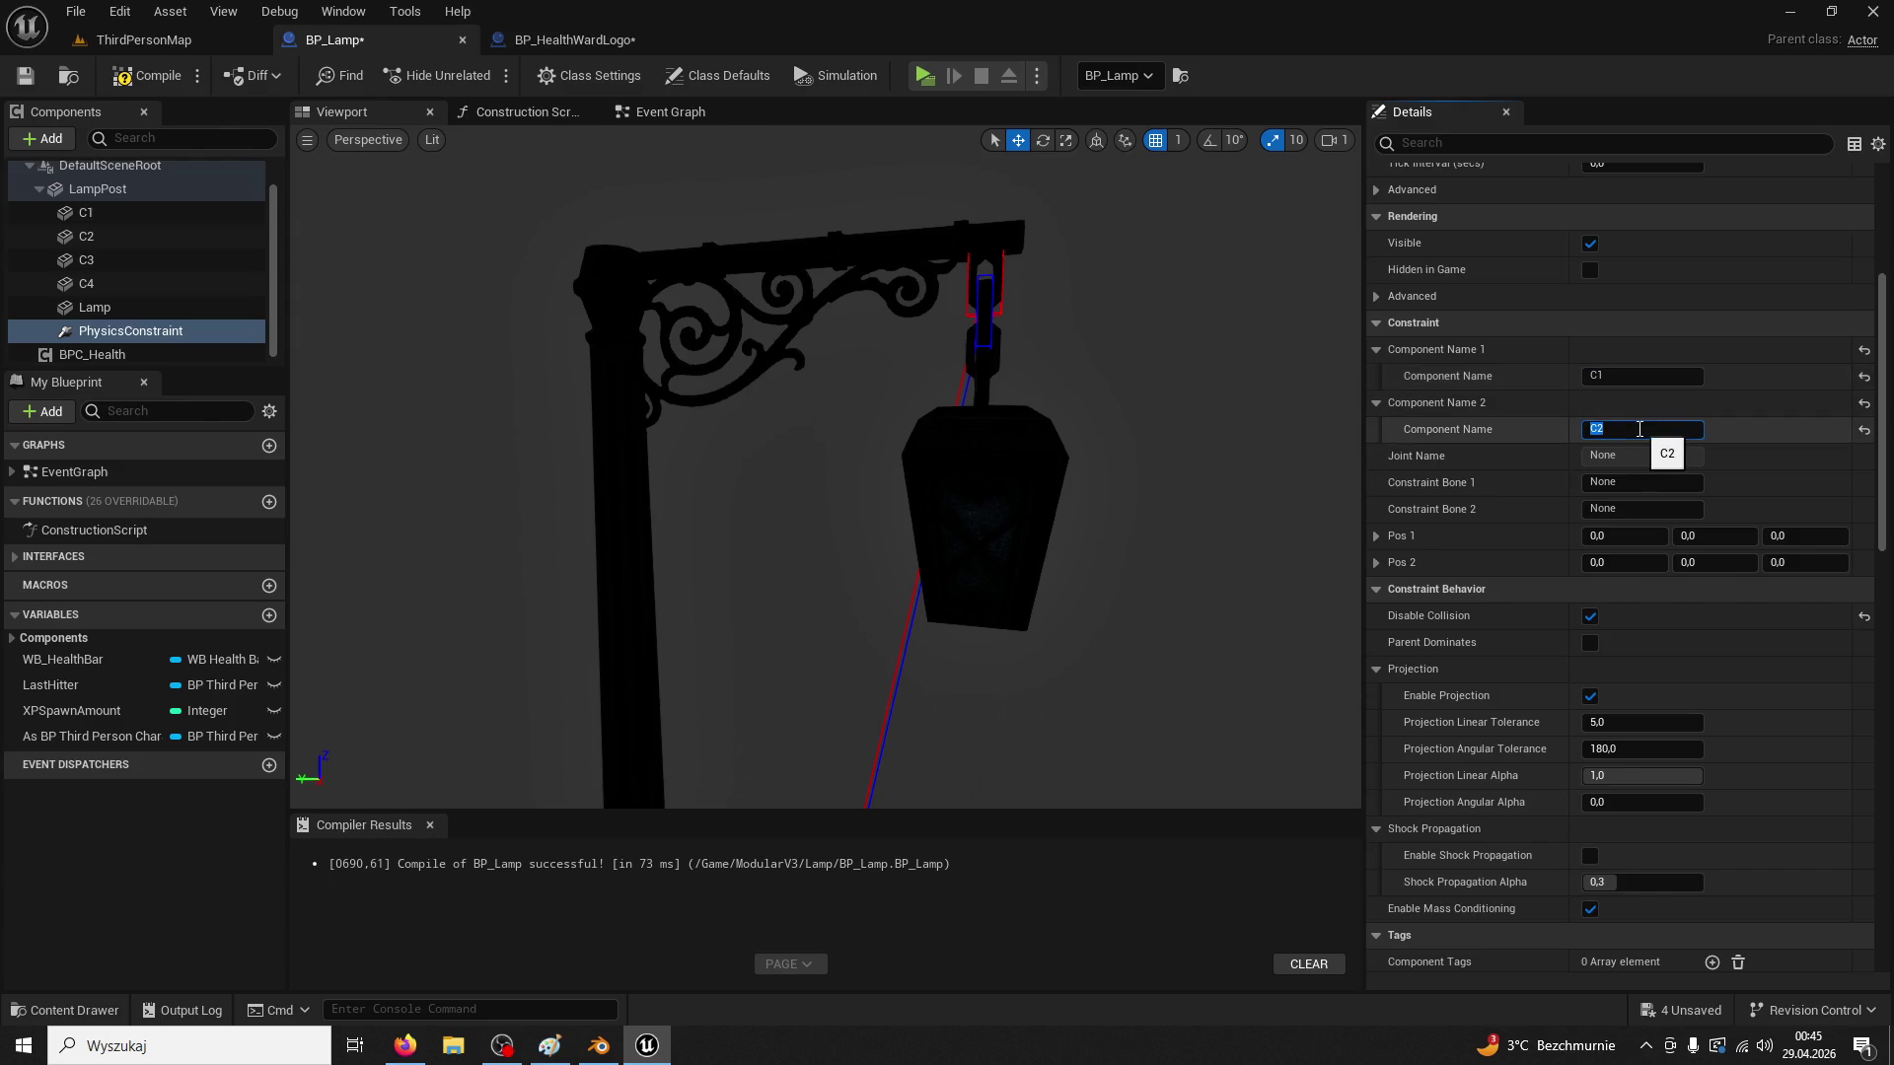
text(2)
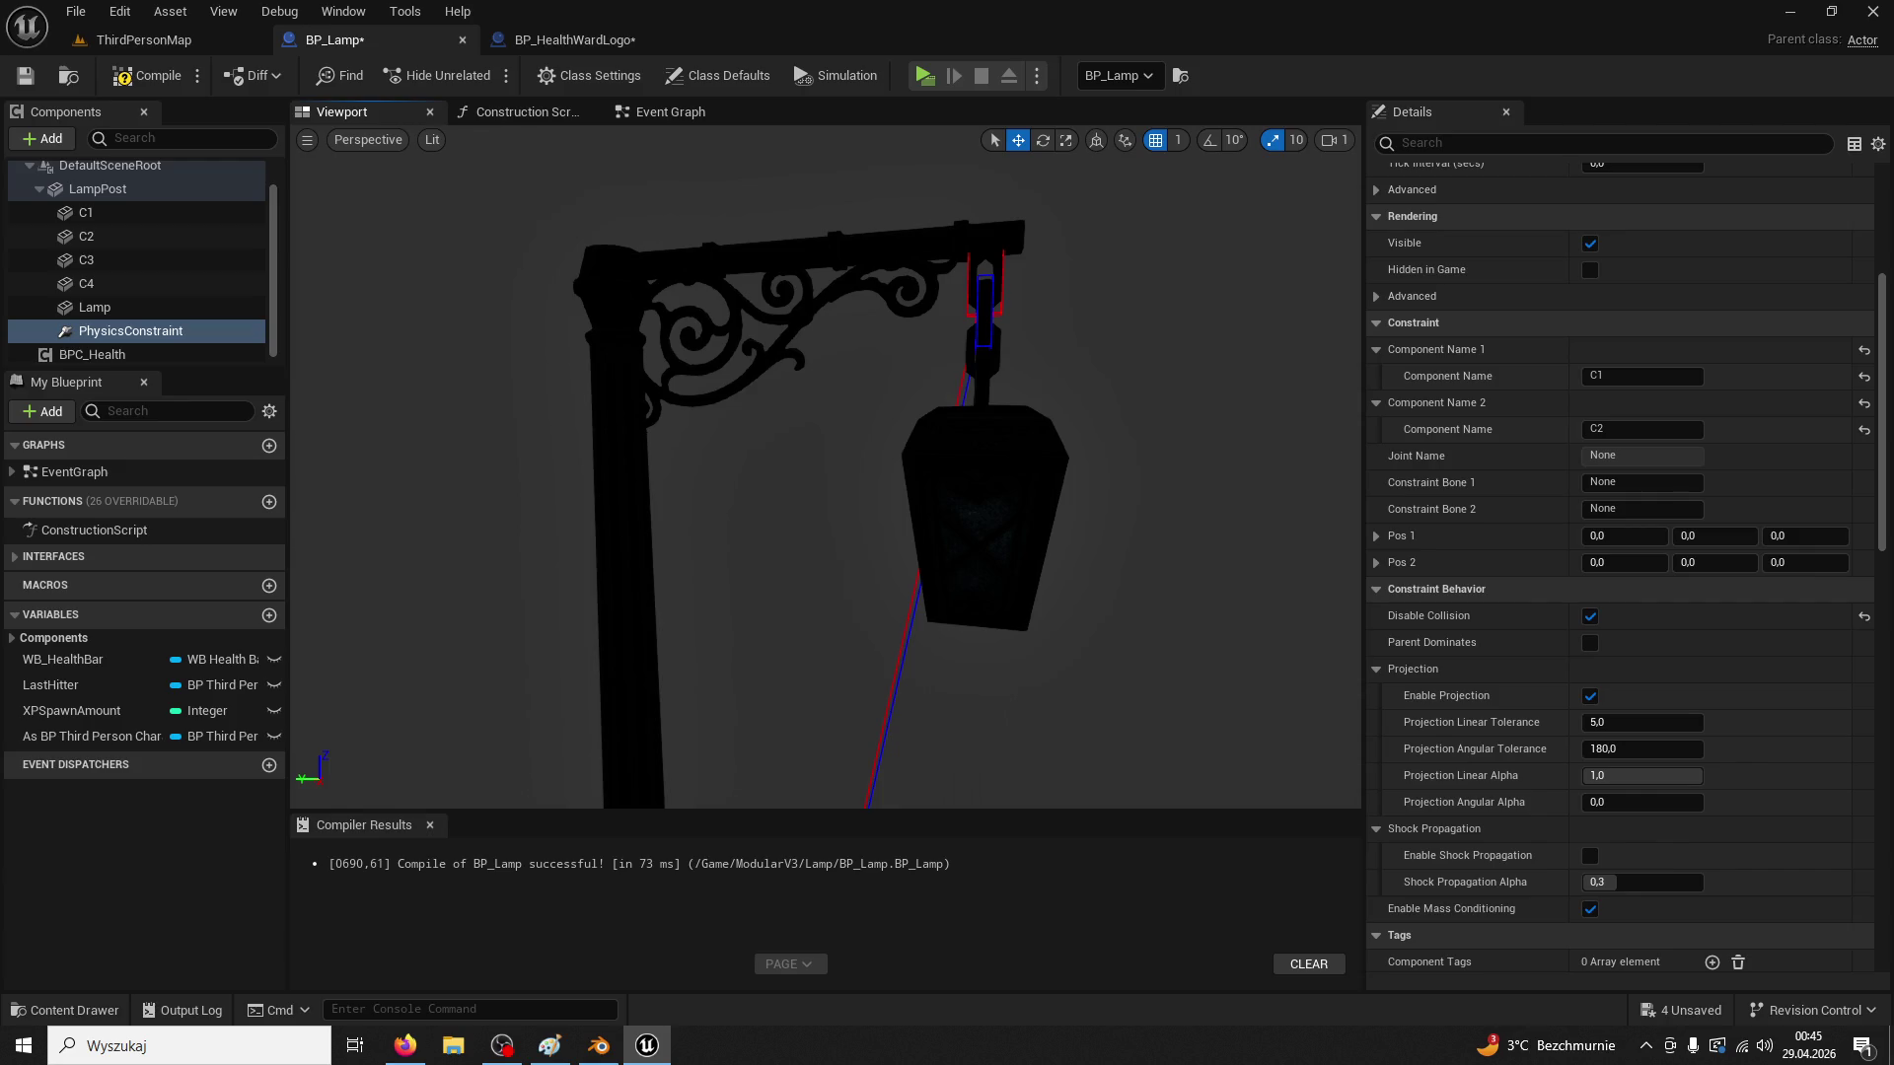
click(977, 301)
Drag the PhysicsConstraint onto the C1–C2 chain joint under the lamp arm, then switch to BP_HealthWardLogo
click(980, 291)
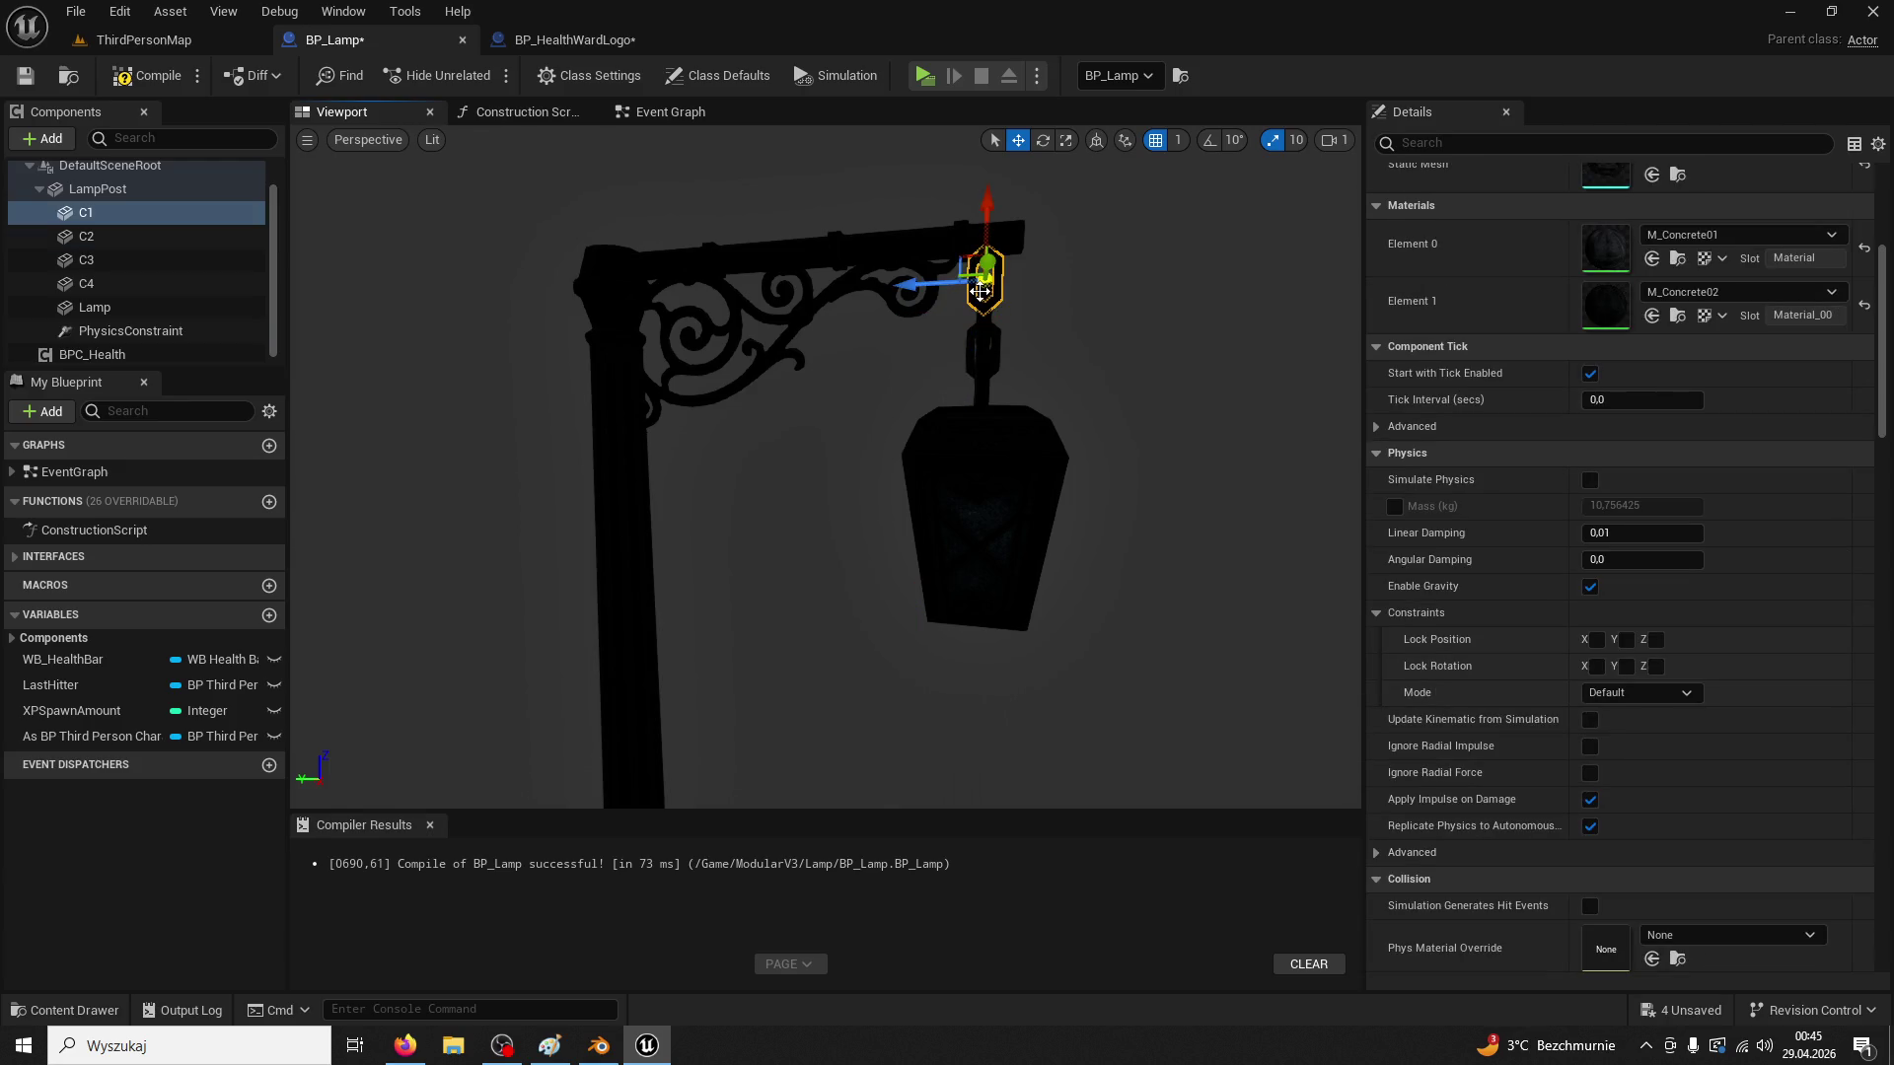
double_click(129, 330)
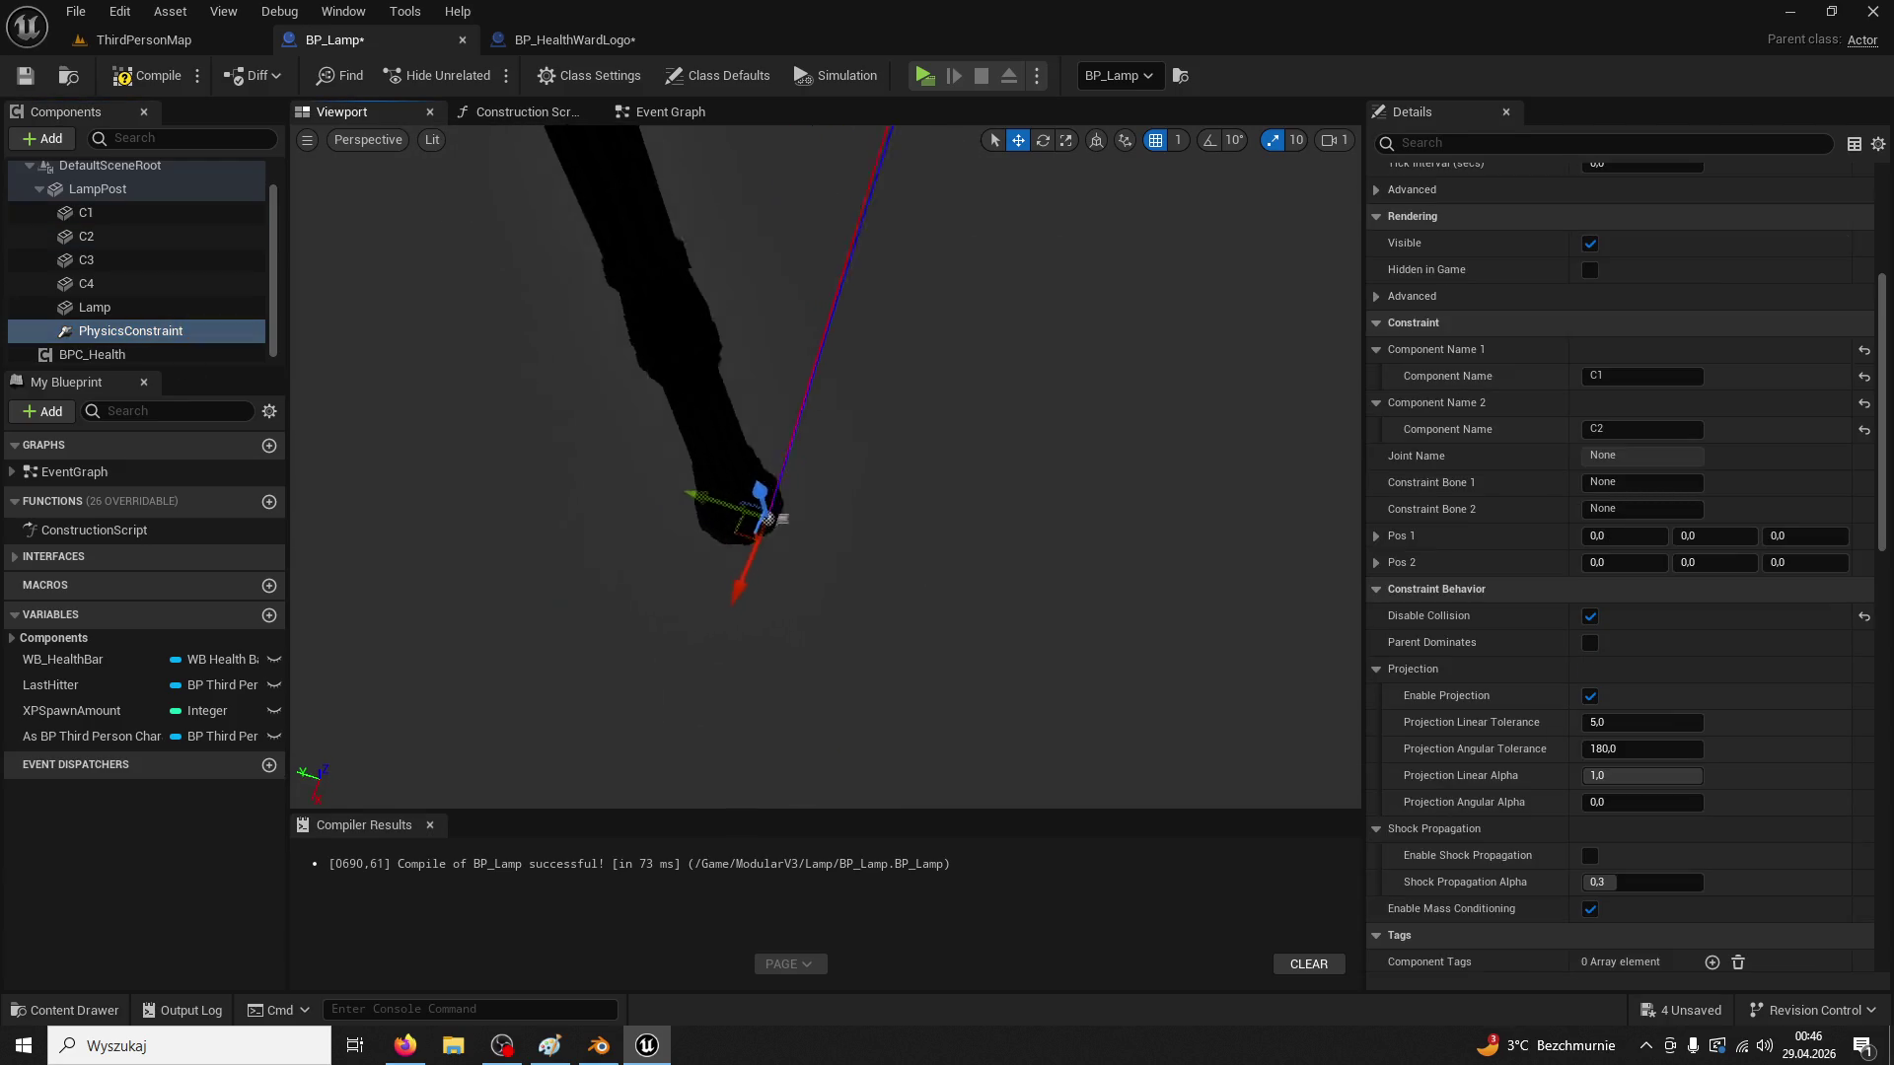
drag(733, 540, 733, 539)
mouse_move(922, 528)
mouse_down()
mouse_move(1015, 264)
mouse_move(921, 626)
mouse_move(761, 760)
mouse_move(839, 753)
mouse_move(821, 644)
mouse_up()
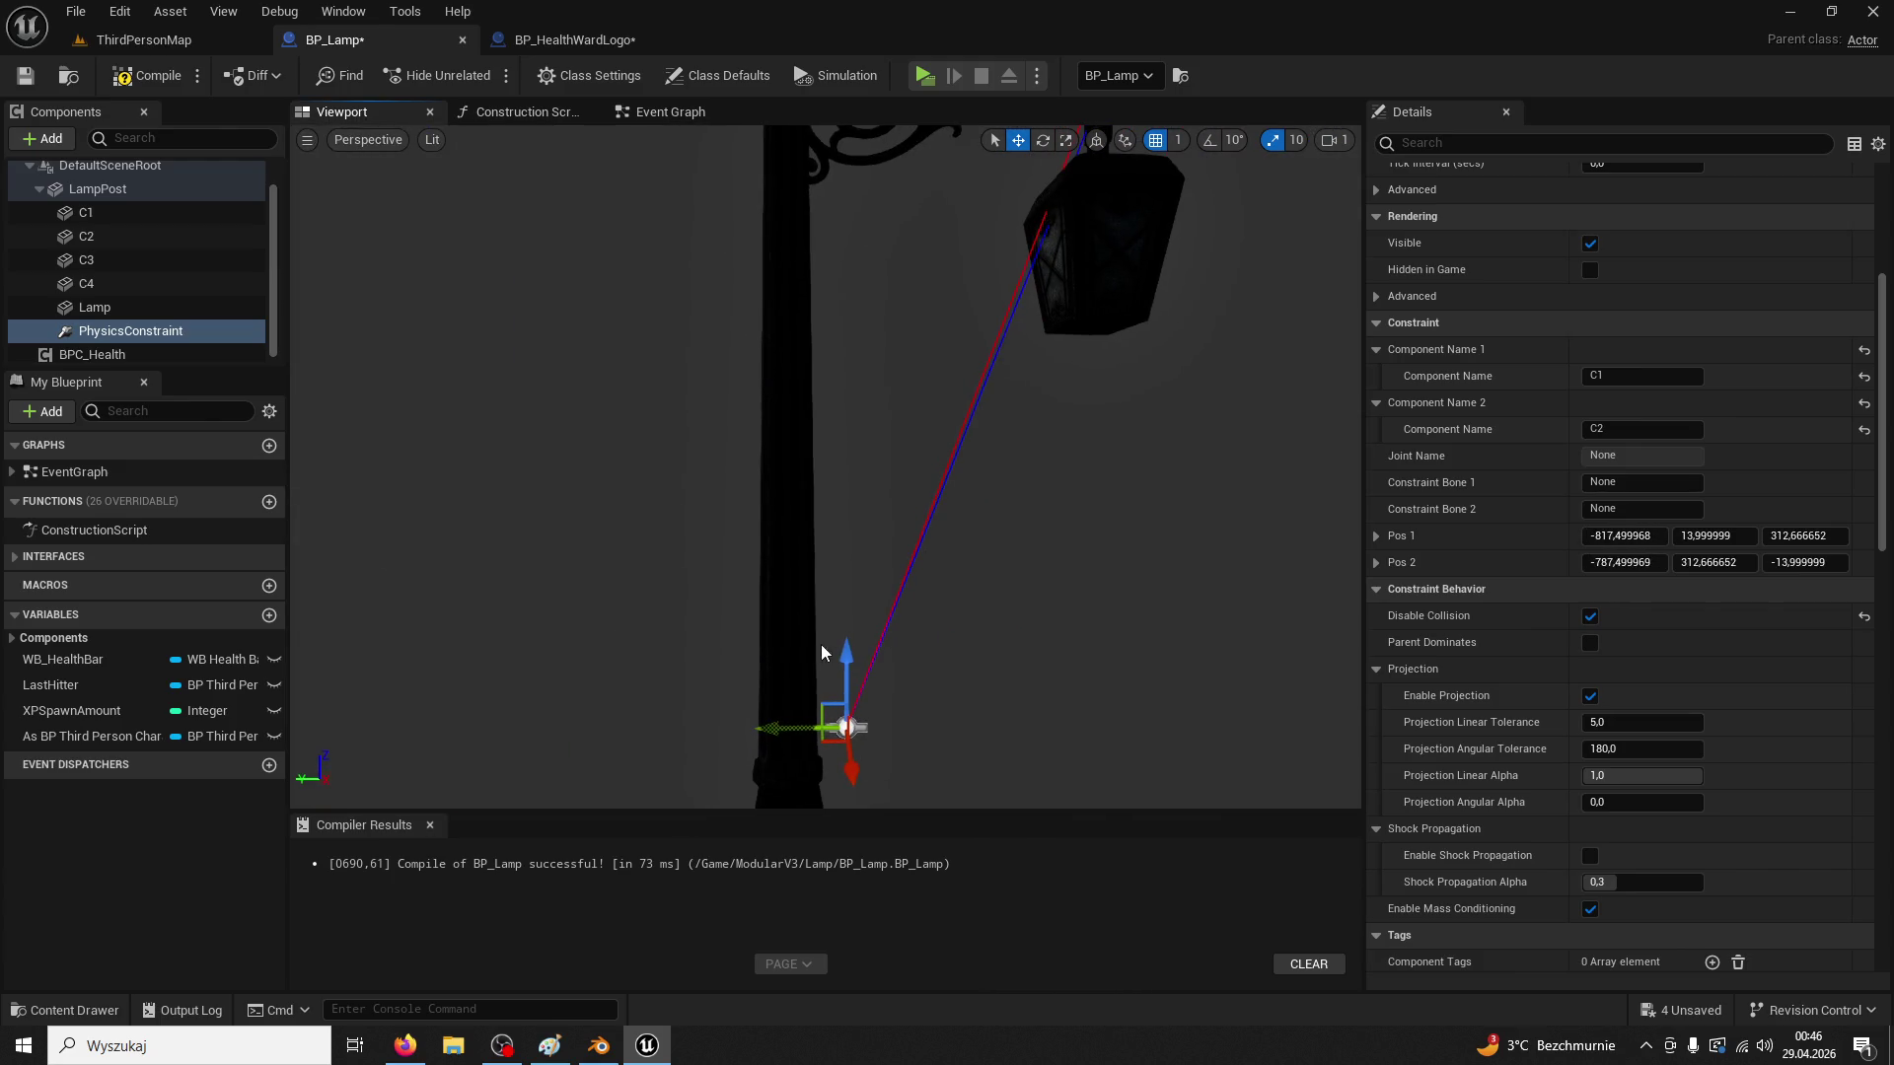
mouse_move(864, 496)
mouse_down()
mouse_move(849, 192)
mouse_move(804, 538)
mouse_move(888, 395)
mouse_move(998, 311)
mouse_up()
drag(790, 408, 795, 340)
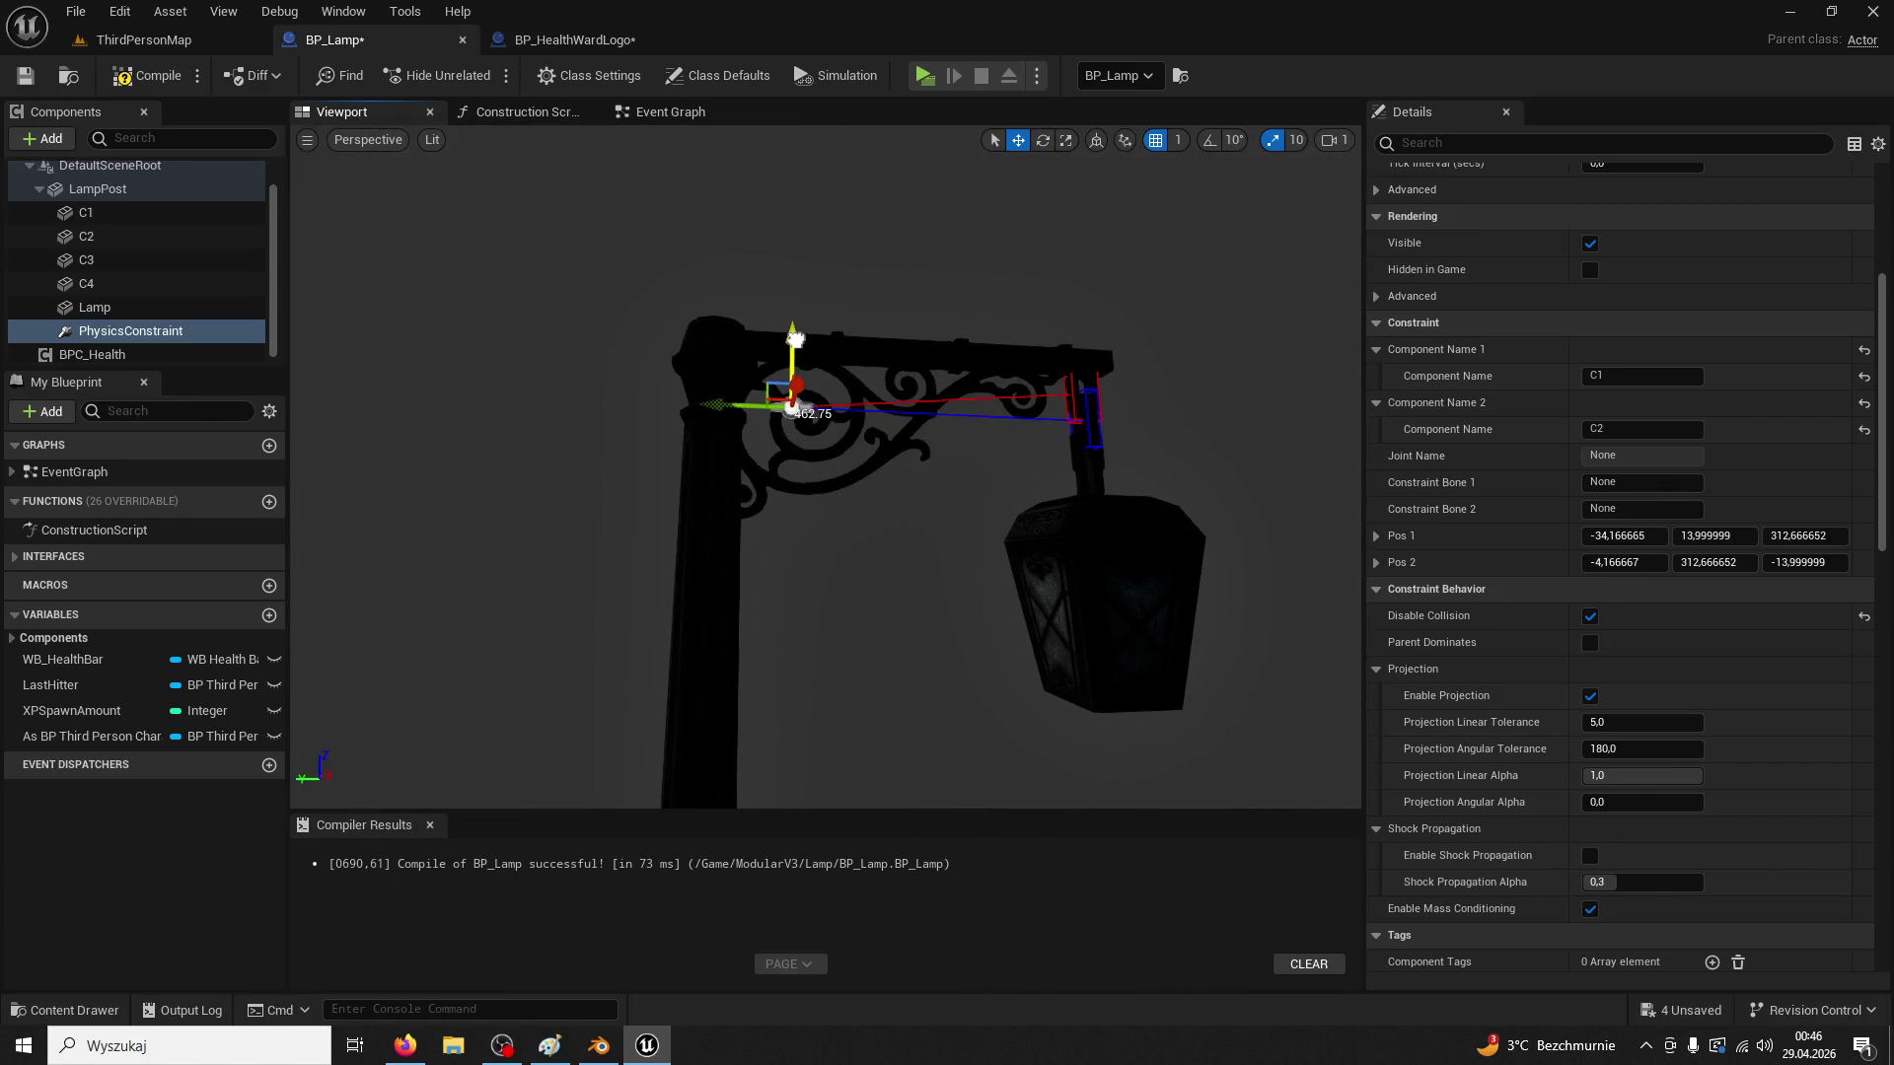
scroll(1043, 430, up, 5)
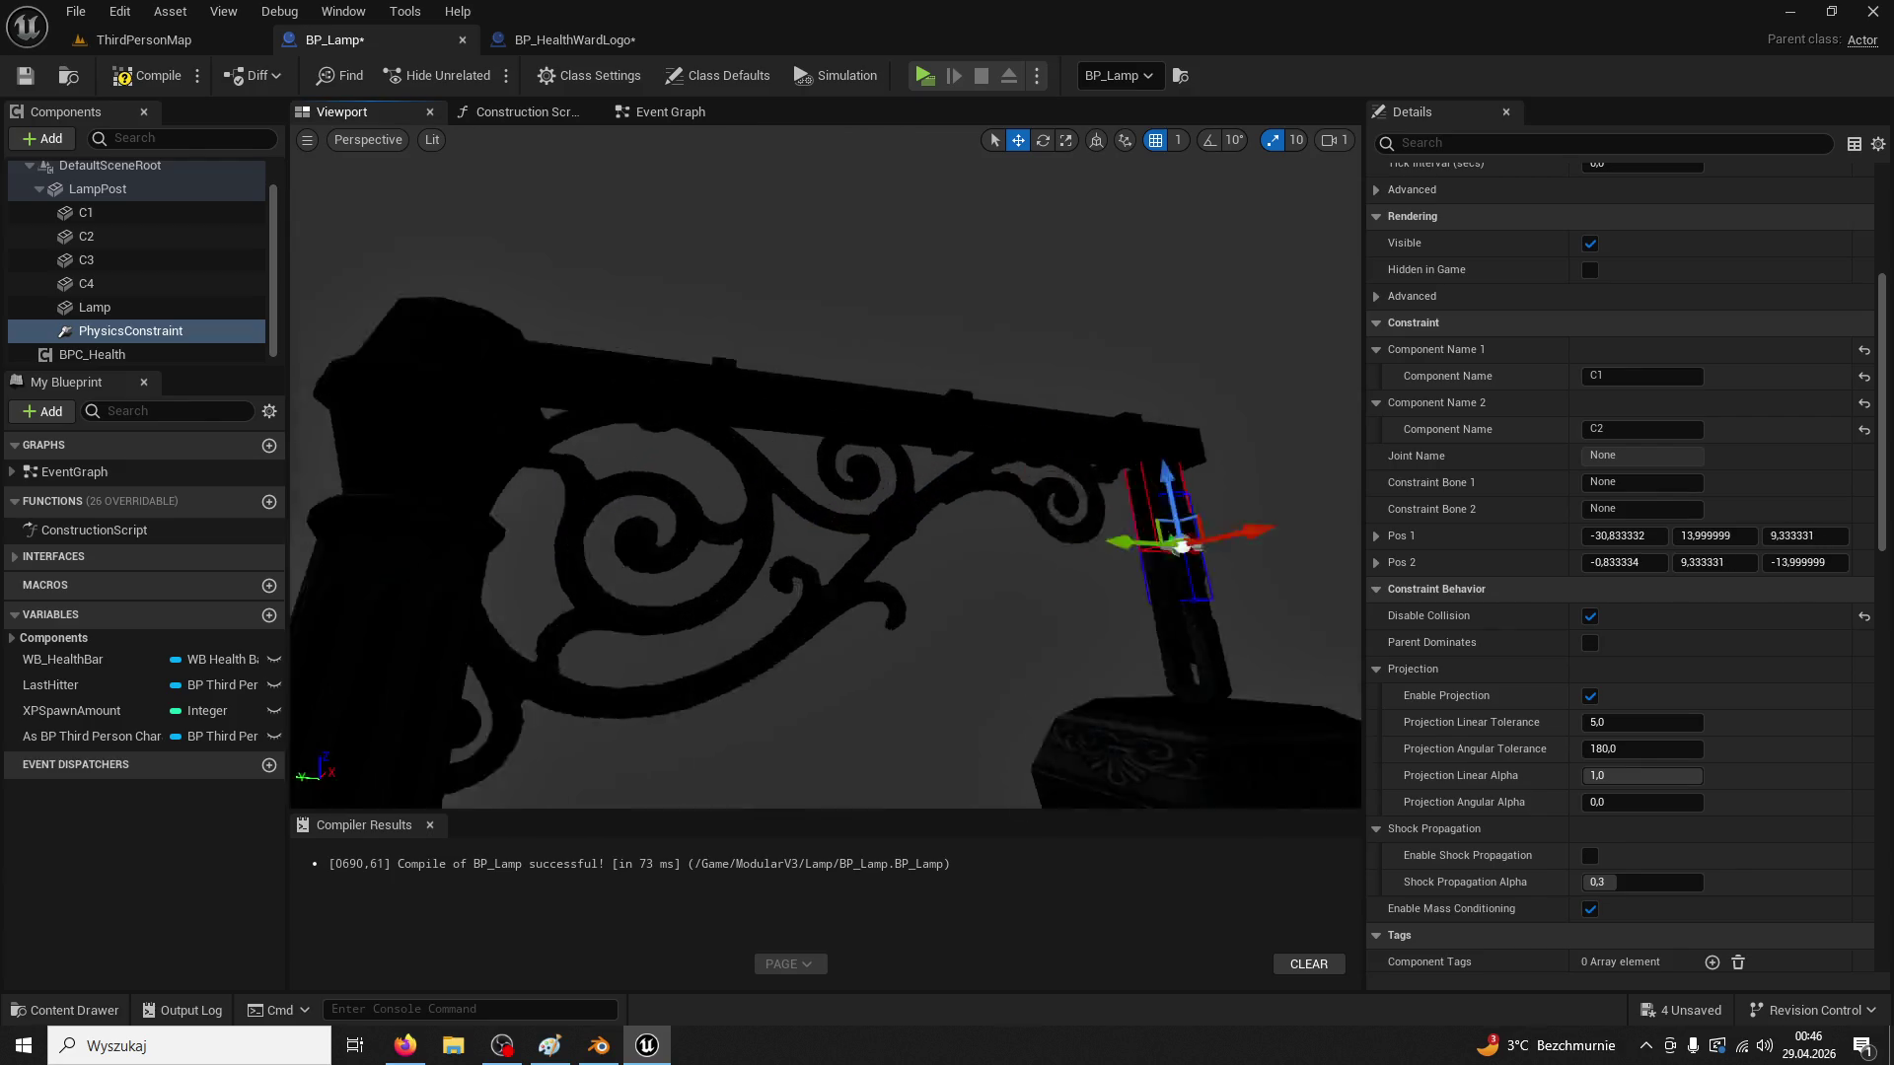
key(f)
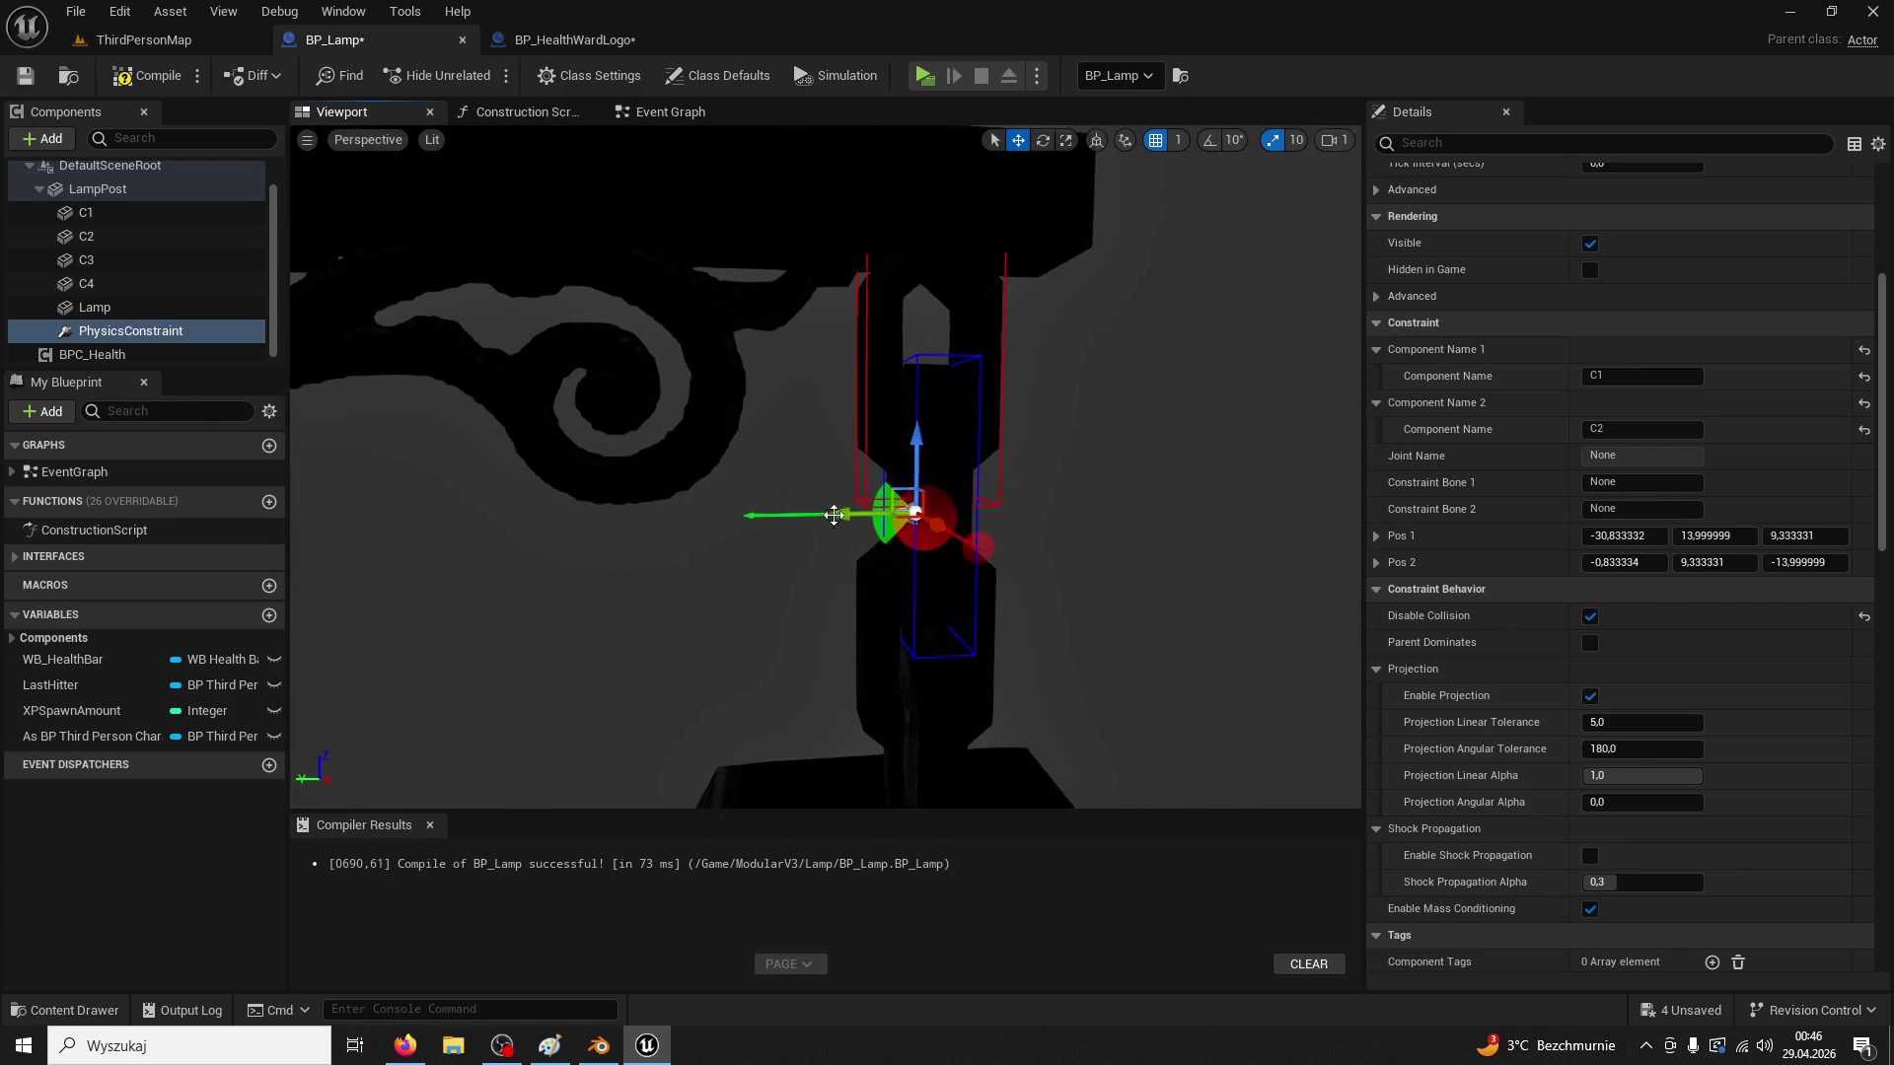
drag(858, 516, 878, 516)
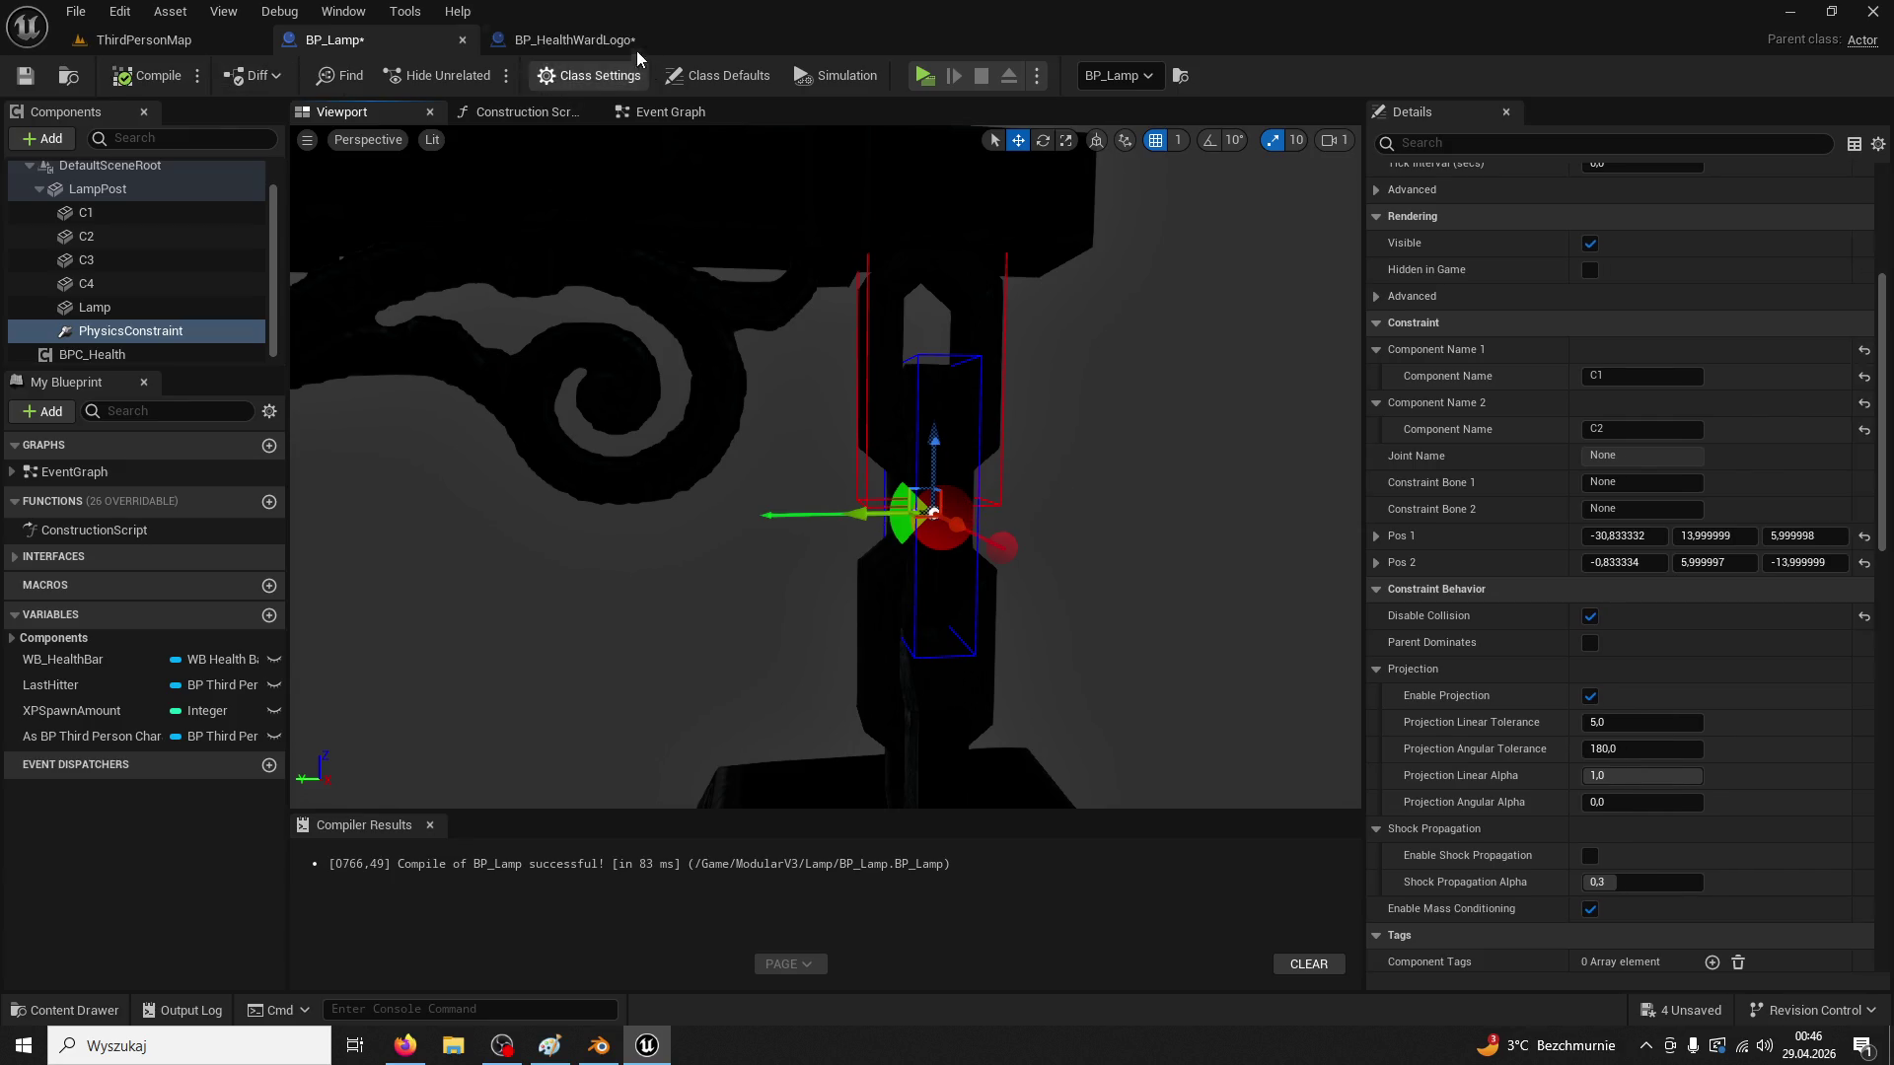
click(577, 40)
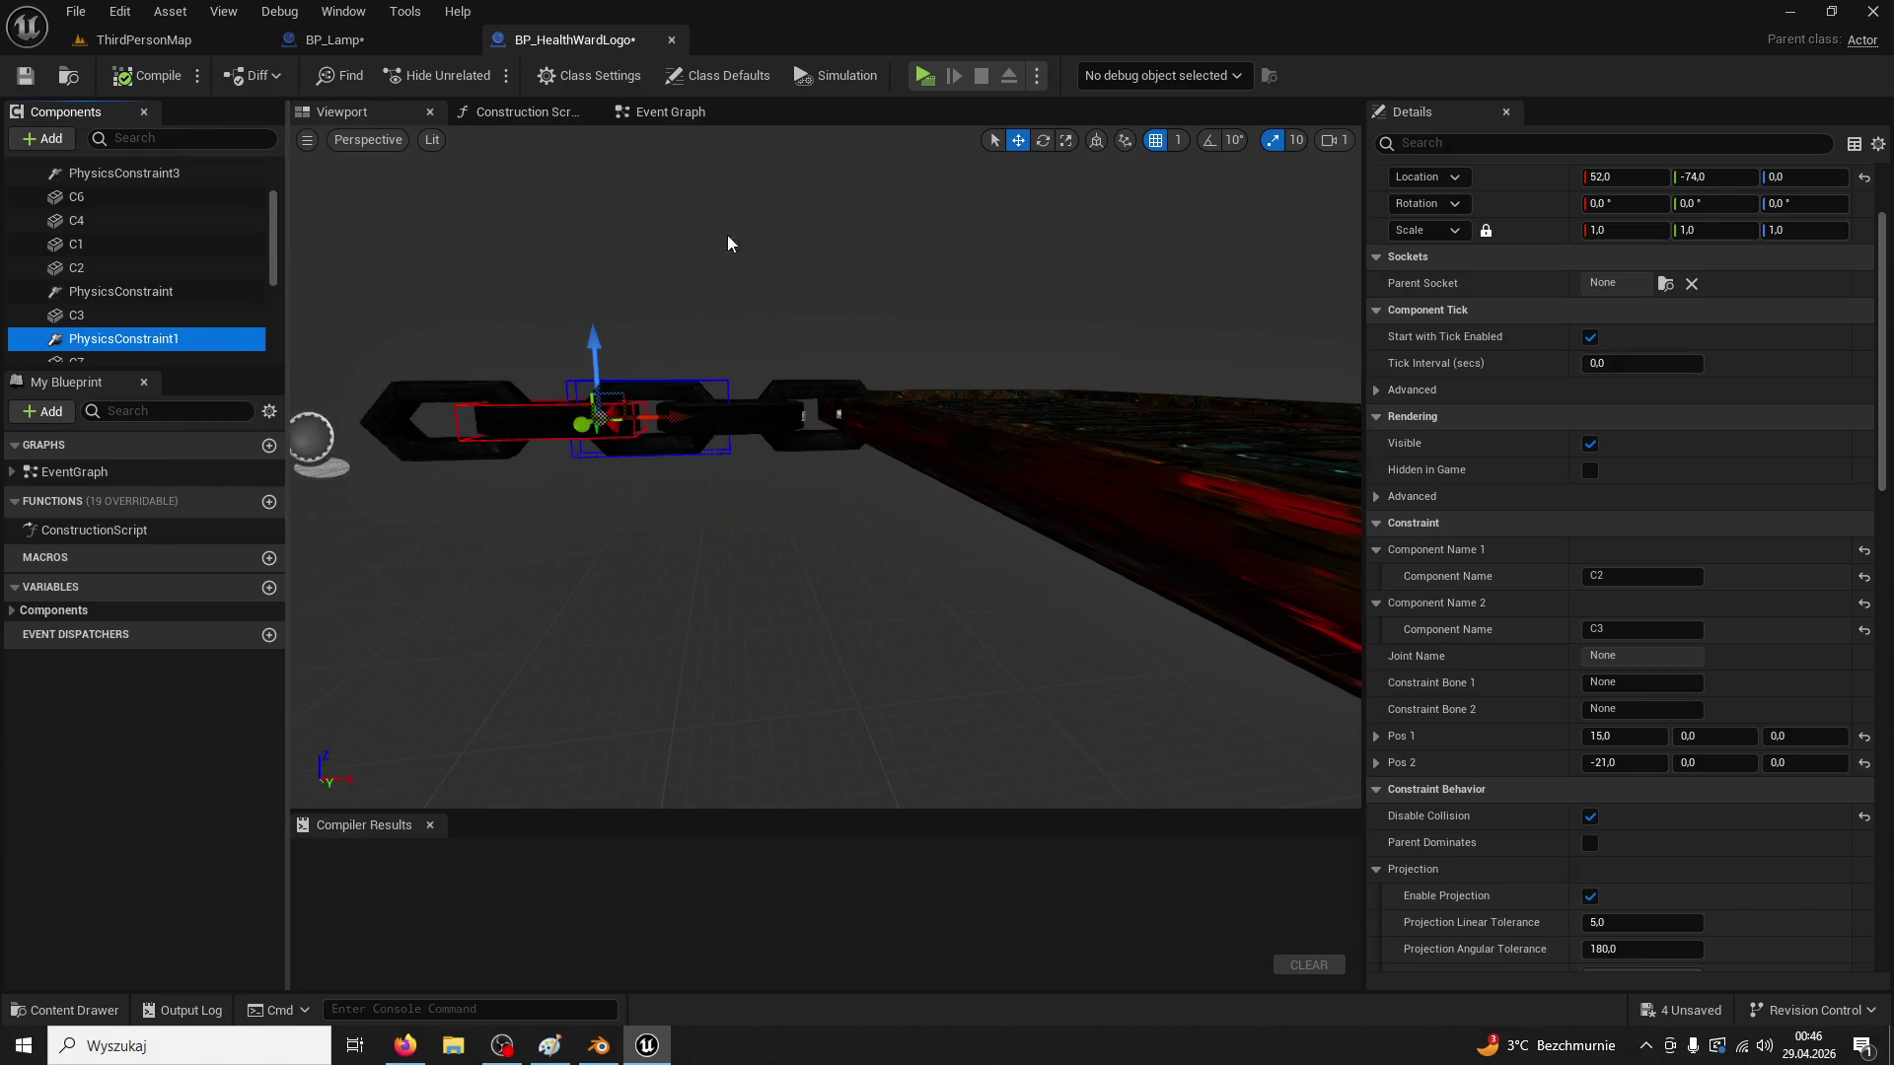
Paste a second constraint named PhysicsConstraint2 and rename the original to PhysicsConstraint1
click(402, 37)
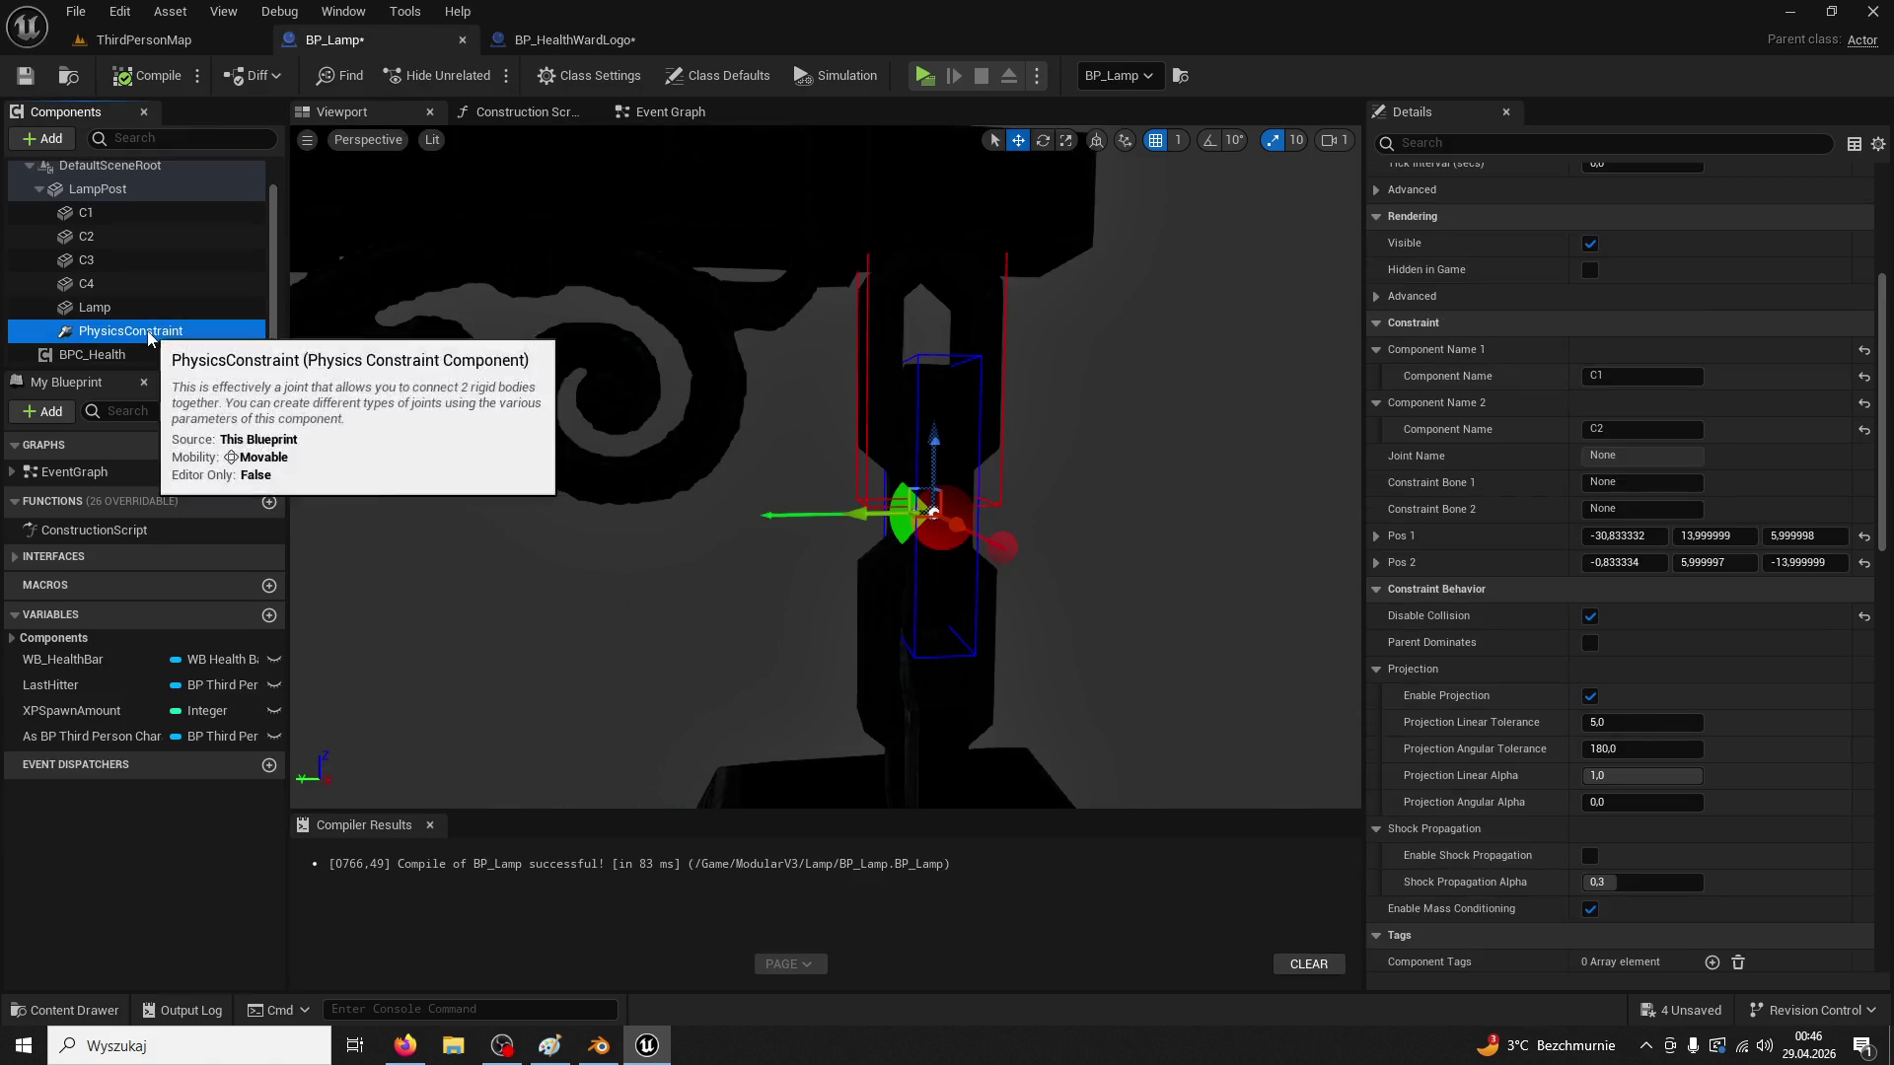
key(ctrl+v)
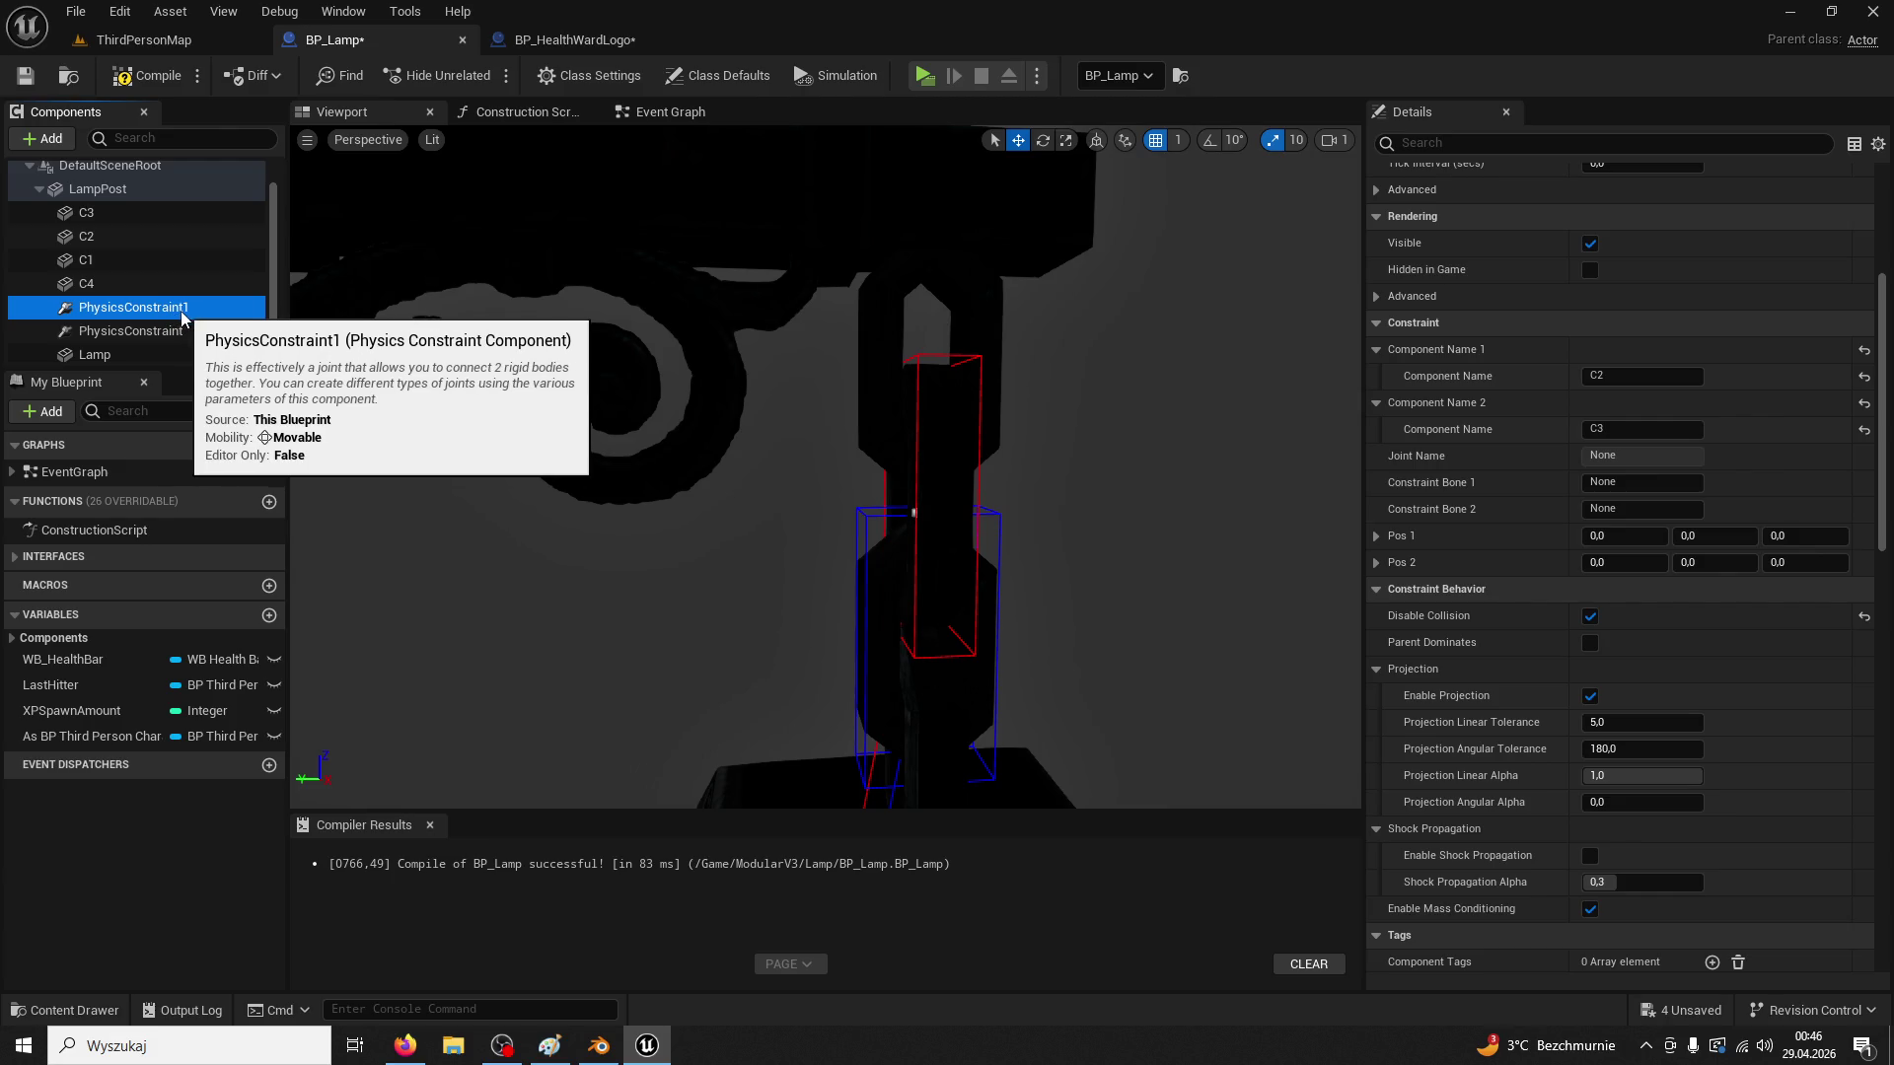
key(F2)
text(PhysicsConstraint2)
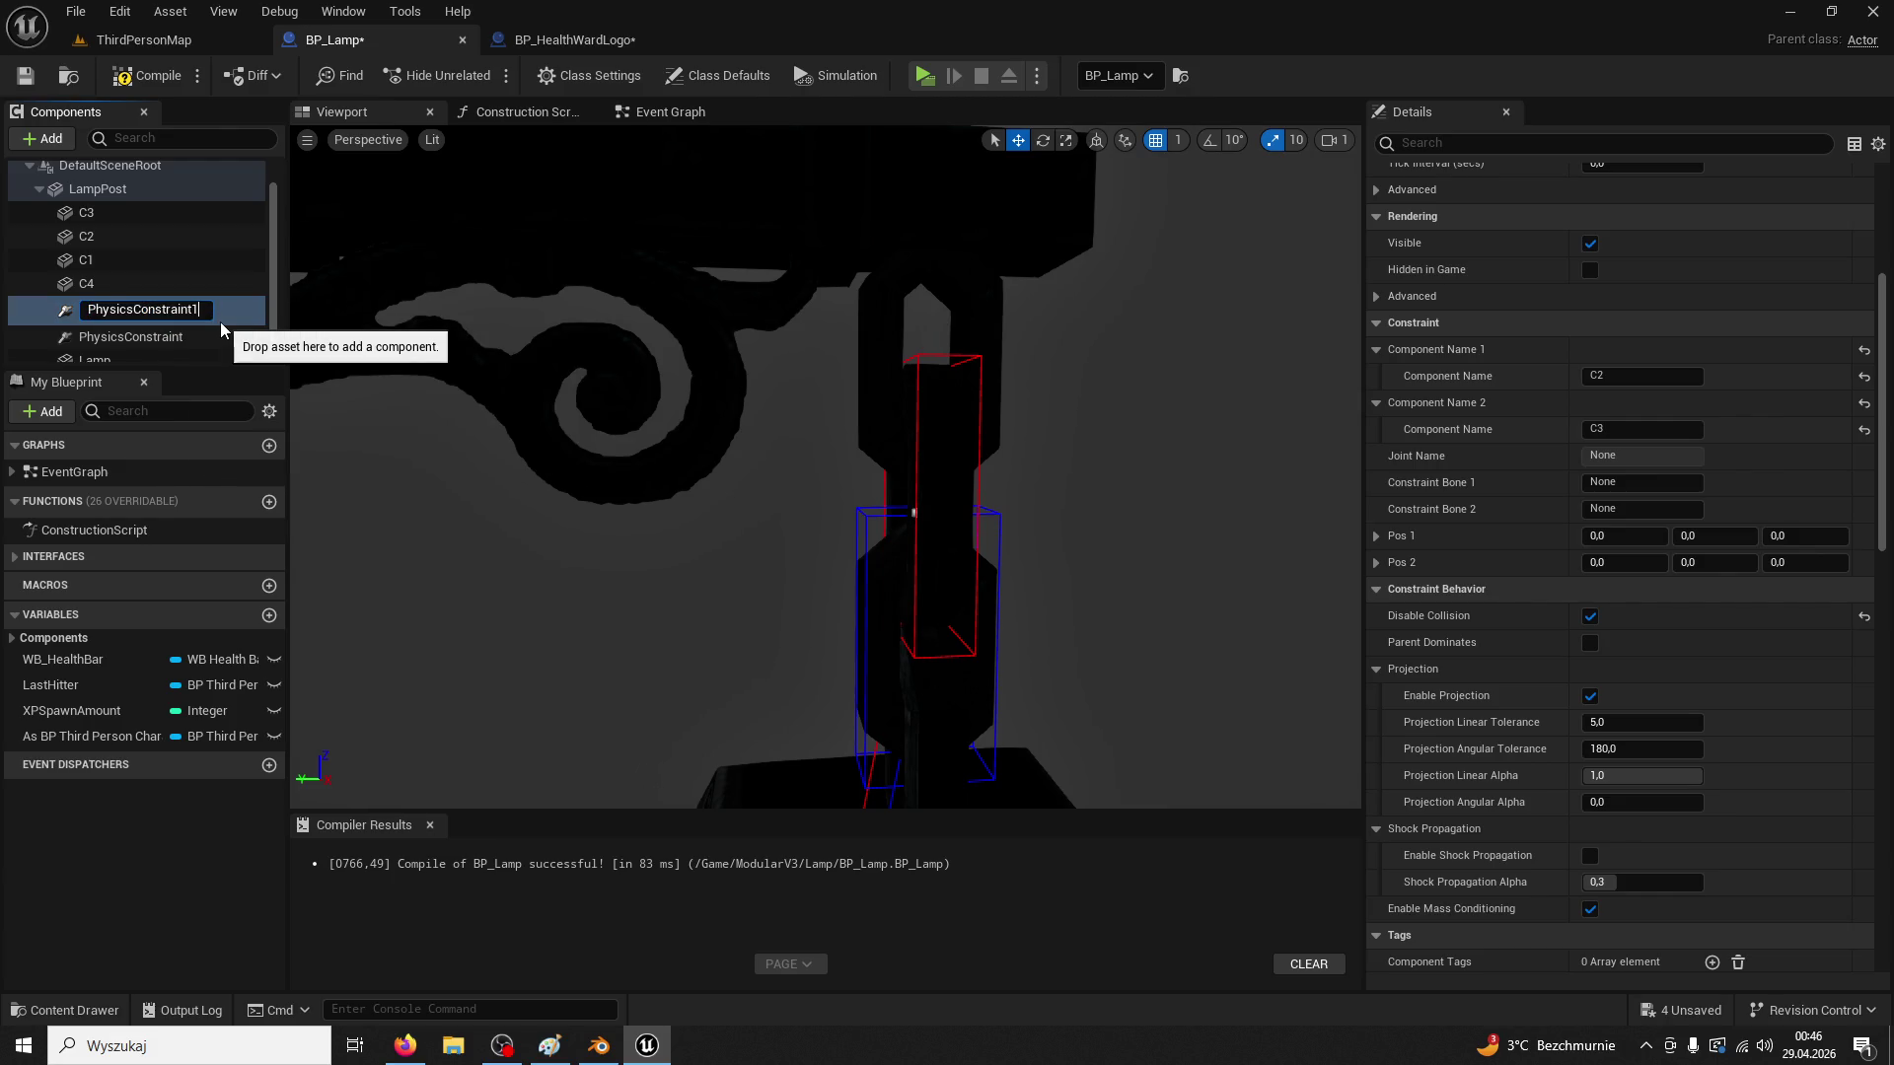
key(Return)
click(221, 322)
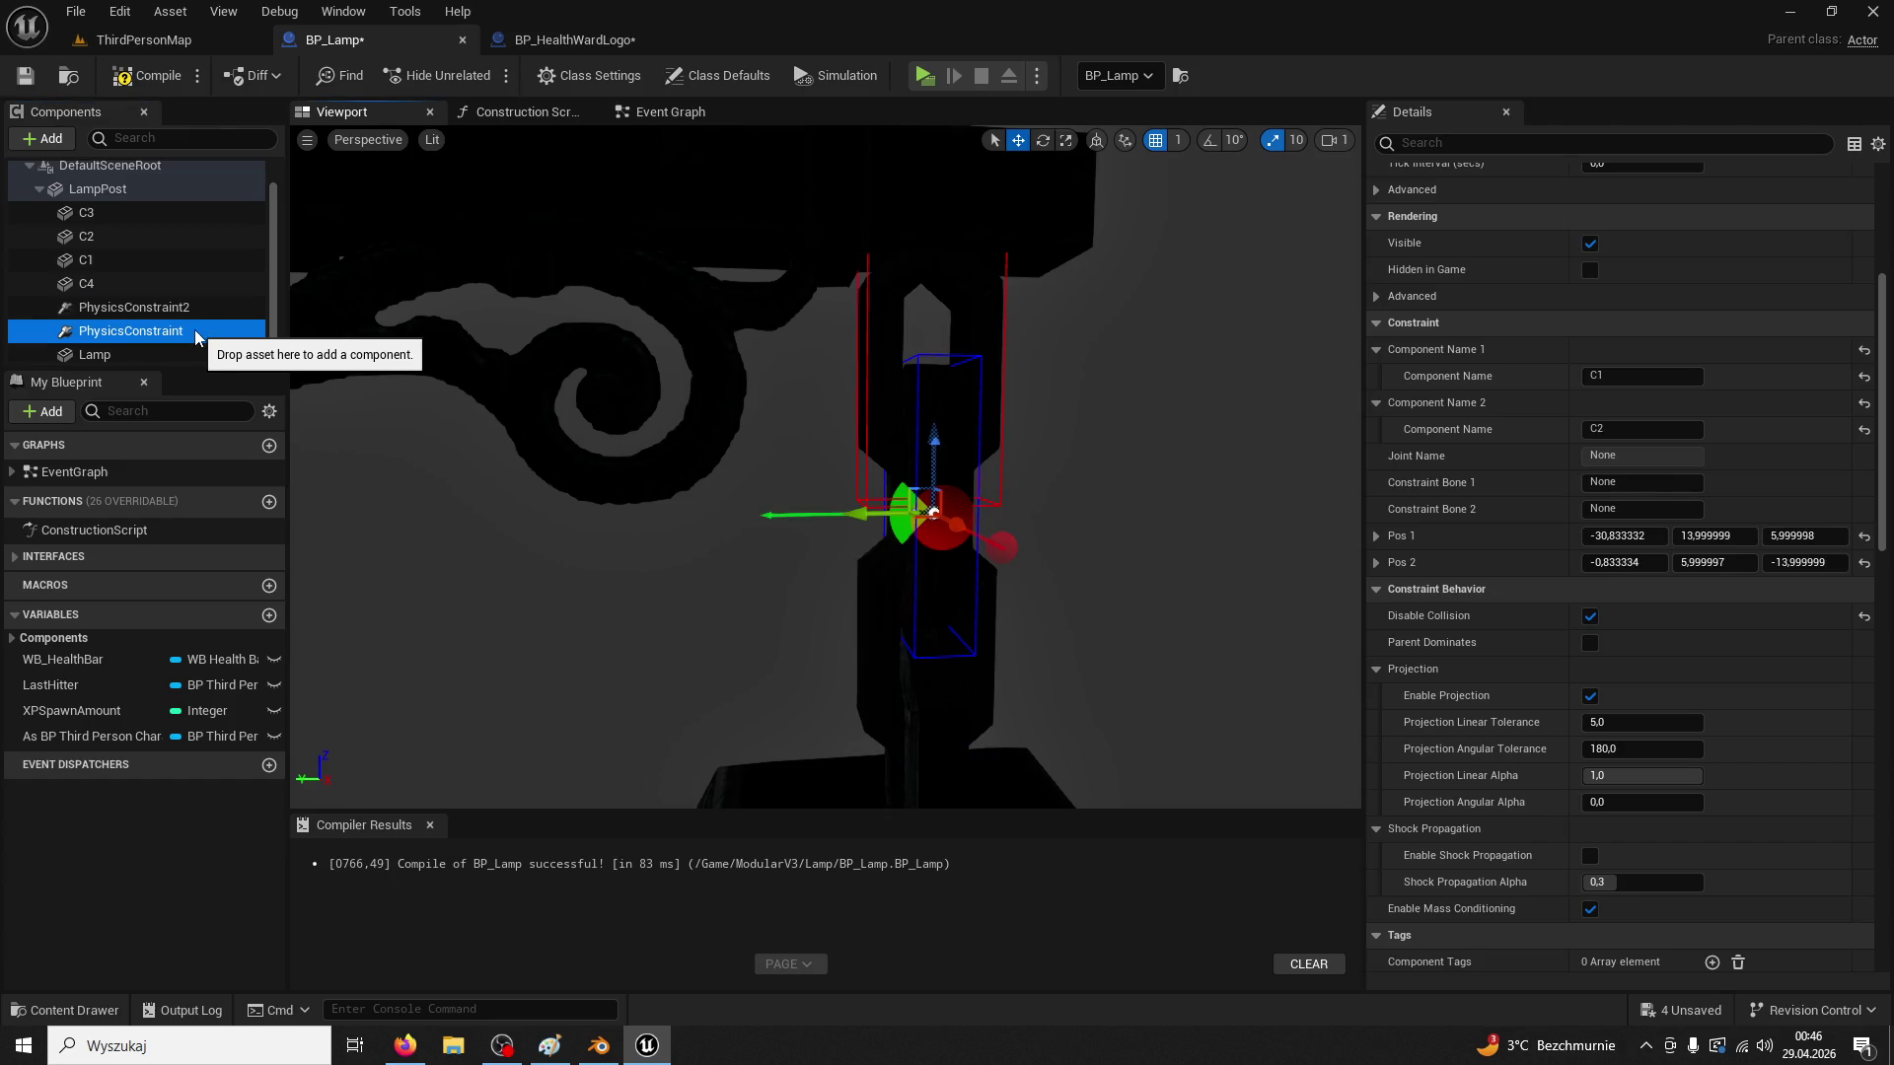
key(F2)
text(PhysicsConstraint1)
key(Return)
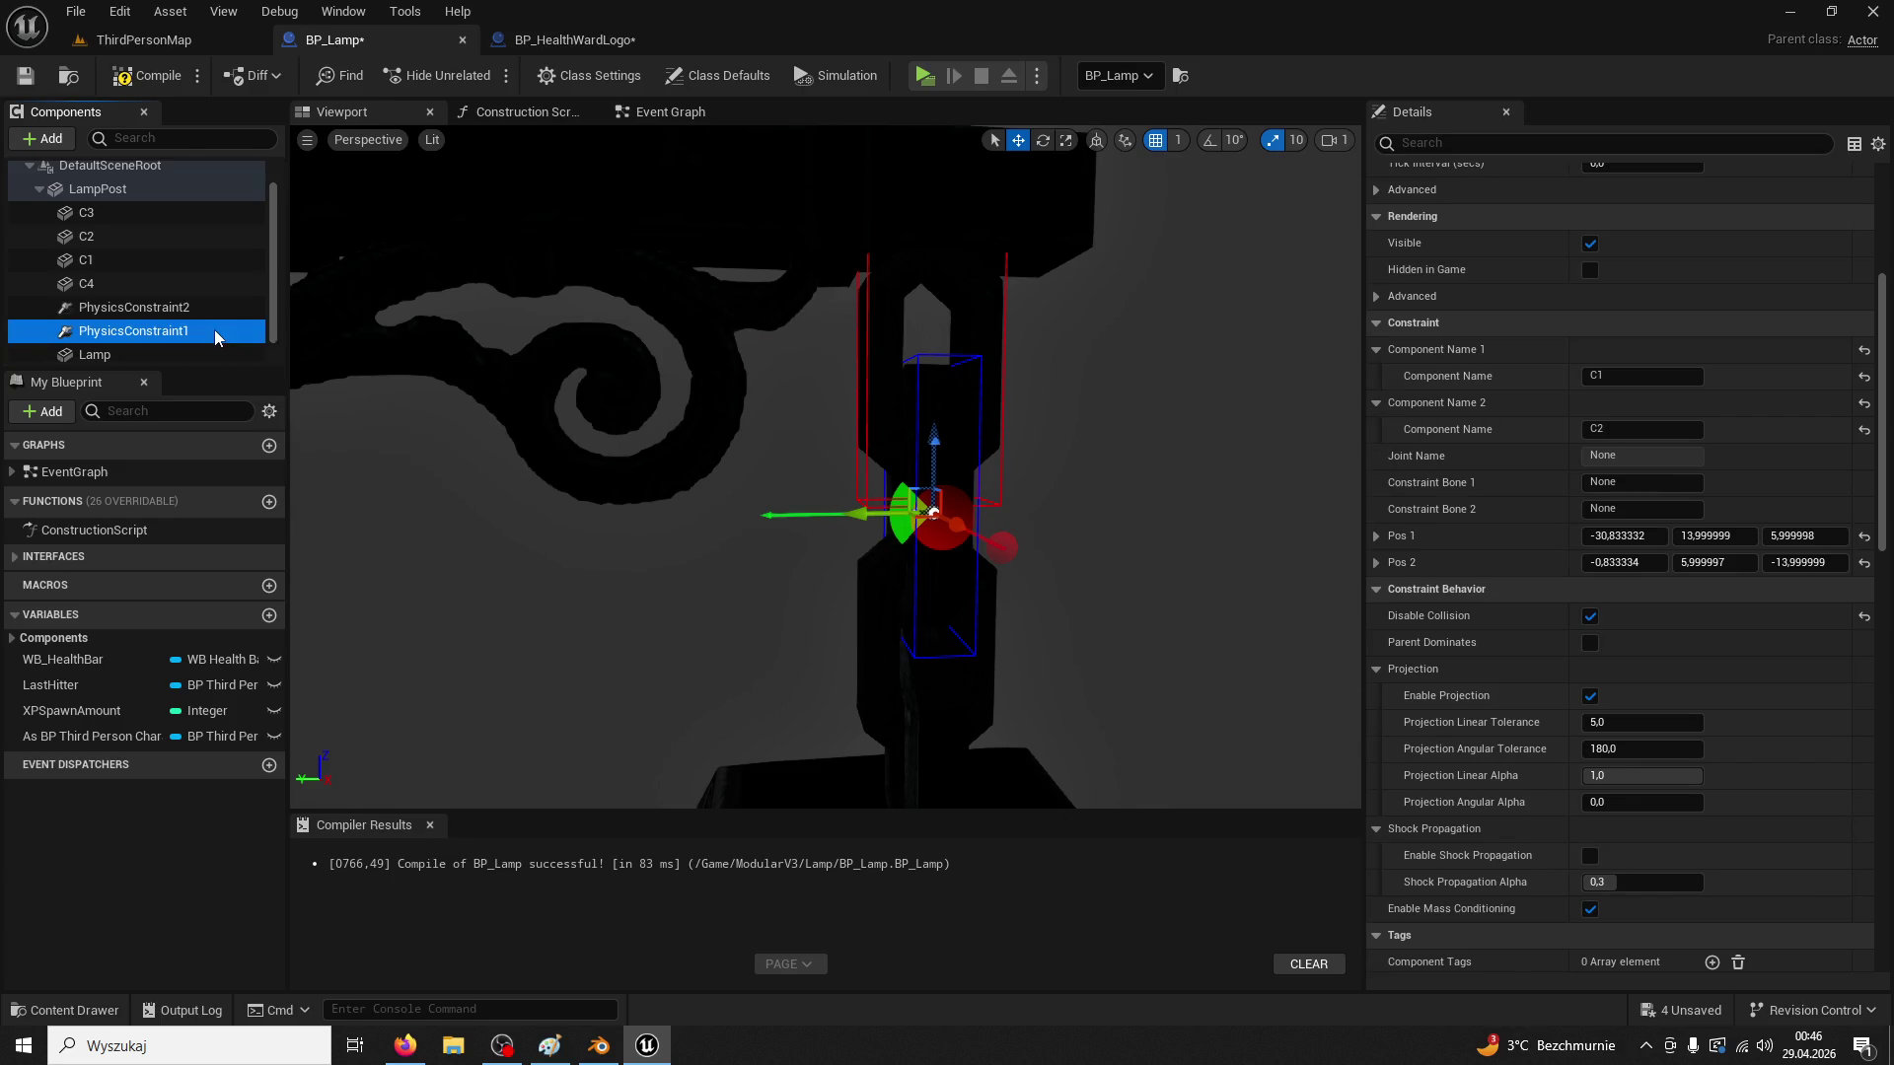
Move PhysicsConstraint2 up the lamp post over to the lamp hanger
click(133, 307)
scroll(826, 463, down, 5)
drag(1285, 672, 1284, 672)
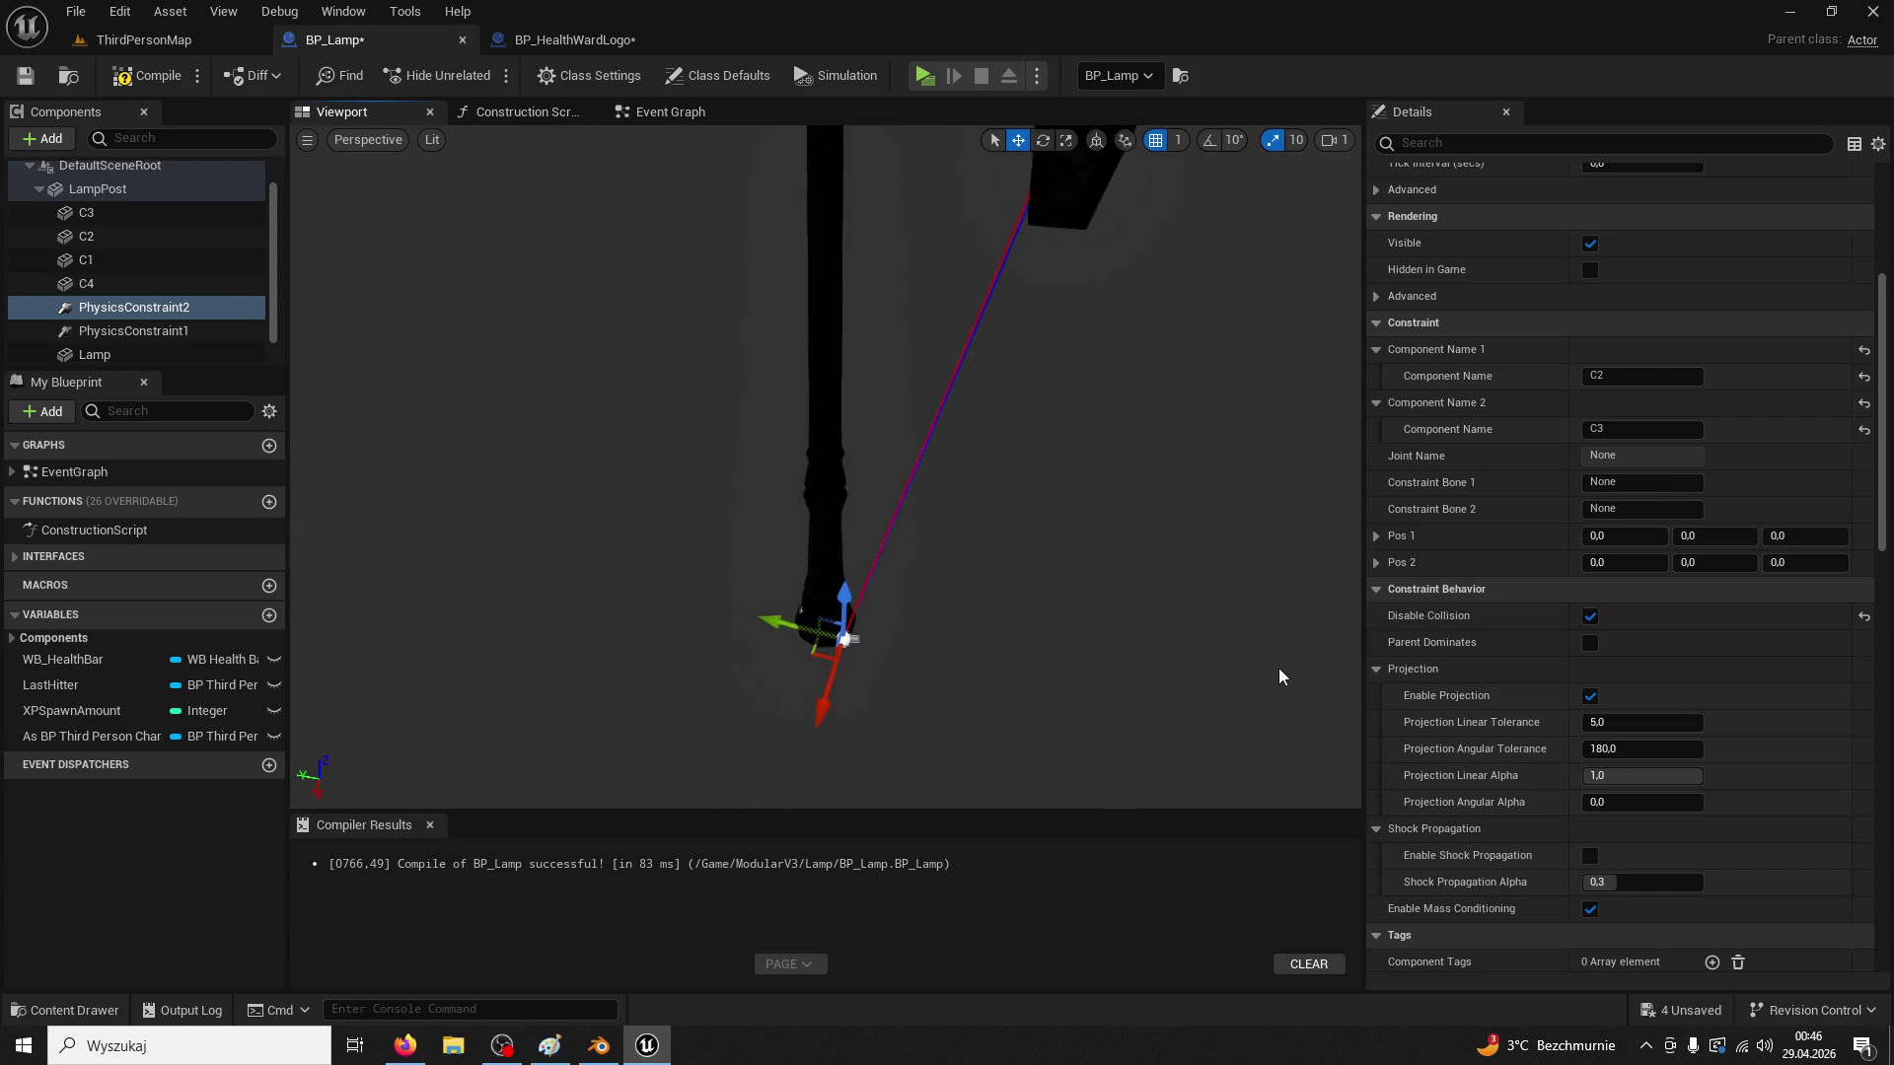
drag(861, 626, 858, 213)
scroll(860, 412, down, 4)
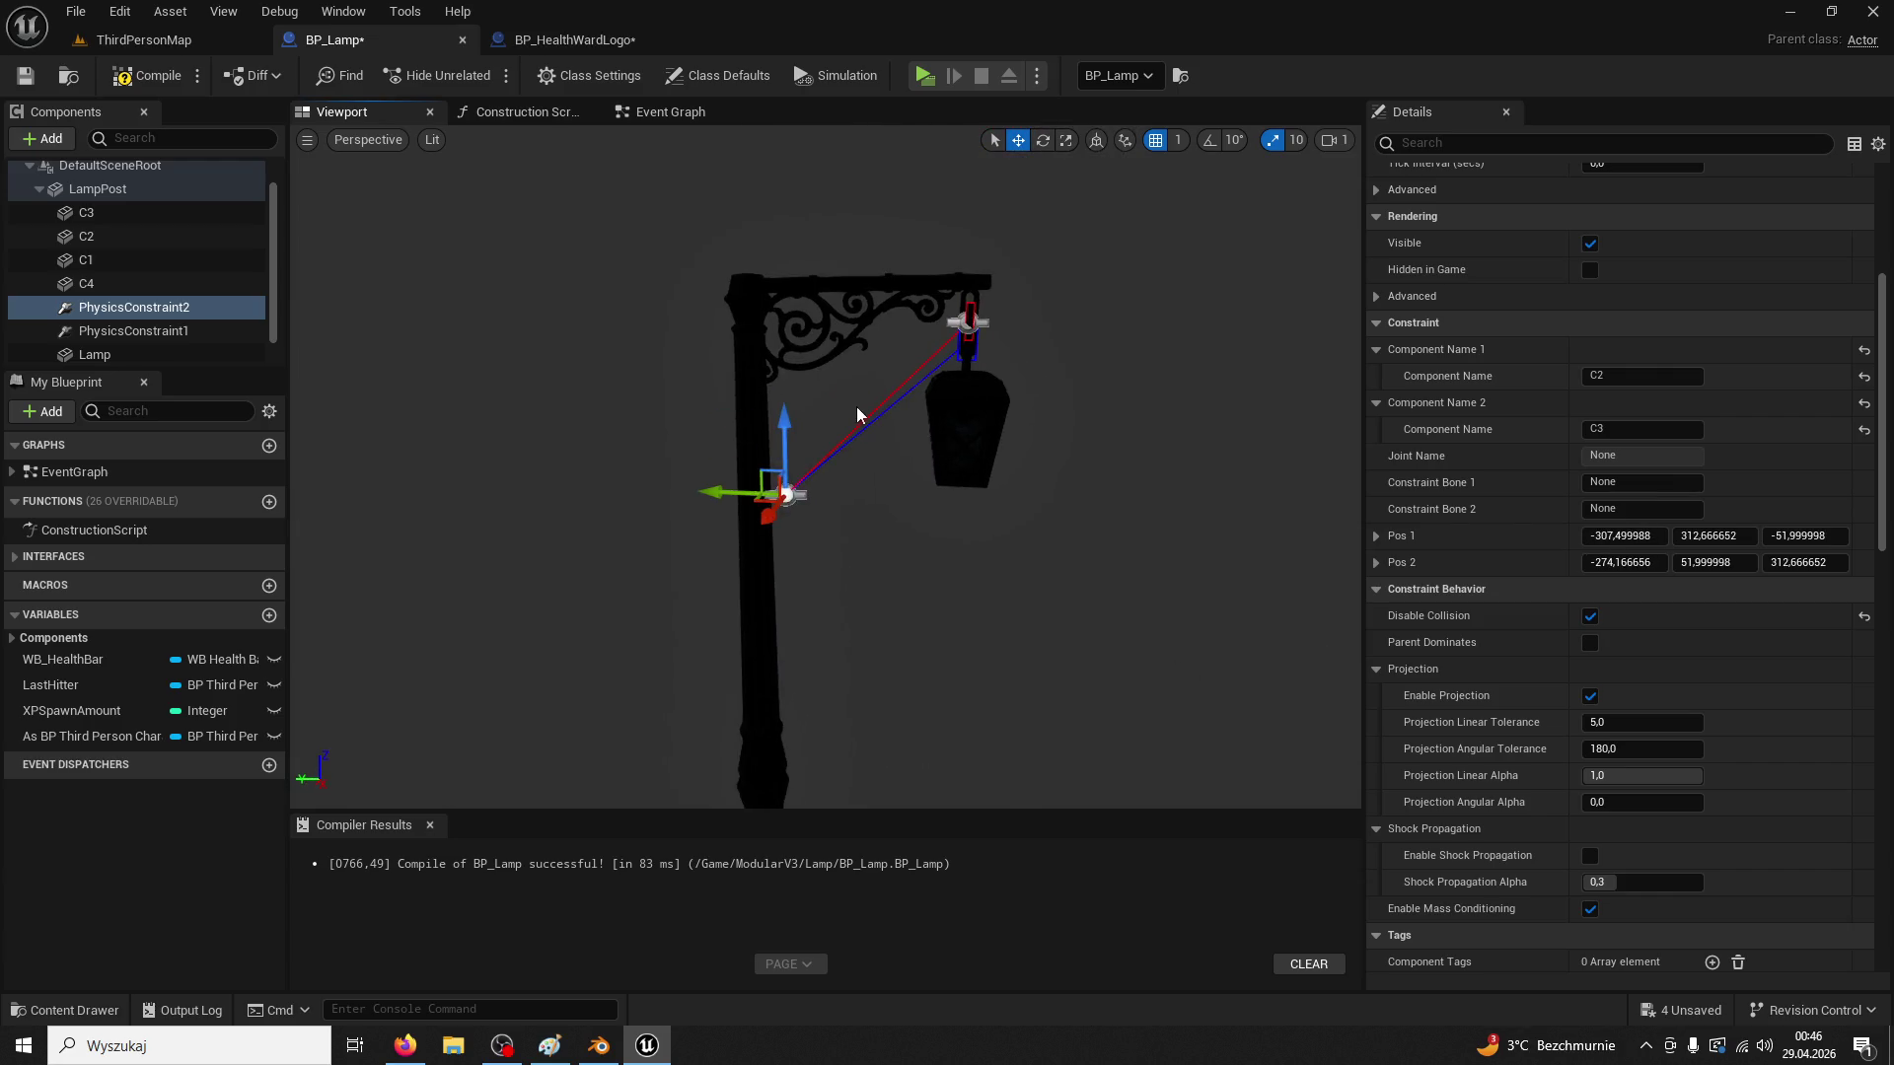
drag(793, 423, 793, 304)
scroll(725, 328, up, 5)
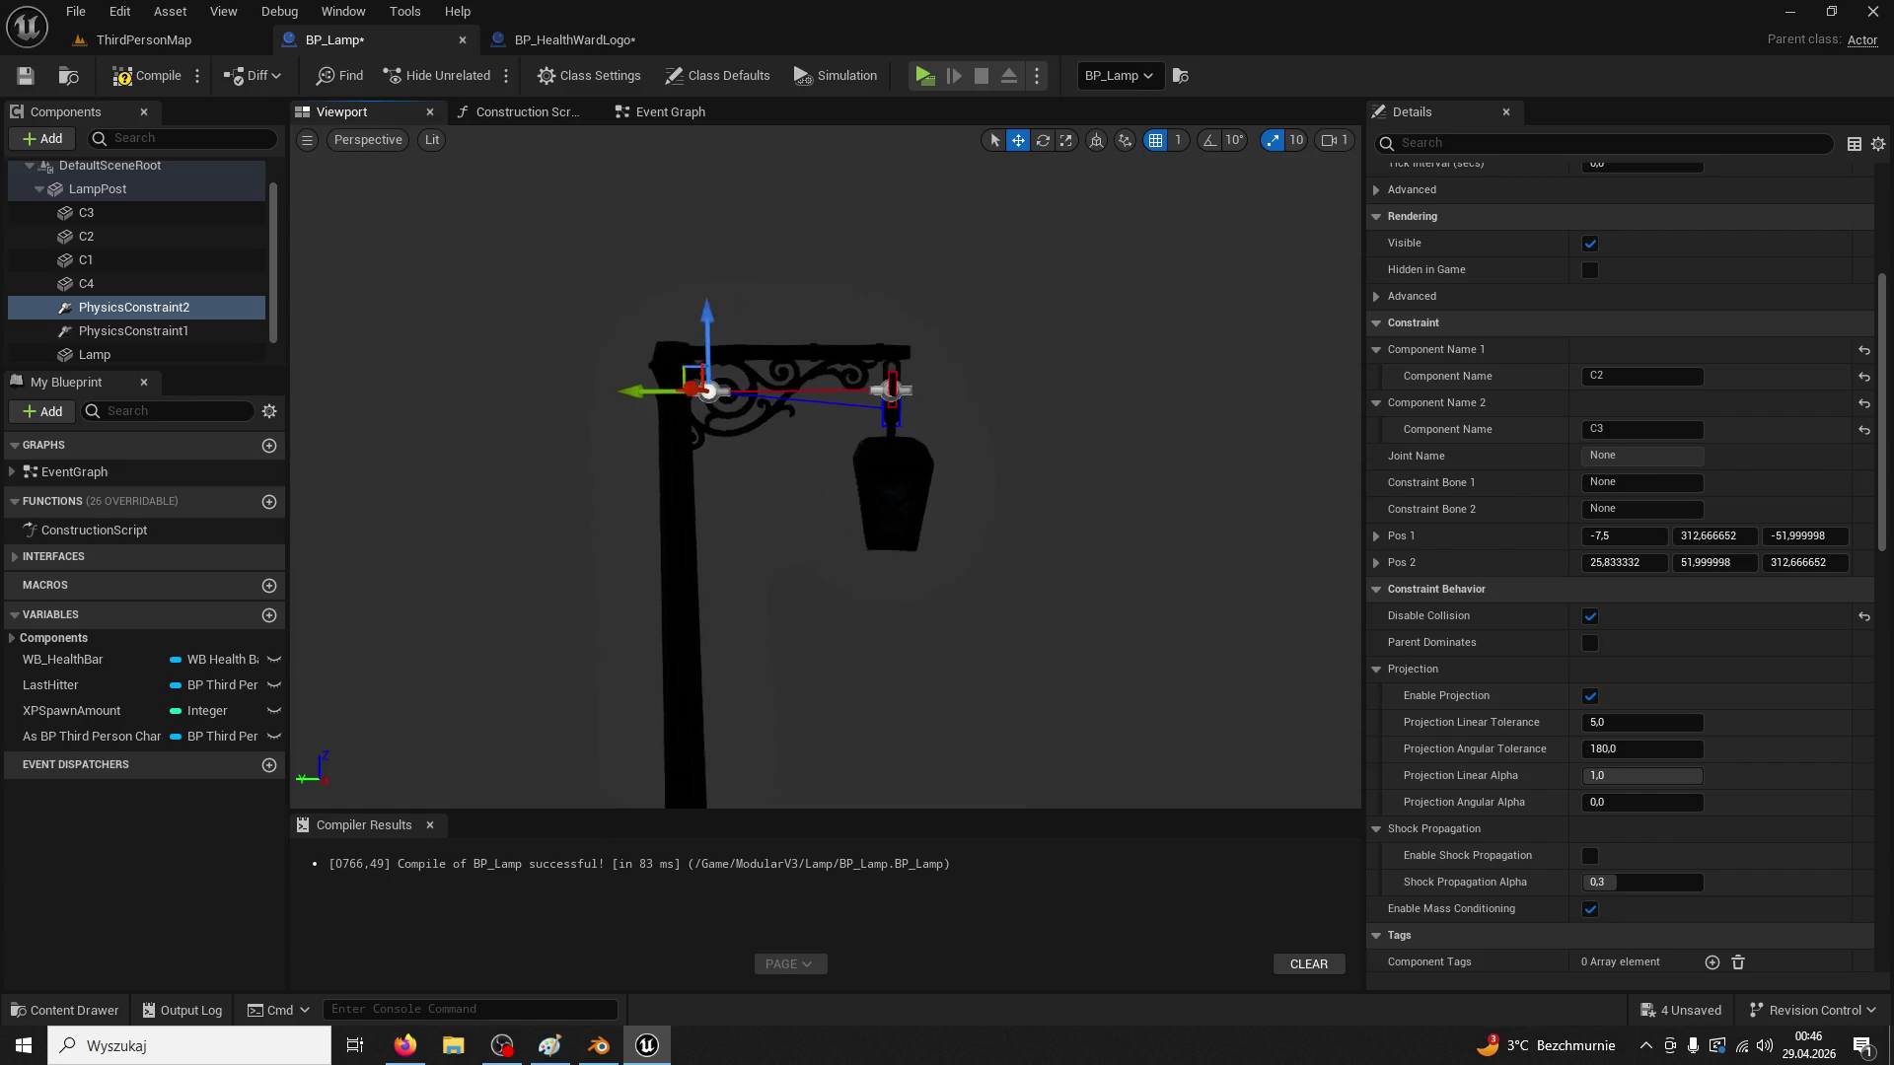
drag(451, 286, 923, 310)
Place PhysicsConstraint2 on the joint between chain links C2 and C3
scroll(907, 314, up, 5)
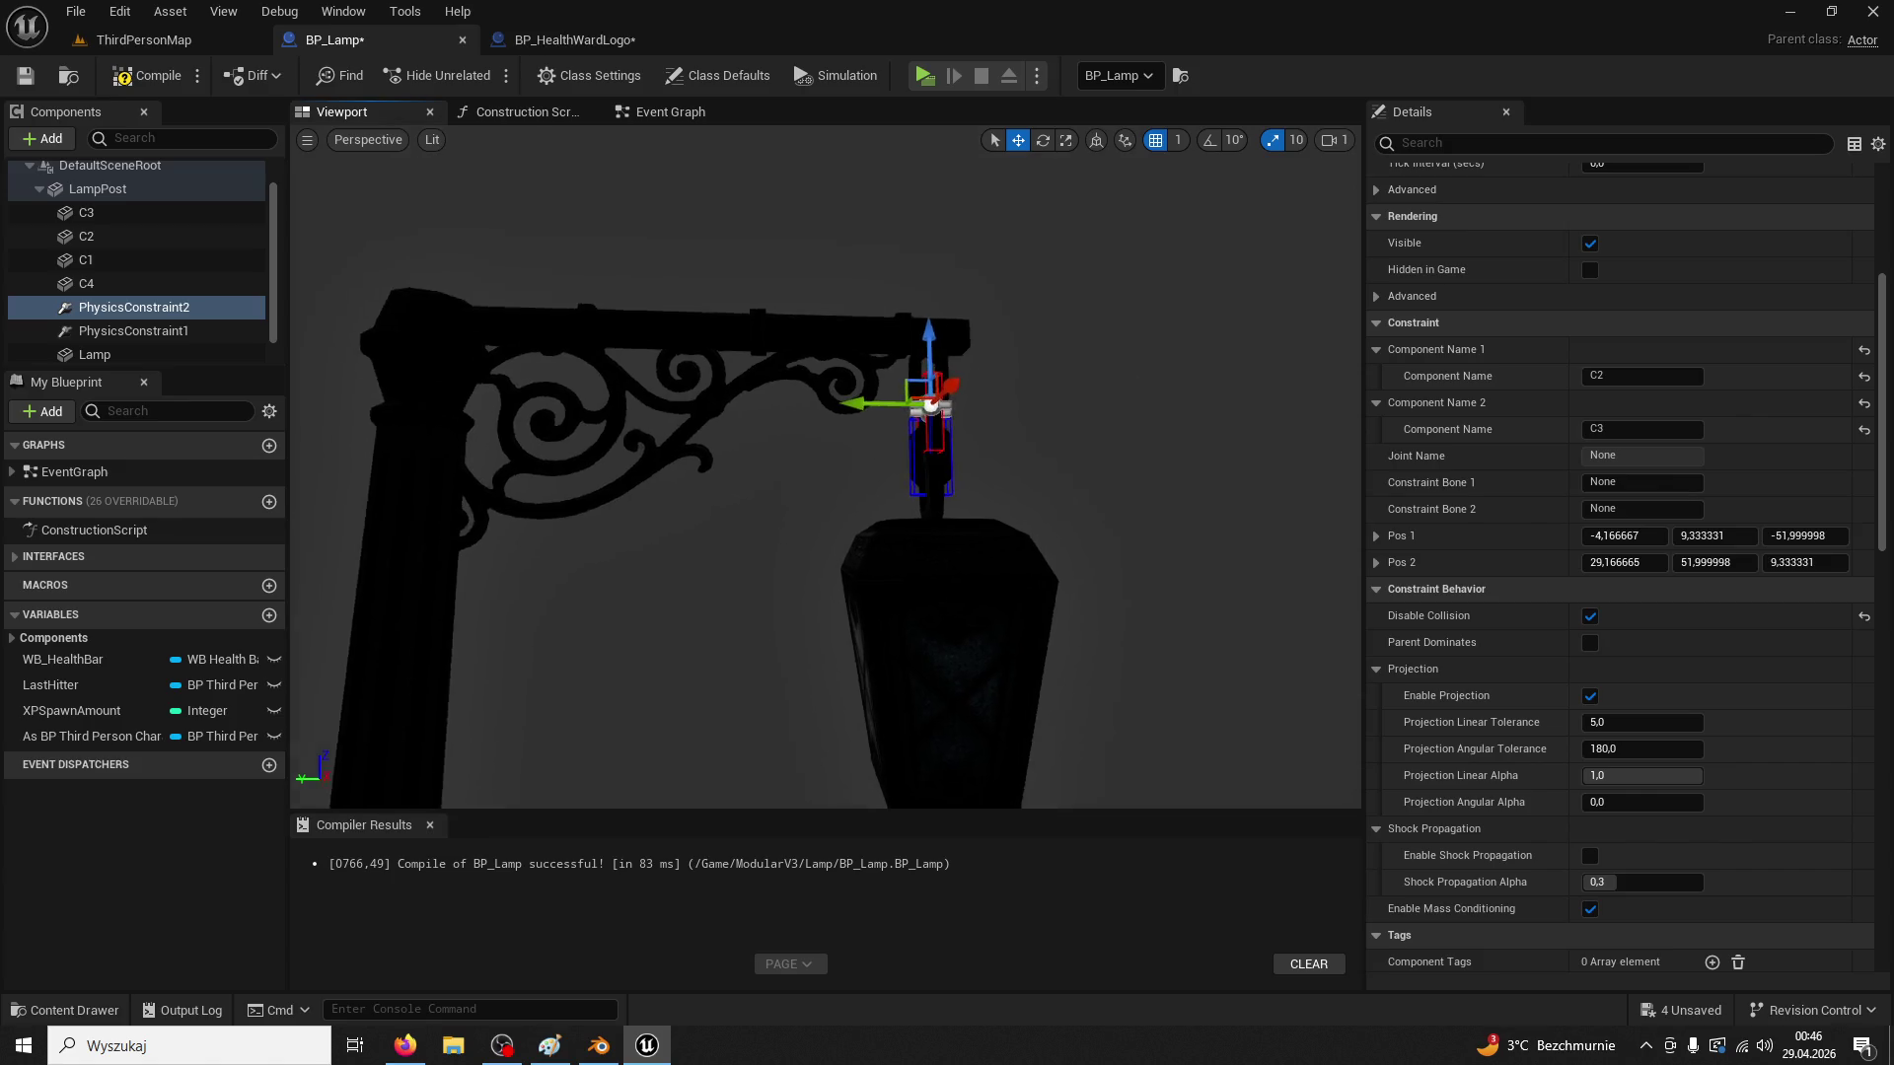
drag(1064, 296, 1066, 311)
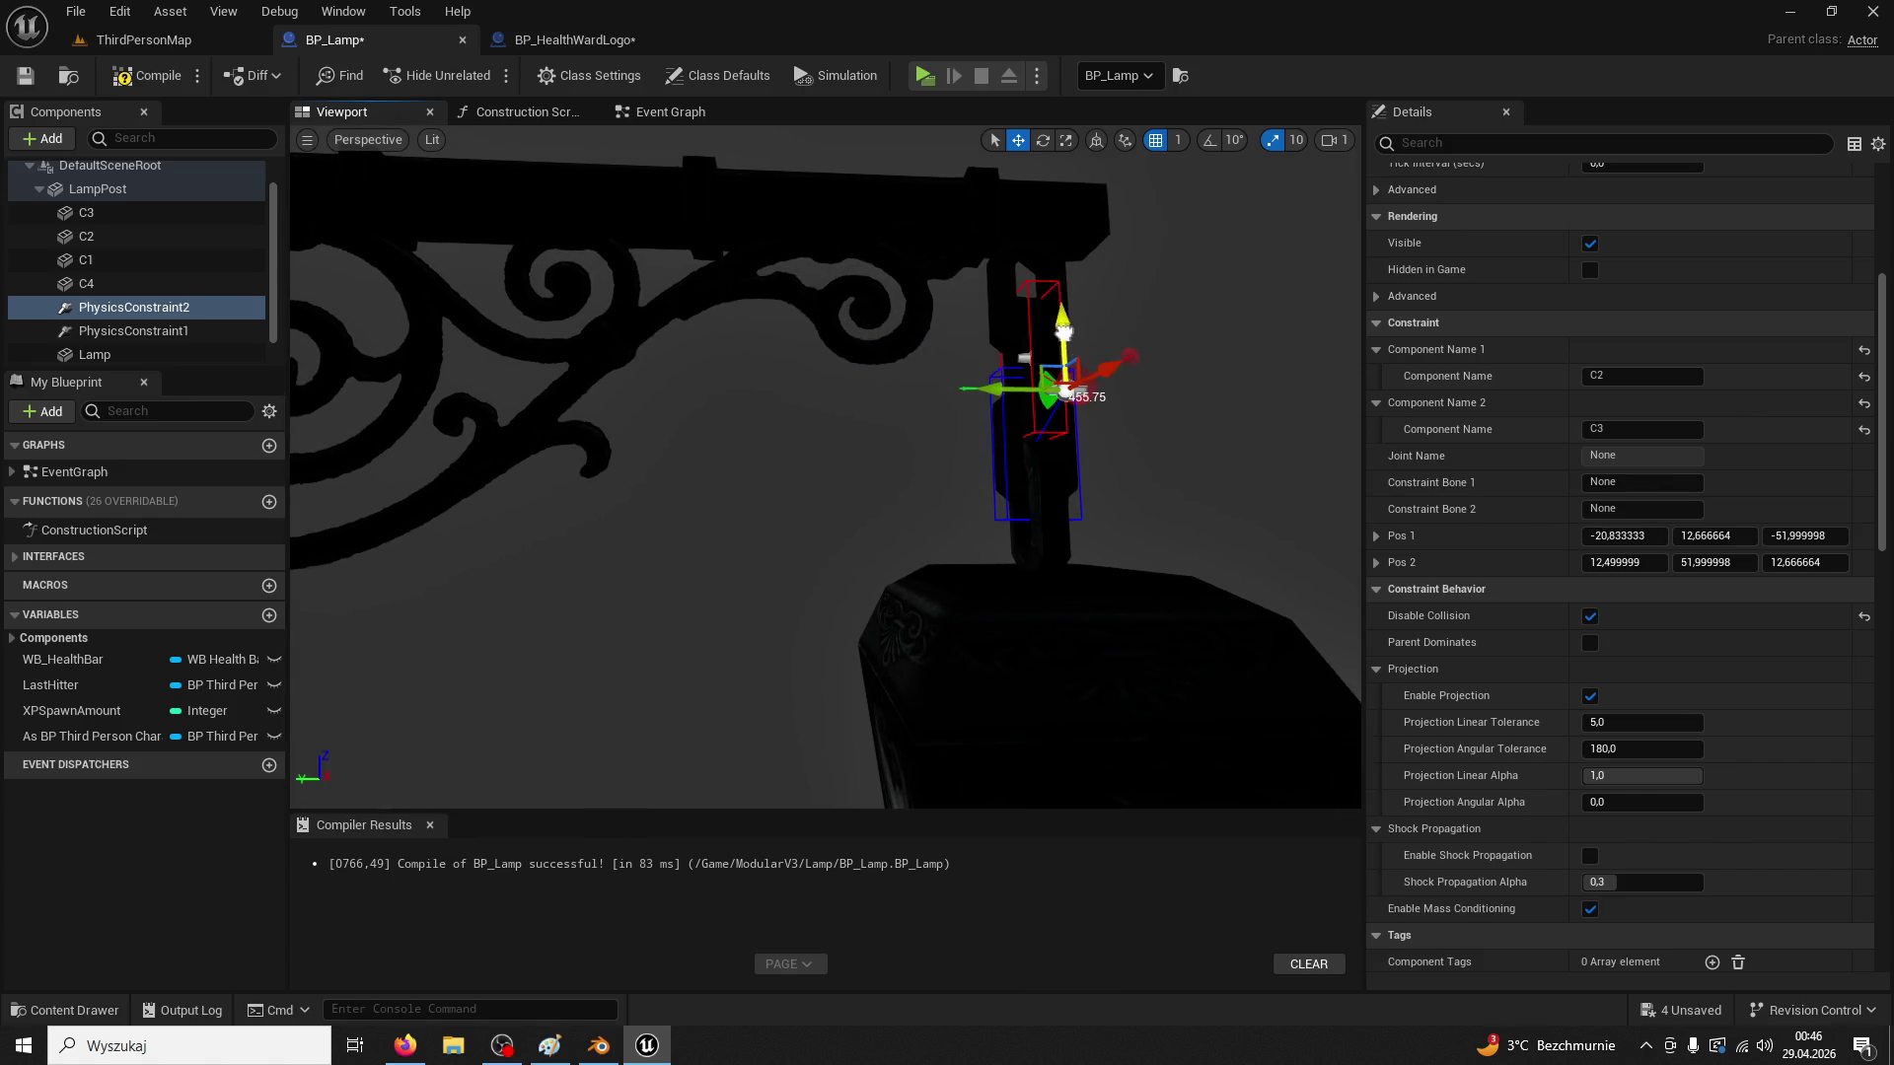
click(1063, 331)
key(ctrl+z)
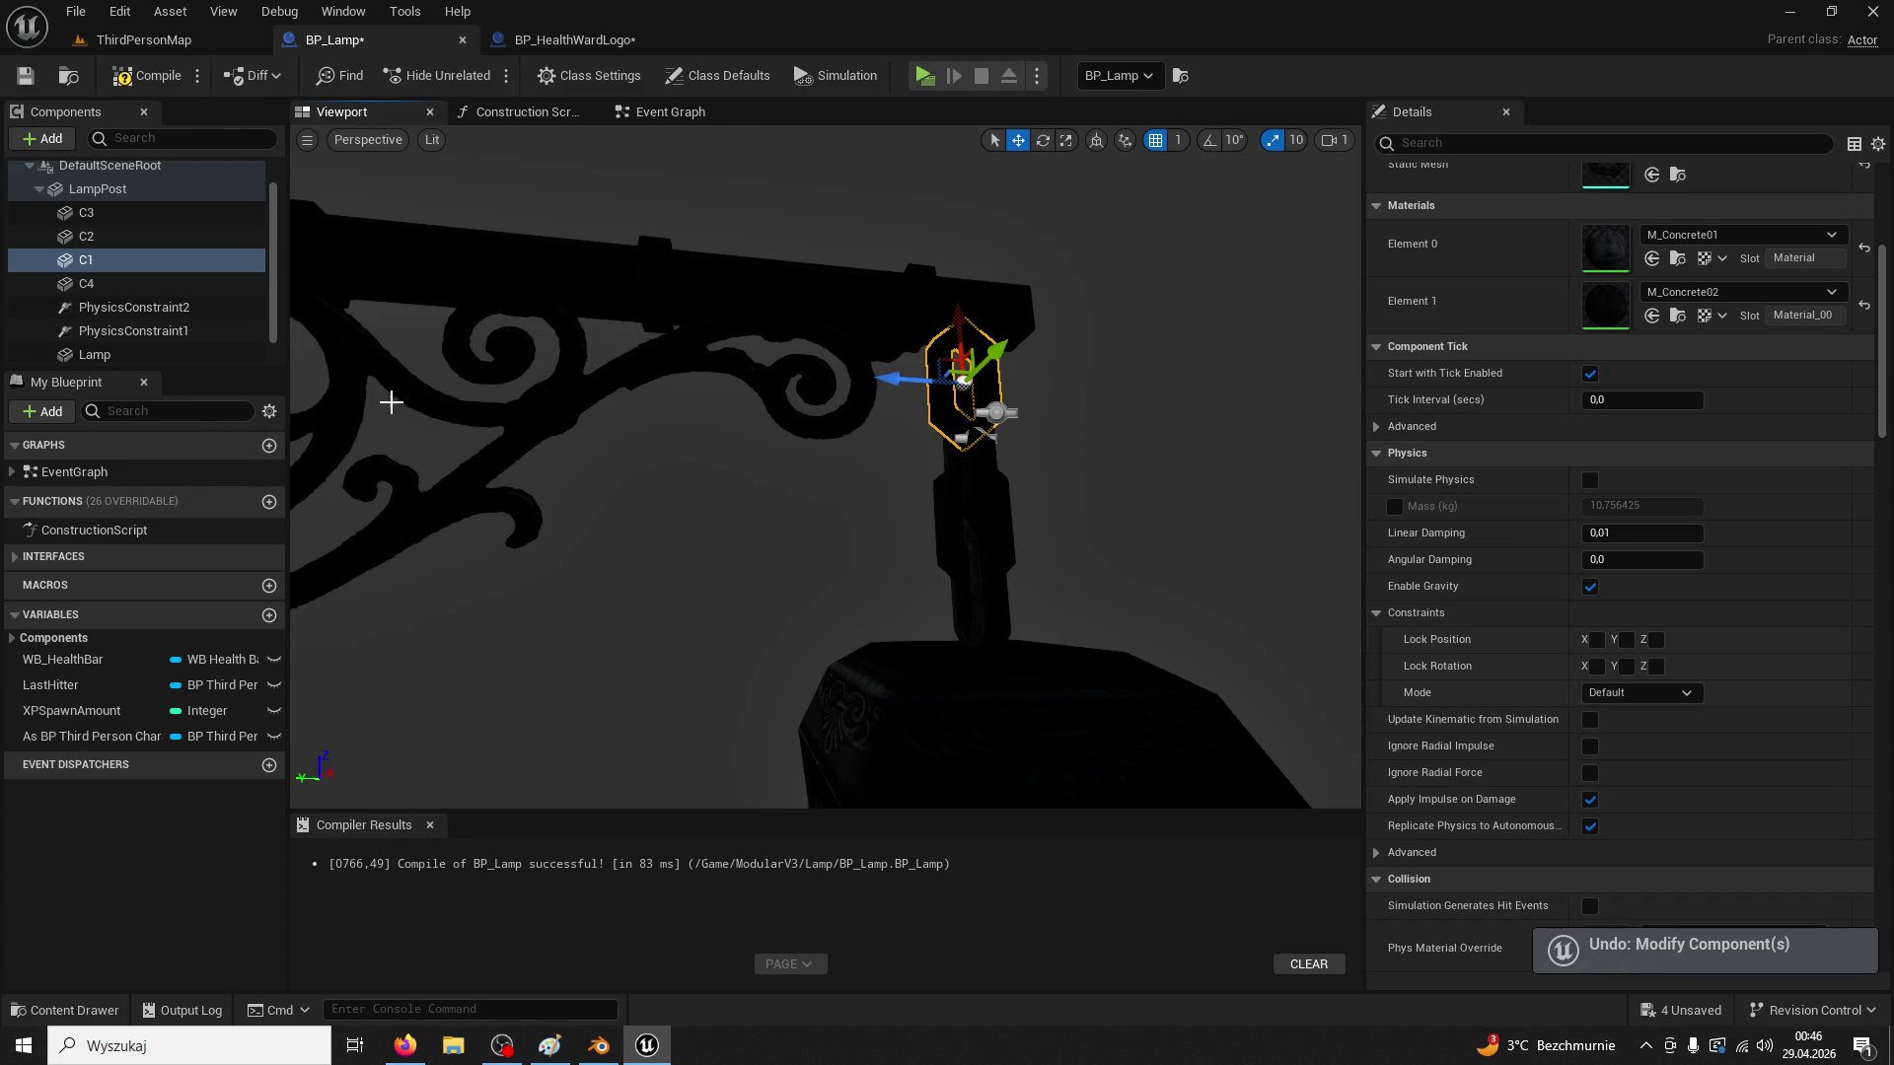
click(137, 311)
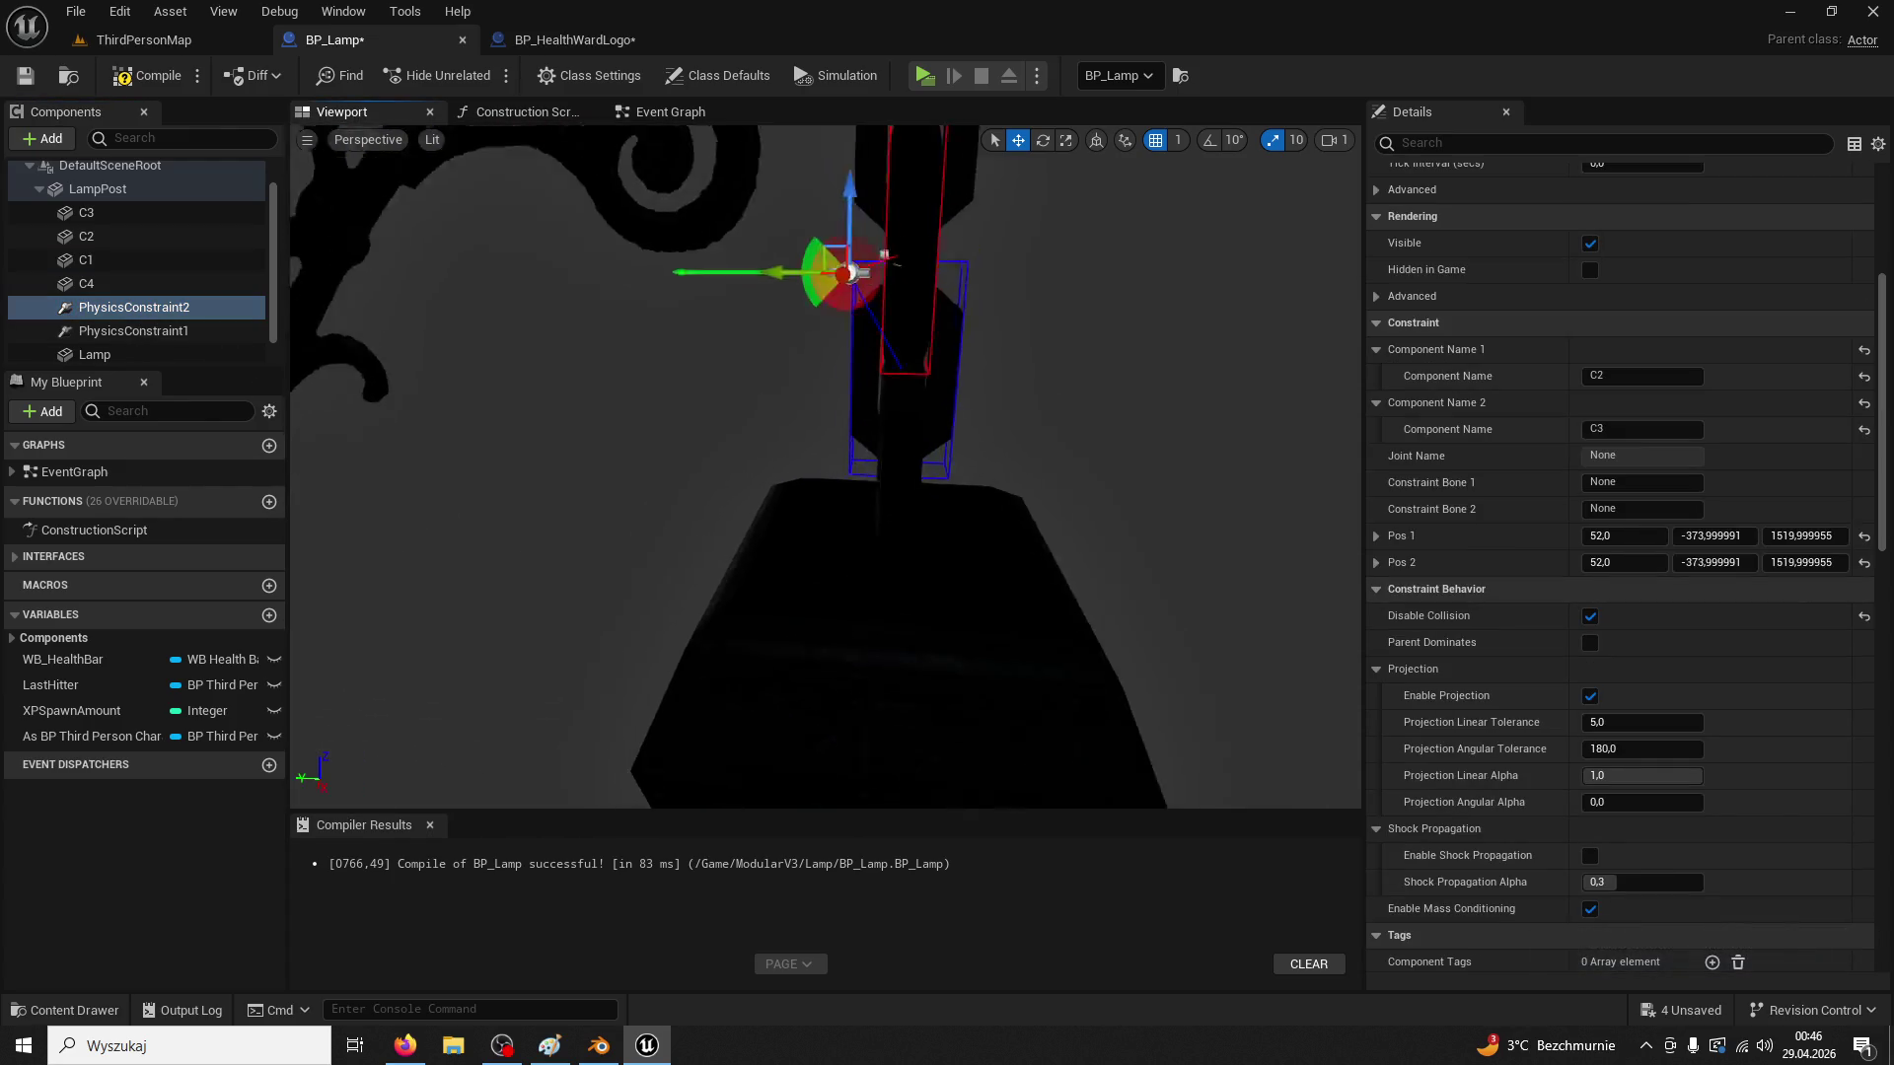
drag(773, 365, 821, 370)
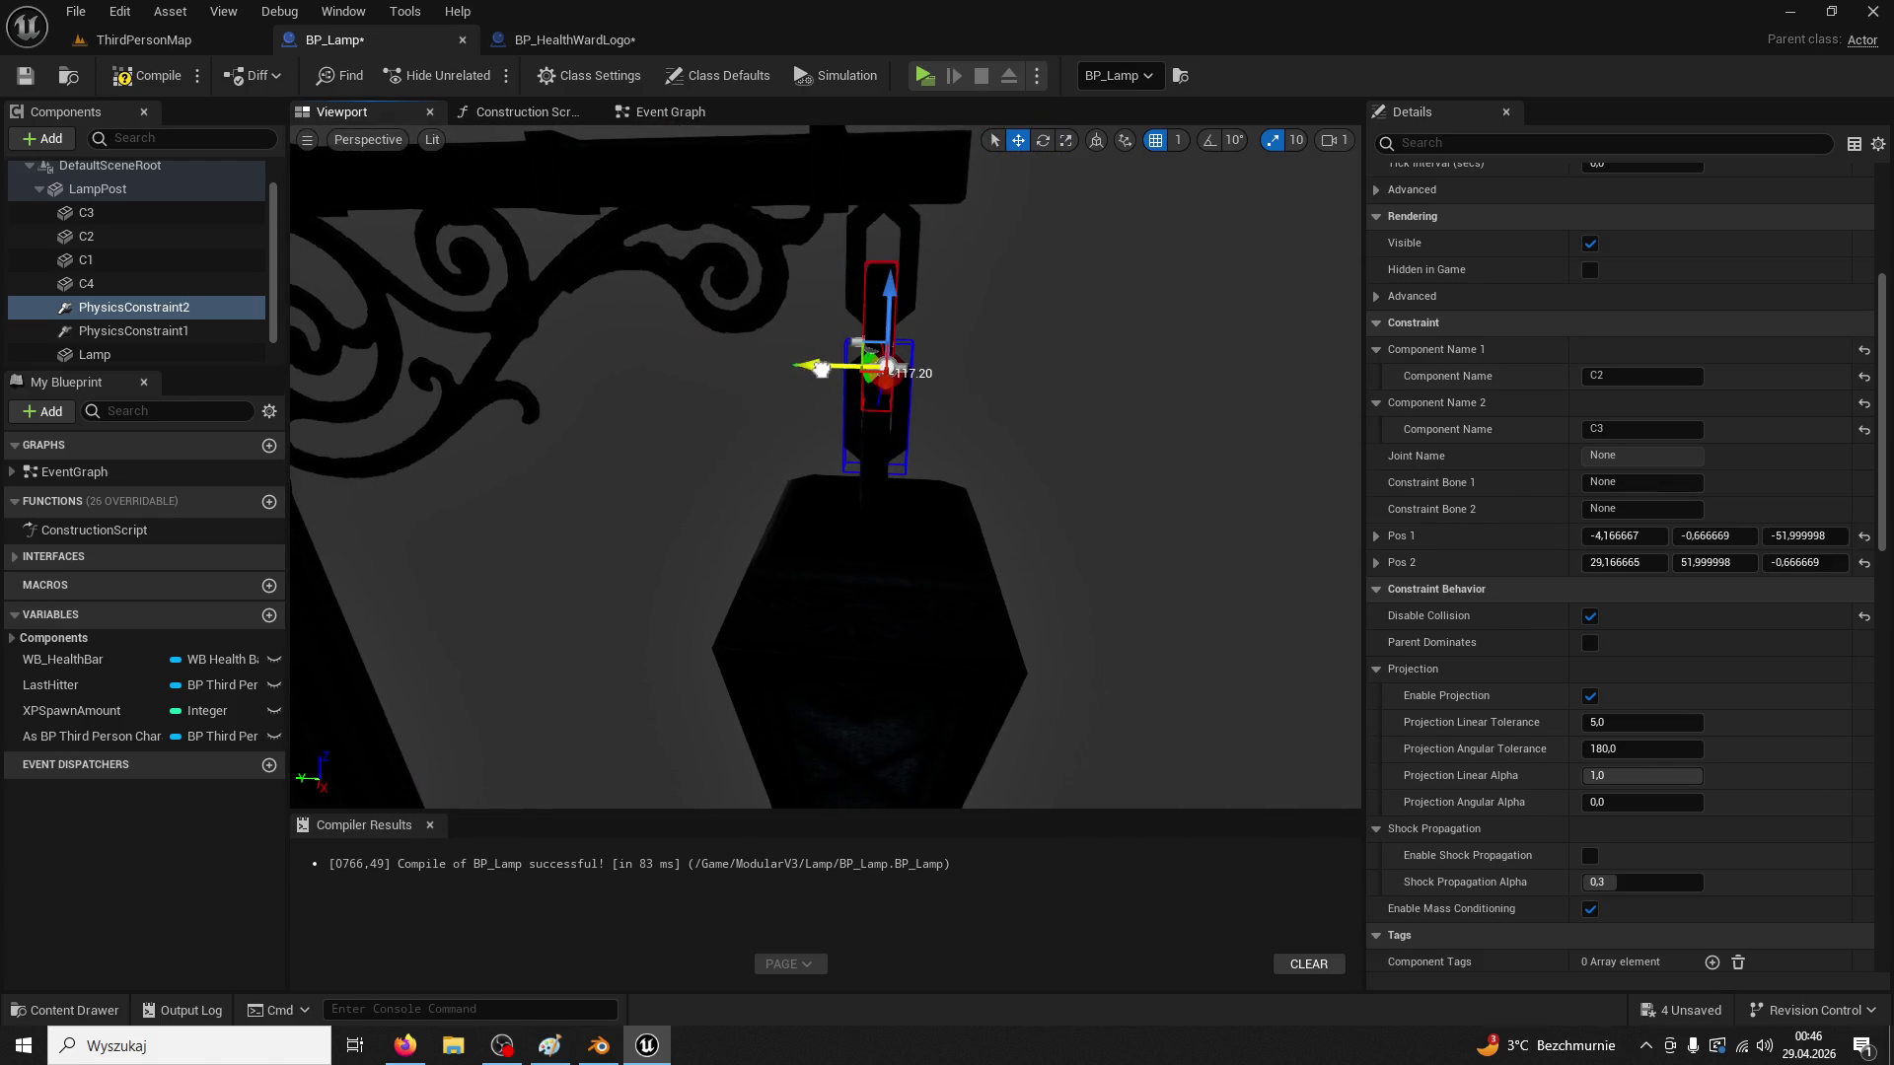
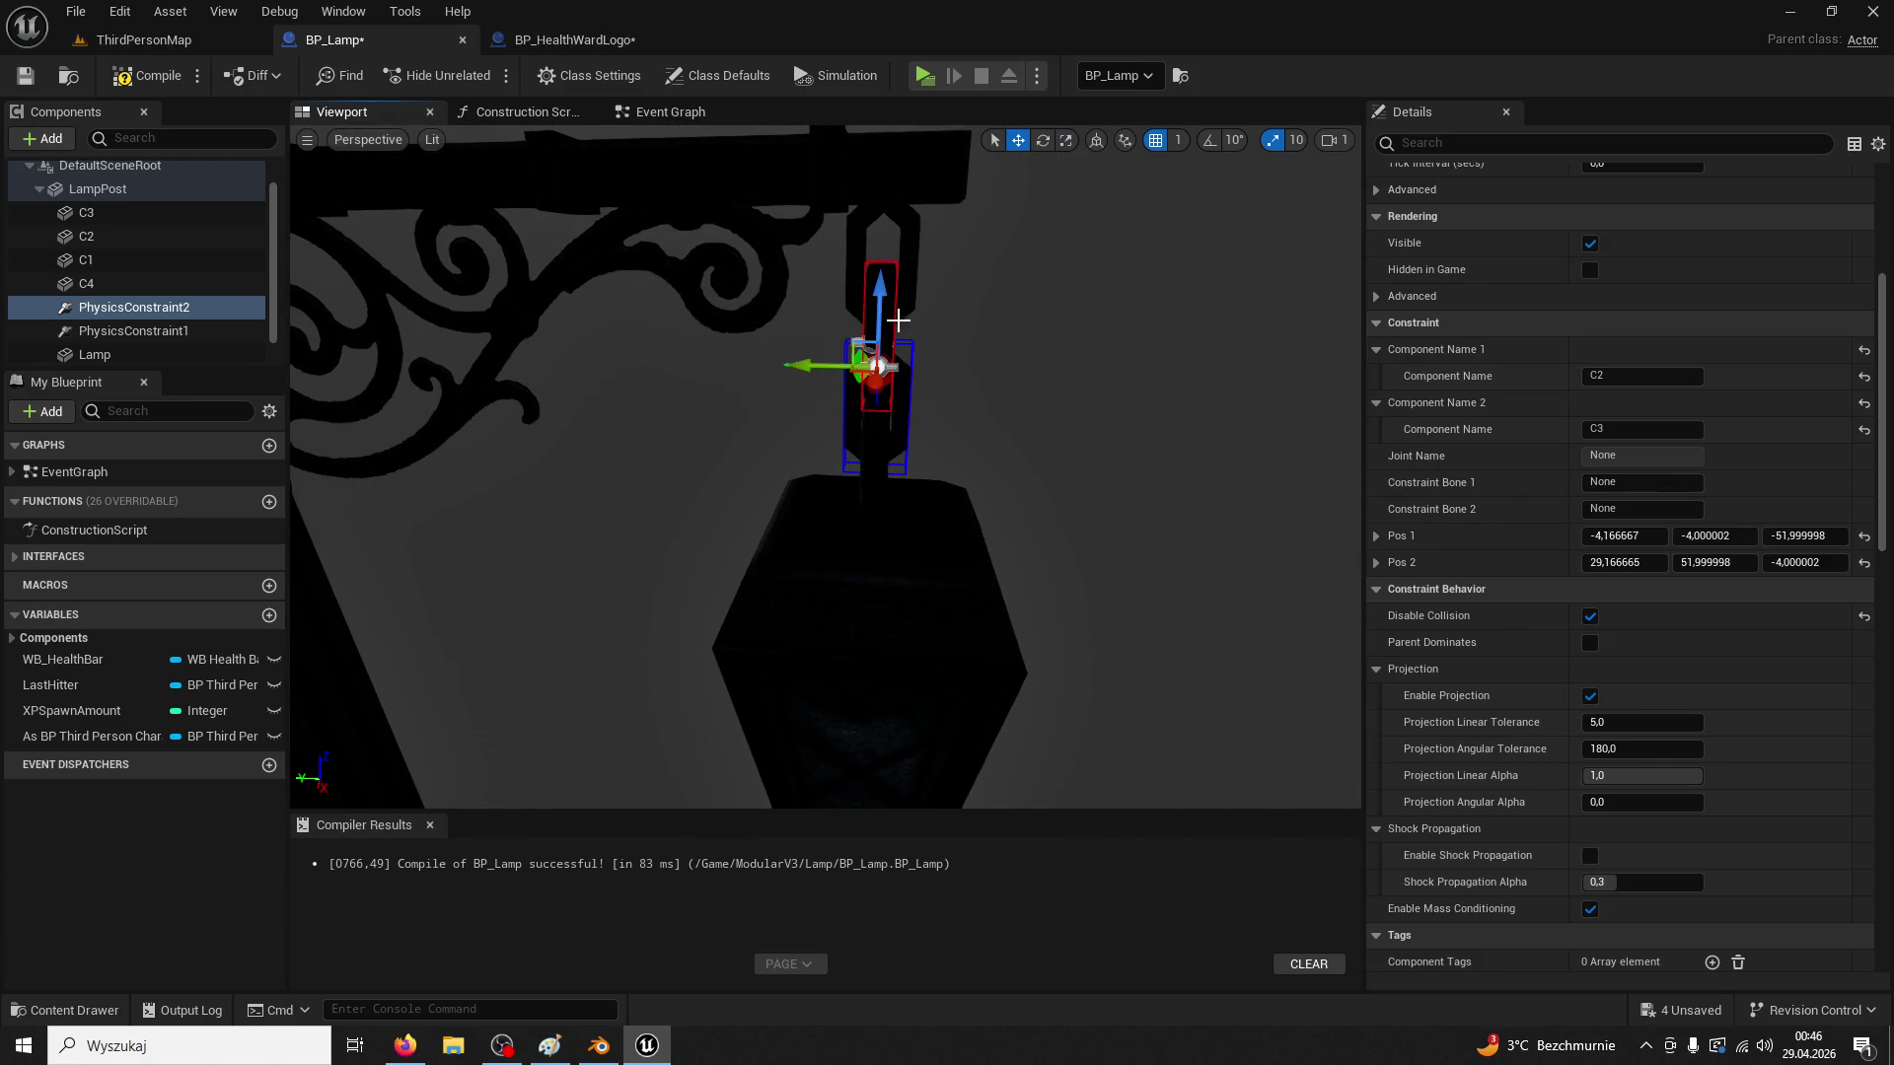
Rename BP_Lamp's C1–C2 constraint to PhysicsConstraint0
click(148, 331)
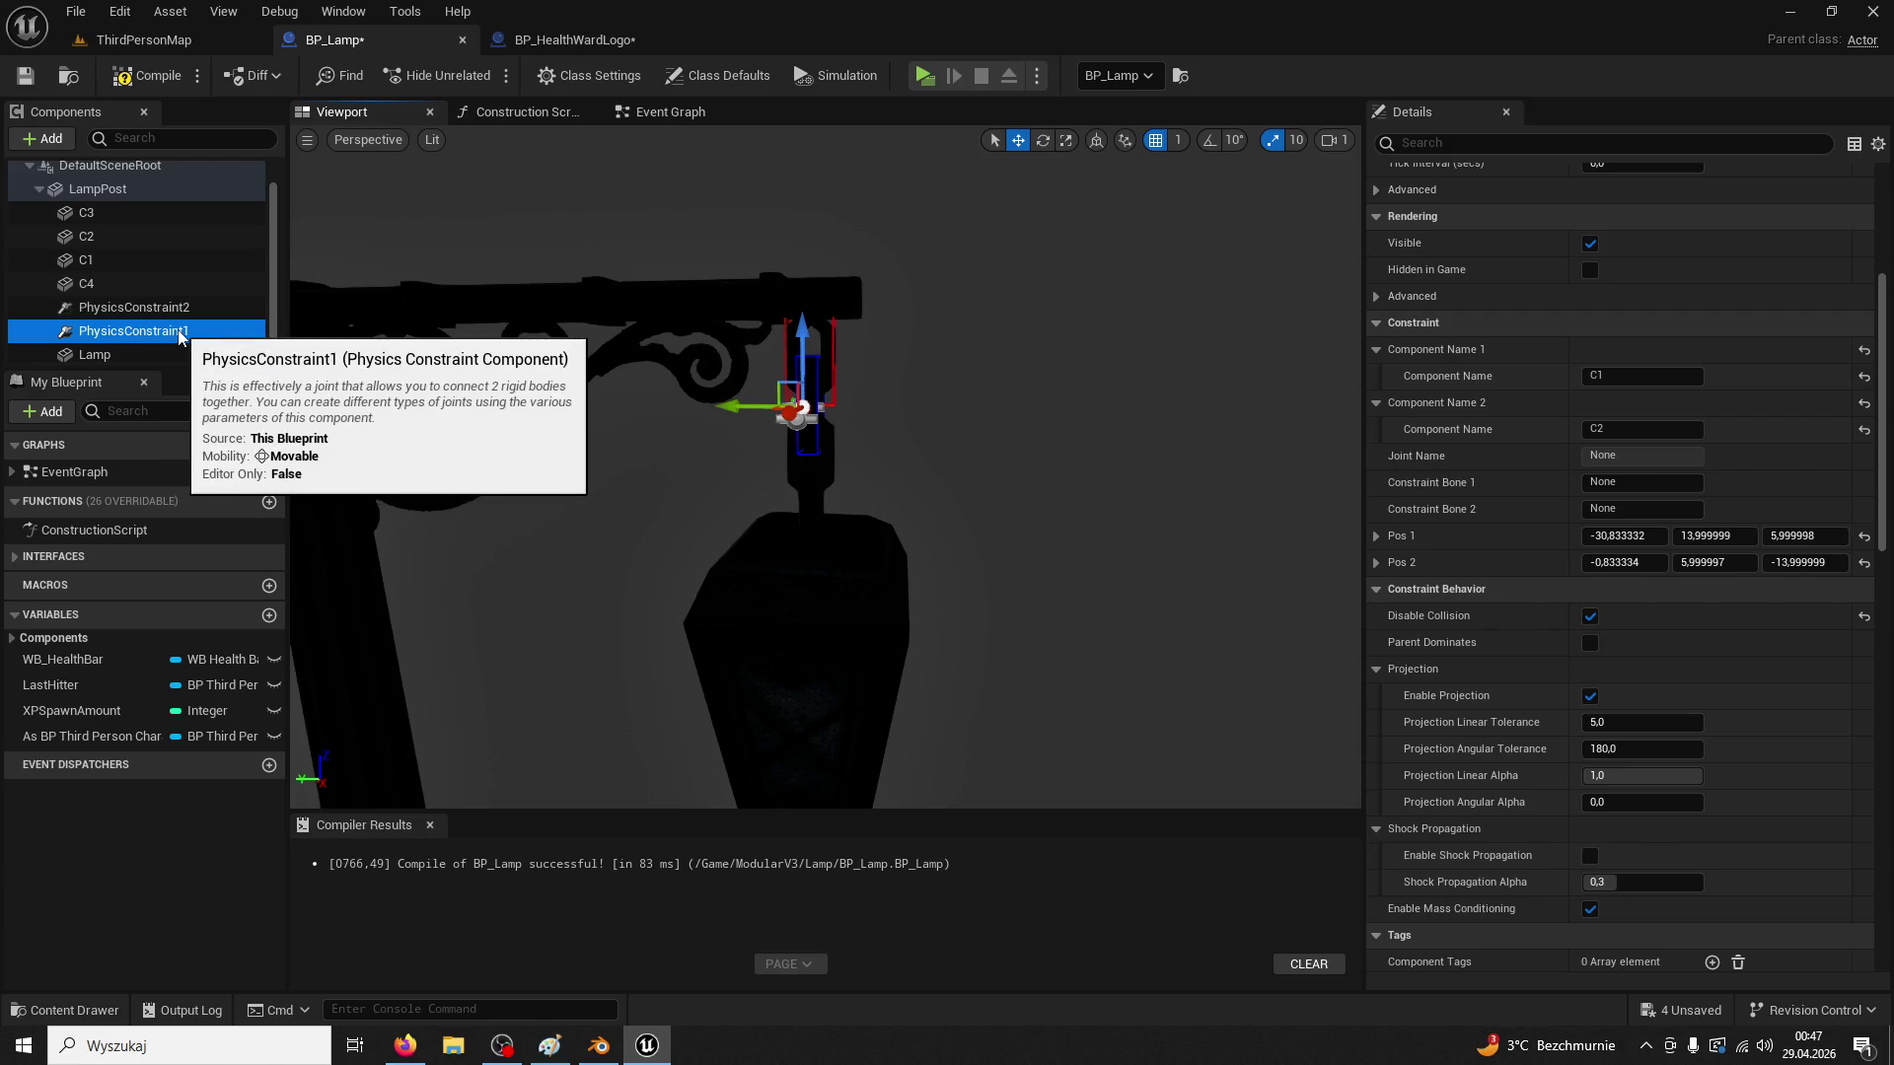
click(181, 331)
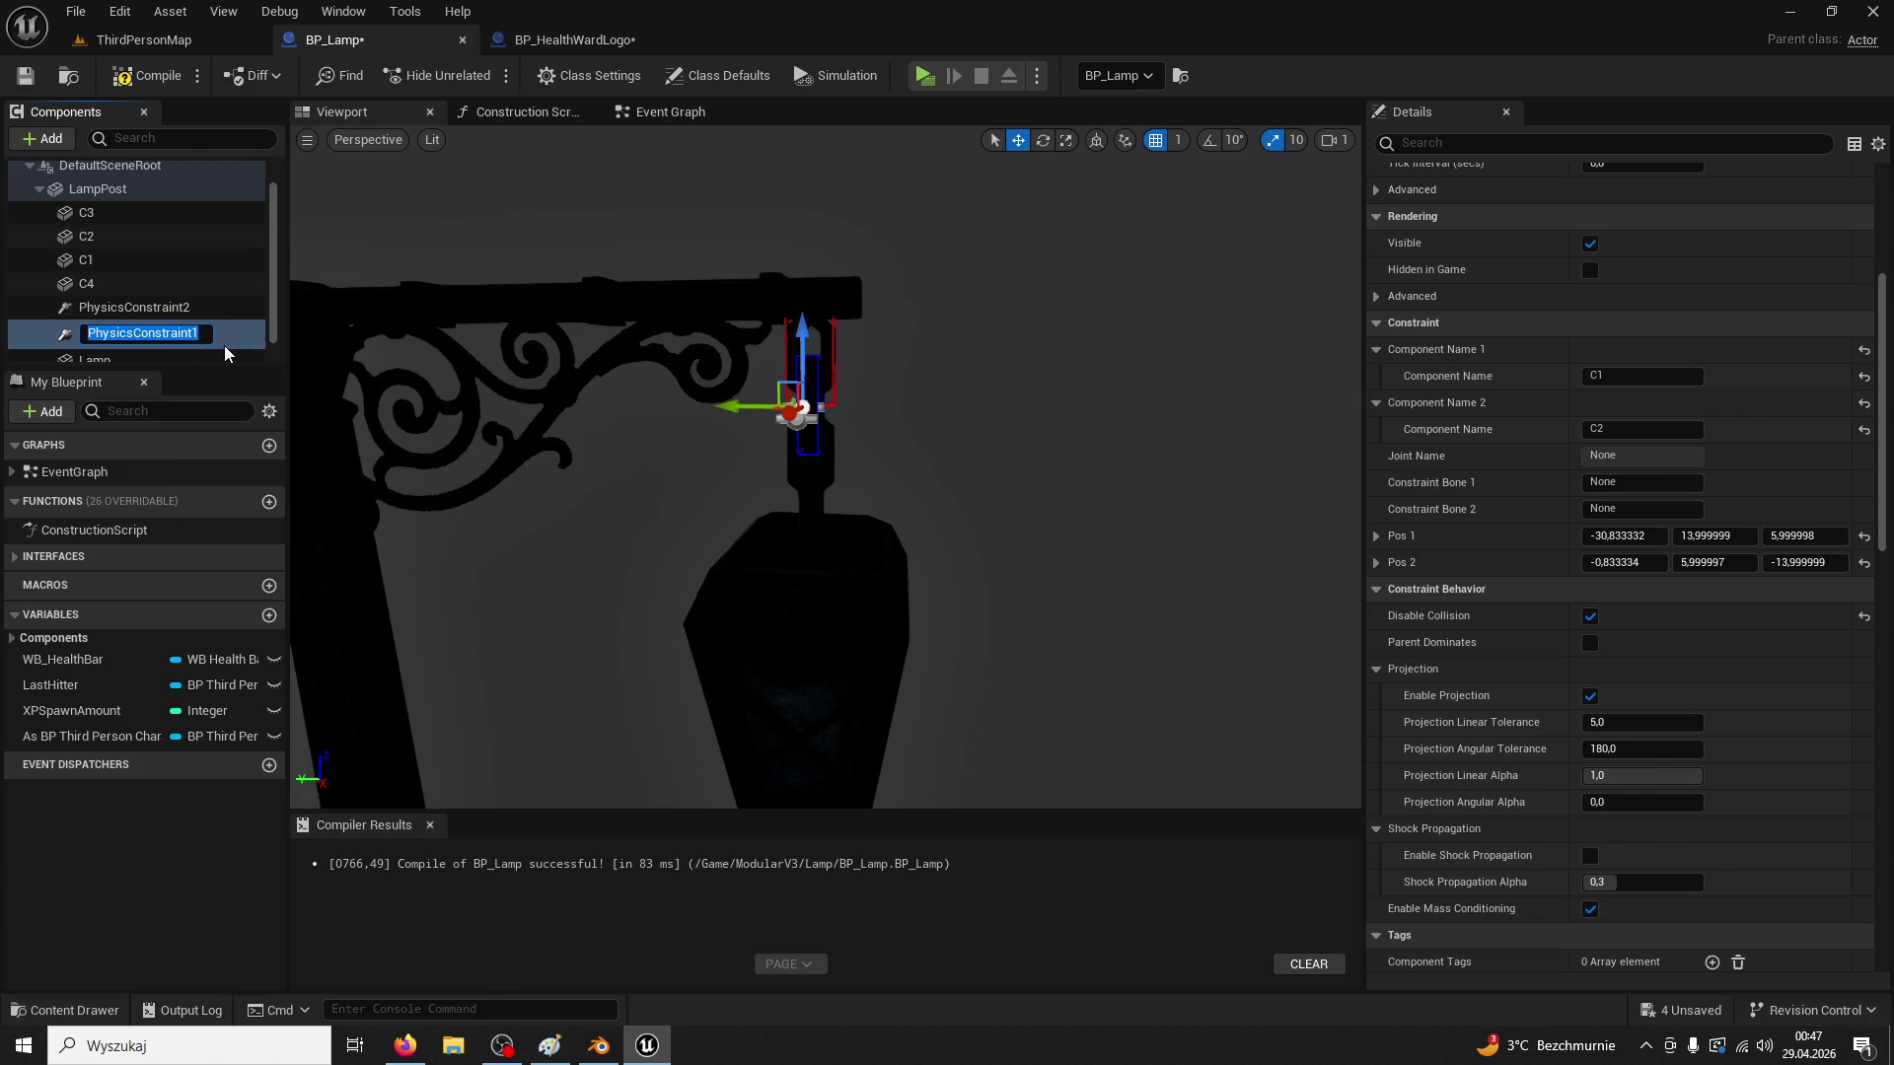
text(0)
key(Return)
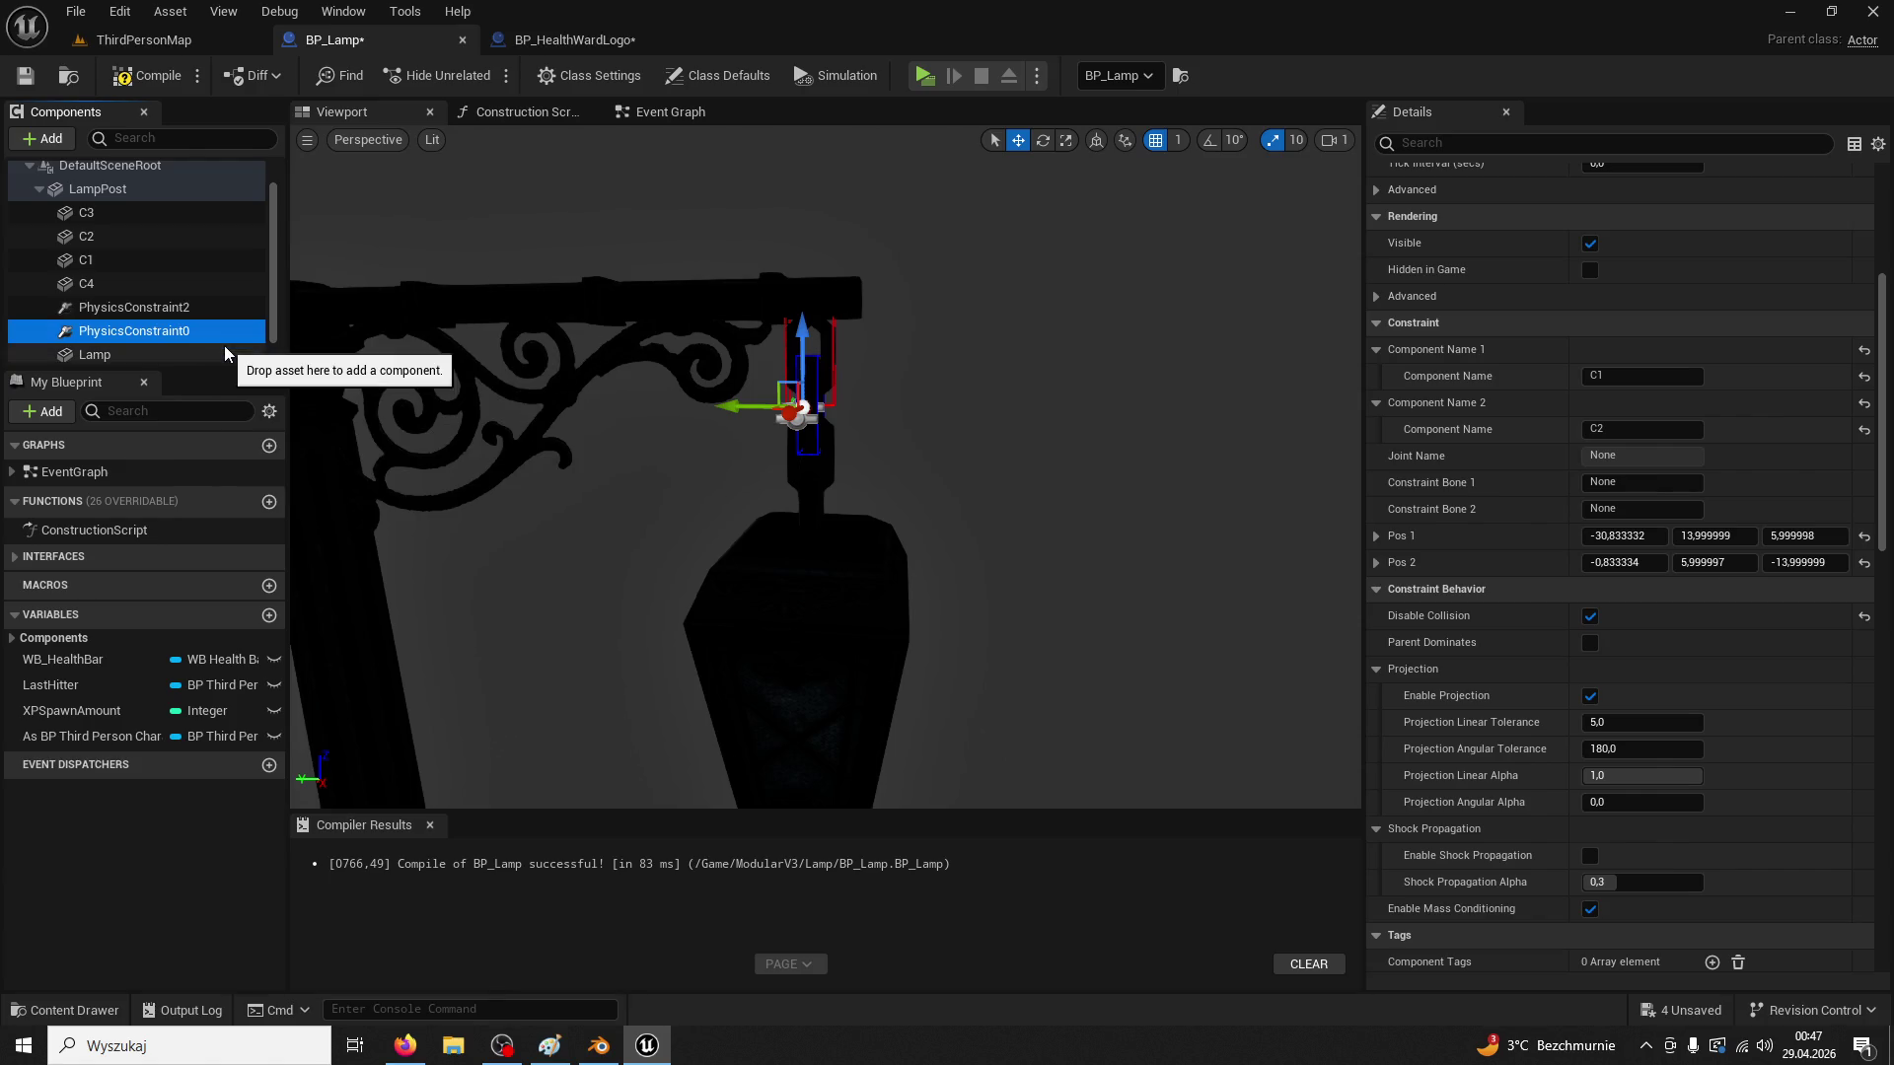
Copy PhysicsConstraint2 (C4–C5) from BP_HealthWardLogo into BP_Lamp's components
click(148, 307)
scroll(1683, 199, up, 5)
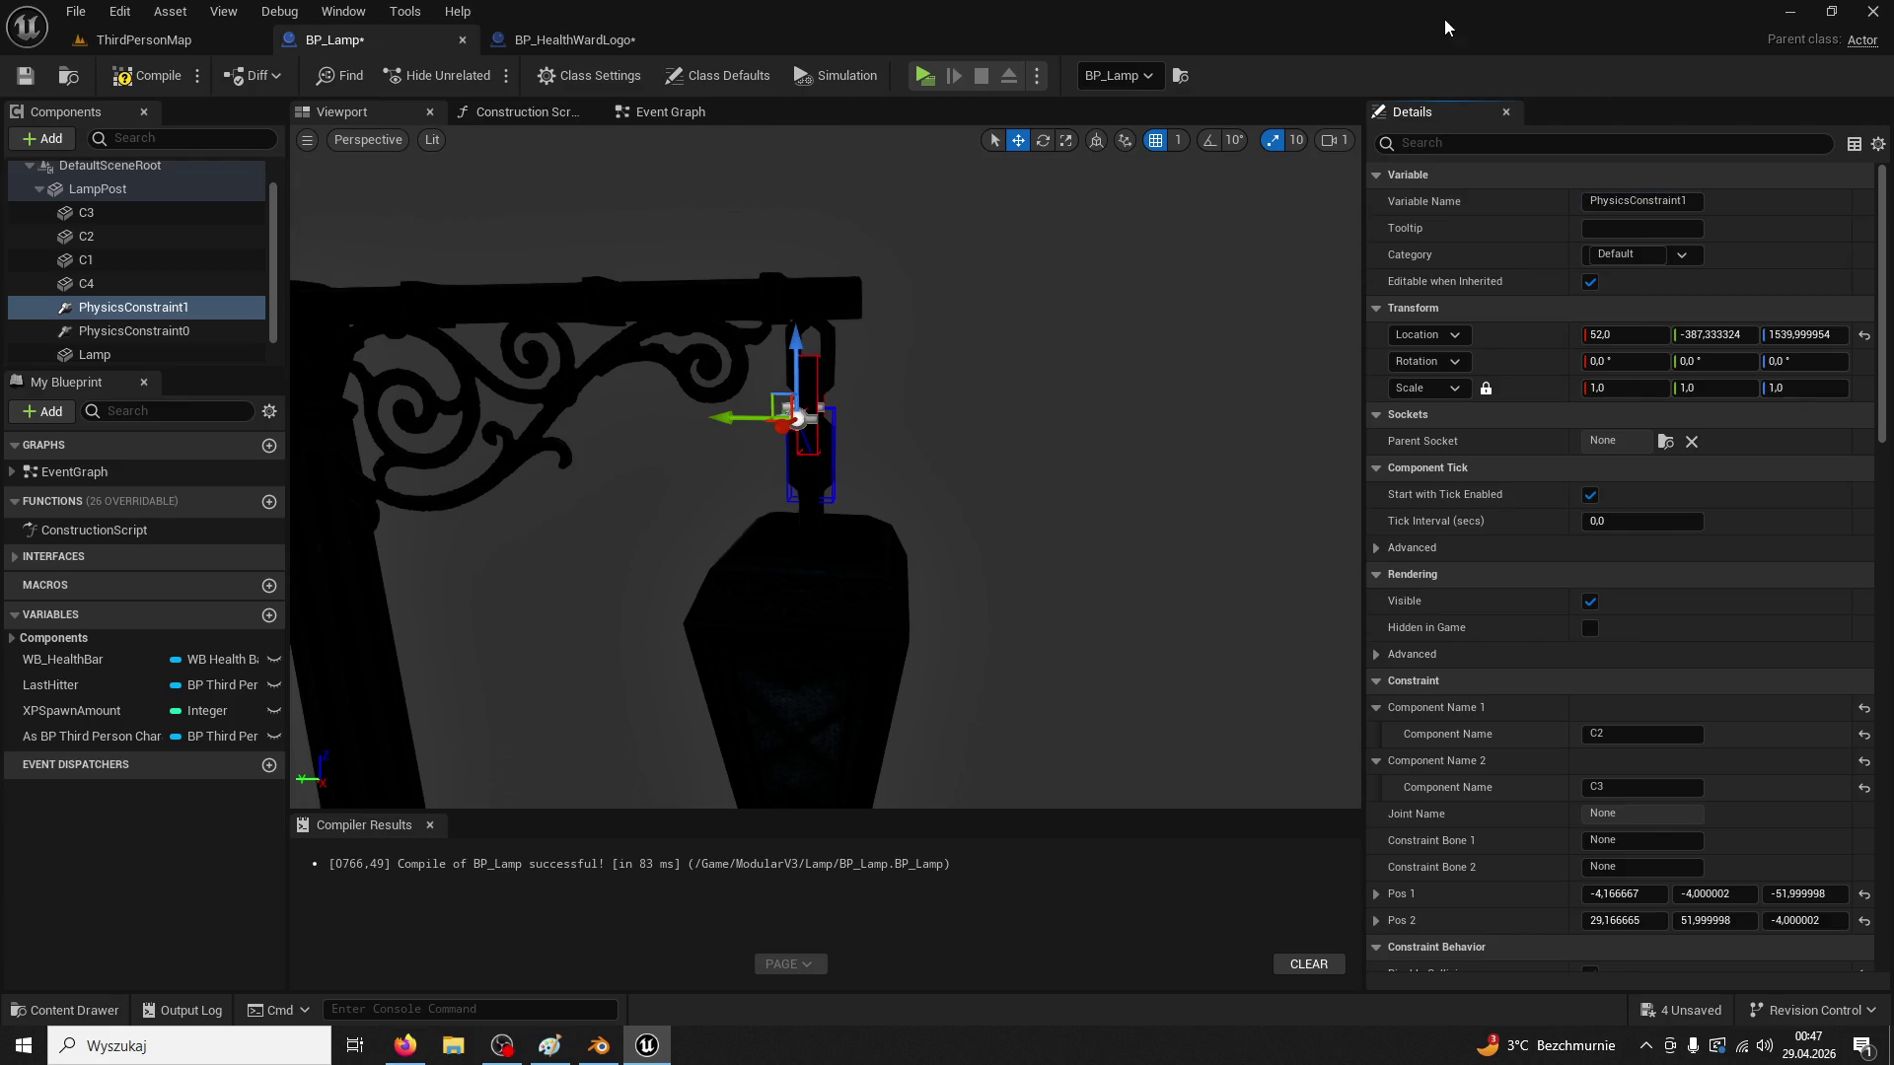
click(627, 38)
scroll(166, 253, down, 2)
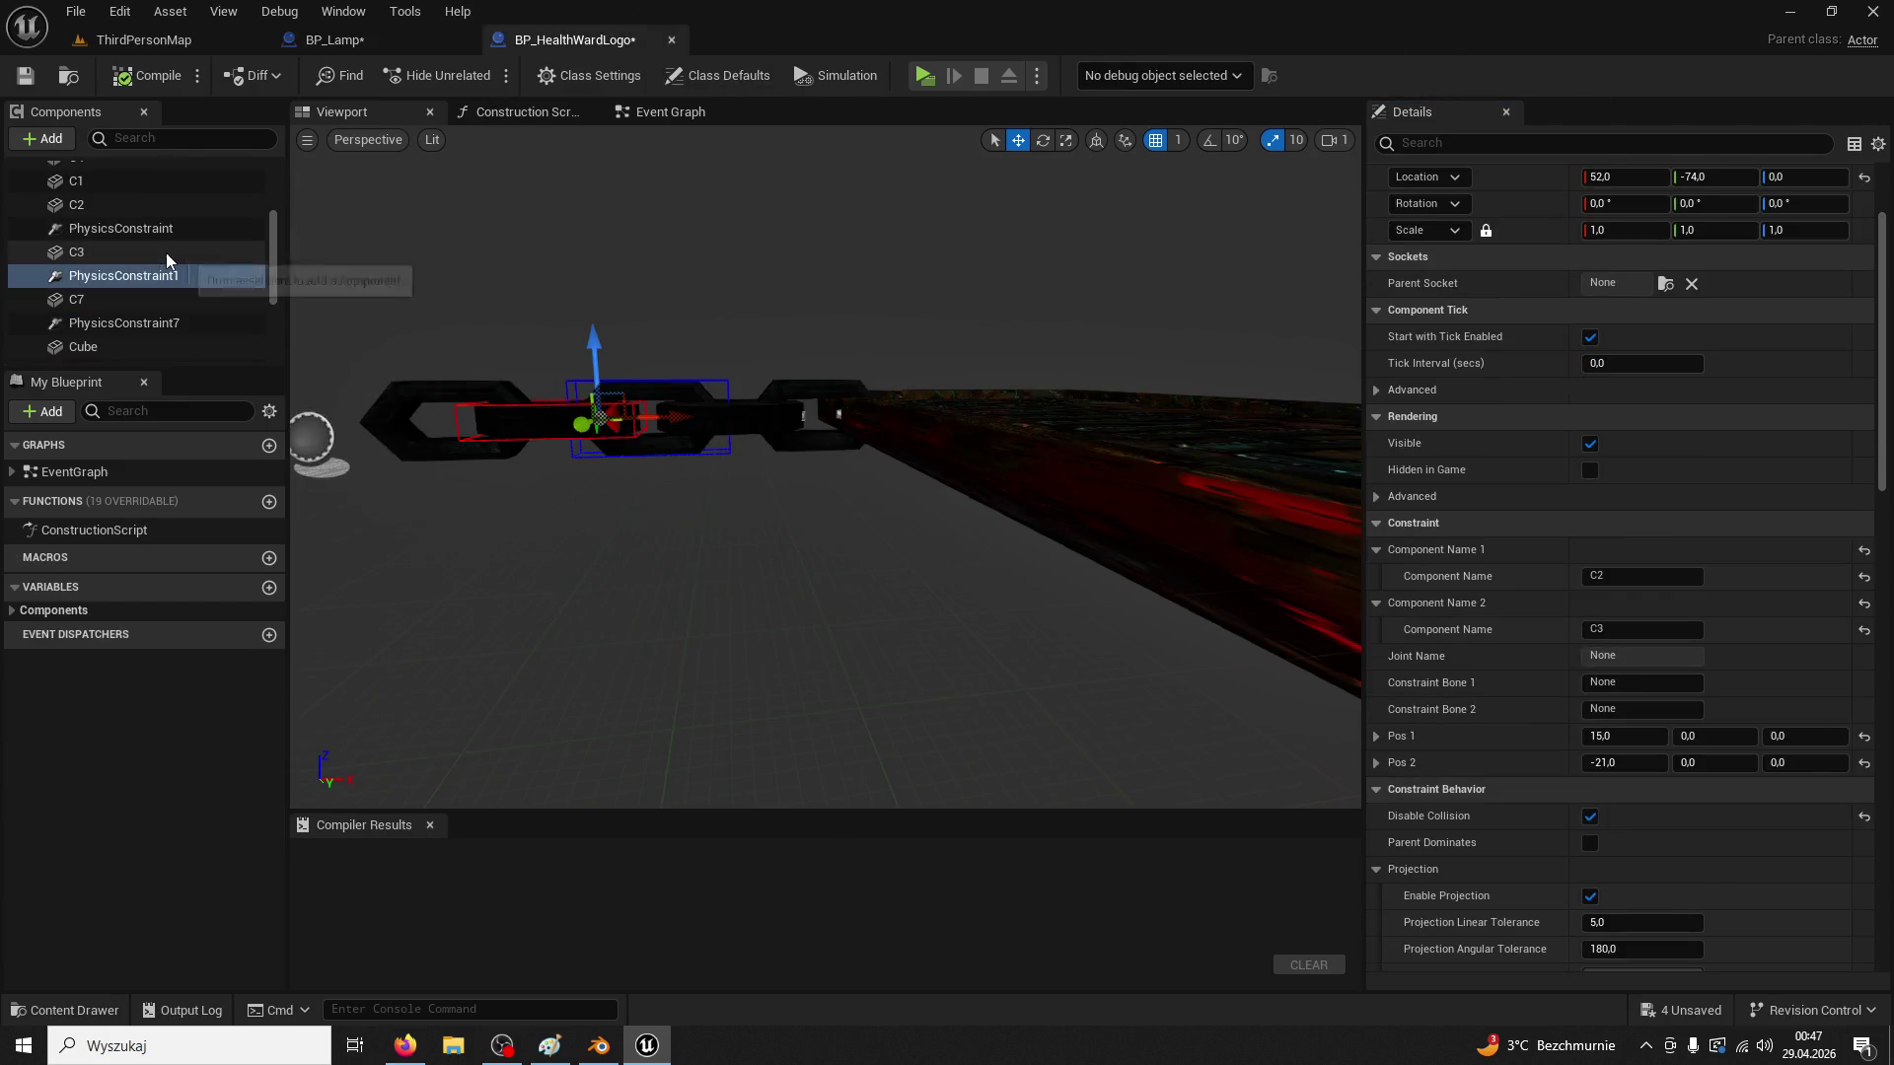
scroll(197, 296, down, 4)
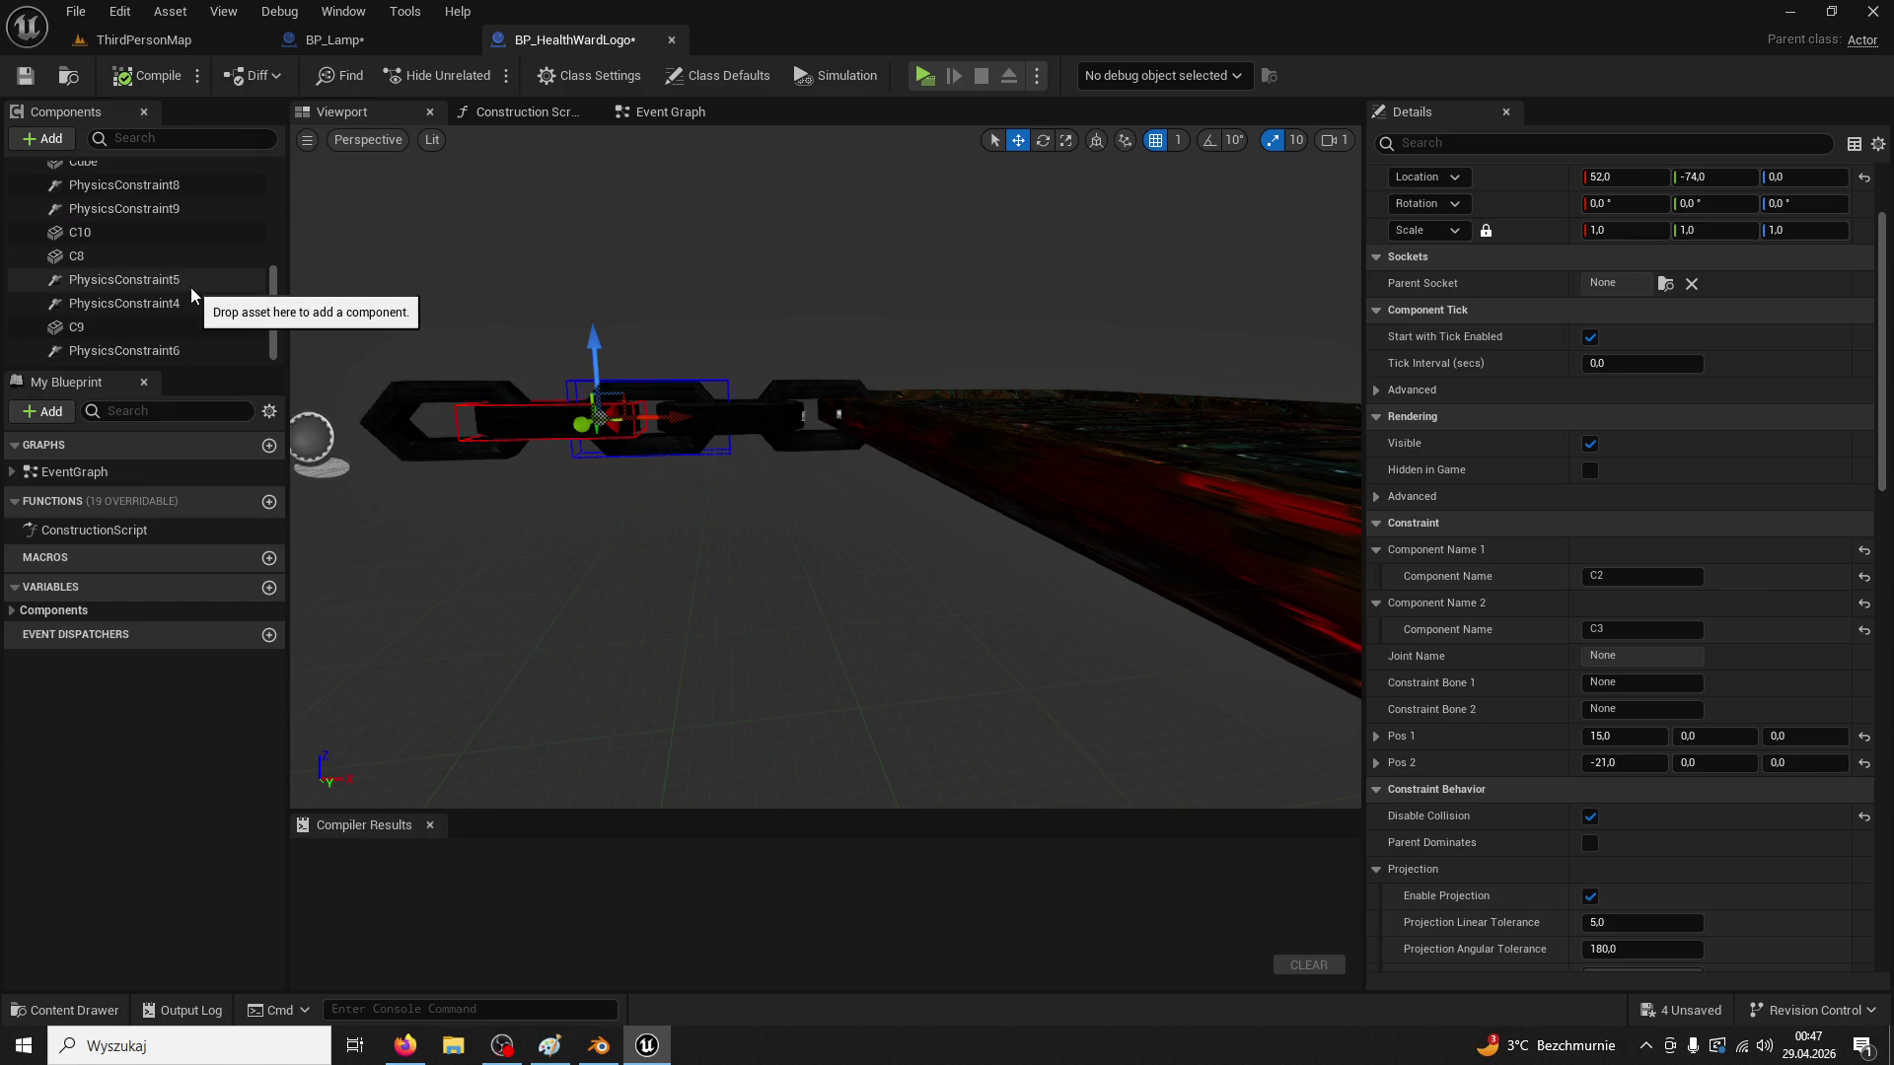
scroll(191, 296, up, 5)
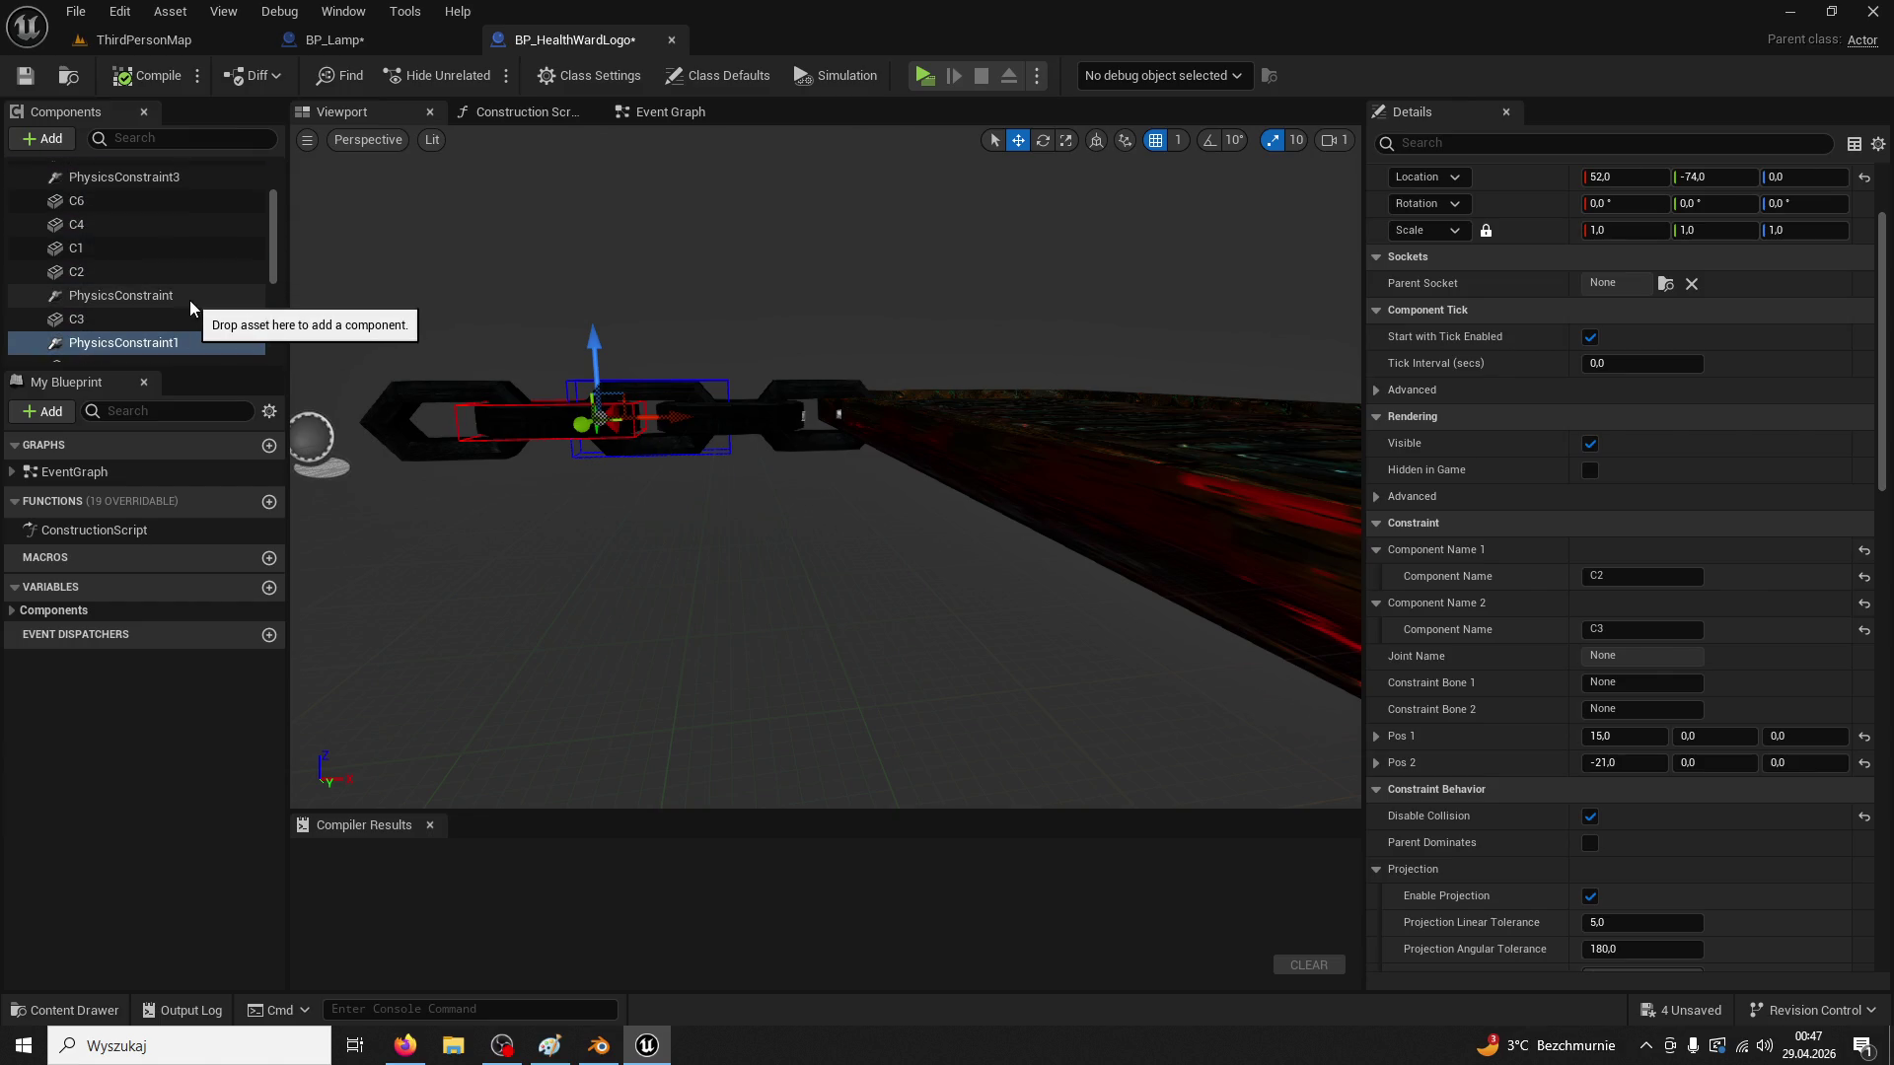
scroll(187, 286, up, 3)
click(128, 219)
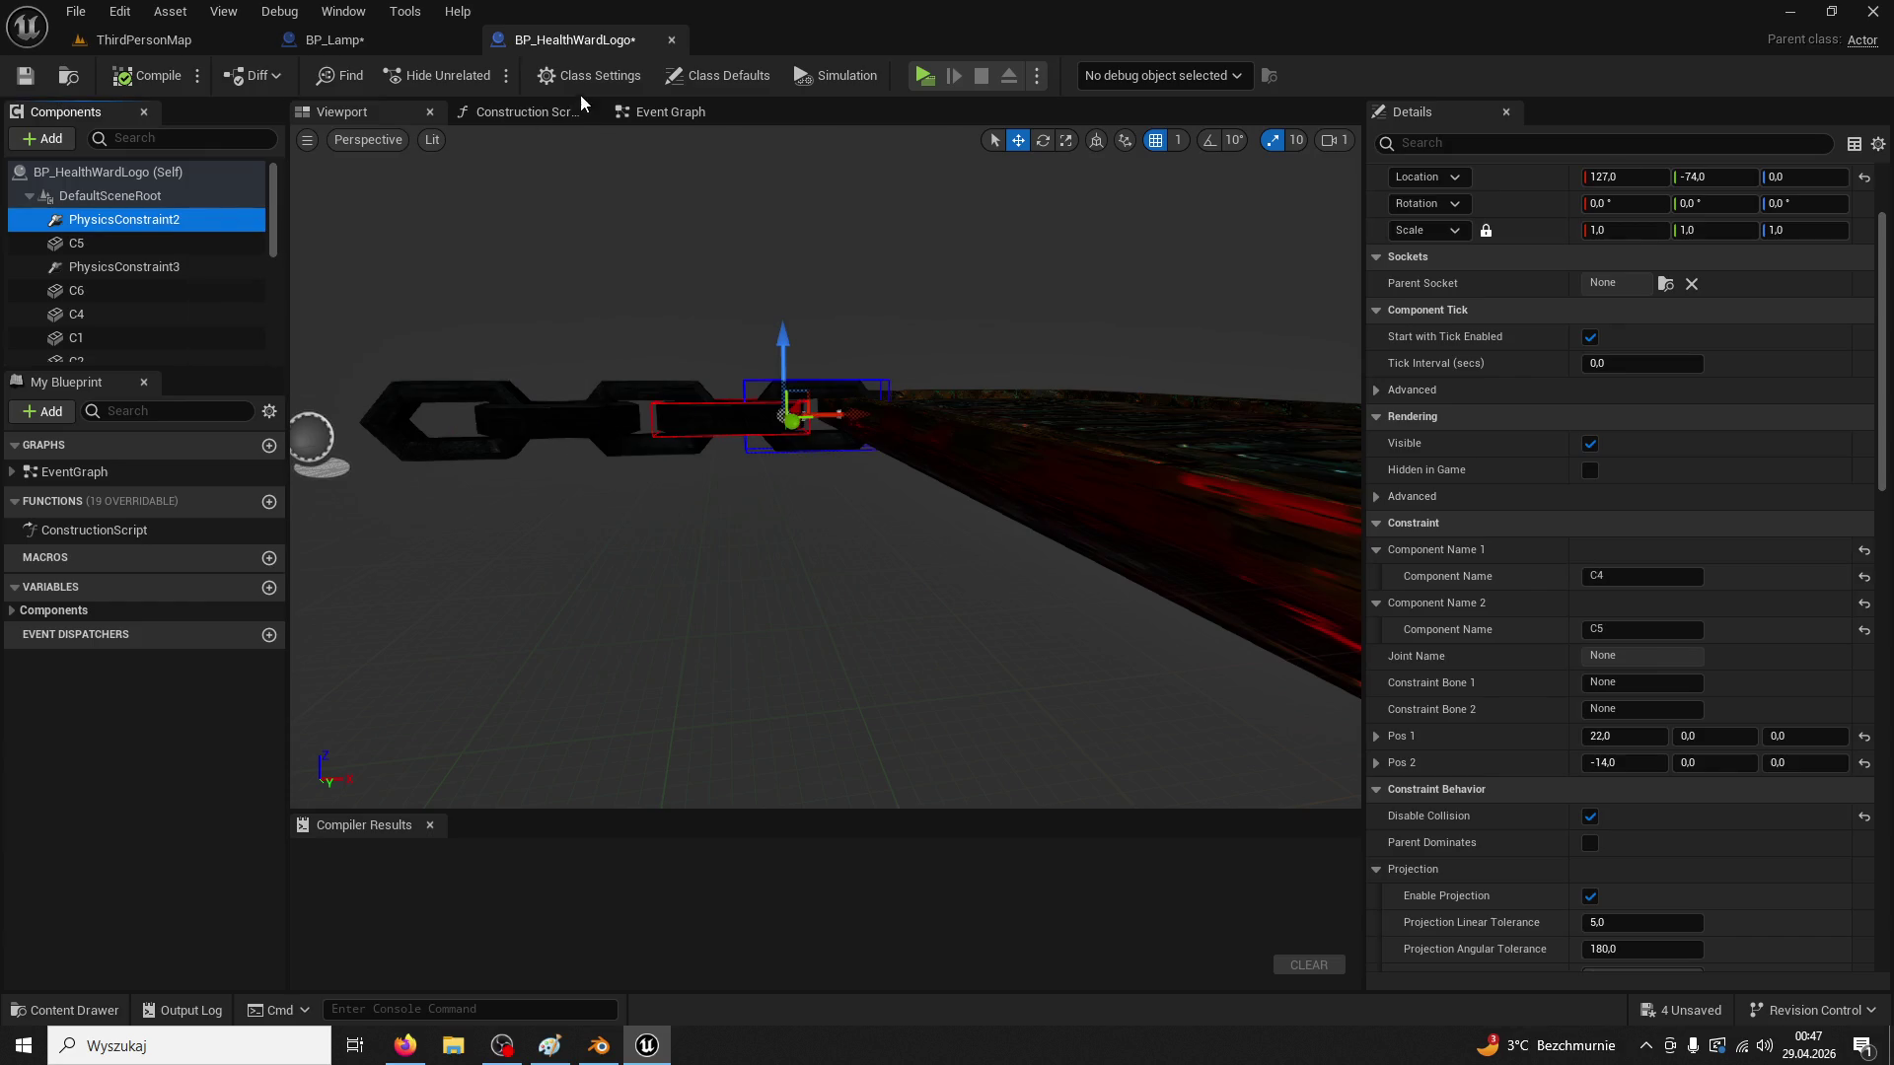
click(404, 43)
click(168, 331)
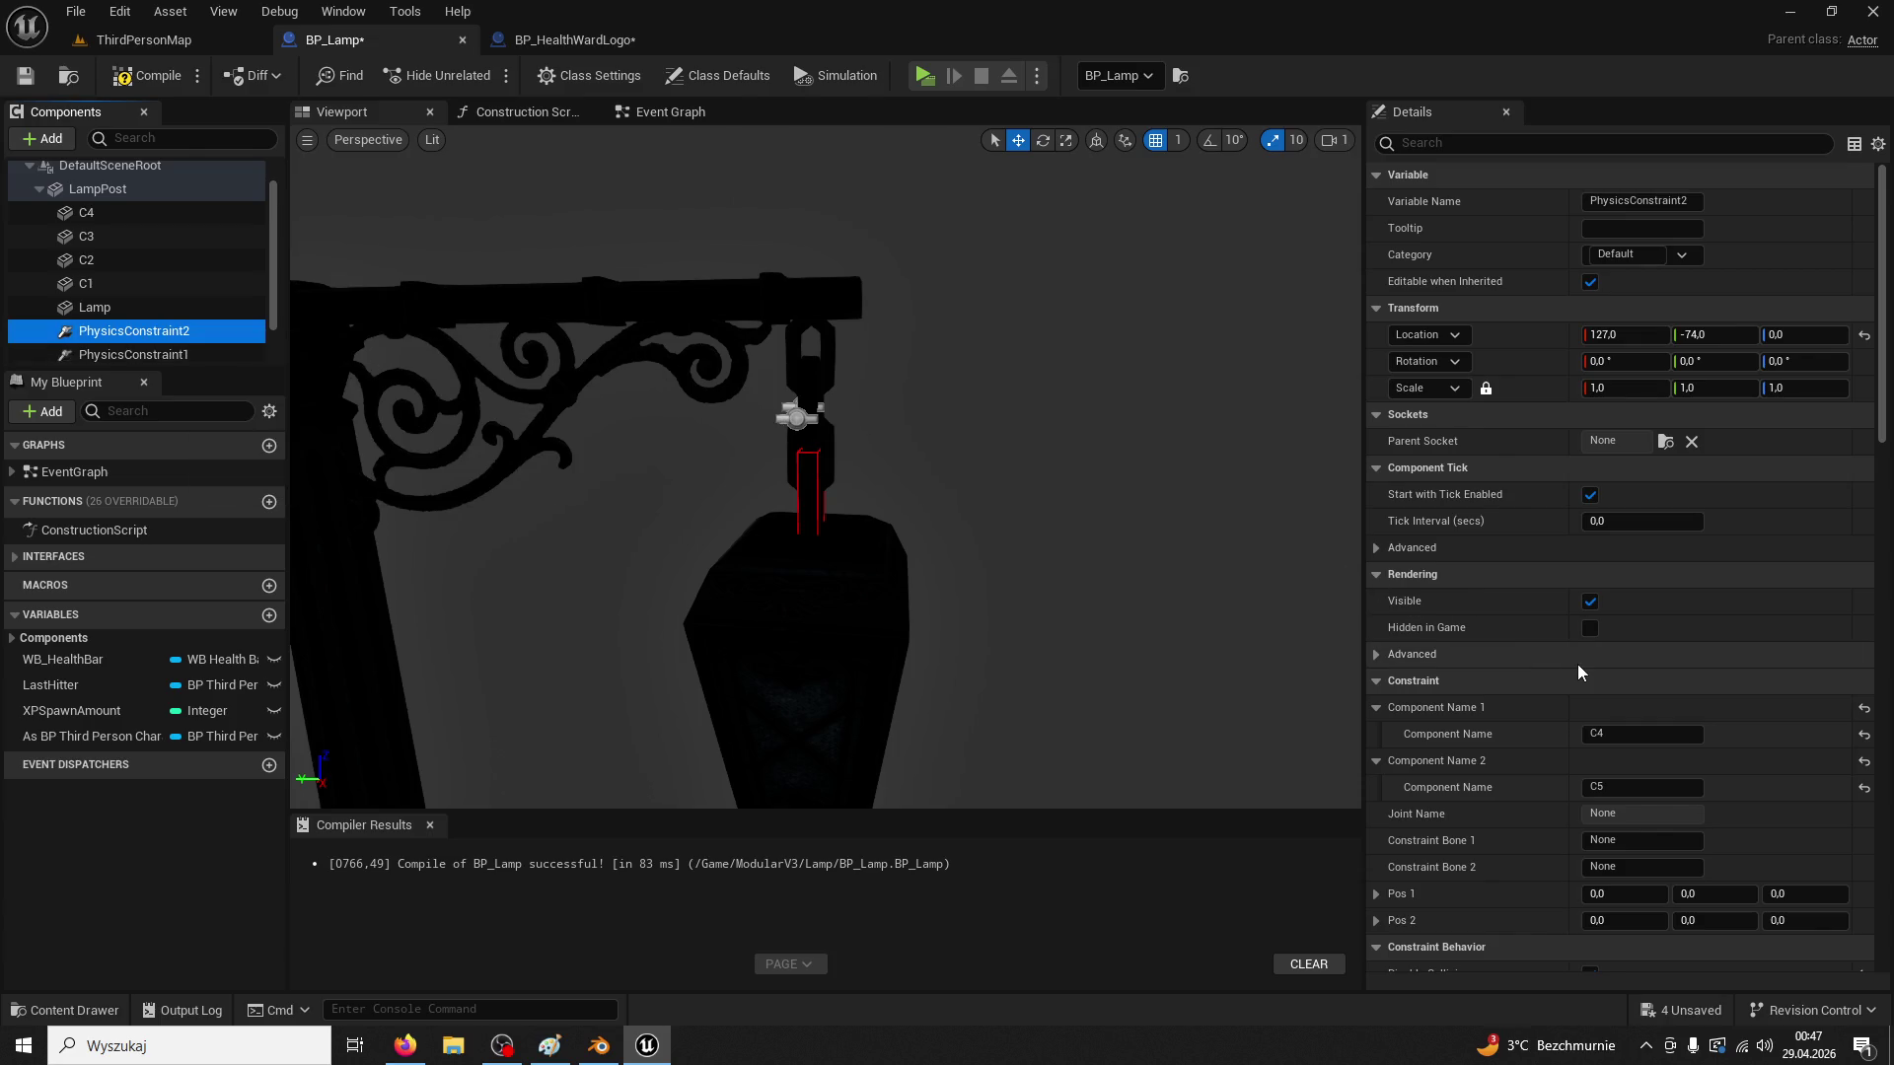
Set the new constraint's linked components to C3 and C4
click(833, 451)
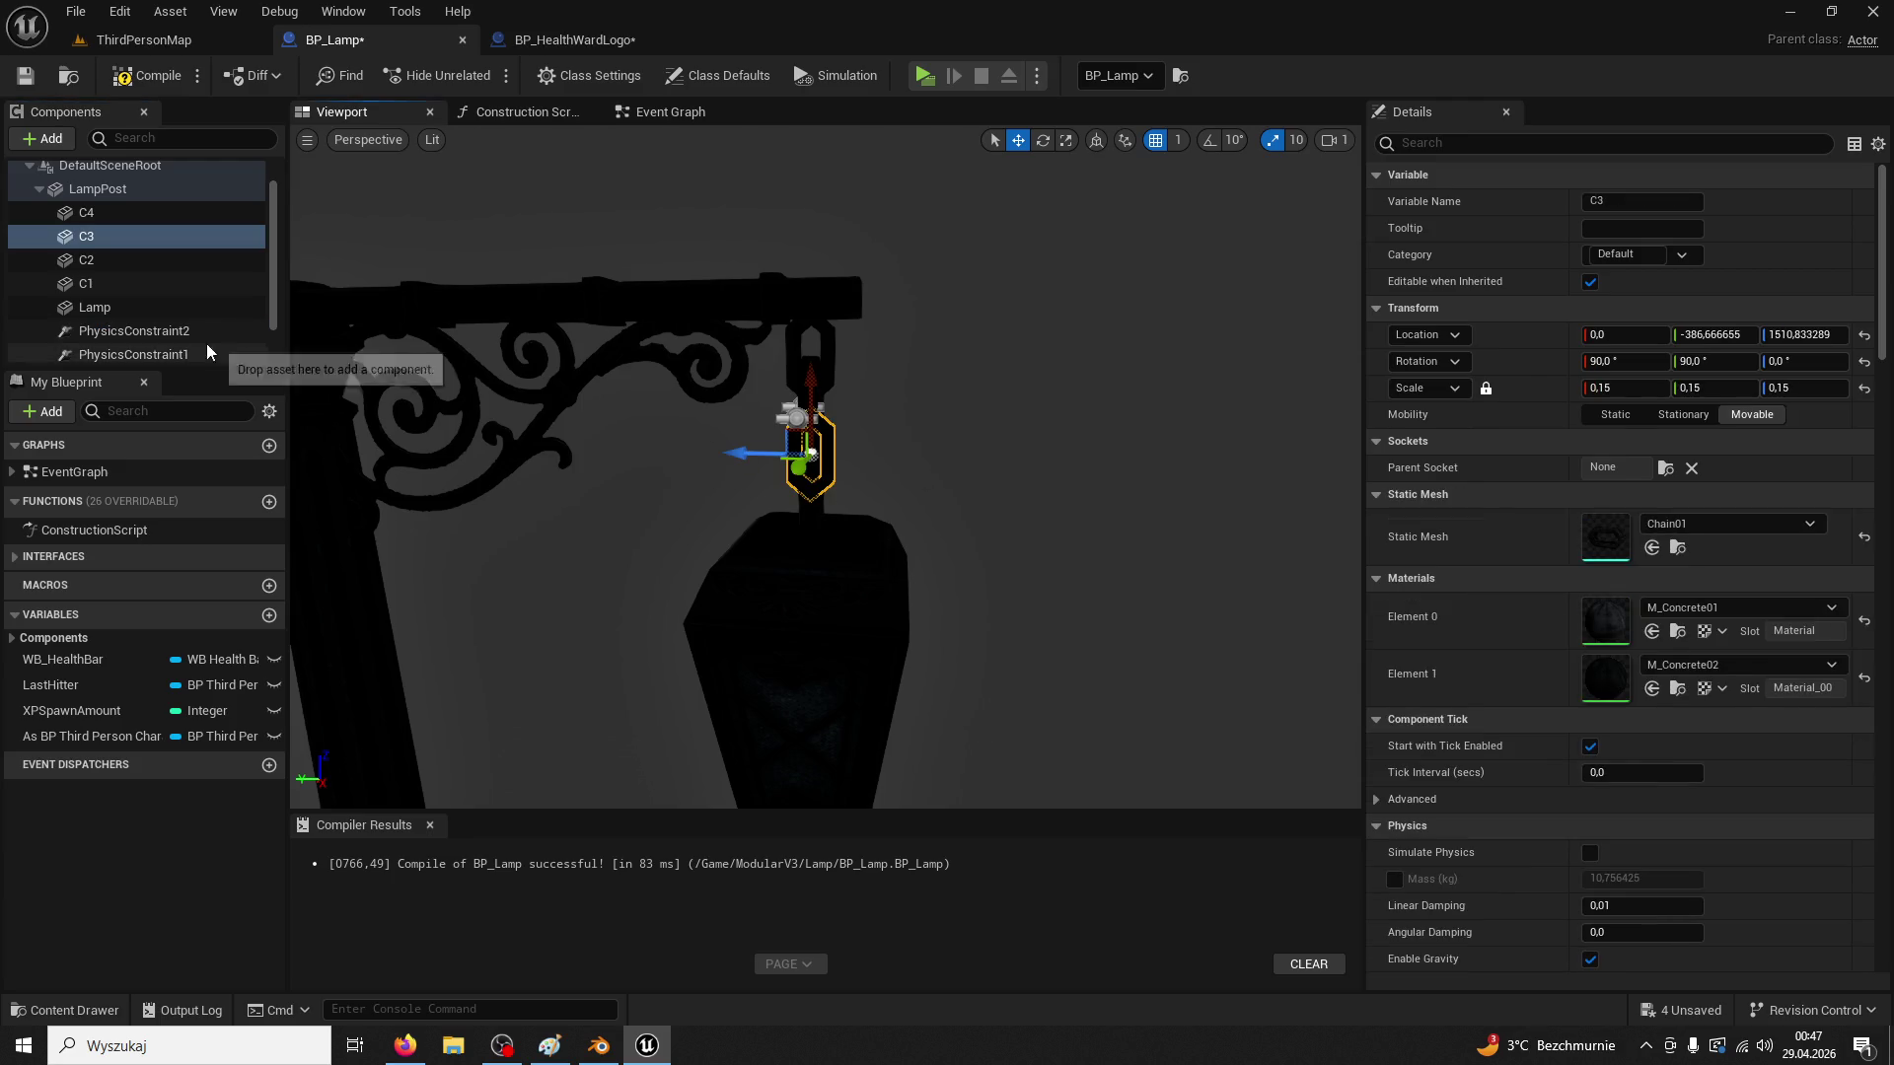
click(178, 331)
click(1626, 734)
text(C3)
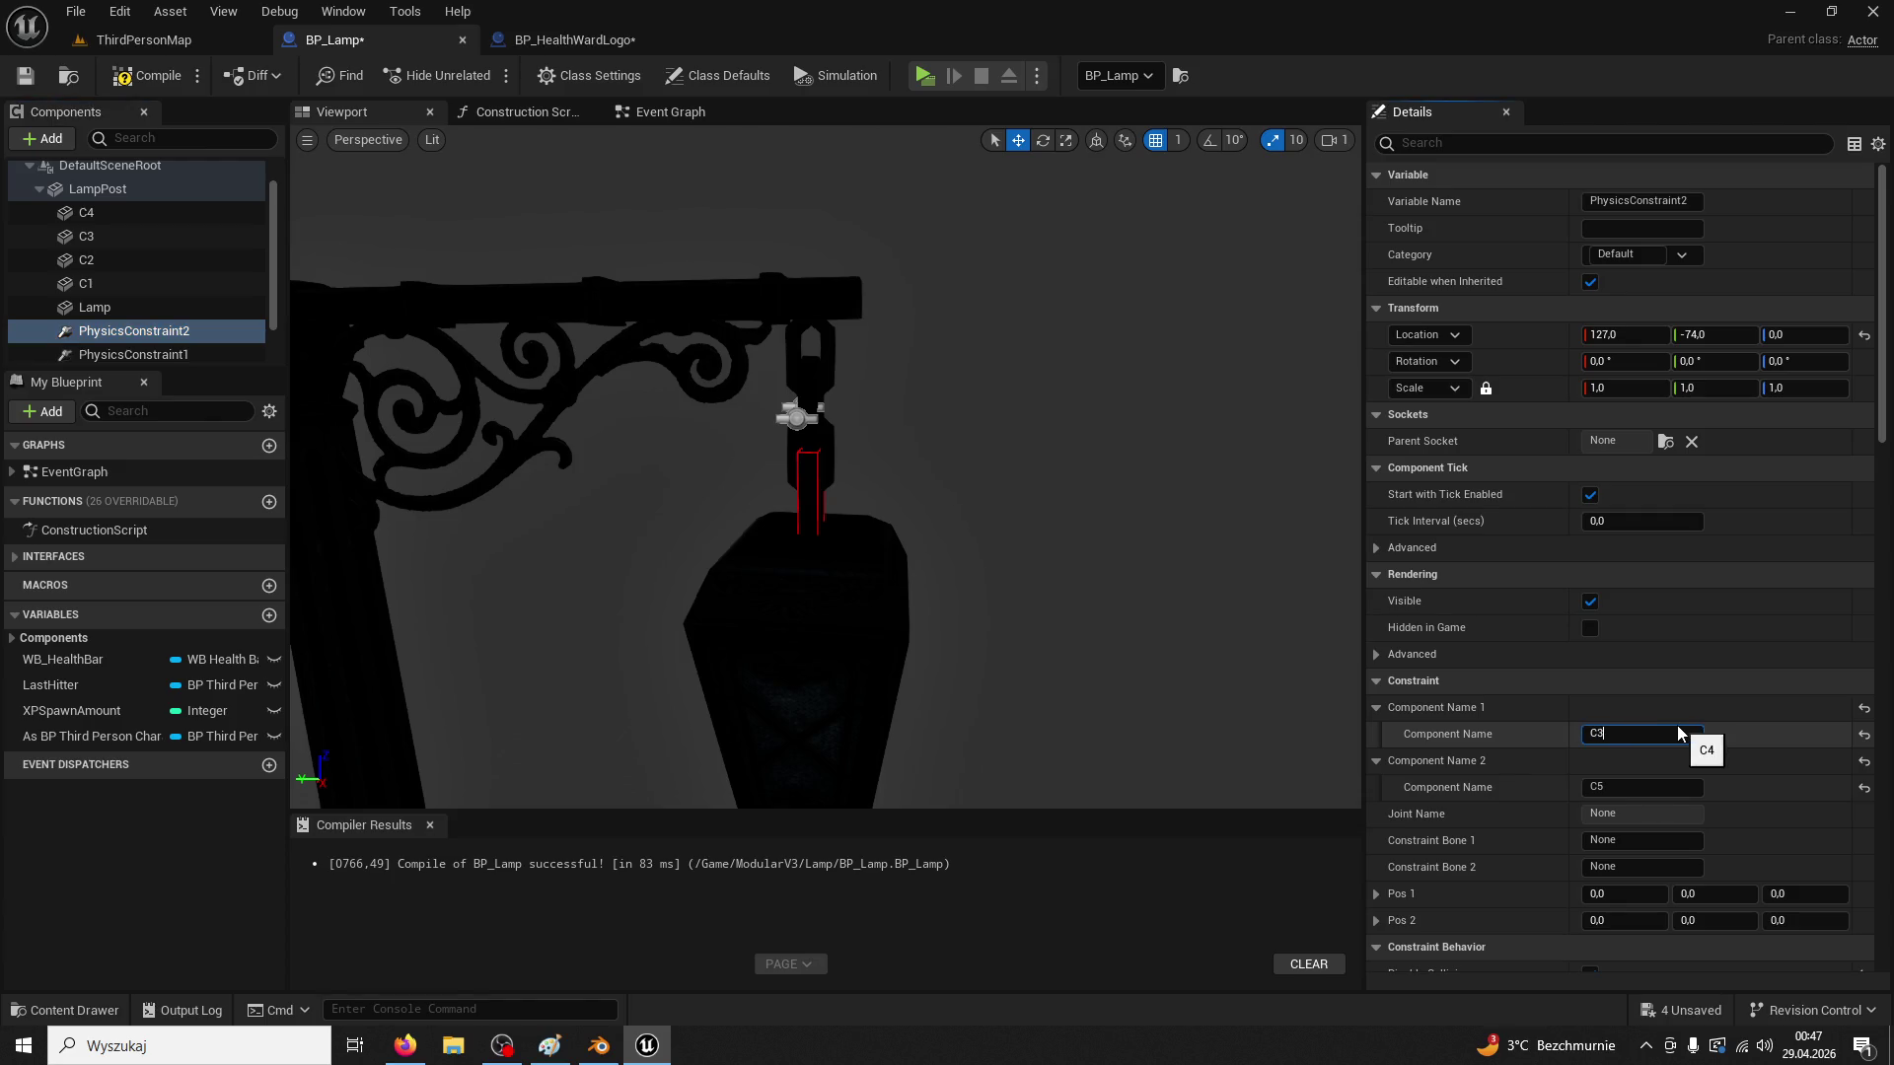
click(1661, 787)
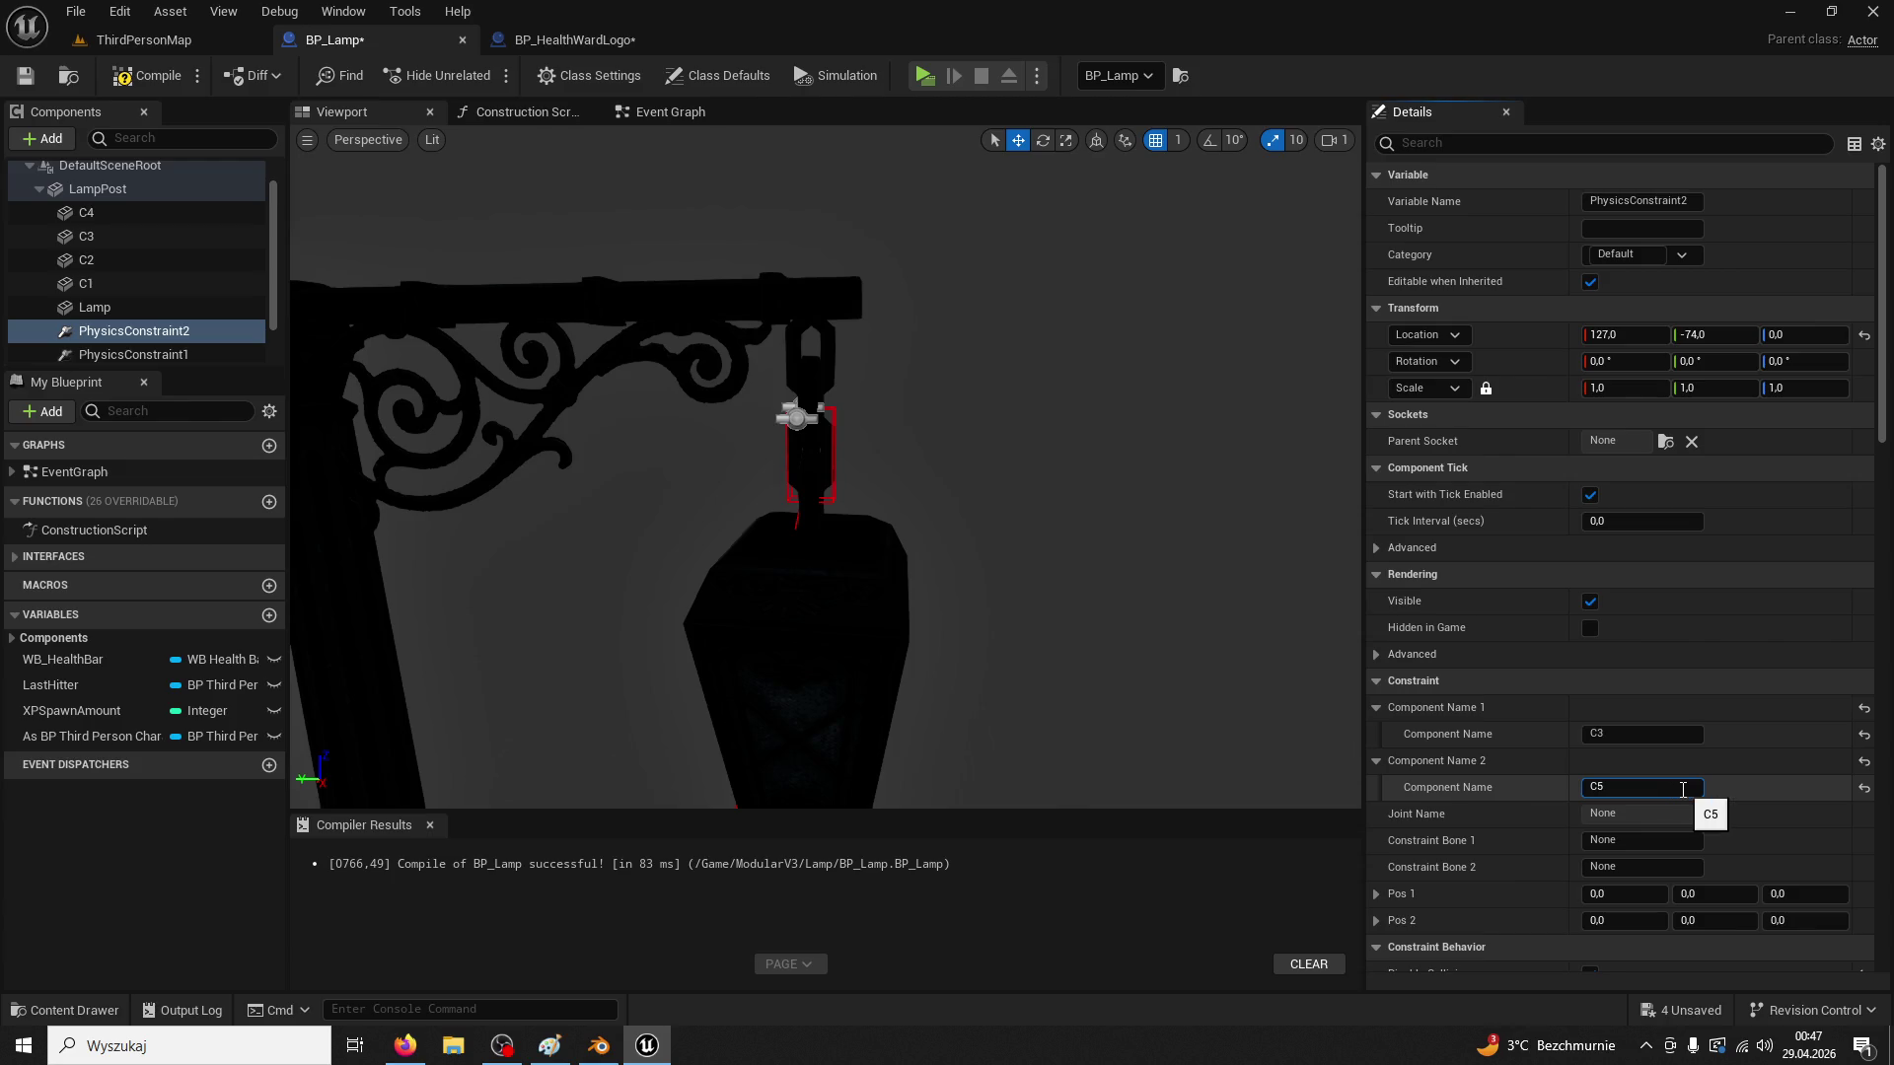
text(4)
click(148, 331)
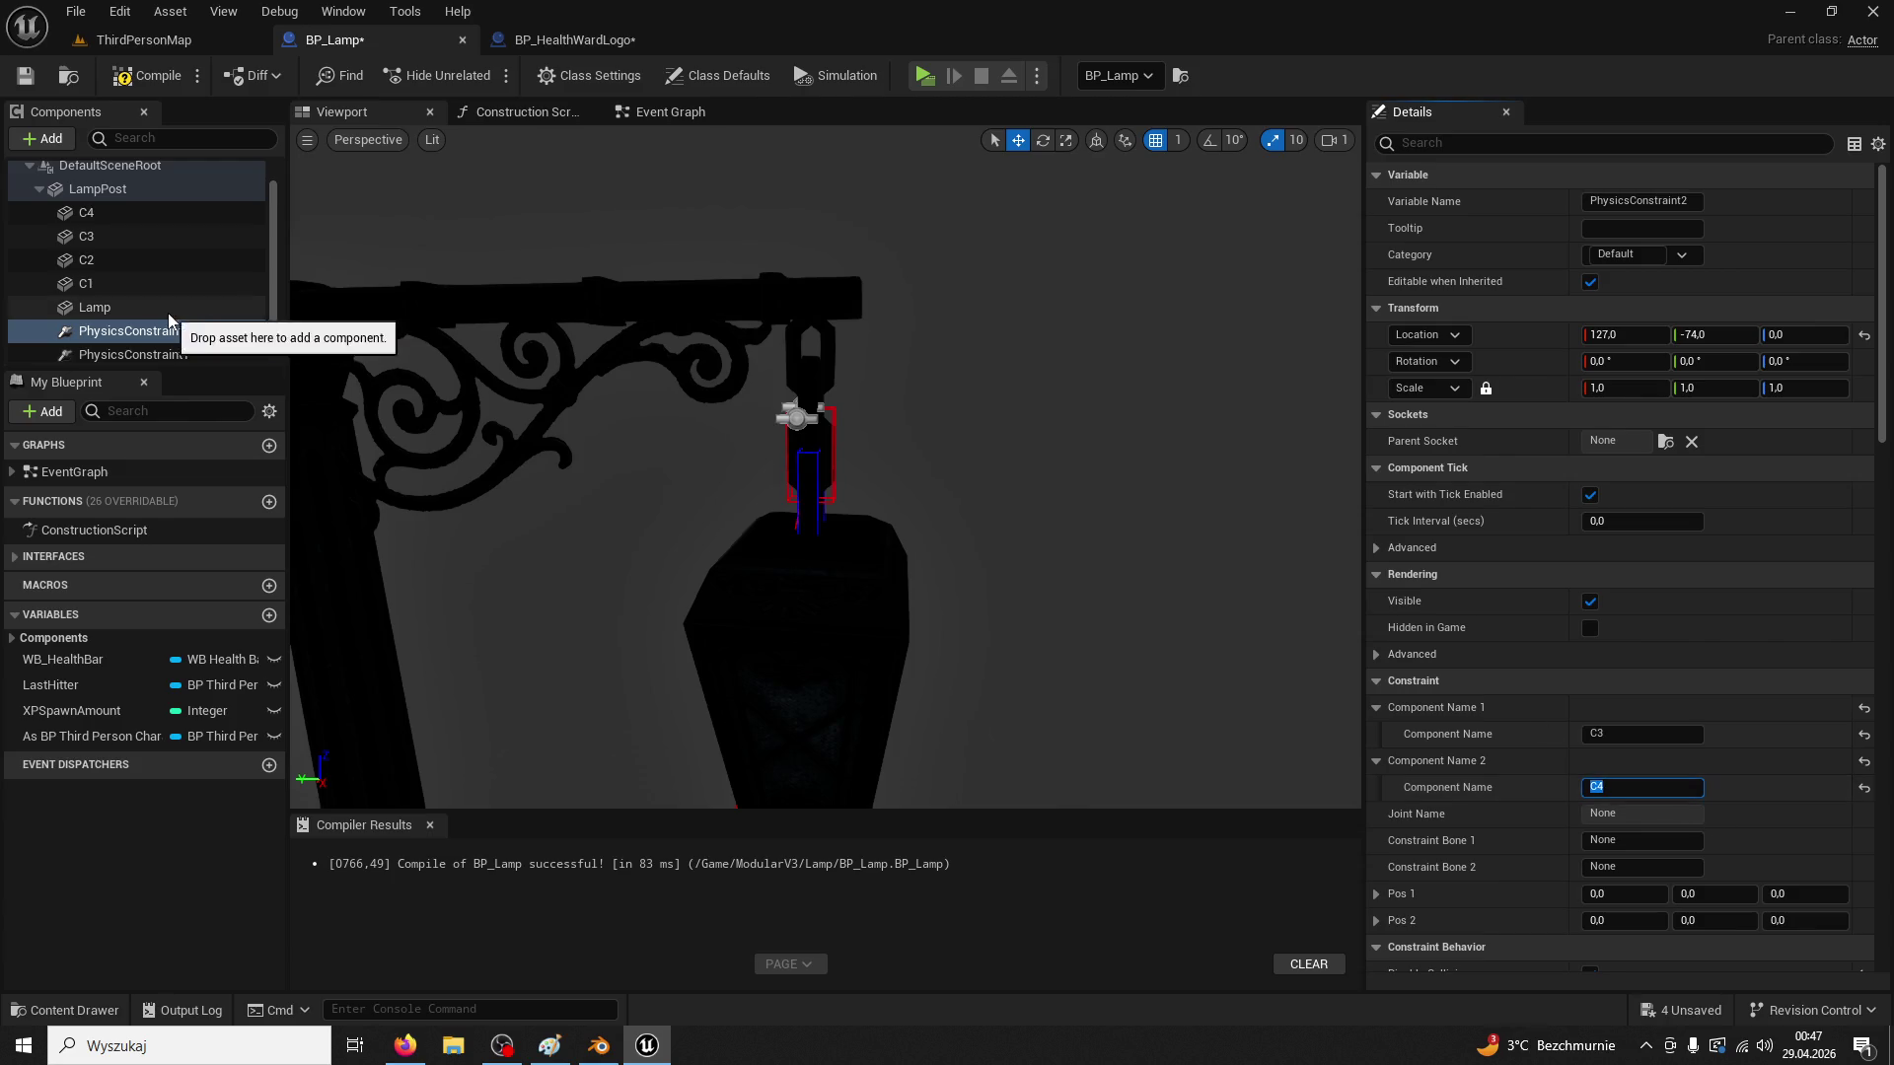
Move the constraint onto the link above the lamp (127, -374, 1513.33) and duplicate it
scroll(788, 584, down, 5)
drag(722, 747, 730, 453)
scroll(709, 490, up, 5)
scroll(481, 475, down, 3)
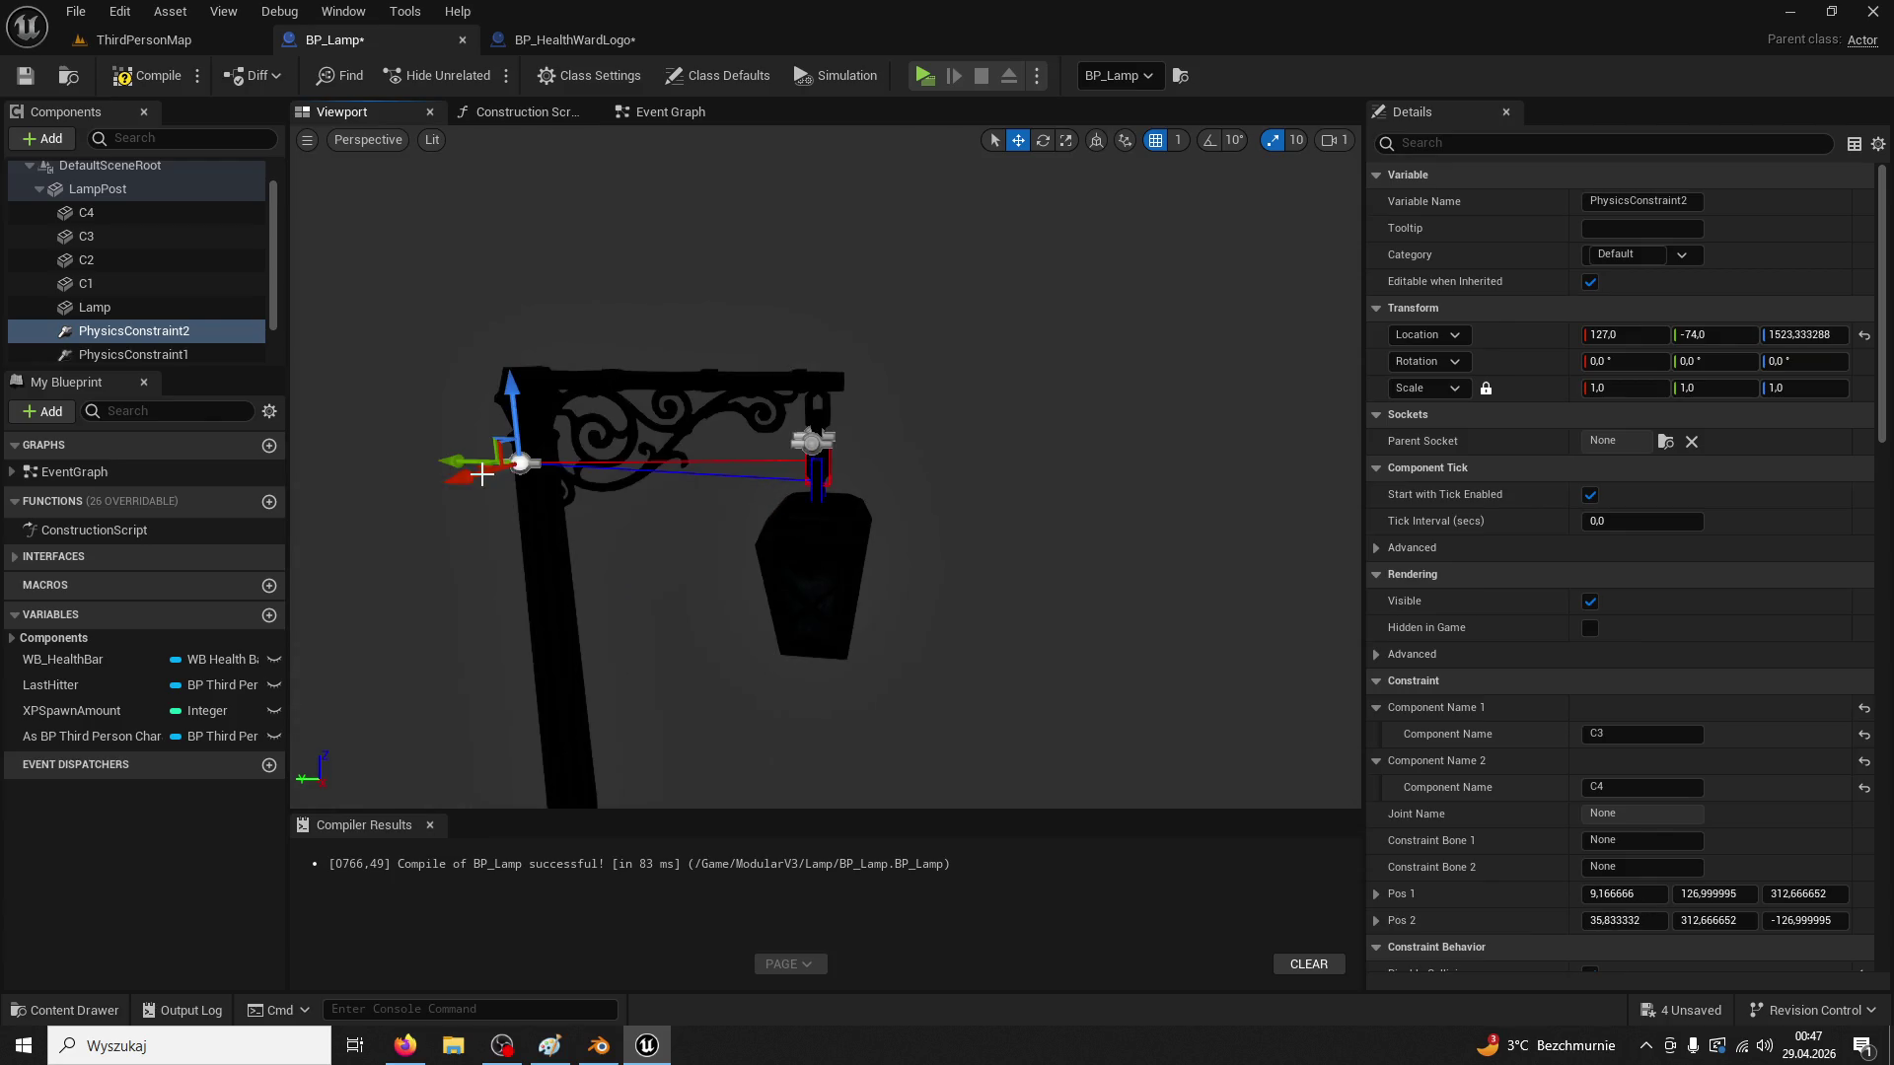
drag(468, 463, 763, 484)
scroll(782, 514, up, 5)
scroll(867, 563, down, 5)
scroll(825, 536, up, 5)
scroll(795, 524, down, 3)
scroll(870, 547, down, 3)
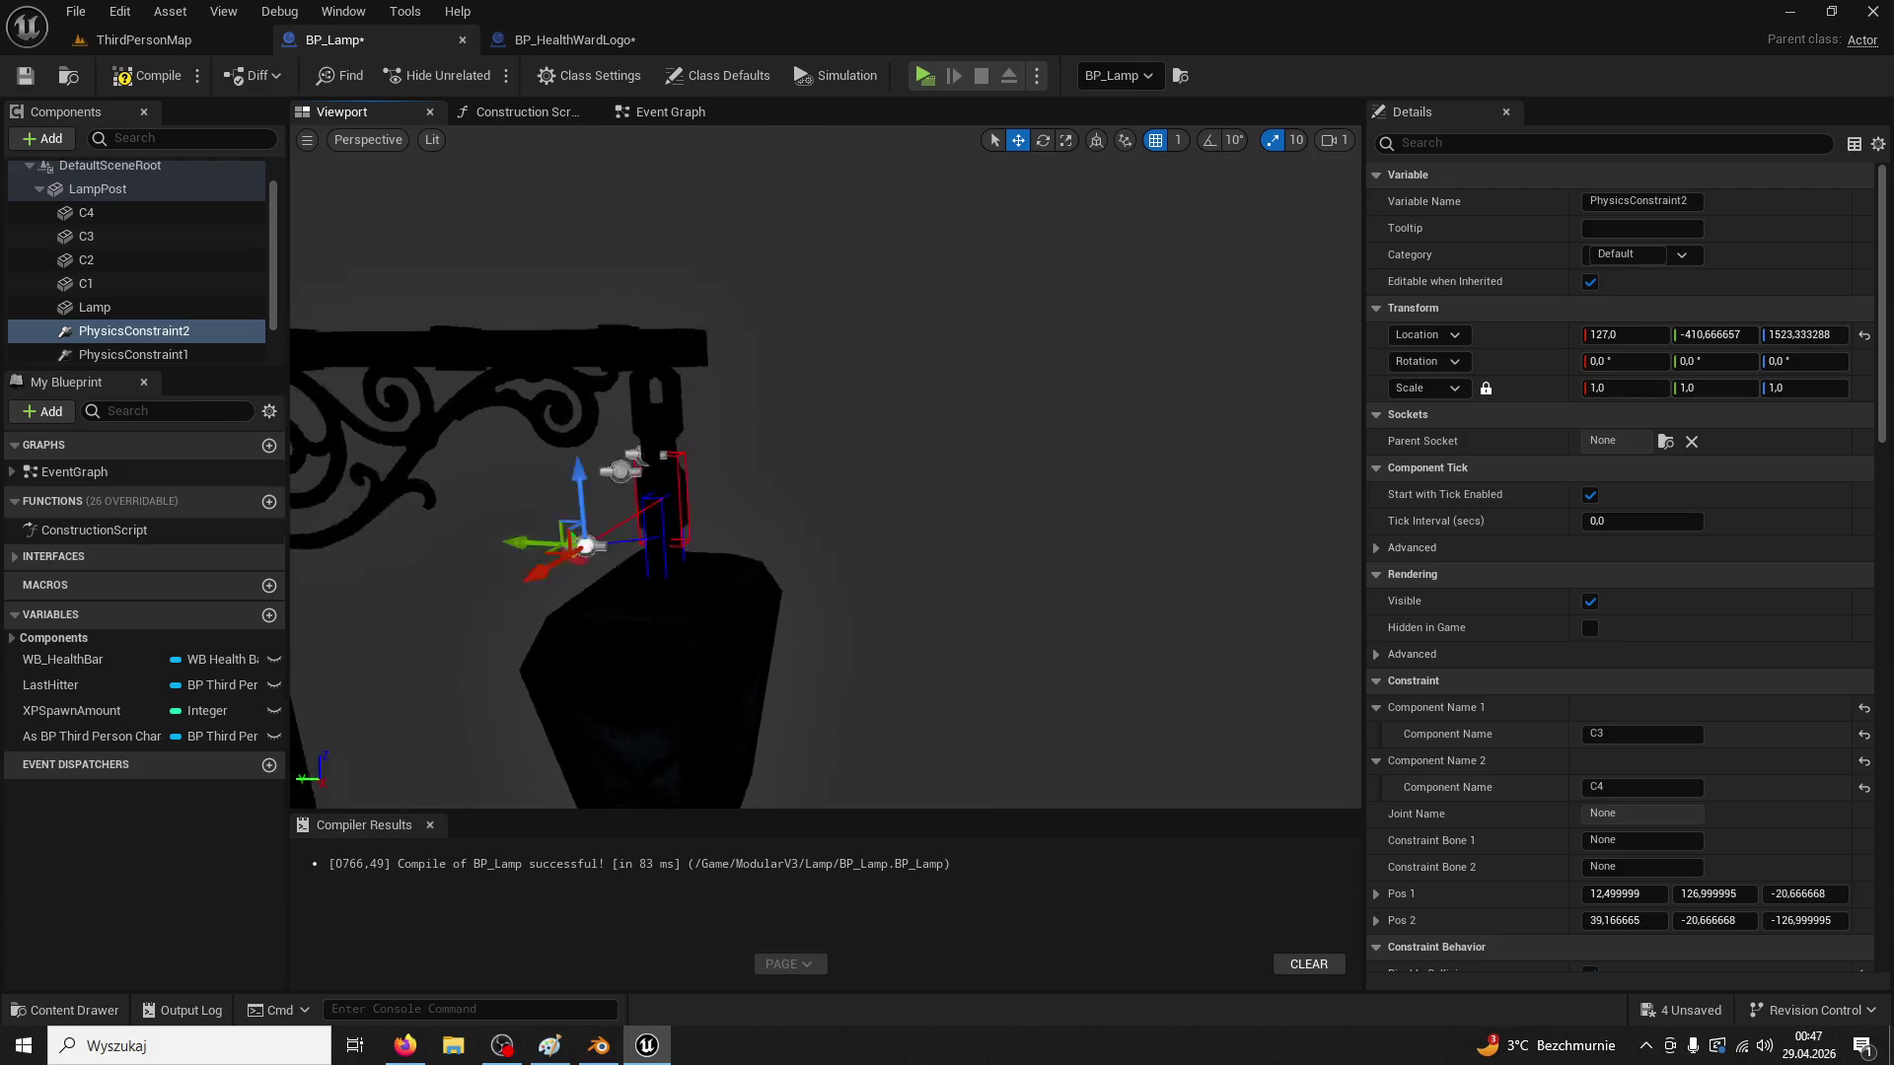
scroll(932, 538, up, 4)
drag(990, 427, 901, 427)
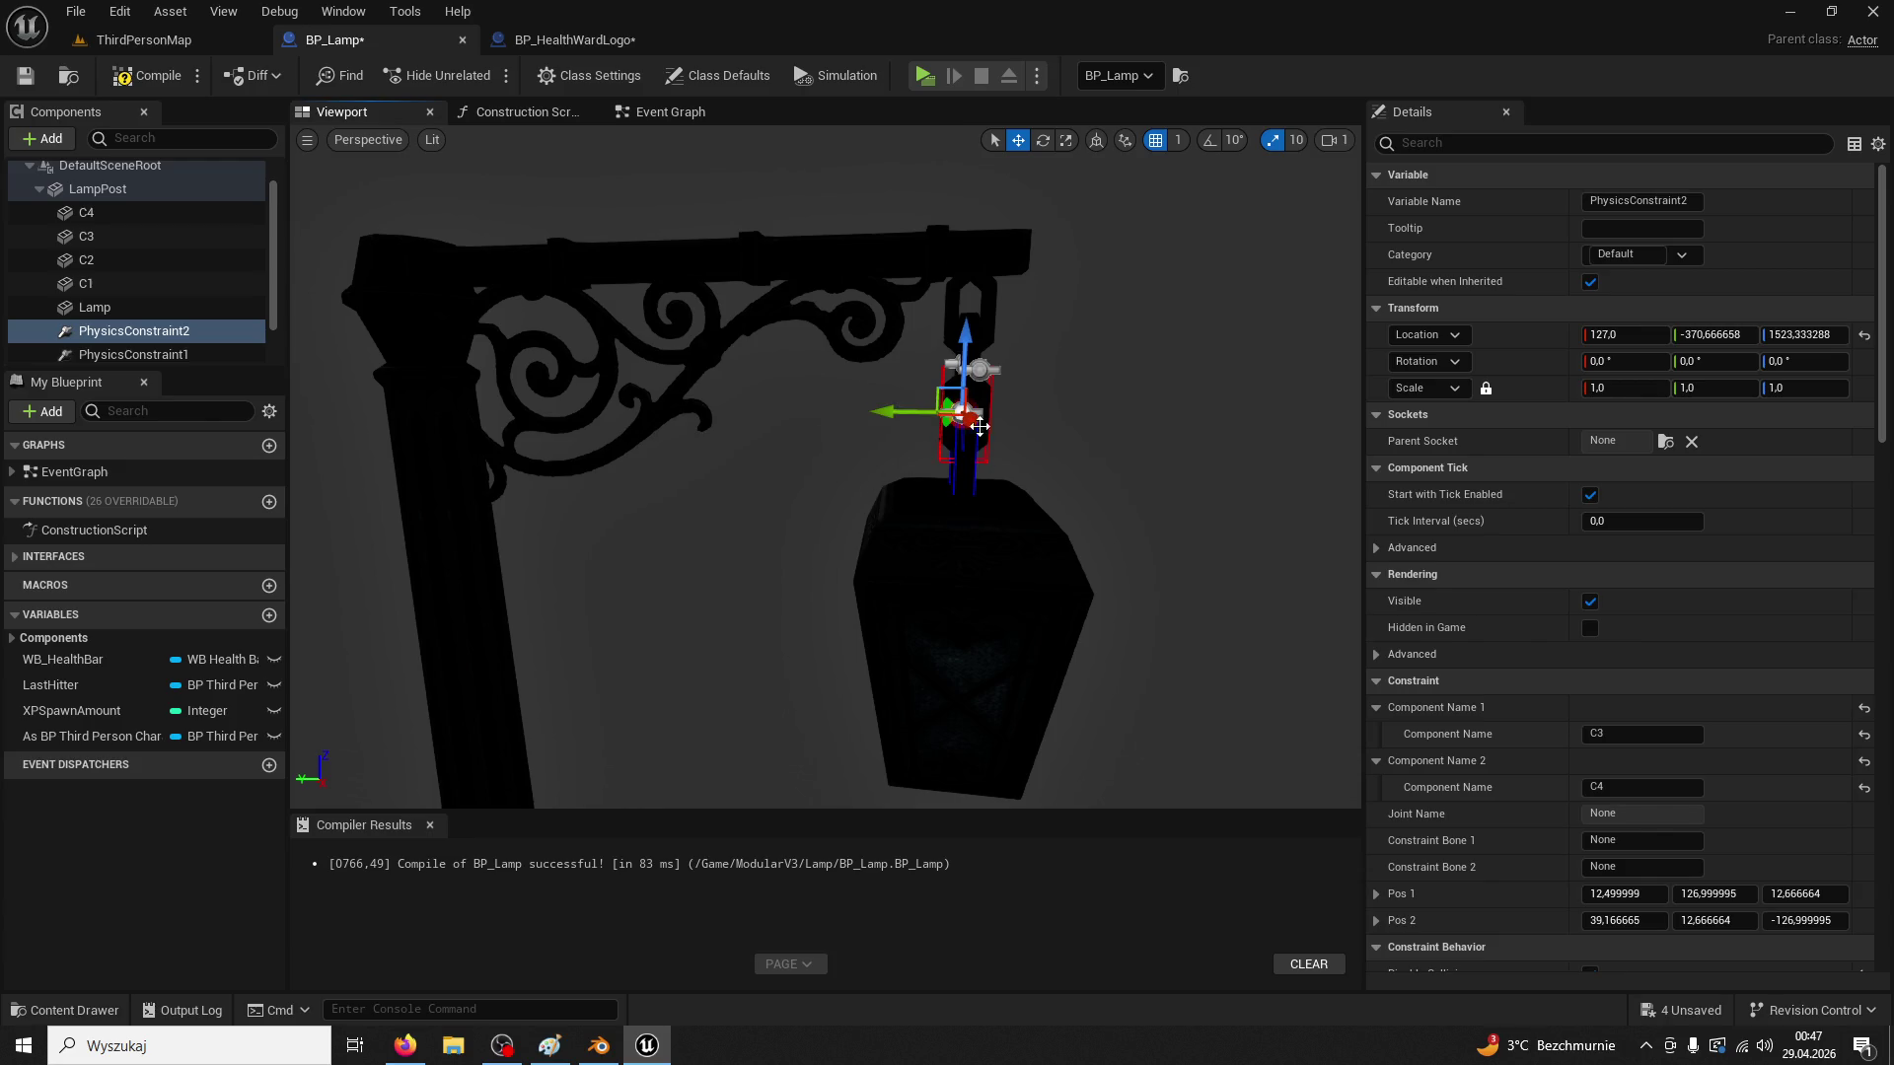
drag(957, 342, 904, 424)
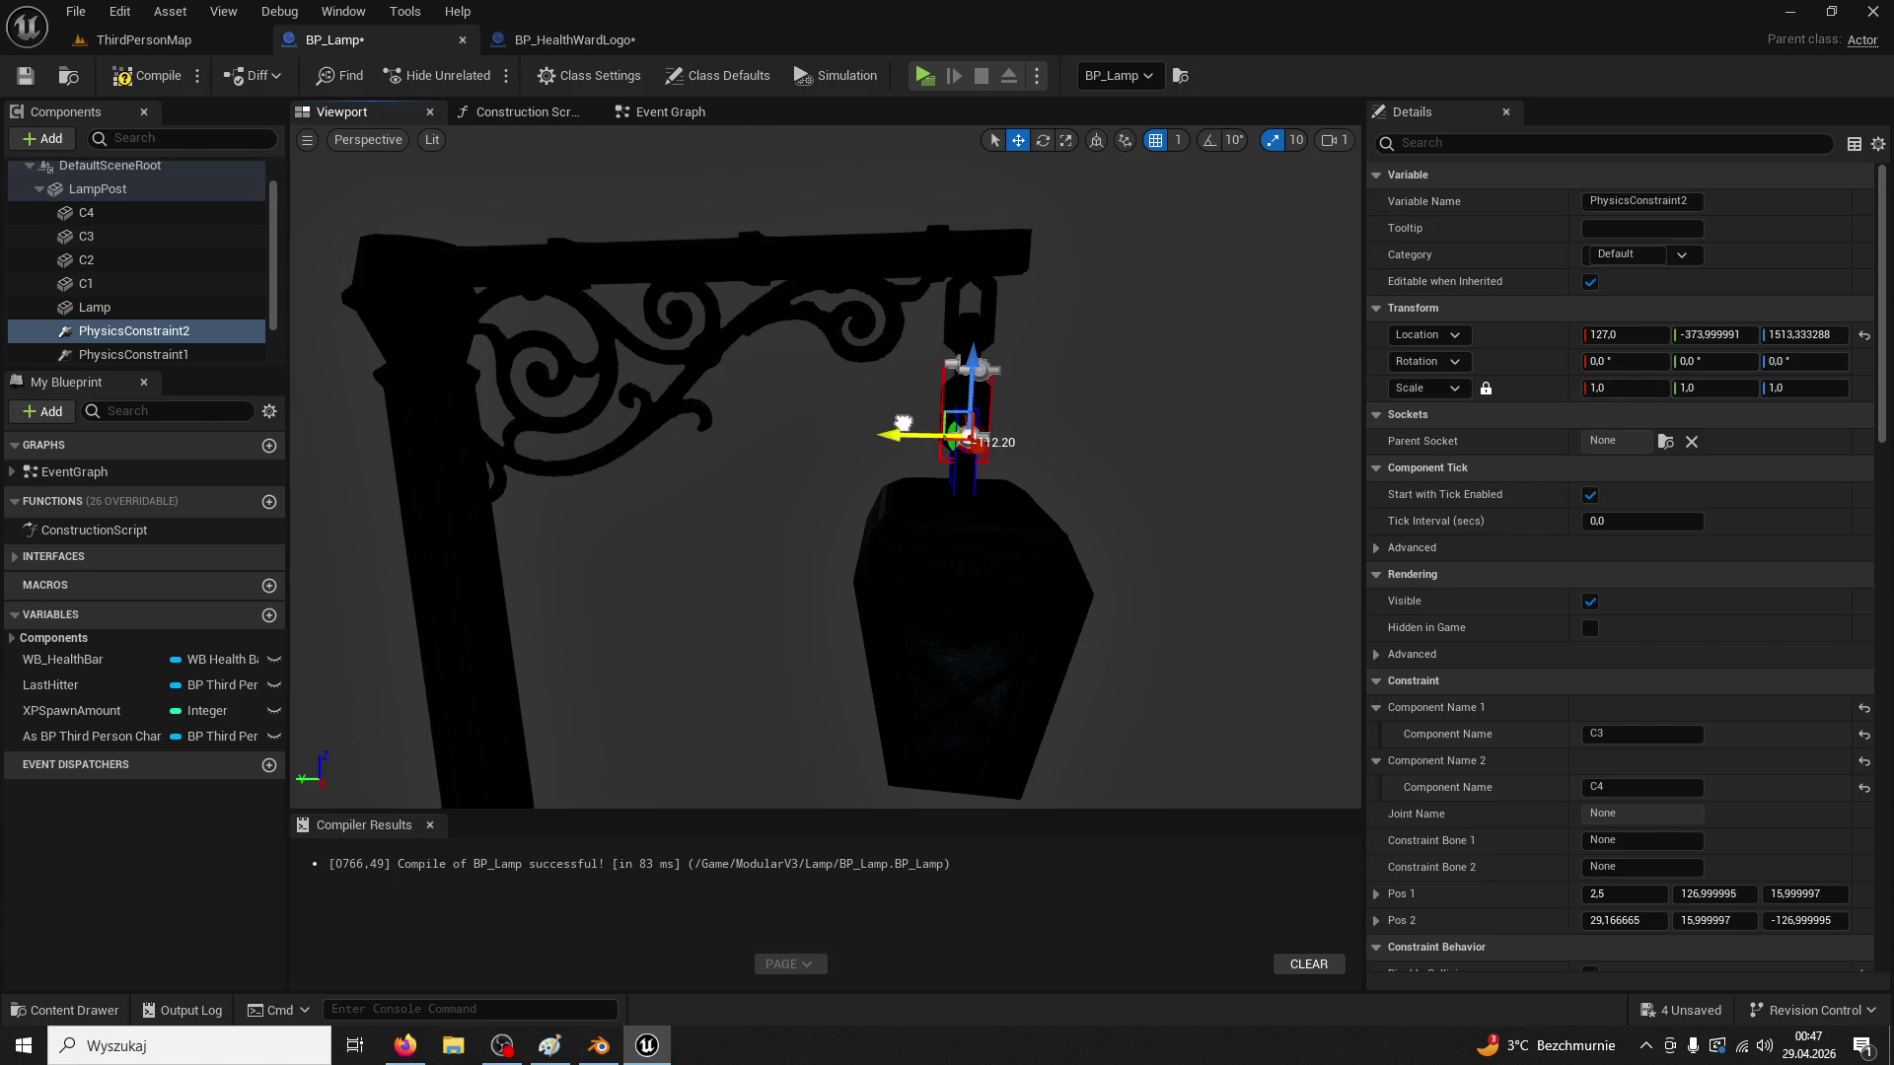
click(174, 332)
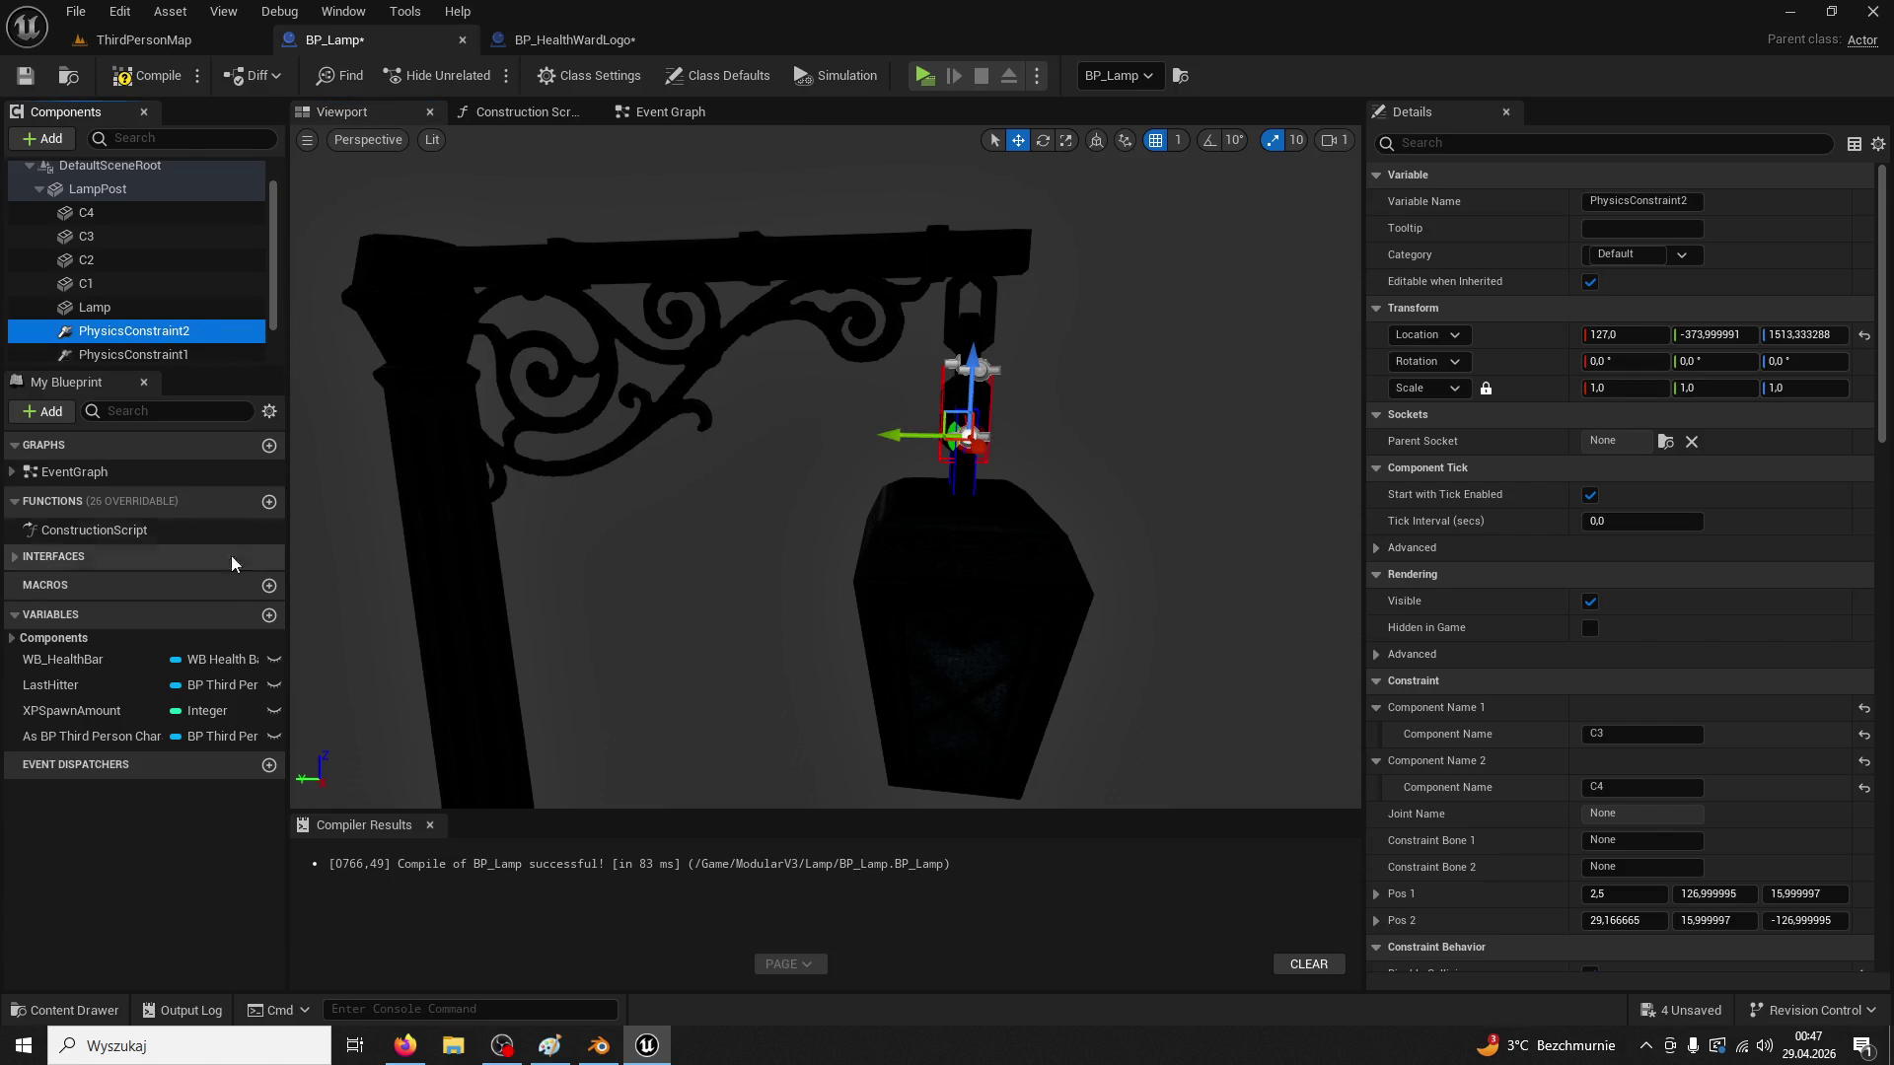
scroll(186, 308, down, 2)
key(ctrl+d)
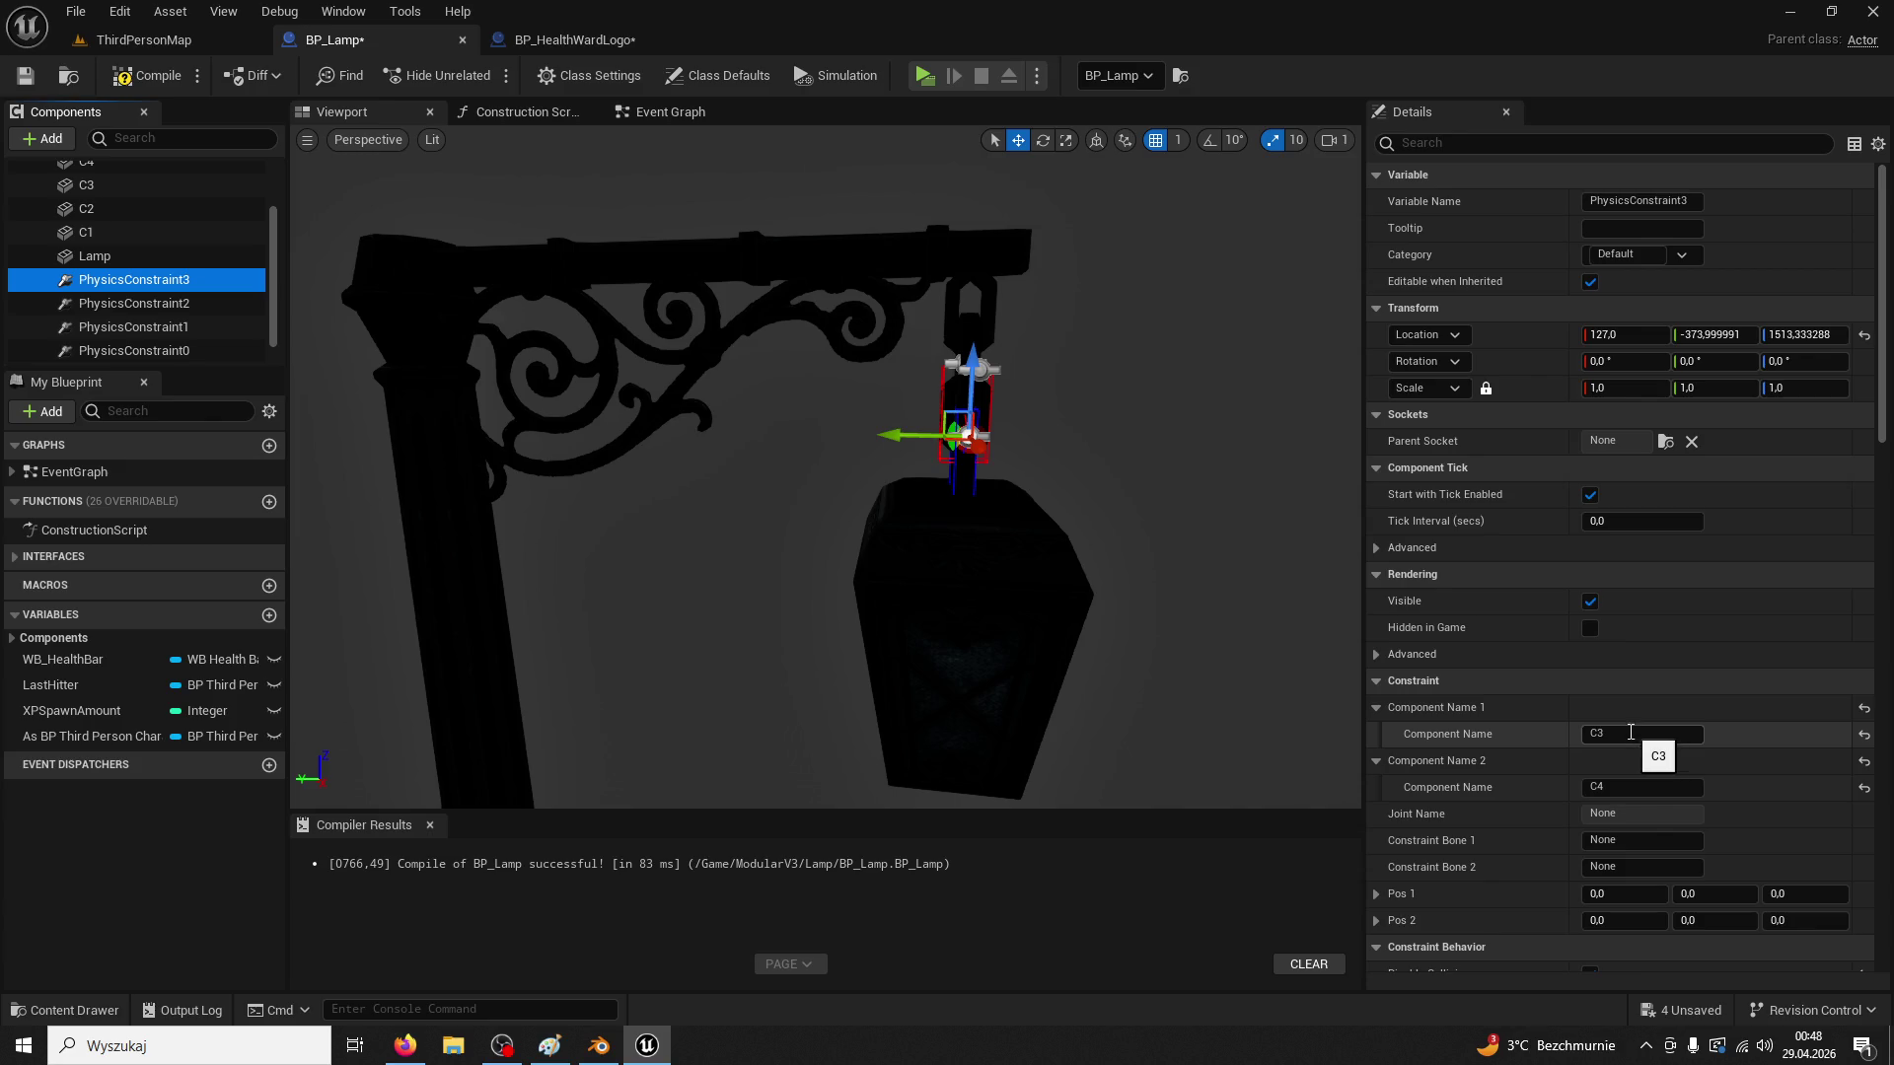
Link PhysicsConstraint3 from C4 to Lamp and recompile BP_Lamp
click(1626, 734)
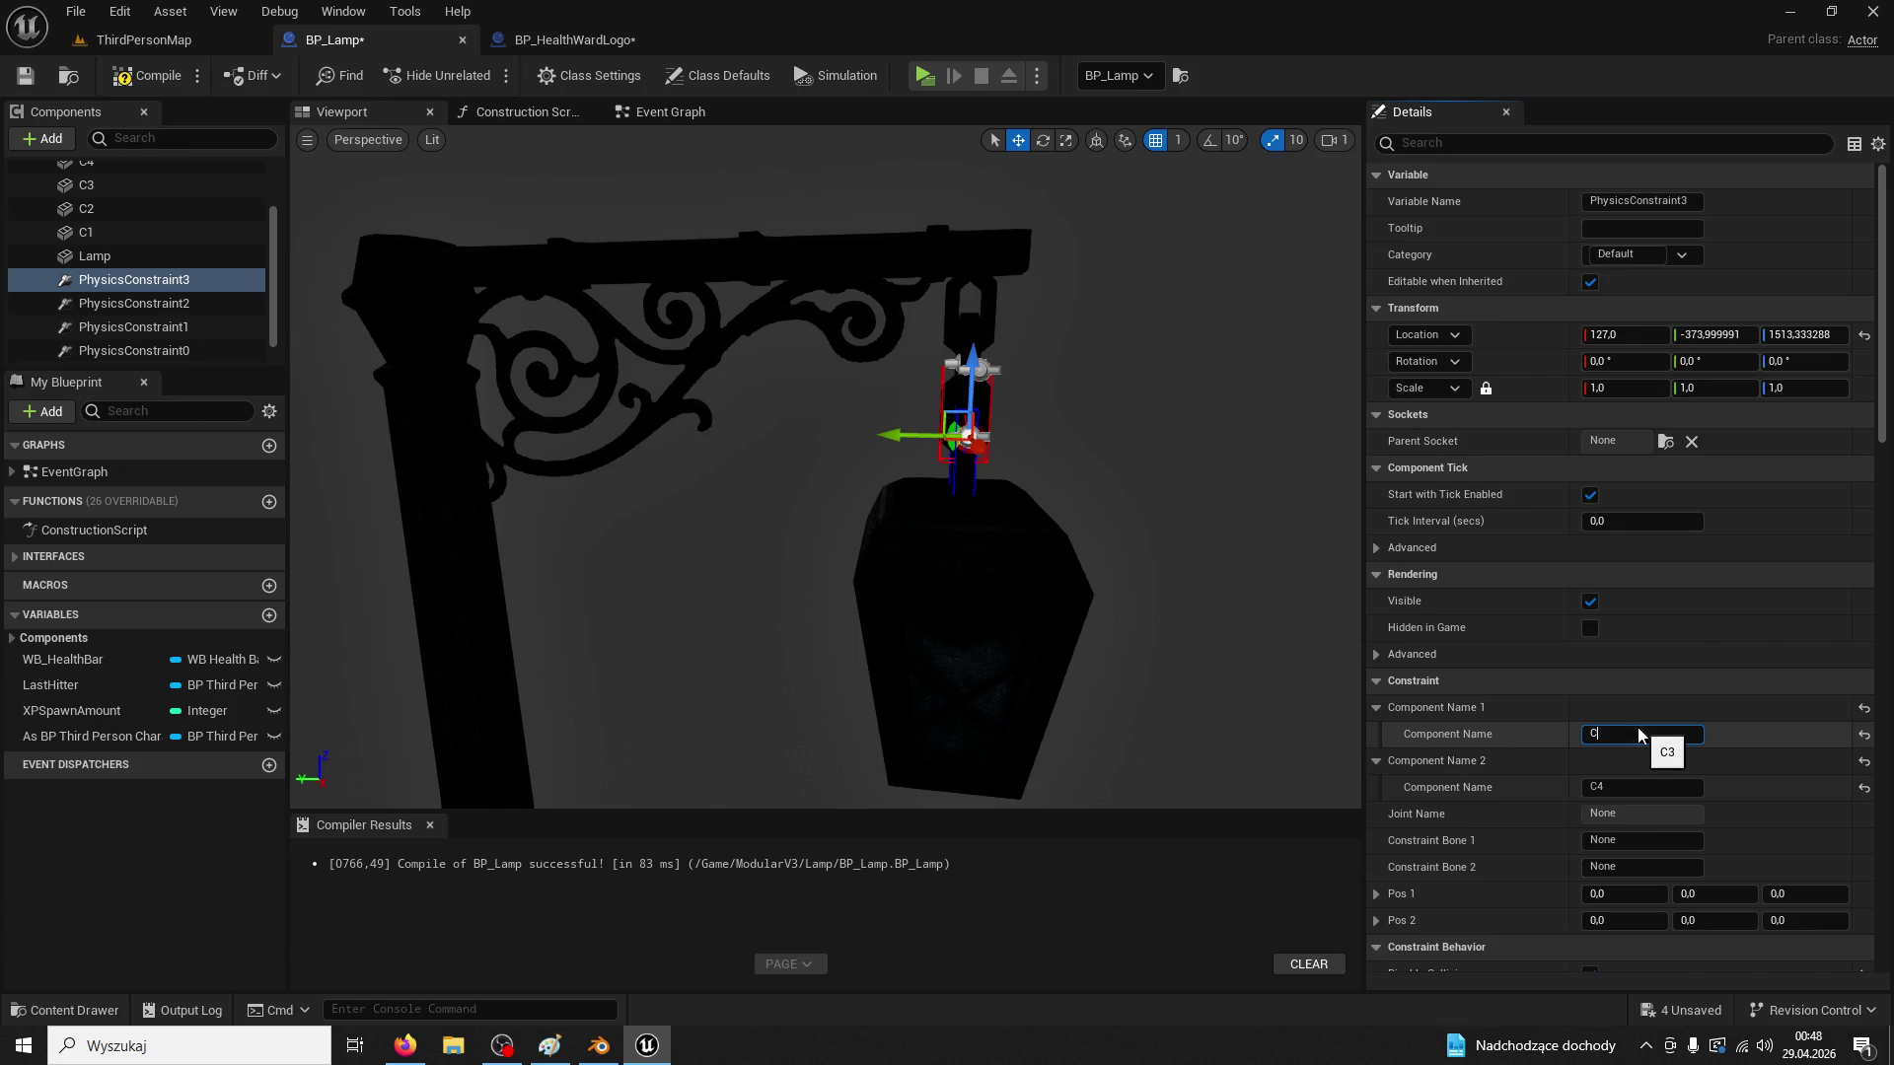
text(4)
click(1026, 585)
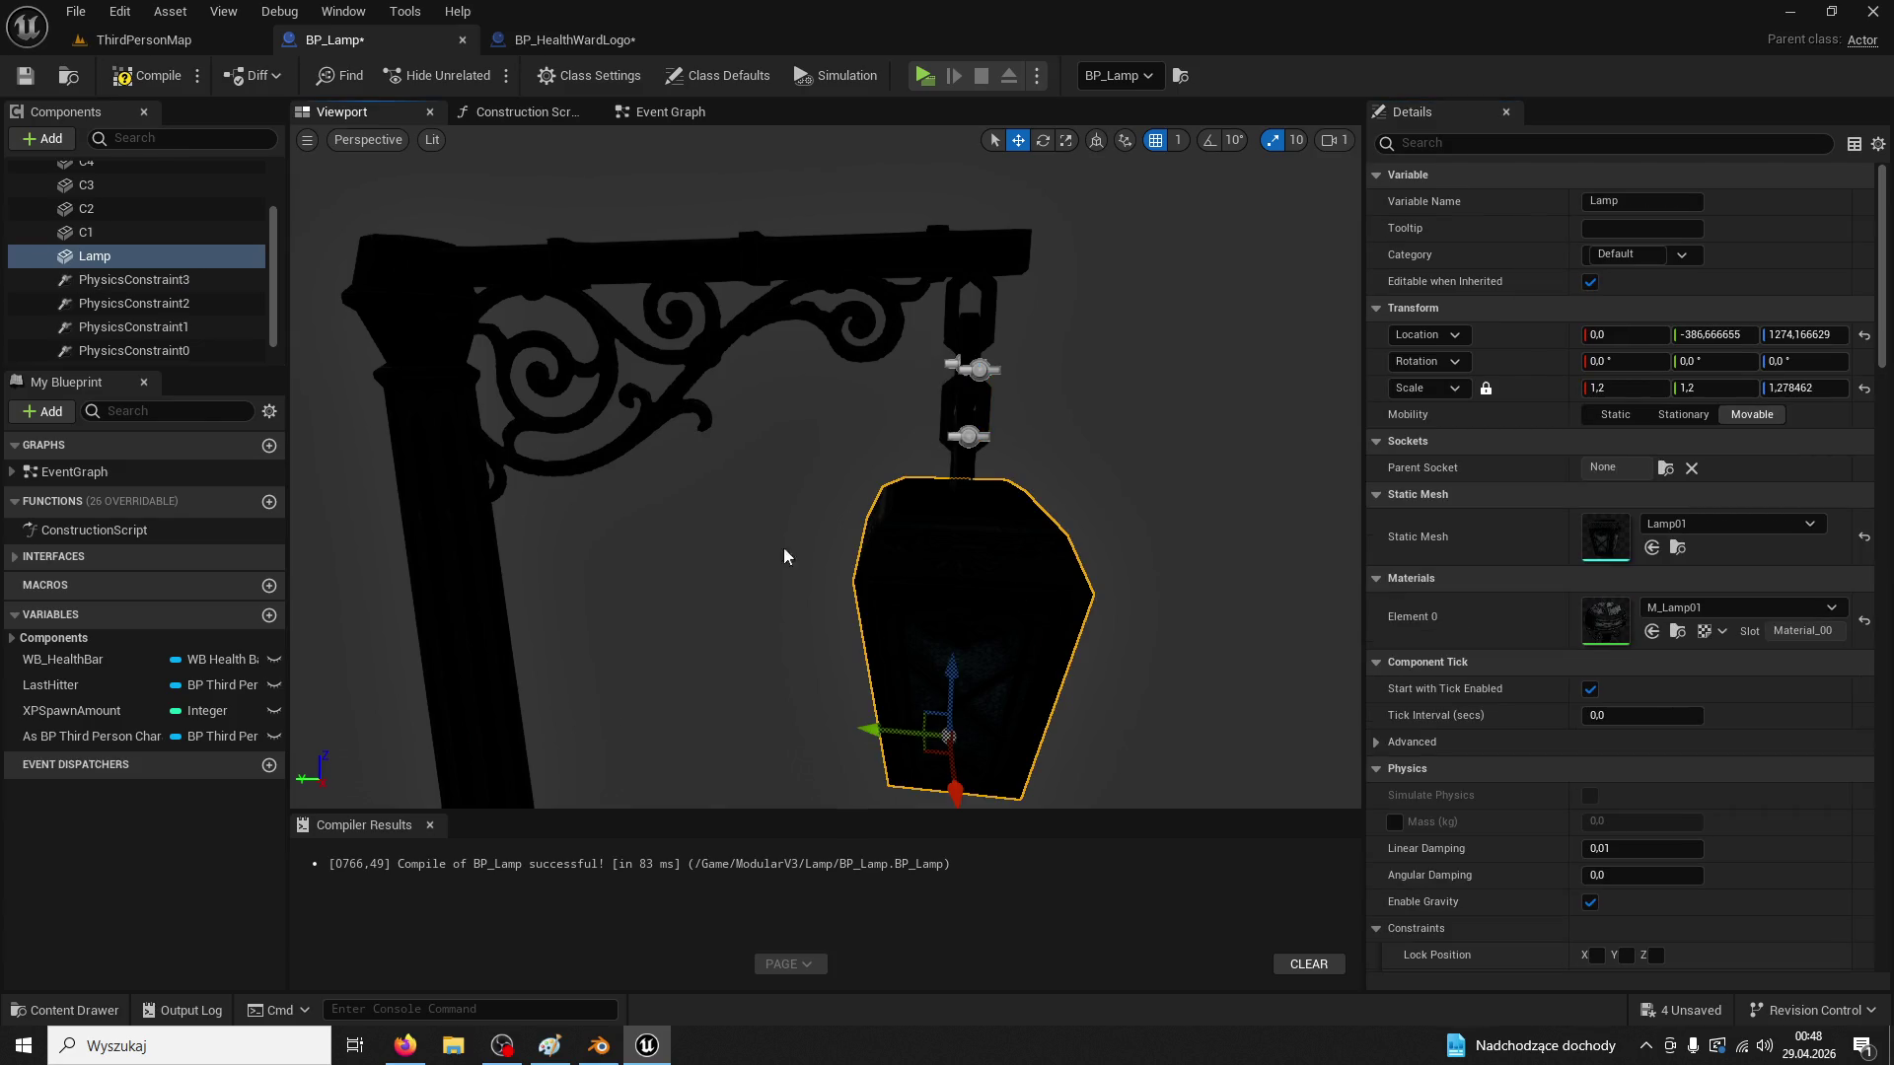
click(168, 279)
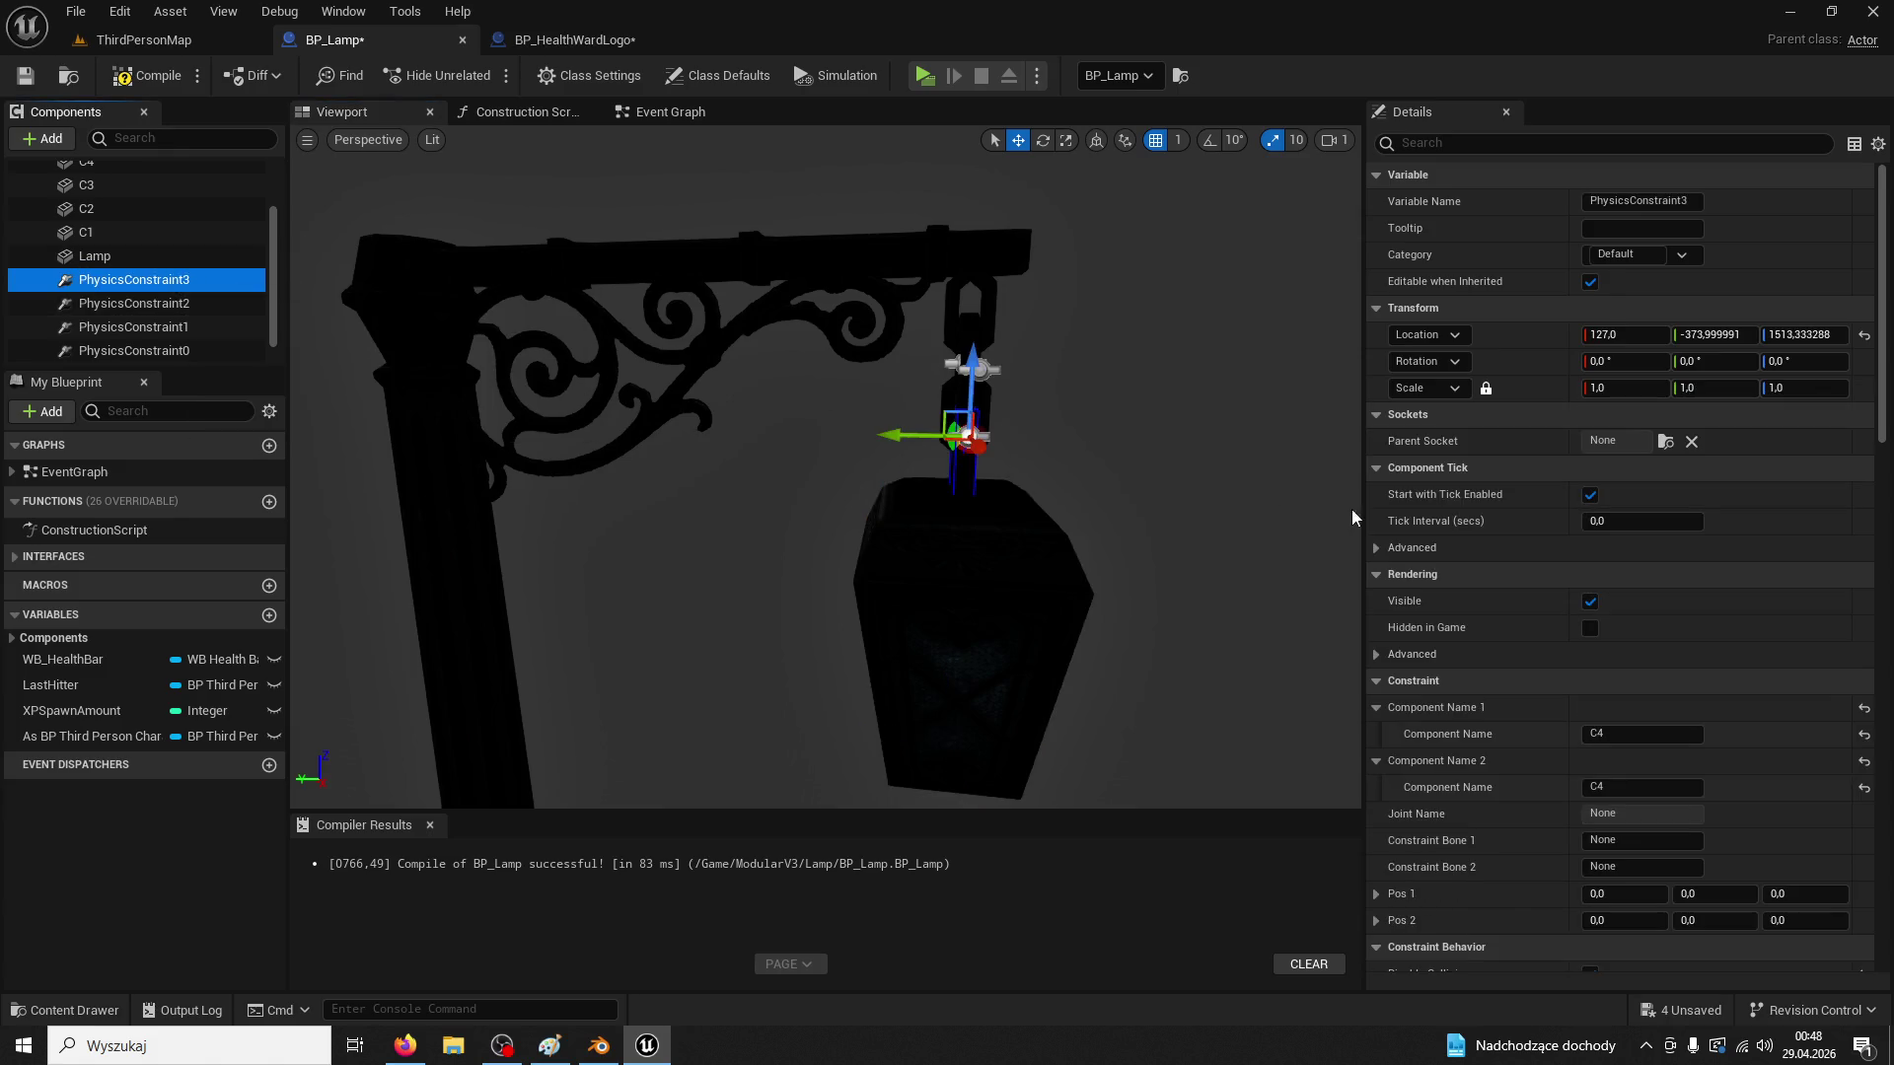
click(1031, 581)
click(115, 281)
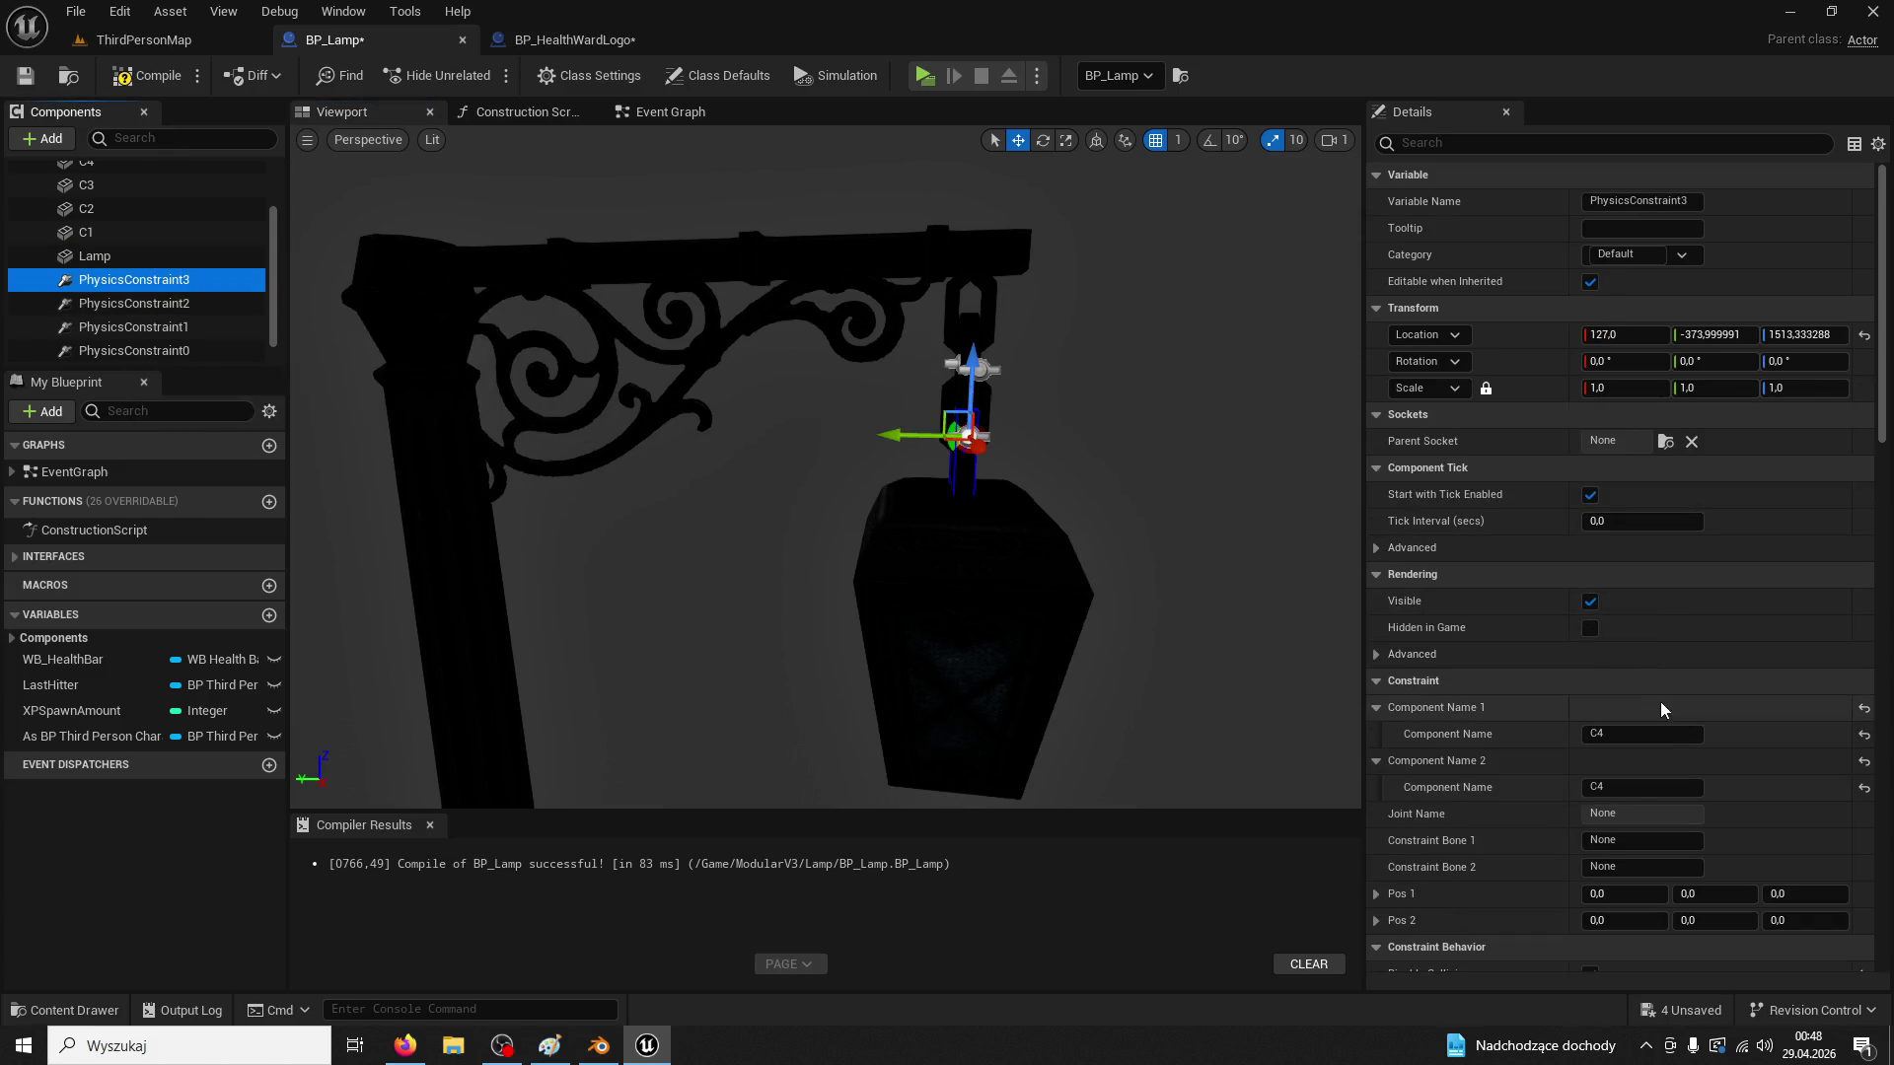
click(1637, 788)
text(Lamp)
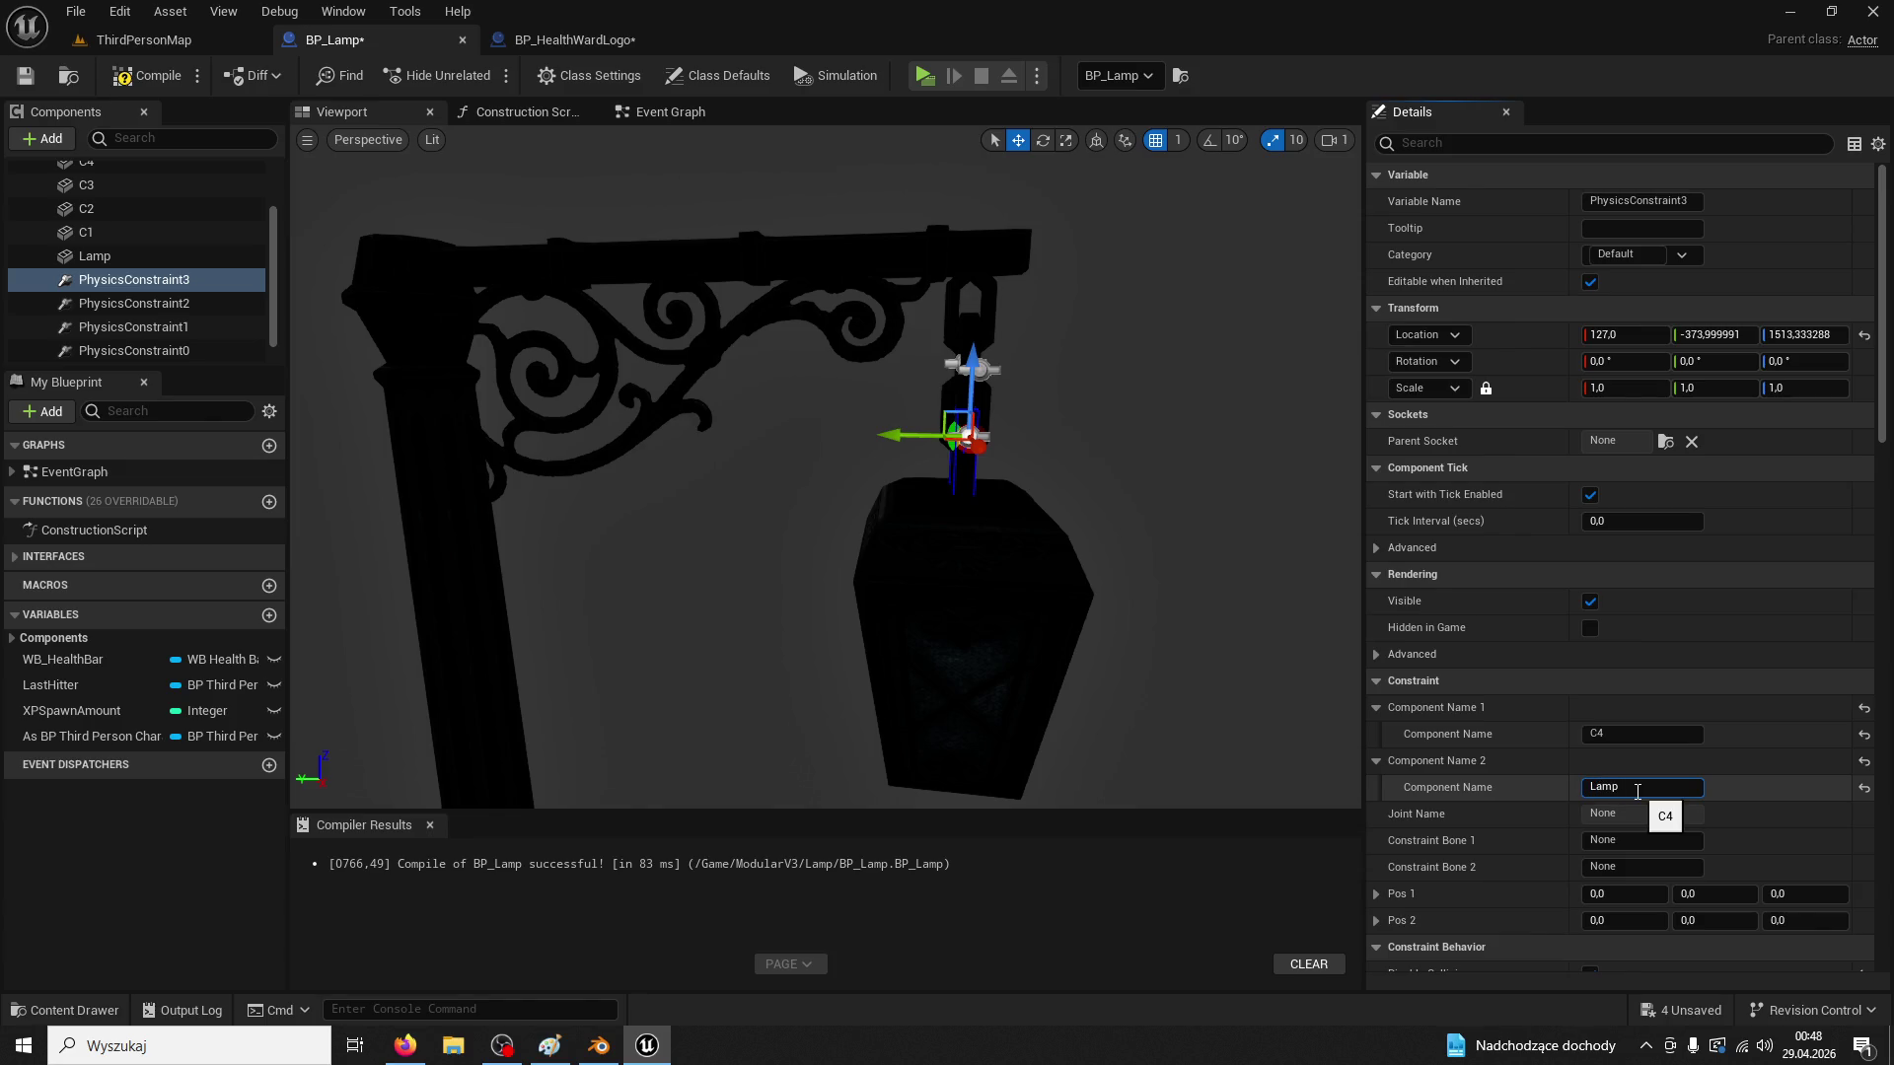
key(Return)
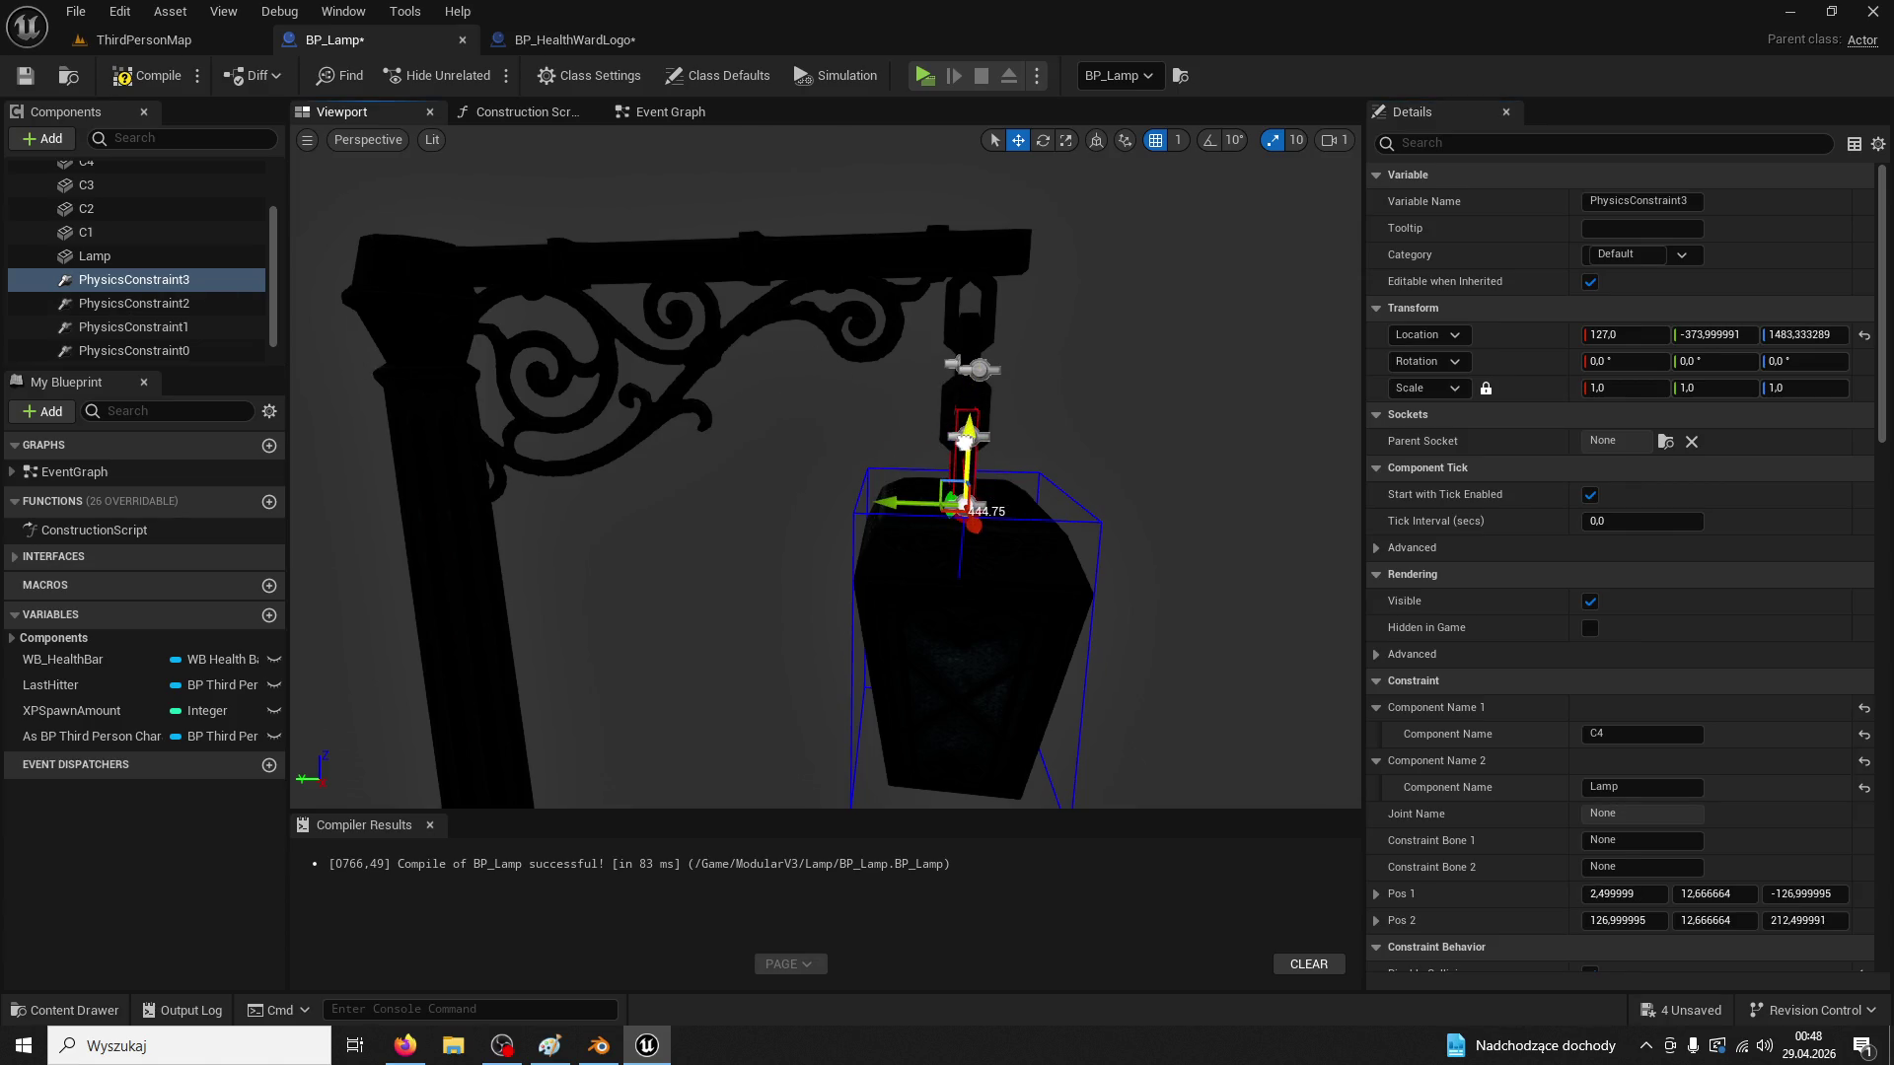
click(953, 437)
click(148, 75)
Lower the BP_Lamp actor in ThirdPersonMap to 1840, 320, -164
click(143, 40)
drag(762, 829, 763, 980)
mouse_move(809, 799)
mouse_down()
mouse_move(767, 730)
mouse_move(767, 819)
mouse_up()
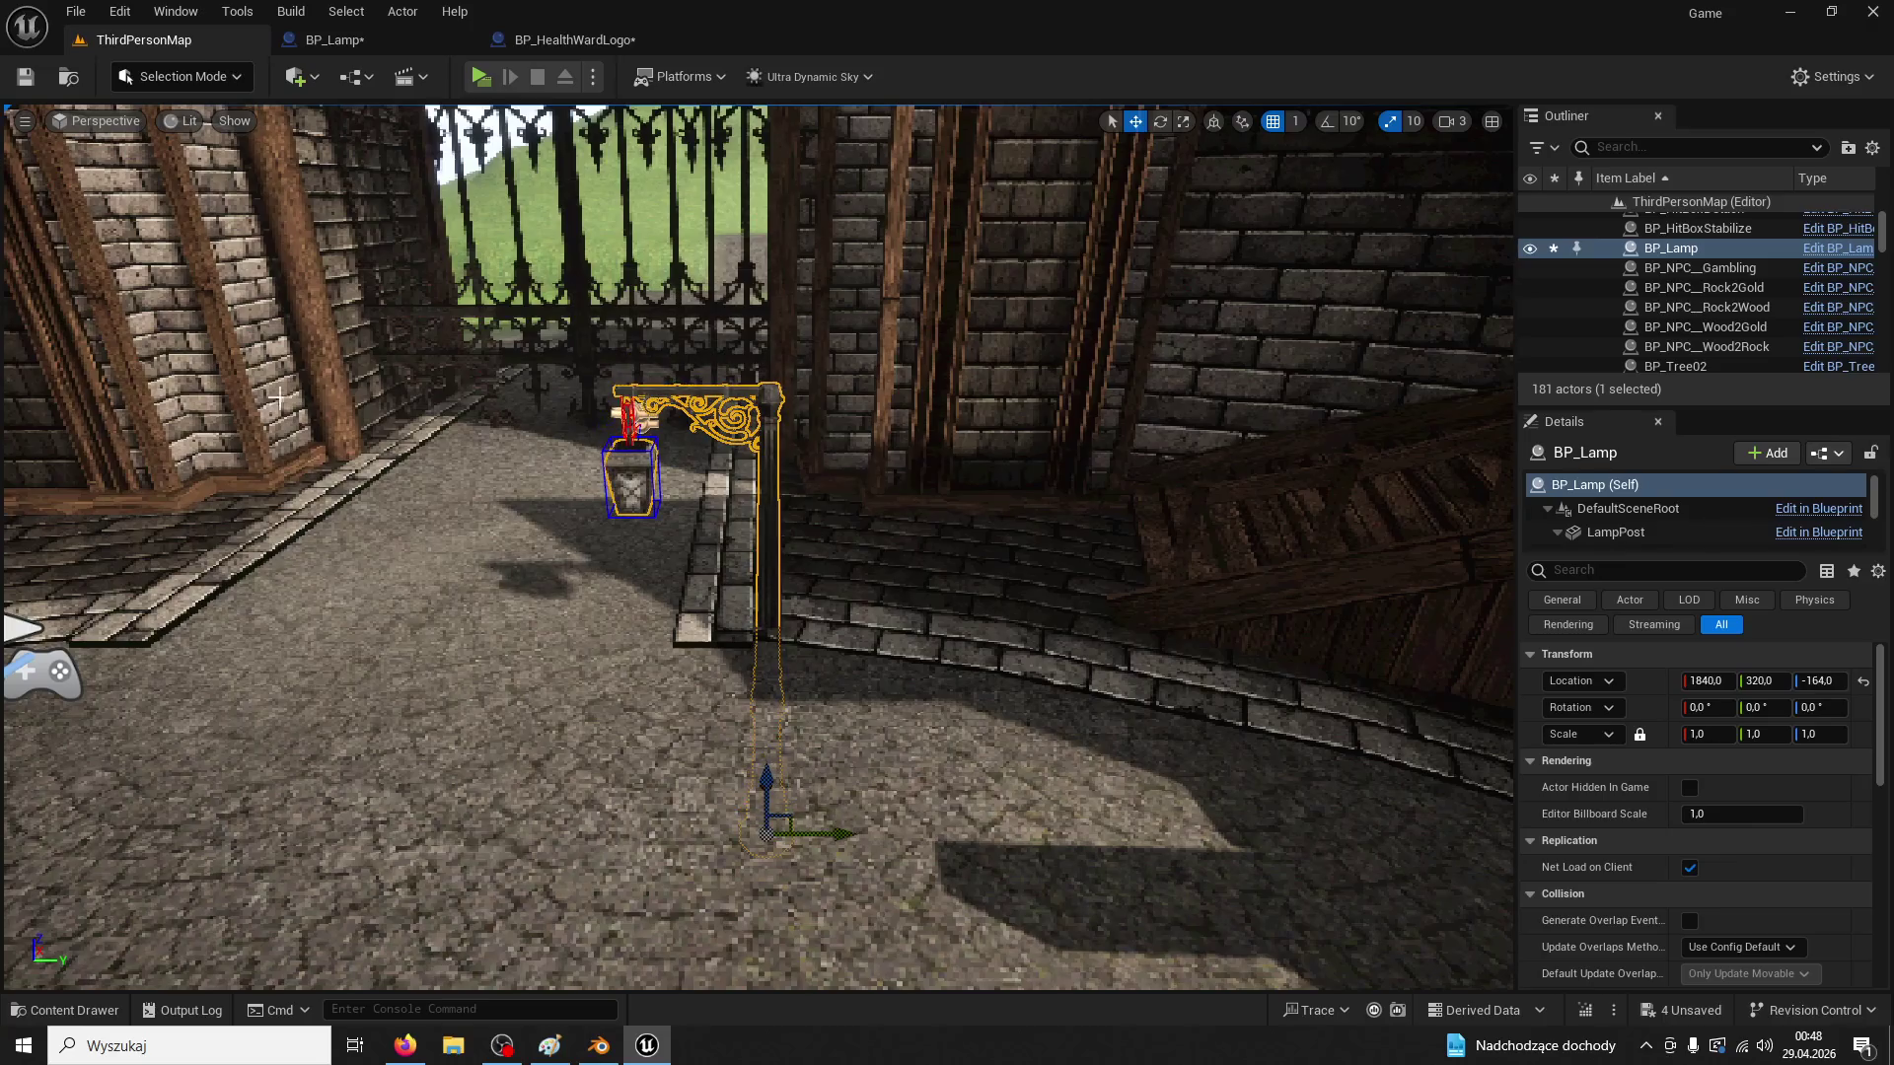
Play-test by running to the lamp and jumping the railing, then return to BP_Lamp
click(488, 77)
key(w)
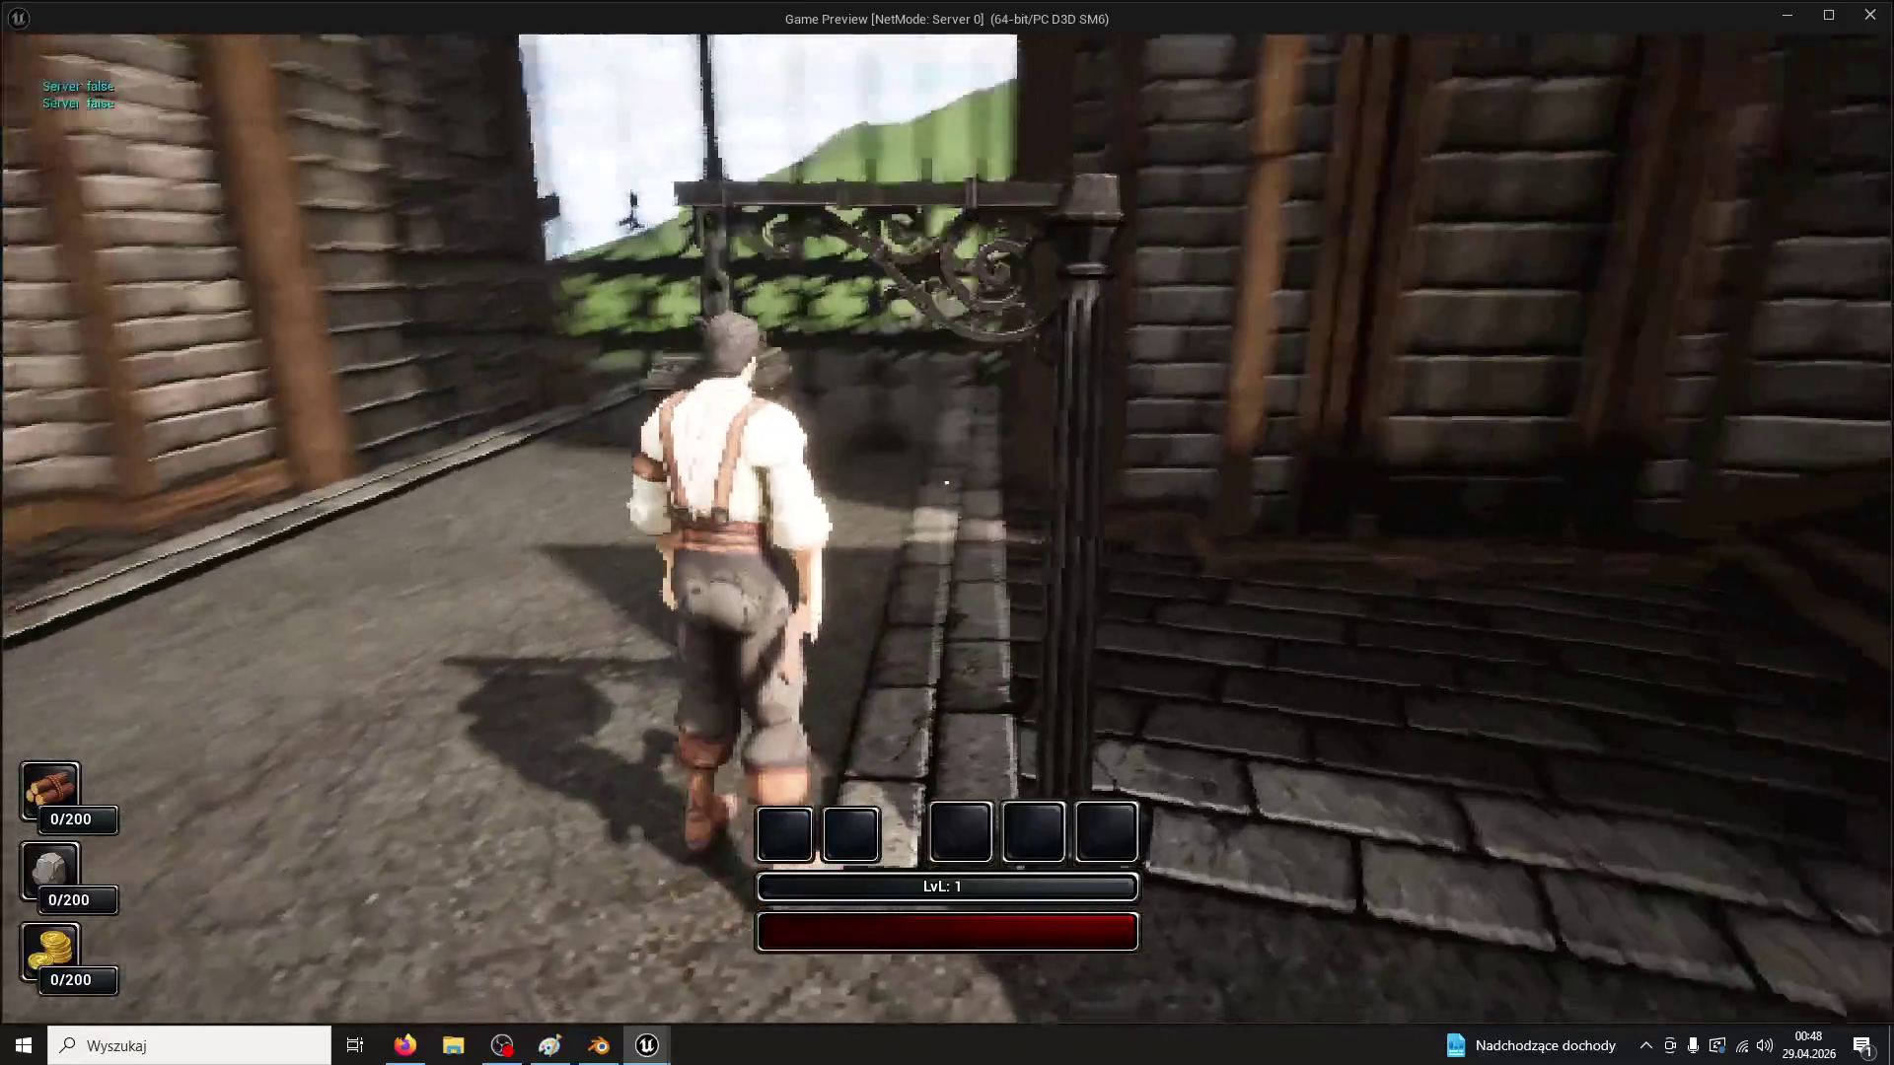
key(space)
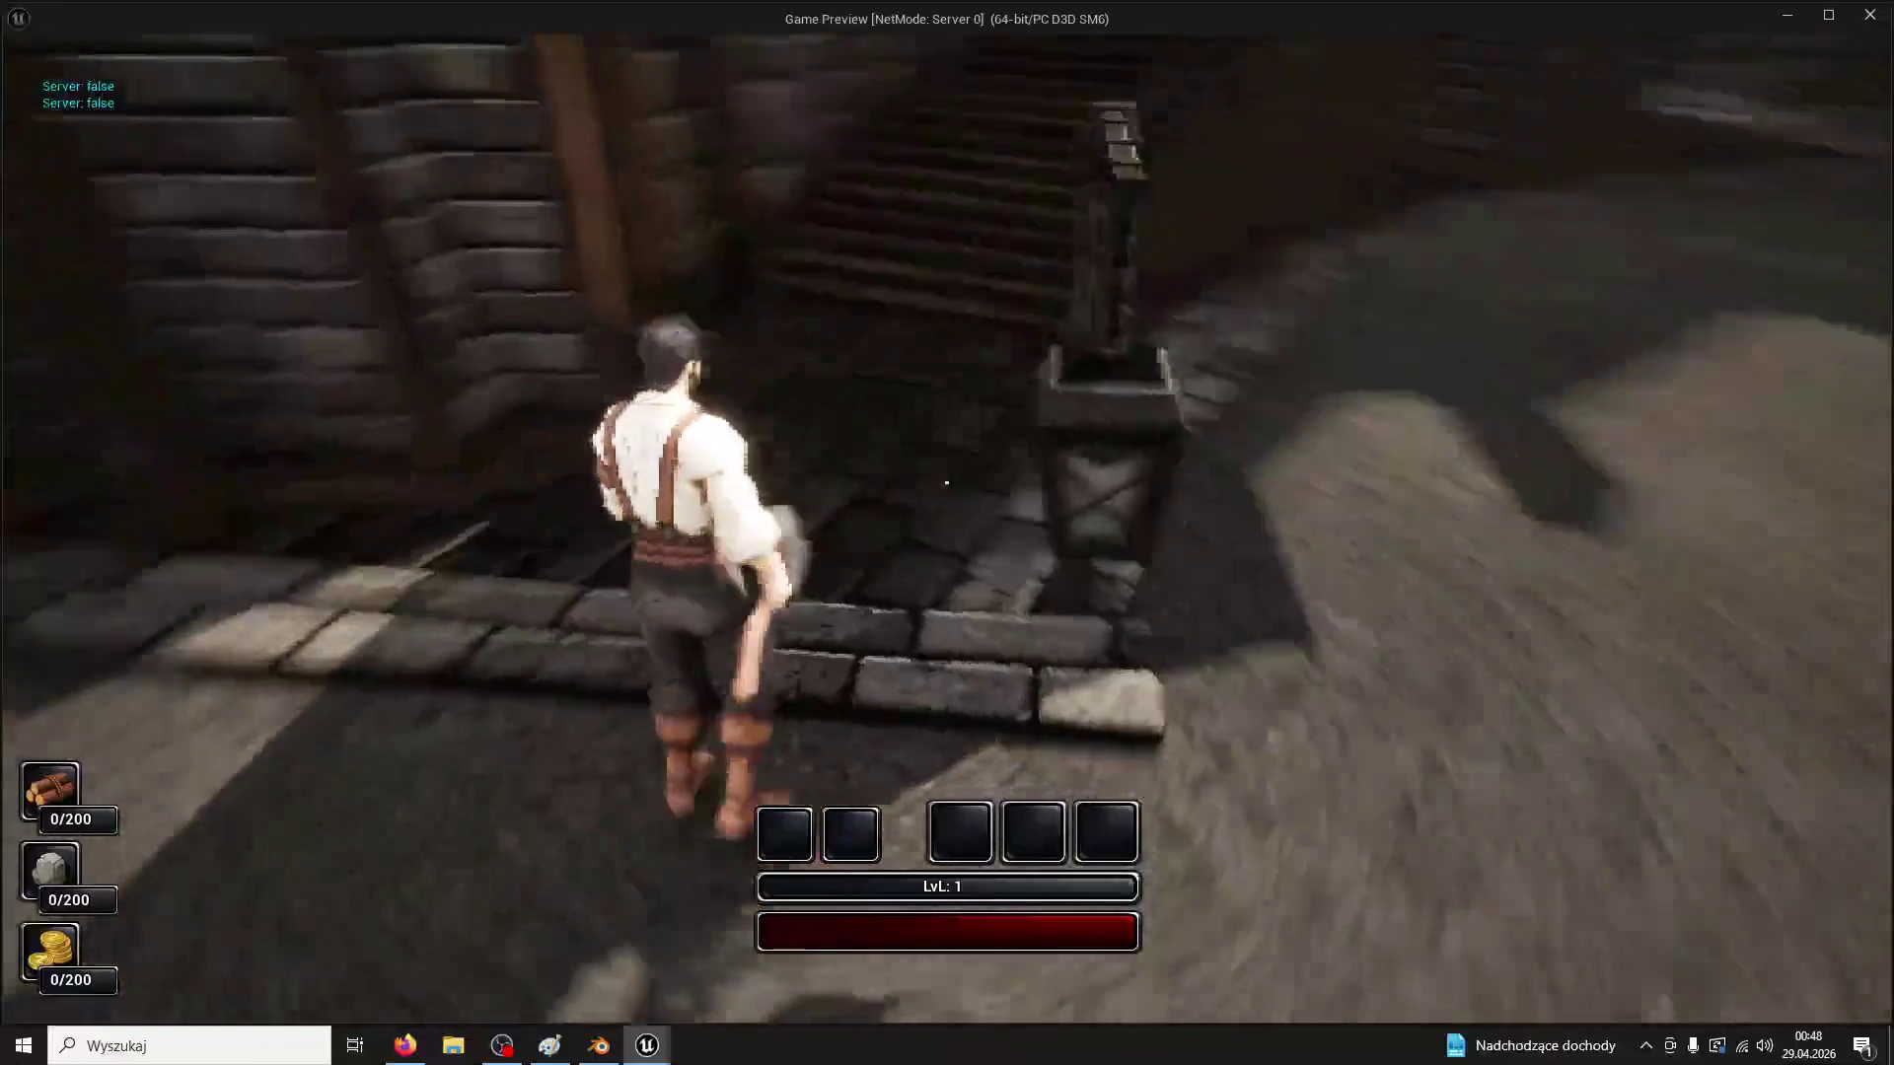
key(Escape)
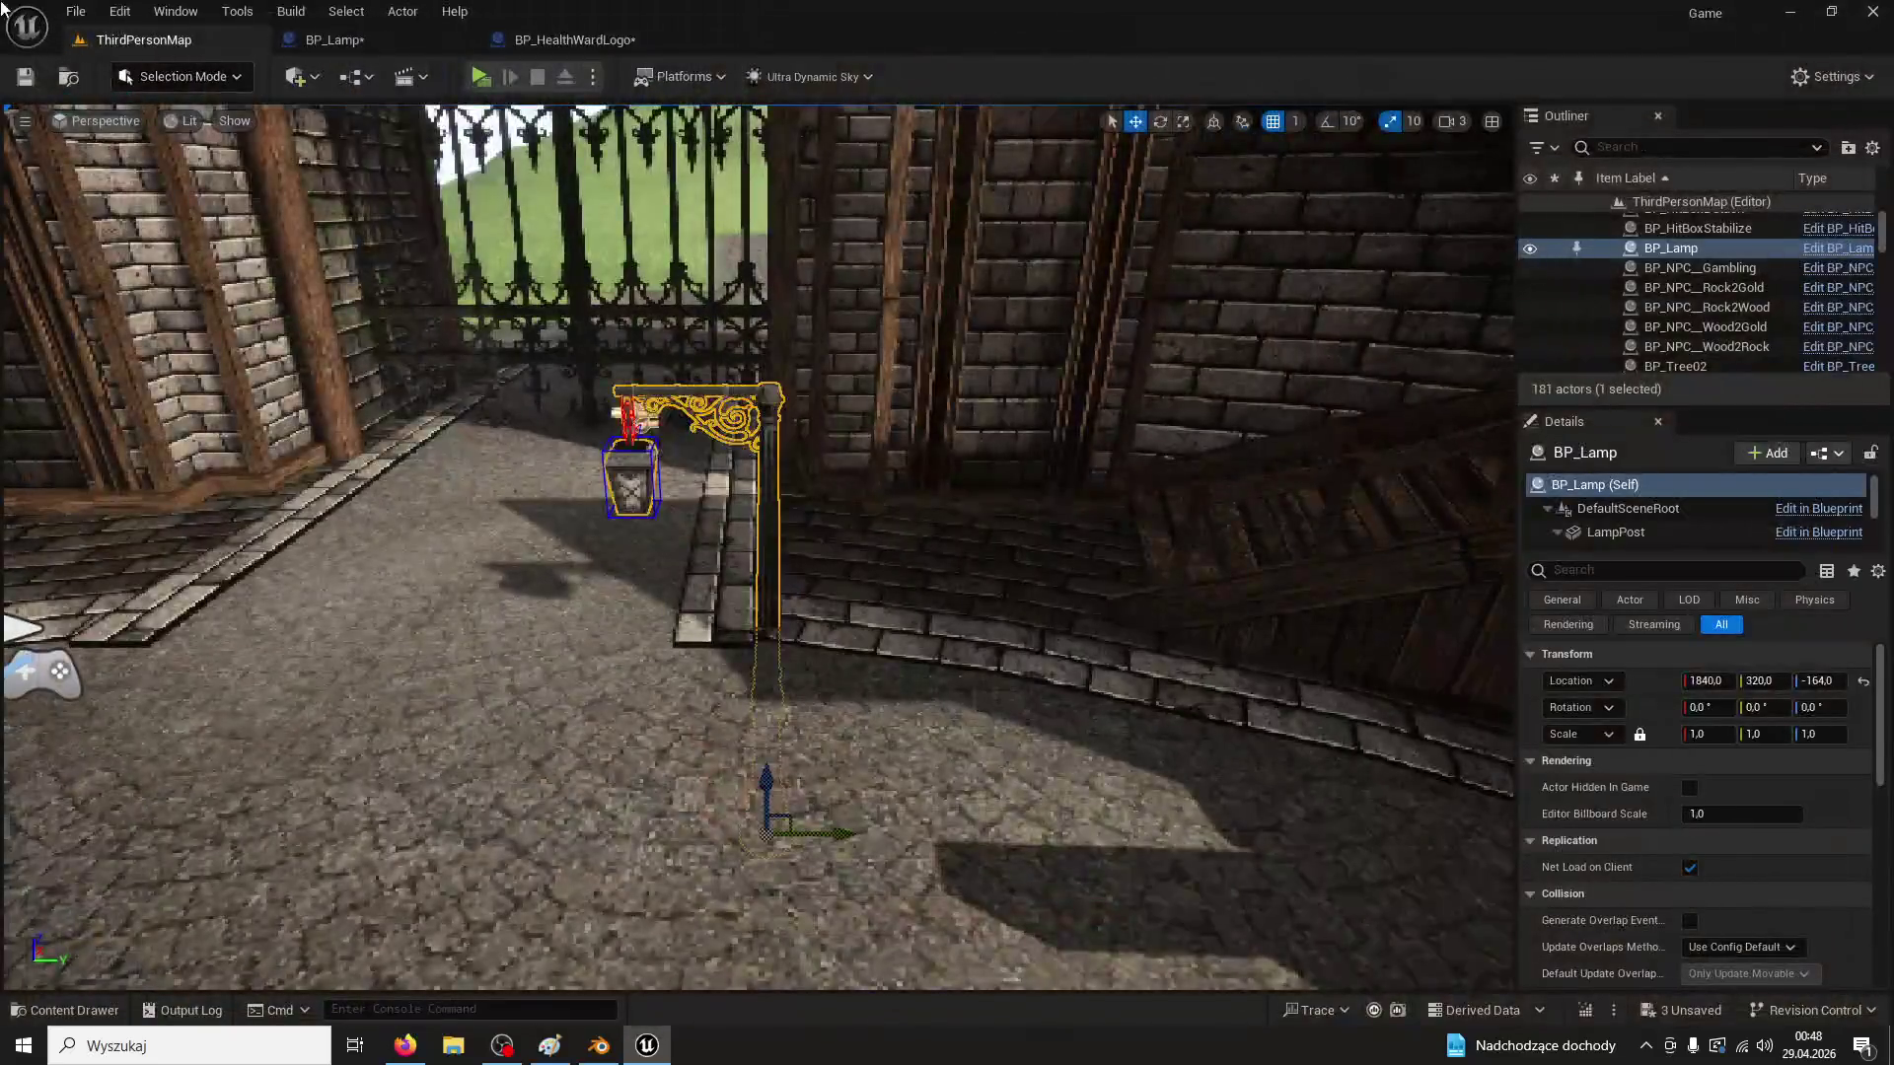
click(336, 40)
Shift PhysicsConstraint2 and PhysicsConstraint3 along X onto the chain, PhysicsConstraint2 to X 10.33
drag(1024, 517, 1075, 422)
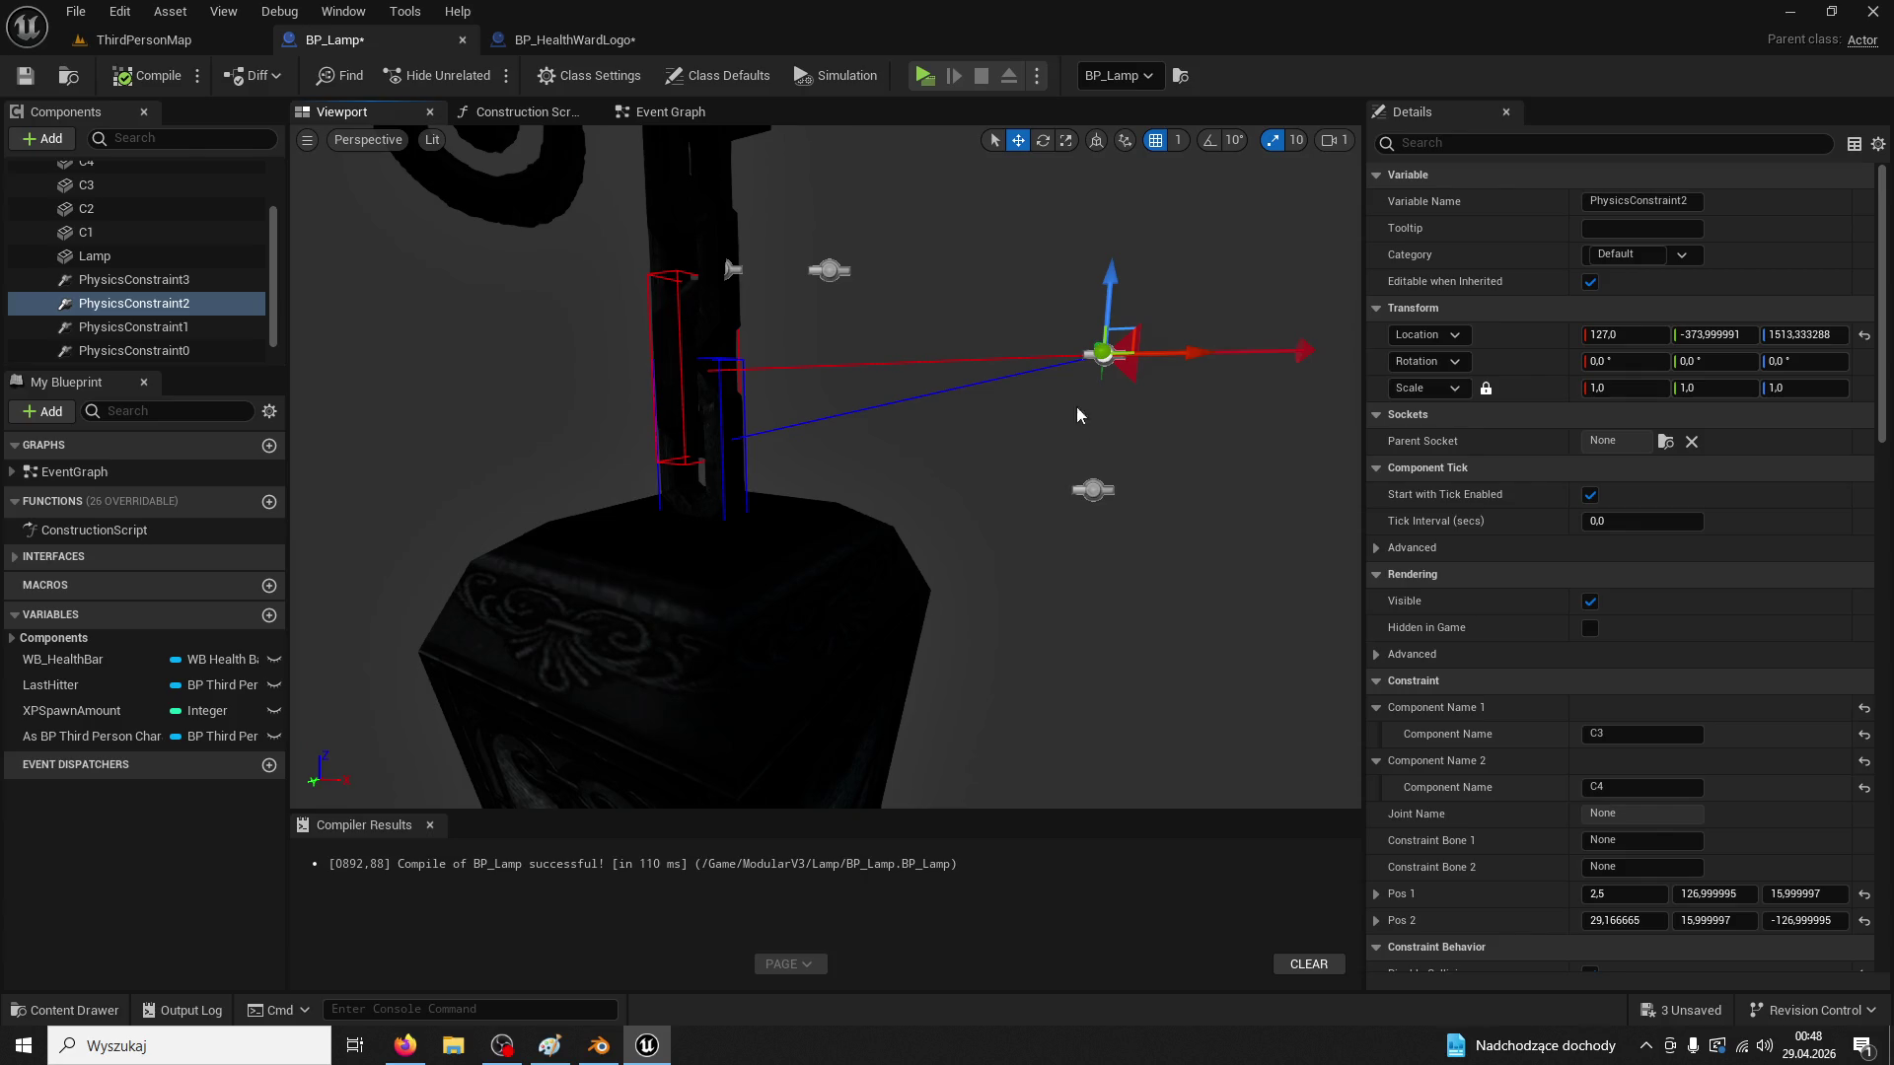
drag(1188, 356, 881, 348)
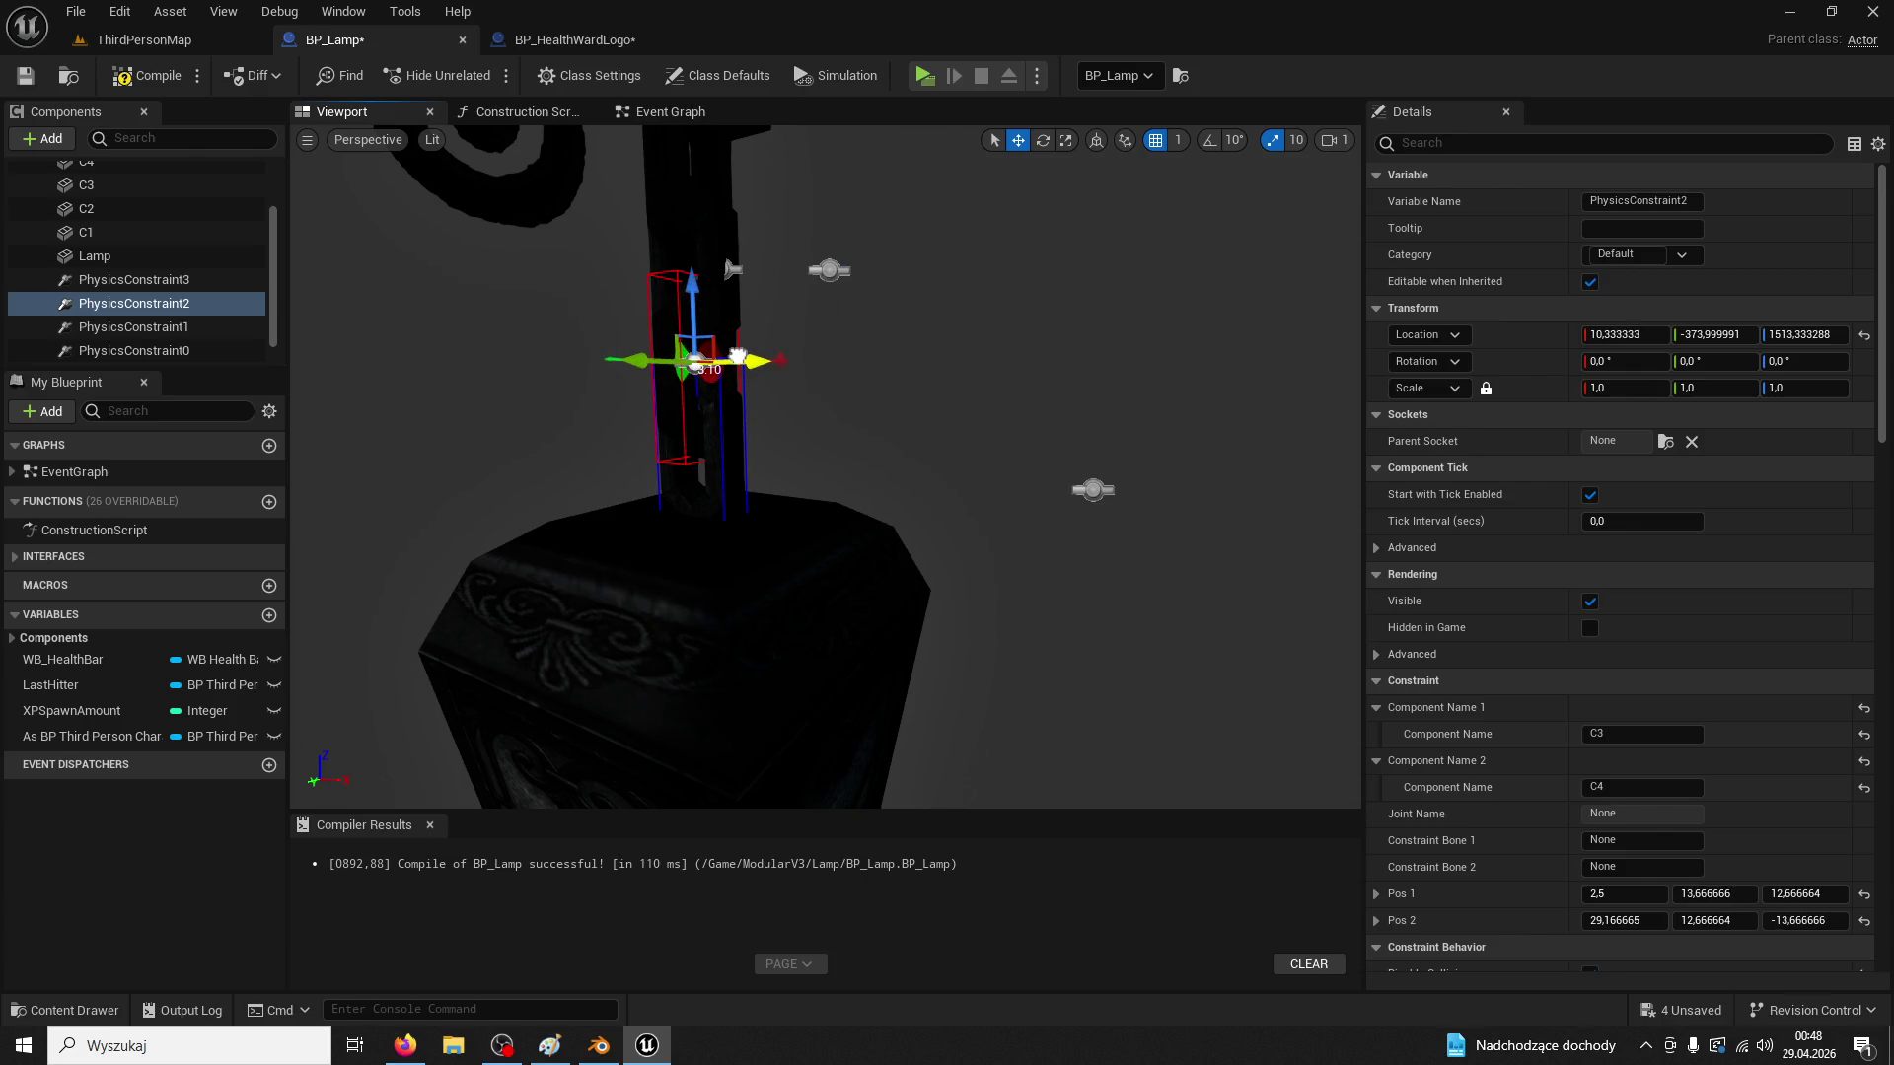
click(174, 282)
drag(1154, 488, 851, 458)
Review PhysicsConstraint0 and PhysicsConstraint1 links, then start a play test in ThirdPersonMap
click(730, 437)
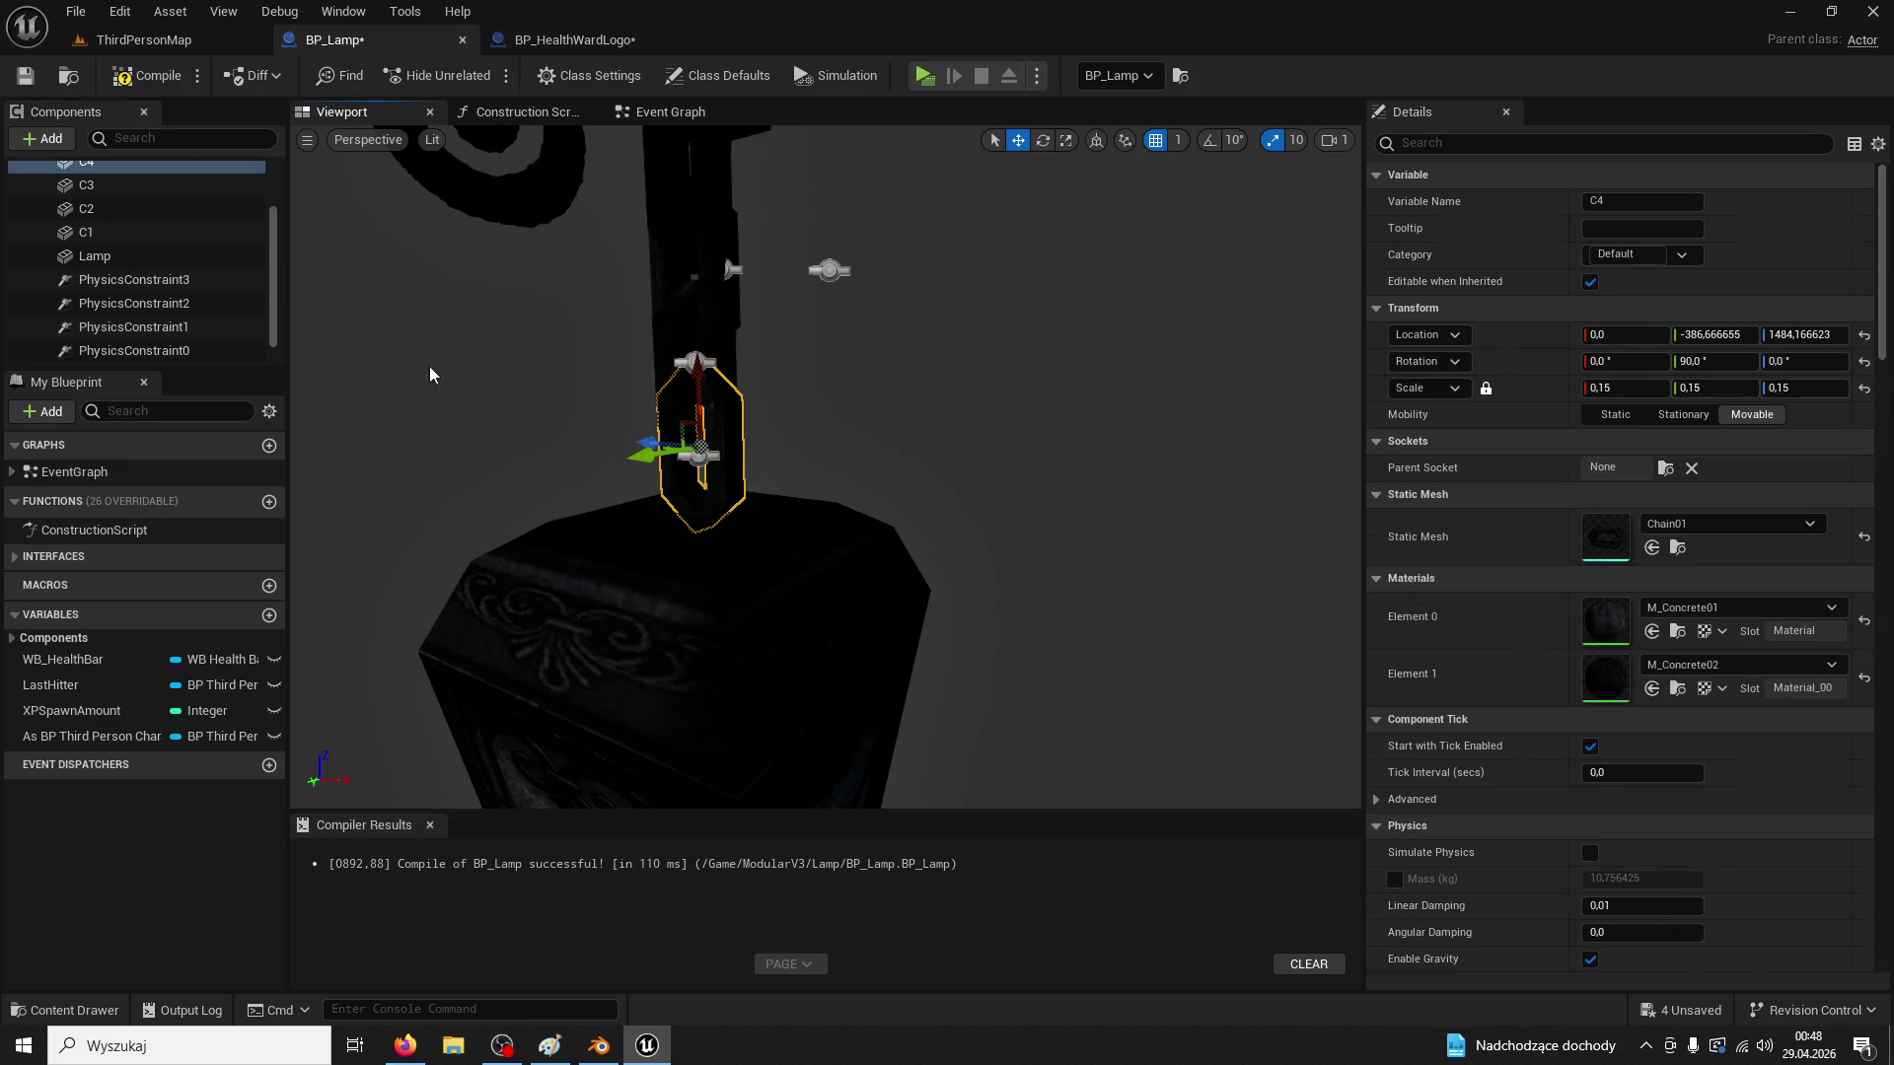
click(134, 350)
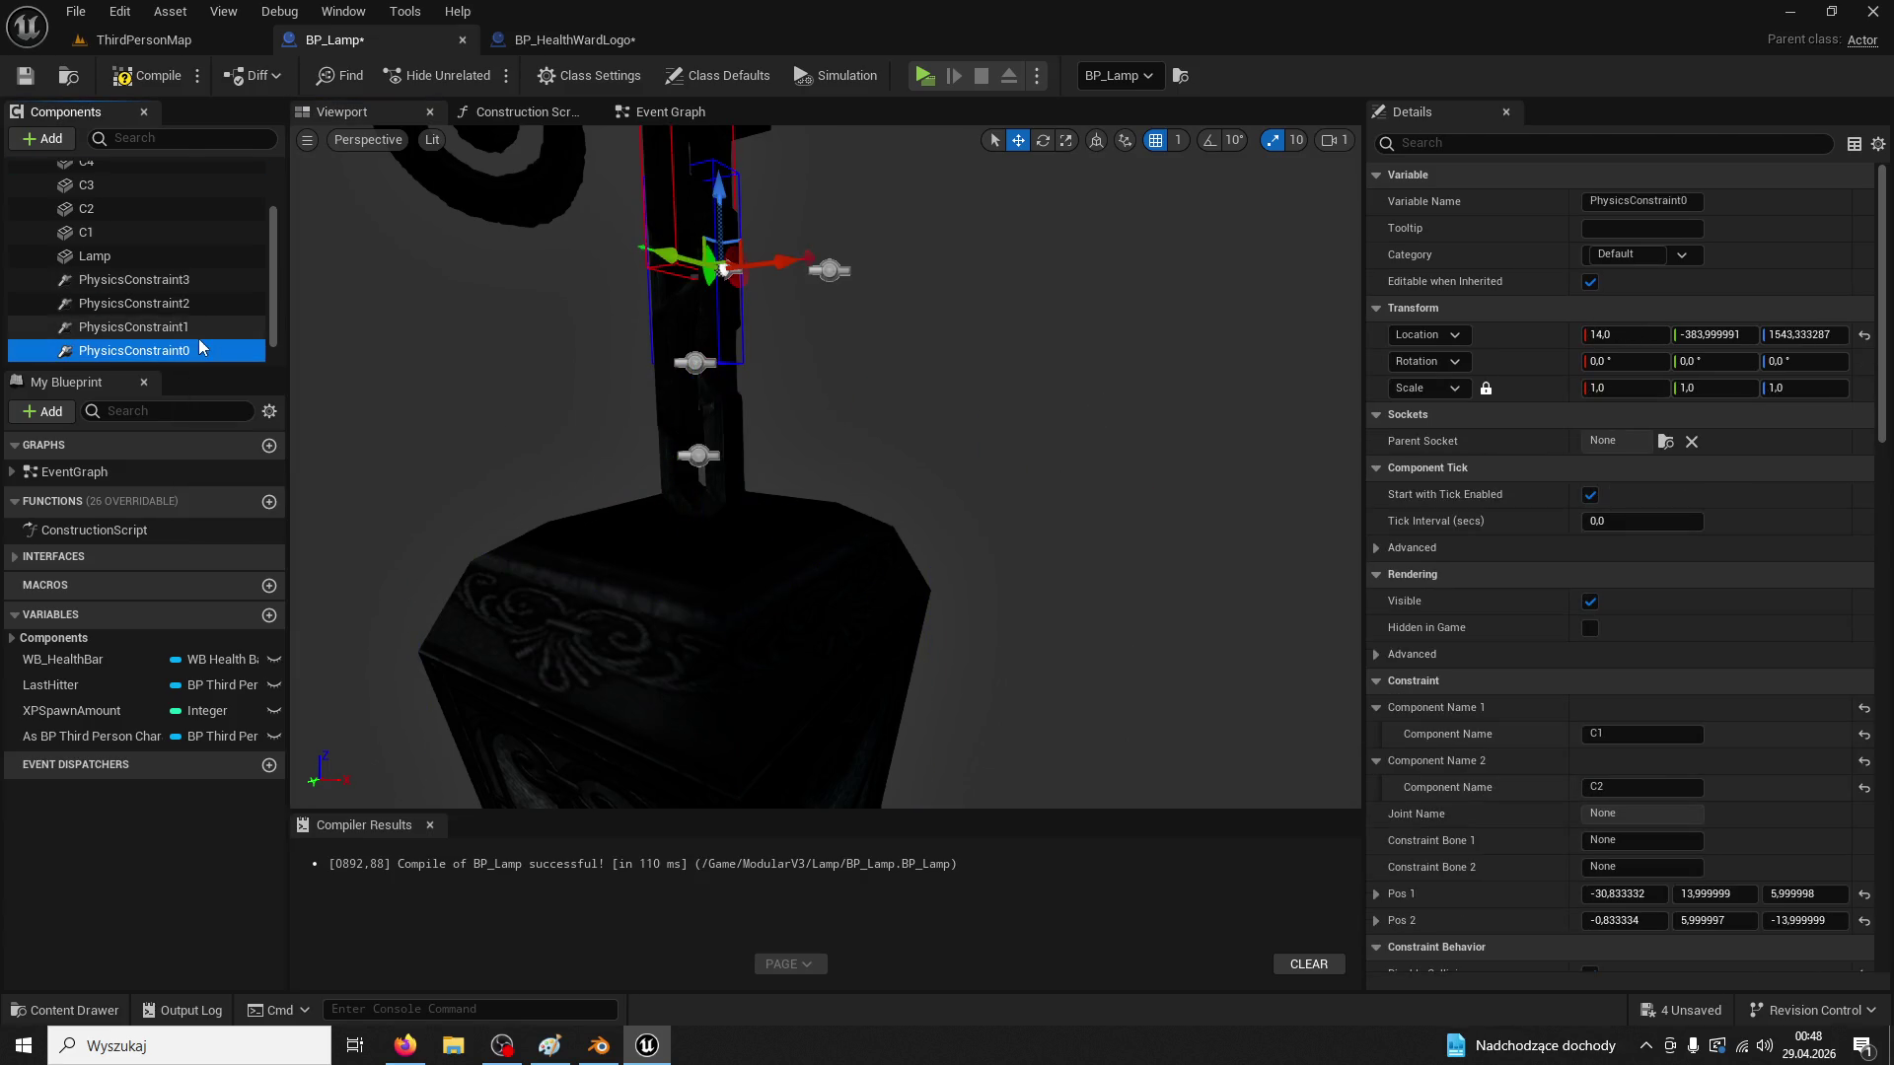
click(134, 327)
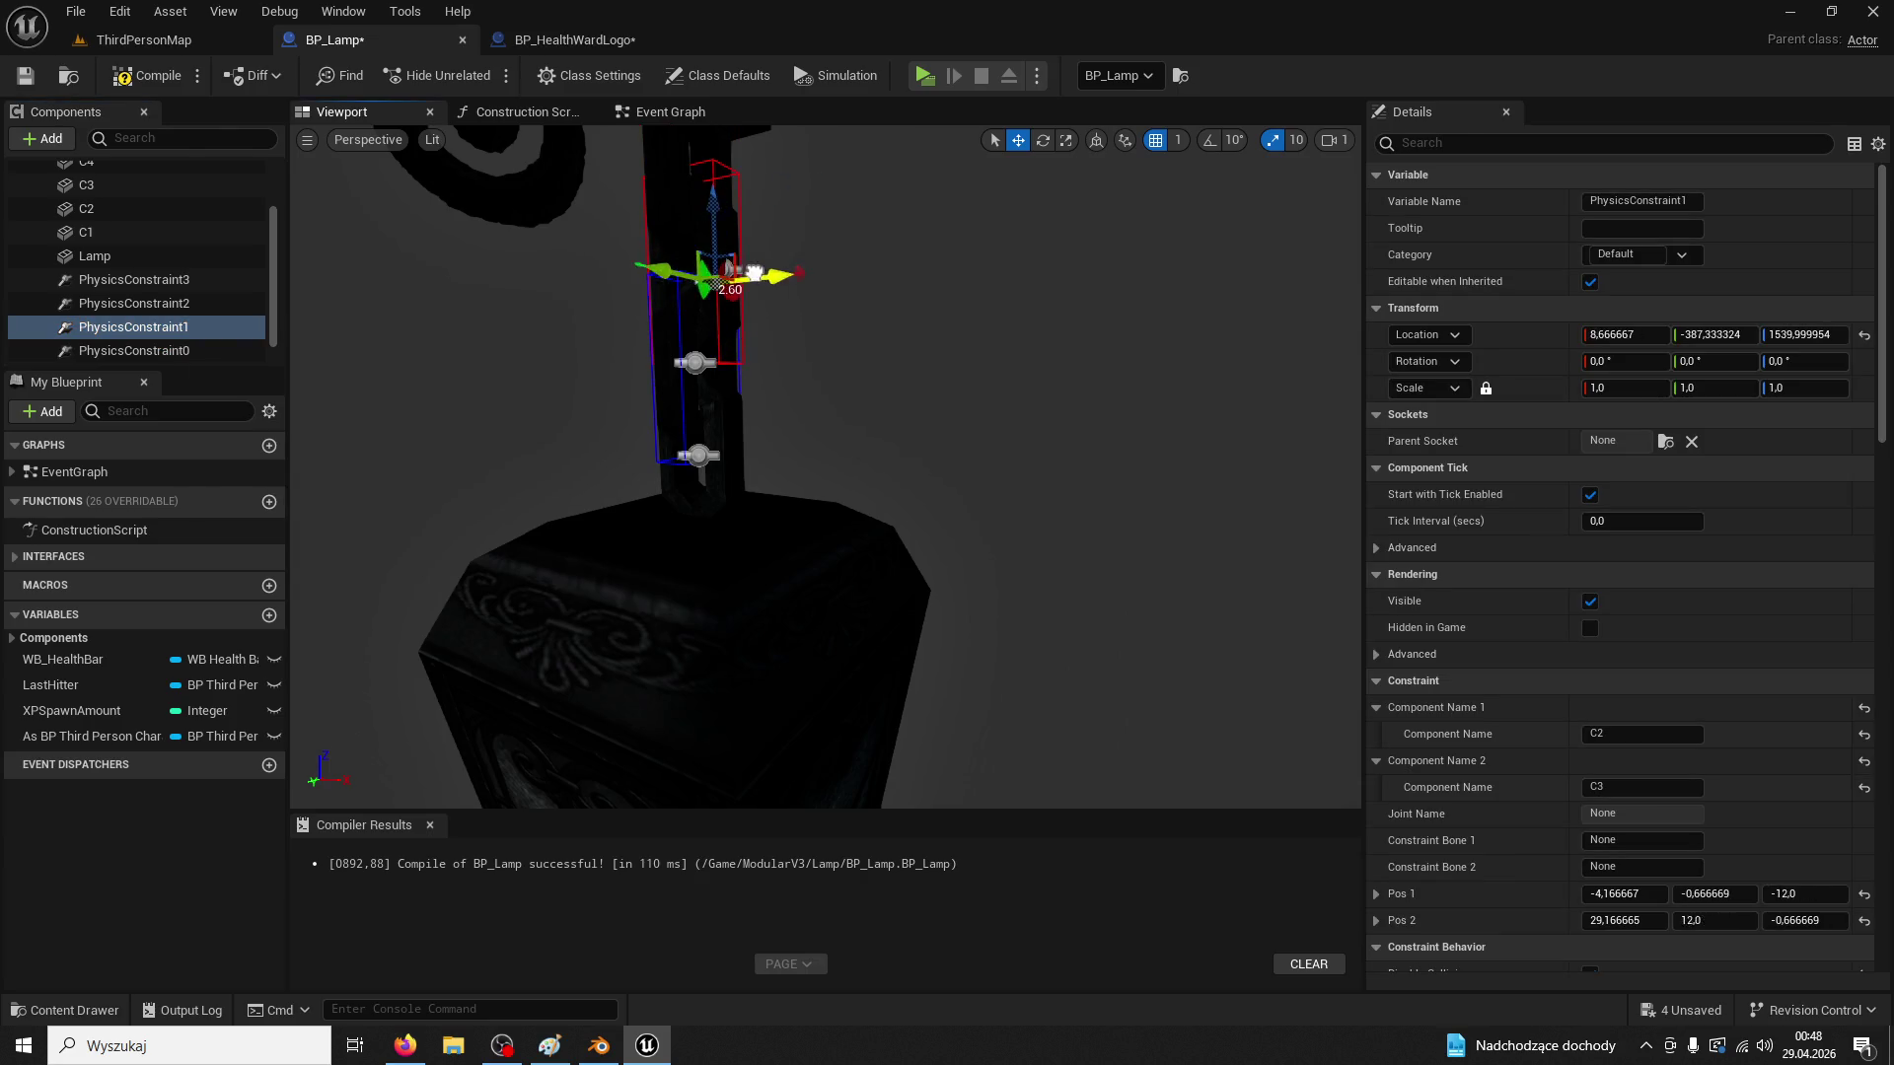
click(194, 349)
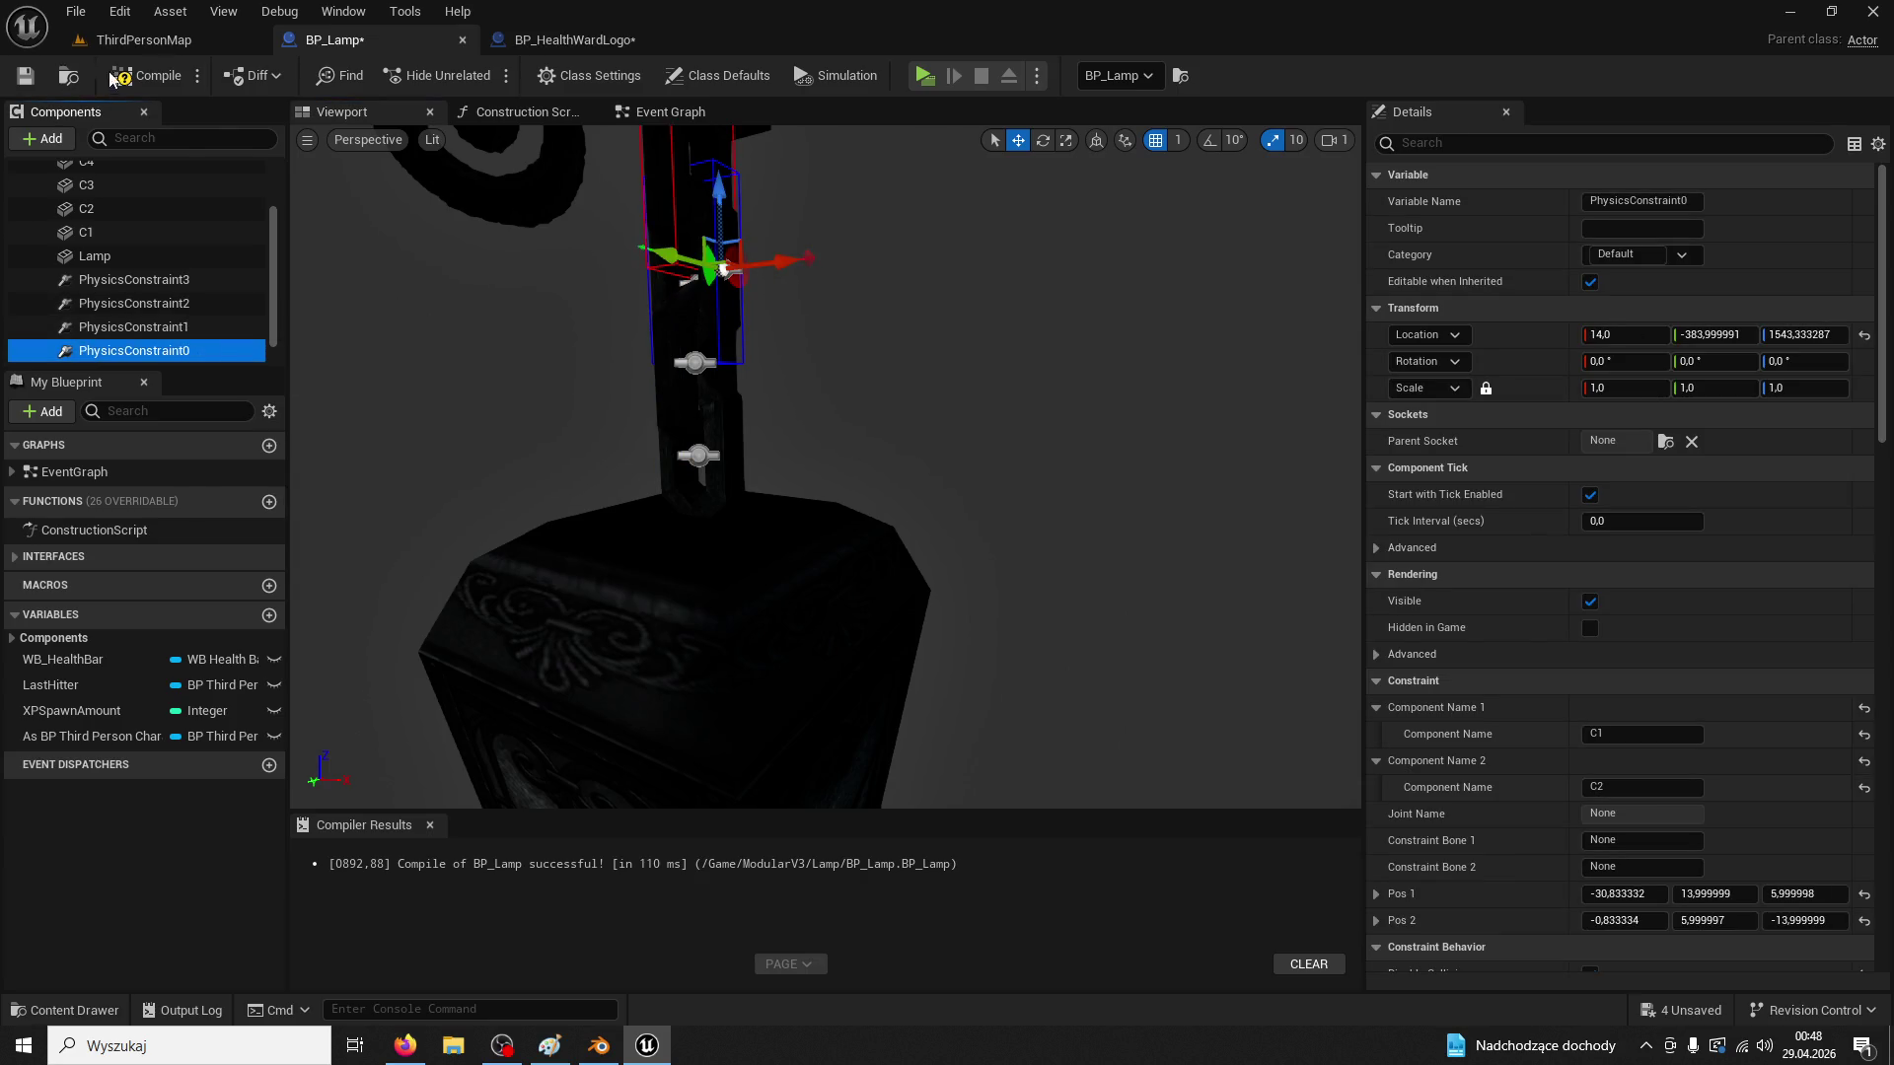
click(138, 39)
click(482, 73)
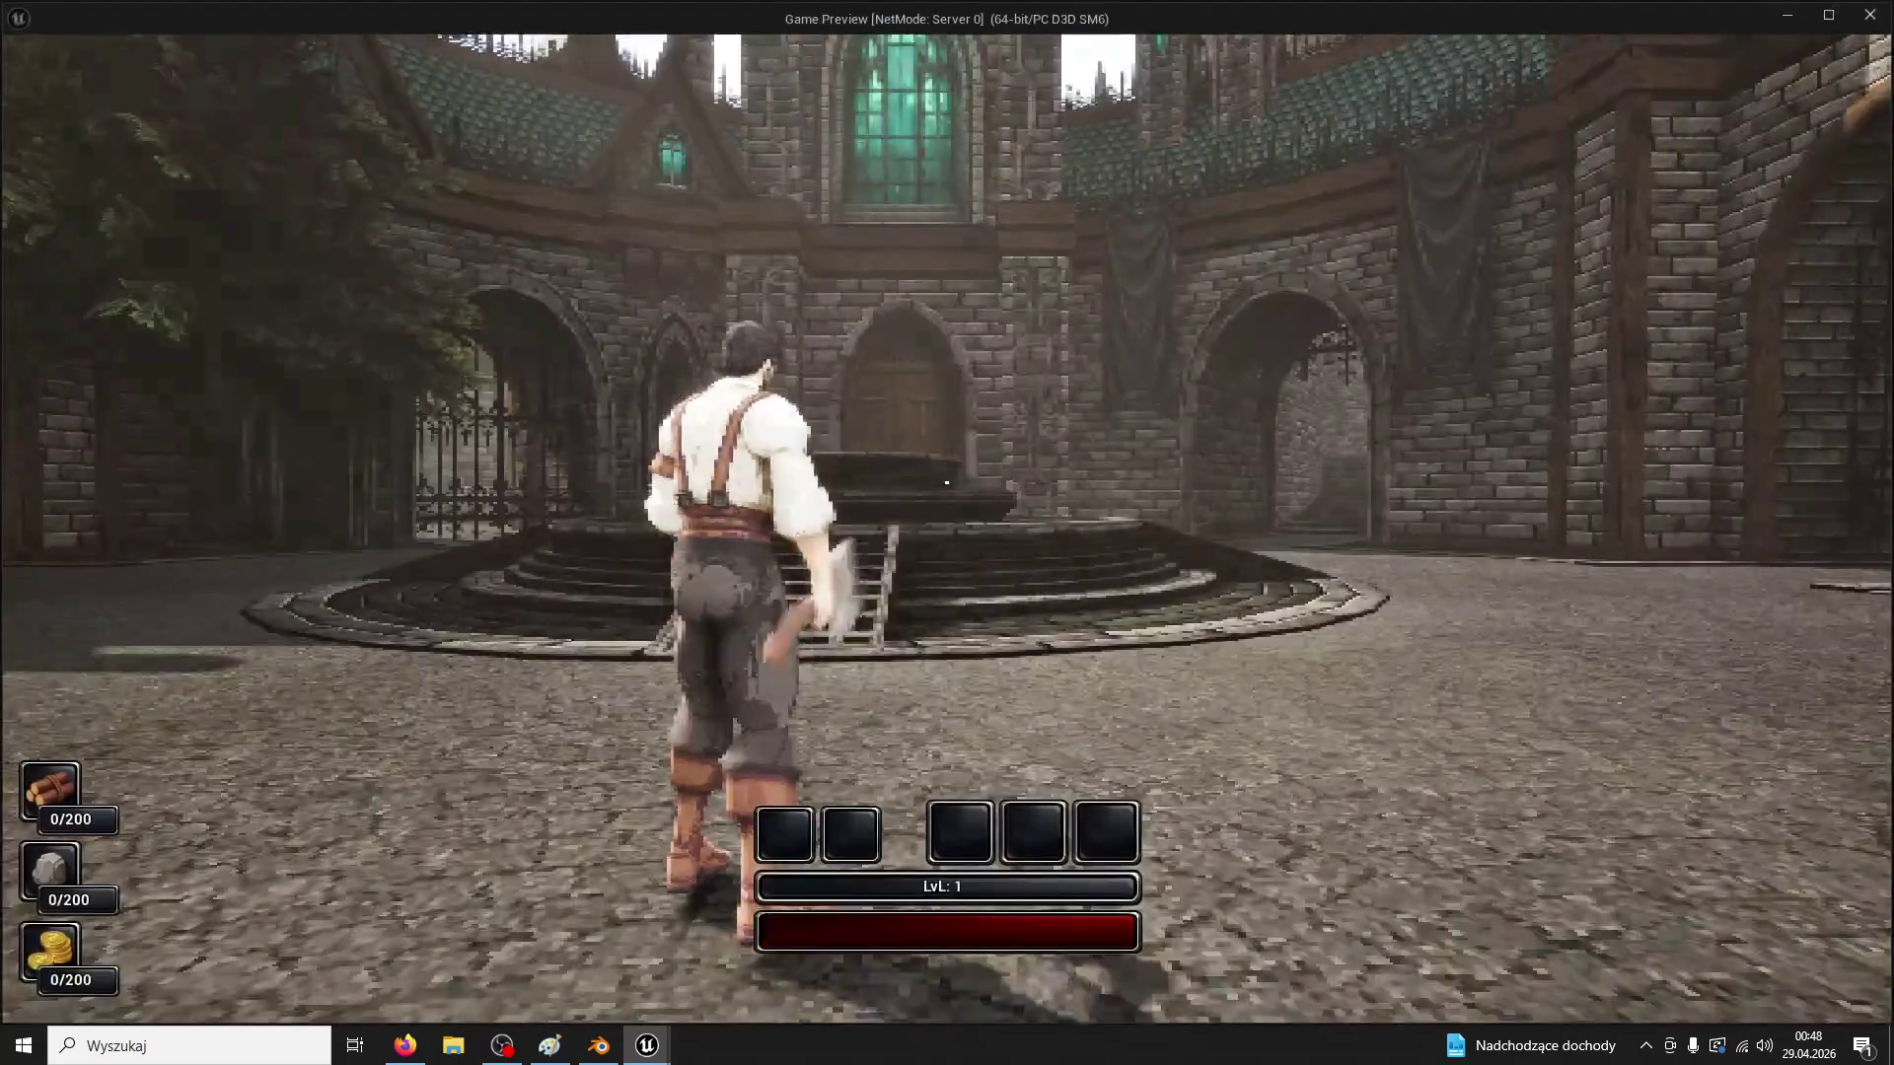
Run the character up to the lamp post, swing the axe at the lantern, then stop
key(w)
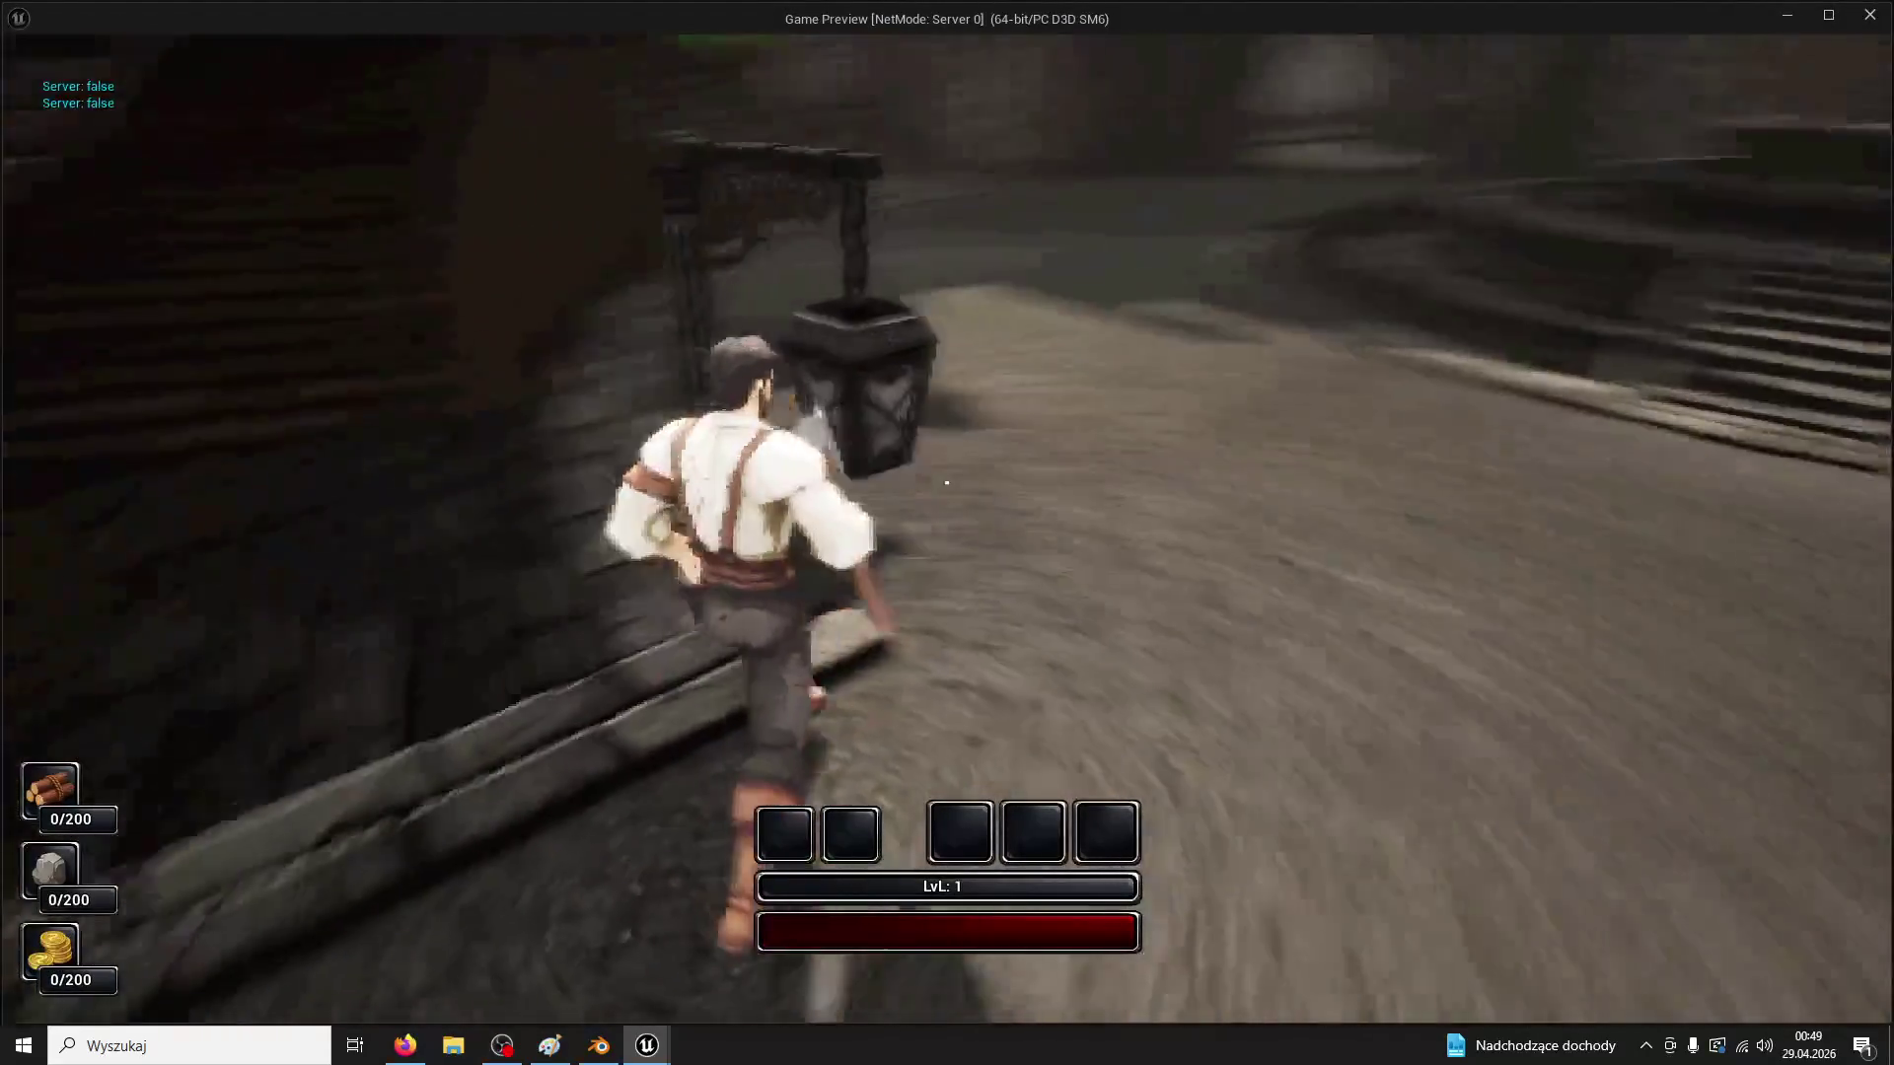
click(946, 483)
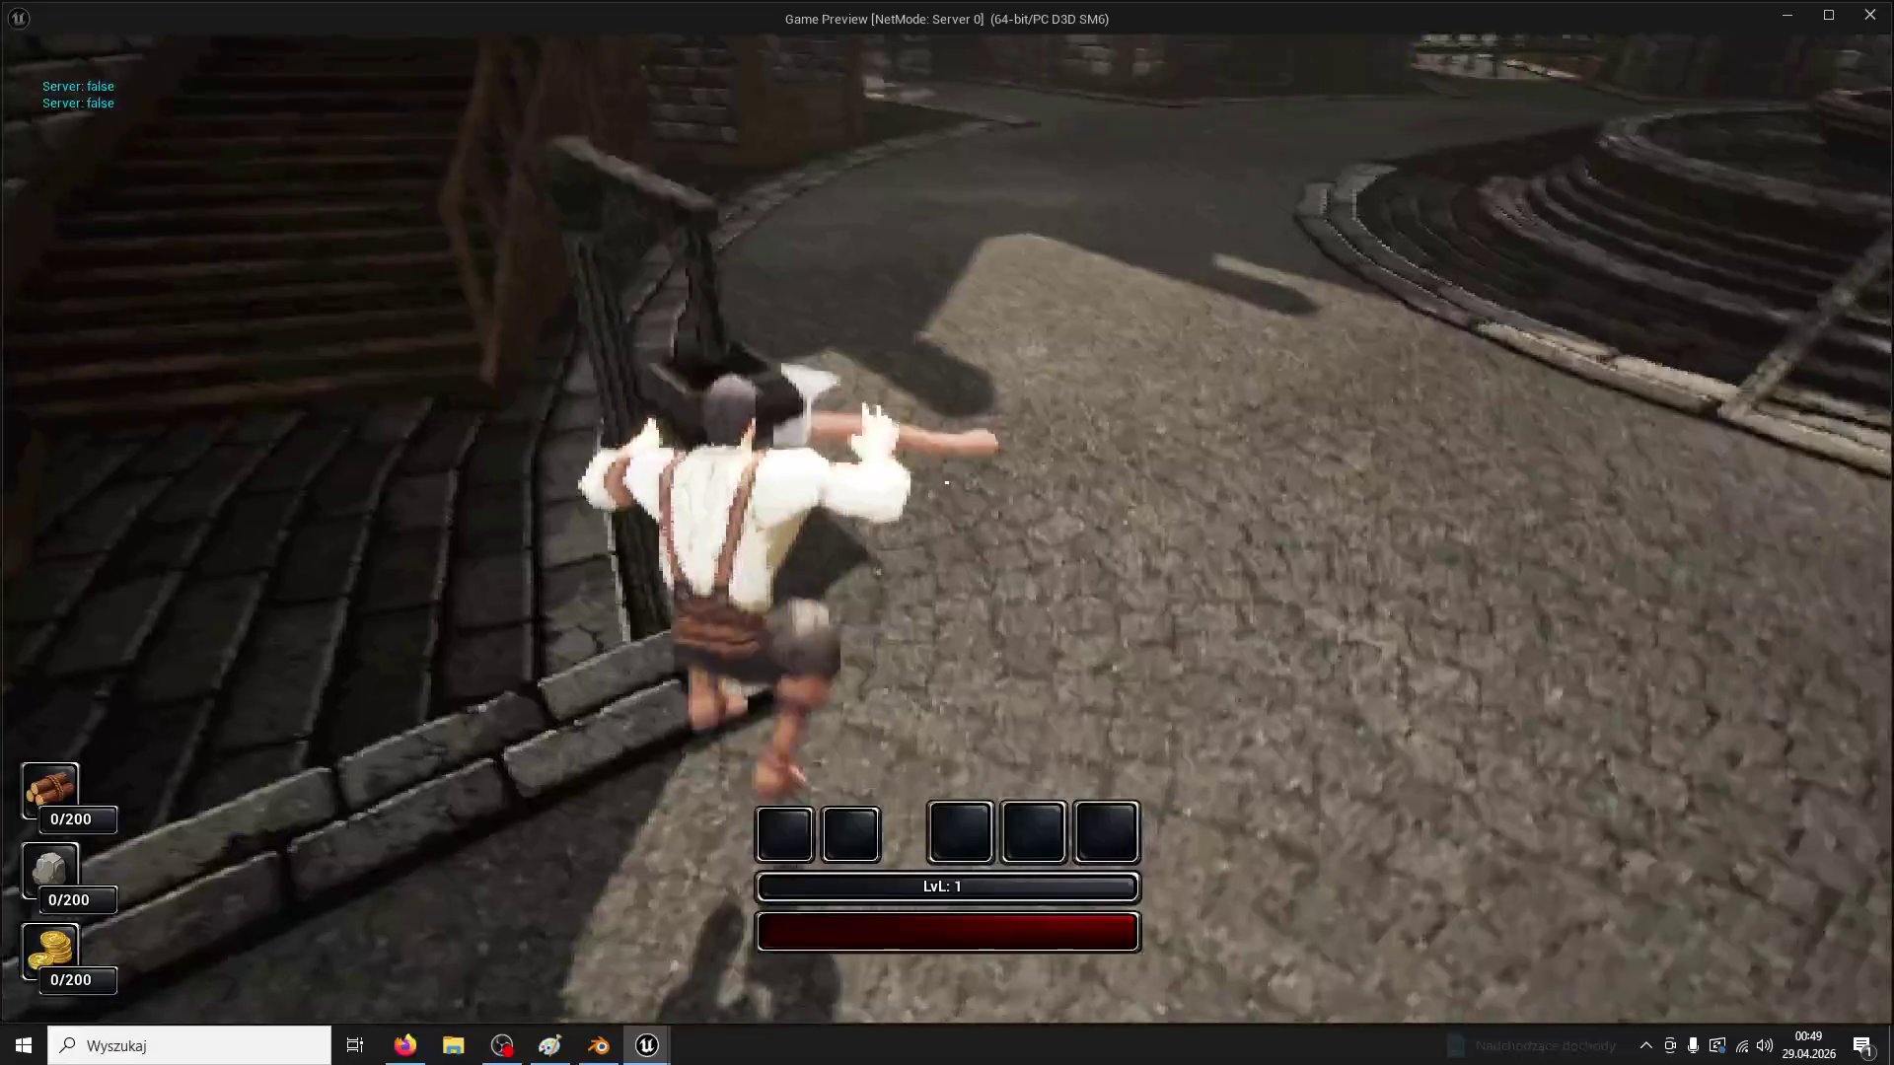
key(w)
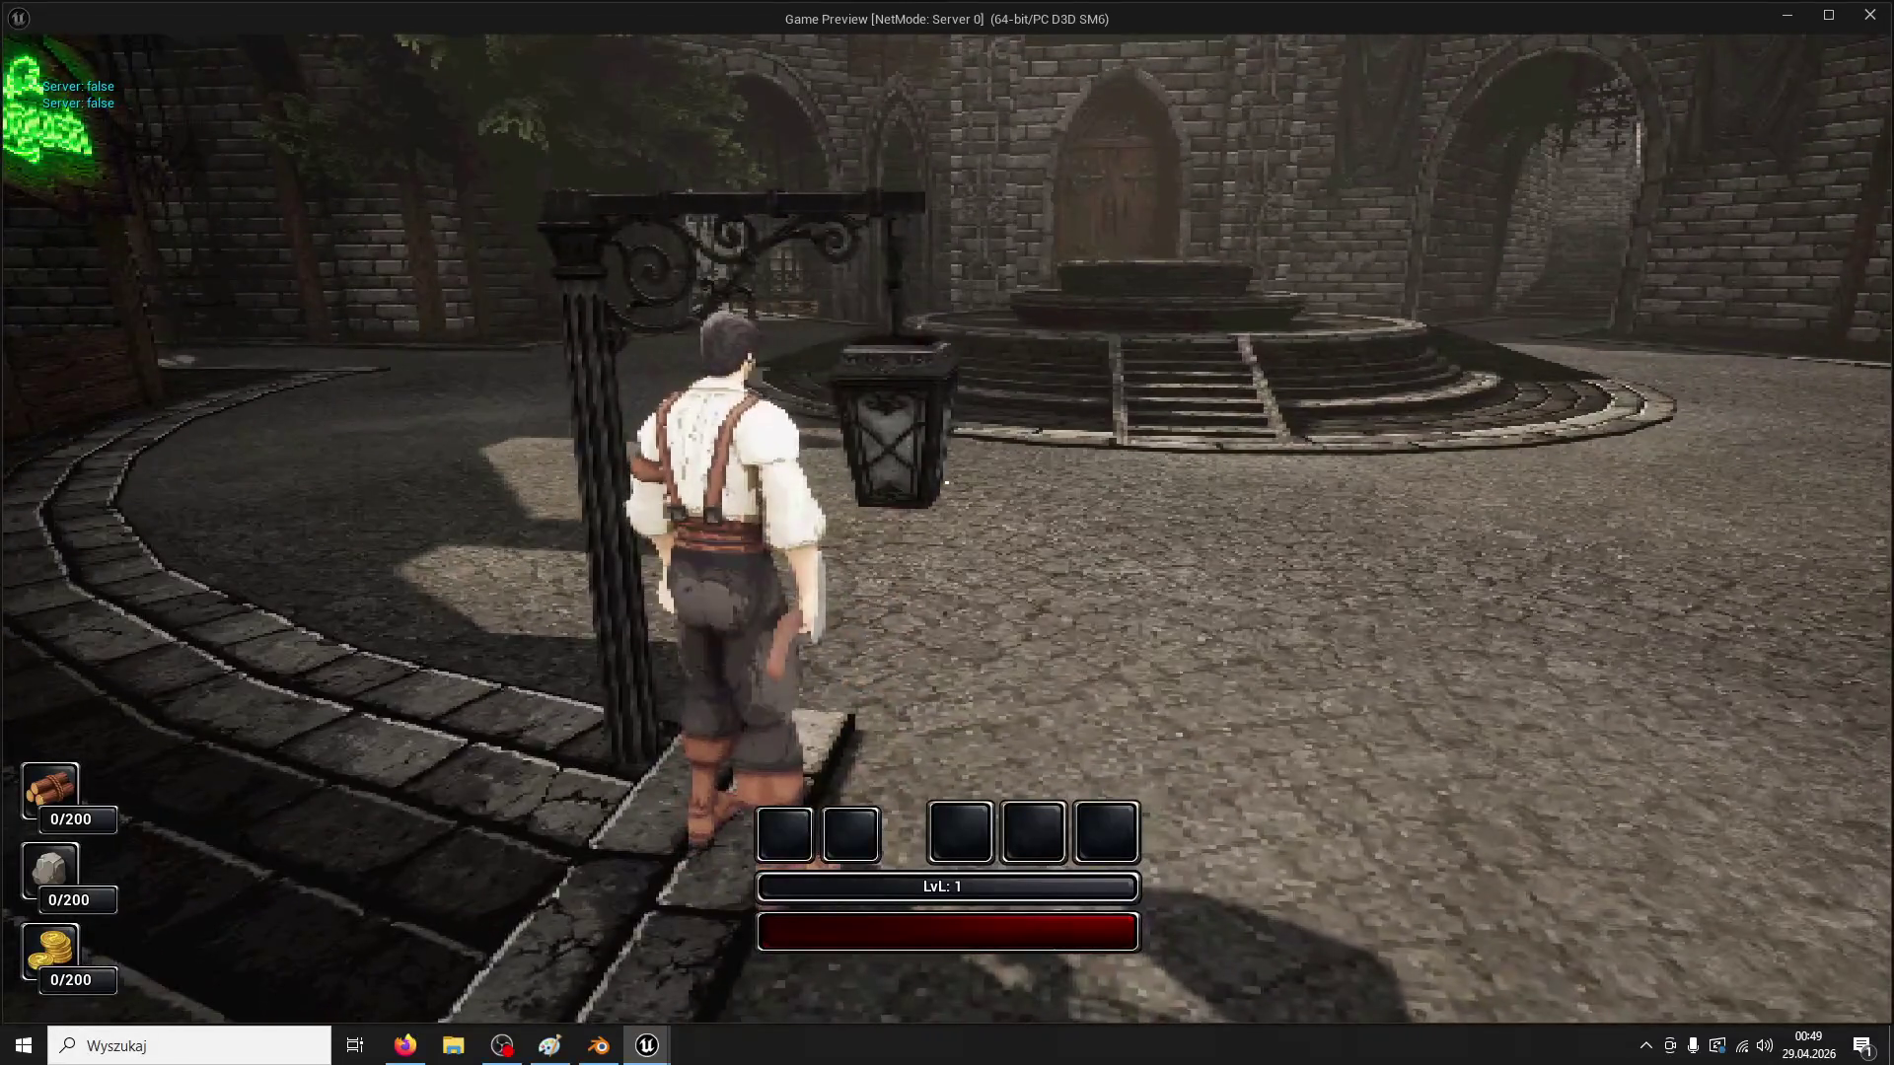
click(946, 483)
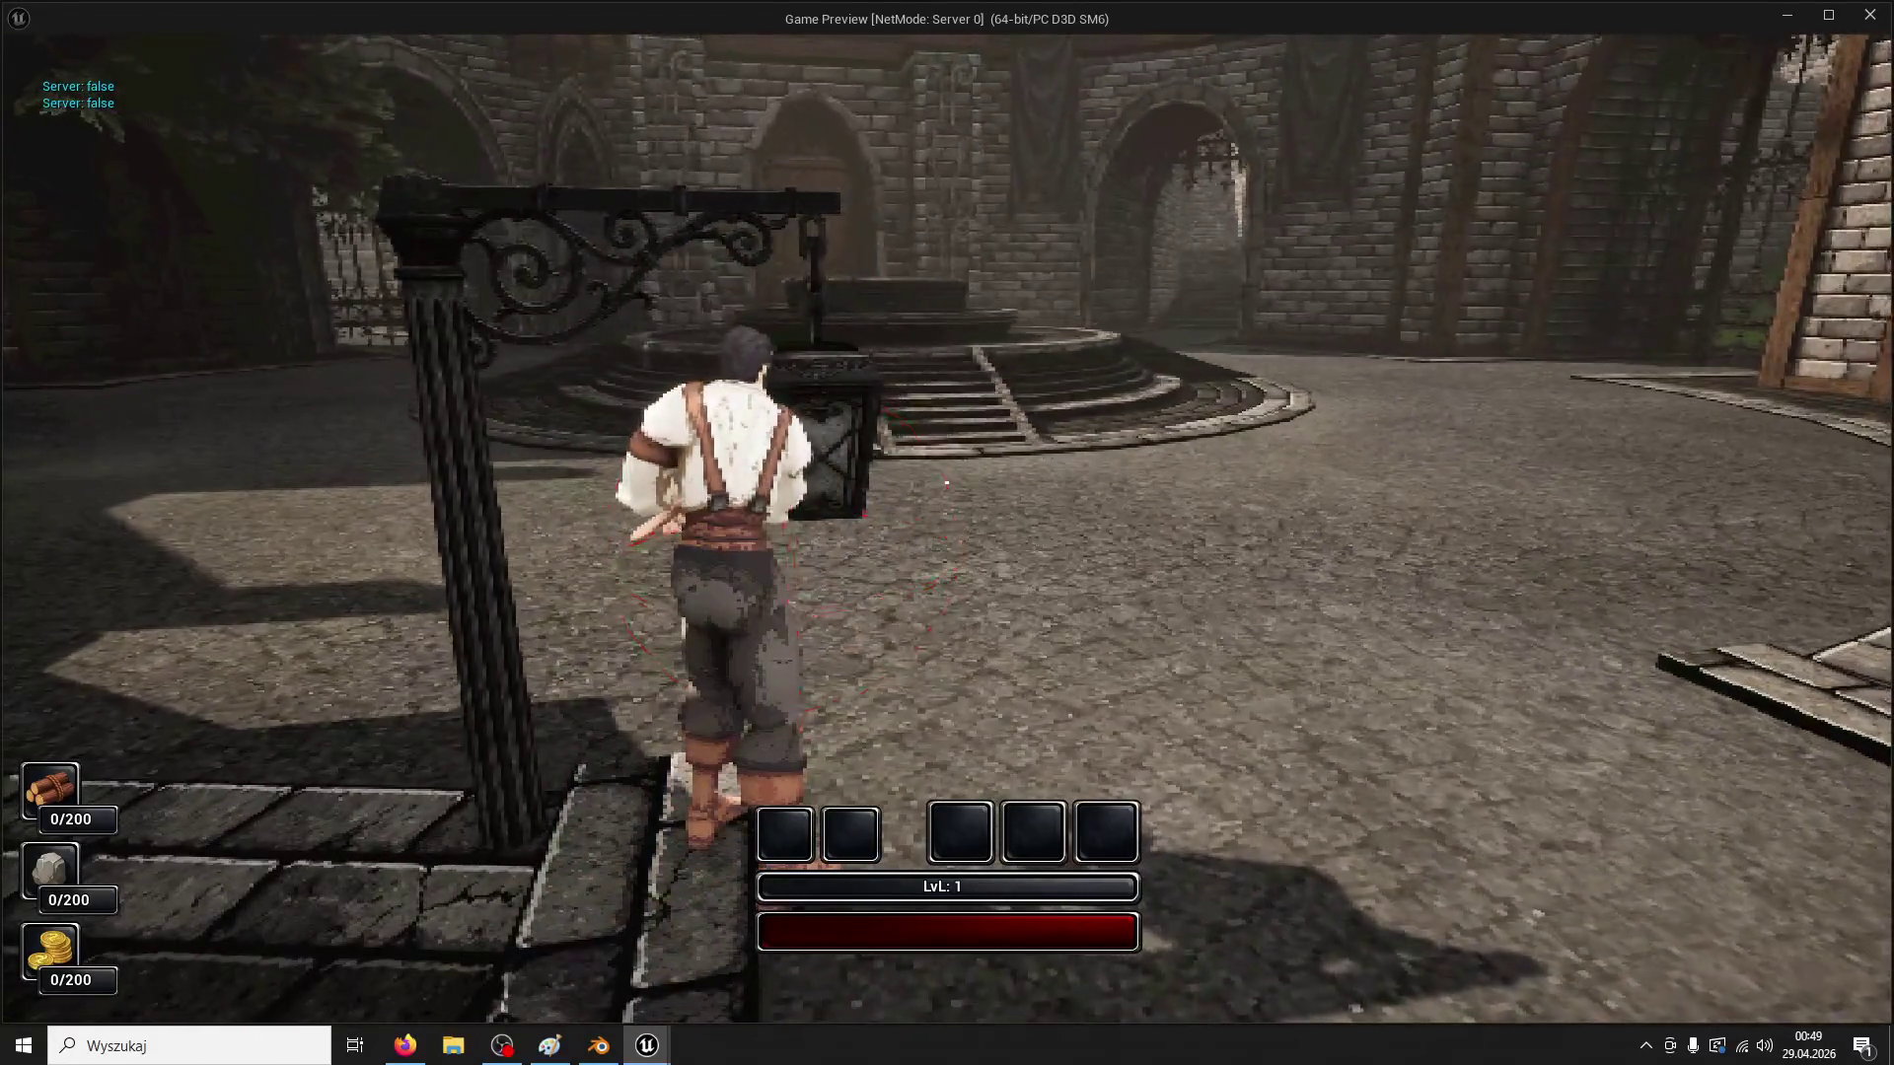
key(w)
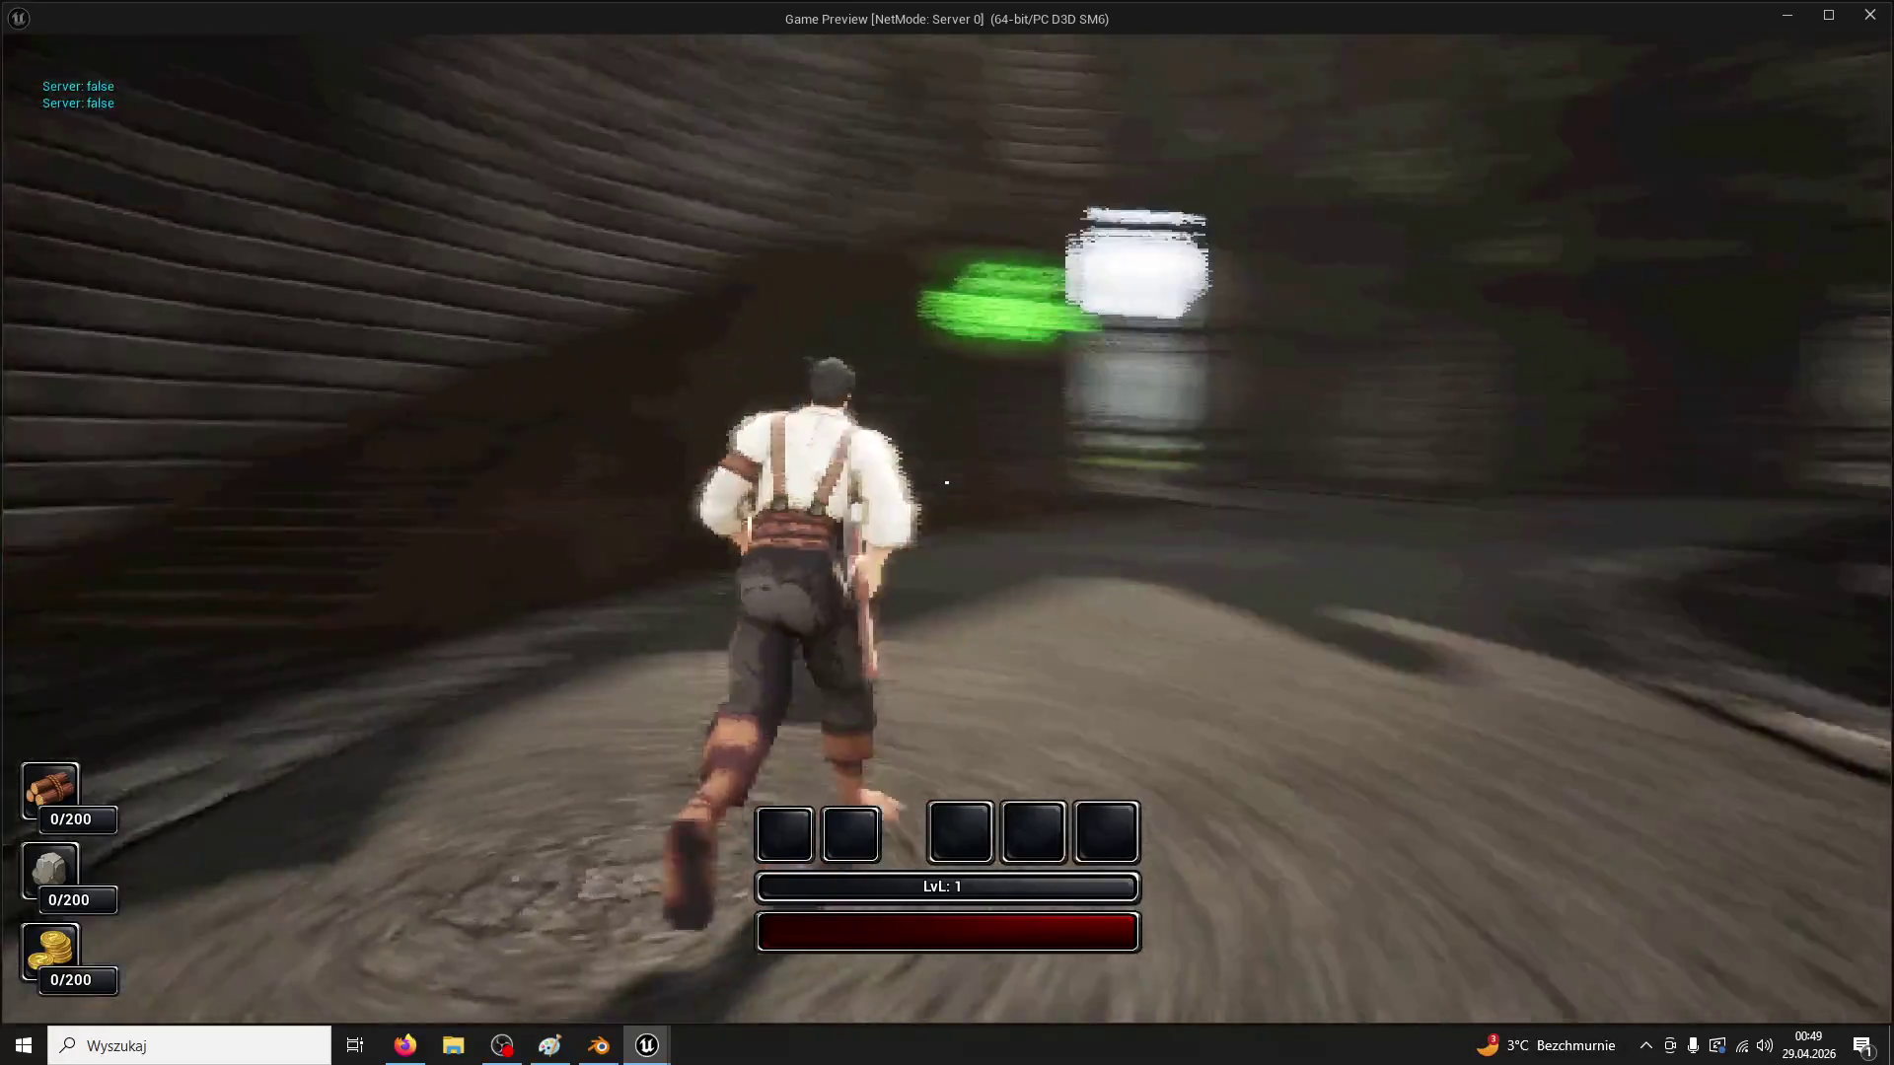
key(Escape)
Filter BP_HealthWardLogo's Details by 'phy' and review chain link C1's physics settings
click(335, 40)
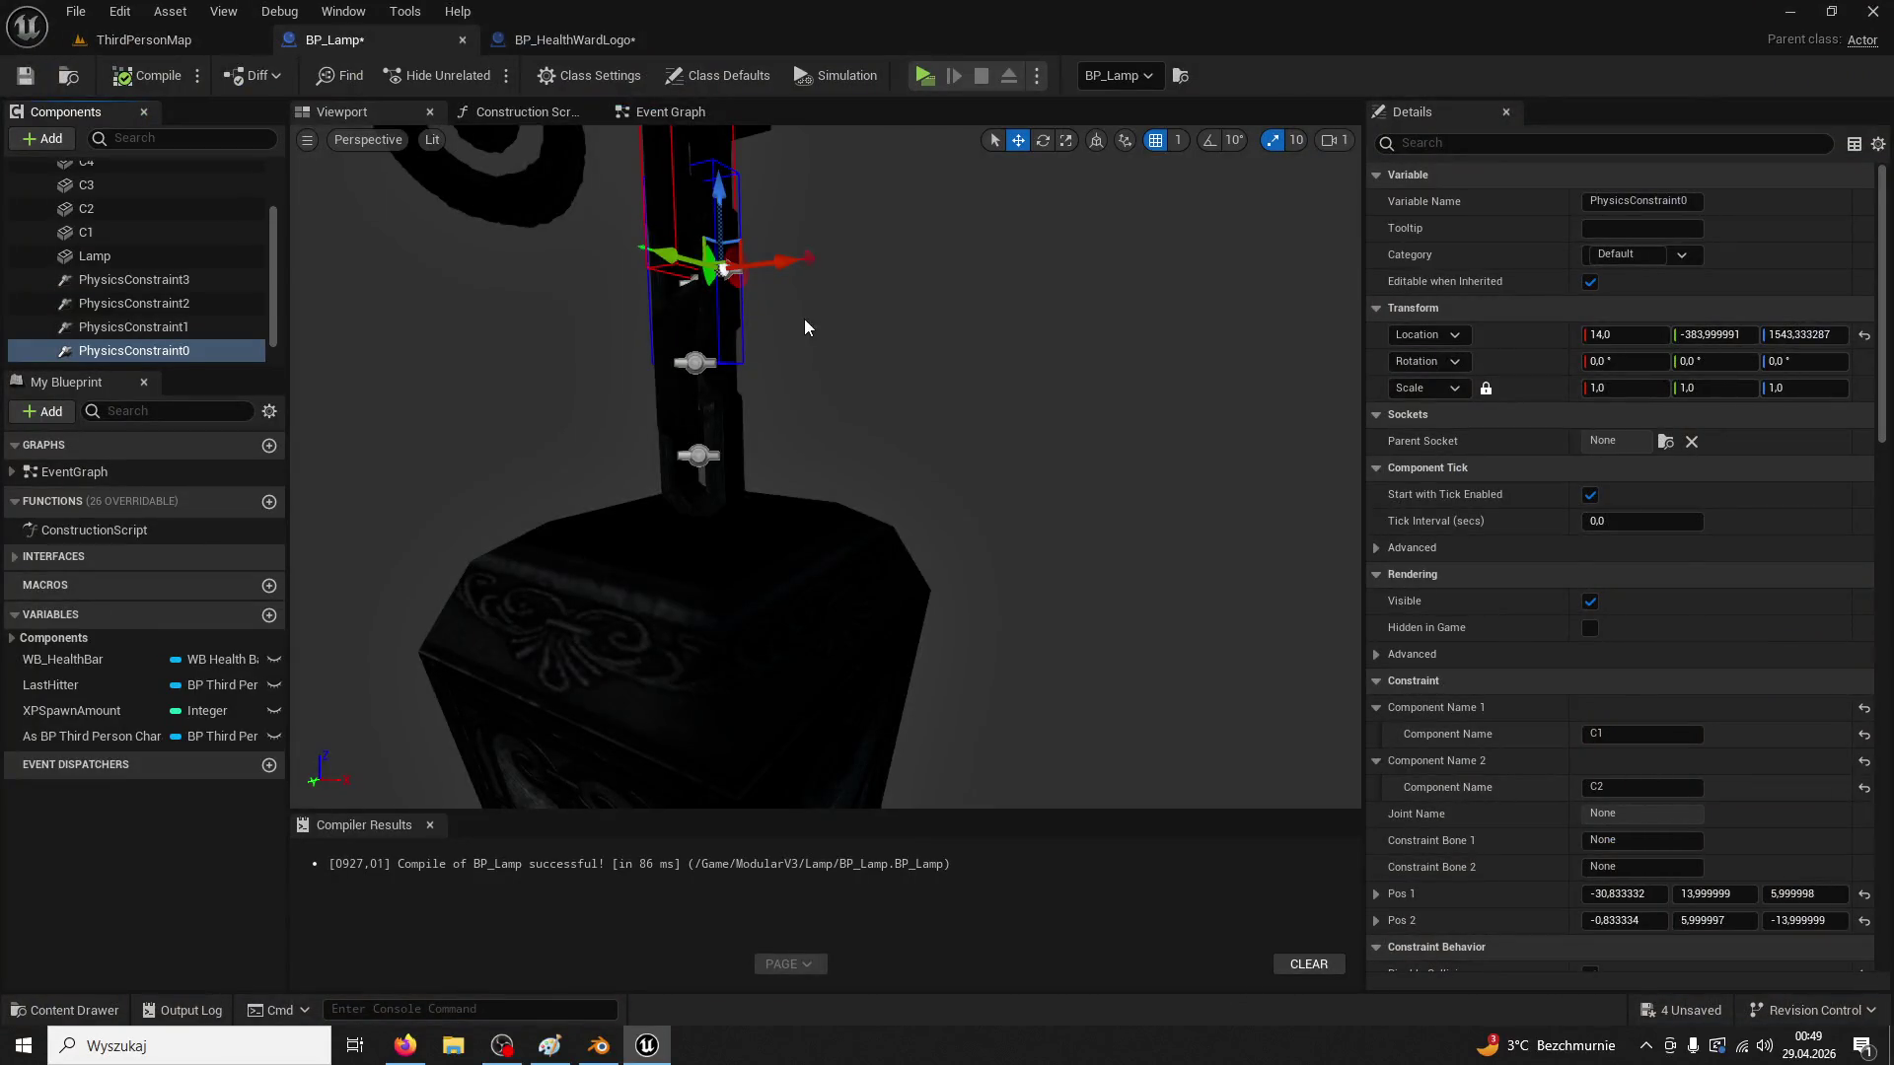
click(573, 39)
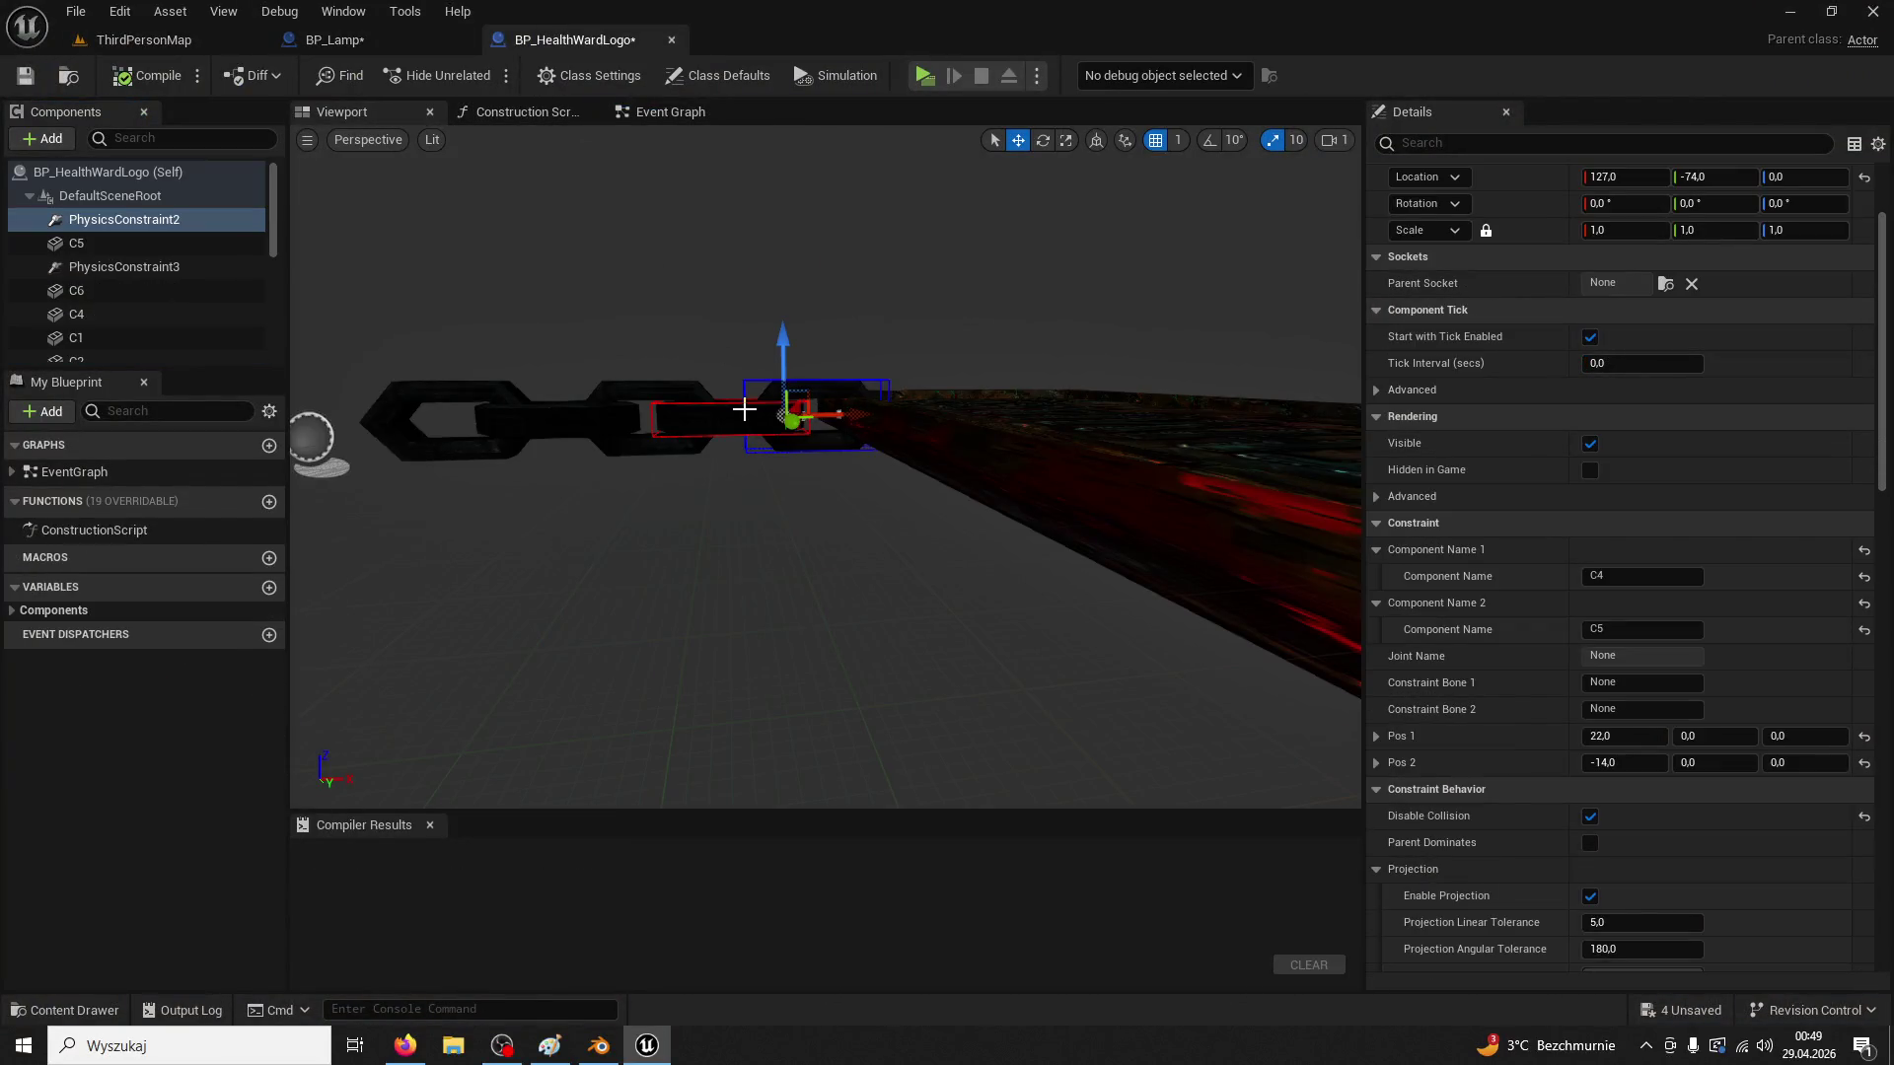
click(1531, 144)
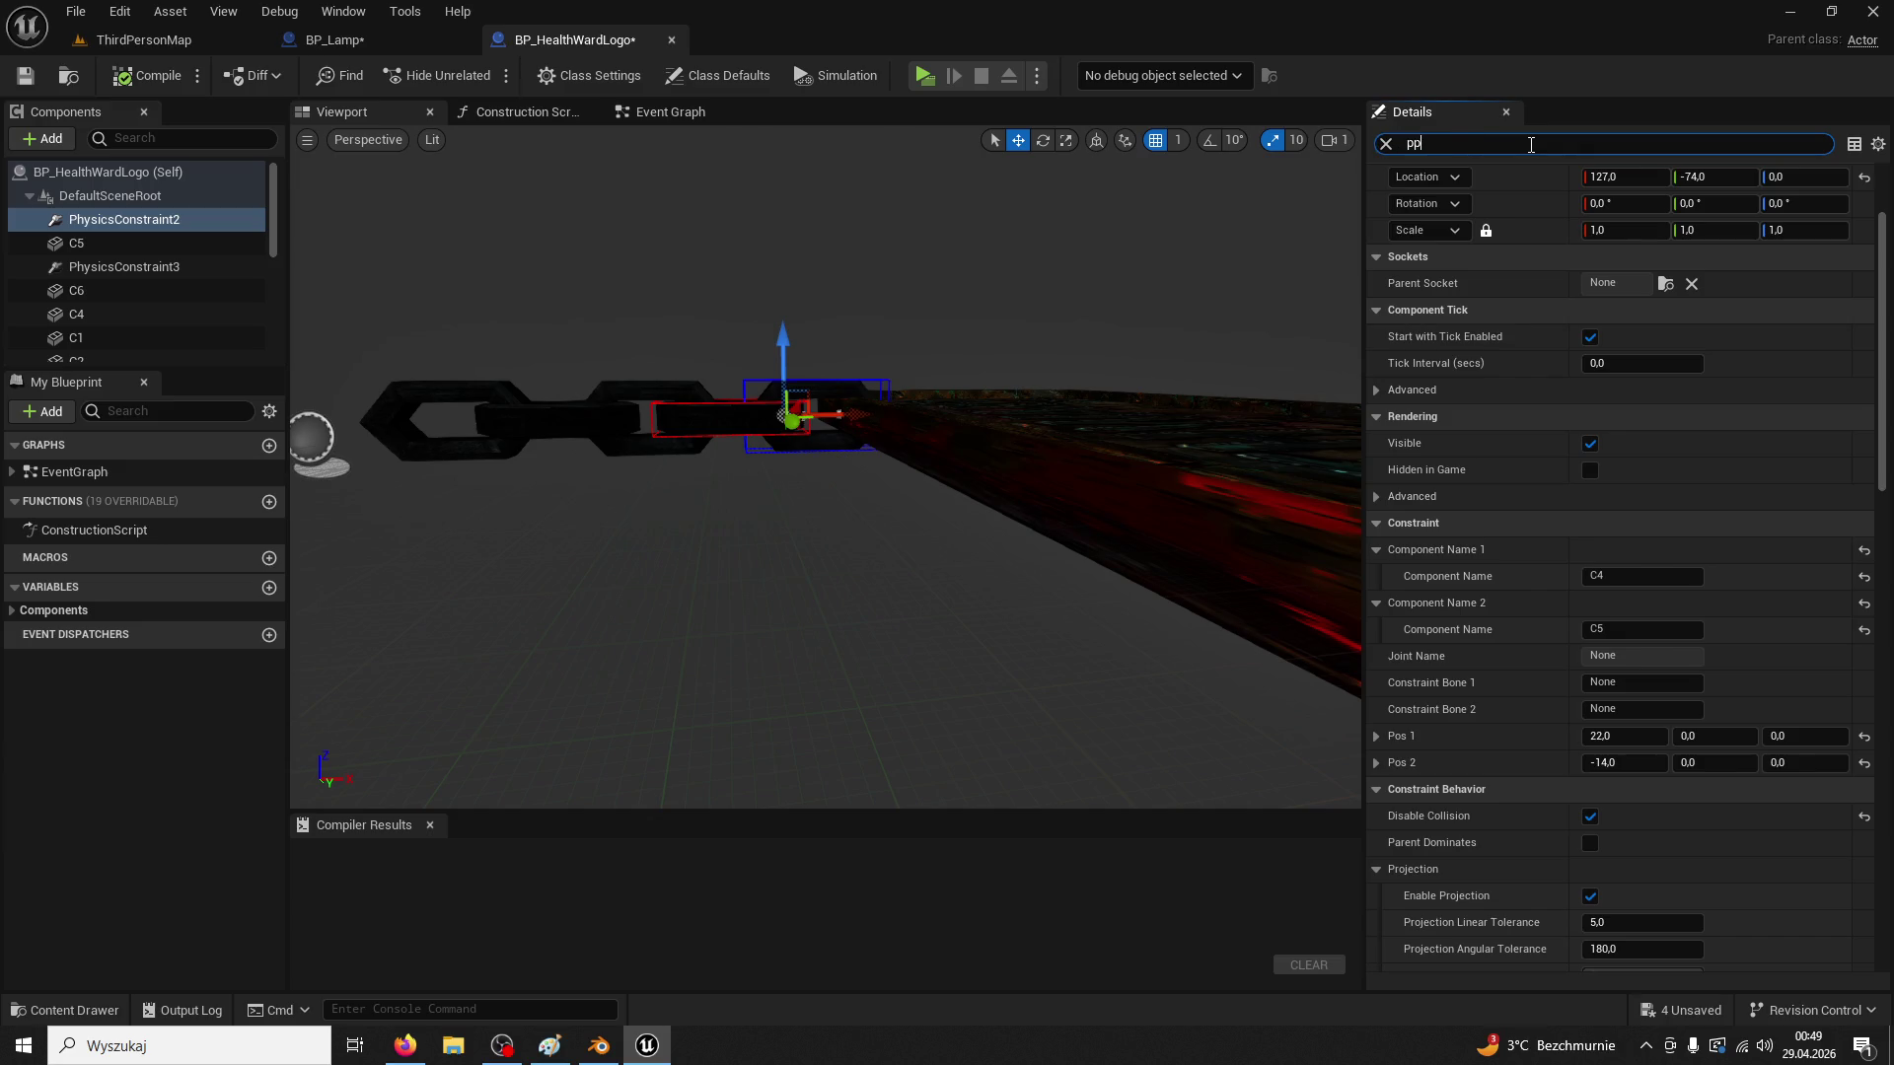
key(BackSpace)
text(hy)
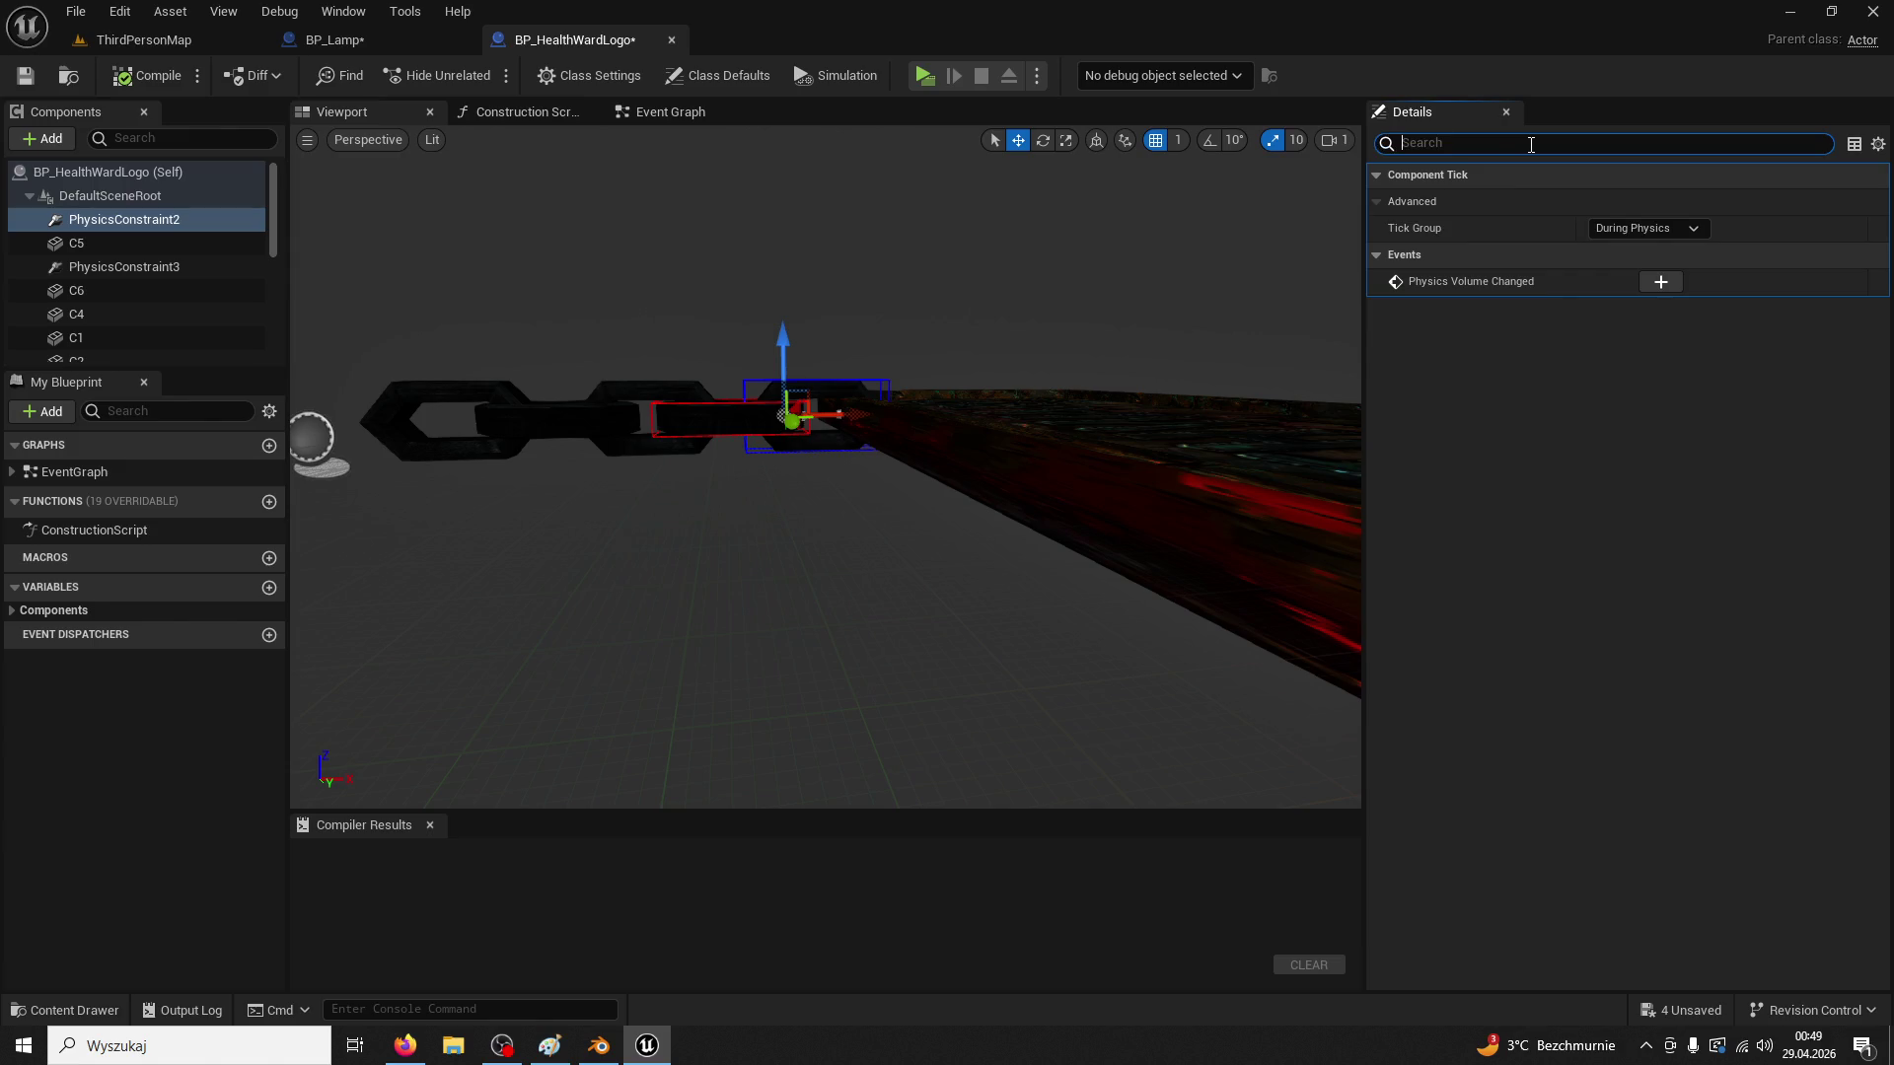
click(156, 338)
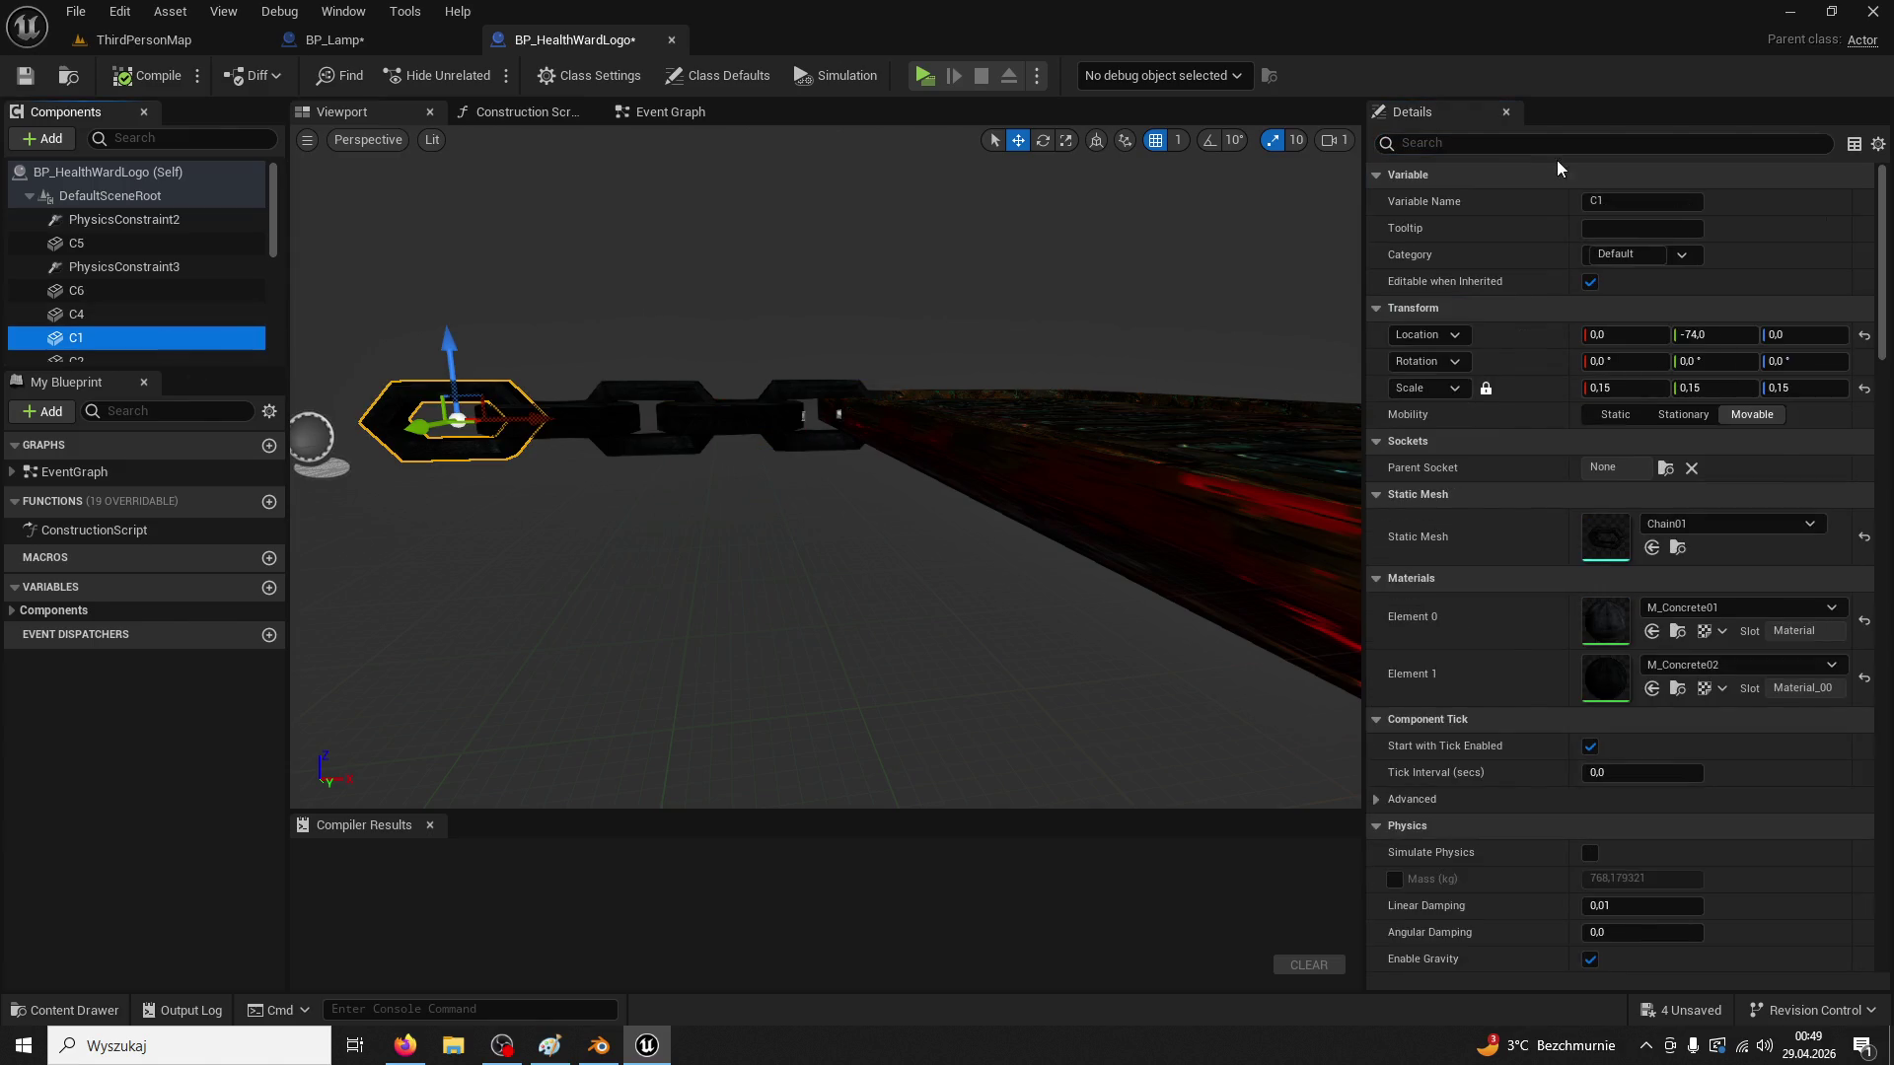
text(physics)
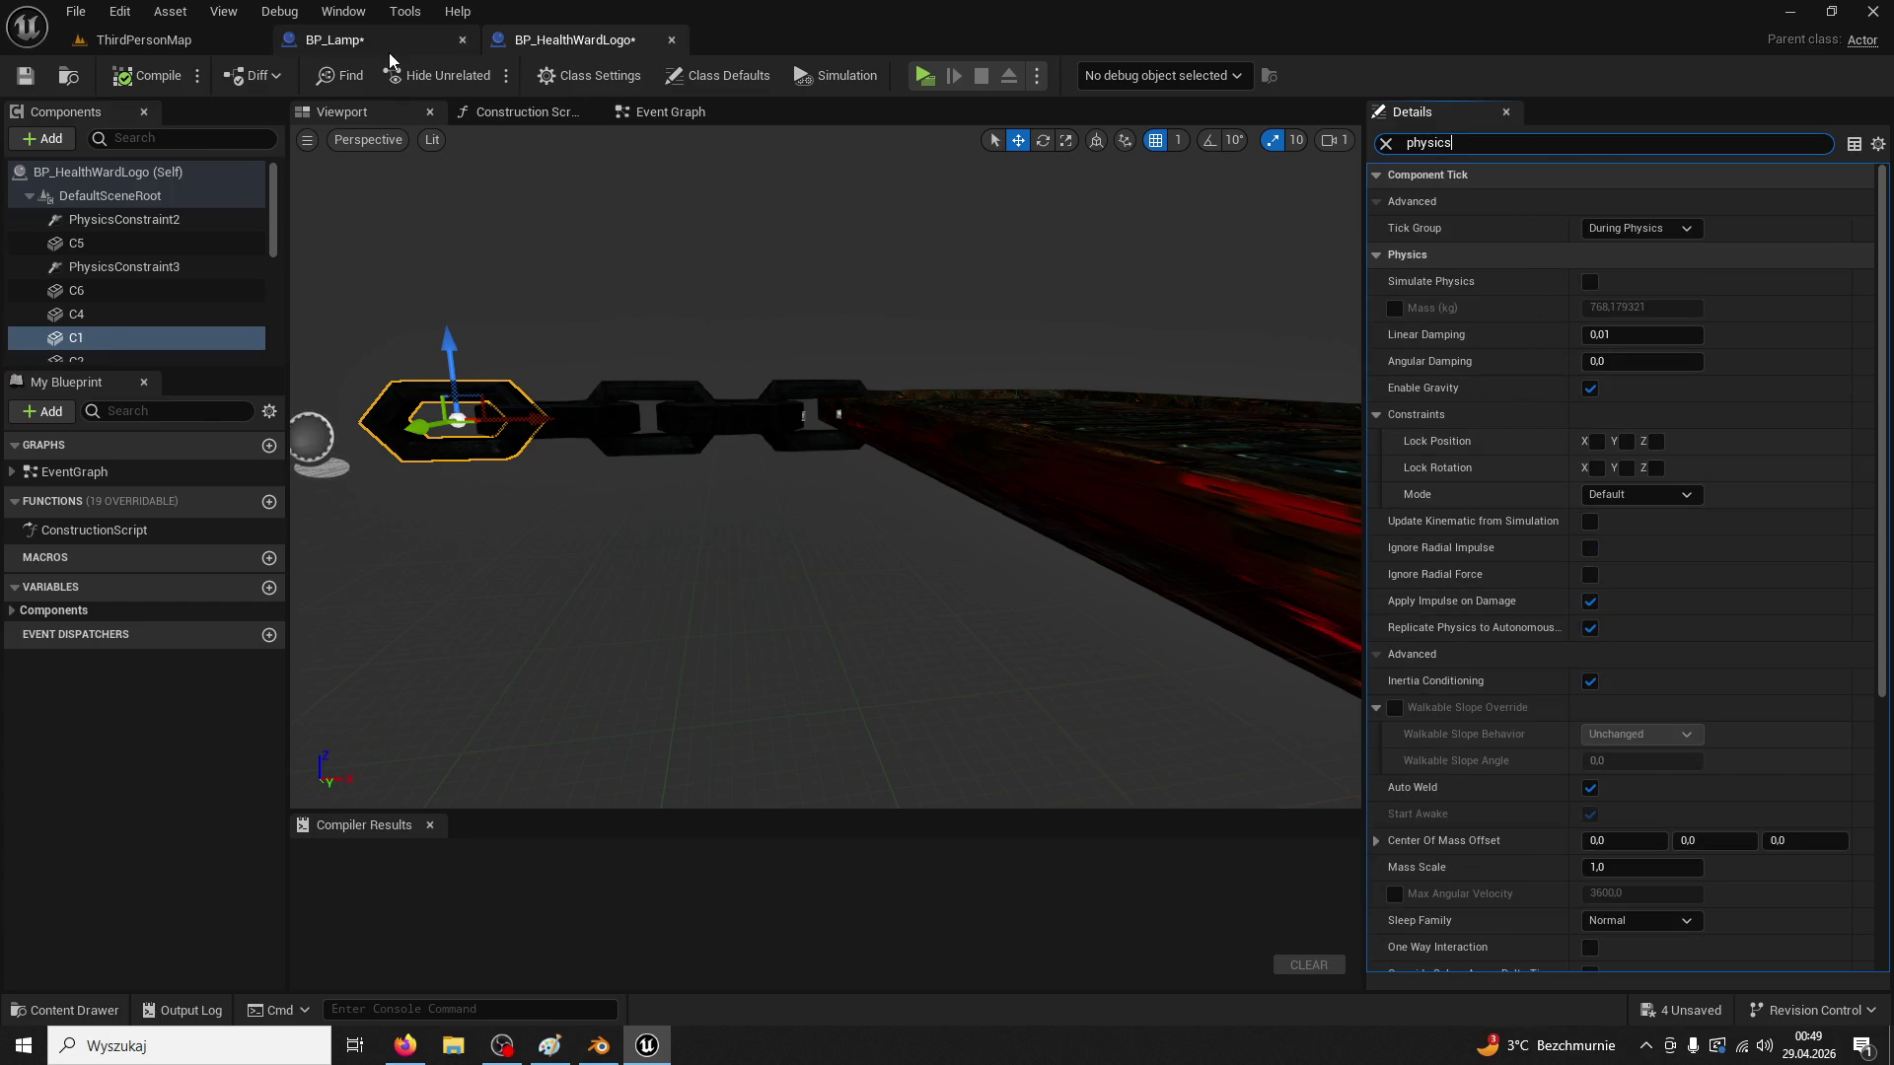
click(407, 46)
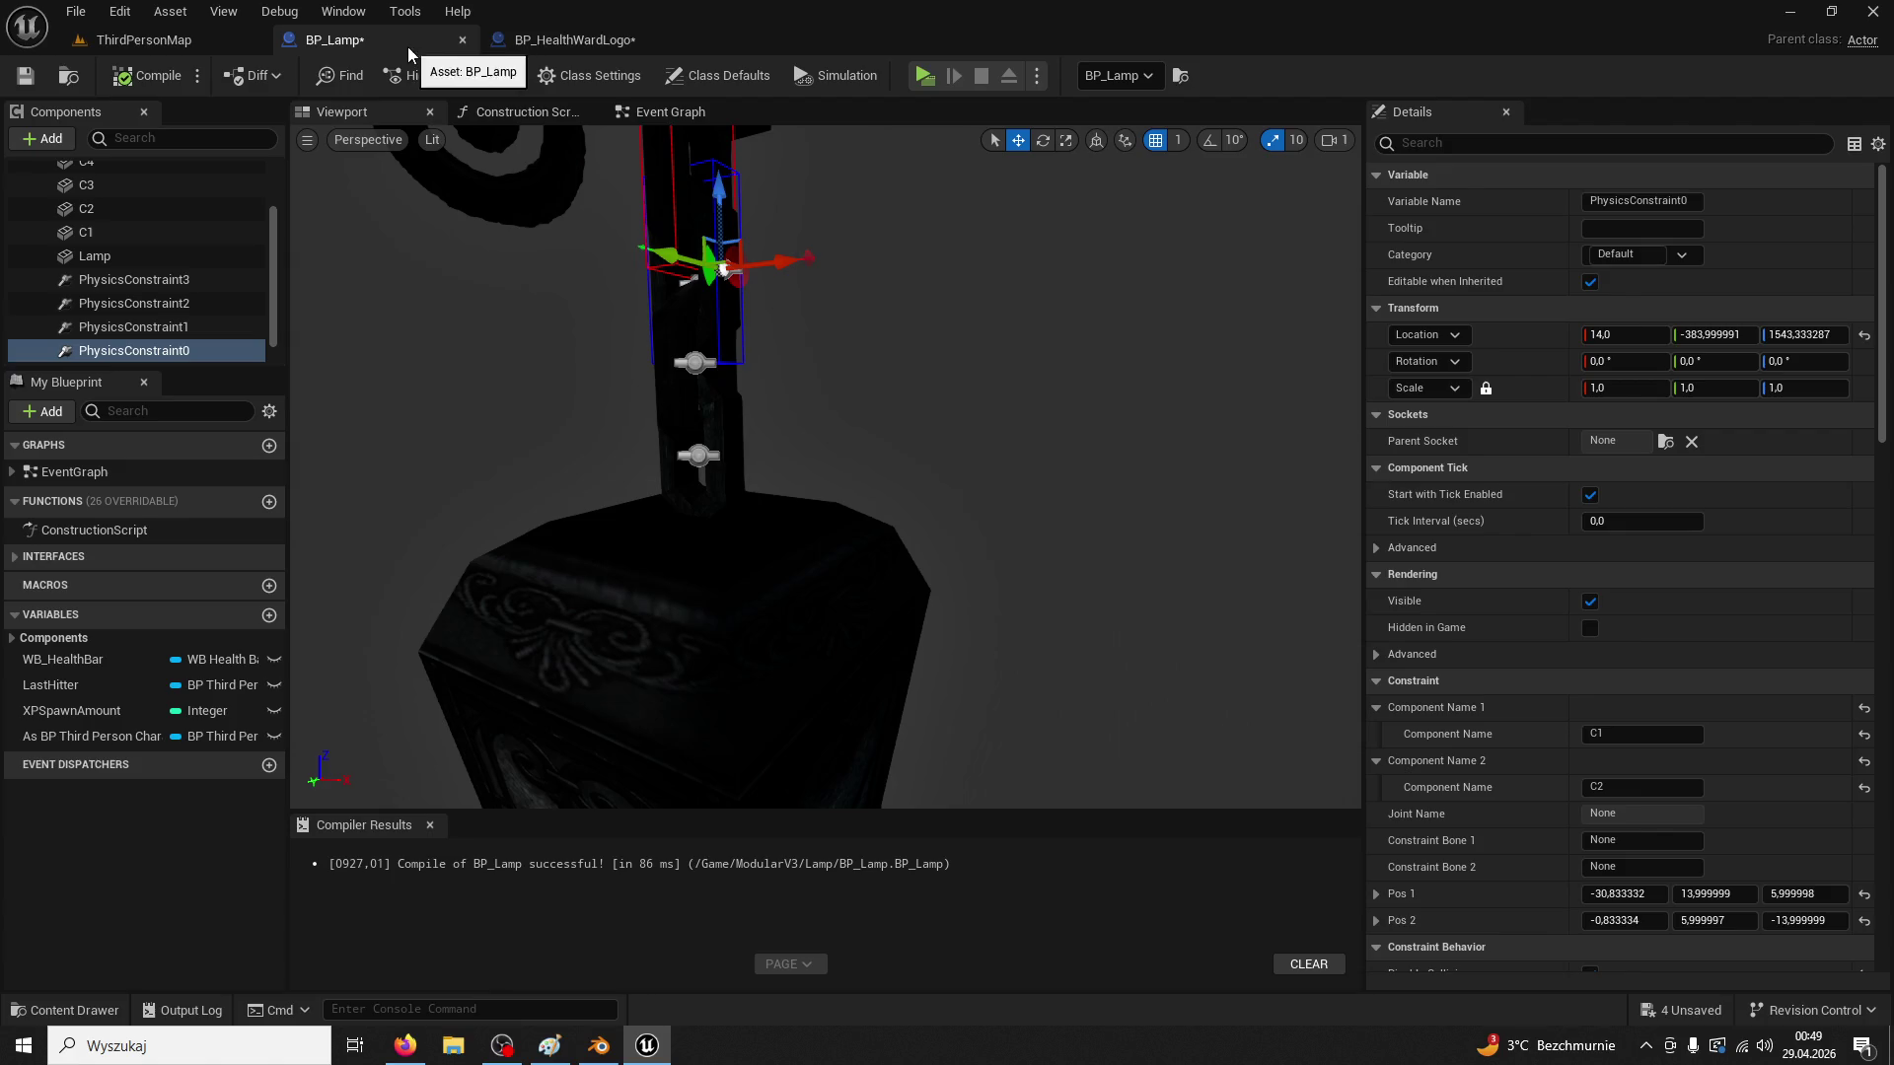
Compare chain link C1 and C2 'enable' settings between BP_Lamp and BP_HealthWardLogo
click(173, 234)
click(1433, 144)
text(enable)
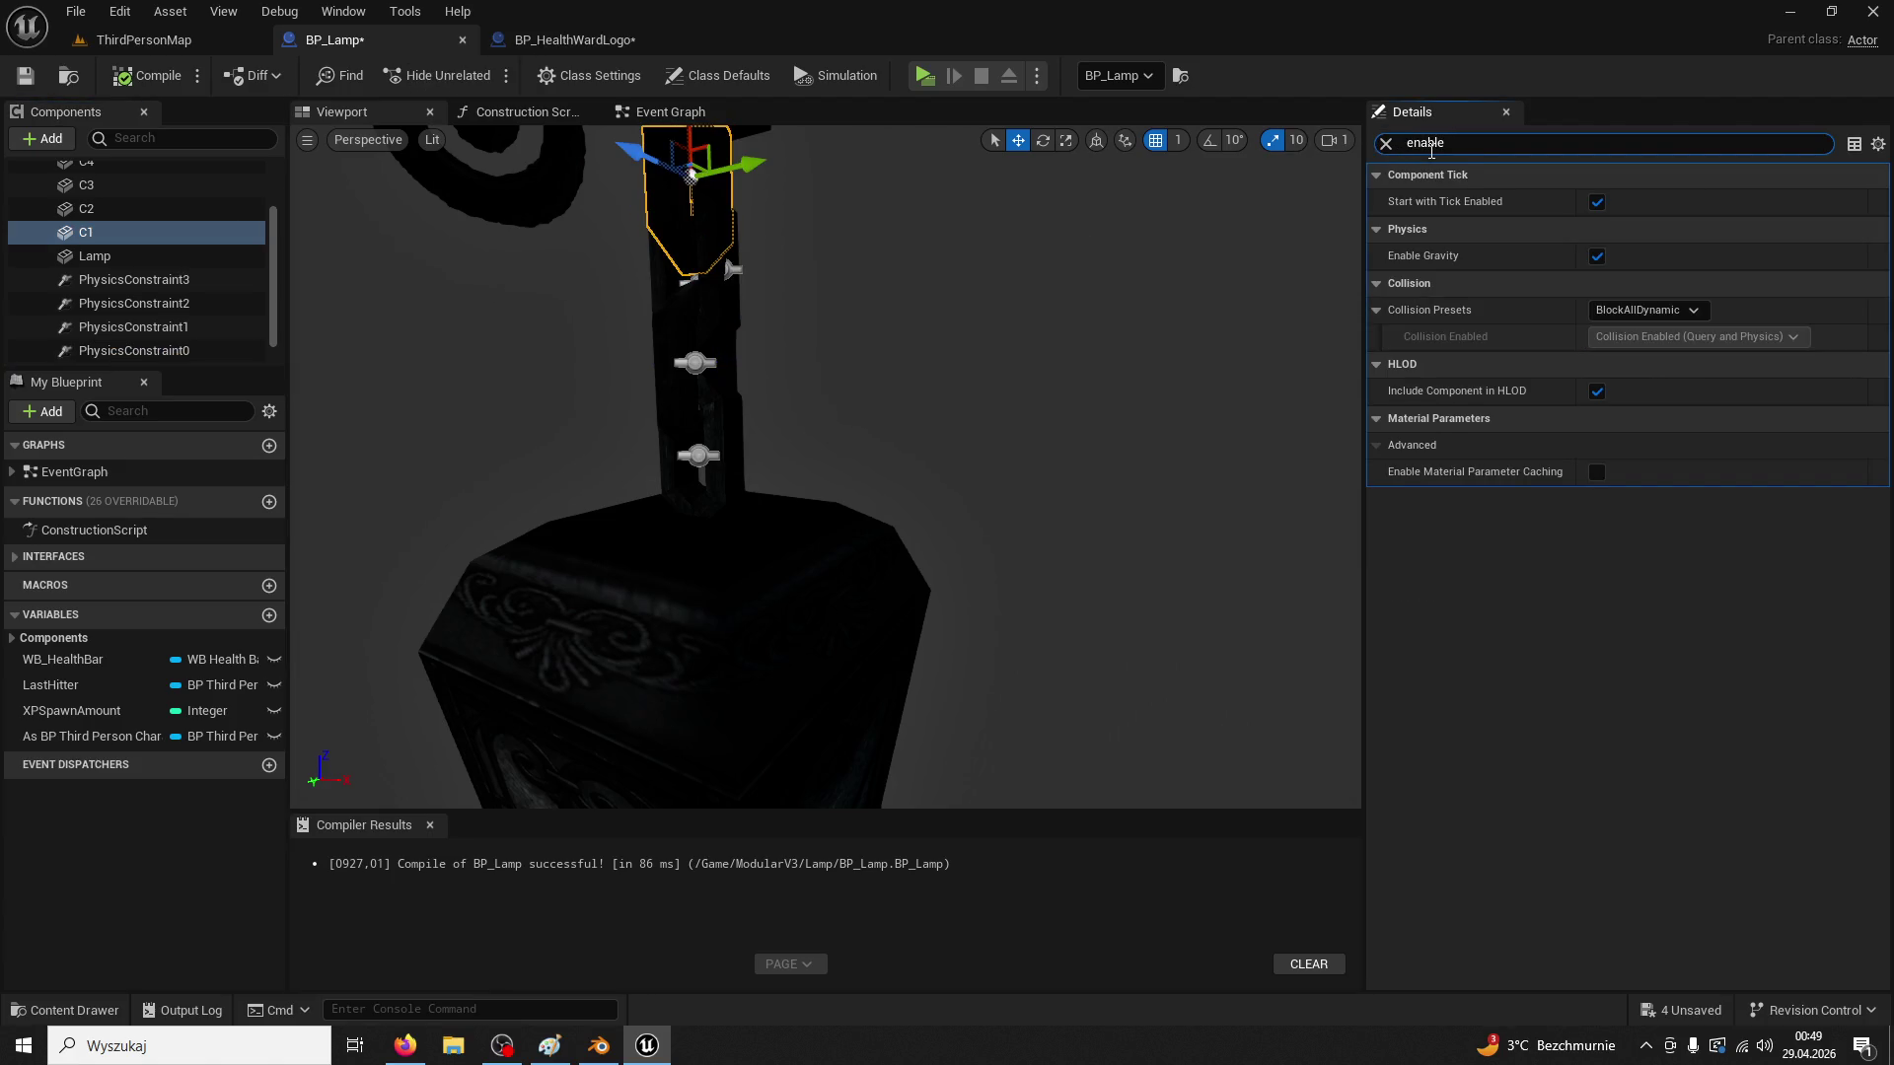
click(576, 40)
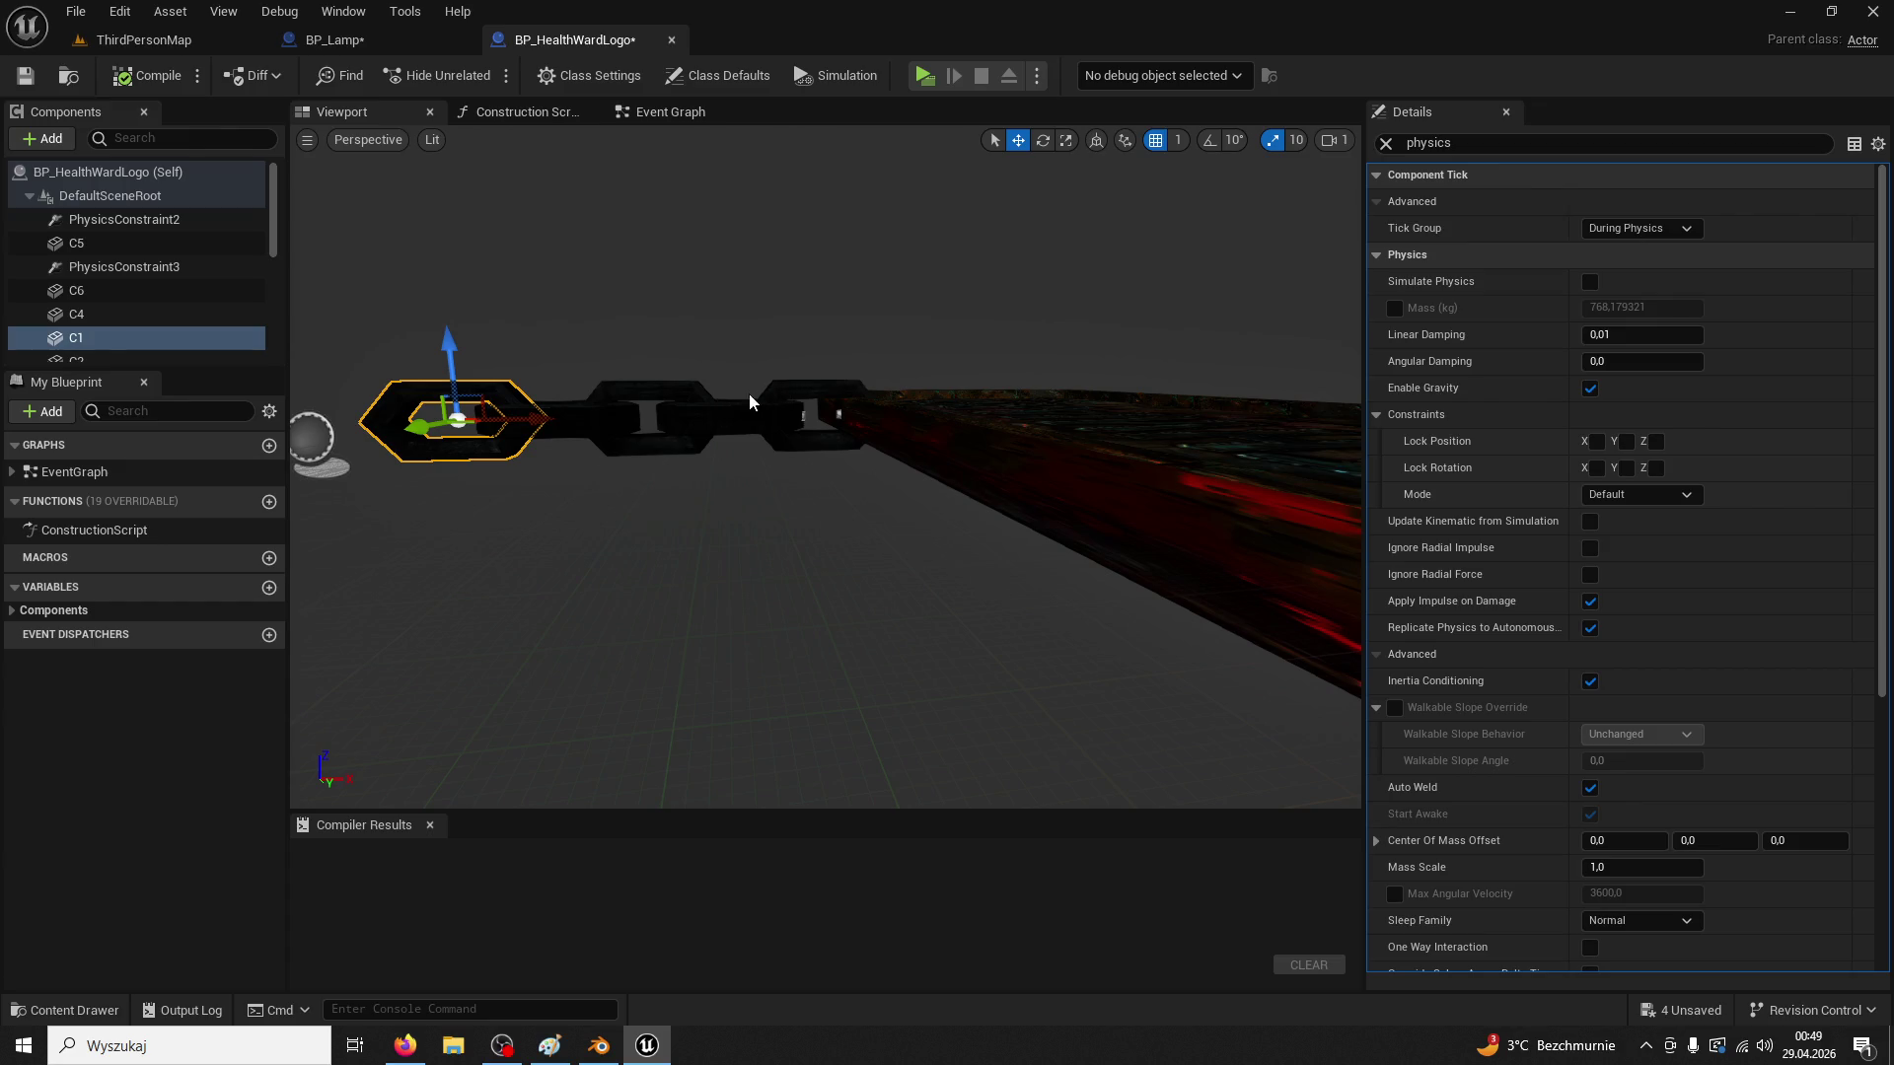
click(579, 419)
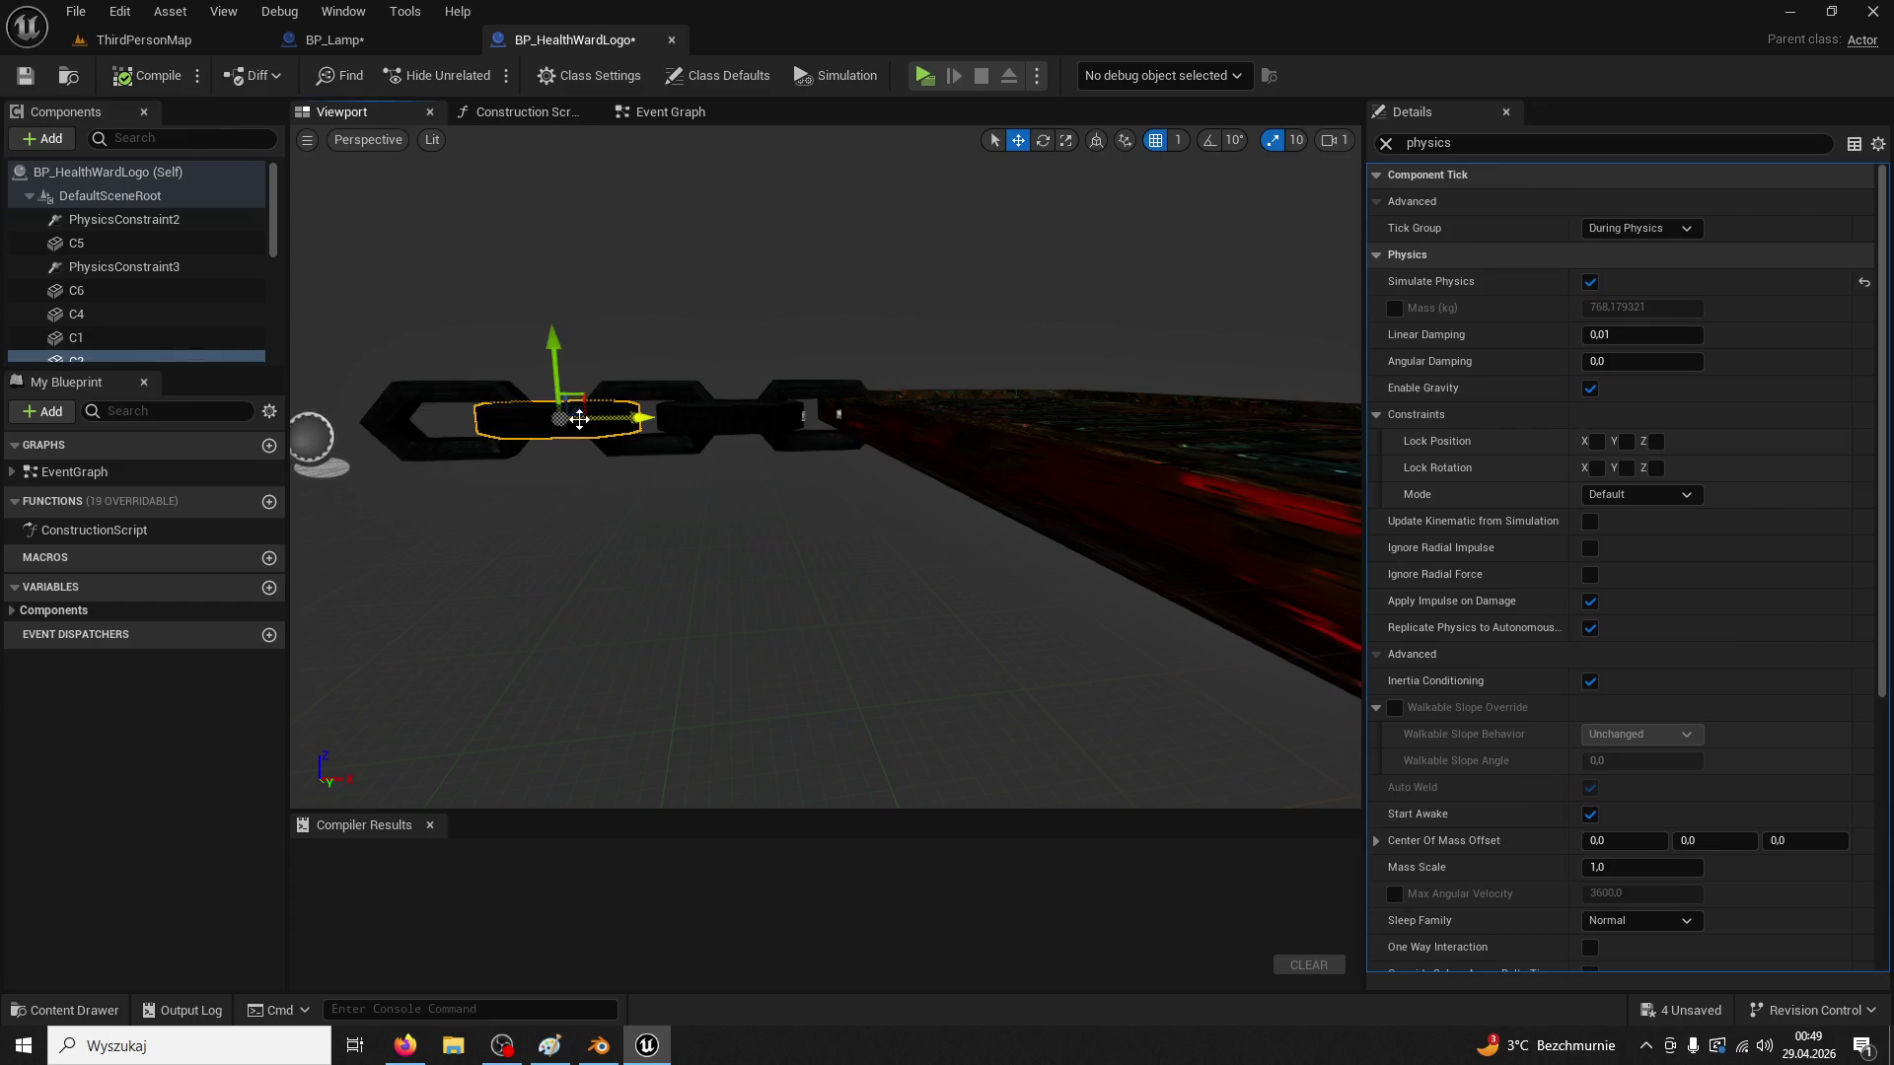
click(333, 39)
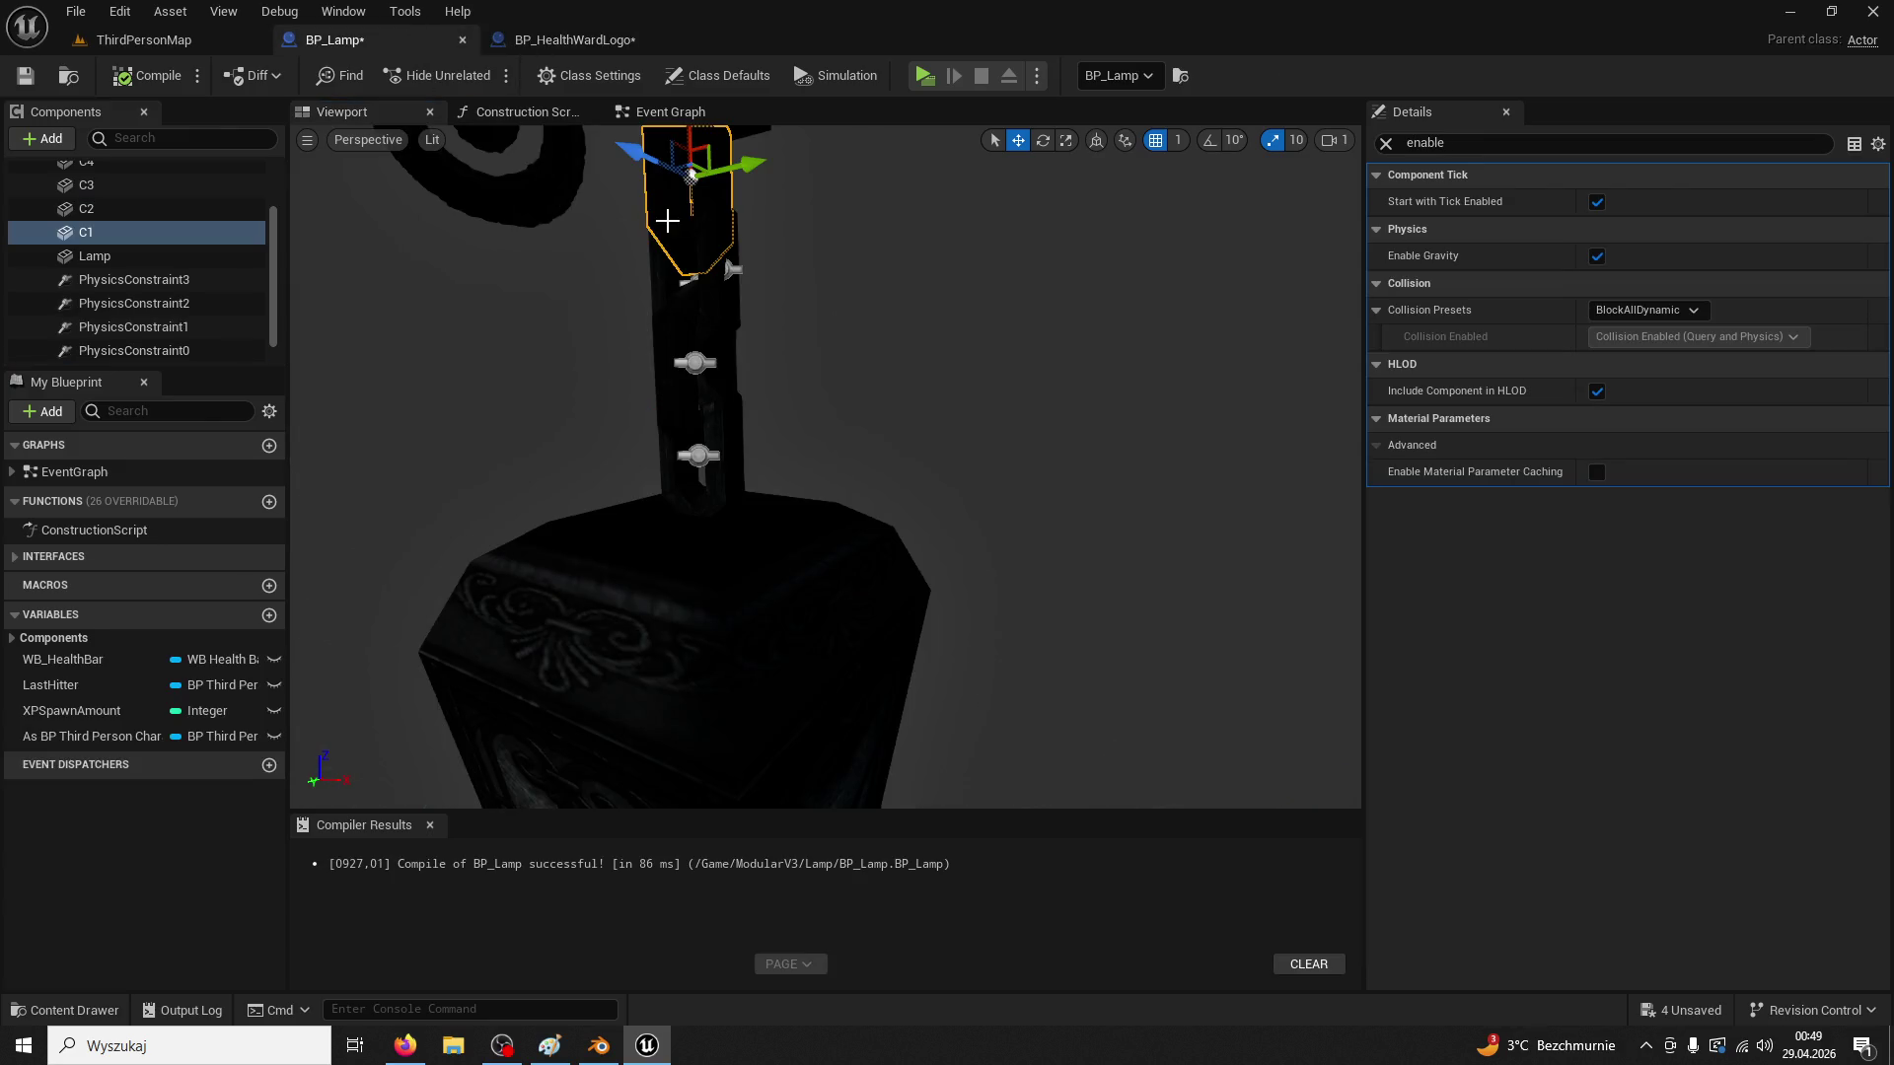
Enable Simulate Physics on BP_Lamp's link C2 and frame the lantern body
click(1457, 140)
text(s)
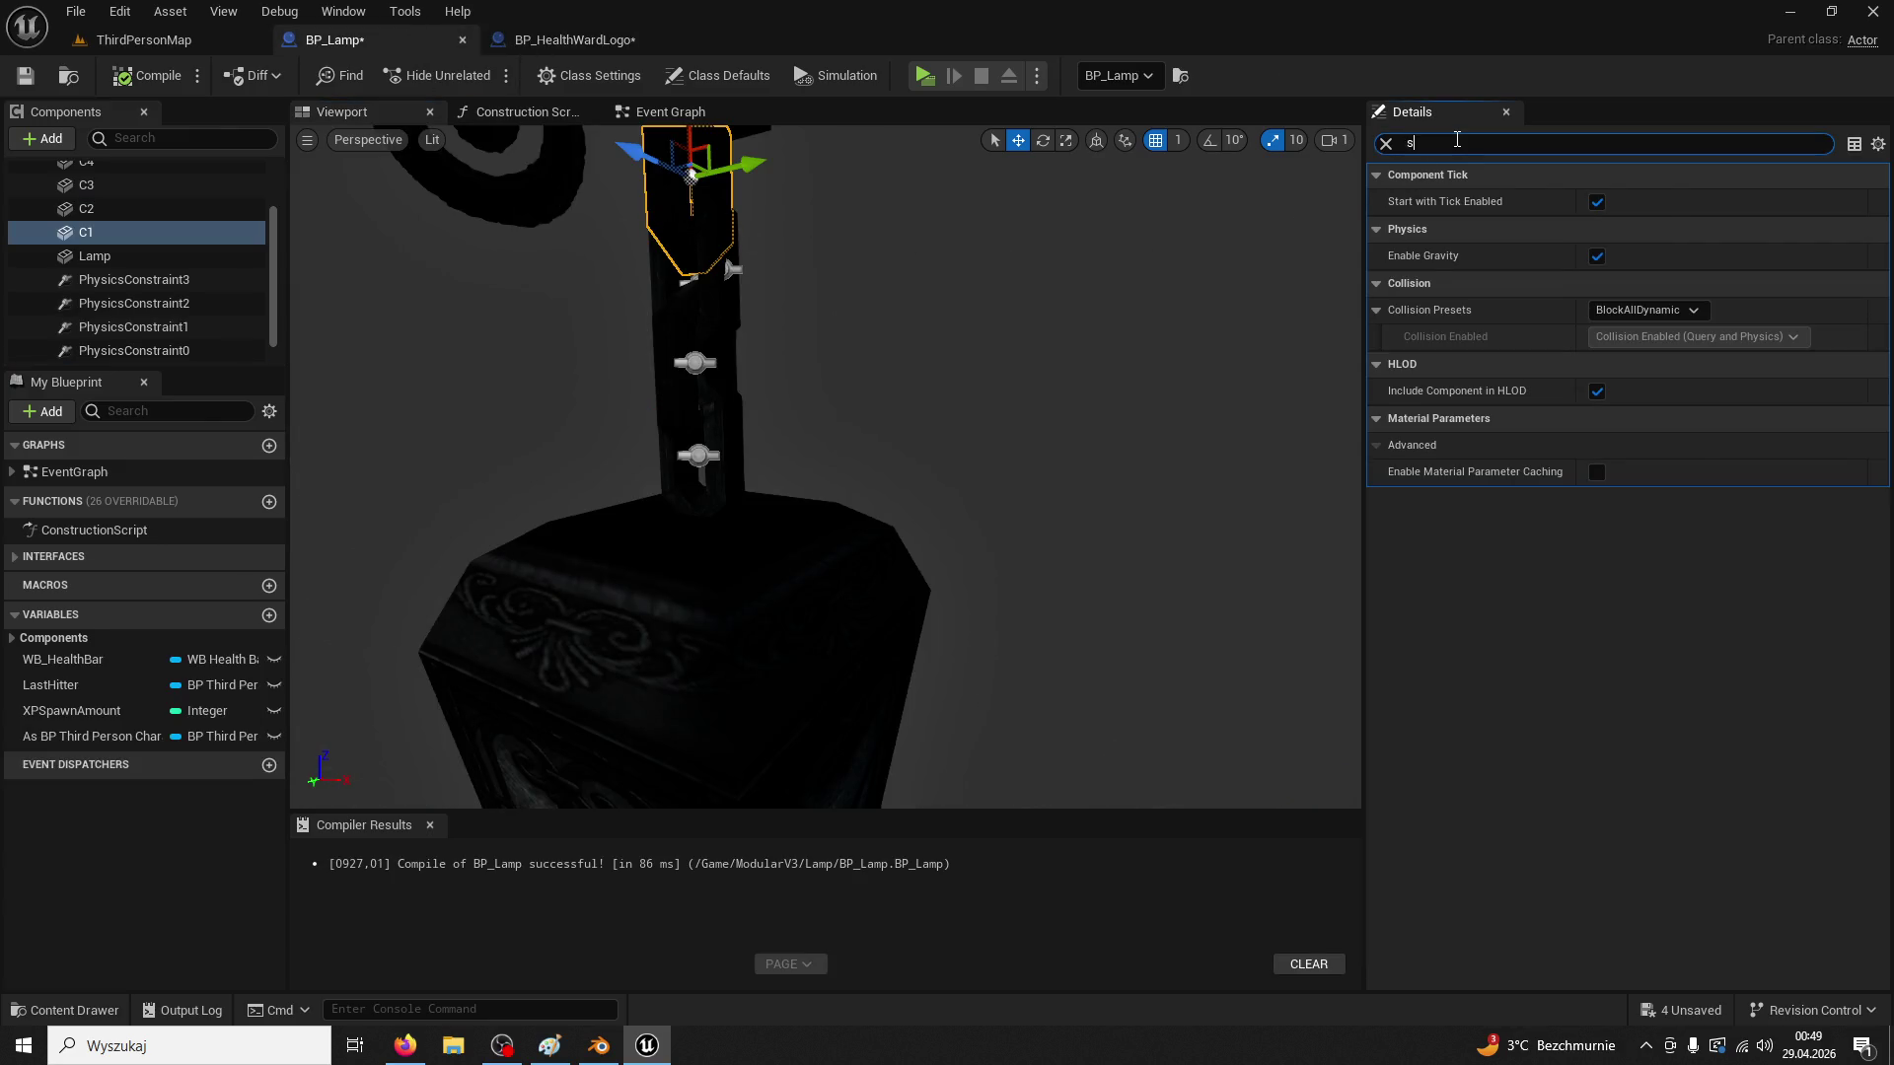
text(imu)
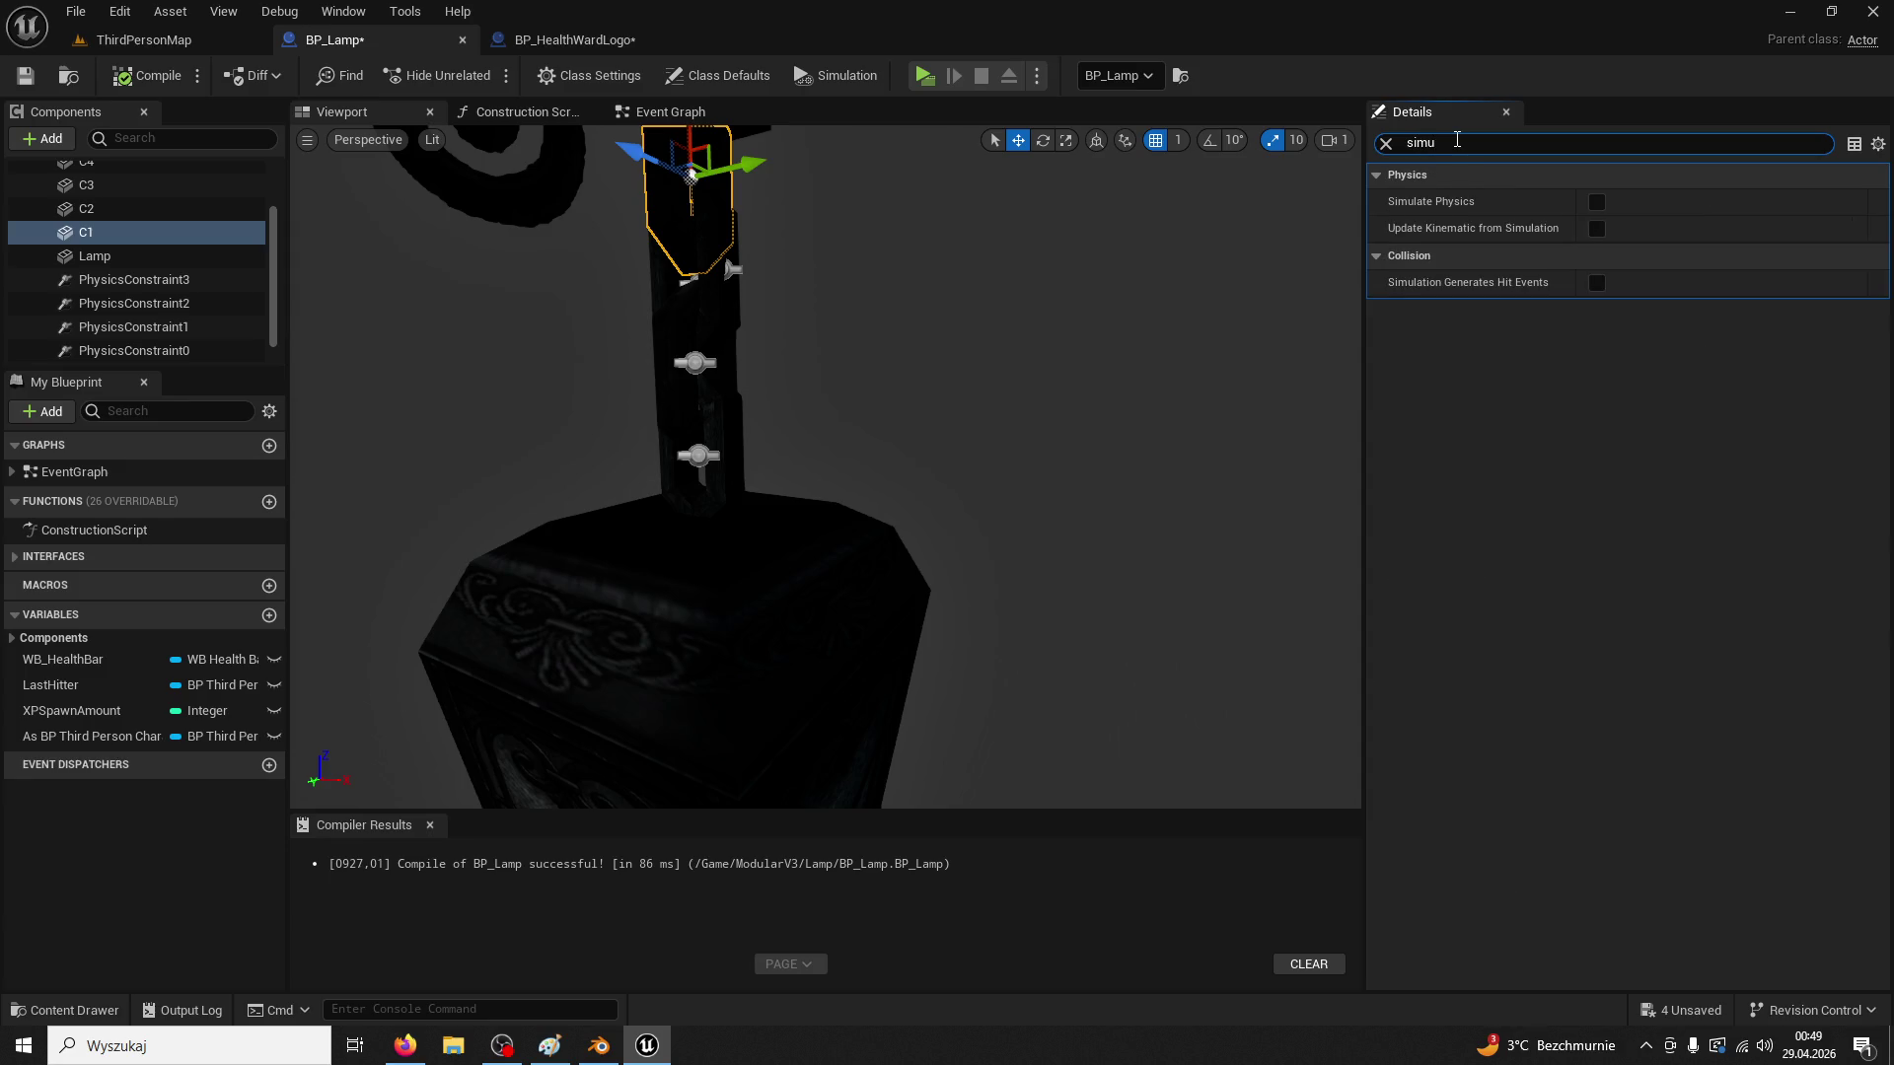
text(late)
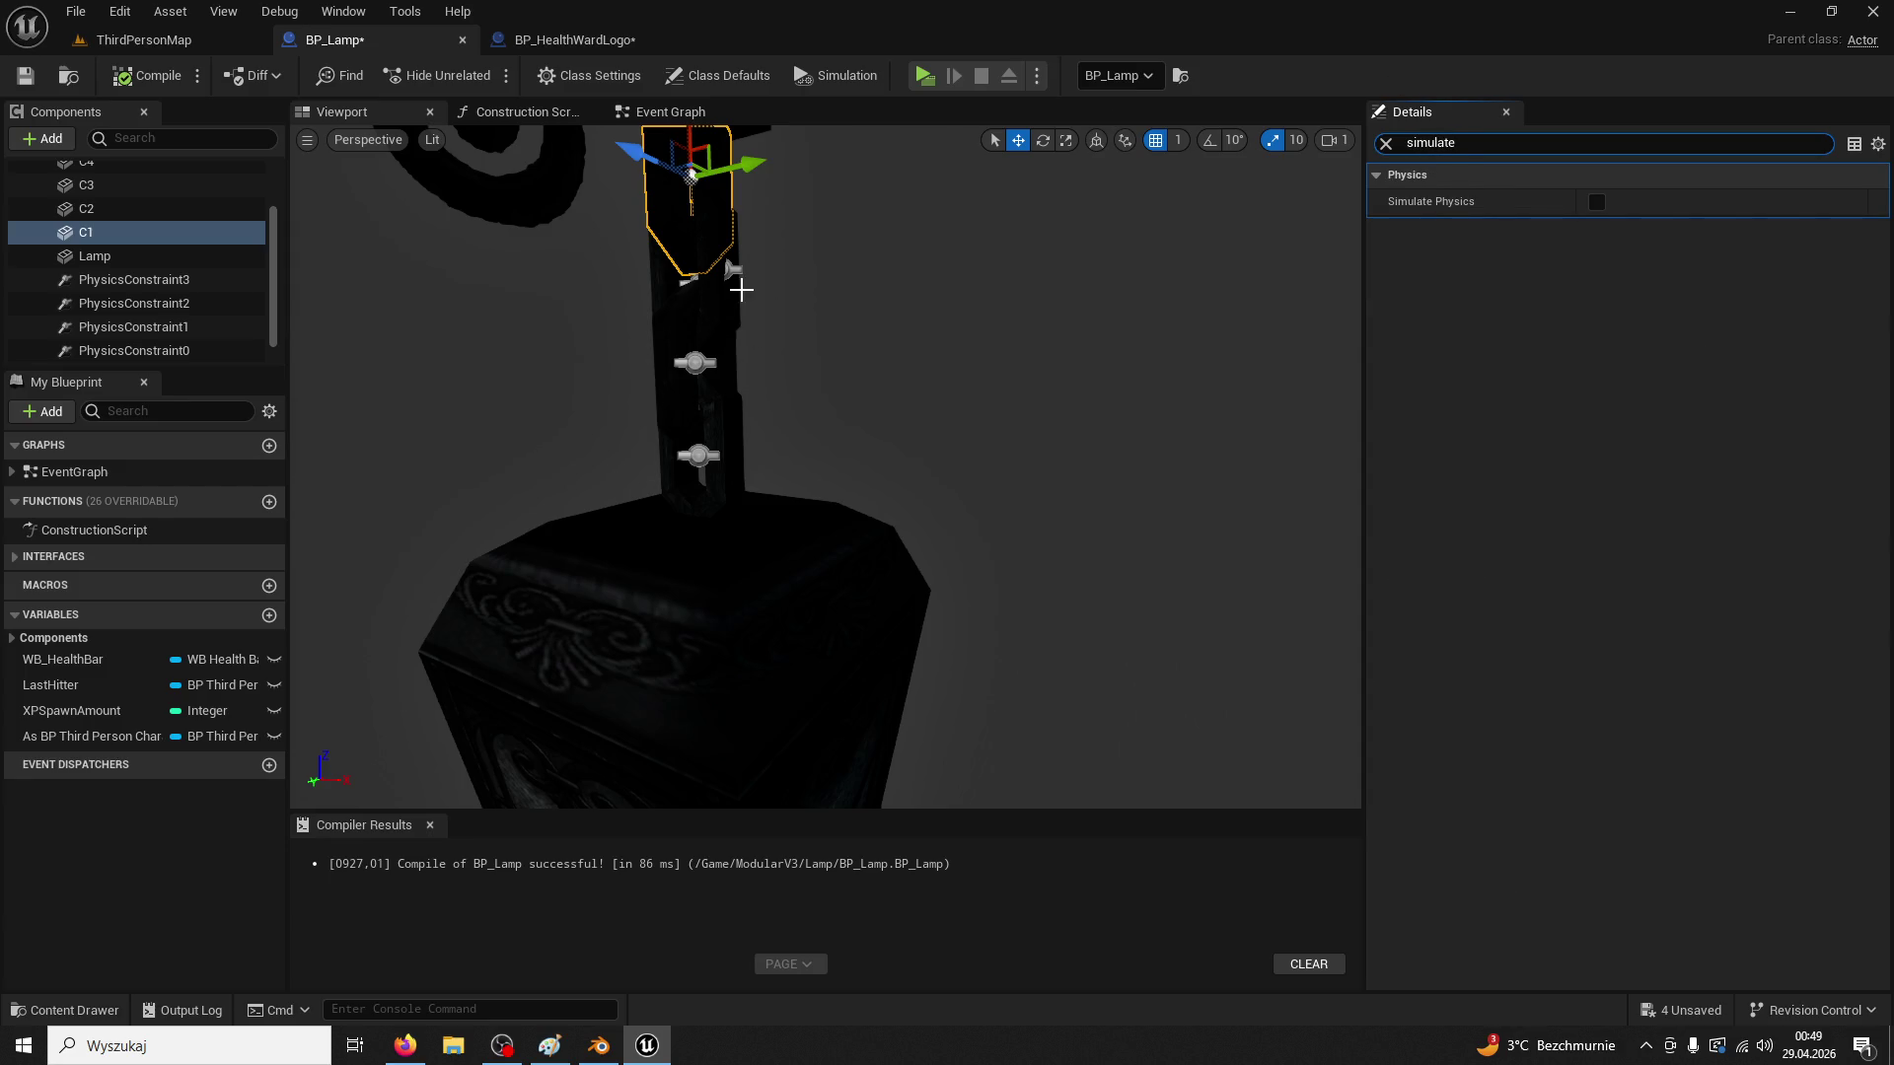
click(740, 289)
click(1596, 202)
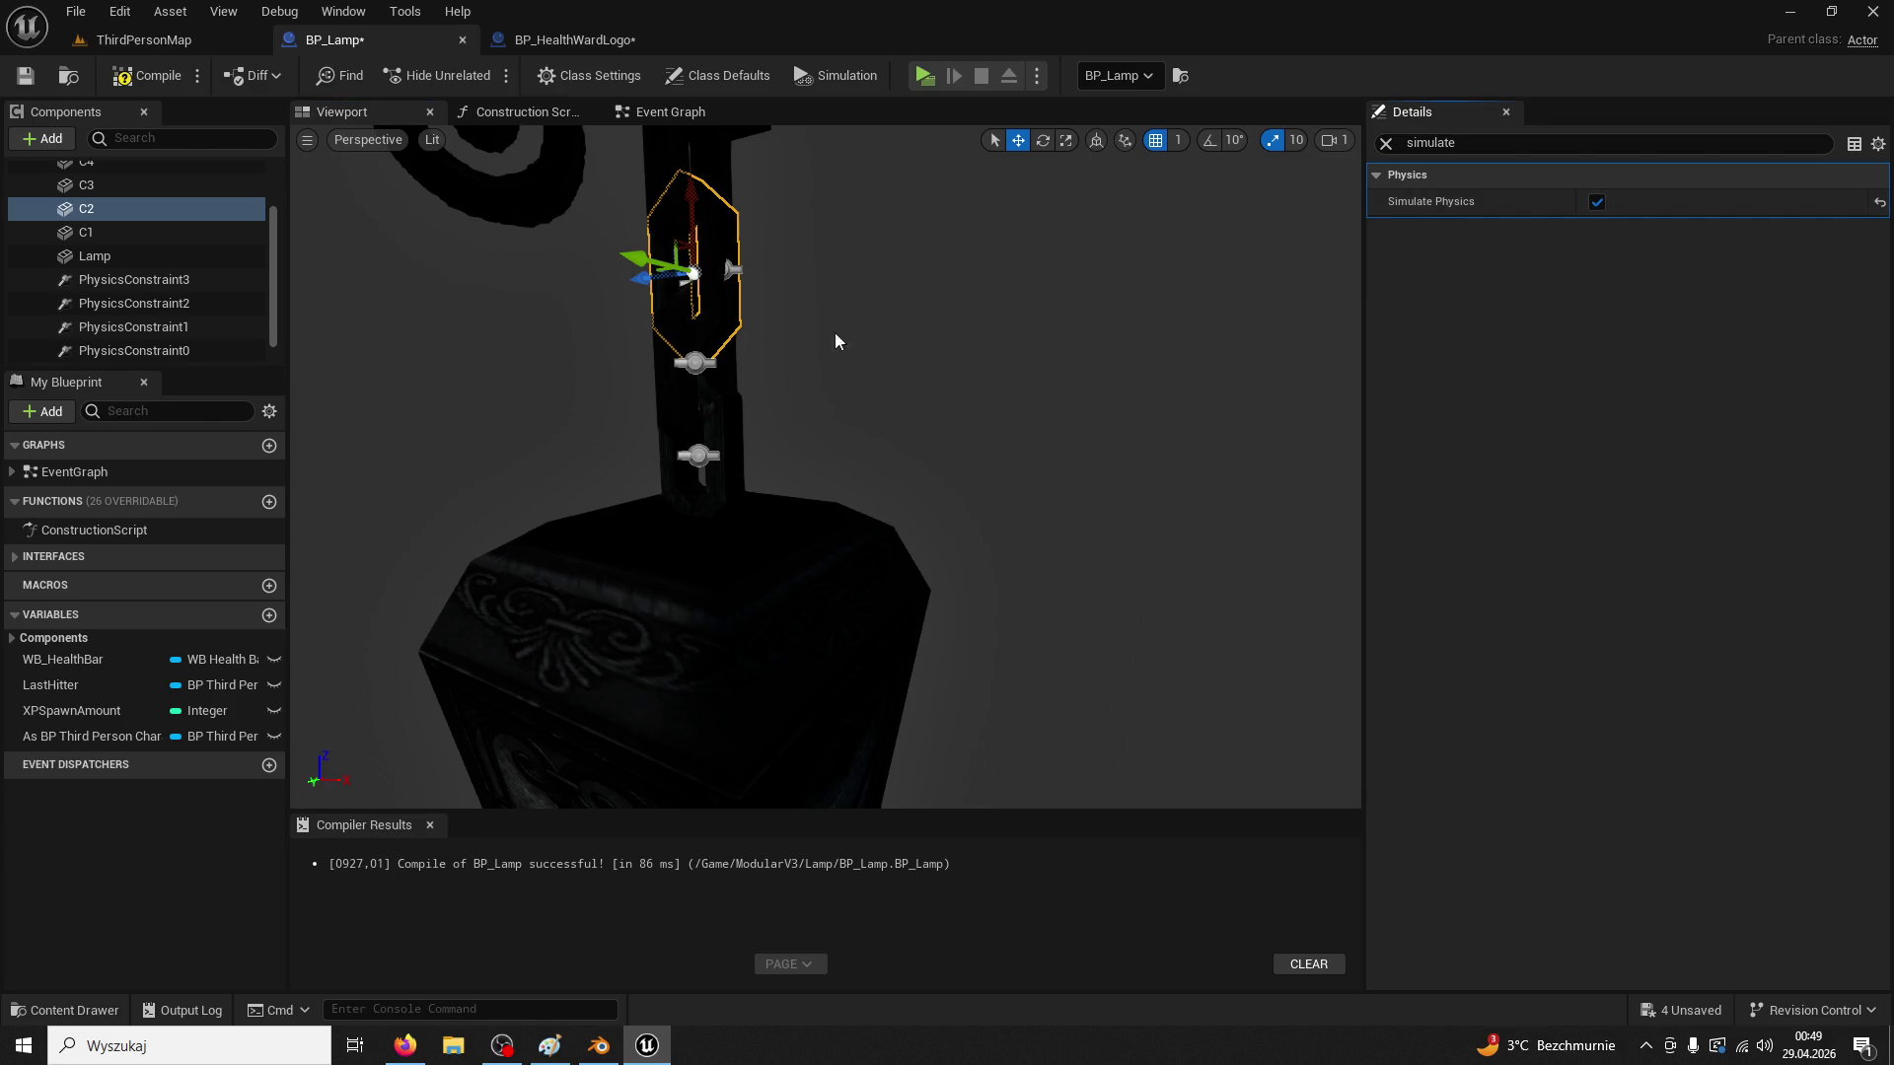
click(716, 373)
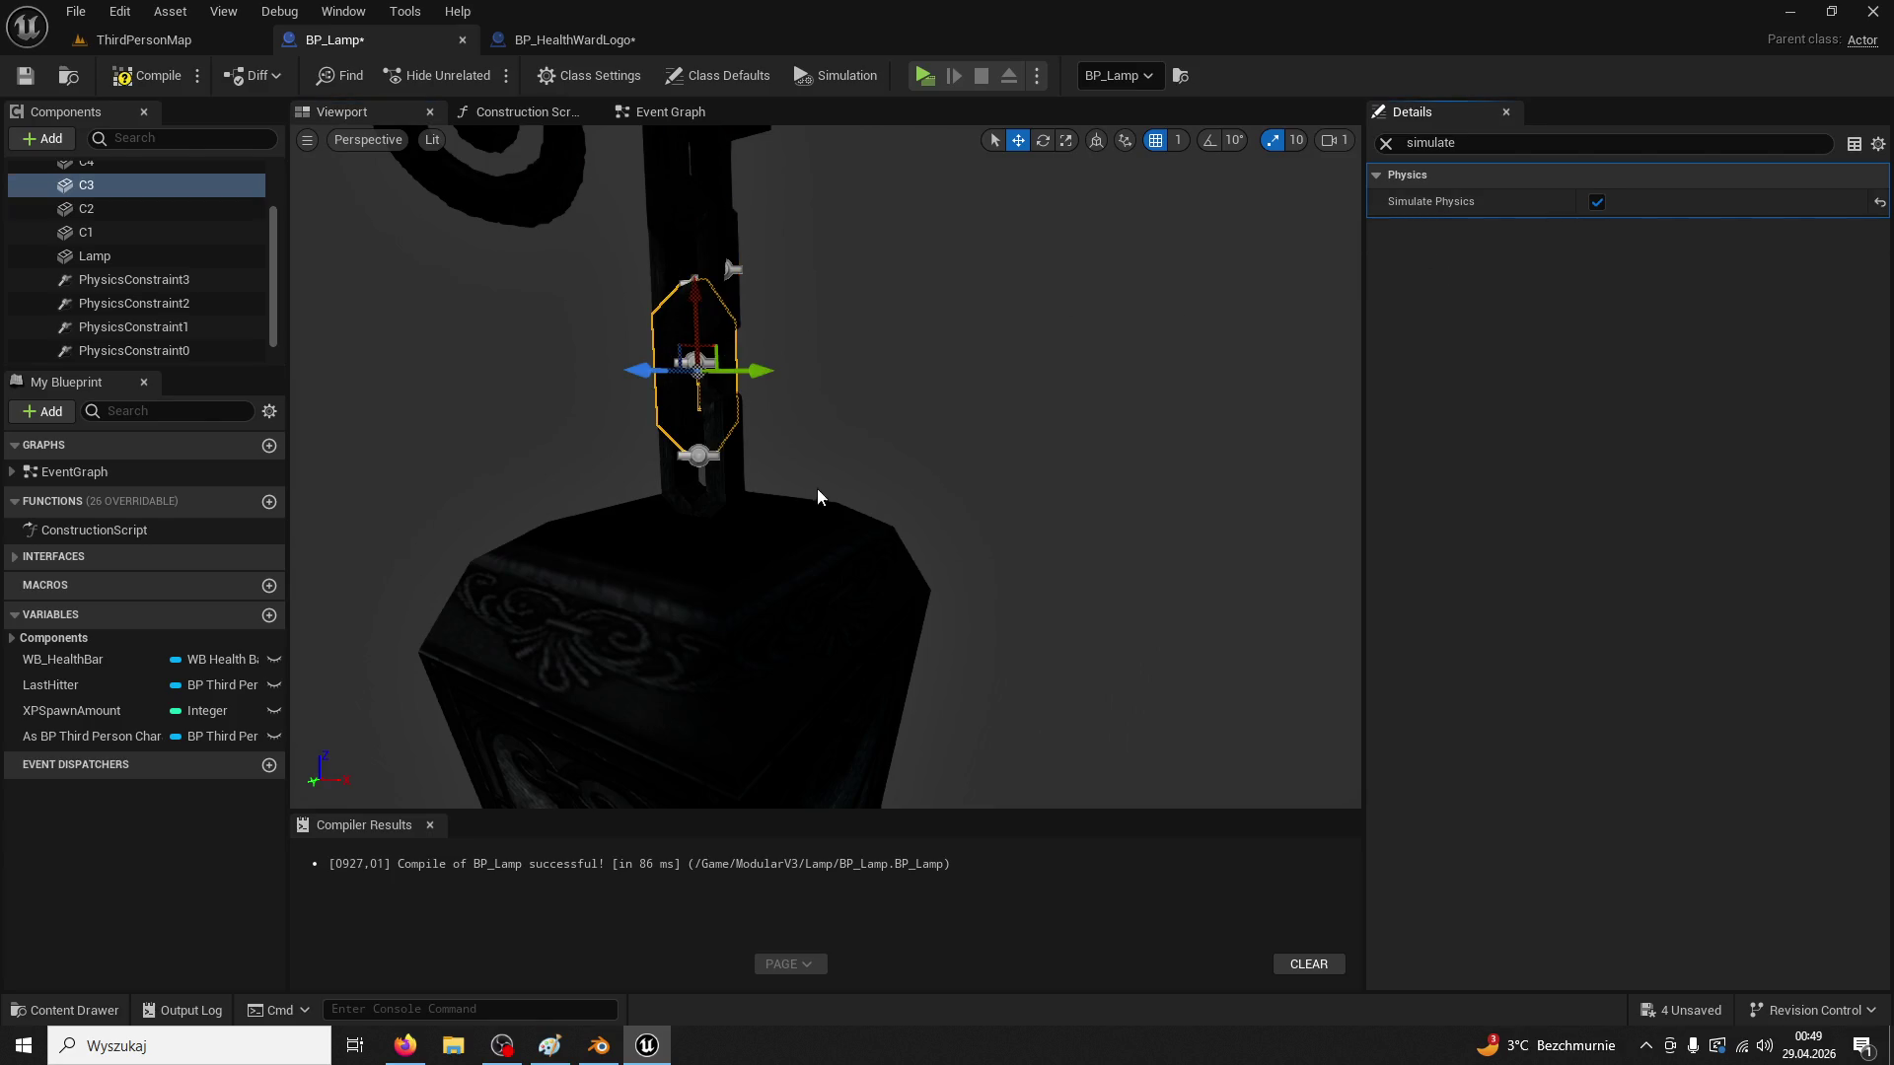
click(700, 471)
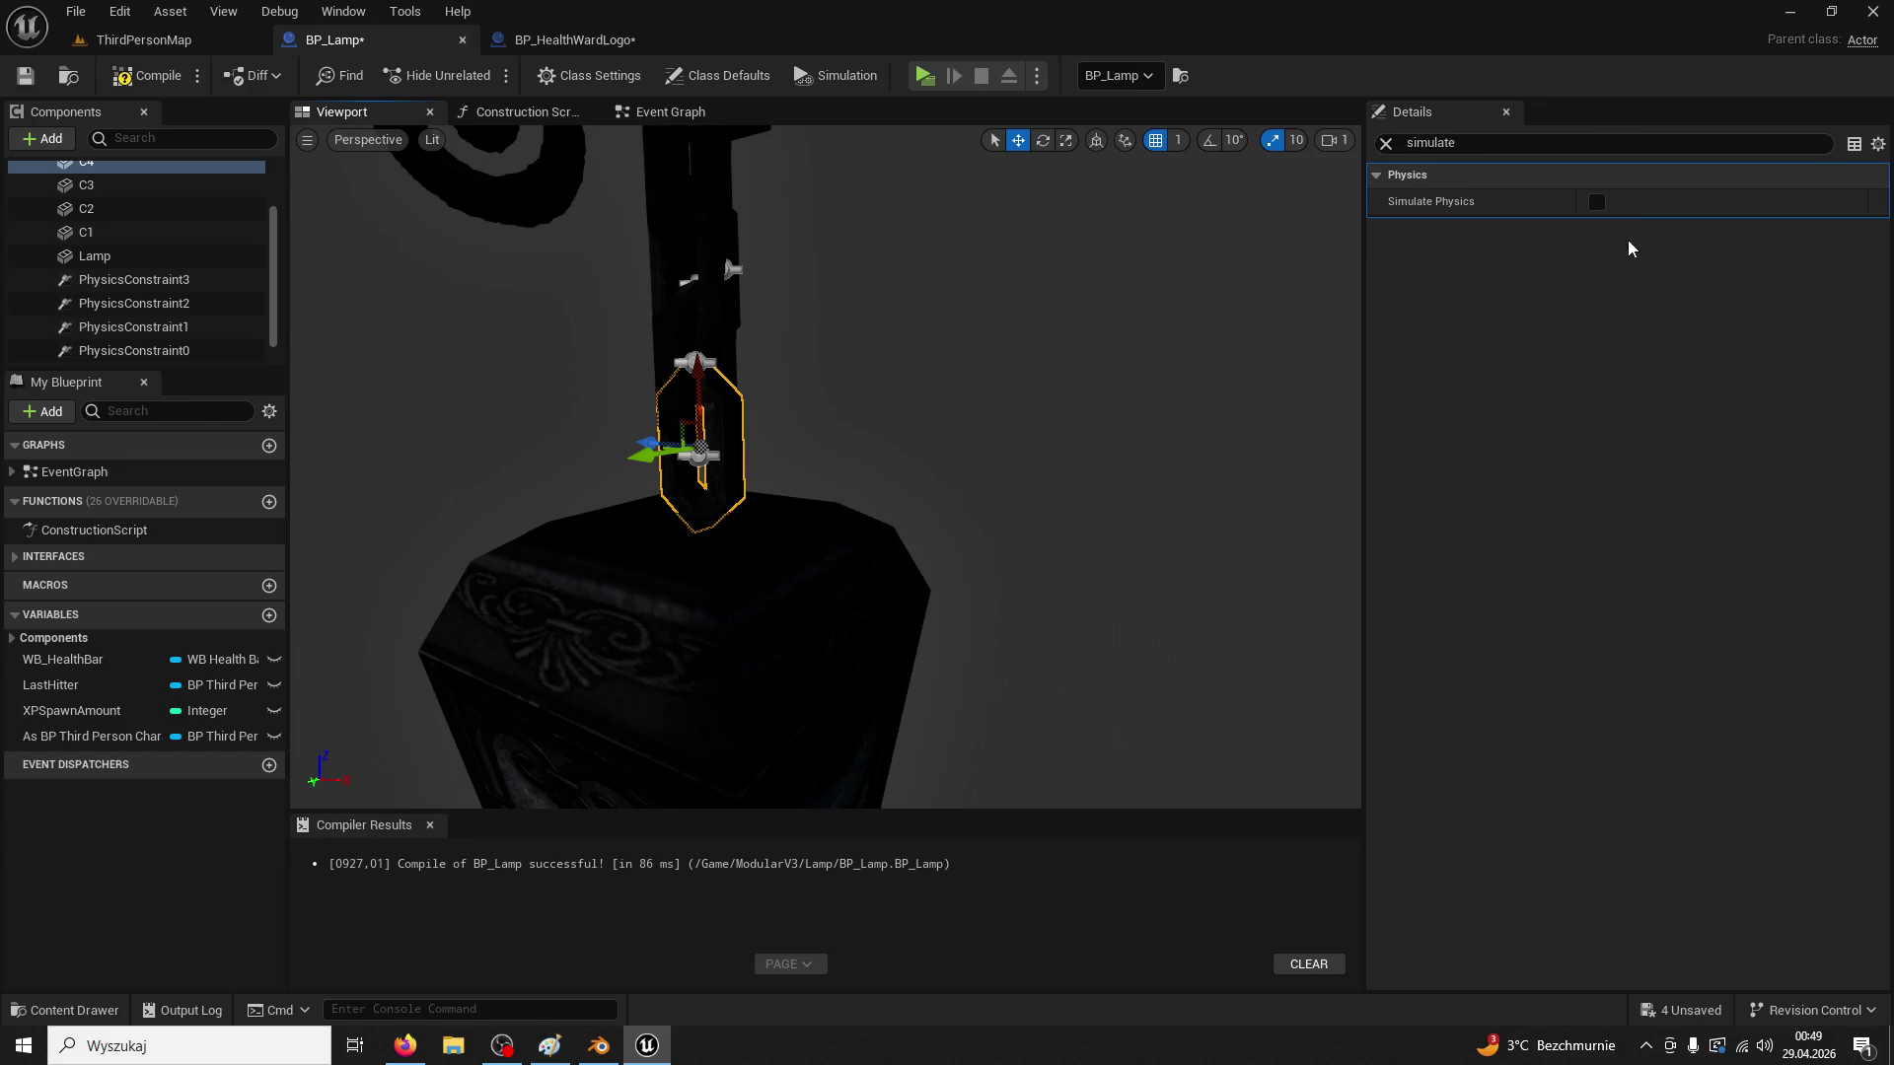
click(876, 627)
scroll(785, 407, down, 5)
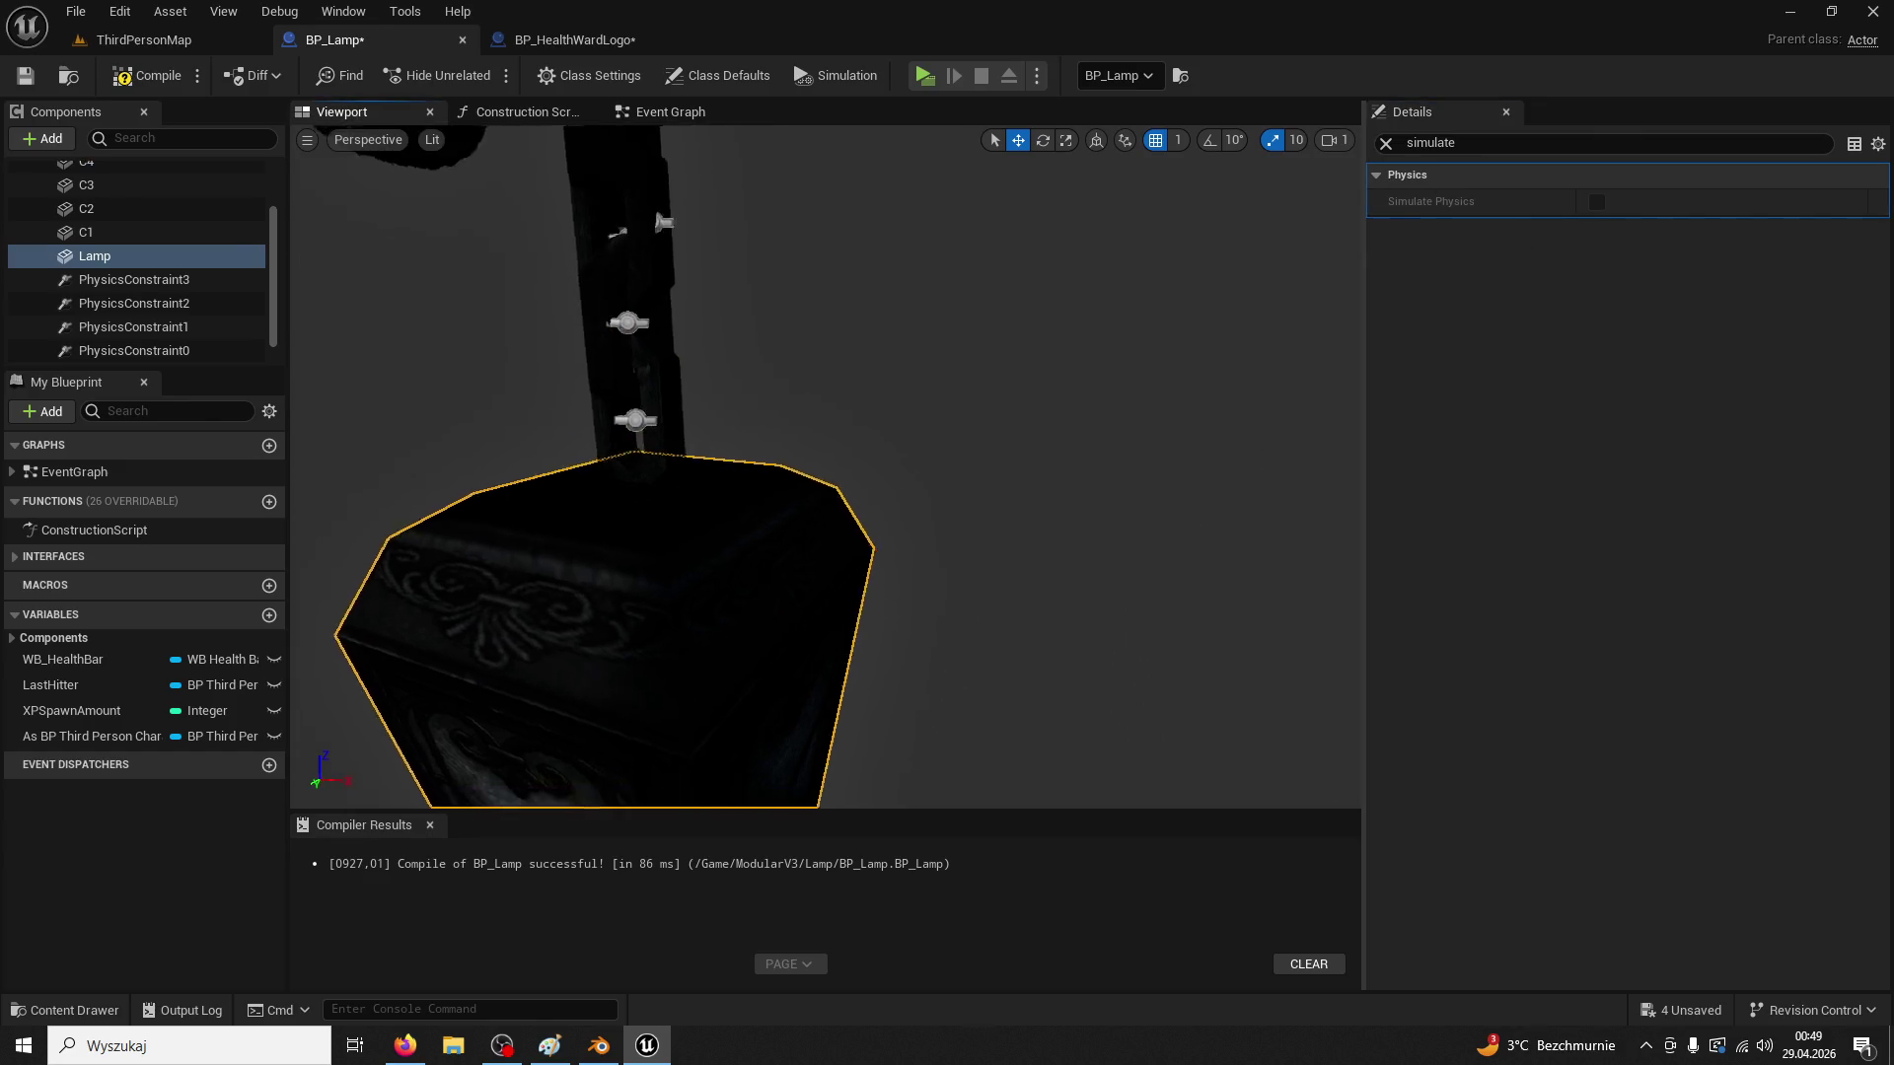
key(f)
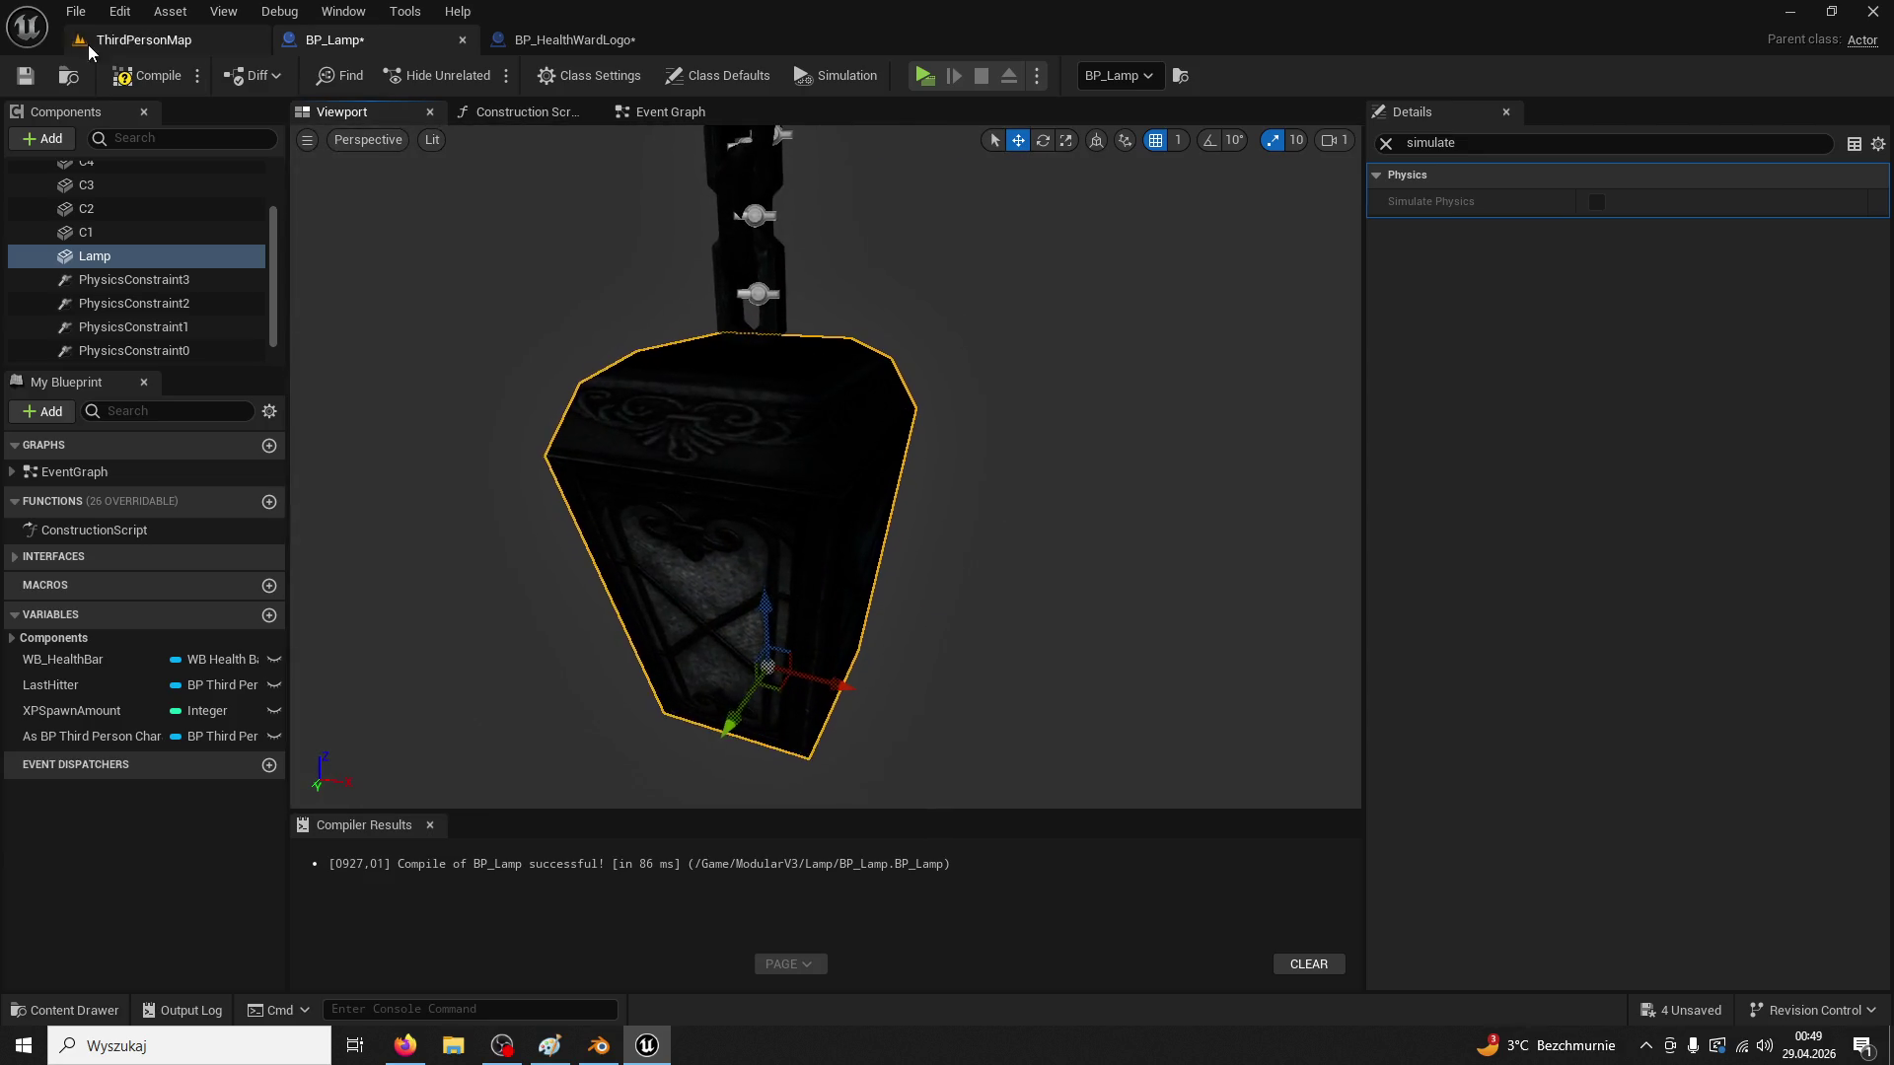
Recompile BP_Lamp and play-test the lantern by the lamp post
click(159, 76)
click(144, 39)
click(470, 75)
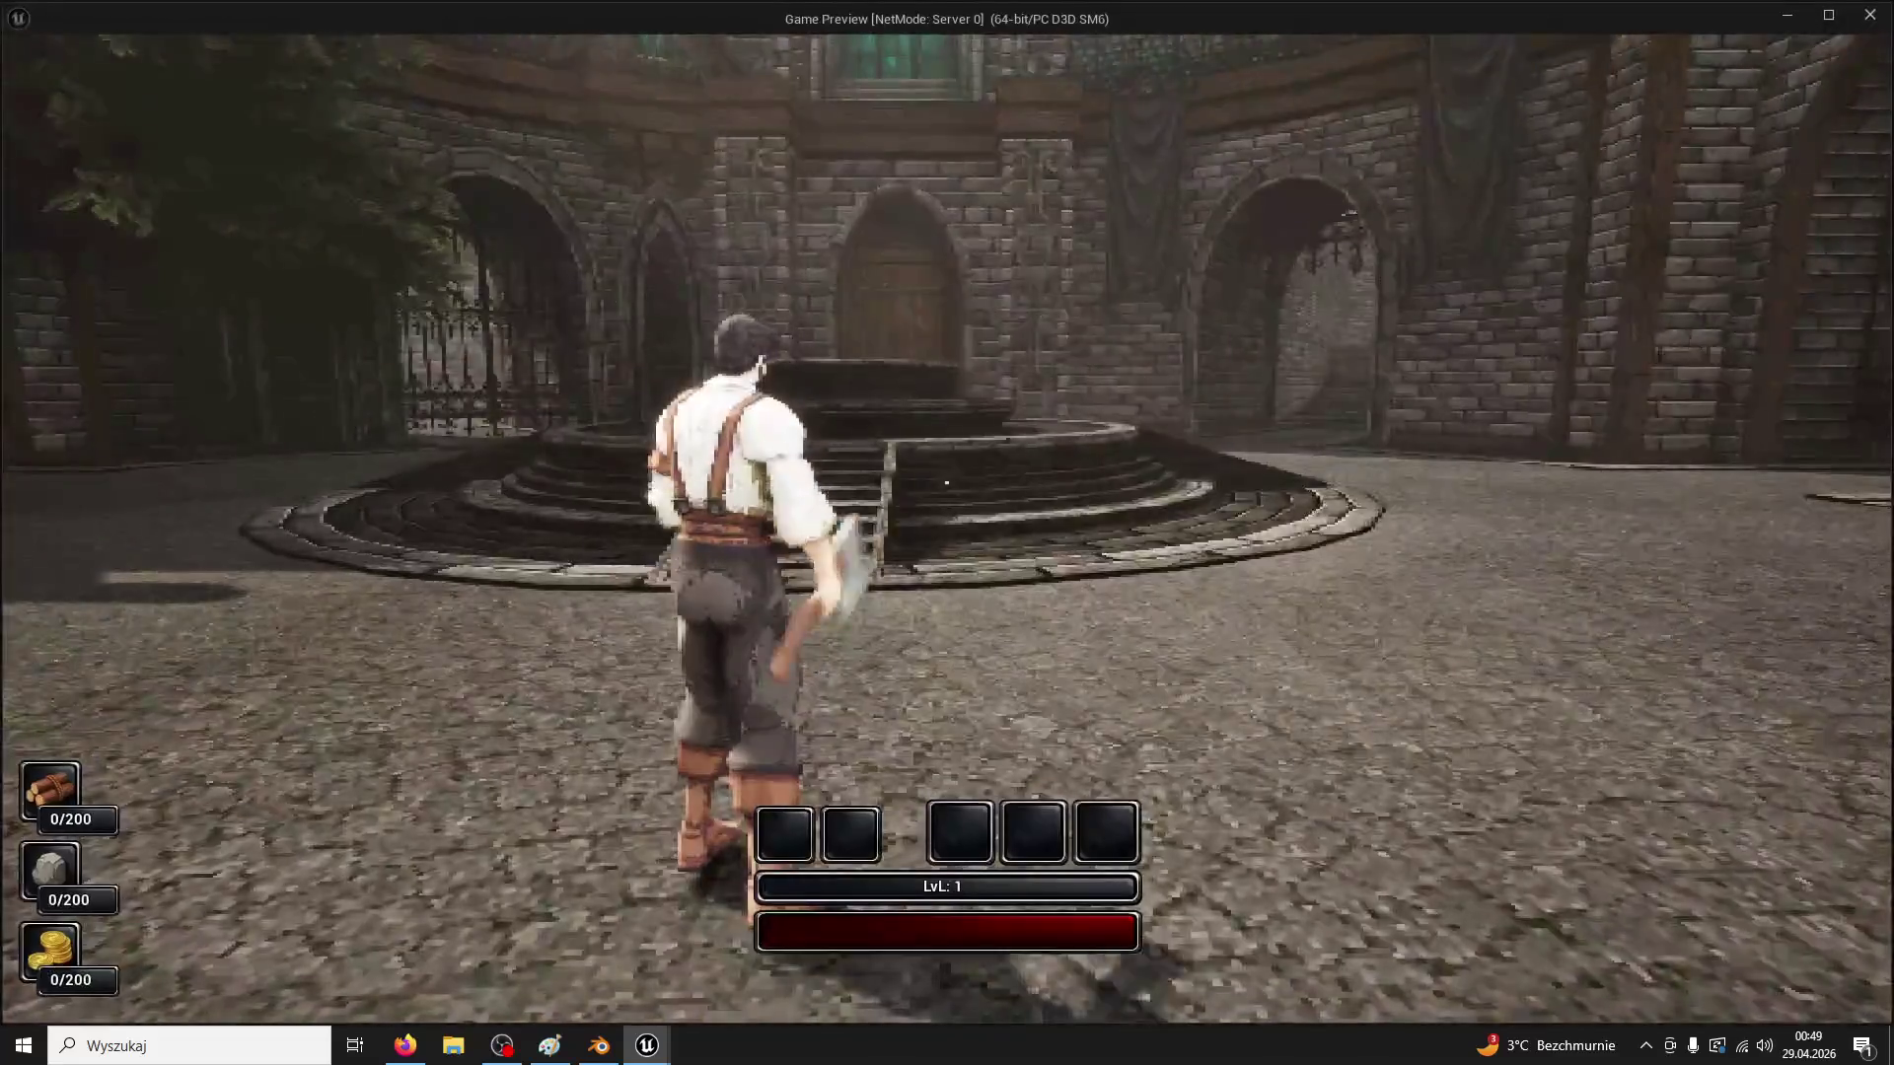
key(w)
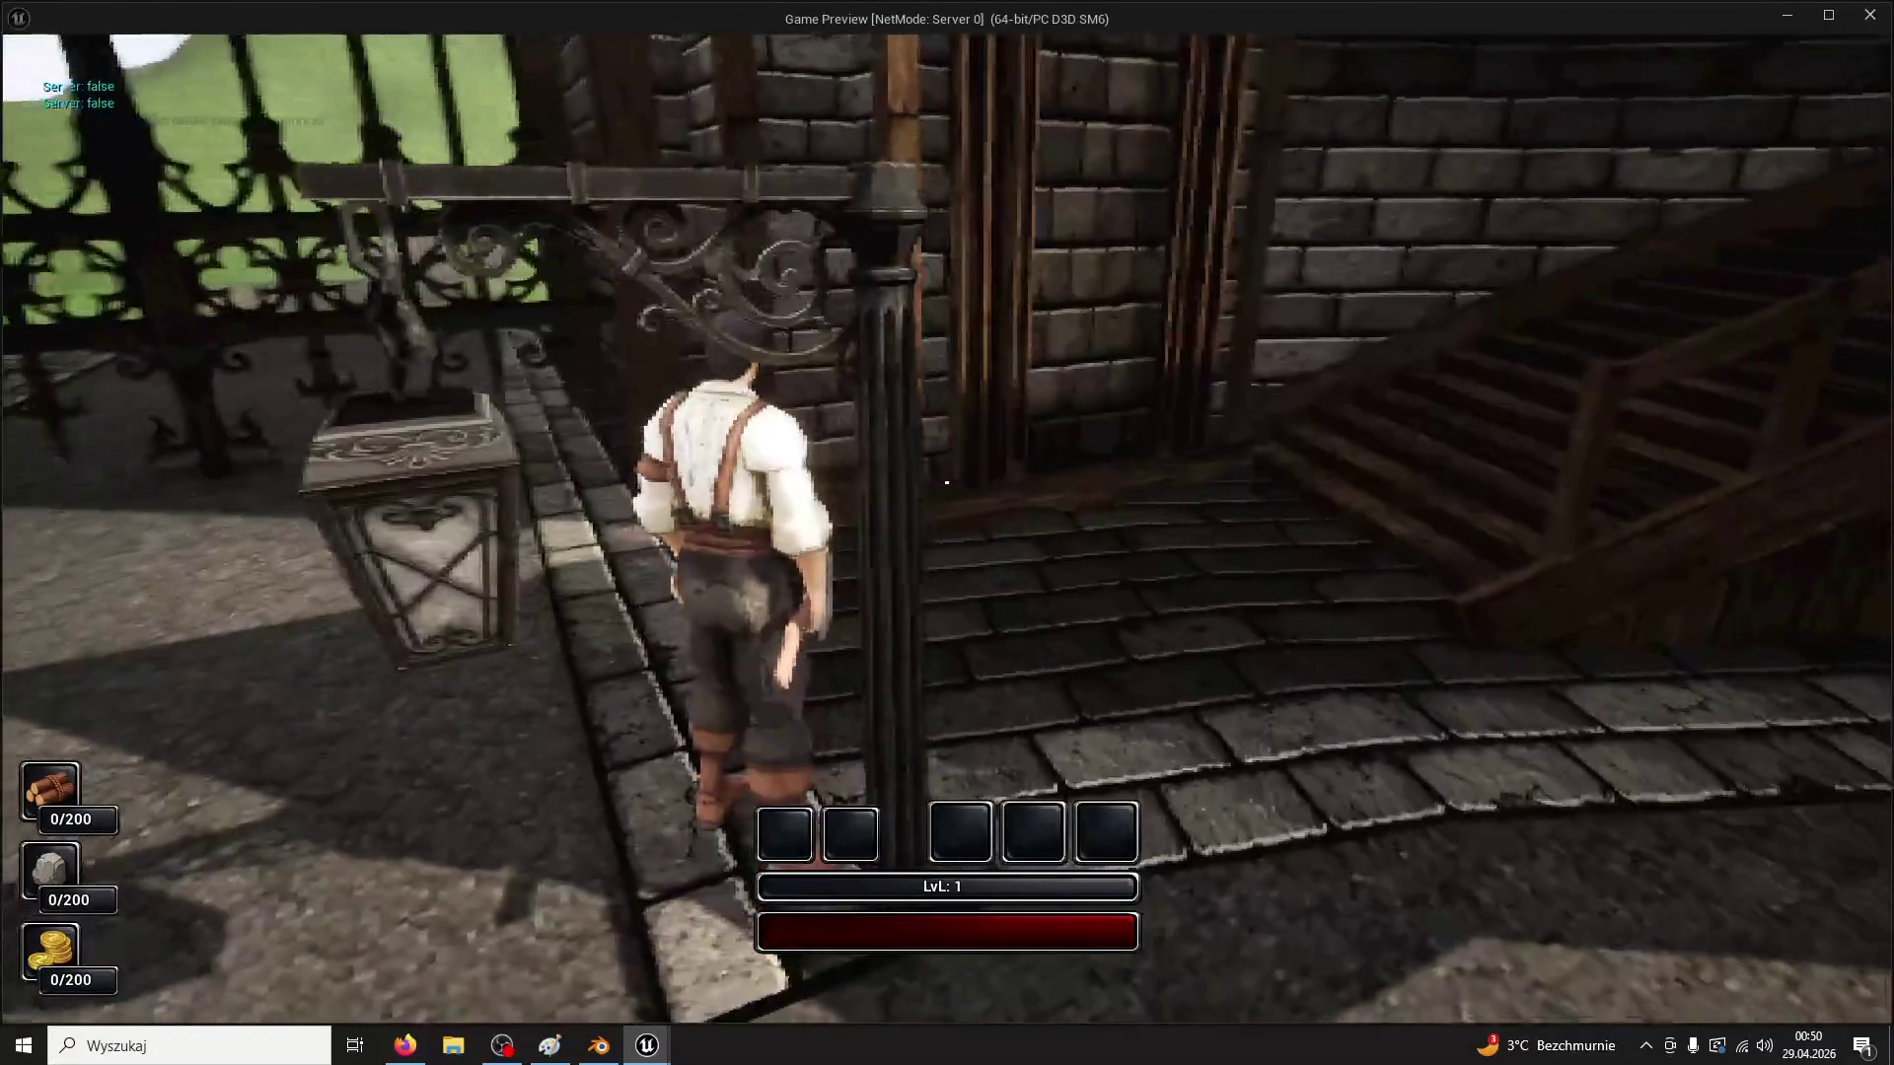
key(Escape)
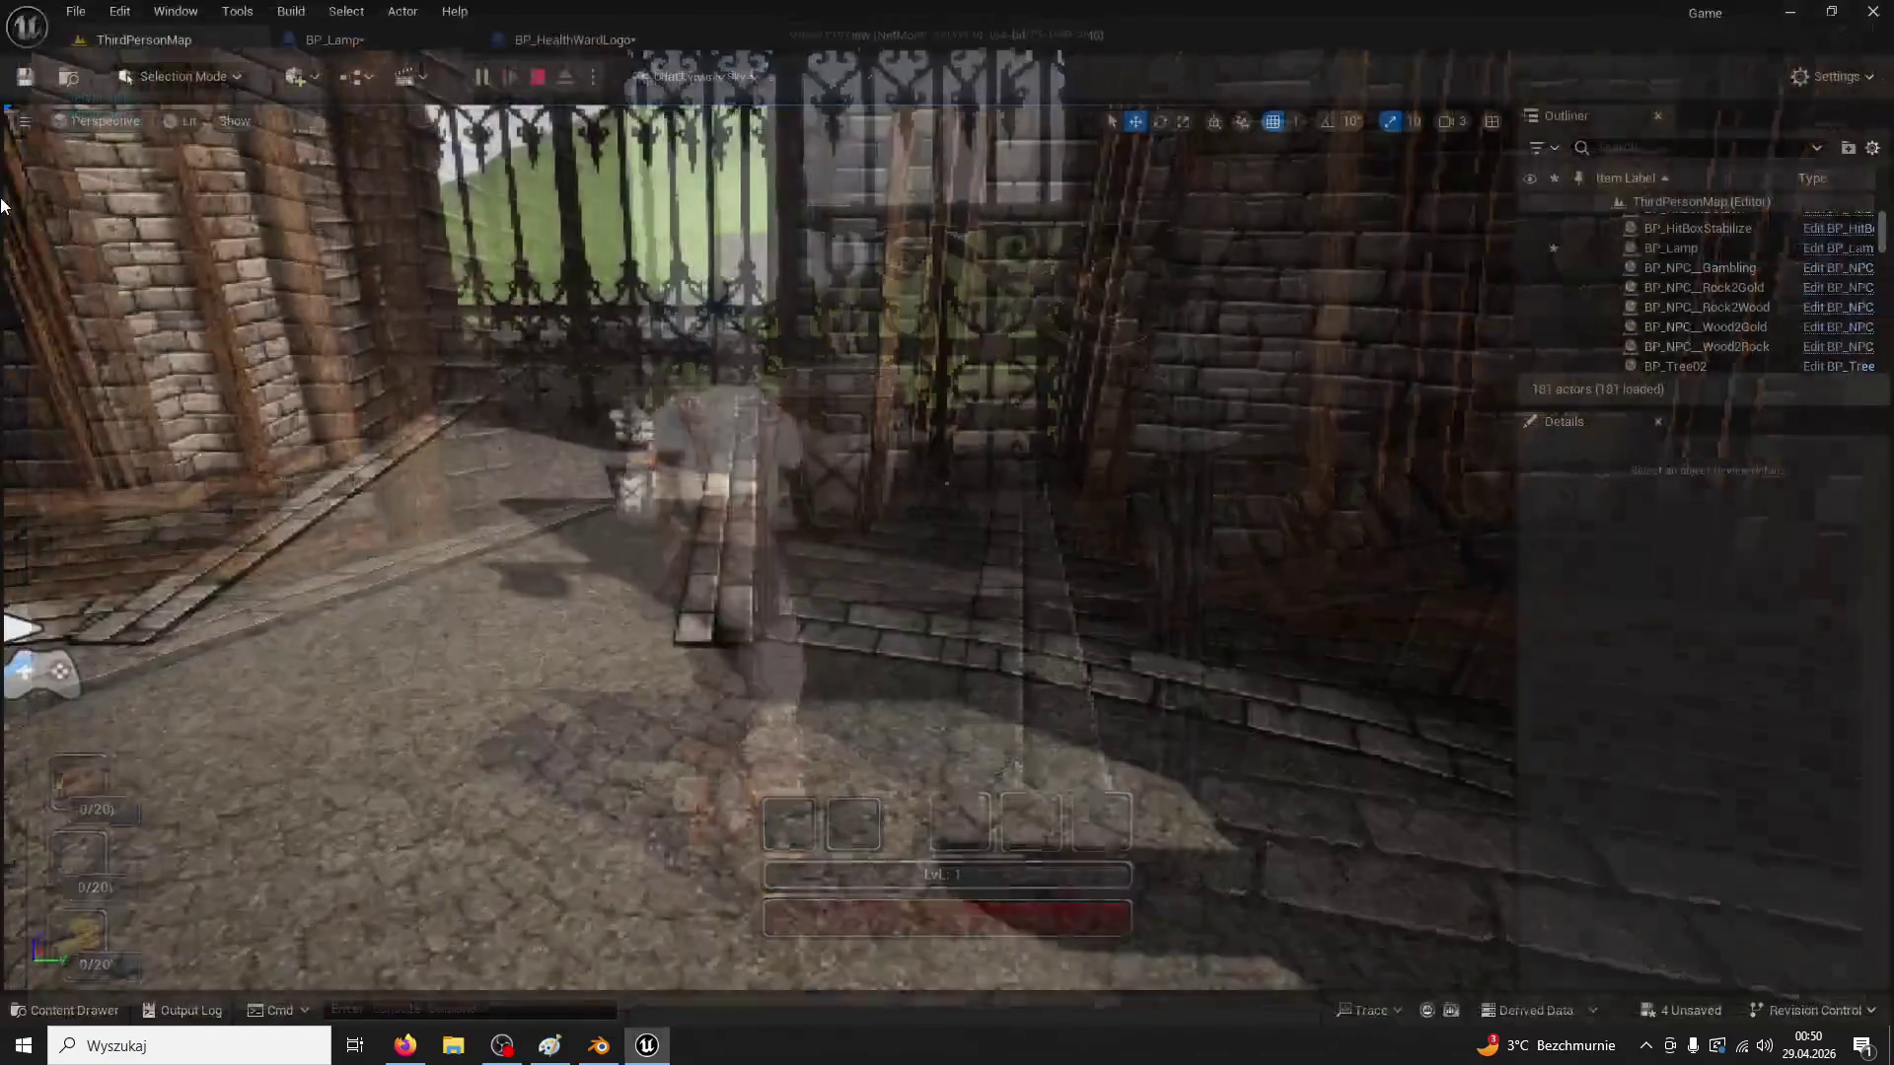
click(532, 38)
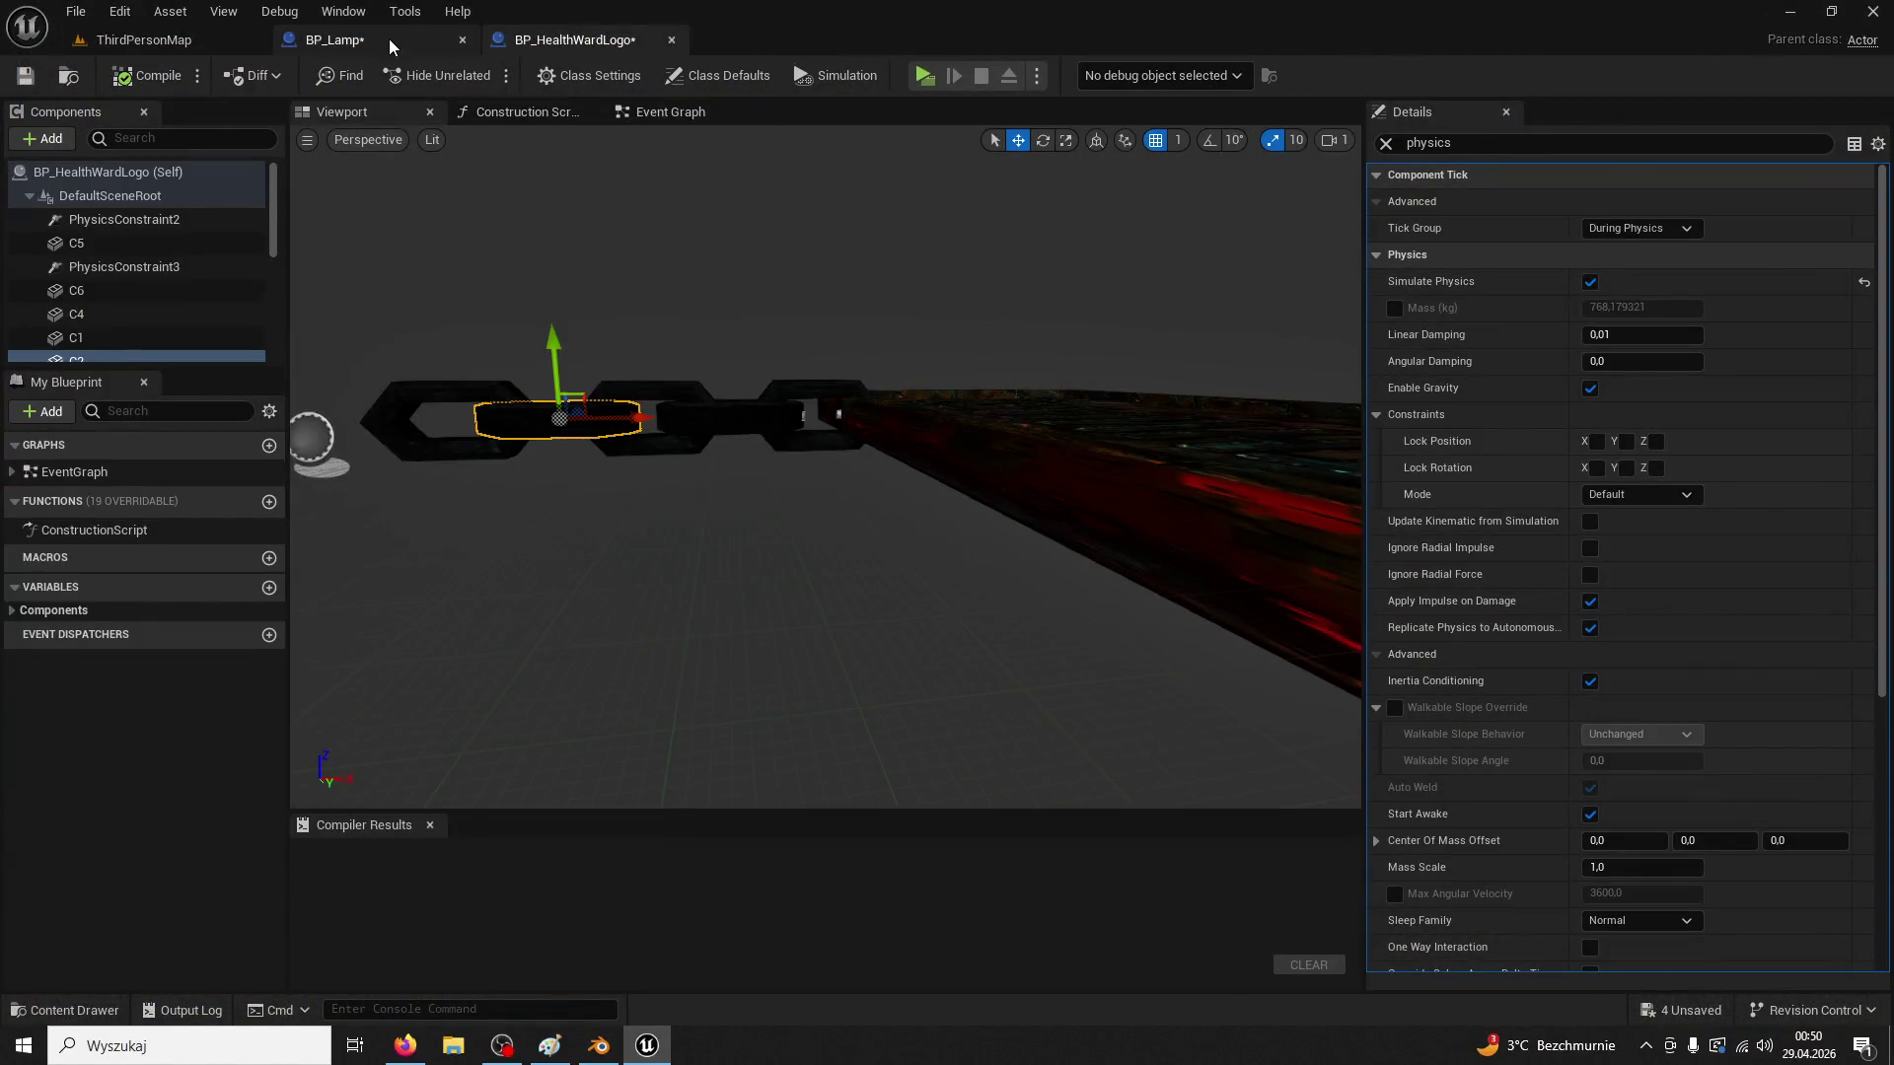
click(388, 38)
click(1387, 144)
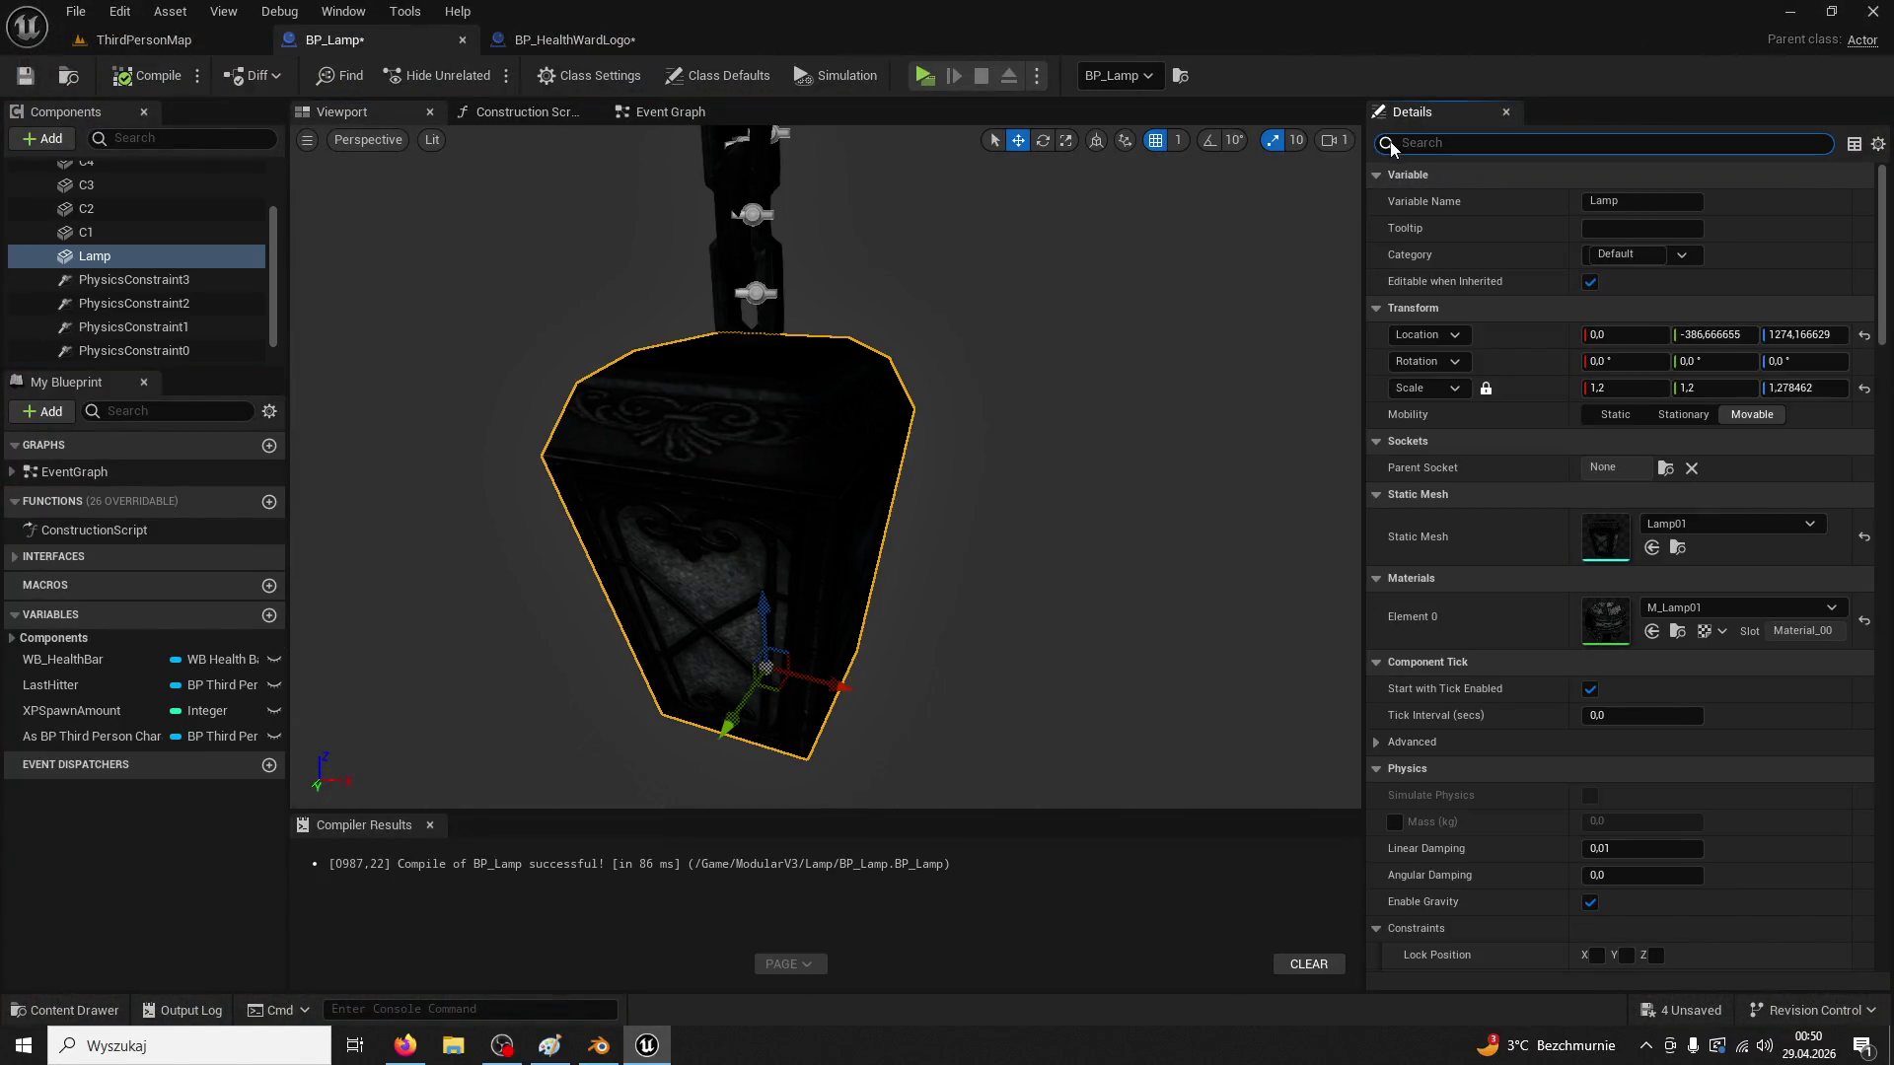
text(si)
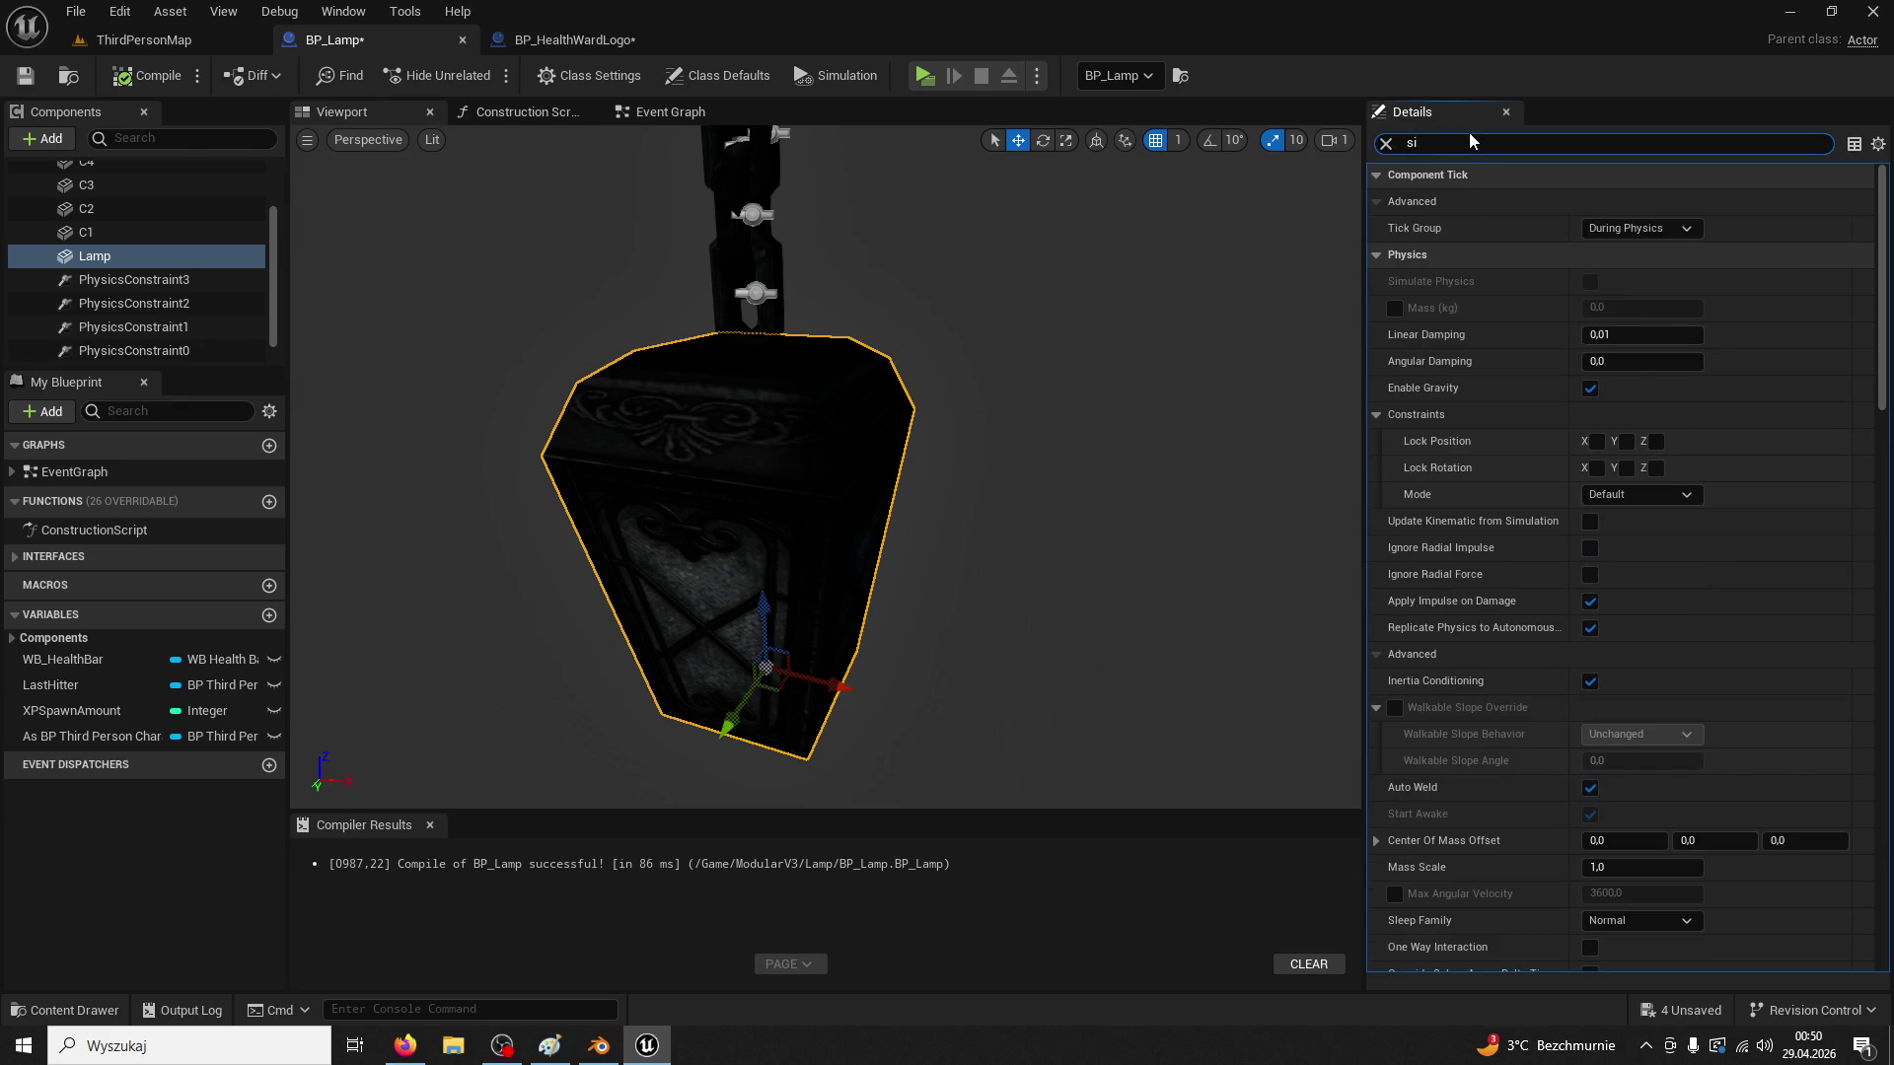
text(mul)
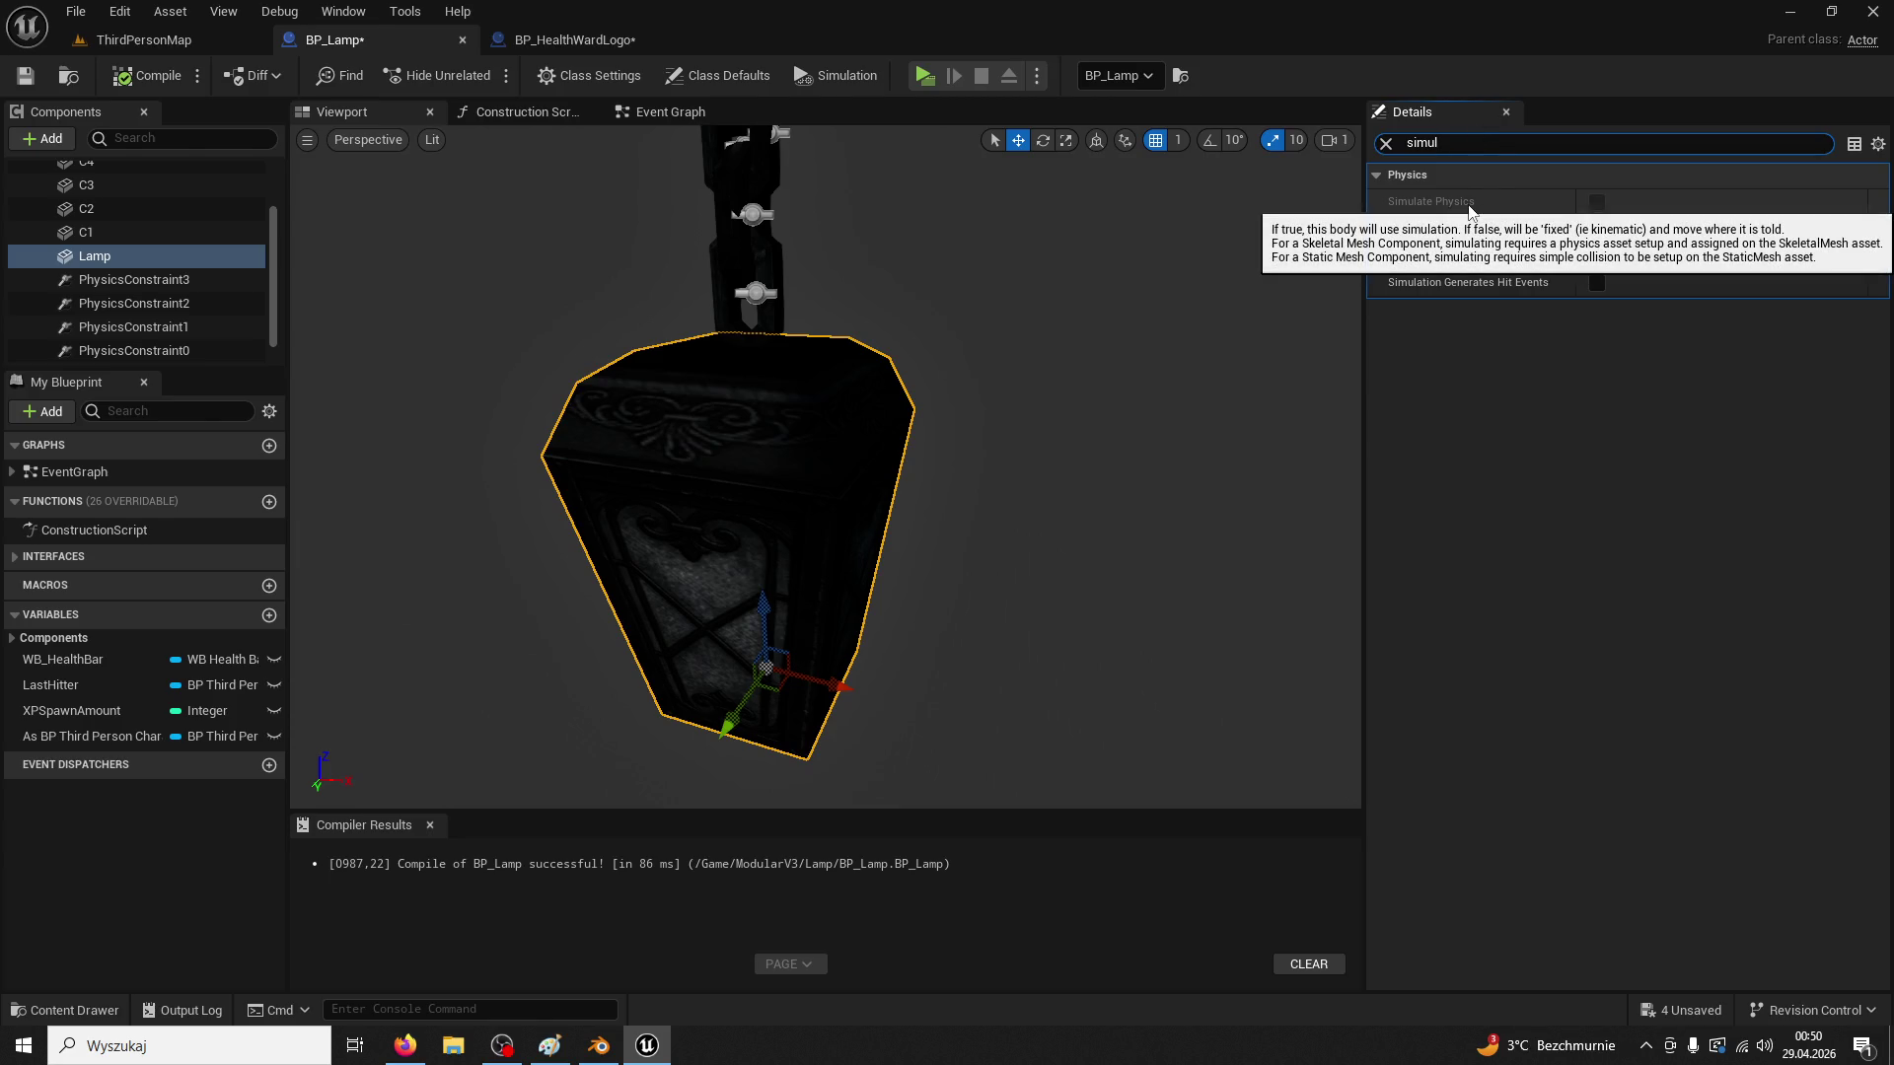
click(1596, 202)
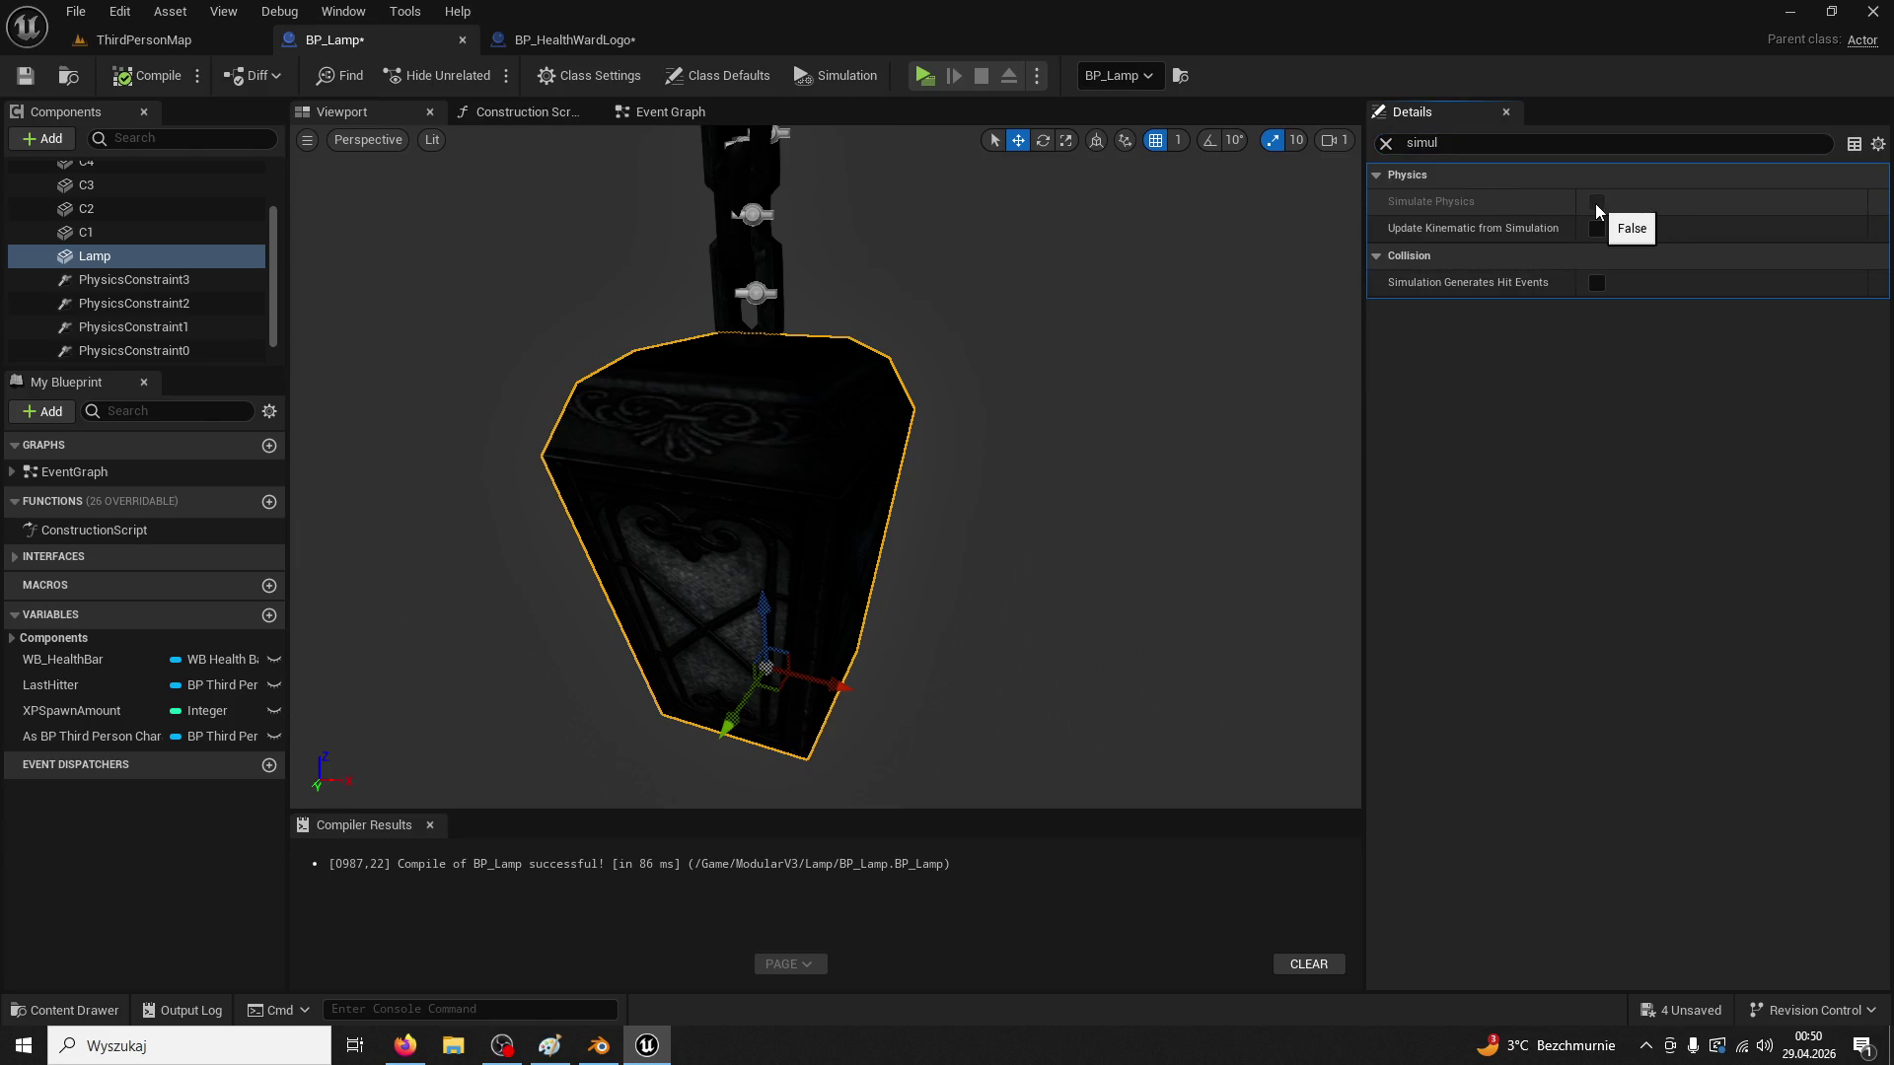
click(772, 310)
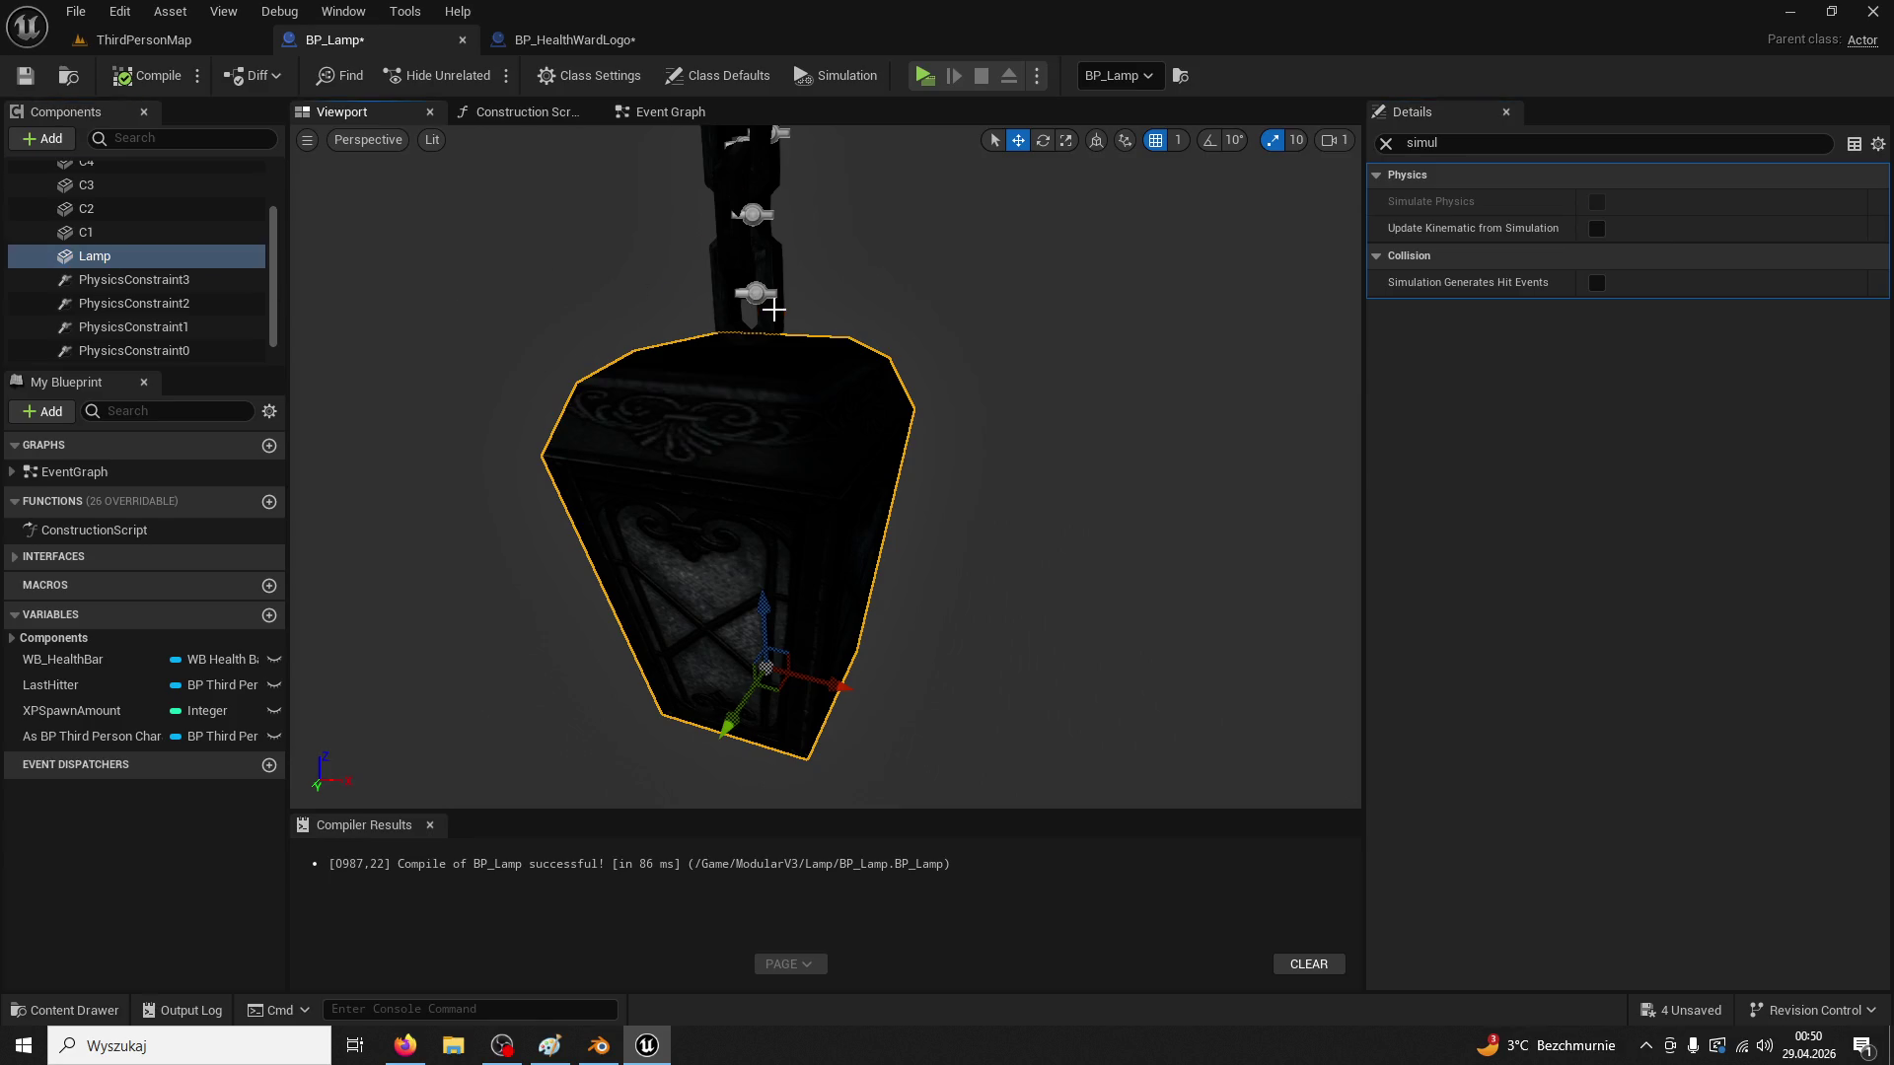
click(770, 407)
click(108, 184)
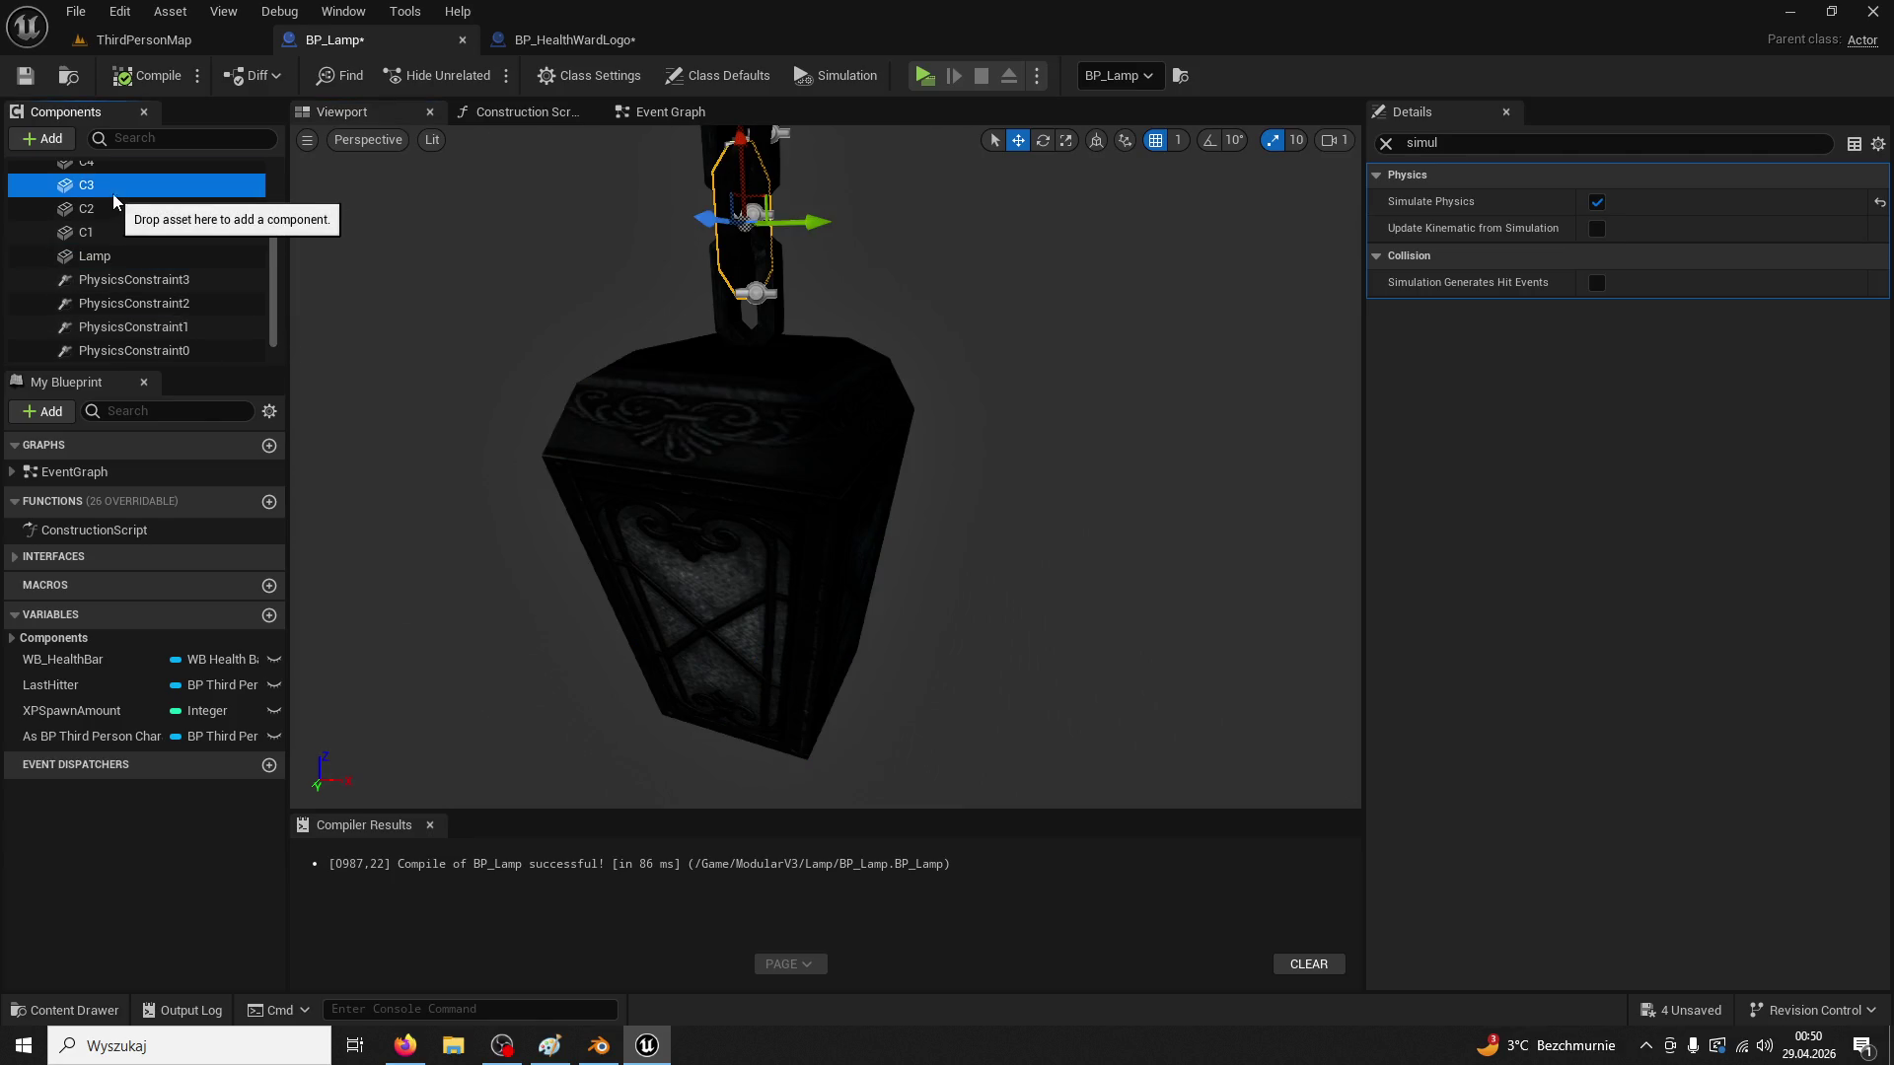
scroll(109, 207, up, 1)
click(107, 194)
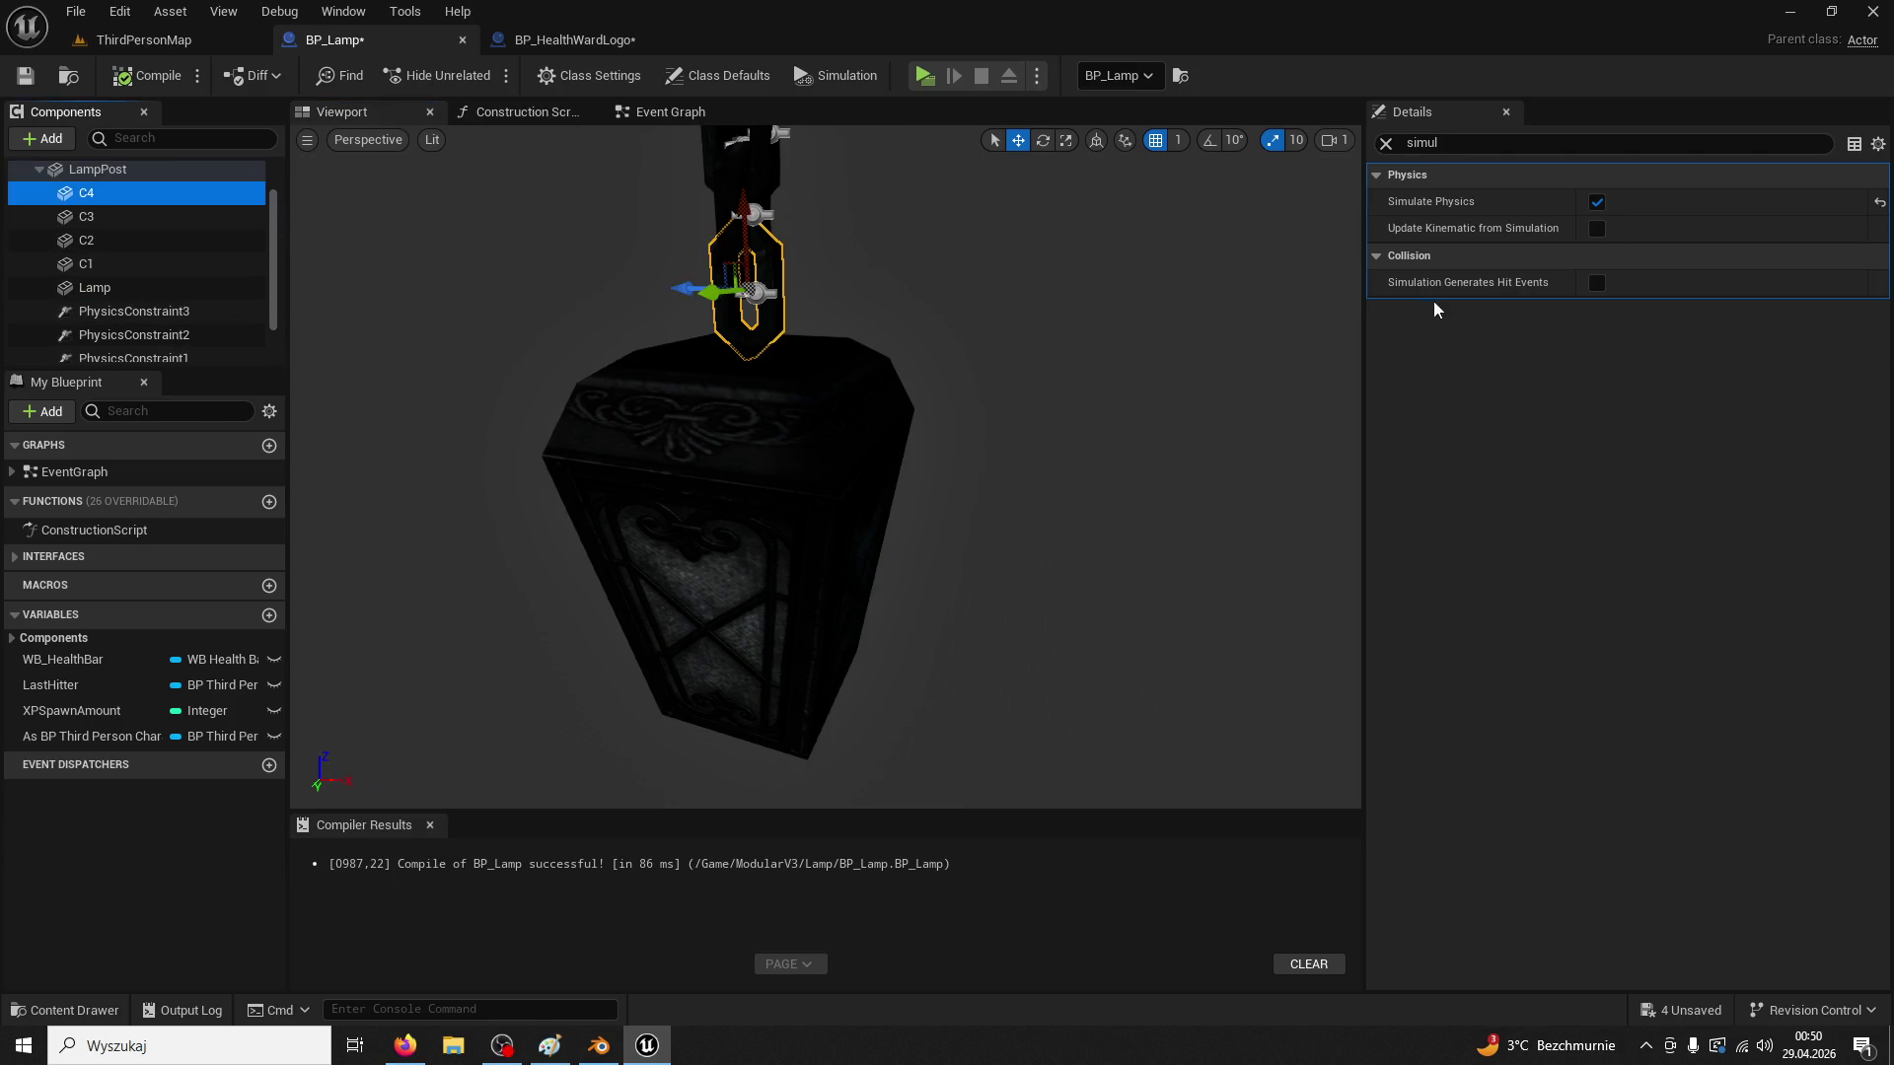
click(748, 399)
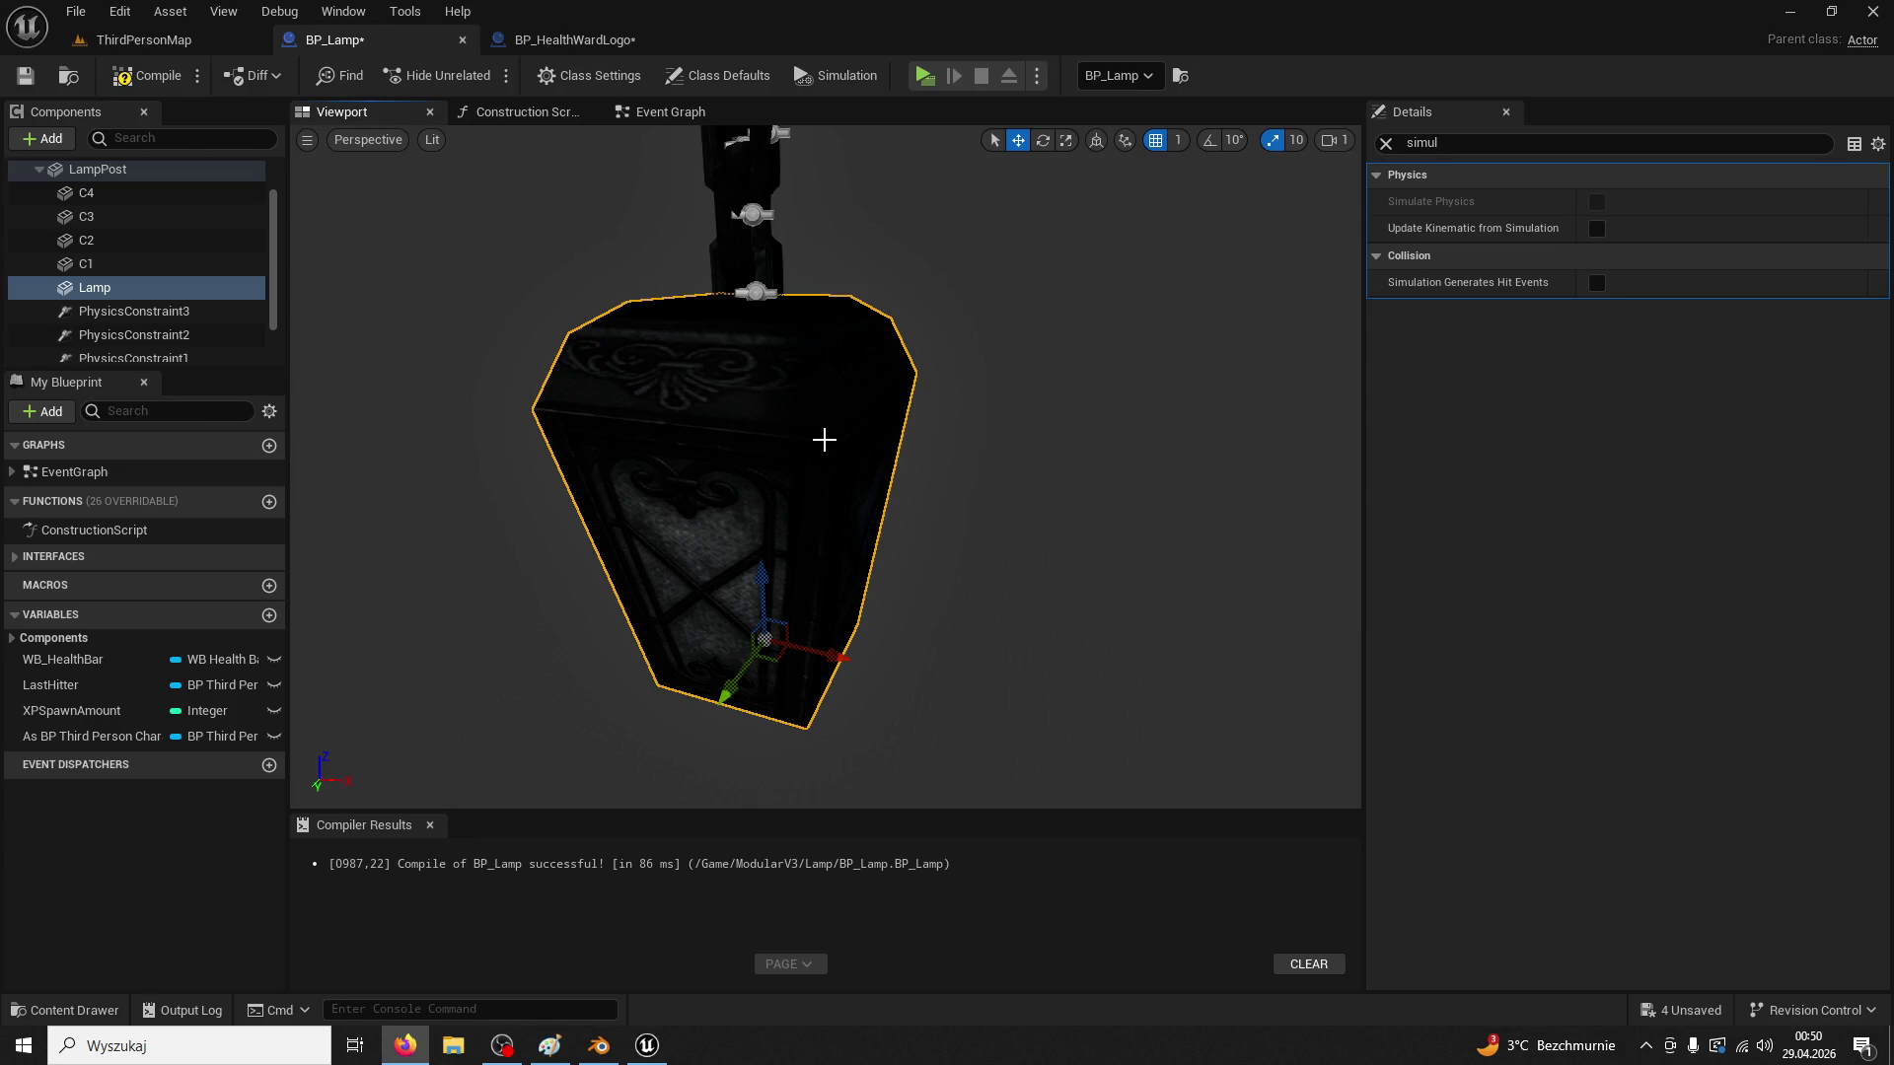
click(606, 44)
click(1121, 487)
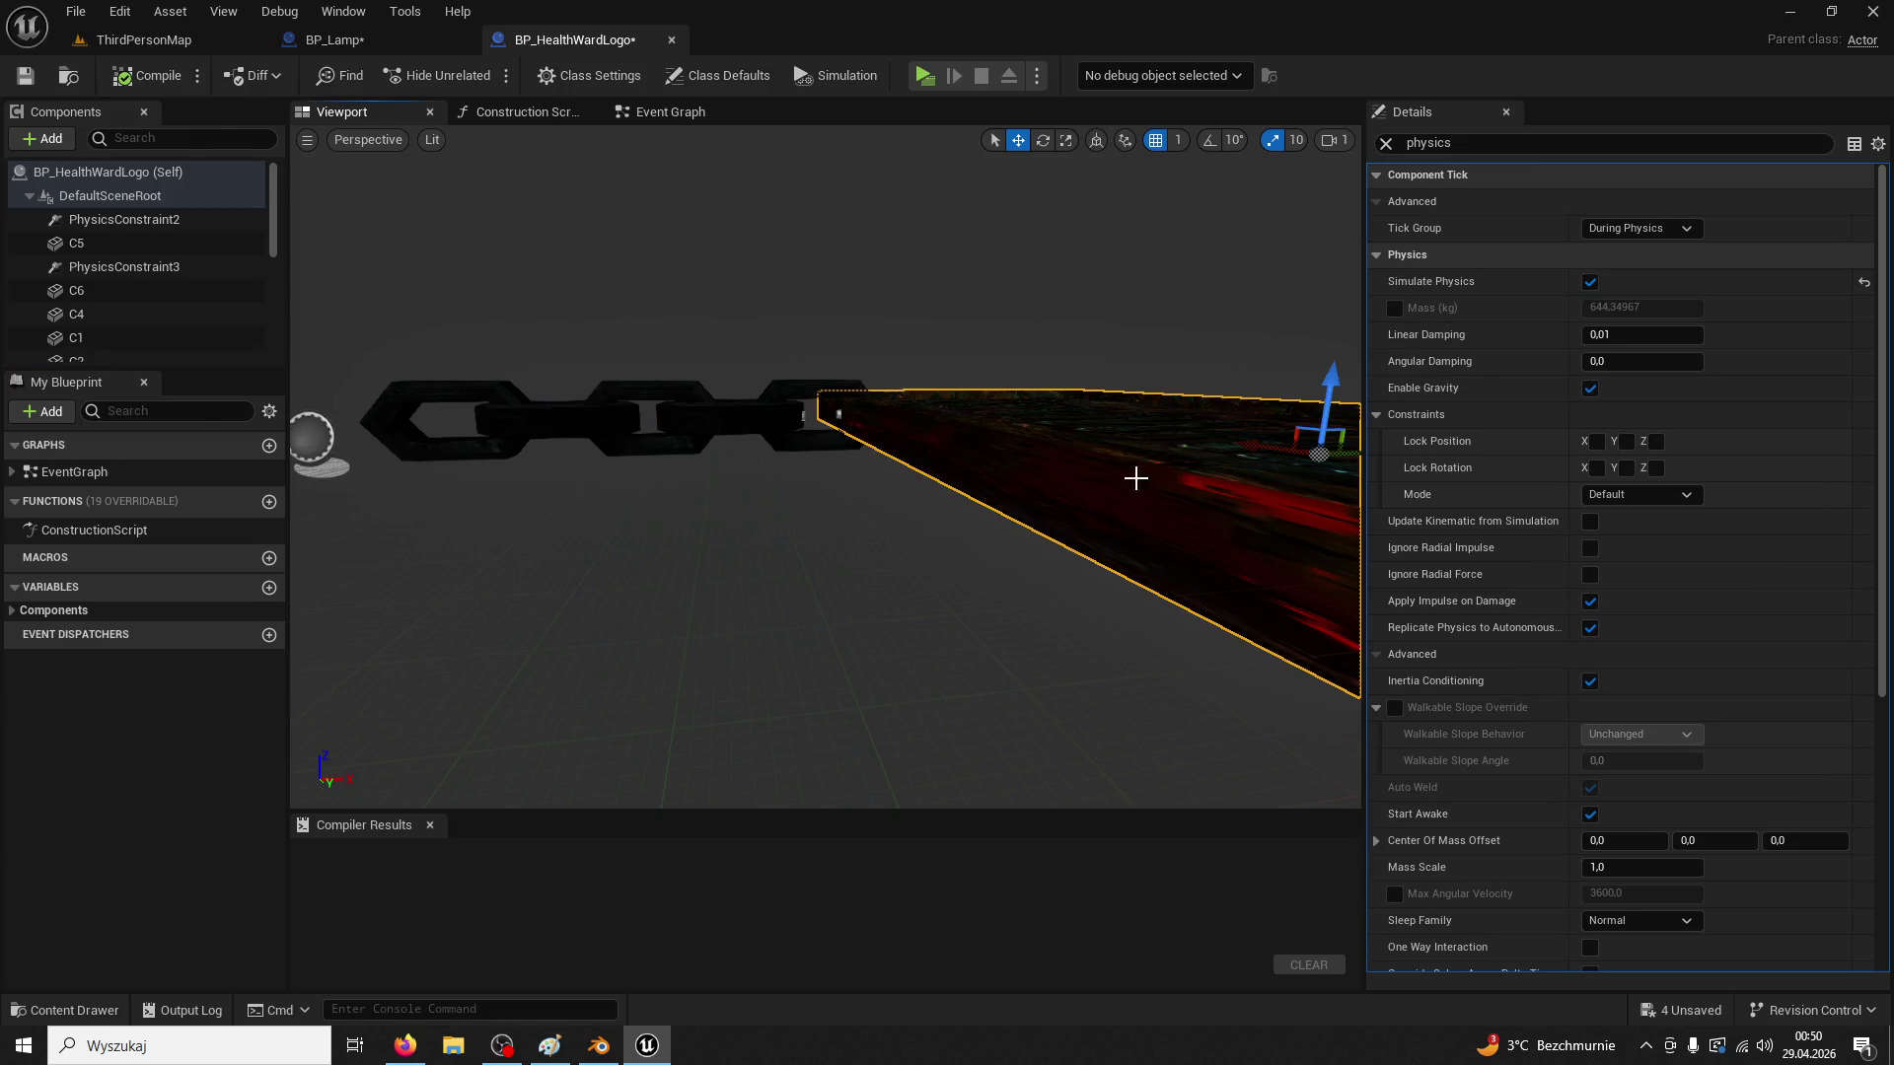
Open Lamp01 from the Content Drawer, add a sphere simplified collision, and save it
click(144, 40)
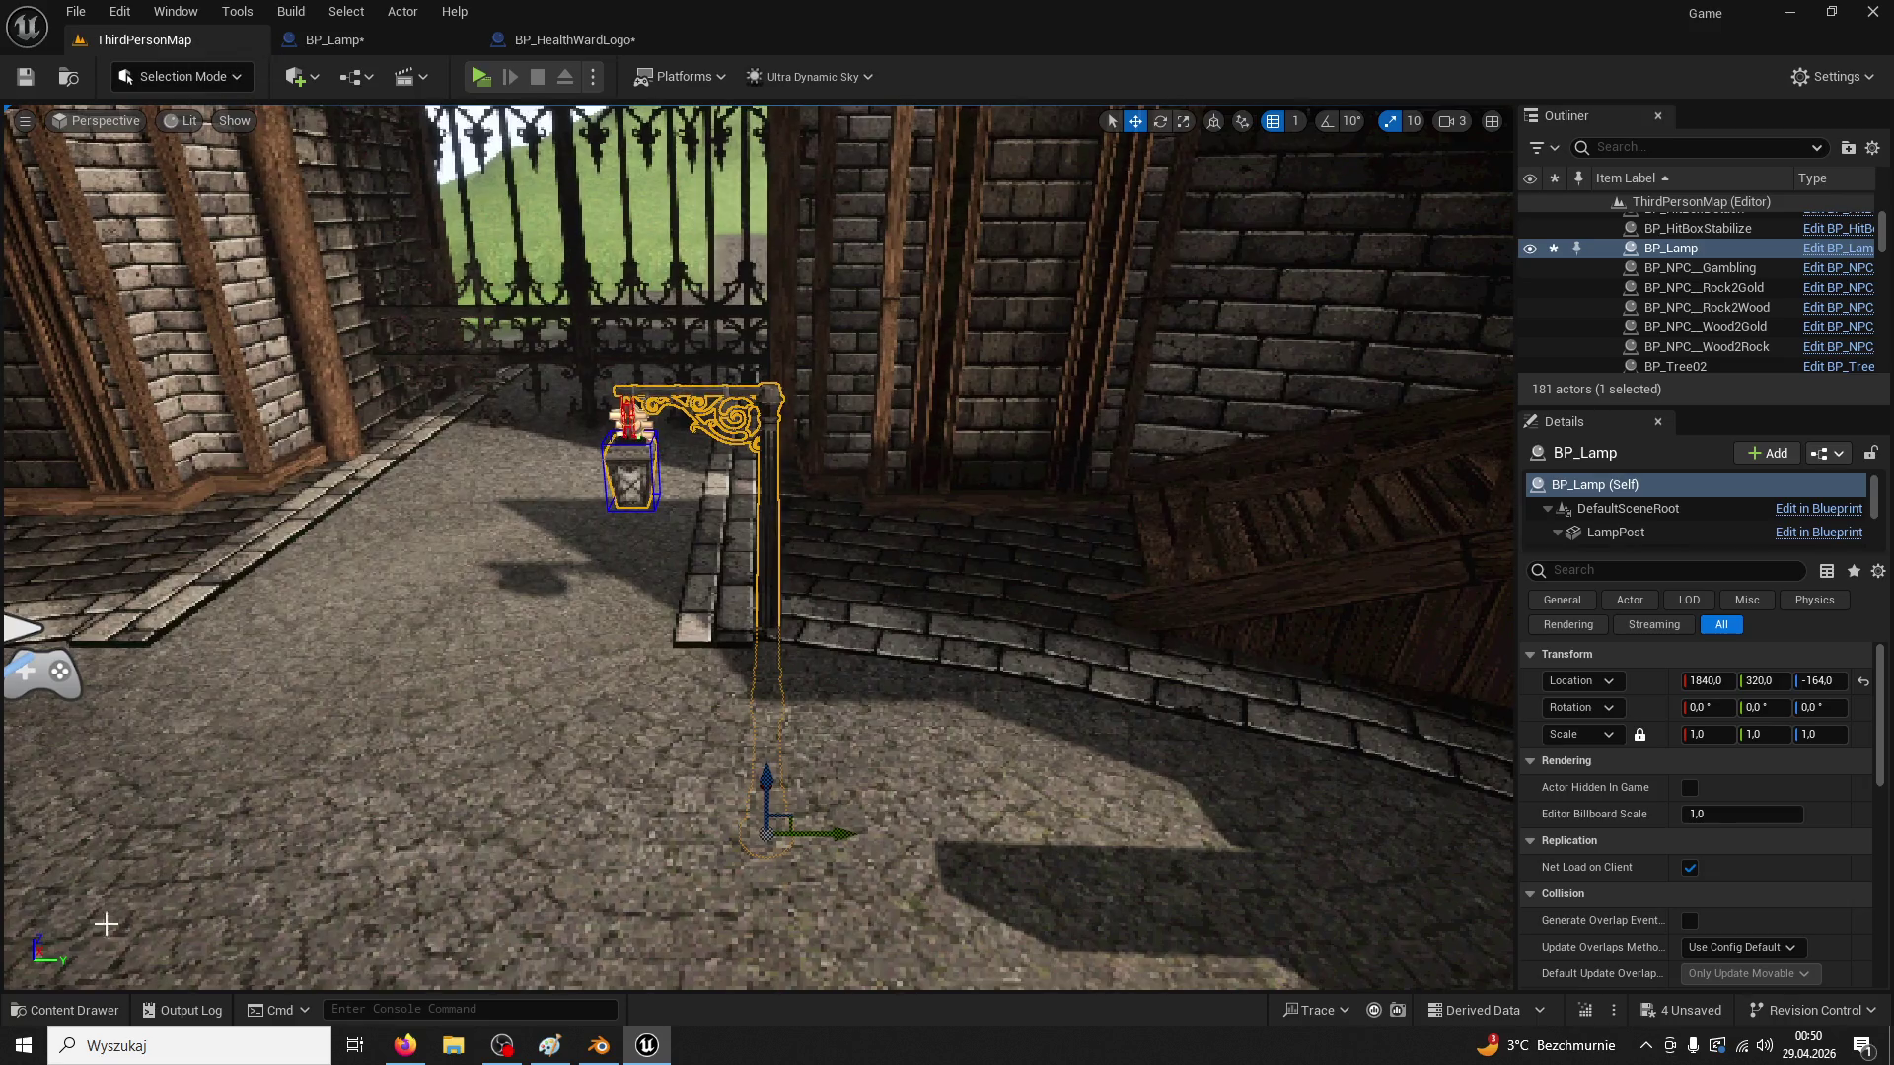
click(87, 1008)
double_click(463, 503)
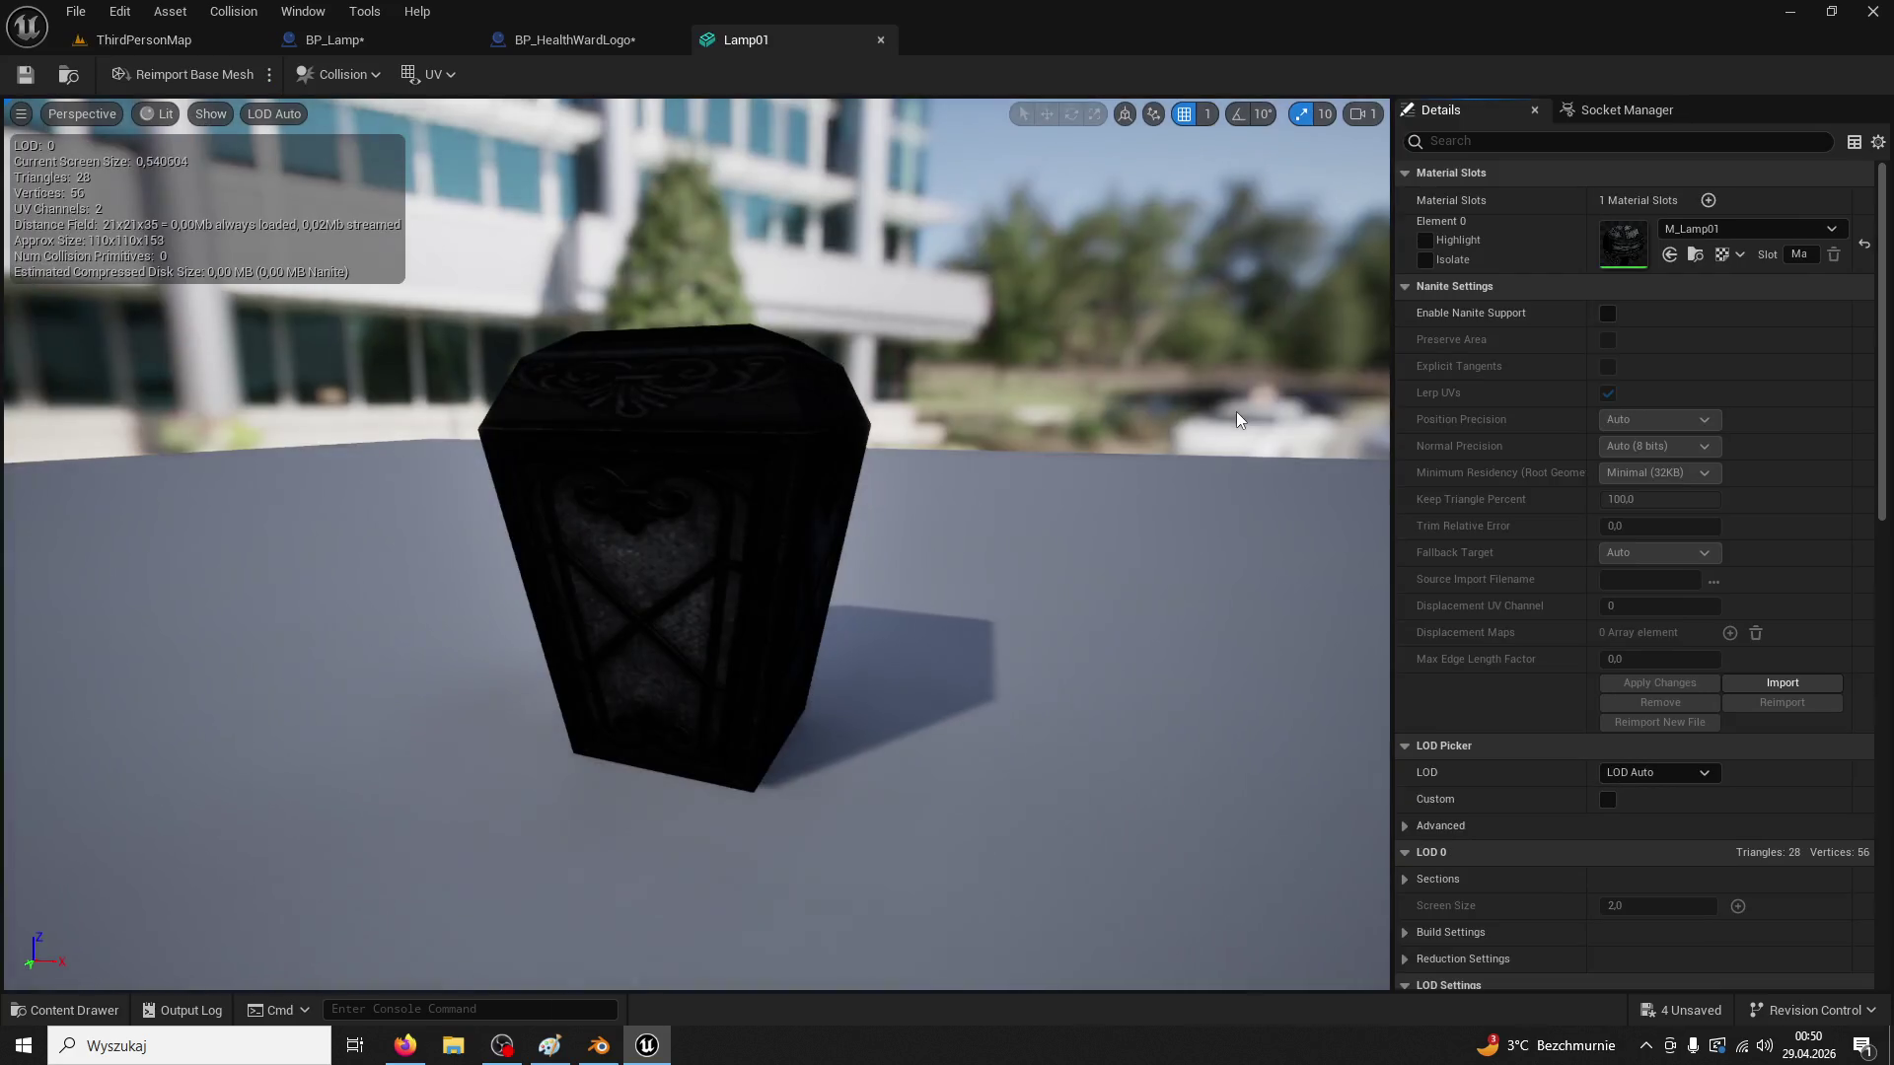
click(341, 74)
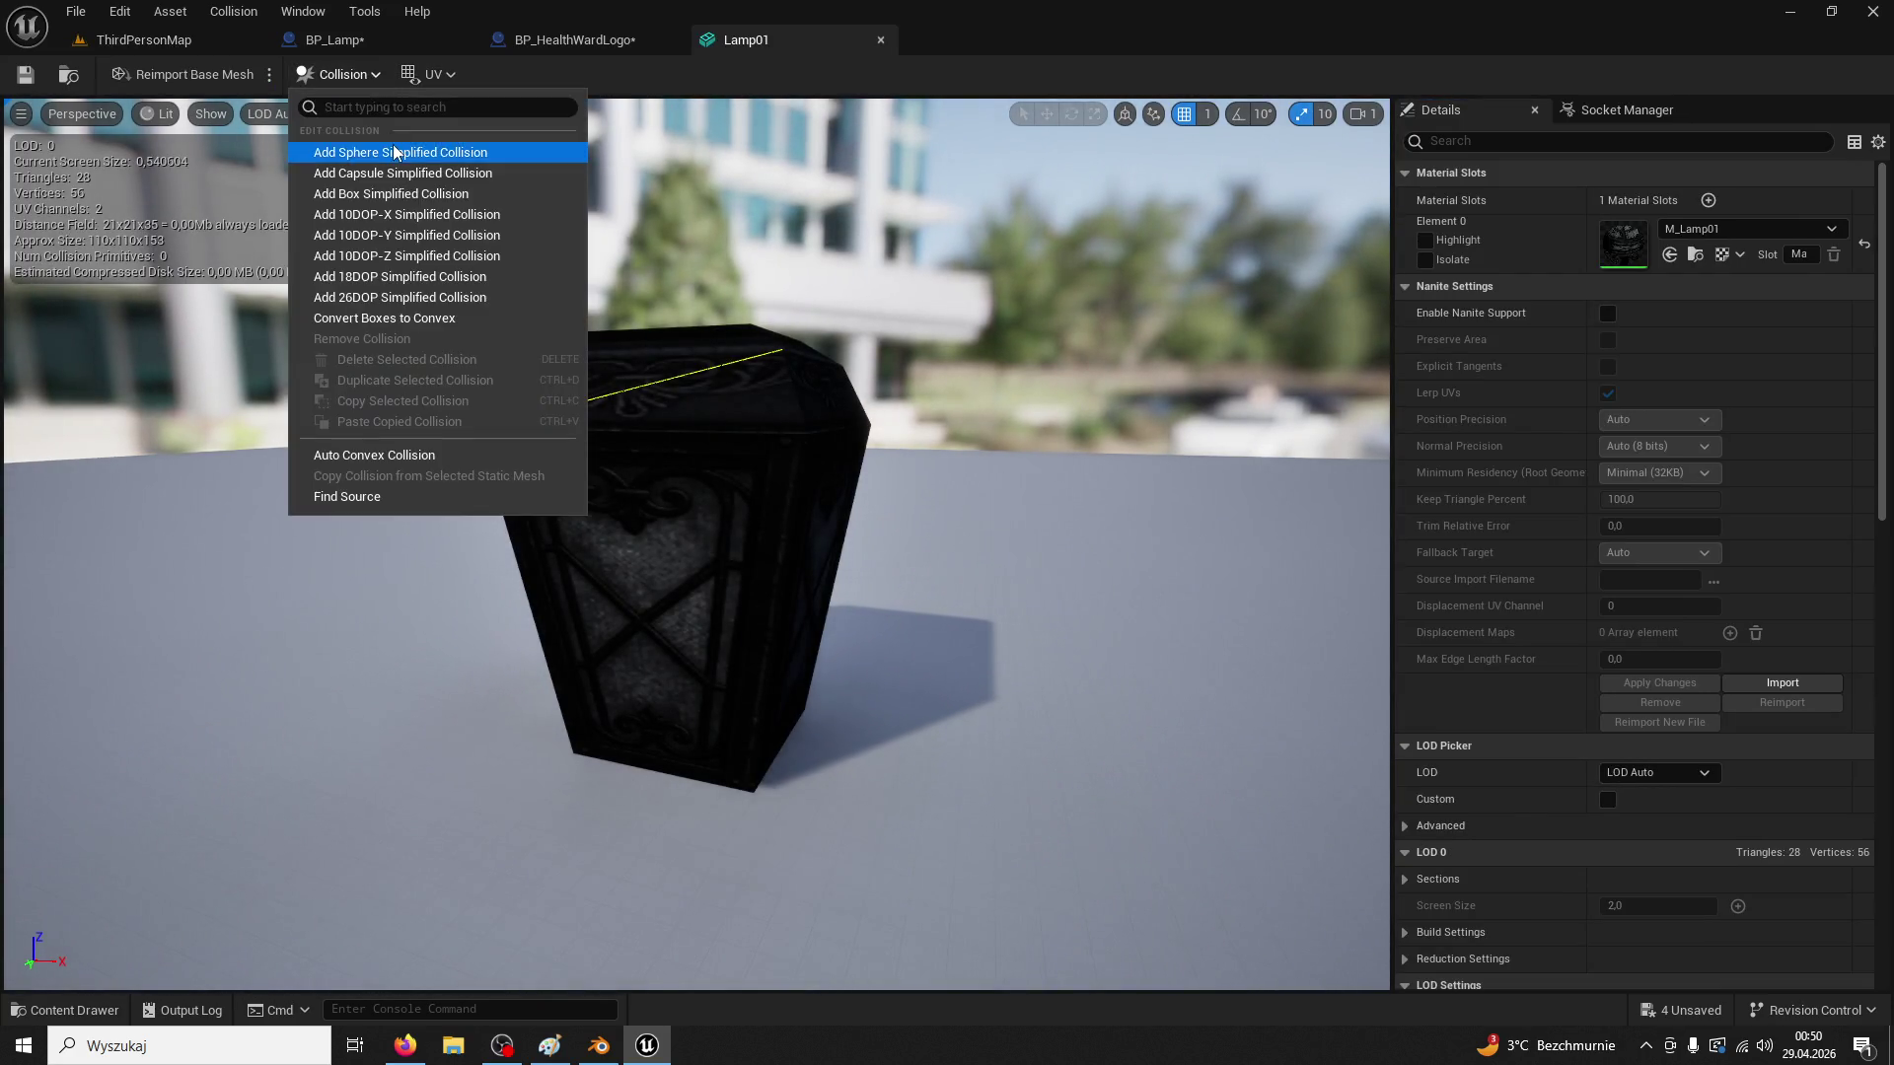
click(444, 148)
click(725, 371)
key(Delete)
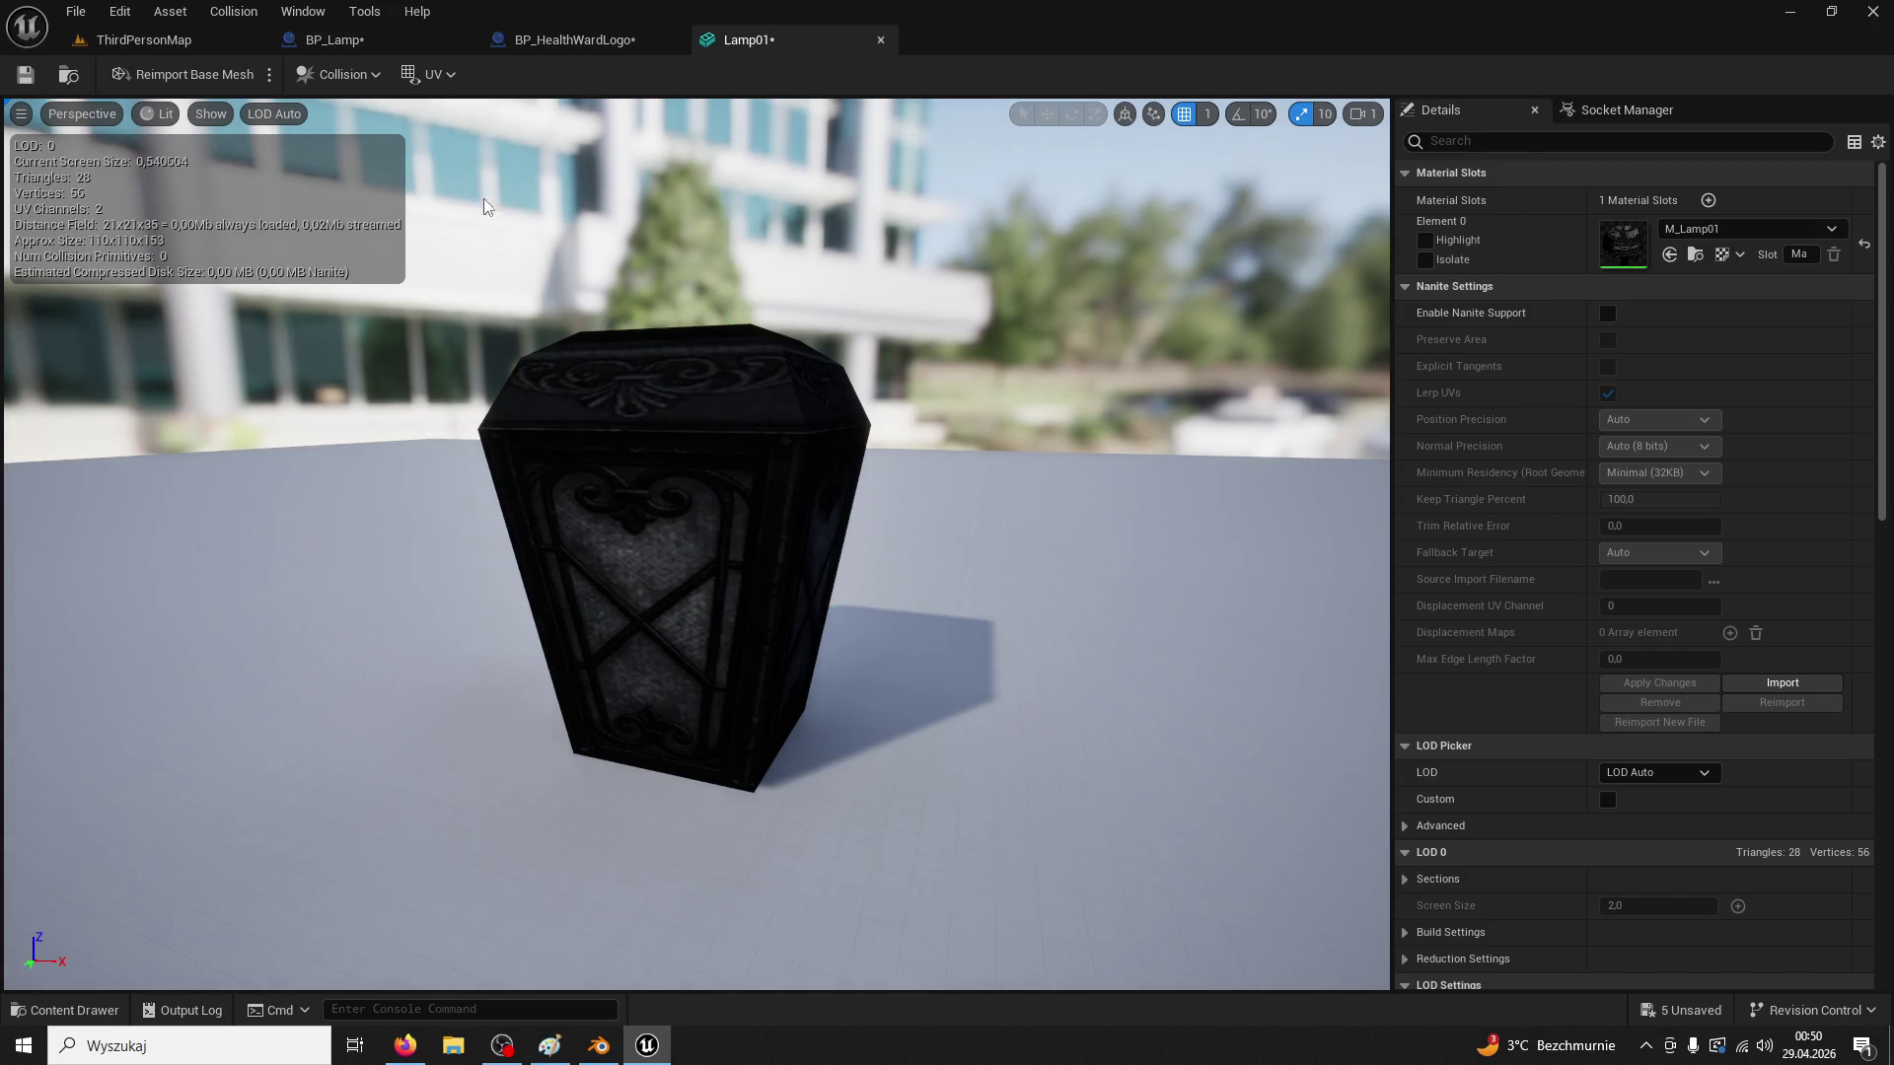
click(340, 74)
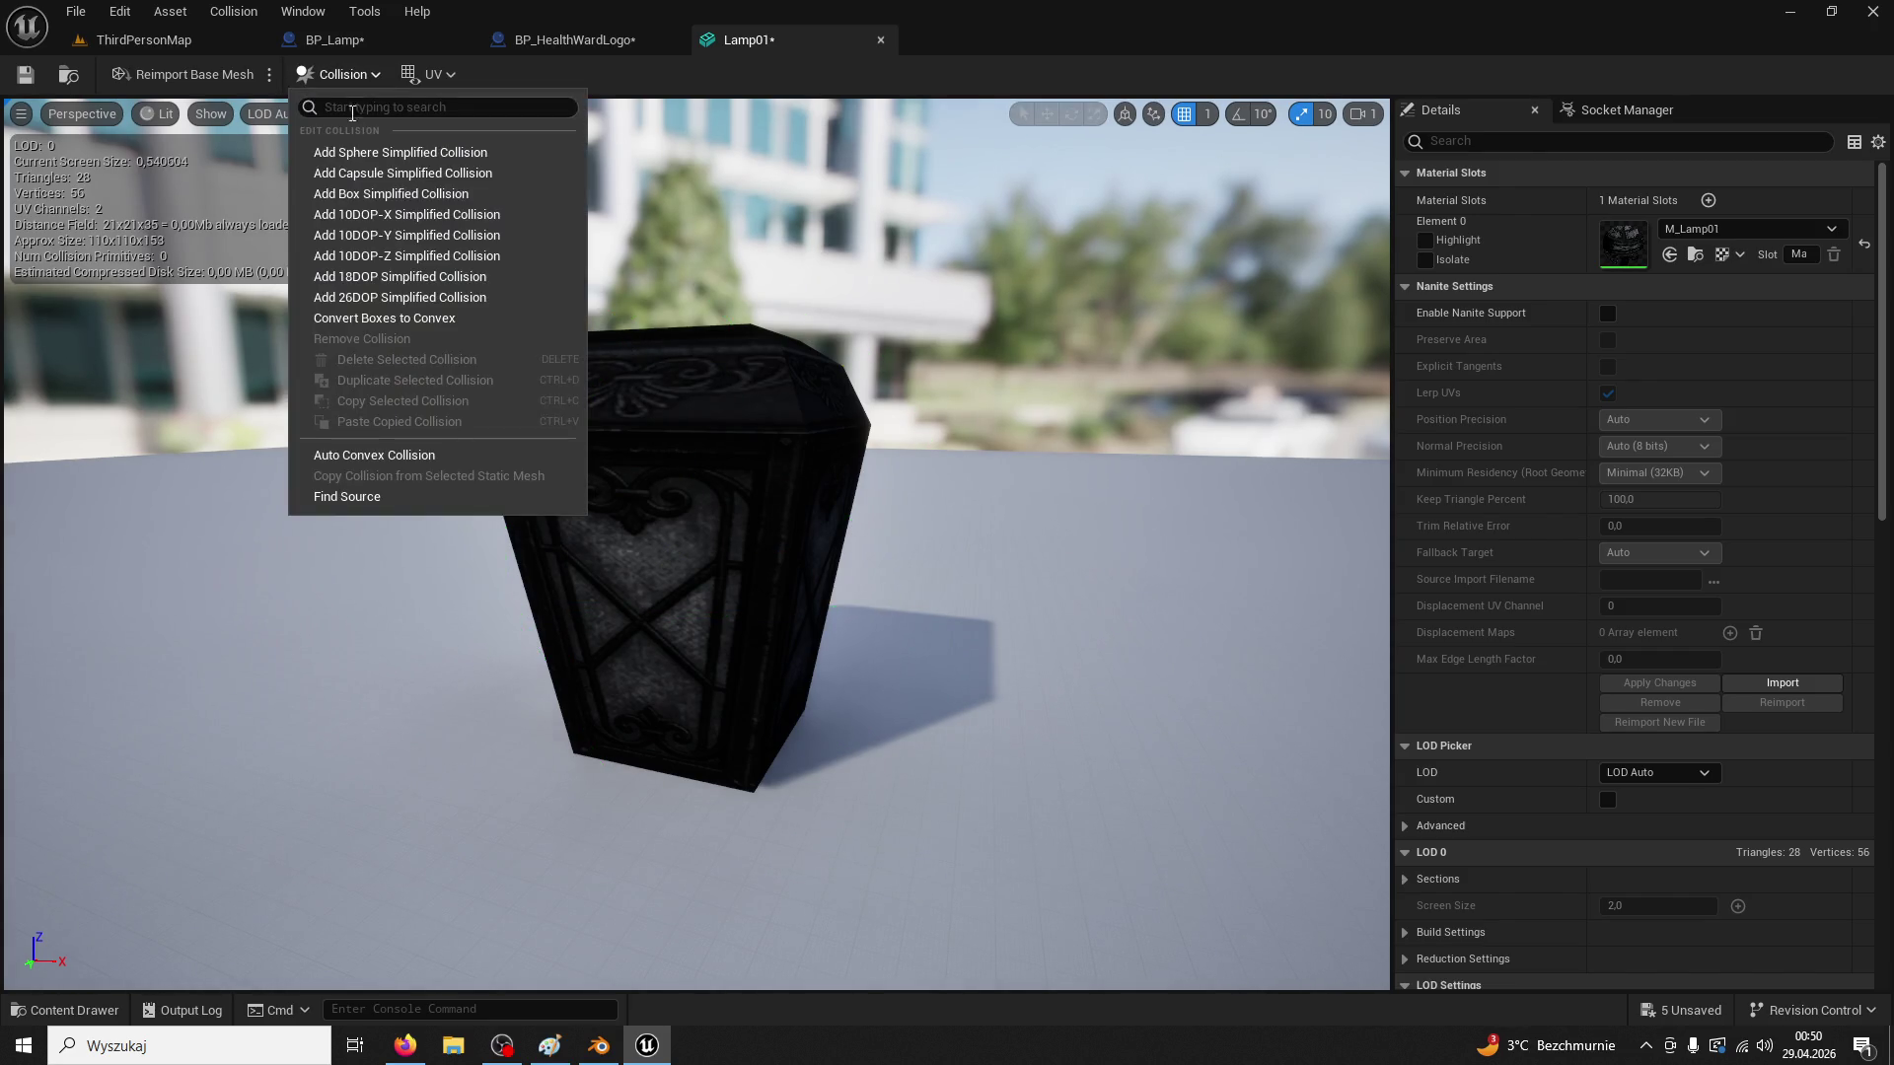
click(355, 156)
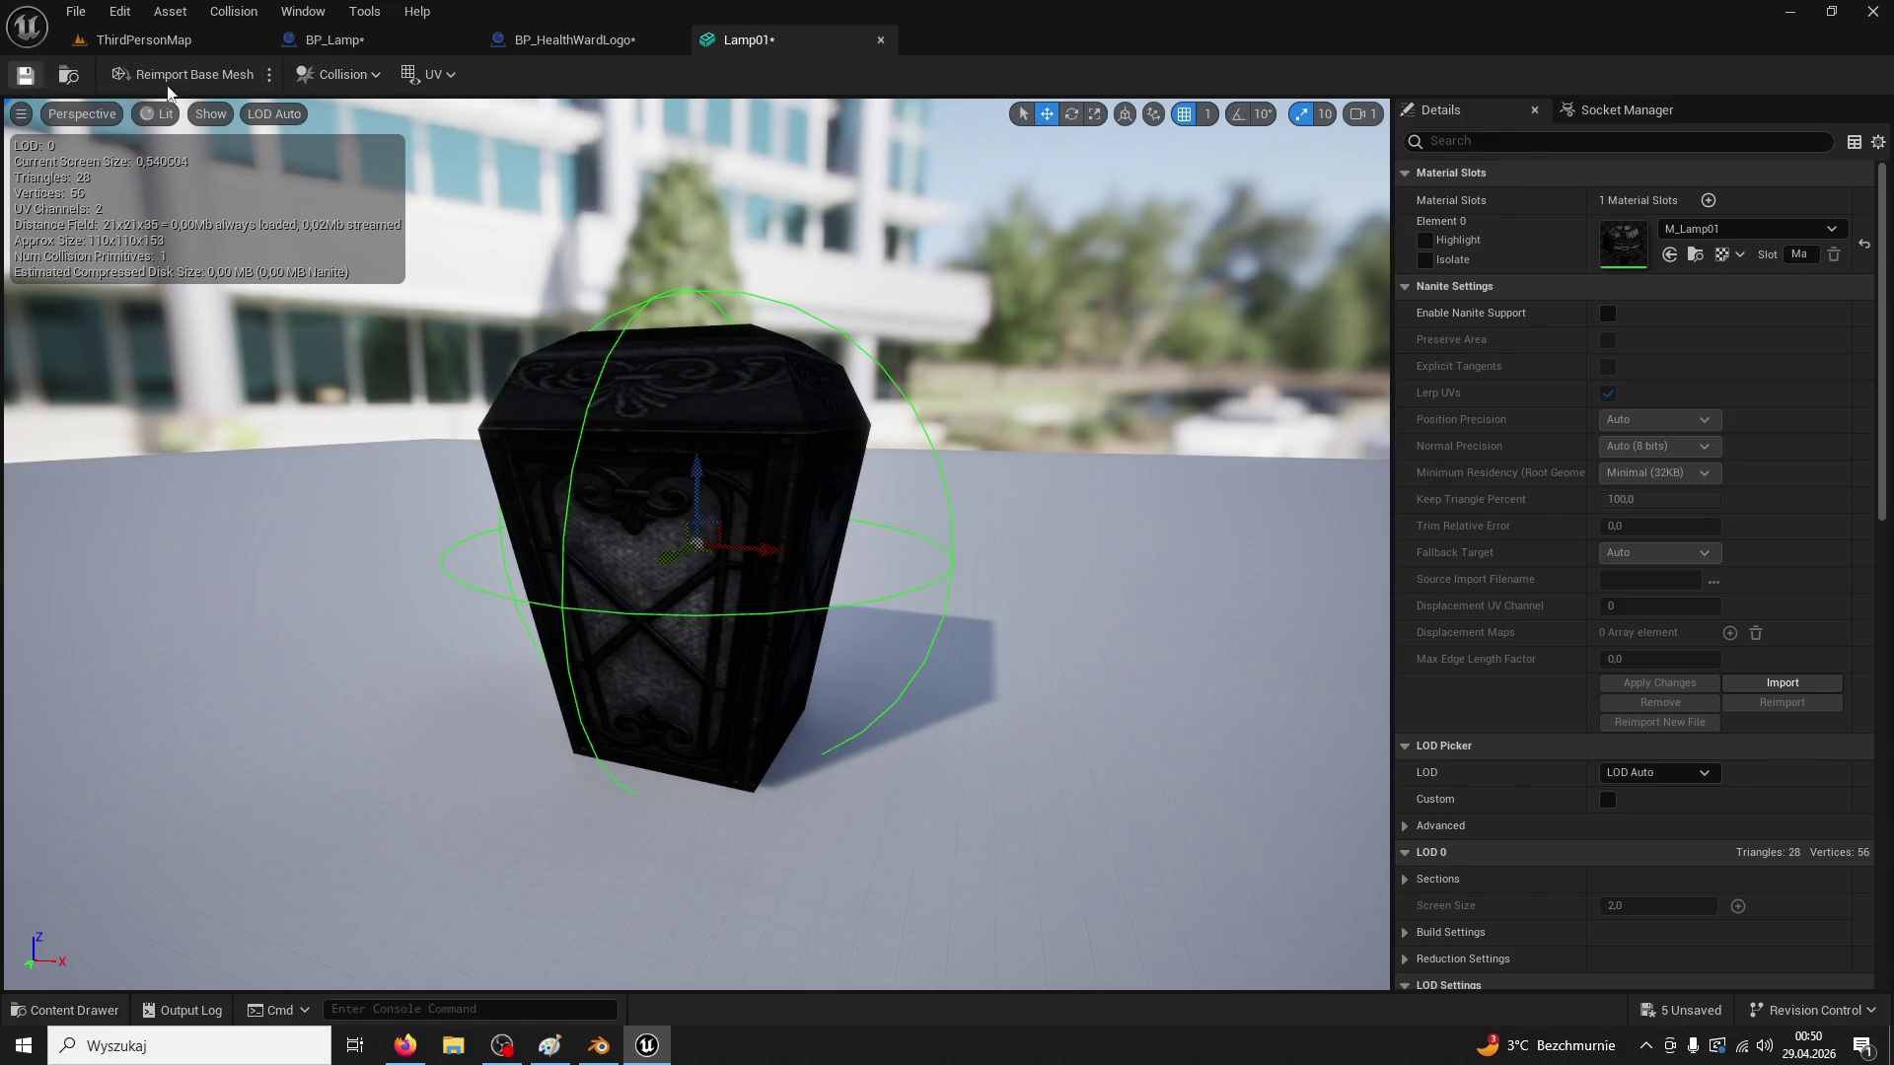
click(25, 75)
click(570, 38)
Play-test the physics-simulated lantern by running through the courtyard to the lamp post
click(330, 41)
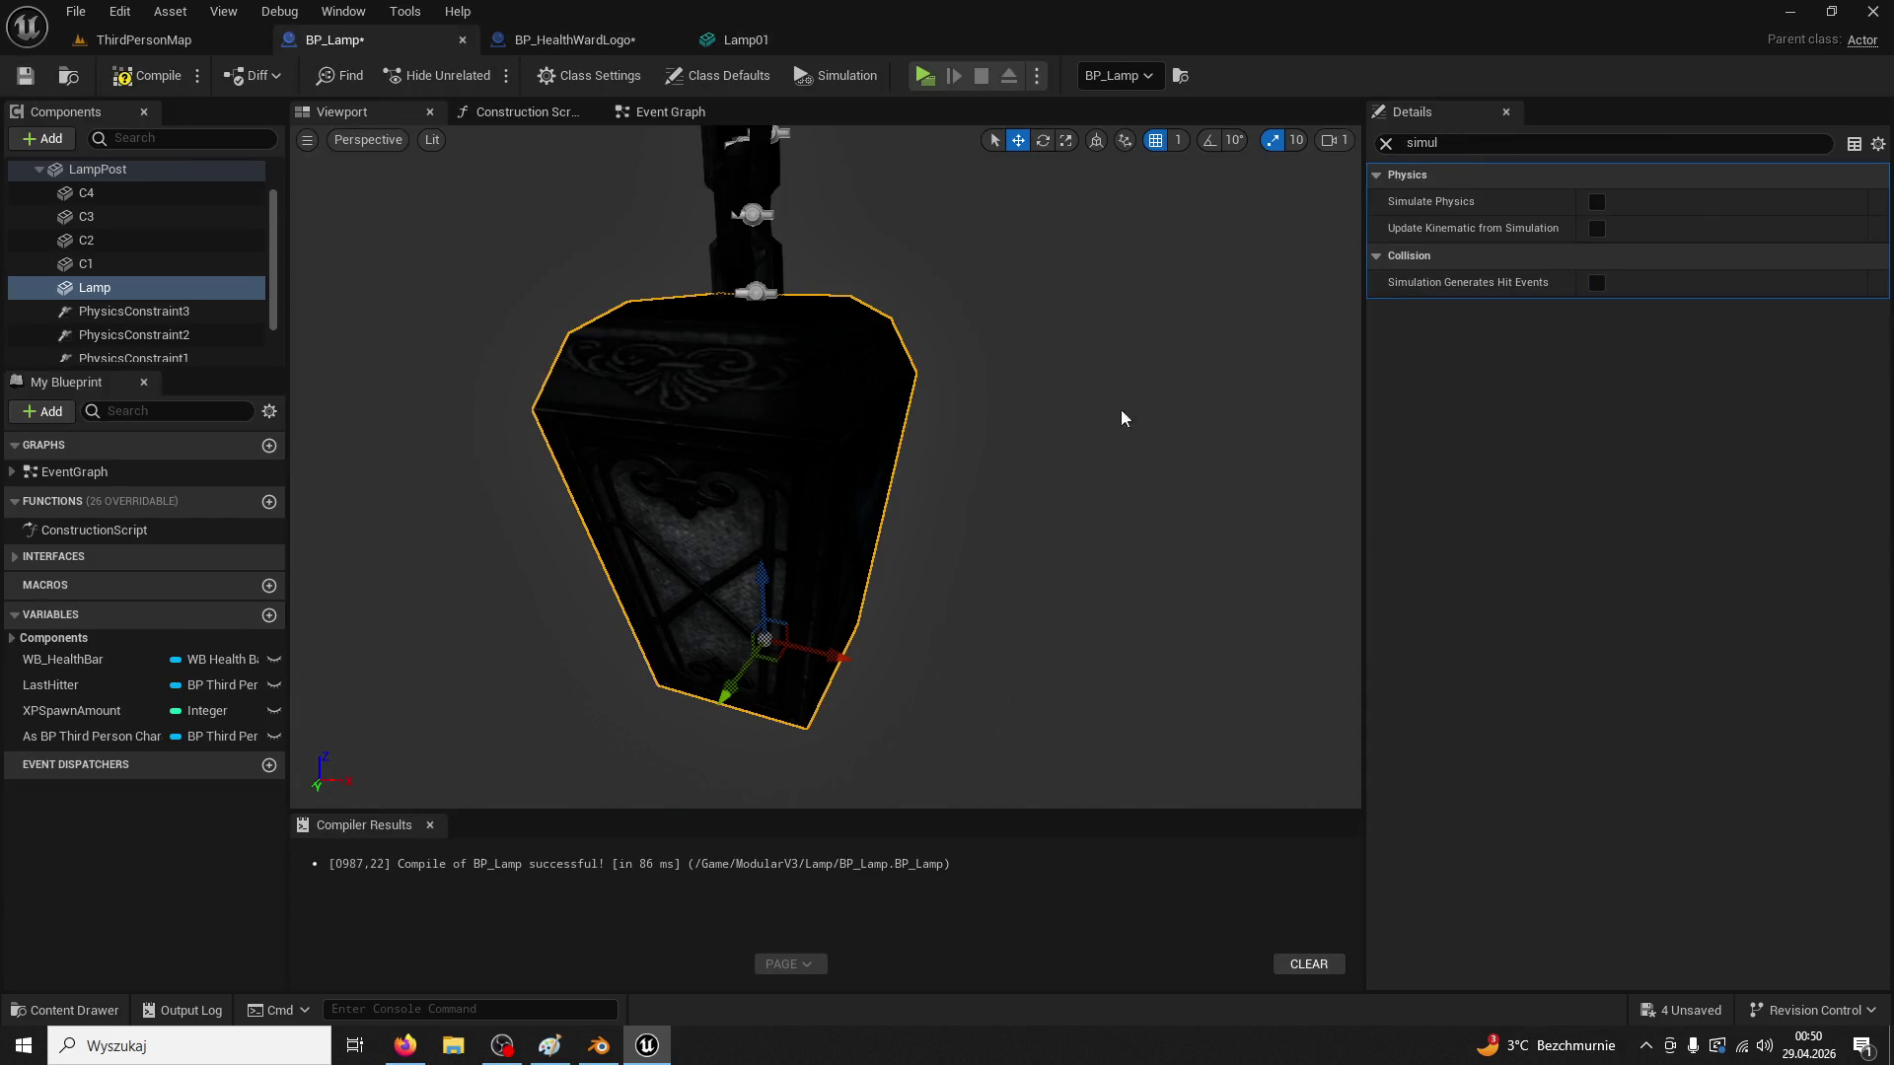
click(146, 42)
click(479, 77)
key(w)
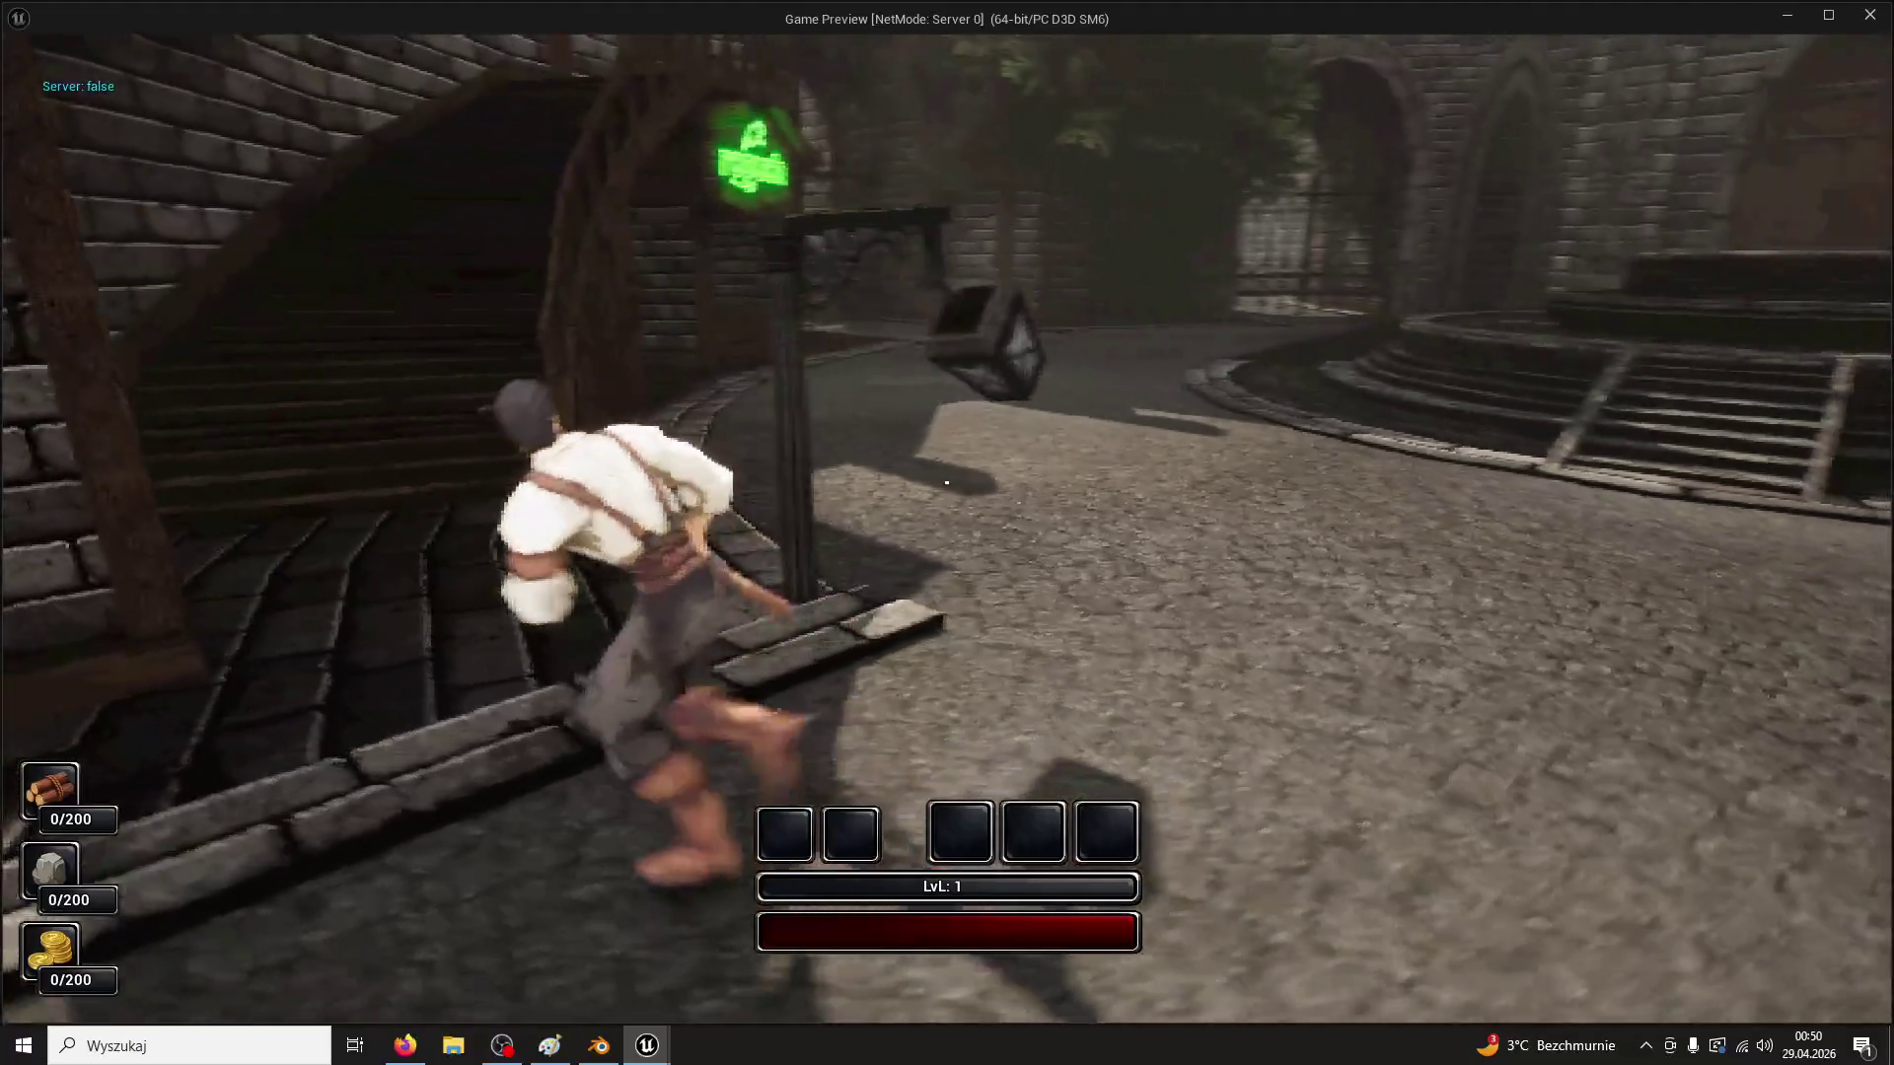
key(w)
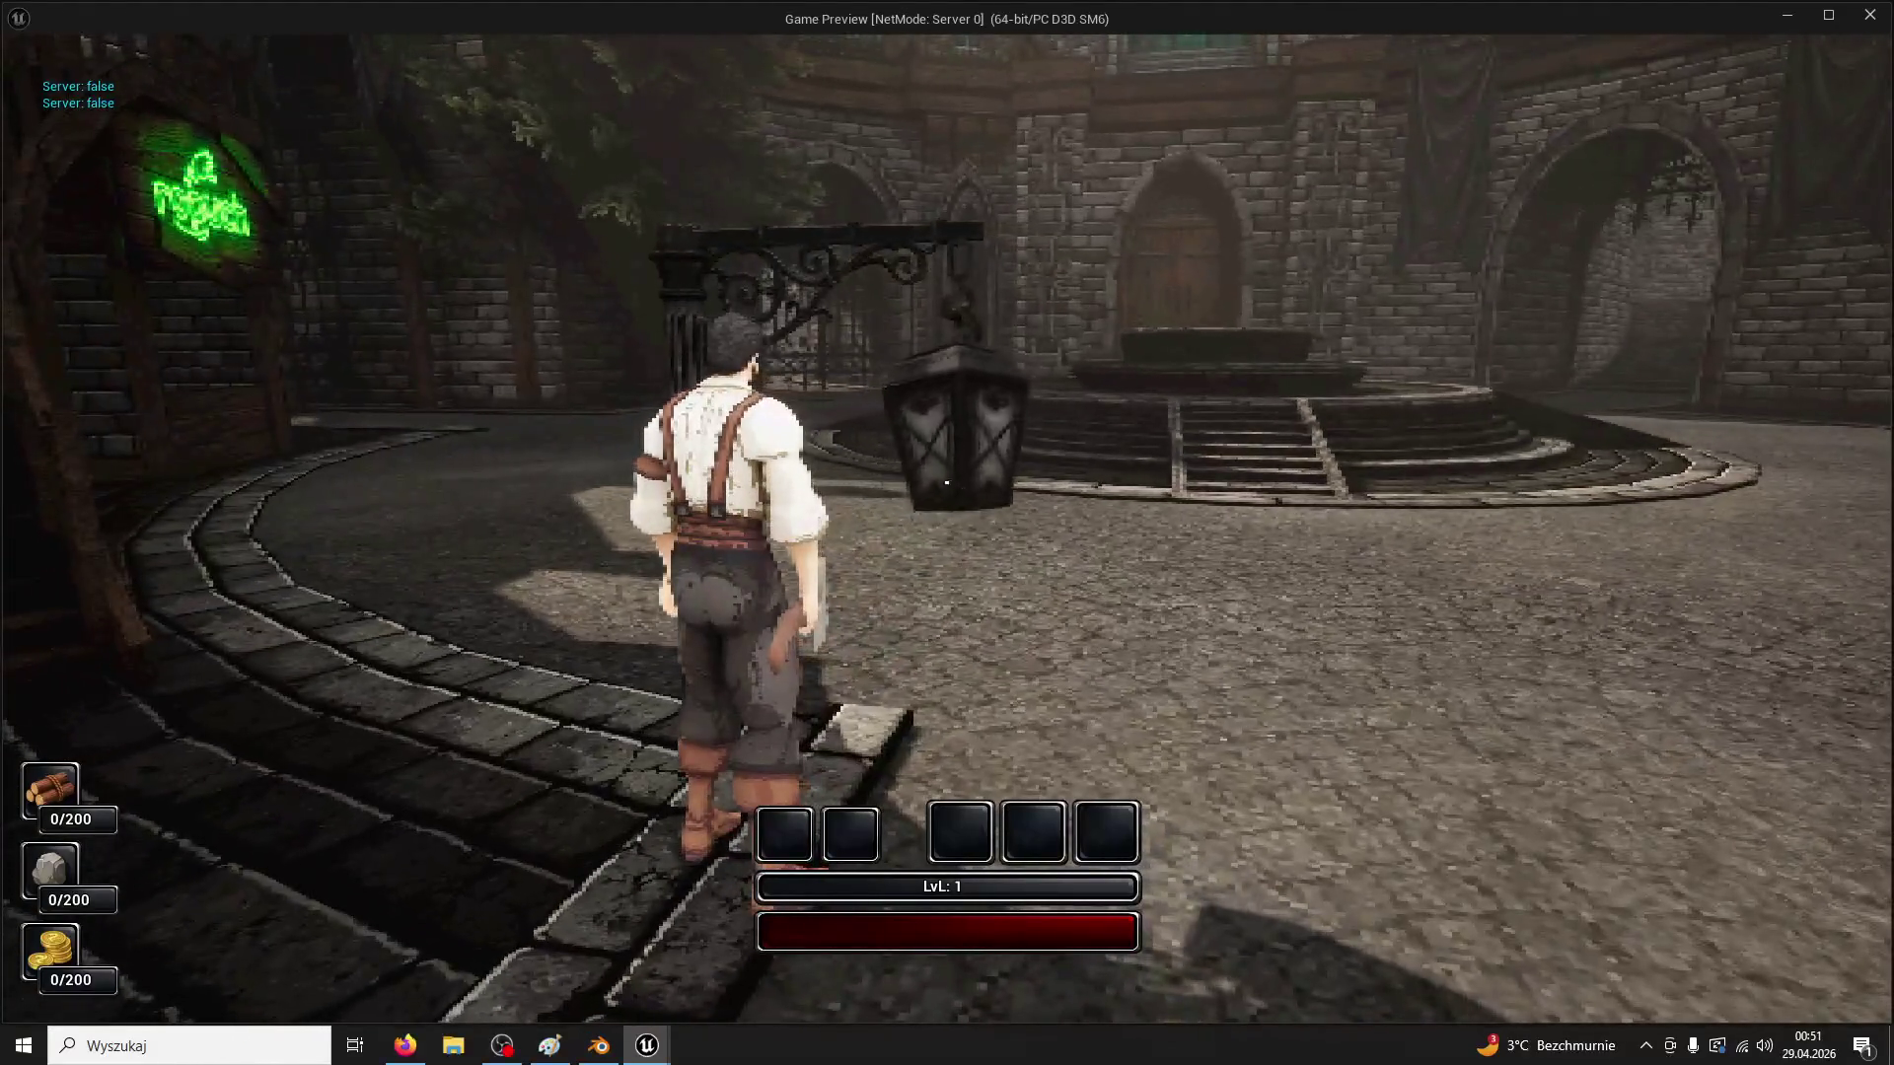
key(Escape)
click(330, 39)
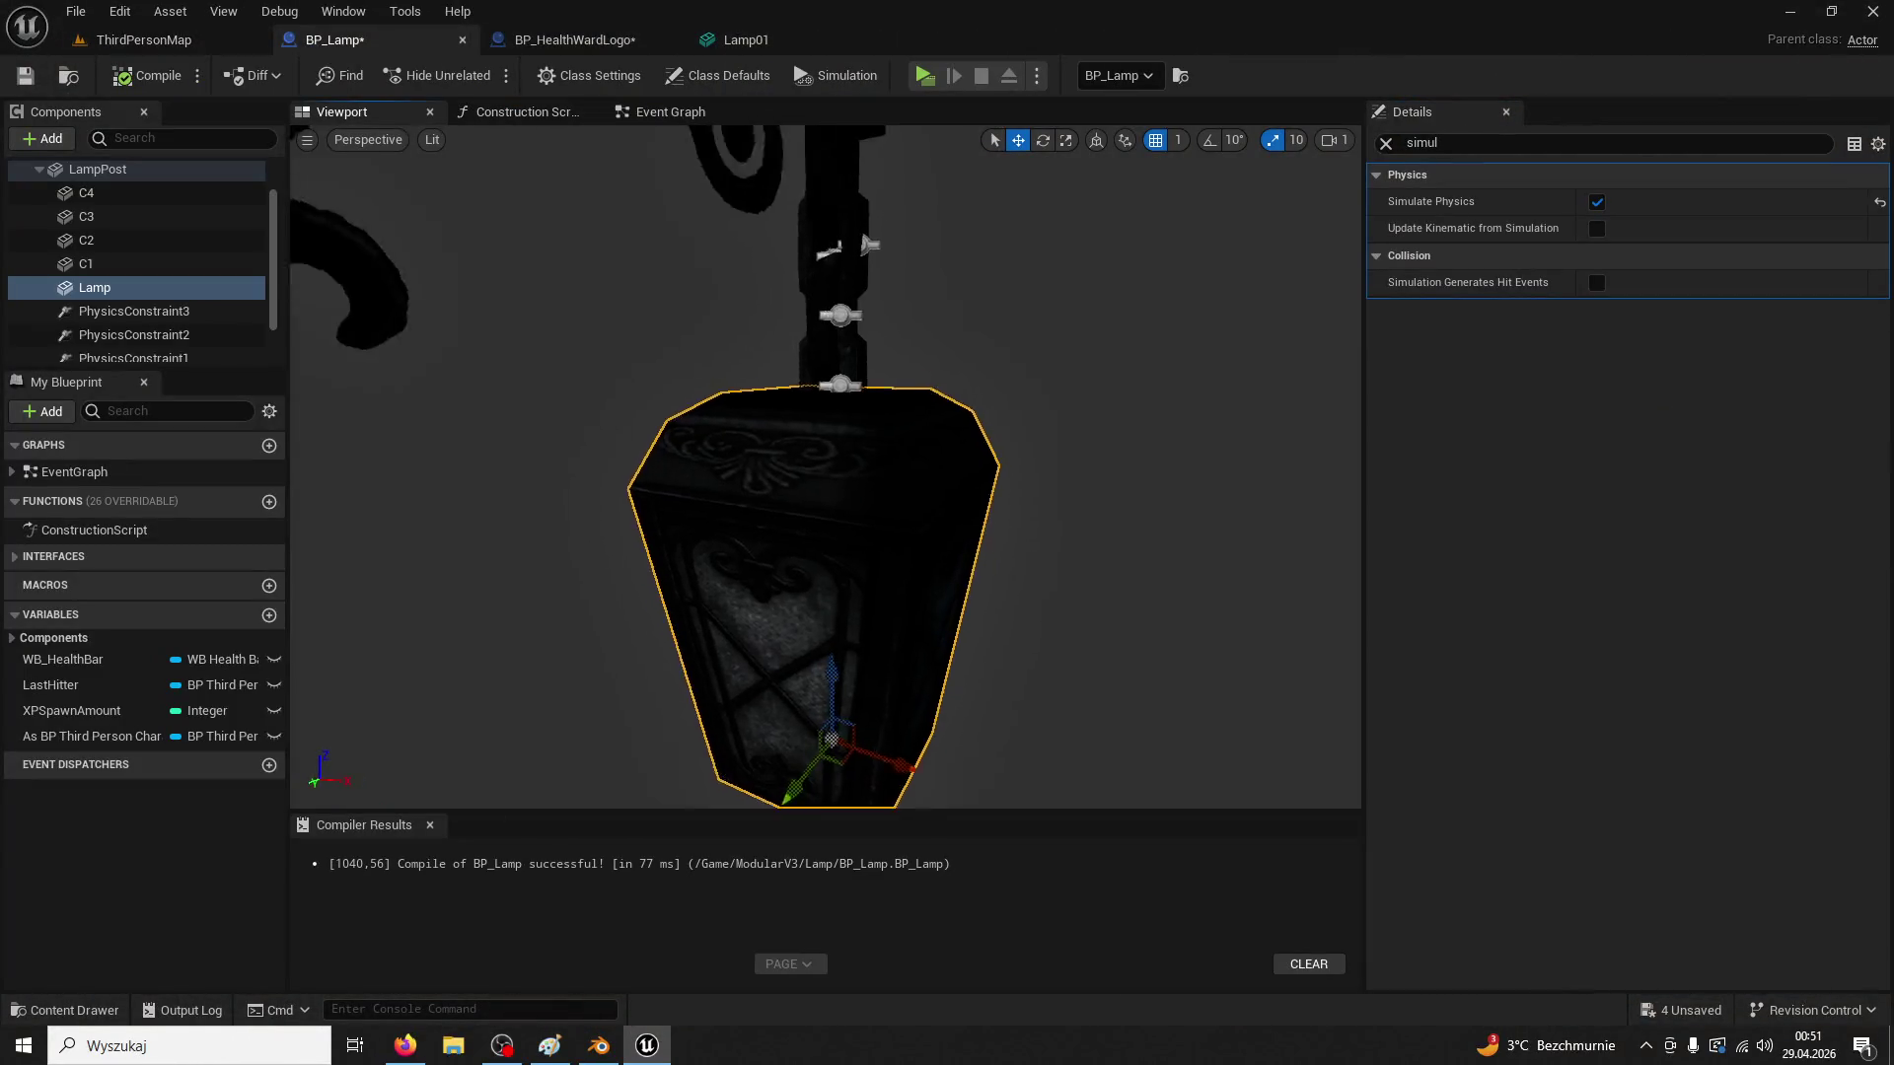
Lower PhysicsConstraint1 and PhysicsConstraint2 of BP_Lamp's chain along the Z axis
double_click(89, 263)
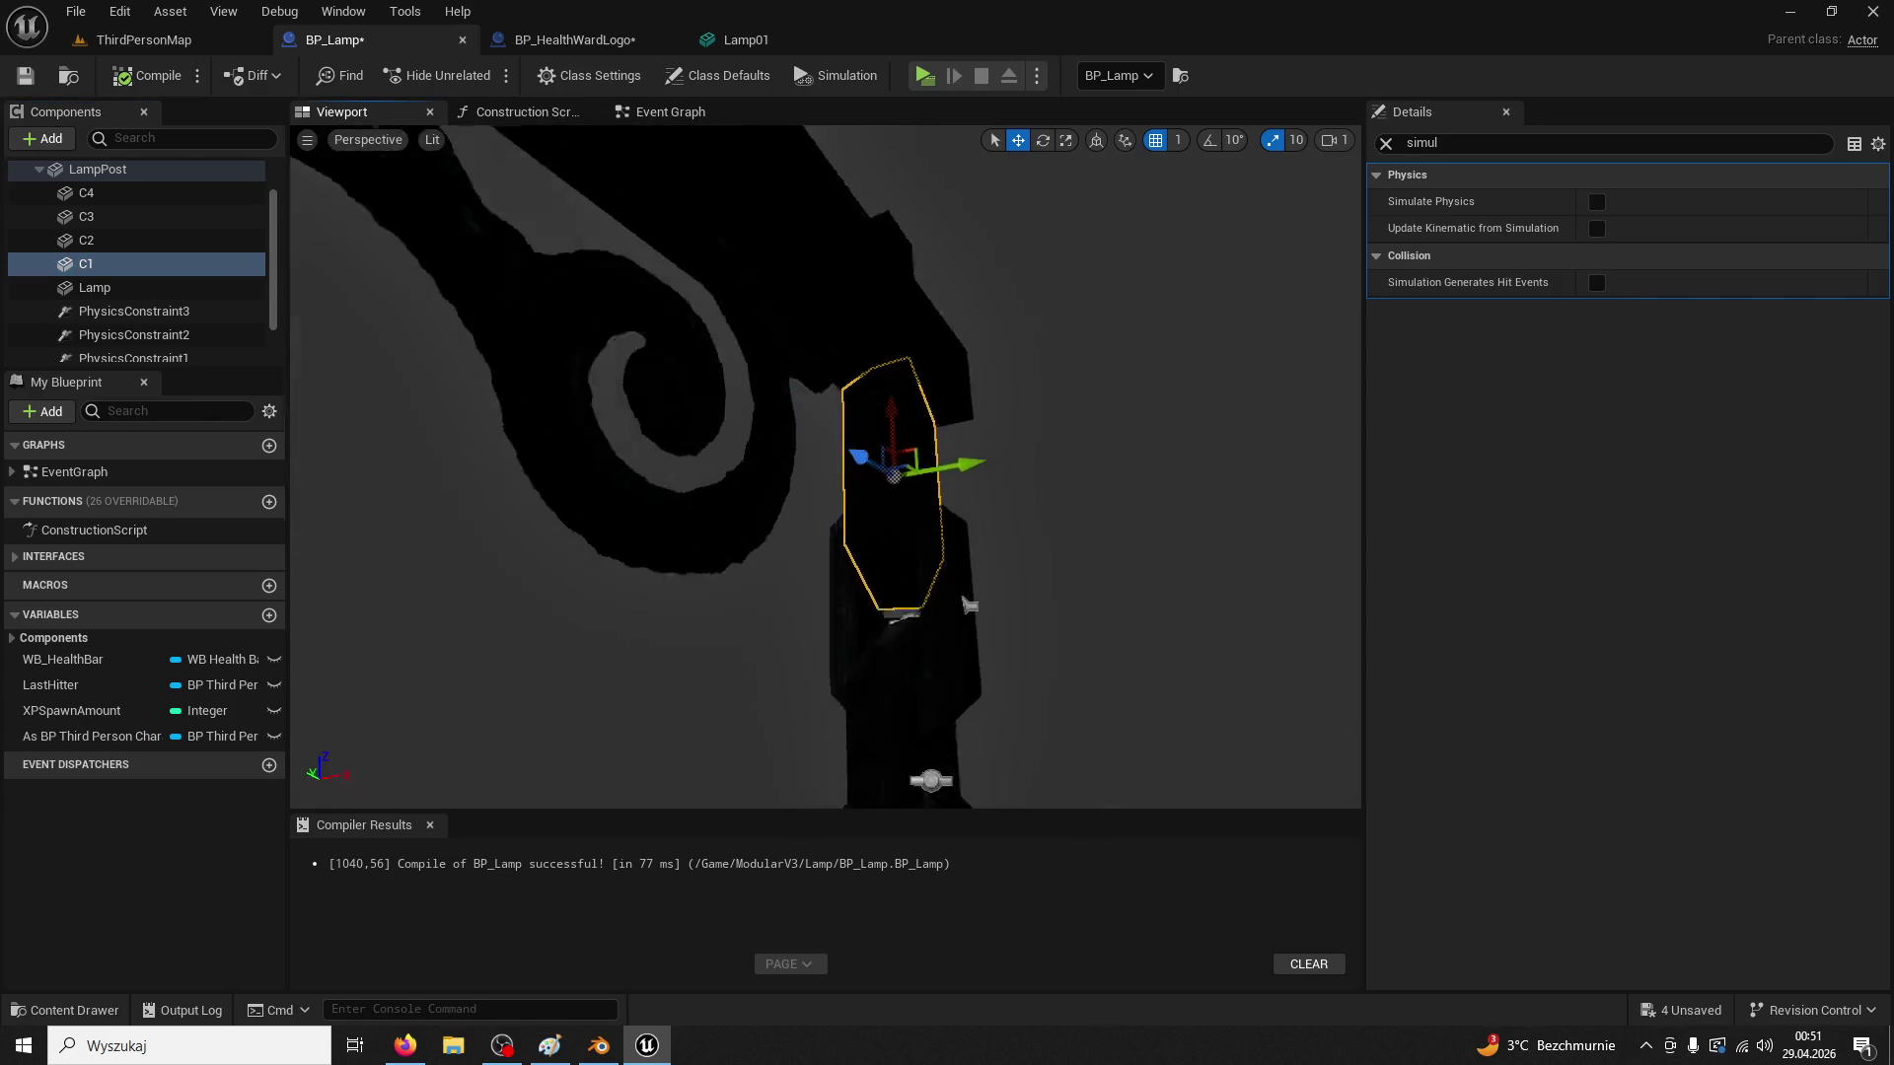
scroll(161, 309, down, 1)
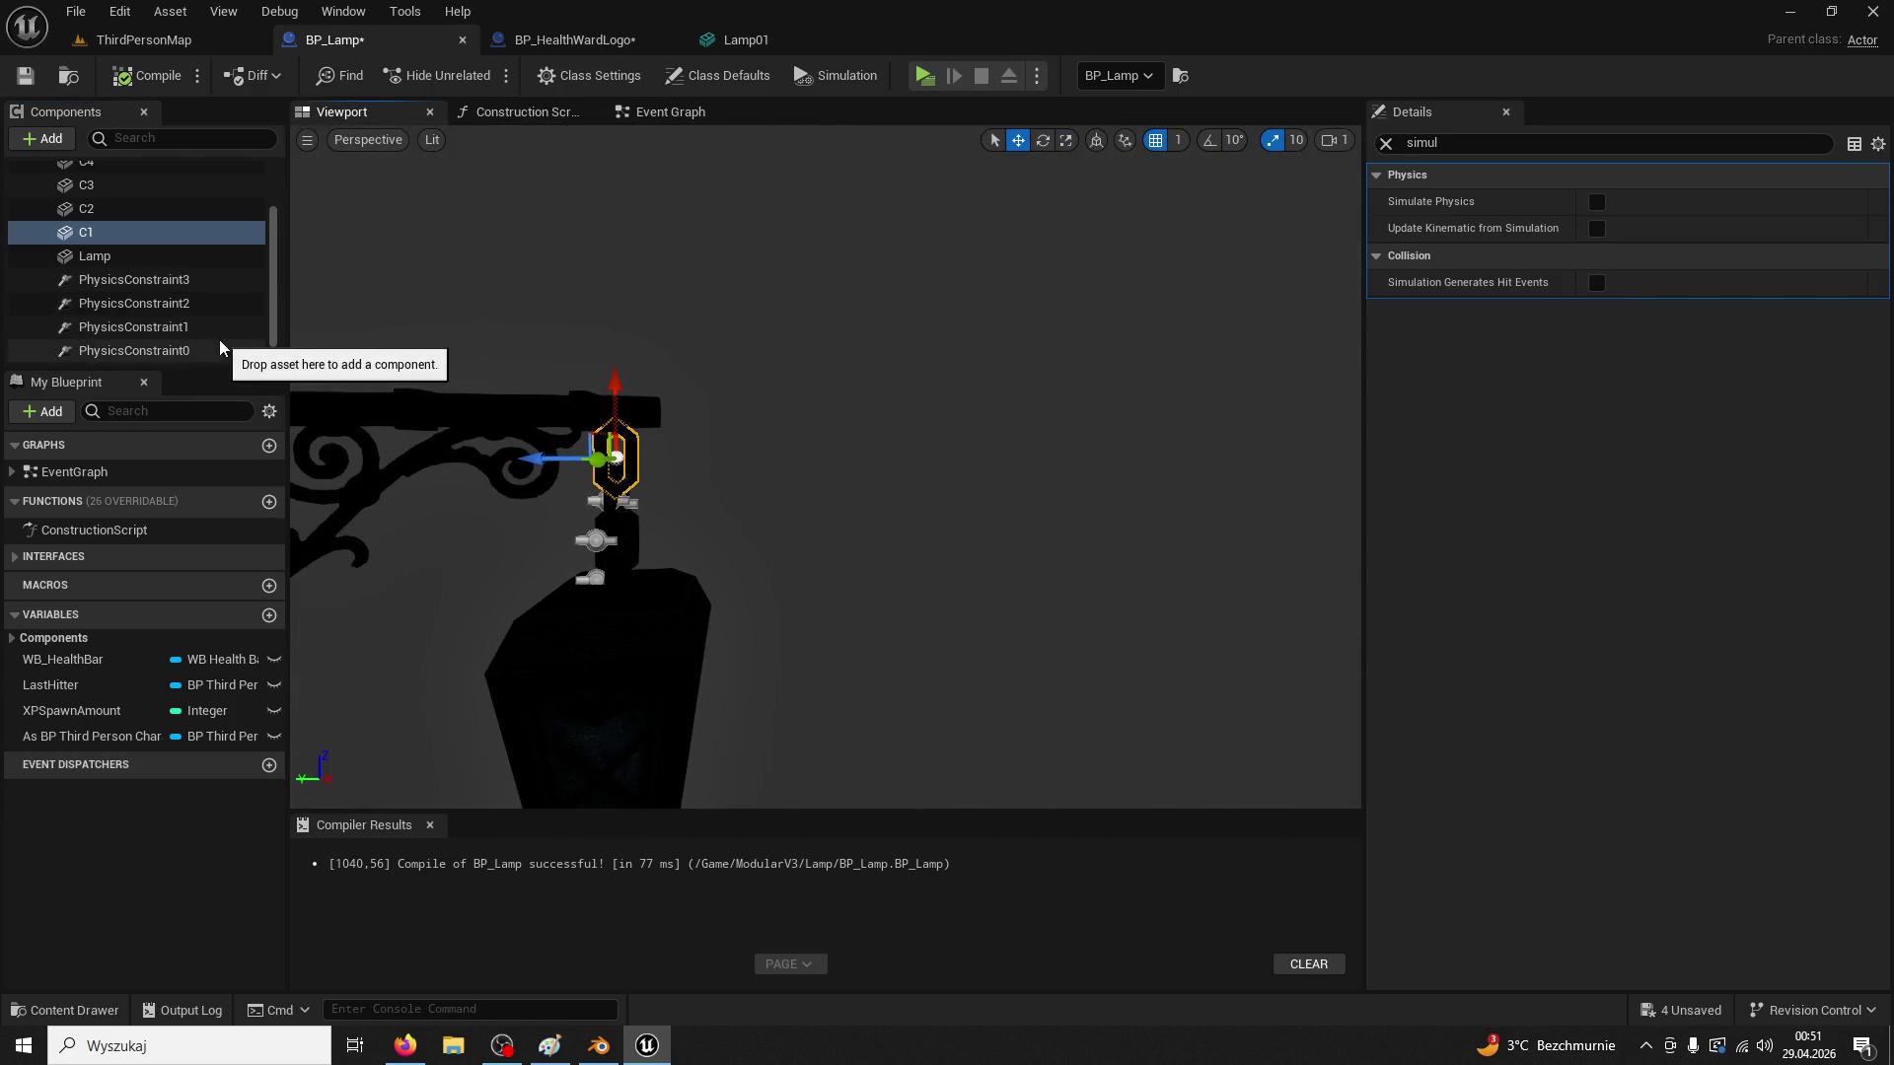
double_click(148, 350)
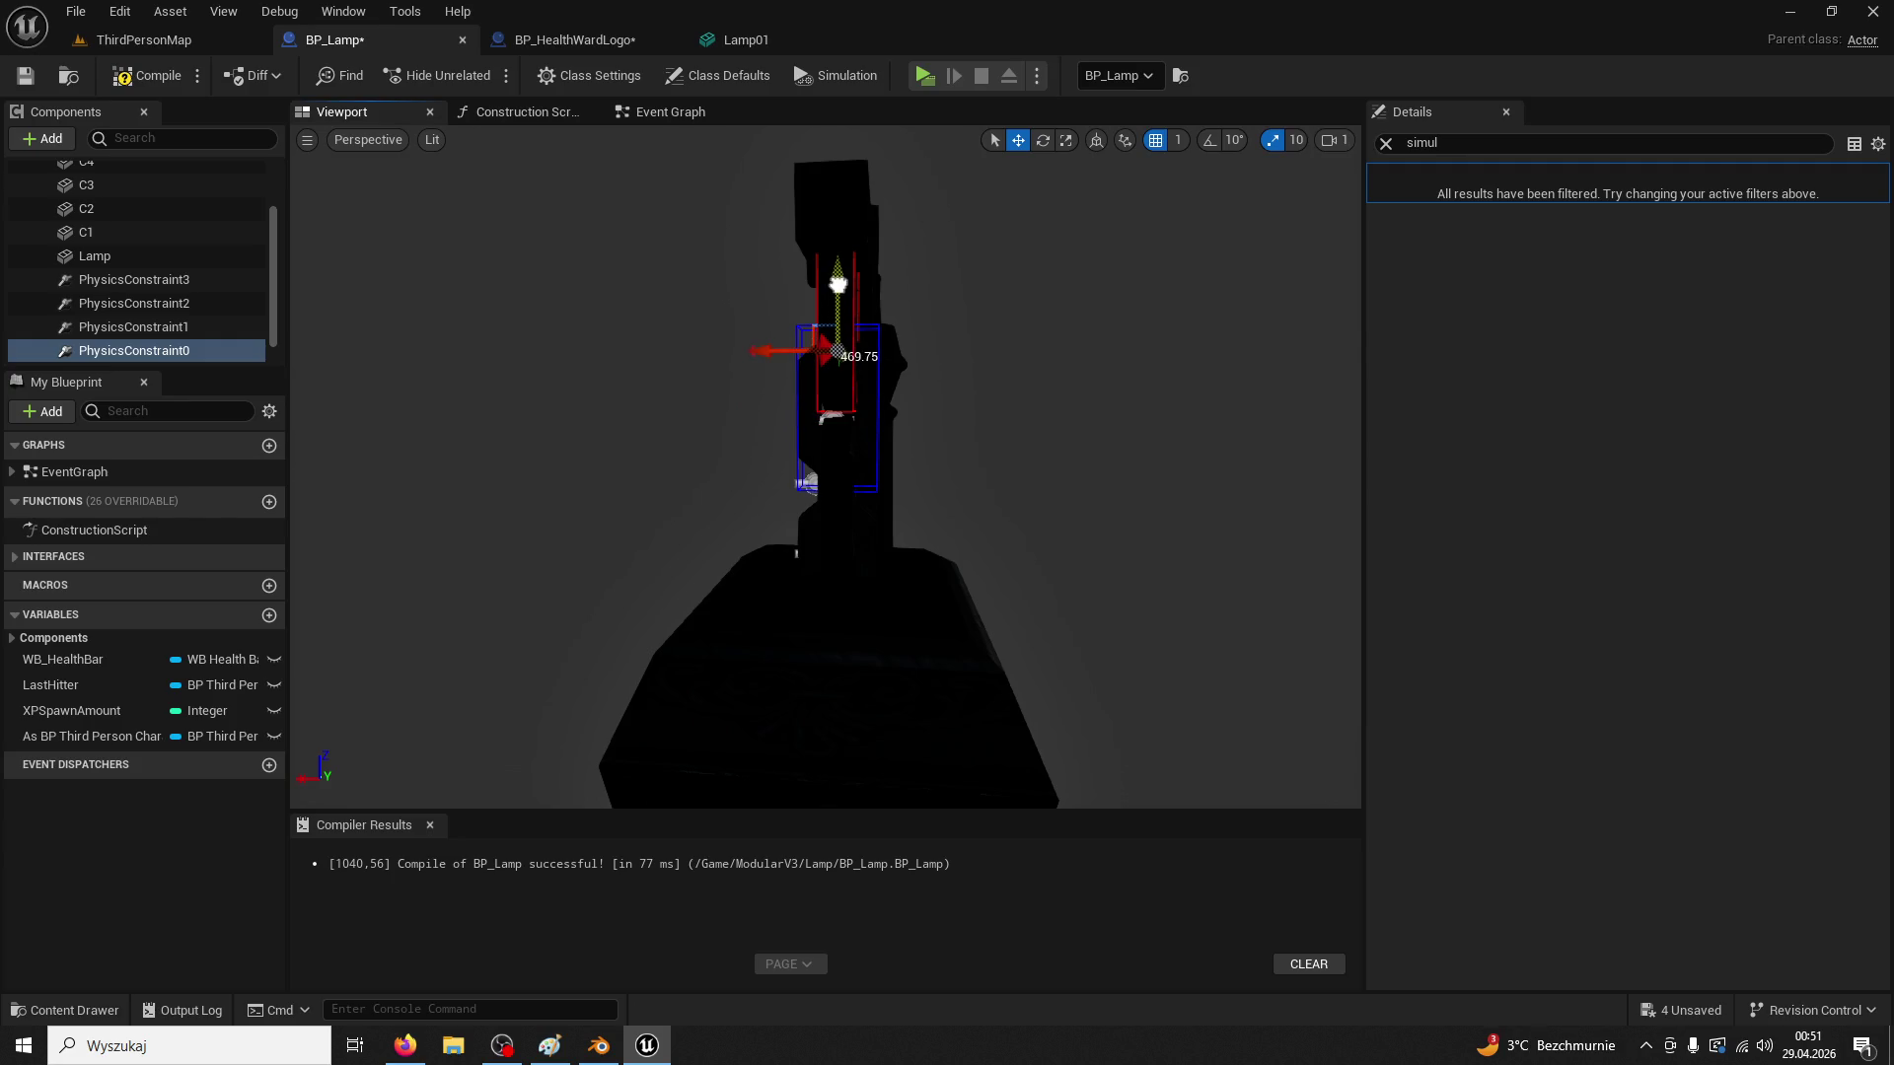
click(185, 328)
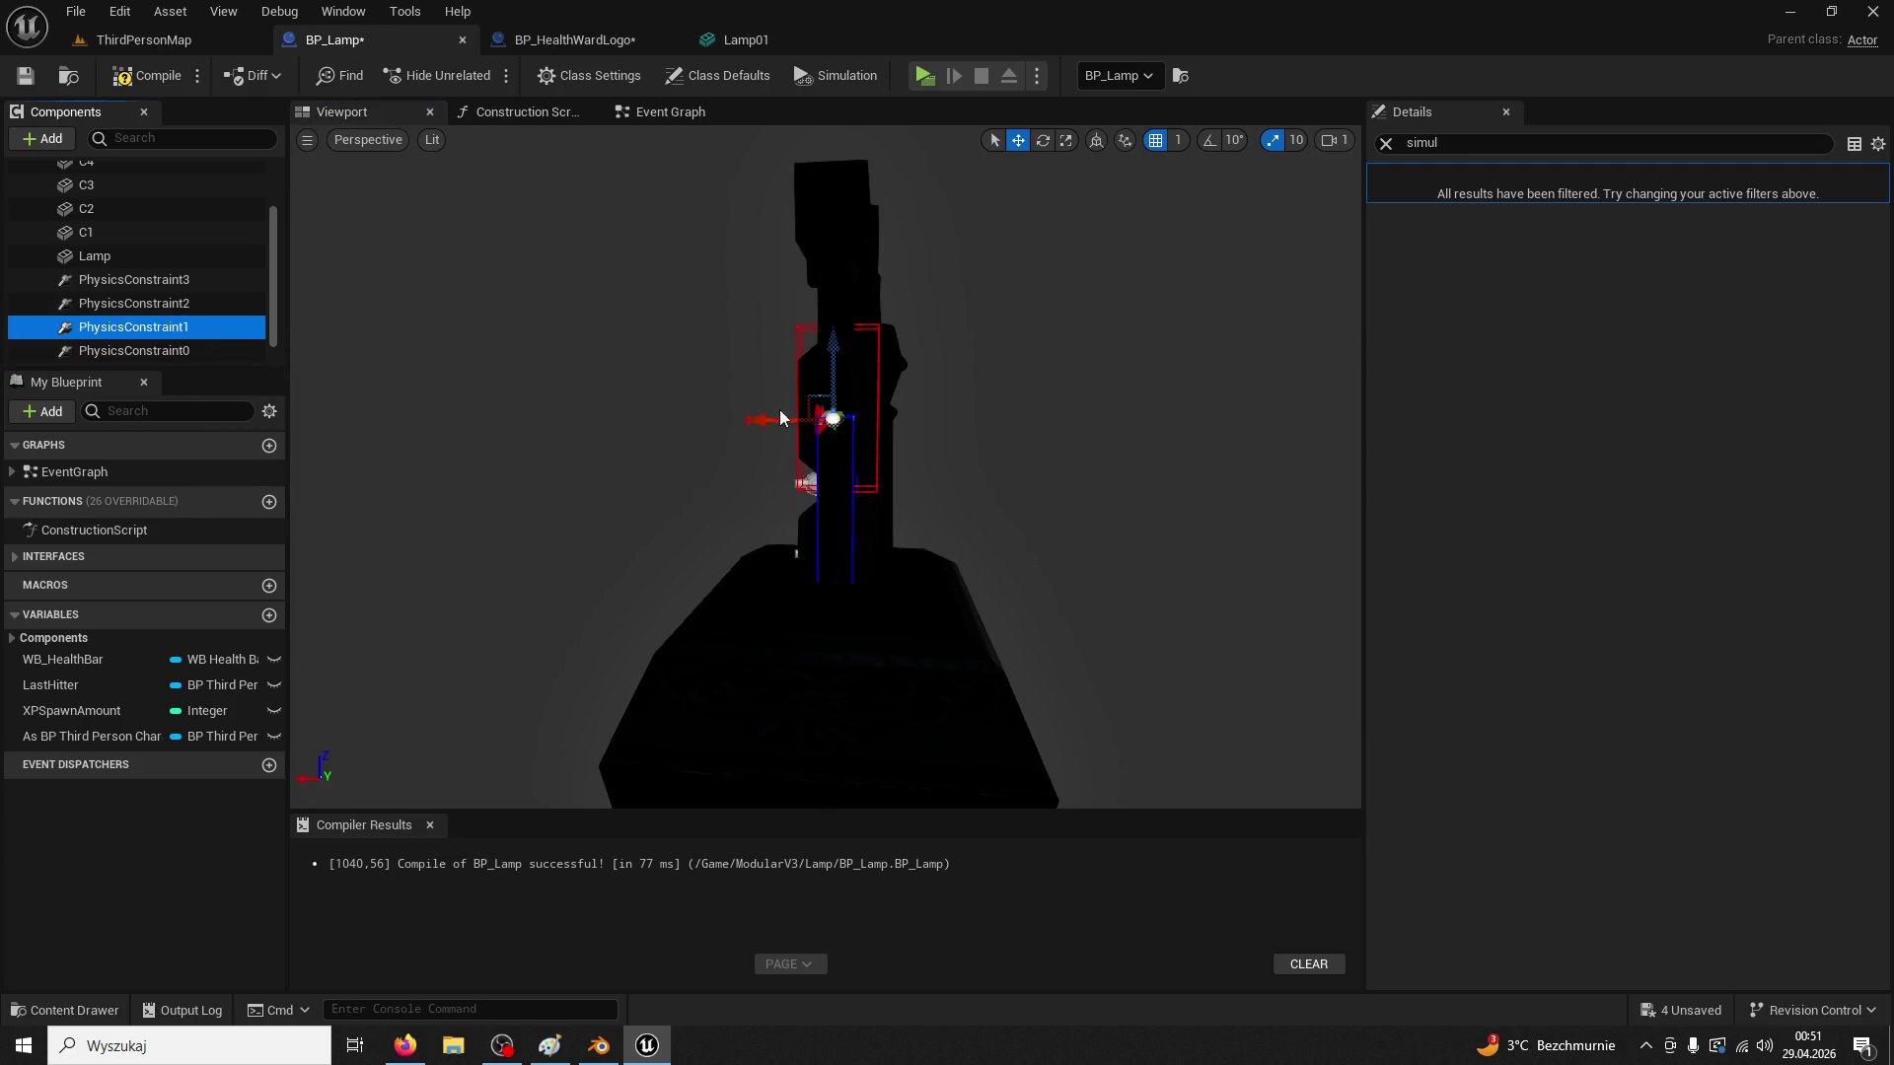
drag(834, 357, 833, 377)
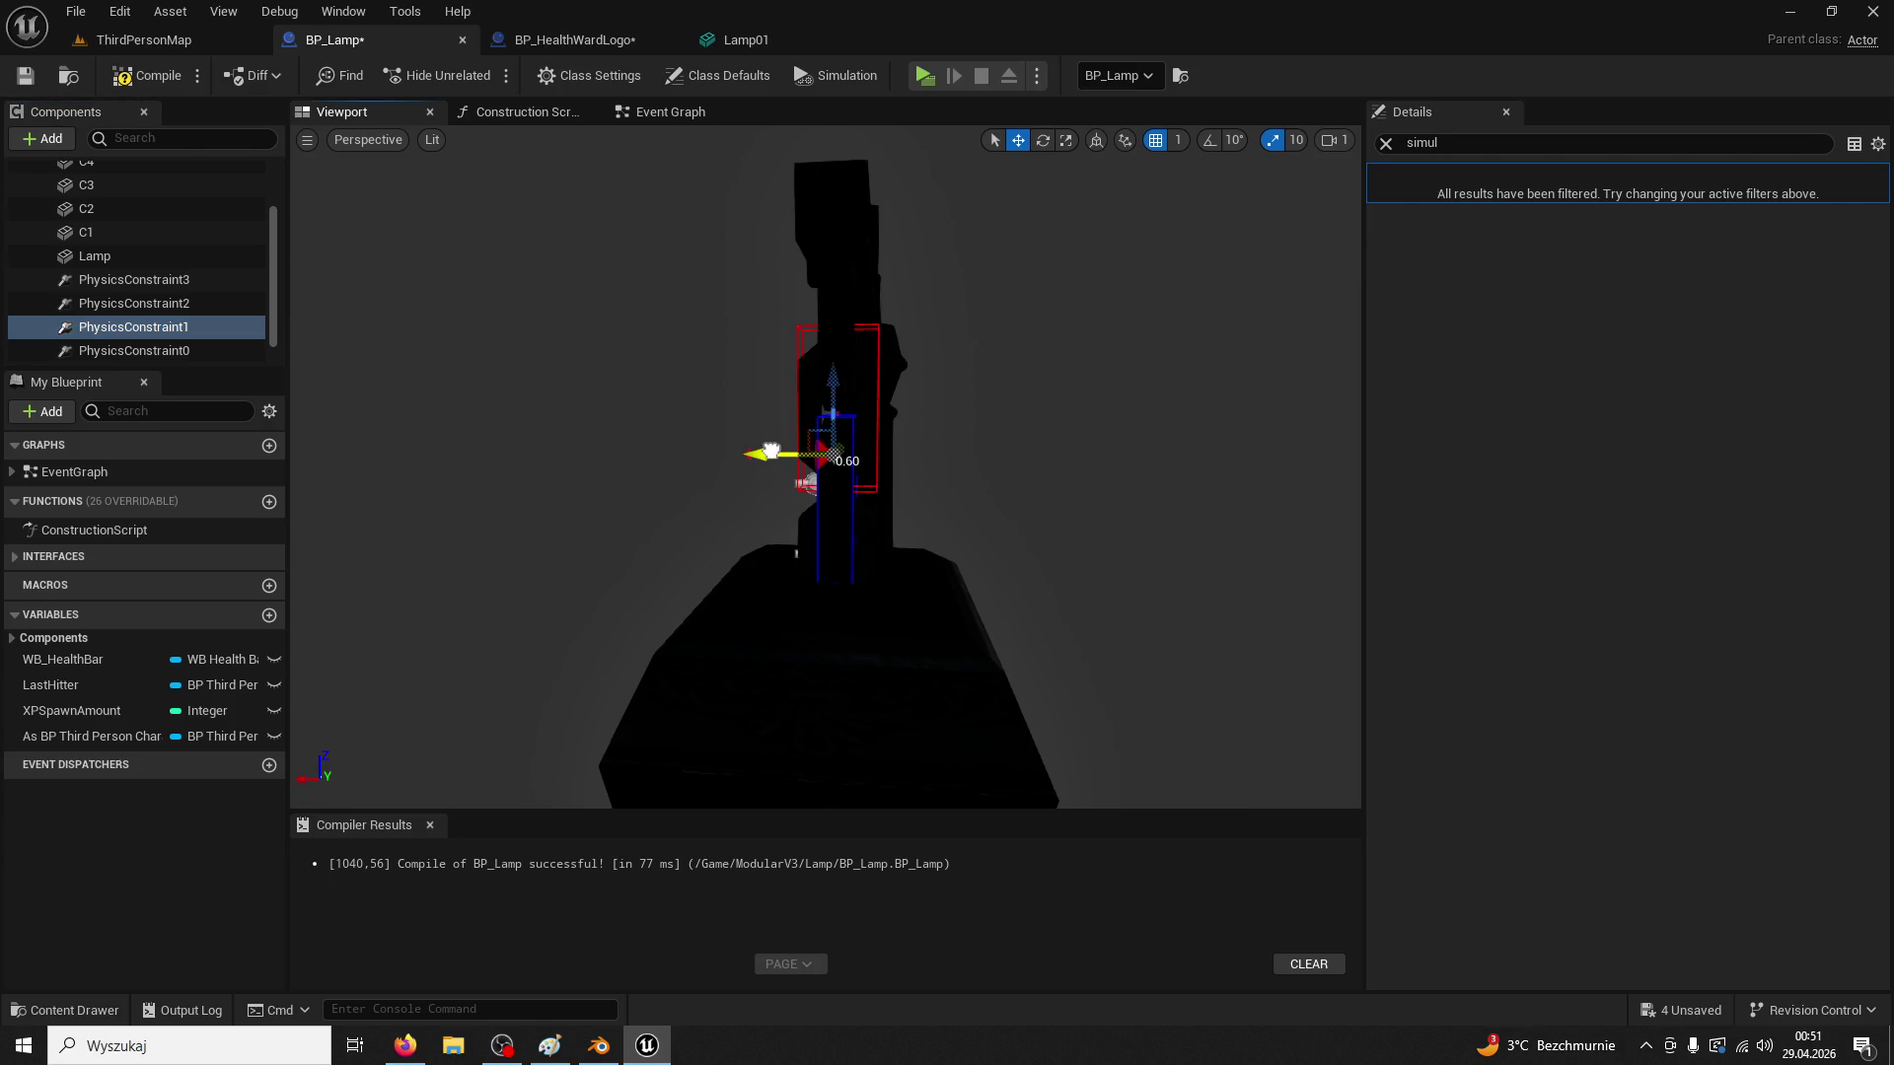
click(193, 308)
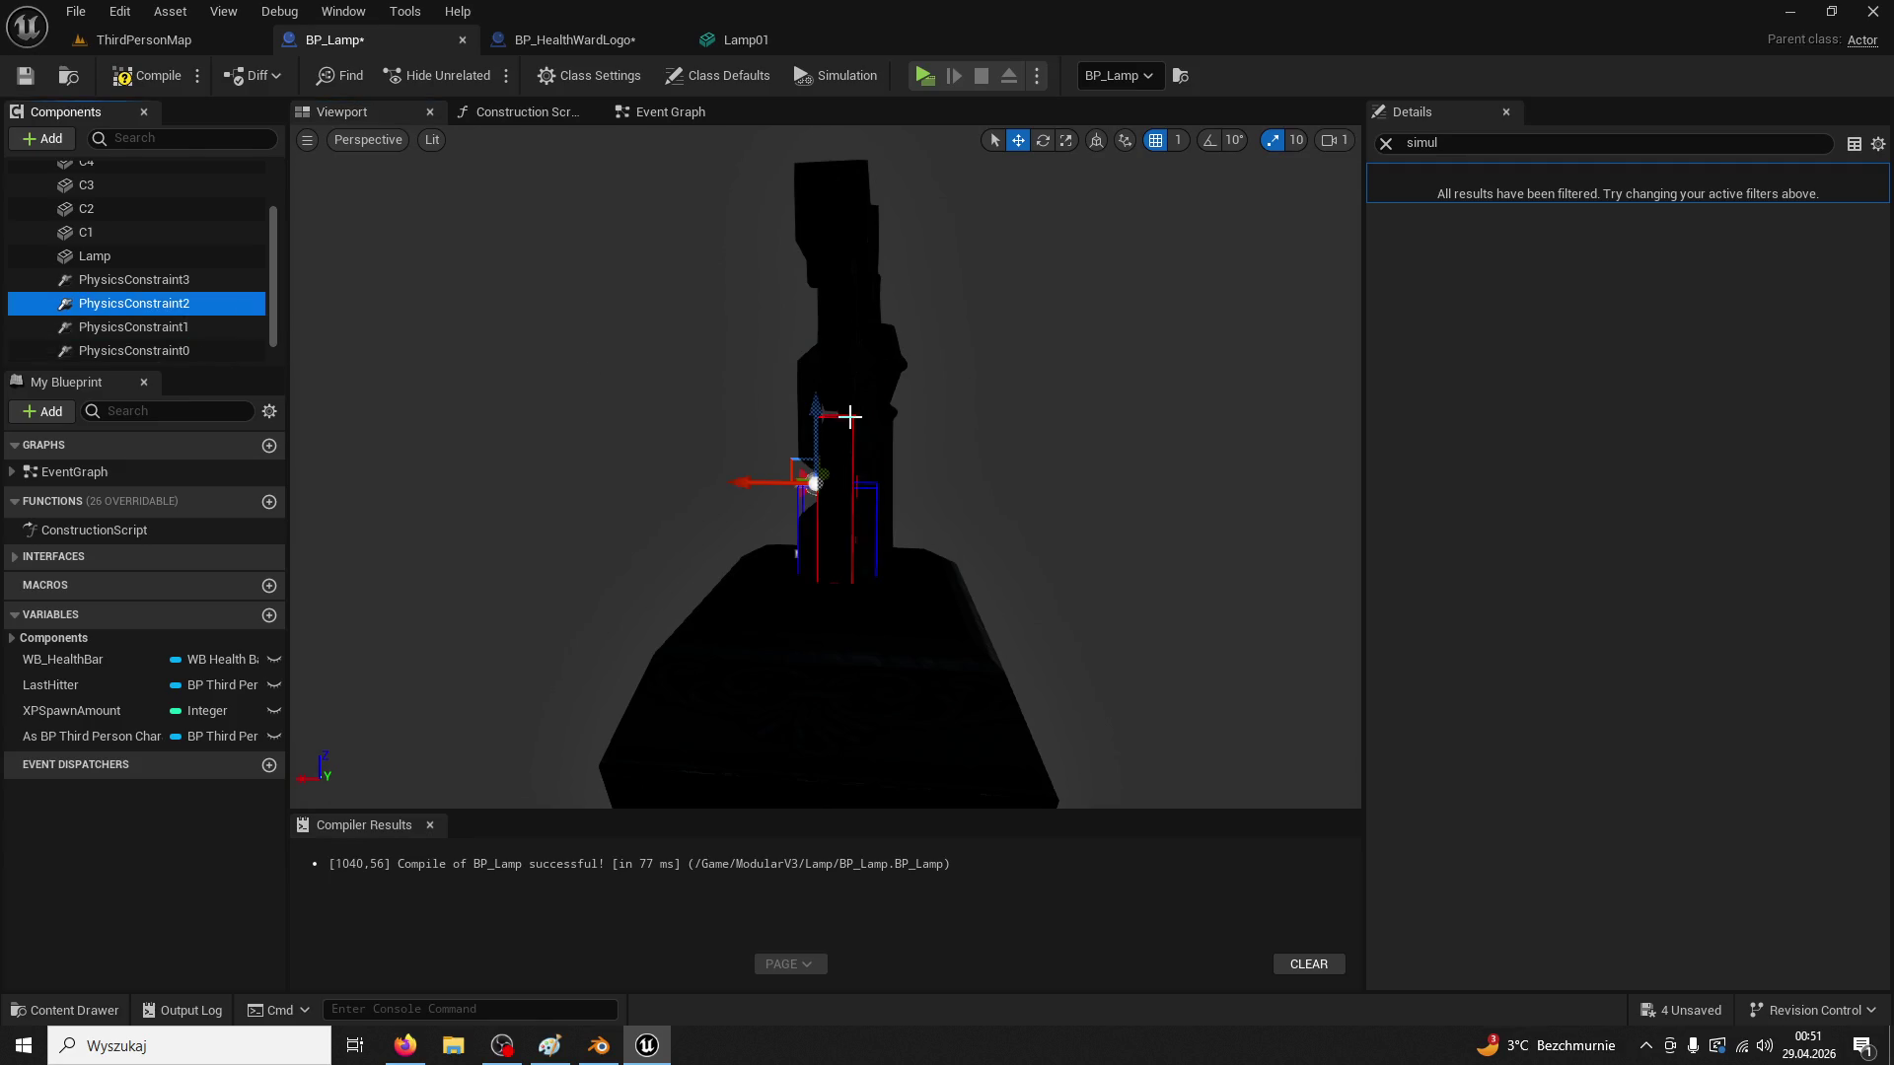
drag(809, 412, 812, 510)
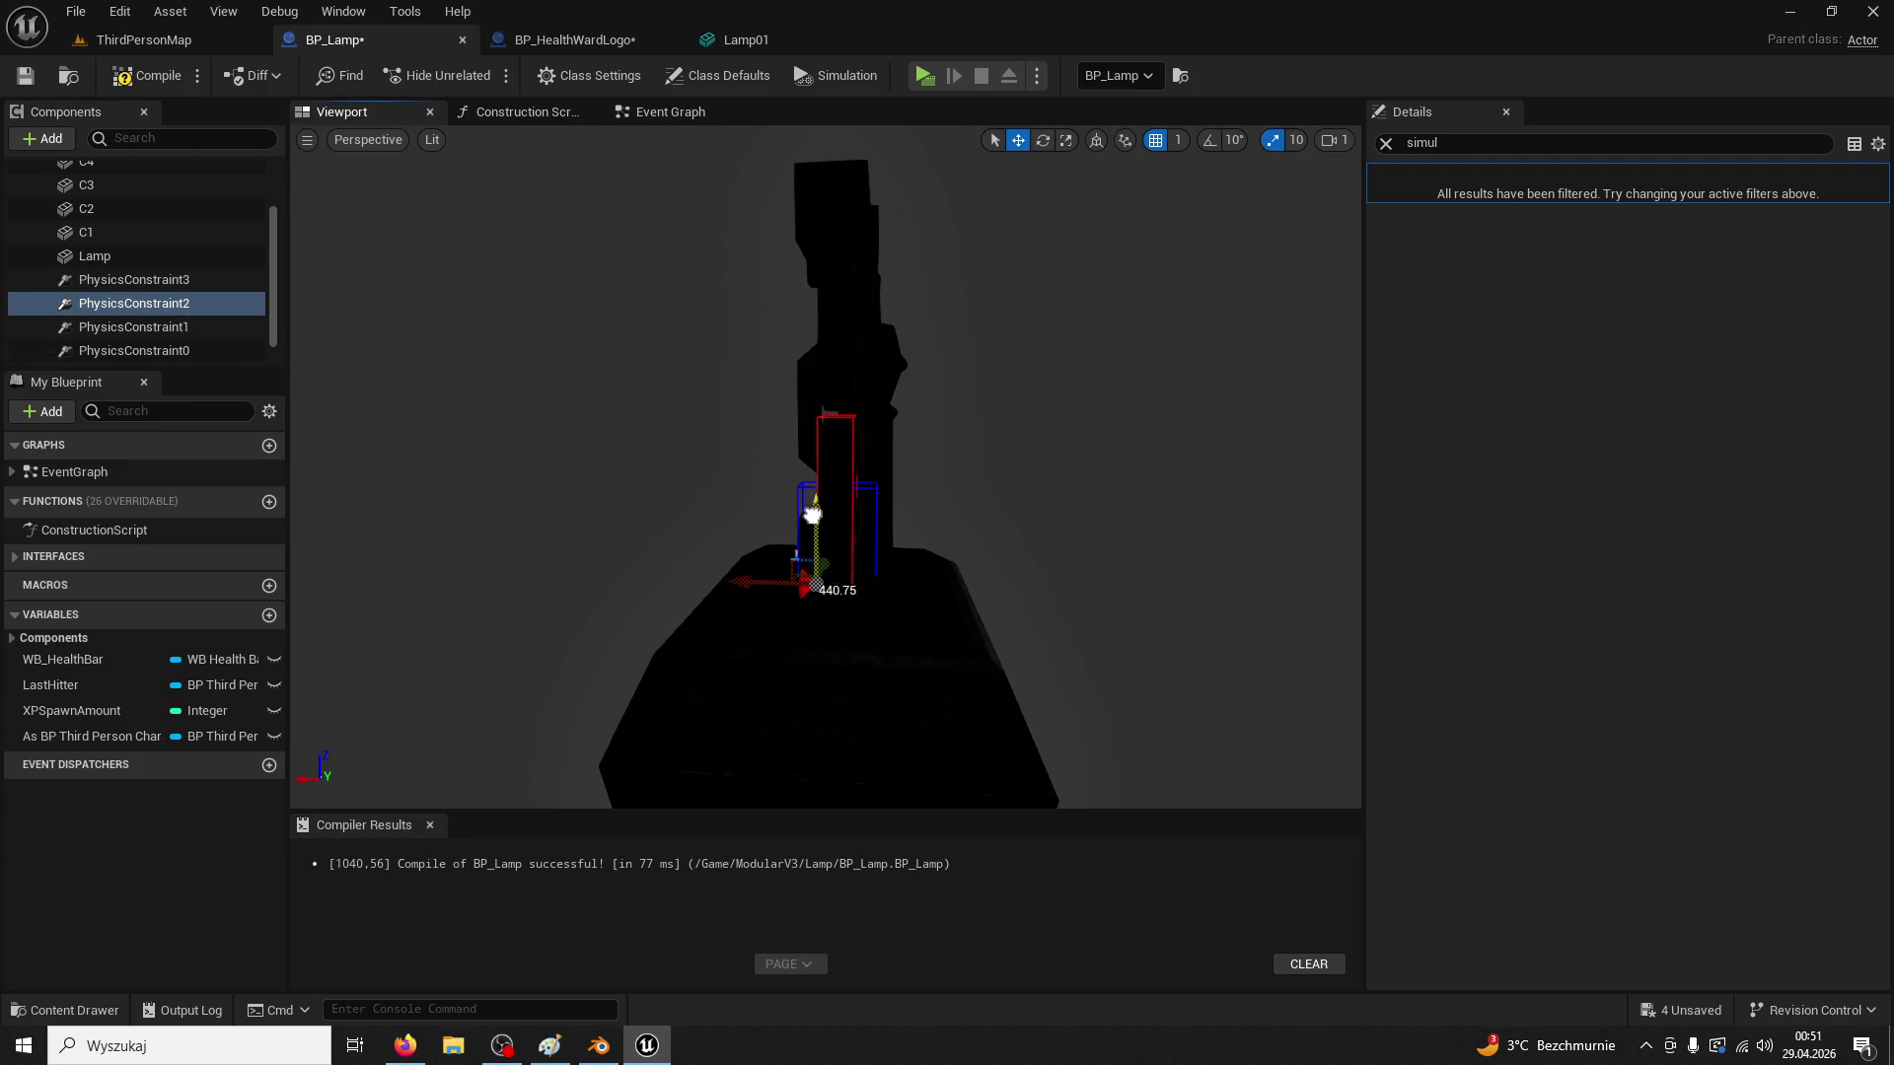
Play-test the lantern in ThirdPersonMap by walking toward the iron gate, then return to BP_Lamp
click(775, 583)
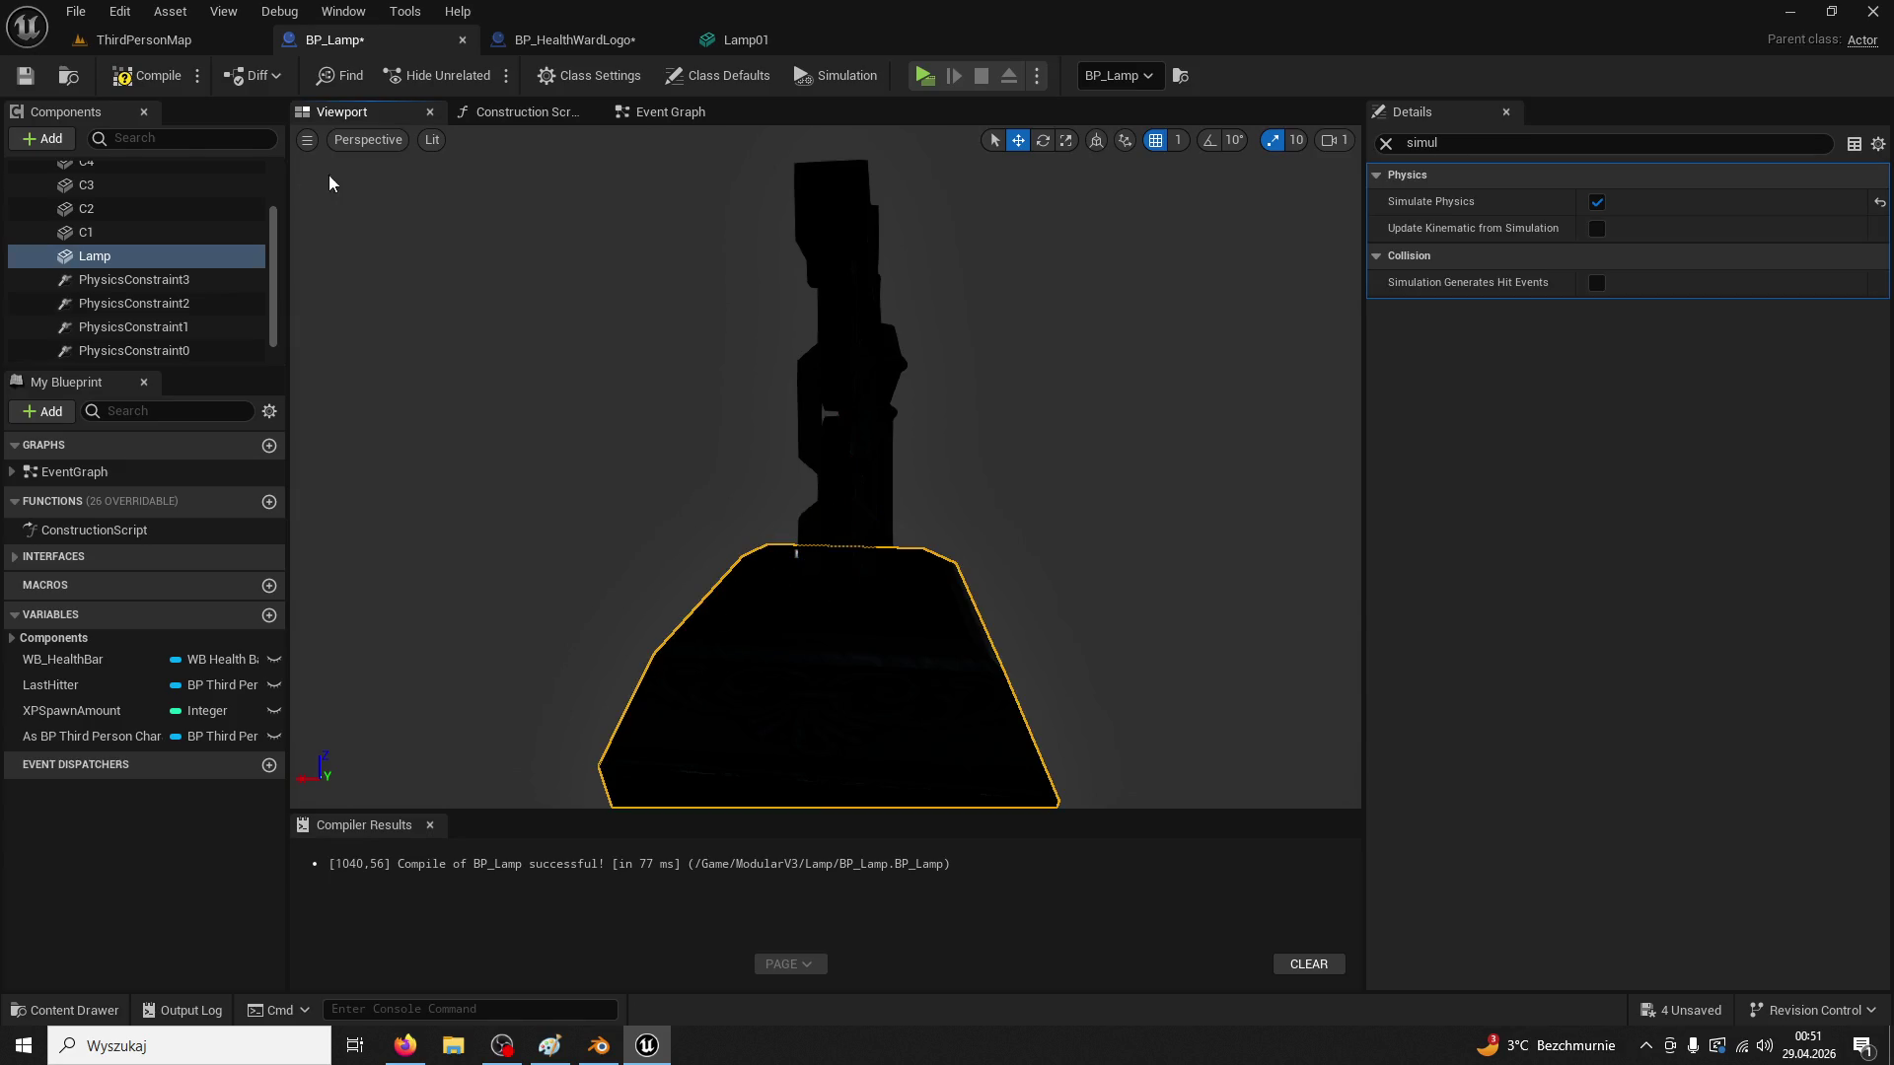
click(150, 42)
click(484, 81)
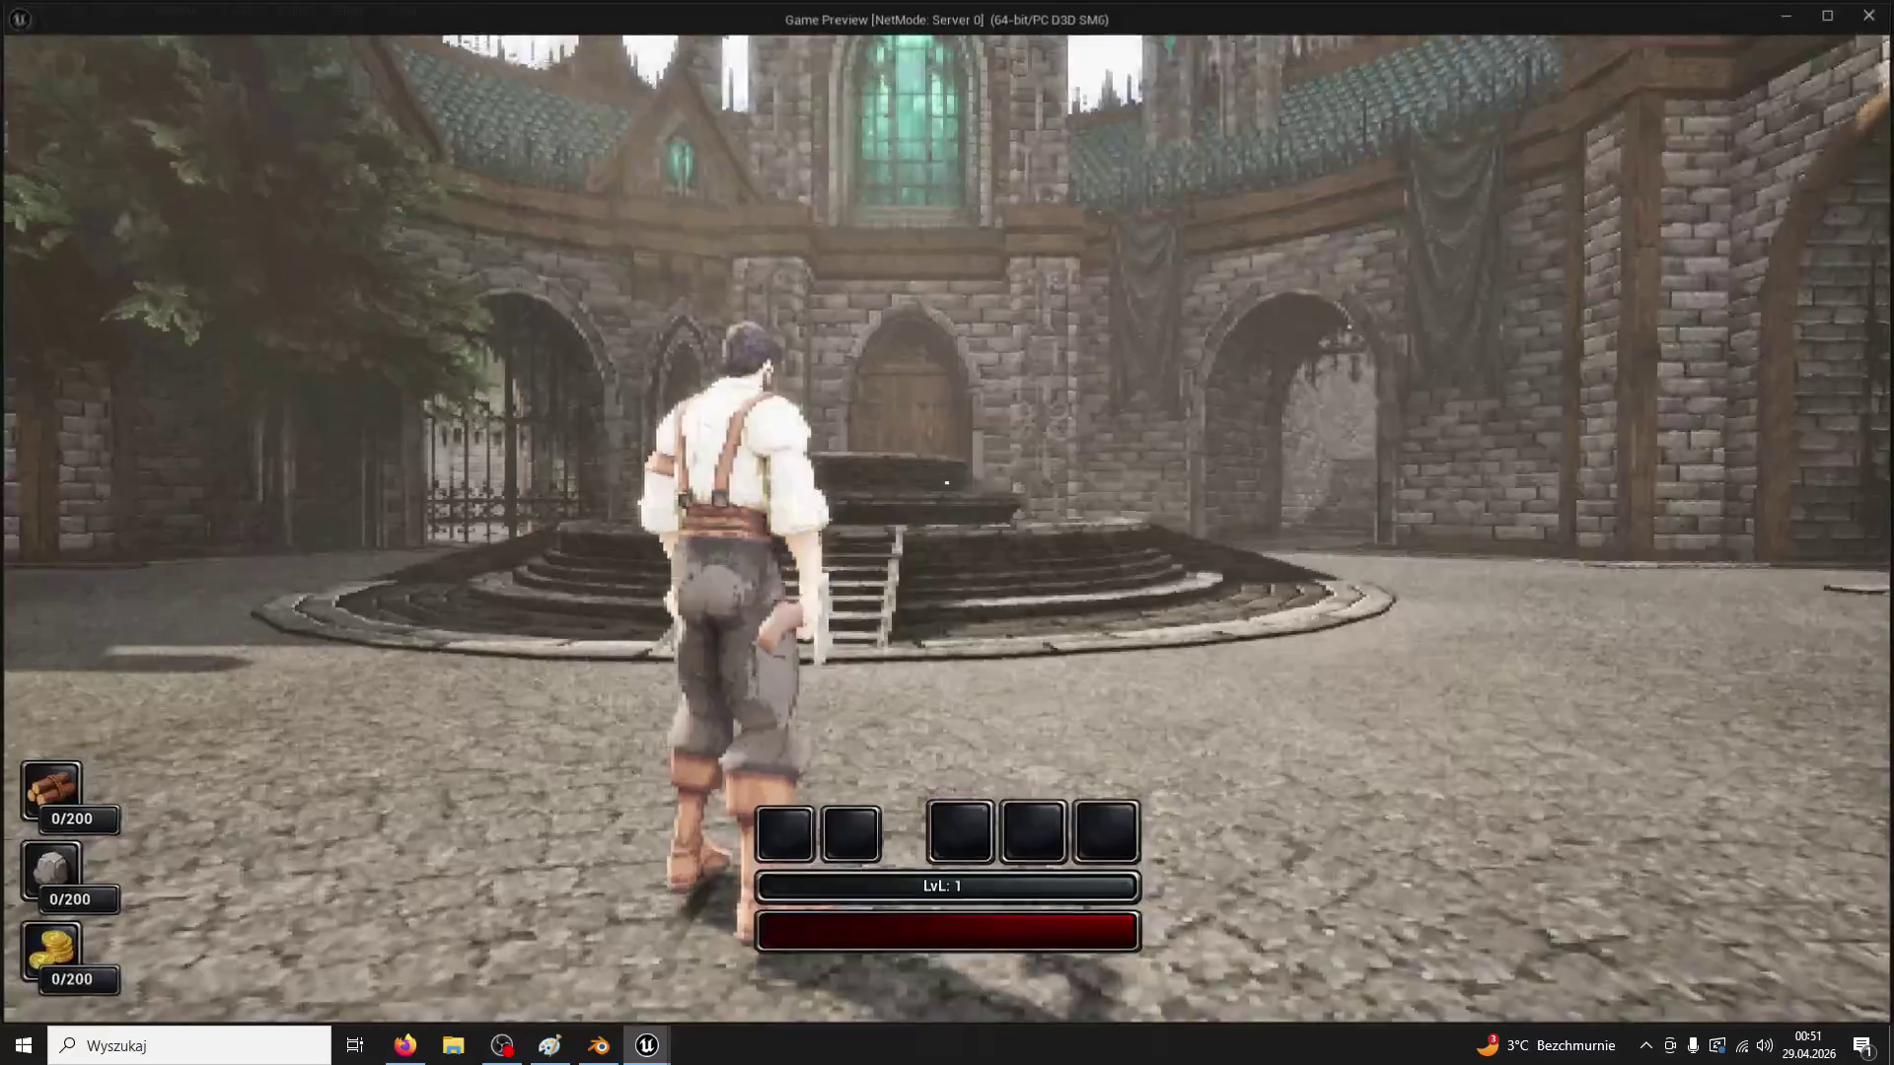
key(w)
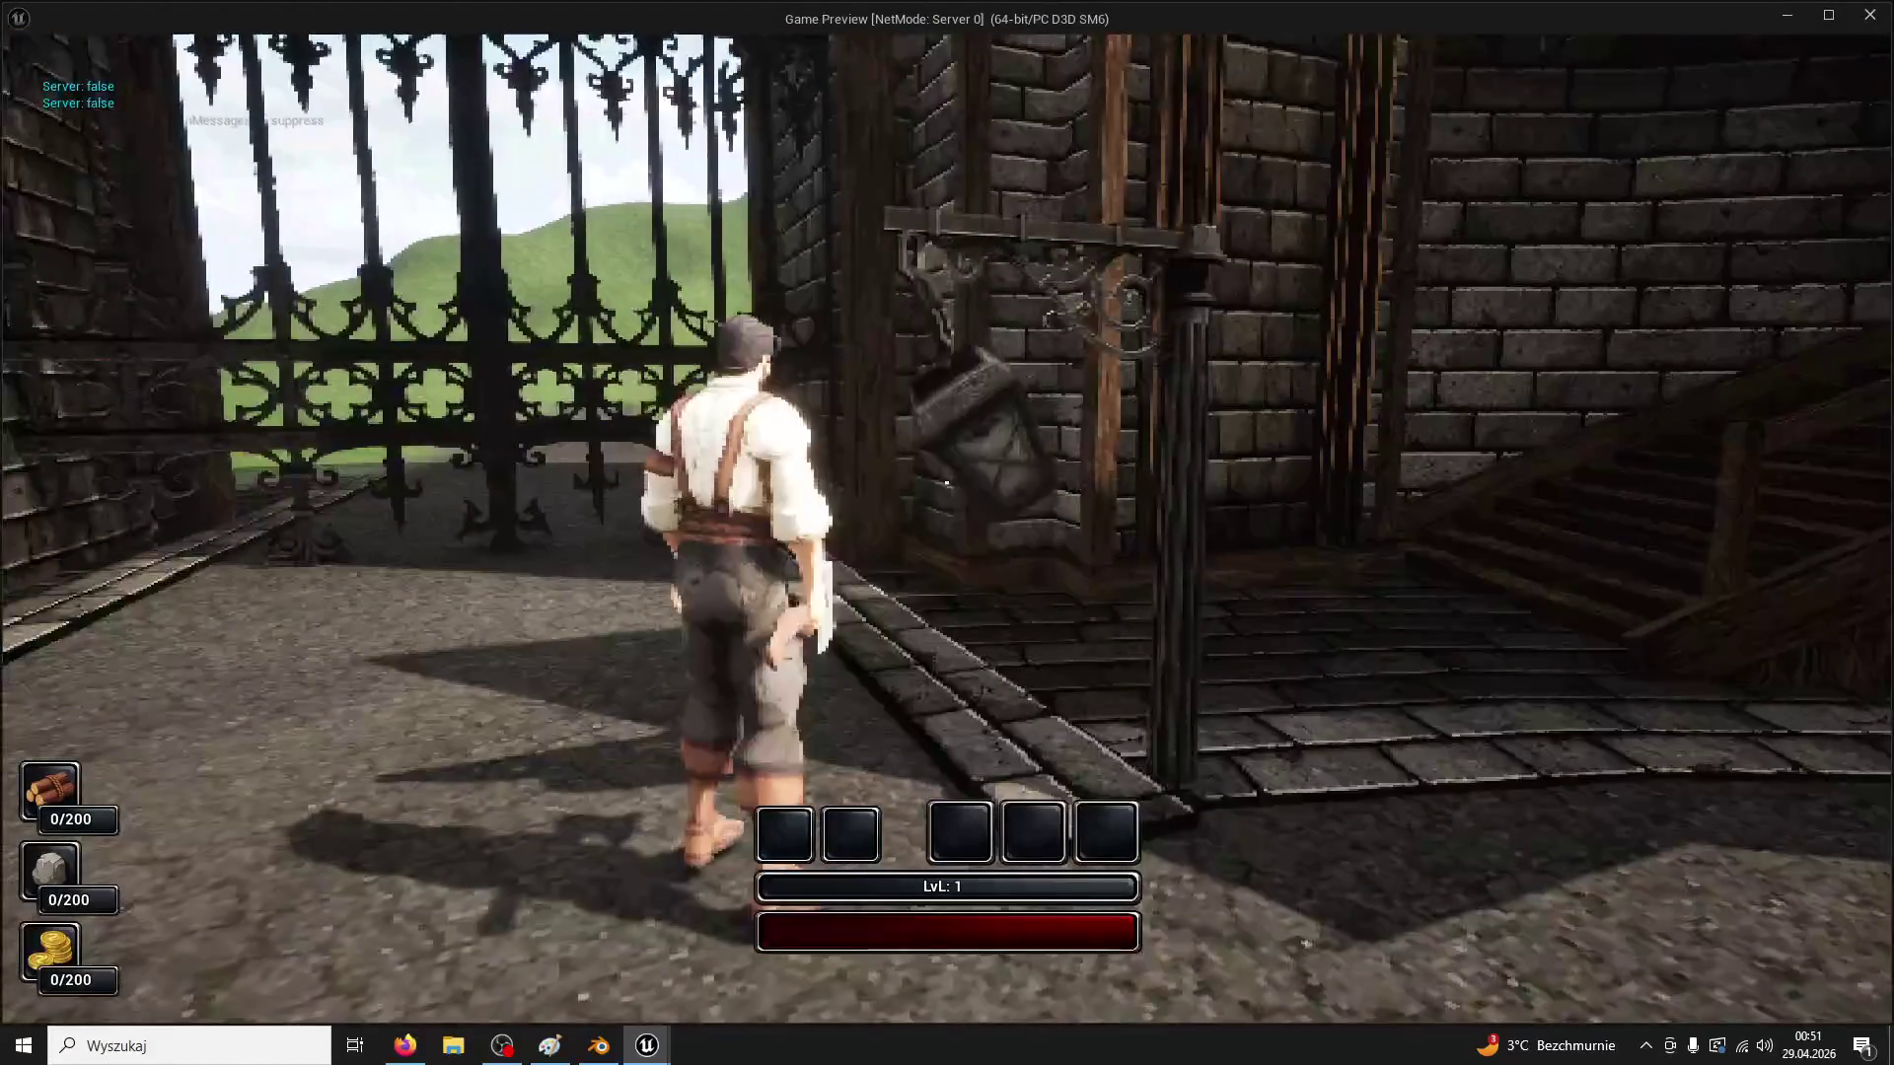
key(w)
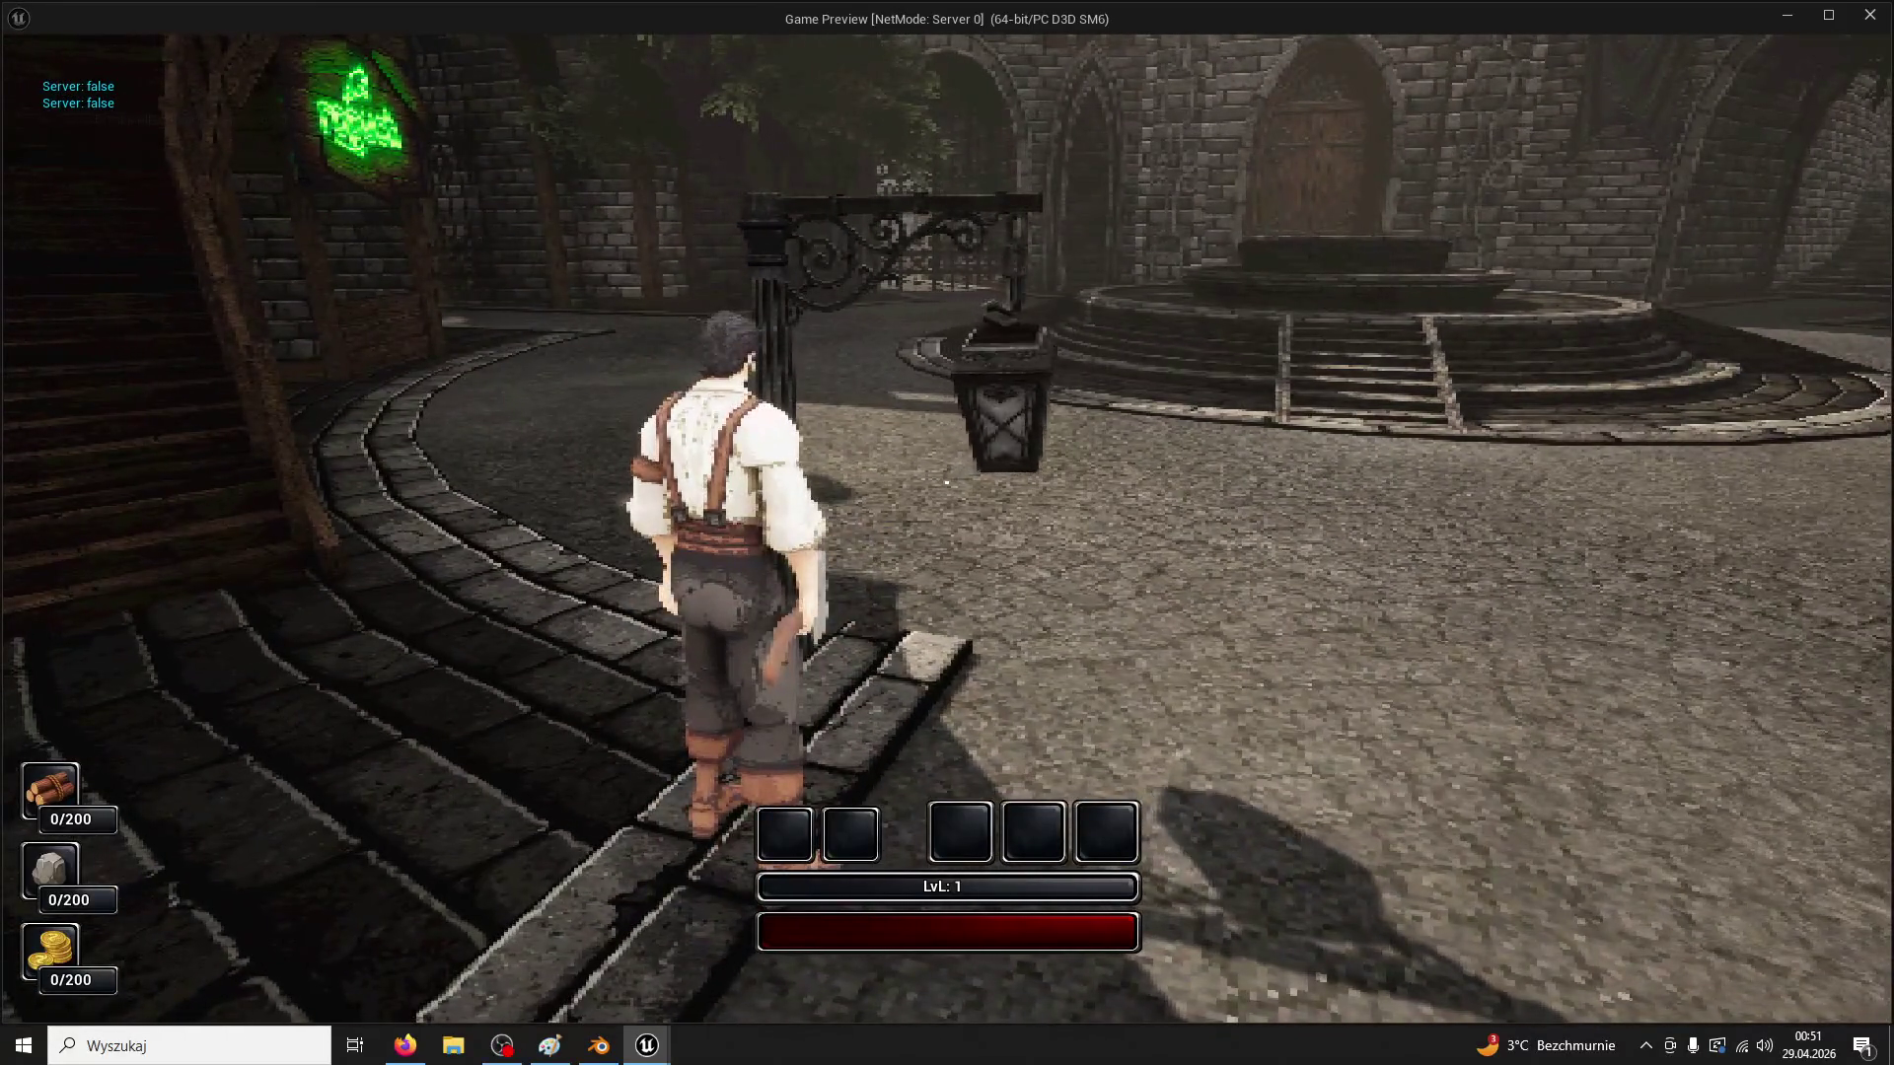
key(Escape)
click(355, 41)
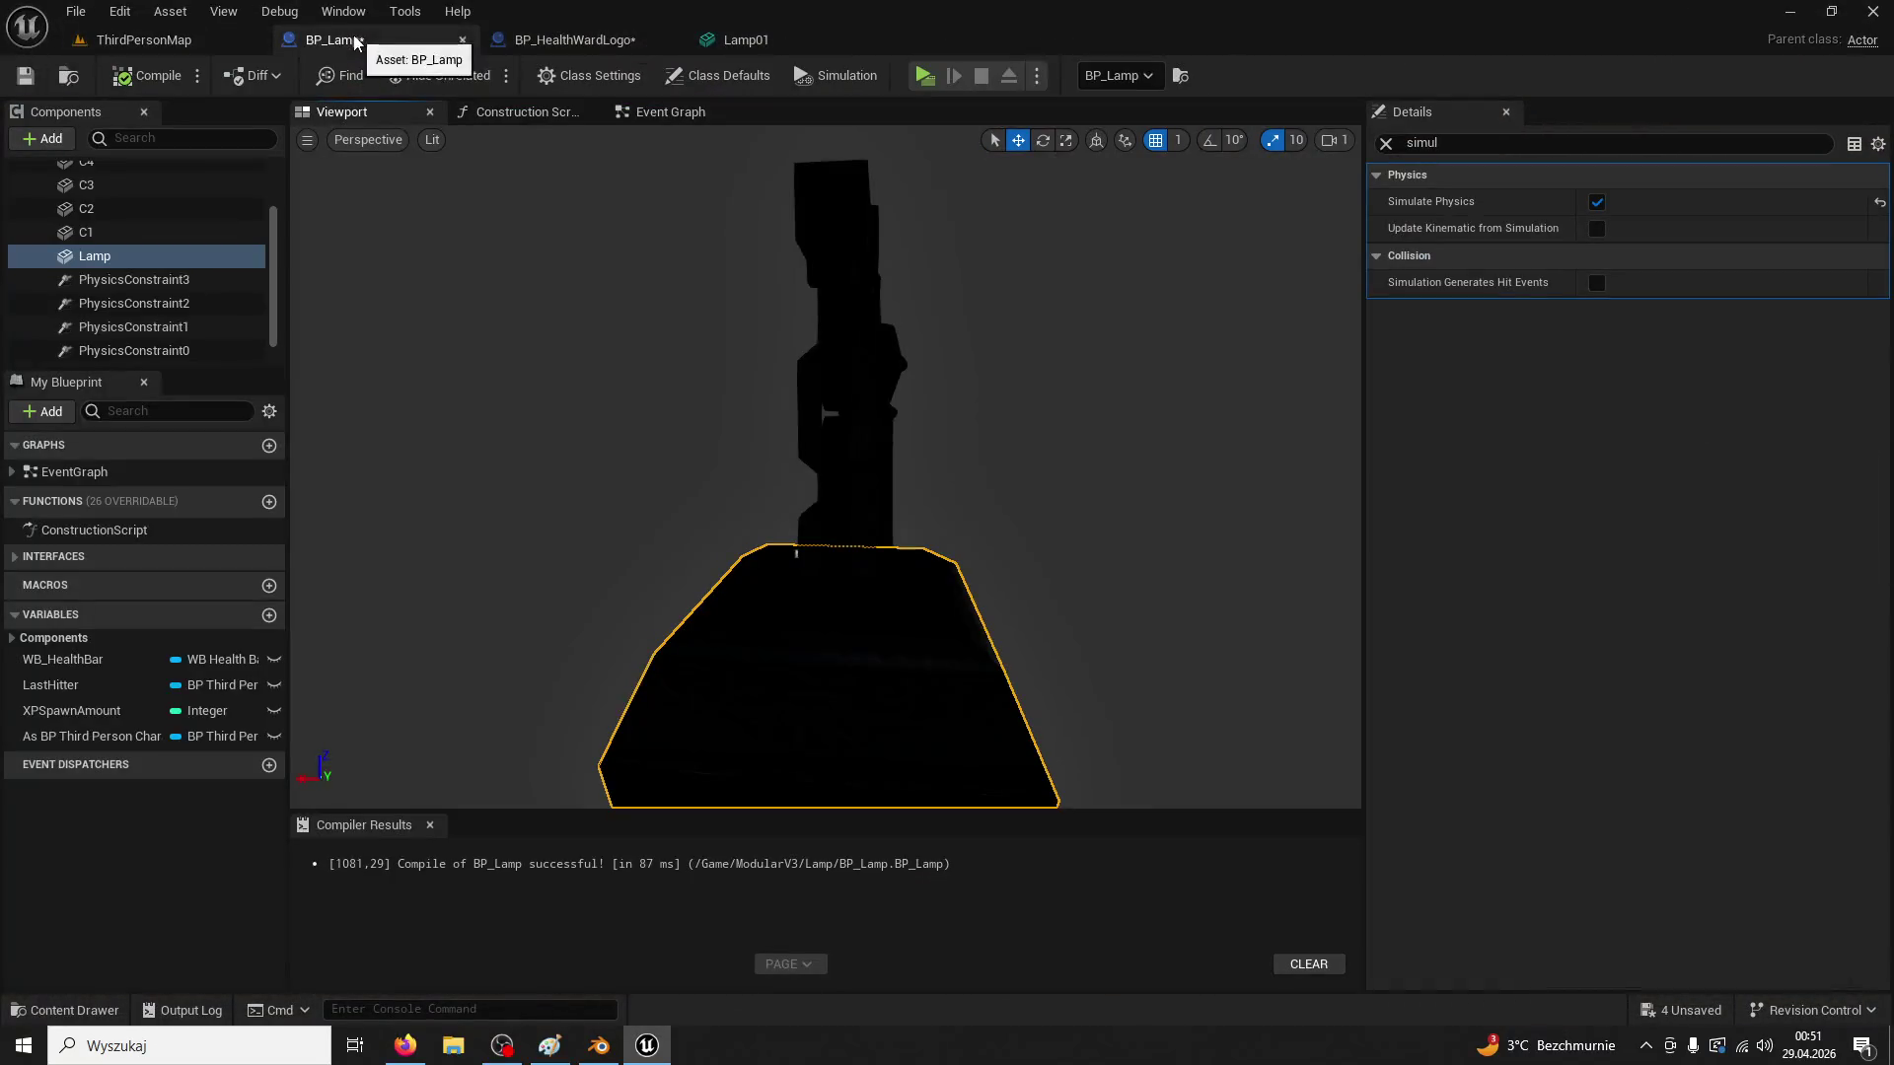
Reposition PhysicsConstraint3, the last constraint on BP_Lamp's chain
click(128, 280)
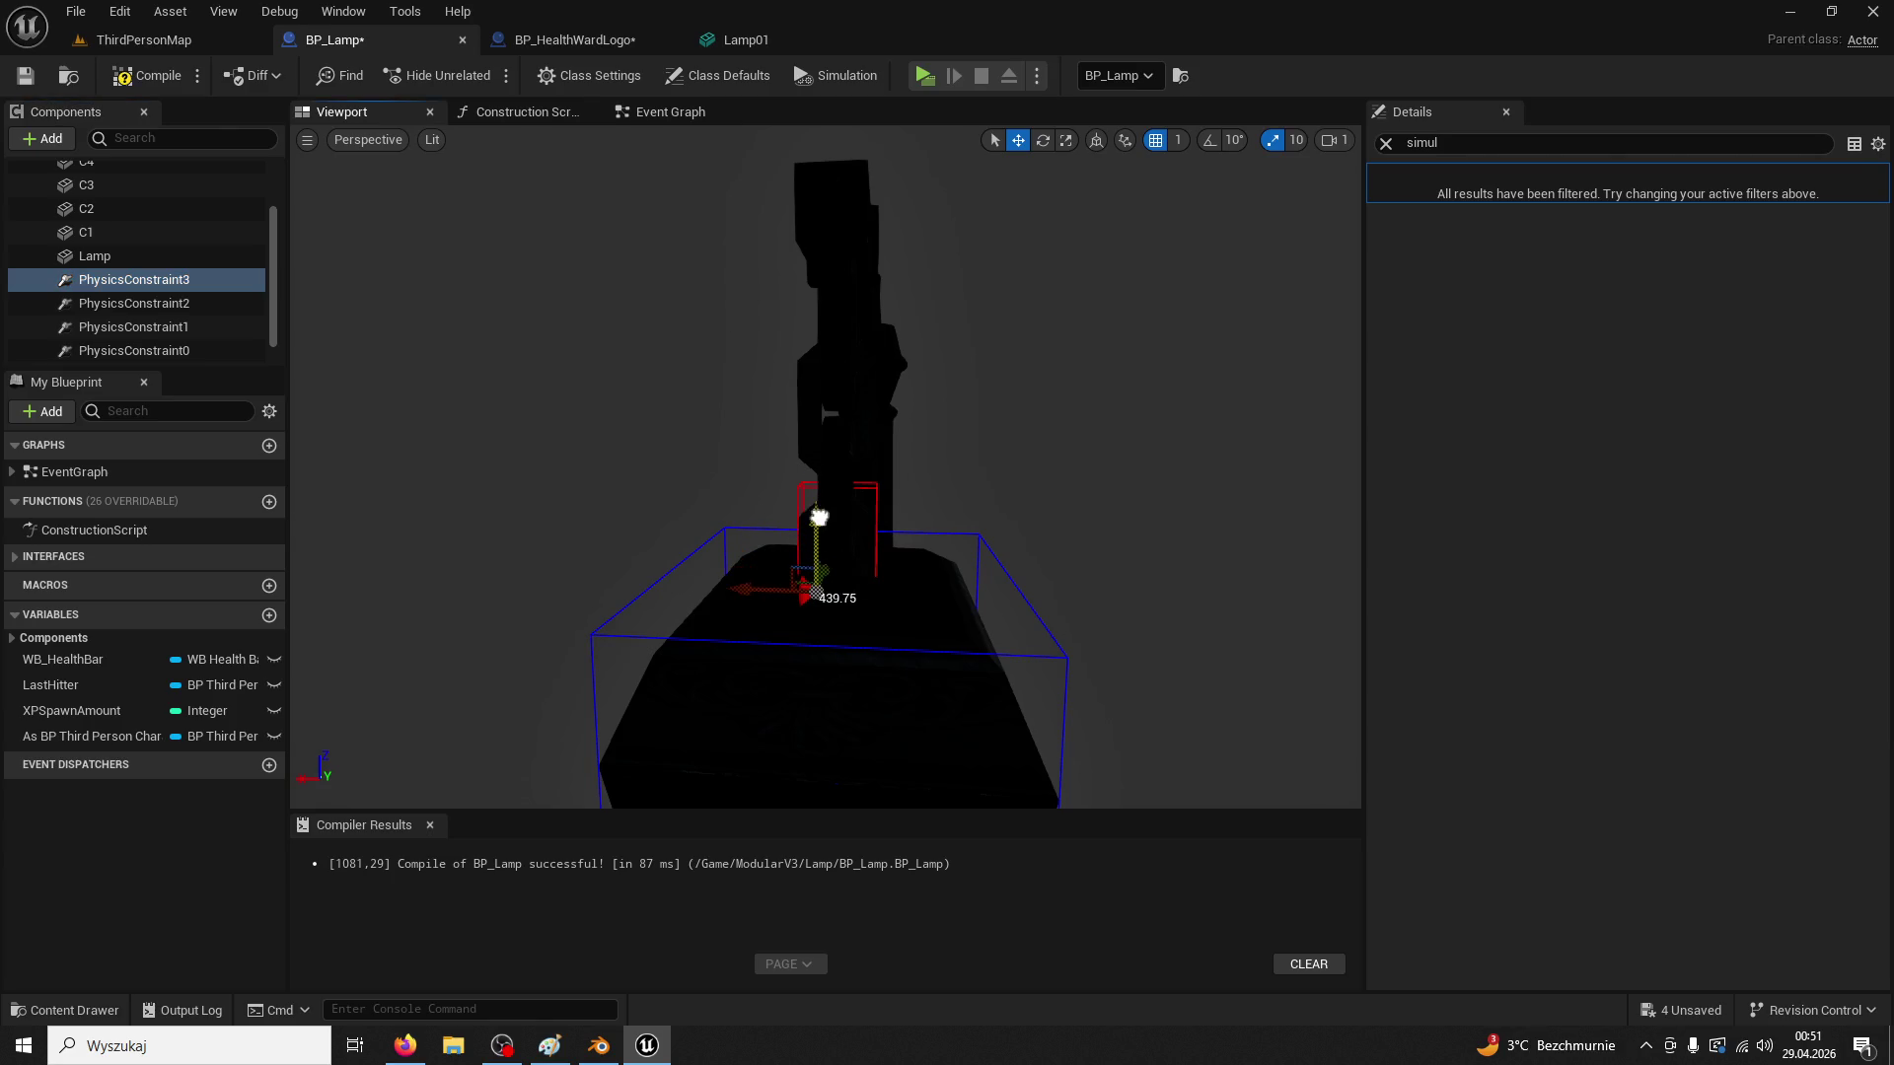
click(819, 516)
click(129, 280)
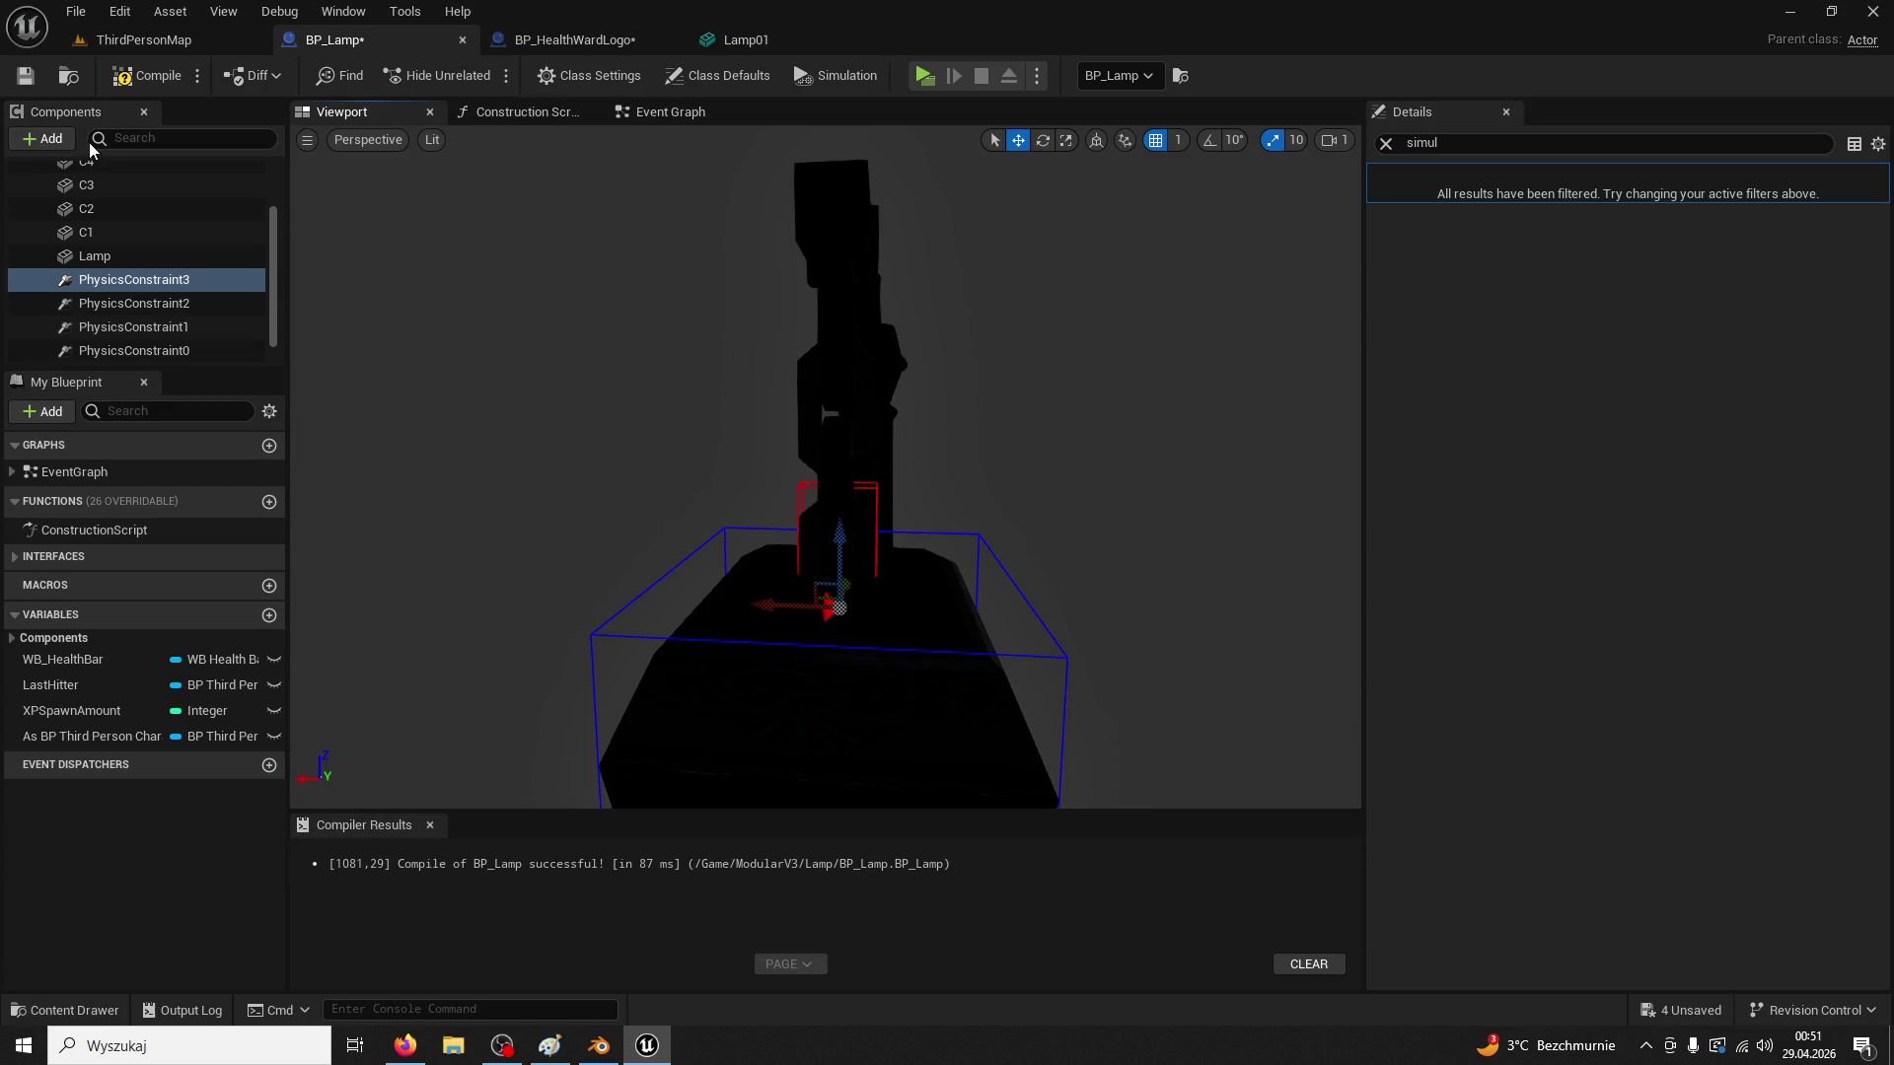
Play-test the lantern by the lamp post in ThirdPersonMap, then select the Lamp component
click(143, 39)
click(482, 77)
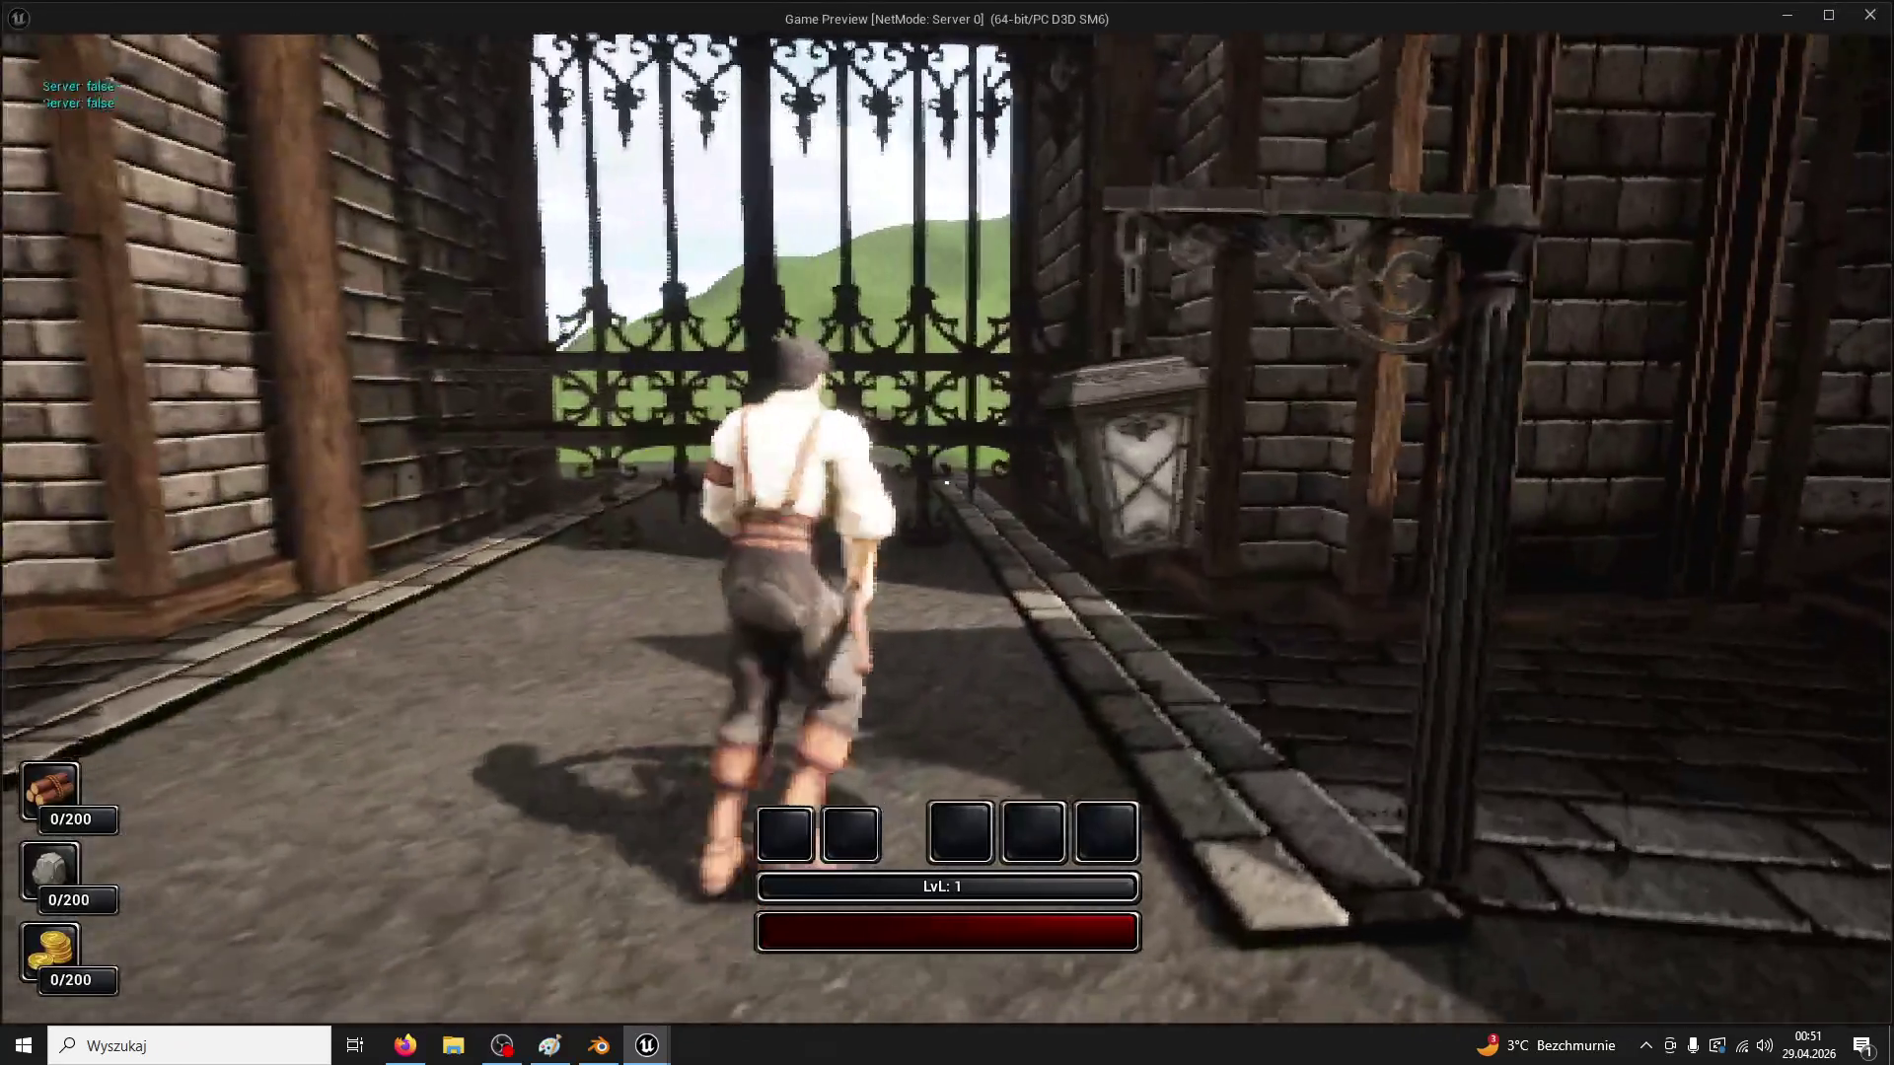
key(w)
key(w)
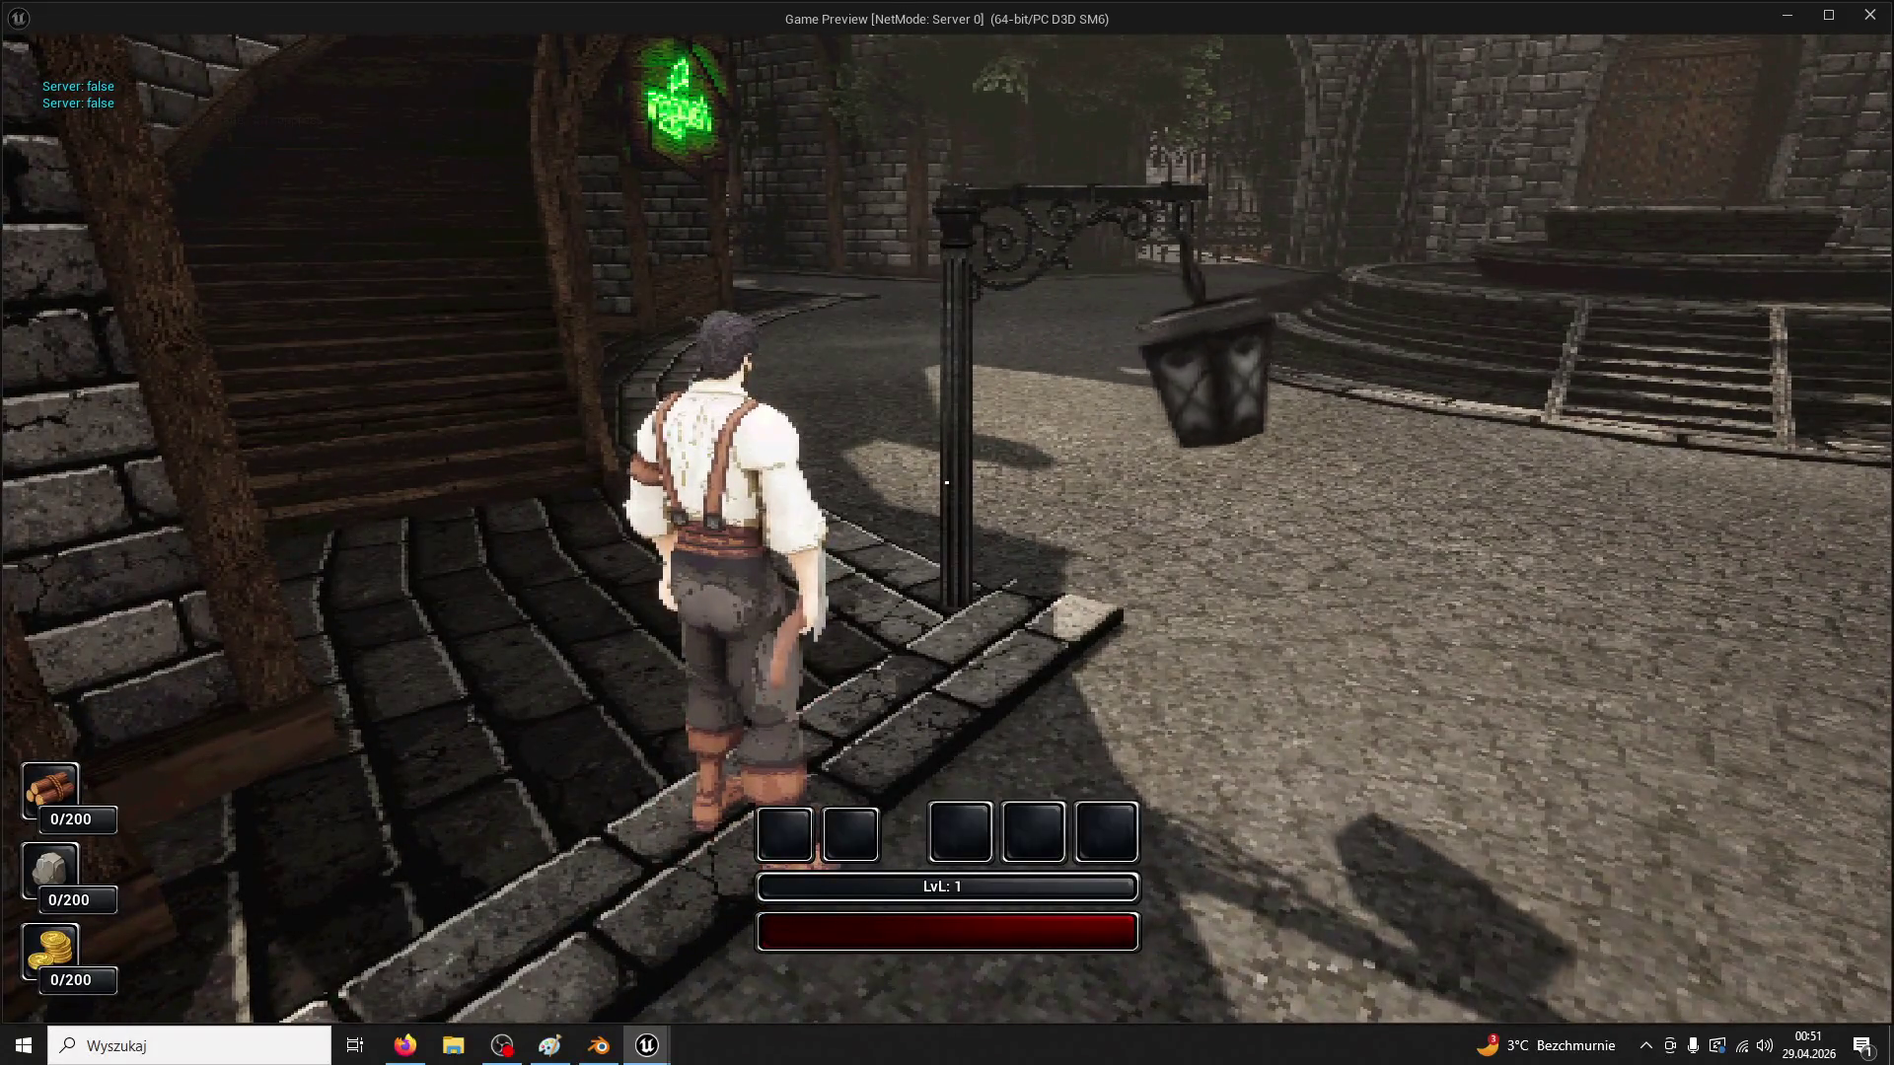
key(Escape)
click(918, 669)
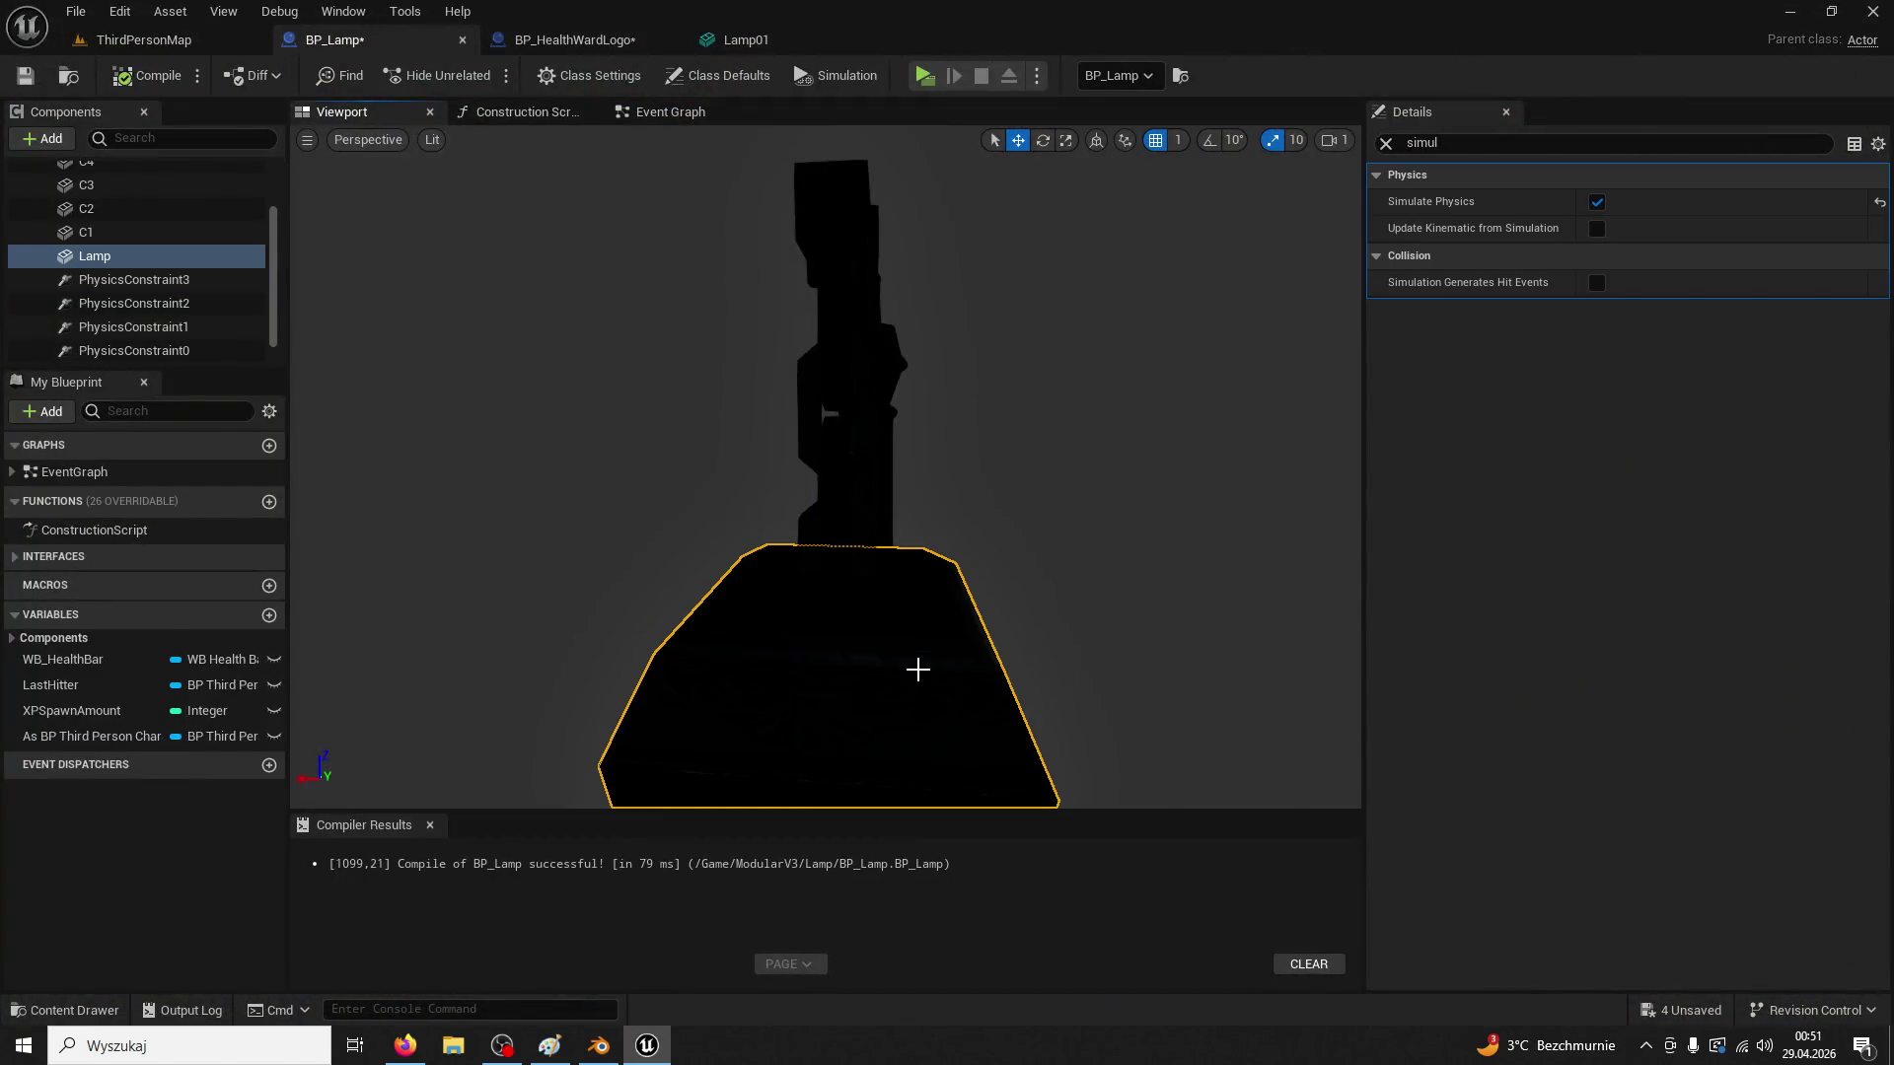
Clear the Lamp's Details filter and try several property search terms
click(1386, 143)
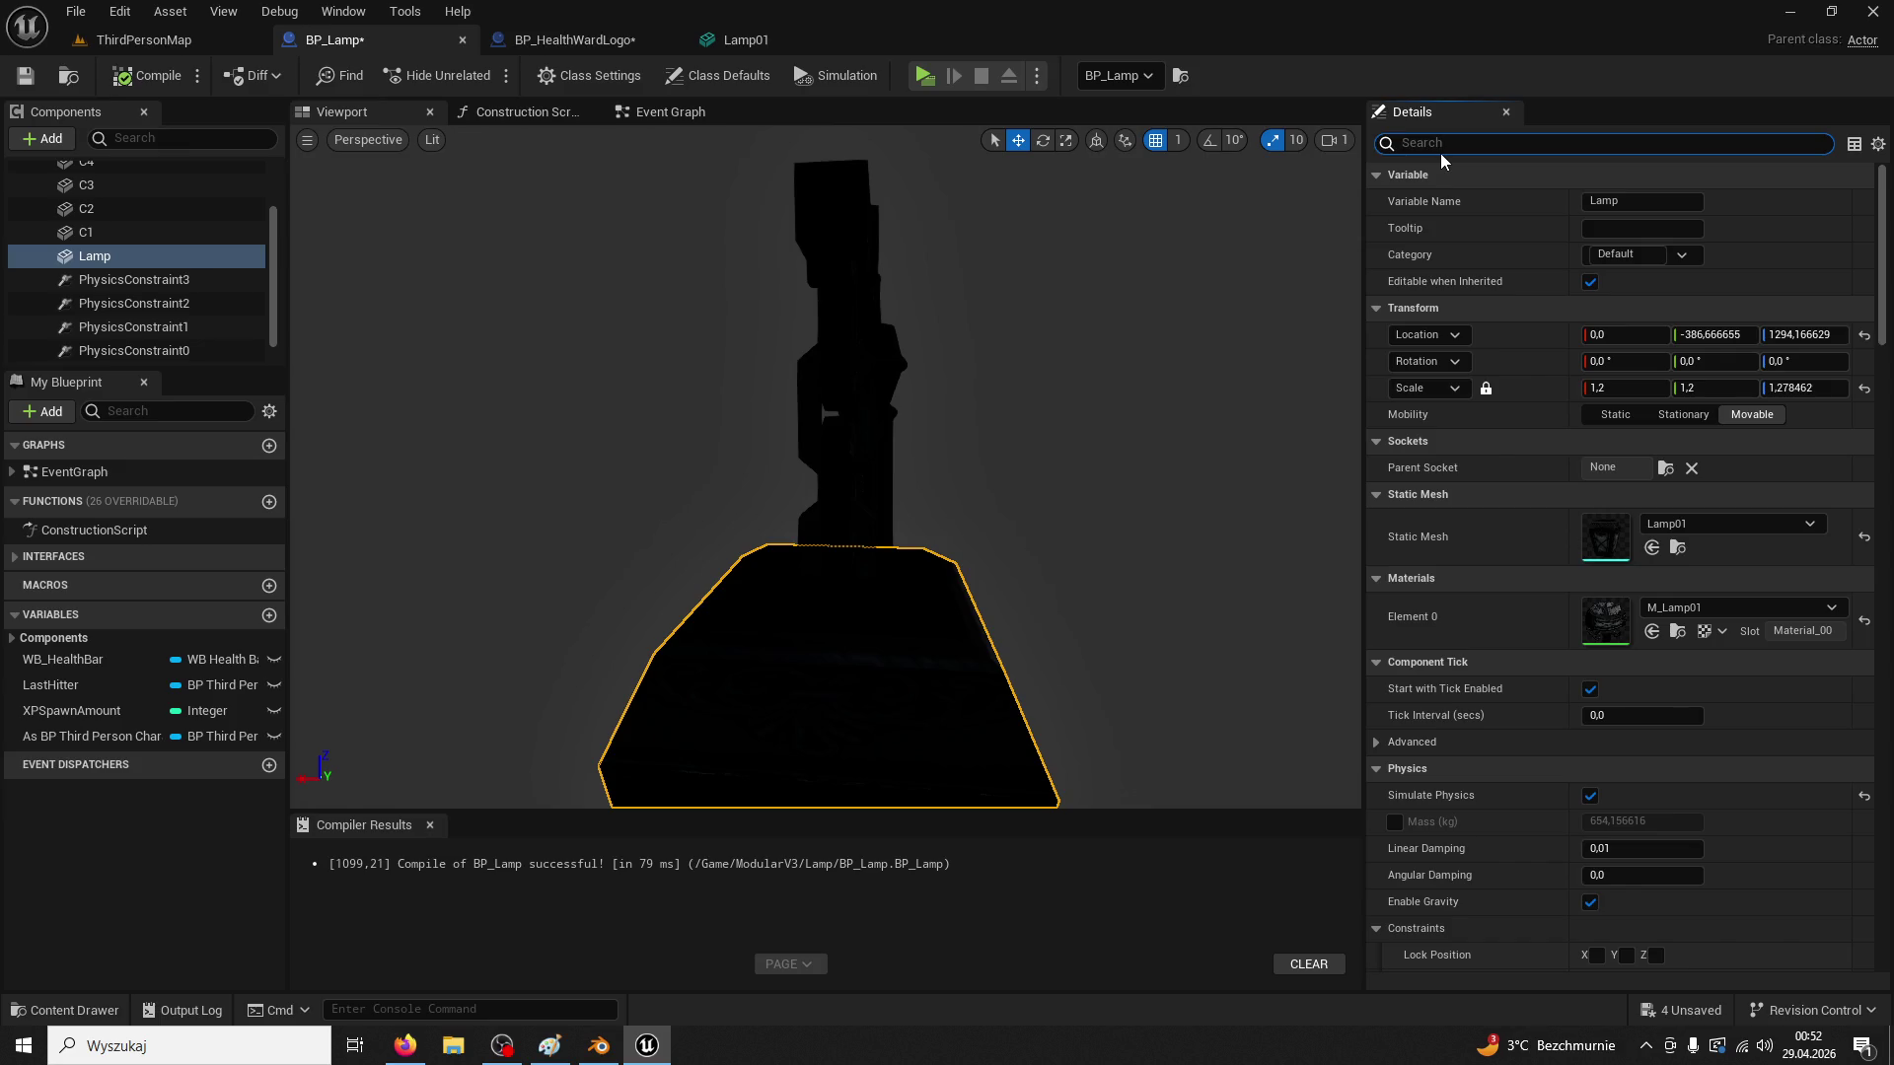
text(gra)
key(BackSpace)
key(BackSpace)
key(BackSpace)
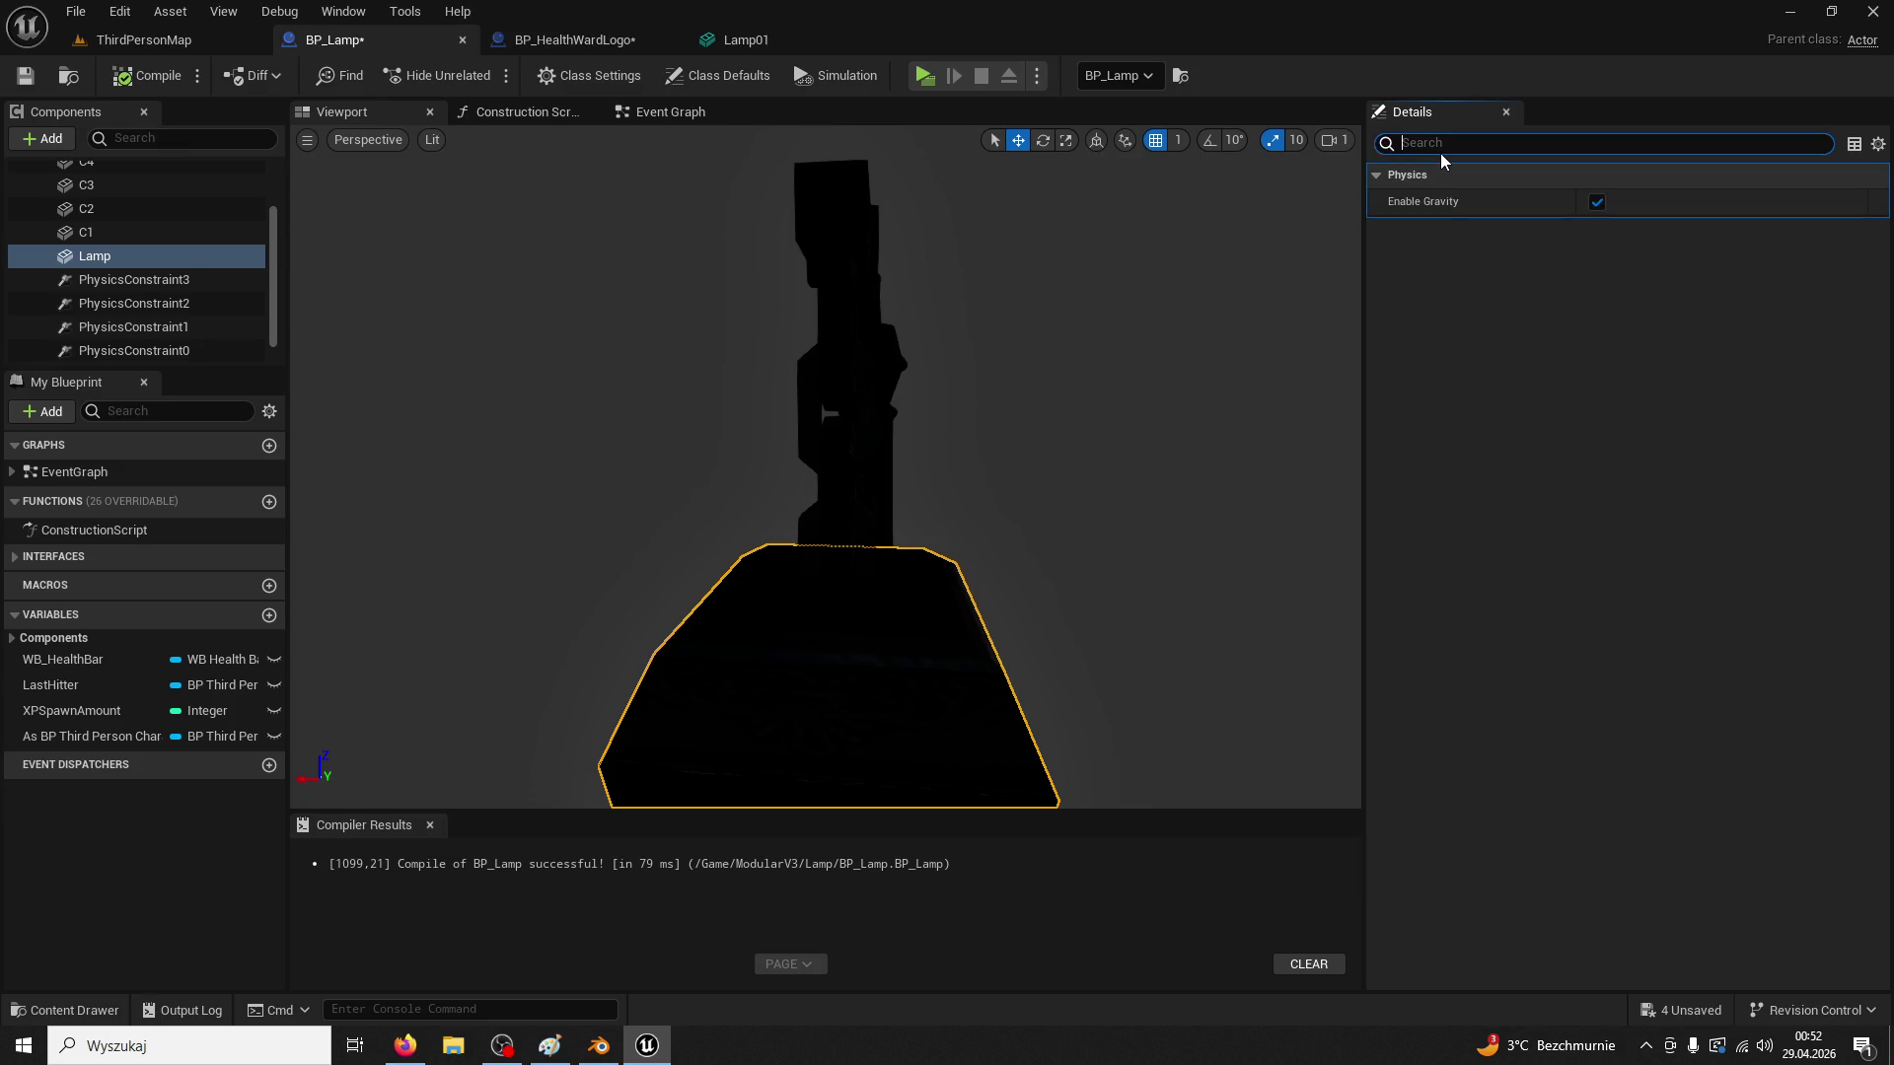
text(wel)
key(BackSpace)
key(BackSpace)
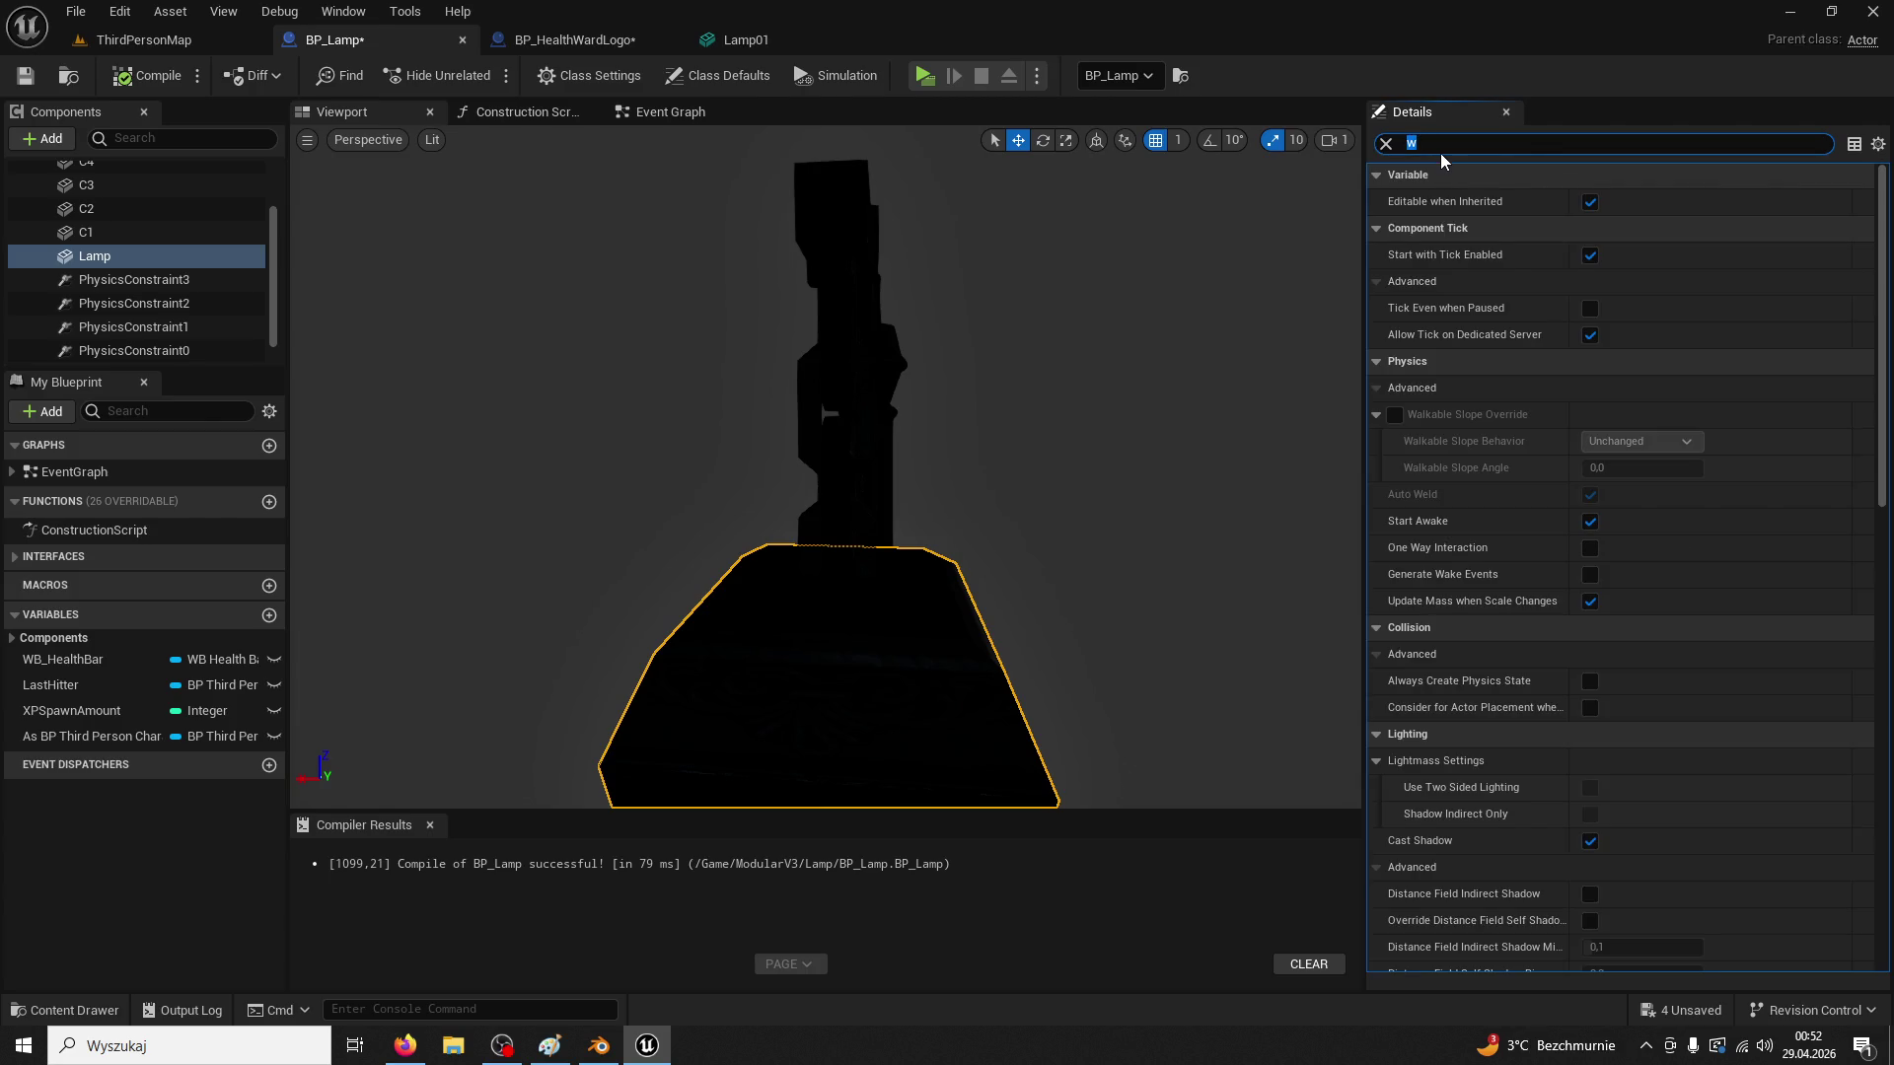
text(ei)
key(BackSpace)
key(BackSpace)
key(BackSpace)
Filter by 'da', set the Lamp's Linear and Angular Damping to 0.3, and start a play test
scroll(1807, 673, down, 10)
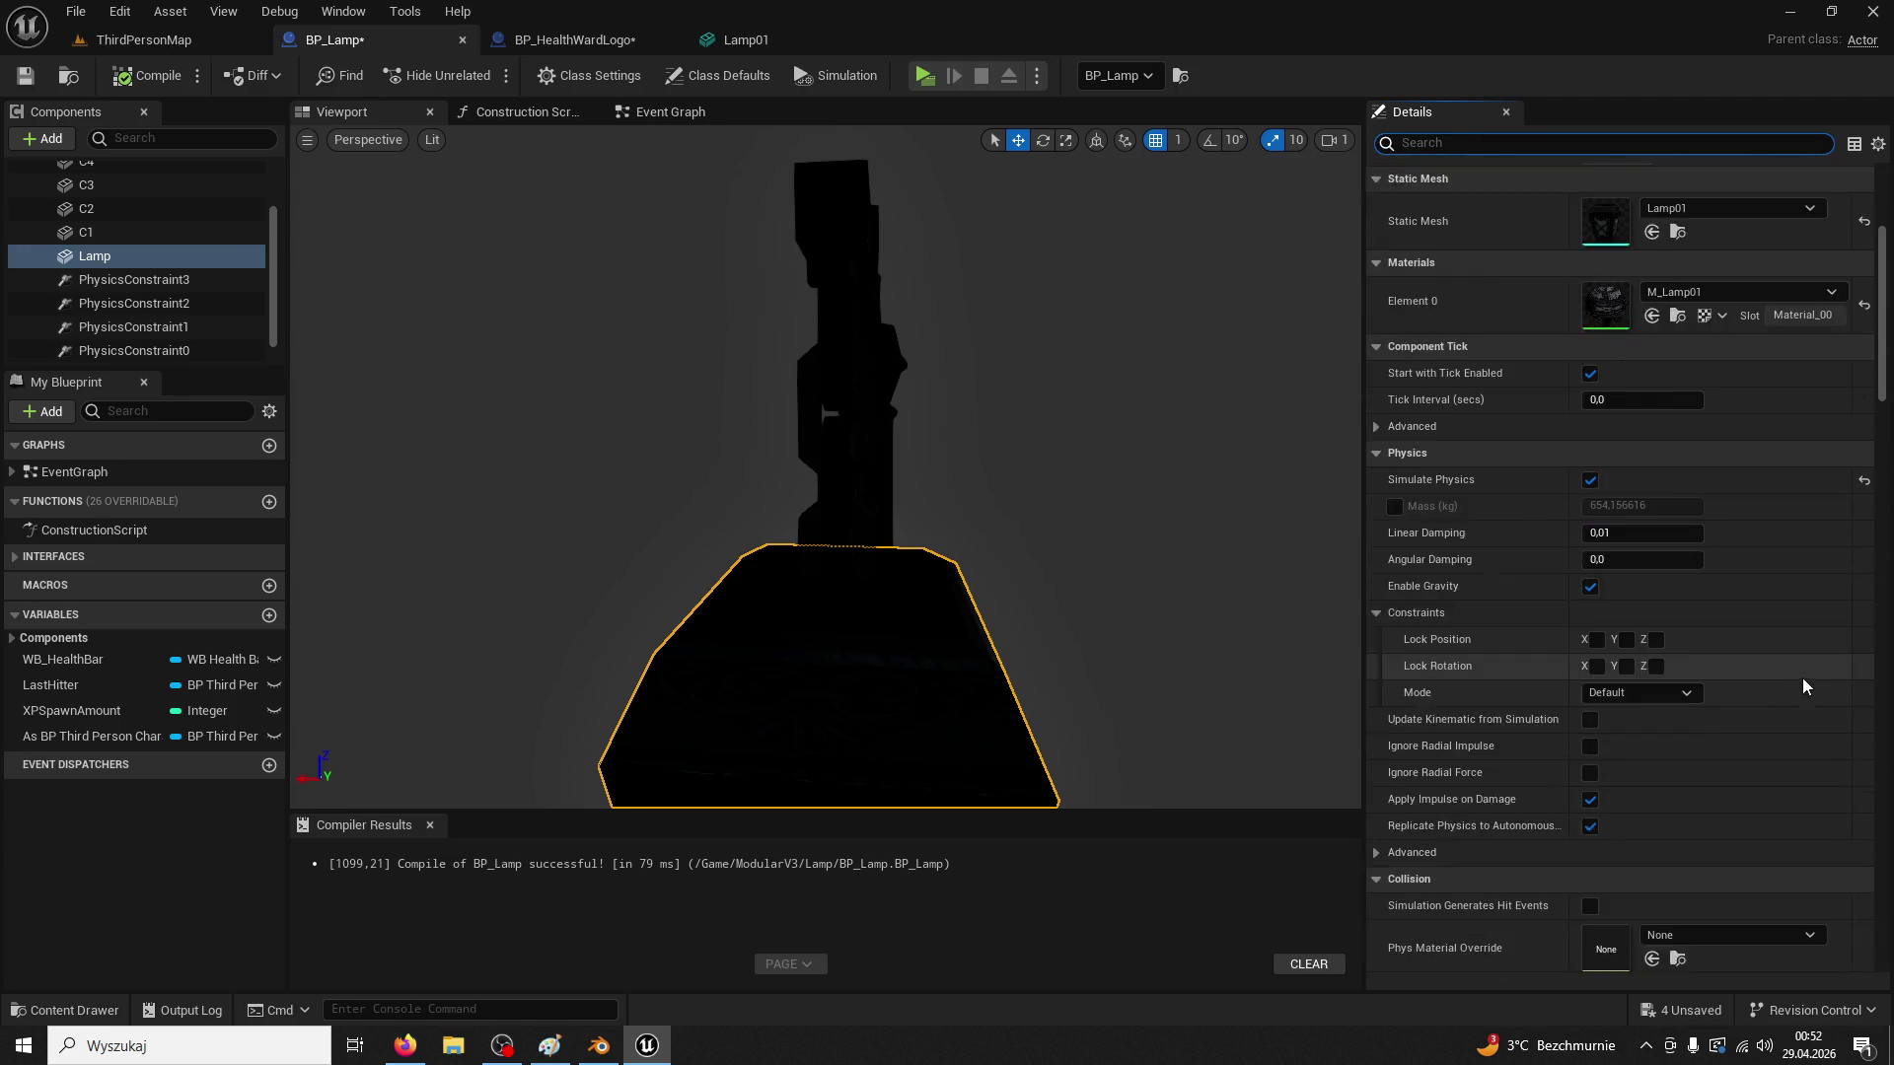
scroll(1751, 707, down, 15)
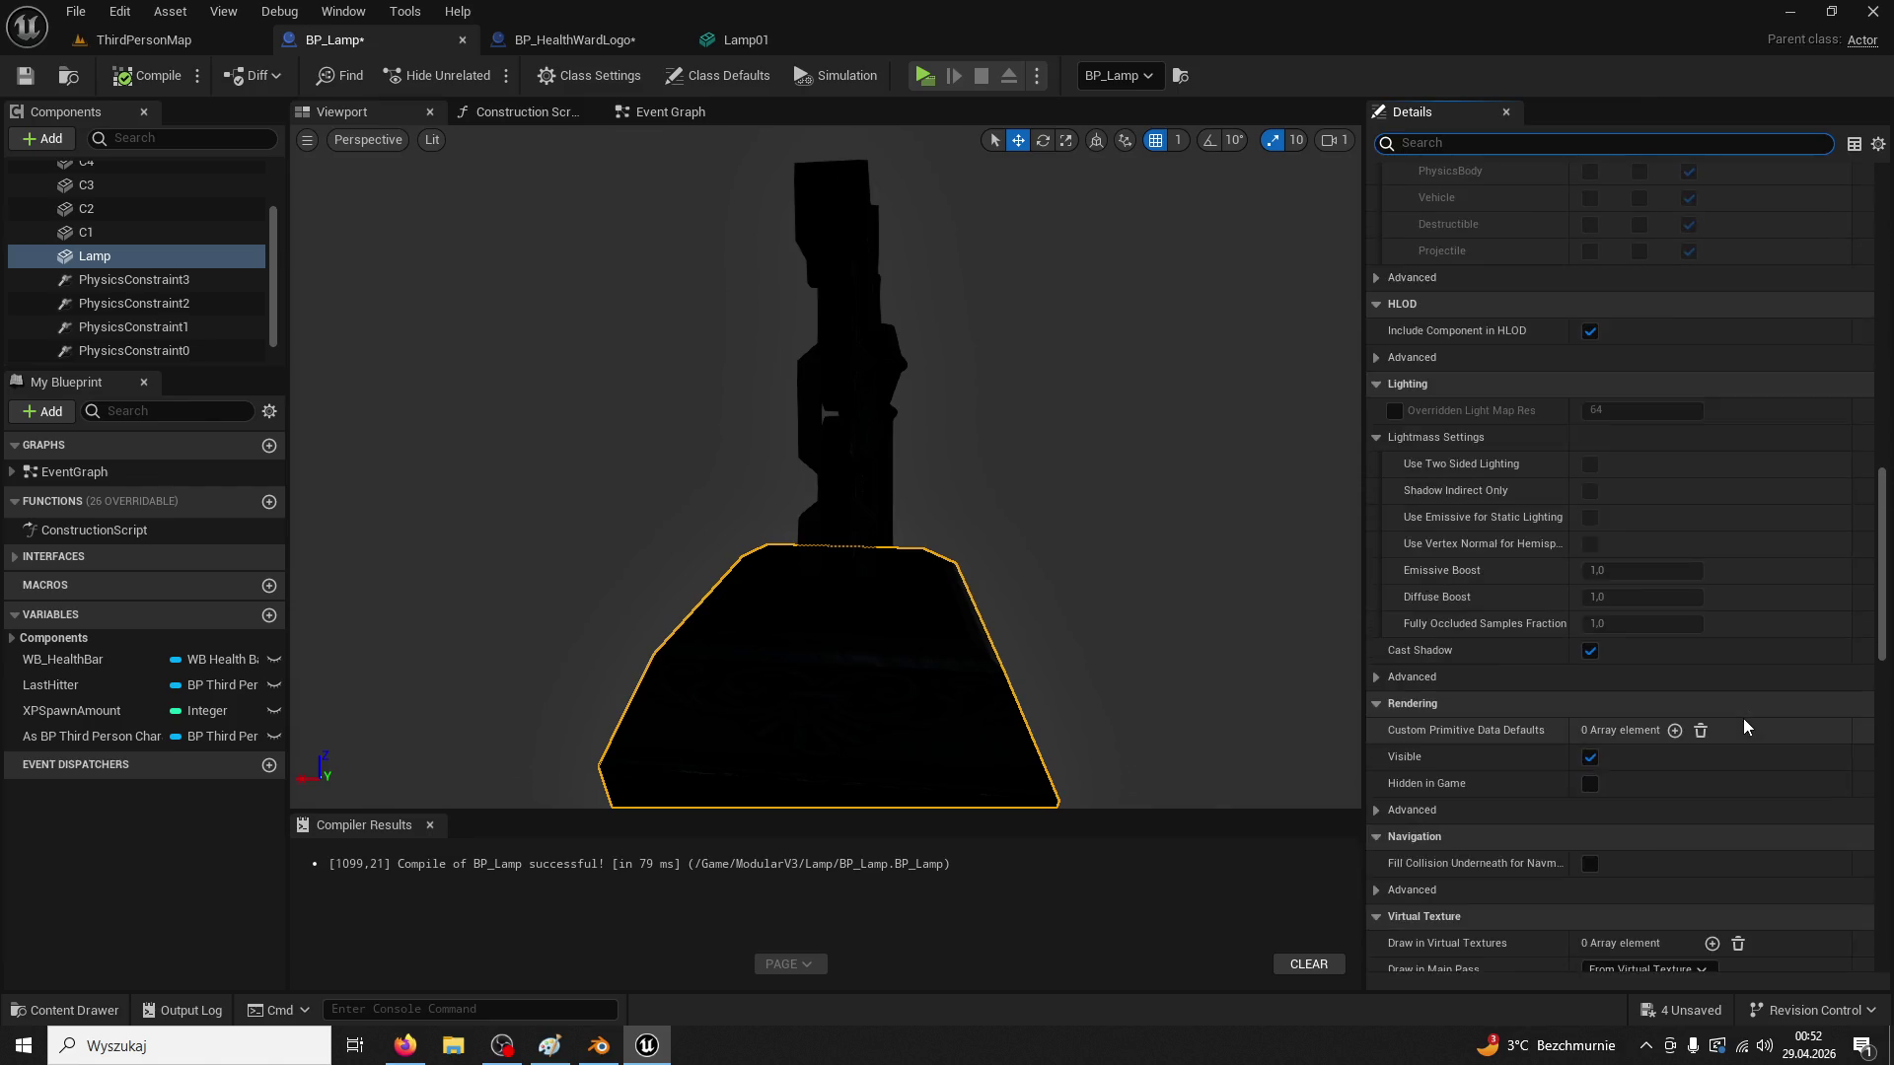
scroll(1750, 725, up, 6)
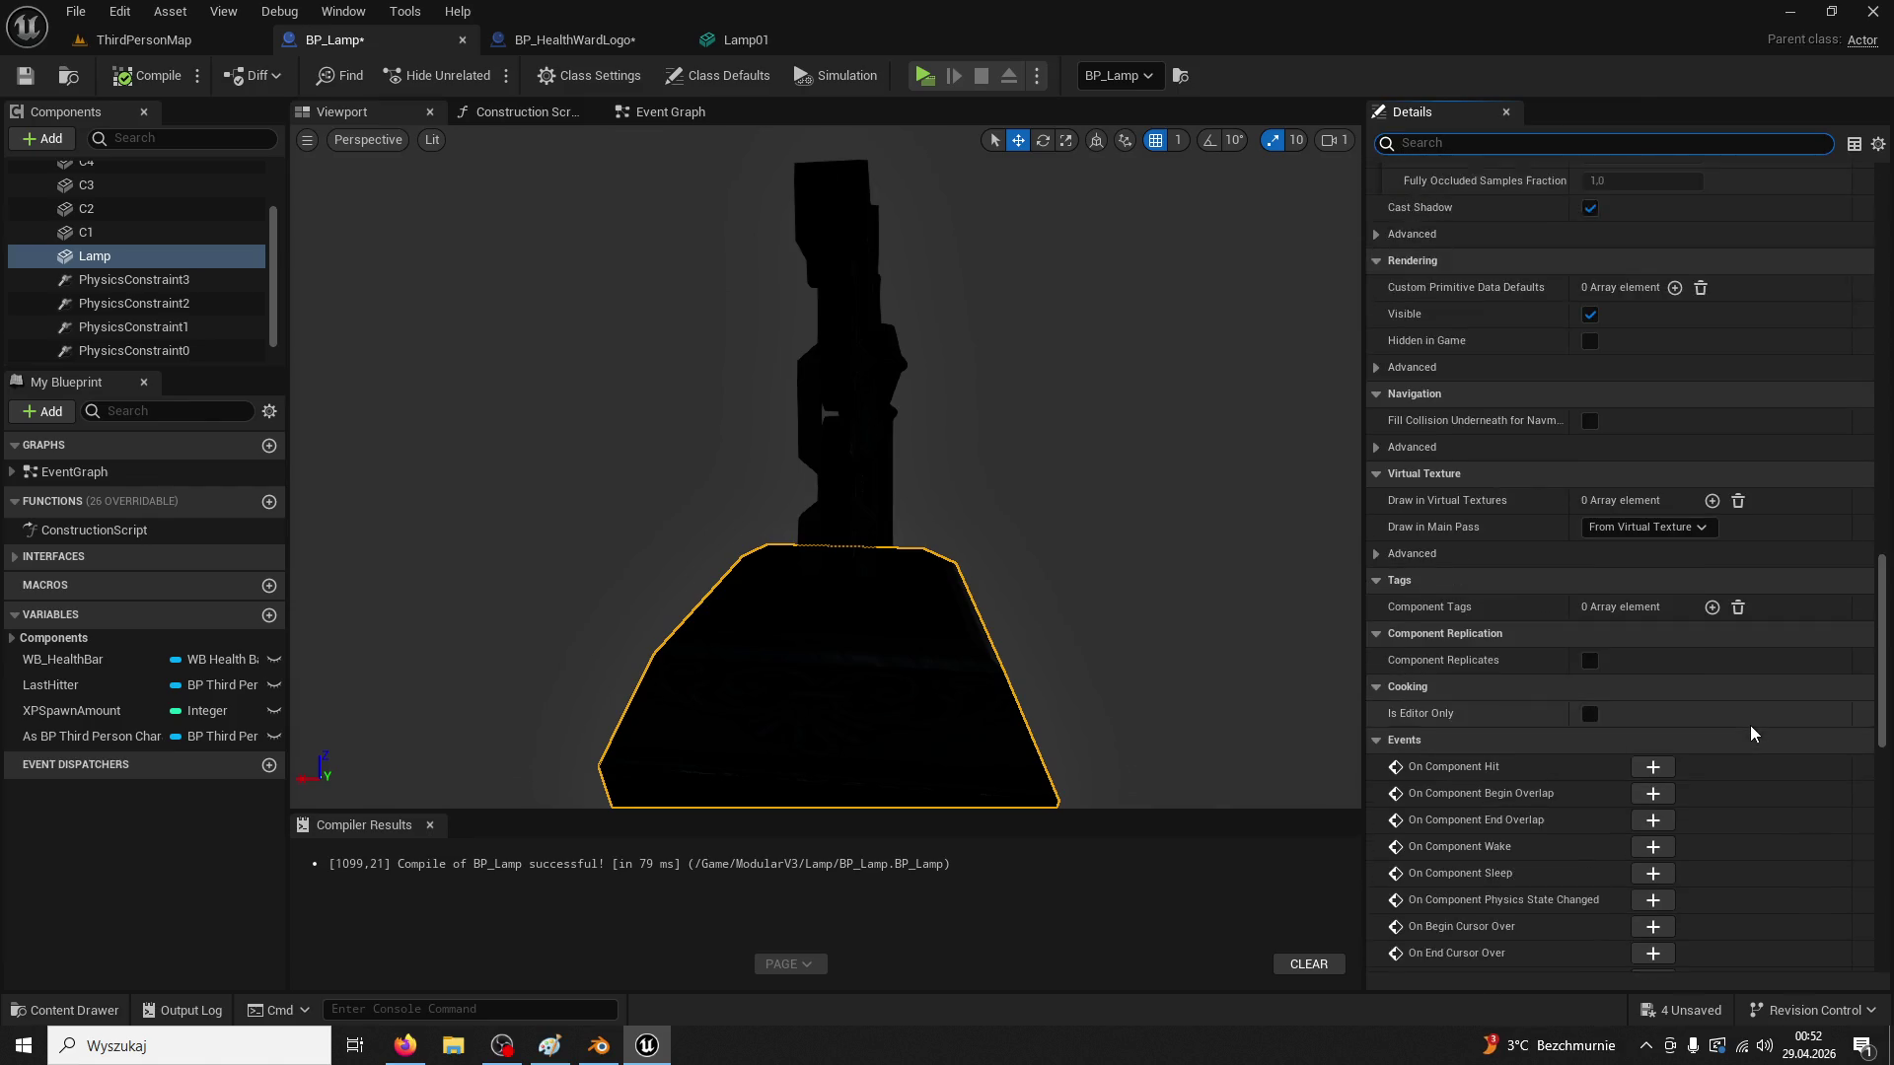
text(da)
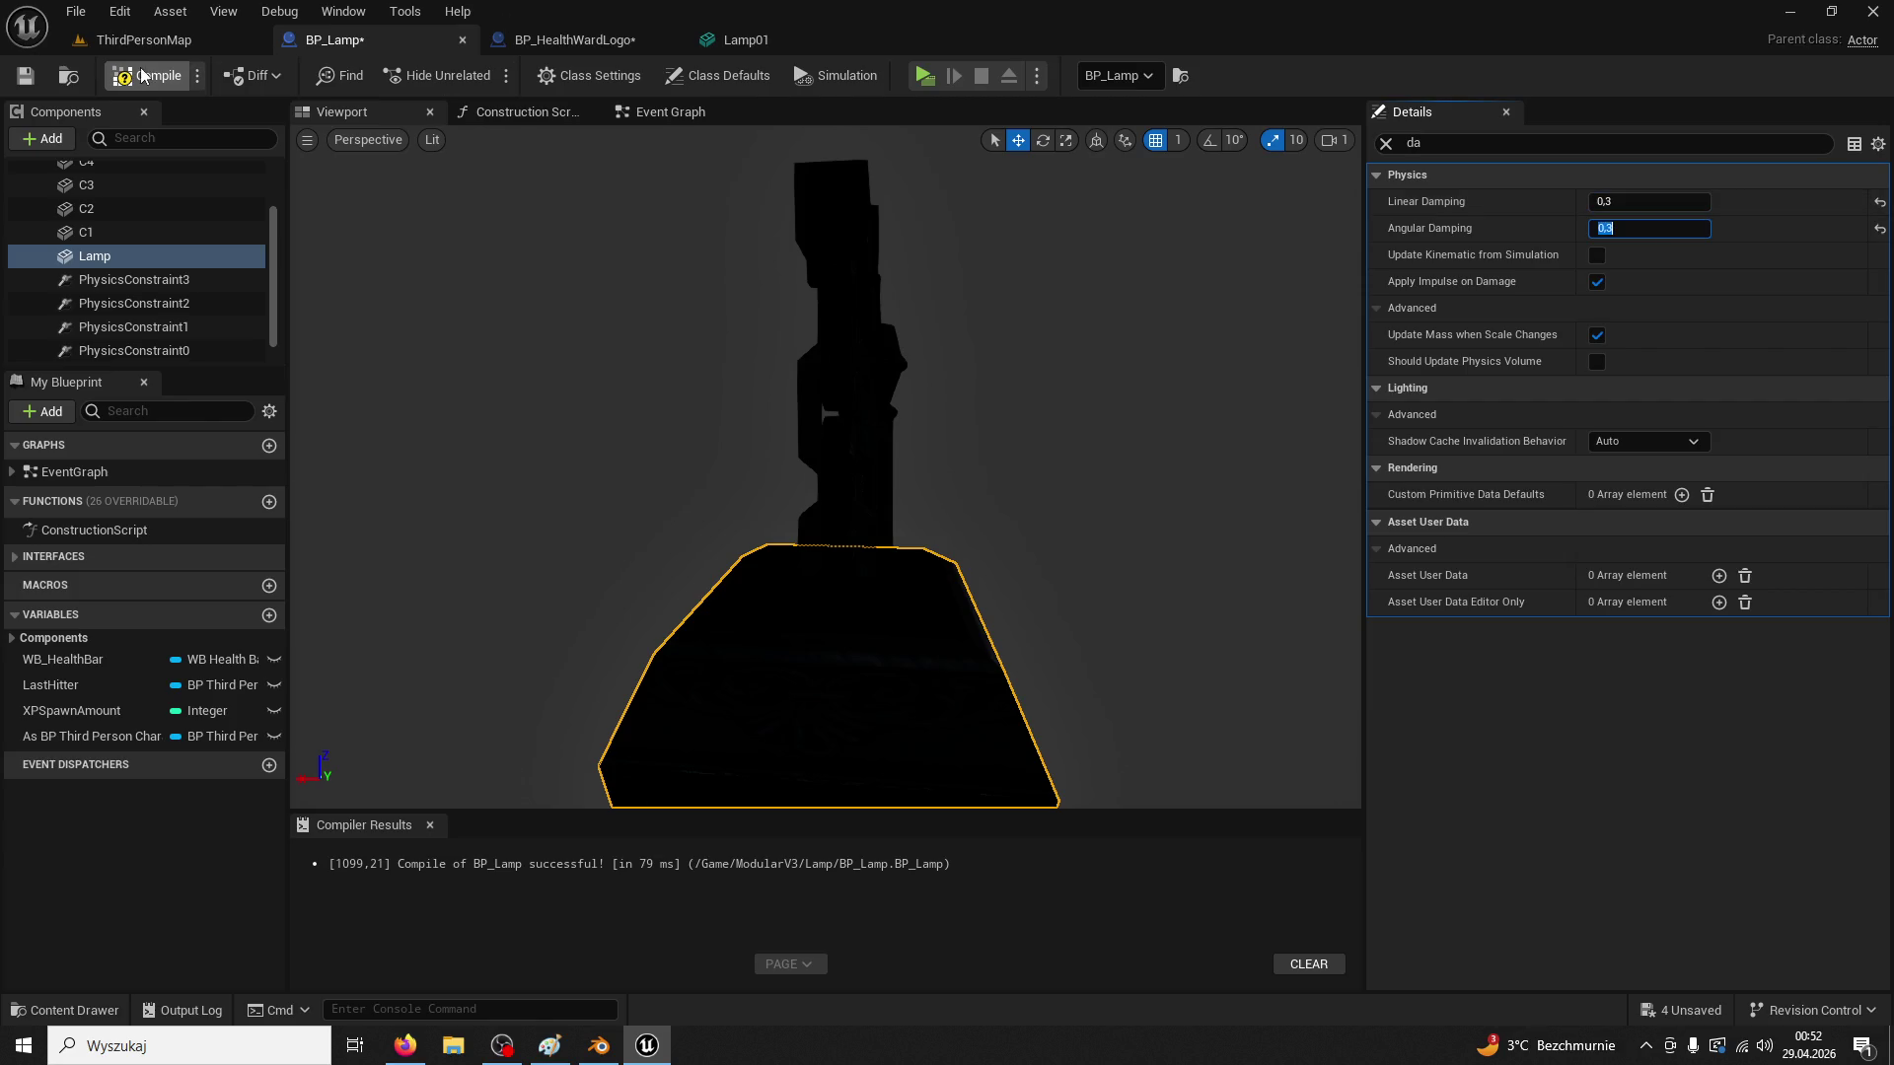
click(144, 39)
key(alt+p)
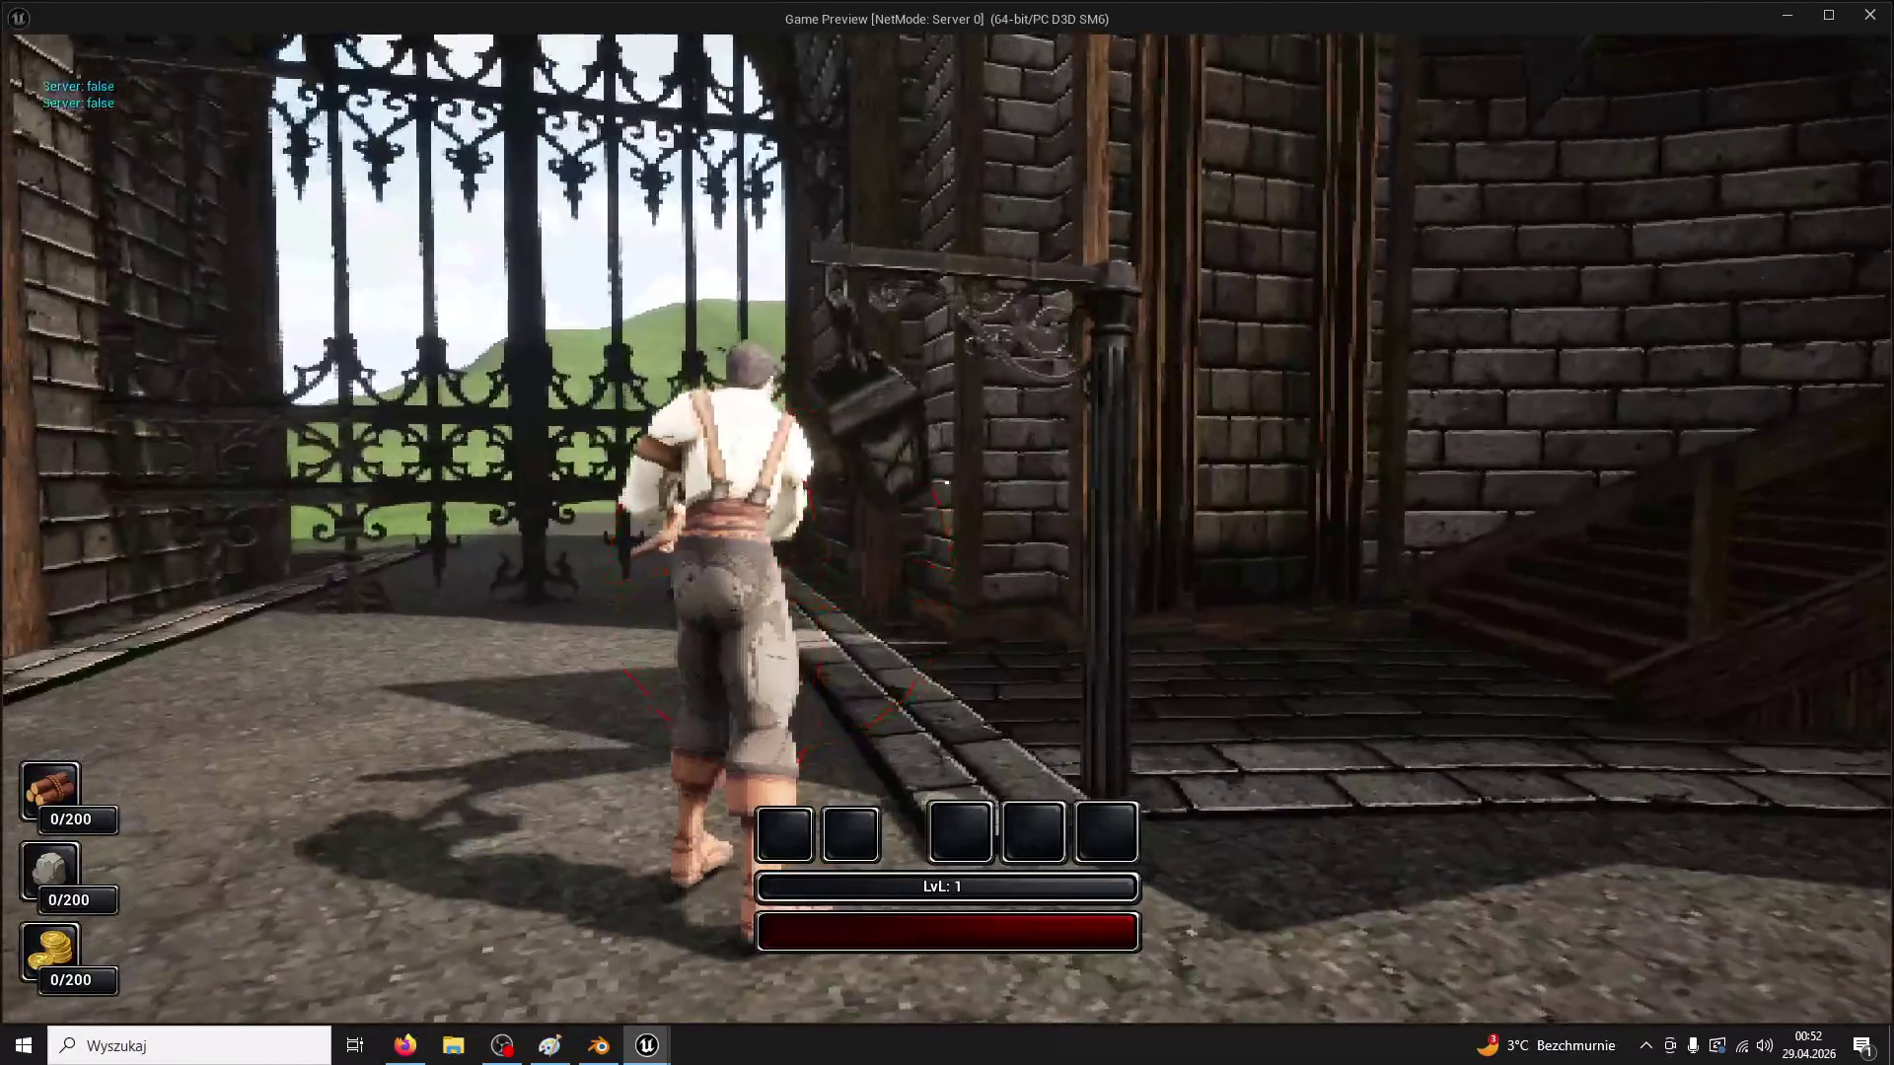
Run to the lamp post and attack the hanging lantern, then stop the play test
key(w)
click(946, 482)
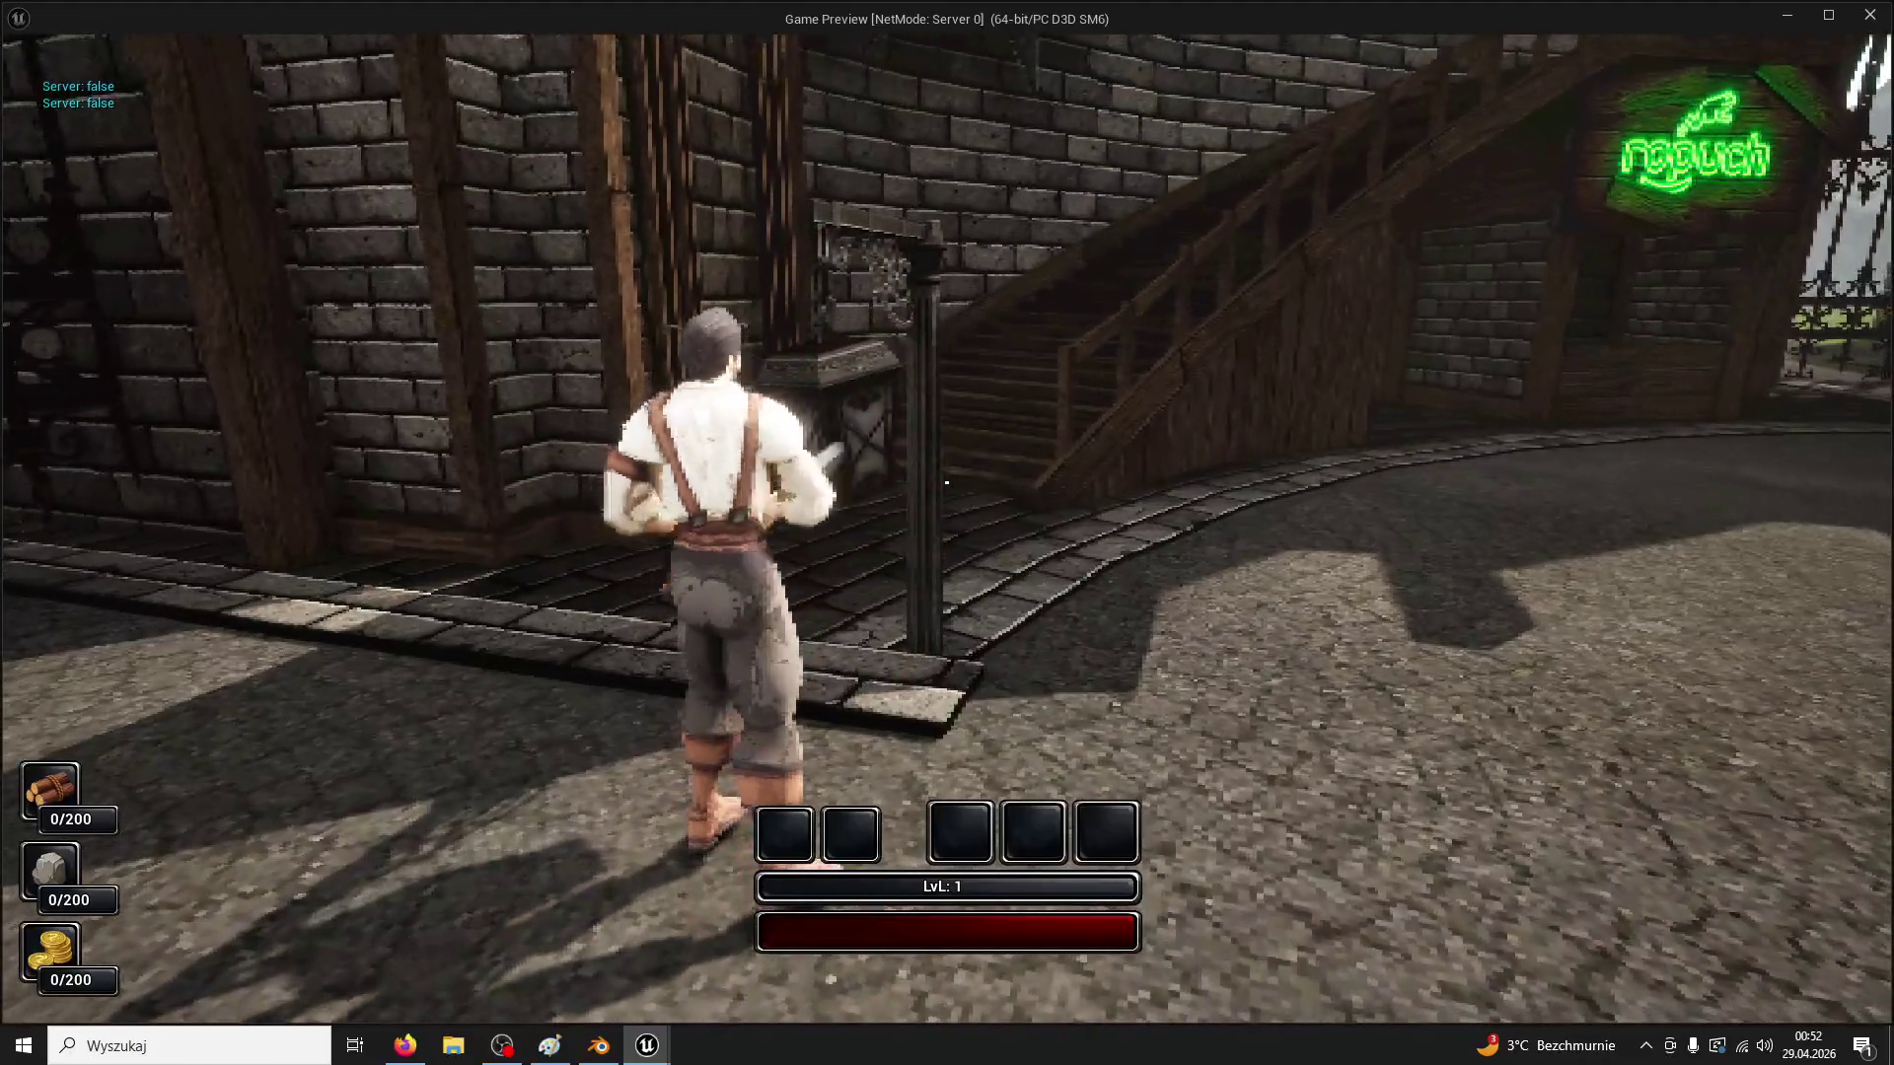
click(946, 483)
key(w)
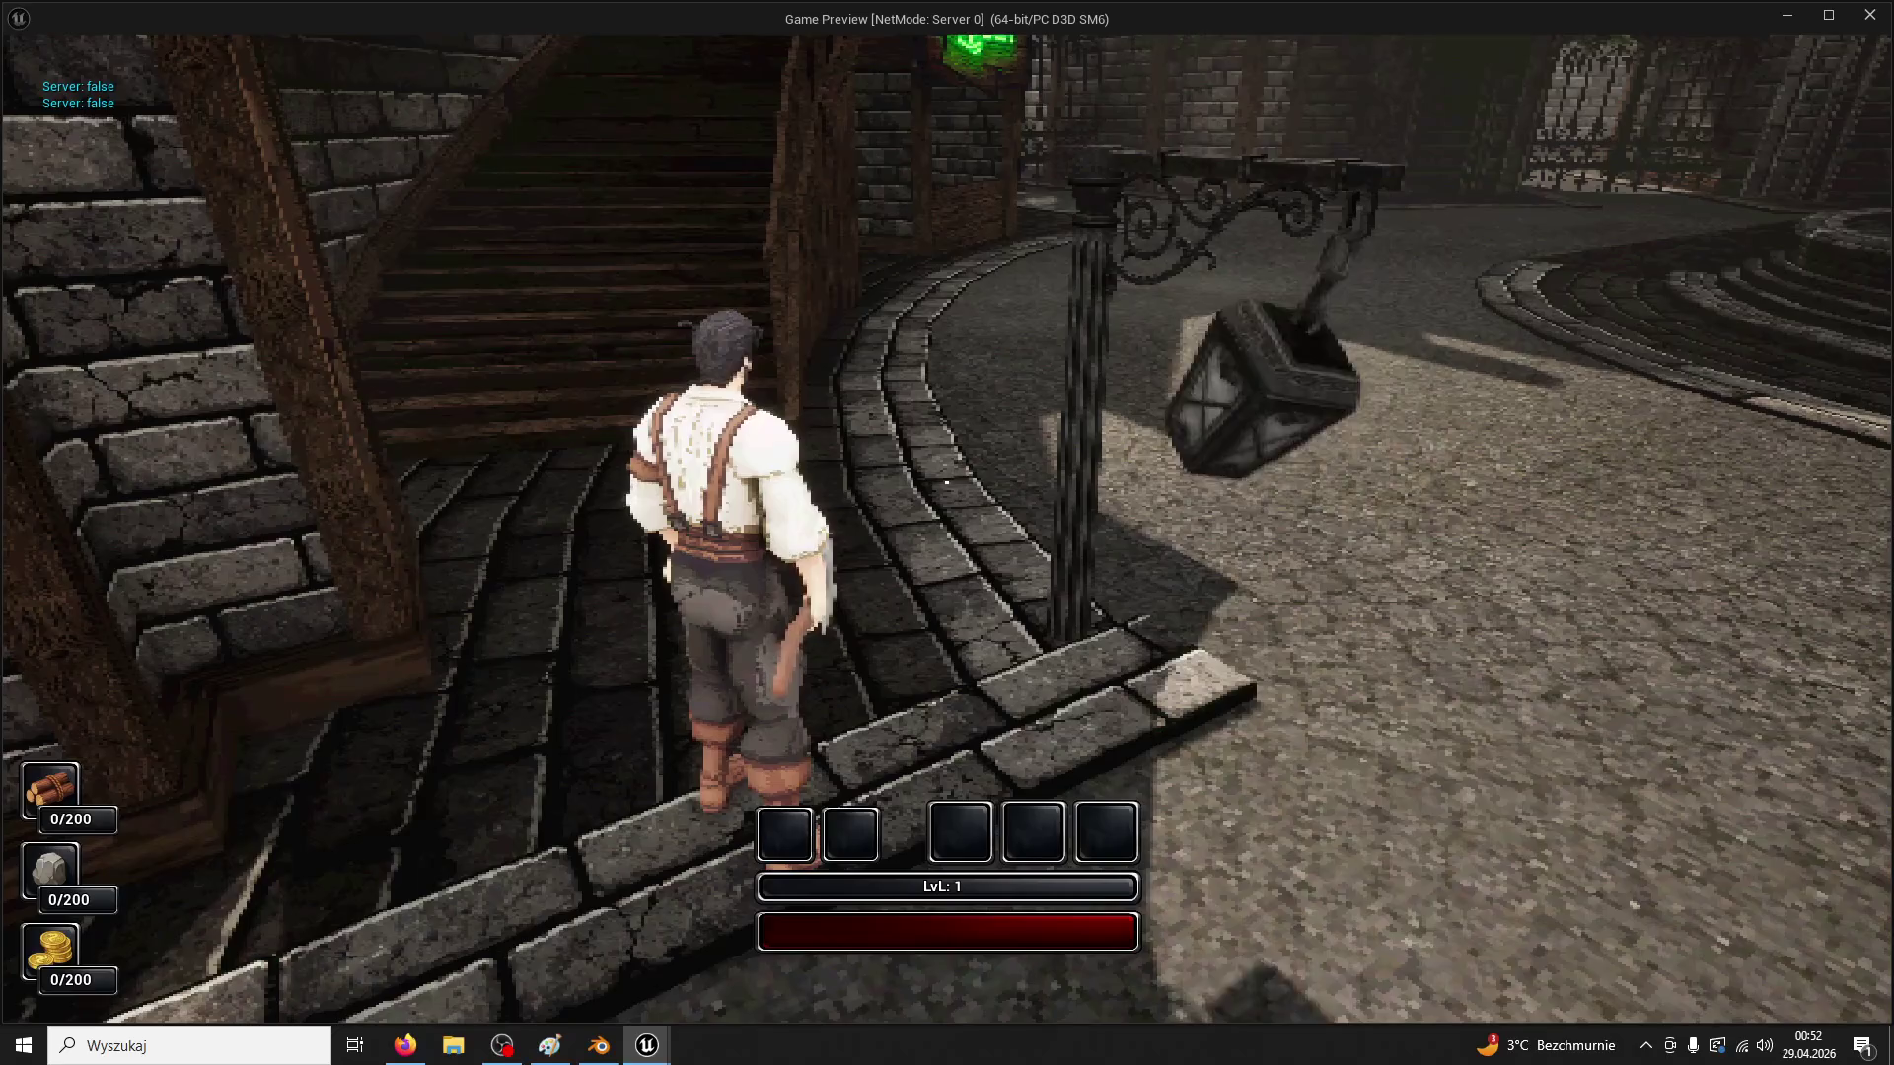
key(Escape)
Raise the Lamp's Linear and Angular Damping to 1 in BP_Lamp
click(720, 40)
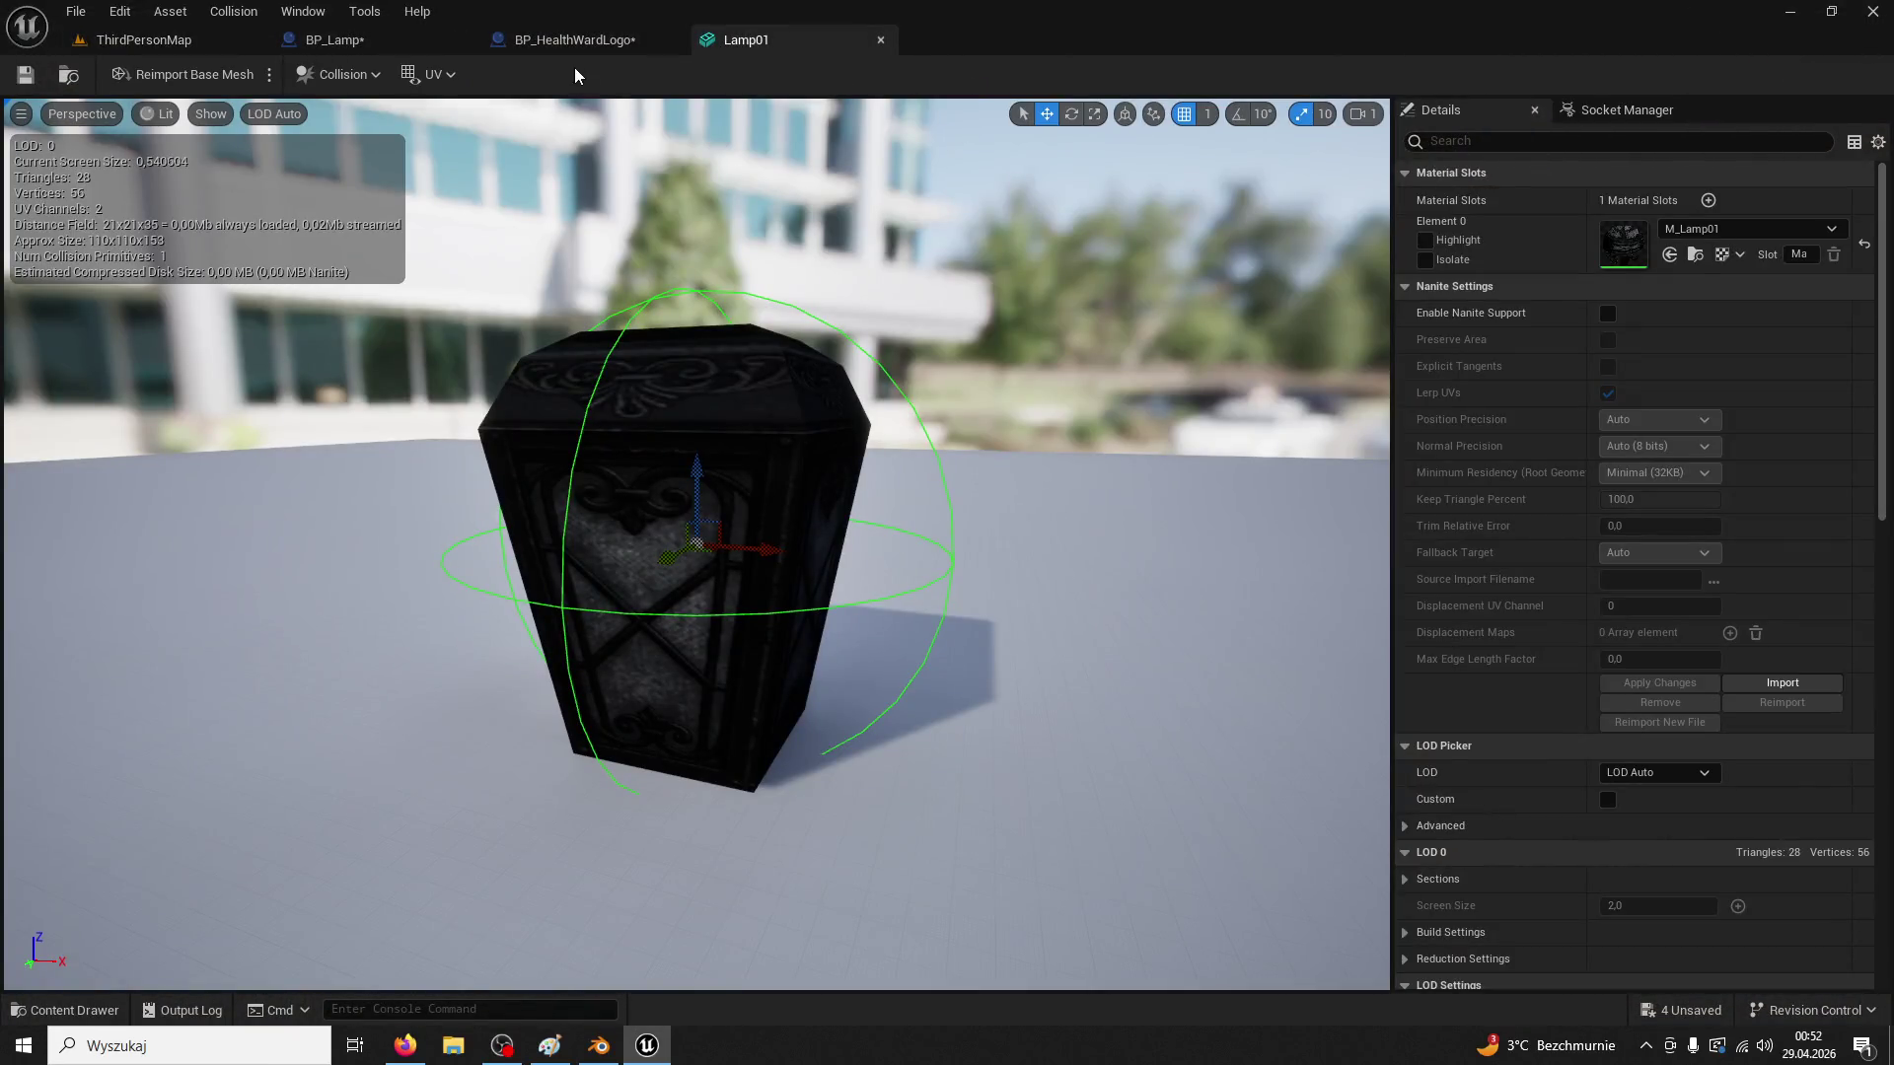
click(575, 39)
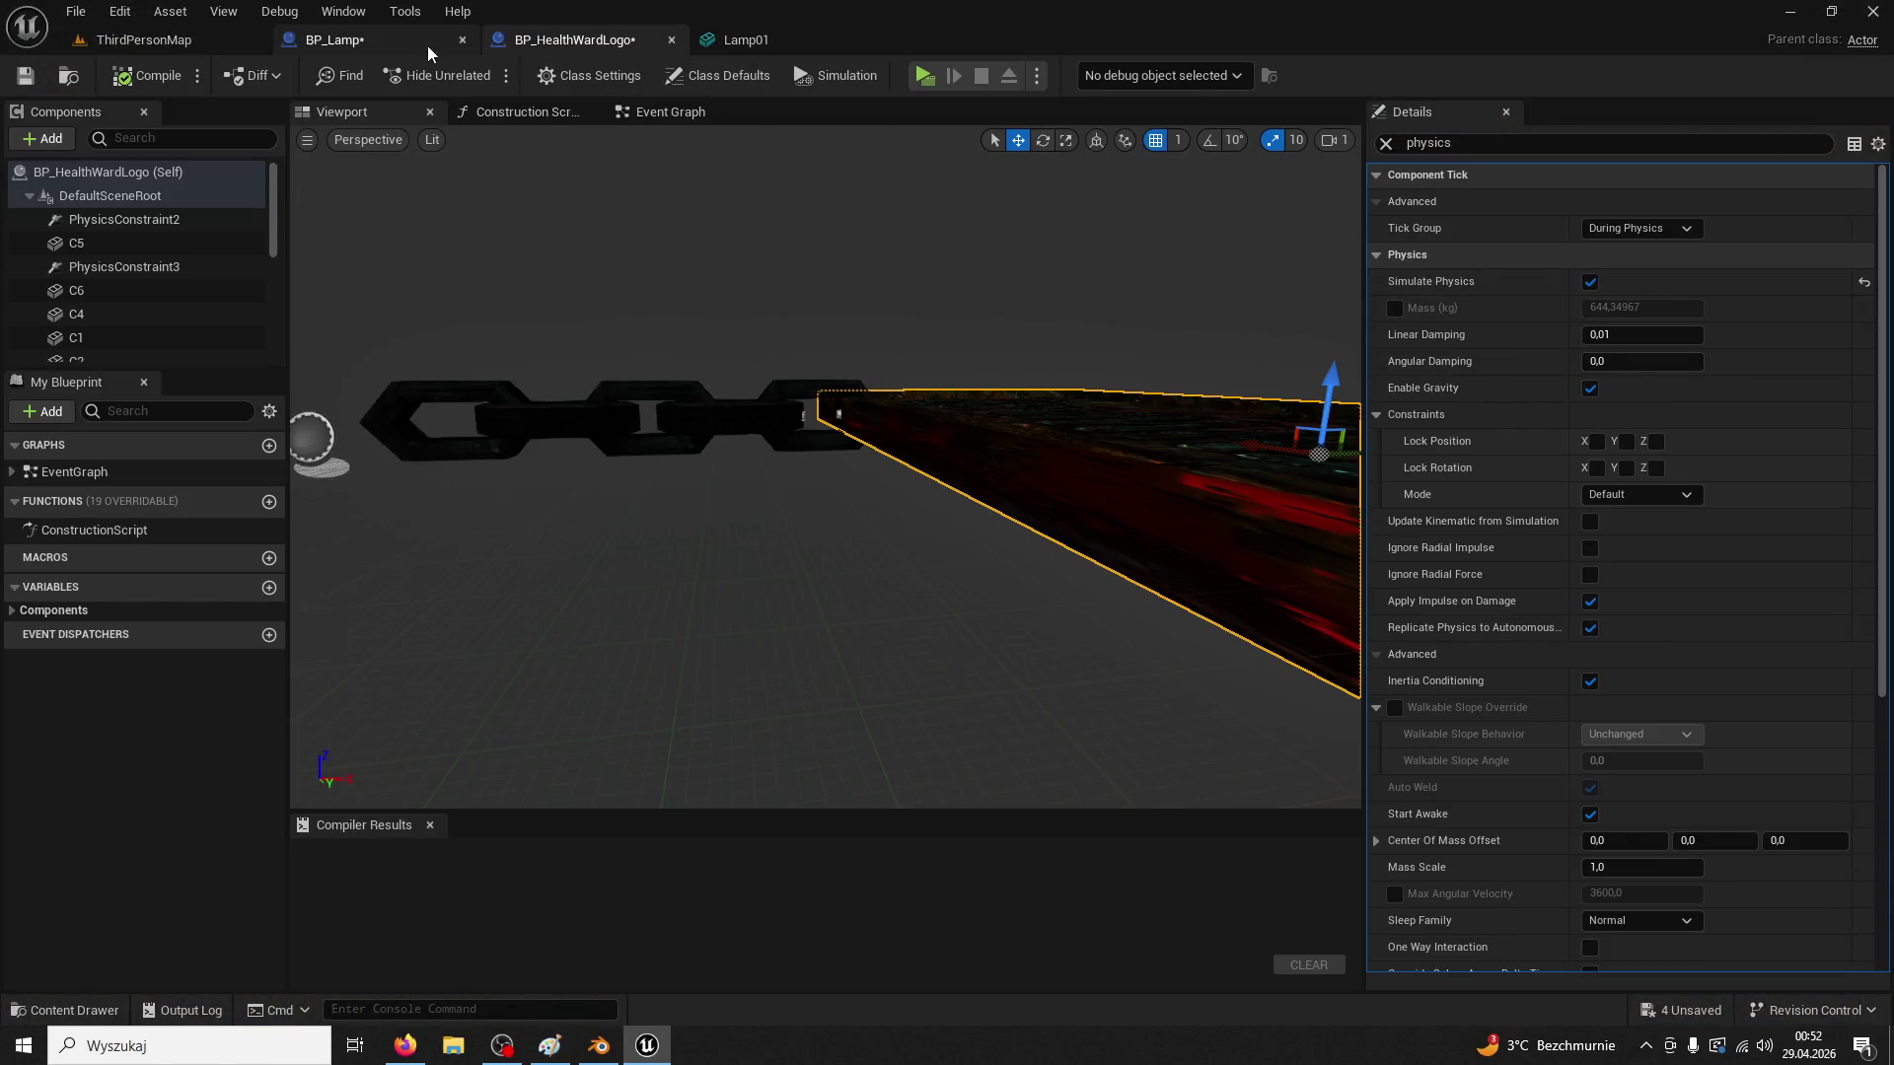
click(671, 39)
click(1638, 201)
text(1)
key(Tab)
text(1)
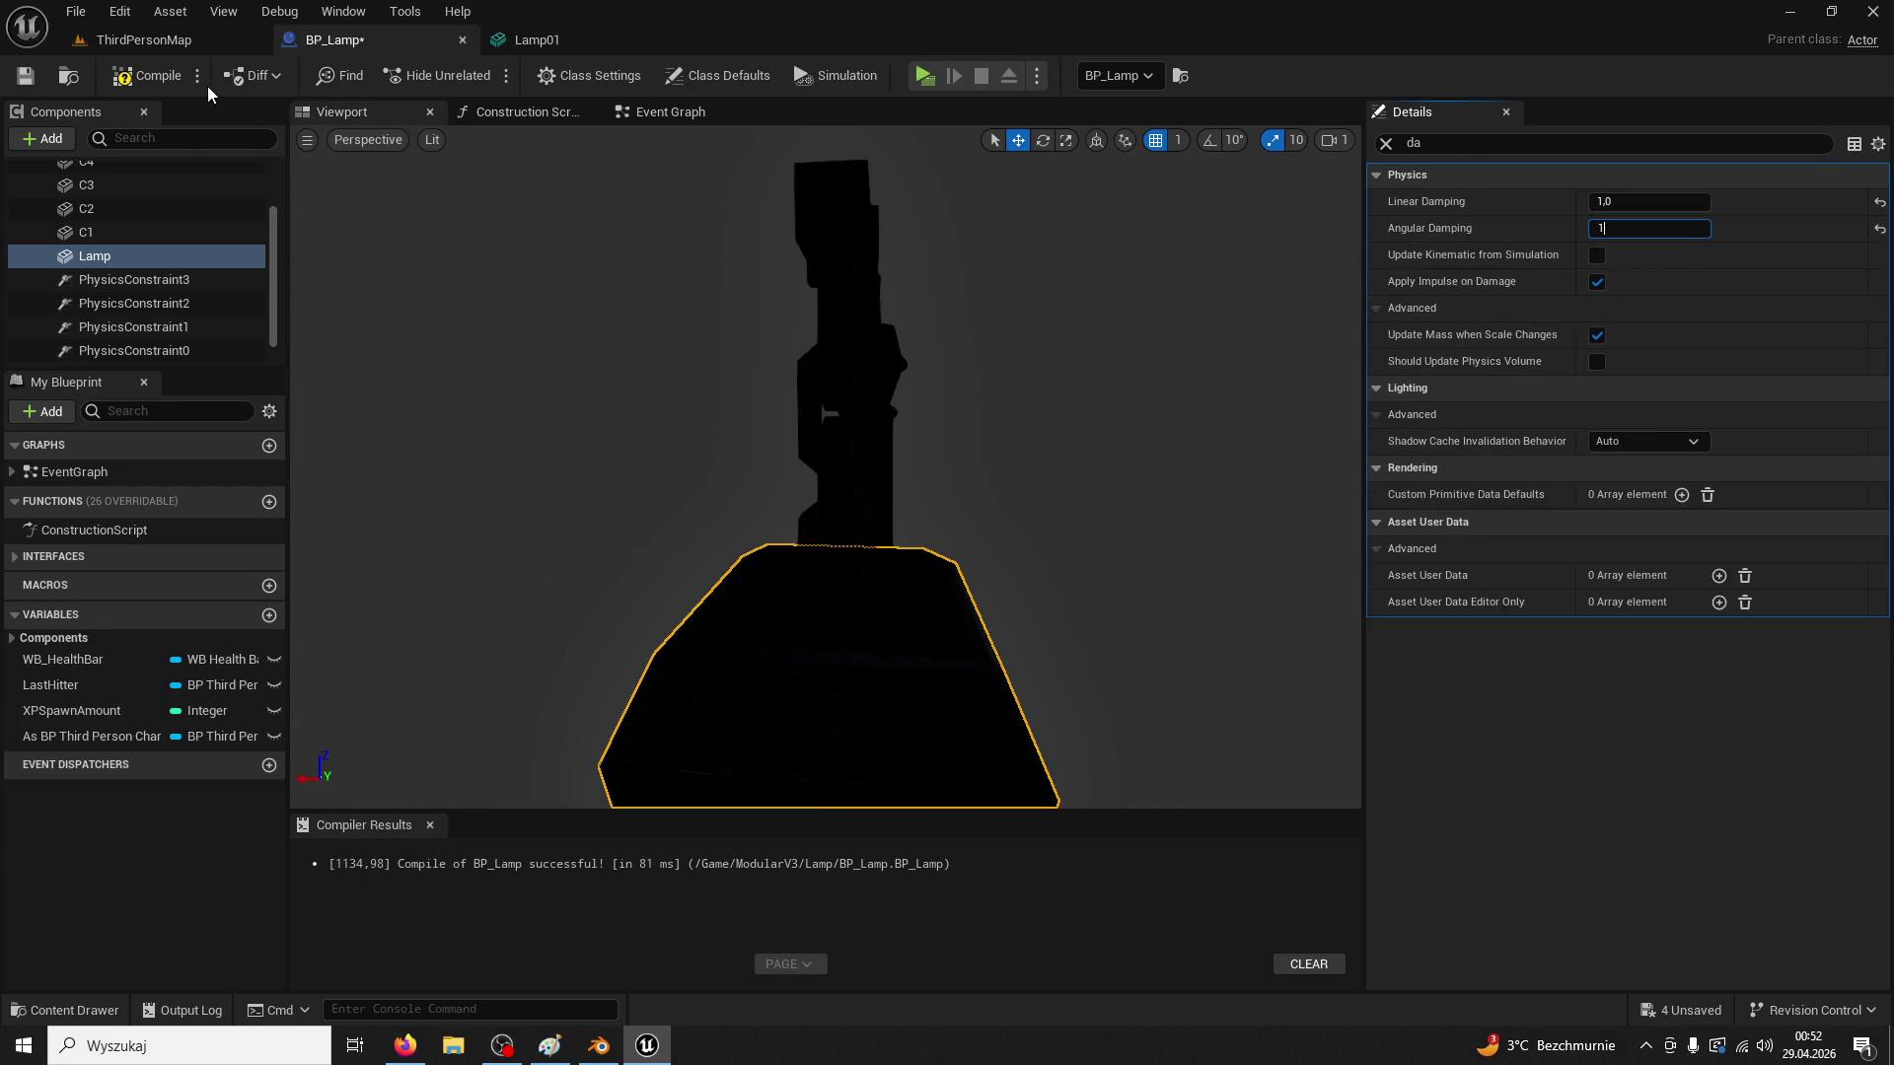
Play-test again, running past the swinging street lamp along the curved steps toward the fountain
click(162, 42)
click(480, 76)
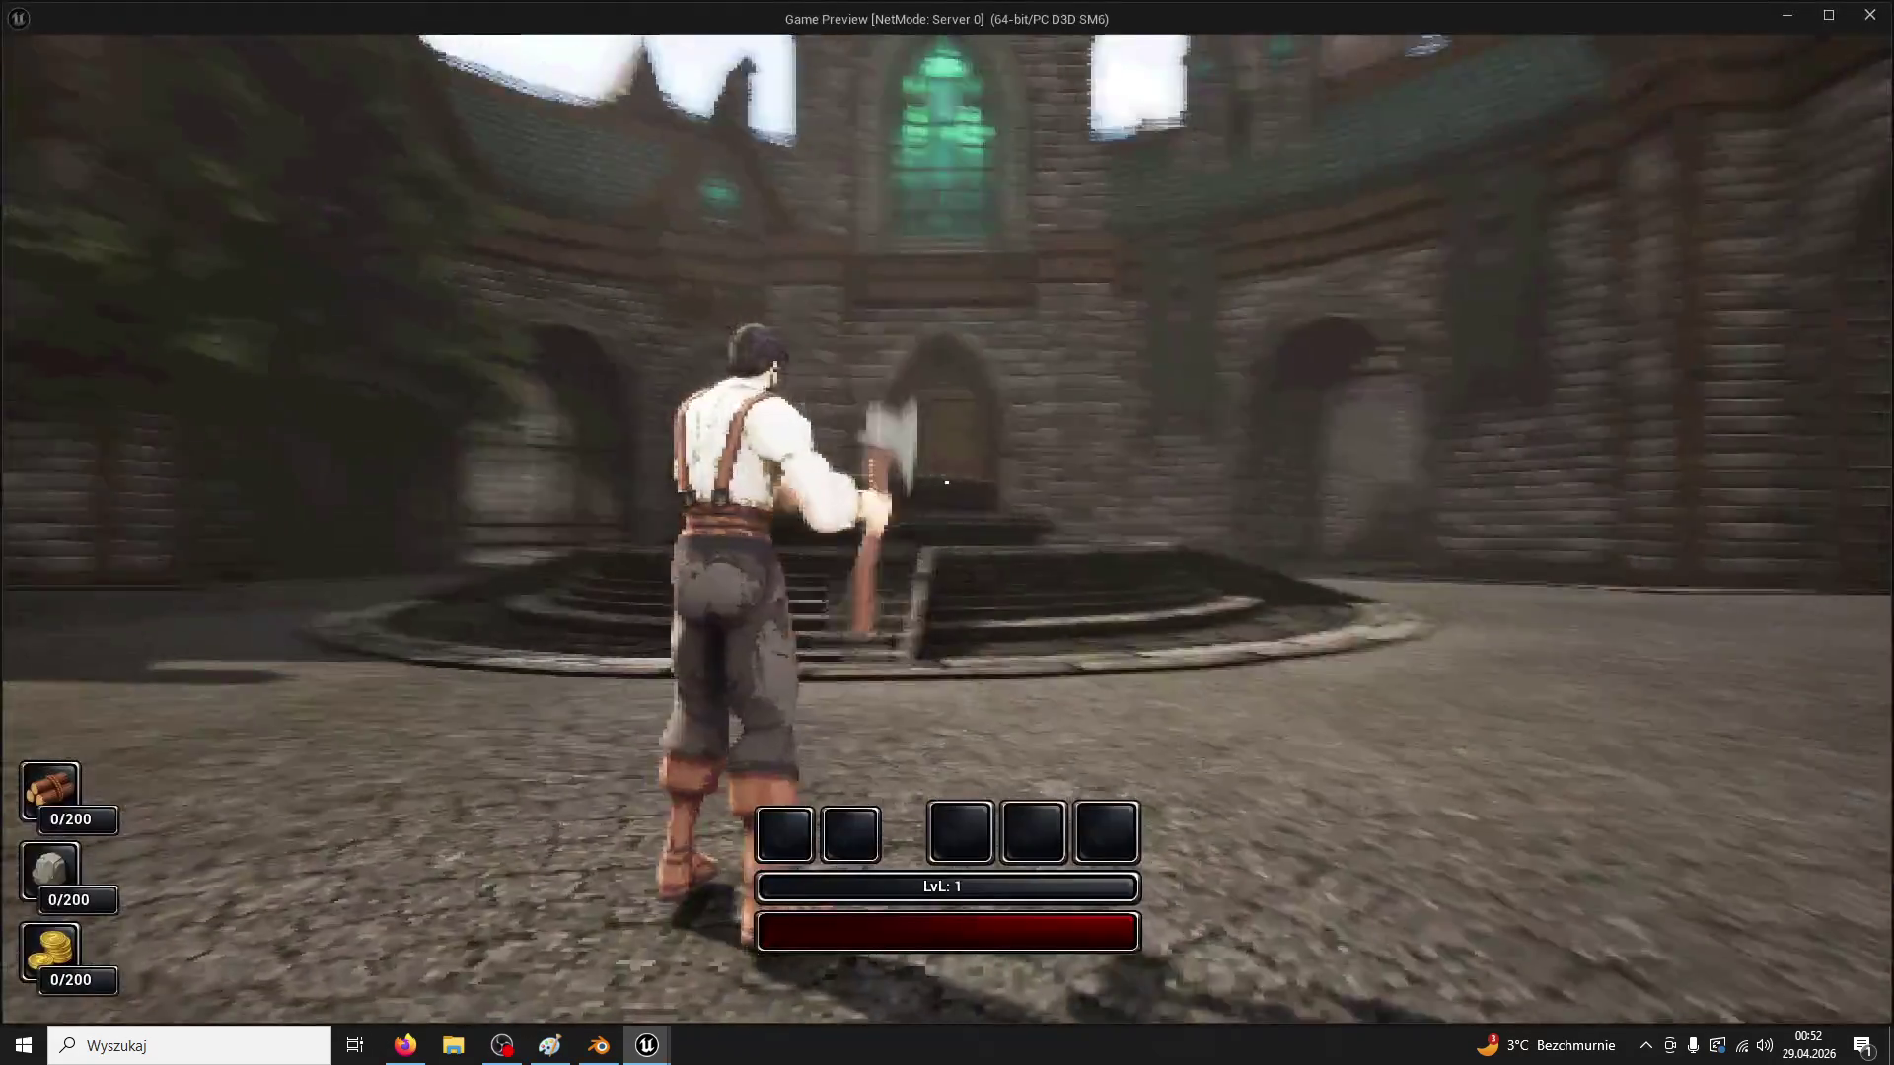
key(w)
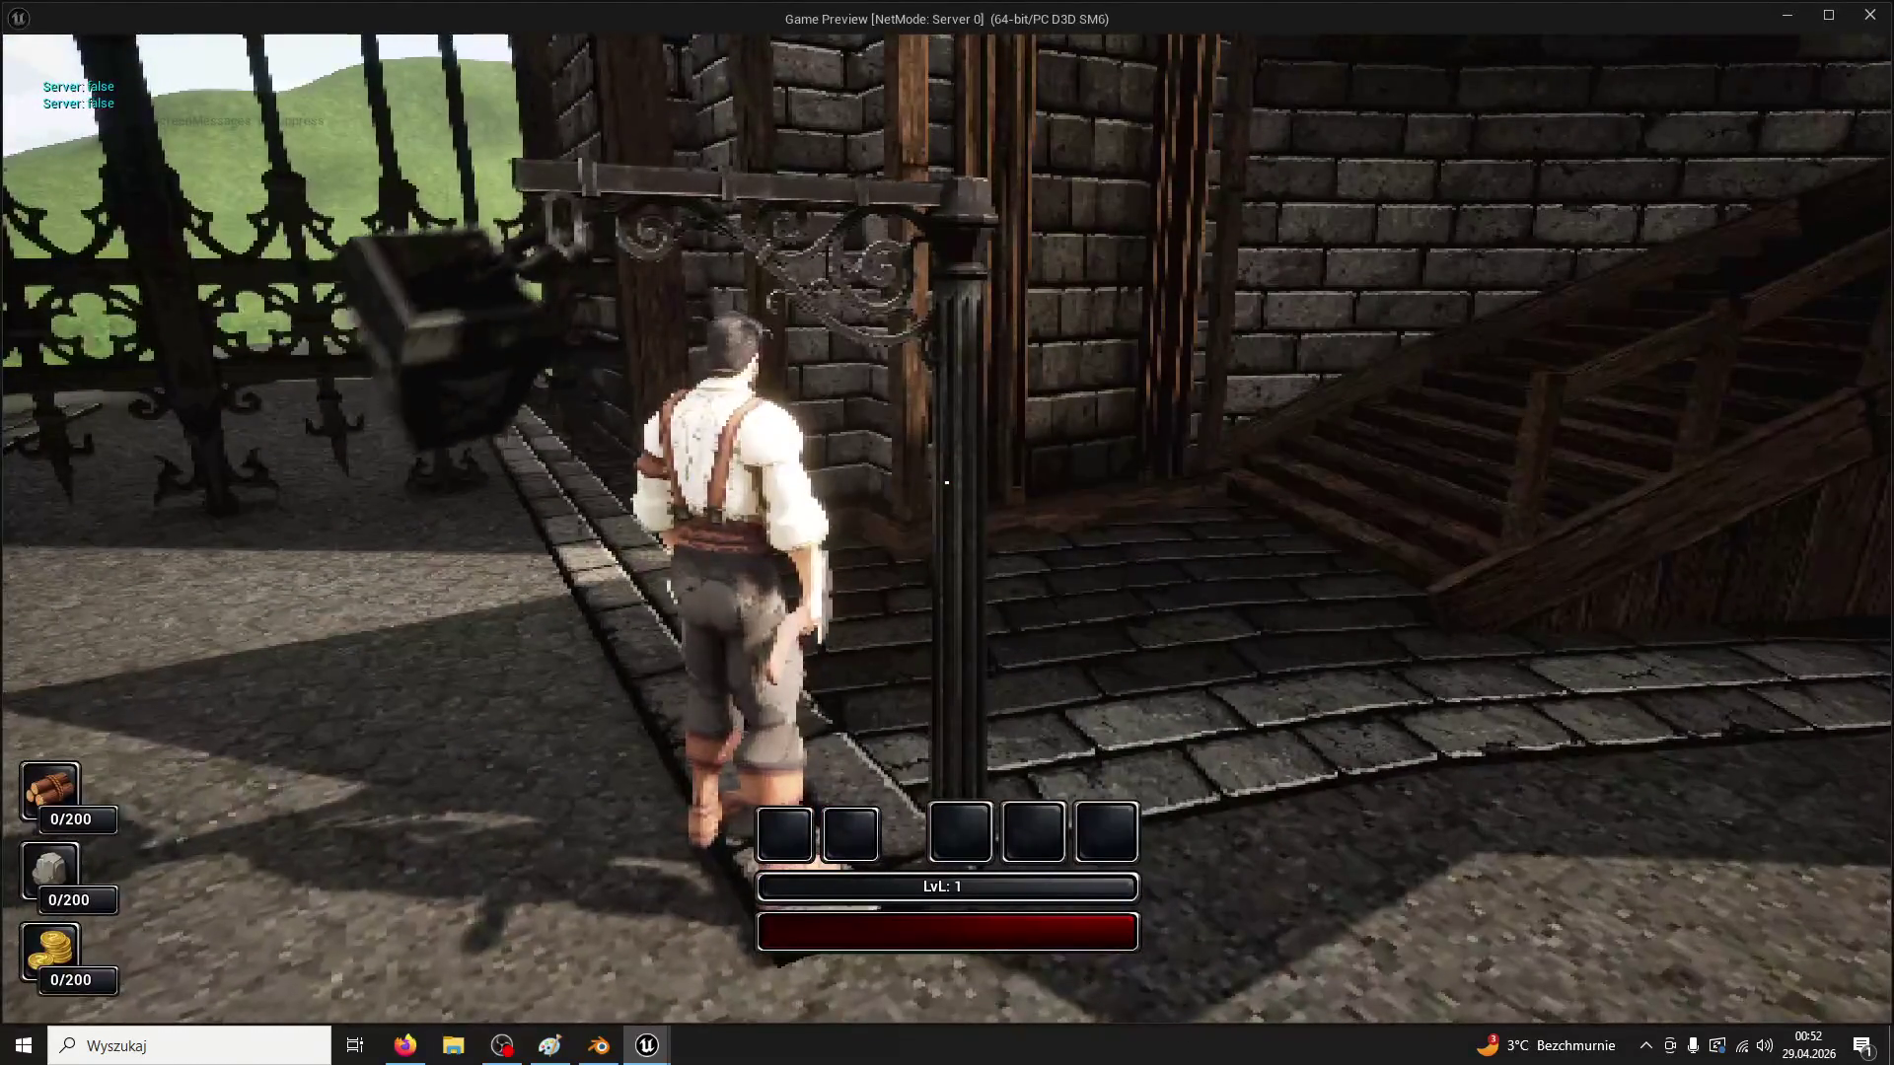
key(a)
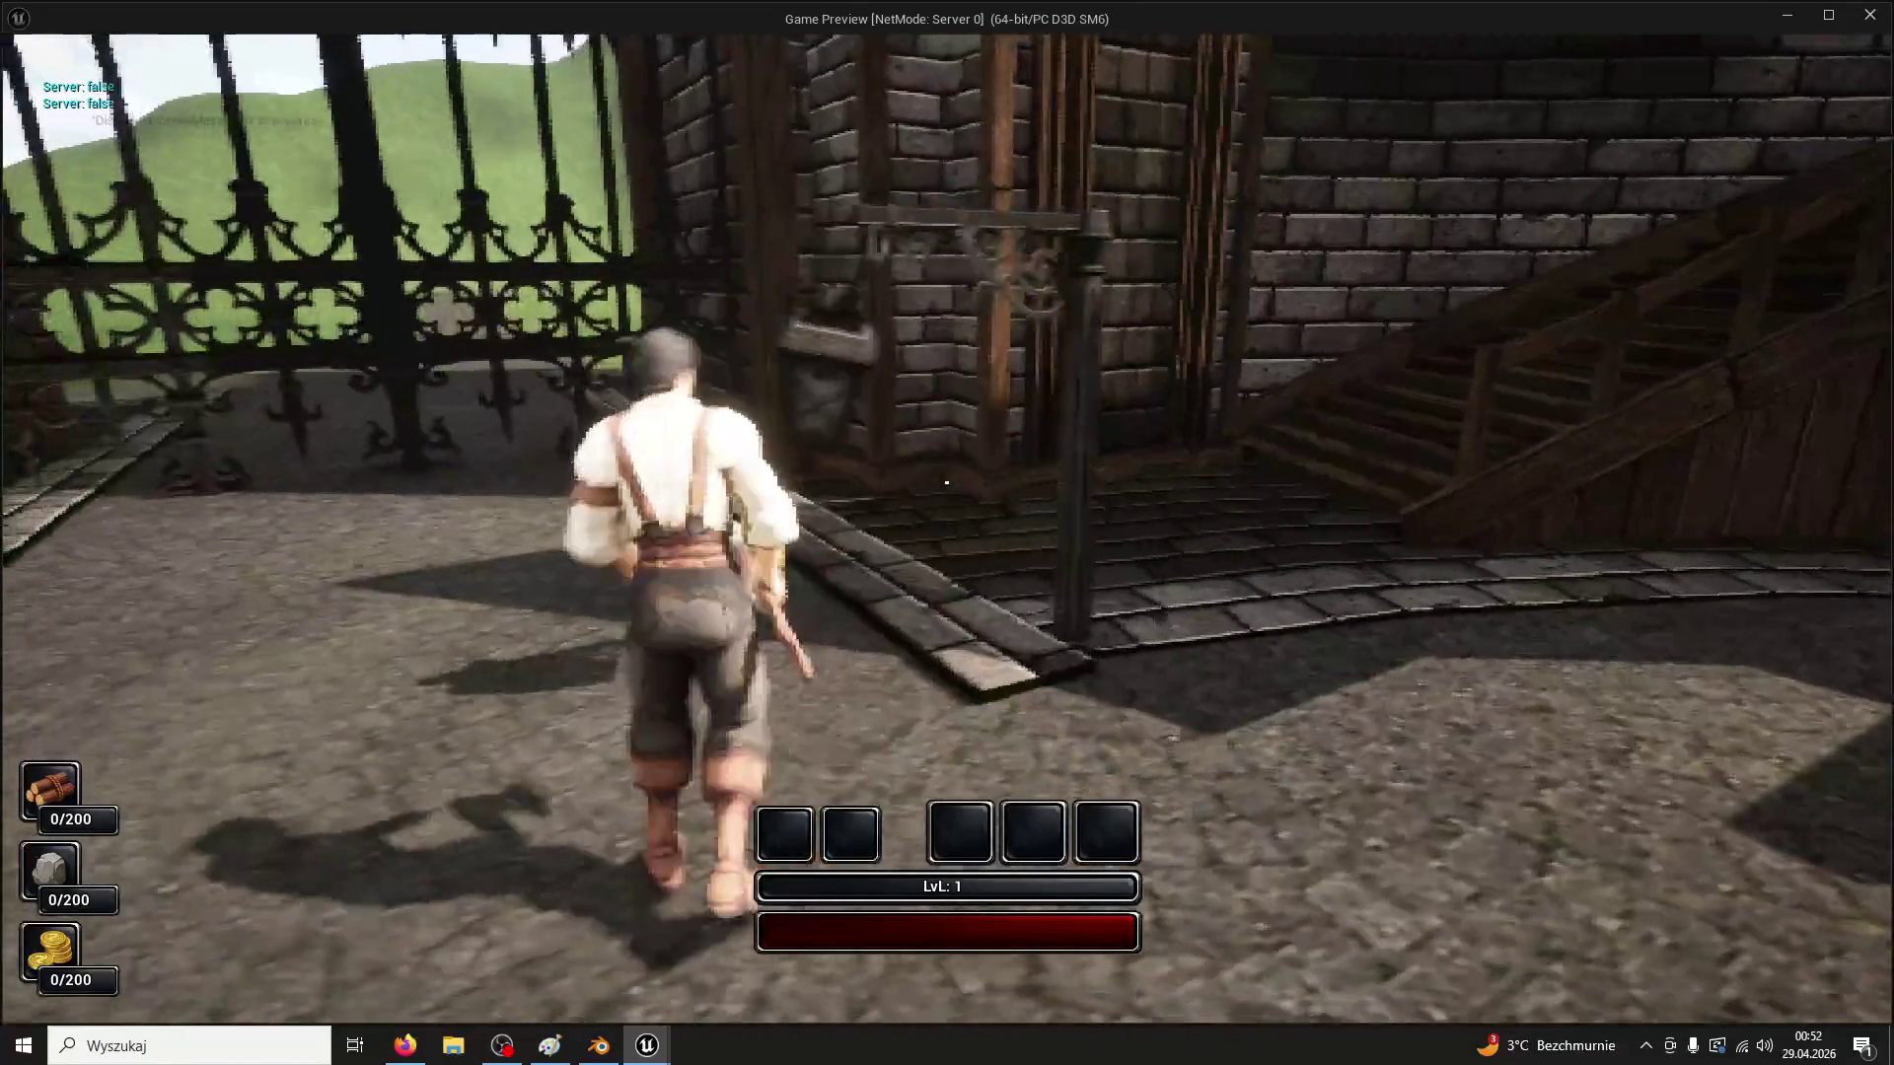
key(w)
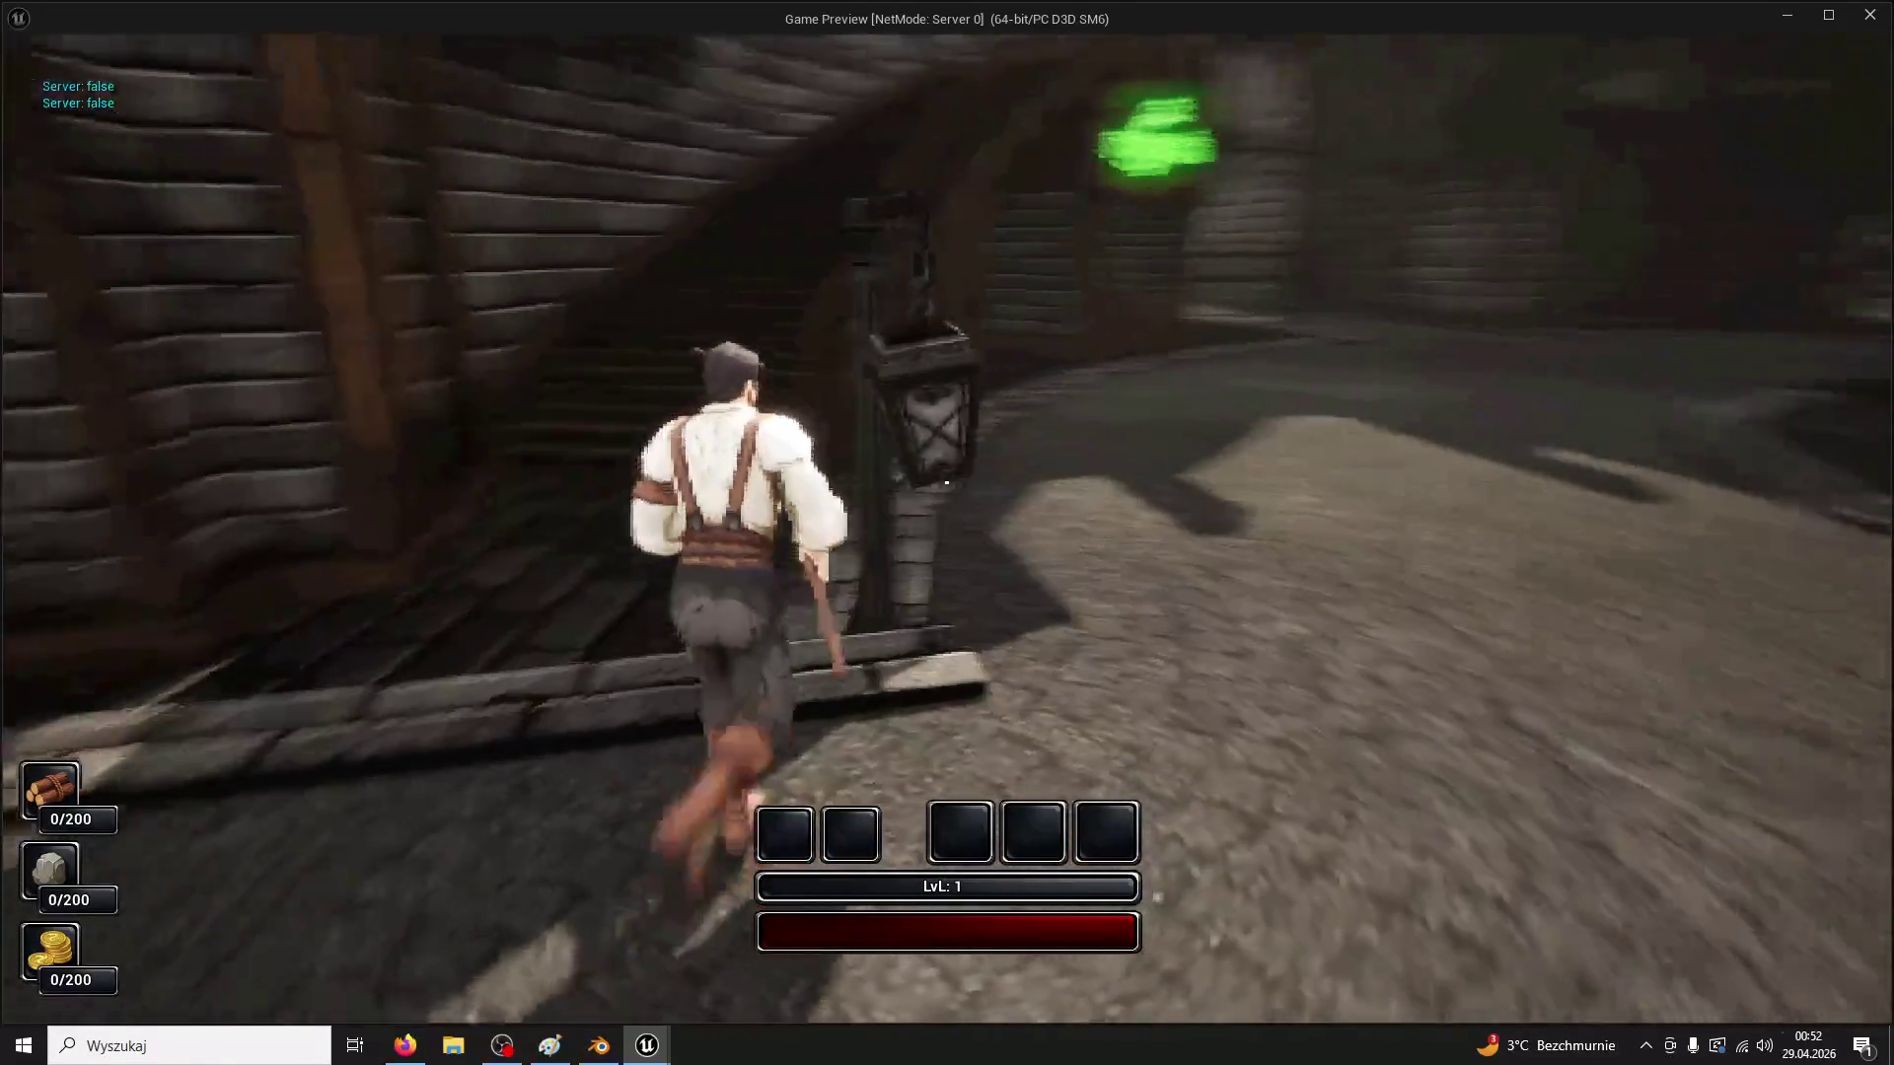
key(w)
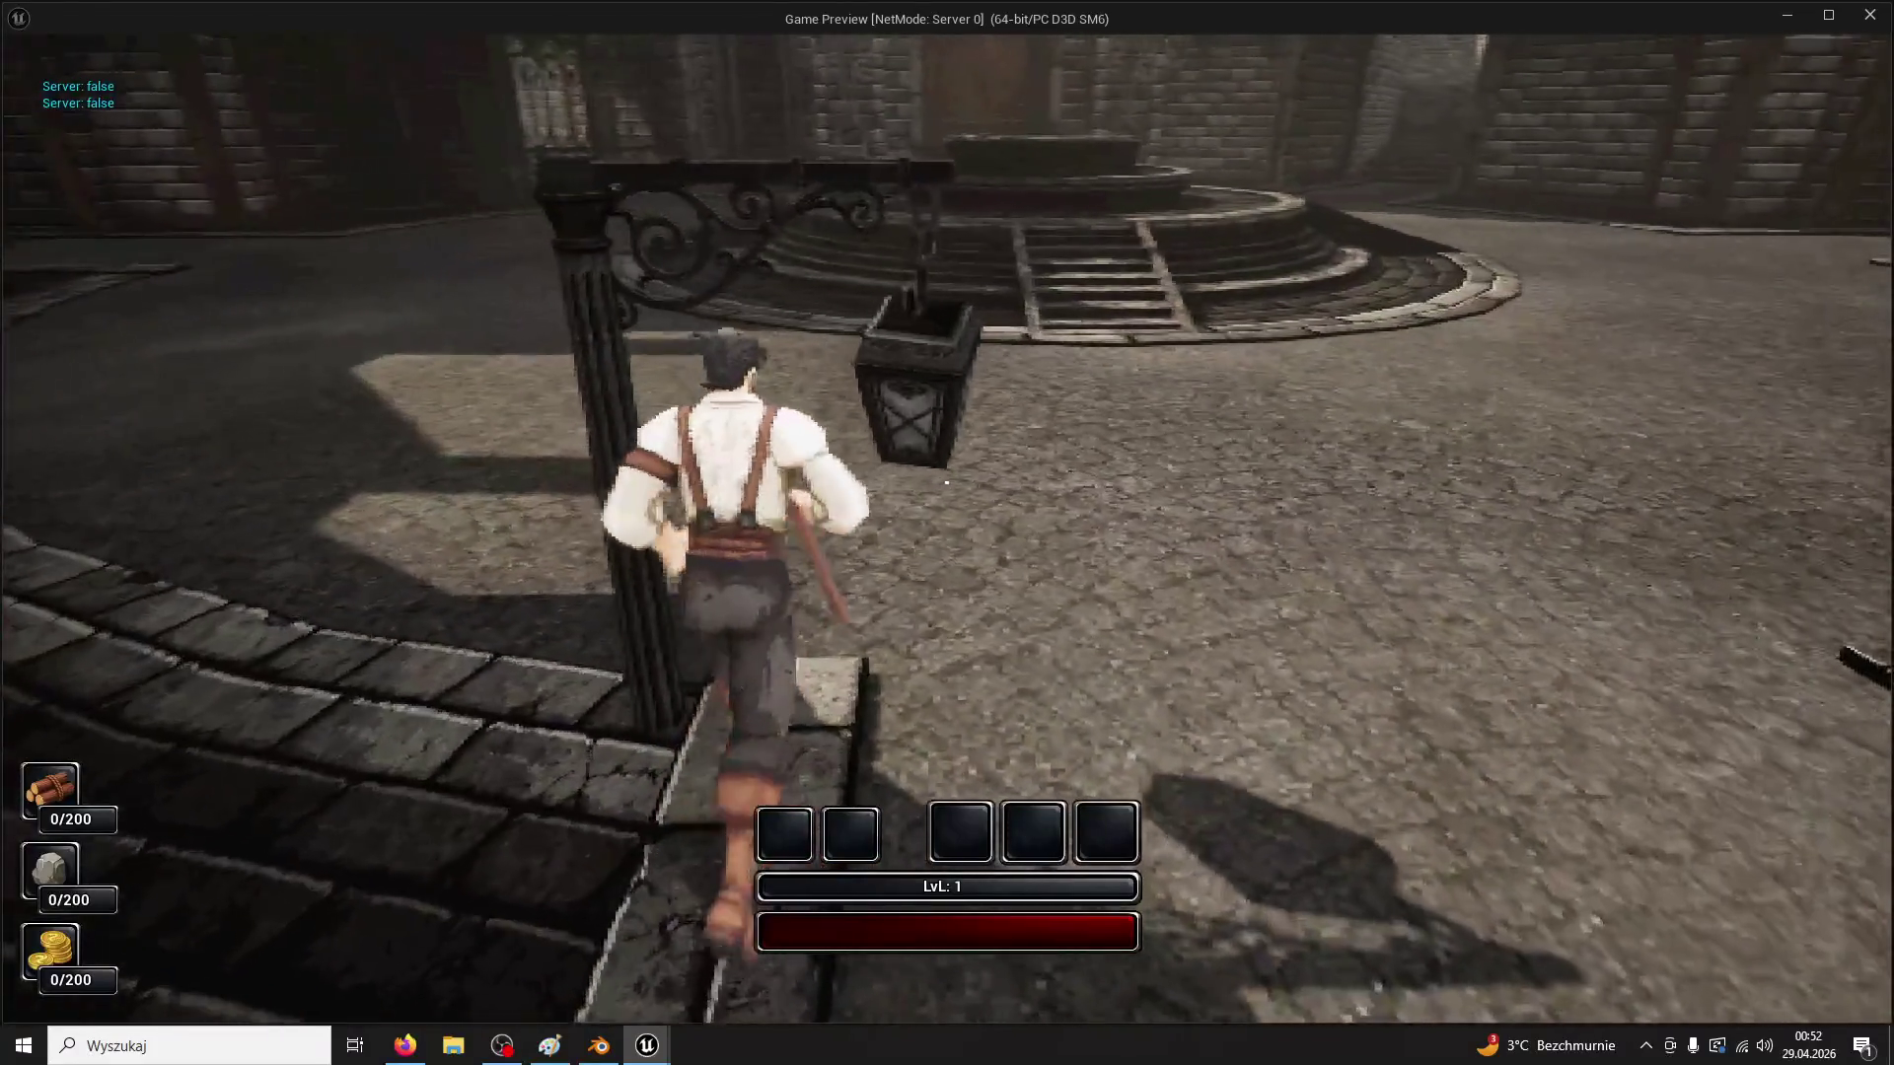
key(w)
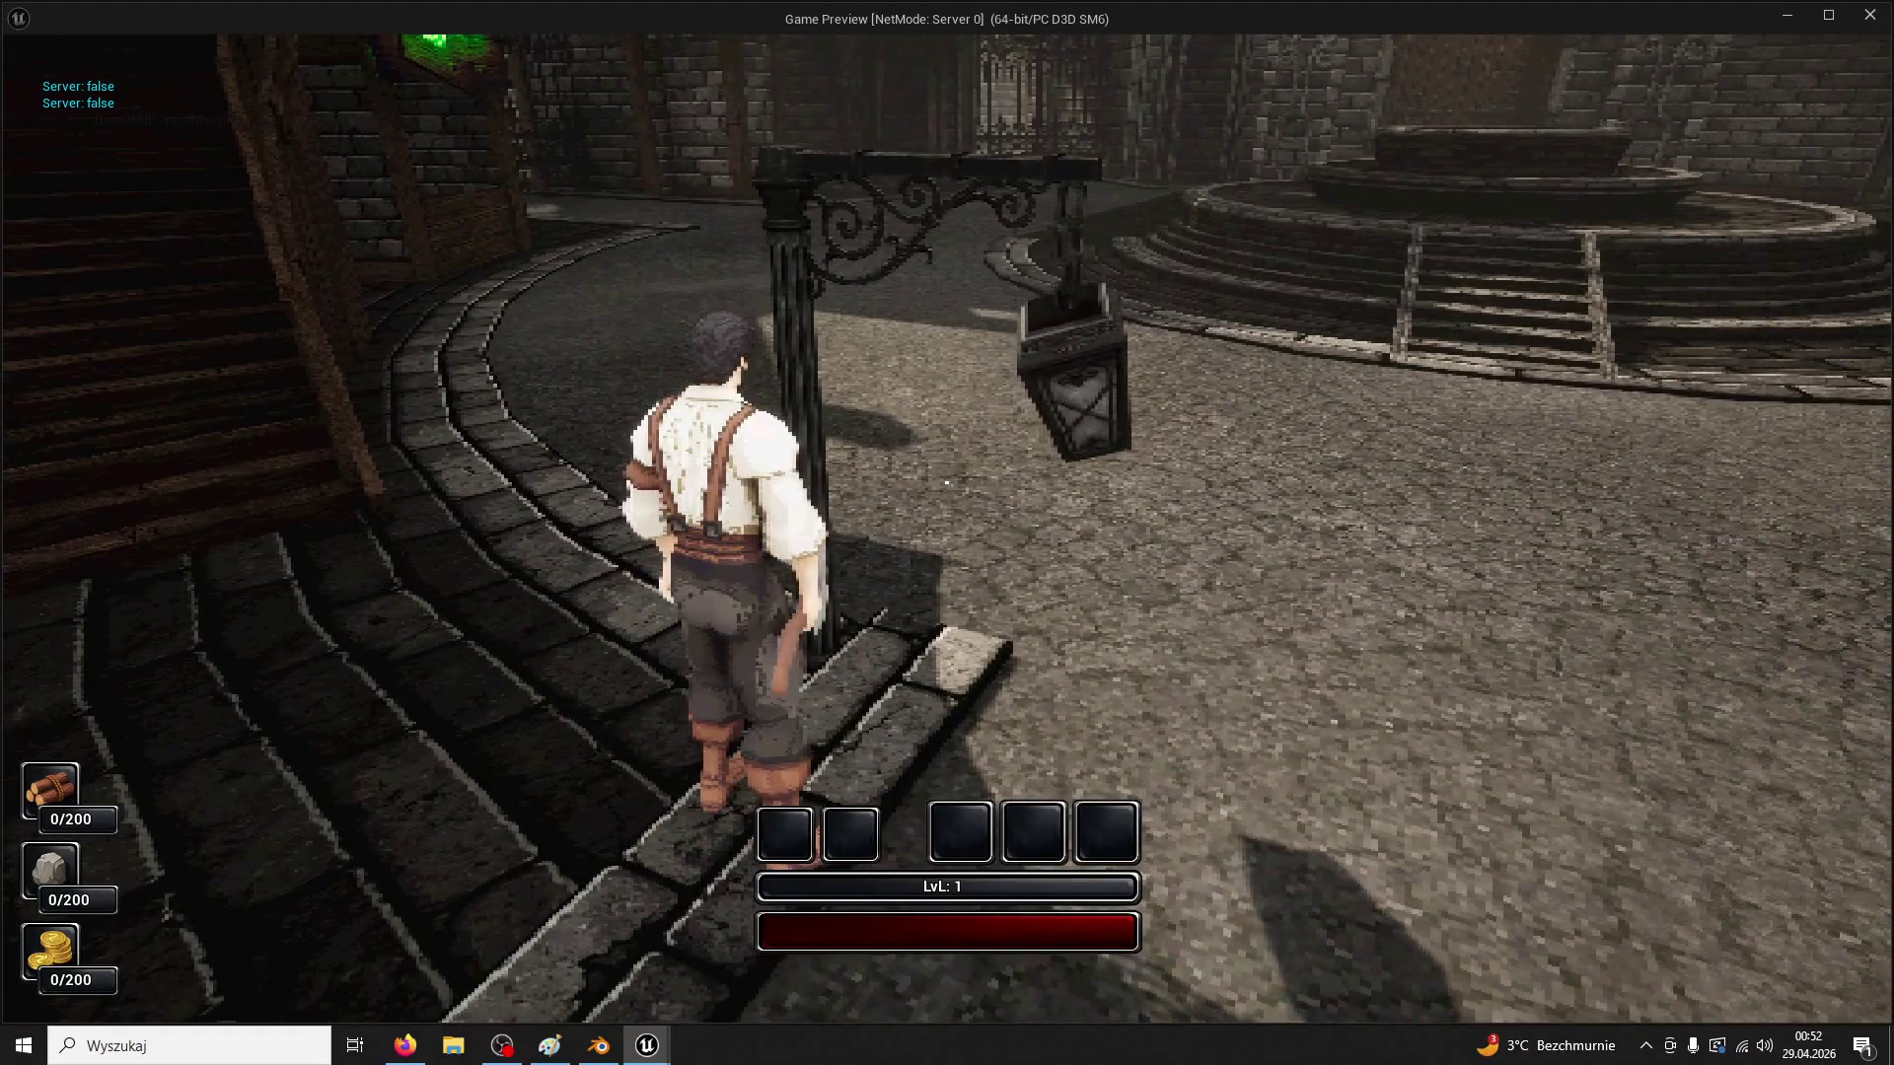
key(w)
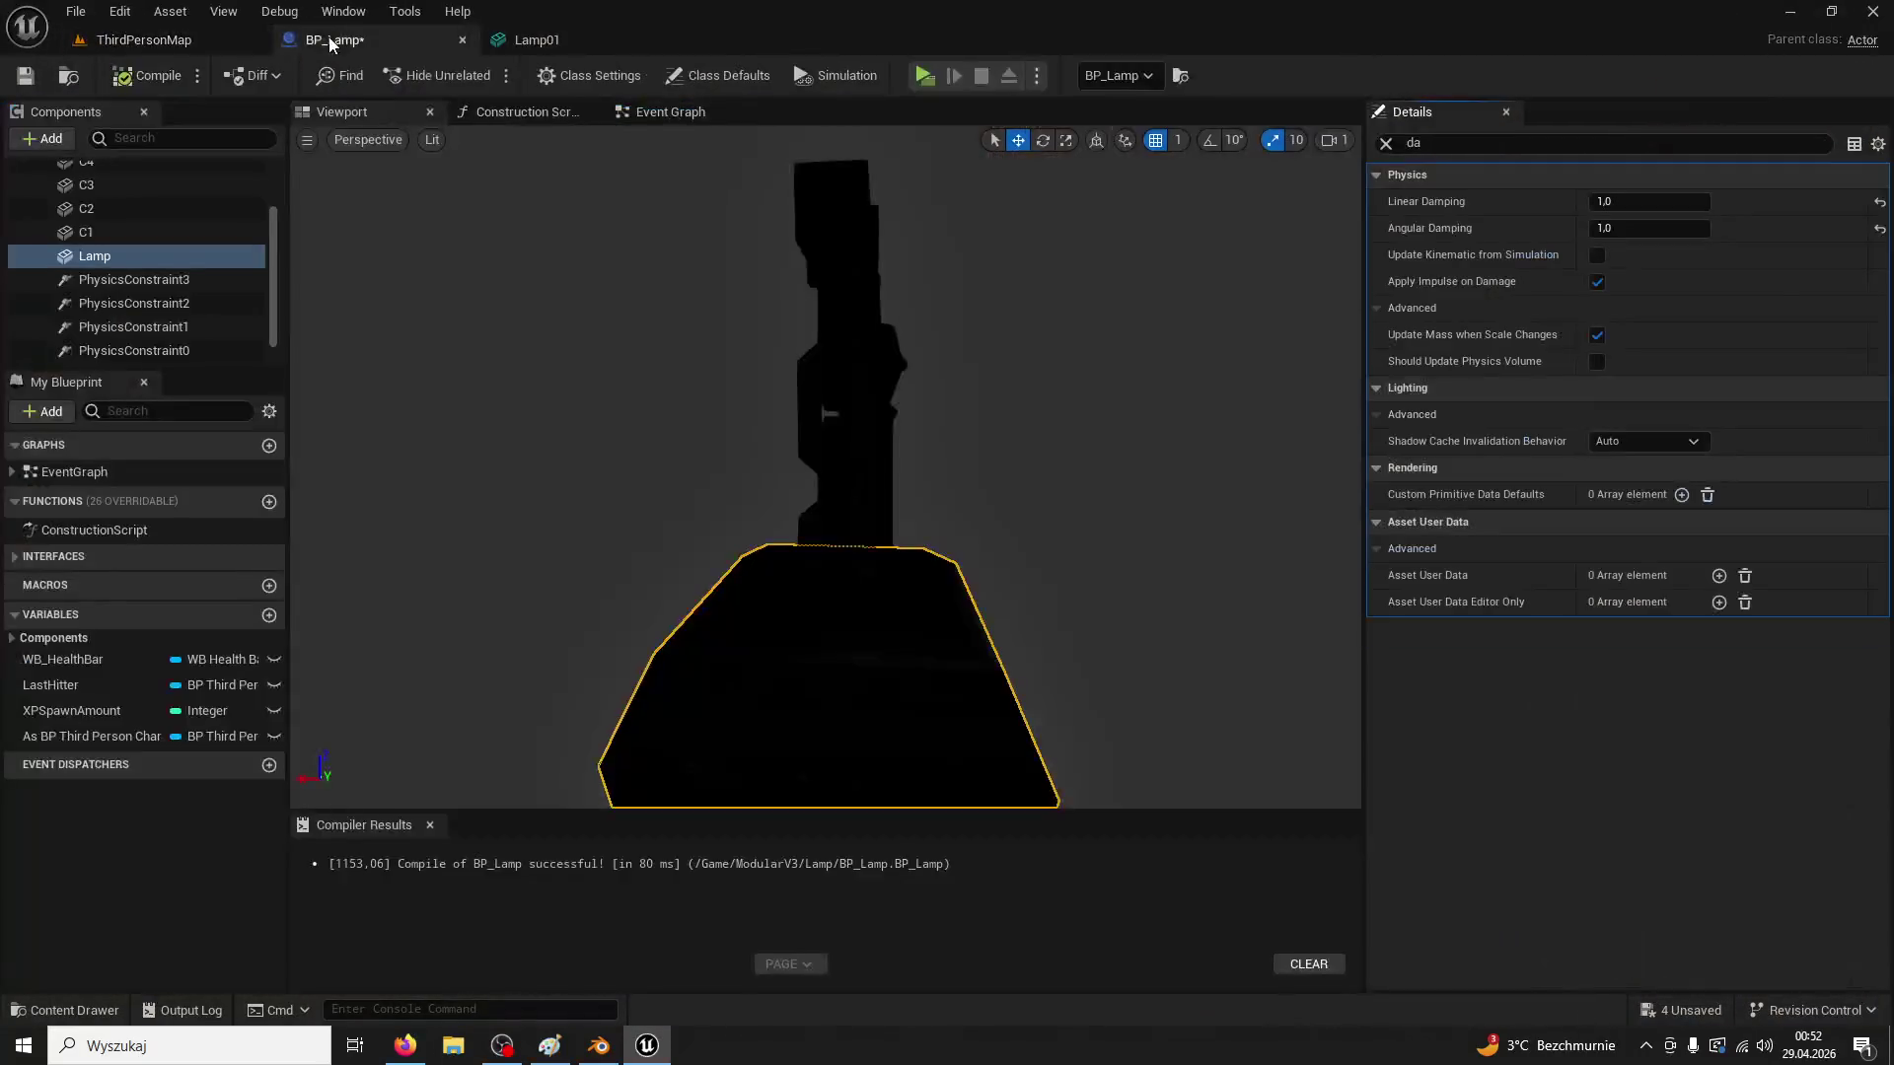
Inspect PhysicsConstraint0 through PhysicsConstraint3 of the lamp chain while orbiting around the lamp
drag(829, 464, 681, 622)
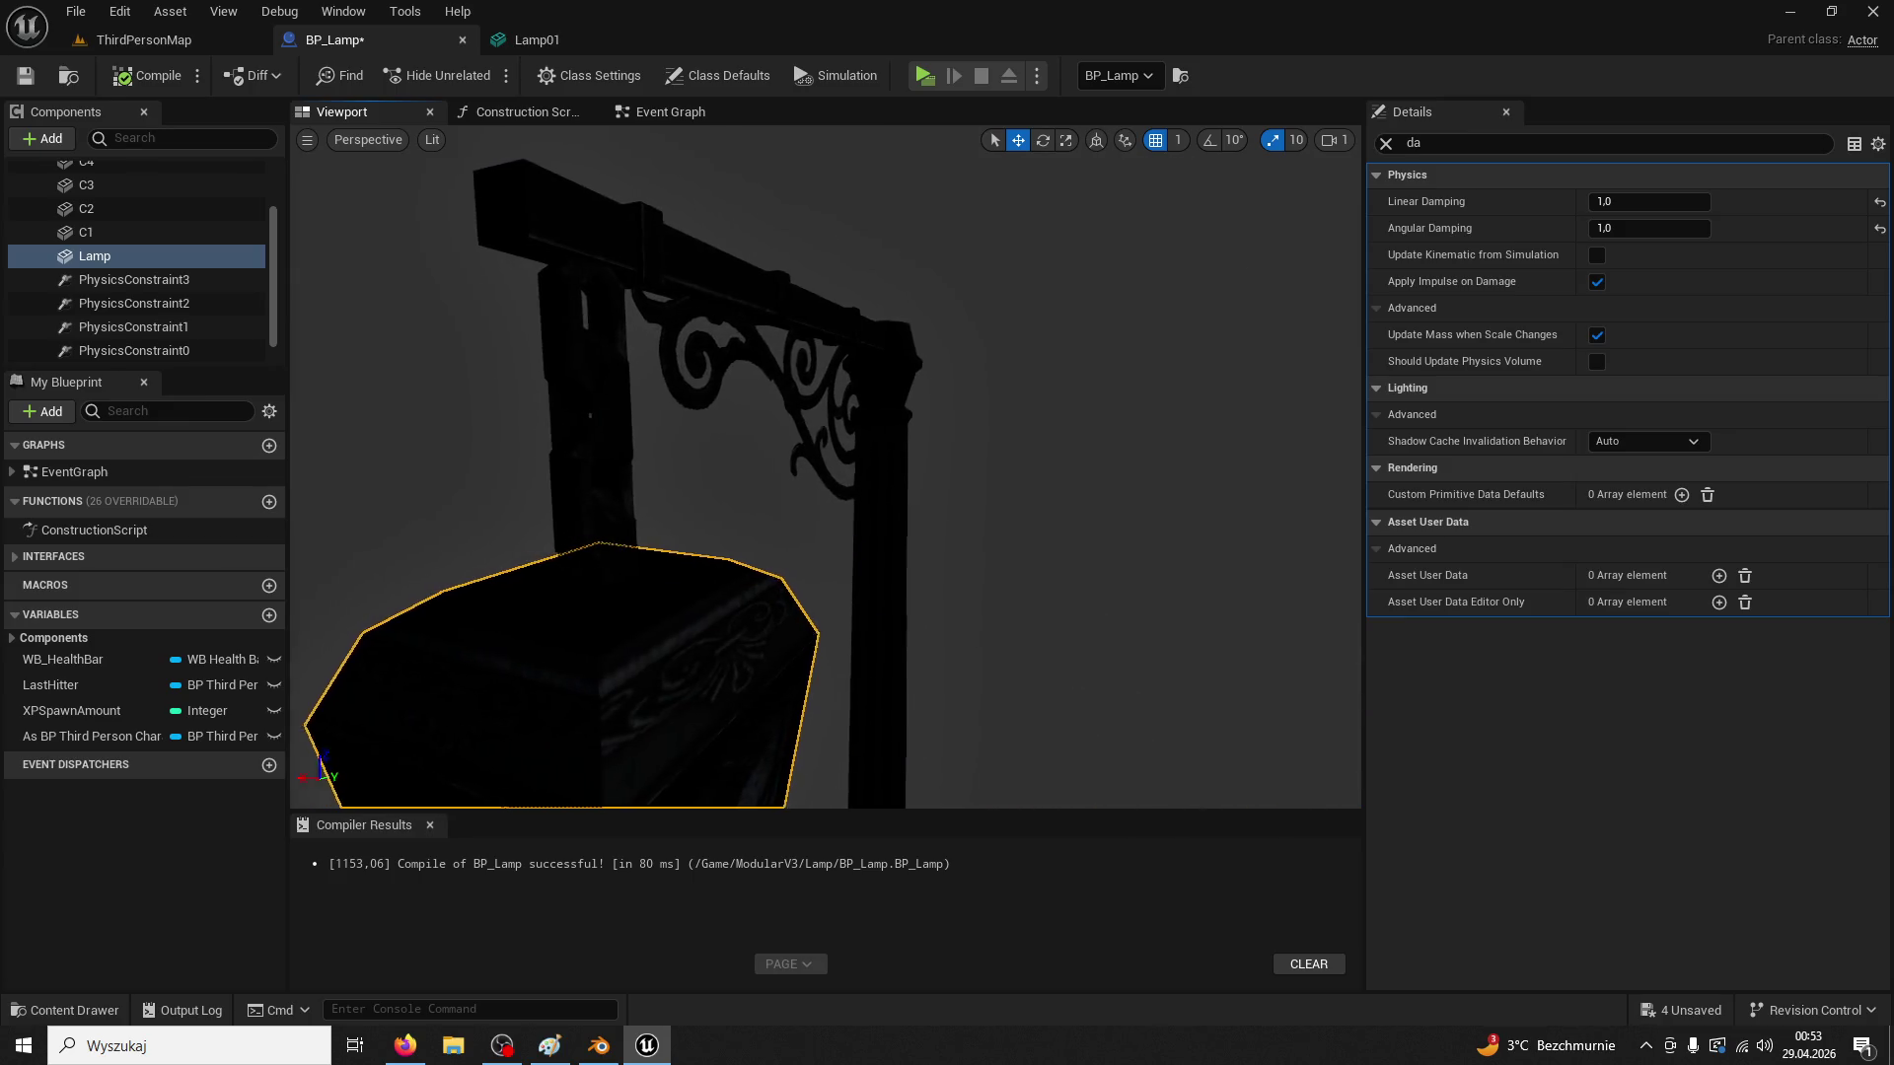
click(147, 285)
click(191, 347)
mouse_move(414, 415)
mouse_down()
mouse_move(533, 434)
mouse_move(556, 412)
mouse_up()
click(180, 328)
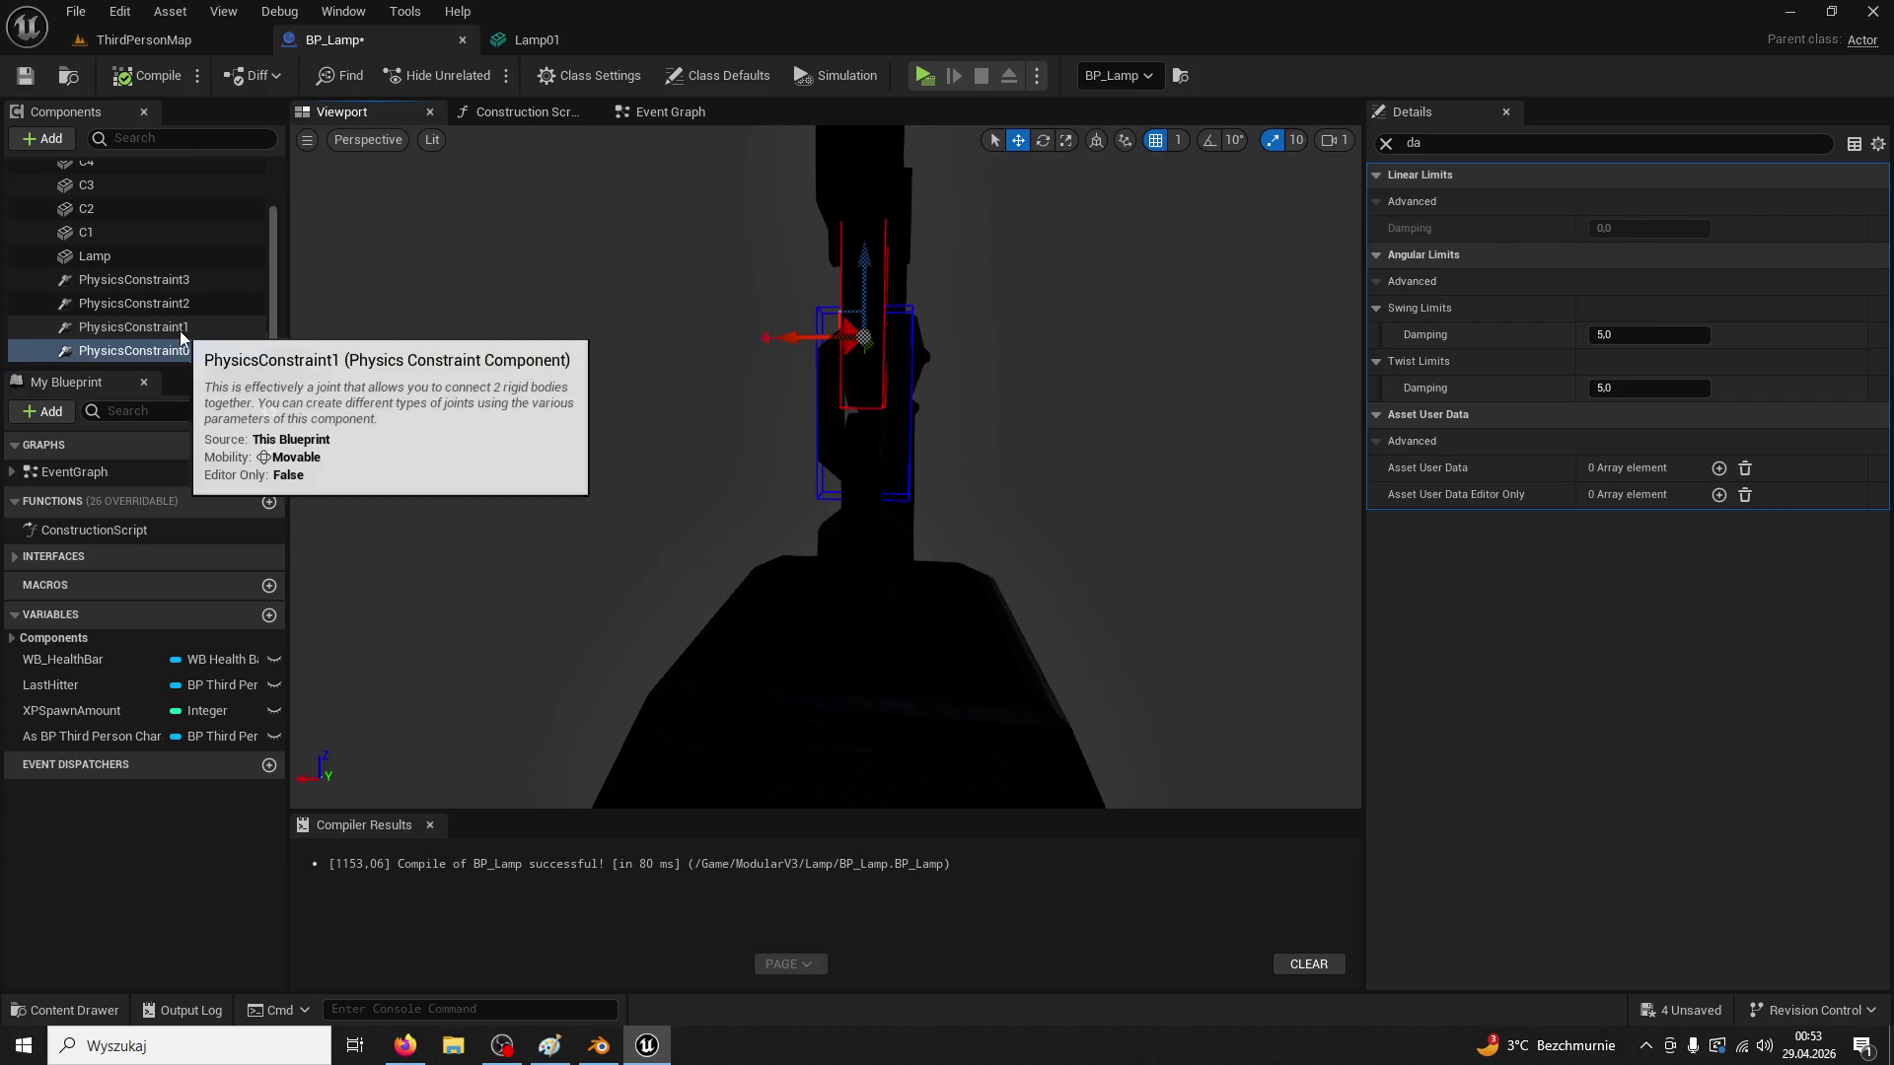
drag(710, 348, 628, 360)
click(191, 306)
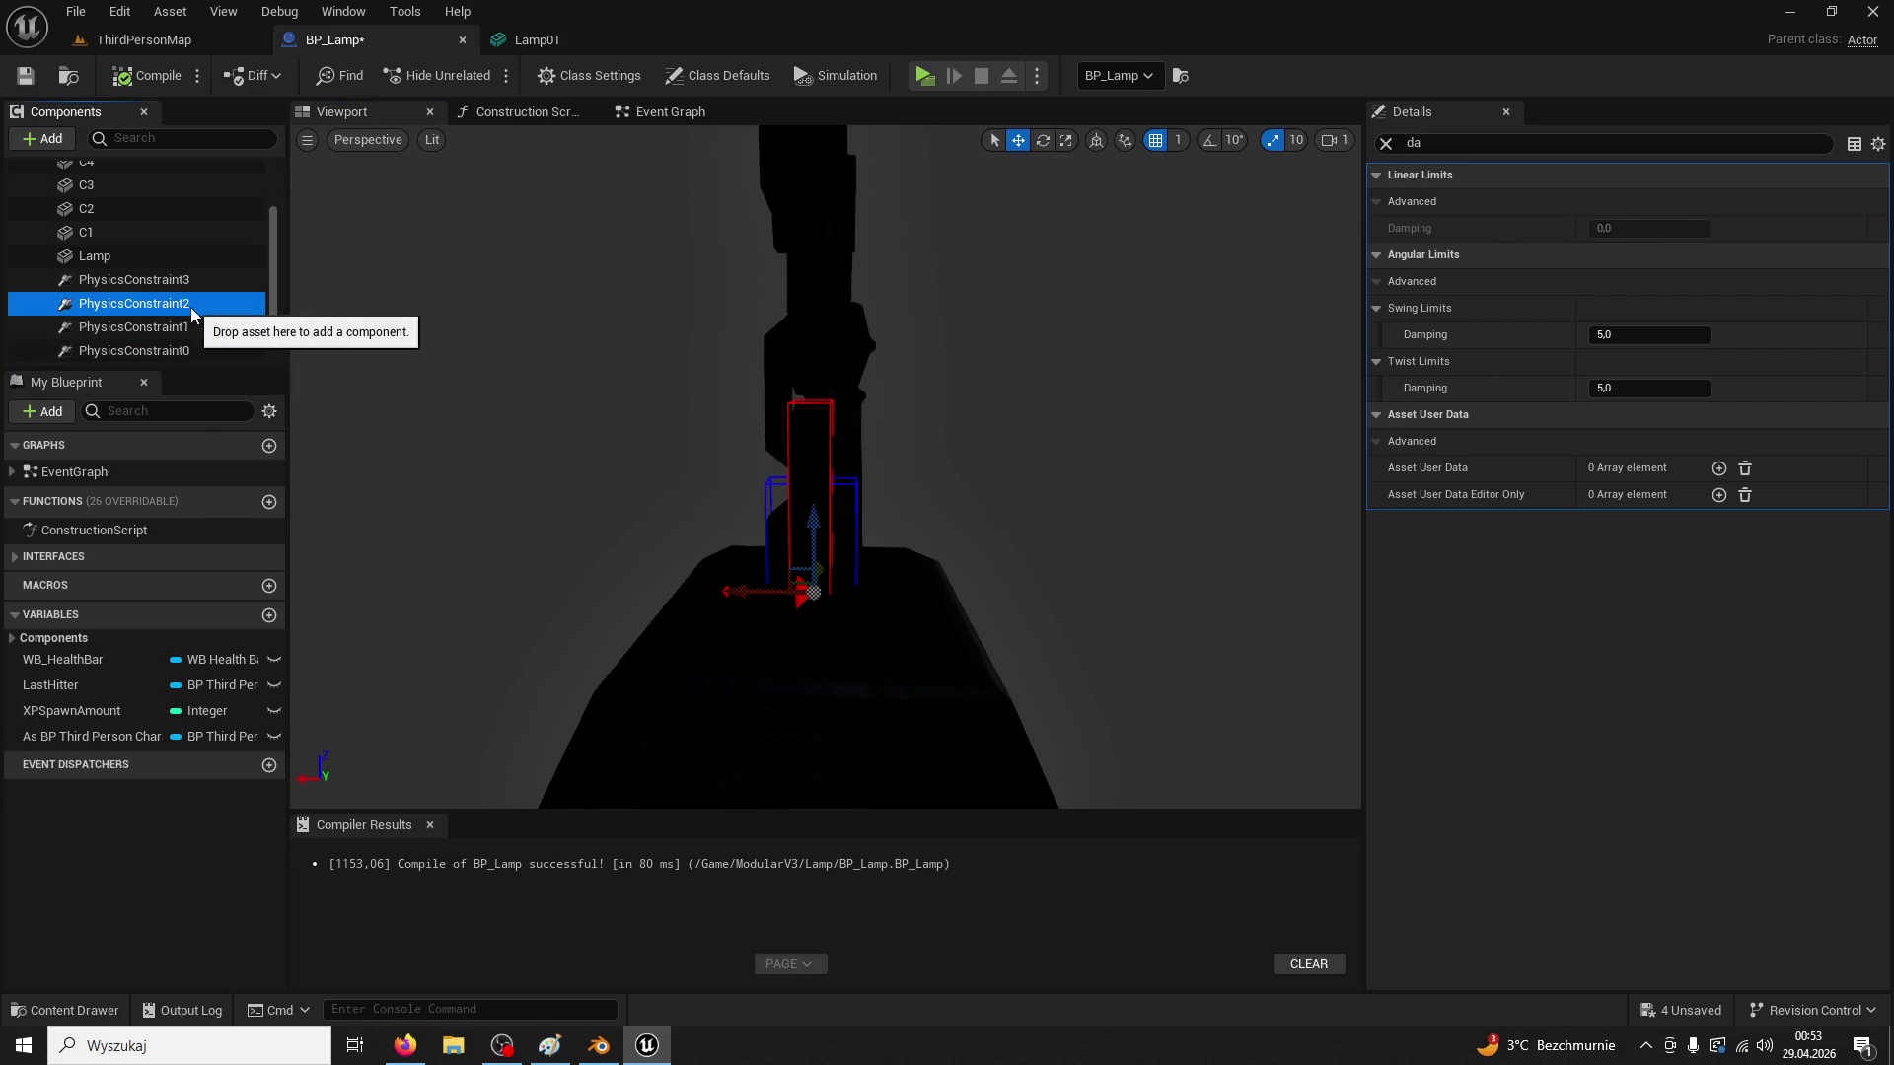
click(183, 281)
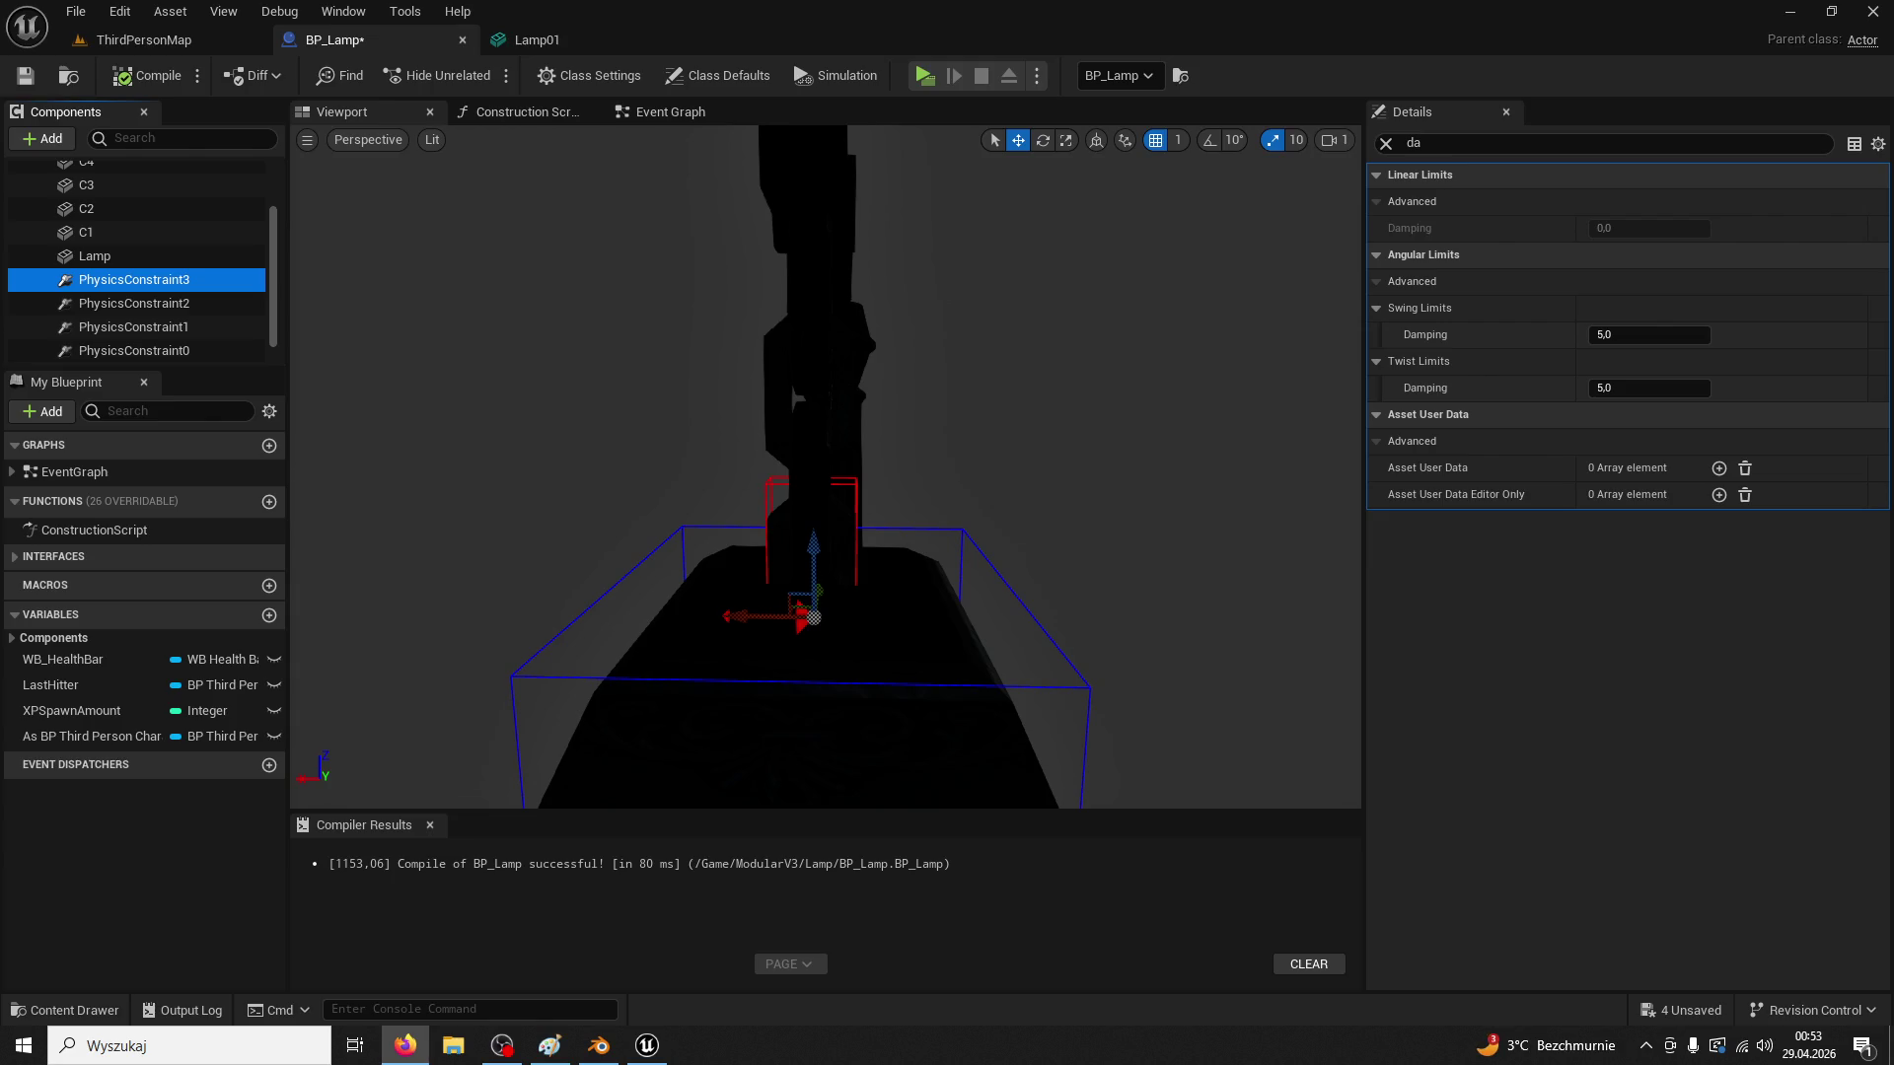
Filter chain link C1's Details by 'dam' and set its linear and angular damping to 1.0
click(1387, 144)
scroll(1184, 337, down, 5)
mouse_move(1167, 450)
mouse_down()
mouse_move(1046, 355)
mouse_move(1016, 375)
mouse_move(1016, 414)
mouse_up()
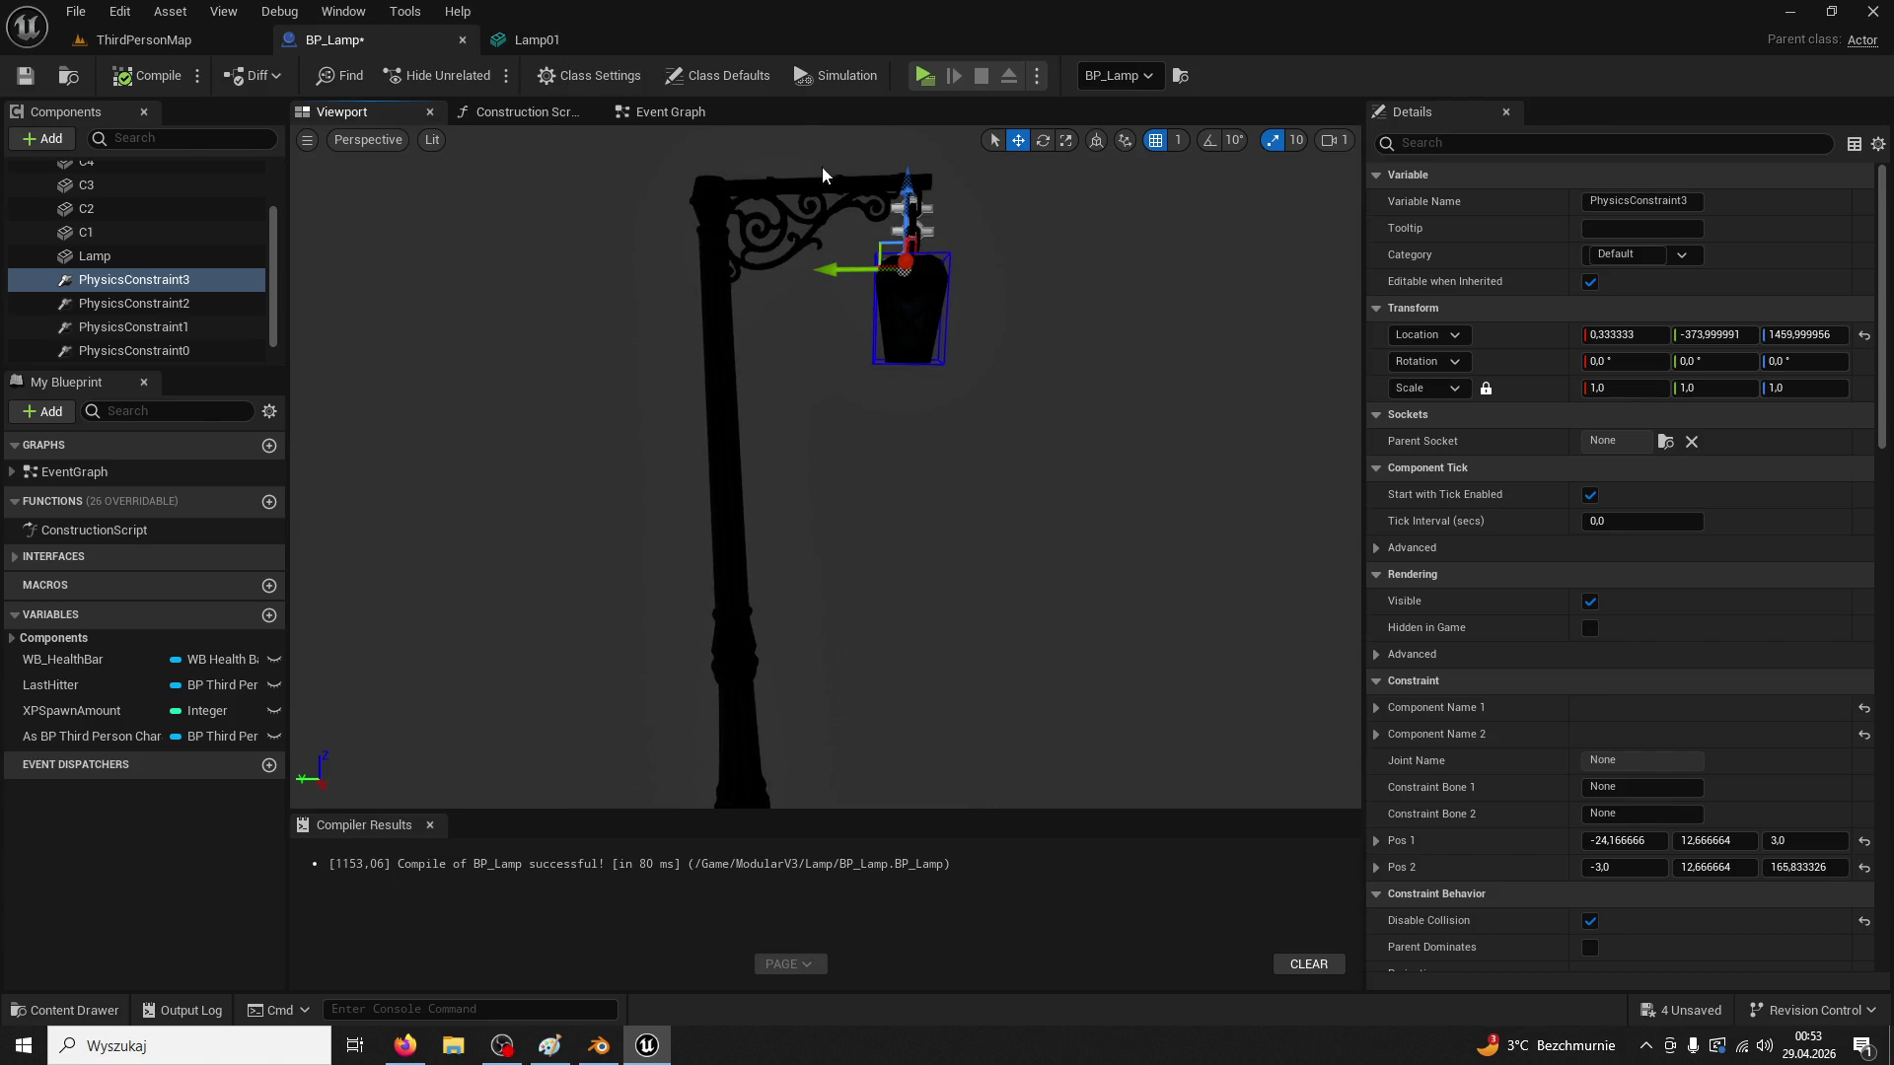
key(Up)
key(Up)
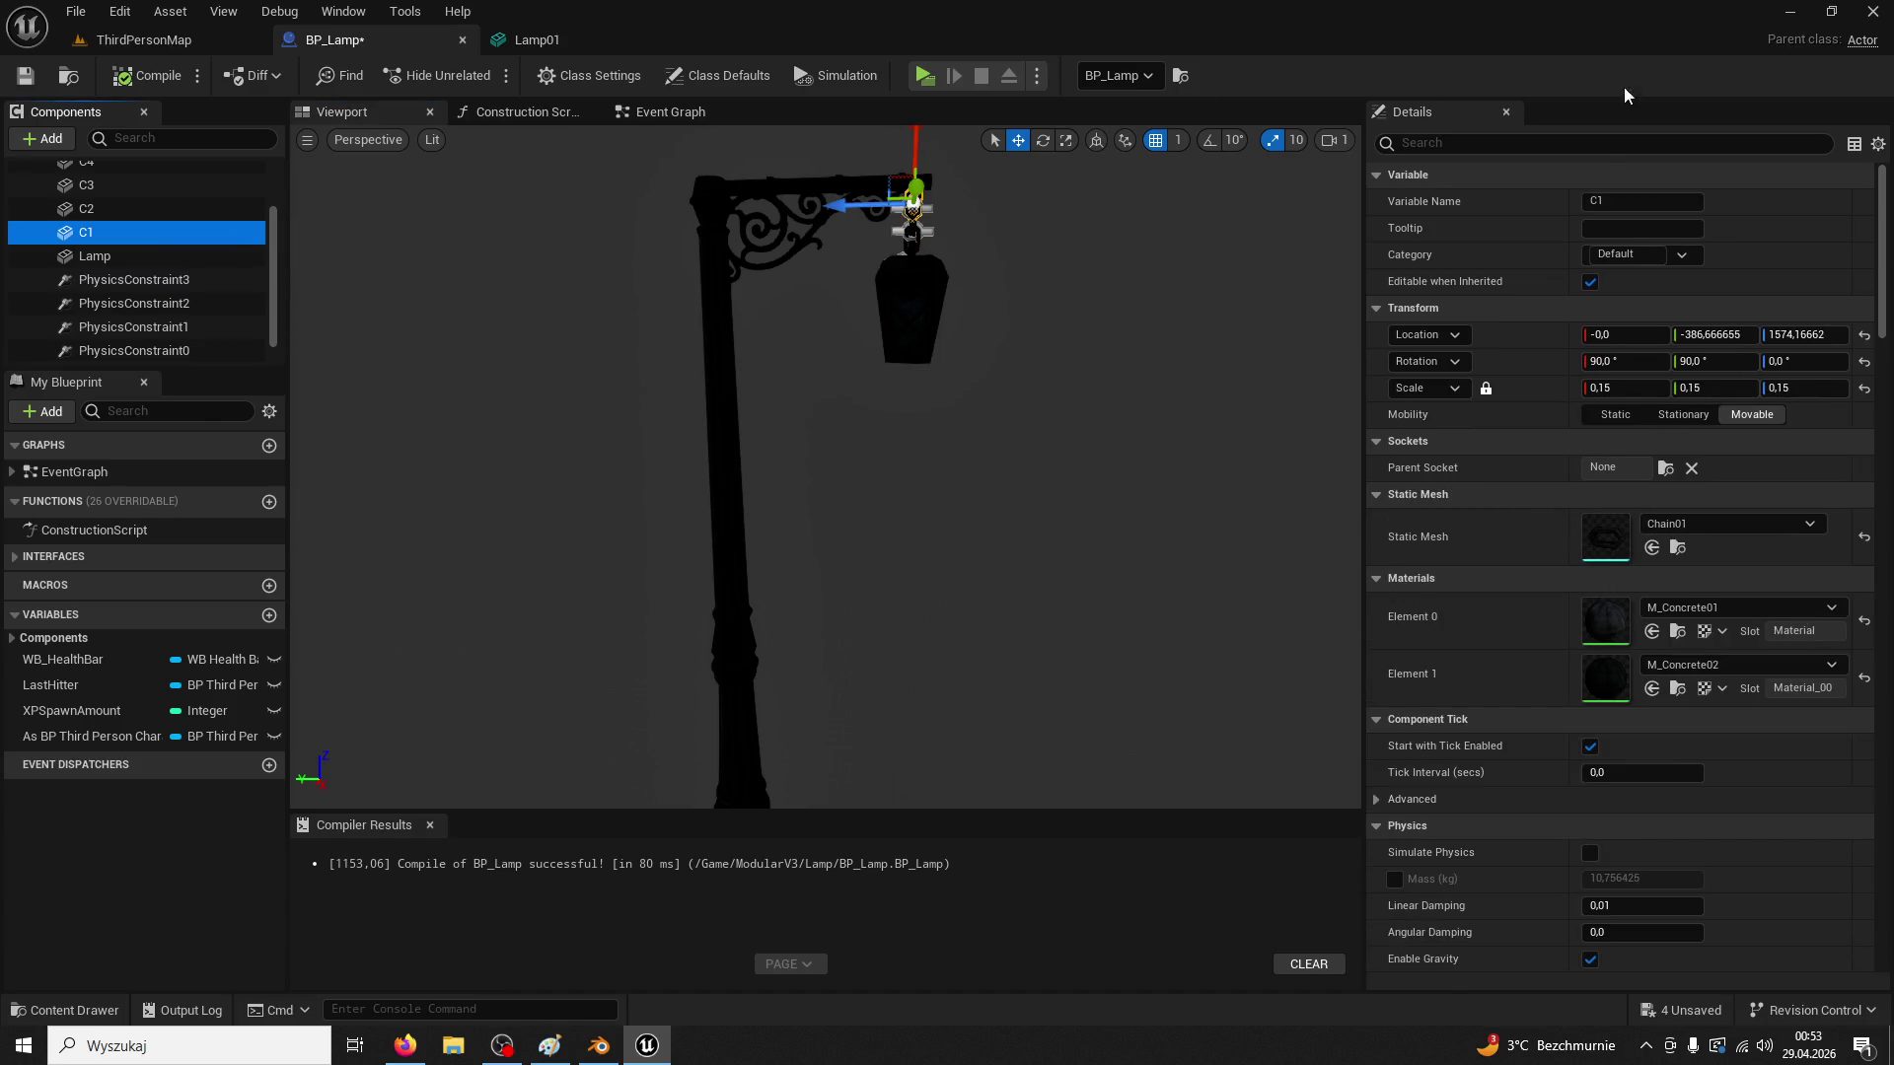
click(1588, 143)
text(dam)
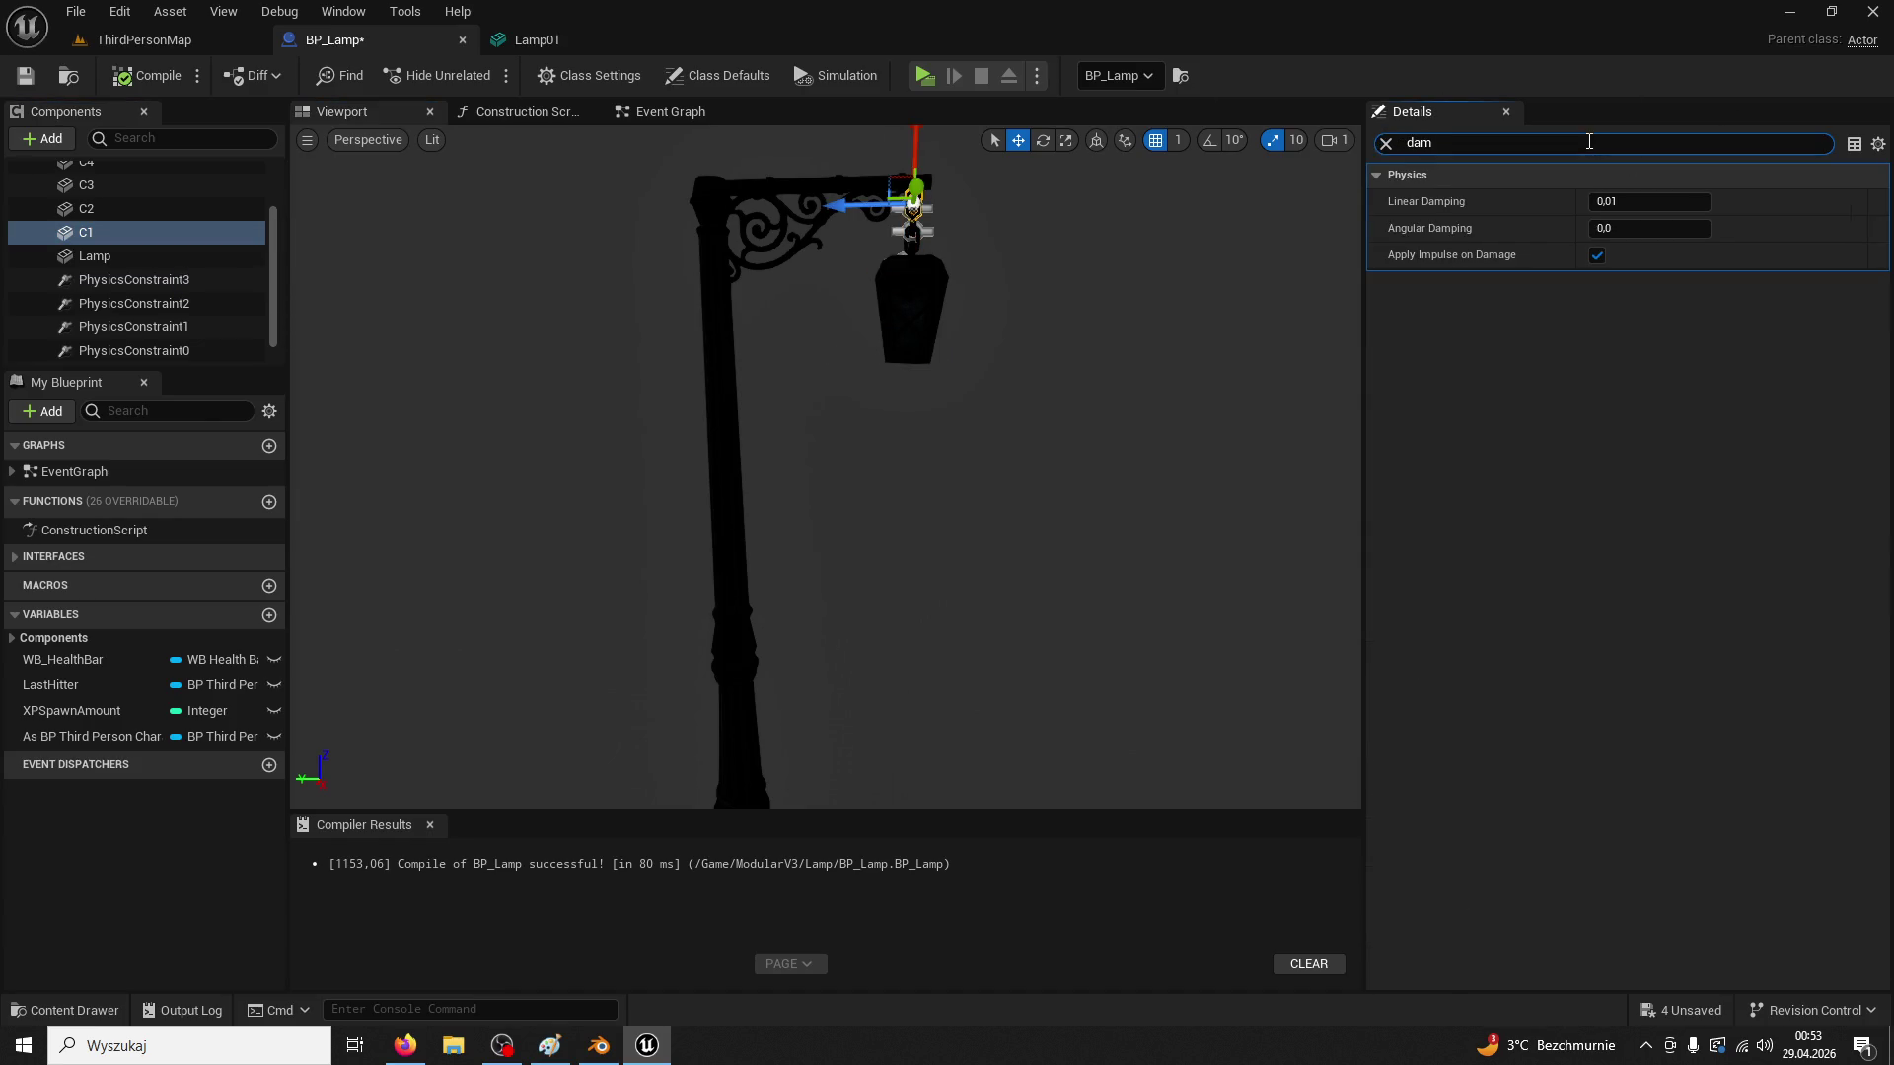
click(1635, 202)
text(1)
key(Tab)
text(1)
Set damping to 1.0 on chain links C2–C4, then start a play-test in ThirdPersonMap
click(118, 208)
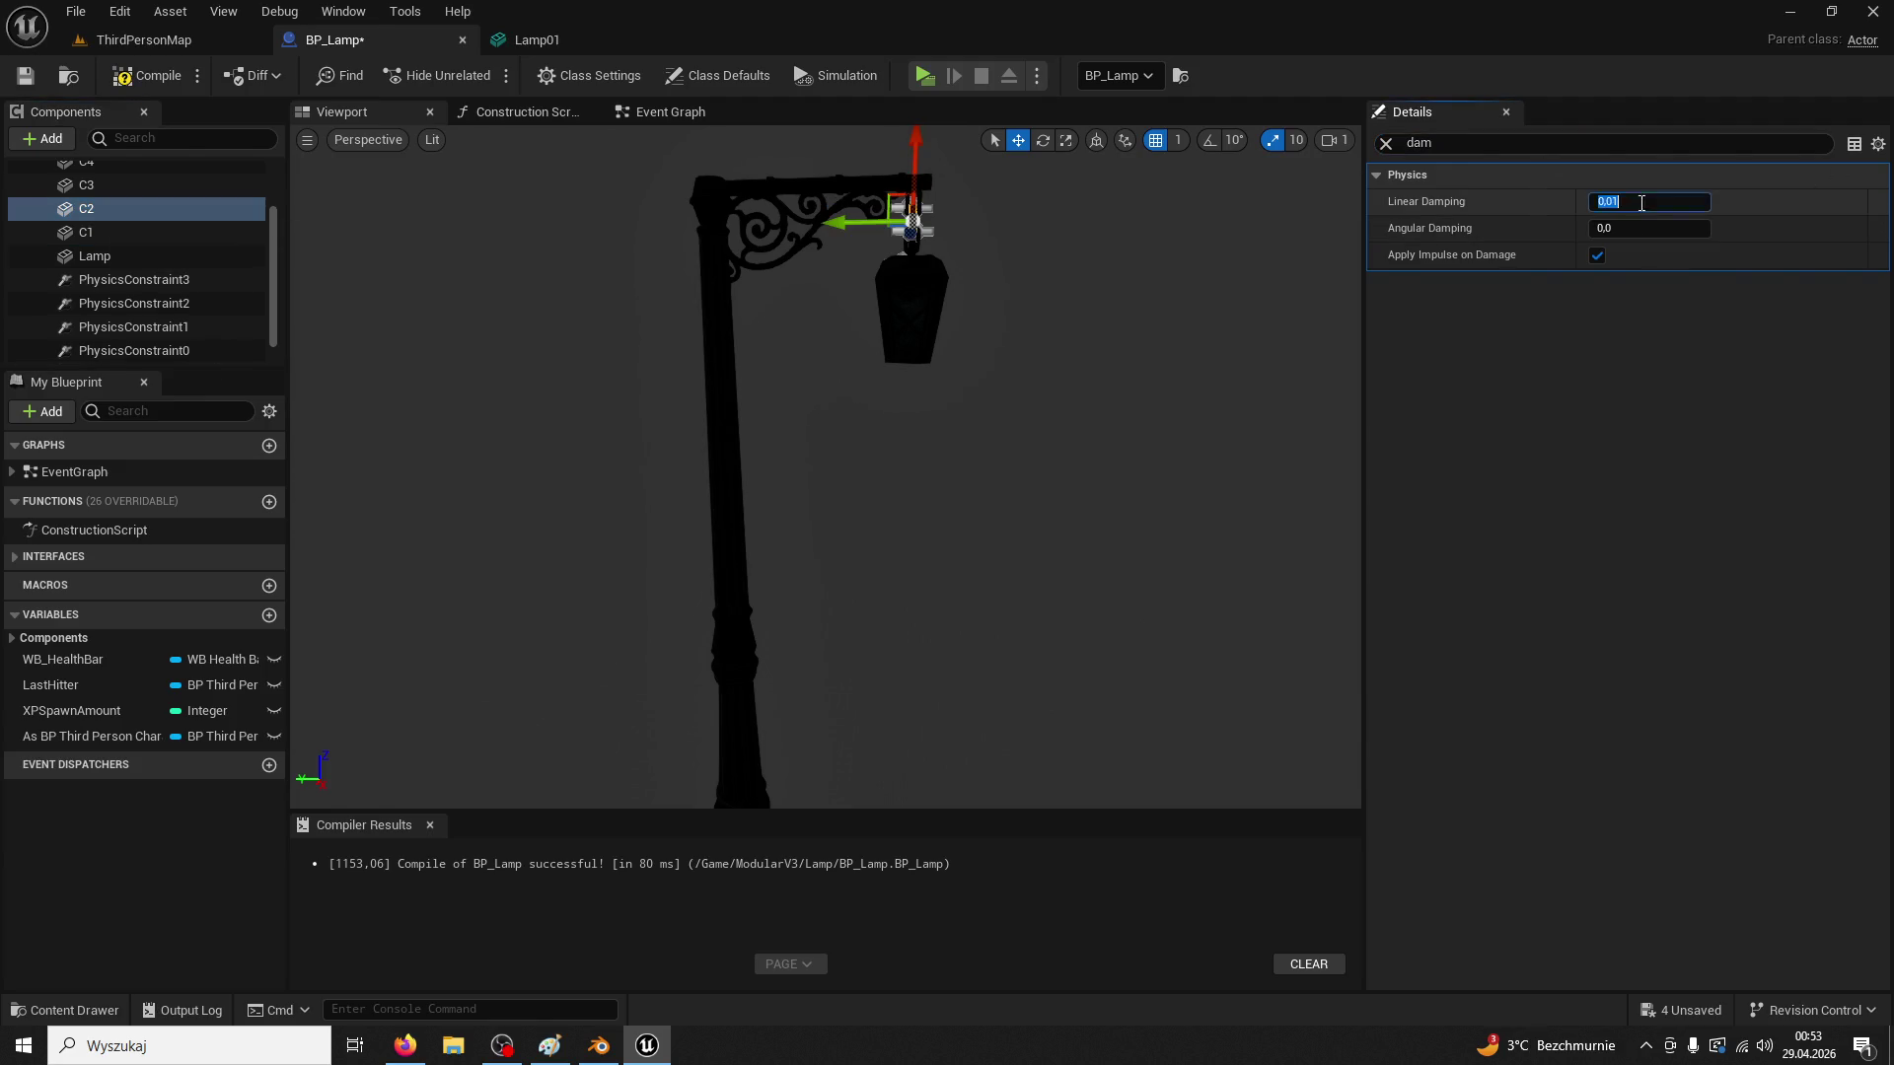
click(128, 185)
click(1625, 232)
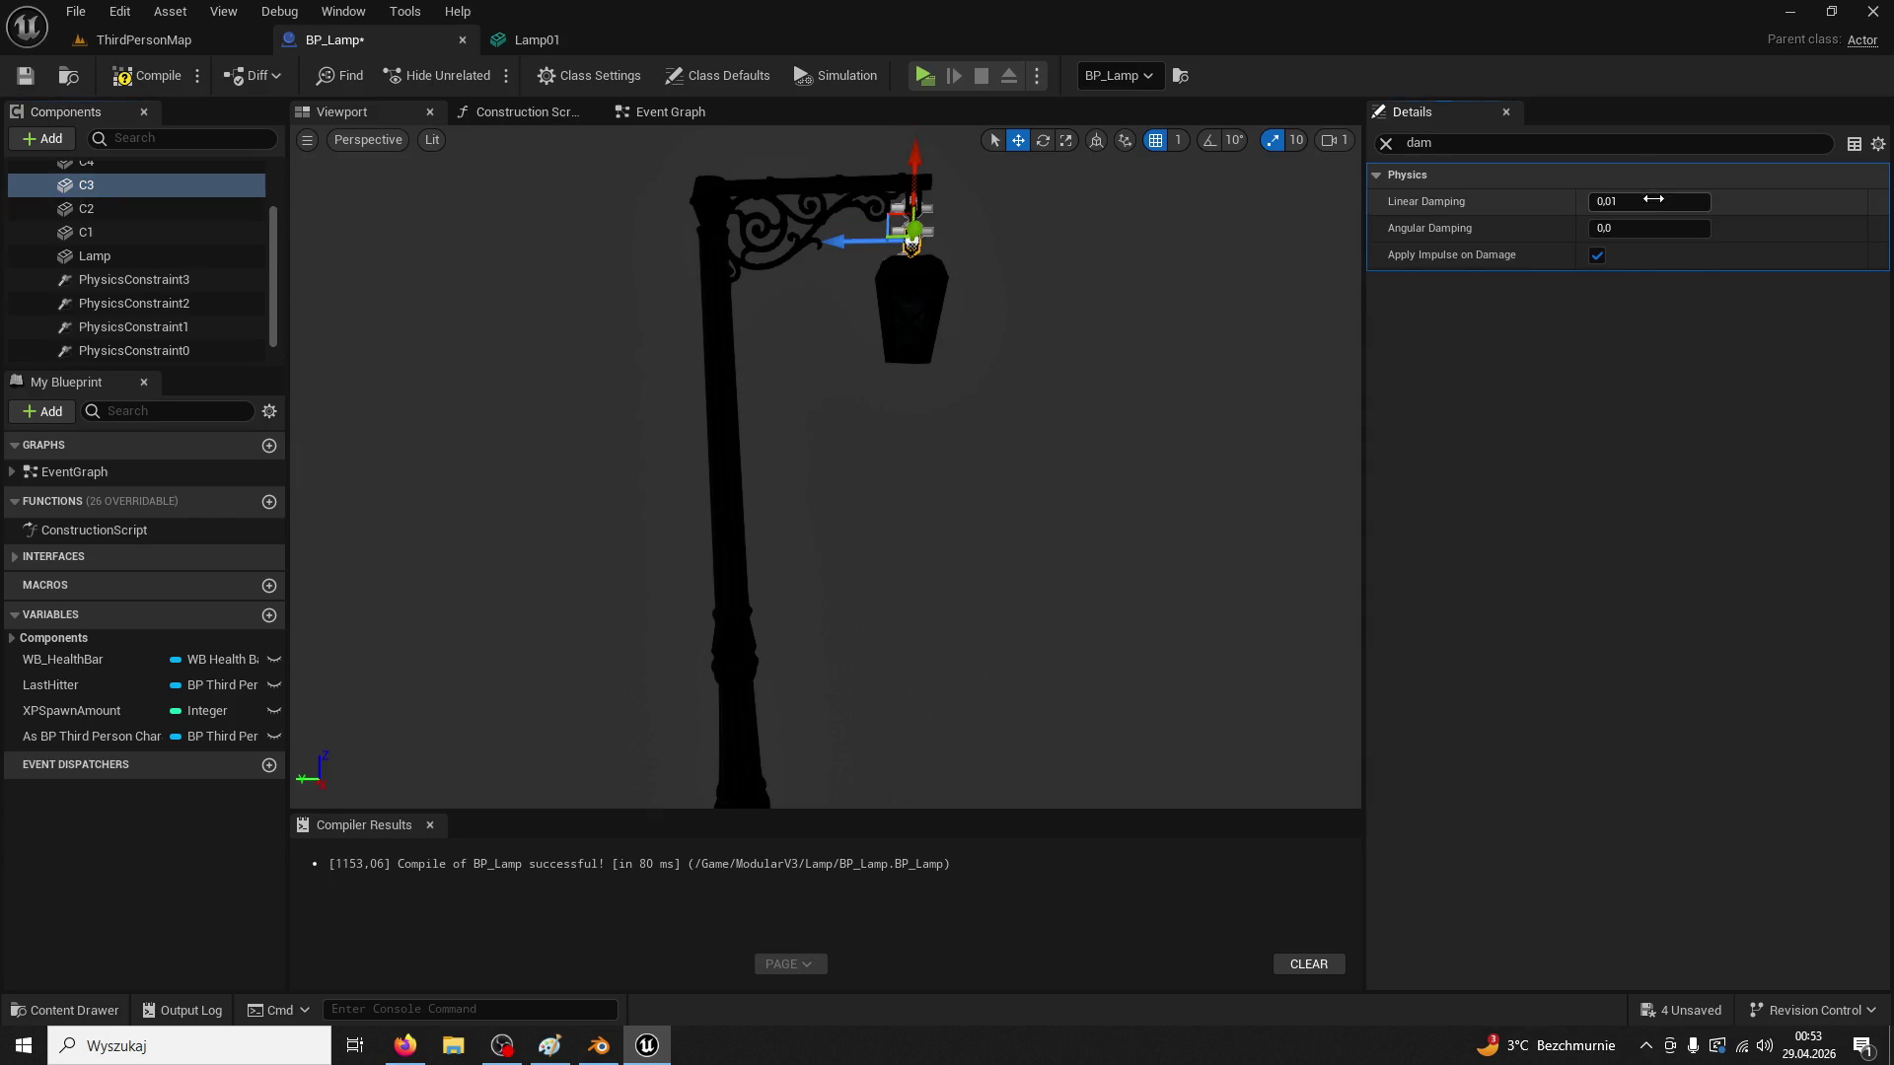
text(1)
scroll(138, 256, up, 1)
click(86, 192)
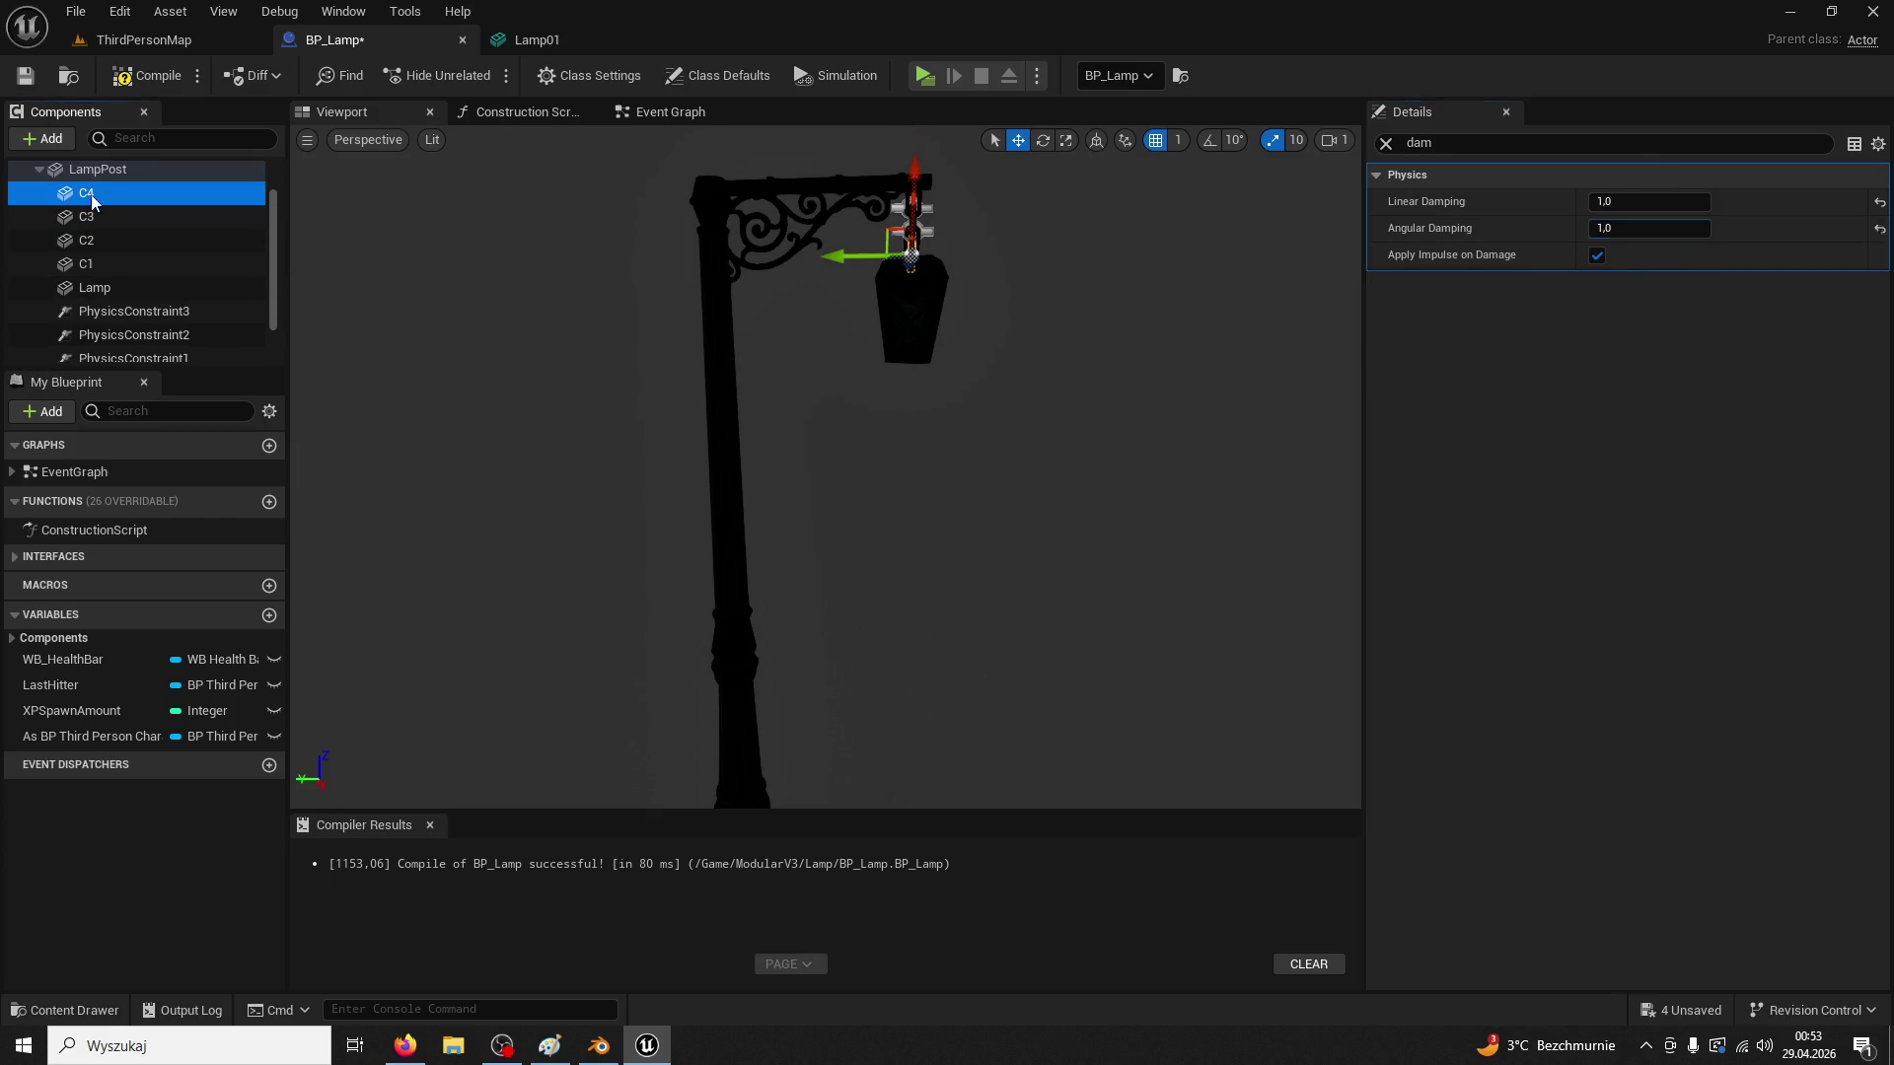
click(1629, 202)
text(1)
key(Return)
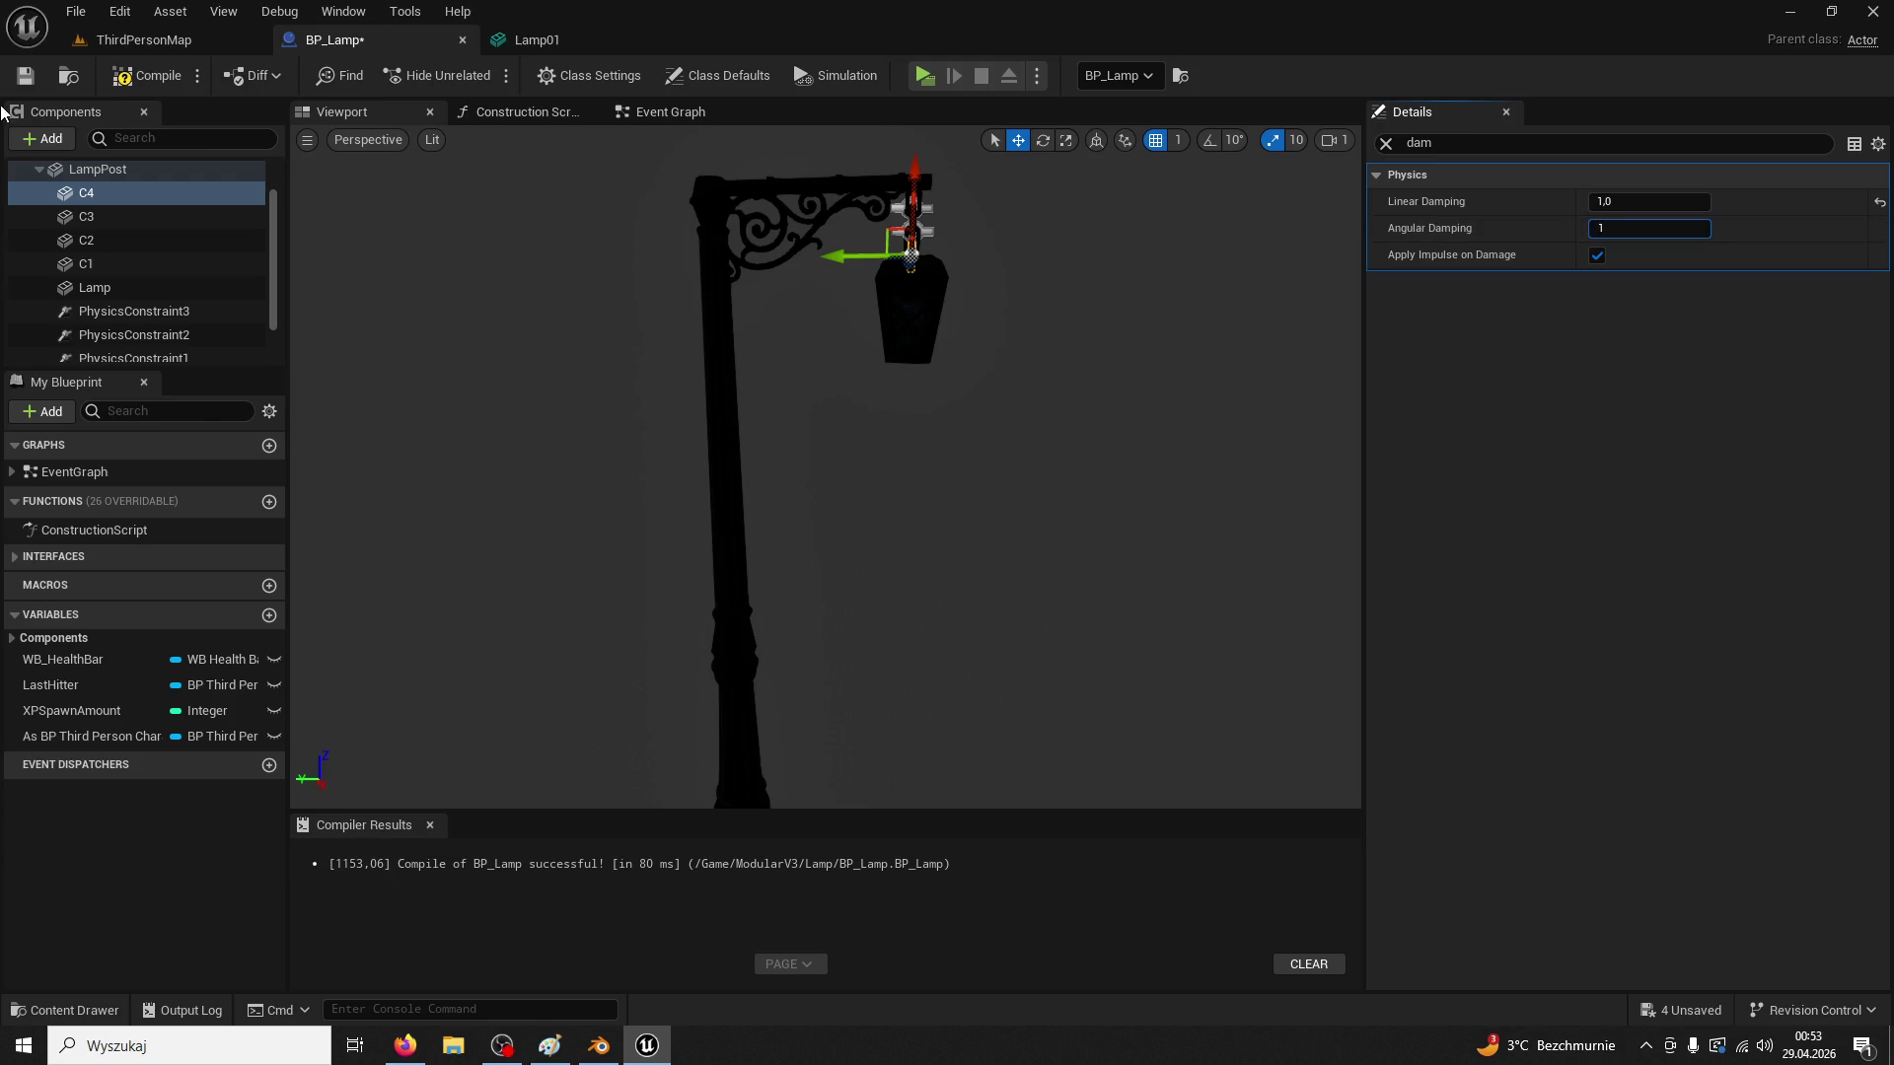
click(144, 39)
click(487, 75)
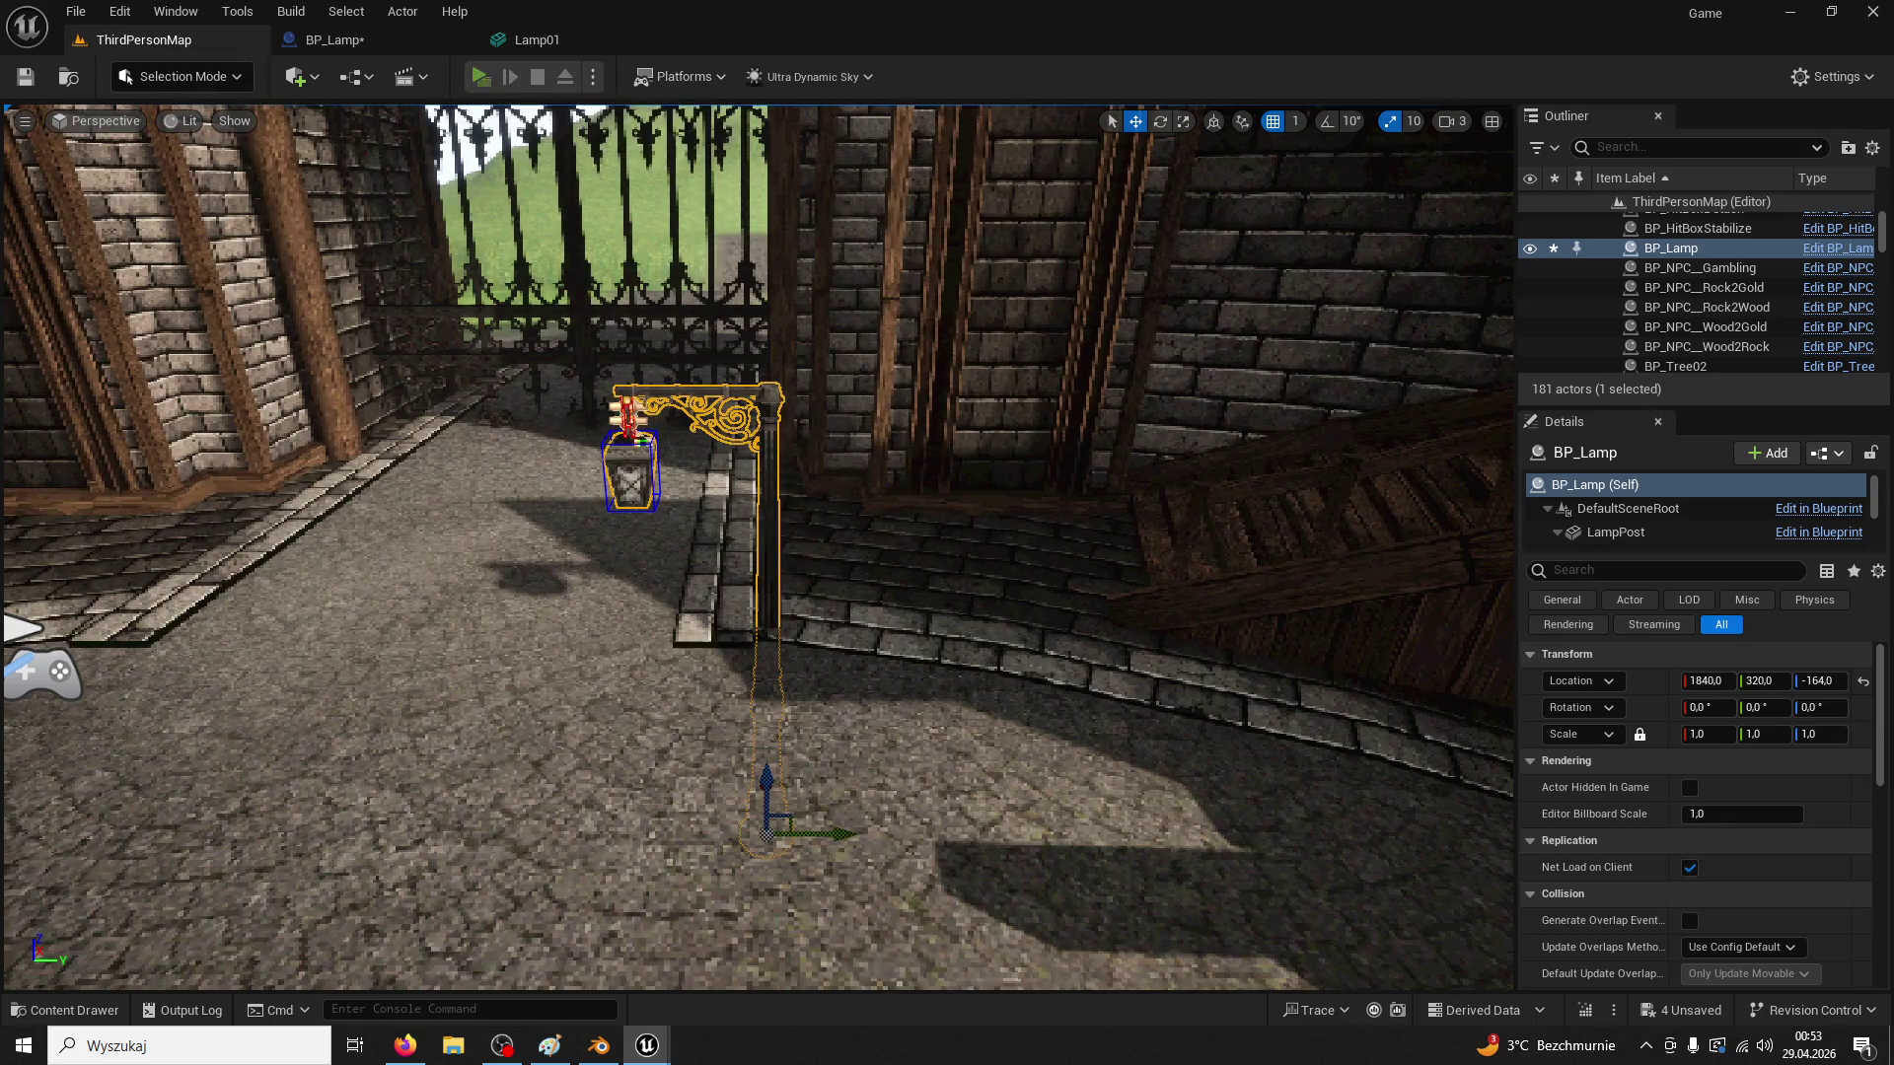
Play-test twice, running toward the stairs and through the courtyard
key(w)
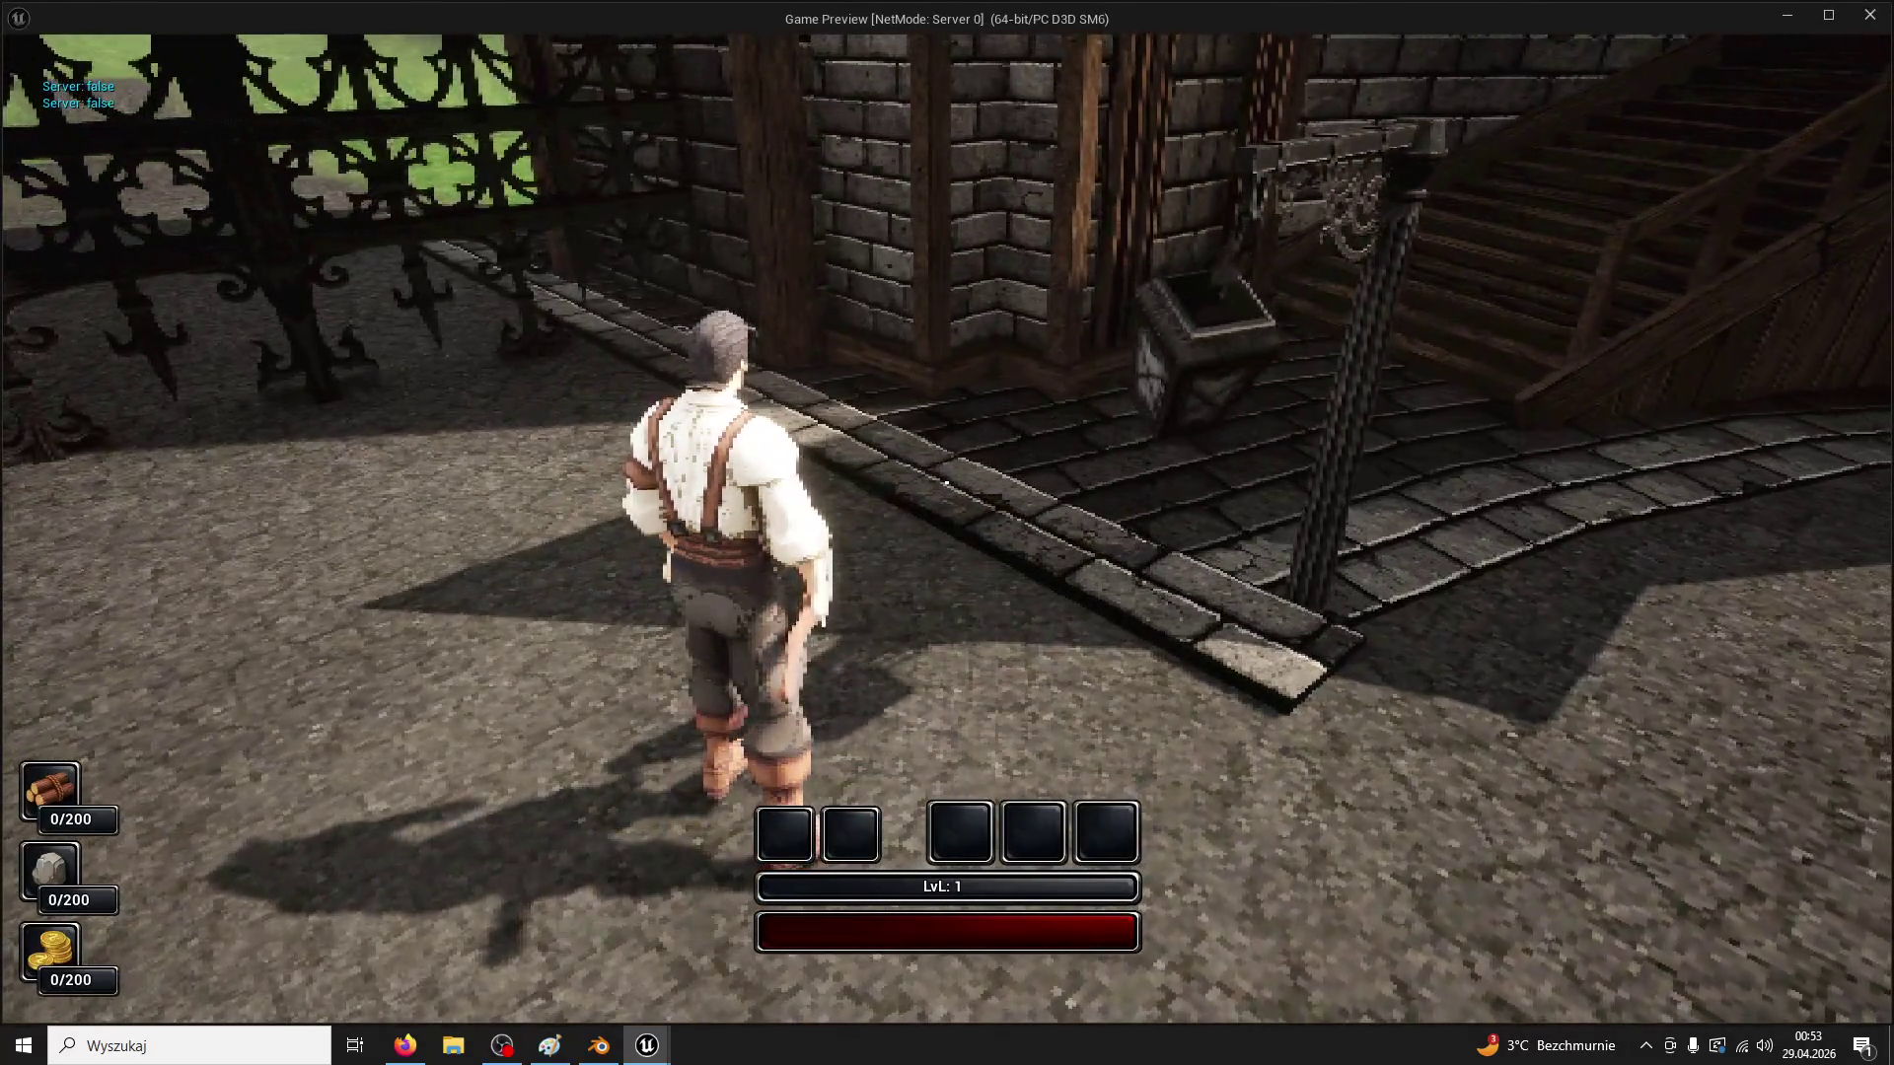
key(w)
key(Escape)
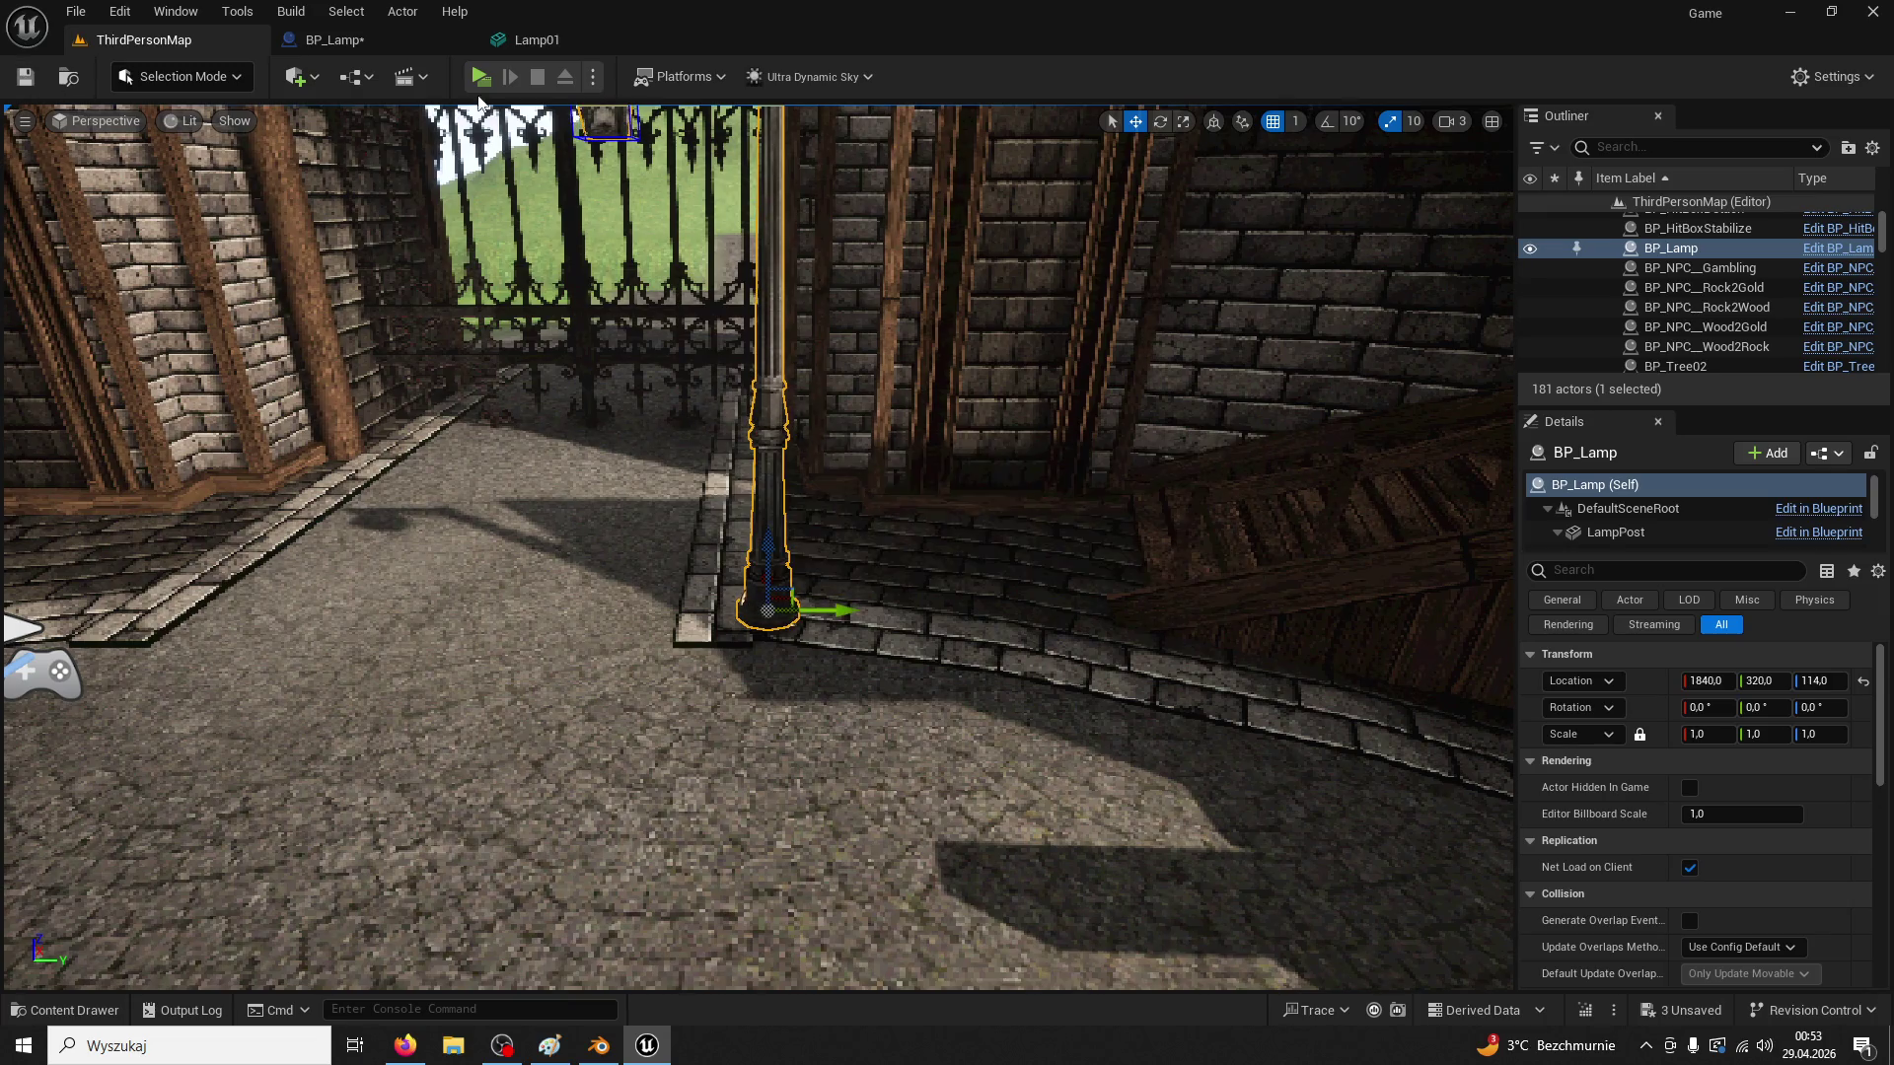
click(482, 78)
key(w)
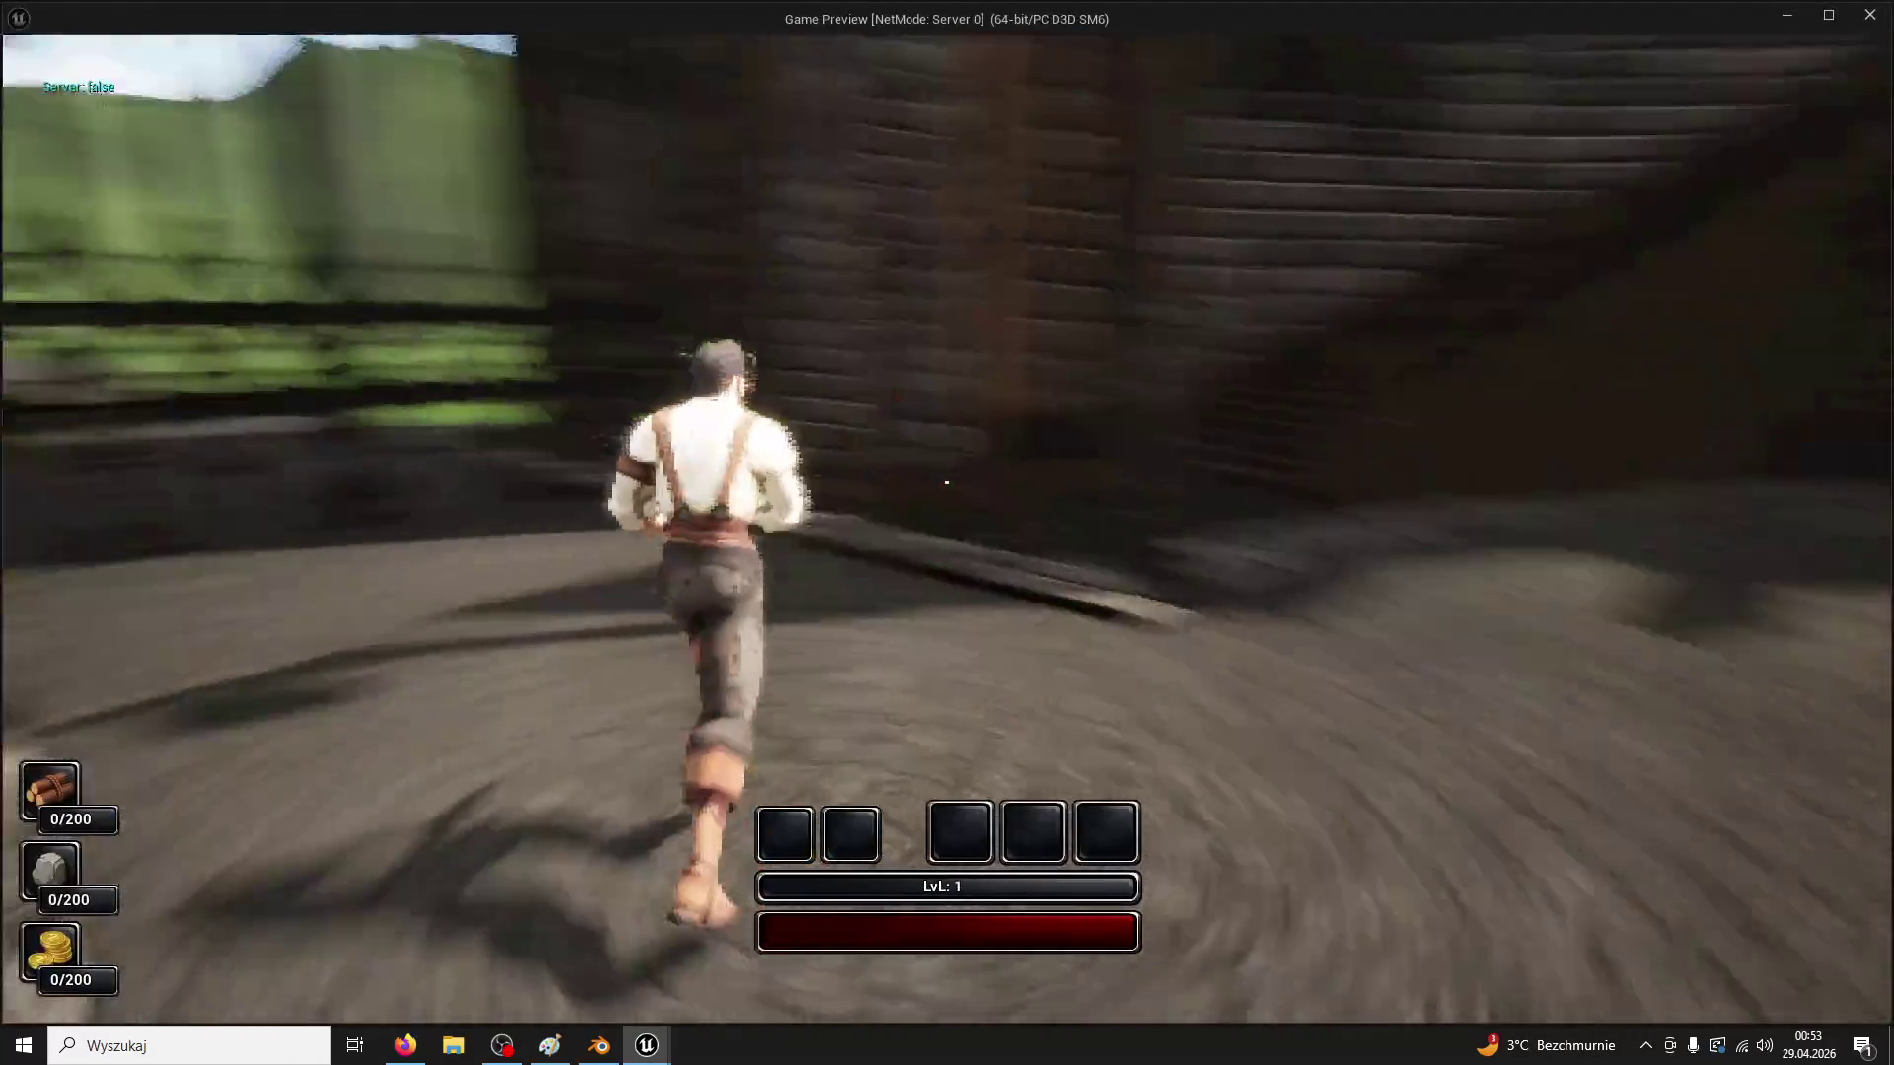
key(Escape)
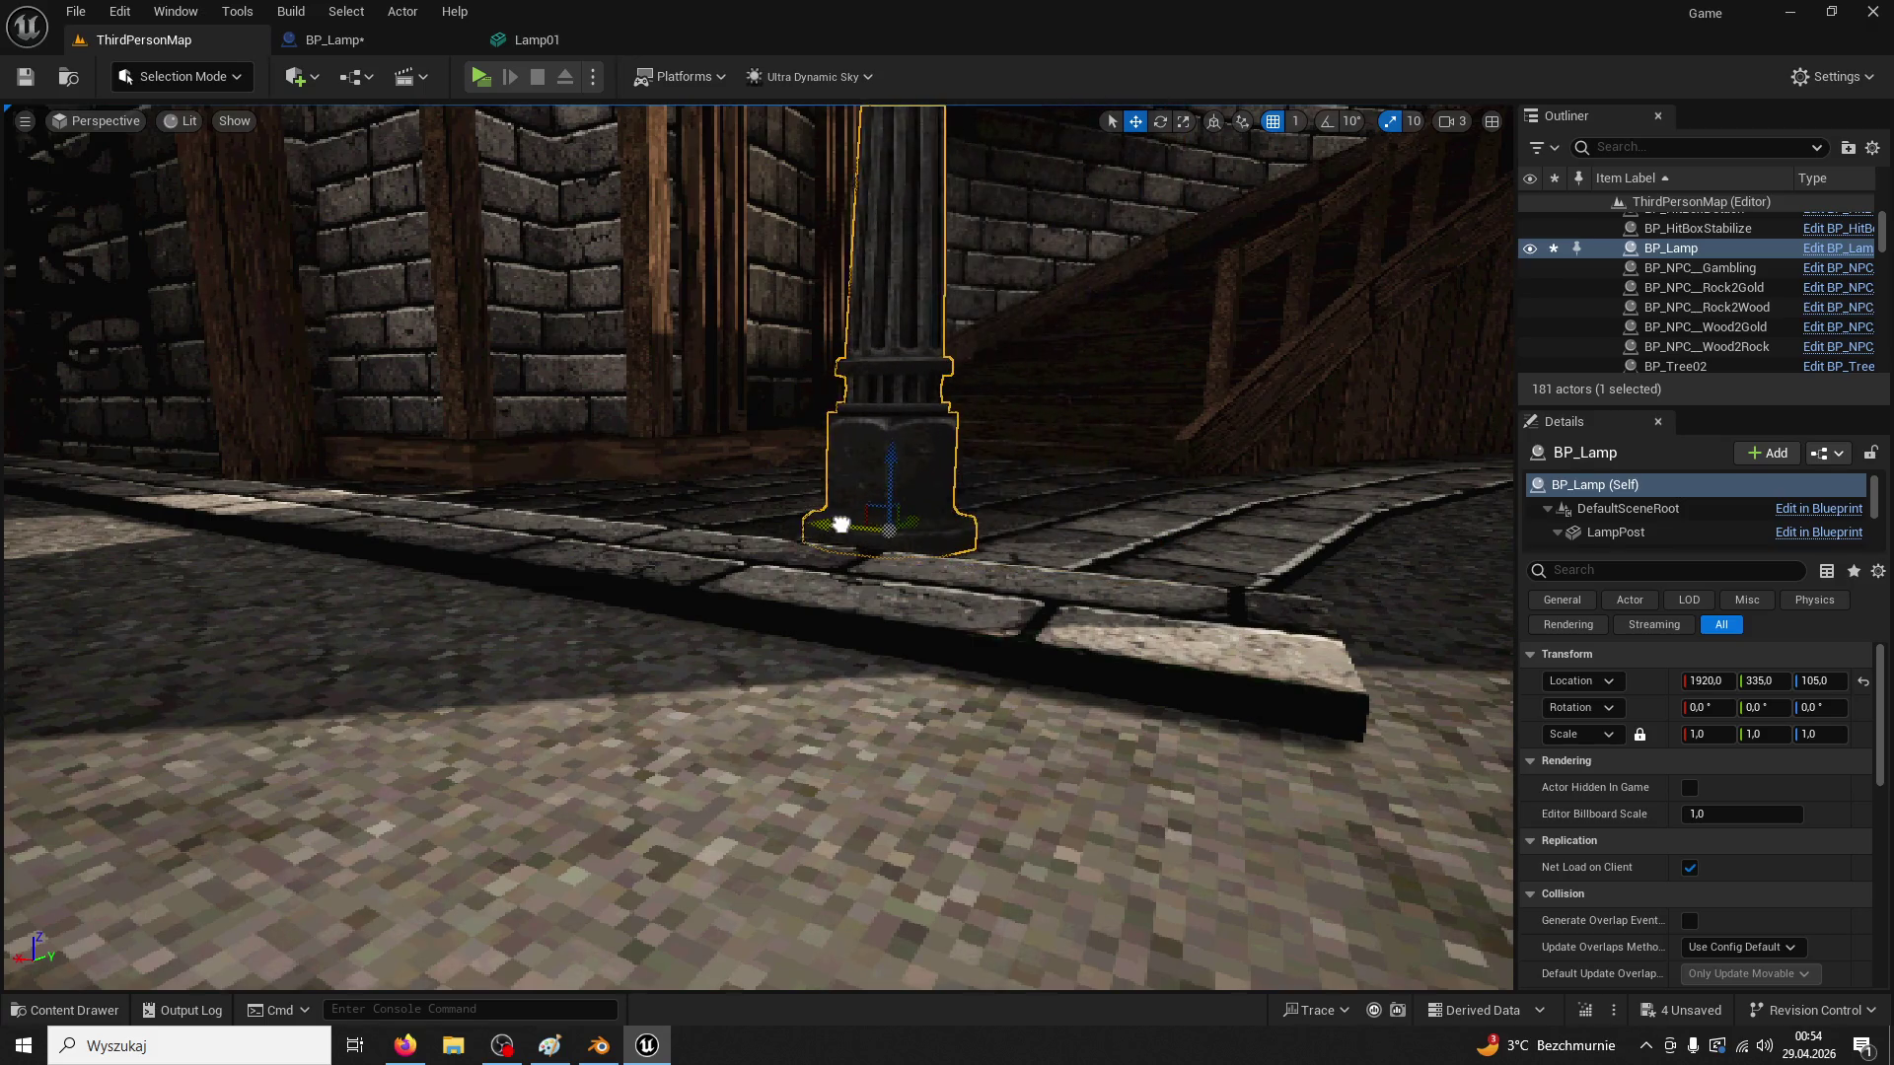
Look down on the lamp post's base, then play-test through the gate toward the church
mouse_move(1027, 501)
mouse_down()
mouse_move(875, 643)
mouse_move(2, 219)
mouse_up()
scroll(875, 642, up, 2)
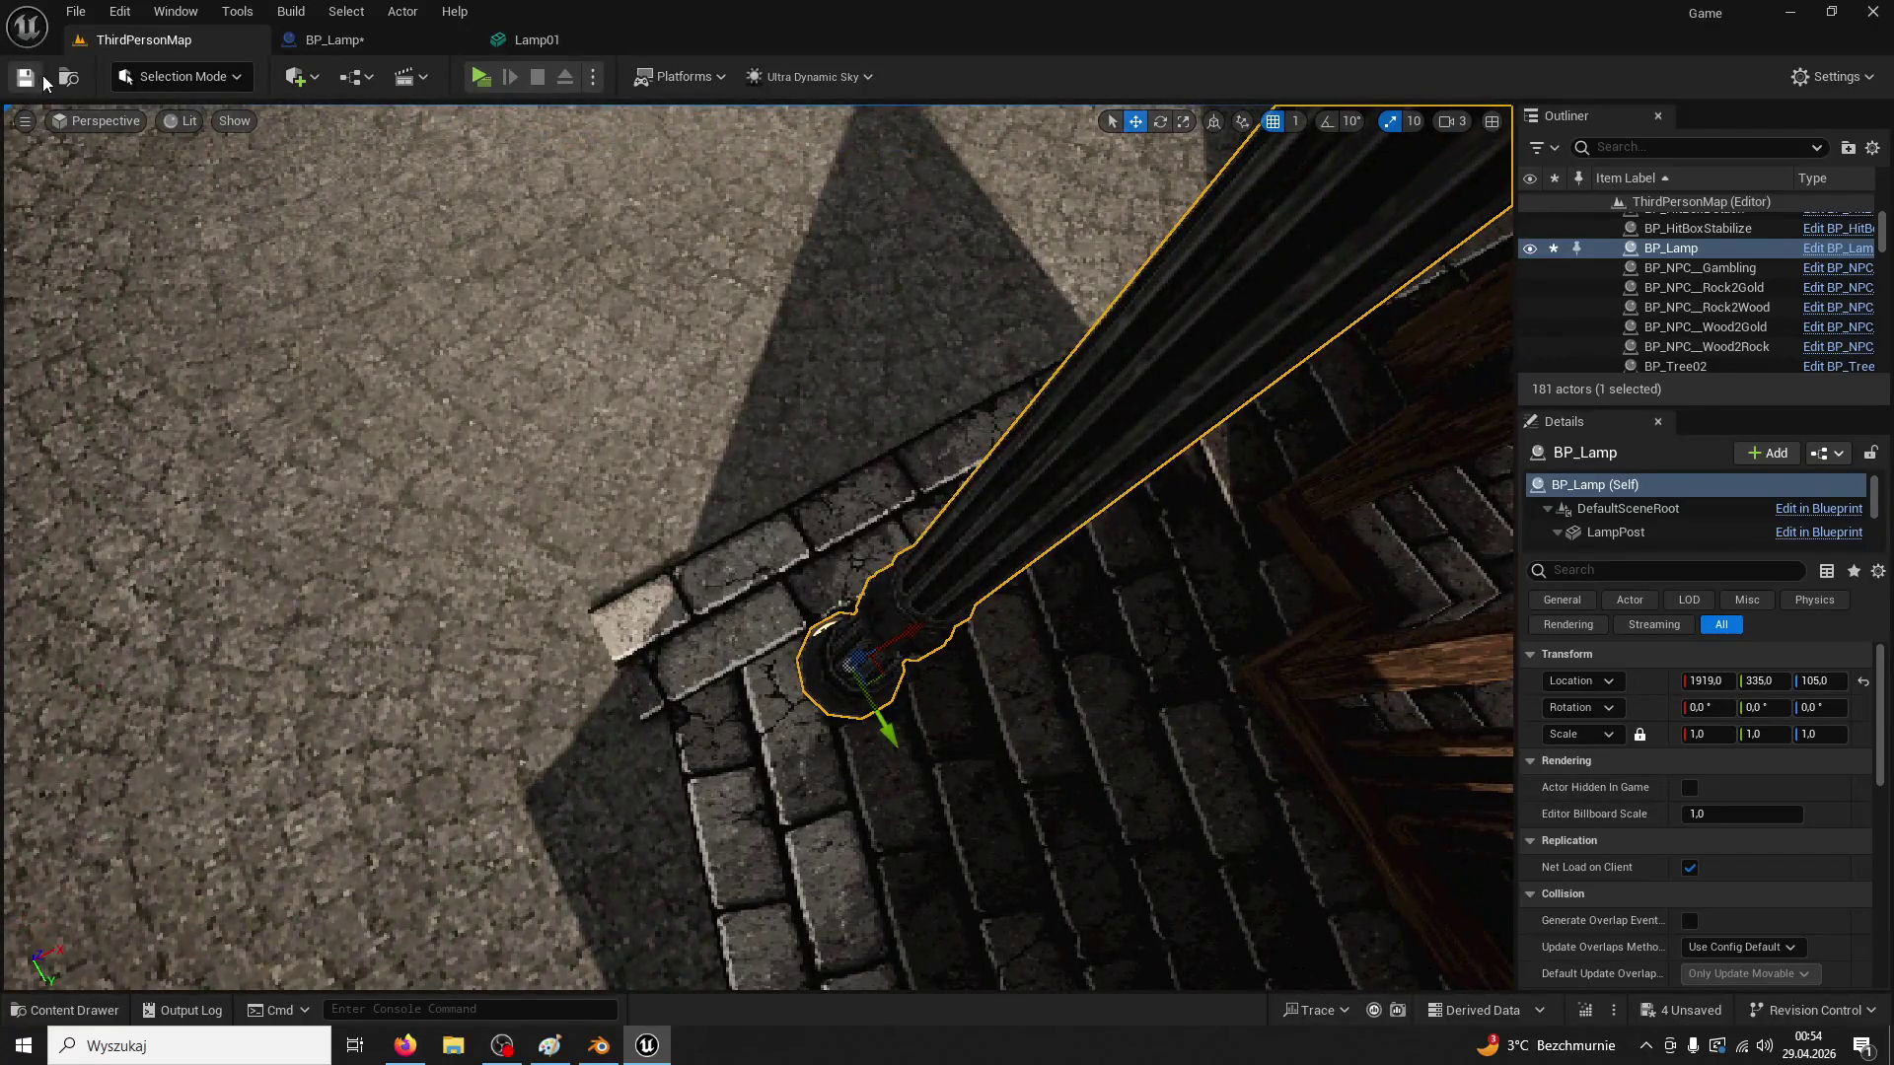
click(481, 81)
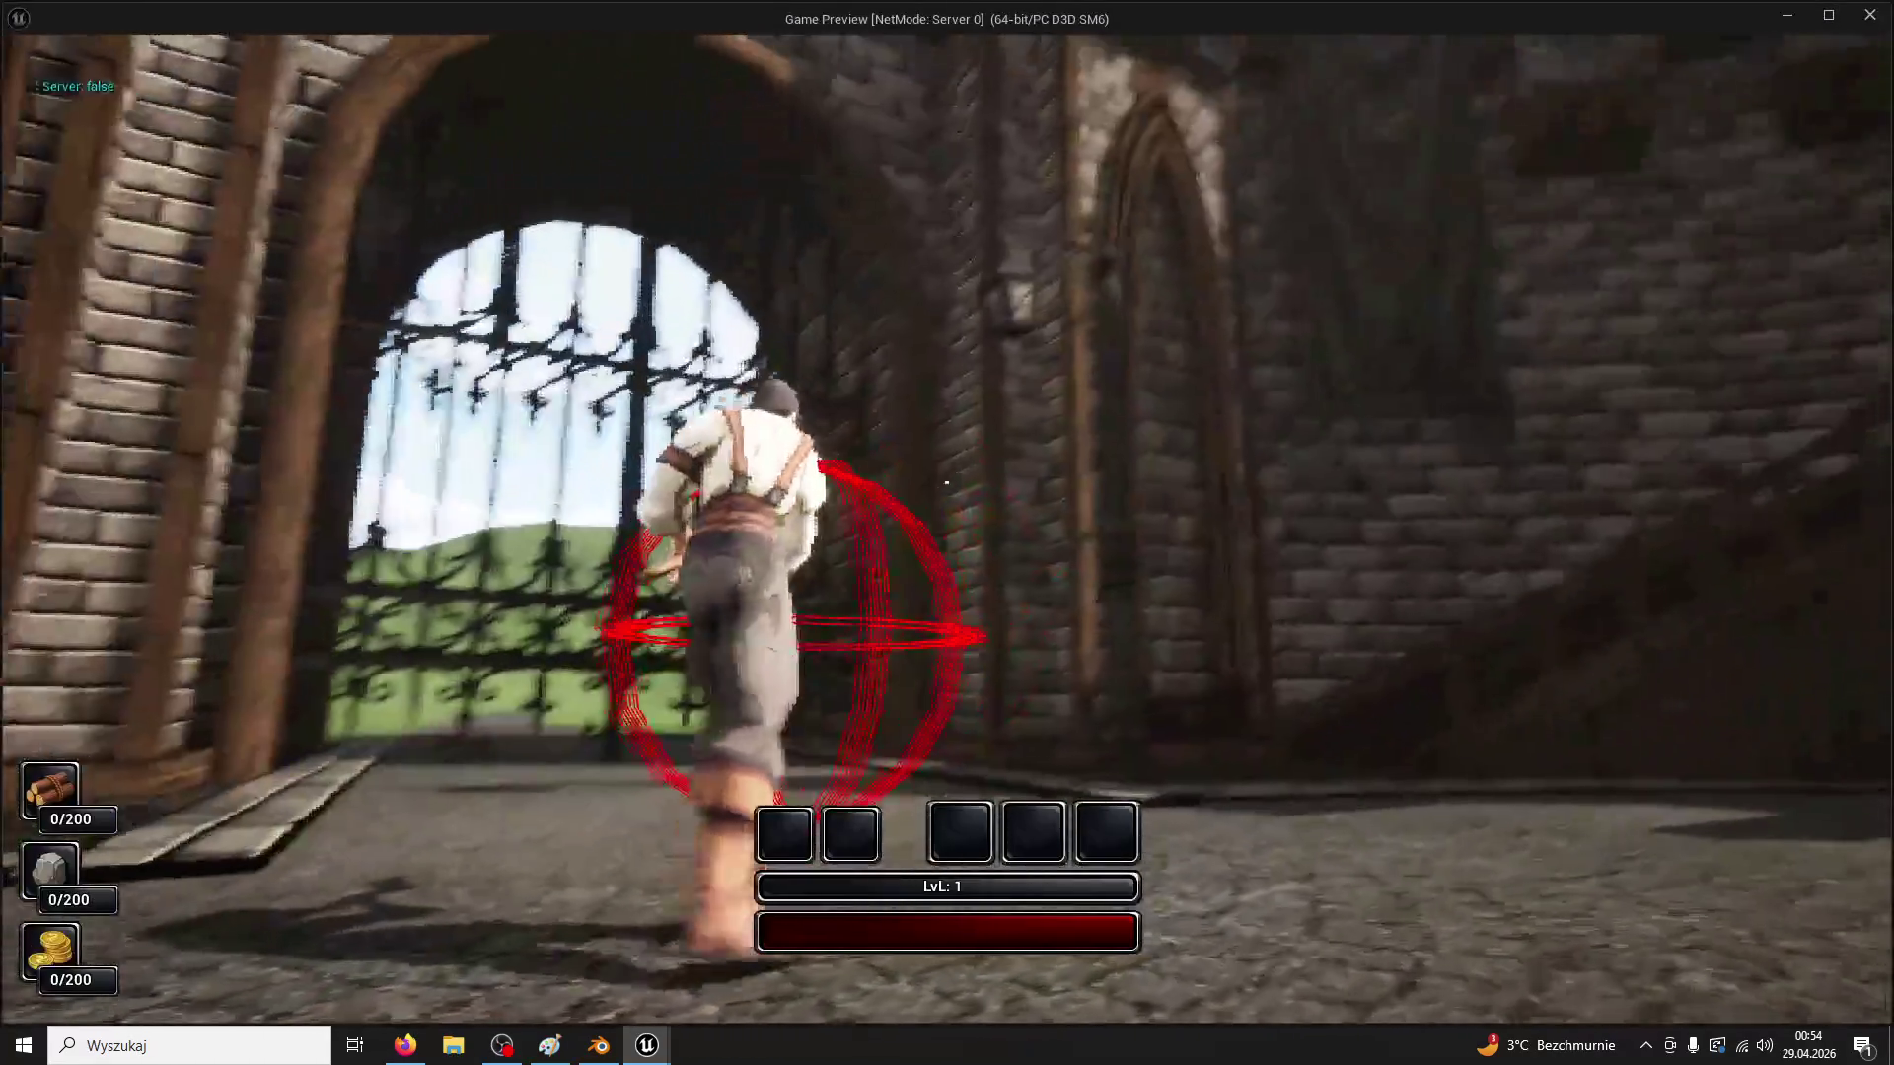
key(w)
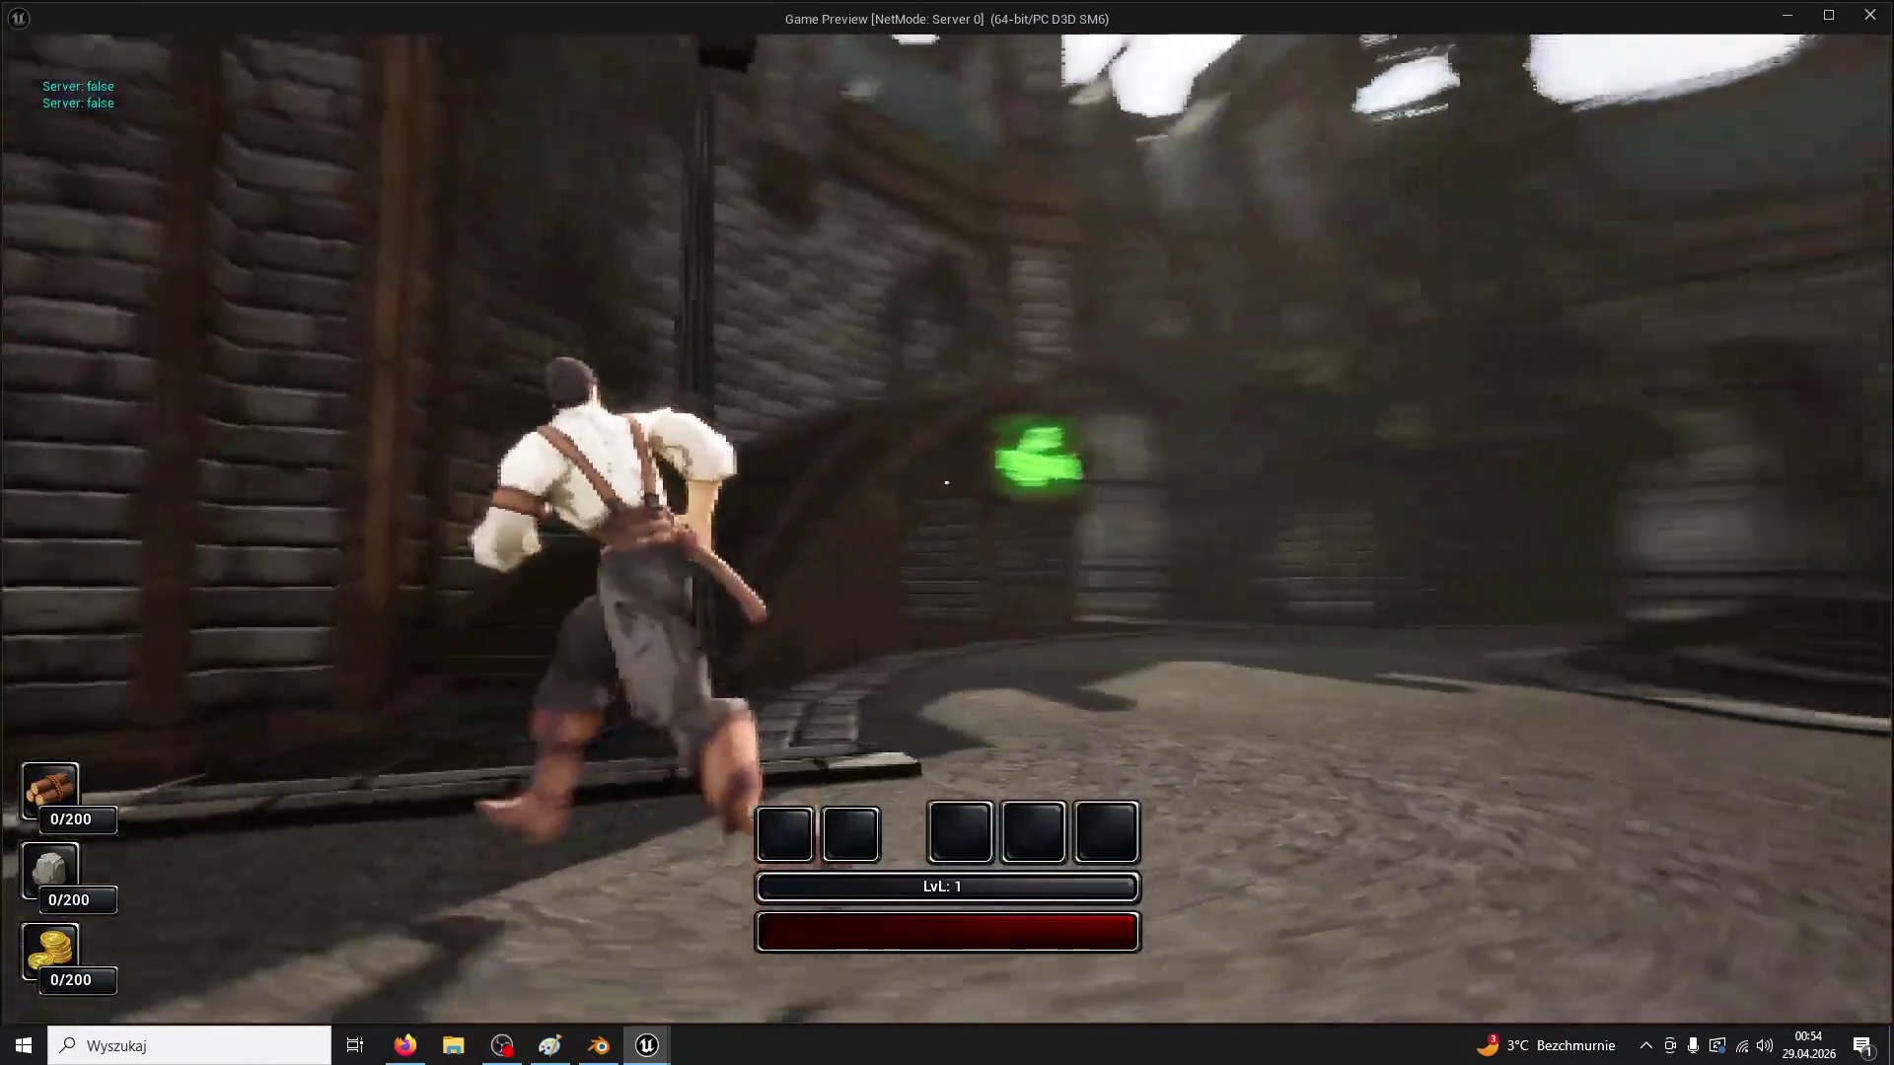
key(w)
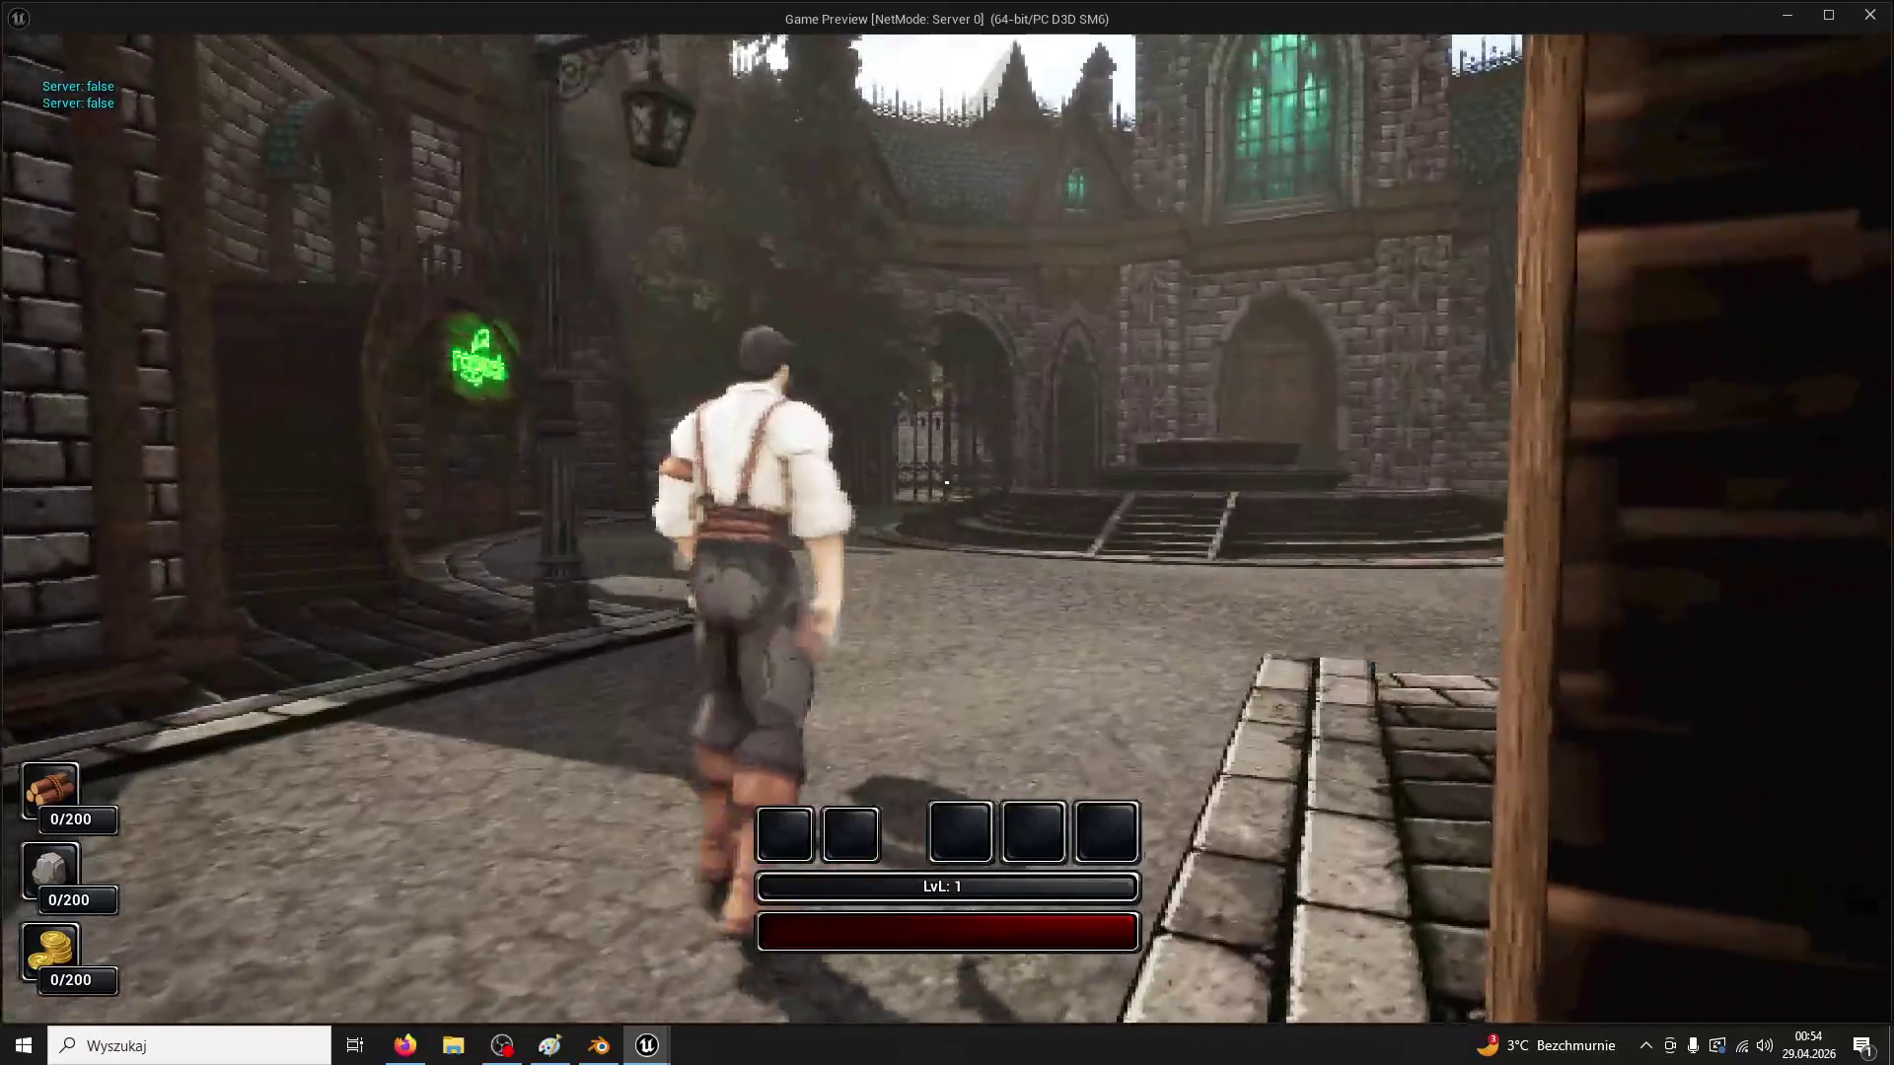
key(Escape)
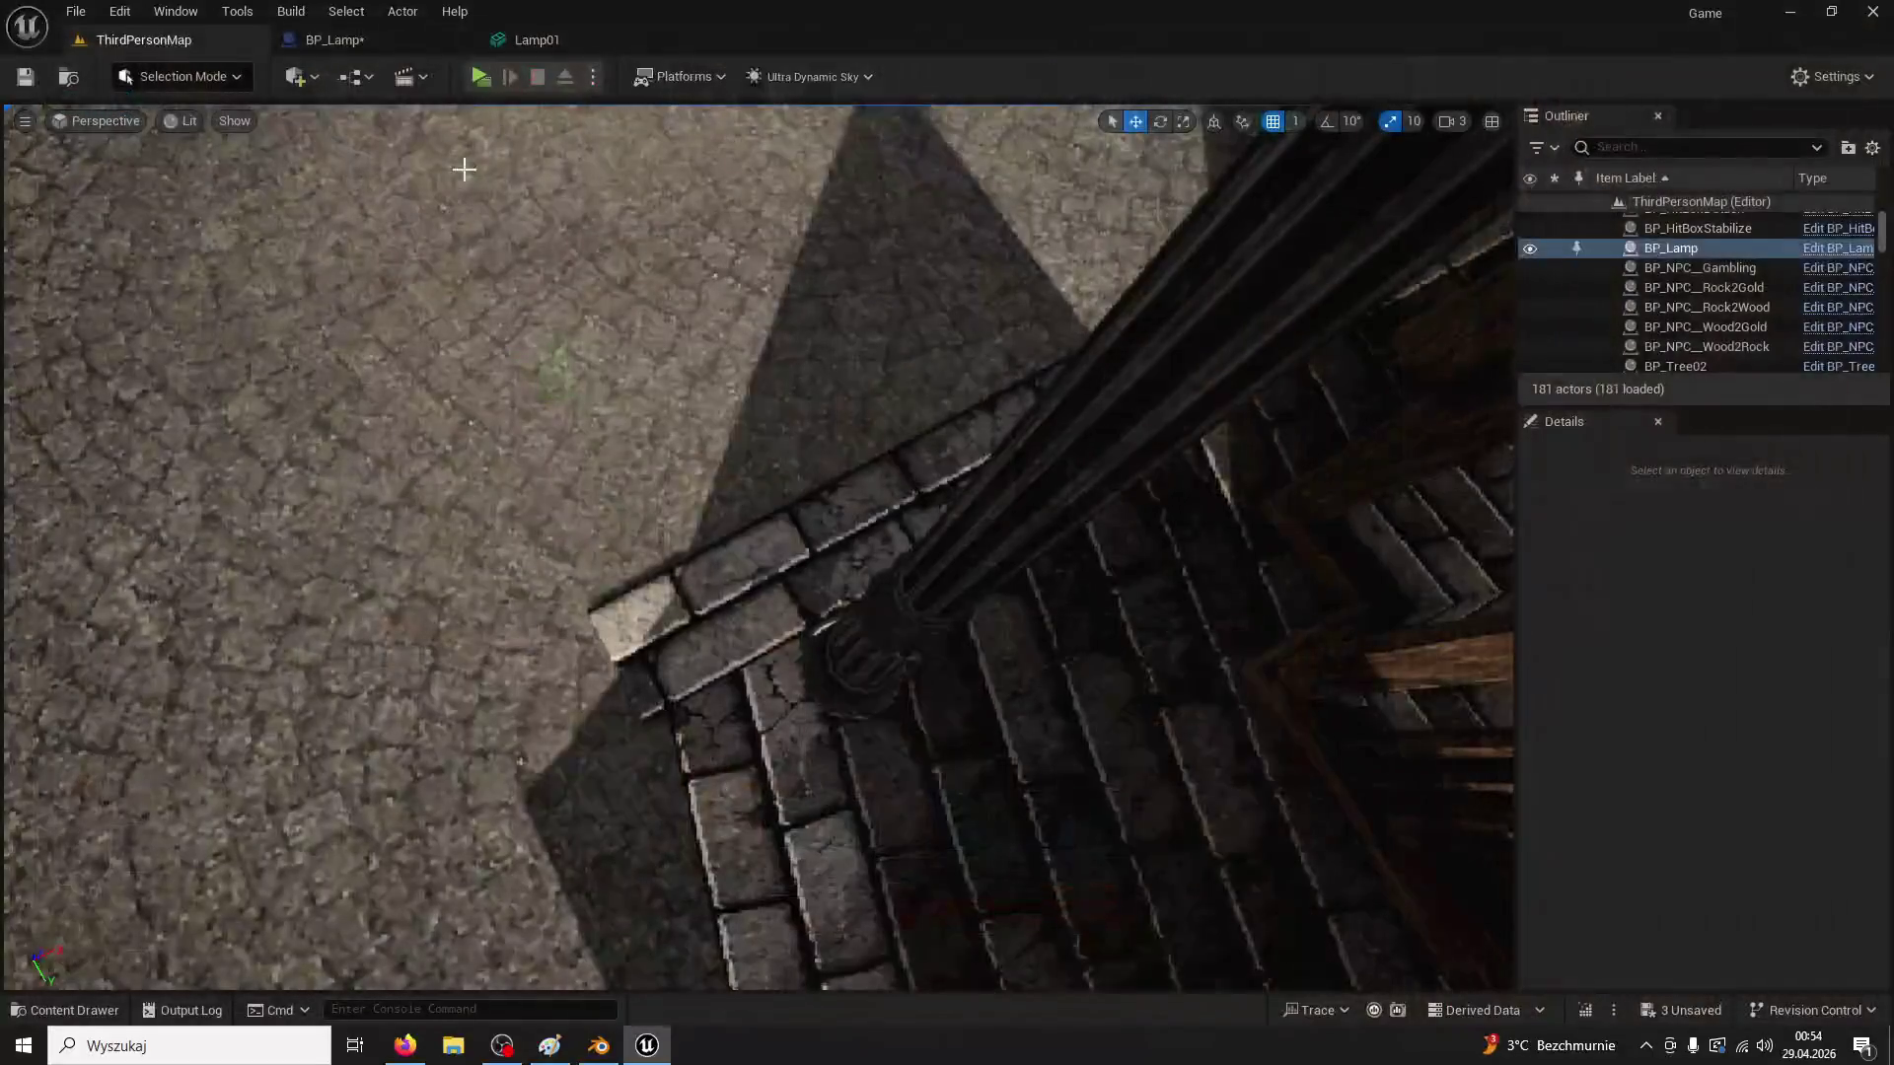
Select the iron gate in the level and open its Gate02 static mesh
key(f)
click(715, 511)
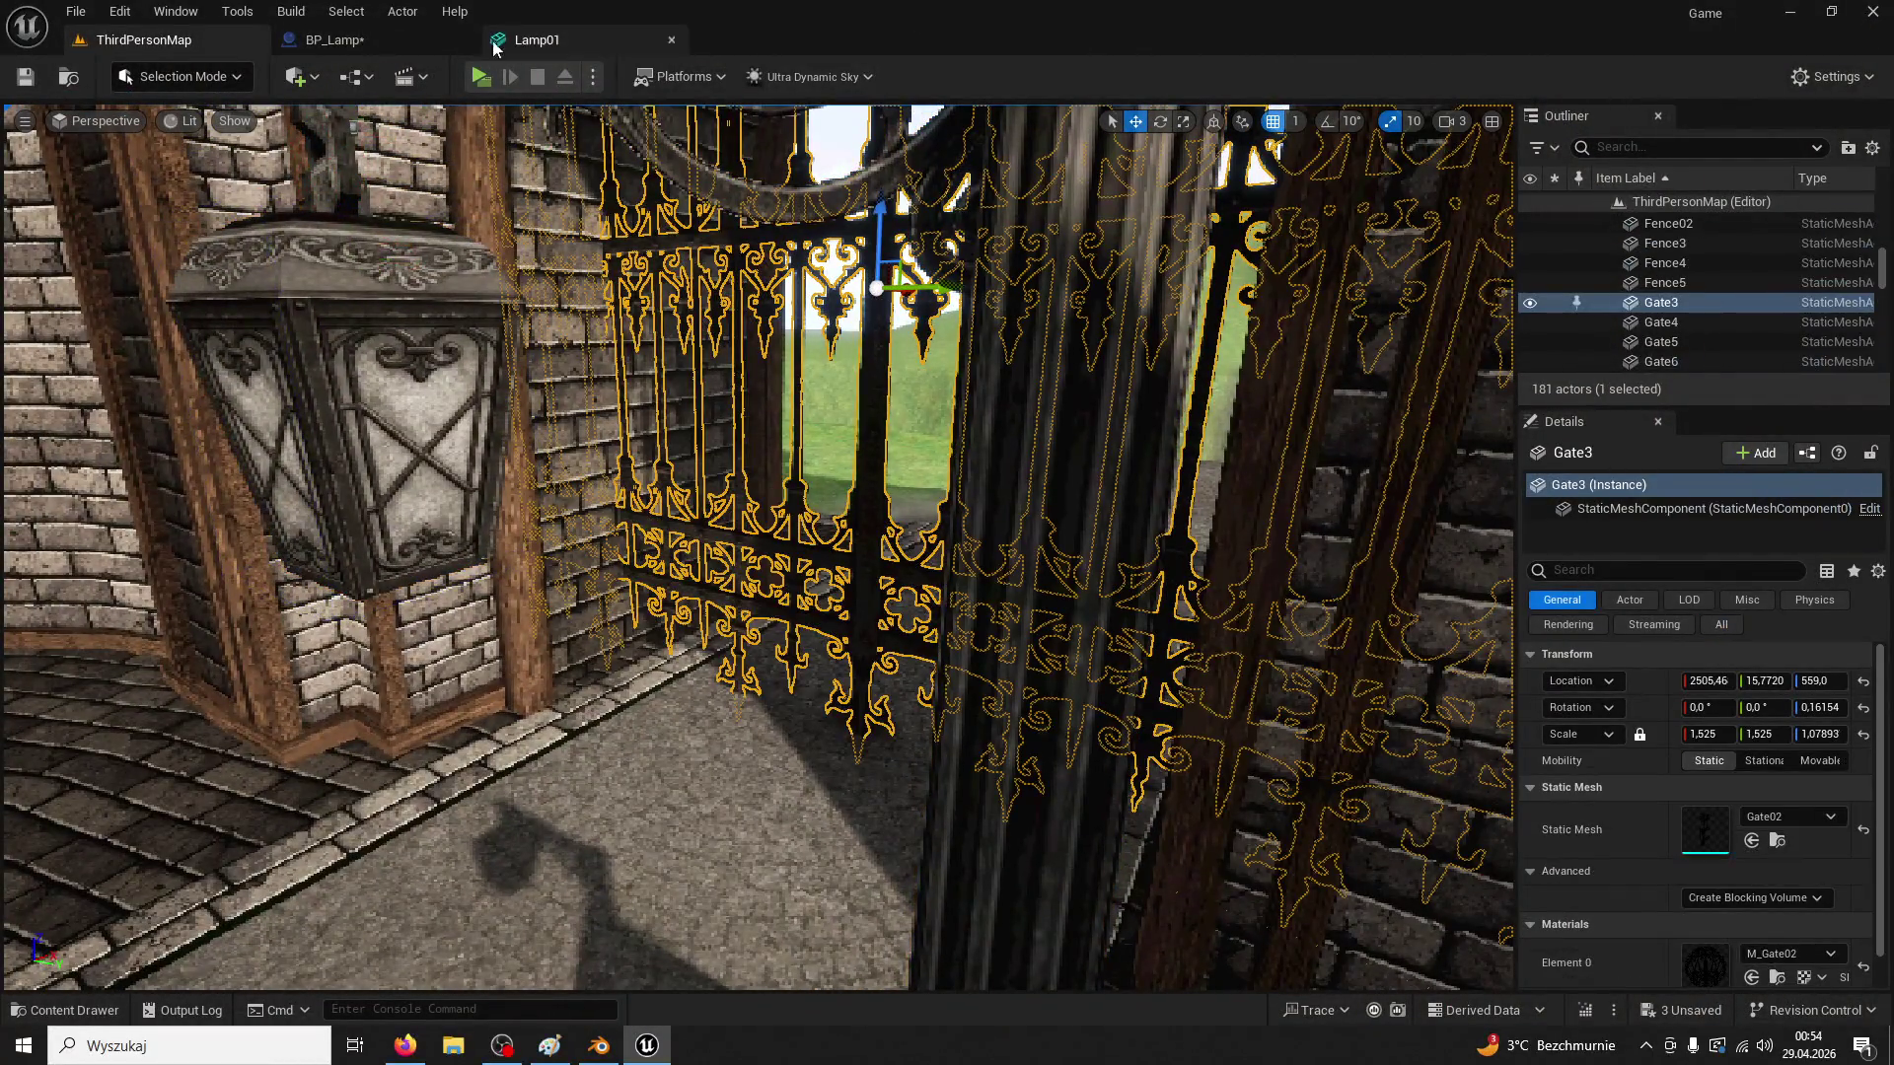
right_click(1669, 312)
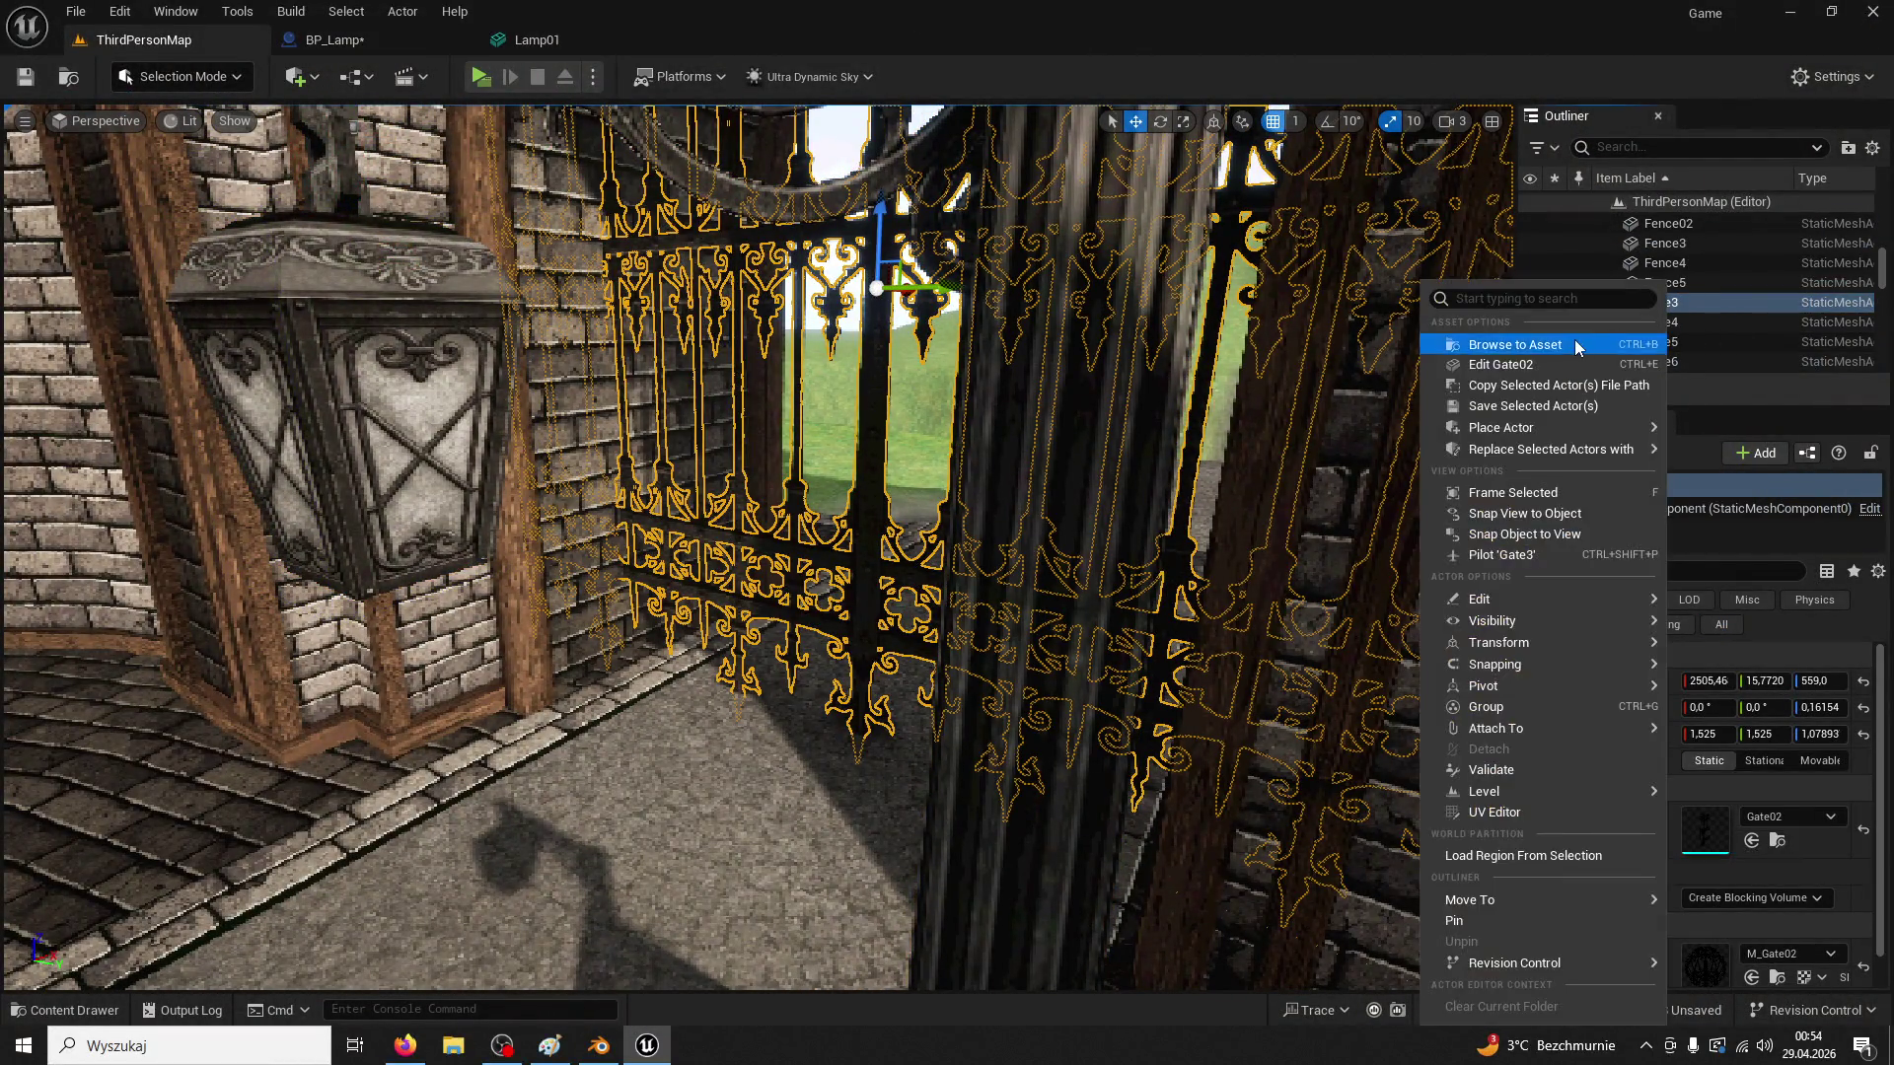
click(1575, 344)
double_click(1400, 580)
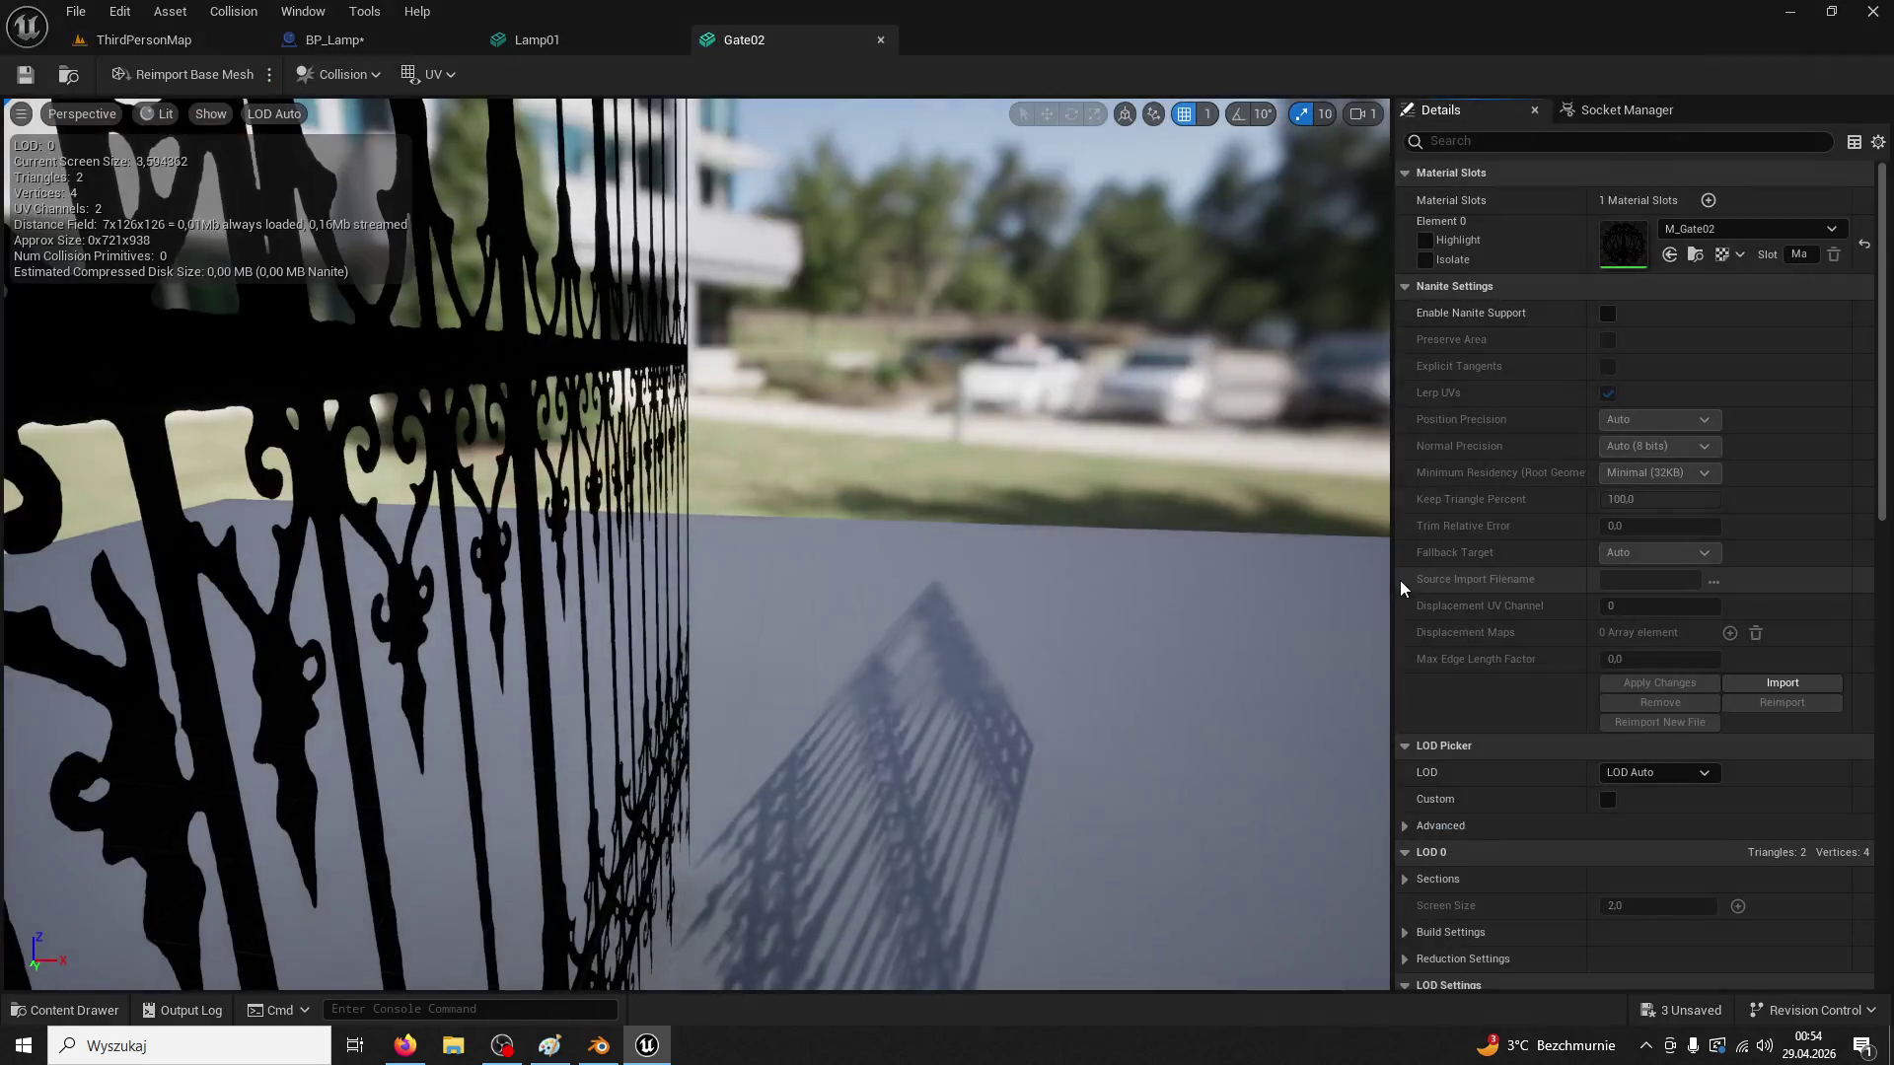
Filter Gate02's Details by 'colli' and change its collision preset from BlockAll to Custom
scroll(1671, 501, down, 8)
scroll(1696, 607, down, 5)
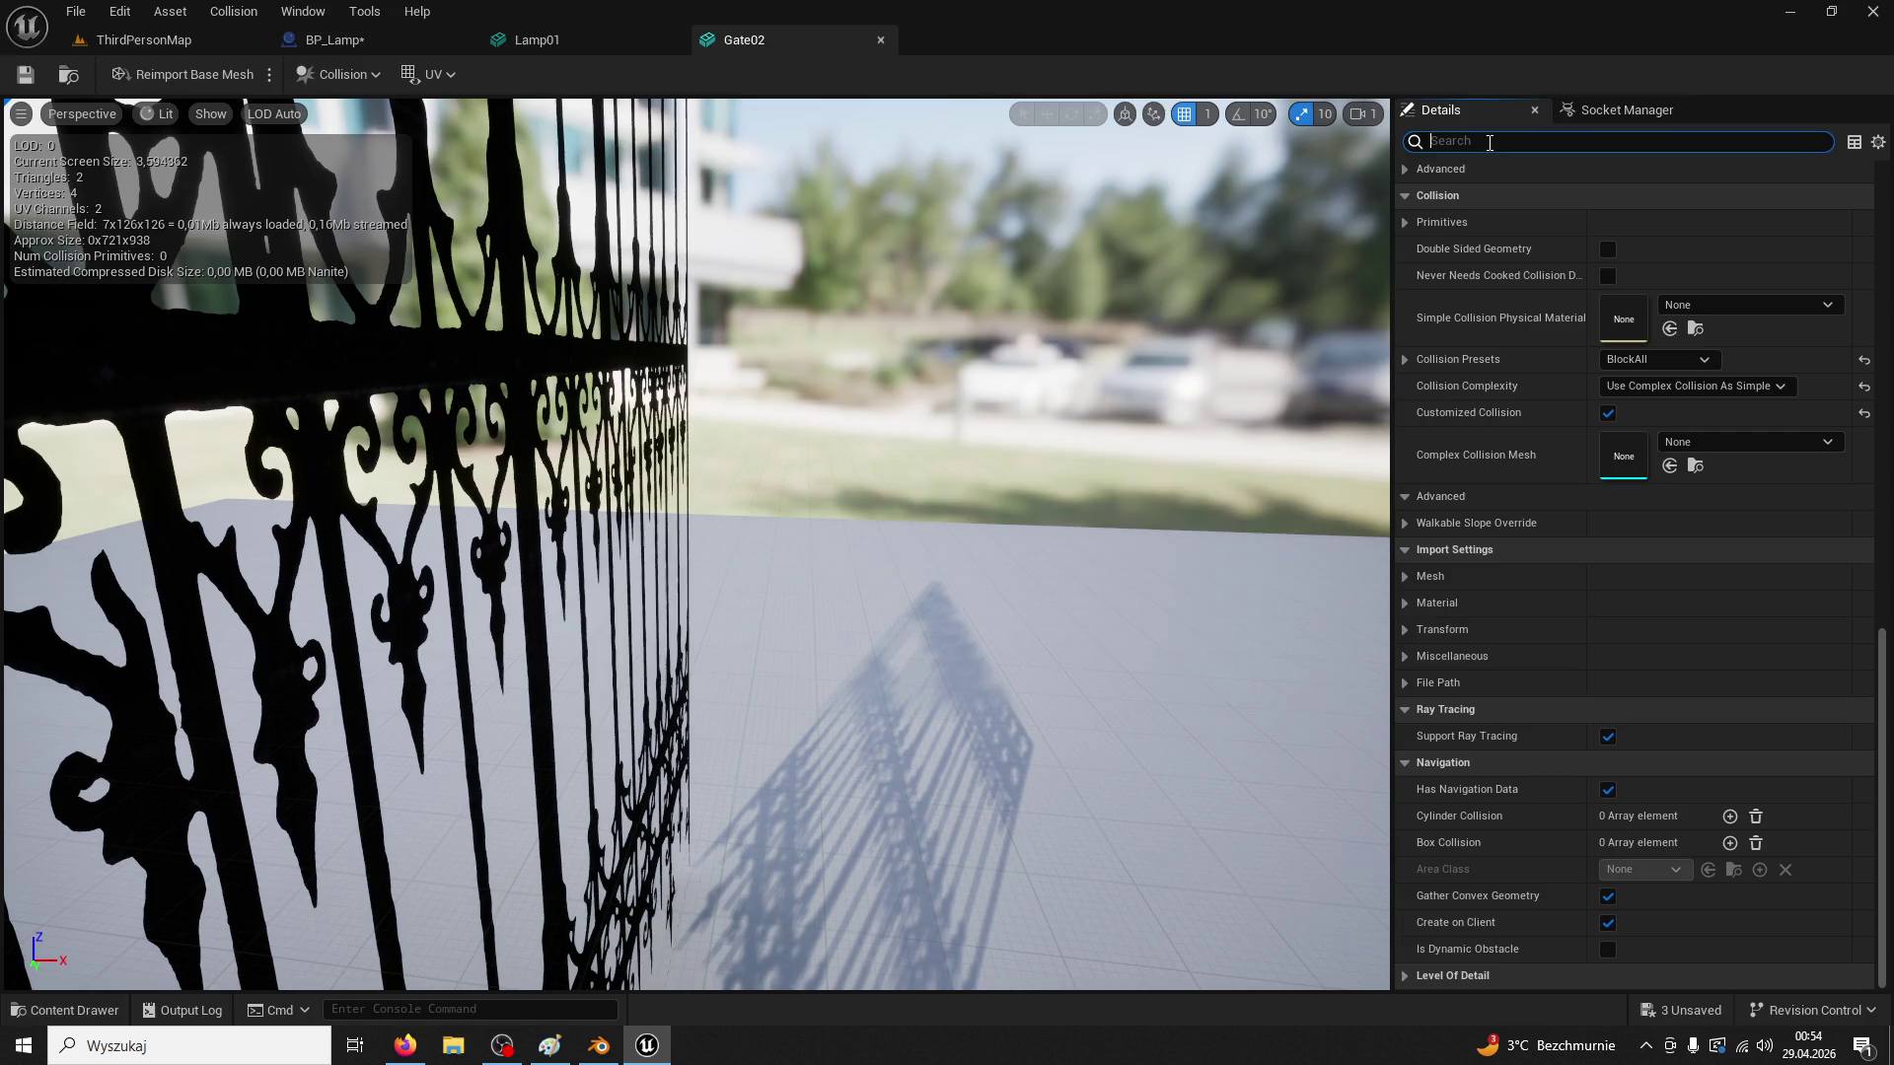
text(collision)
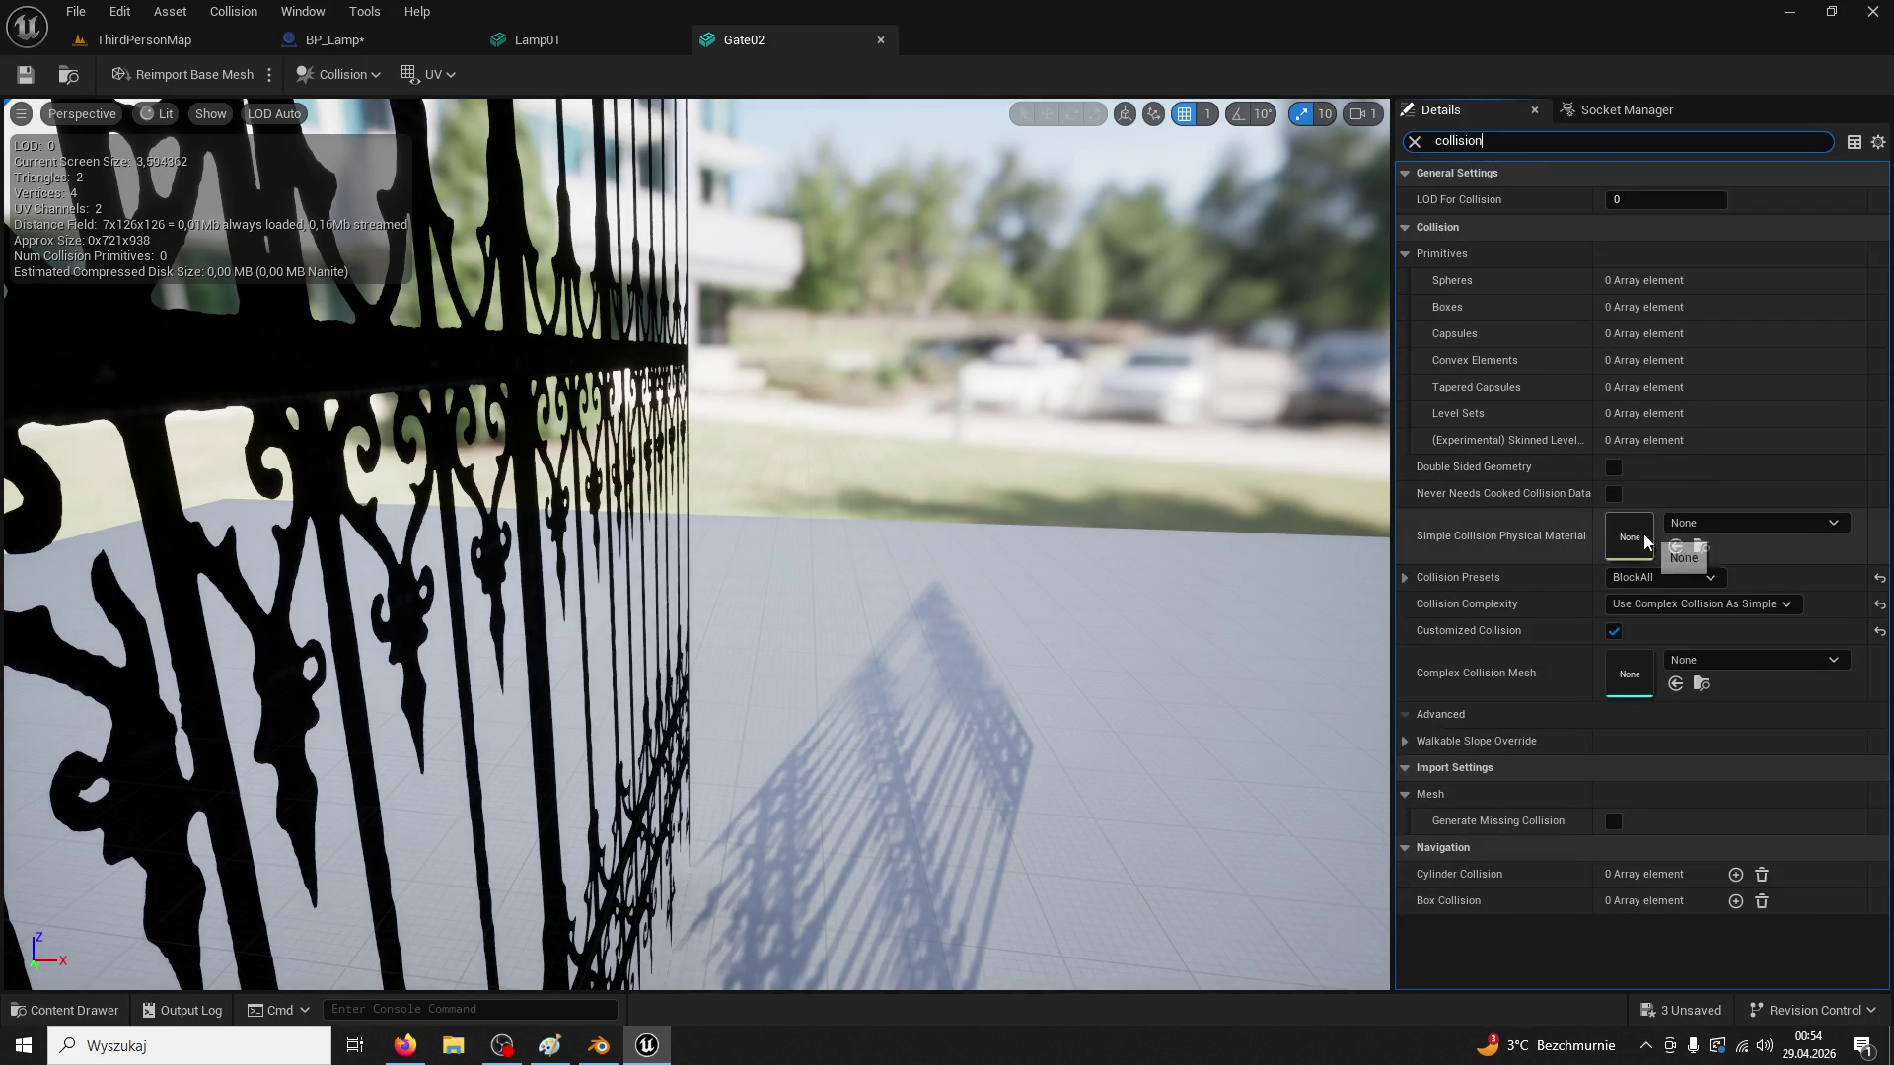
click(1404, 579)
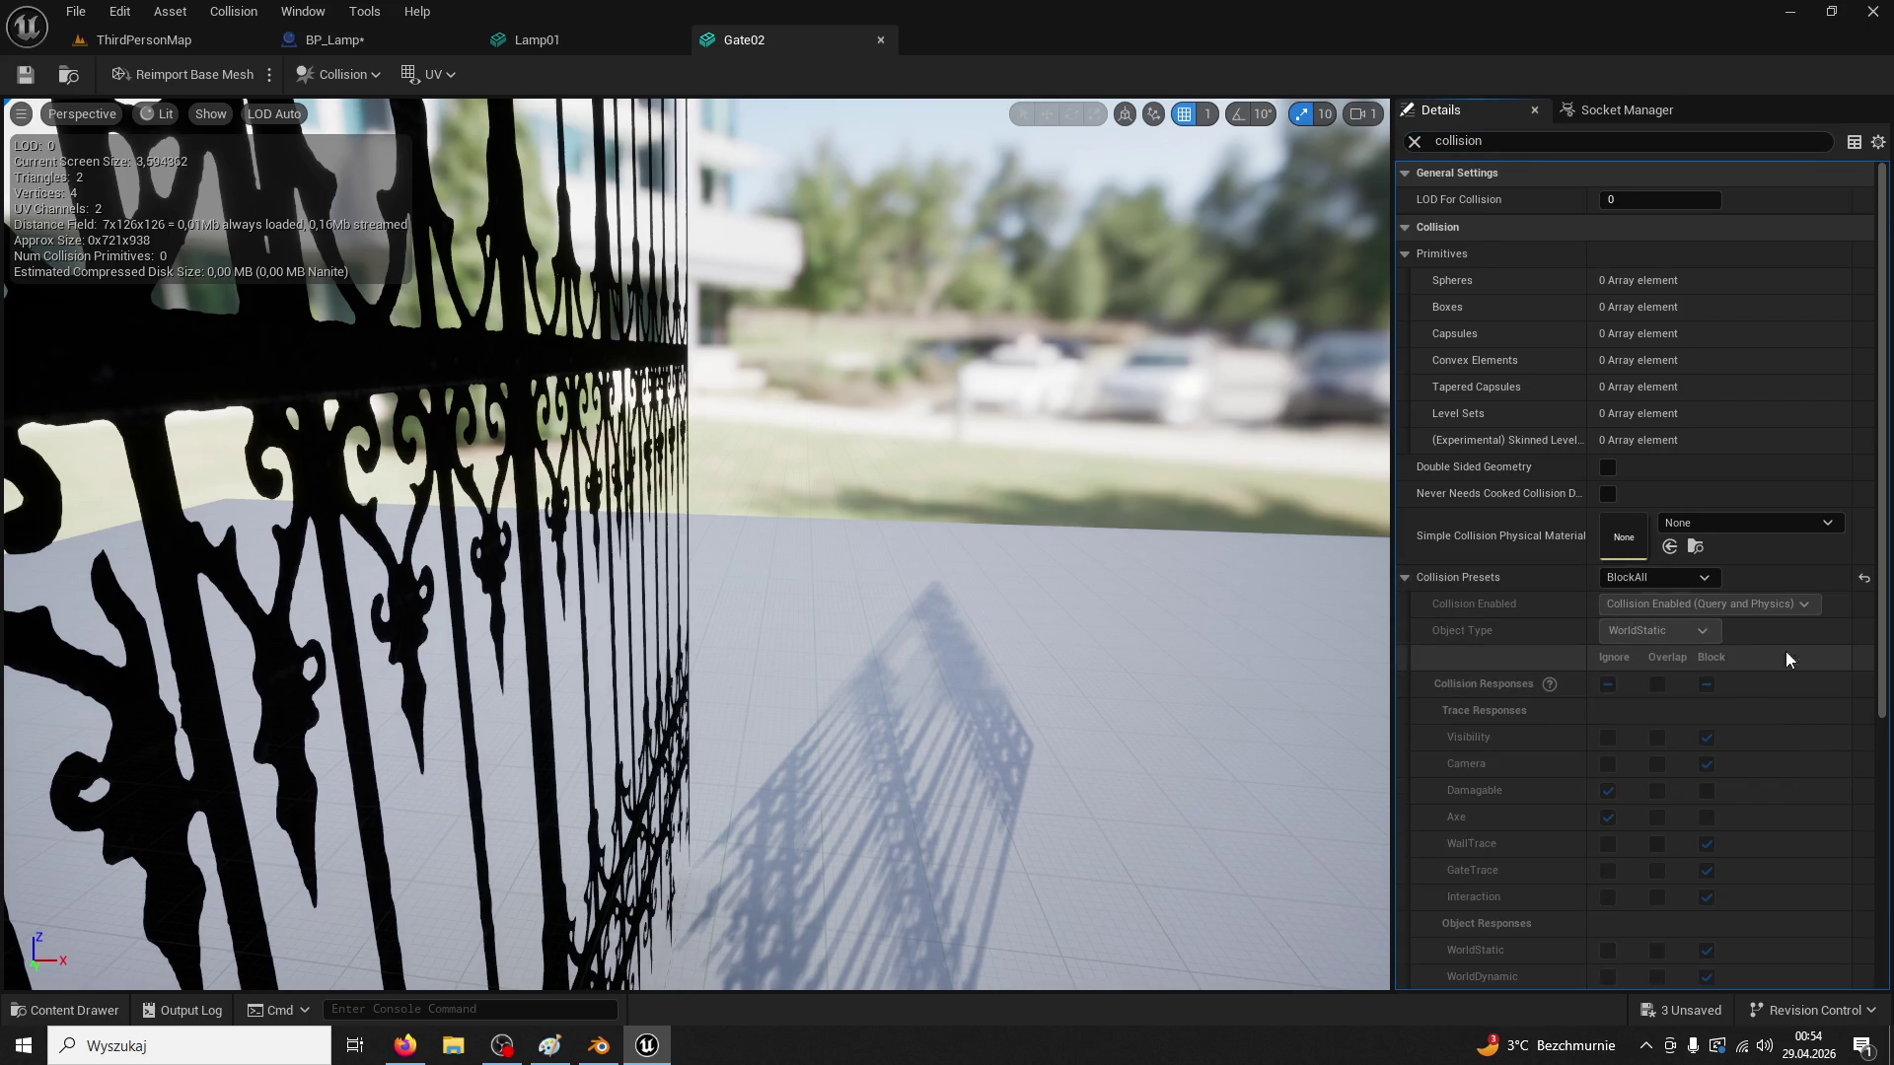
scroll(1743, 614, down, 4)
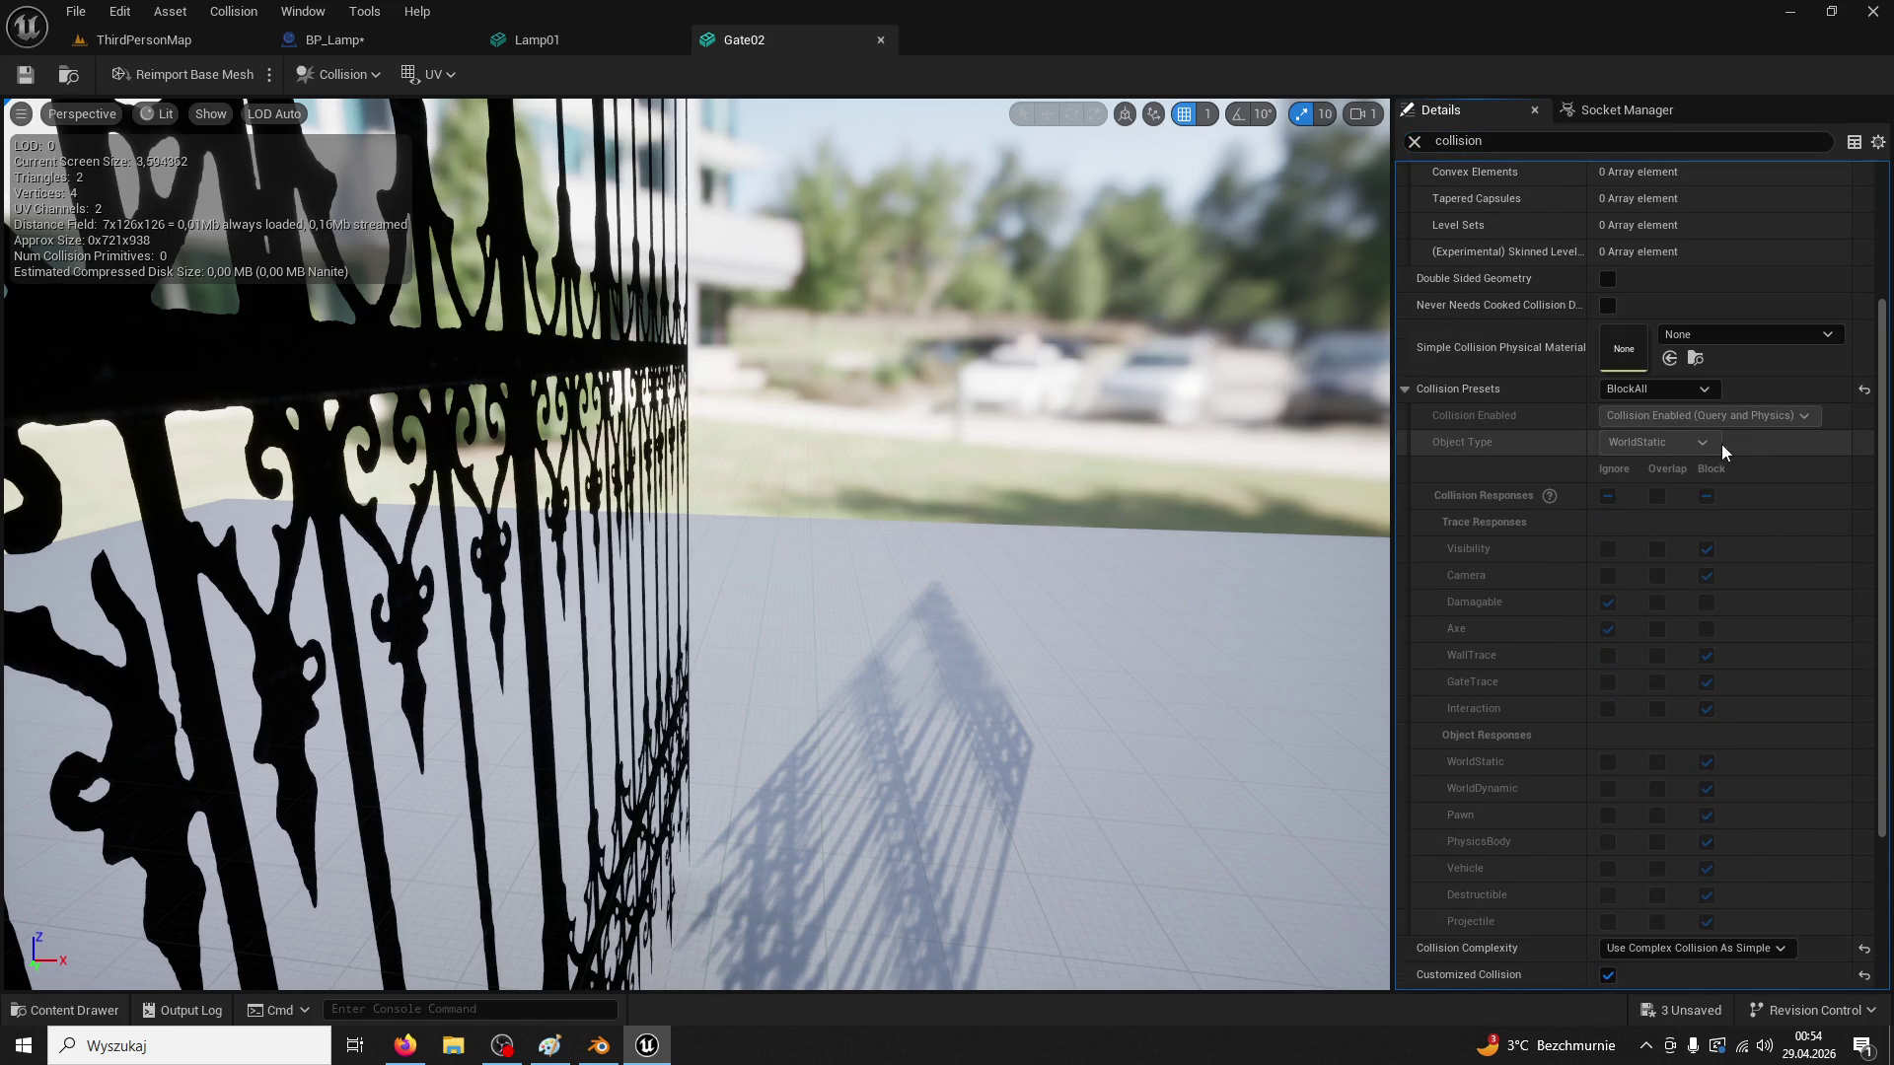
click(1675, 389)
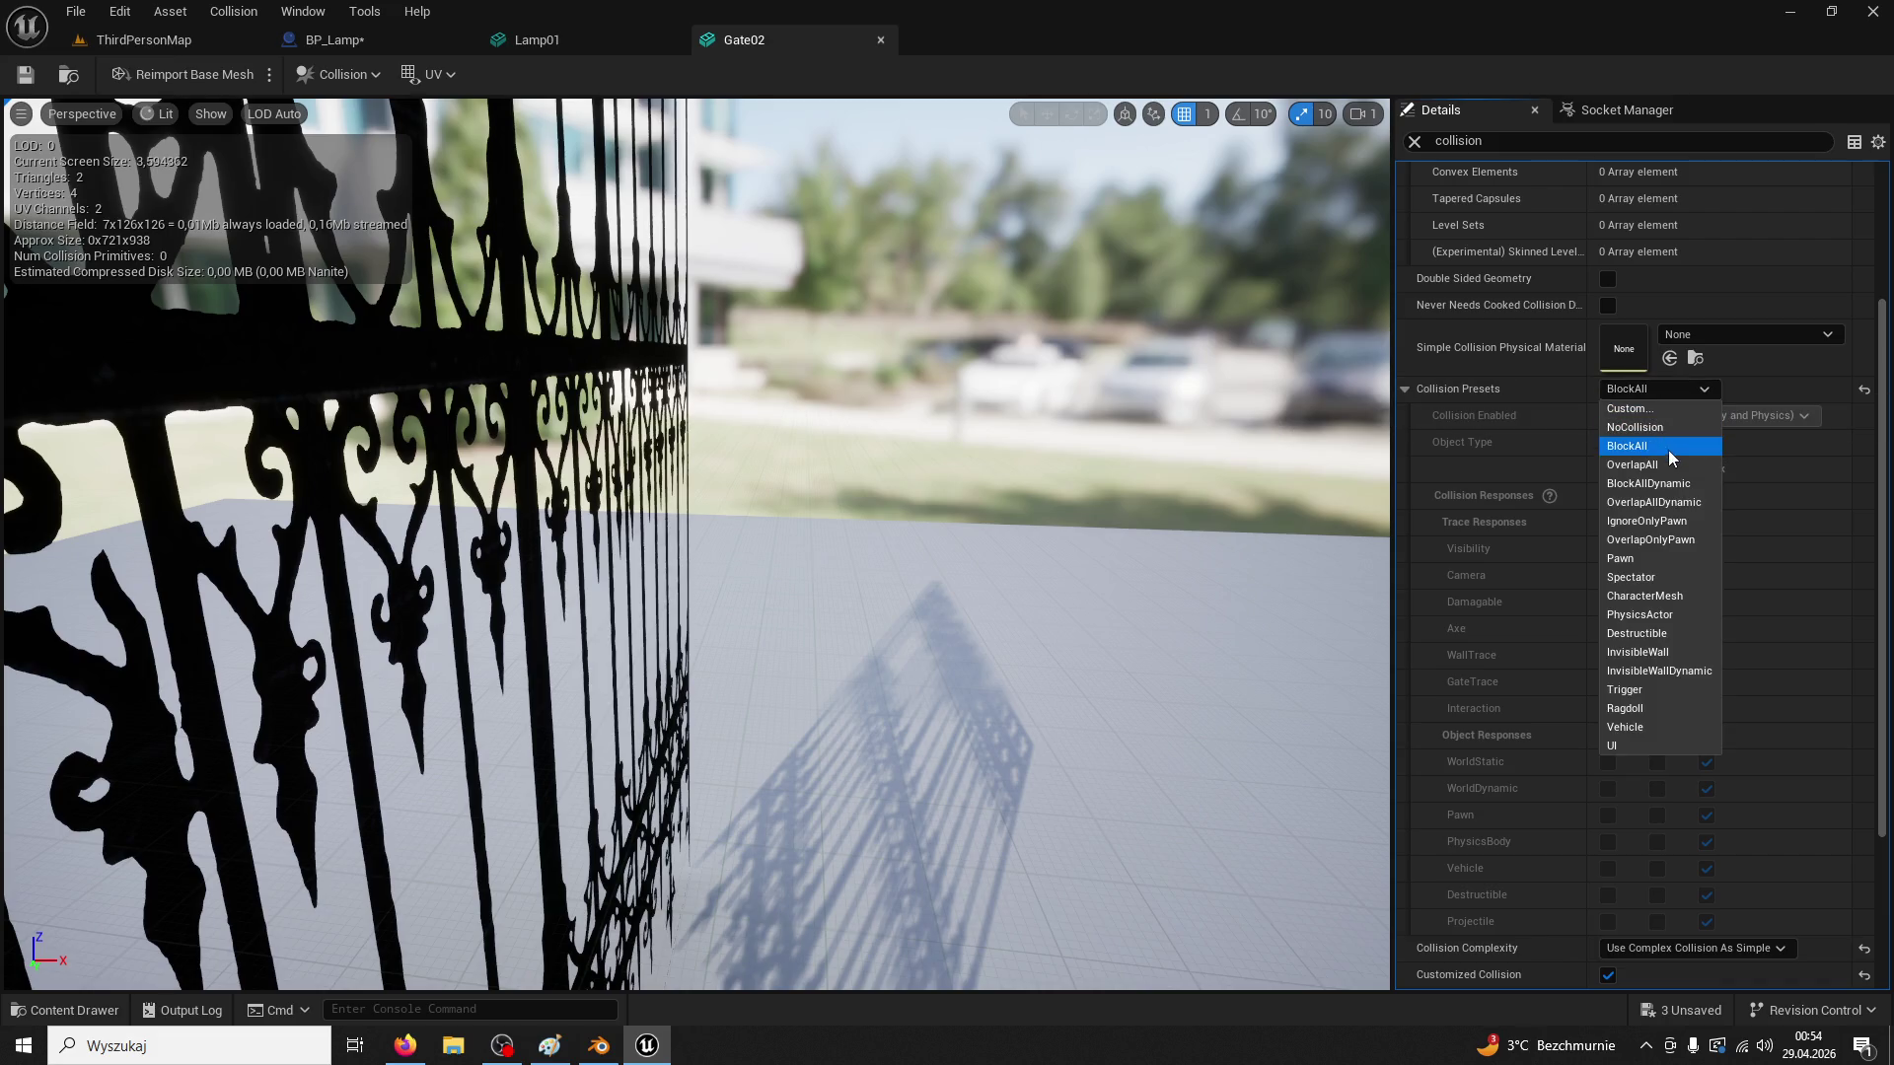
click(1632, 408)
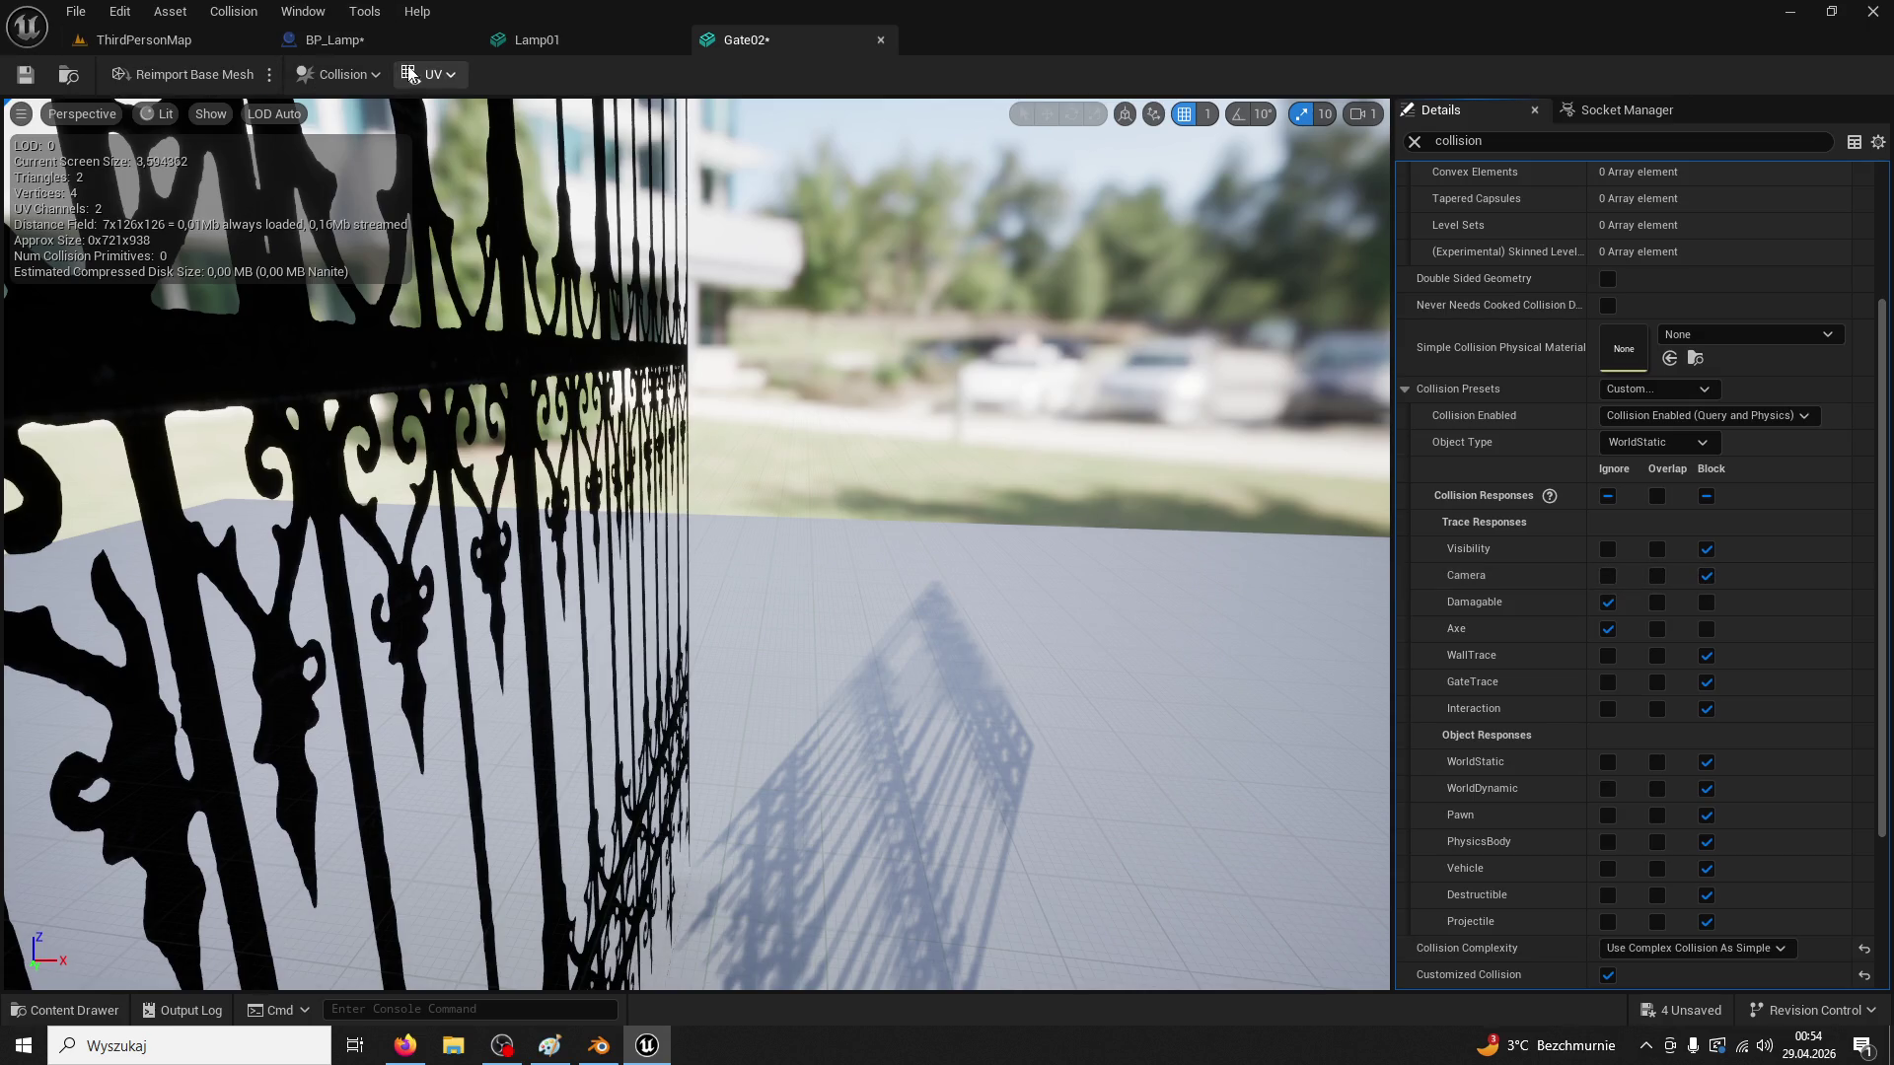
click(148, 39)
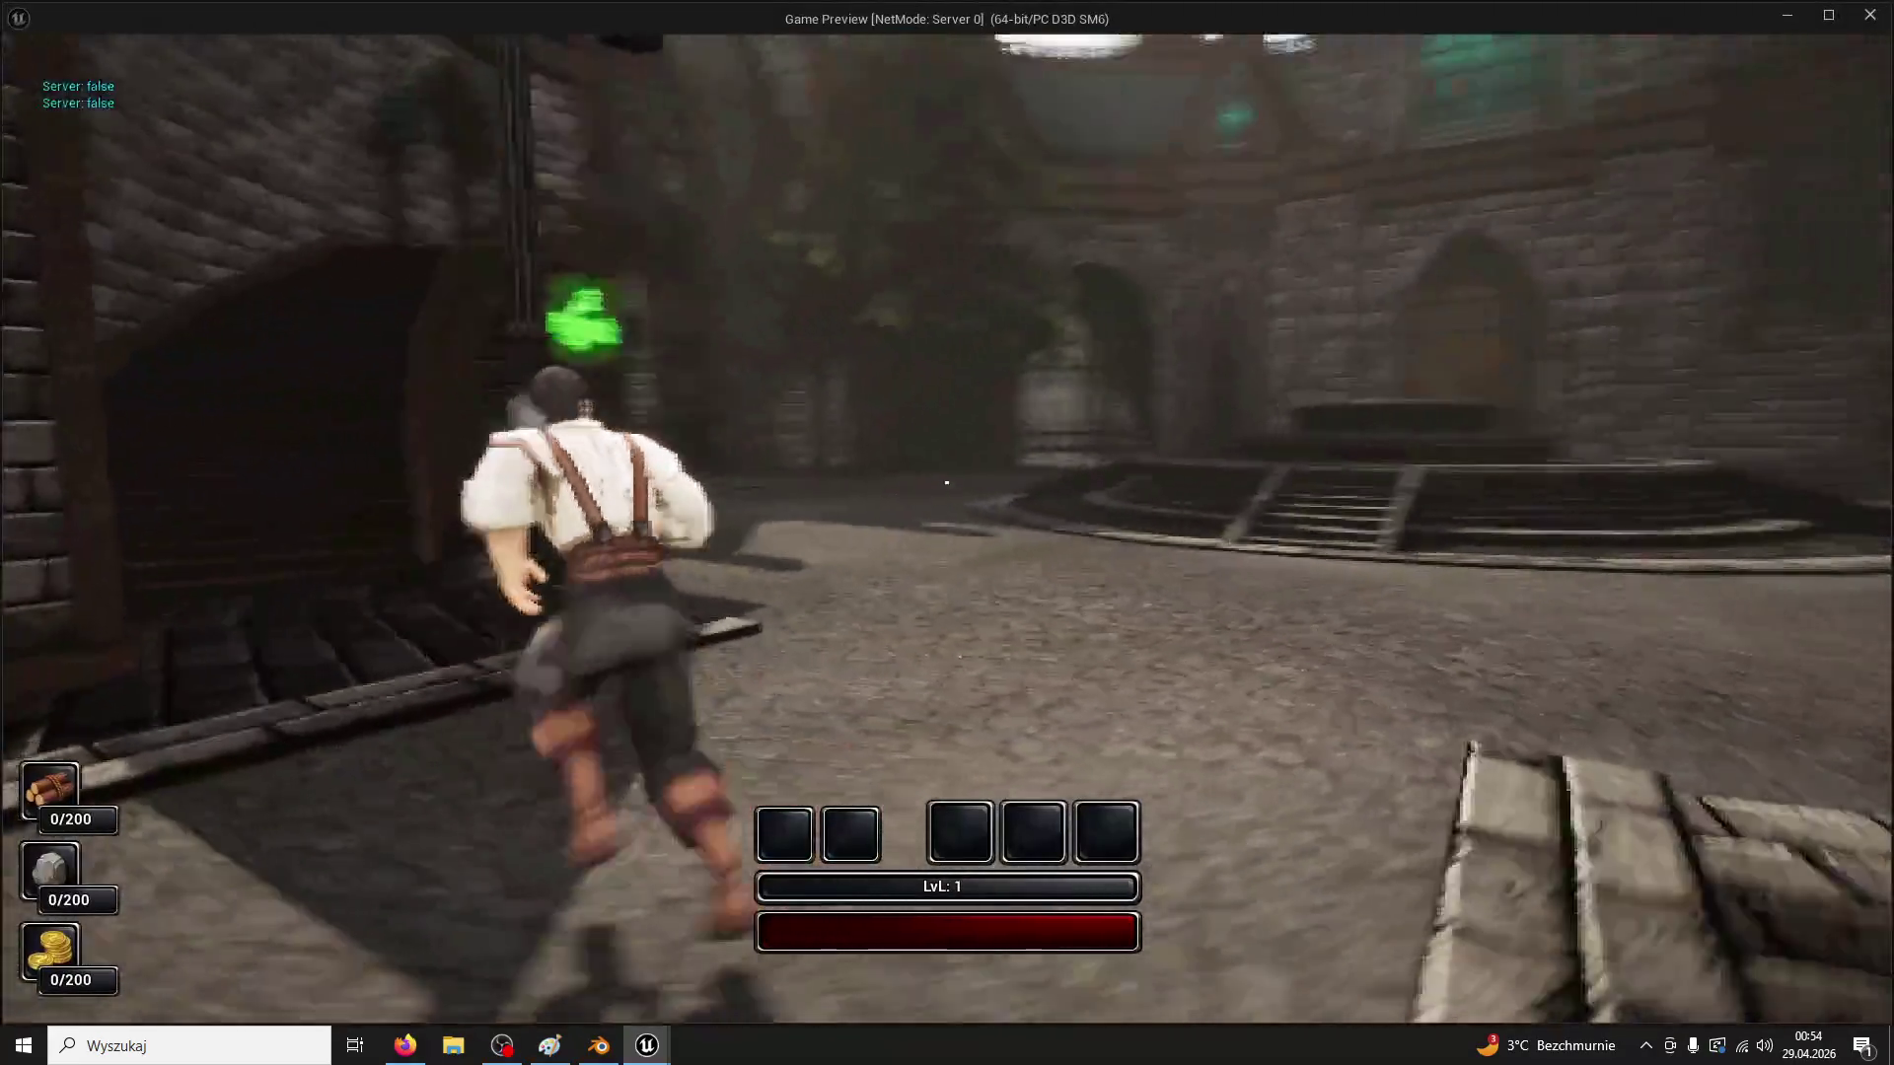
Run the character up to the iron gate, end the play test, and reopen Gate02
key(w)
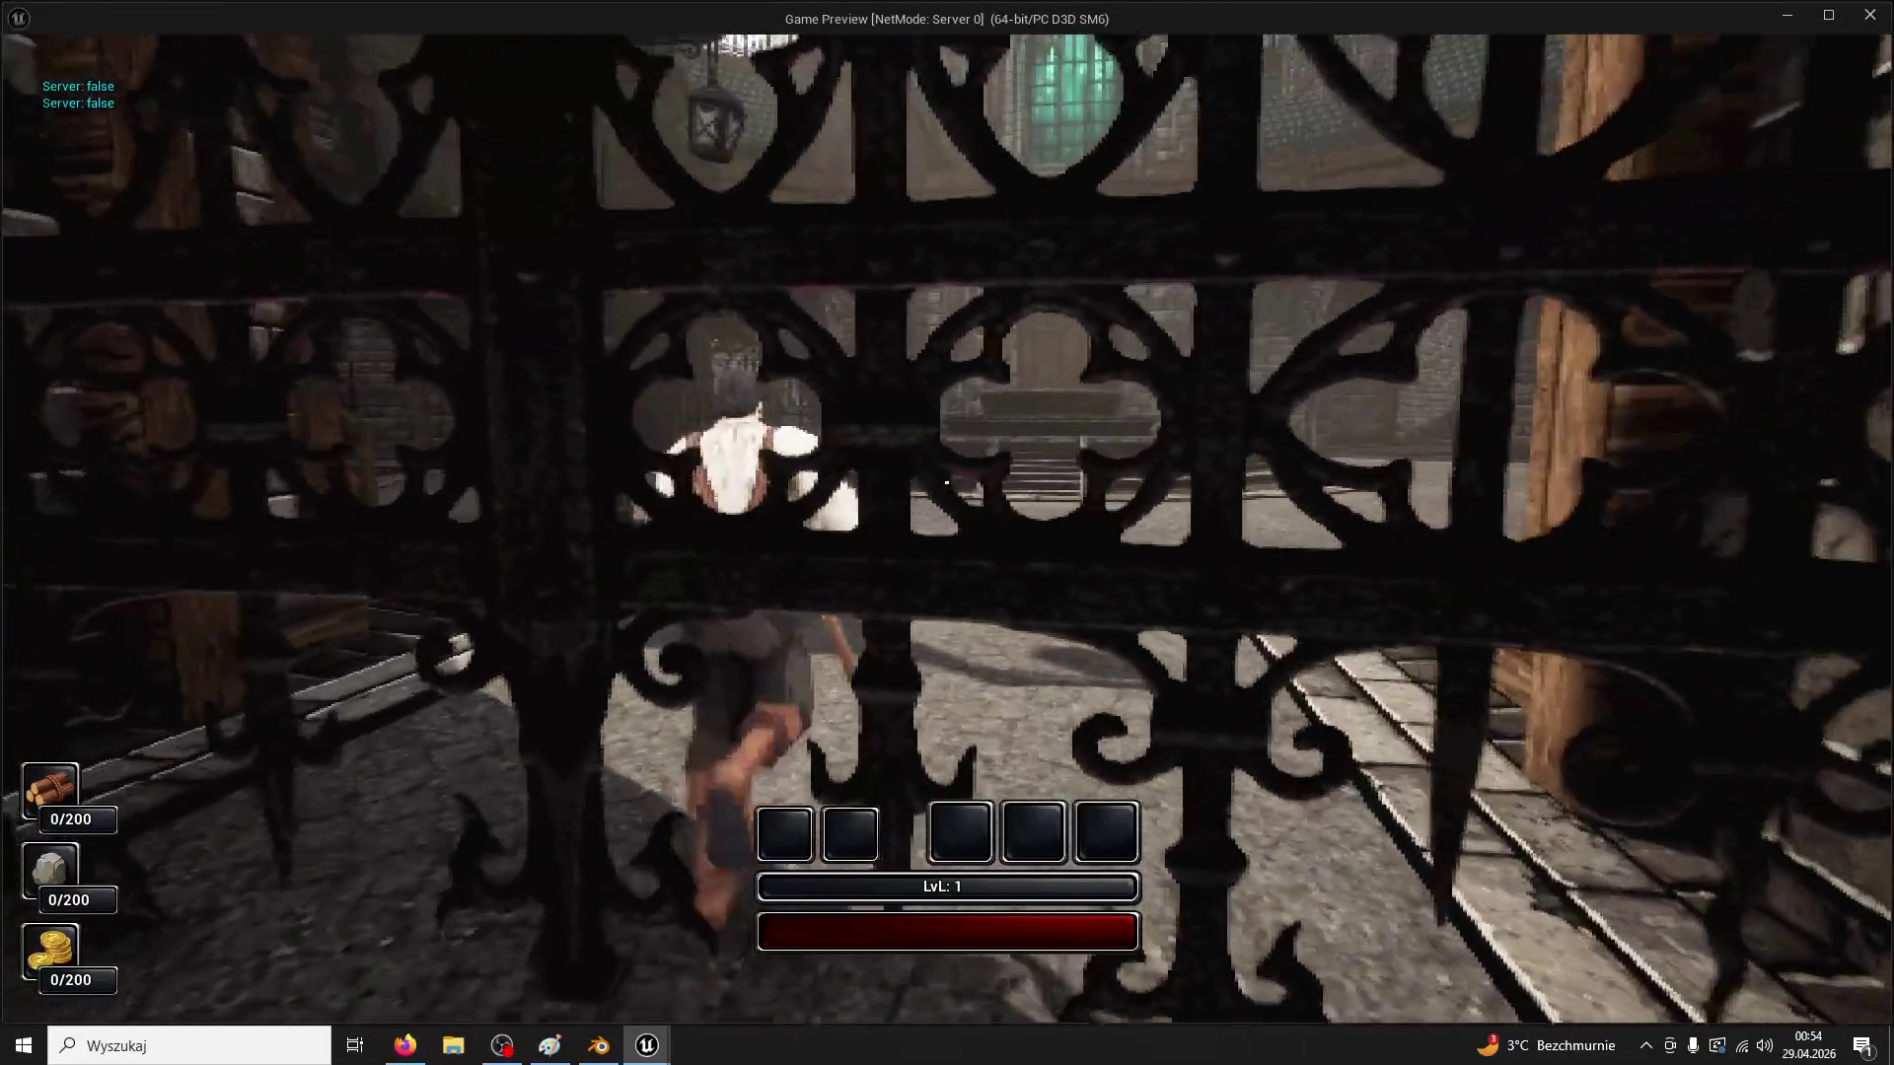
key(Escape)
click(732, 42)
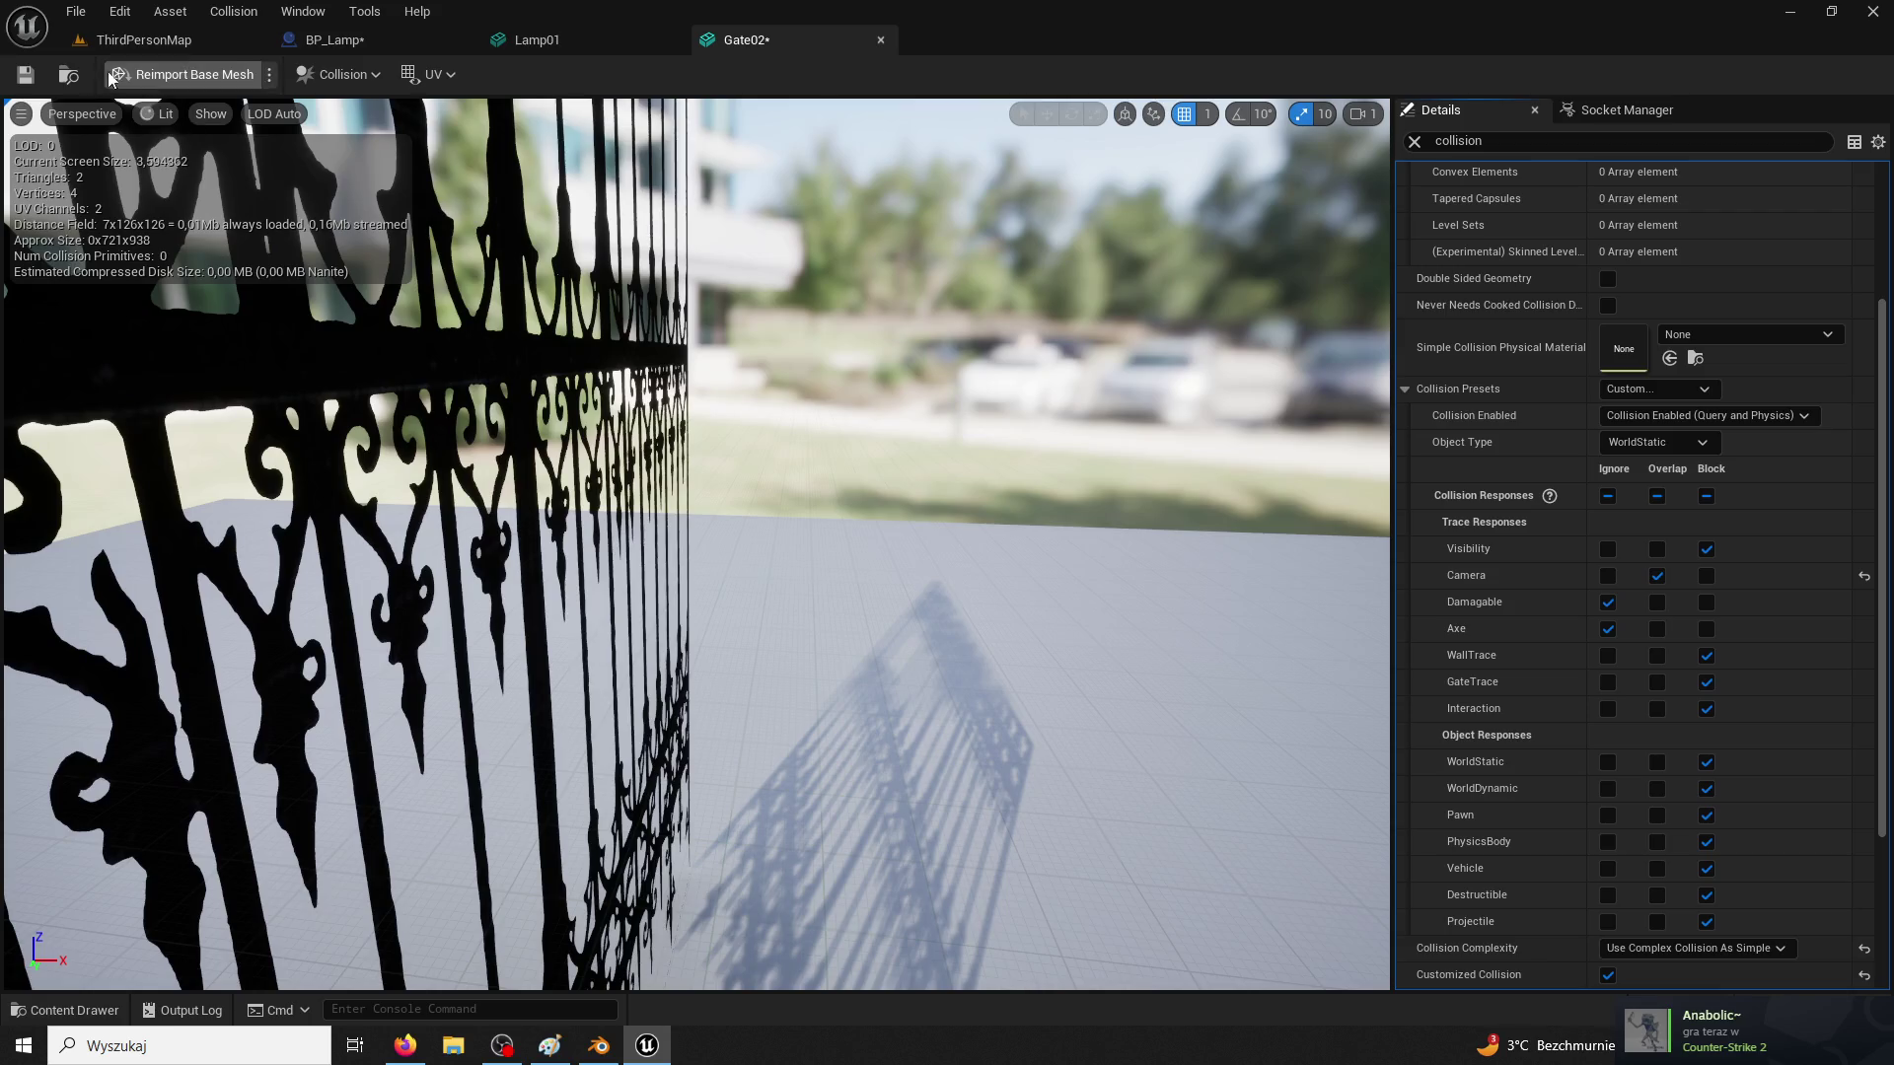
Play-test at the gate, then set Gate02's Camera response to Ignore and save the mesh
click(138, 39)
click(479, 80)
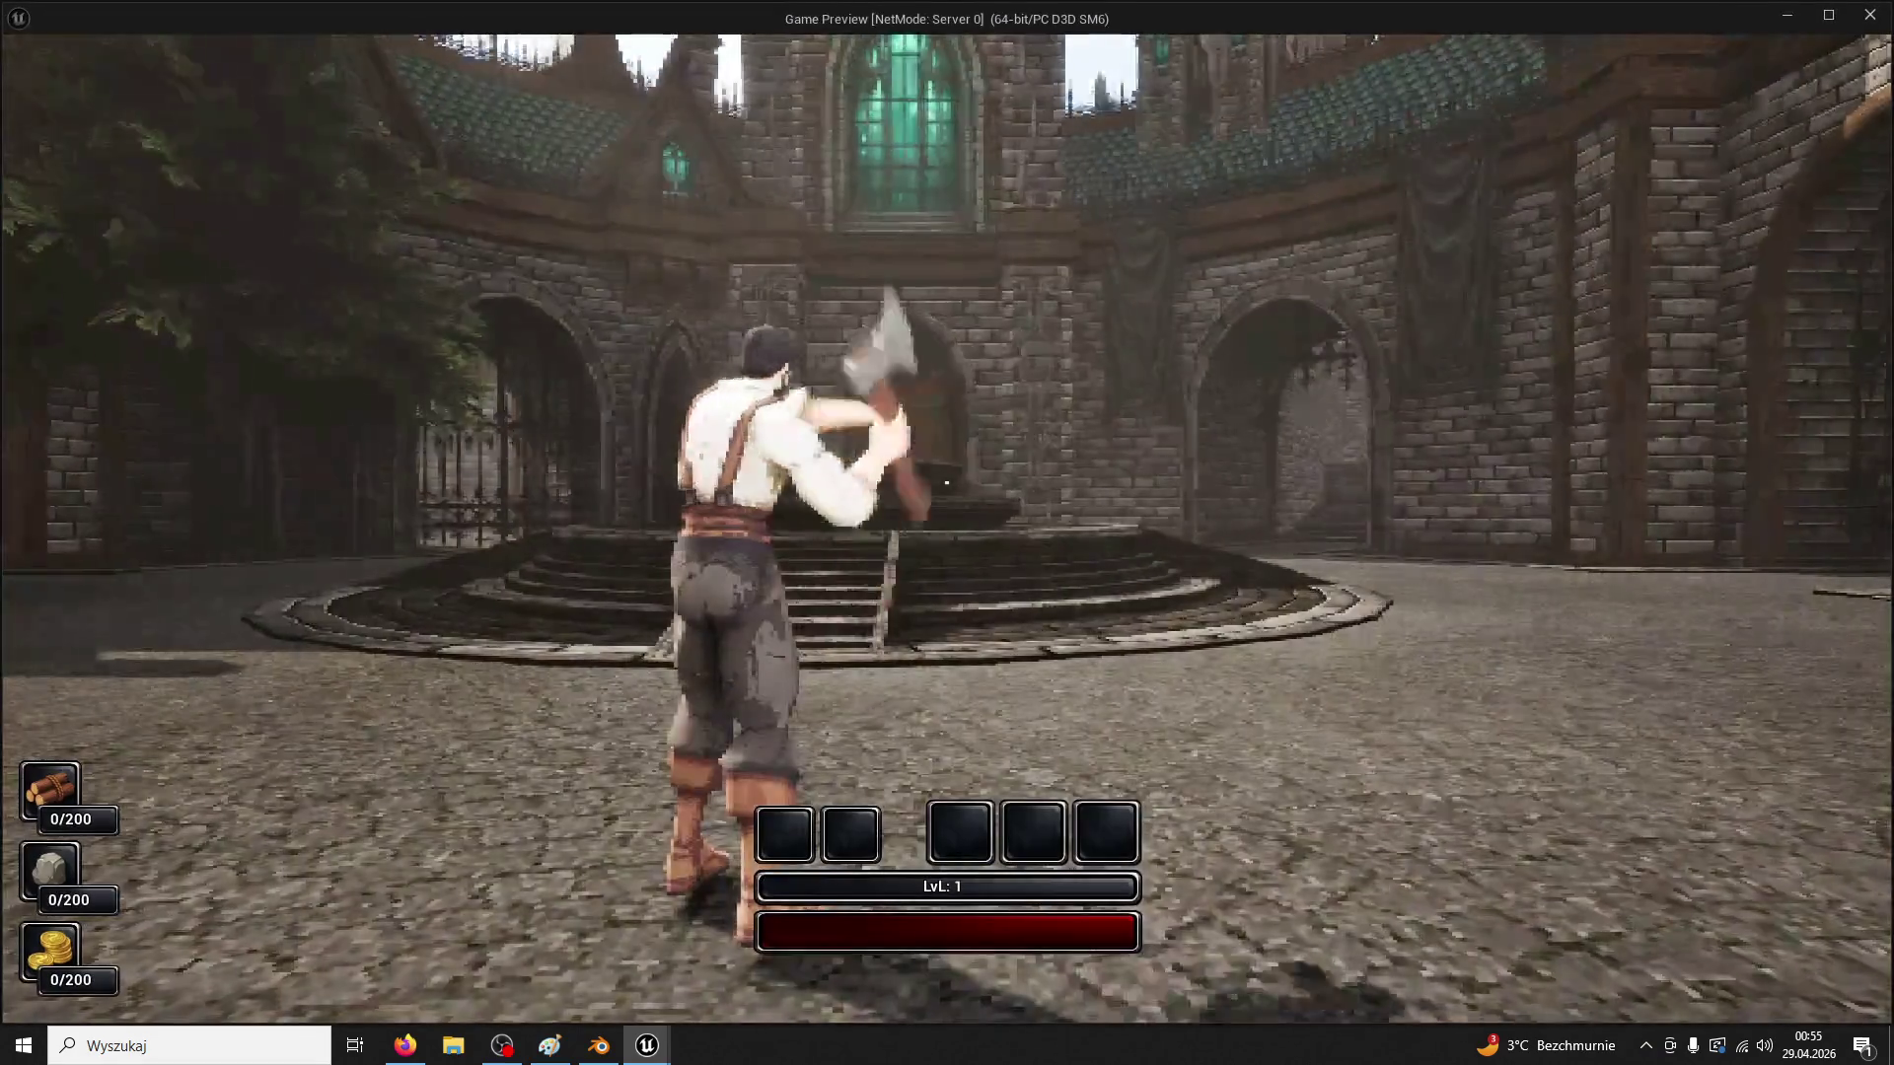
key(w)
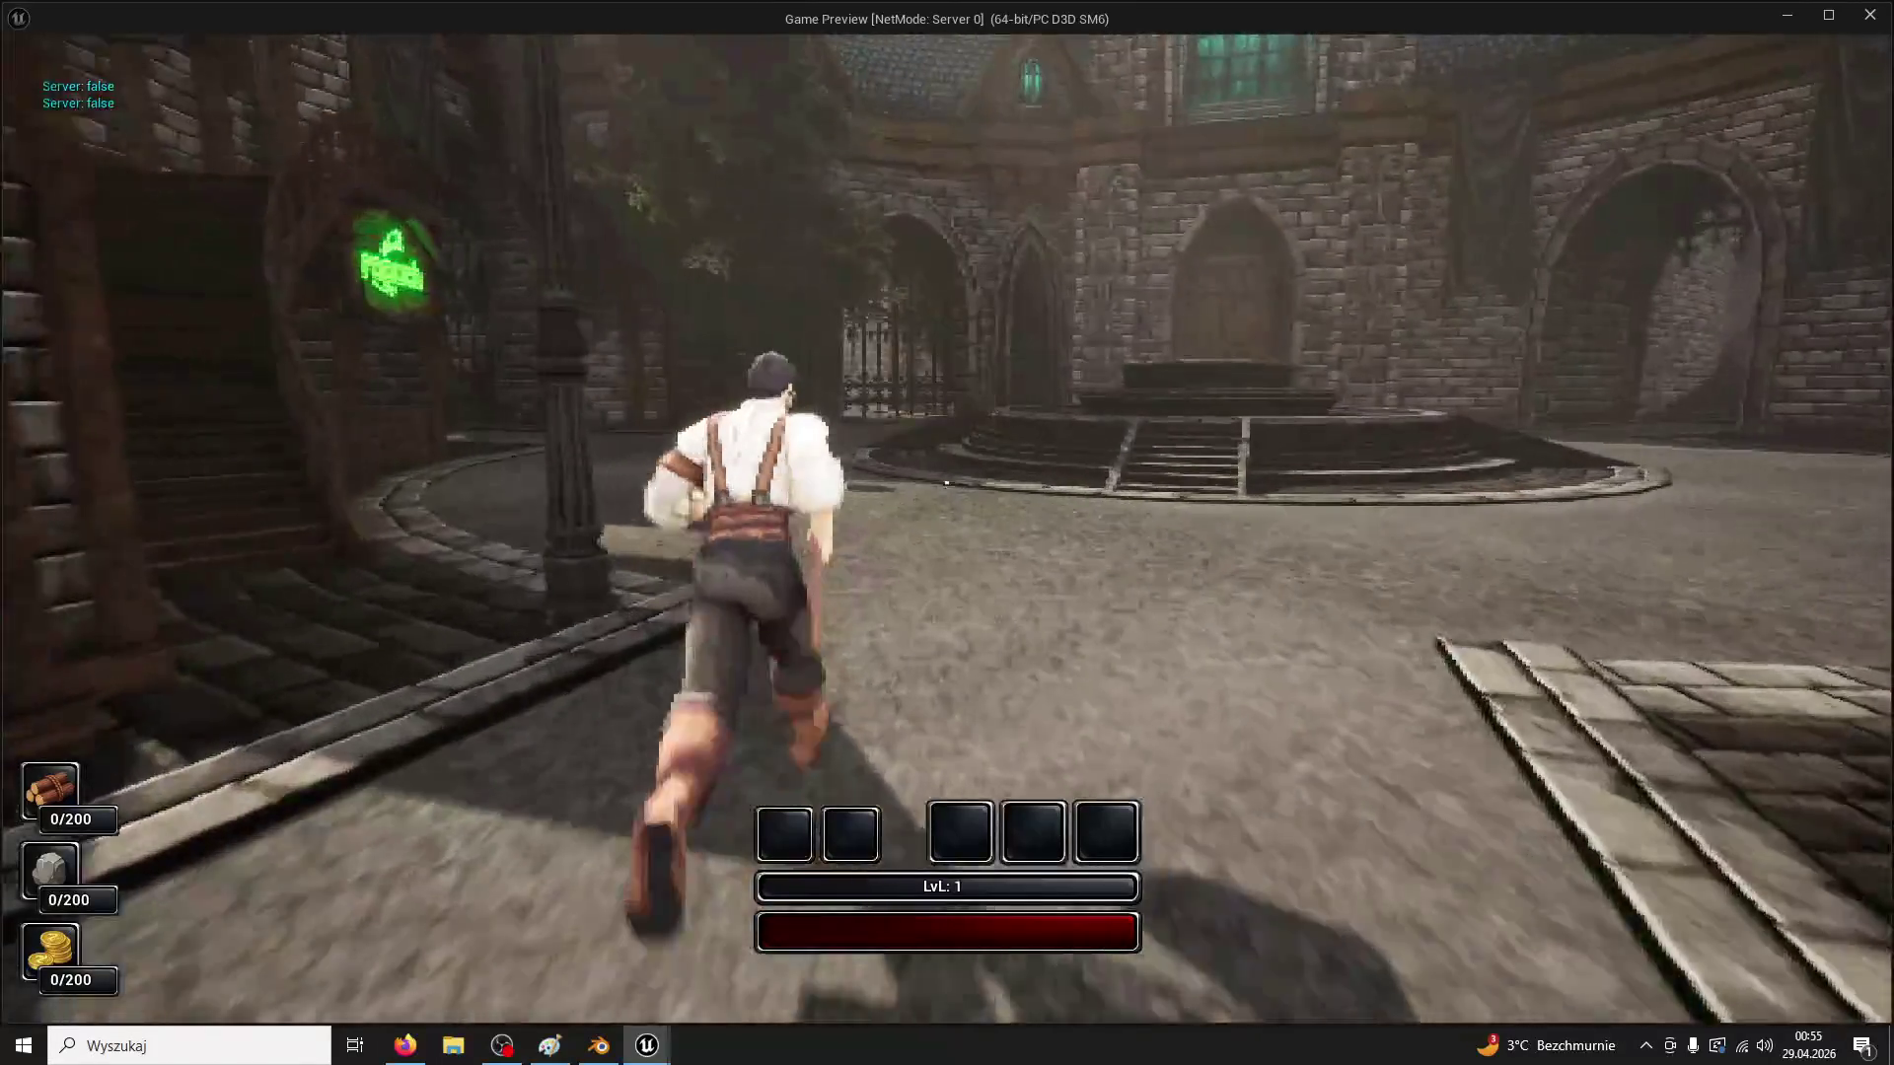
key(Escape)
click(744, 40)
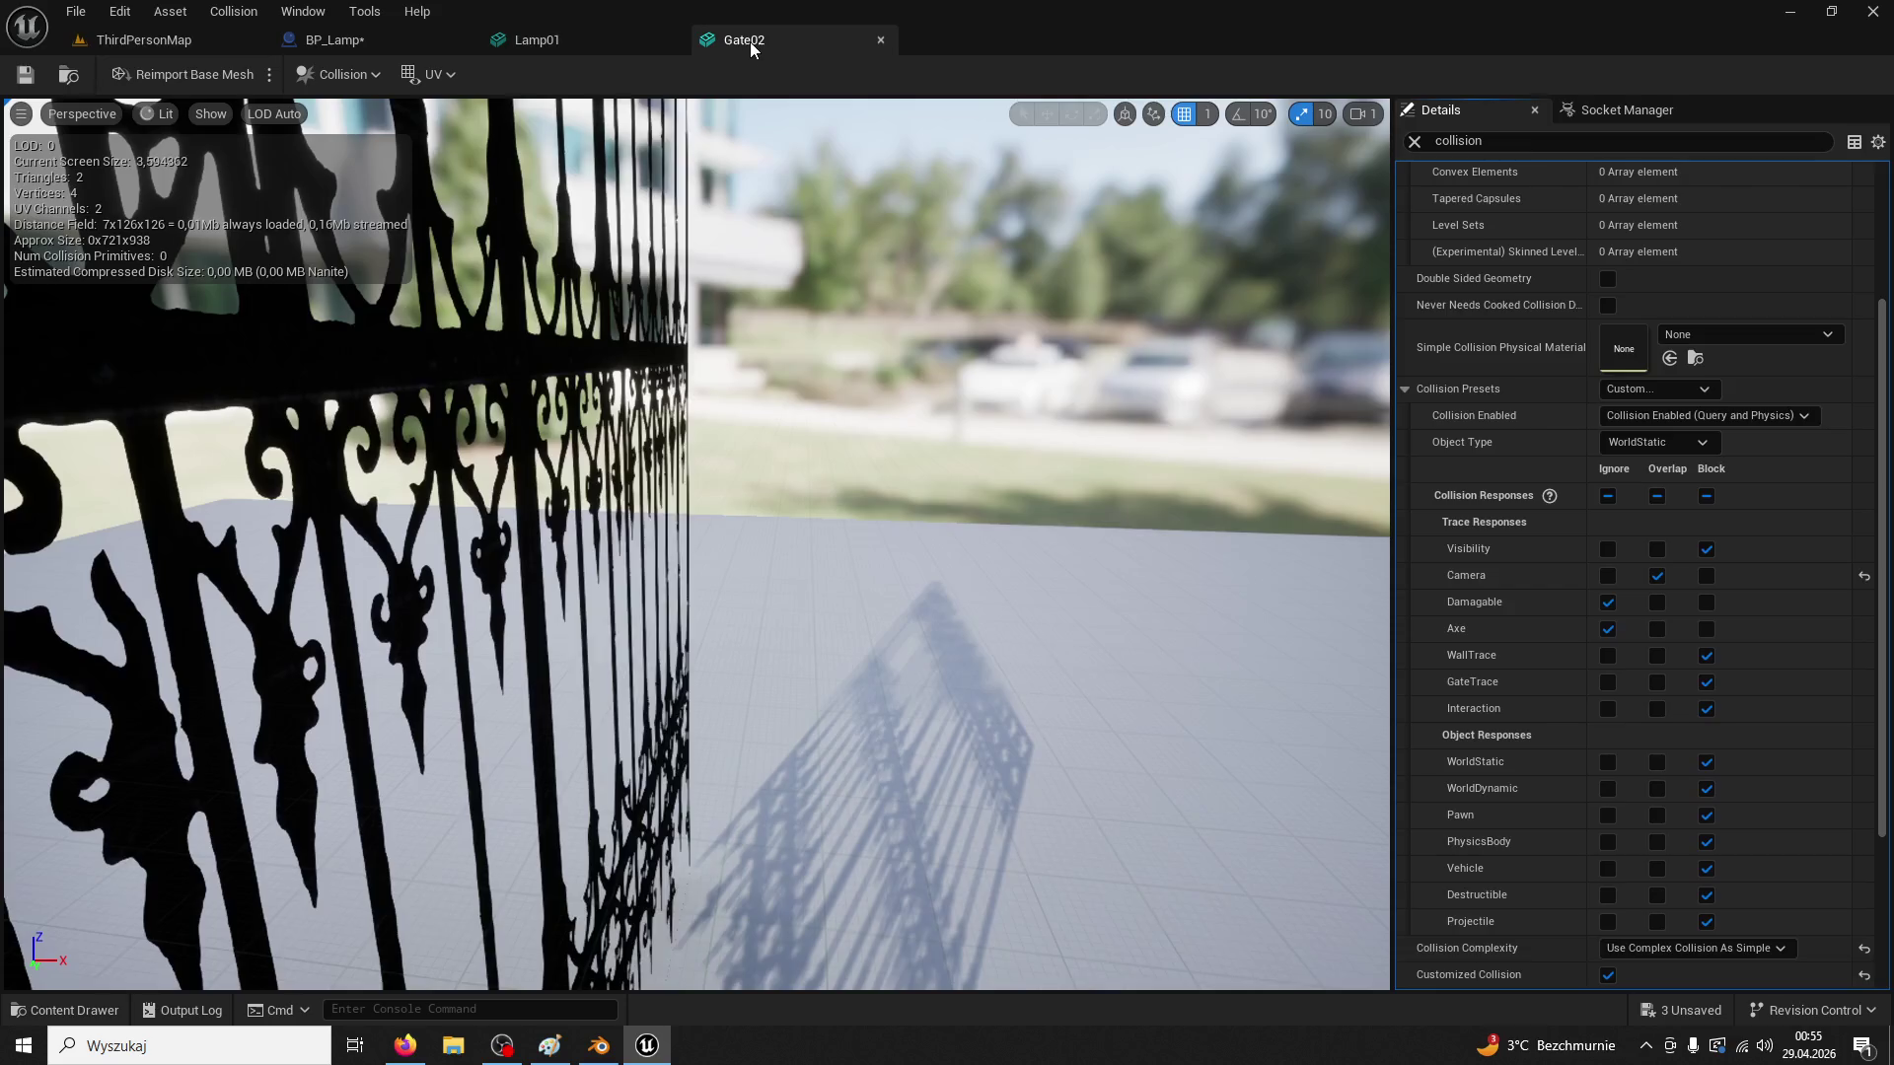
click(1608, 576)
click(25, 74)
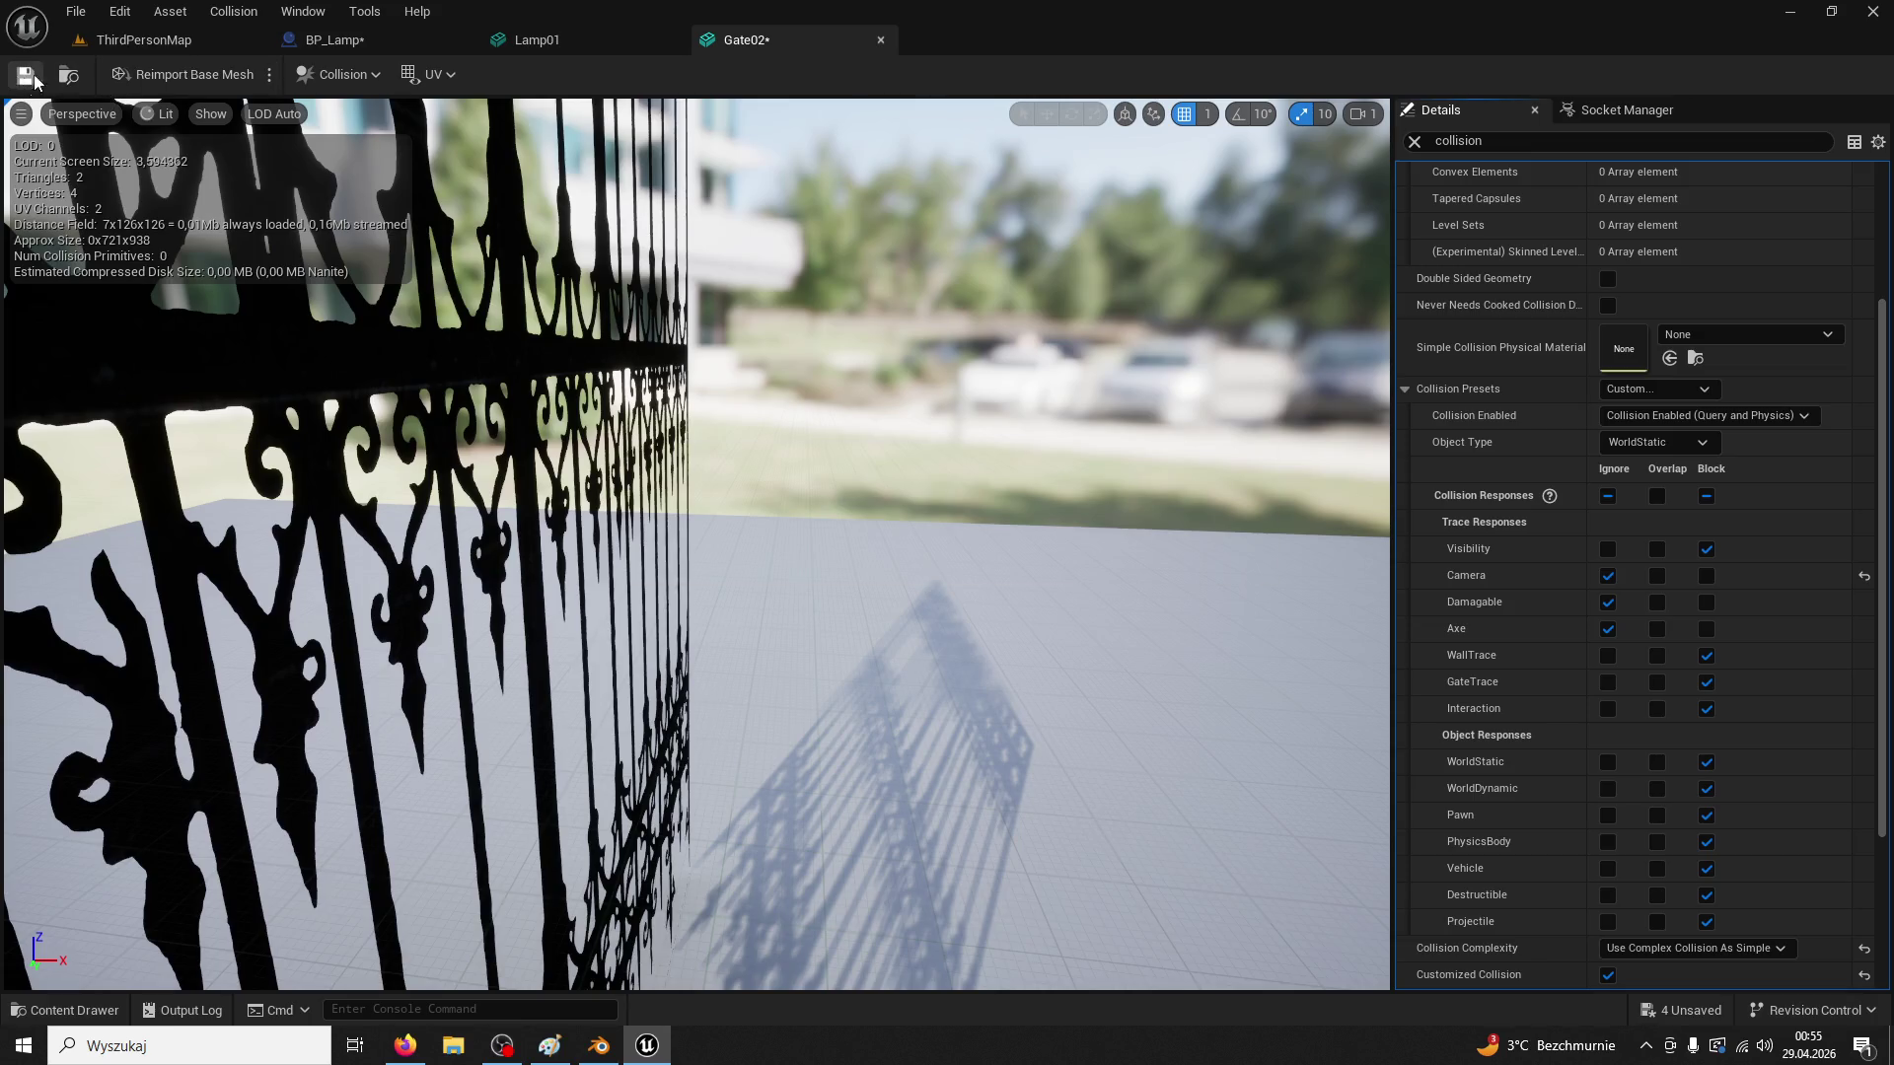
Play-test through the gate again, then set Gate02's Camera trace response back to Block
click(144, 39)
click(484, 79)
key(w)
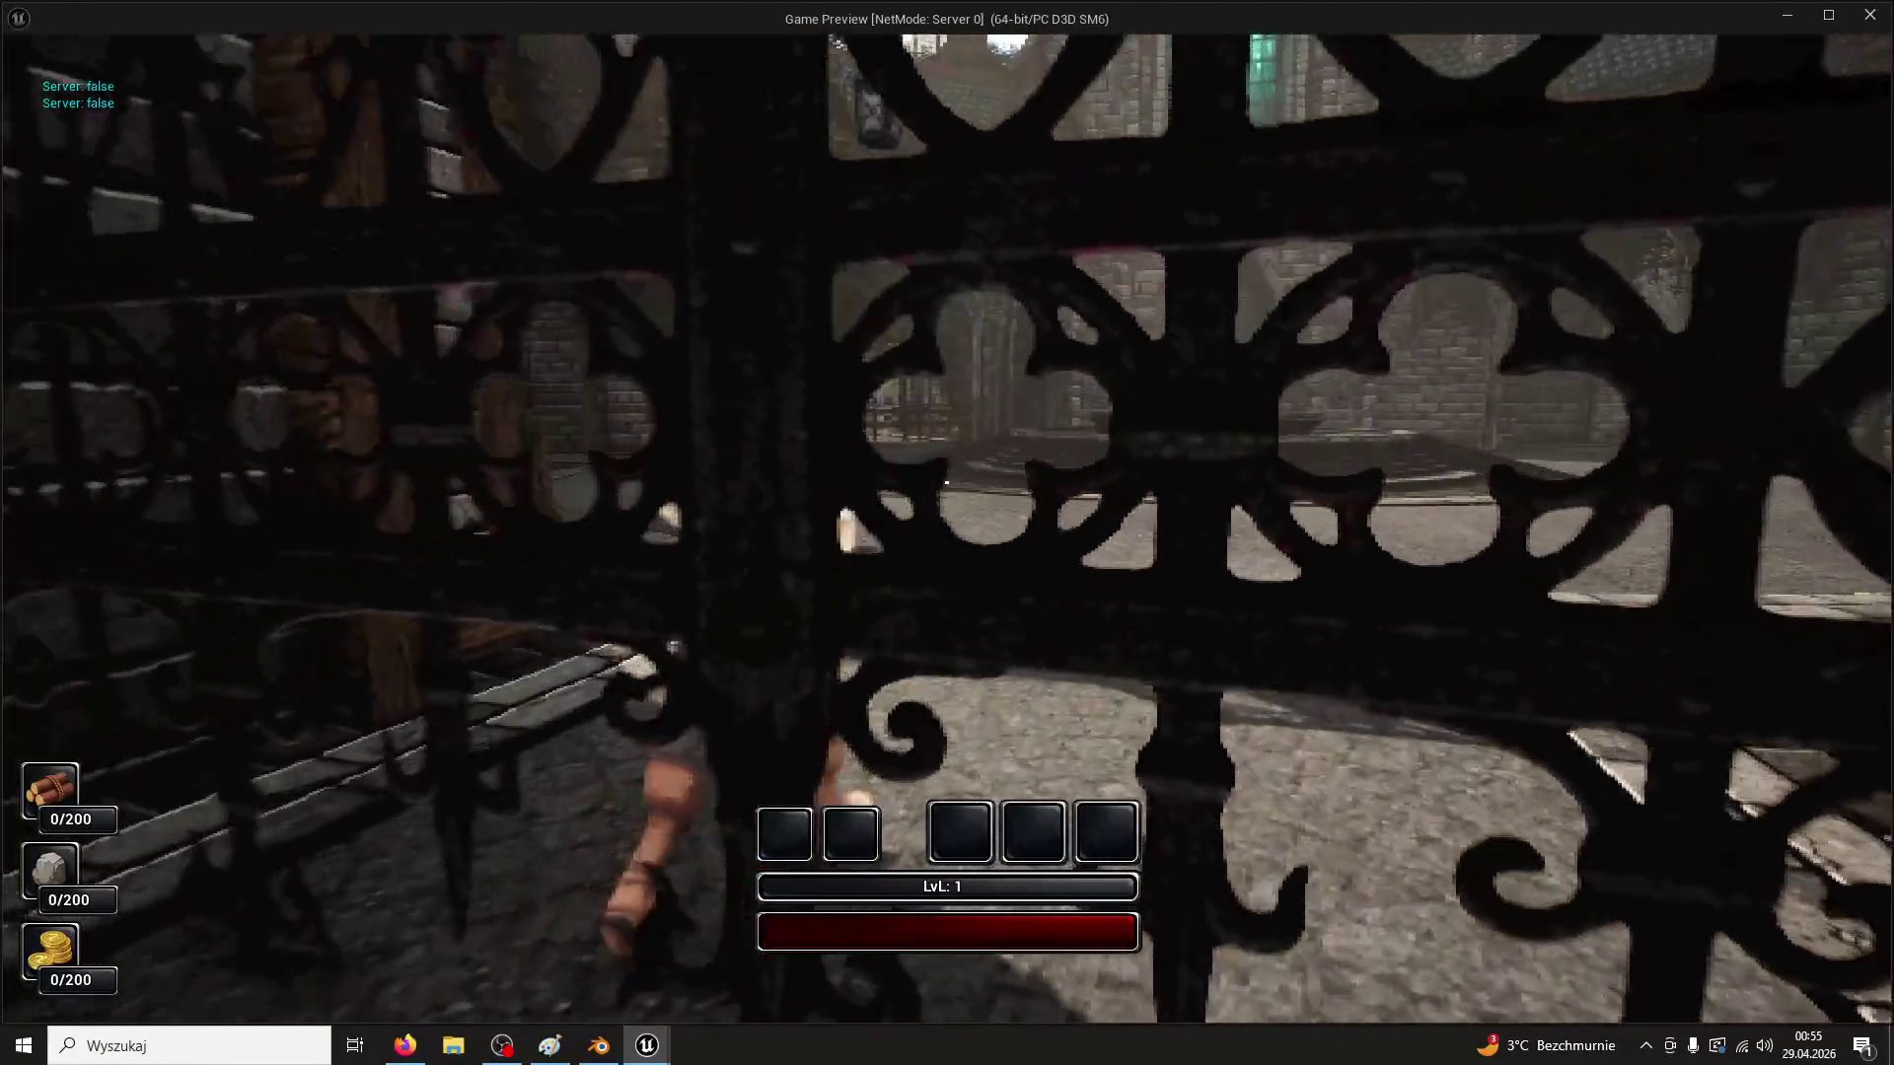
key(Escape)
click(750, 41)
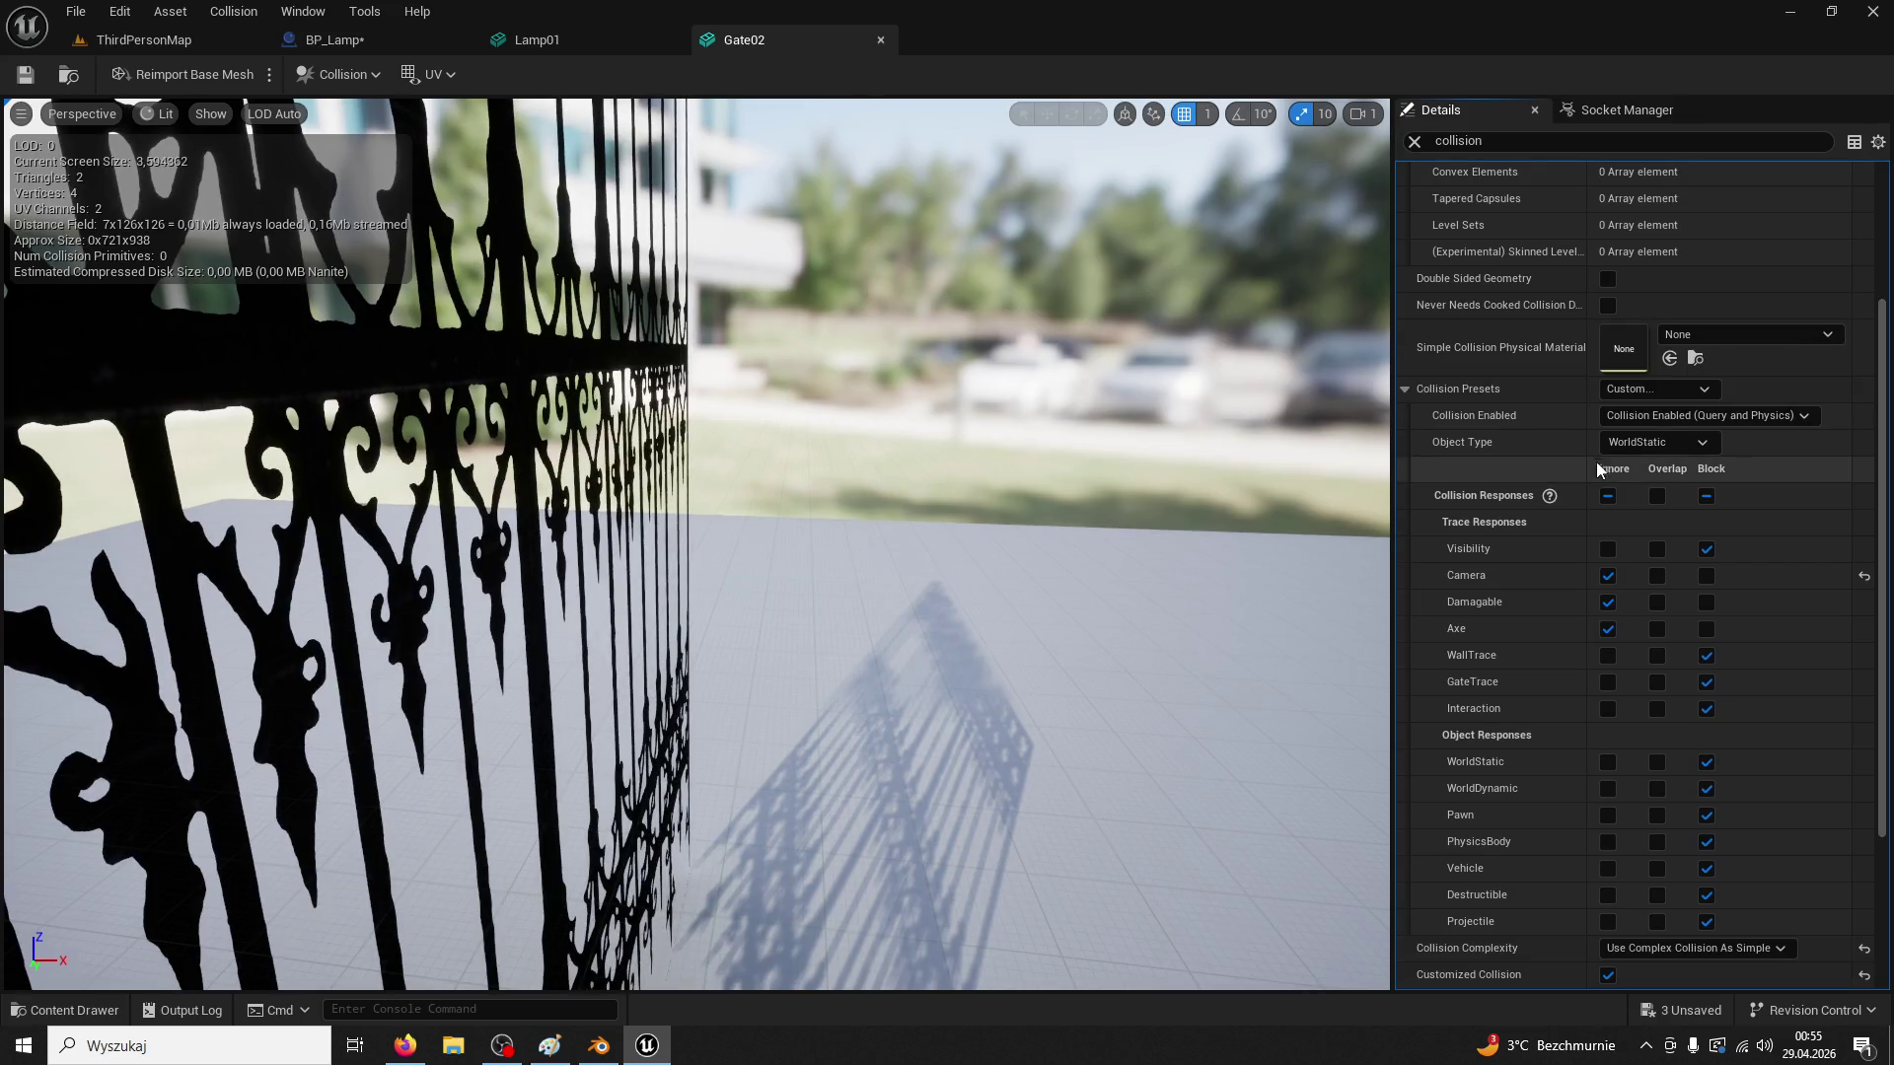
click(1707, 576)
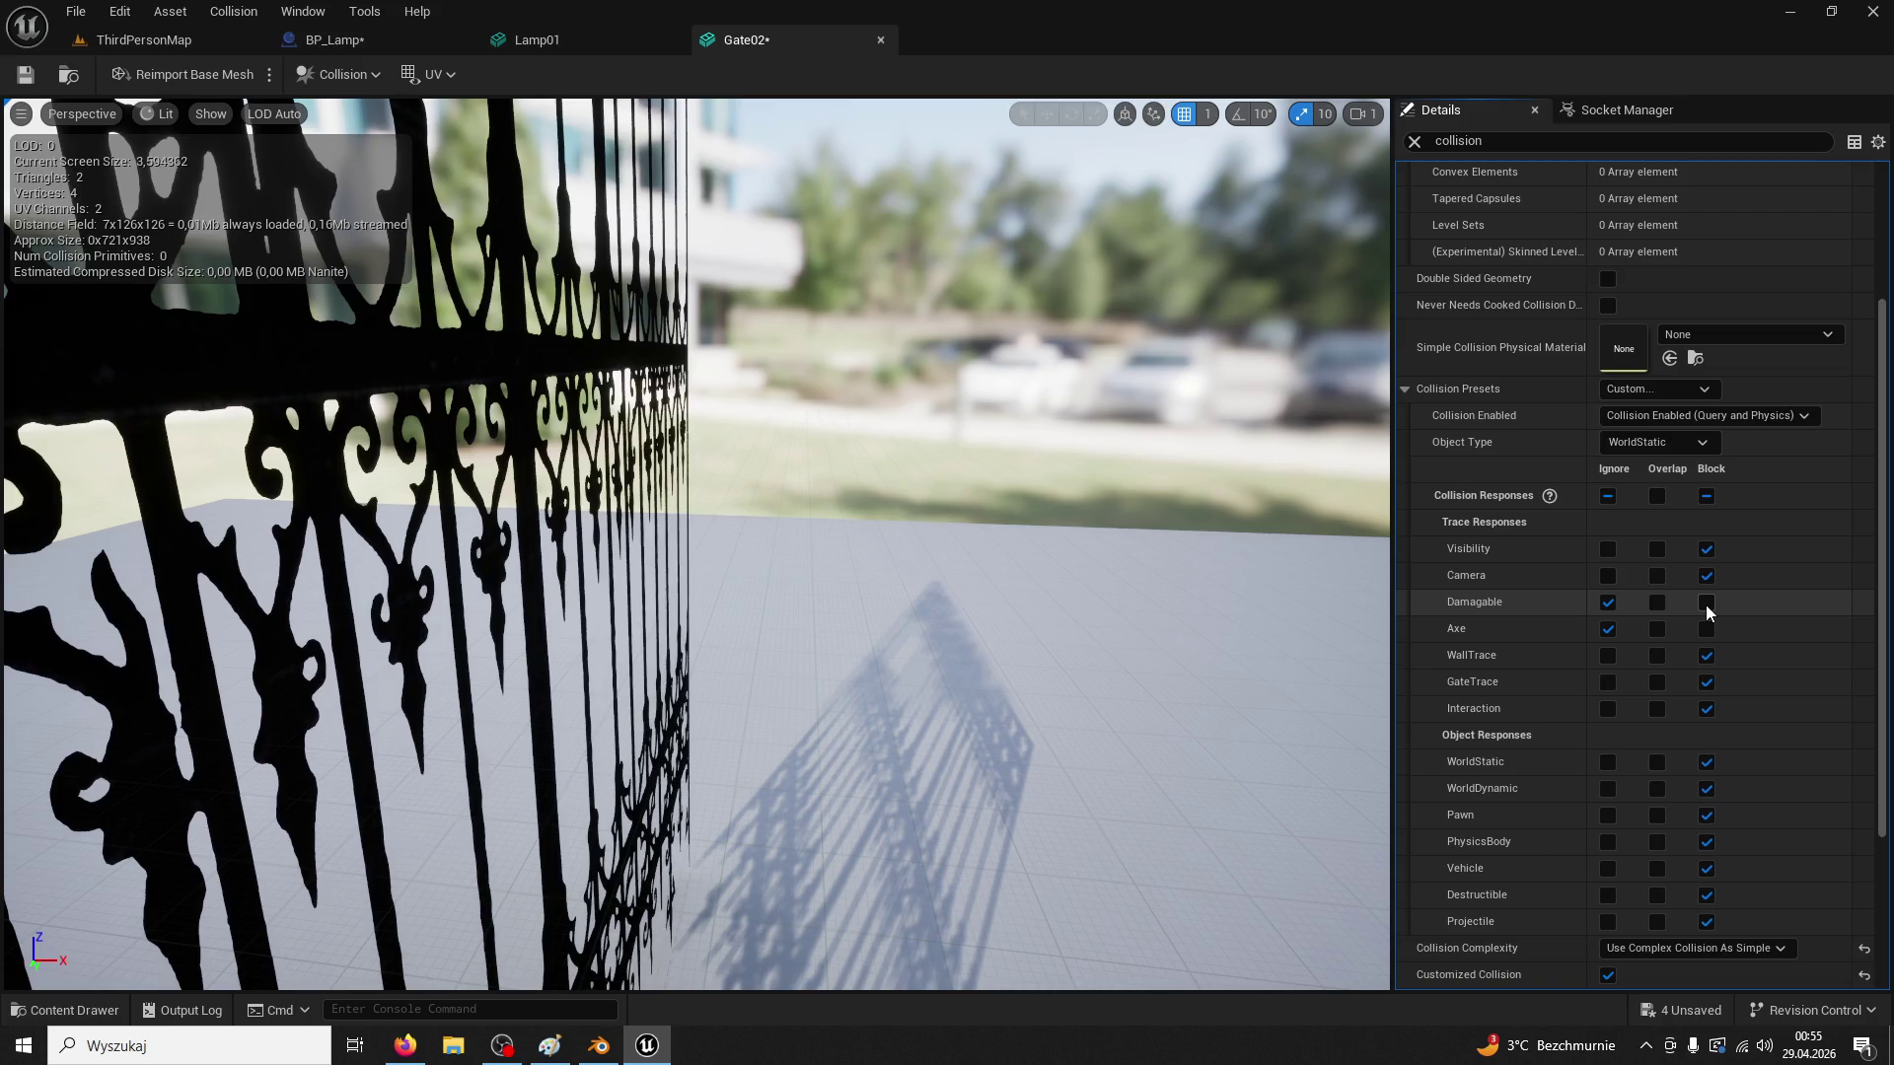
scroll(1827, 659, down, 2)
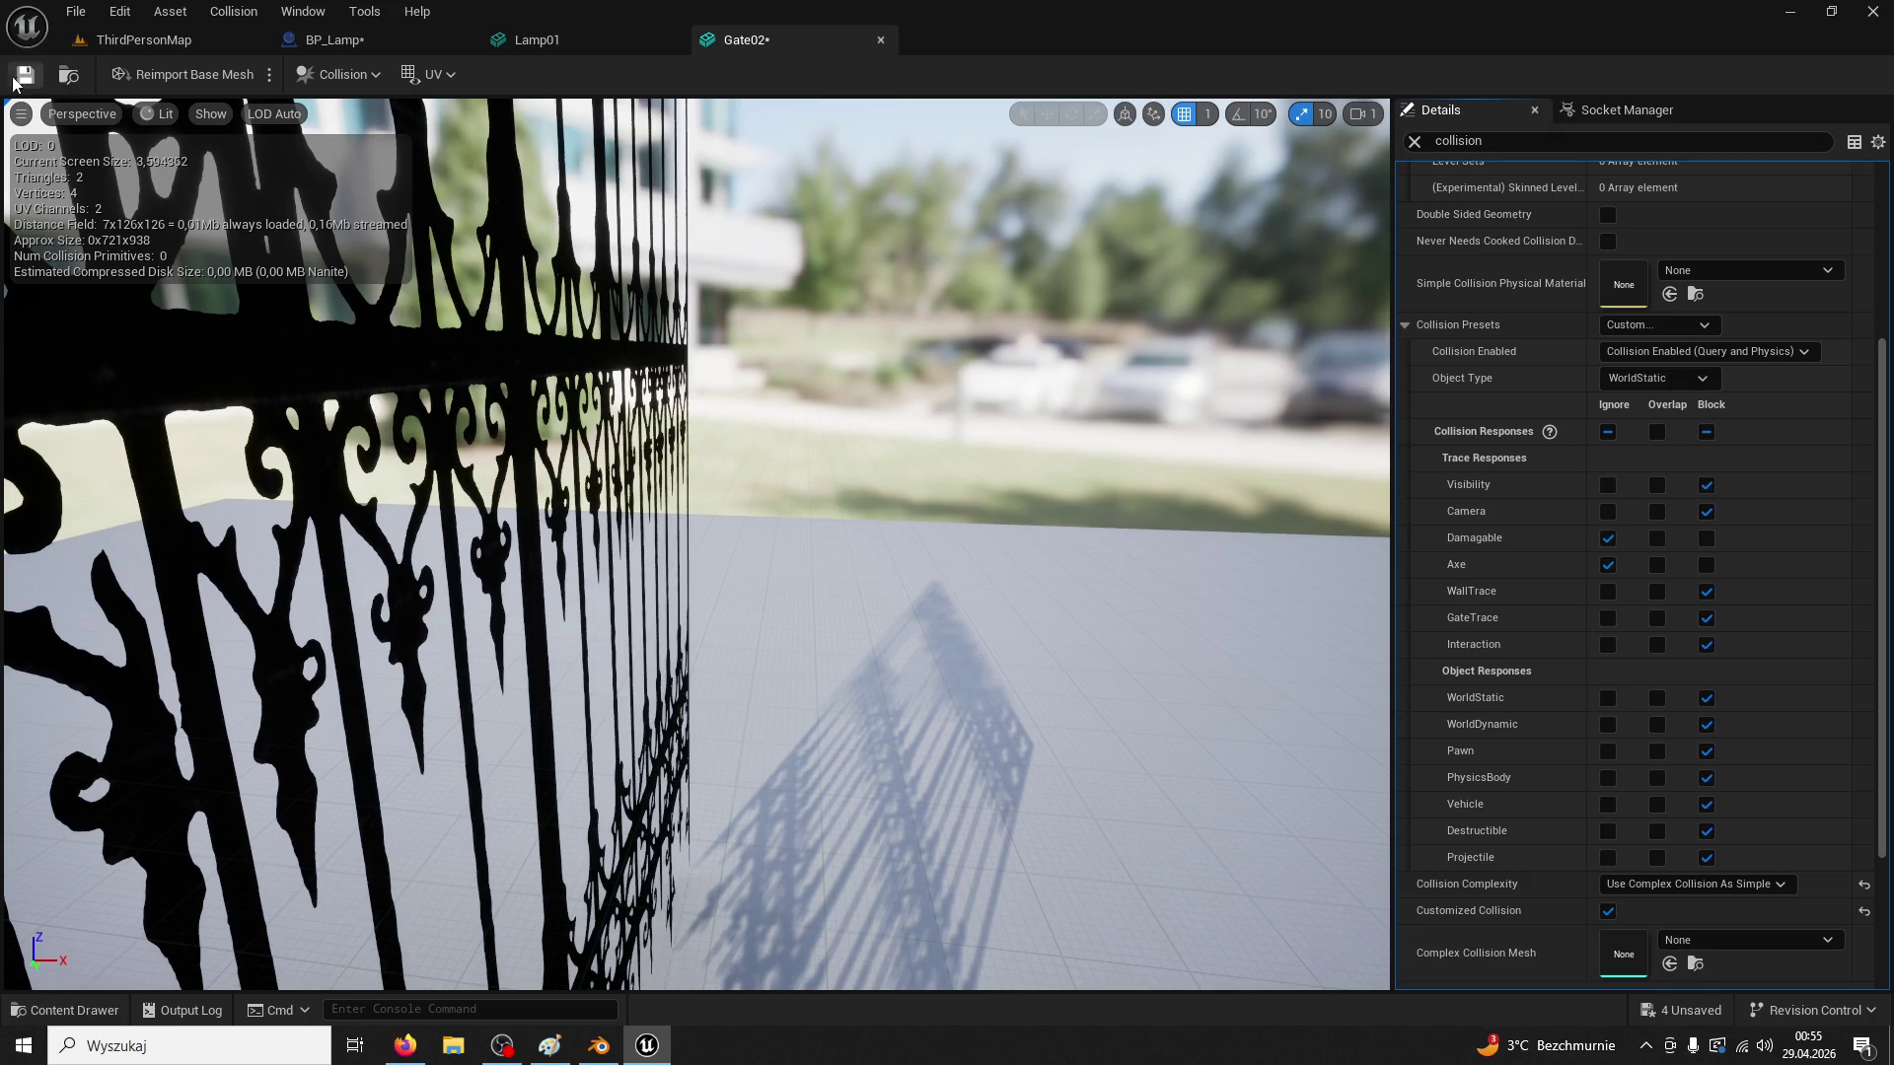
click(546, 42)
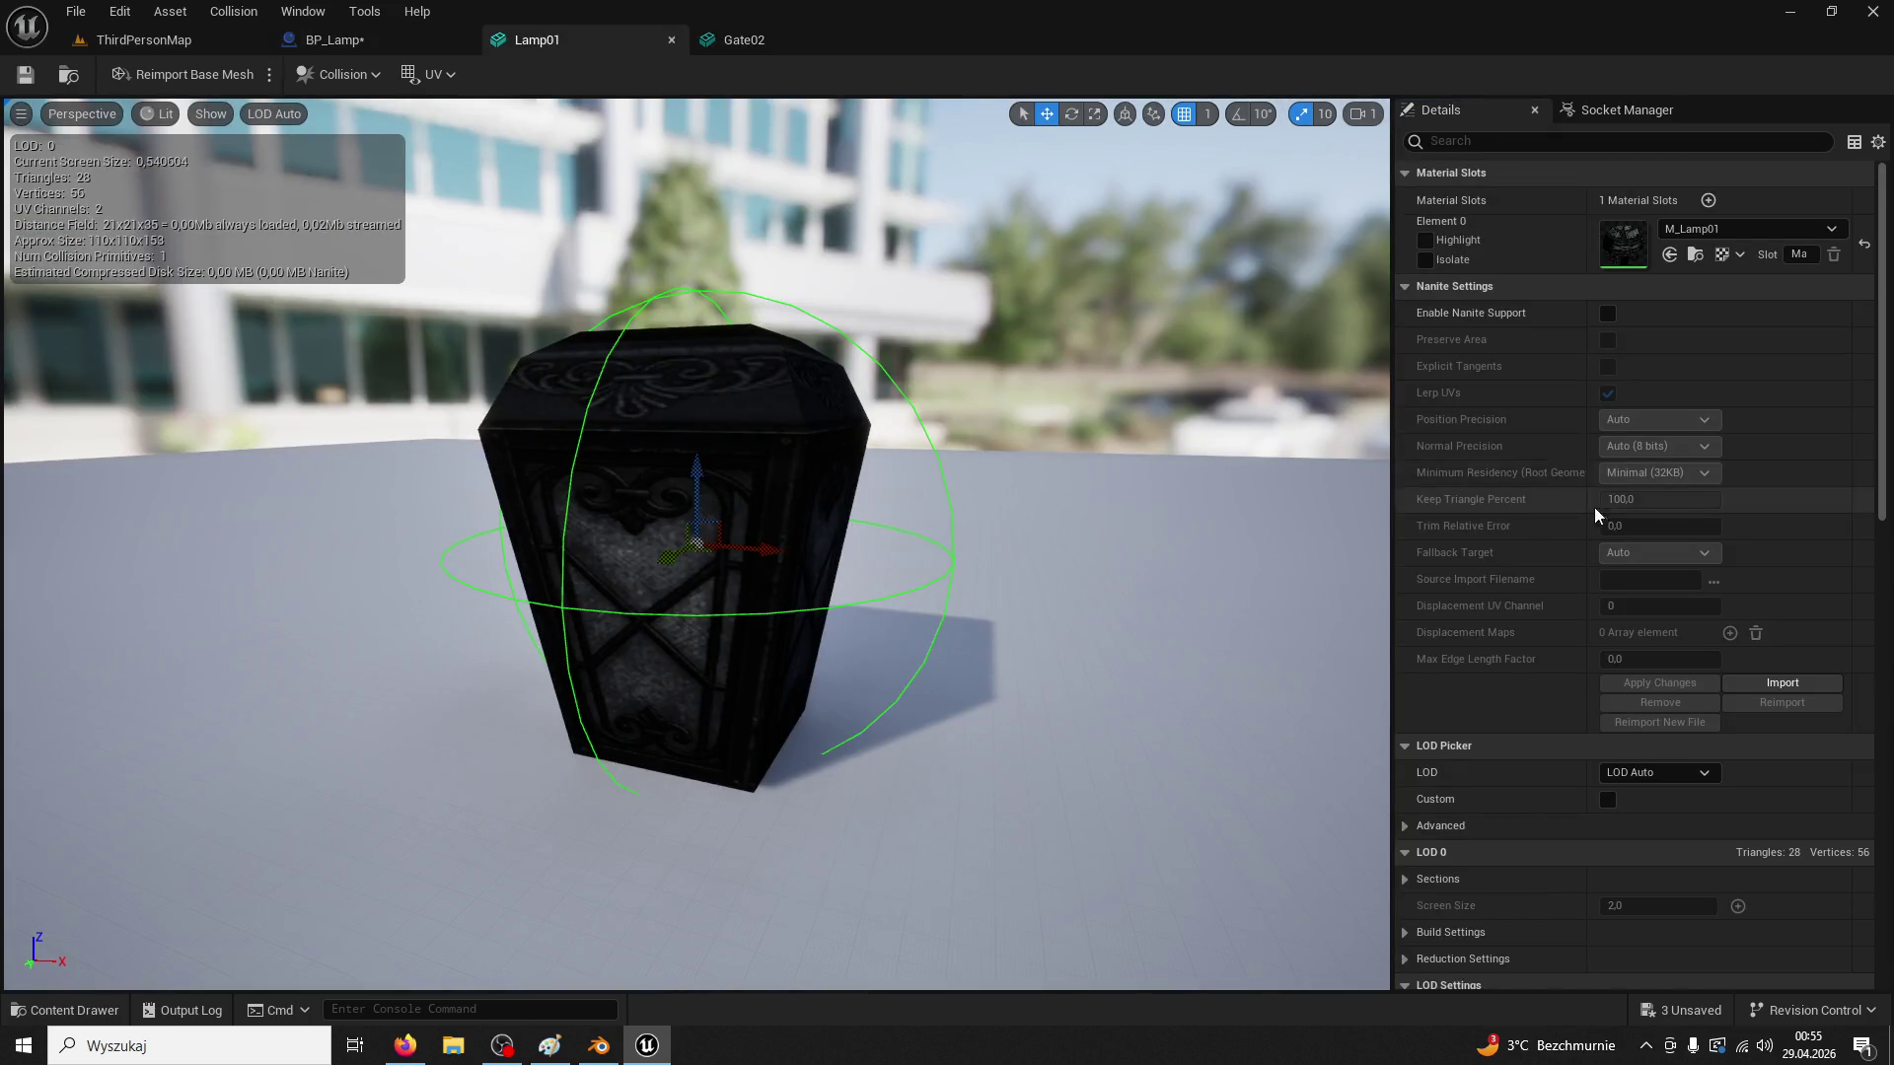
Filter the mesh Details by 'collision', then play-test running toward the gate
scroll(1677, 625, down, 8)
text(collision)
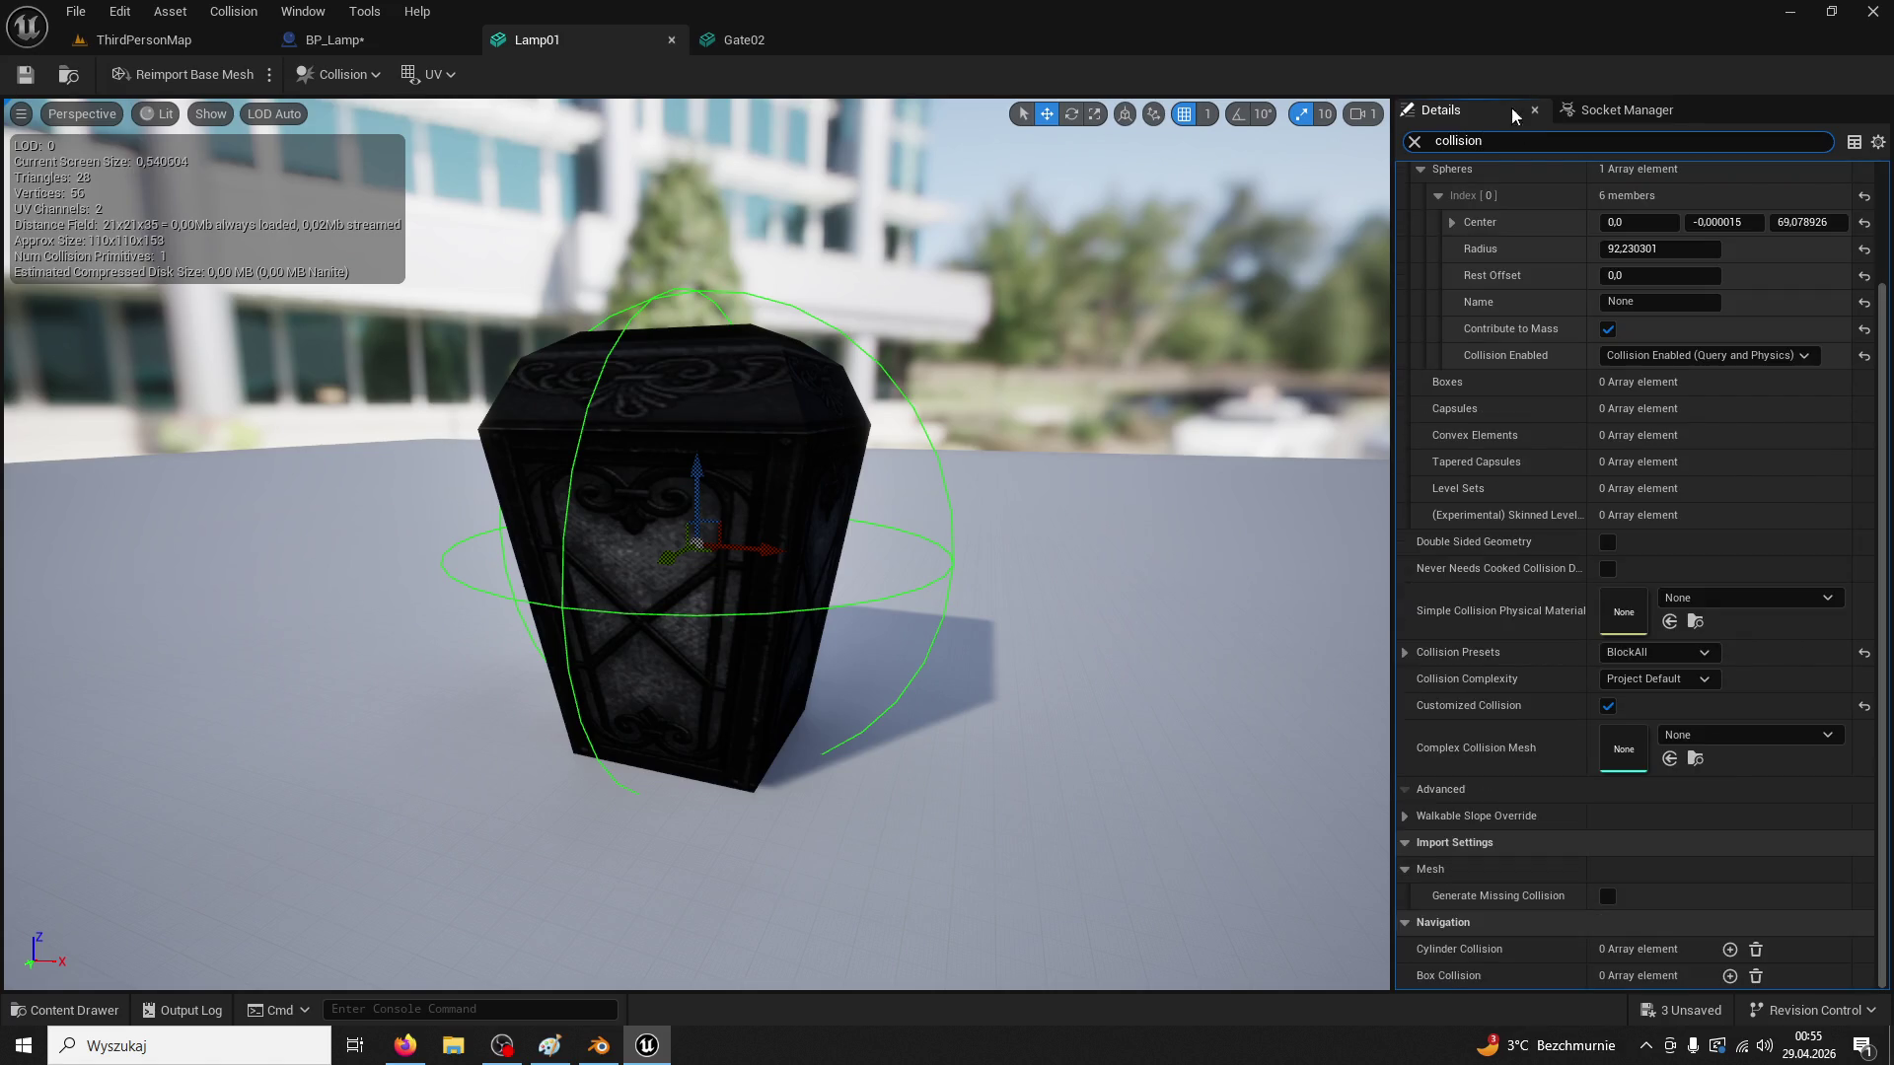
click(144, 40)
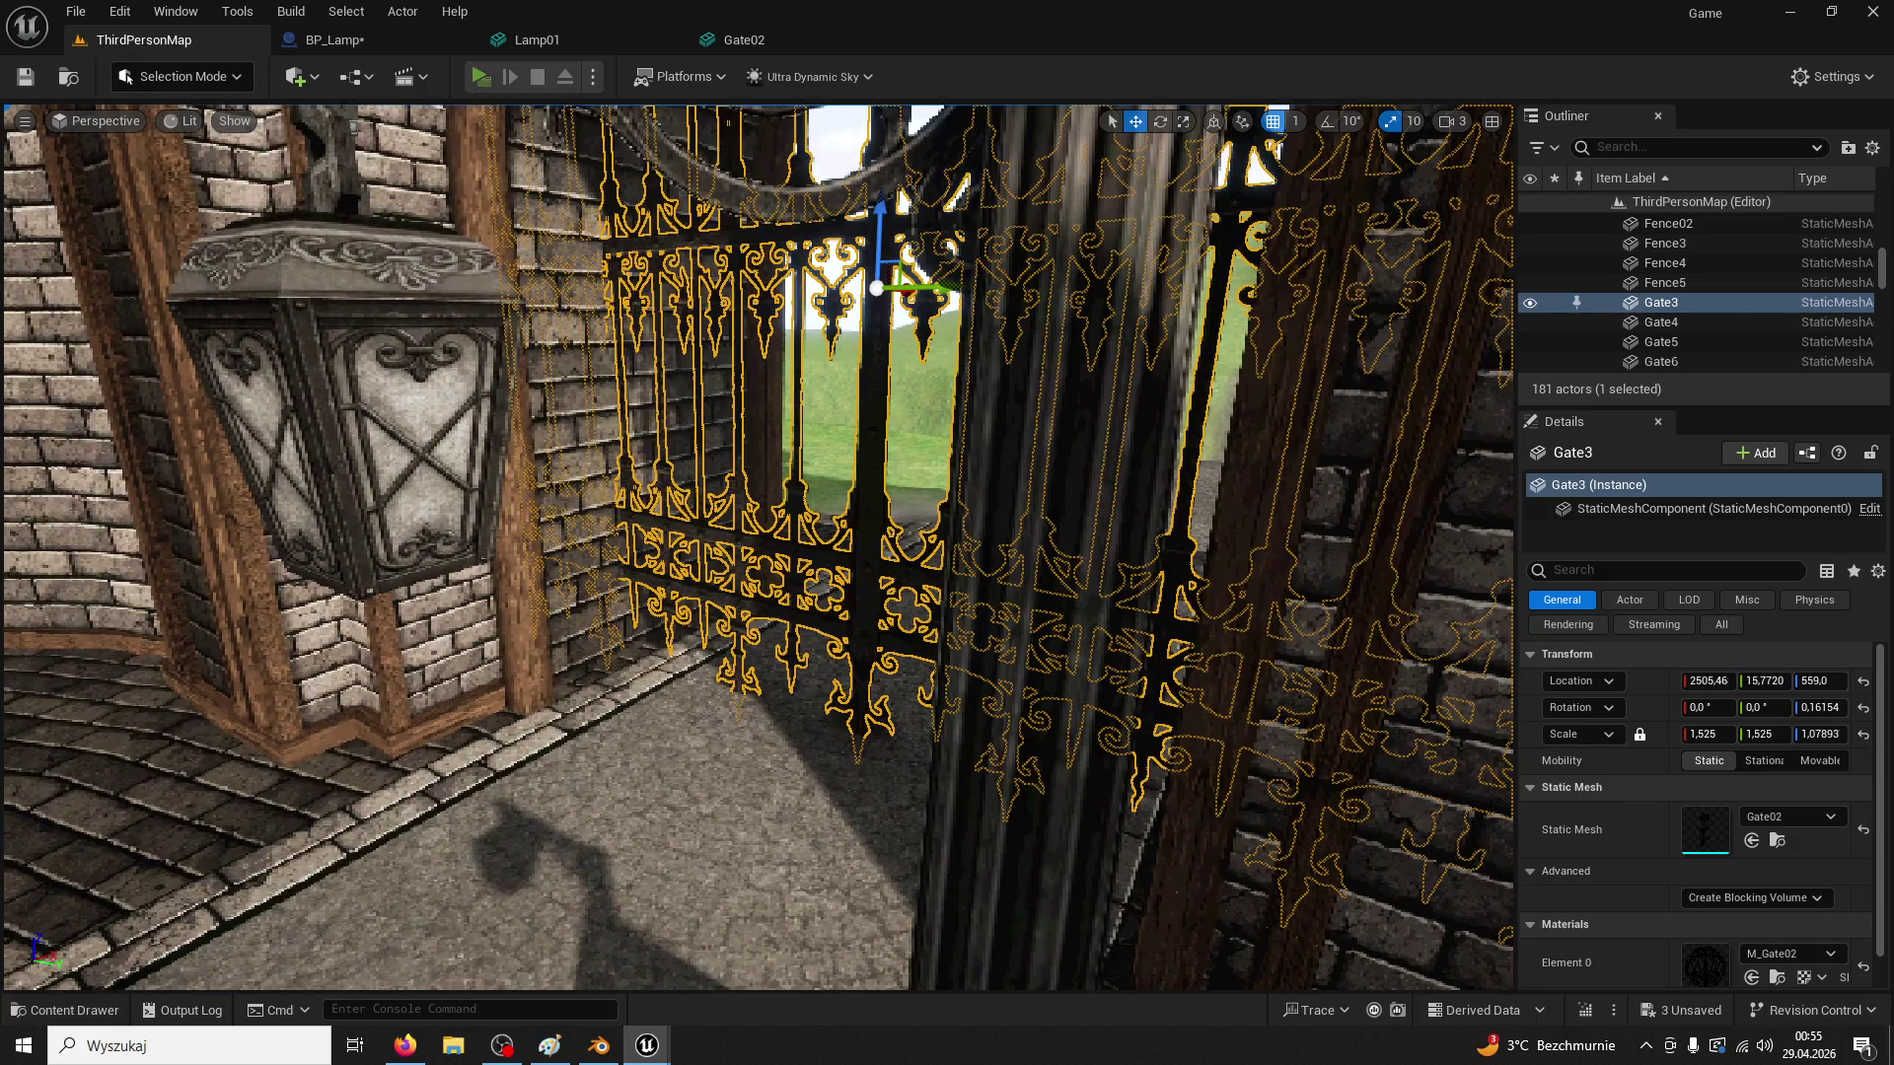
key(alt+p)
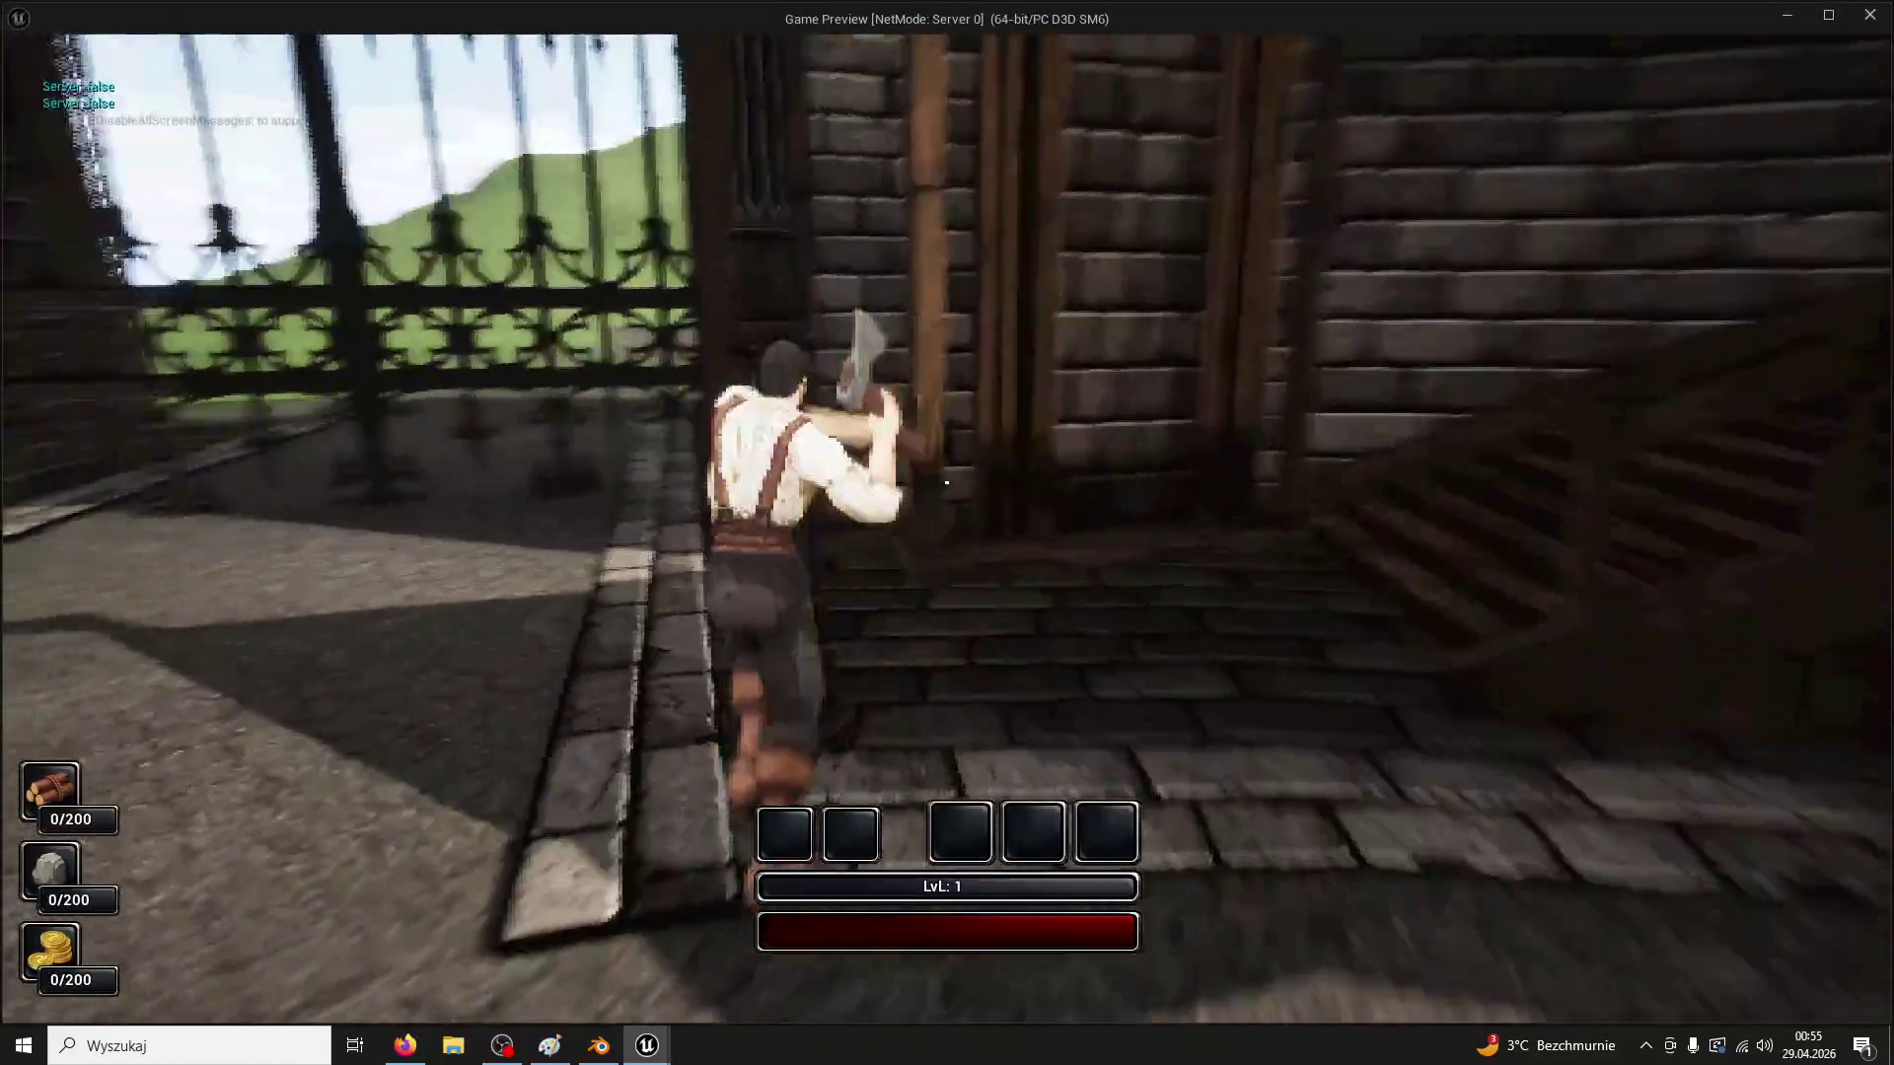
key(w)
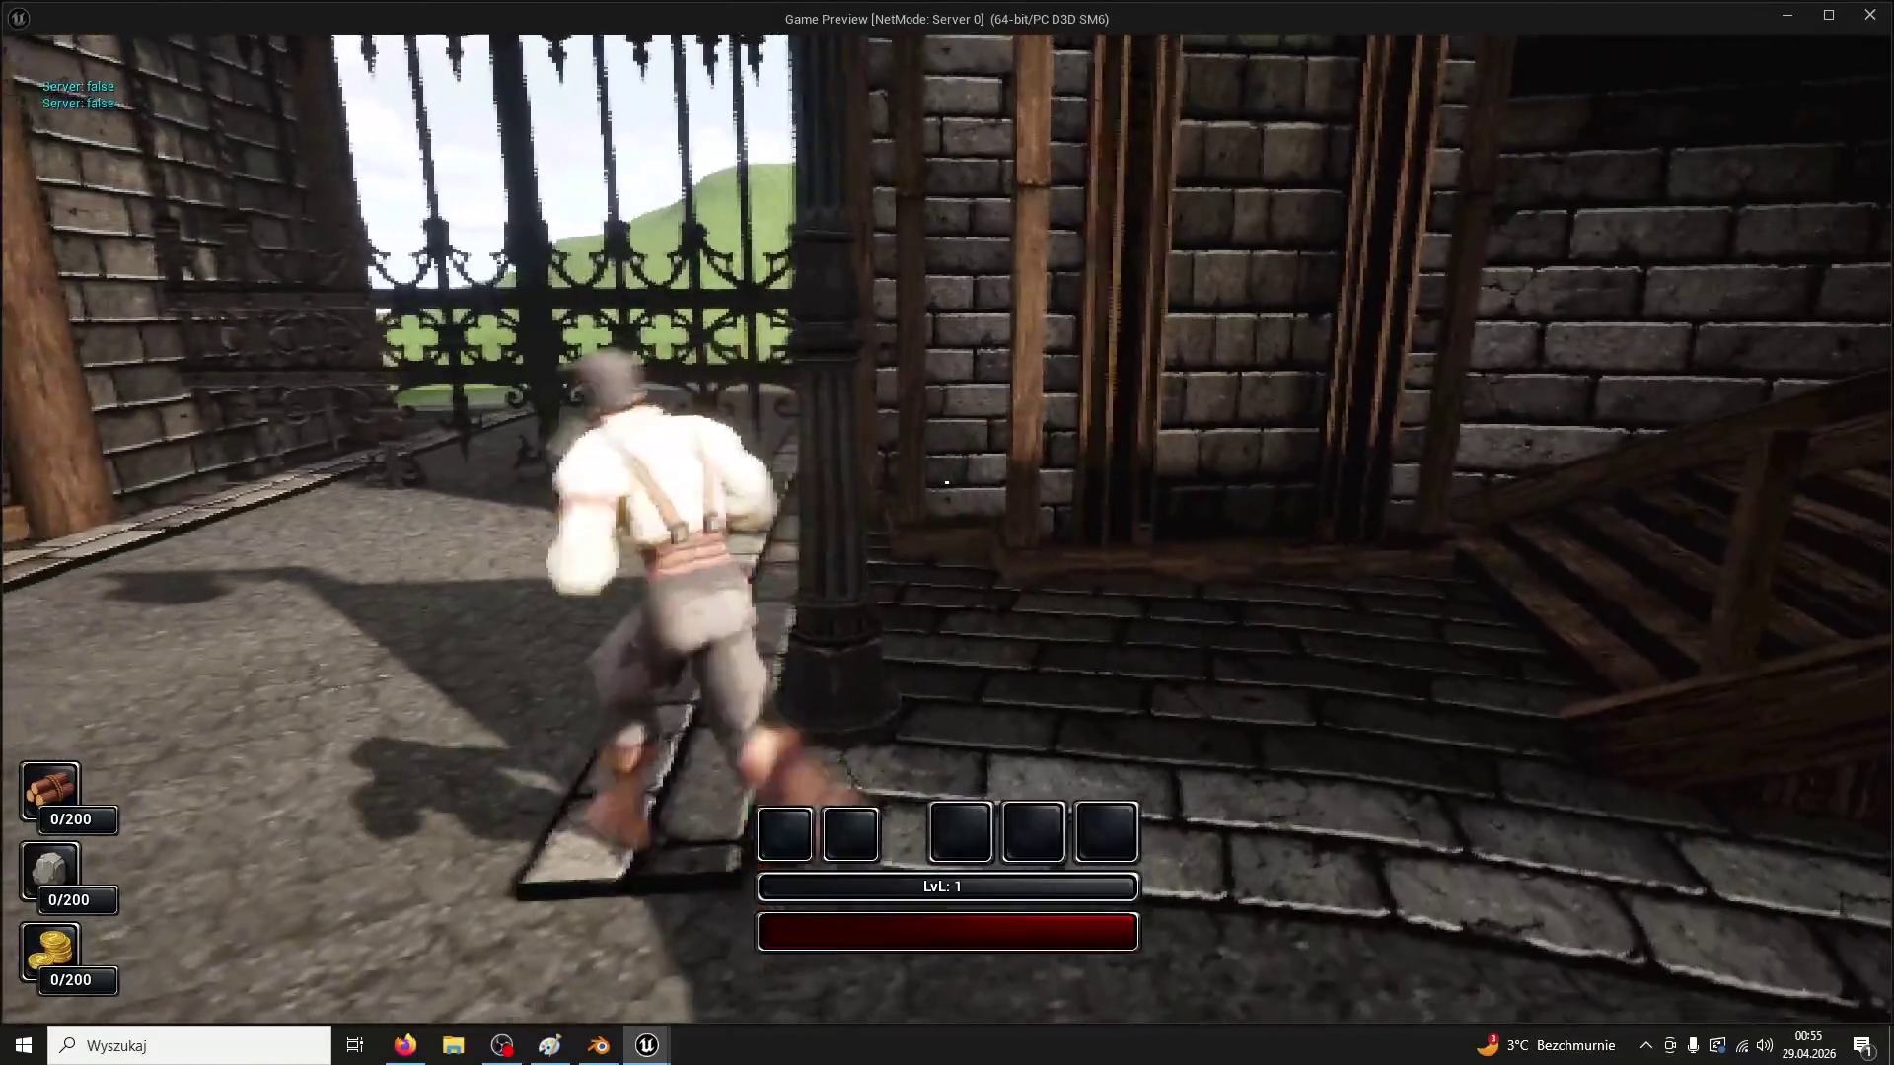
key(Escape)
Open the LampPost01 static mesh from BP_Lamp's LampPost component
click(335, 39)
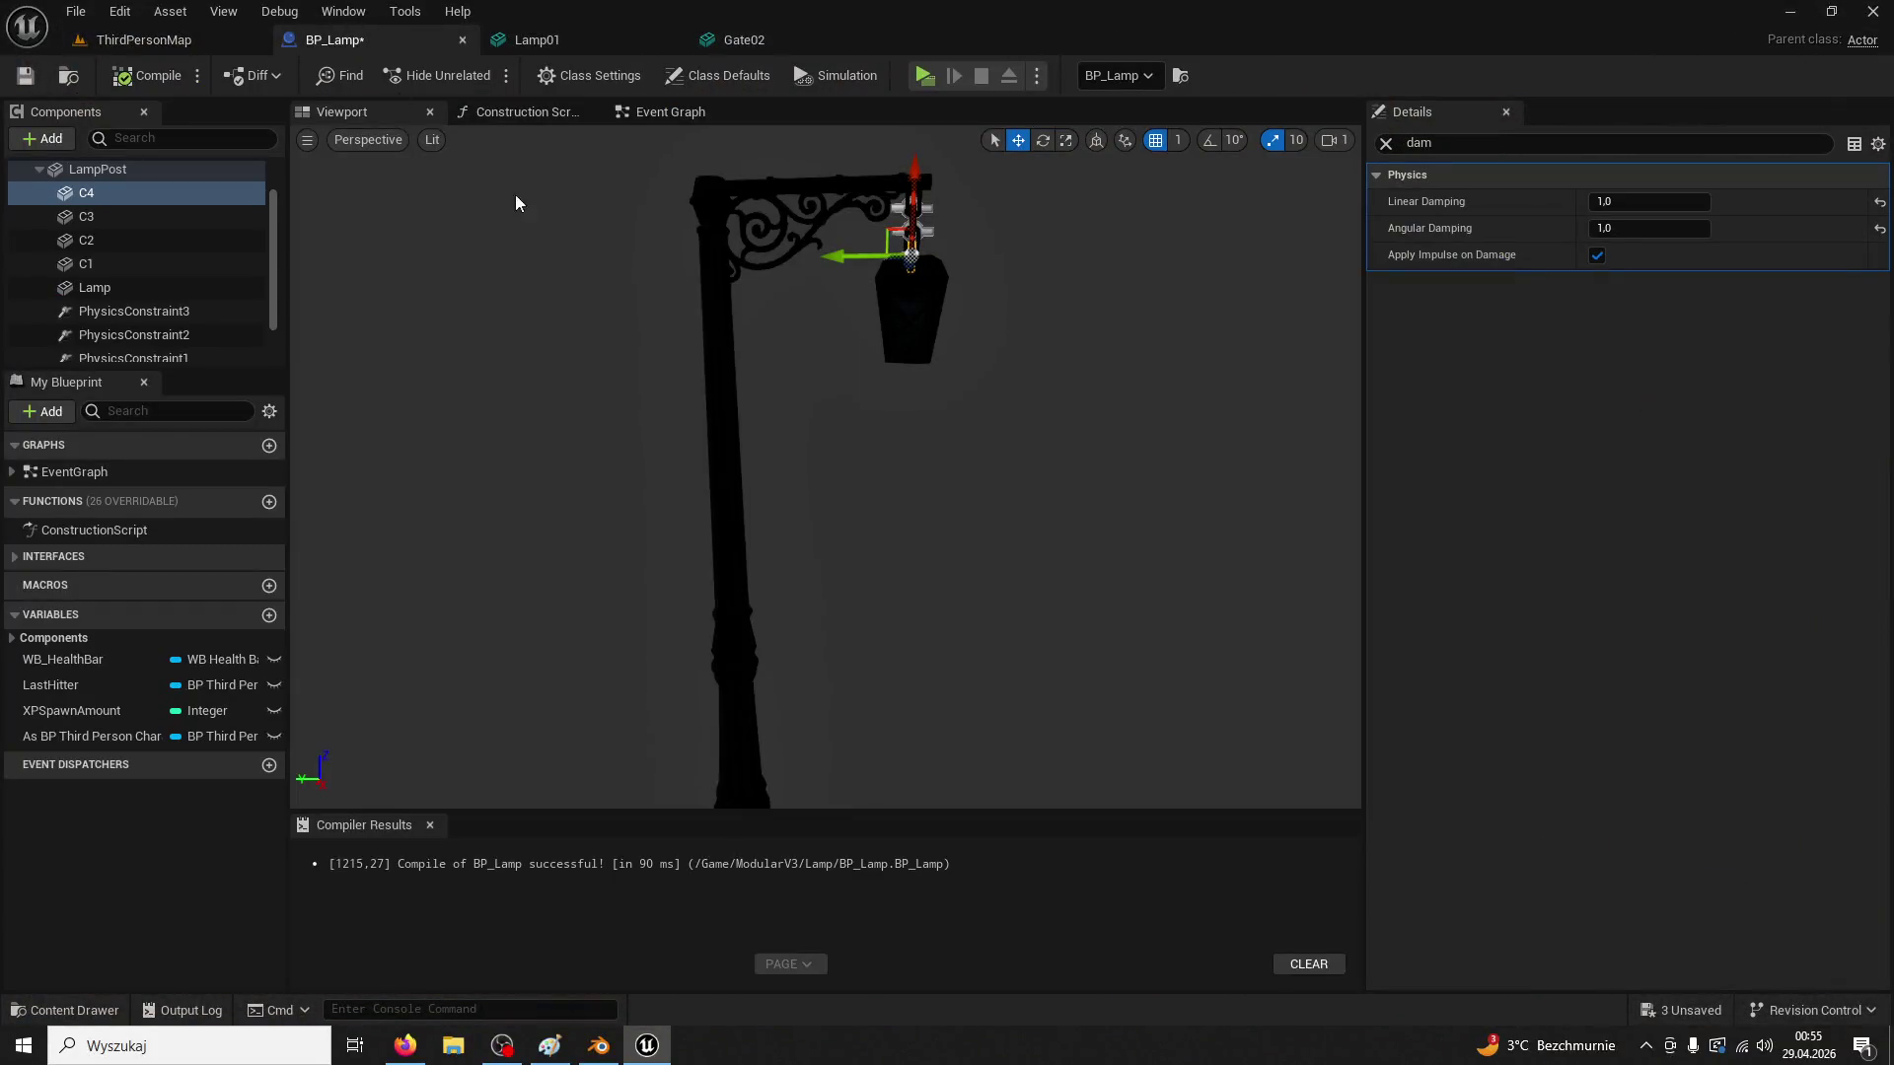
click(708, 353)
click(1386, 143)
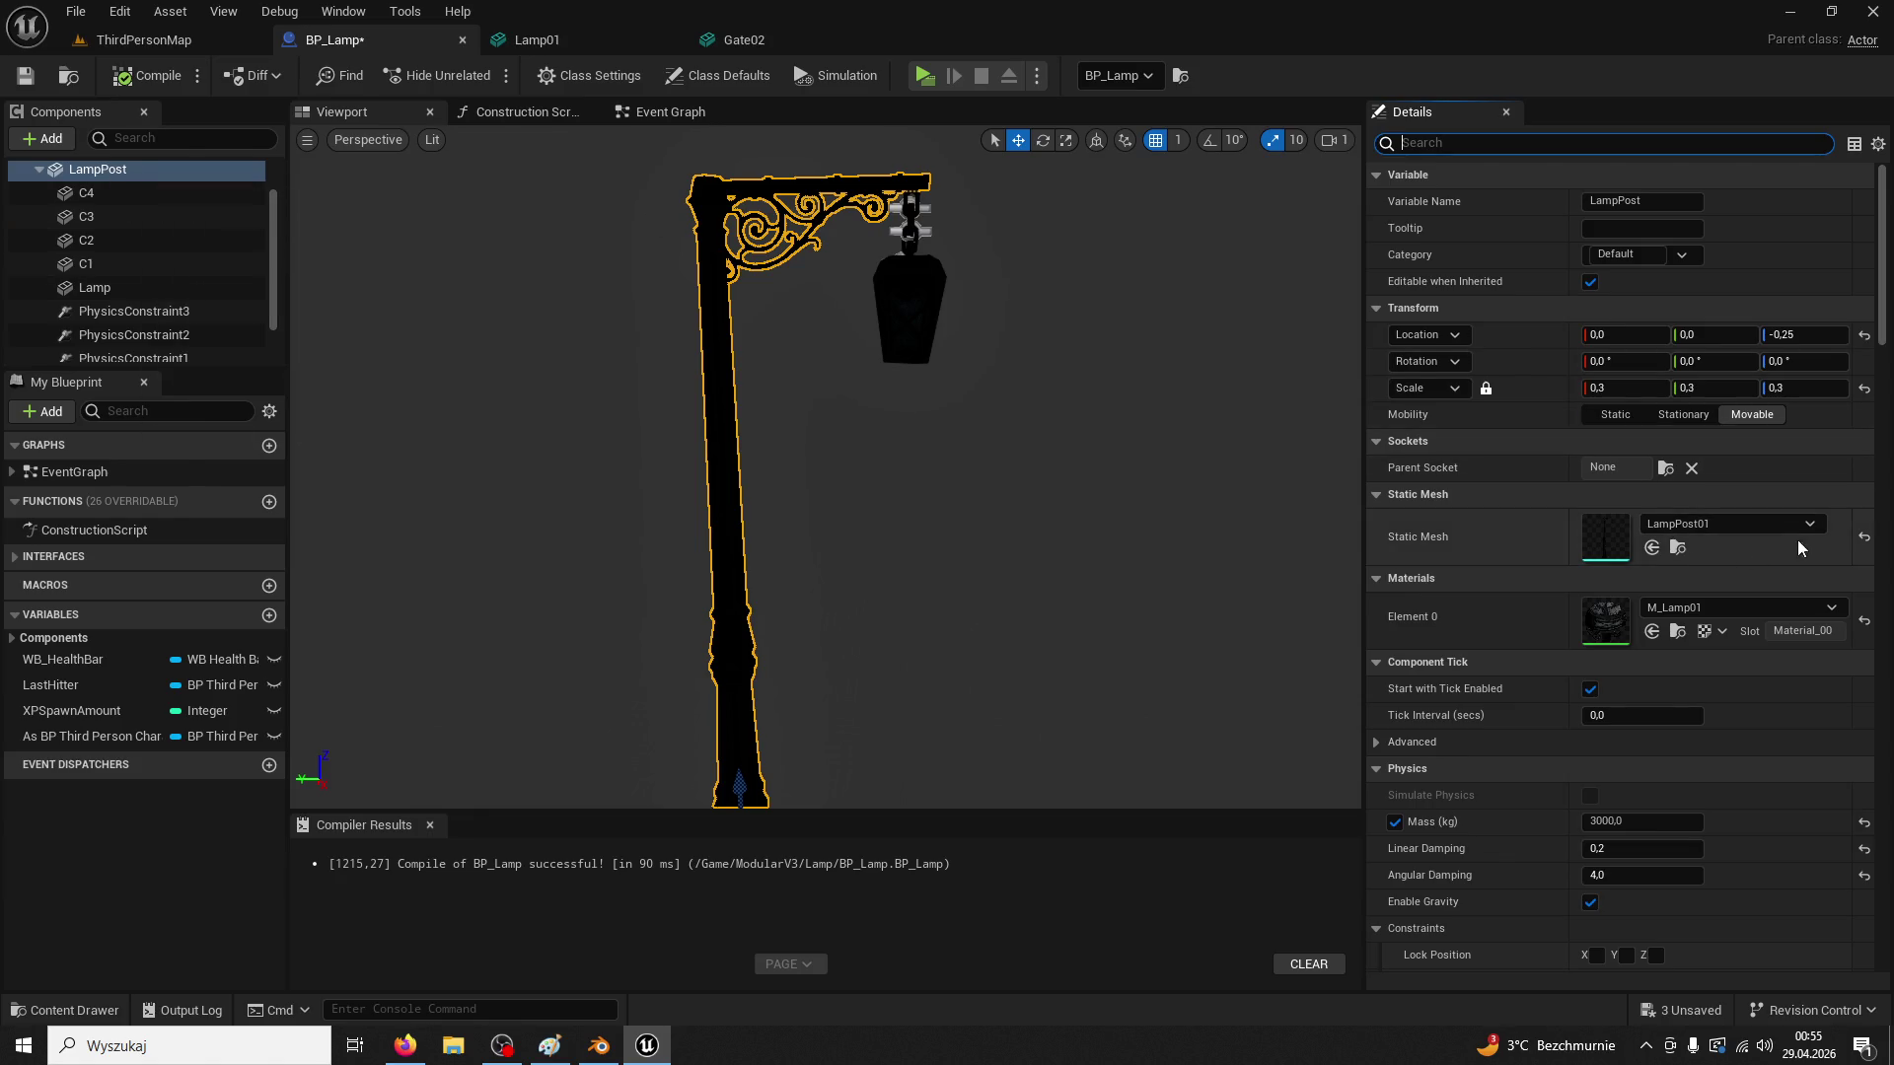
click(1678, 547)
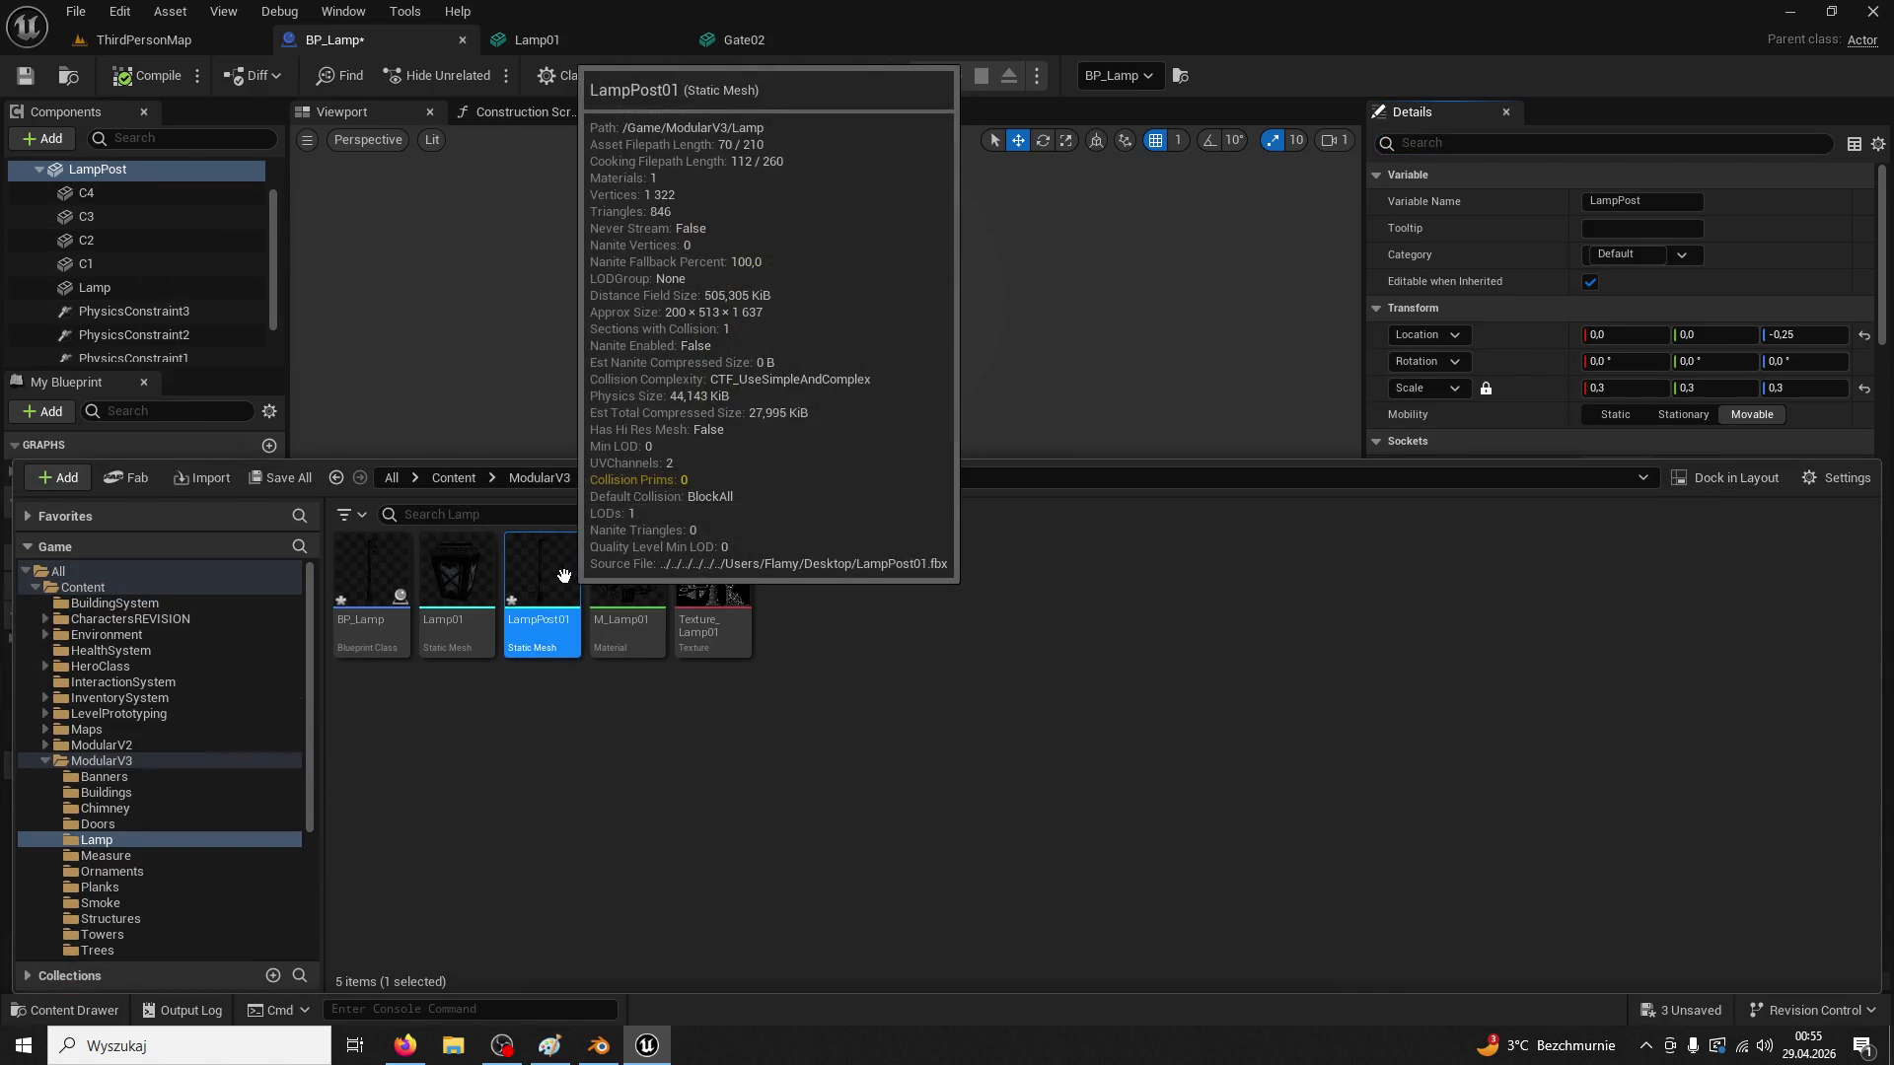
double_click(562, 574)
Set LampPost01's collision complexity to Use Complex Collision As Simple and save the mesh
click(377, 77)
click(374, 133)
key(ctrl+z)
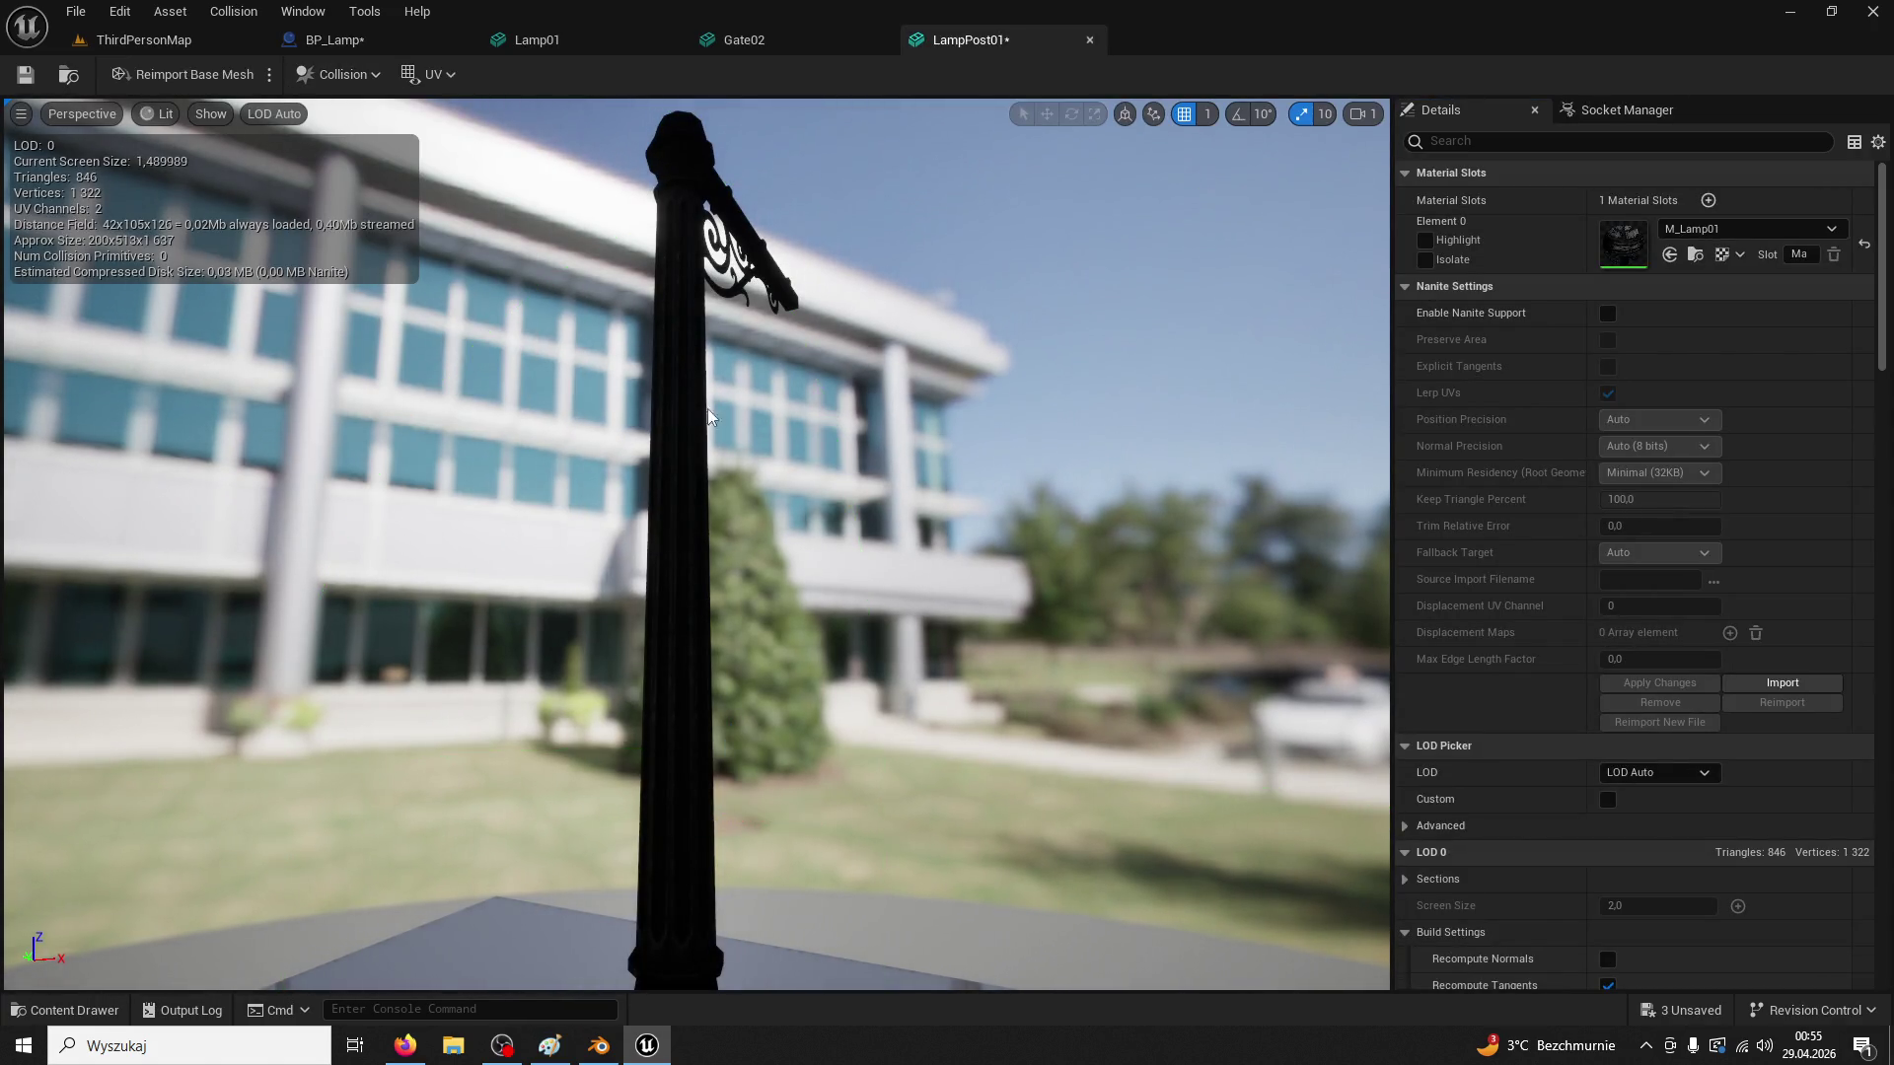
scroll(1607, 696, down, 8)
scroll(1667, 755, down, 10)
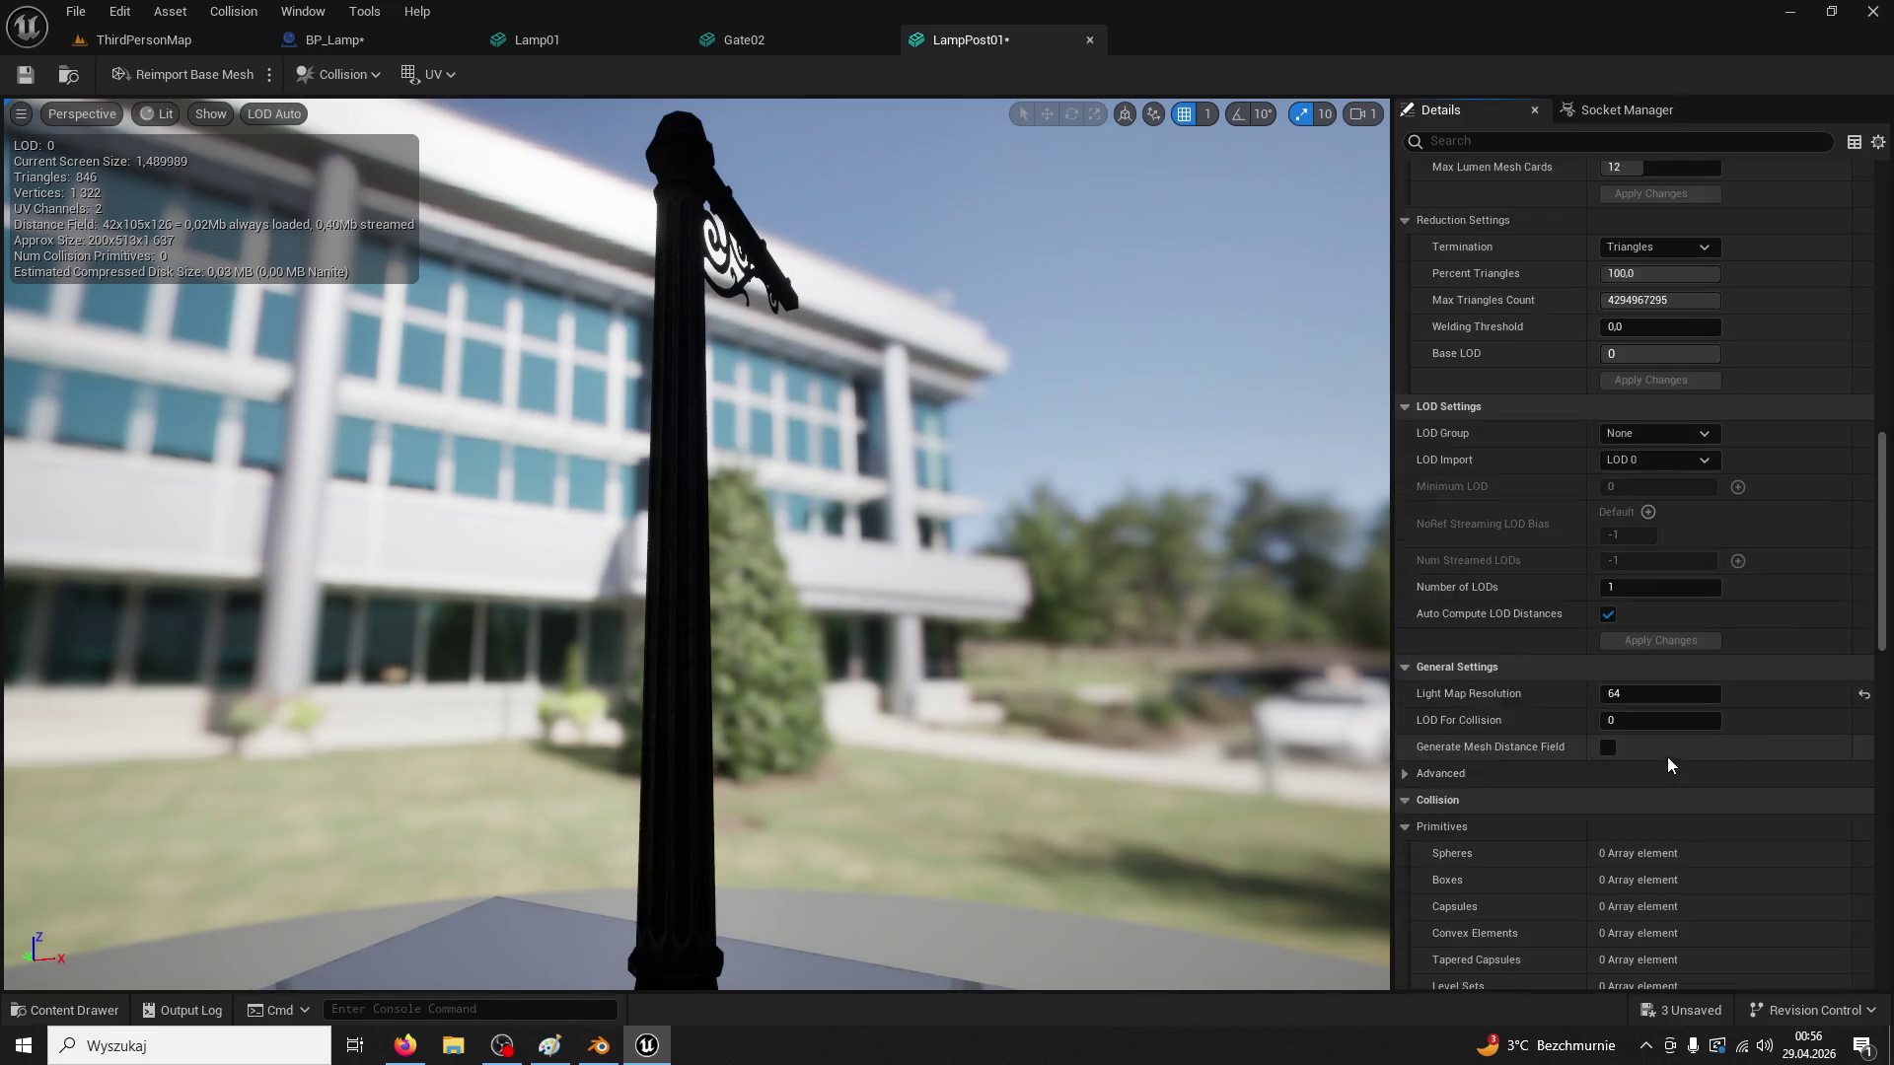
click(1664, 641)
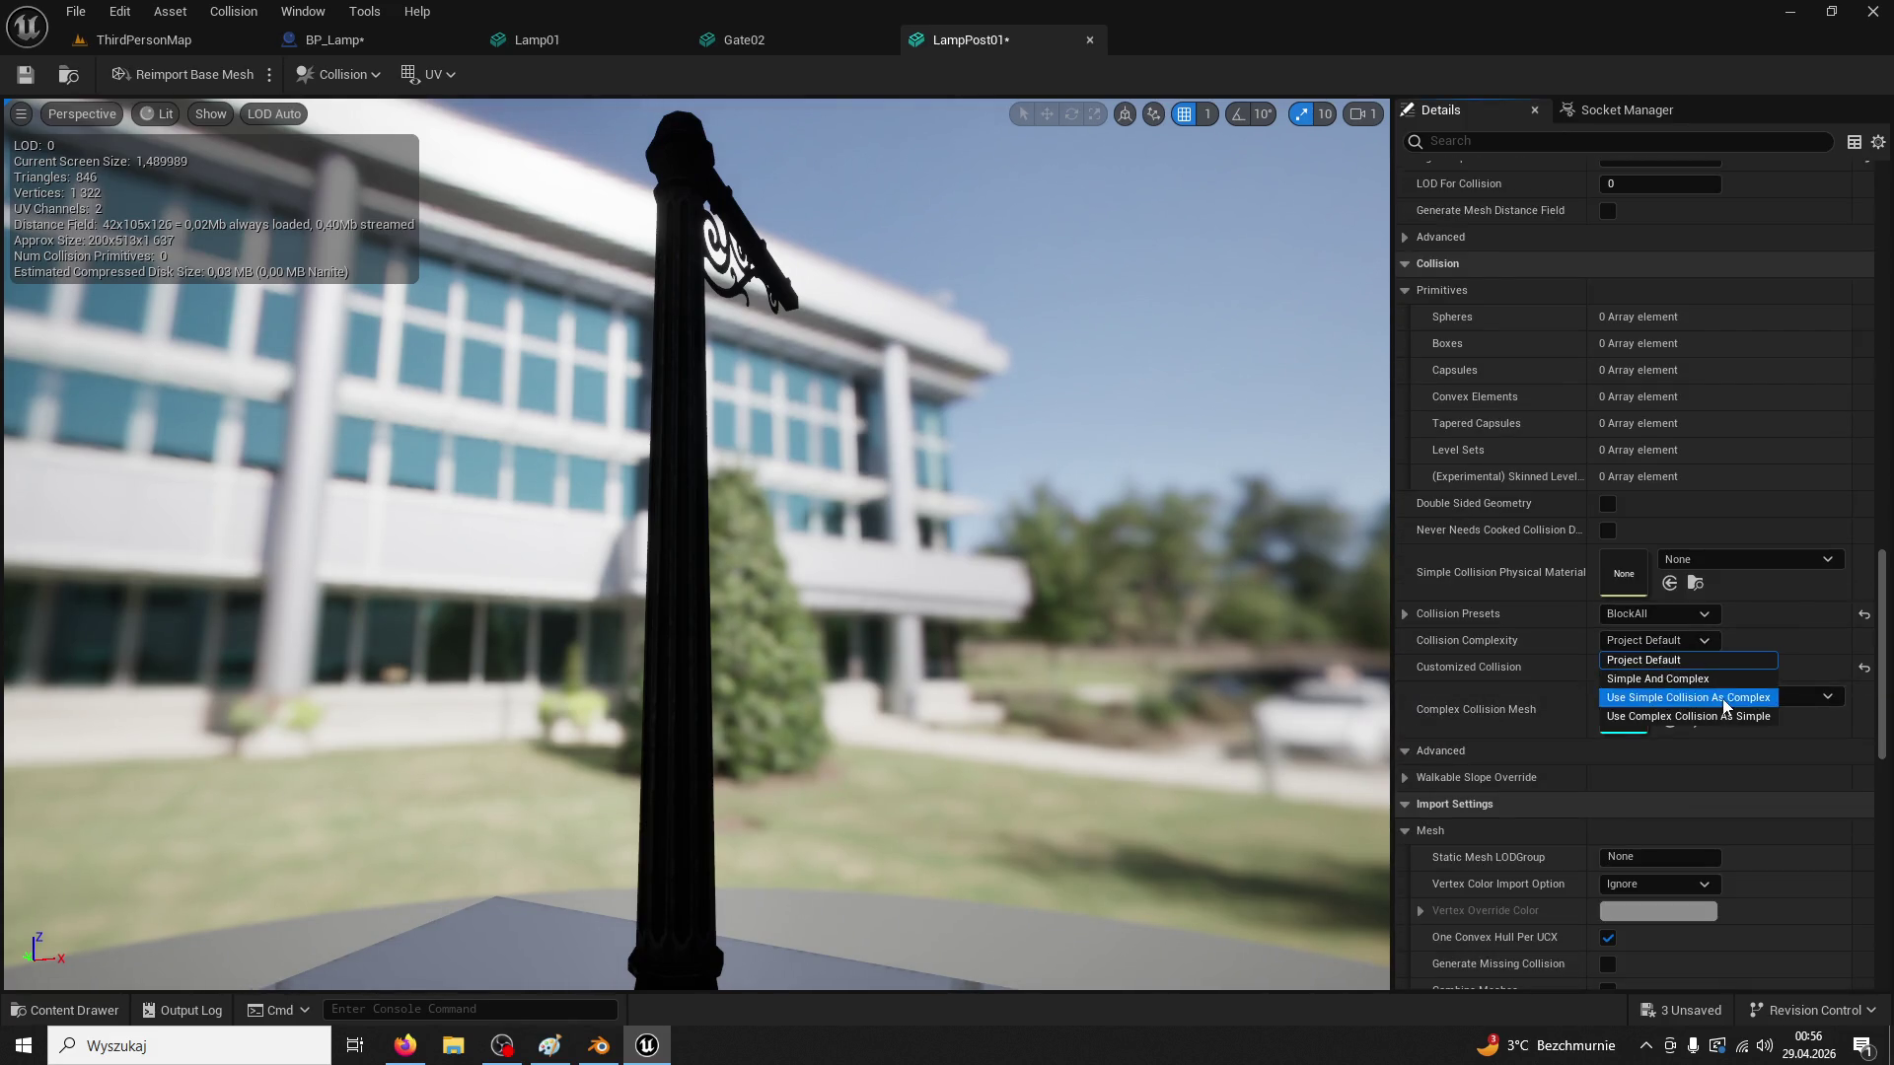
click(1678, 716)
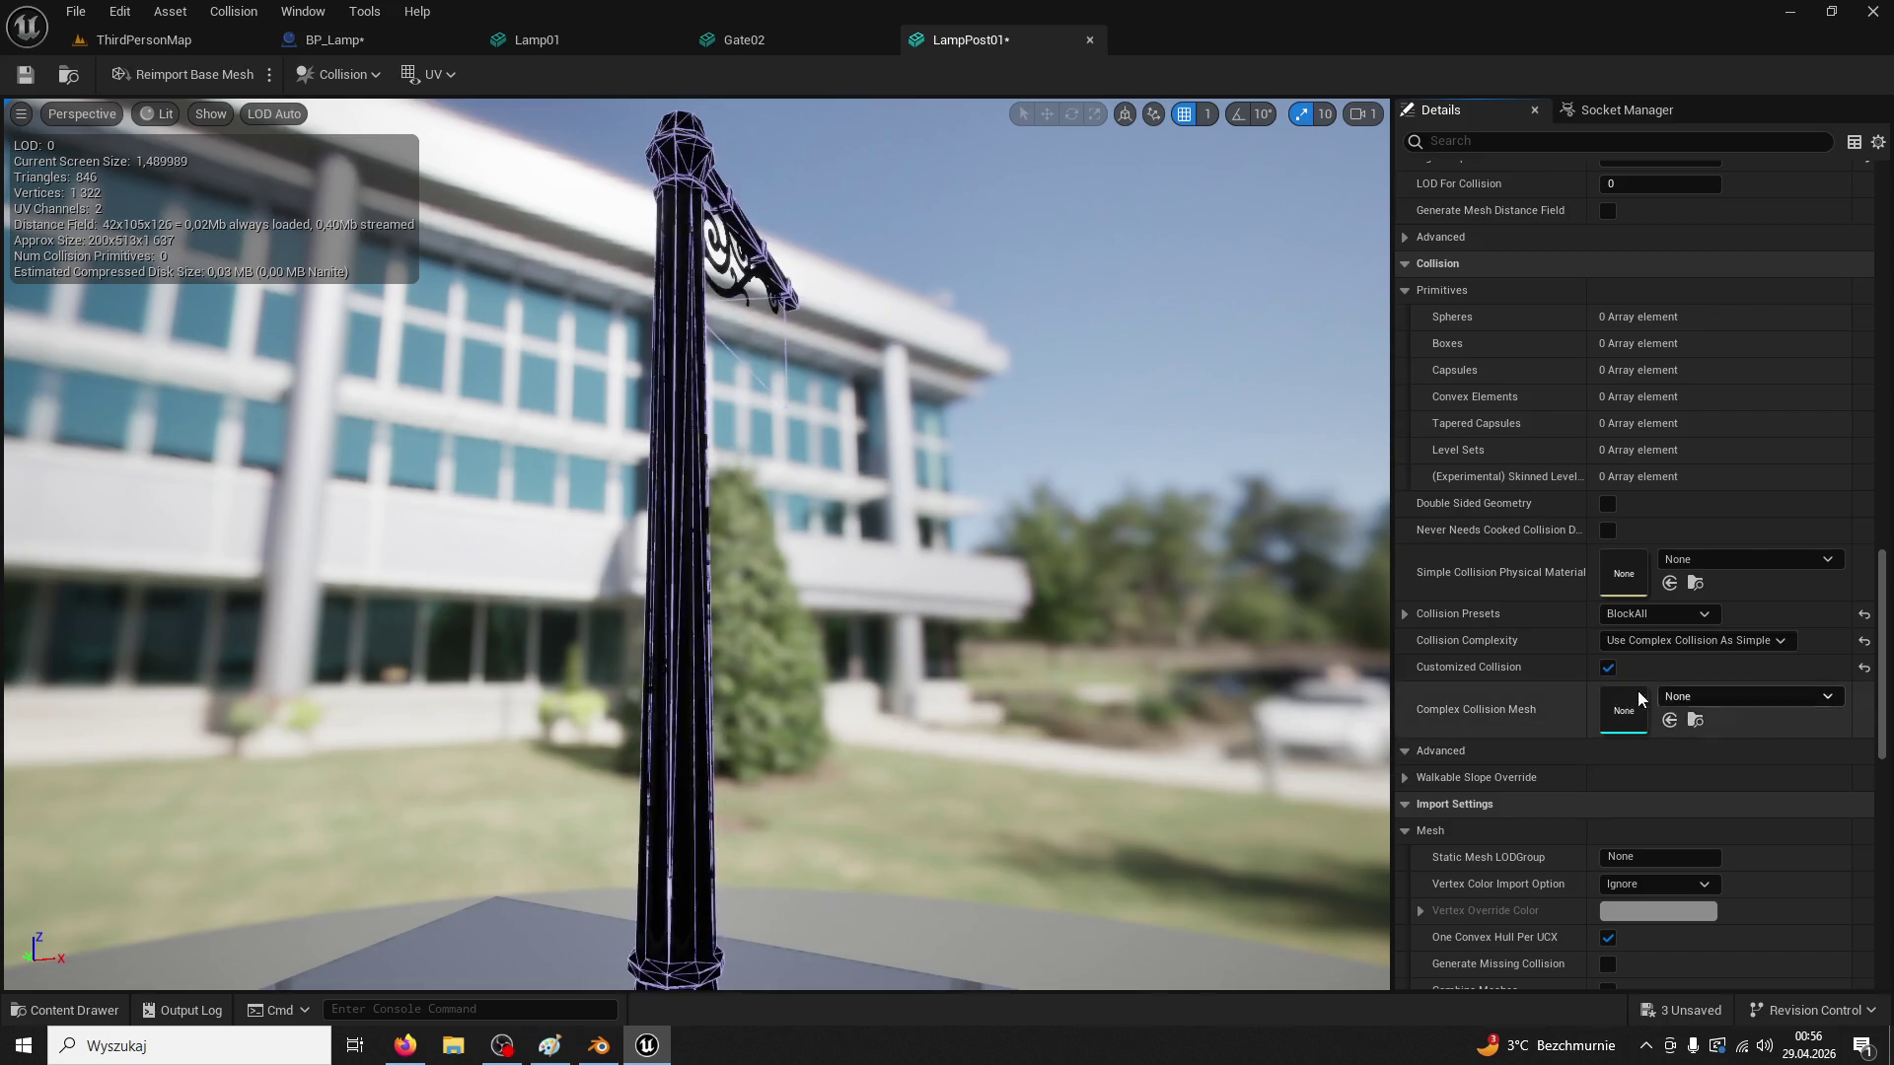
click(37, 77)
Play-test the level by walking the character toward the lamp post, then reopen the LampPost01 mesh editor
click(143, 40)
key(alt+p)
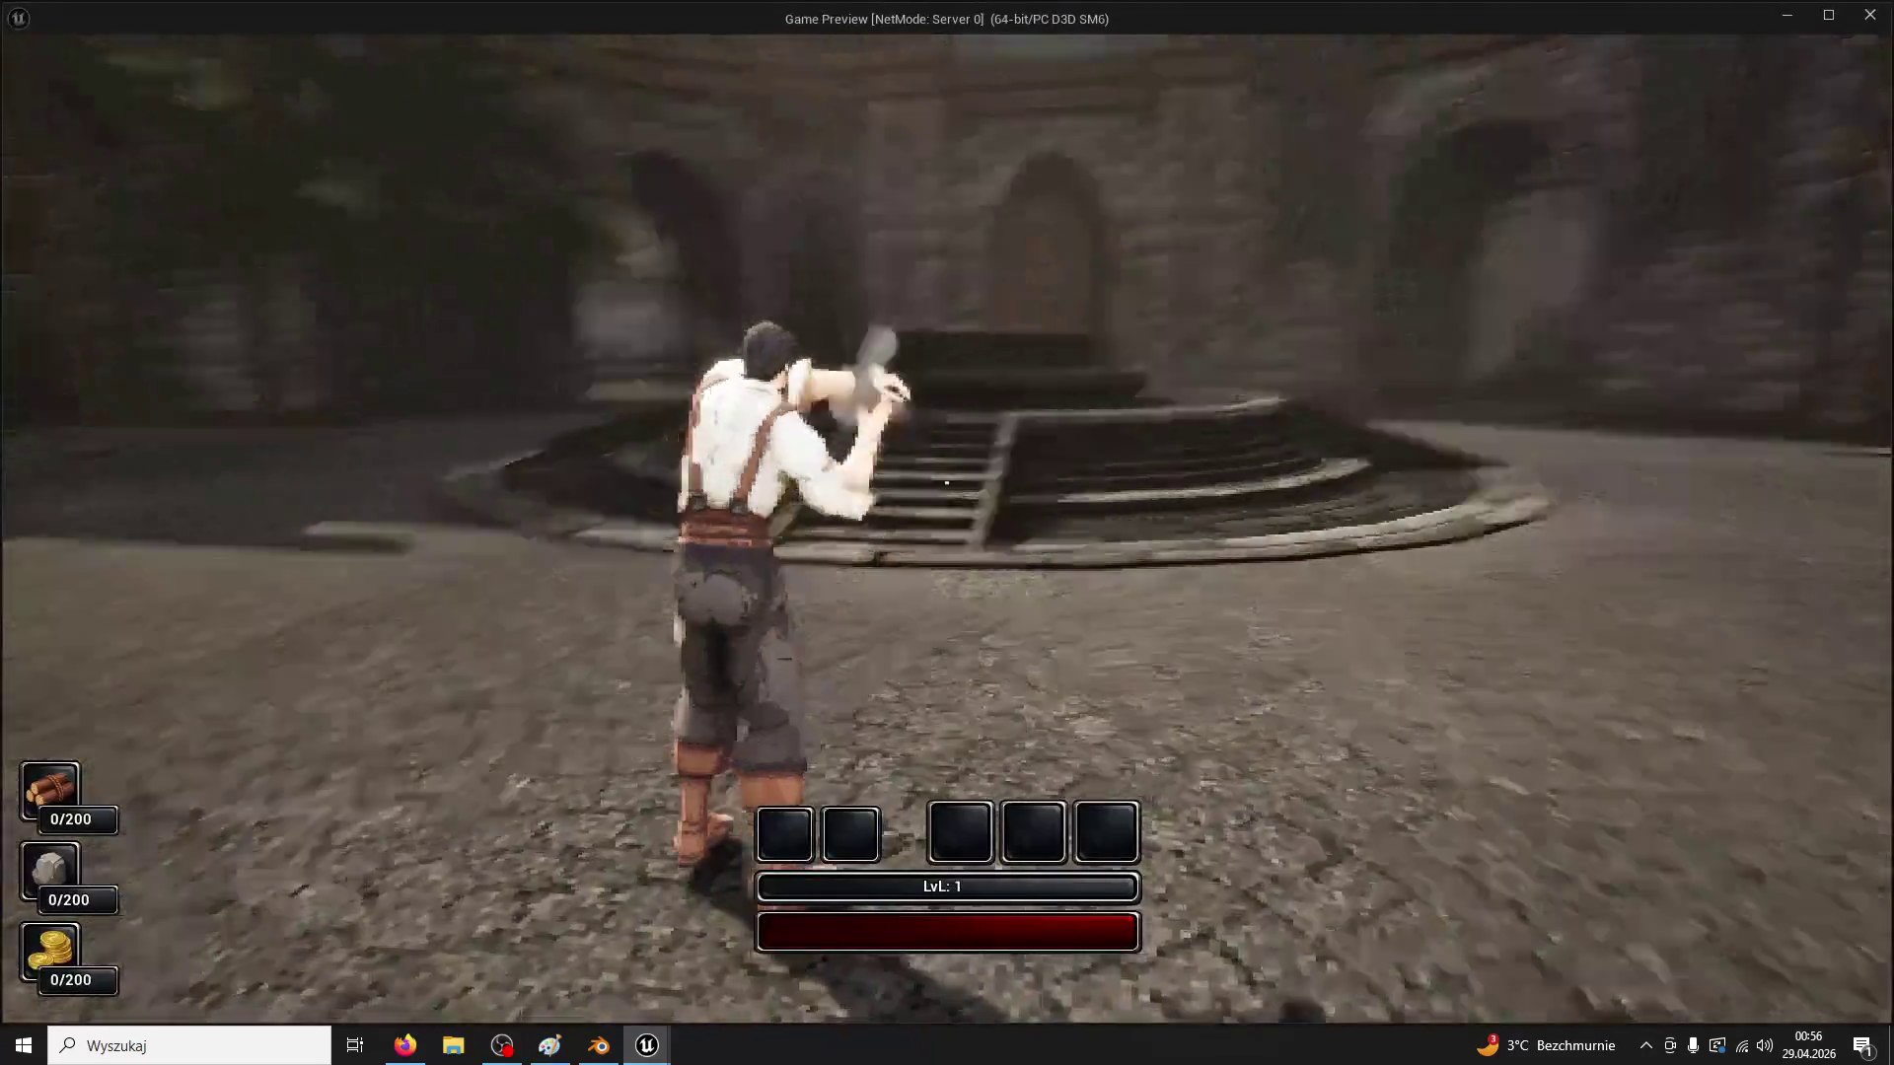
key(w)
key(a)
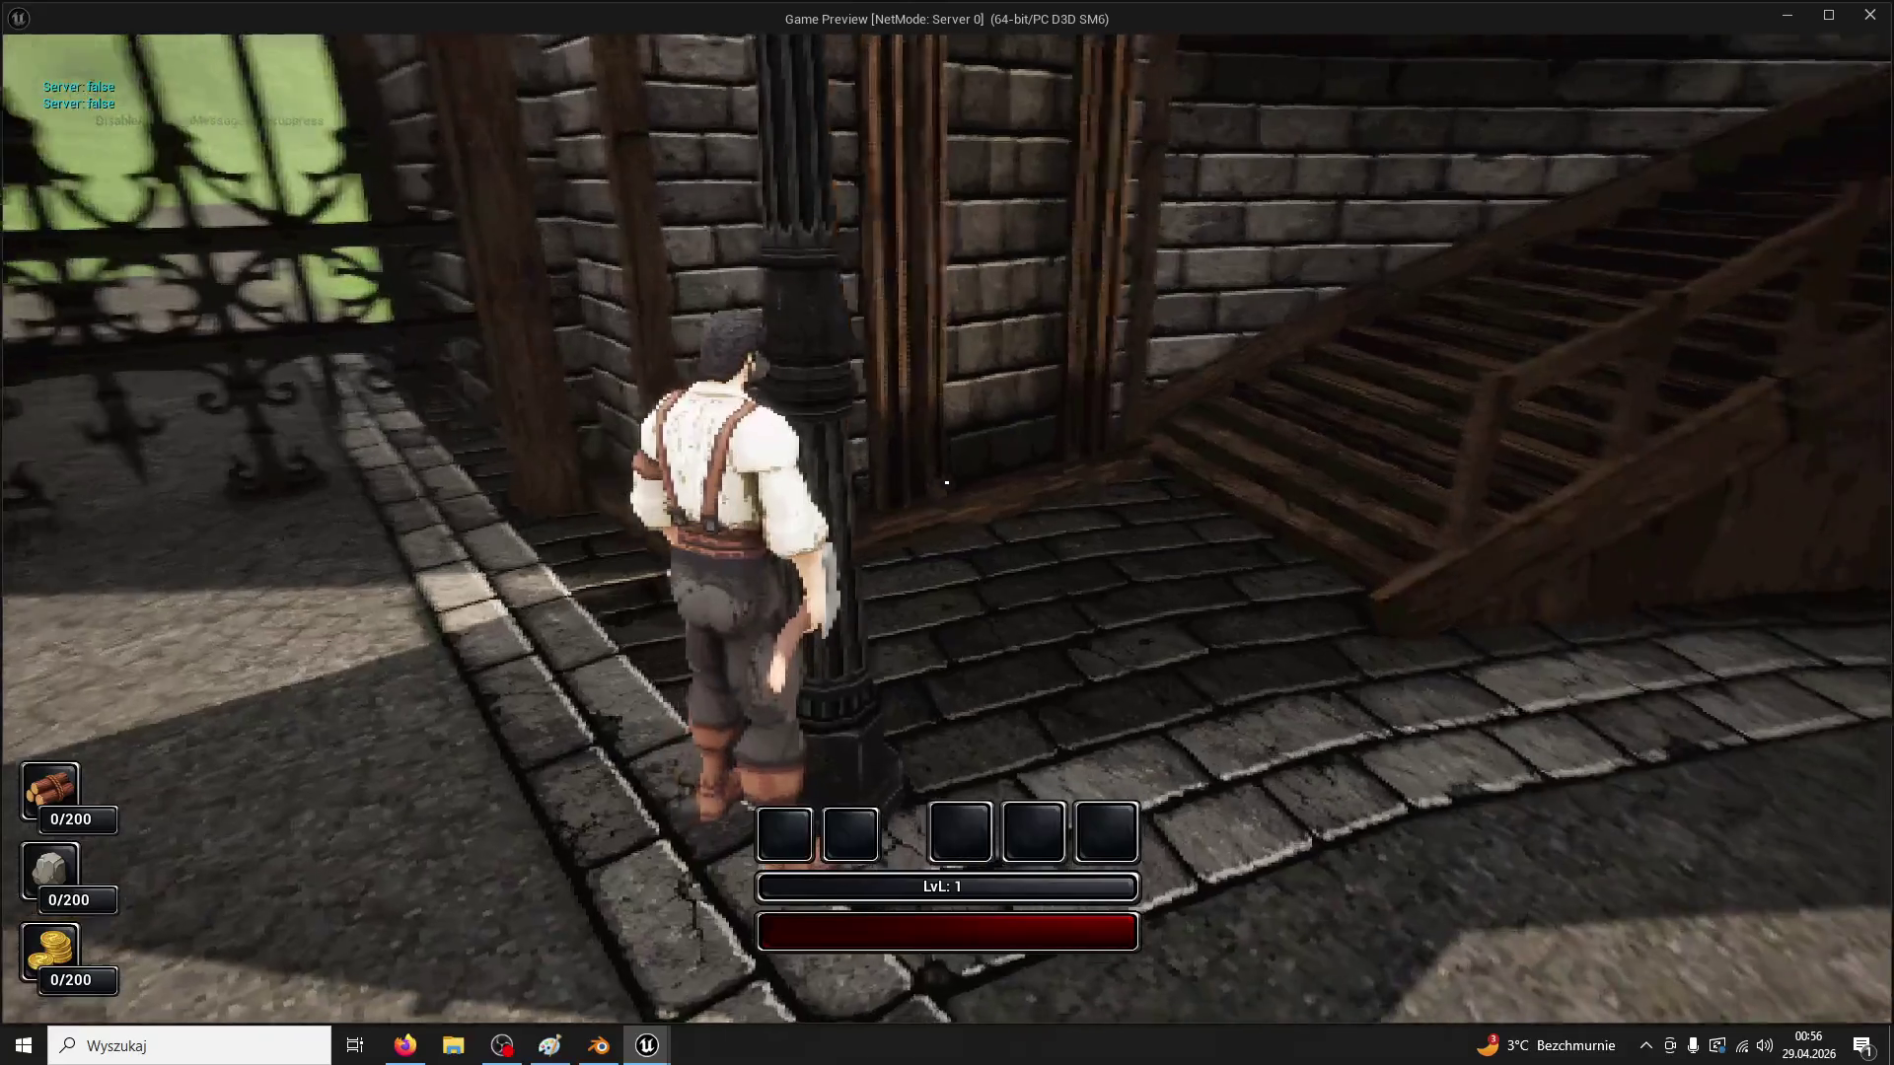
key(Escape)
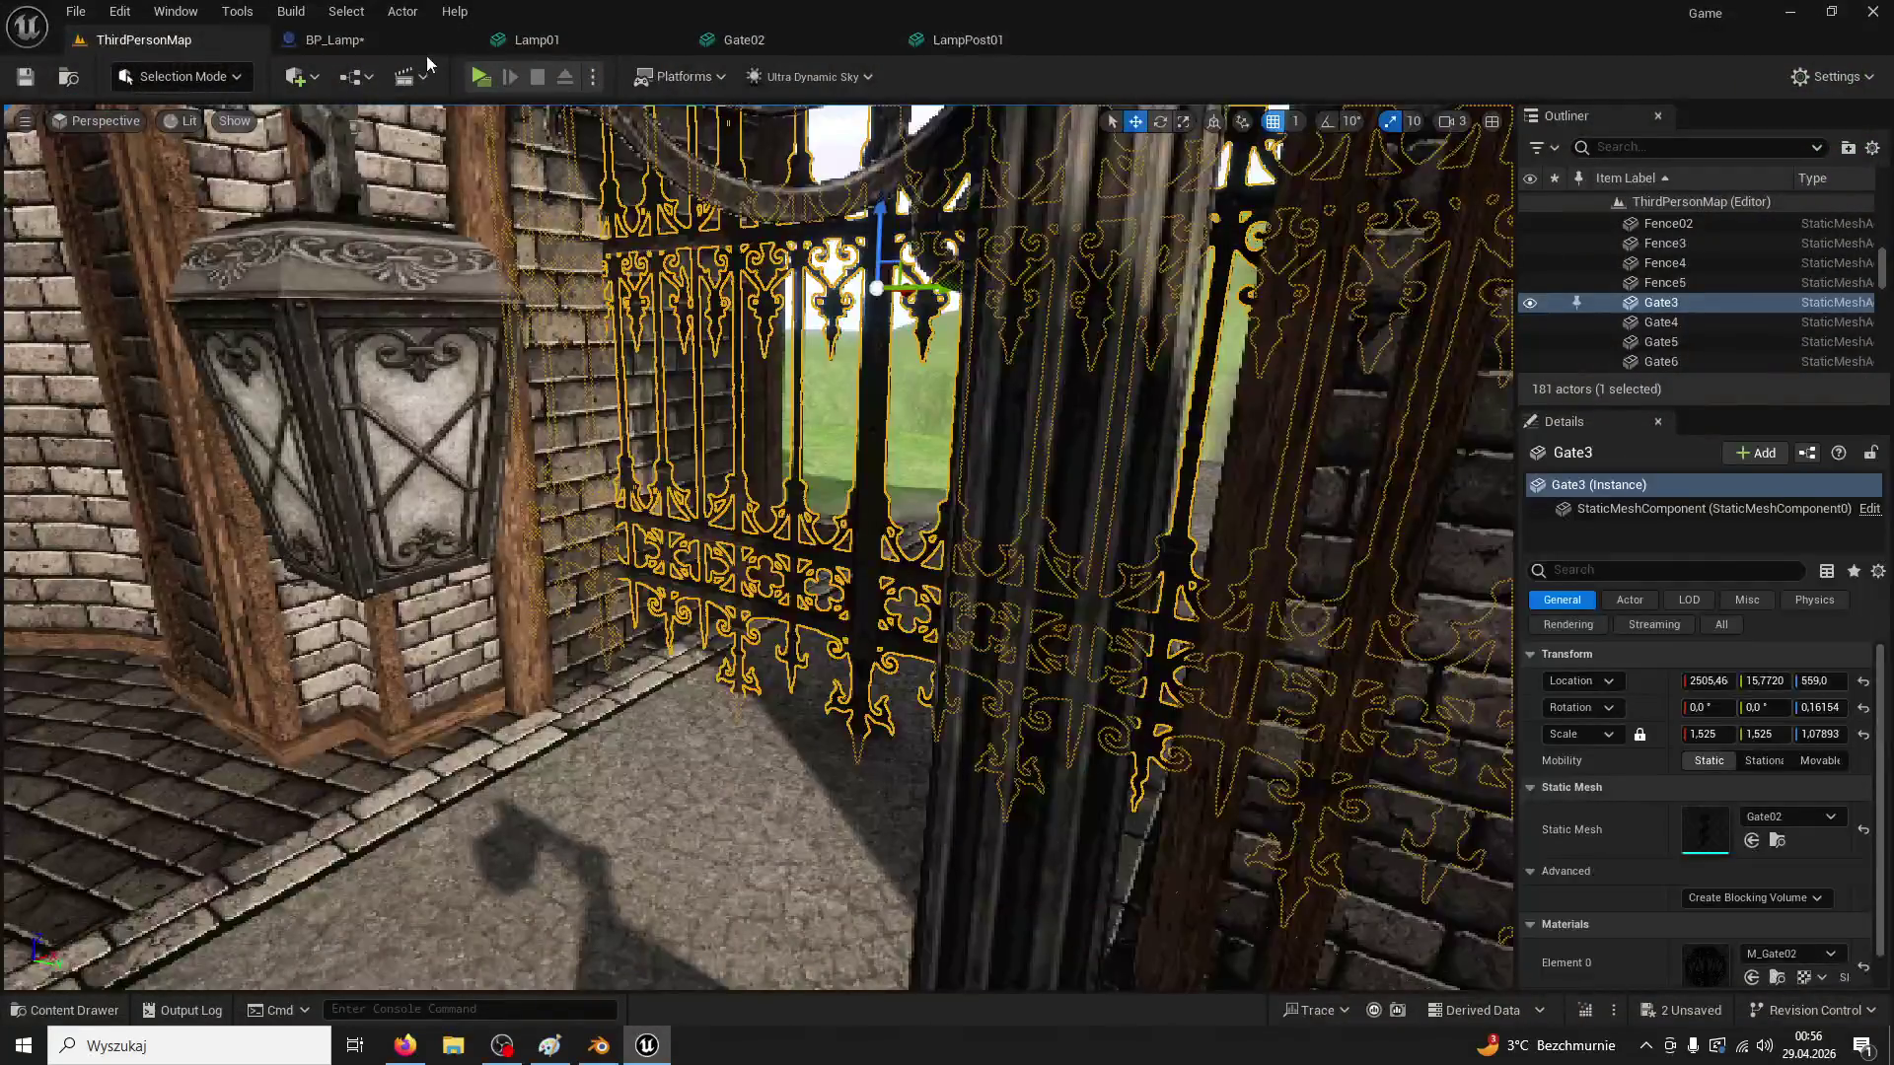
click(430, 41)
click(968, 41)
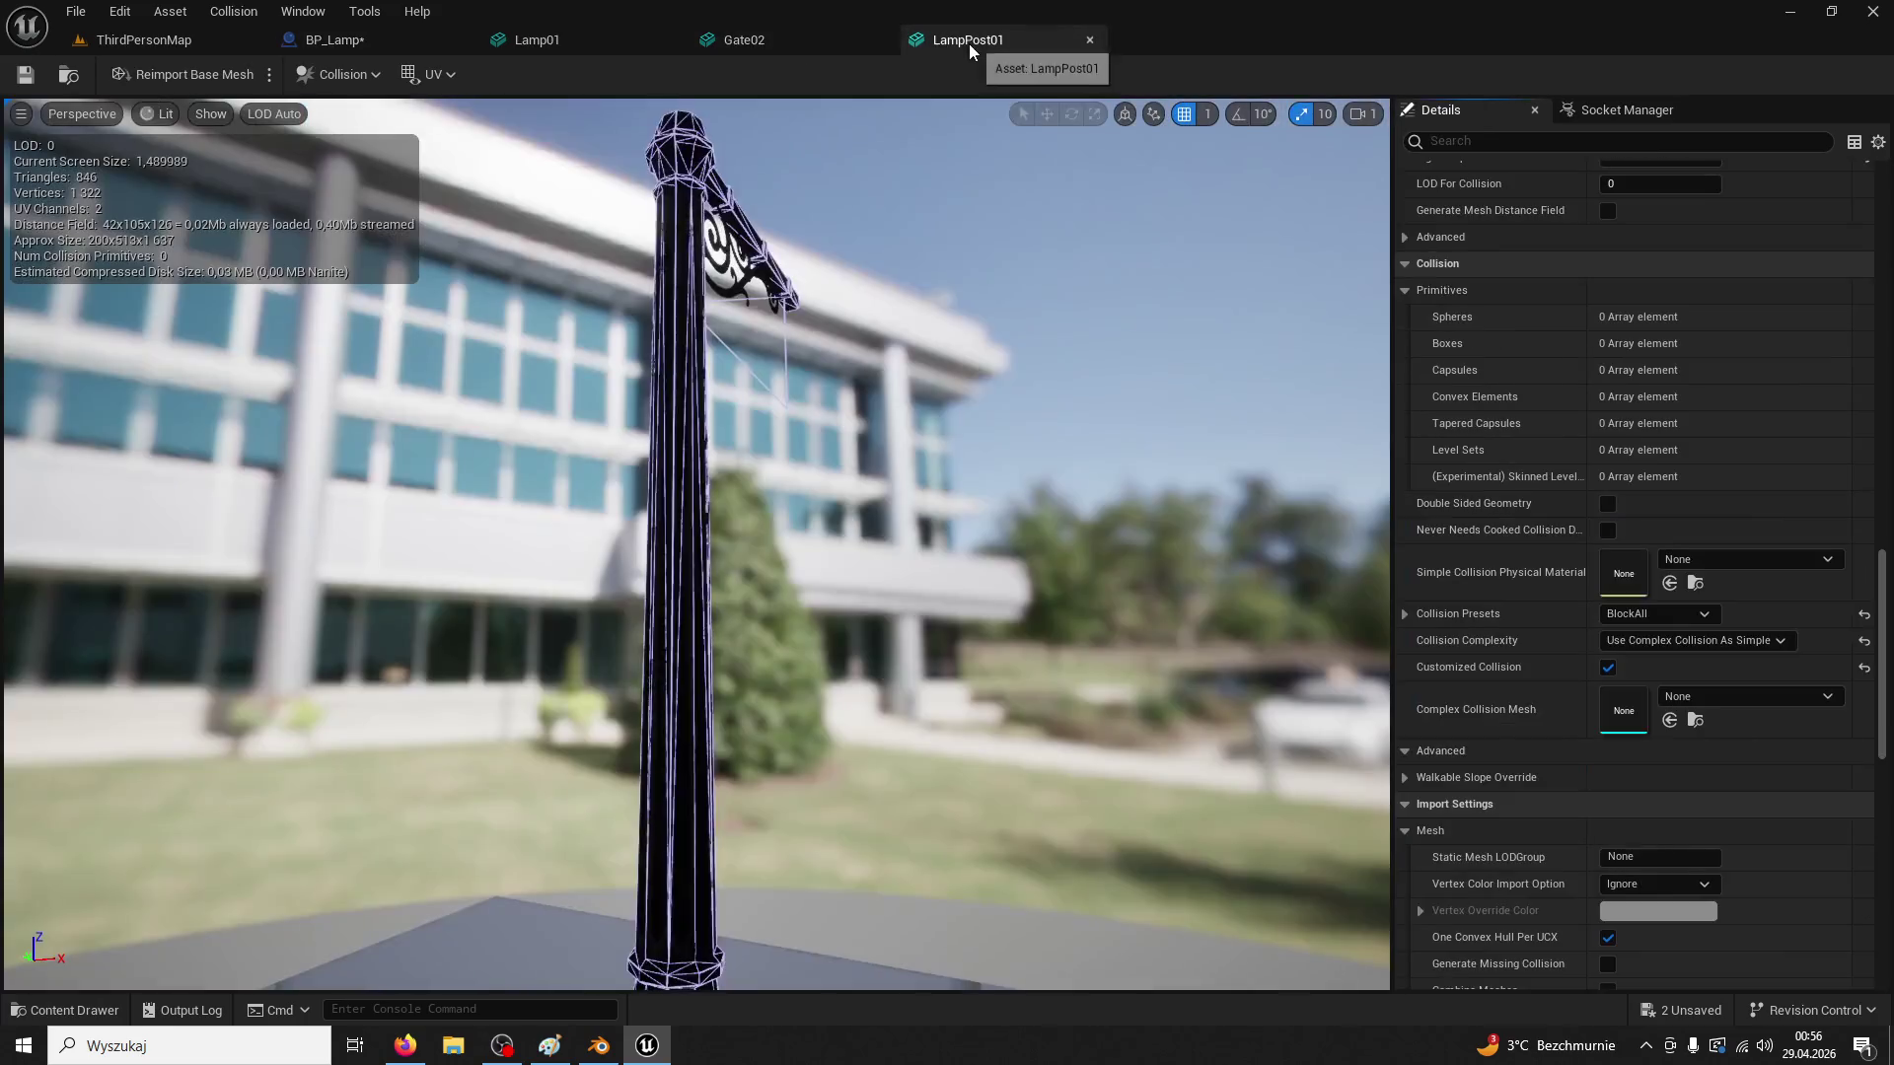
Set LampPost01's collision complexity to Project Default and add a box simplified collision
scroll(1062, 367, up, 3)
click(1730, 642)
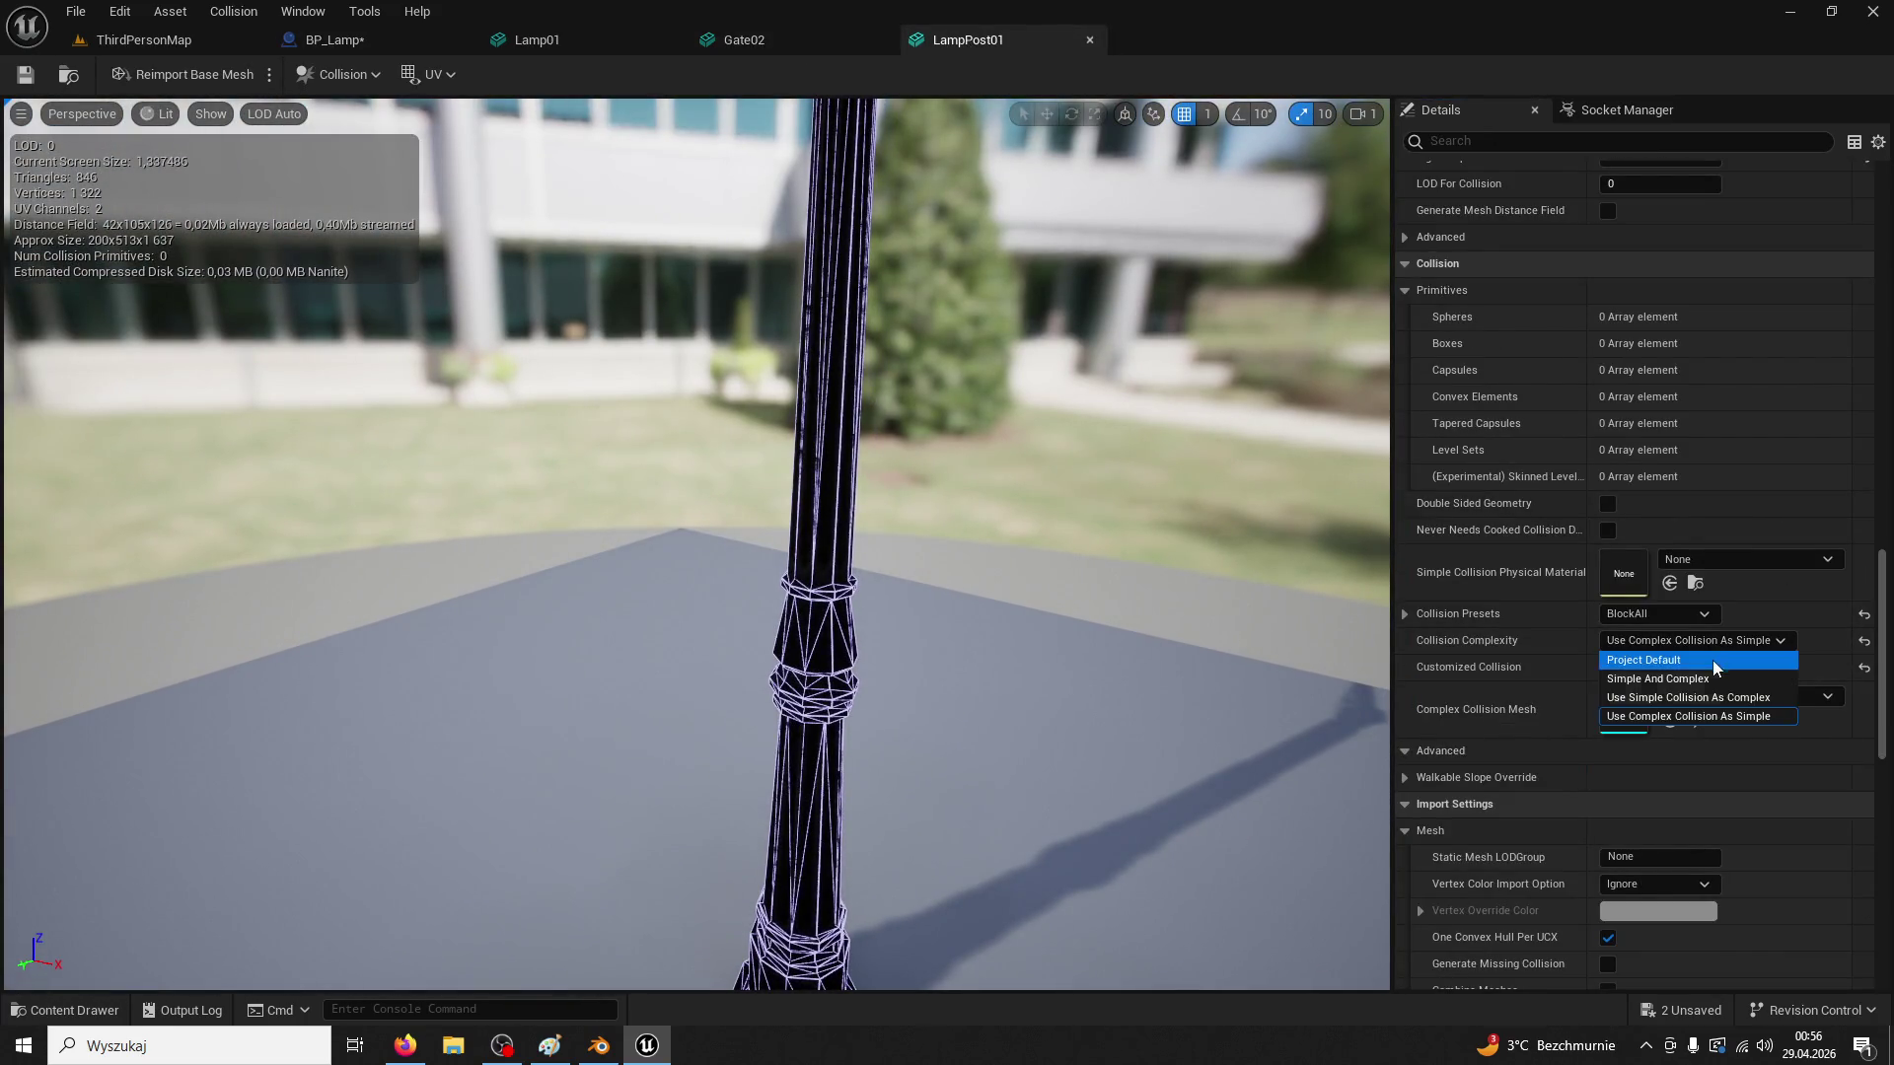
click(1713, 656)
click(367, 71)
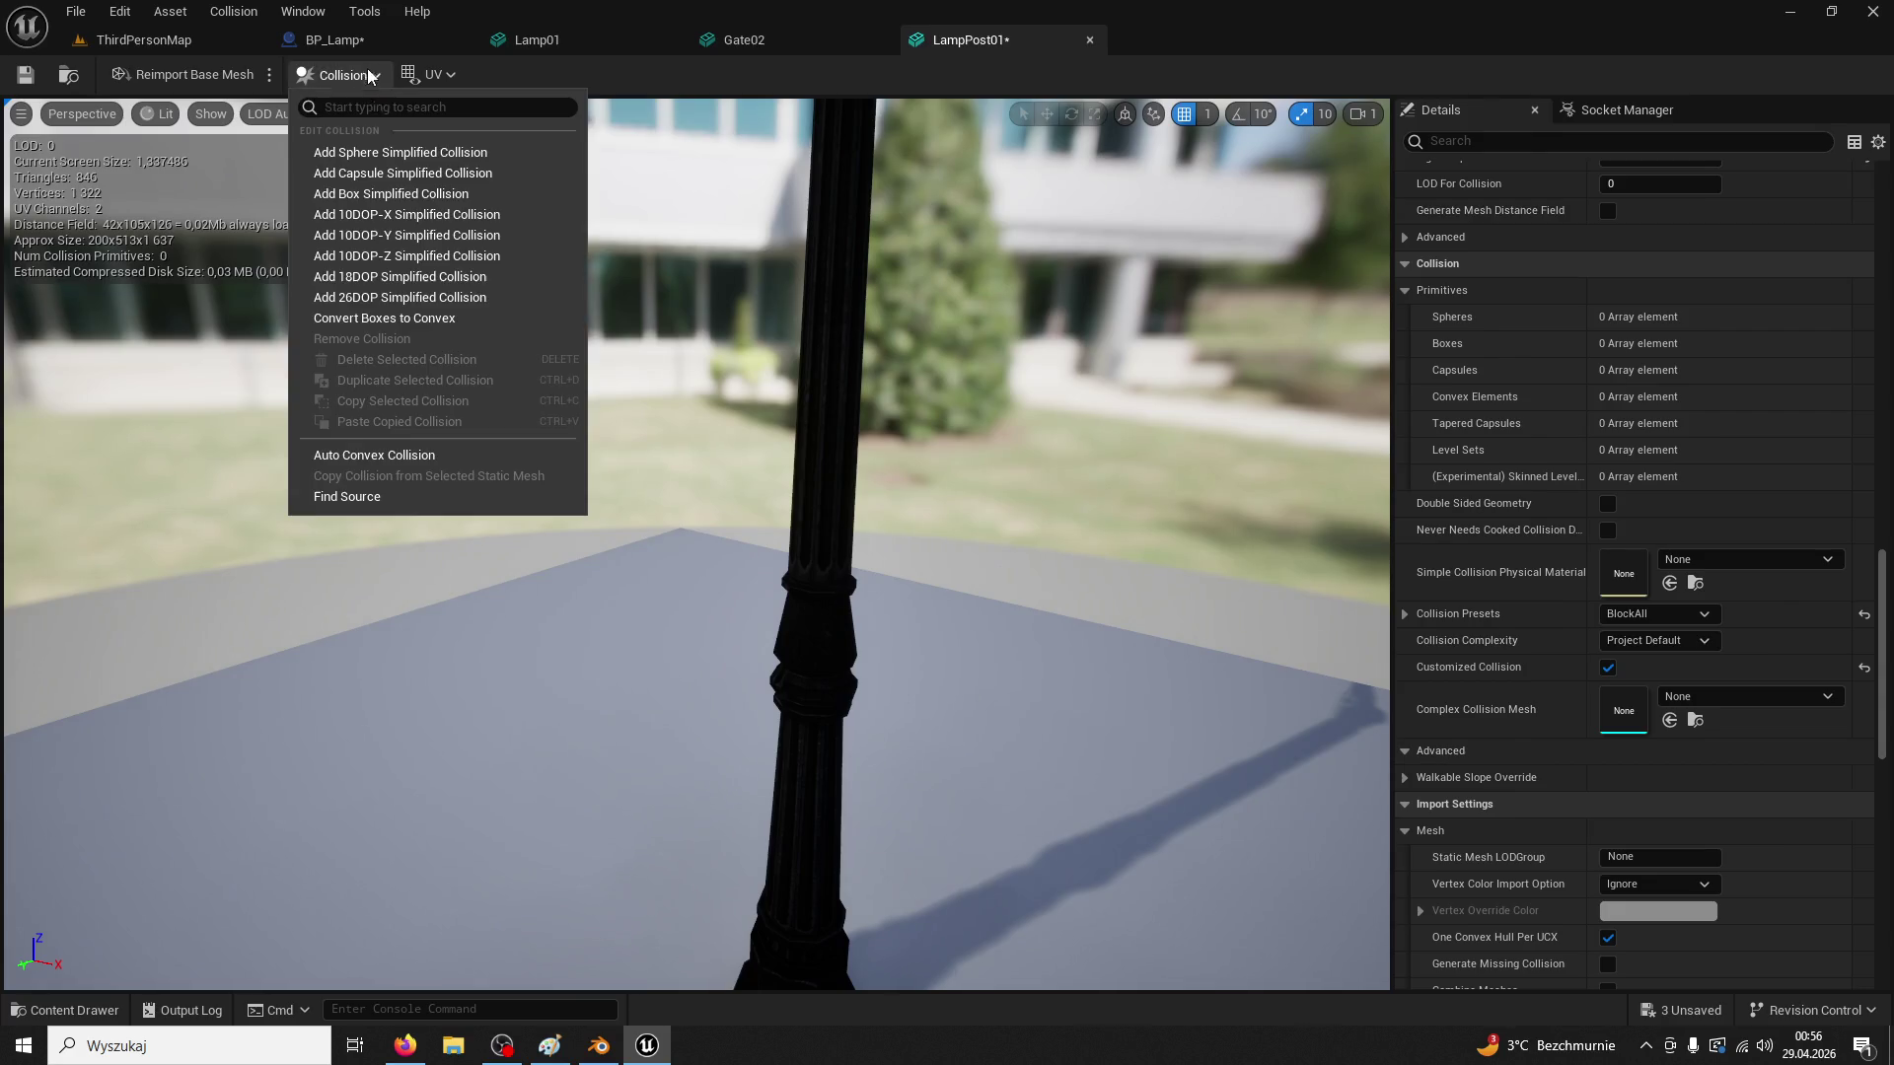
click(414, 152)
key(Delete)
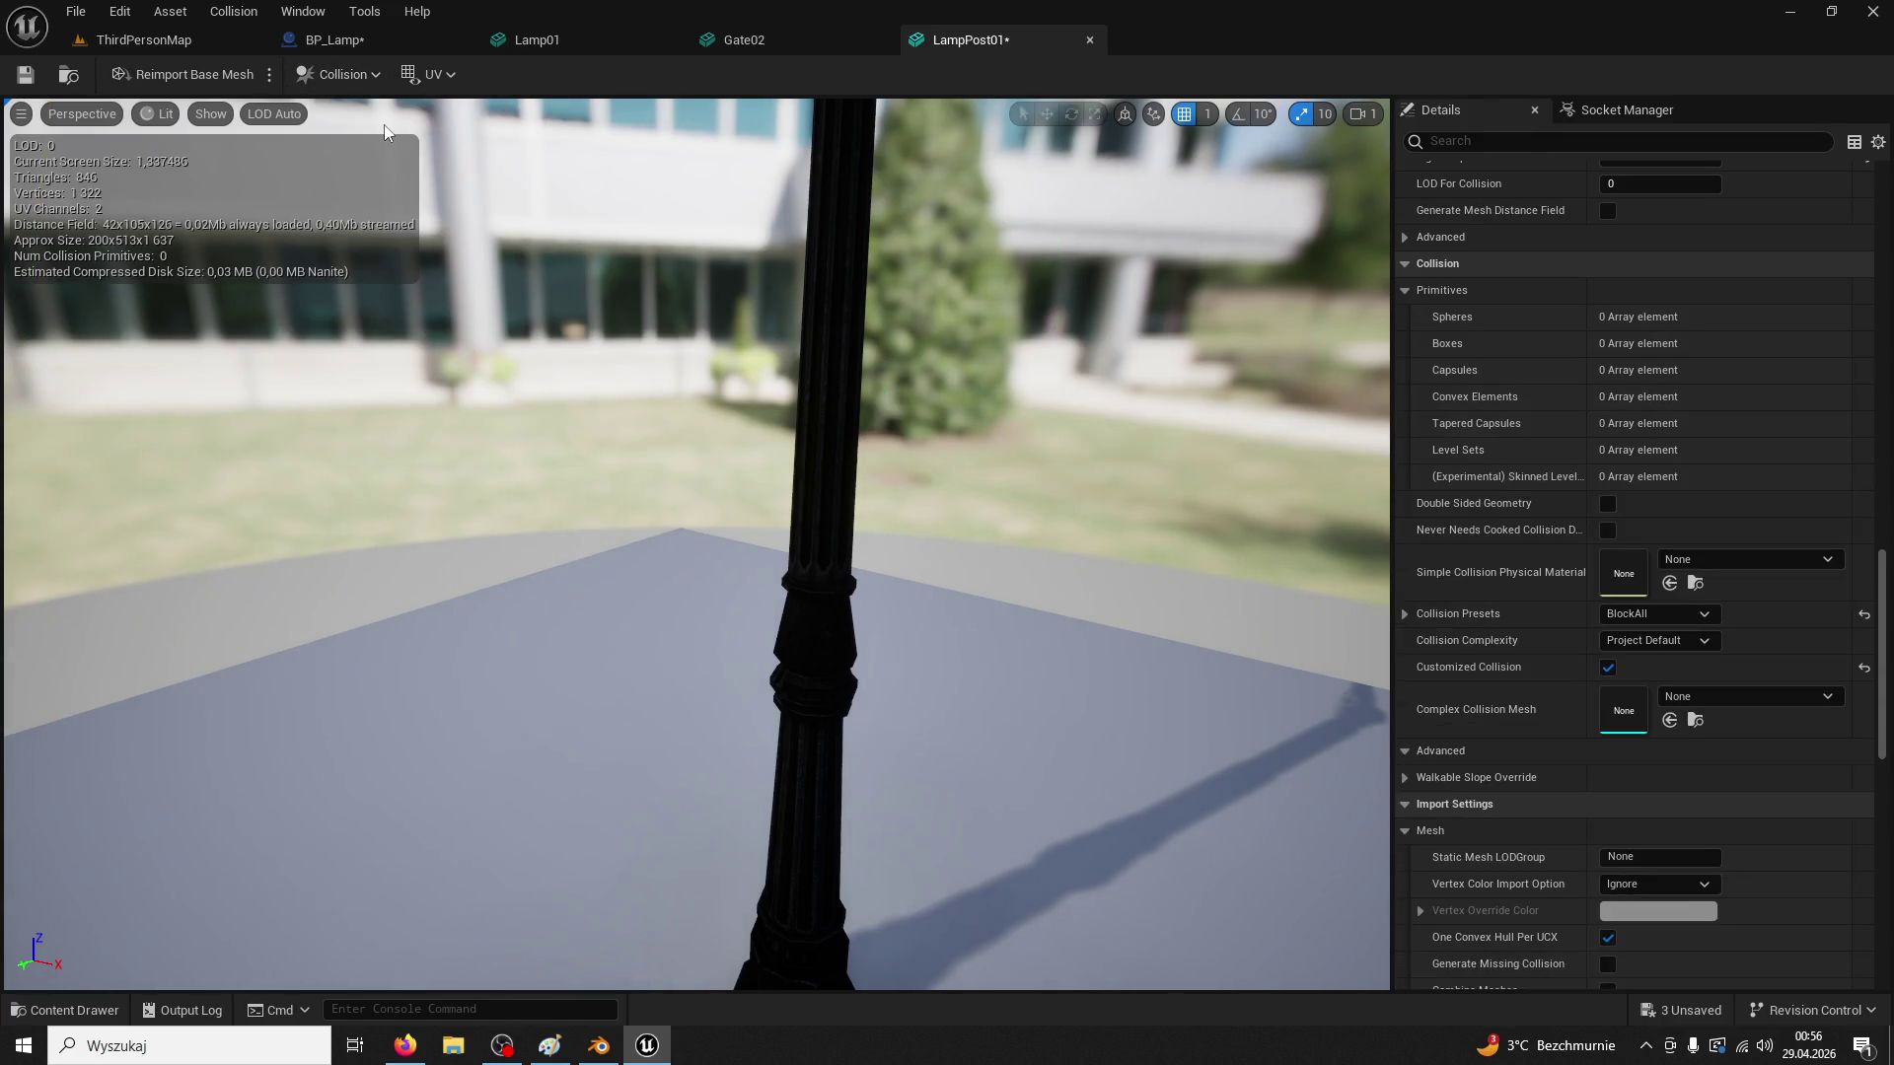
click(341, 74)
click(450, 194)
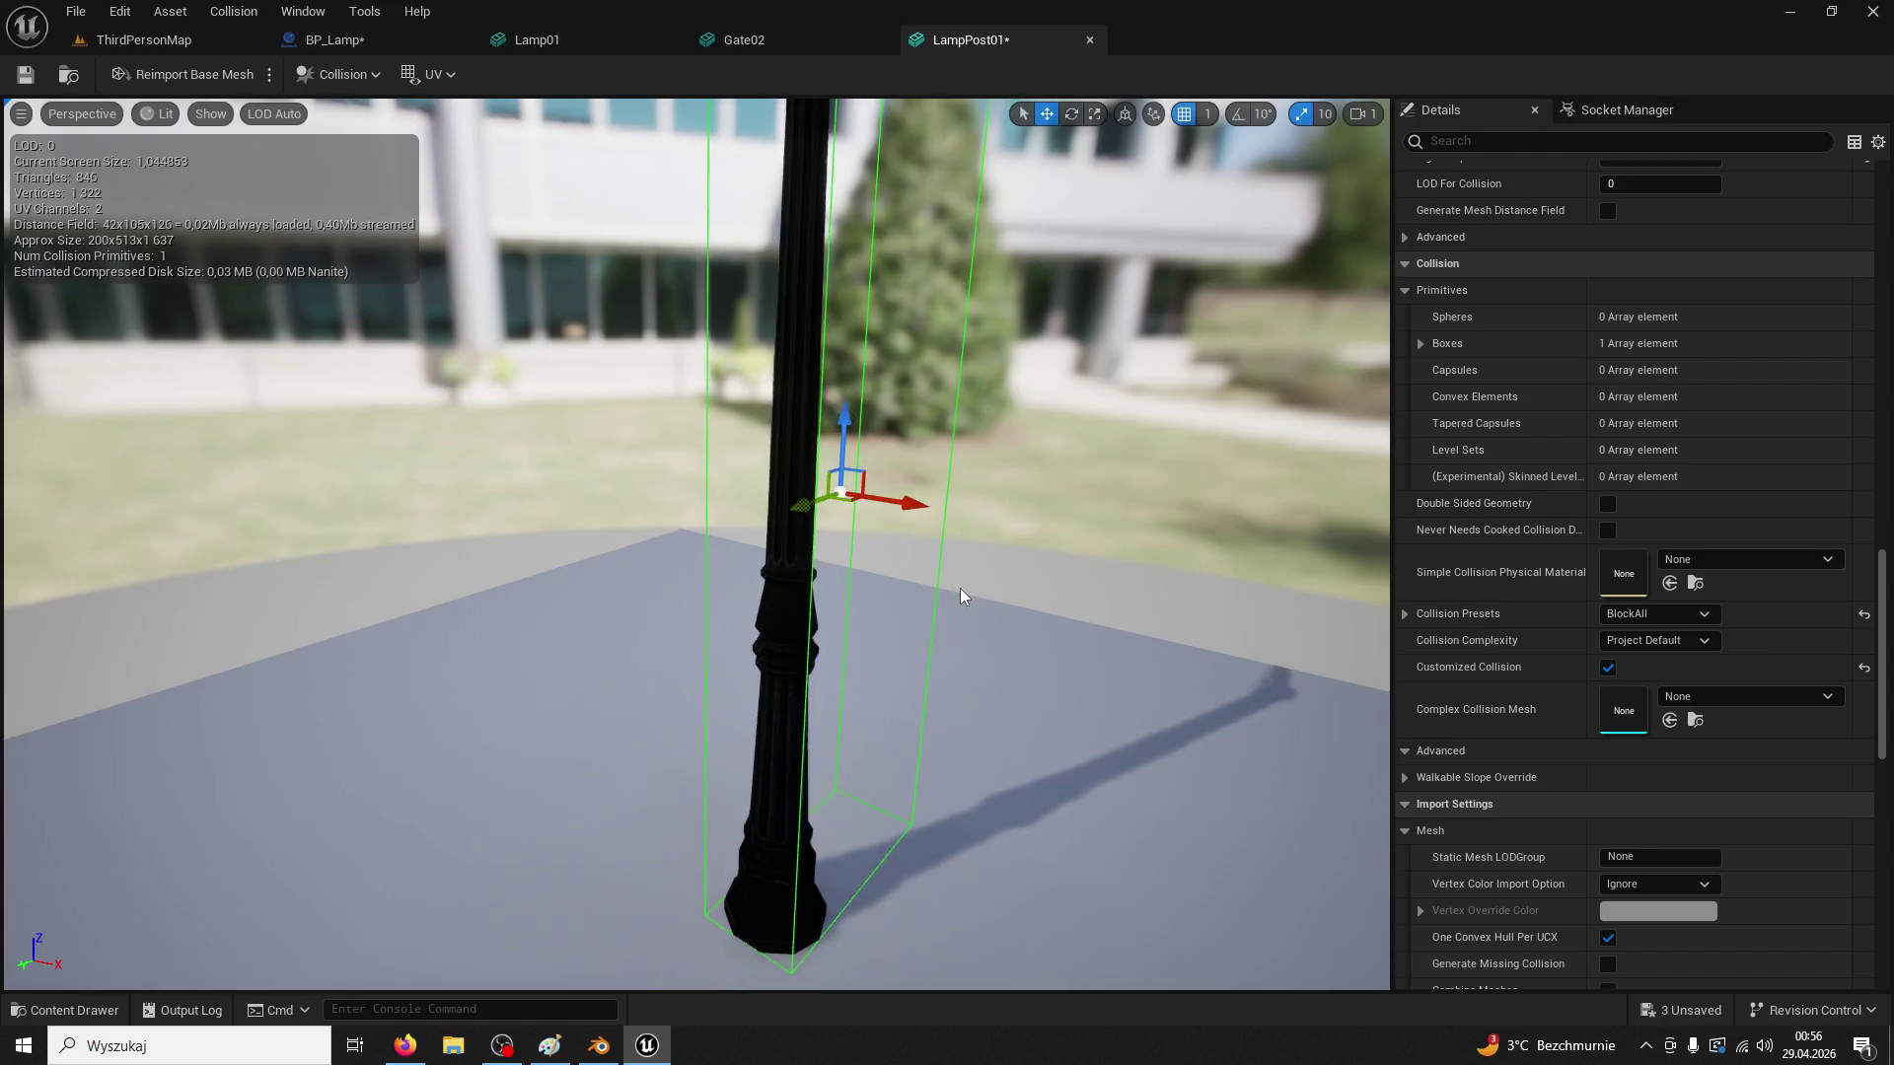
Narrow the box collision around the lamp post, viewing it from several angles
mouse_move(1074, 416)
mouse_down()
mouse_move(1016, 315)
mouse_move(1086, 126)
mouse_up()
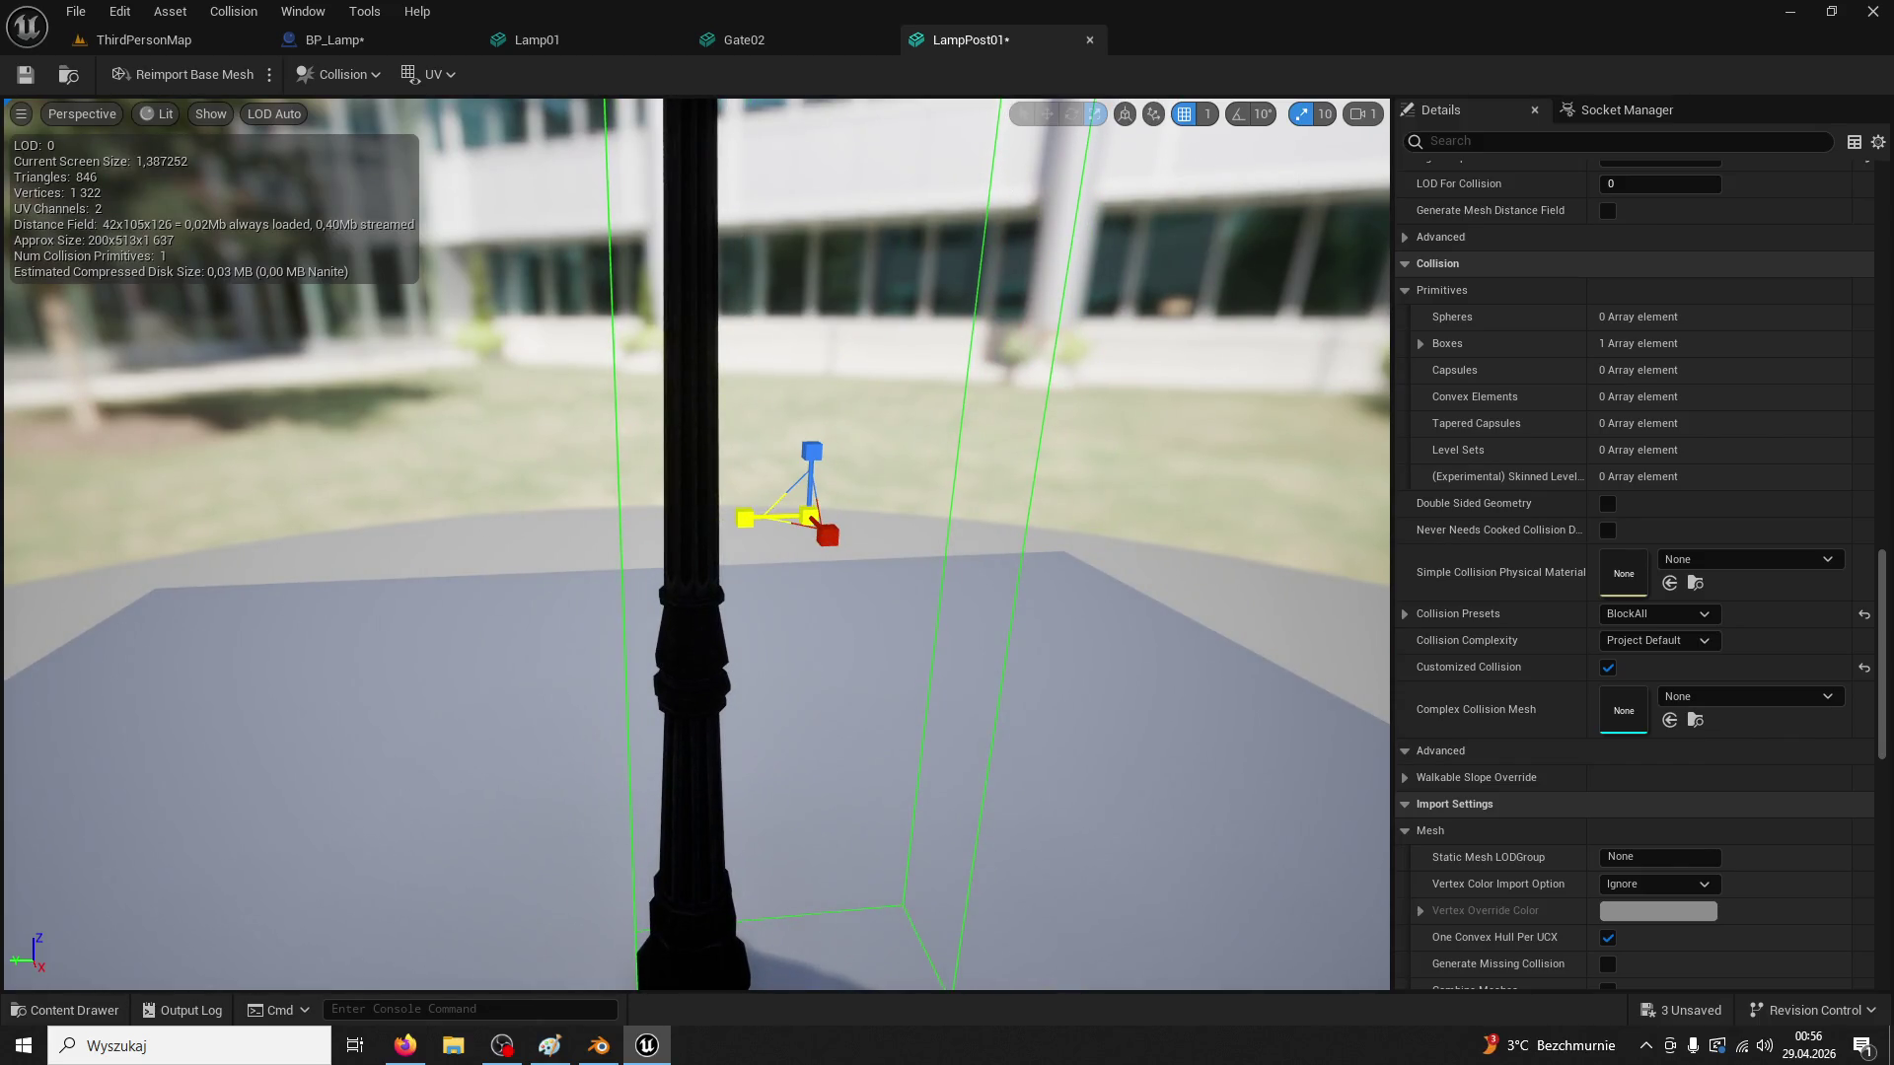
scroll(1644, 363, up, 5)
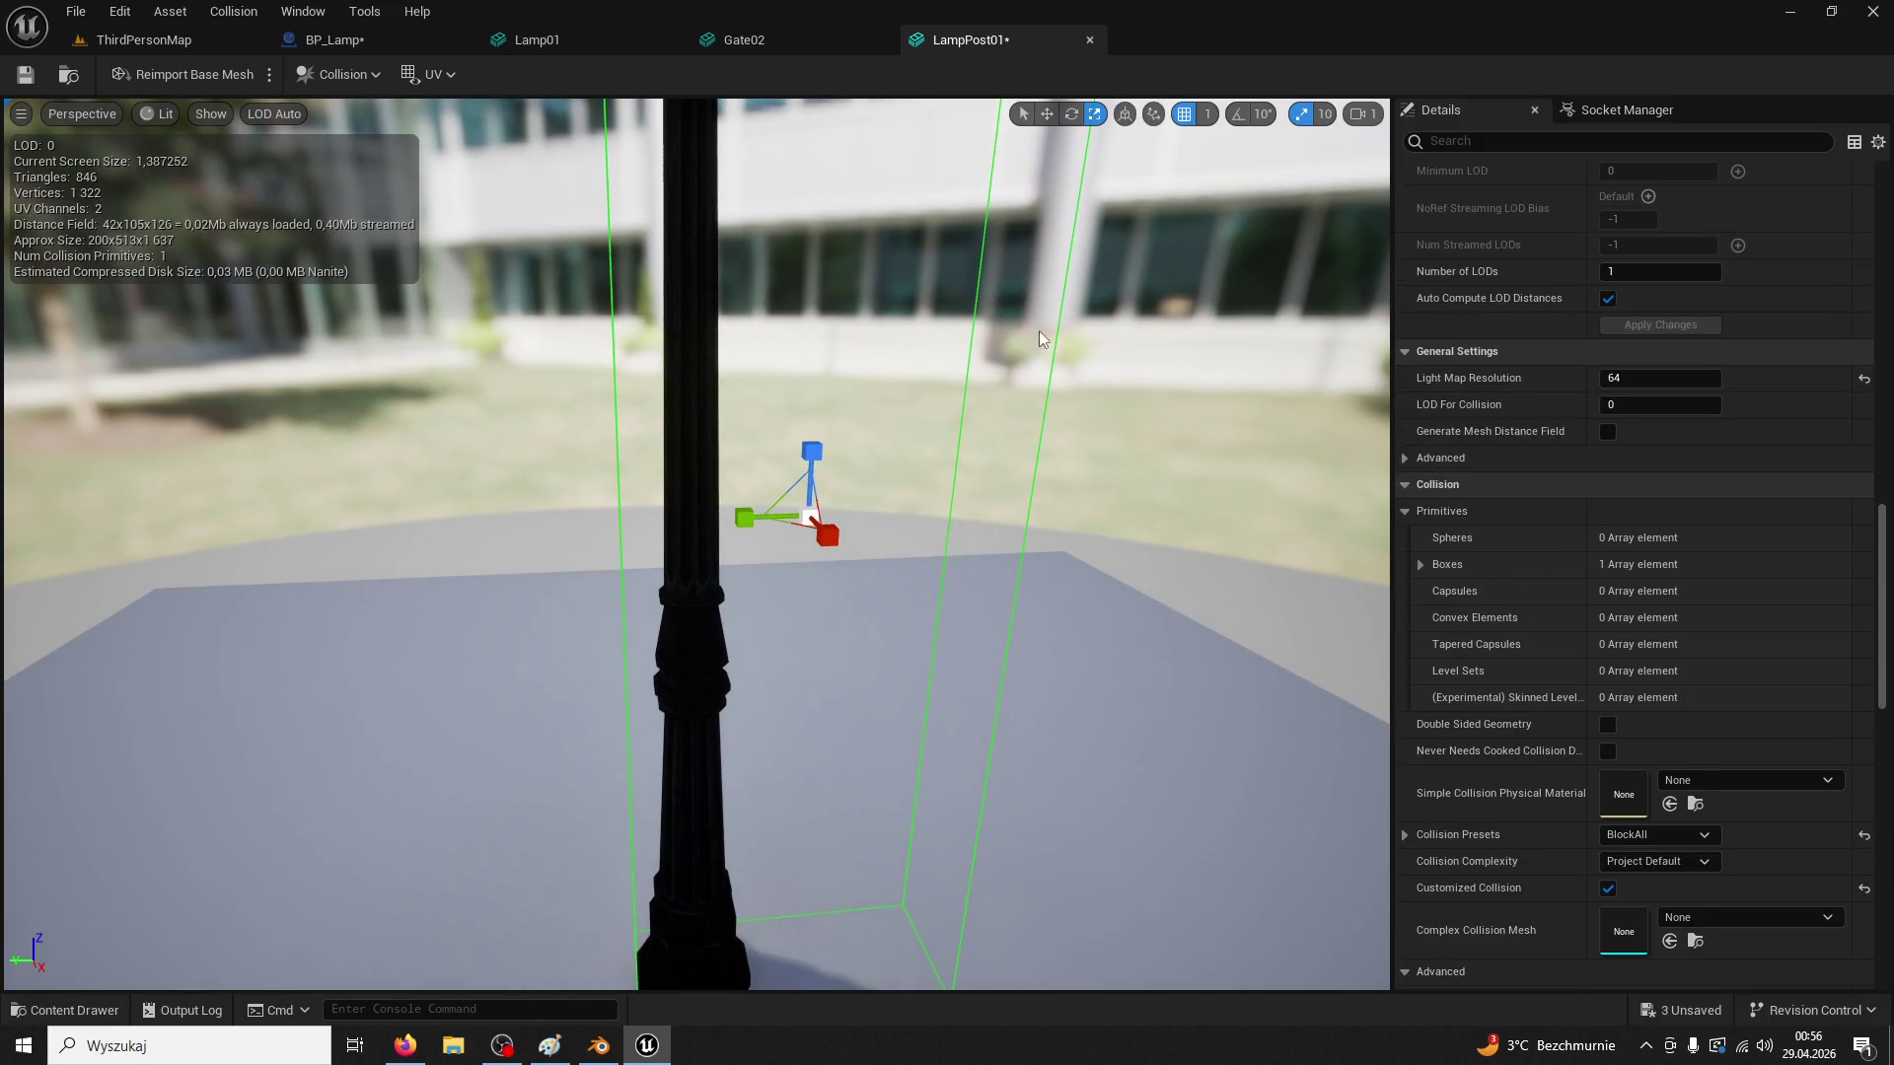
mouse_move(746, 519)
mouse_down()
mouse_move(779, 519)
mouse_move(655, 517)
mouse_move(631, 543)
mouse_move(750, 415)
mouse_up()
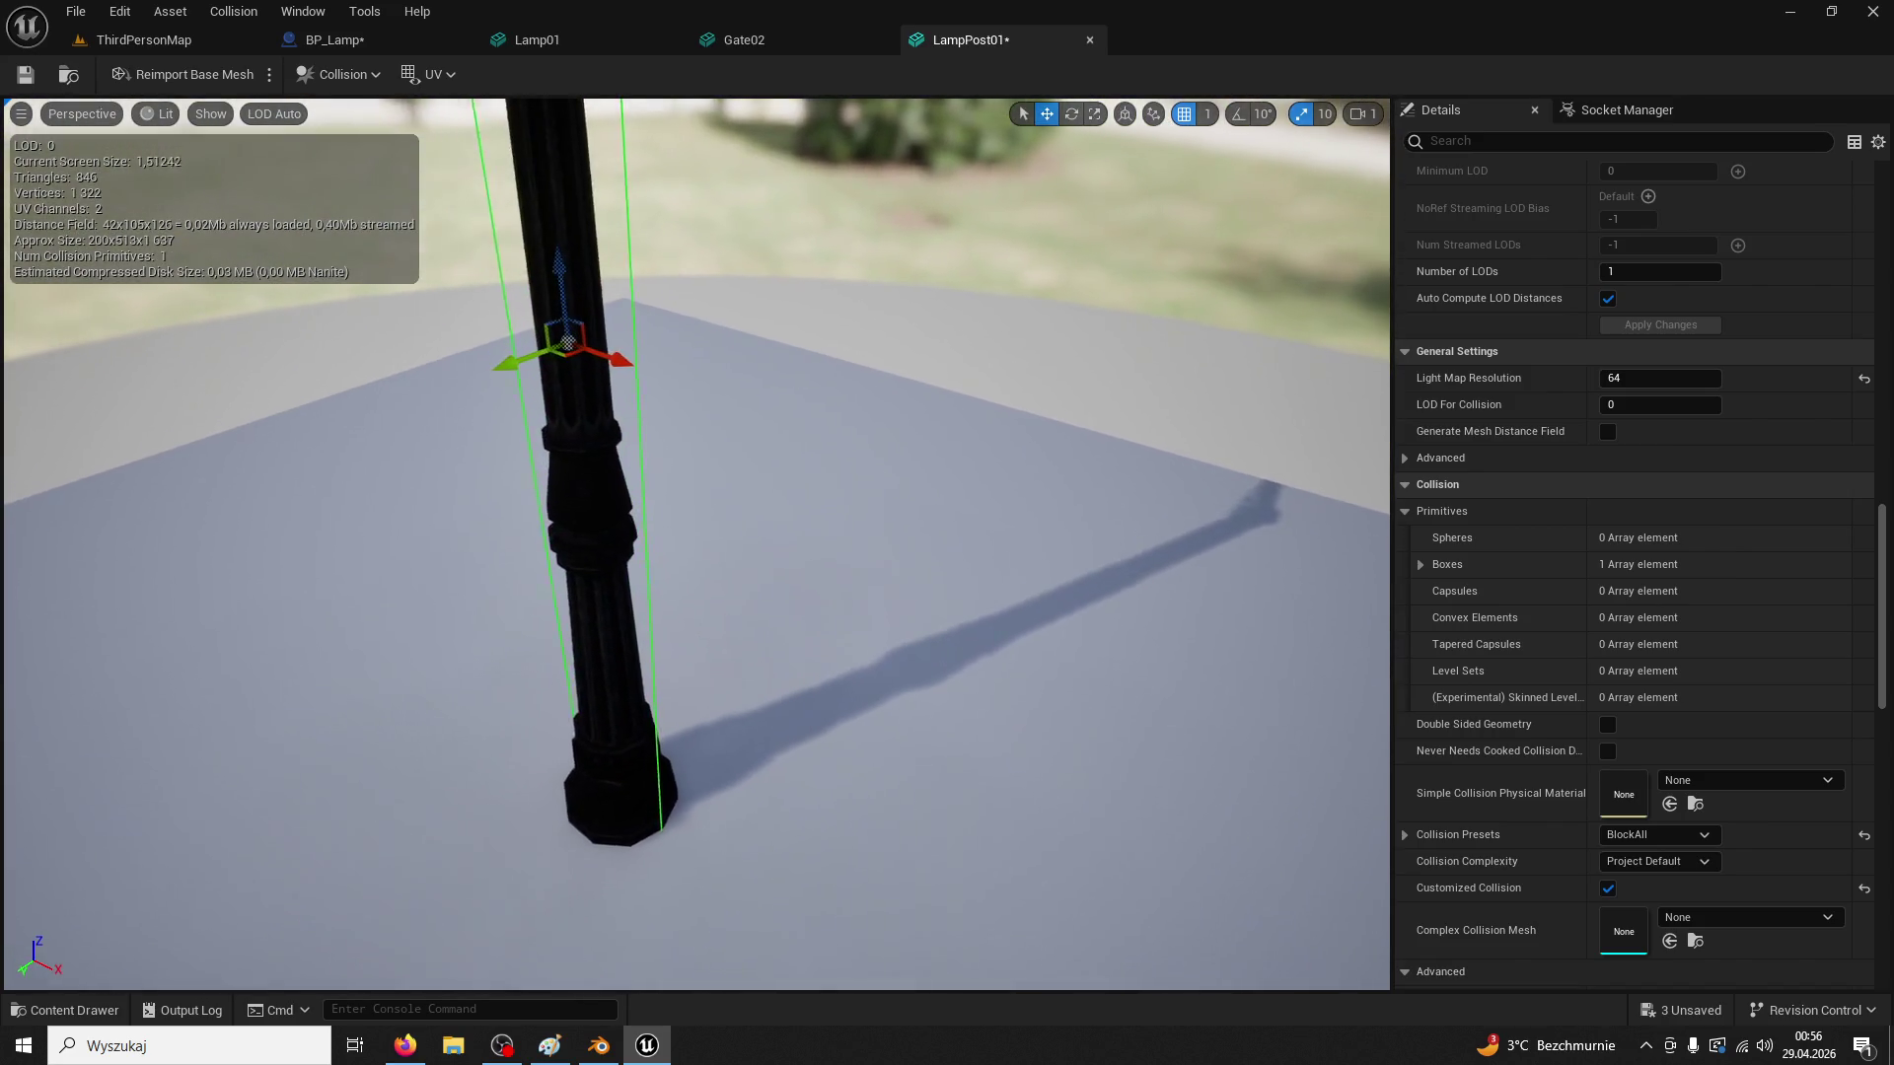
drag(732, 529, 611, 513)
drag(933, 336, 933, 280)
click(1097, 117)
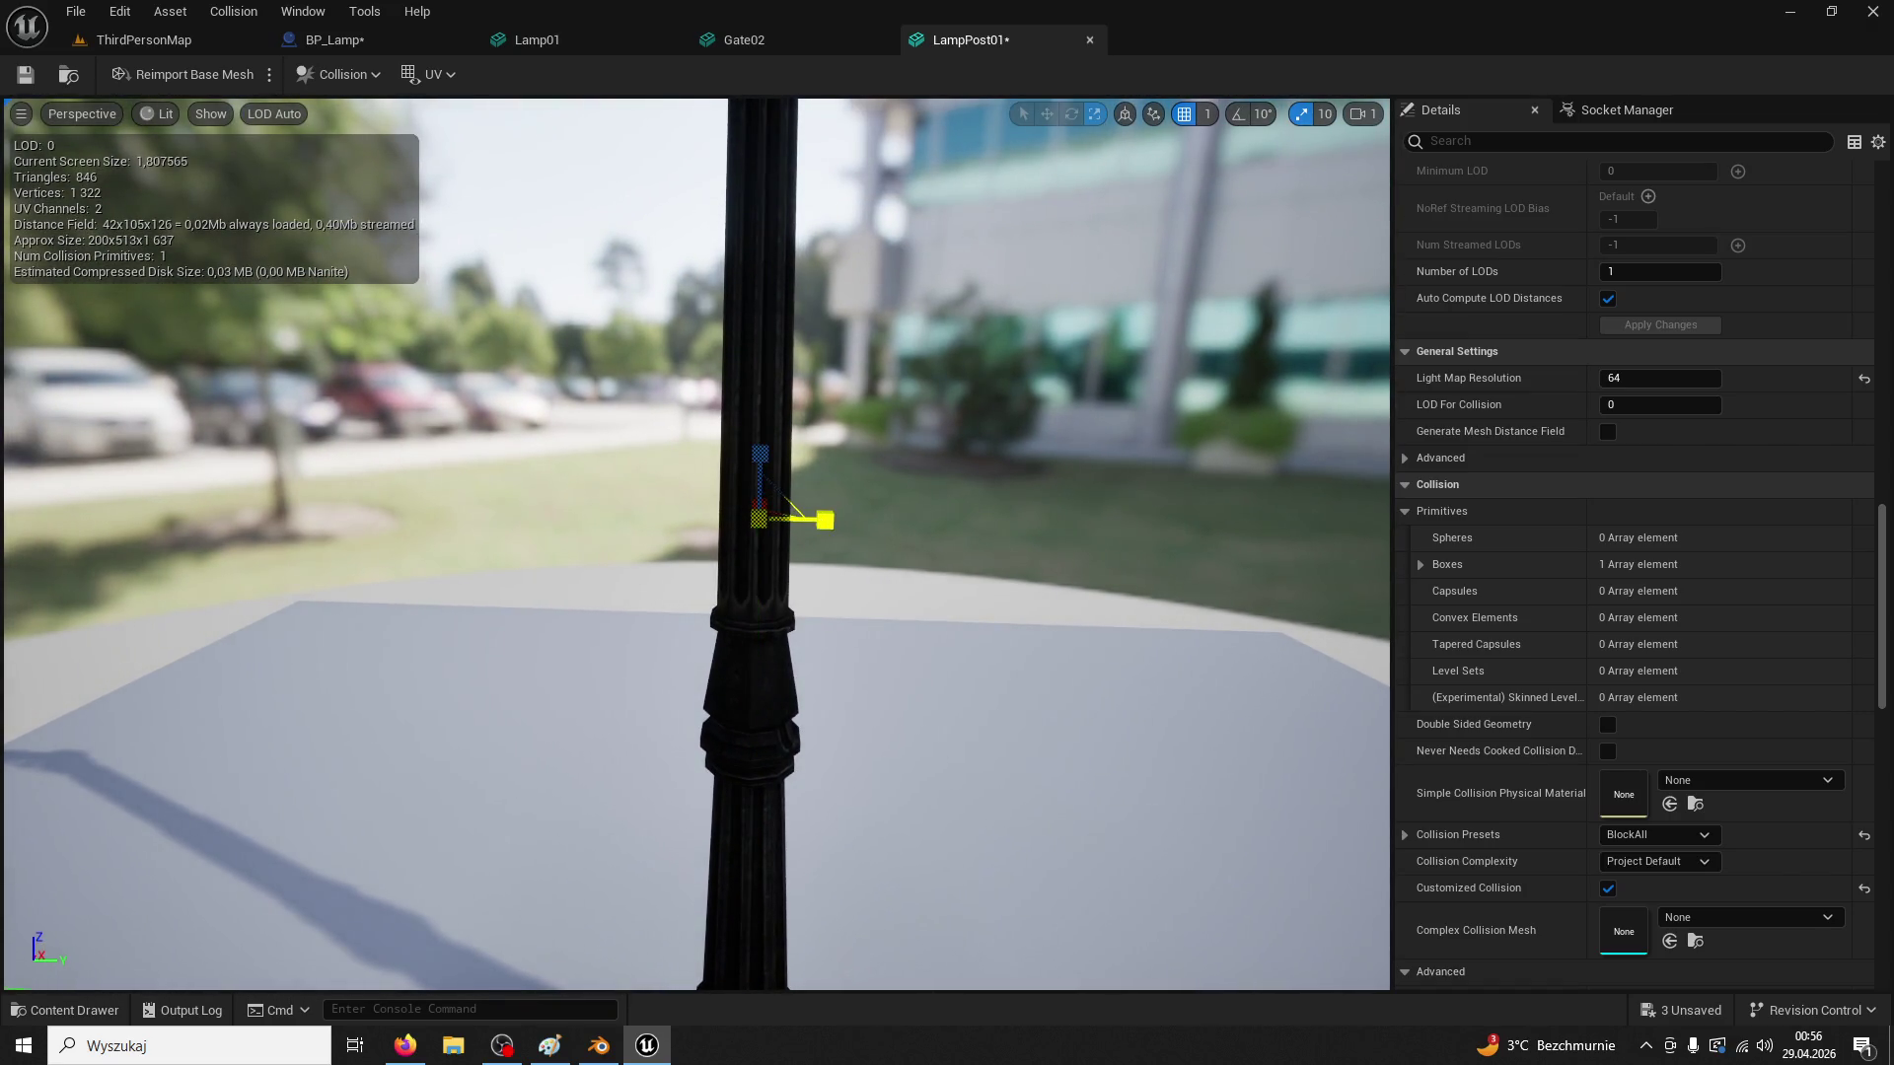
mouse_move(824, 520)
mouse_down()
mouse_move(1052, 538)
mouse_move(1035, 553)
mouse_up()
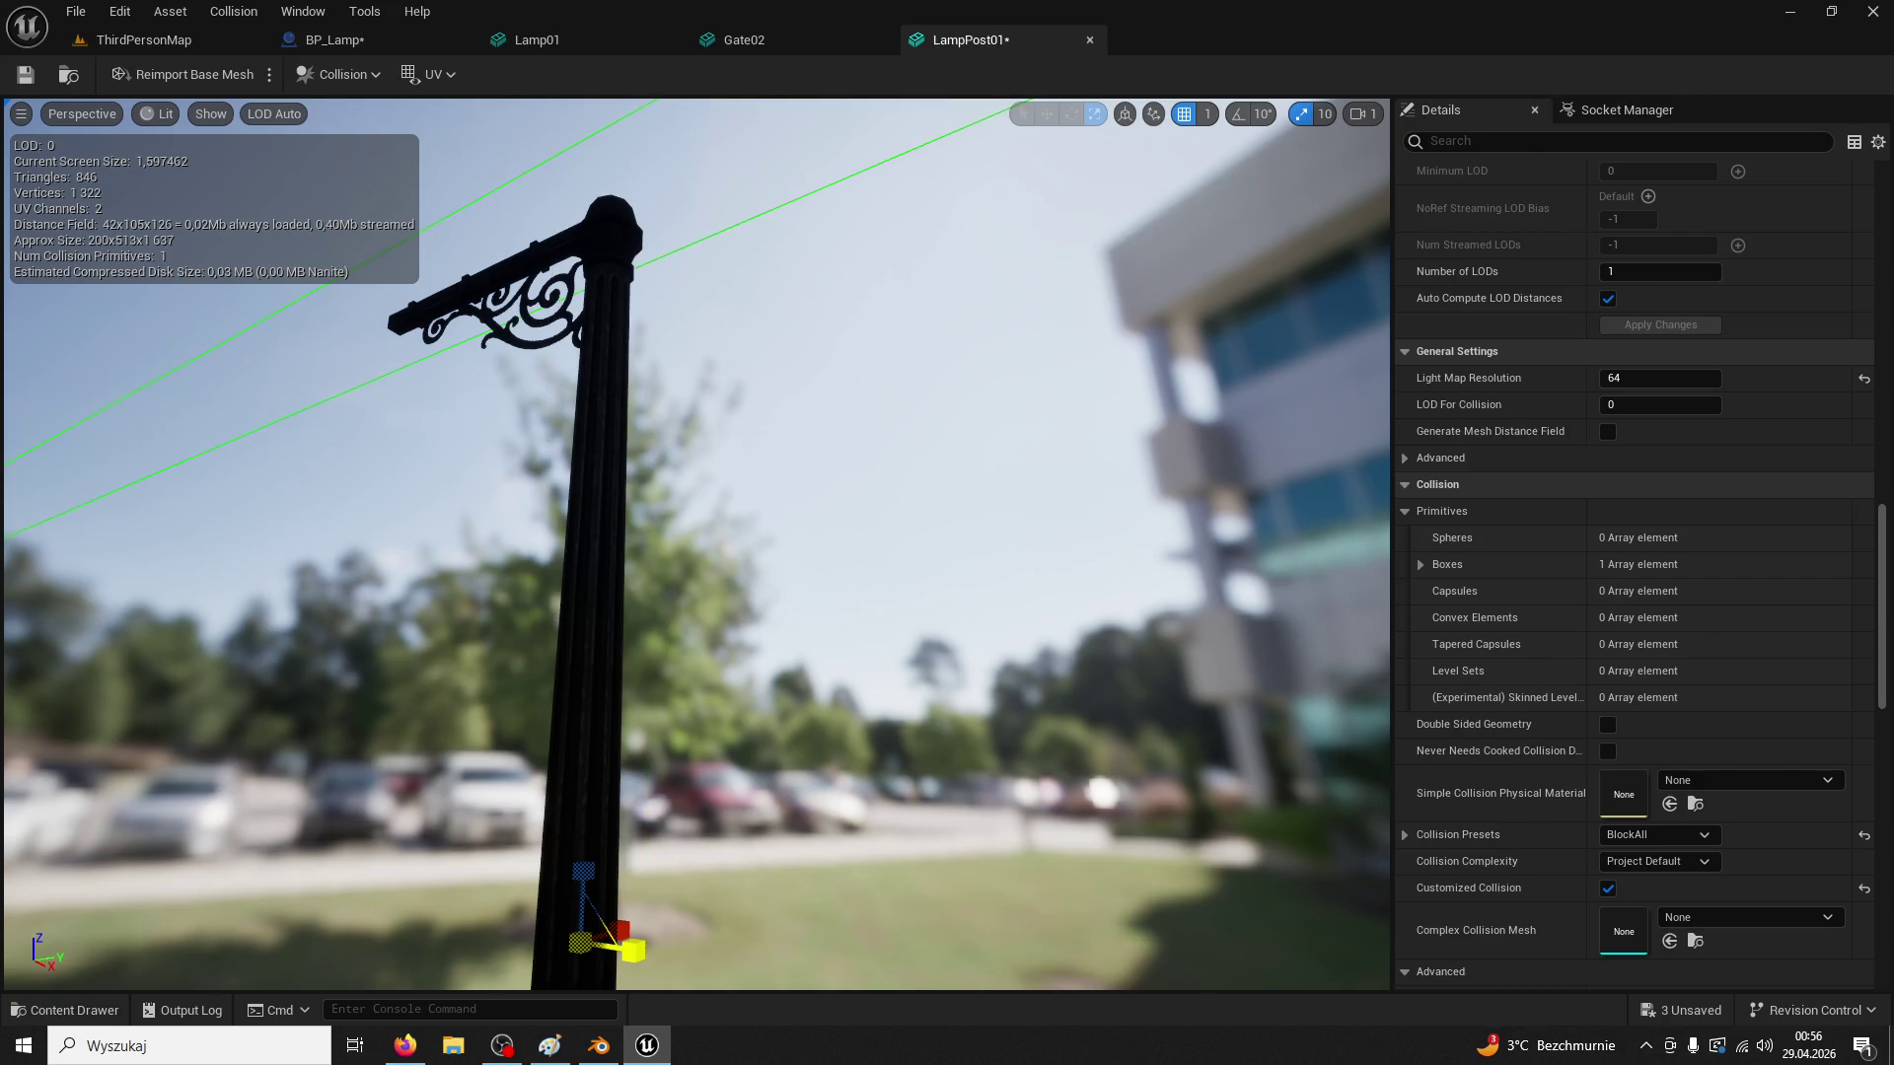
drag(855, 777, 935, 799)
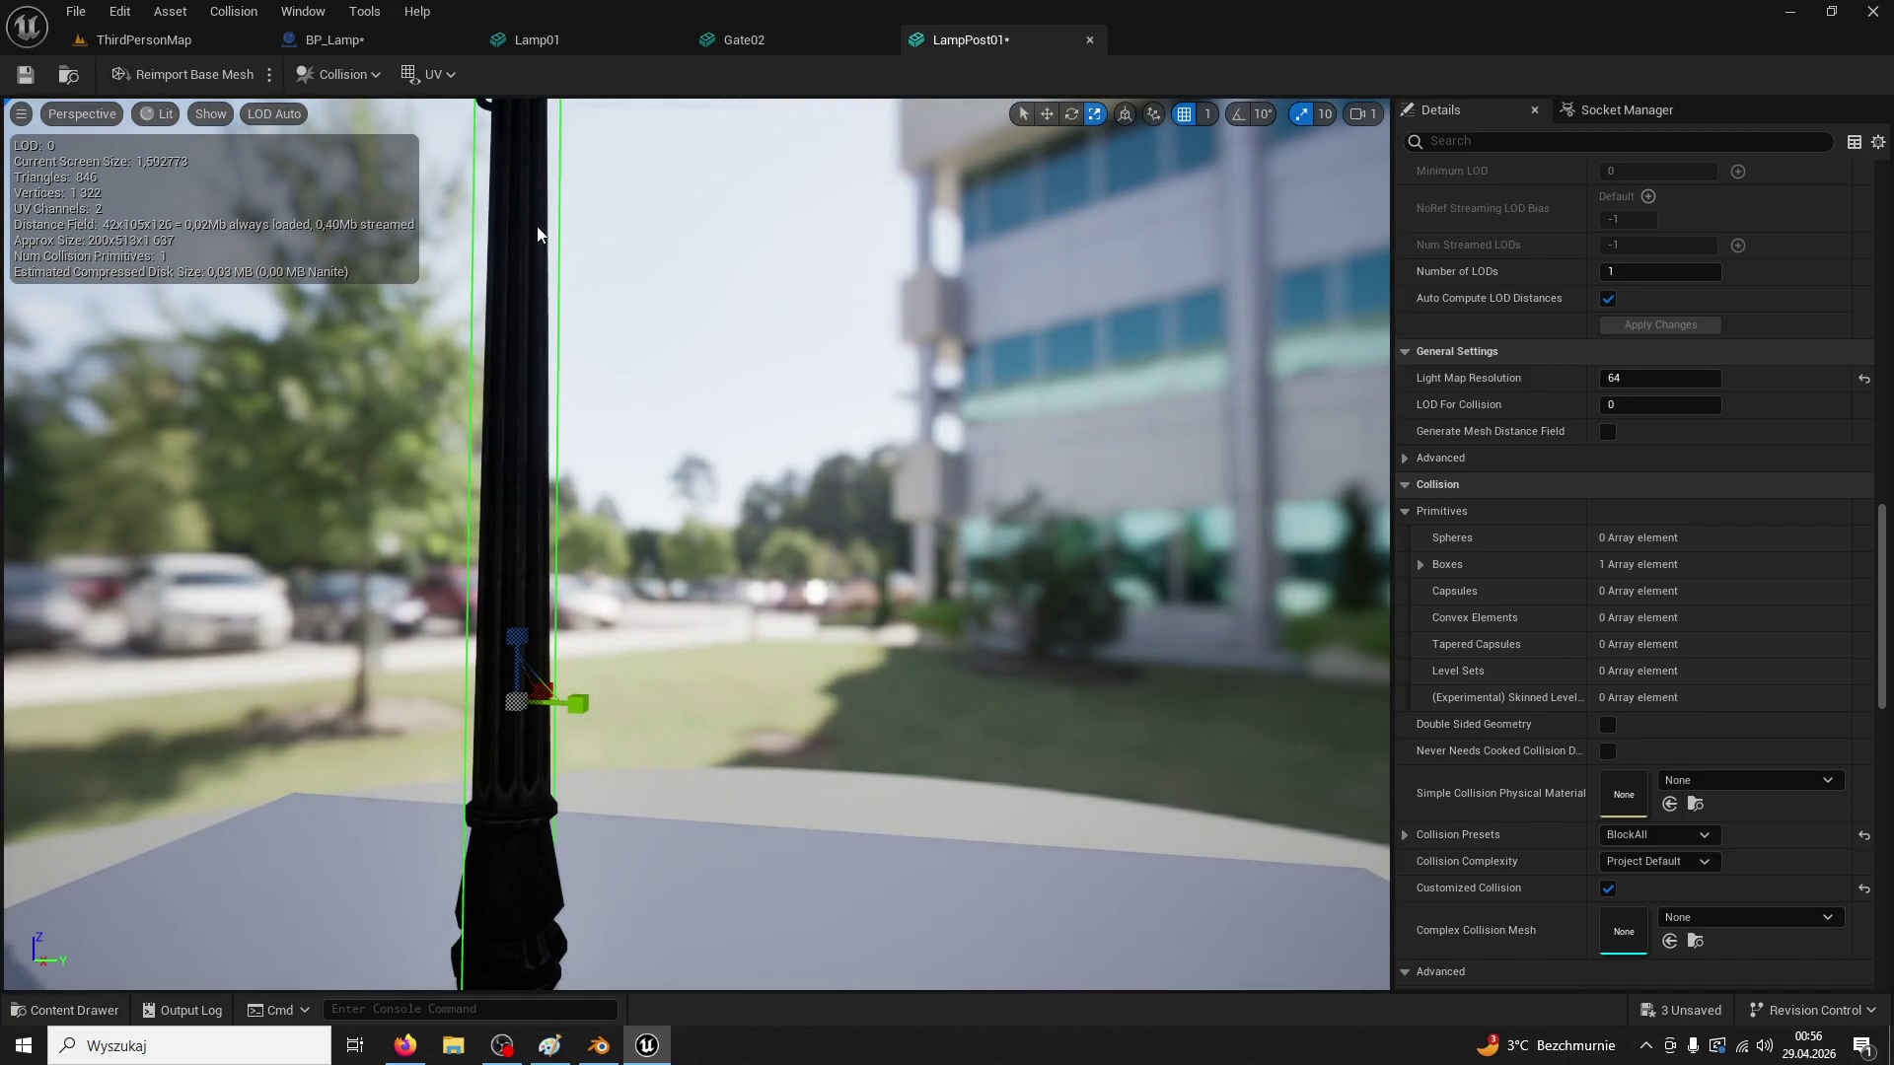
Replace it with a fresh box collision, set scale snap to 1, and trial a thin-slab shape
key(Delete)
click(423, 73)
click(345, 76)
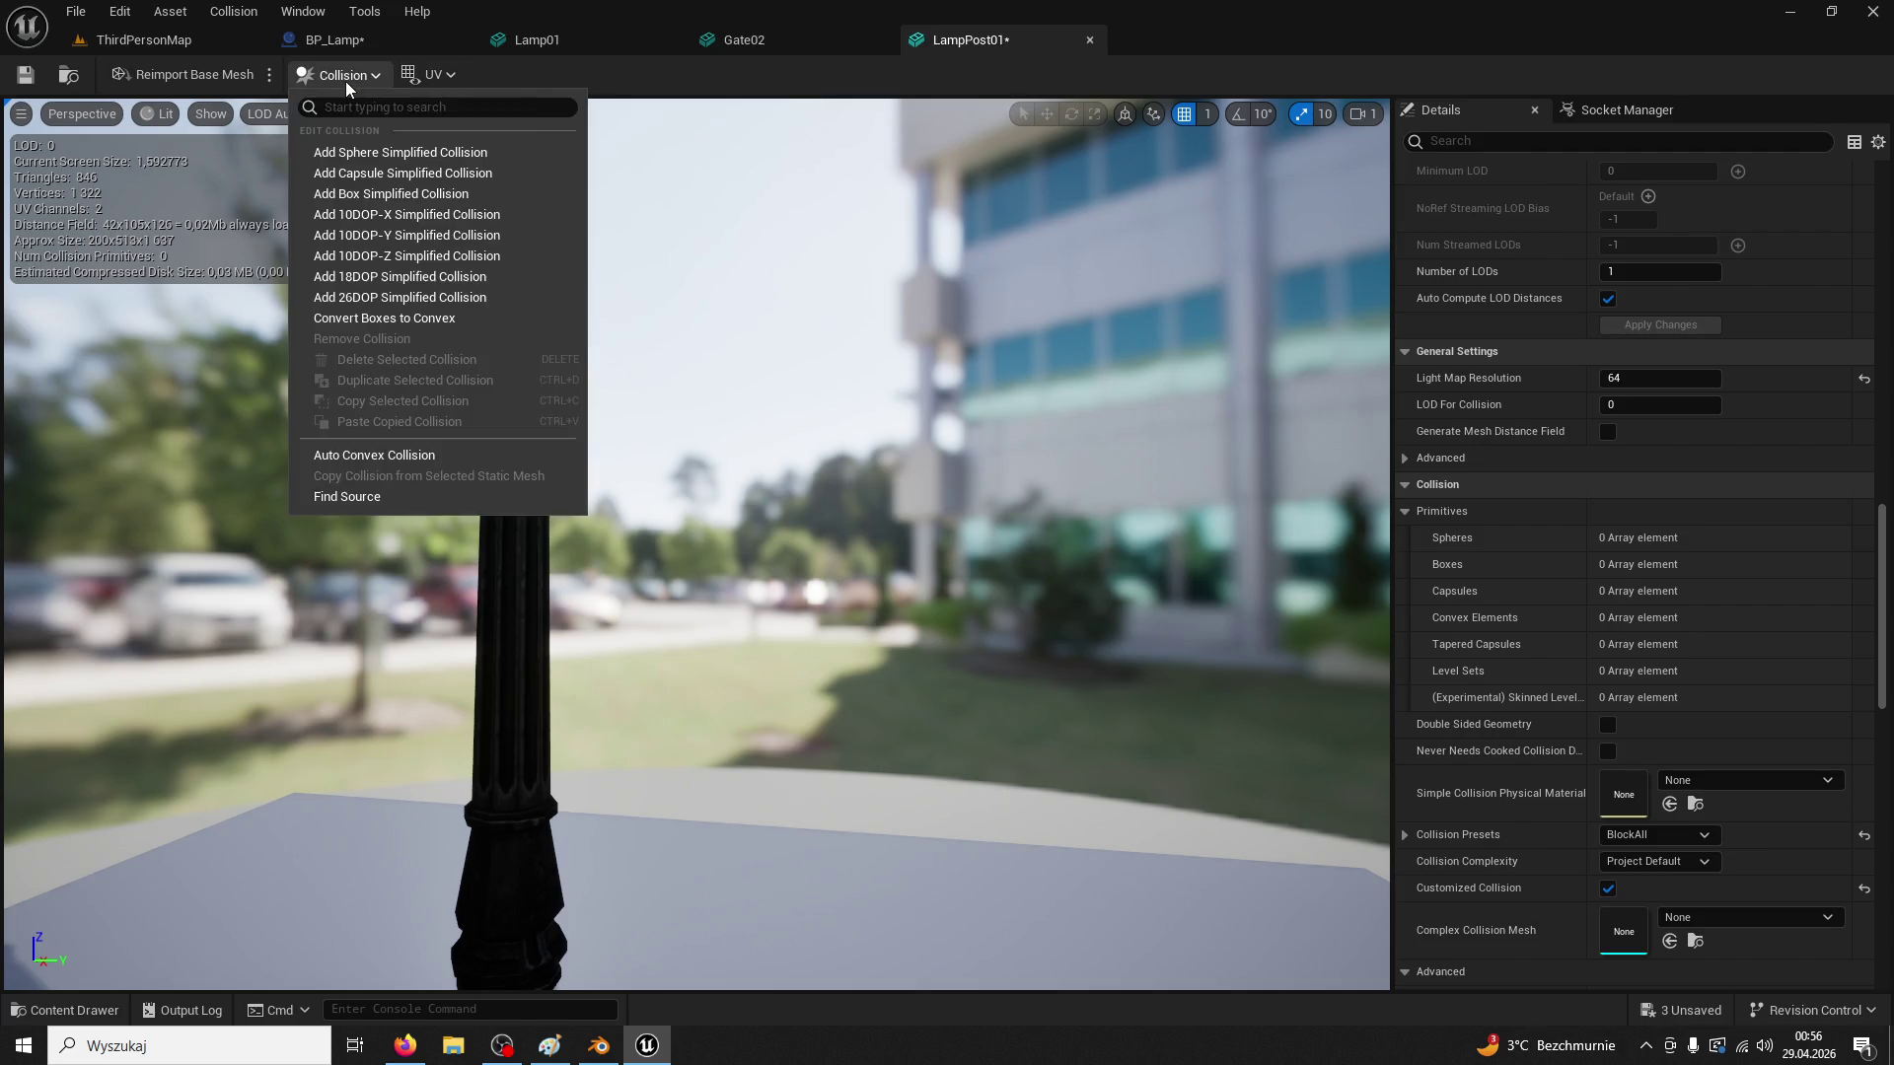
click(395, 193)
mouse_move(595, 428)
mouse_down()
mouse_move(533, 449)
mouse_move(595, 428)
mouse_up()
drag(787, 165, 869, 192)
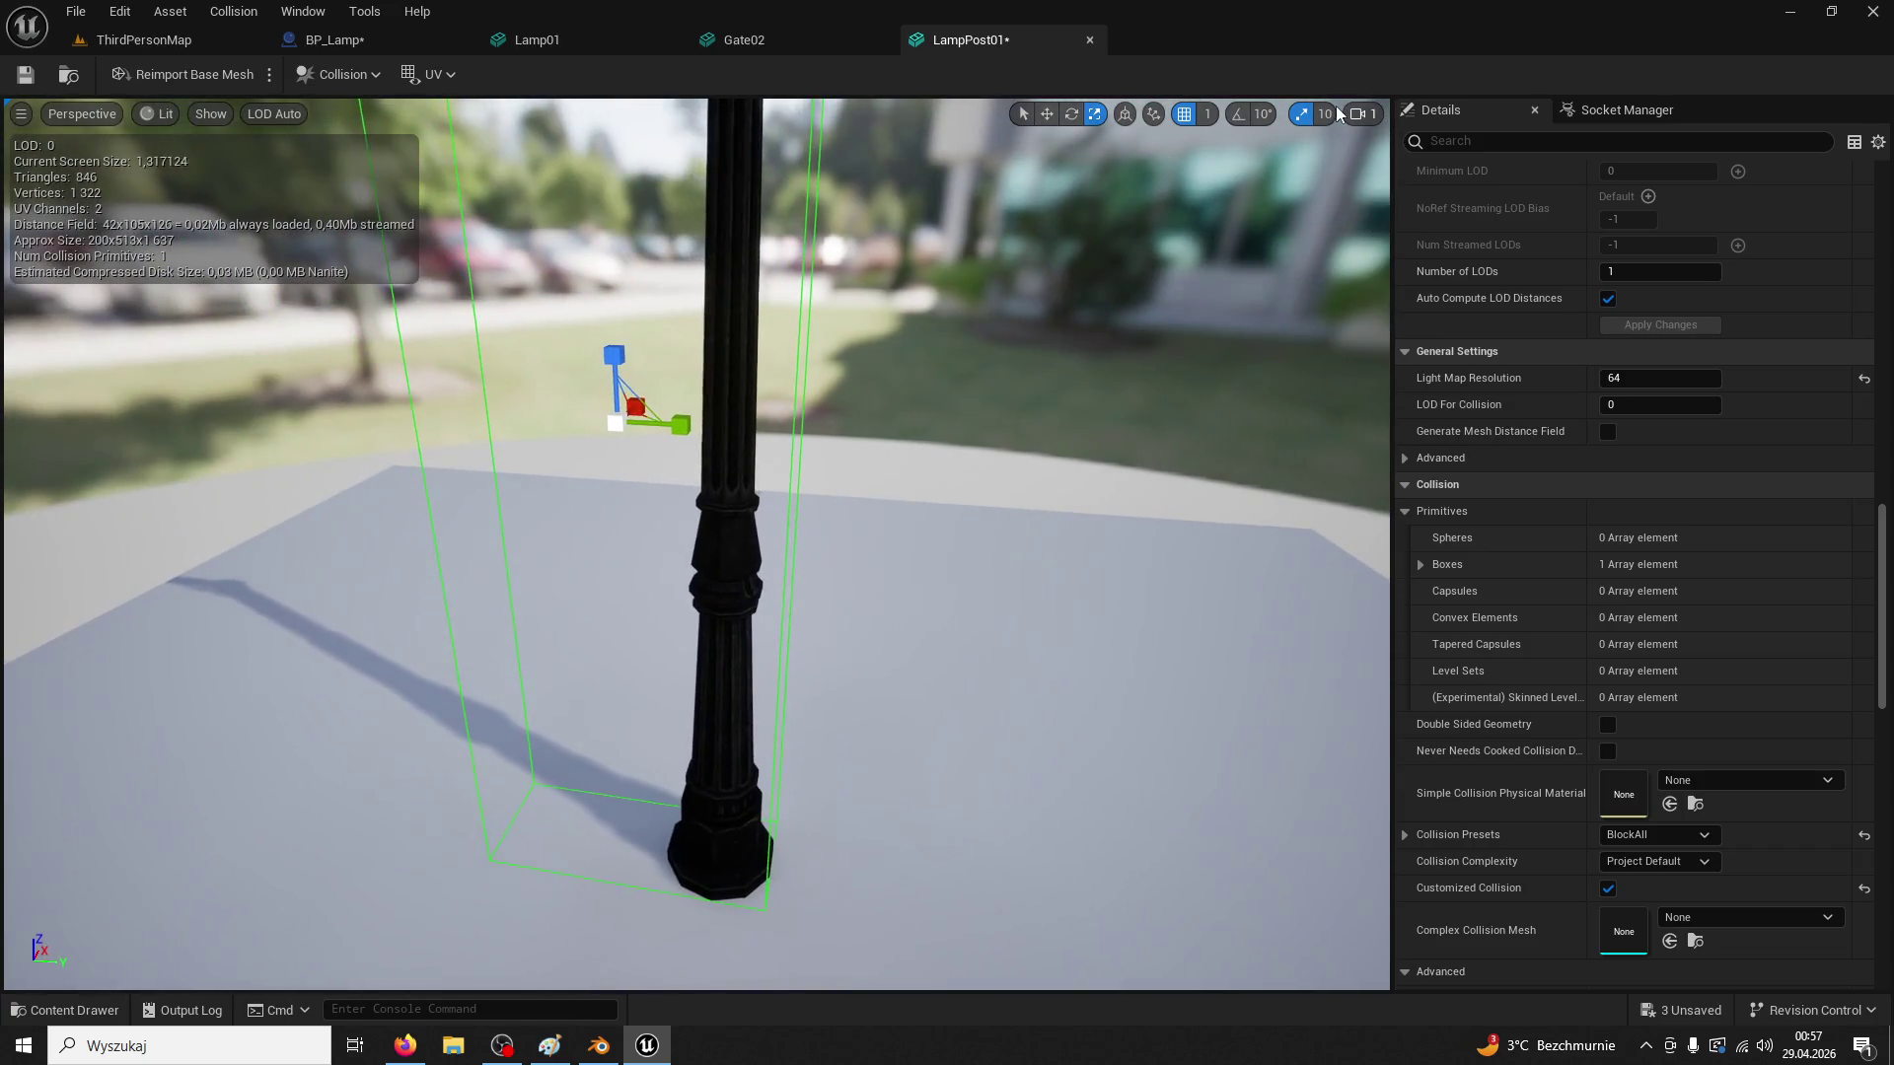
click(1324, 117)
click(1381, 186)
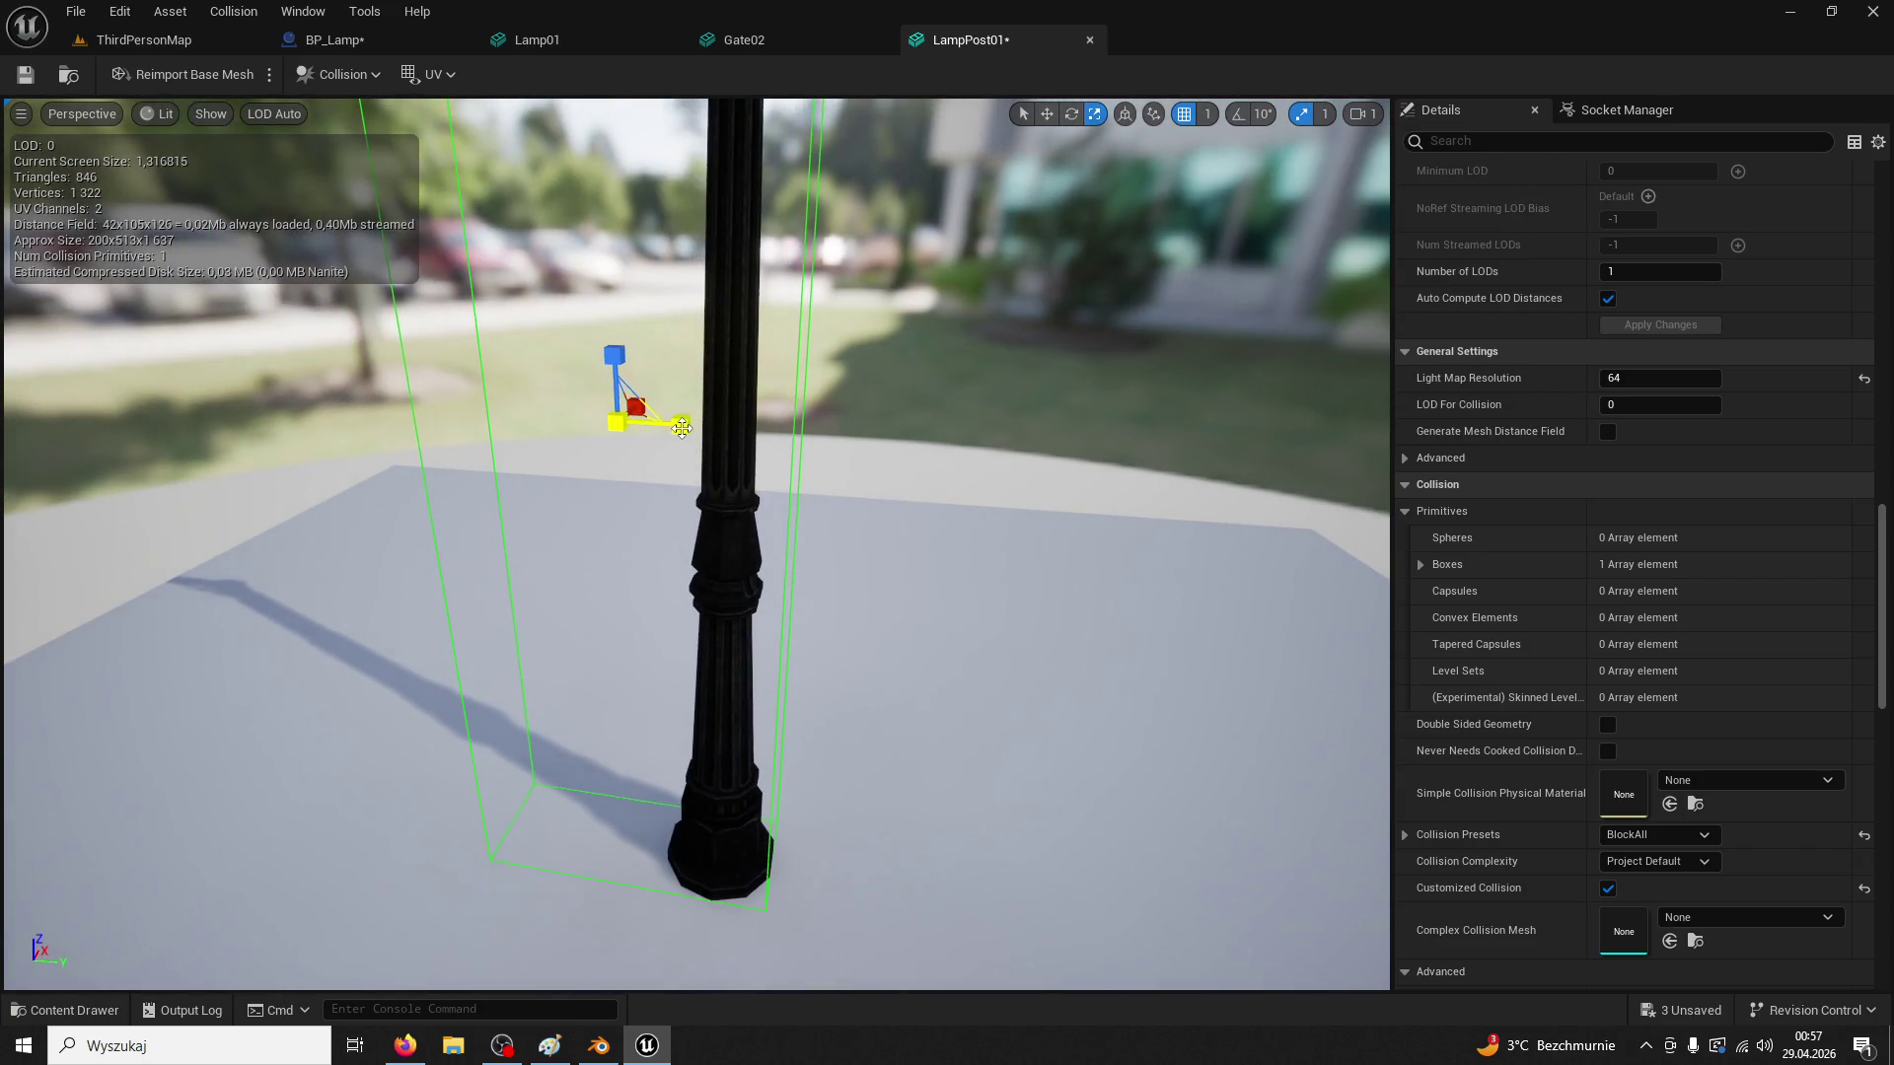
drag(682, 427, 642, 431)
key(ctrl+z)
key(ctrl+y)
key(ctrl+y)
key(ctrl+z)
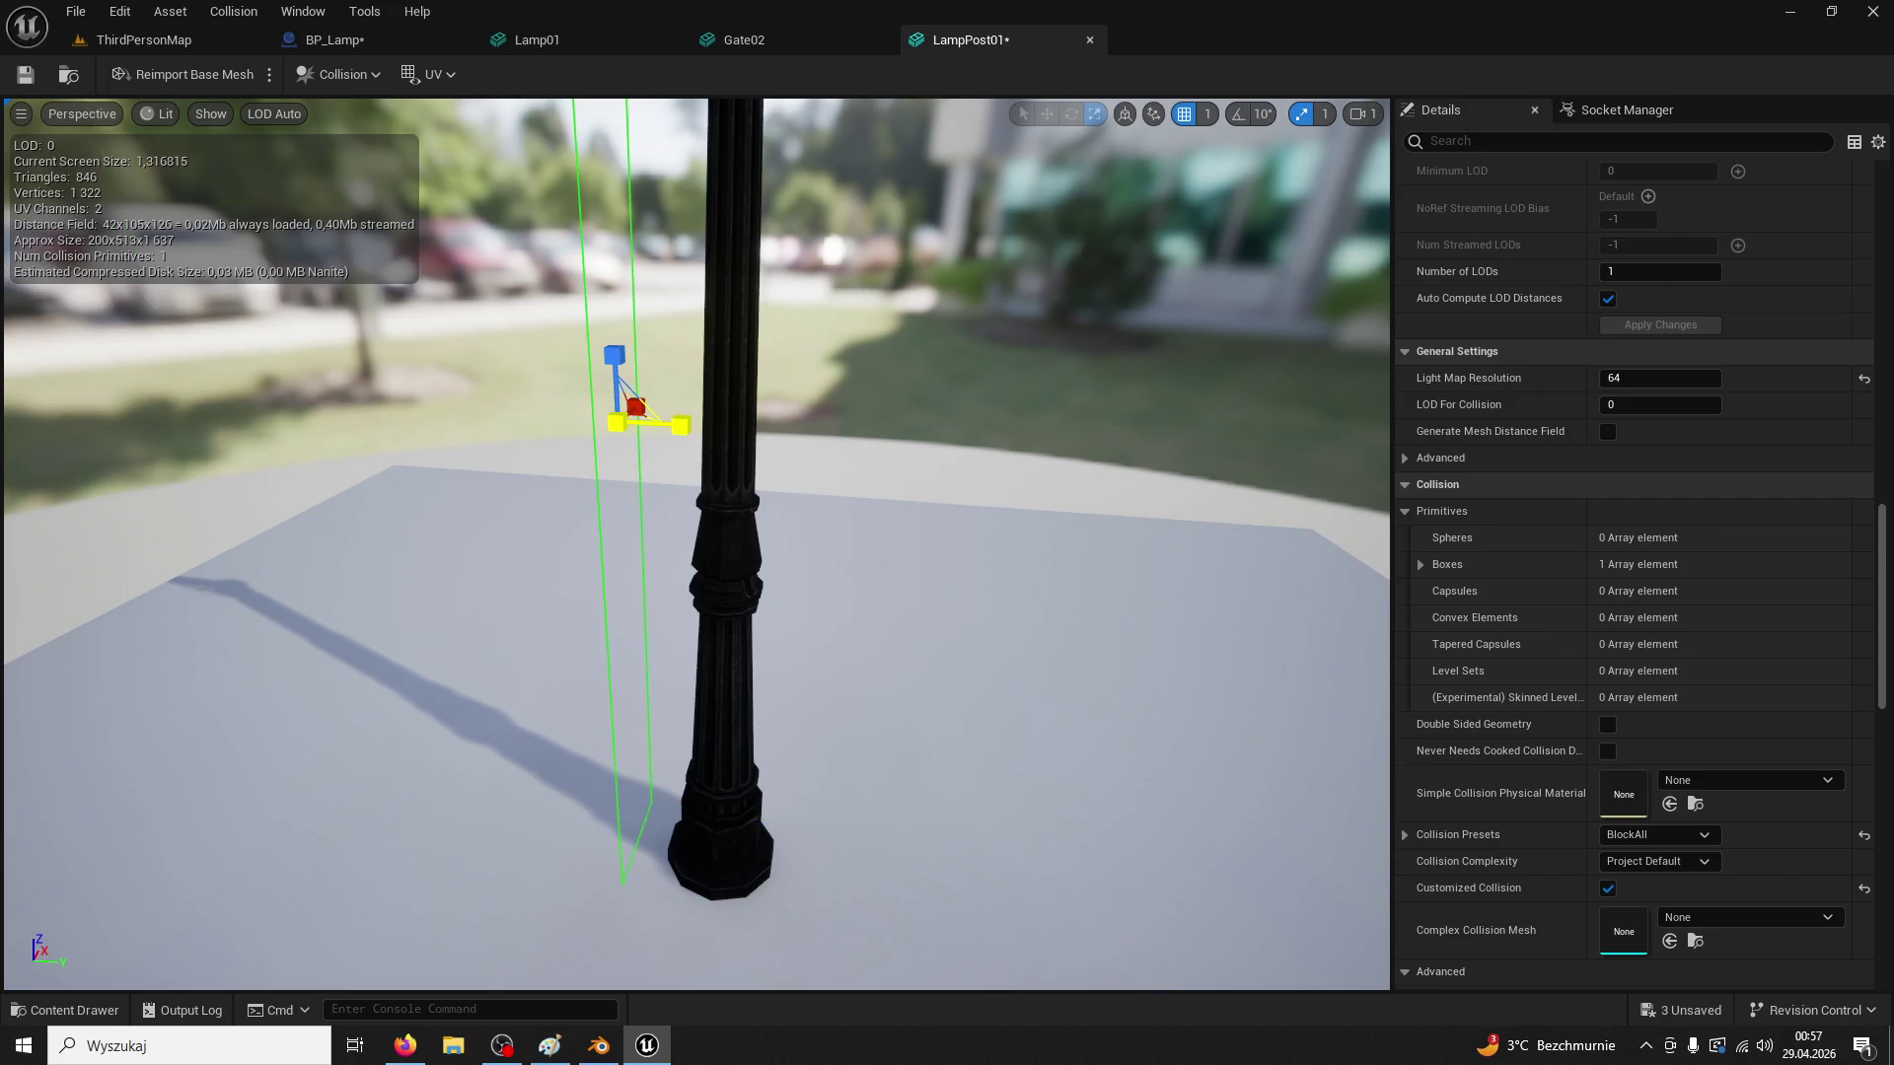
key(ctrl+z)
Try rescaling the box with a 10 000 grid snap, undo it, and reset grid snap to 1
drag(1887, 532, 1862, 198)
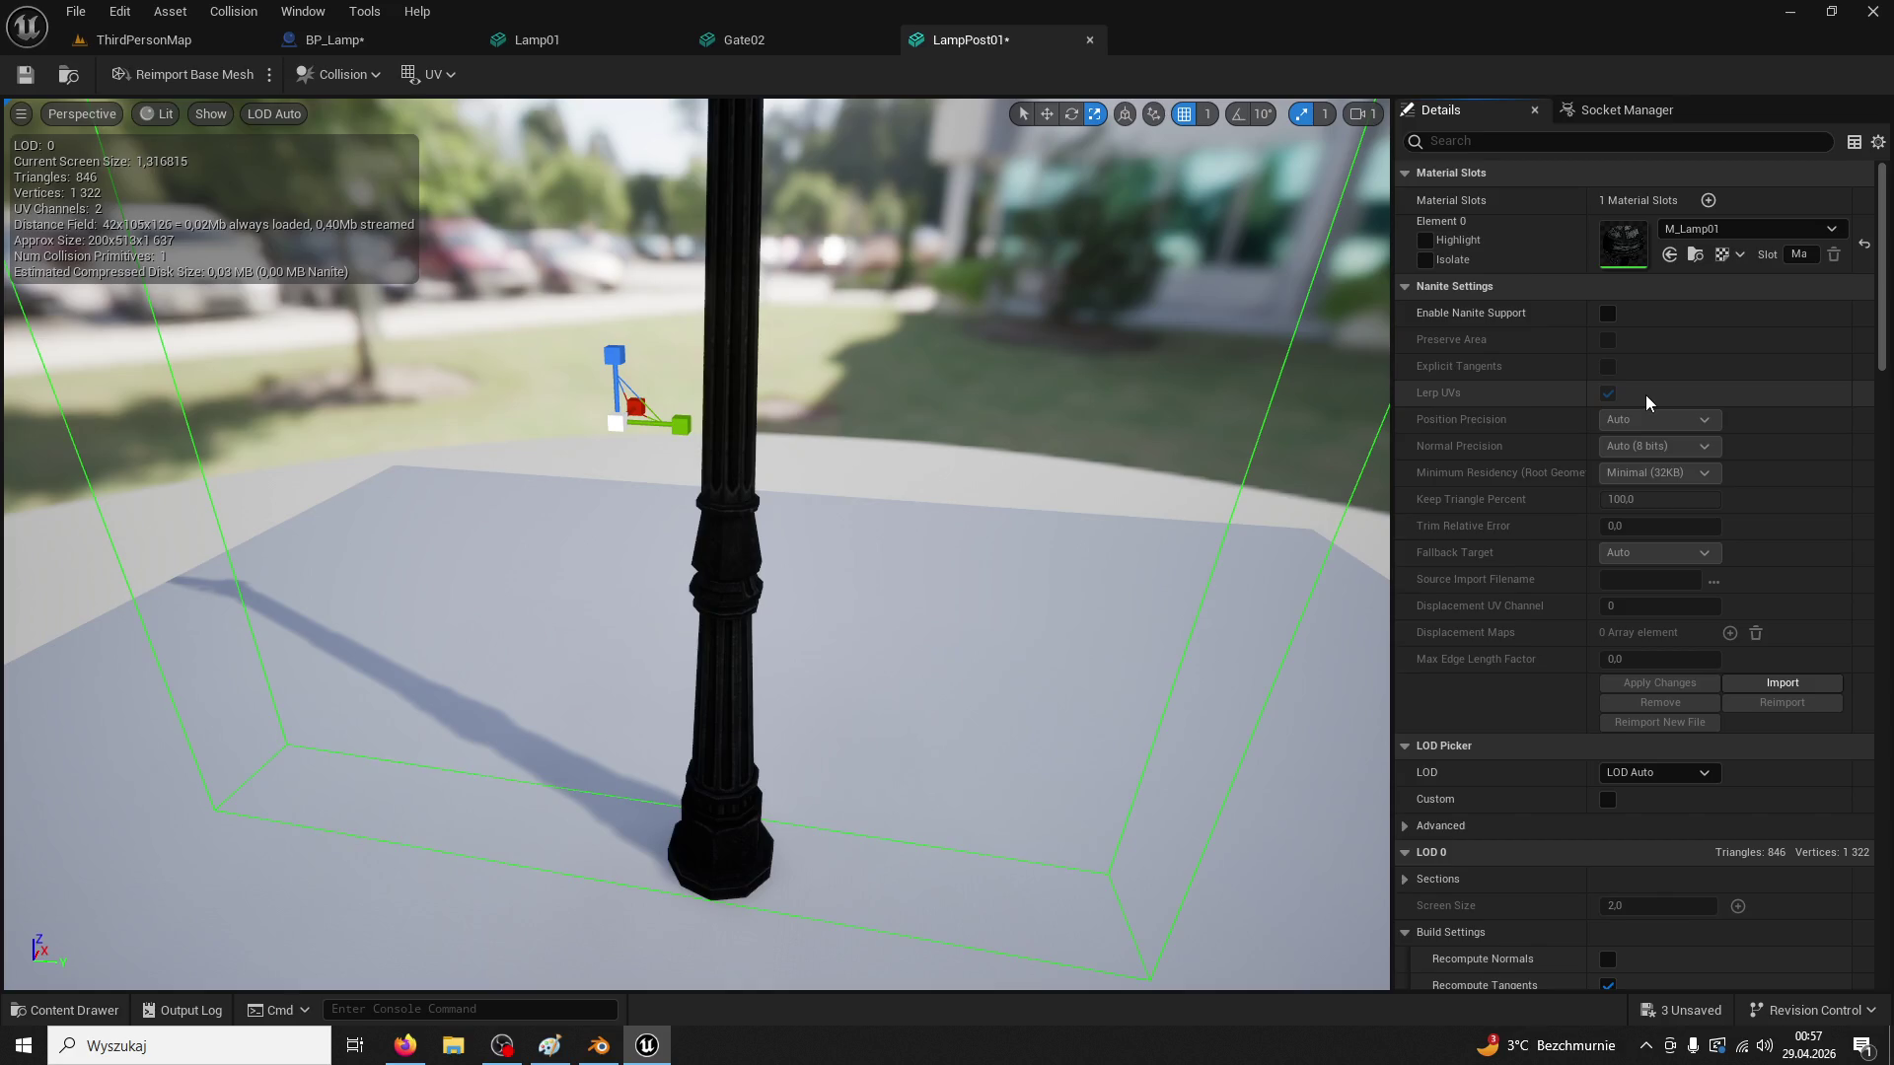
drag(681, 424, 680, 424)
click(1207, 113)
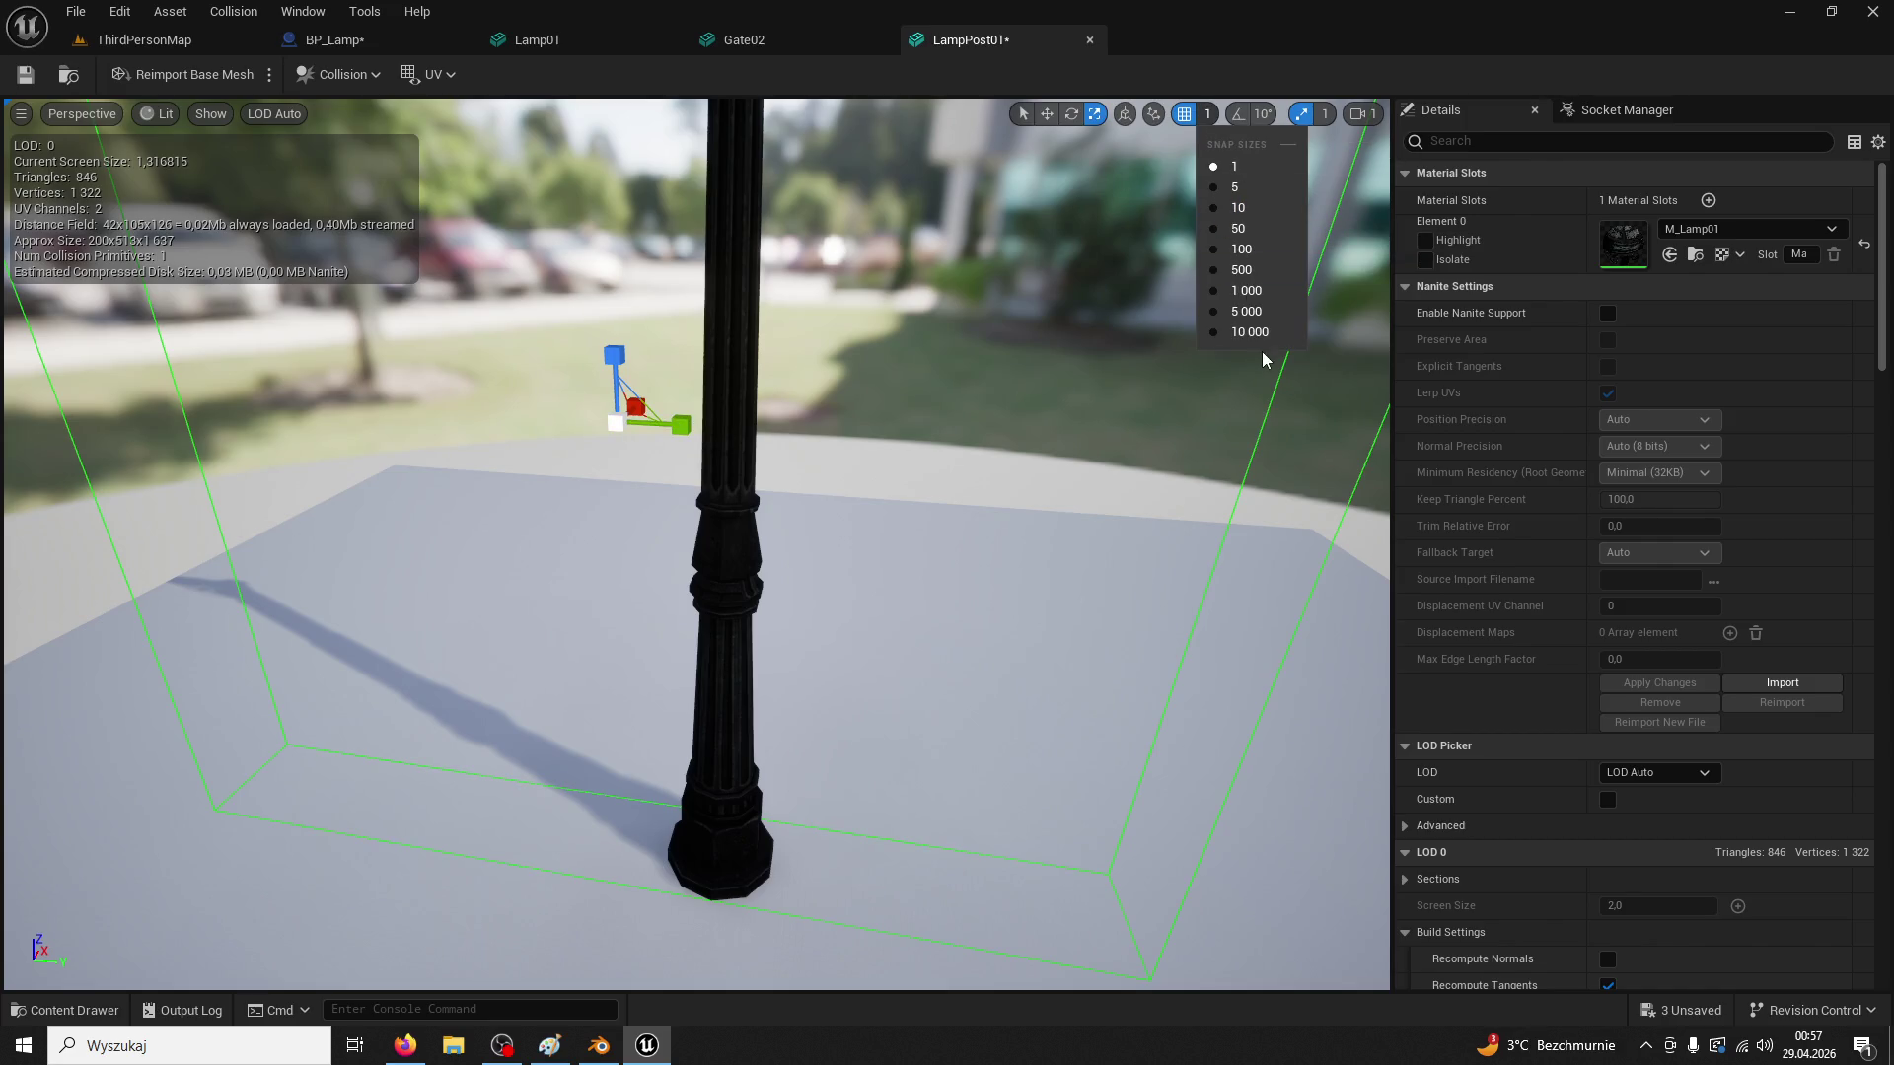
click(1249, 333)
drag(685, 434, 688, 424)
key(ctrl+z)
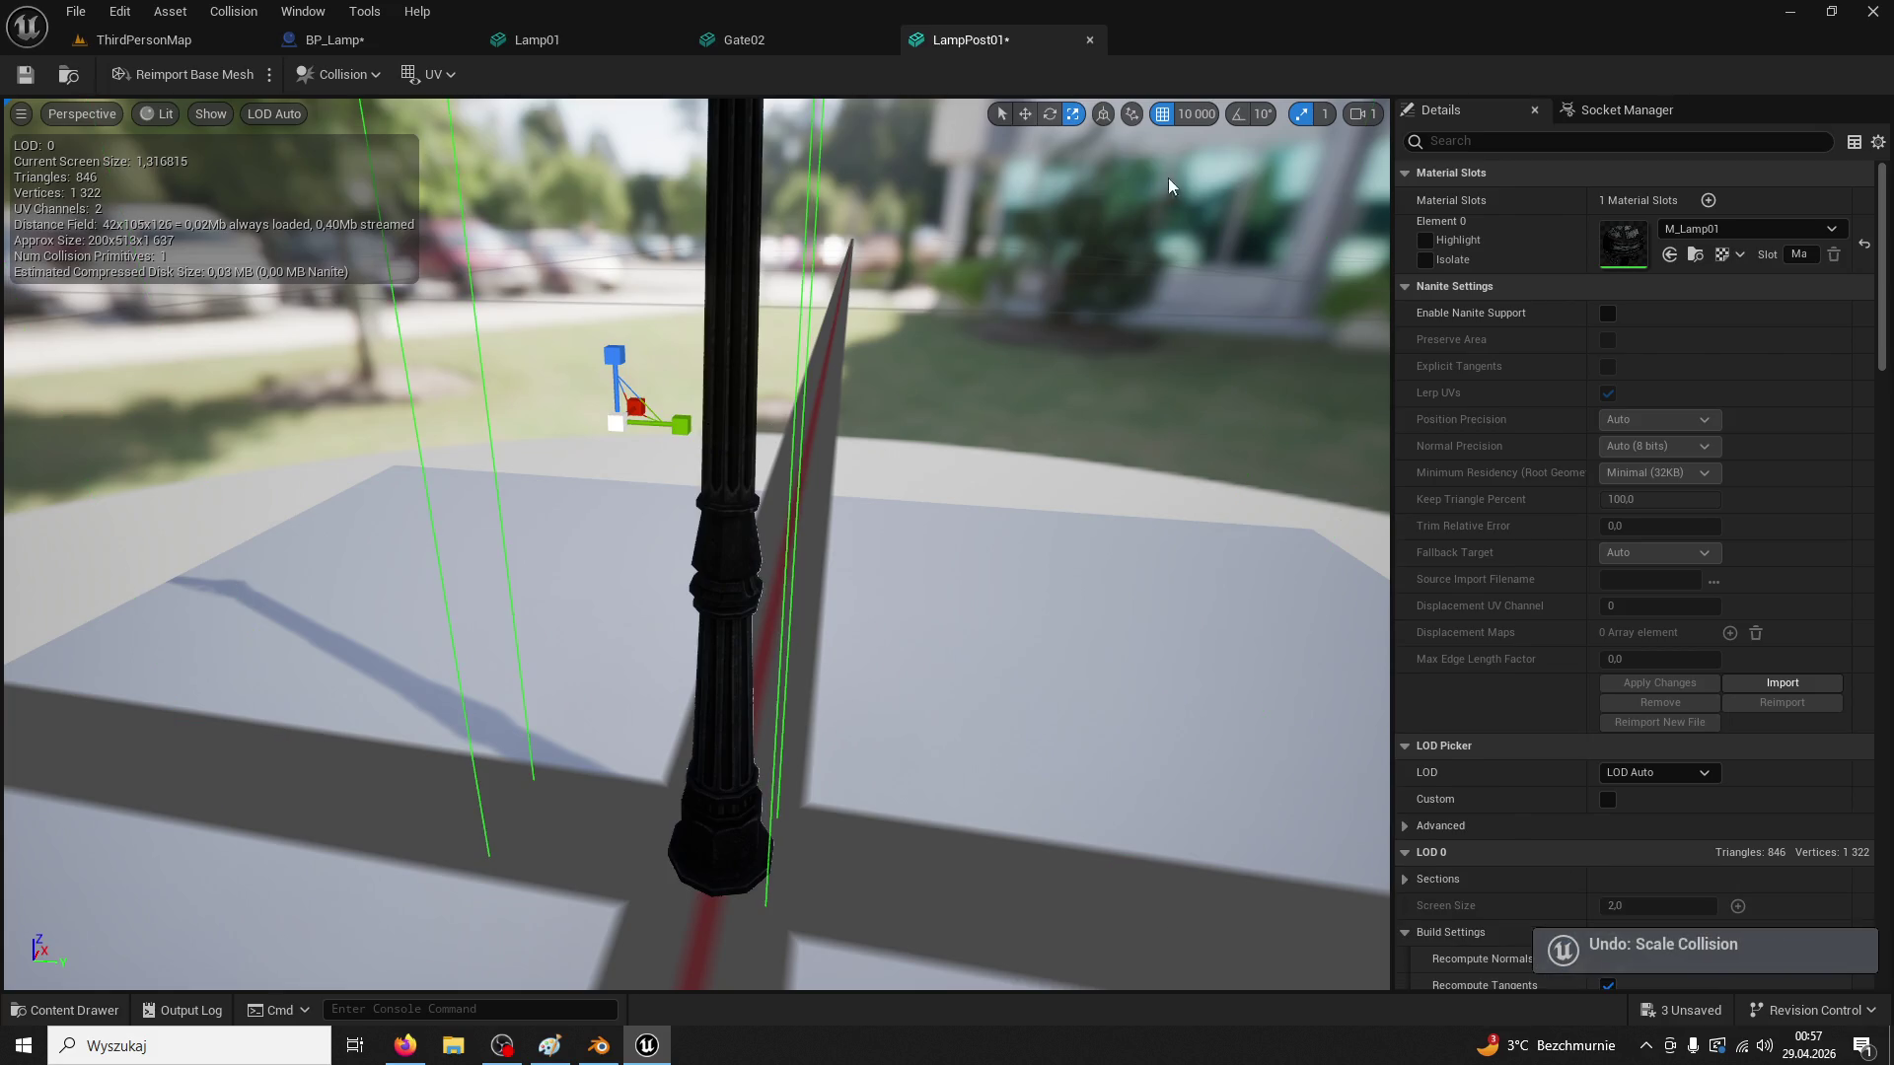
click(1188, 119)
click(1211, 158)
click(1365, 114)
click(1365, 114)
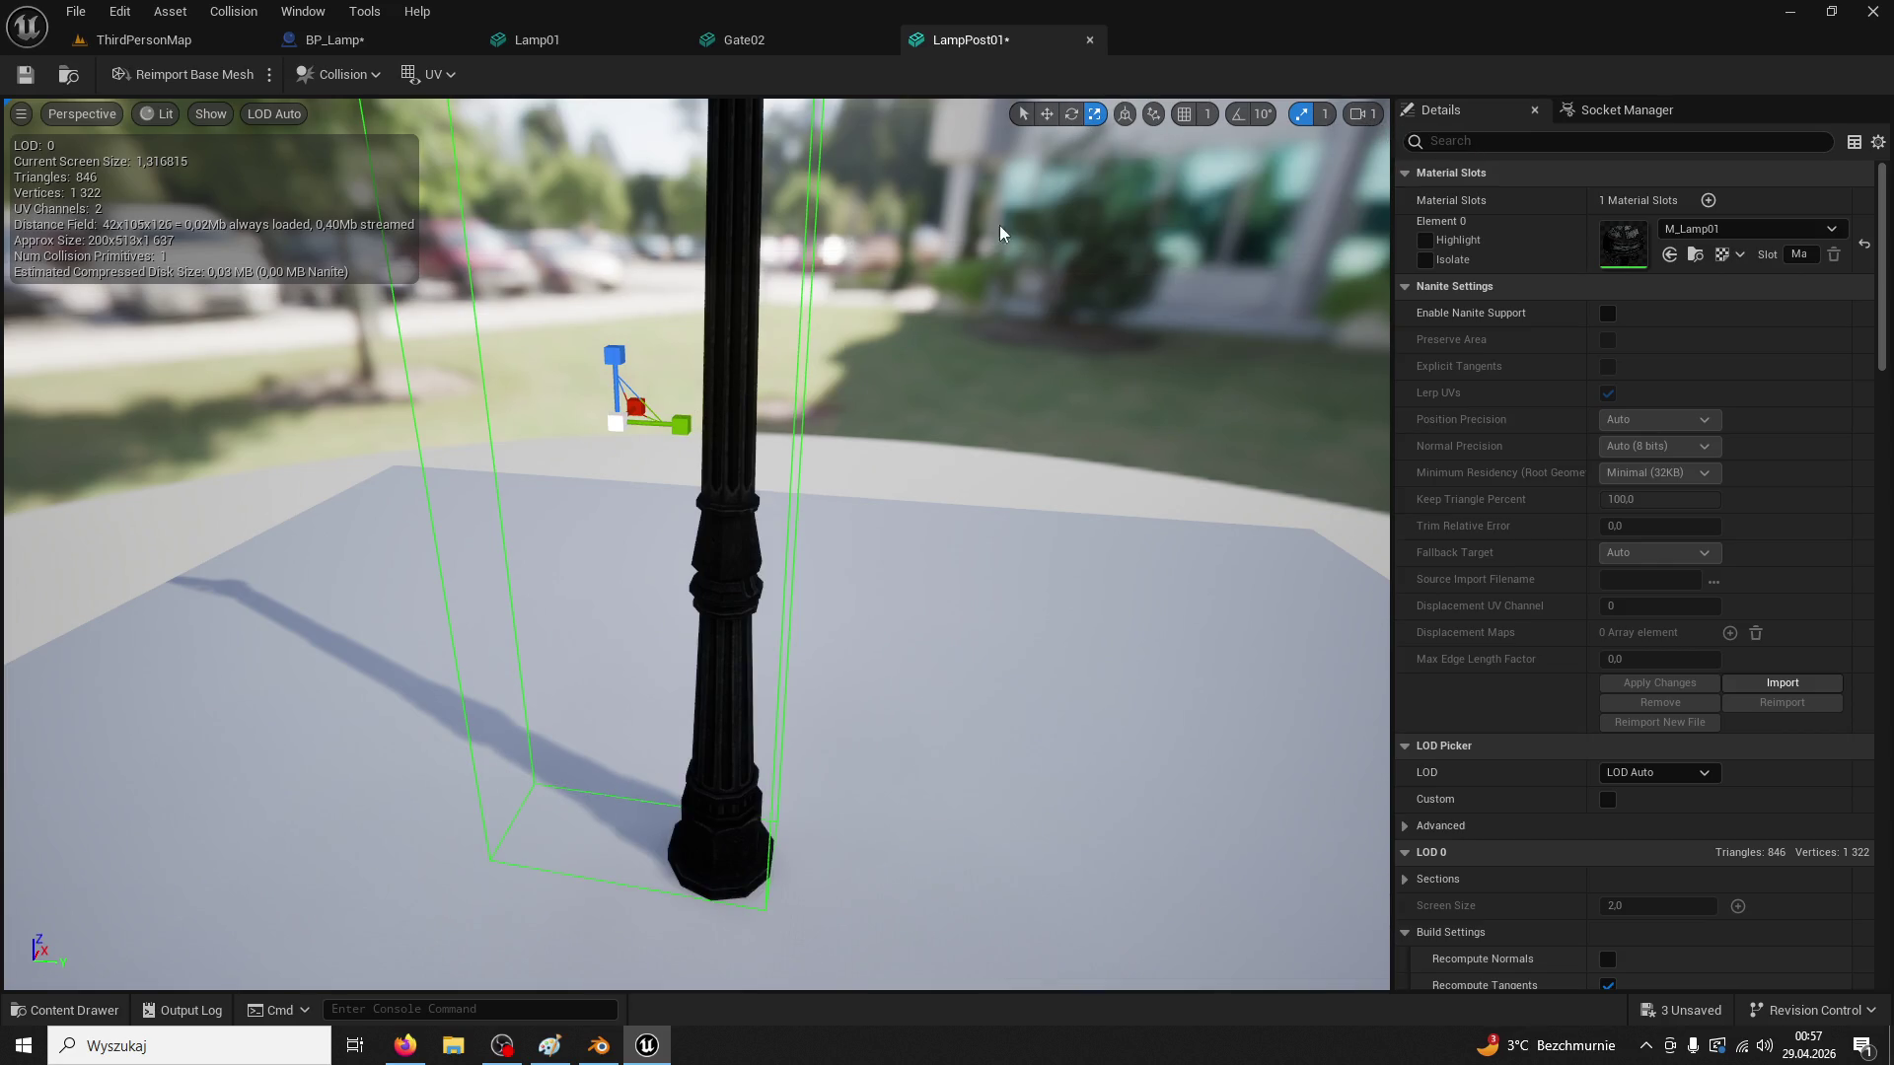
With scale snap 0,1, fit the box onto the post, save LampPost01, and start a play test
click(1259, 116)
click(1325, 117)
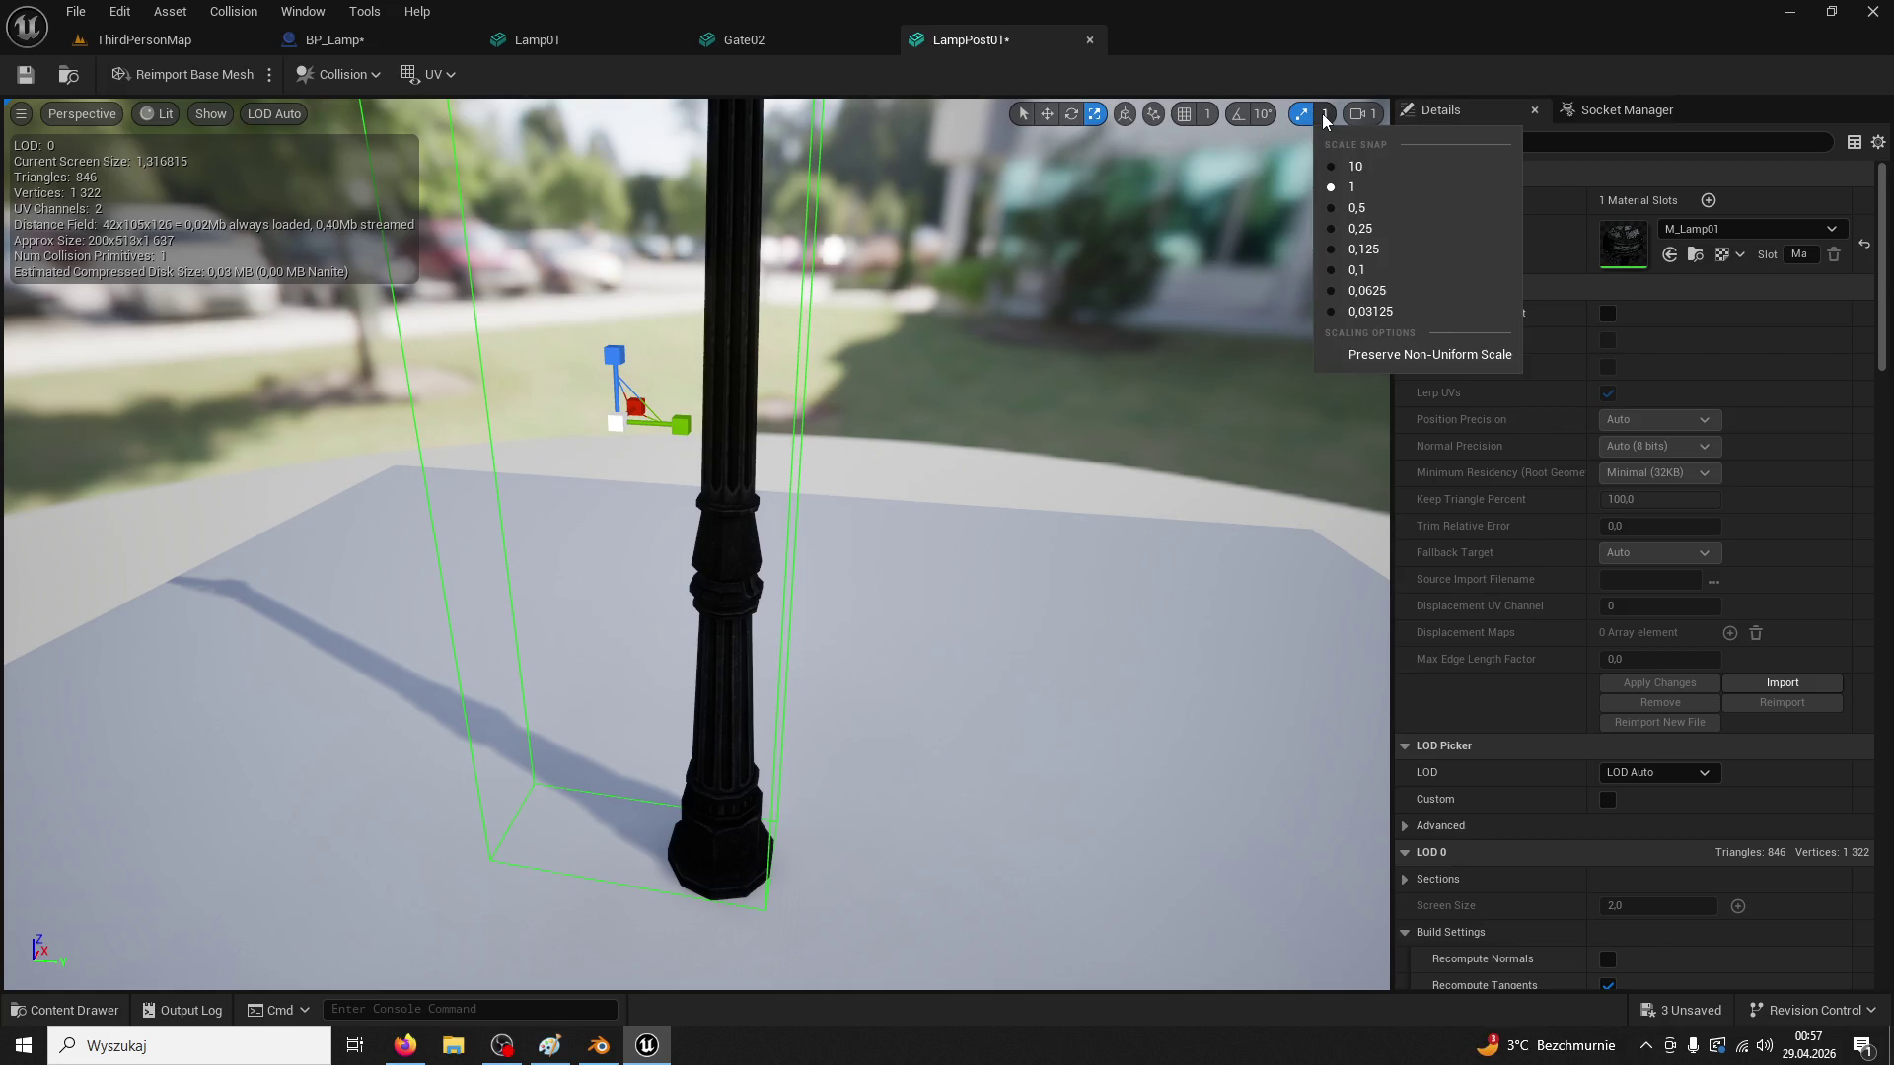
click(1357, 269)
drag(681, 413, 888, 286)
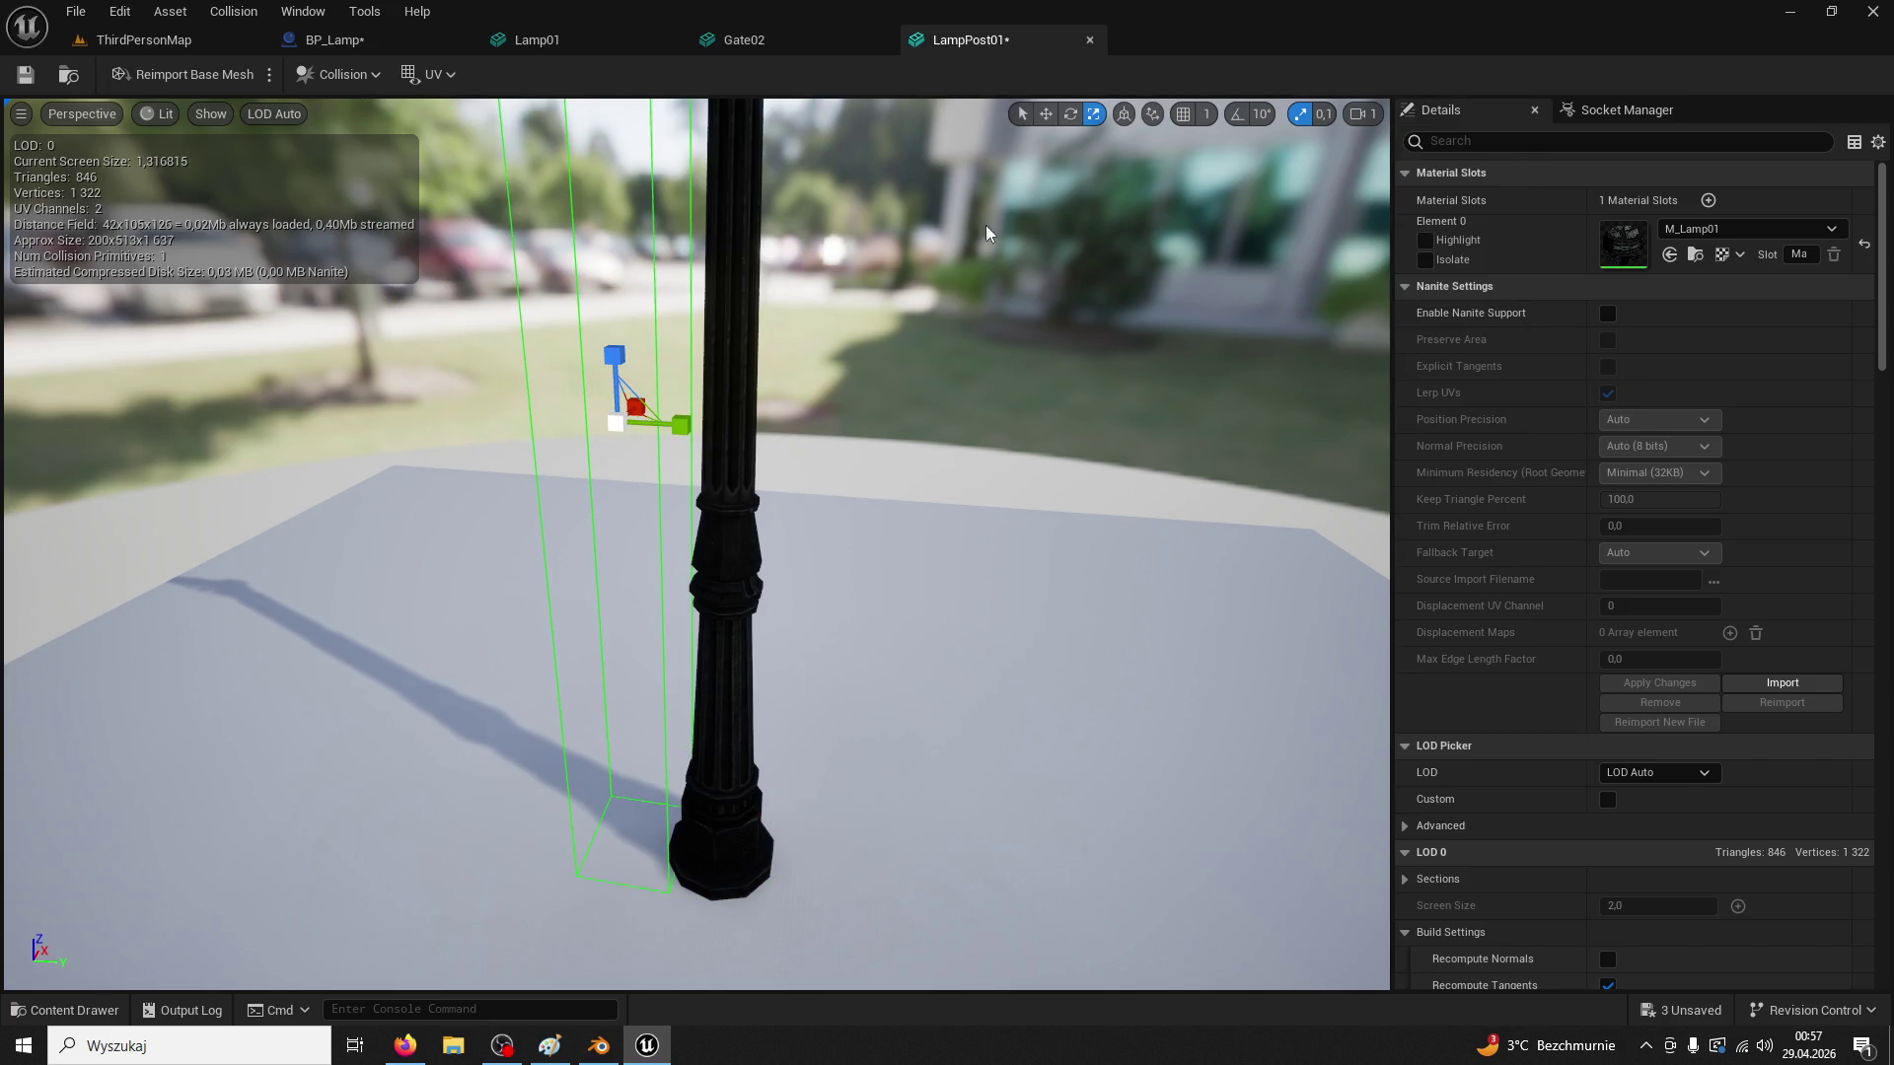
click(1048, 115)
drag(691, 414, 801, 438)
click(26, 75)
click(144, 40)
click(480, 77)
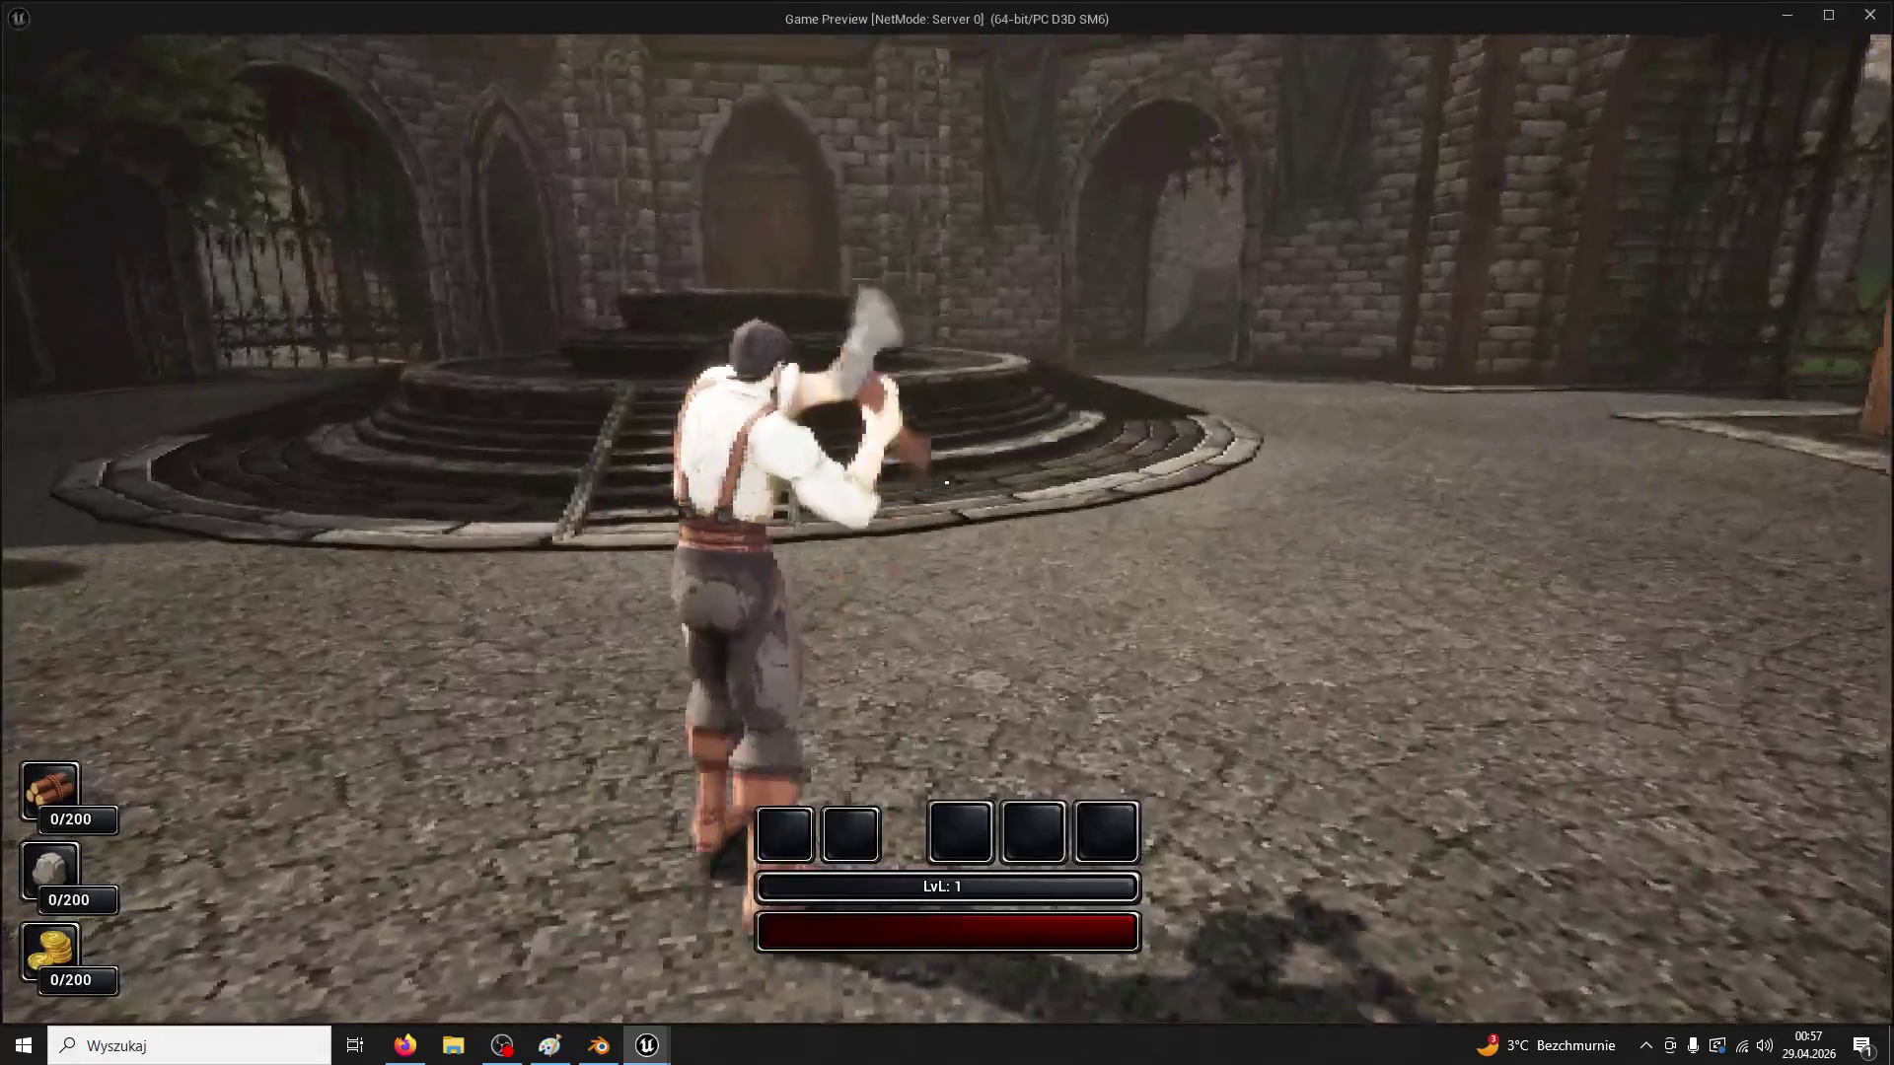
Run the character past the iron gate up to the lamp post, then end the play test
key(w)
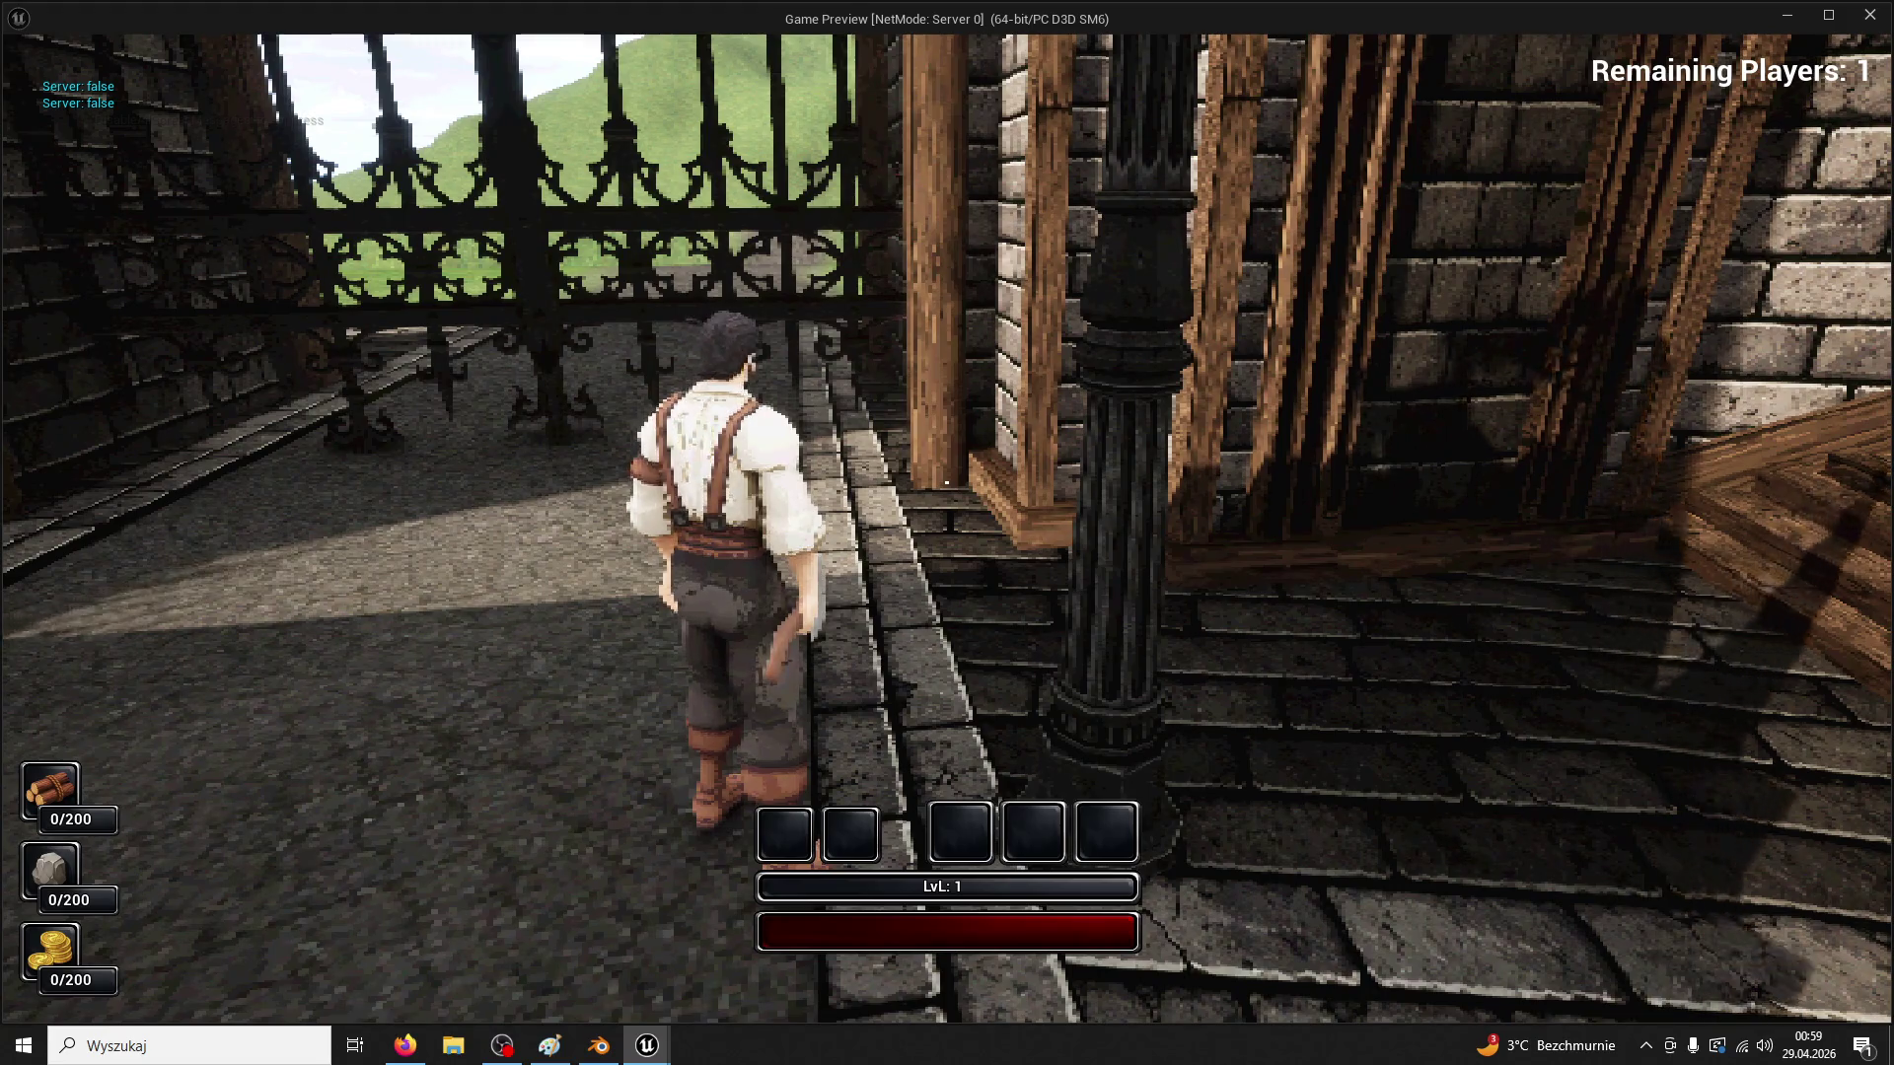
key(Escape)
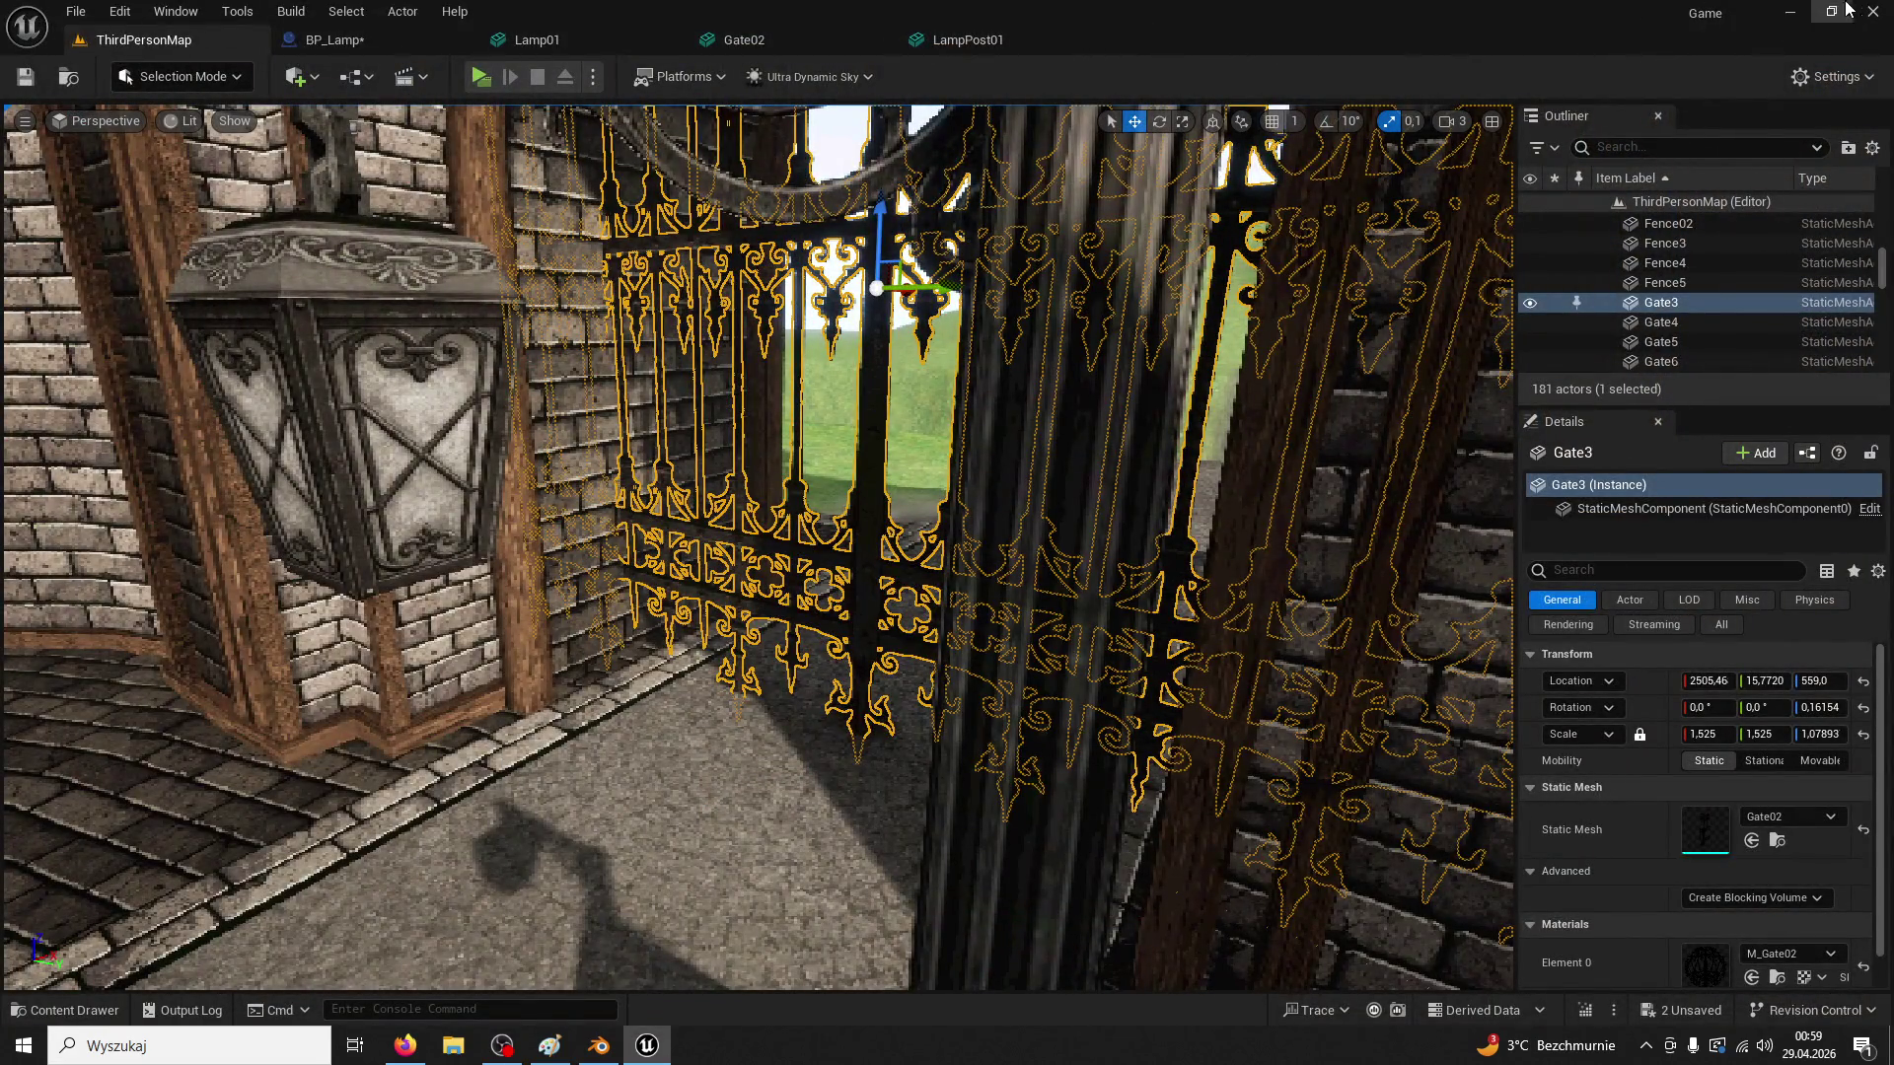
Close the Unreal Editor and answer the Save Content prompt so it shuts down
click(1872, 11)
click(1003, 747)
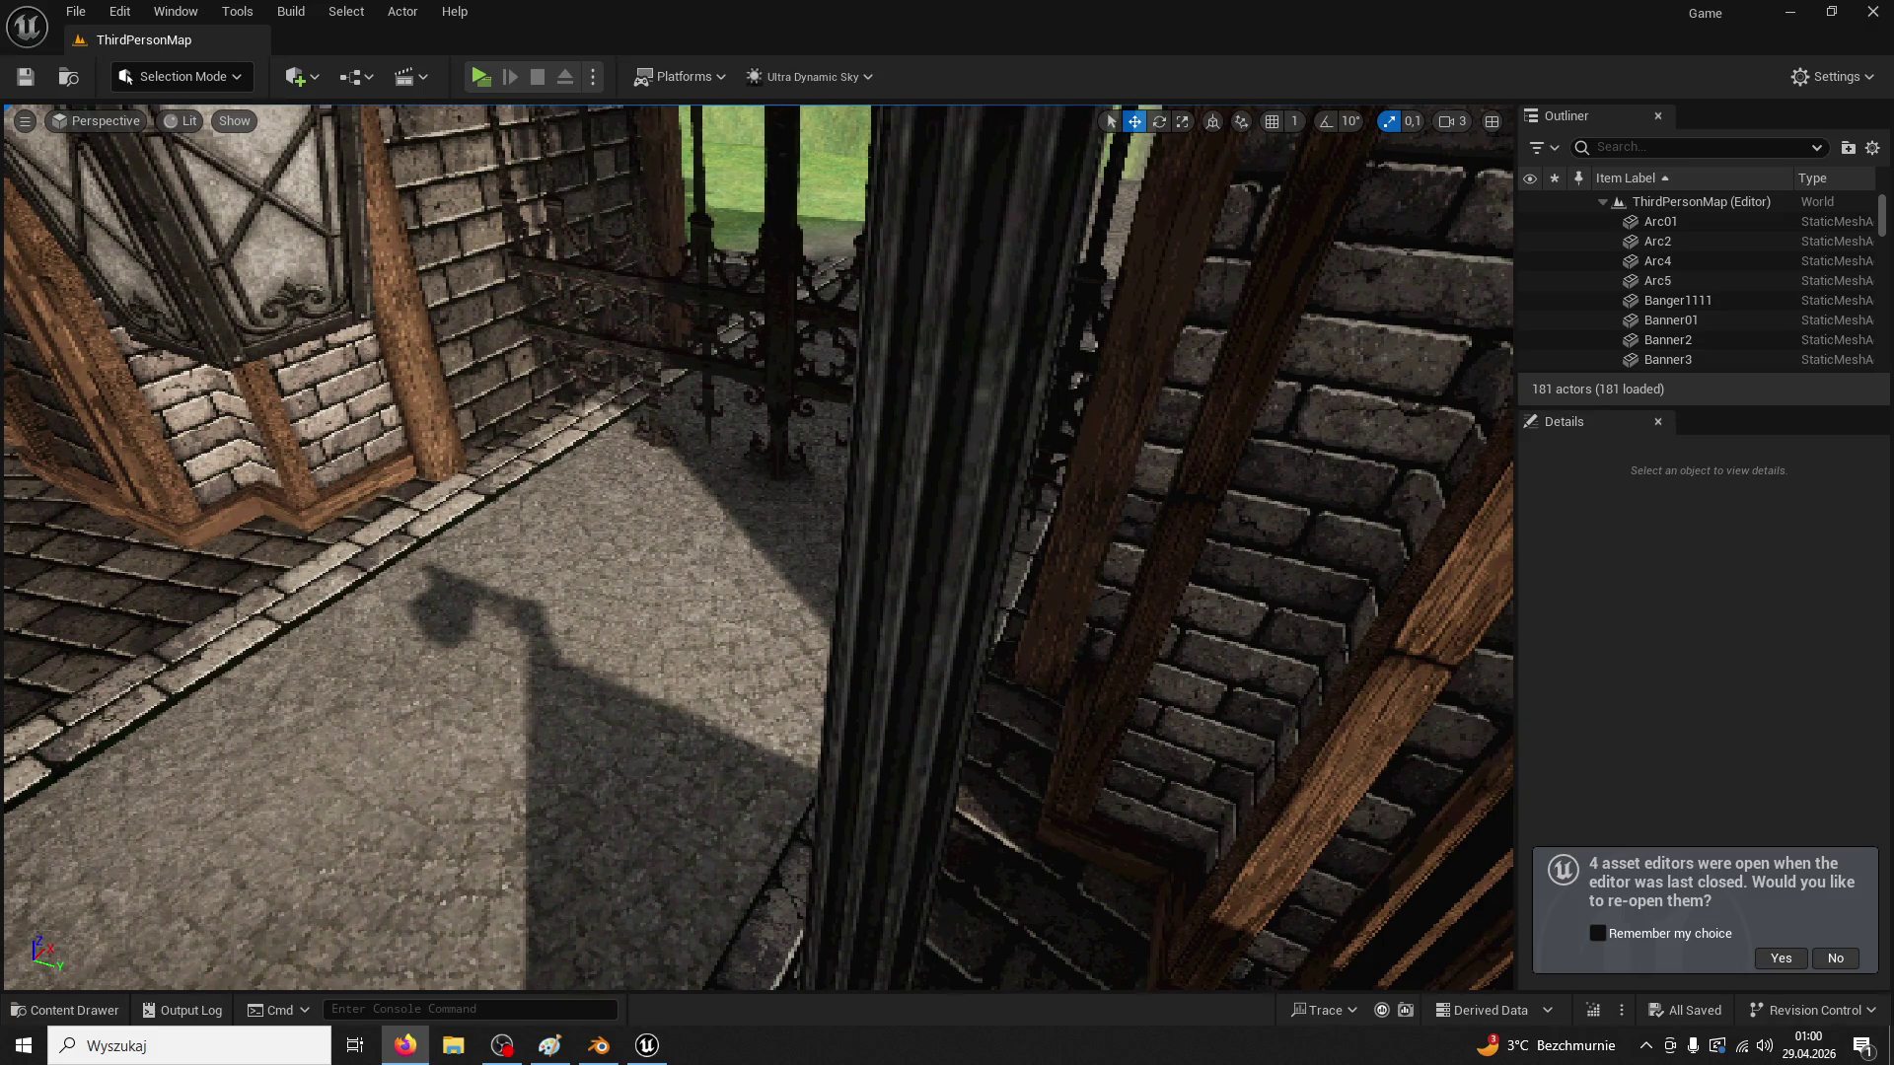
Decline reopening the asset editors, select the SM_Tower16 beam, and bring the YouTube browser window forward
click(1833, 956)
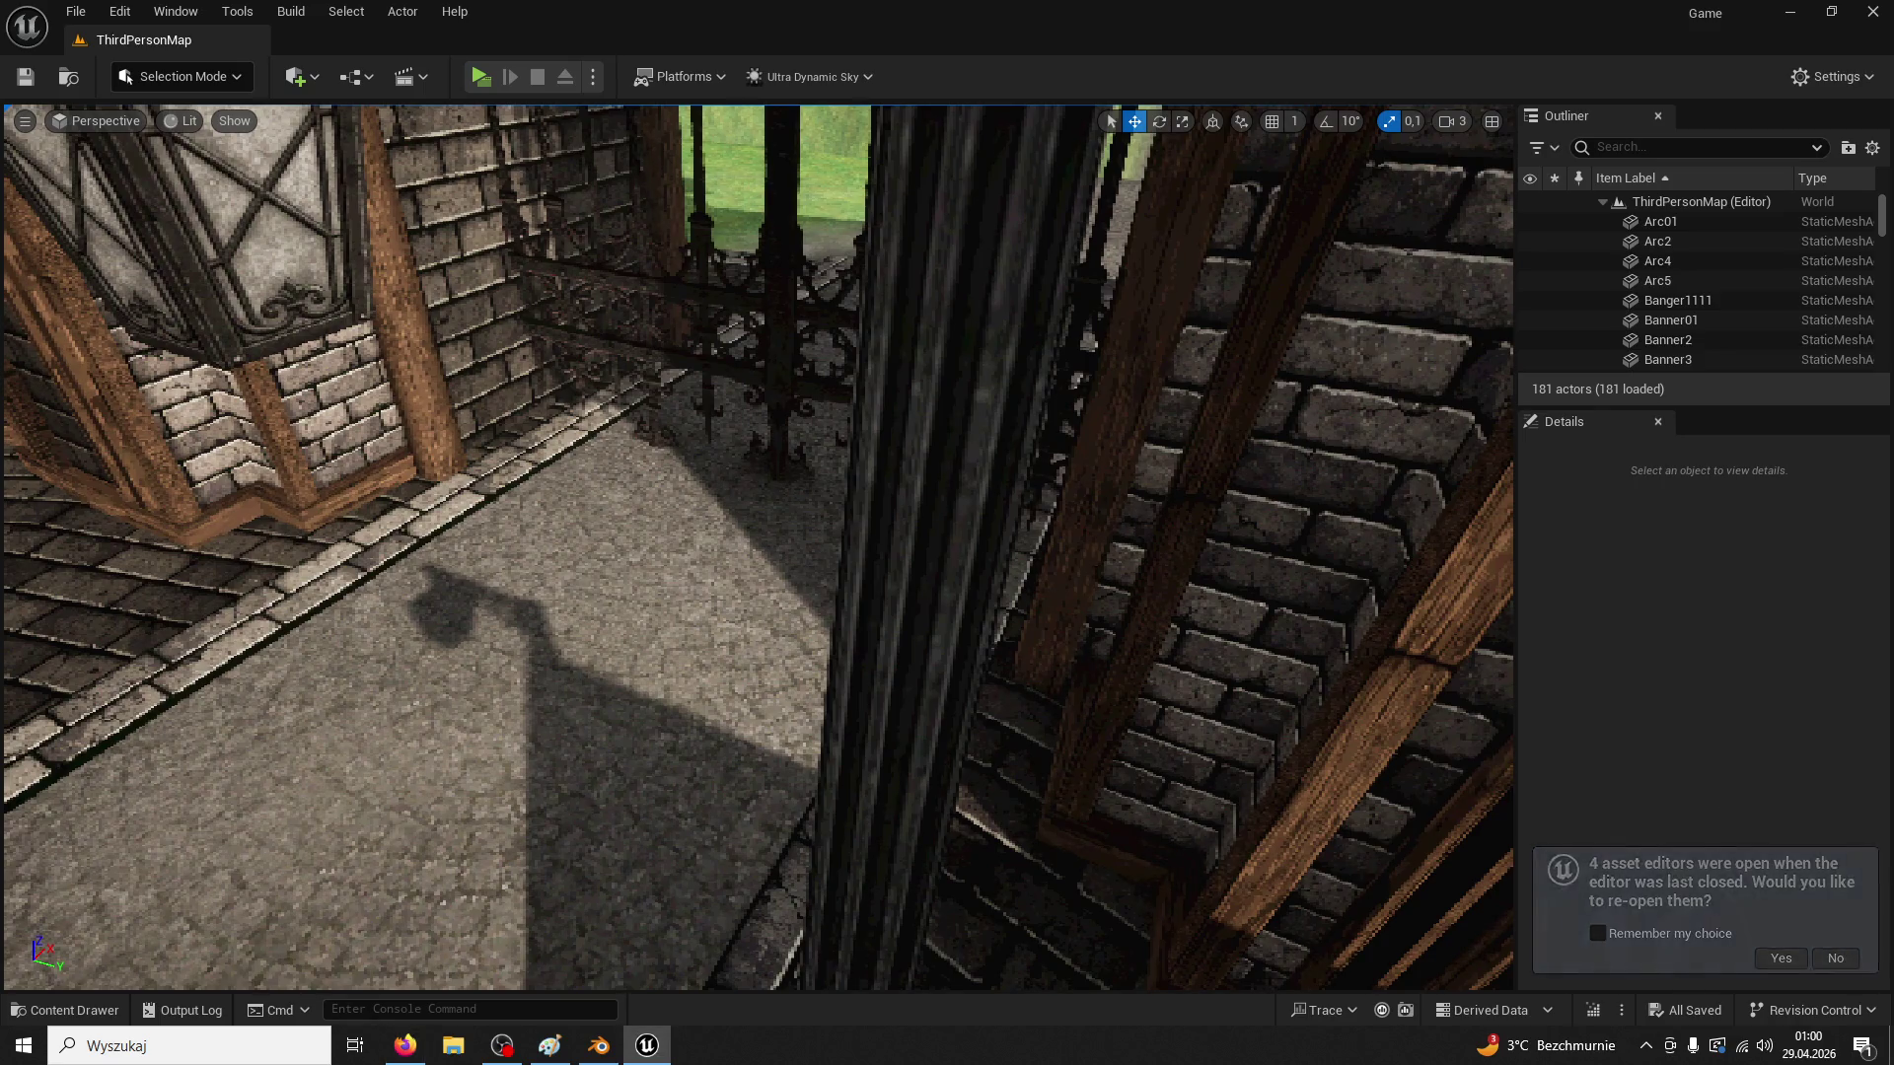
key(alt+Tab)
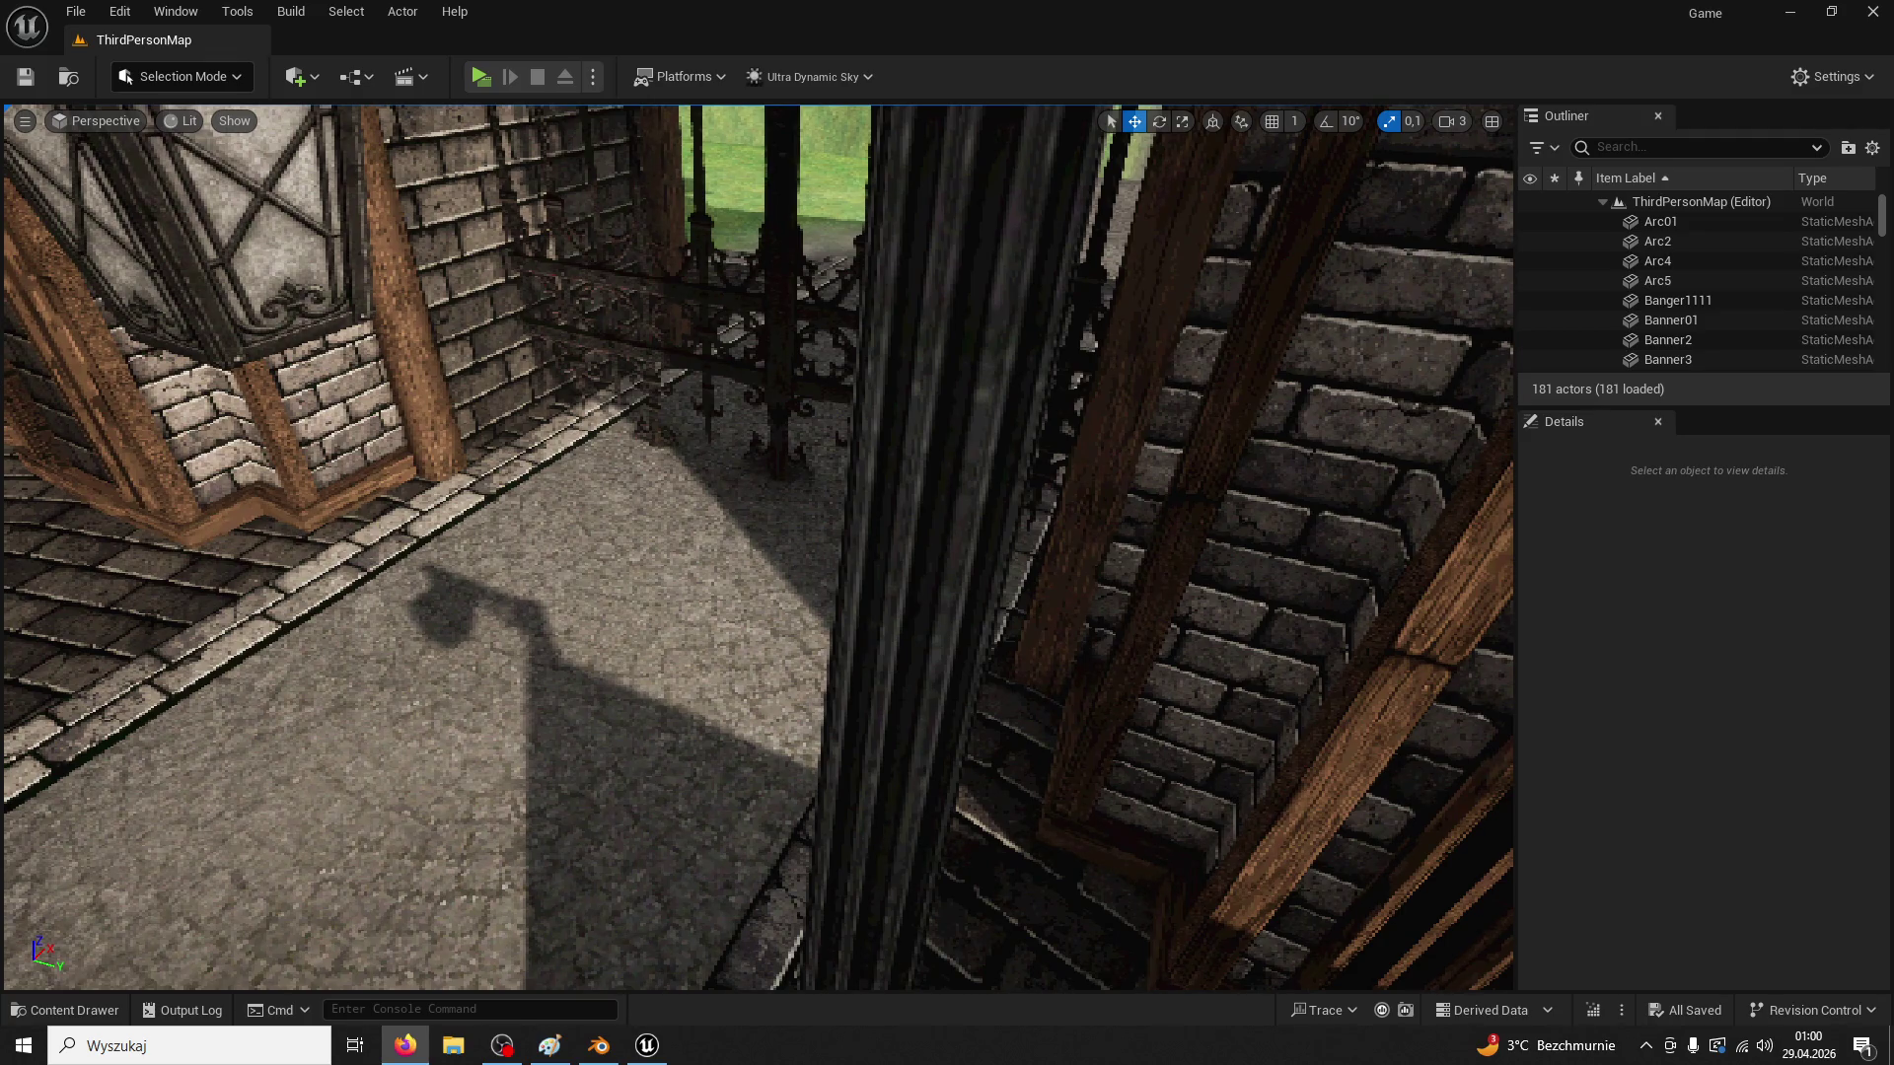
click(1338, 337)
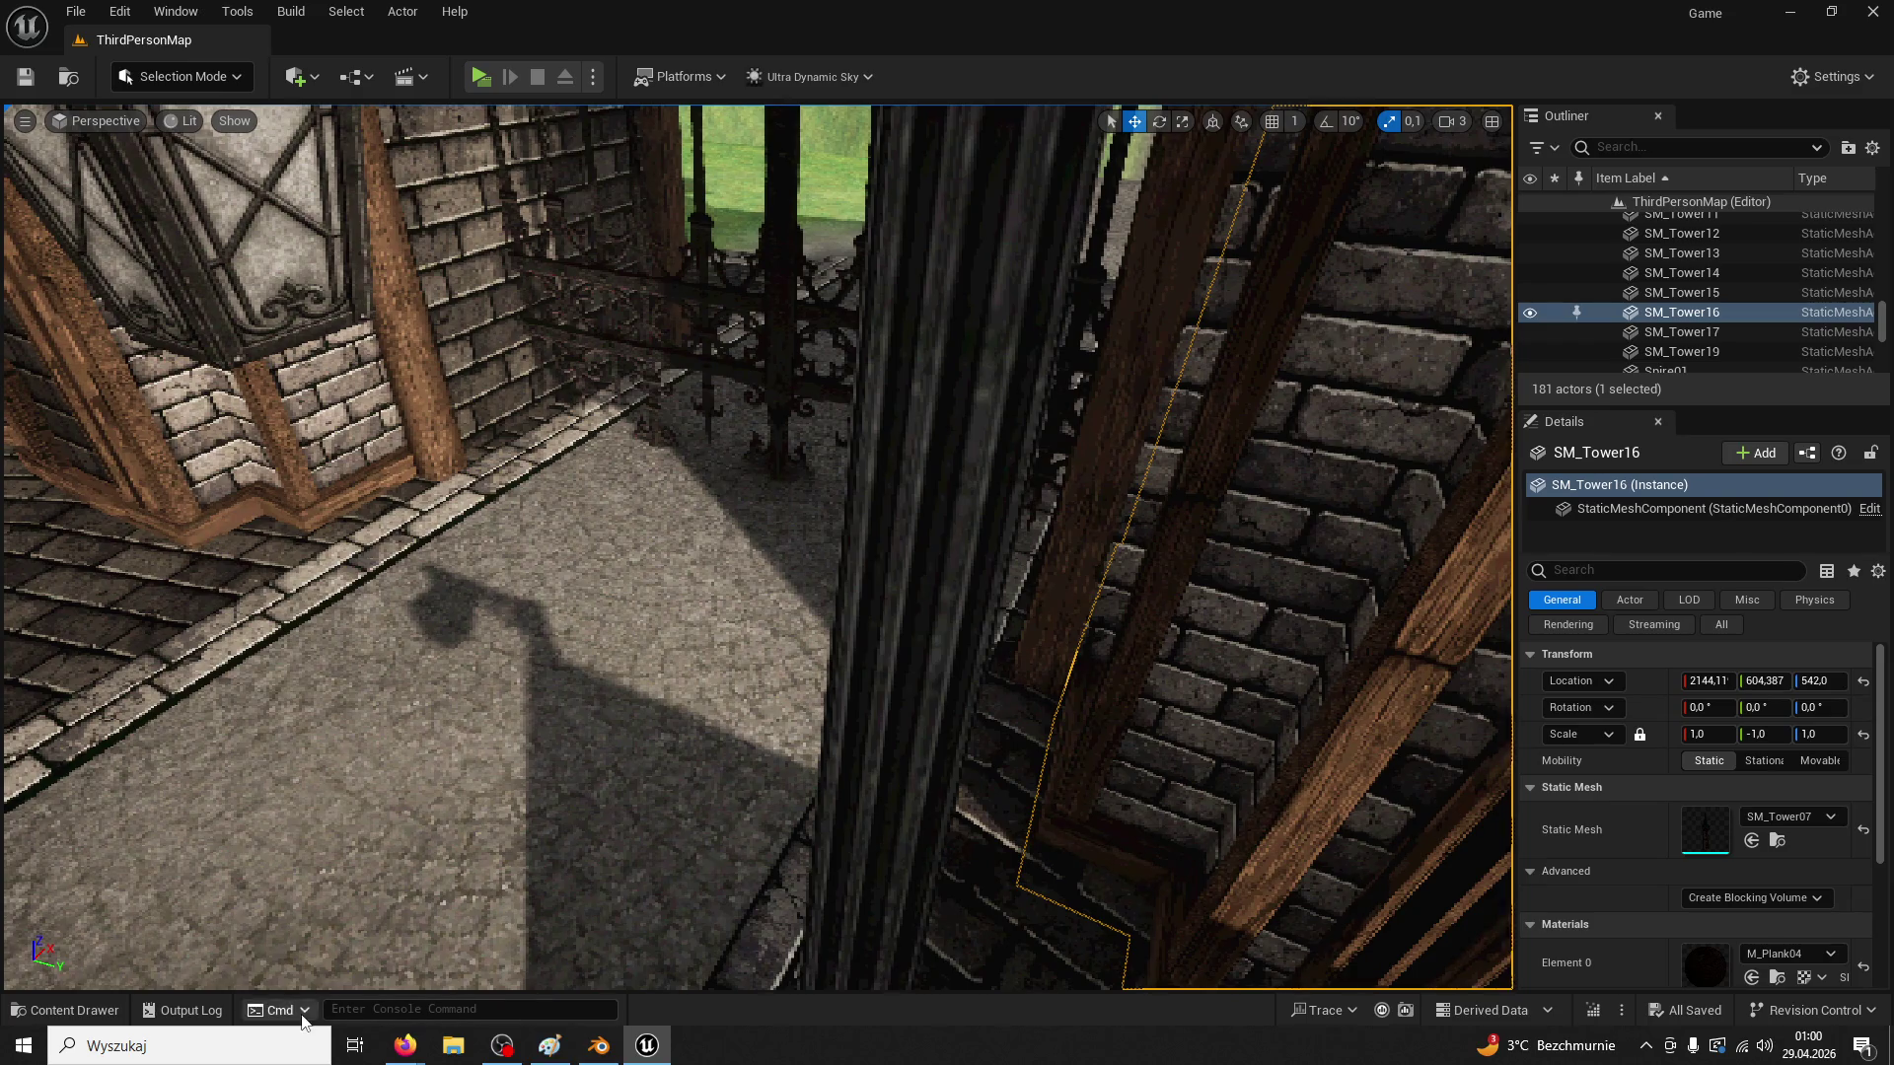
mouse_move(402, 1048)
click(480, 1002)
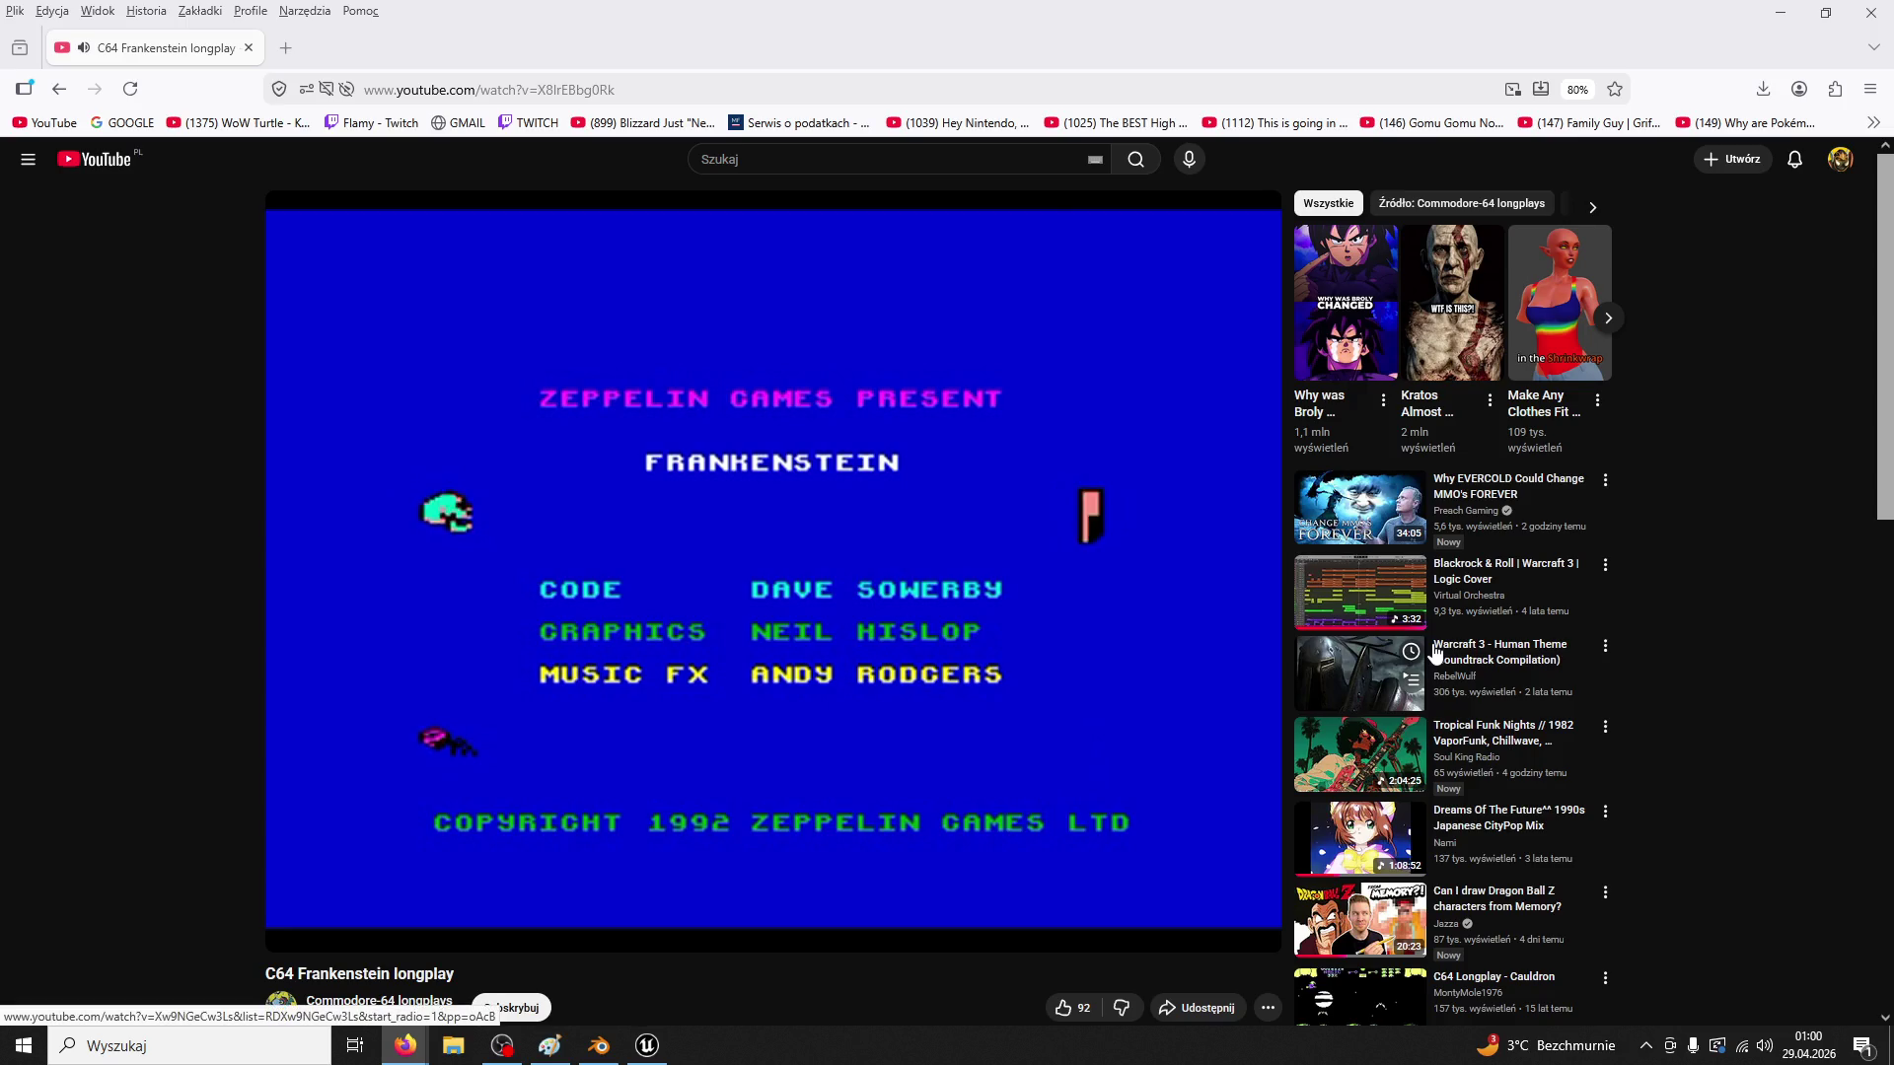
Watch the C64 Frankenstein longplay fullscreen from the 1:36 lab scene onward
click(1251, 931)
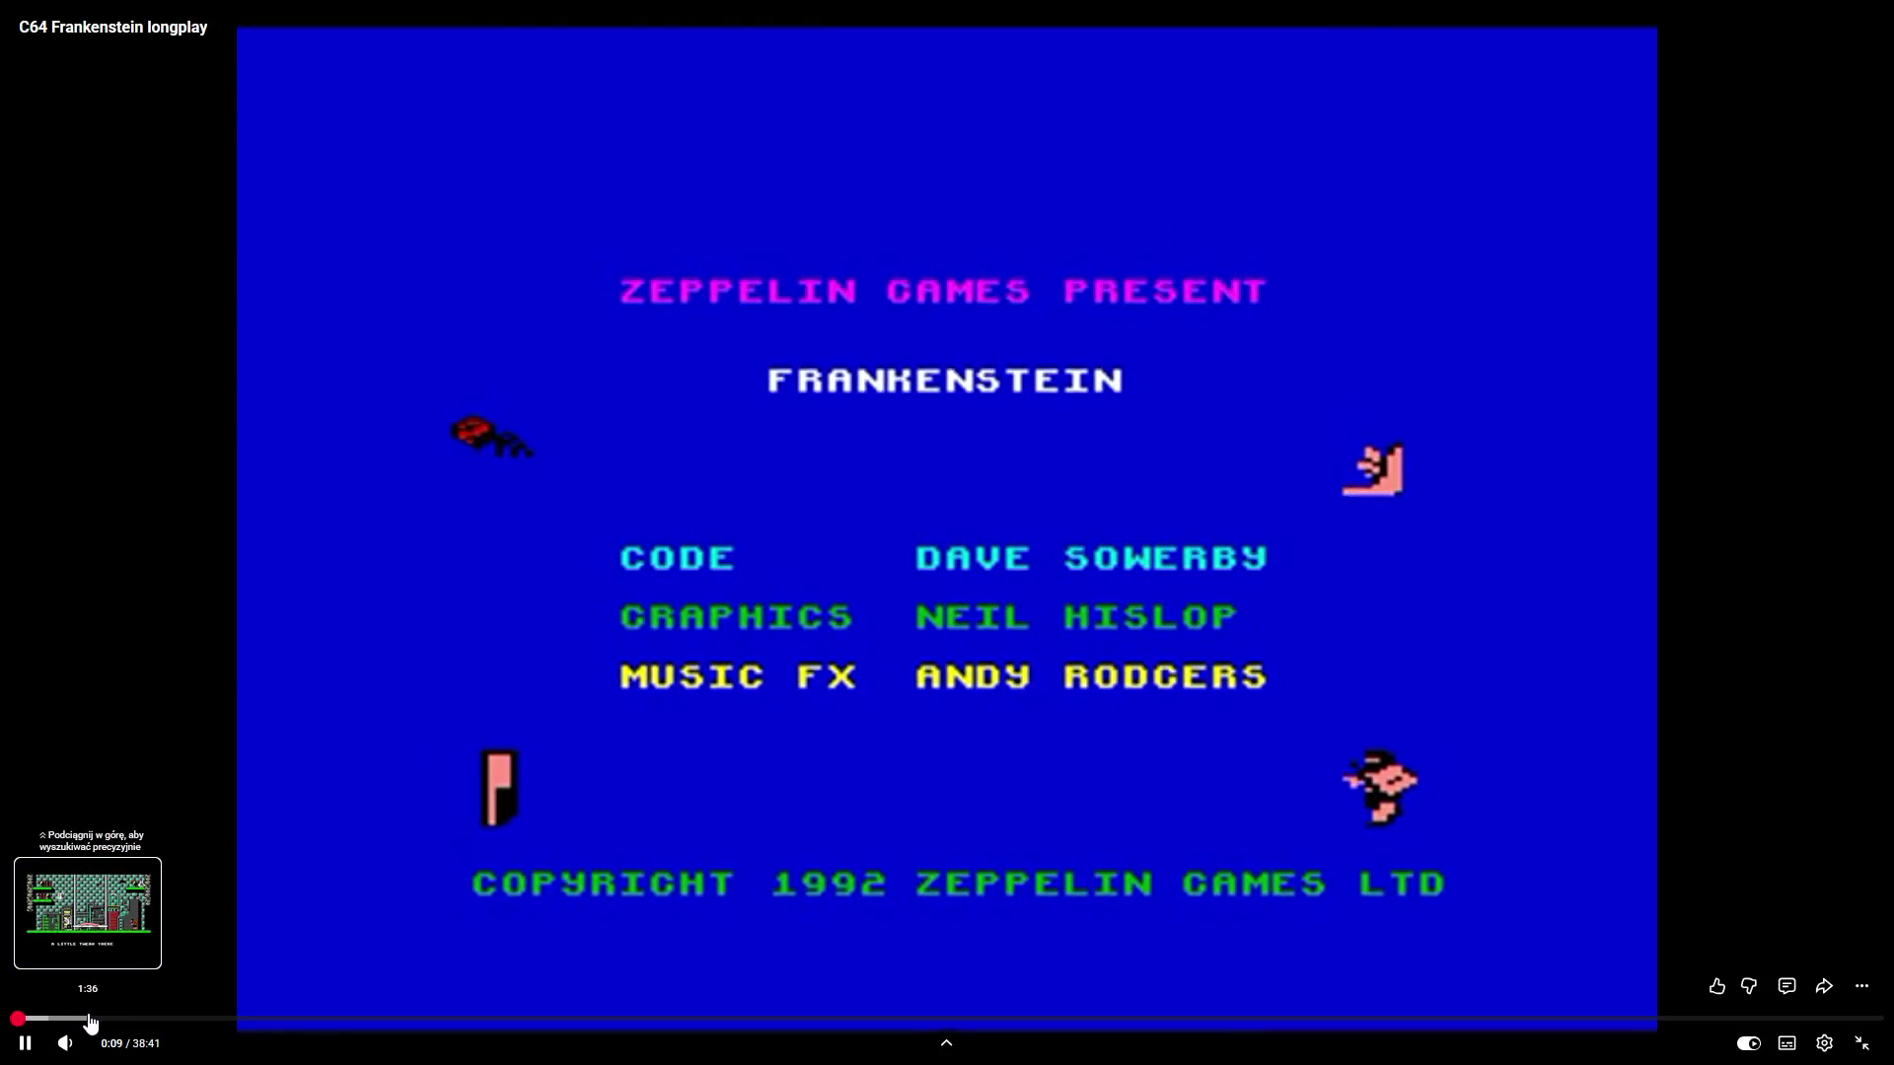
click(88, 1022)
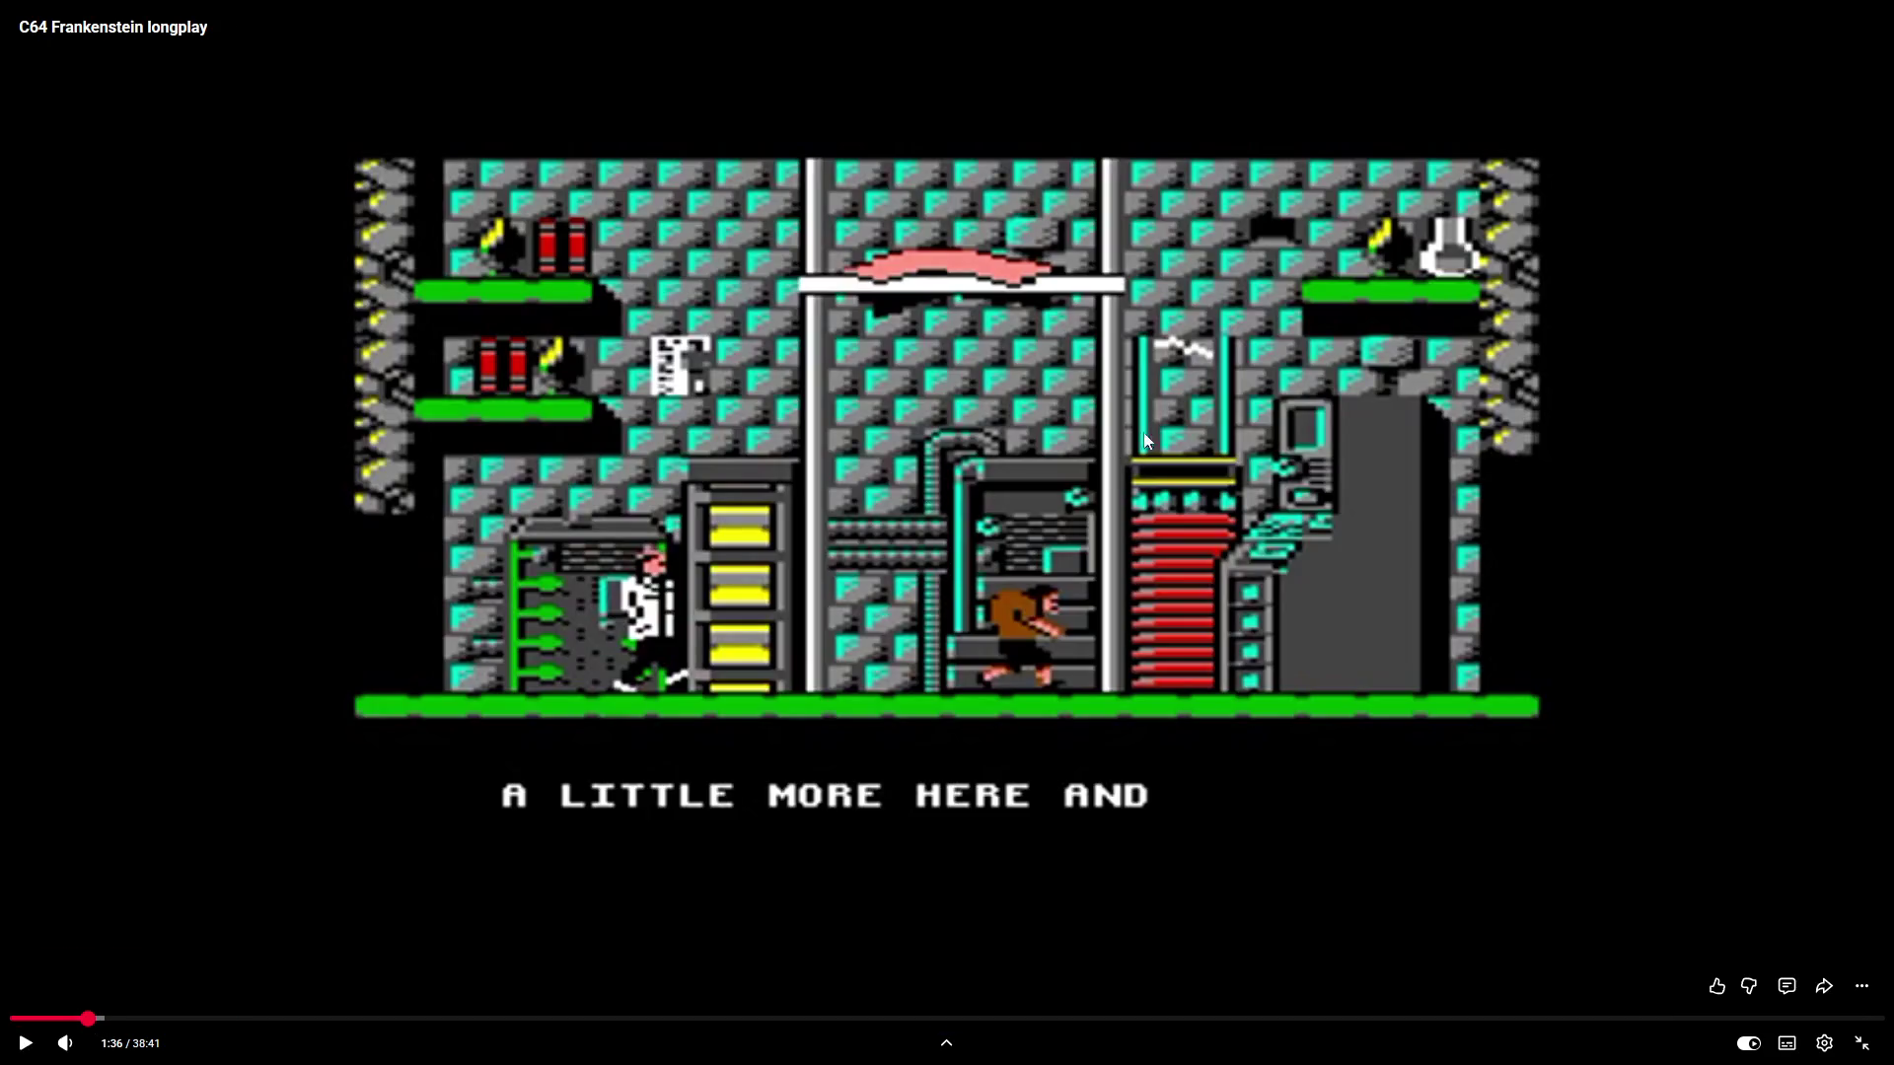
click(1261, 399)
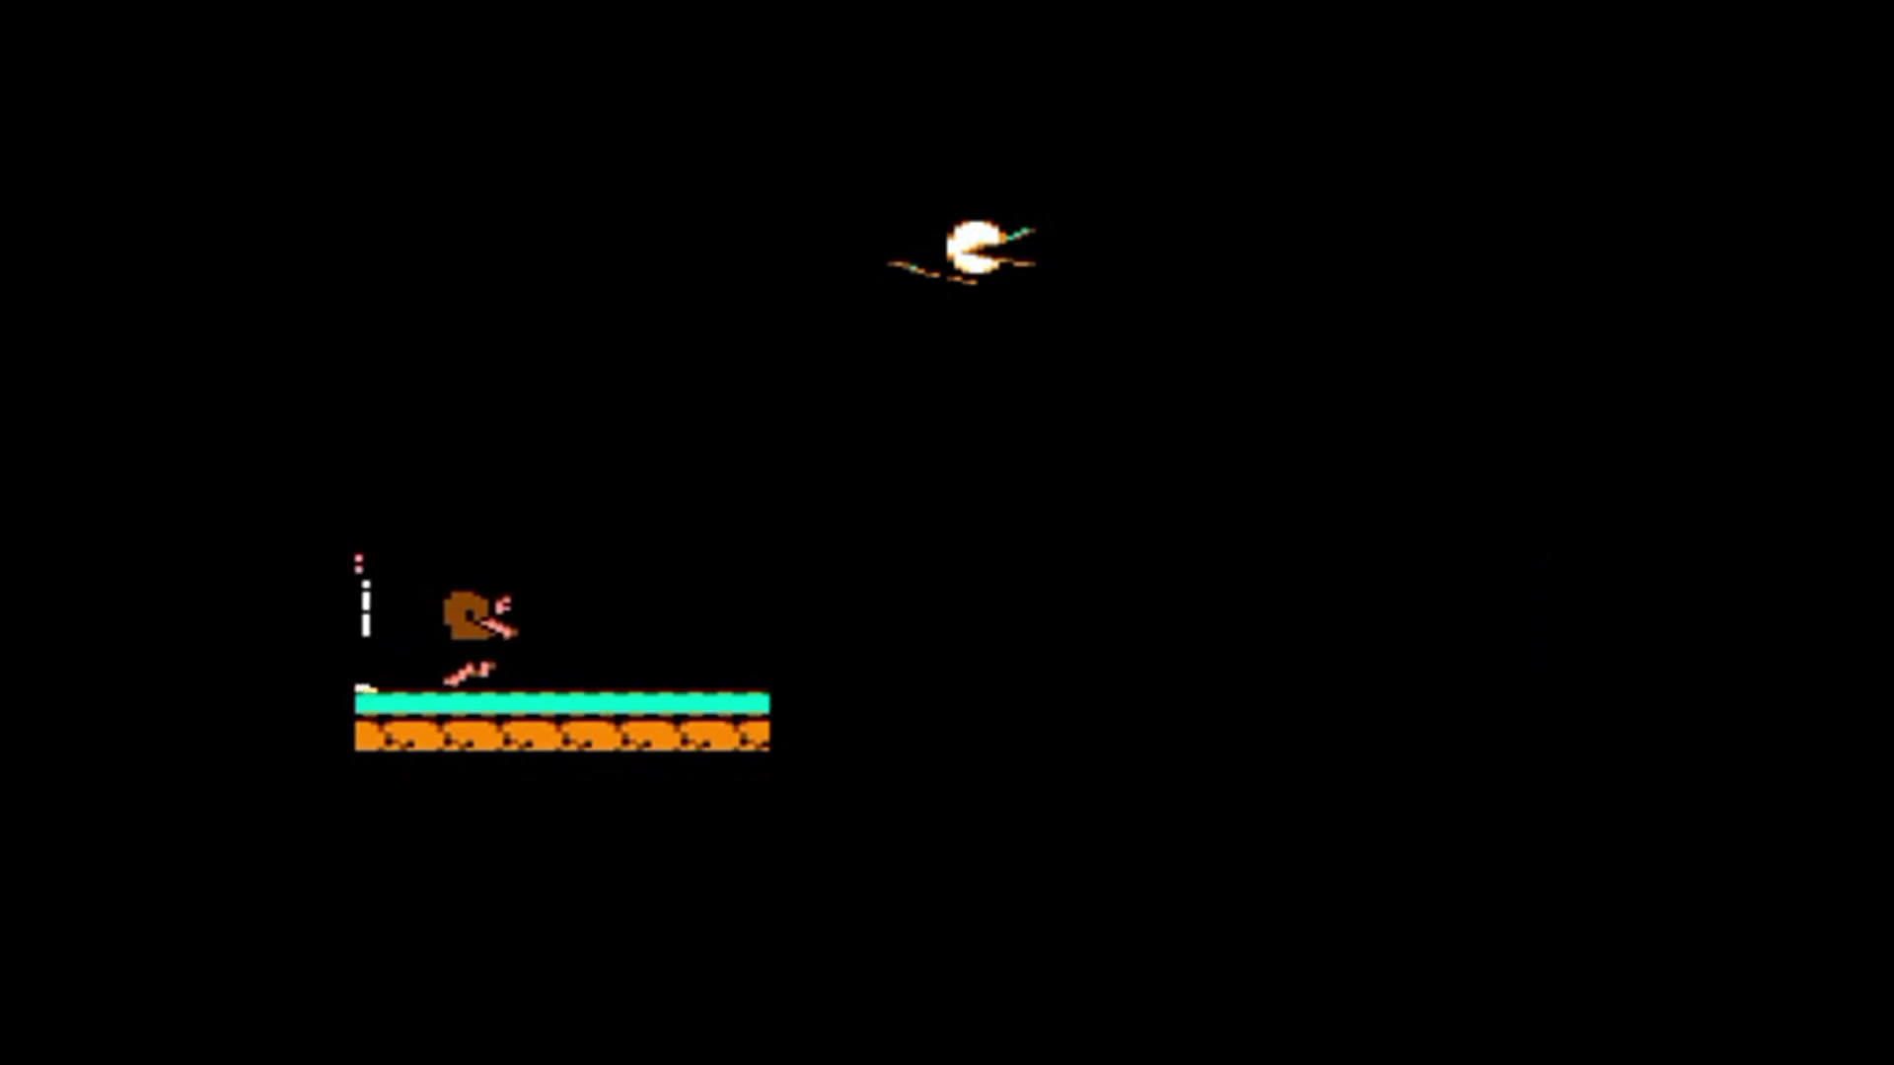
mouse_move(1117, 333)
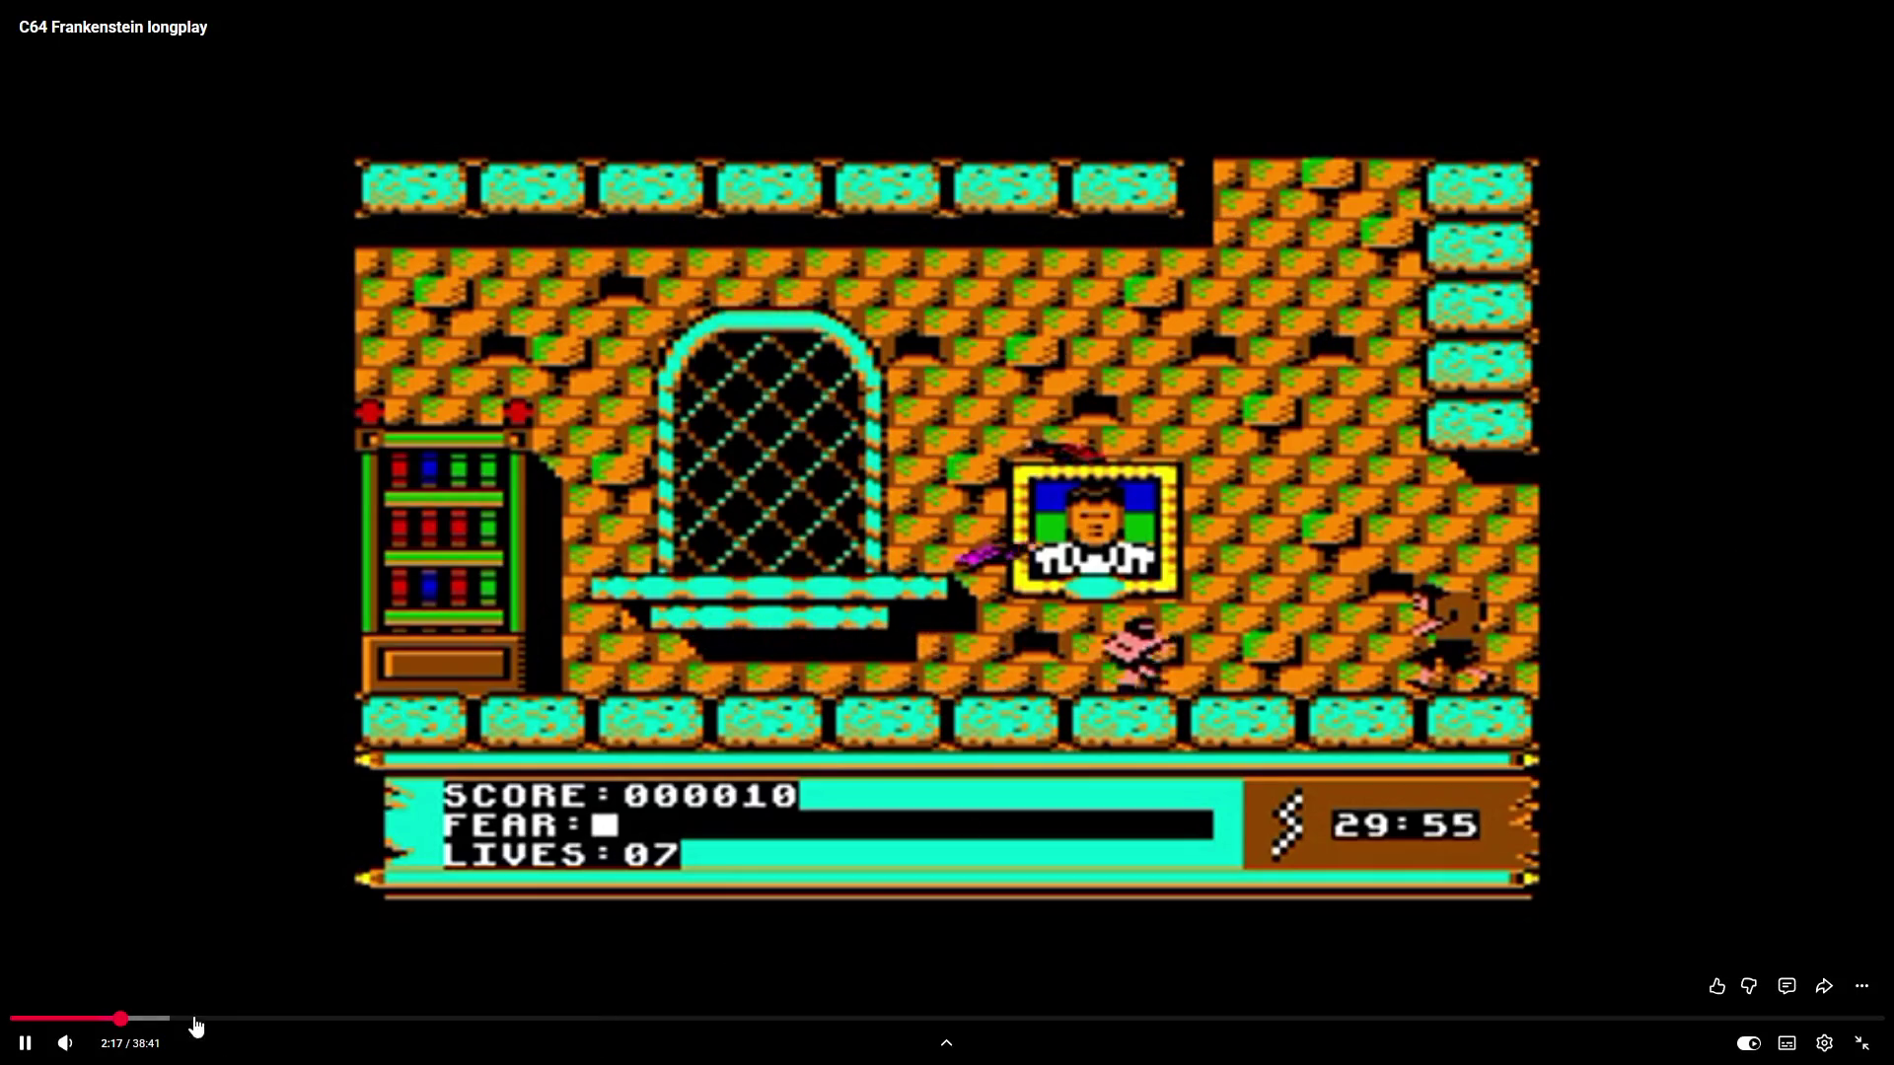
Play the longplay through 5:38 and 6:05, then skip ahead toward 7:11
click(632, 590)
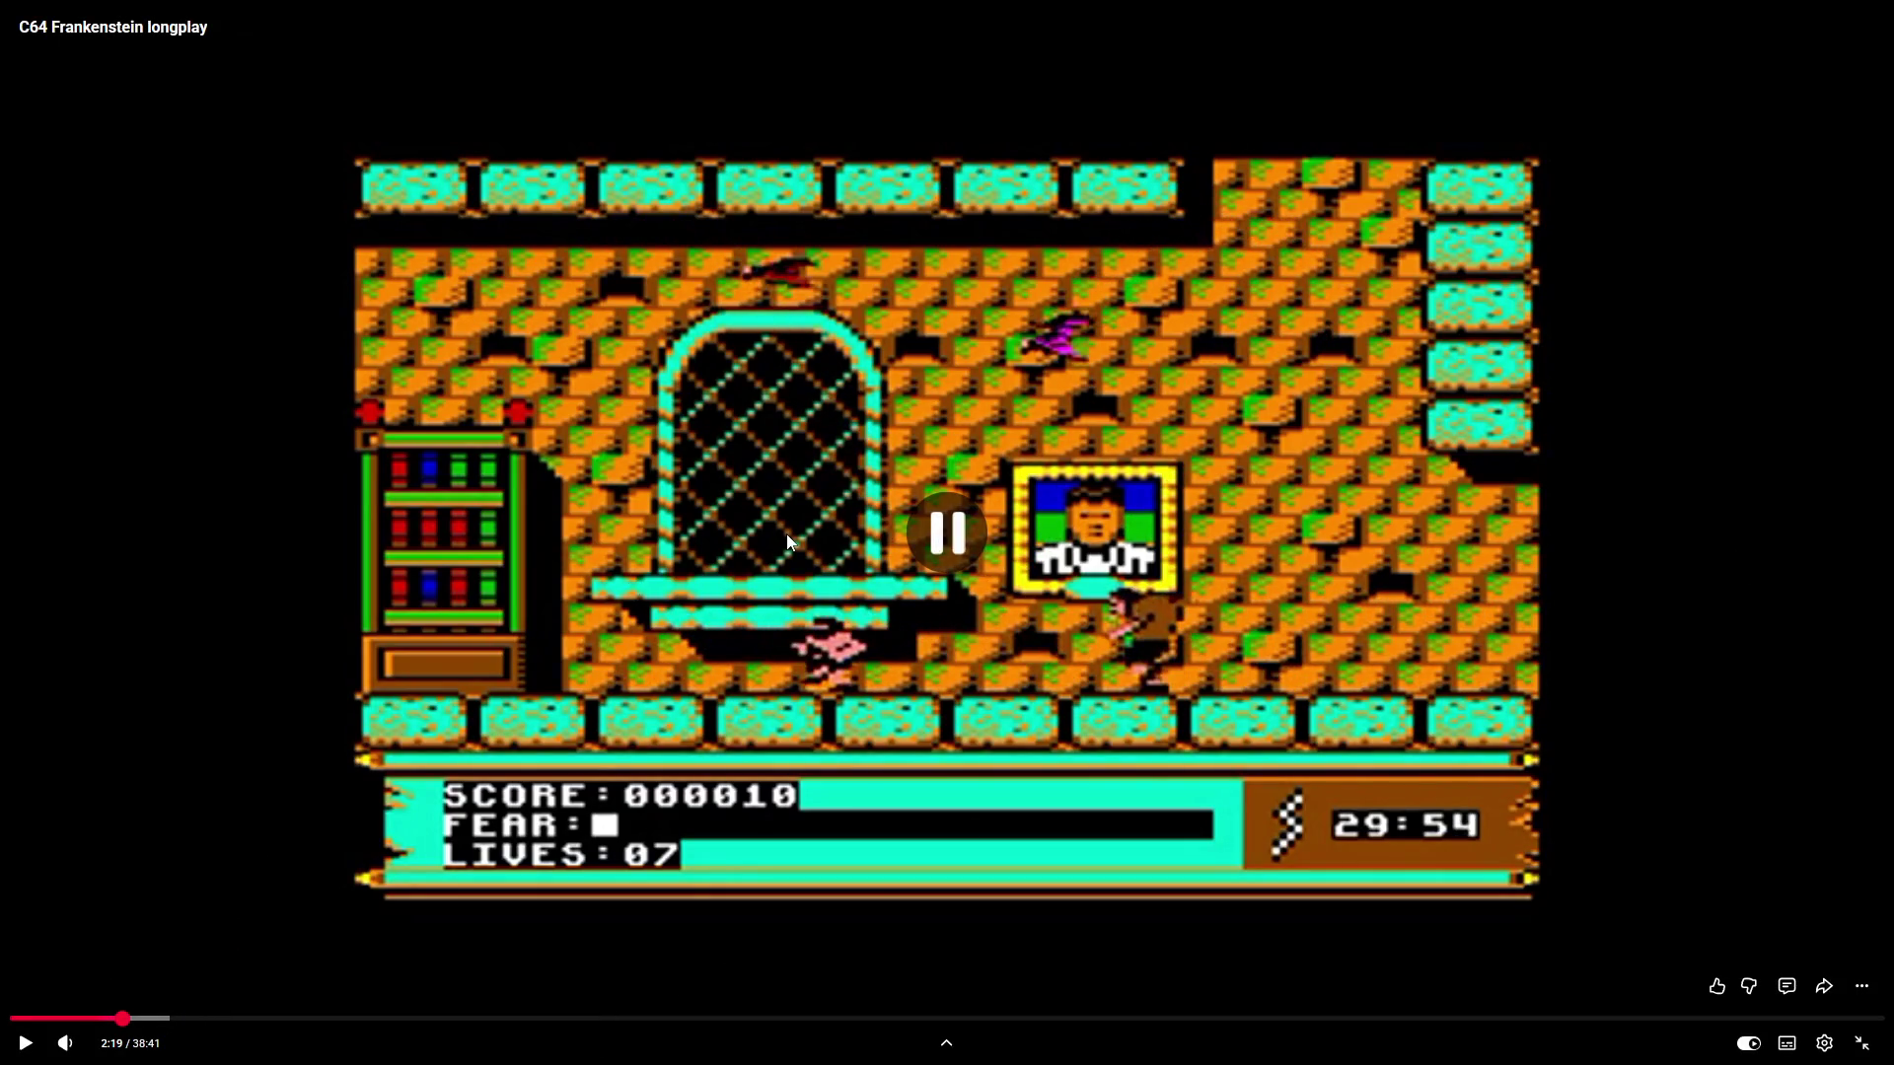
click(561, 706)
drag(168, 1026, 283, 1026)
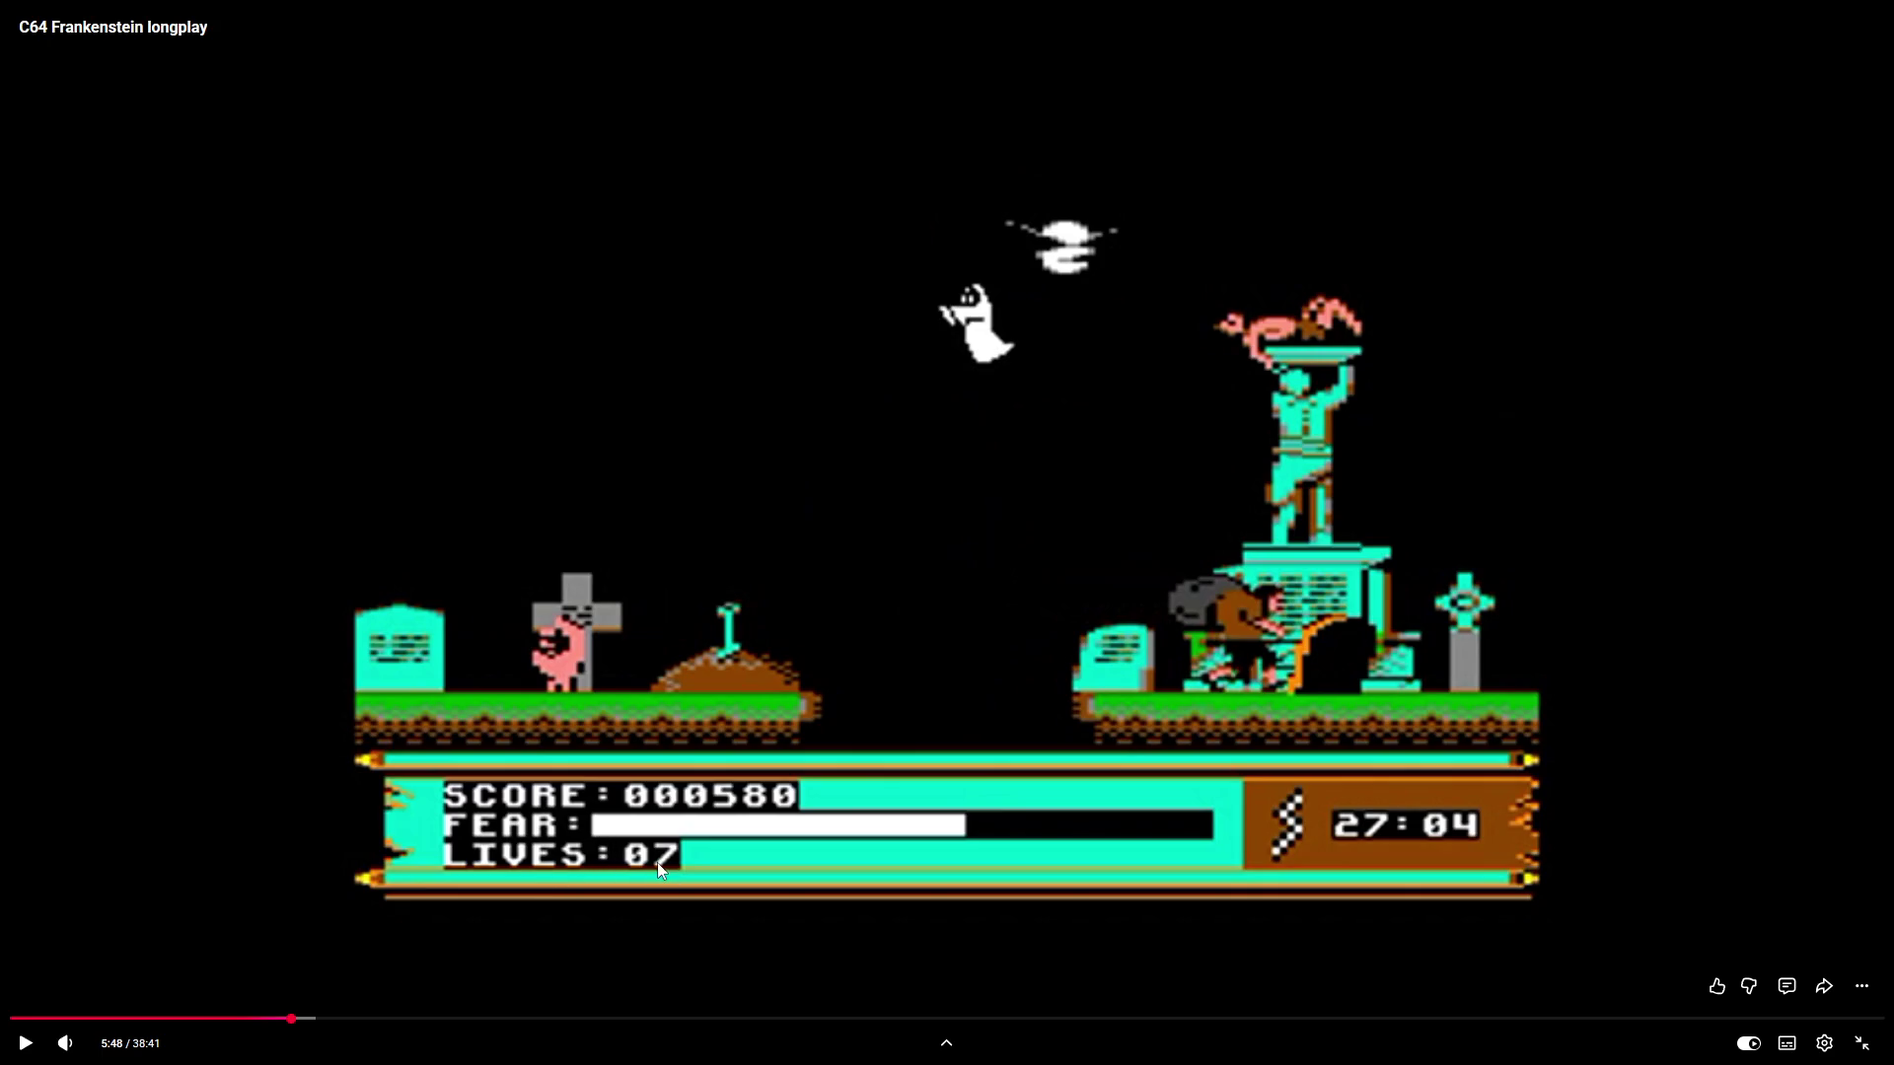
click(938, 629)
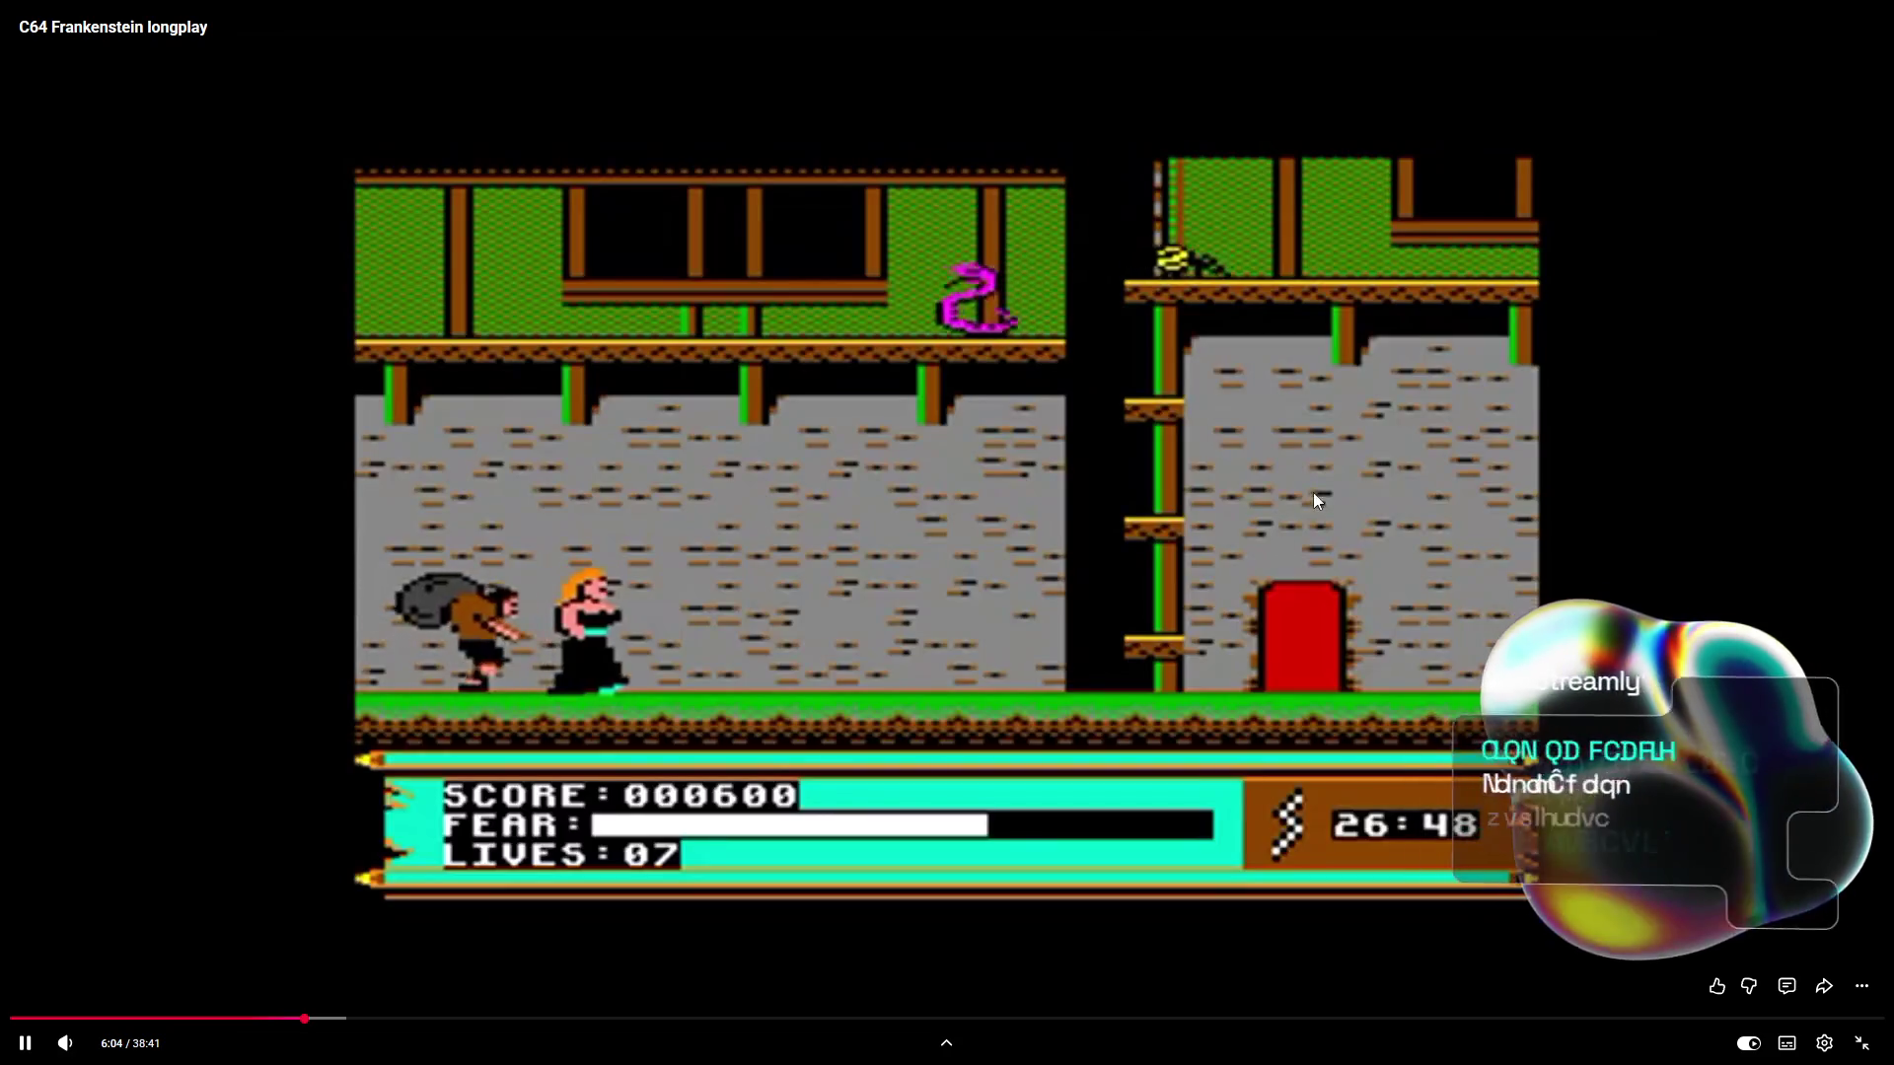
click(790, 678)
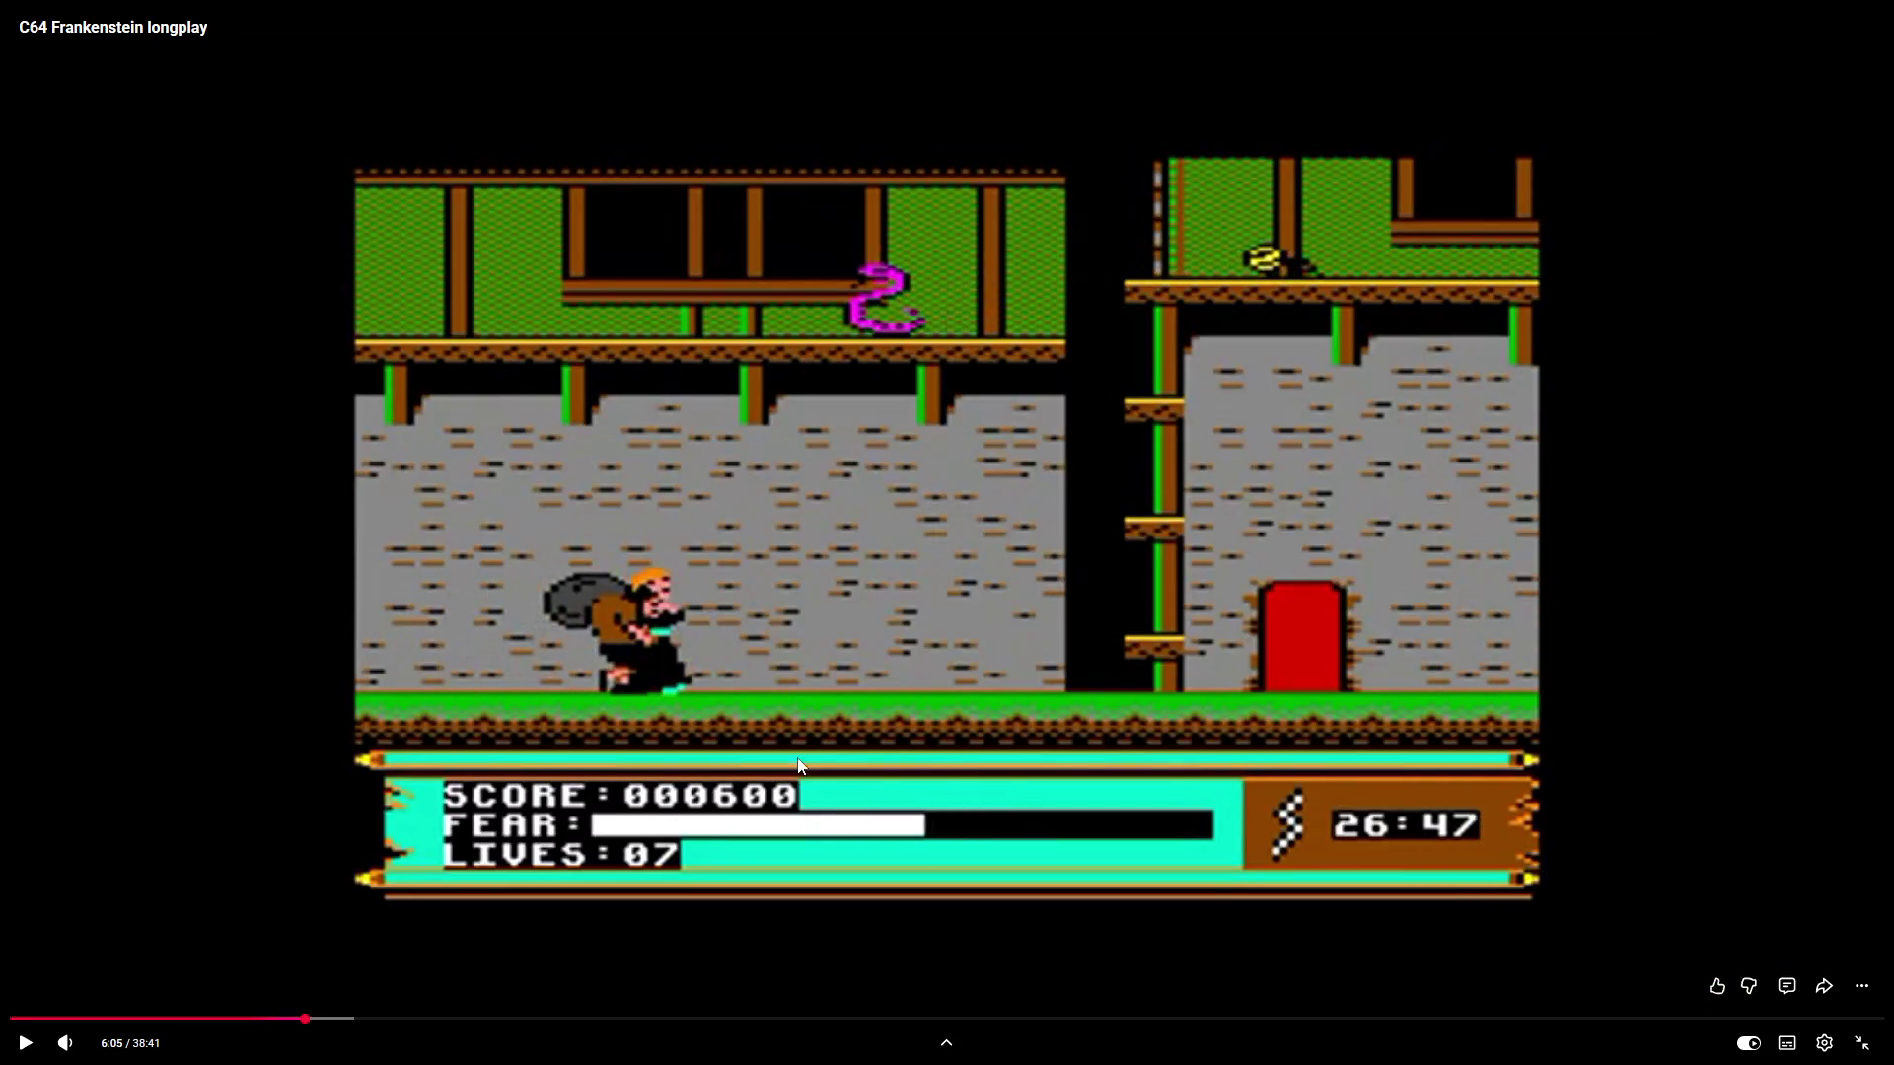
click(1543, 564)
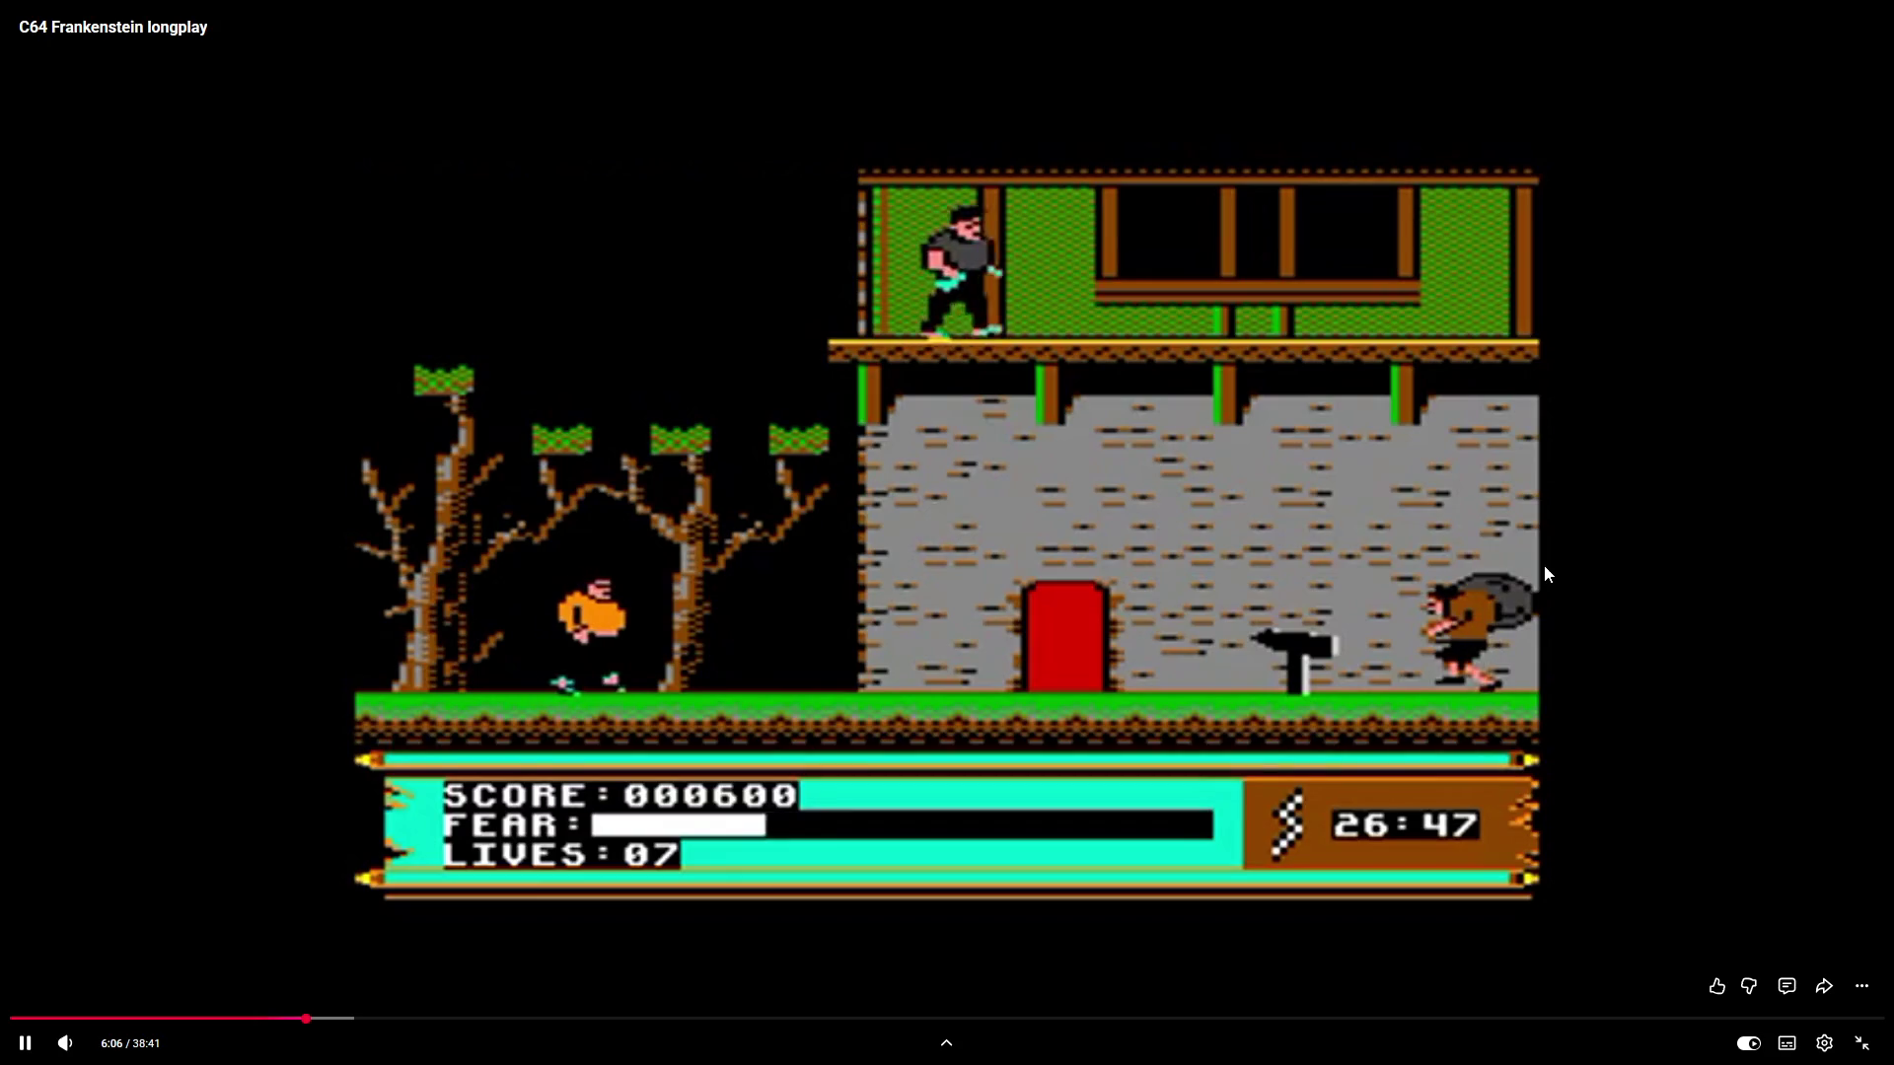
click(303, 1022)
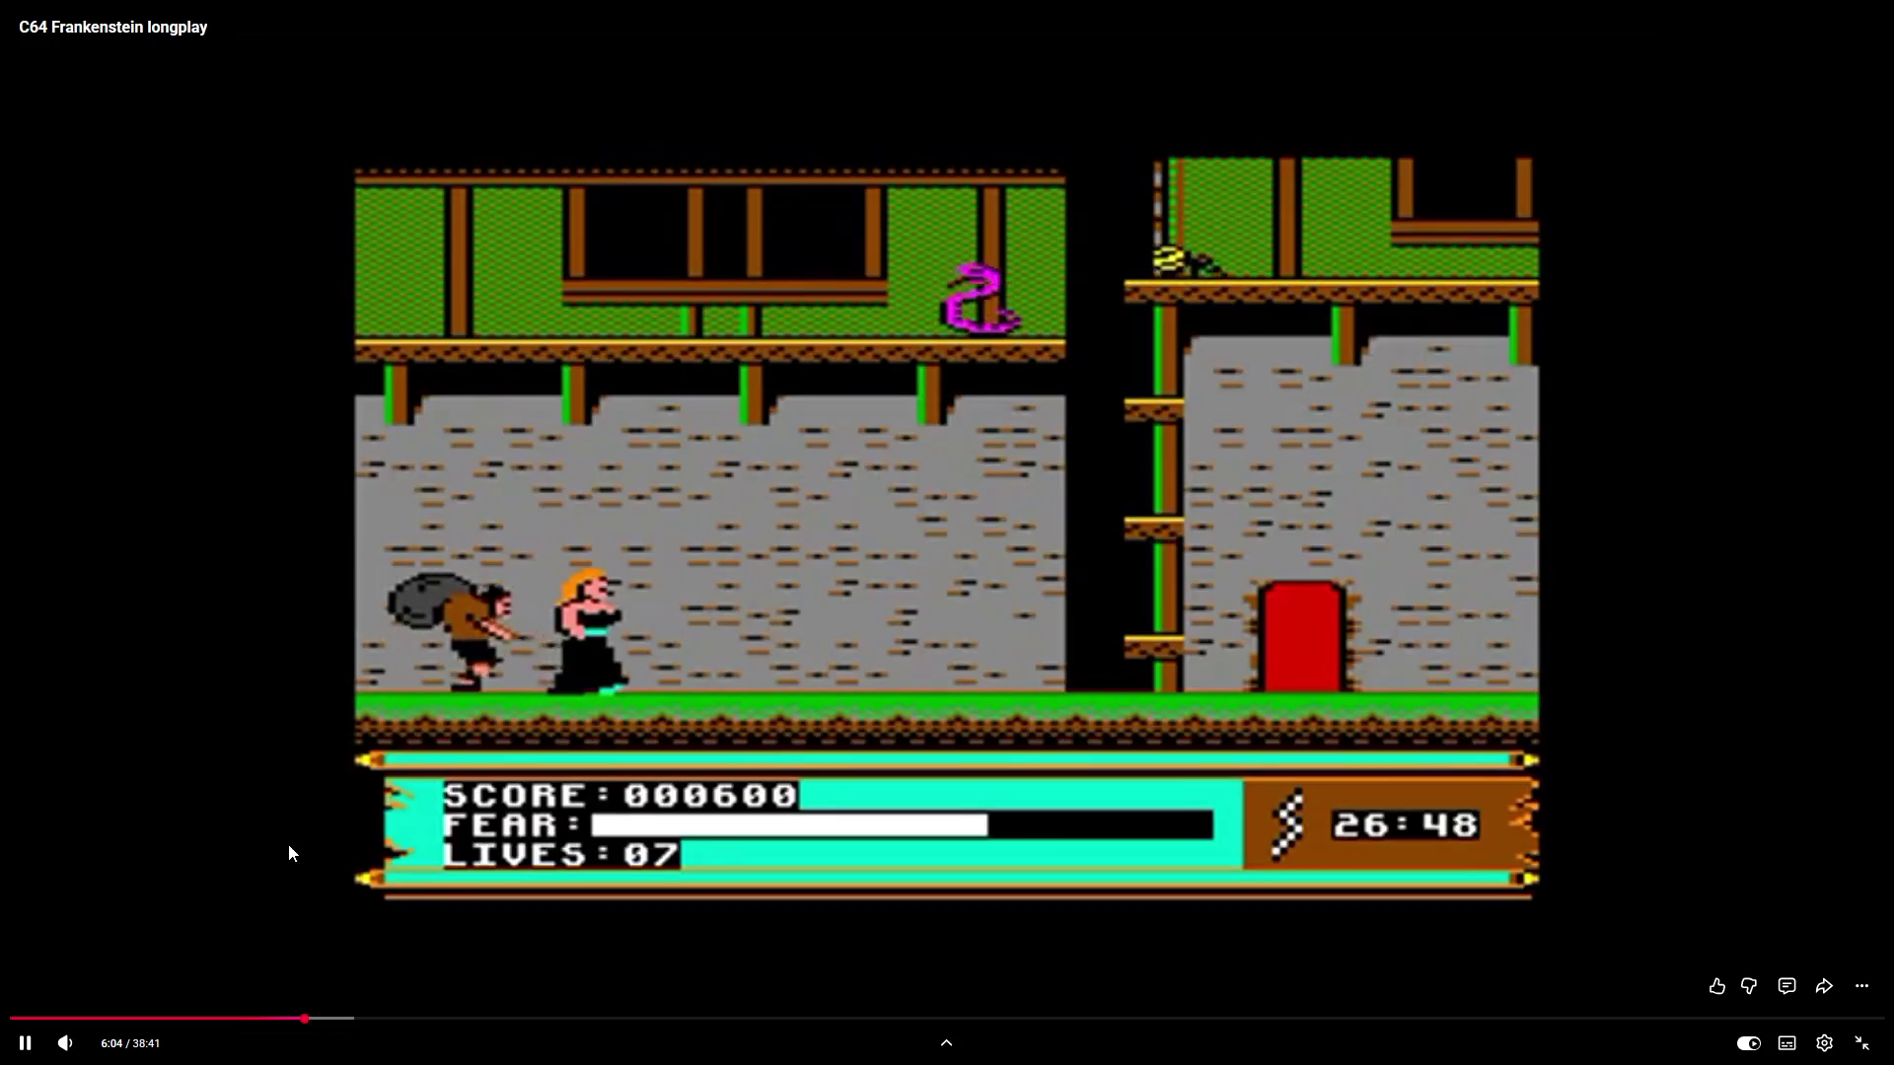
click(434, 795)
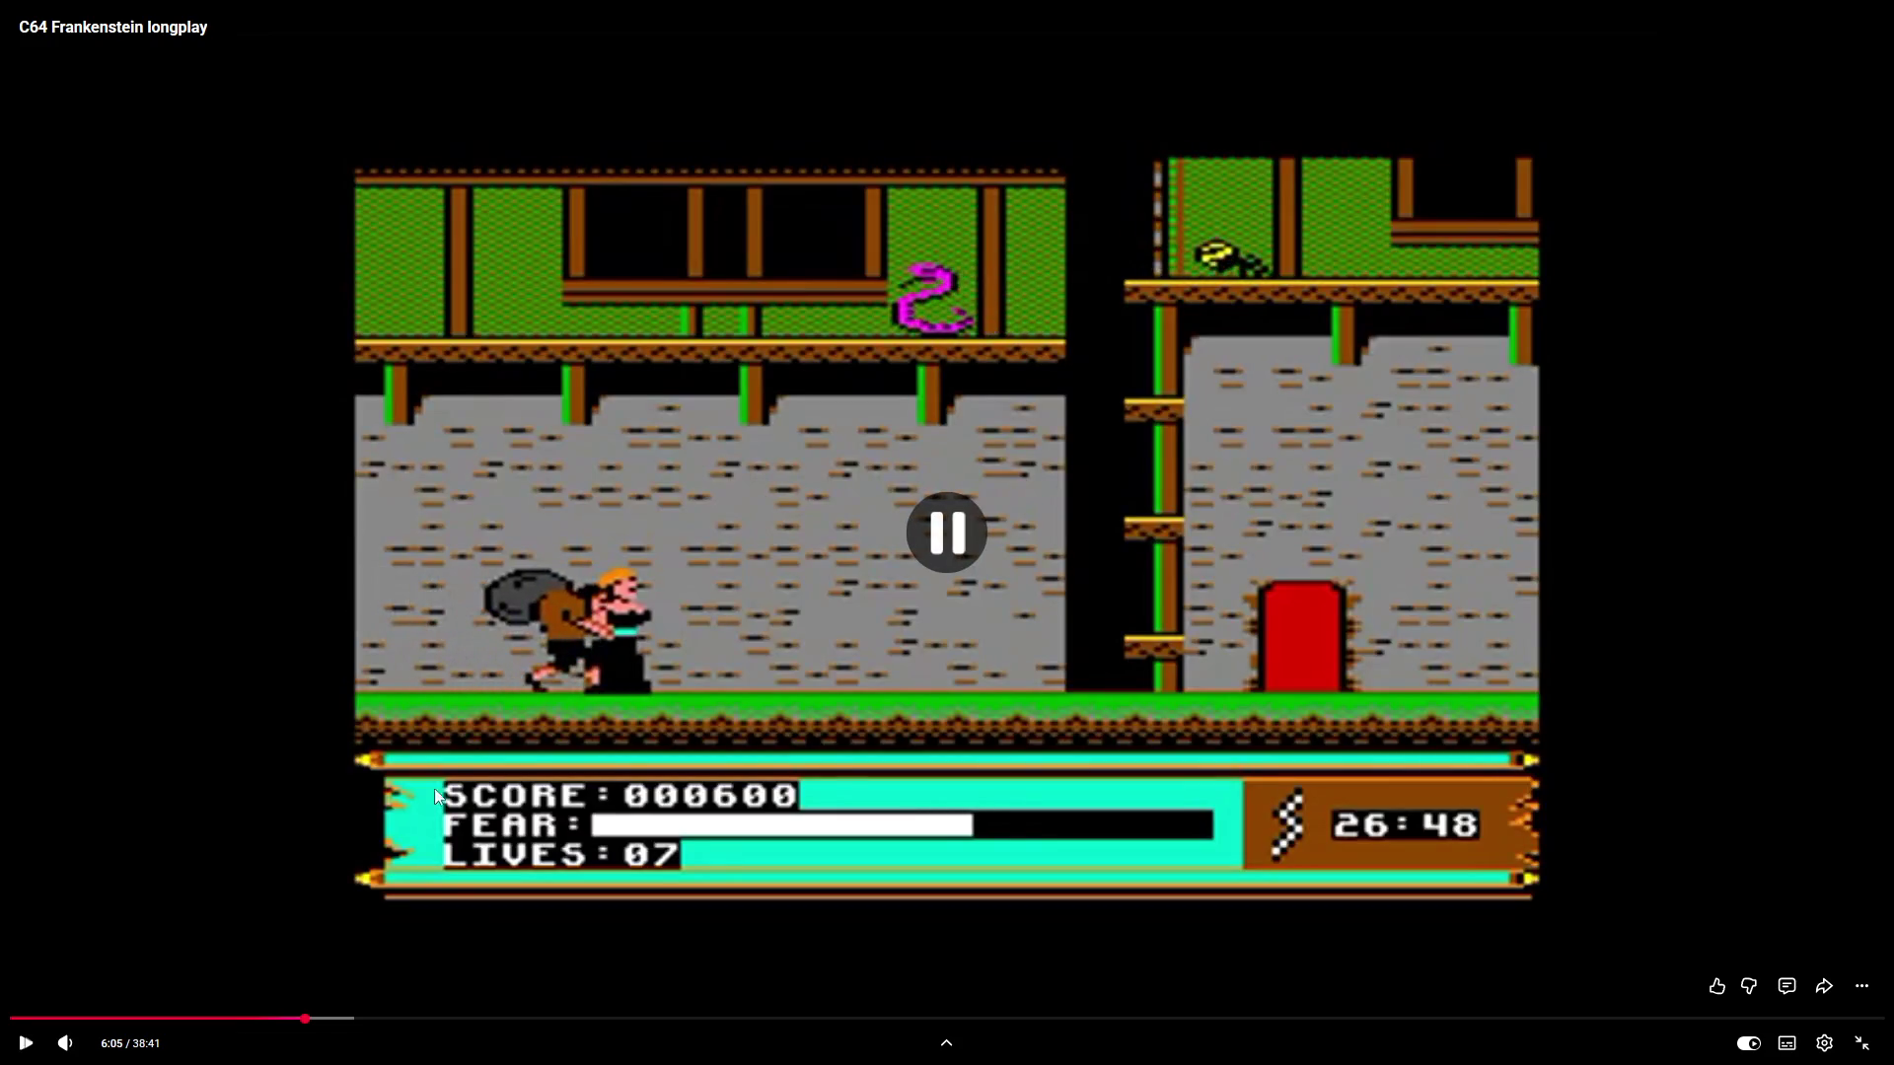
click(1436, 449)
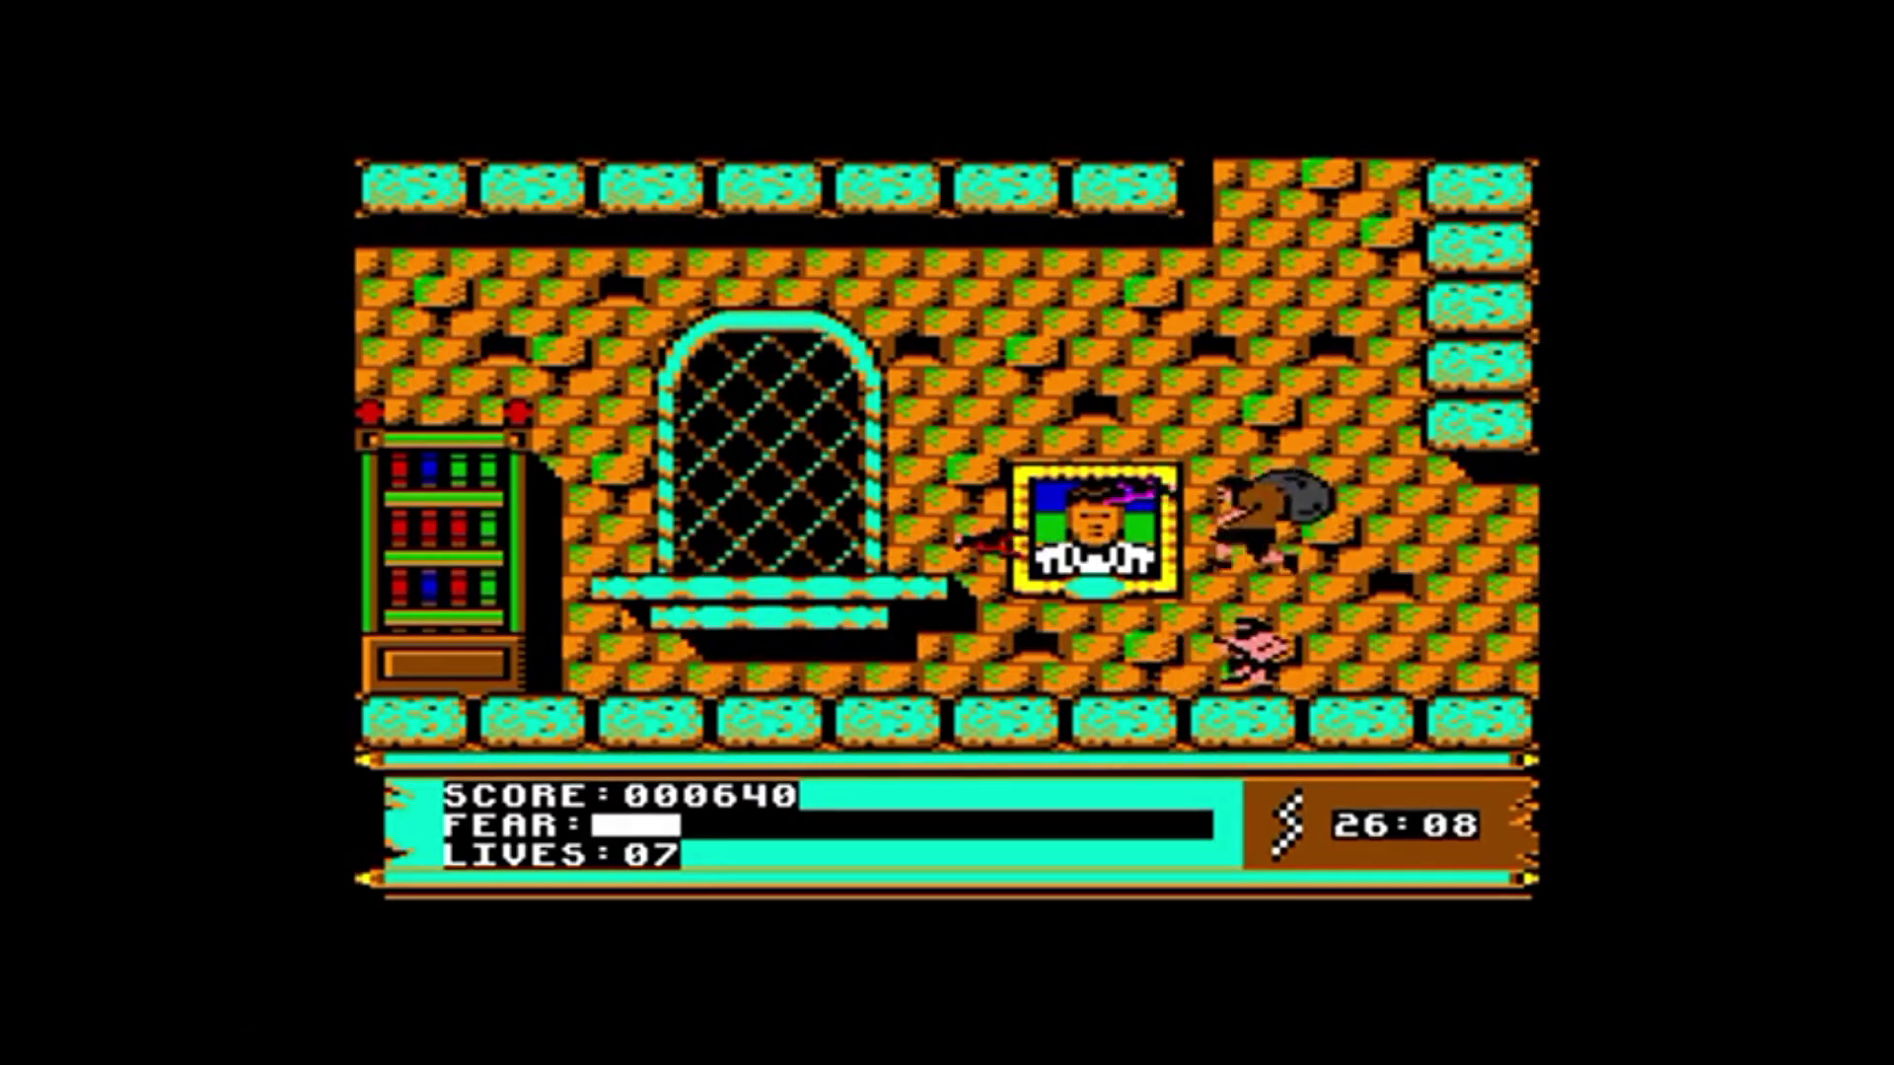
mouse_move(1275, 470)
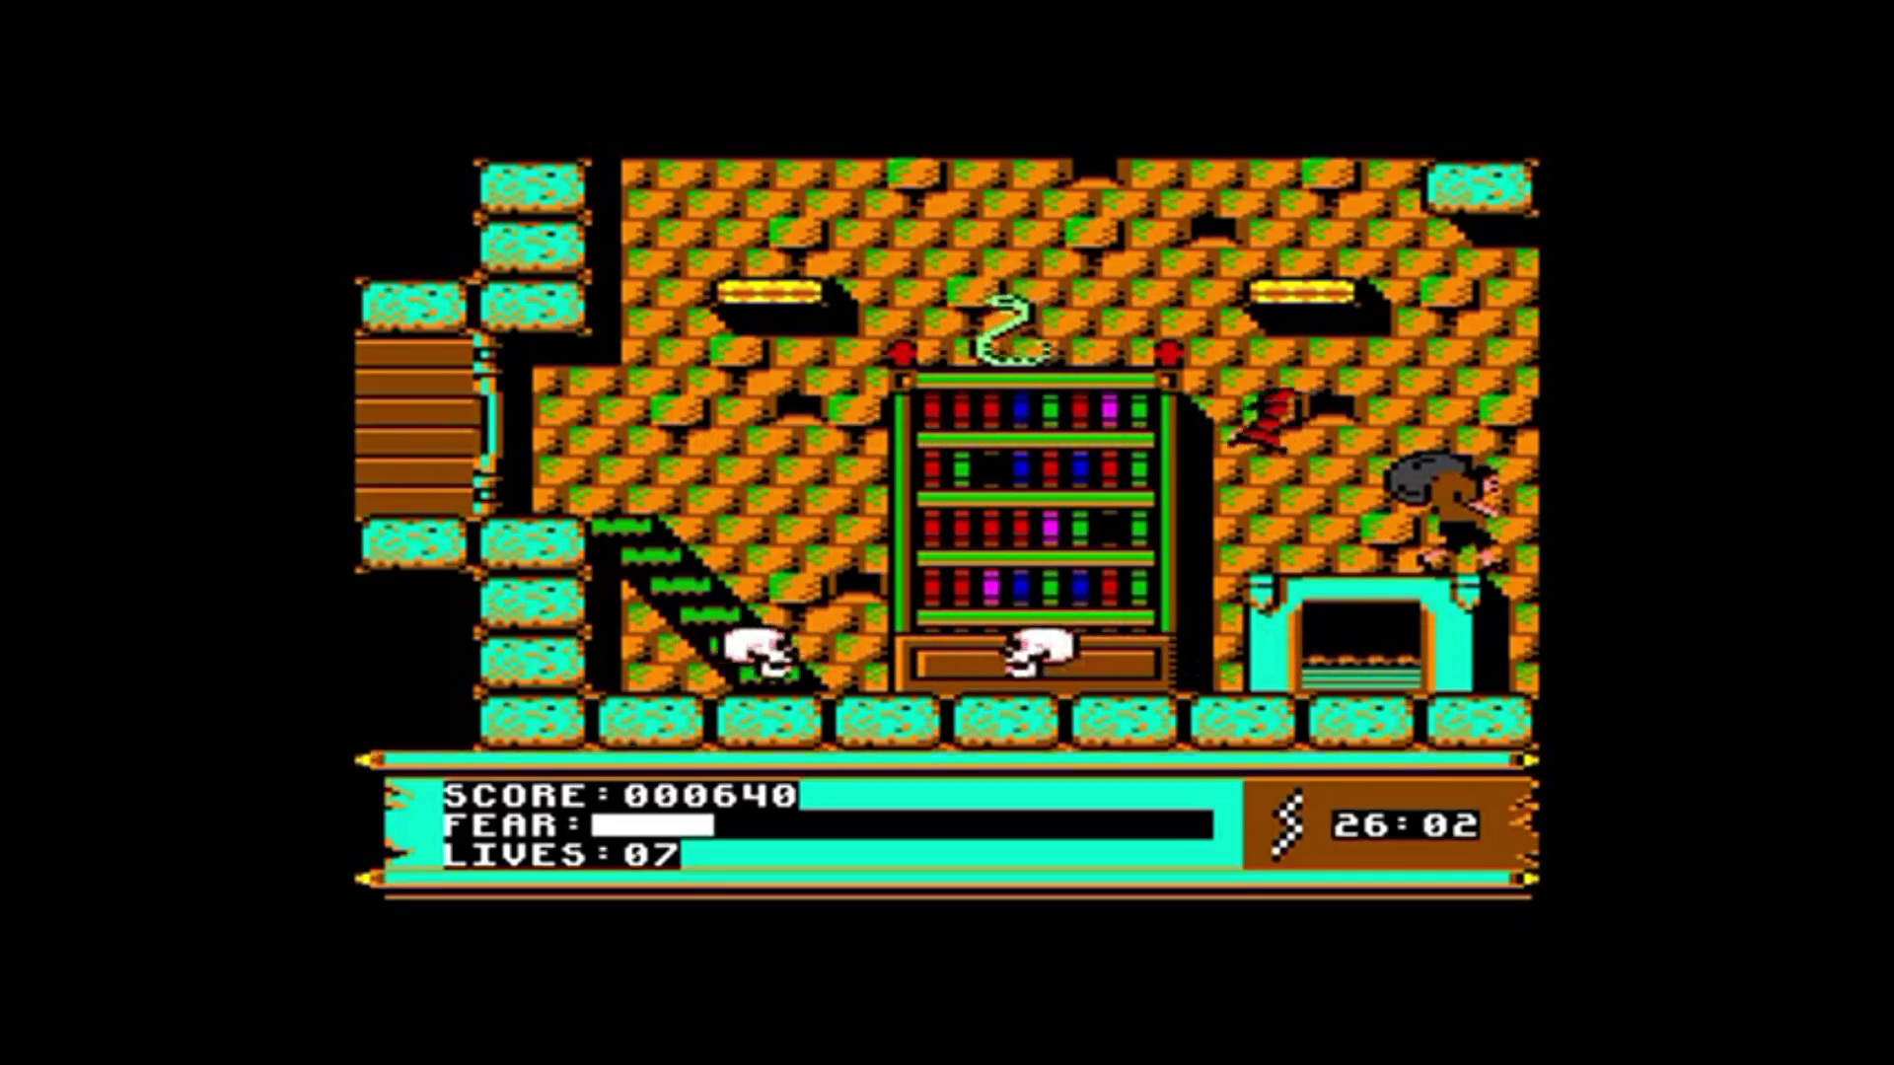
click(358, 1021)
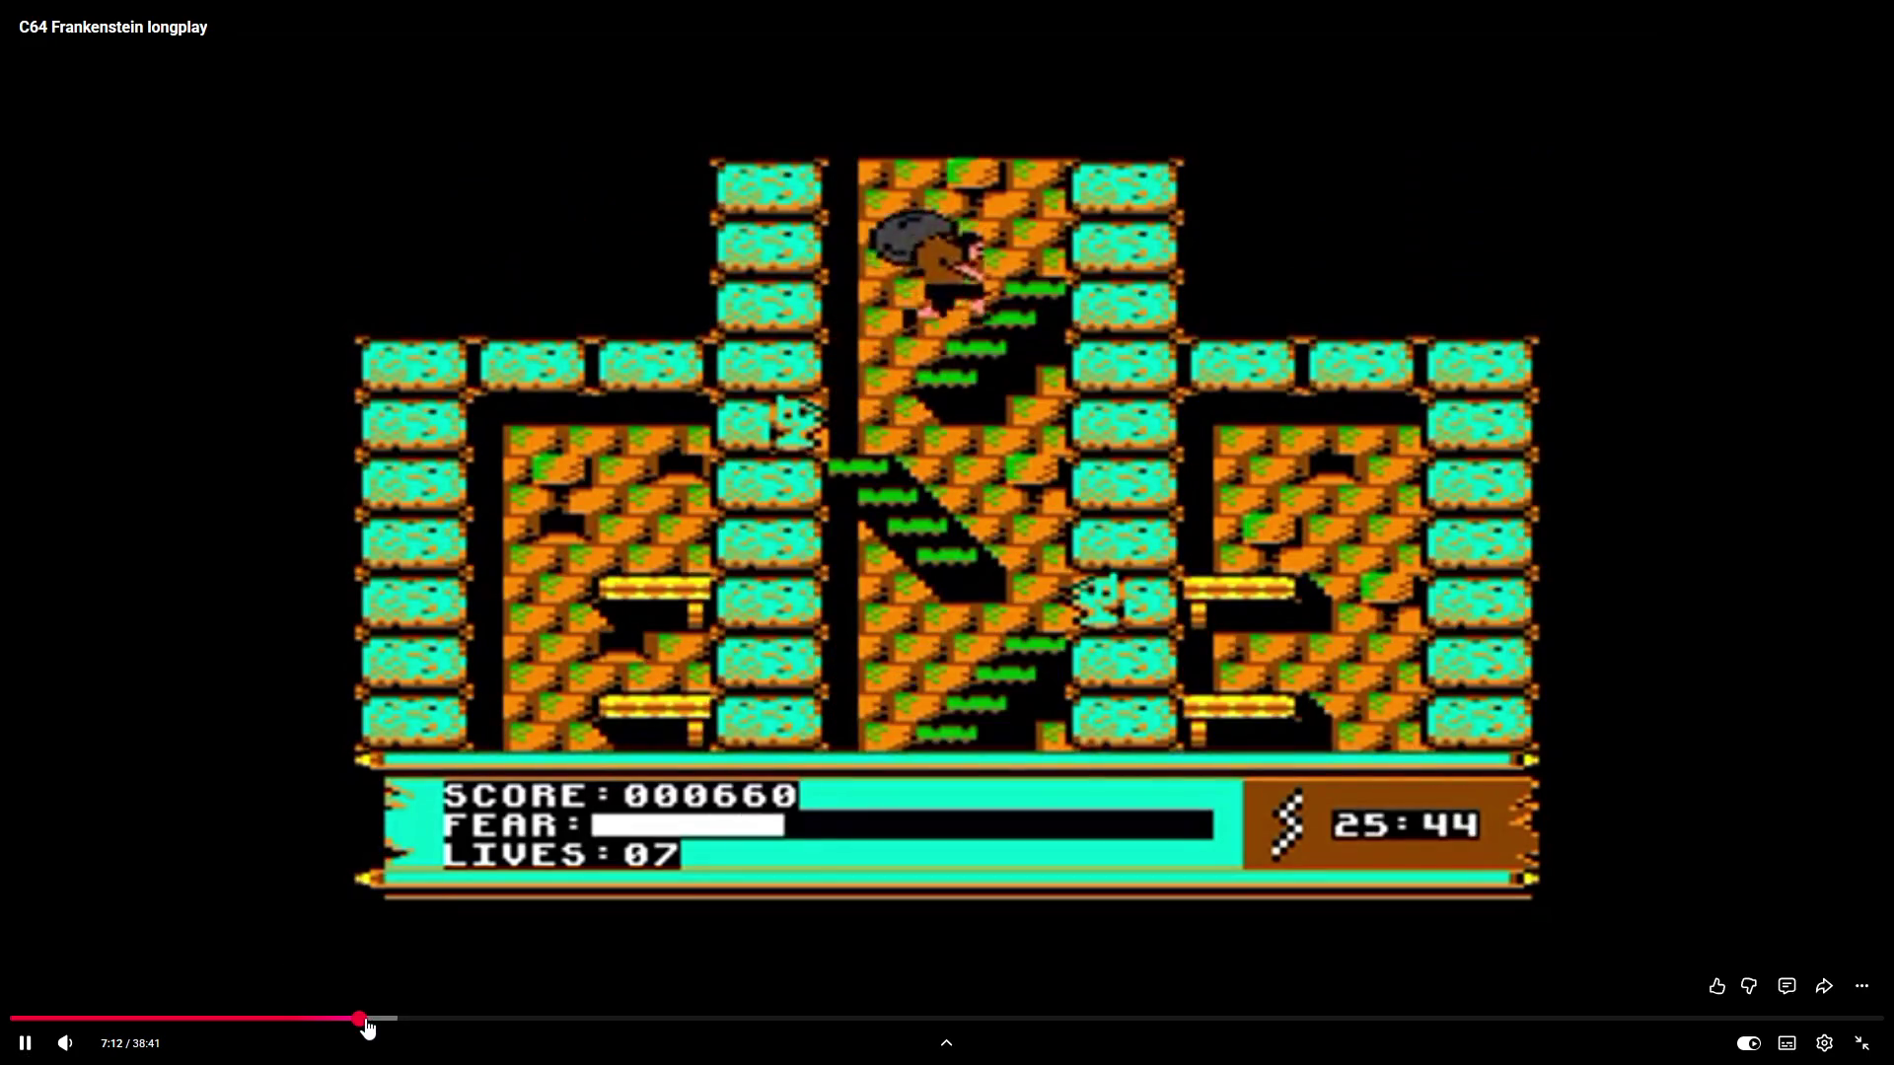
Advance the longplay past 7:57 to the 8:44 cutscene, then pause at 8:48
click(366, 1021)
drag(379, 1028, 404, 1028)
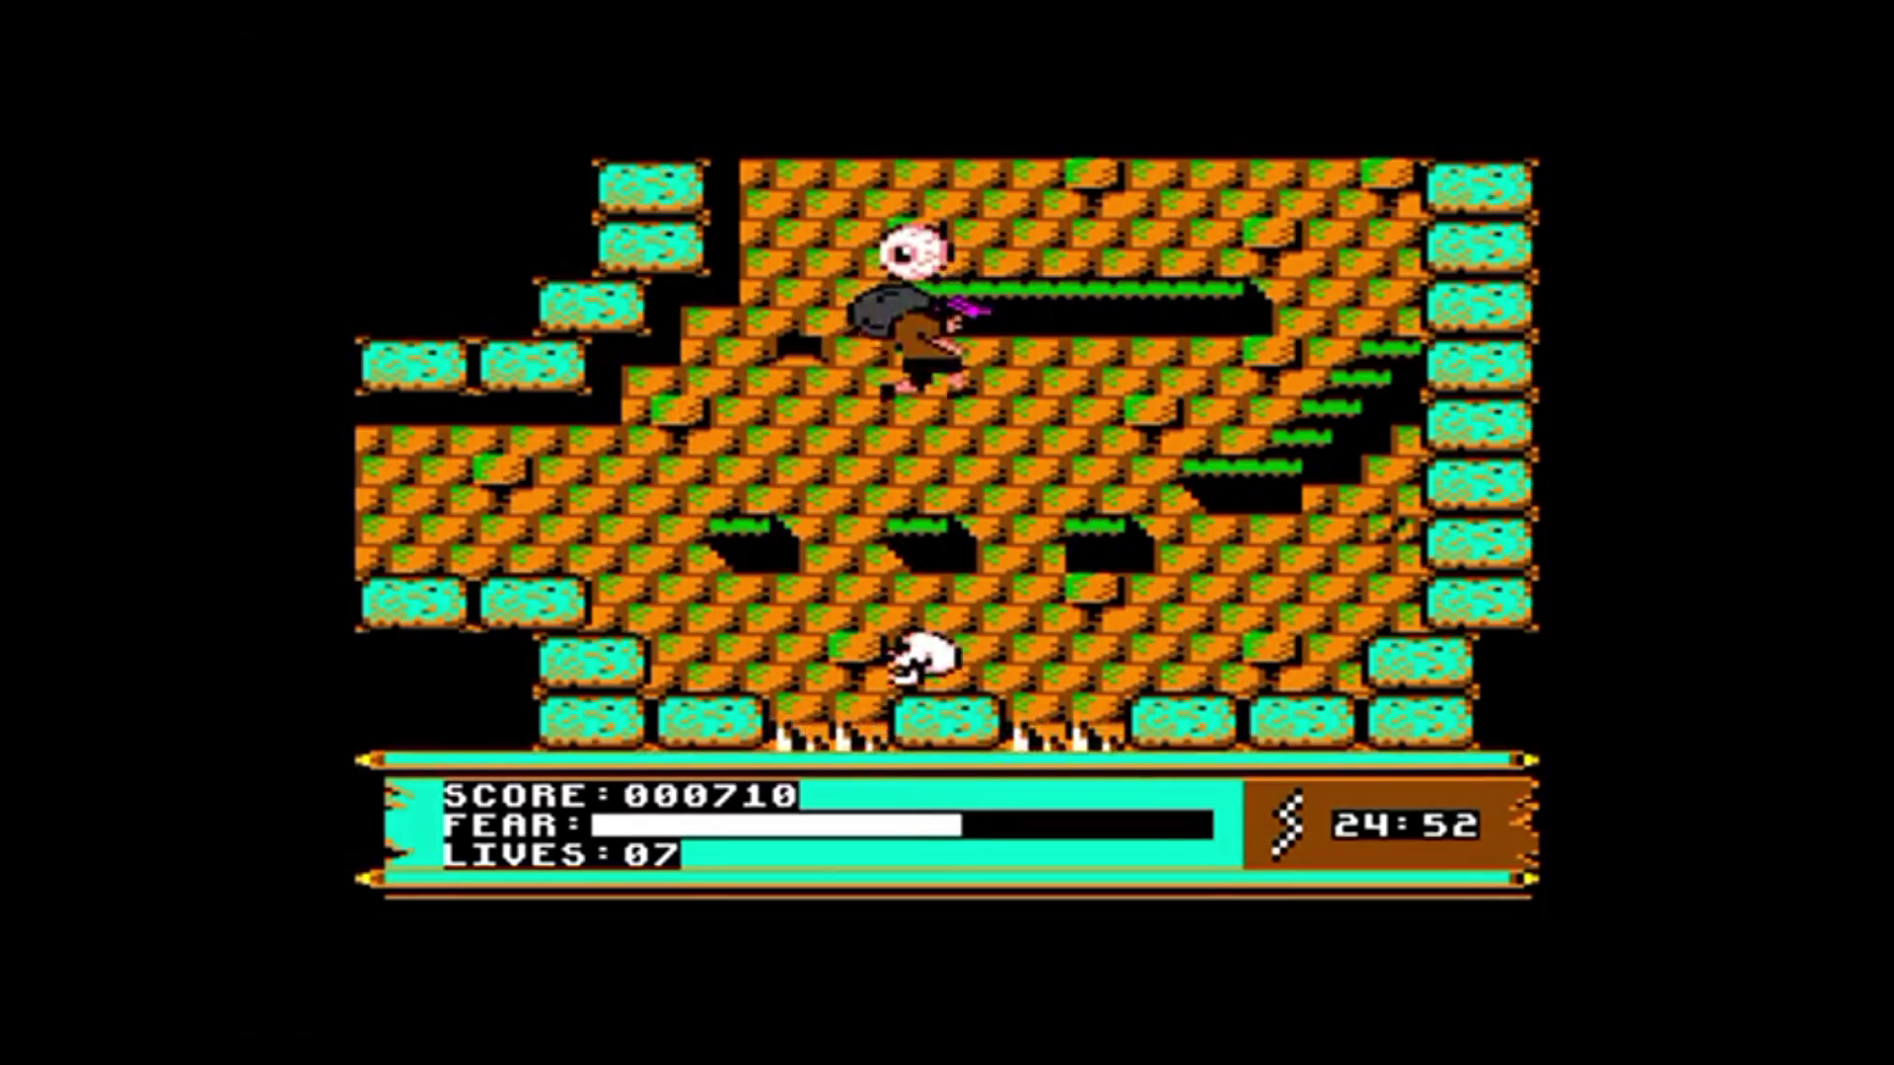
mouse_move(927, 604)
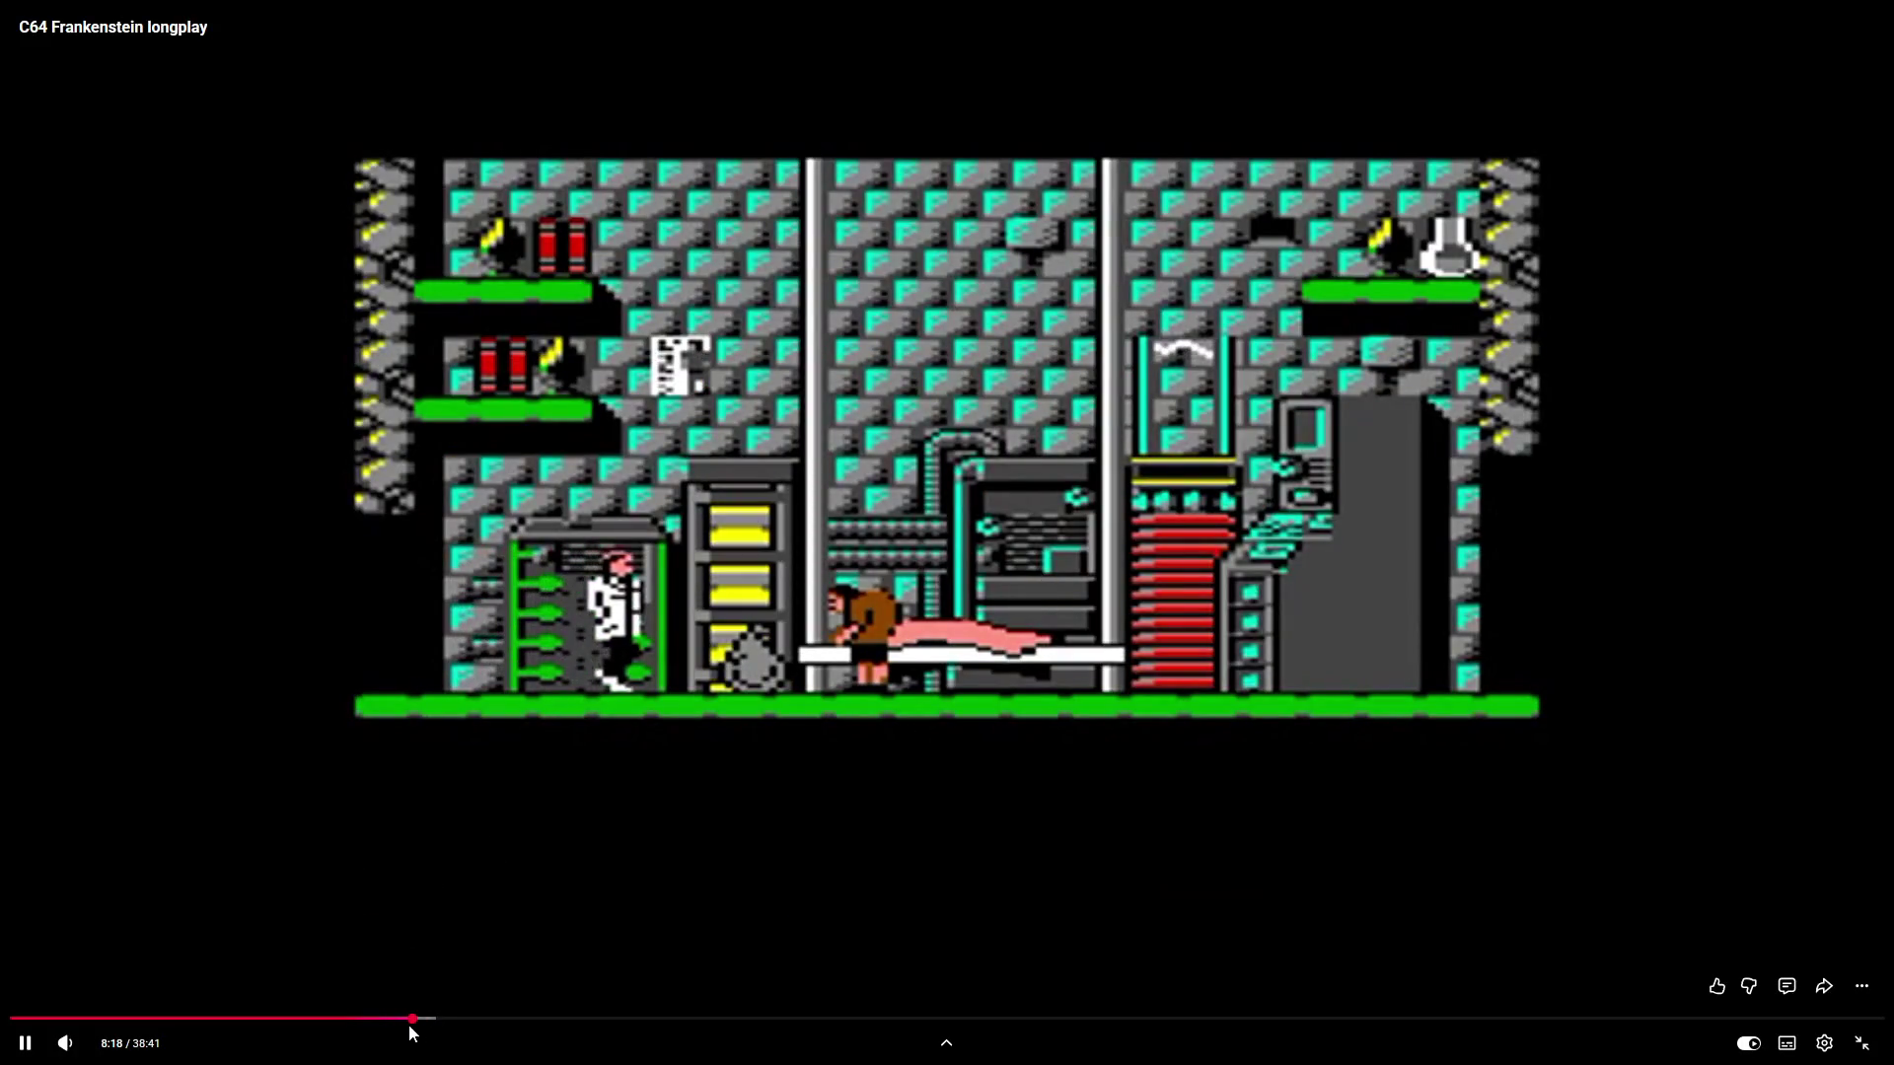
click(427, 1019)
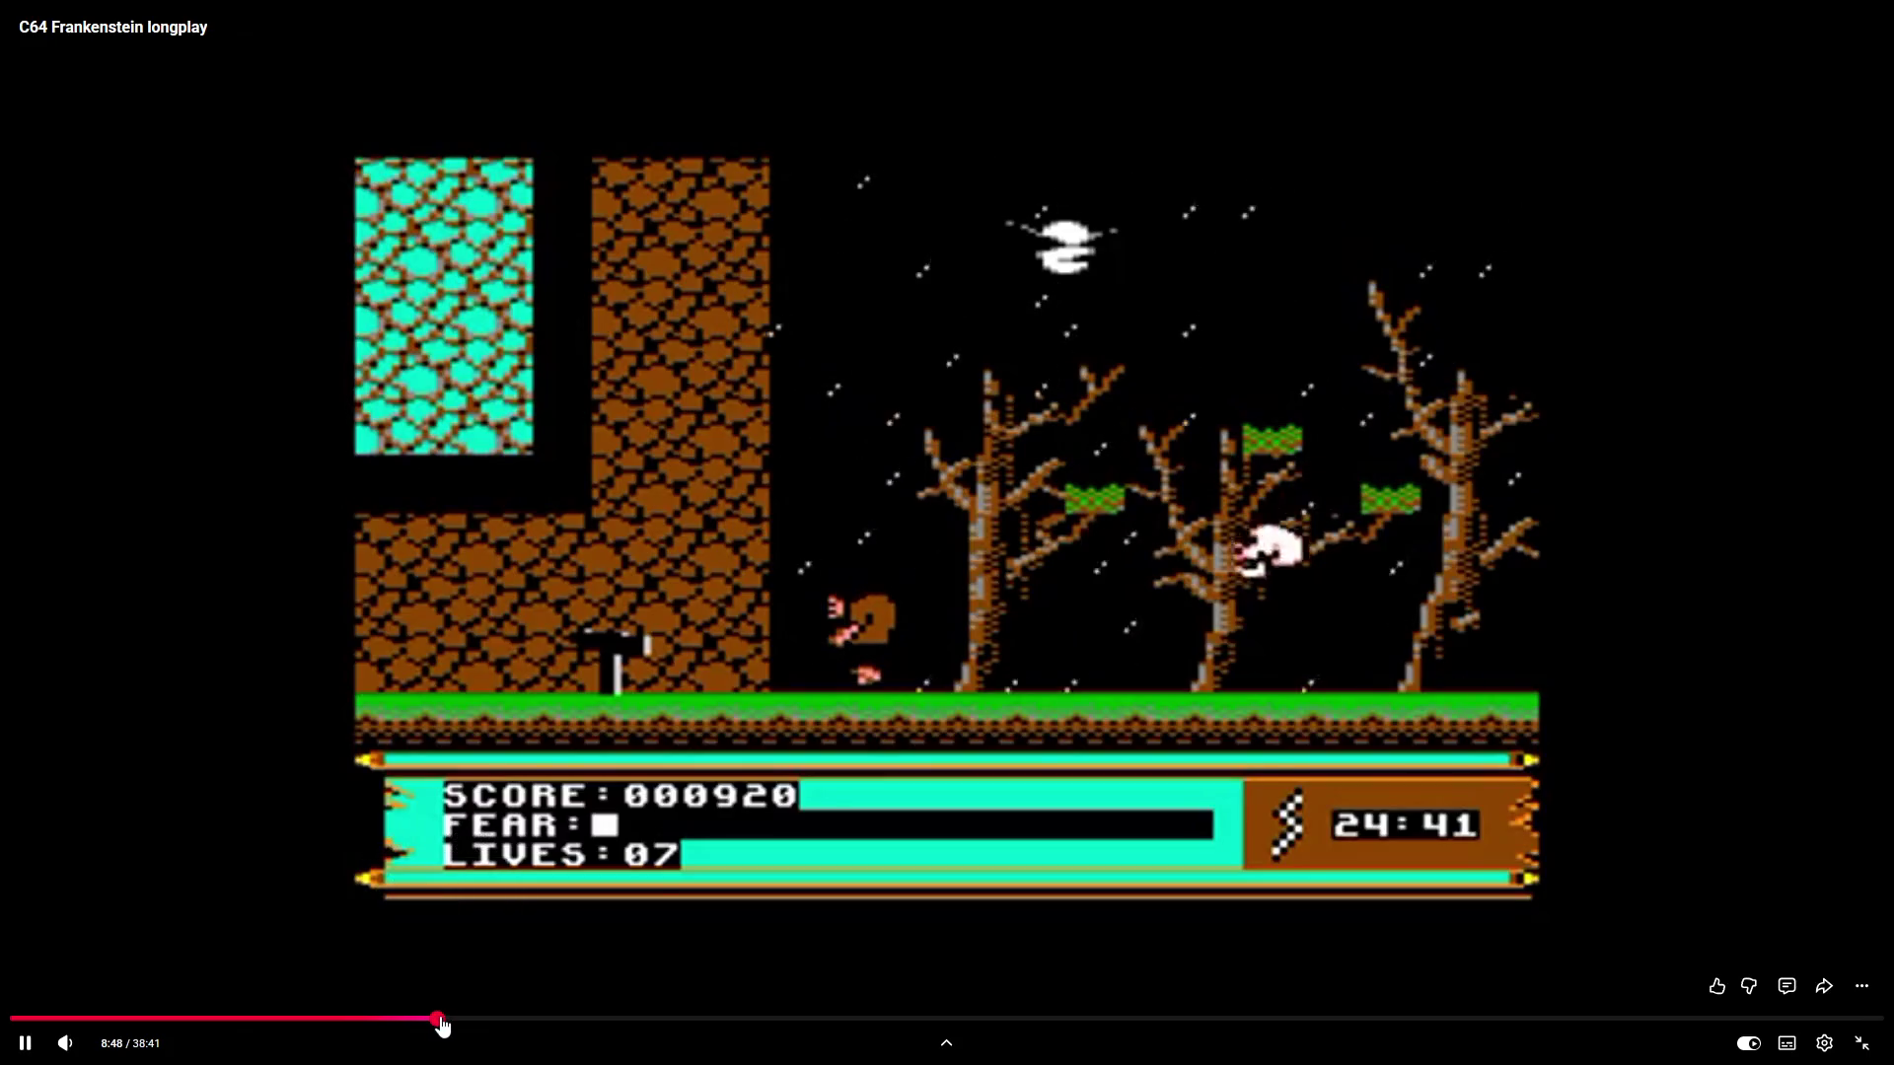
click(434, 1019)
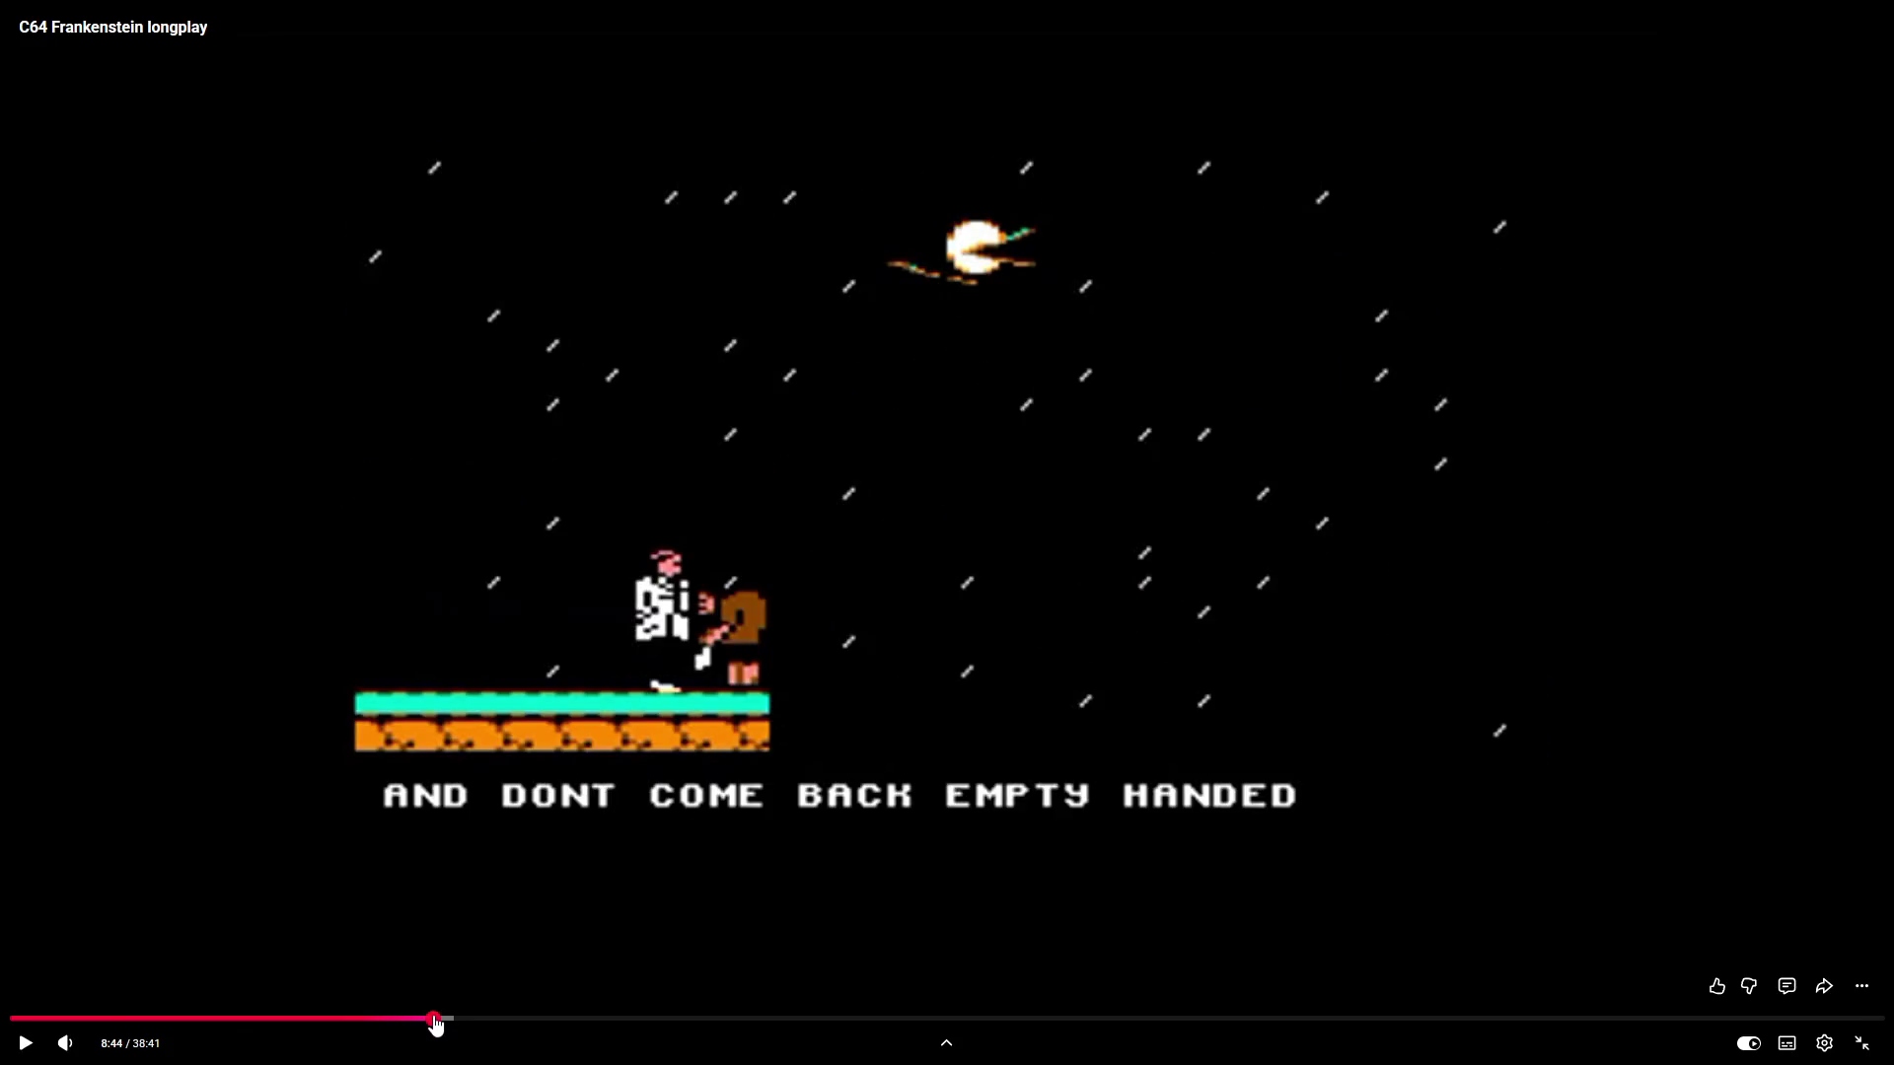
click(515, 789)
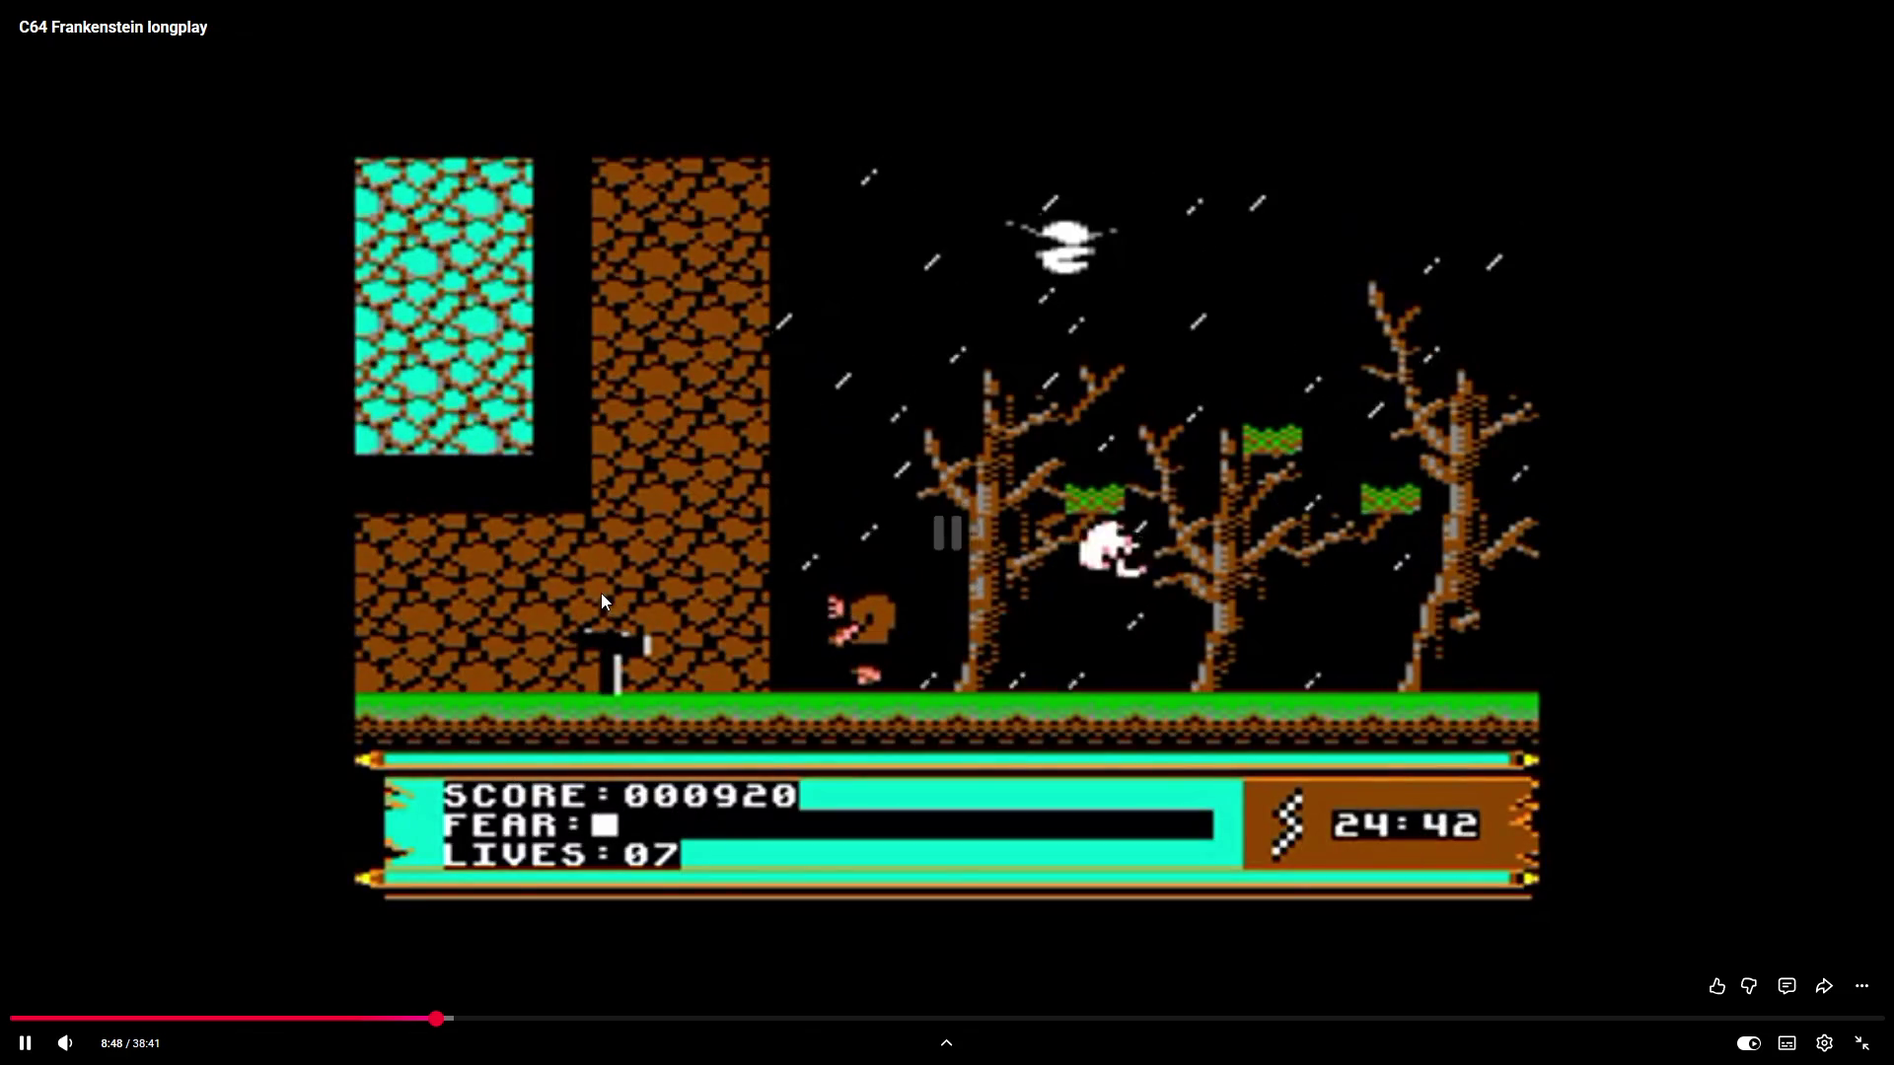
click(991, 547)
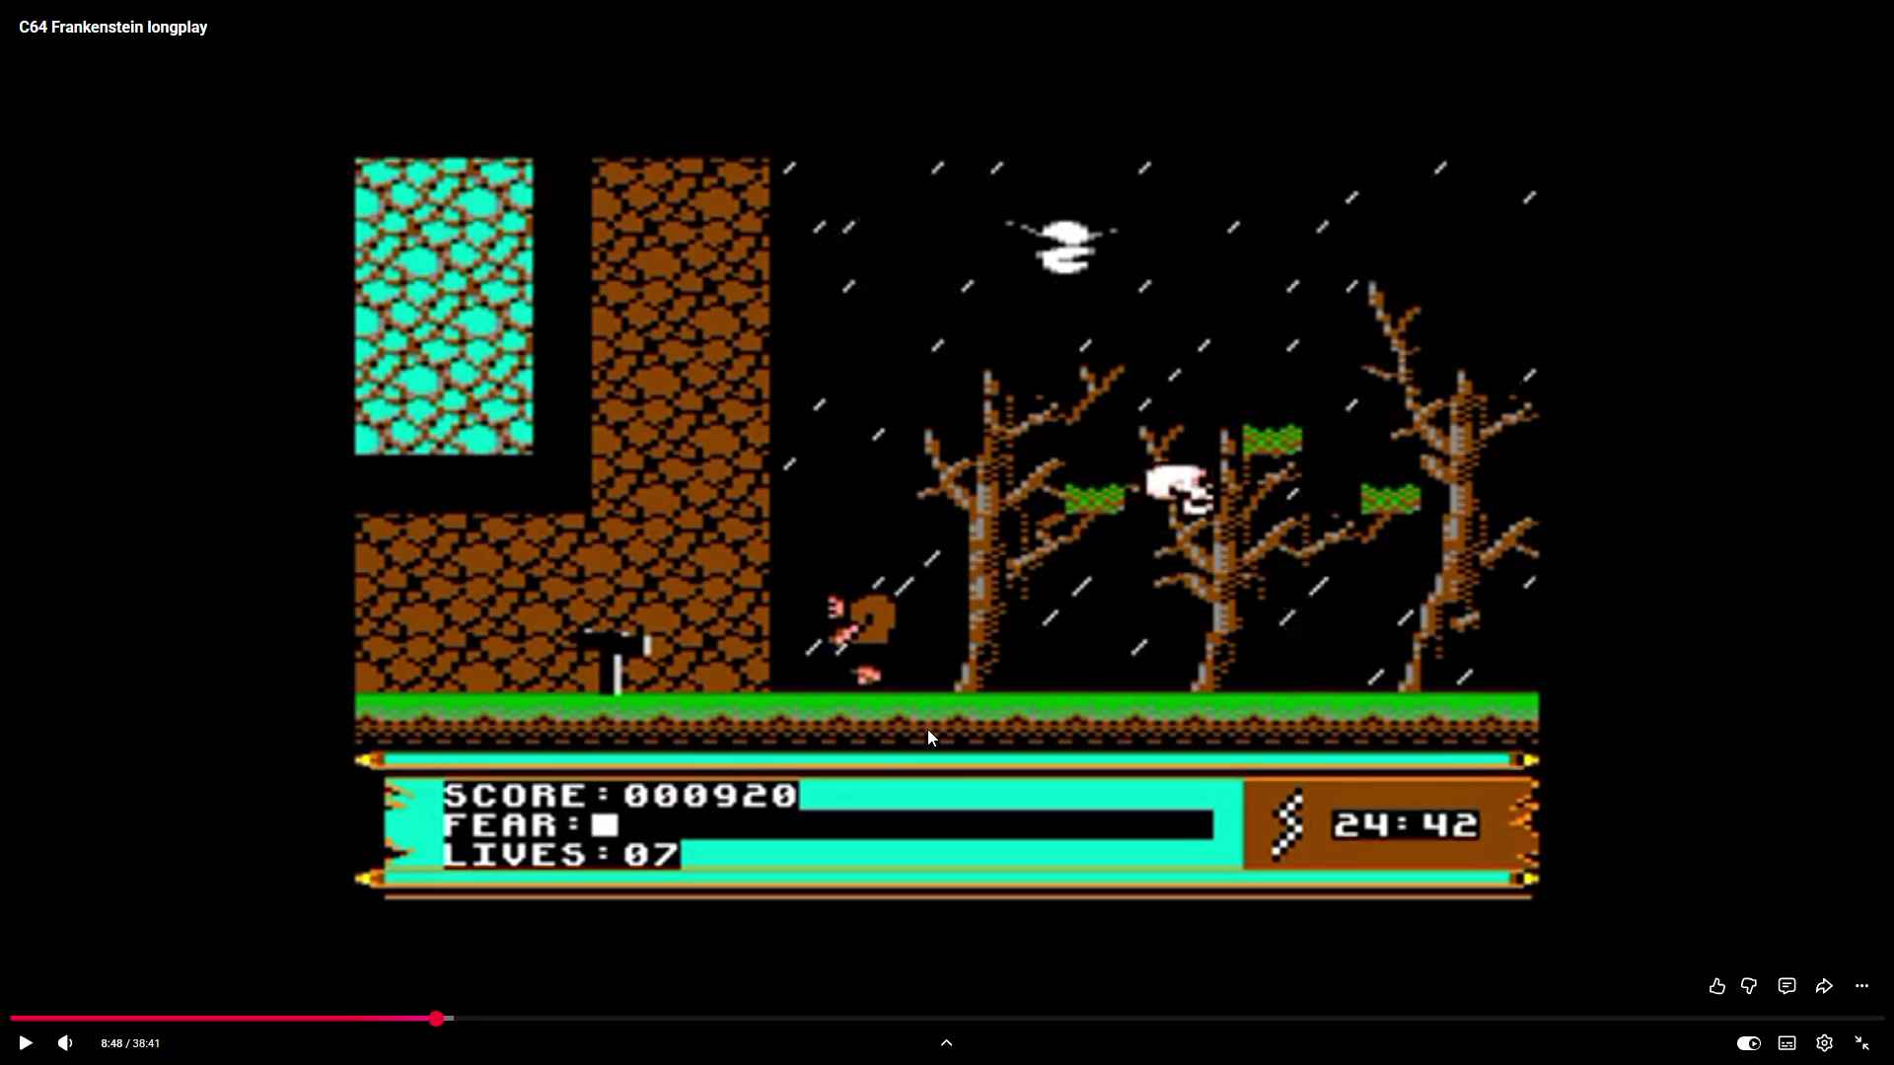
Take the paused Frankenstein longplay out of full screen and return to the Unreal level view
double_click(1017, 683)
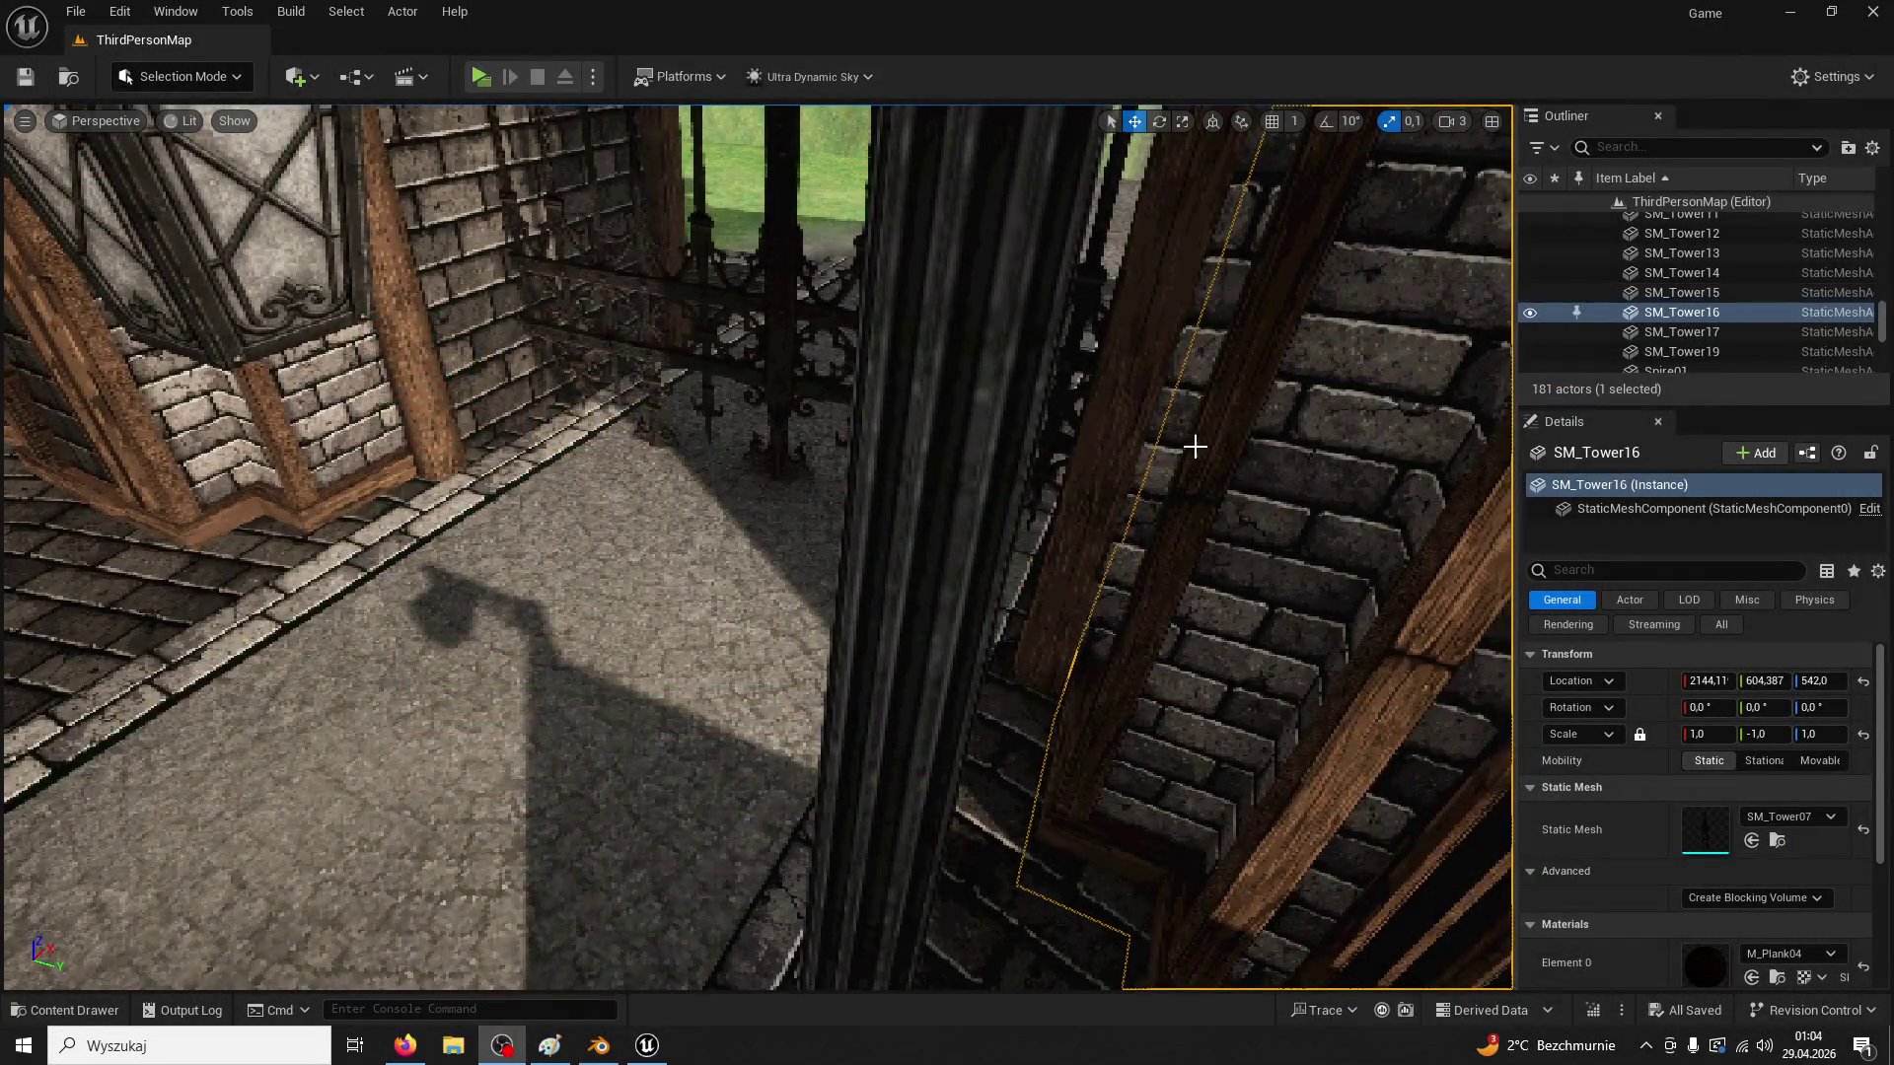
drag(1194, 447, 1295, 465)
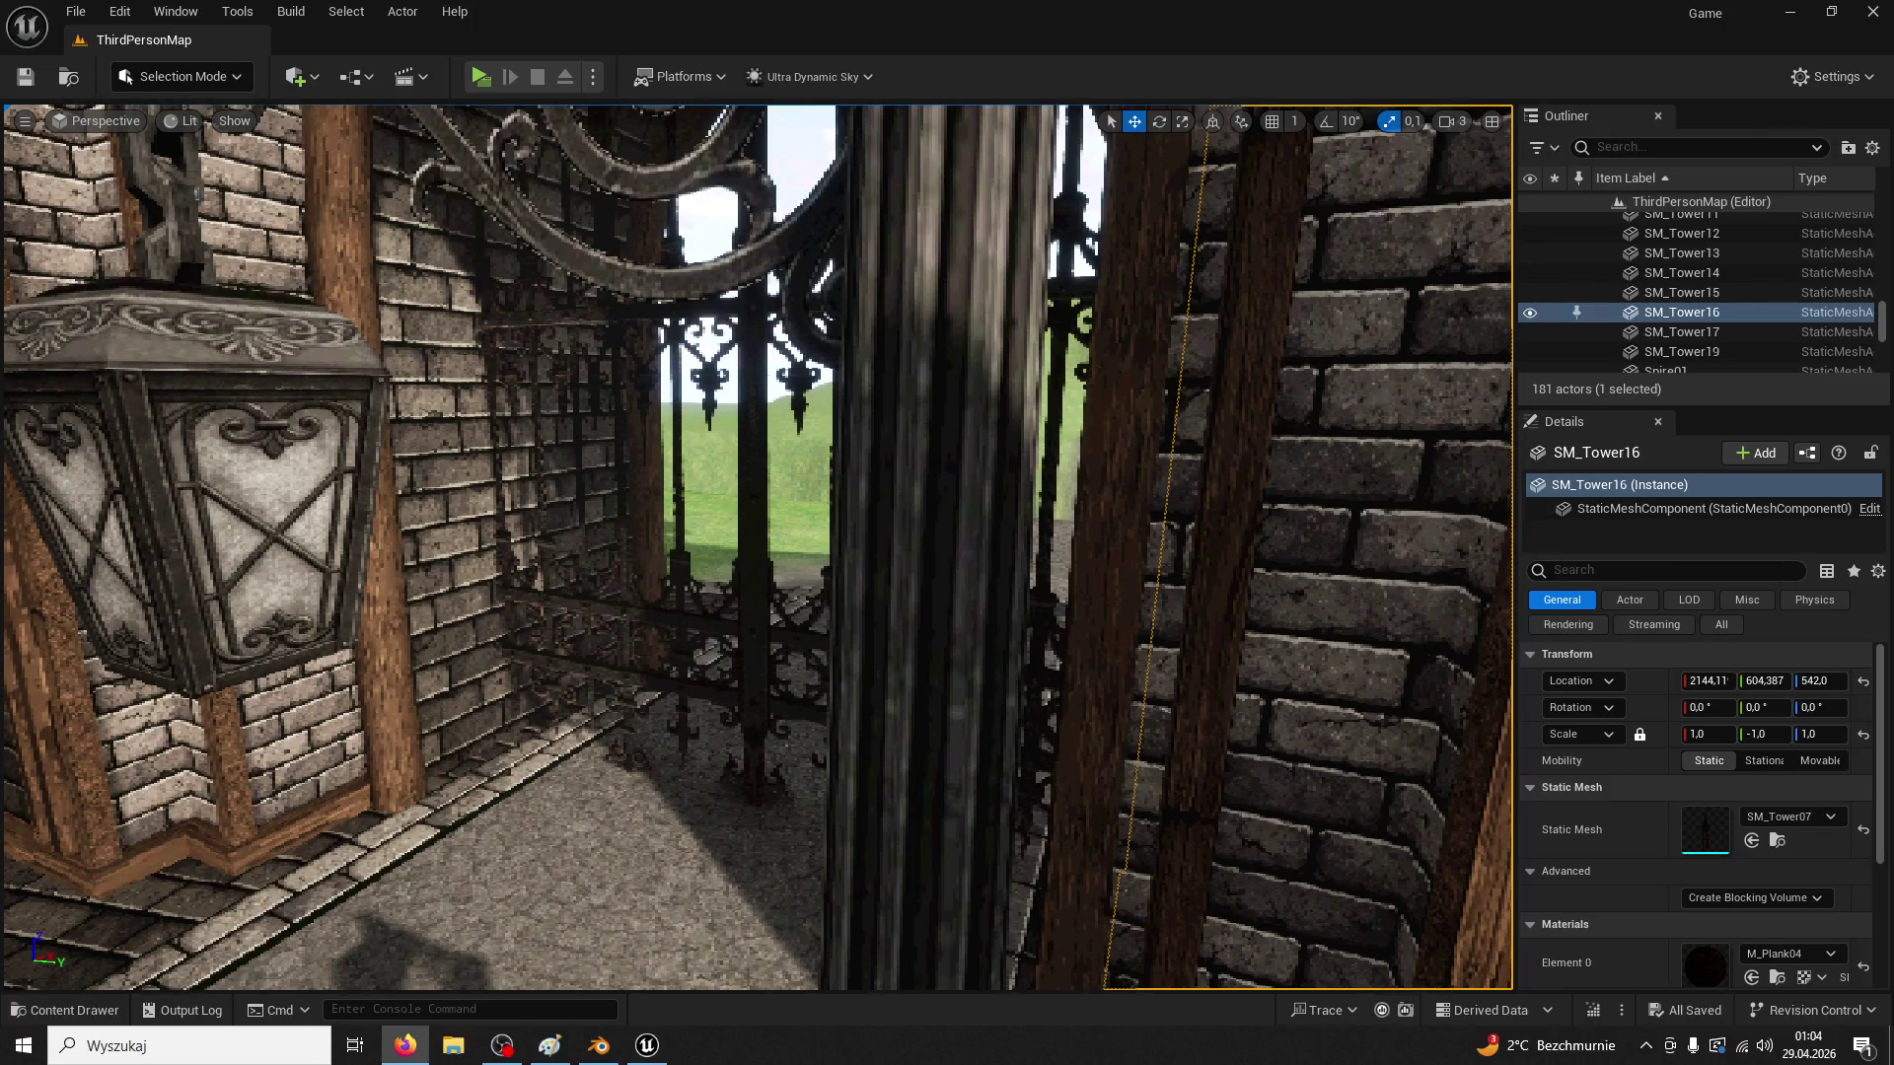
Select the BP_Lamp lamp post, then select the clock tower and open it in Blueprint
mouse_move(1296, 464)
mouse_down()
mouse_move(1296, 562)
mouse_move(1272, 513)
mouse_move(1302, 464)
mouse_move(1327, 464)
mouse_up()
click(1004, 659)
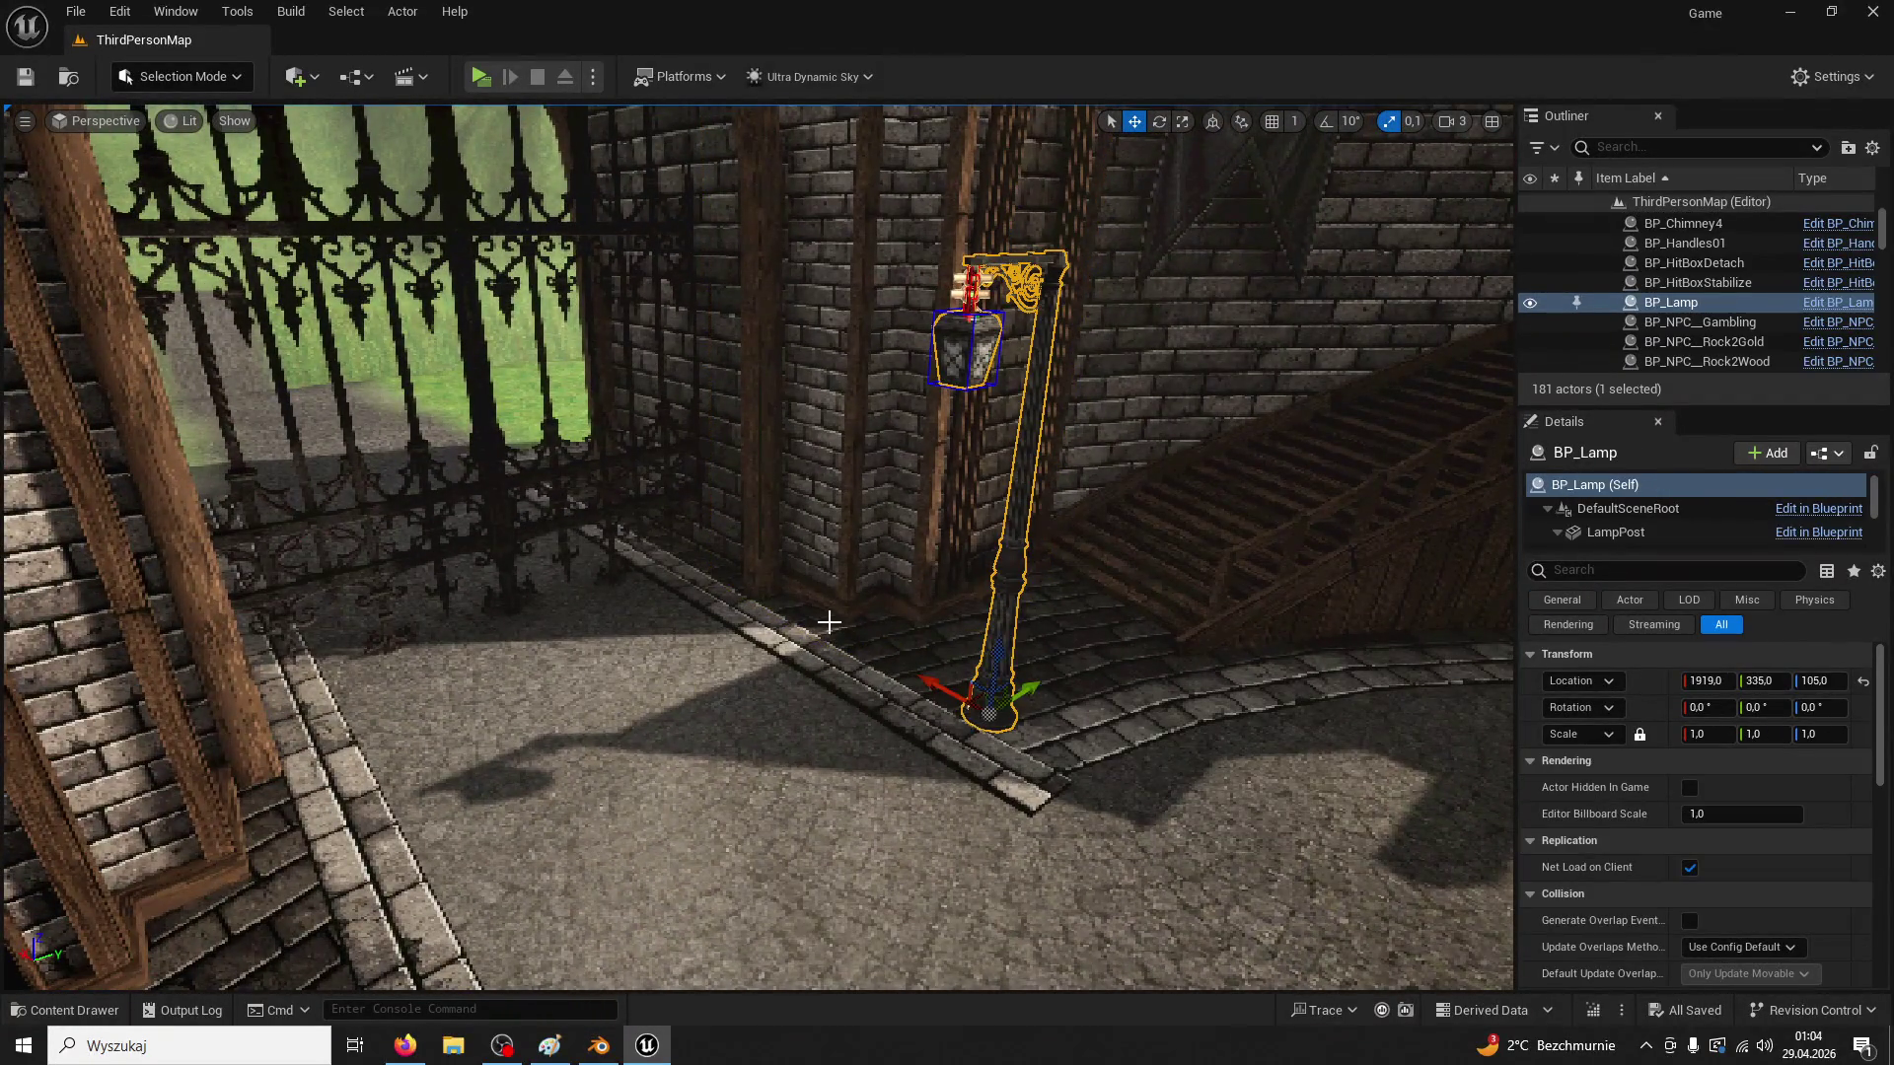
drag(913, 428, 913, 428)
click(912, 428)
click(1837, 318)
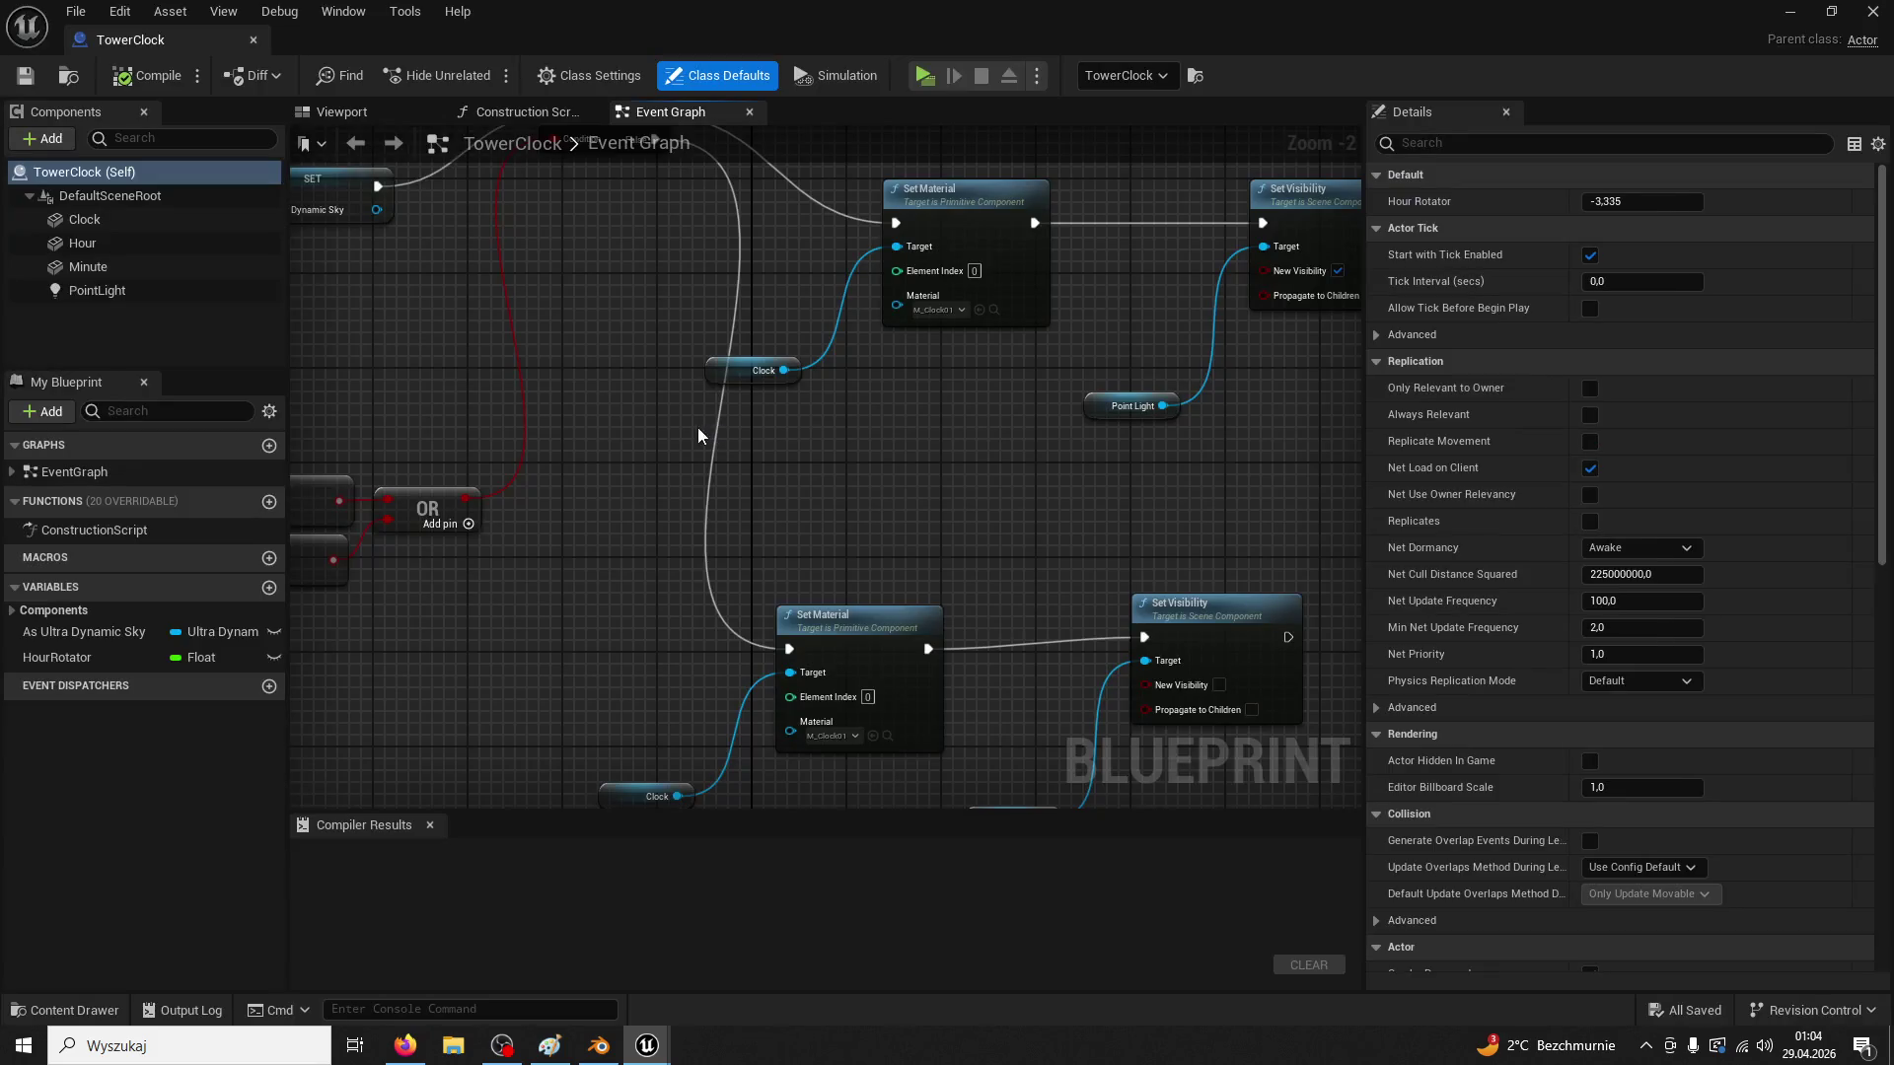
Review TowerClock's Make Rotator, Set Relative Rotation, Branch, Set Material and Point Light nodes
scroll(999, 558, down, 7)
scroll(986, 471, up, 3)
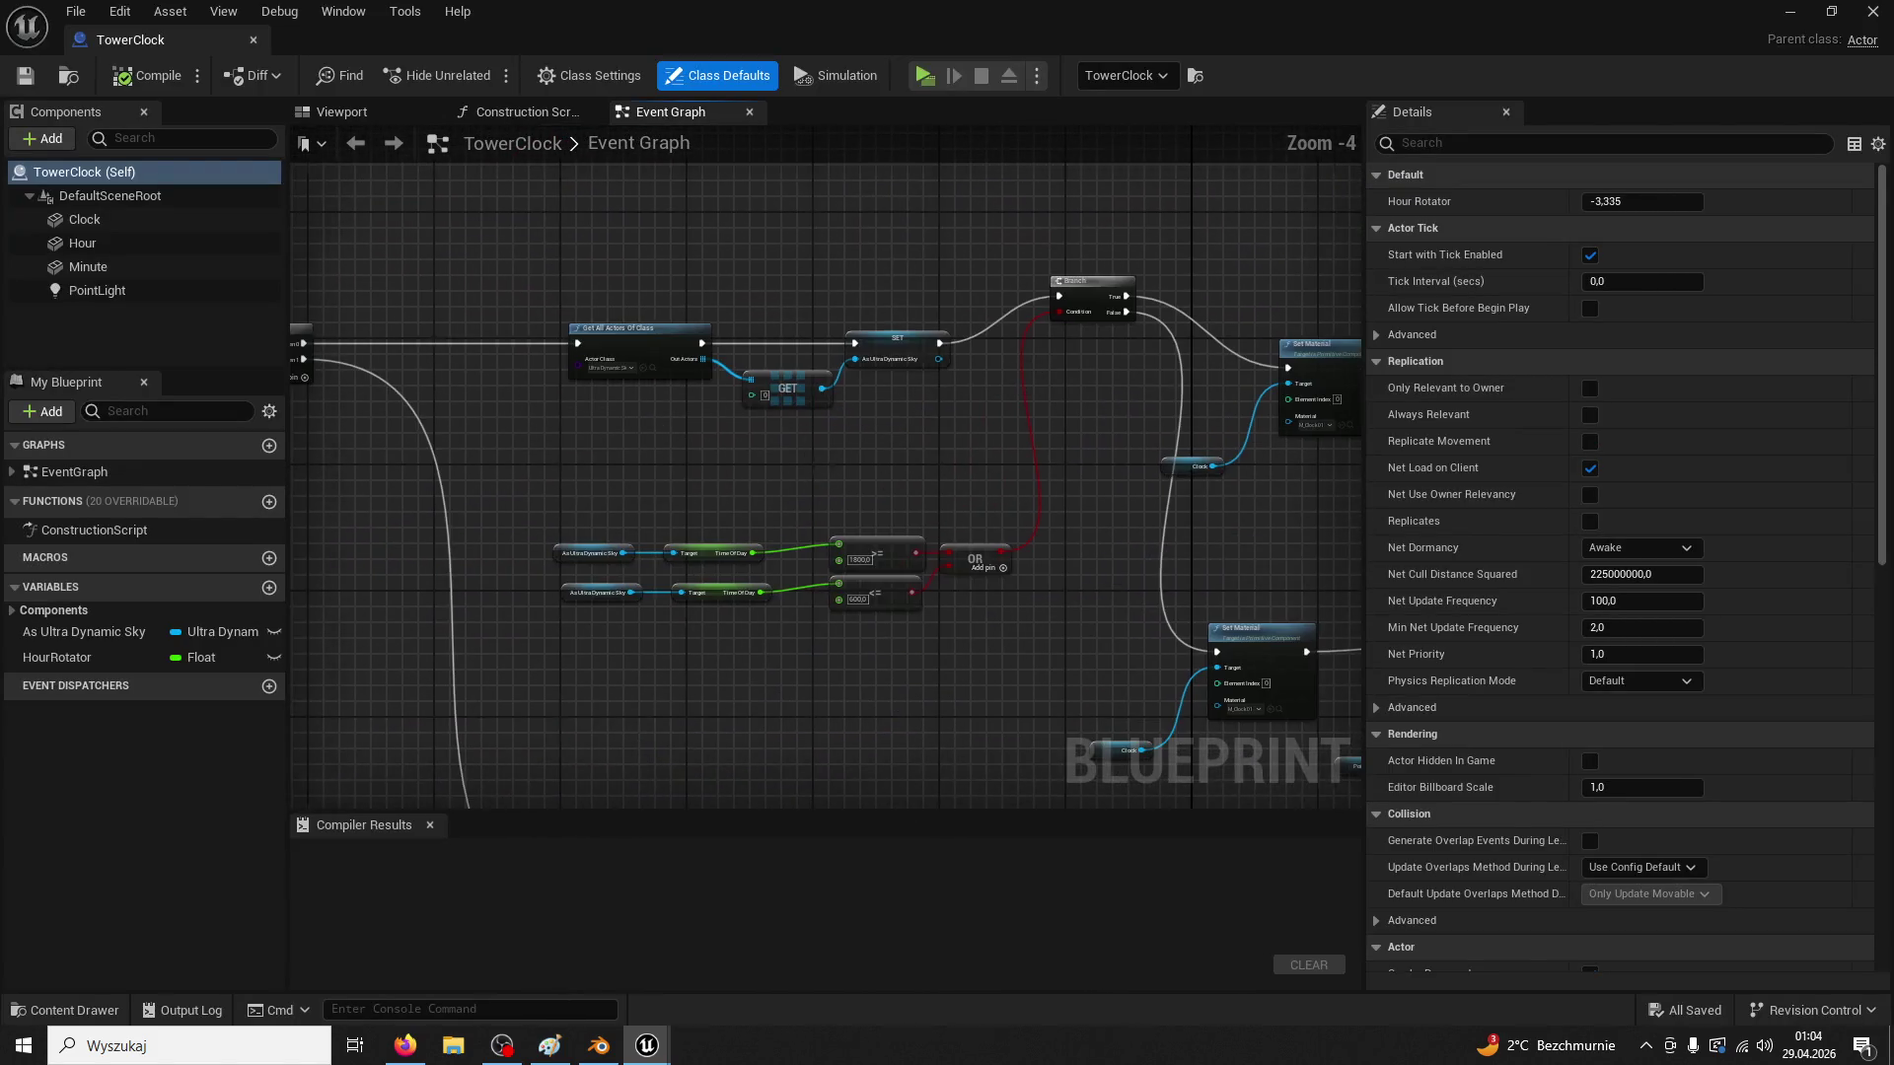
scroll(728, 435, down, 3)
drag(636, 454, 951, 439)
scroll(953, 445, up, 5)
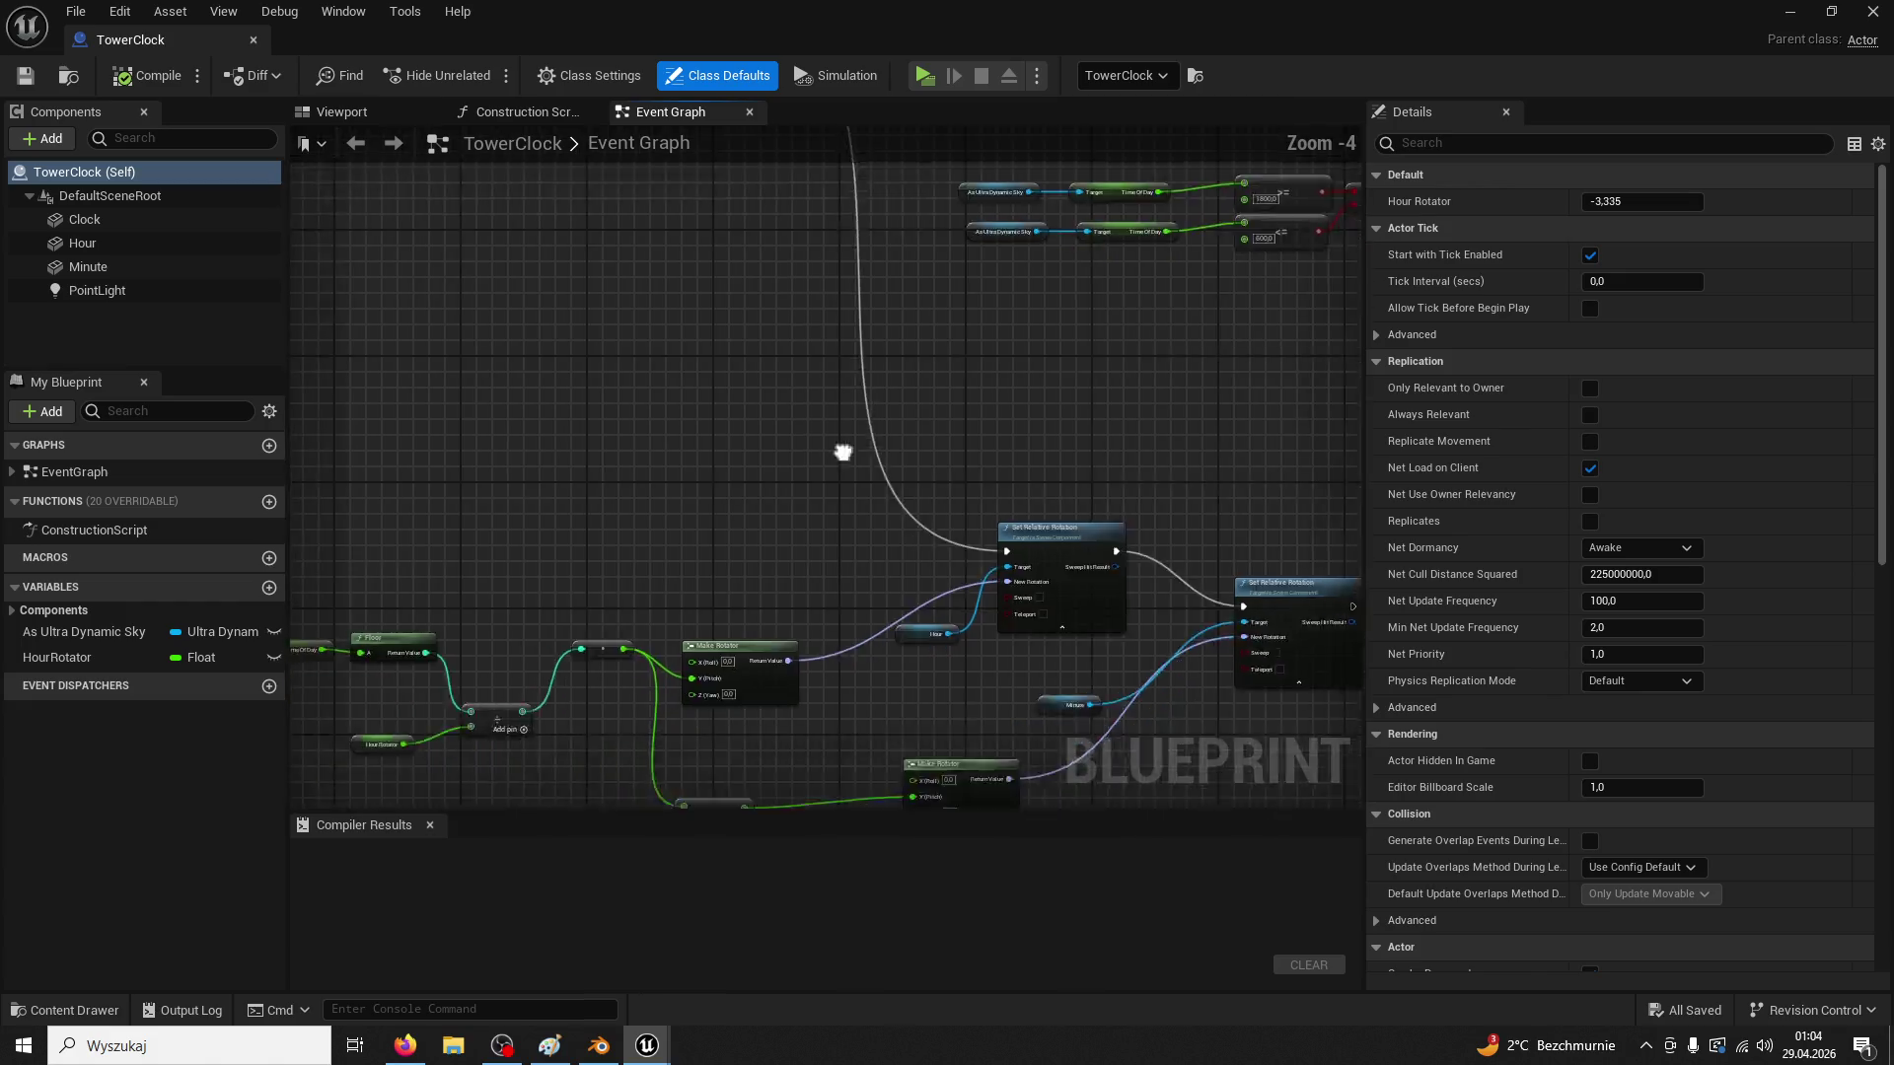
mouse_move(1040, 610)
mouse_down()
mouse_move(748, 596)
mouse_move(727, 617)
mouse_move(825, 554)
mouse_move(747, 619)
mouse_move(722, 691)
mouse_move(819, 710)
mouse_move(731, 512)
mouse_up()
mouse_move(861, 470)
mouse_down()
mouse_move(799, 497)
mouse_move(770, 402)
mouse_move(784, 507)
mouse_move(904, 381)
mouse_move(1012, 408)
mouse_up()
scroll(801, 495, down, 1)
scroll(775, 408, down, 1)
scroll(1012, 408, up, 1)
scroll(937, 488, up, 1)
mouse_move(938, 488)
mouse_down()
mouse_move(907, 439)
mouse_move(825, 477)
mouse_up()
Marquee-select all TowerClock nodes and show the ModularV3/Lamp assets in the Content Drawer
scroll(824, 477, down, 5)
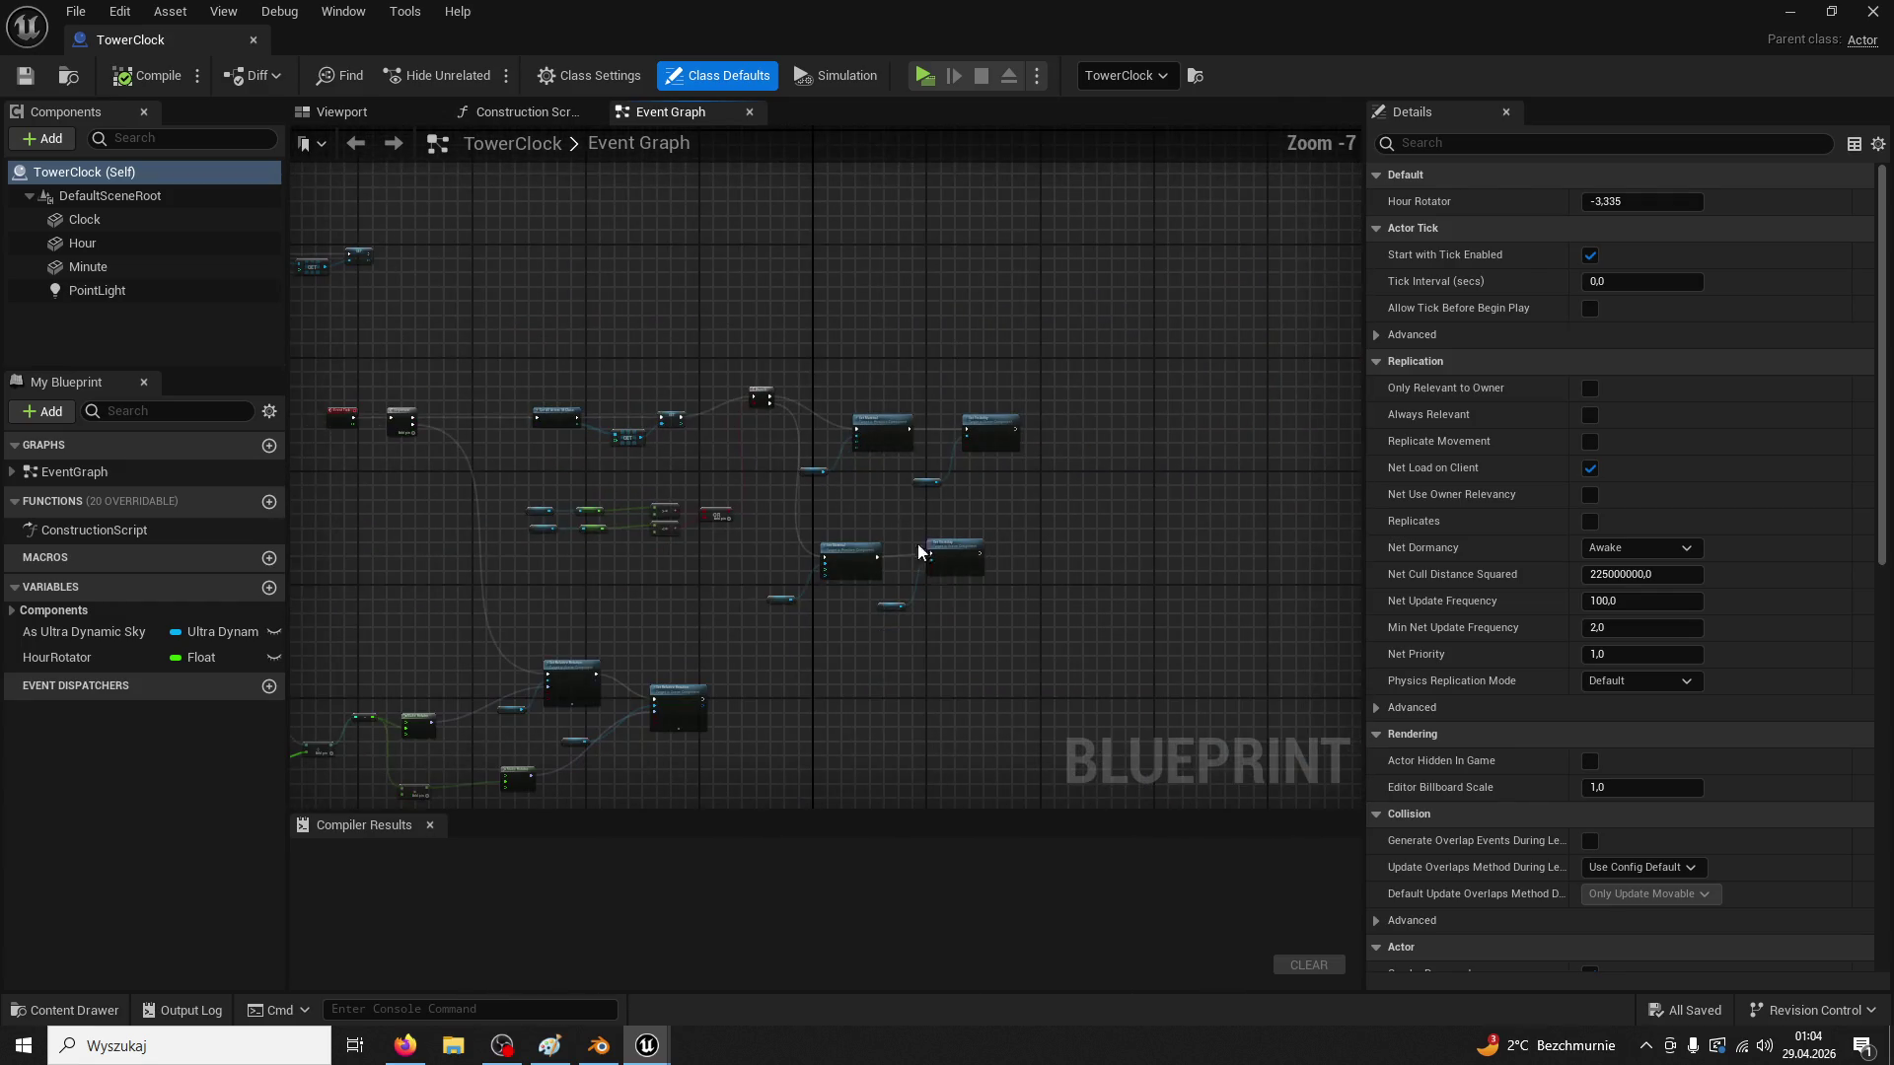
mouse_move(554, 363)
mouse_down()
mouse_move(530, 359)
mouse_move(817, 377)
mouse_up()
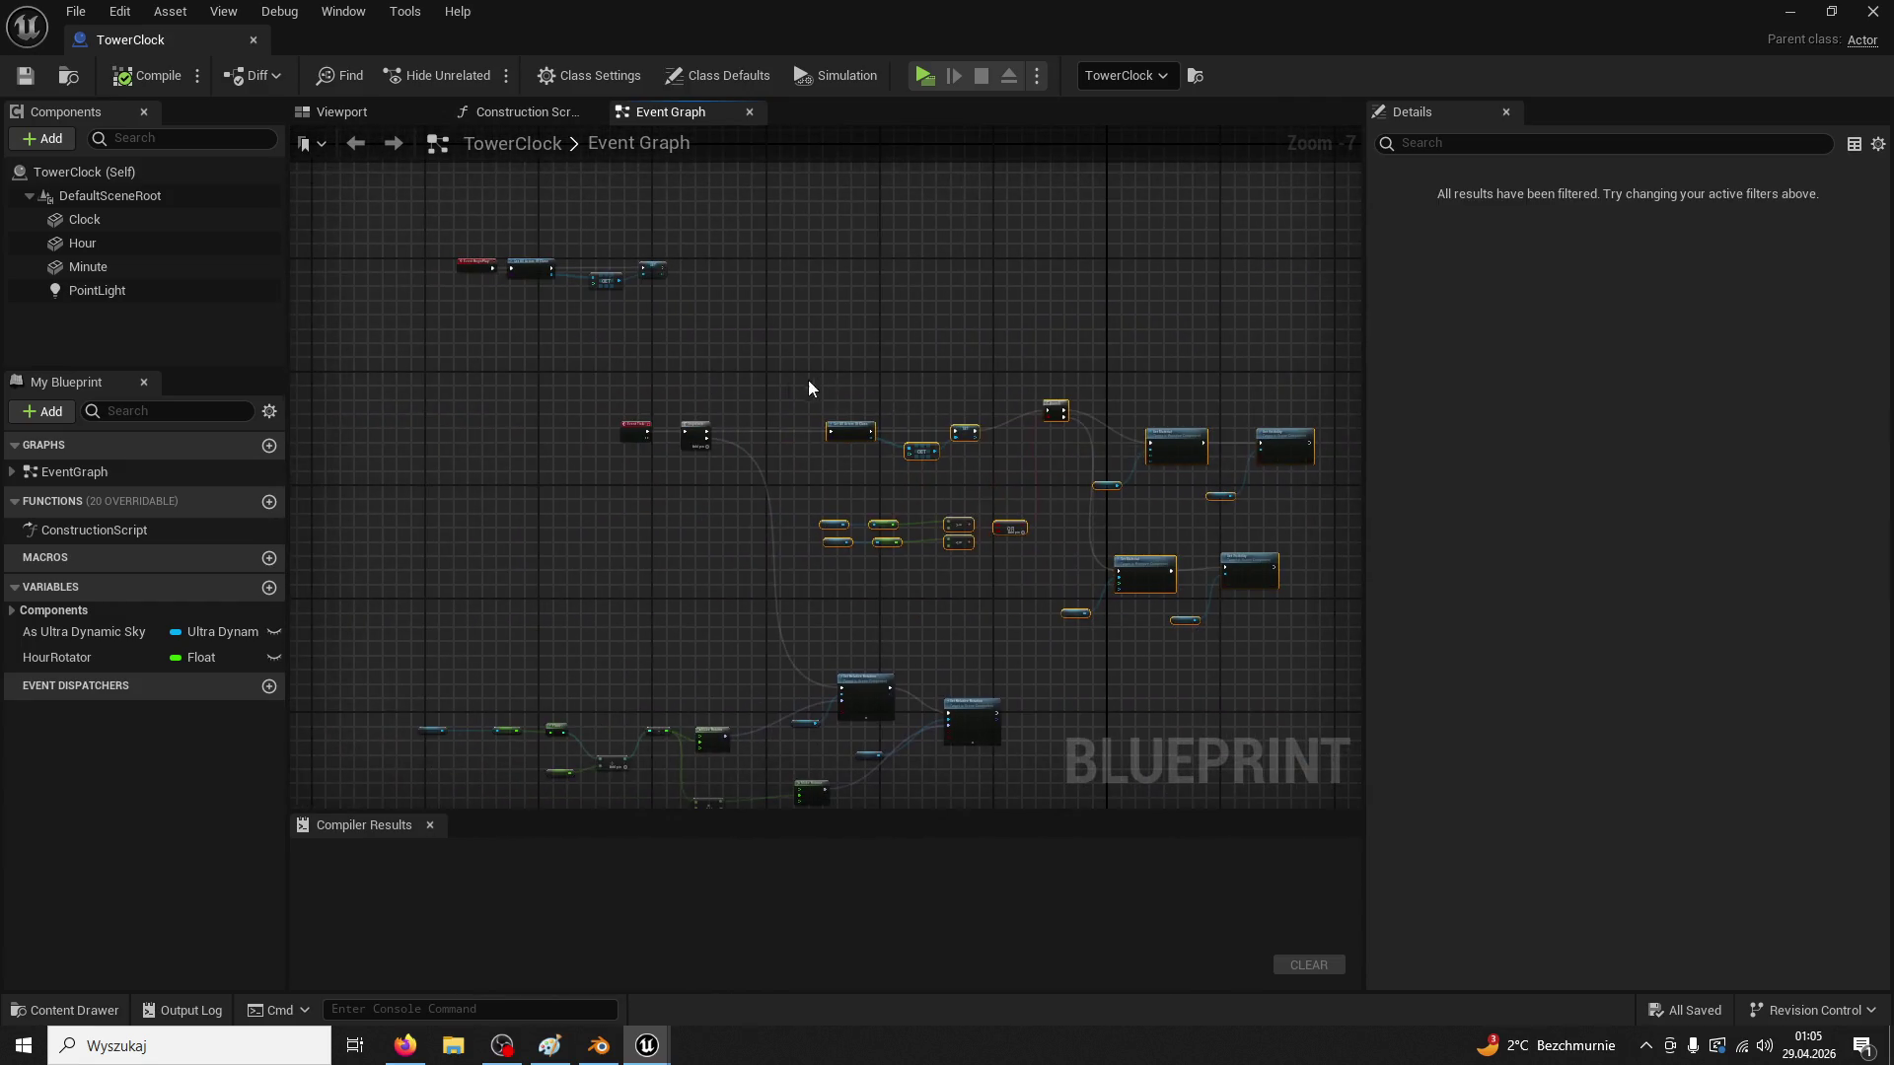
scroll(722, 447, up, 2)
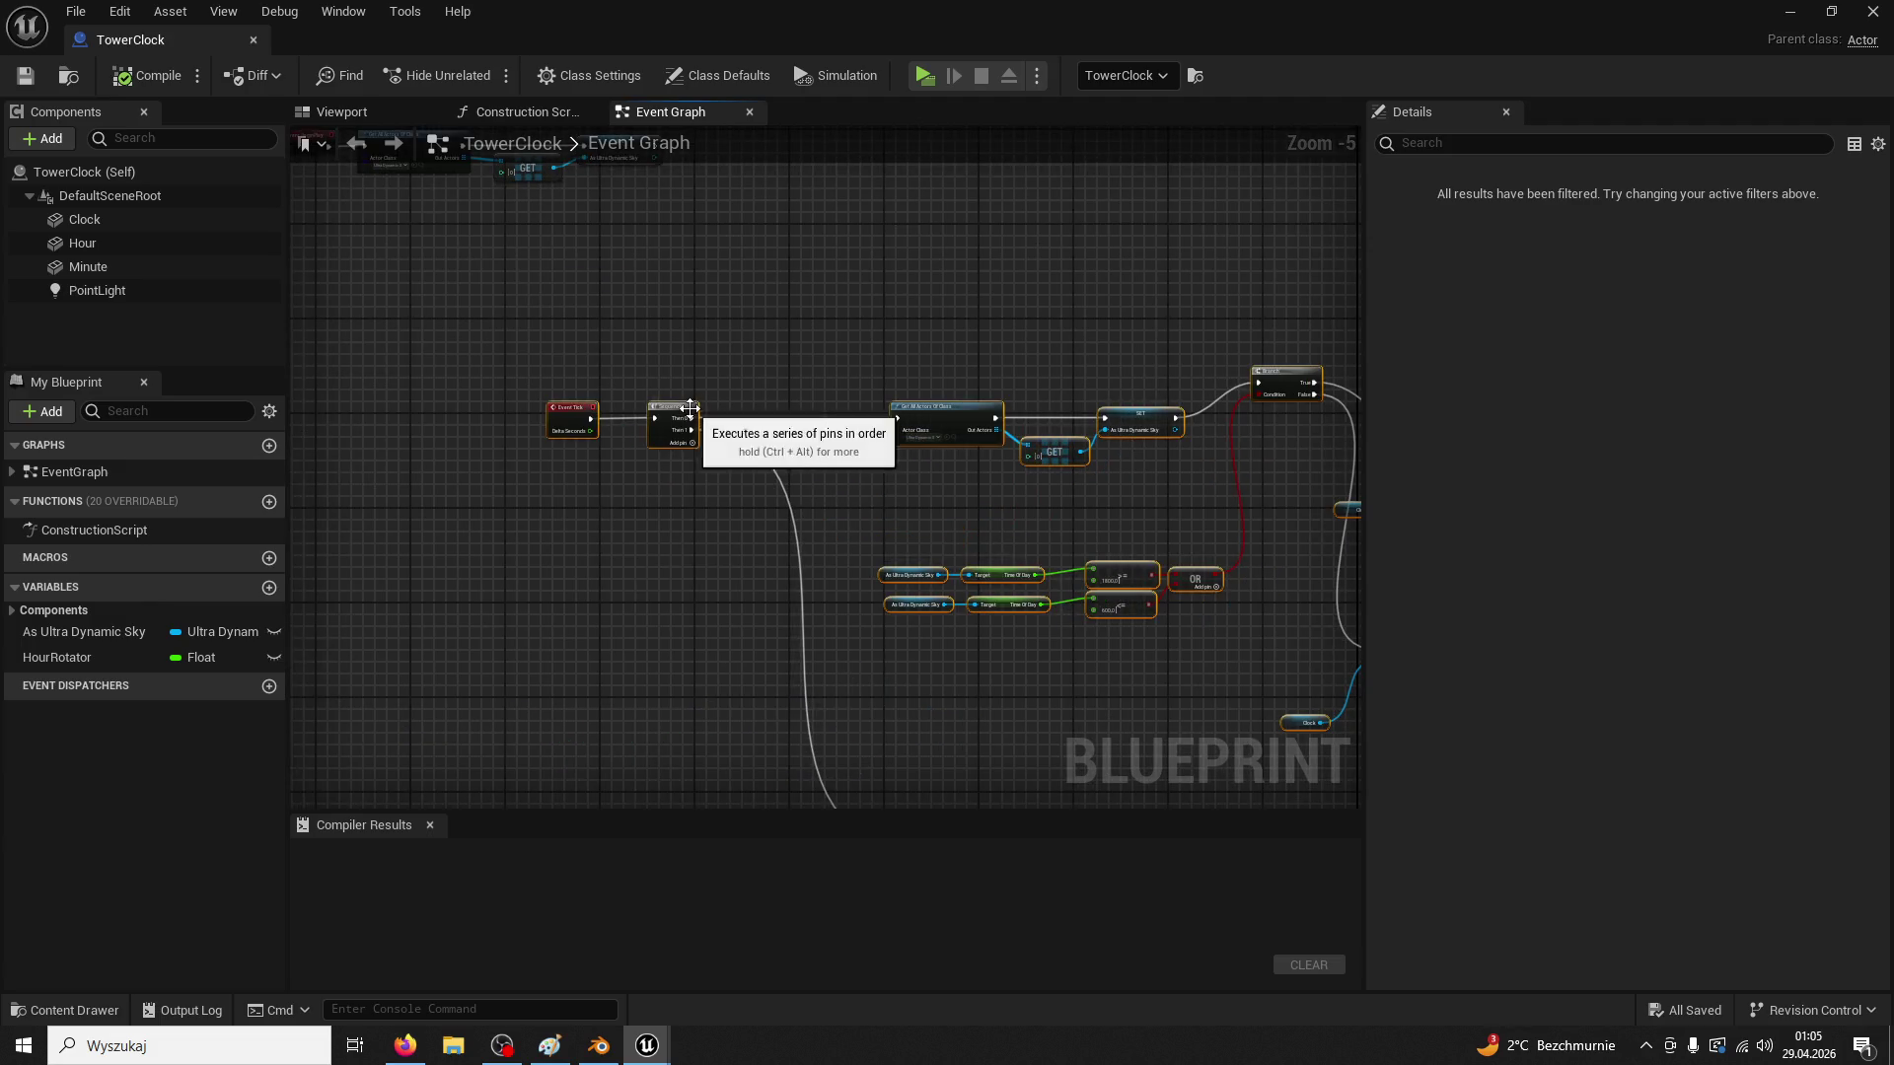
click(68, 1010)
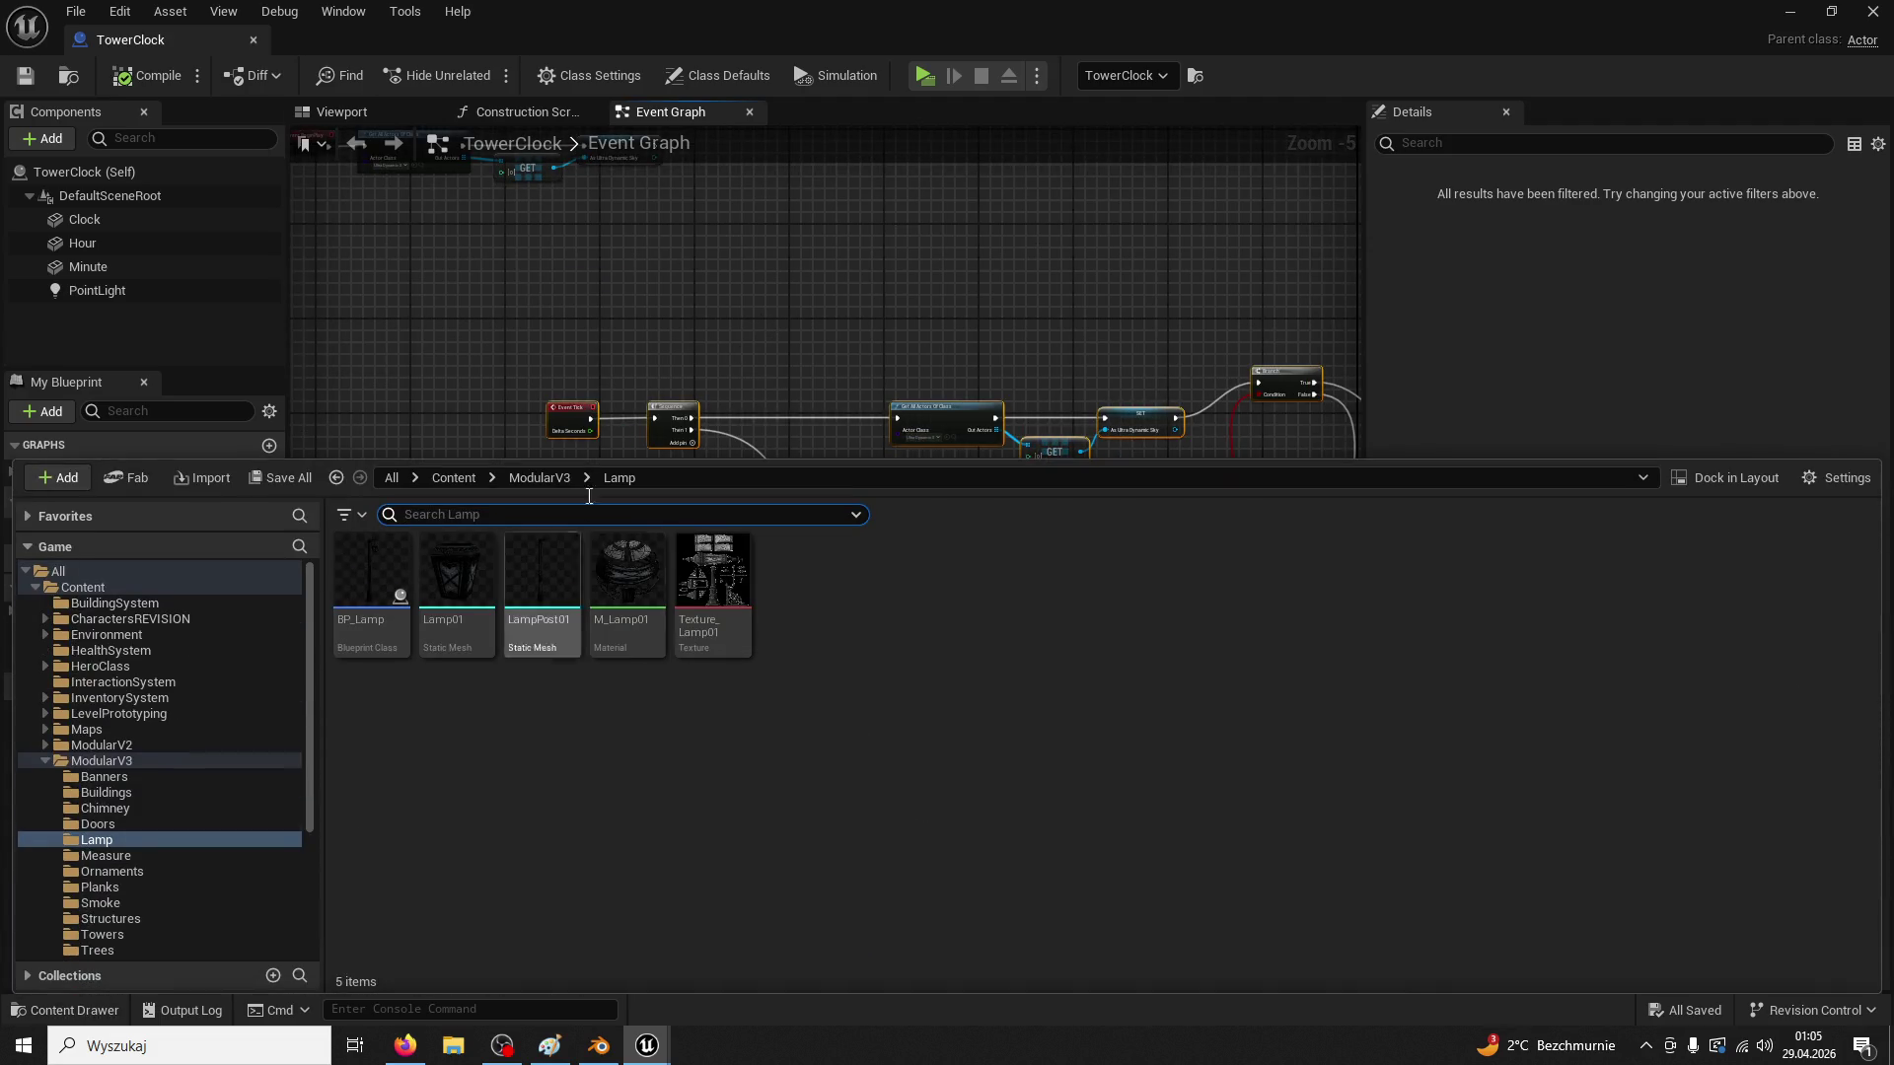
Open the BP_Lamp blueprint from the ModularV3/Lamp folder
click(372, 577)
mouse_move(663, 420)
mouse_down()
mouse_move(755, 501)
mouse_move(887, 681)
mouse_up()
click(96, 1008)
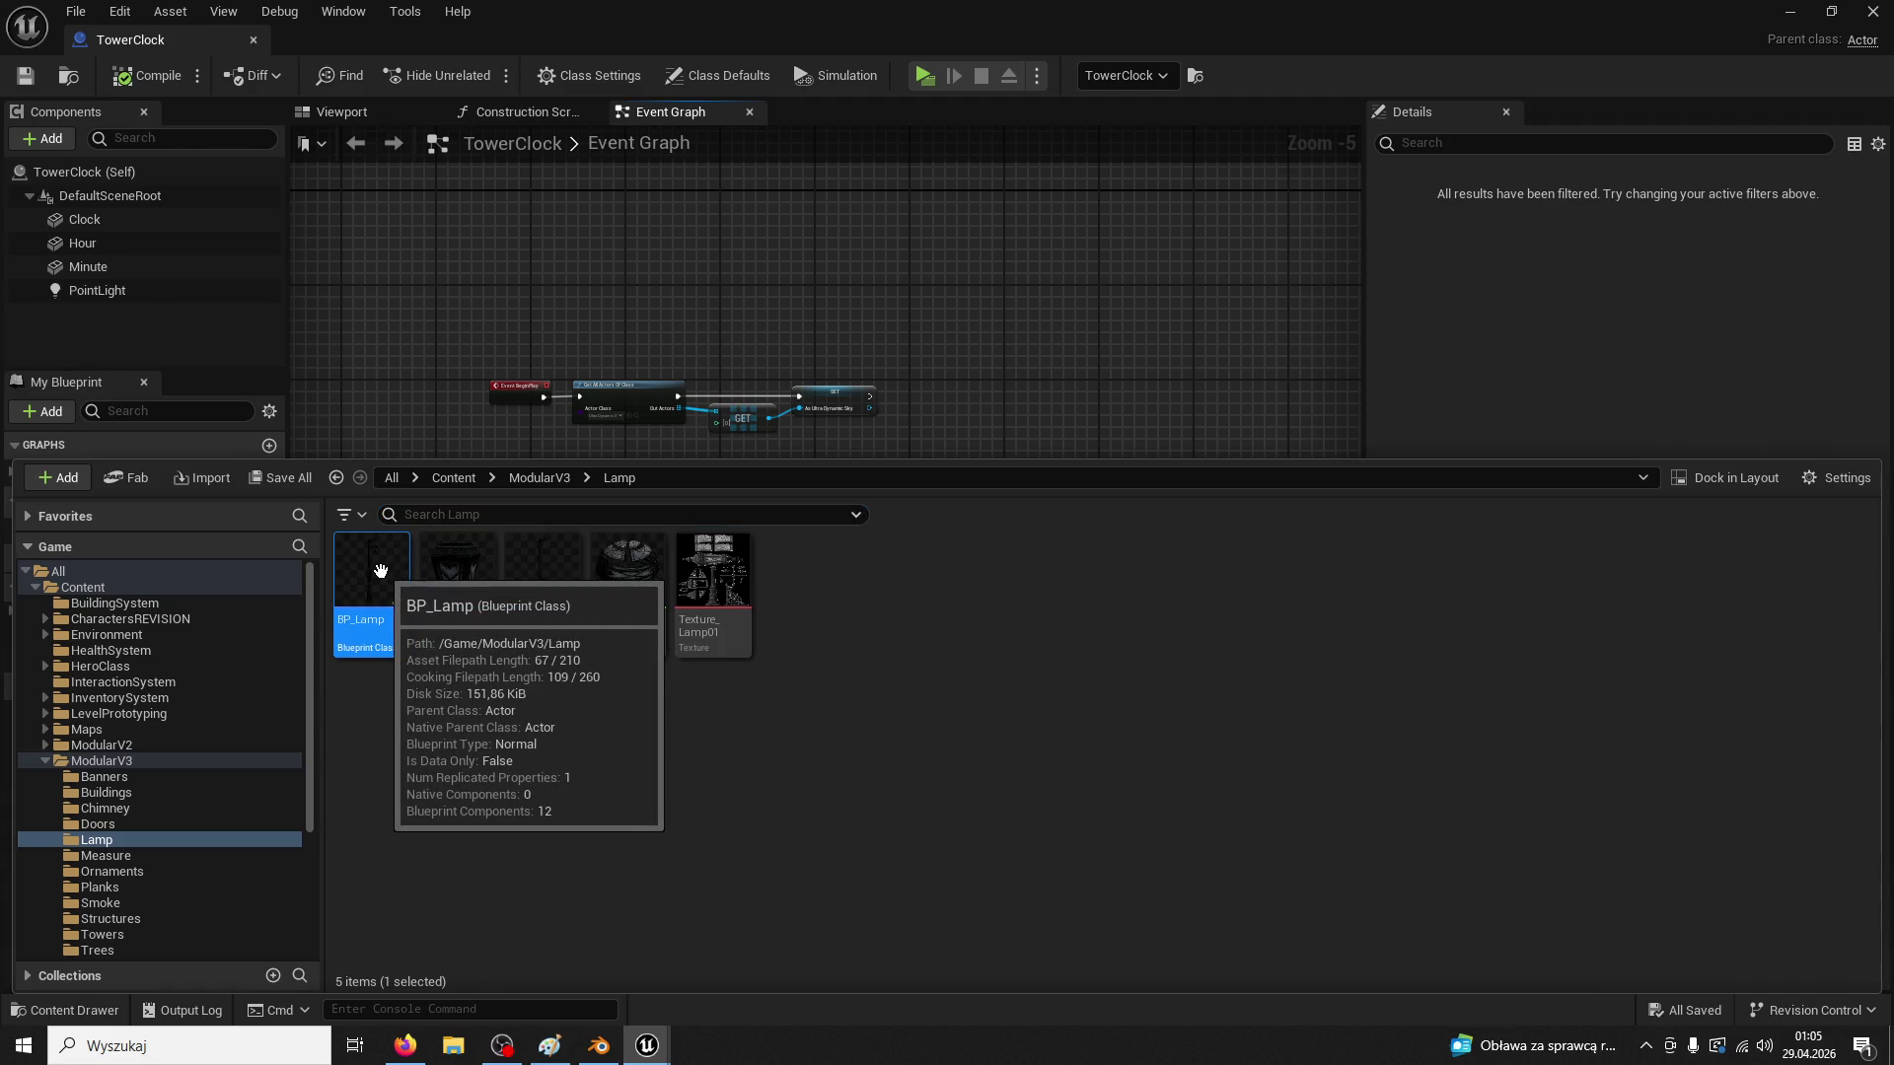
Dock TowerClock as a tab beside BP_Lamp and return to BP_Lamp's Event Graph
drag(210, 39, 687, 304)
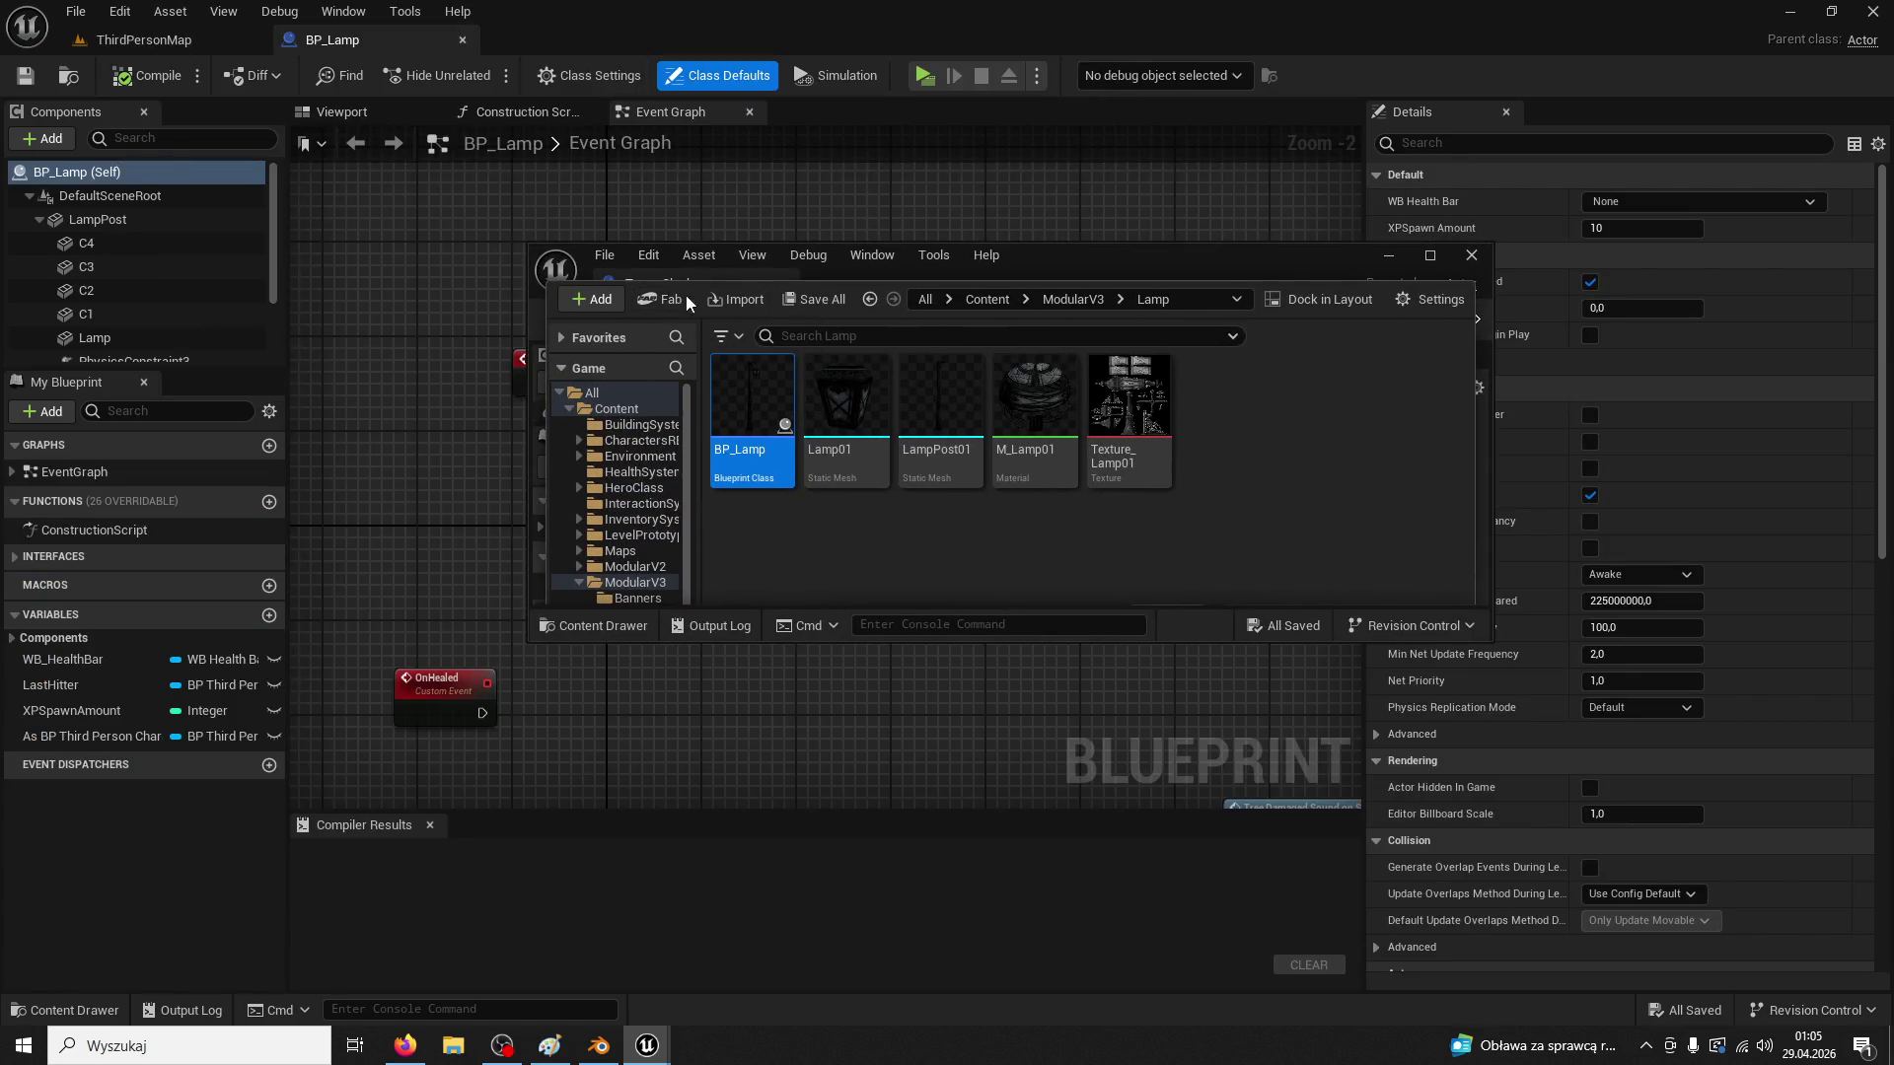
click(594, 633)
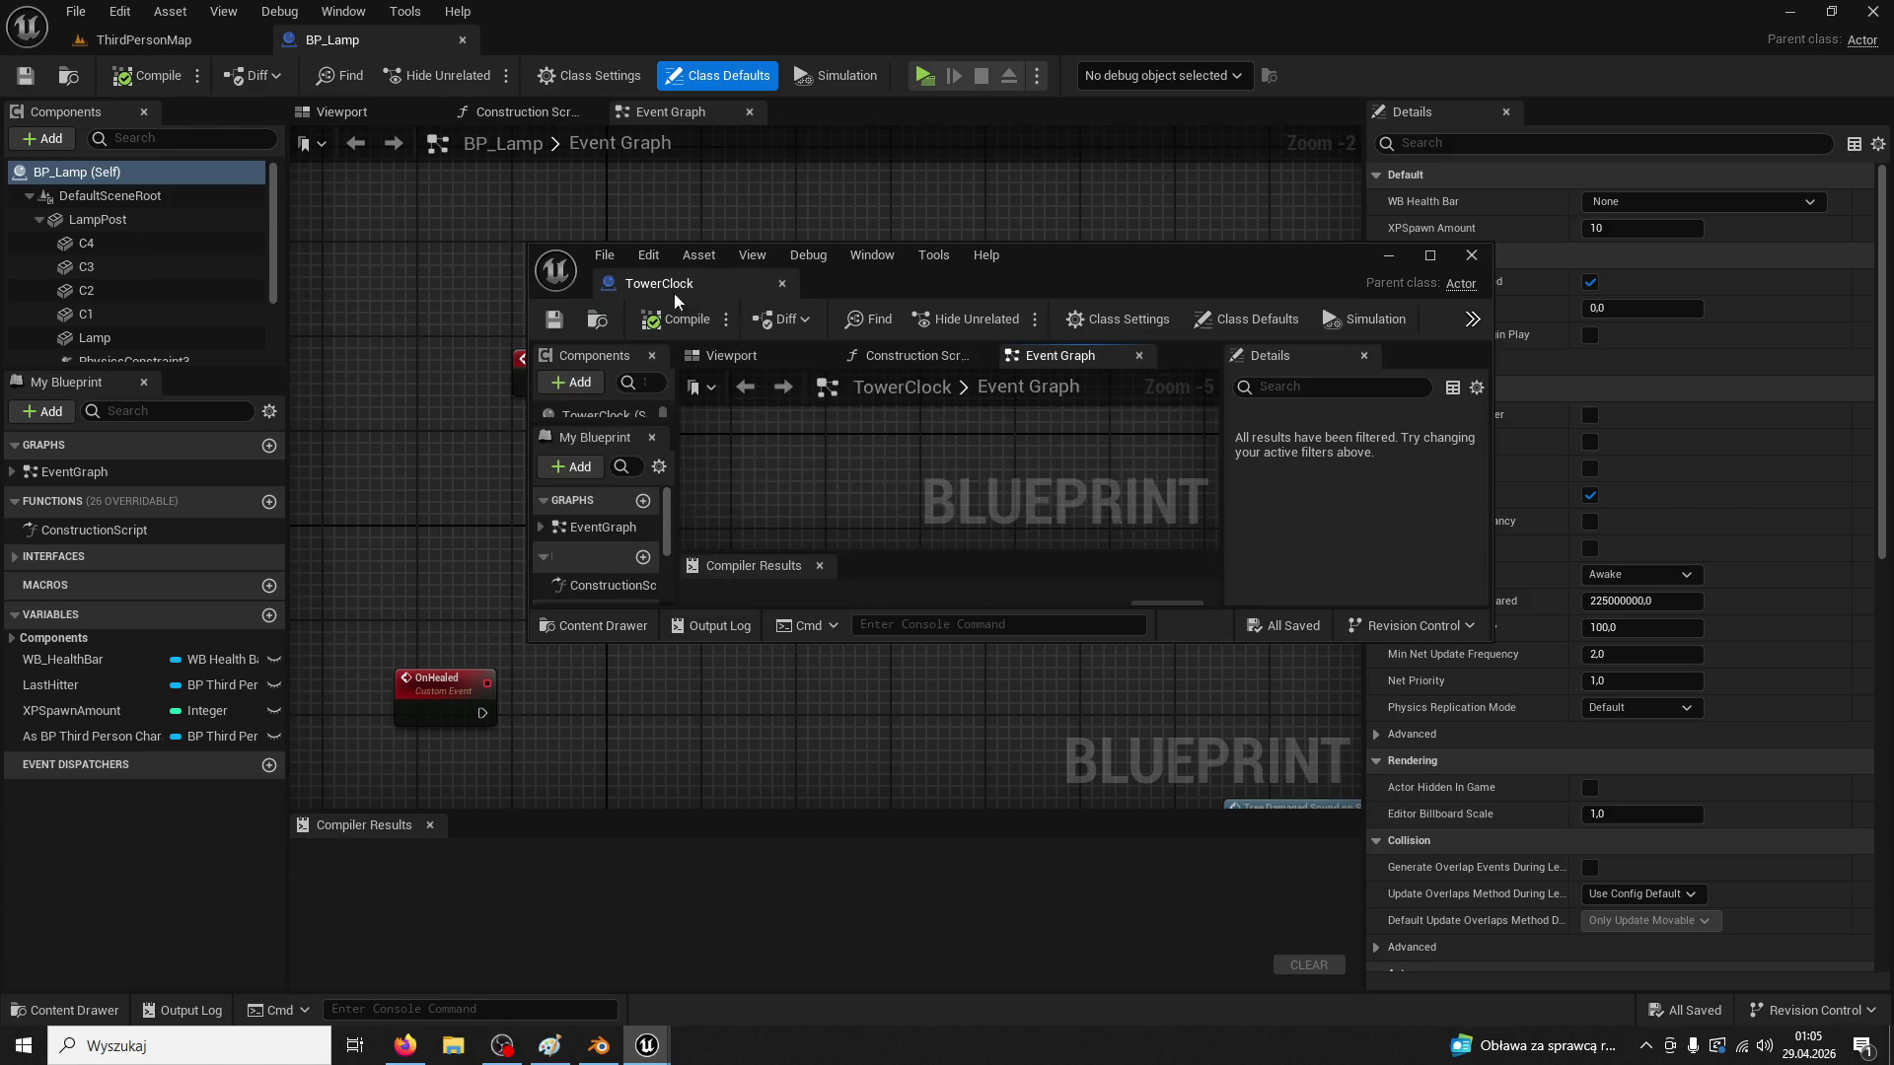
drag(671, 298, 538, 39)
click(332, 39)
scroll(890, 548, down, 3)
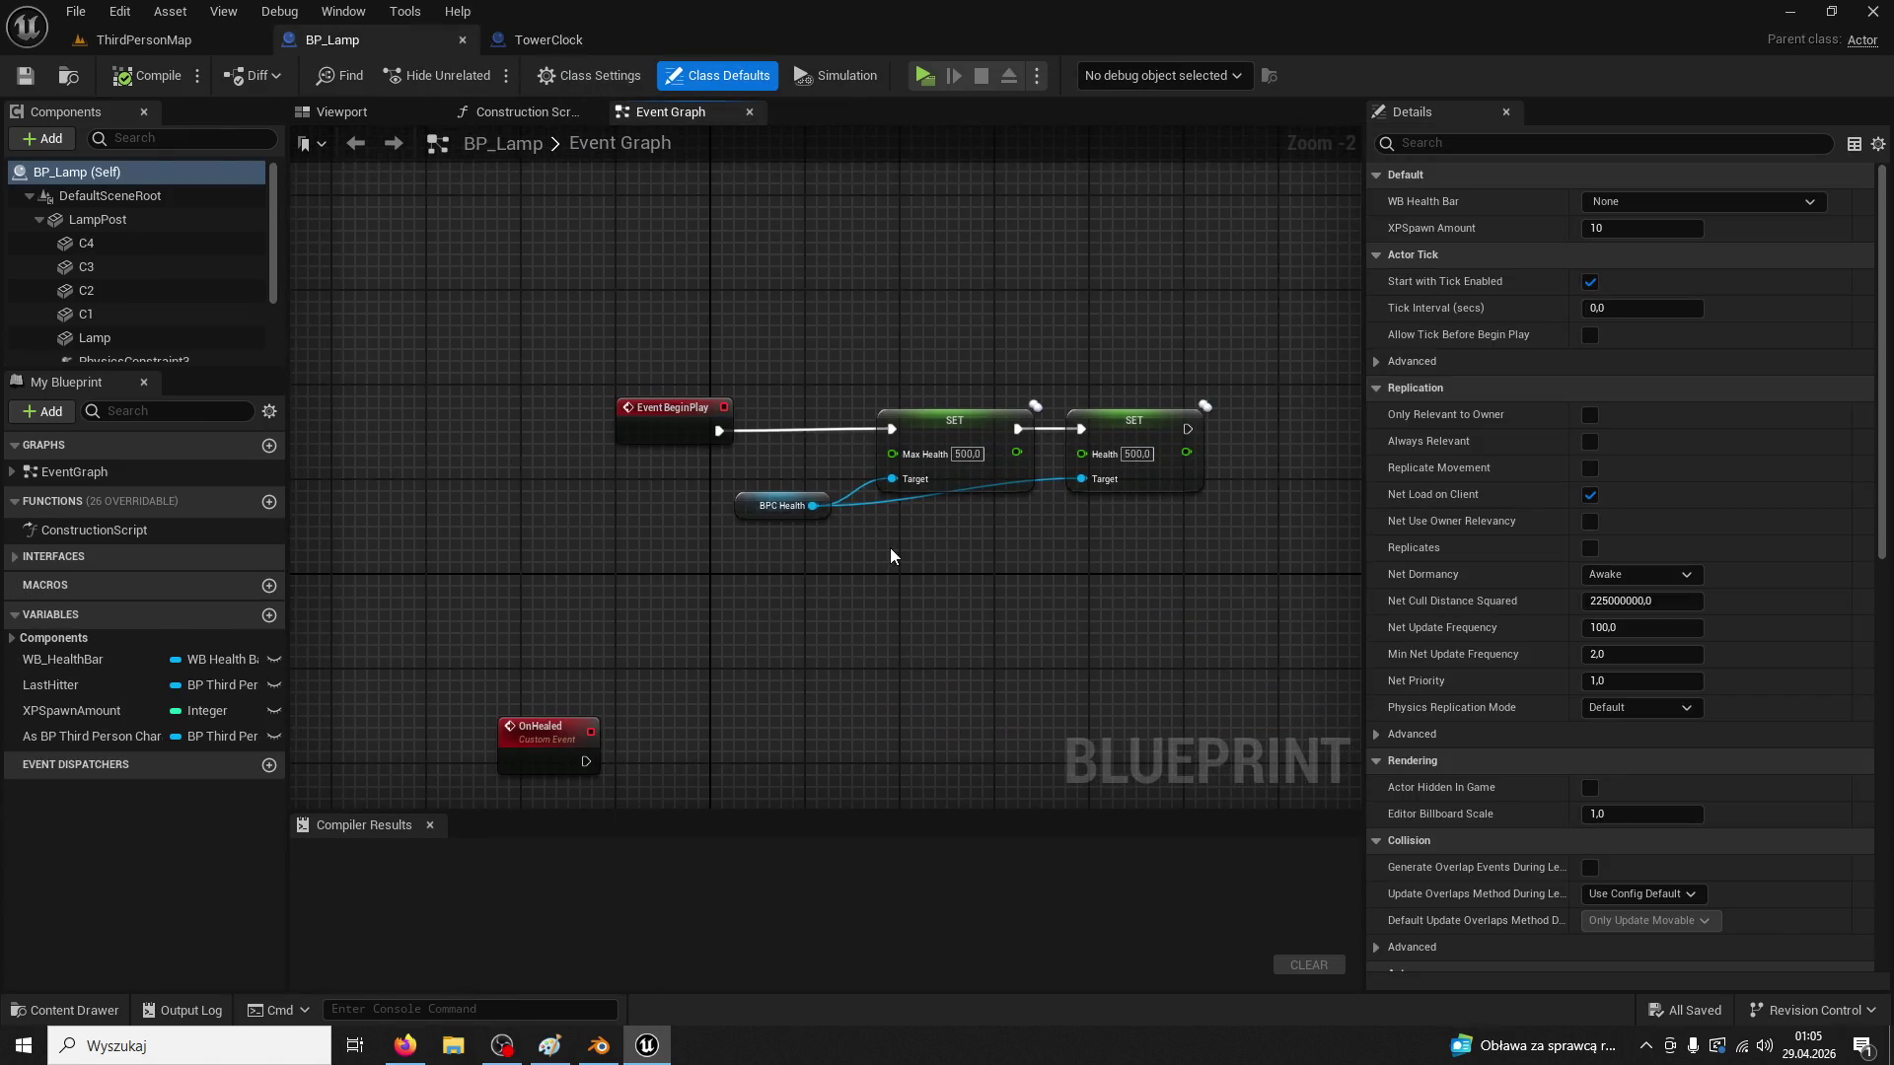
Delete the pasted Clock and Point Light reference nodes from BP_Lamp's graph
scroll(835, 364, up, 2)
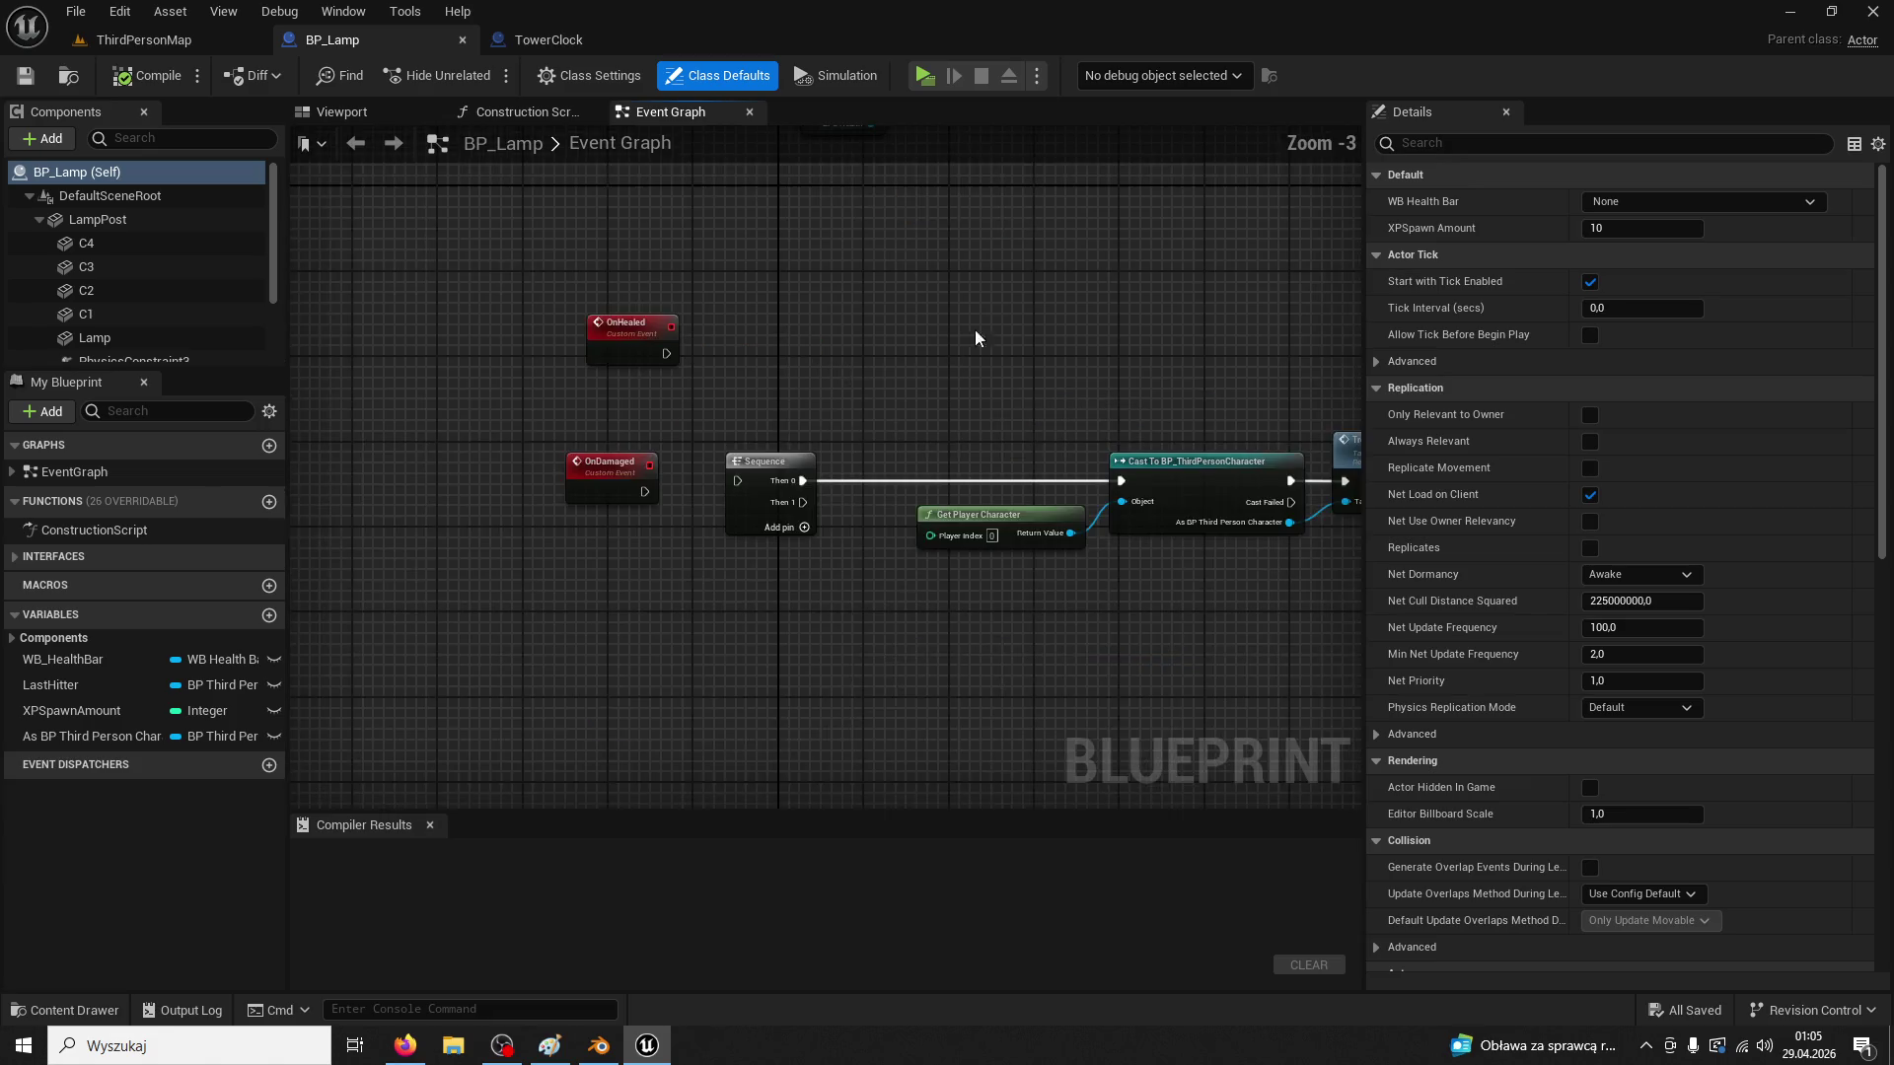
scroll(952, 457, down, 5)
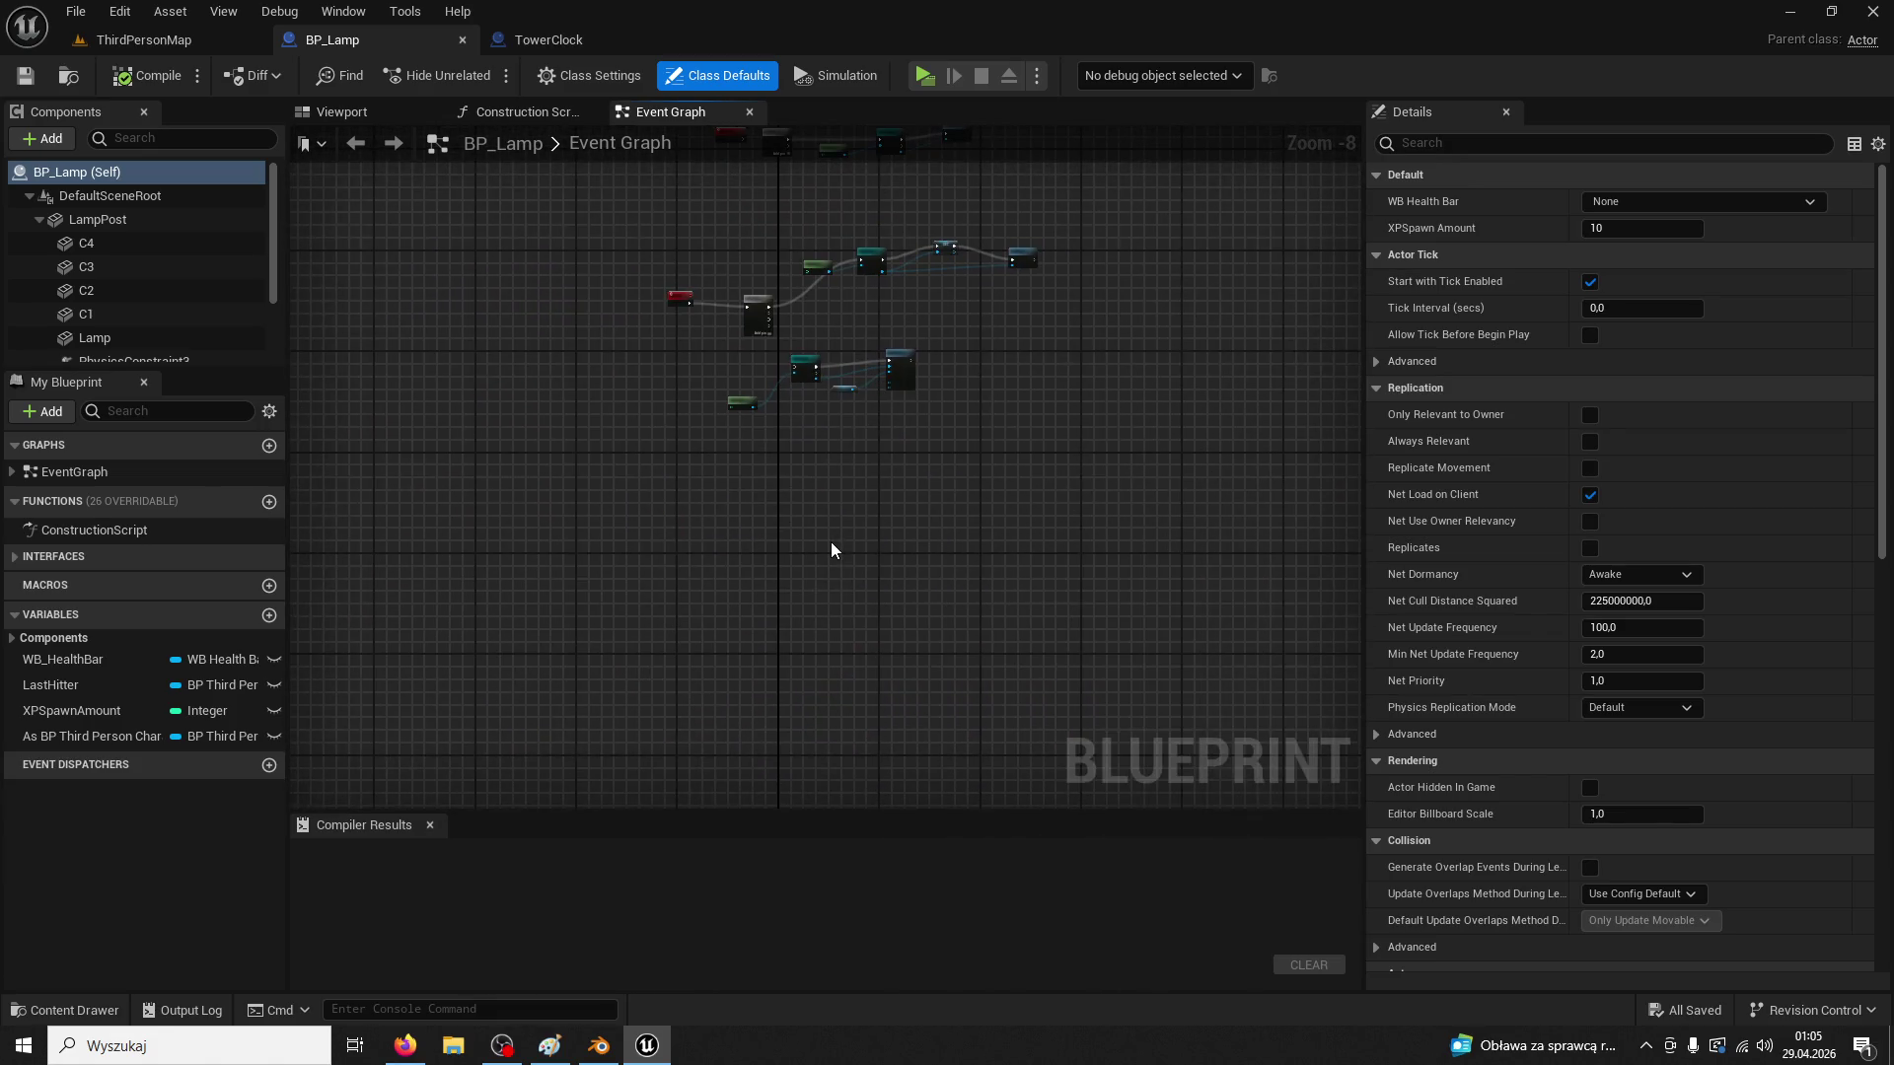
click(831, 550)
scroll(831, 551, up, 3)
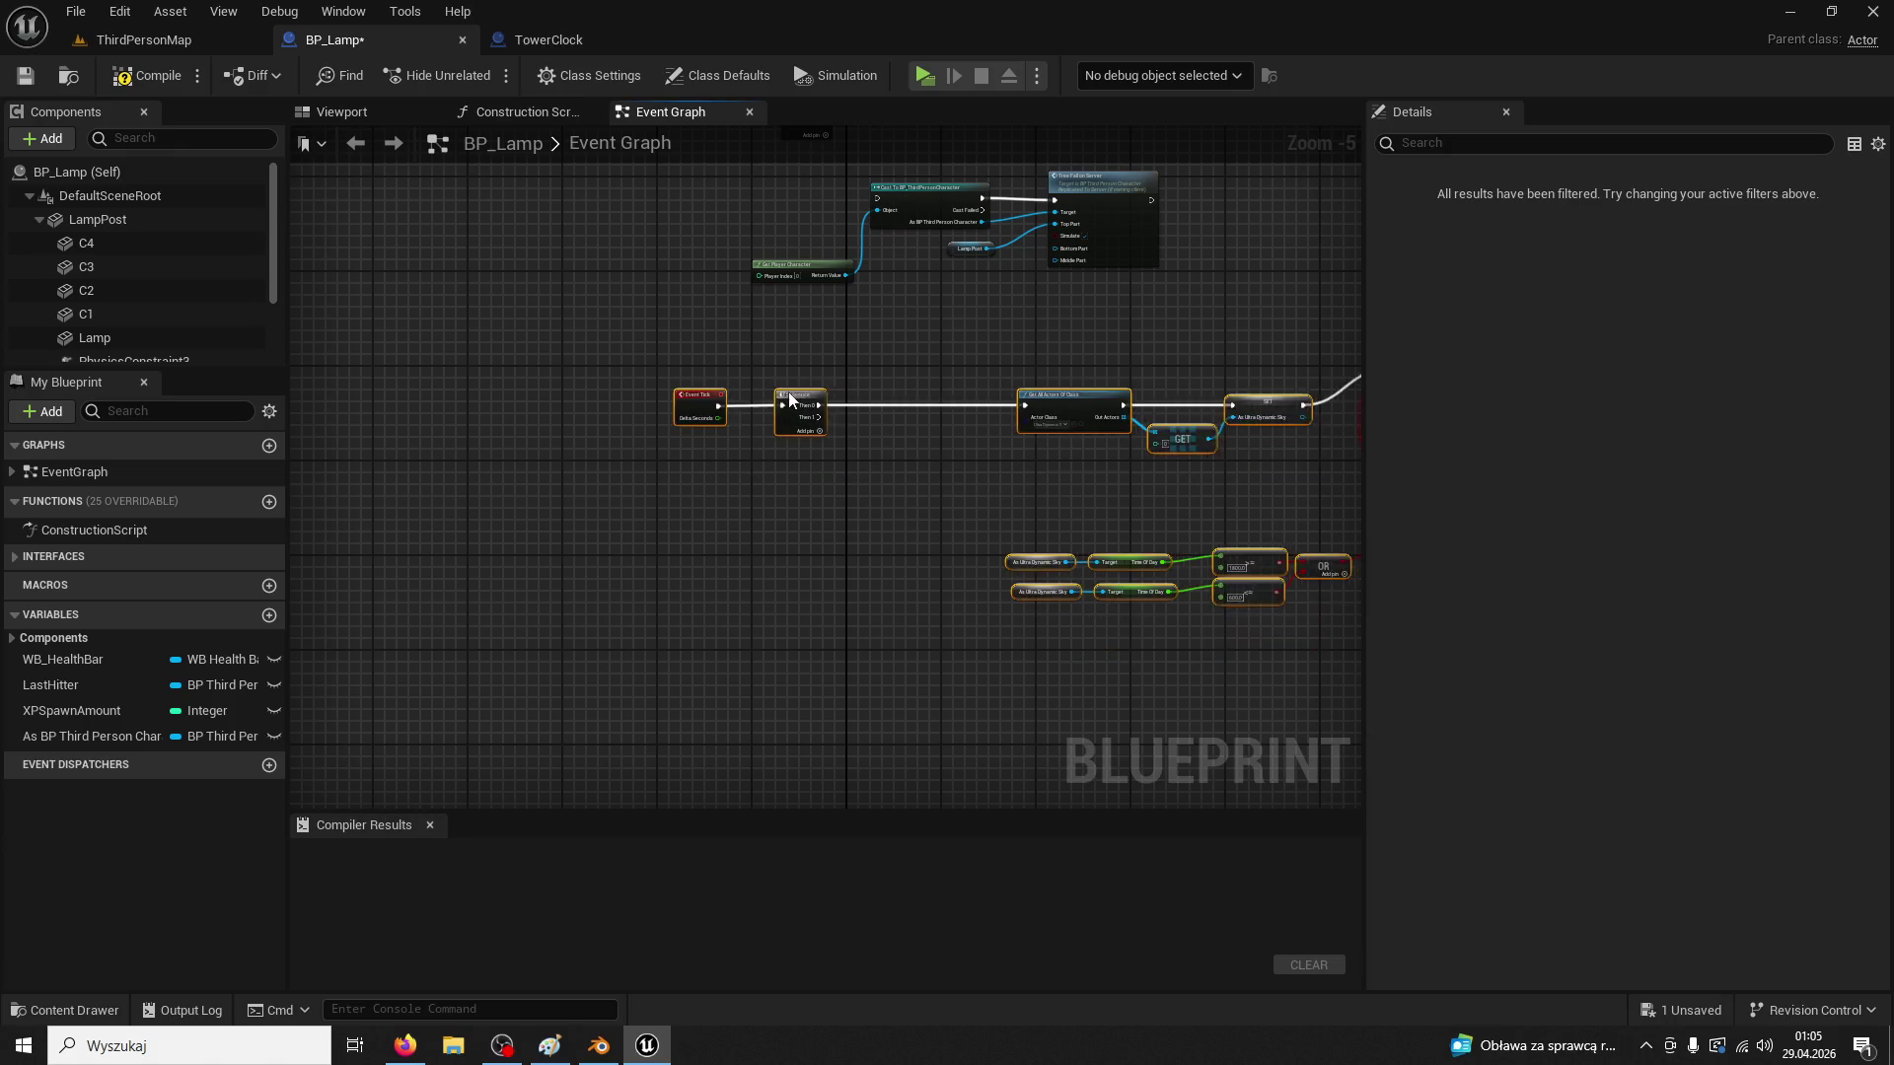
scroll(943, 507, up, 3)
drag(1008, 582, 952, 566)
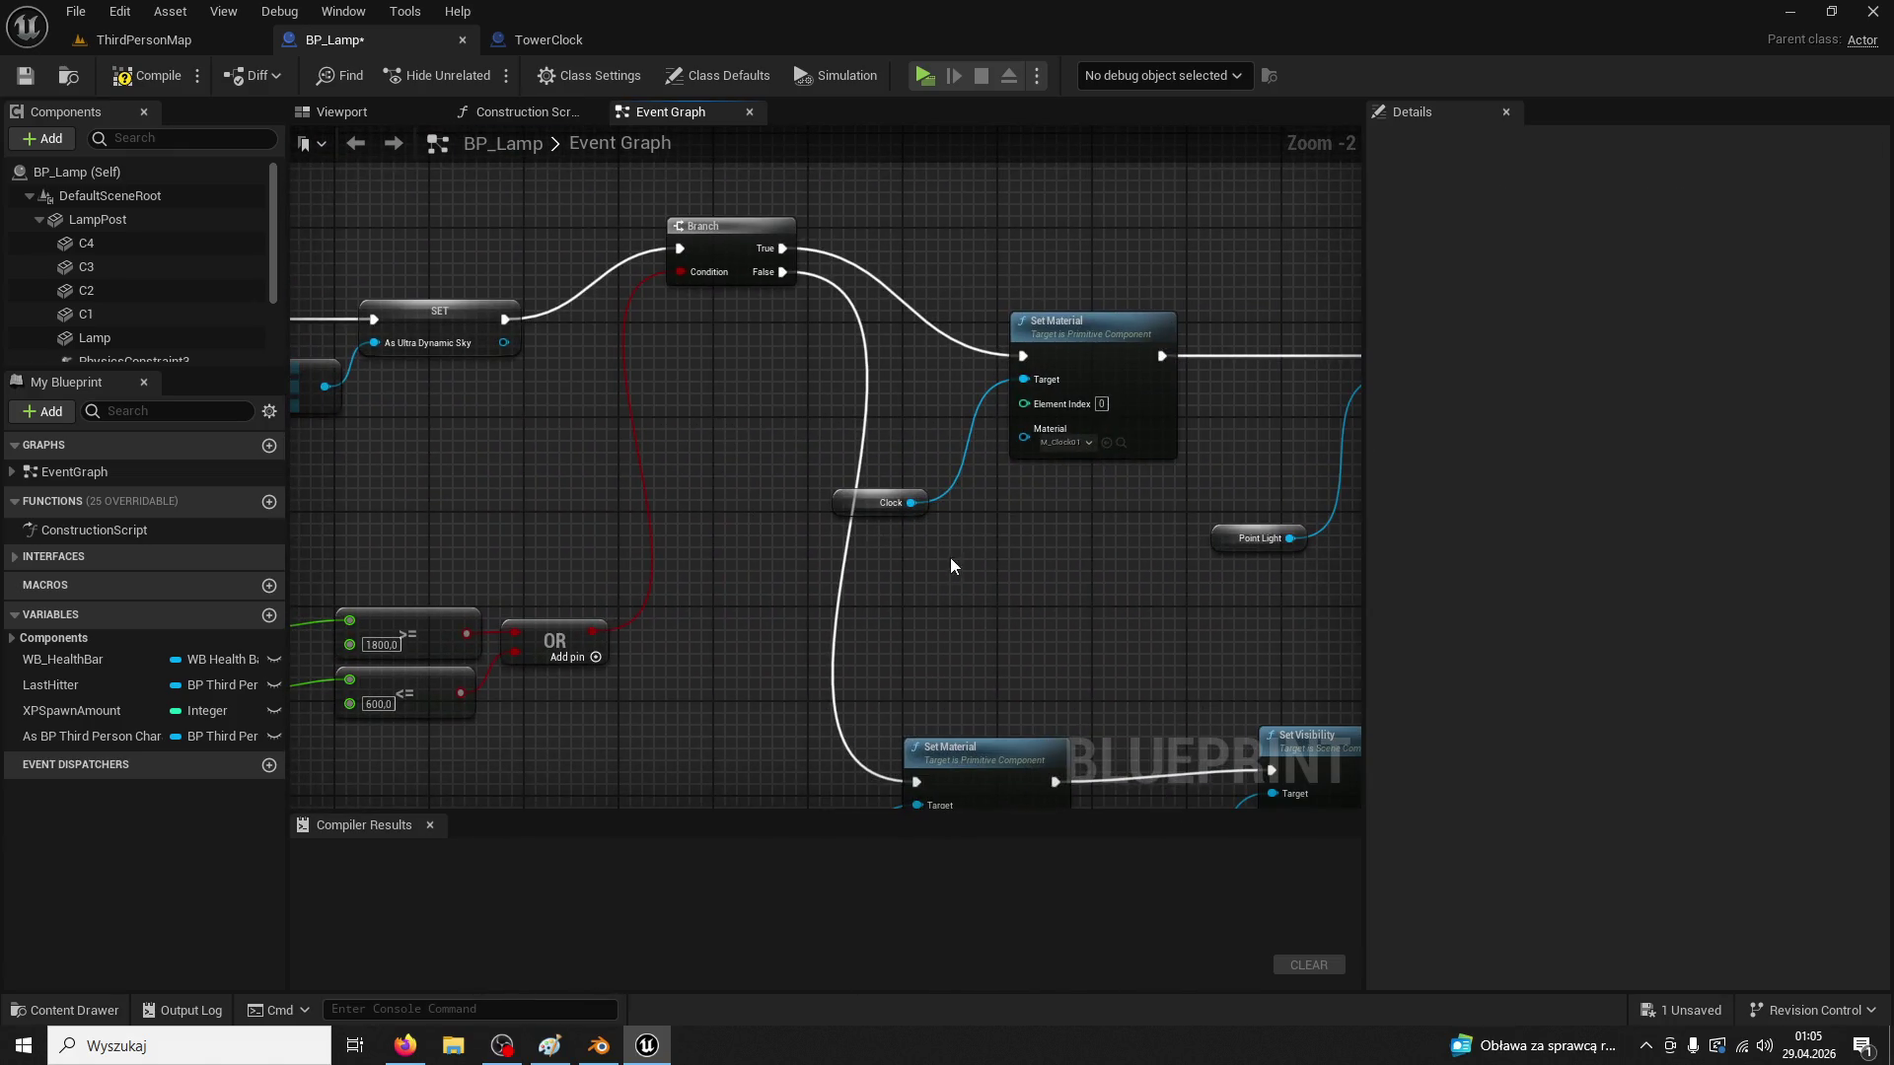
click(868, 509)
key(Delete)
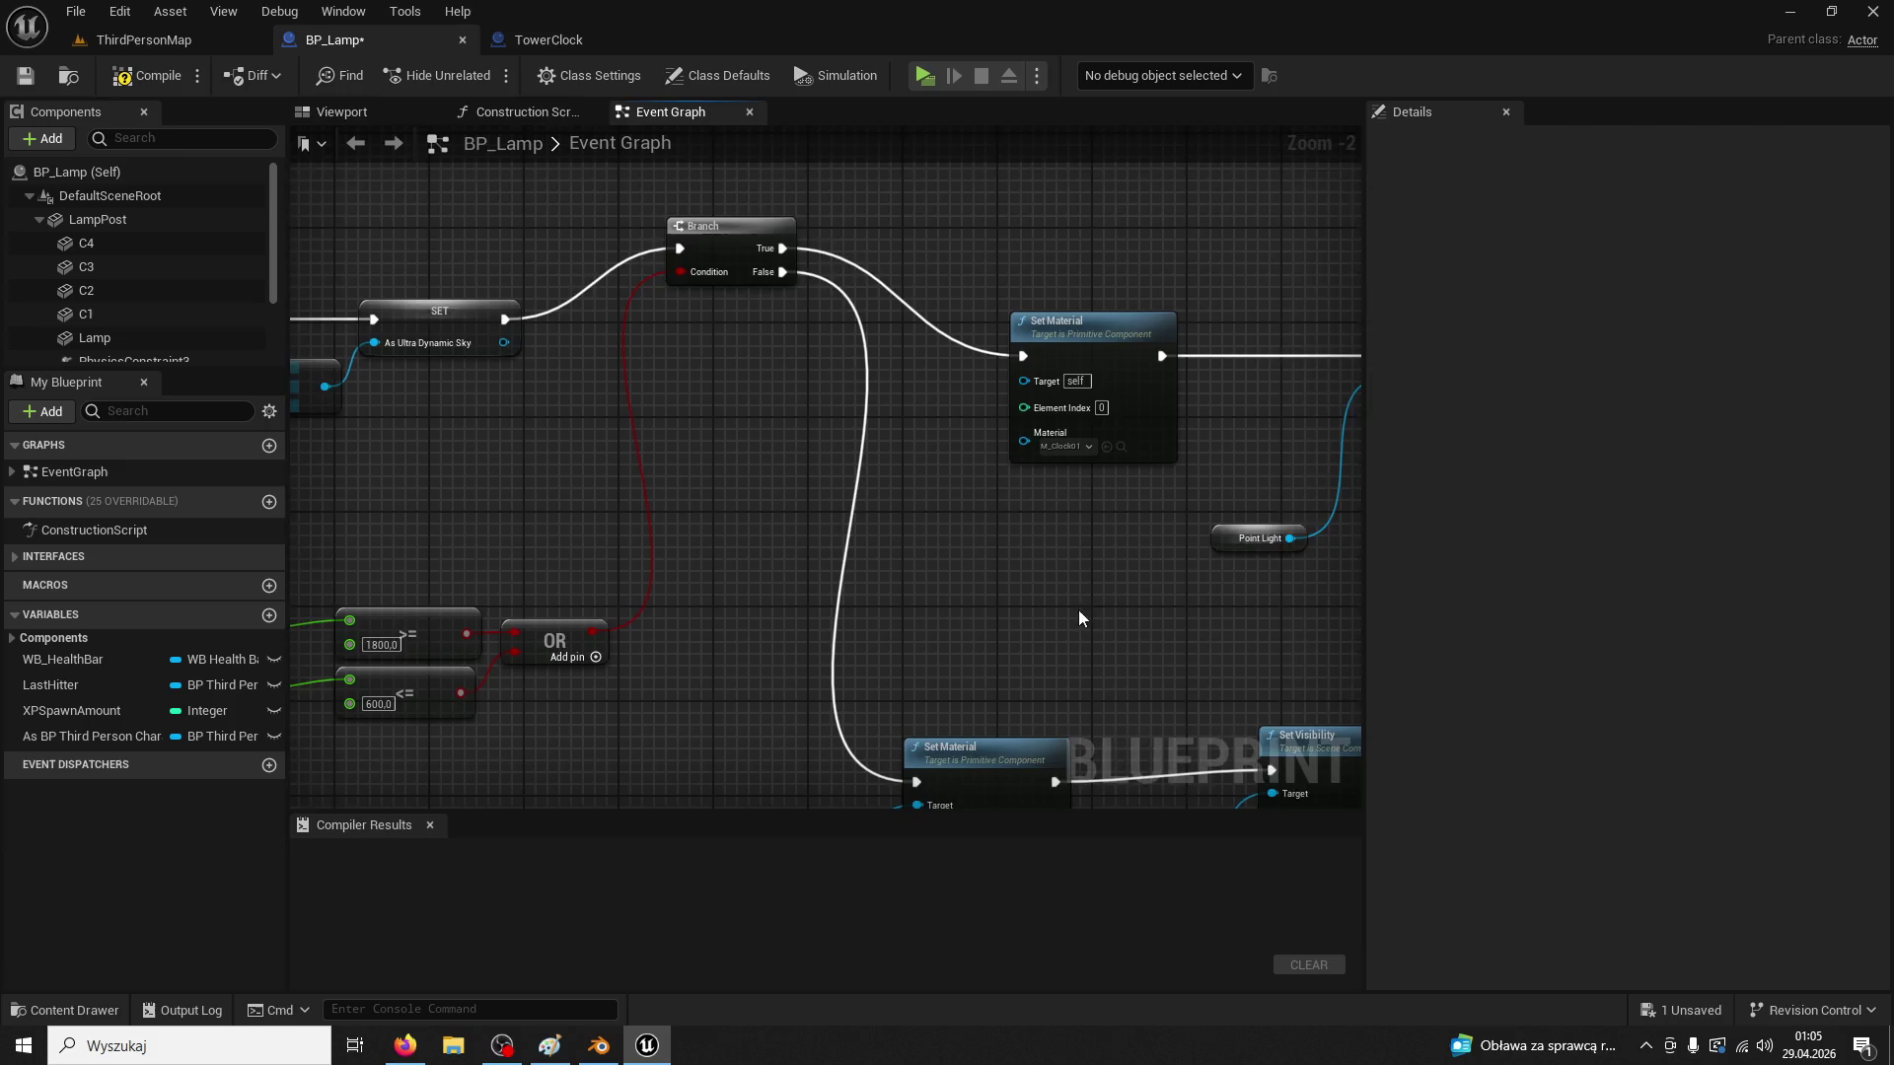
drag(1079, 609, 826, 593)
click(991, 521)
key(Delete)
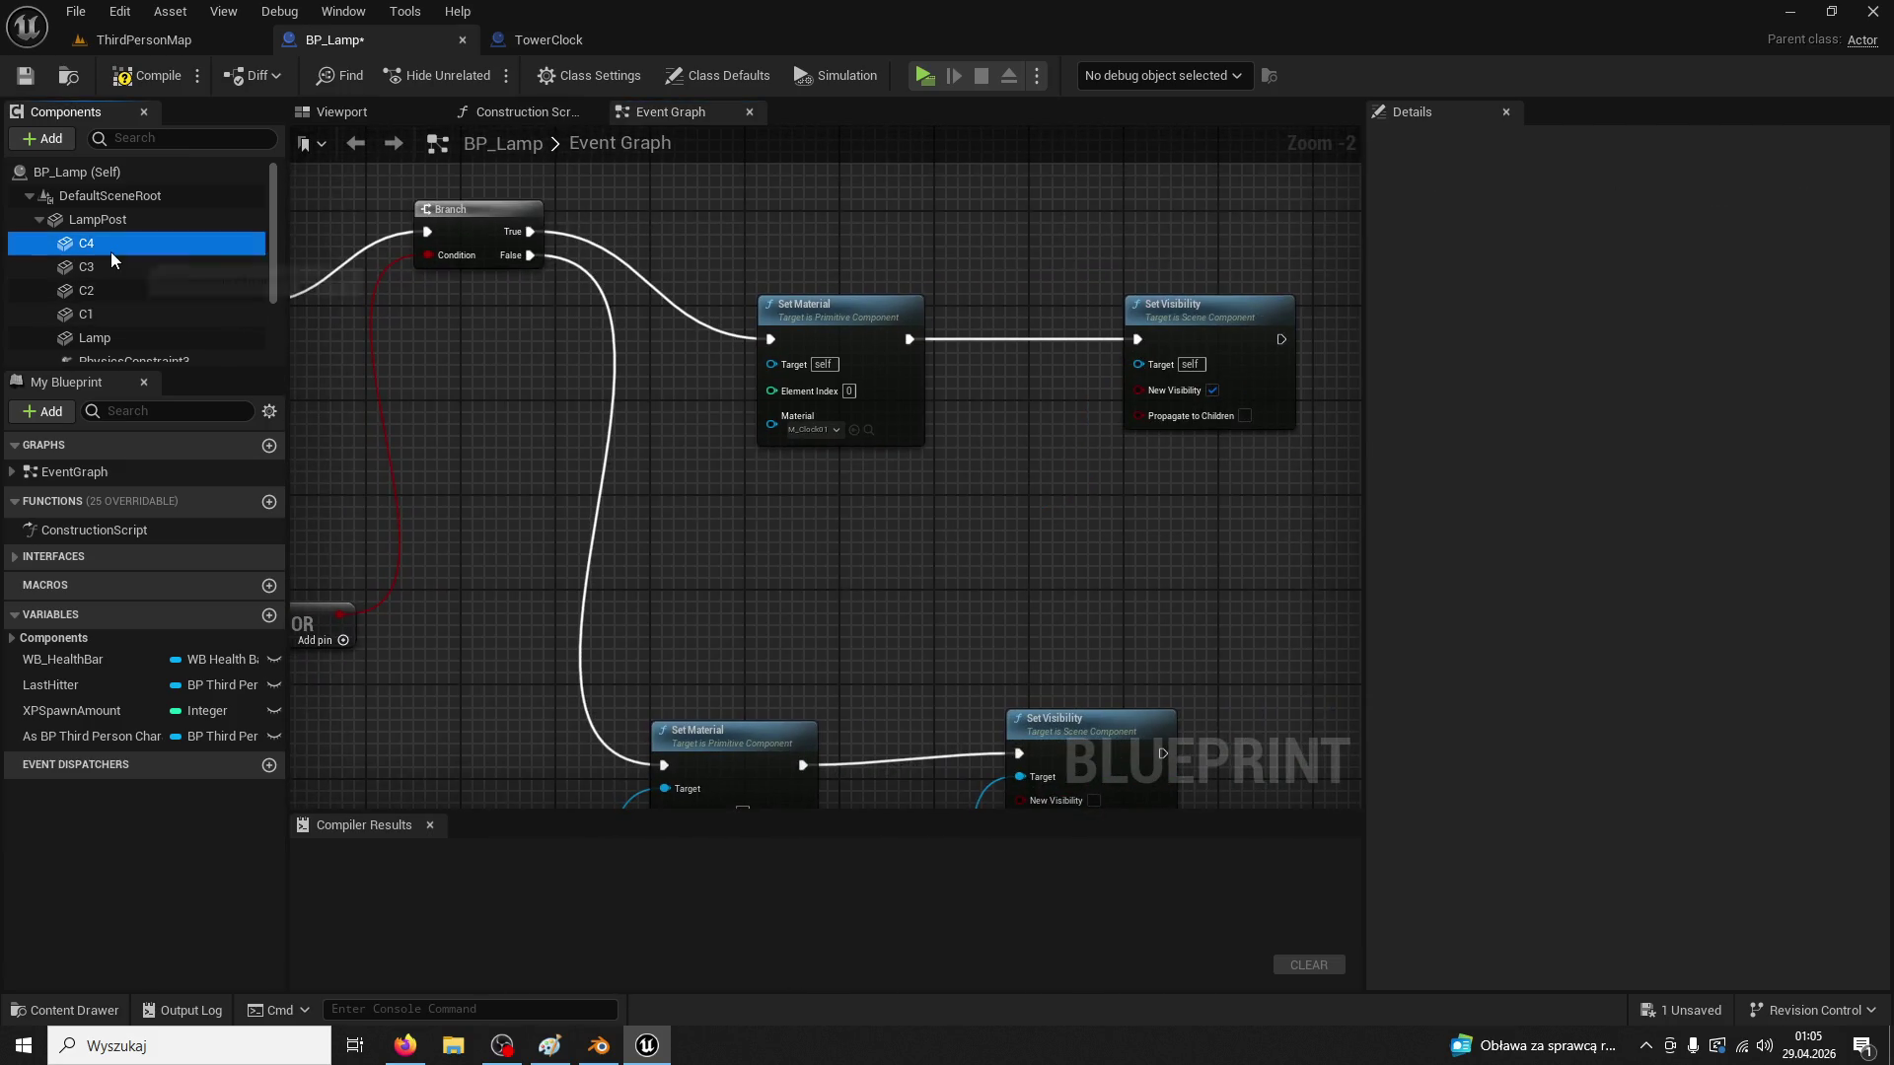
Add a Lamp component reference for the upper Set Material and set its material to M_Lamp01
click(116, 246)
click(507, 480)
scroll(183, 322, down, 3)
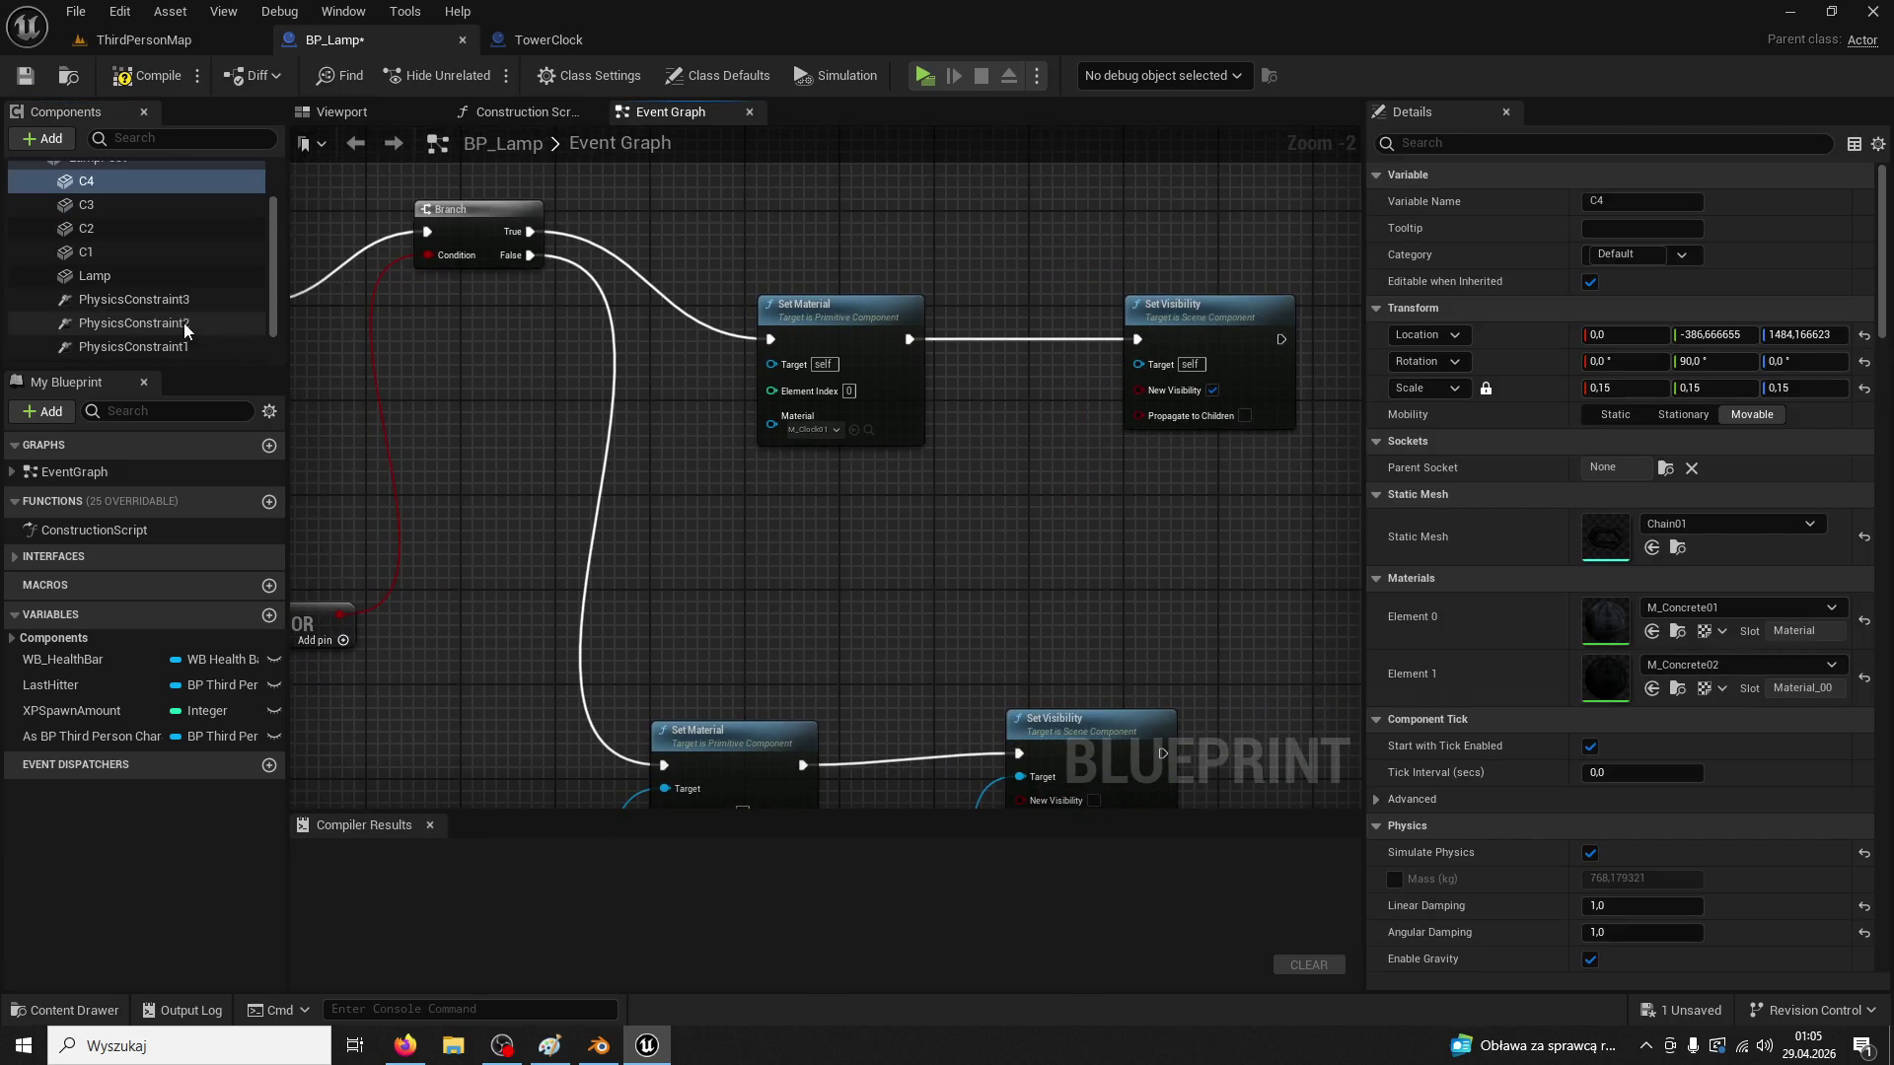
drag(128, 276, 630, 395)
mouse_move(693, 464)
mouse_down()
mouse_move(667, 434)
mouse_move(766, 394)
mouse_move(779, 413)
mouse_move(775, 364)
mouse_up()
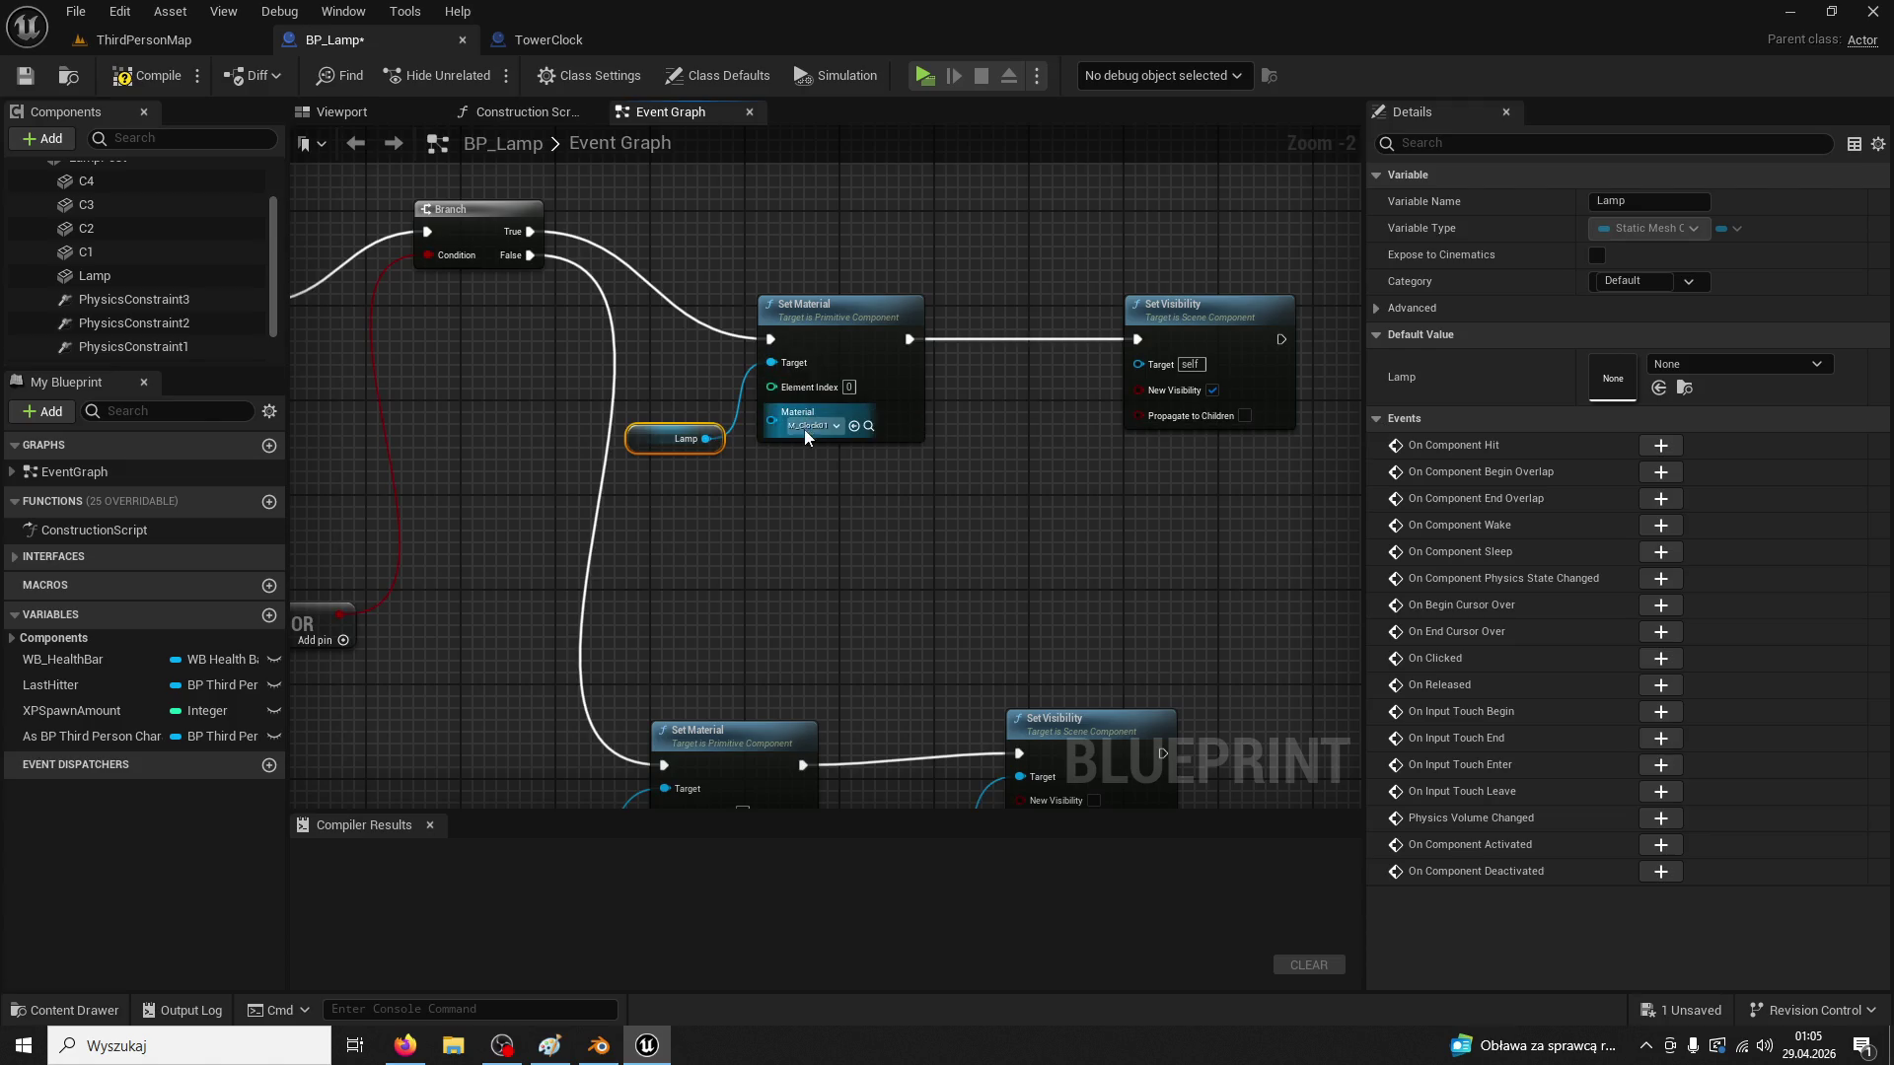
click(132, 280)
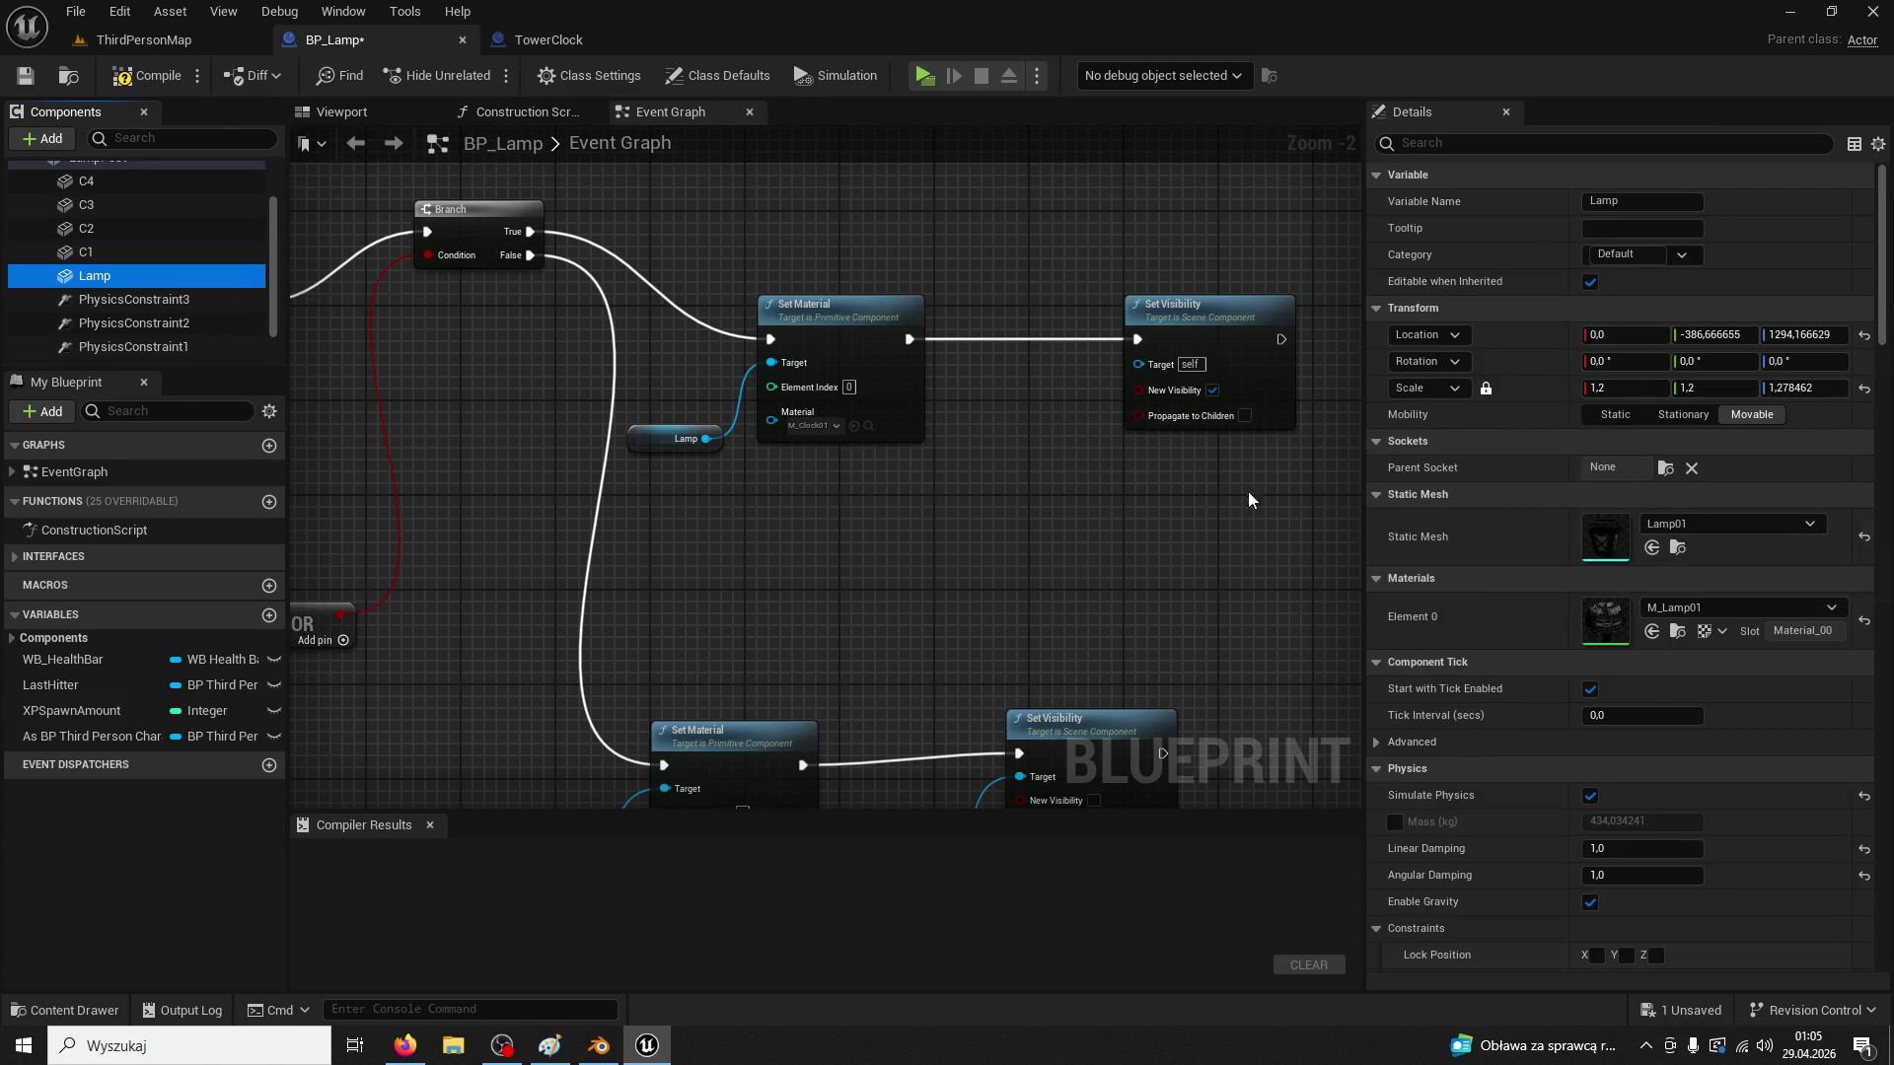
scroll(1034, 481, up, 2)
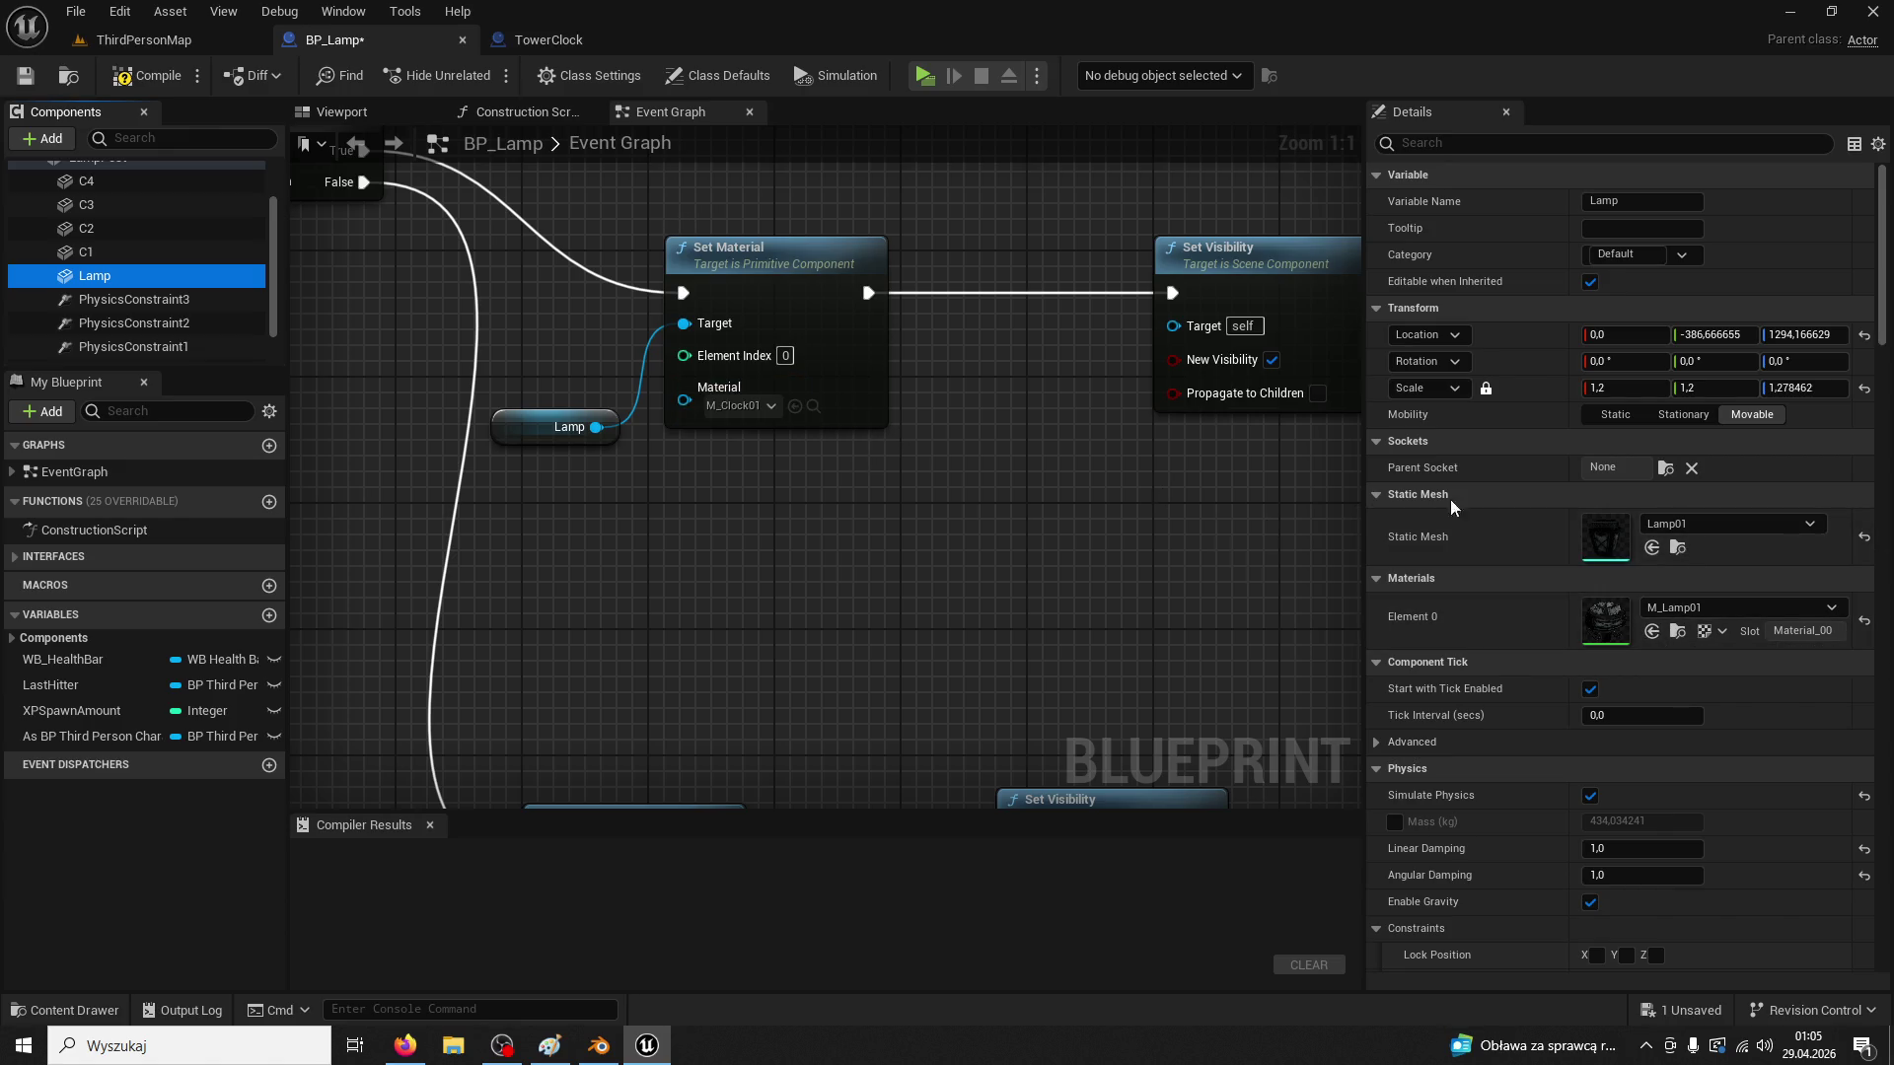
click(1678, 631)
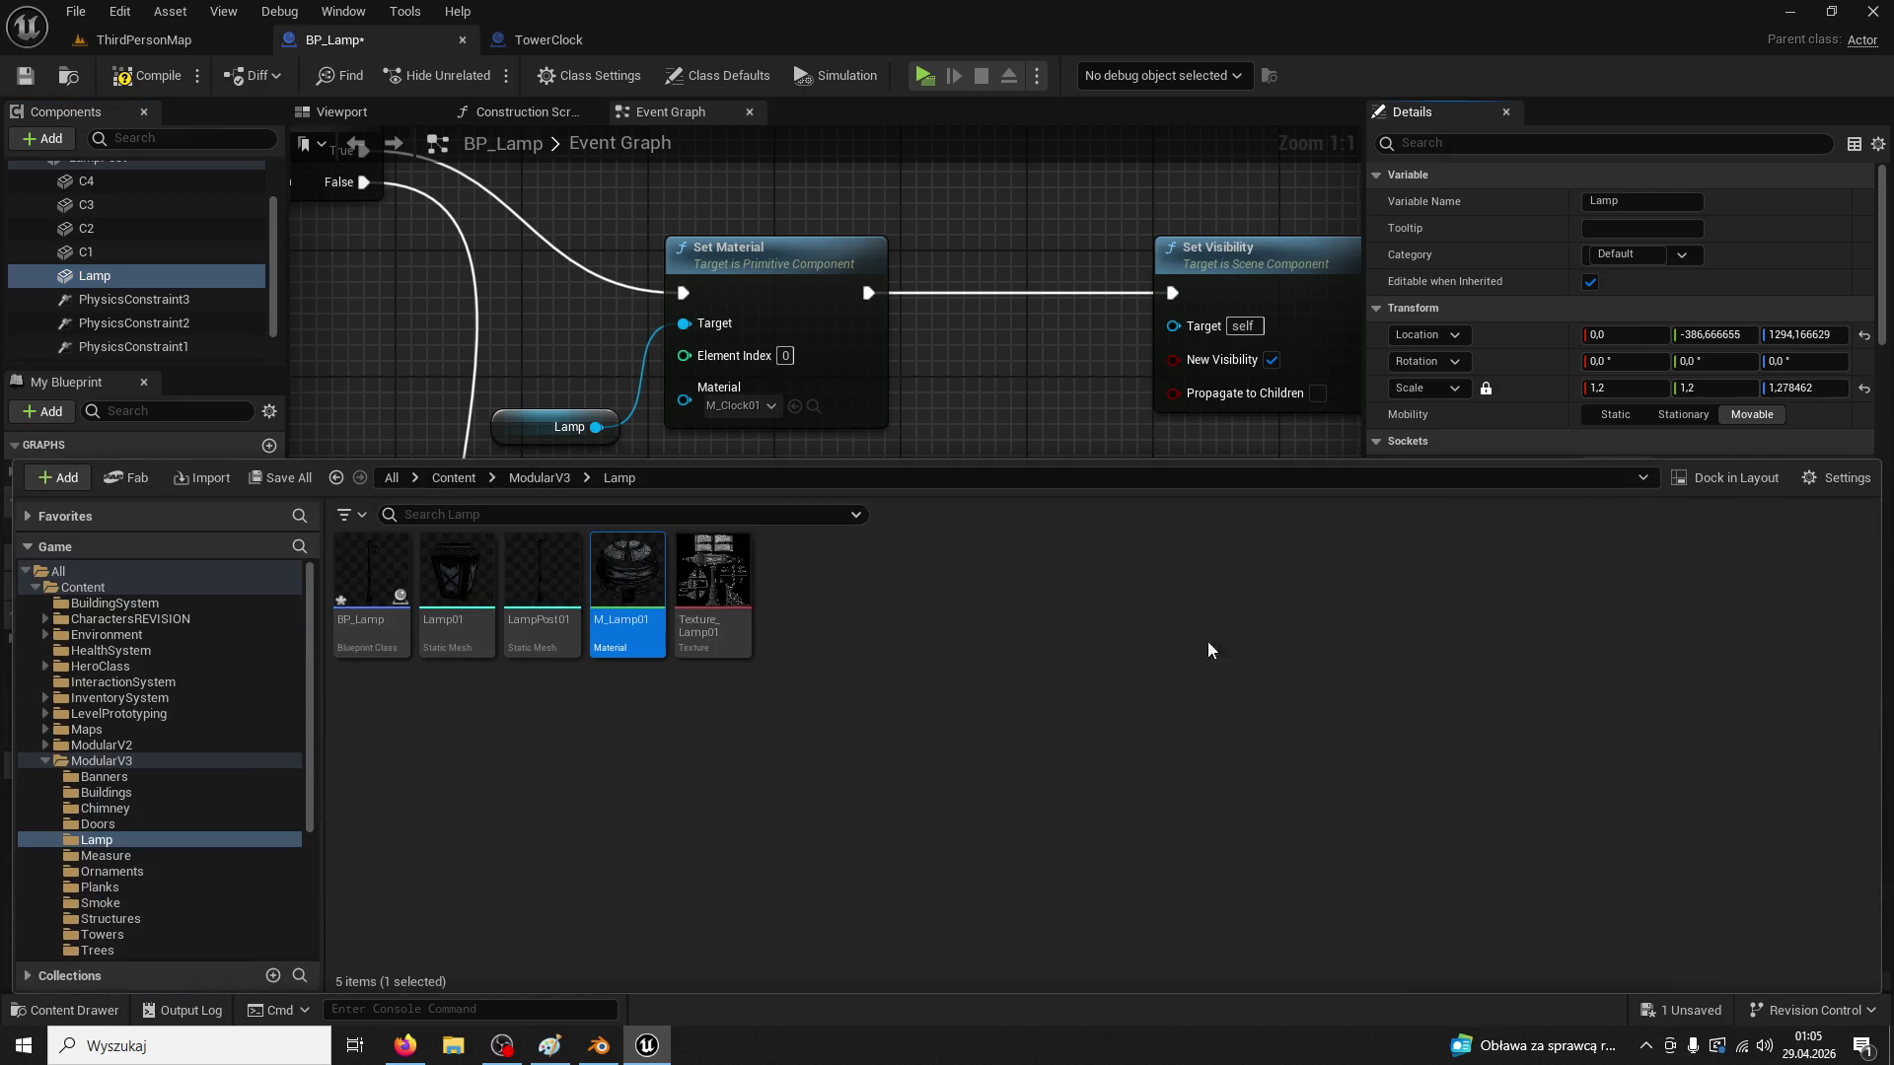
drag(613, 601, 742, 402)
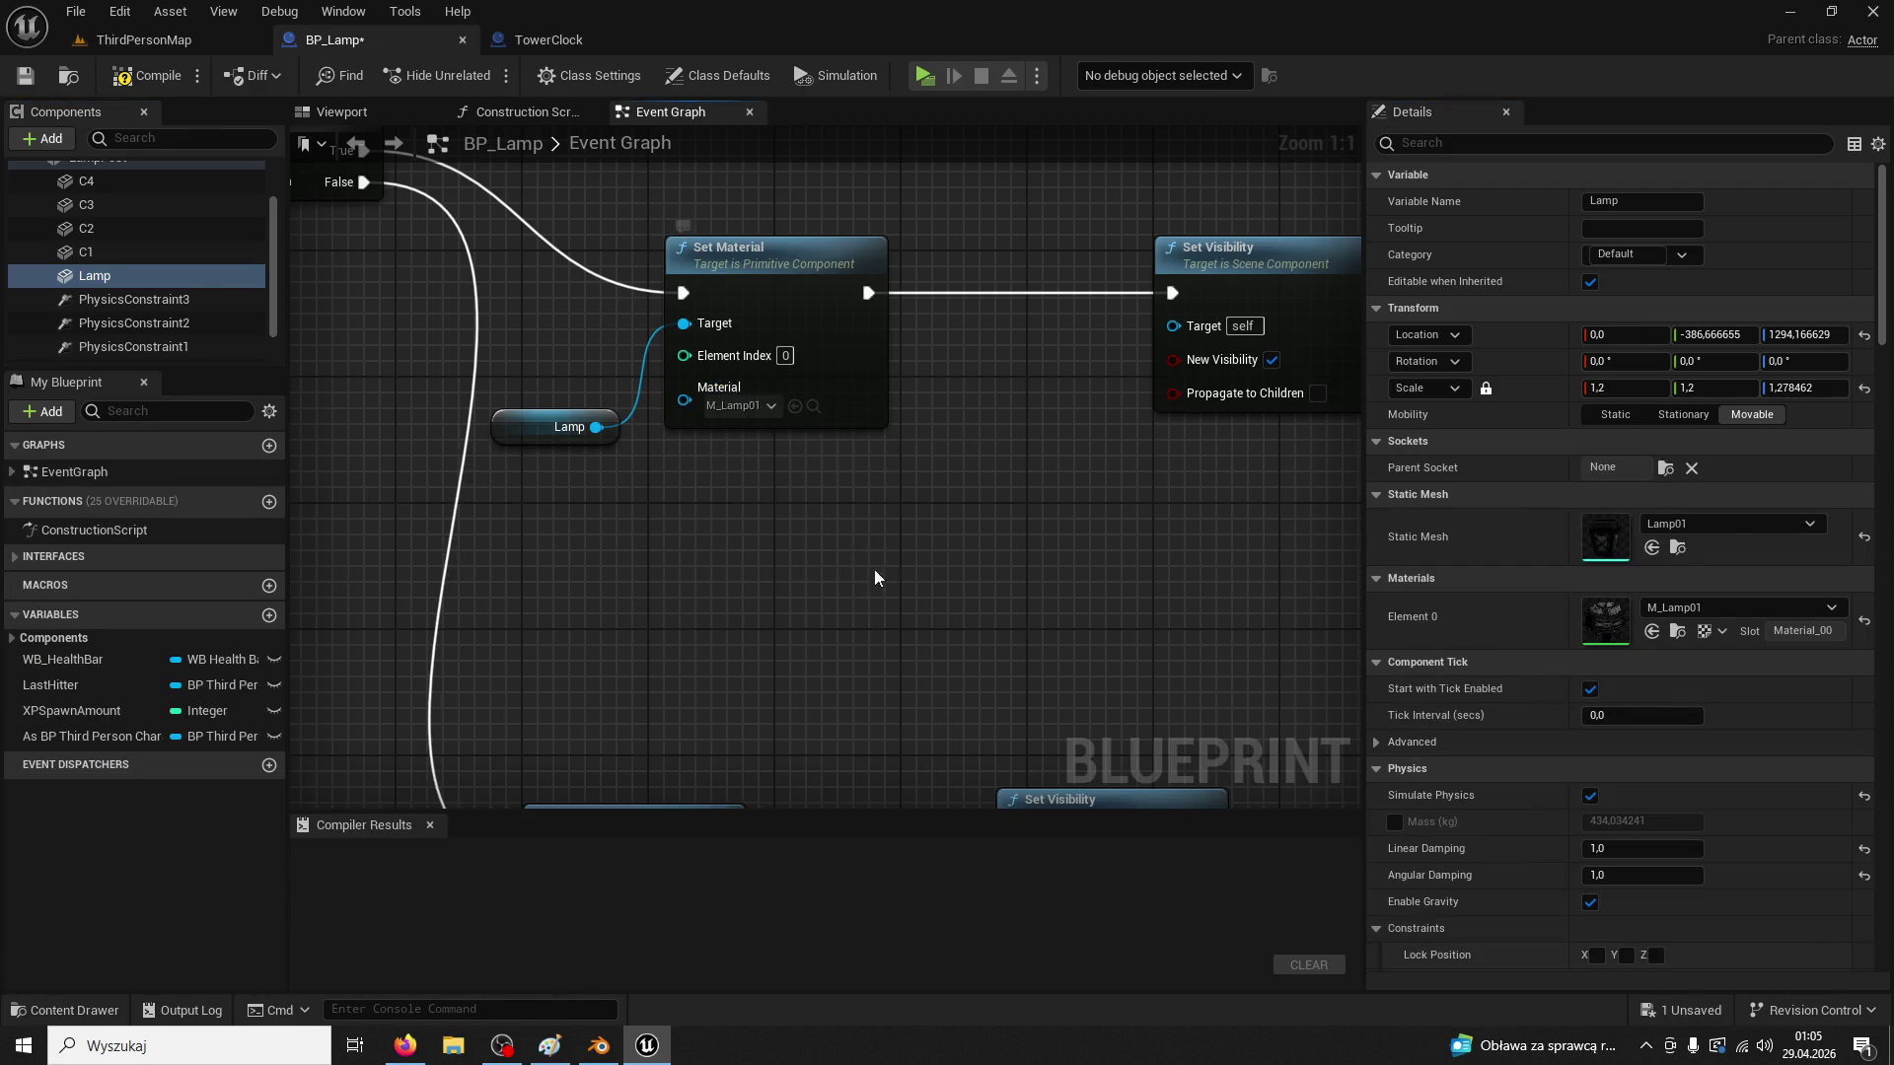
Replace the lower Clock node with a Lamp copy wired to the second Set Material's Target
mouse_move(735, 702)
mouse_down()
mouse_move(903, 653)
mouse_move(967, 789)
mouse_up()
scroll(836, 385, down, 1)
click(837, 386)
mouse_move(875, 494)
mouse_down()
mouse_move(827, 679)
mouse_move(945, 642)
mouse_up()
key(ctrl+v)
click(774, 723)
key(Delete)
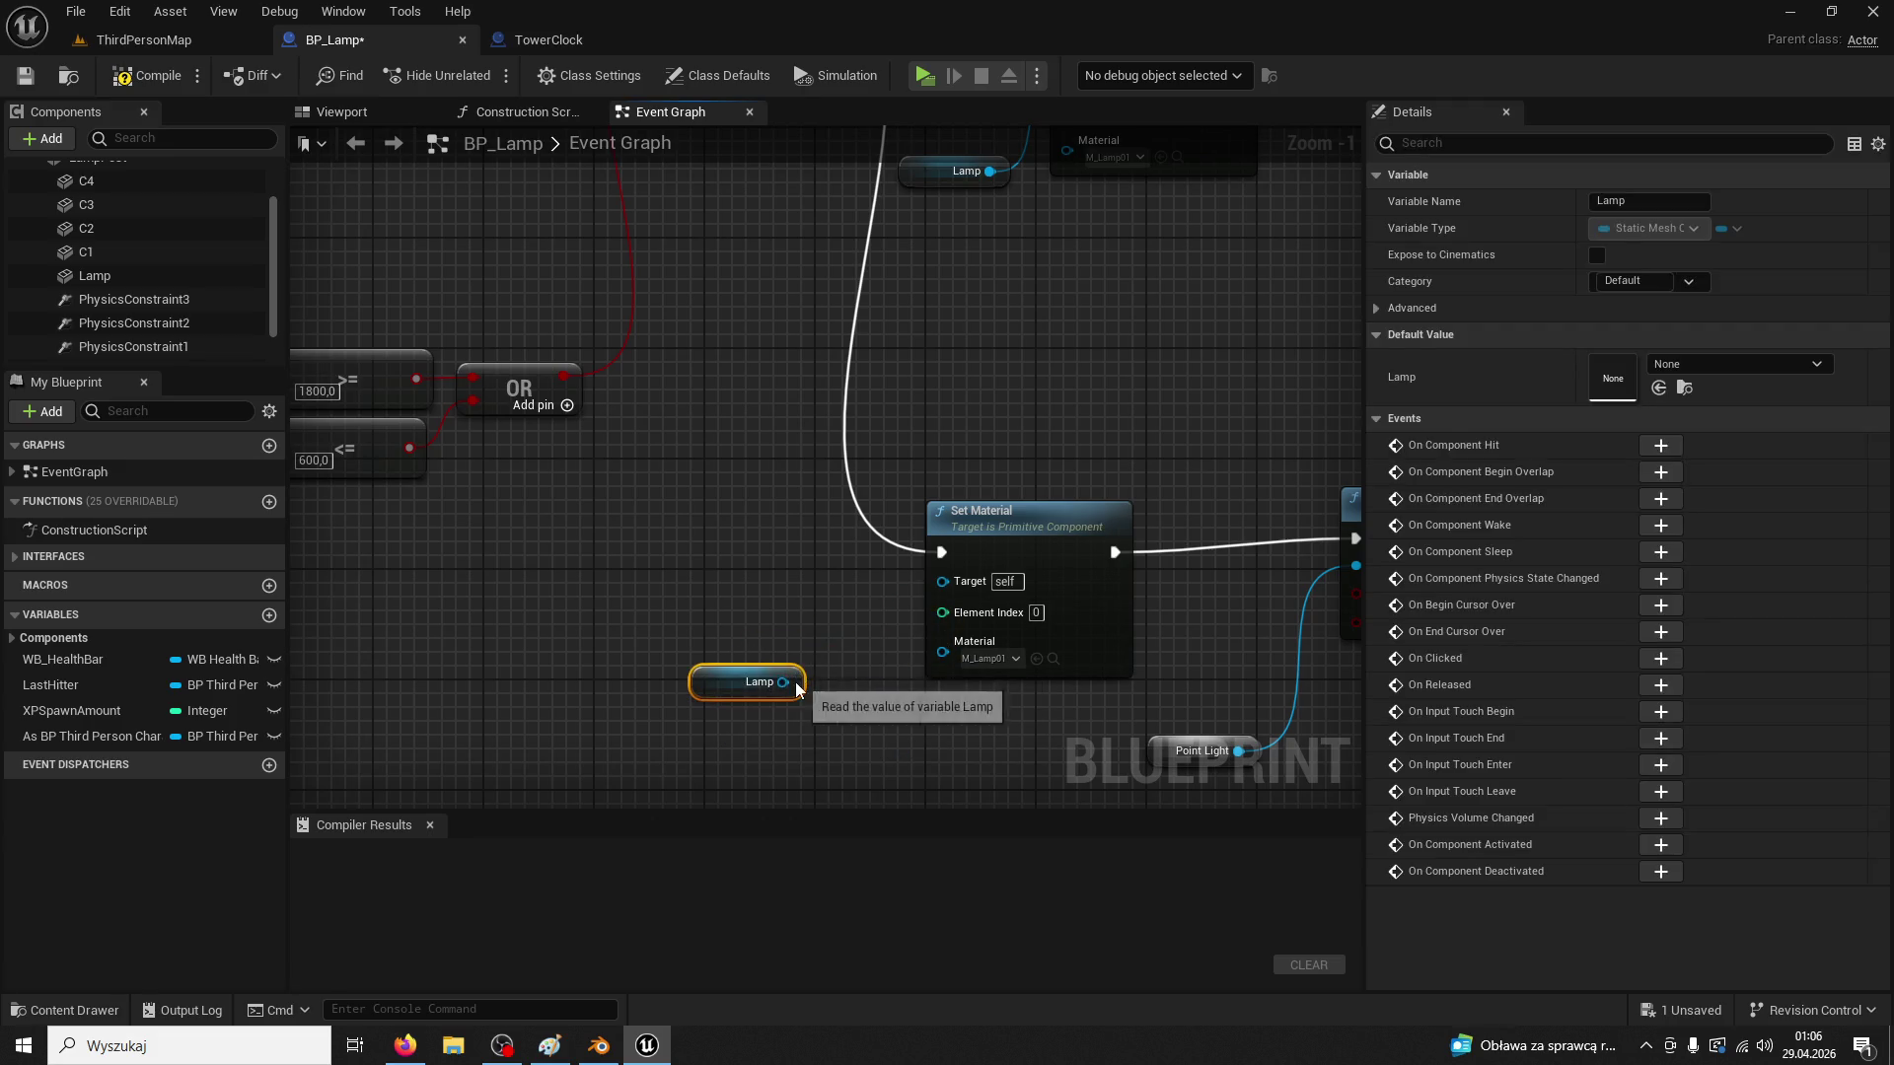
mouse_move(783, 682)
mouse_down()
mouse_move(951, 594)
mouse_move(942, 581)
mouse_up()
mouse_move(1234, 673)
mouse_down()
mouse_move(999, 652)
mouse_move(965, 583)
mouse_up()
click(1109, 422)
drag(934, 410, 911, 462)
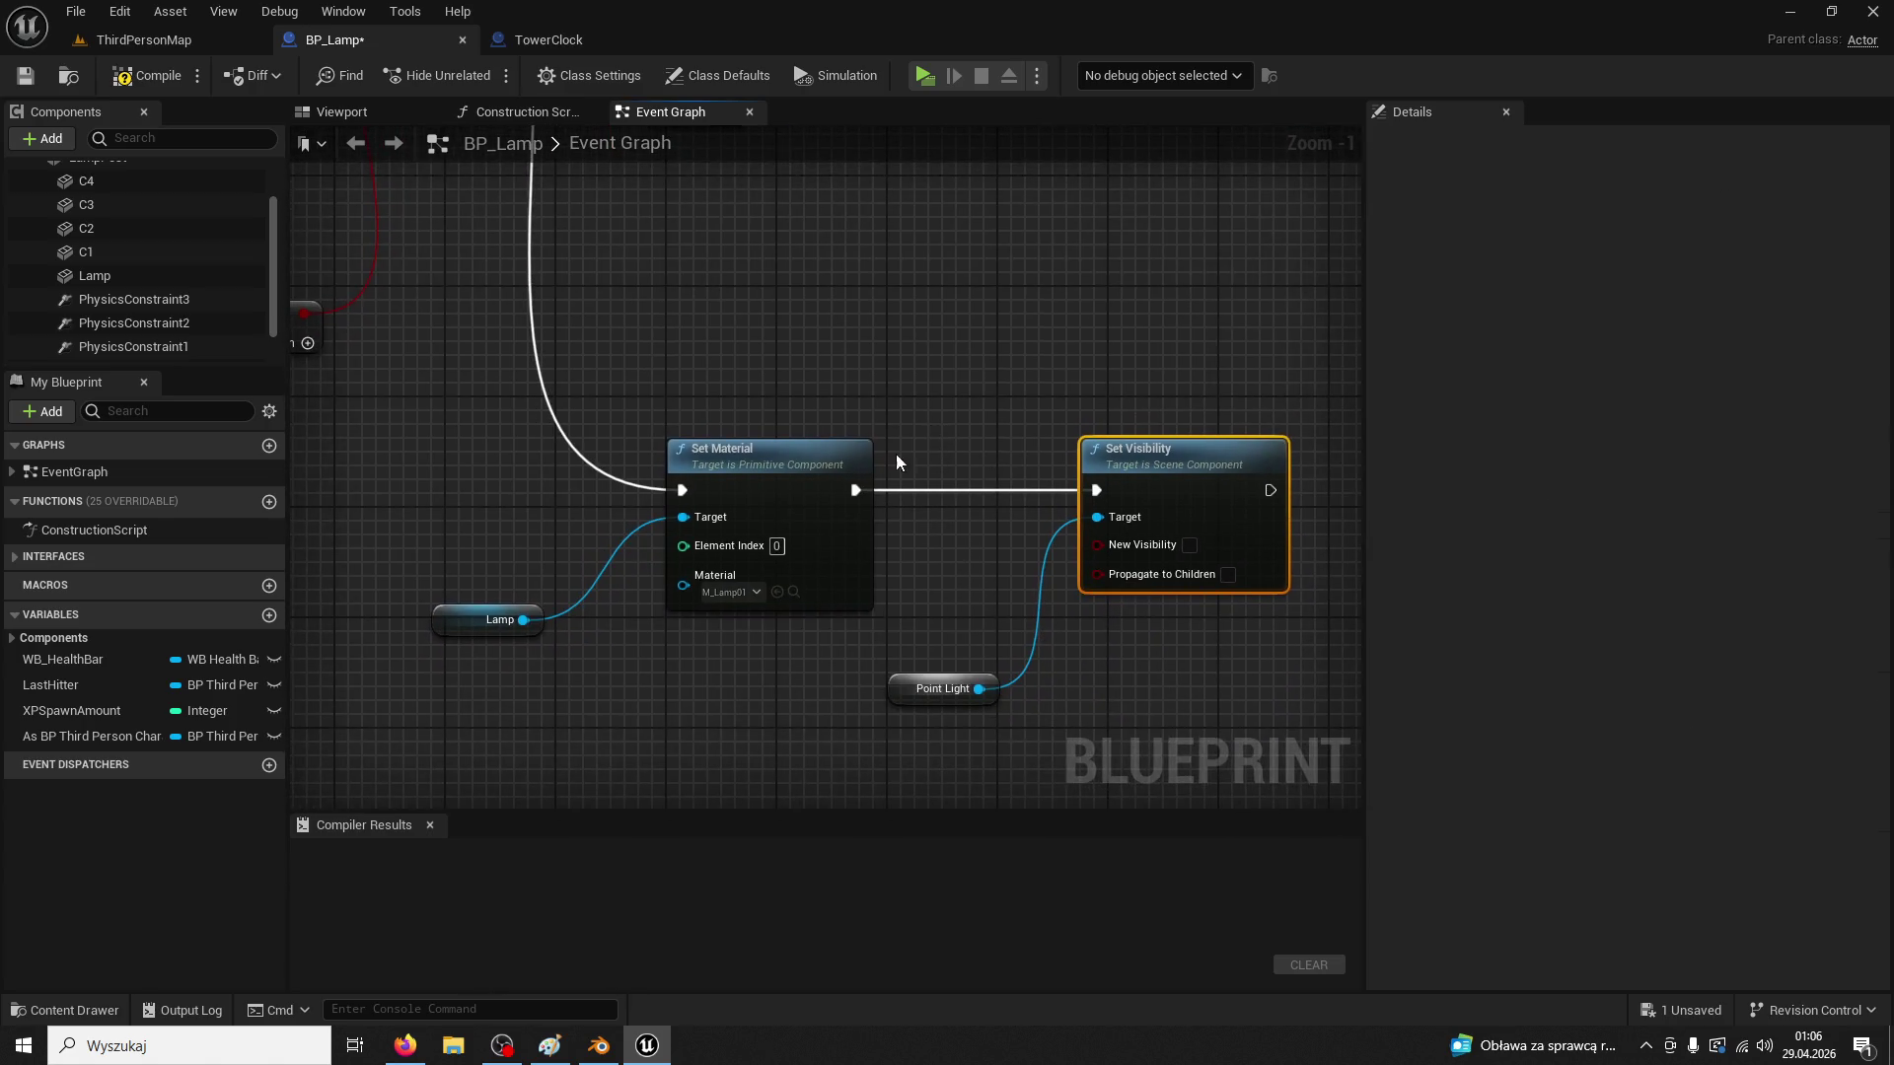
Add a PointLight component to BP_Lamp and move it up to the hanging lamp head
click(41, 138)
text(light)
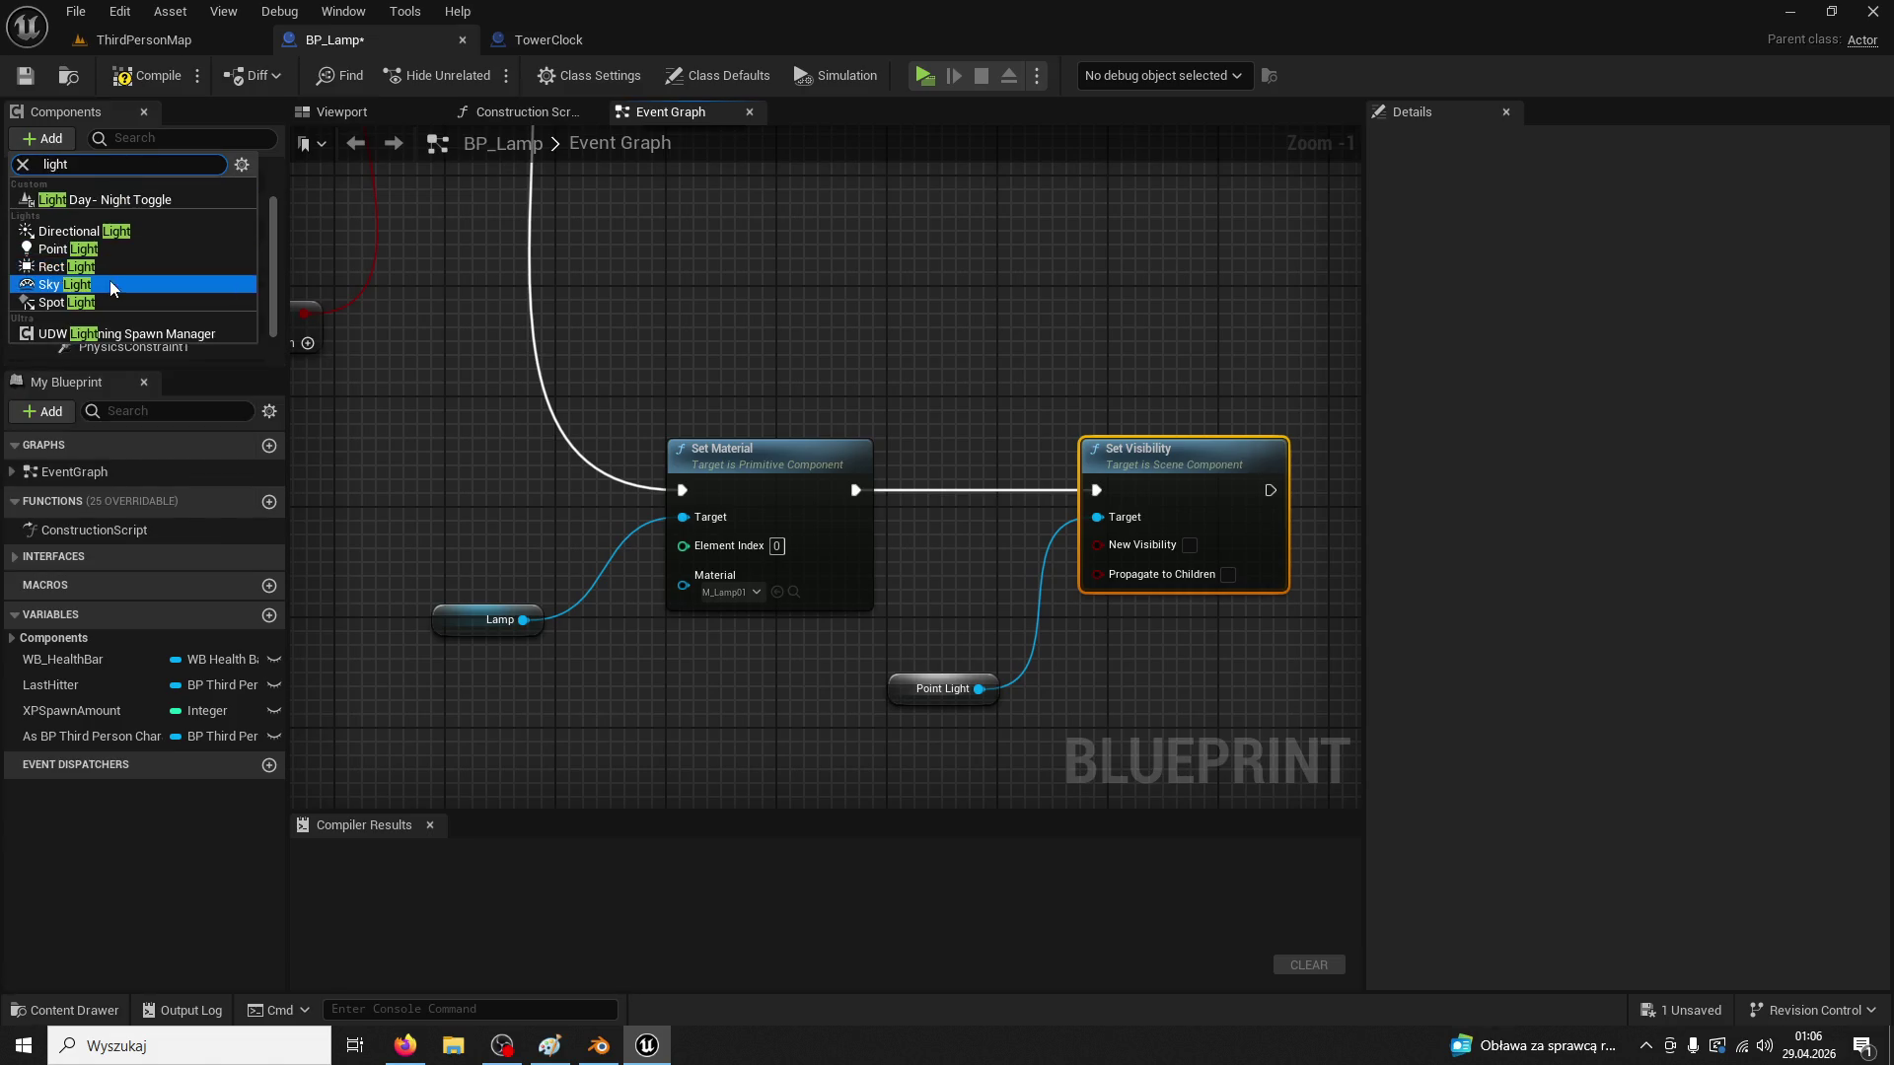
click(97, 248)
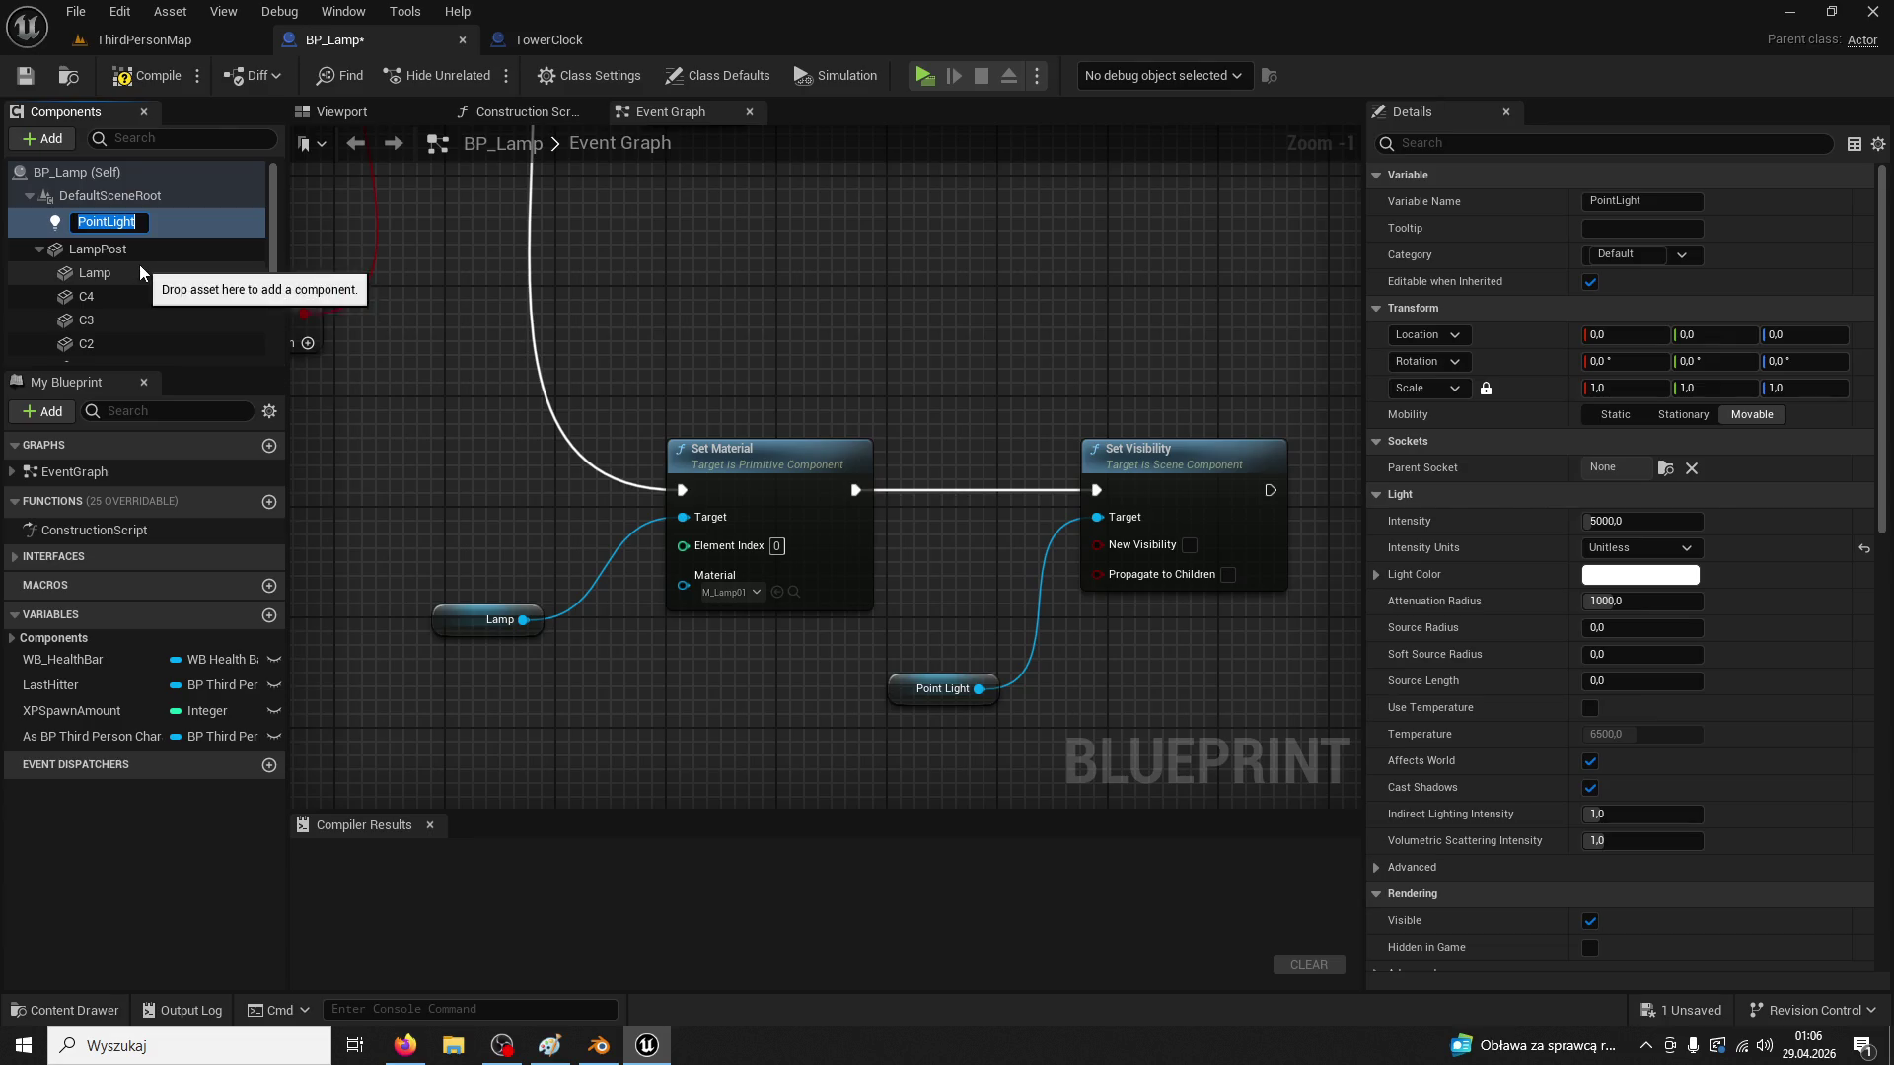
double_click(121, 223)
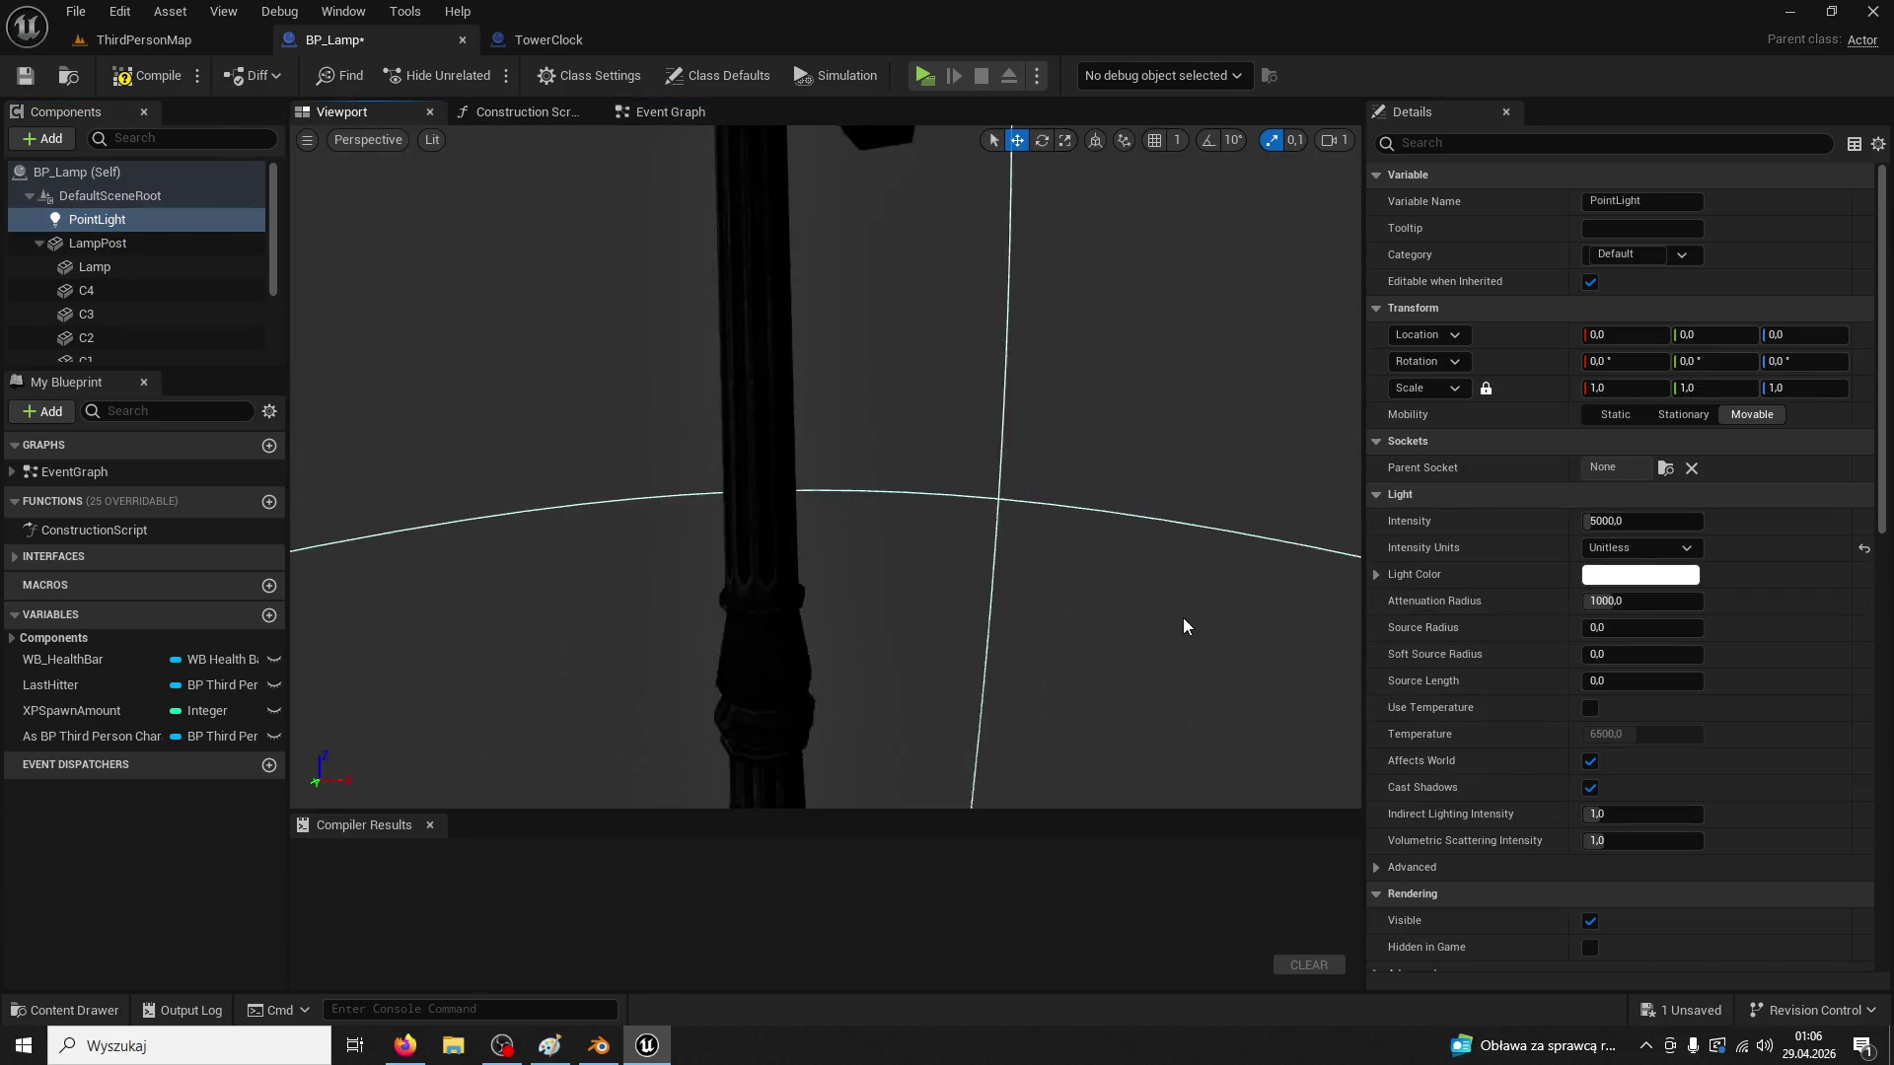
mouse_move(793, 569)
mouse_down()
mouse_move(807, 577)
mouse_move(814, 363)
mouse_move(841, 498)
mouse_move(821, 537)
mouse_up()
scroll(820, 537, up, 5)
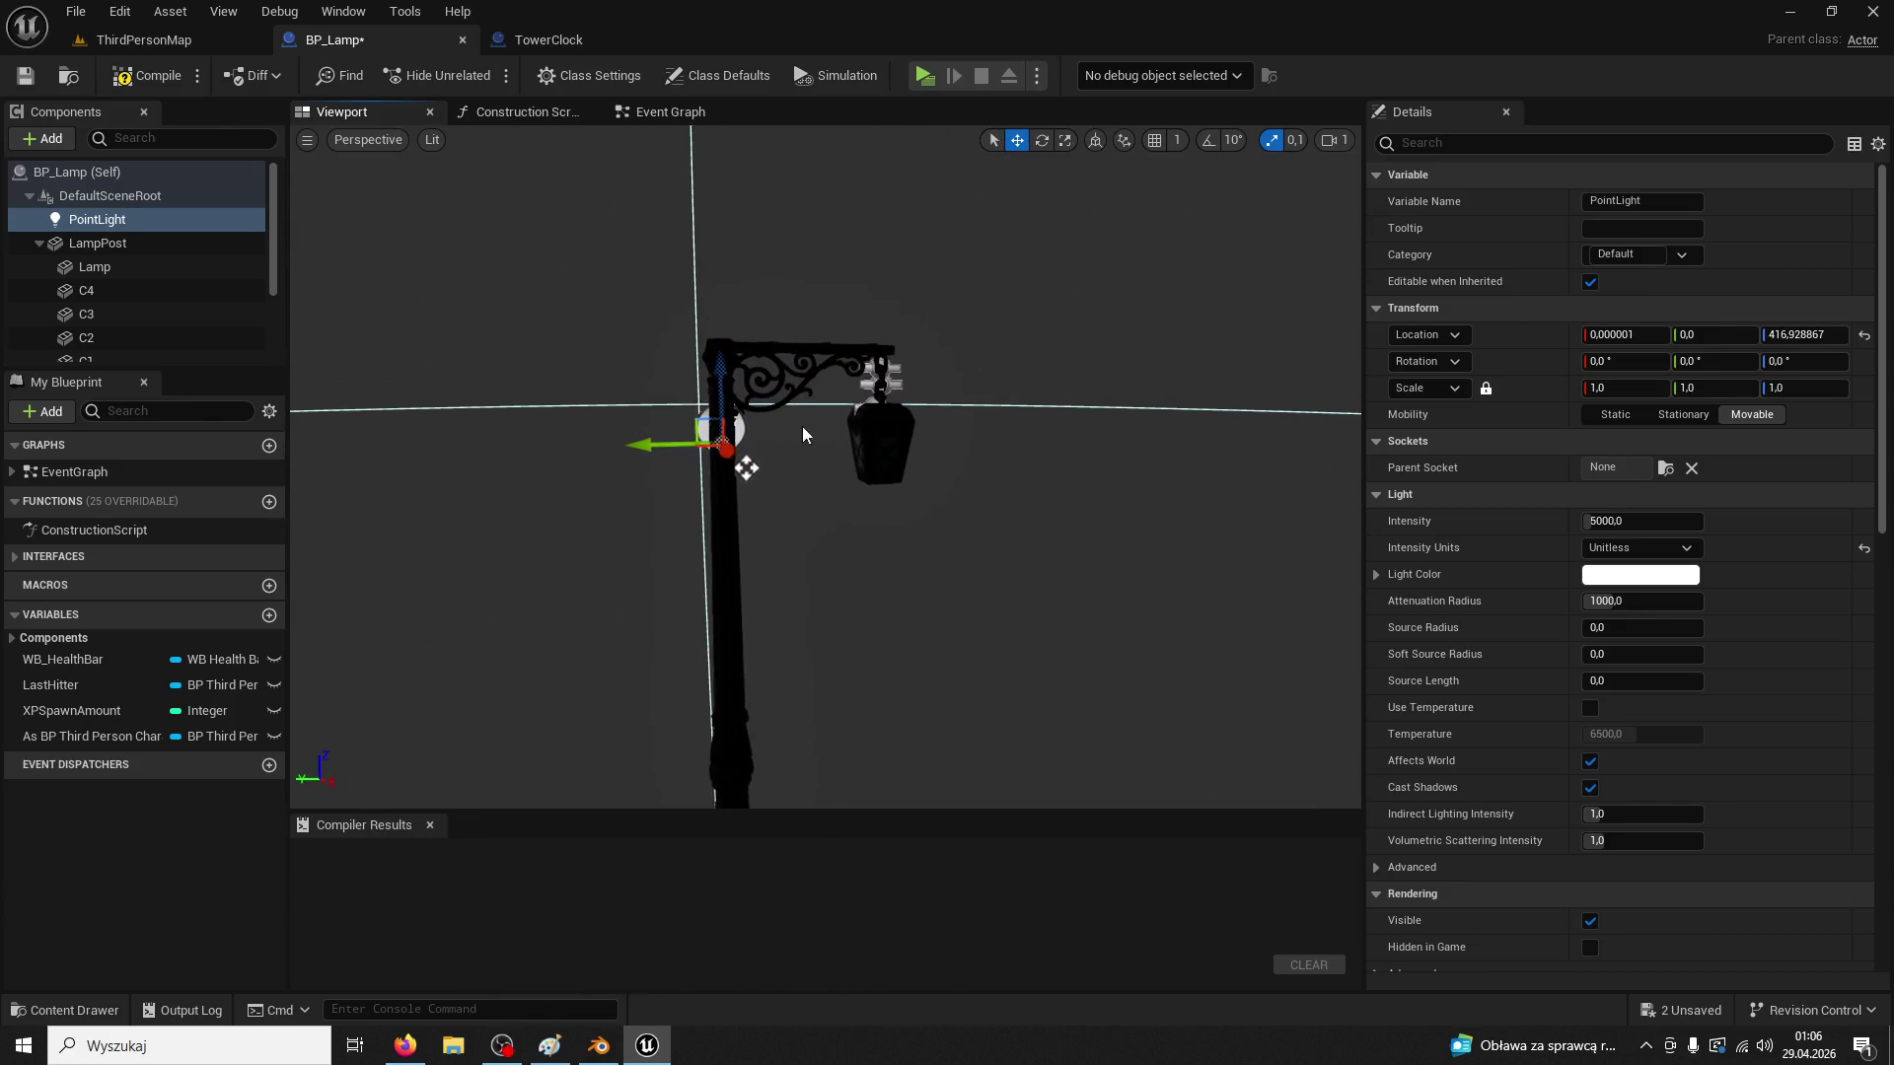
mouse_move(671, 446)
mouse_down()
mouse_move(799, 445)
mouse_move(781, 444)
mouse_up()
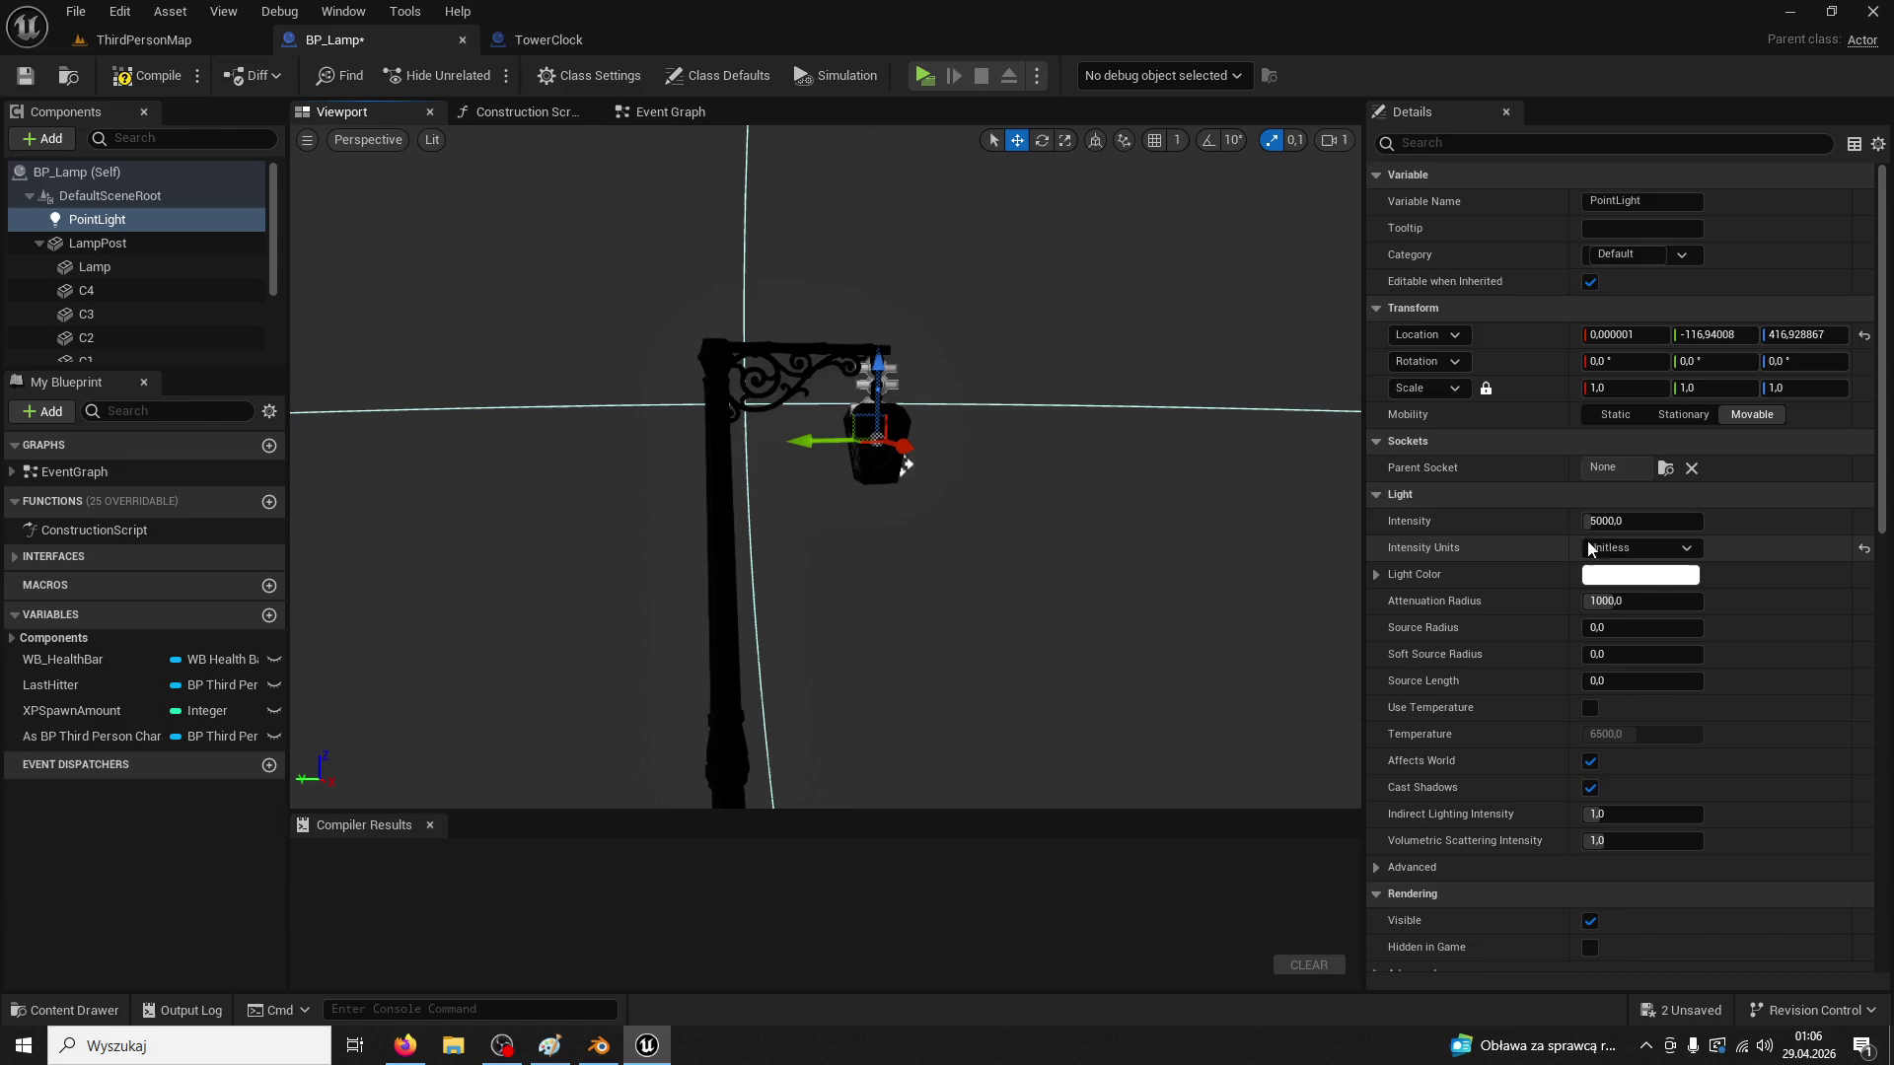
Give the point light a warm orange colour, centre it in the lamp, and compile
click(1641, 574)
drag(1361, 715, 1382, 732)
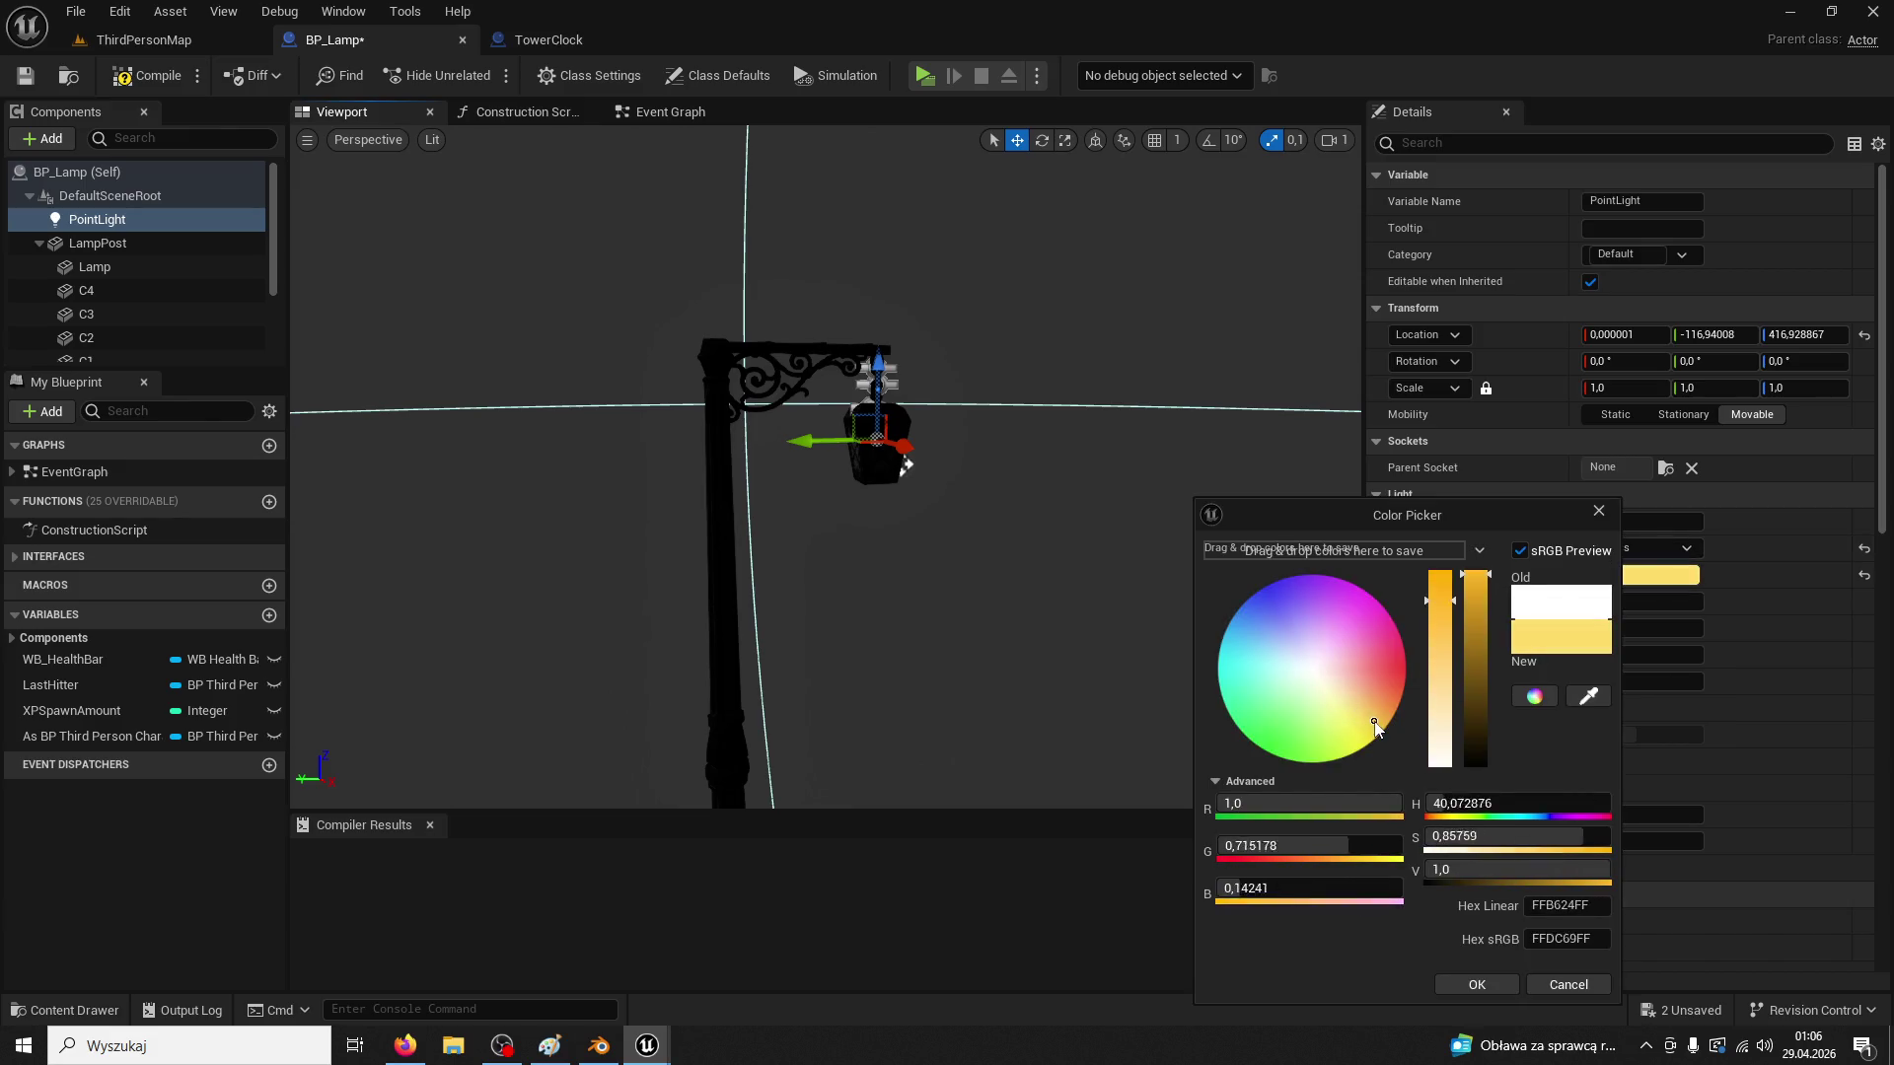
click(1477, 984)
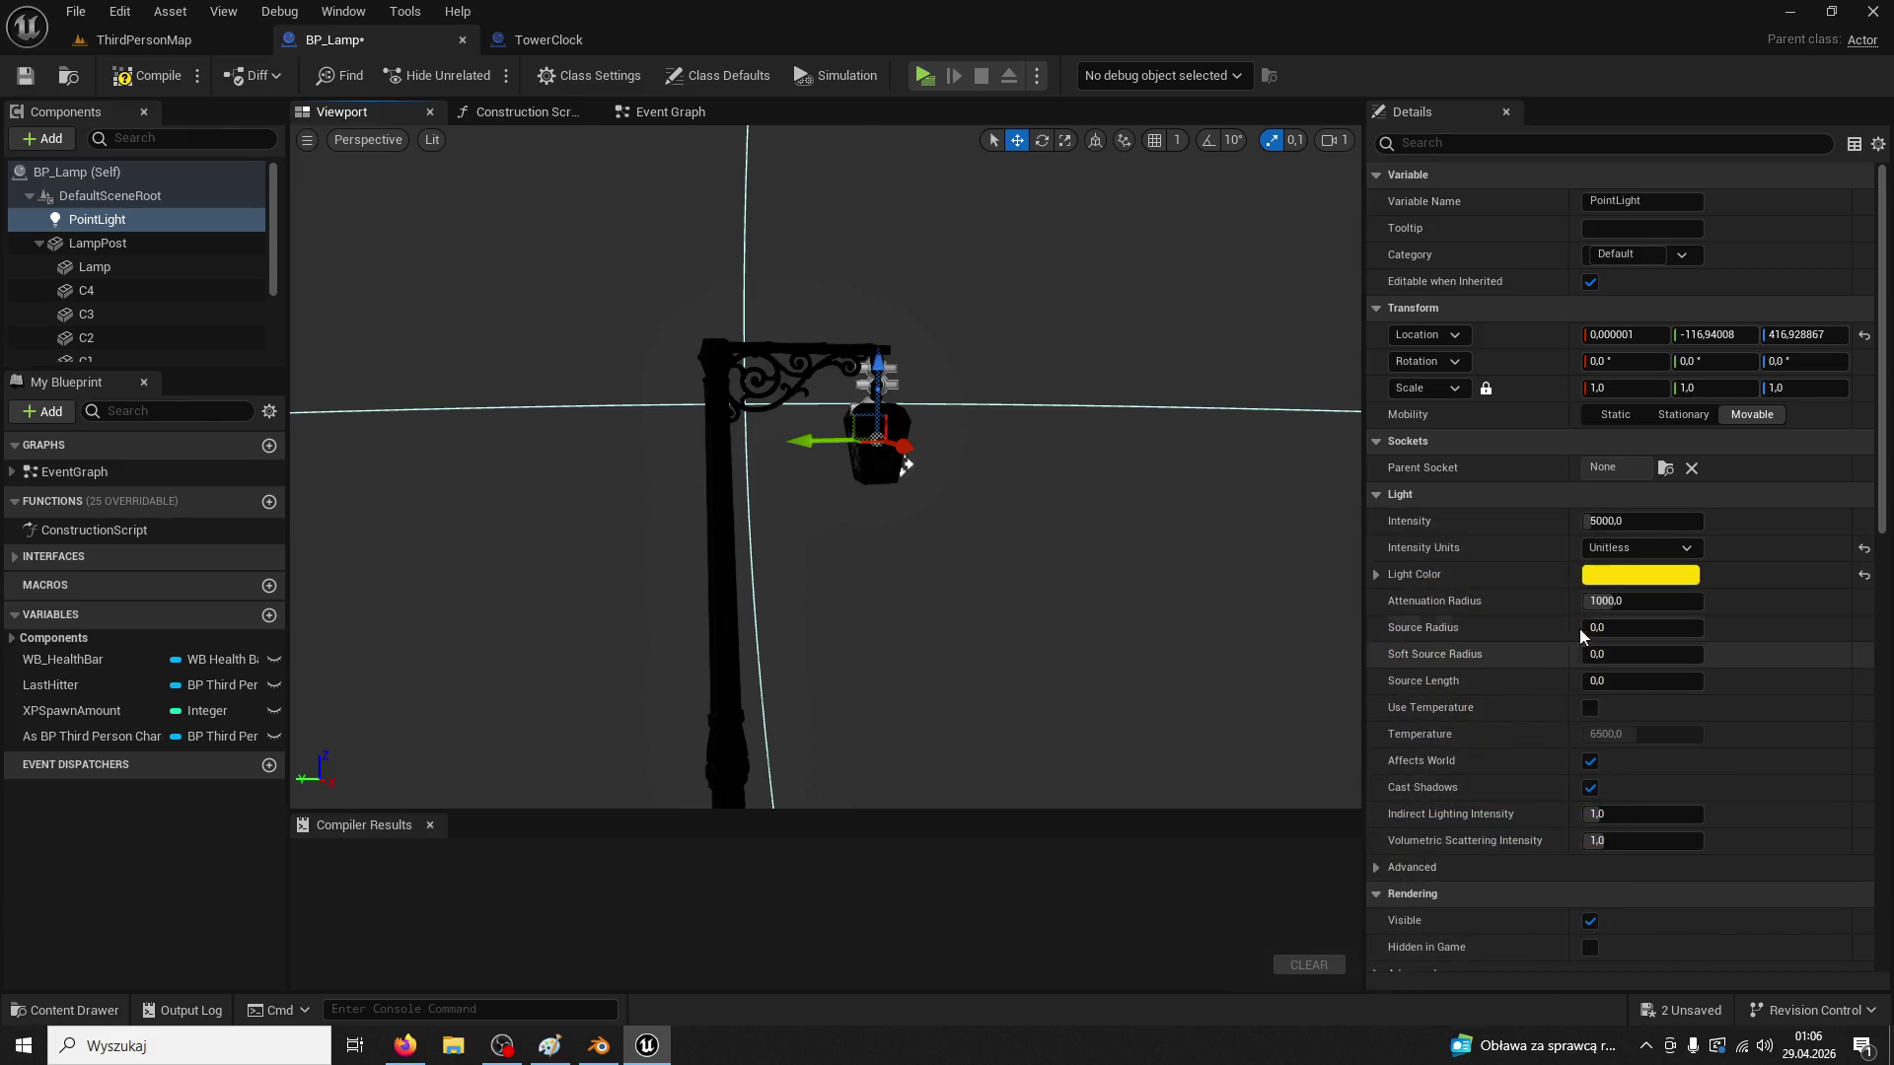
mouse_move(917, 393)
mouse_down()
mouse_move(903, 518)
mouse_move(911, 428)
mouse_move(904, 478)
mouse_up()
click(1640, 575)
click(1363, 712)
click(1413, 984)
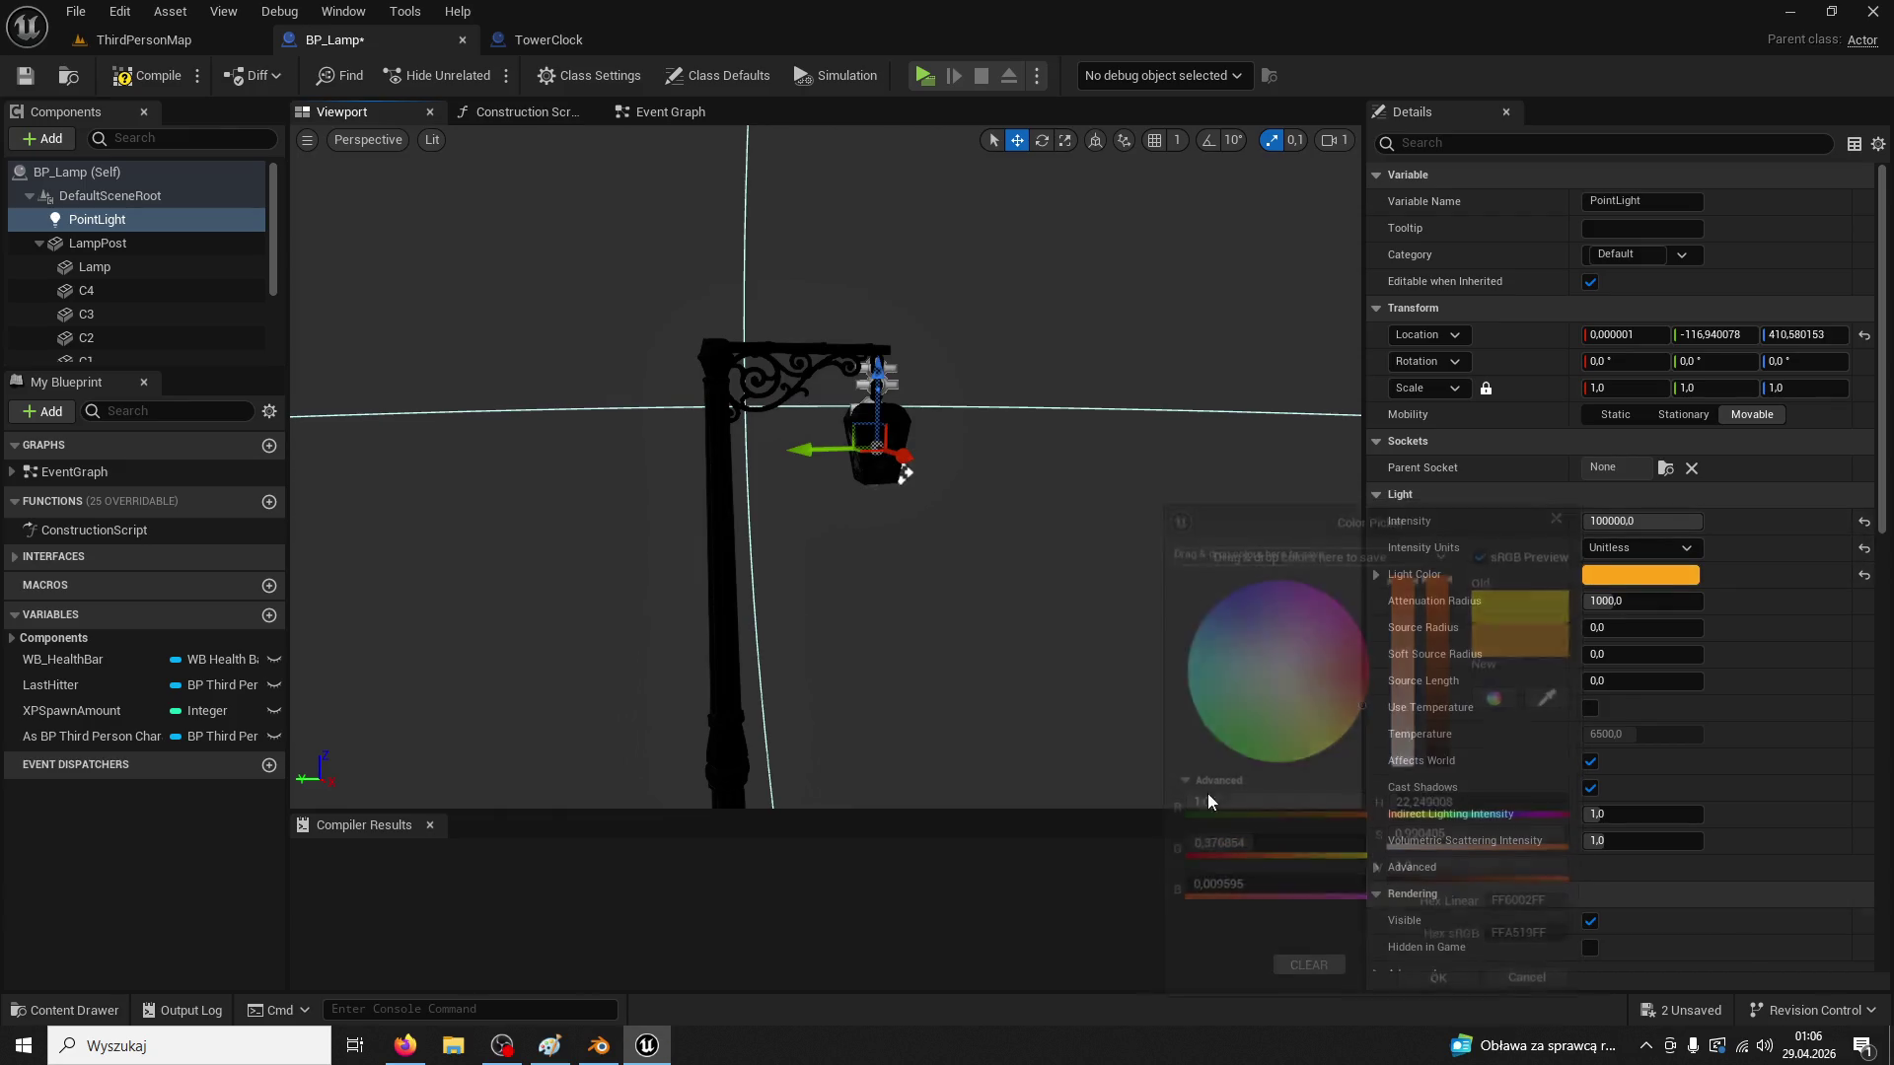
drag(838, 451, 846, 451)
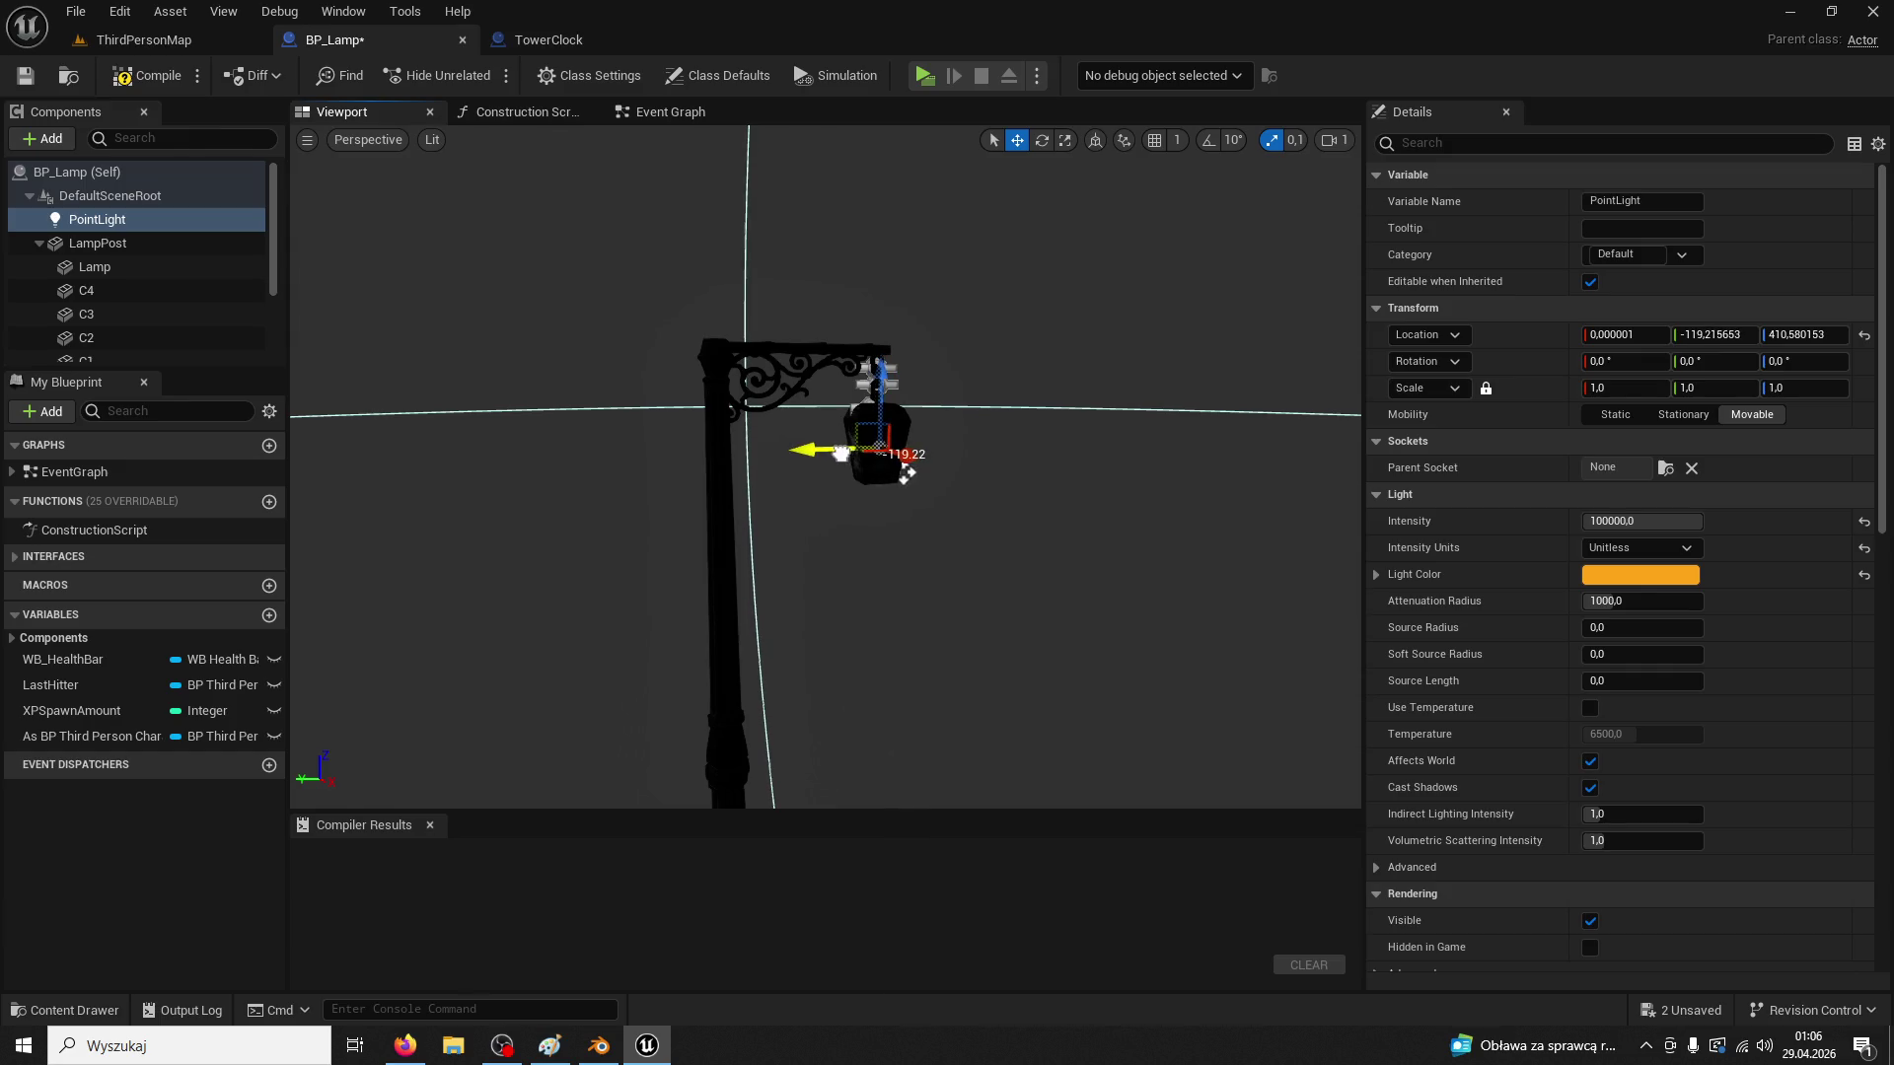
click(155, 87)
click(143, 40)
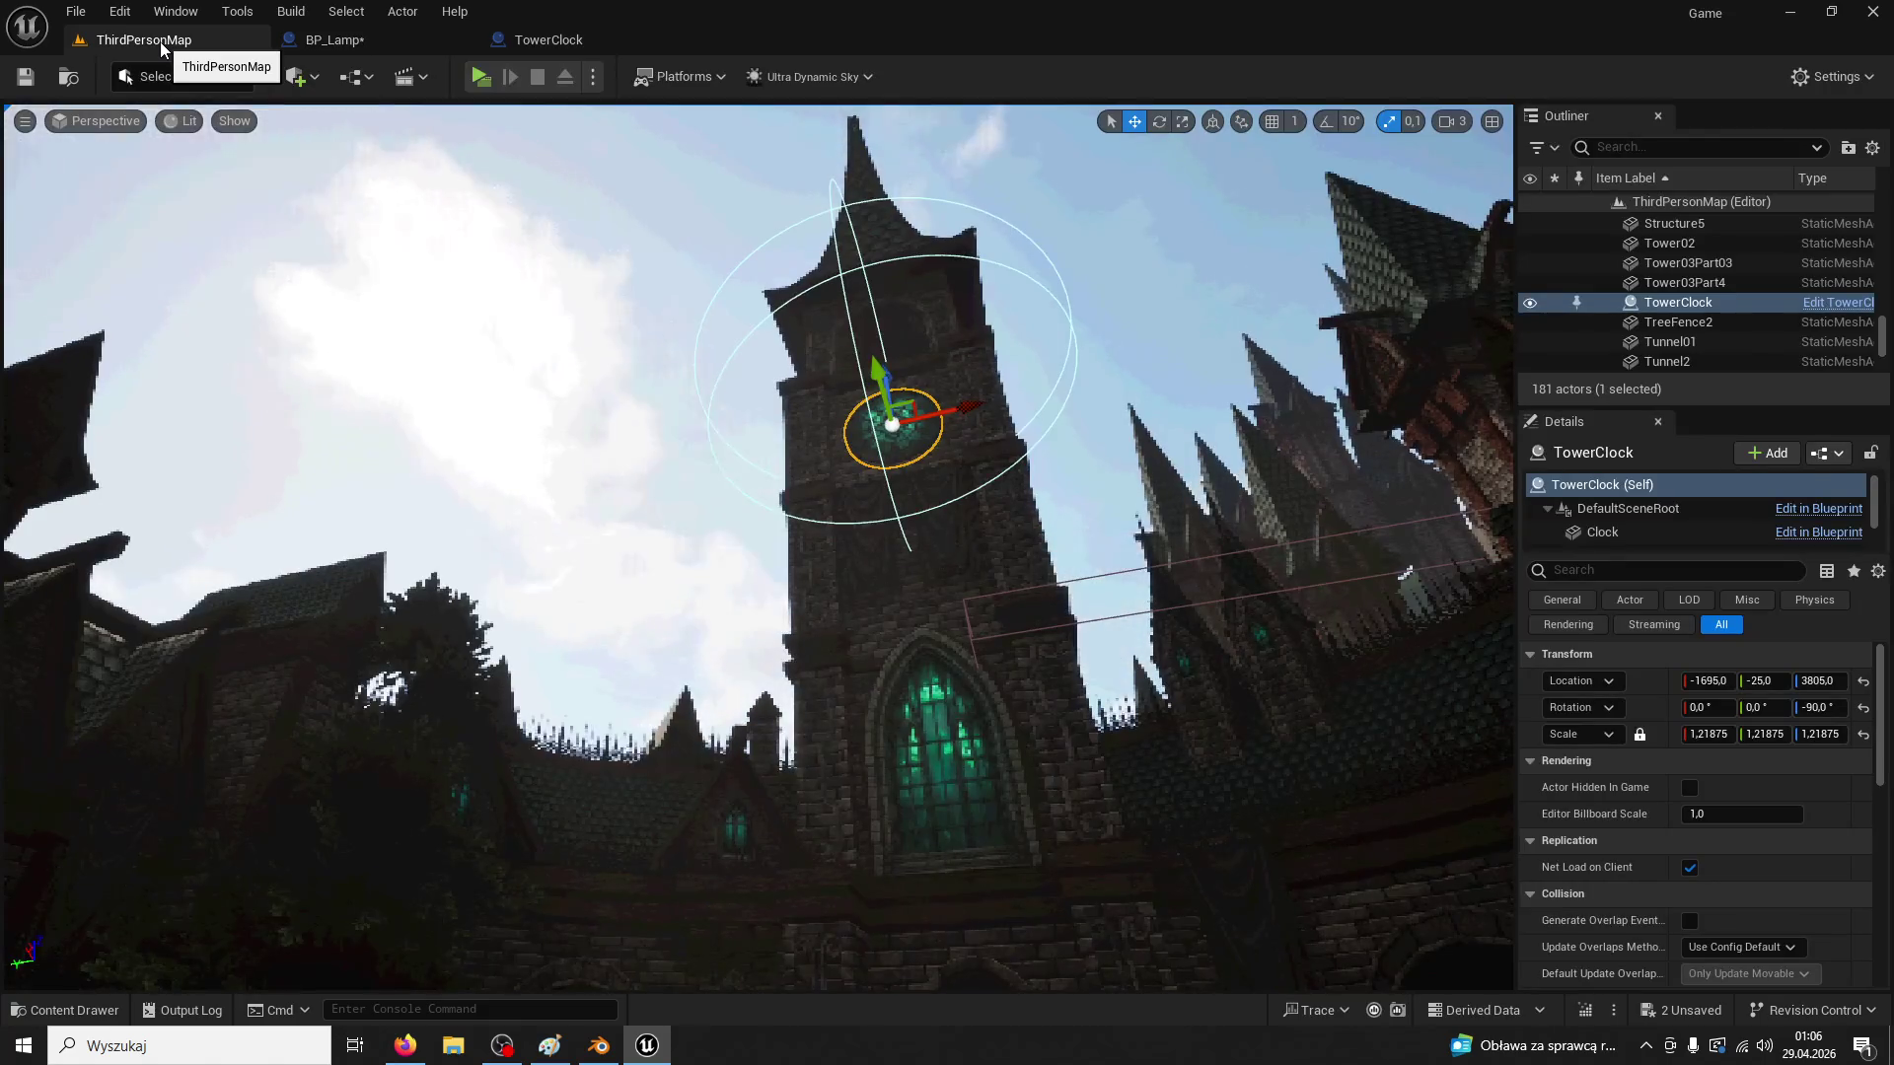
Jump from BP_Lamp's compile error to the failing Ultra Dynamic Sky SET chain
click(333, 39)
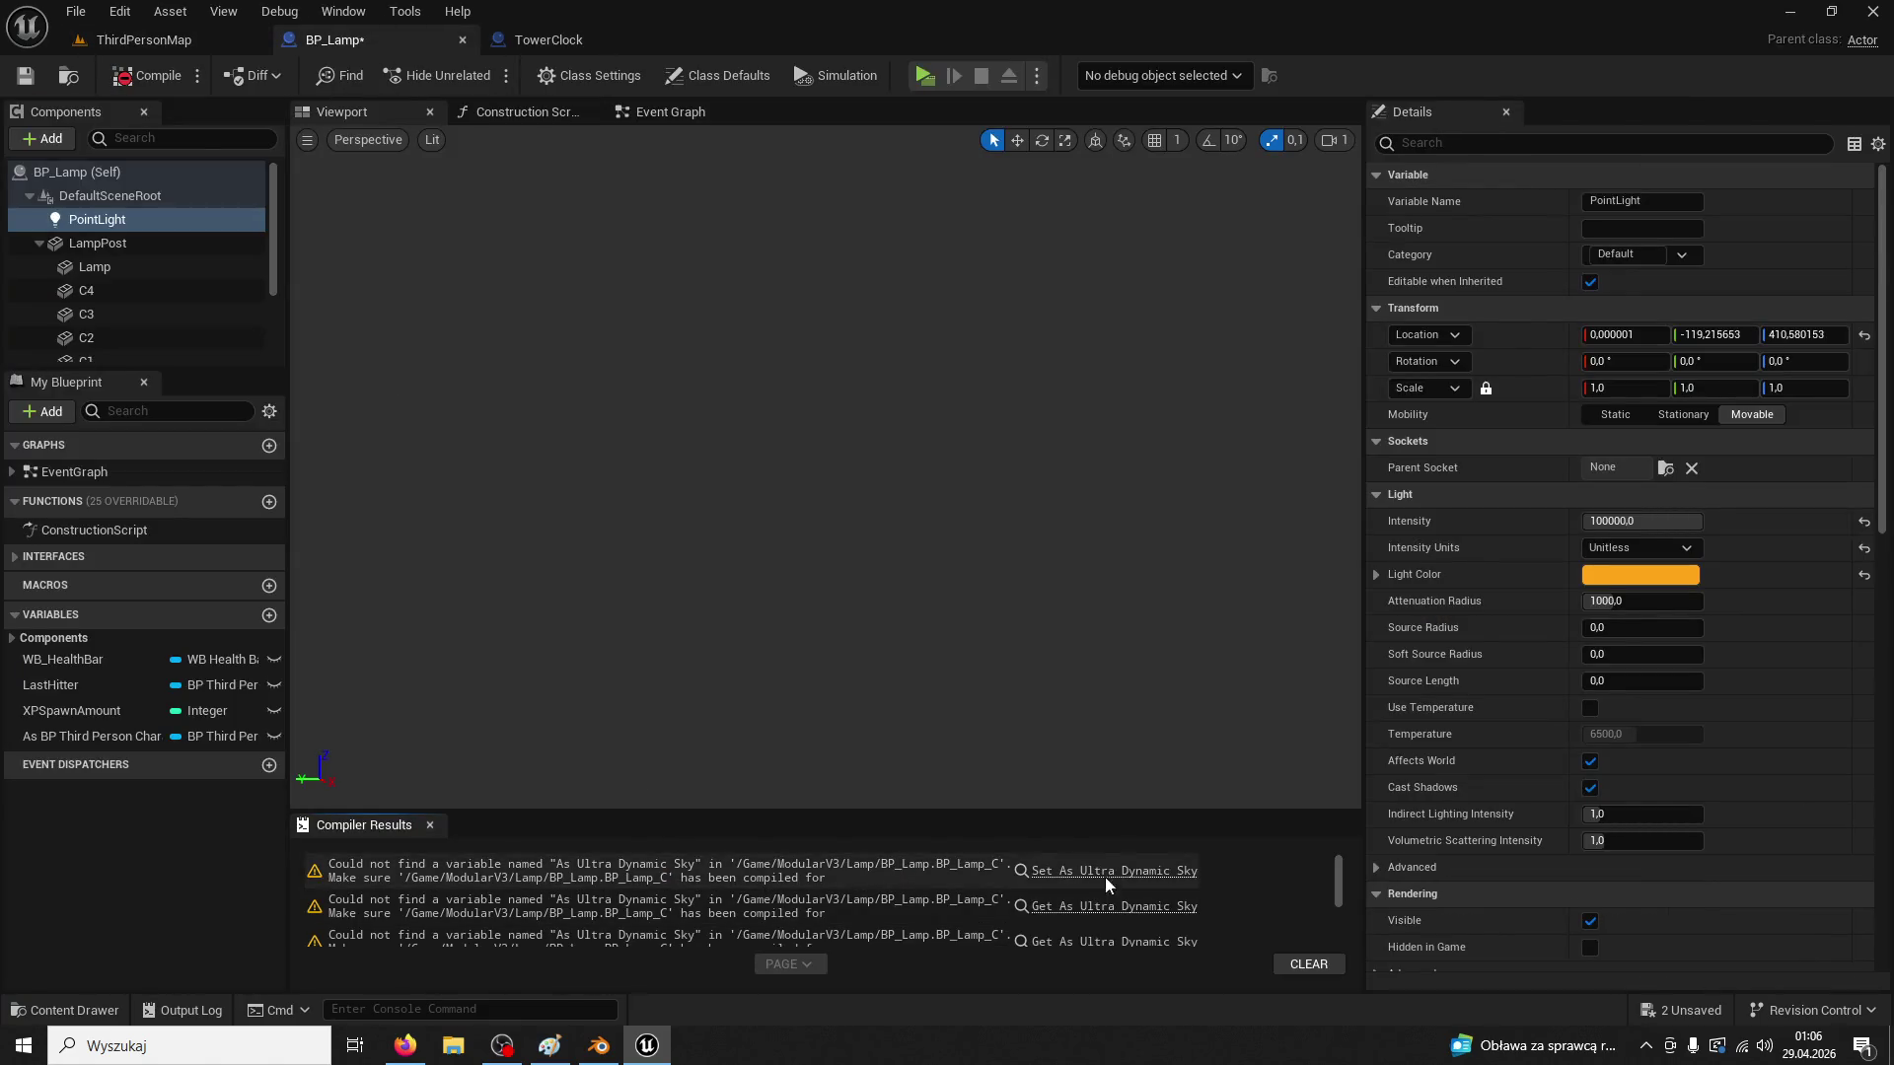
click(1106, 889)
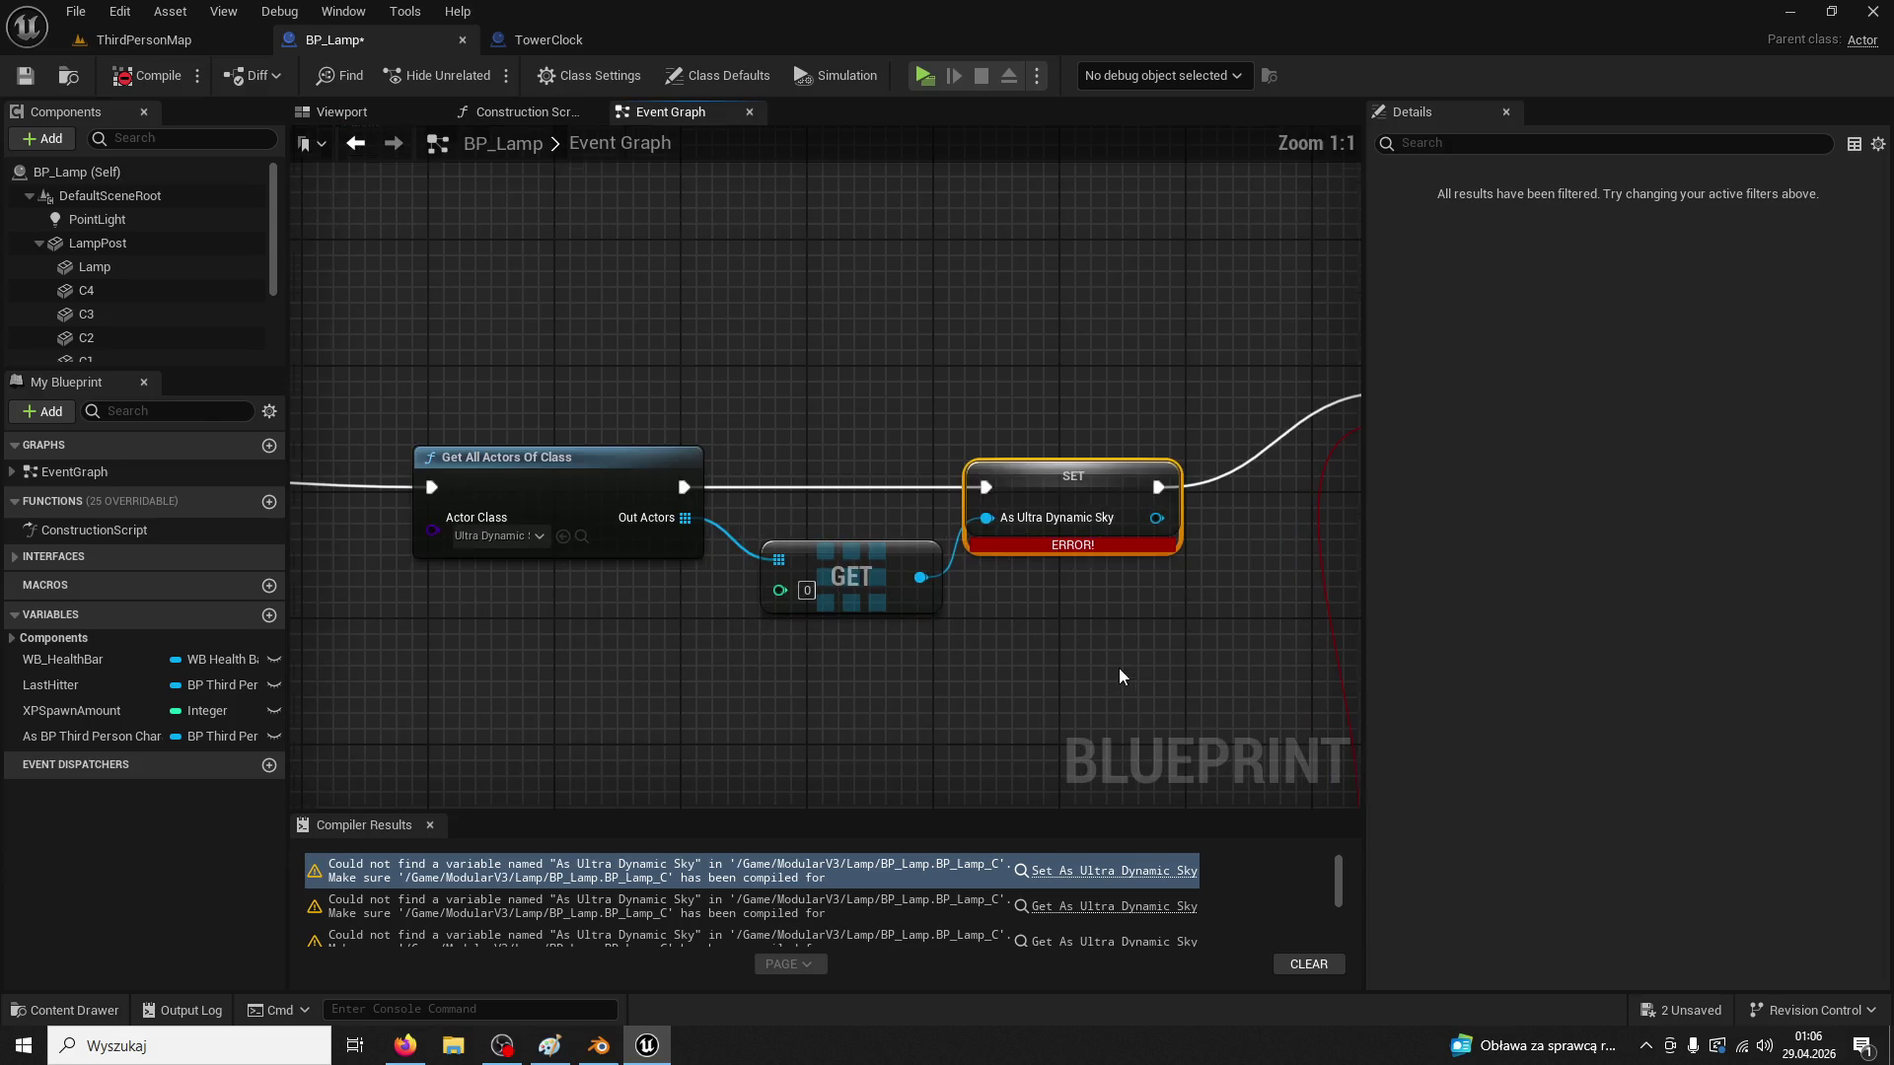
drag(1052, 688, 1117, 682)
scroll(987, 686, down, 2)
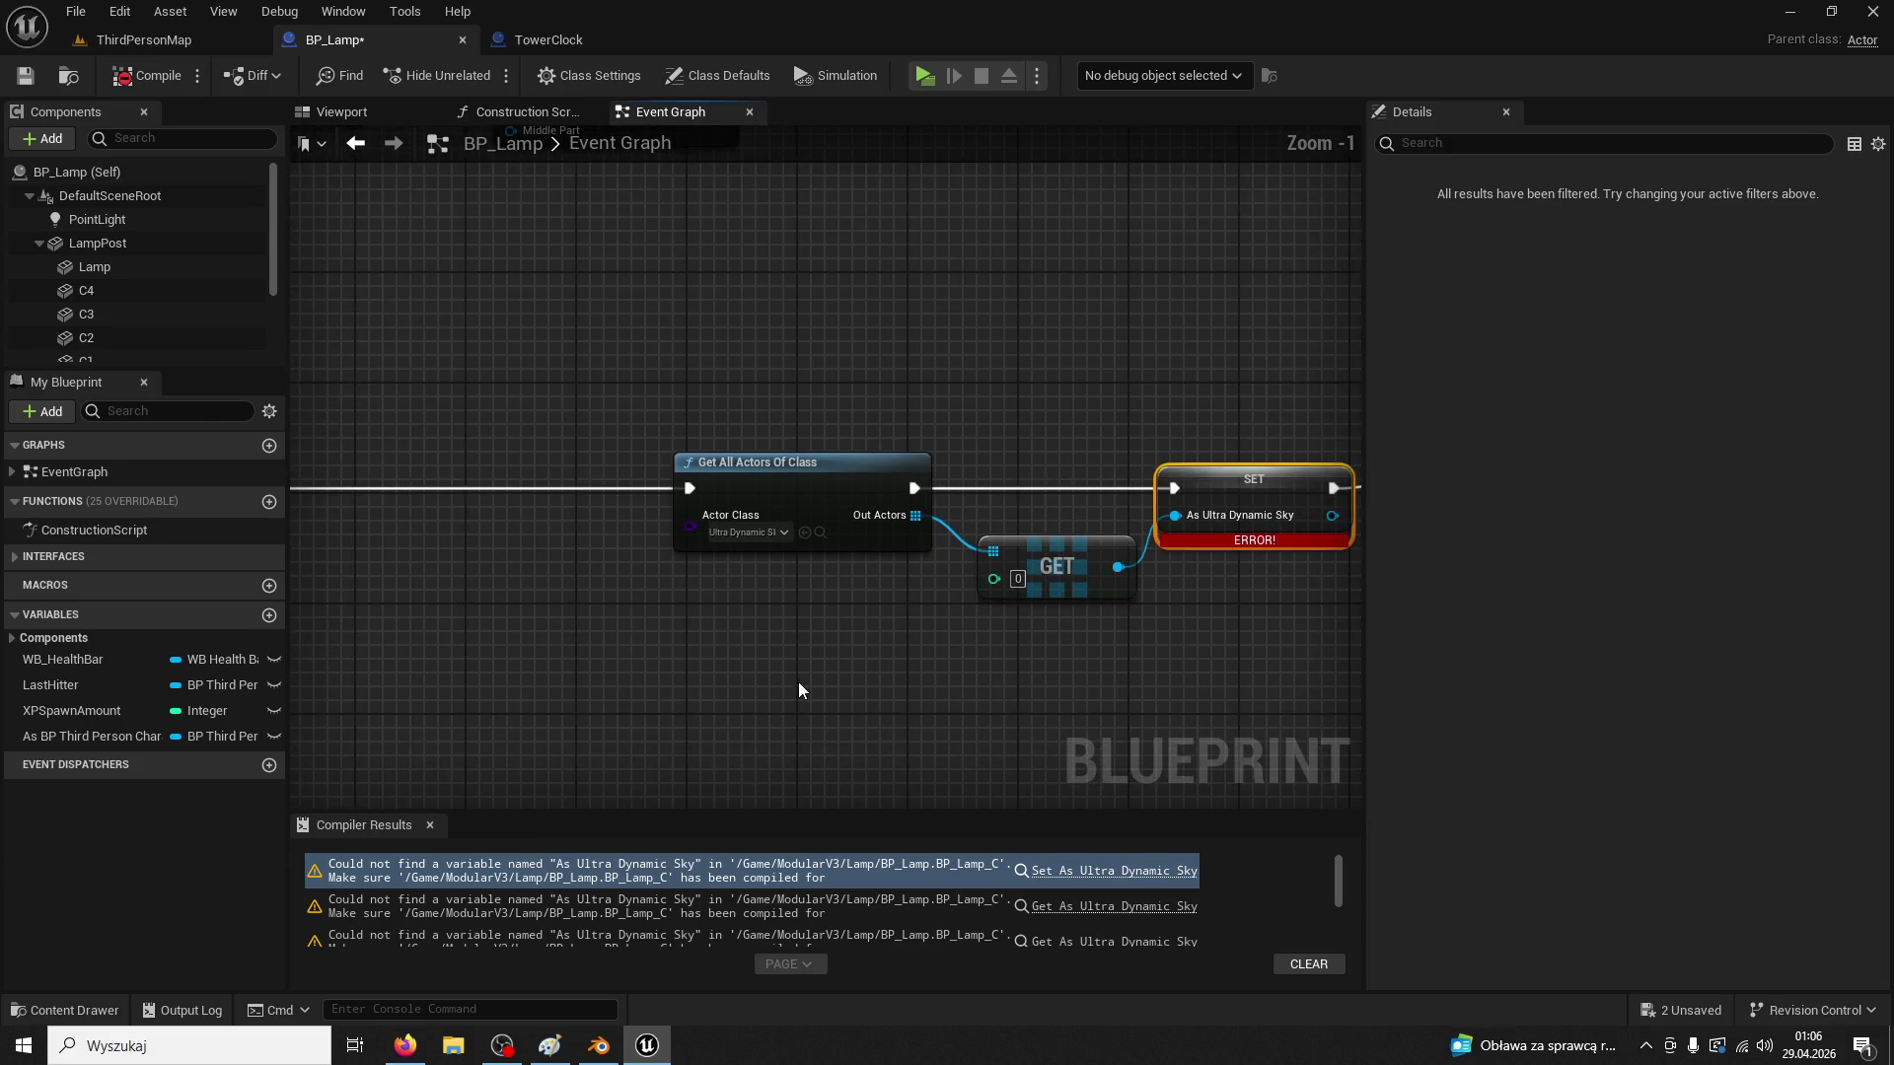
In TowerClock, inspect the As Ultra Dynamic Sky variable and select its BeginPlay sky lookup nodes
click(548, 40)
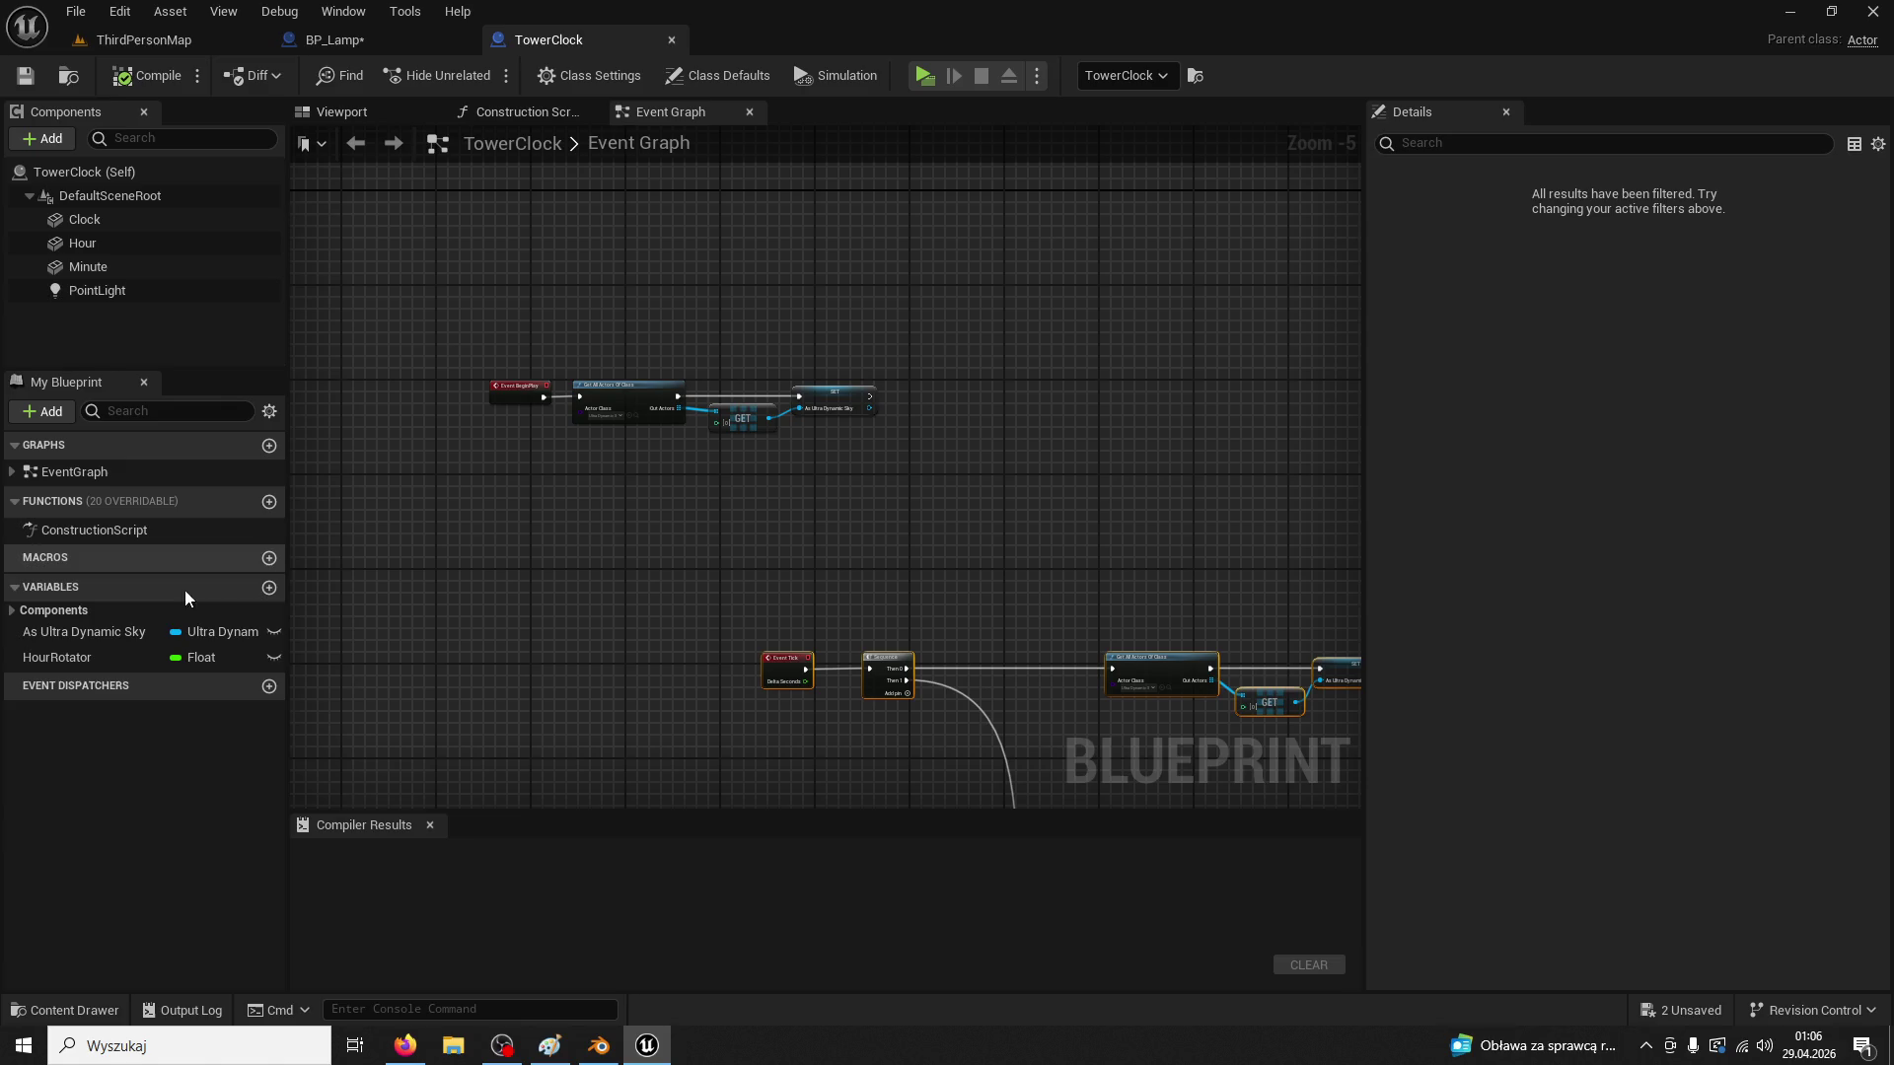
click(114, 633)
scroll(657, 539, up, 3)
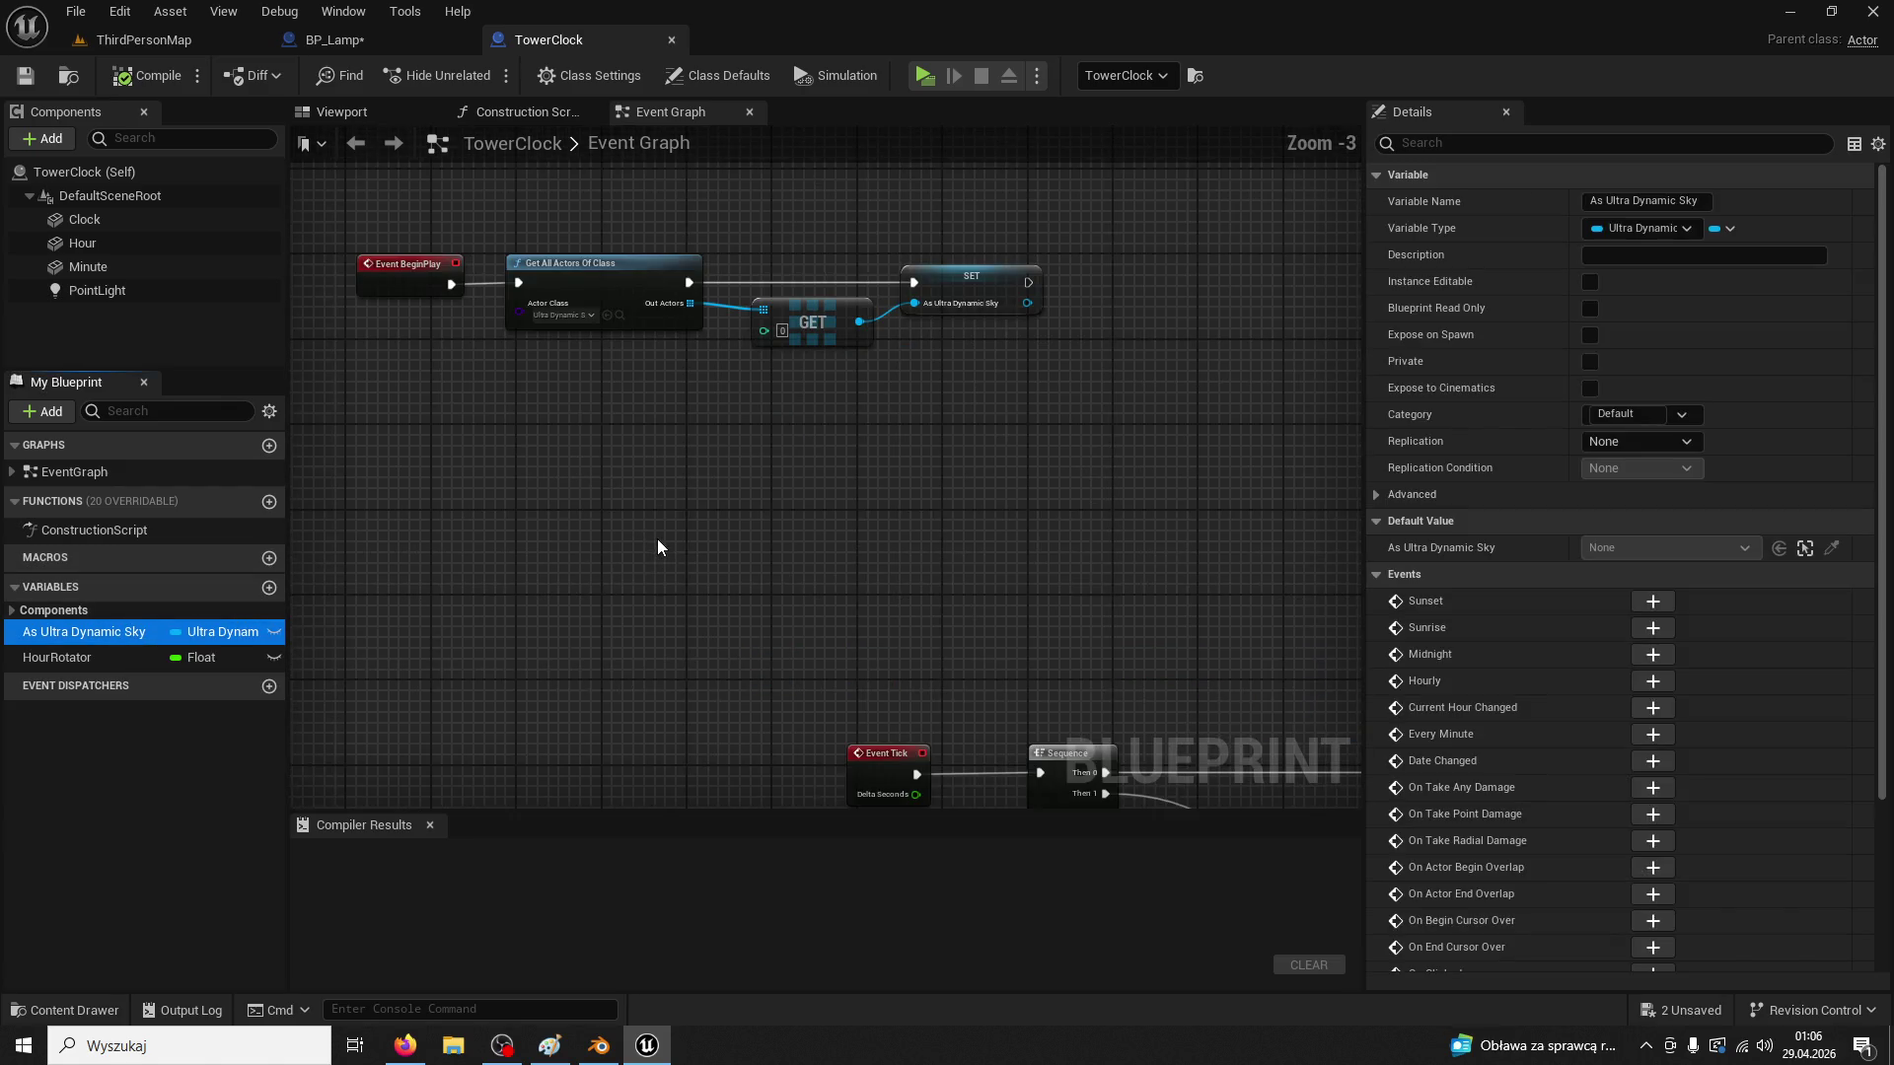
drag(1150, 519, 771, 335)
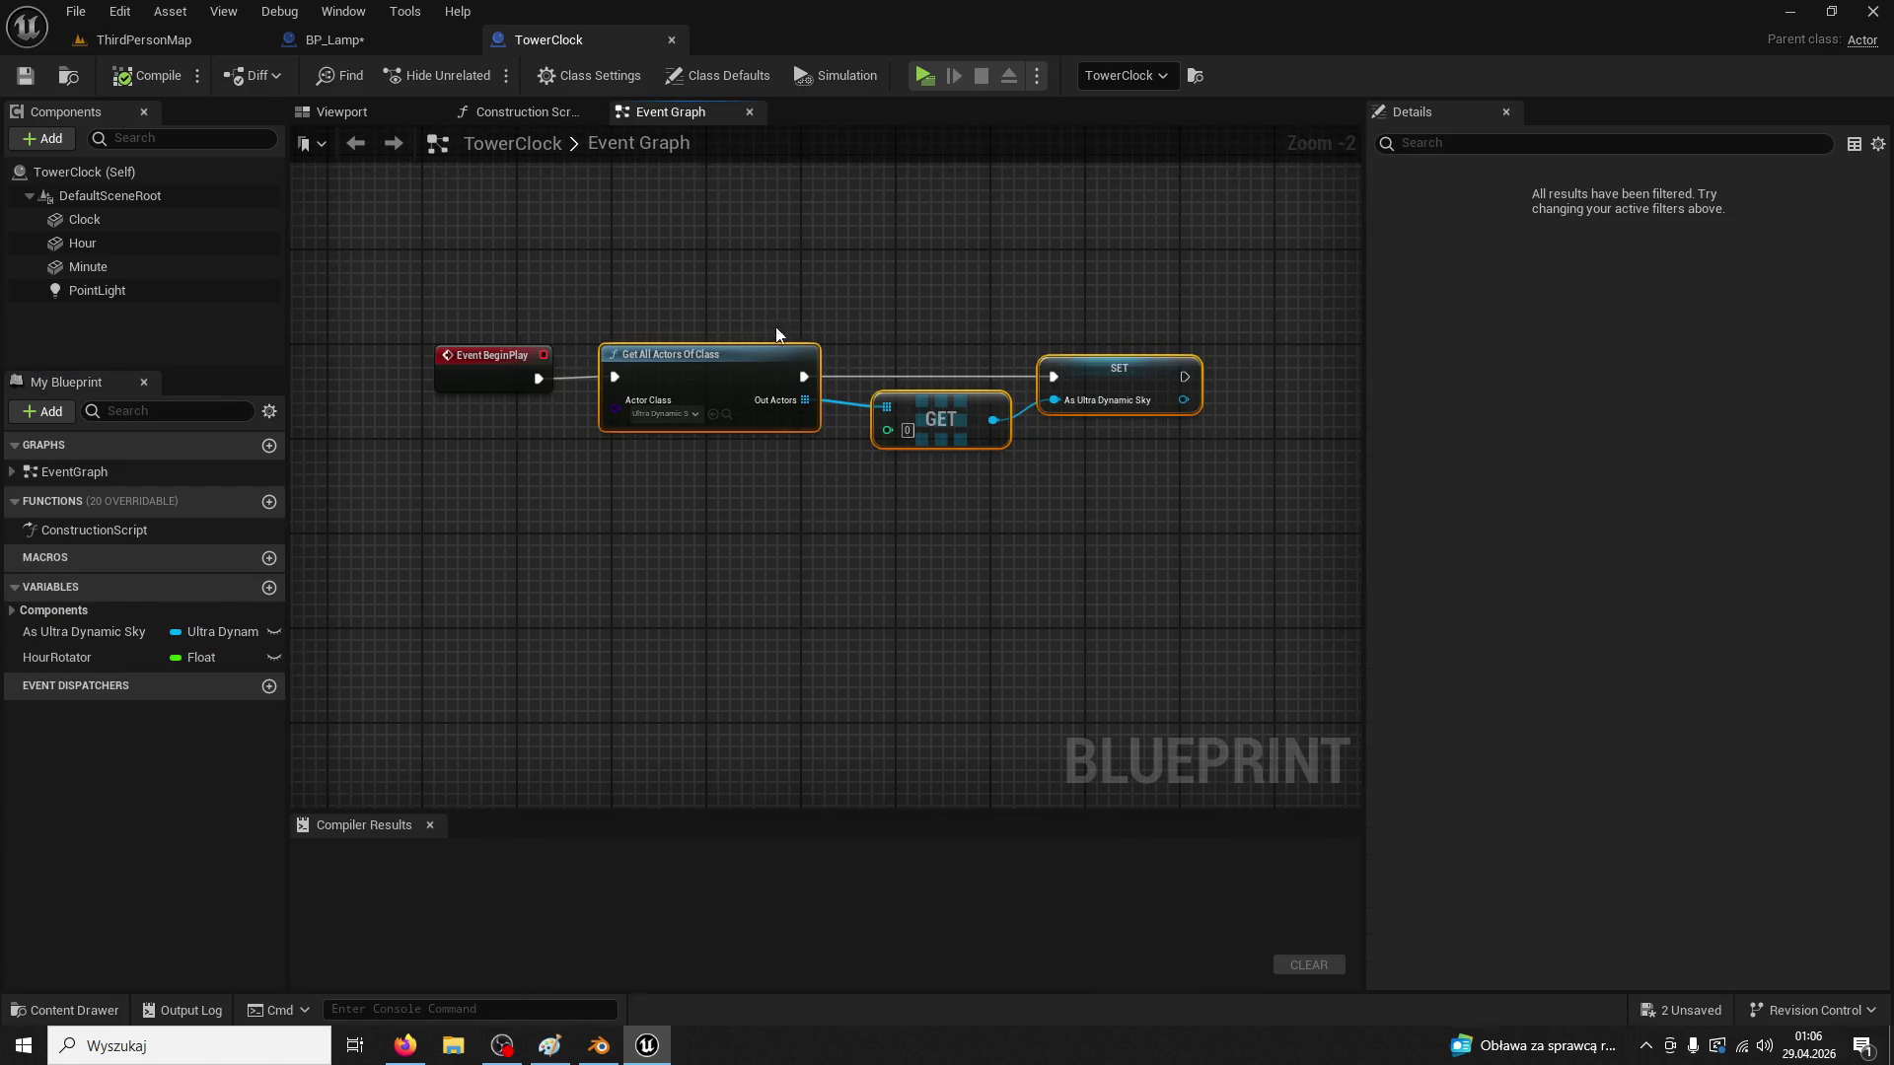
Paste TowerClock's Get All Actors Of Class node beside BP_Lamp's Event BeginPlay
click(728, 394)
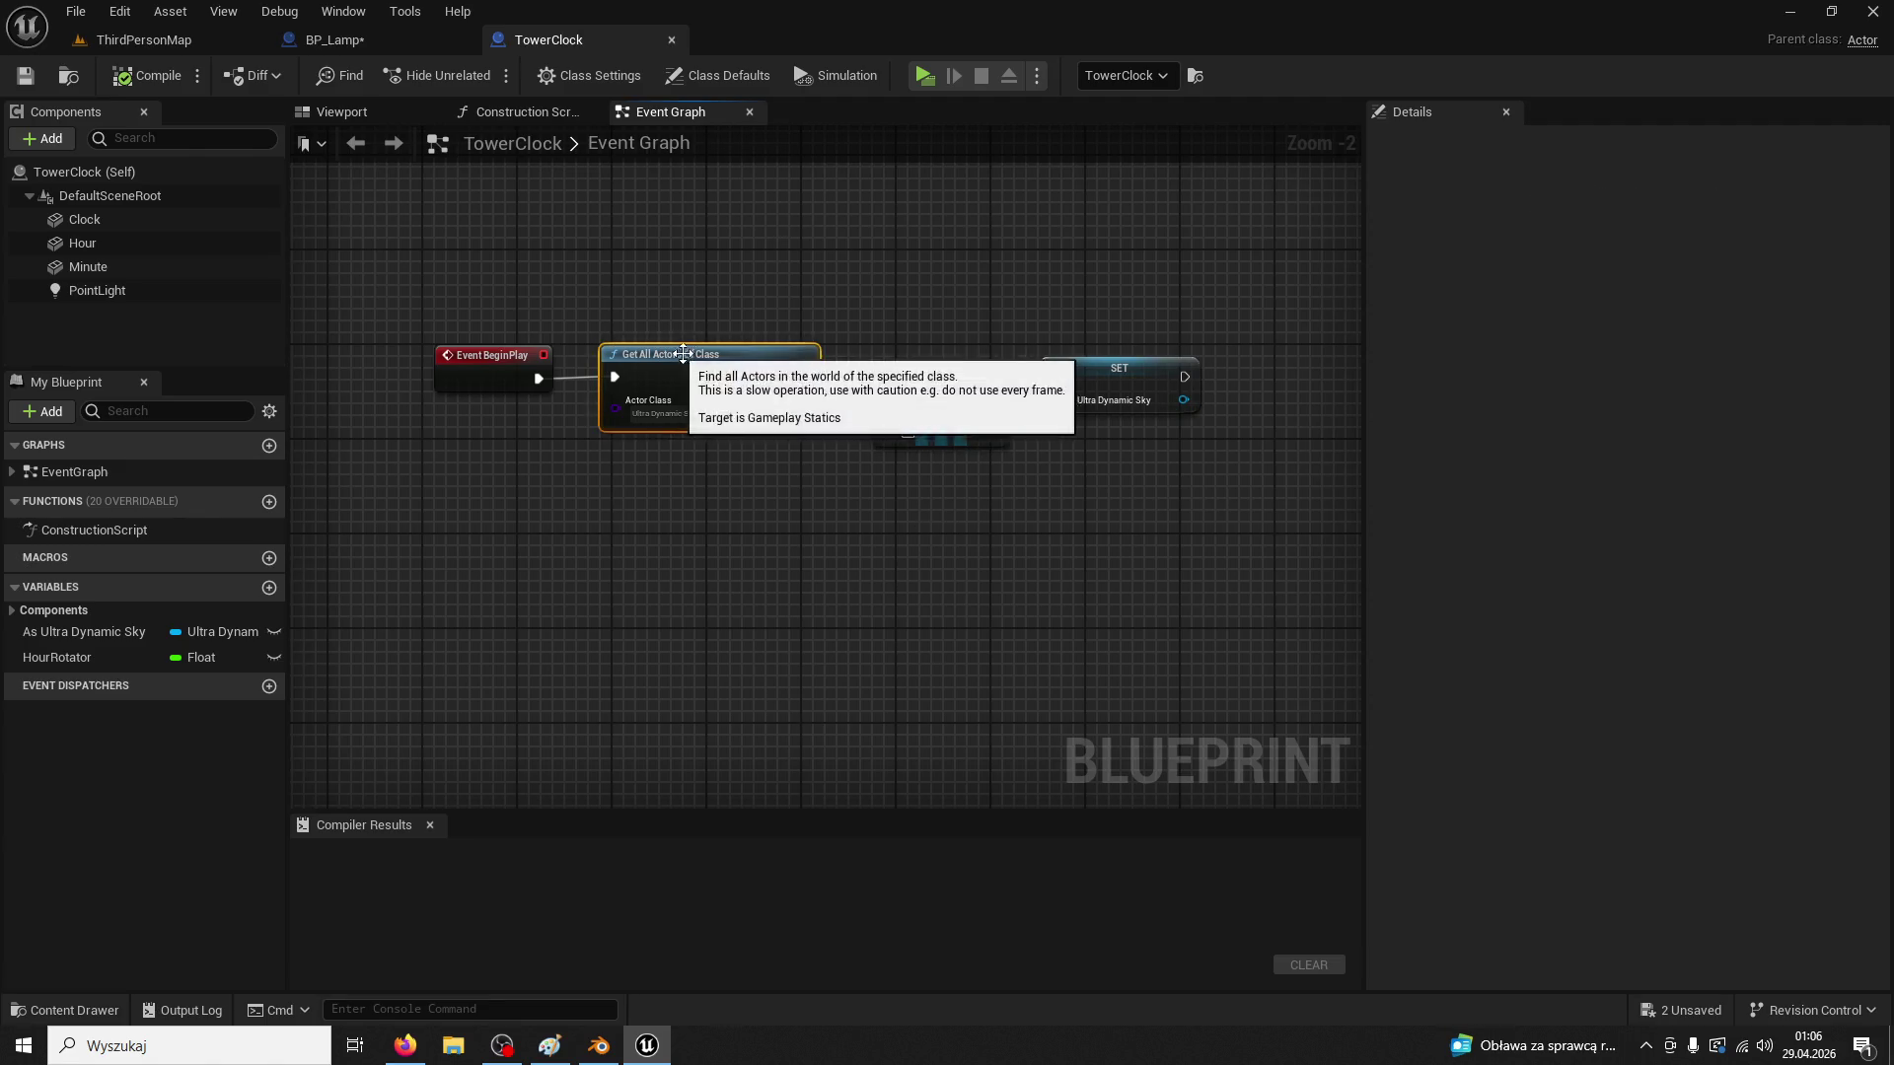
click(375, 39)
scroll(991, 387, down, 2)
scroll(903, 483, up, 3)
mouse_move(1011, 710)
mouse_down()
mouse_move(947, 493)
mouse_move(879, 368)
mouse_move(951, 592)
mouse_up()
scroll(951, 592, down, 1)
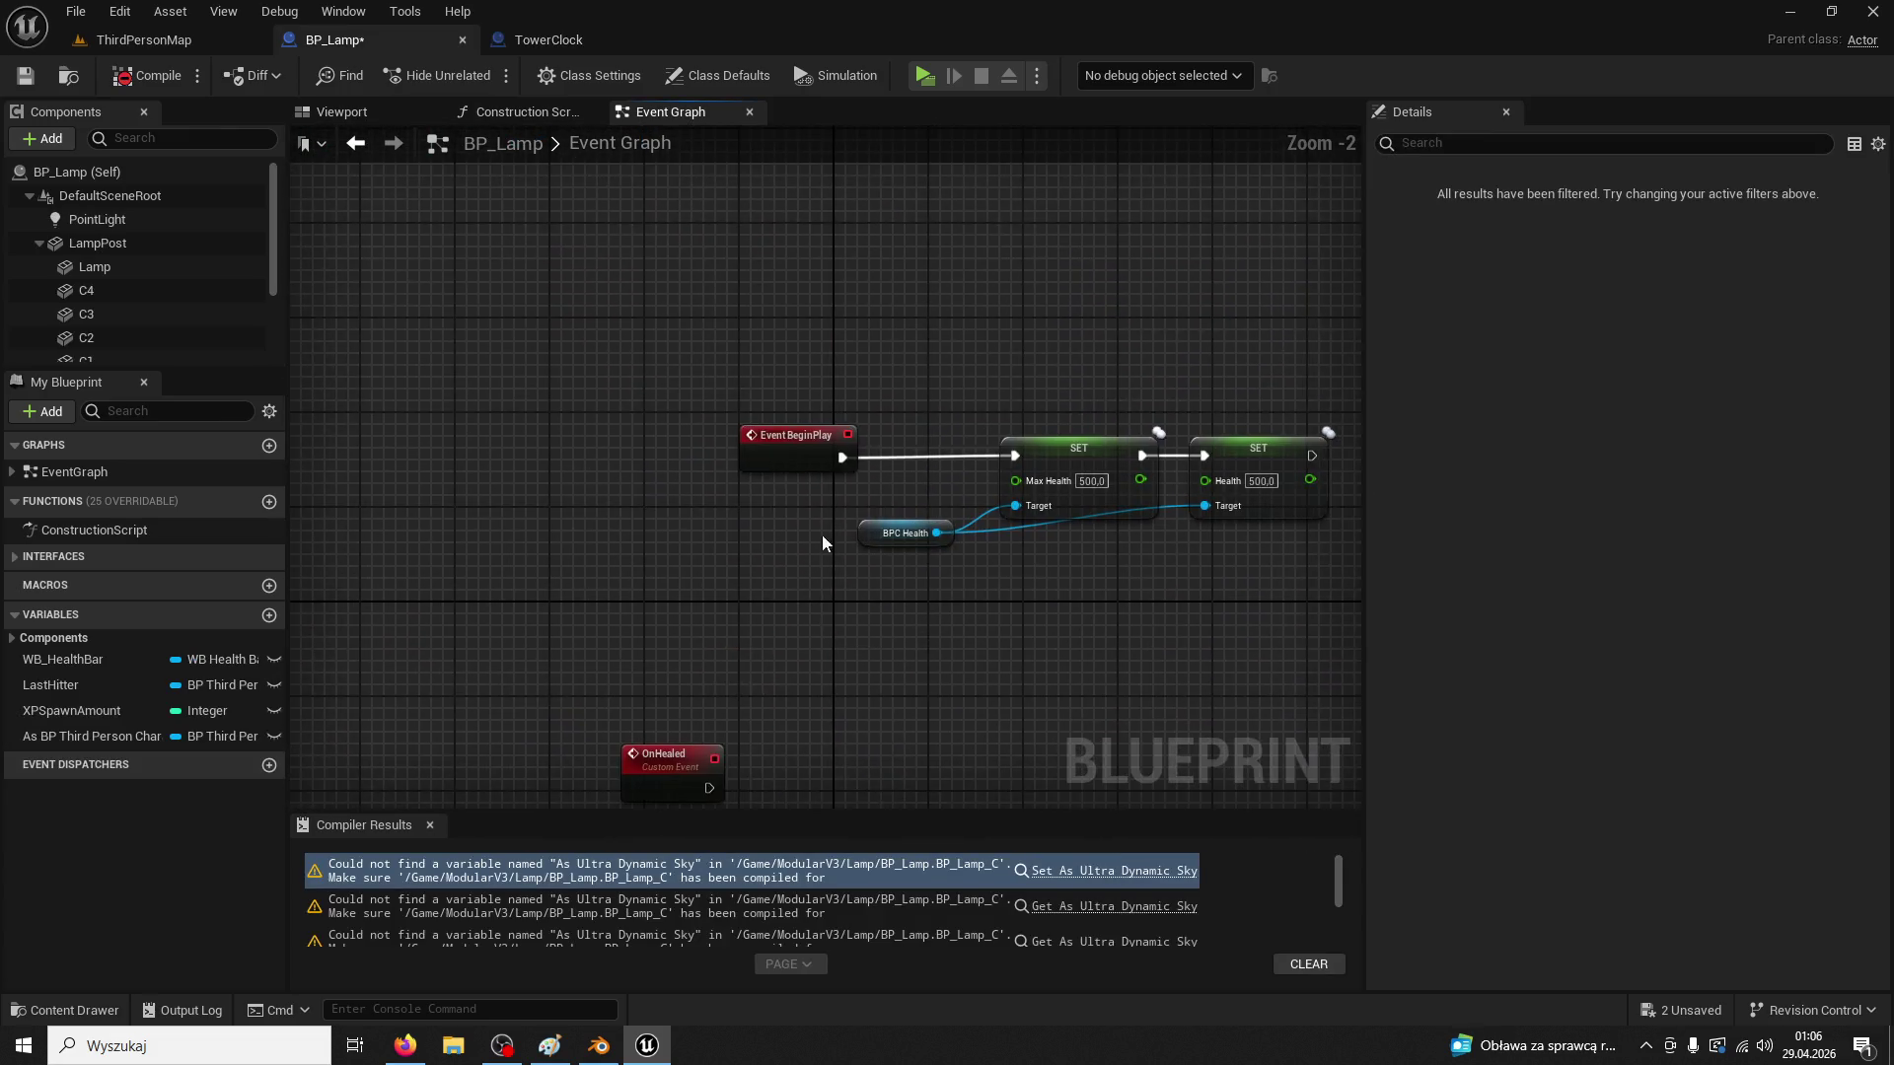
mouse_move(767, 440)
mouse_down()
mouse_move(363, 440)
mouse_move(449, 457)
mouse_move(551, 408)
mouse_up()
key(ctrl+v)
right_click(742, 432)
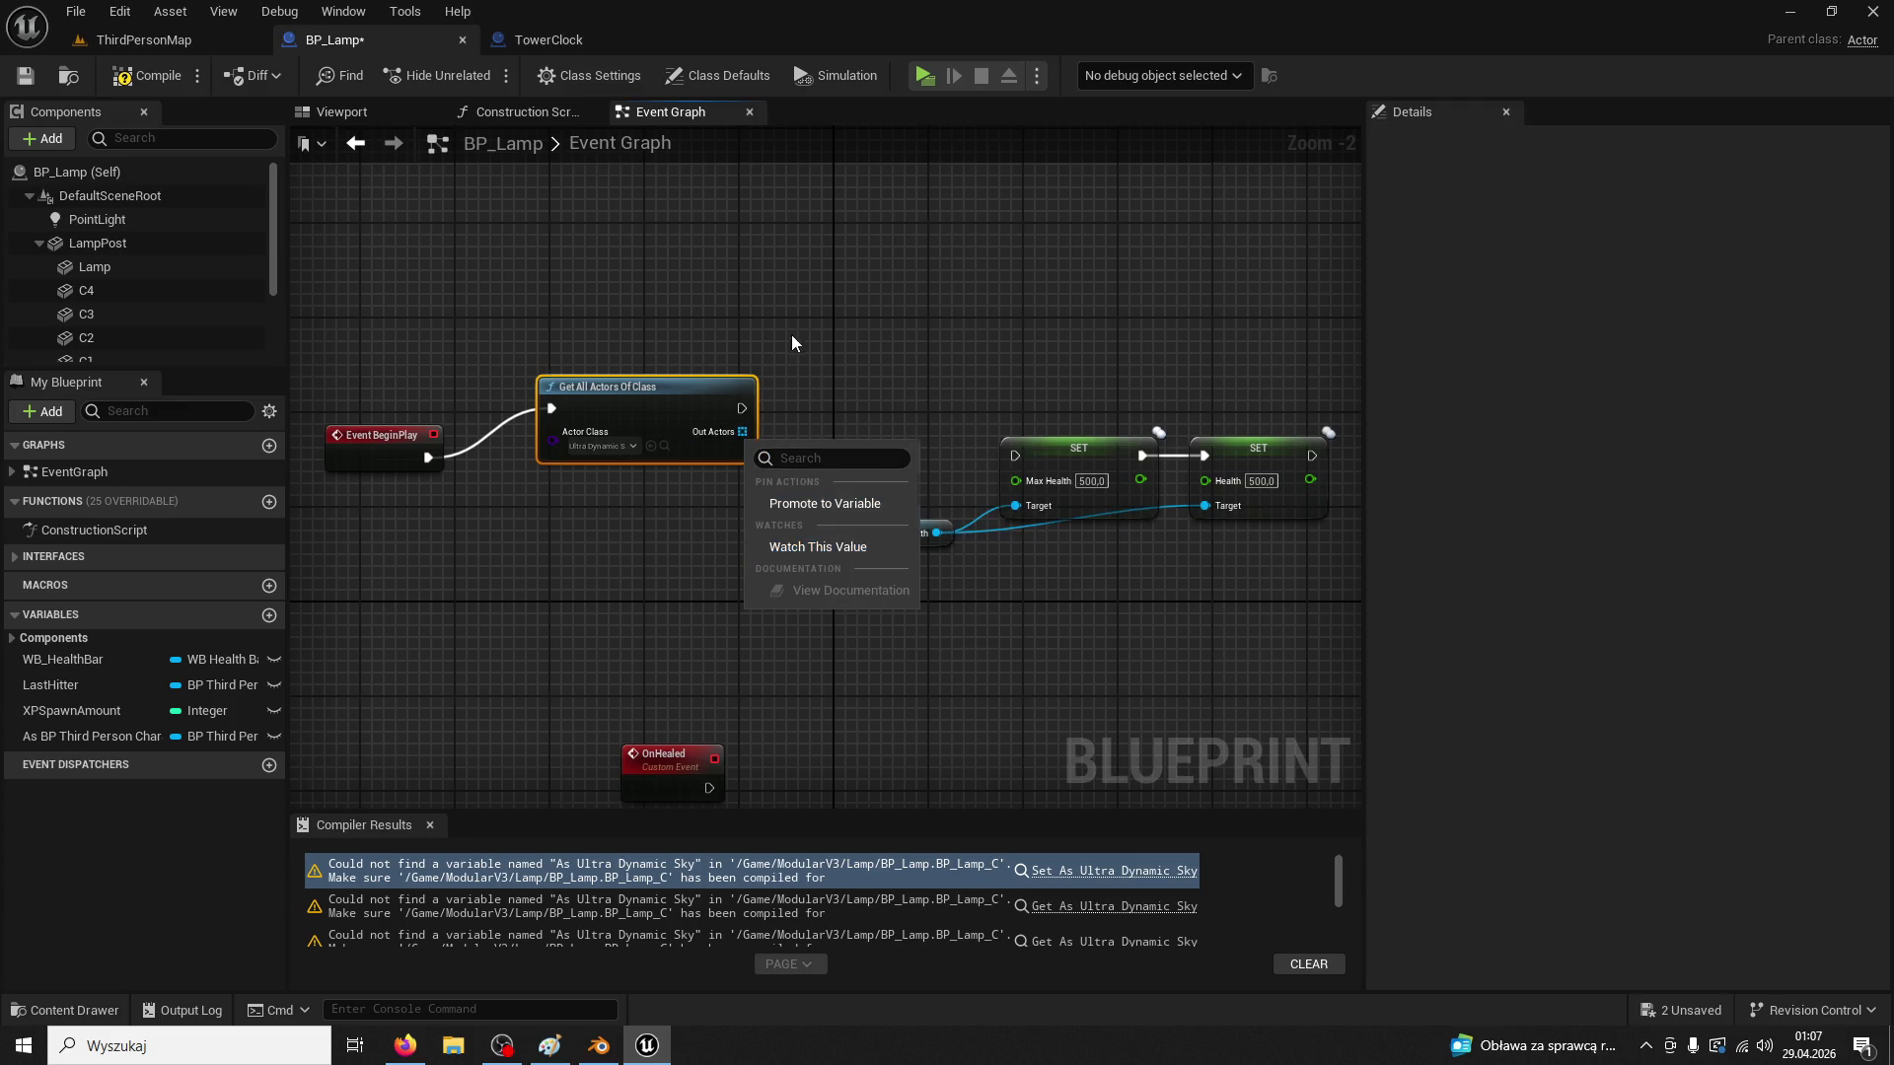
click(659, 416)
drag(669, 385, 610, 429)
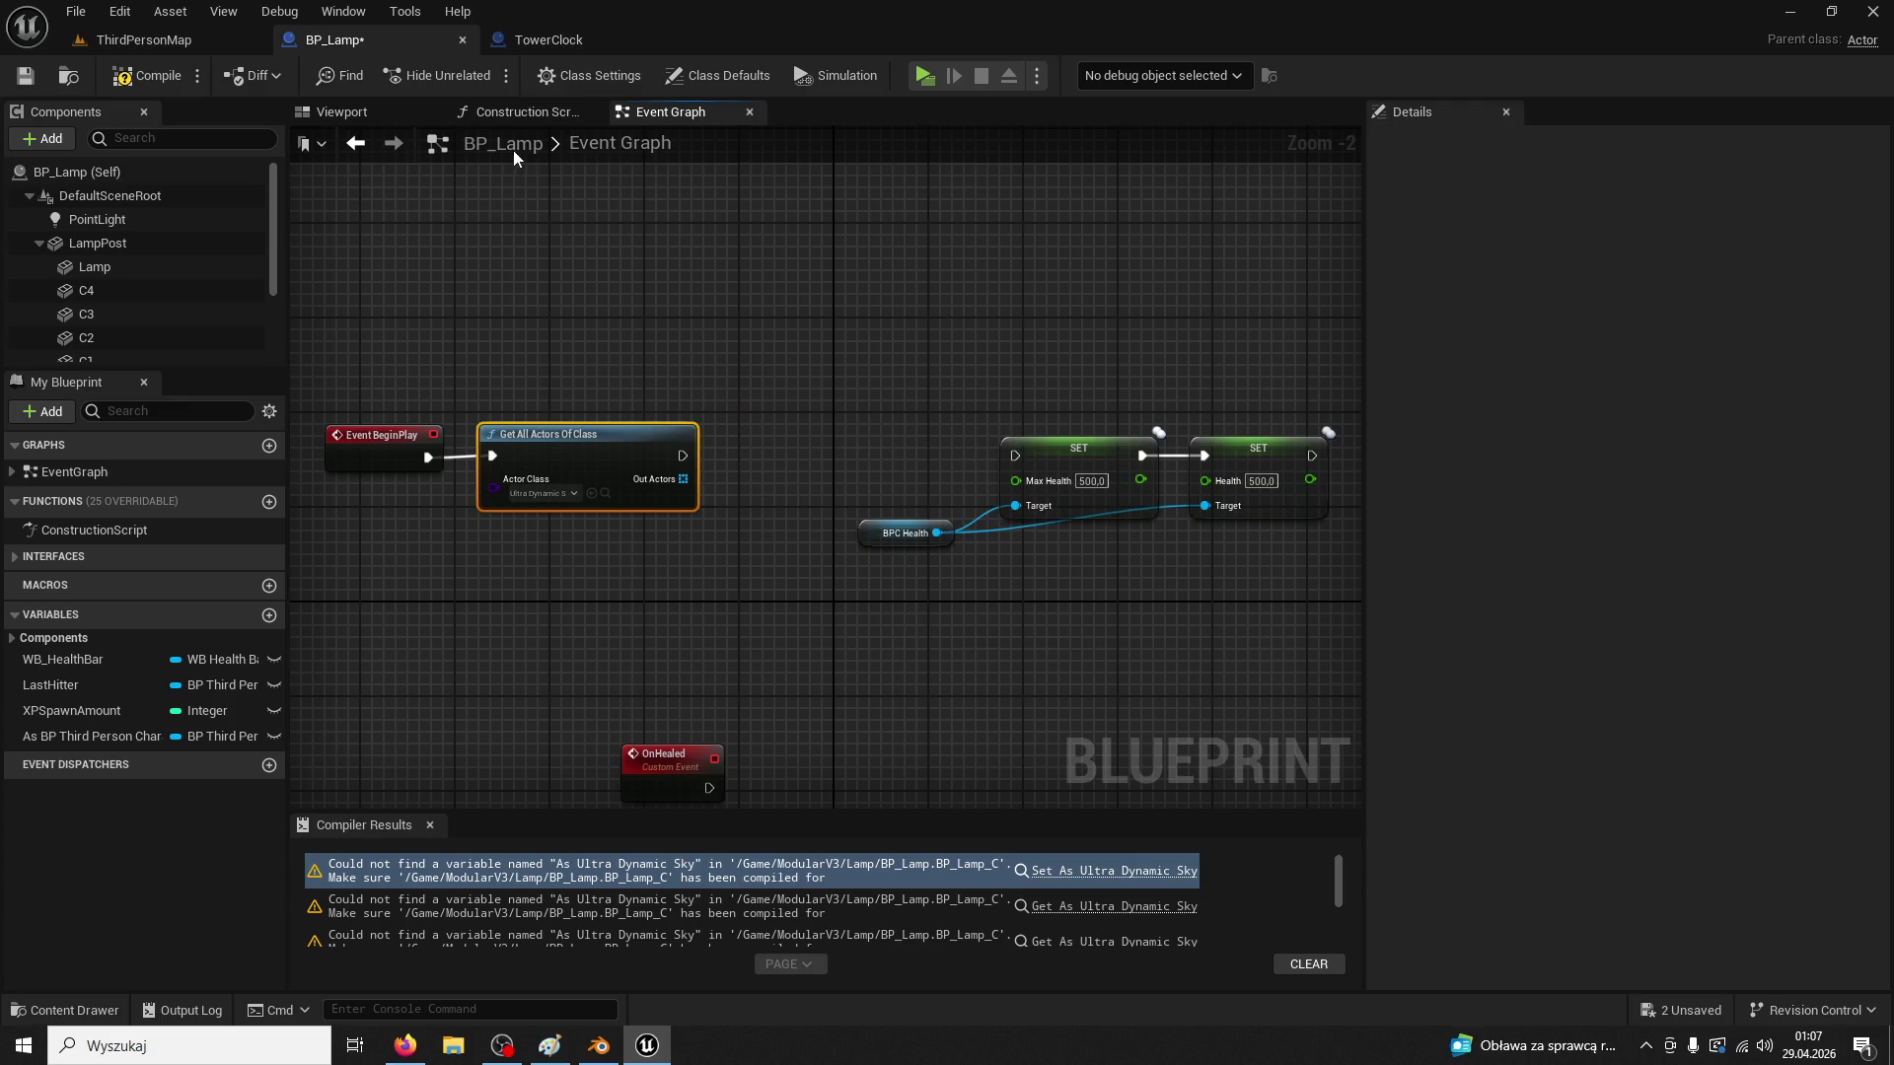
Promote Out Actors to a new variable and shift the BeginPlay, Get All Actors and SET nodes left
click(530, 46)
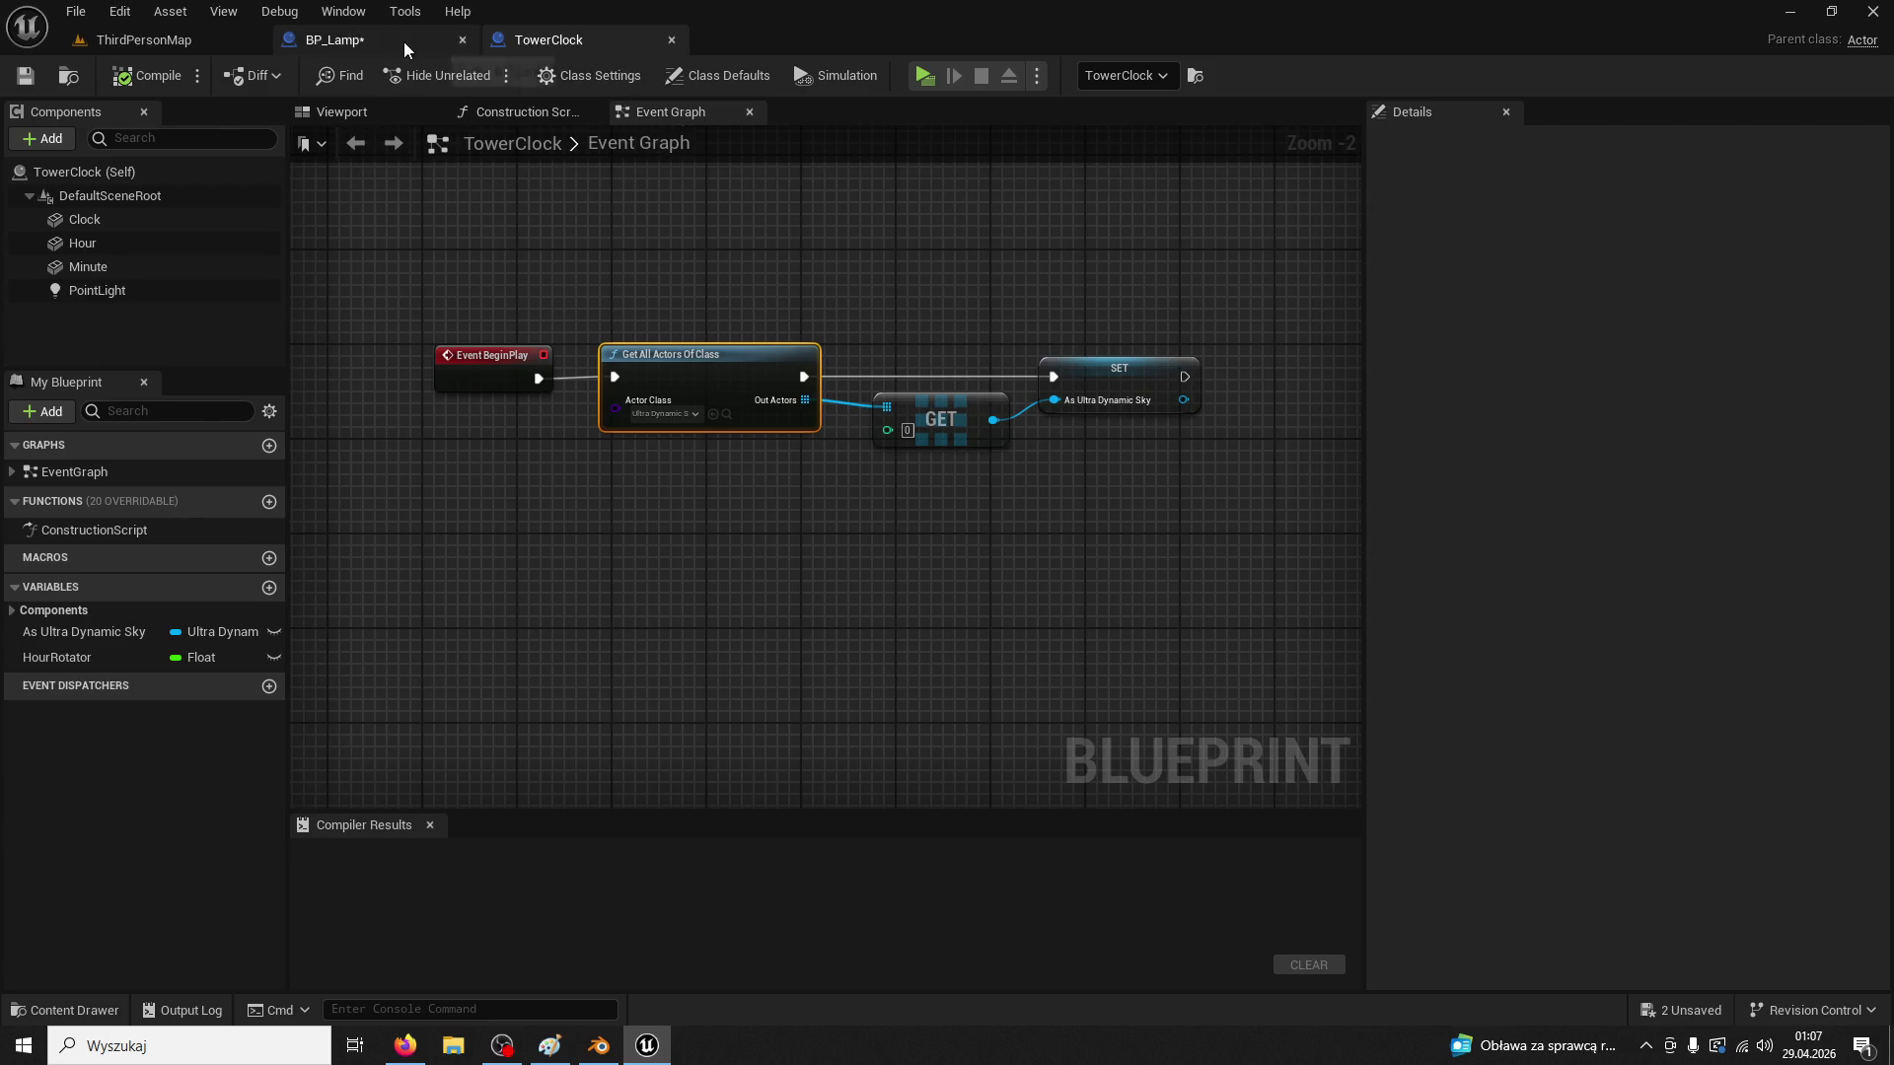
click(413, 44)
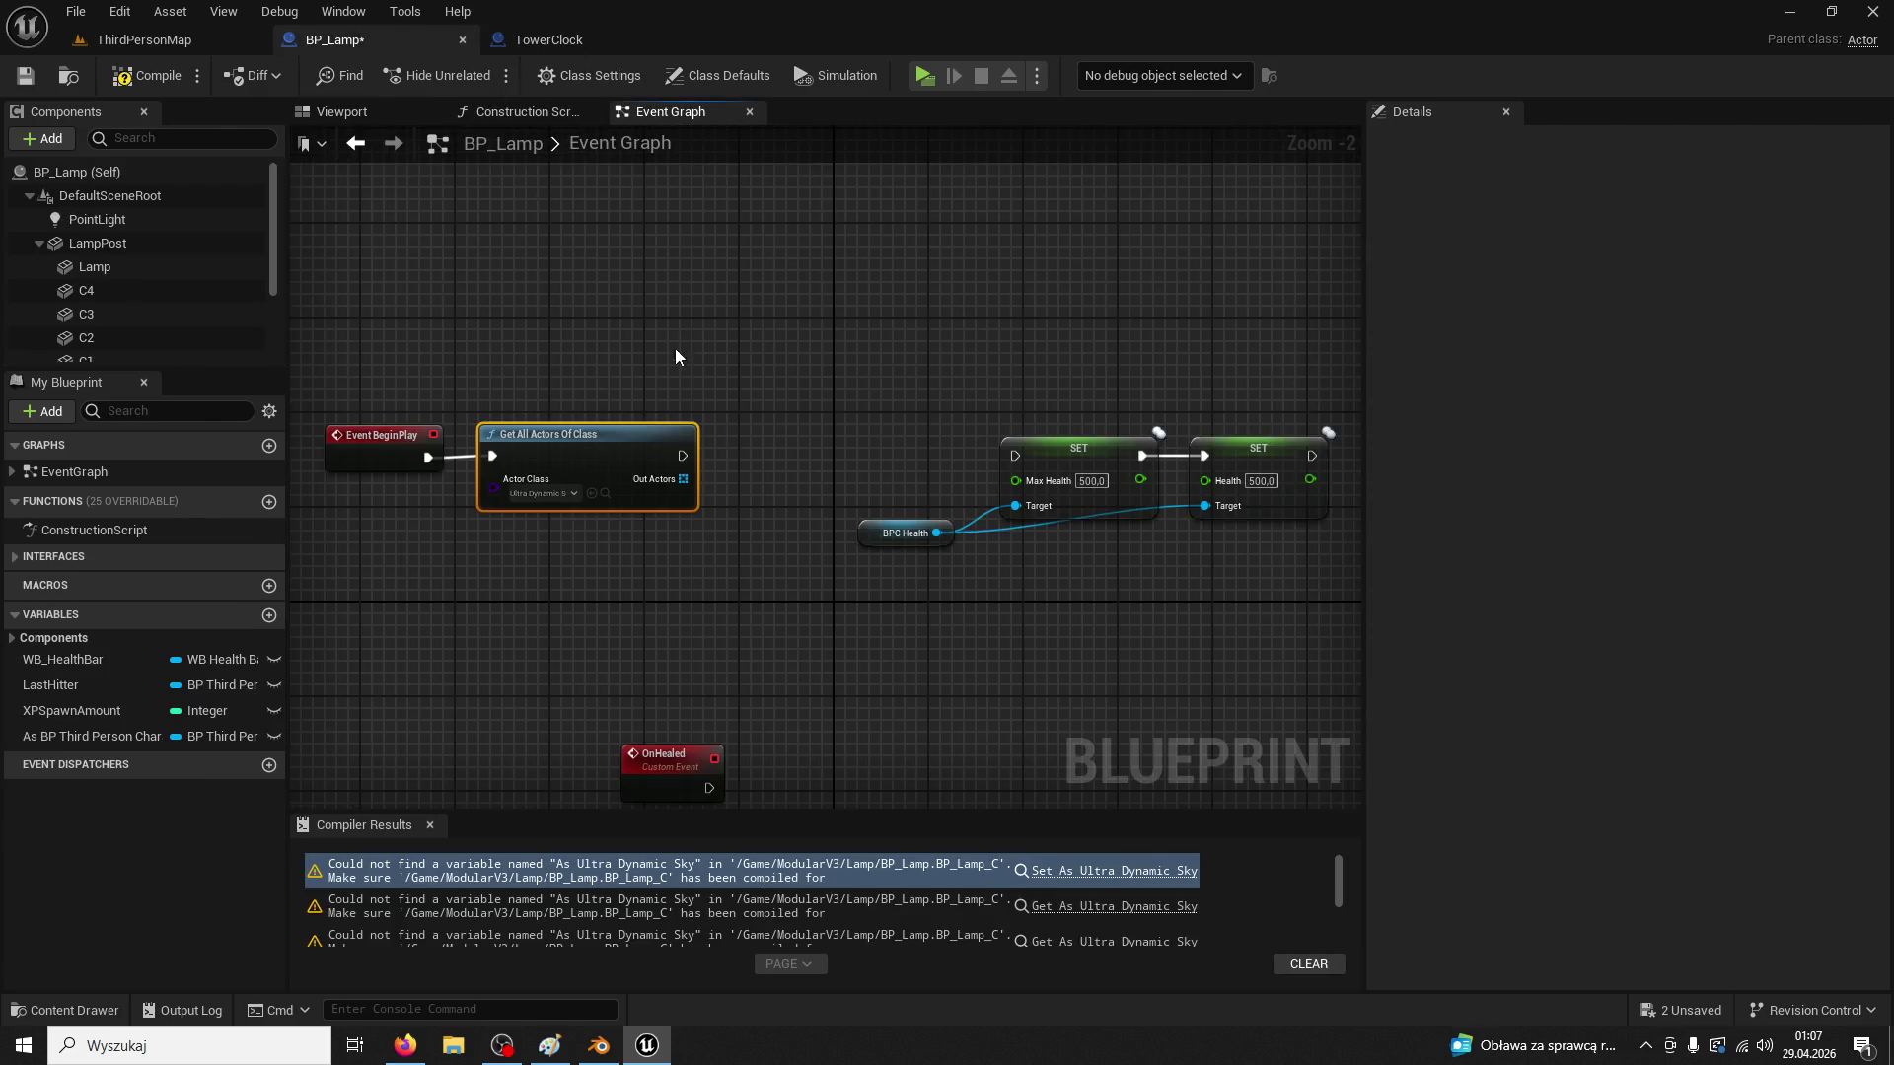
right_click(688, 482)
click(750, 544)
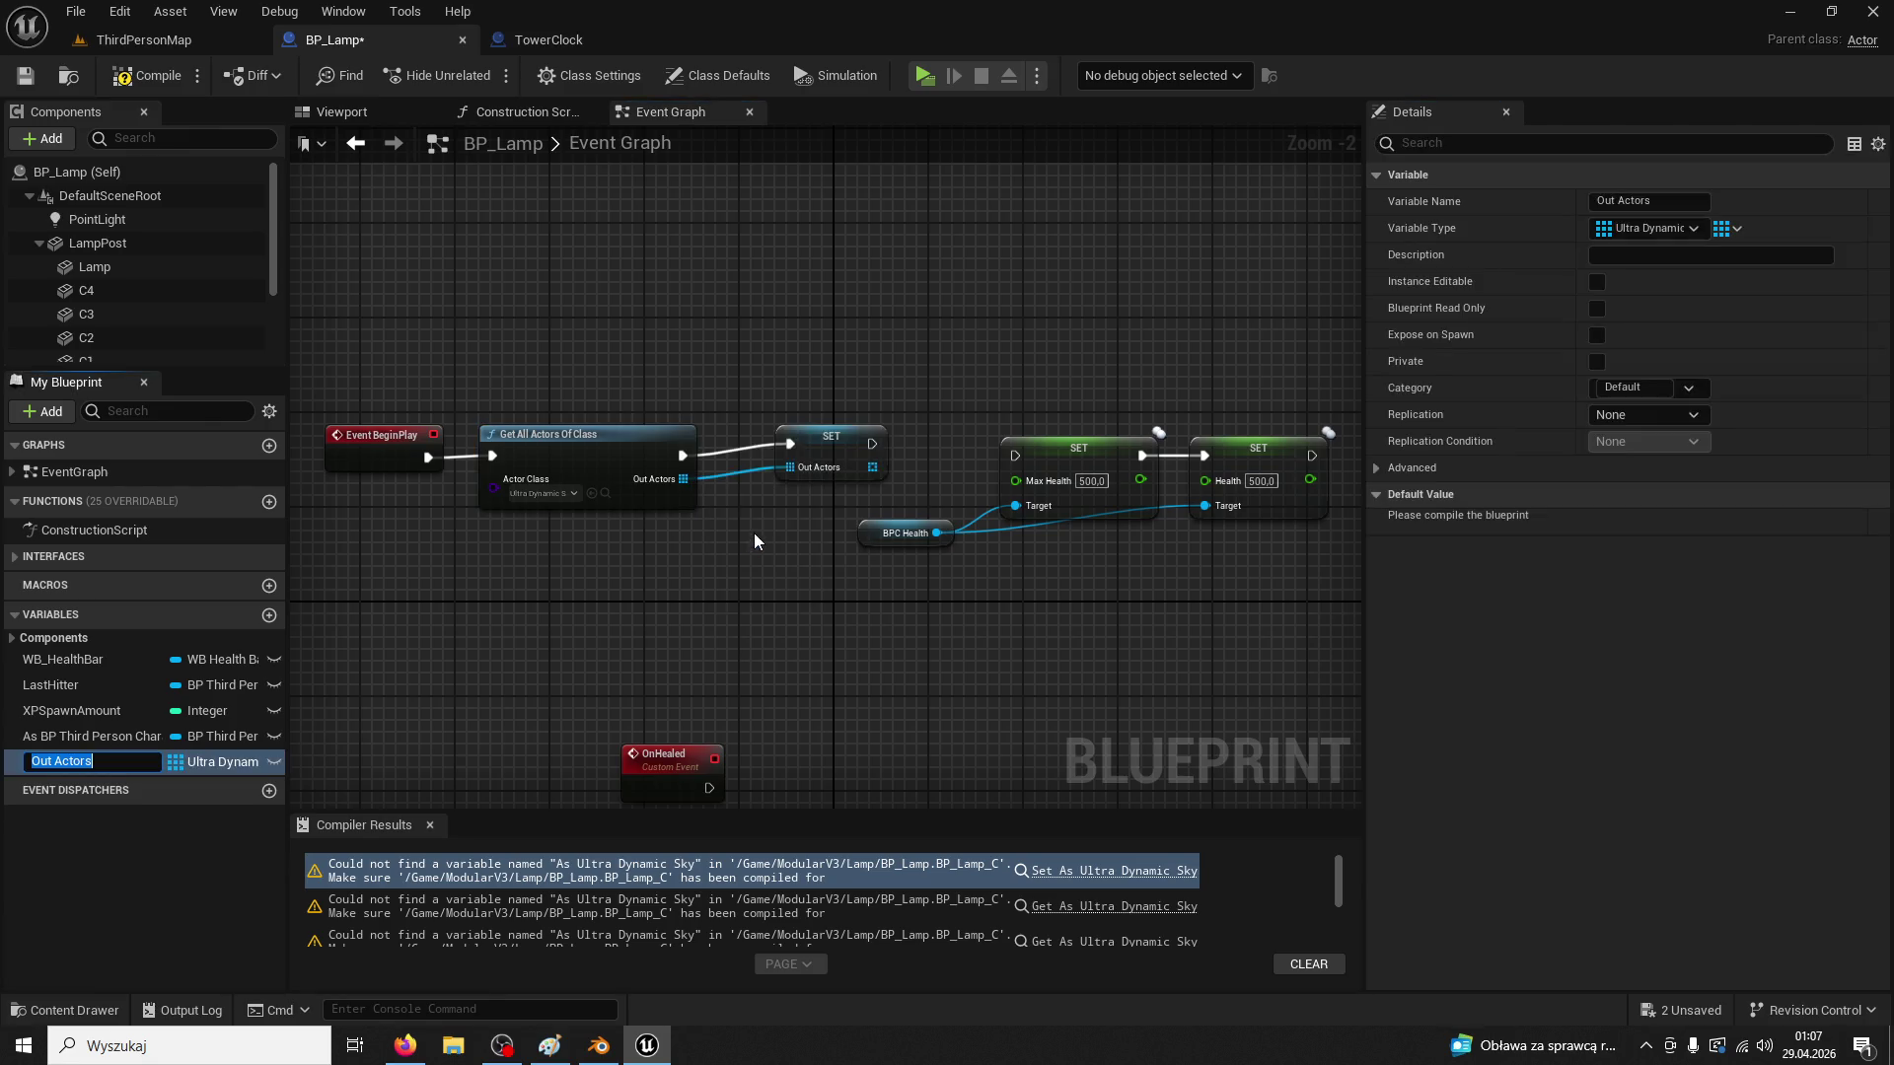
click(818, 443)
drag(536, 348, 906, 582)
drag(893, 505, 793, 419)
click(795, 410)
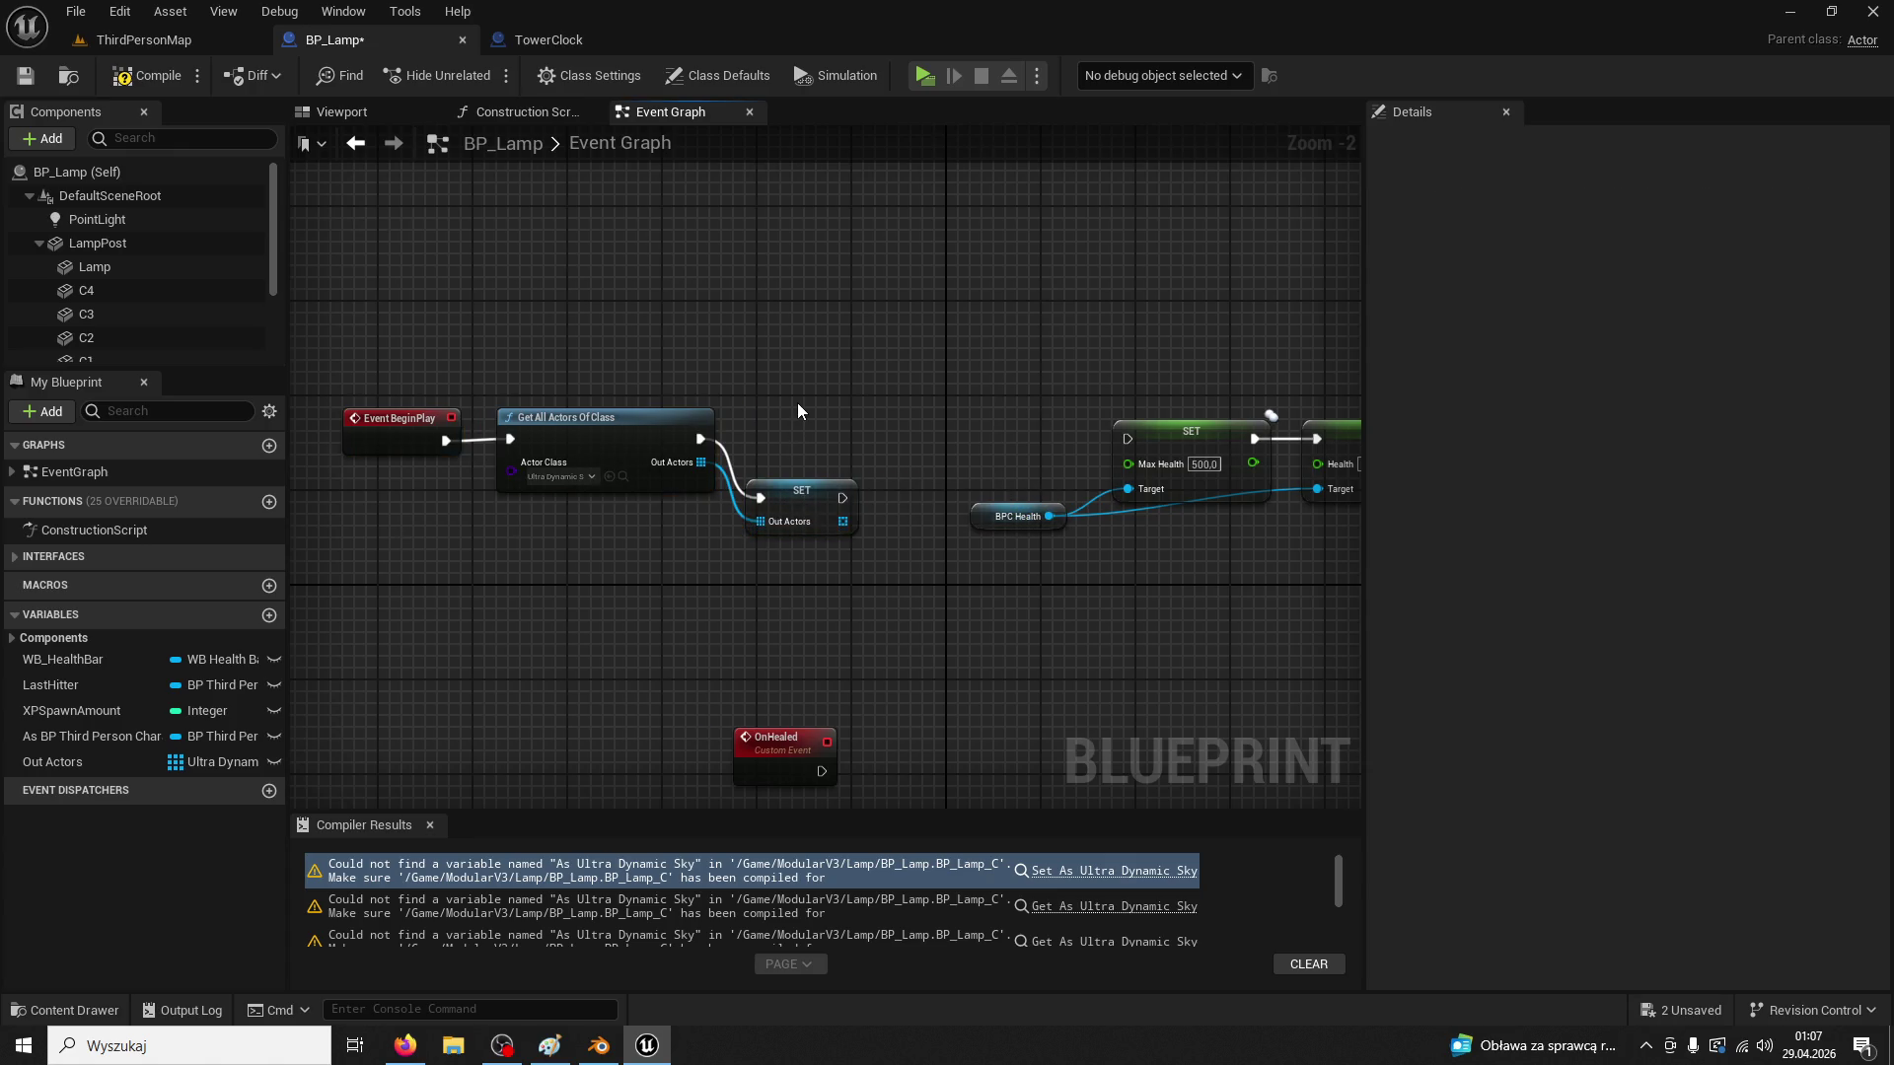
Delete LastHitter and the SET Out Actors node, then rewire from Out Actors matching TowerClock
scroll(797, 402, up, 1)
key(Delete)
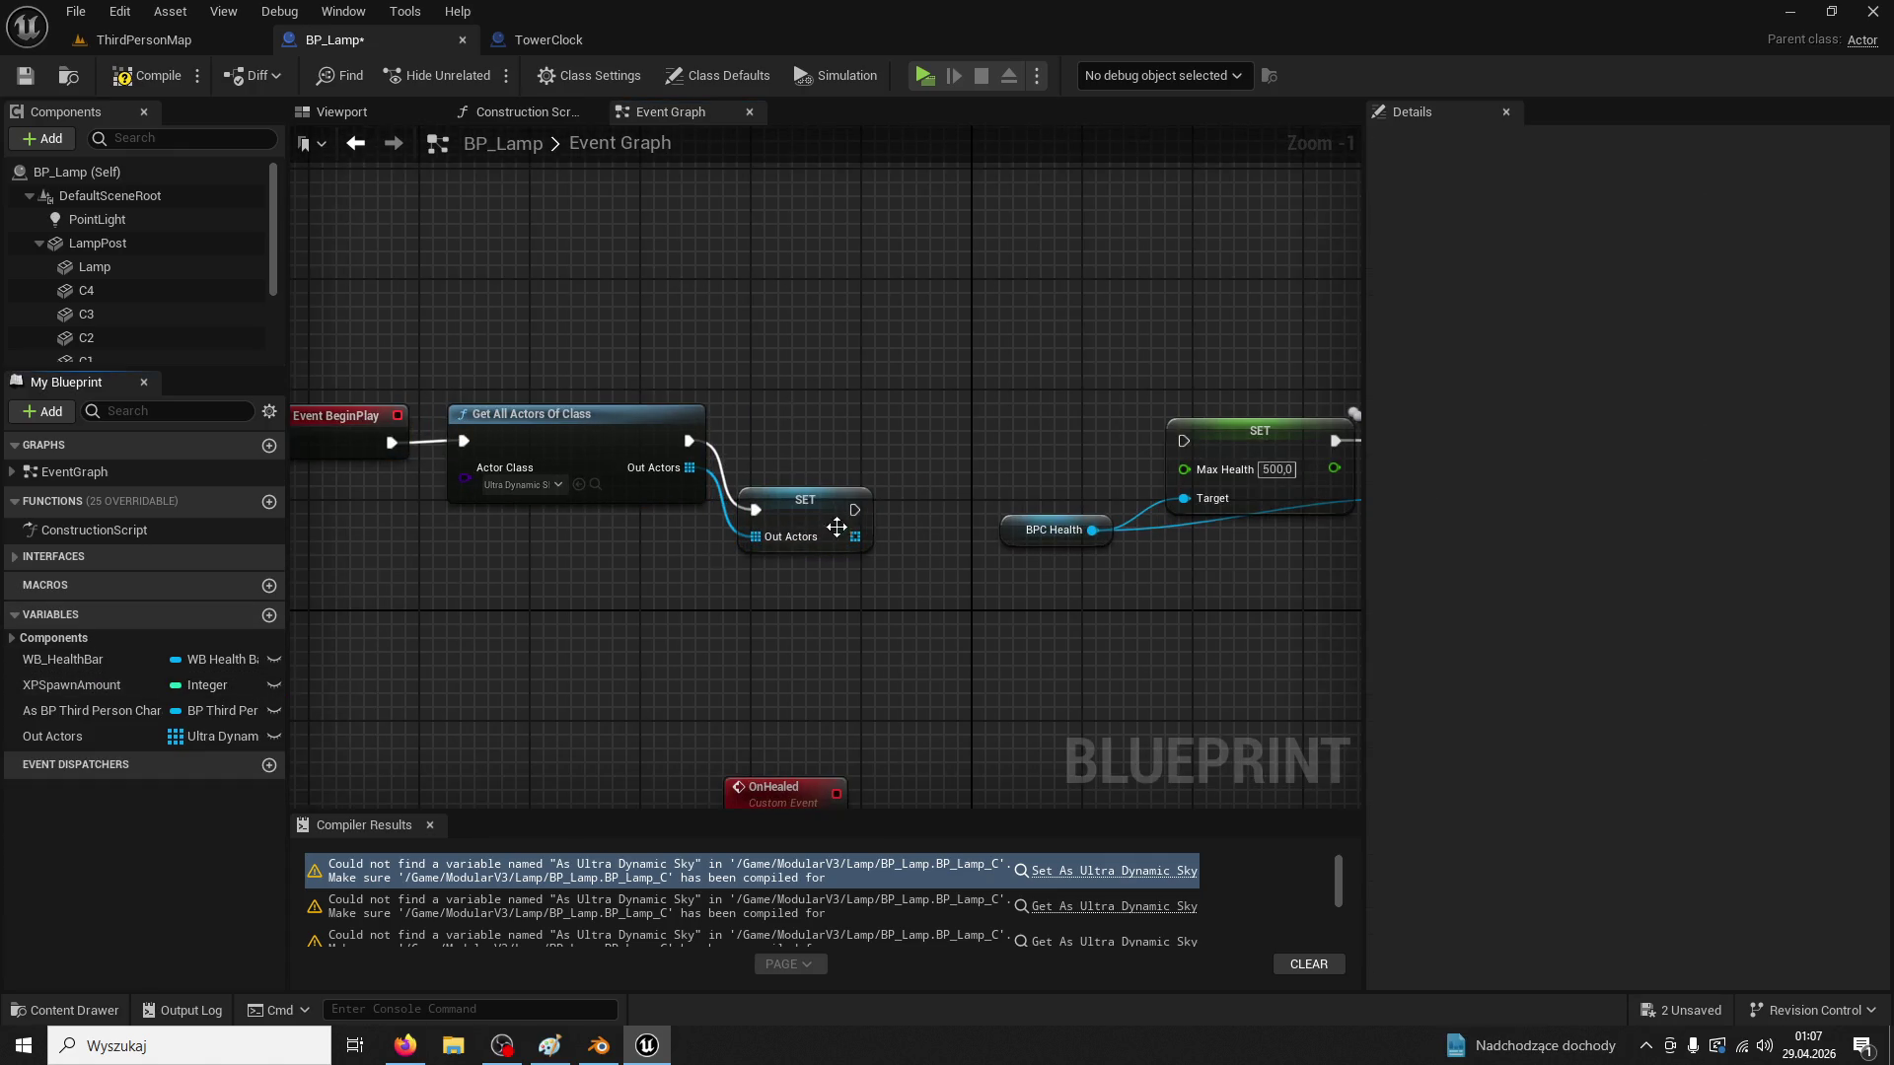
drag(862, 527, 889, 513)
click(549, 47)
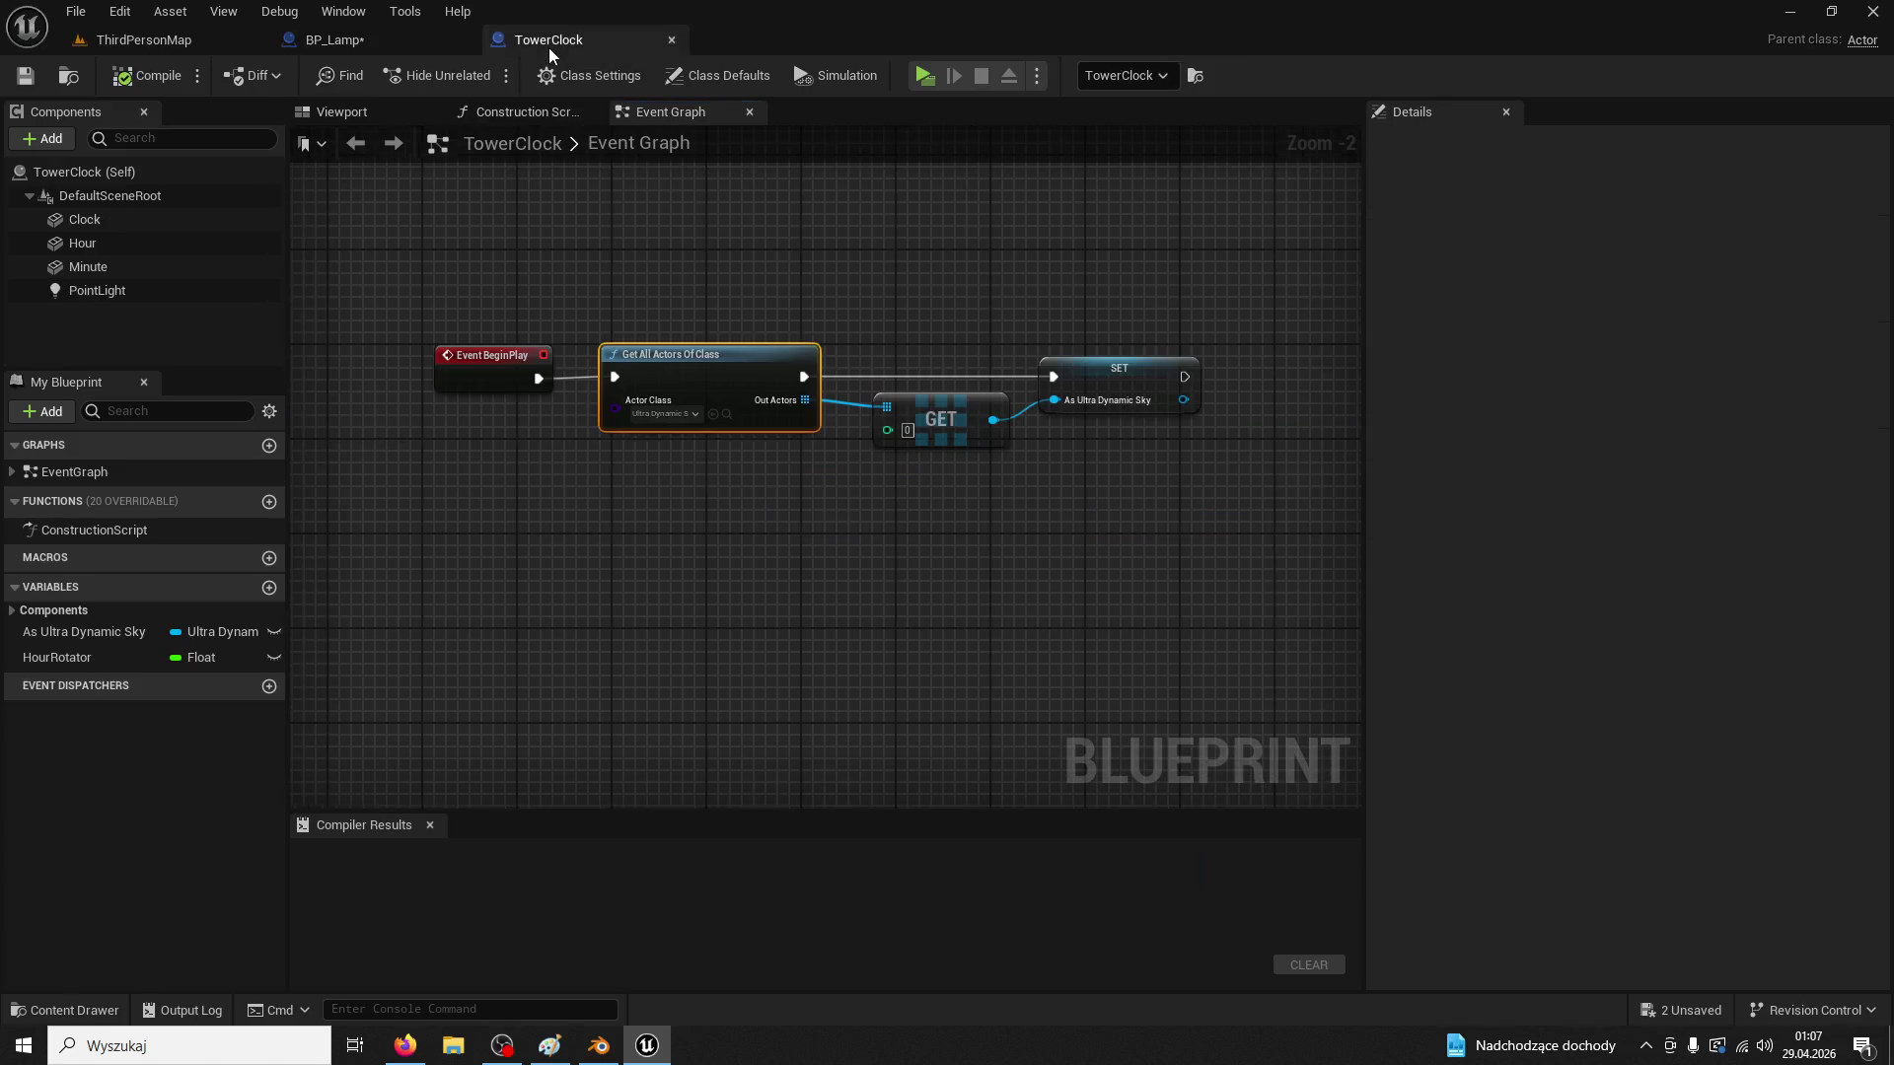
click(387, 48)
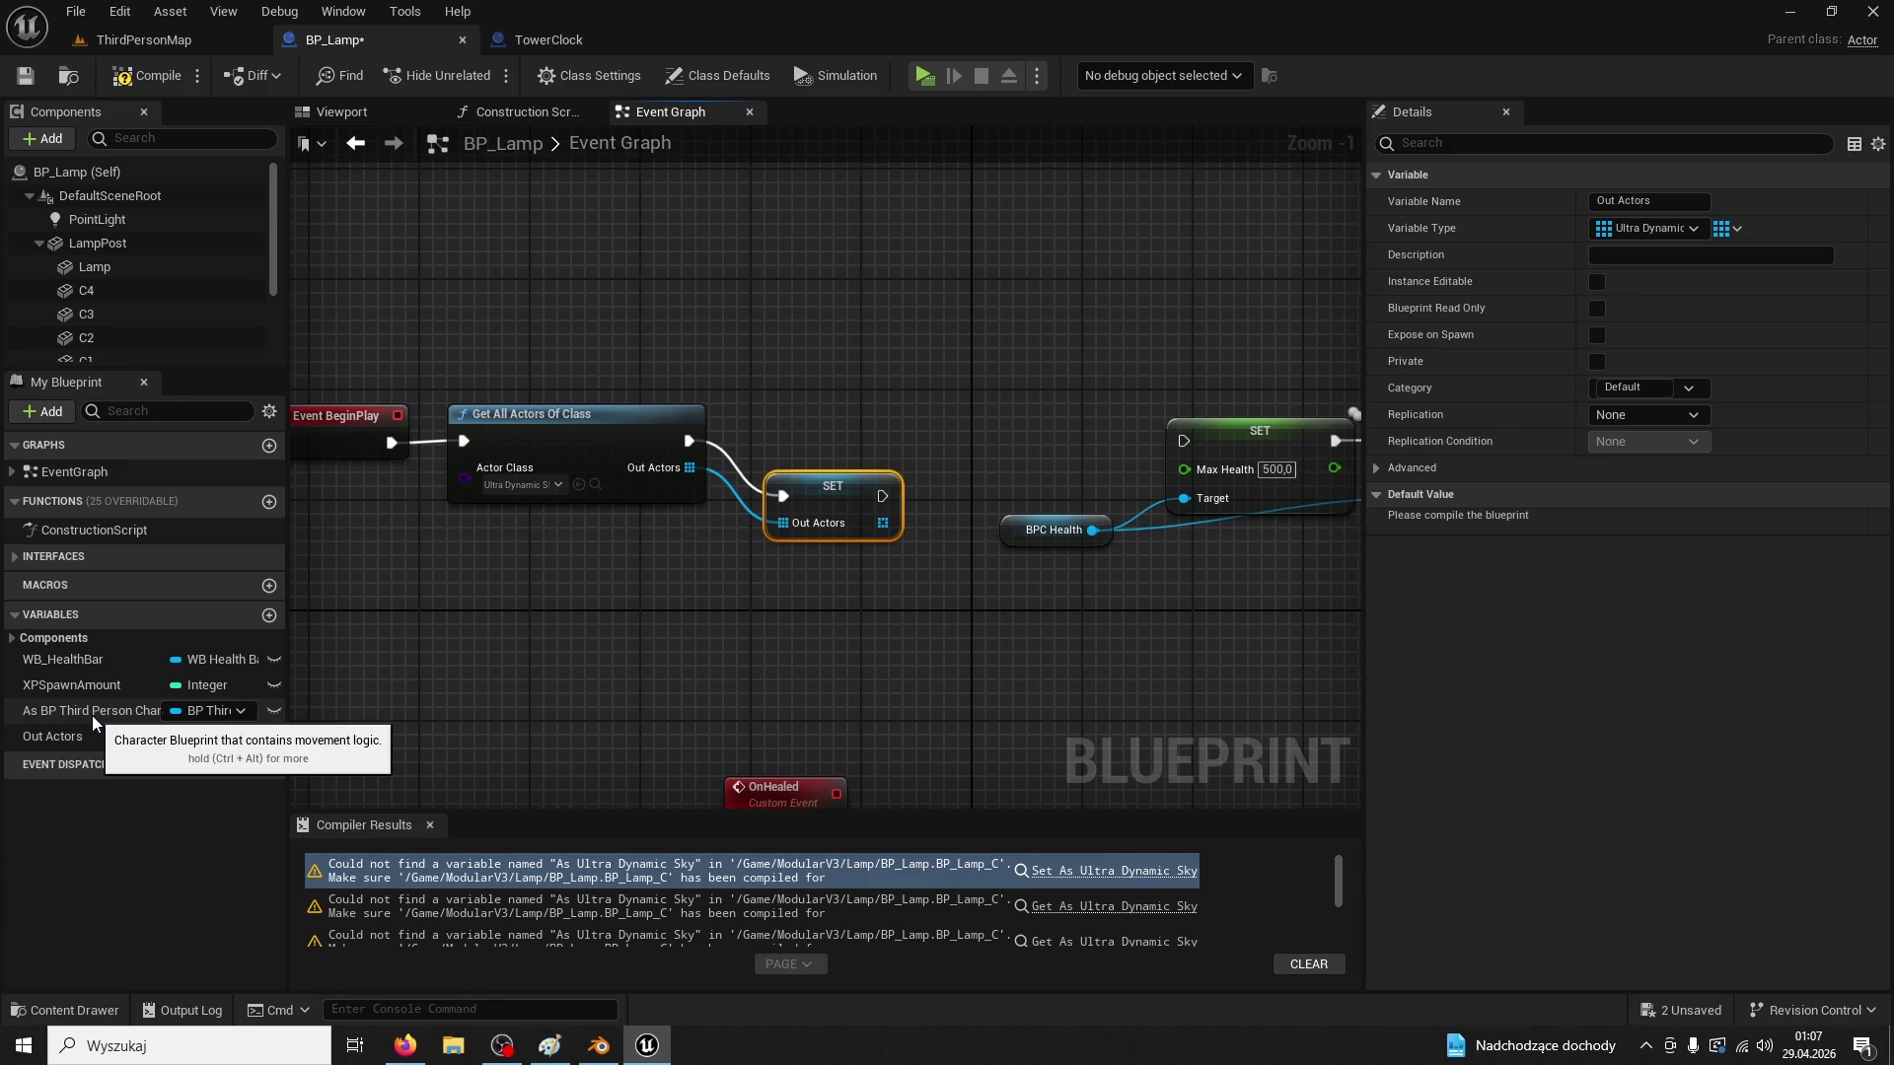
click(565, 44)
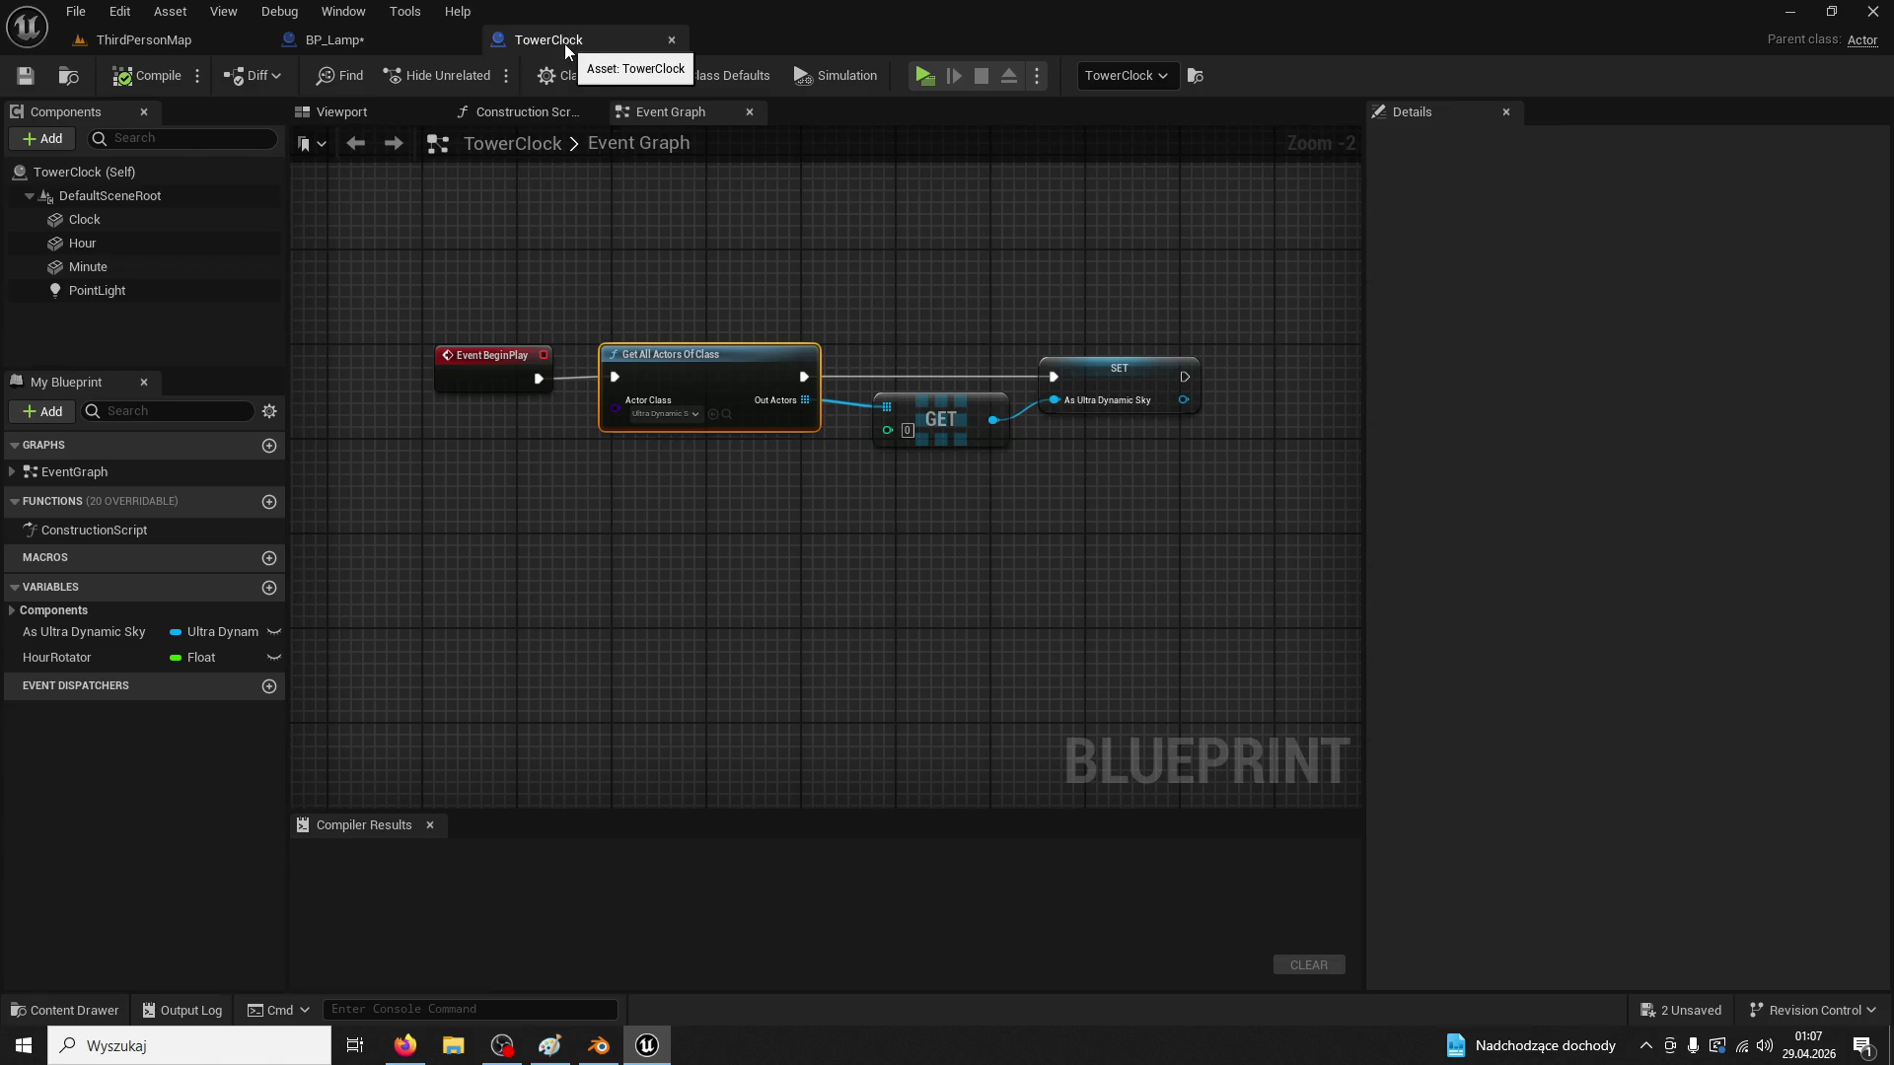
click(380, 39)
click(830, 490)
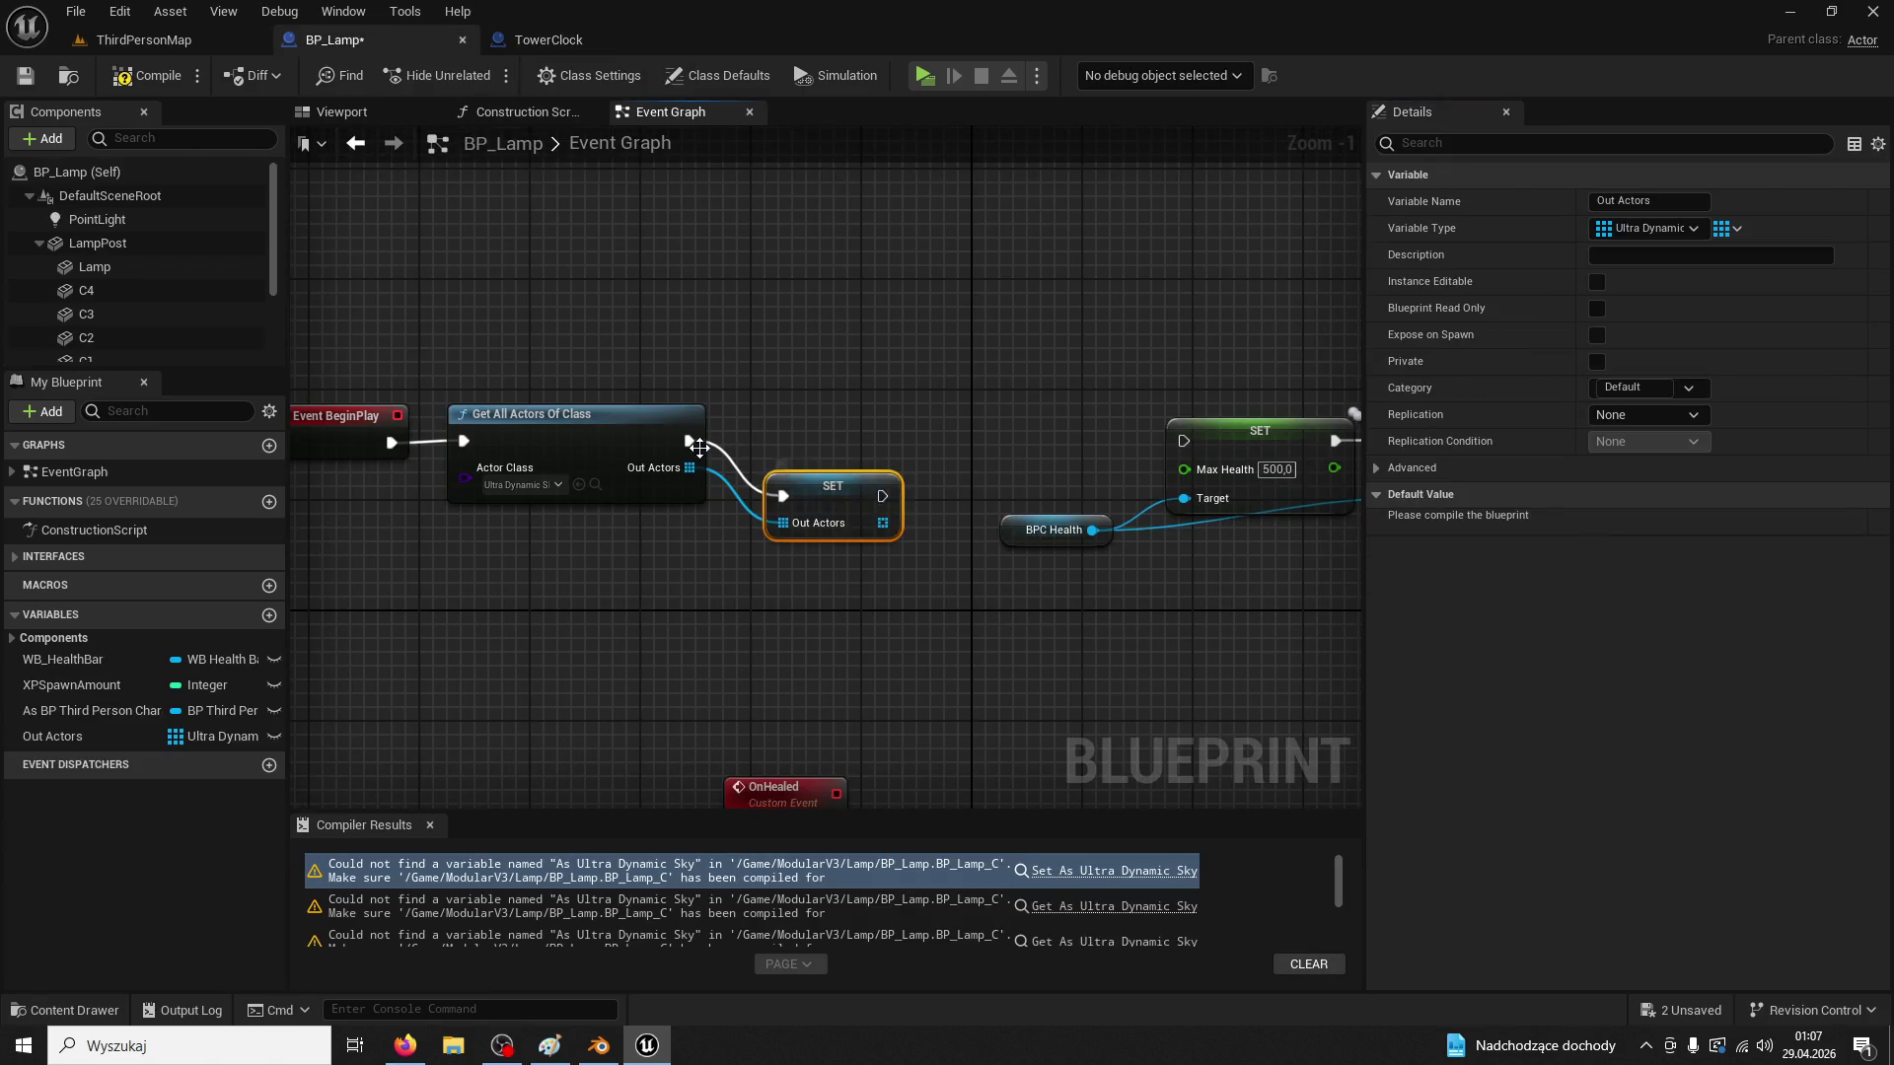
key(Delete)
drag(690, 467, 797, 499)
Add a Get (a copy) node reading from the Out Actors array
text(get)
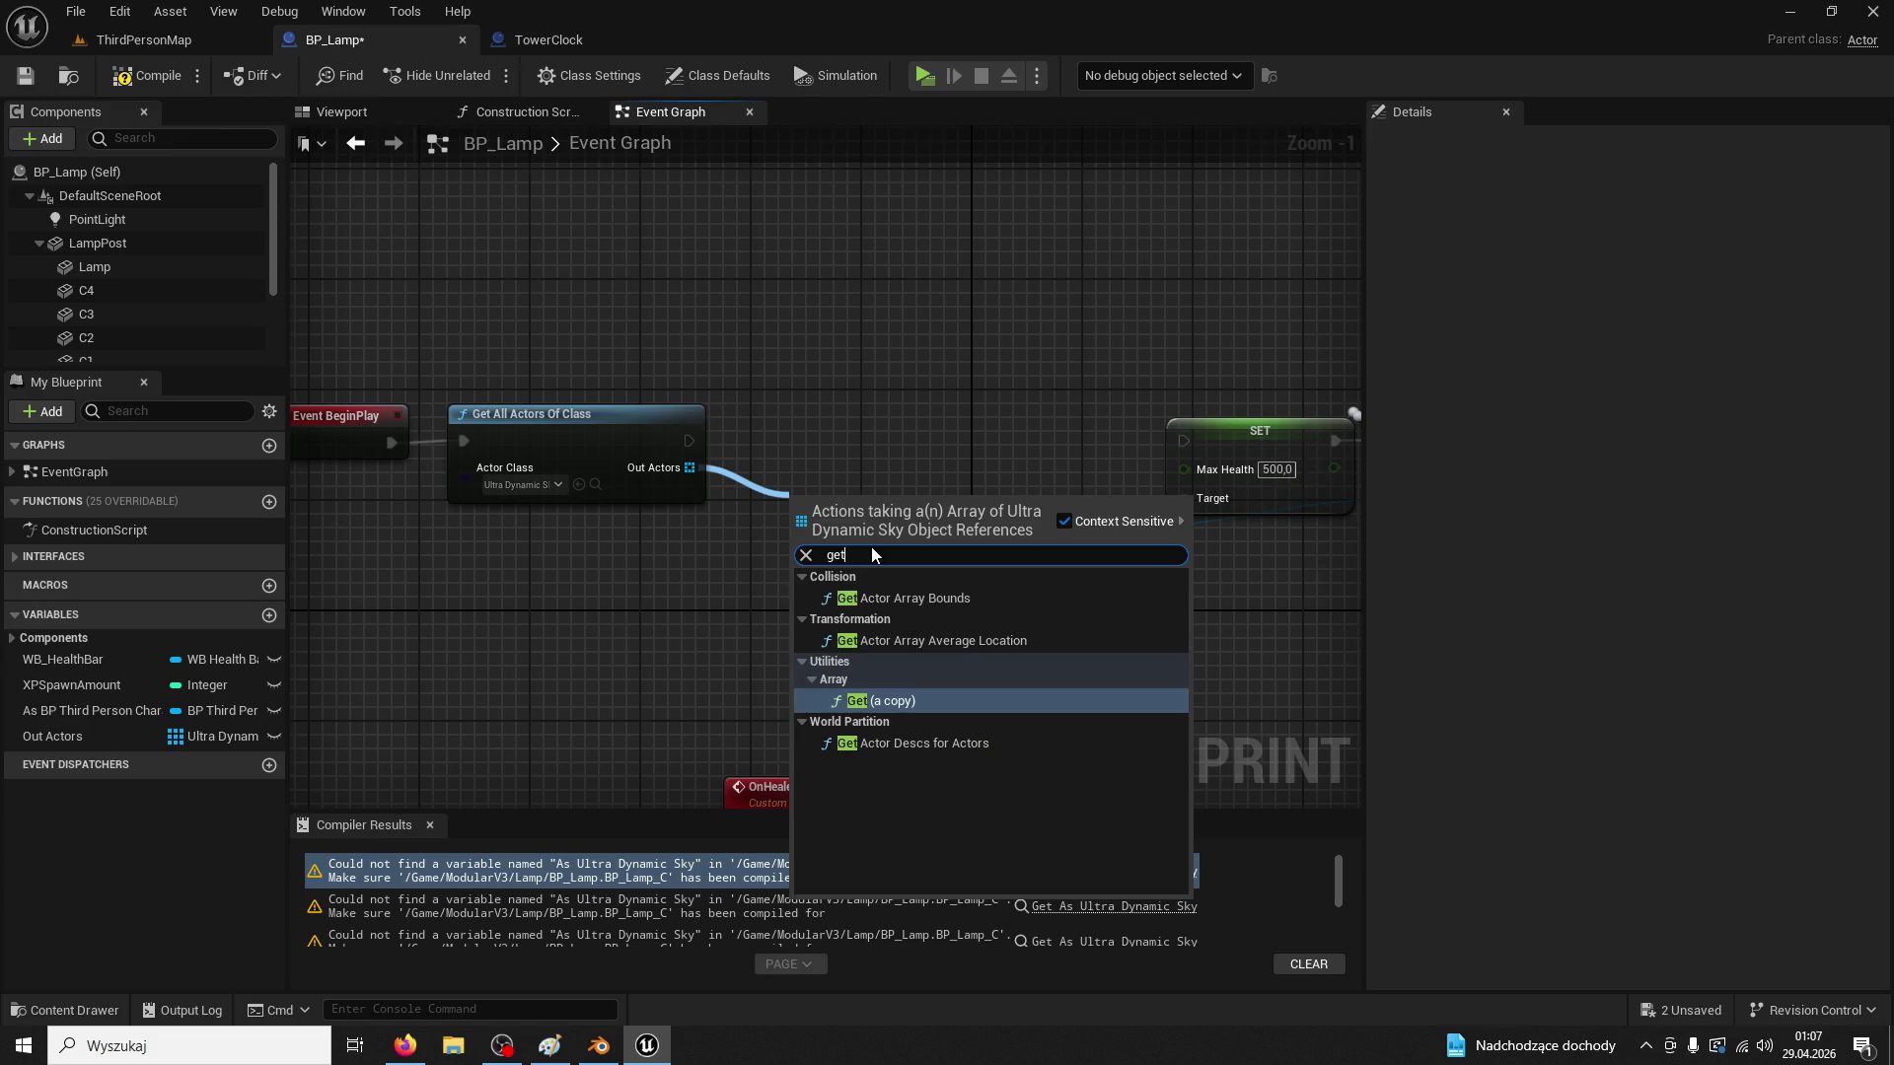
click(910, 690)
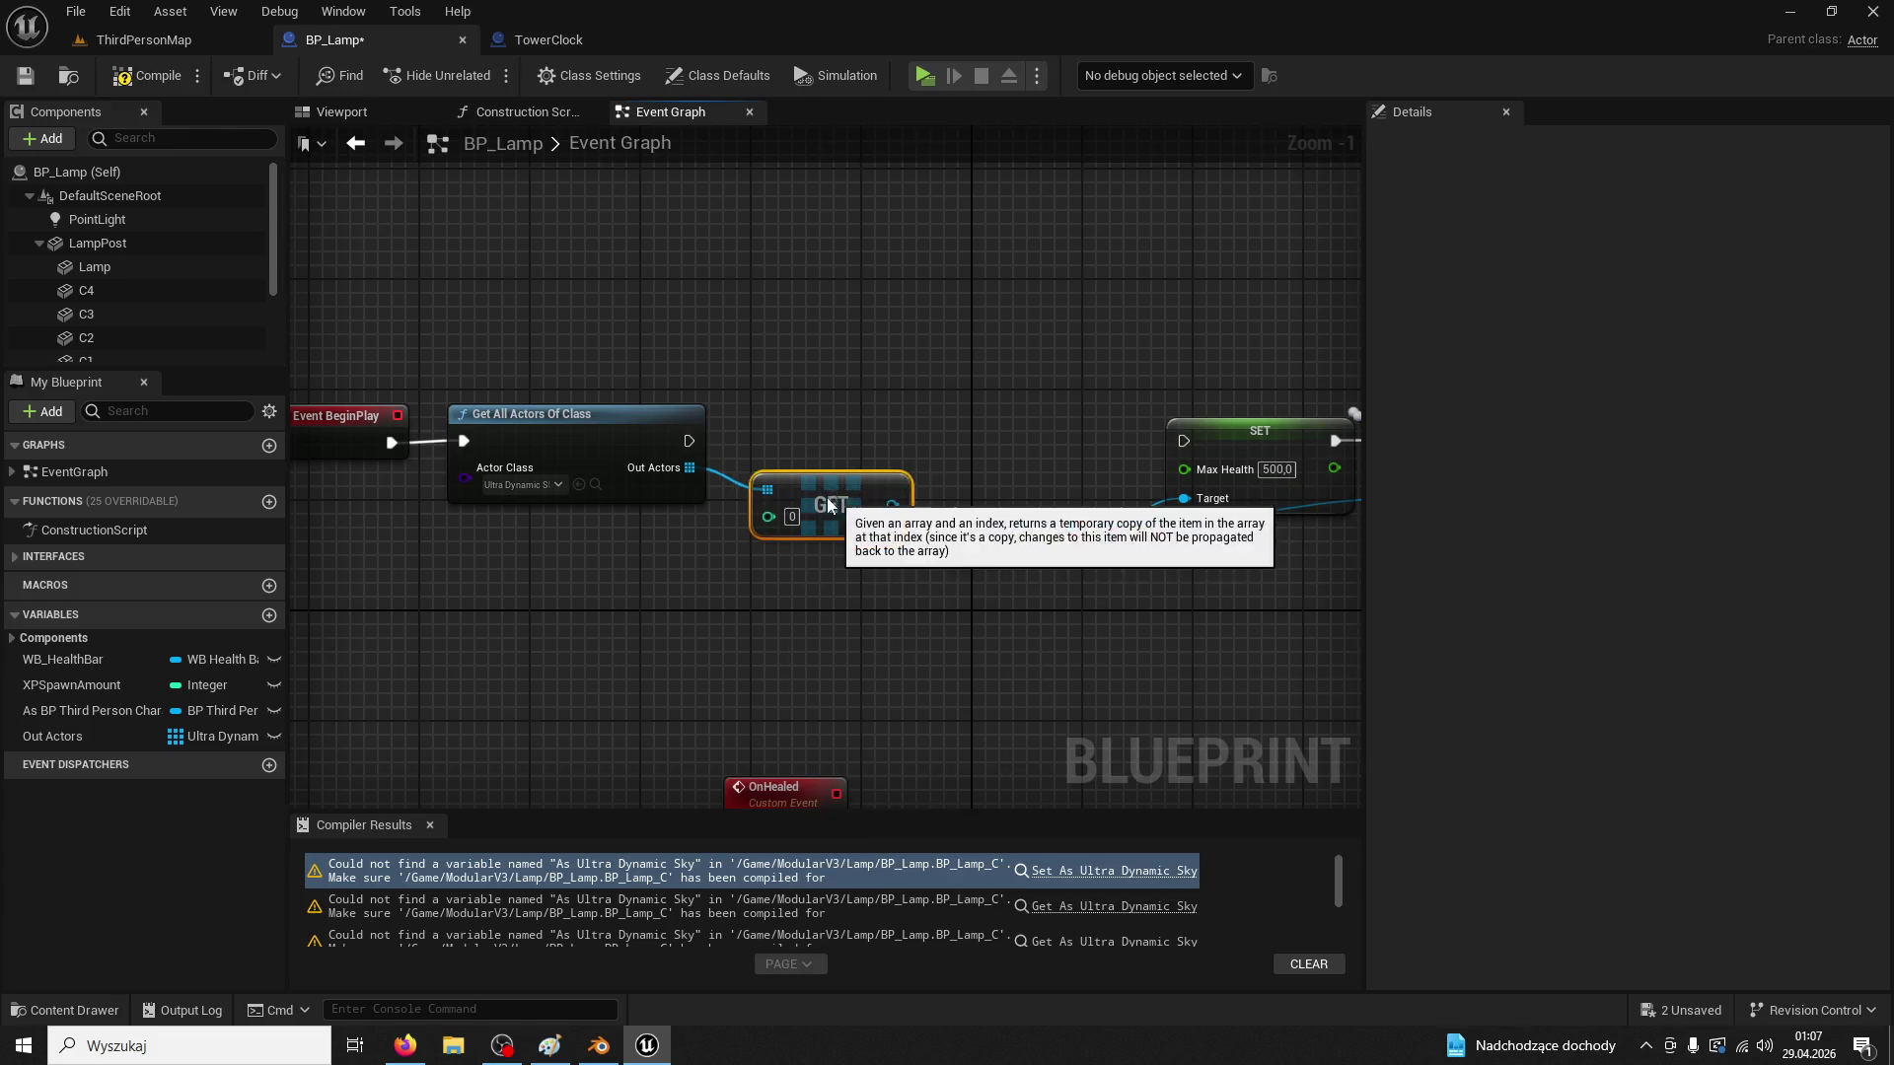
click(551, 45)
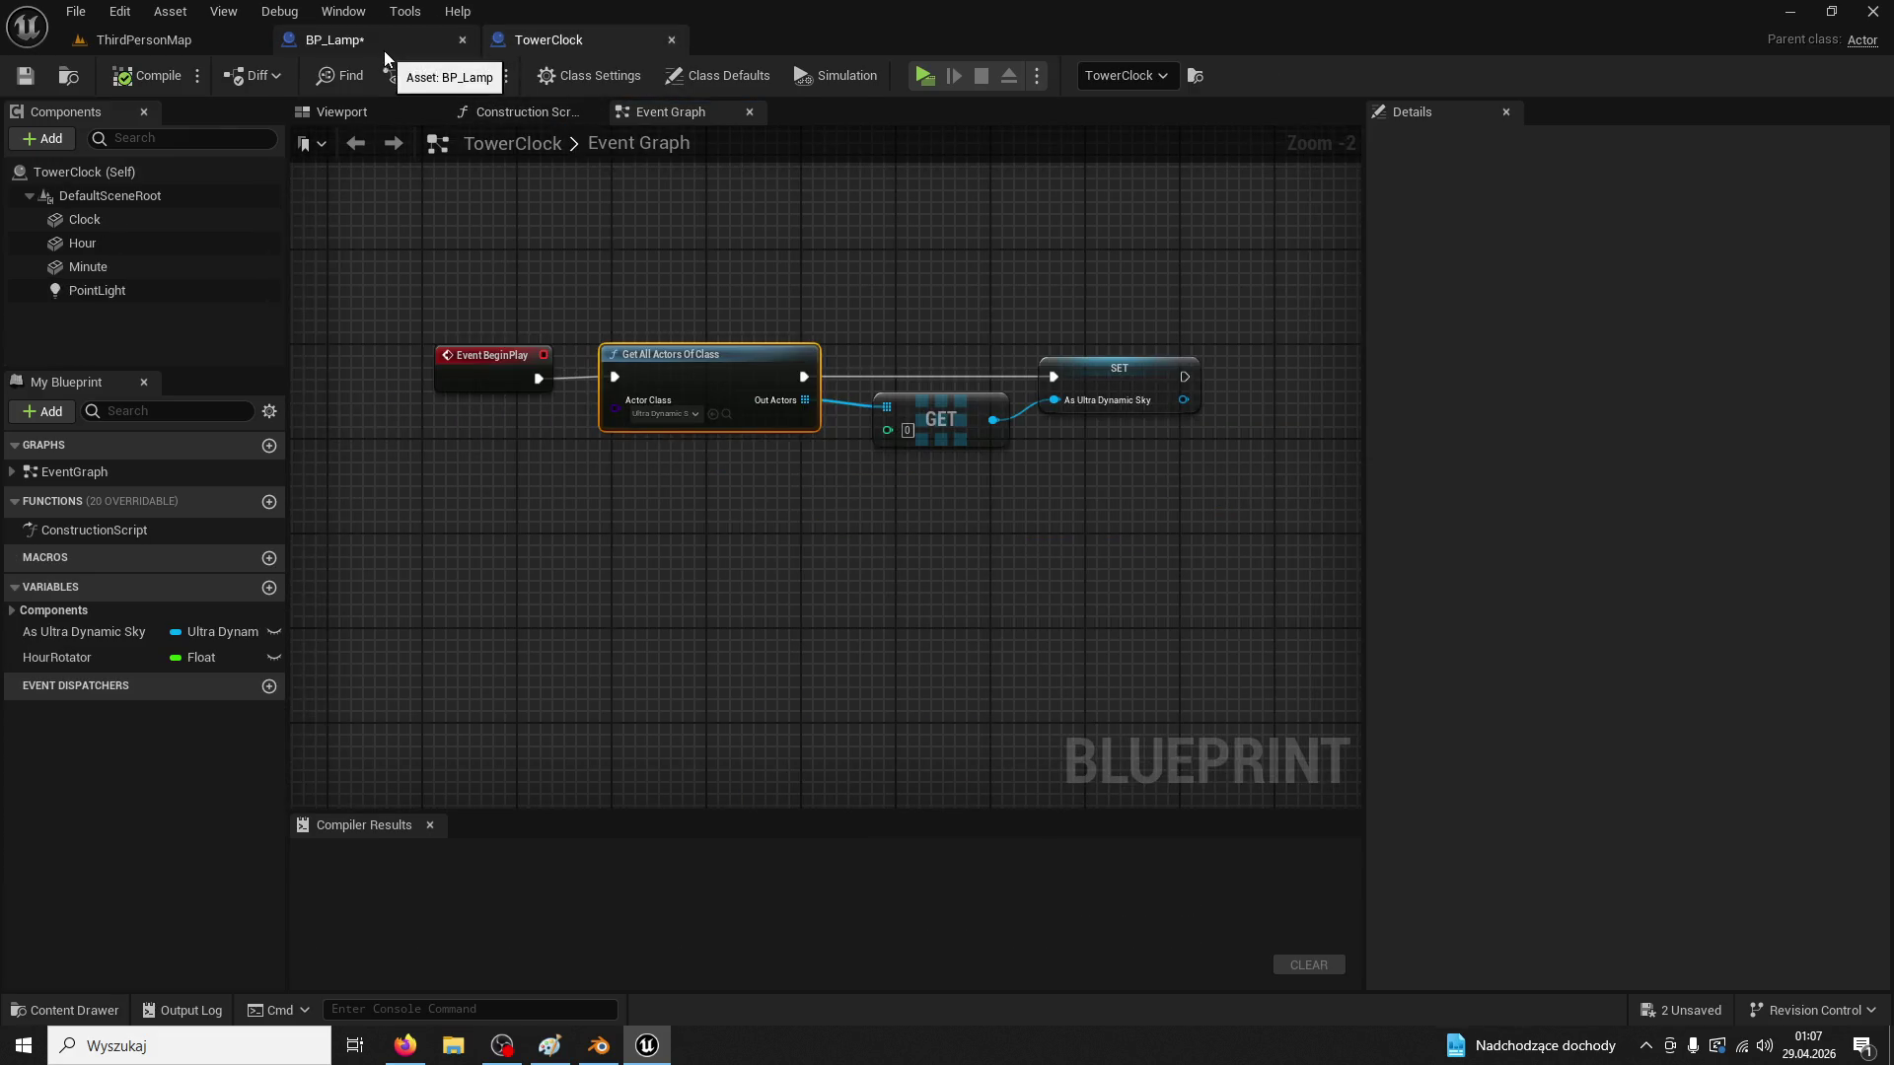
click(384, 46)
right_click(868, 505)
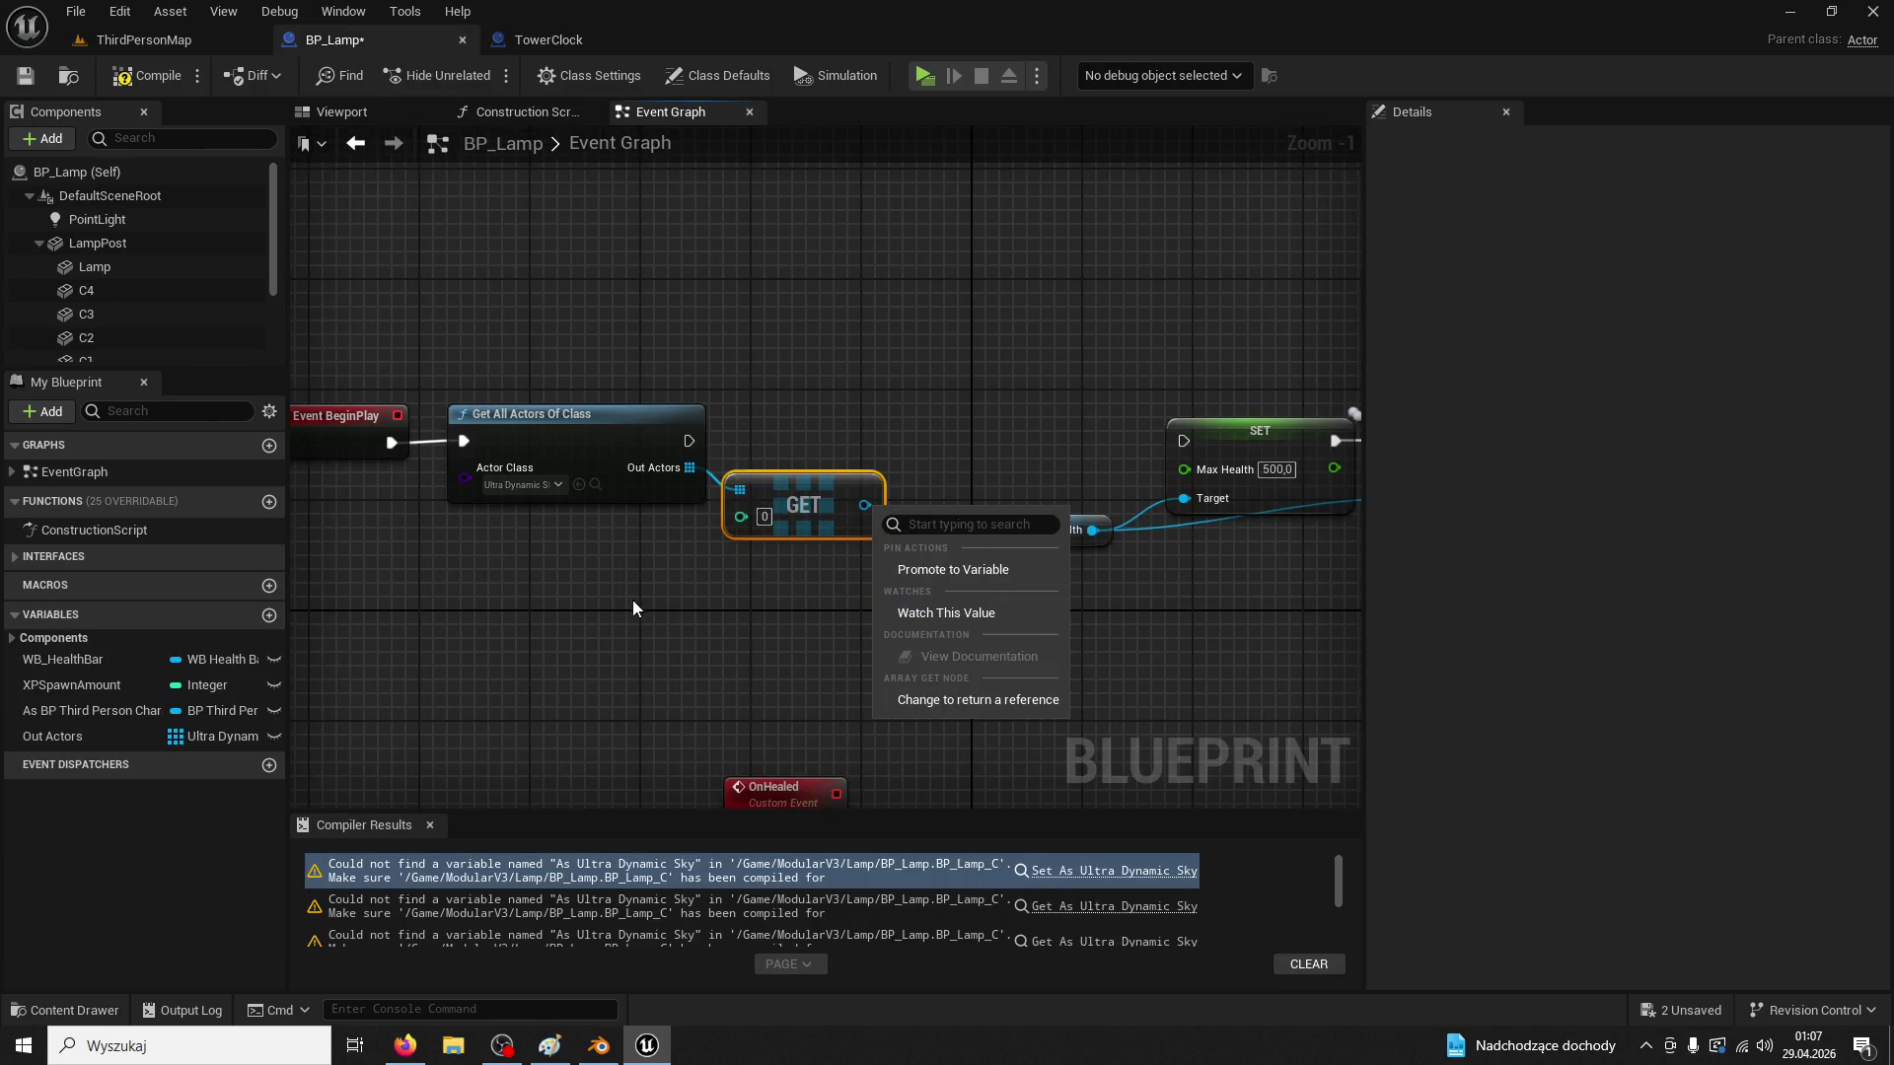
click(114, 710)
key(Delete)
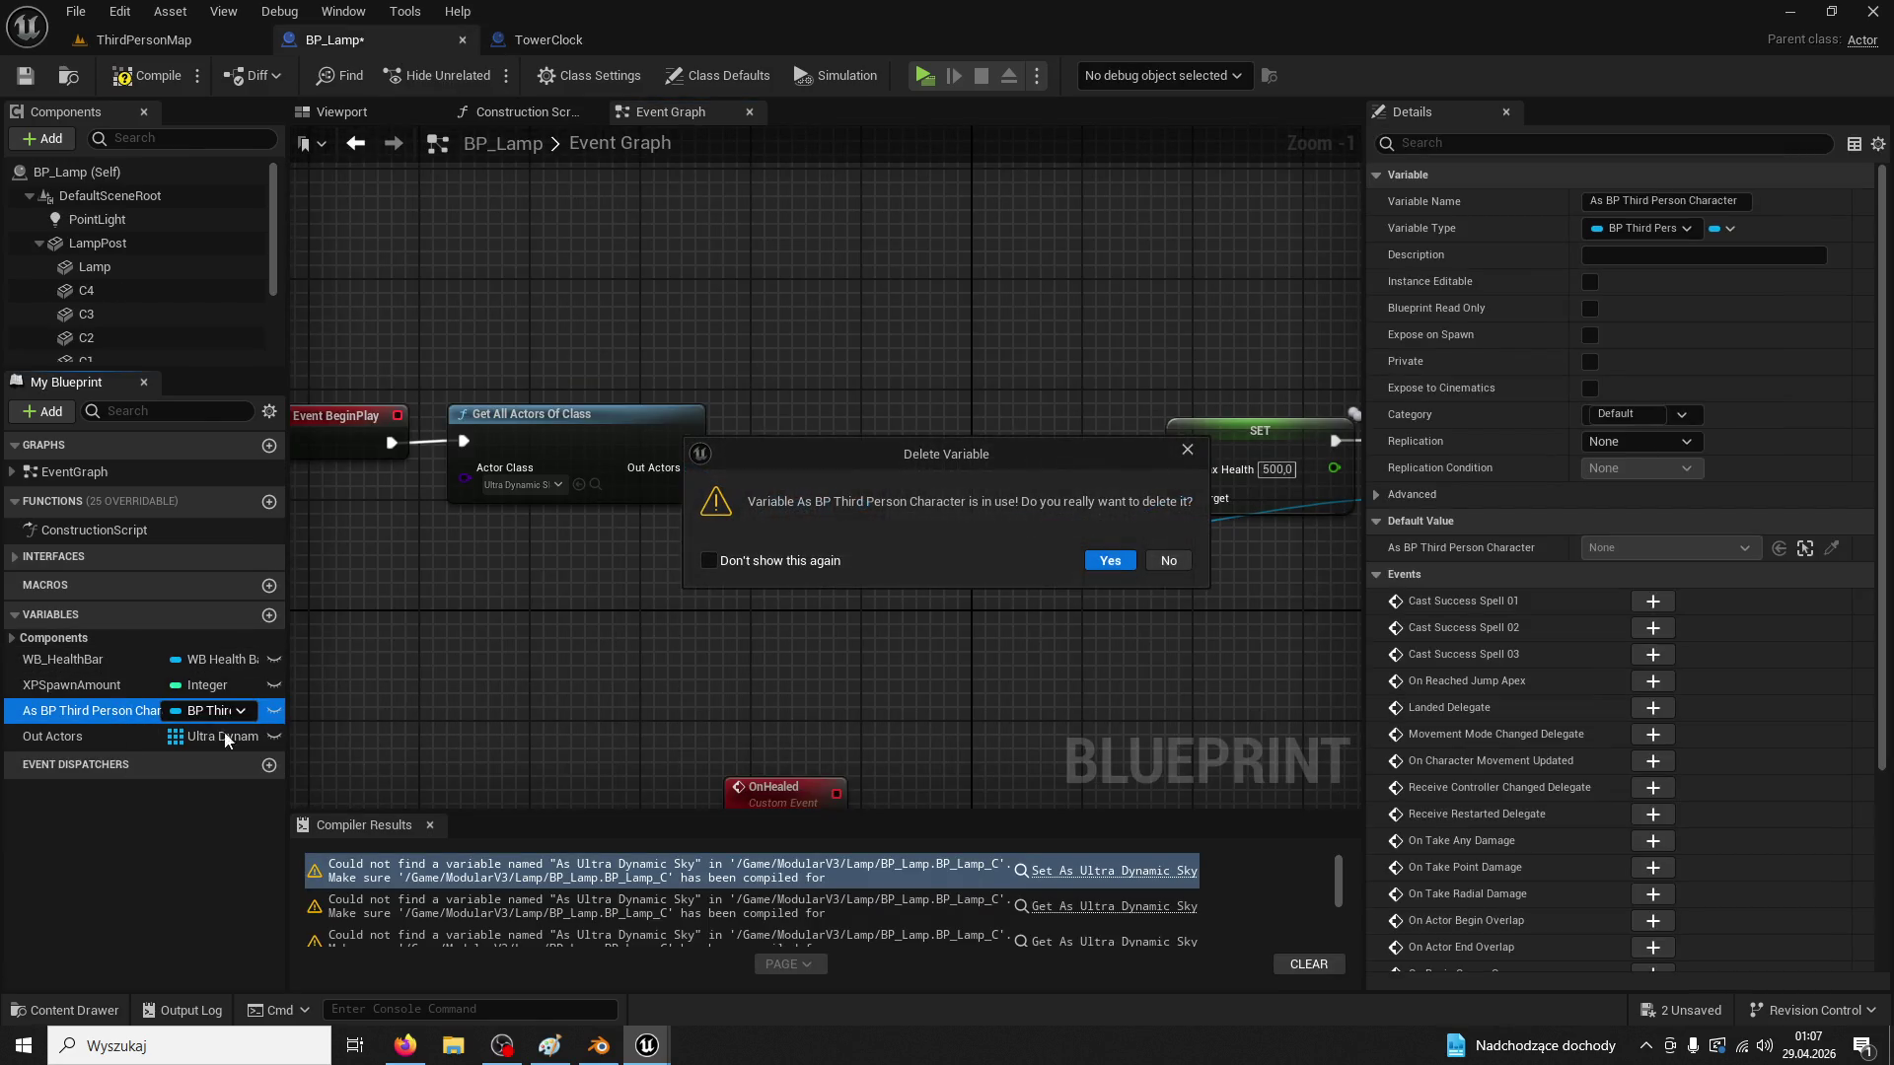
click(1183, 558)
Promote the GET output to a variable and run its SET node after Get All Actors Of Class
right_click(865, 505)
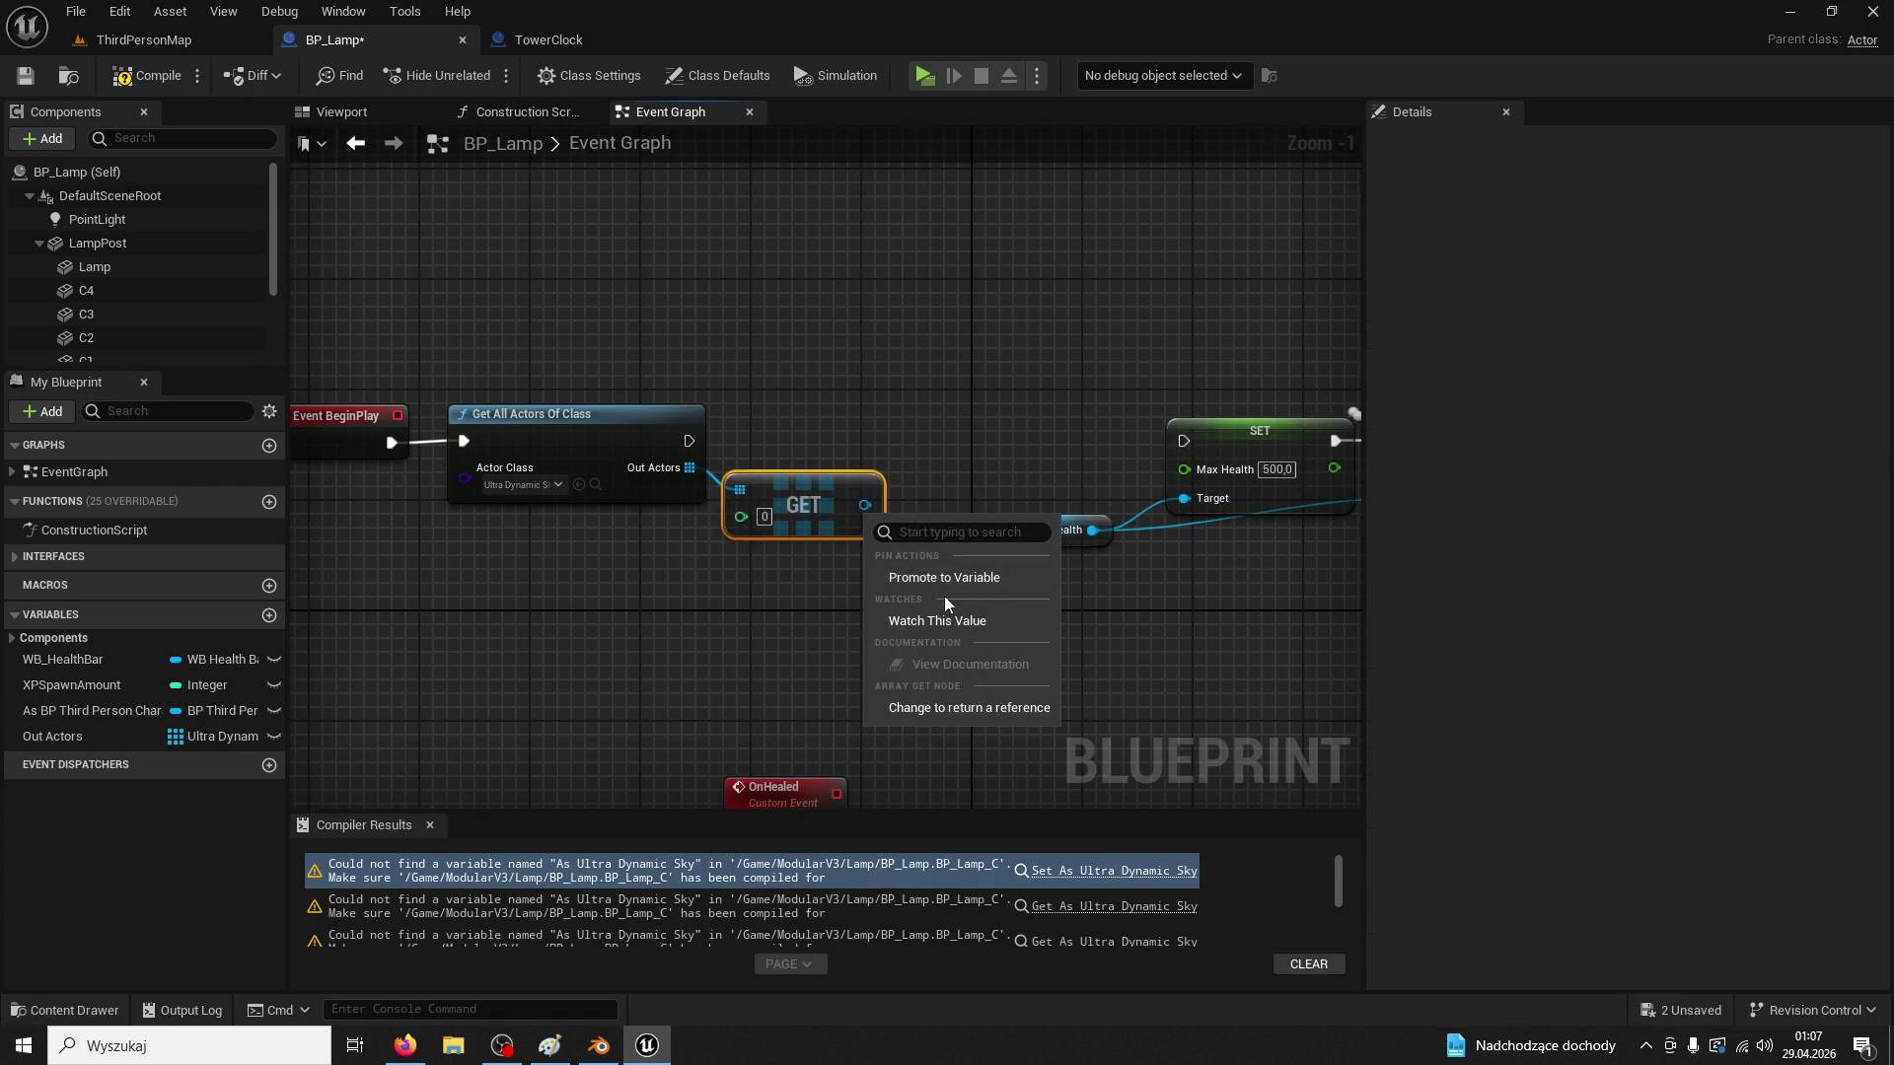
click(939, 582)
mouse_move(1125, 493)
mouse_down()
mouse_move(1020, 401)
mouse_move(984, 420)
mouse_up()
drag(698, 437, 1002, 442)
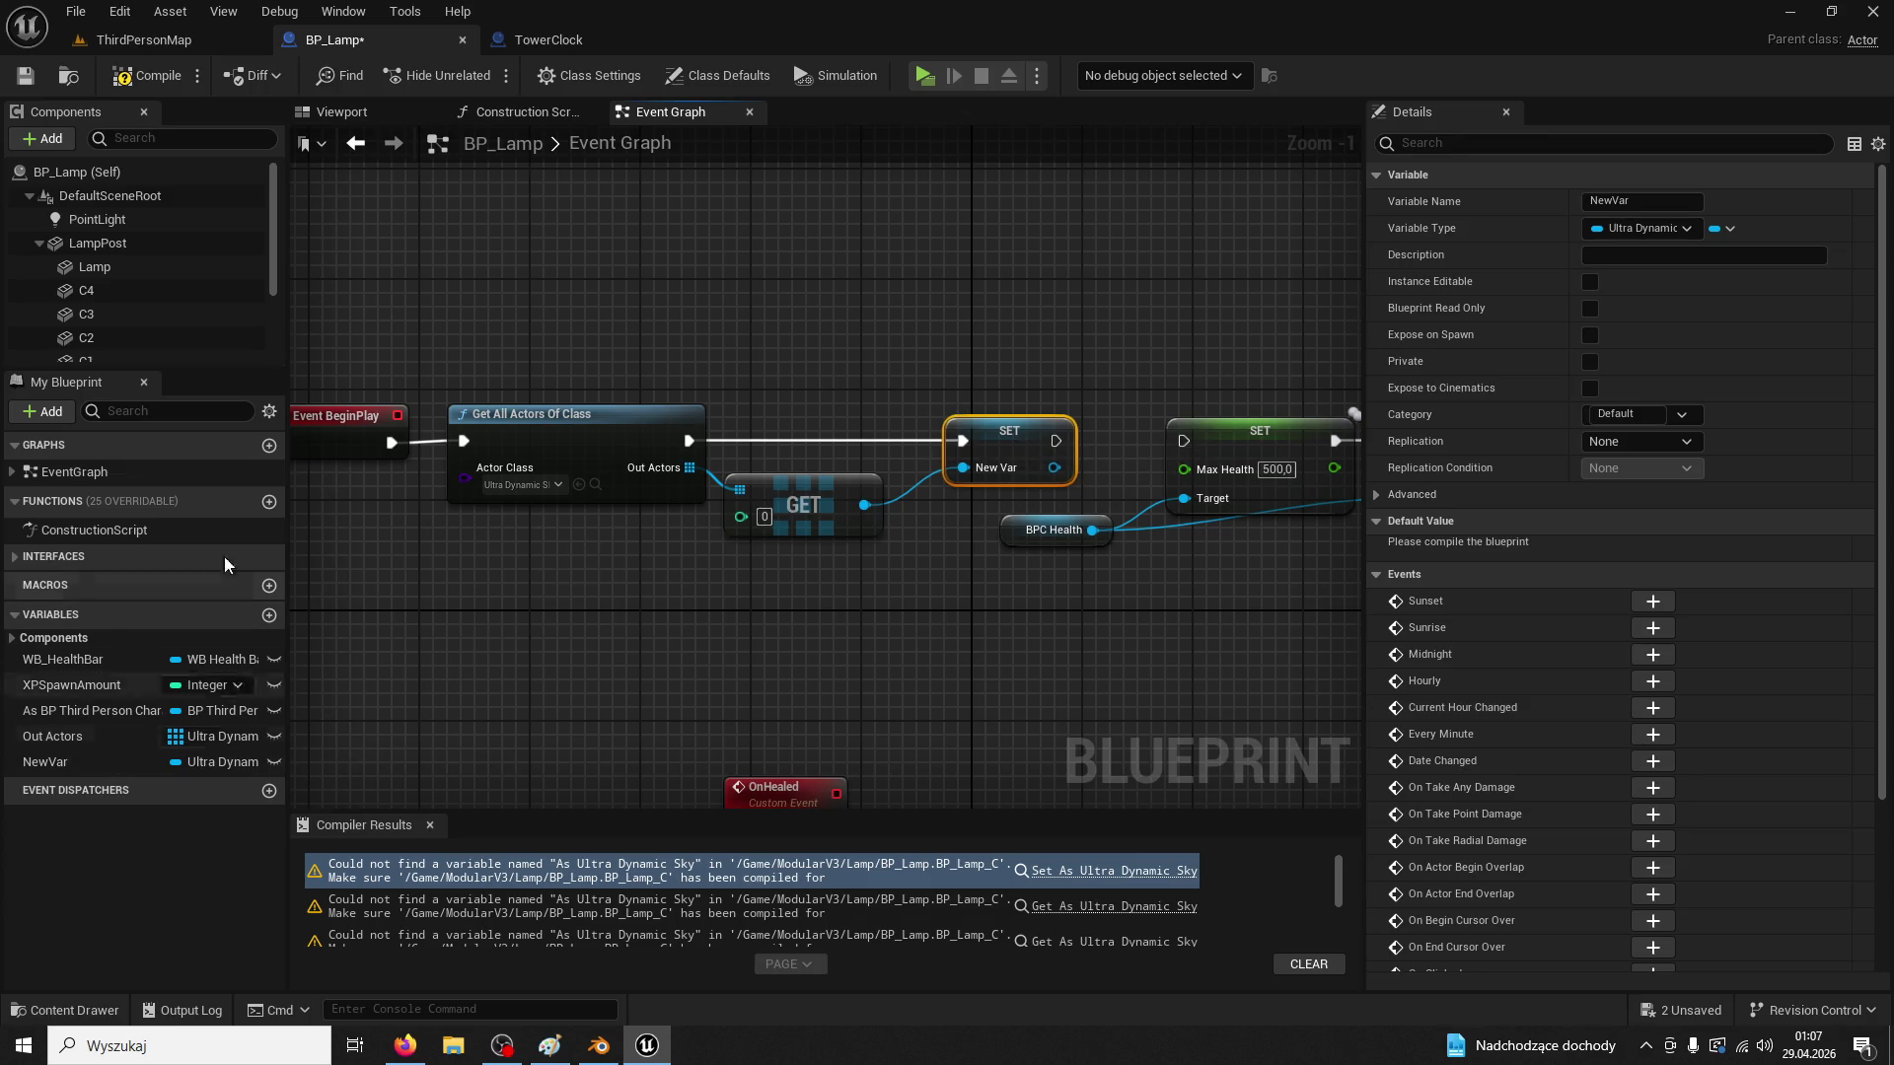
Copy the As Ultra Dynamic Sky variable name from TowerClock and paste it into BP_Lamp
click(572, 38)
double_click(102, 632)
key(ctrl+c)
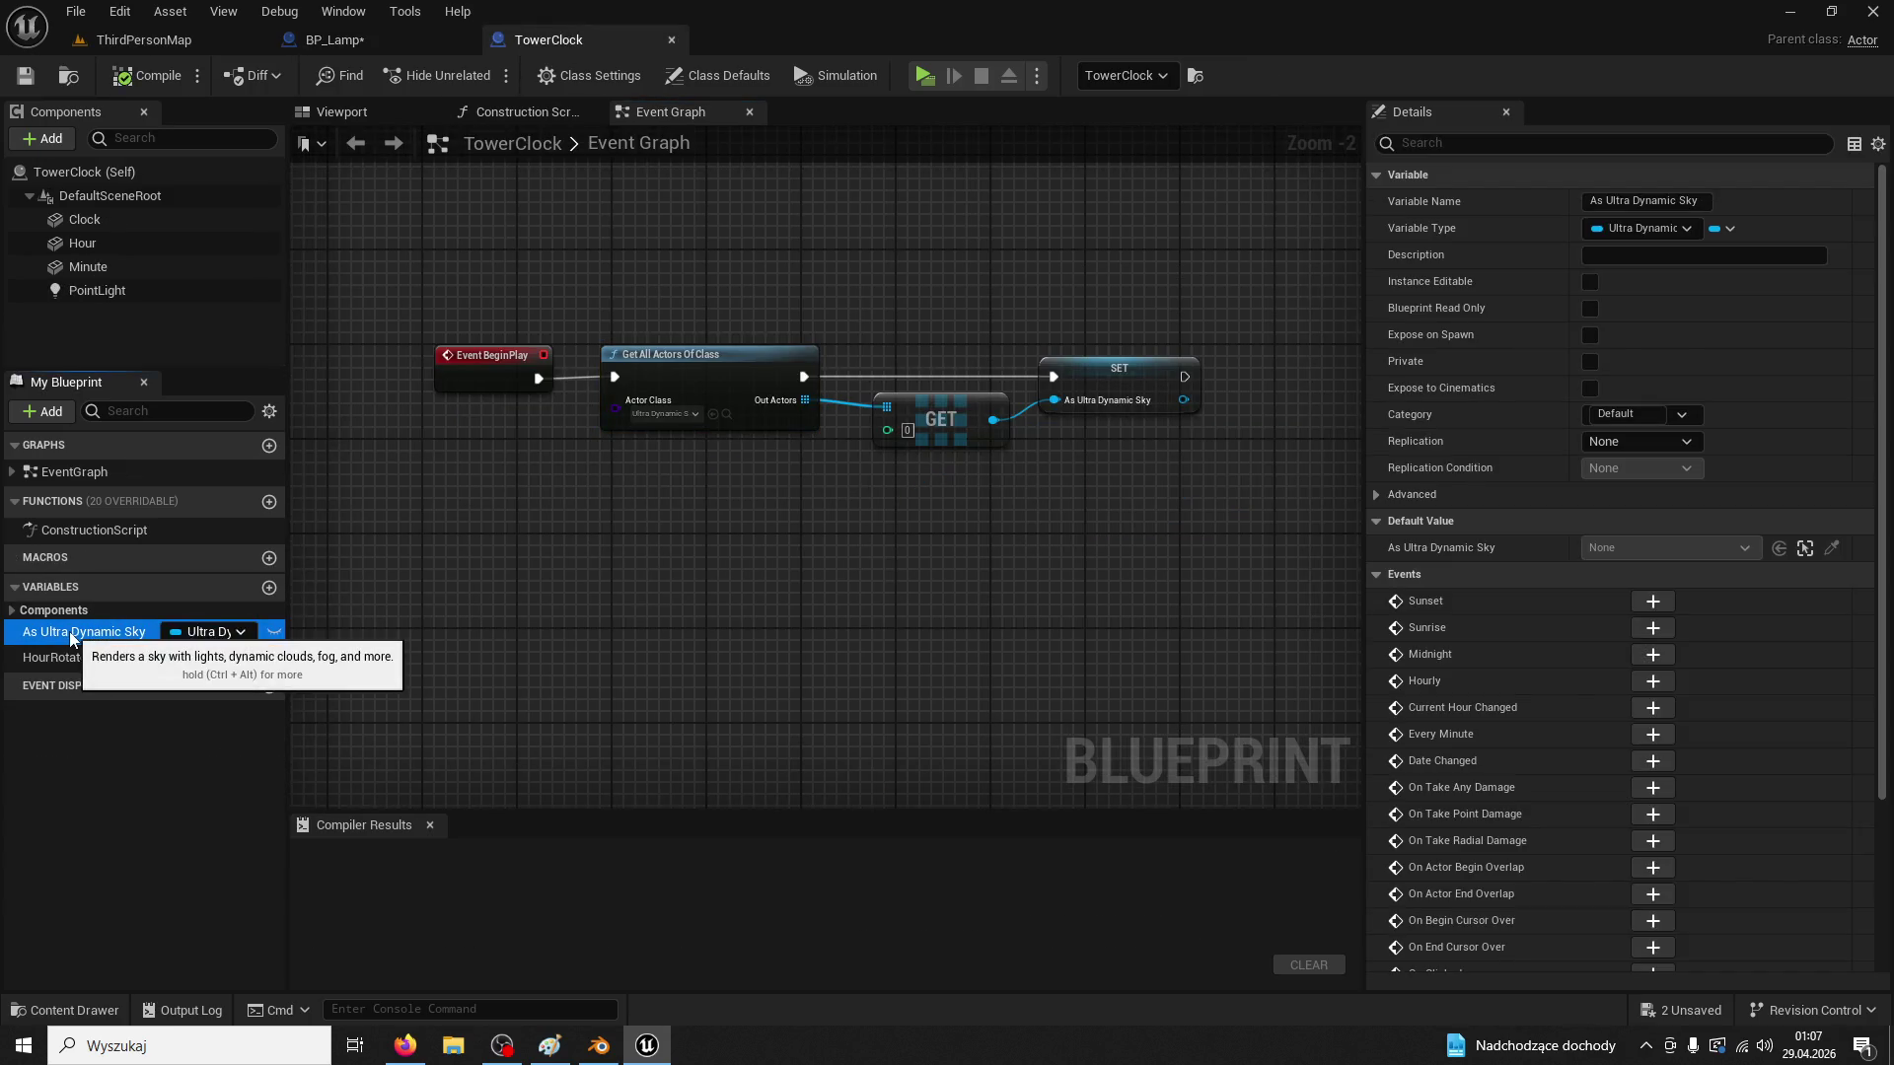
click(335, 39)
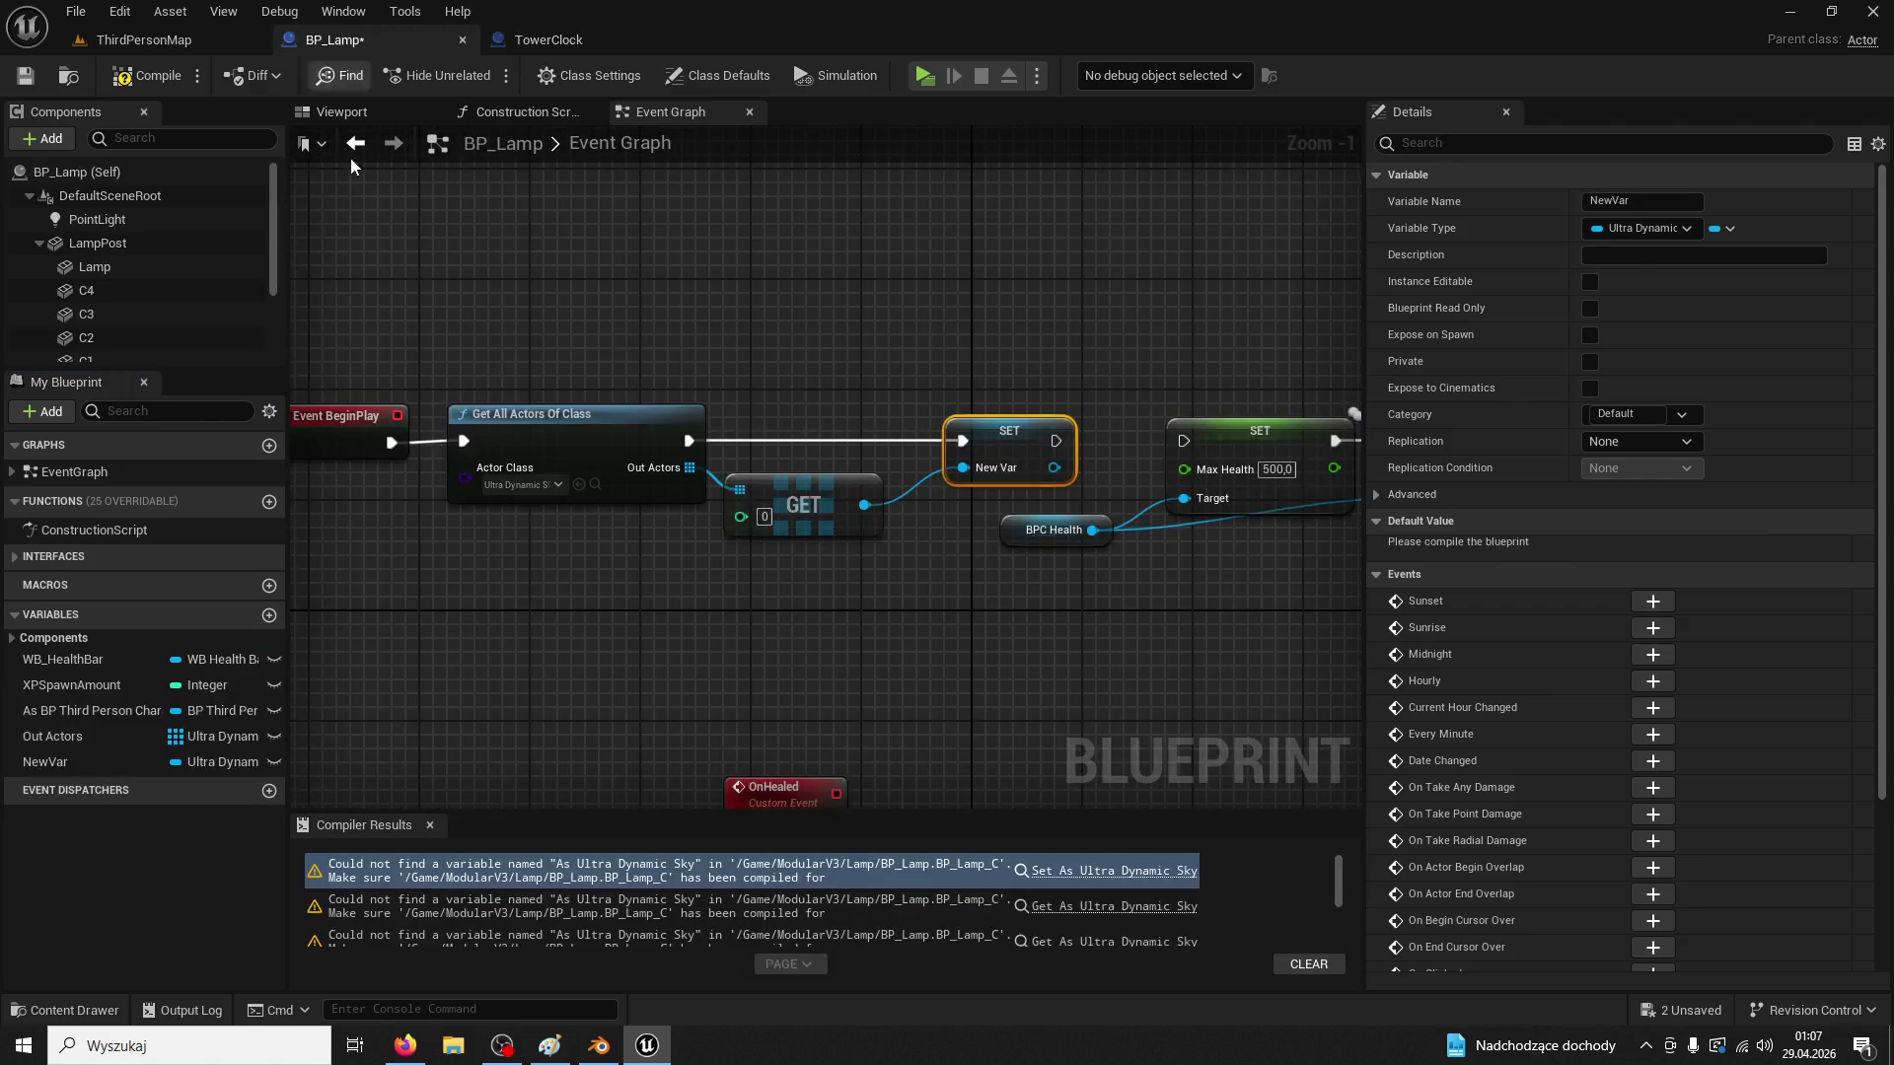
click(112, 739)
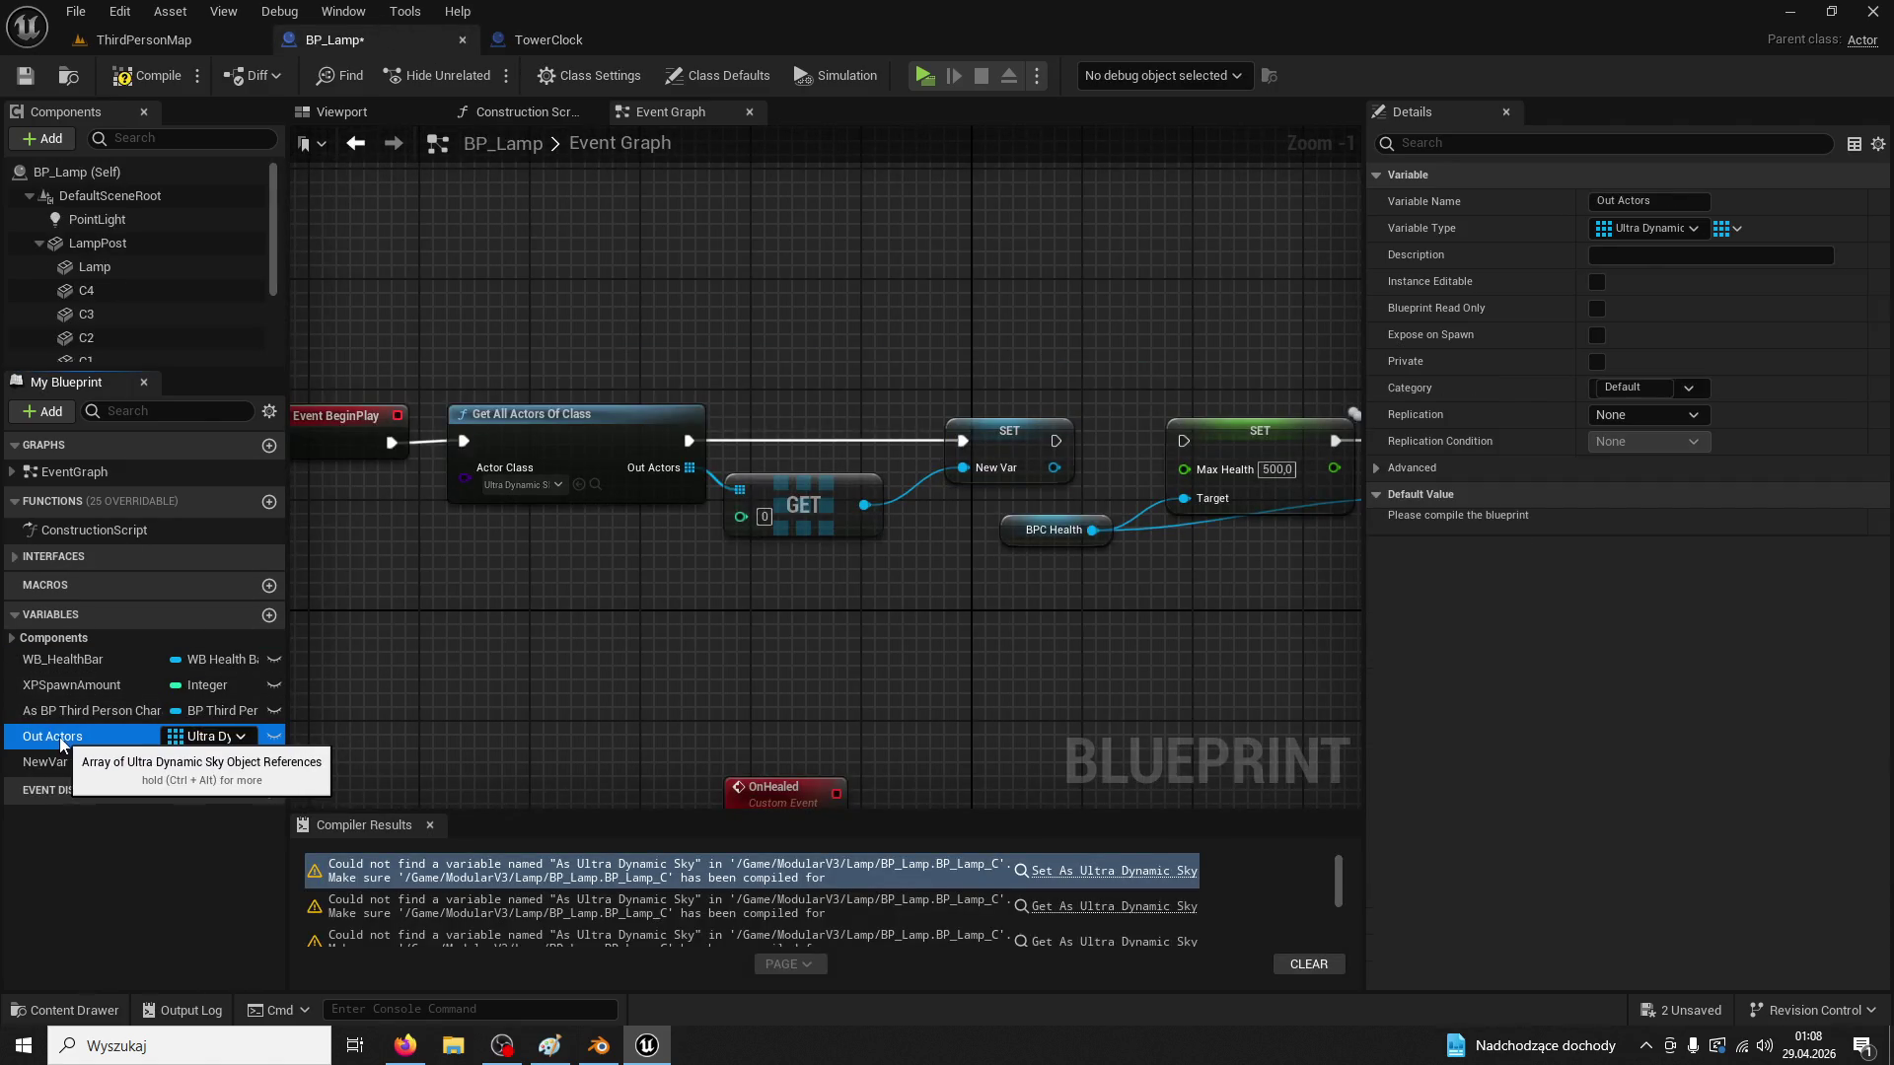
double_click(74, 740)
key(ctrl+v)
key(Return)
Undo the Out Actors rename, name NewVar As Ultra Dynamic Sky, and delete Out Actors
click(543, 38)
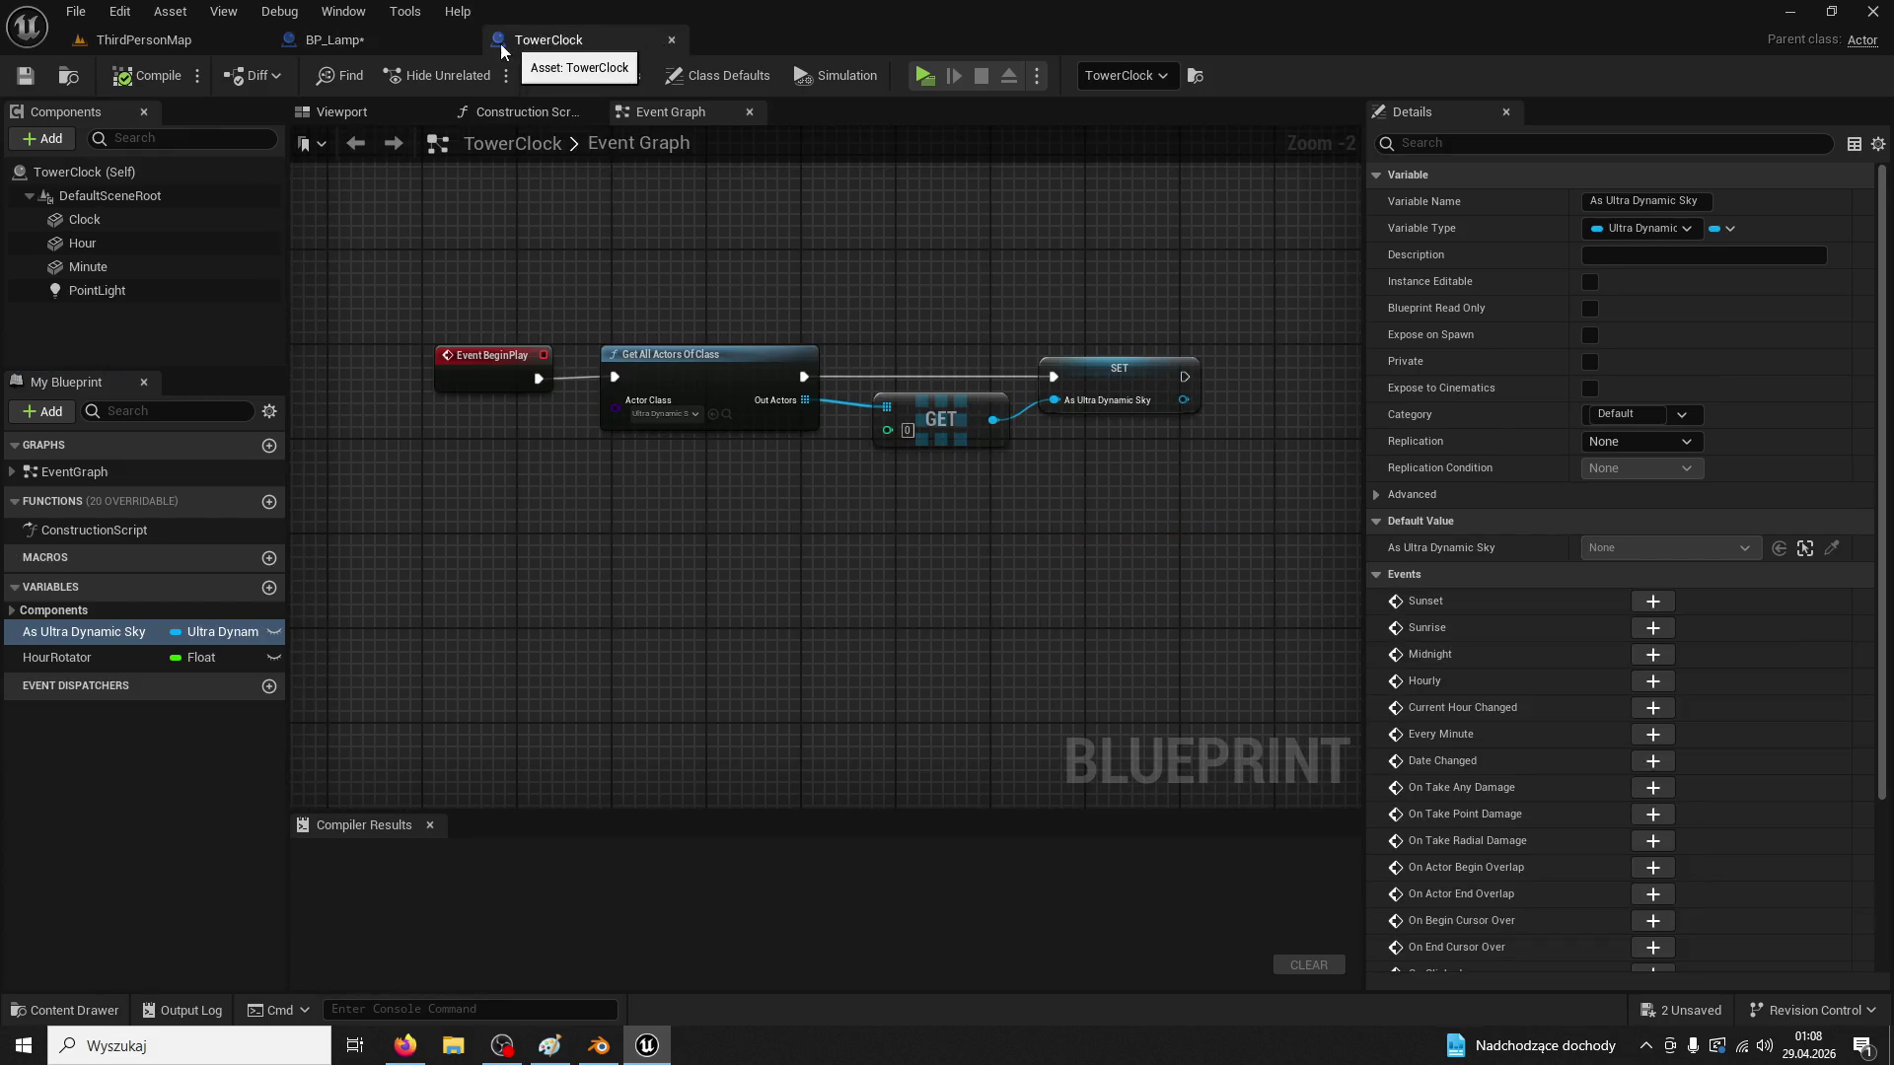
click(406, 46)
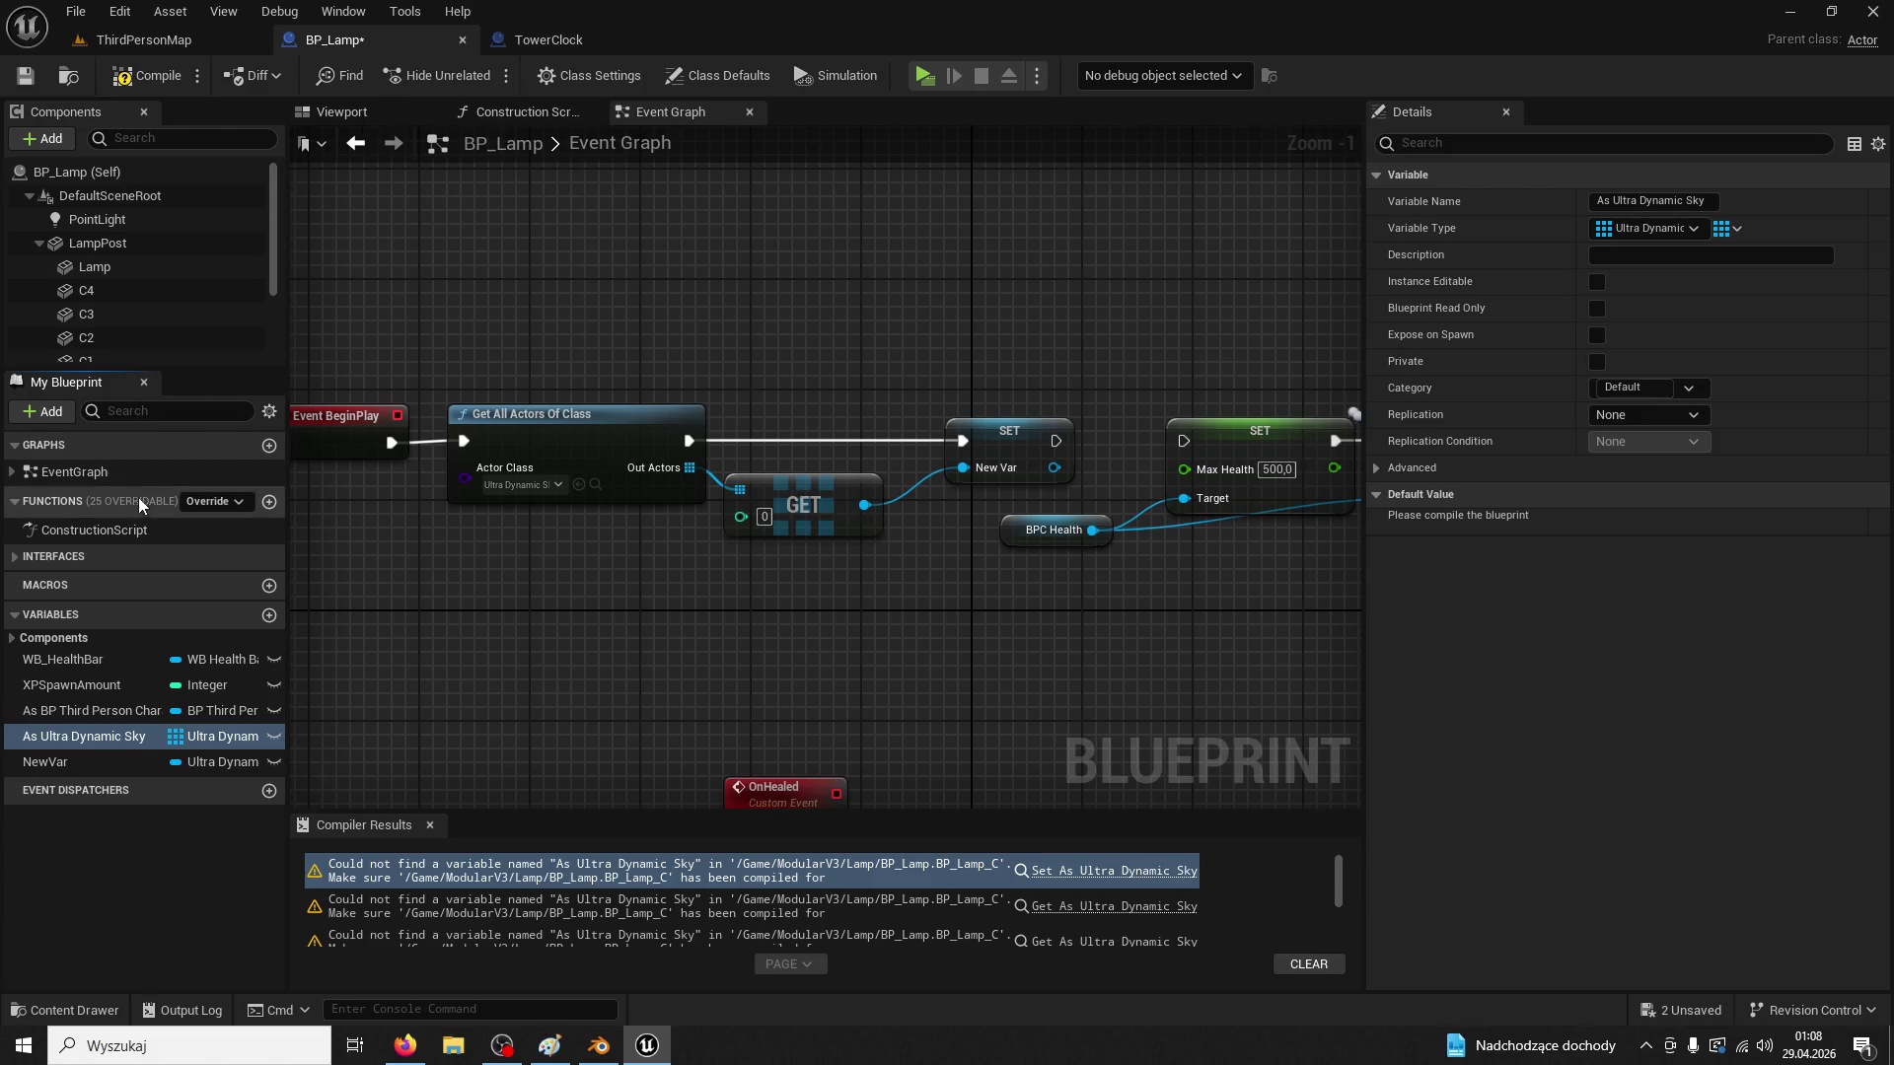
key(ctrl+z)
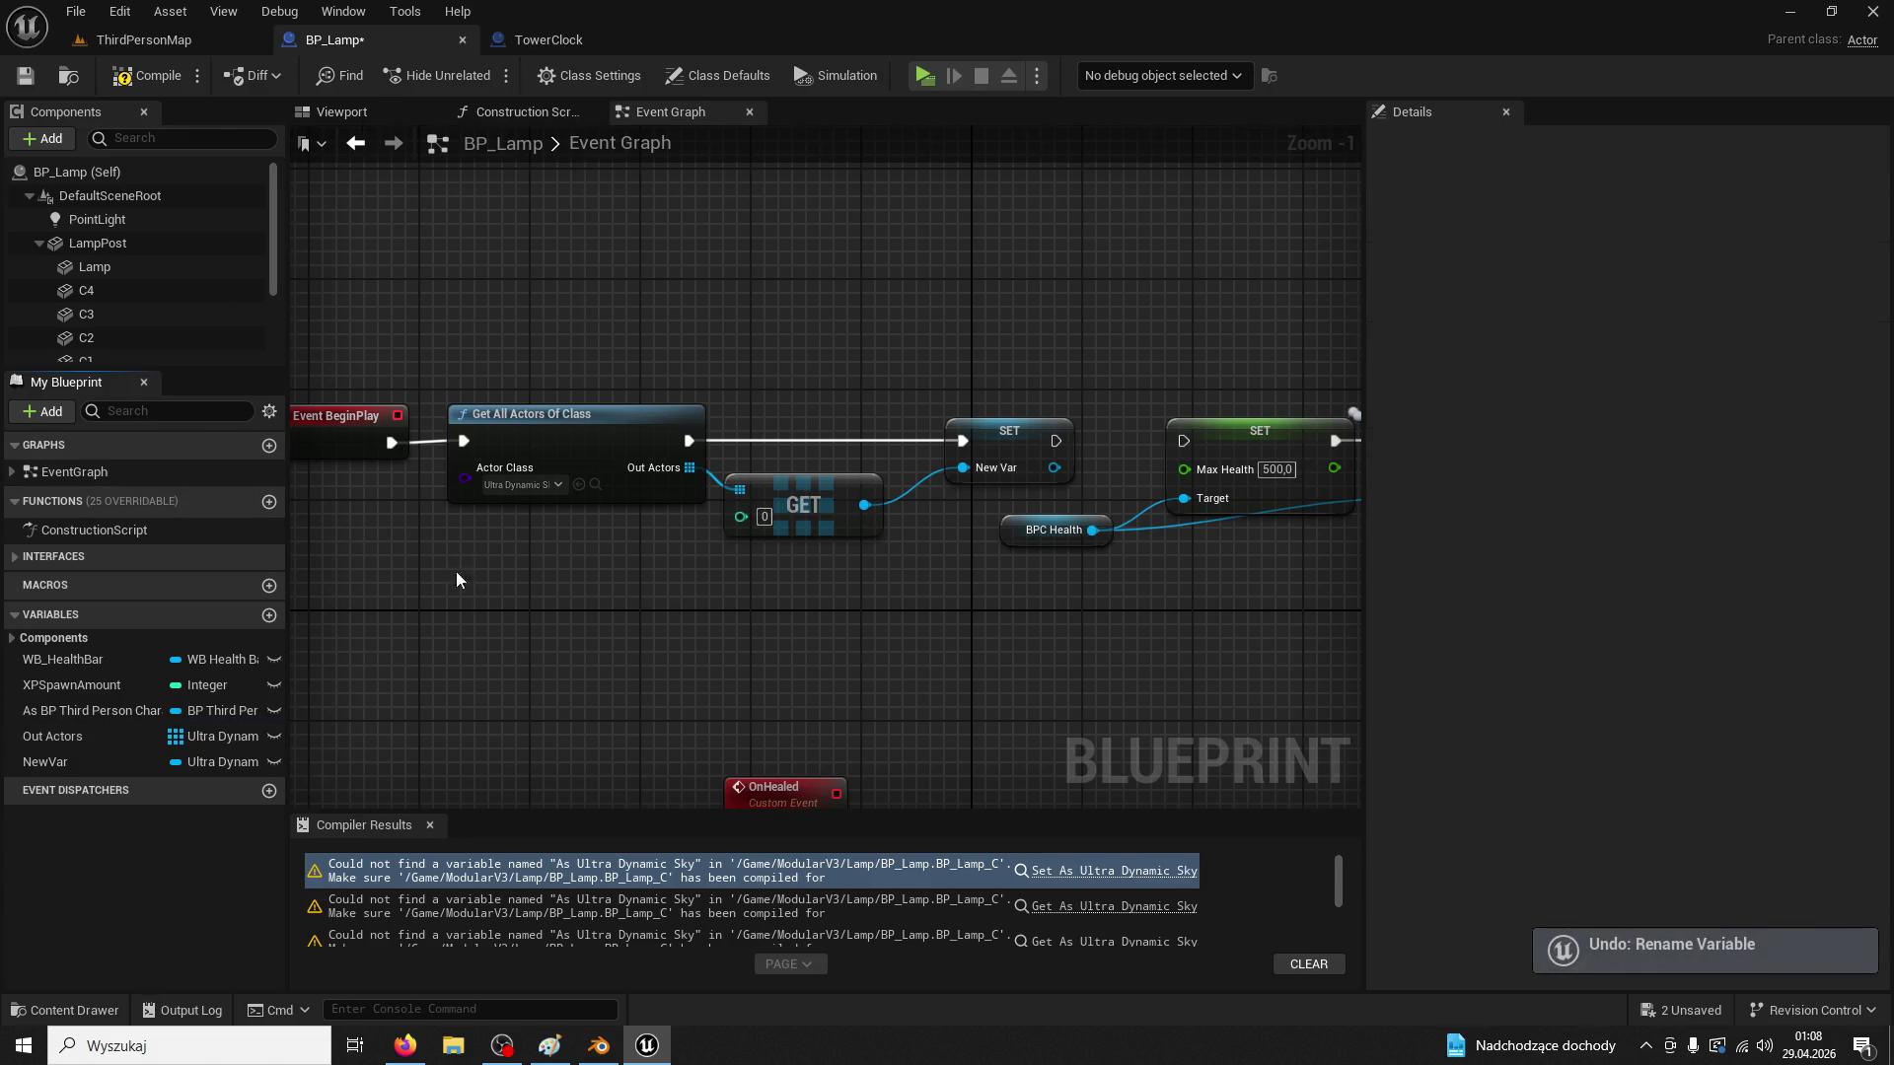
click(108, 762)
key(ctrl+z)
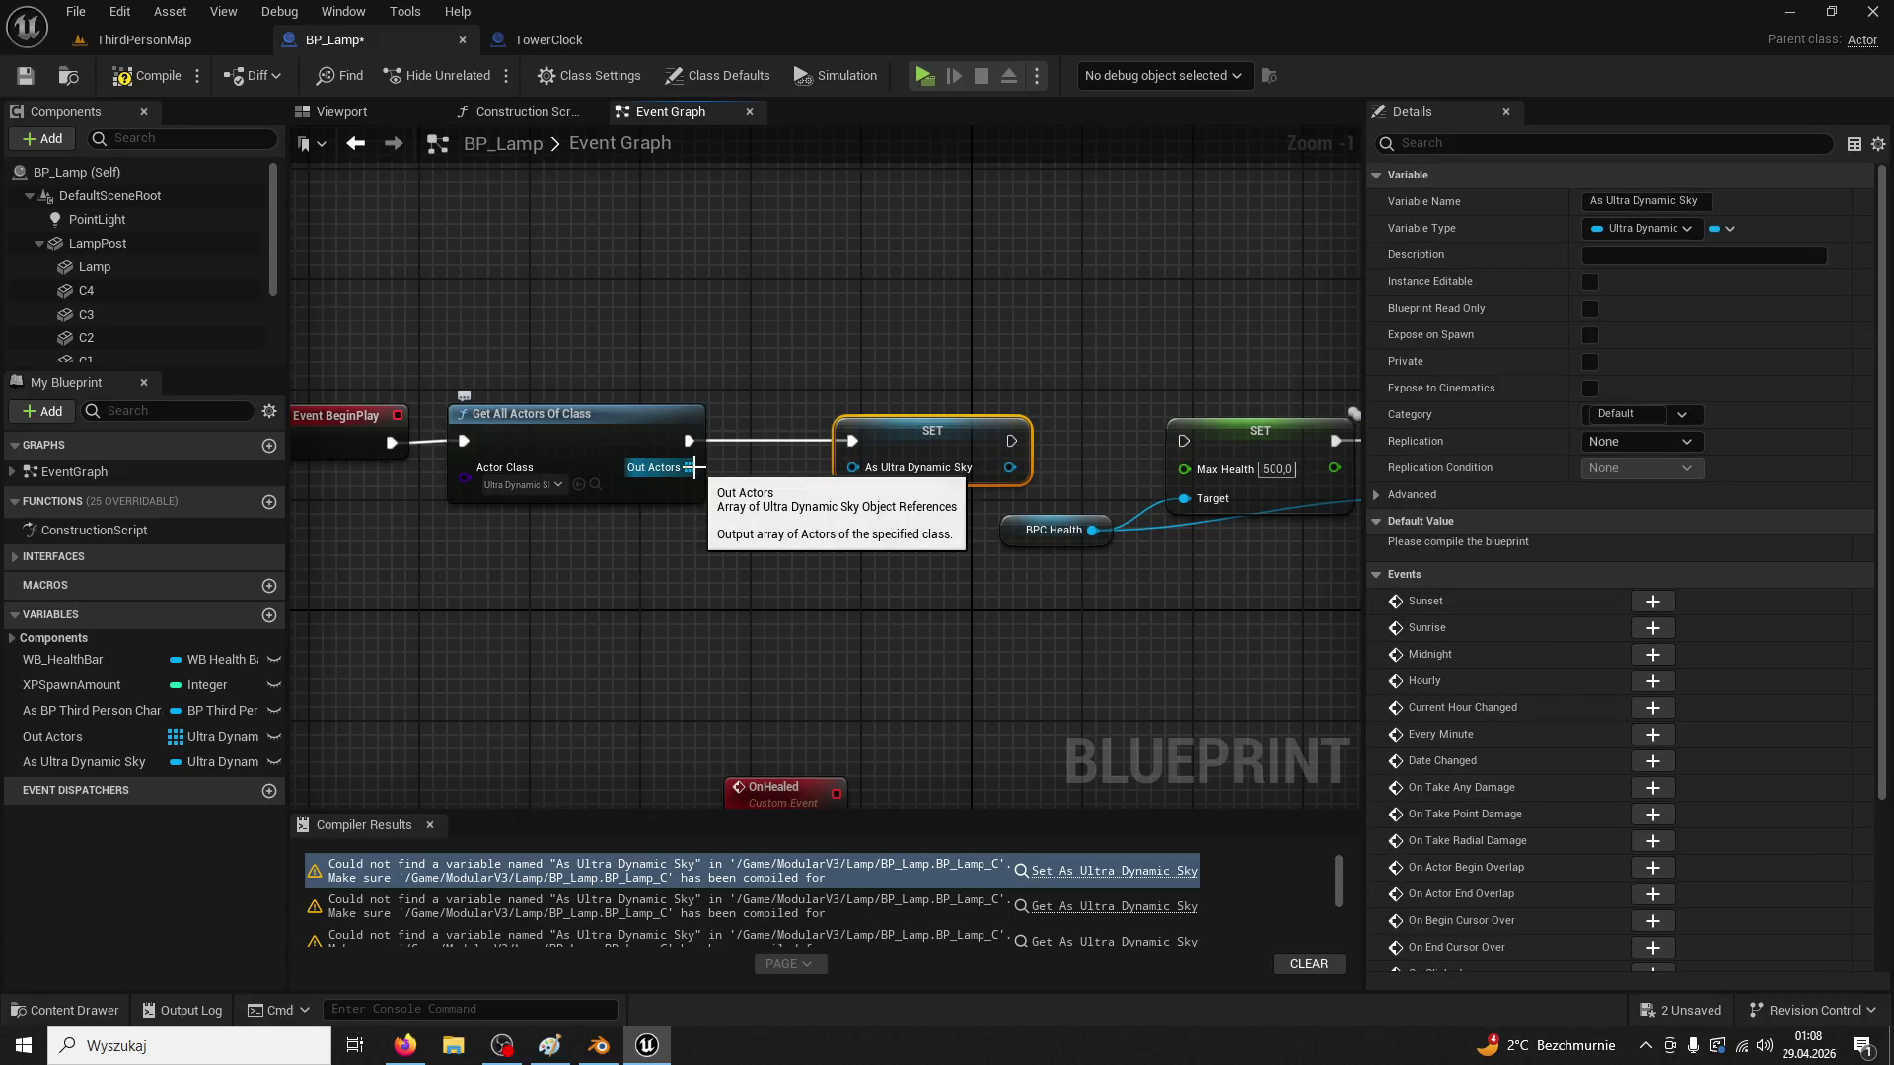
click(69, 738)
key(Delete)
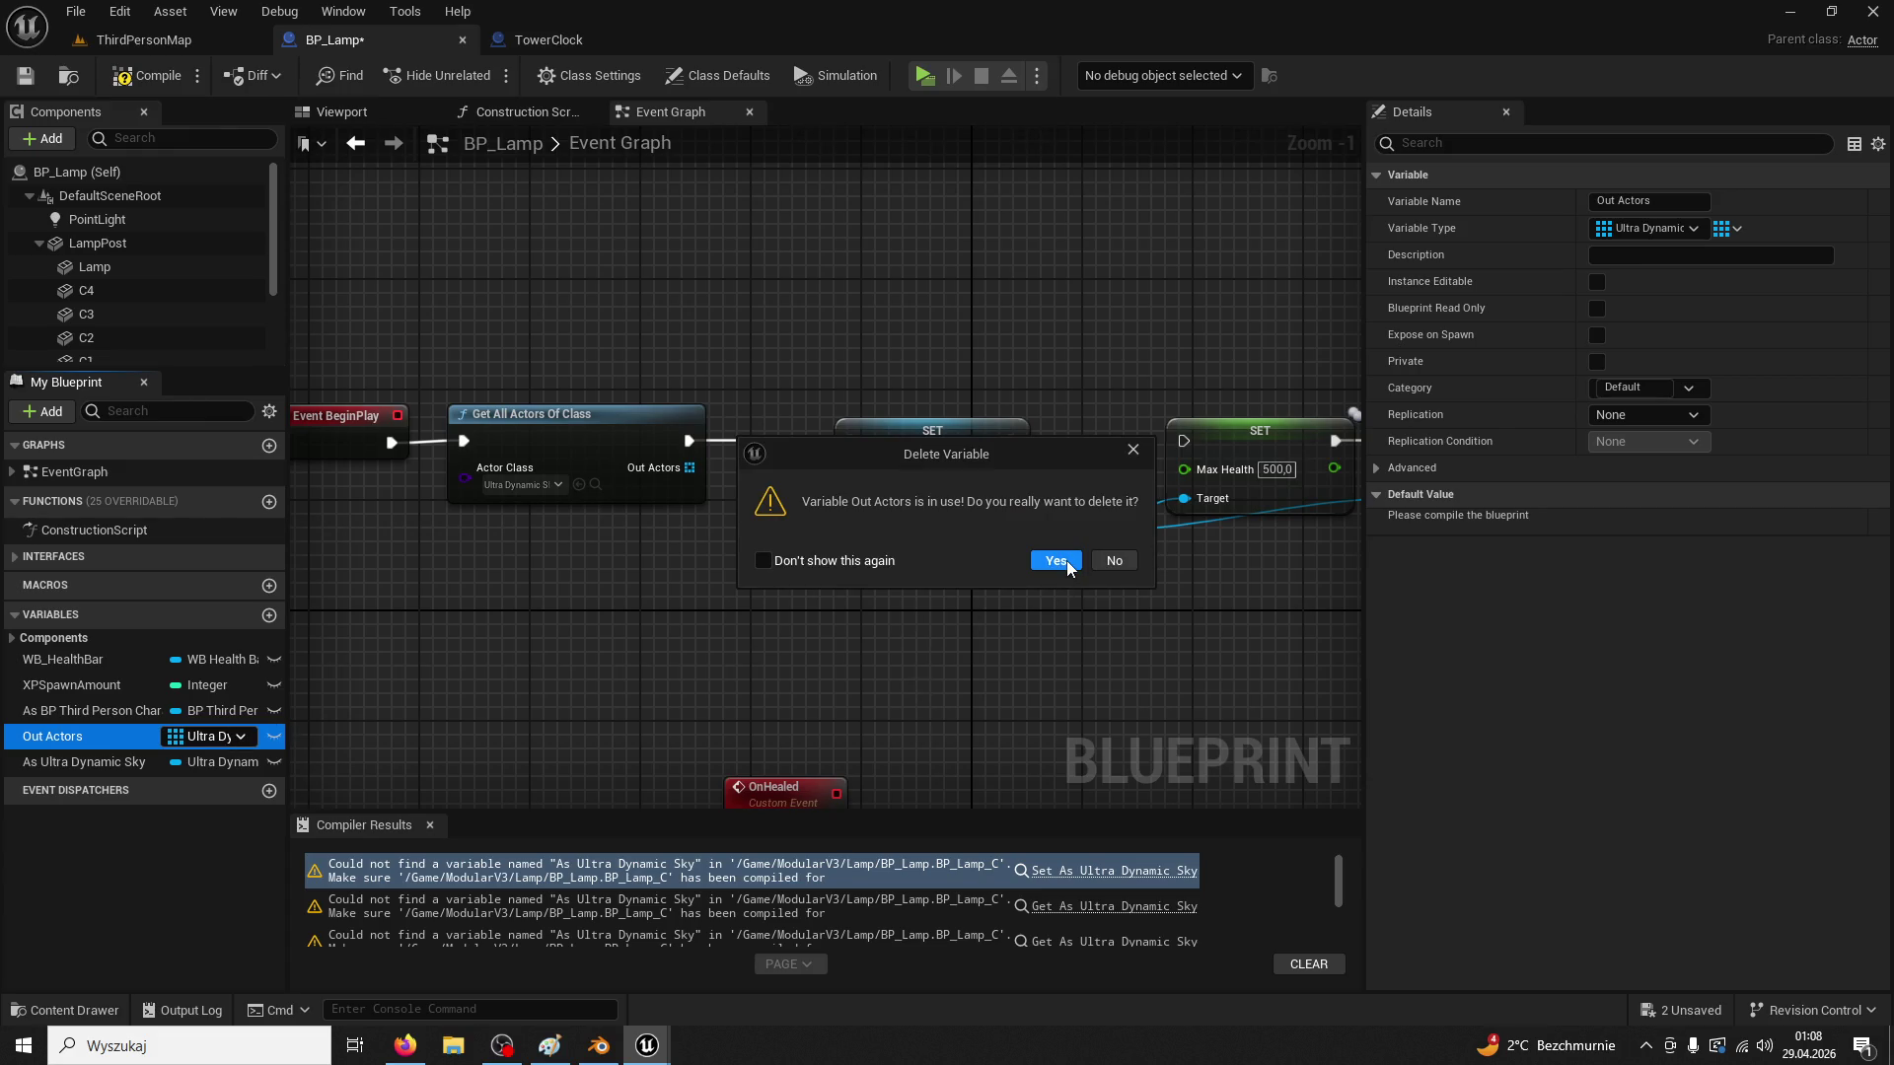
Confirm deleting Out Actors, then undo the most recent BP_Lamp edits
click(1124, 563)
scroll(1086, 594, down, 4)
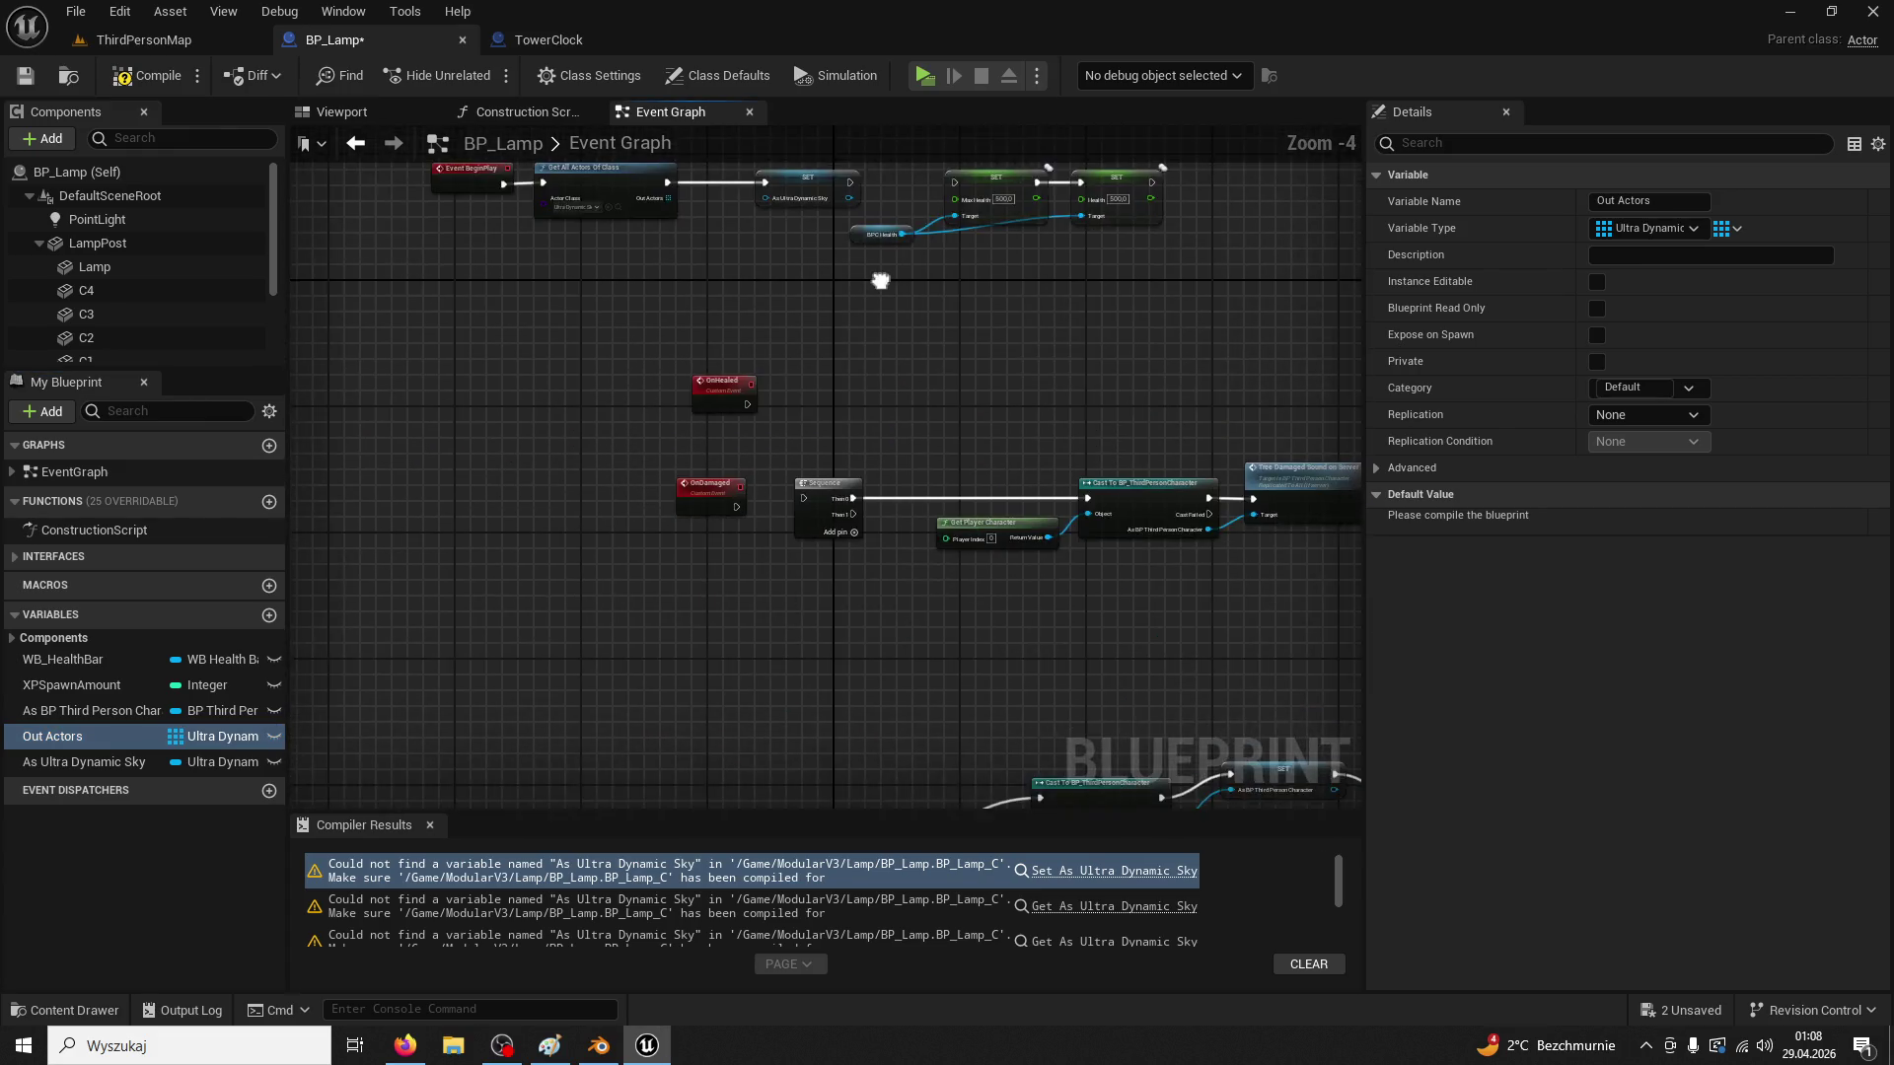
scroll(797, 343, up, 2)
scroll(1072, 419, down, 3)
scroll(986, 393, up, 3)
click(1021, 455)
scroll(1021, 456, up, 1)
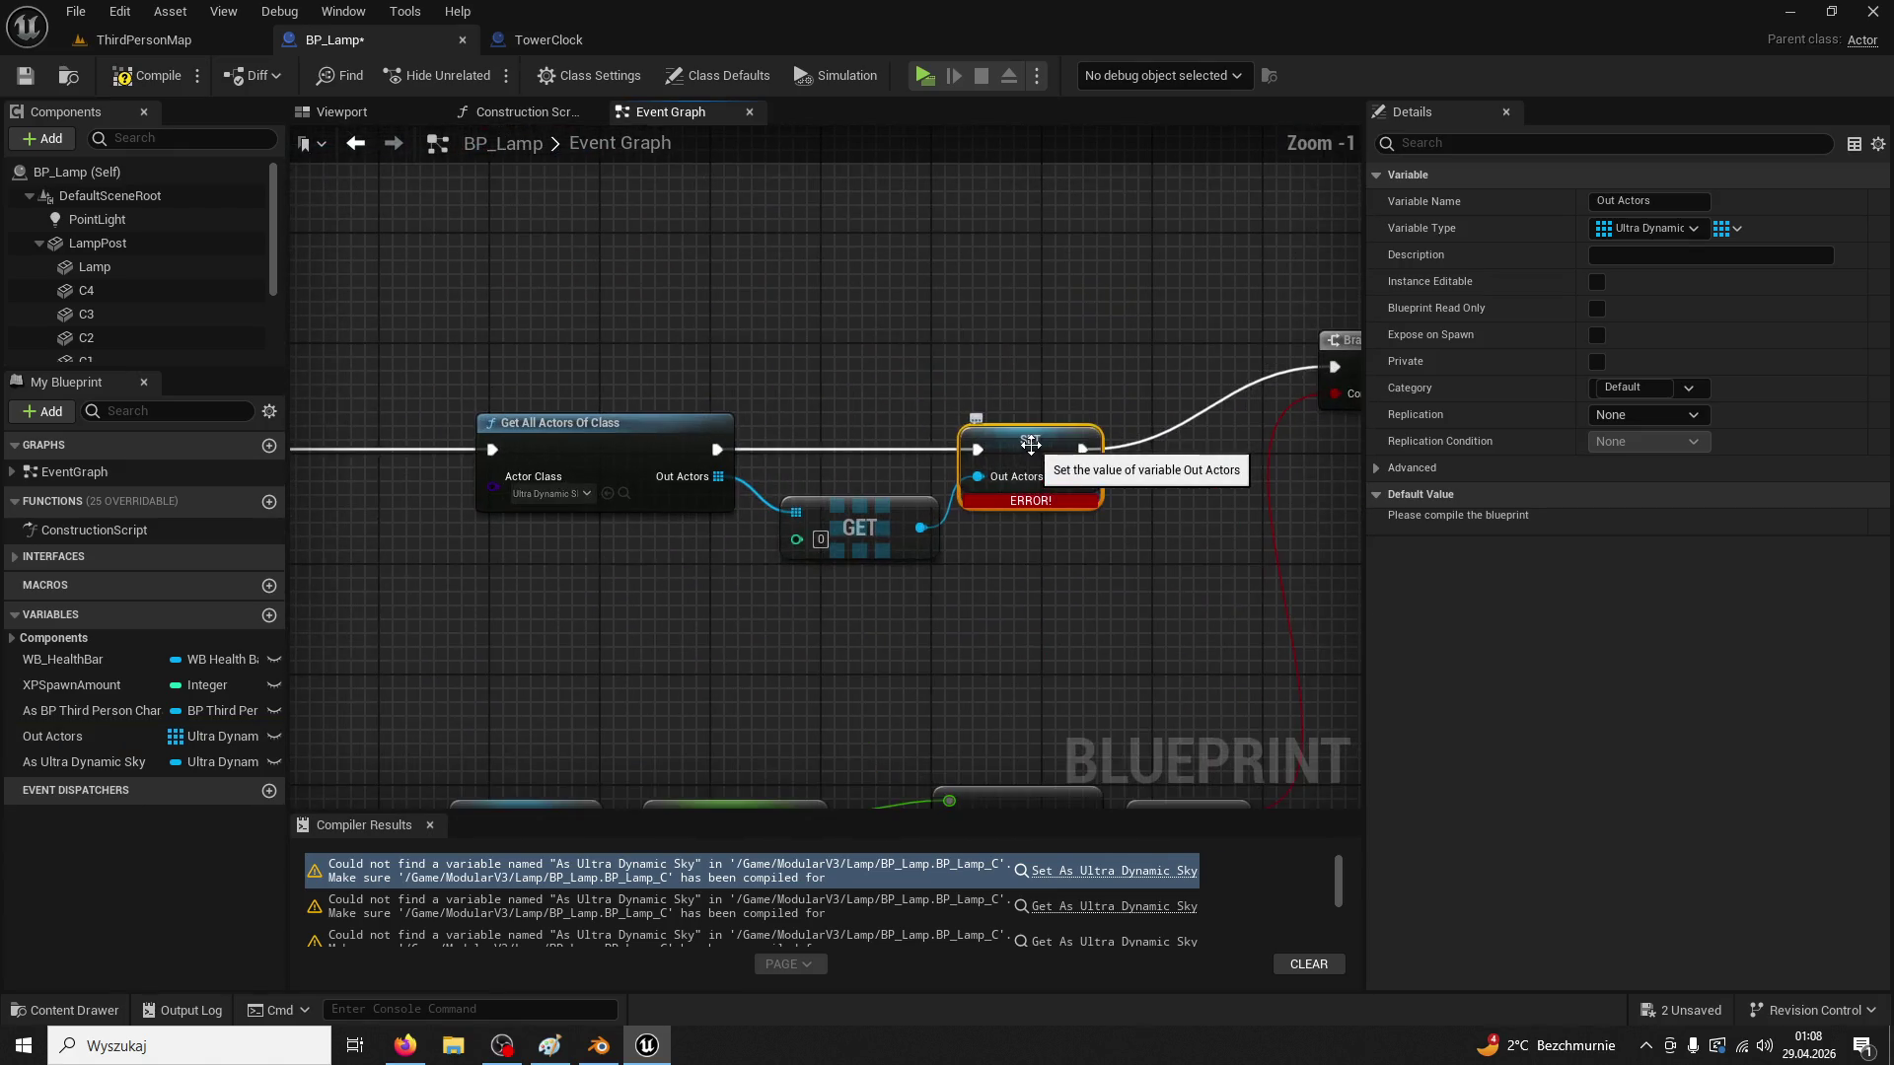
scroll(990, 554, up, 1)
key(ctrl+z)
key(ctrl+z)
key(ctrl+z)
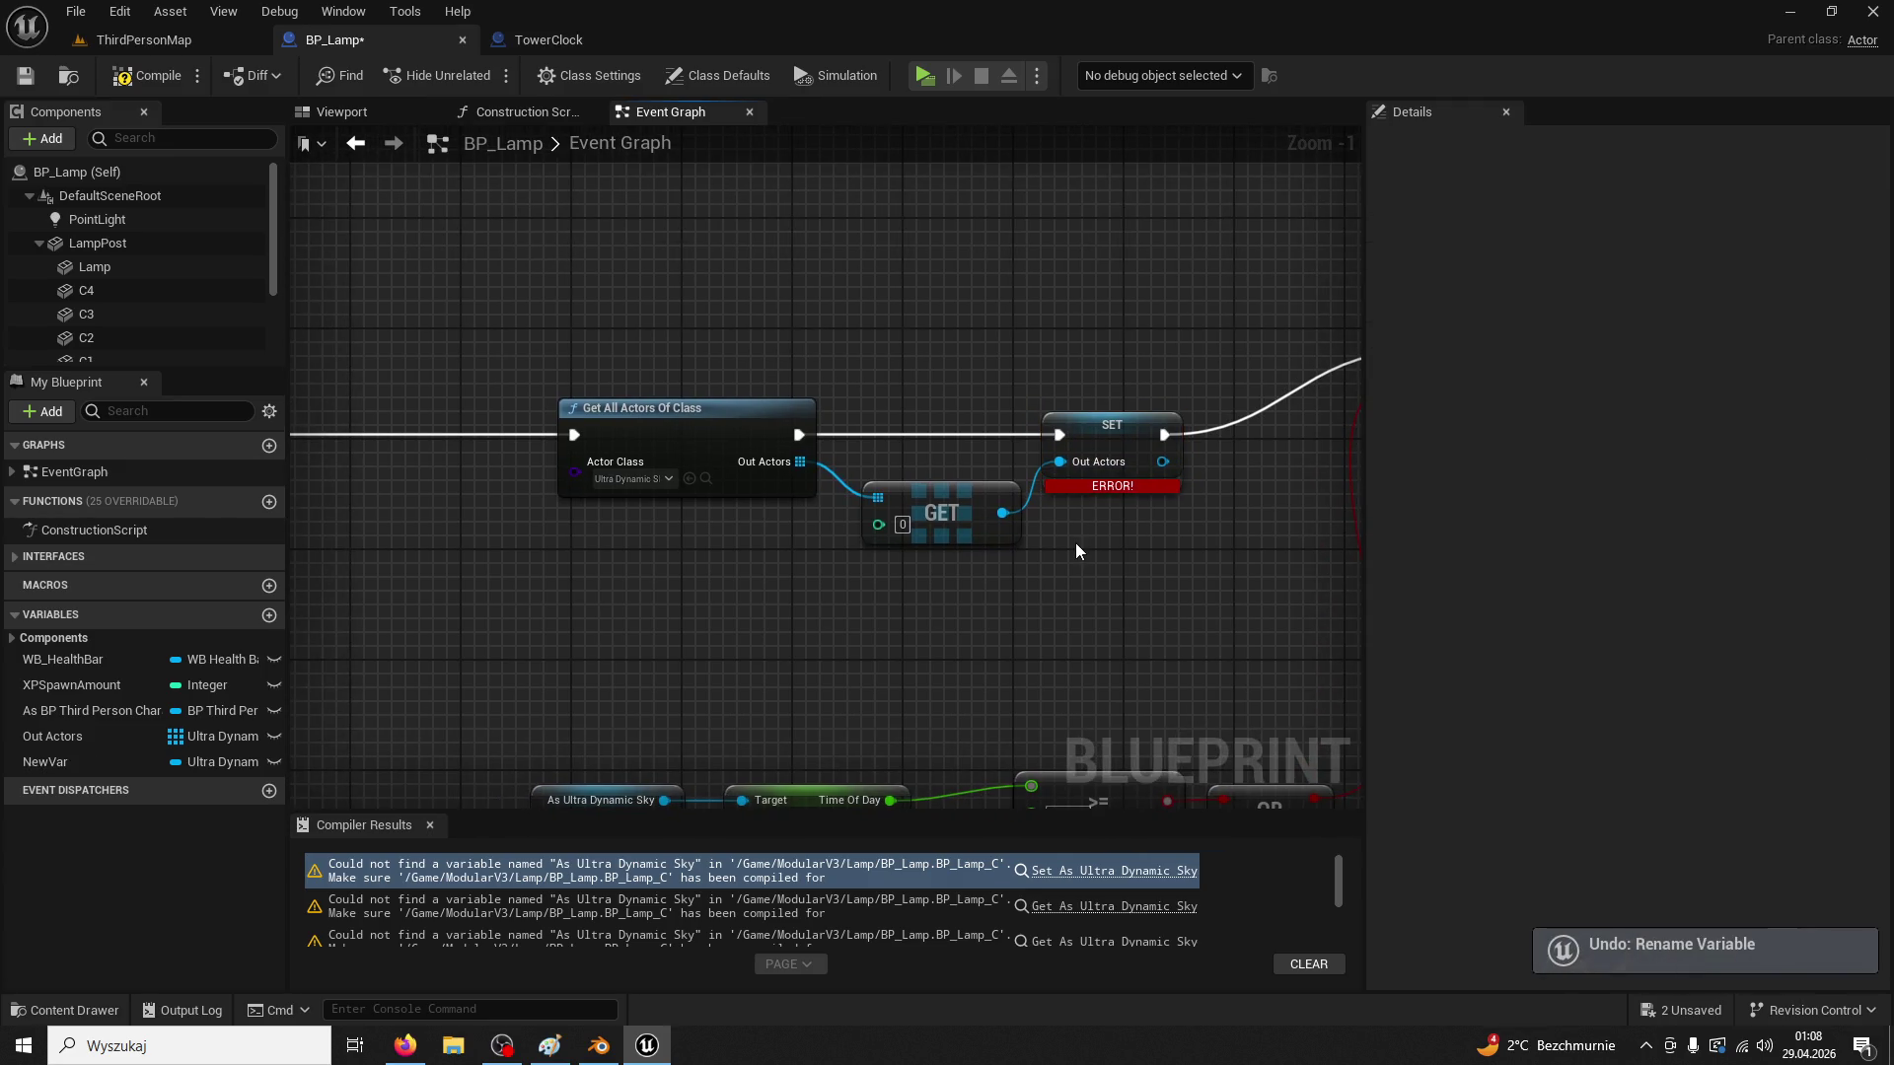
Review TowerClock's Get All Actors, Sequence, GET and SET nodes for reference
click(541, 50)
scroll(901, 275, down, 4)
scroll(975, 468, up, 4)
scroll(889, 462, down, 2)
scroll(845, 447, up, 3)
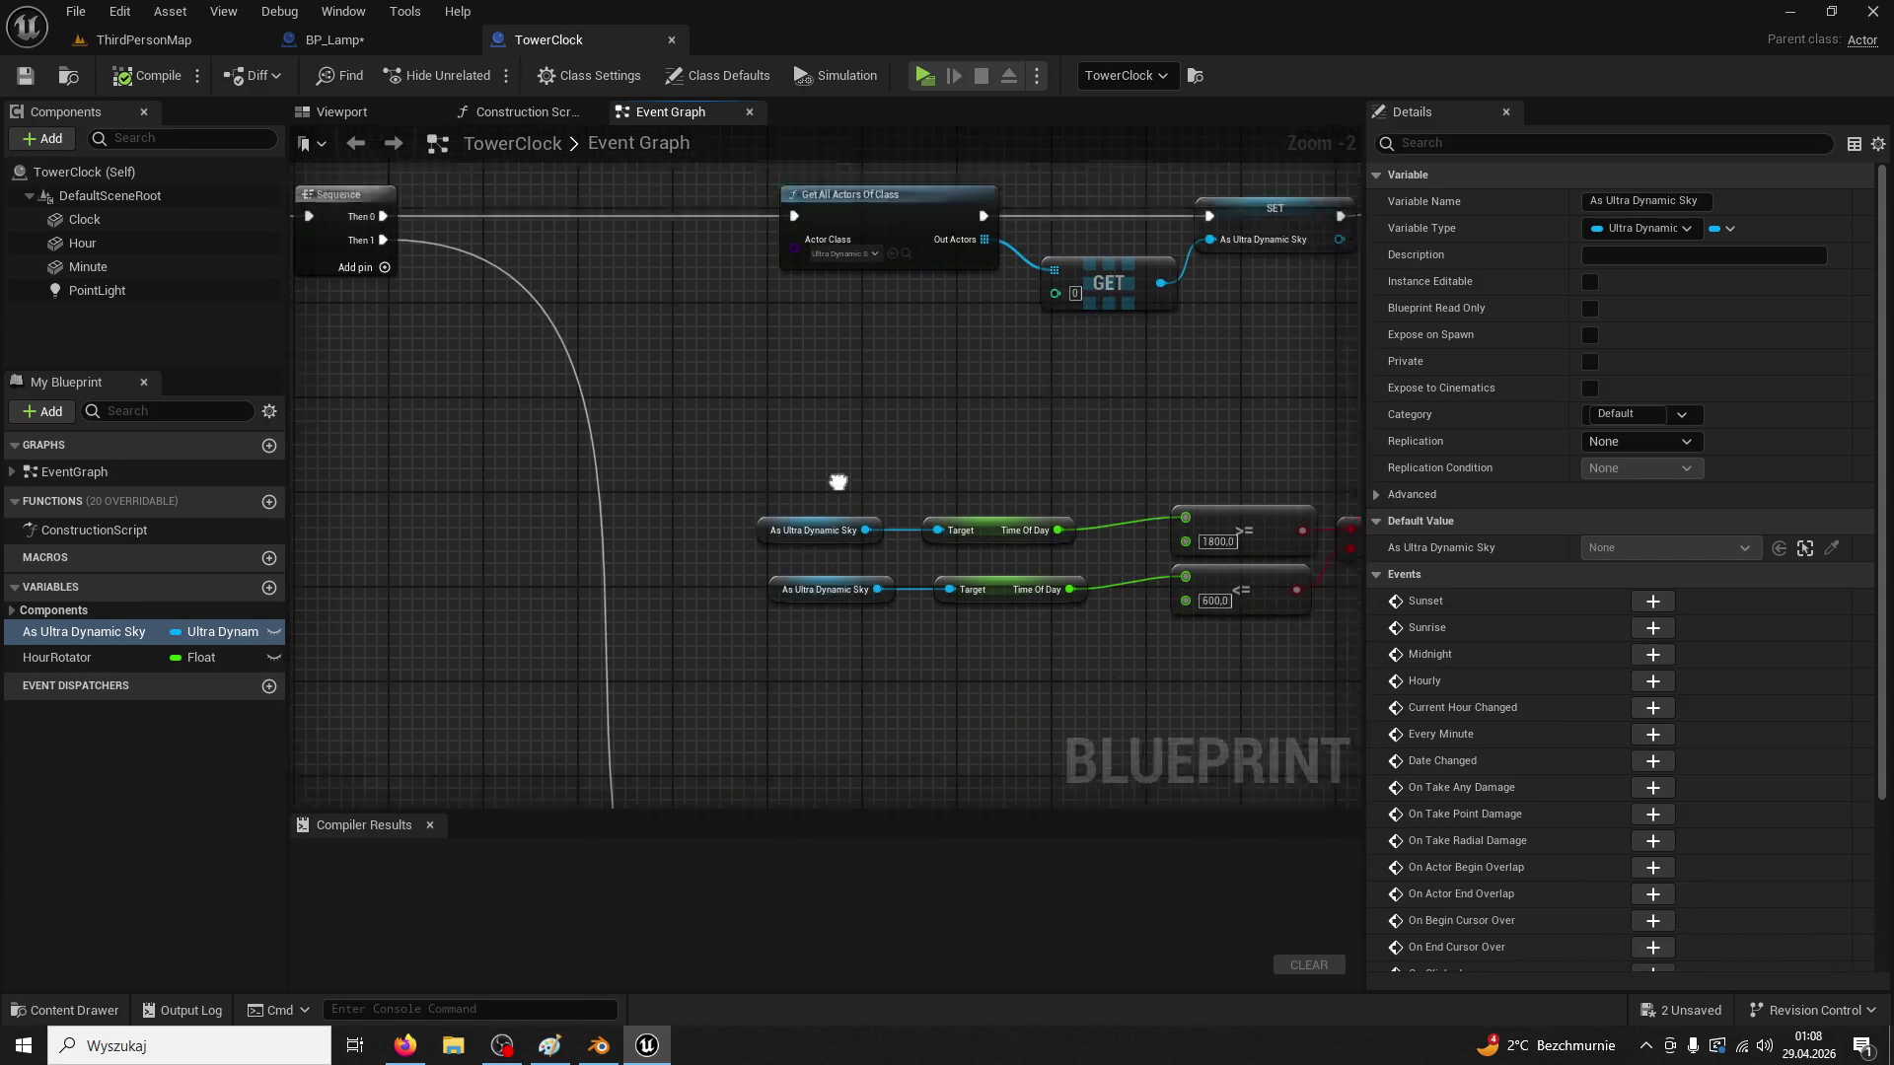
scroll(884, 493, up, 1)
drag(894, 478, 860, 593)
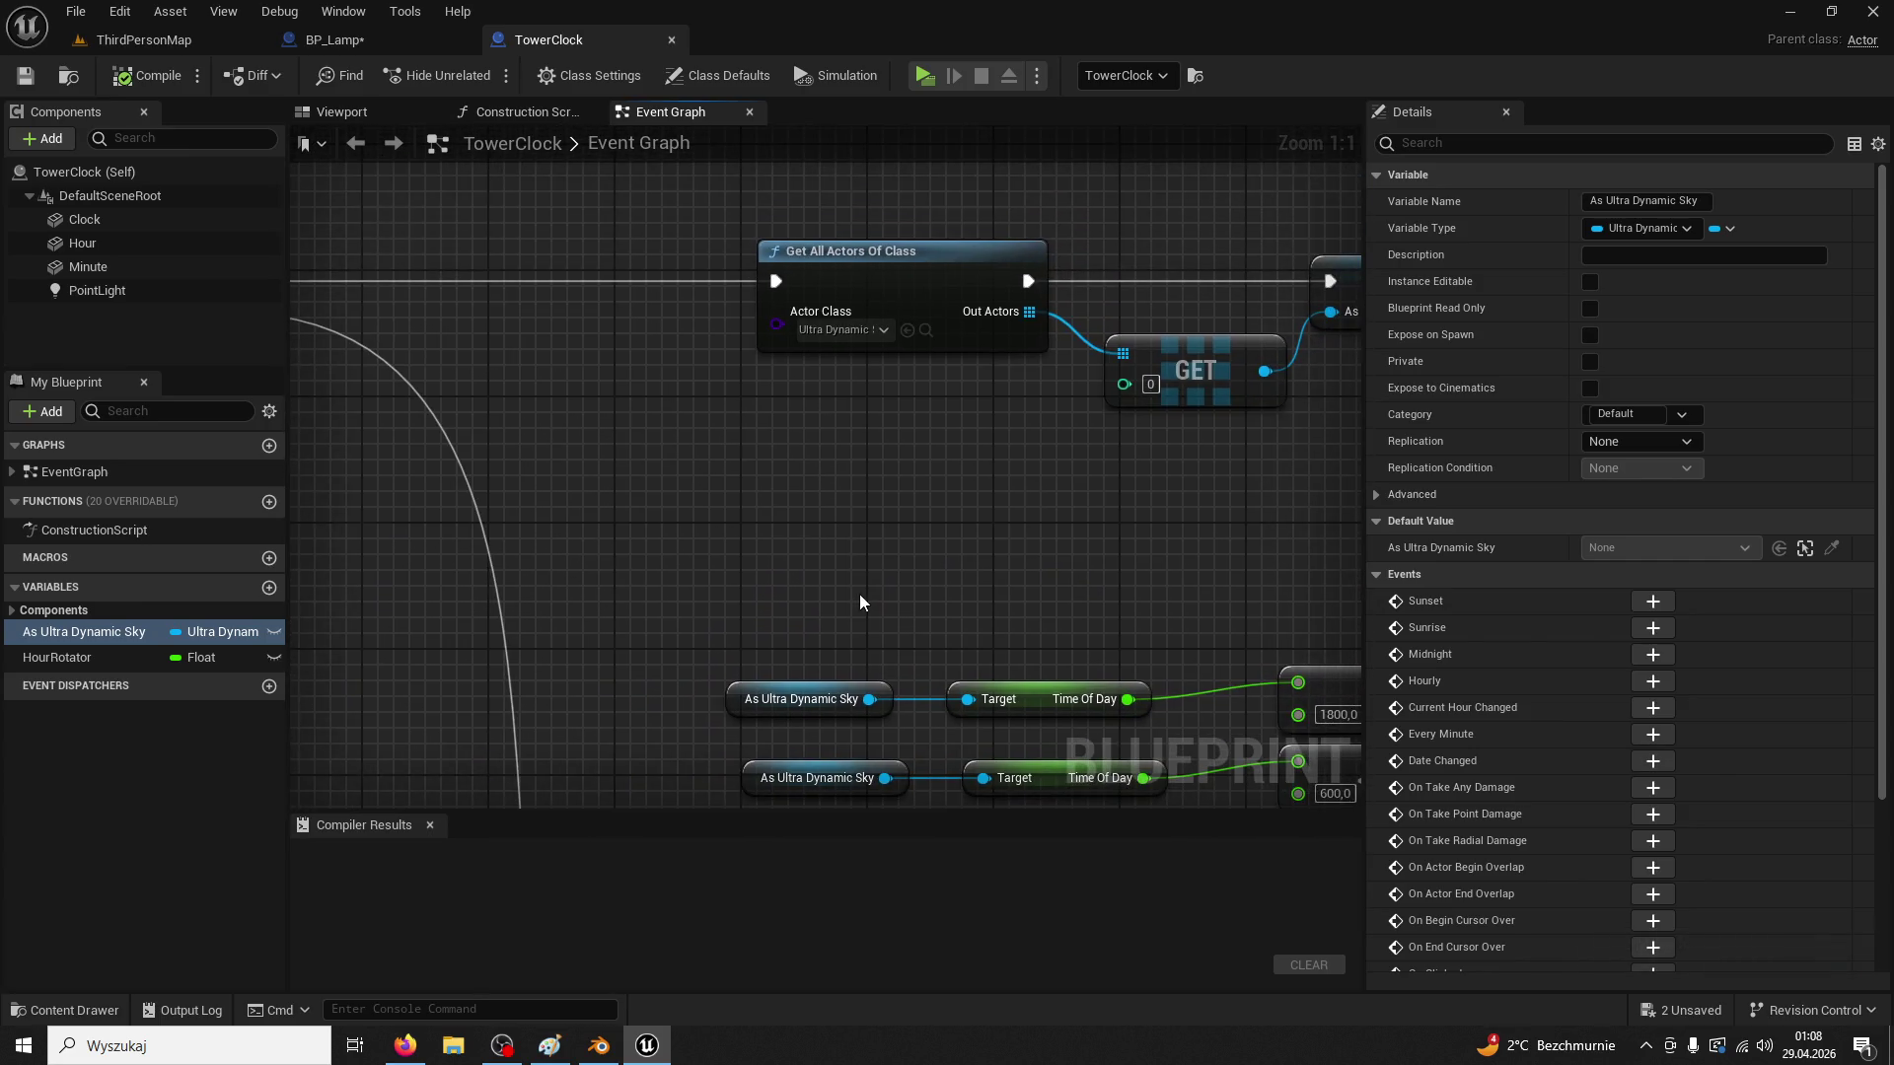
scroll(1009, 507, down, 4)
mouse_move(1009, 507)
mouse_down()
mouse_move(1273, 494)
mouse_move(767, 485)
mouse_up()
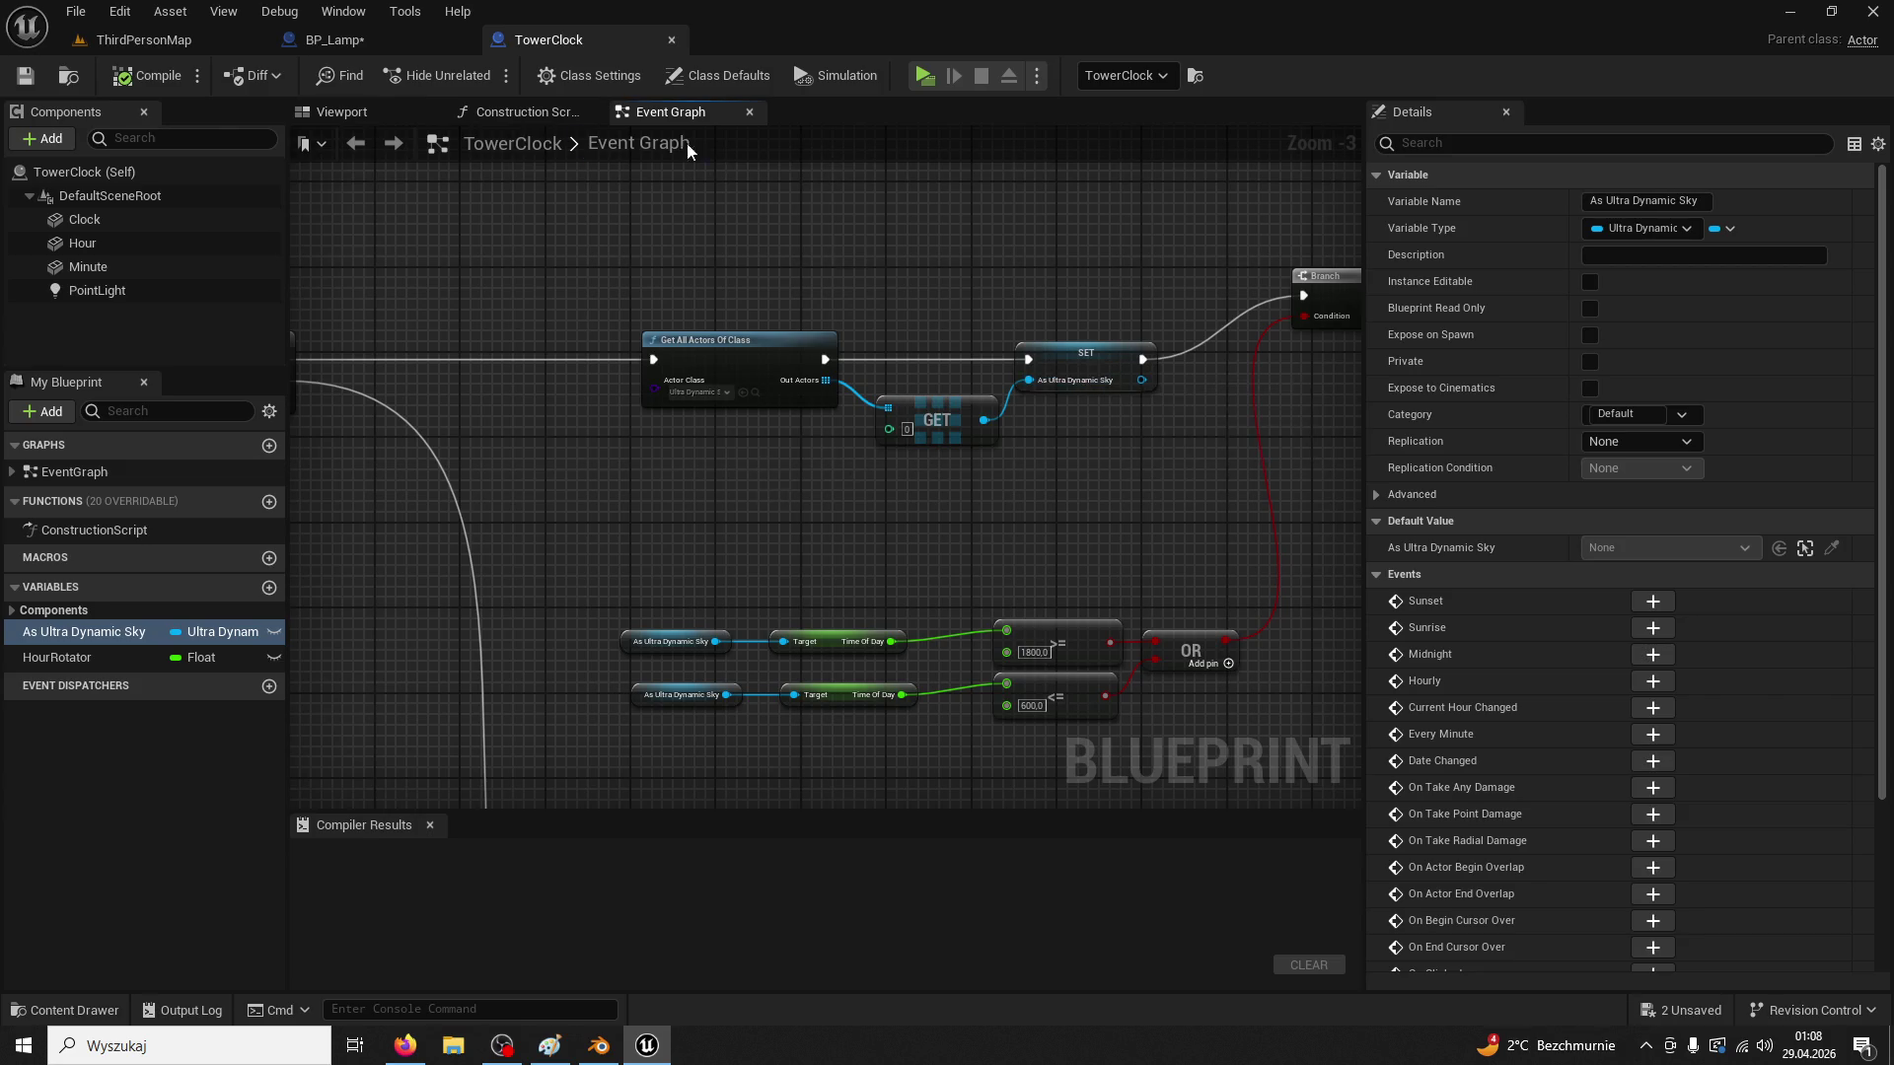
Undo further BP_Lamp changes, removing the Out Actors edits
click(336, 40)
key(ctrl+z)
key(ctrl+z)
key(ctrl+z)
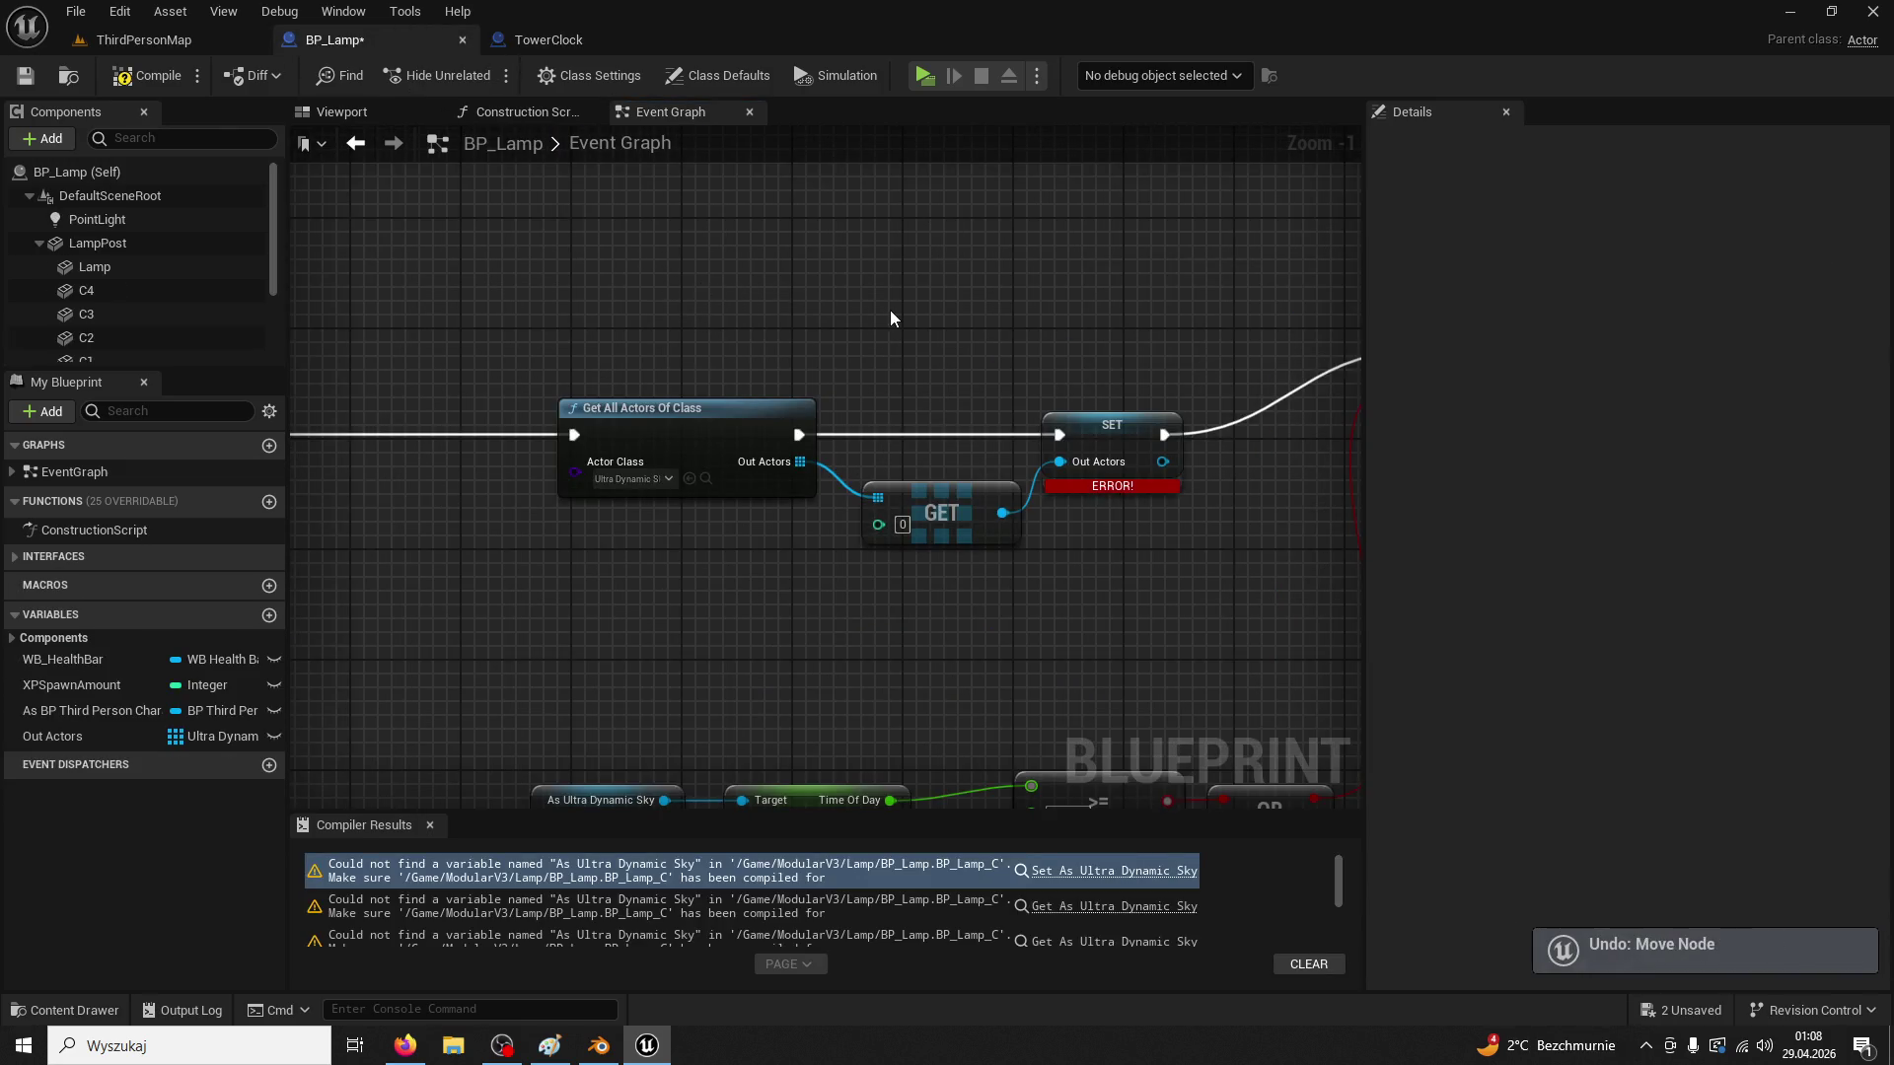
scroll(890, 310, down, 3)
key(ctrl+z)
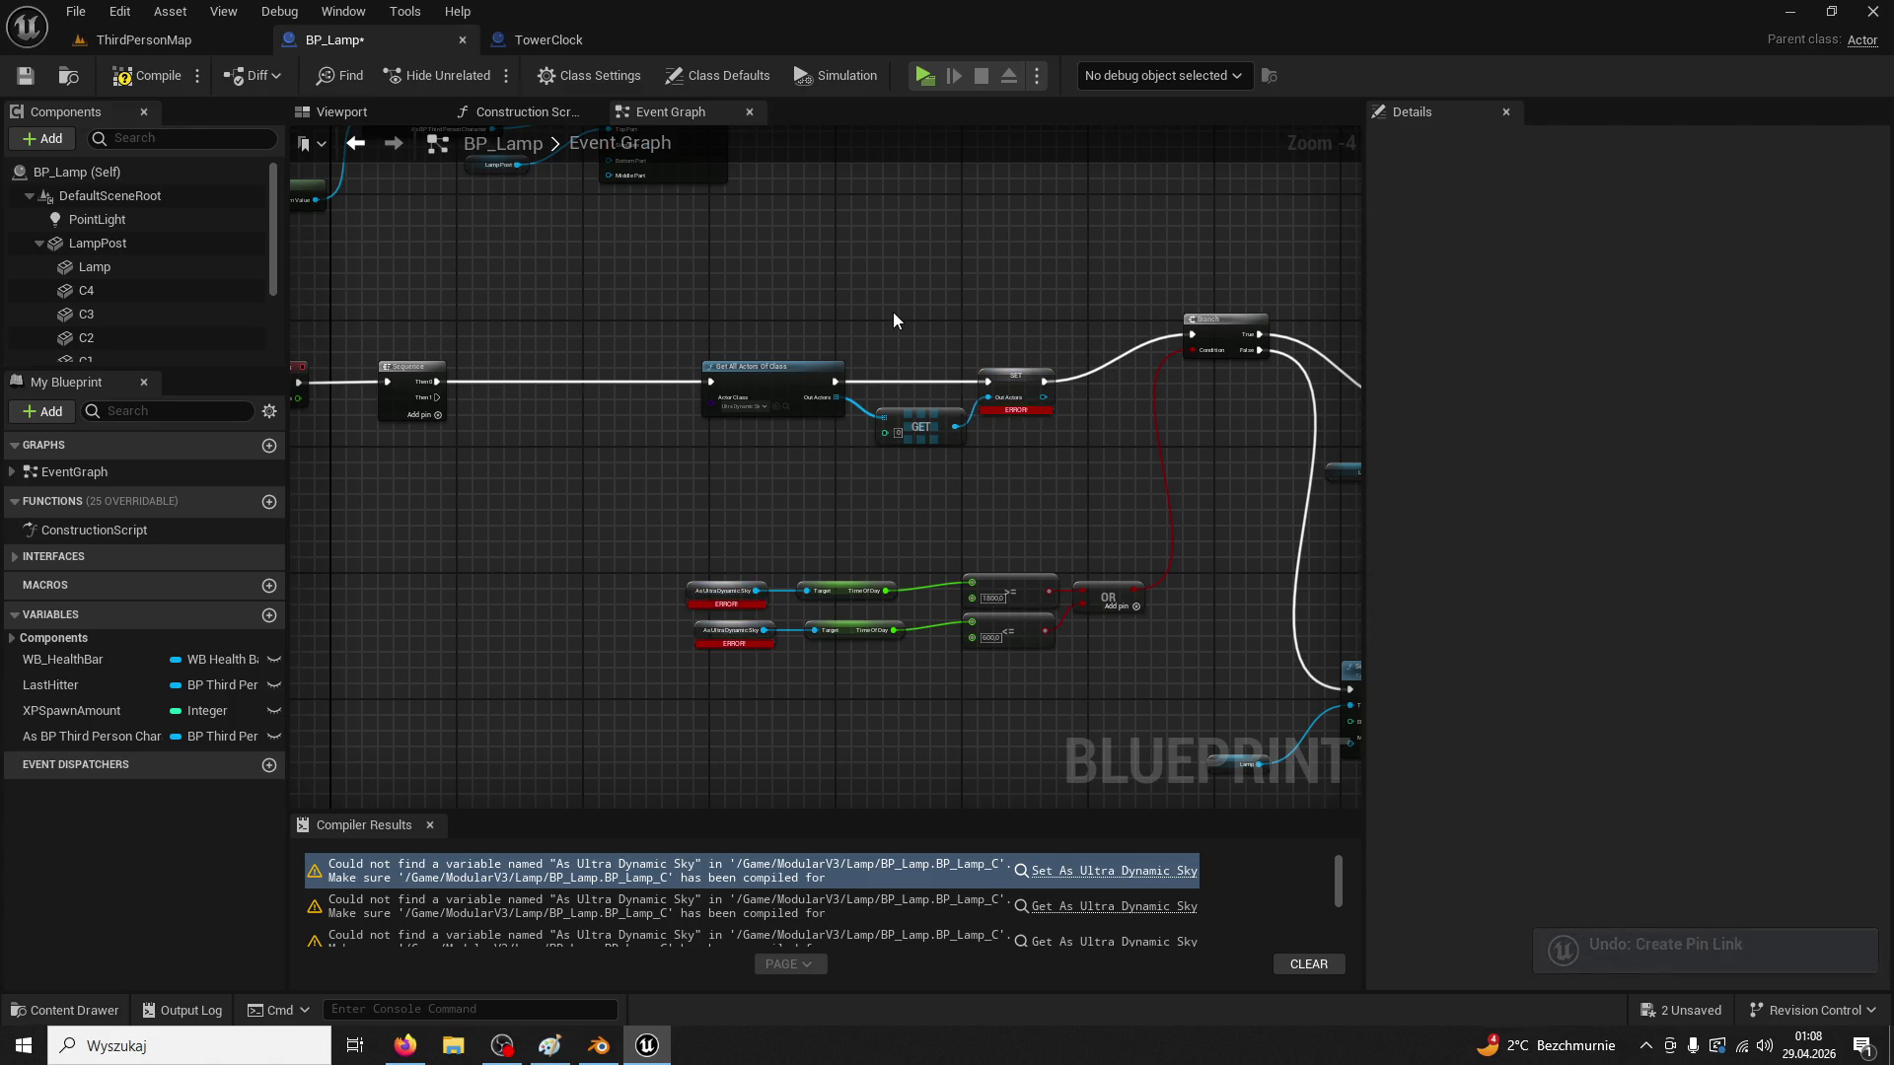
key(ctrl+z)
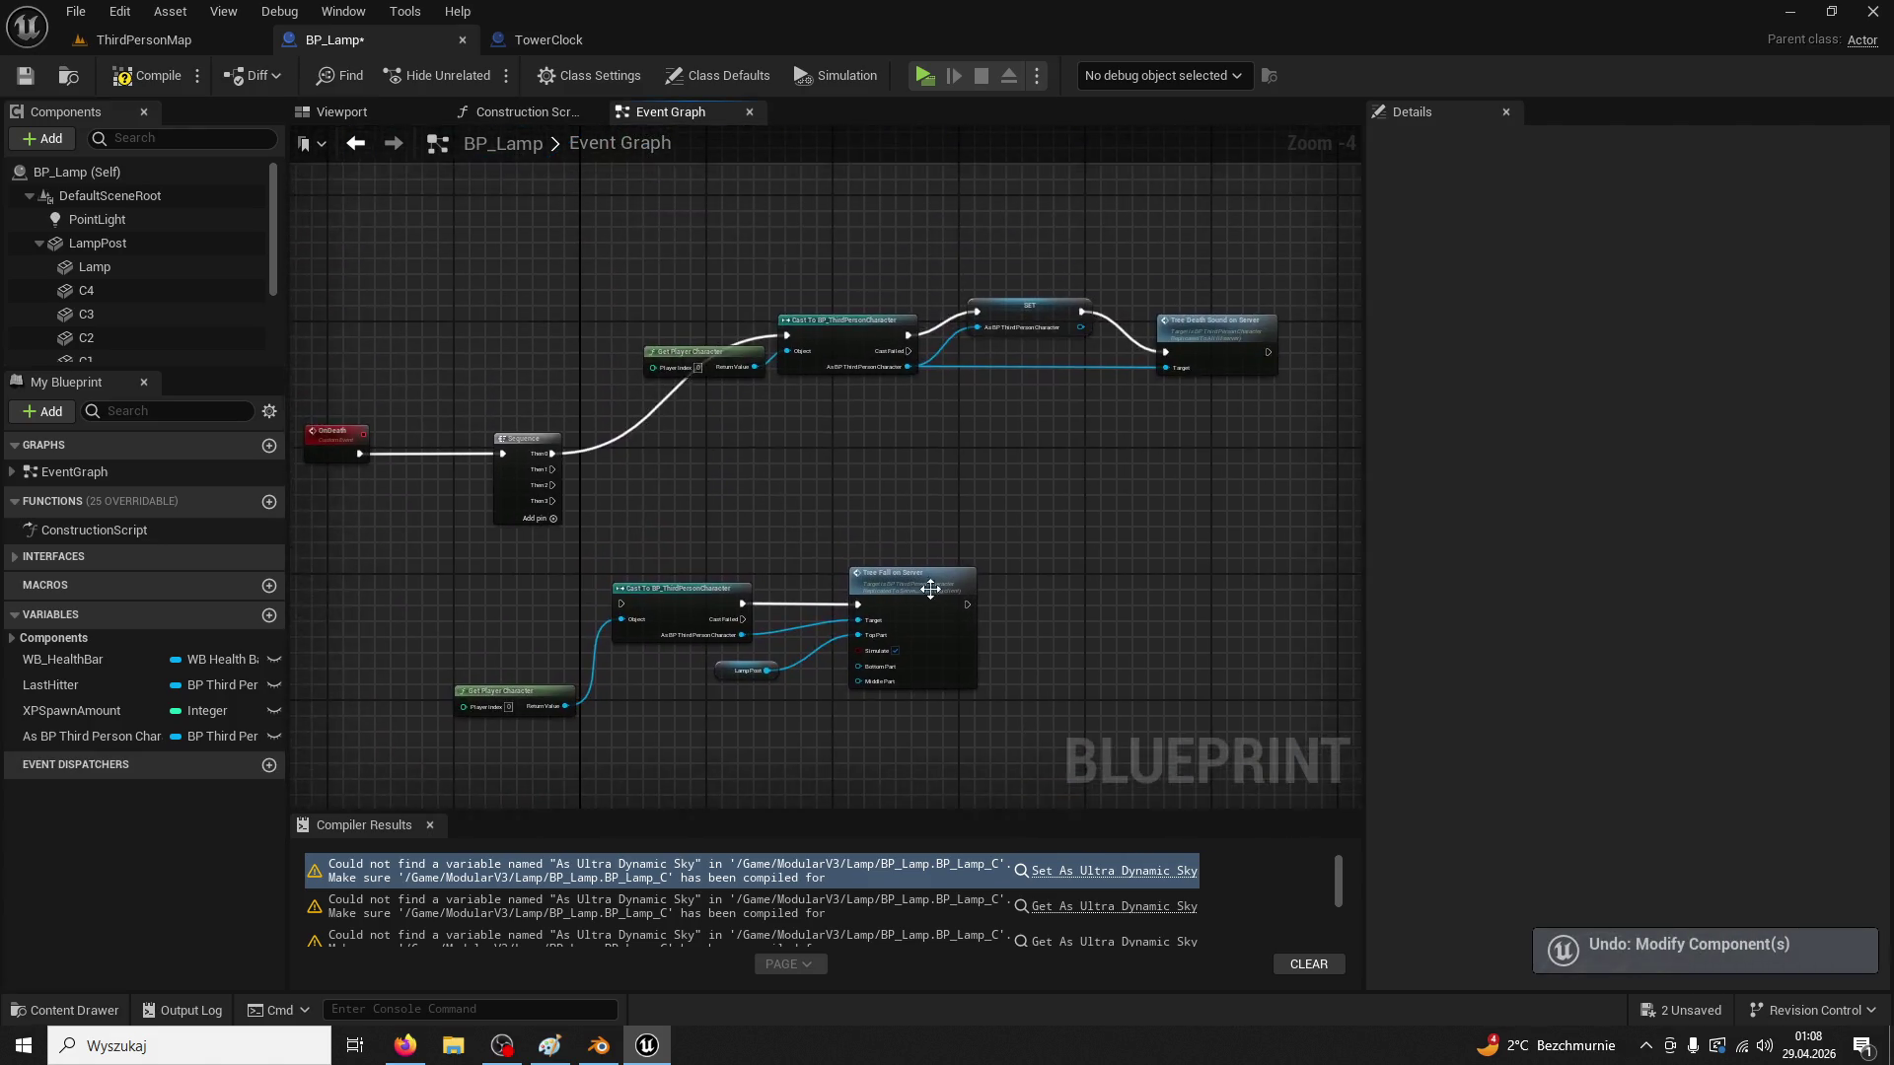
scroll(901, 533, down, 4)
scroll(902, 533, up, 5)
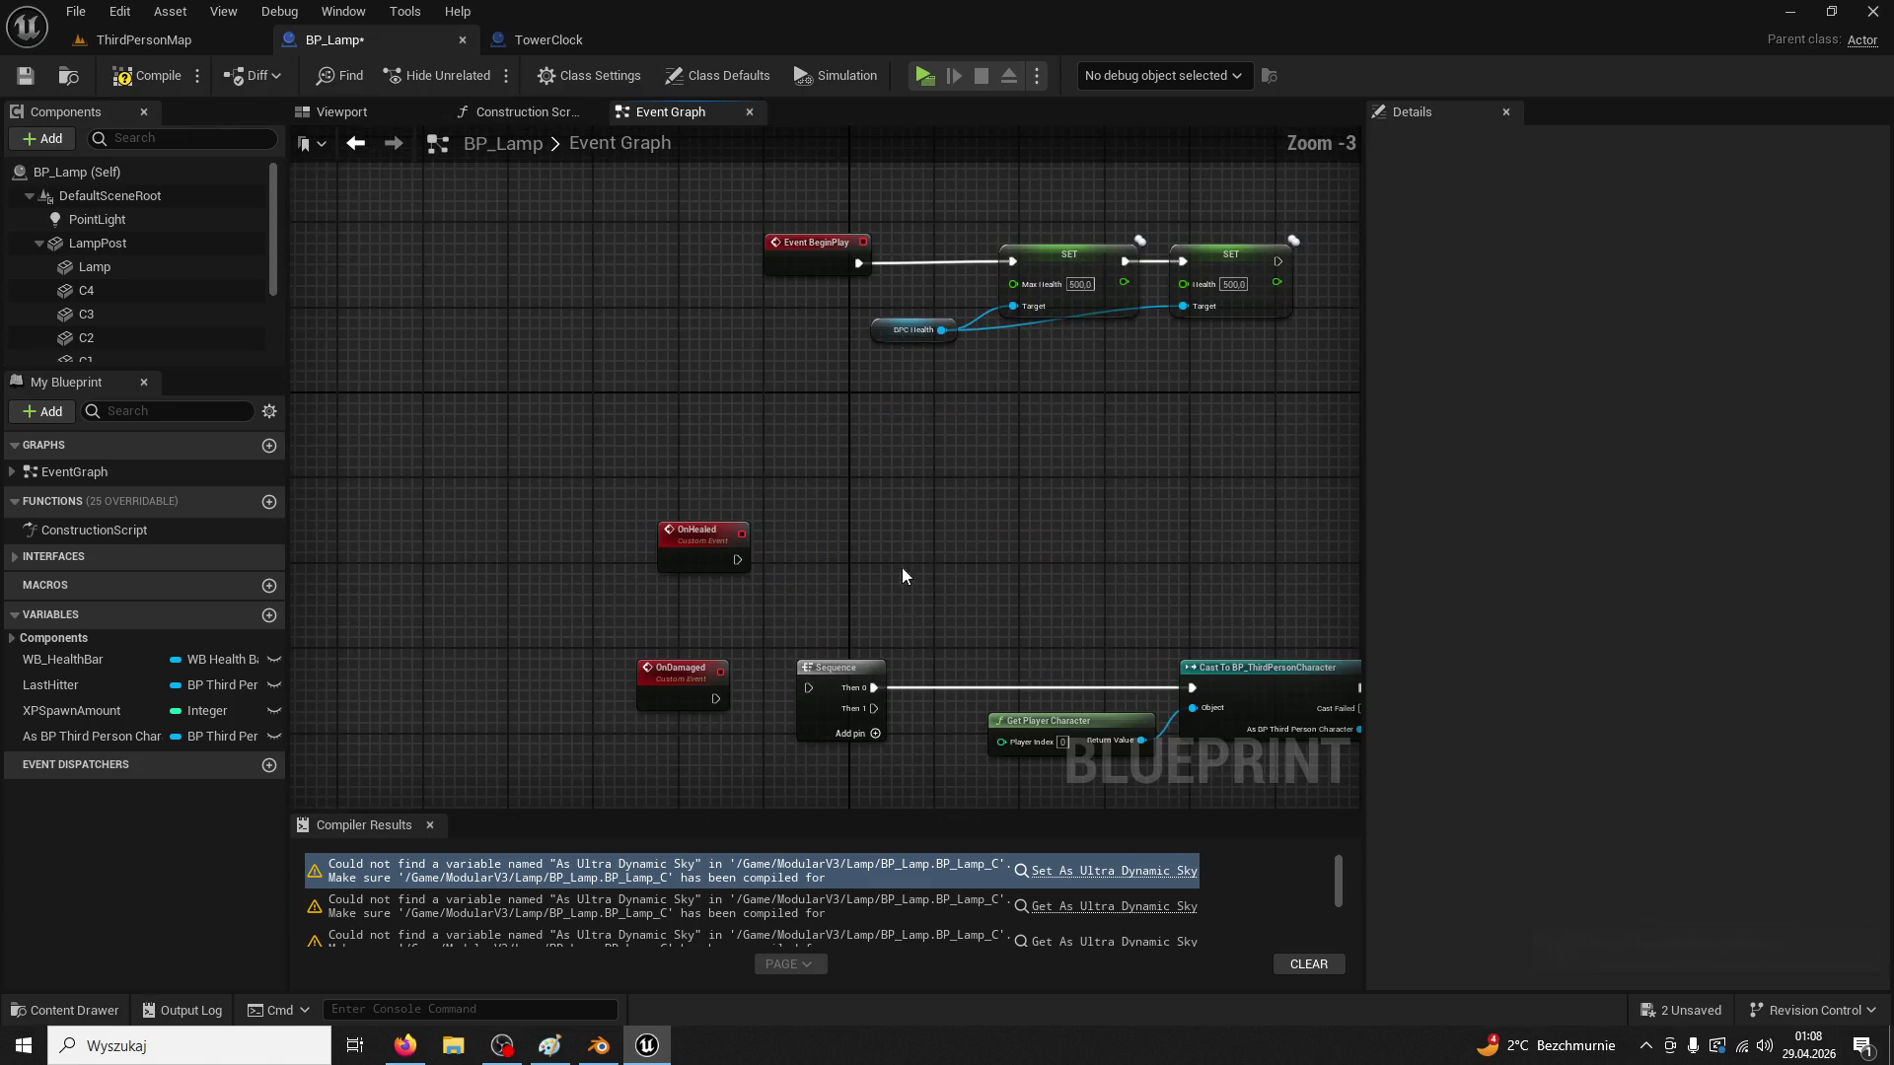
mouse_move(873, 460)
mouse_down()
mouse_move(800, 309)
mouse_move(1010, 477)
mouse_move(819, 464)
mouse_move(795, 435)
mouse_move(803, 418)
mouse_move(872, 621)
mouse_move(942, 630)
mouse_up()
scroll(895, 639, up, 2)
Delete the erroring SET node and bring up the GET output's pin actions
click(805, 493)
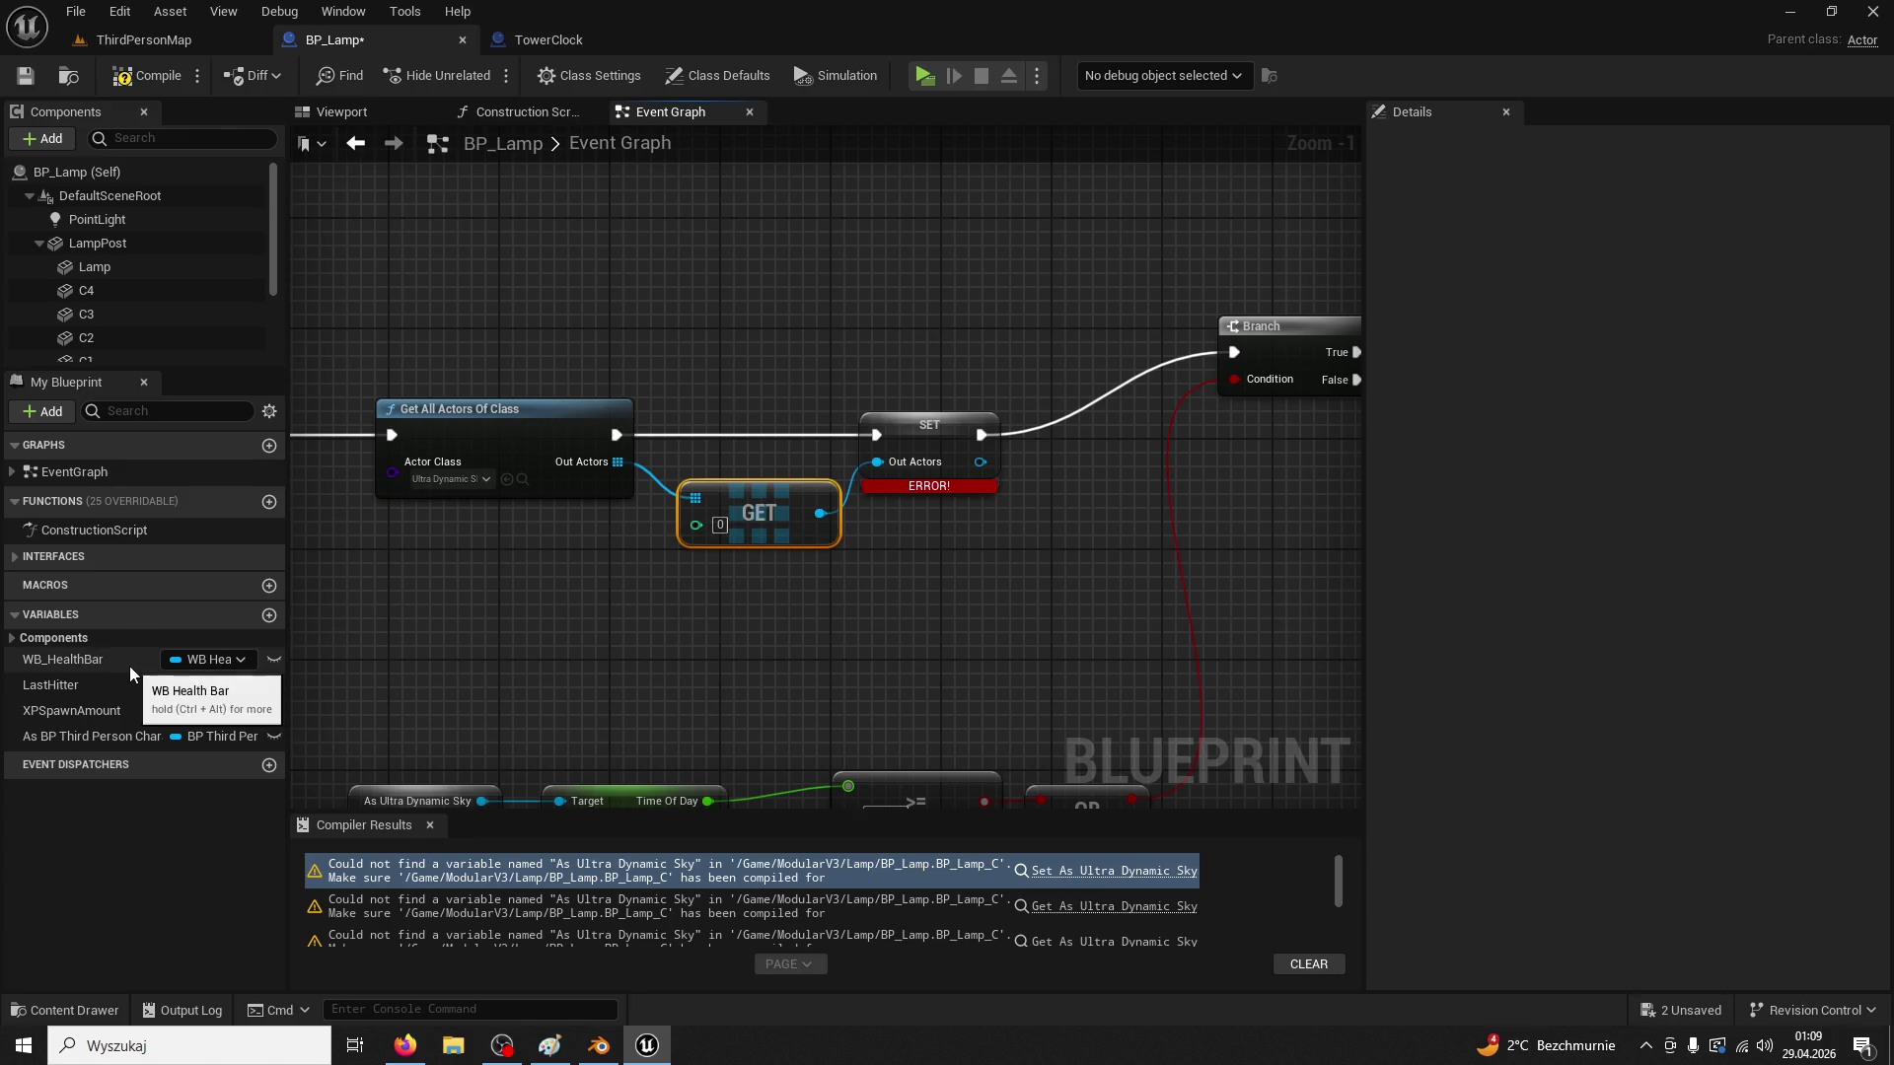
click(888, 430)
click(95, 736)
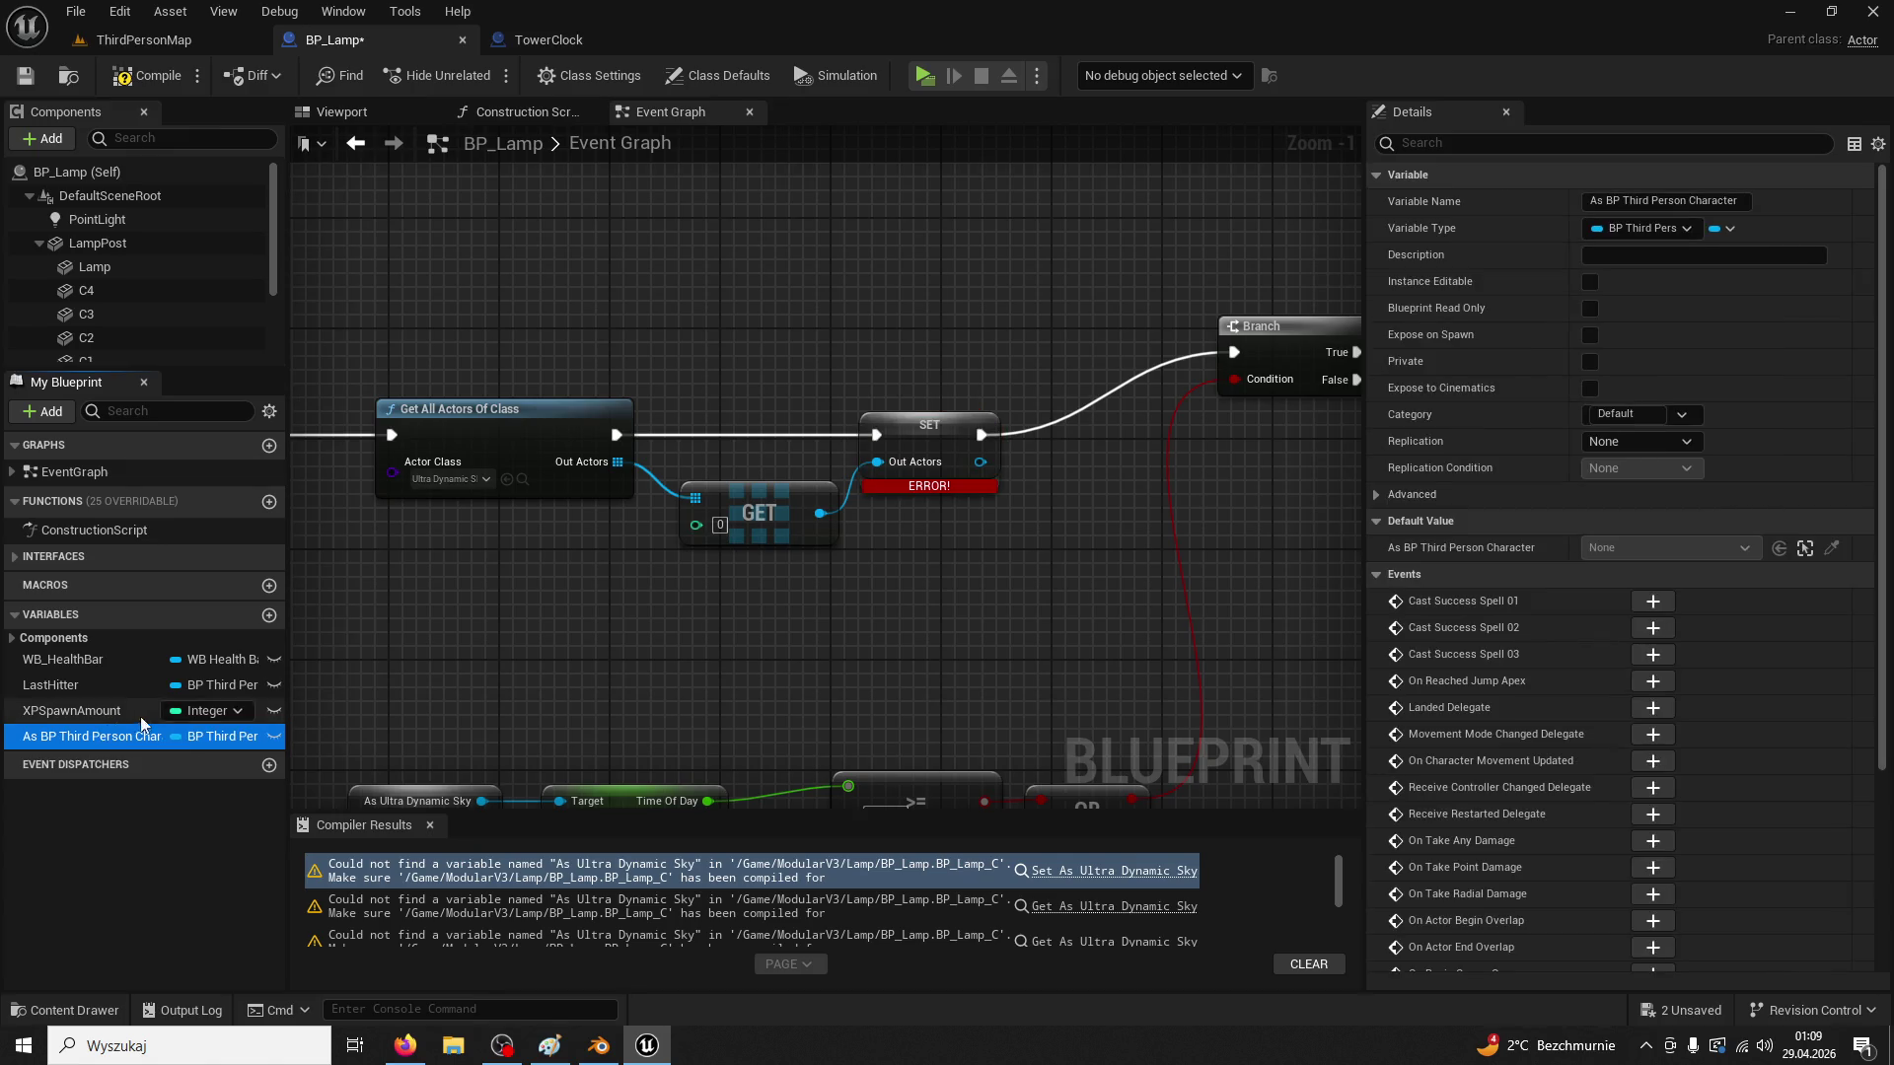
click(918, 479)
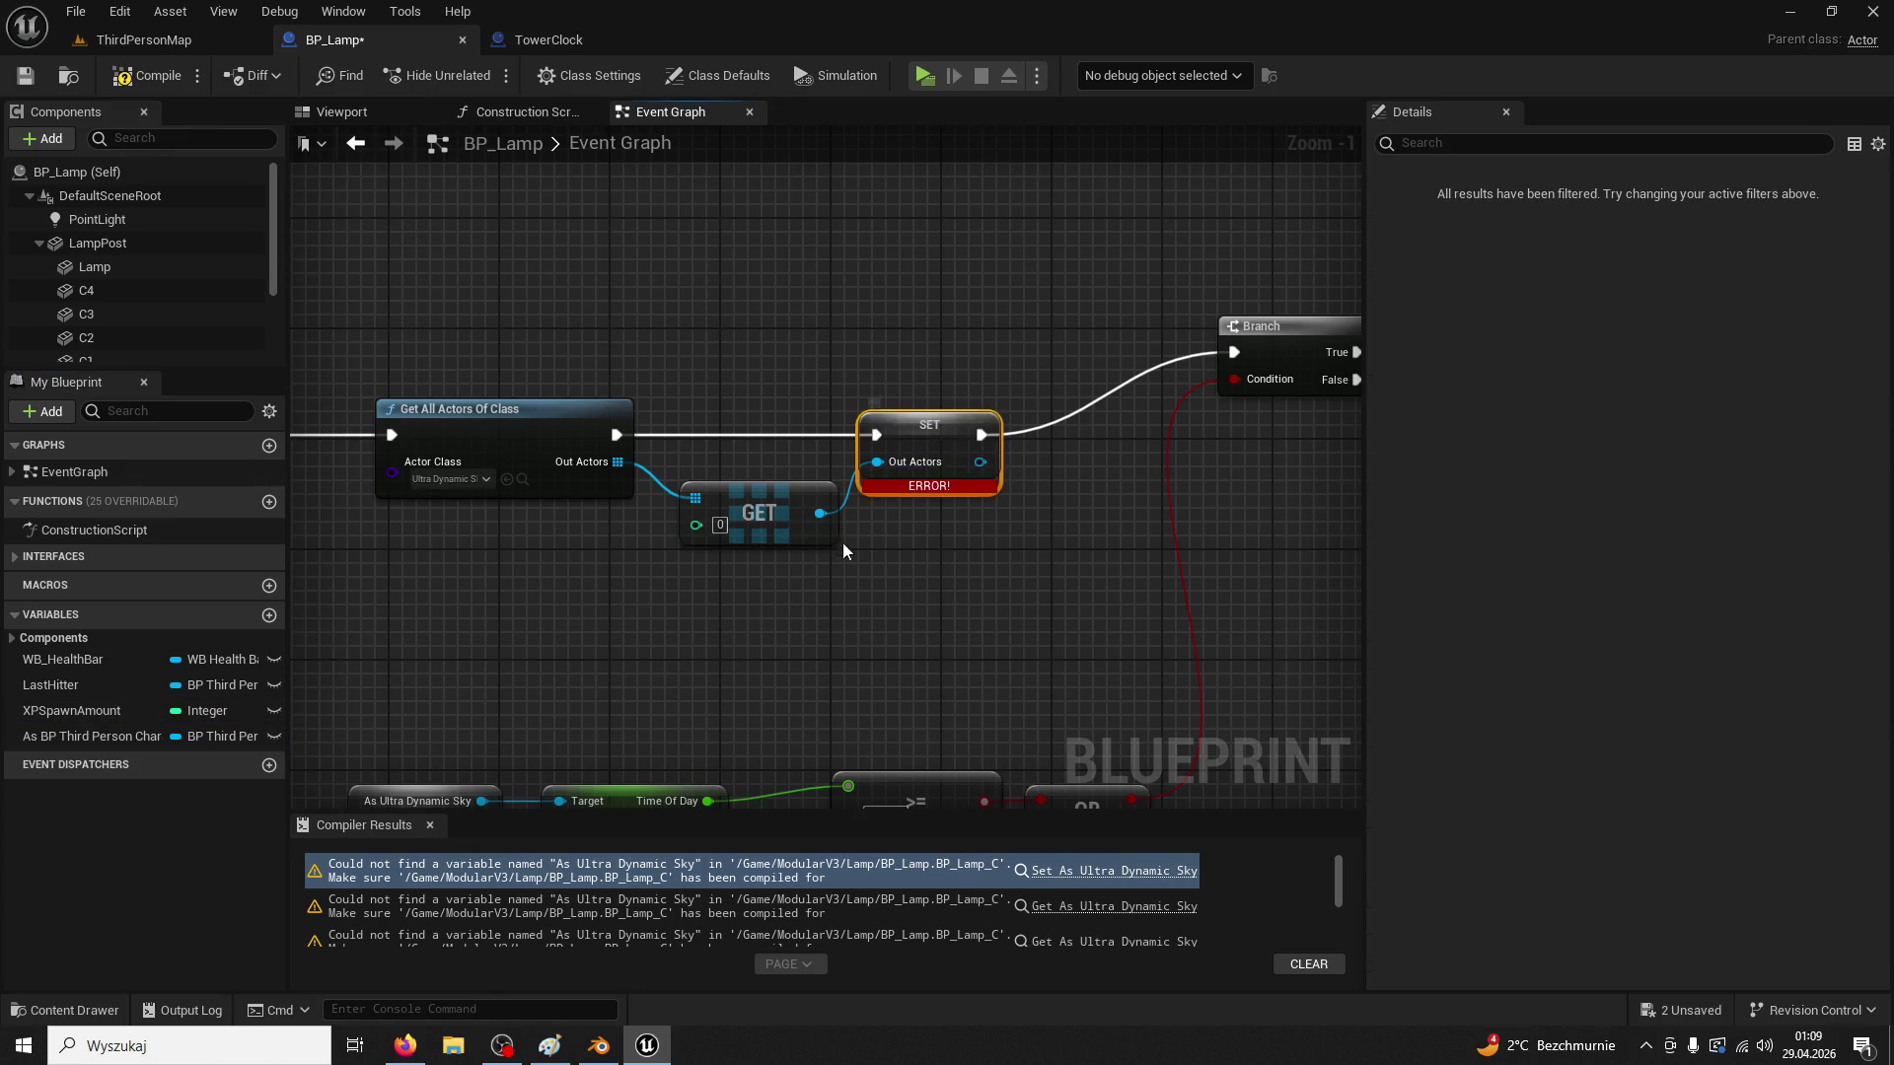
right_click(823, 517)
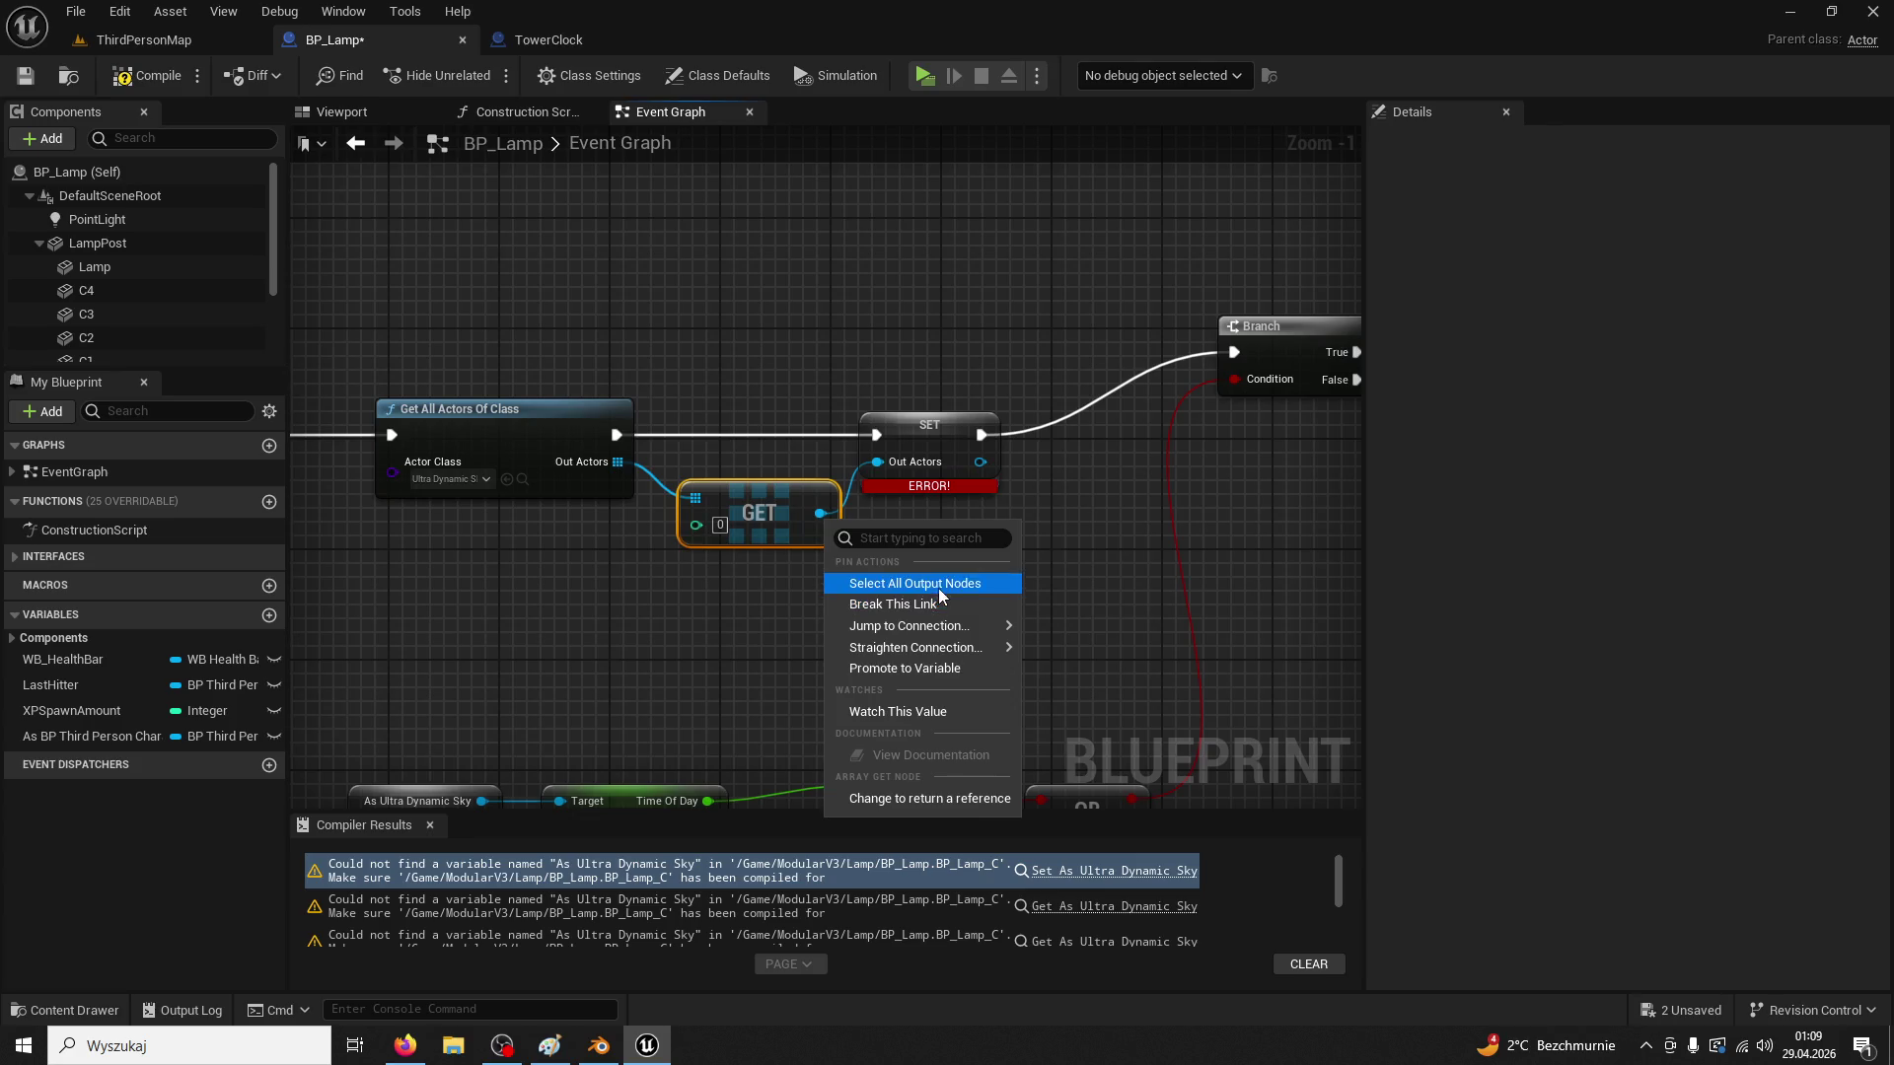
click(939, 424)
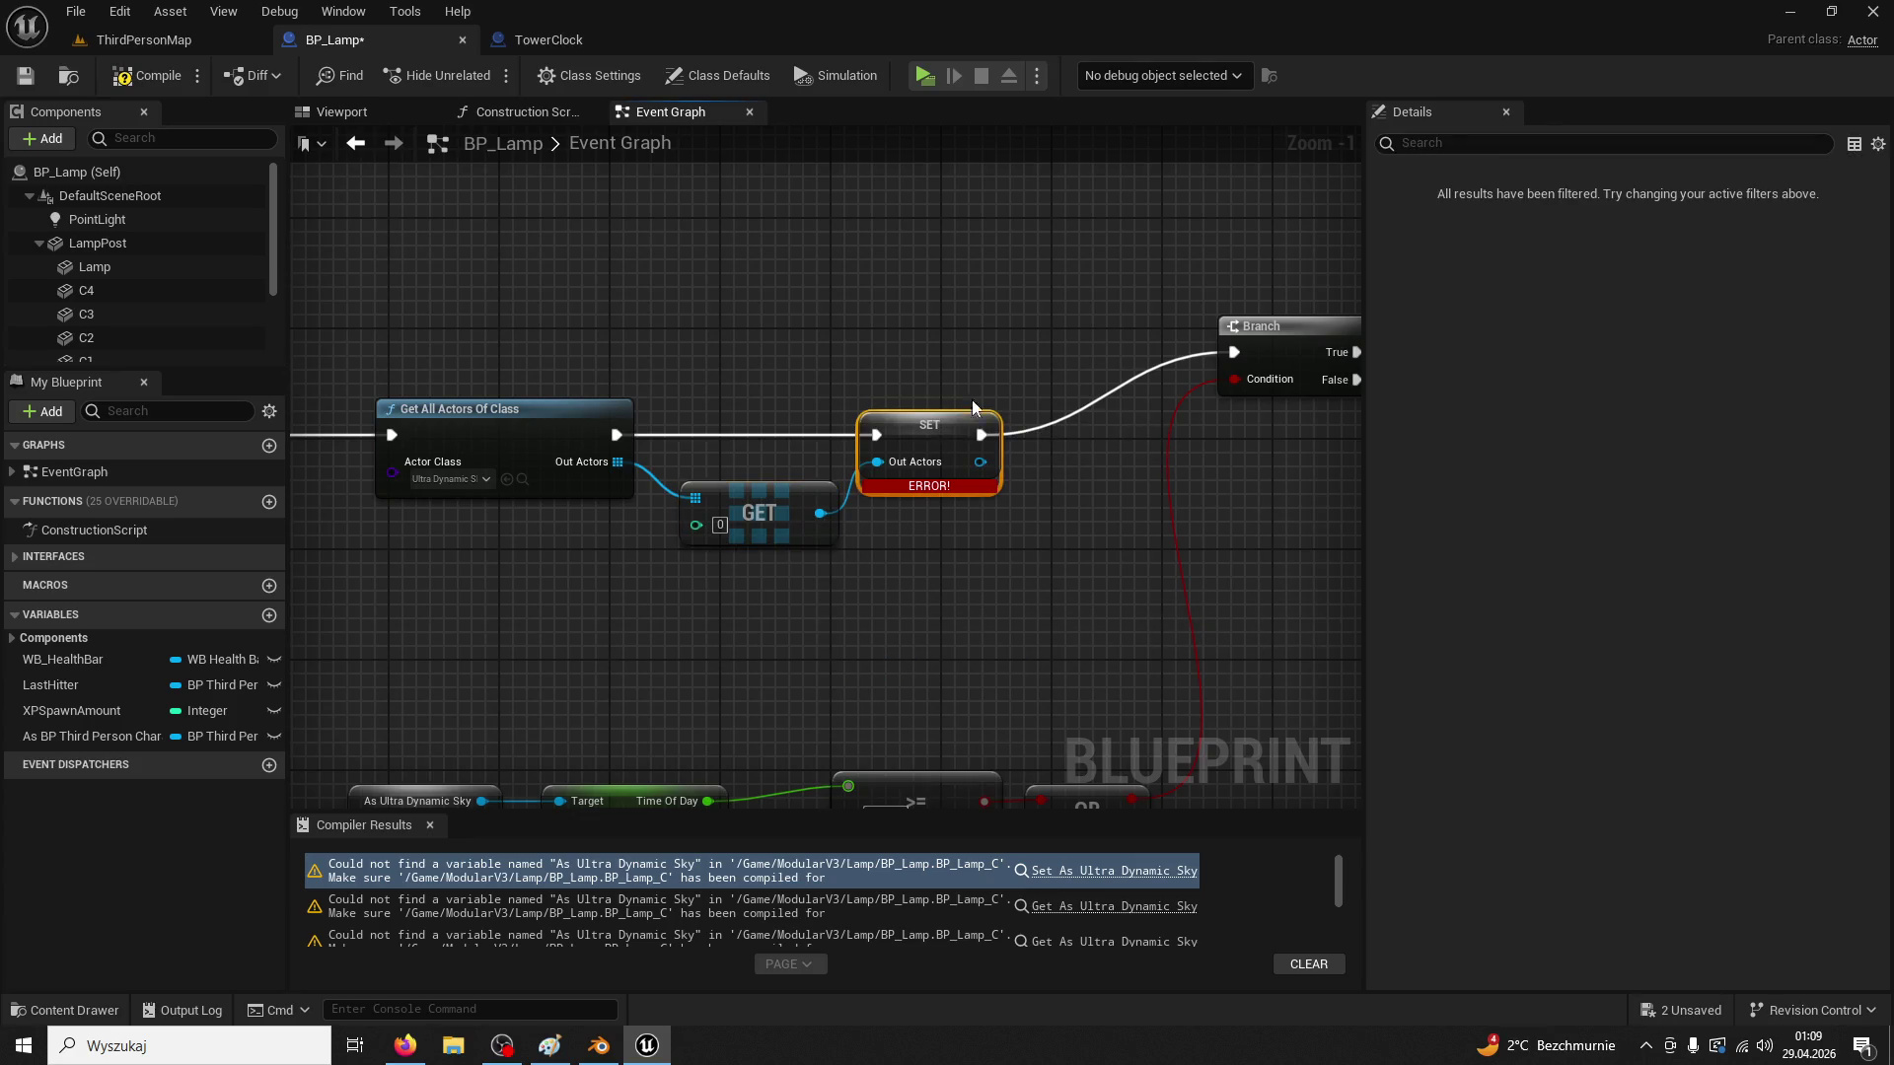
key(Delete)
right_click(819, 512)
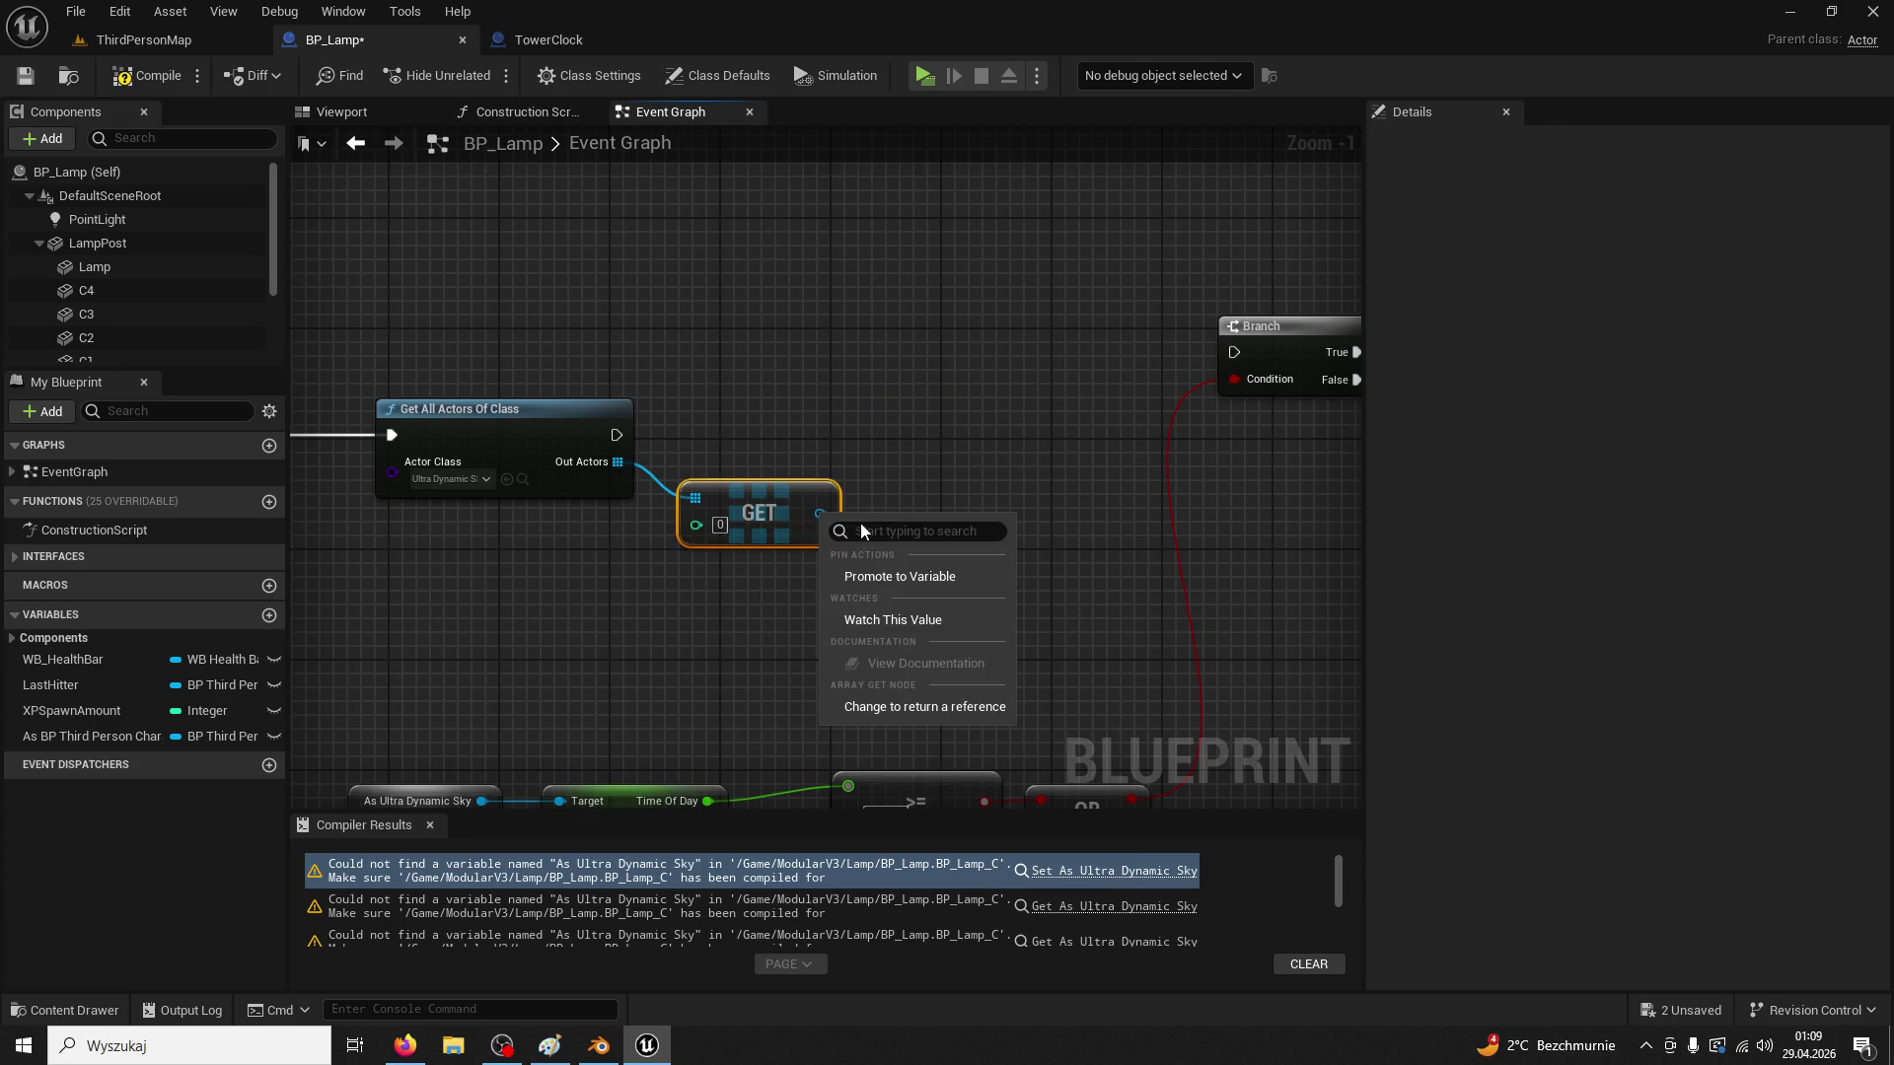
Promote the GET output to a new variable and place its SET node near GET
click(939, 580)
drag(1075, 493, 964, 383)
click(108, 759)
mouse_move(1127, 681)
mouse_down()
mouse_move(925, 419)
mouse_move(563, 420)
mouse_up()
scroll(822, 323, down, 3)
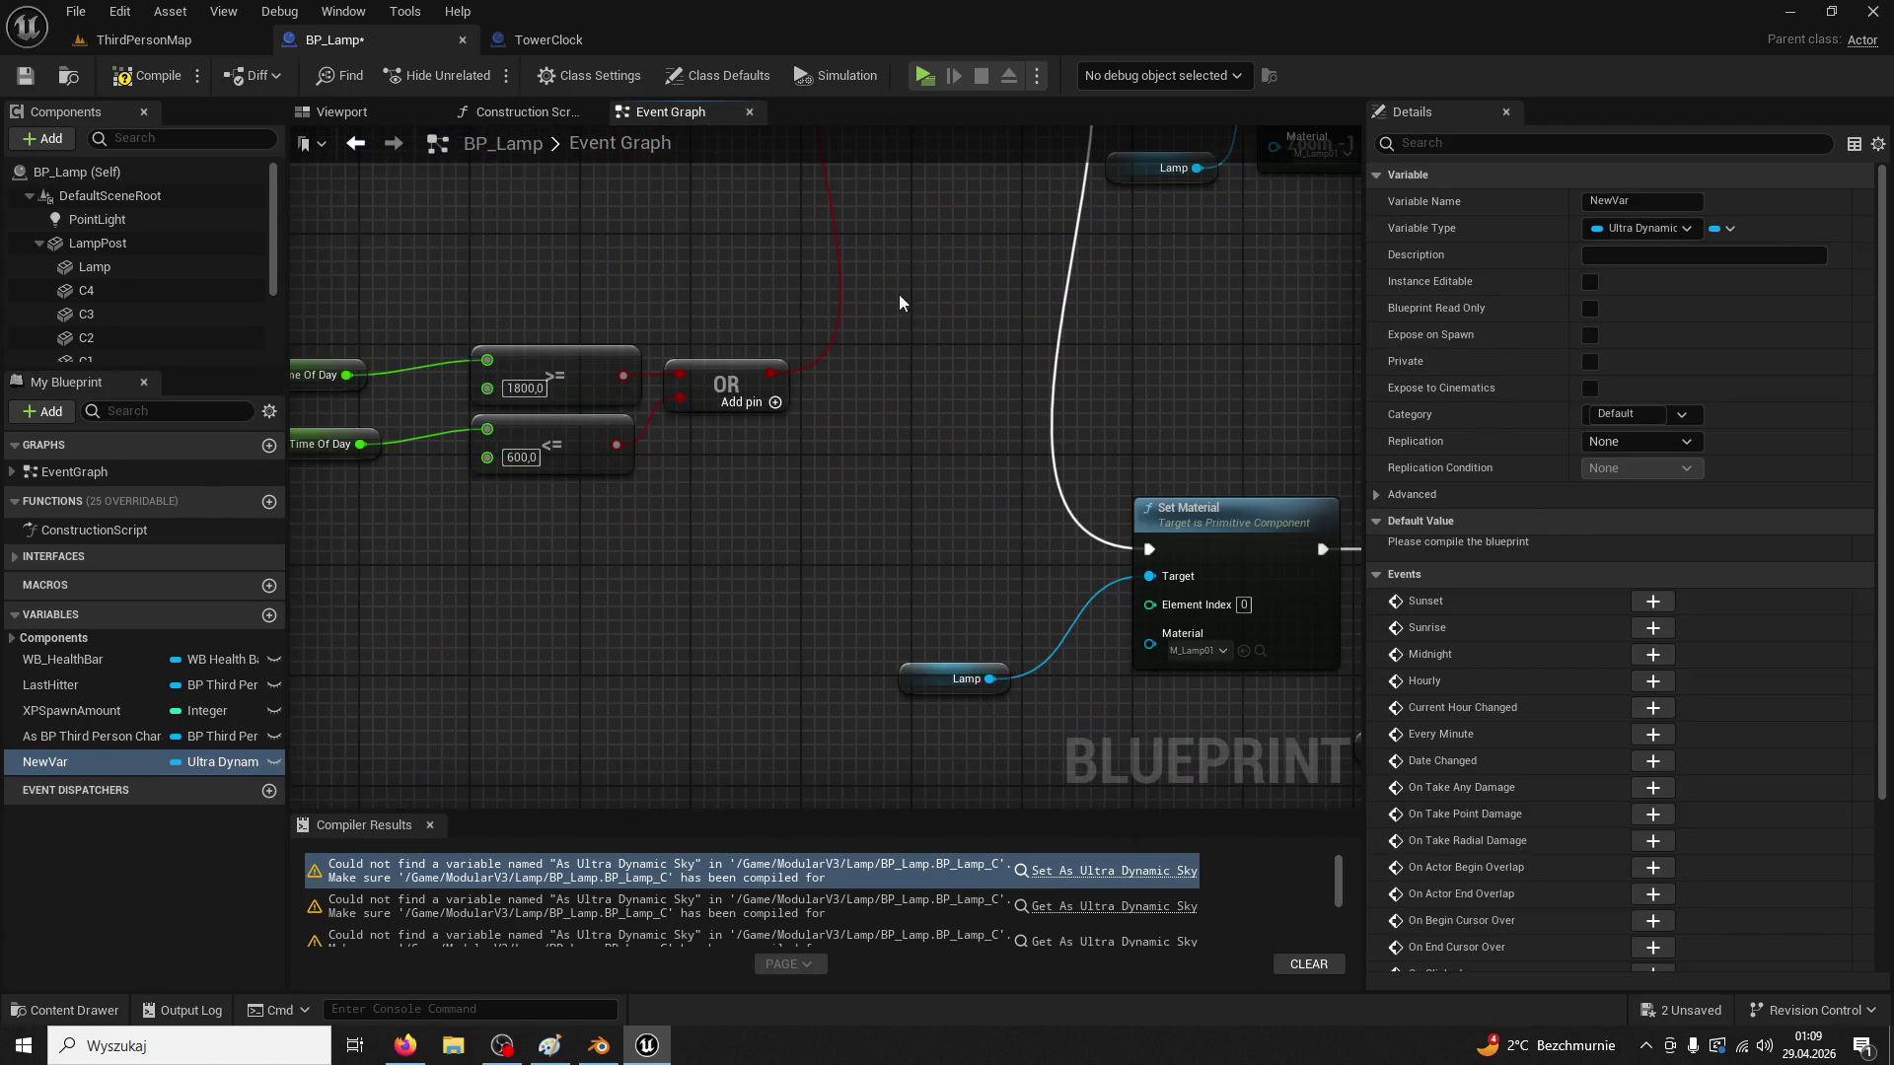
scroll(822, 322, up, 4)
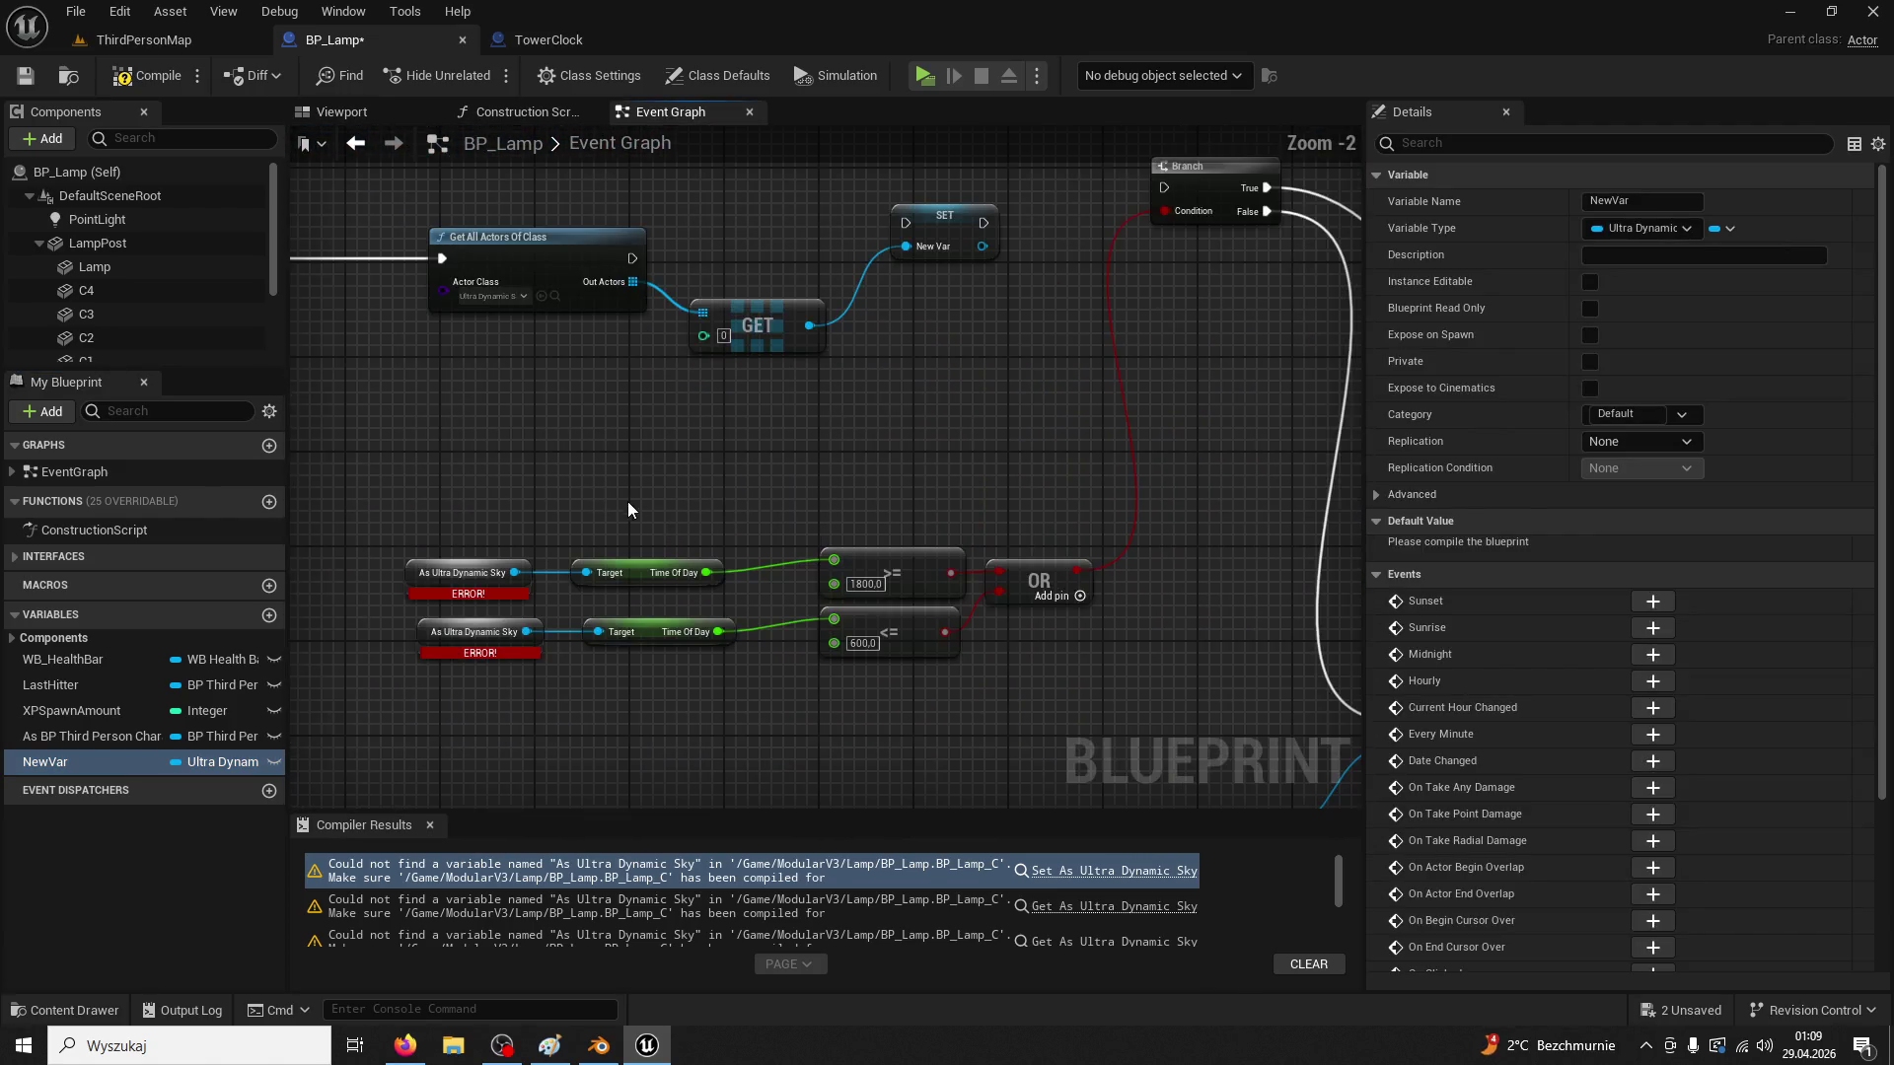
click(567, 44)
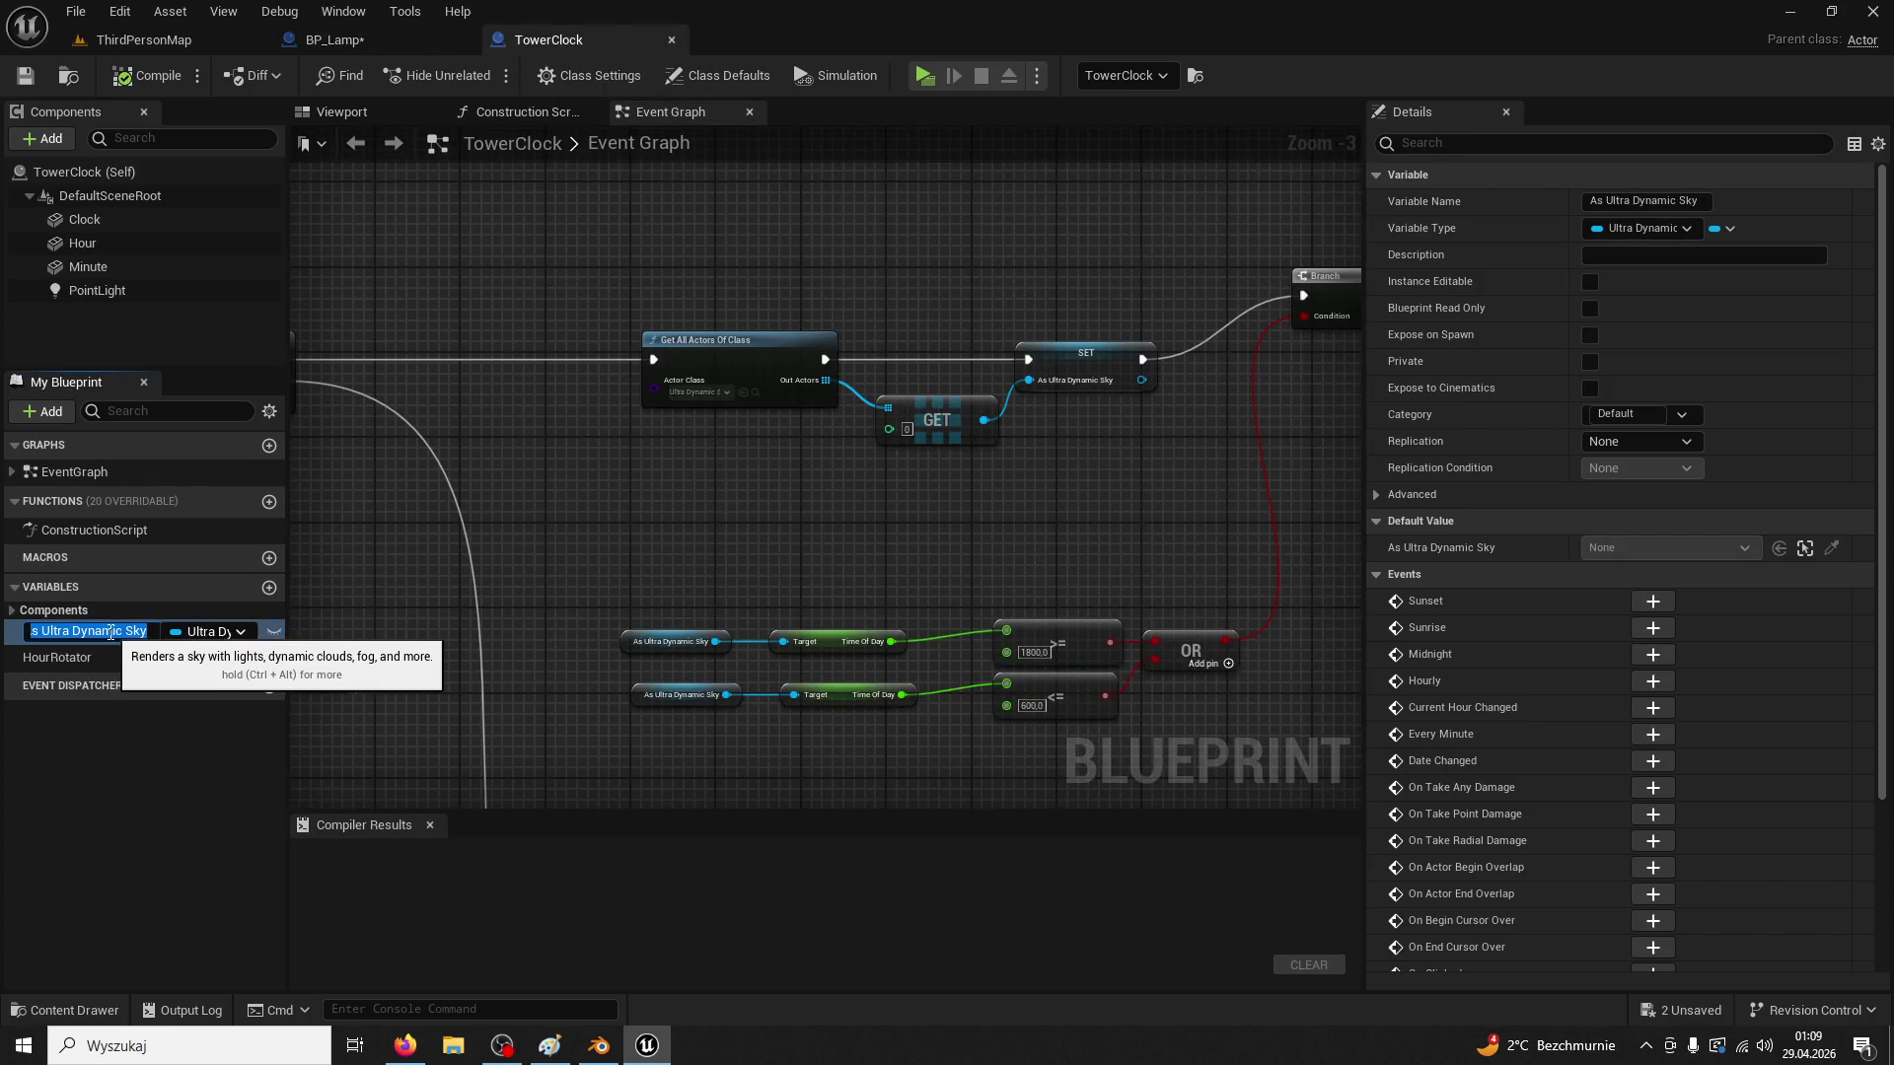
click(357, 41)
drag(1031, 393, 844, 609)
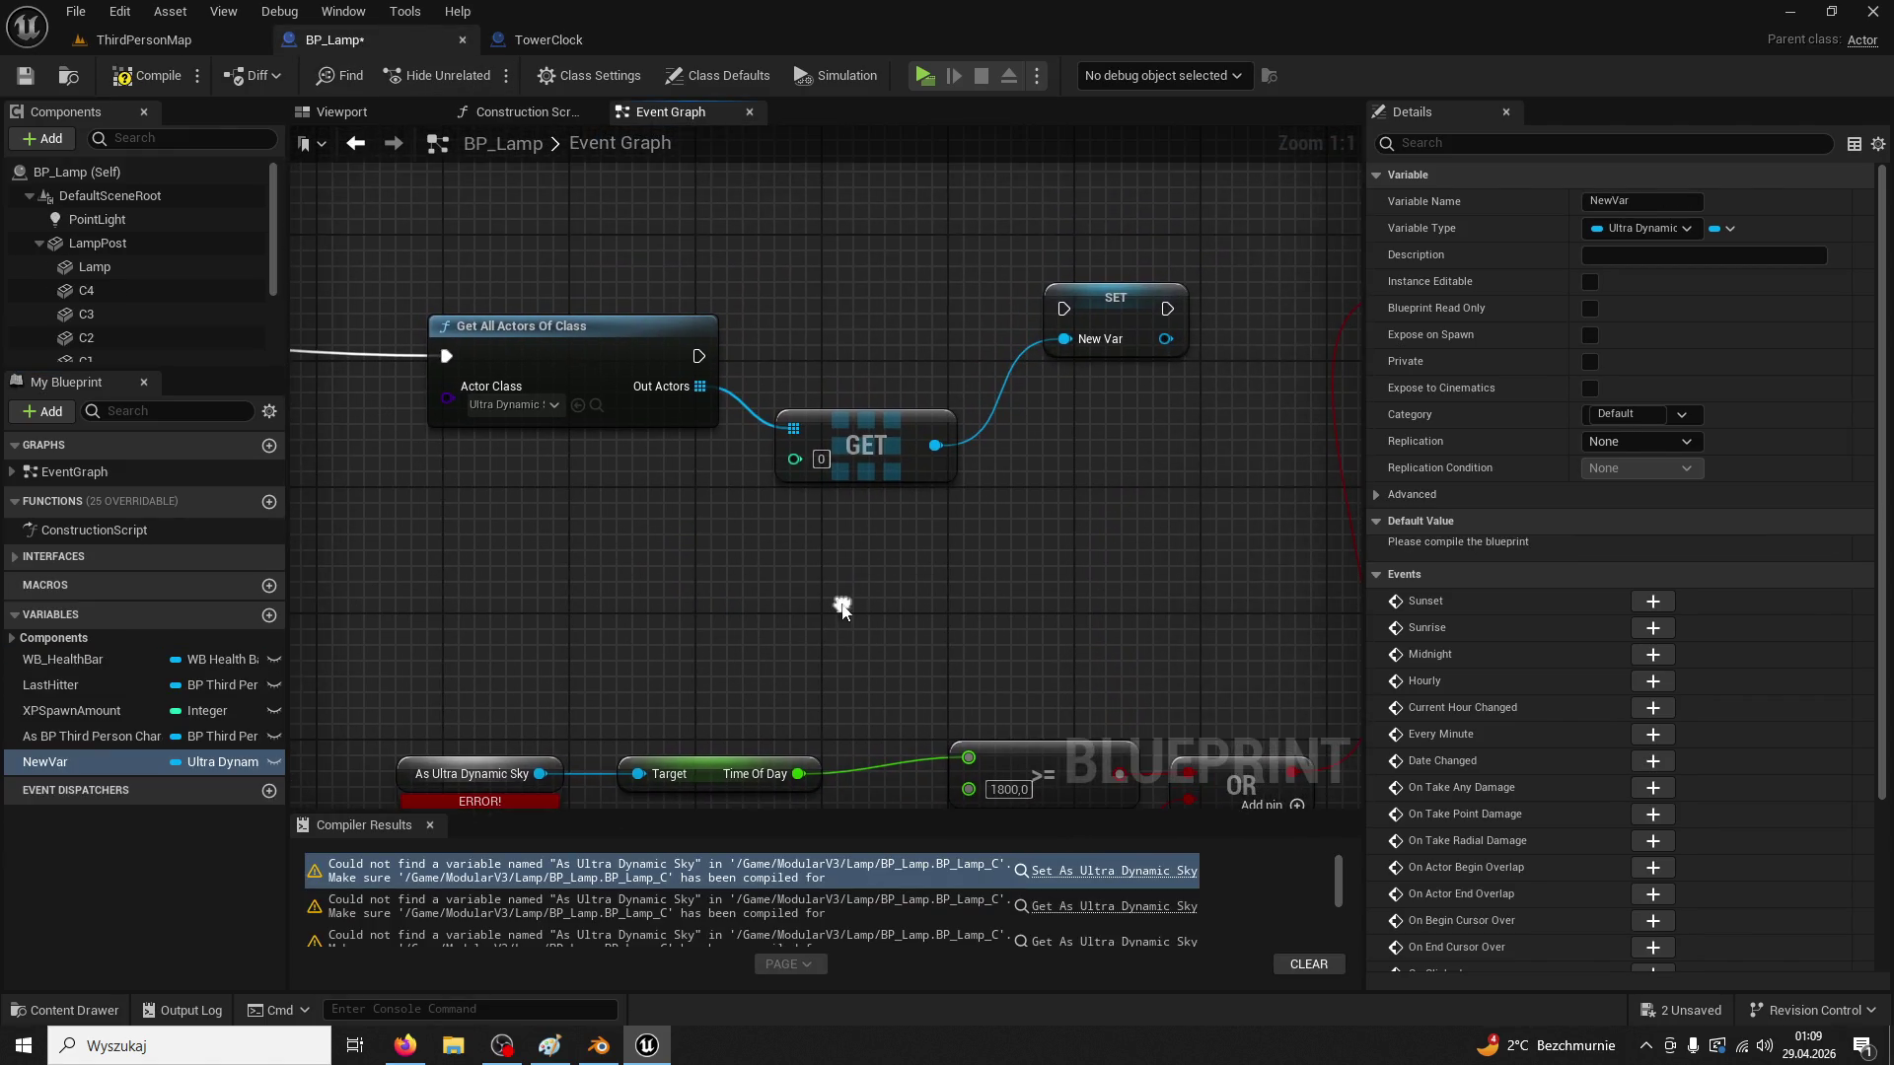
Rename NewVar to As Ultra Dynamic Sky and wire SET between Get All Actors Of Class and Branch
click(109, 760)
text(As Ultra Dynamic Sky)
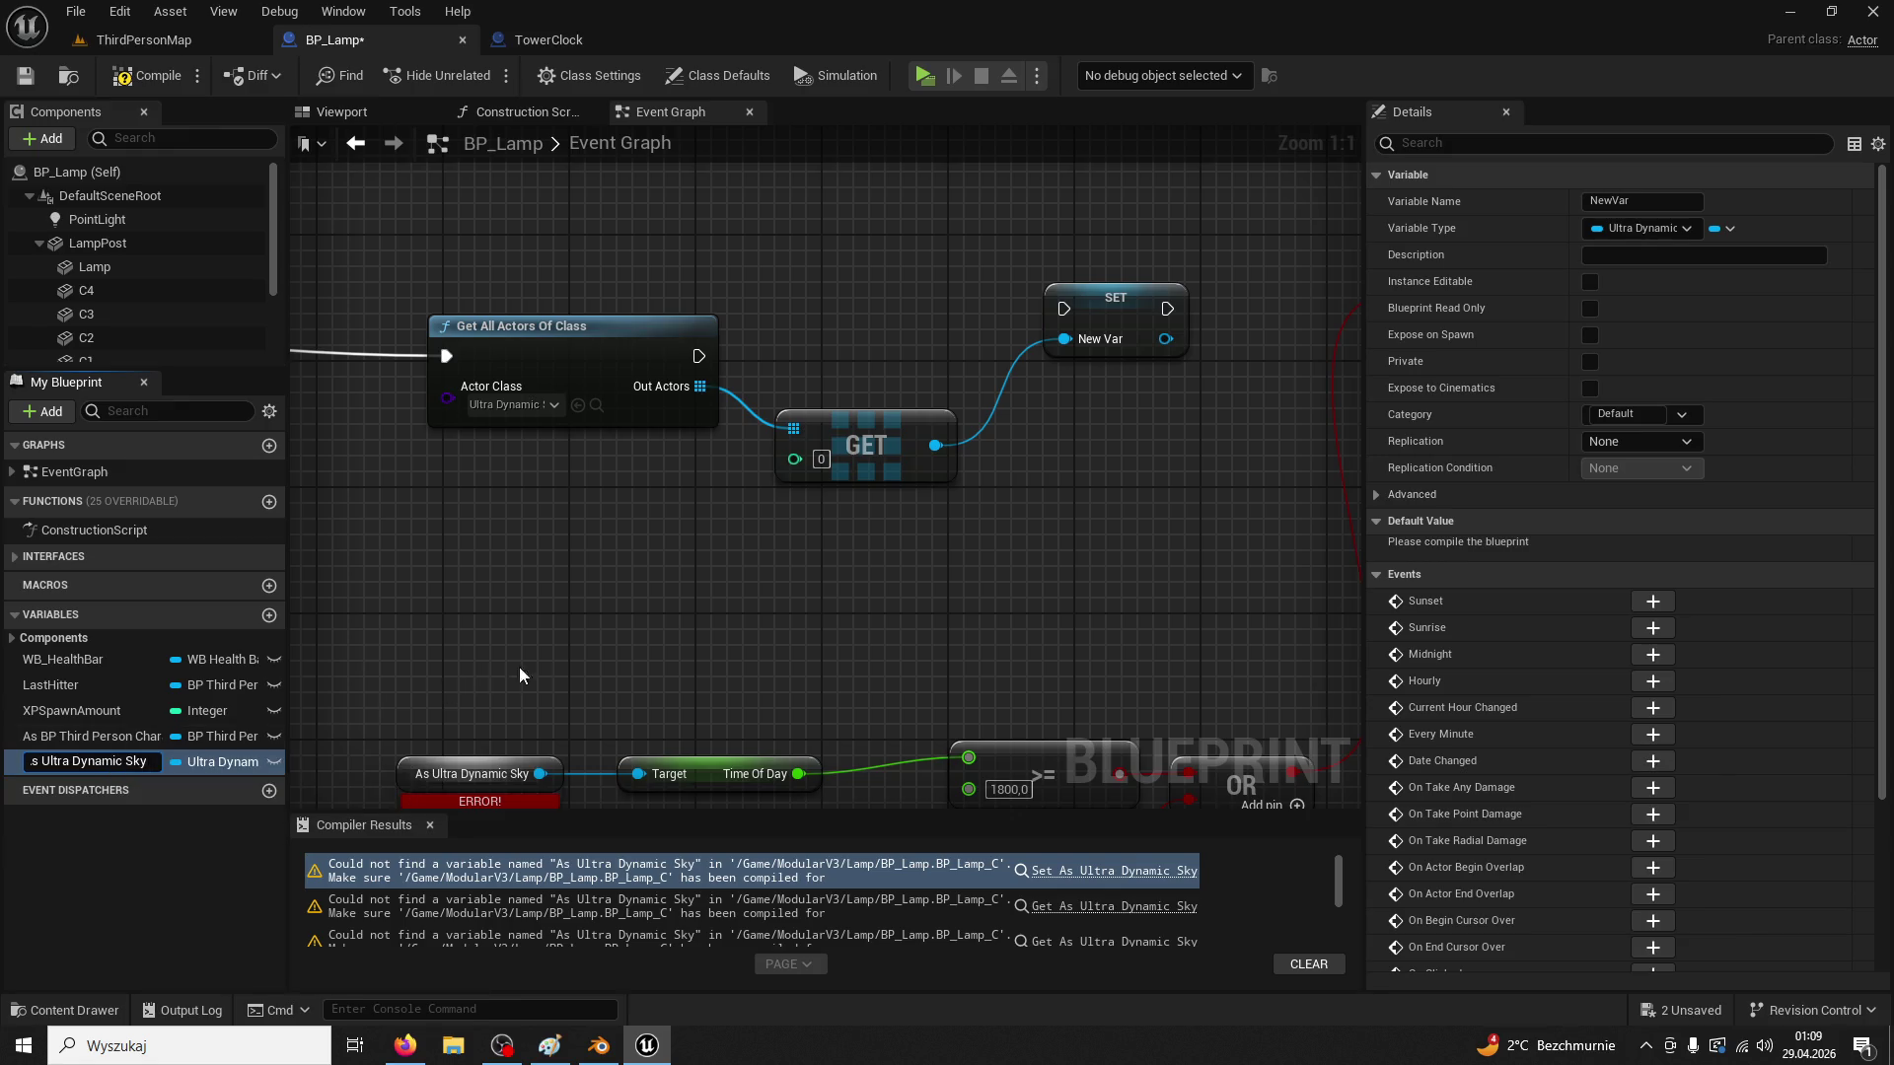
key(Return)
mouse_move(697, 357)
mouse_down()
mouse_move(1036, 292)
mouse_move(1063, 309)
mouse_up()
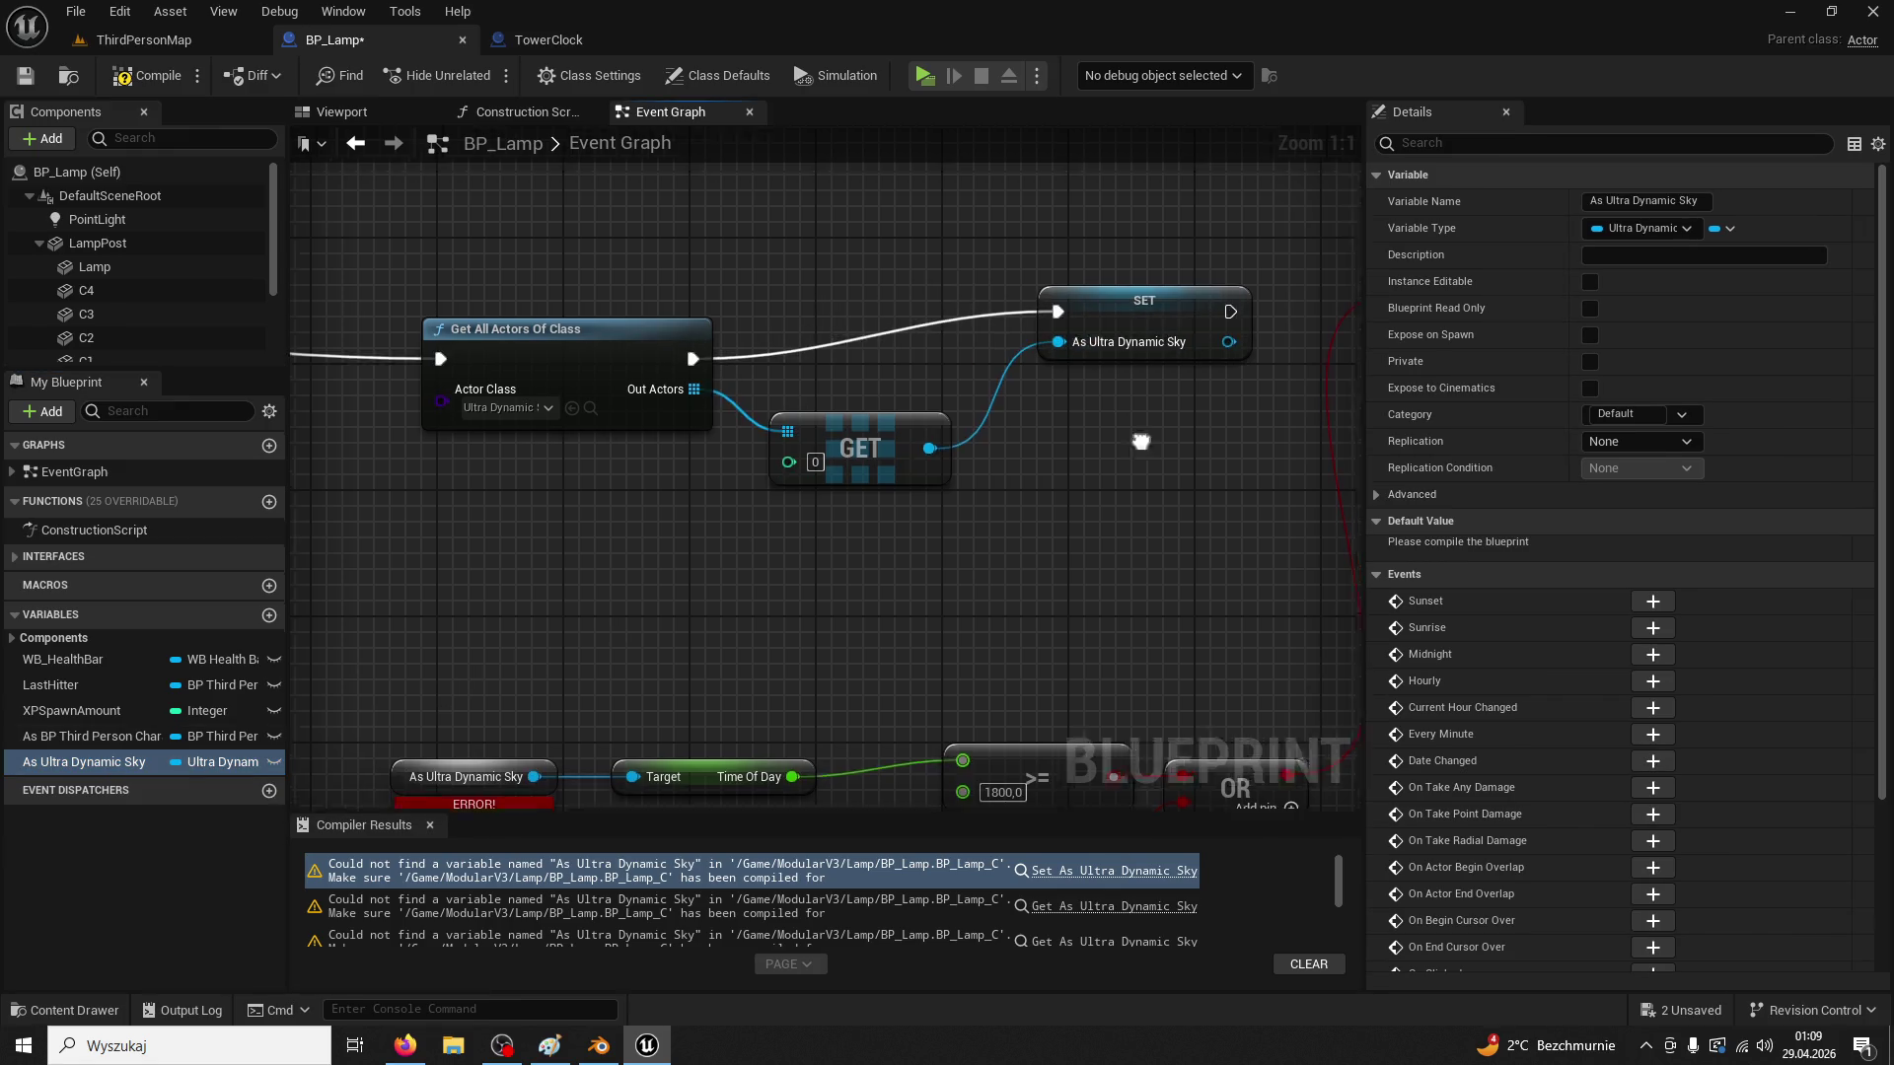
drag(862, 346, 1034, 299)
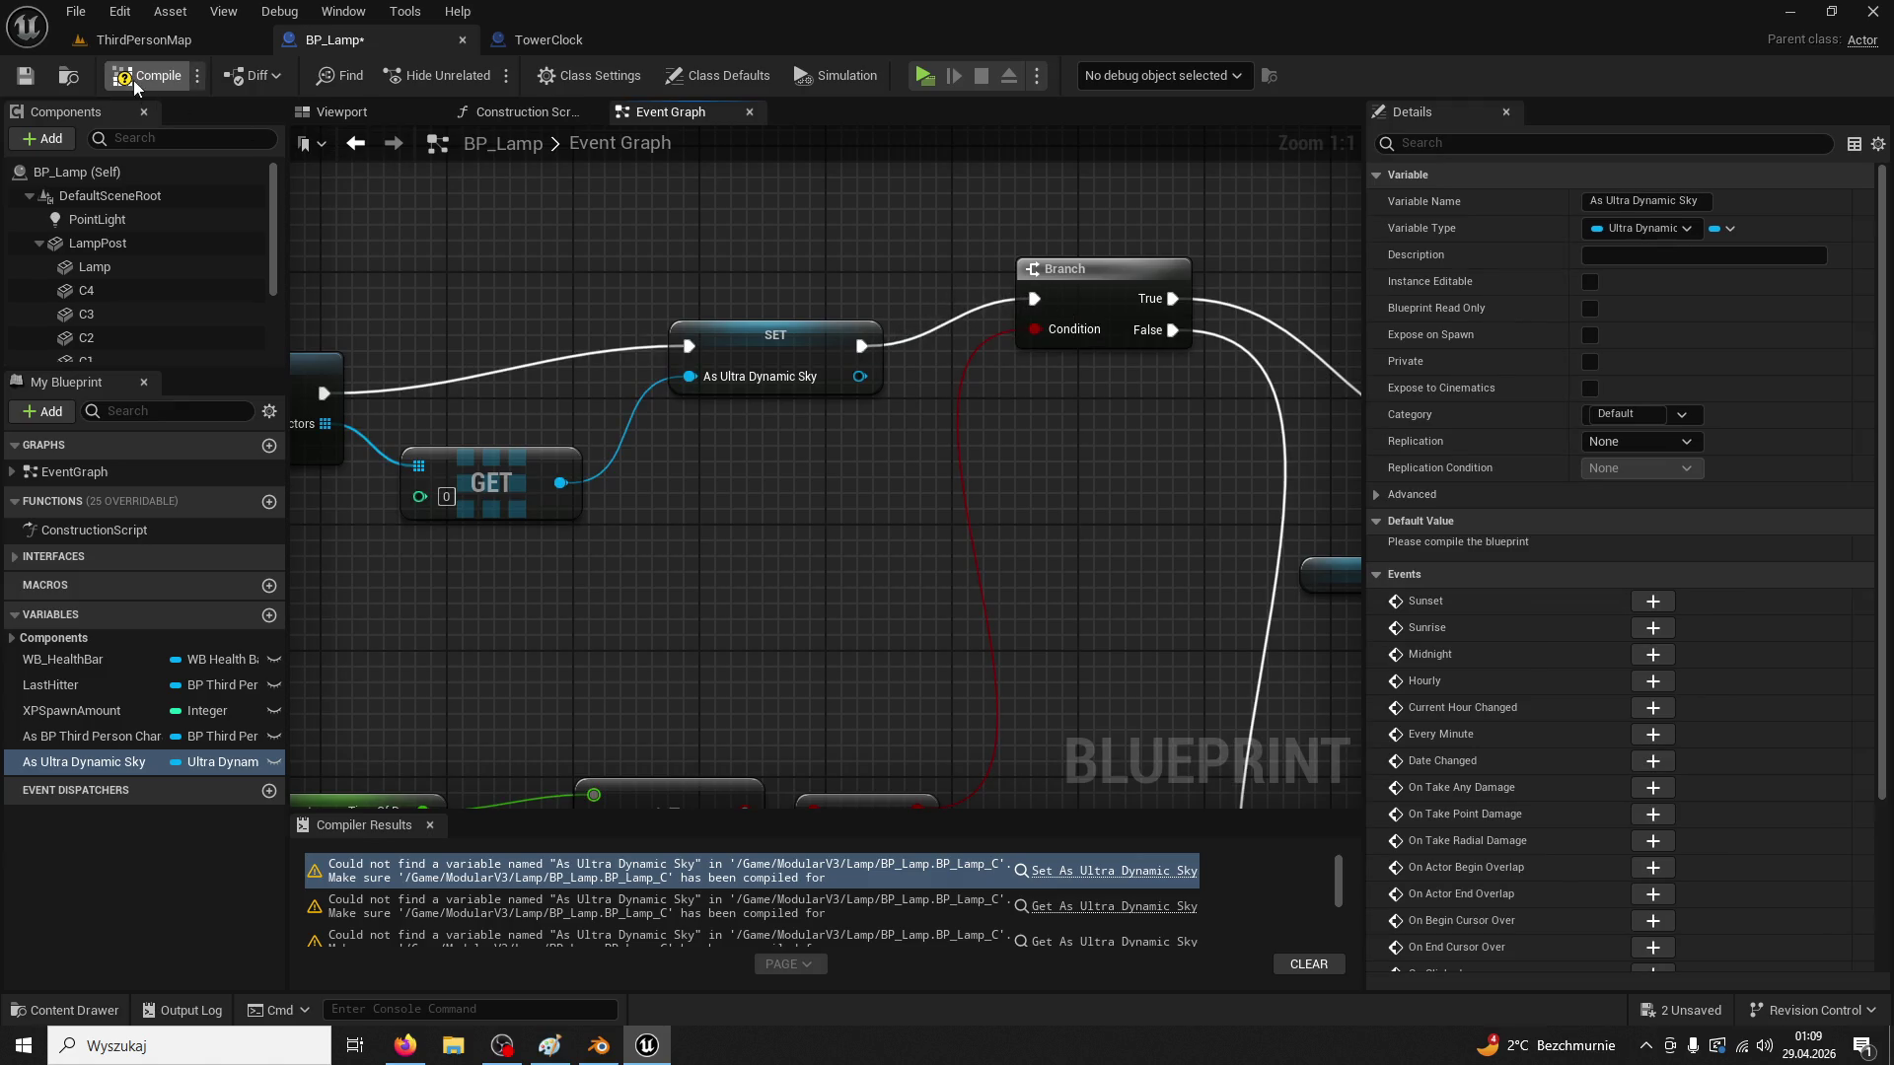
Compile, then replace the upper warning sky getter with an As Ultra Dynamic Sky getter
click(138, 75)
click(1004, 881)
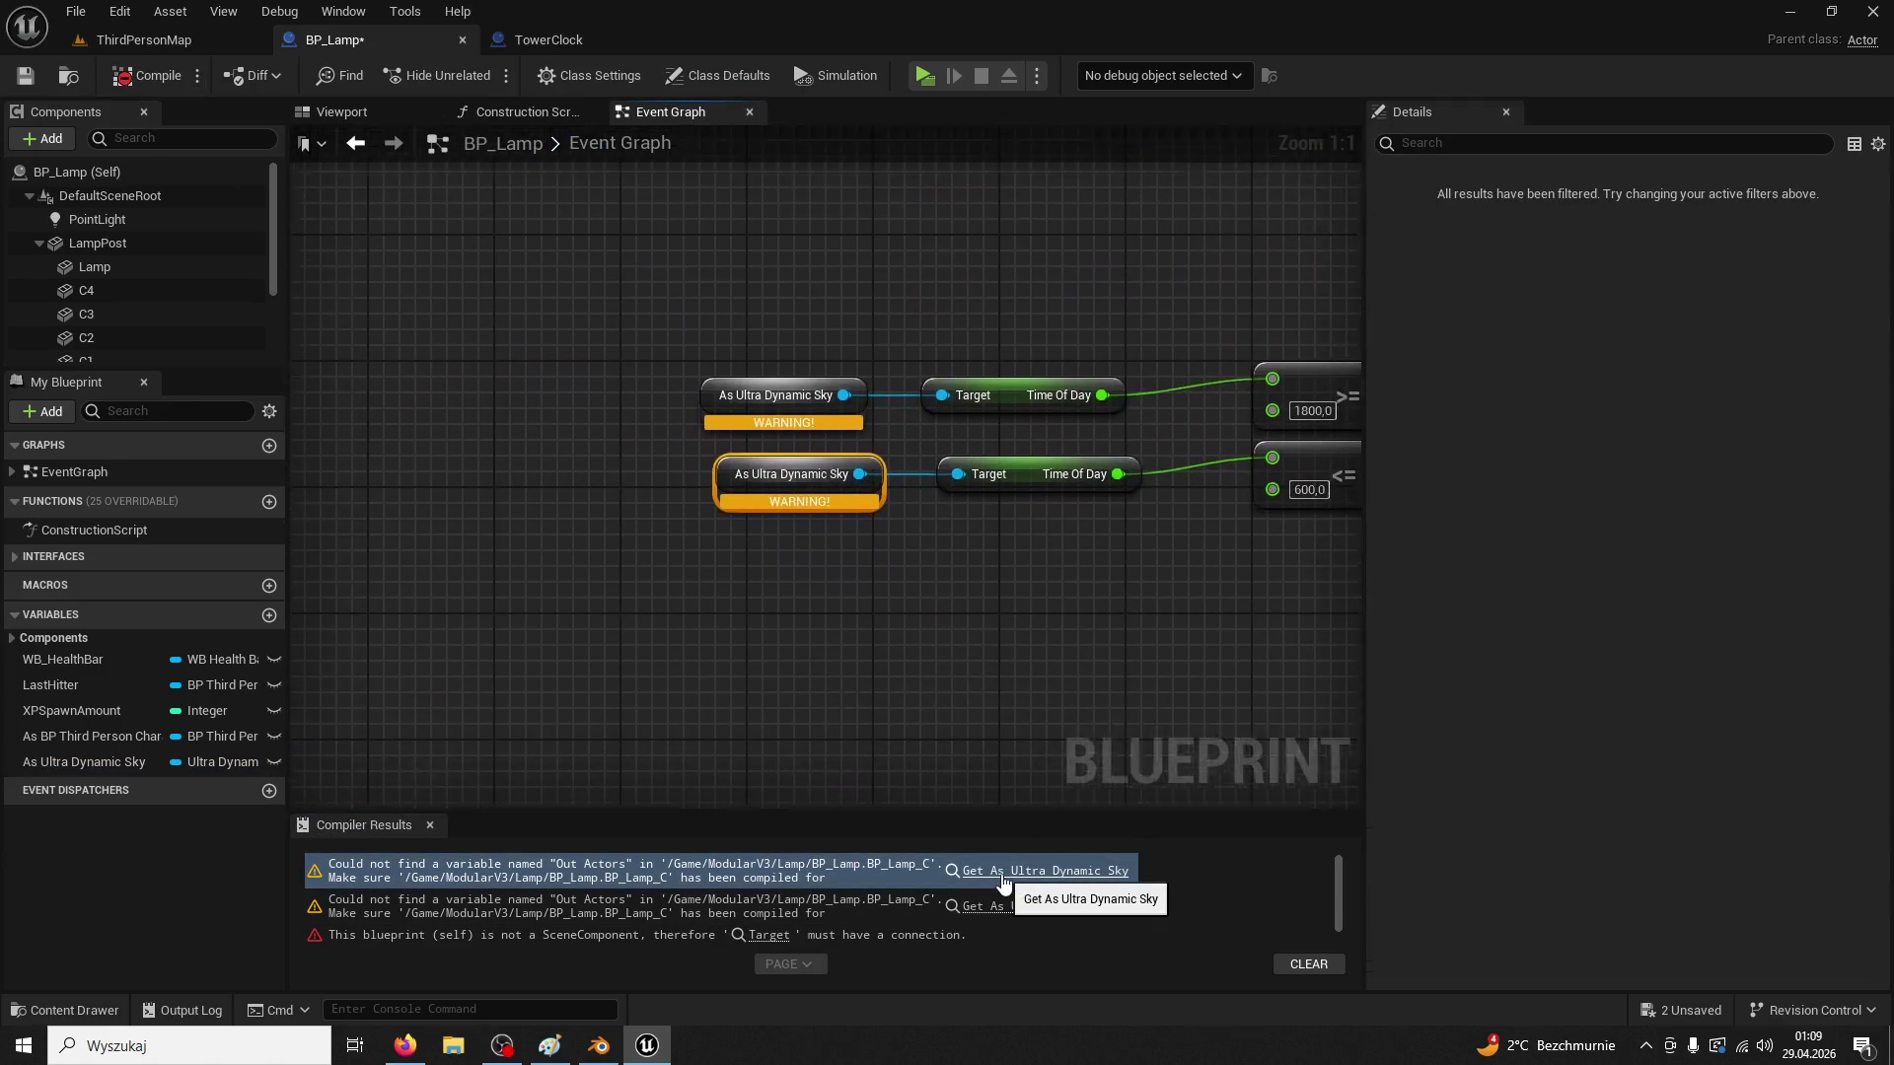
mouse_move(96, 764)
mouse_down()
mouse_move(326, 779)
mouse_move(746, 493)
mouse_up()
click(829, 511)
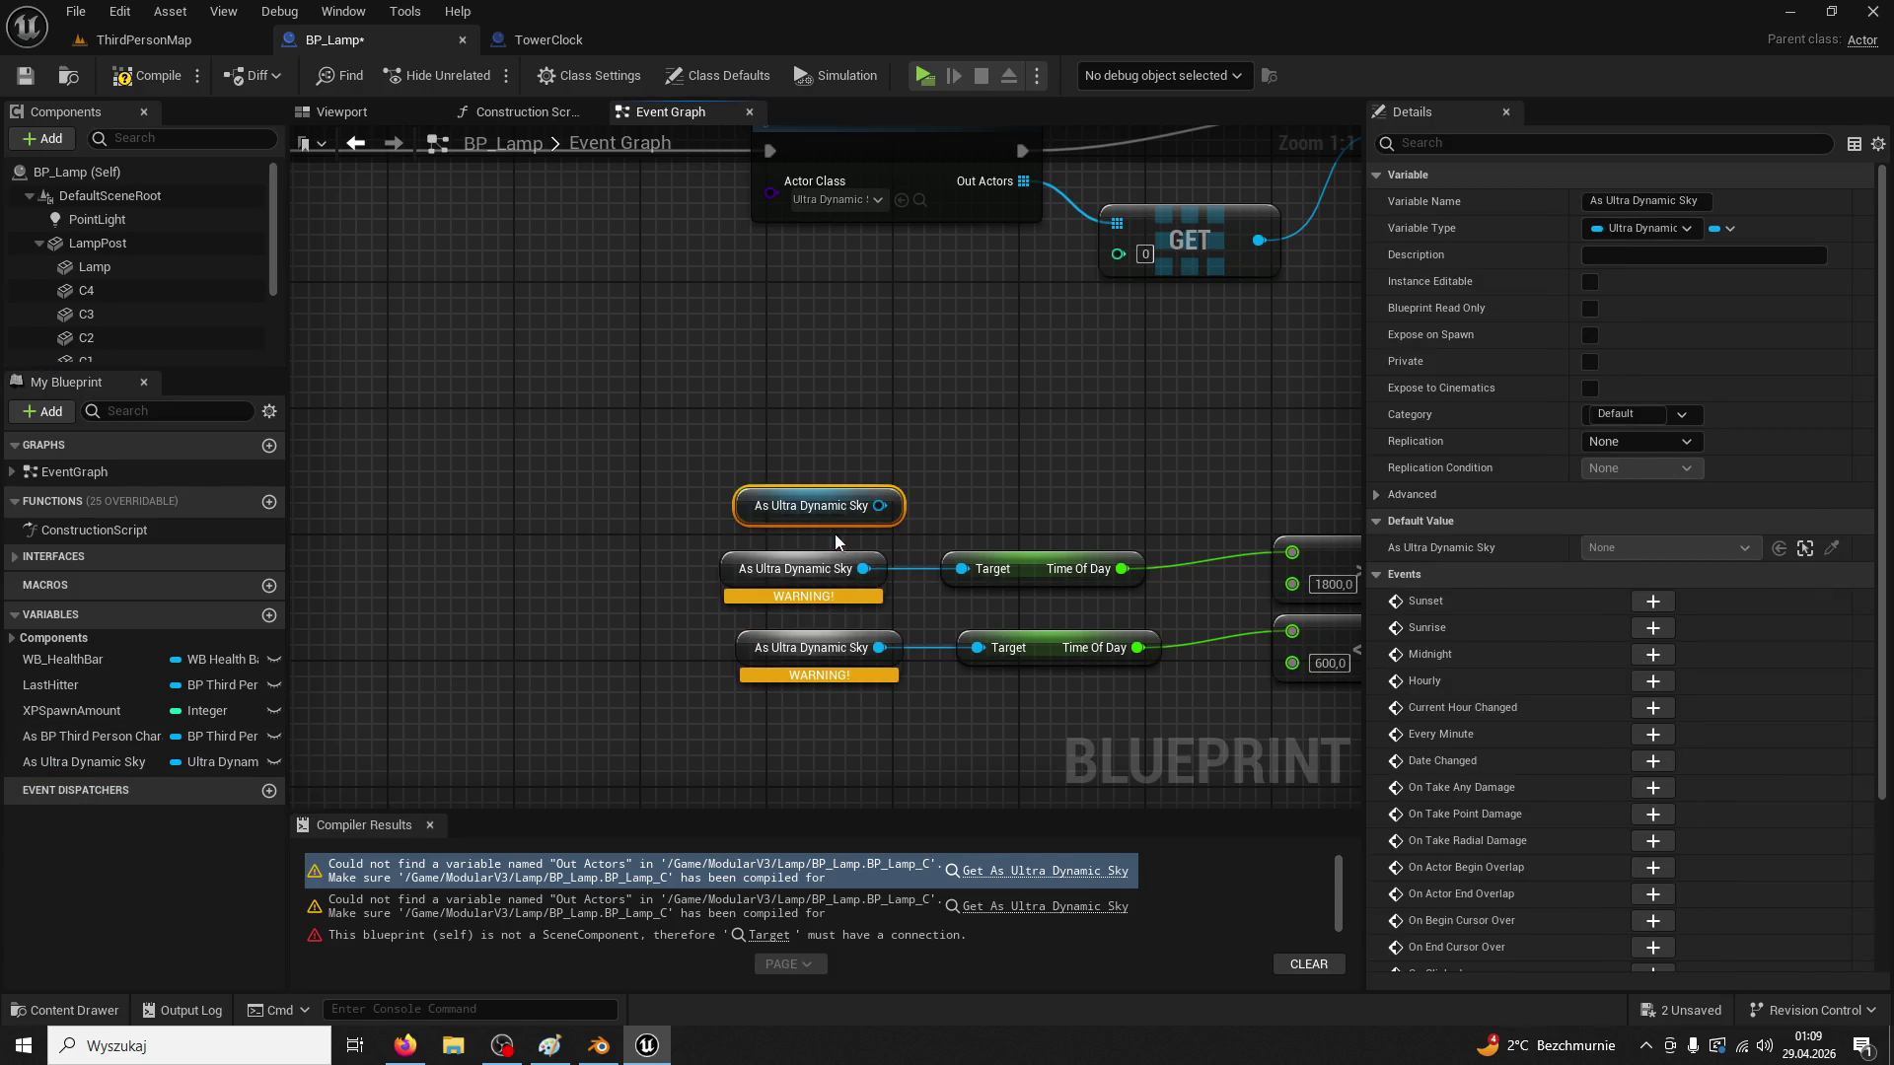
click(735, 572)
key(Delete)
drag(878, 506, 959, 569)
Duplicate the sky getter to replace the lower warning getter on the second Time Of Day Target
click(796, 513)
key(ctrl+c)
click(757, 606)
key(ctrl+v)
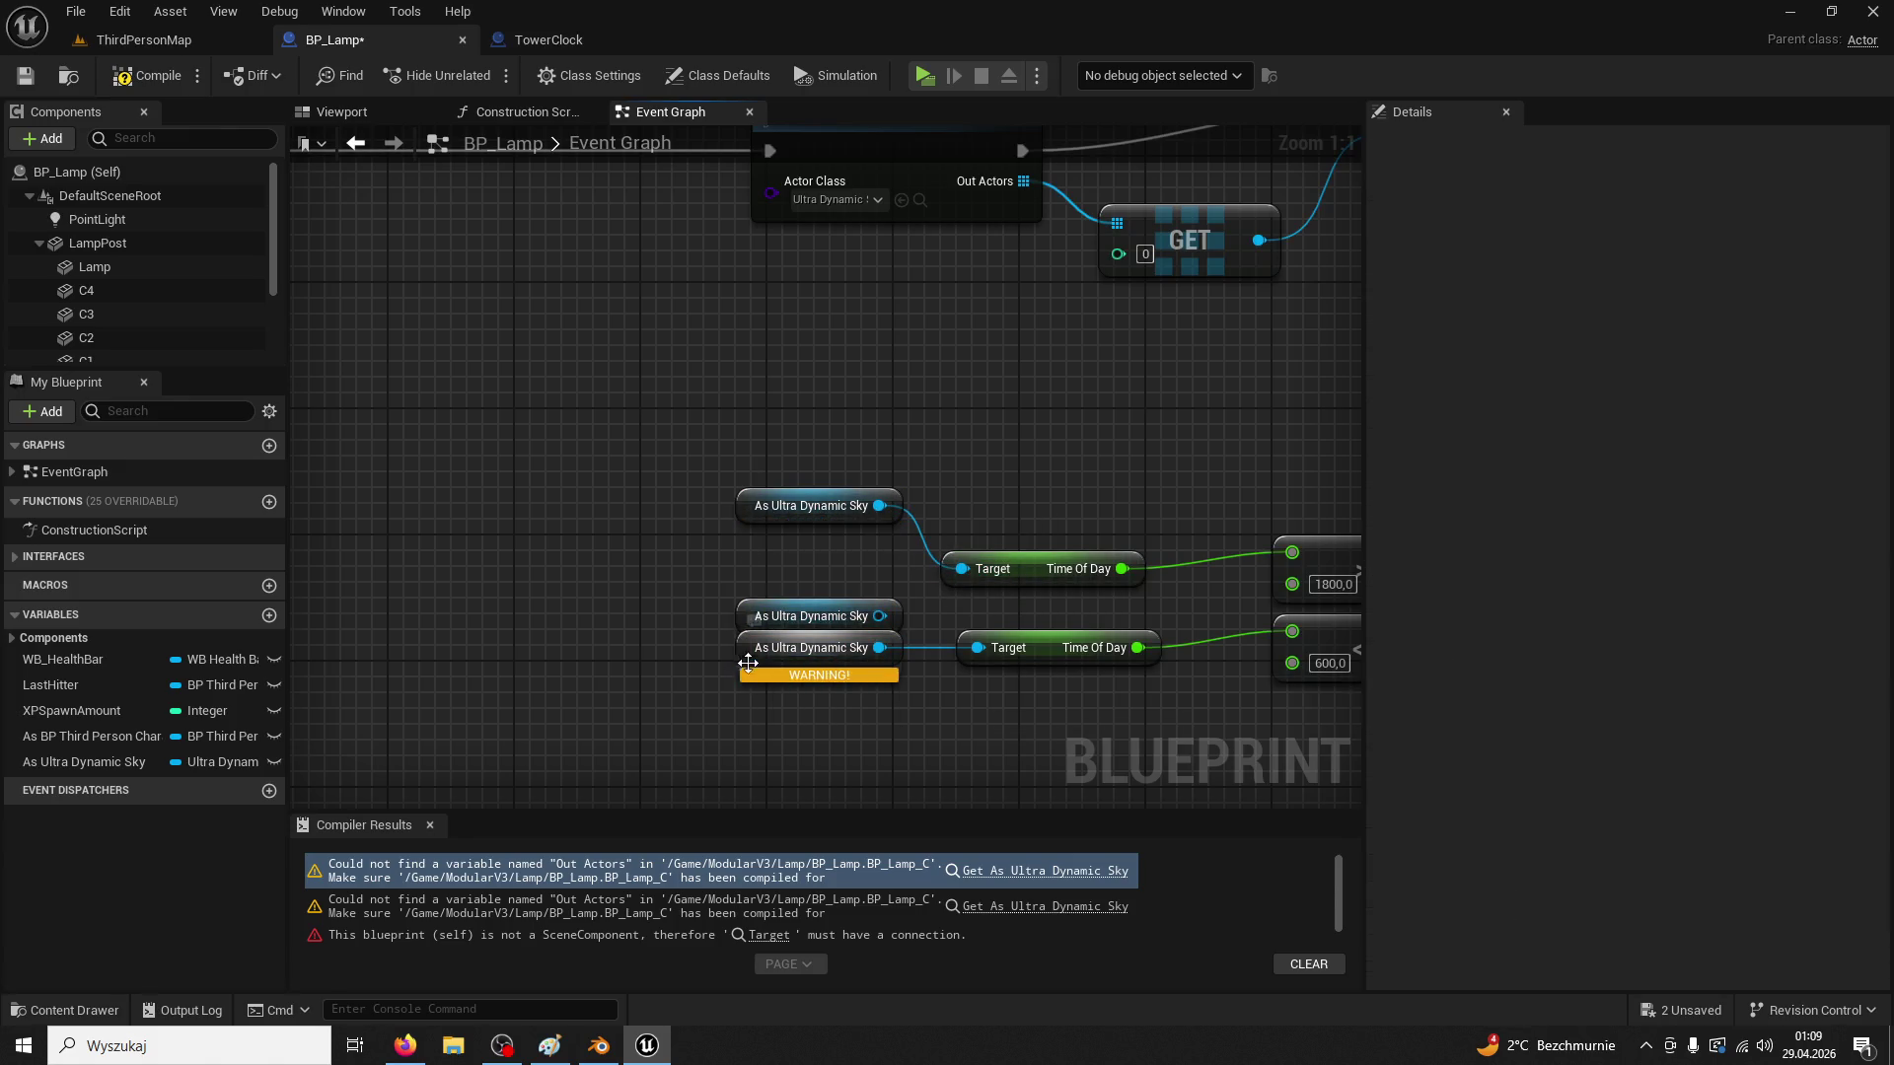
click(747, 665)
key(Delete)
drag(879, 616, 986, 654)
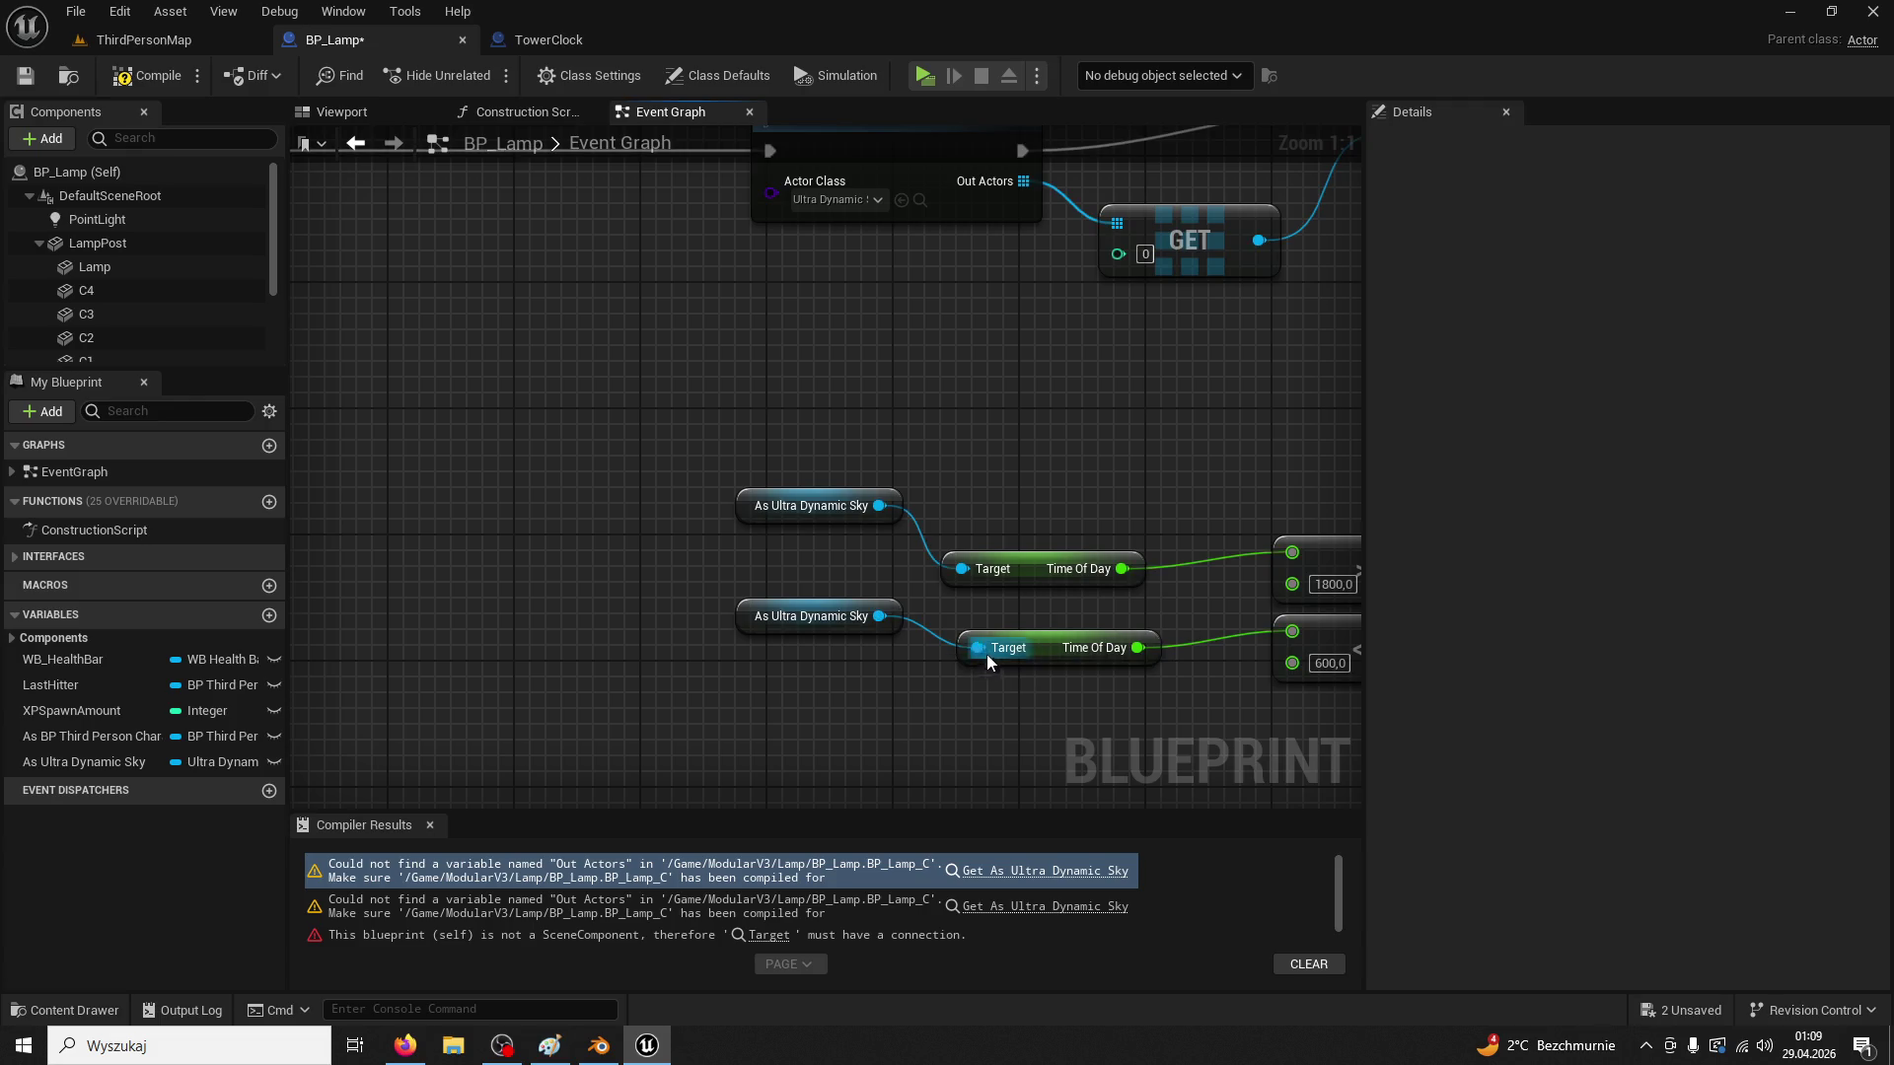
Recompile and inspect the erroring top Set Visibility node
click(135, 83)
scroll(822, 420, down, 5)
scroll(1020, 417, up, 2)
click(1097, 324)
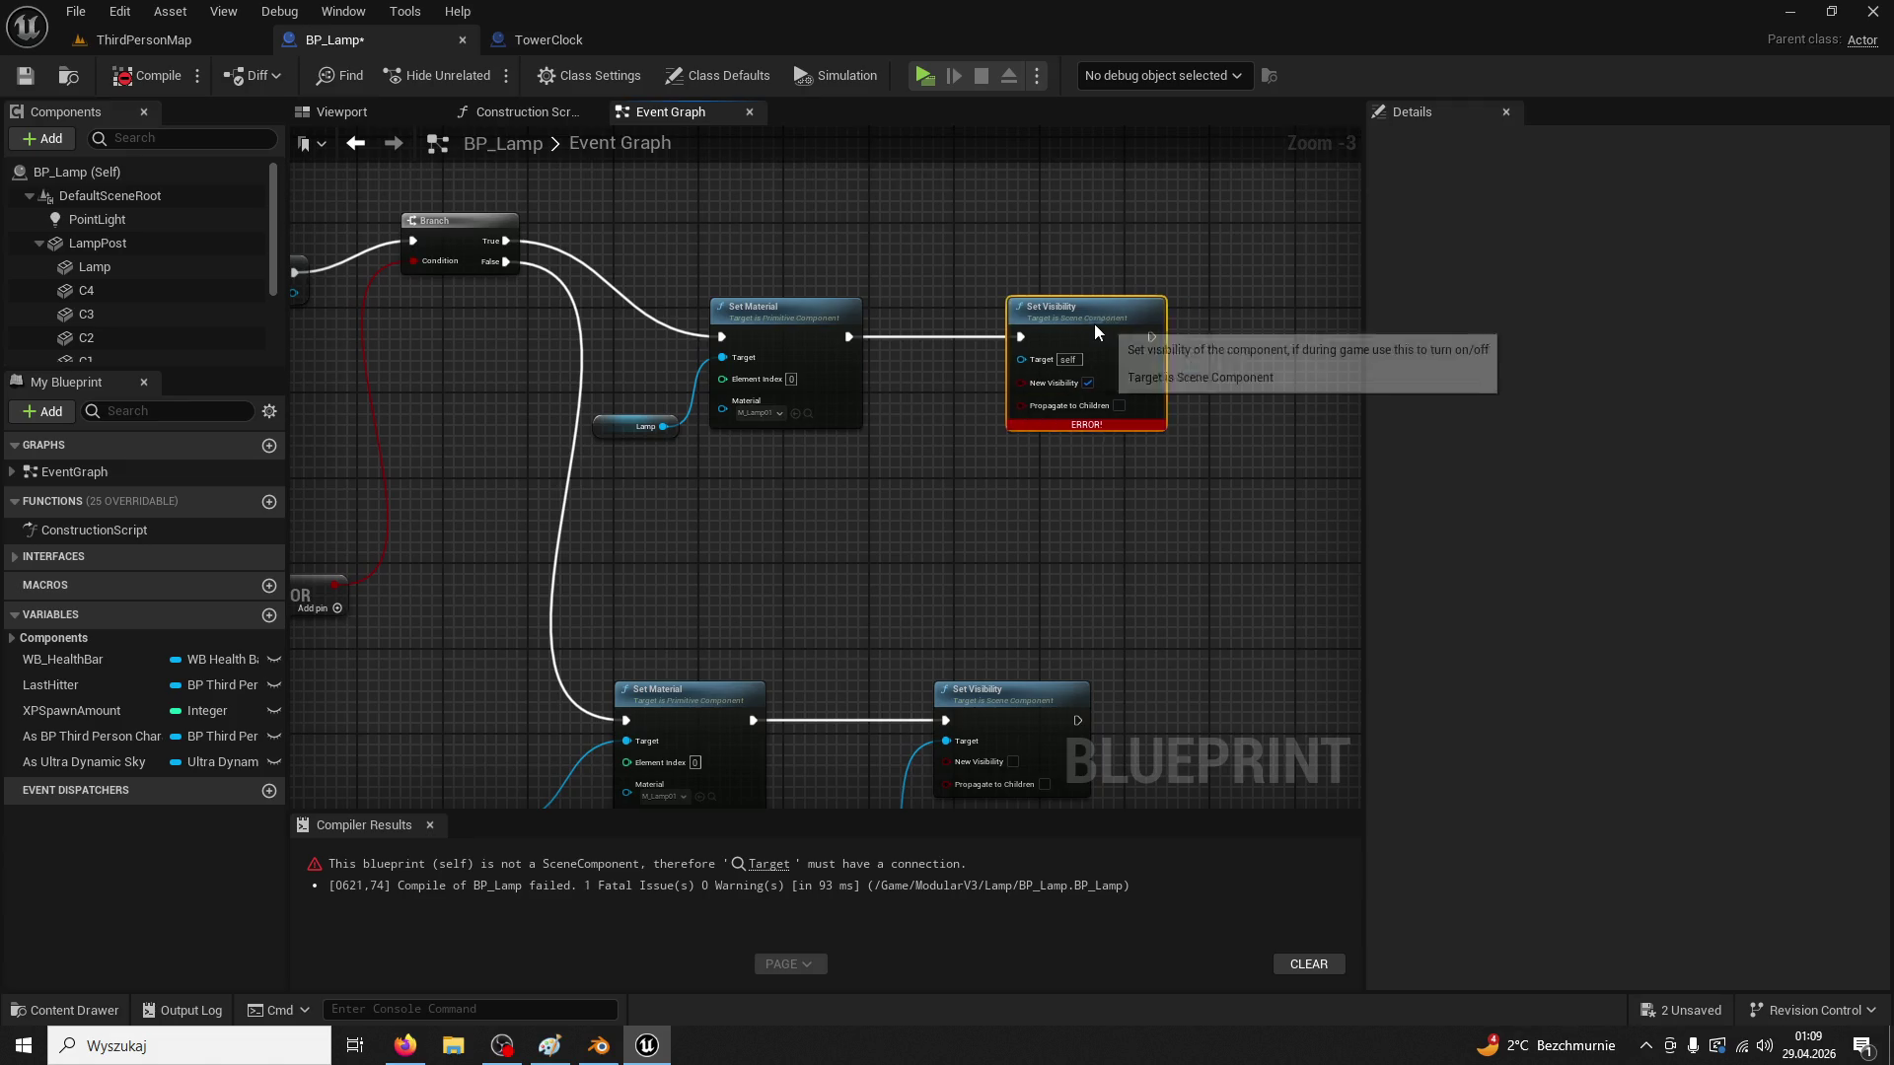
scroll(1097, 326, up, 2)
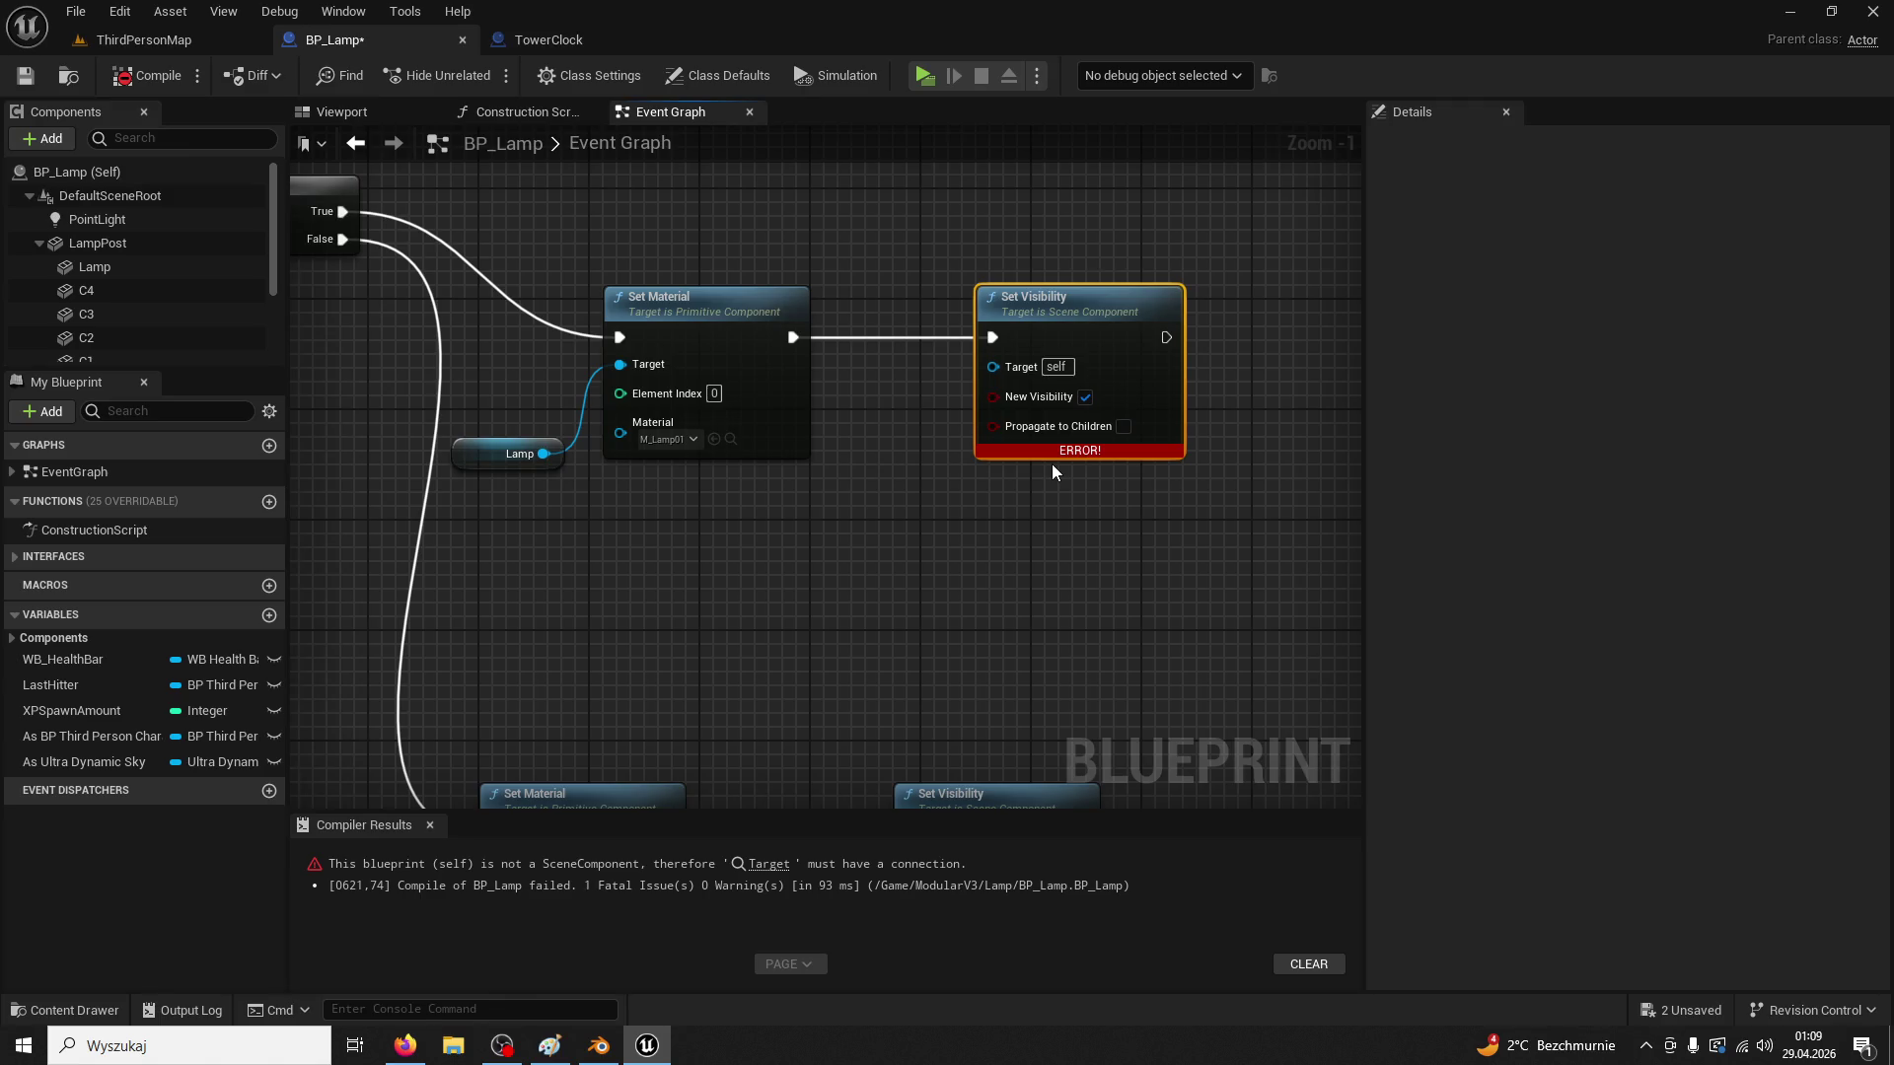
scroll(1051, 463, down, 1)
mouse_move(928, 507)
mouse_down()
mouse_move(909, 401)
mouse_move(951, 224)
mouse_move(921, 364)
mouse_move(927, 483)
mouse_move(956, 351)
mouse_up()
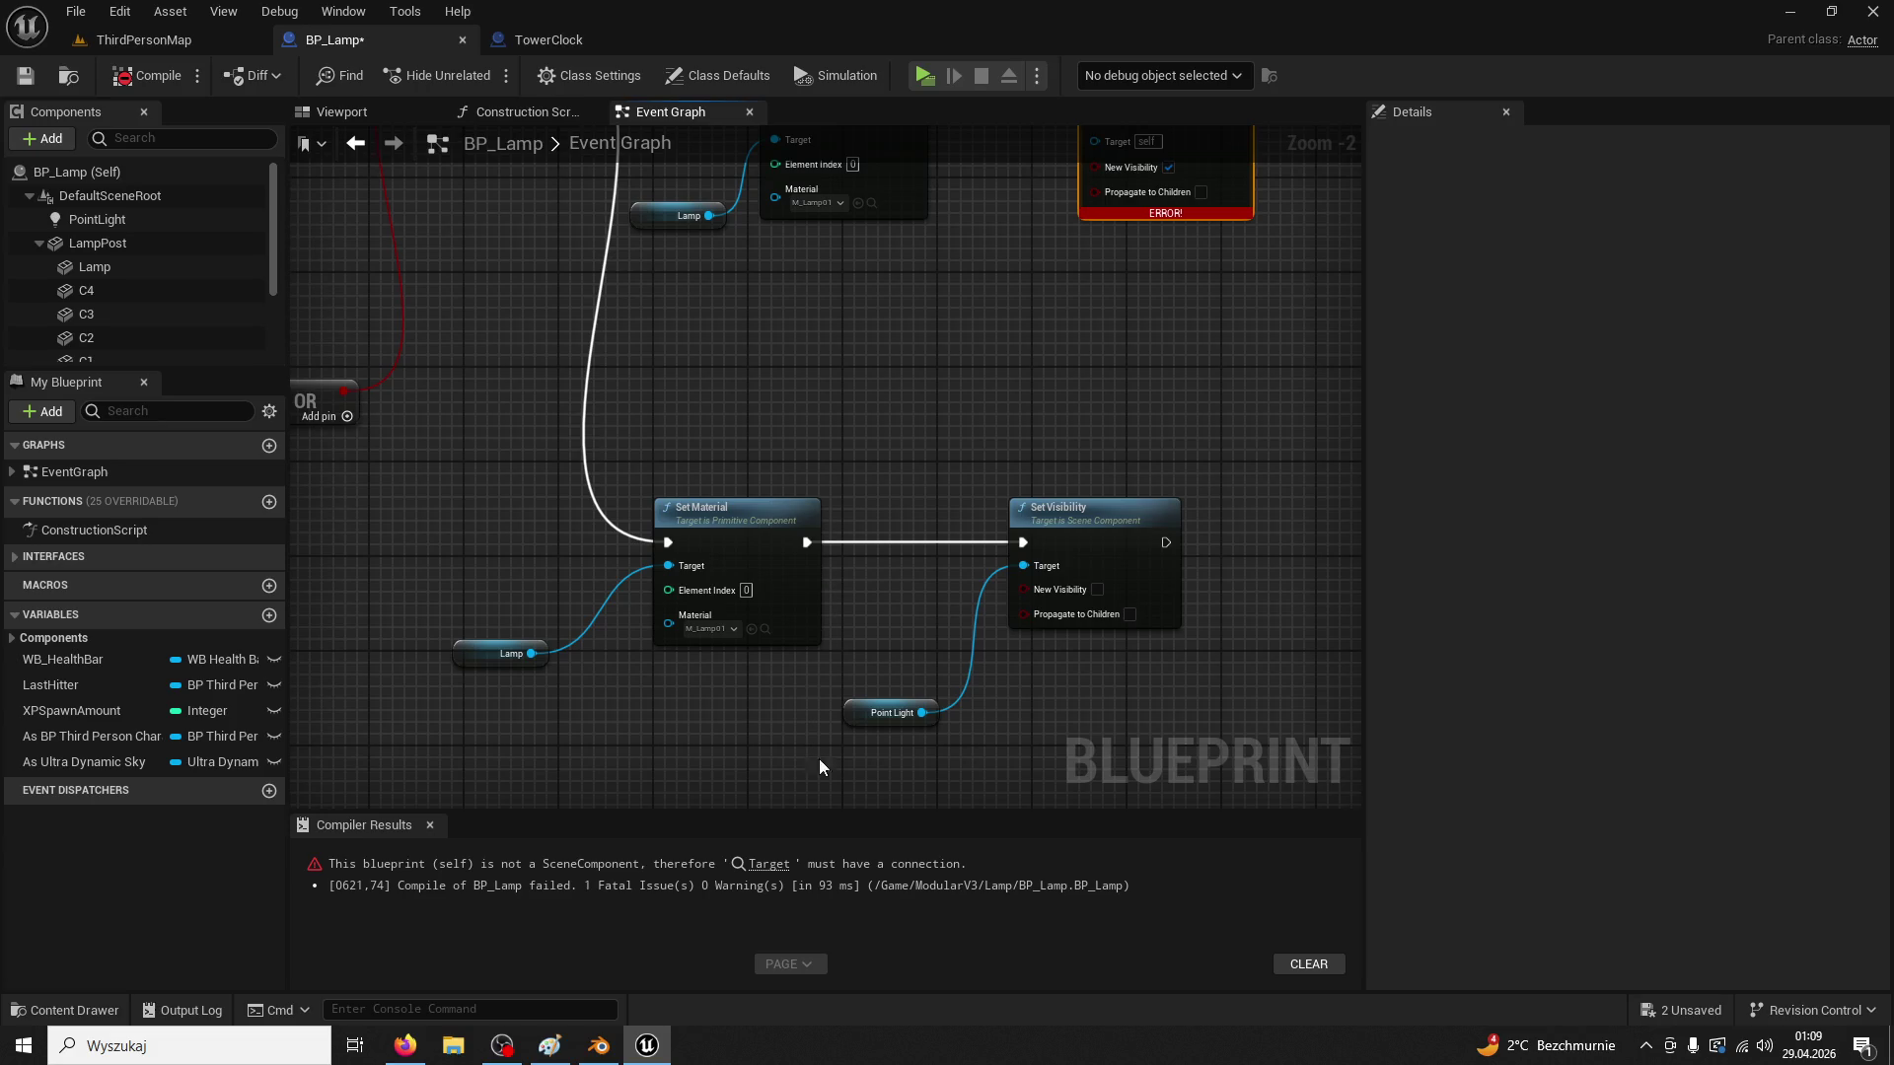
Wire a copied Point Light node into the top Set Visibility's Target, recompile, and return to ThirdPersonMap
click(857, 710)
key(ctrl+c)
drag(931, 285, 930, 499)
key(ctrl+v)
drag(1029, 466, 1103, 359)
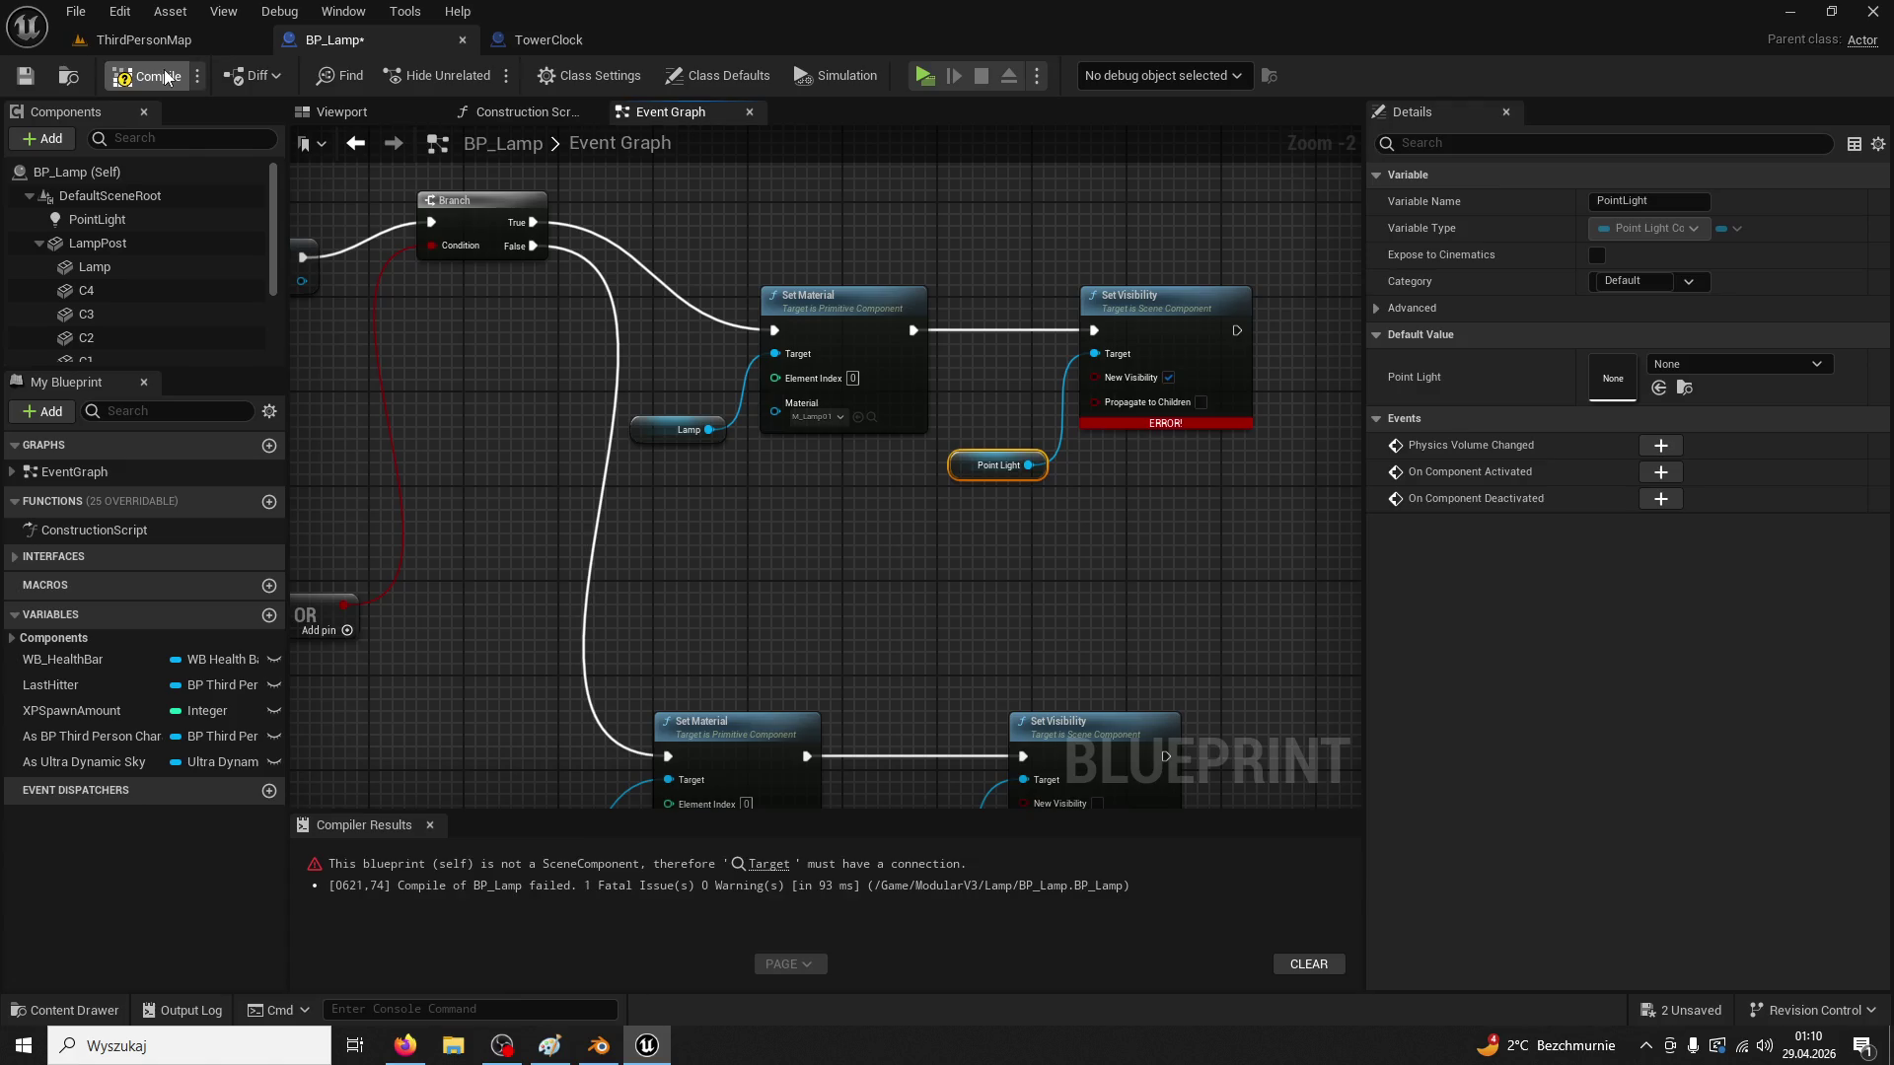
click(164, 76)
click(588, 44)
click(178, 40)
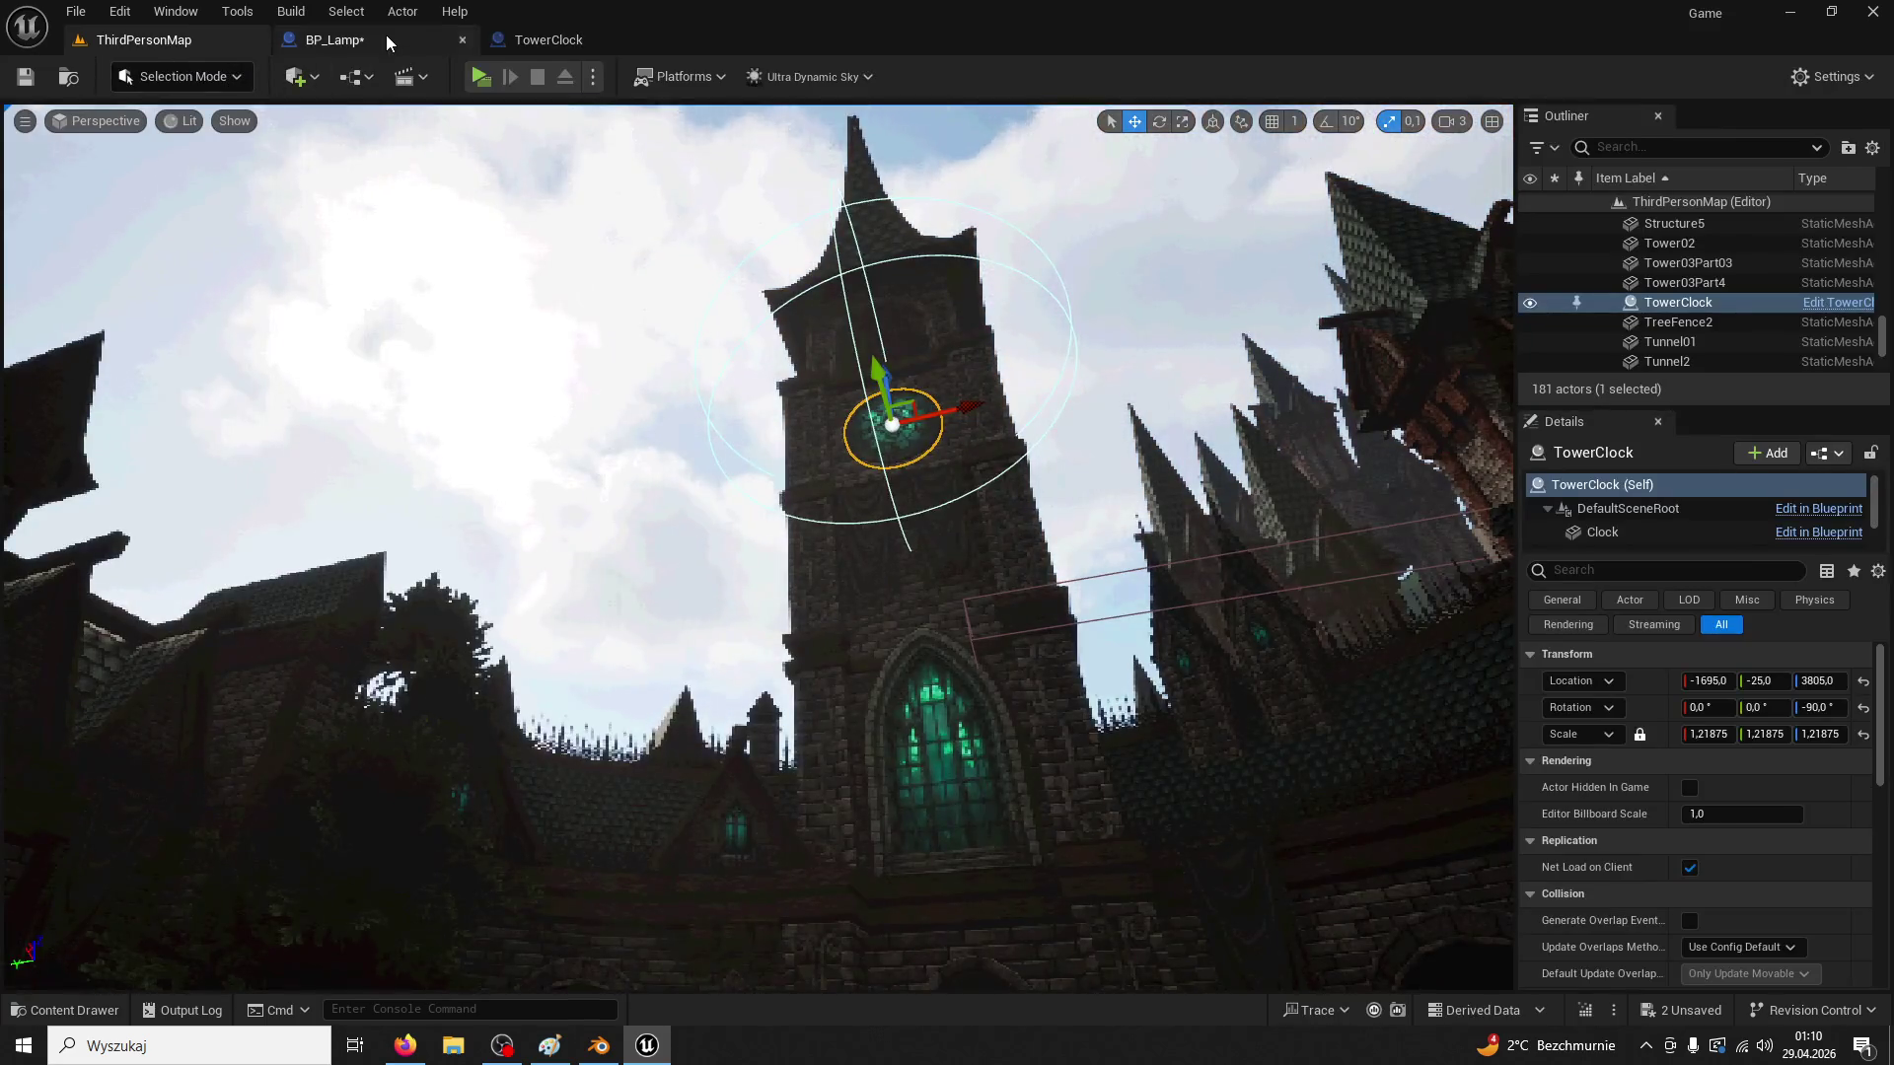
Preview the lamp in BP_Lamp's Viewport
click(391, 44)
click(549, 44)
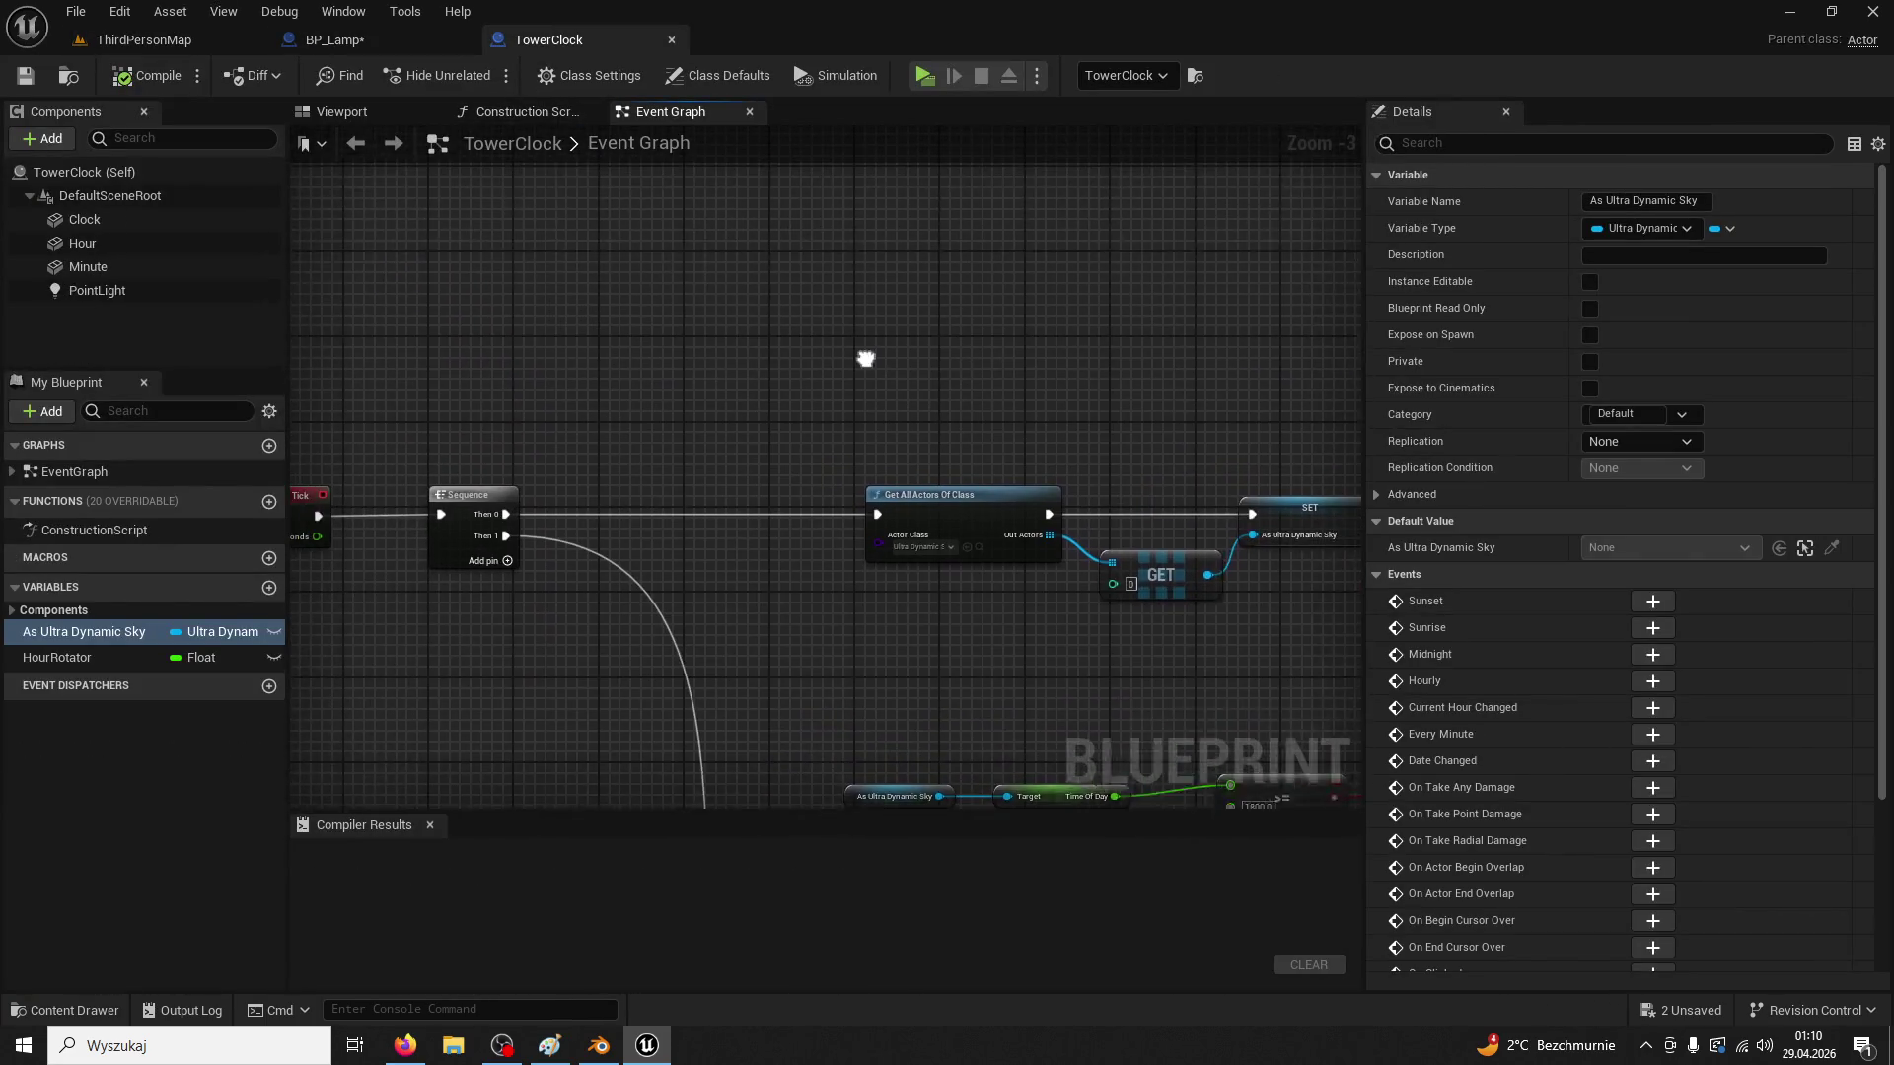
click(382, 45)
click(375, 112)
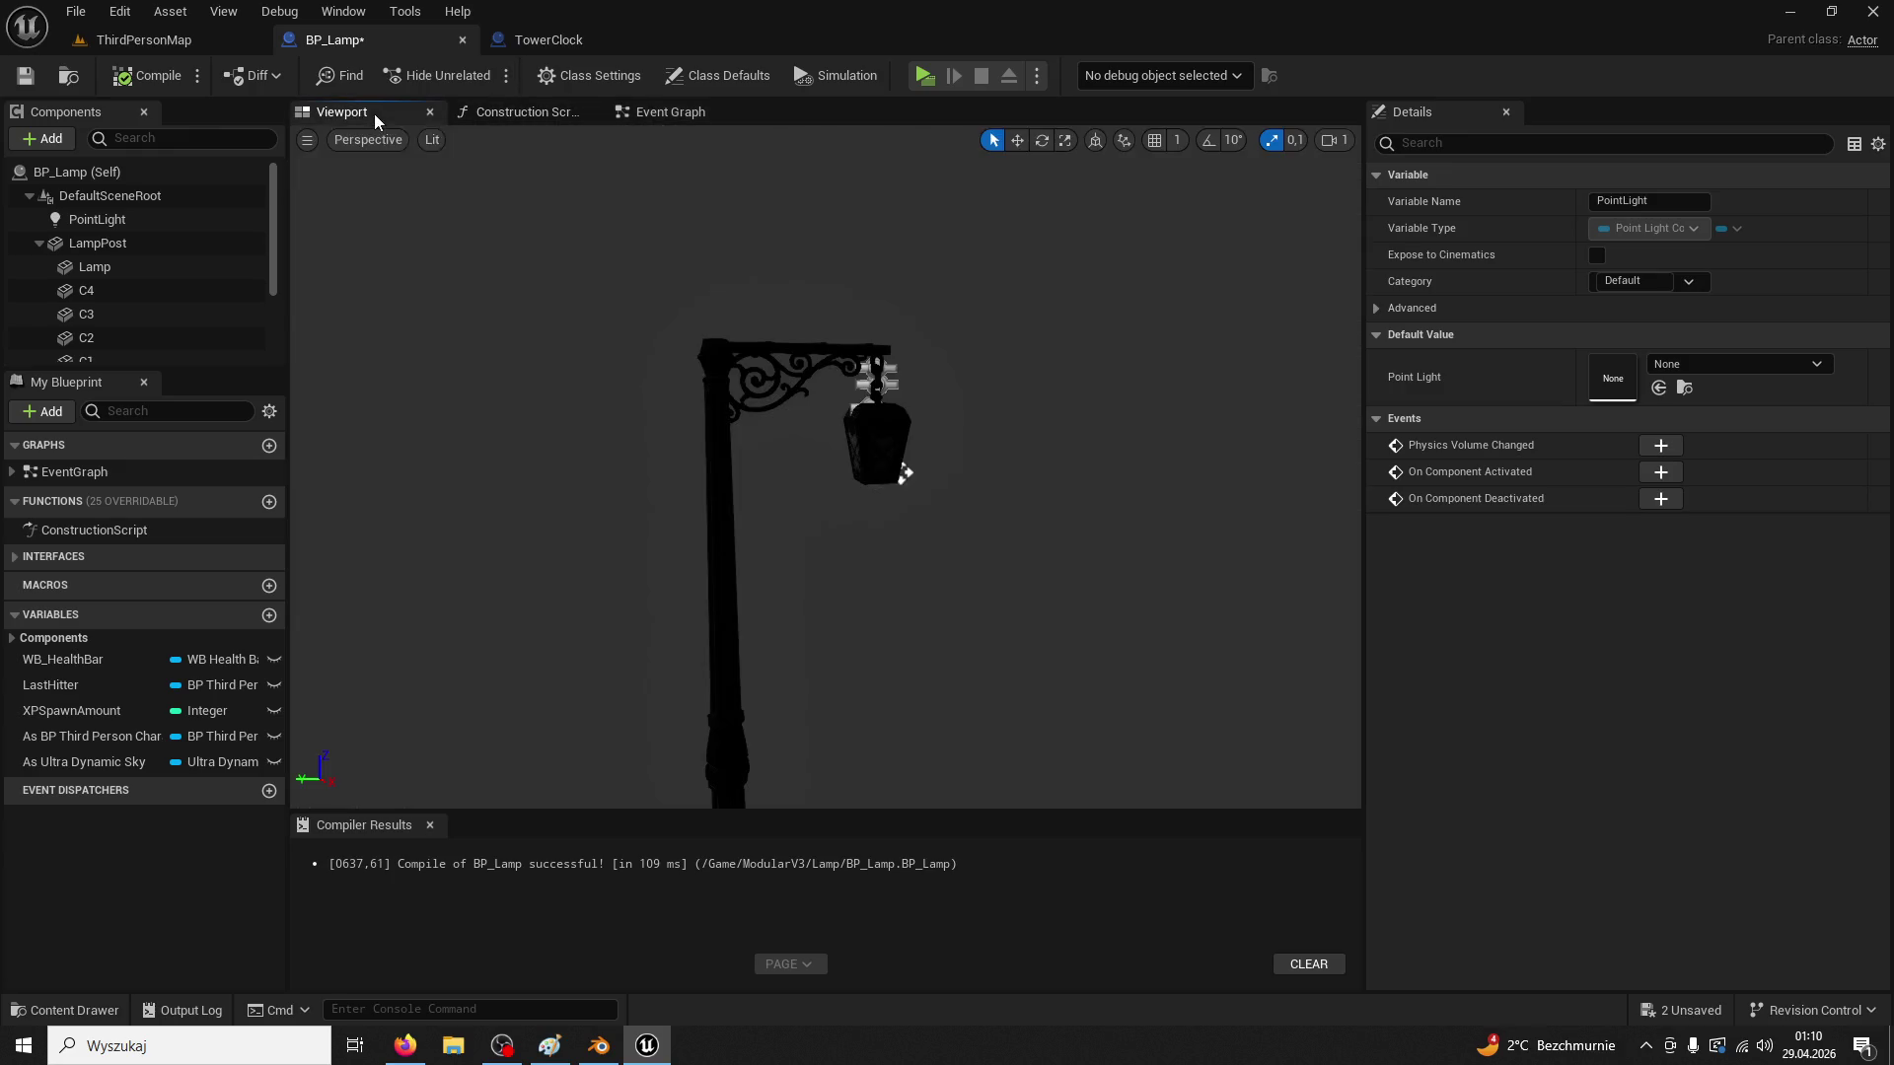
Play-test the ThirdPersonMap level, running the character along the street, then stop
click(144, 39)
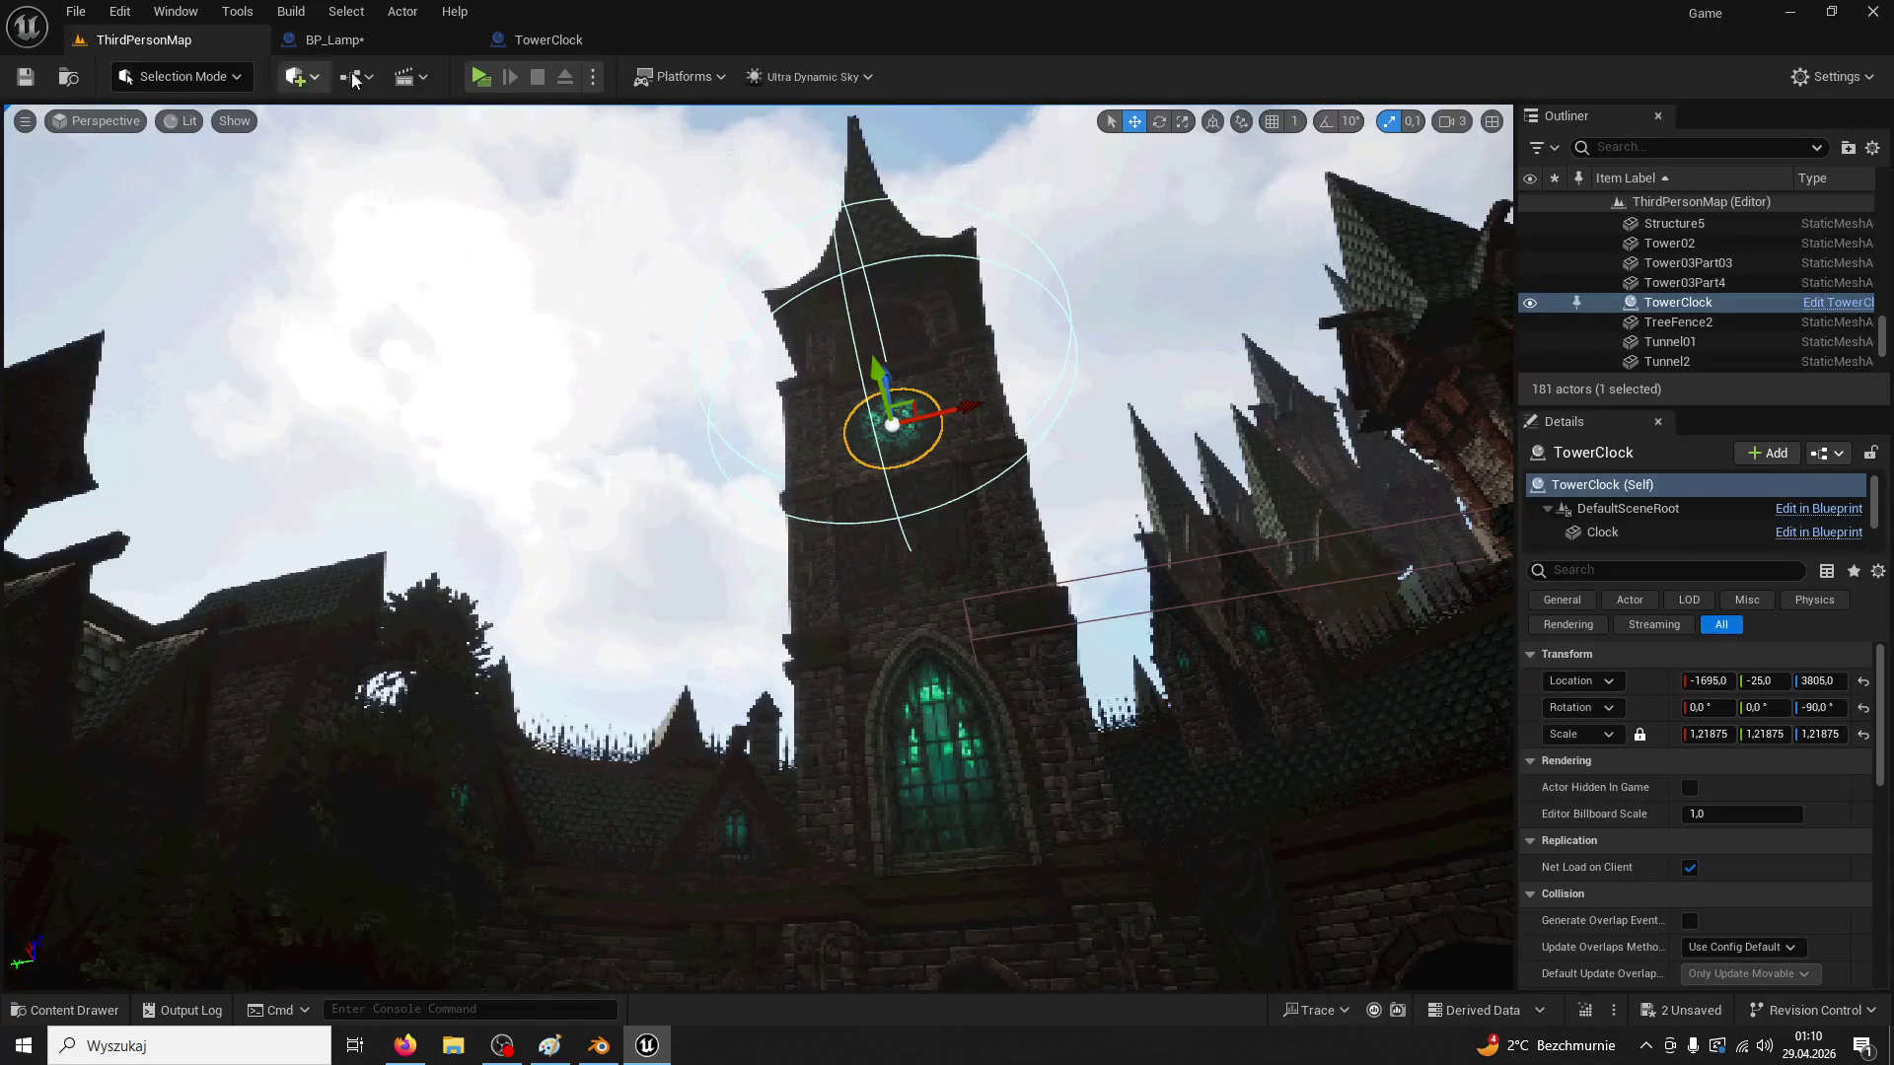
key(alt+p)
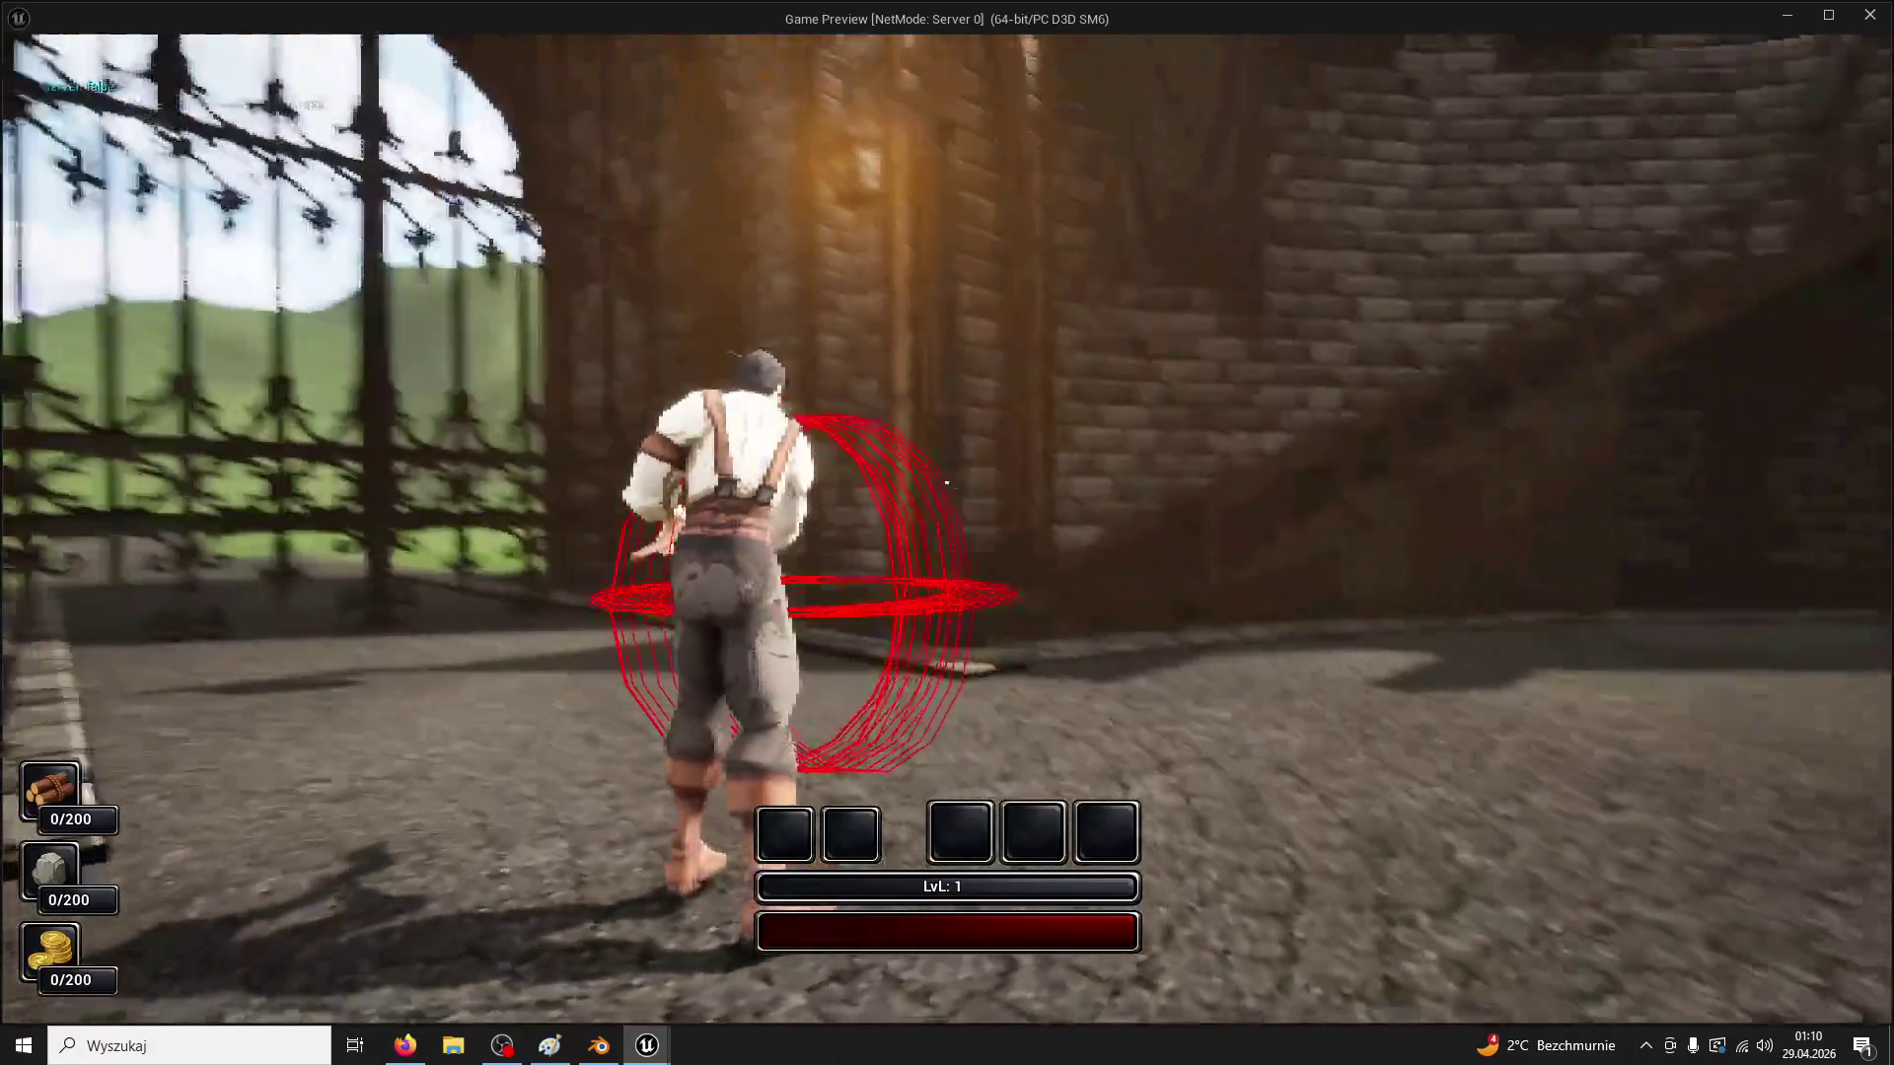
key(w)
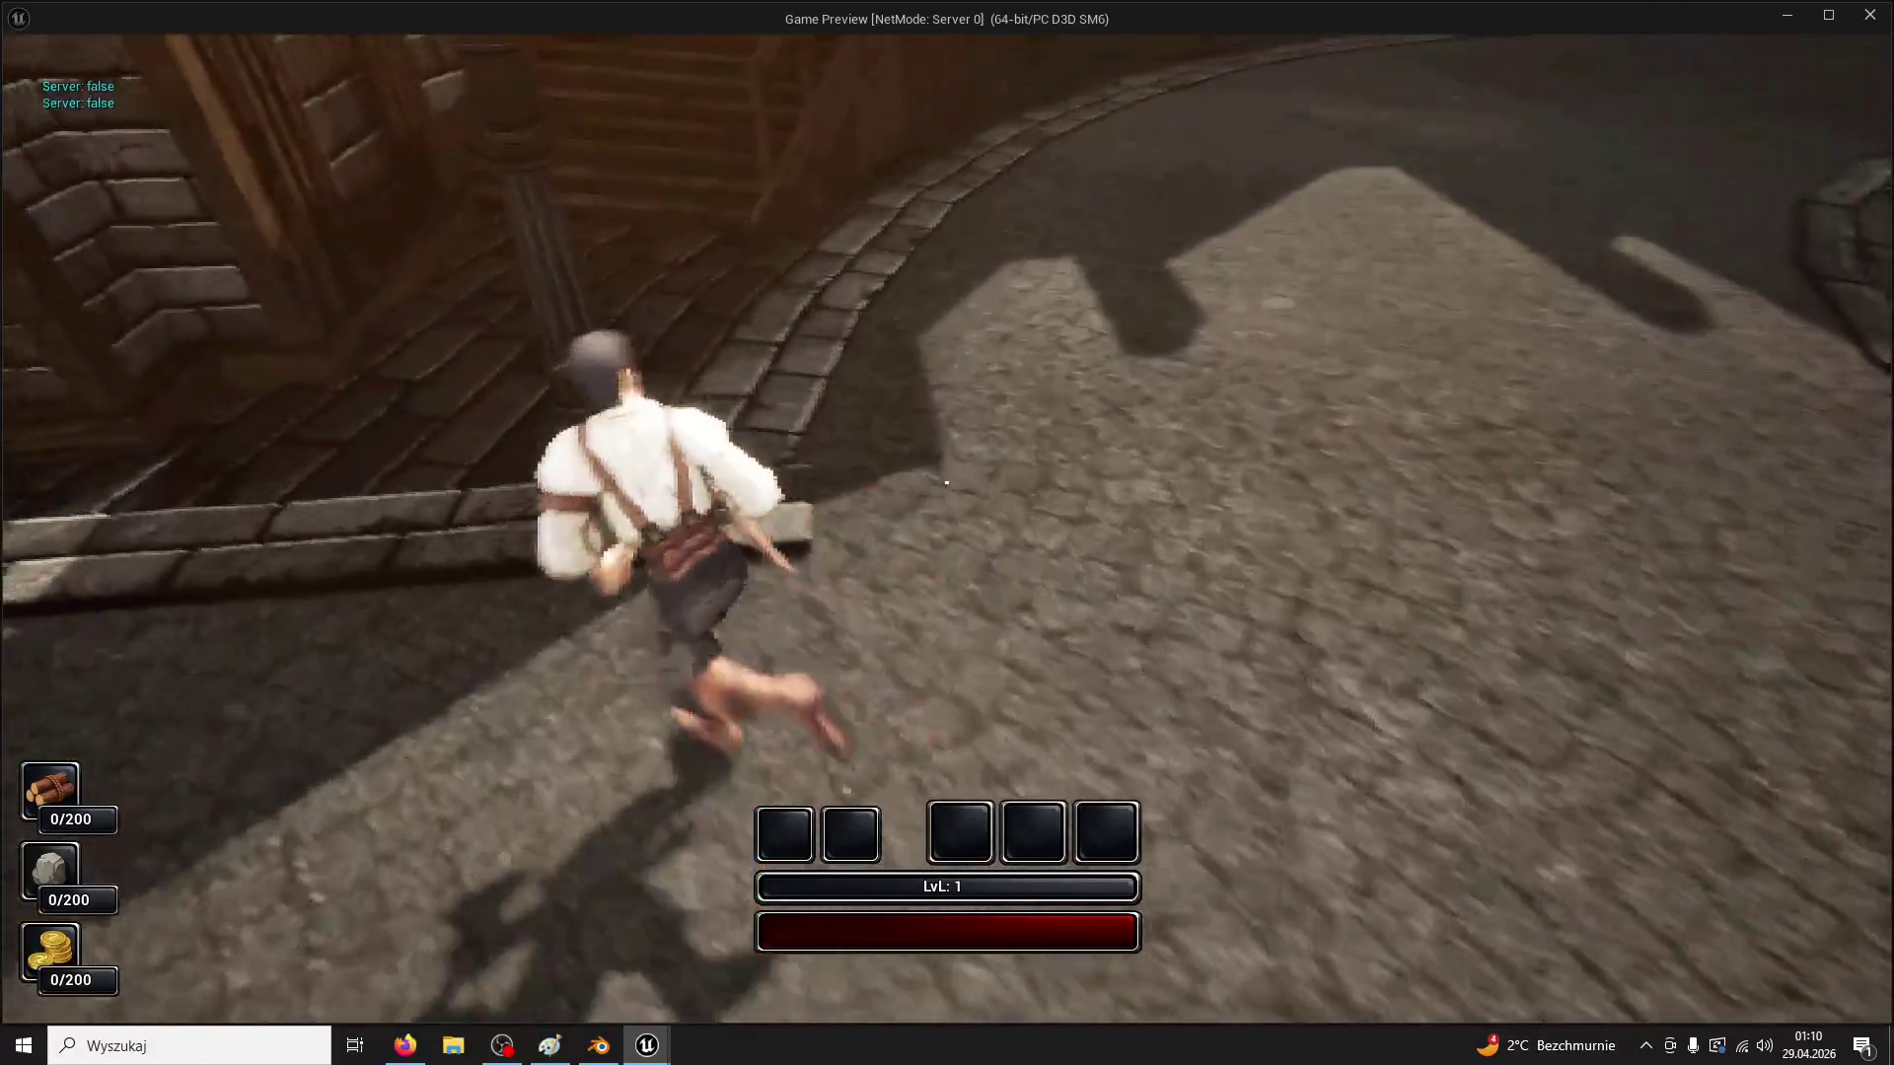
key(space)
key(Escape)
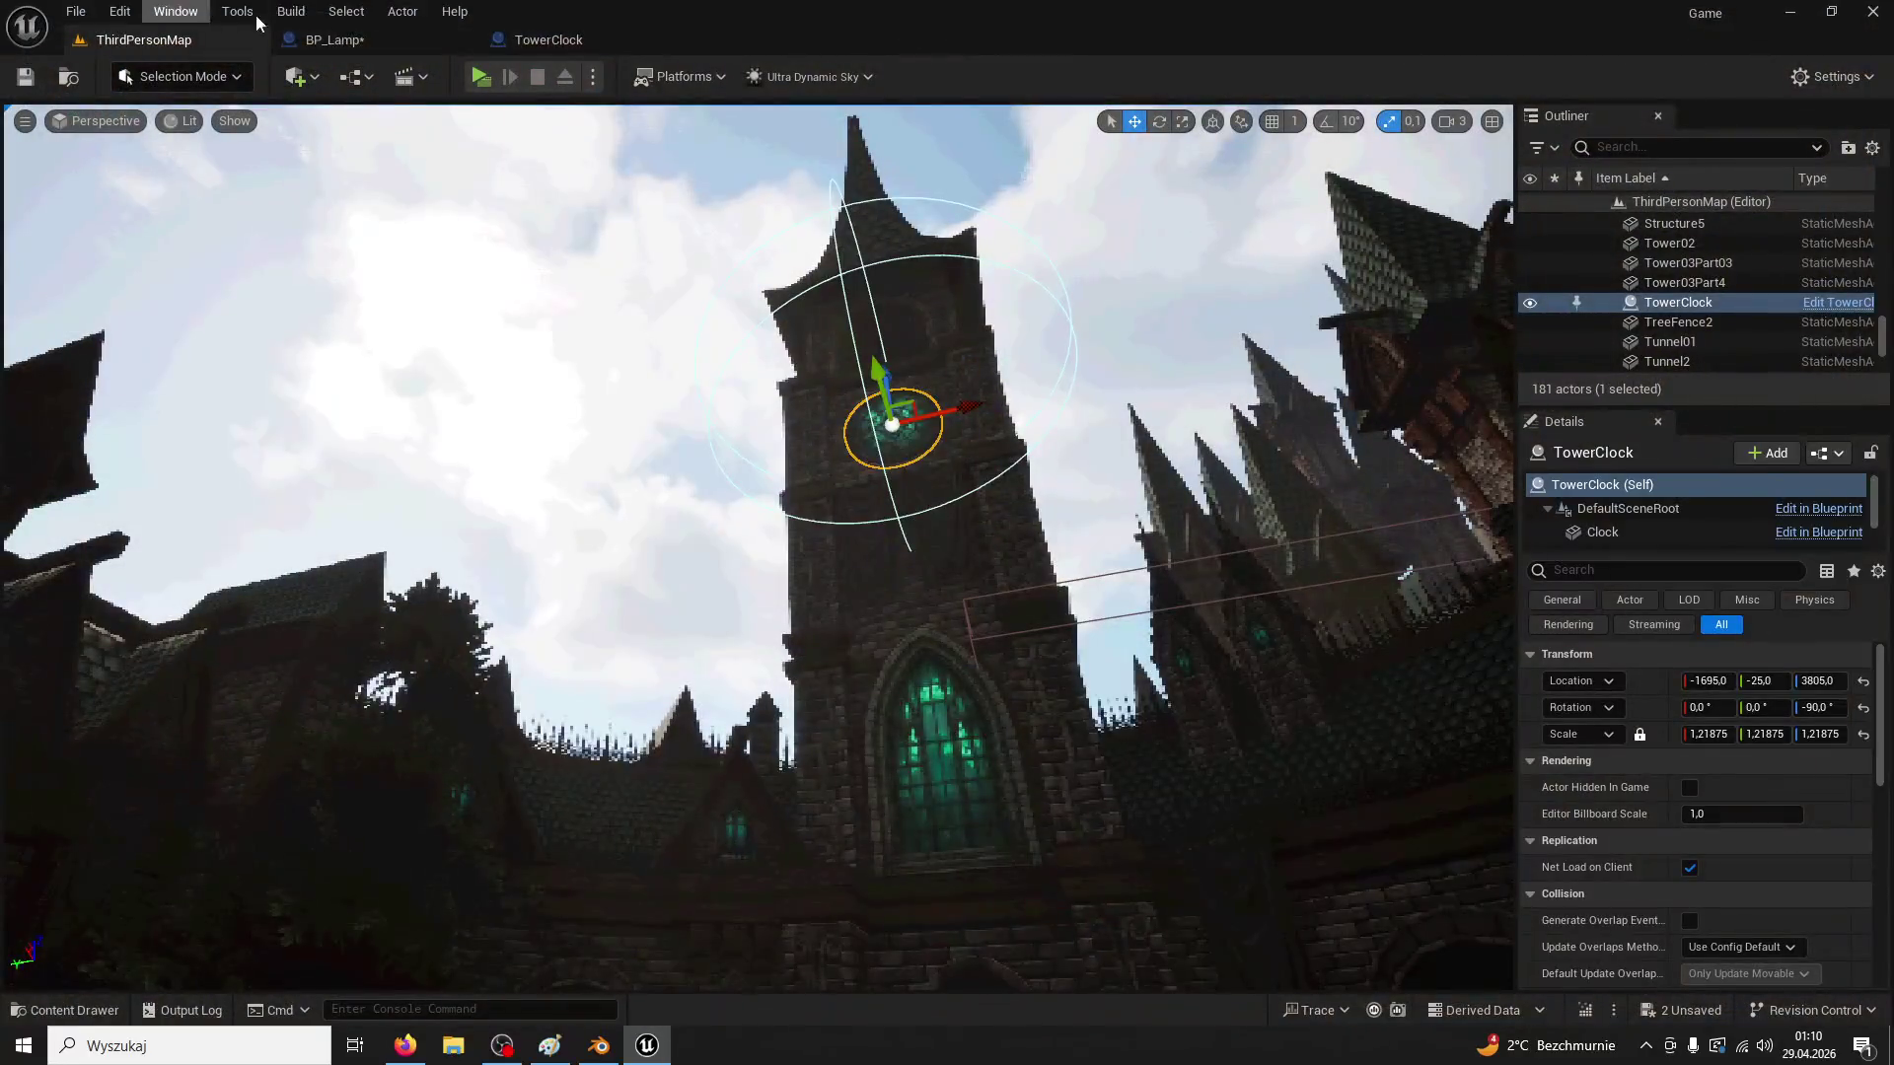
Go back to BP_Lamp's Event Graph
click(549, 39)
click(405, 49)
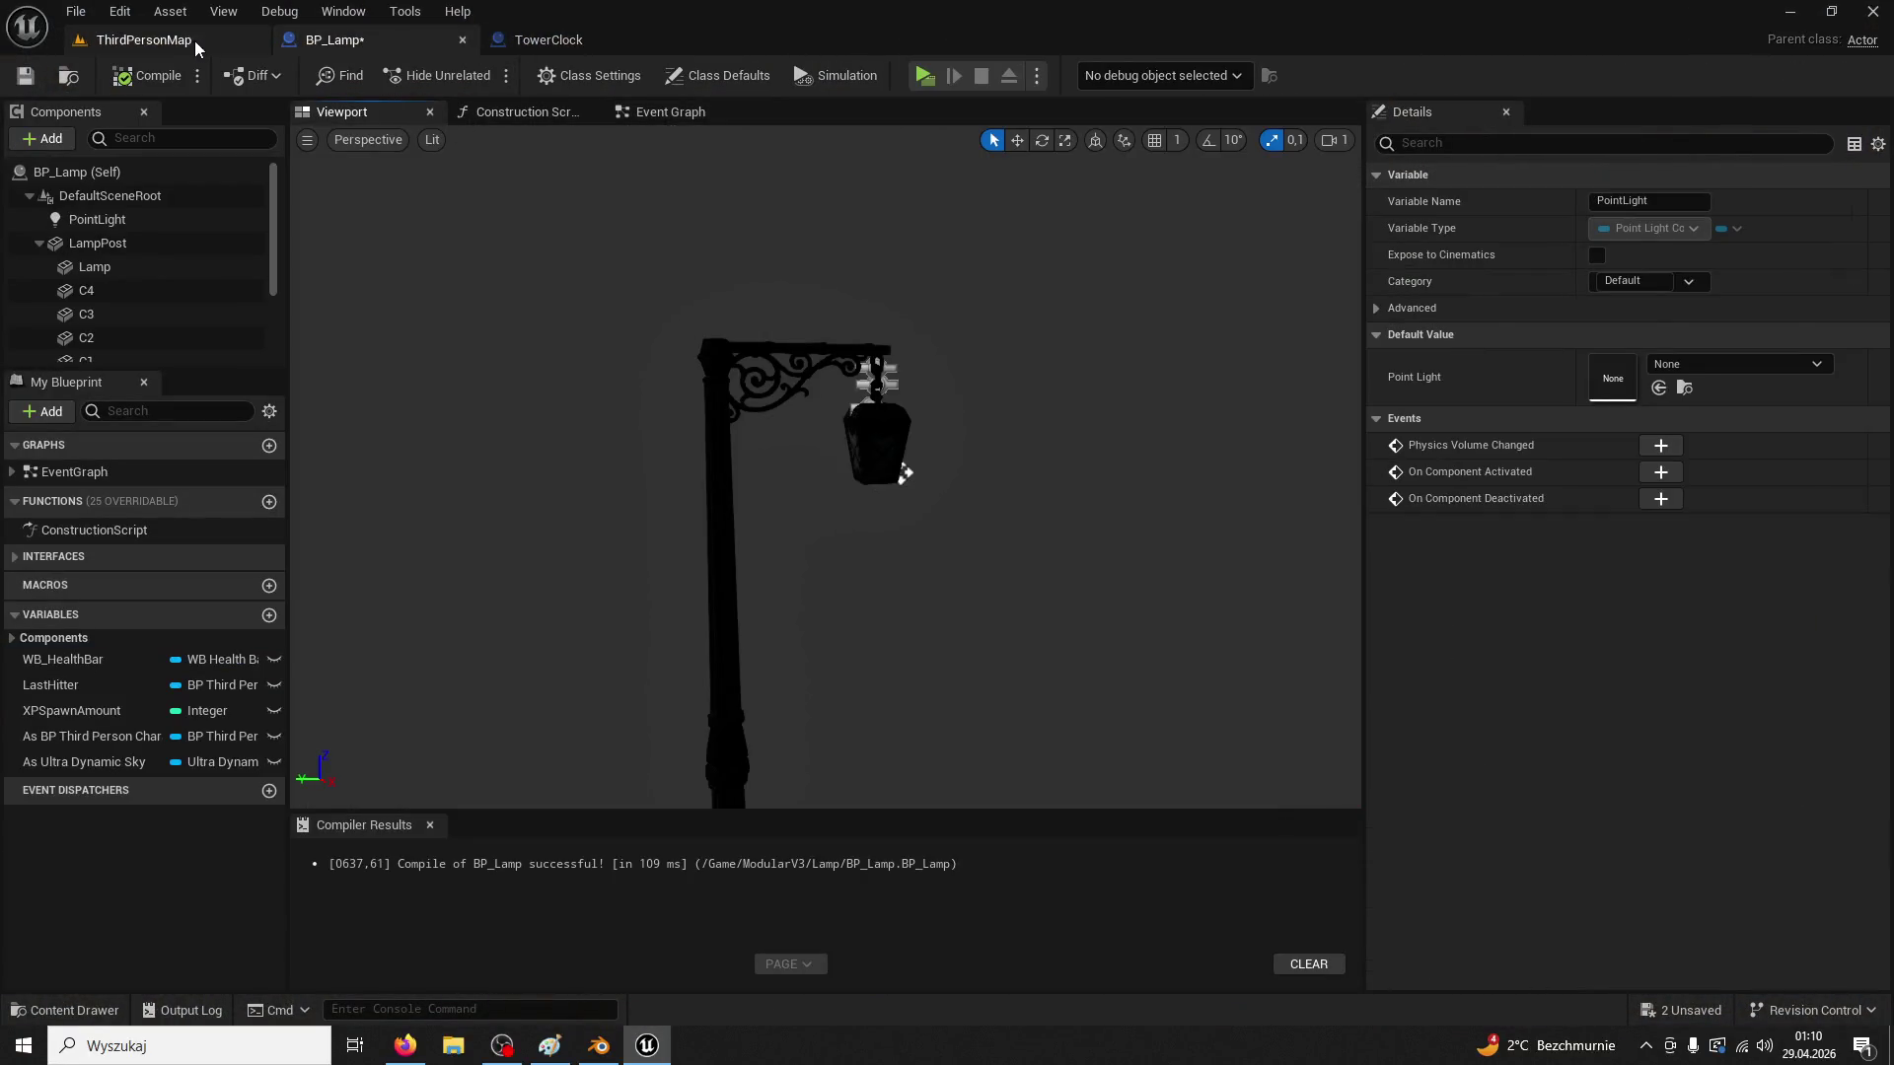
click(195, 40)
click(539, 47)
key(ctrl+Tab)
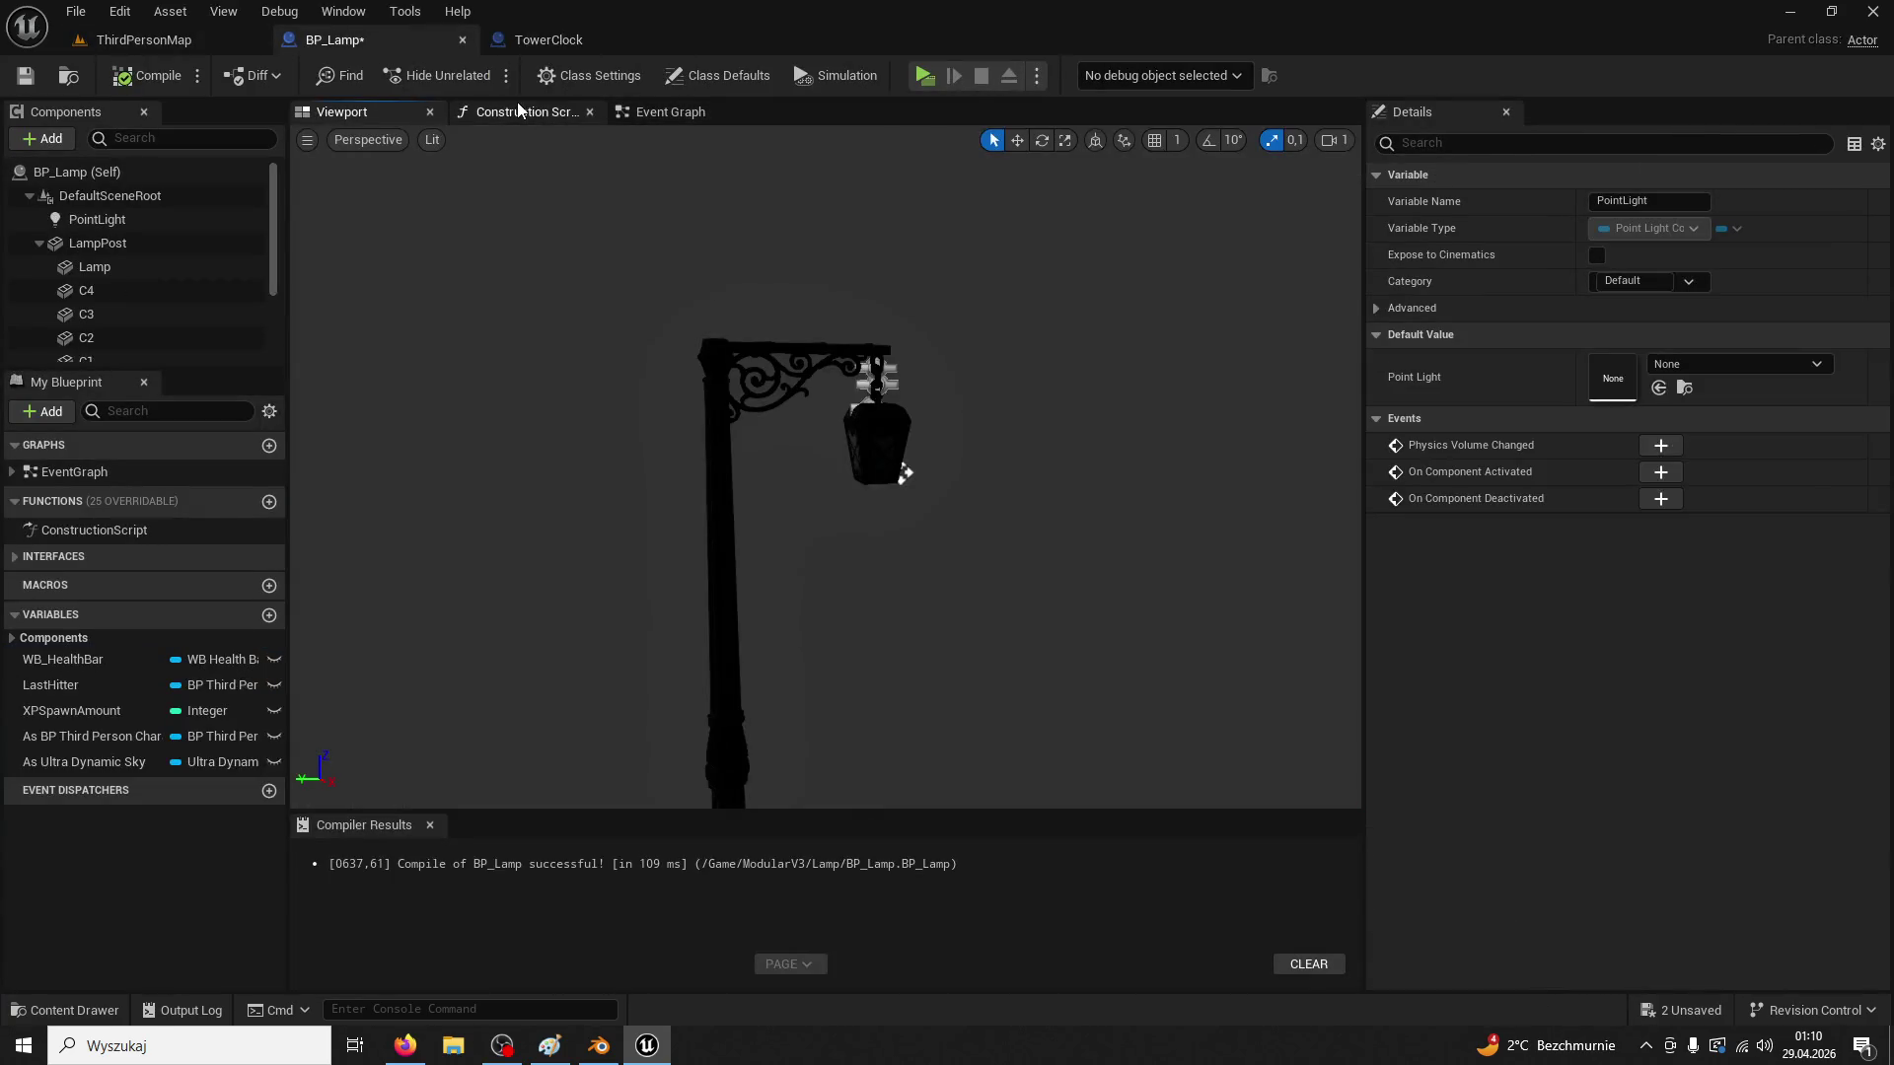
click(659, 111)
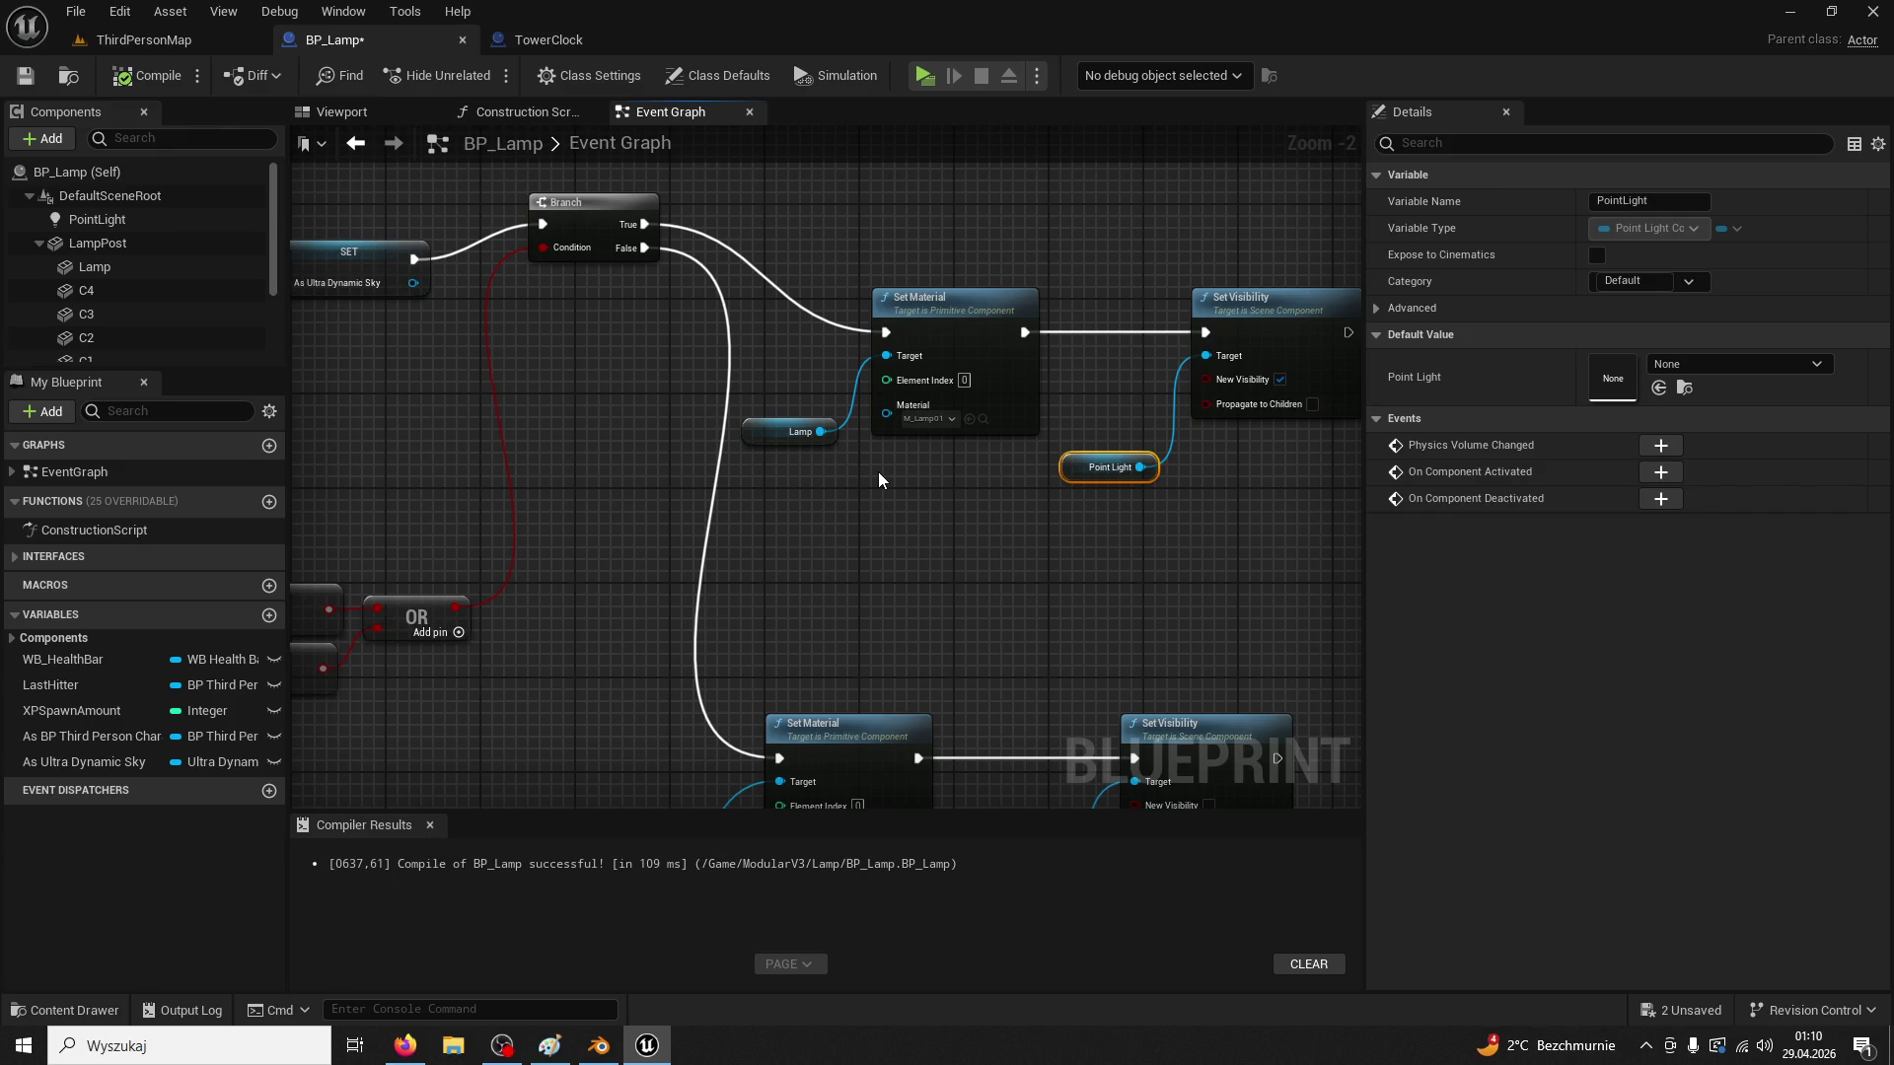
Move the top Set Material and Set Visibility pair below the other group and align the four nodes
scroll(873, 473, down, 2)
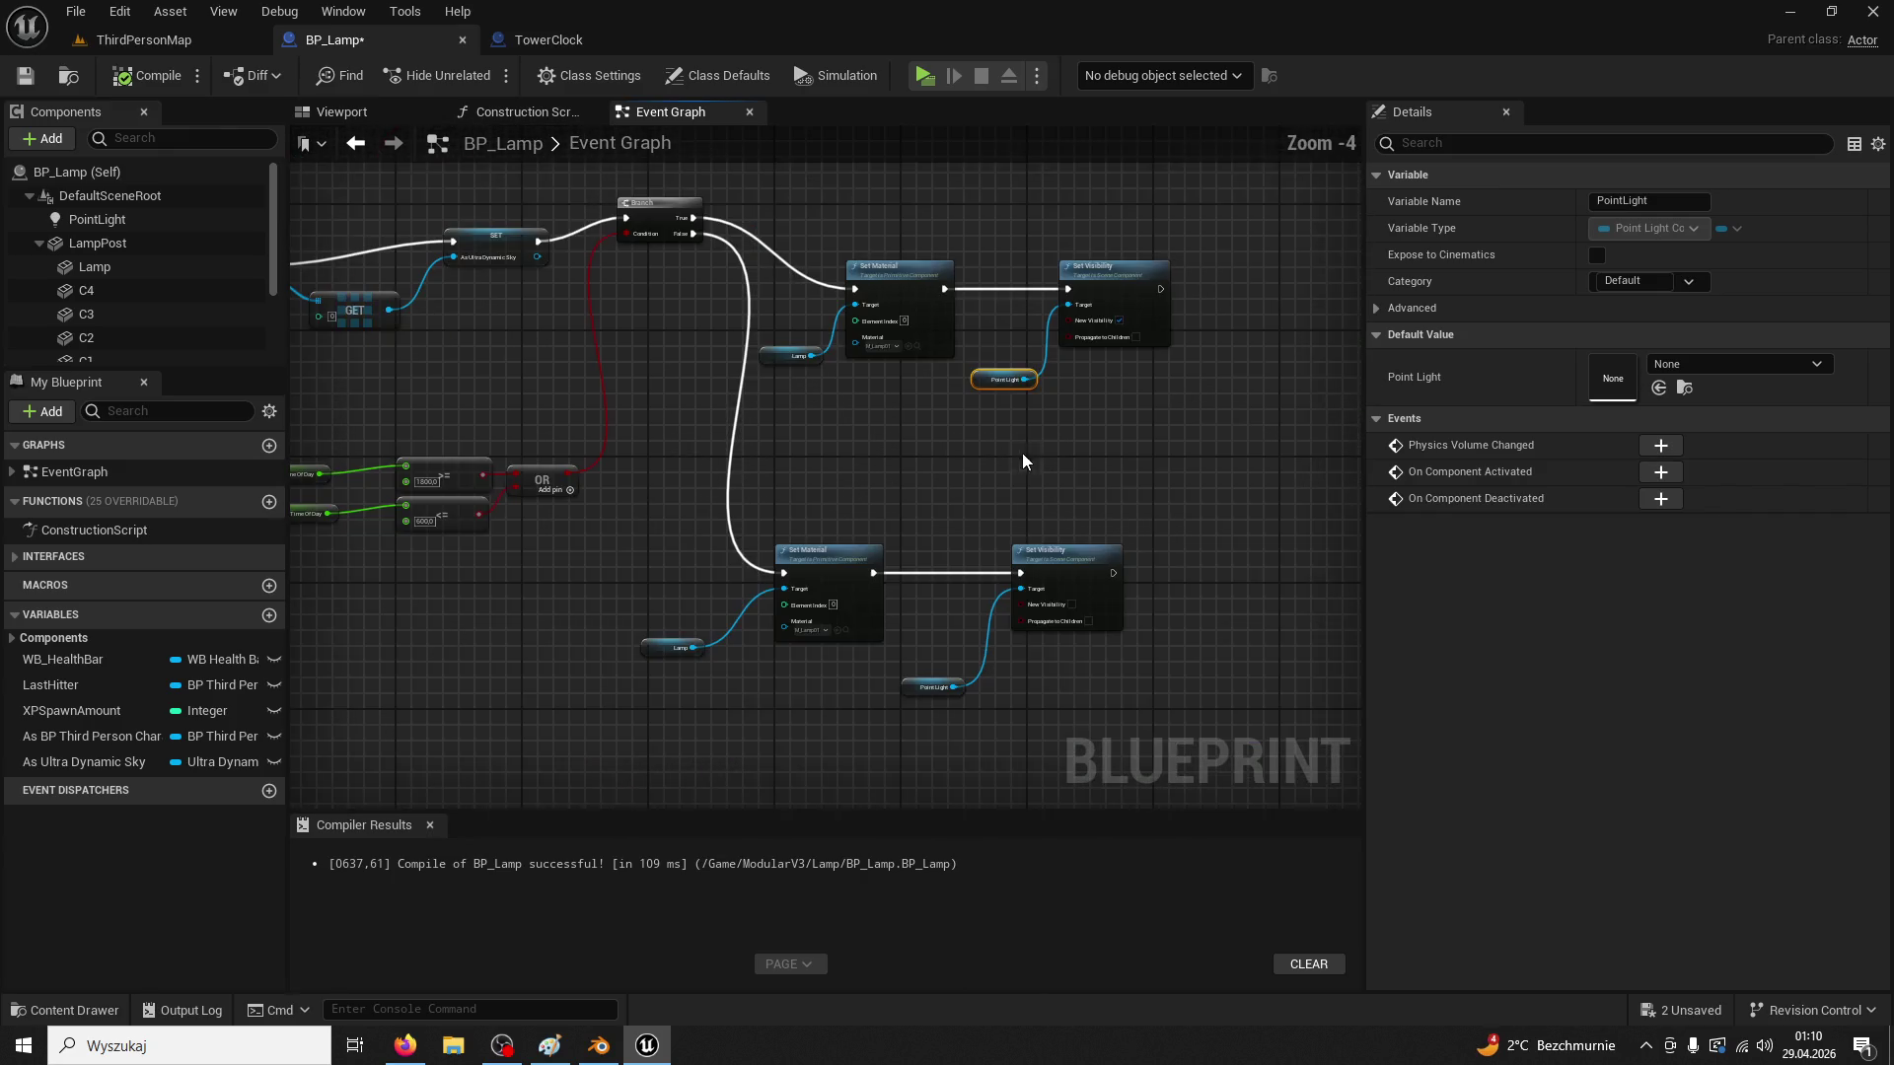
drag(1194, 247, 755, 390)
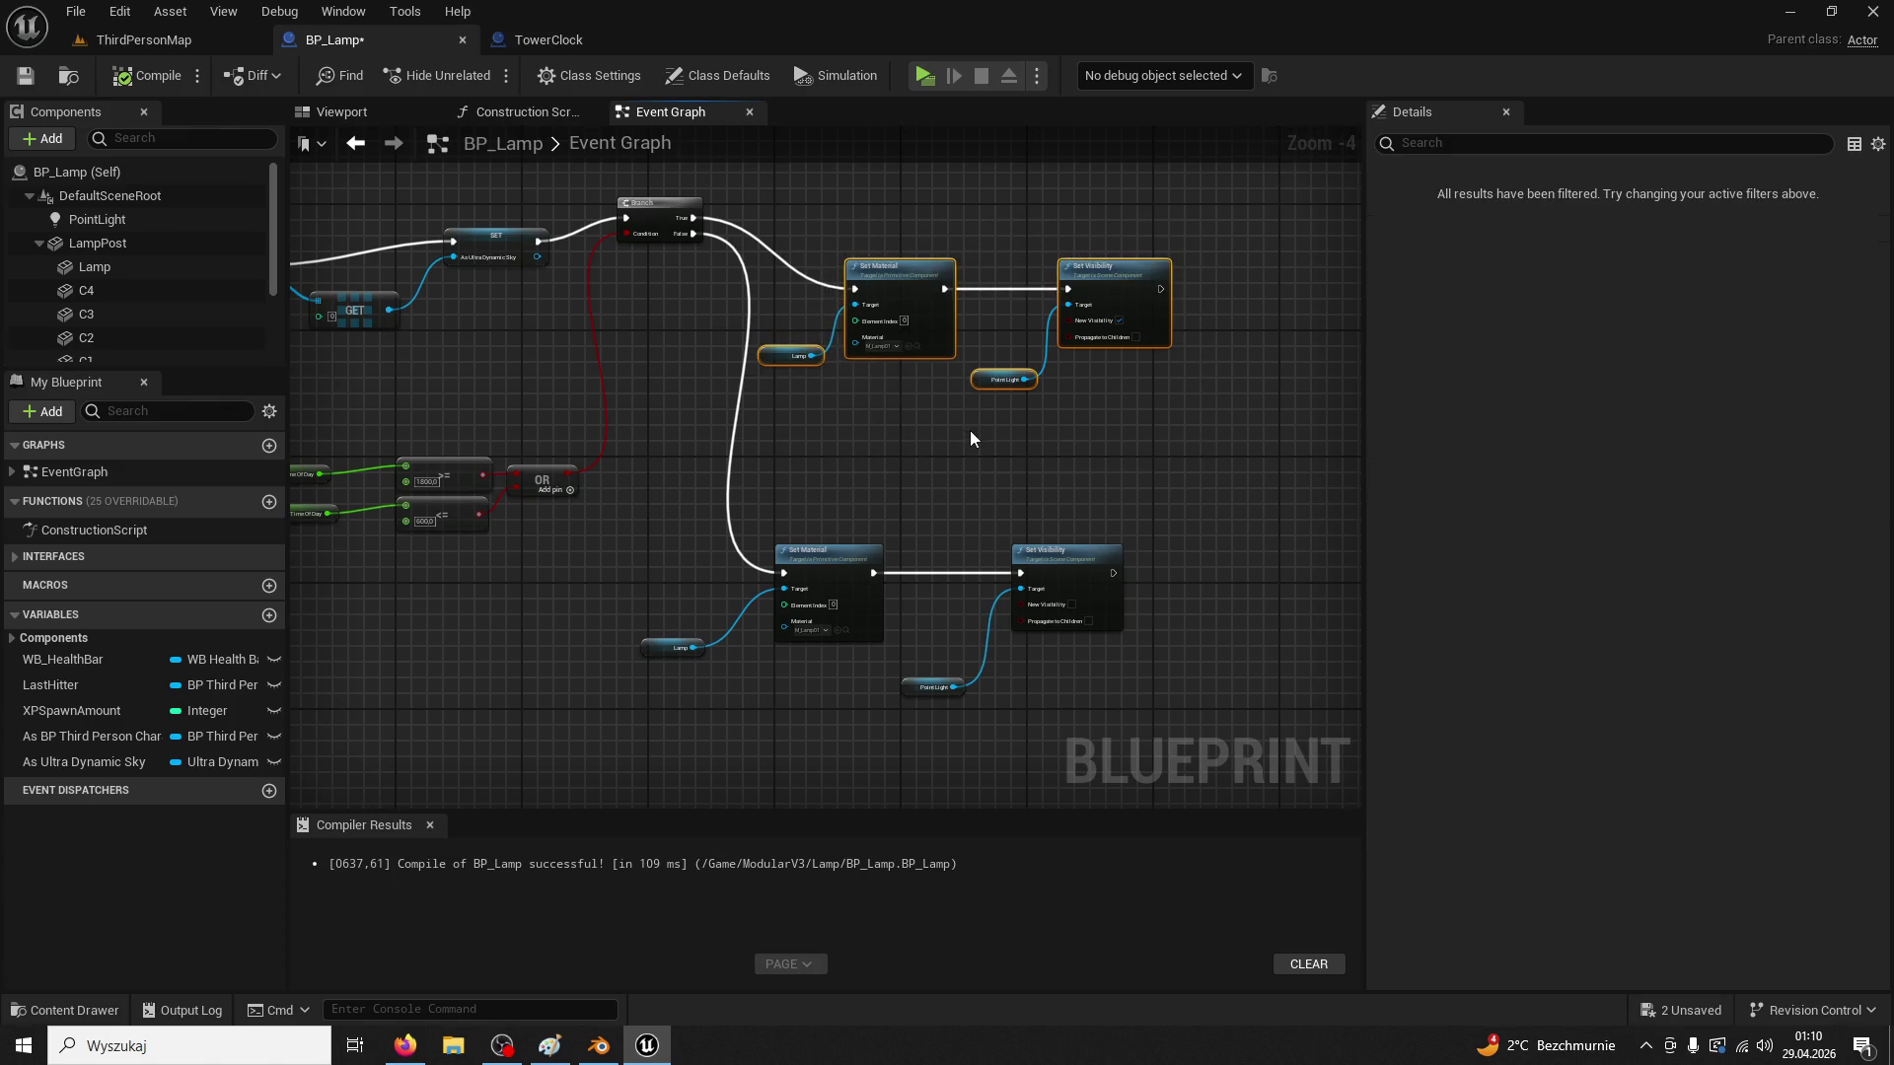
scroll(969, 430, up, 1)
mouse_move(874, 221)
mouse_down()
mouse_move(925, 523)
mouse_move(907, 779)
mouse_move(897, 615)
mouse_up()
drag(1224, 632, 608, 294)
mouse_move(768, 519)
mouse_down()
mouse_move(953, 205)
mouse_move(807, 527)
mouse_up()
drag(1193, 464, 592, 695)
mouse_move(849, 514)
mouse_down()
mouse_move(1027, 244)
mouse_move(1049, 388)
mouse_move(1043, 272)
mouse_up()
Position the Lamp and Set Visibility nodes, wire Branch True to Set Material, and return to ThirdPersonMap
click(993, 655)
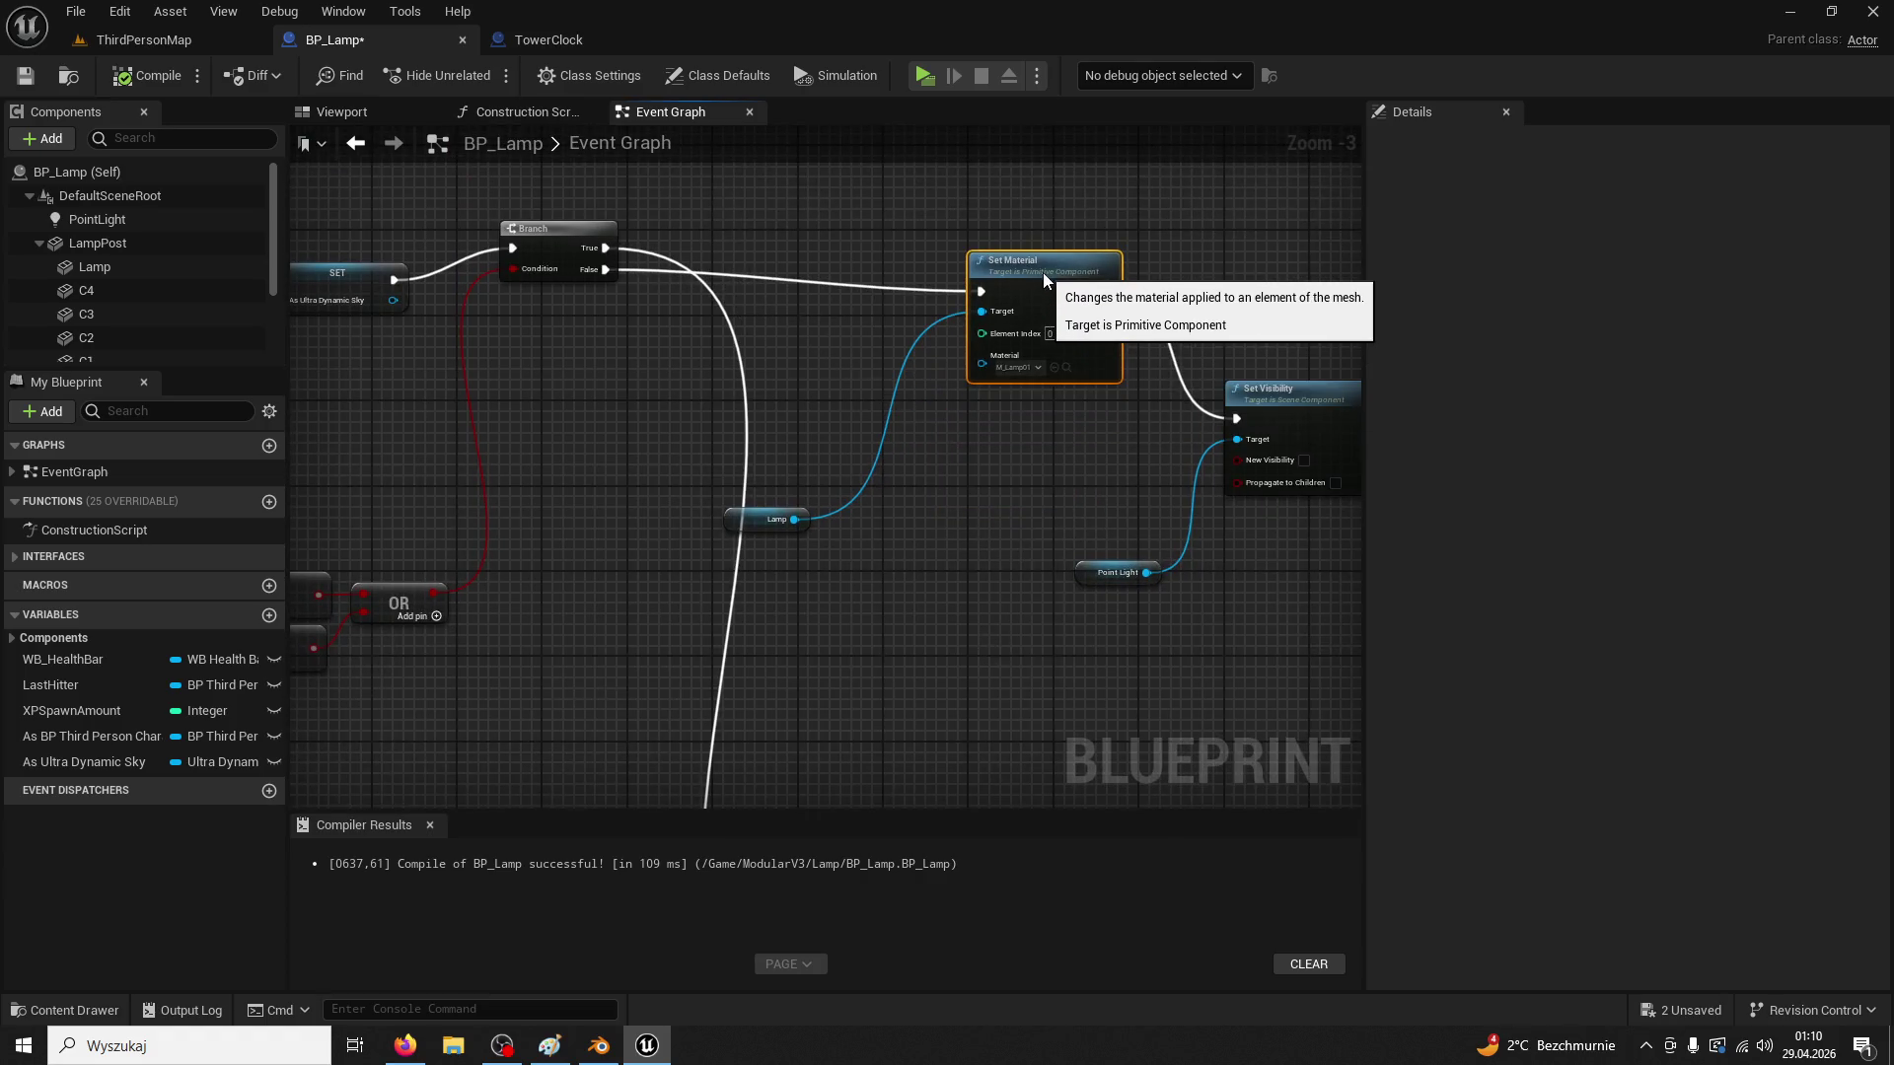
click(768, 519)
drag(767, 519, 873, 402)
mouse_move(1035, 612)
mouse_down()
mouse_move(1270, 430)
mouse_move(1324, 284)
mouse_up()
click(1290, 402)
drag(1097, 572, 1162, 487)
click(683, 275)
drag(982, 299, 982, 299)
mouse_move(612, 273)
mouse_down()
mouse_move(868, 681)
mouse_move(943, 462)
mouse_move(888, 247)
mouse_move(740, 239)
mouse_move(956, 799)
mouse_move(903, 605)
mouse_move(844, 639)
mouse_up()
click(144, 40)
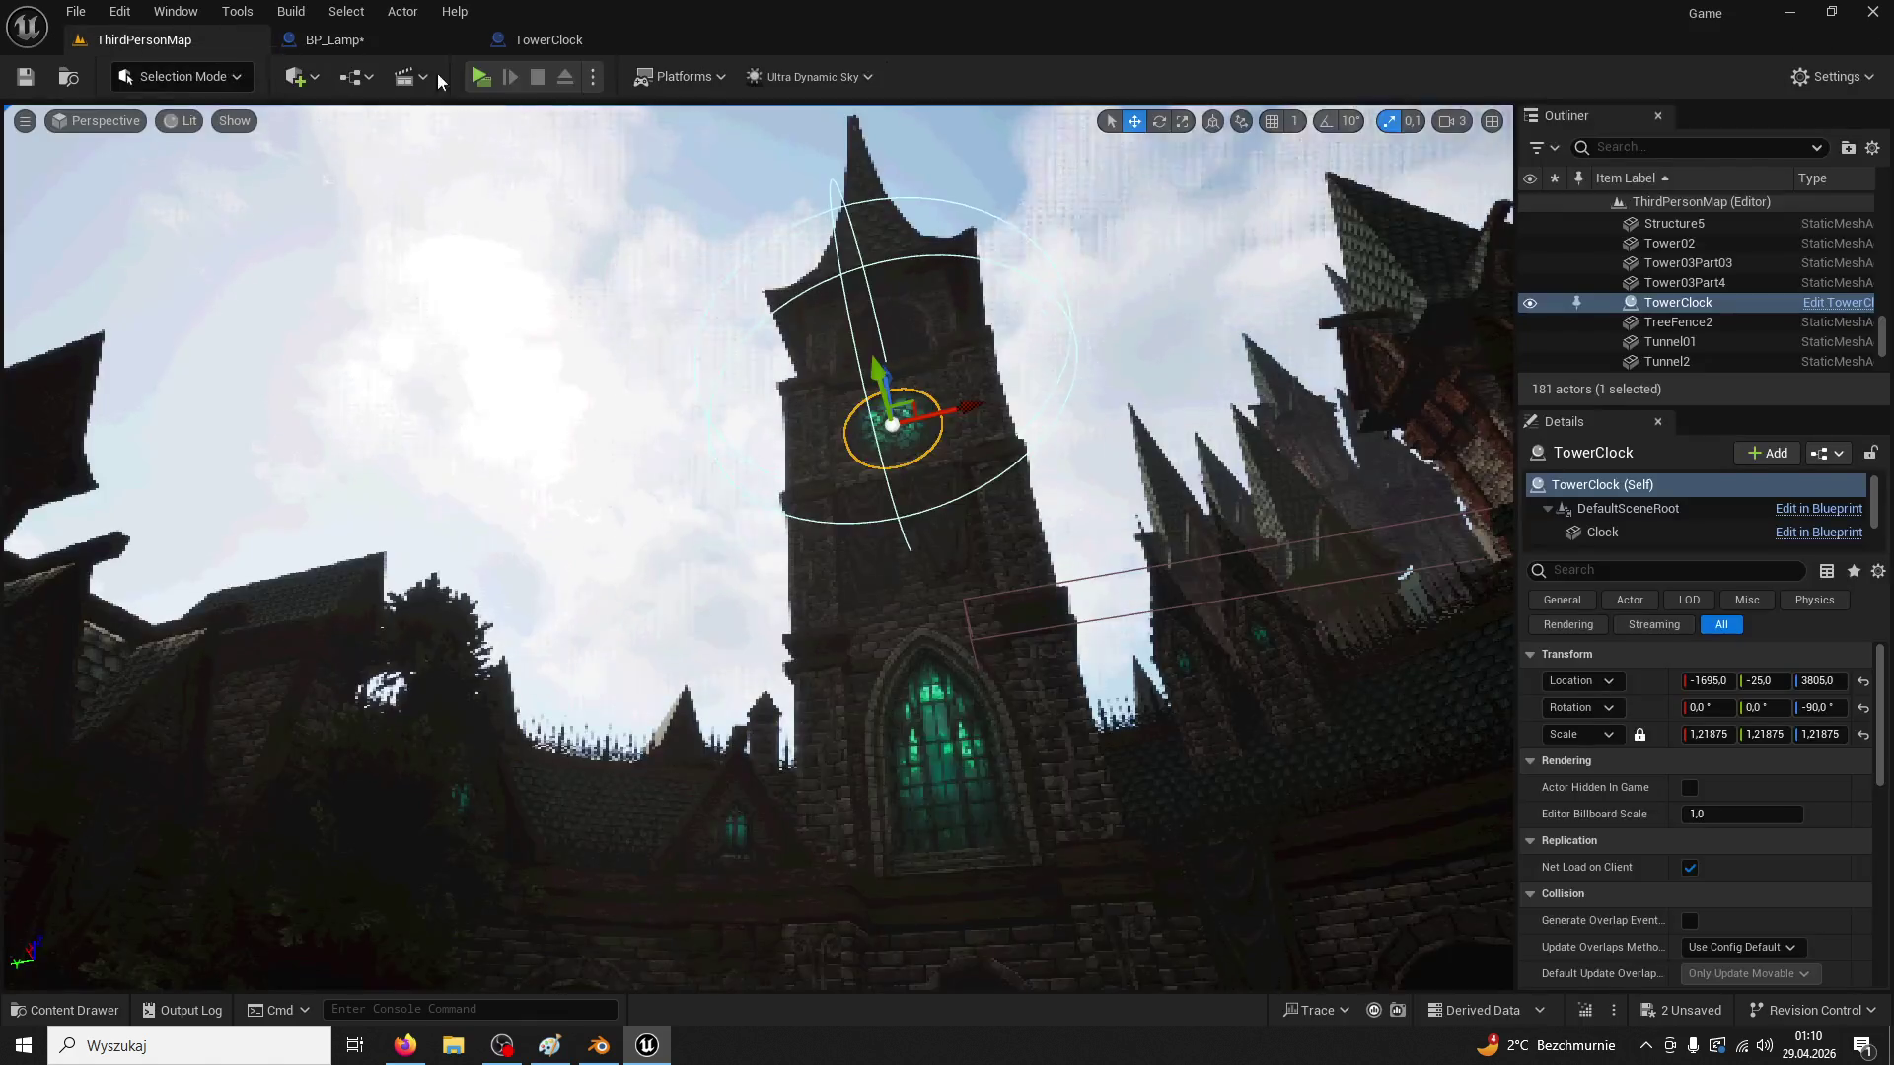
Test-play the level, then return to BP_Lamp's event graph
click(482, 77)
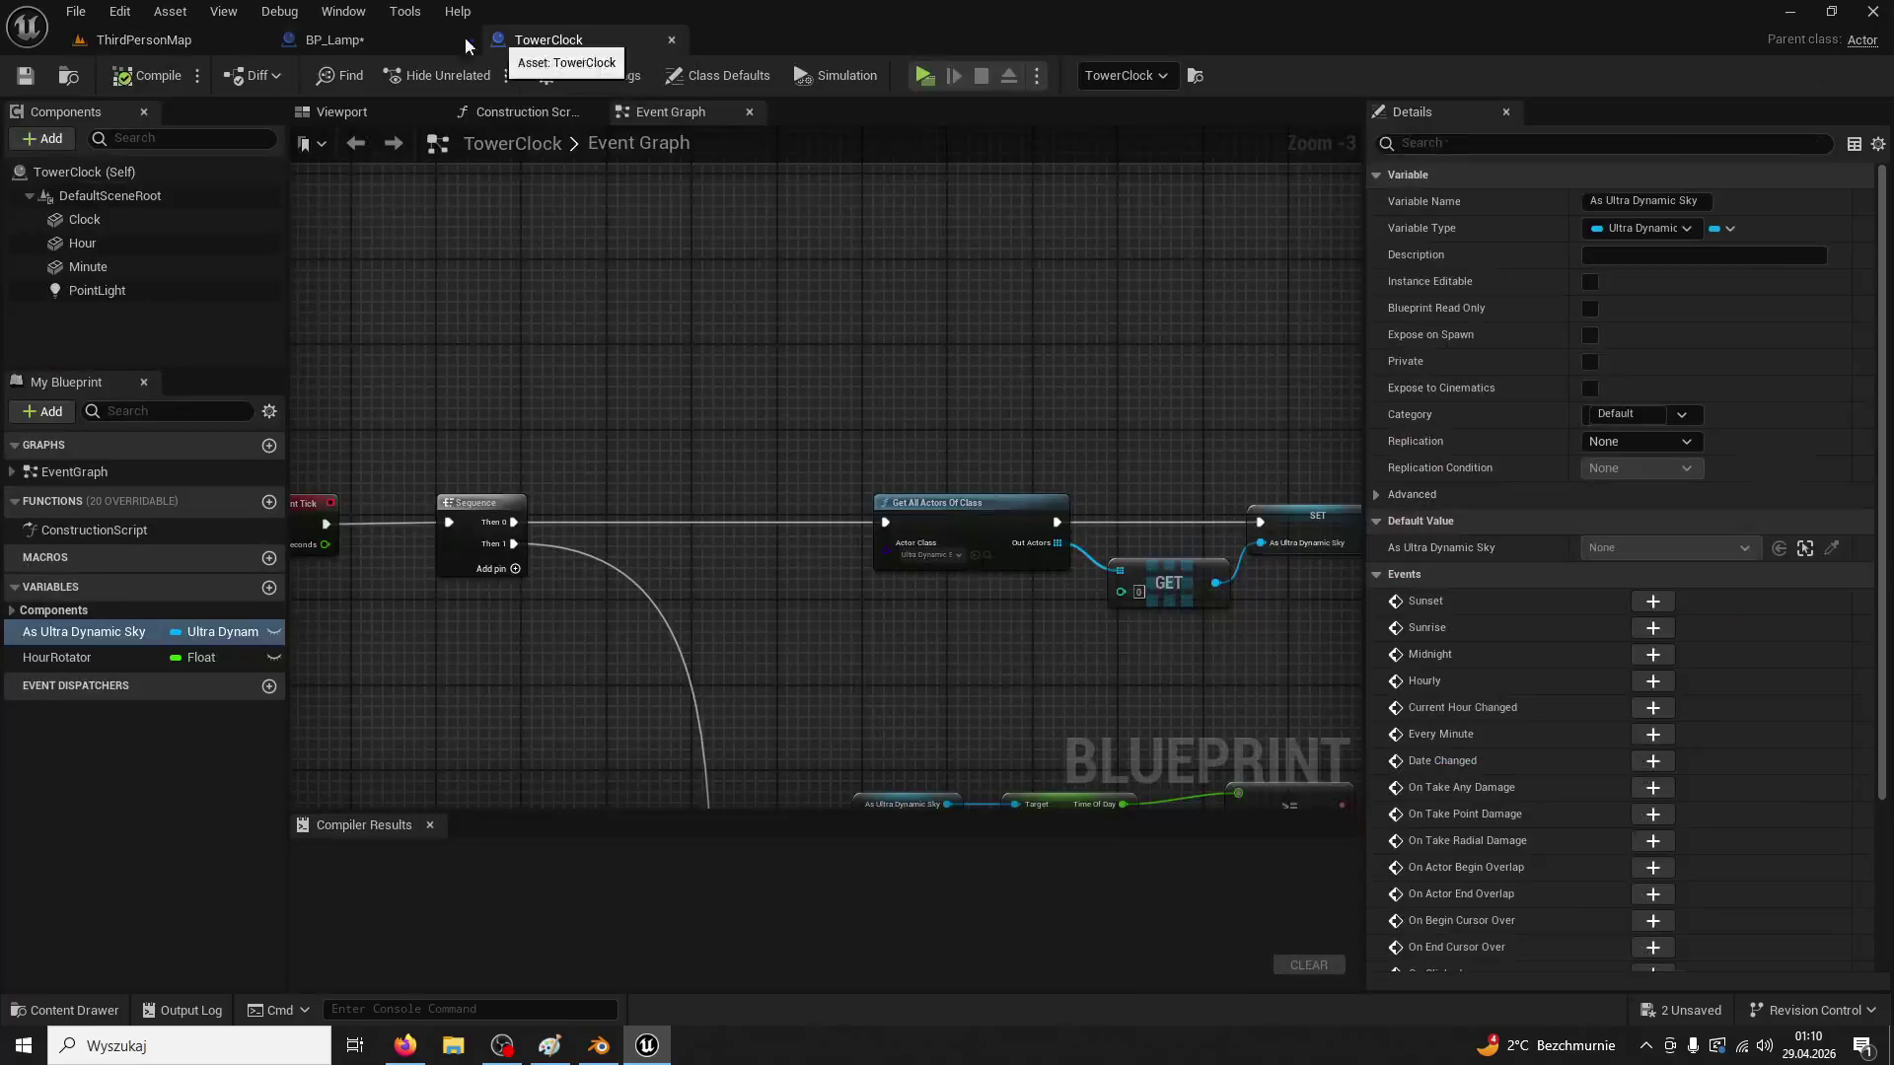
click(373, 27)
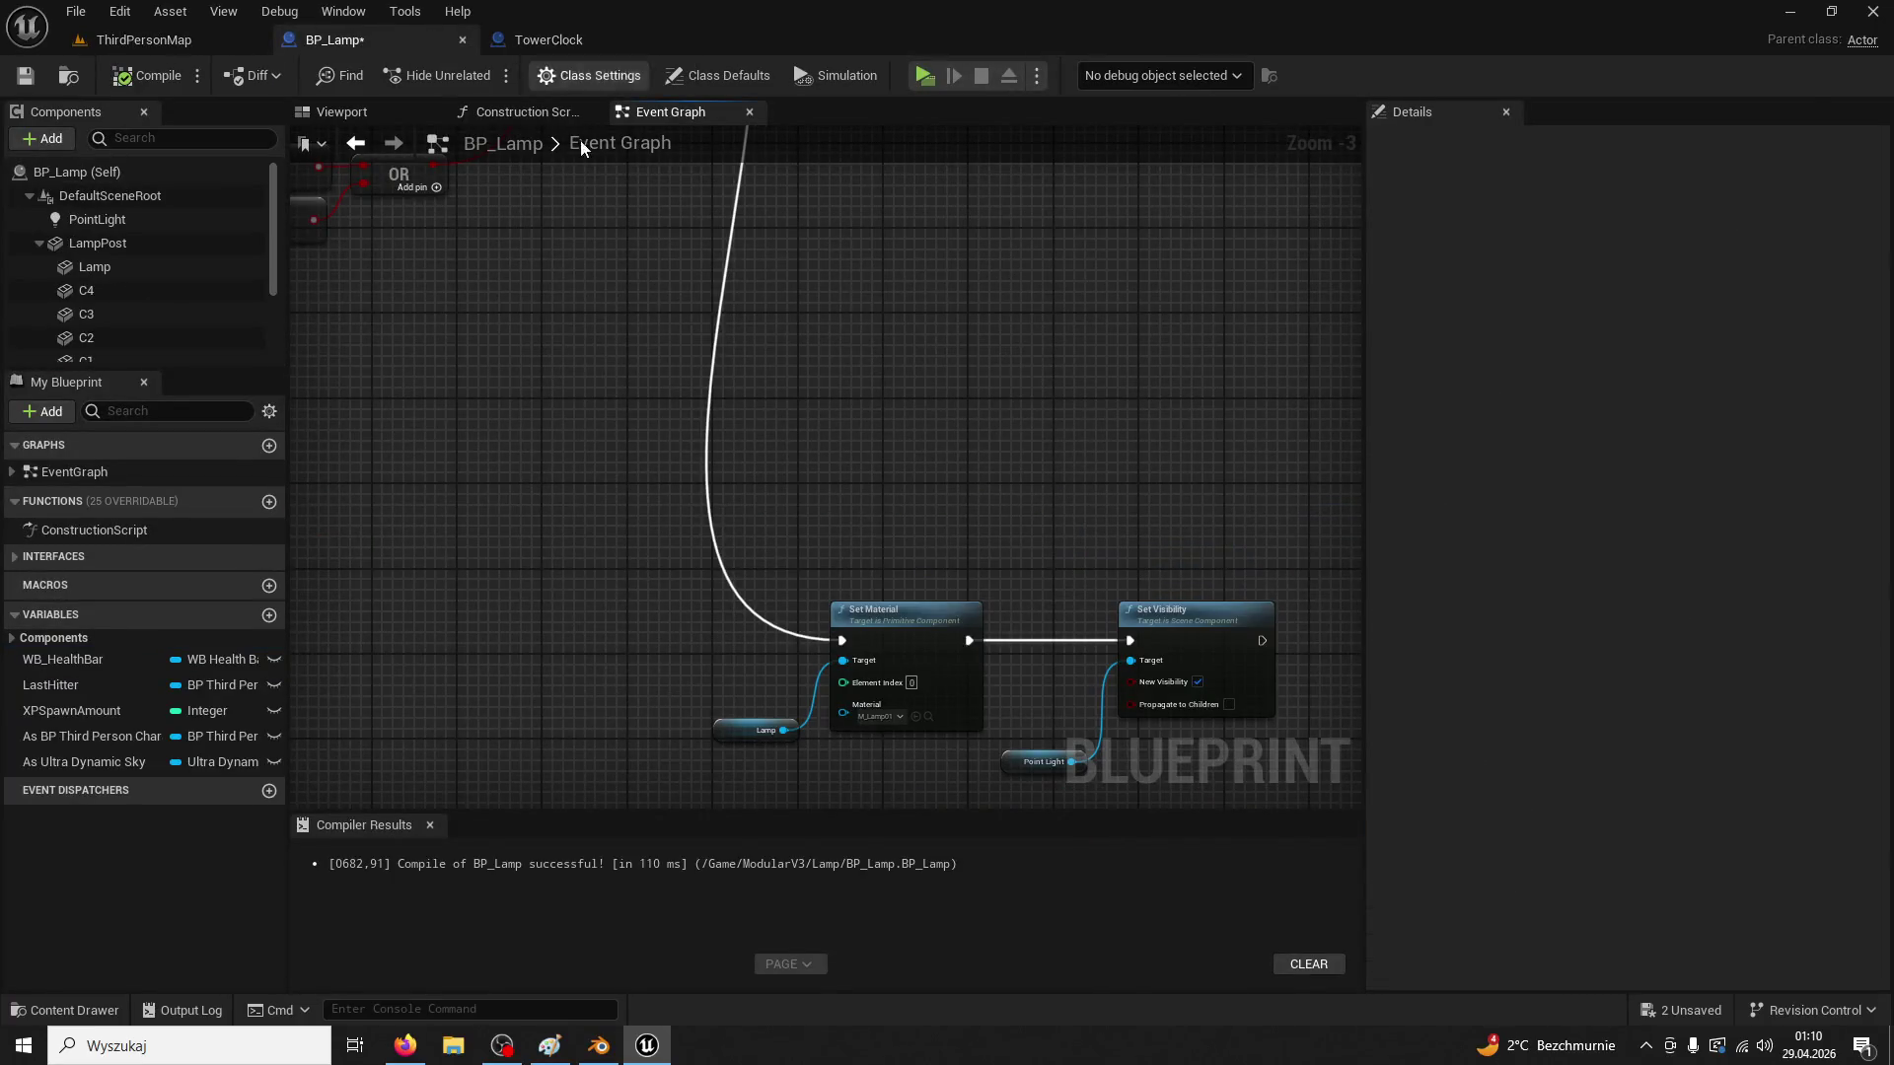
click(156, 221)
scroll(774, 209, up, 2)
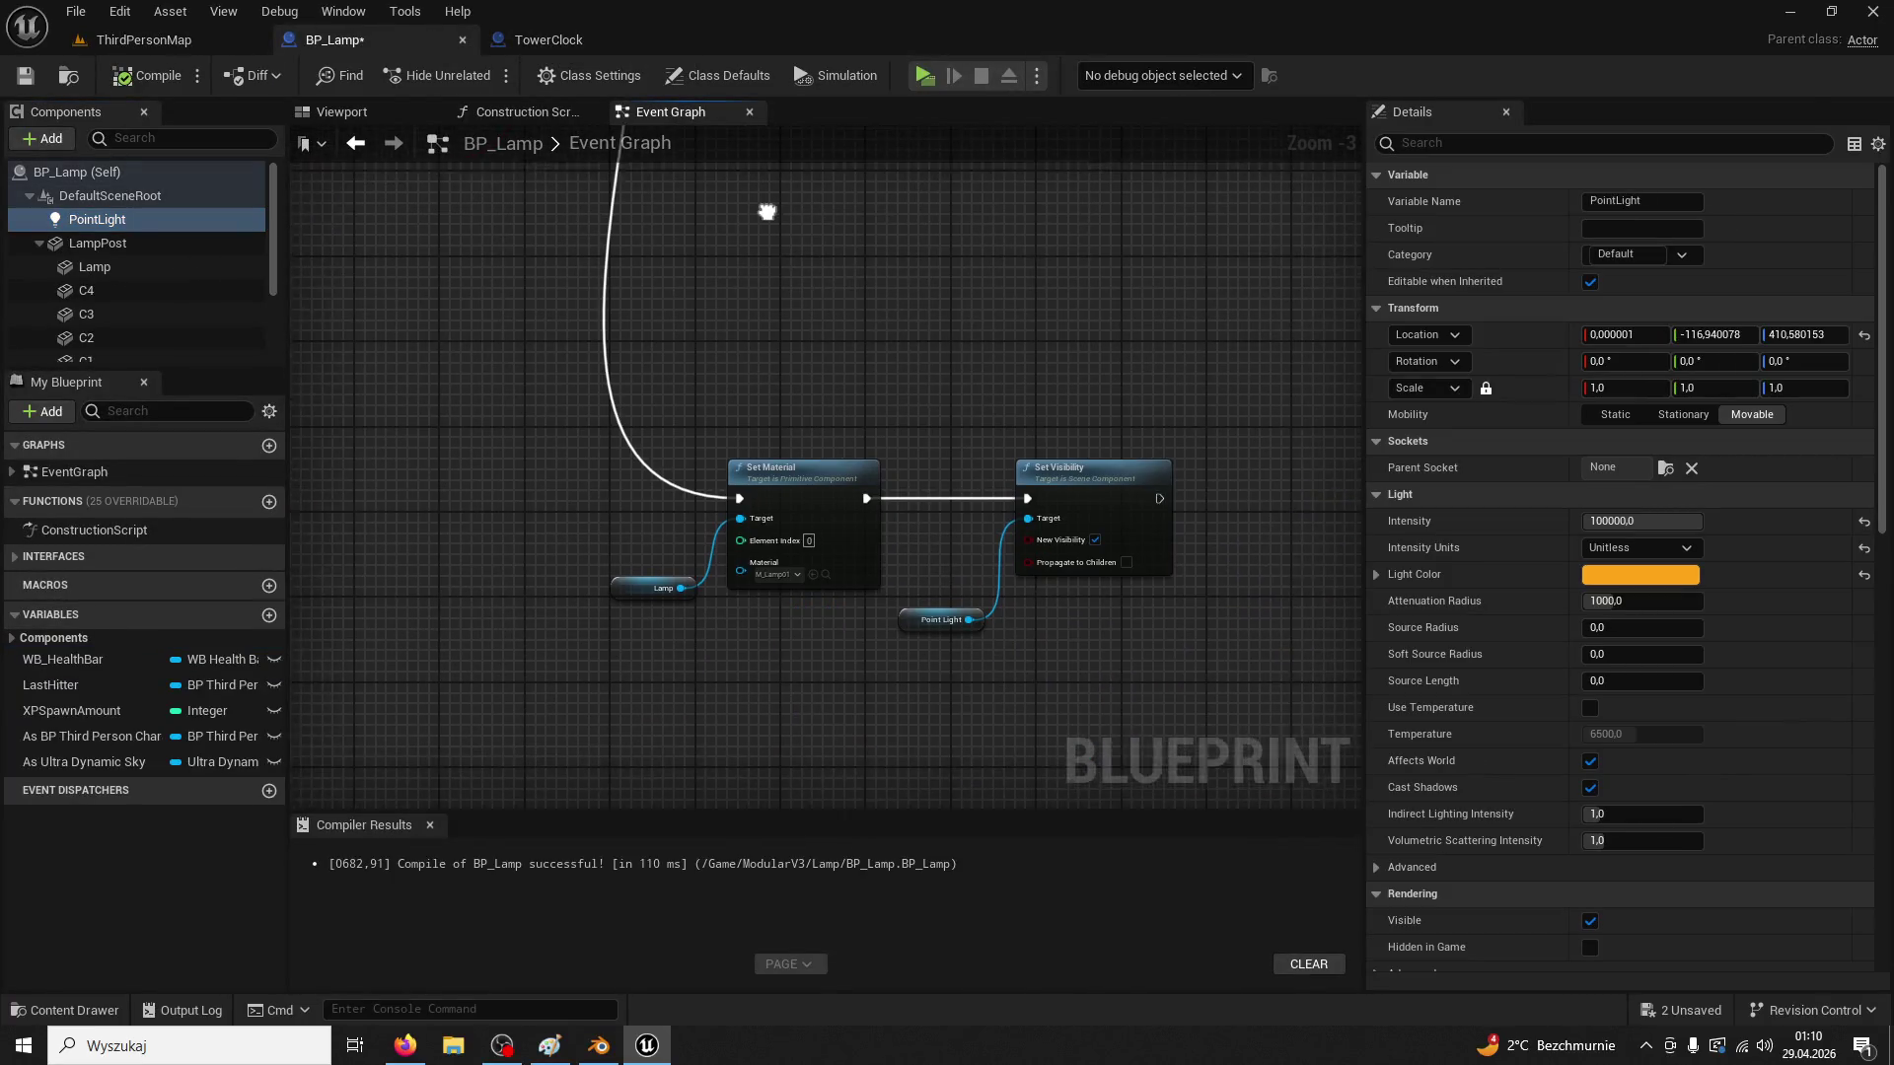
Wire Branch False to the light-off Set Material and True to the light-on Set Material
mouse_move(1049, 412)
mouse_down()
mouse_move(878, 483)
mouse_move(937, 666)
mouse_up()
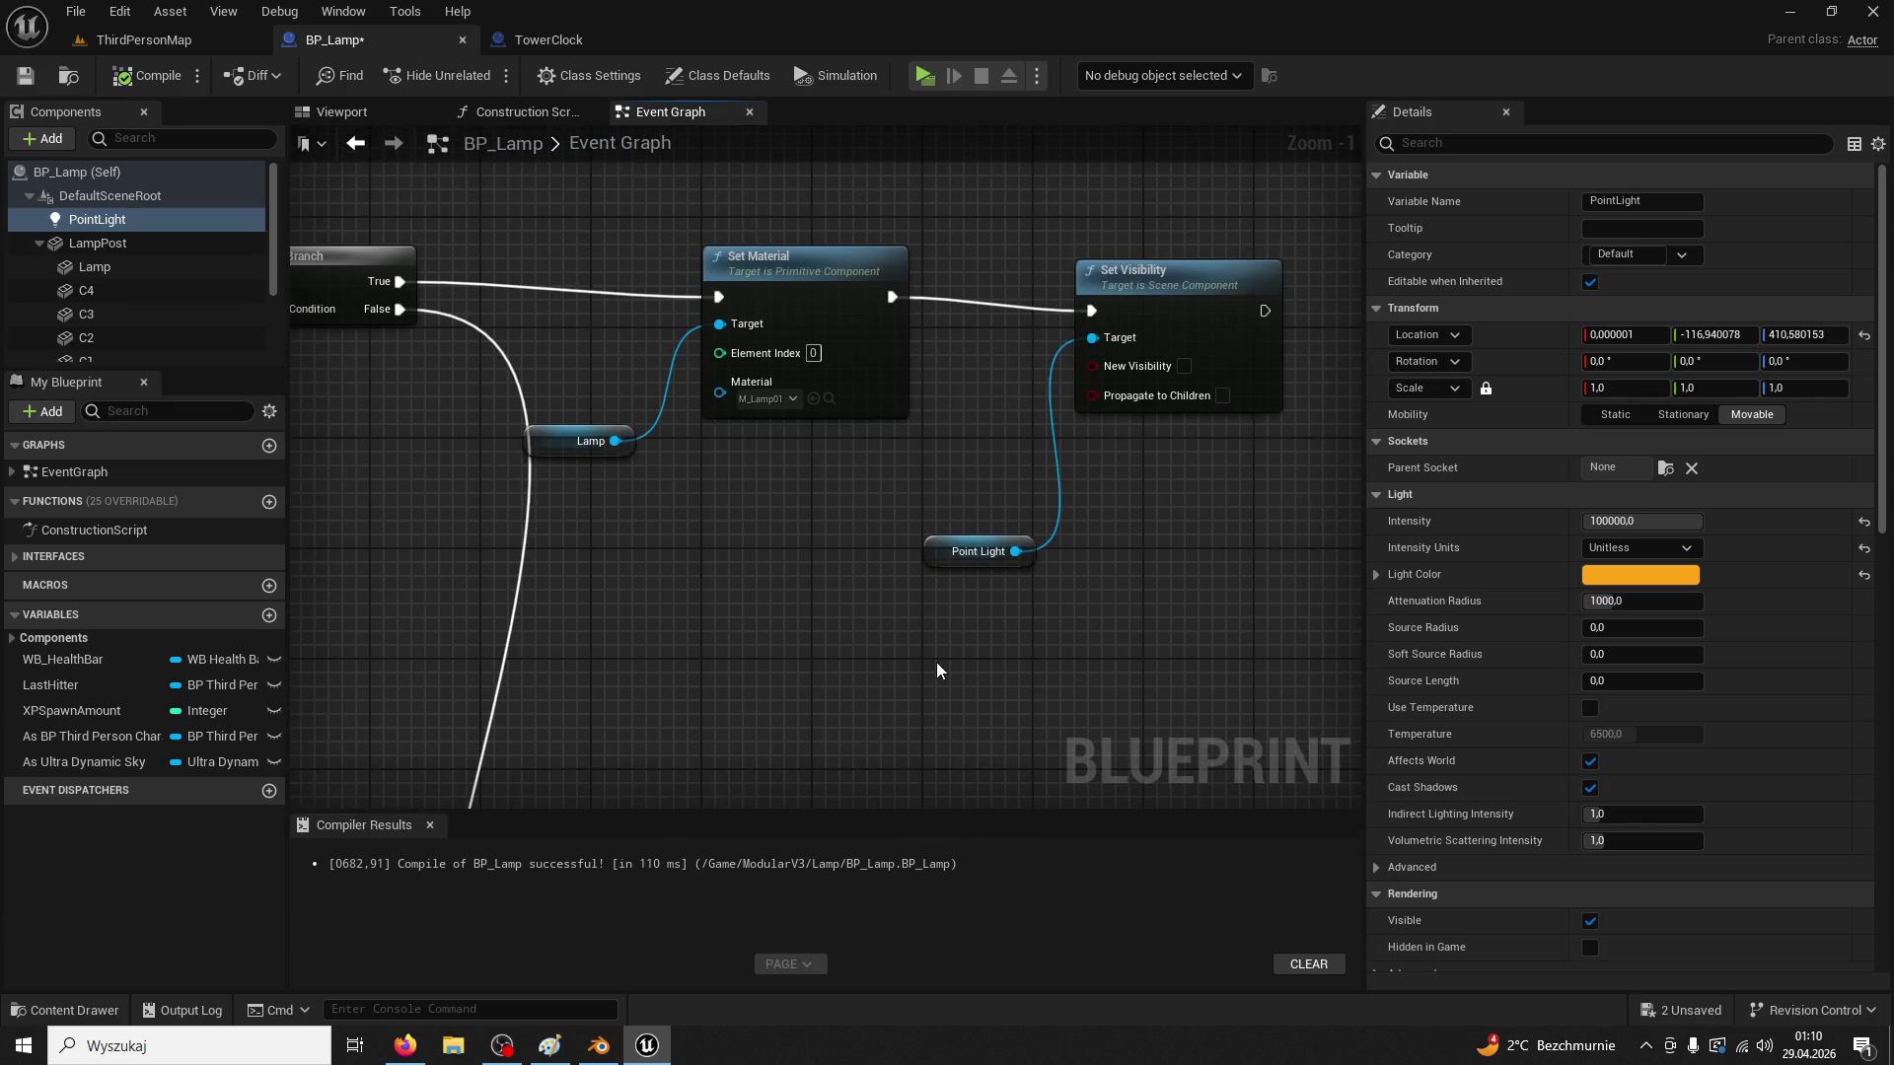
drag(588, 221, 758, 281)
drag(1224, 633, 1065, 549)
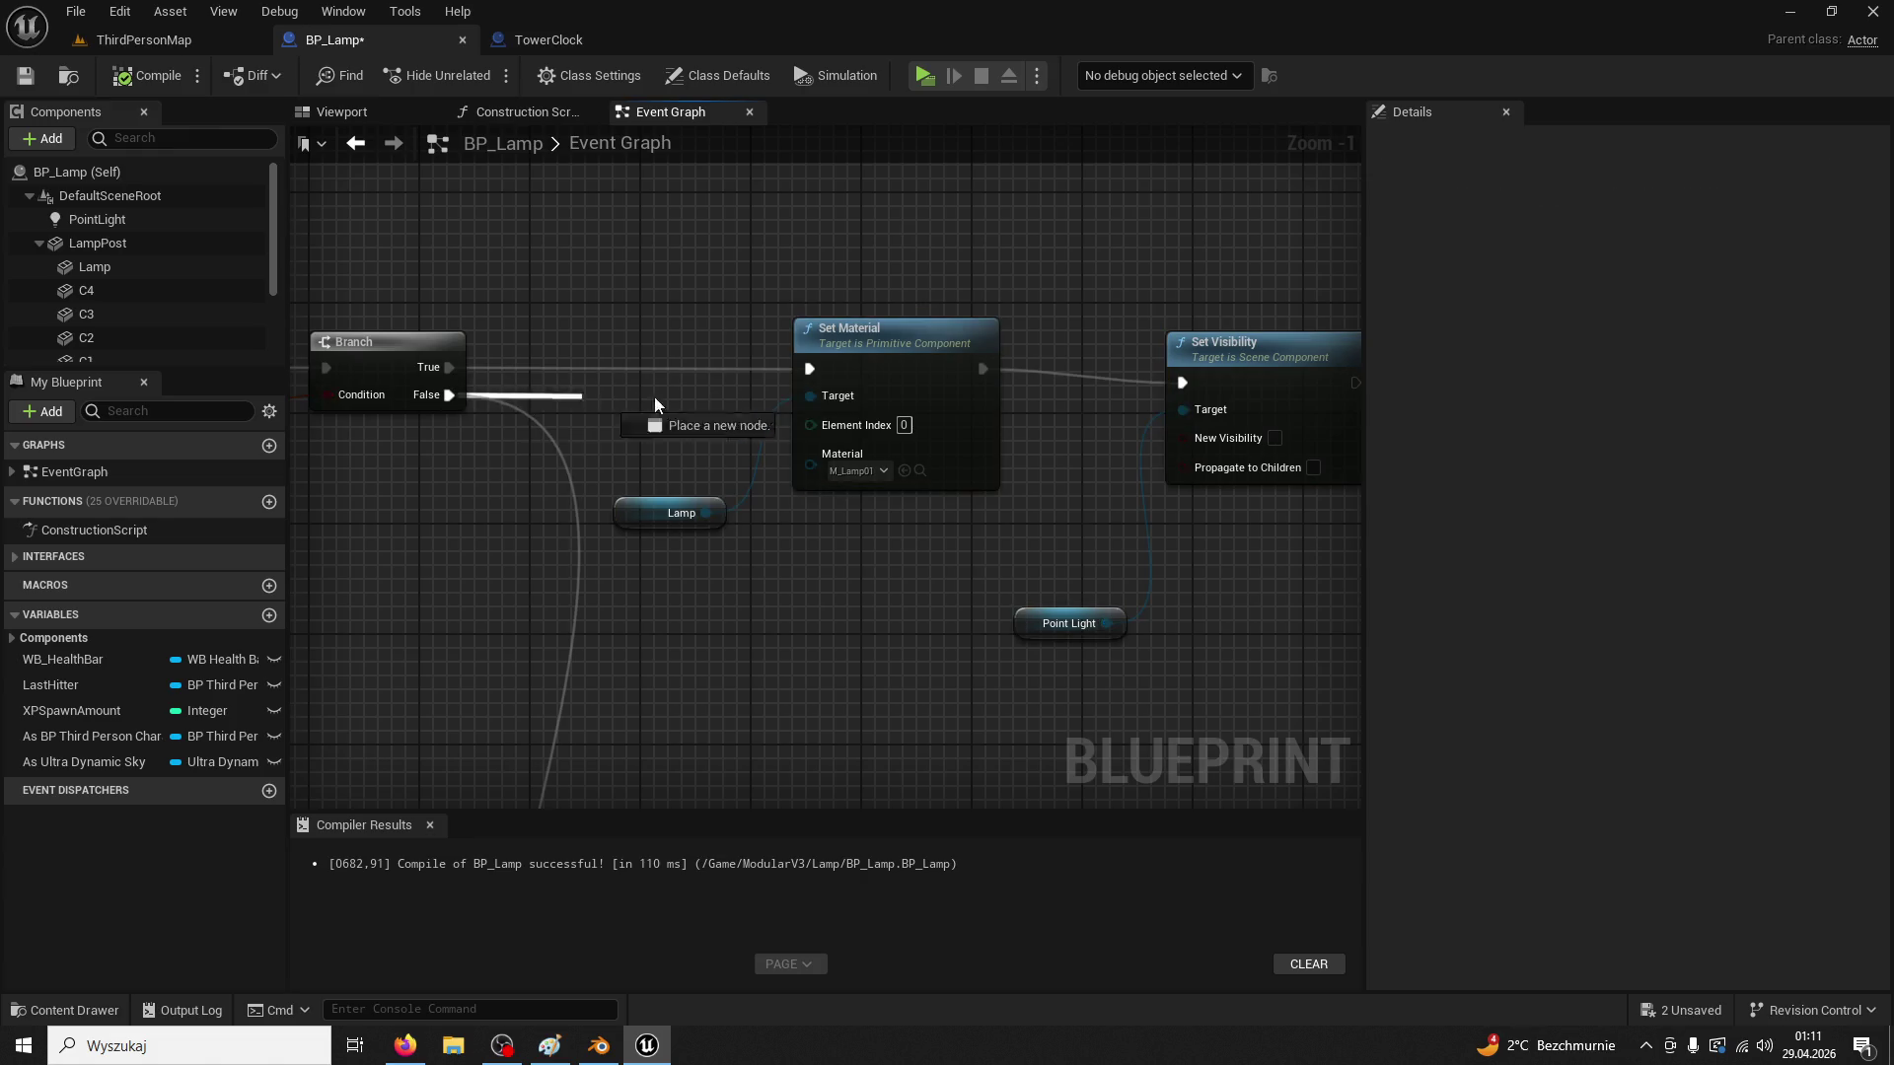
drag(805, 376, 806, 374)
mouse_move(446, 363)
mouse_down()
mouse_move(665, 672)
mouse_move(590, 487)
mouse_up()
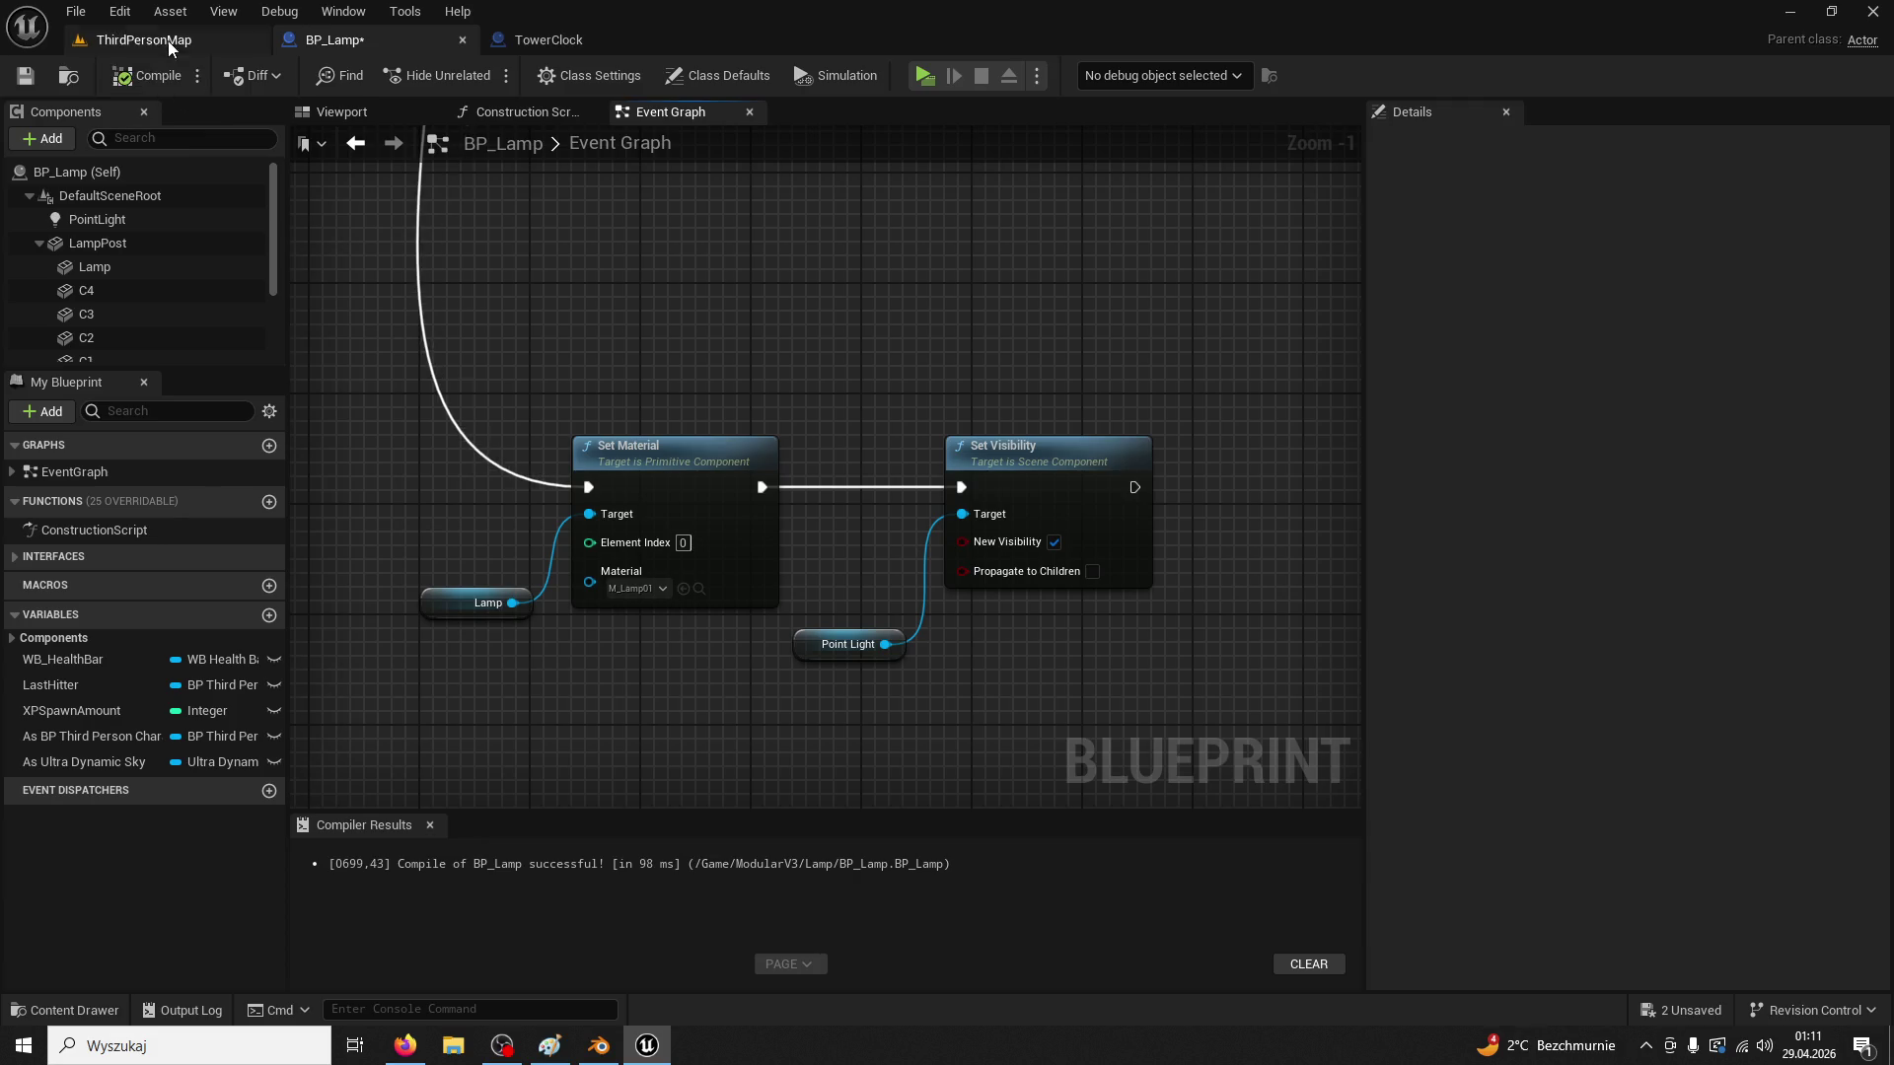
Test-play ThirdPersonMap, then return to the BP_Lamp blueprint
click(168, 39)
click(474, 73)
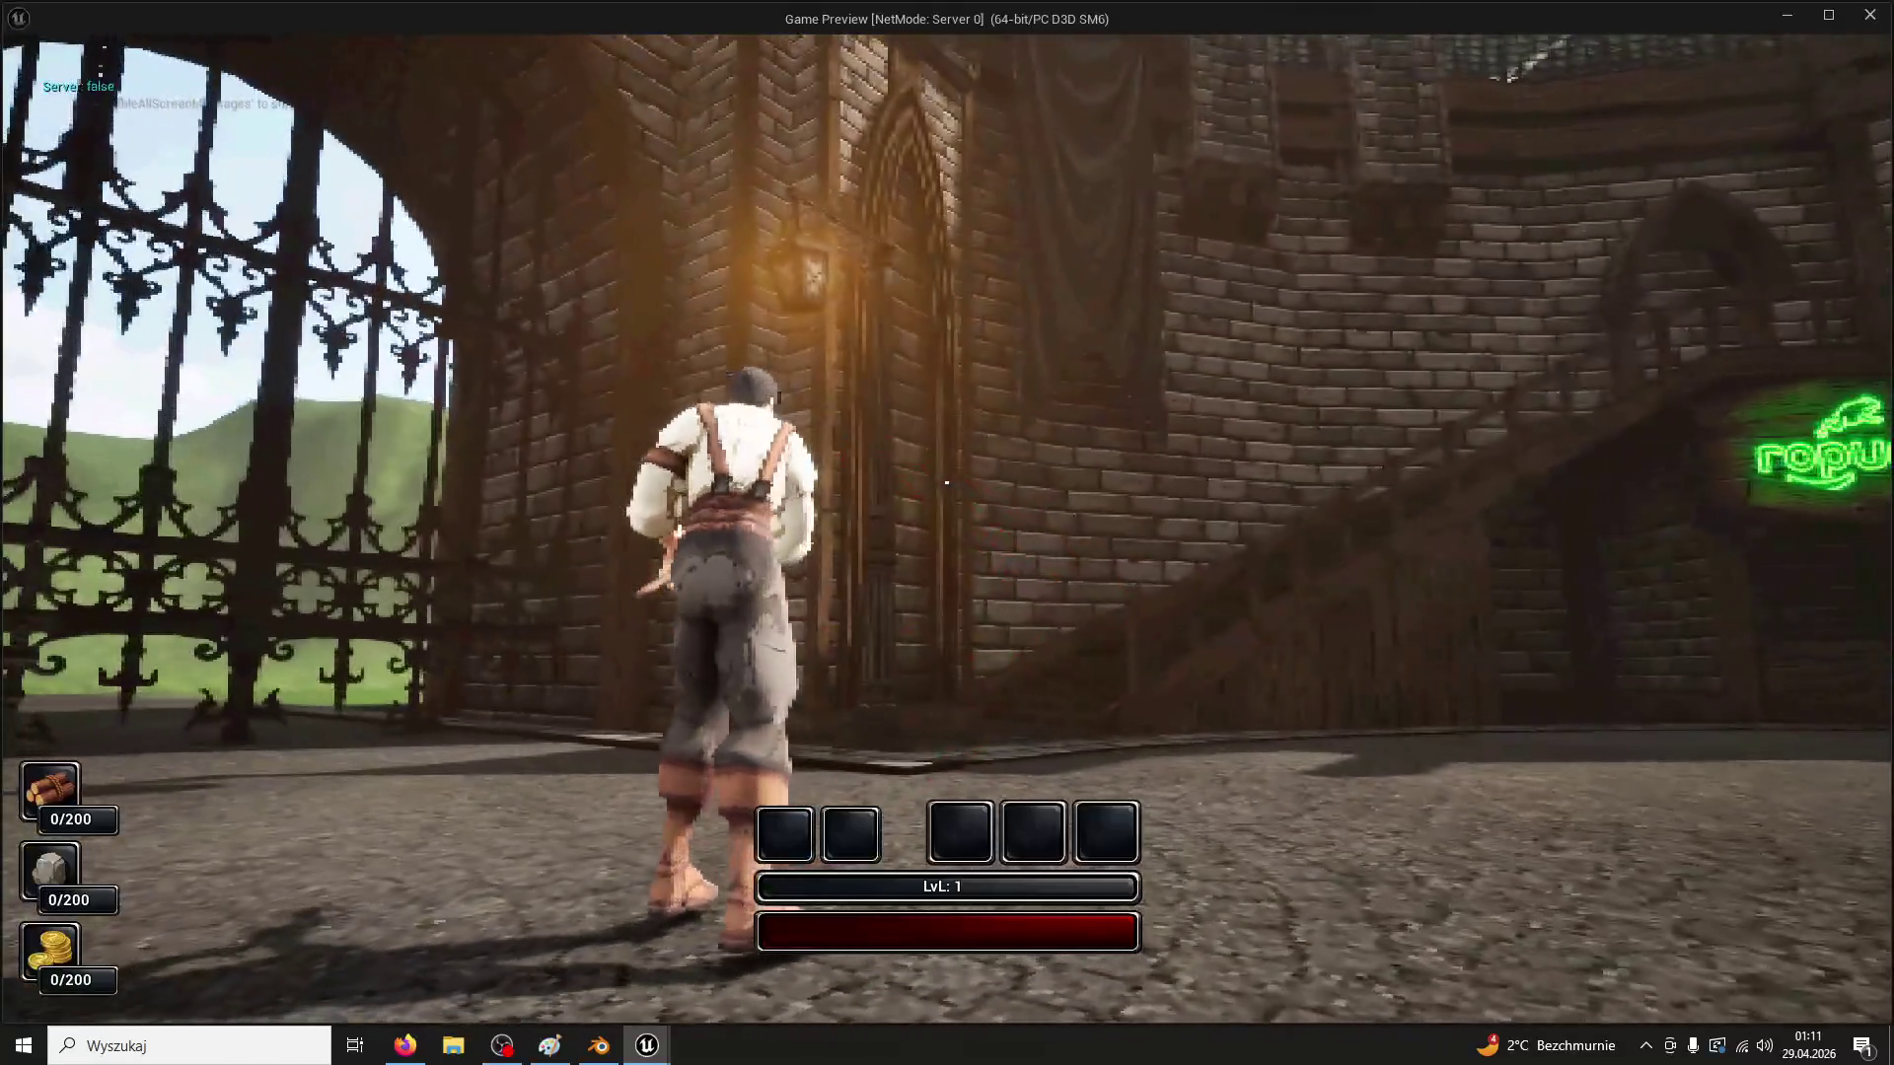
key(Escape)
click(548, 41)
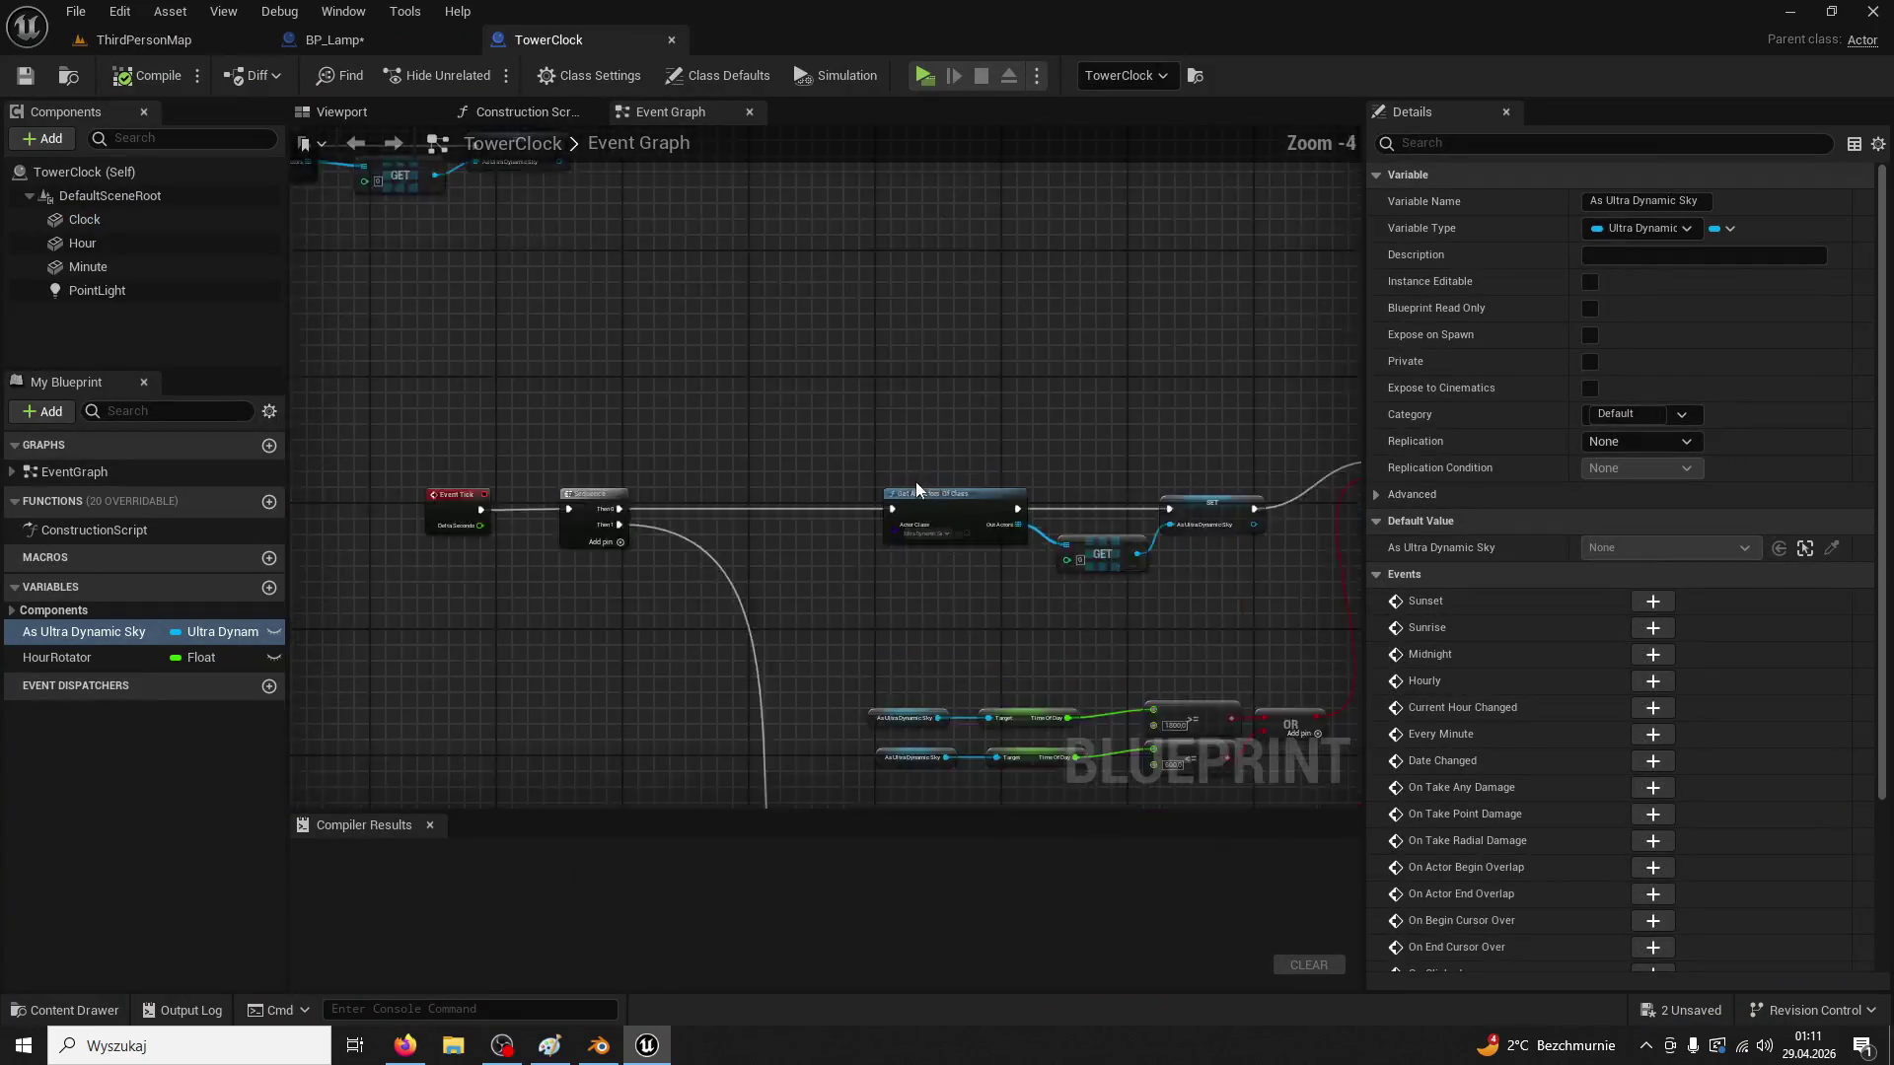
click(355, 41)
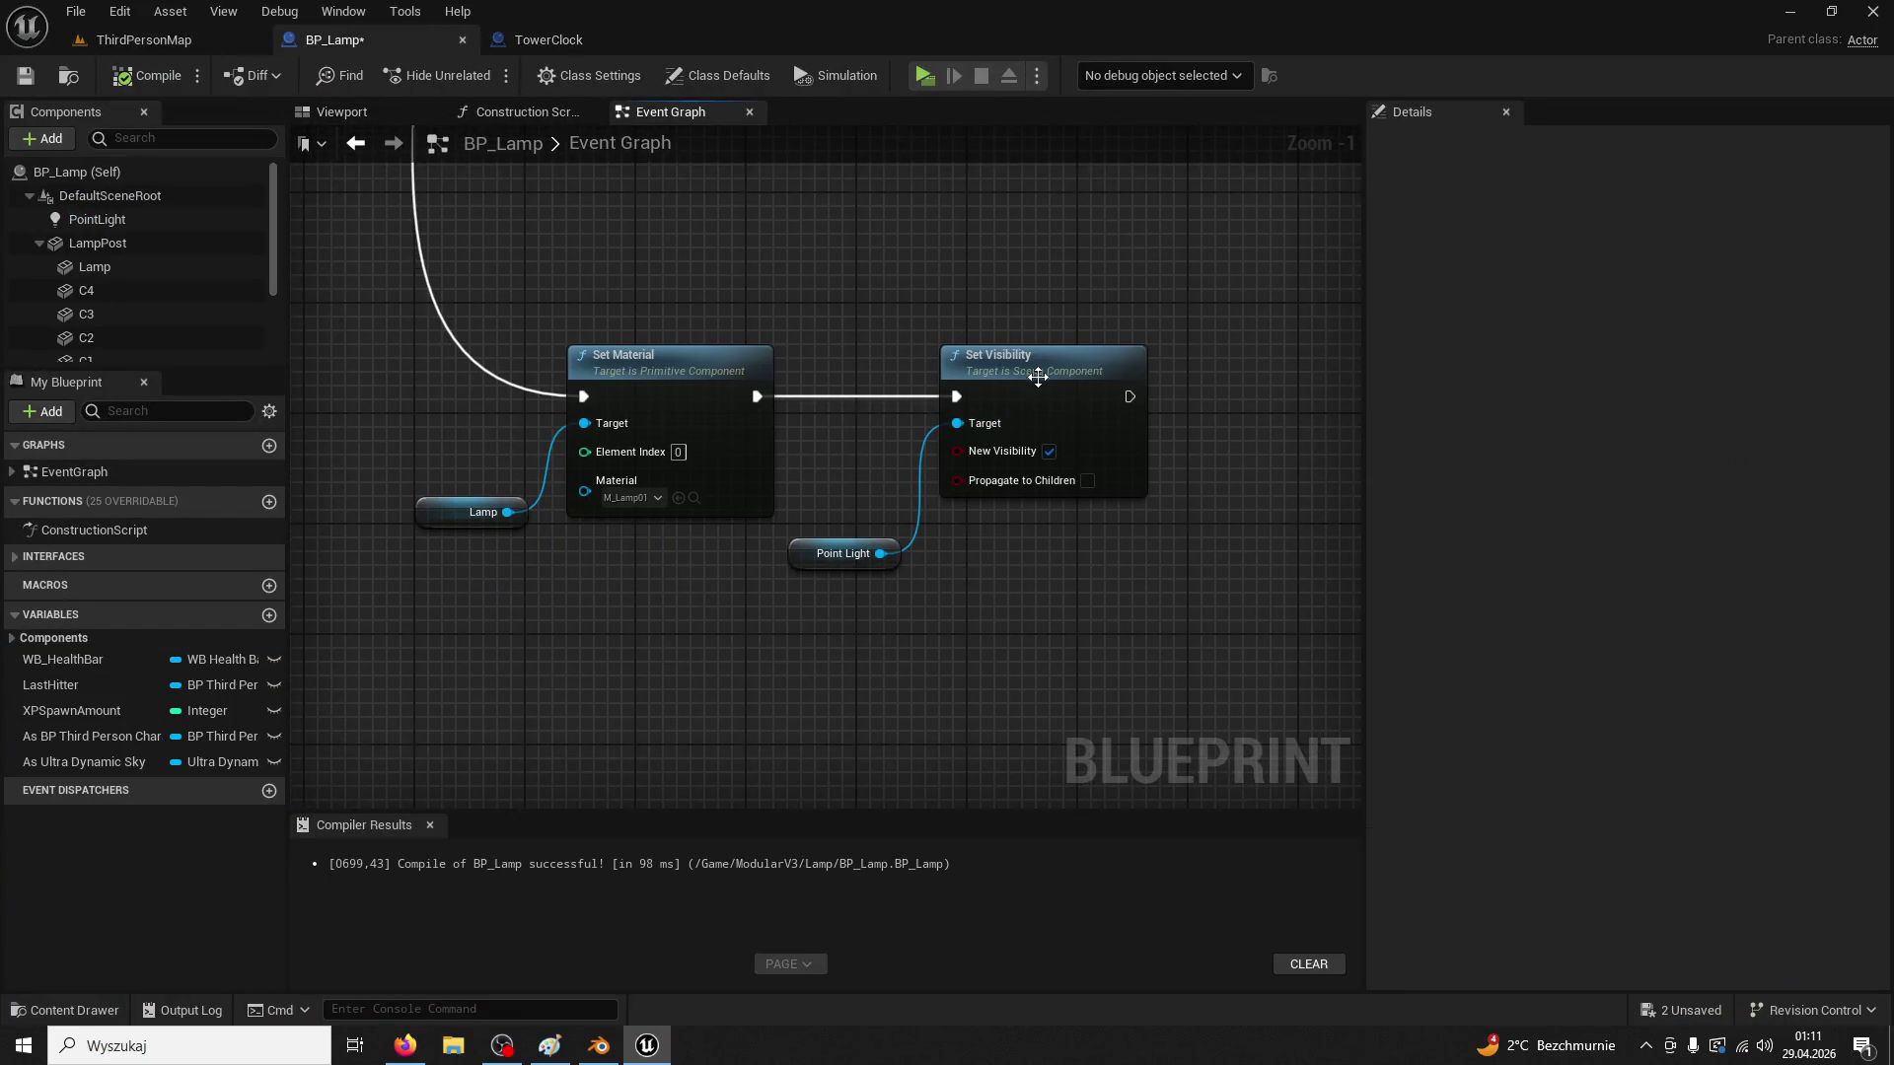
Add a Point Light reference, delete the Sequence node and wire Event Tick into Get All Actors Of Class
mouse_move(96, 219)
mouse_down()
mouse_move(665, 646)
mouse_move(725, 641)
mouse_move(949, 501)
mouse_move(957, 423)
mouse_up()
click(801, 562)
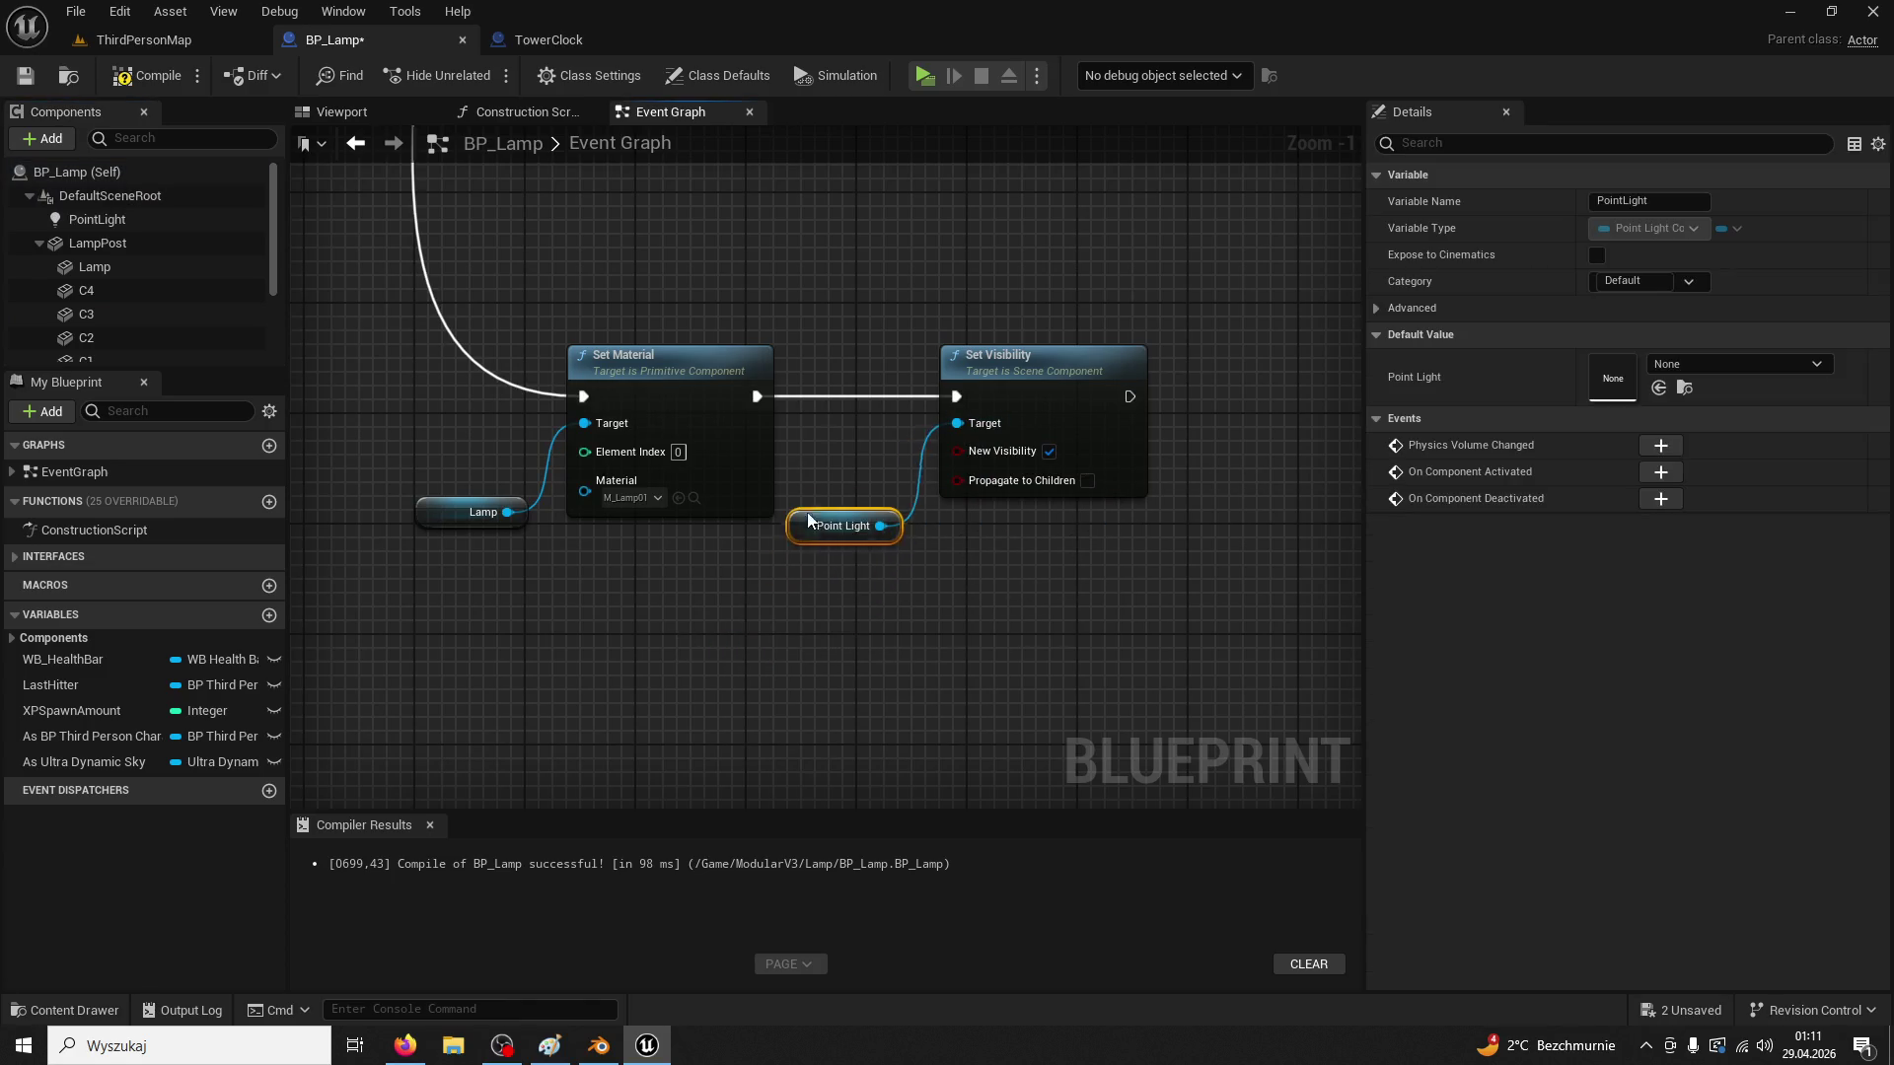
scroll(784, 595, down, 2)
key(alt+Left)
key(alt+Left)
key(alt+Left)
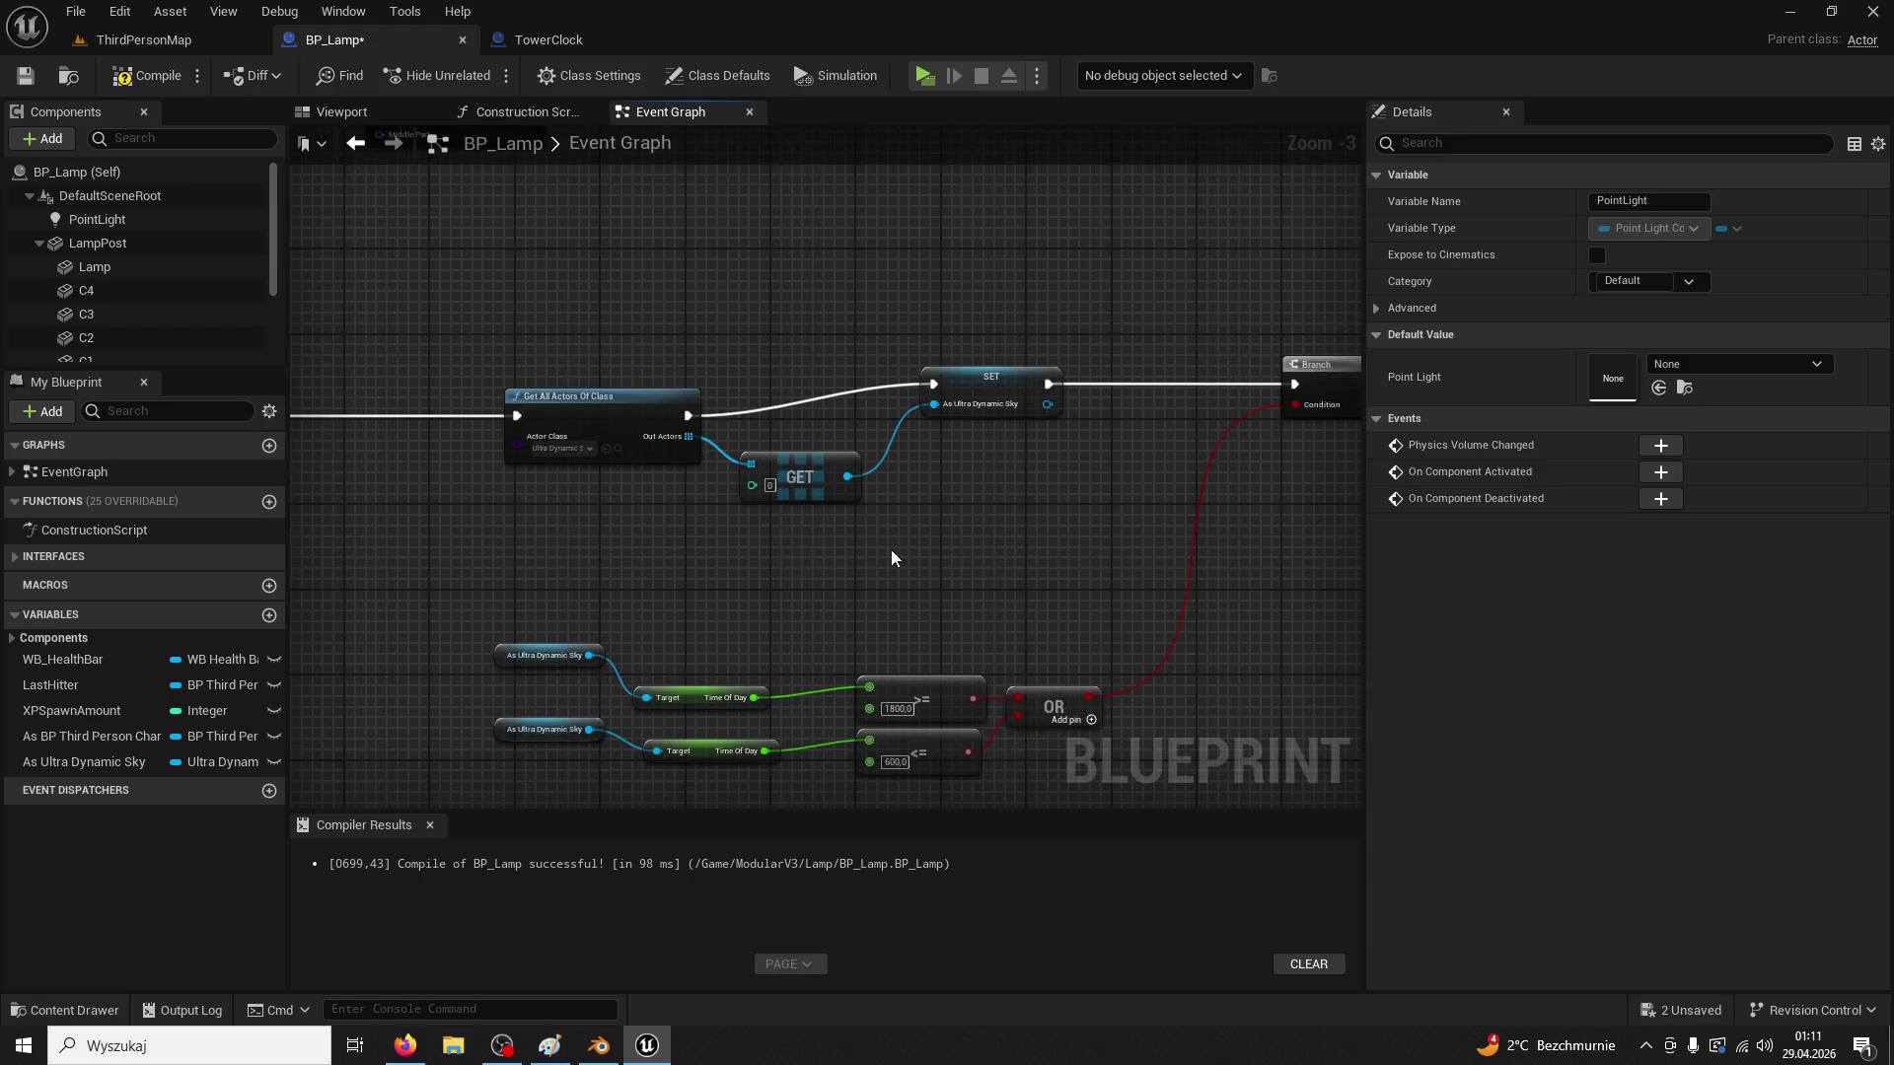
click(811, 309)
key(Delete)
drag(632, 345, 782, 345)
drag(1114, 340, 1193, 340)
Review the Set node chains and switch the PointLight's Visible property off by default
scroll(894, 459, up, 2)
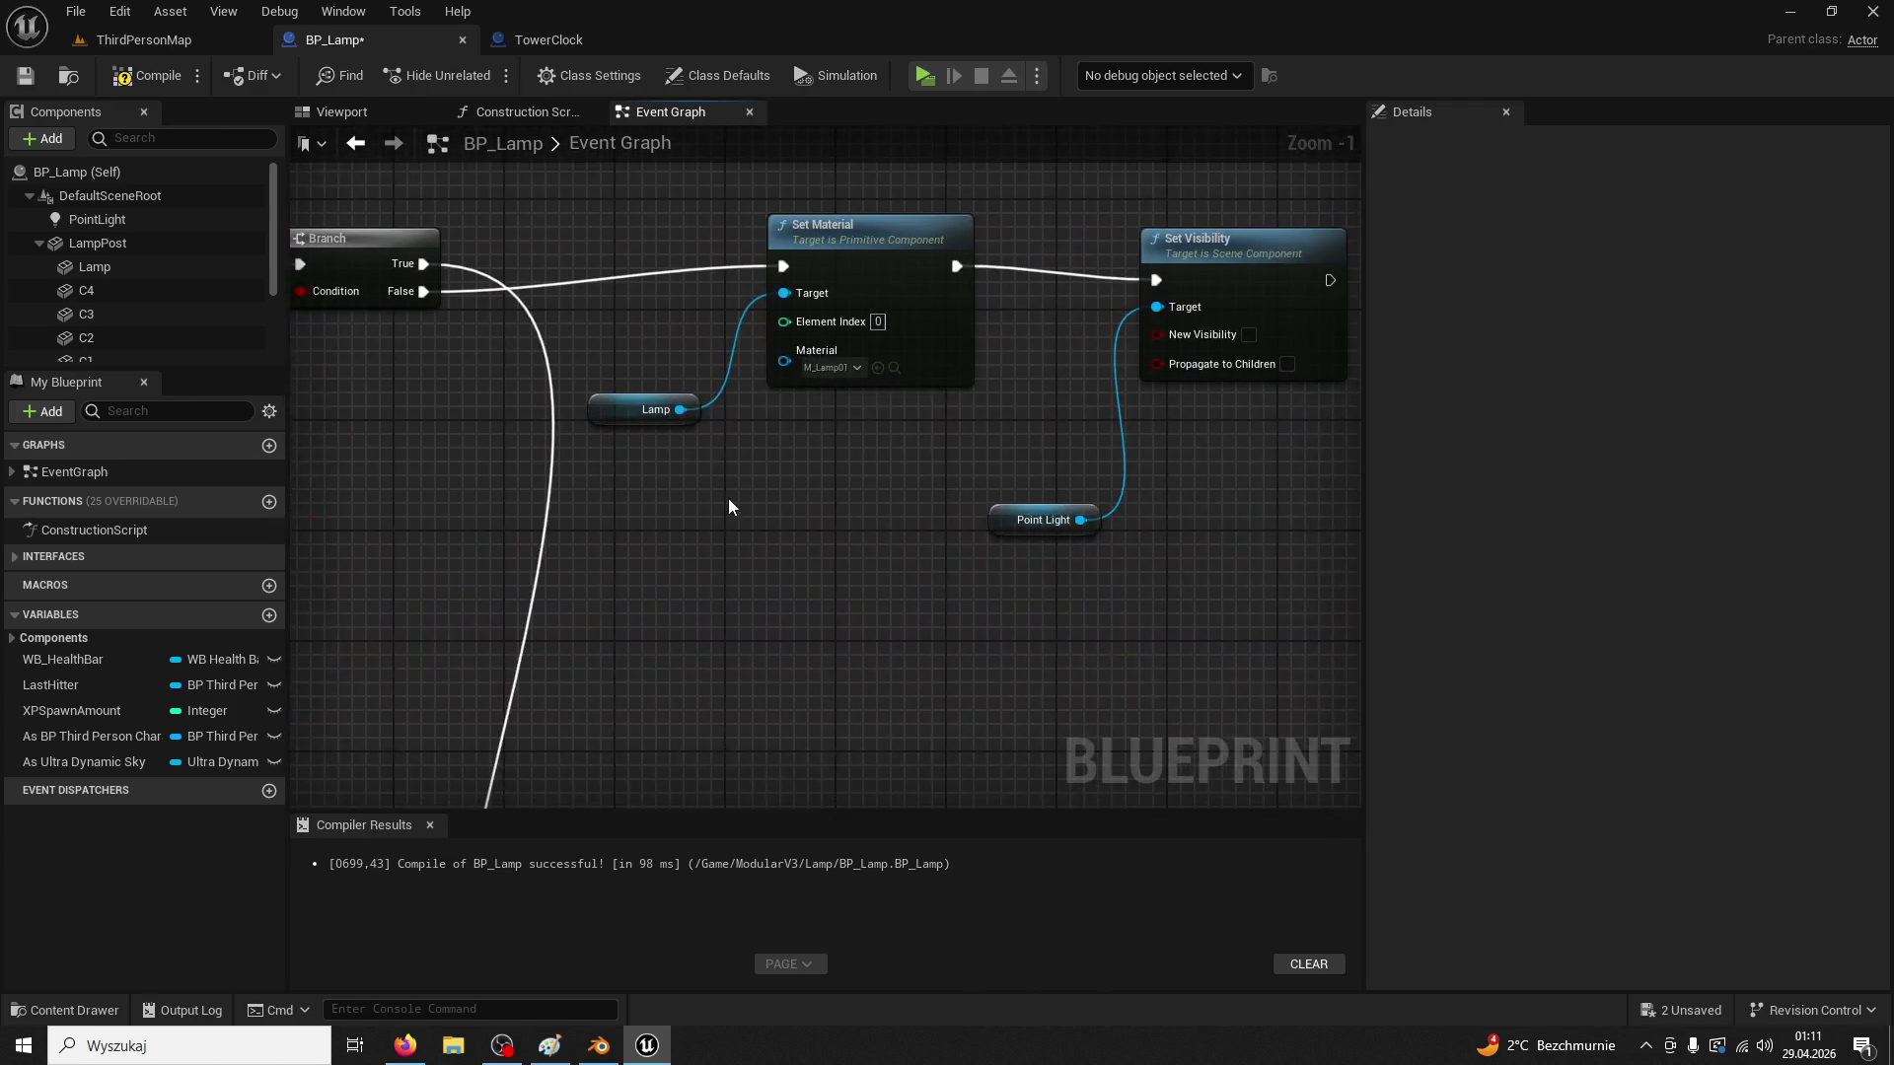
drag(728, 499, 763, 605)
click(882, 363)
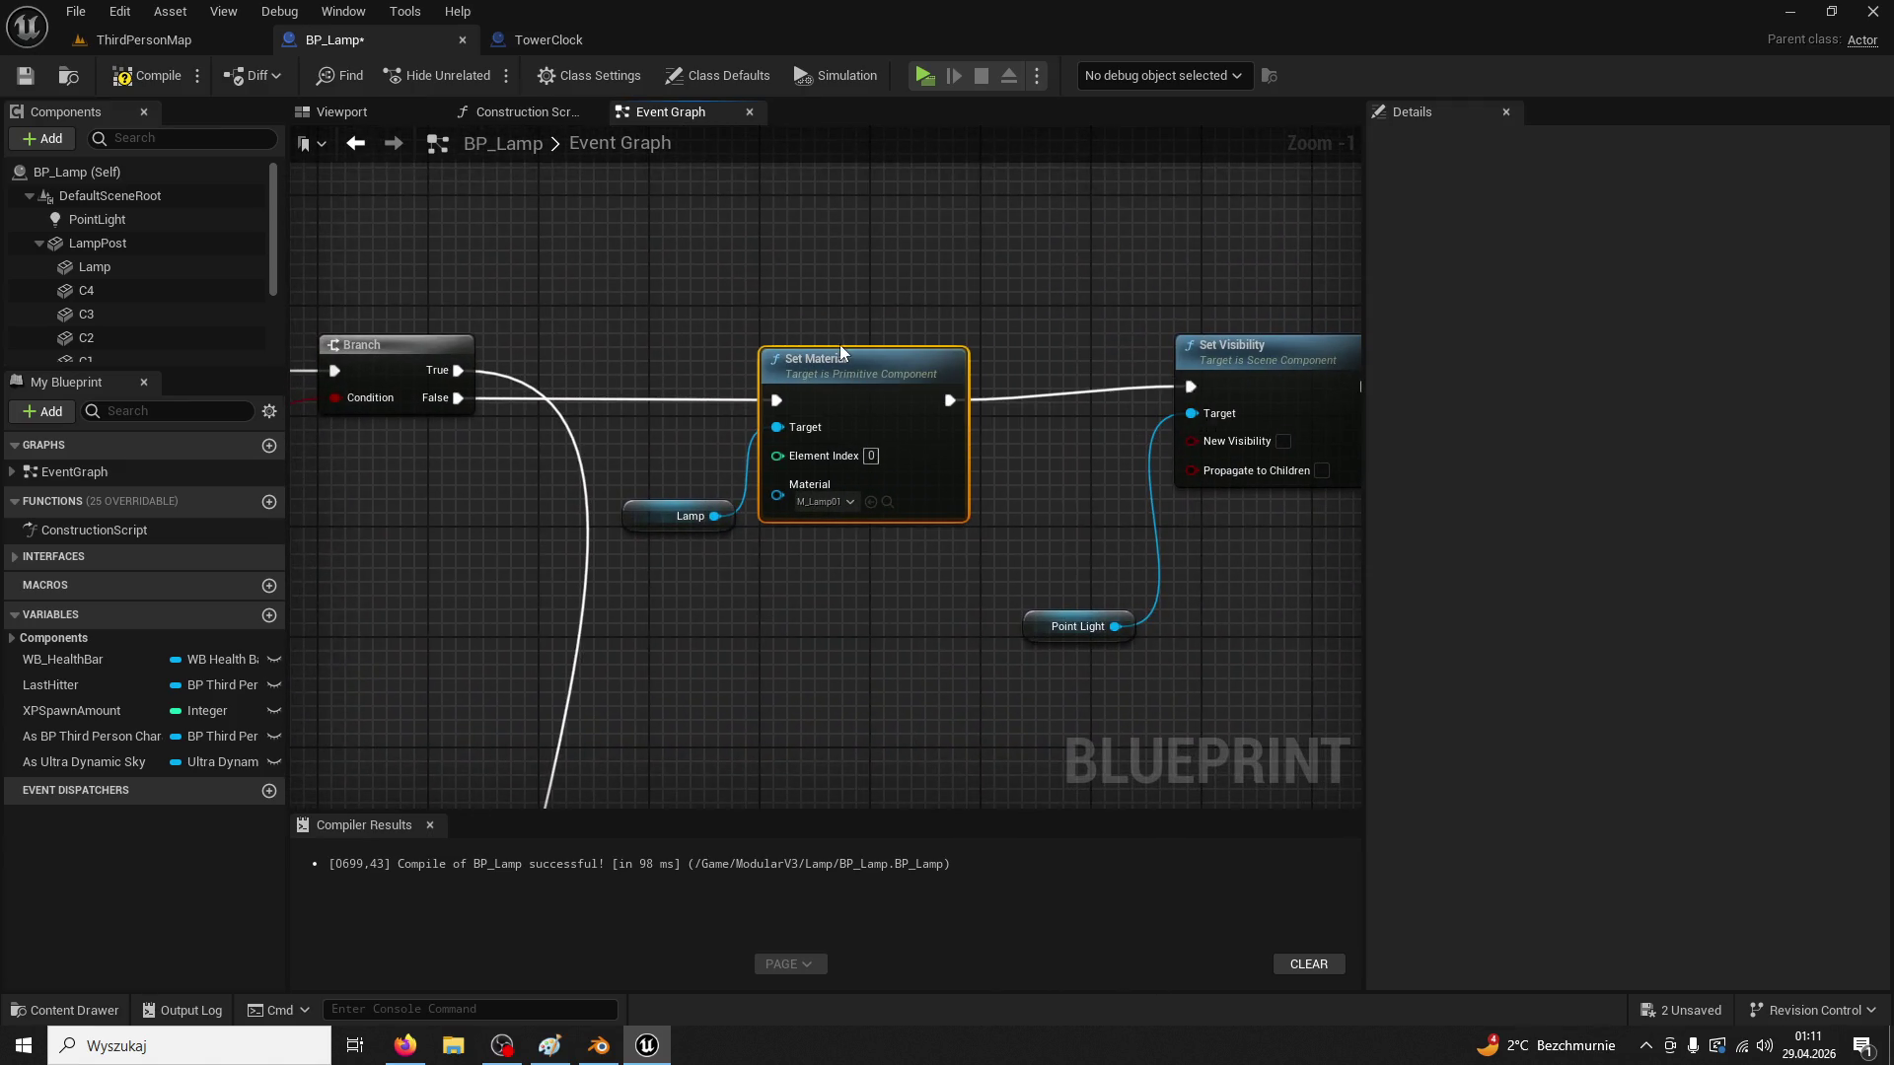
drag(872, 594, 879, 165)
drag(868, 371, 985, 289)
mouse_move(874, 325)
mouse_down()
mouse_move(904, 605)
mouse_move(879, 706)
mouse_up()
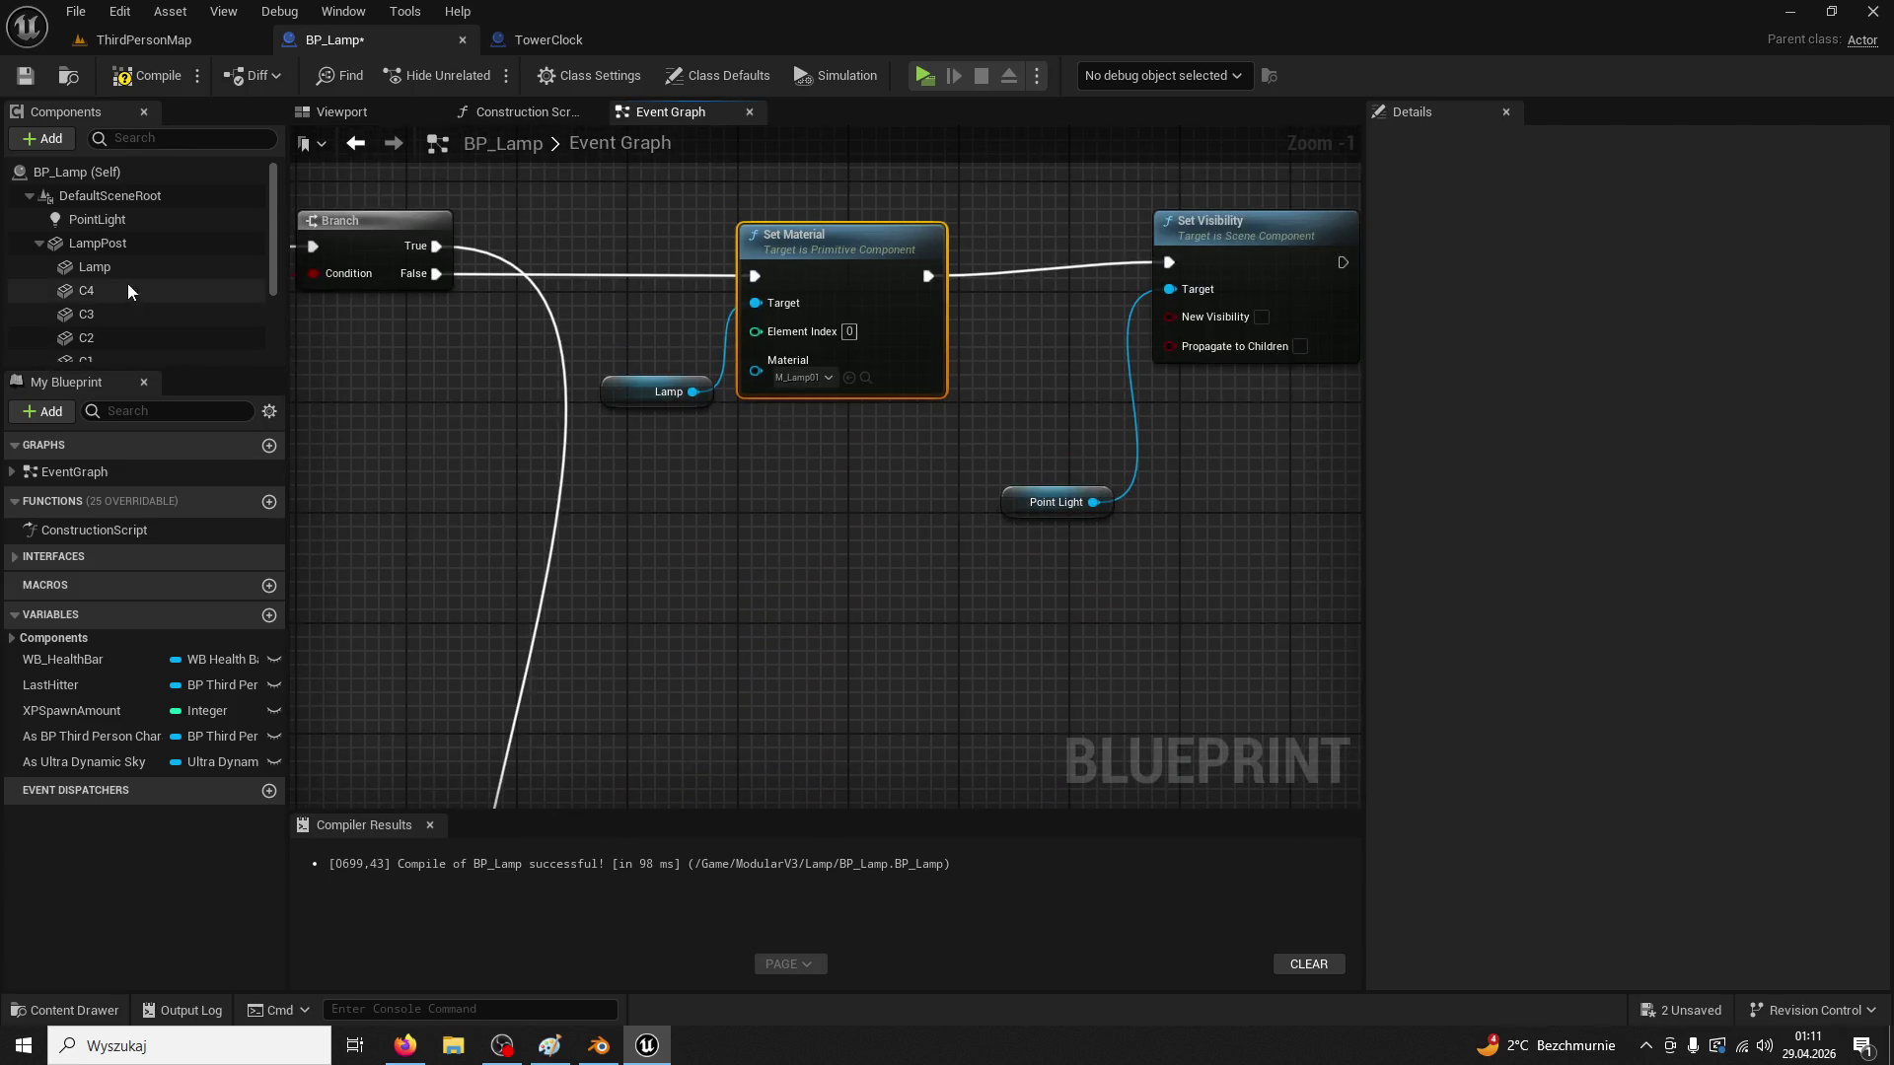
click(122, 269)
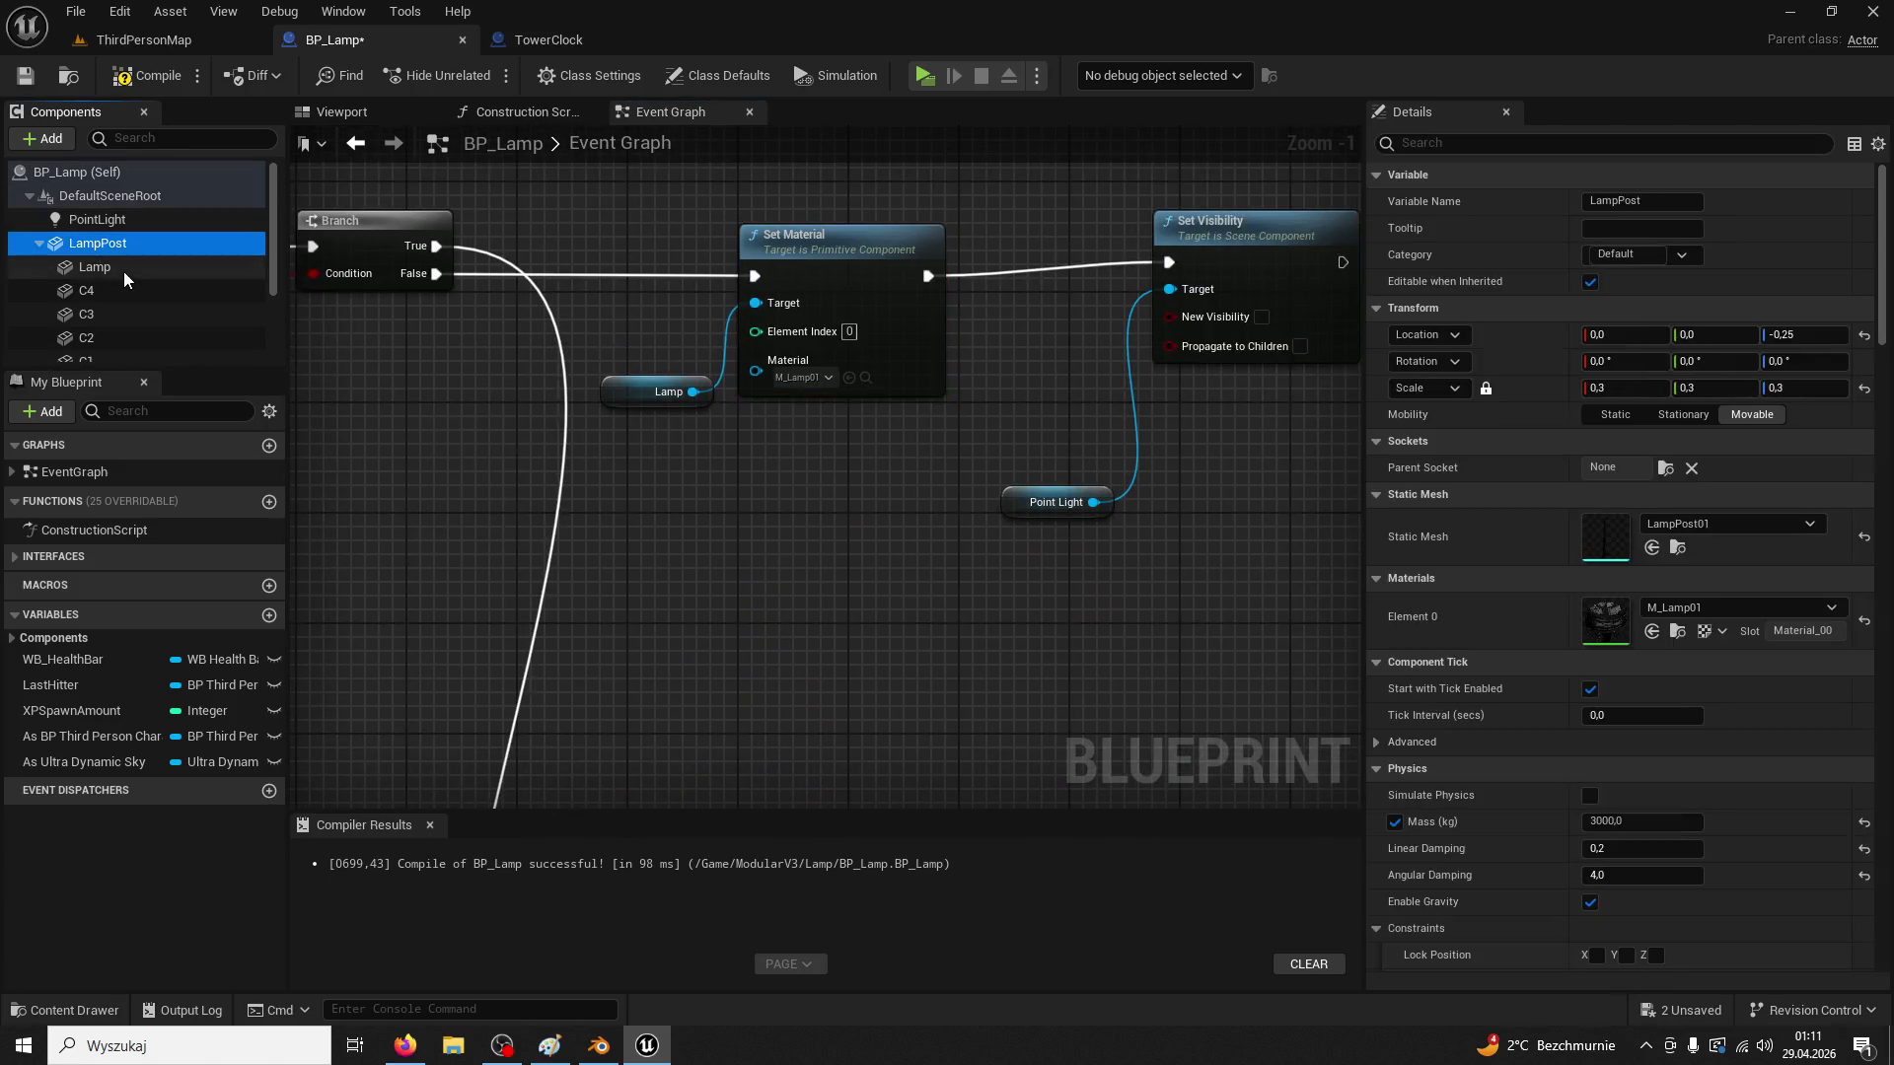
click(91, 221)
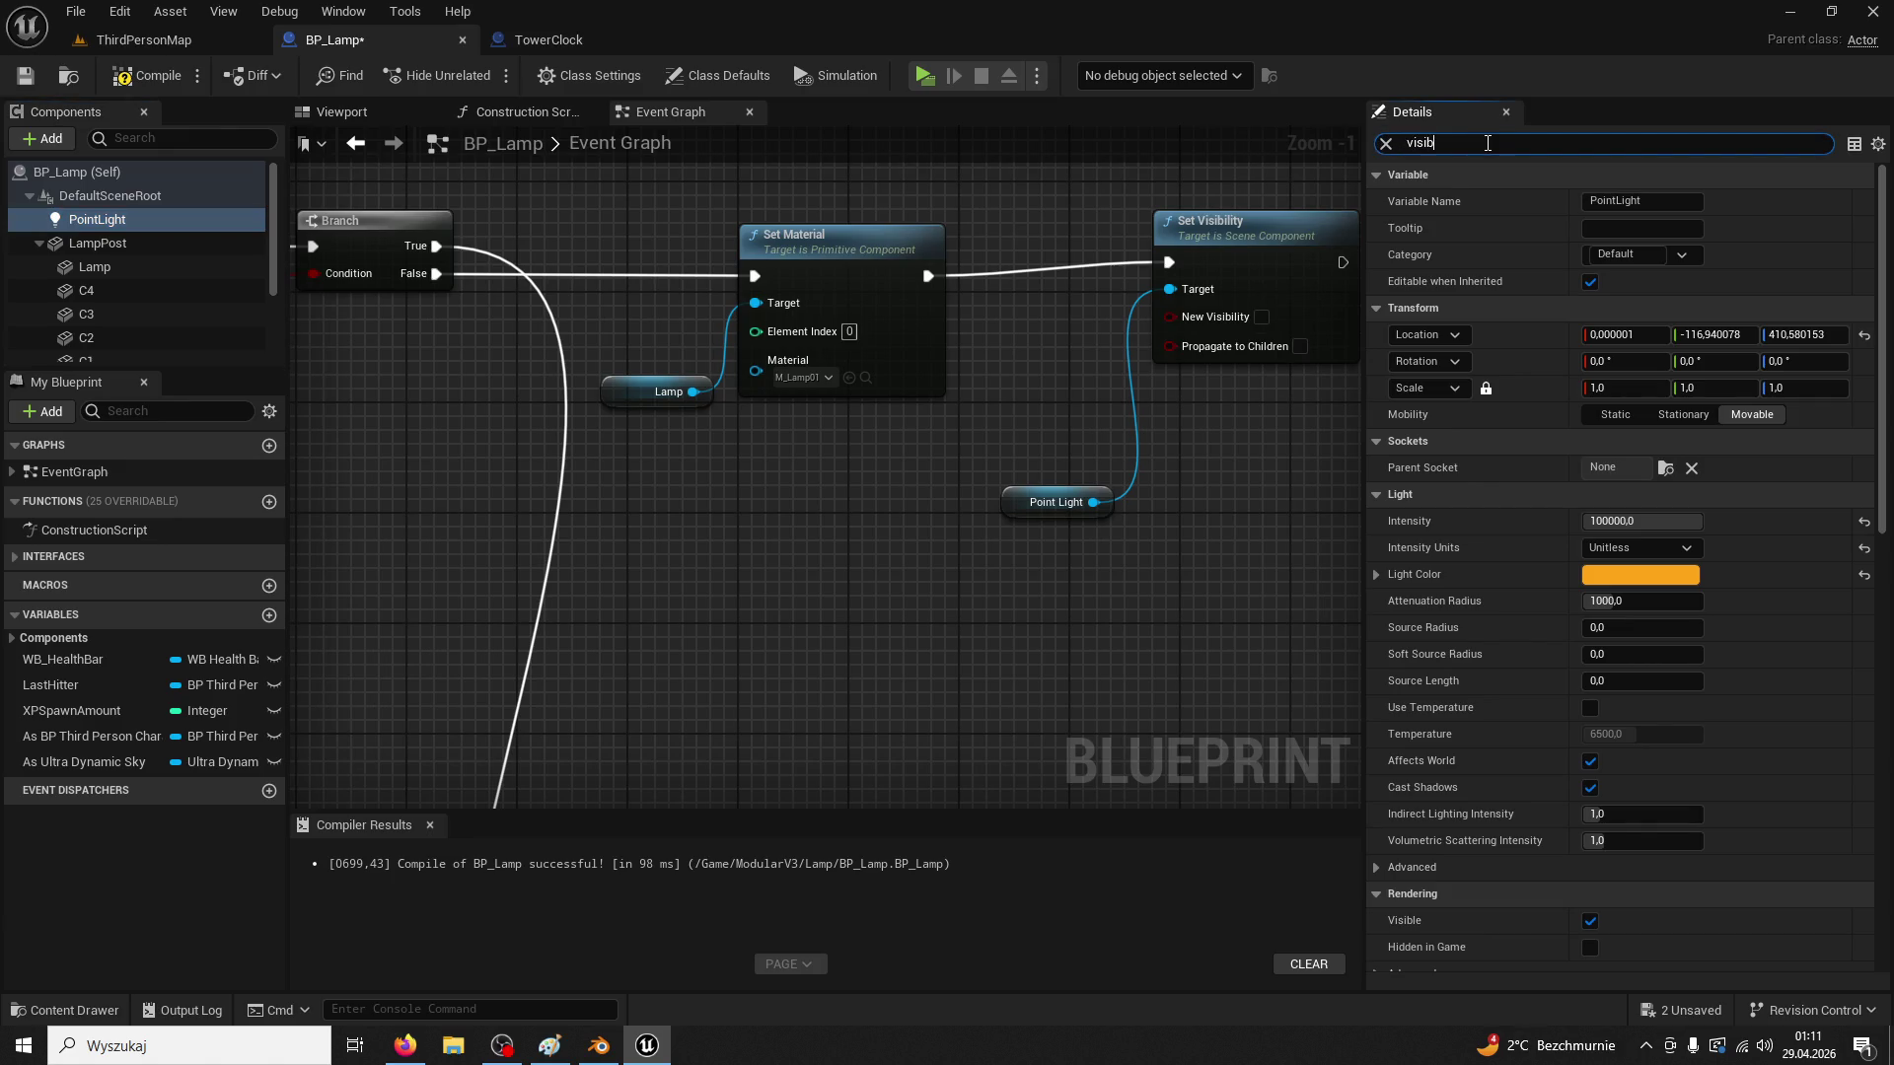
text(bi)
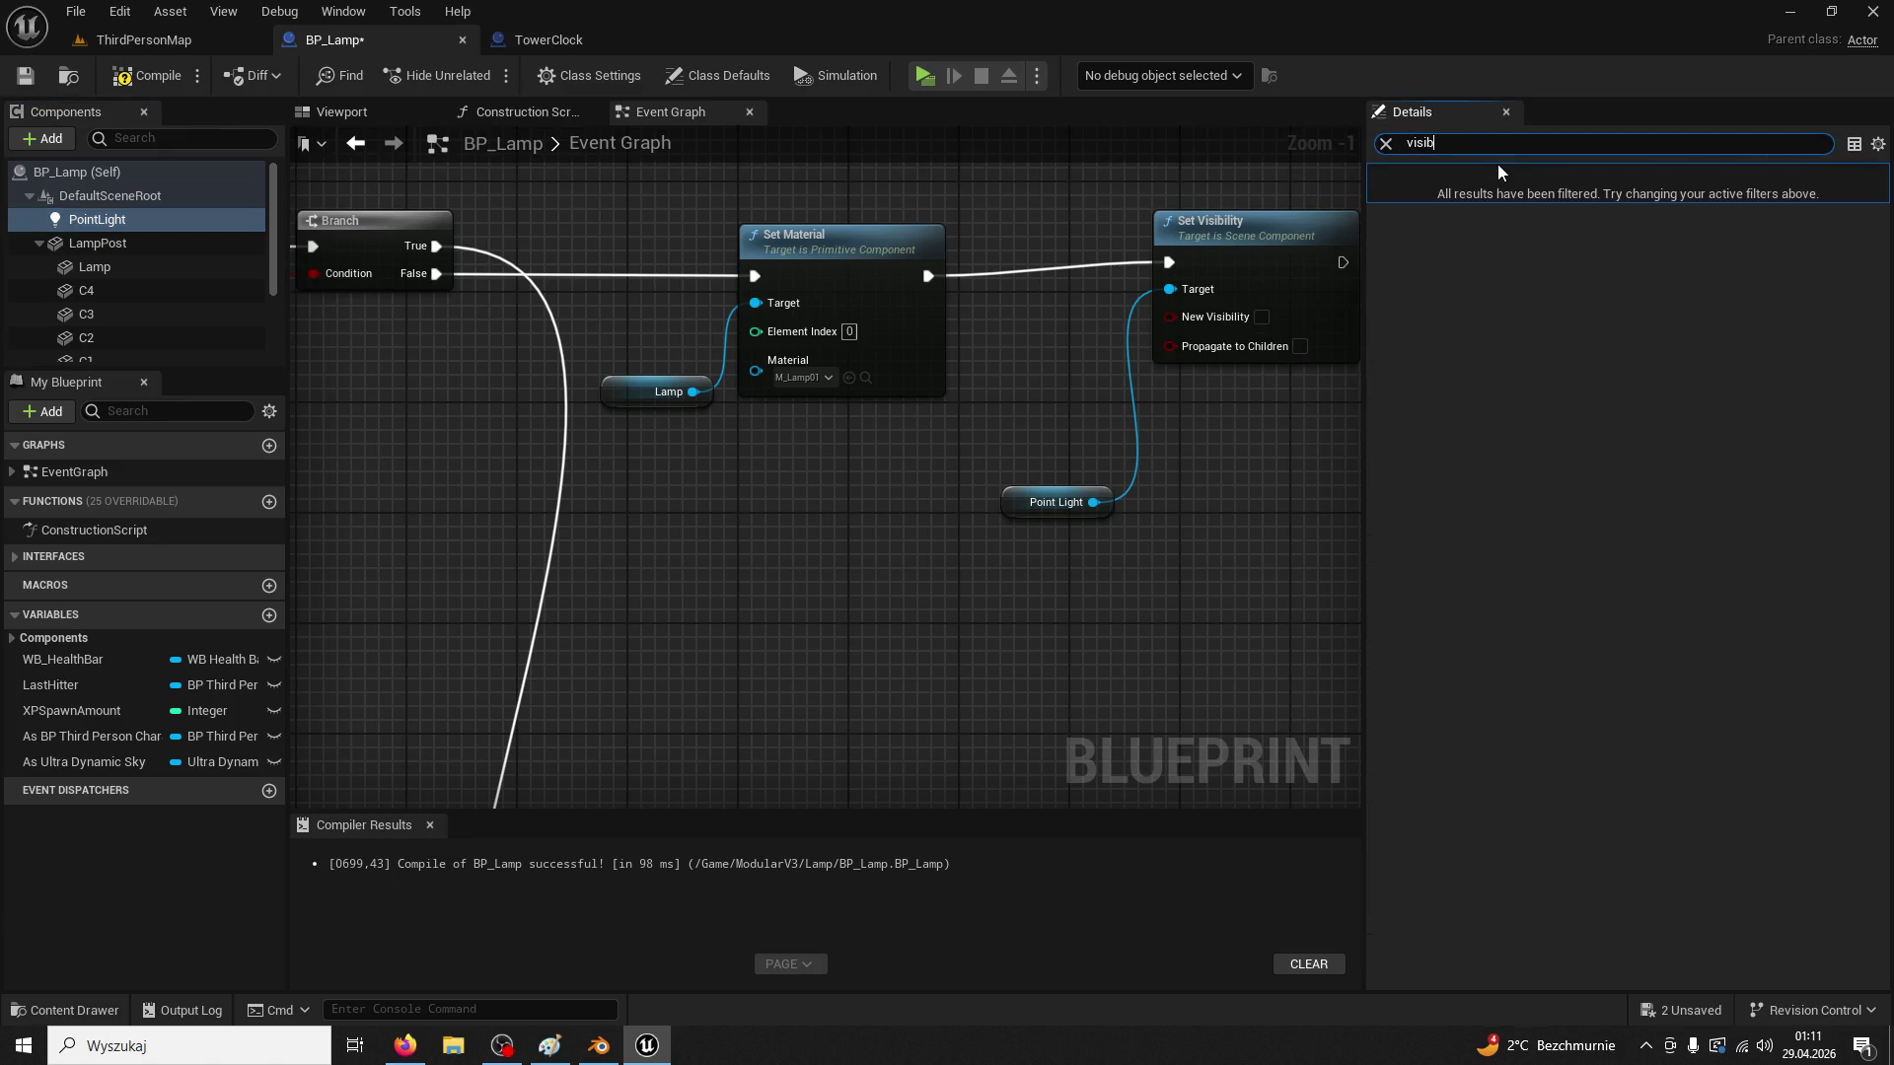
key(BackSpace)
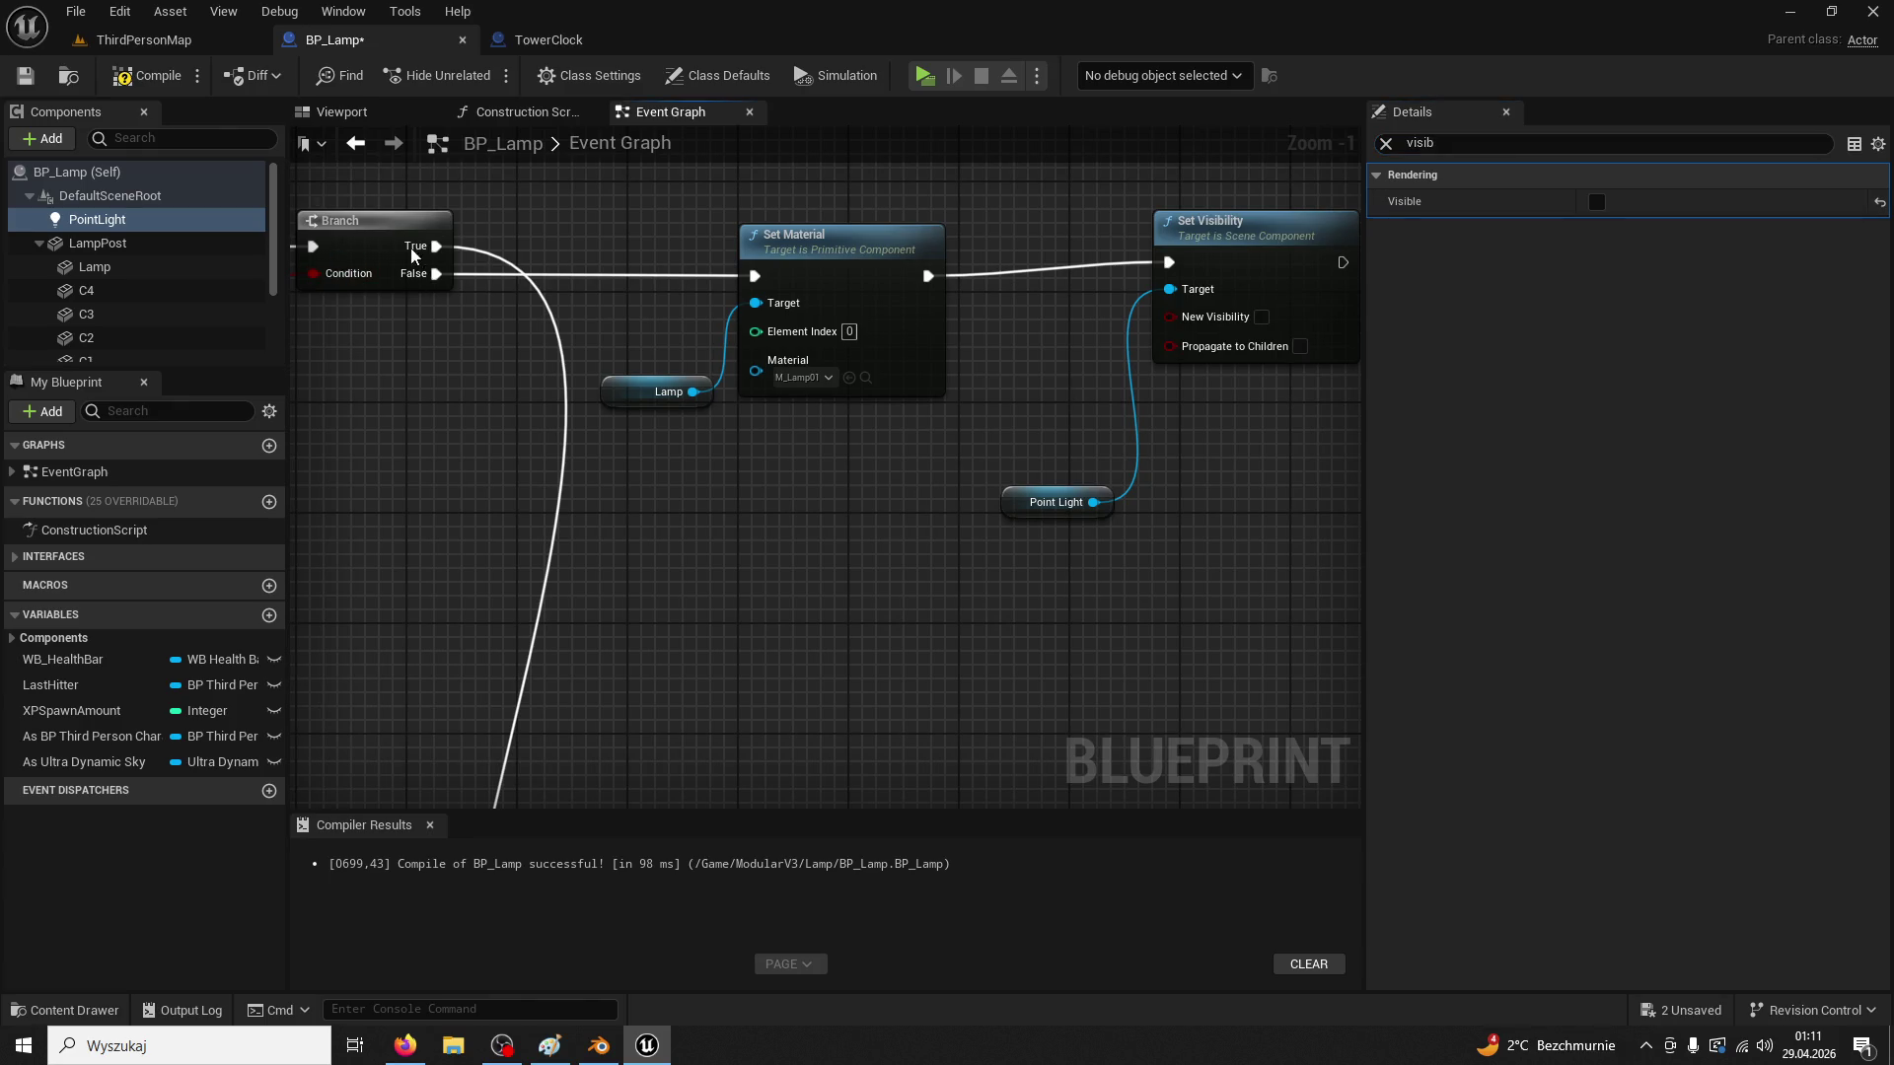
scroll(952, 464, down, 2)
Move the Set Material and Set Visibility node group lower and compile BP_Lamp
click(888, 493)
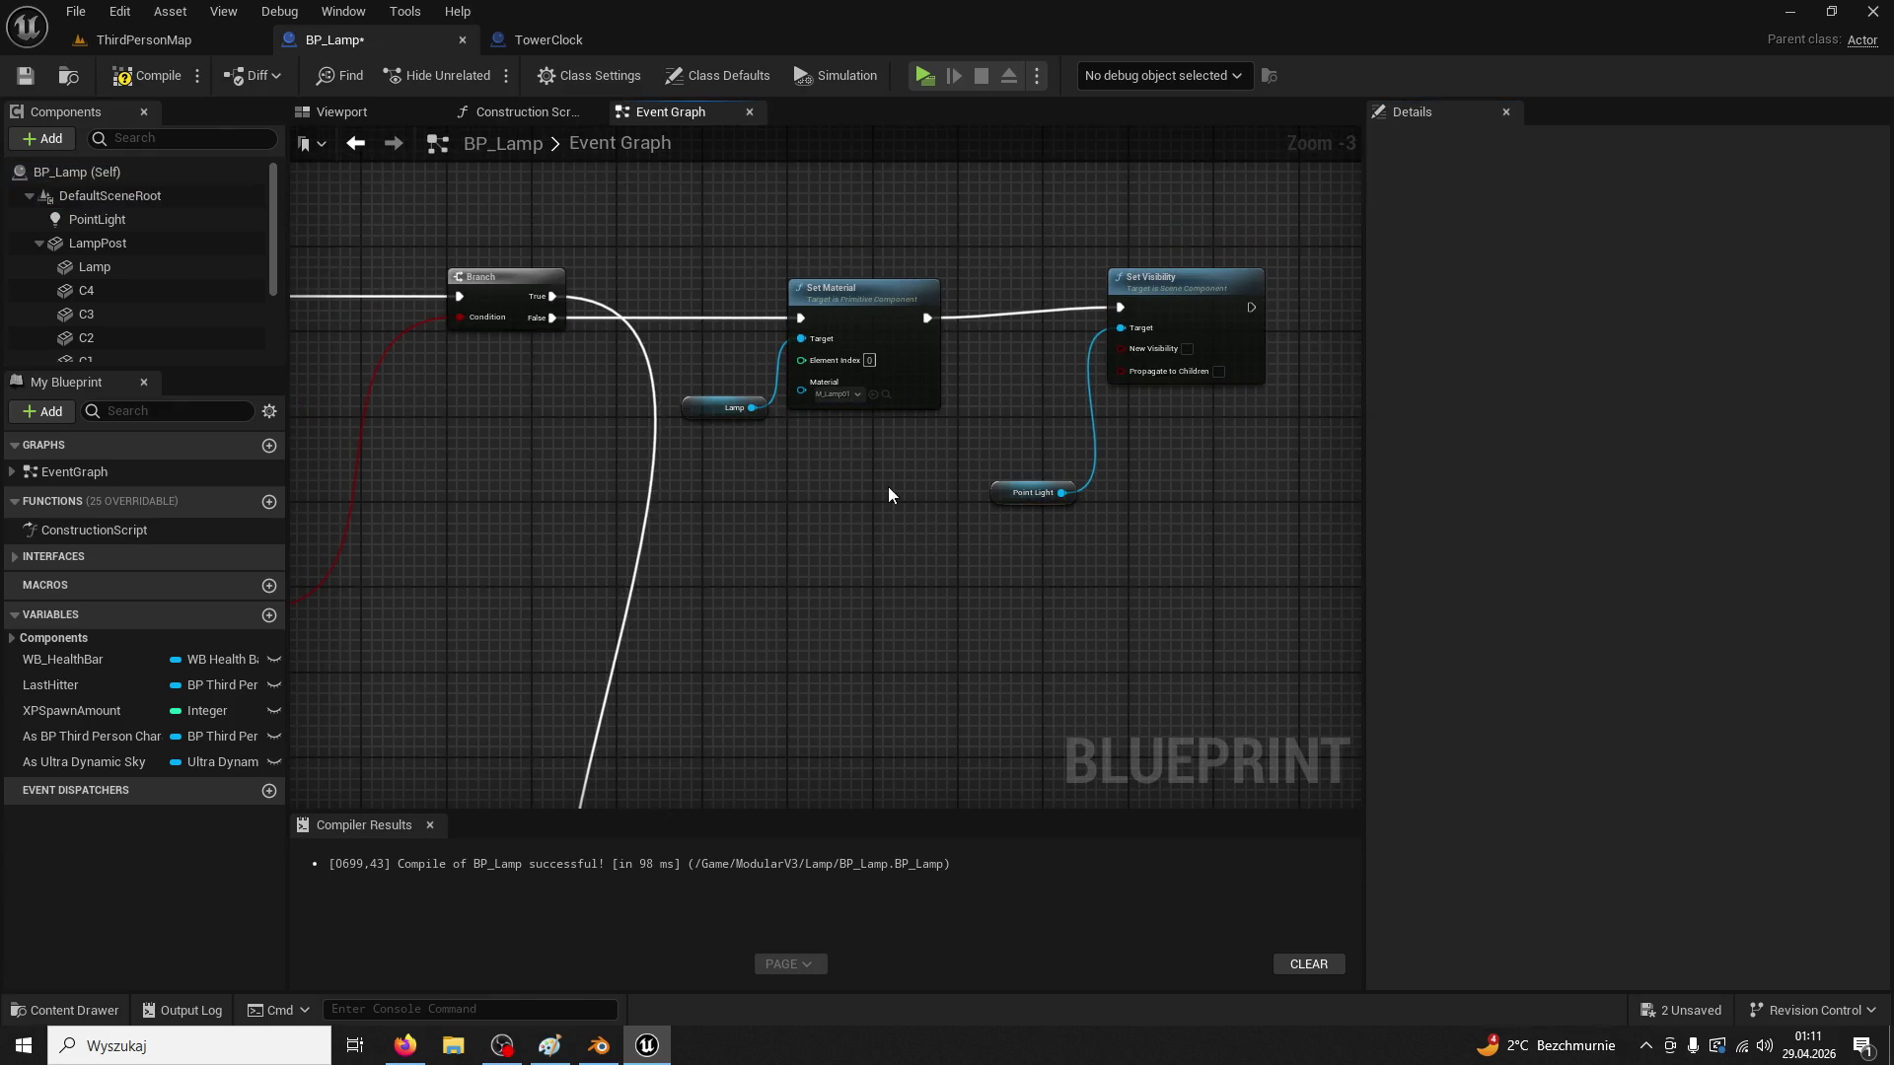
drag(736, 261, 1195, 601)
scroll(1085, 632, down, 3)
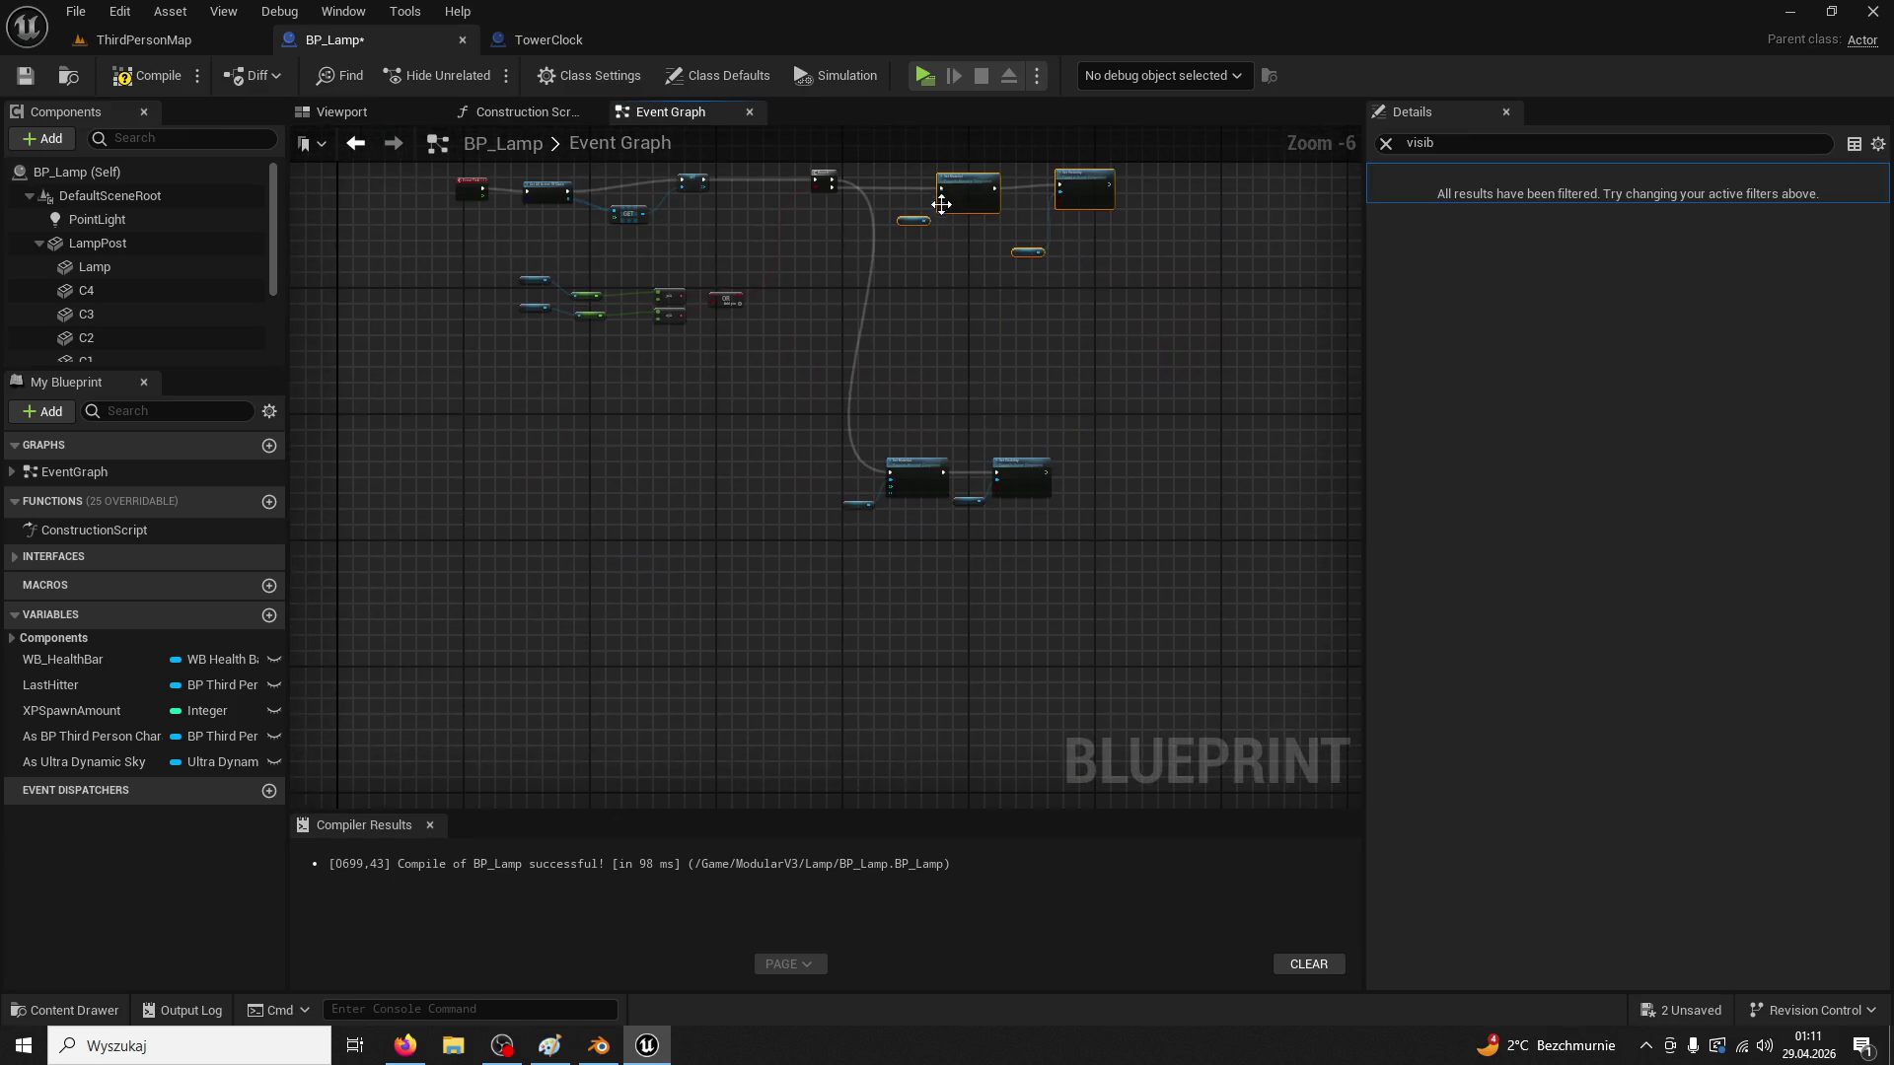
drag(984, 282, 941, 607)
mouse_move(1092, 420)
mouse_down()
mouse_move(840, 508)
mouse_move(971, 192)
mouse_up()
click(148, 75)
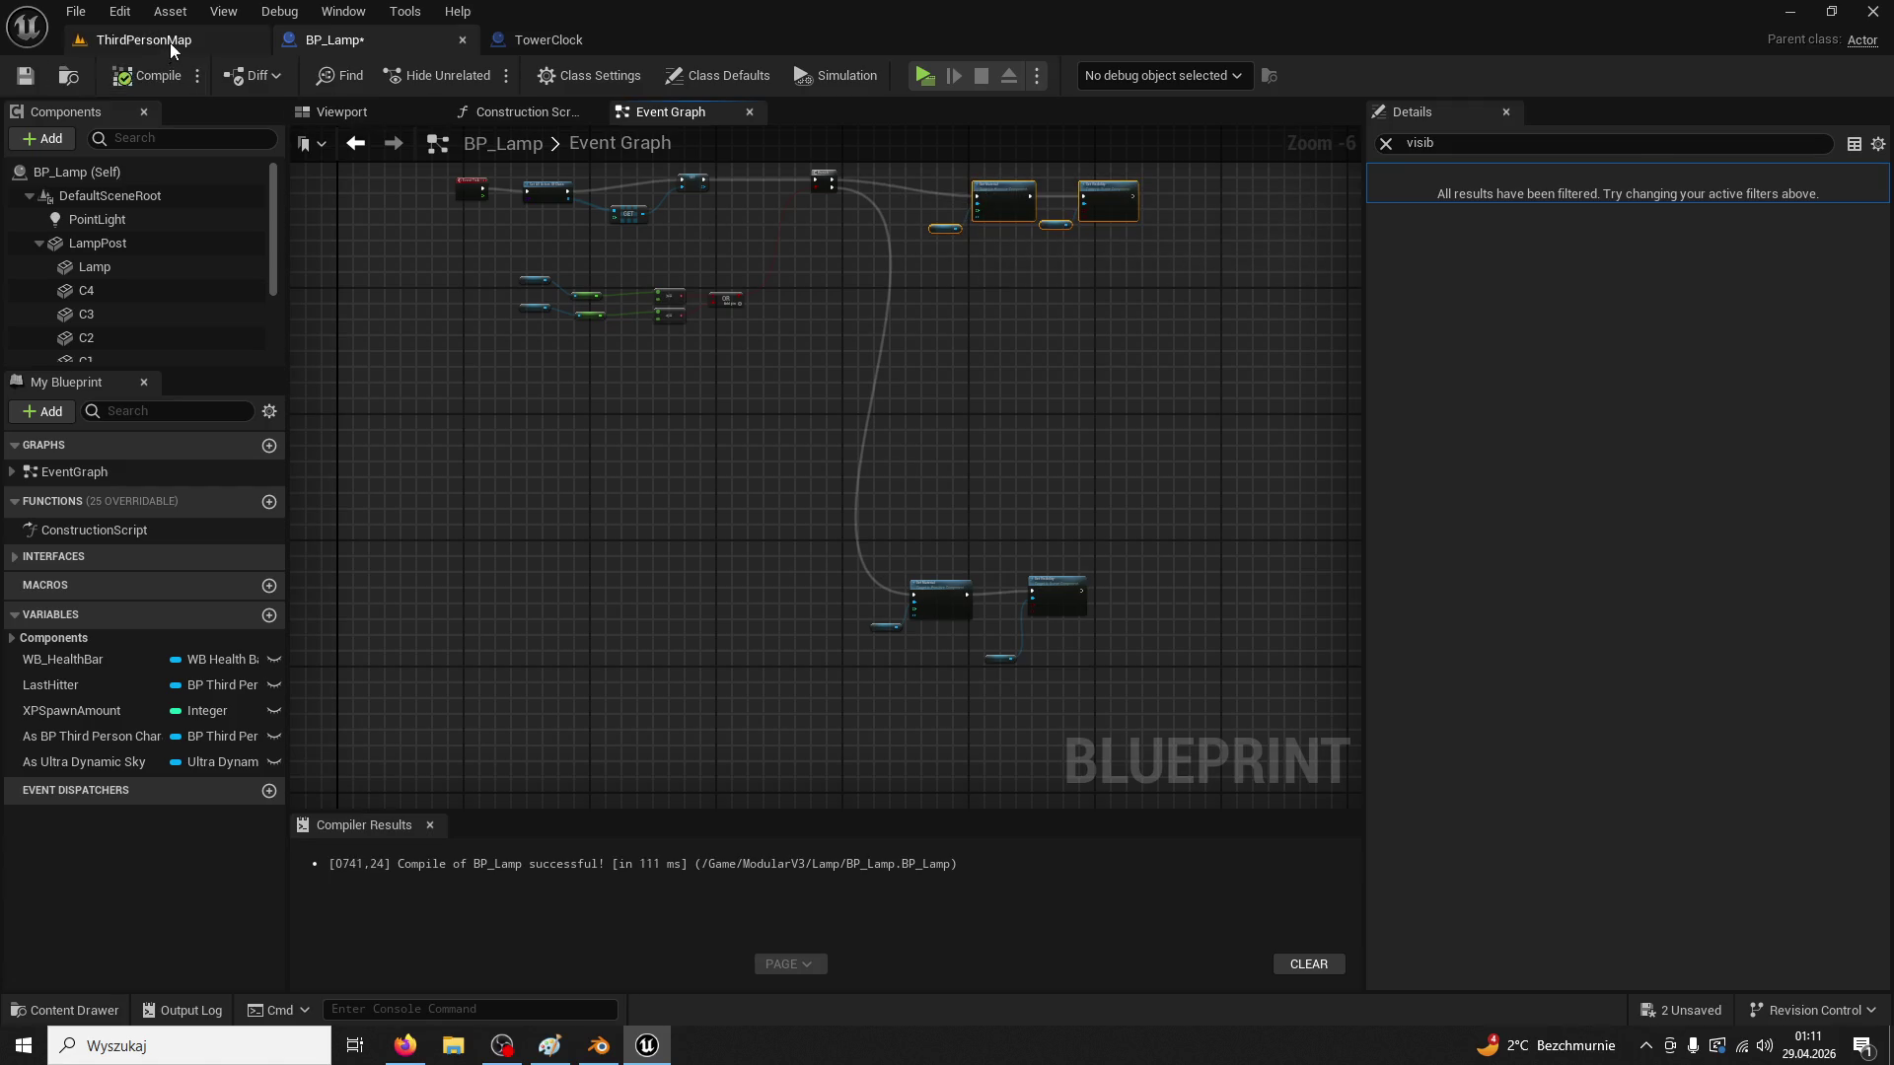
Test-play ThirdPersonMap, running the character toward the gate
click(170, 47)
click(481, 82)
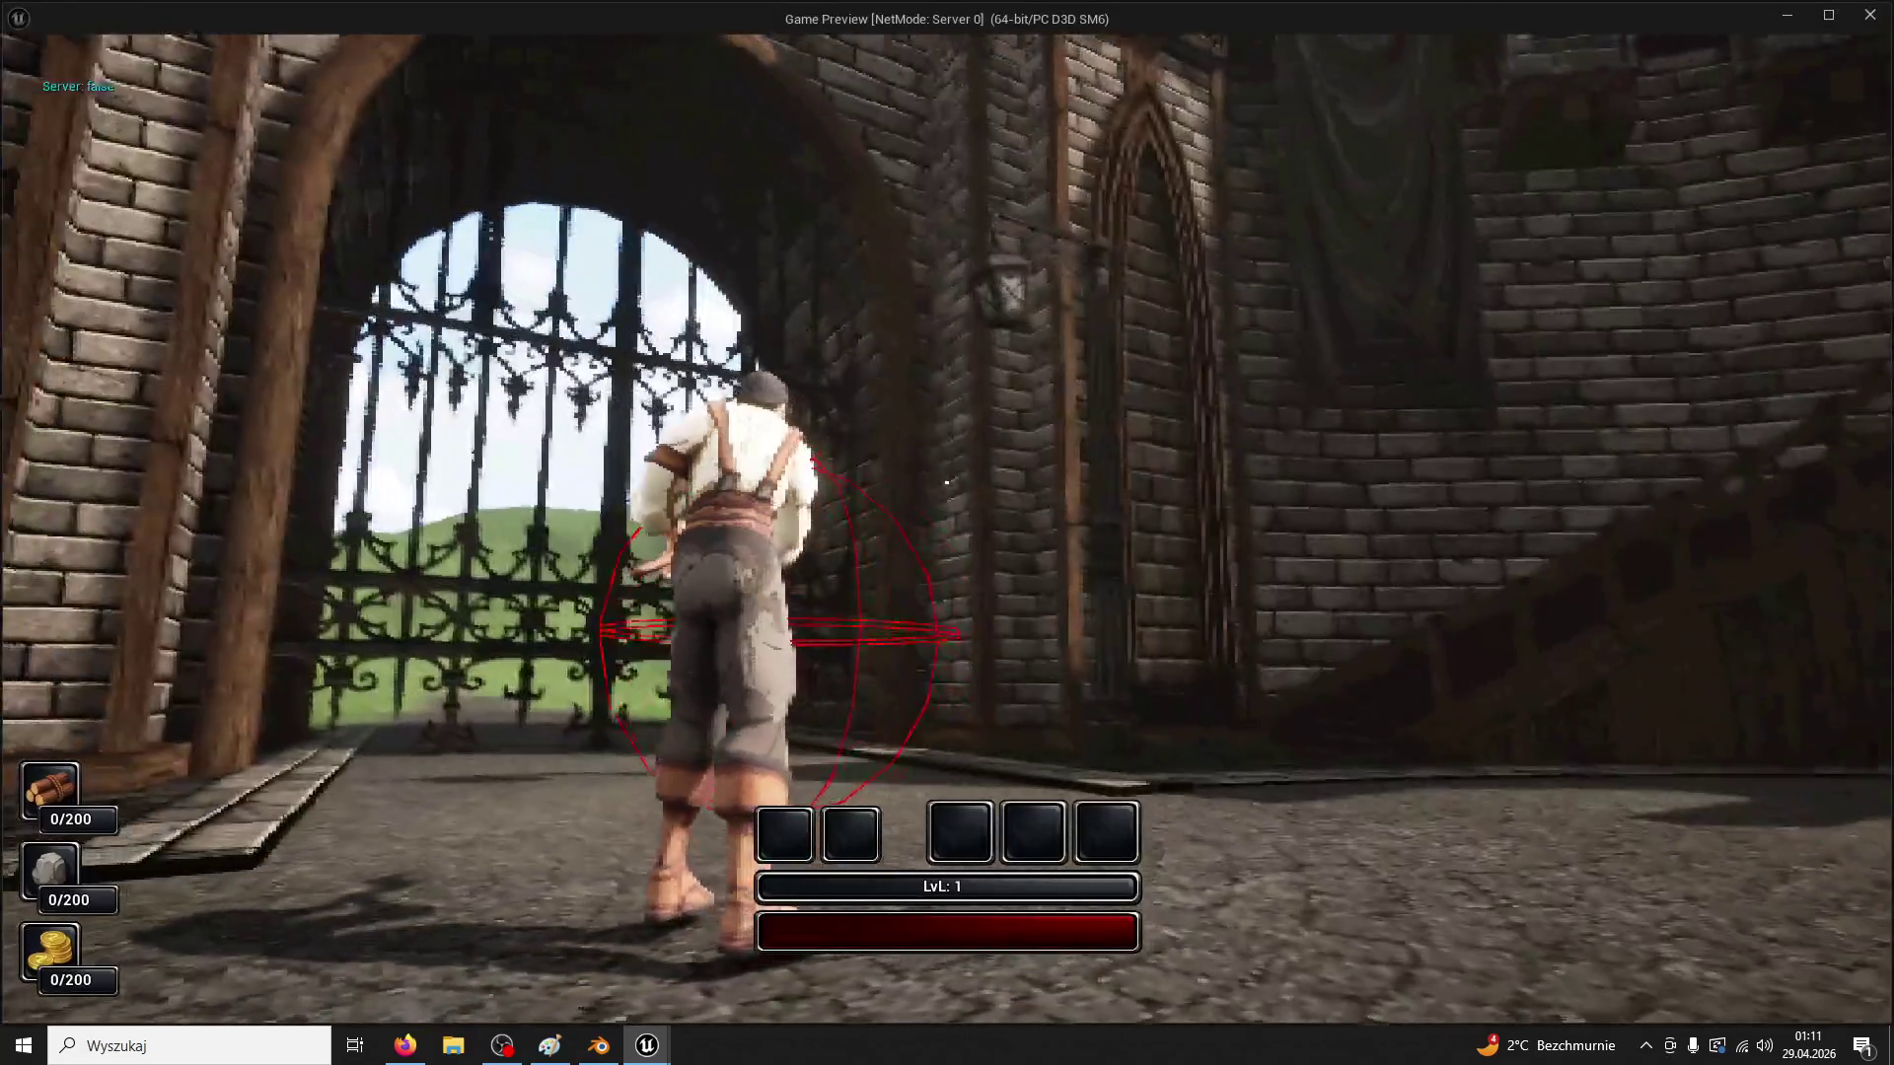
key(w)
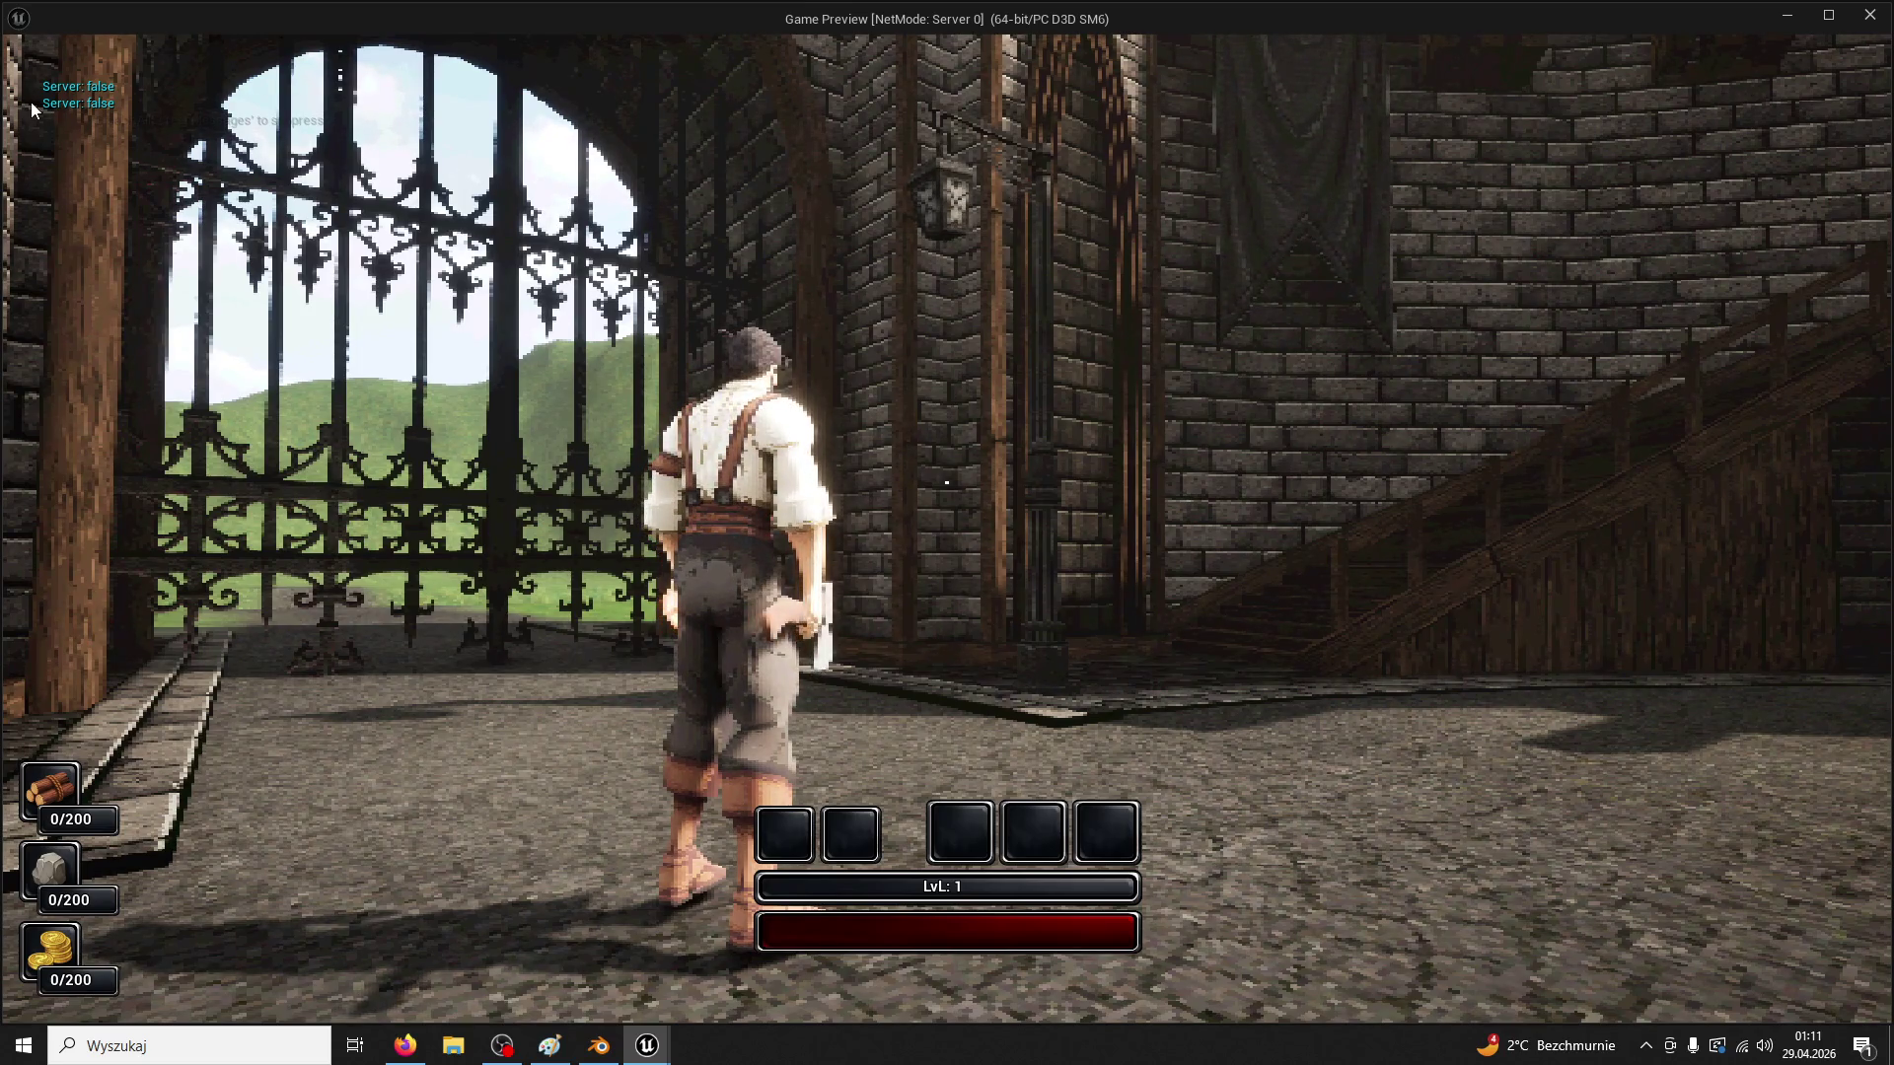
key(Escape)
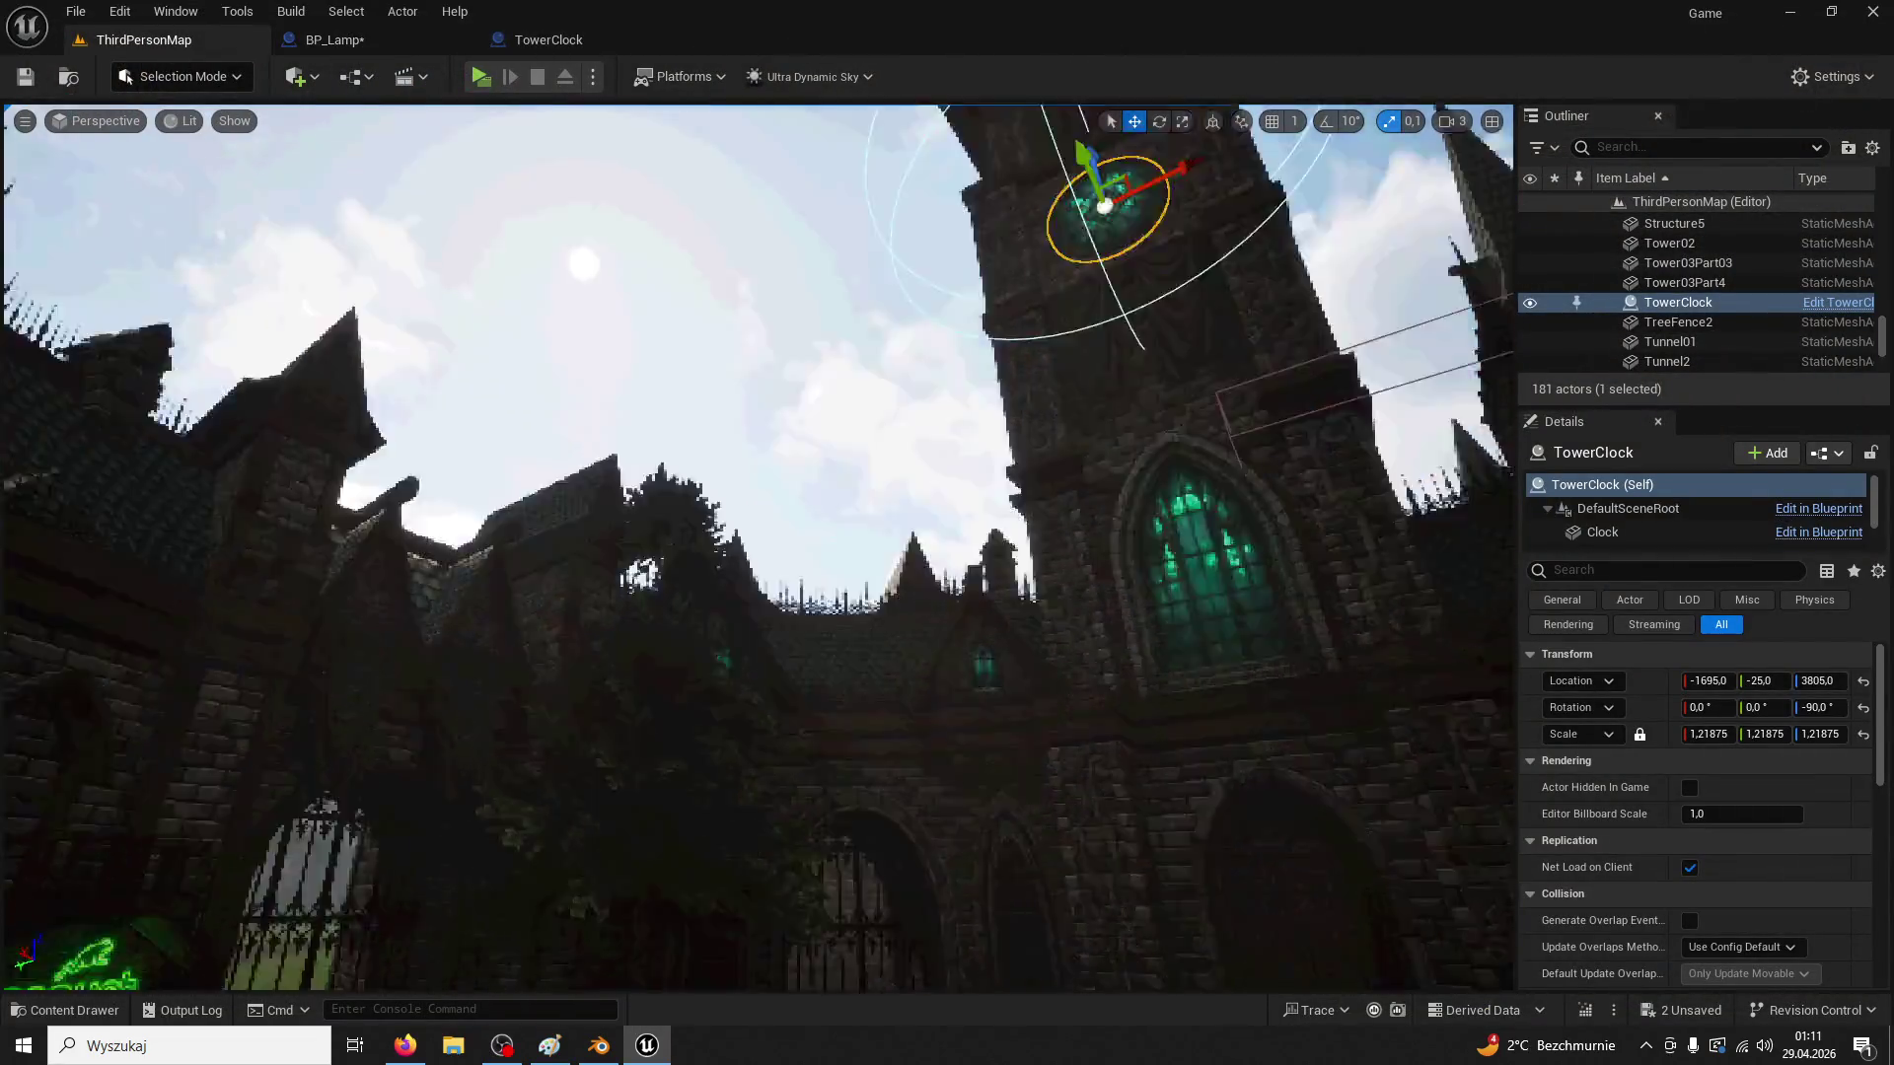
Set Ultra_Dynamic_Sky's Day Length and Night Length to 1.0, then play the level
scroll(1764, 311, down, 3)
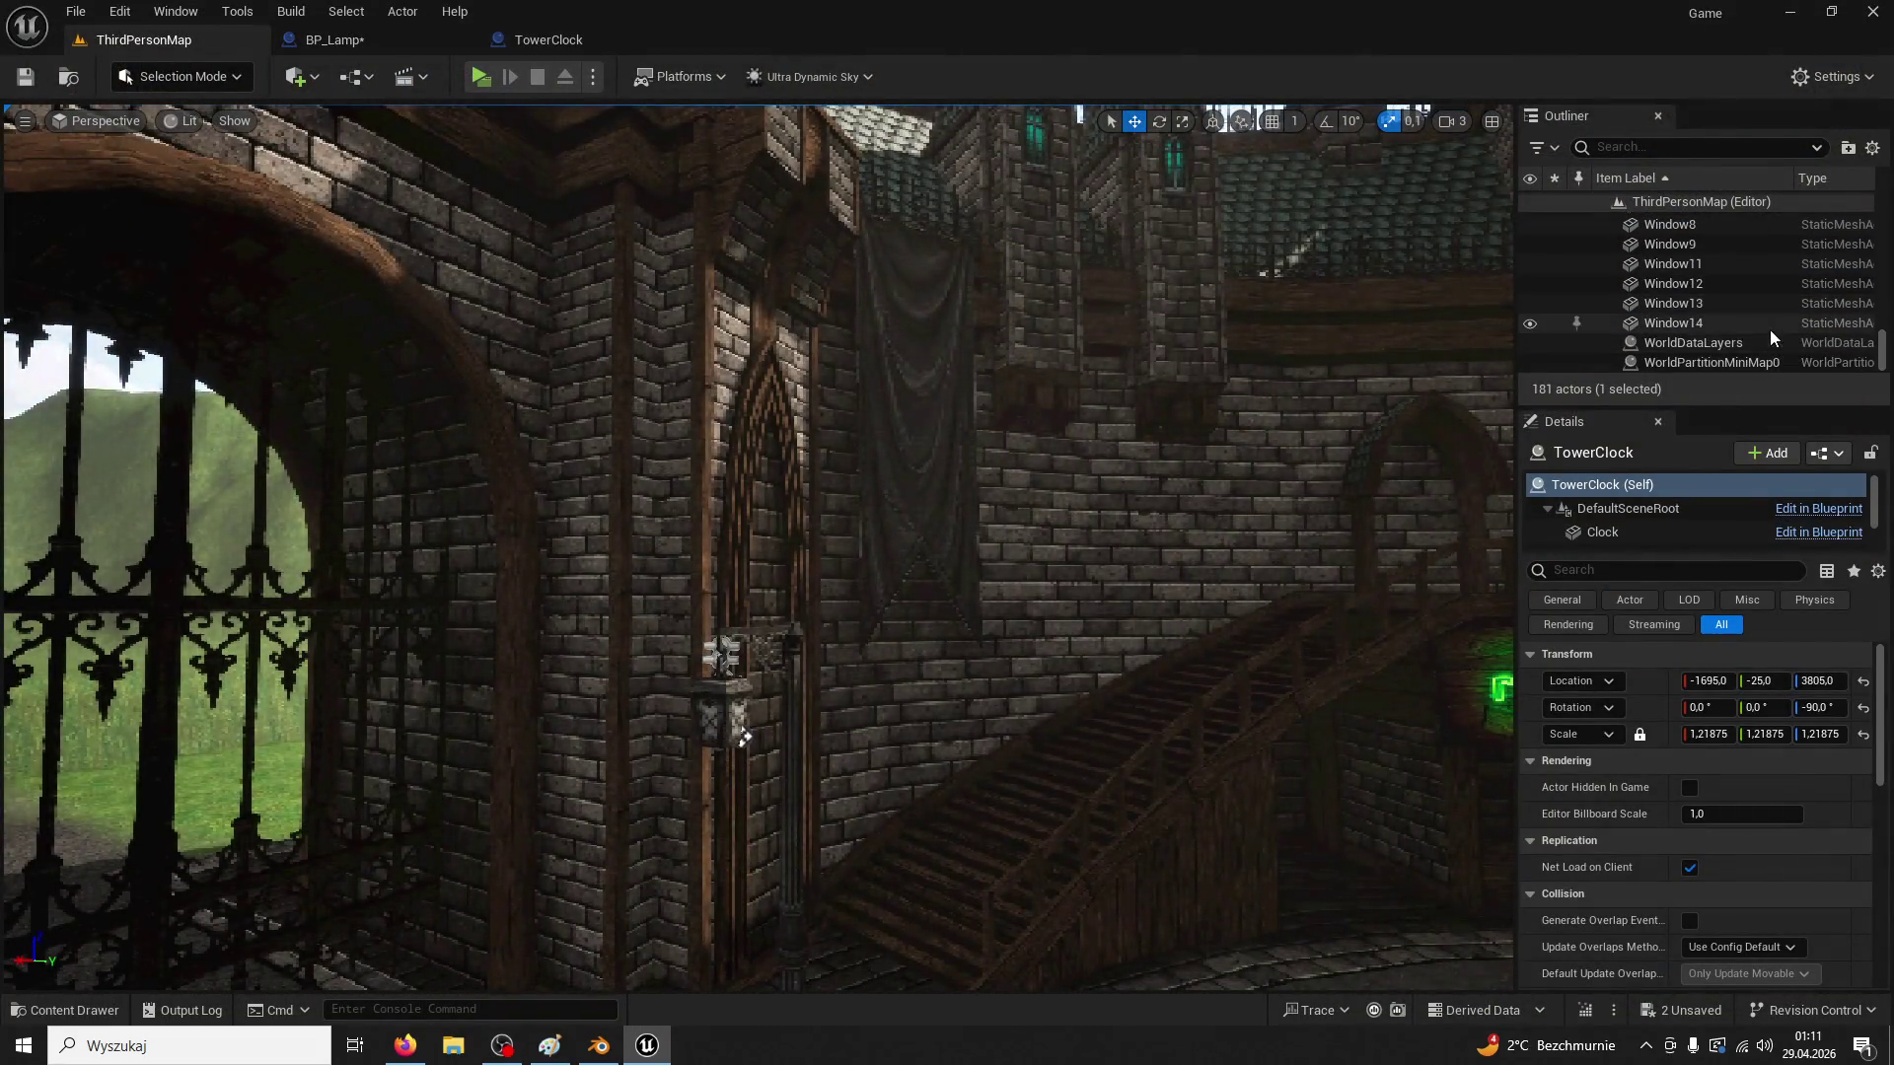
scroll(1724, 345, up, 3)
click(1721, 347)
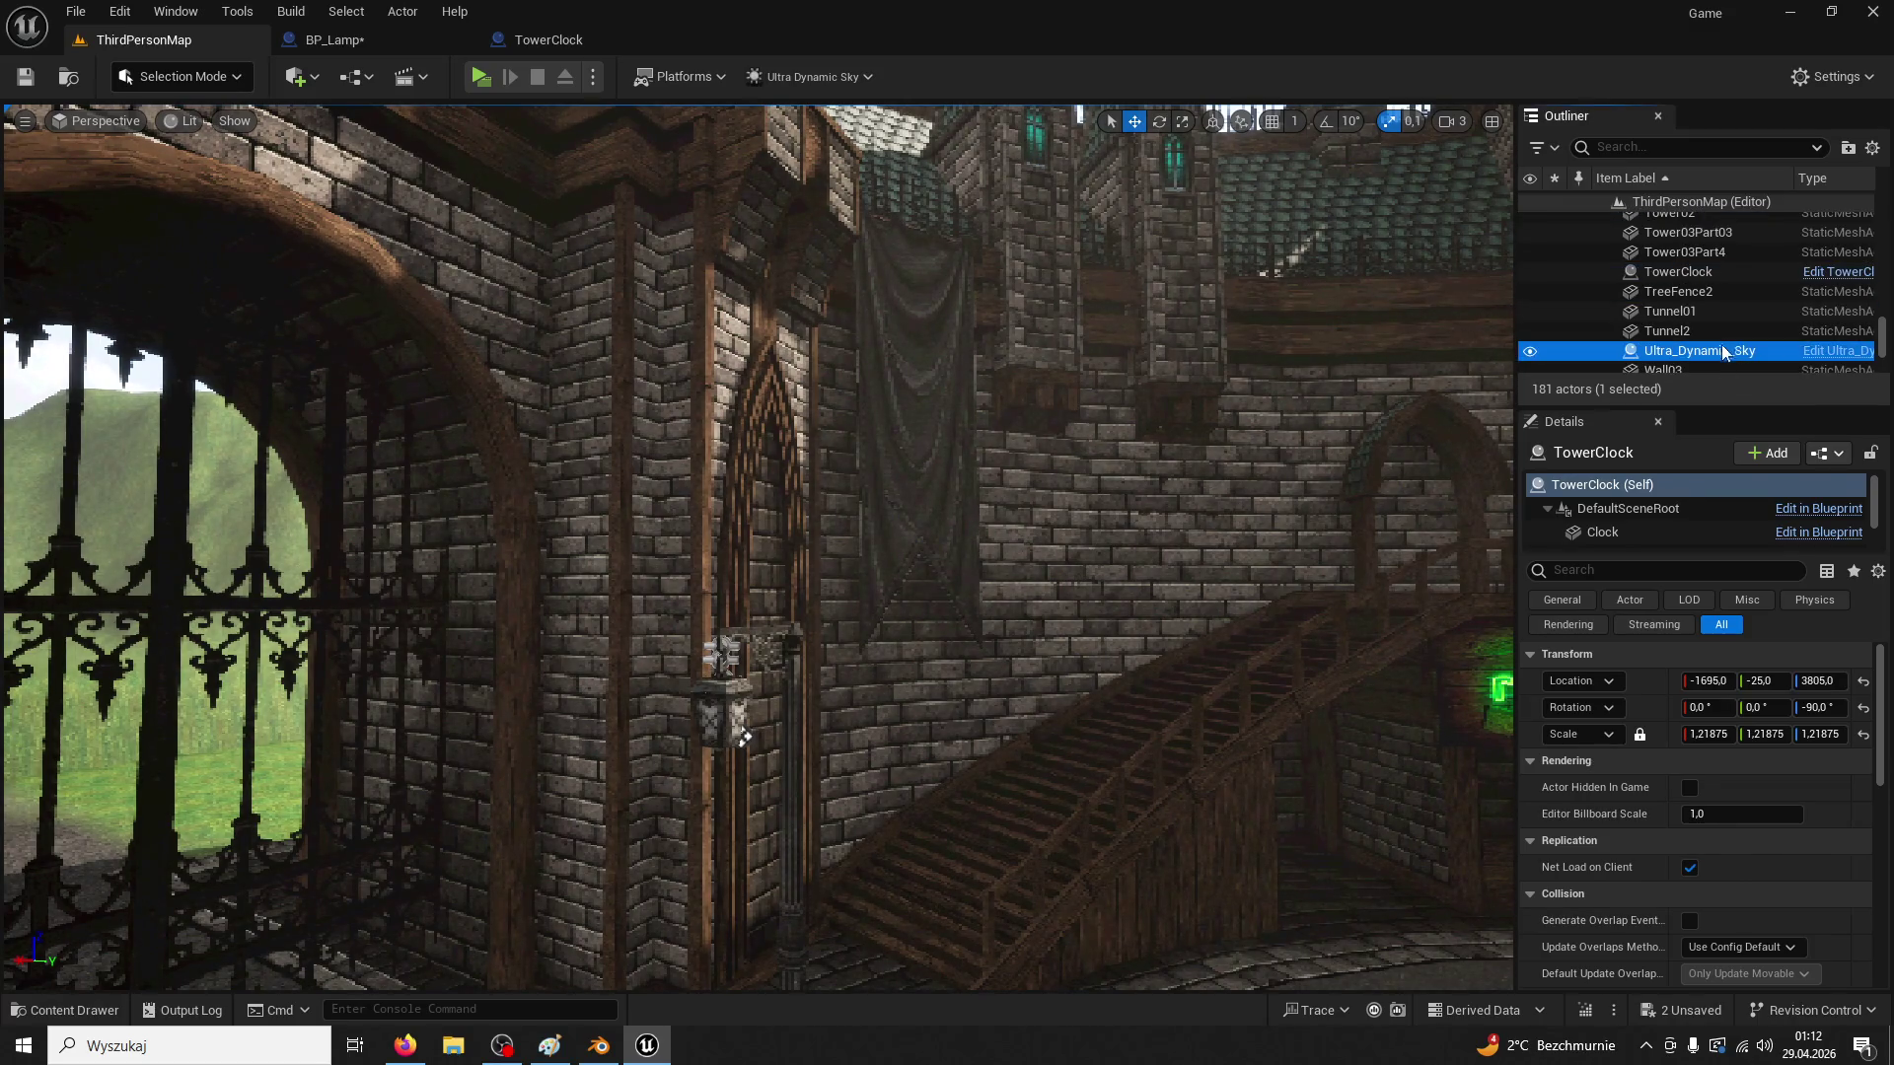
scroll(1752, 728, down, 5)
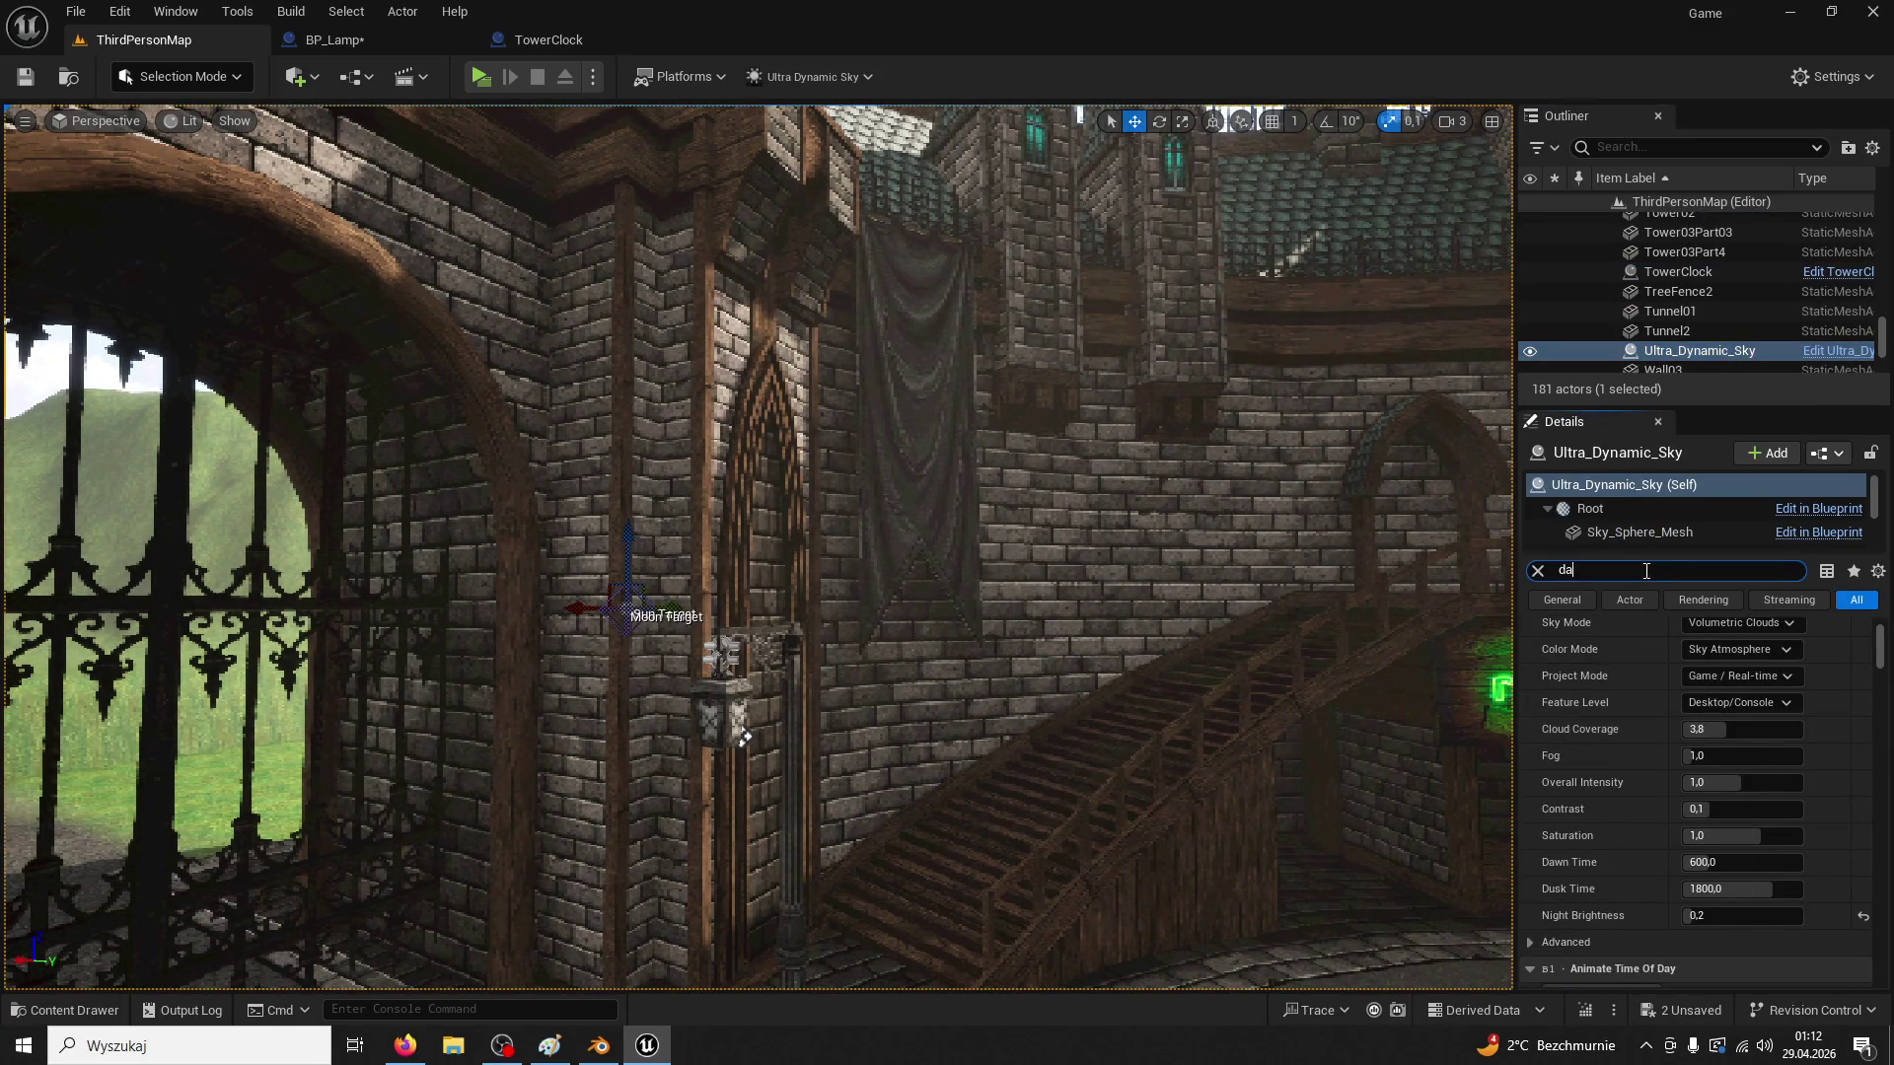
text(yt)
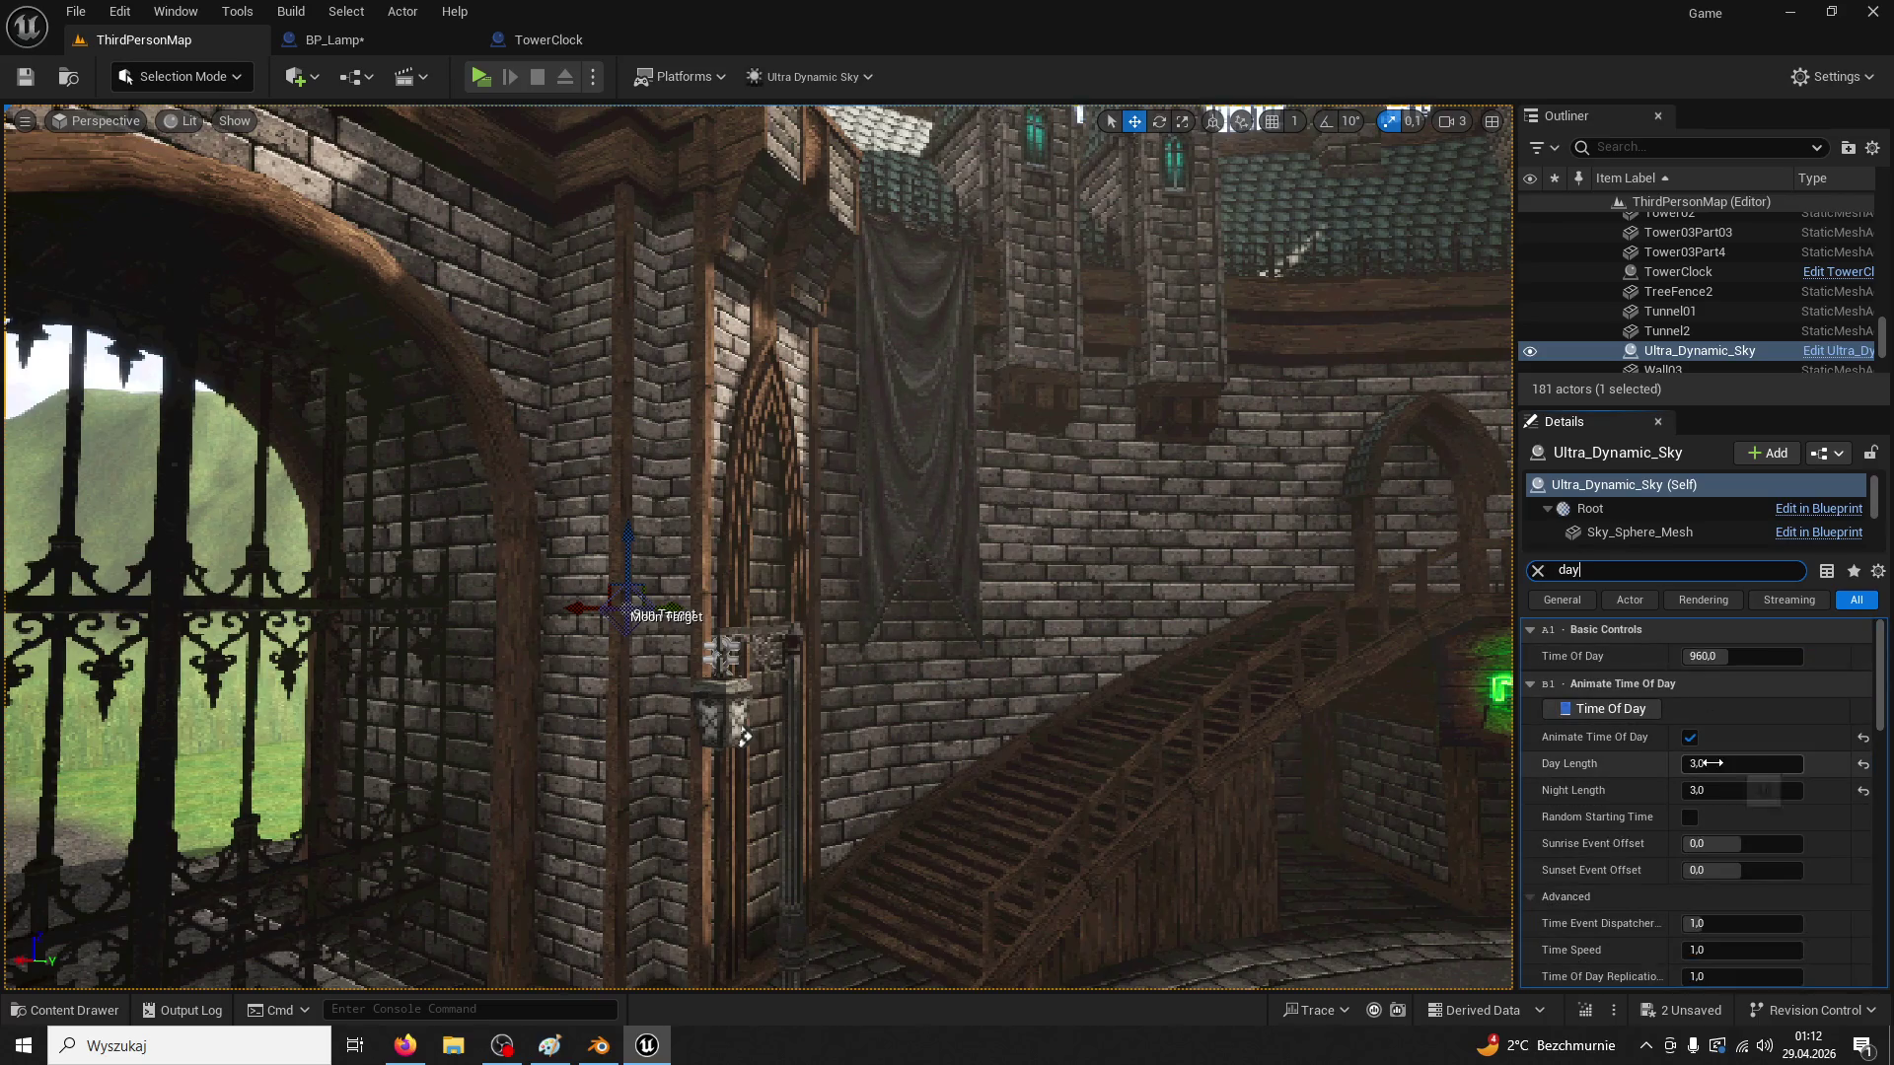
click(1710, 791)
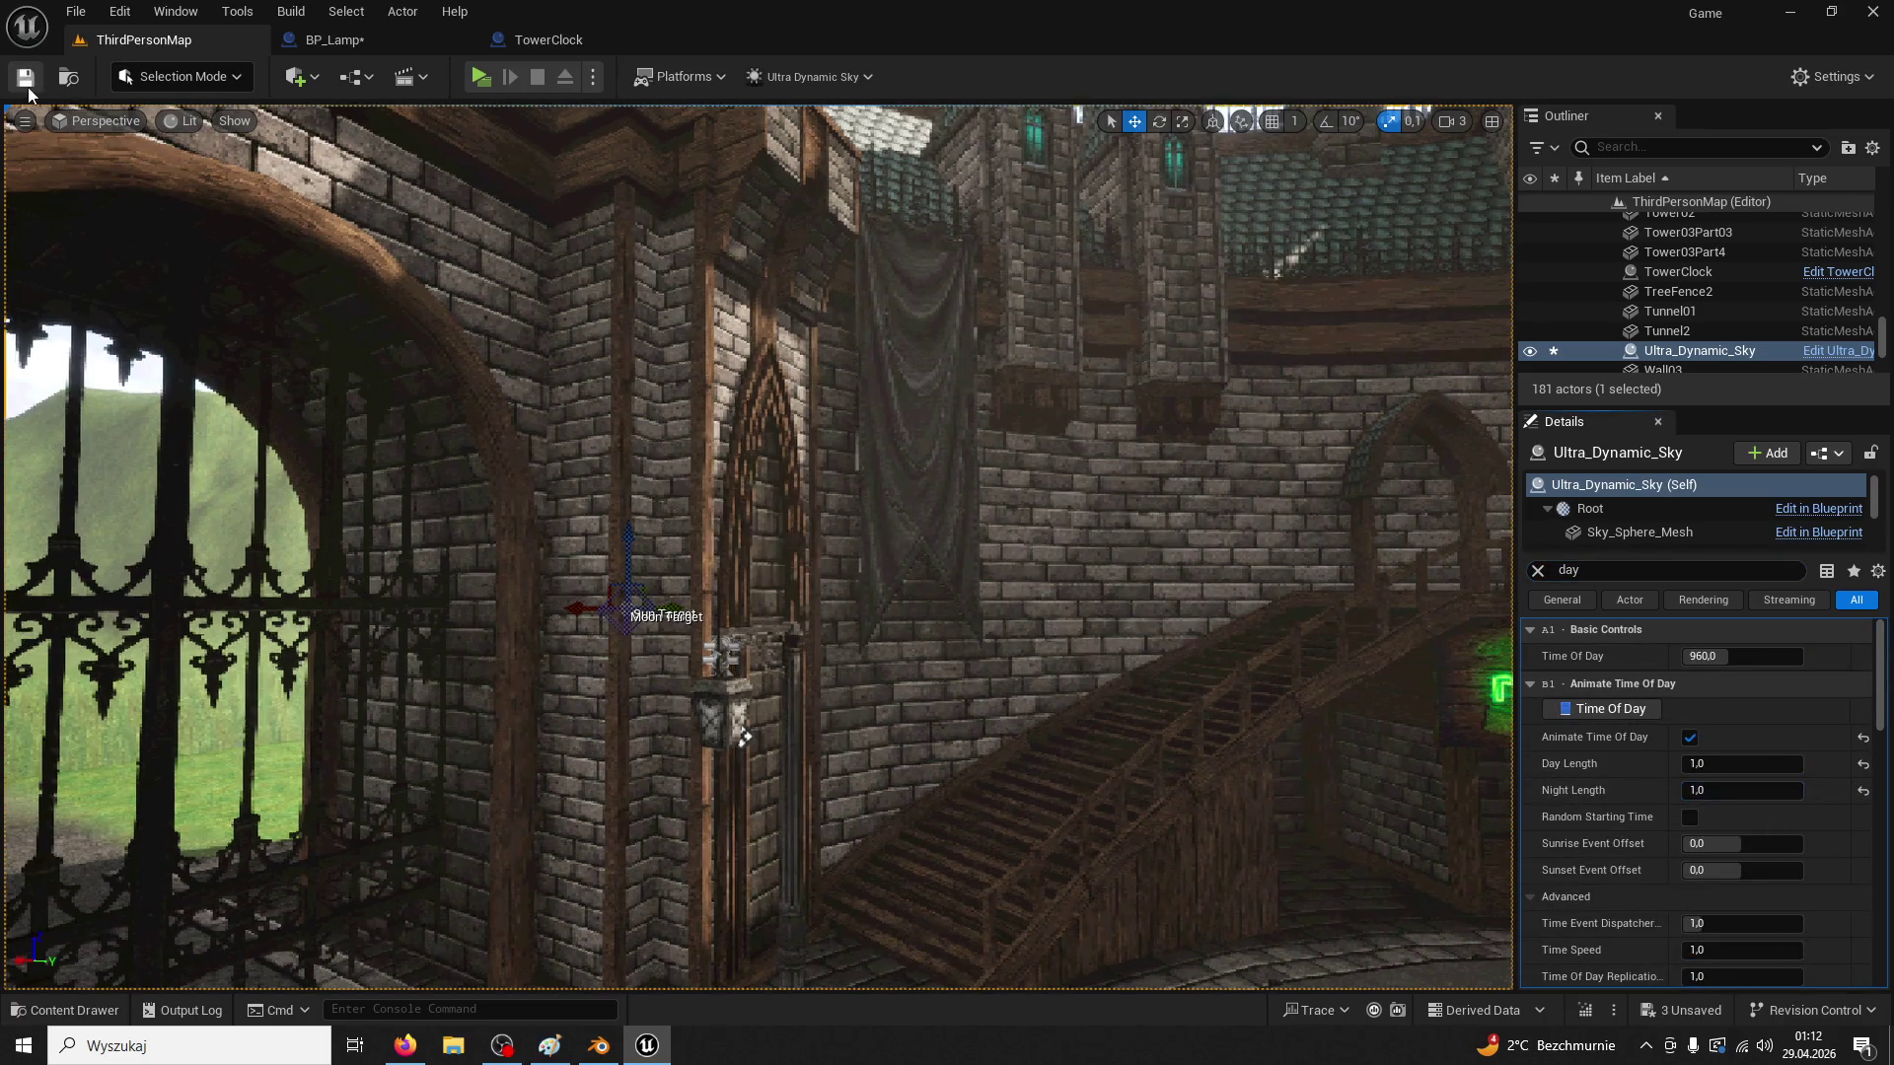
click(486, 85)
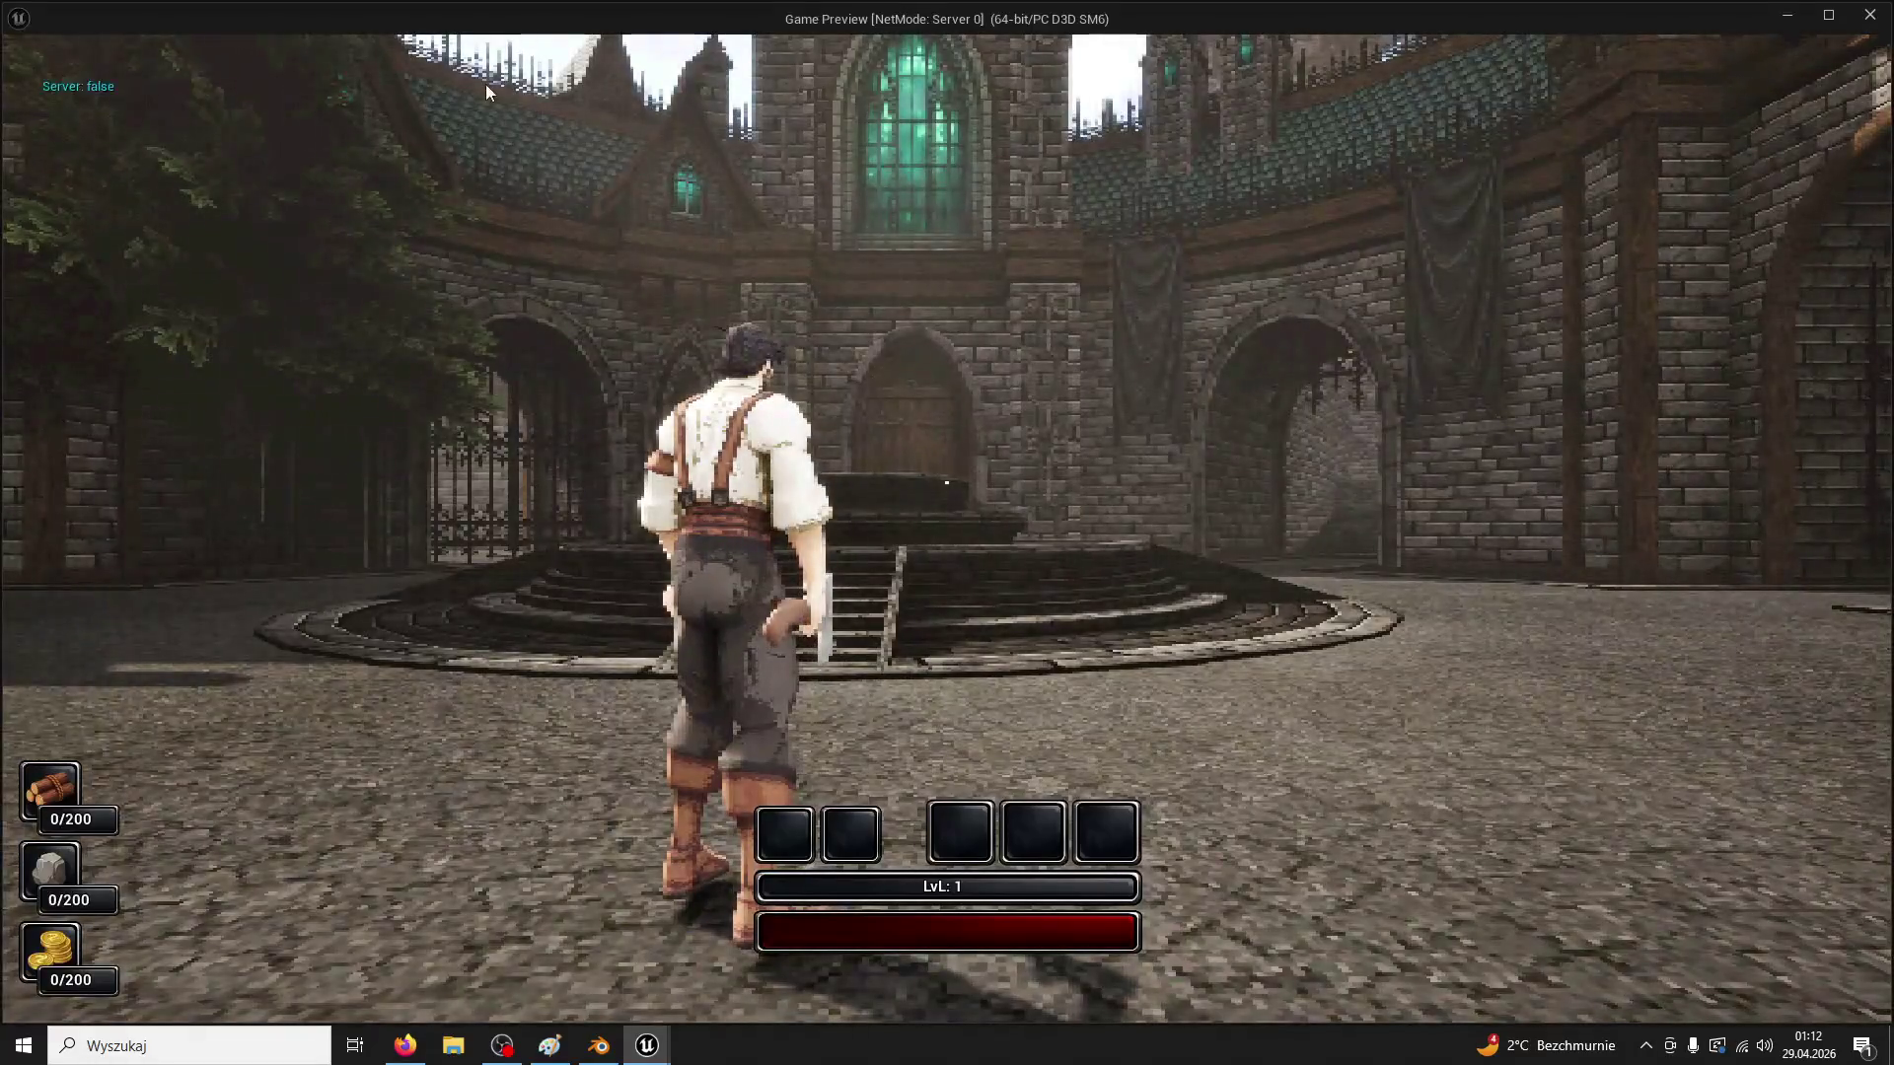
Walk the character to the iron gate lamp, wait for night, then stop and return to BP_Lamp
key(super)
key(Escape)
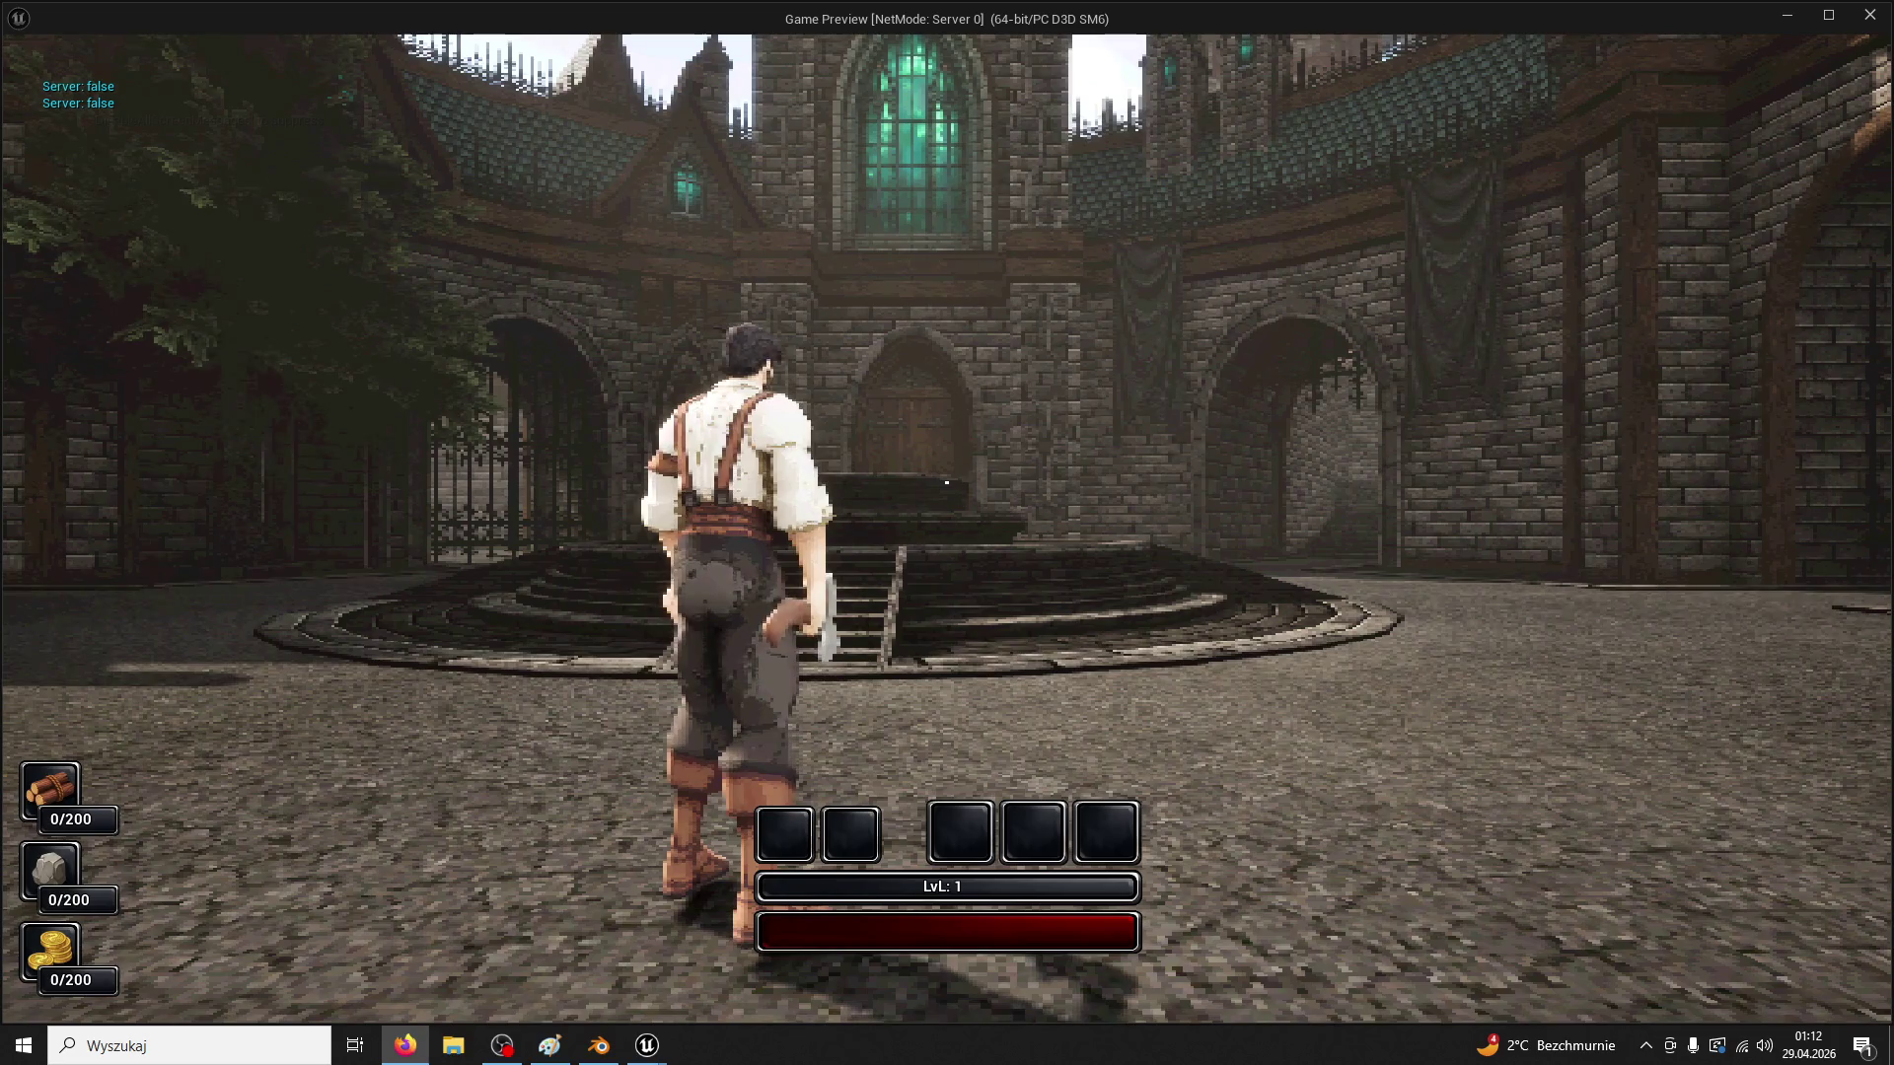
key(w)
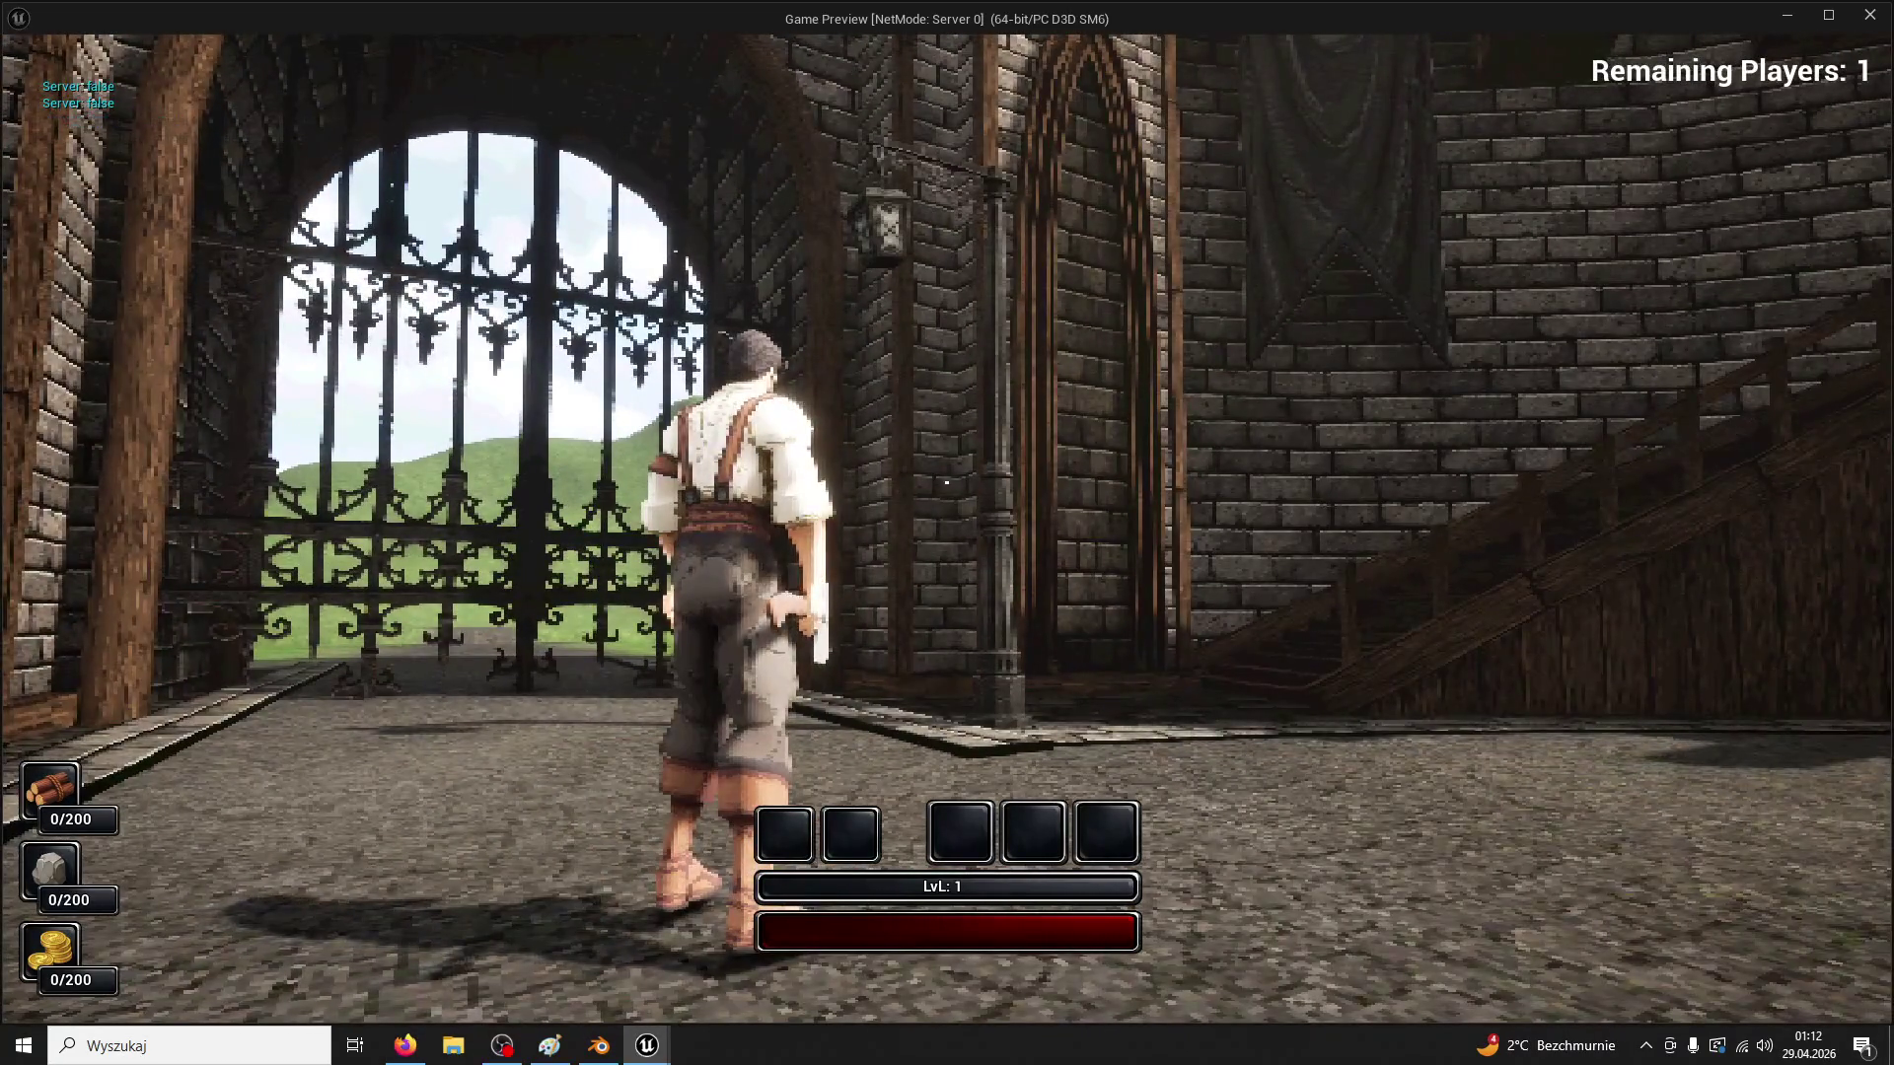
key(w)
key(w)
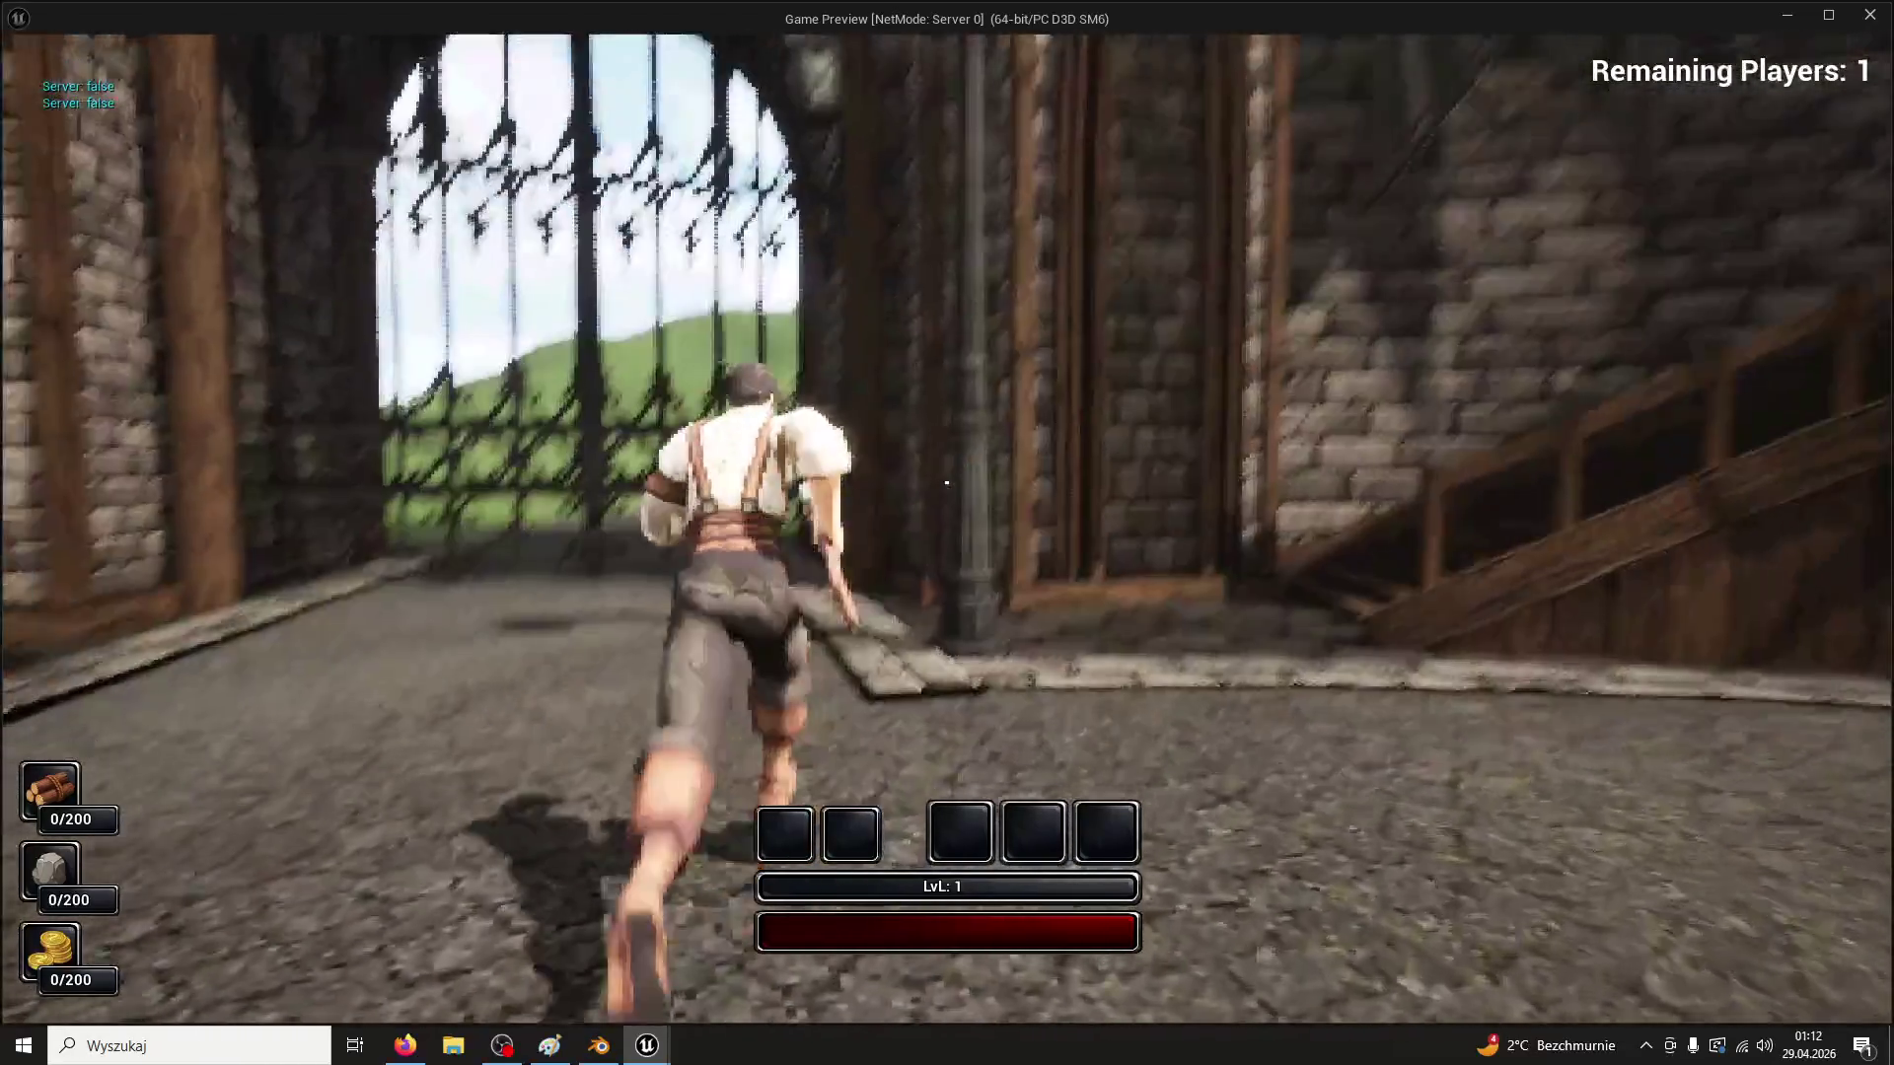
key(w)
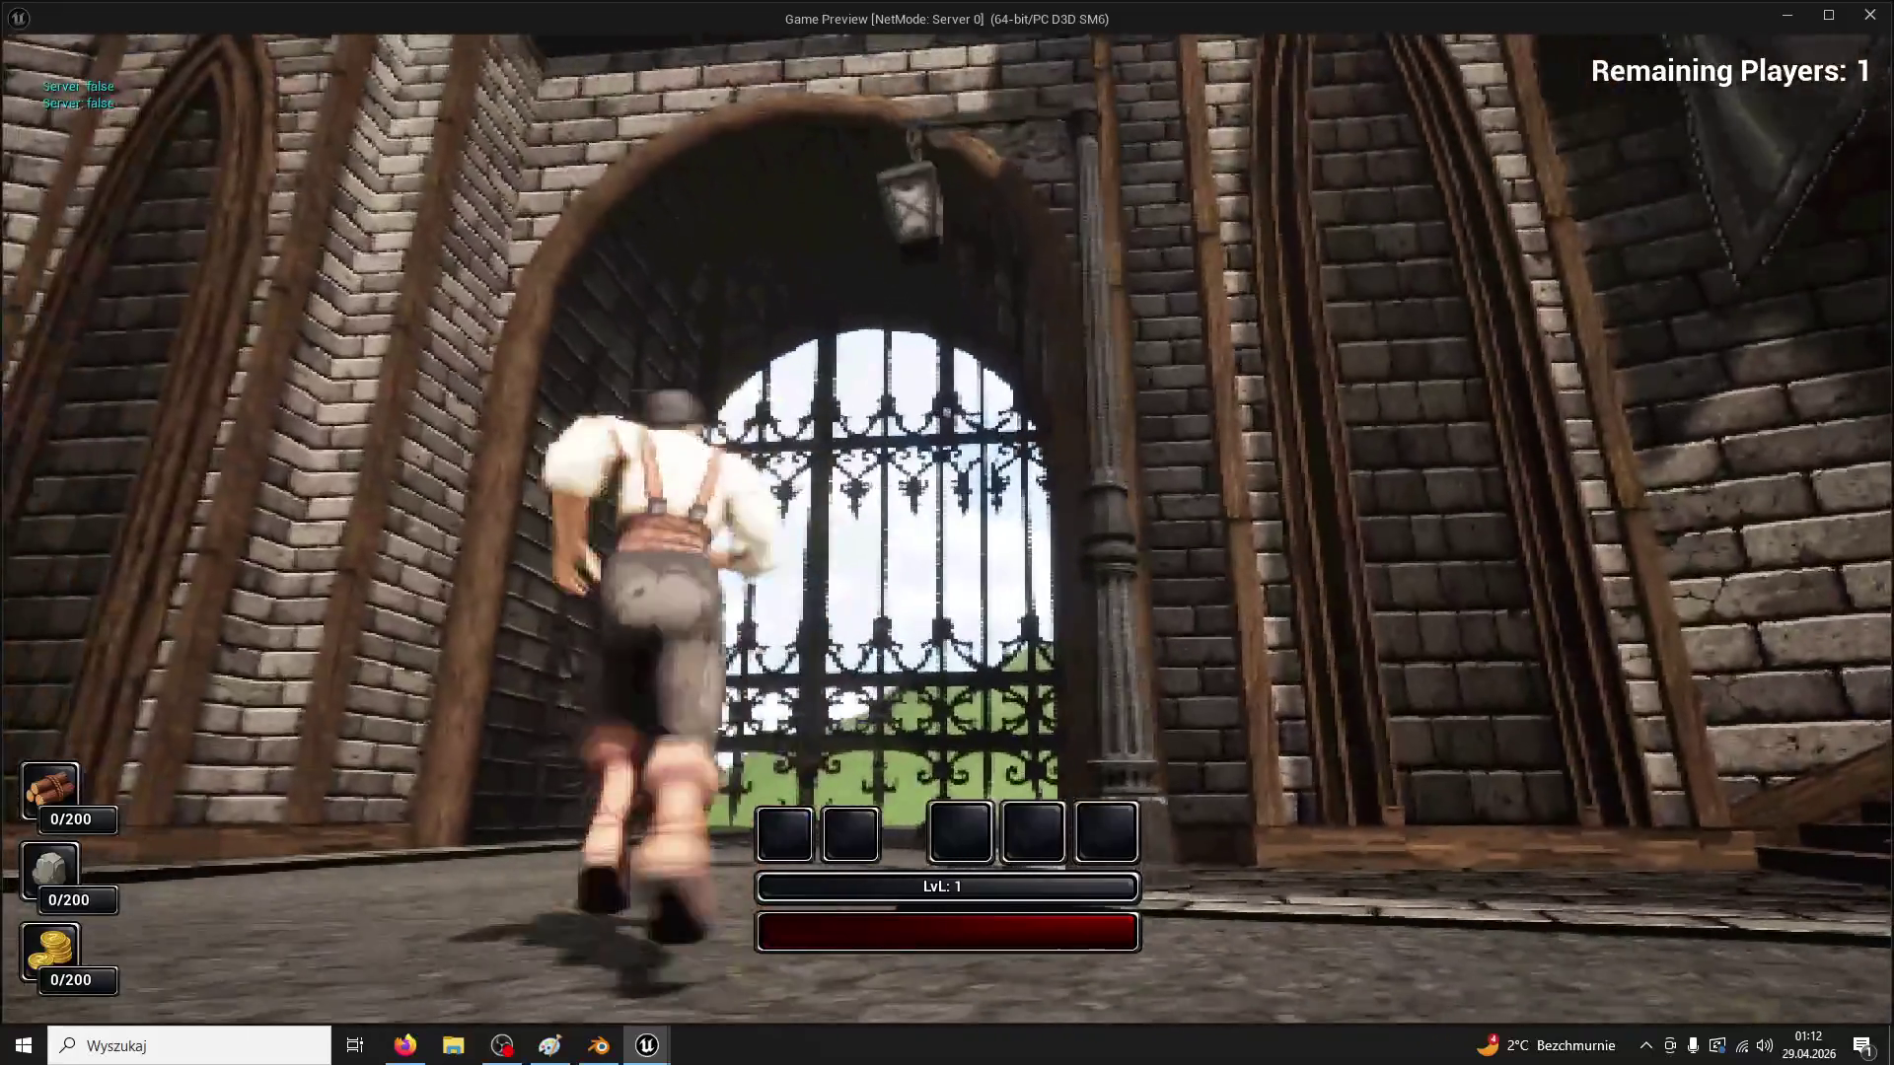
key(w)
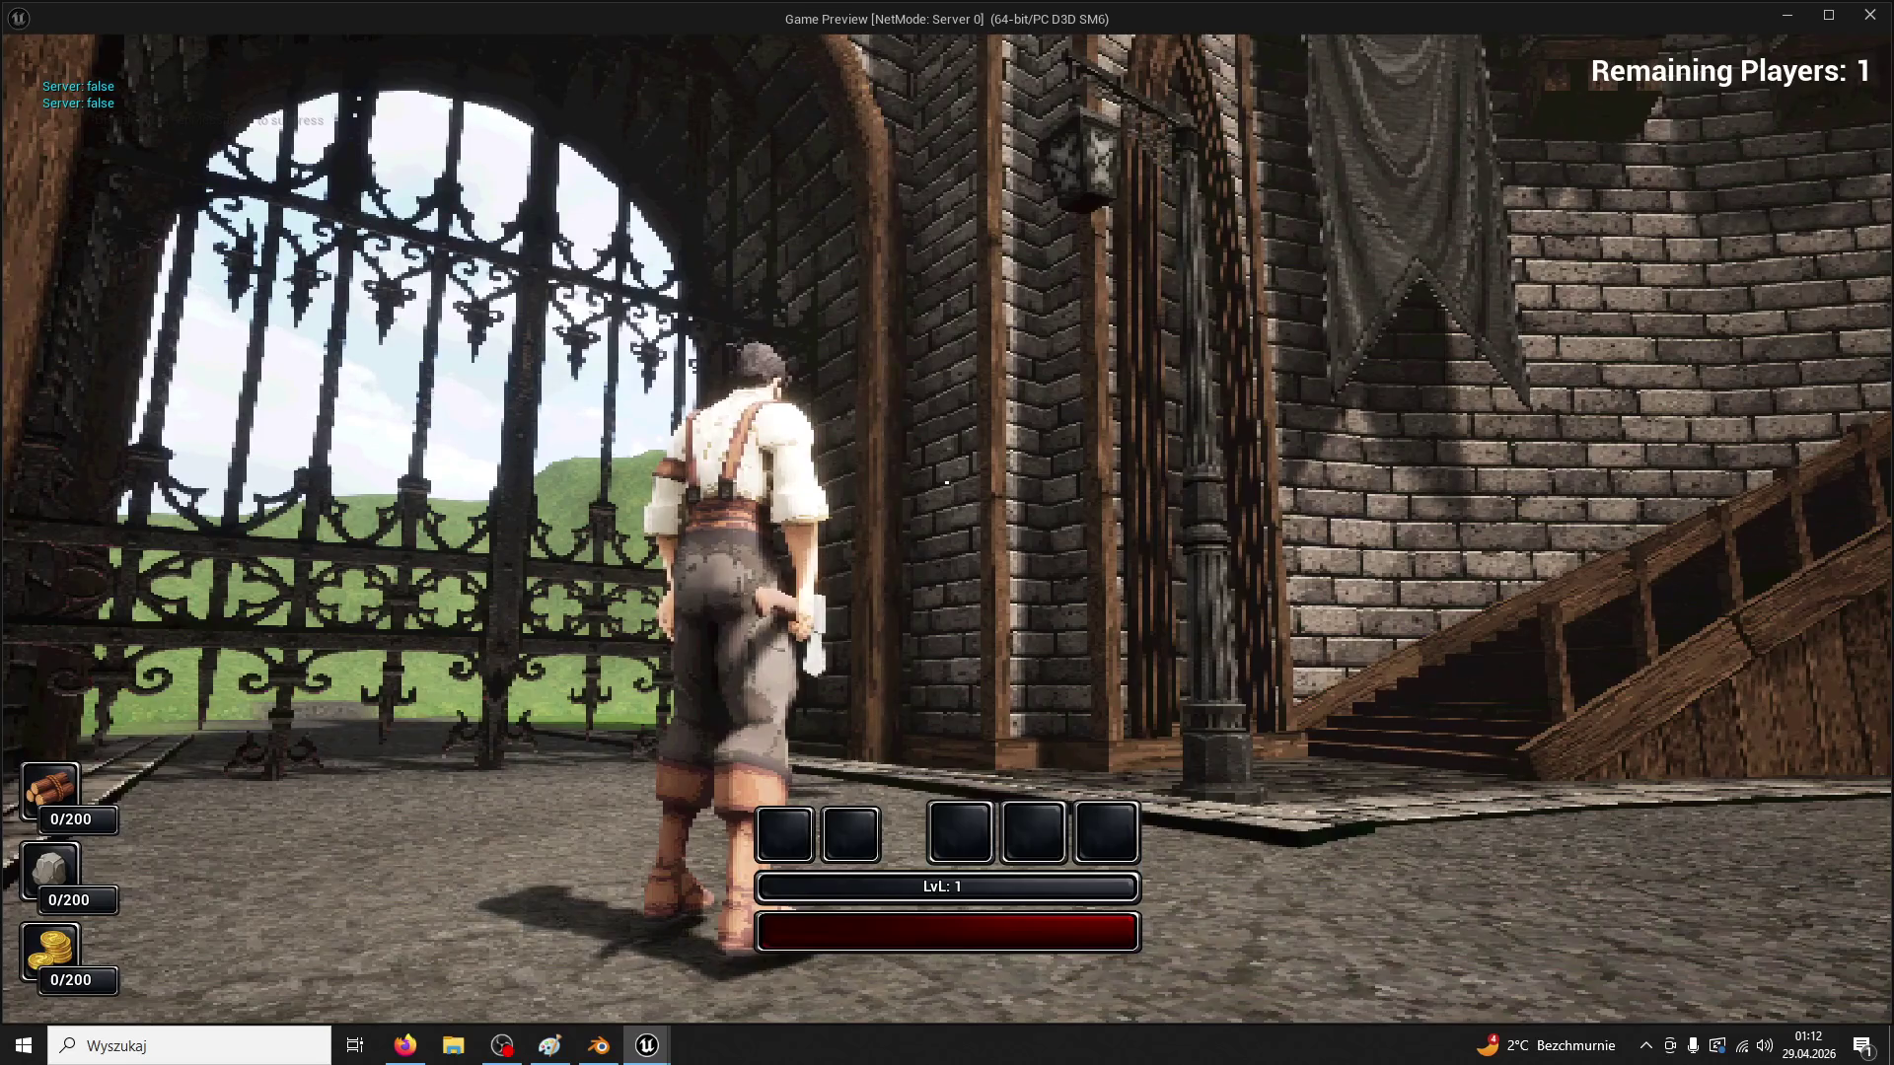
key(w)
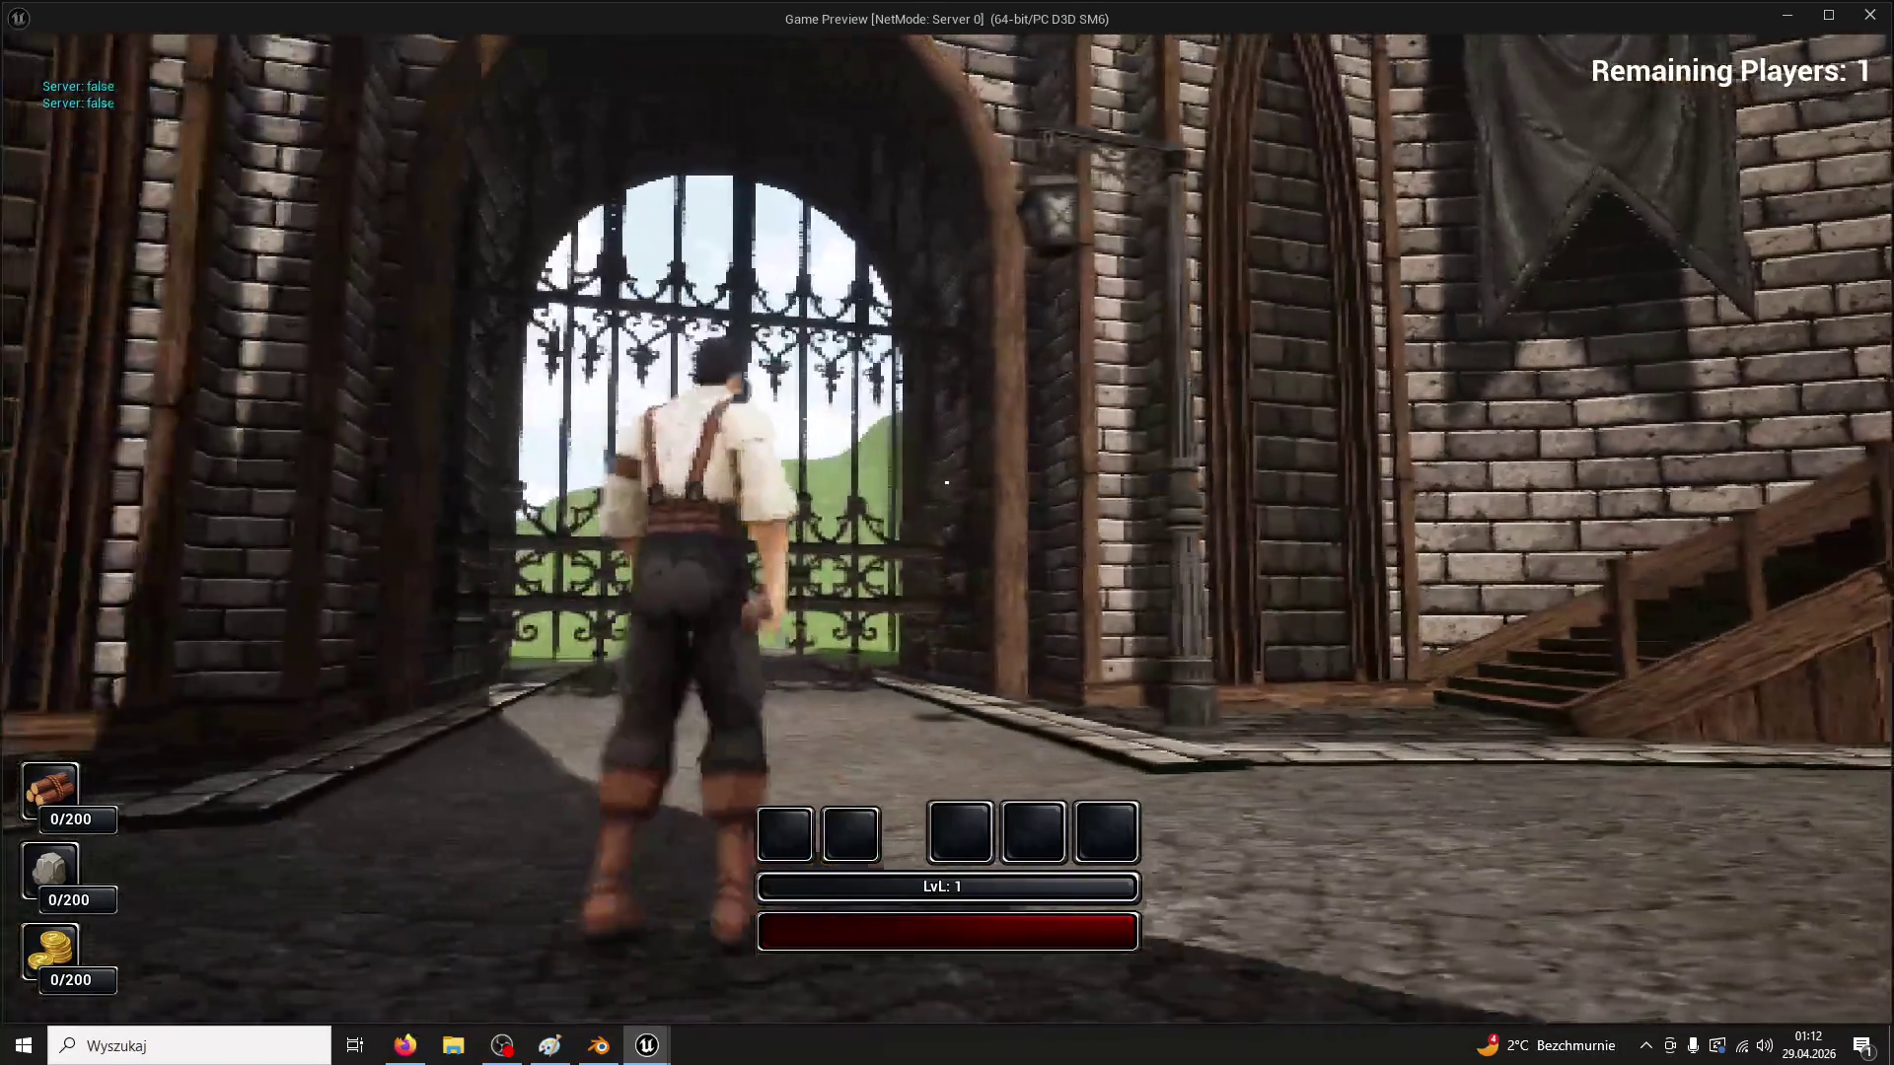
key(w)
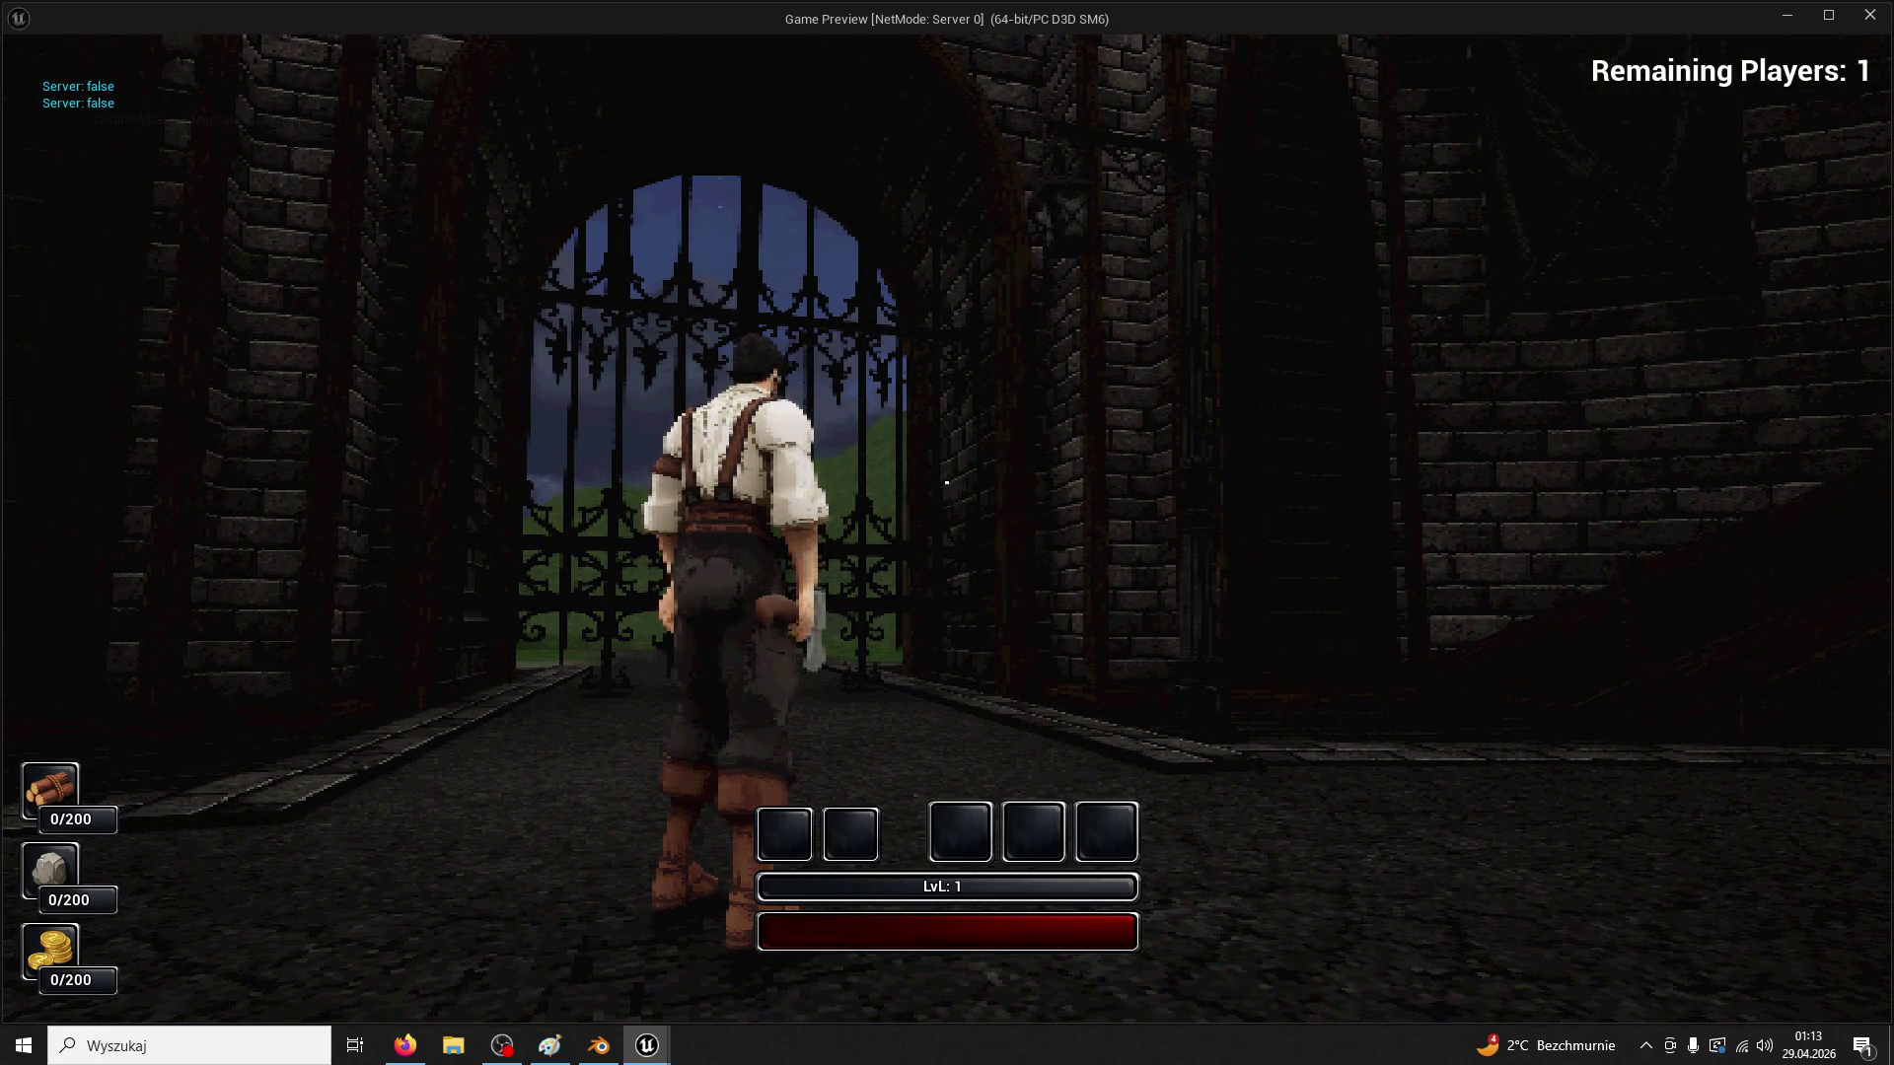
key(w)
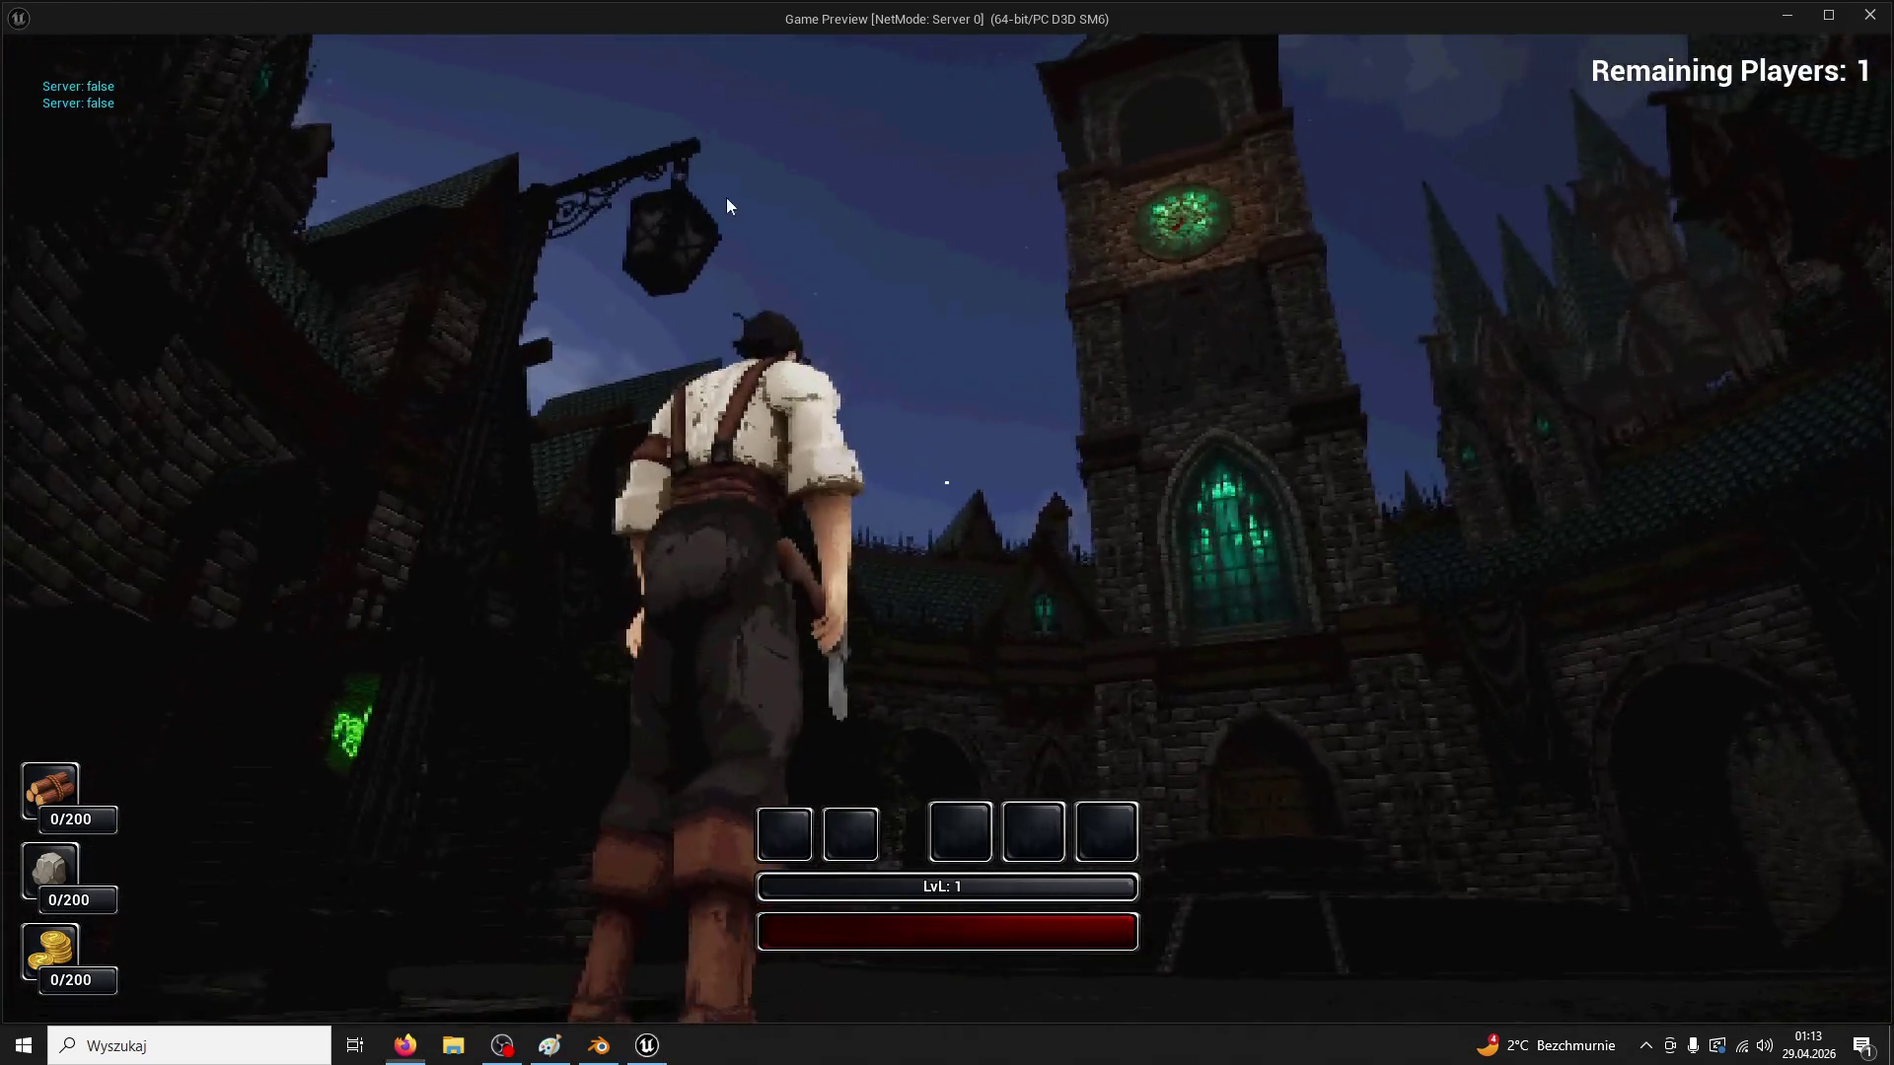
key(Escape)
click(533, 41)
Connect the Branch False output to the lower Set Material's execution input
click(383, 45)
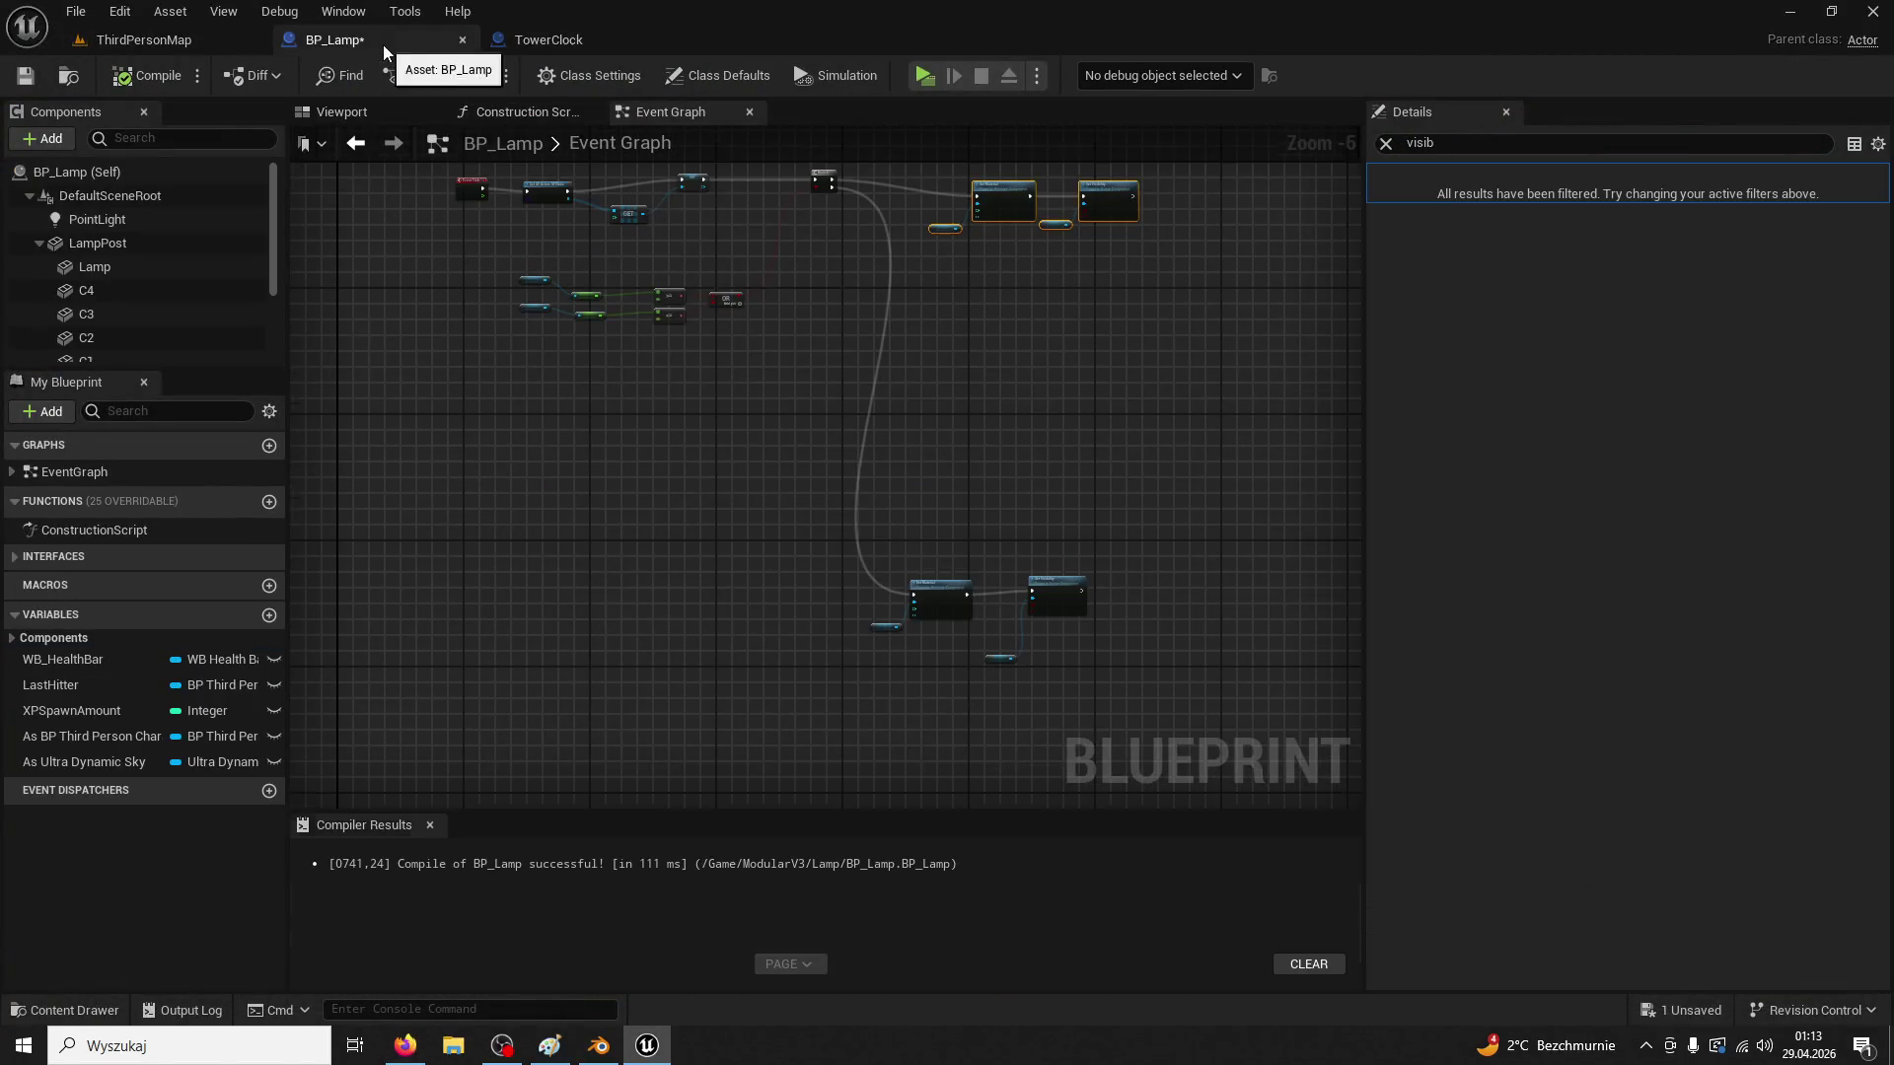
scroll(738, 460, up, 3)
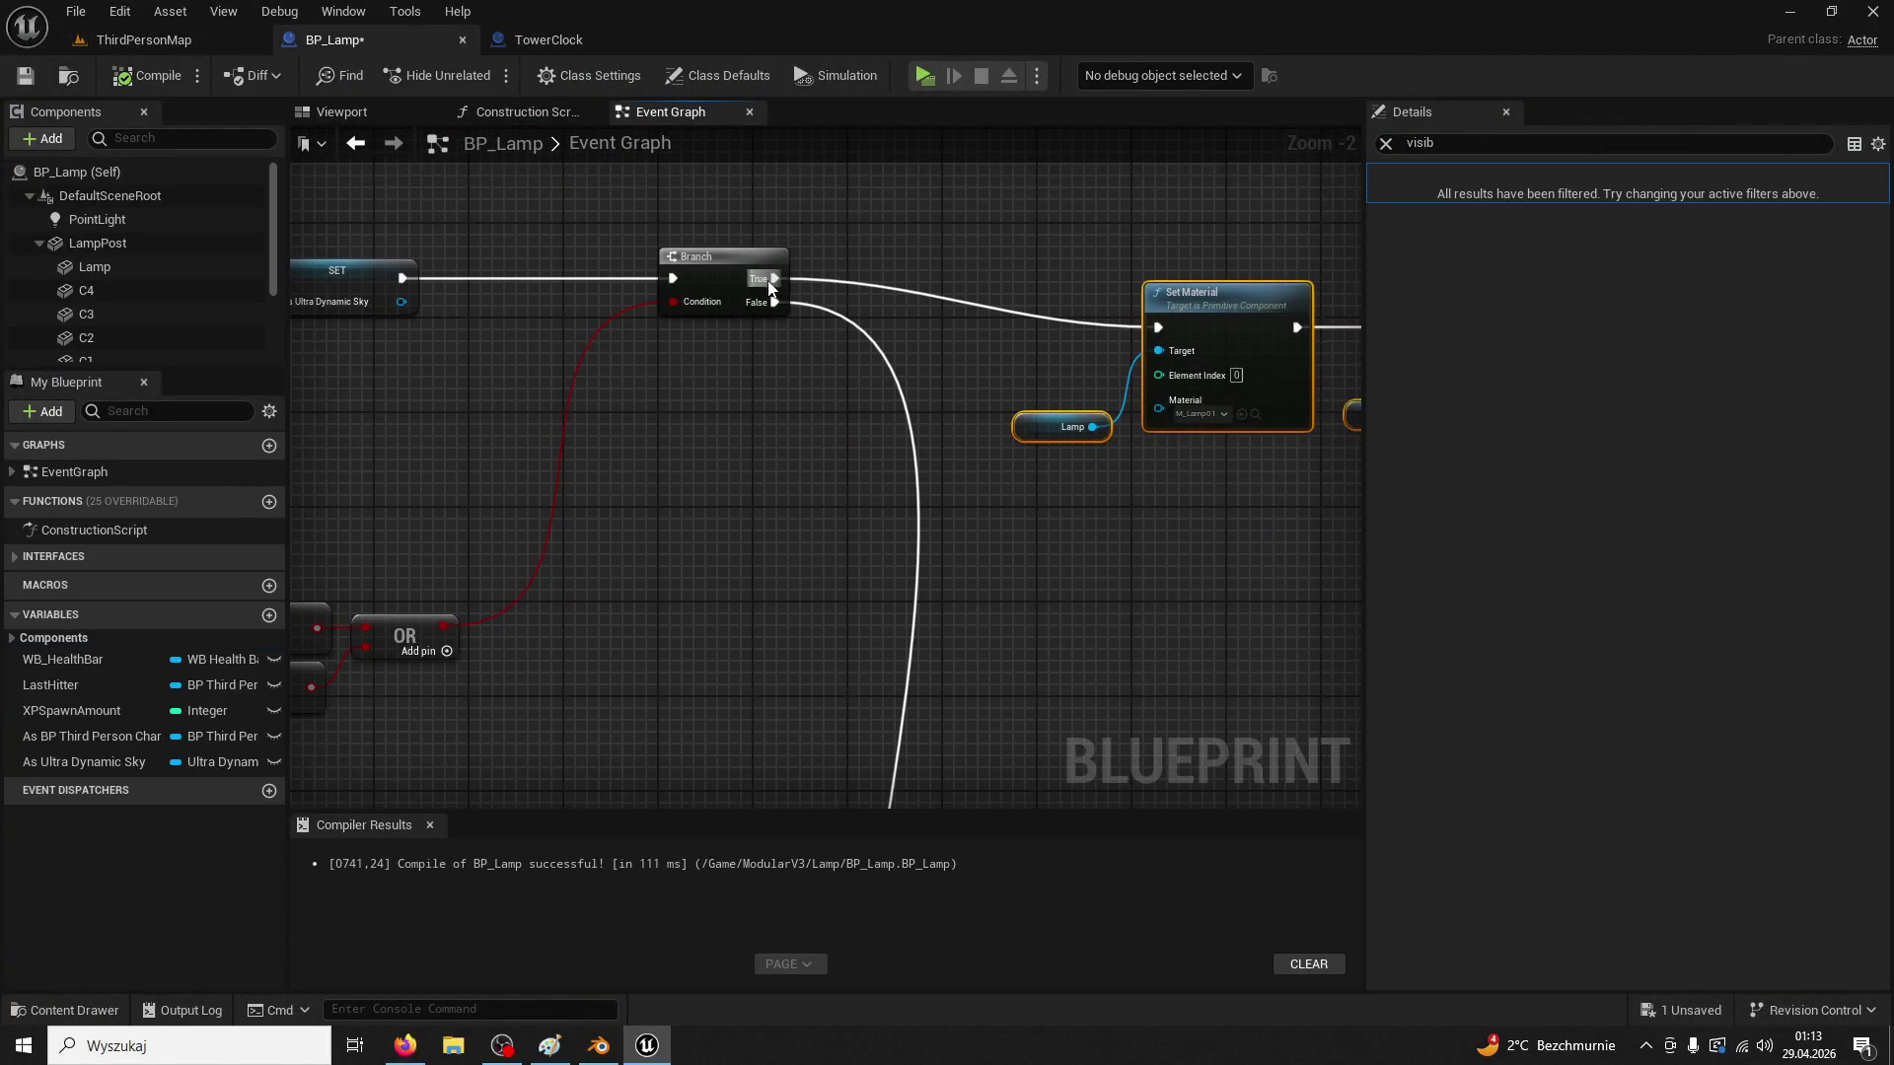
mouse_move(774, 302)
mouse_down()
mouse_move(1160, 328)
mouse_move(1040, 693)
mouse_move(1061, 675)
mouse_move(907, 765)
mouse_move(740, 472)
mouse_up()
drag(659, 371, 659, 371)
Move the lower Set Material and Set Visibility nodes up beside the other chain
scroll(666, 405, down, 3)
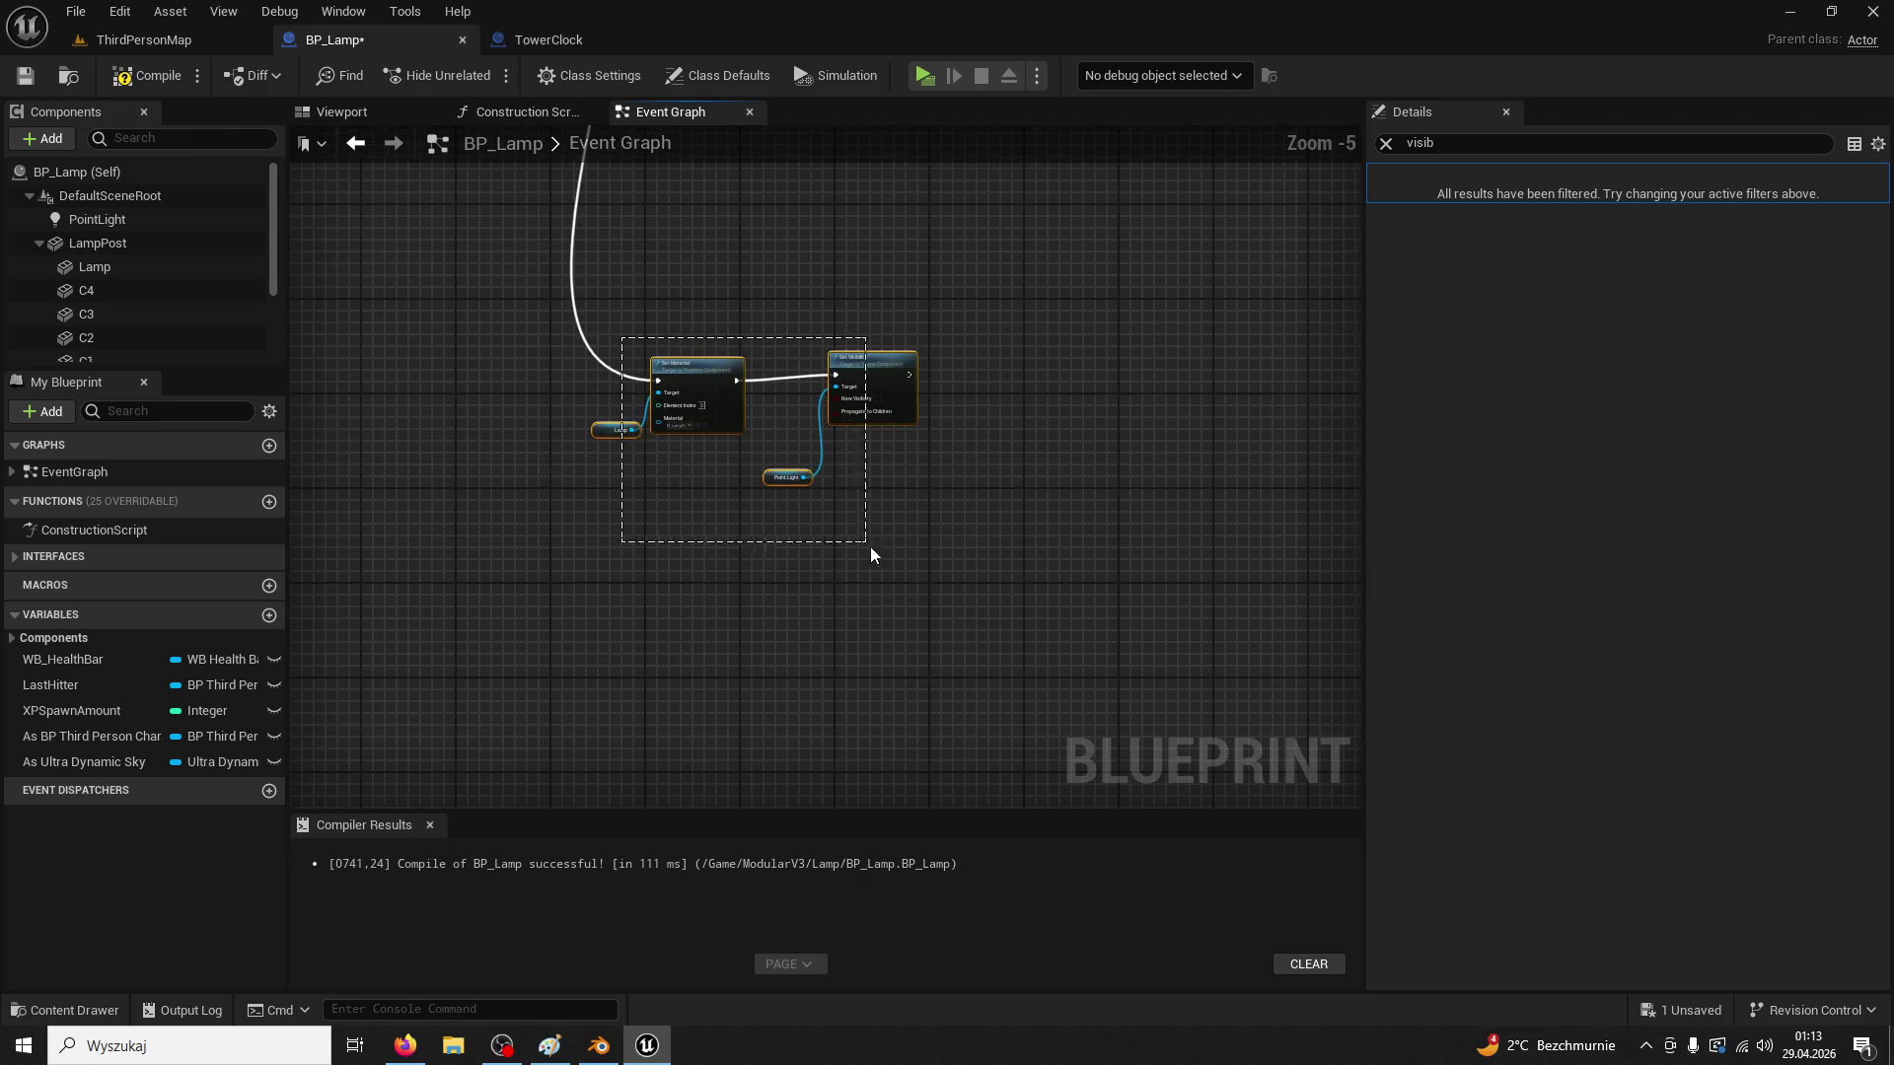
drag(959, 570, 789, 659)
mouse_move(785, 533)
mouse_down()
mouse_move(537, 604)
mouse_move(951, 689)
mouse_move(766, 744)
mouse_move(856, 470)
mouse_move(931, 571)
mouse_move(832, 289)
mouse_up()
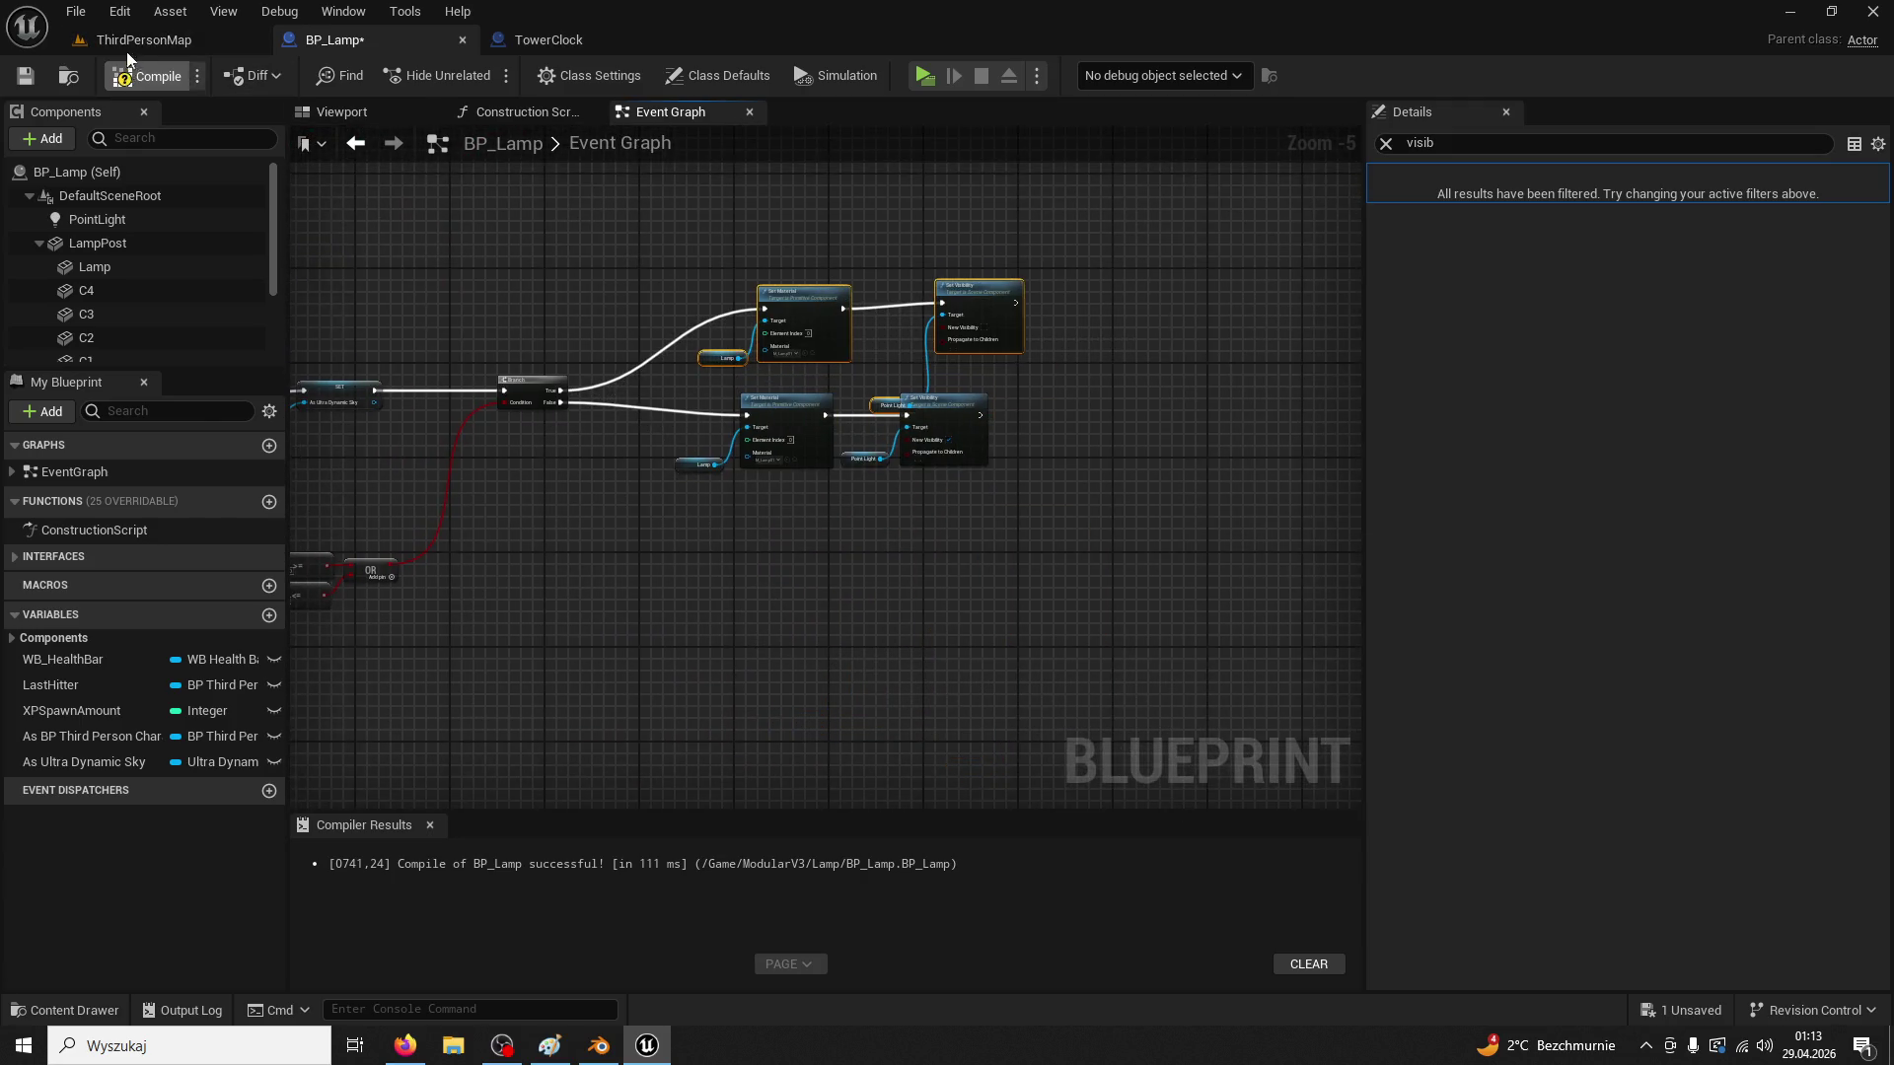
click(244, 48)
Start a play test, walk to the wall lamp and cycle the F1–F5 debug view modes
click(482, 77)
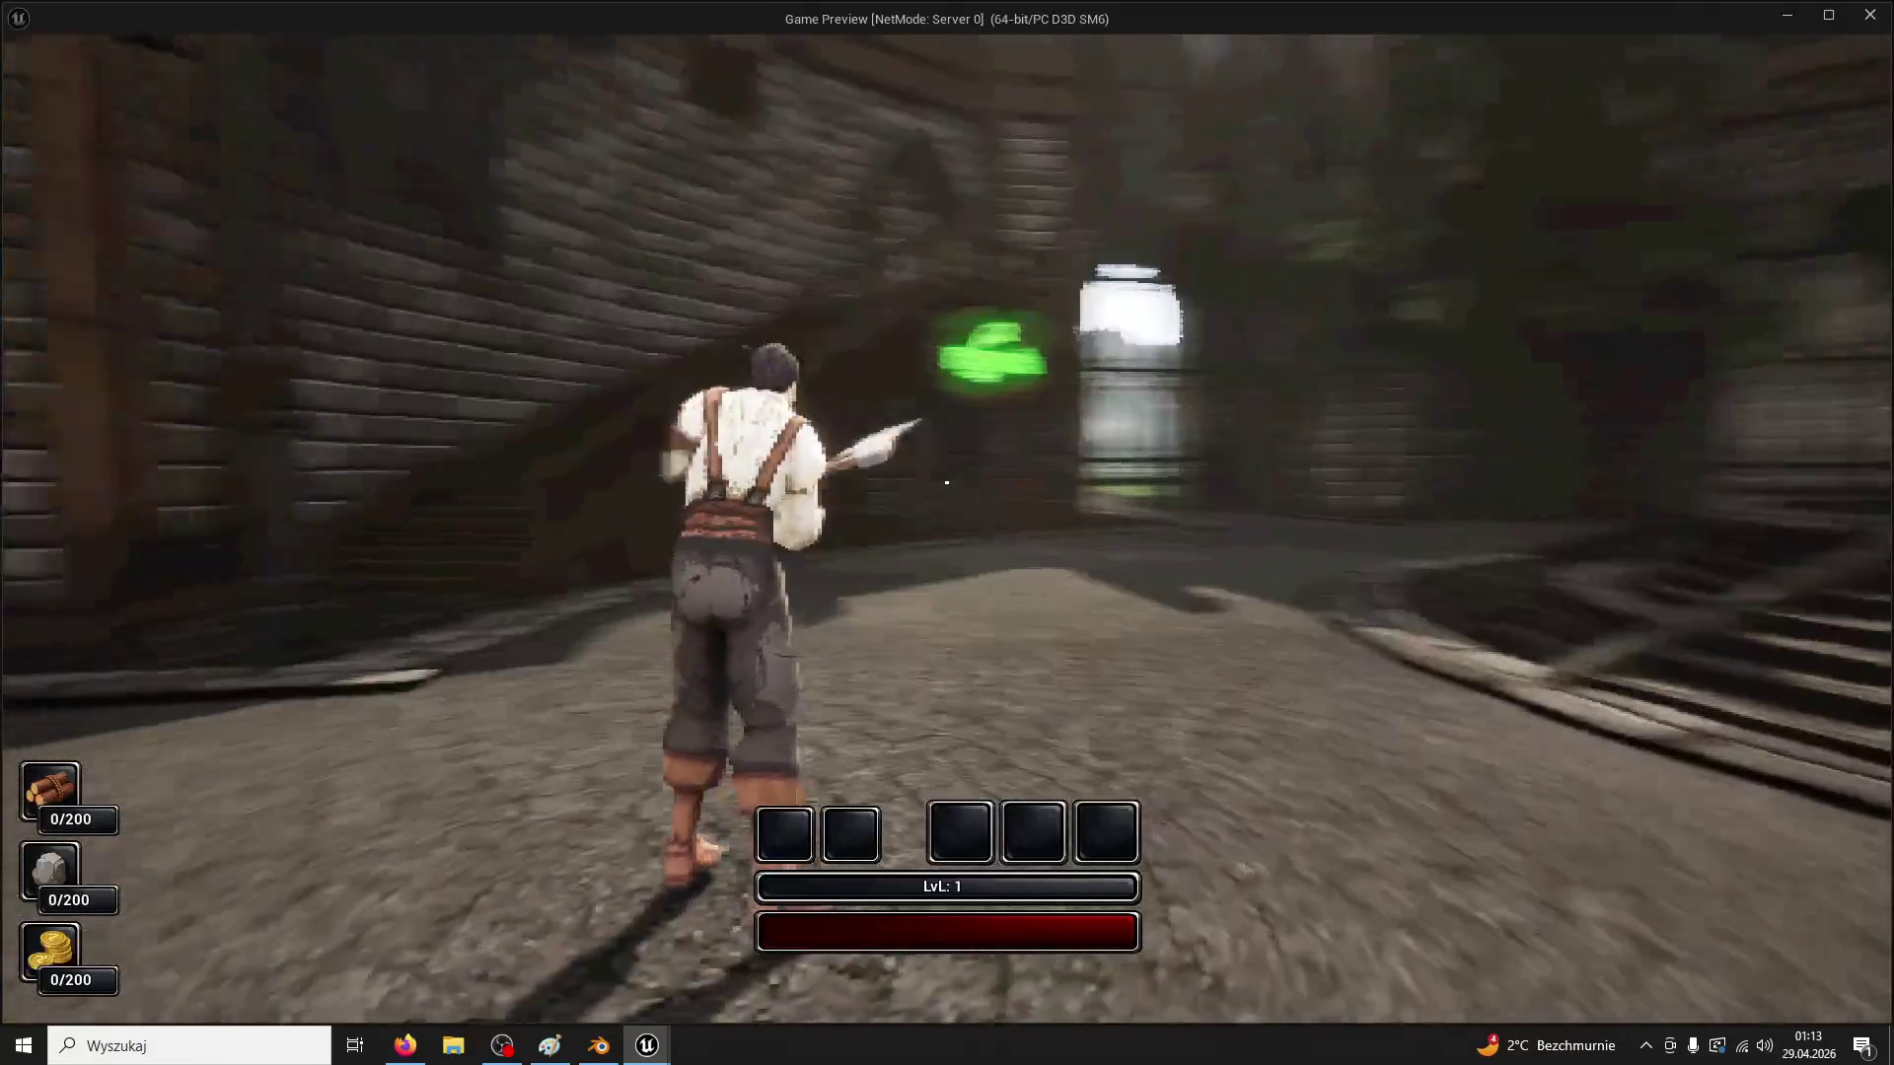
key(e)
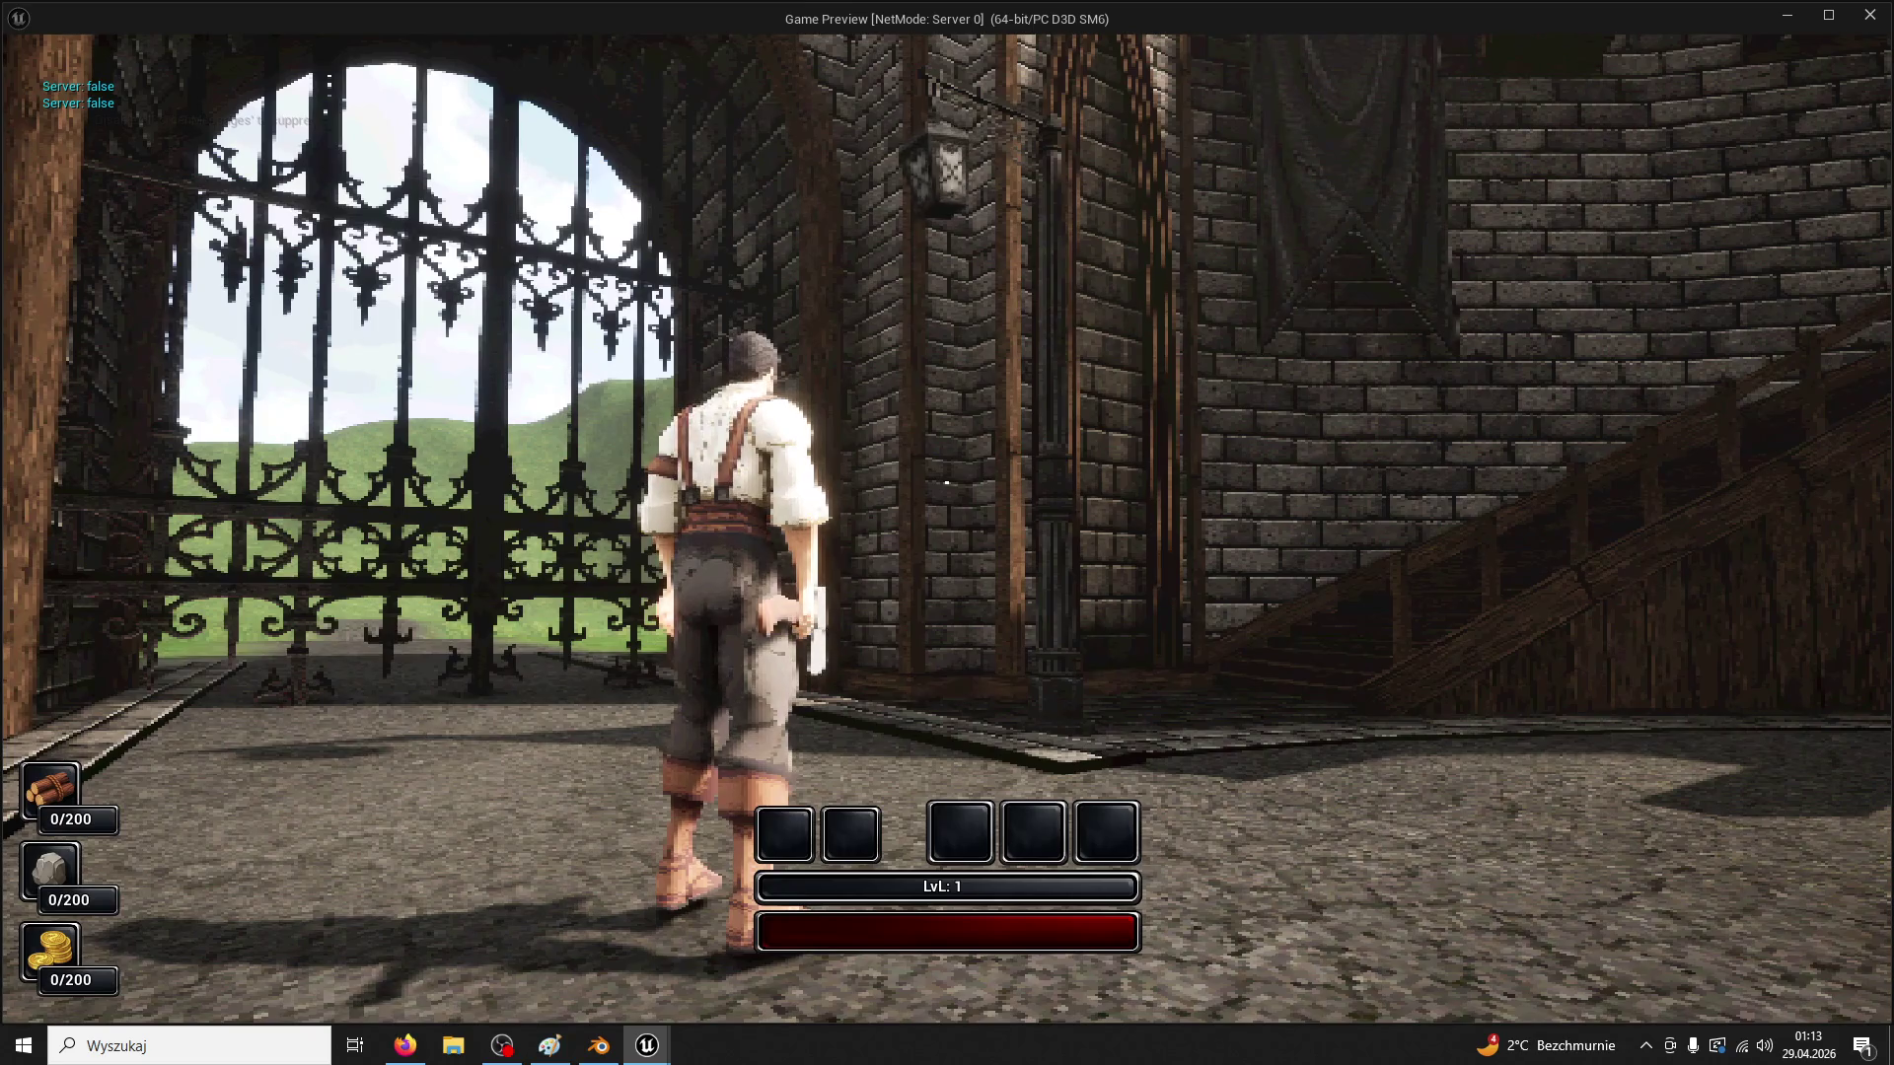
key(F5)
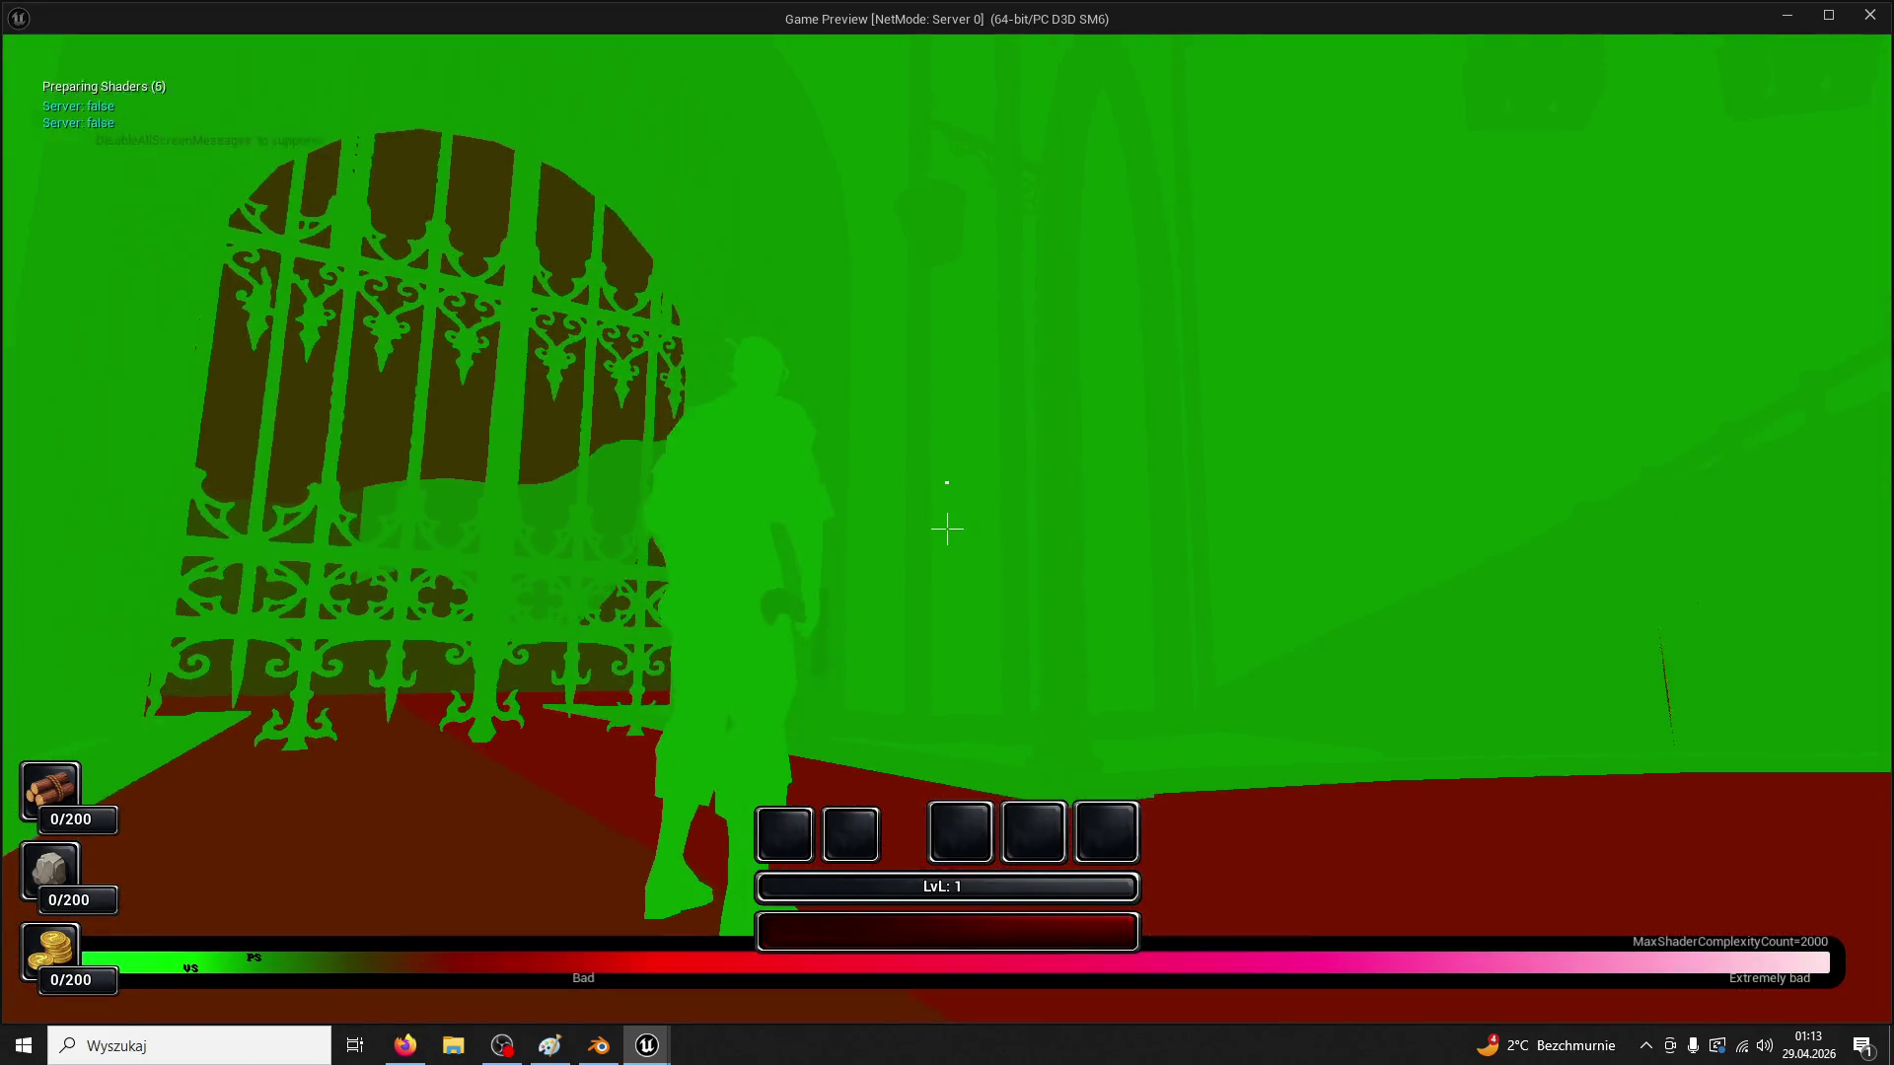
key(F4)
key(F5)
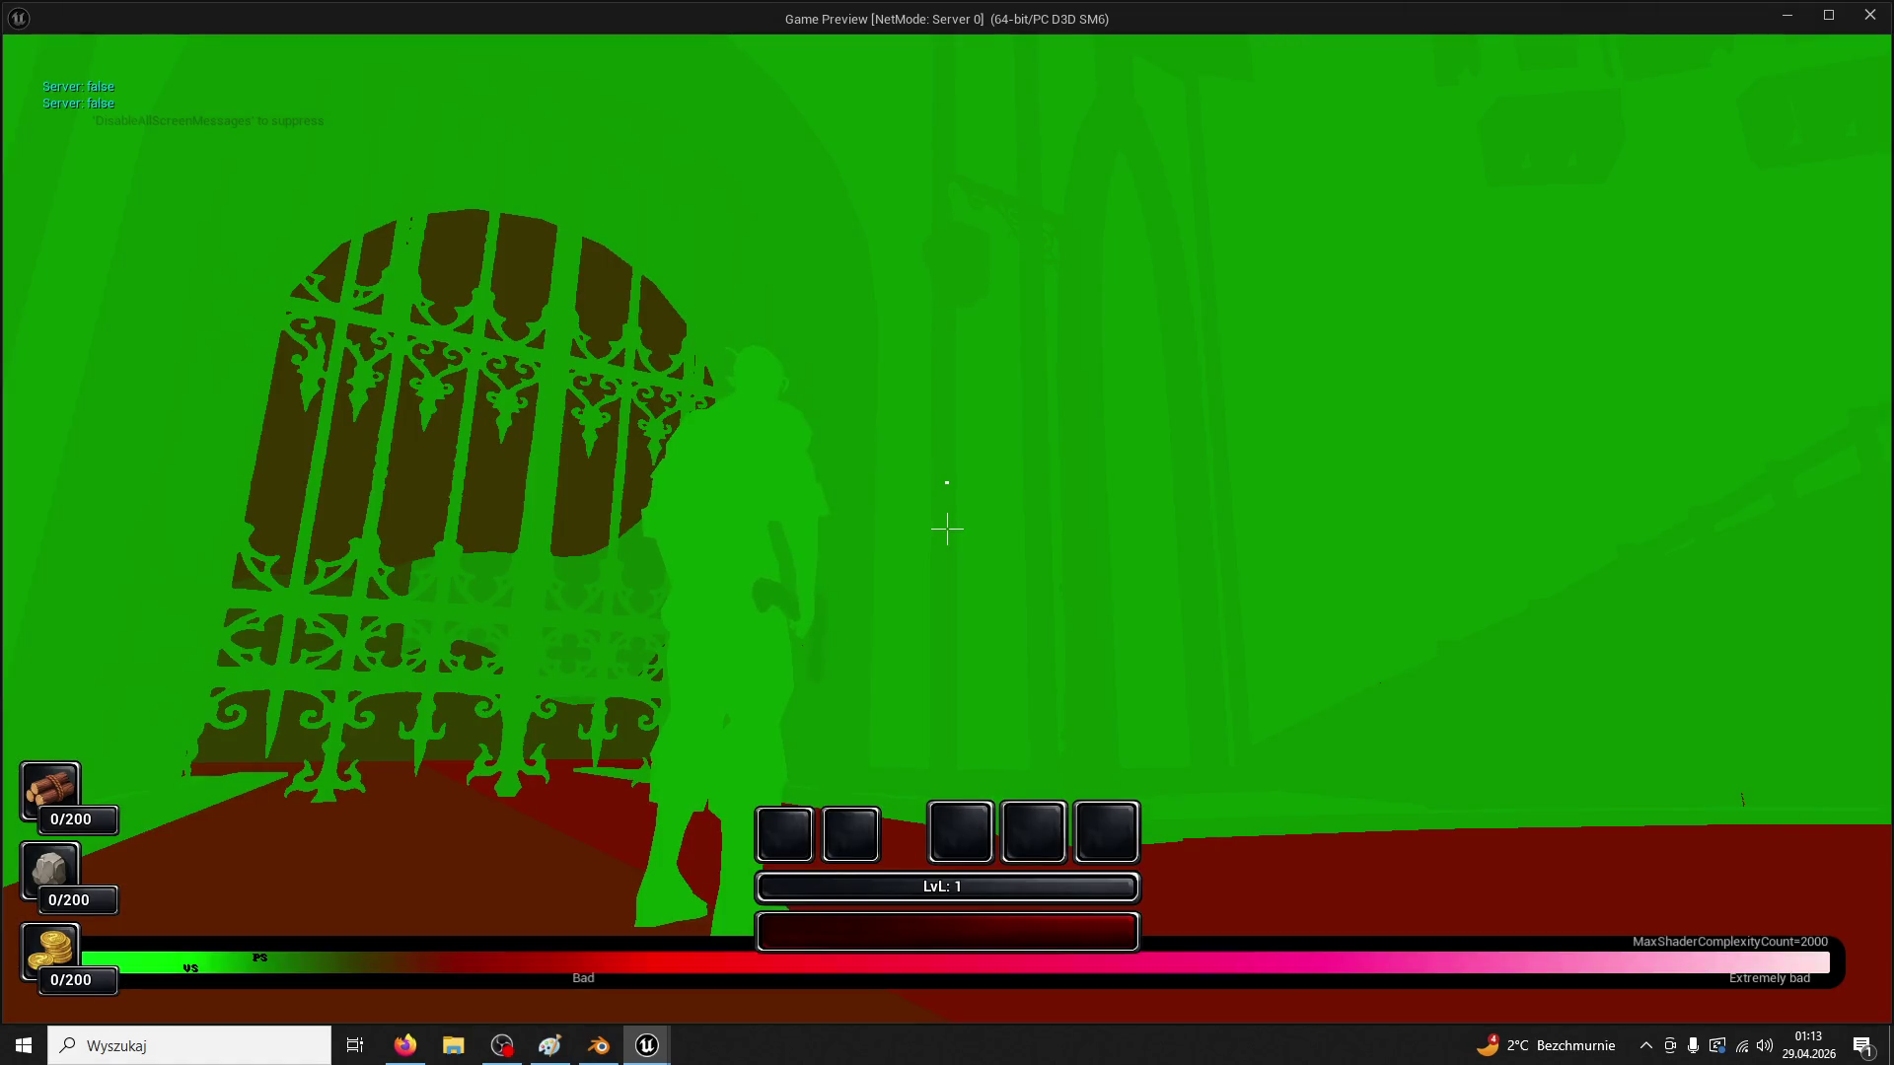
key(F1)
key(F2)
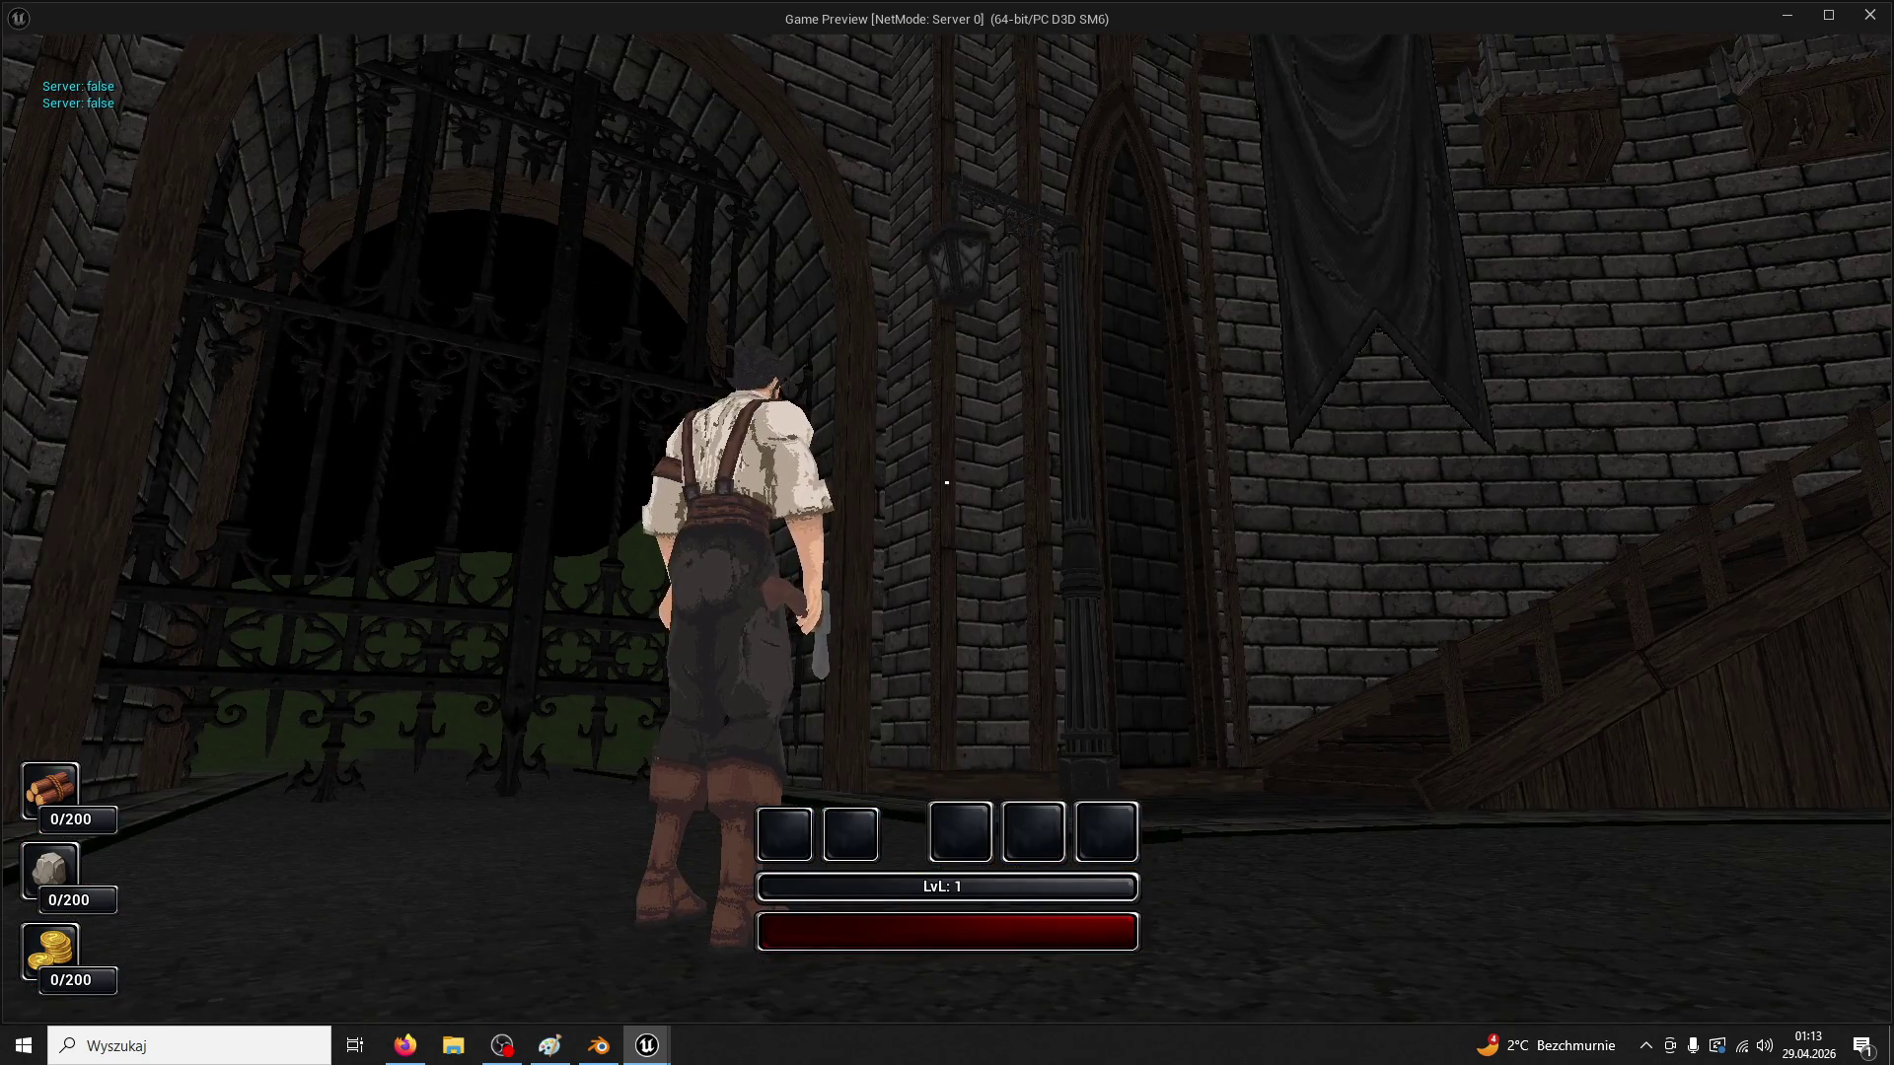
key(F3)
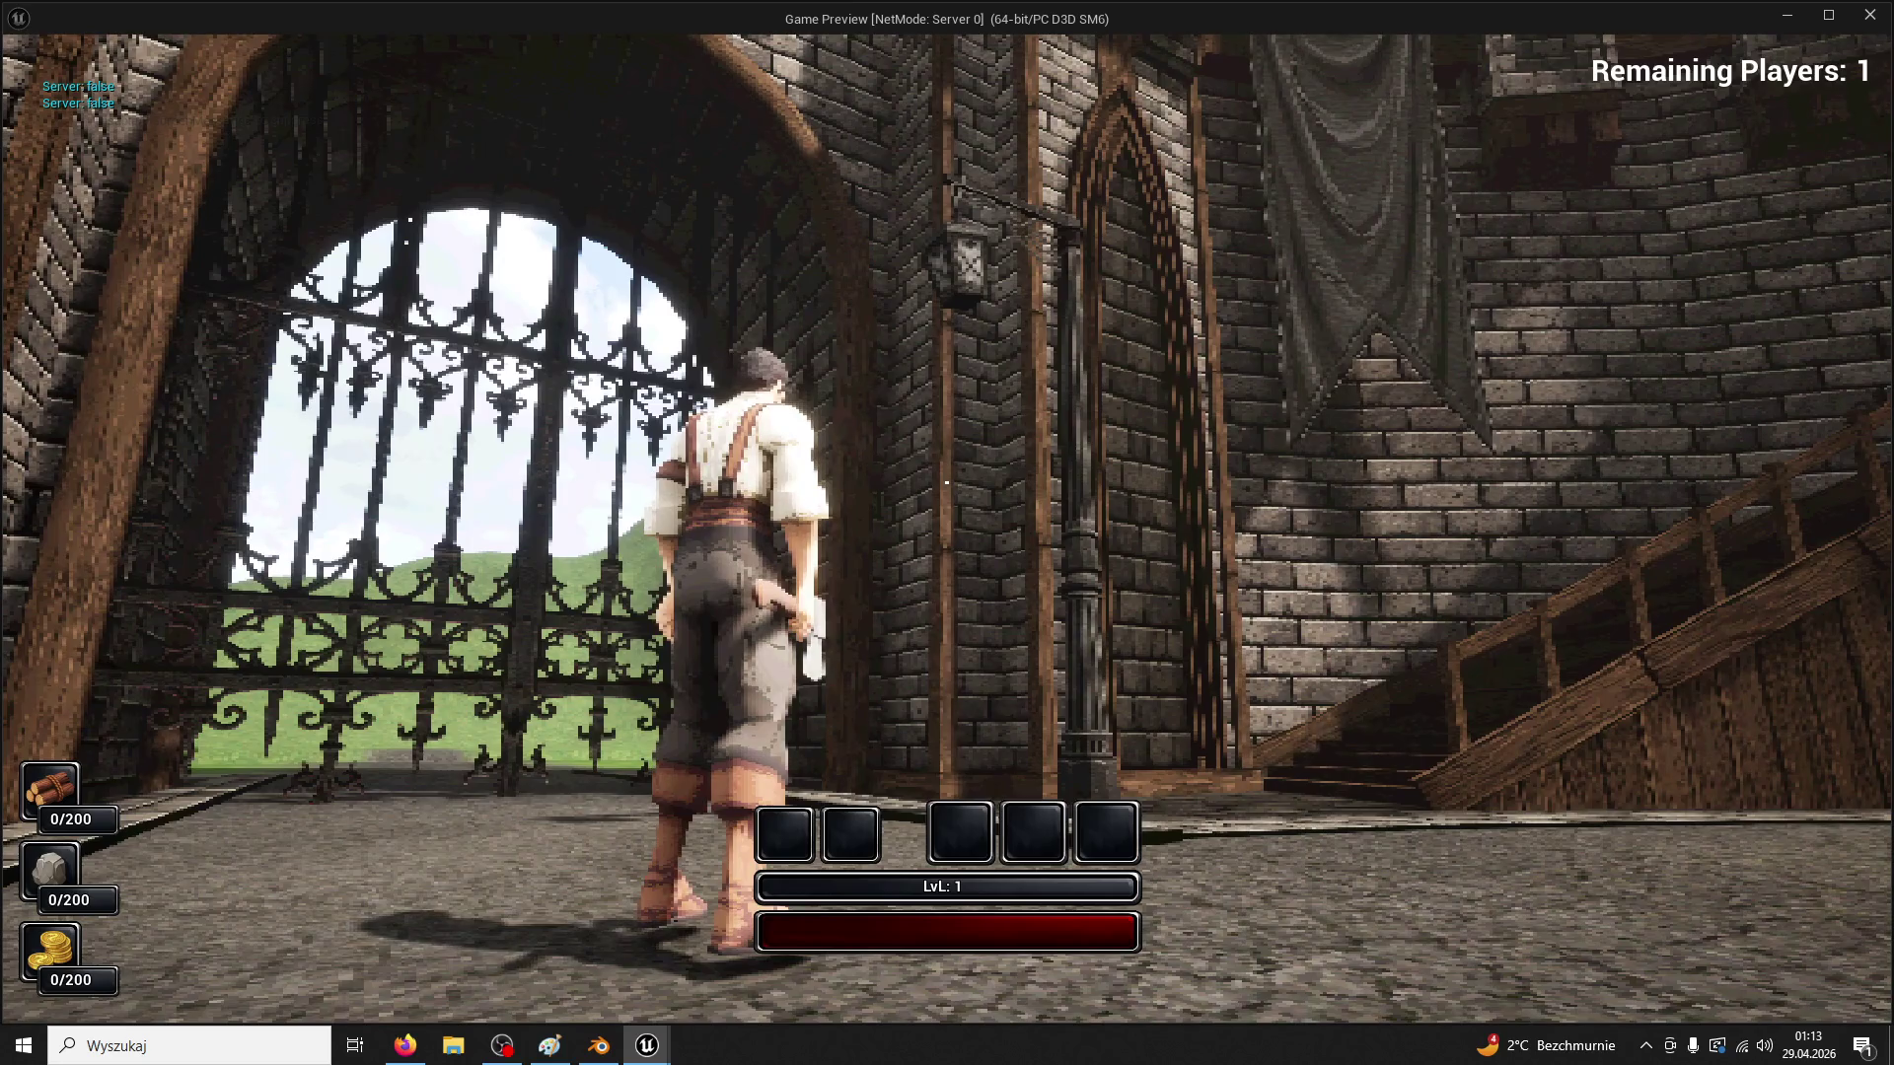
Run past the courtyard lamppost toward the cathedral and end the preview
key(w)
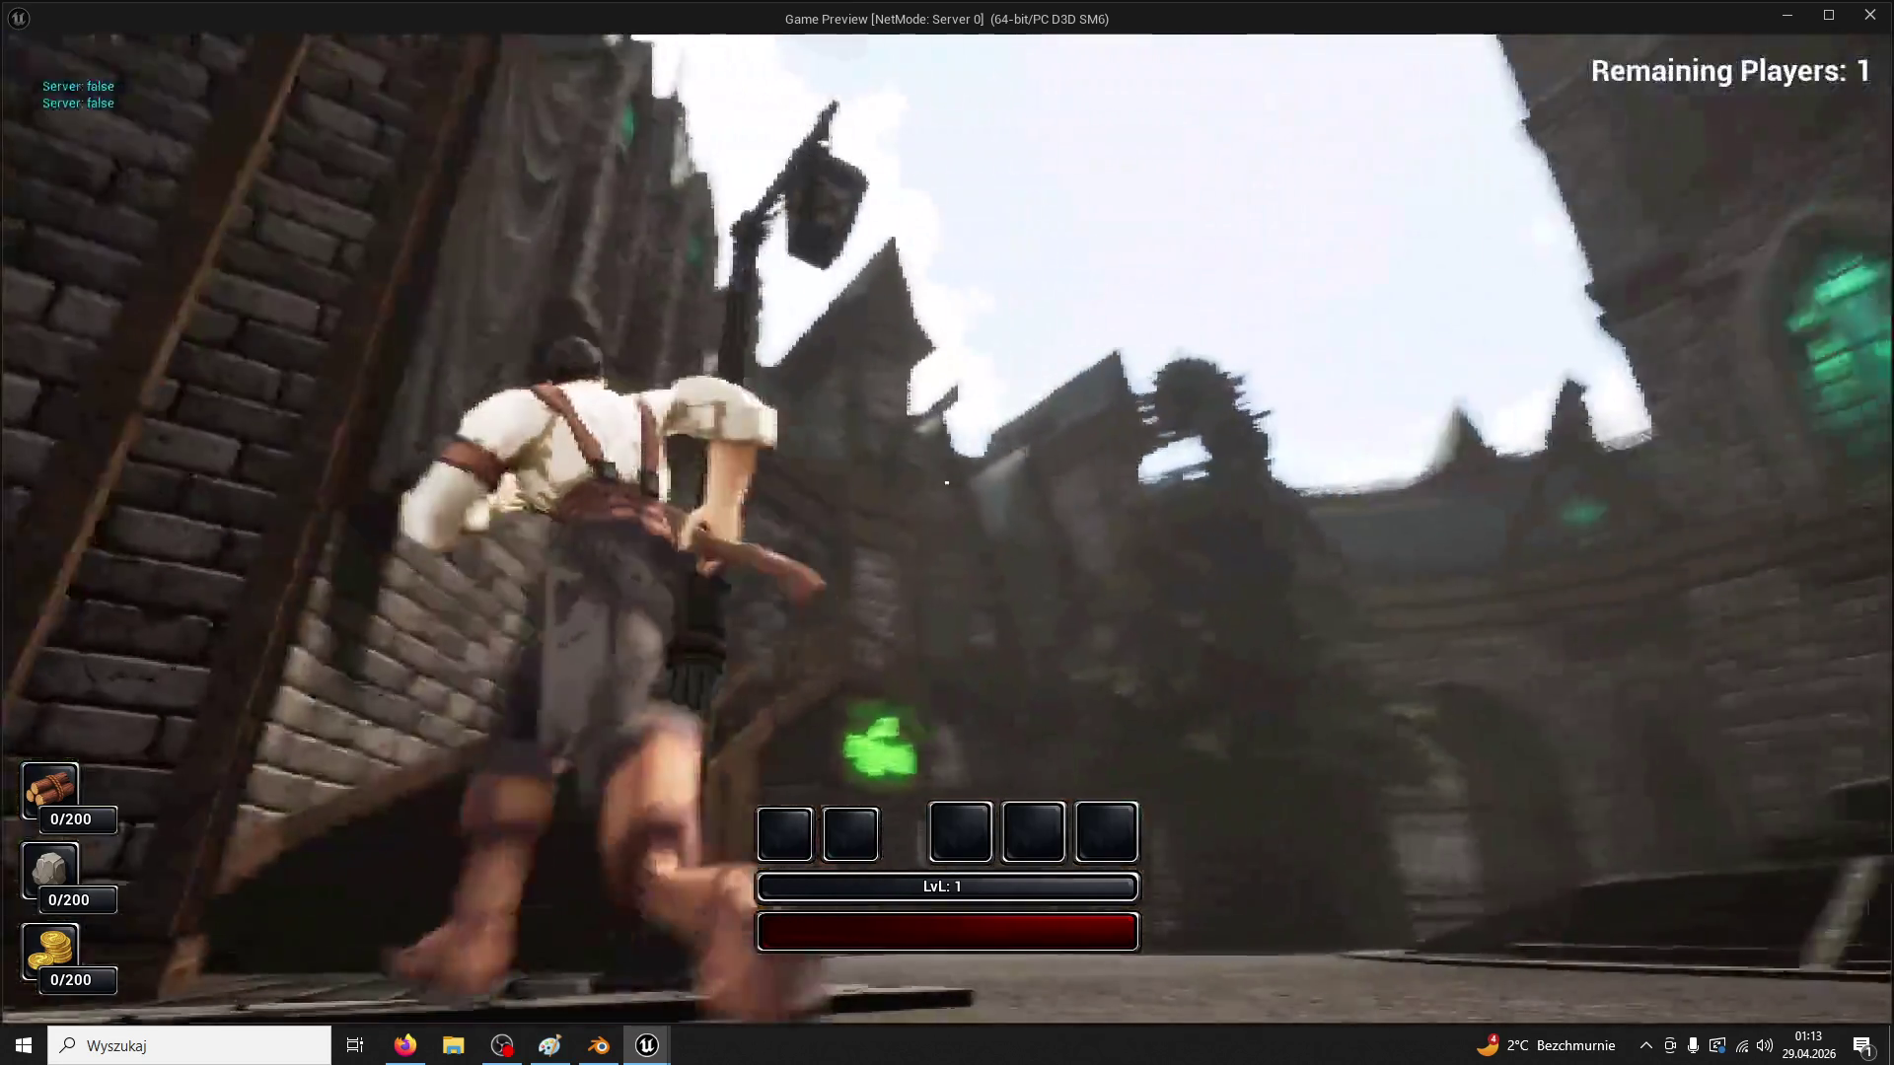
key(w)
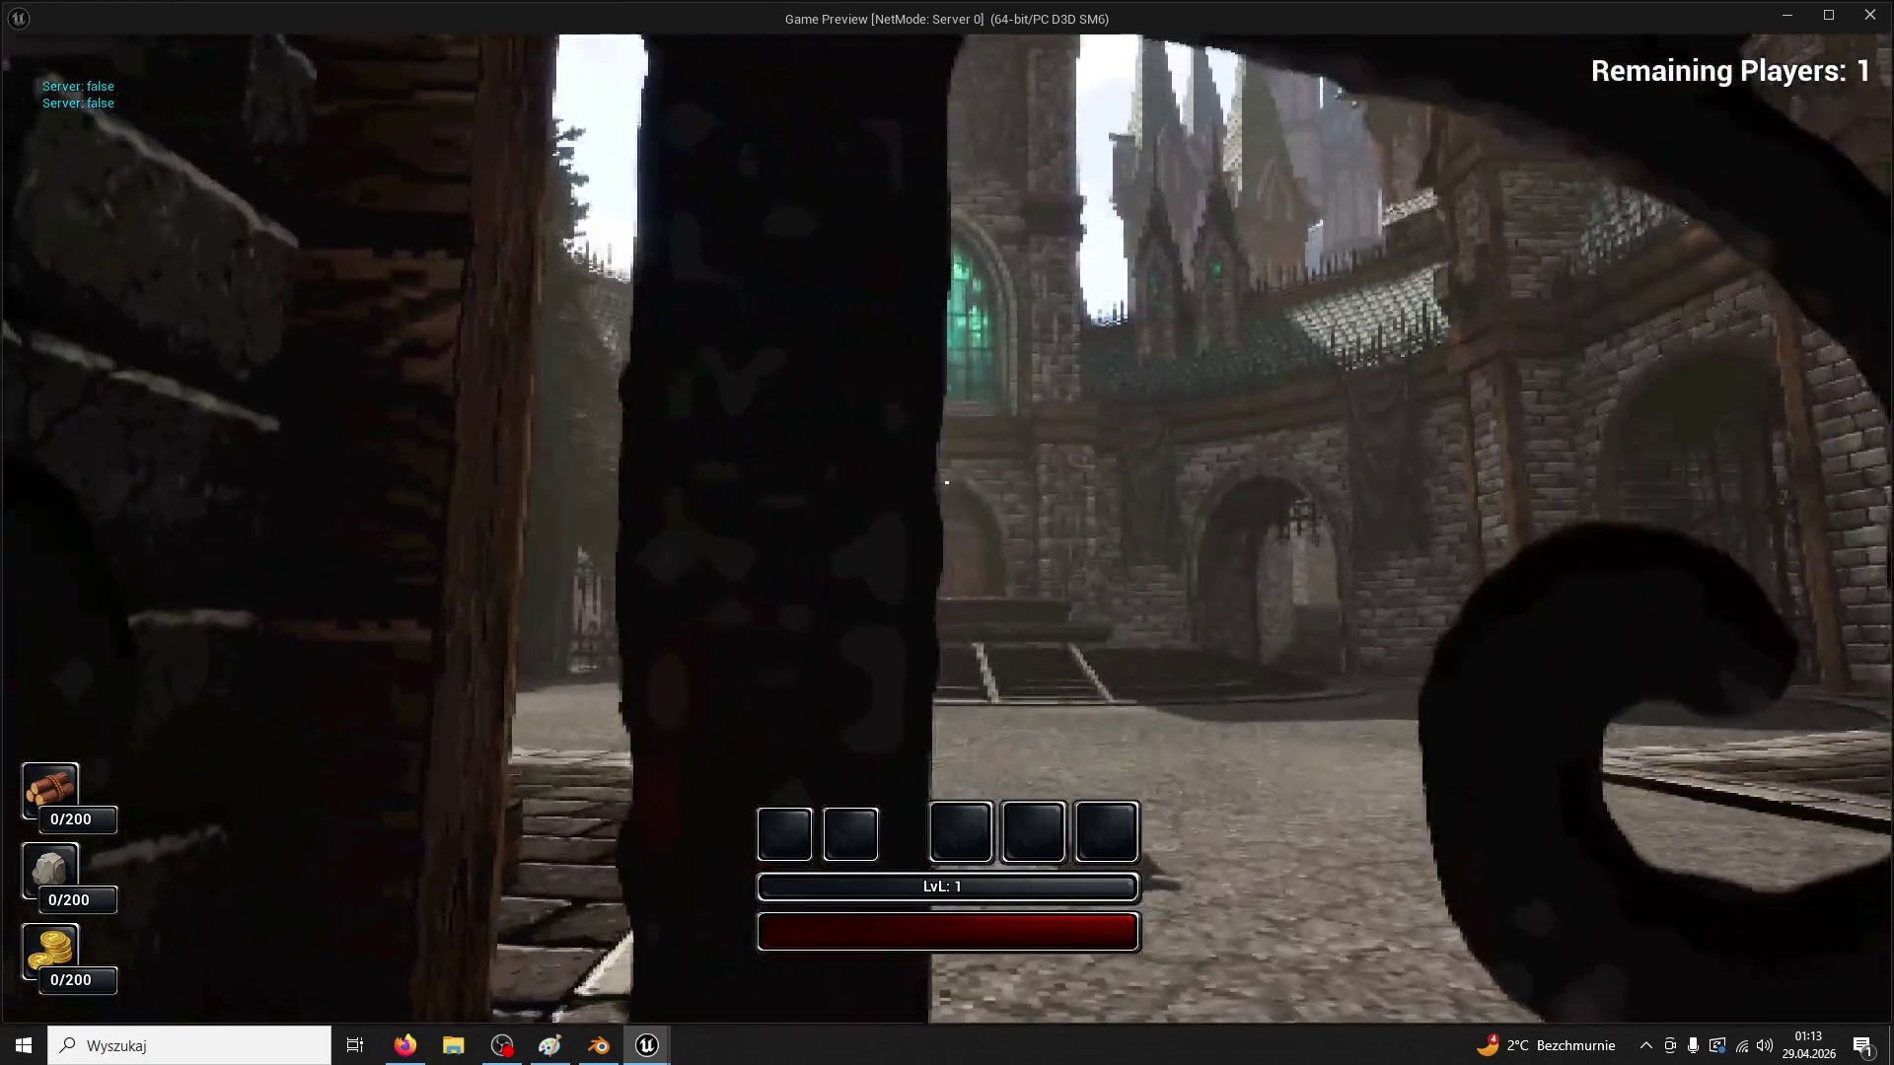
key(Escape)
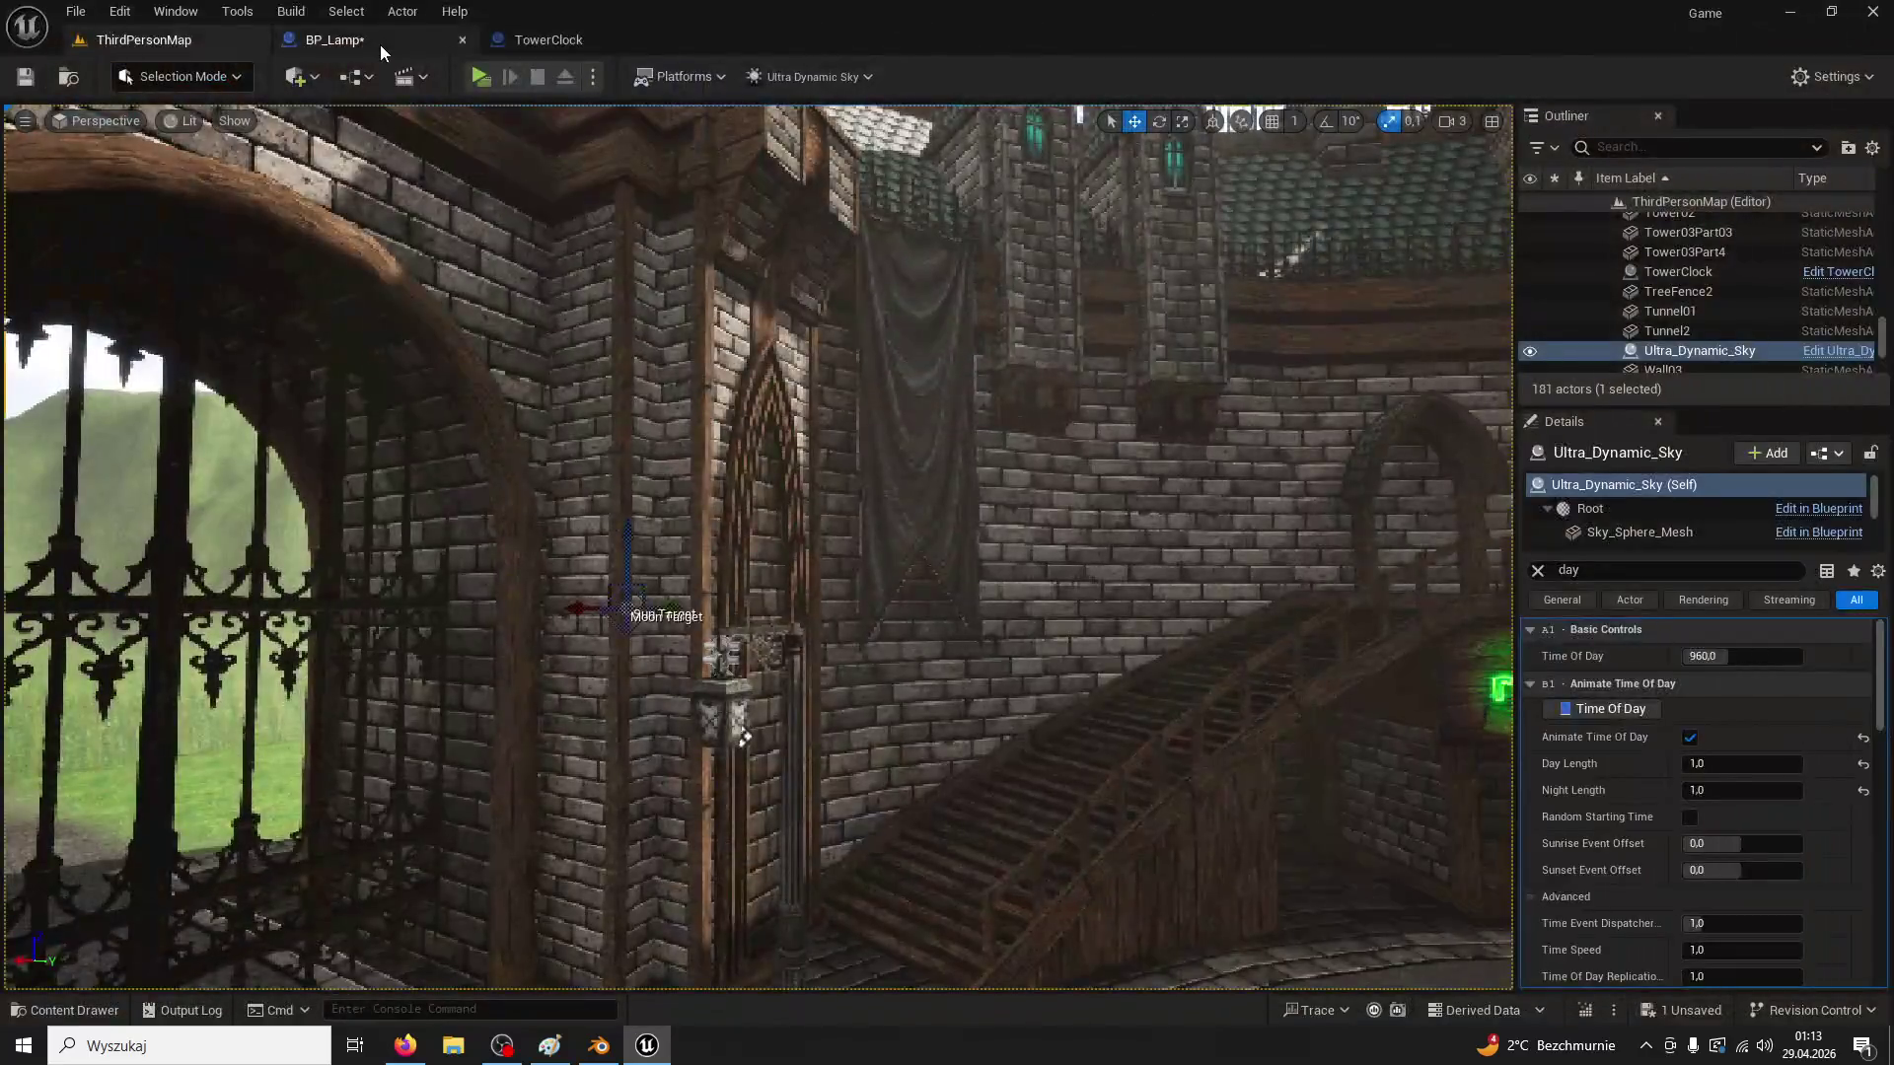
Look over the TowerClock blueprint's 3D preview, then close it
click(381, 45)
click(539, 44)
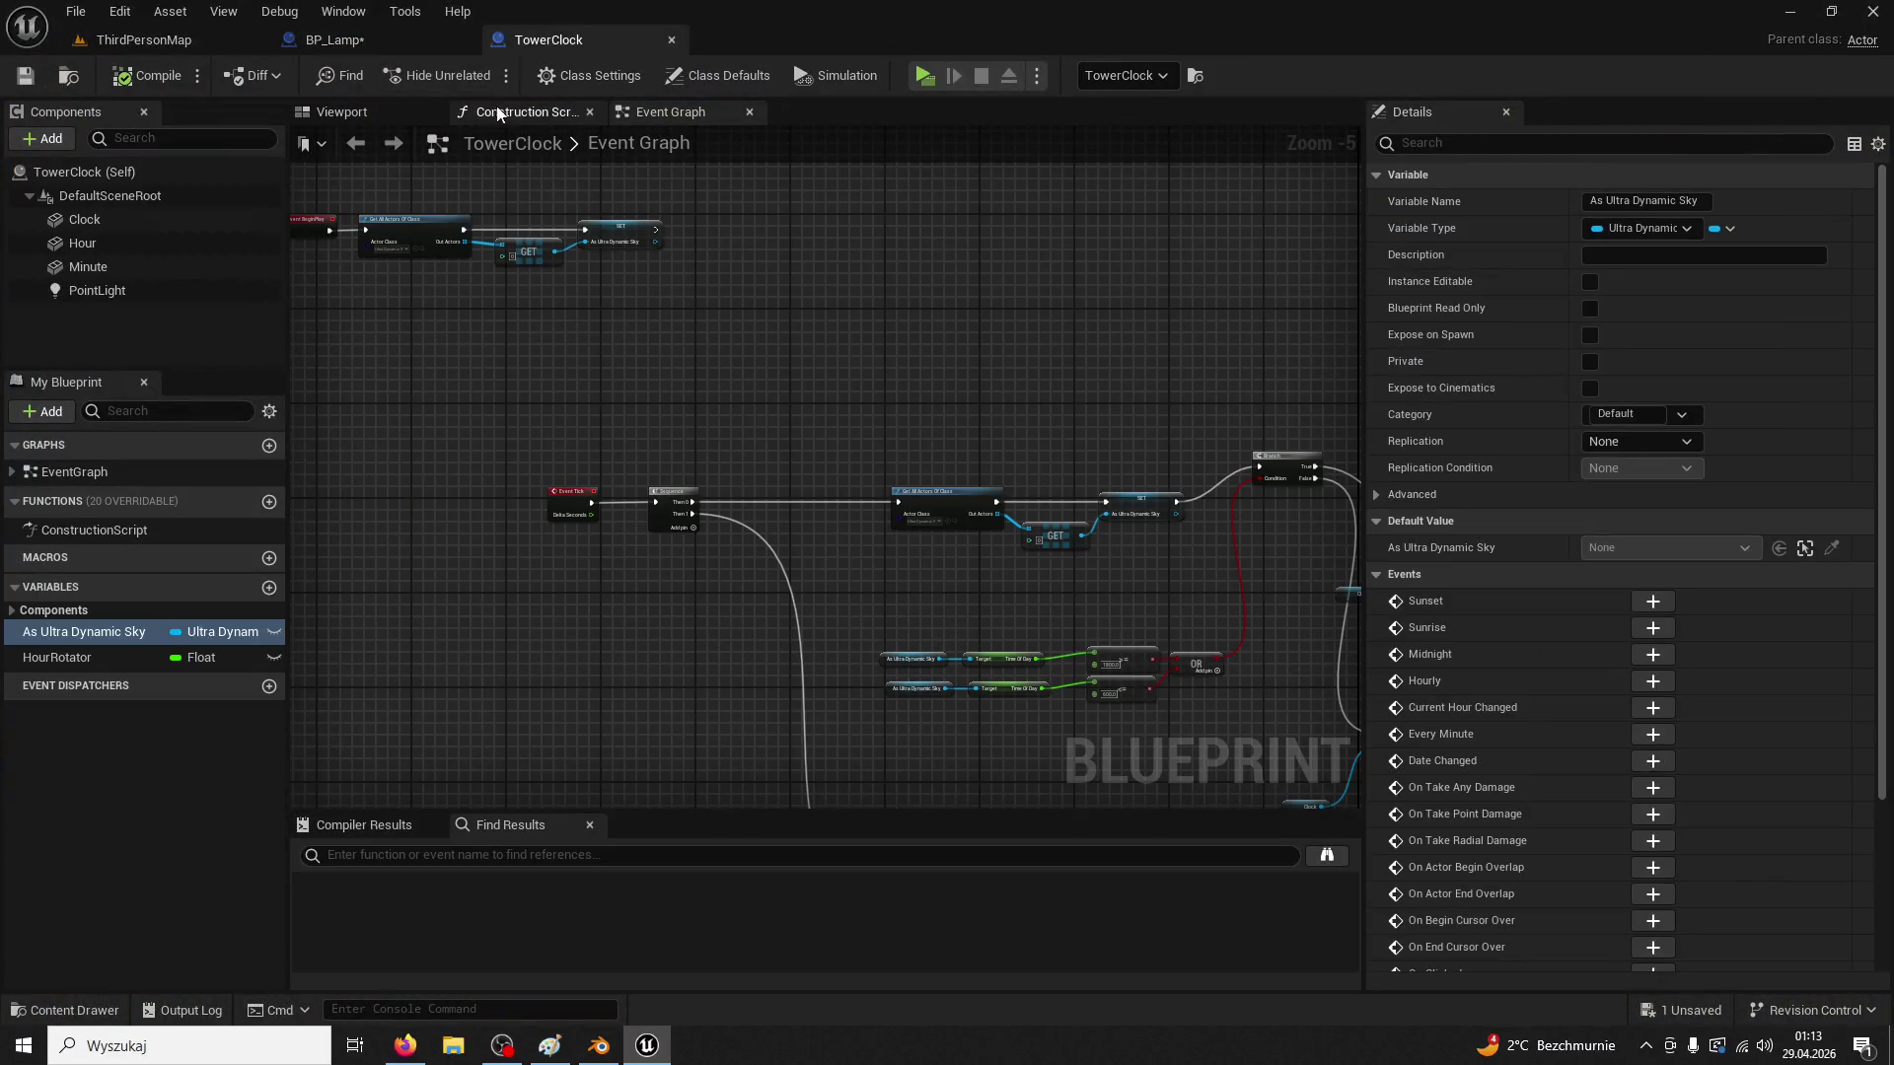
click(393, 113)
drag(725, 277, 710, 193)
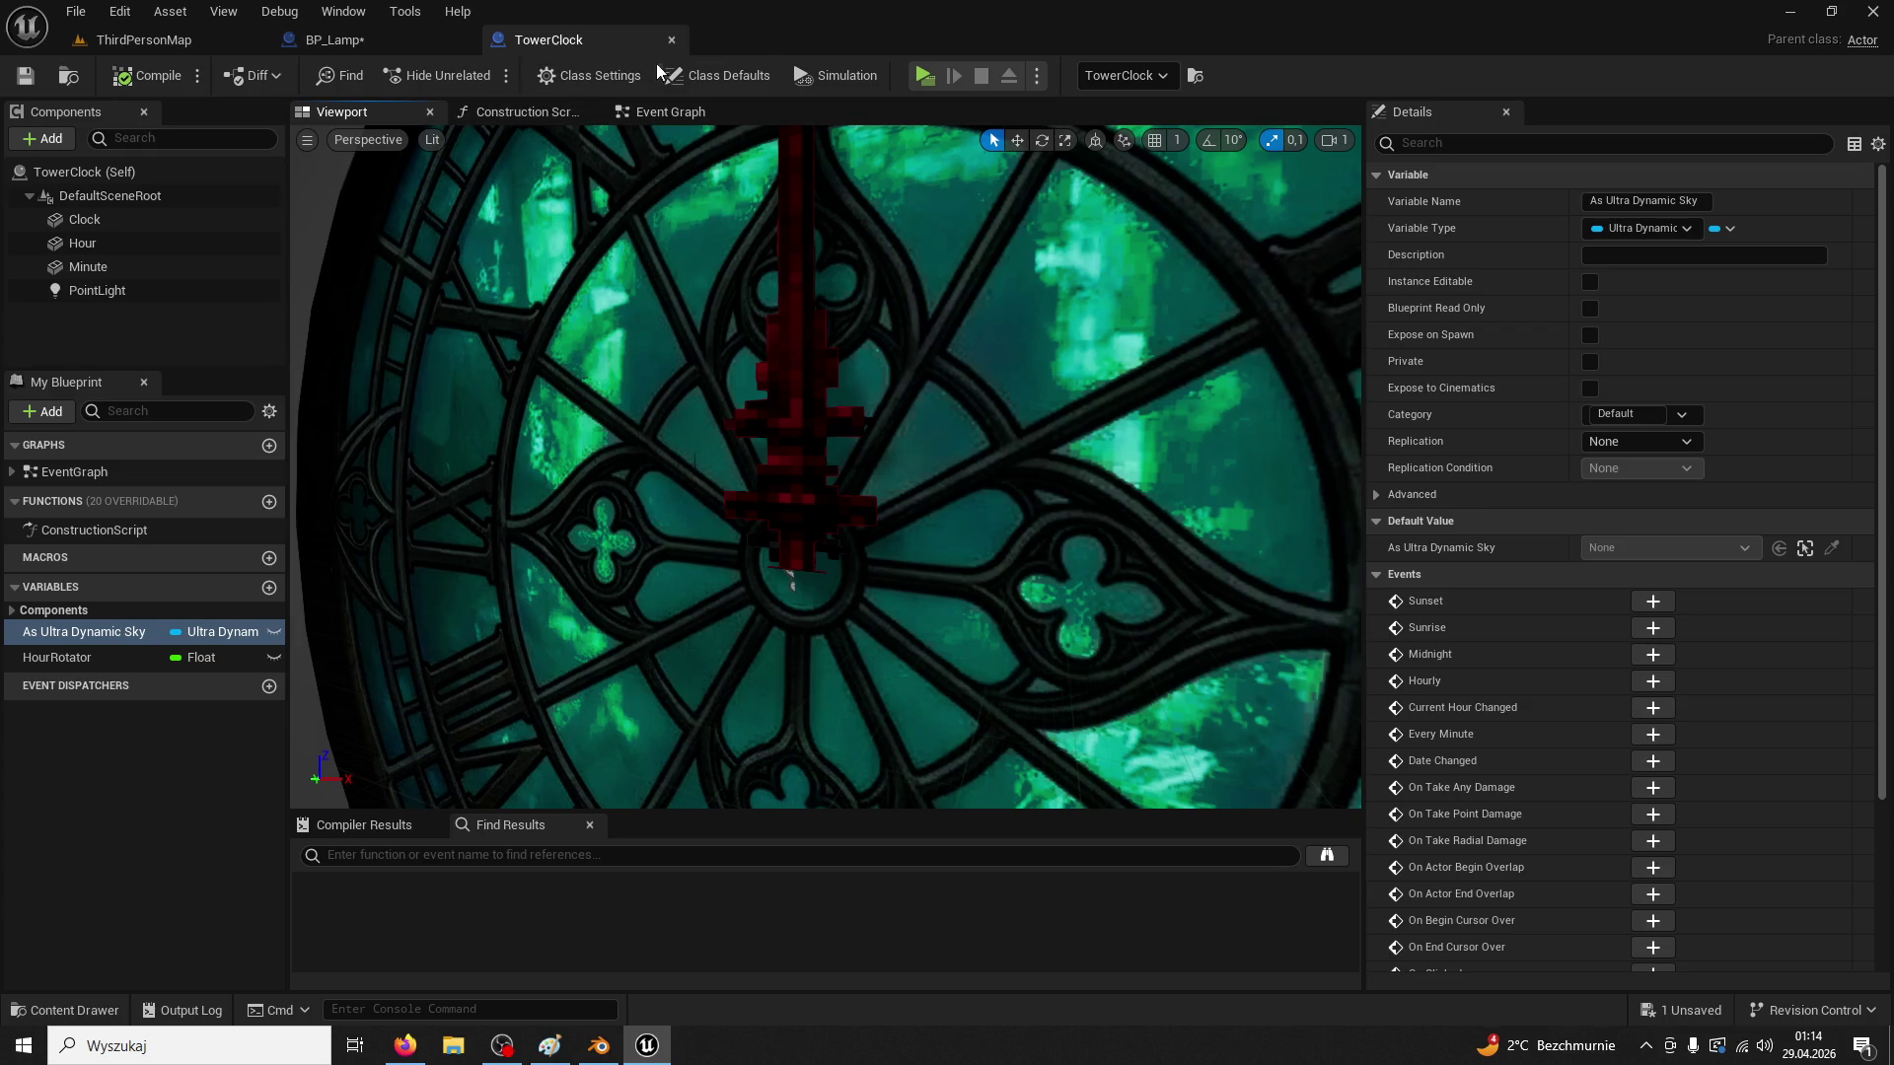
click(673, 39)
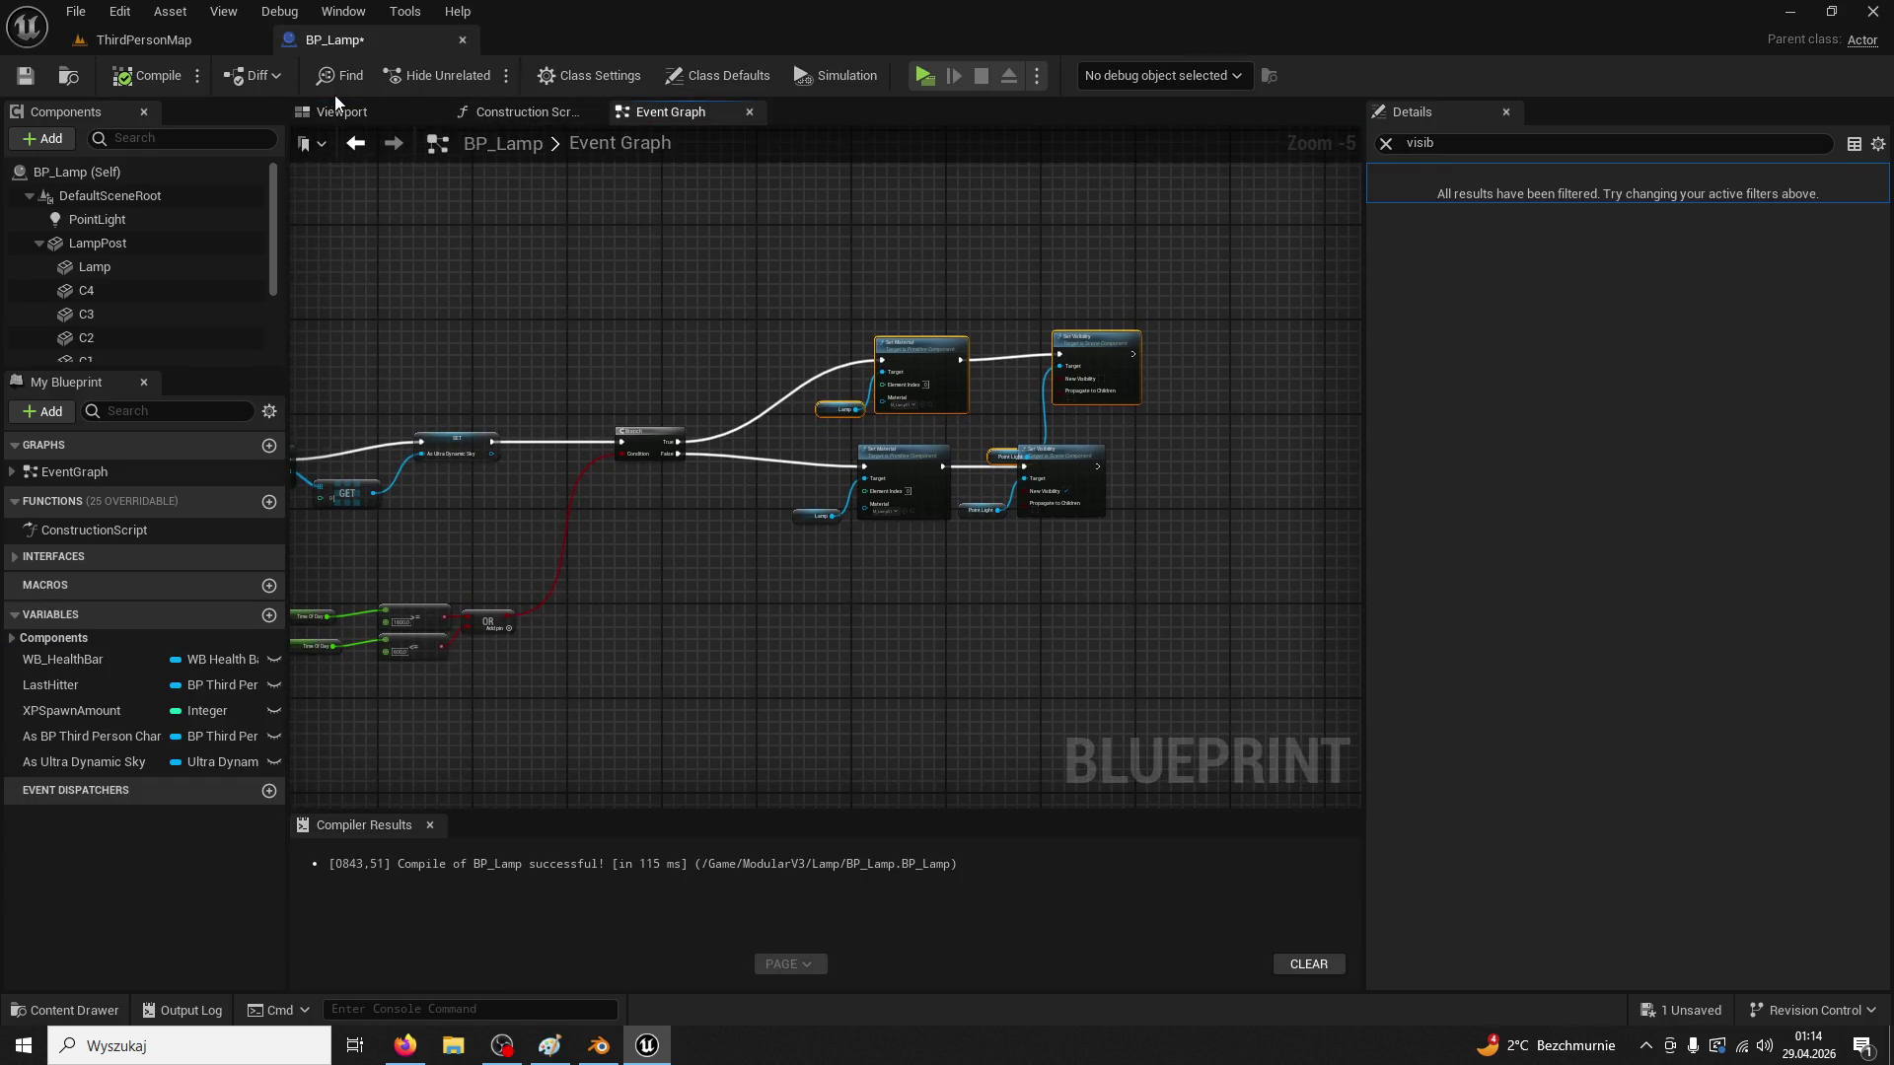
In BP_Lamp's viewport, select chain link C1 and clear the Details filter
click(335, 108)
scroll(655, 274, up, 10)
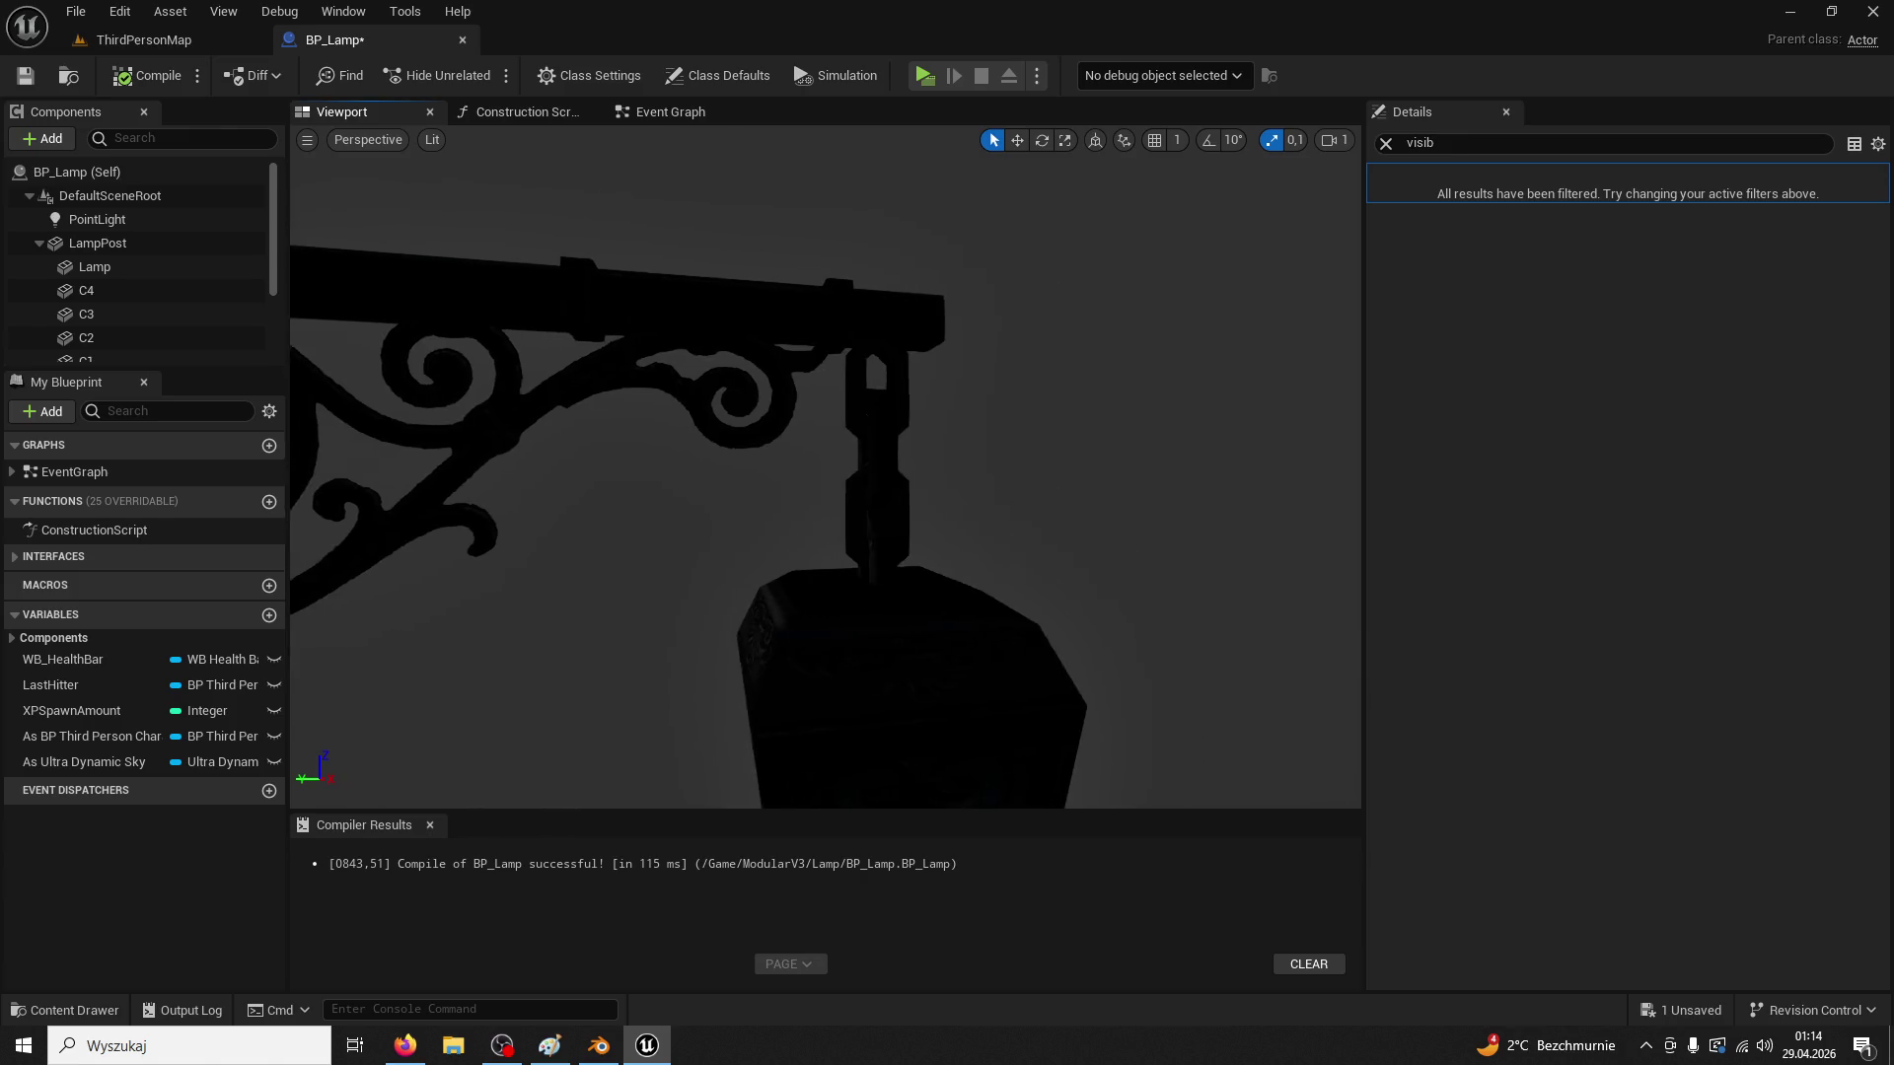
click(856, 388)
scroll(127, 337, down, 1)
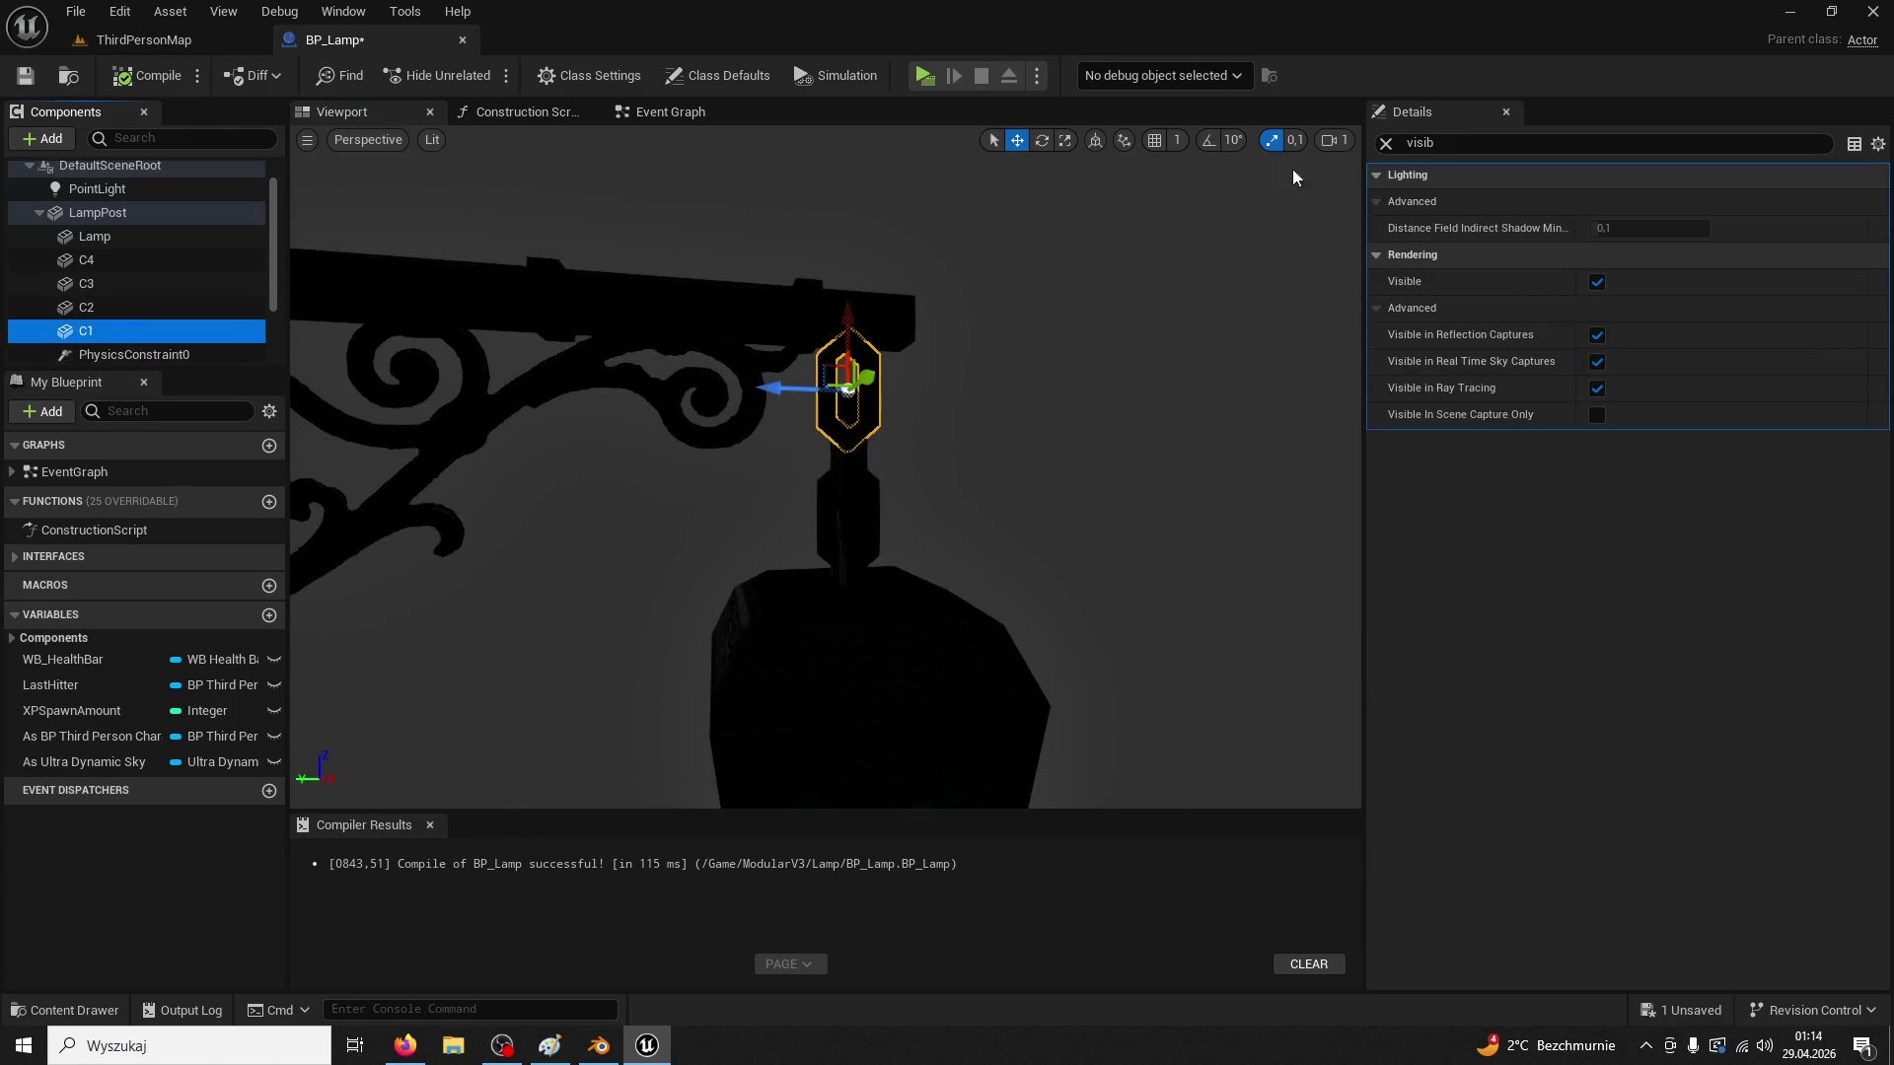
click(1385, 146)
scroll(223, 304, down, 4)
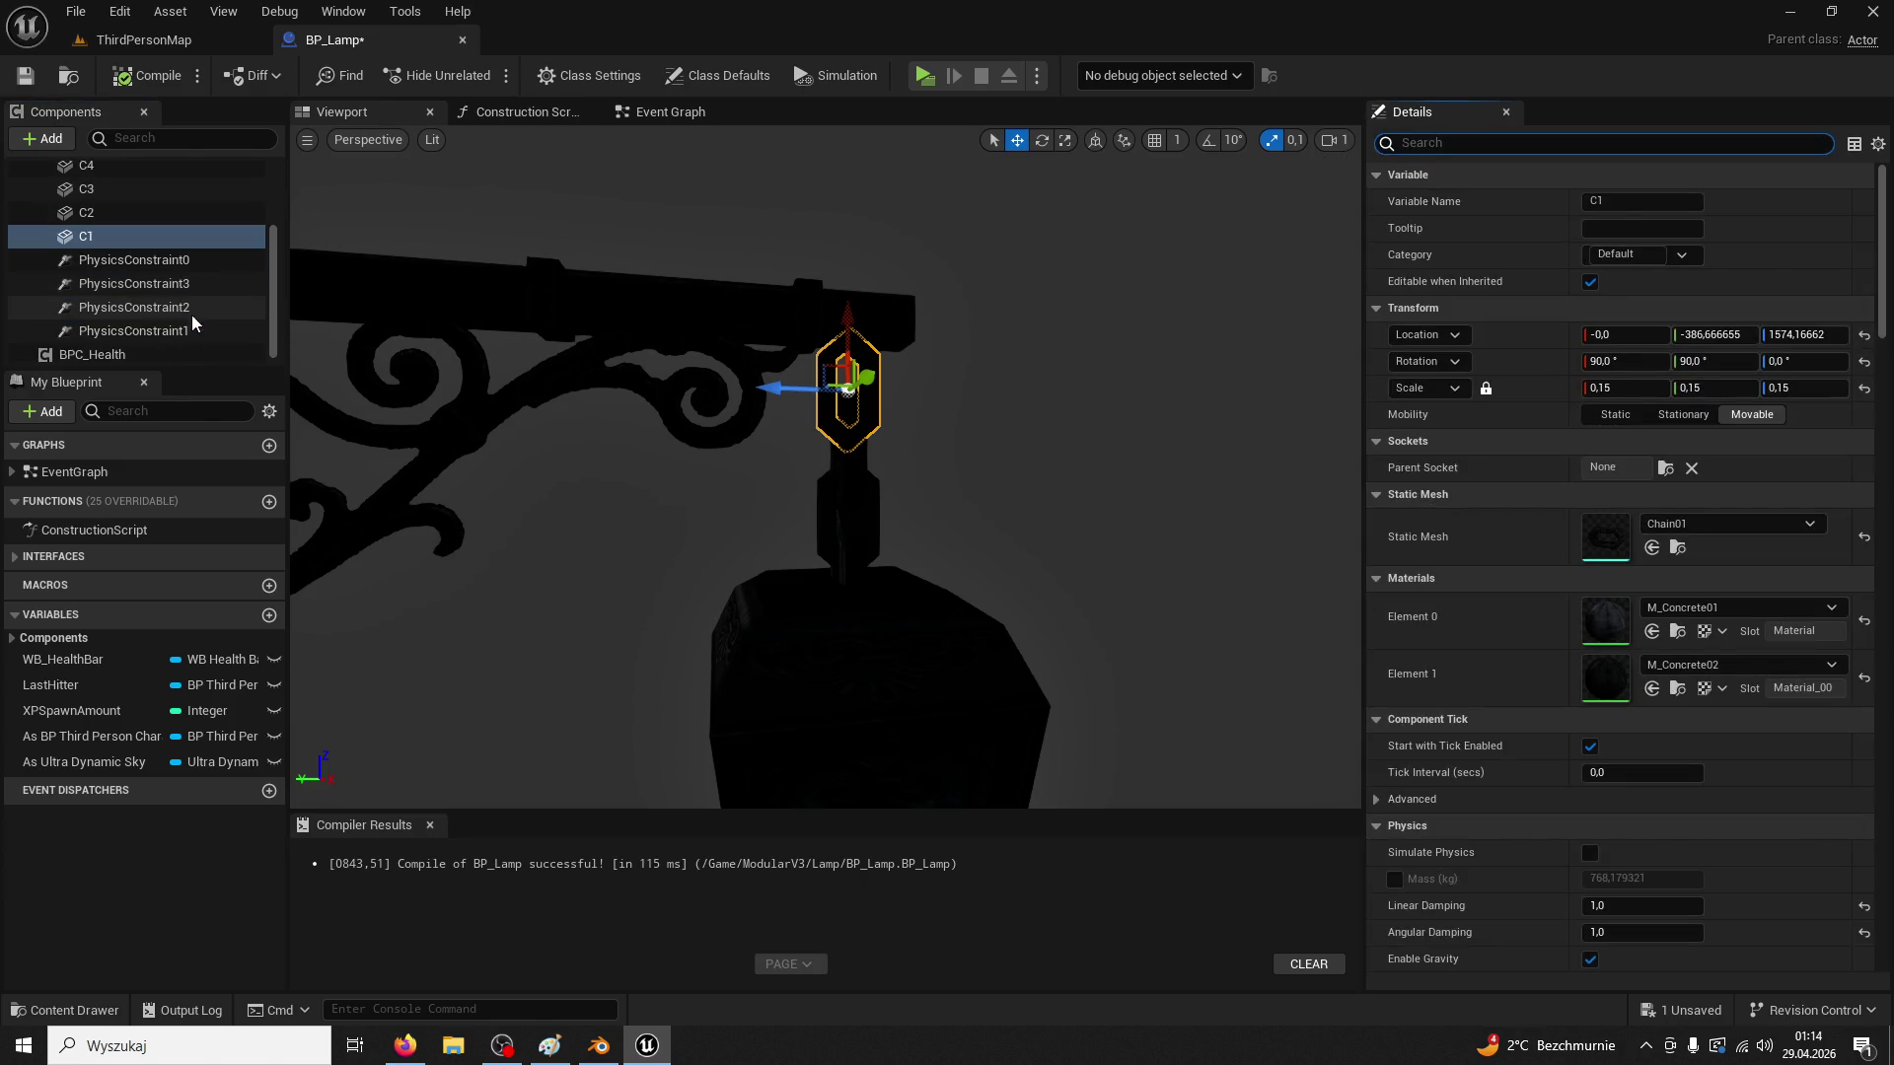
Inspect and frame PhysicsConstraint0, 1 and 2 against the chain links
click(190, 265)
key(f)
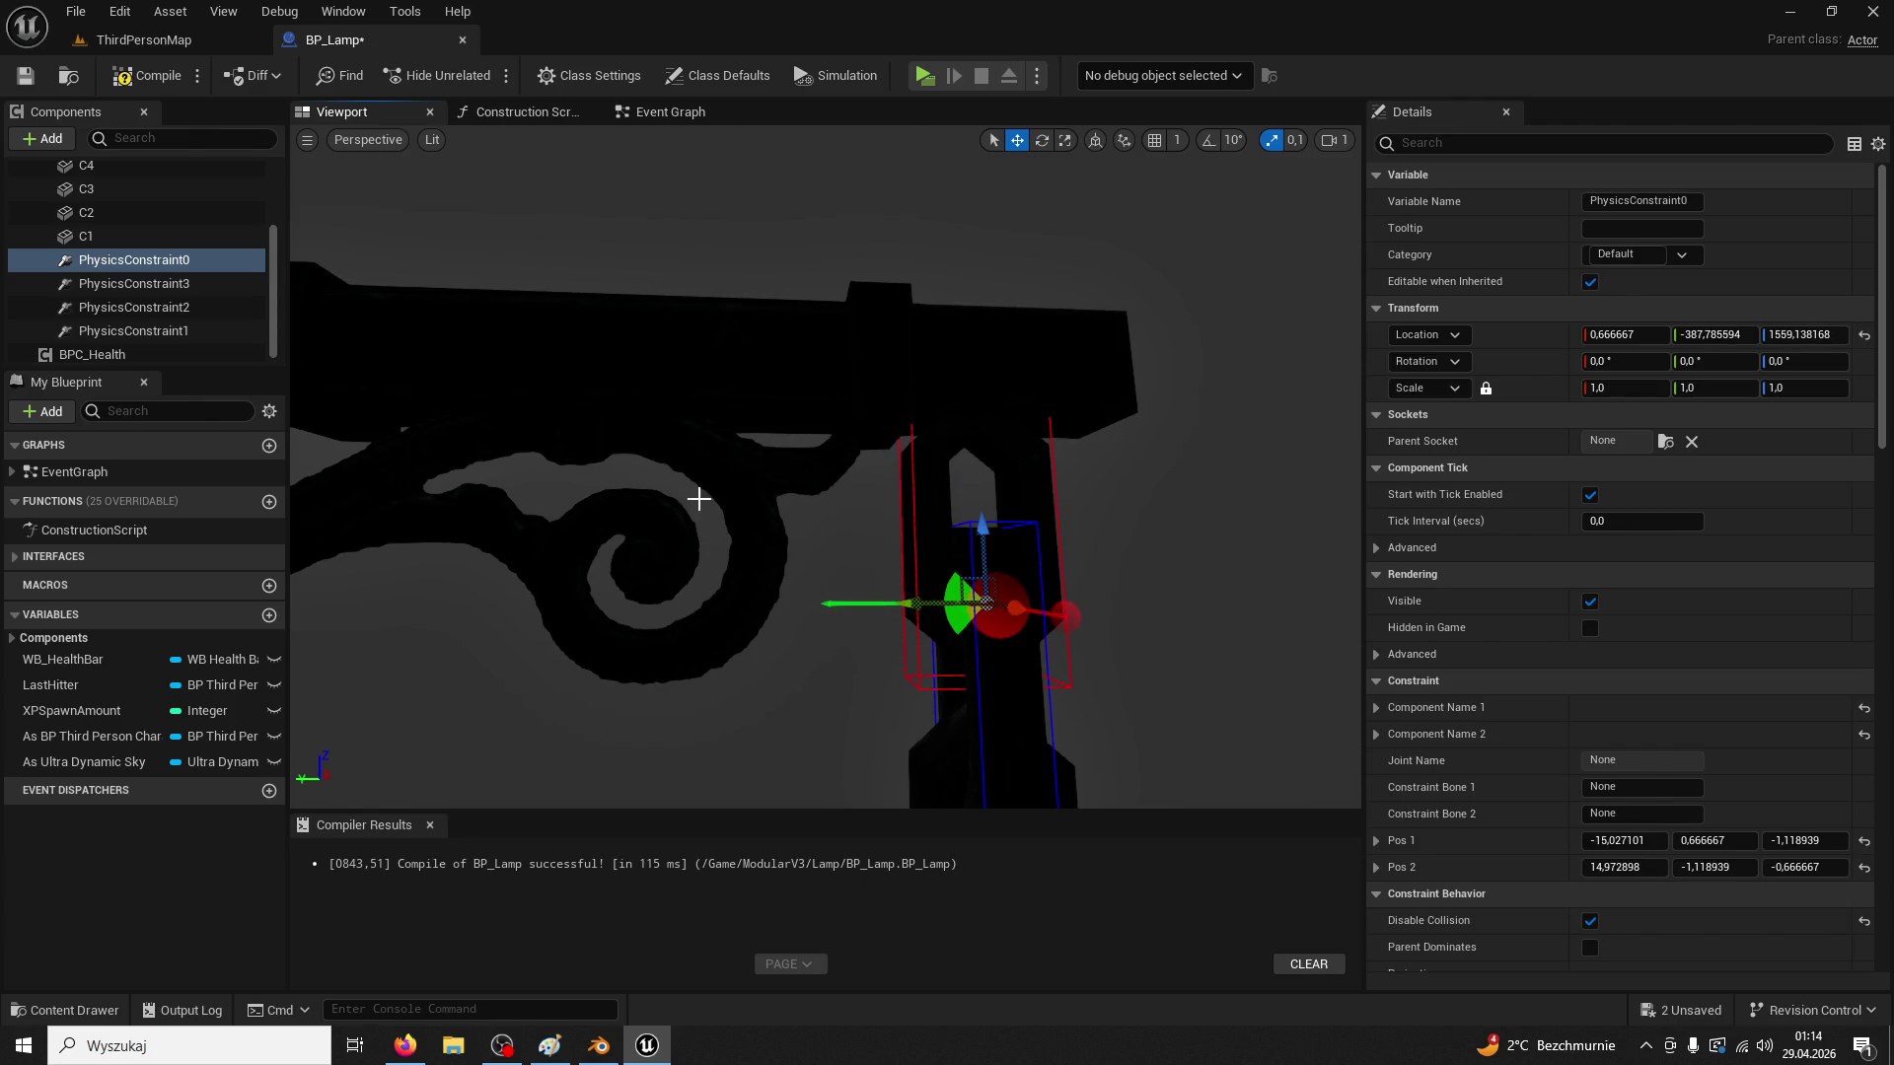
click(148, 307)
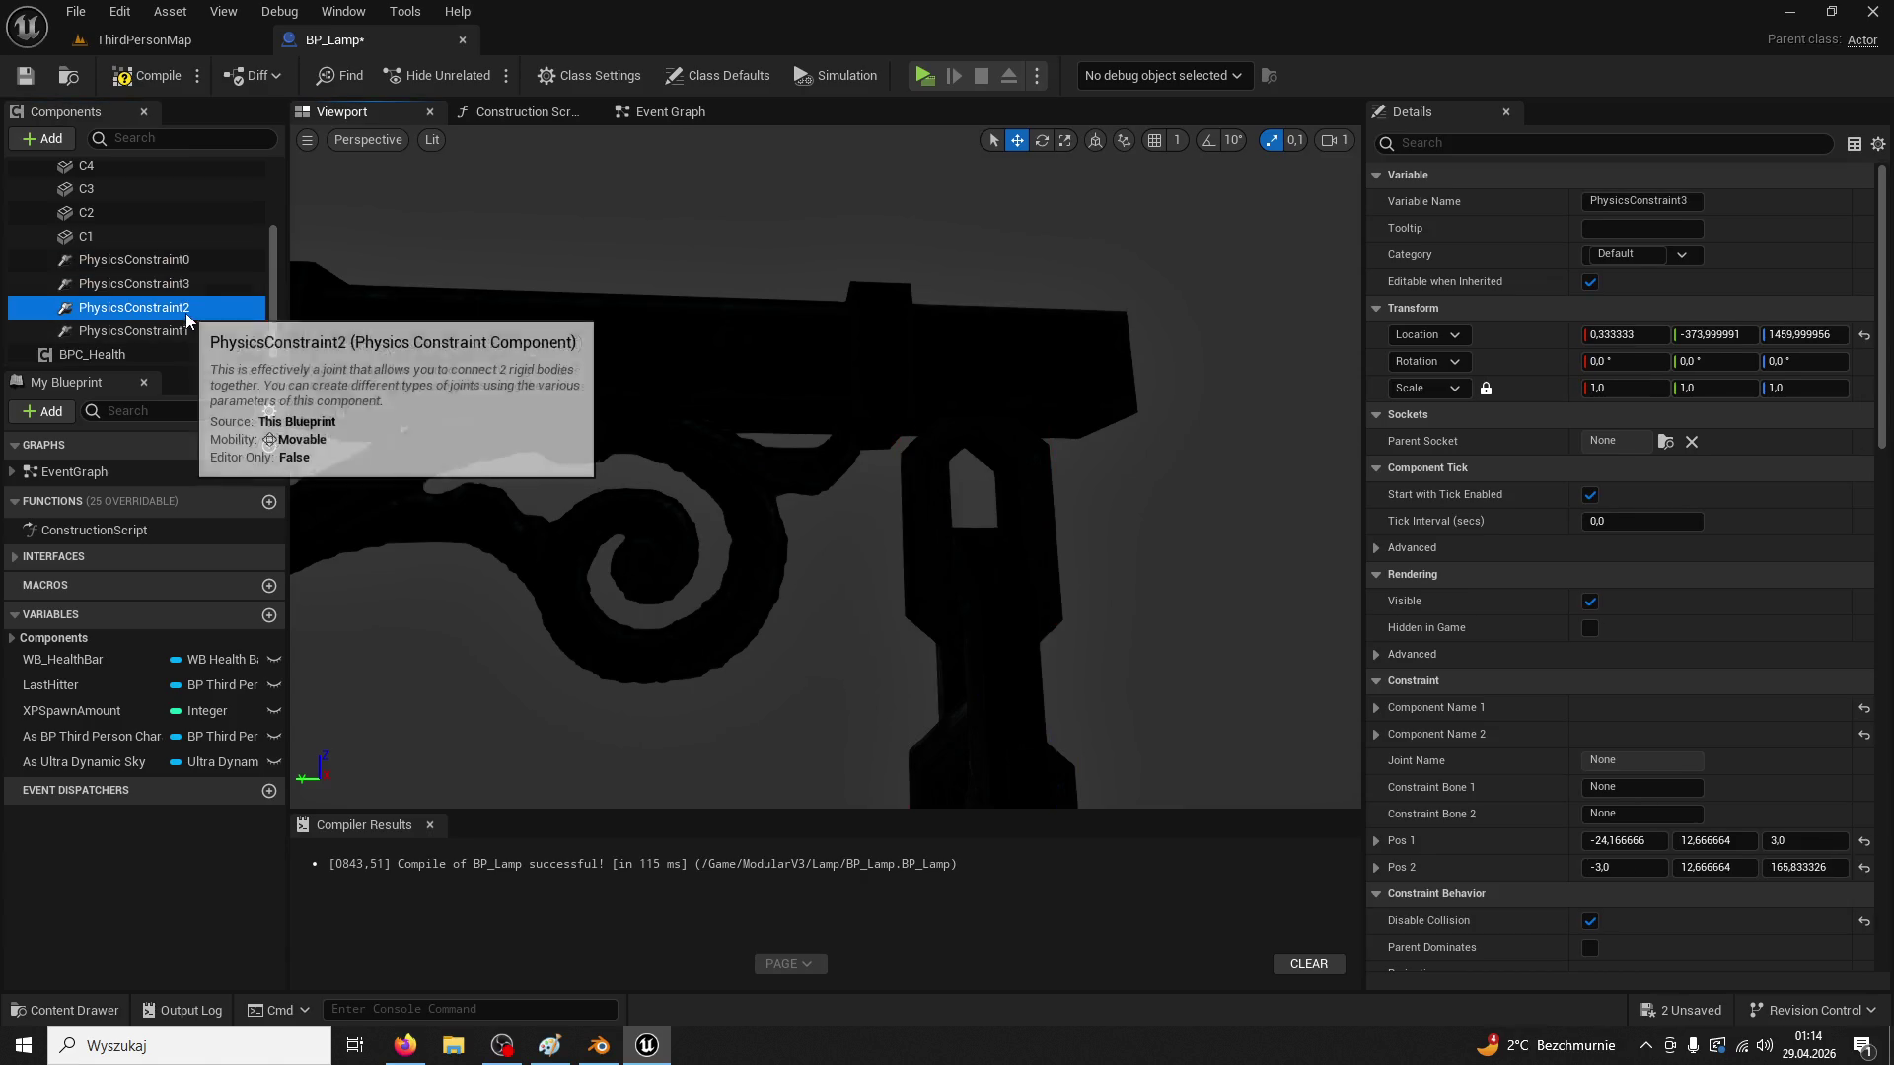
key(f)
scroll(985, 596, up, 5)
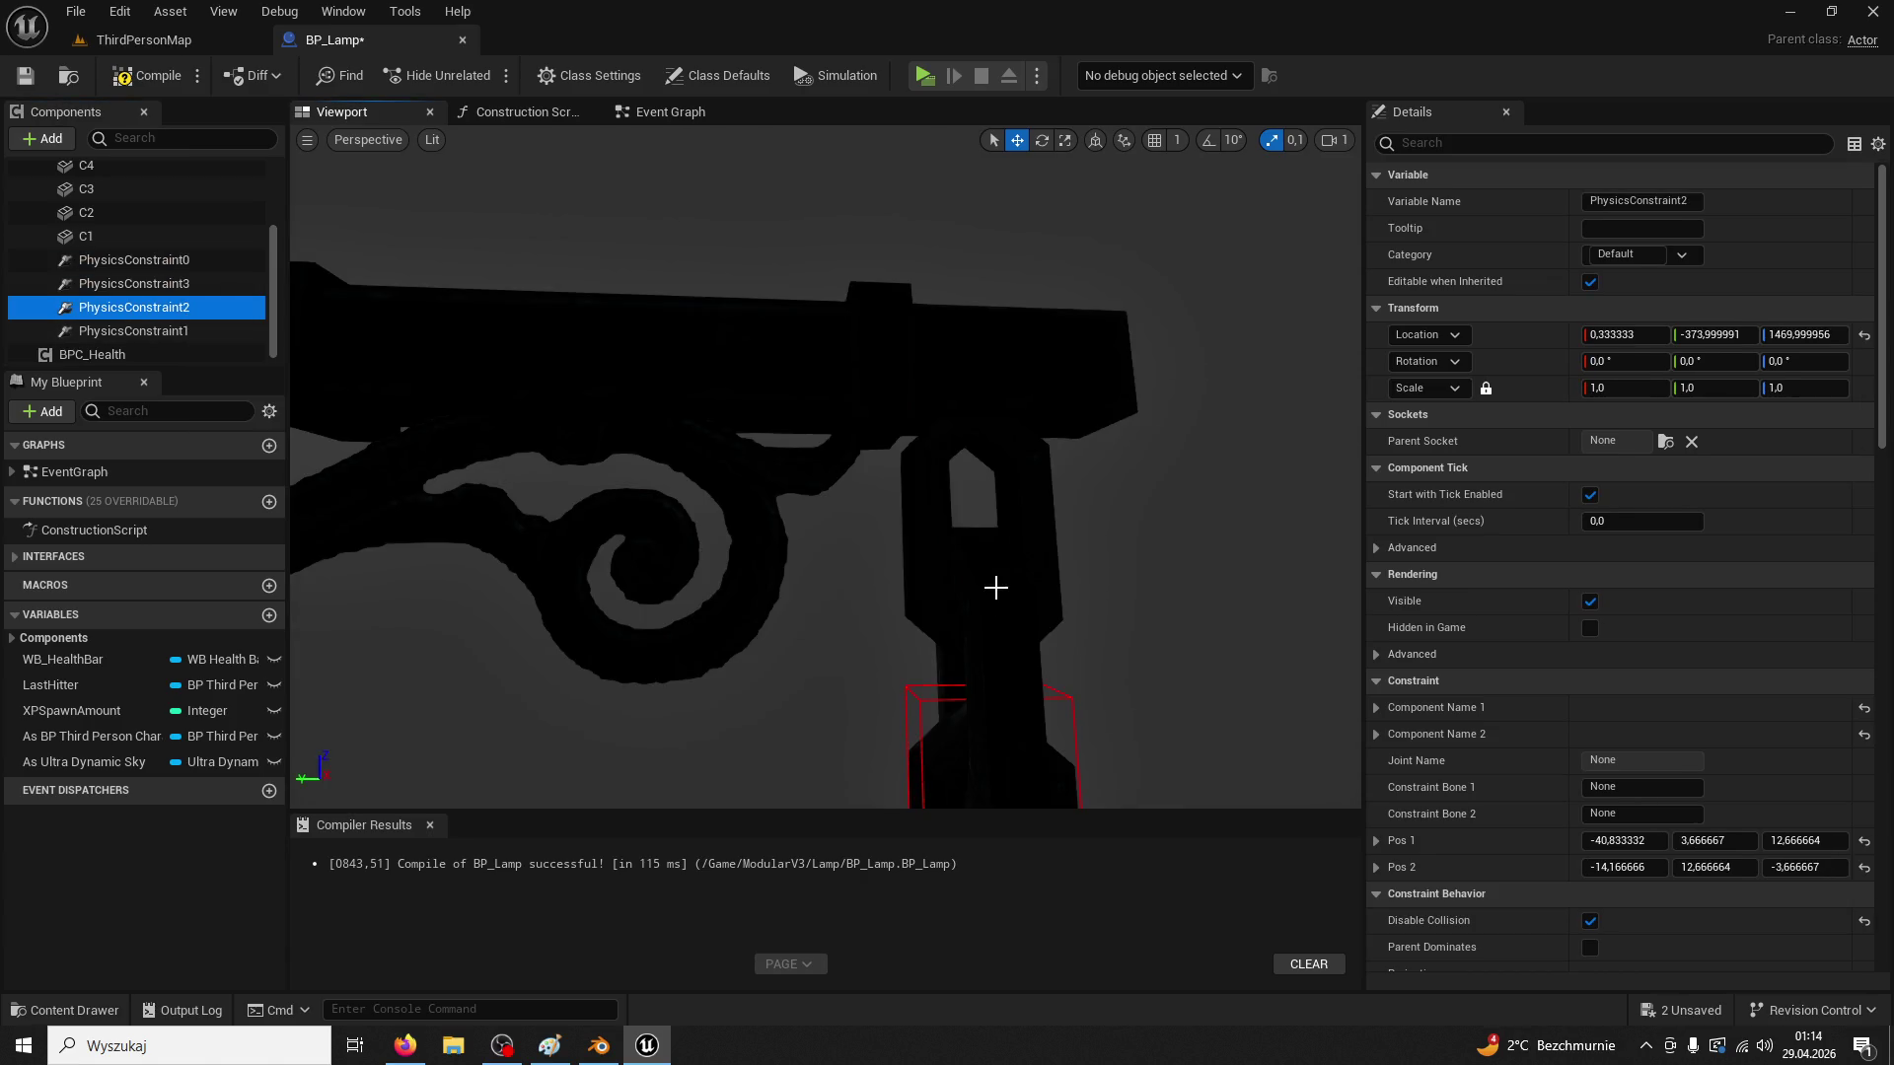
drag(846, 664, 847, 750)
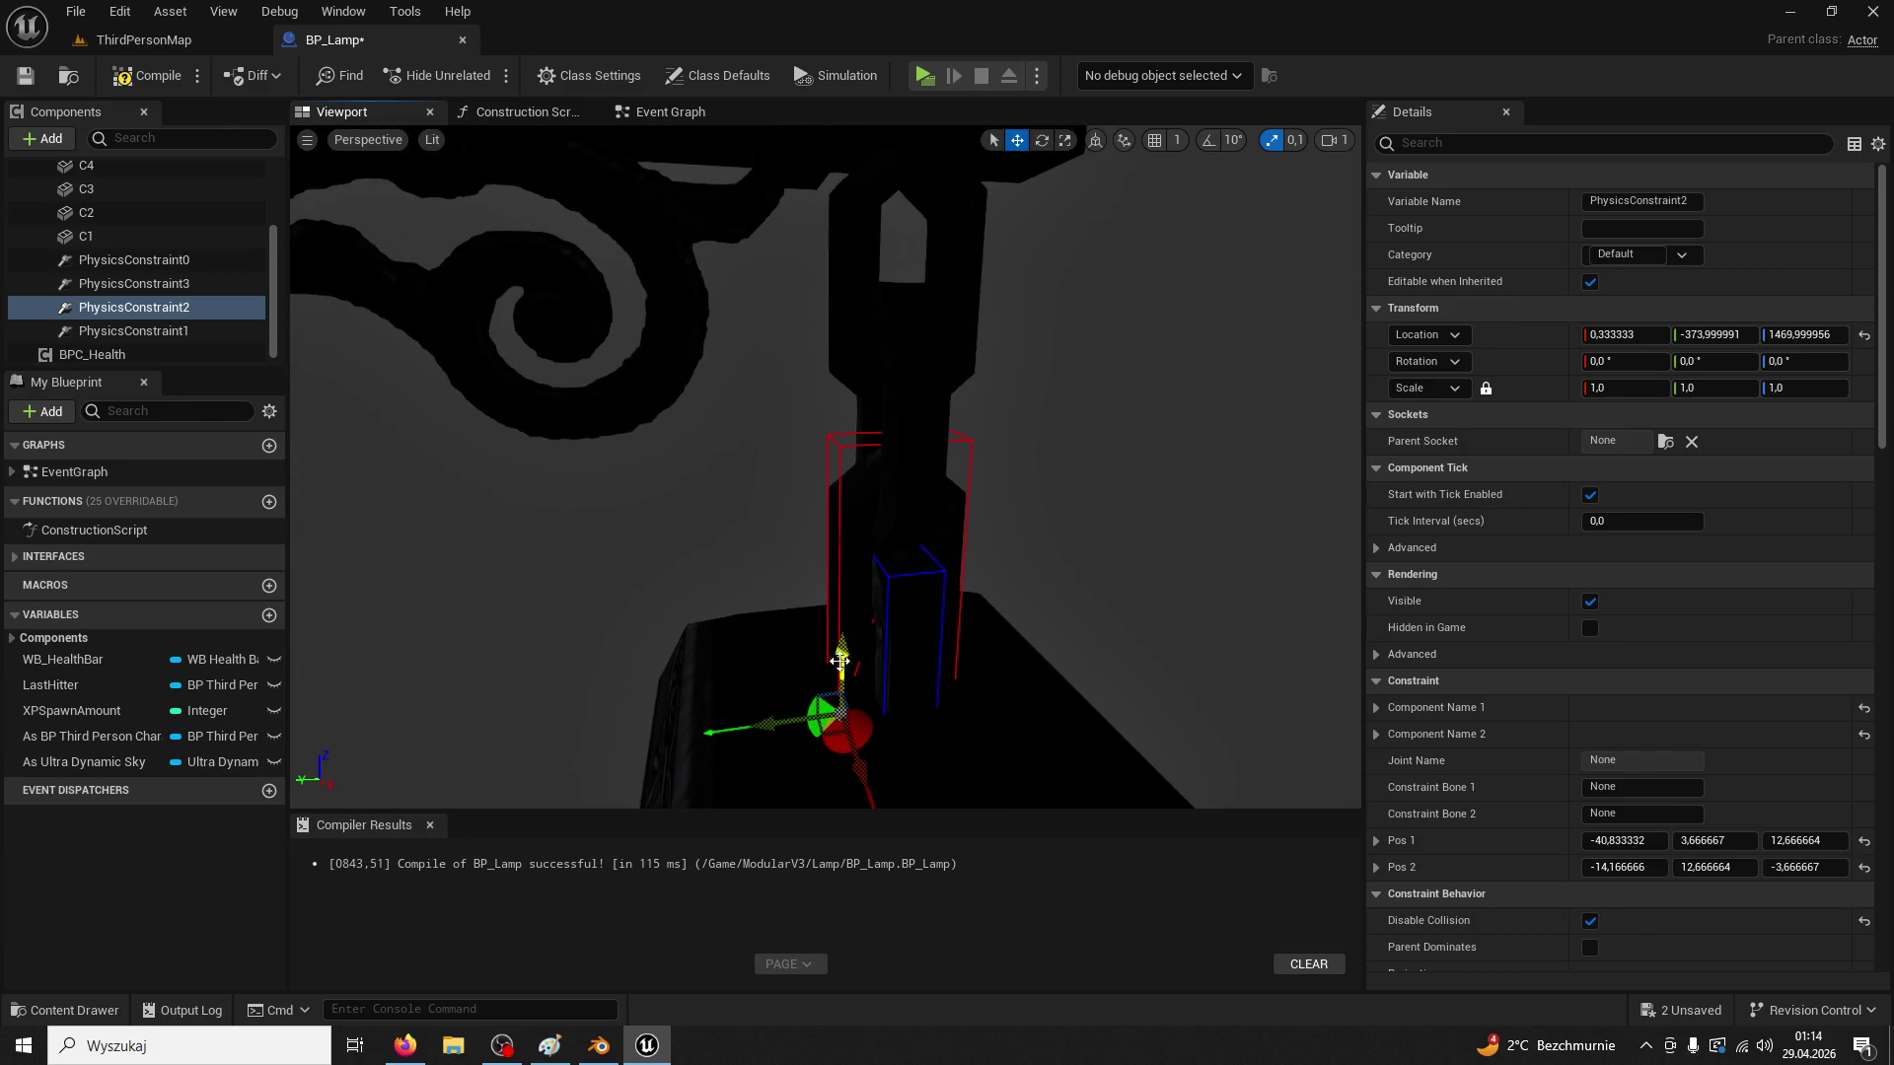
click(138, 331)
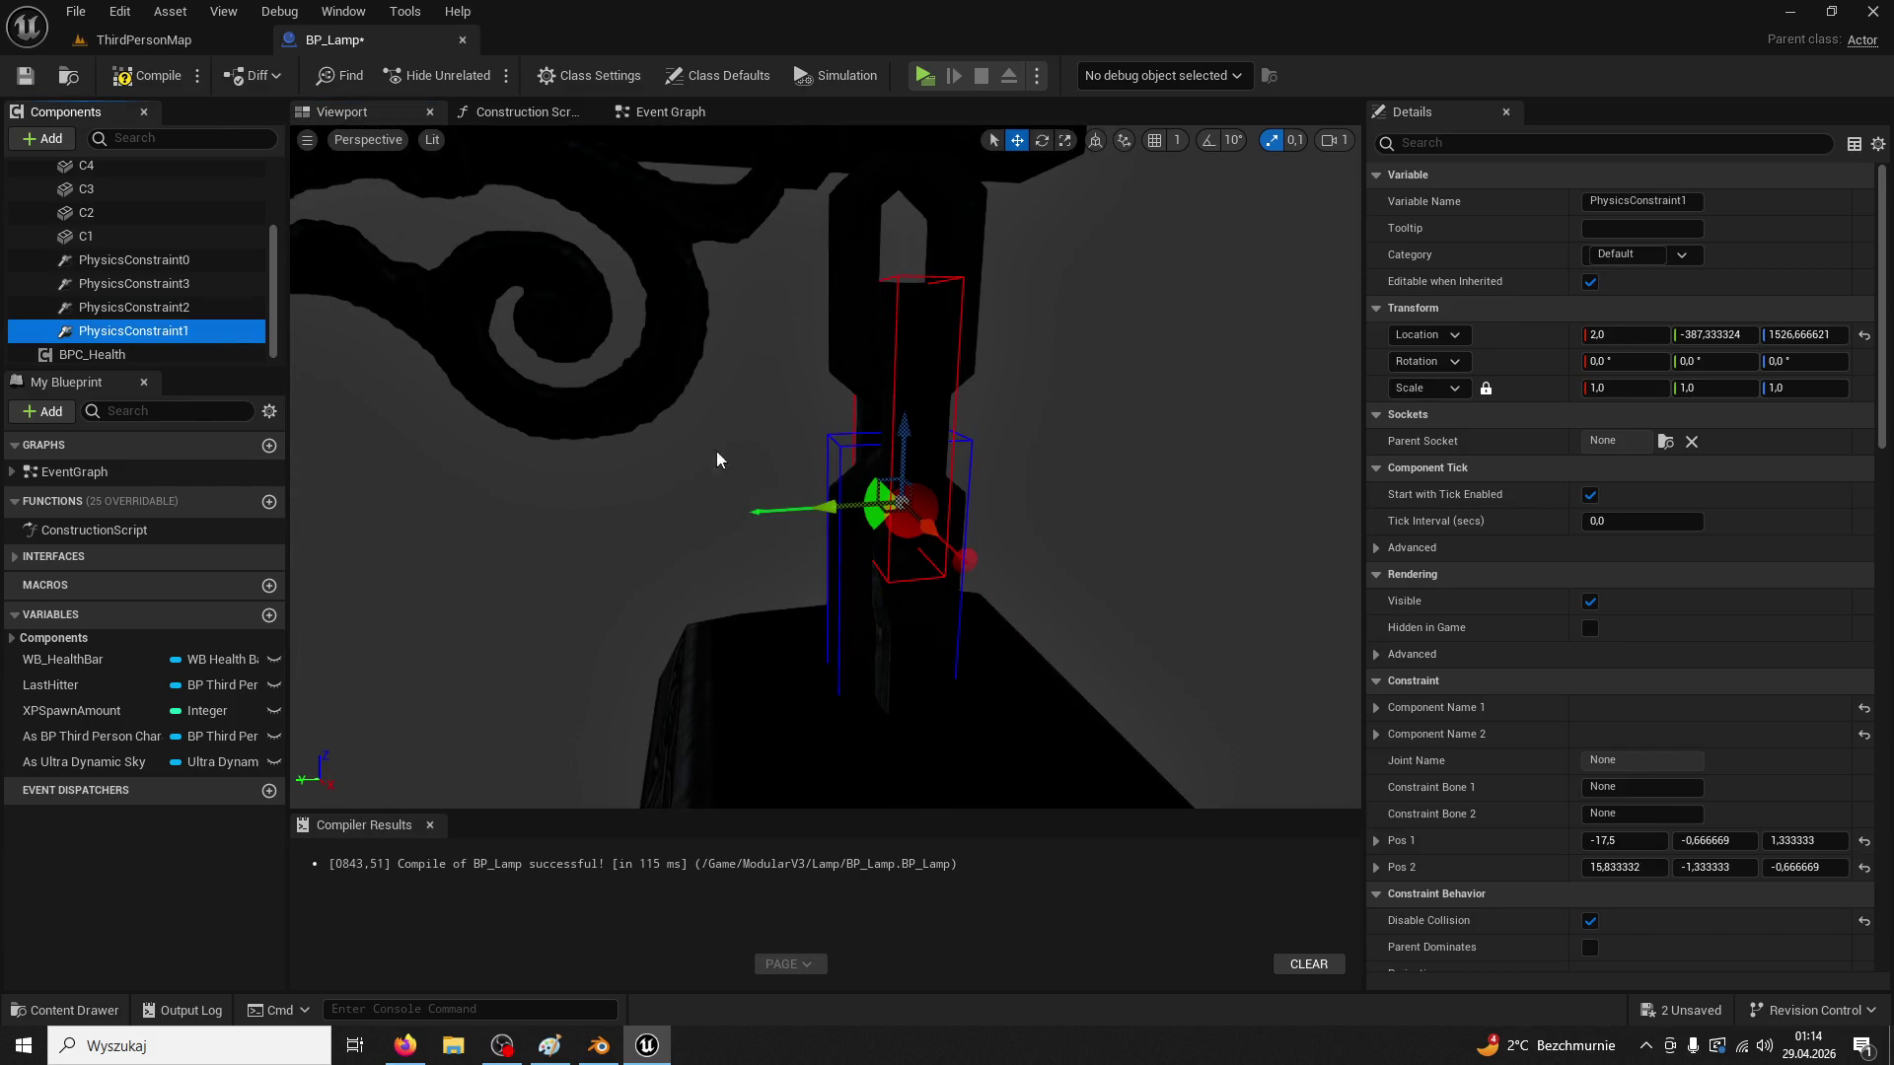
click(891, 408)
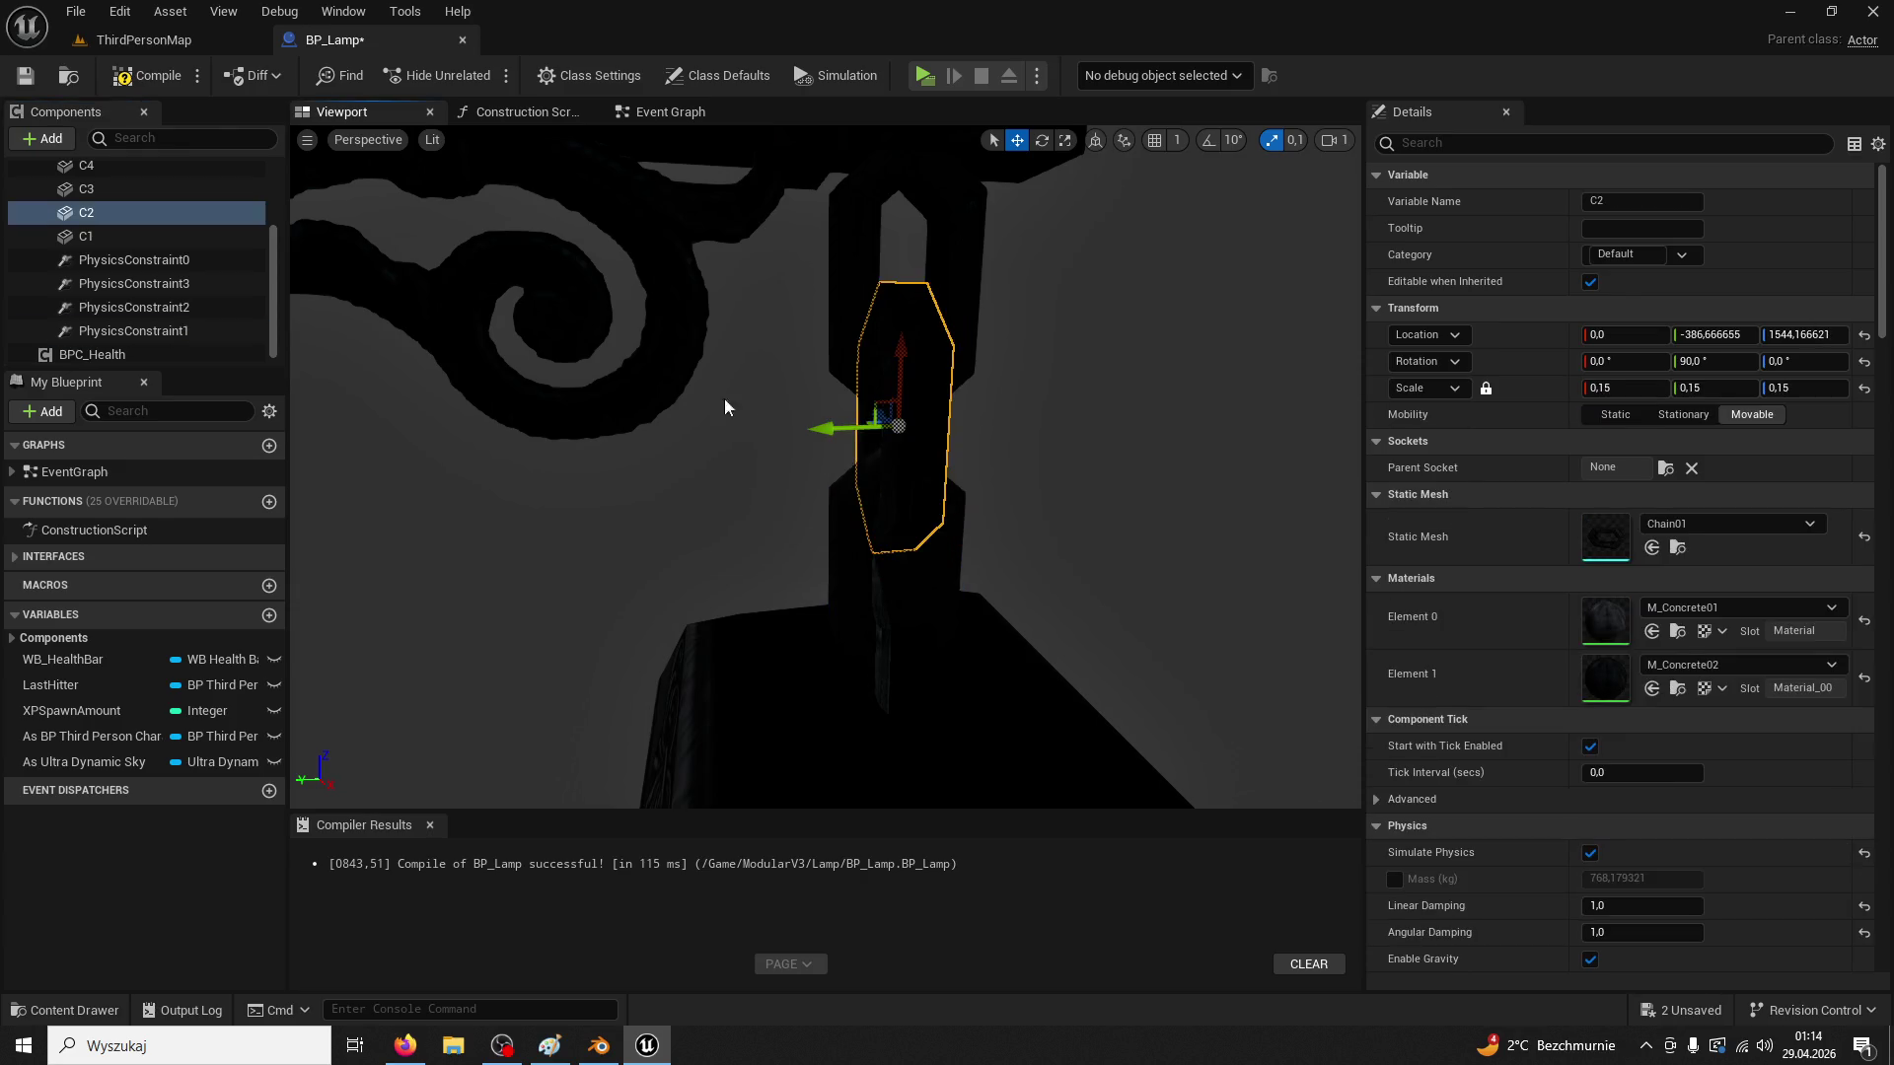
click(189, 314)
key(f)
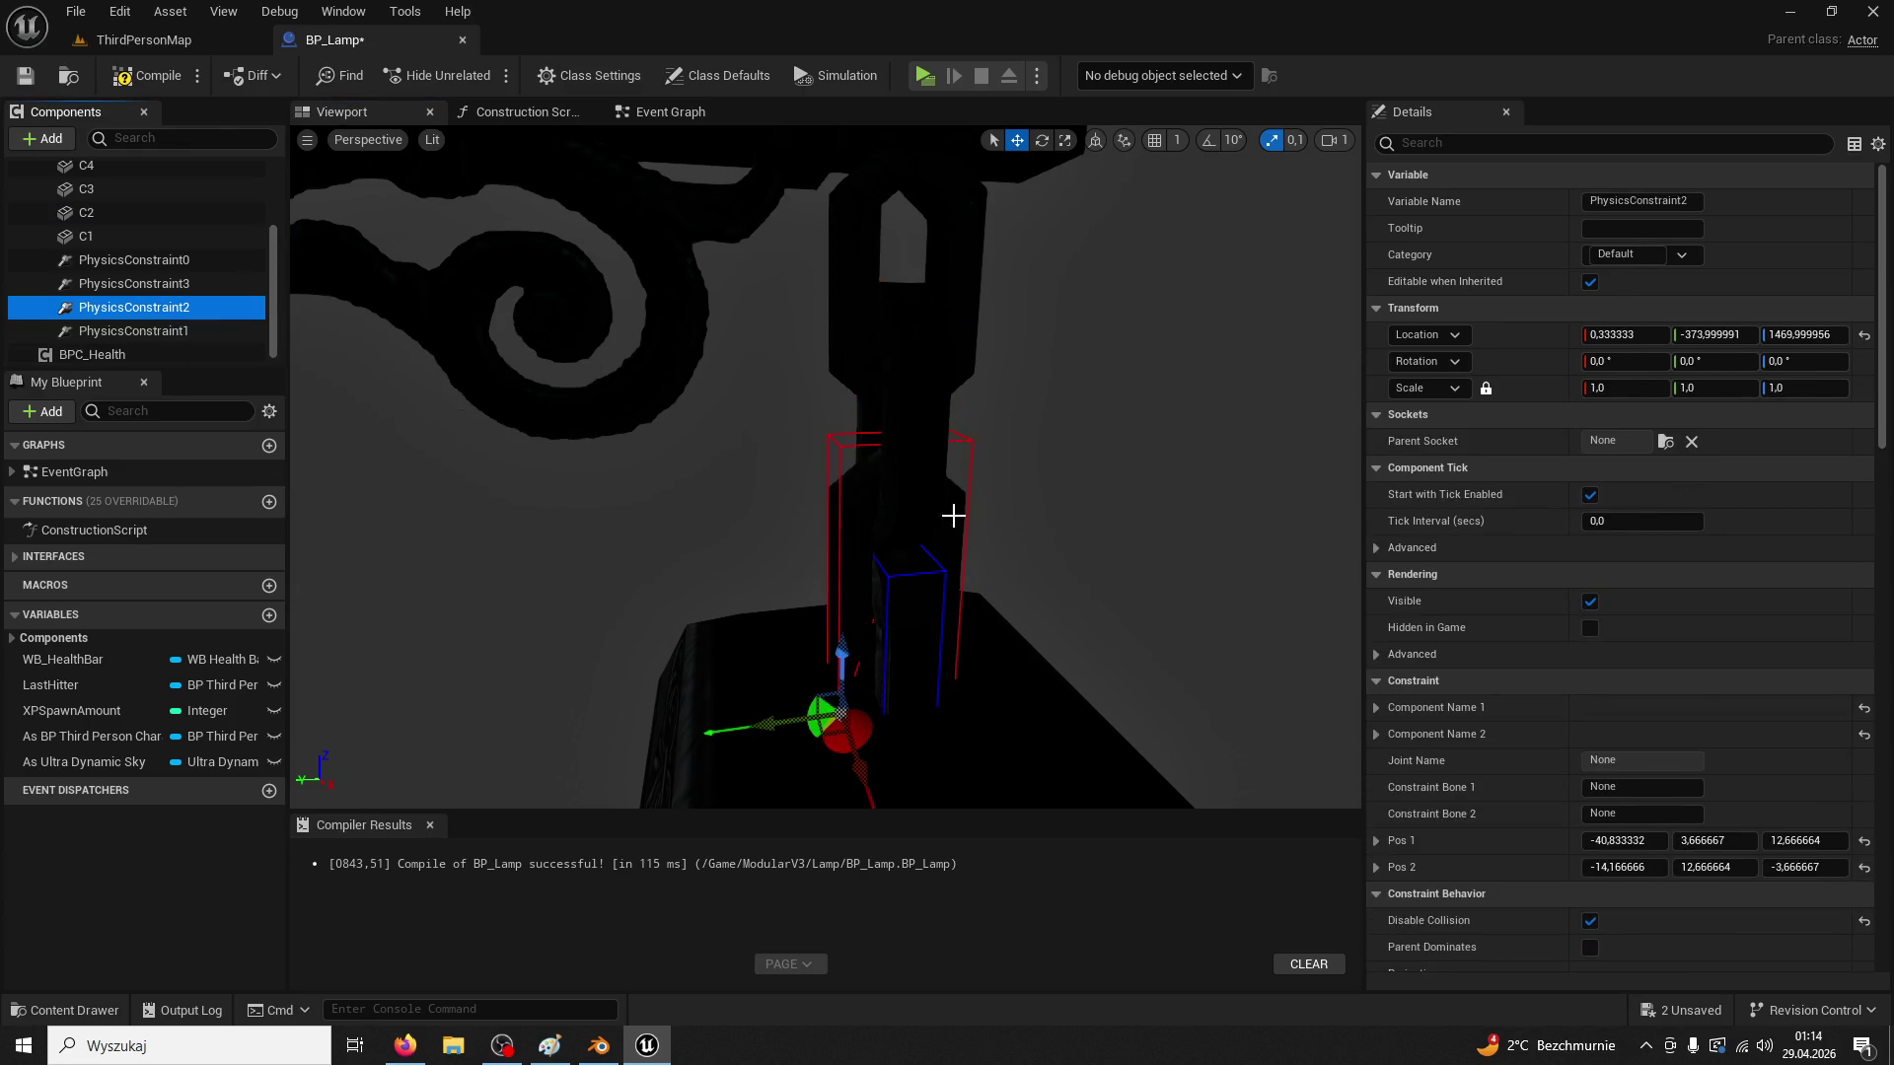
Move PhysicsConstraint2 onto the joint between the lowest chain link and the lamp head
scroll(826, 468, down, 5)
scroll(826, 468, up, 6)
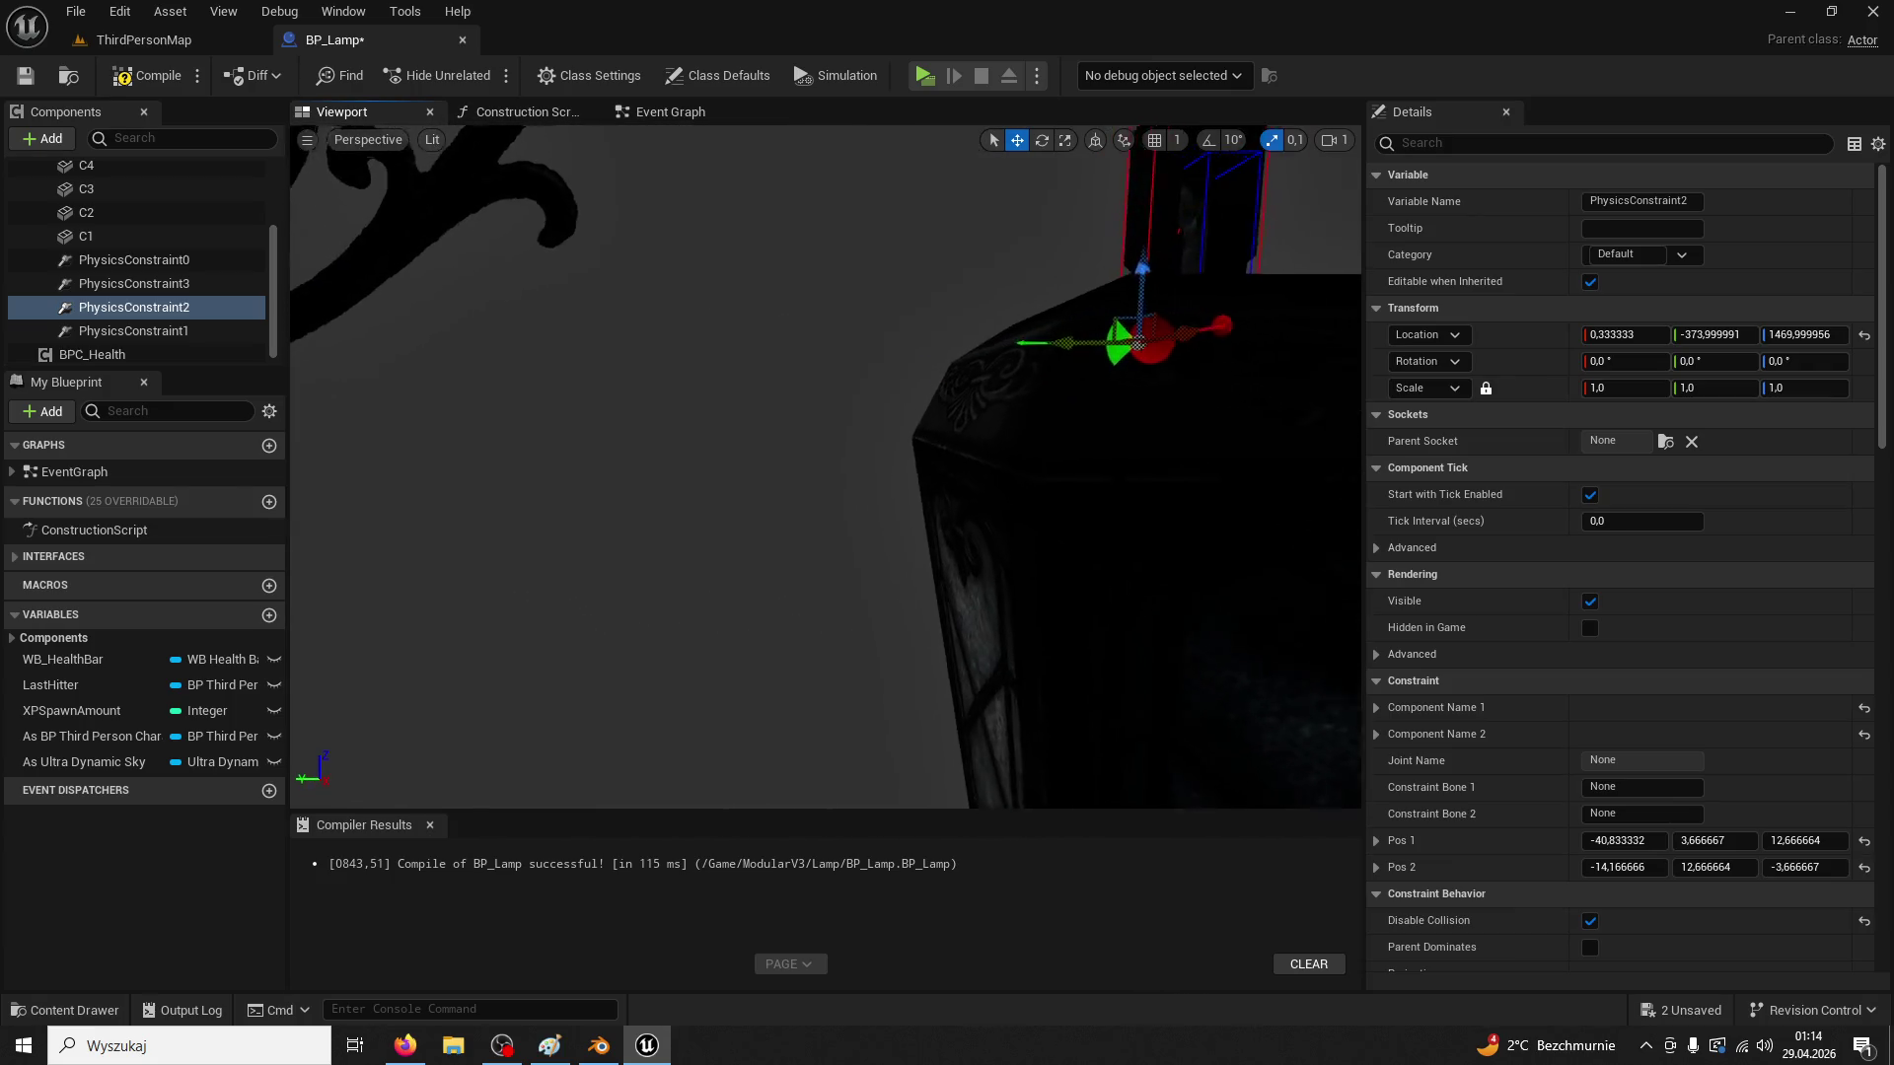
drag(824, 474, 824, 474)
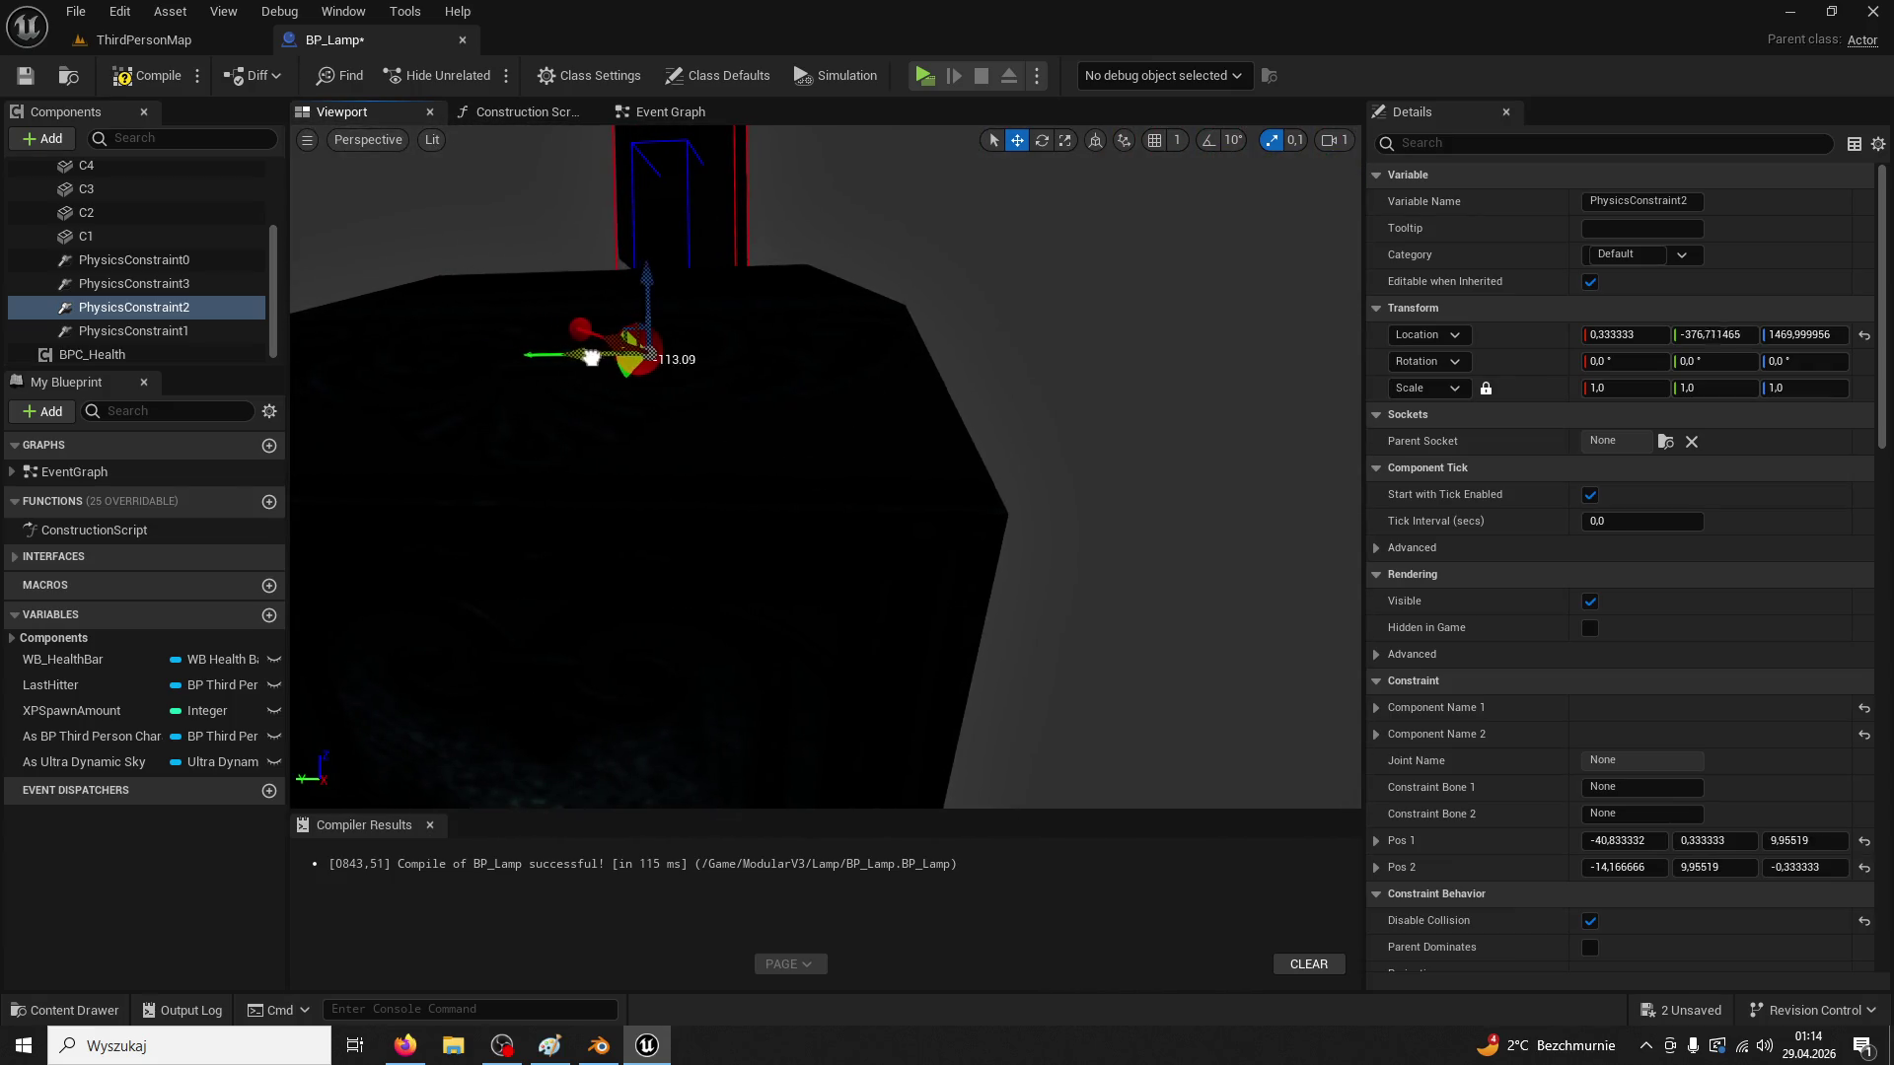
drag(628, 361, 628, 361)
scroll(826, 467, down, 4)
scroll(826, 468, up, 4)
drag(823, 475, 824, 475)
drag(767, 351, 767, 352)
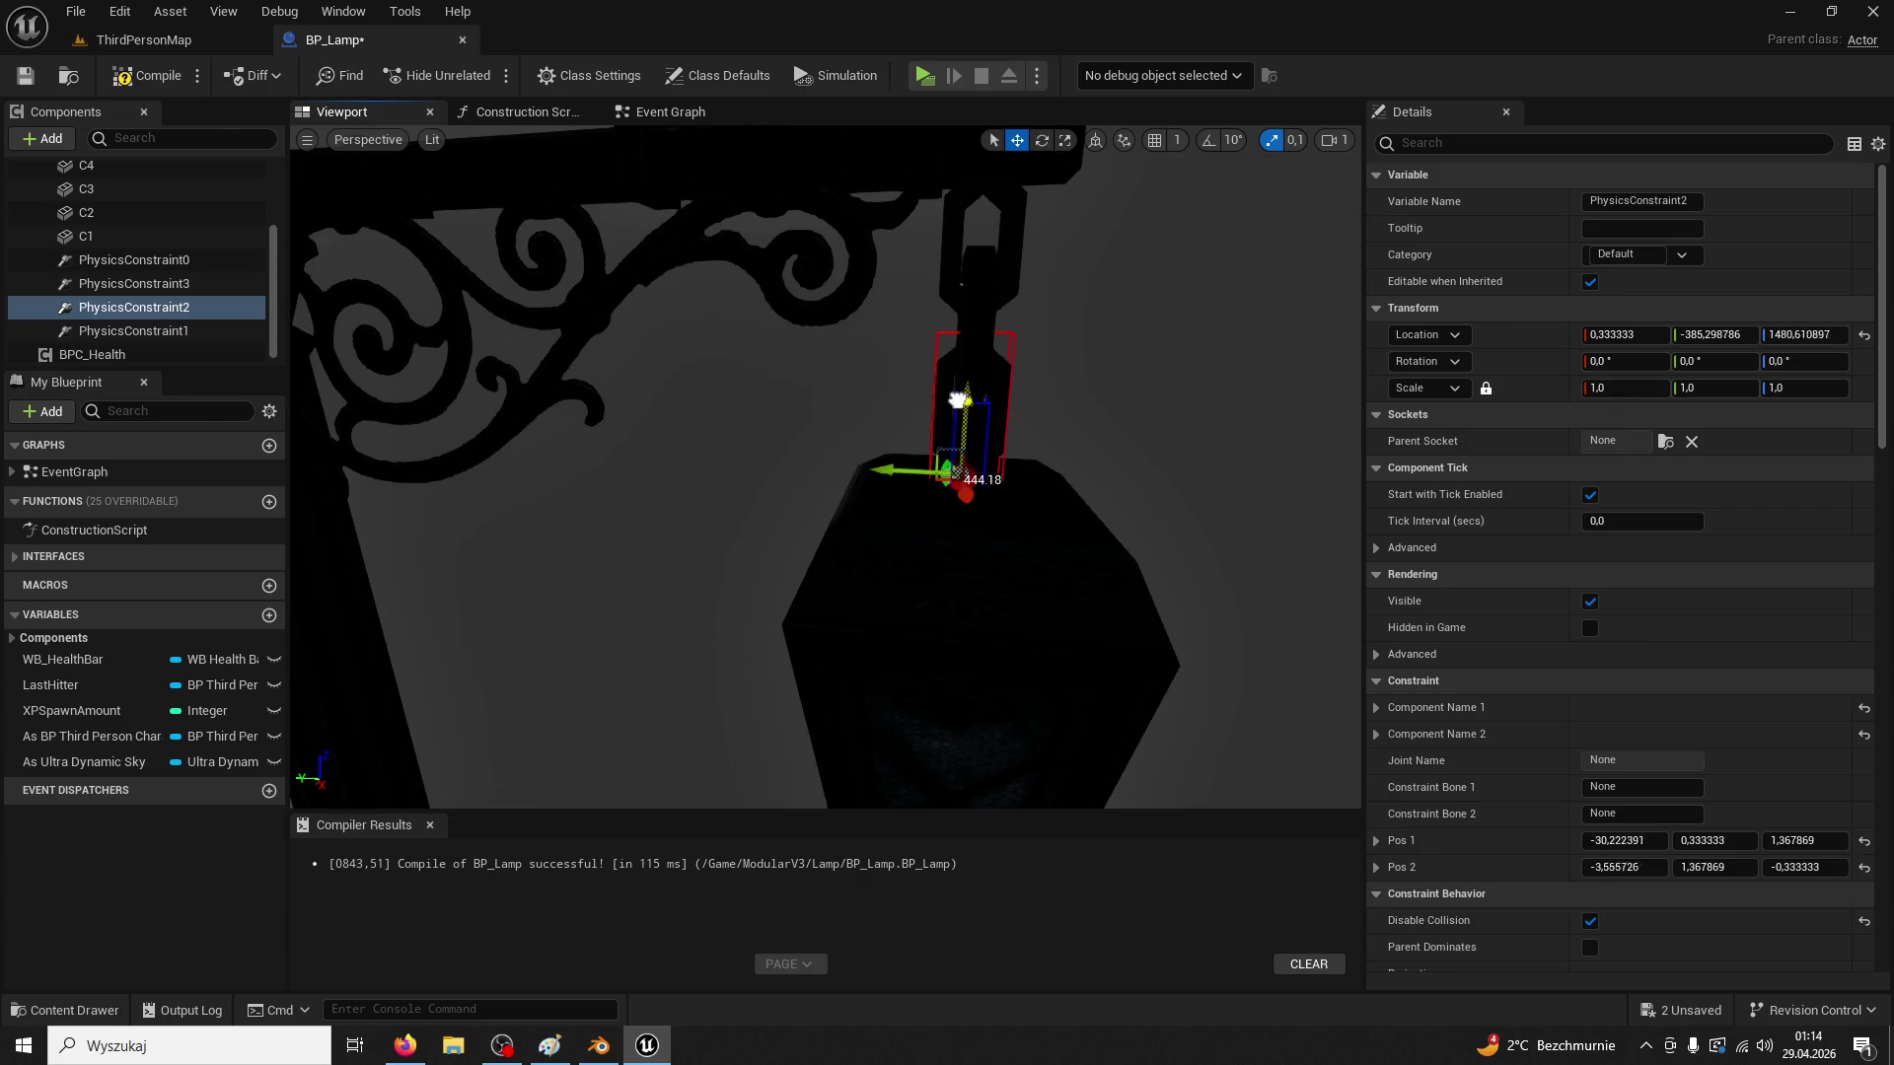
click(912, 469)
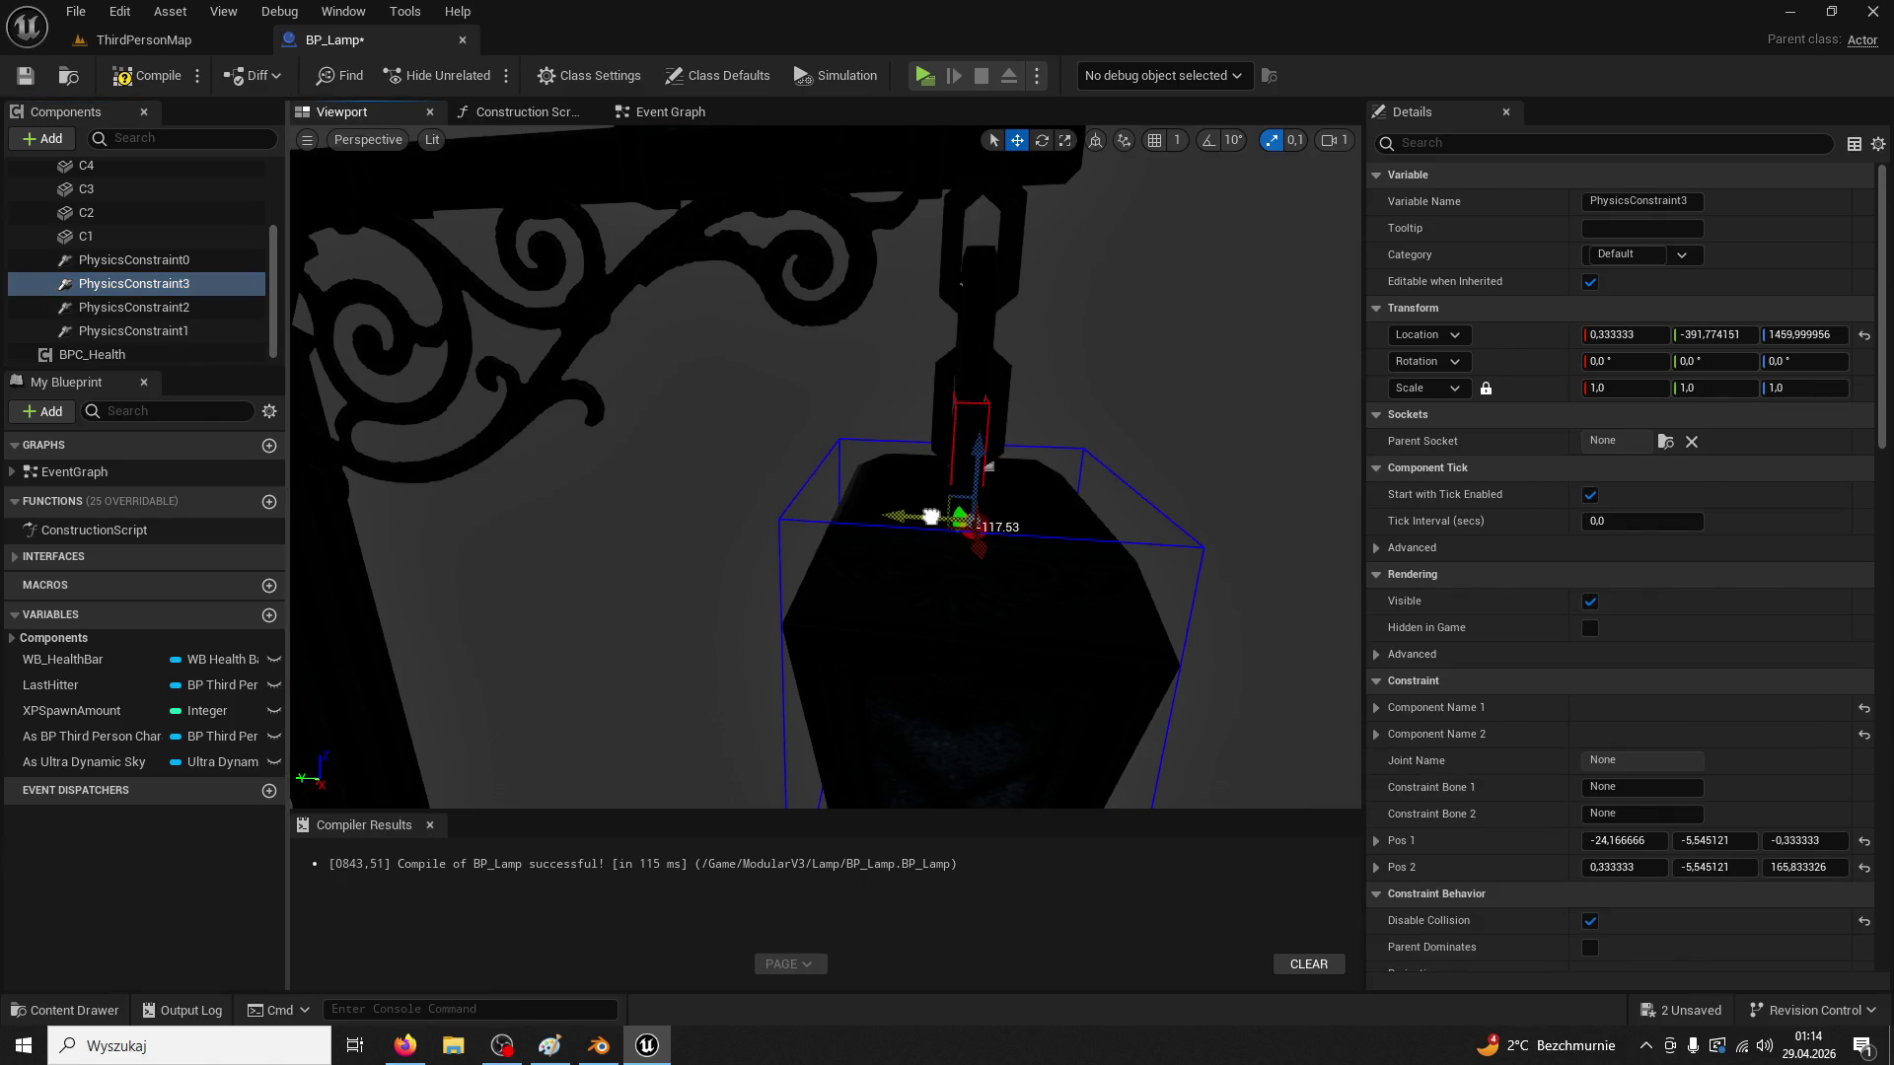
click(143, 39)
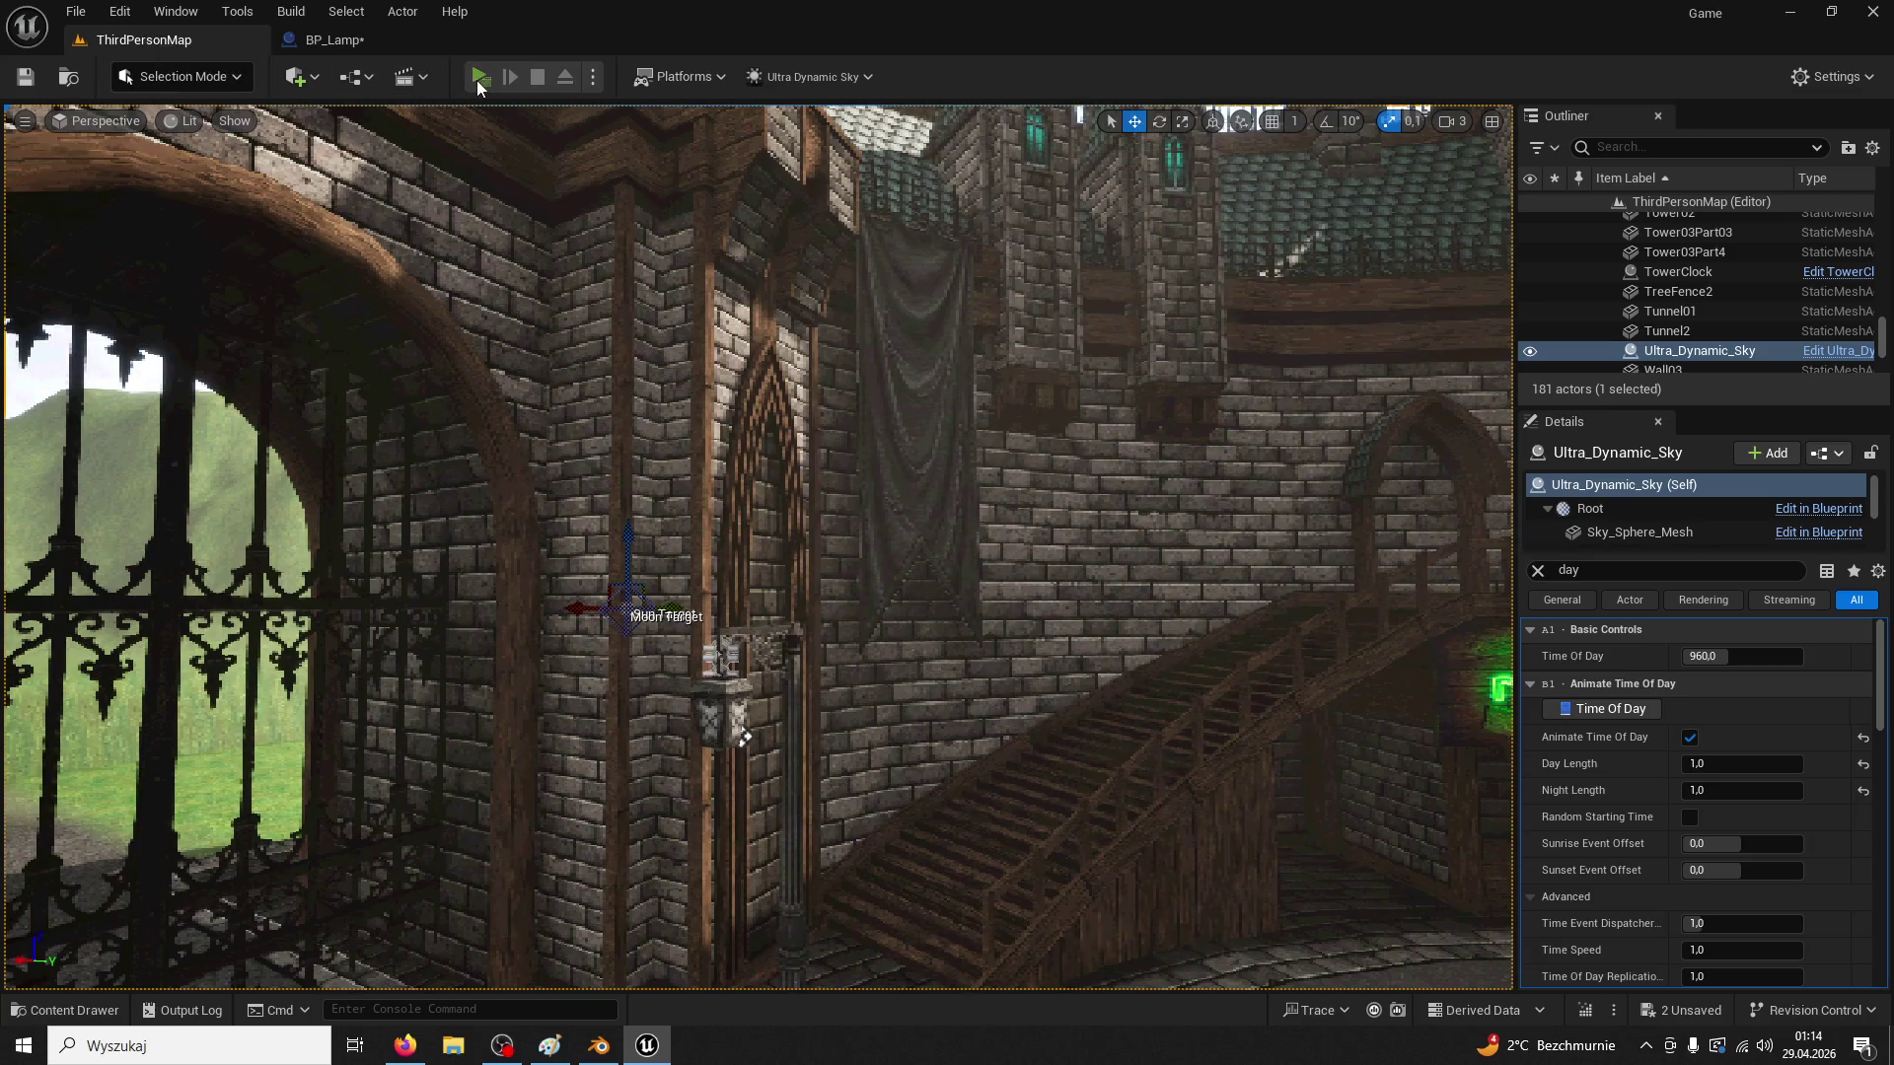
Walk the character past the hanging lamp by the iron gate, then stop and go back to BP_Lamp
click(476, 80)
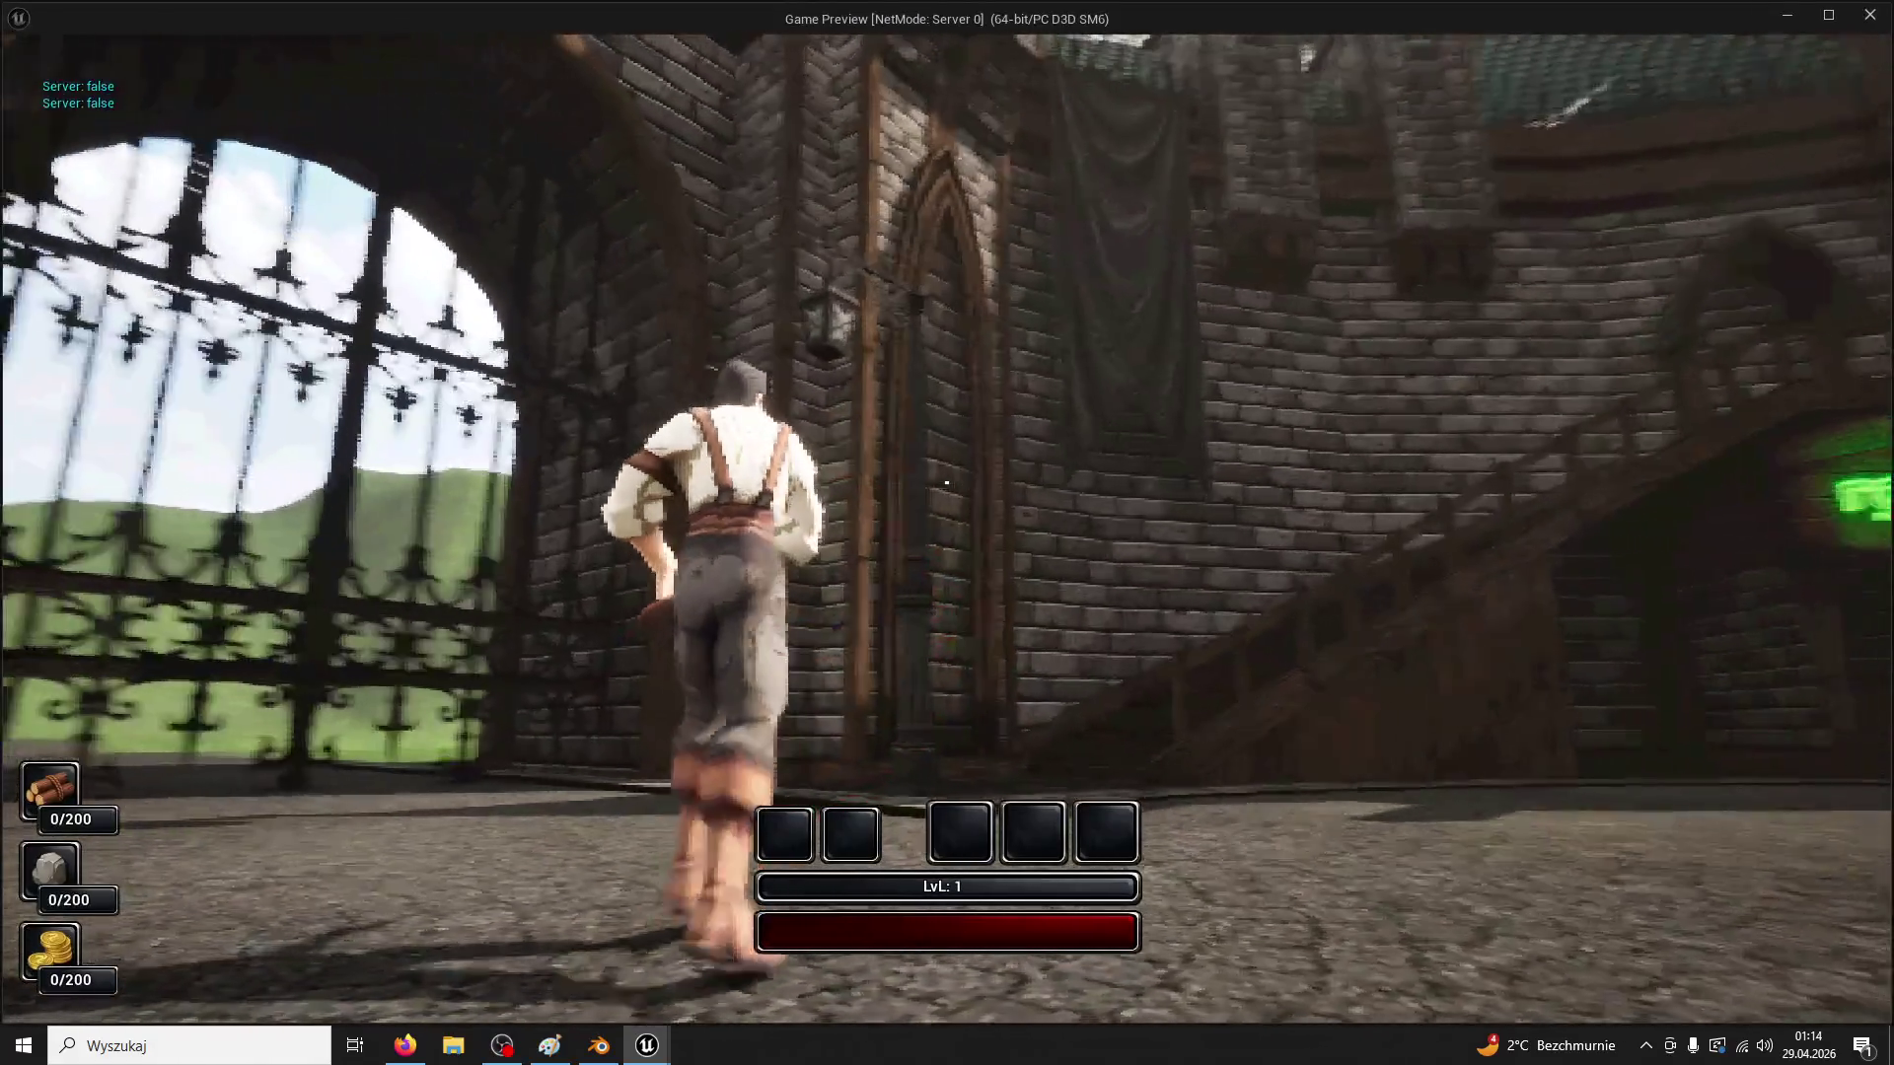
key(w)
key(w)
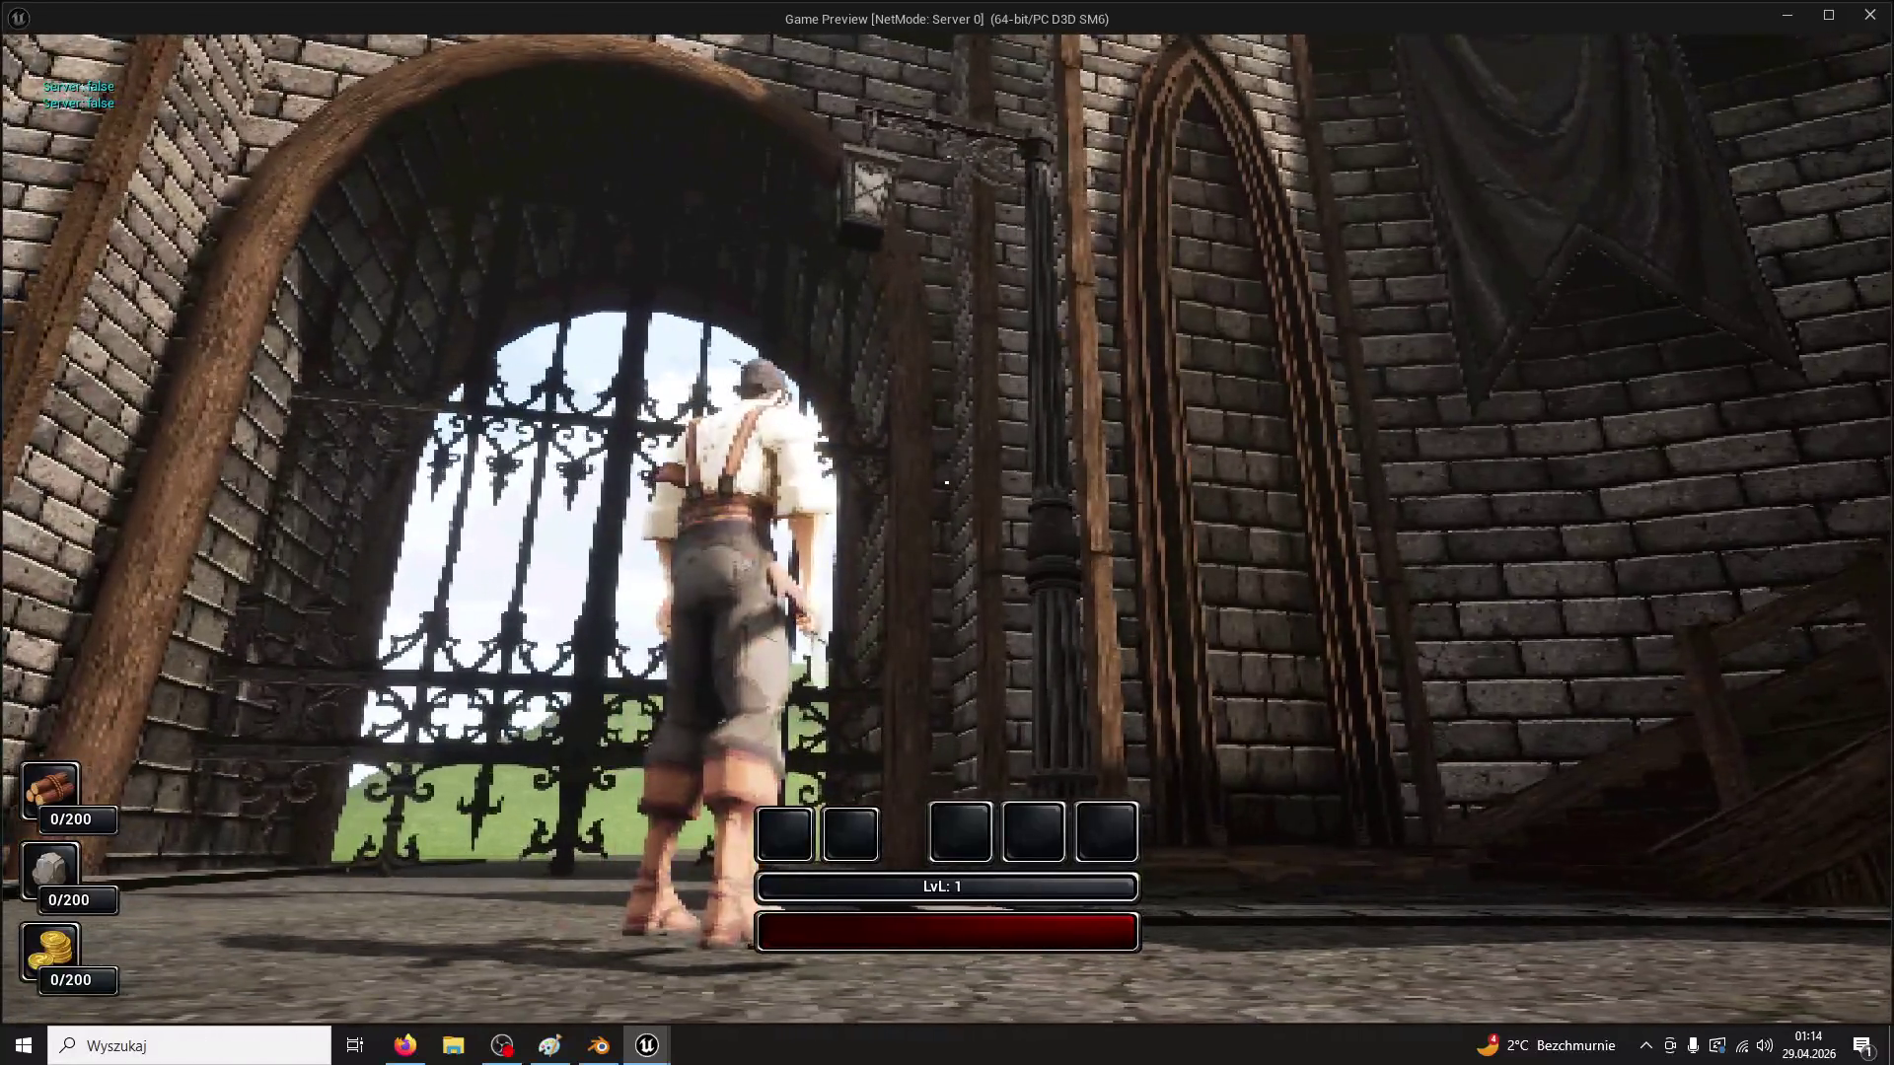
key(a)
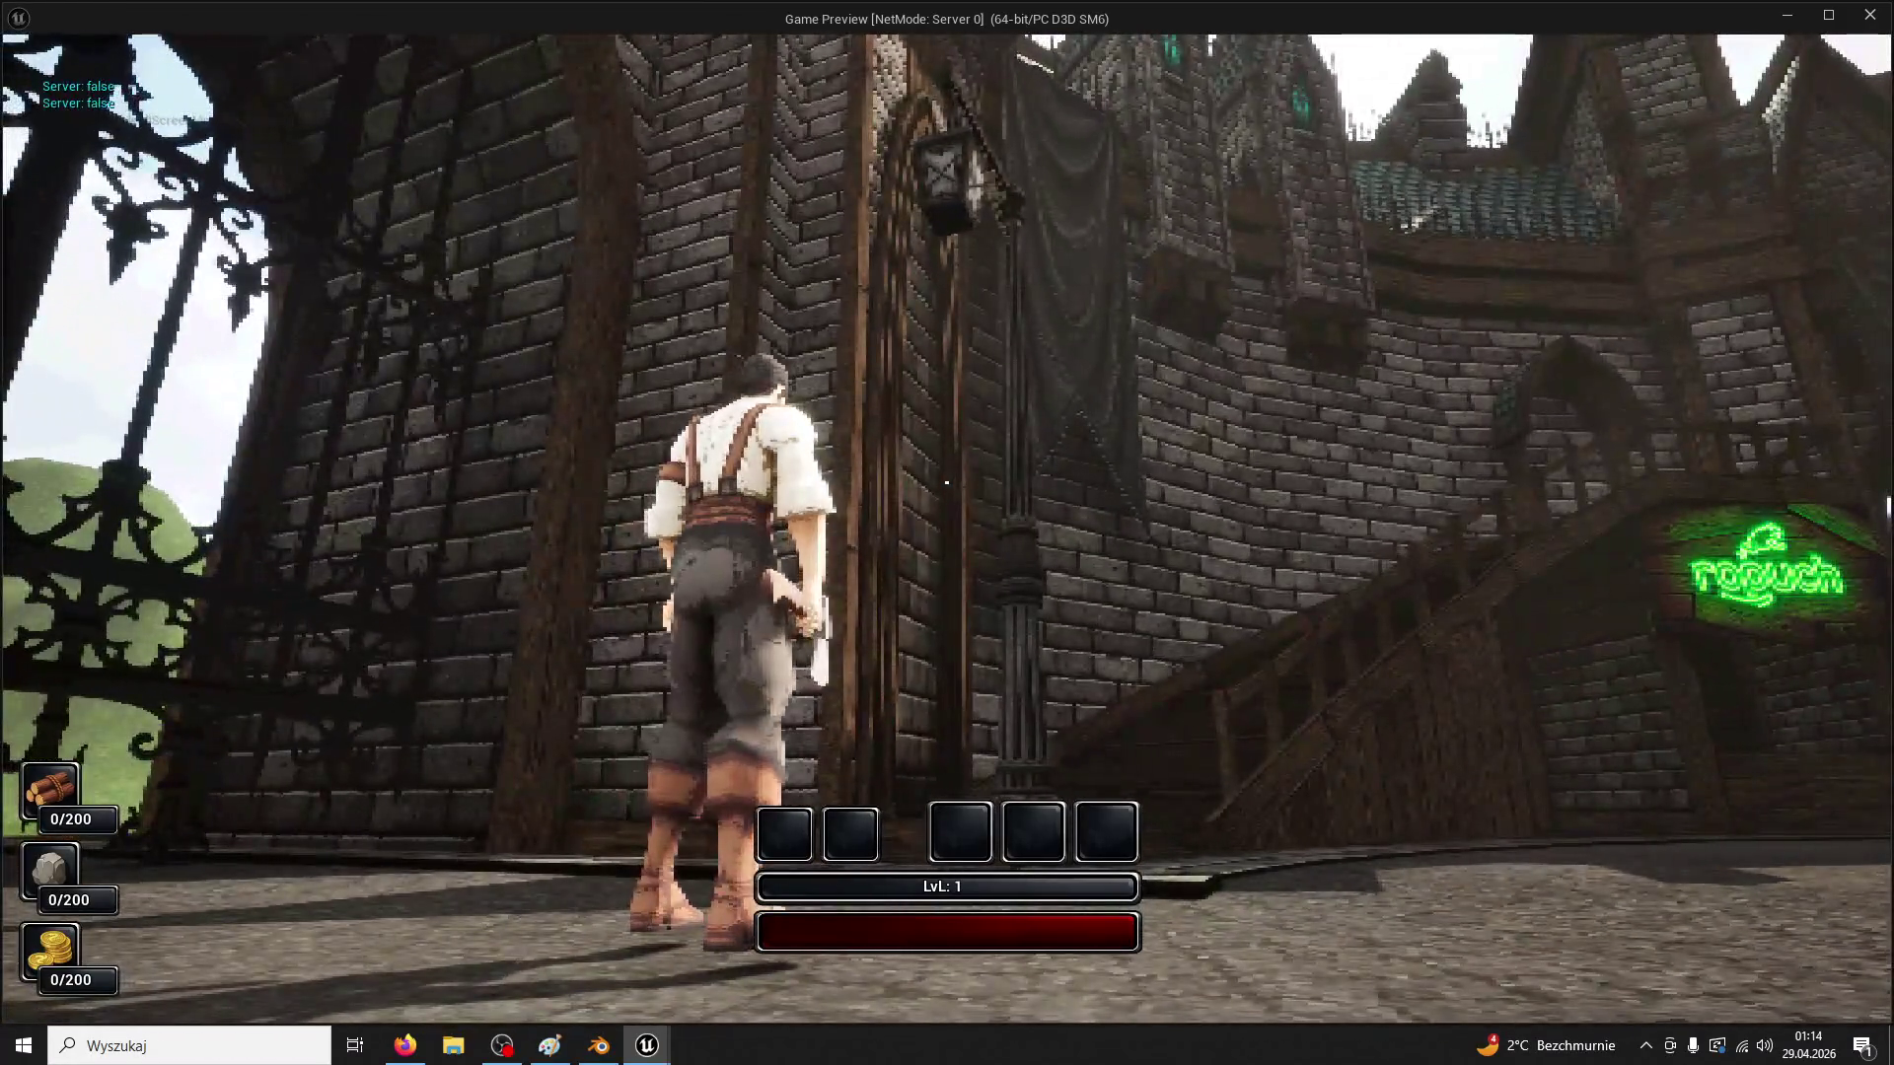
key(w)
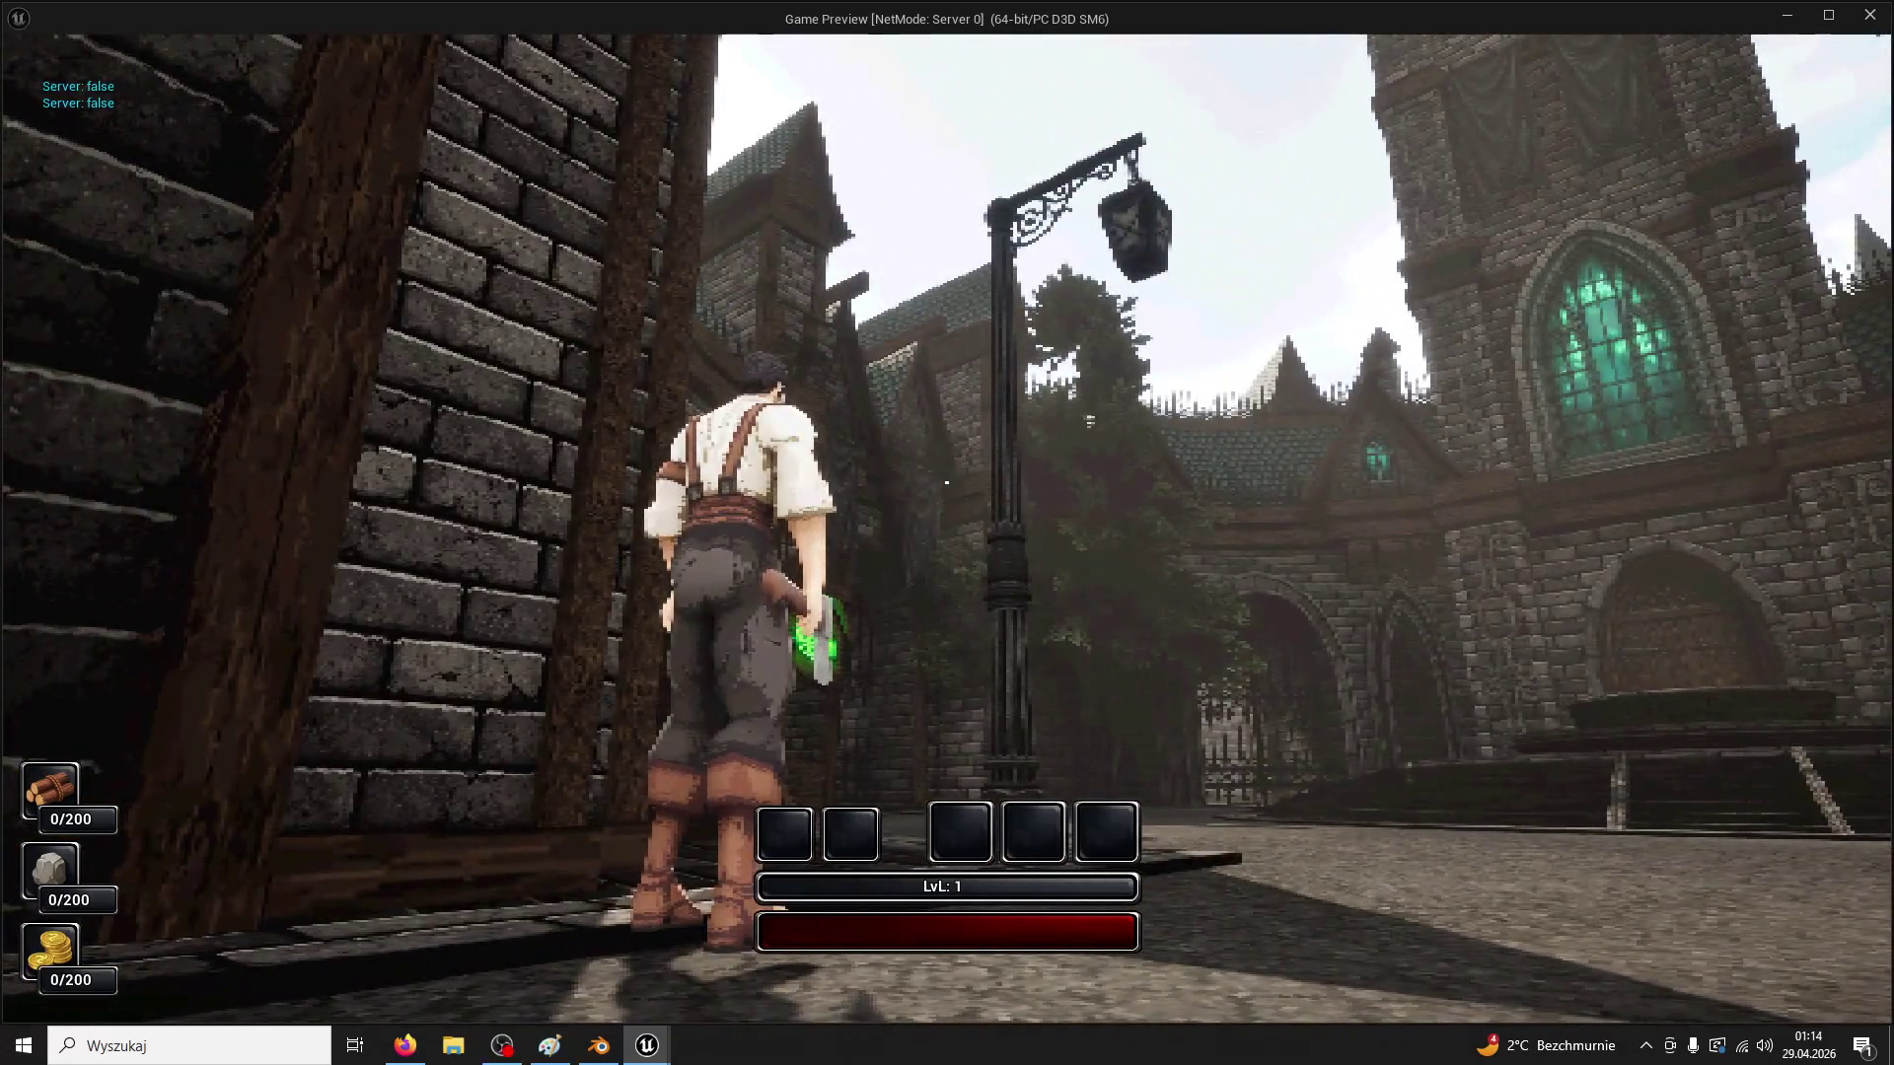
key(Escape)
click(335, 39)
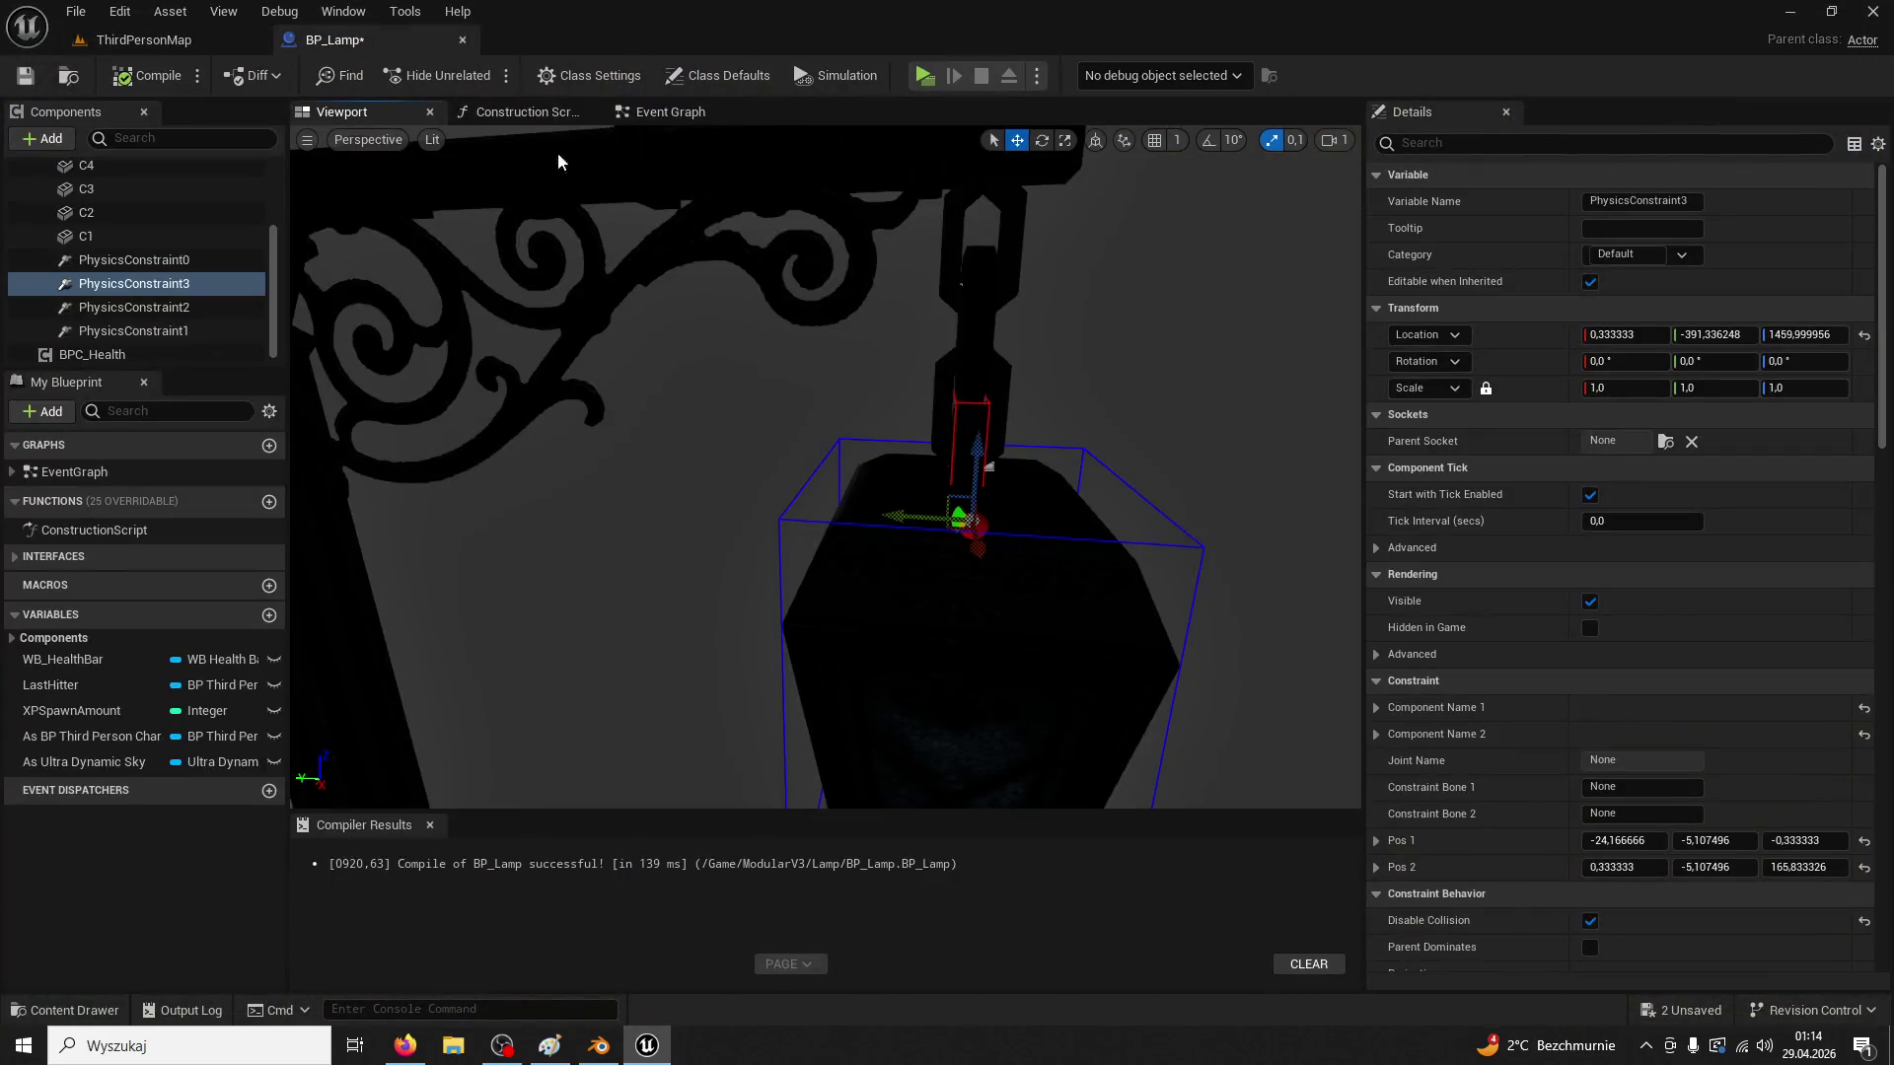
Raise PhysicsConstraint0, 1 and 2 onto the chain joints (PhysicsConstraint2 at Z 1492.98) and play-test
click(174, 262)
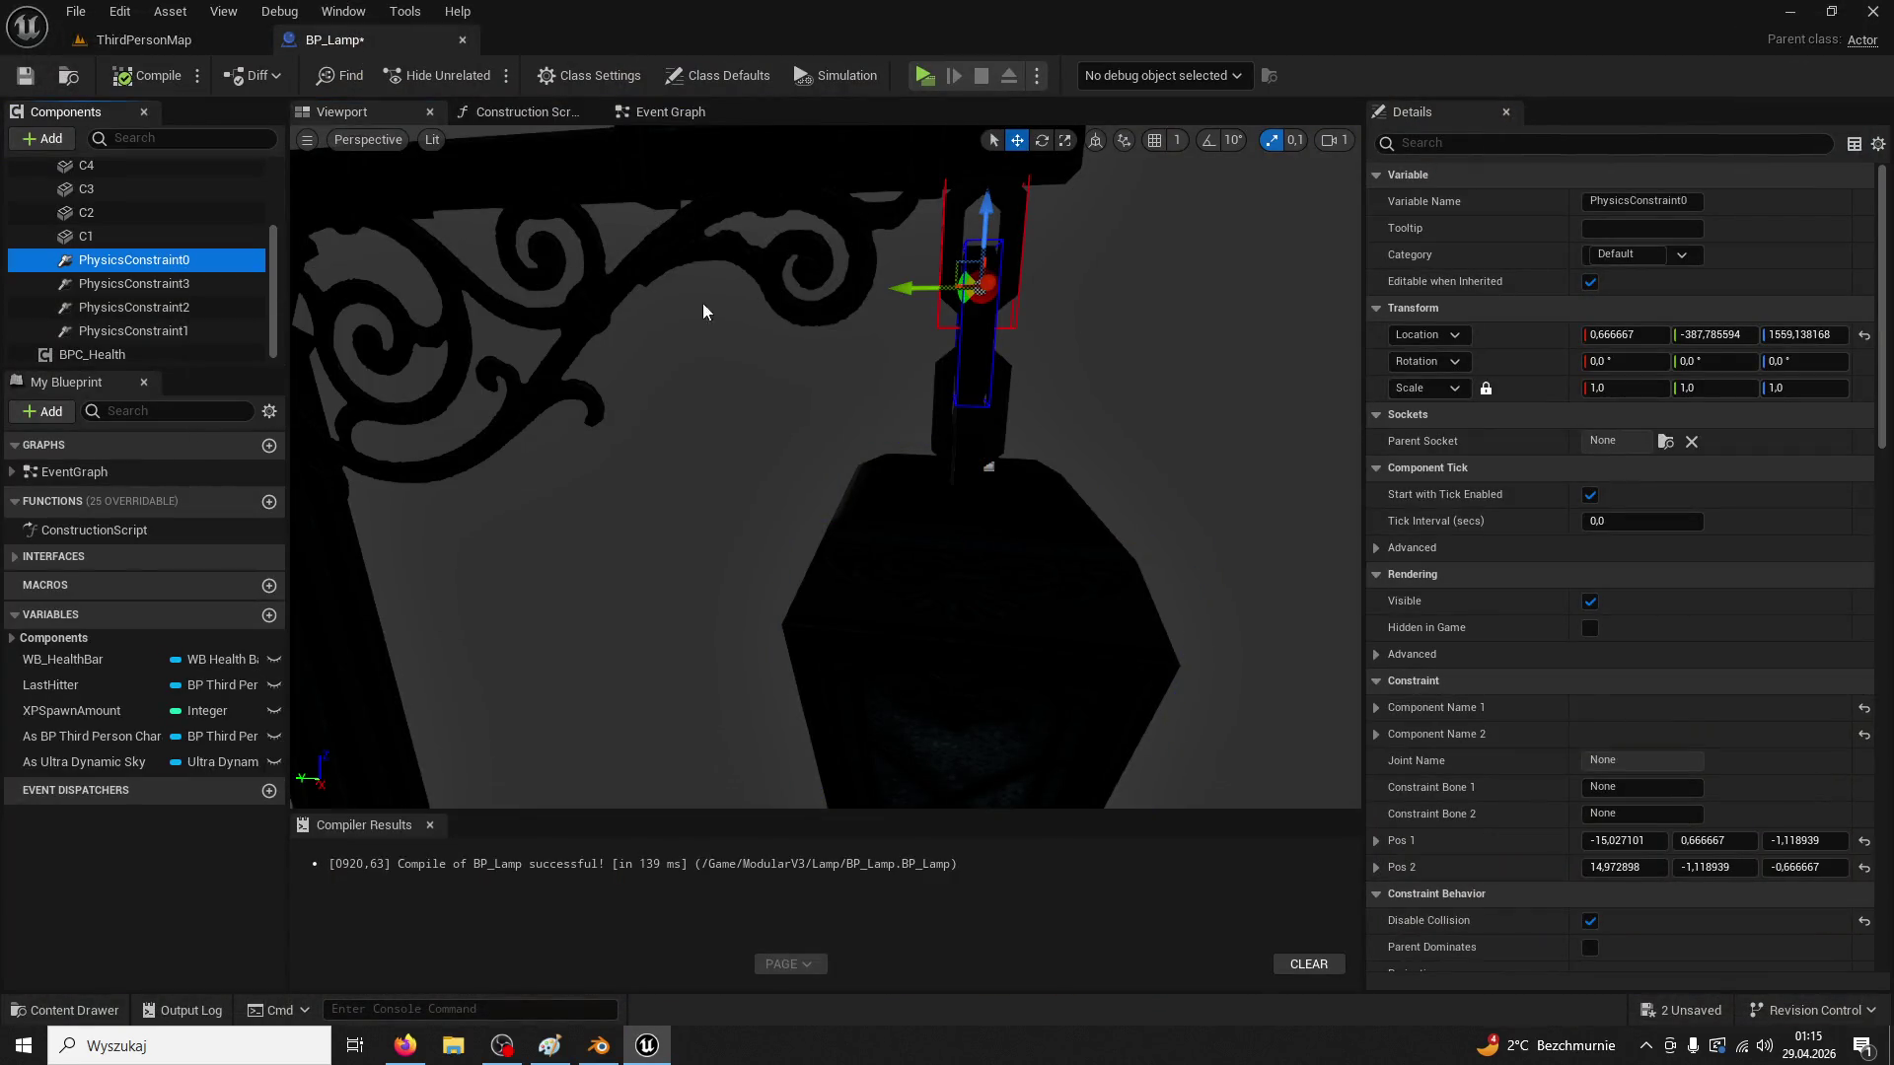
click(947, 211)
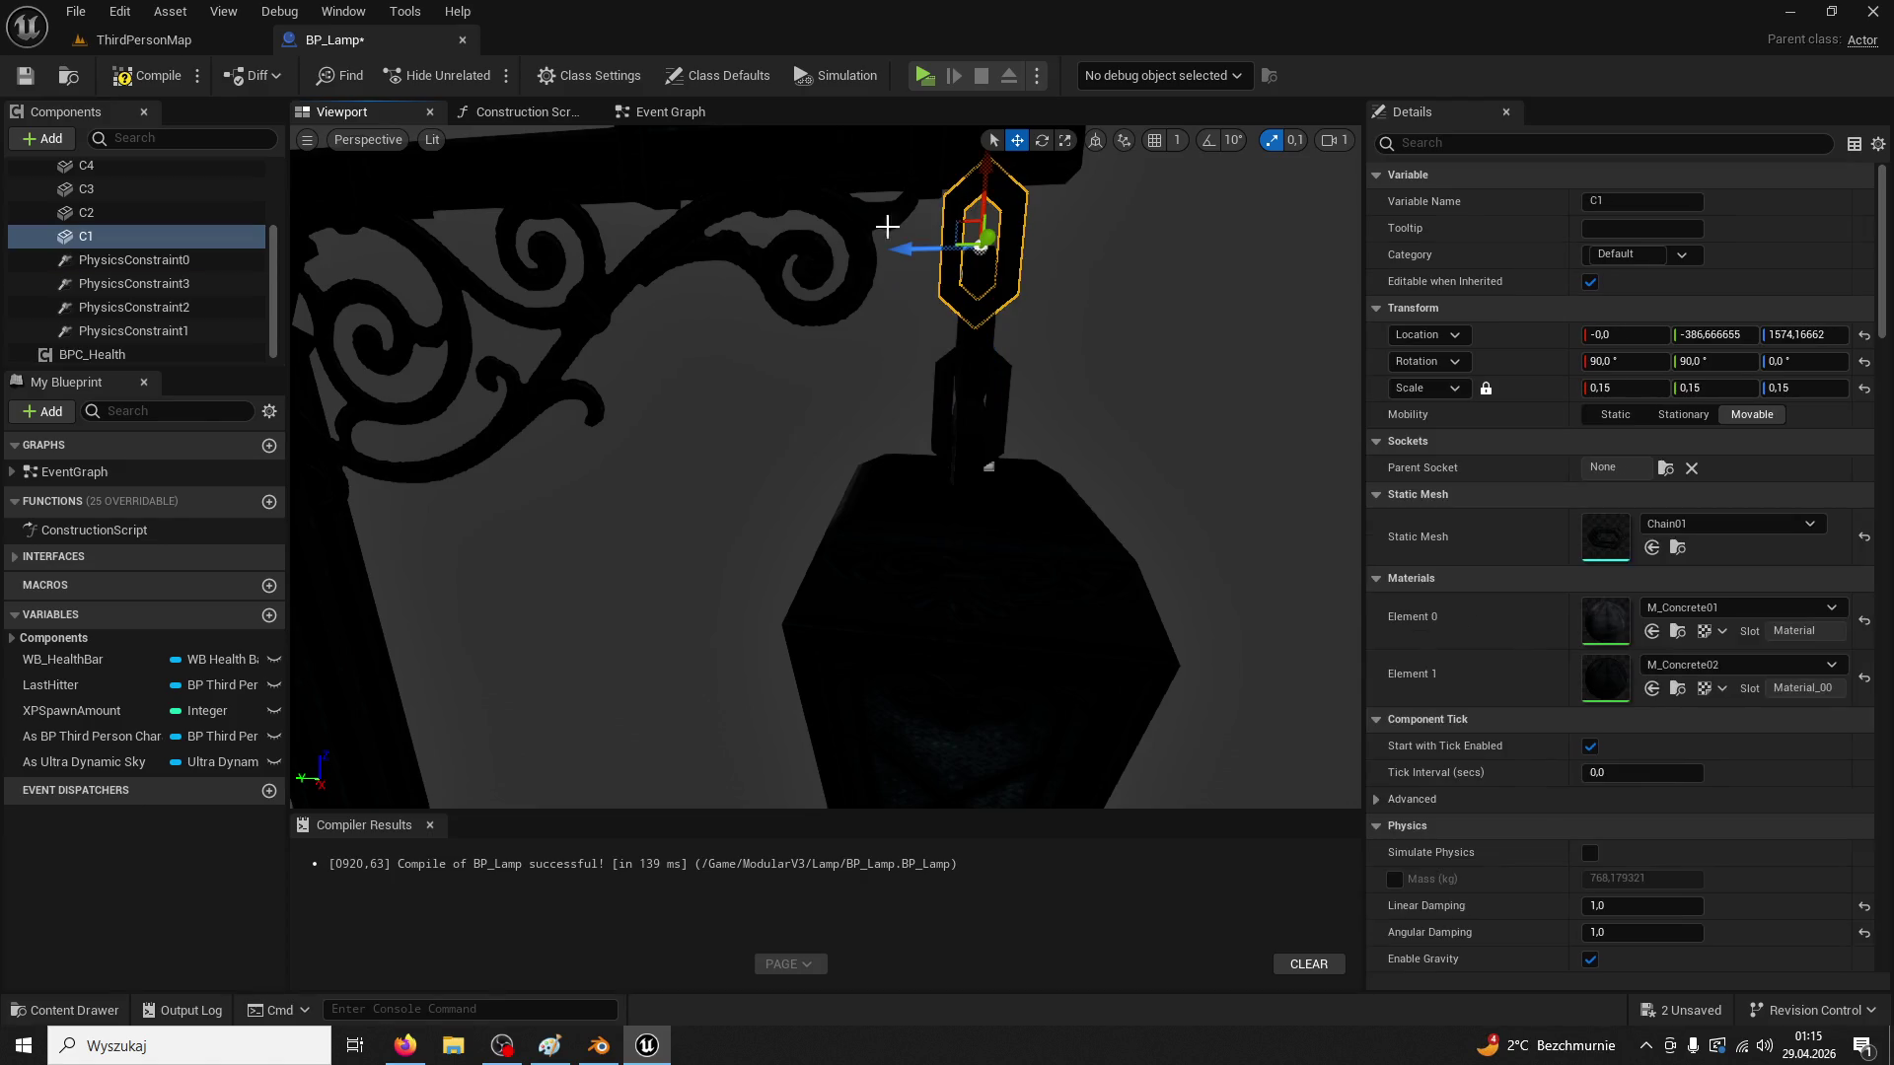
click(197, 260)
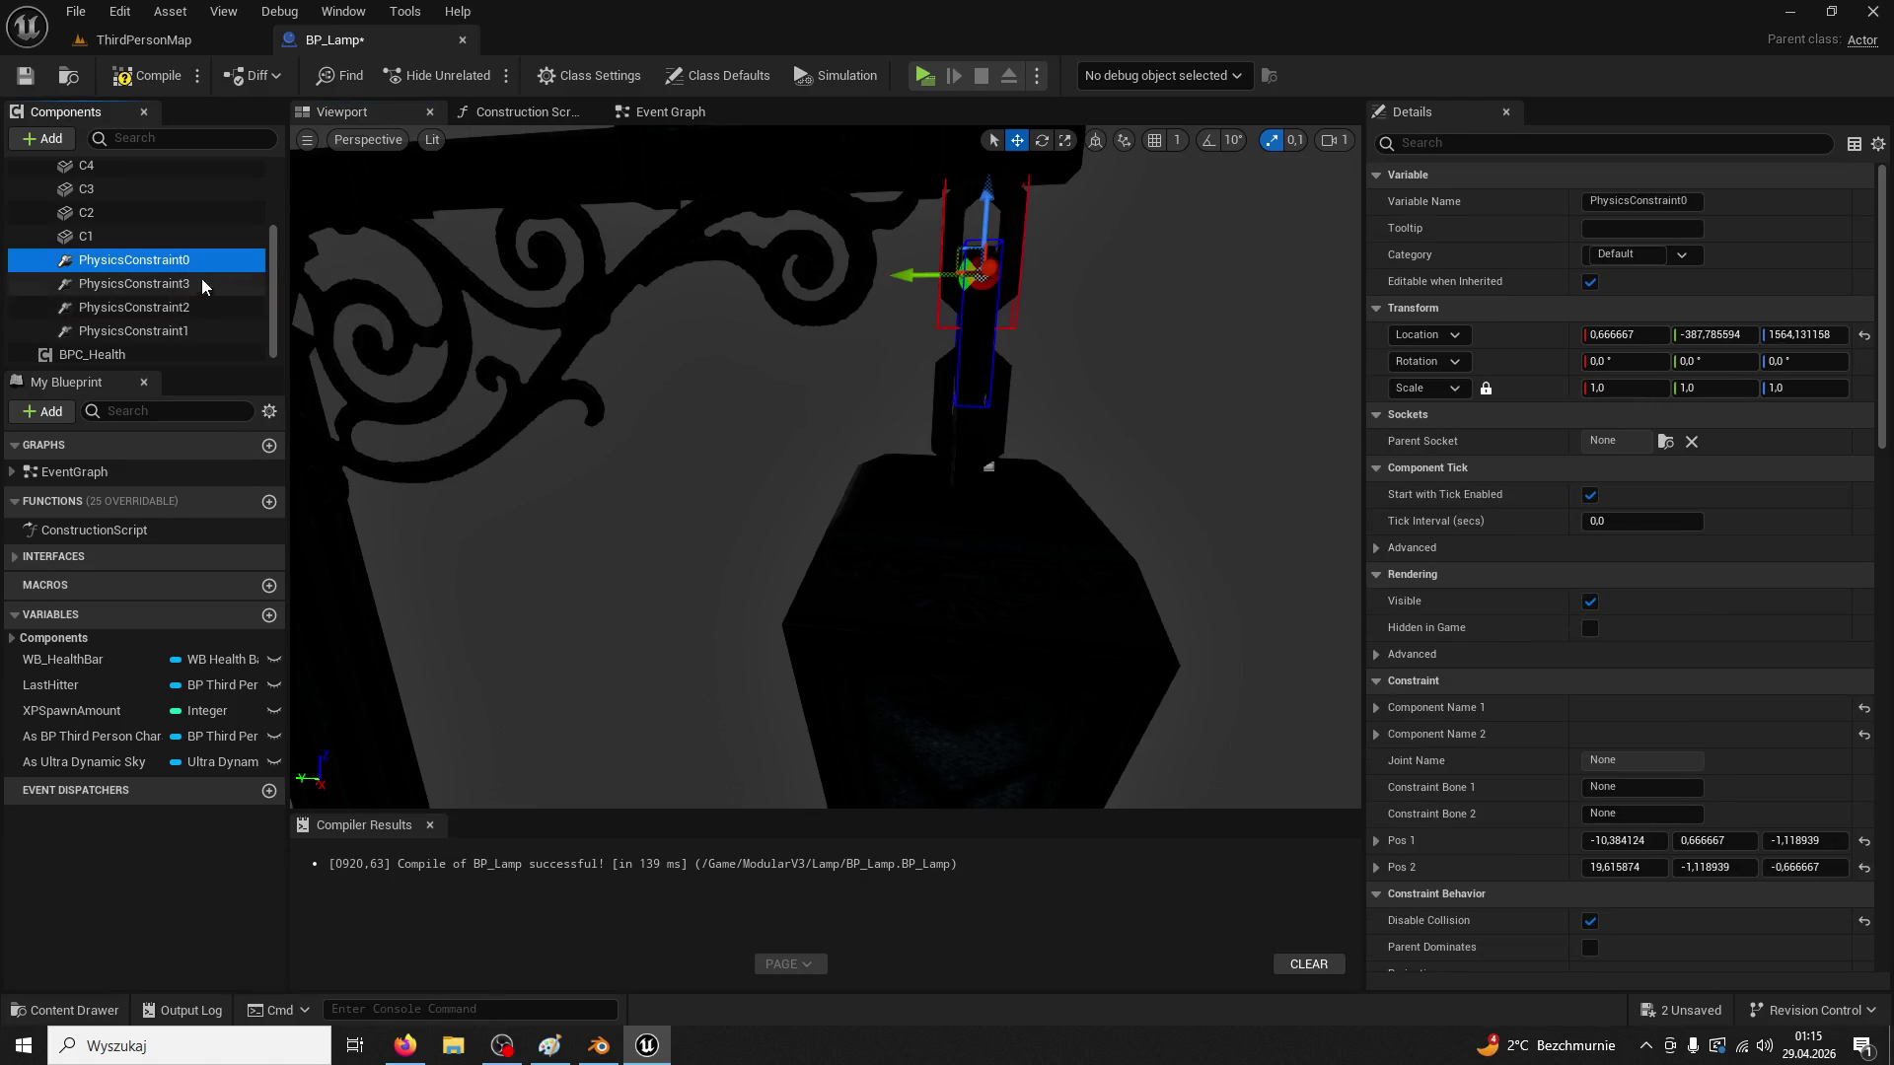
click(207, 331)
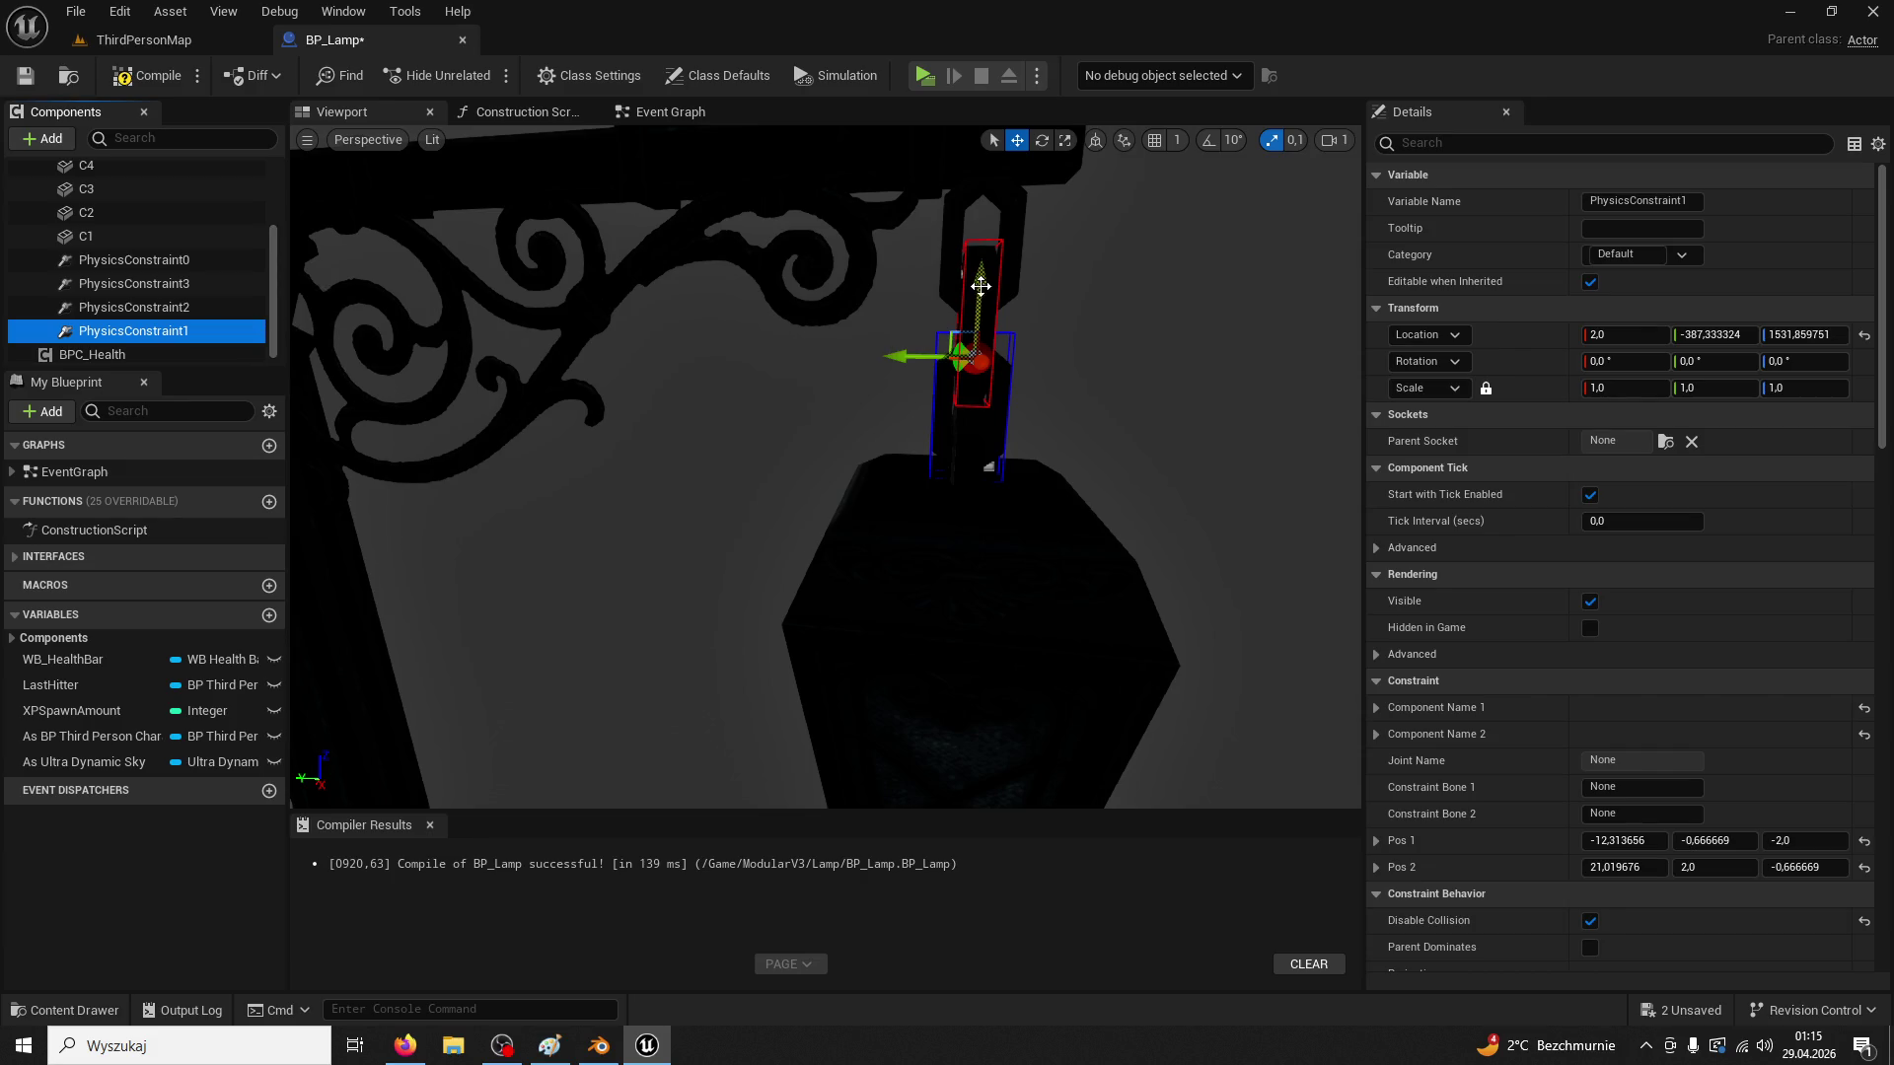
click(197, 307)
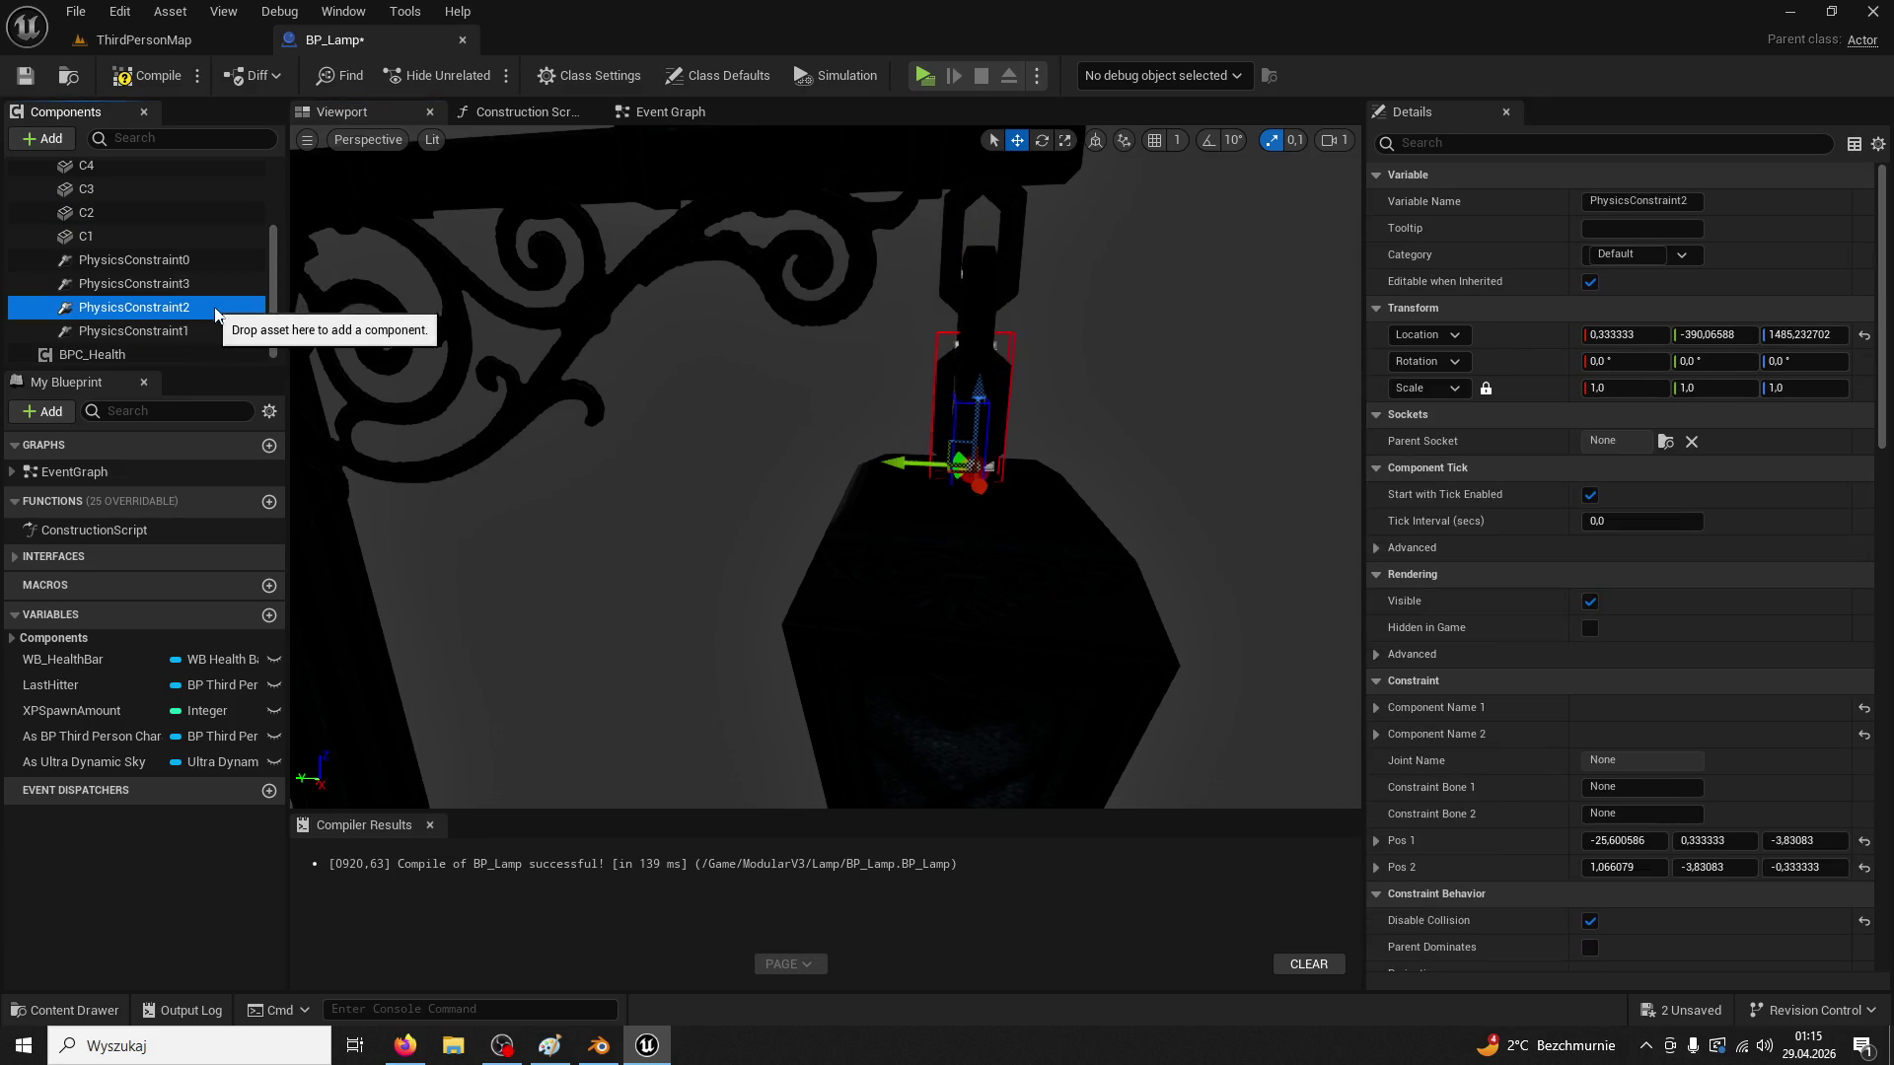
click(118, 189)
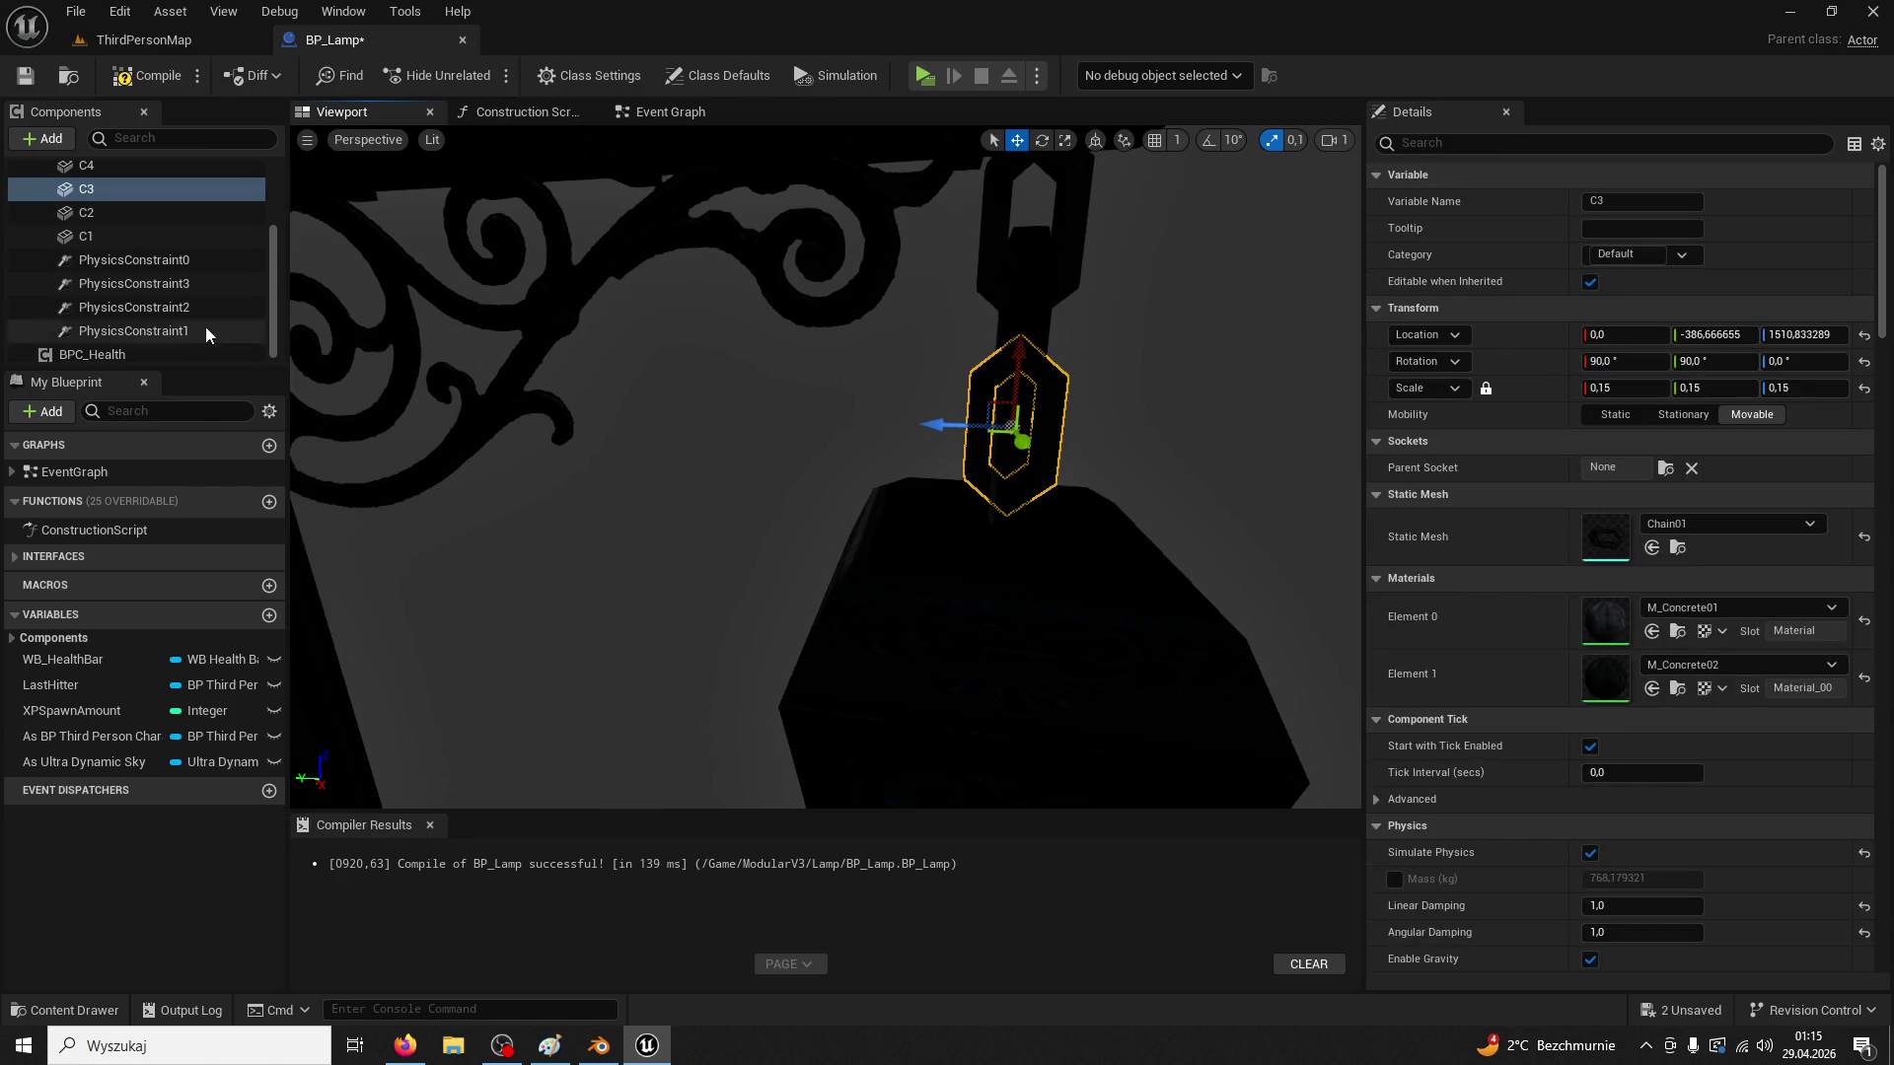
click(158, 307)
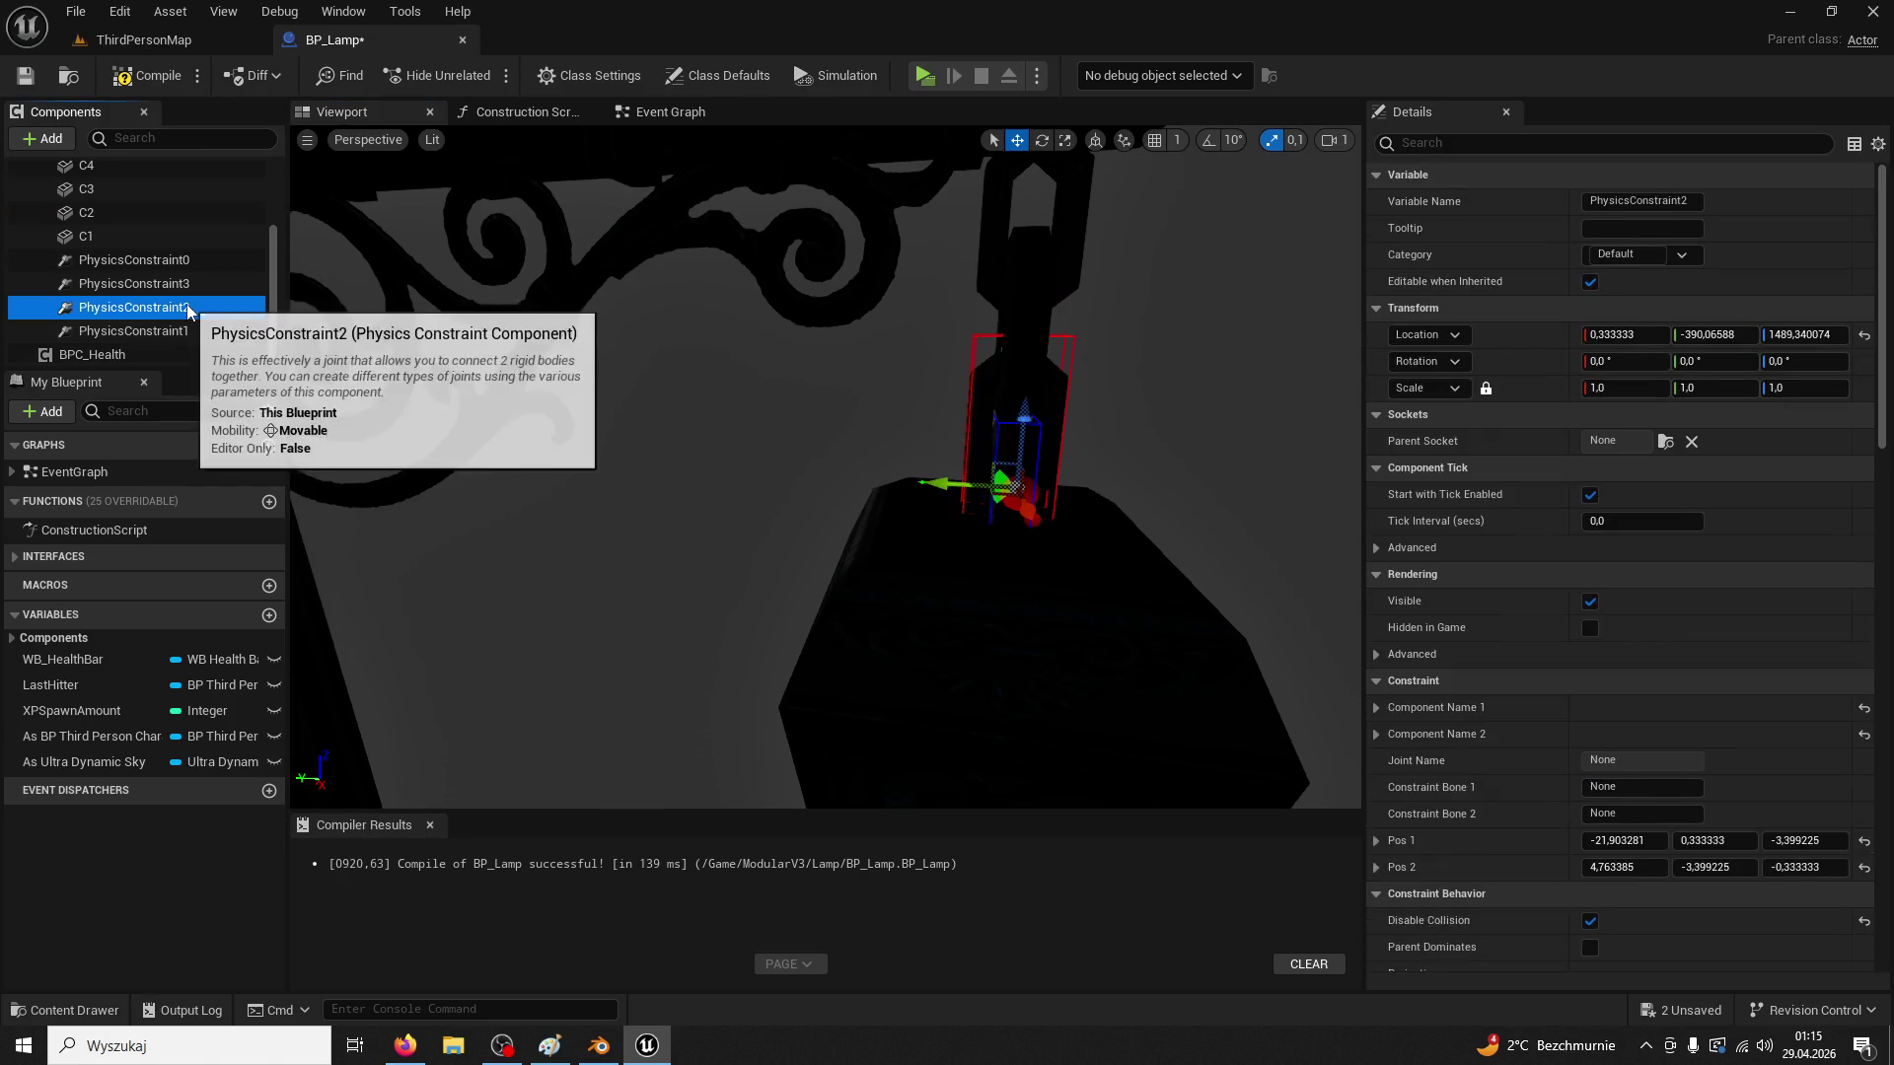
click(1021, 403)
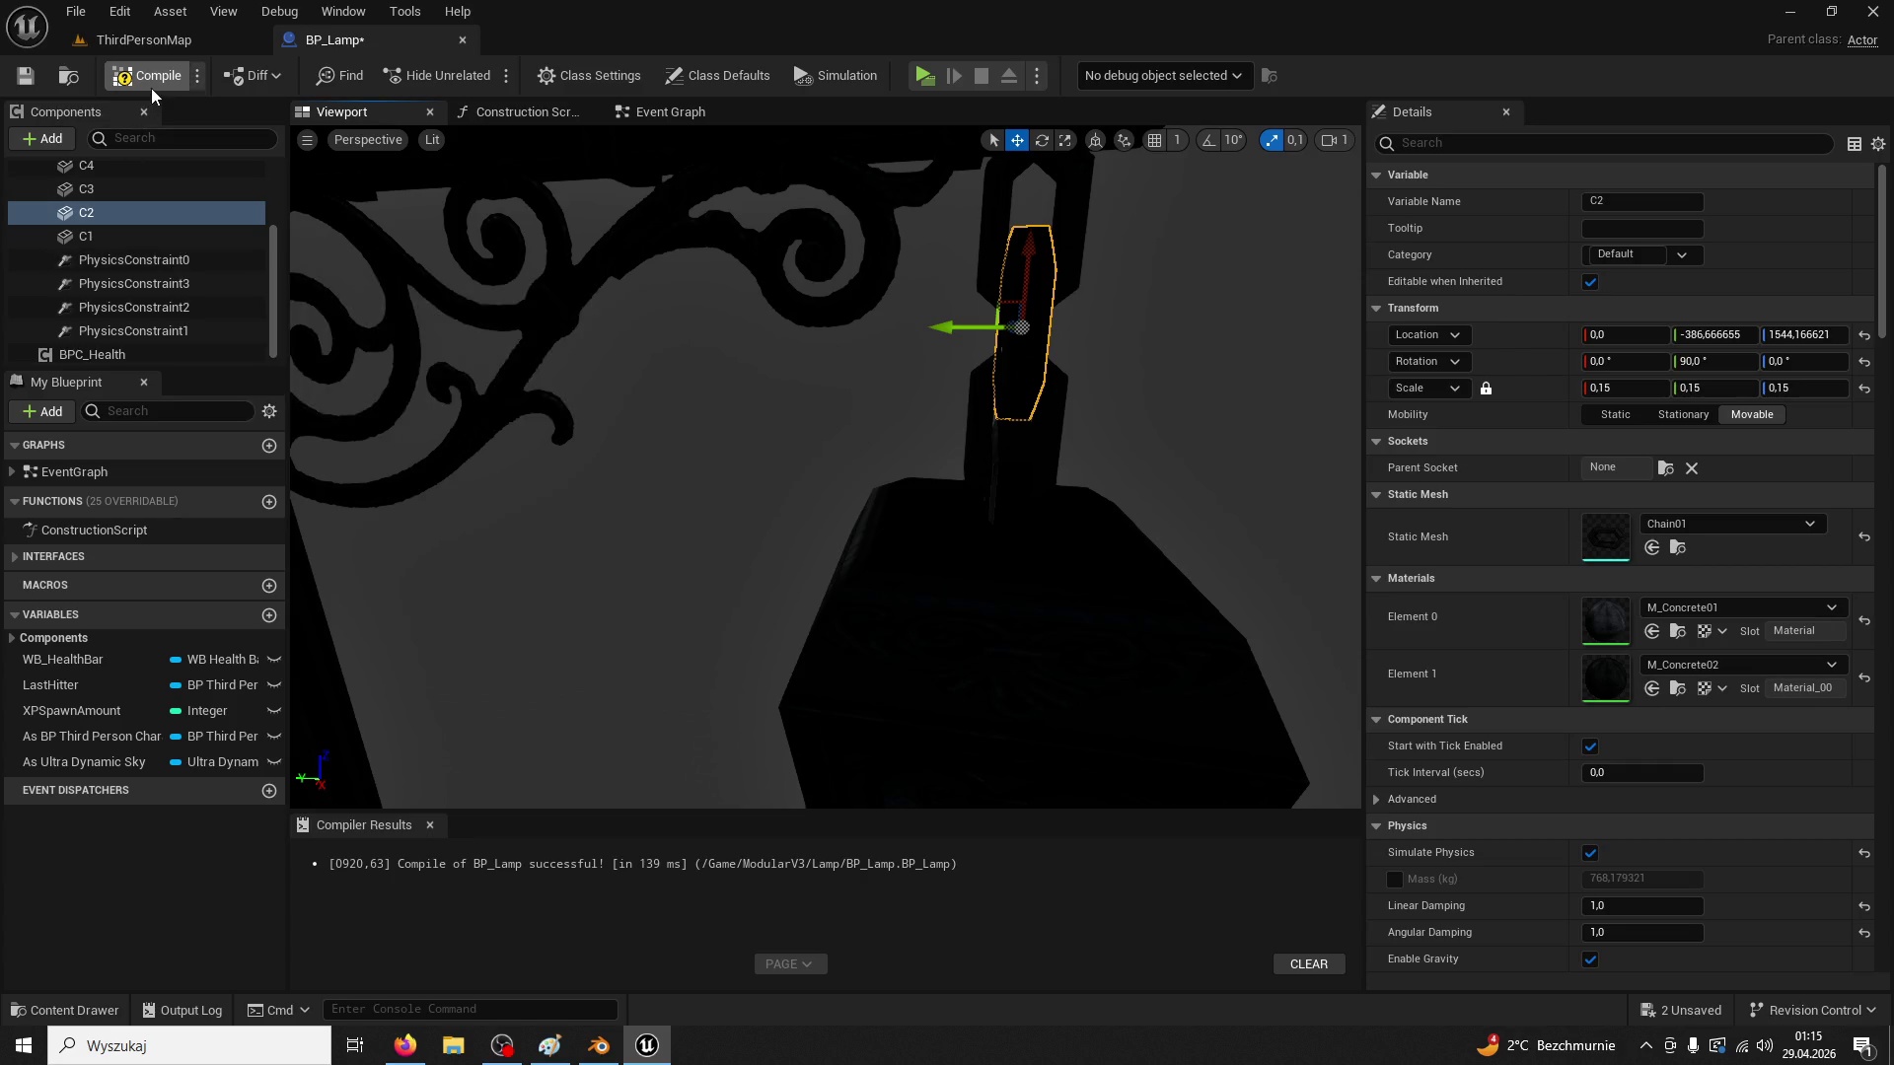
click(165, 42)
click(471, 79)
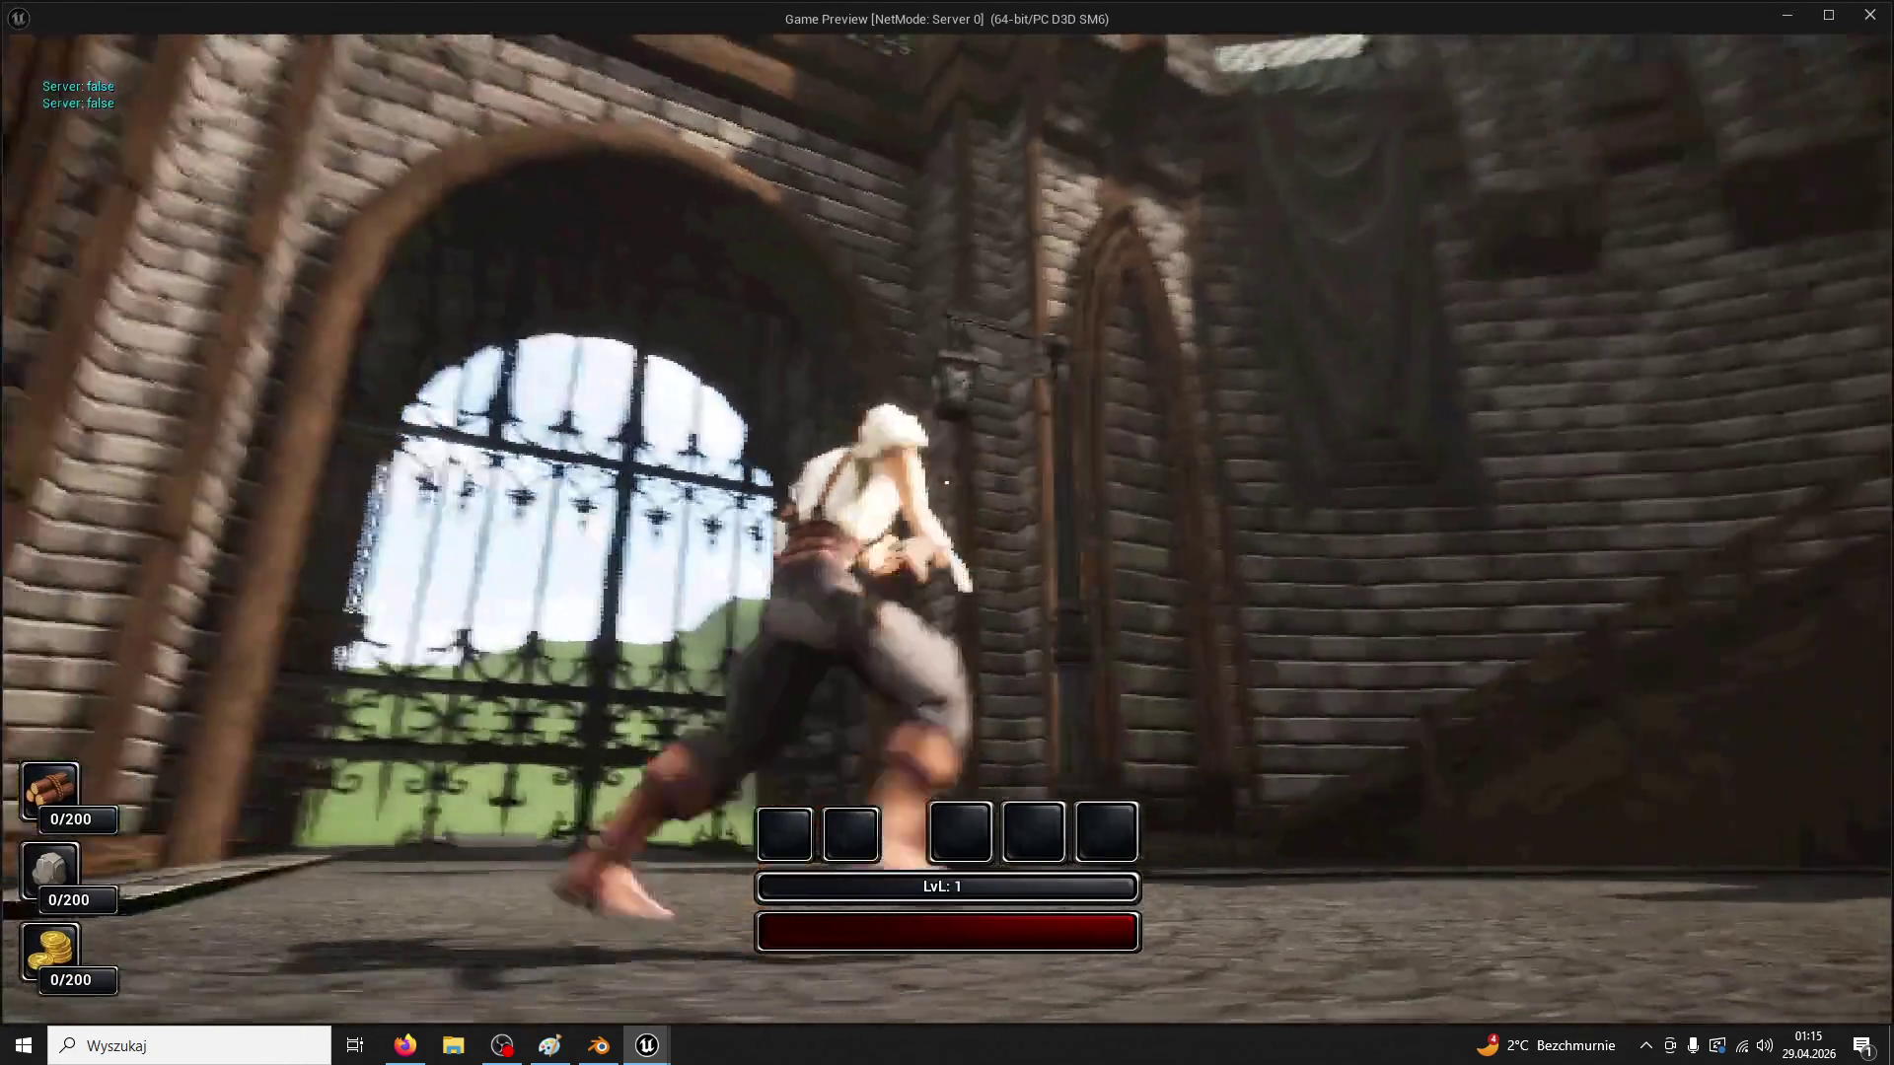
Stop the game preview and undo the last node move in BP_Lamp
key(Escape)
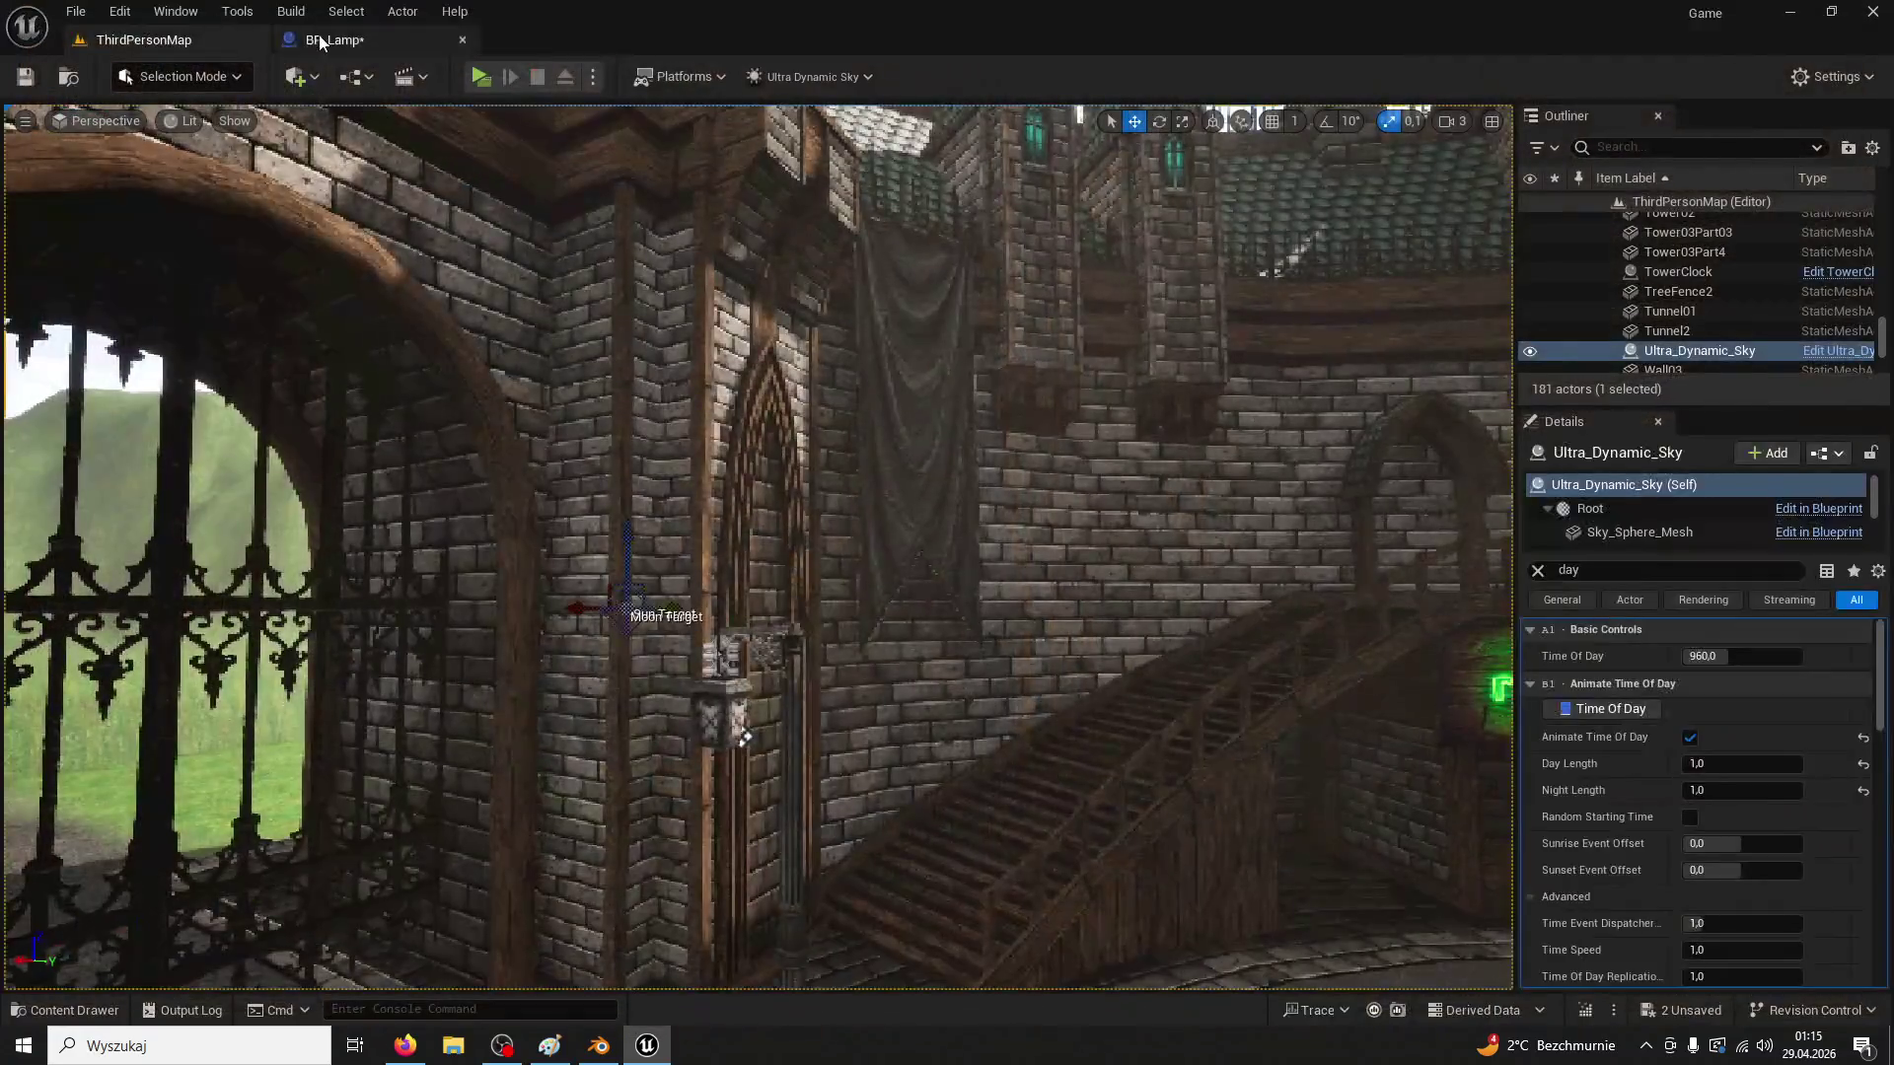
click(325, 39)
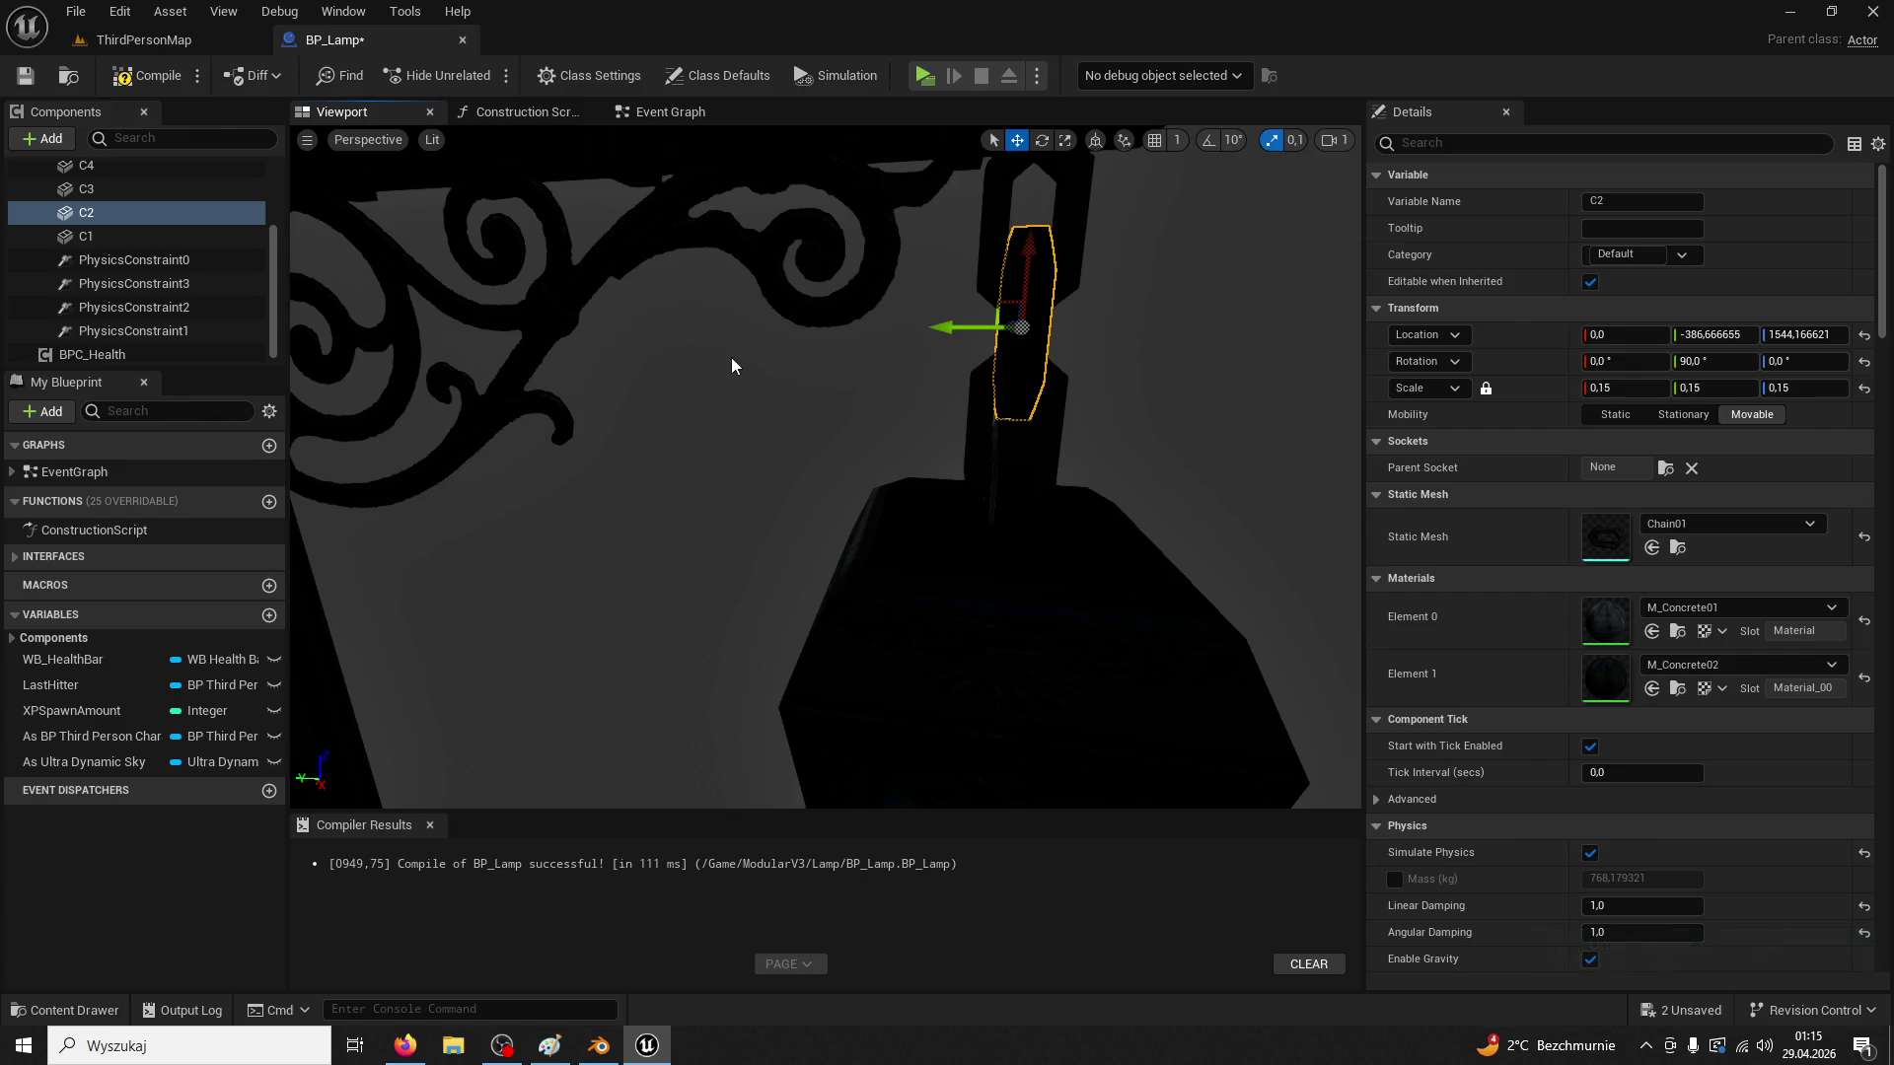
key(ctrl+z)
Playtest the ThirdPersonMap level, walking the character toward the door
click(143, 40)
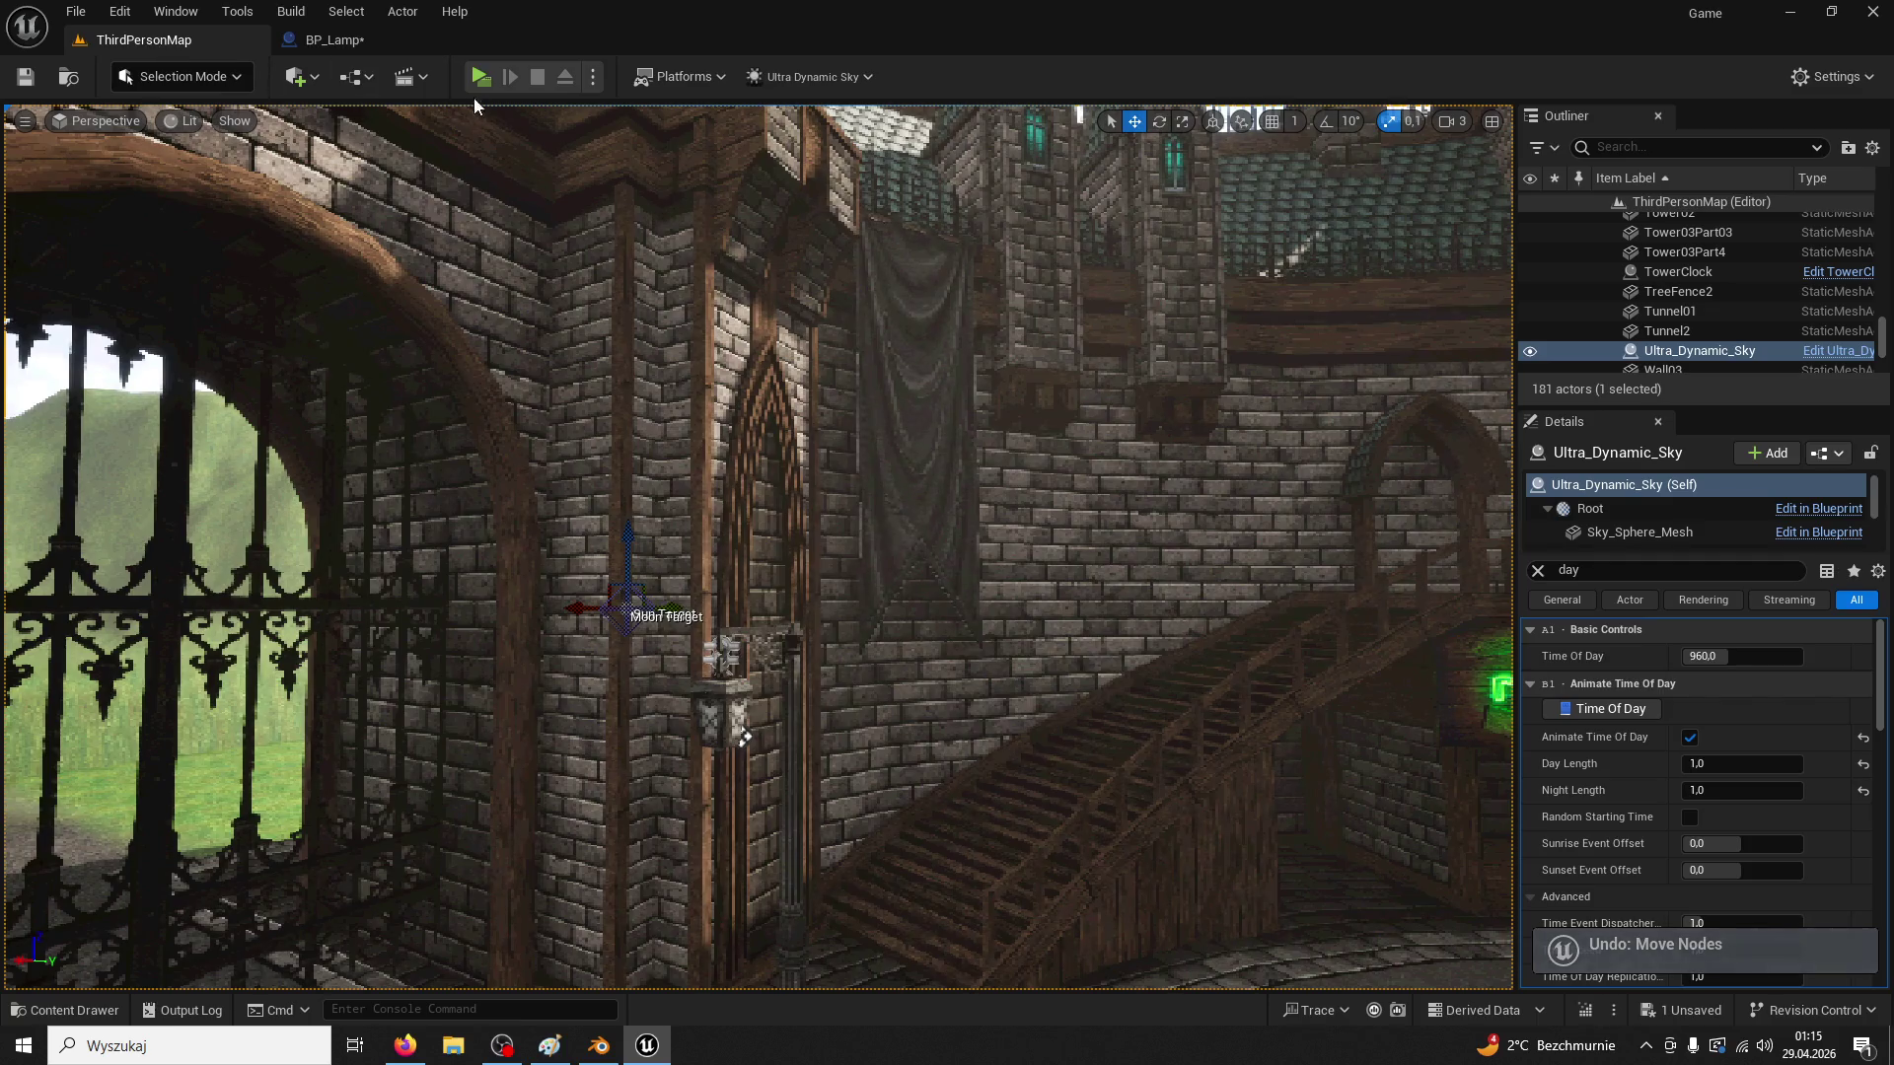
click(479, 78)
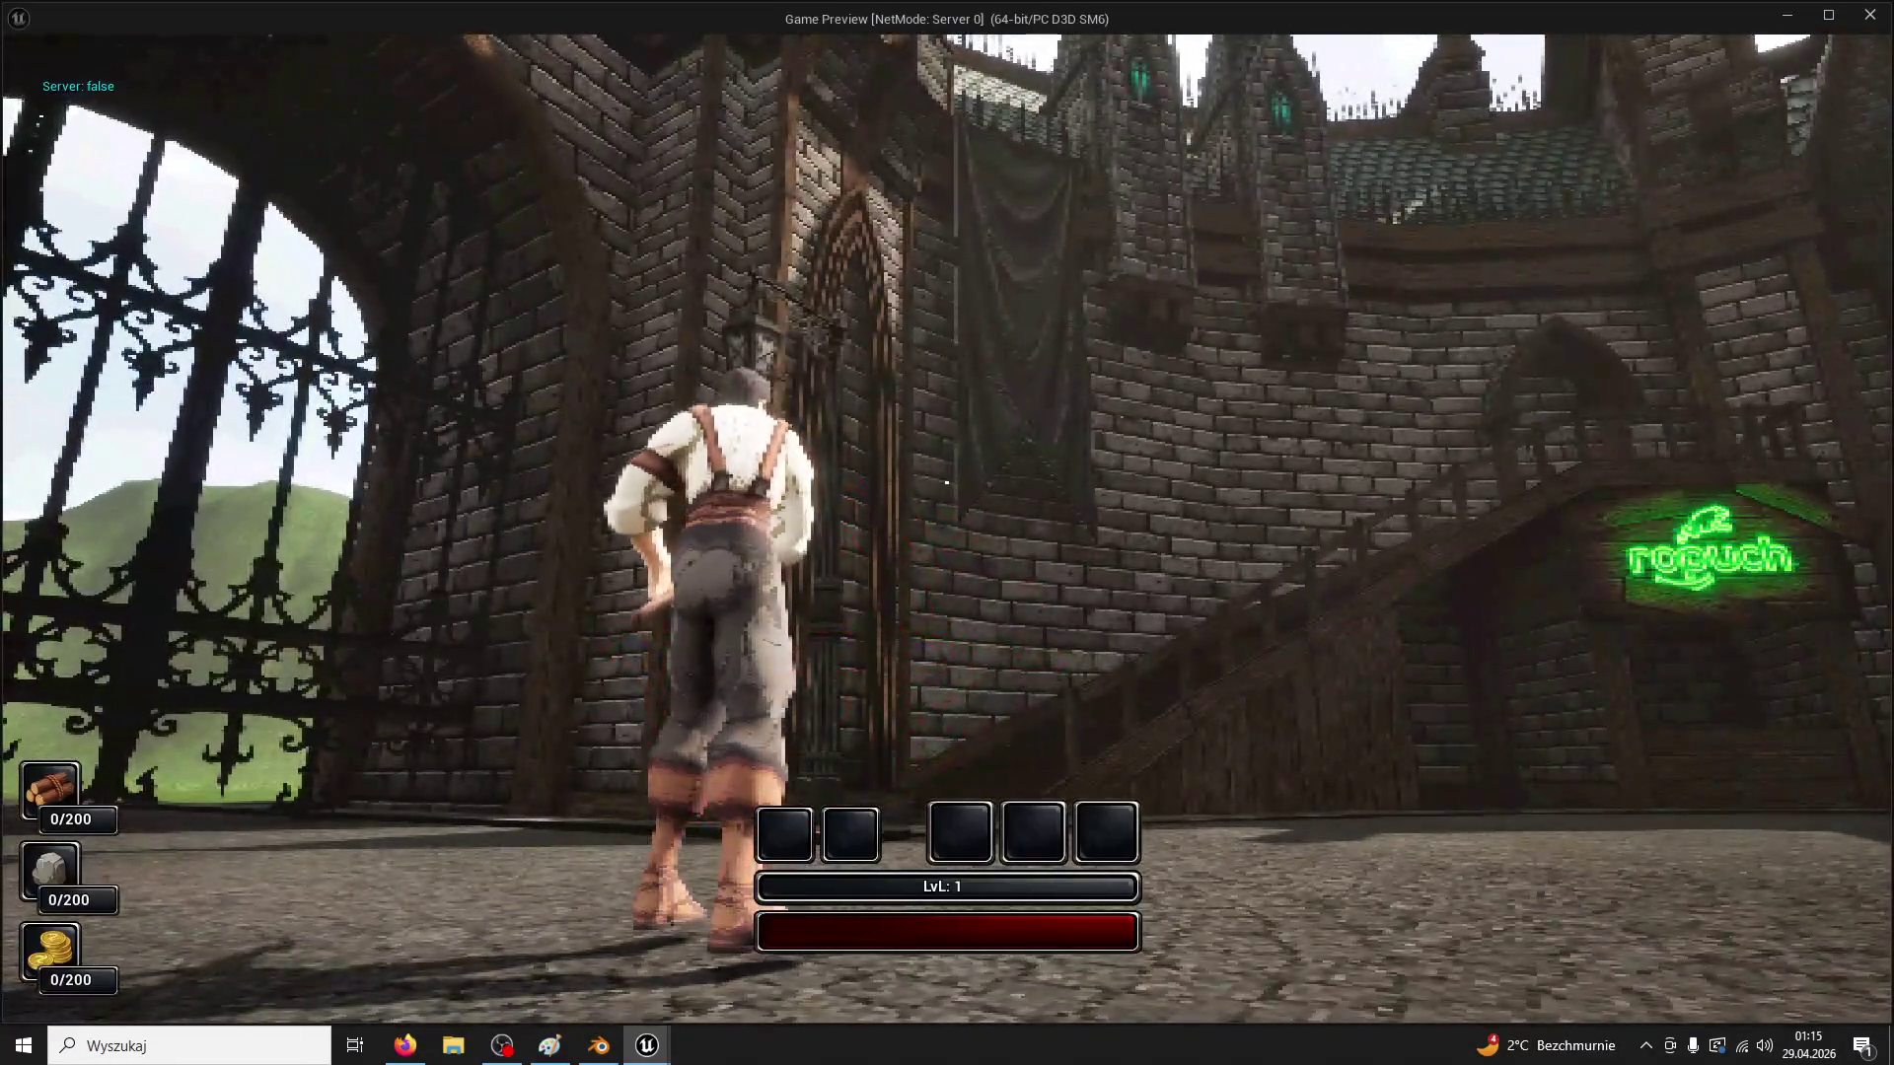
key(w)
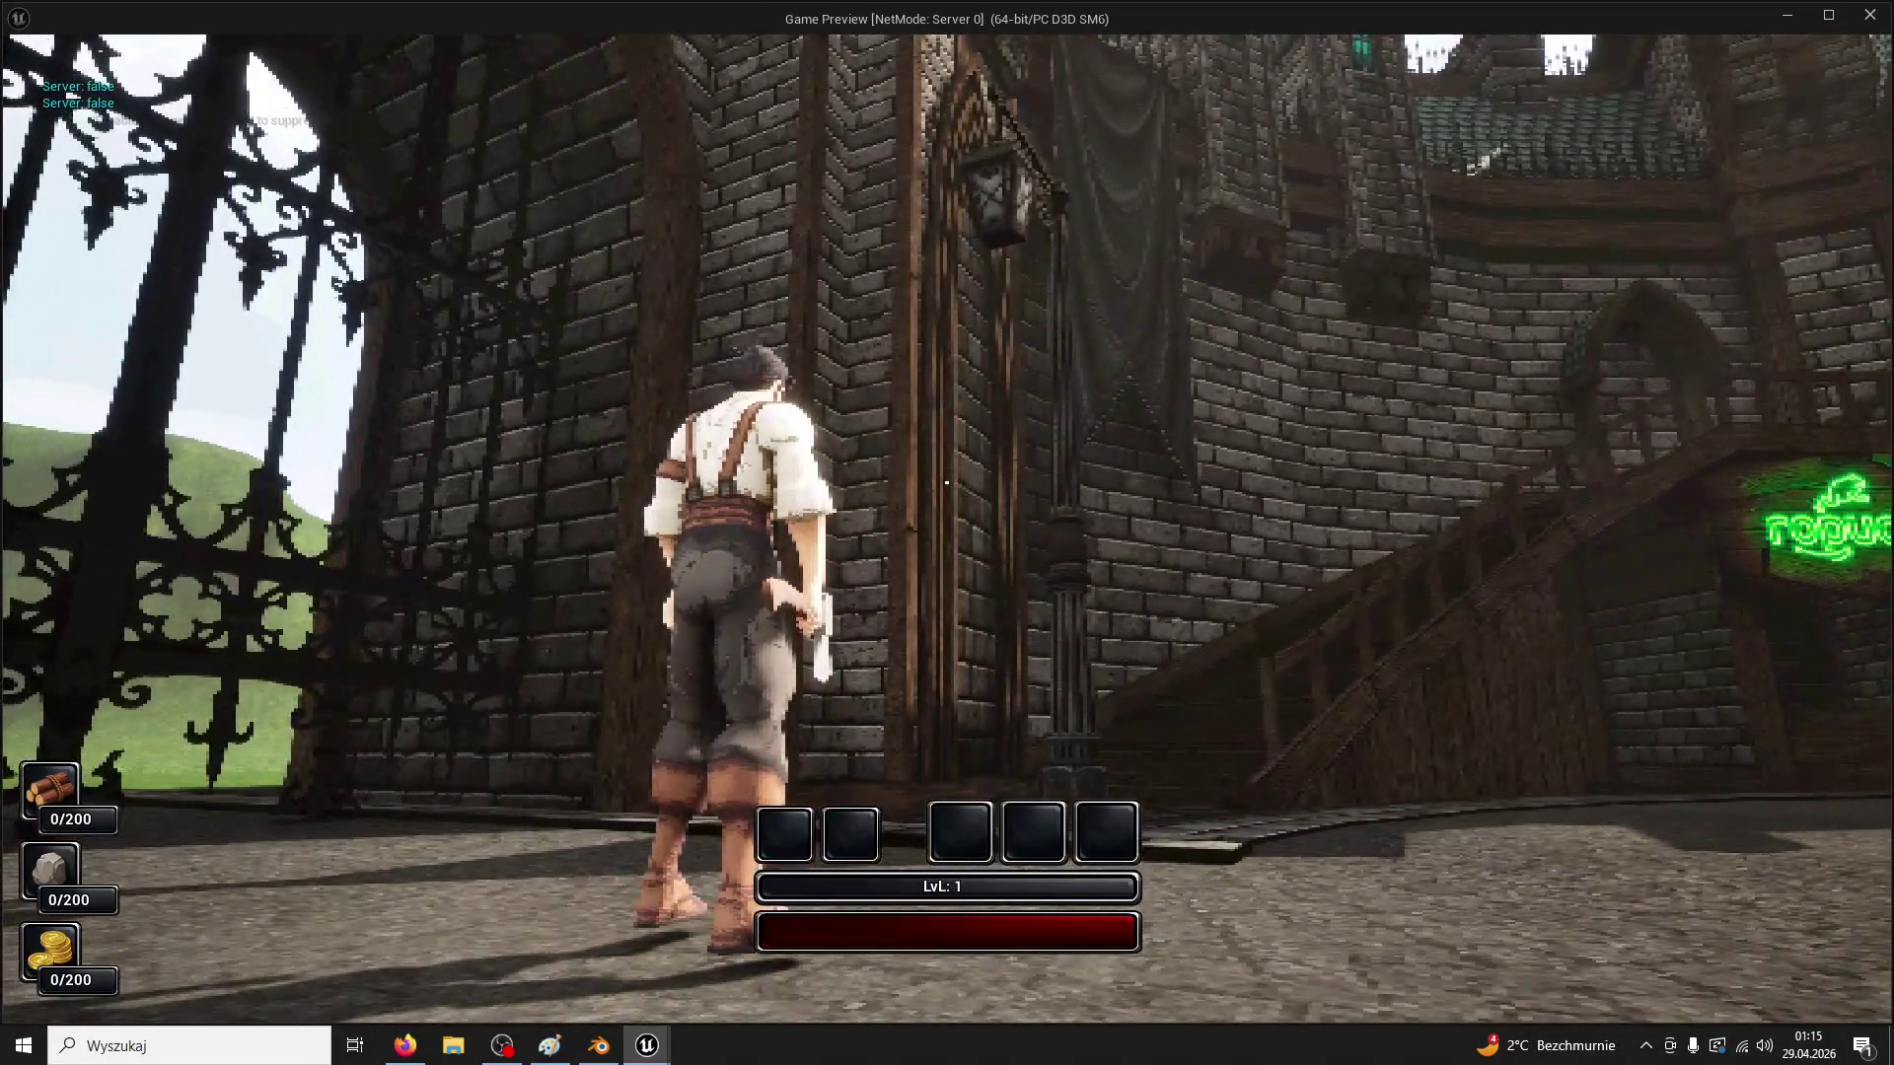
key(Escape)
In BP_Lamp's Event Graph, move the lower Set Material and Set Visibility nodes up beside the others
click(337, 40)
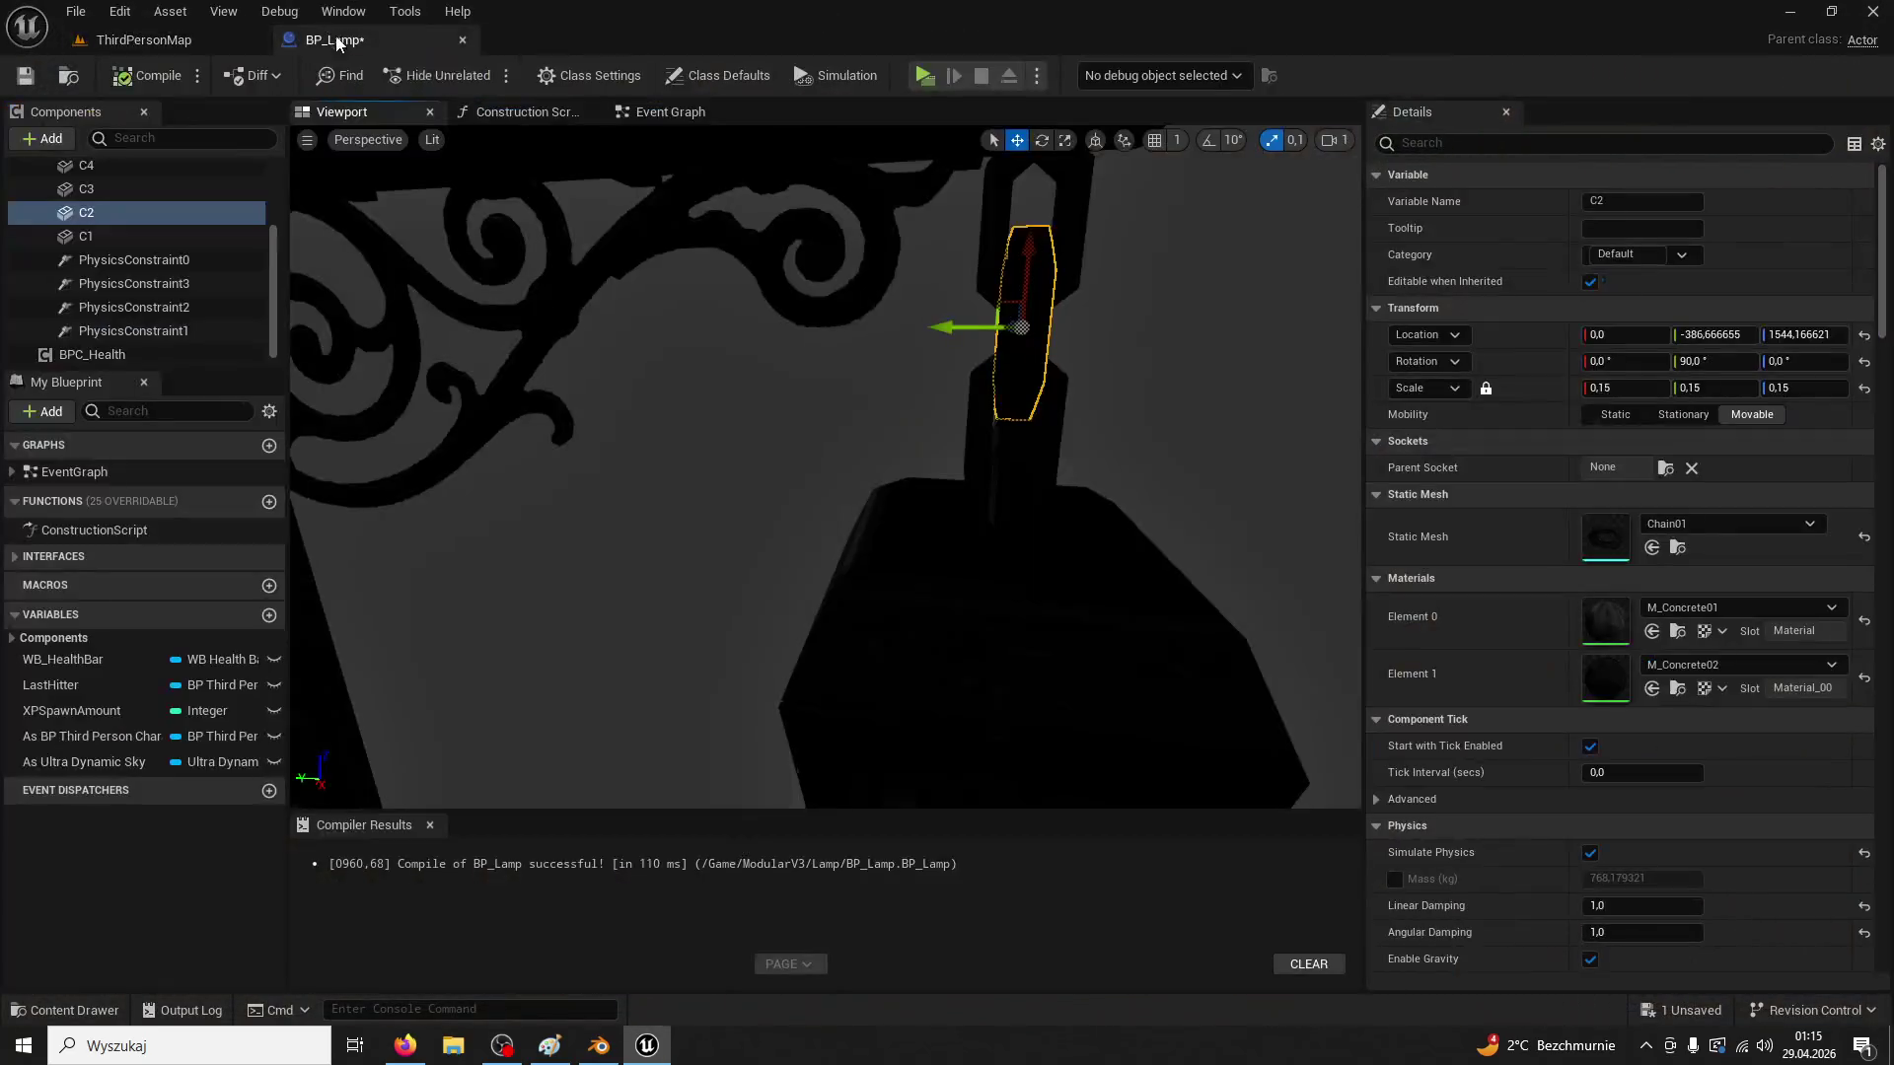
click(663, 112)
scroll(807, 294, up, 2)
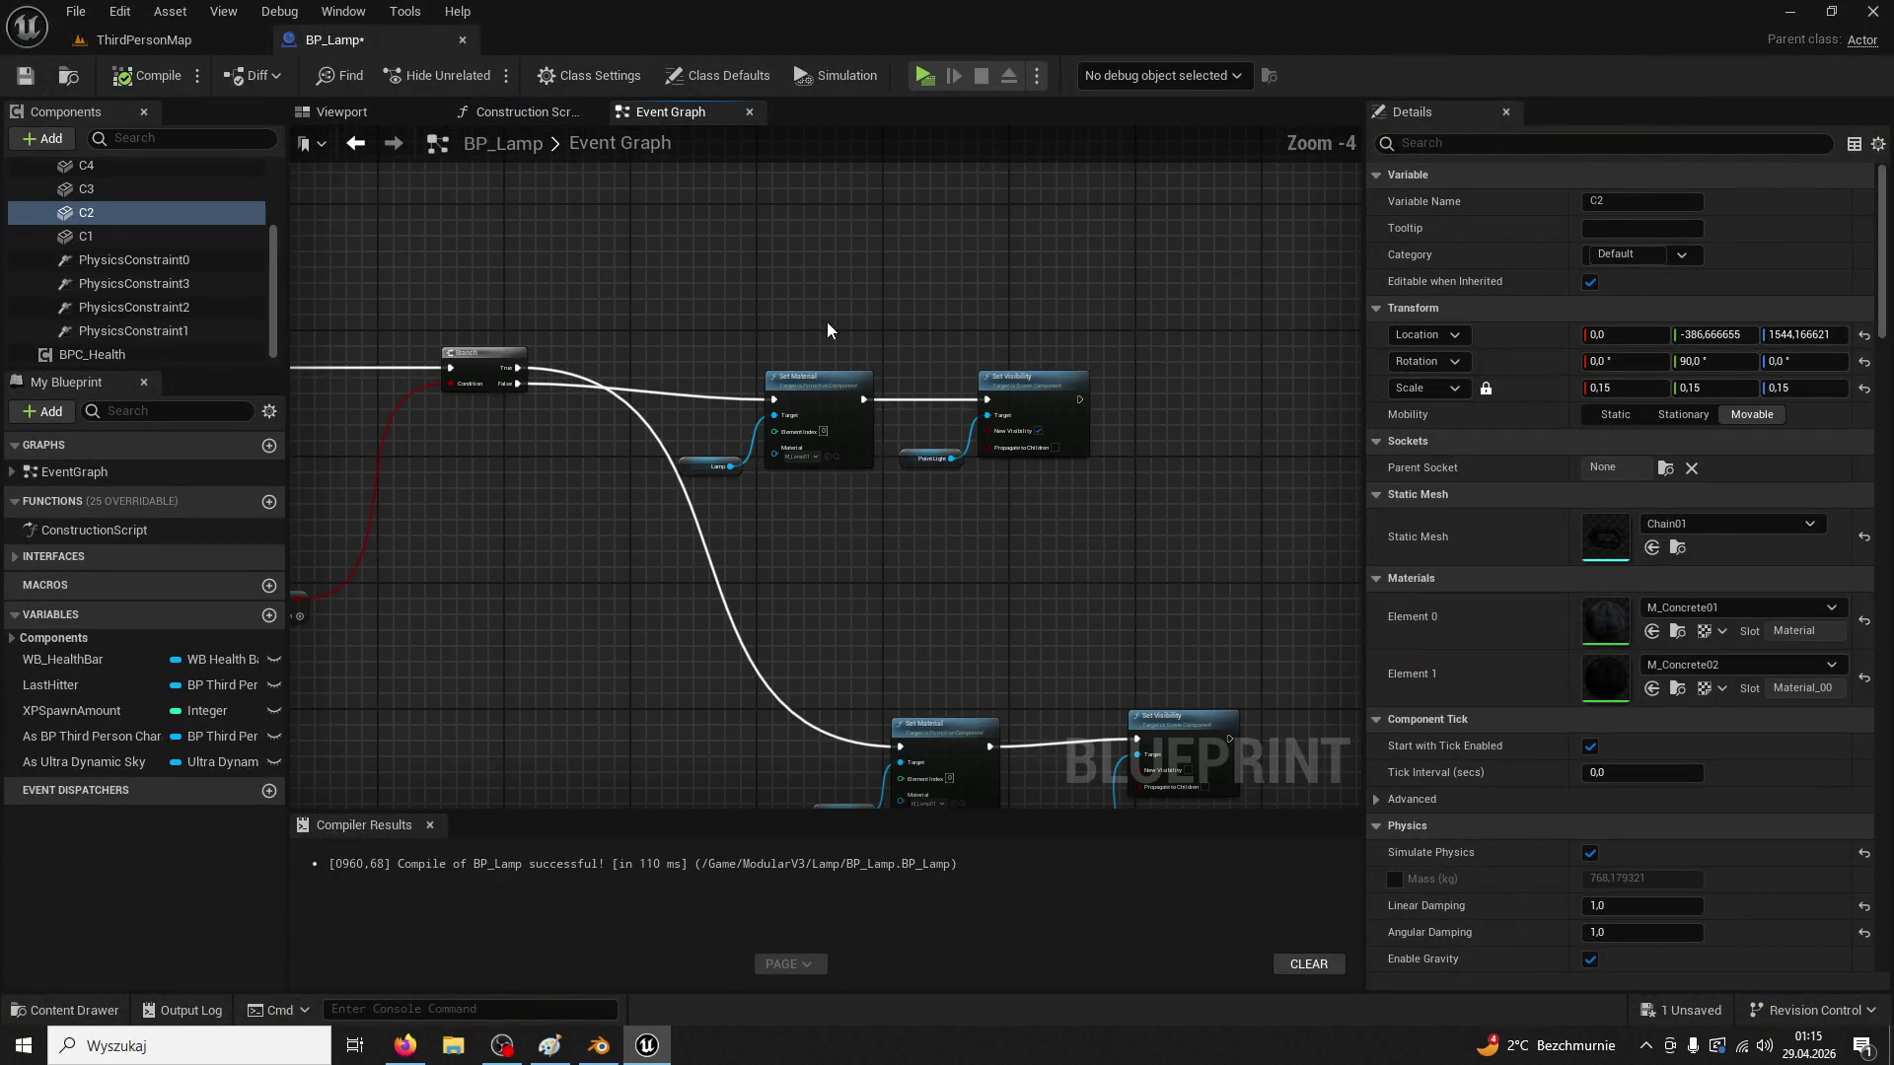
drag(846, 487, 839, 441)
drag(1187, 742, 1184, 738)
drag(979, 631, 927, 197)
click(174, 45)
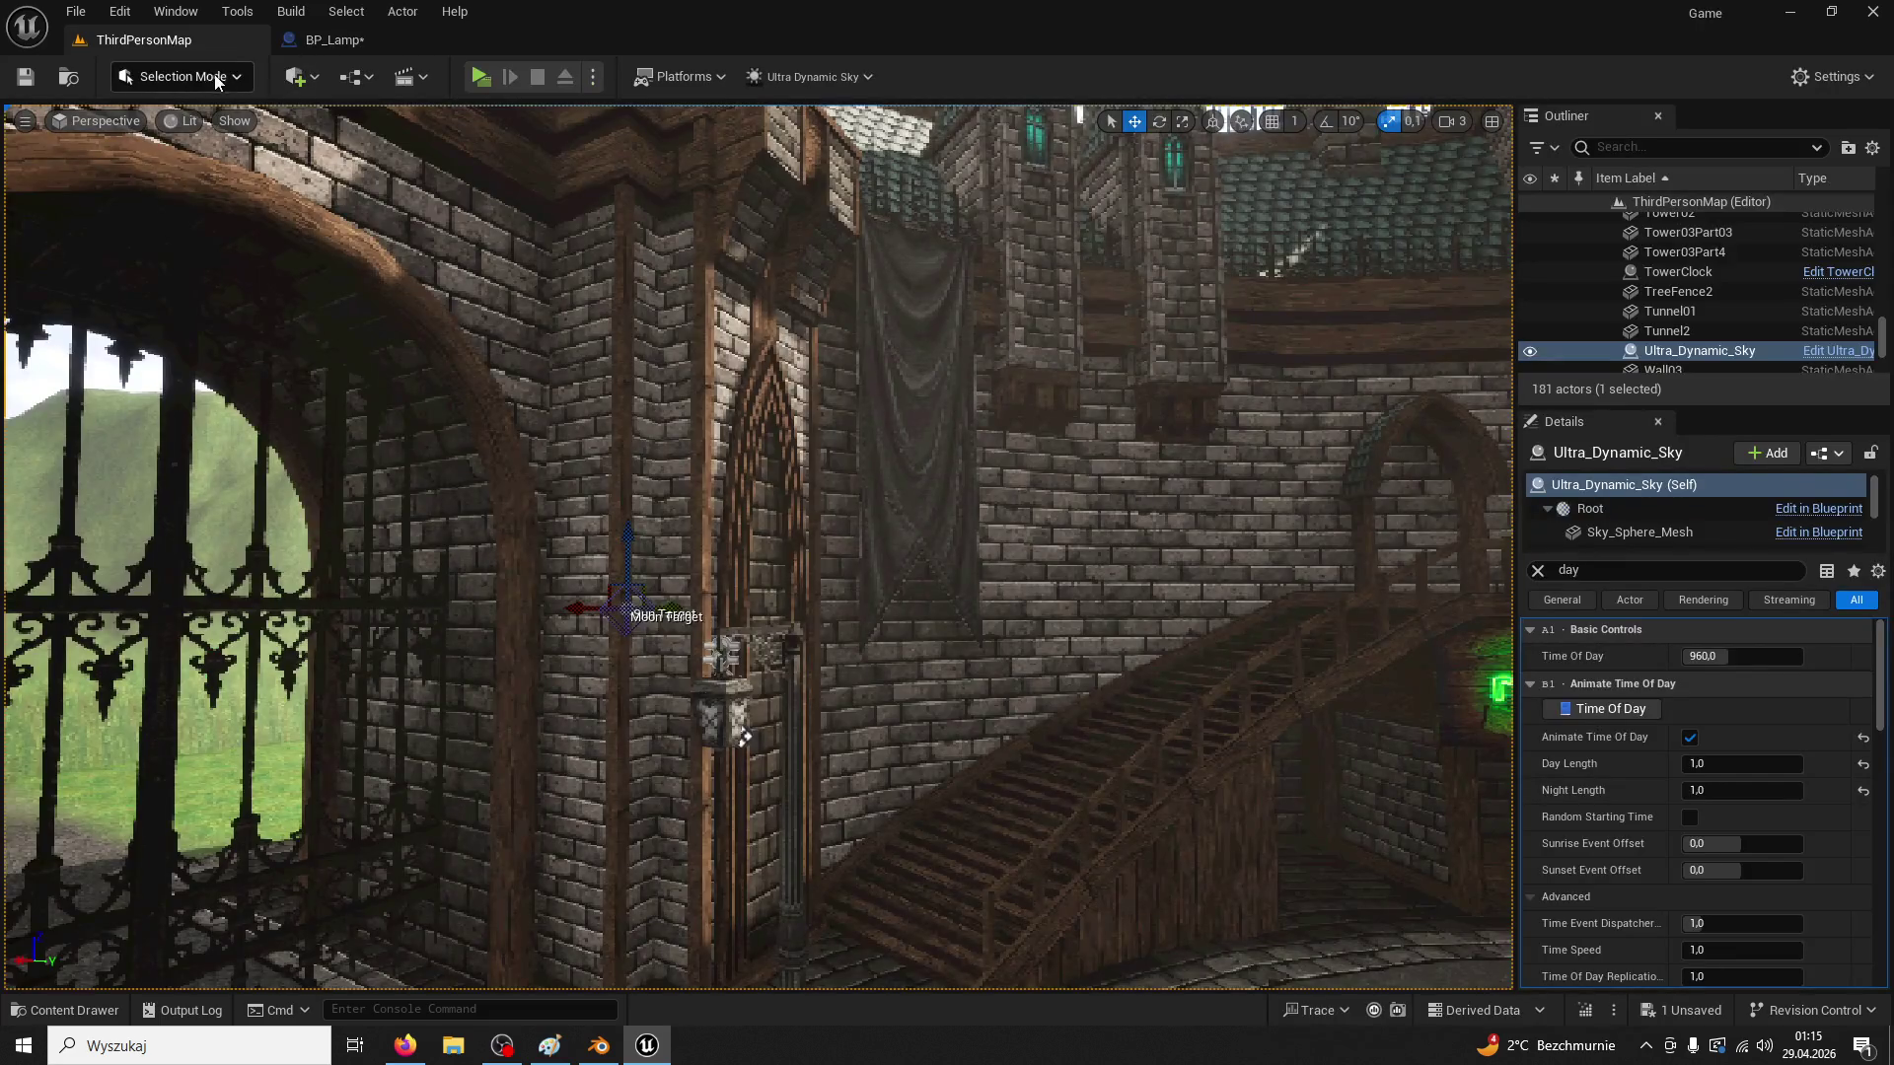
key(ctrl+Tab)
Run a playtest, walking the character to the iron gate and into the courtyard until nightfall
click(154, 45)
click(478, 77)
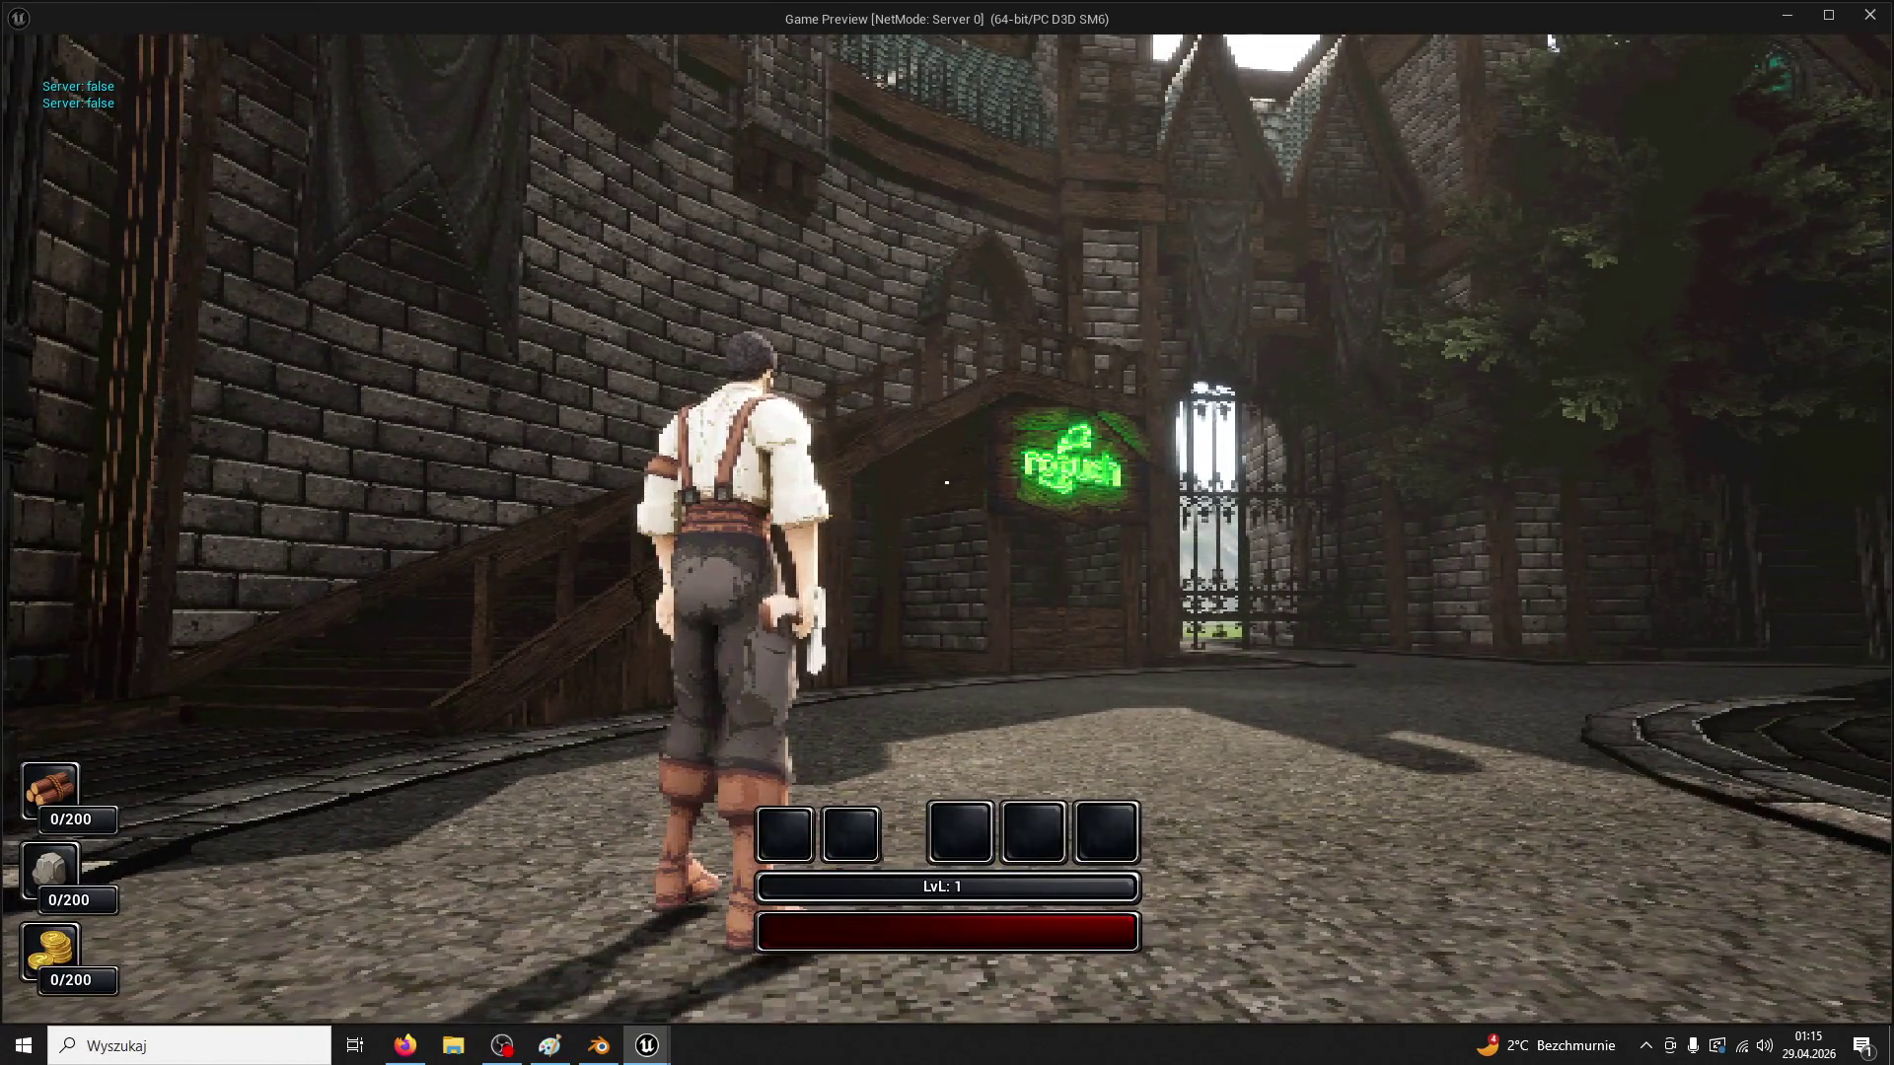
mouse_move(946, 482)
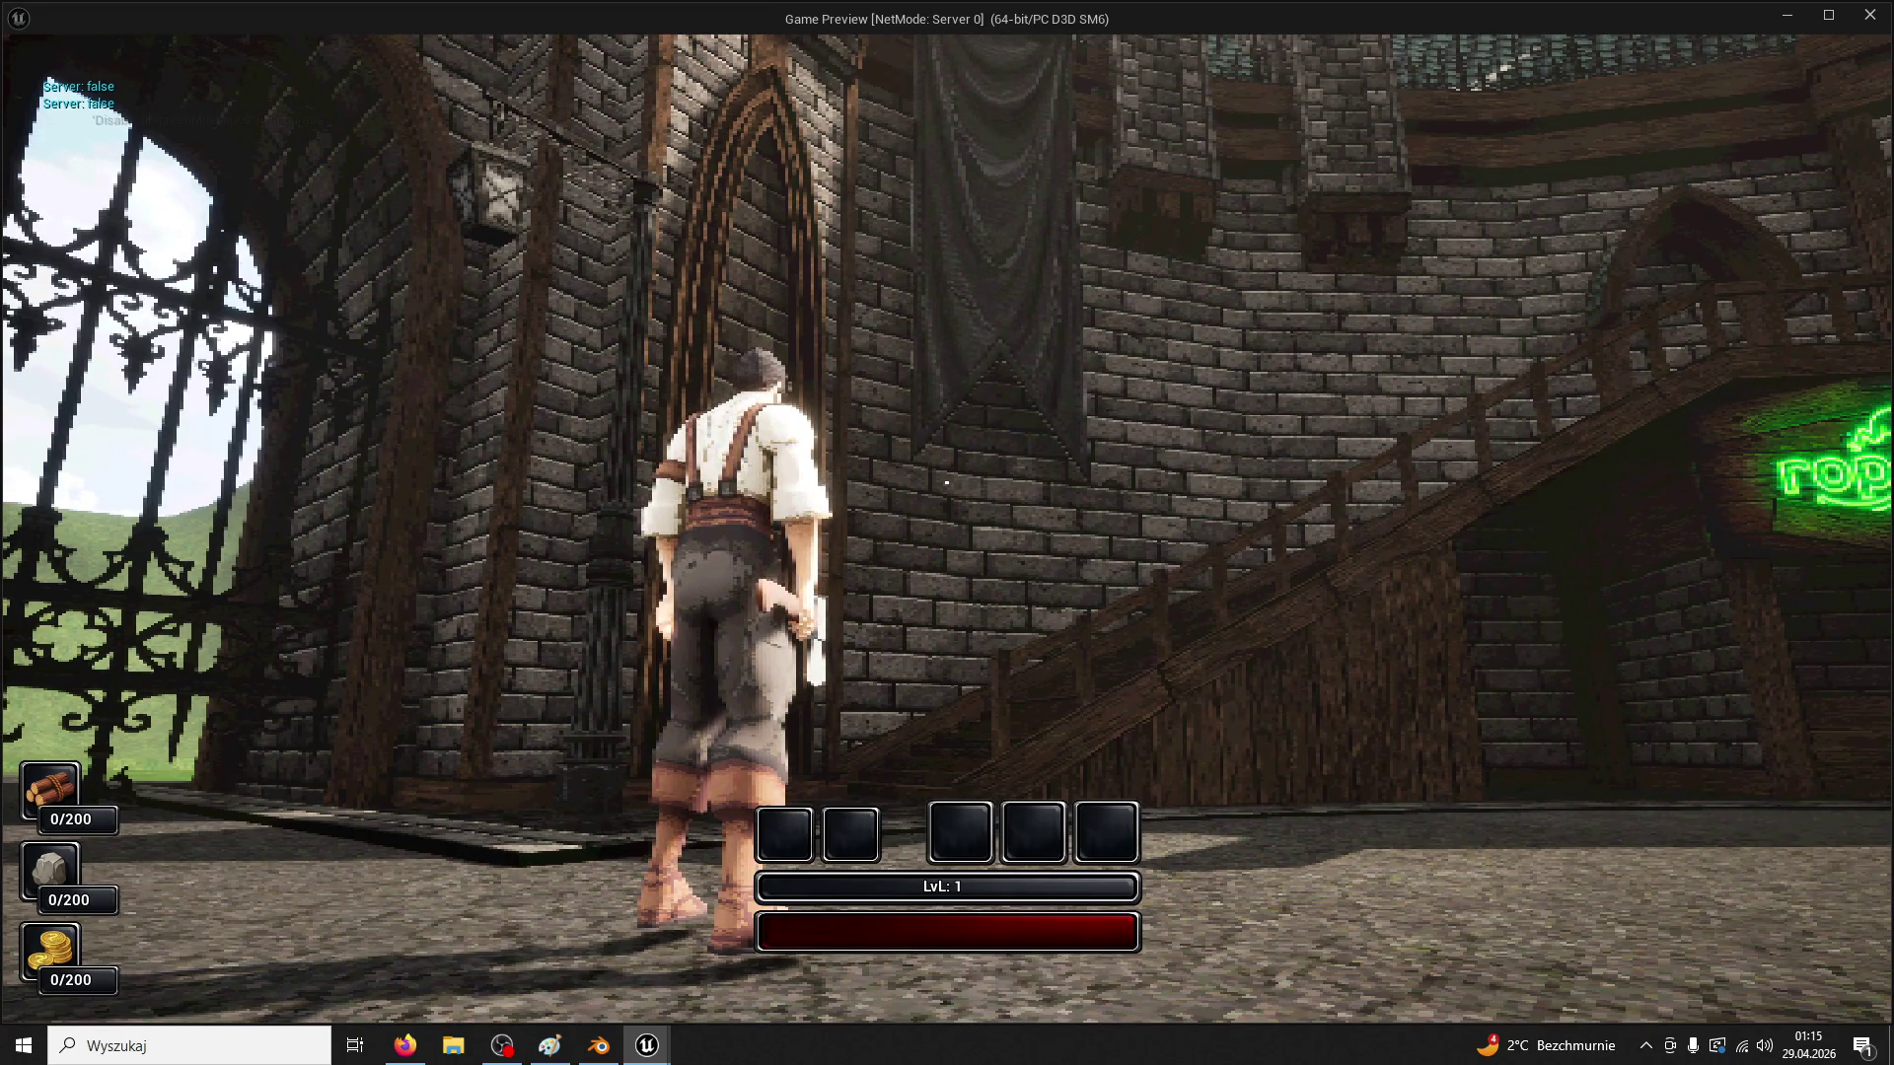
key(w)
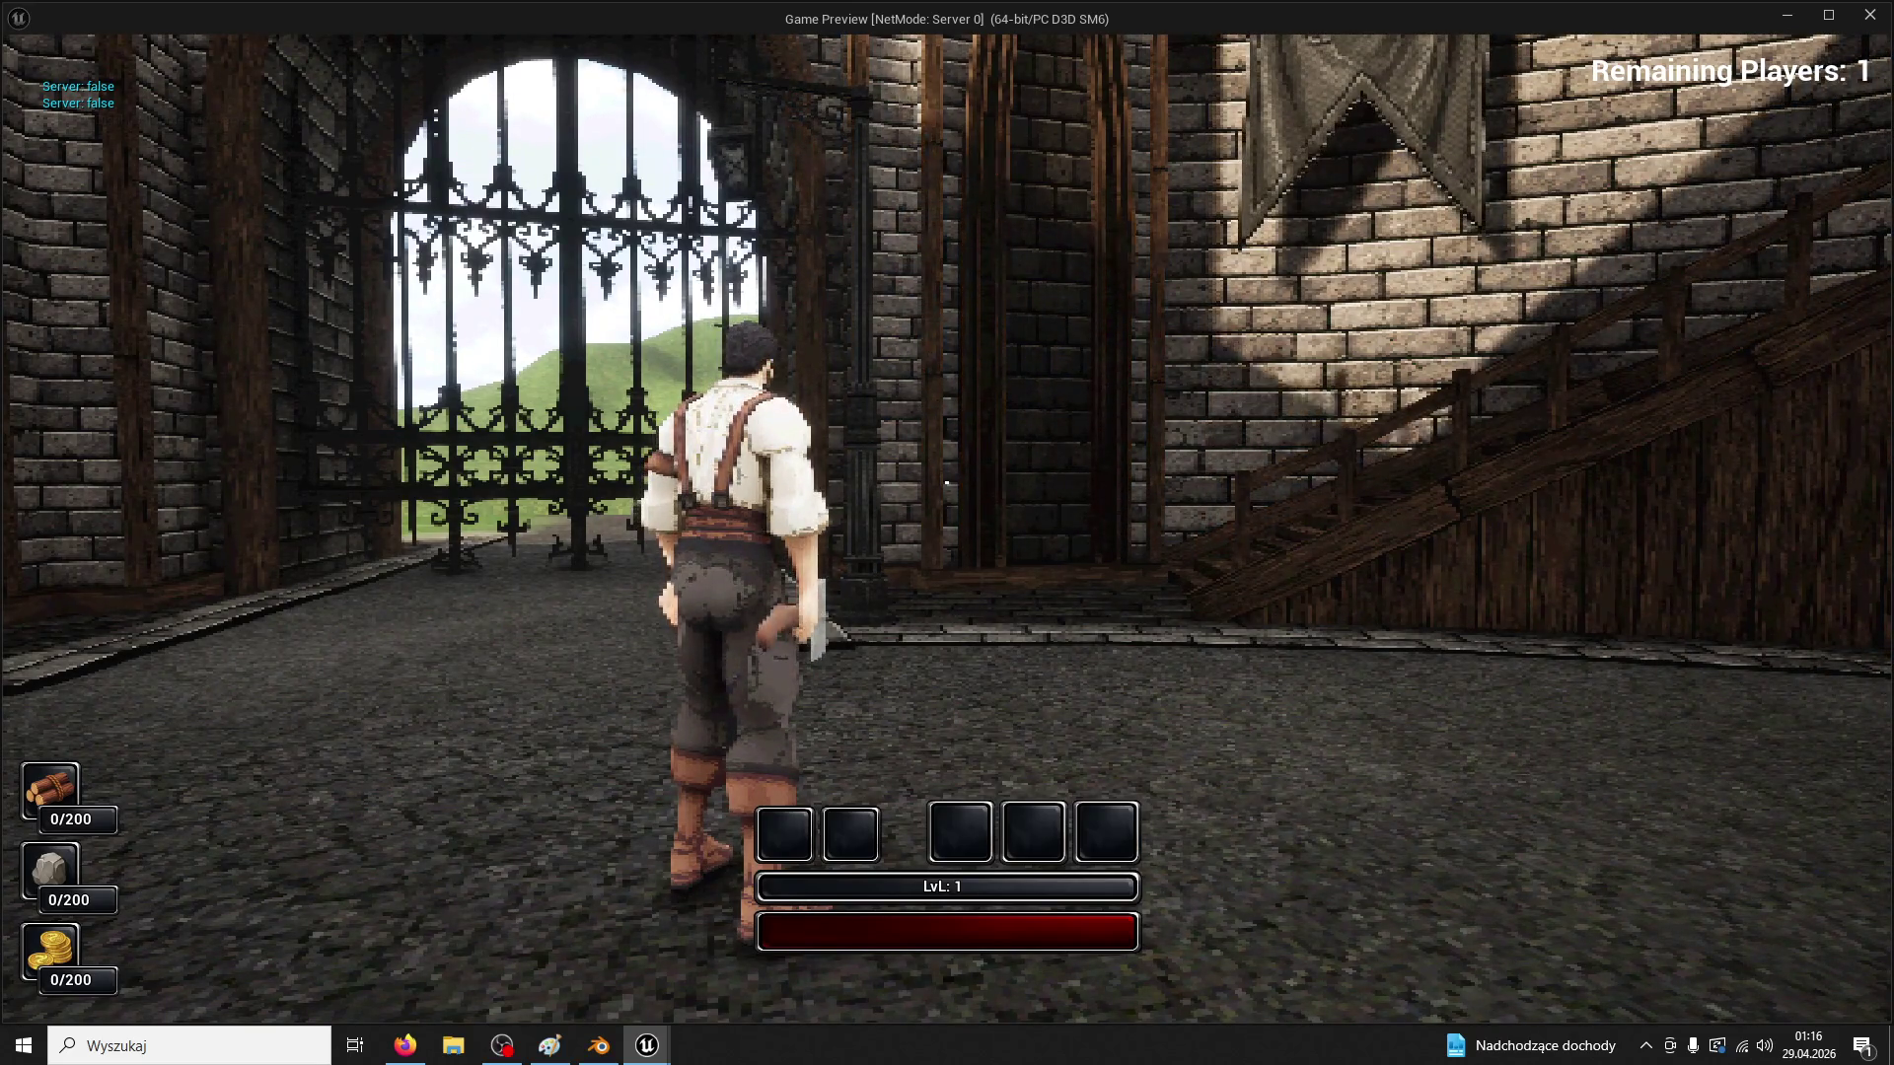
key(w)
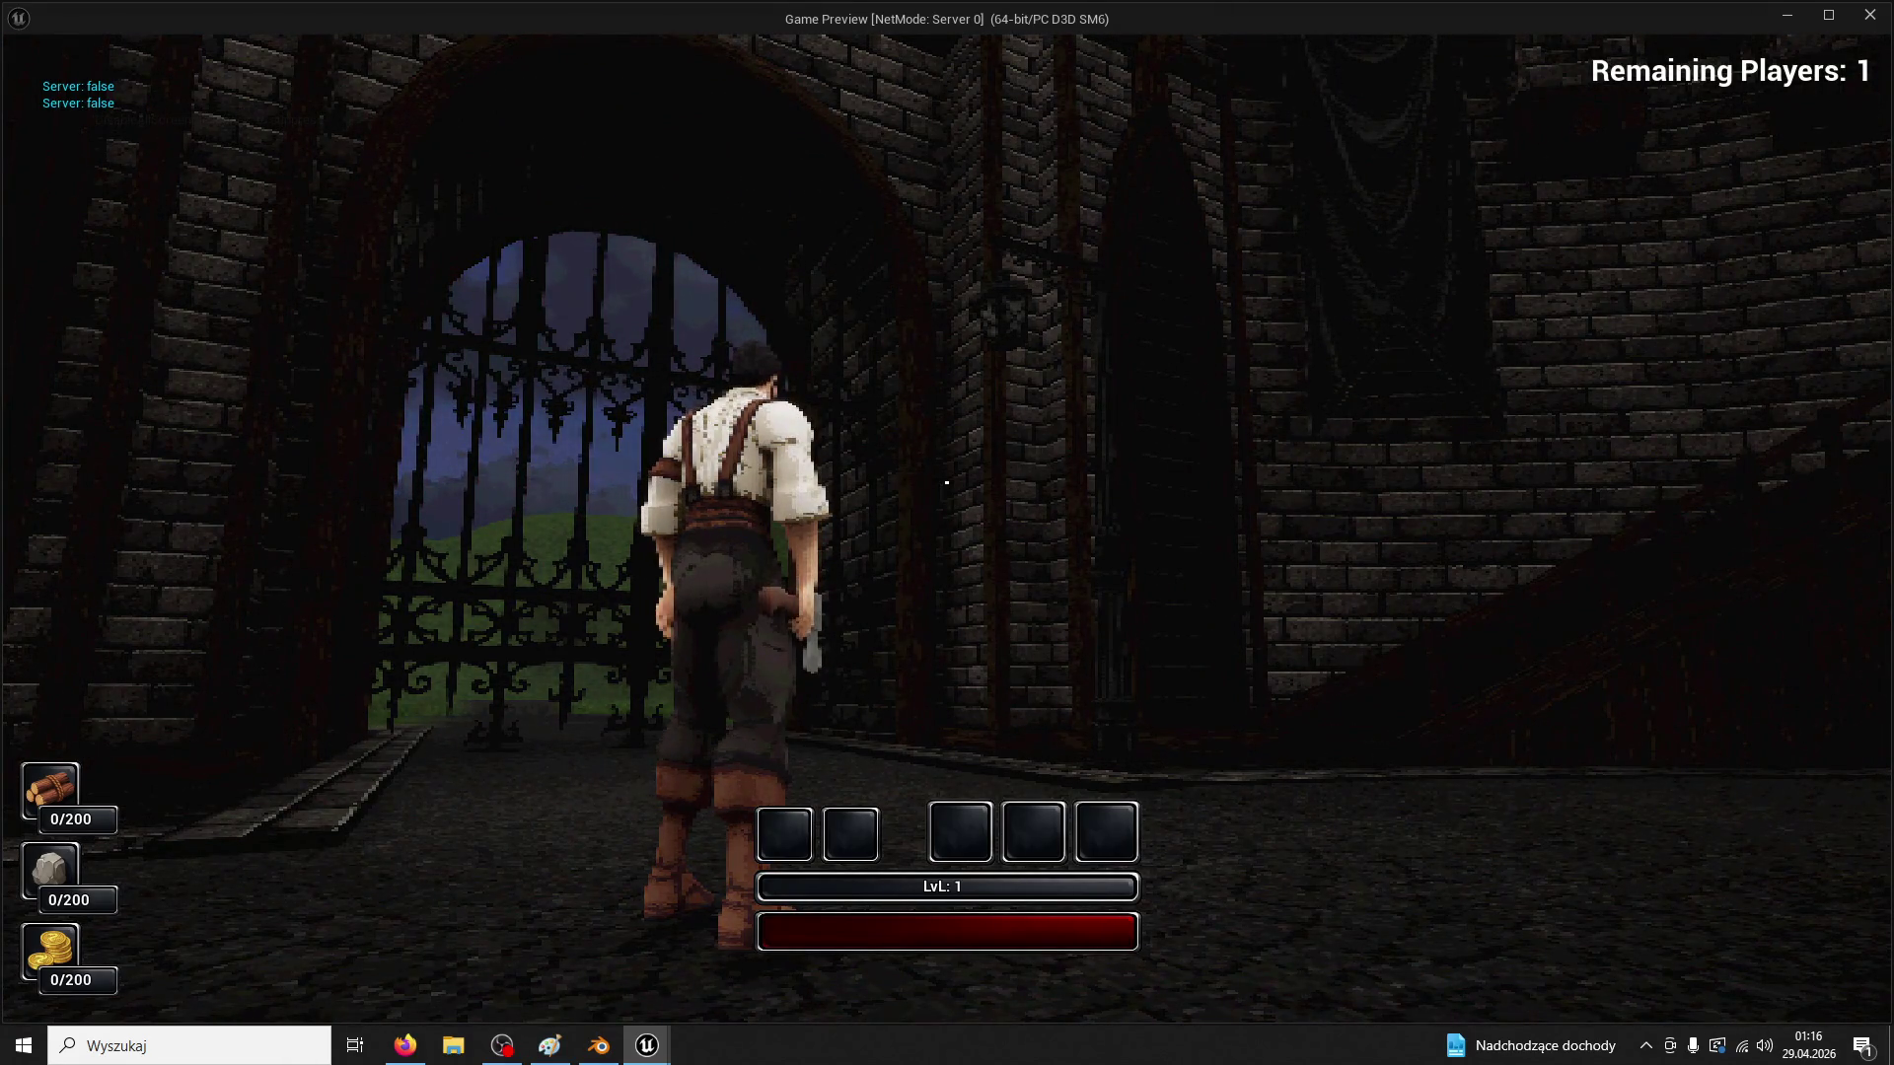
key(w)
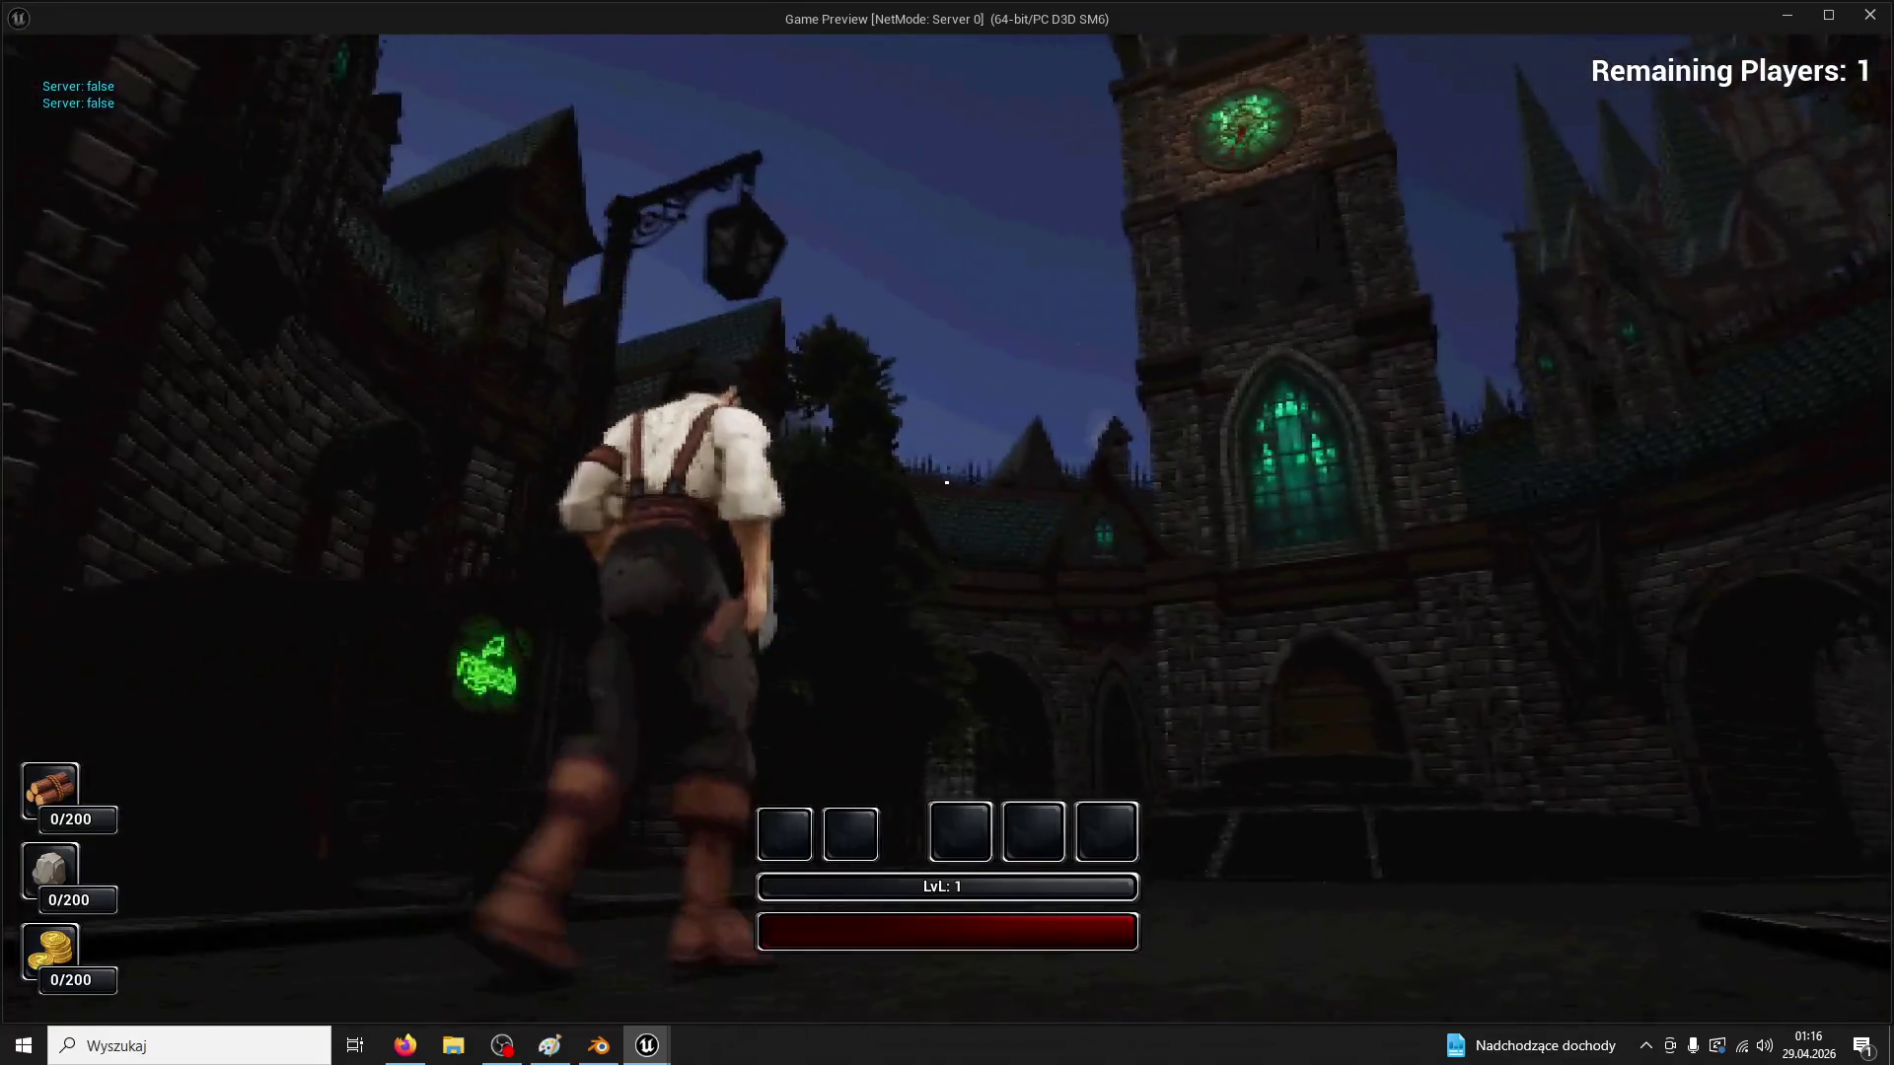
key(Escape)
Rewire the Branch node so its True and False outputs drive the opposite Set Material nodes
click(375, 41)
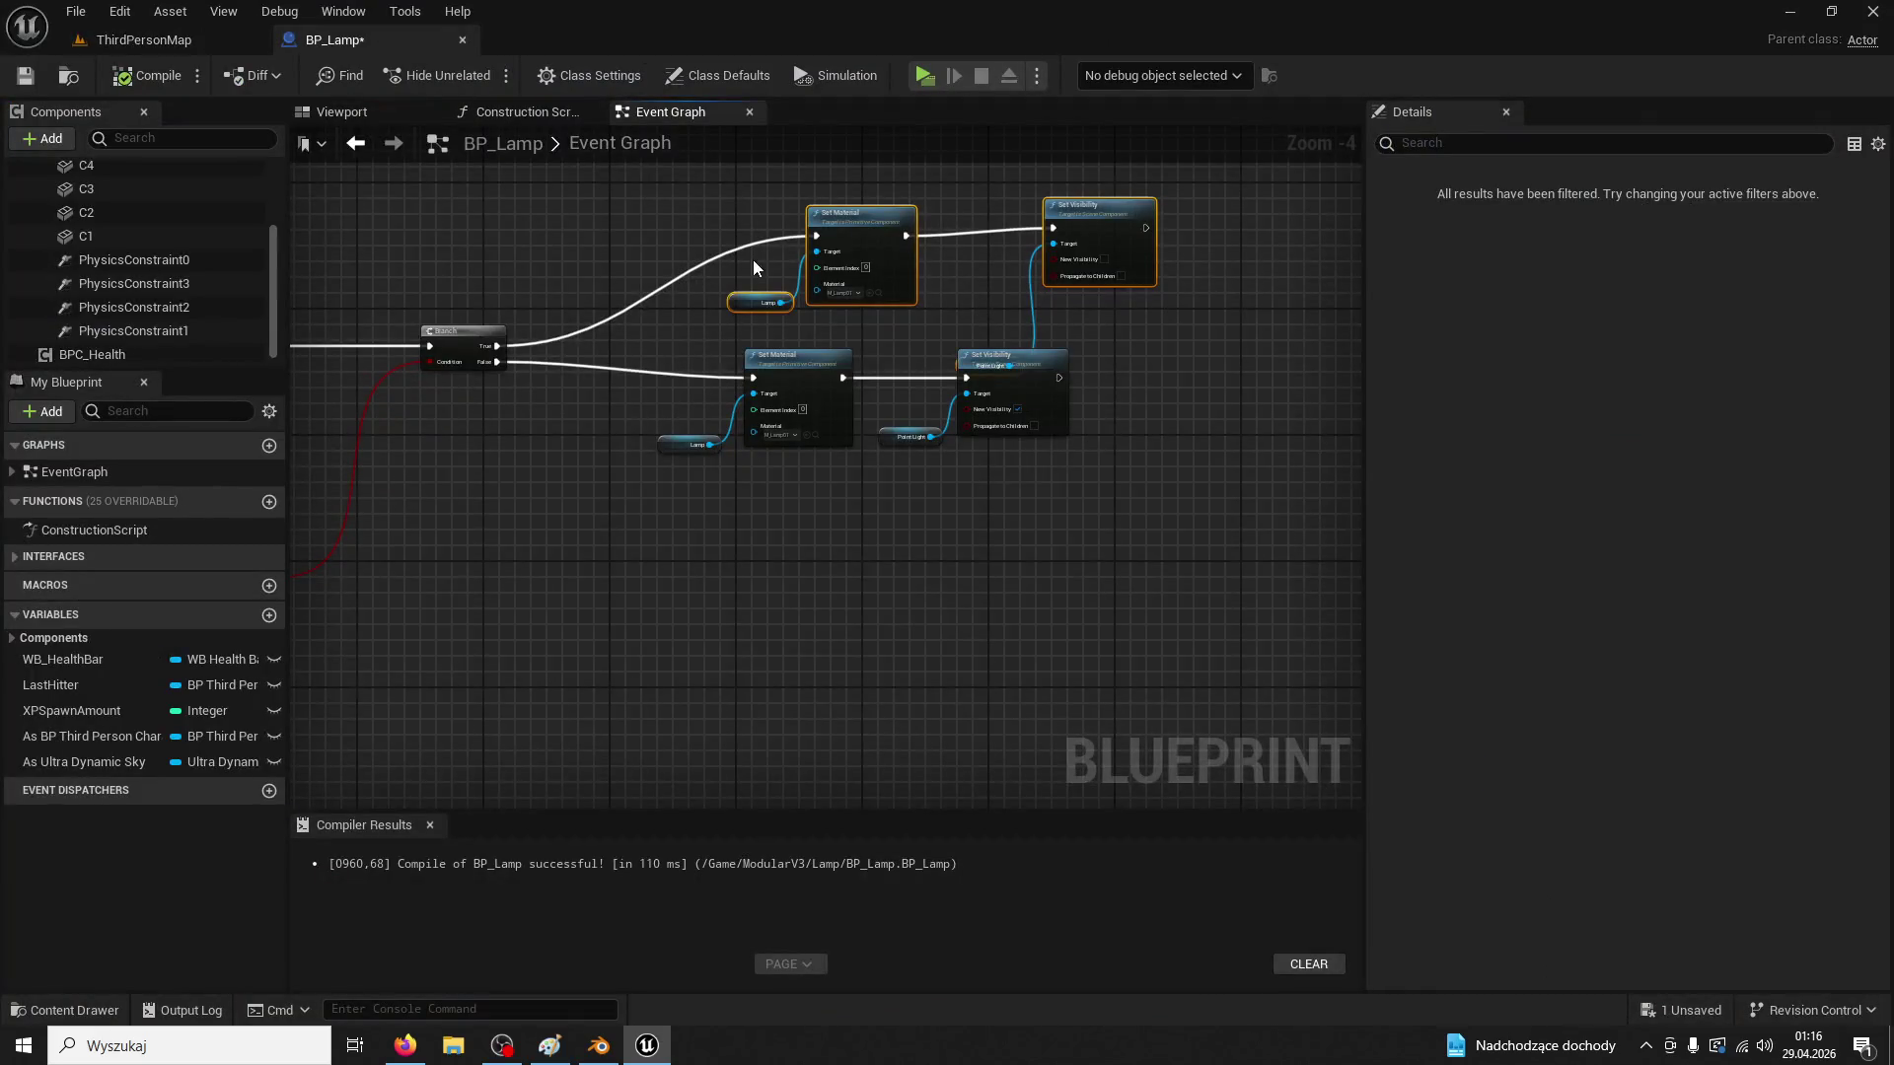
click(537, 400)
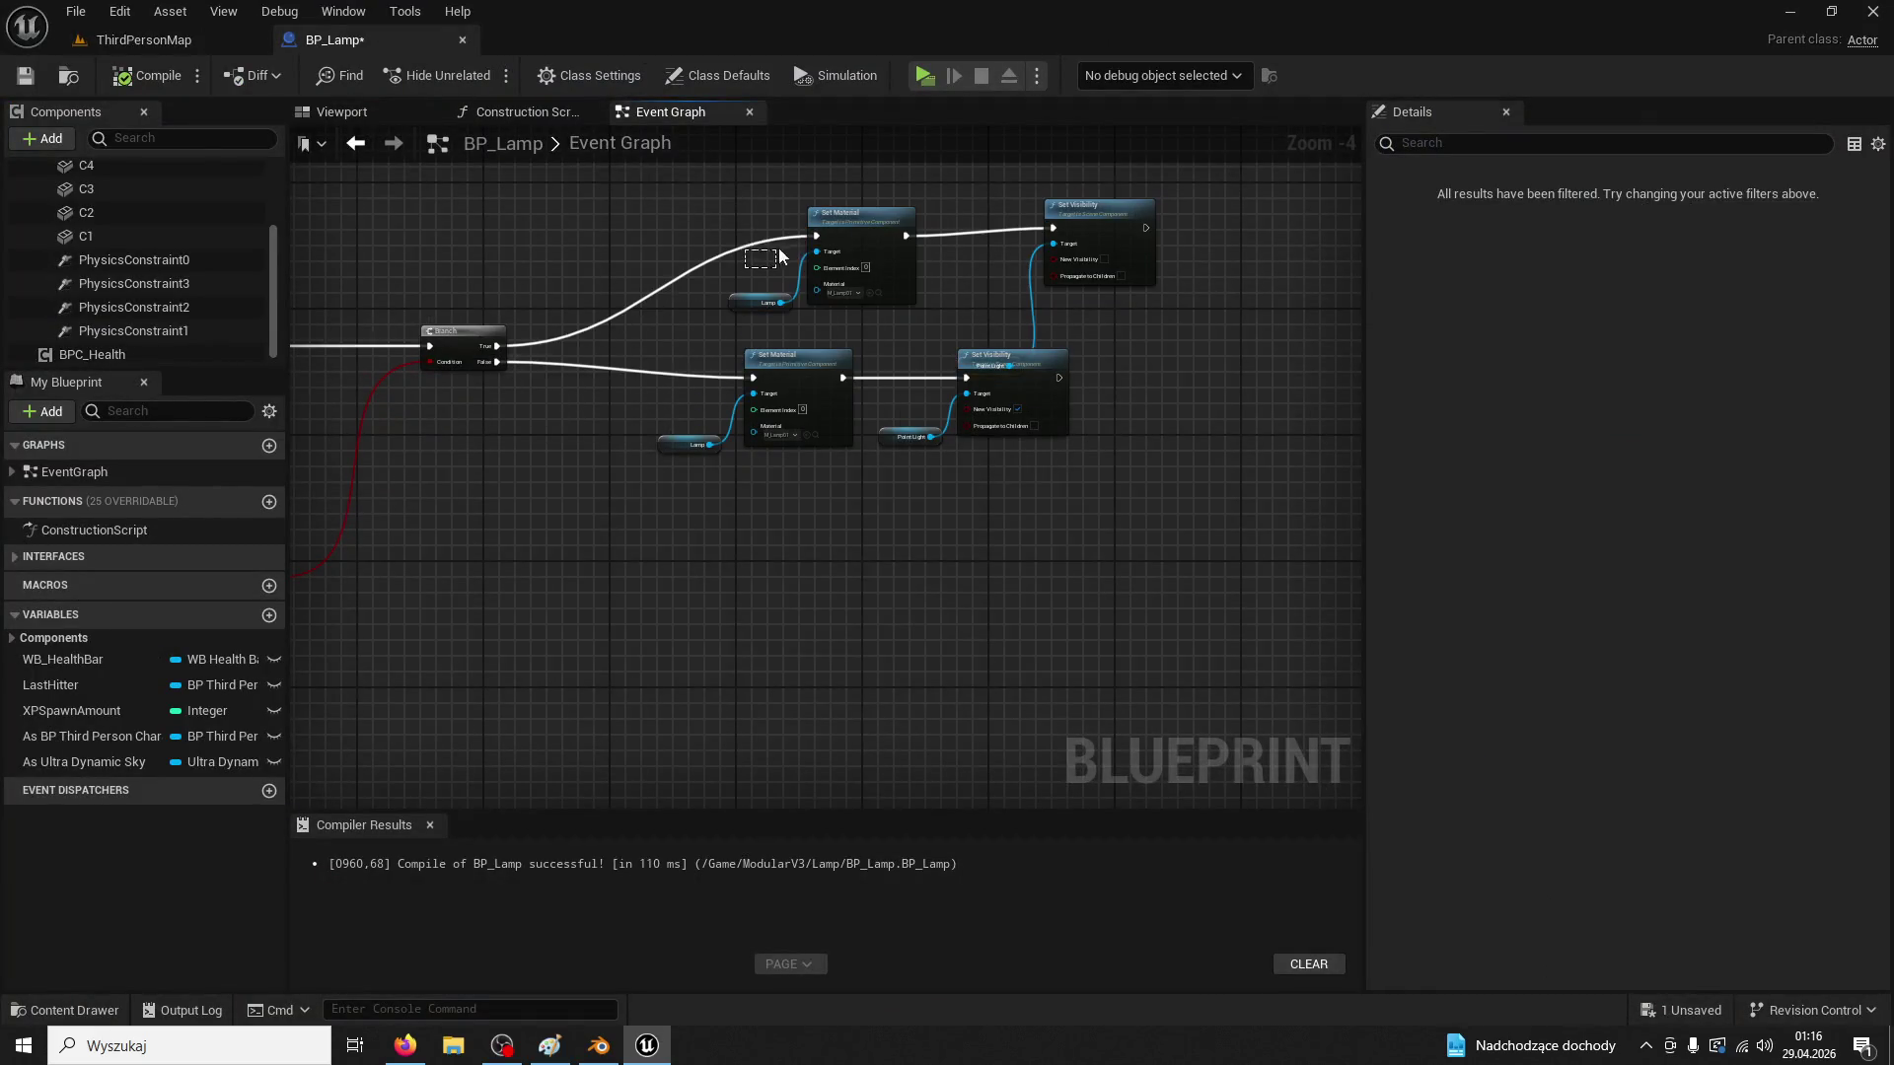
mouse_move(493, 364)
mouse_down()
mouse_move(713, 300)
mouse_move(804, 249)
mouse_move(499, 363)
mouse_move(752, 373)
mouse_up()
click(482, 379)
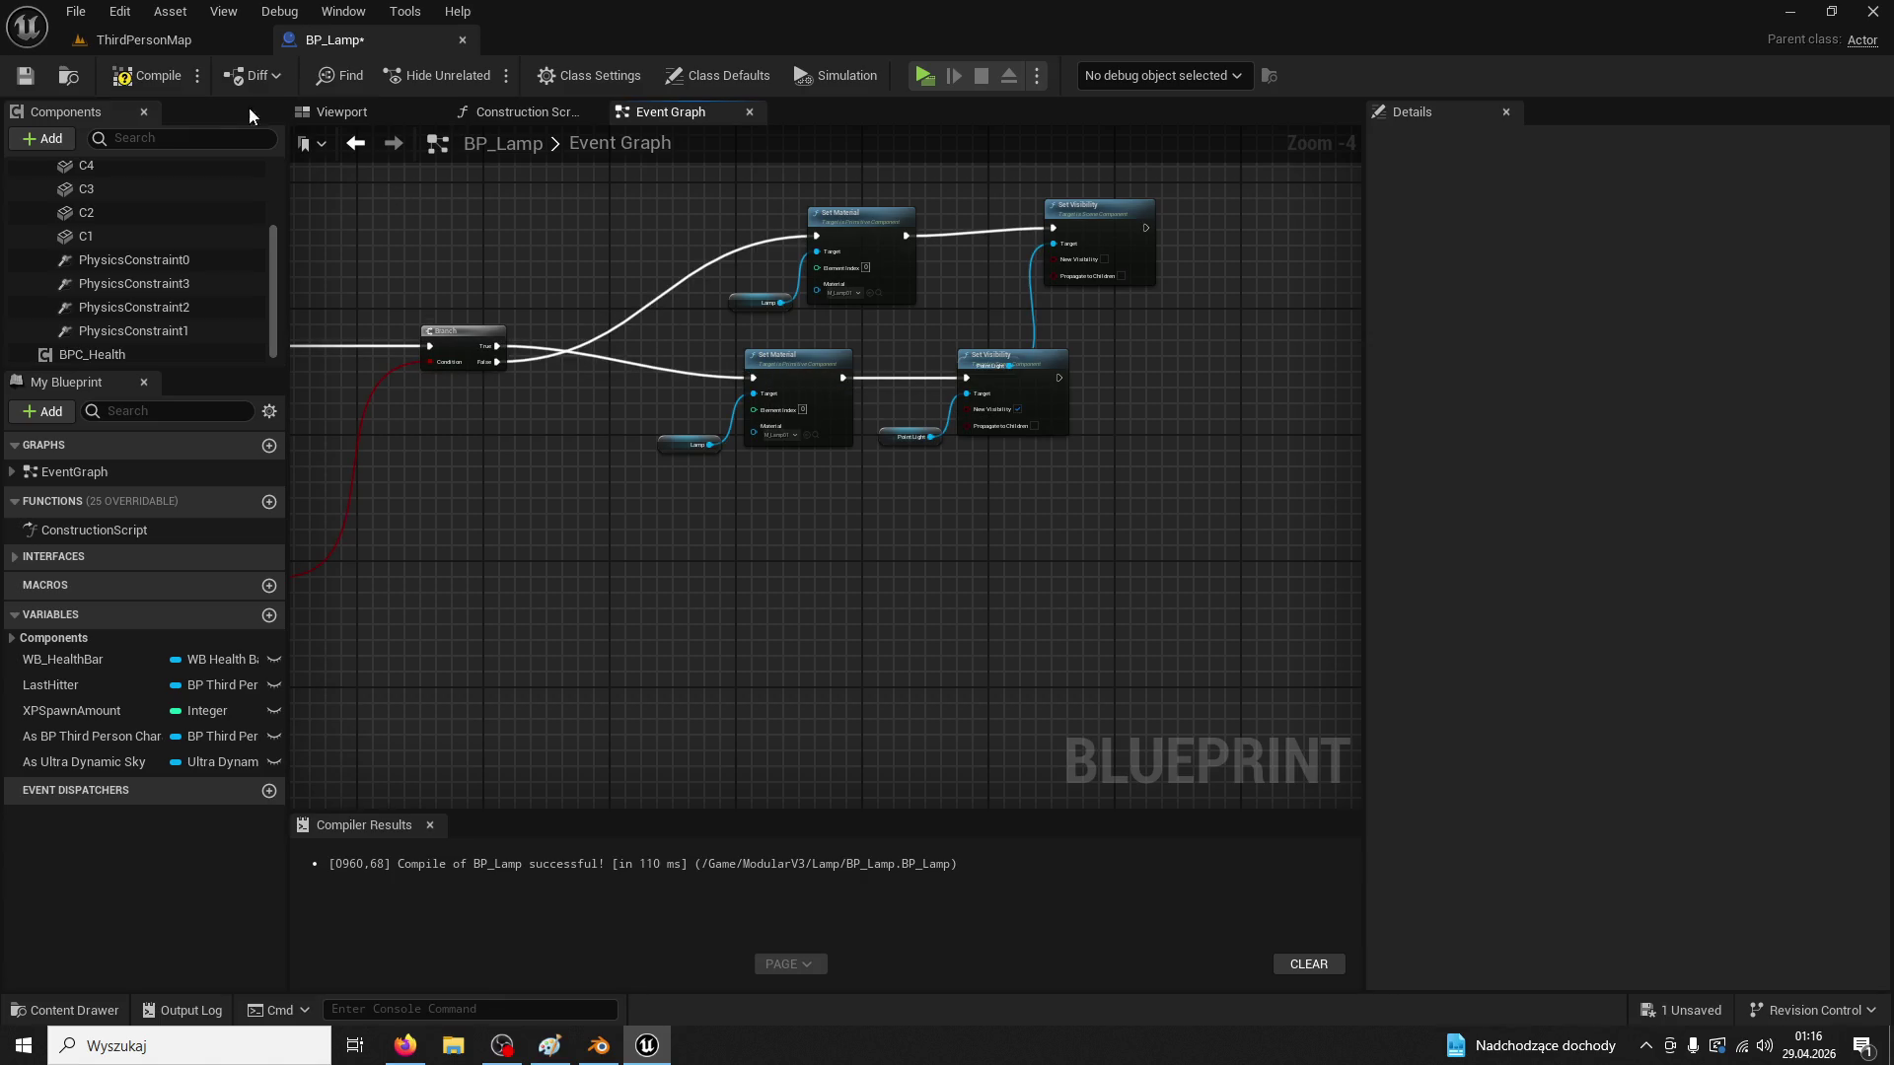
Playtest near the gate archway, moving and jumping until night falls
click(144, 39)
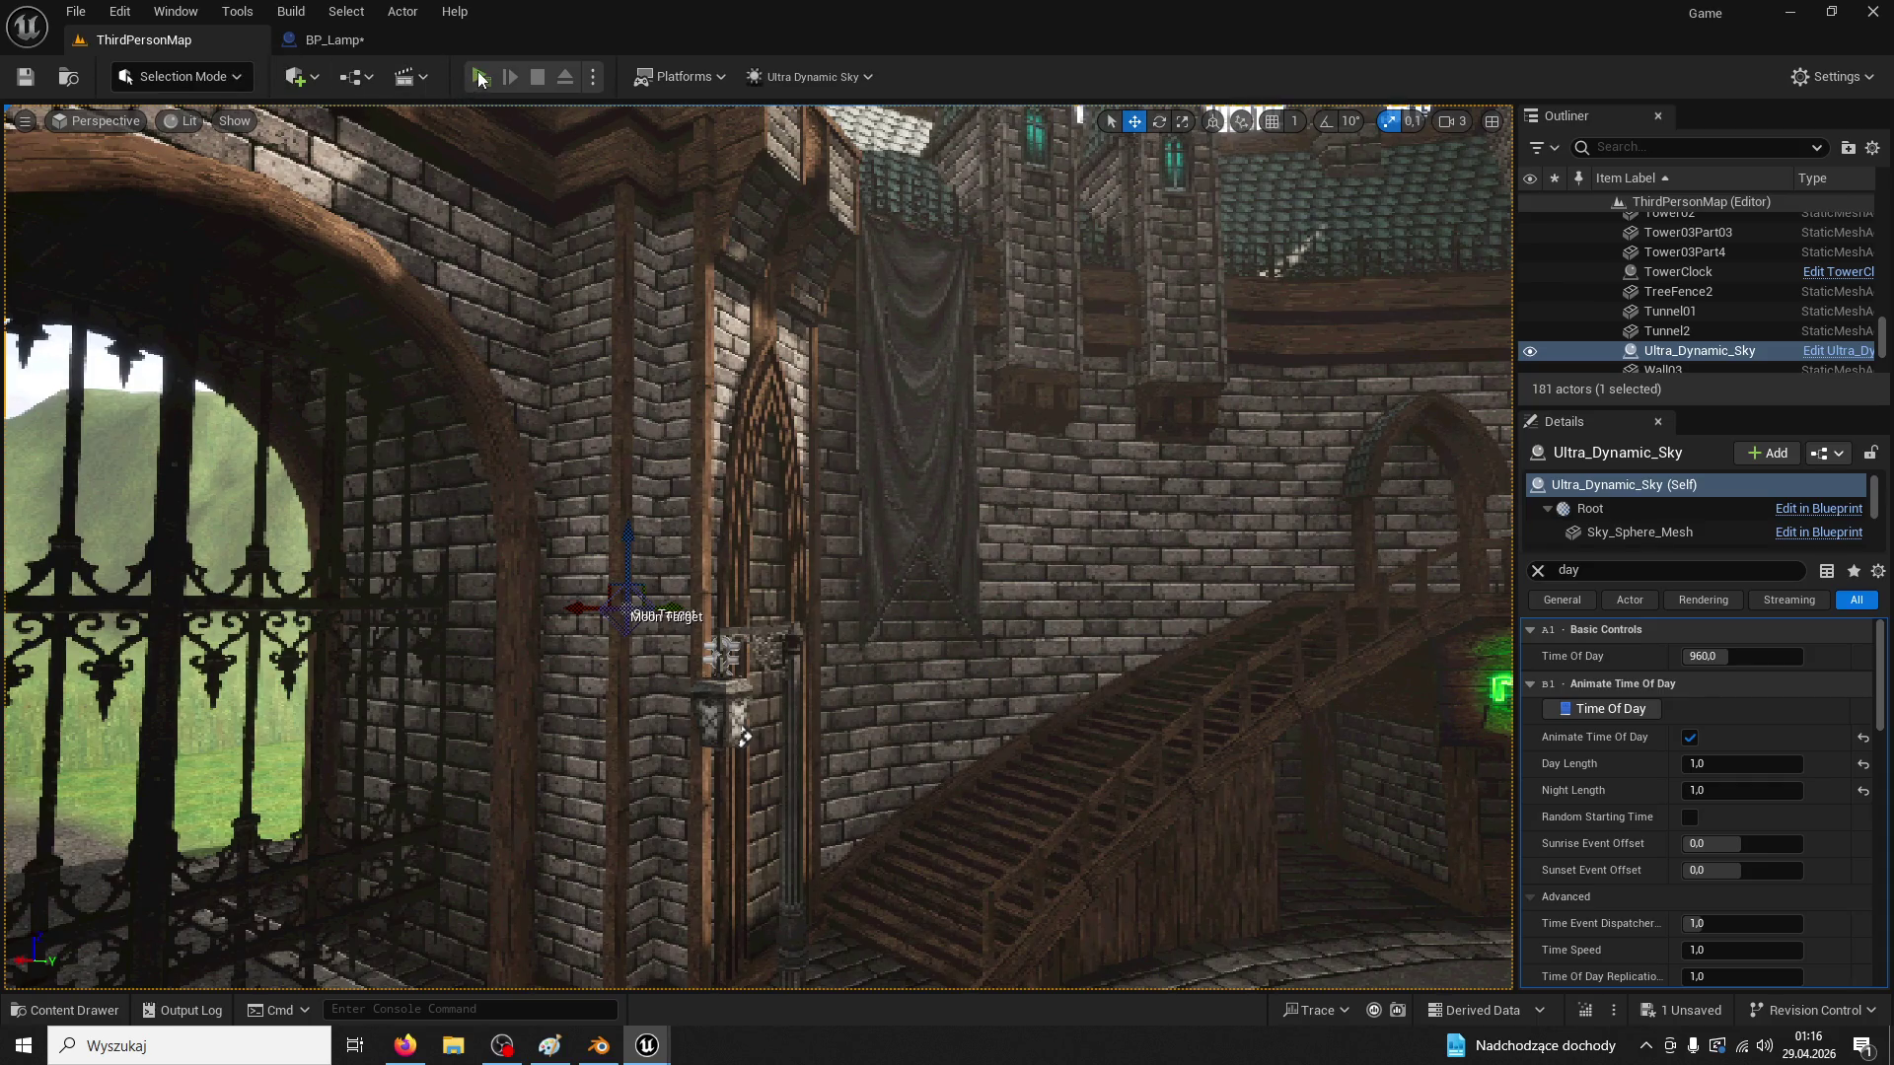
click(480, 79)
key(w)
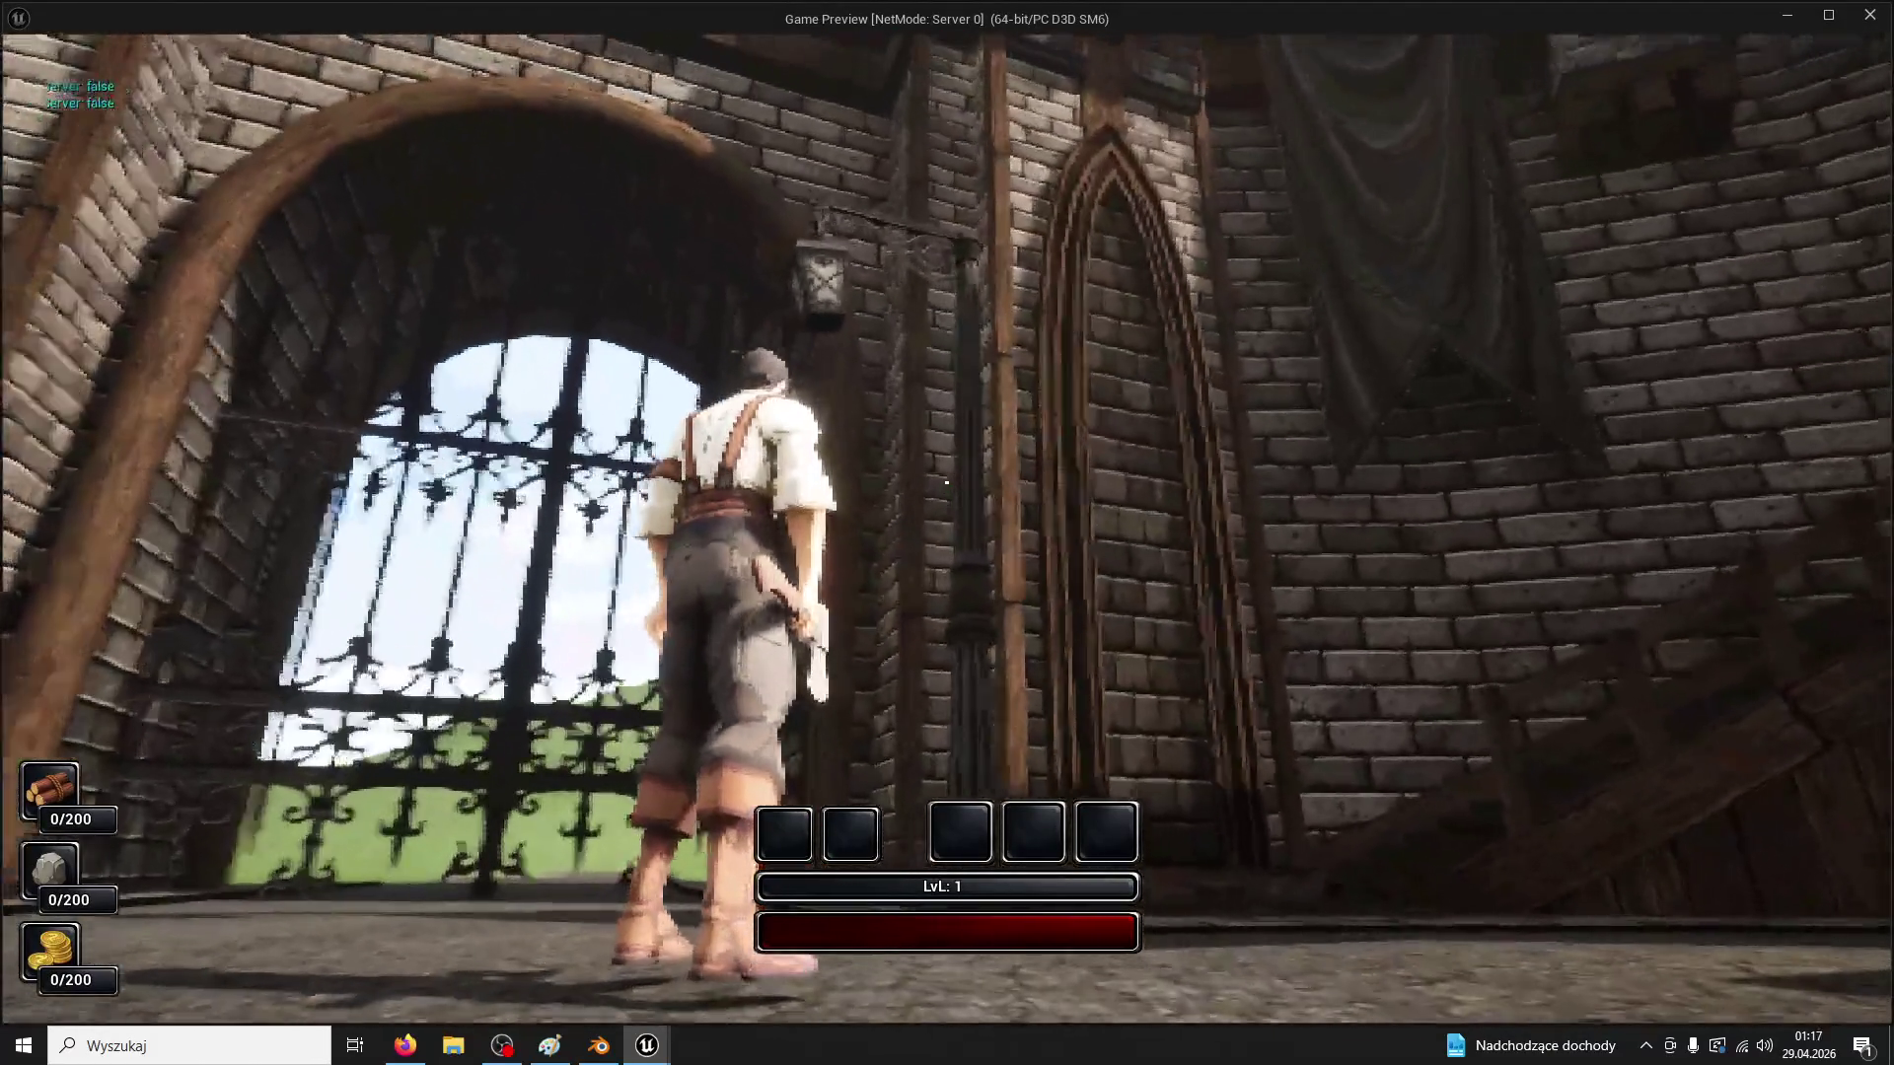
key(w)
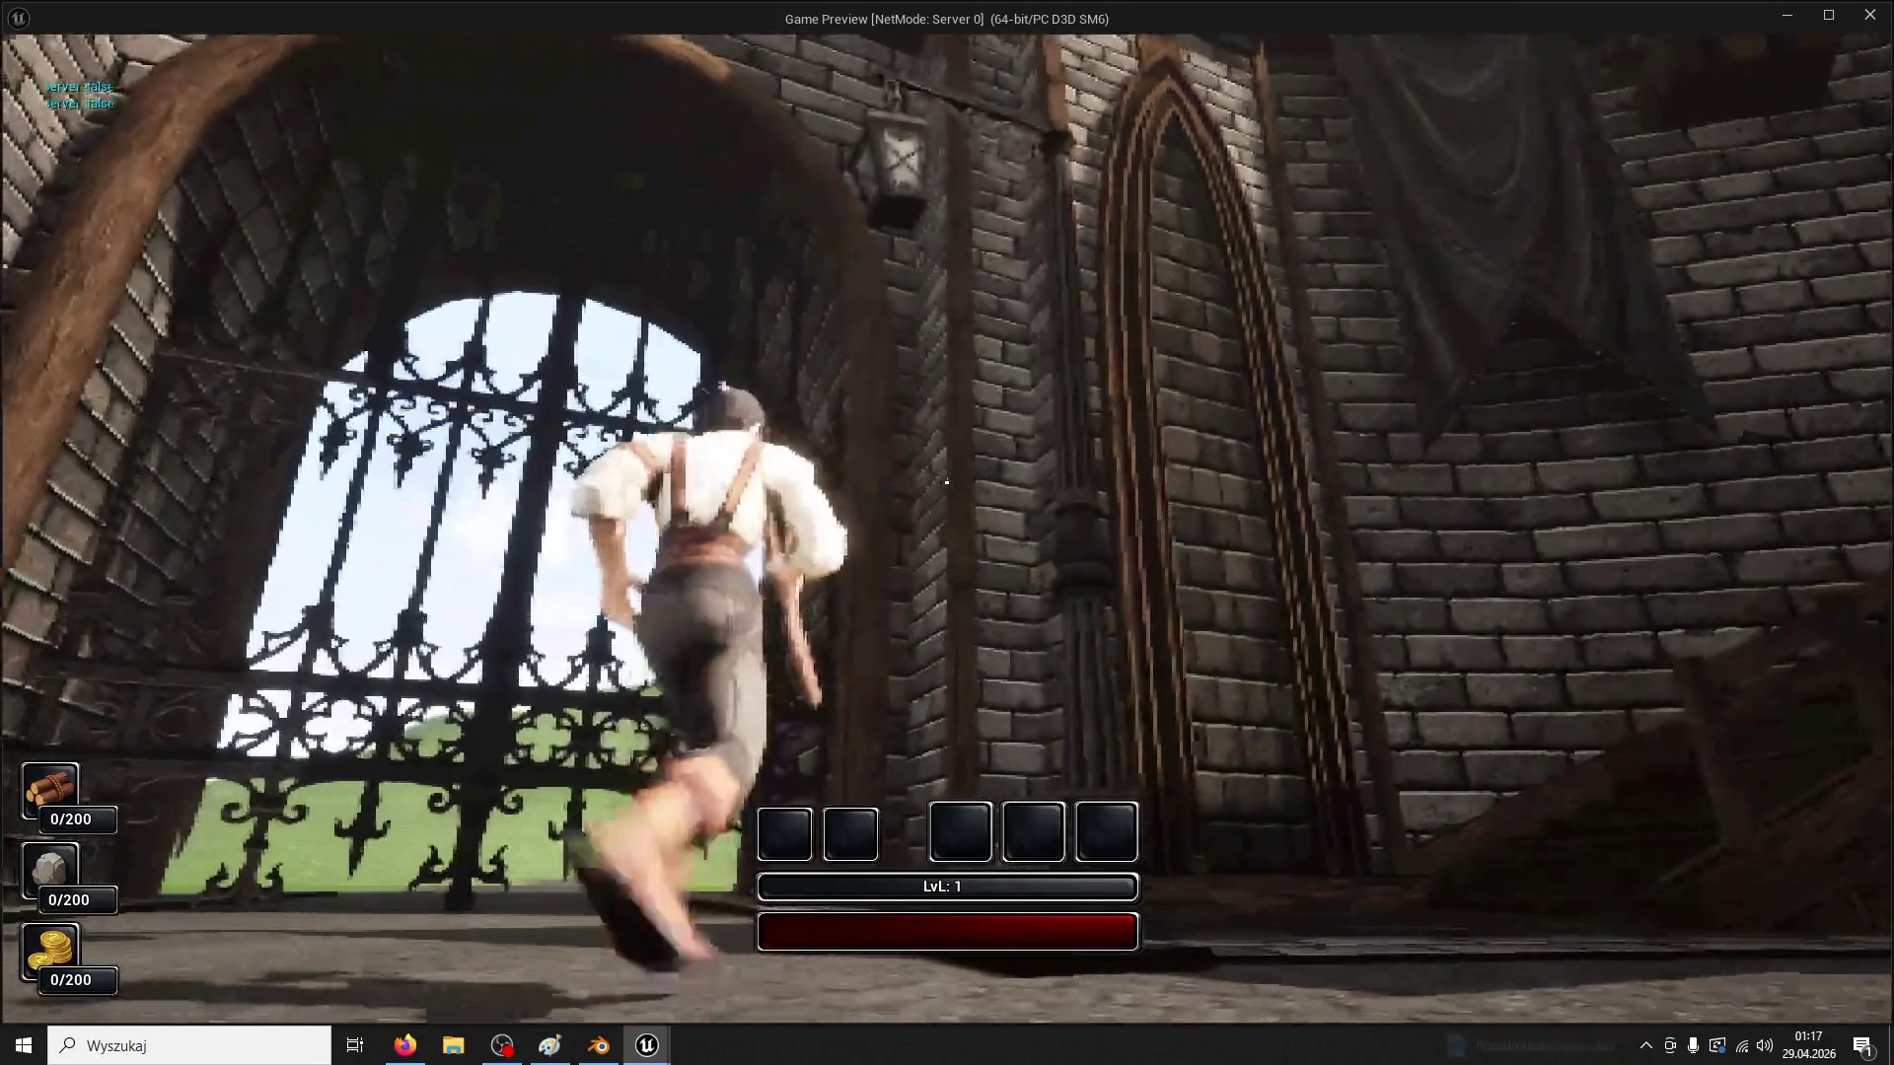
key(w)
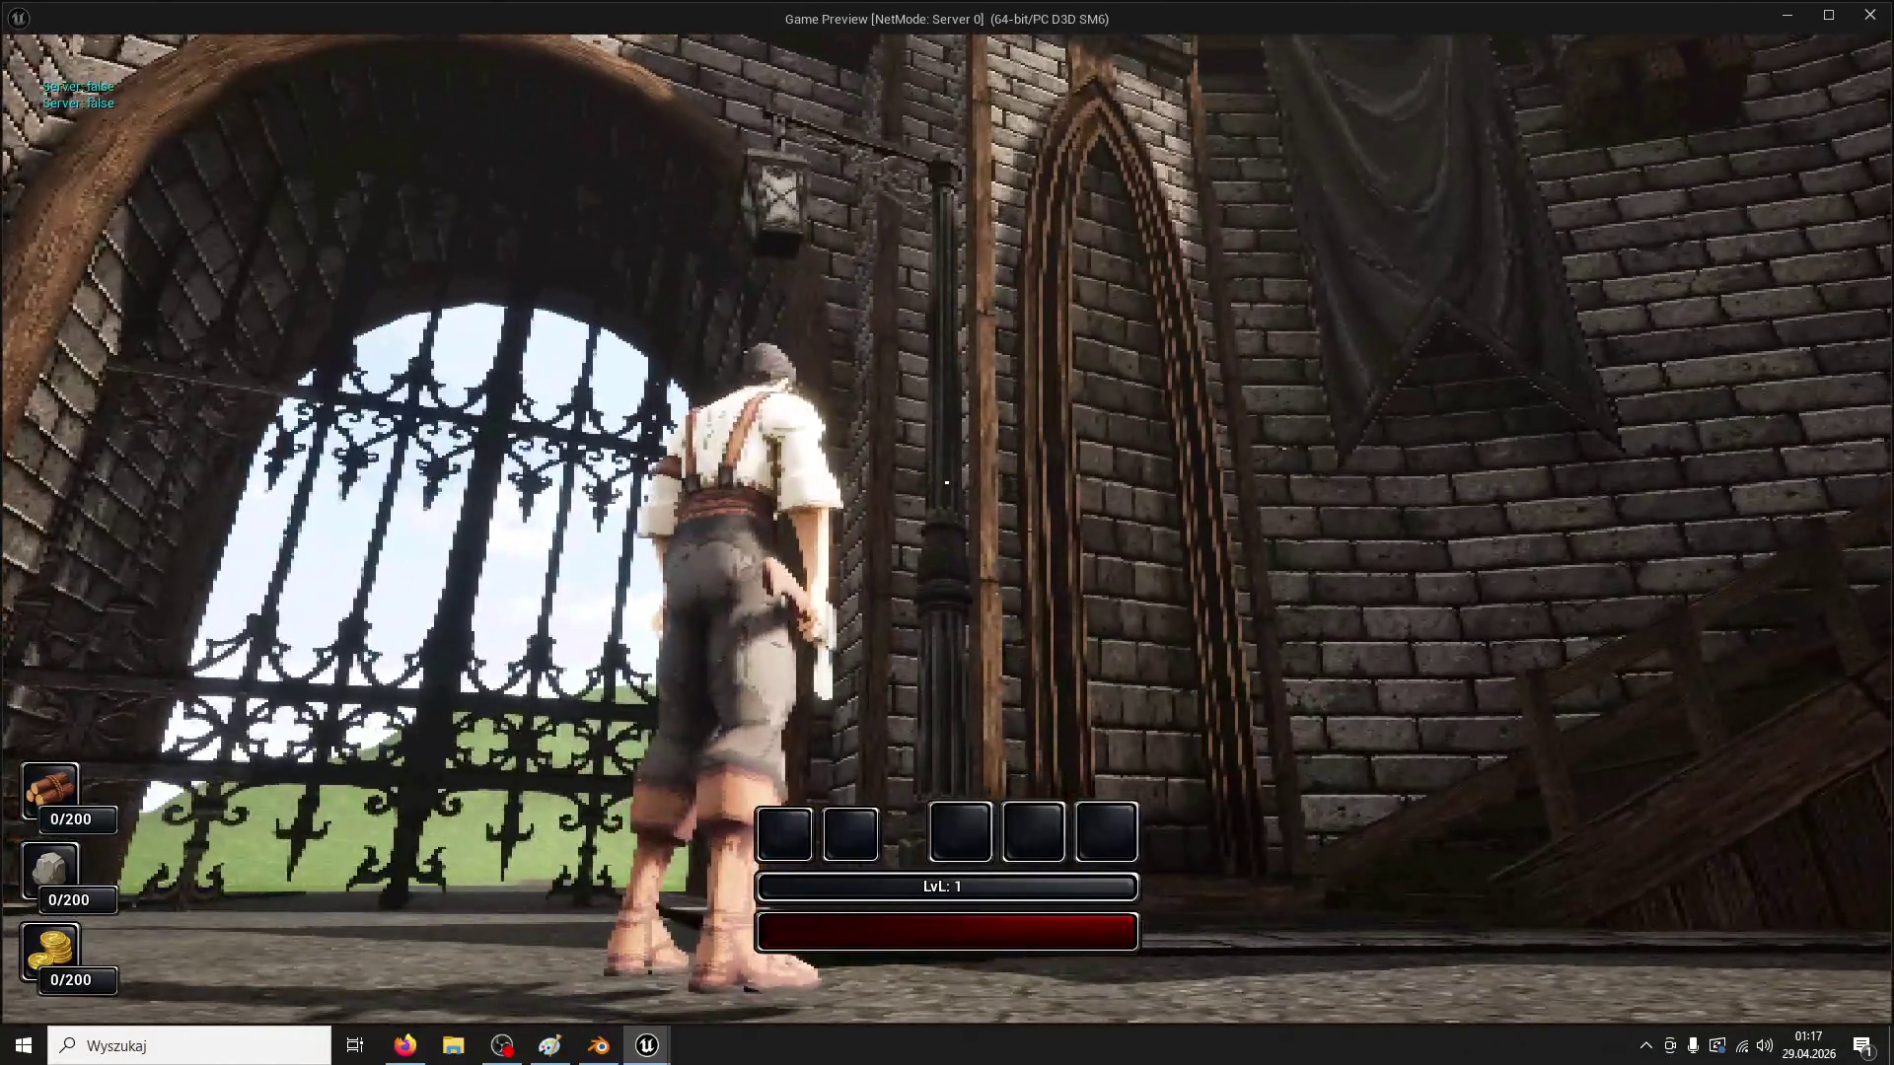
key(w)
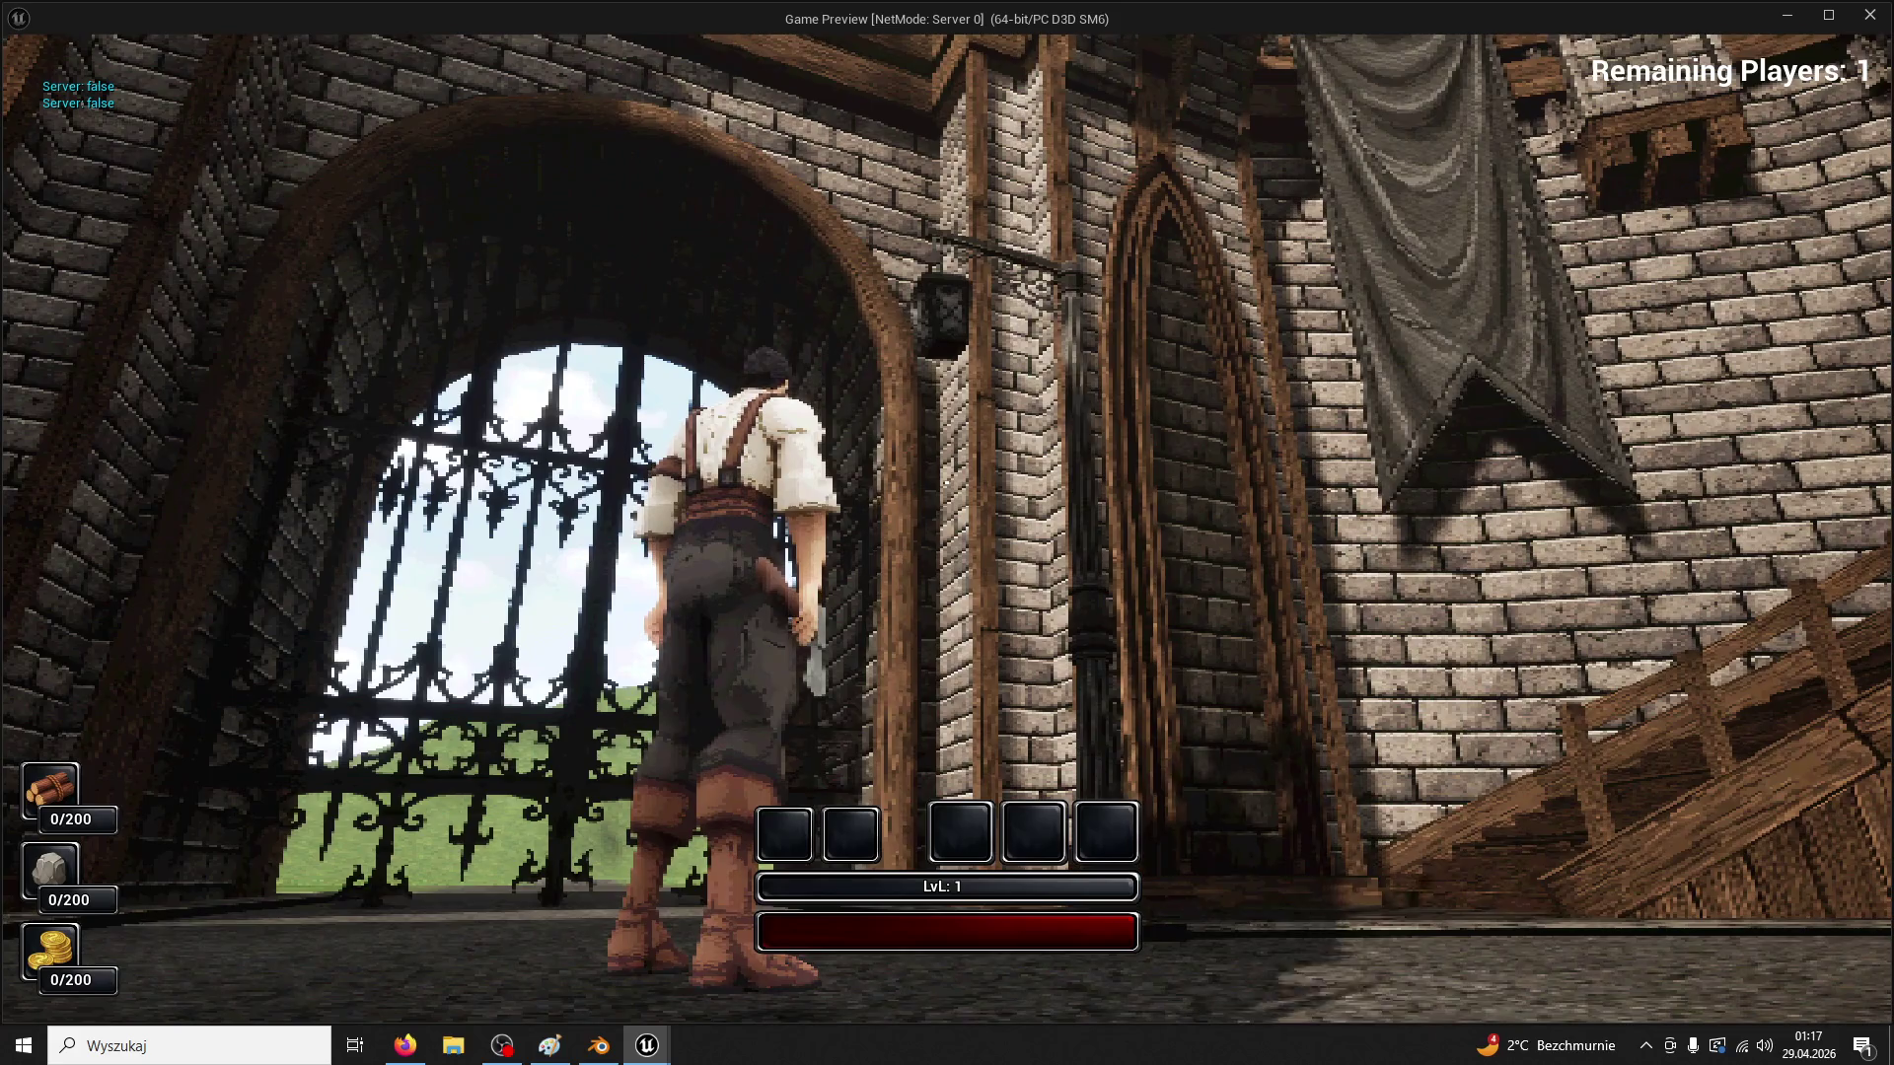
key(space)
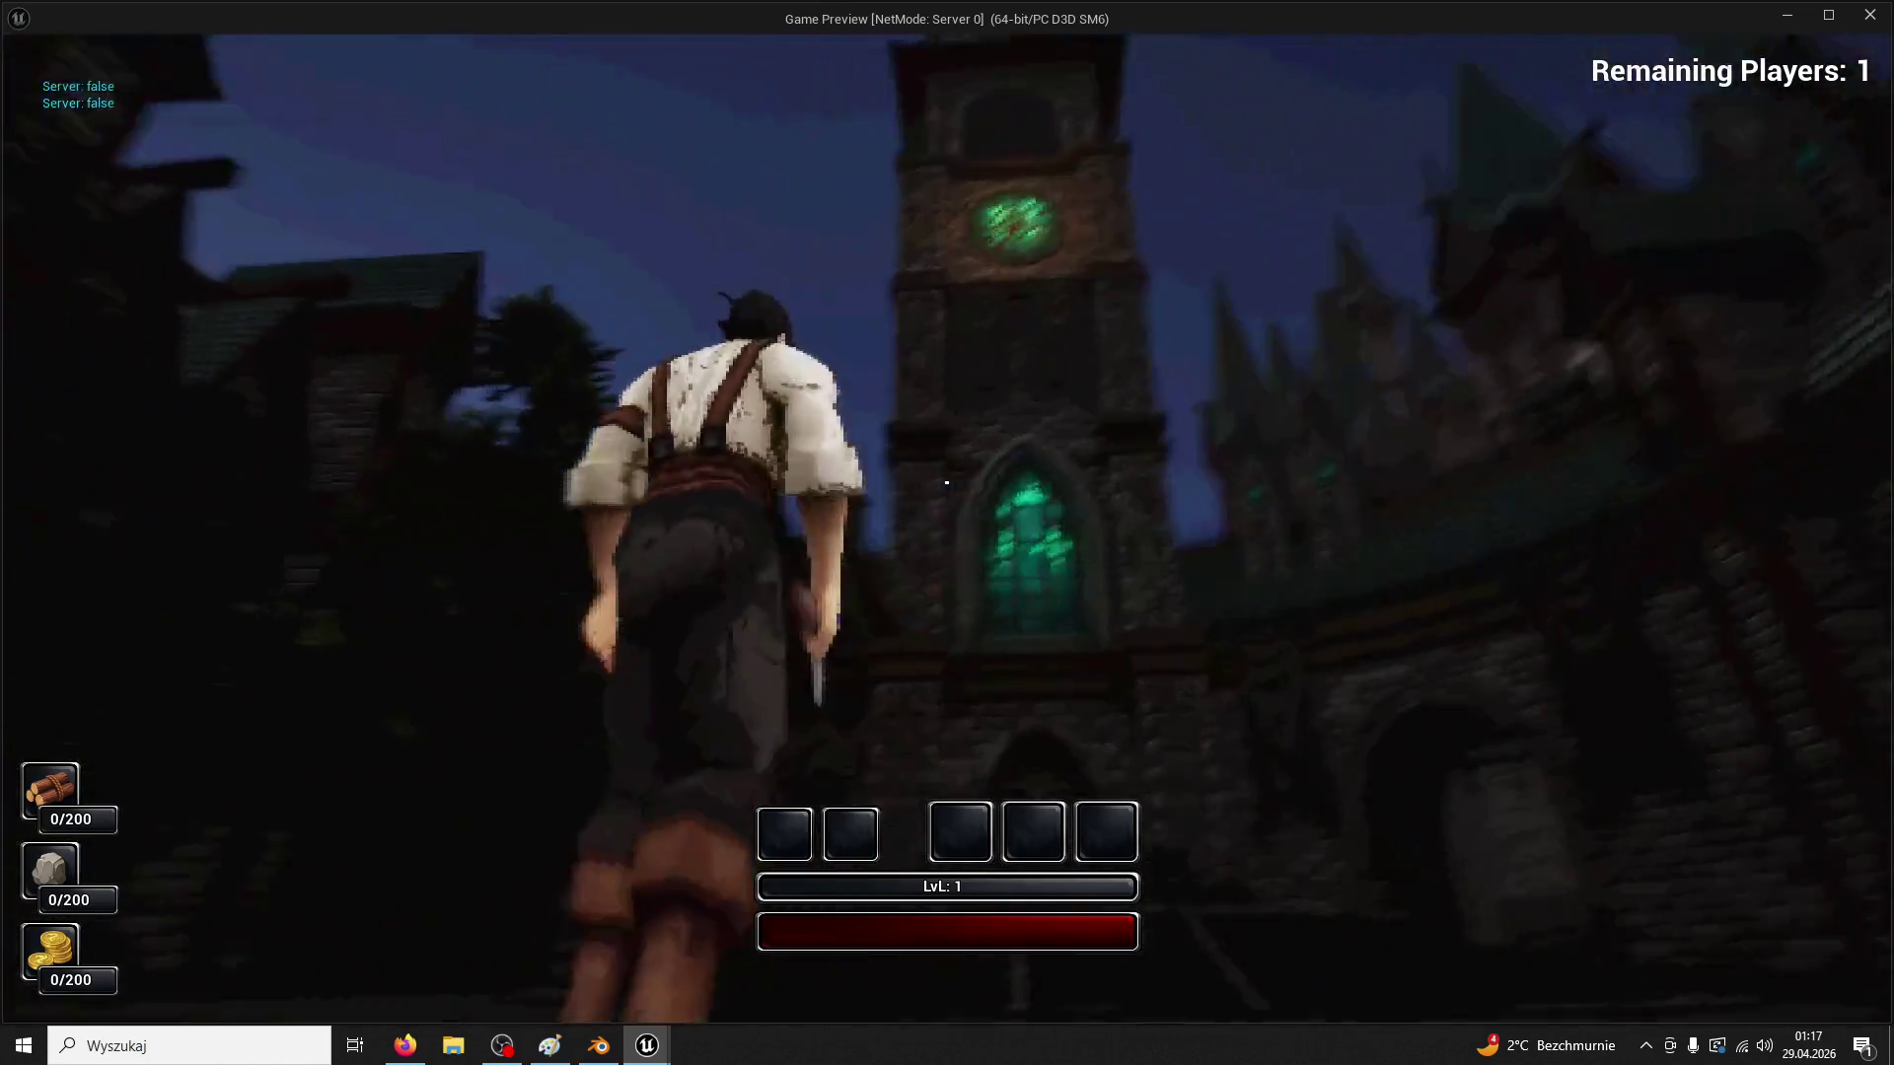
key(Escape)
Frame BP_Lamp's PointLight component in the blueprint viewport preview
click(440, 43)
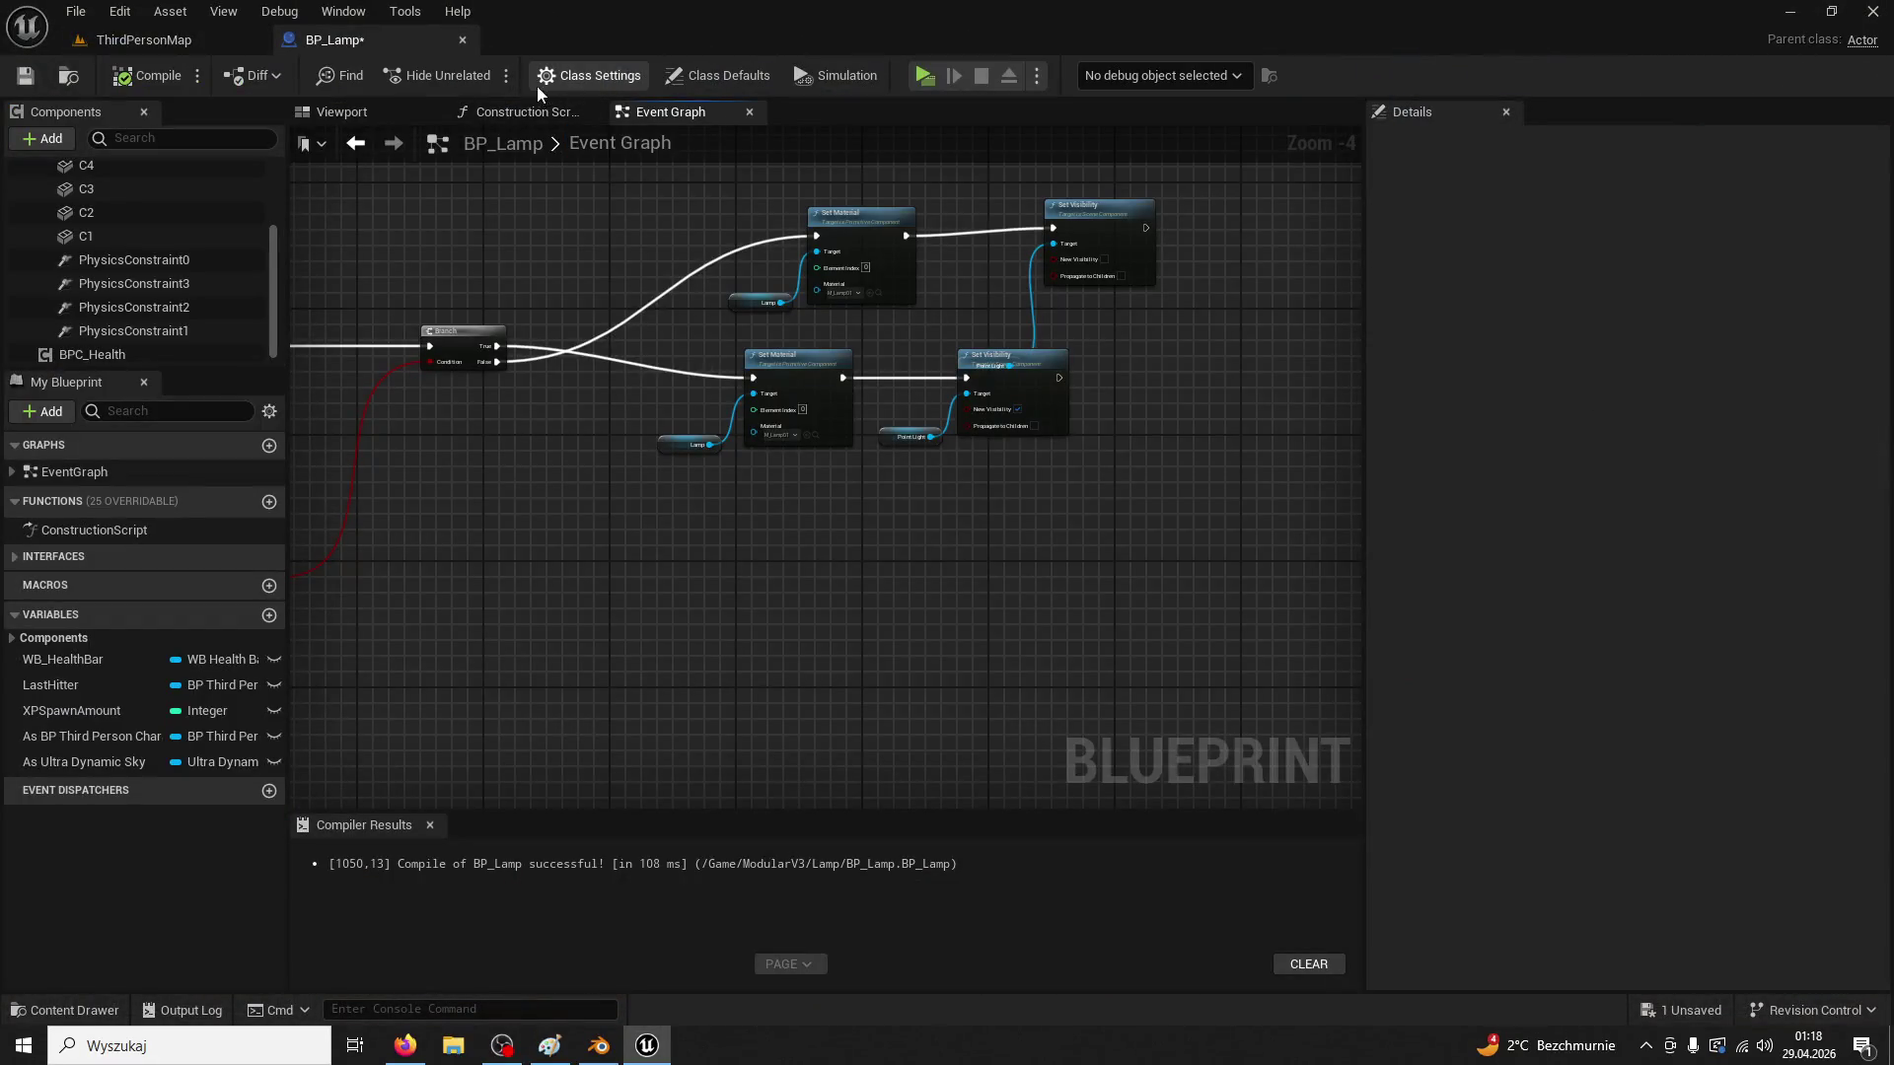
click(139, 47)
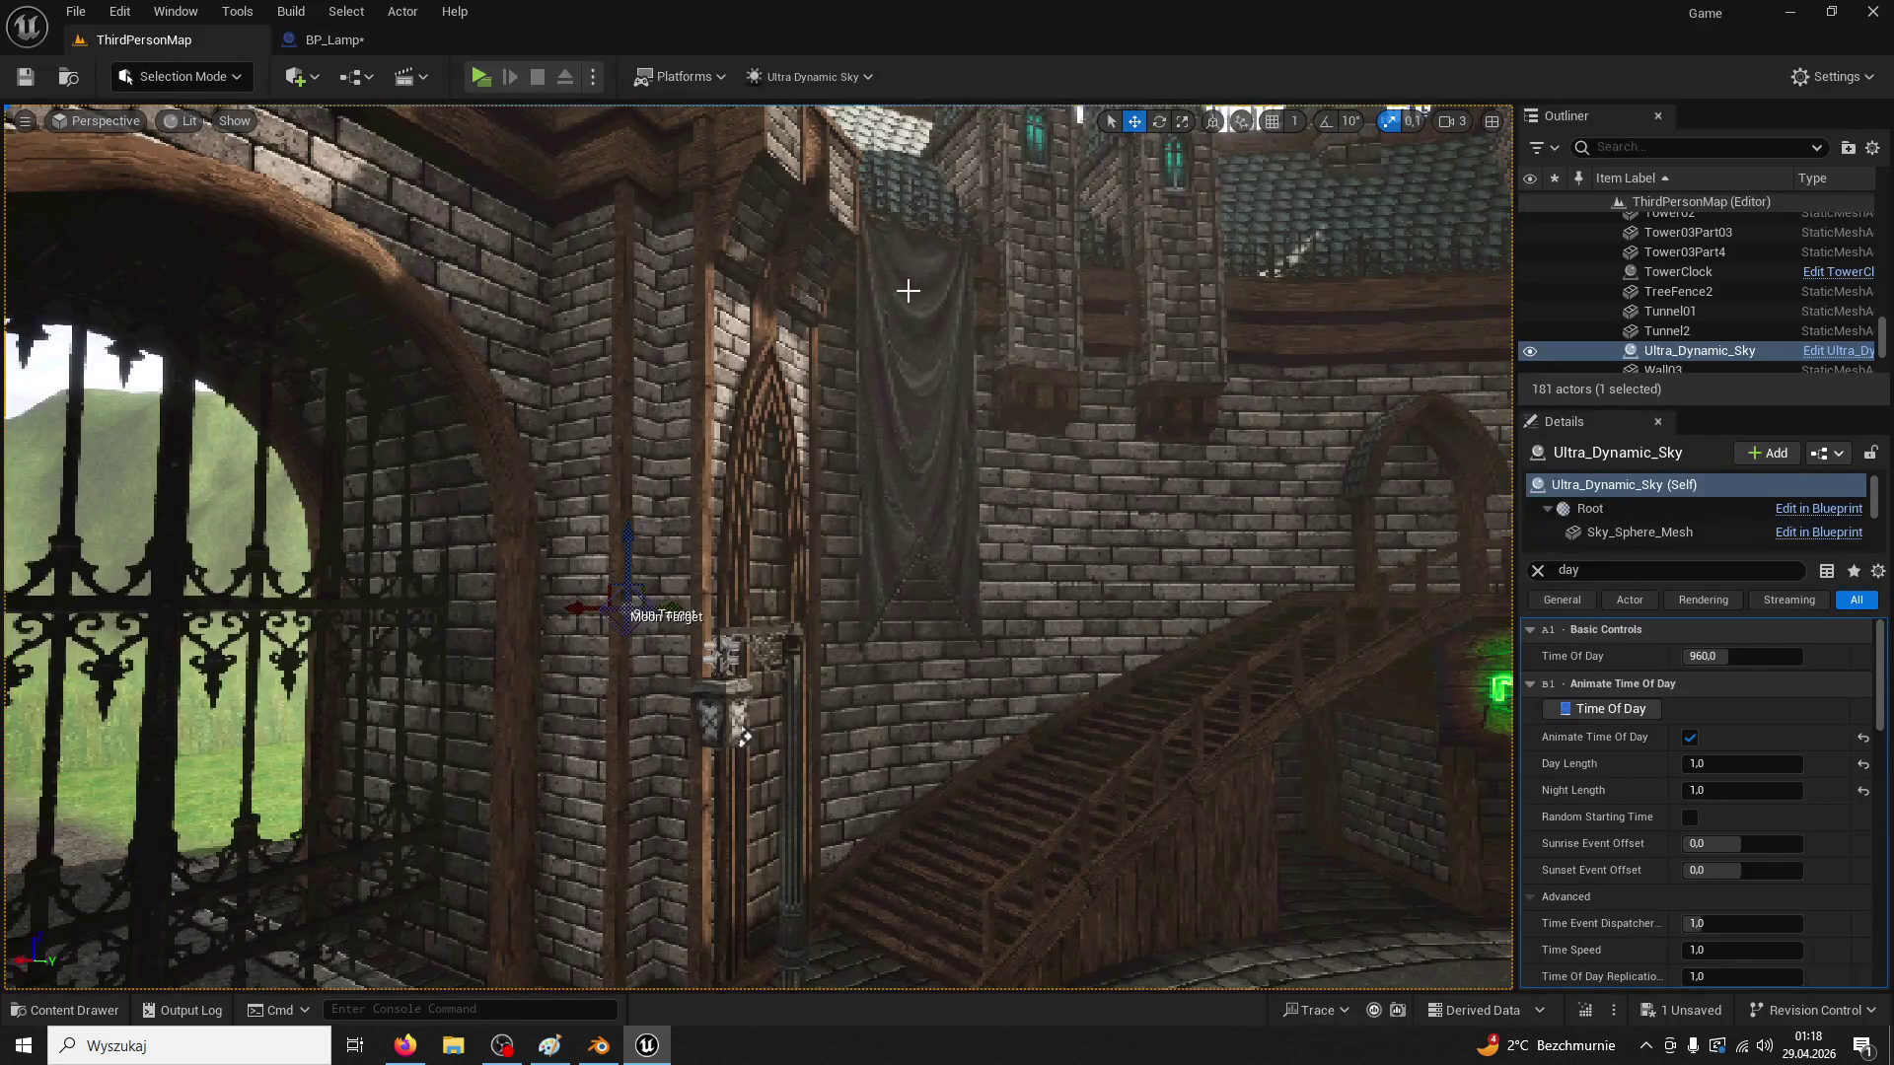
click(326, 39)
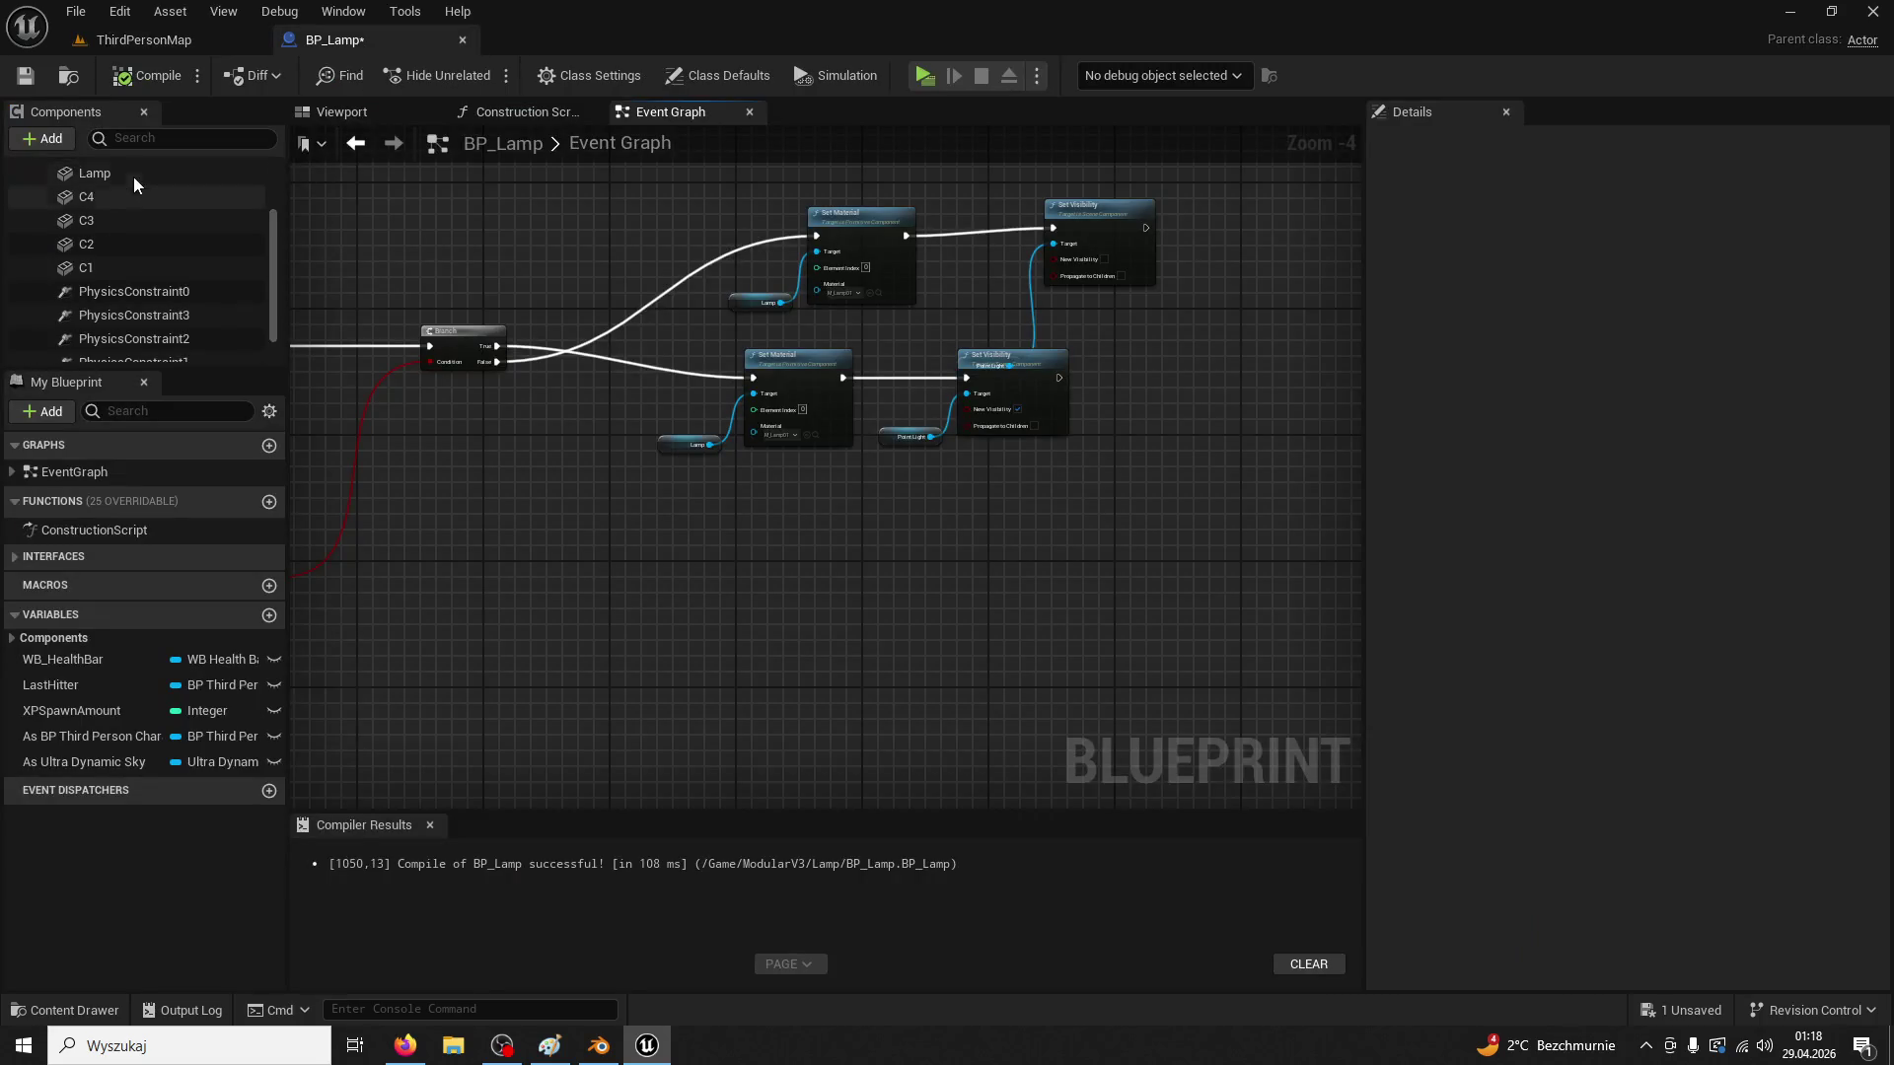
click(164, 207)
click(375, 109)
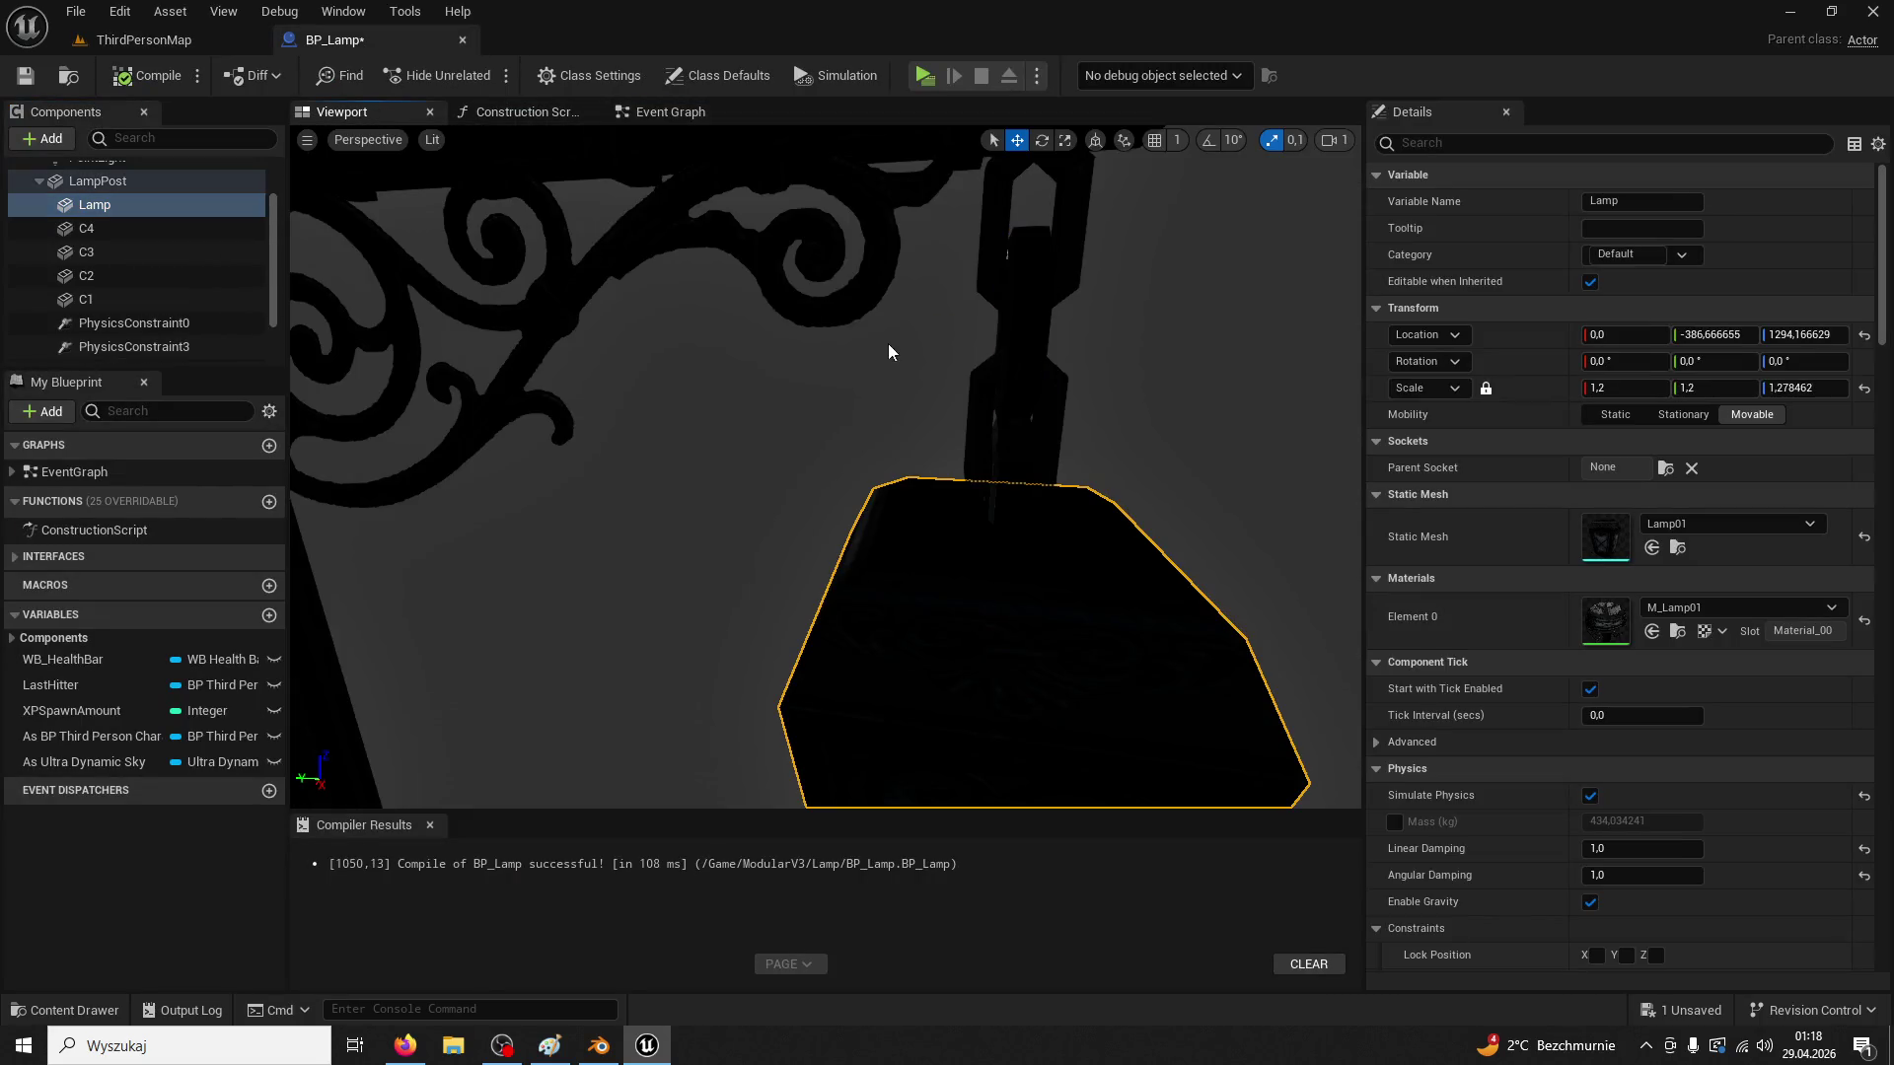
scroll(161, 192, up, 1)
click(96, 189)
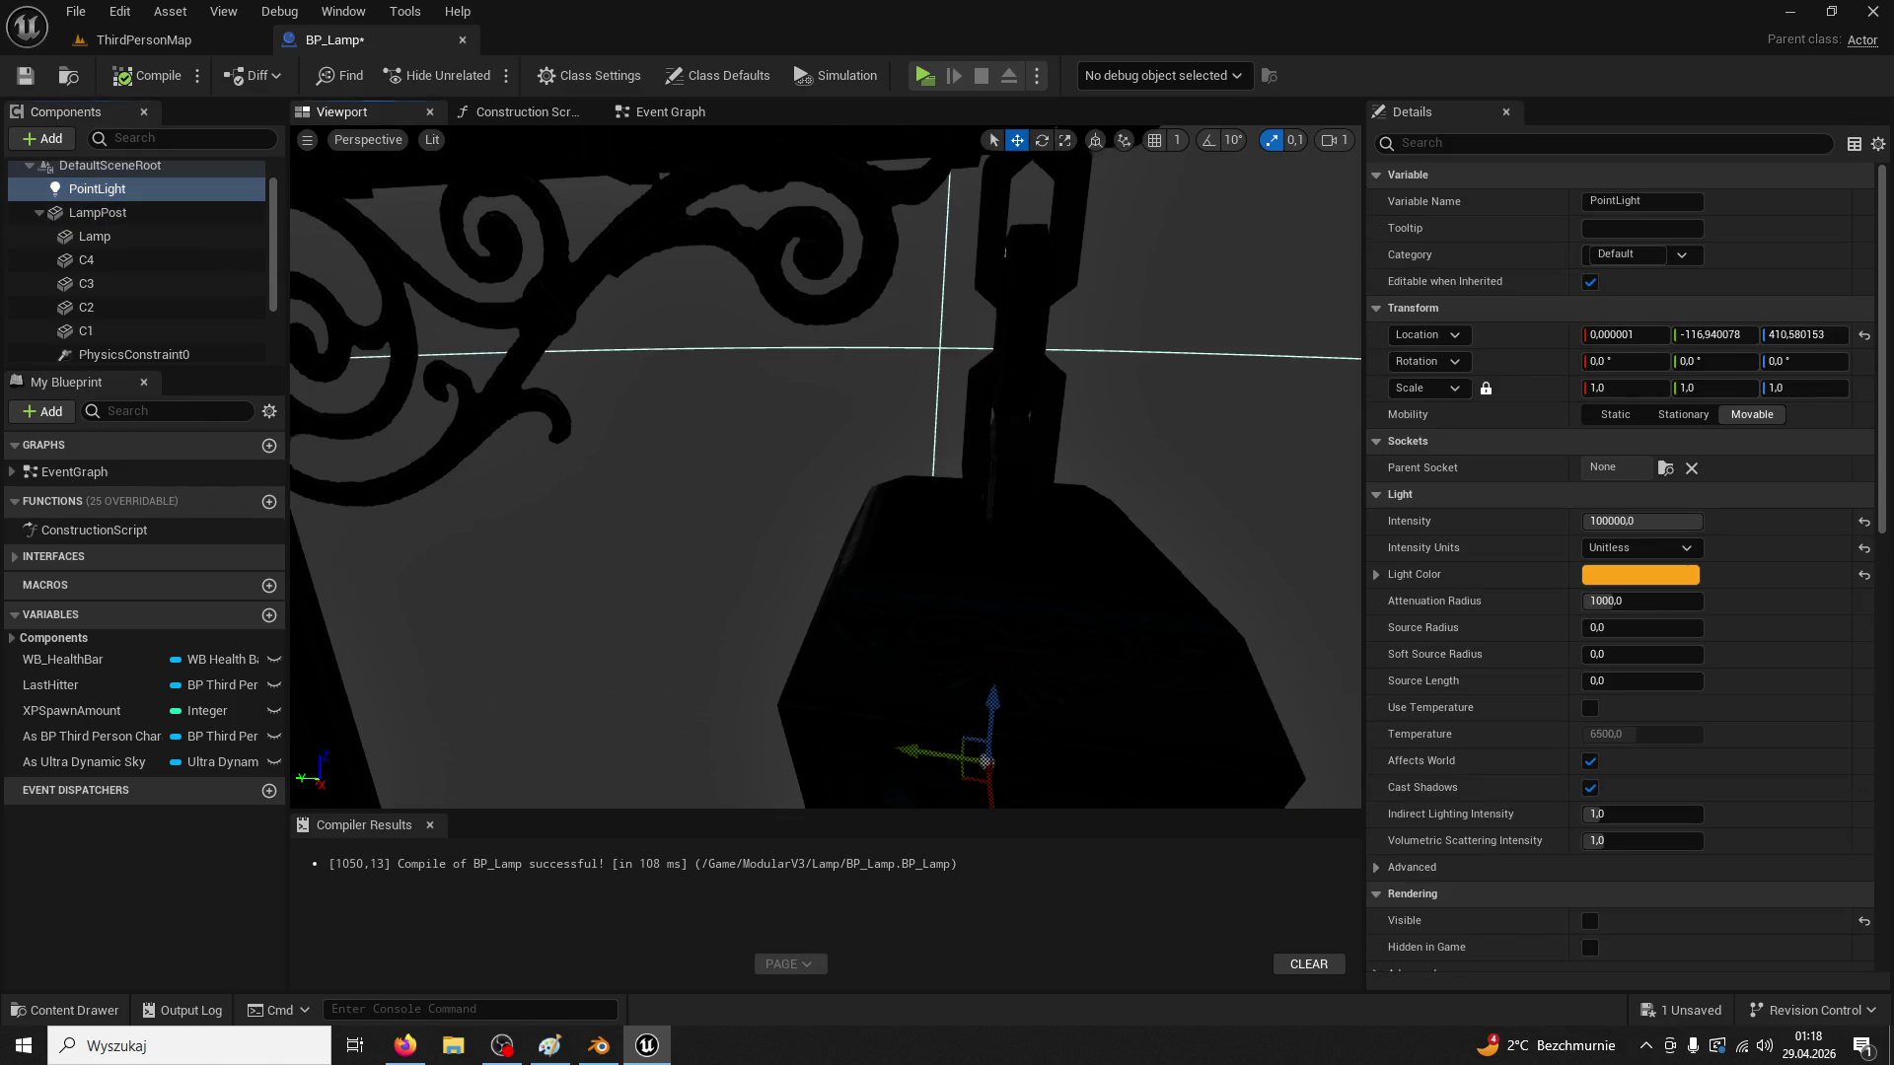
key(f)
click(821, 288)
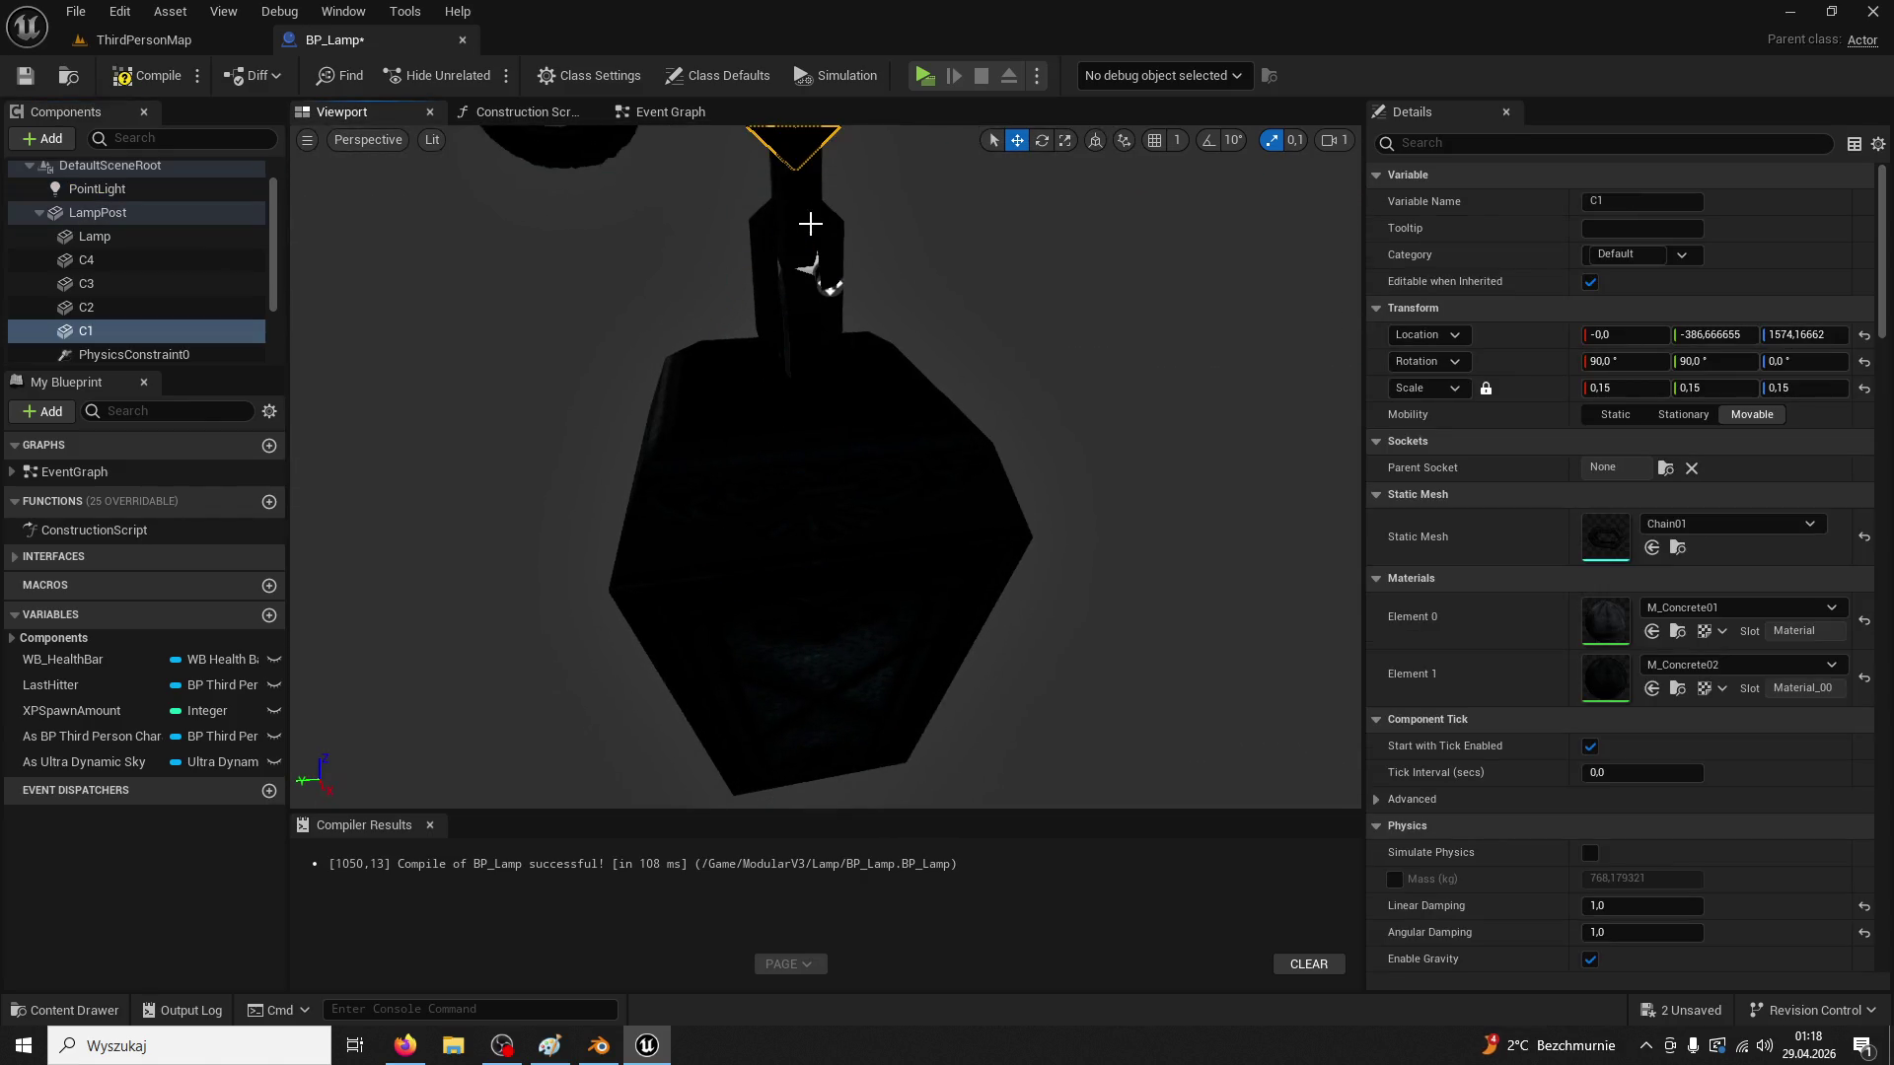
key(f)
click(146, 189)
key(f)
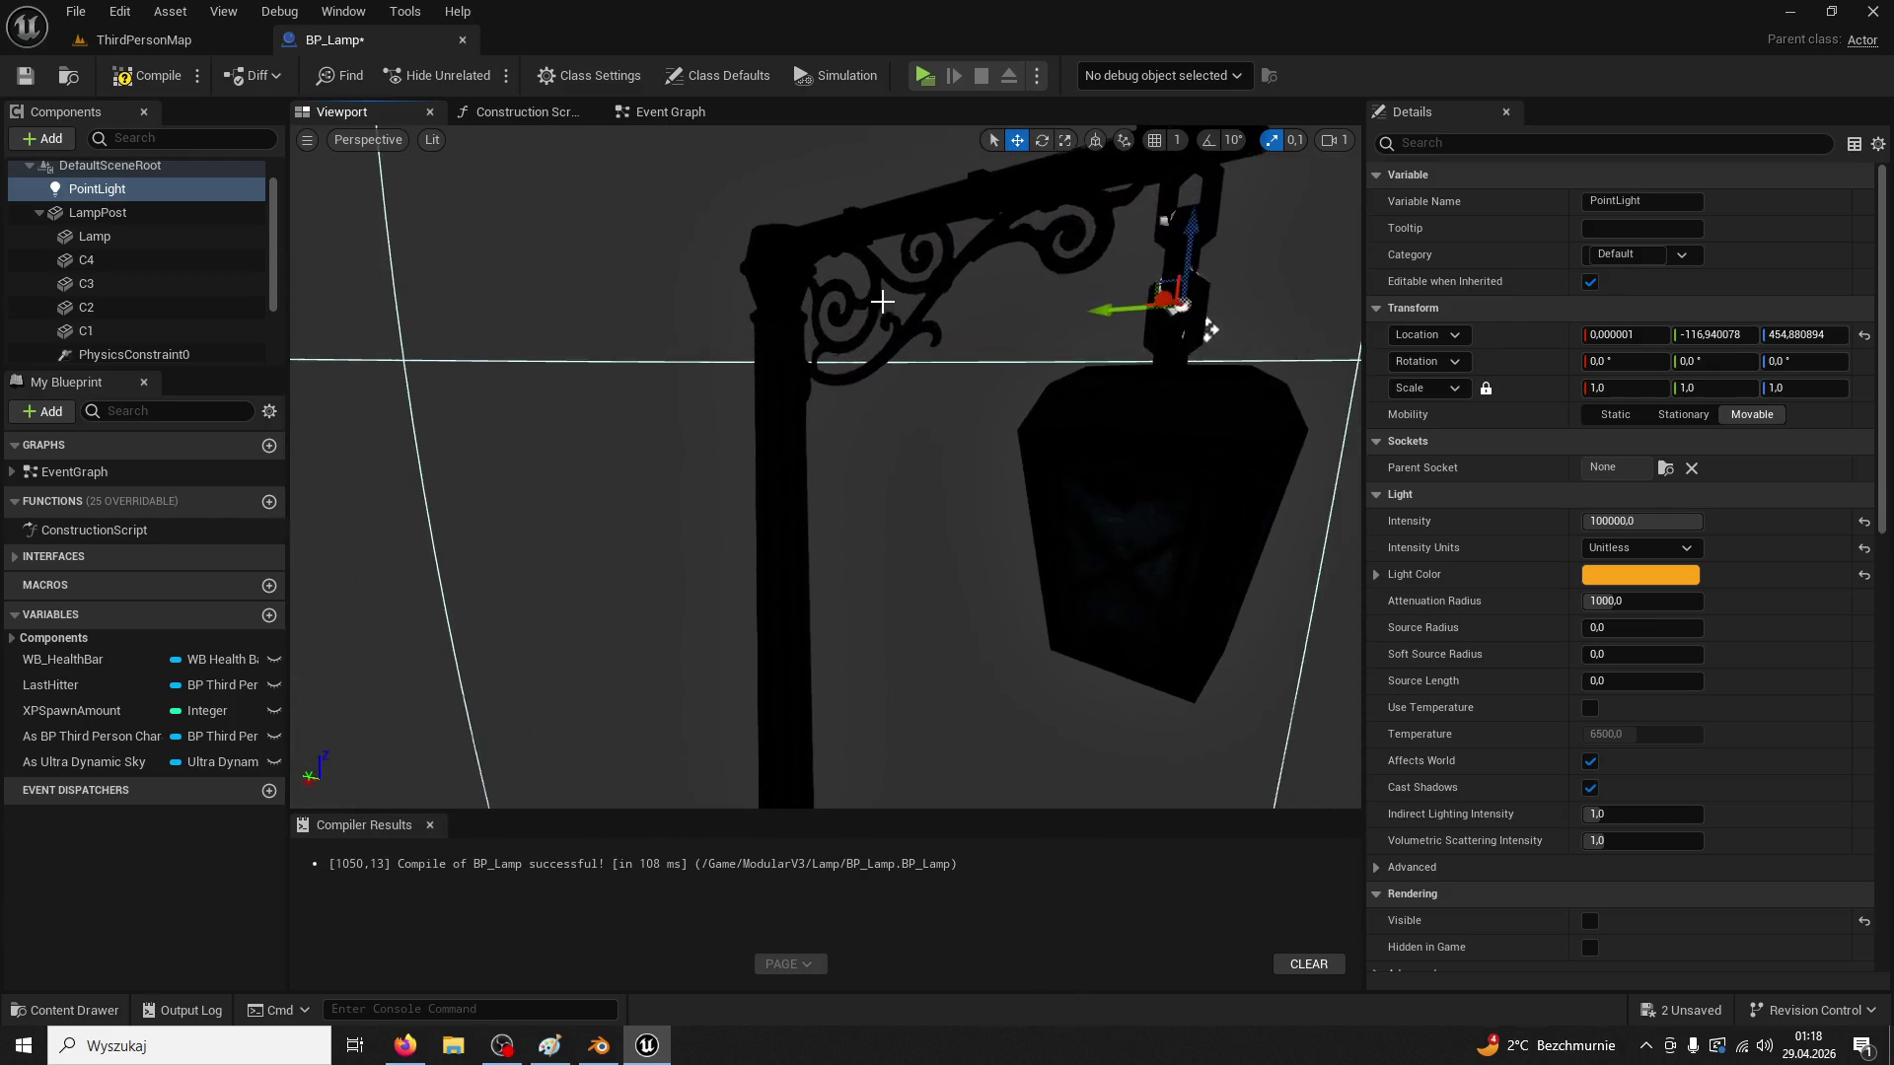
Lower the point light slightly inside the lamp and make it visible
drag(1221, 317, 1215, 355)
click(1191, 251)
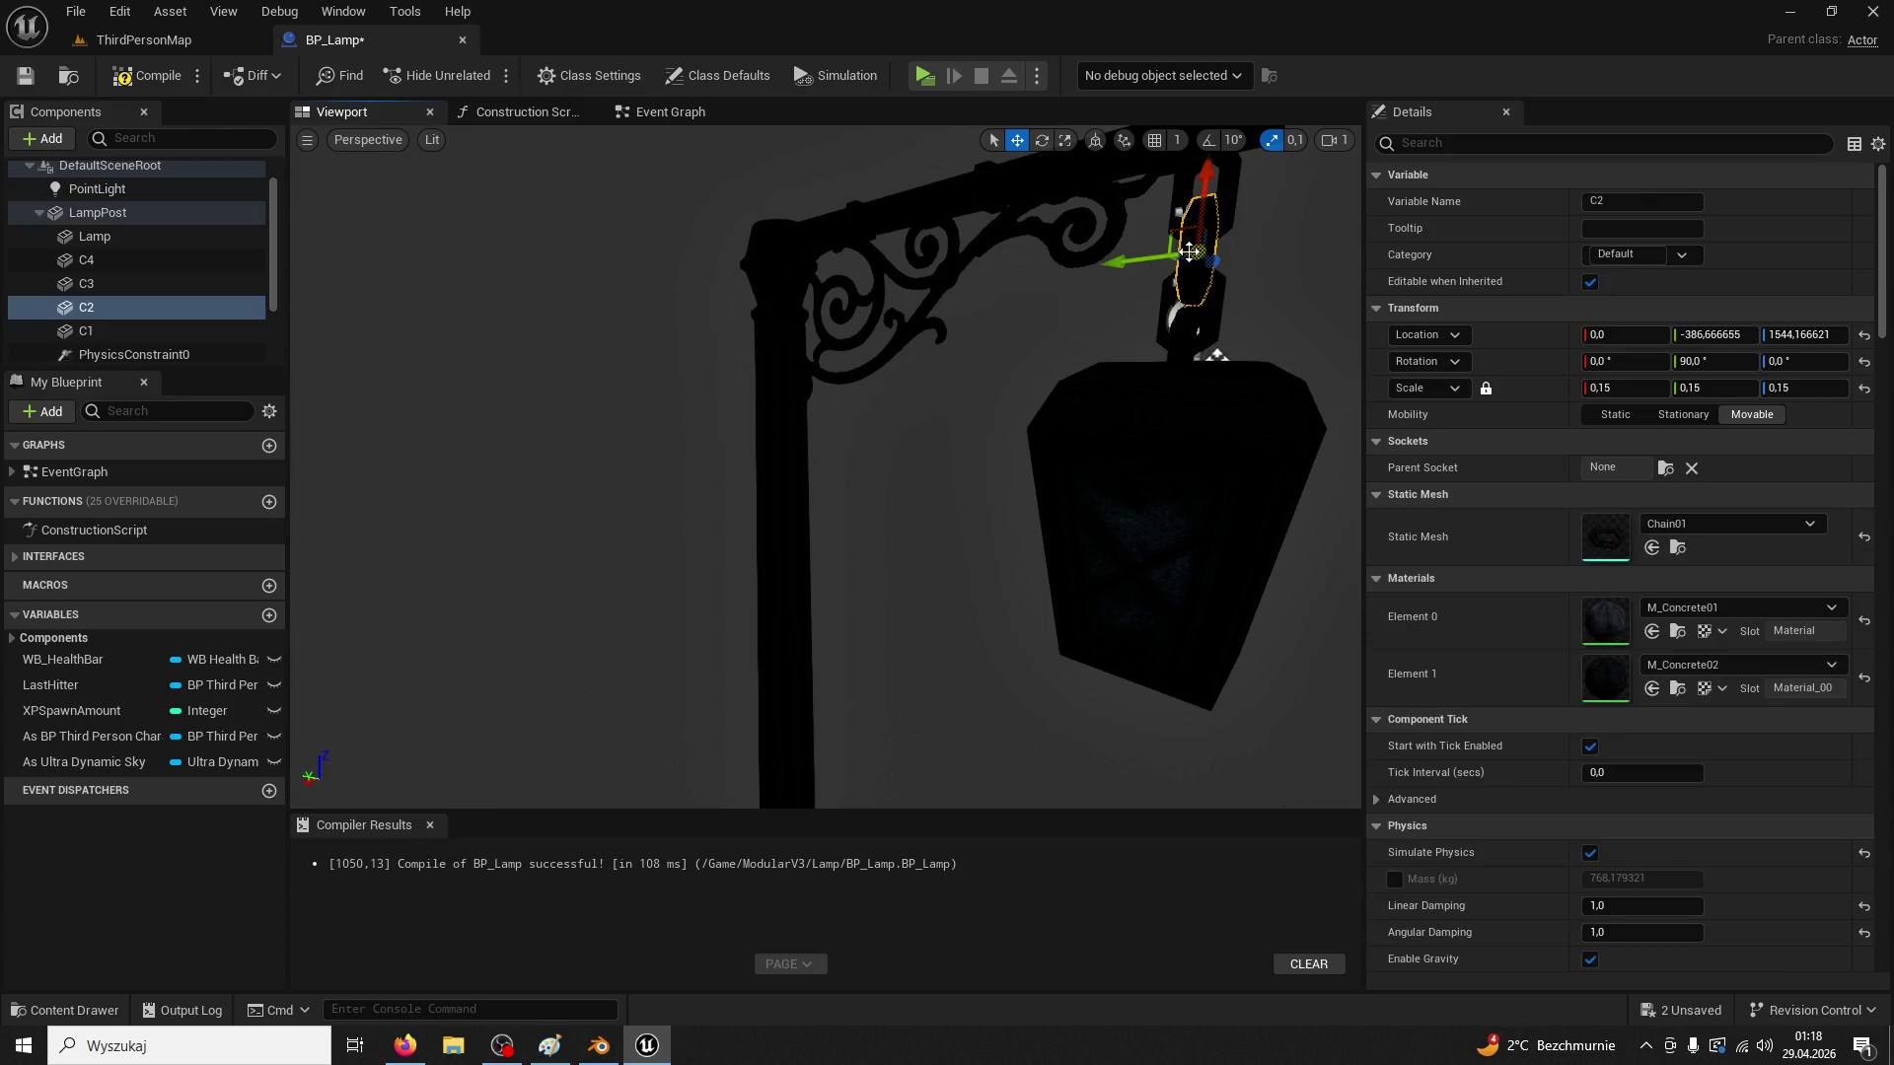
click(1182, 314)
click(1482, 144)
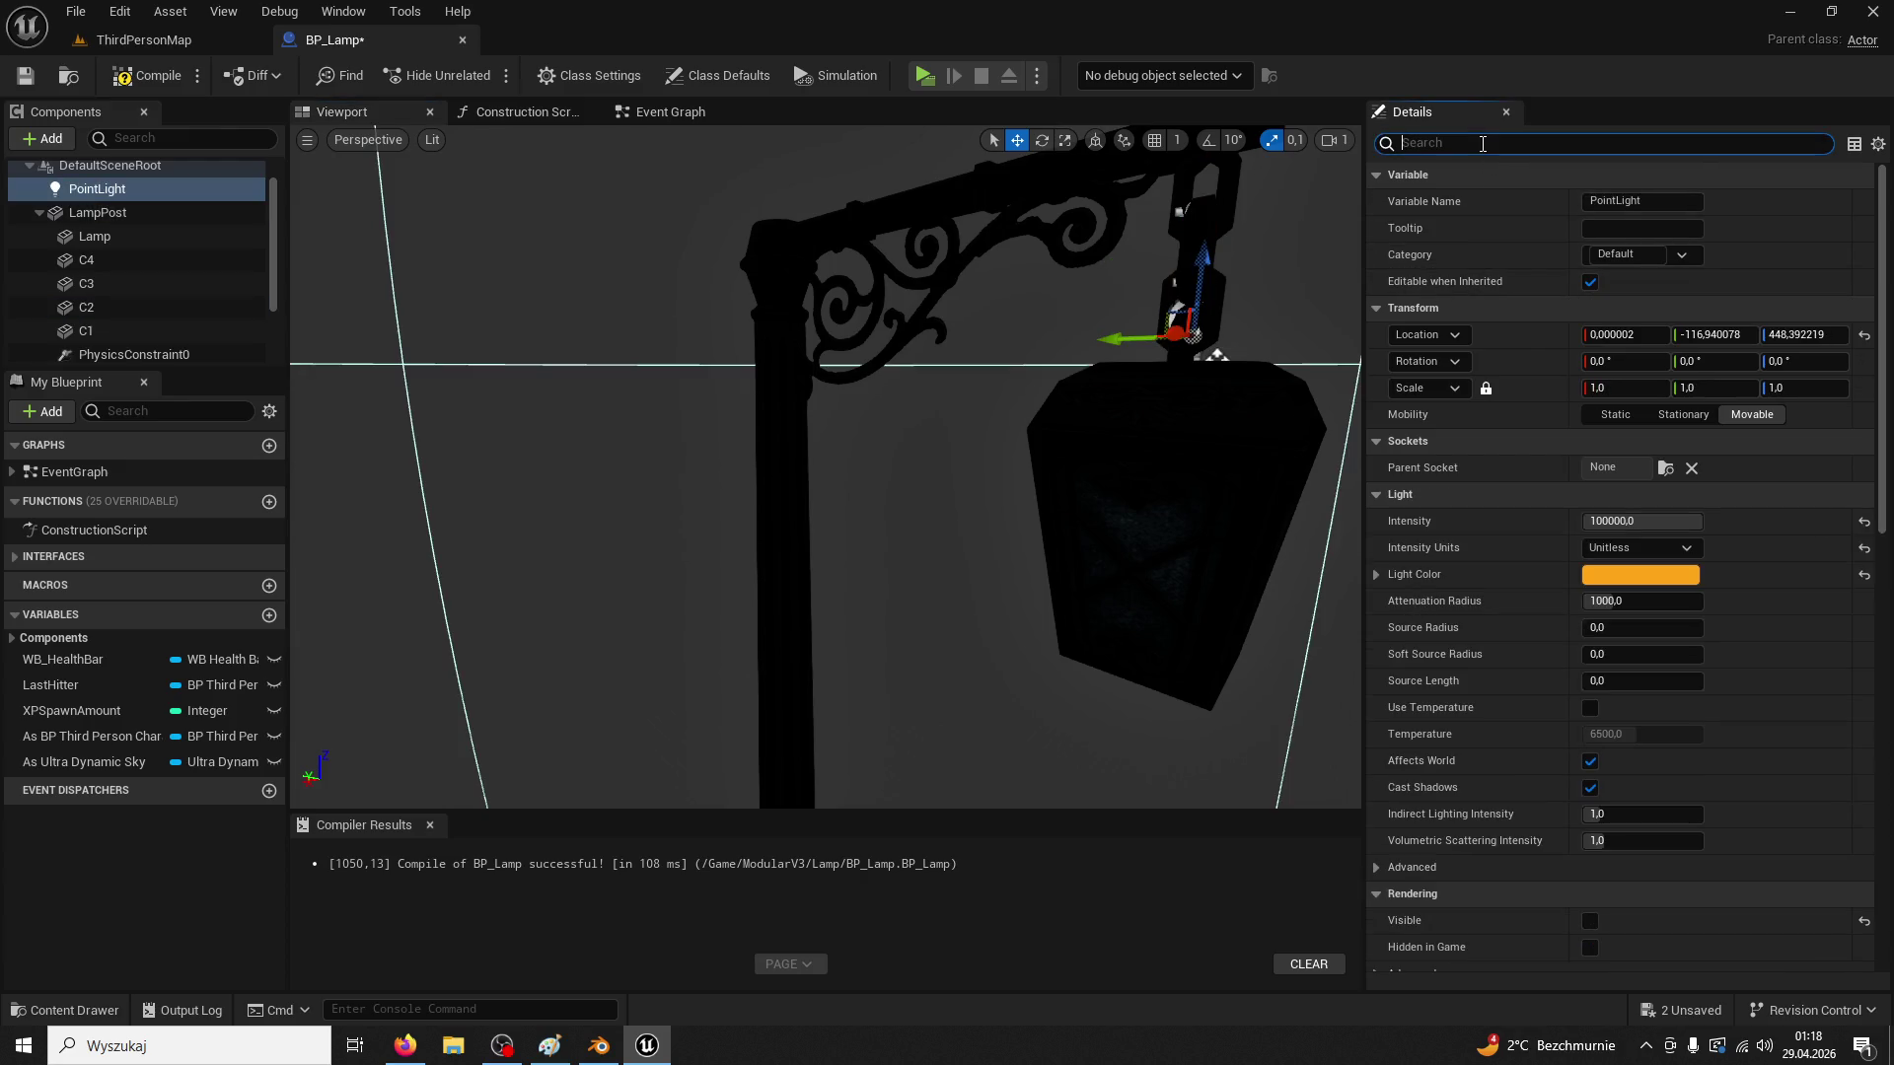
text(visible)
click(1597, 201)
Check the wall lamp in the level, then lower the point light into the lantern head
click(237, 40)
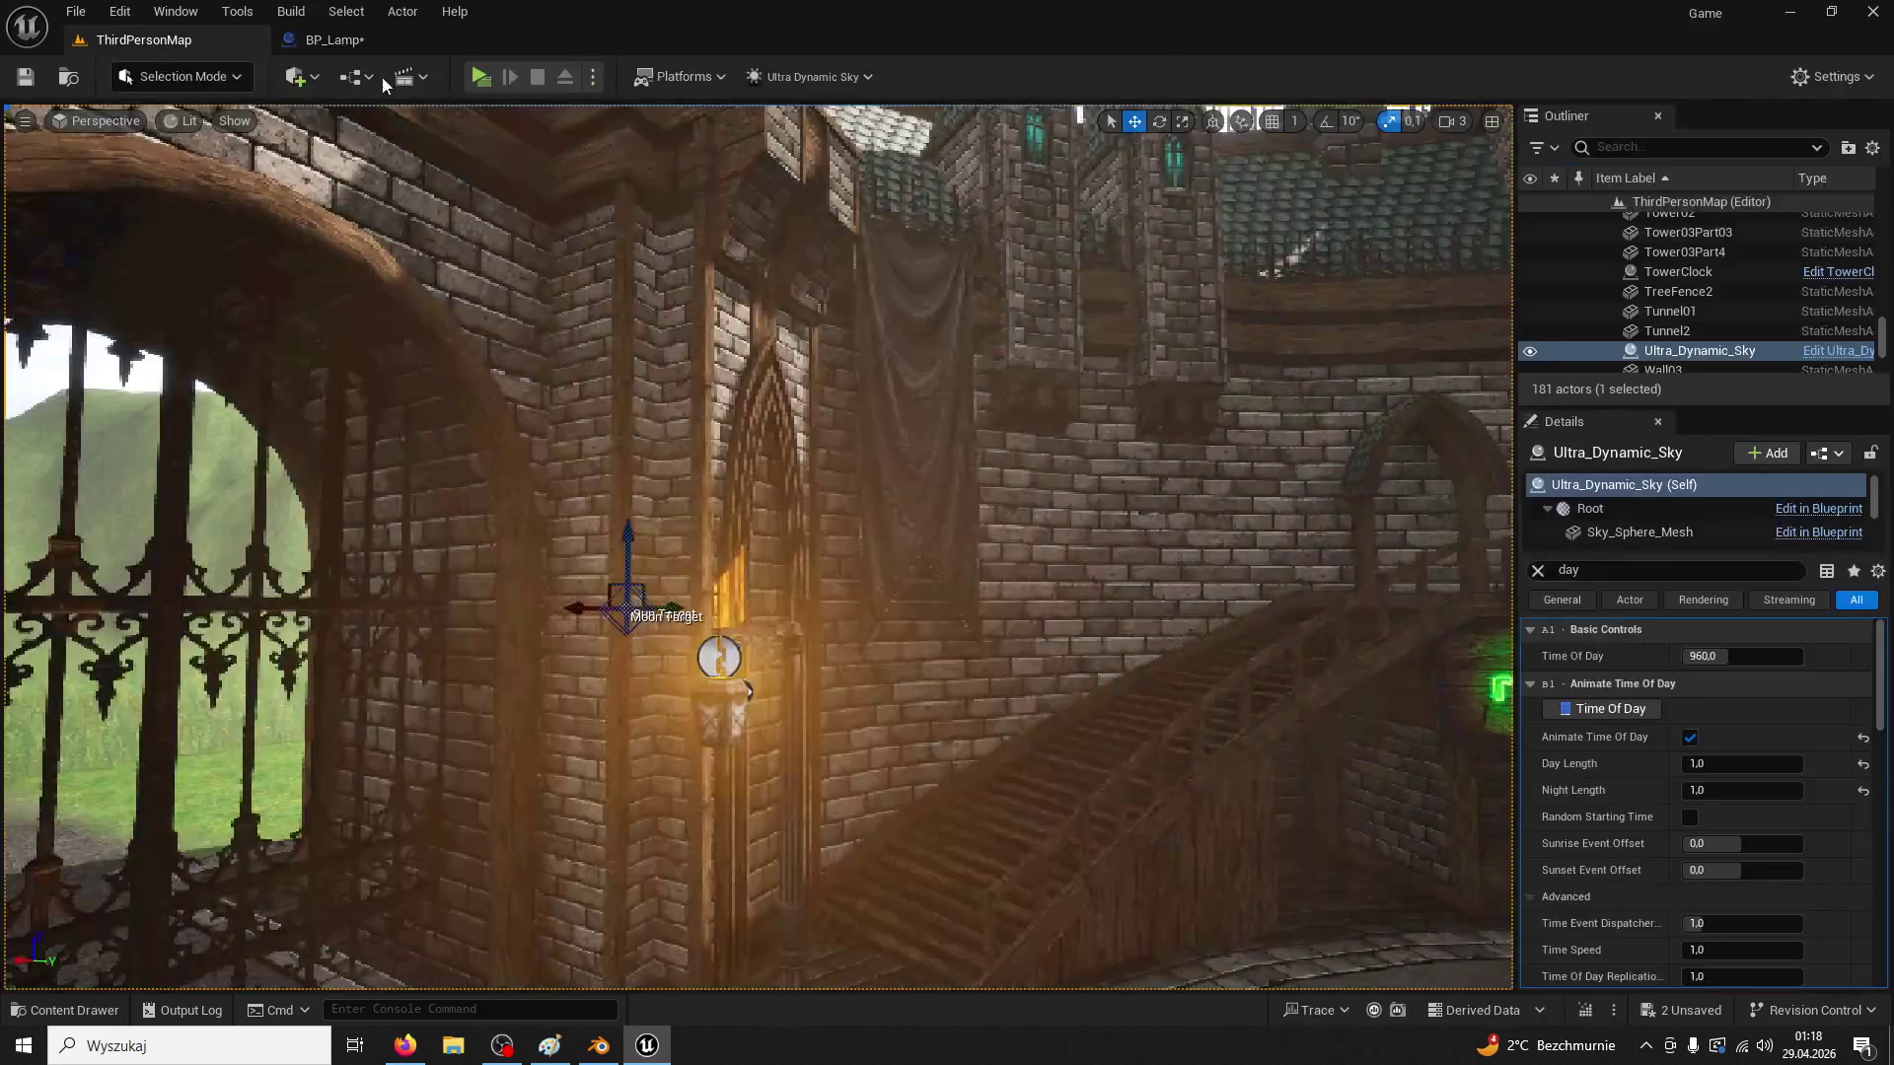
mouse_move(499, 394)
mouse_down()
mouse_move(463, 326)
mouse_move(441, 138)
mouse_up()
click(361, 44)
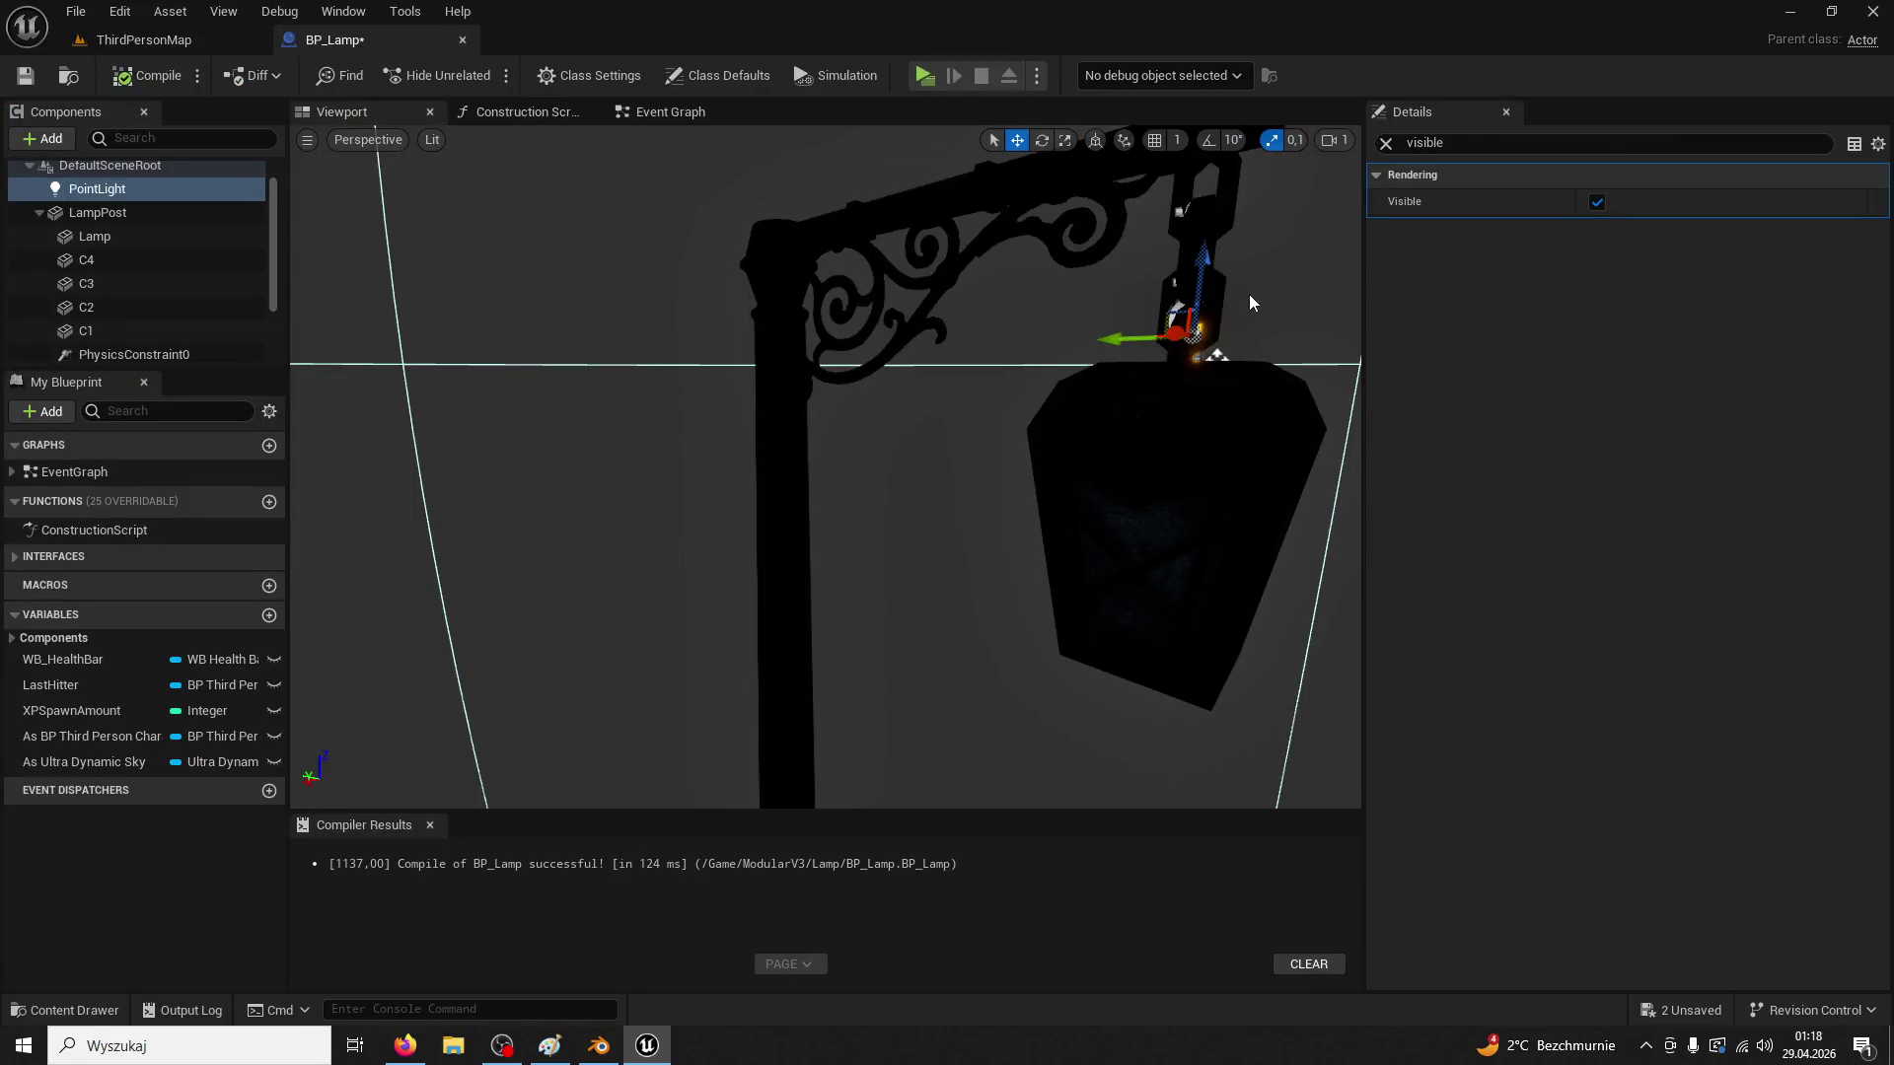
drag(1220, 275, 1185, 430)
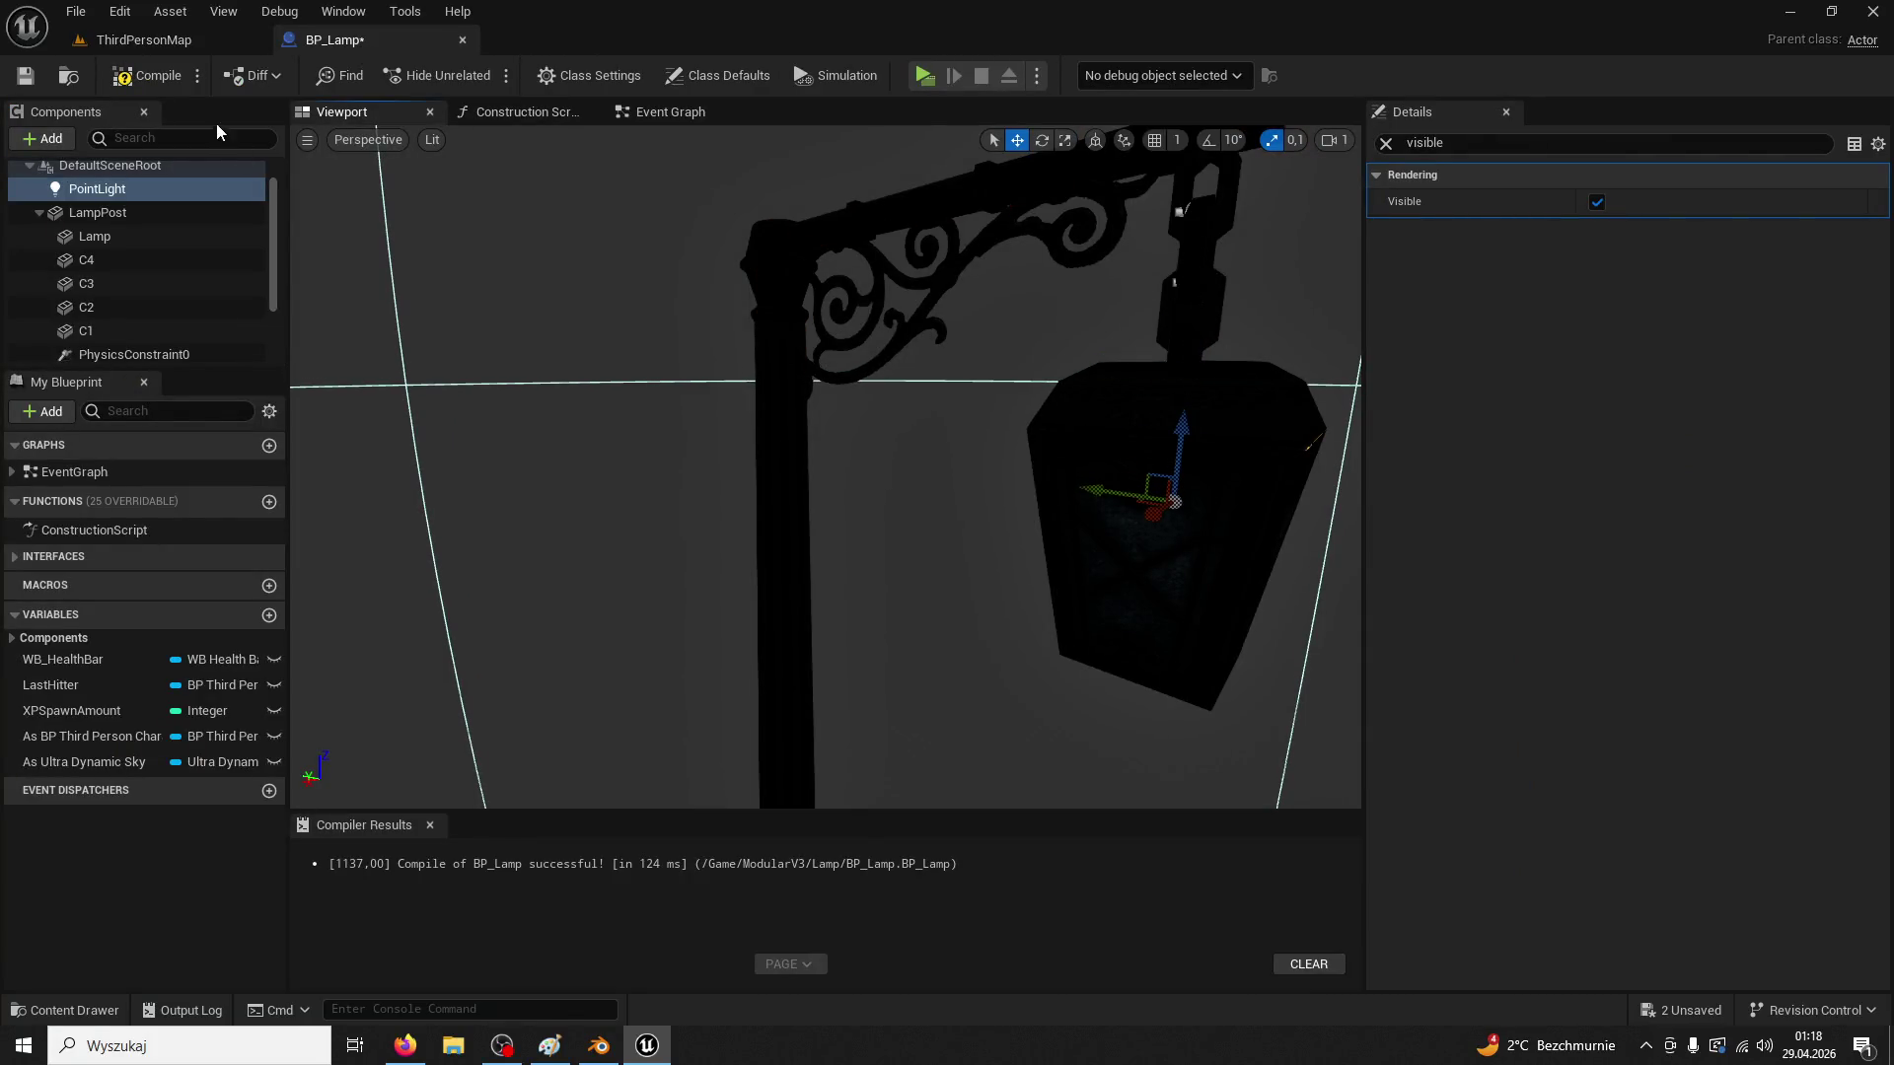
Play the level briefly to test the lamp, then select the TowerClock actor
click(179, 48)
click(483, 79)
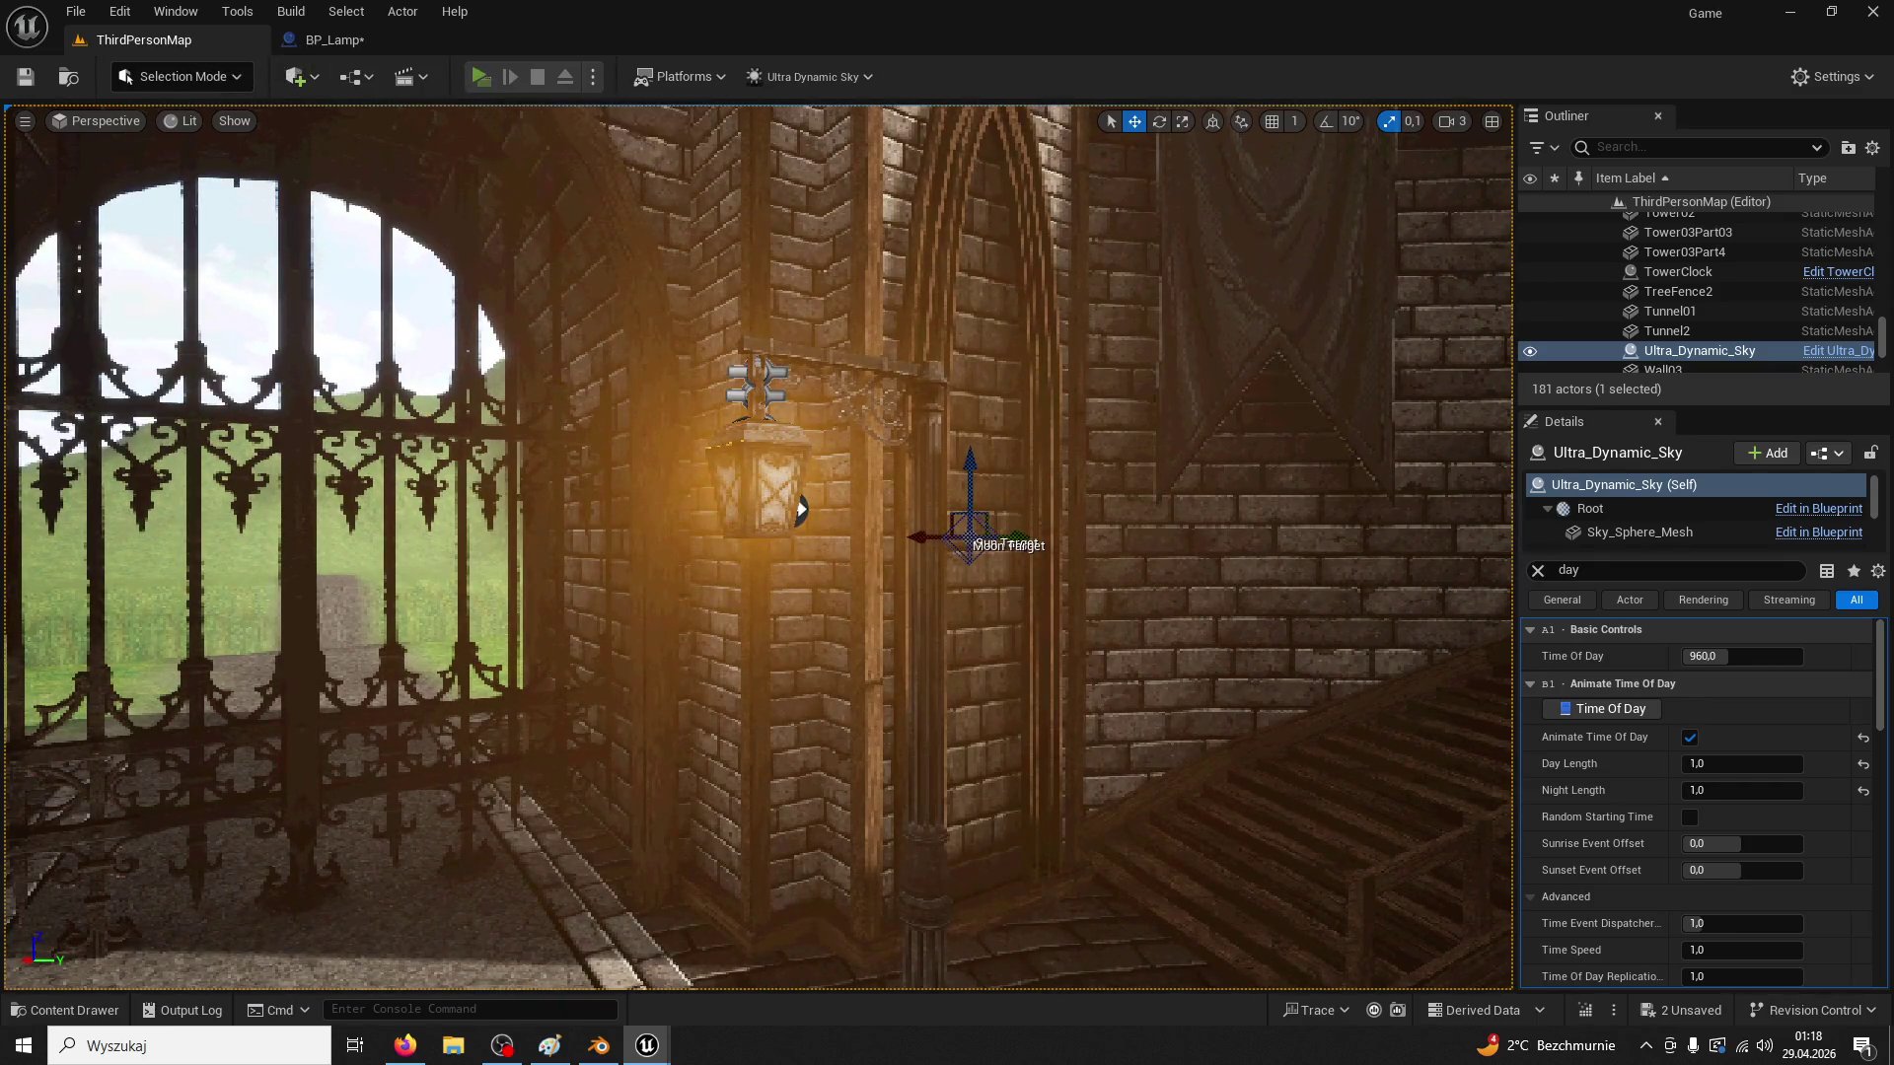
key(Escape)
click(381, 41)
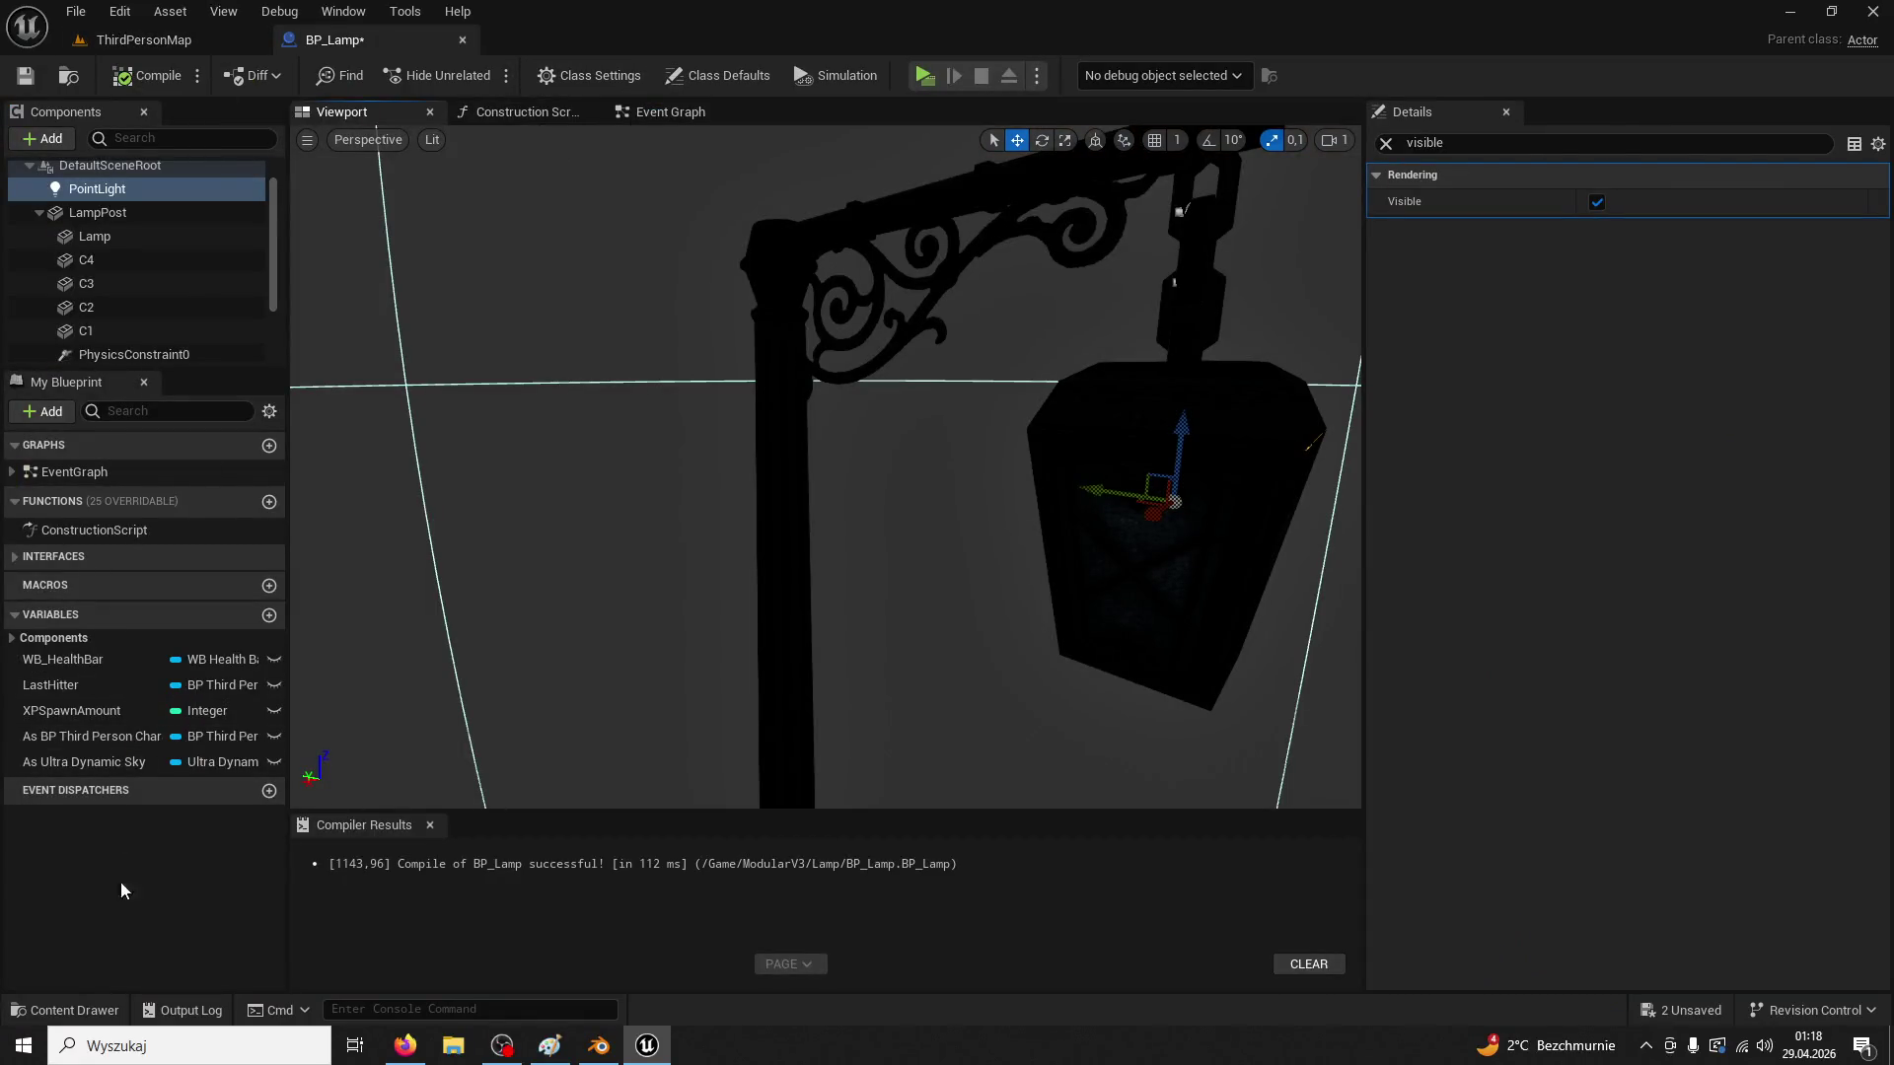
click(144, 39)
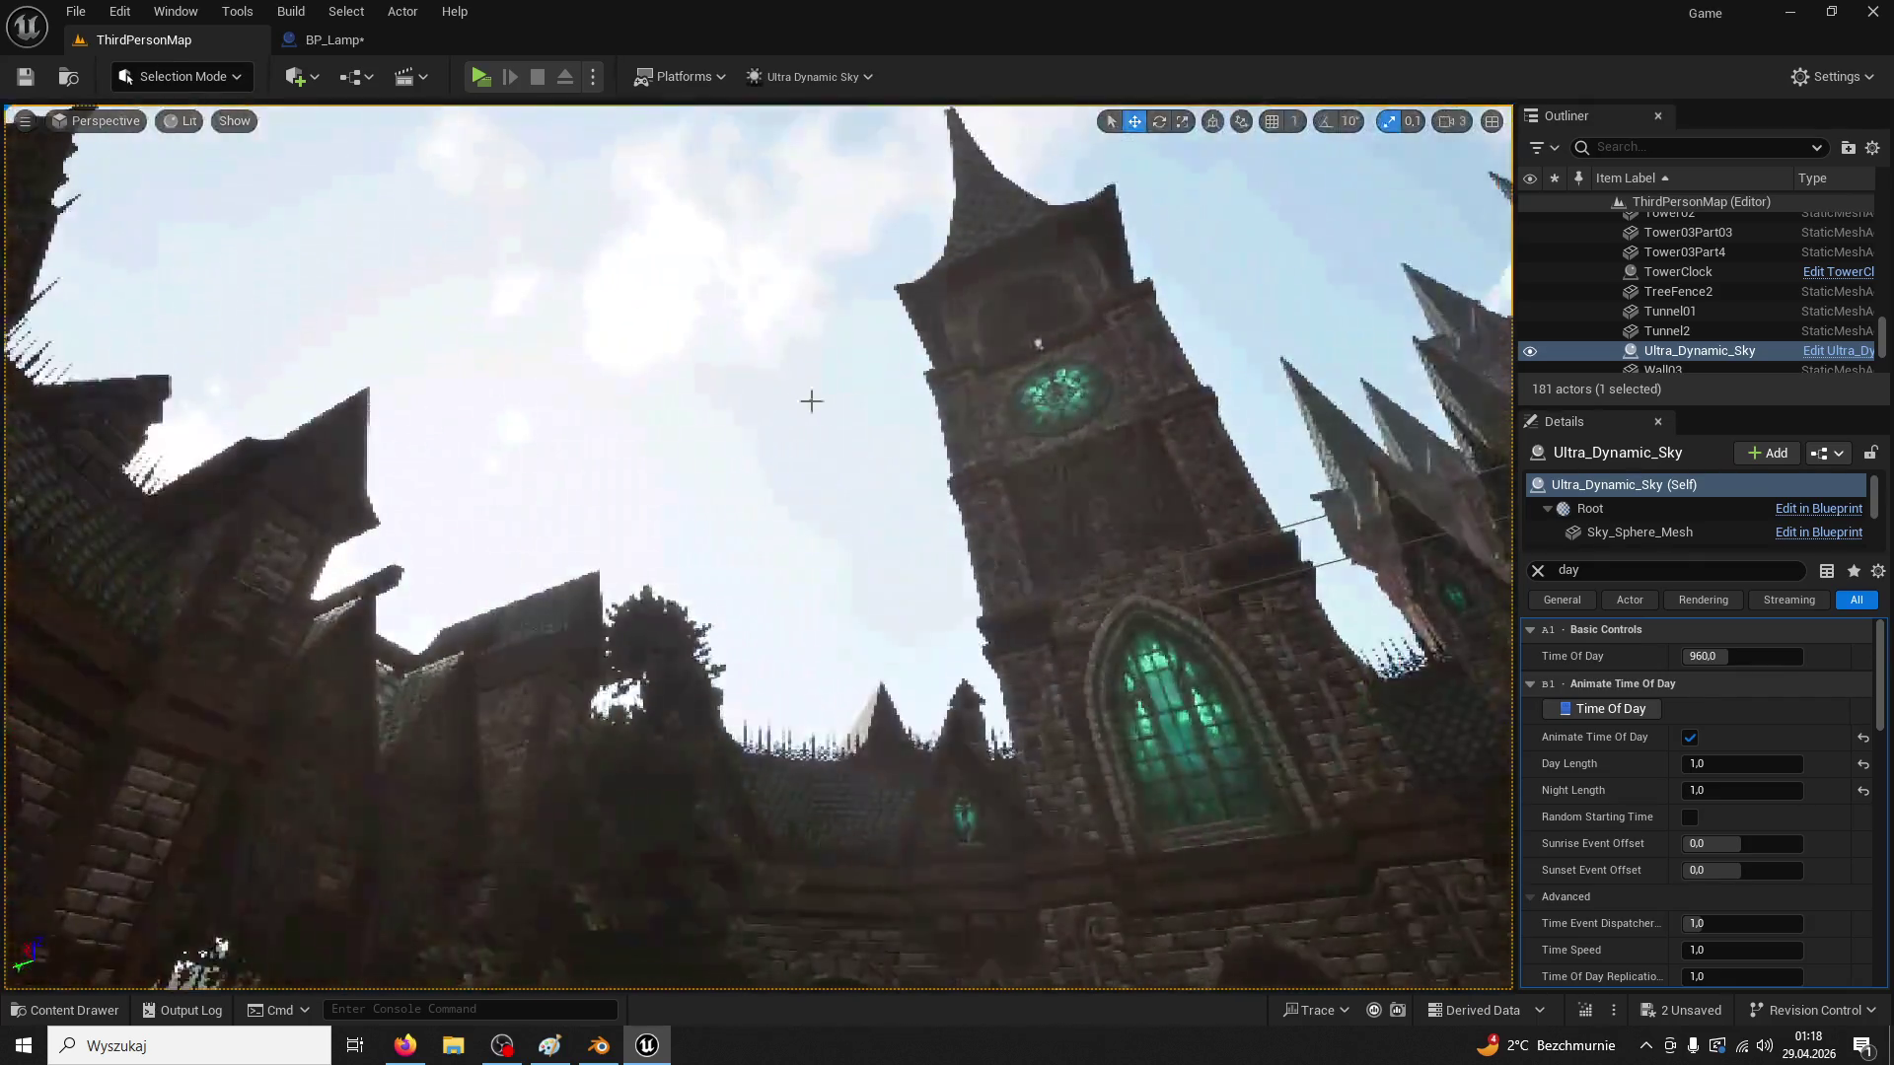
click(1682, 272)
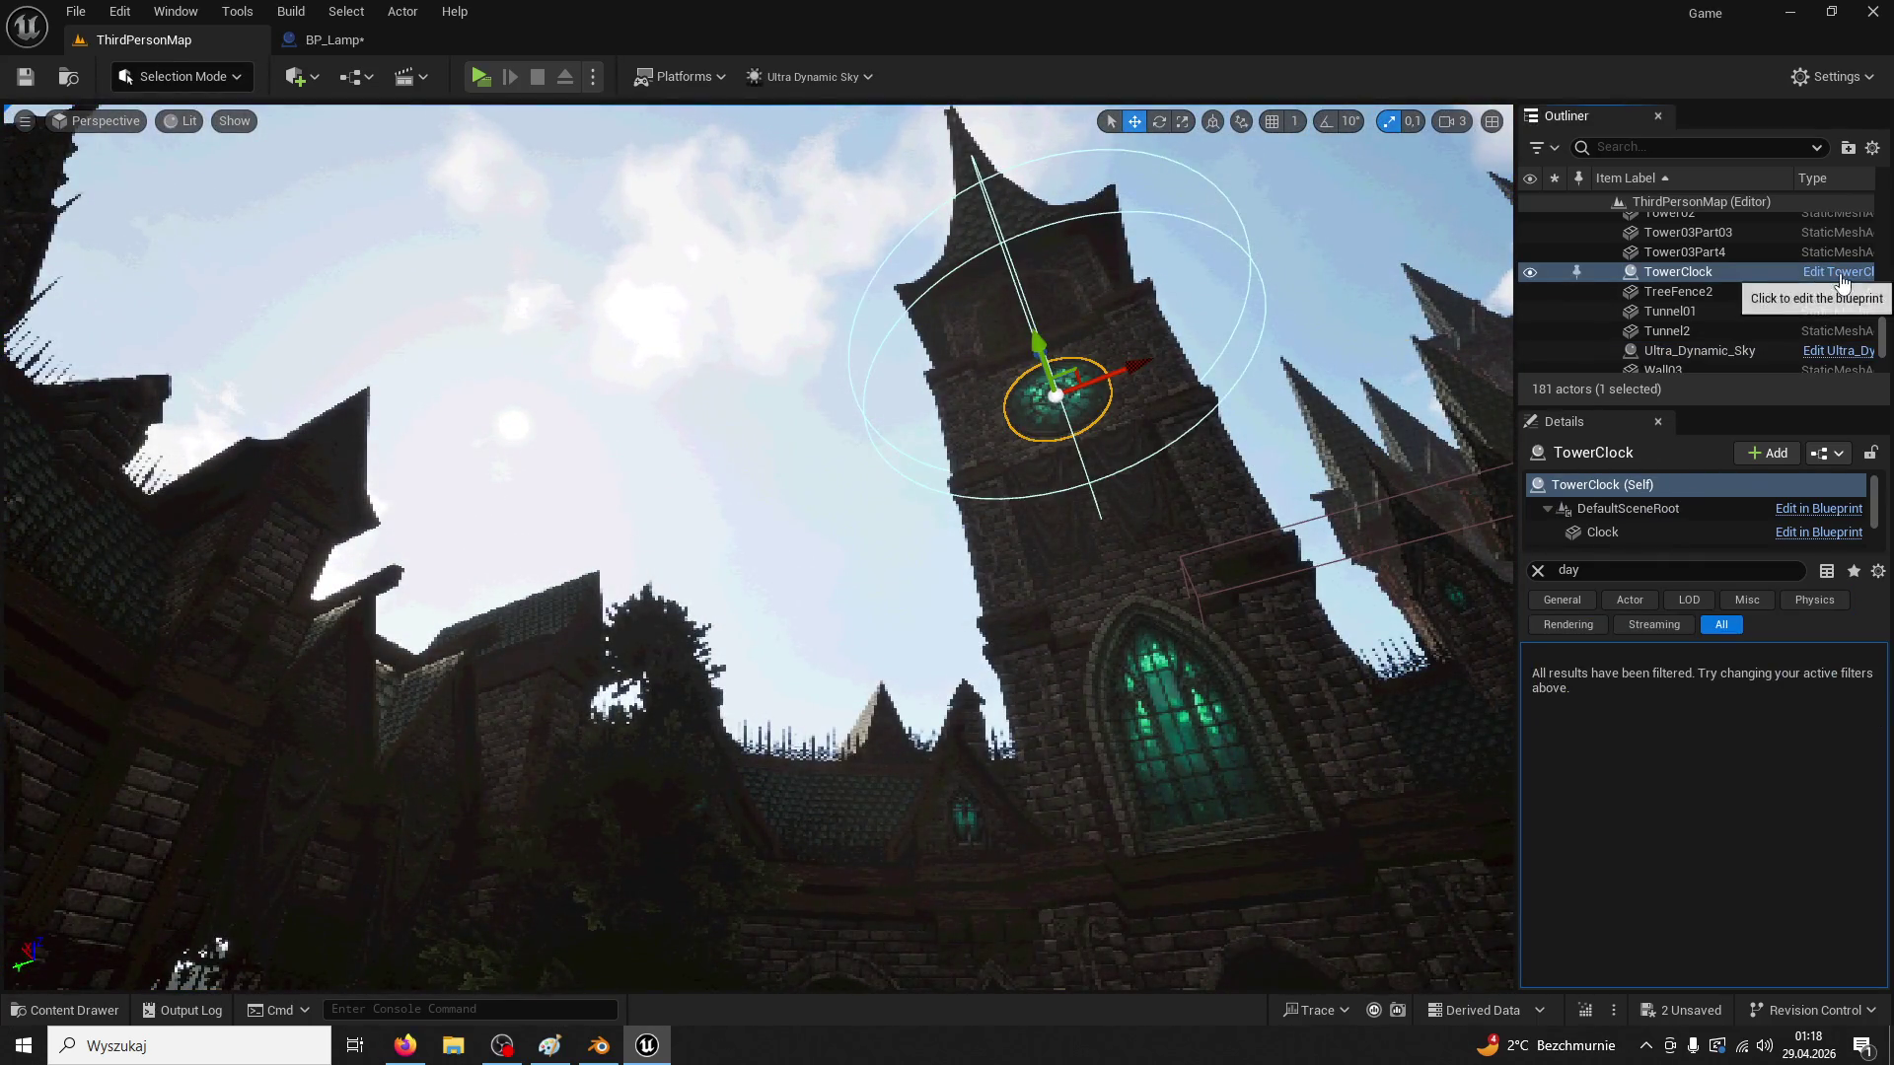
Open the TowerClock blueprint for reference and bring BP_Lamp's branch nodes into view
click(1840, 281)
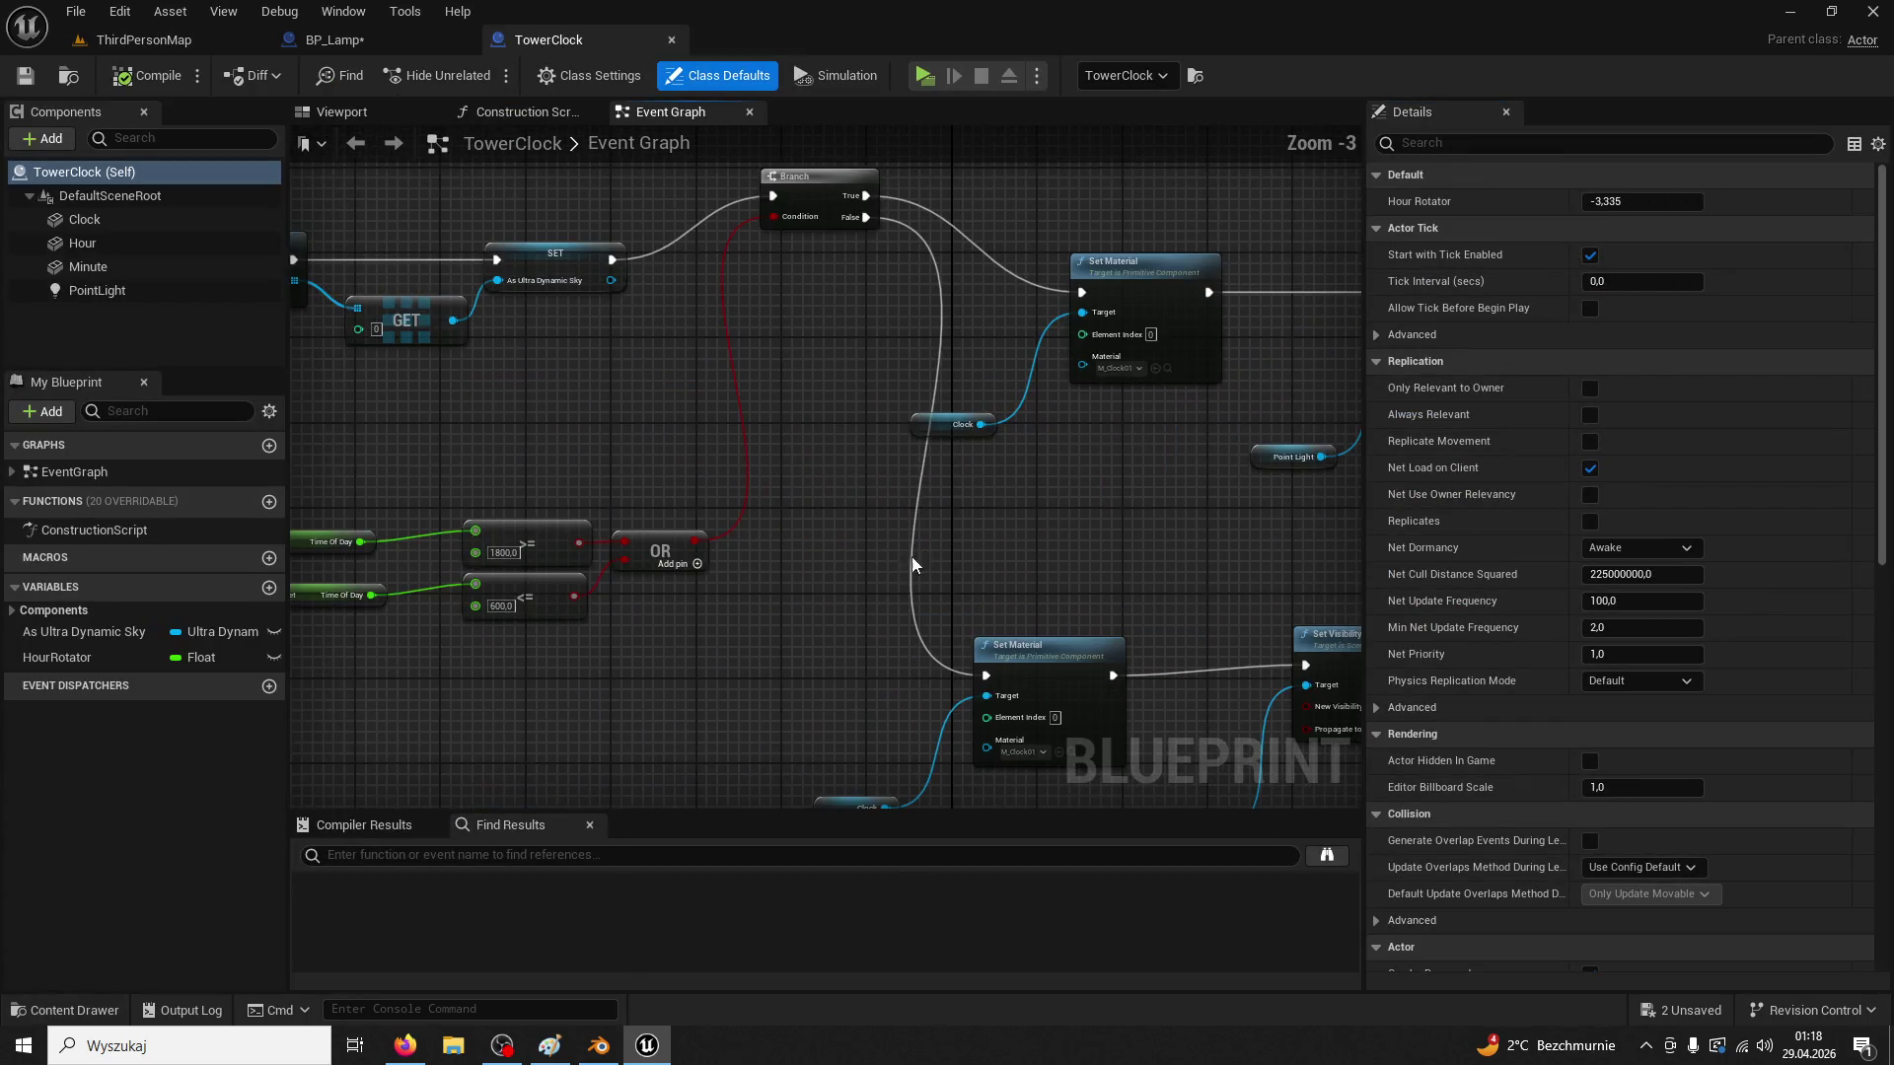
scroll(1003, 471, up, 2)
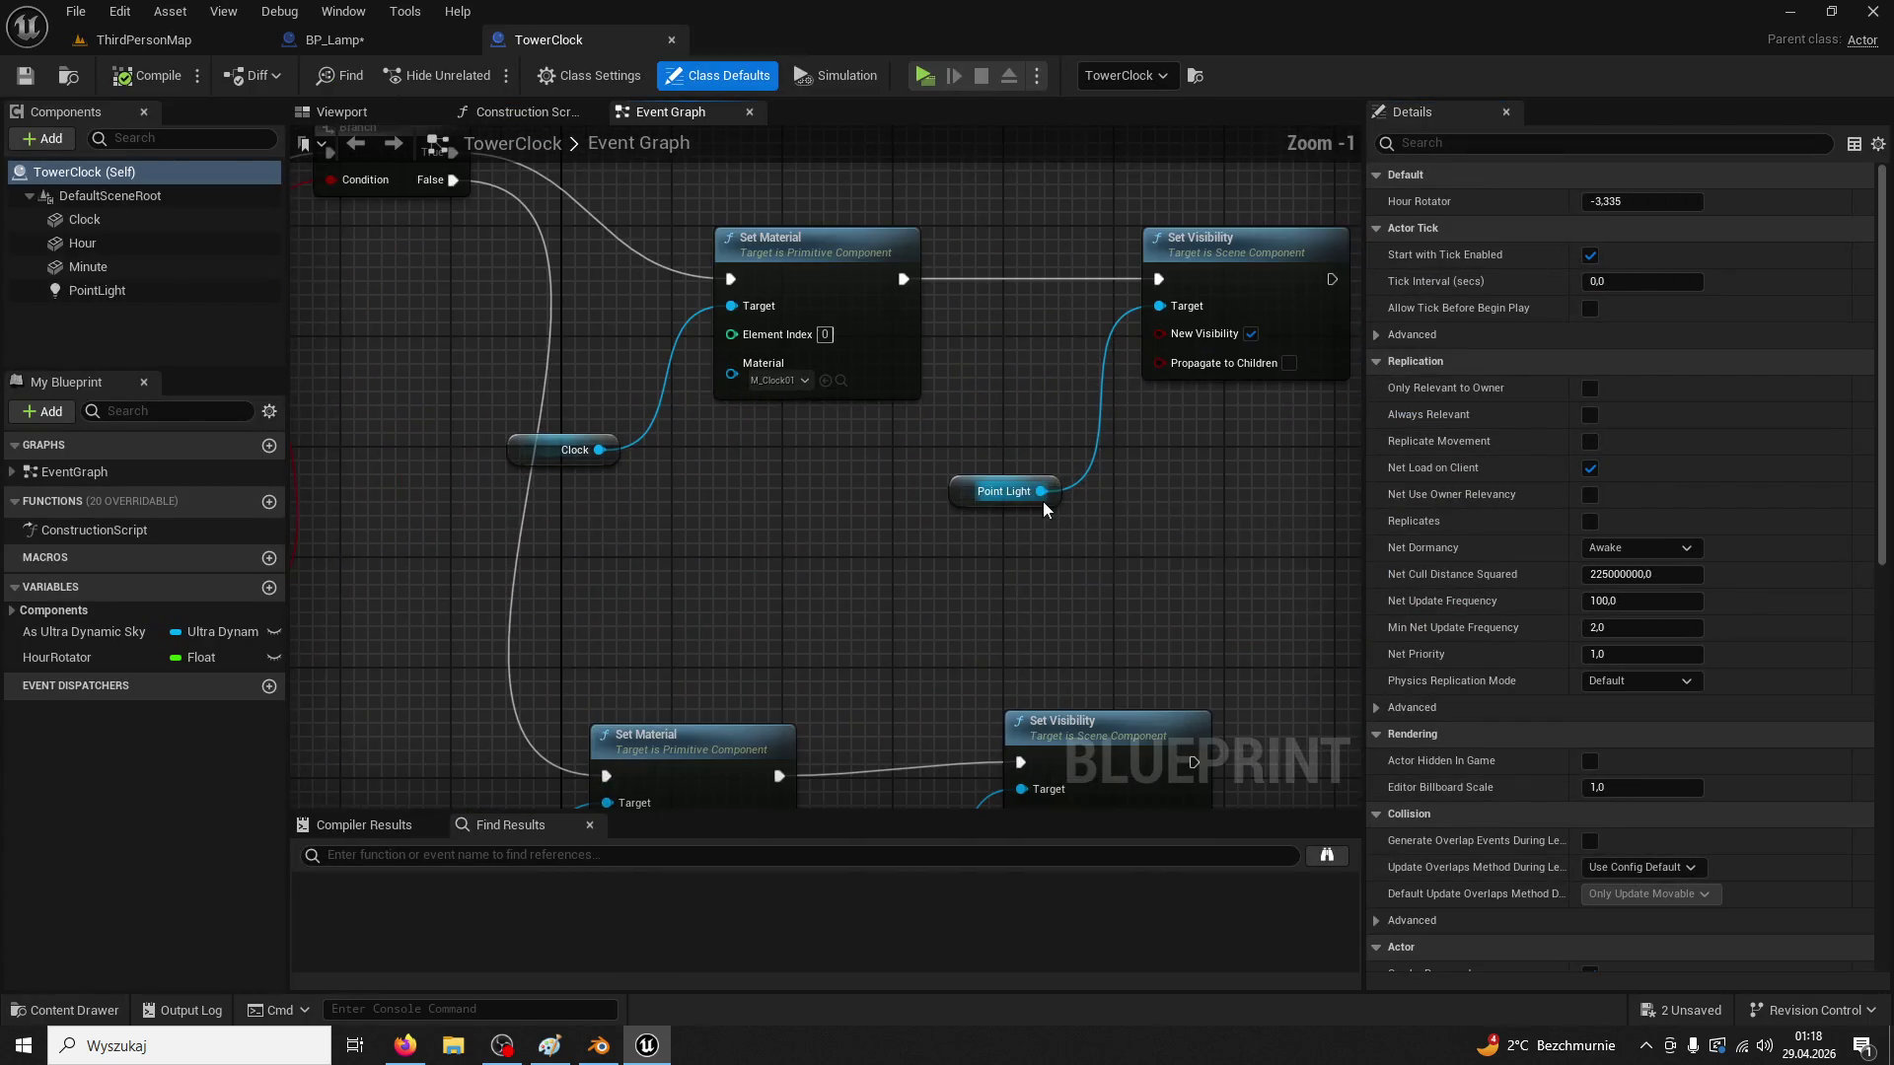
click(365, 43)
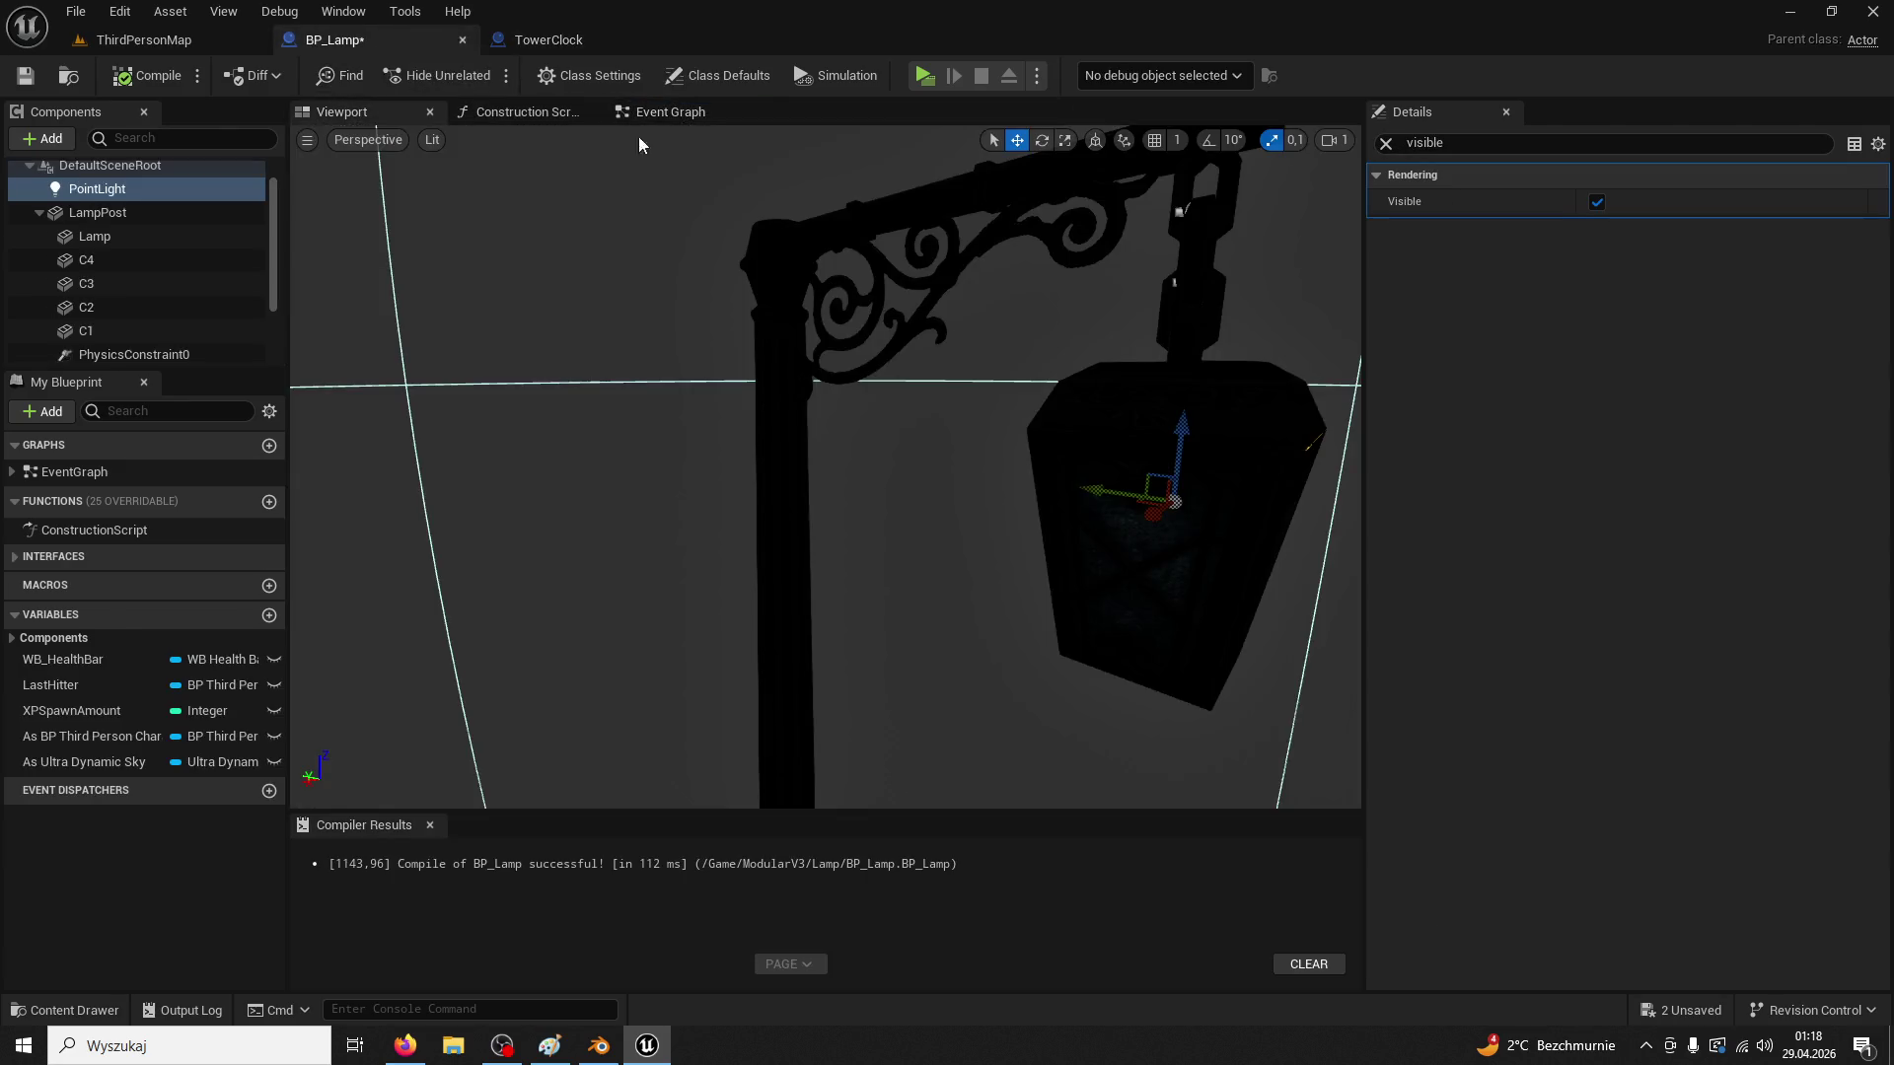
click(683, 118)
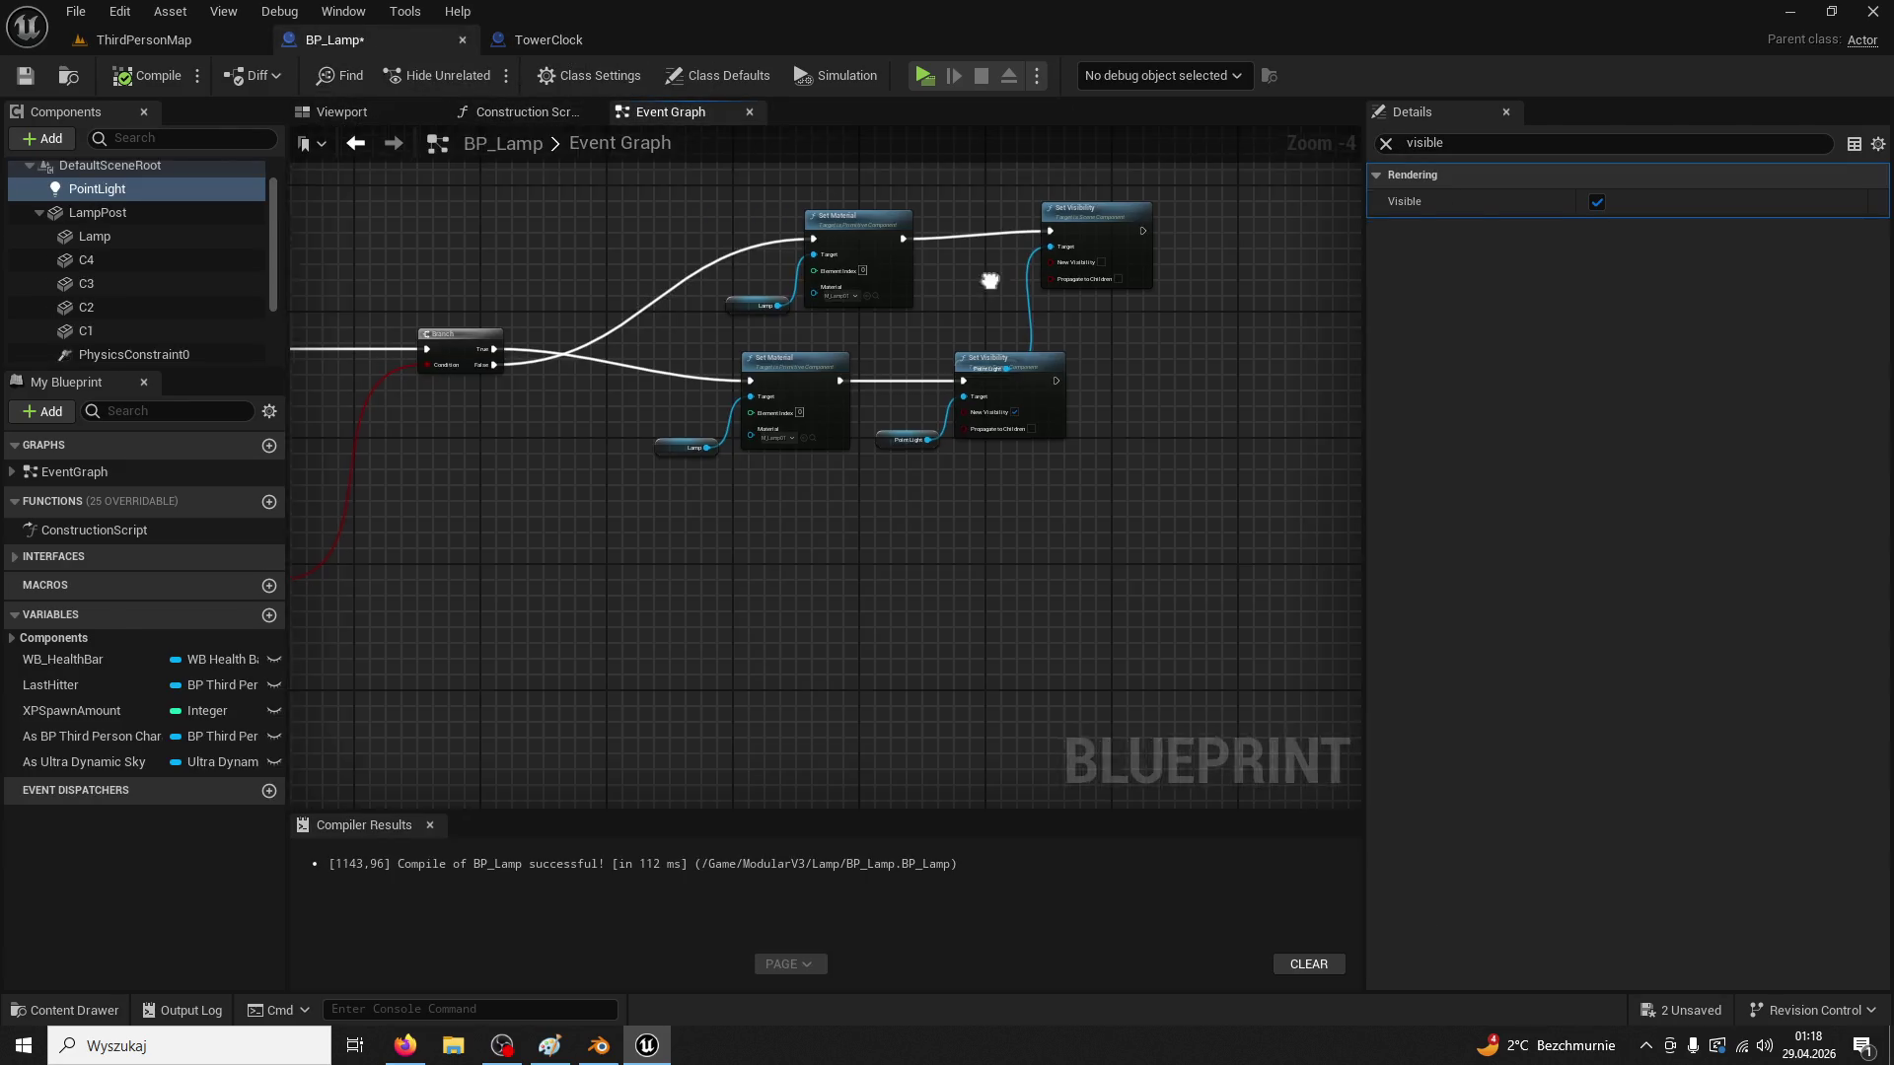
scroll(997, 279, up, 2)
drag(998, 410, 1194, 401)
scroll(1193, 401, down, 2)
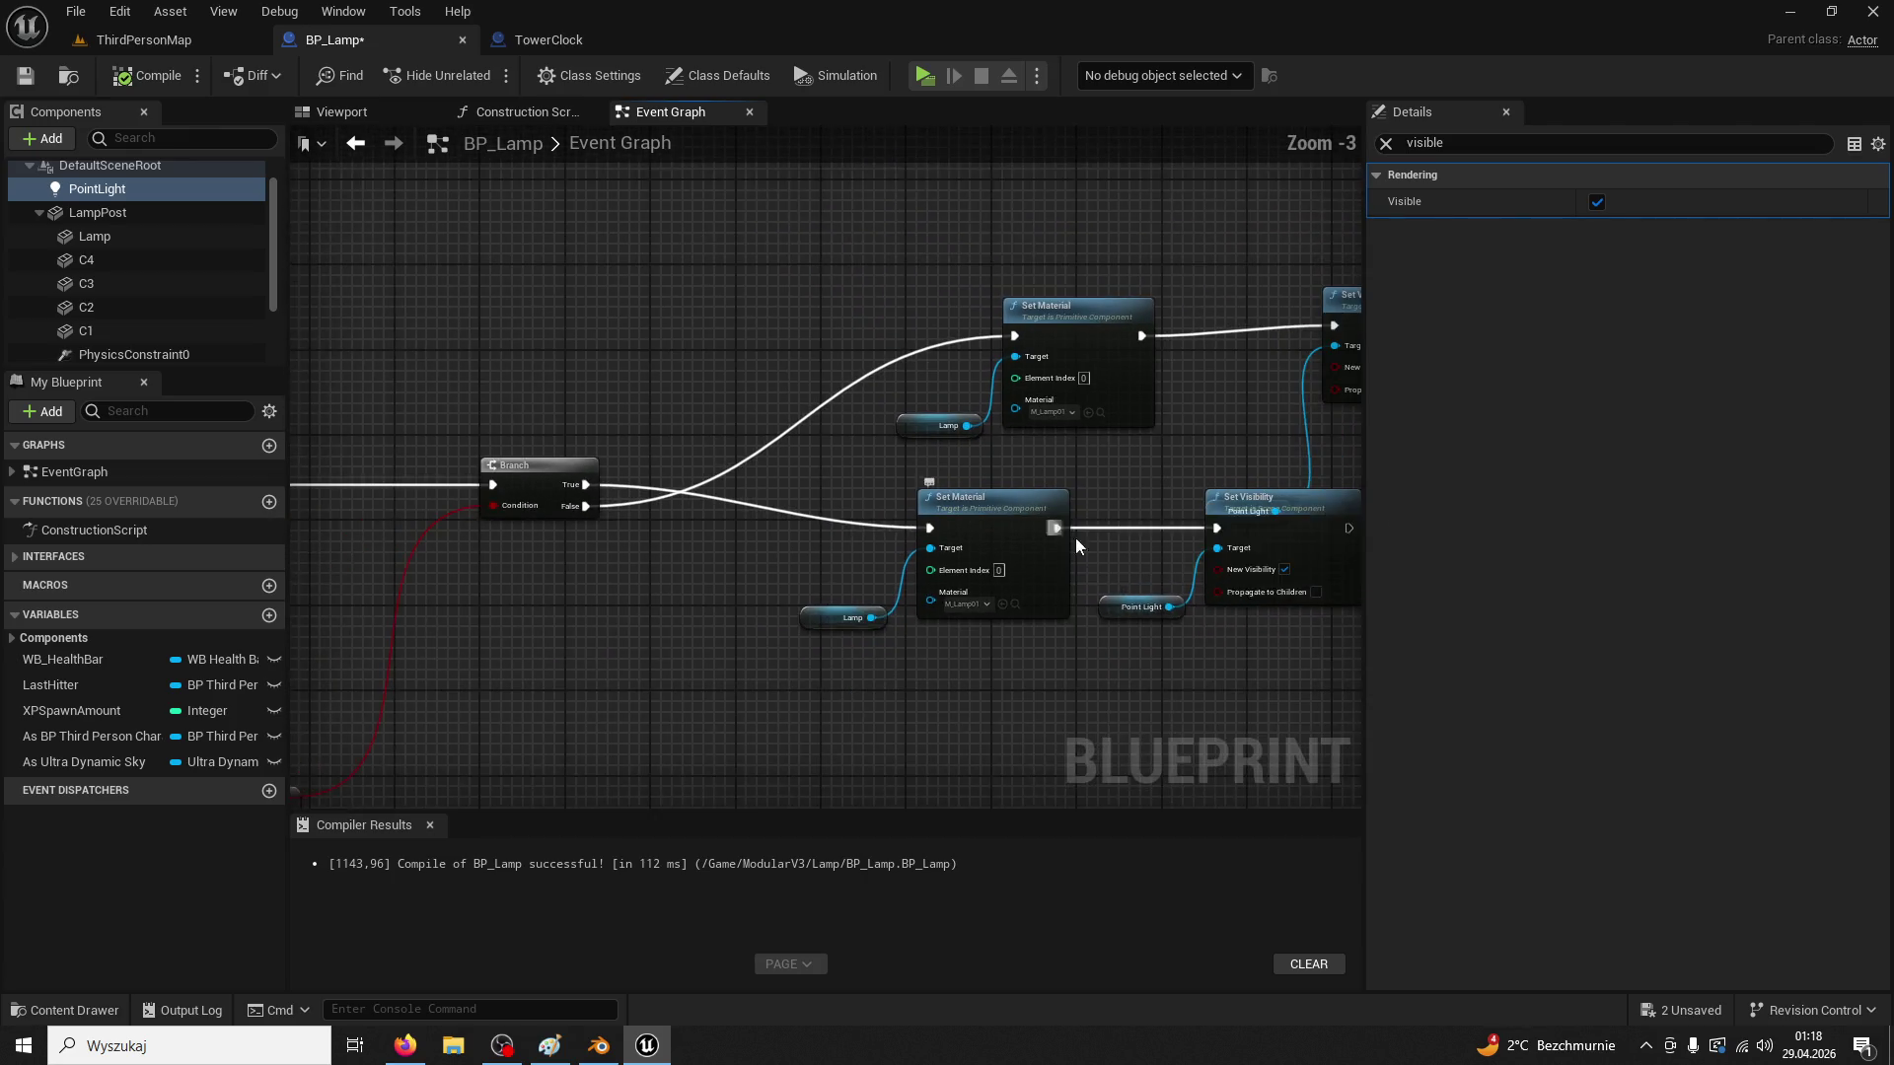
Select the Set Material, Set Visibility and Point Light getter chain and move it above the other chain
mouse_move(1145, 627)
mouse_down()
mouse_move(753, 473)
mouse_move(768, 465)
mouse_up()
click(880, 460)
ctrl+click(1075, 449)
ctrl+click(951, 556)
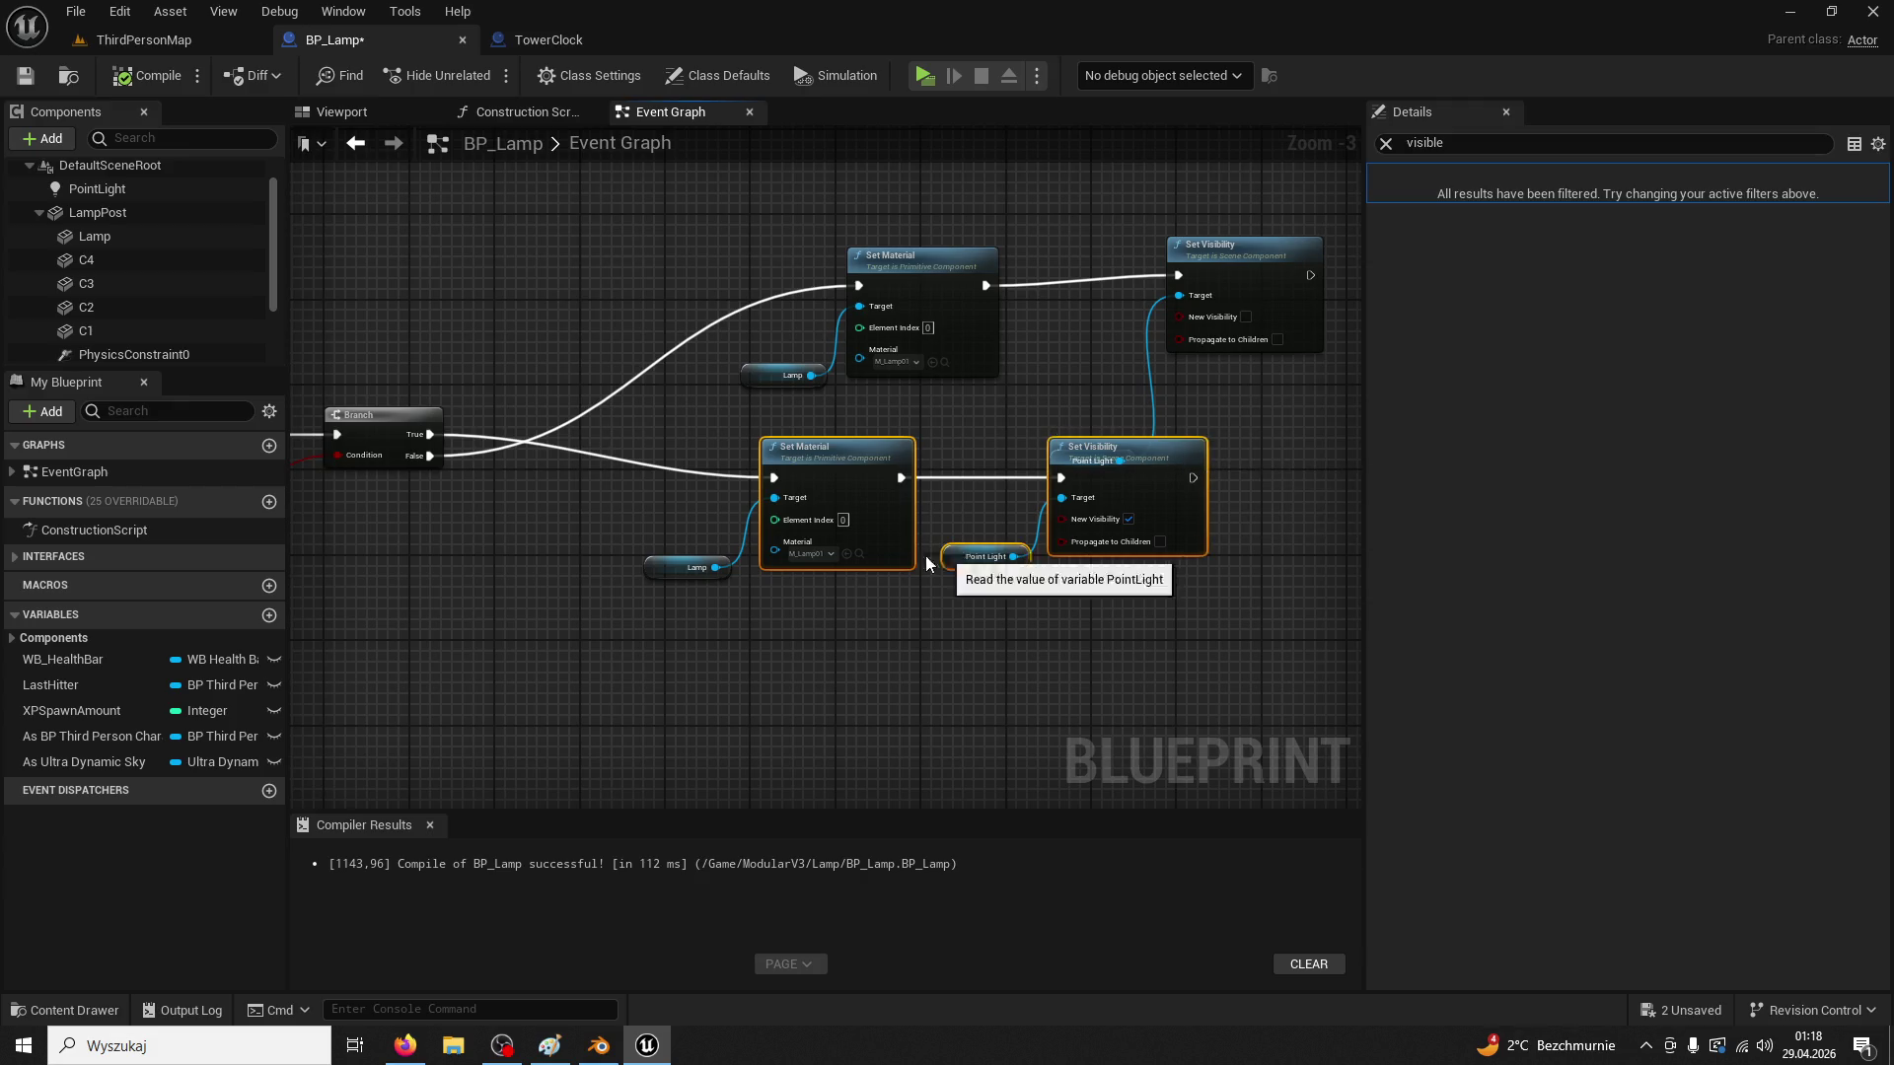
mouse_move(820, 468)
mouse_down()
mouse_move(819, 92)
mouse_move(893, 394)
mouse_up()
scroll(893, 394, up, 1)
Compare with TowerClock's Set Visibility nodes, then return to BP_Lamp's graph
click(535, 44)
mouse_move(1026, 393)
mouse_down()
mouse_move(1015, 477)
mouse_move(929, 483)
mouse_up()
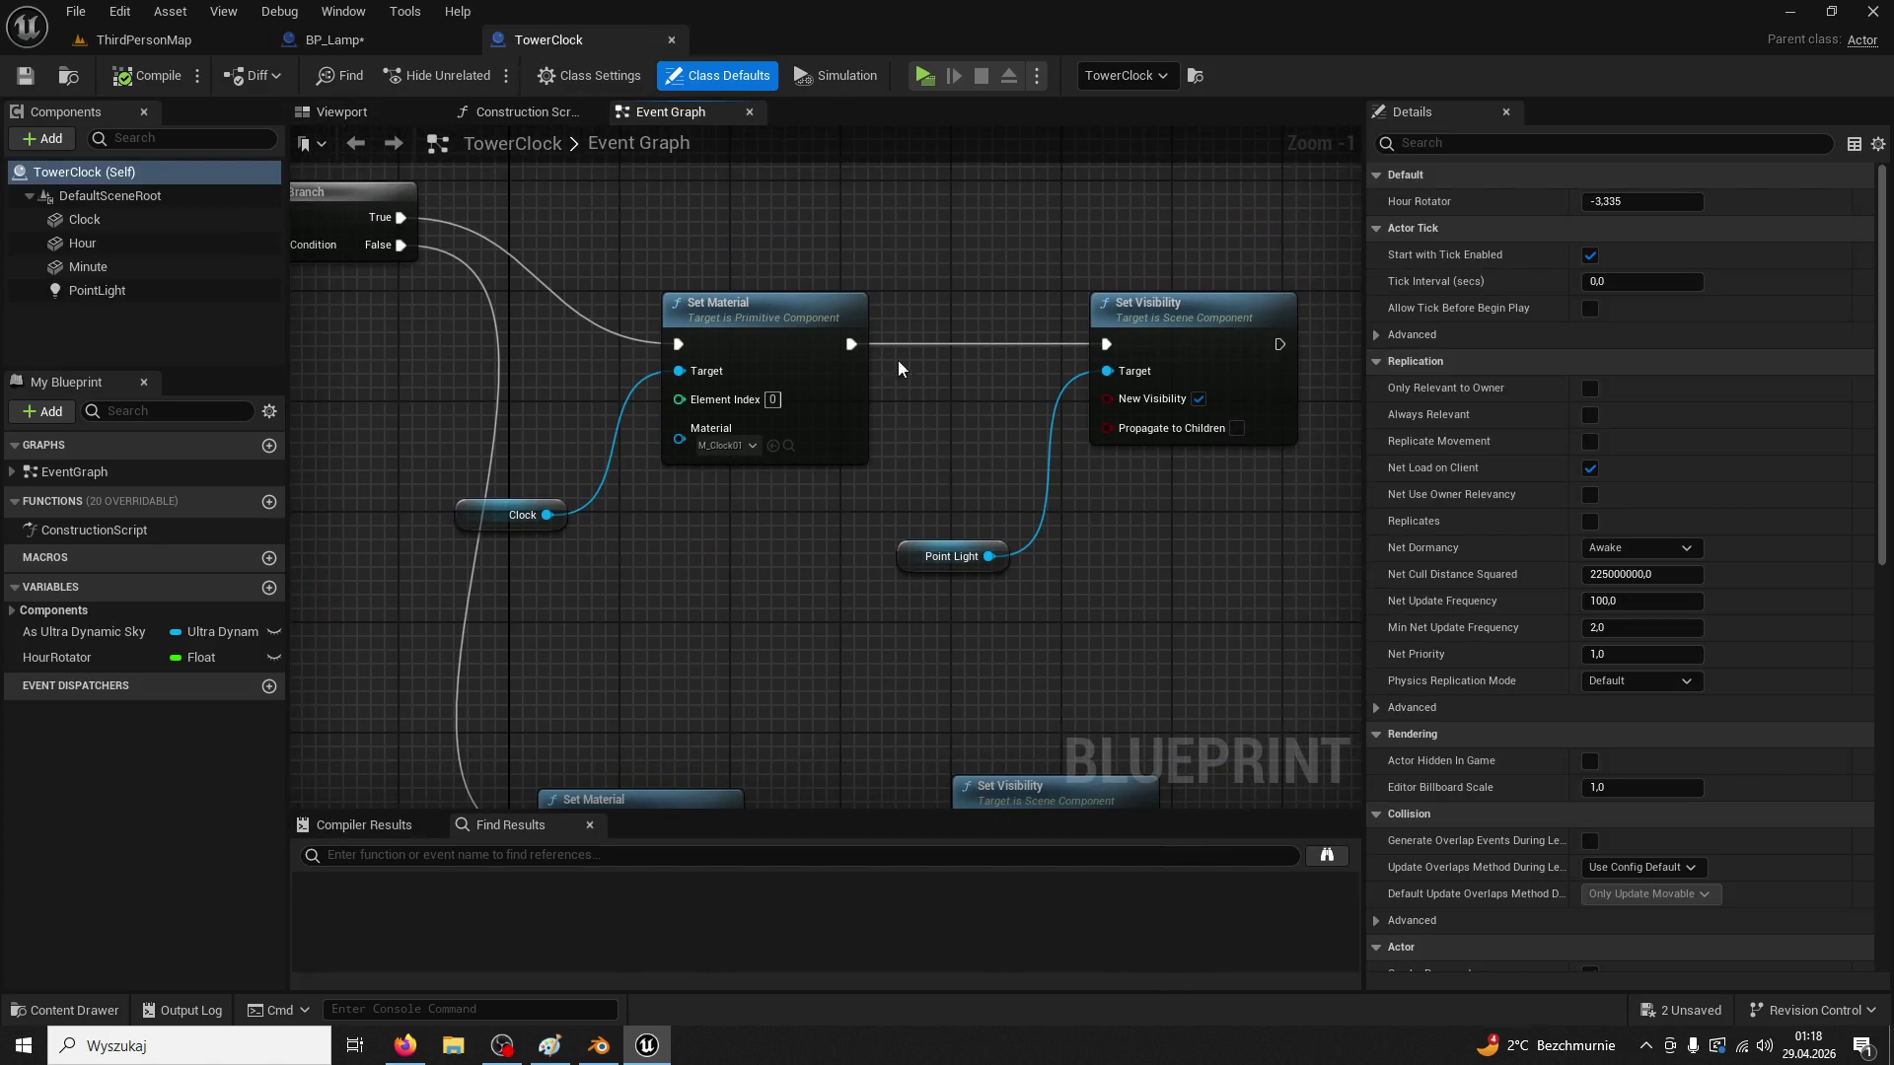
click(419, 40)
scroll(918, 364, up, 2)
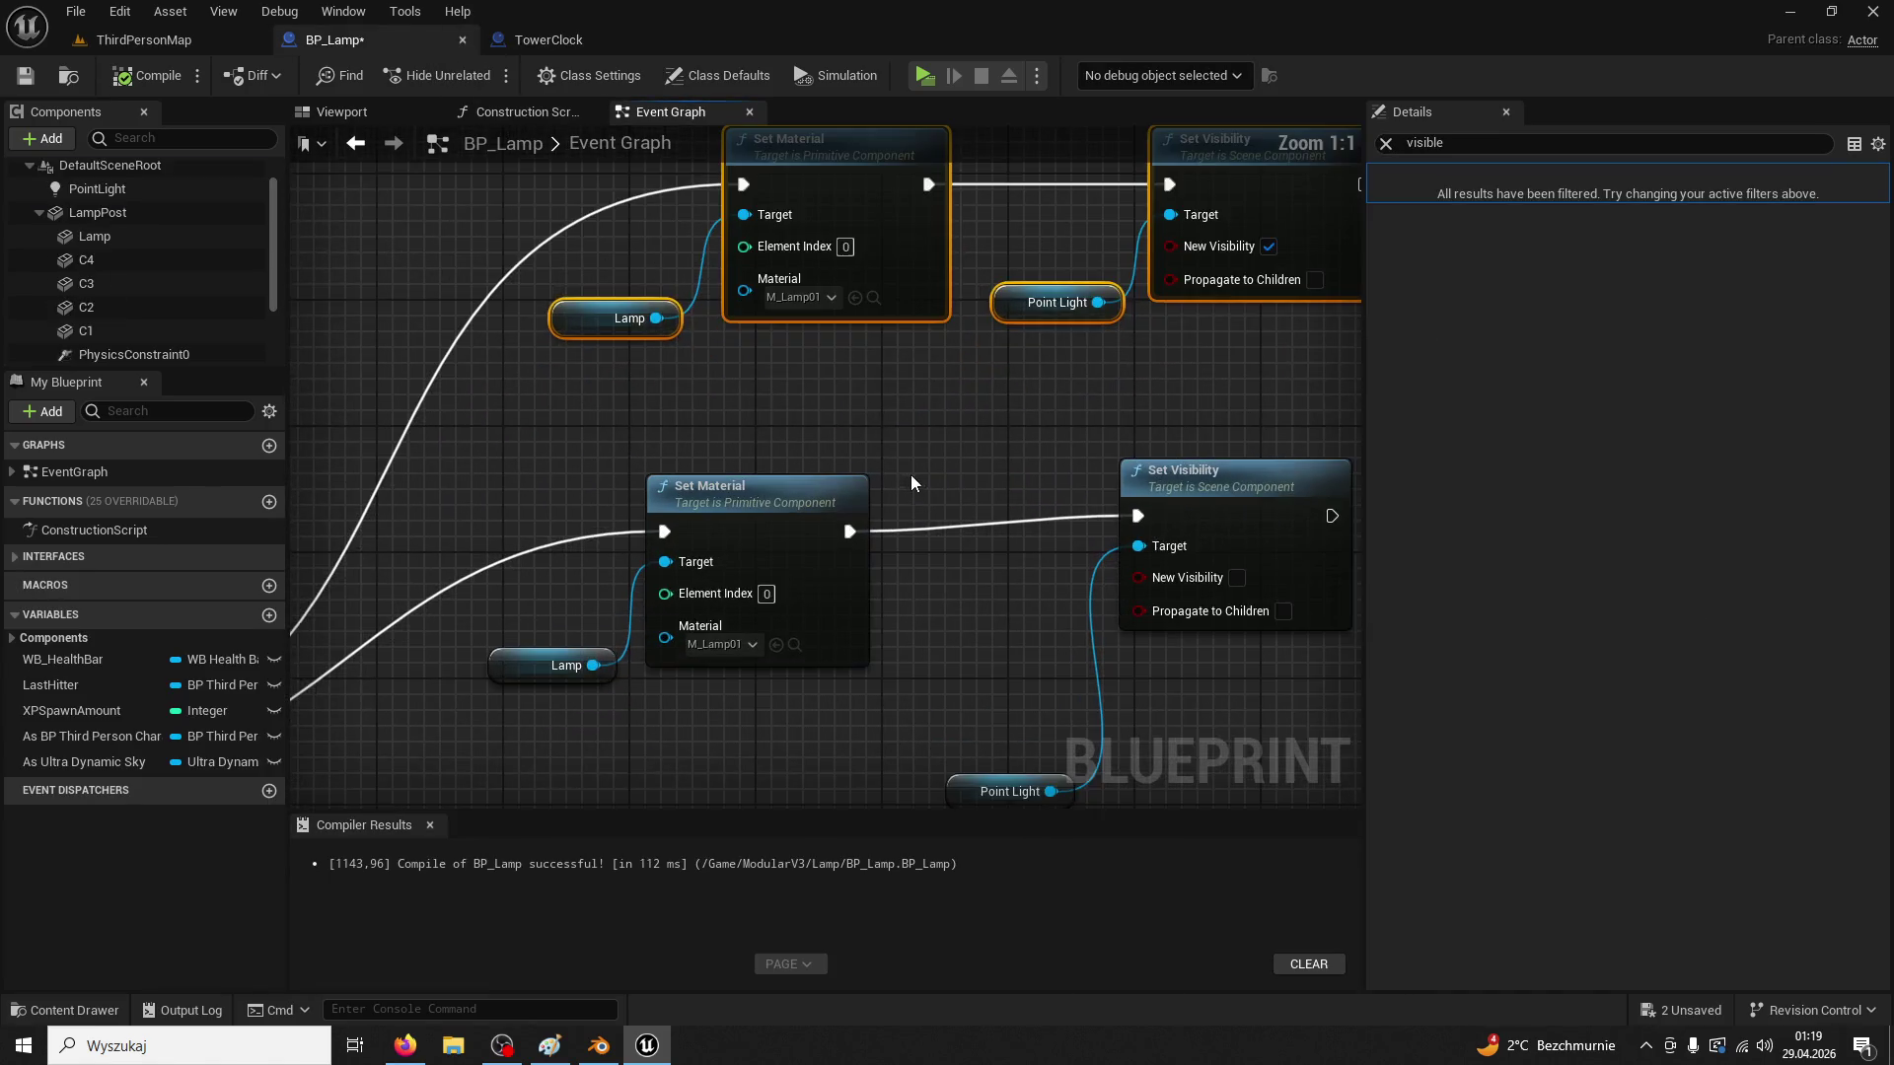
Look up the Visible setting on TowerClock's PointLight for comparison
drag(609, 302, 1061, 663)
click(97, 188)
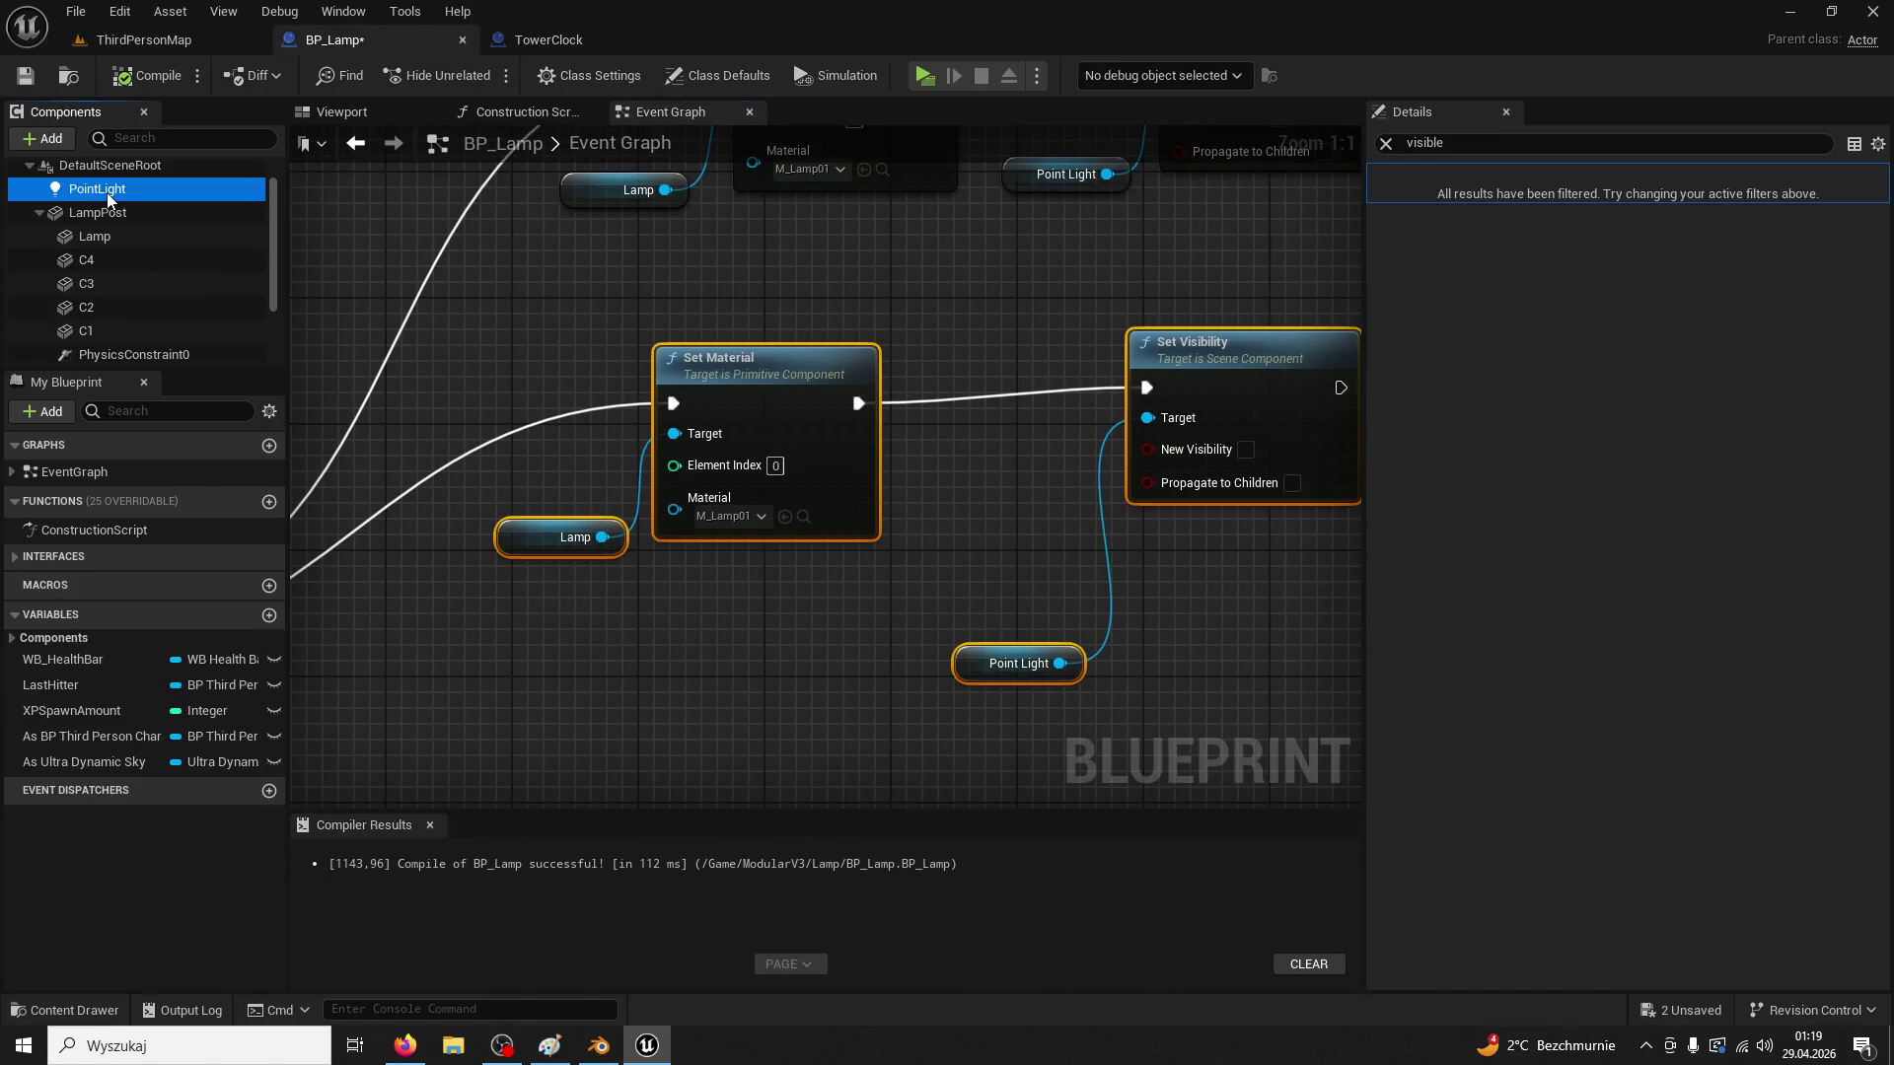
click(592, 41)
click(148, 291)
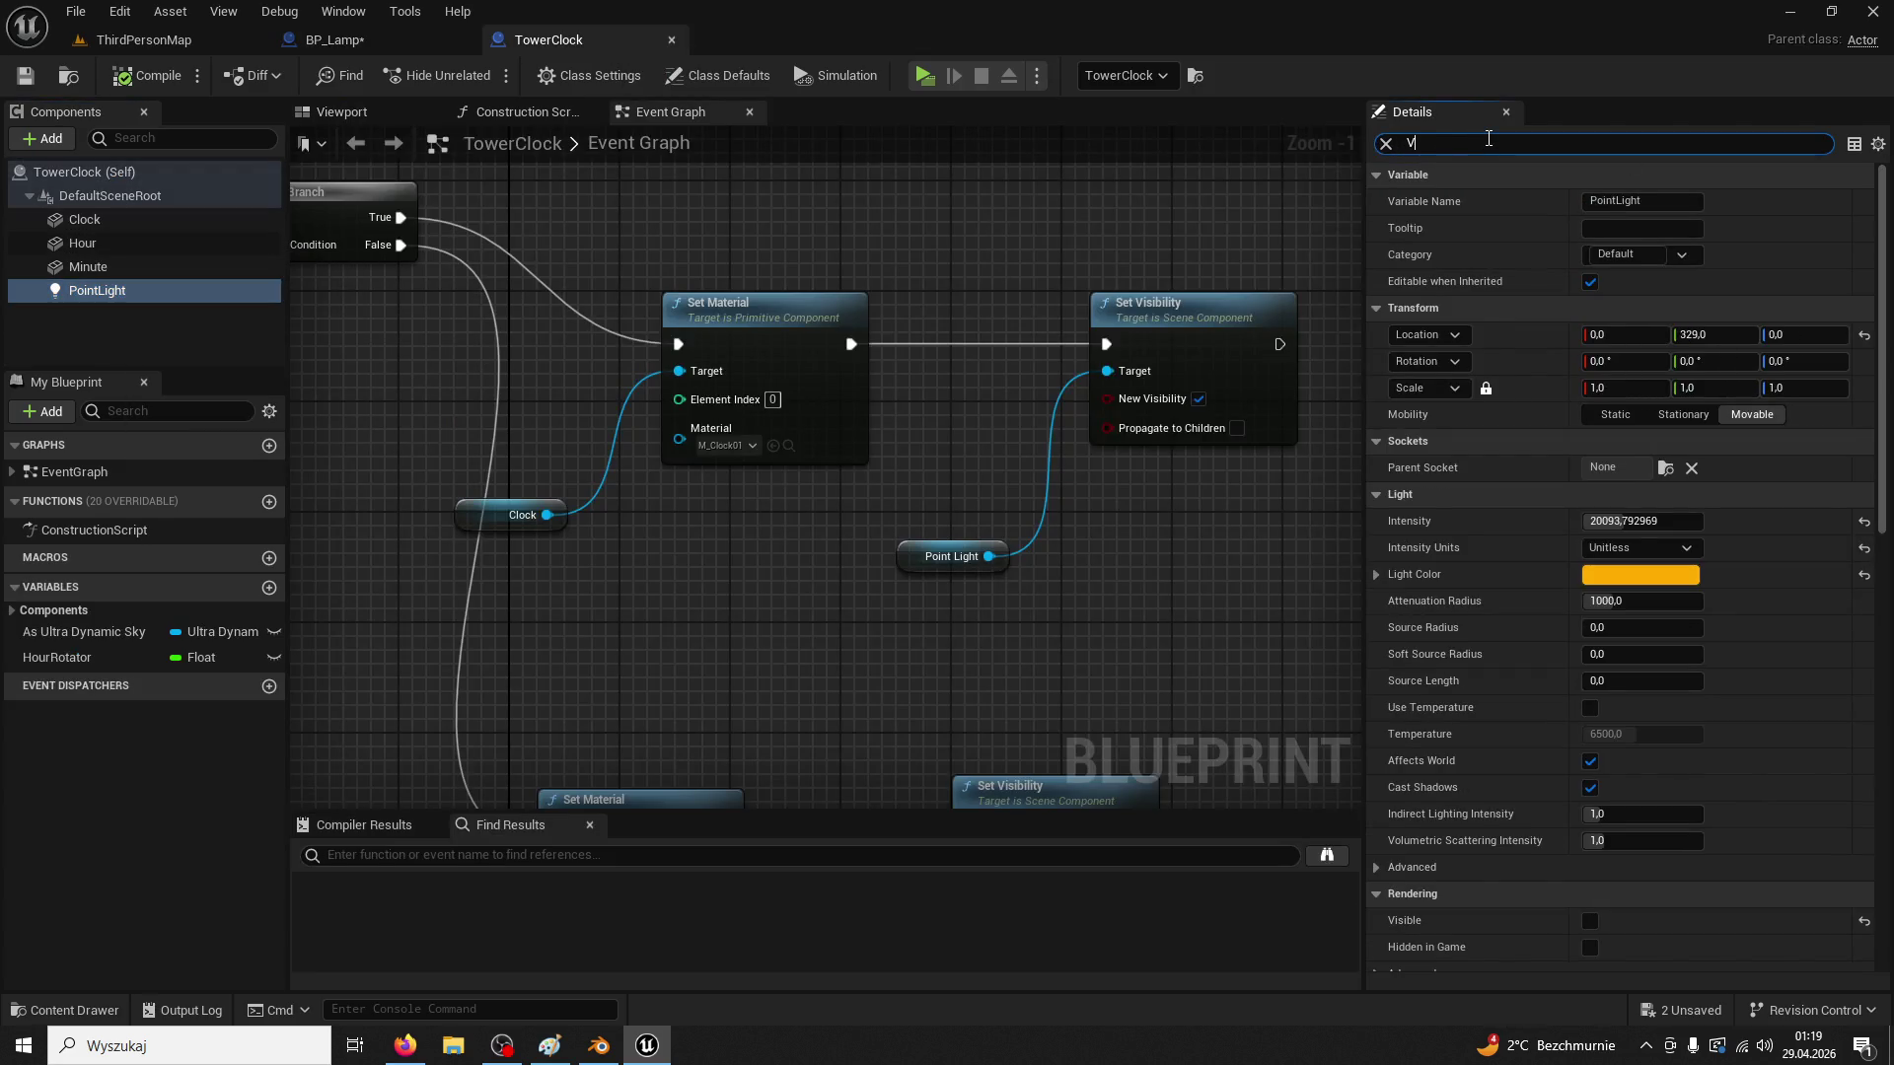
text(ISI)
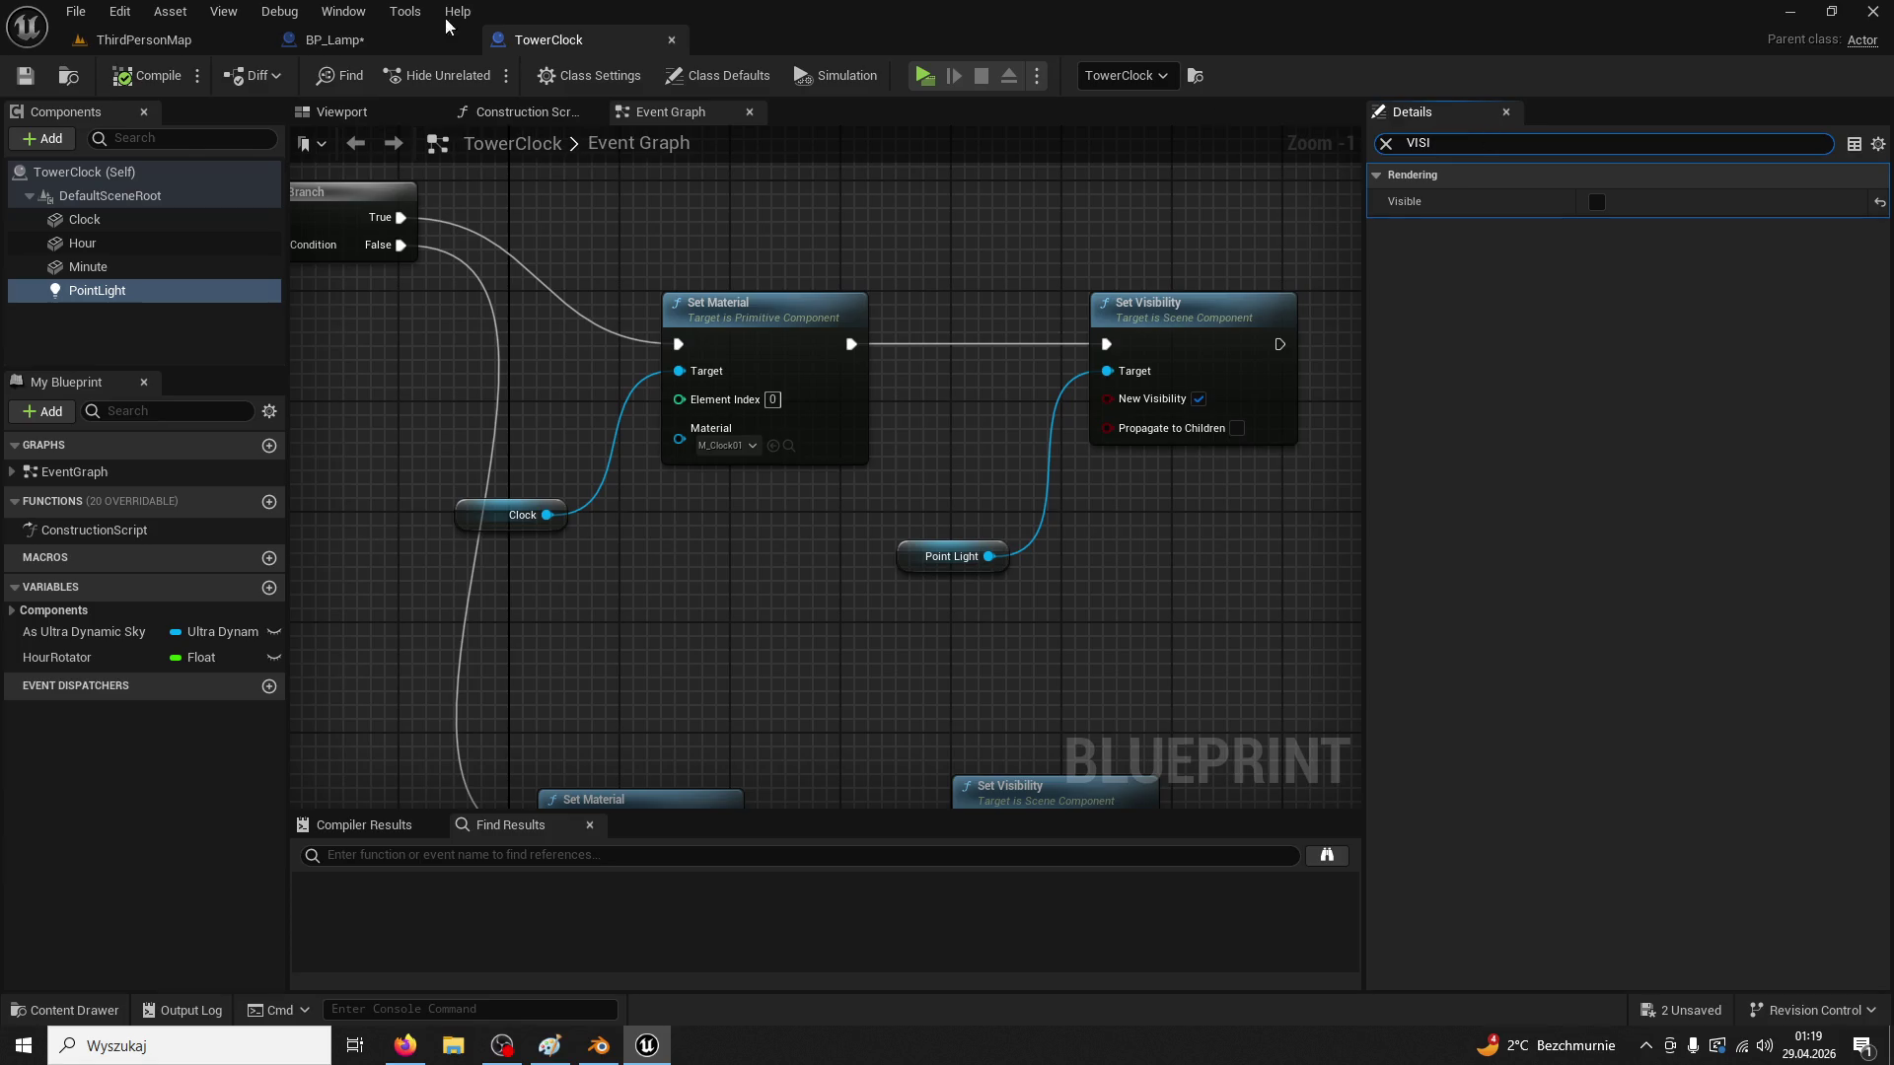
Uncheck Visible on BP_Lamp's PointLight, drag it below the lantern, and start a playtest
click(404, 42)
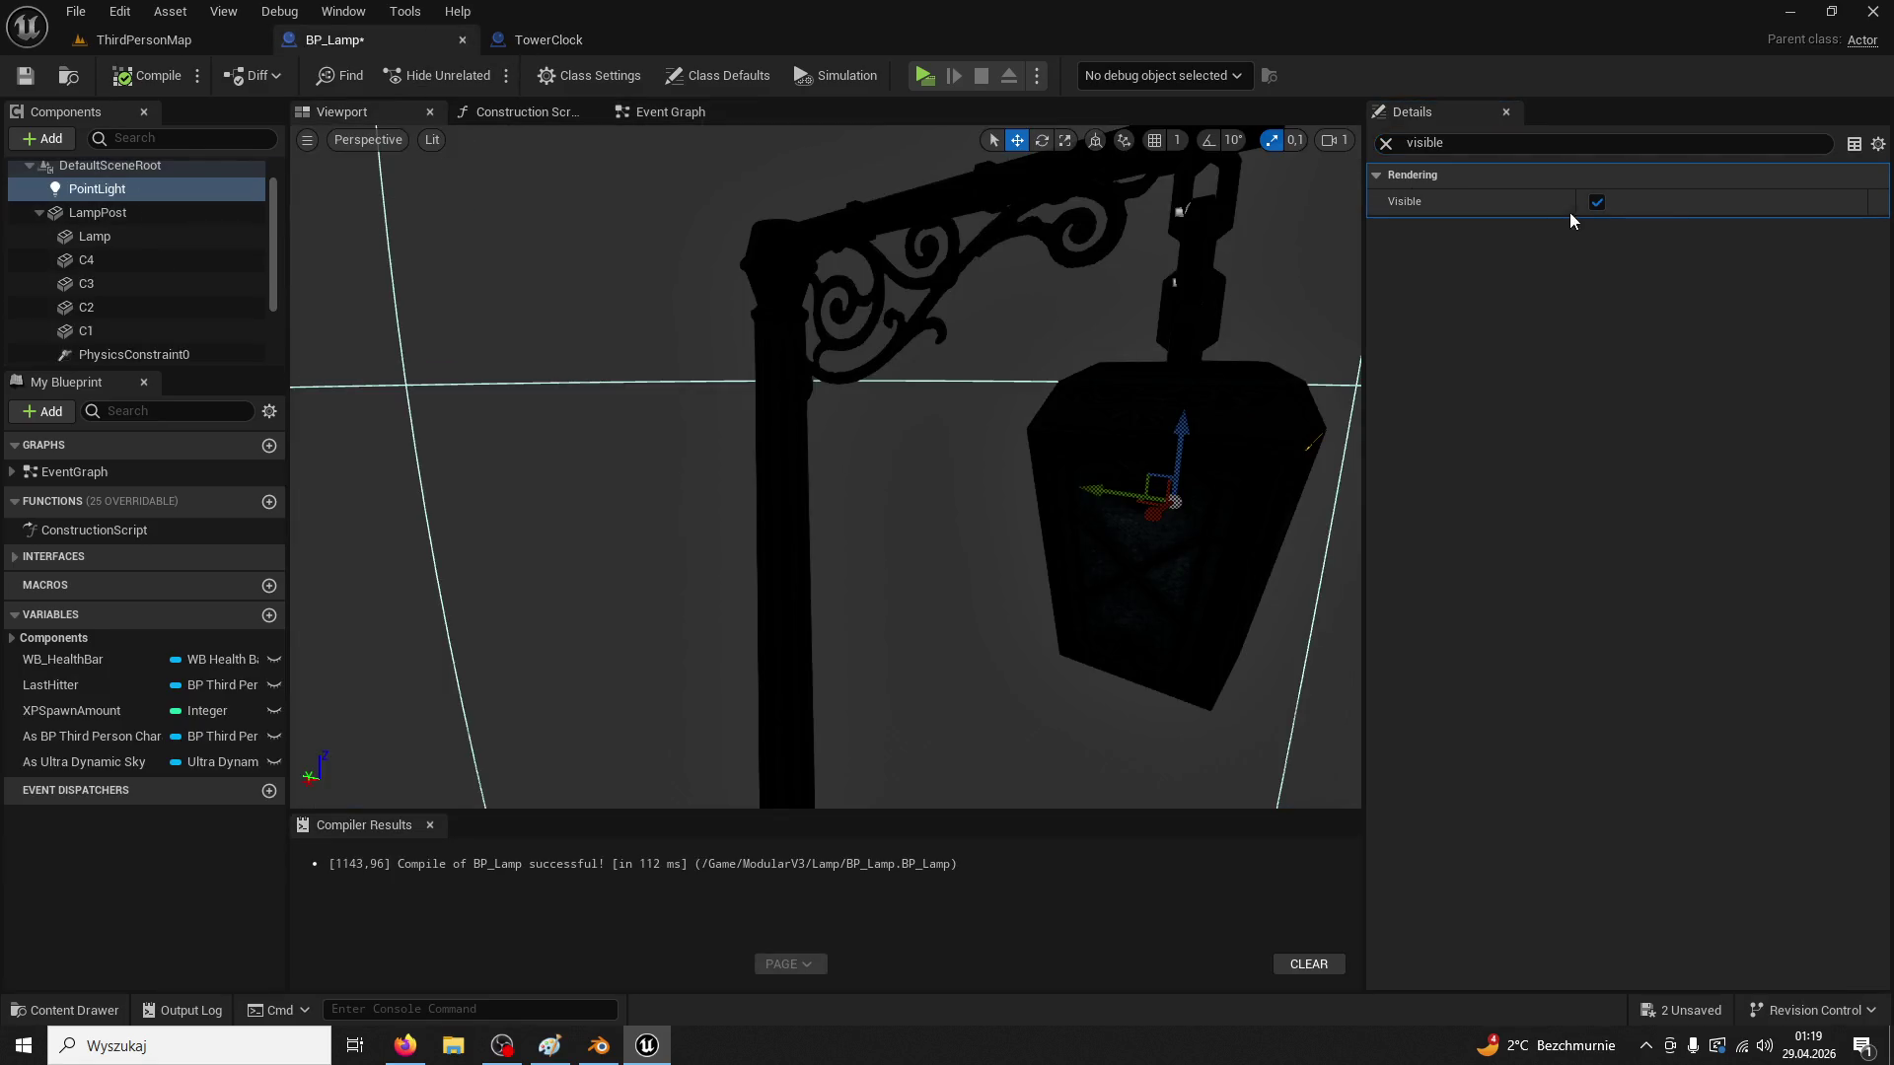
click(1597, 201)
mouse_move(1184, 434)
mouse_down()
mouse_move(1206, 316)
mouse_move(1230, 292)
mouse_up()
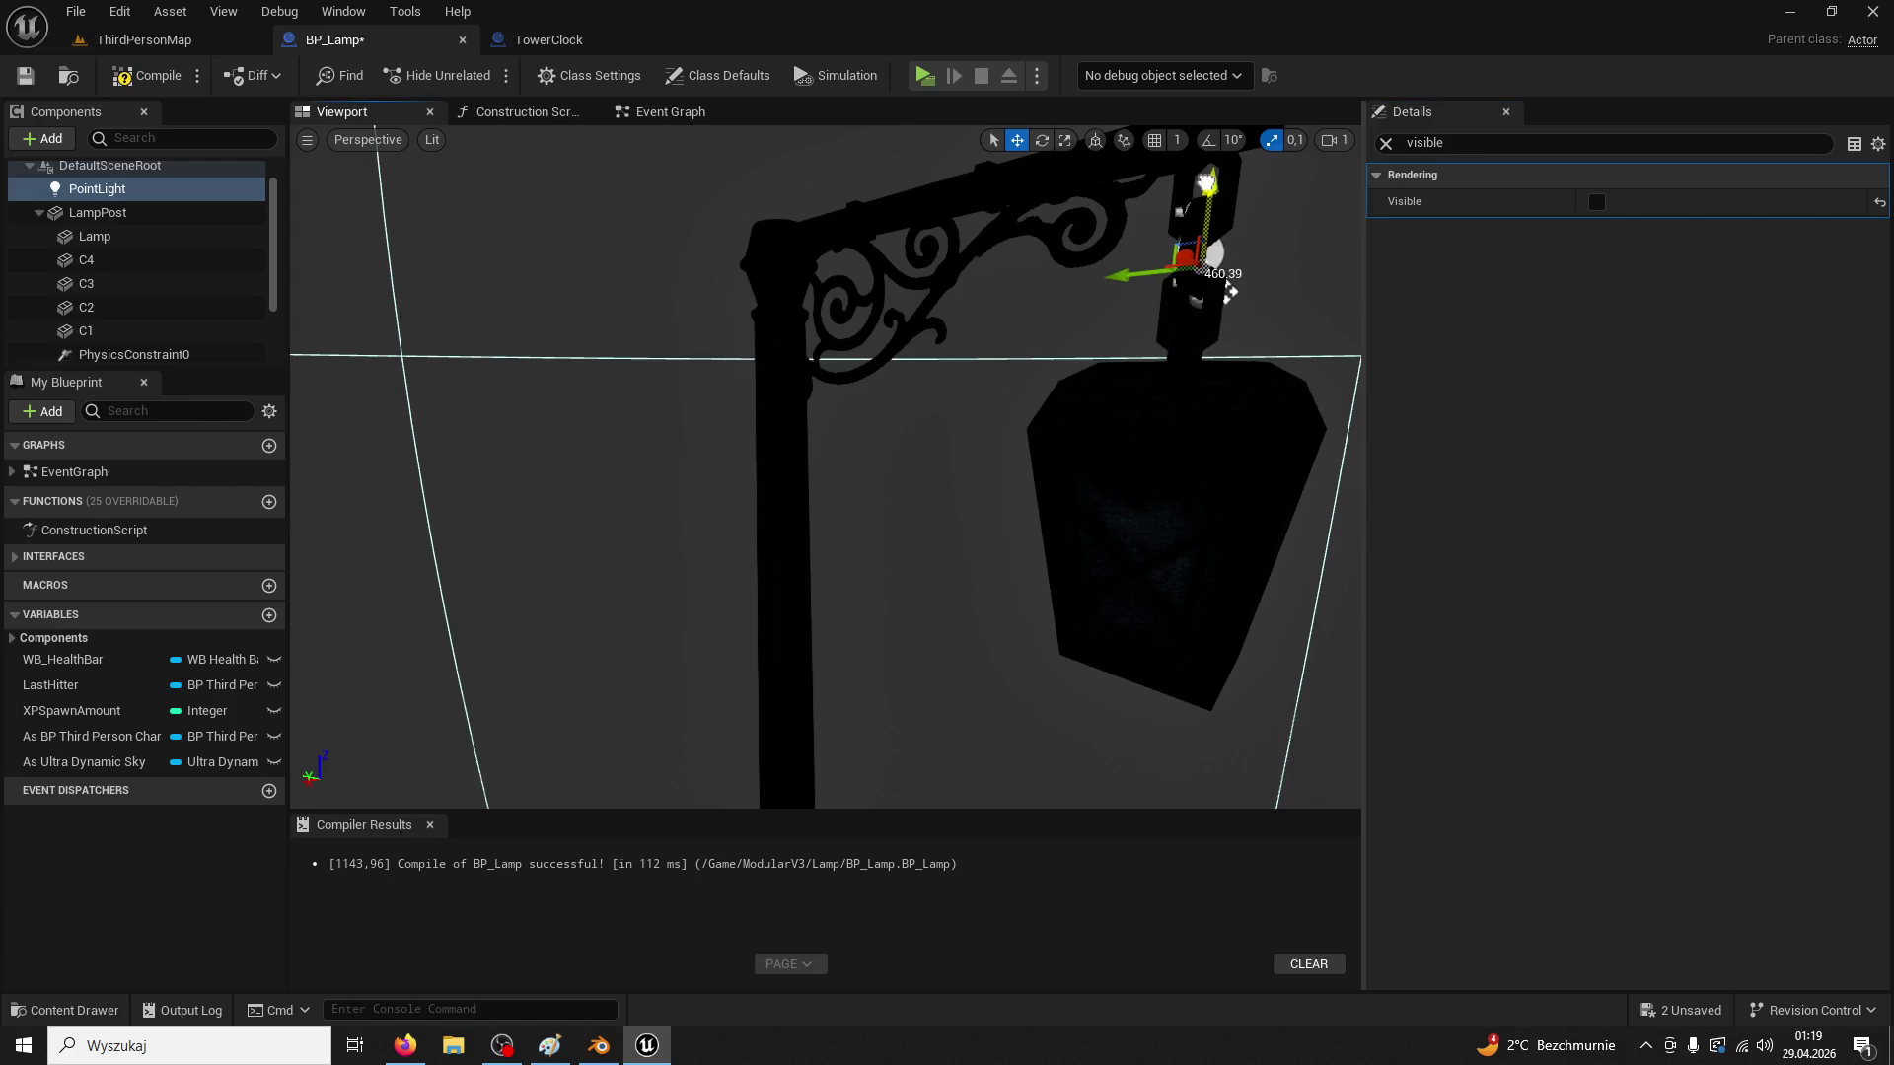
drag(1212, 199, 1193, 646)
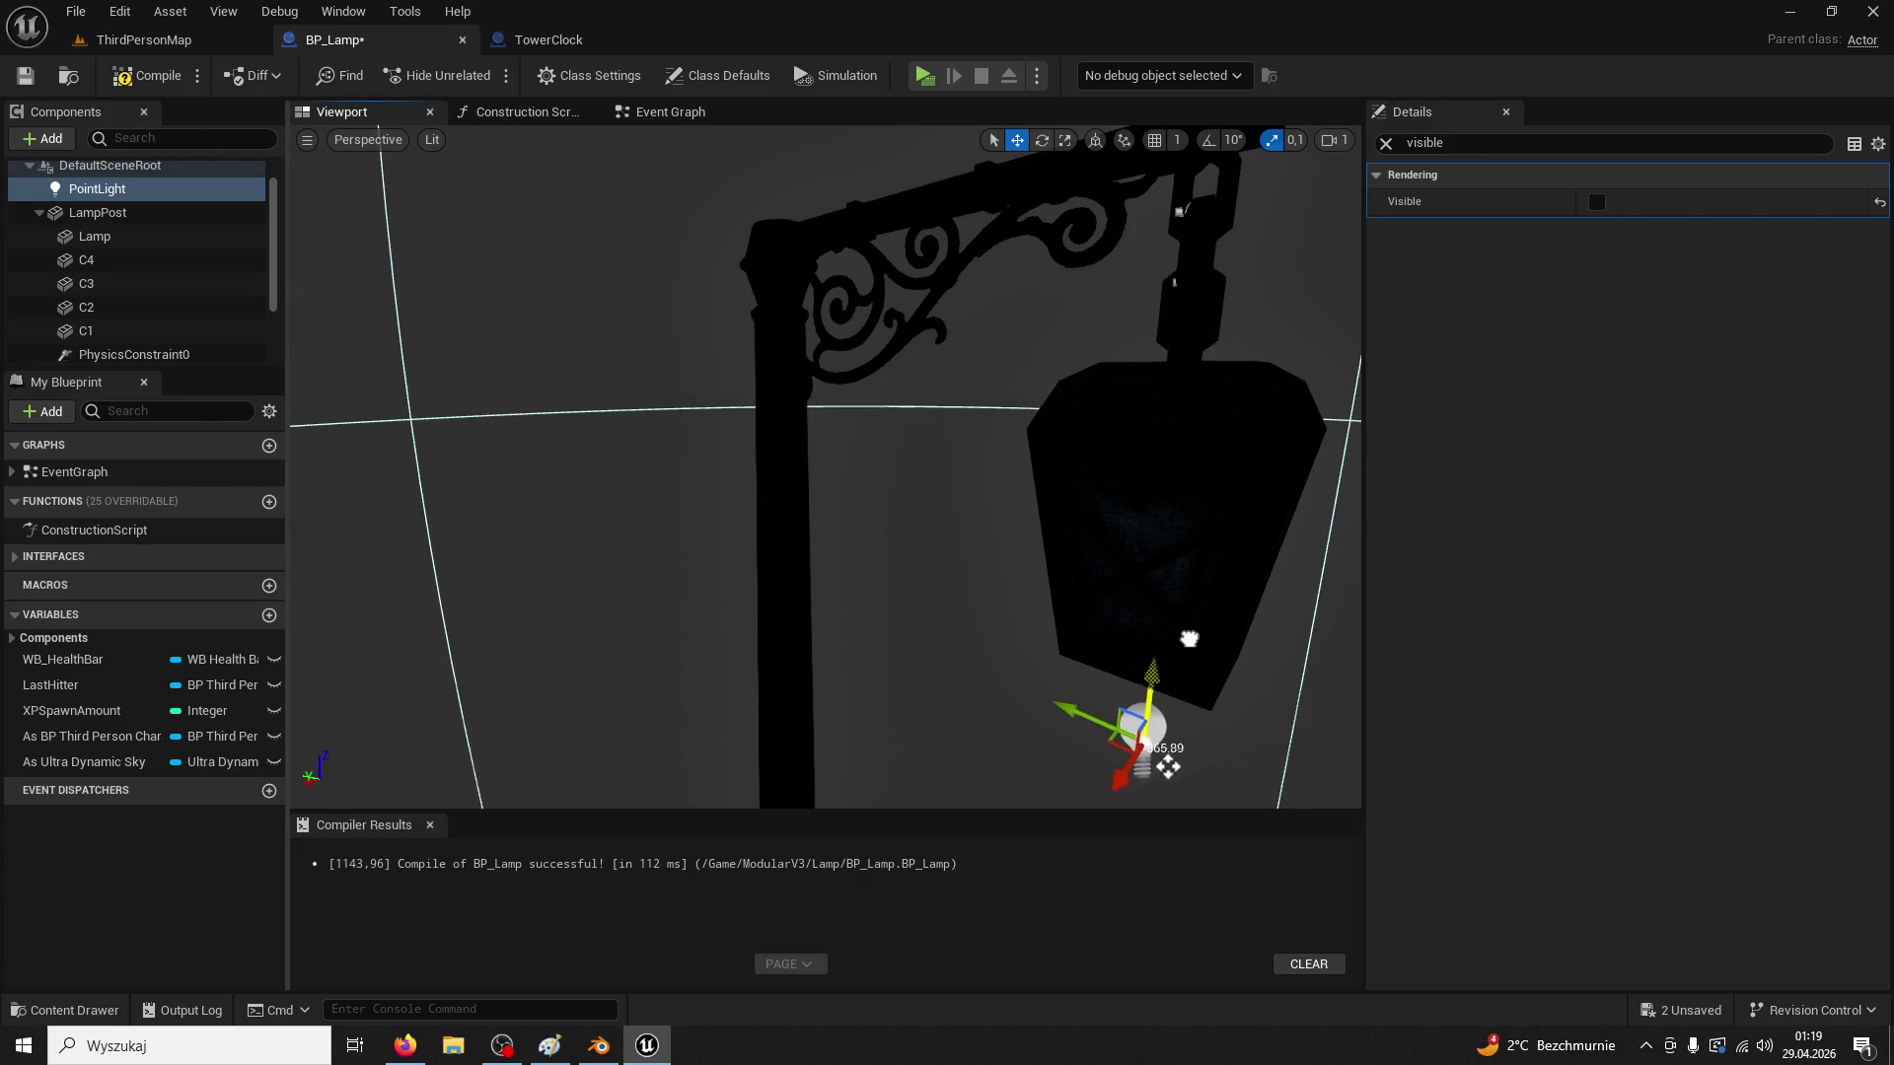
click(144, 40)
click(477, 83)
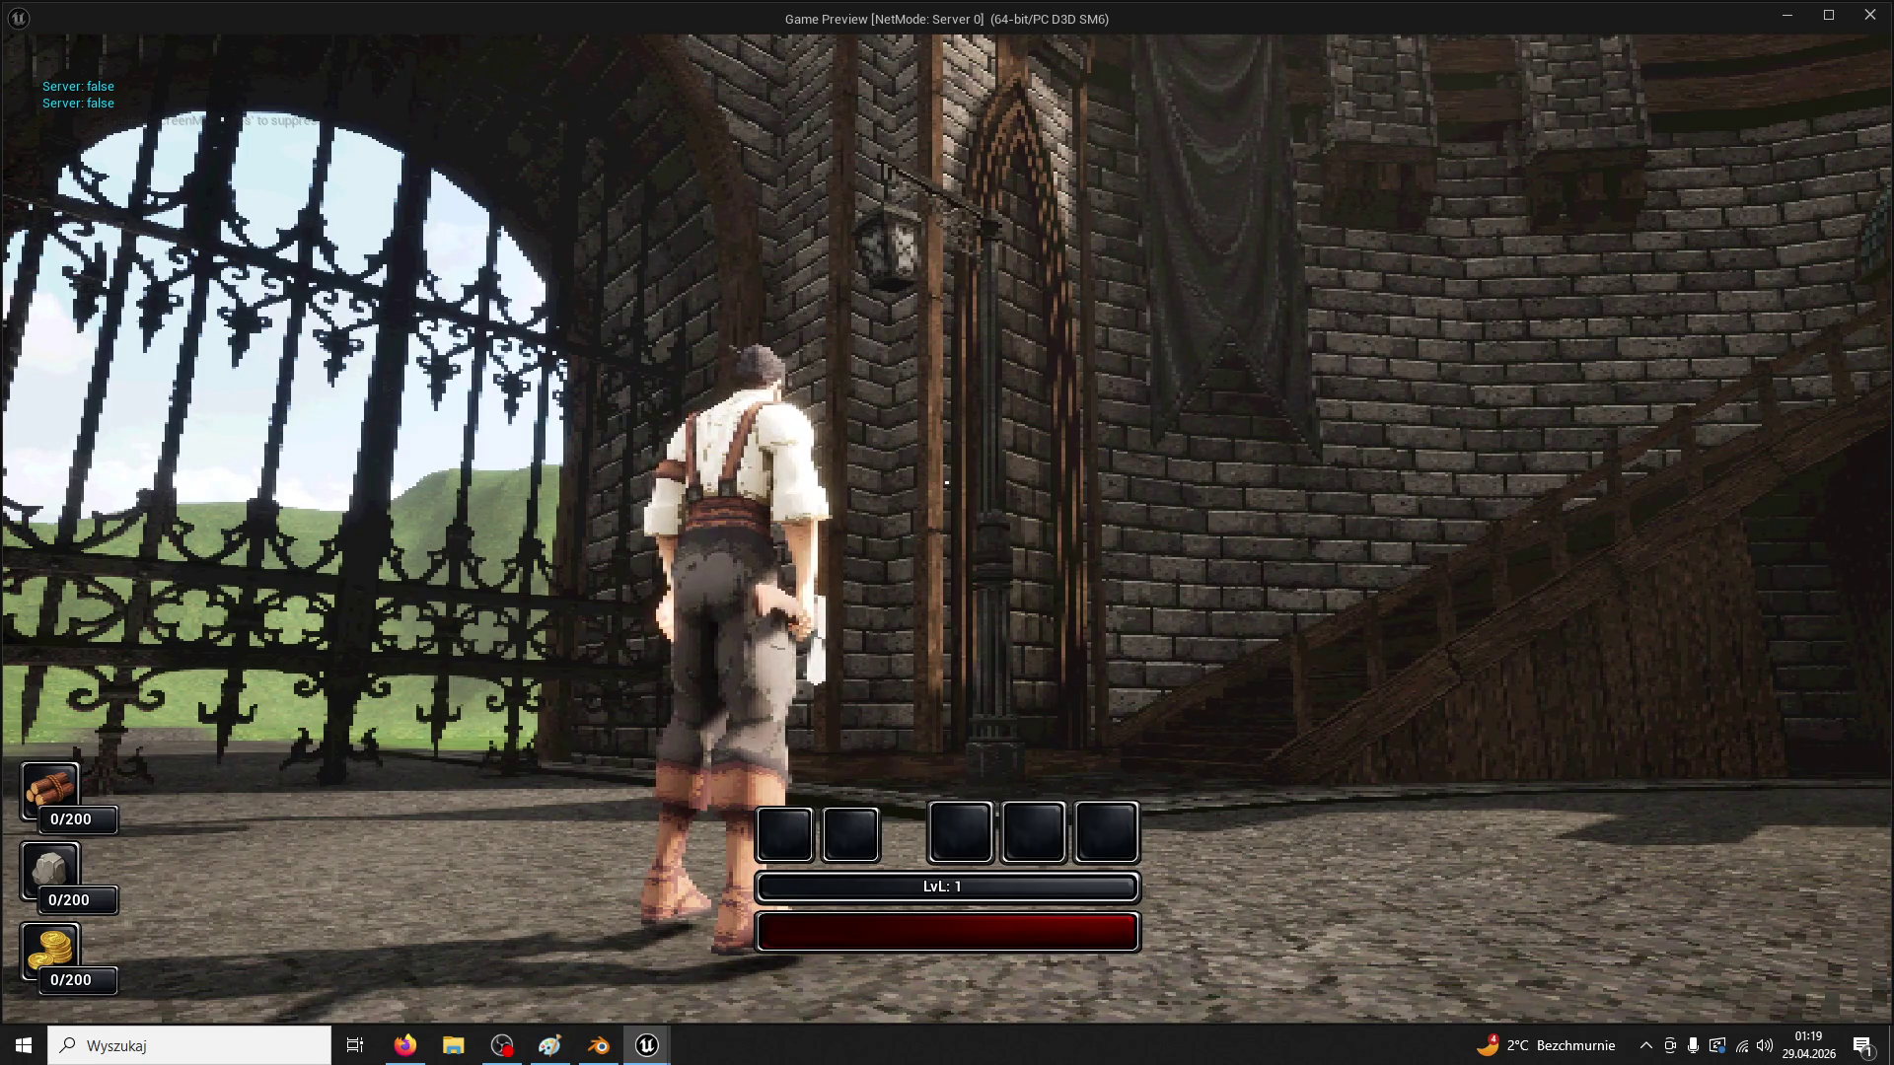
Set Ultra_Dynamic_Sky's Day Length and Night Length to 0.3 with time of day animating
key(Escape)
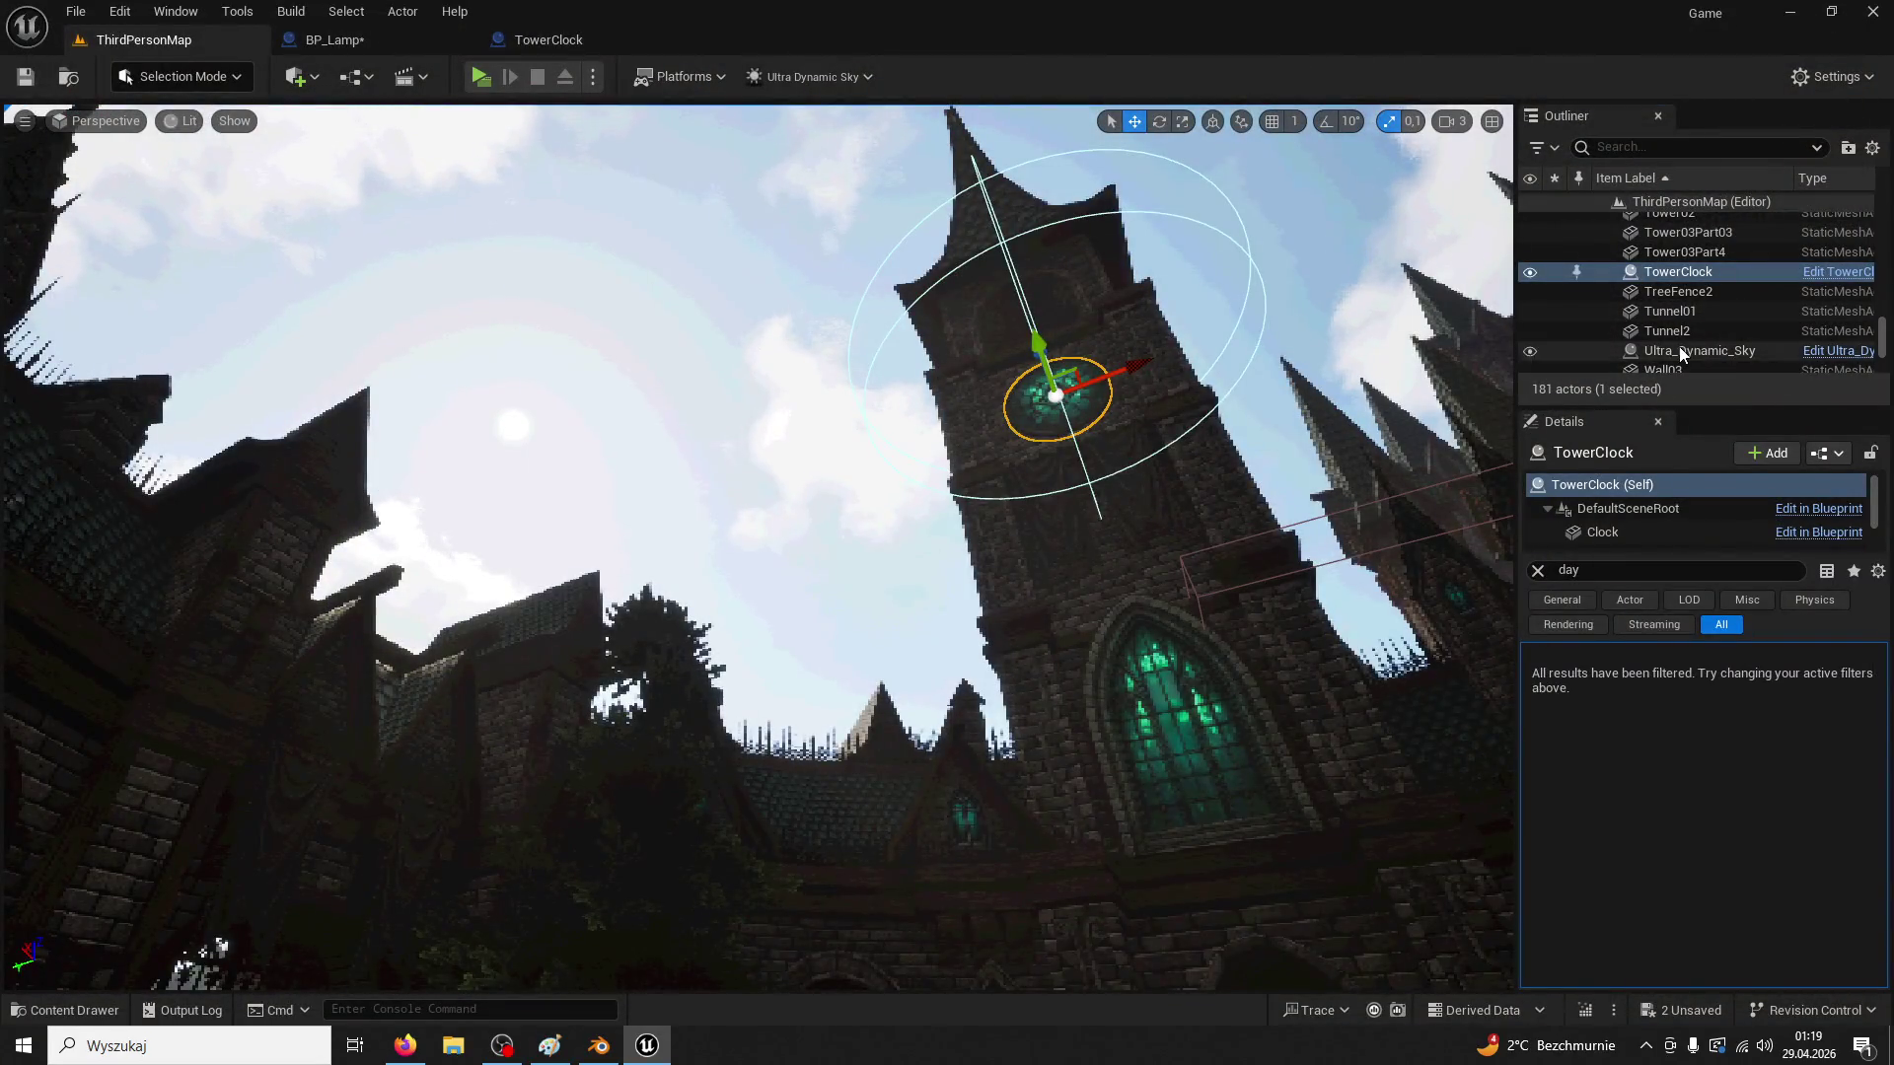
click(1681, 351)
scroll(1689, 709, down, 1)
click(1690, 706)
click(1749, 734)
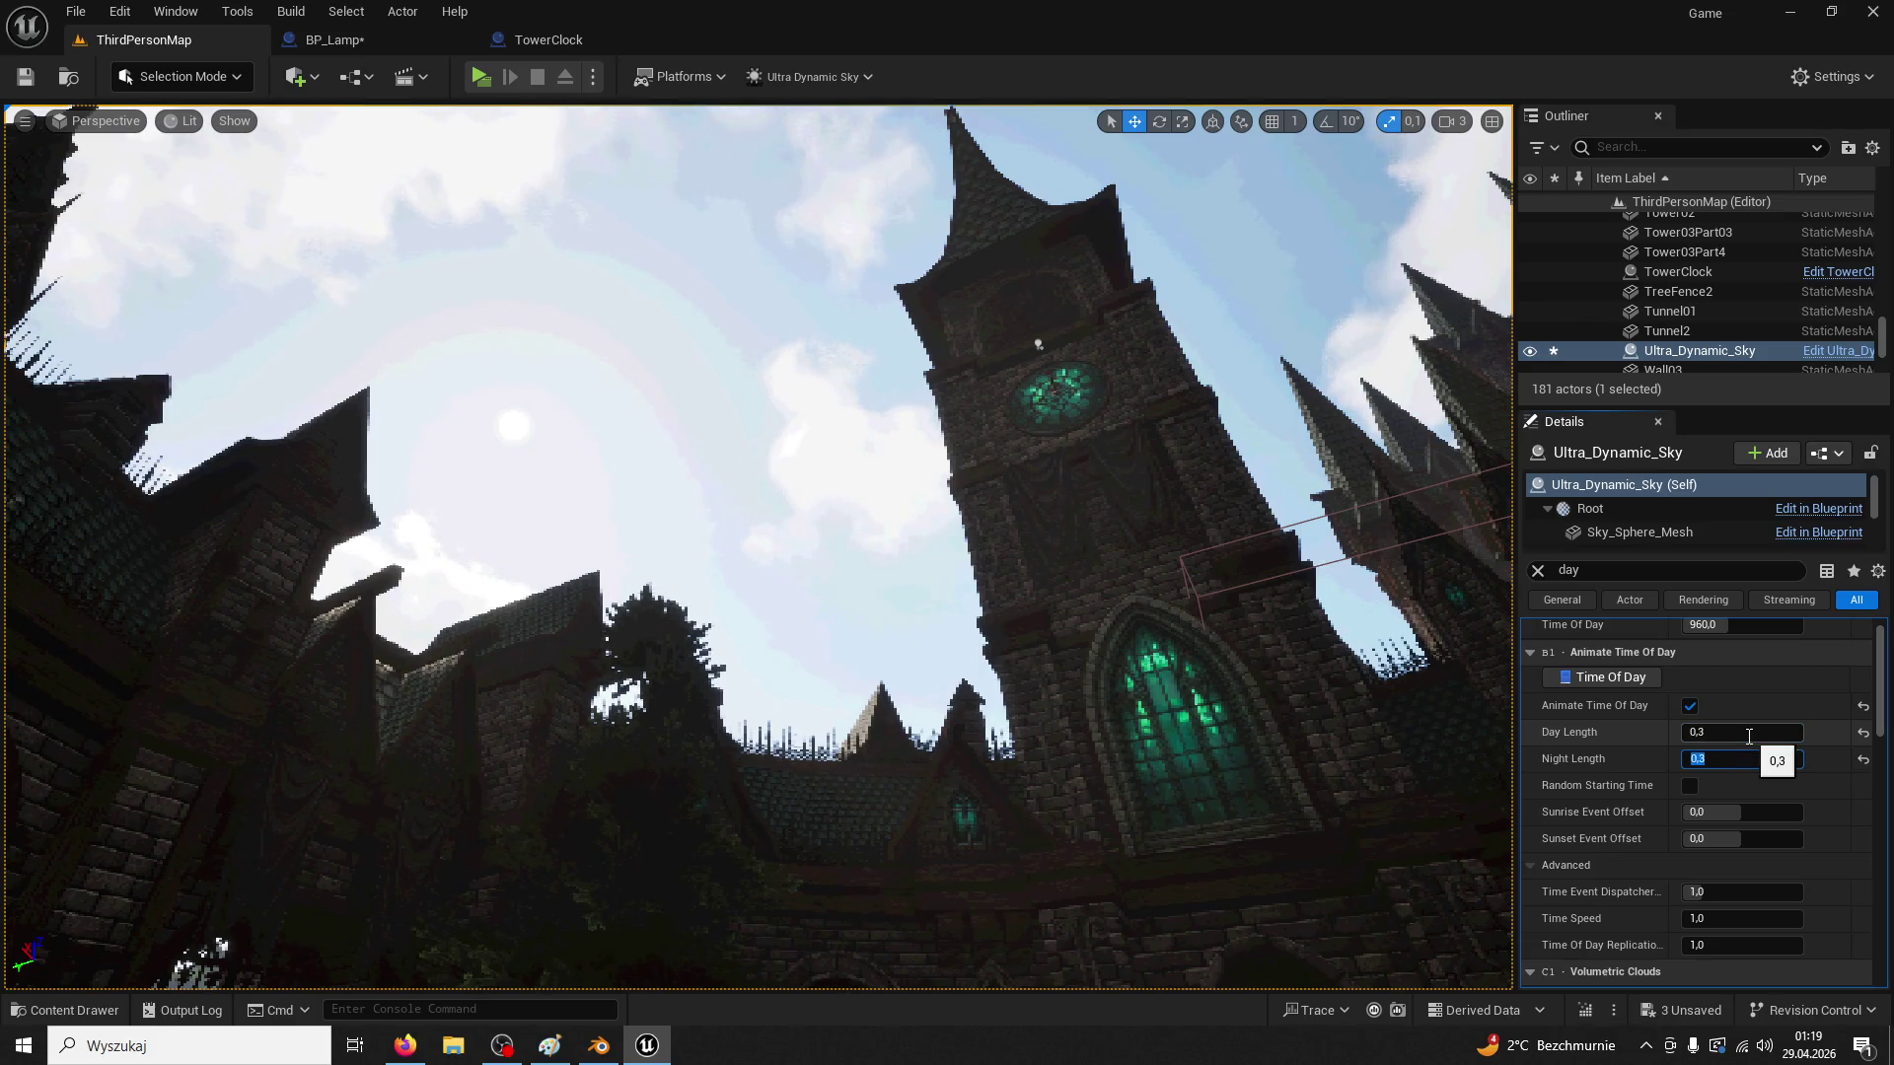
Save BP_Lamp and playtest in a new window, walking through the courtyard and swinging the axe
click(35, 89)
click(335, 39)
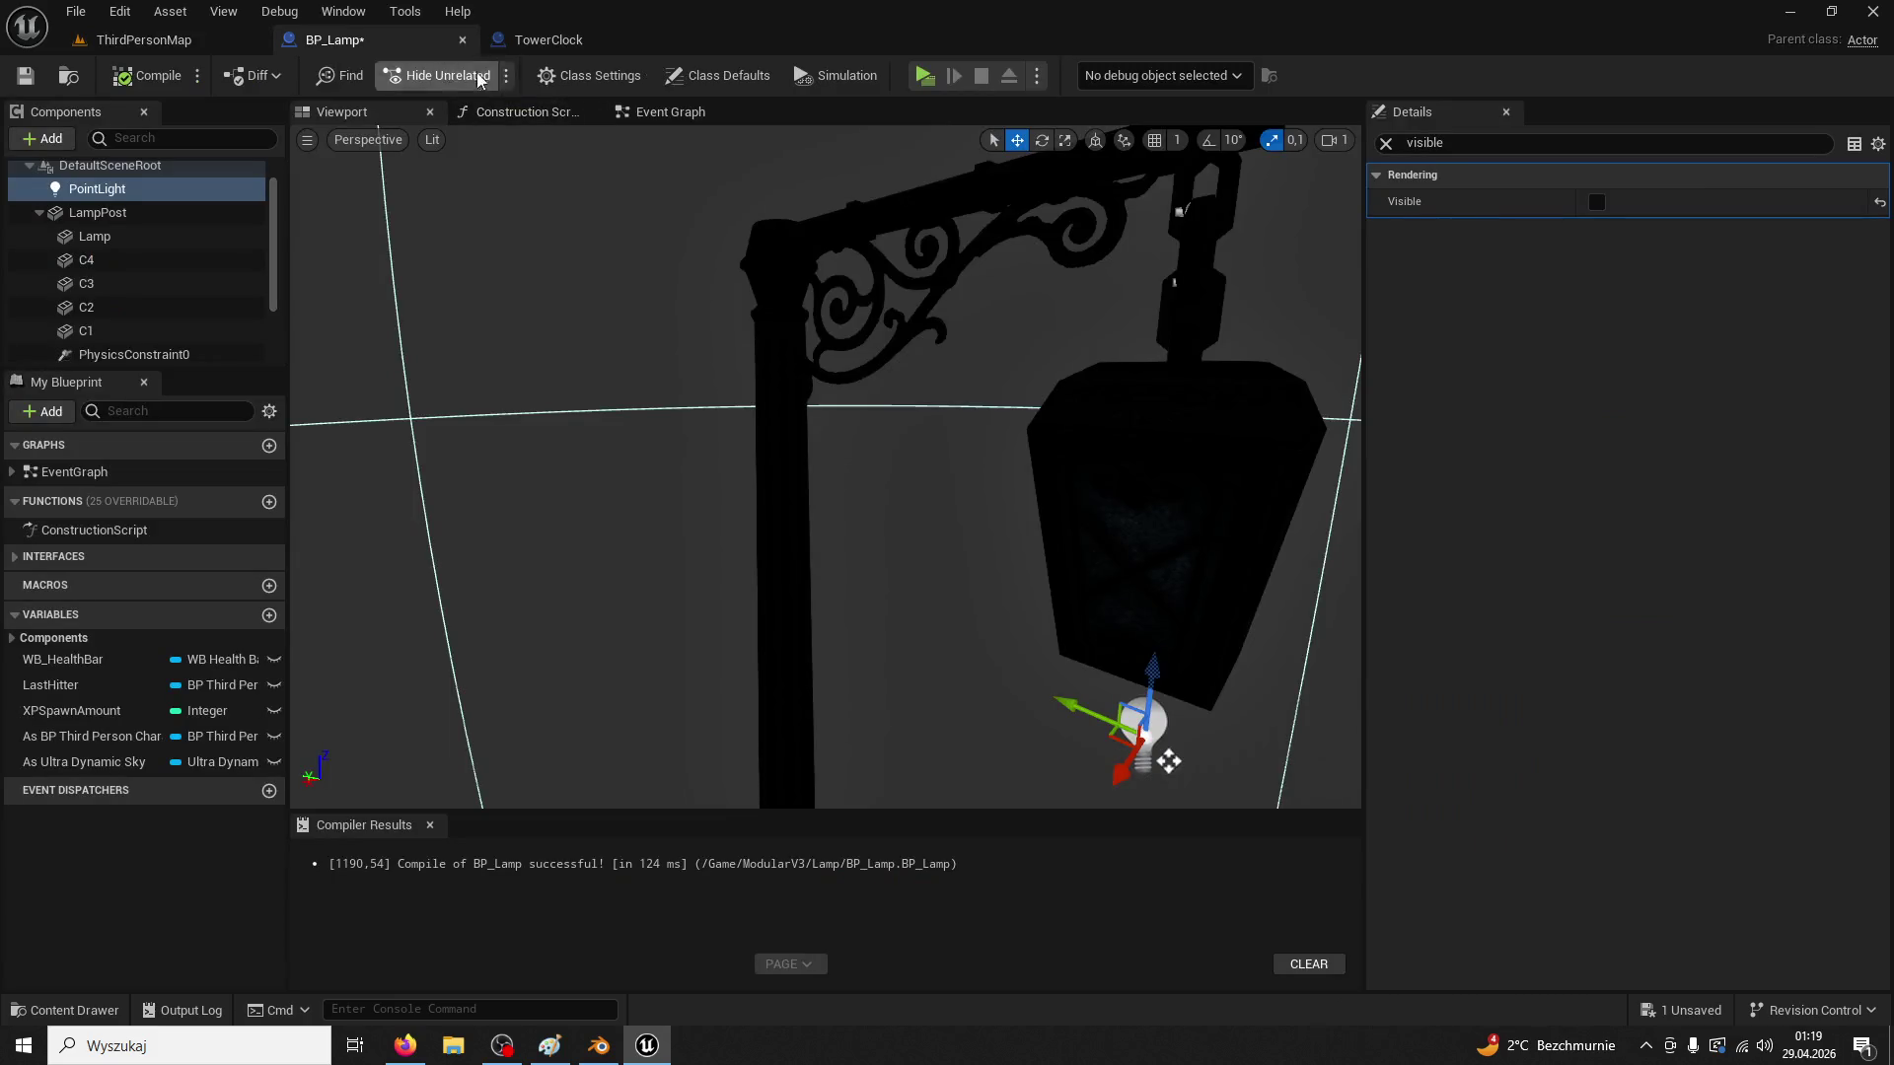
click(144, 40)
click(480, 77)
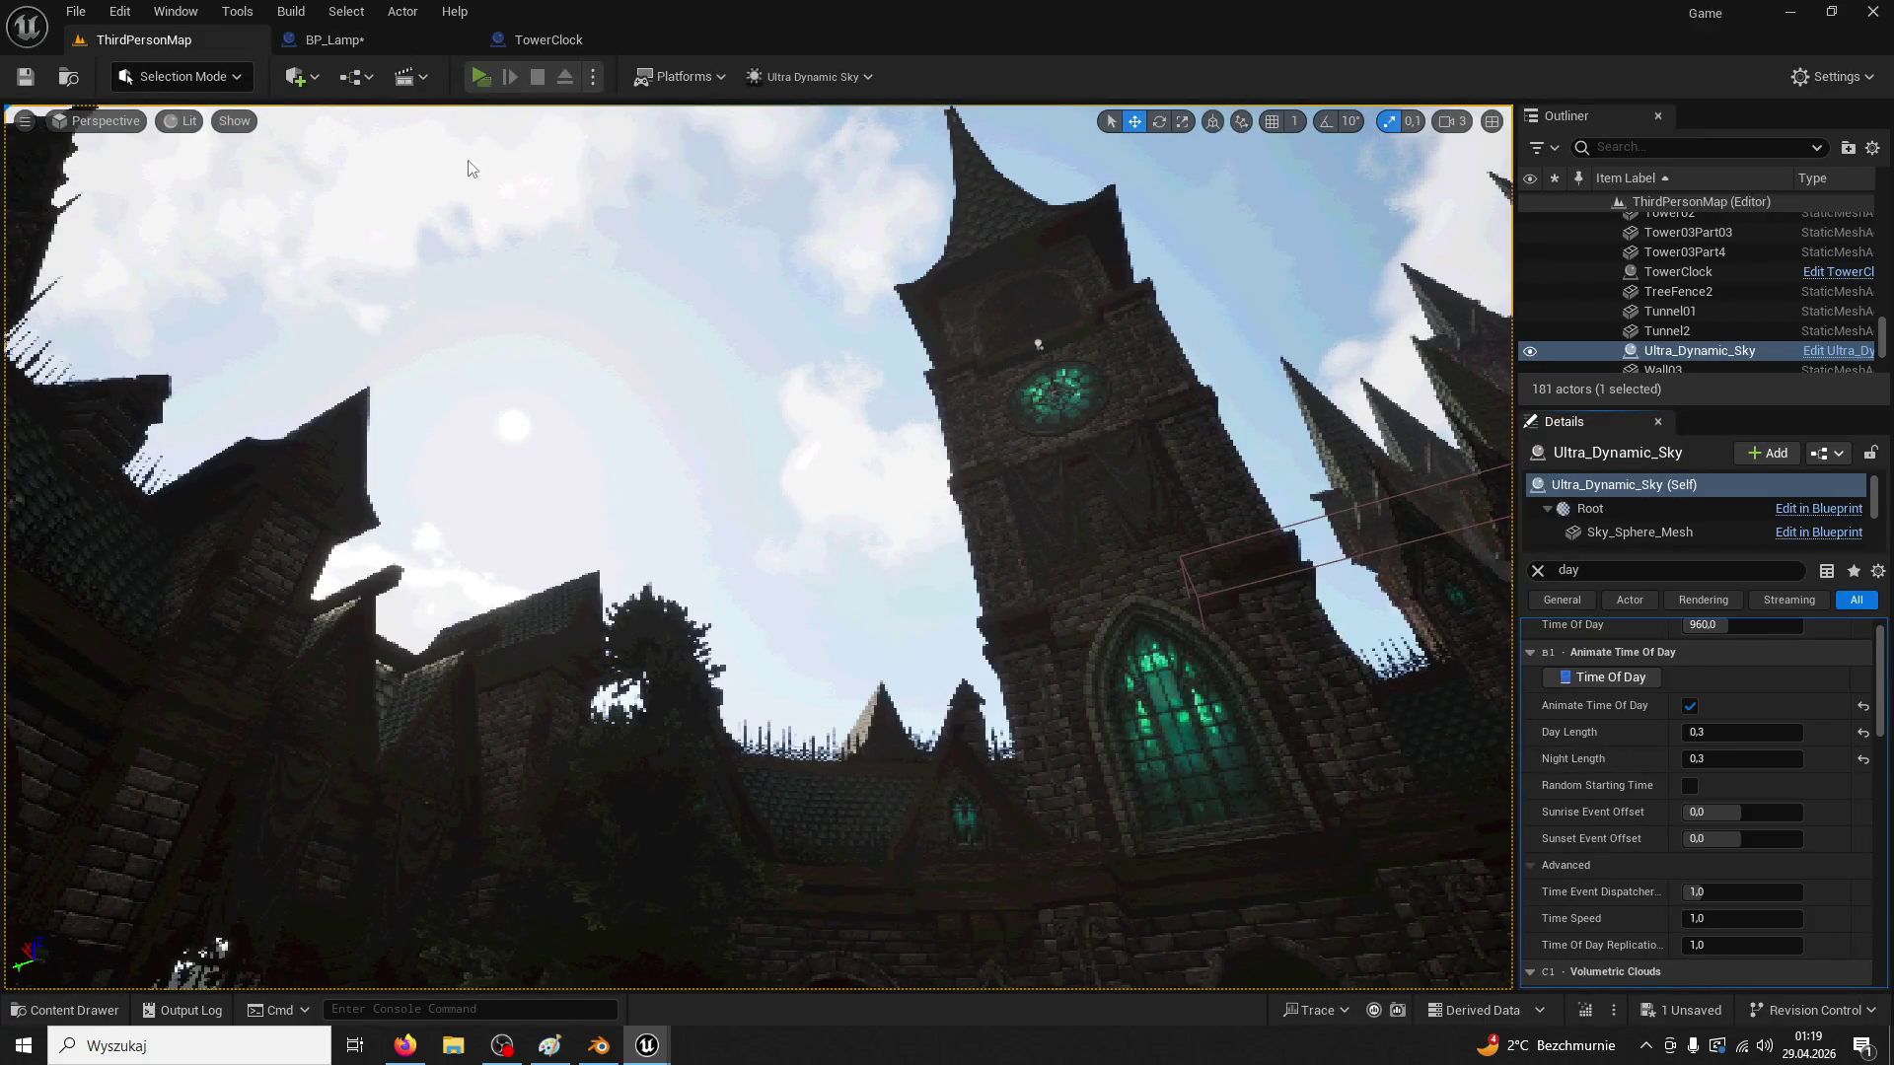
key(w)
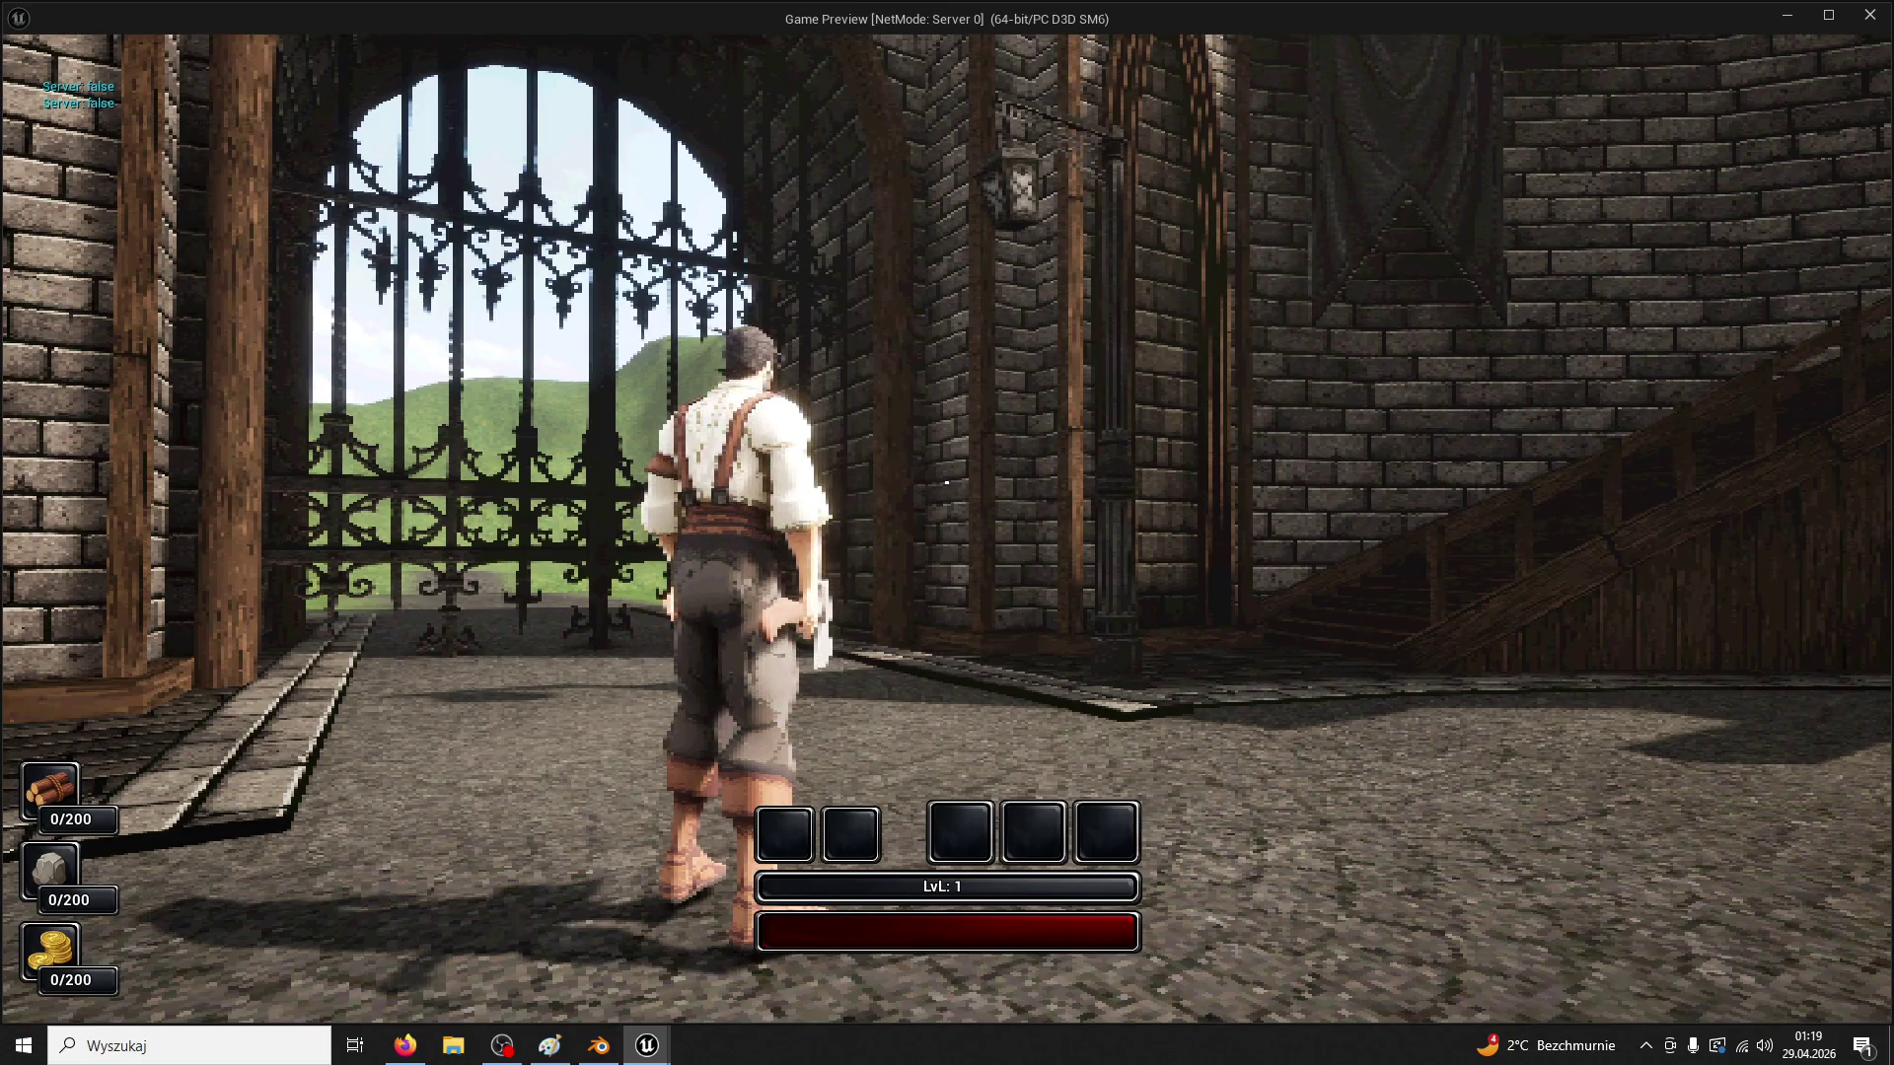
click(946, 482)
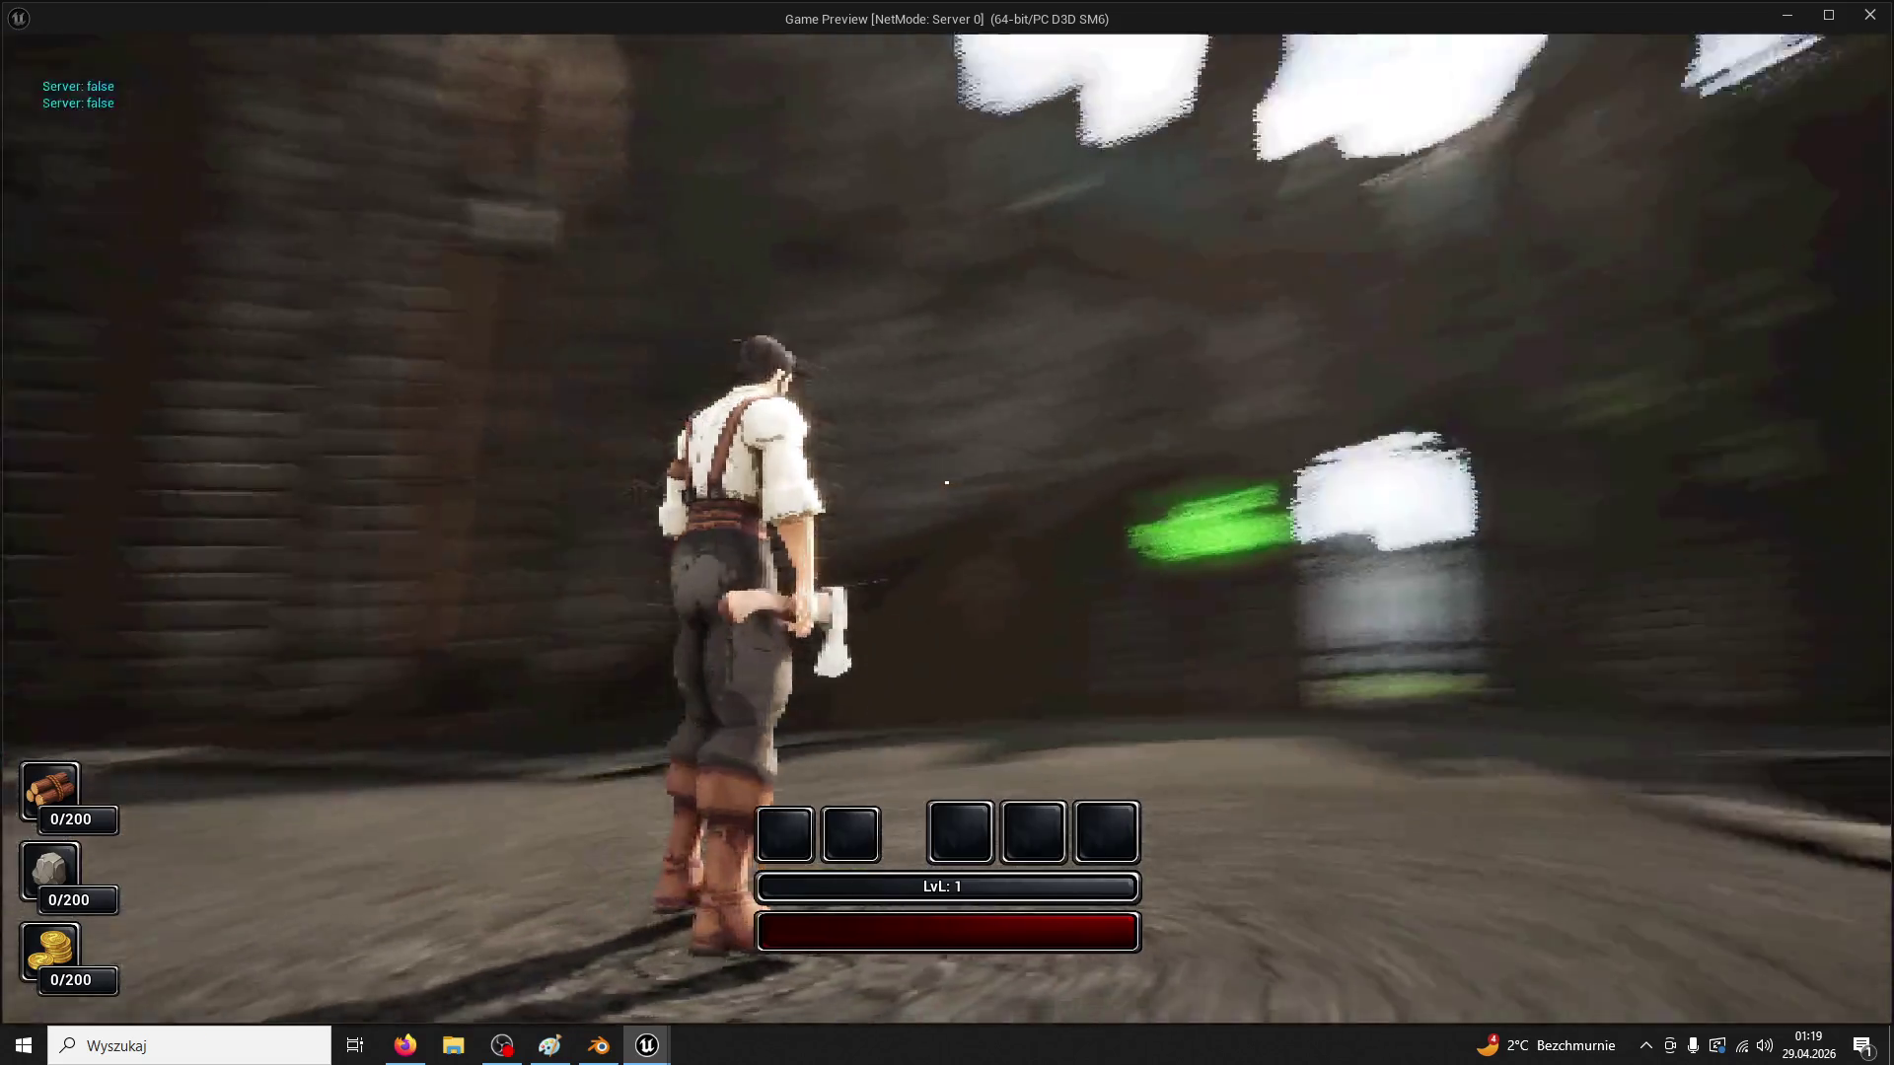
key(w)
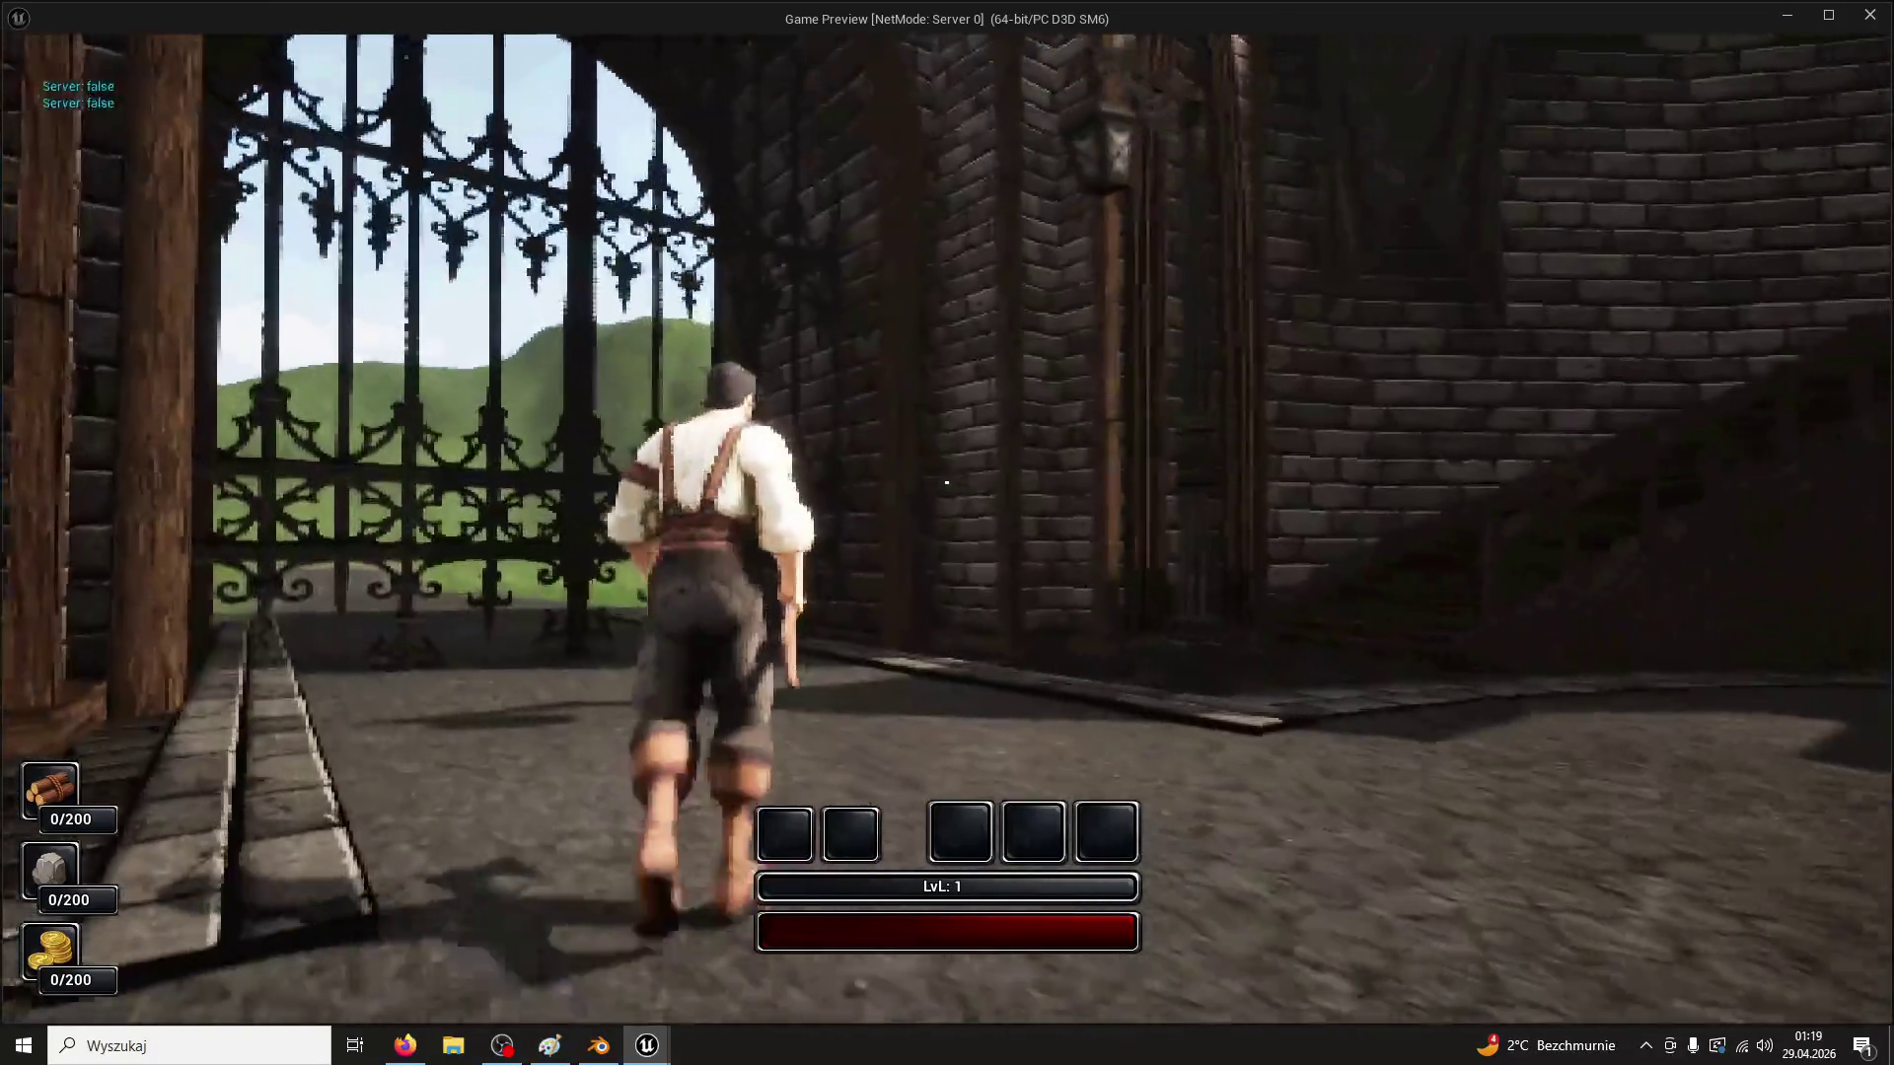
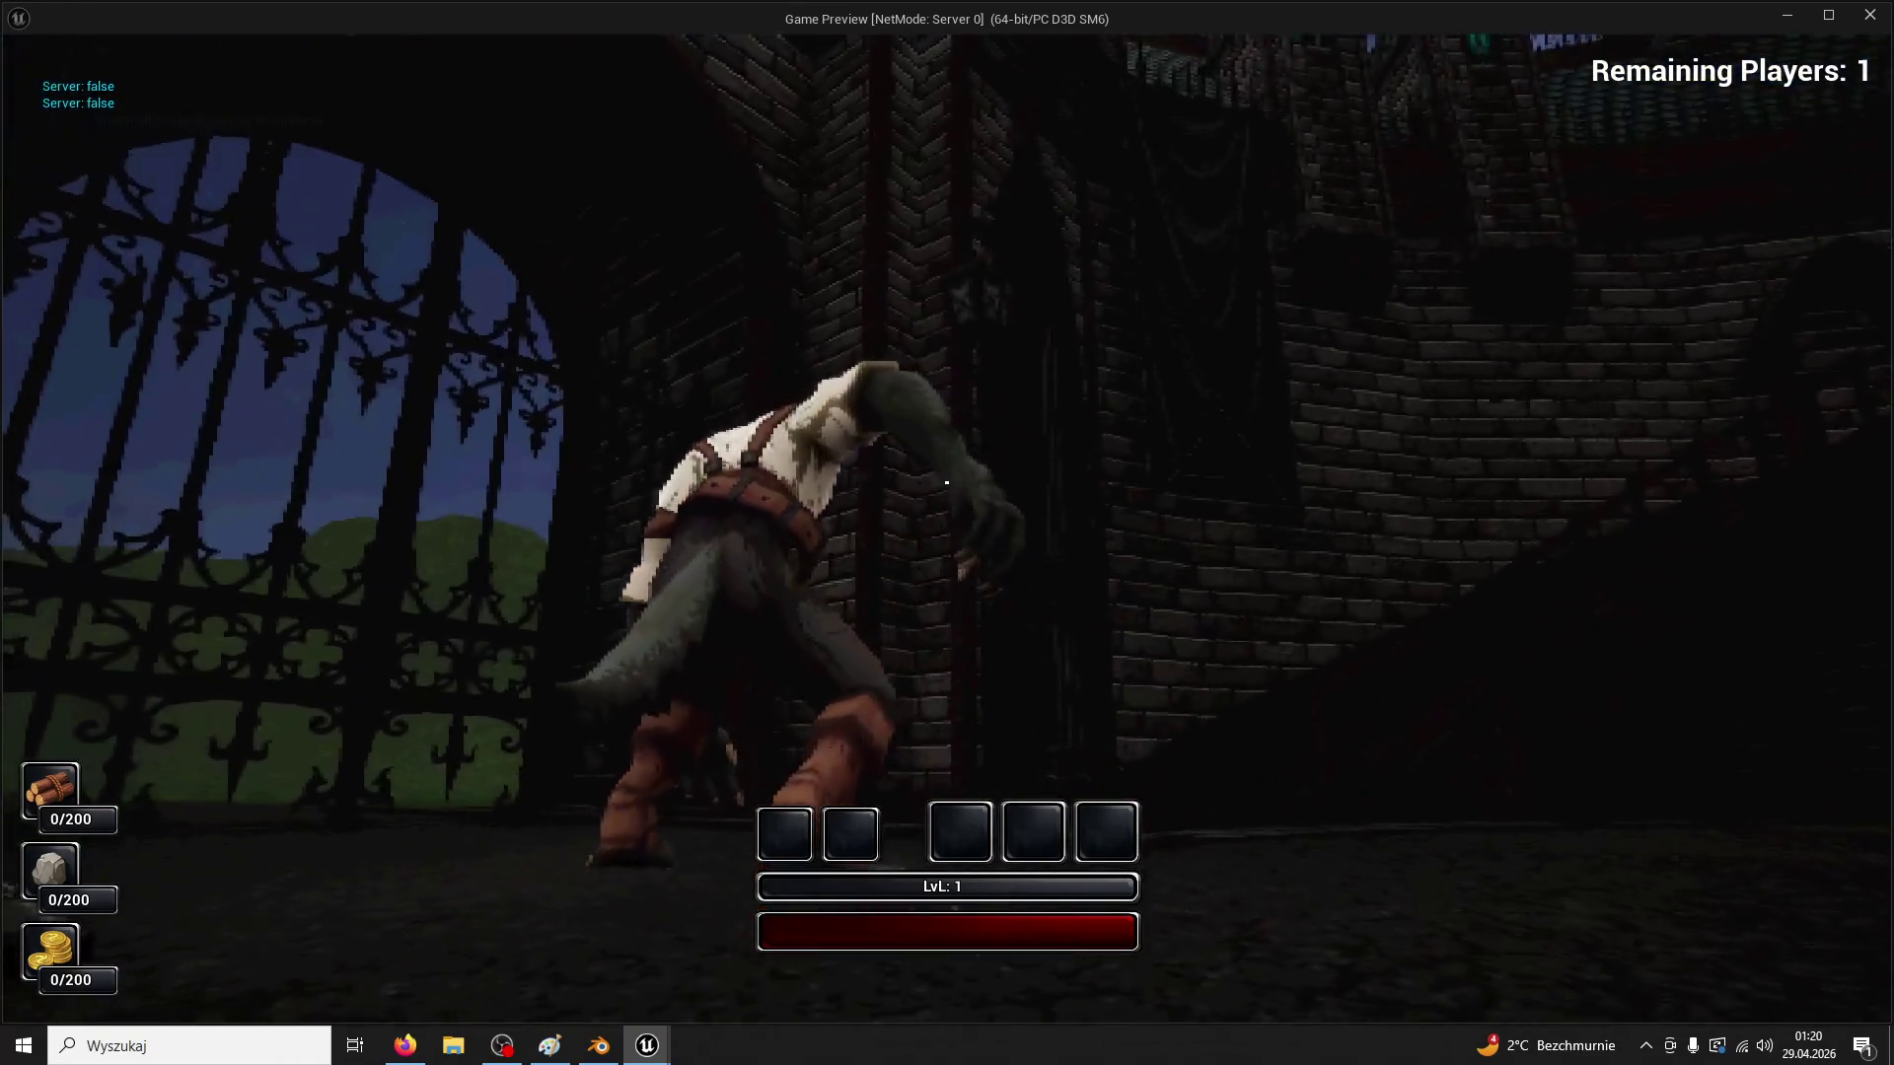
Stop the play test and frame TowerClock's BeginPlay → Get All Actors → GET → SET chain
key(Escape)
click(568, 40)
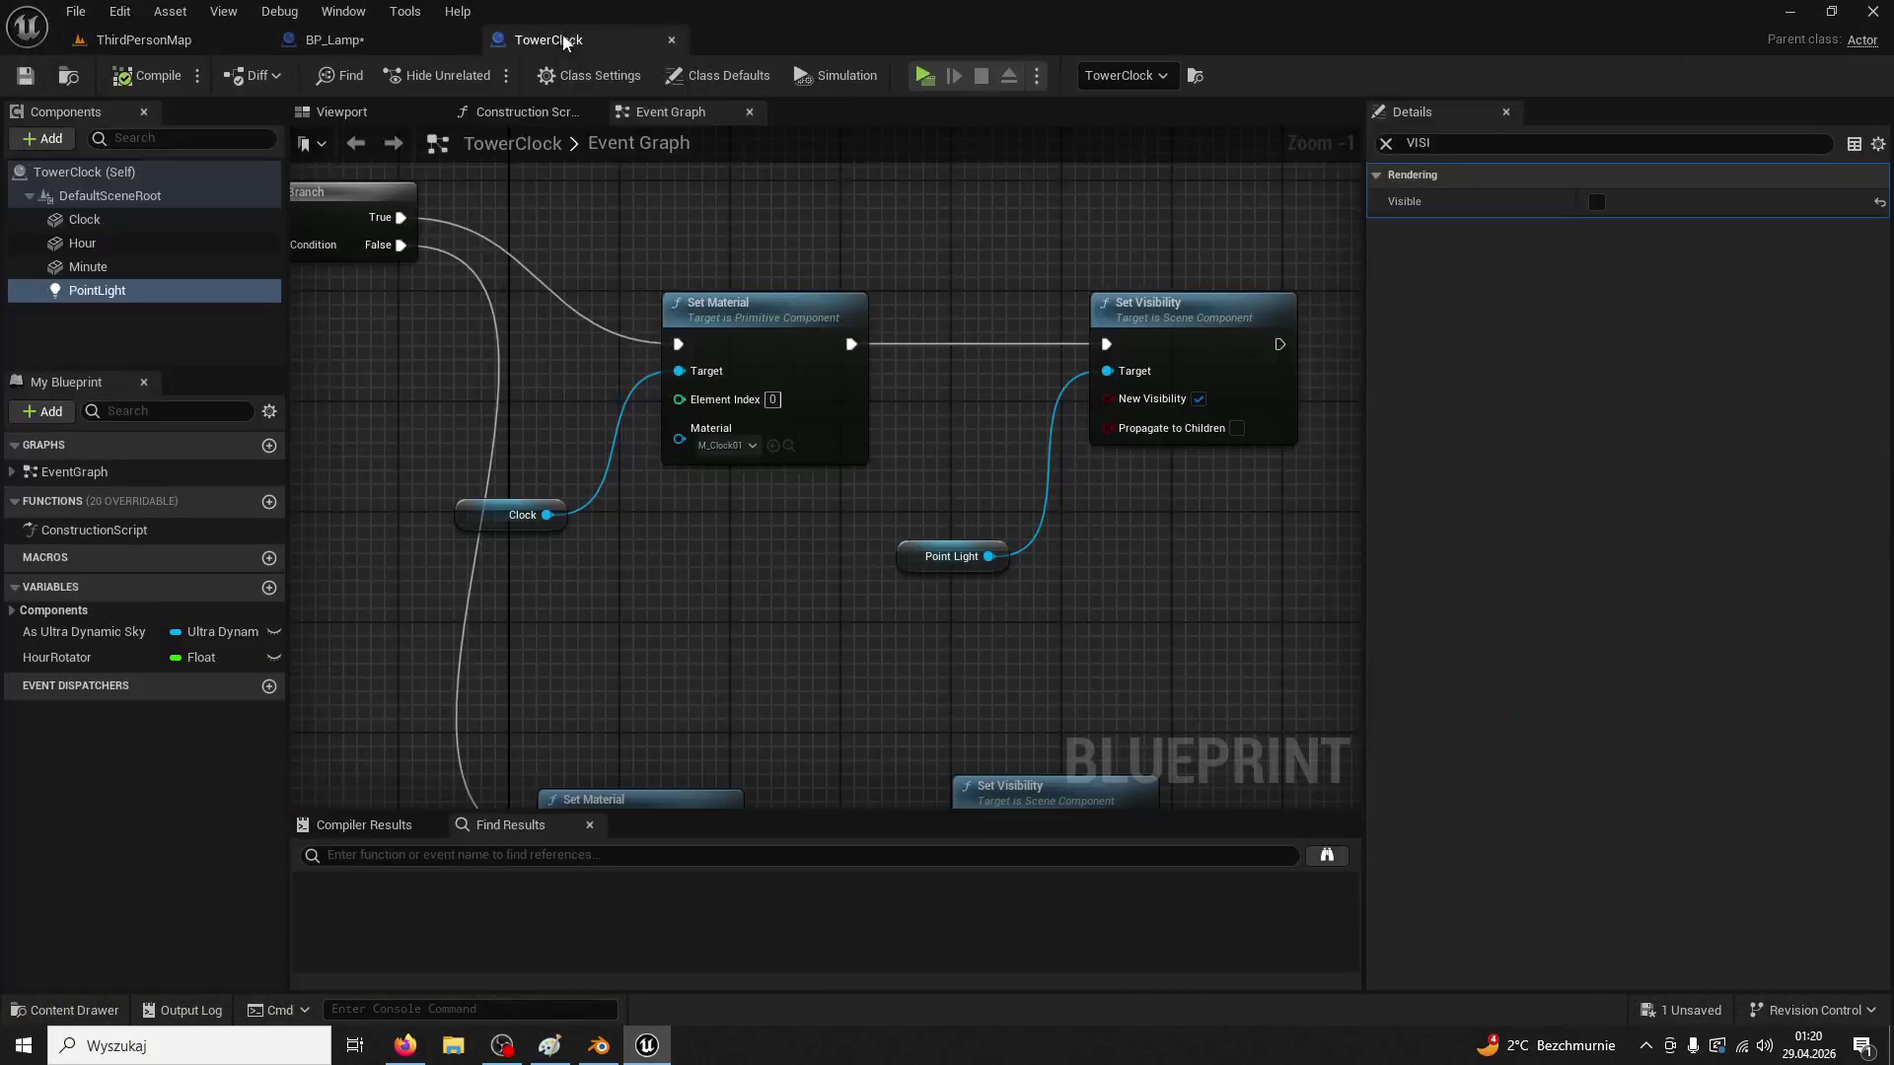
scroll(718, 454, down, 1)
mouse_move(718, 454)
mouse_down()
mouse_move(960, 748)
mouse_move(1002, 516)
mouse_move(1243, 582)
mouse_up()
drag(754, 529, 982, 574)
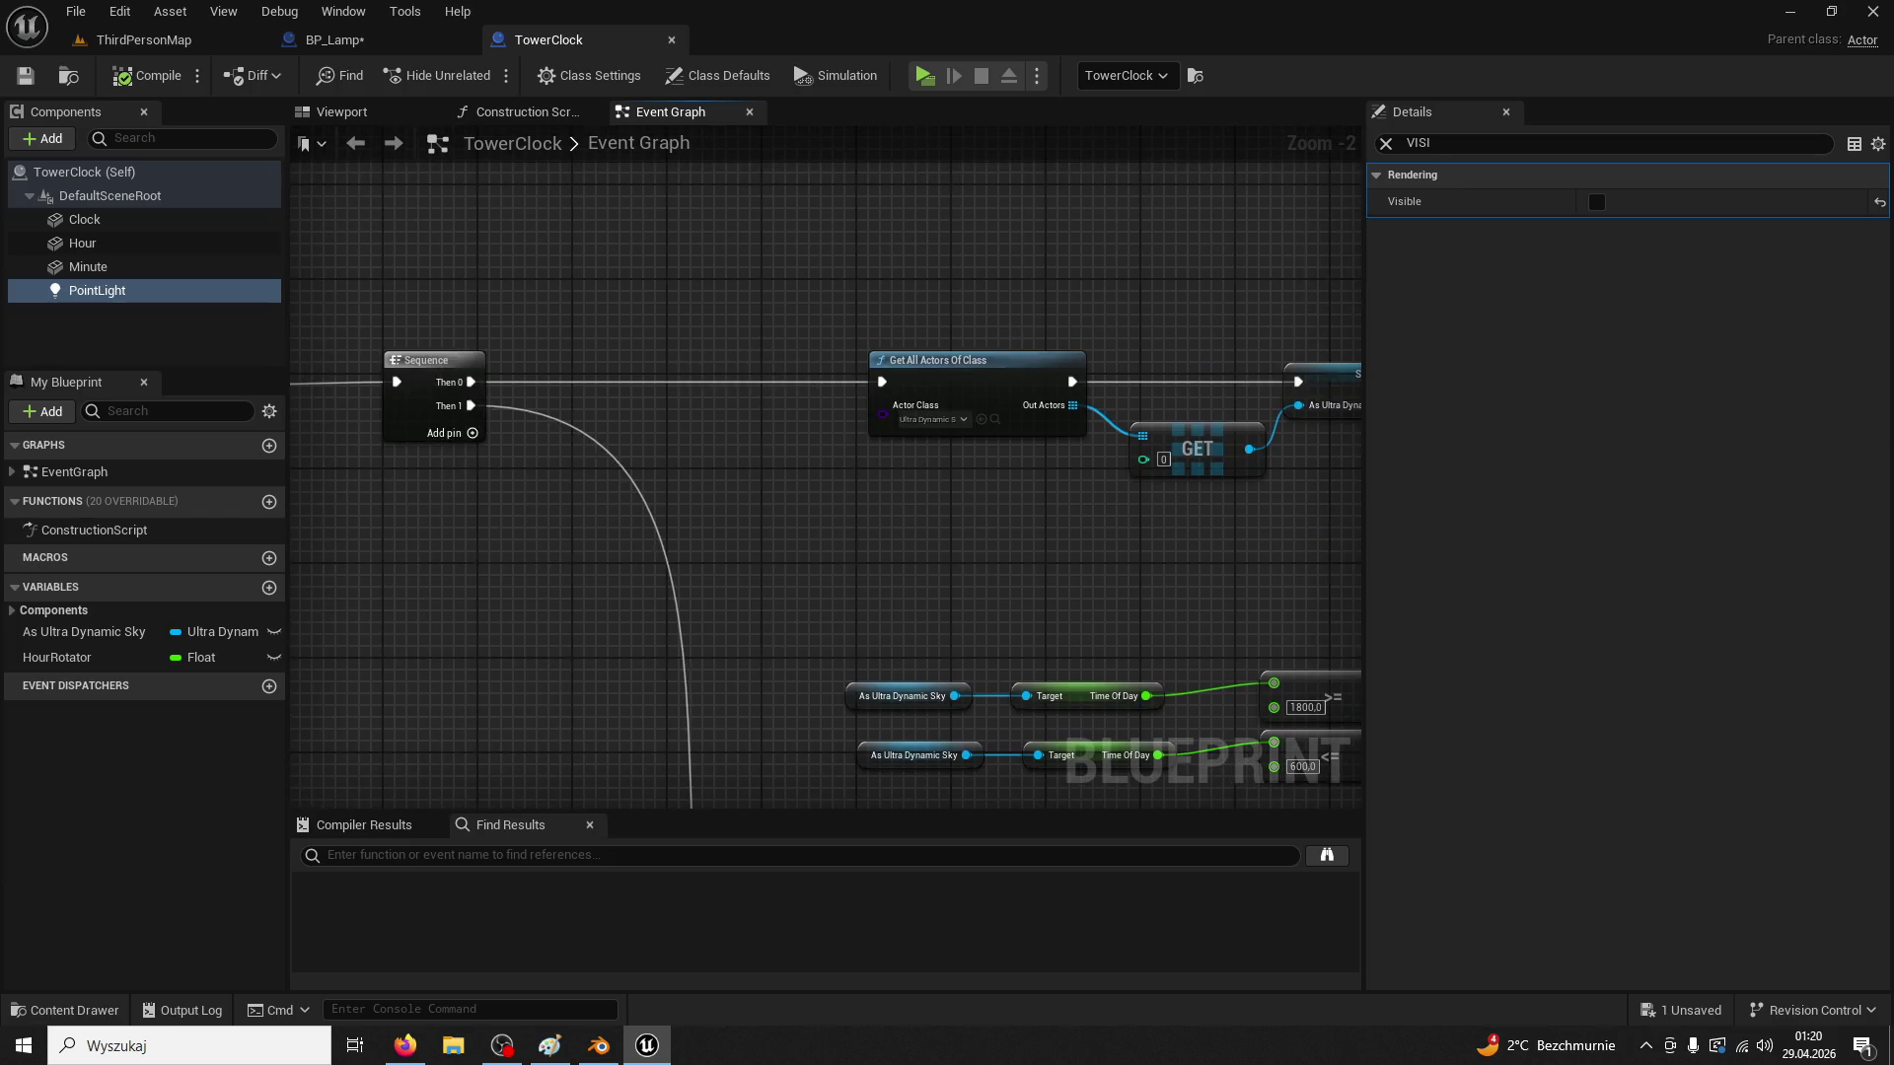
mouse_move(549, 493)
mouse_down()
mouse_move(795, 457)
mouse_move(815, 338)
mouse_up()
scroll(816, 338, down, 2)
drag(1155, 791, 1023, 684)
scroll(664, 618, up, 4)
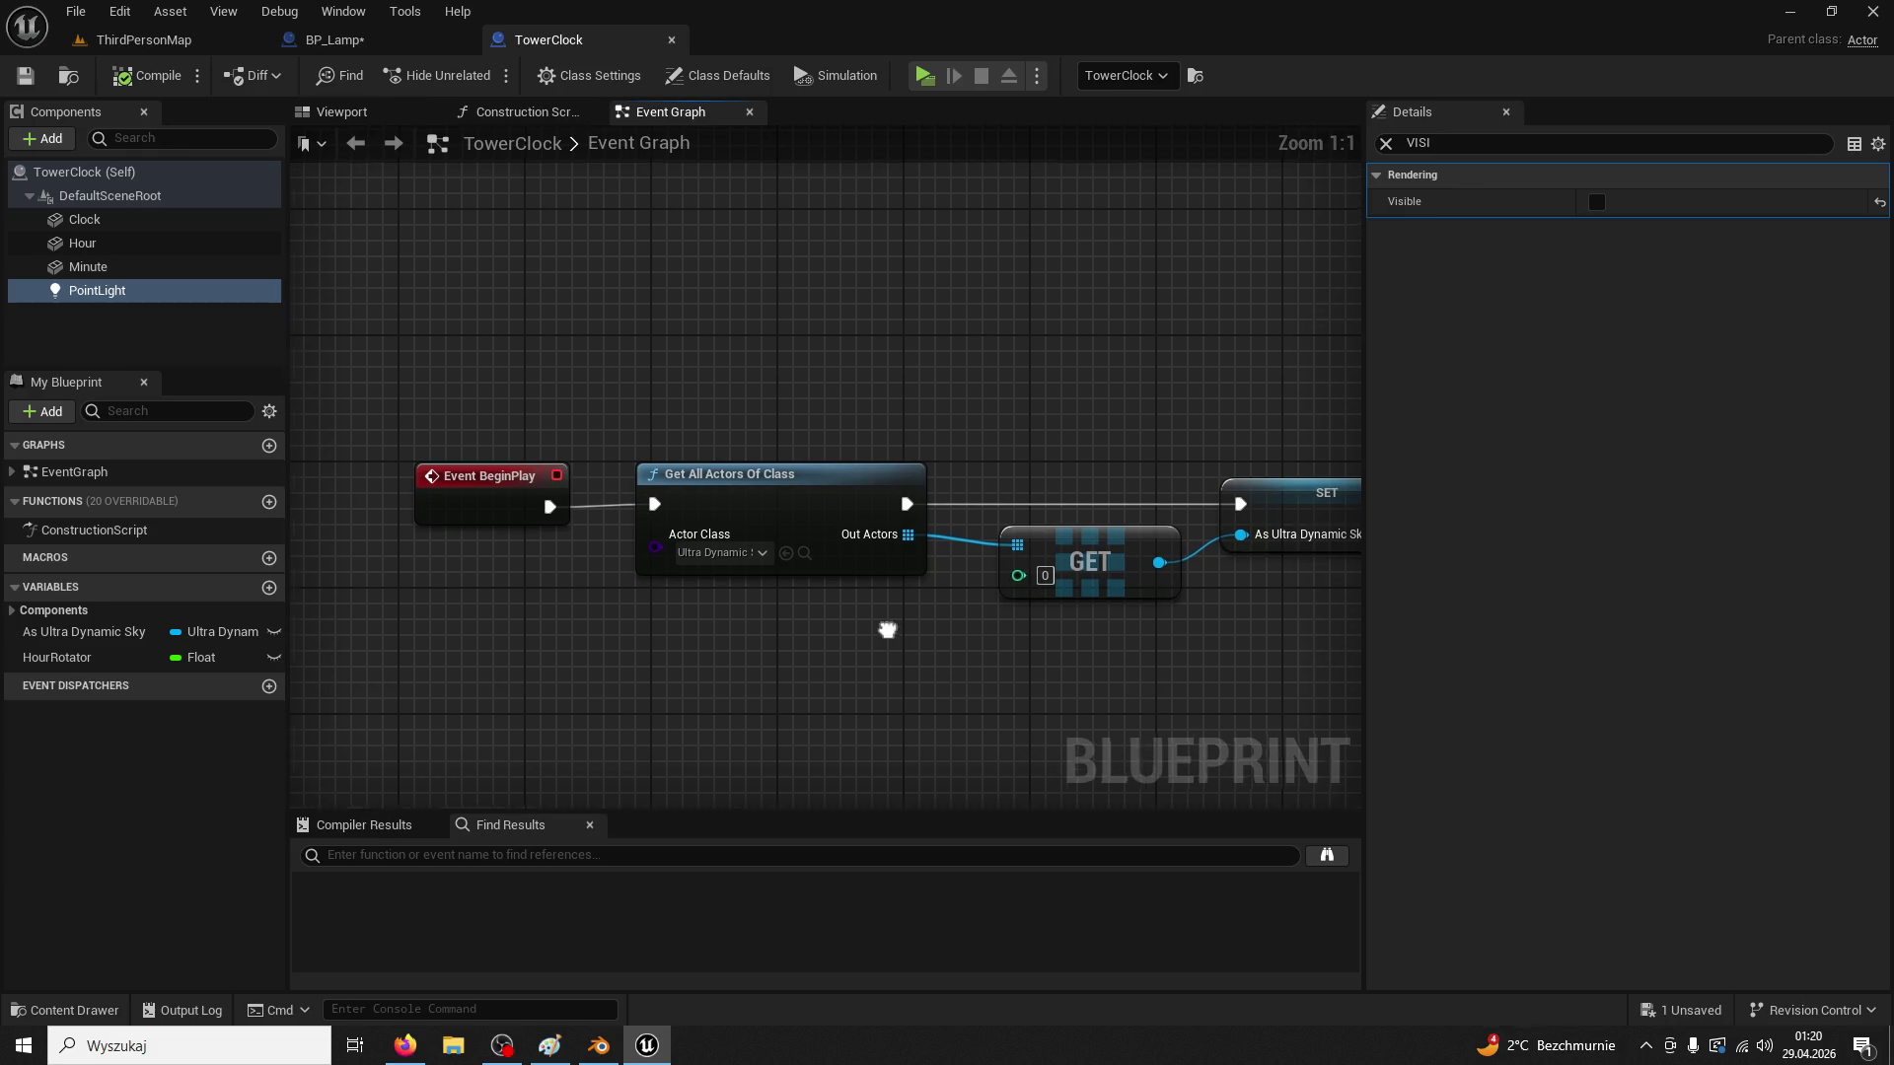
drag(882, 626, 752, 626)
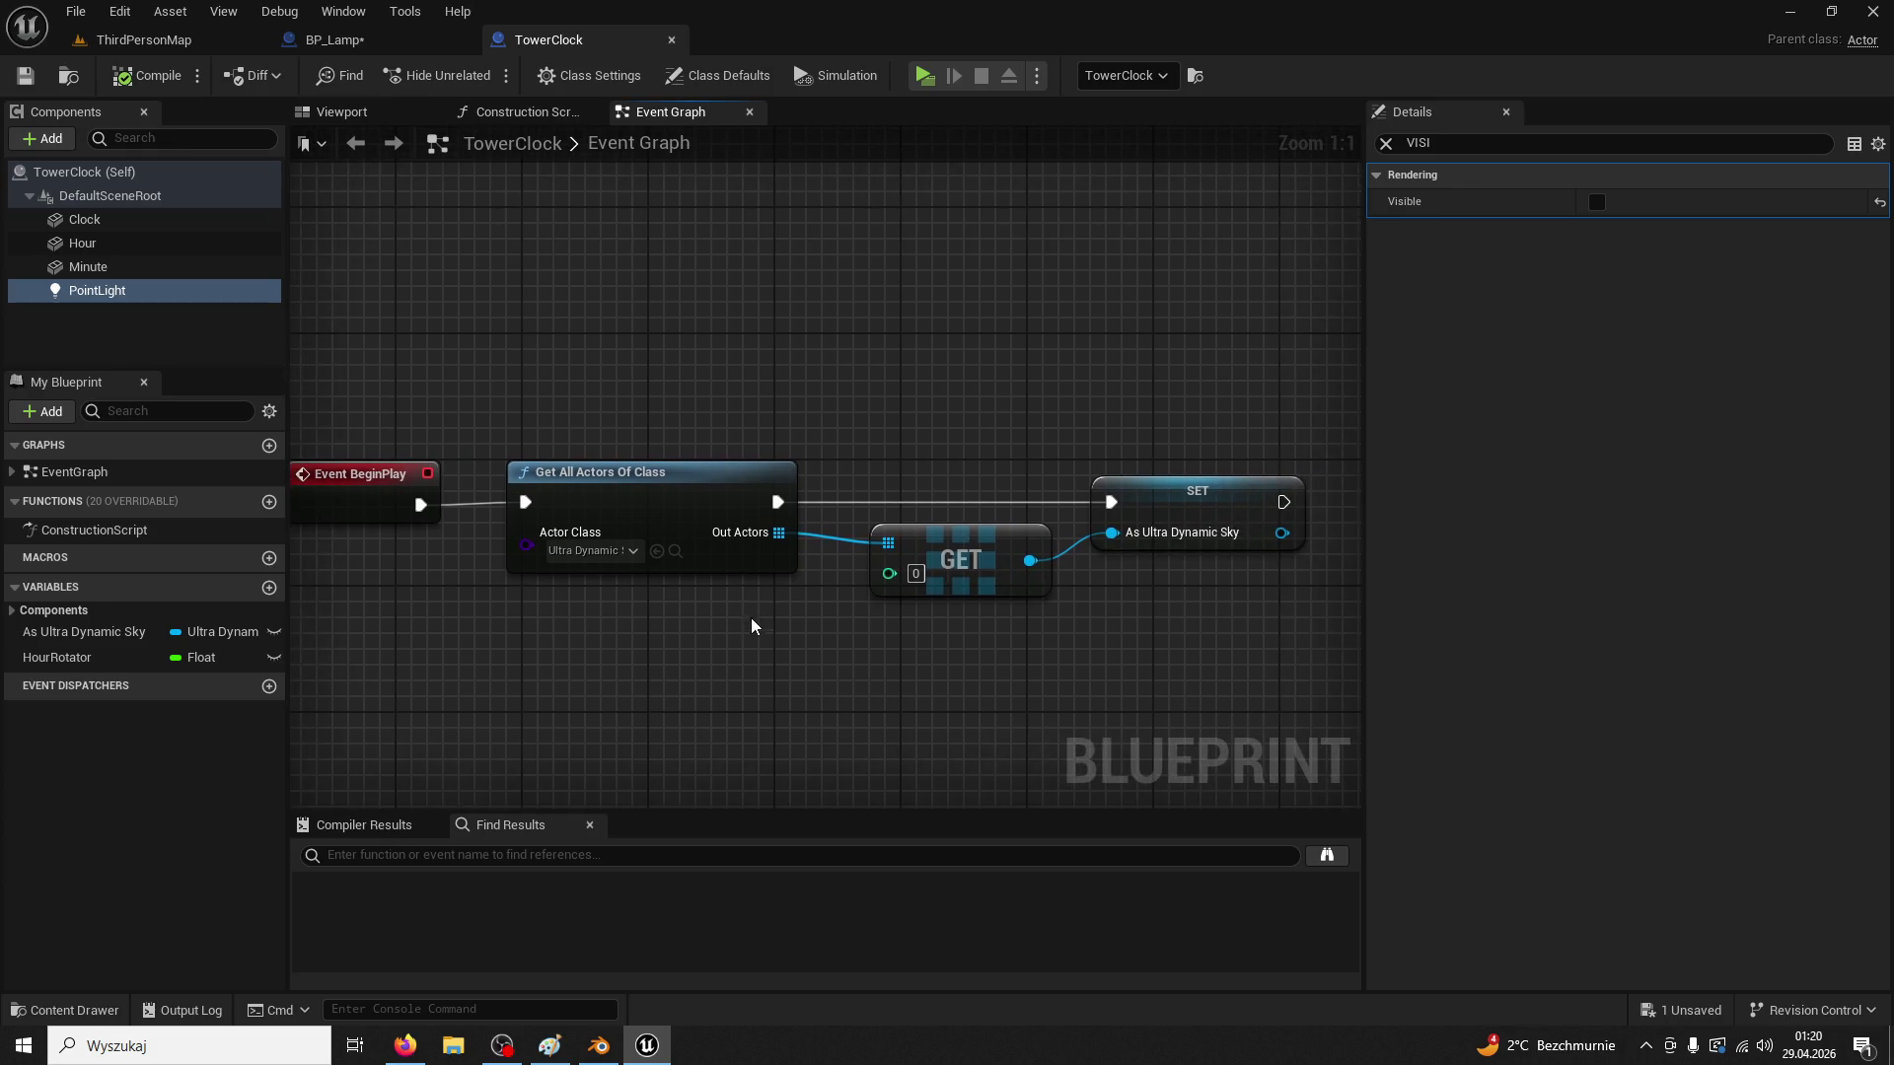
Go to BP_Lamp's Event Graph and select its Event BeginPlay node
click(416, 52)
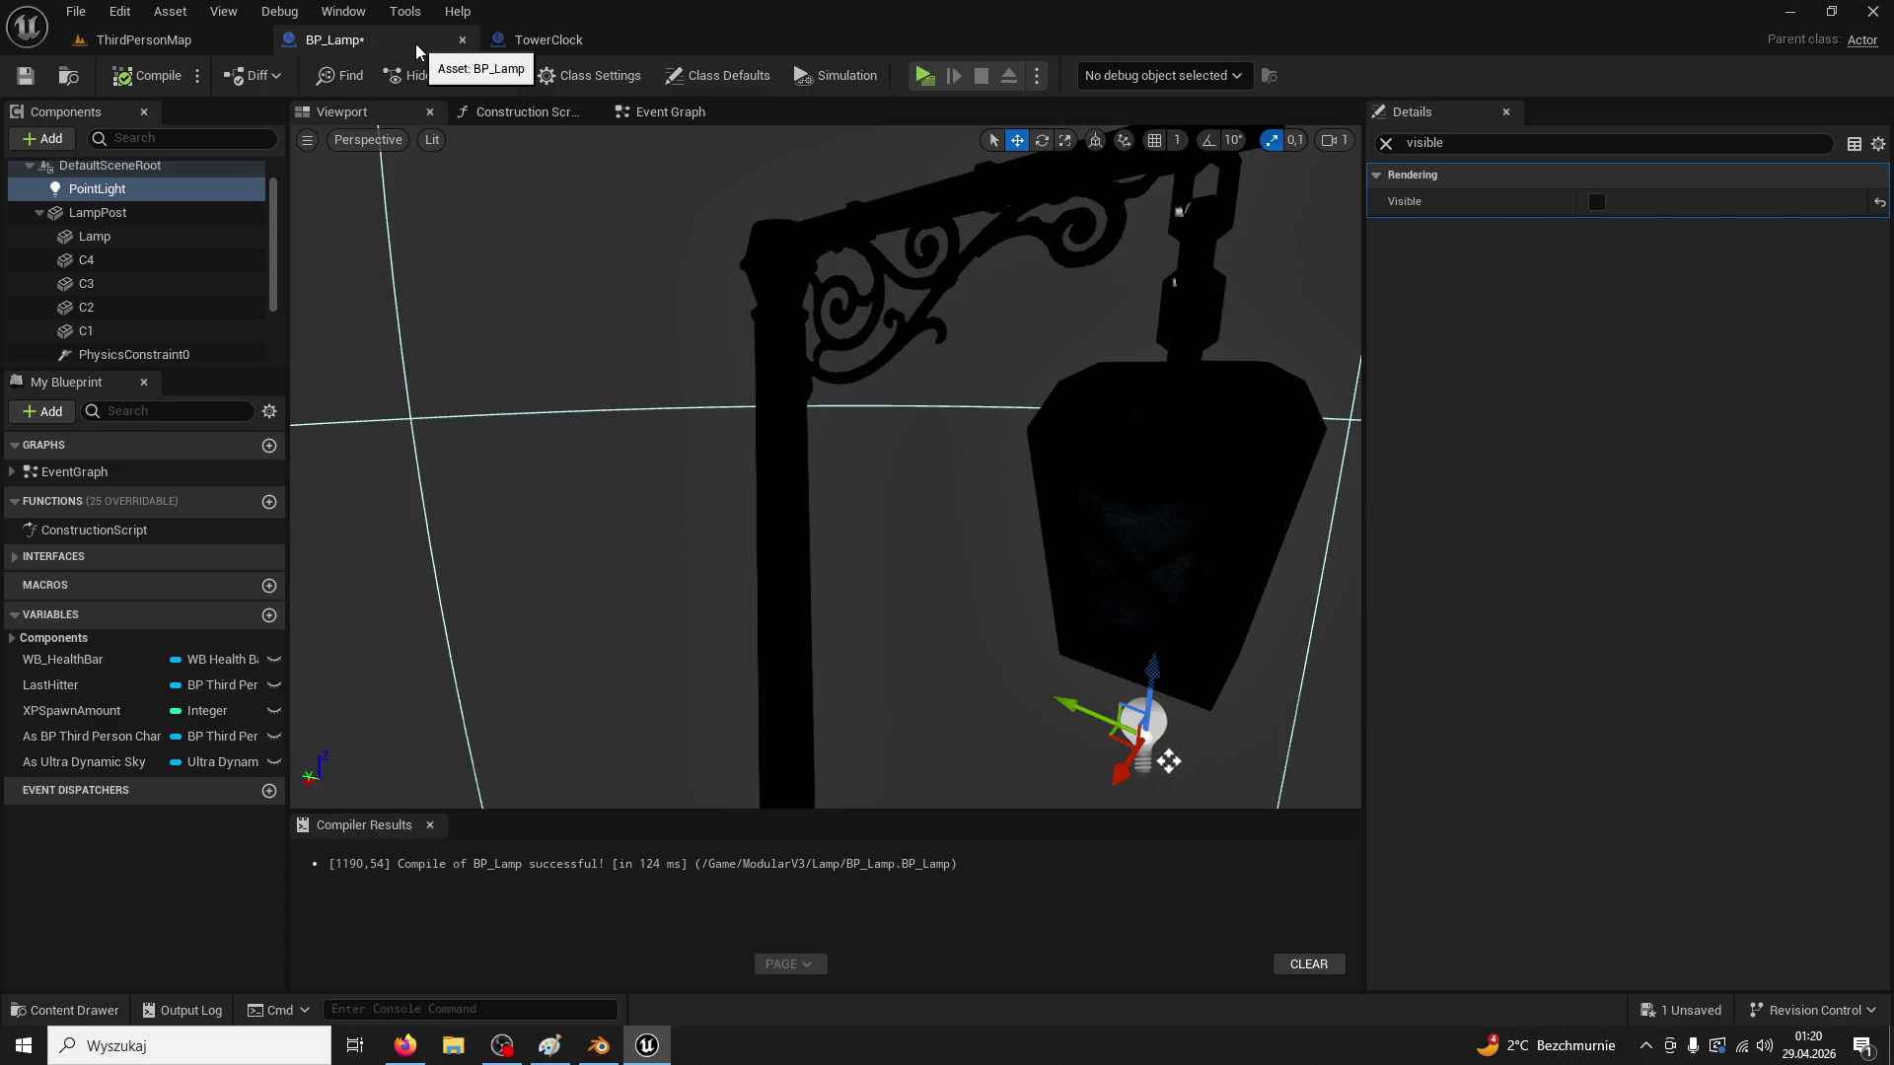
click(627, 117)
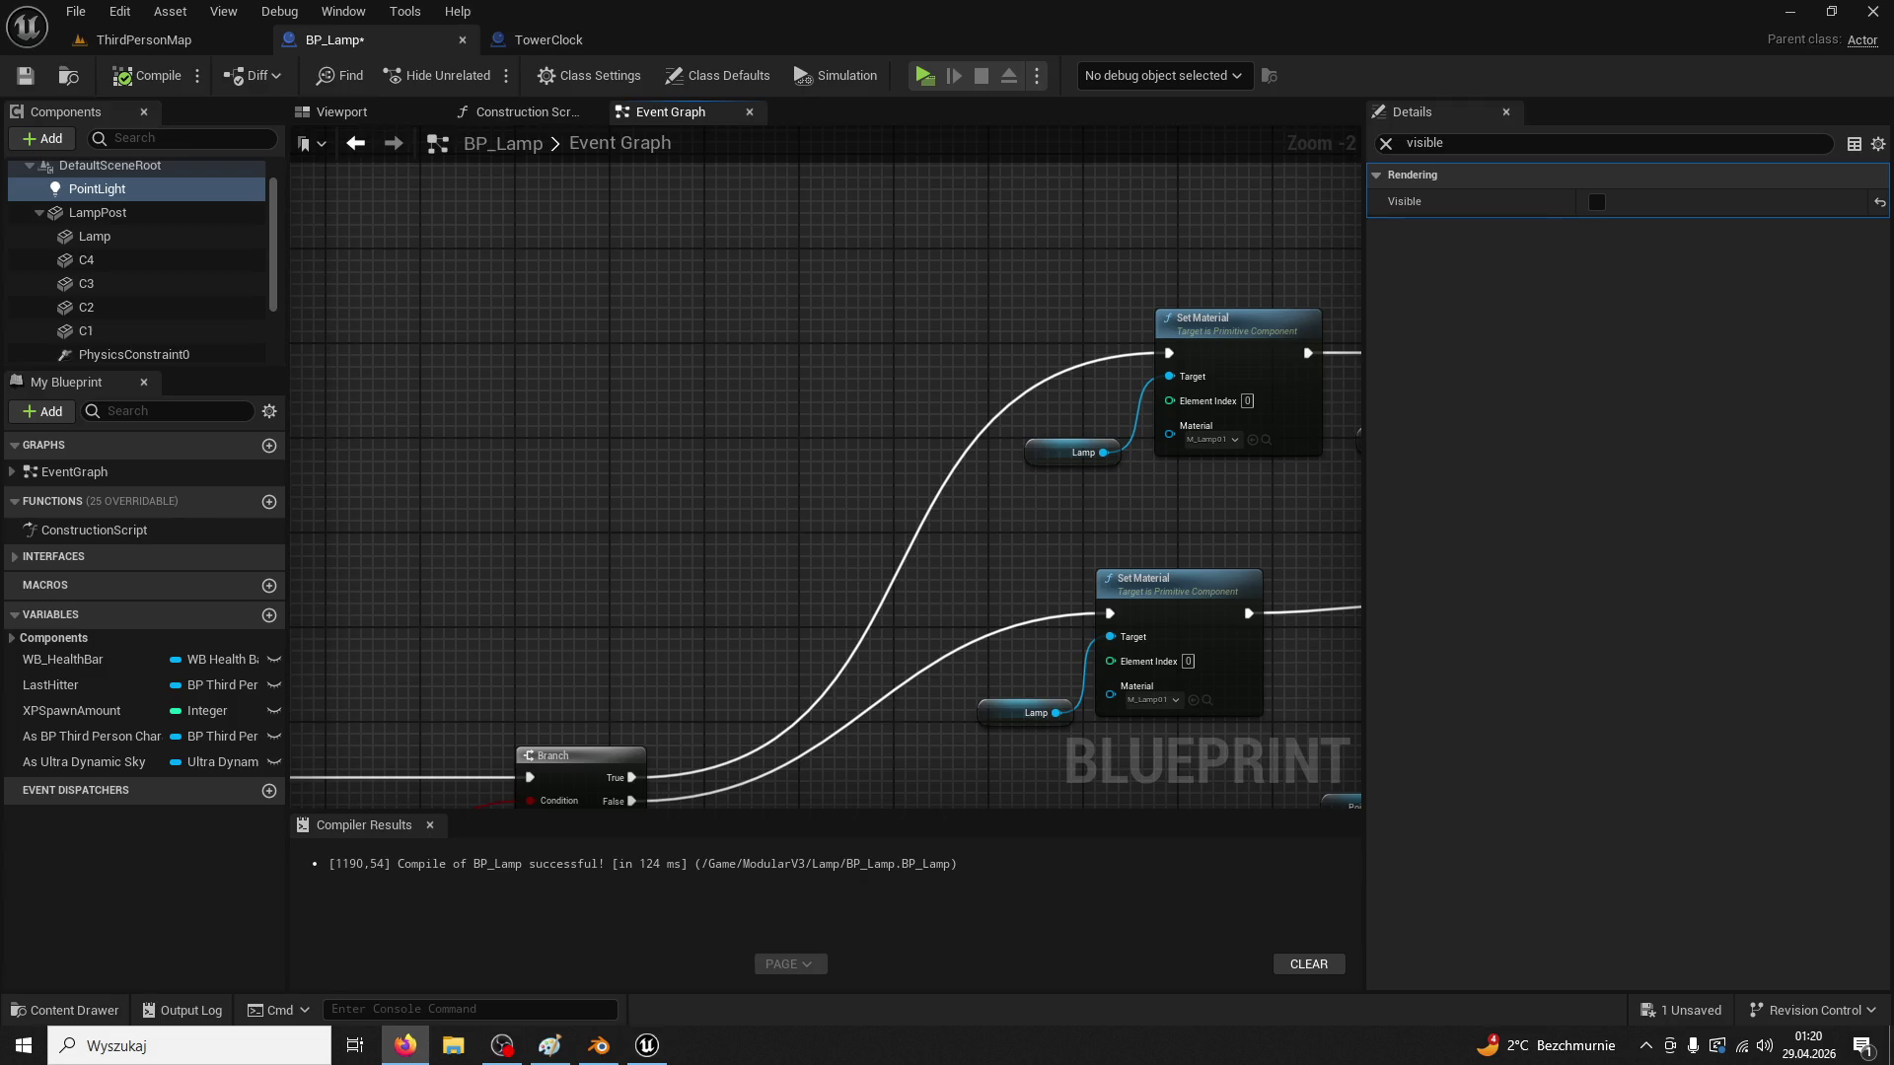
scroll(1015, 507, down, 3)
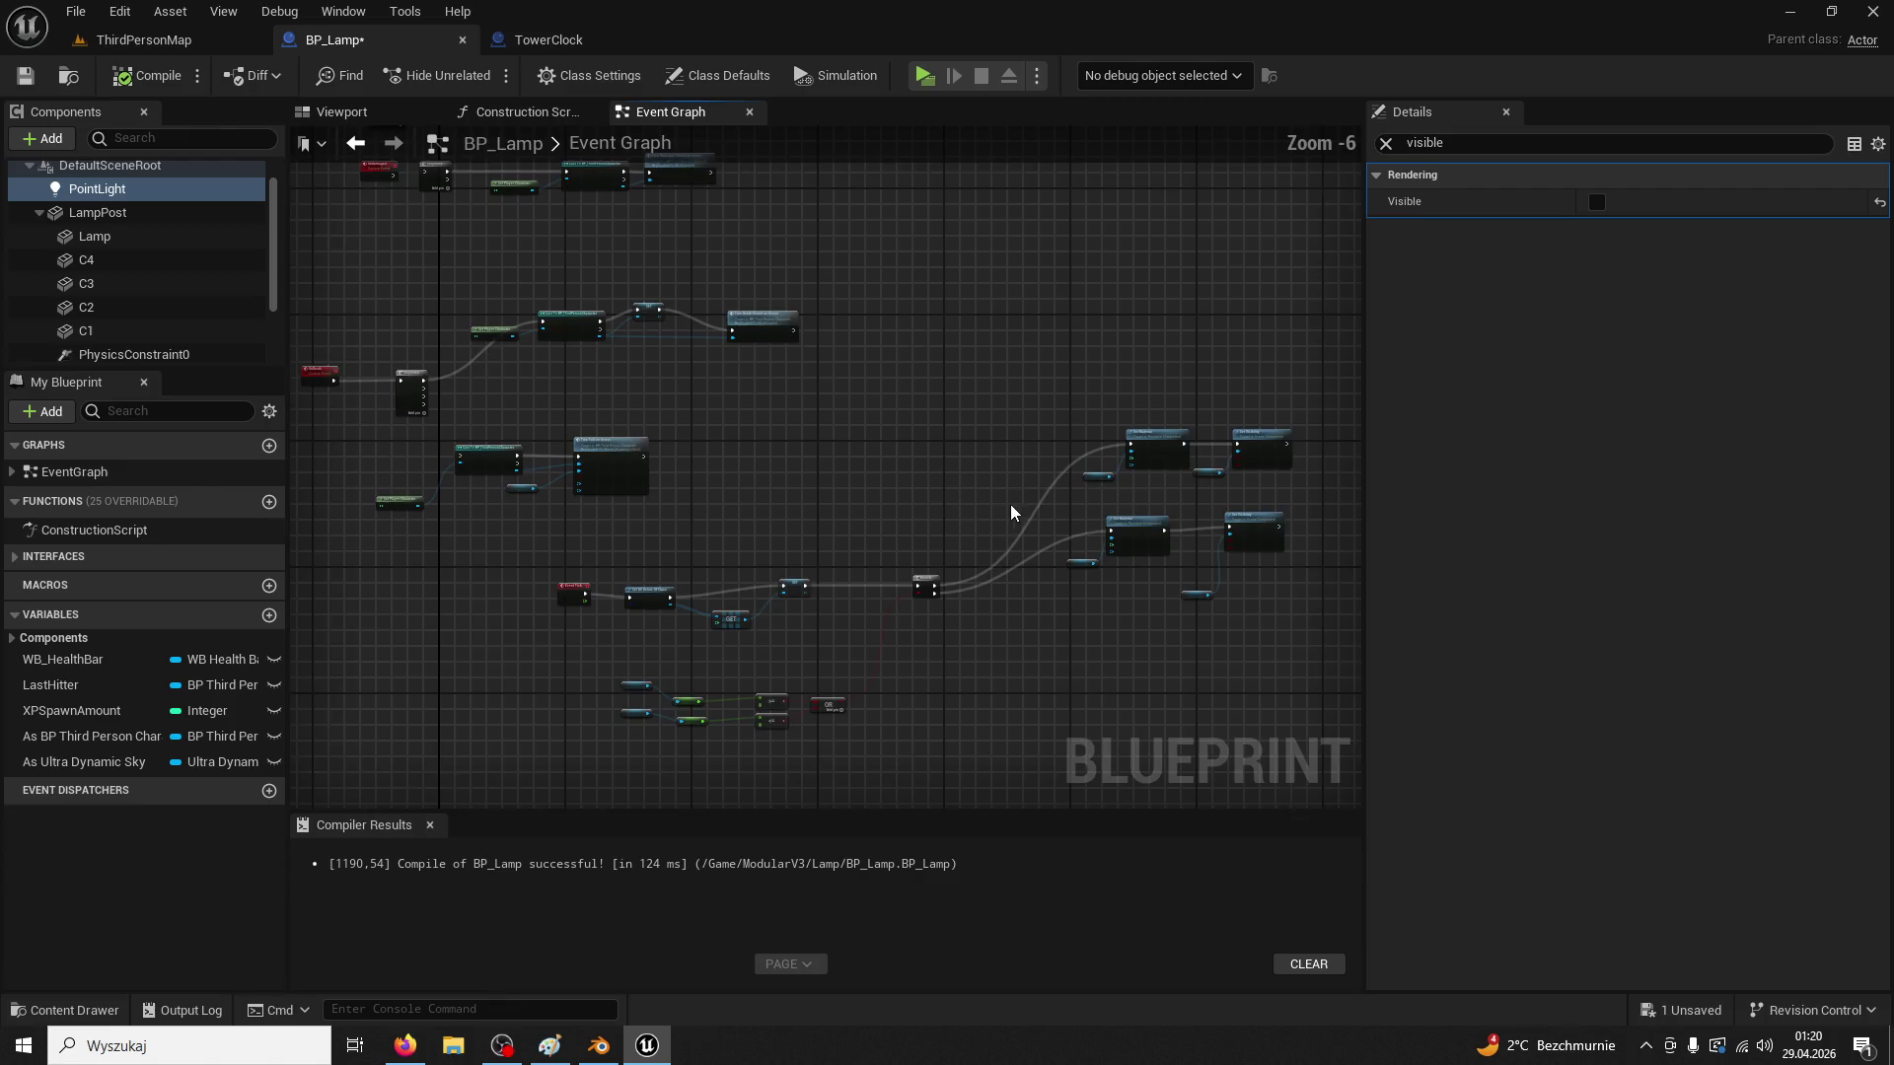
scroll(1122, 647, up, 2)
scroll(795, 562, up, 2)
click(884, 389)
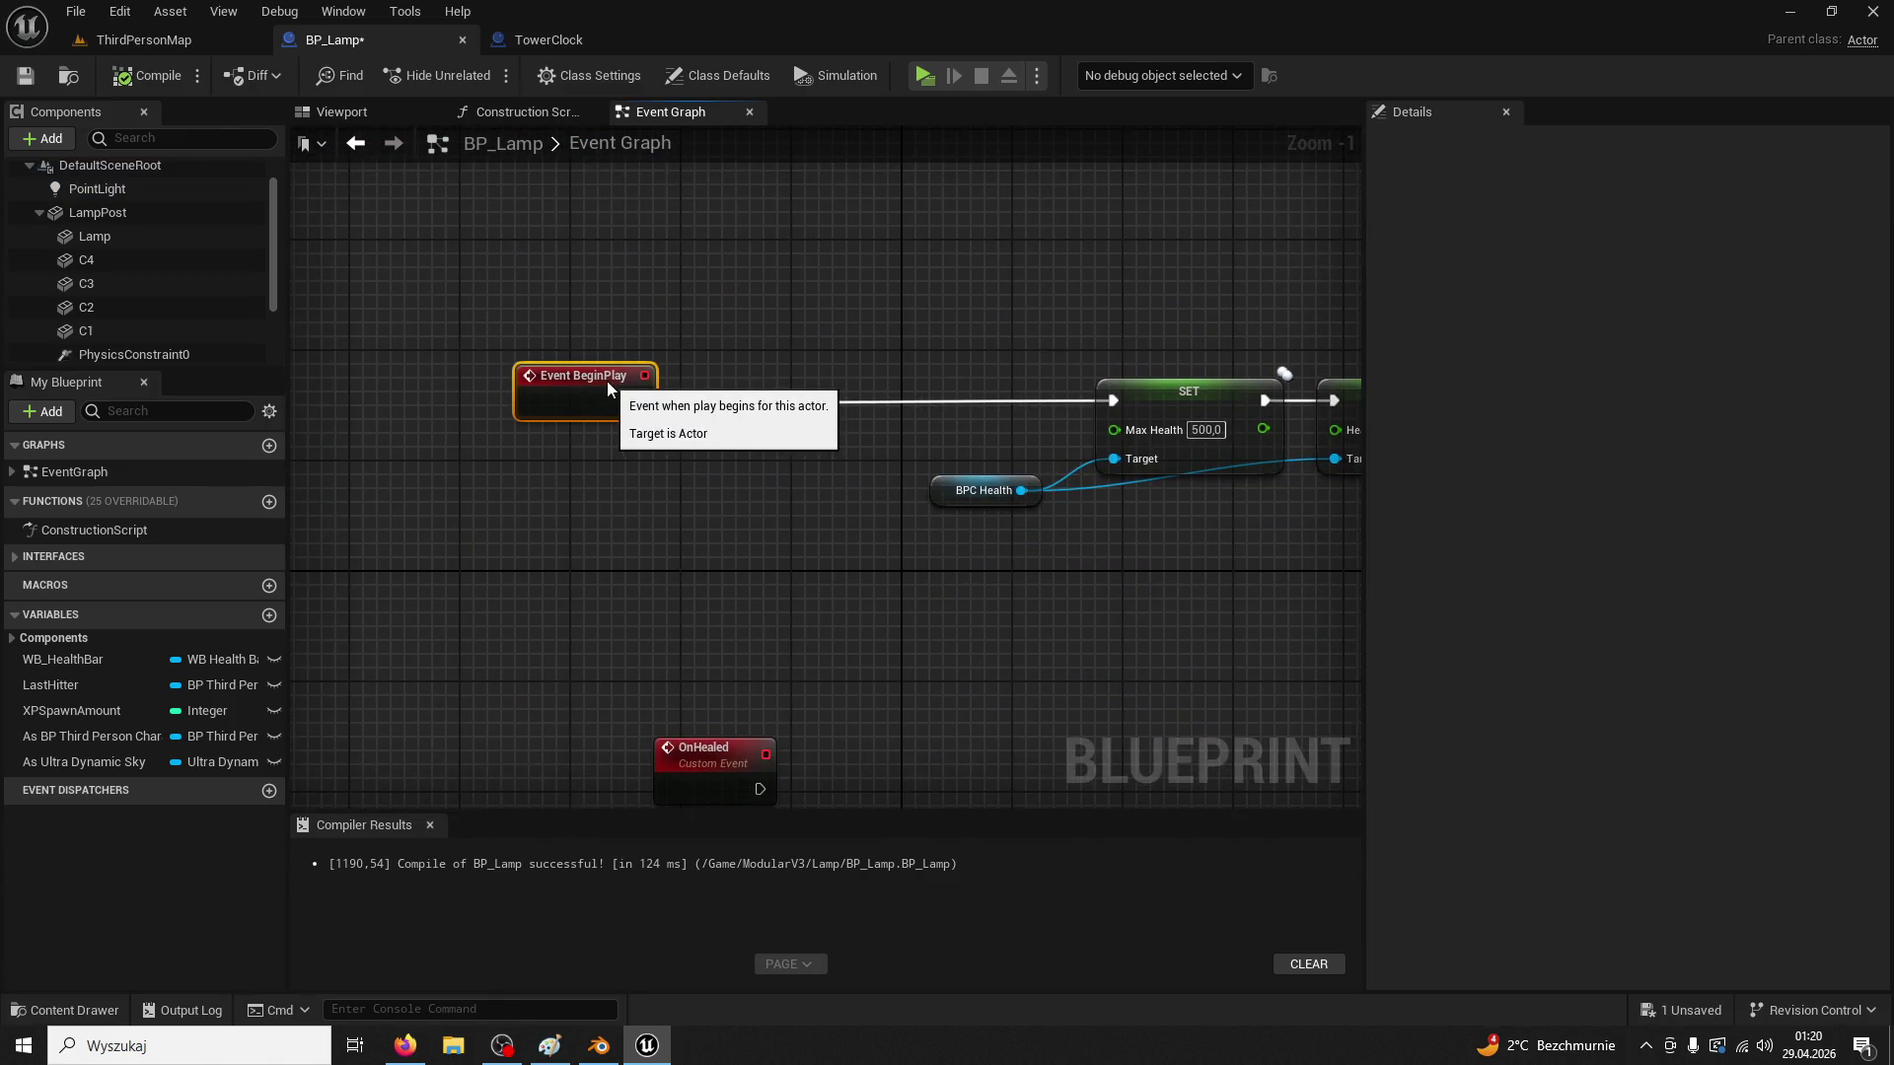
Delete the two As Ultra Dynamic Sky getters feeding the Time Of Day comparison nodes
scroll(872, 612, down, 3)
scroll(996, 438, up, 1)
mouse_move(997, 438)
mouse_down()
mouse_move(809, 409)
mouse_move(1008, 429)
mouse_move(740, 301)
mouse_up()
click(517, 41)
drag(579, 277, 1158, 577)
click(706, 376)
click(392, 144)
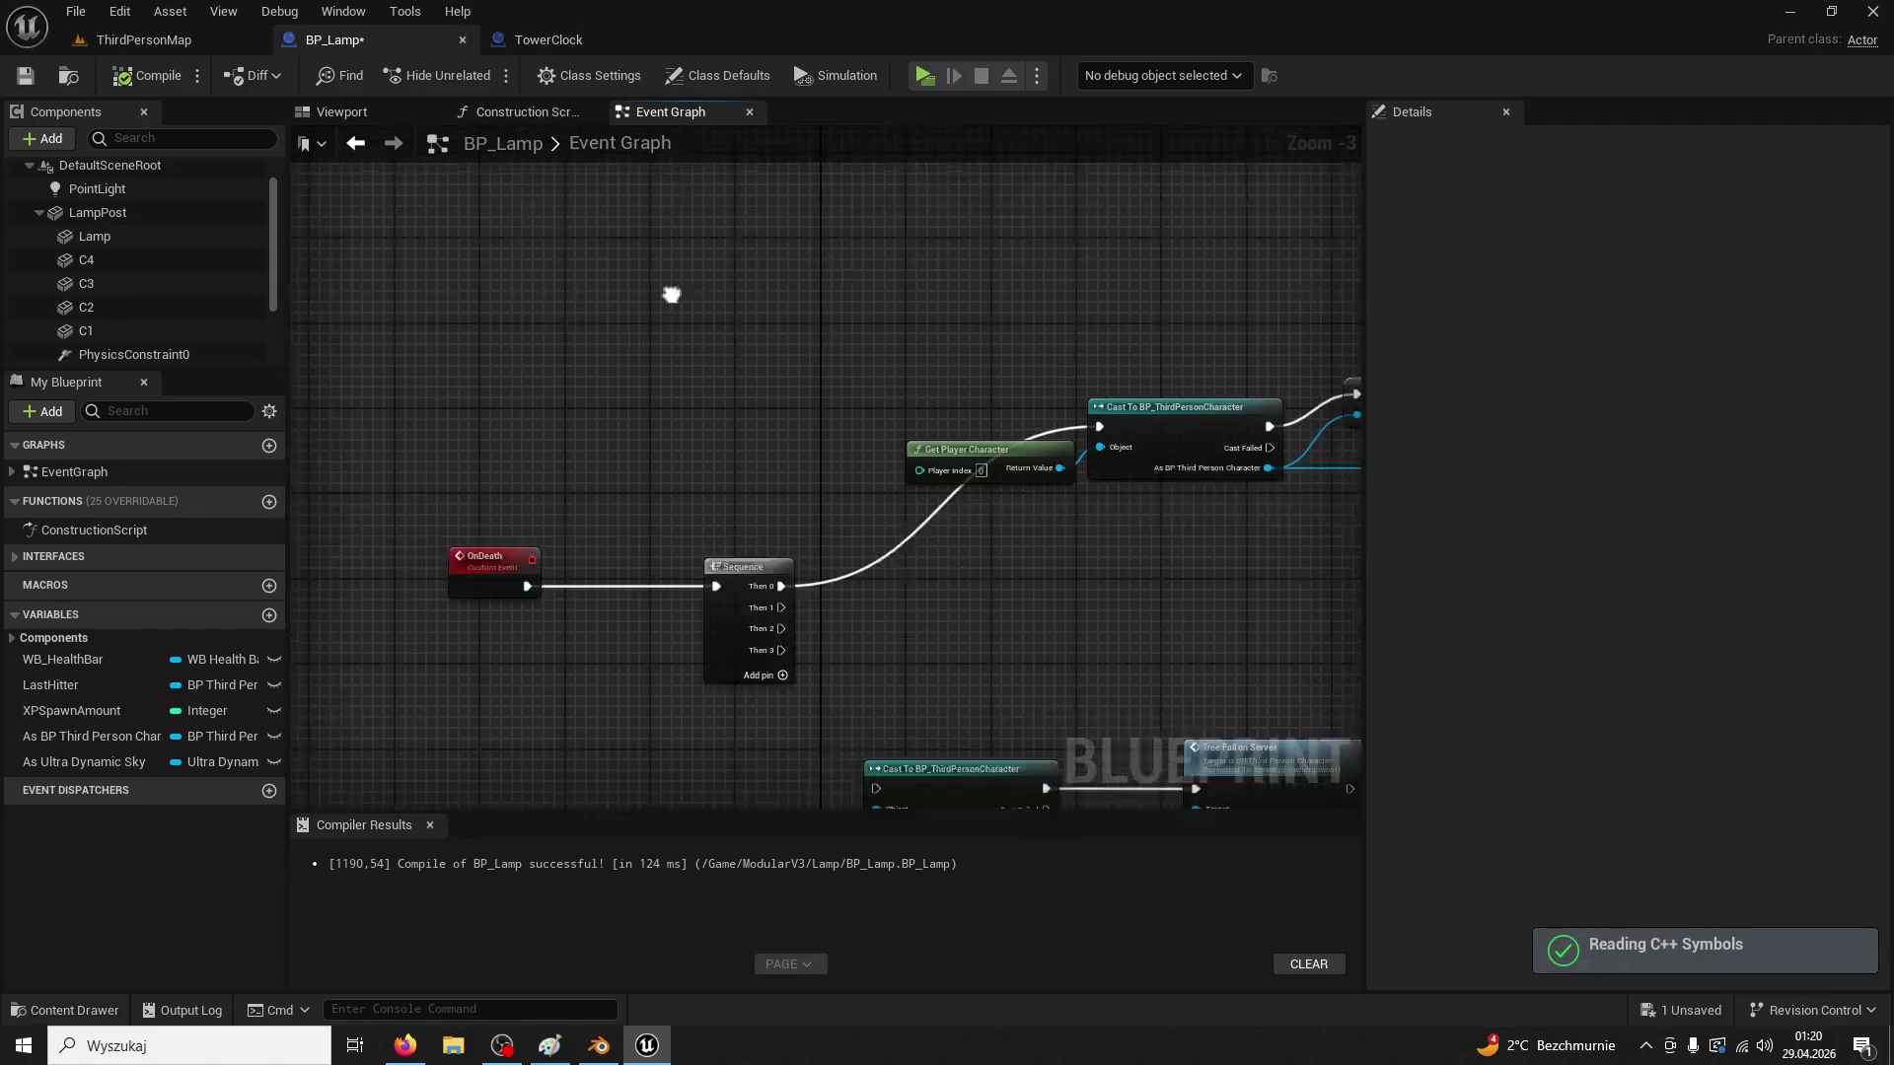
click(392, 144)
scroll(962, 533, up, 3)
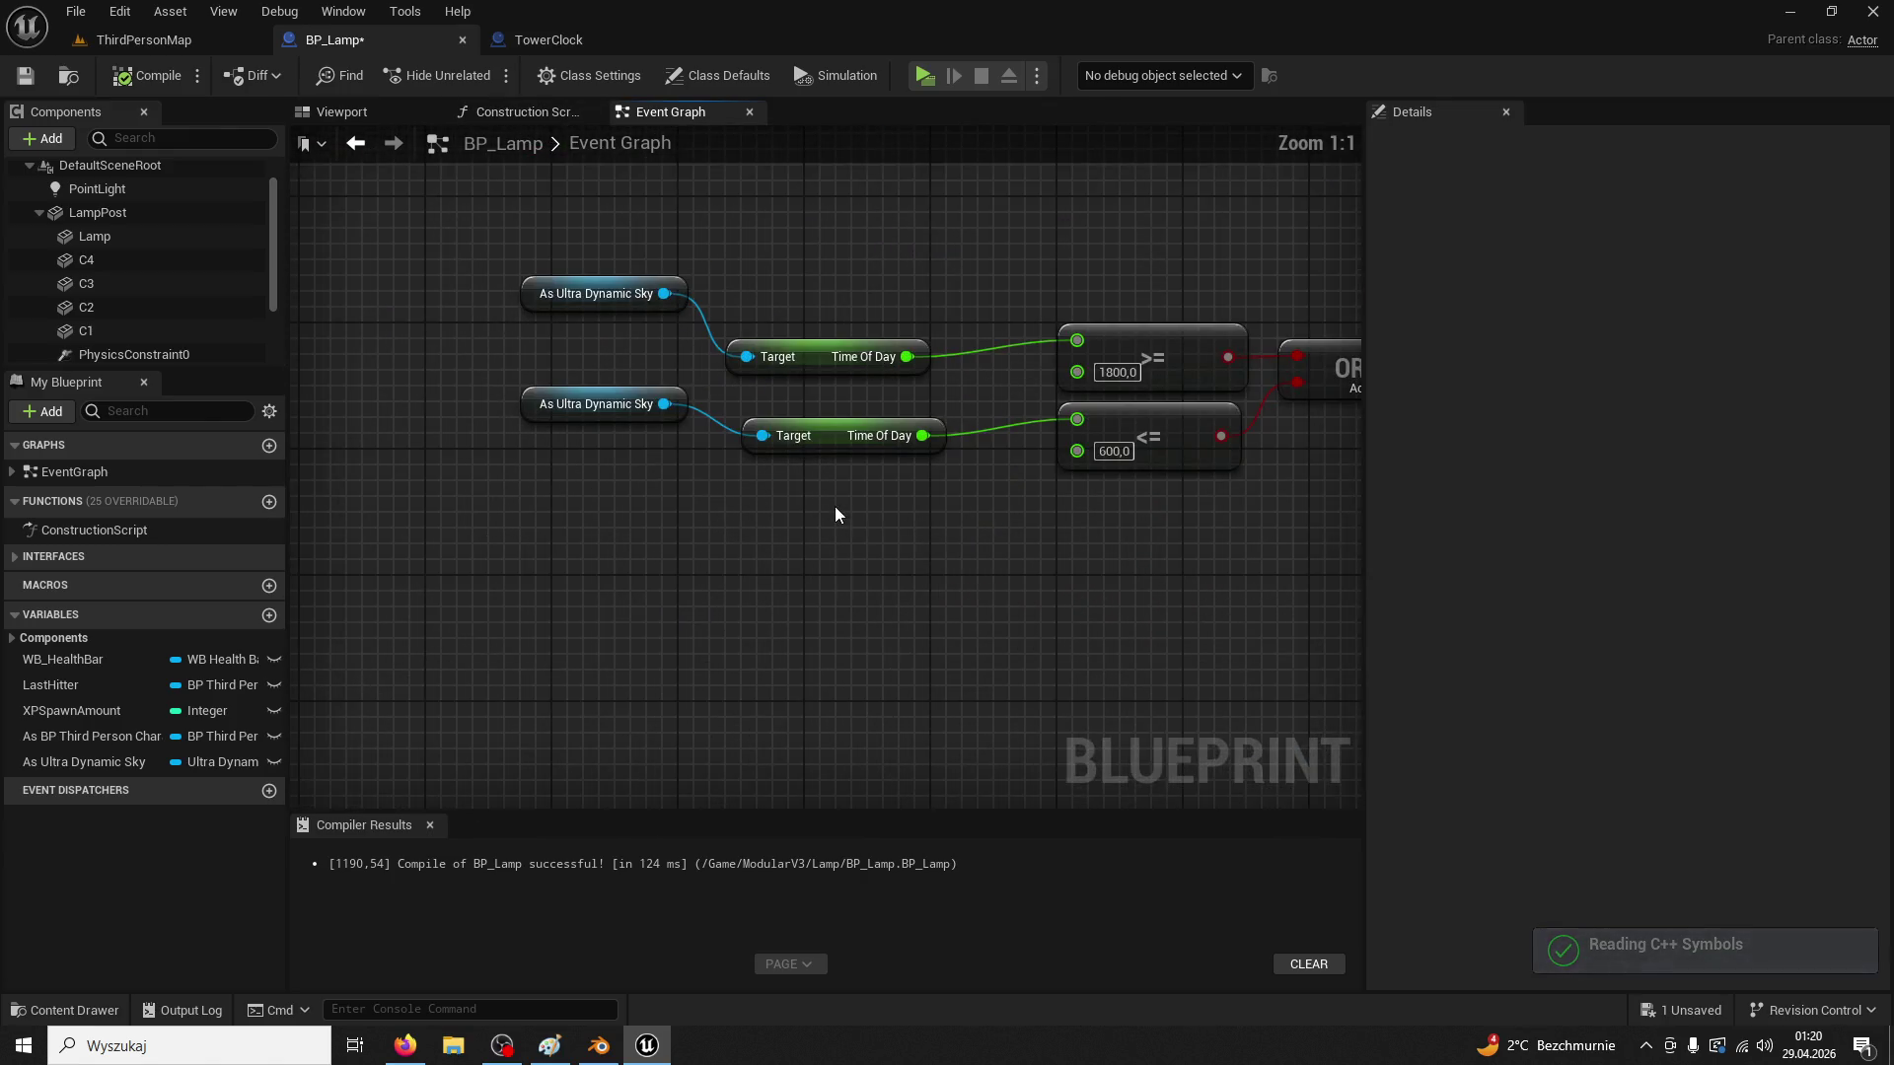
drag(835, 506, 618, 672)
drag(606, 345, 743, 567)
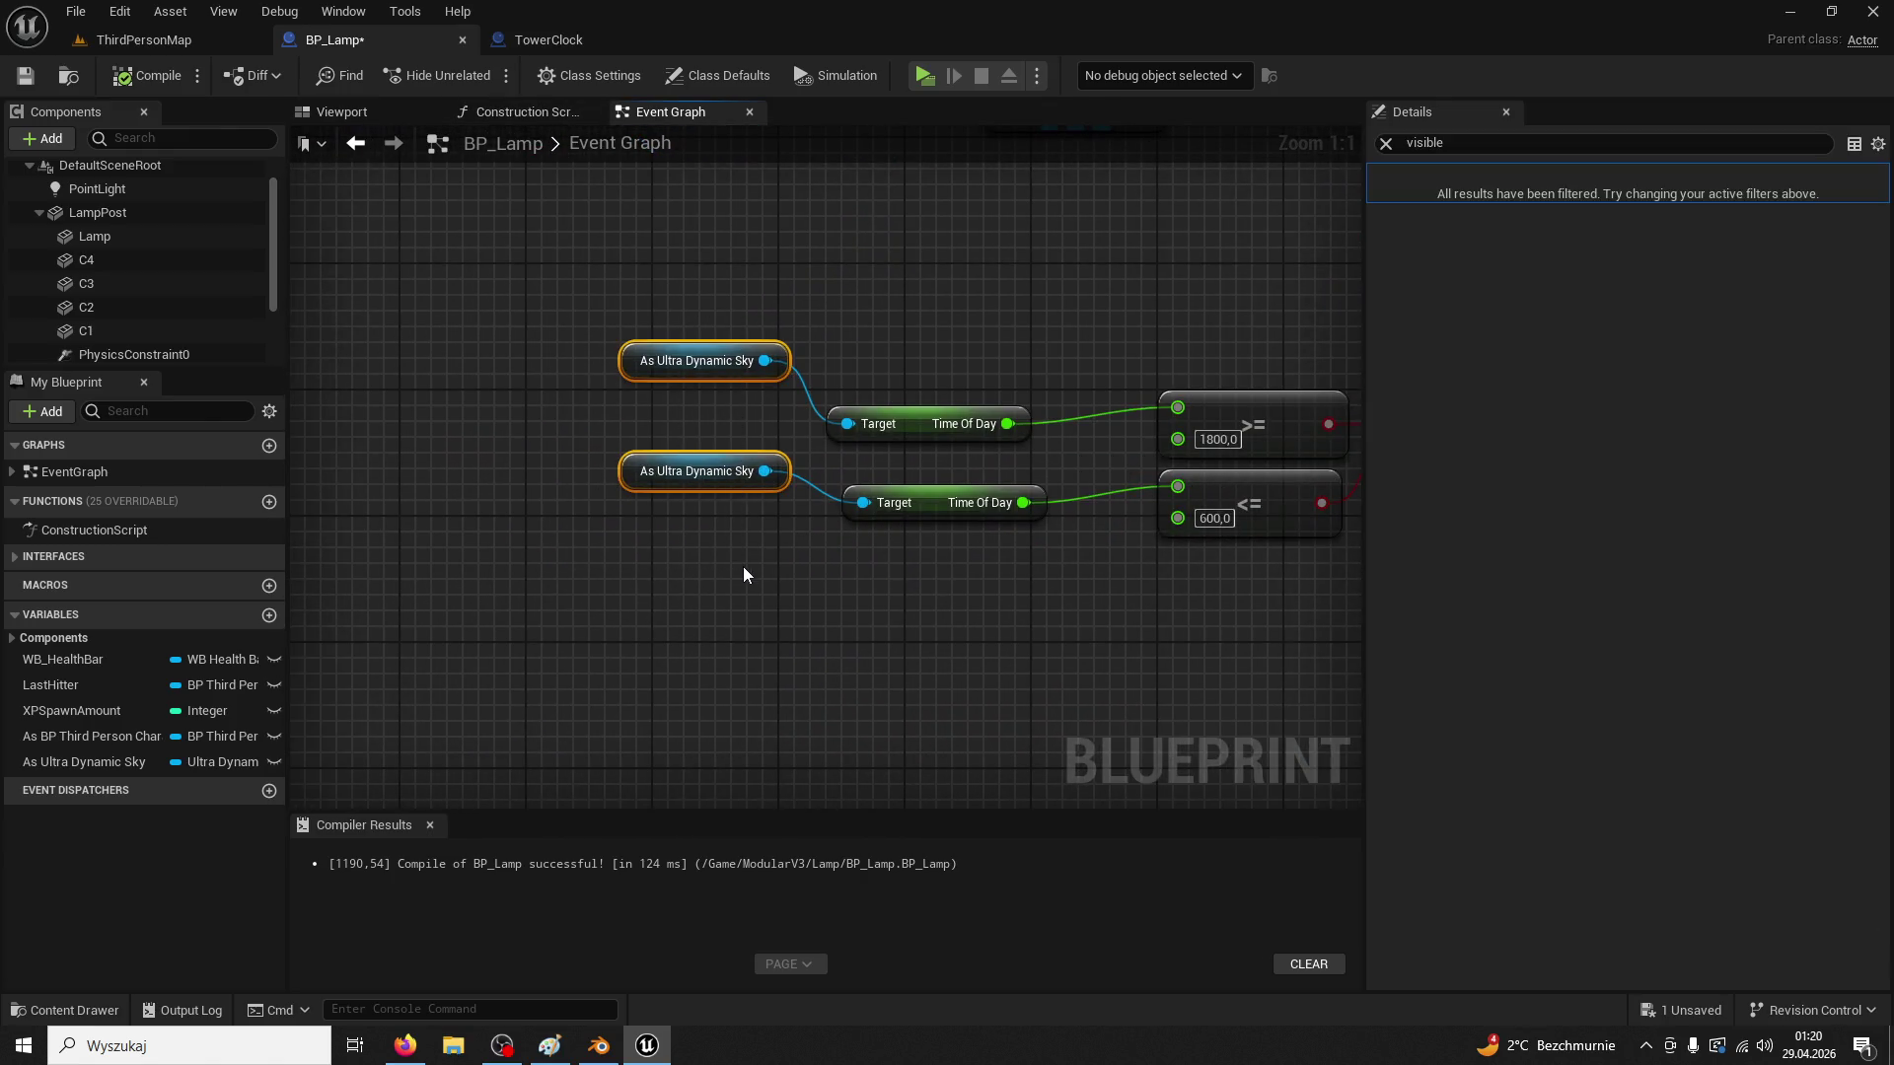
key(Delete)
Delete the per-tick Get All Actors, GET and SET nodes and move Event Tick beside Branch
scroll(861, 397, down, 3)
drag(862, 390, 692, 675)
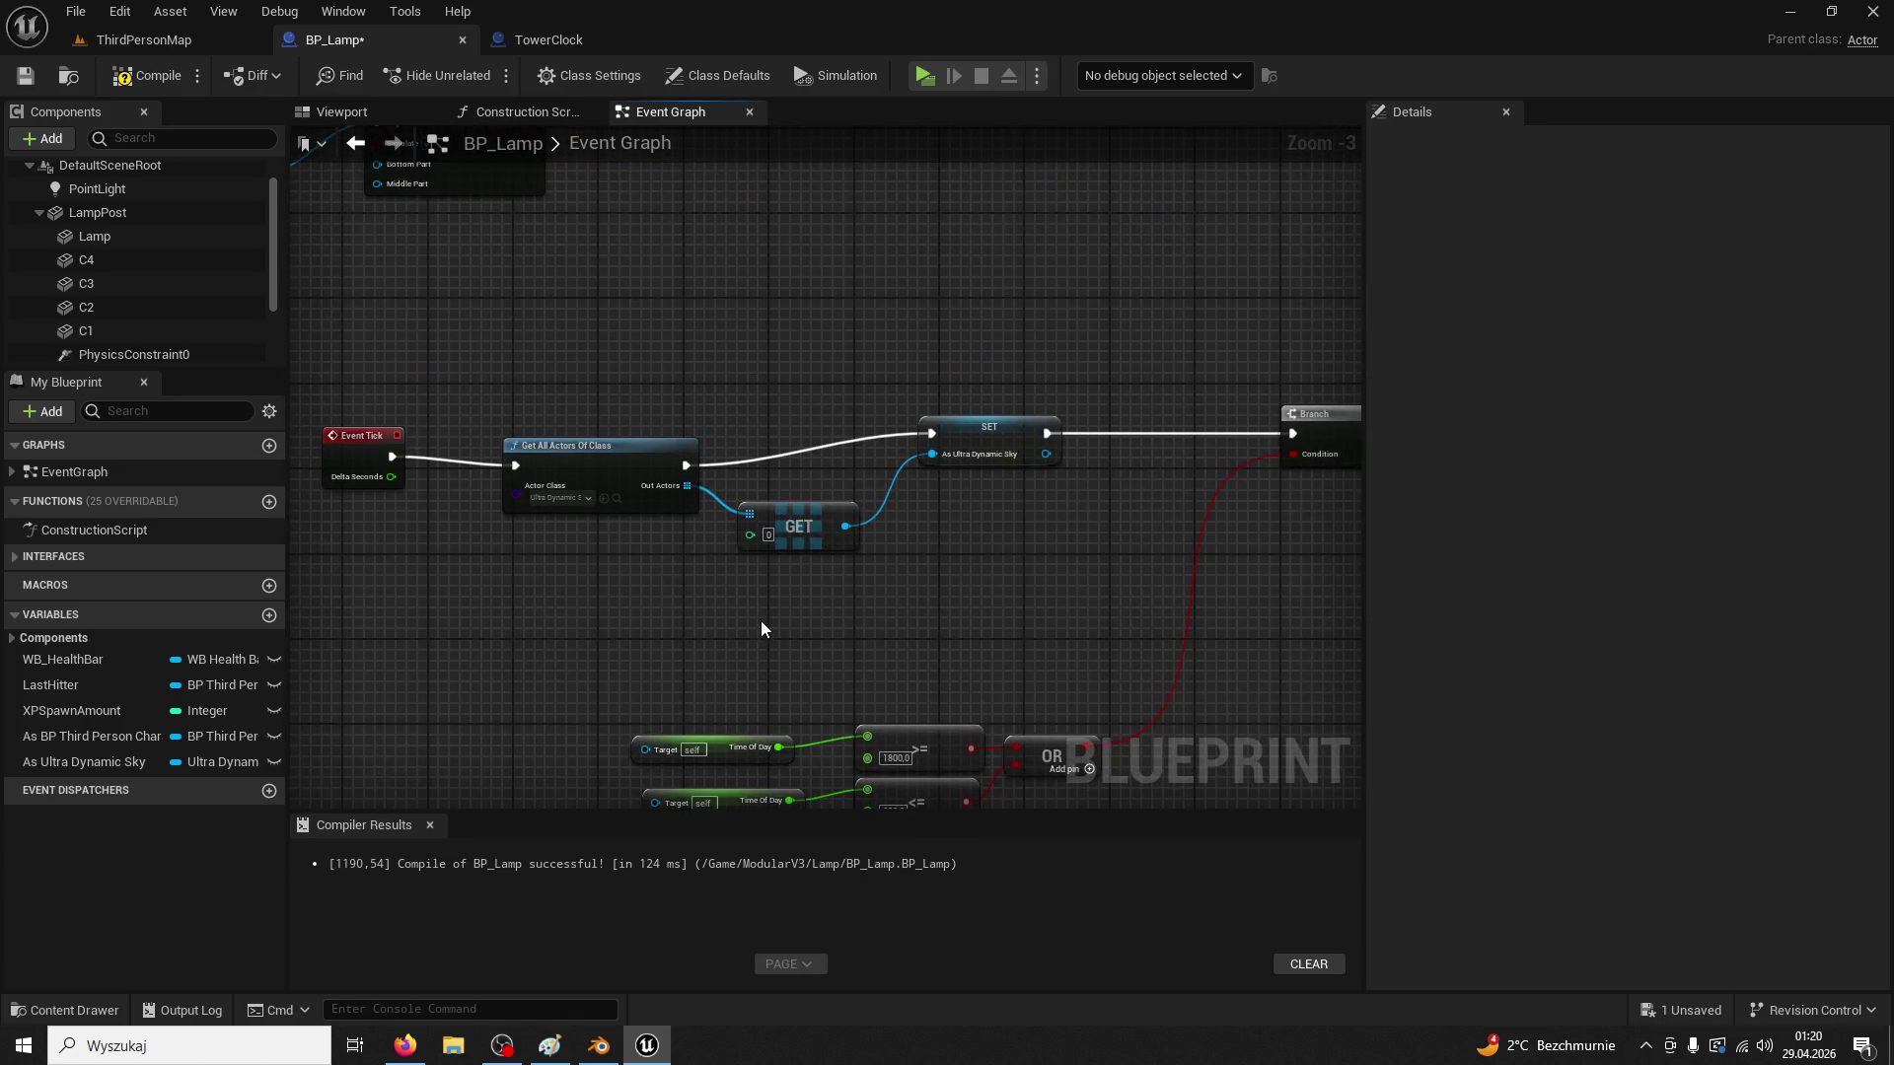
mouse_move(600, 389)
mouse_down()
mouse_move(962, 590)
mouse_move(584, 371)
mouse_up()
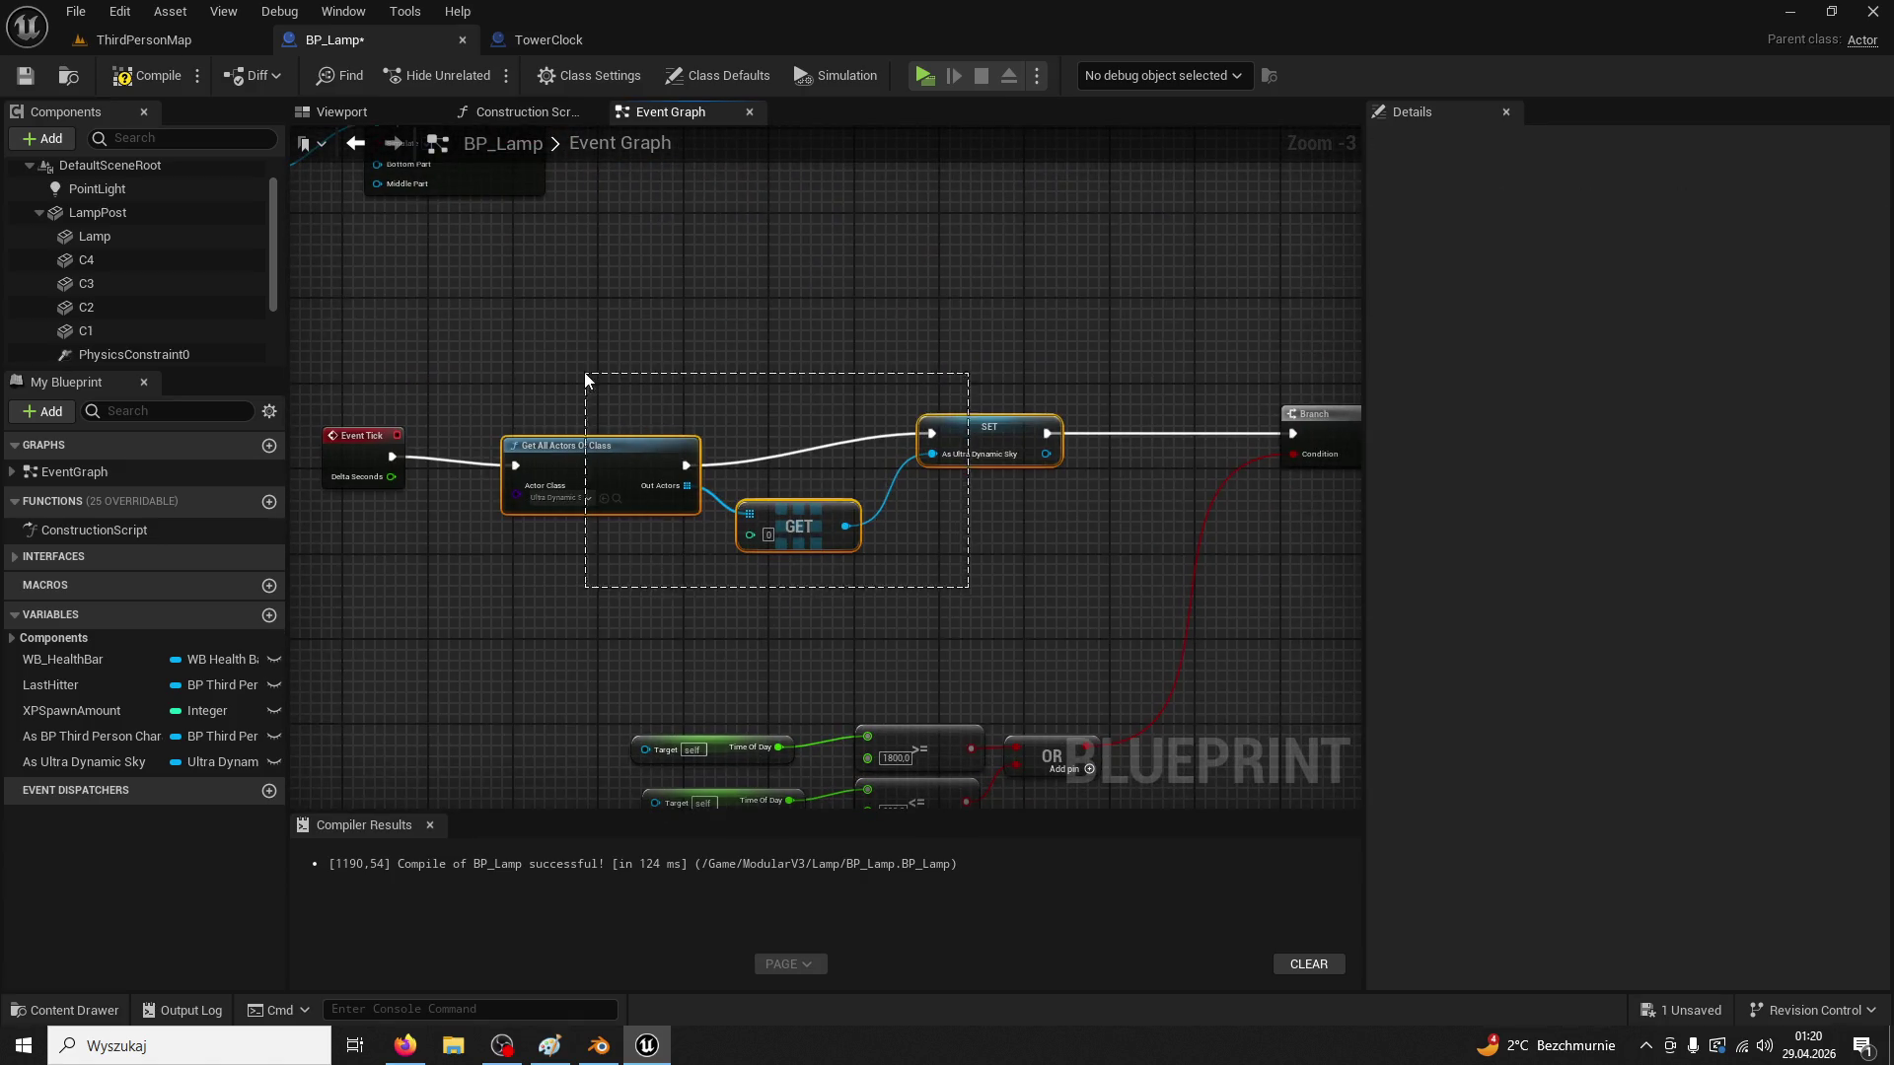
key(Delete)
mouse_move(363, 466)
mouse_down()
mouse_move(1026, 412)
mouse_move(1091, 444)
mouse_move(1214, 440)
mouse_move(1040, 431)
mouse_move(1288, 441)
mouse_up()
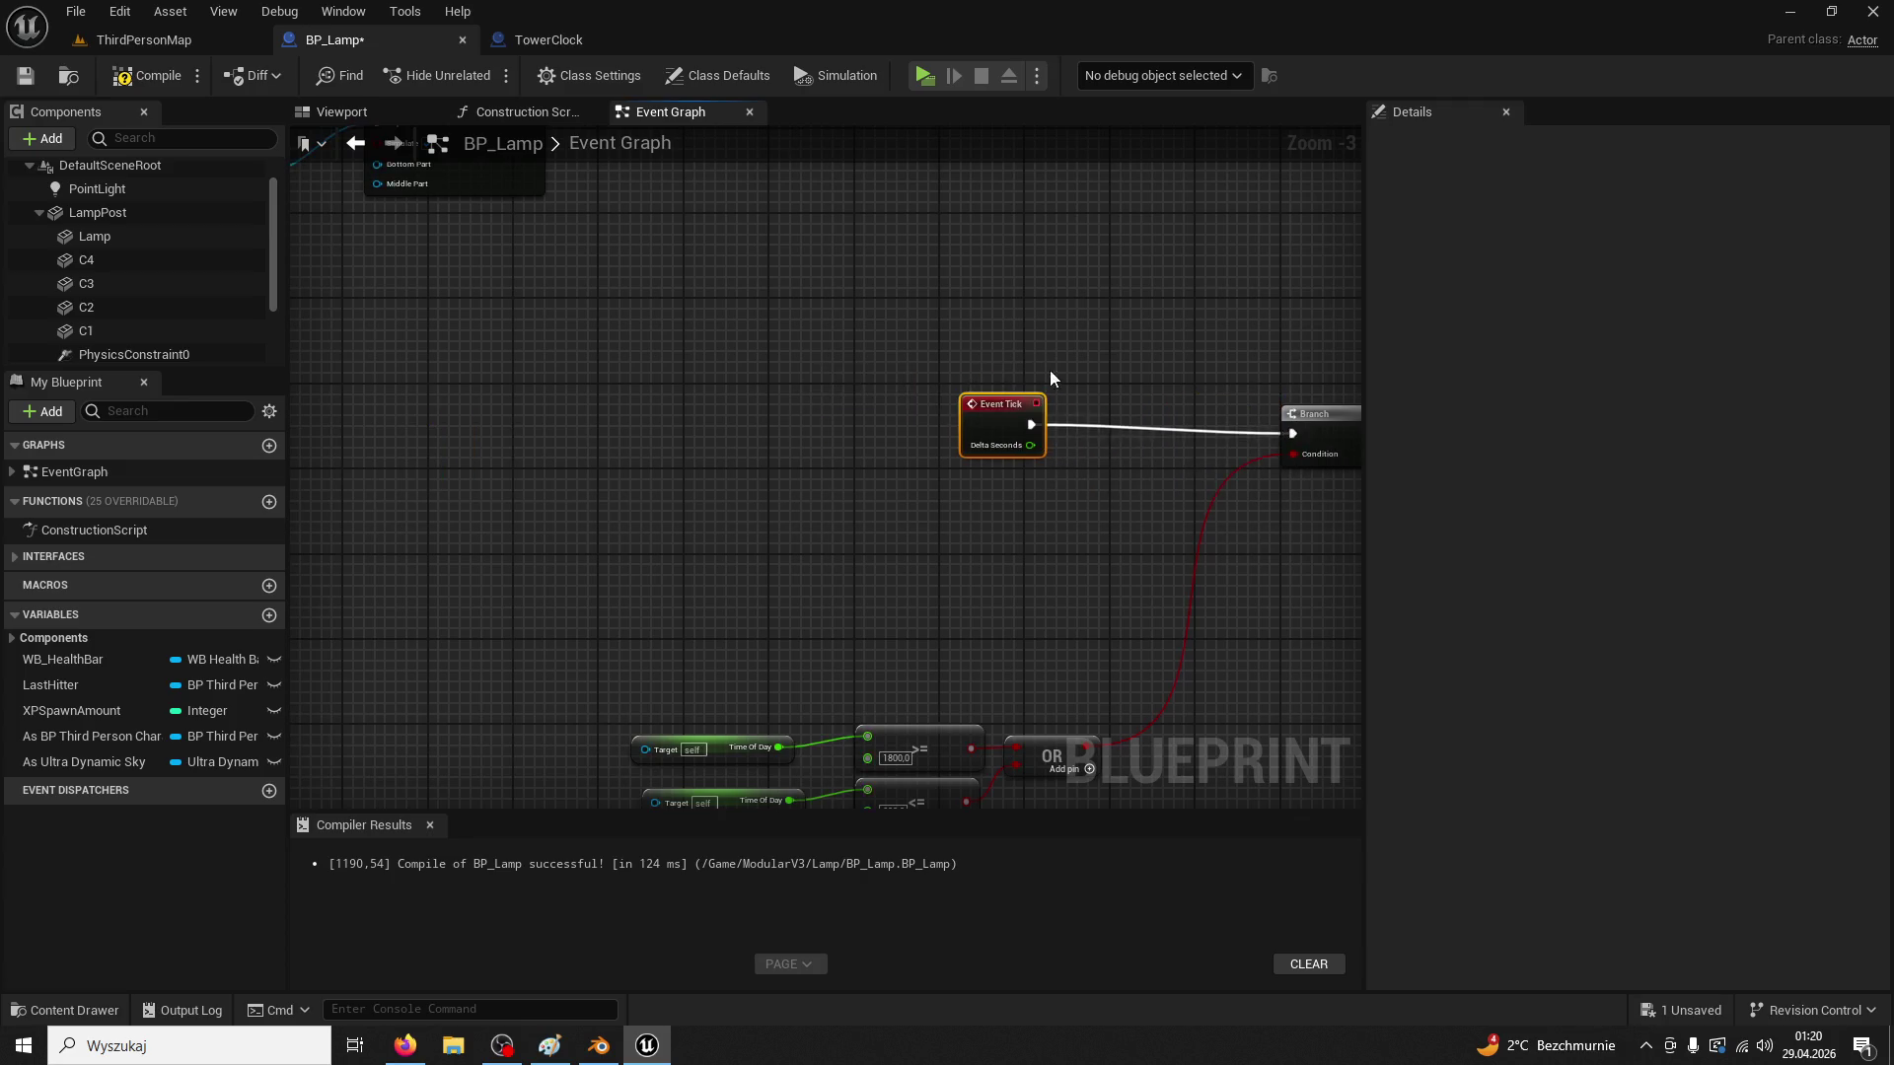
scroll(914, 347, up, 2)
Add a Sequence node after Event BeginPlay
scroll(790, 418, down, 3)
mouse_move(790, 418)
mouse_down()
mouse_move(994, 394)
mouse_move(939, 611)
mouse_move(892, 706)
mouse_move(1026, 678)
mouse_up()
scroll(1026, 678, up, 2)
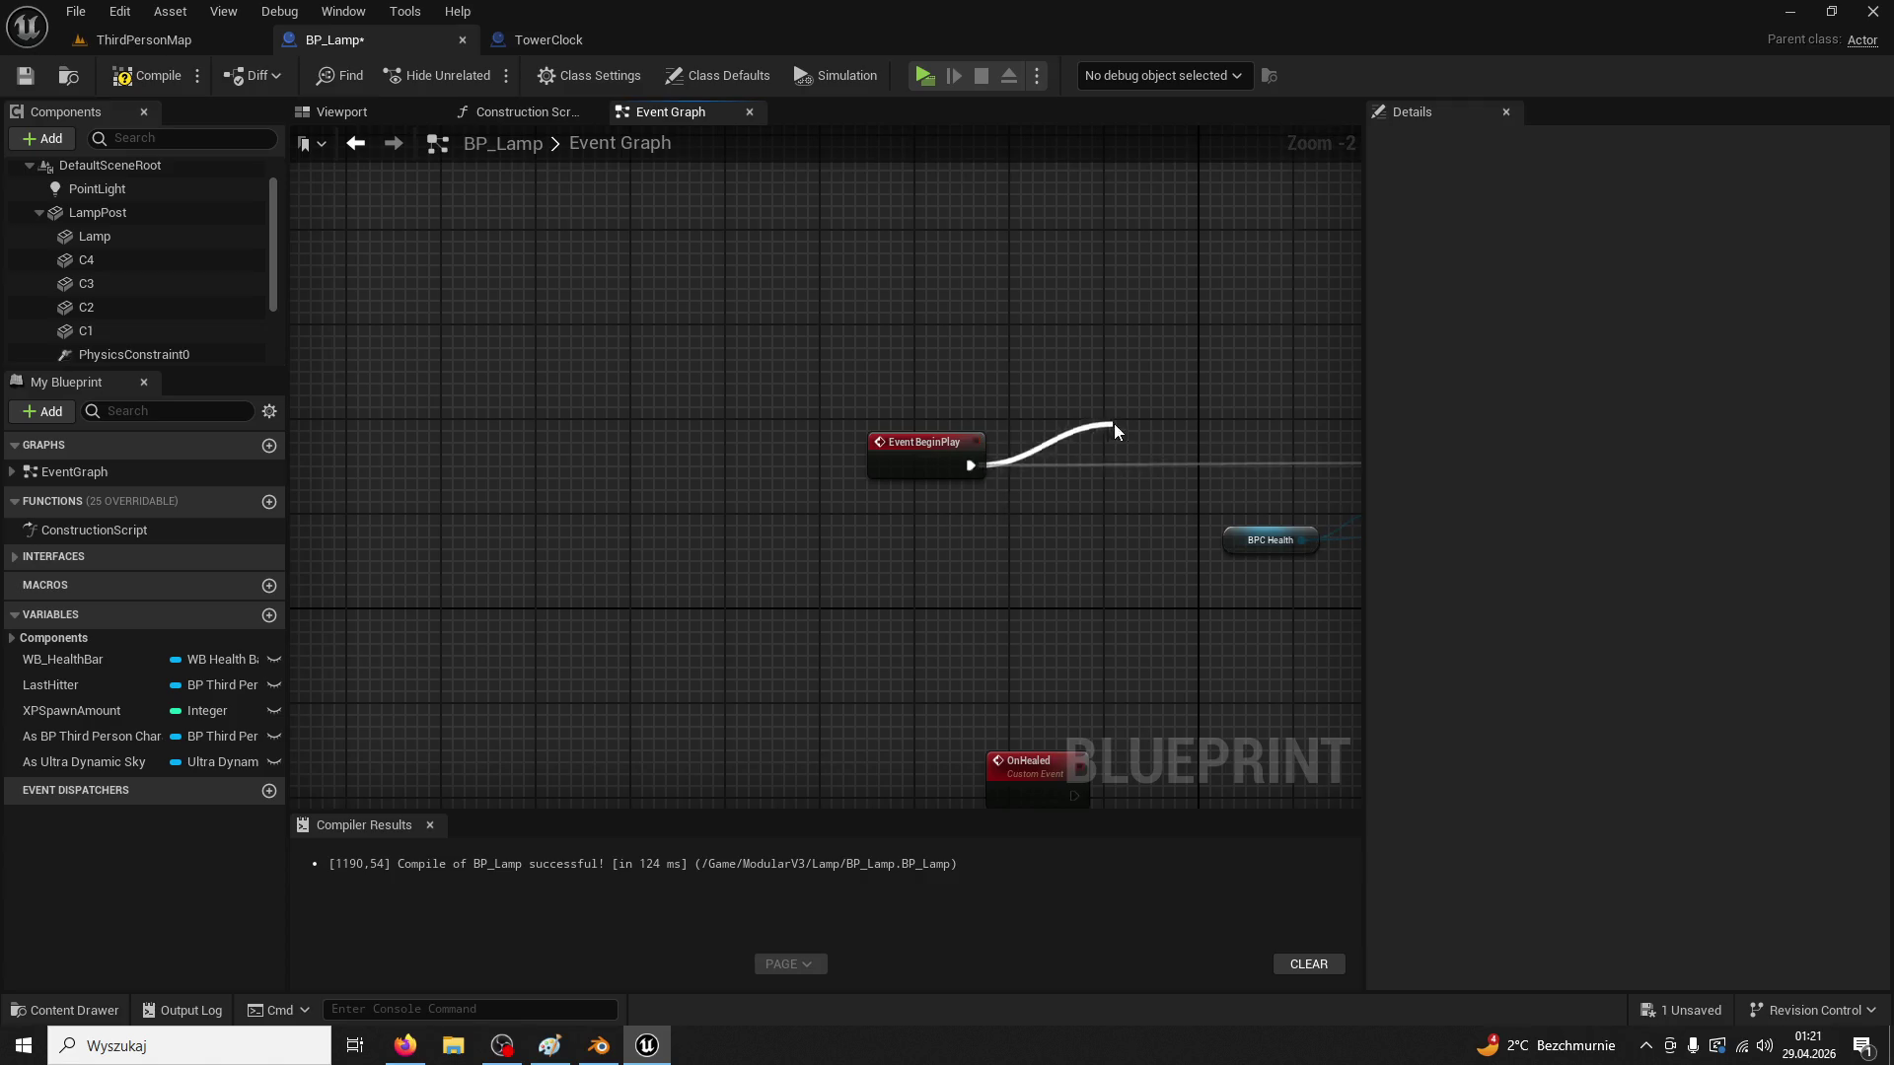
mouse_move(918, 442)
mouse_down()
mouse_move(715, 430)
mouse_move(1004, 377)
mouse_up()
text(sequence)
key(Return)
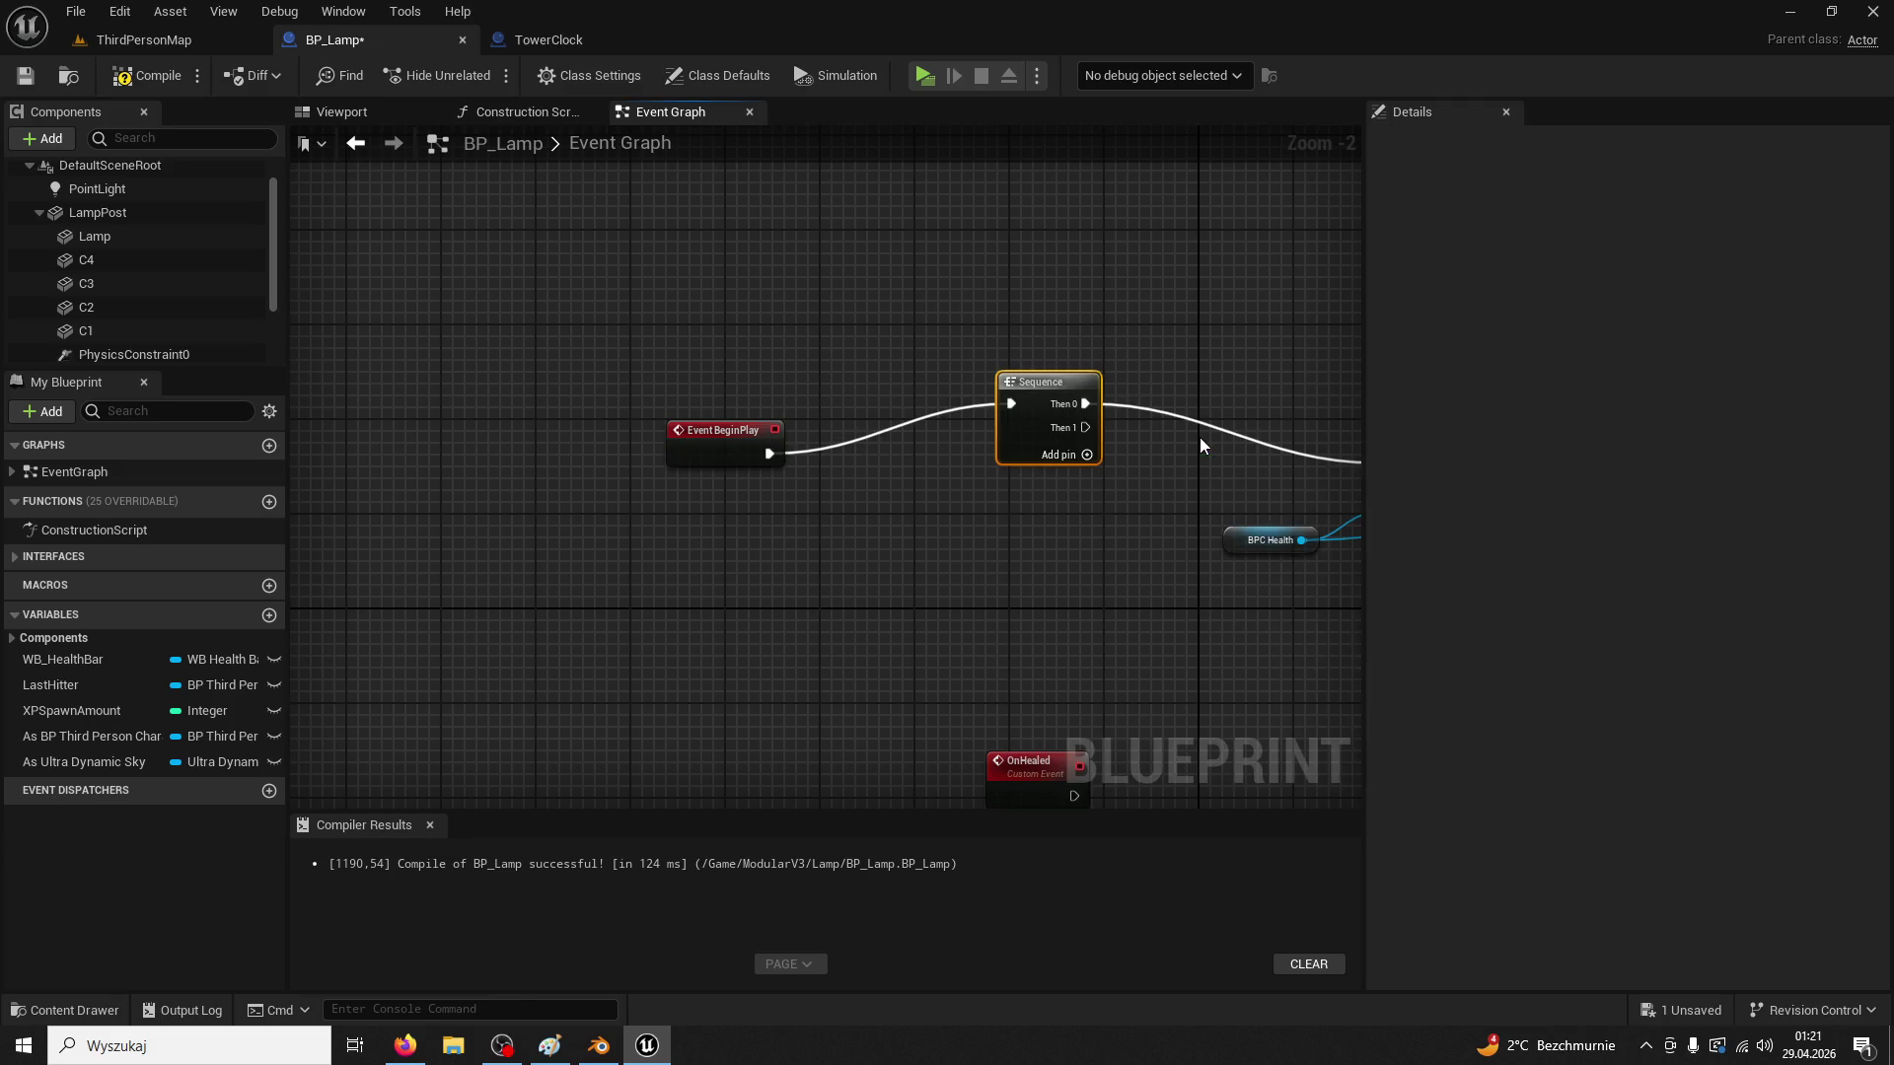
drag(1062, 398, 922, 444)
mouse_move(1014, 498)
mouse_down()
mouse_move(754, 471)
mouse_move(1133, 449)
mouse_up()
Break the Sequence's Then 0 link to the SET node and delete the old As Ultra Dynamic Sky variable
right_click(696, 460)
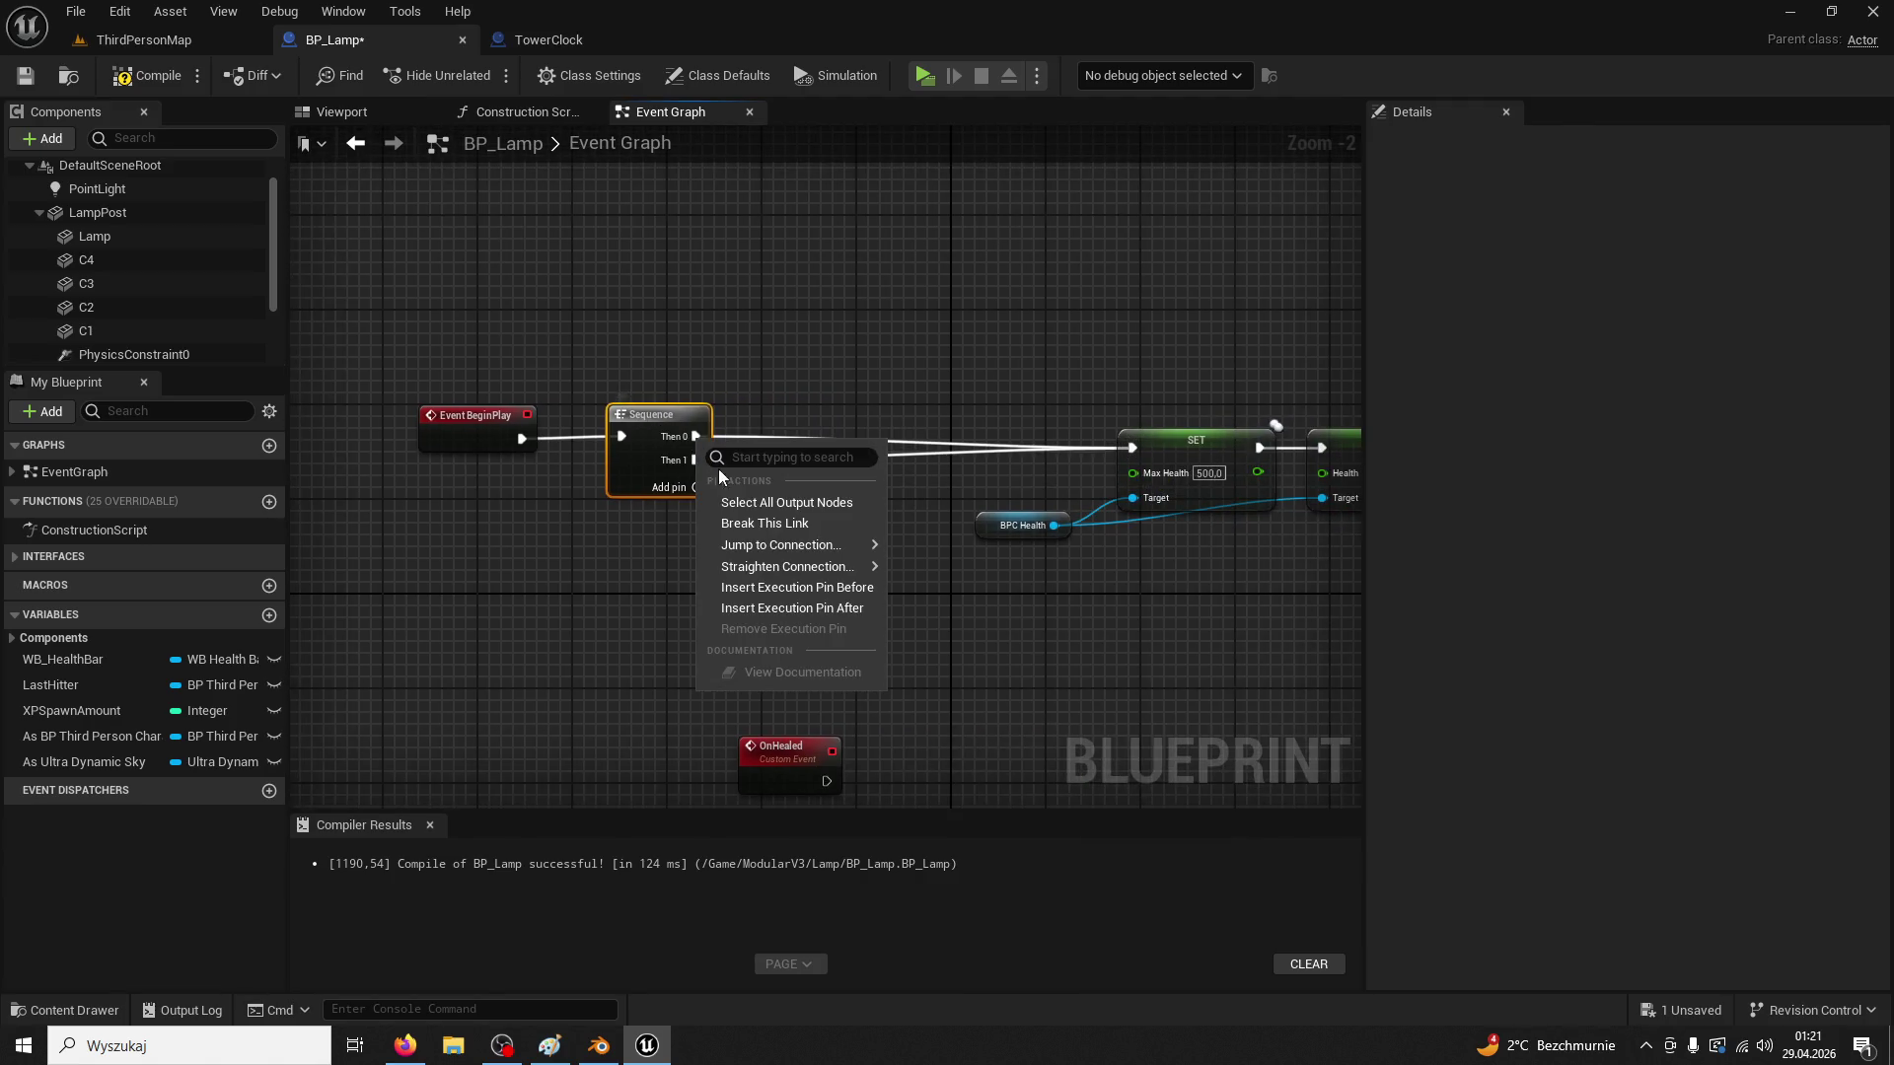
click(758, 524)
click(99, 765)
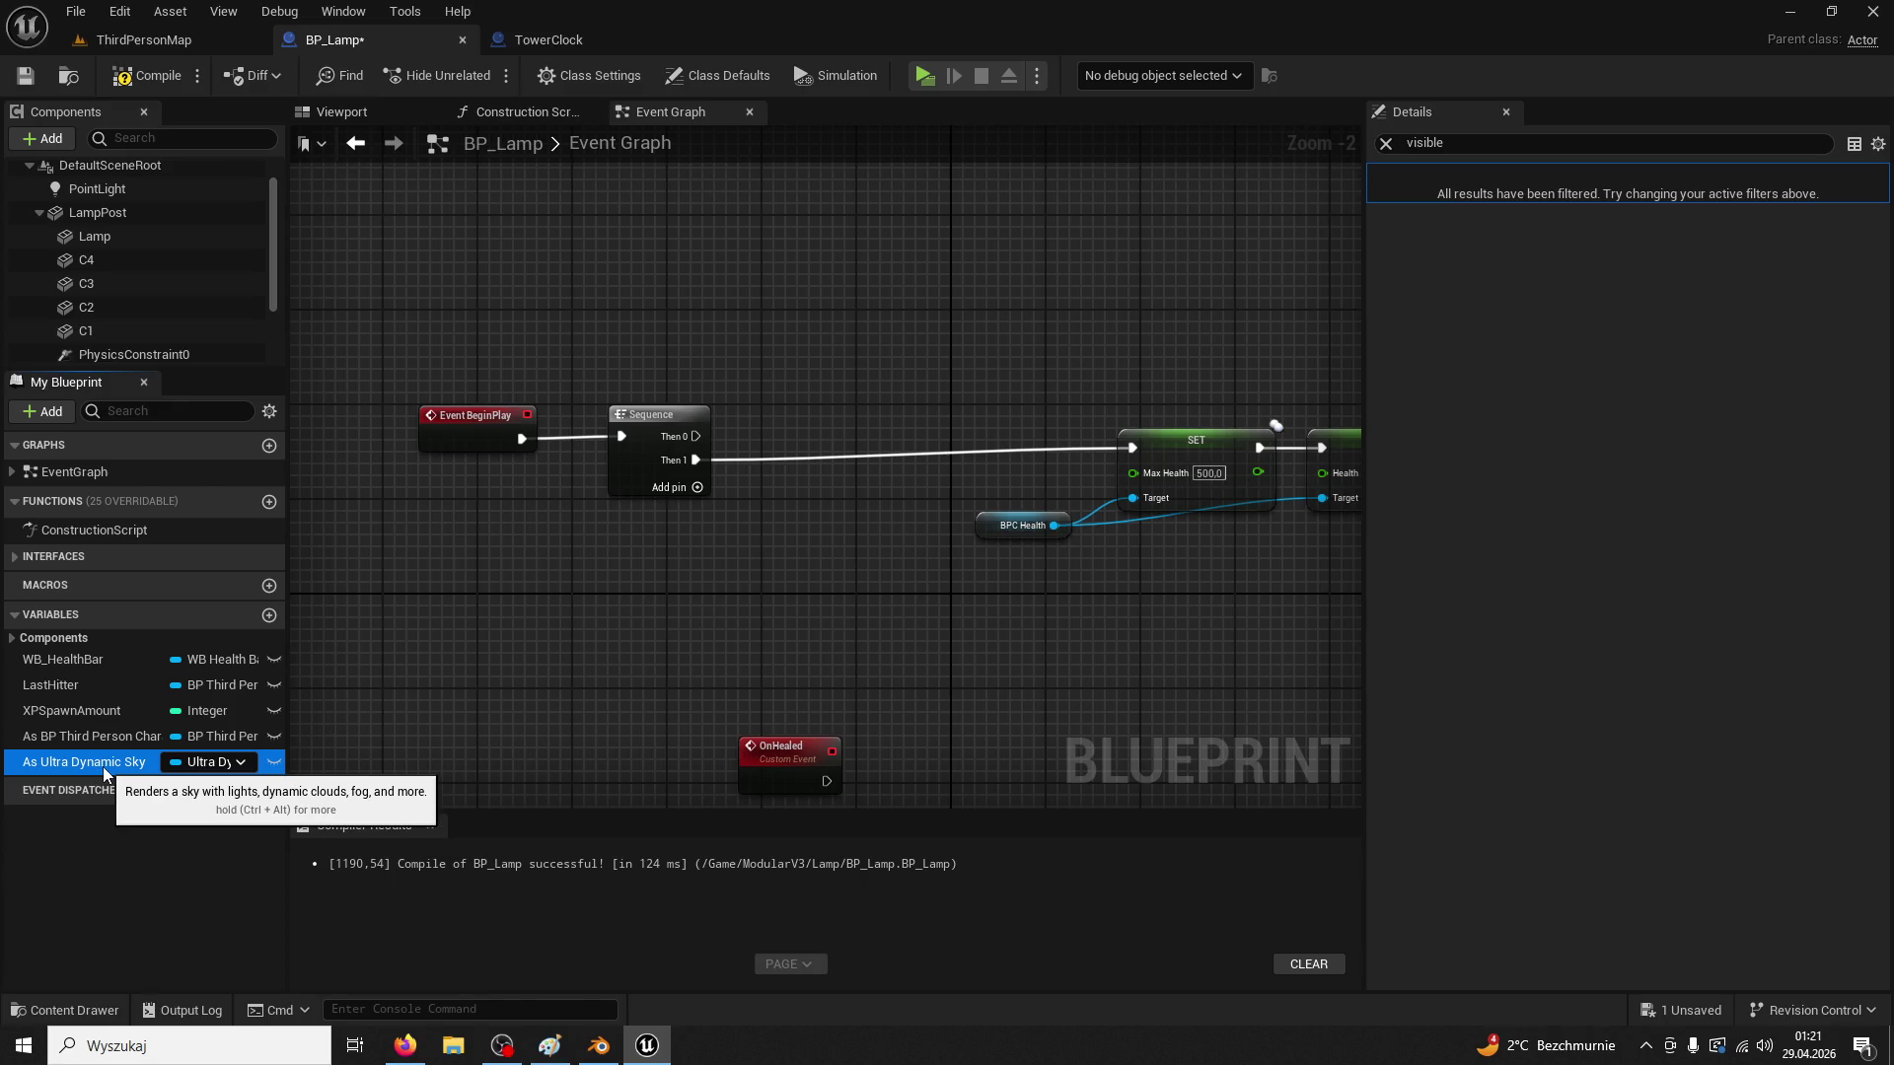
key(Delete)
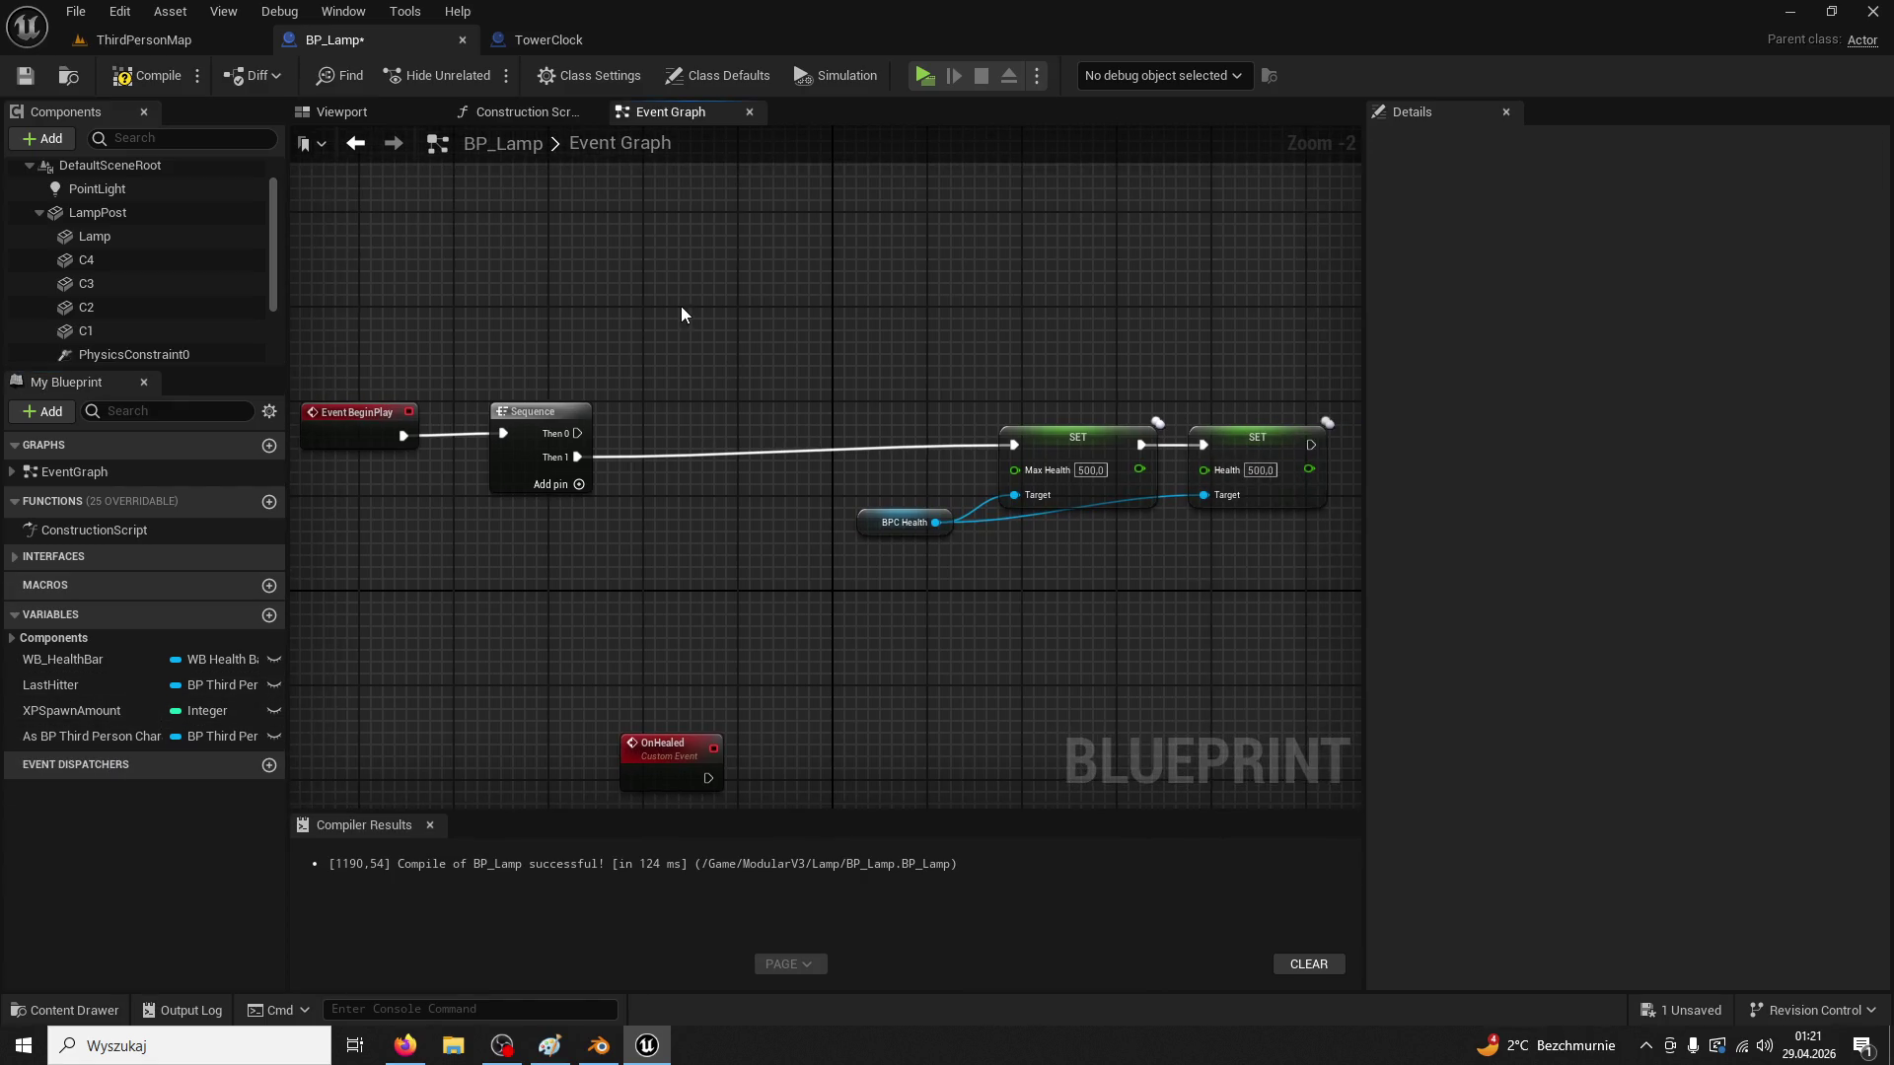
Paste a Get All Actors Of Class node for Ultra Dynamic Sky, wire Then 0 in, and promote Out Actors to a variable
key(ctrl+v)
drag(578, 434, 705, 326)
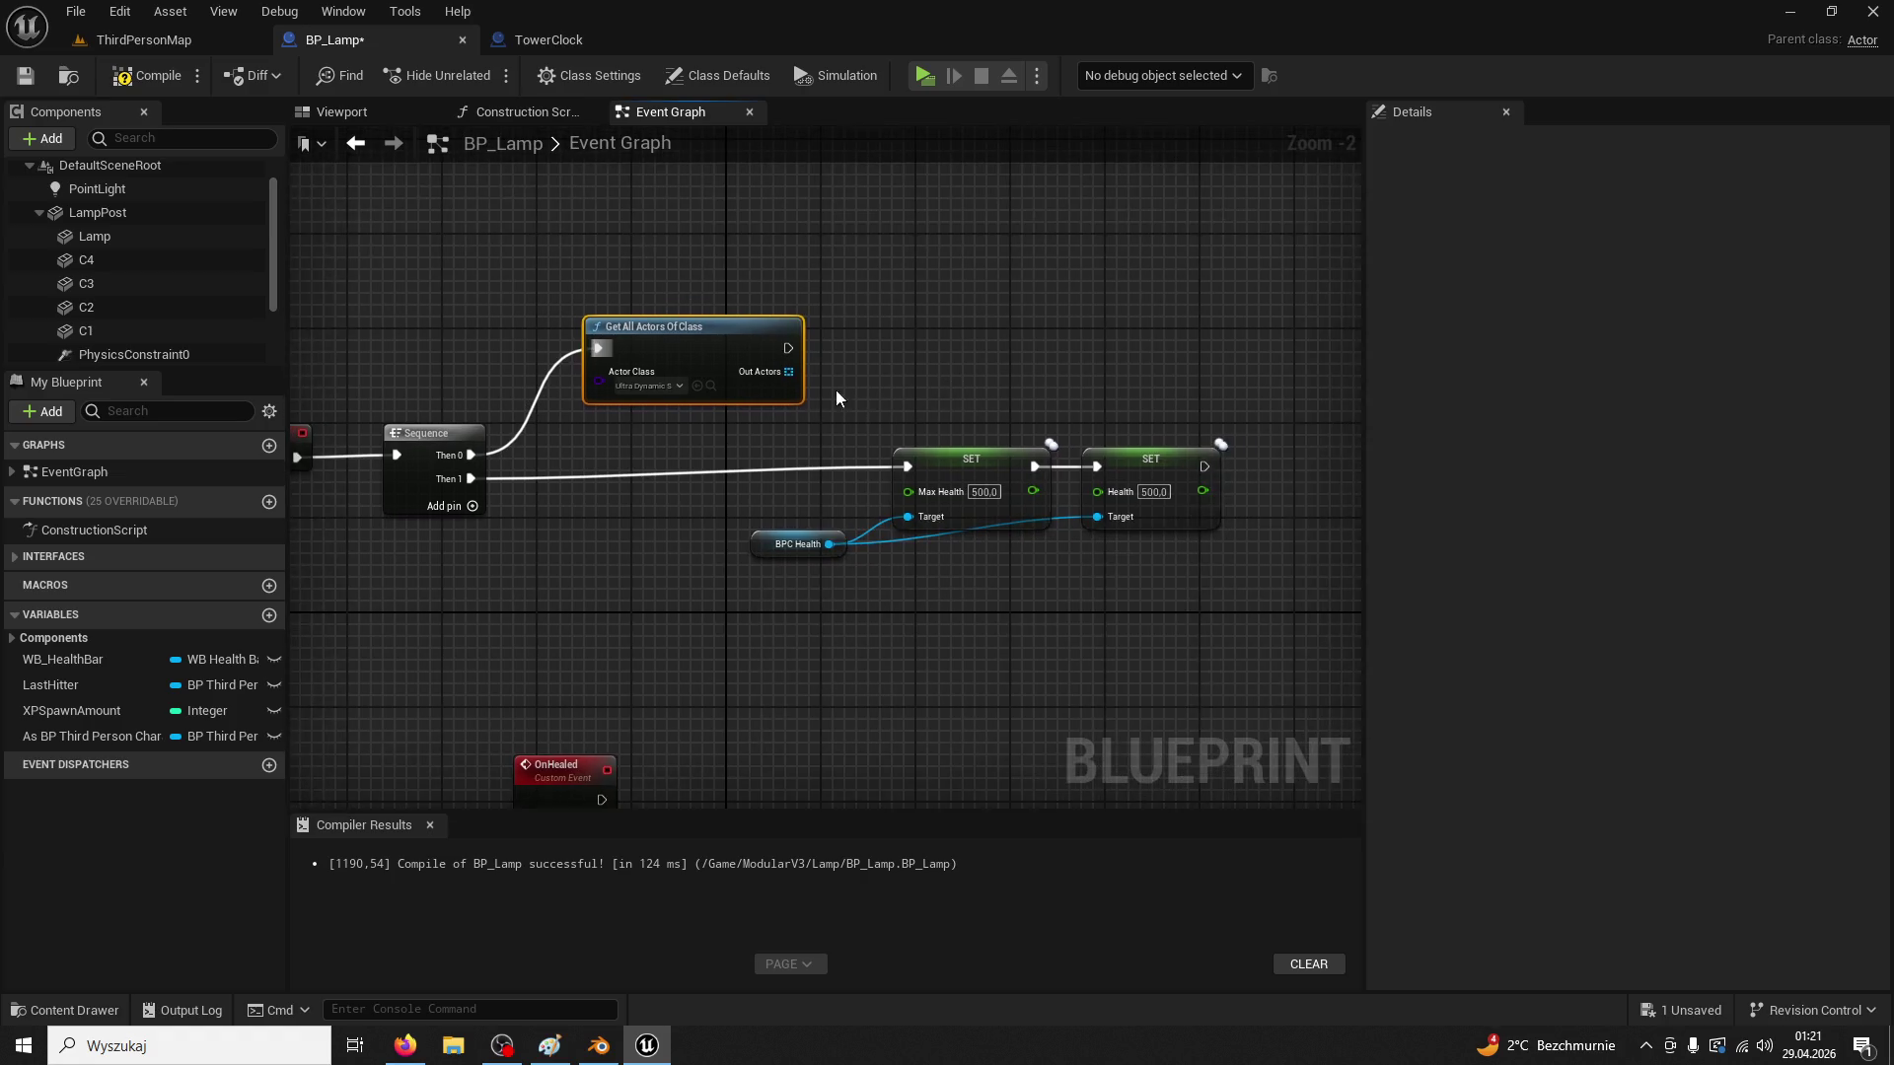
right_click(793, 373)
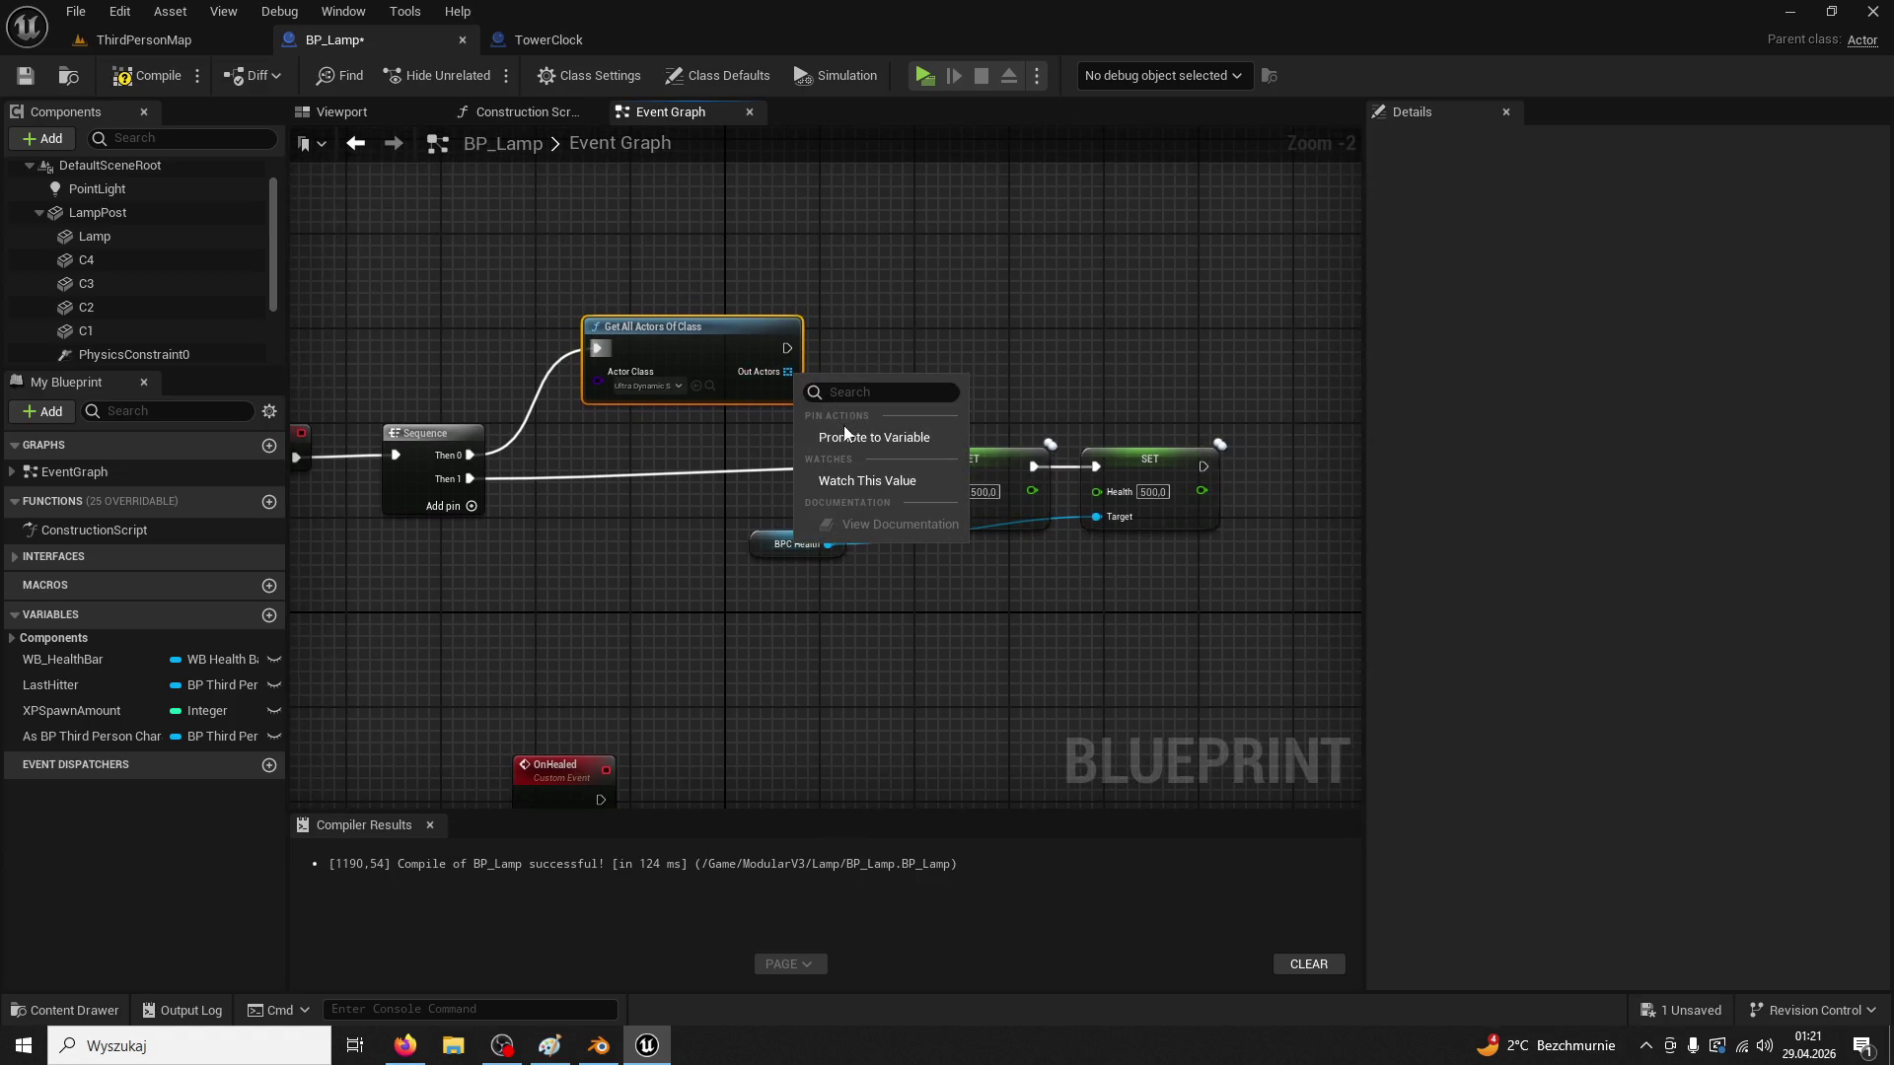
click(869, 428)
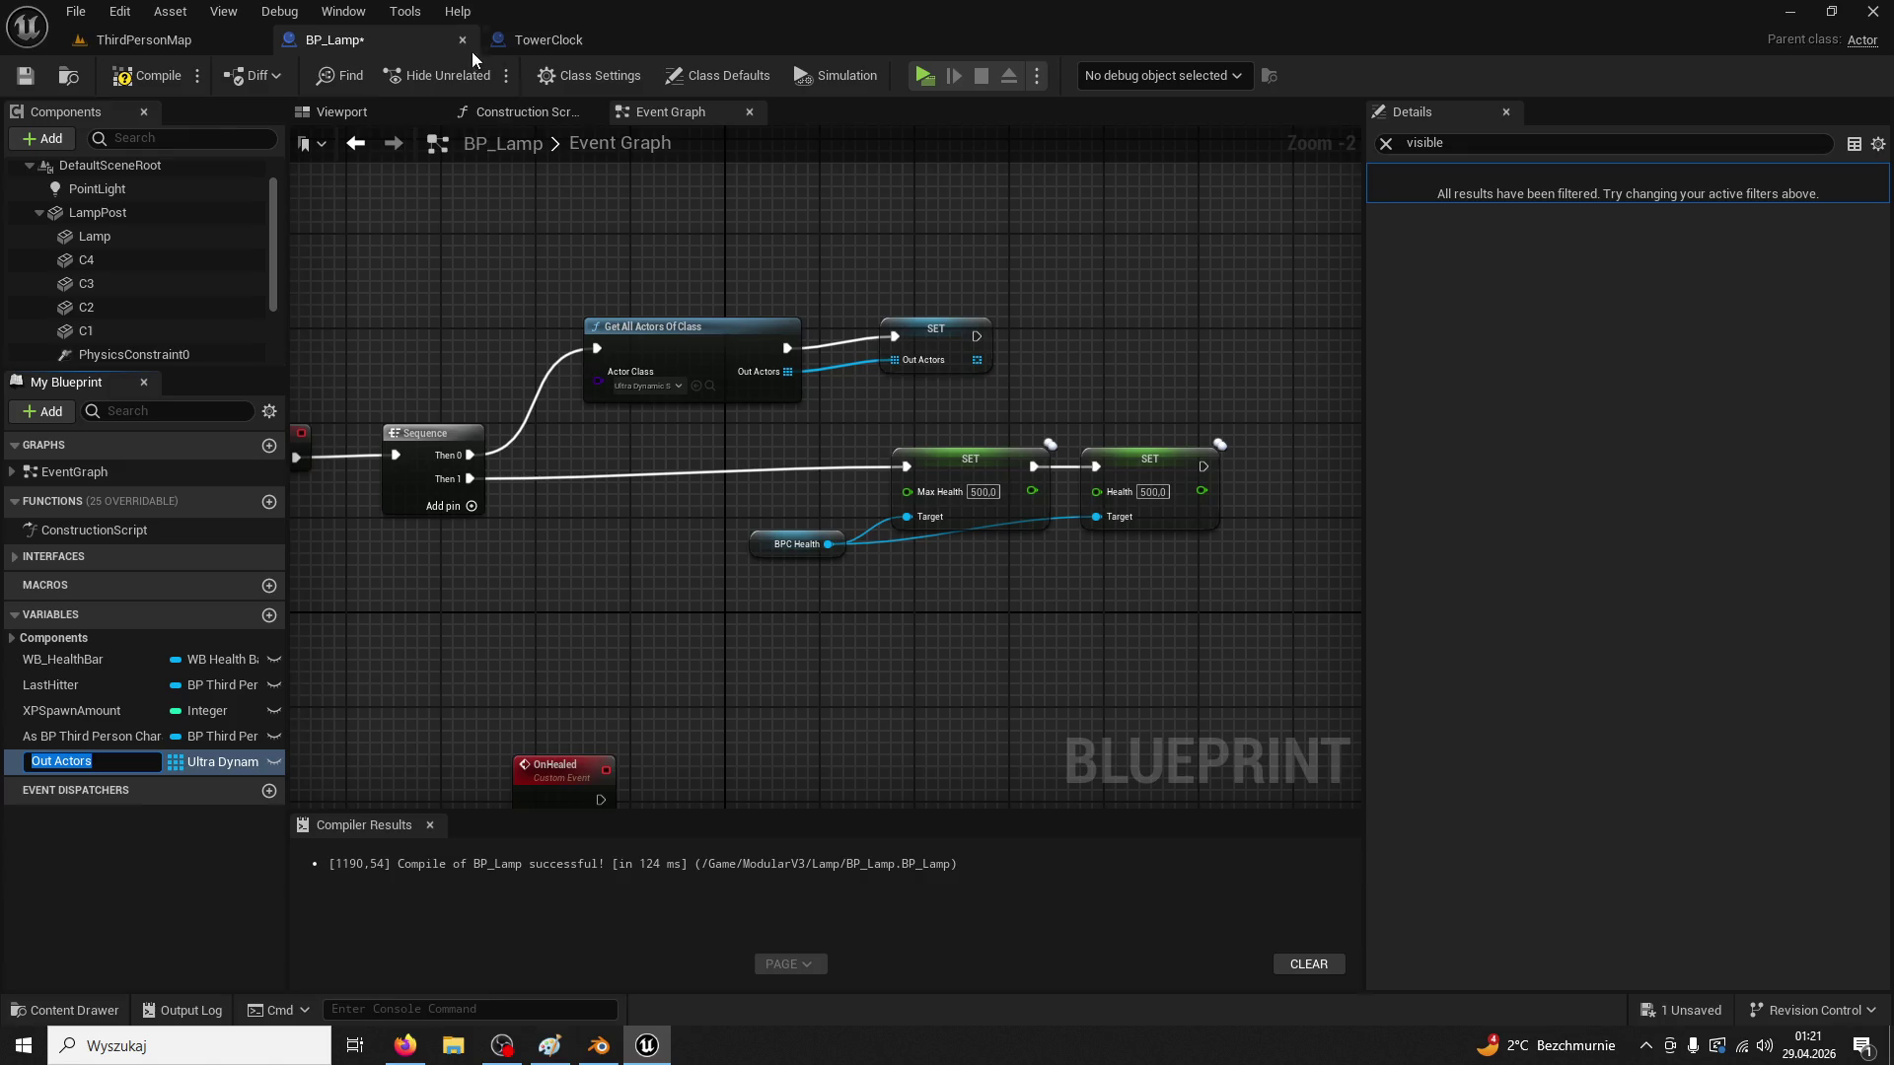
Compare with TowerClock, then search for a SET Ultra Dynamic Sky node from Get All Actors and cancel
click(548, 40)
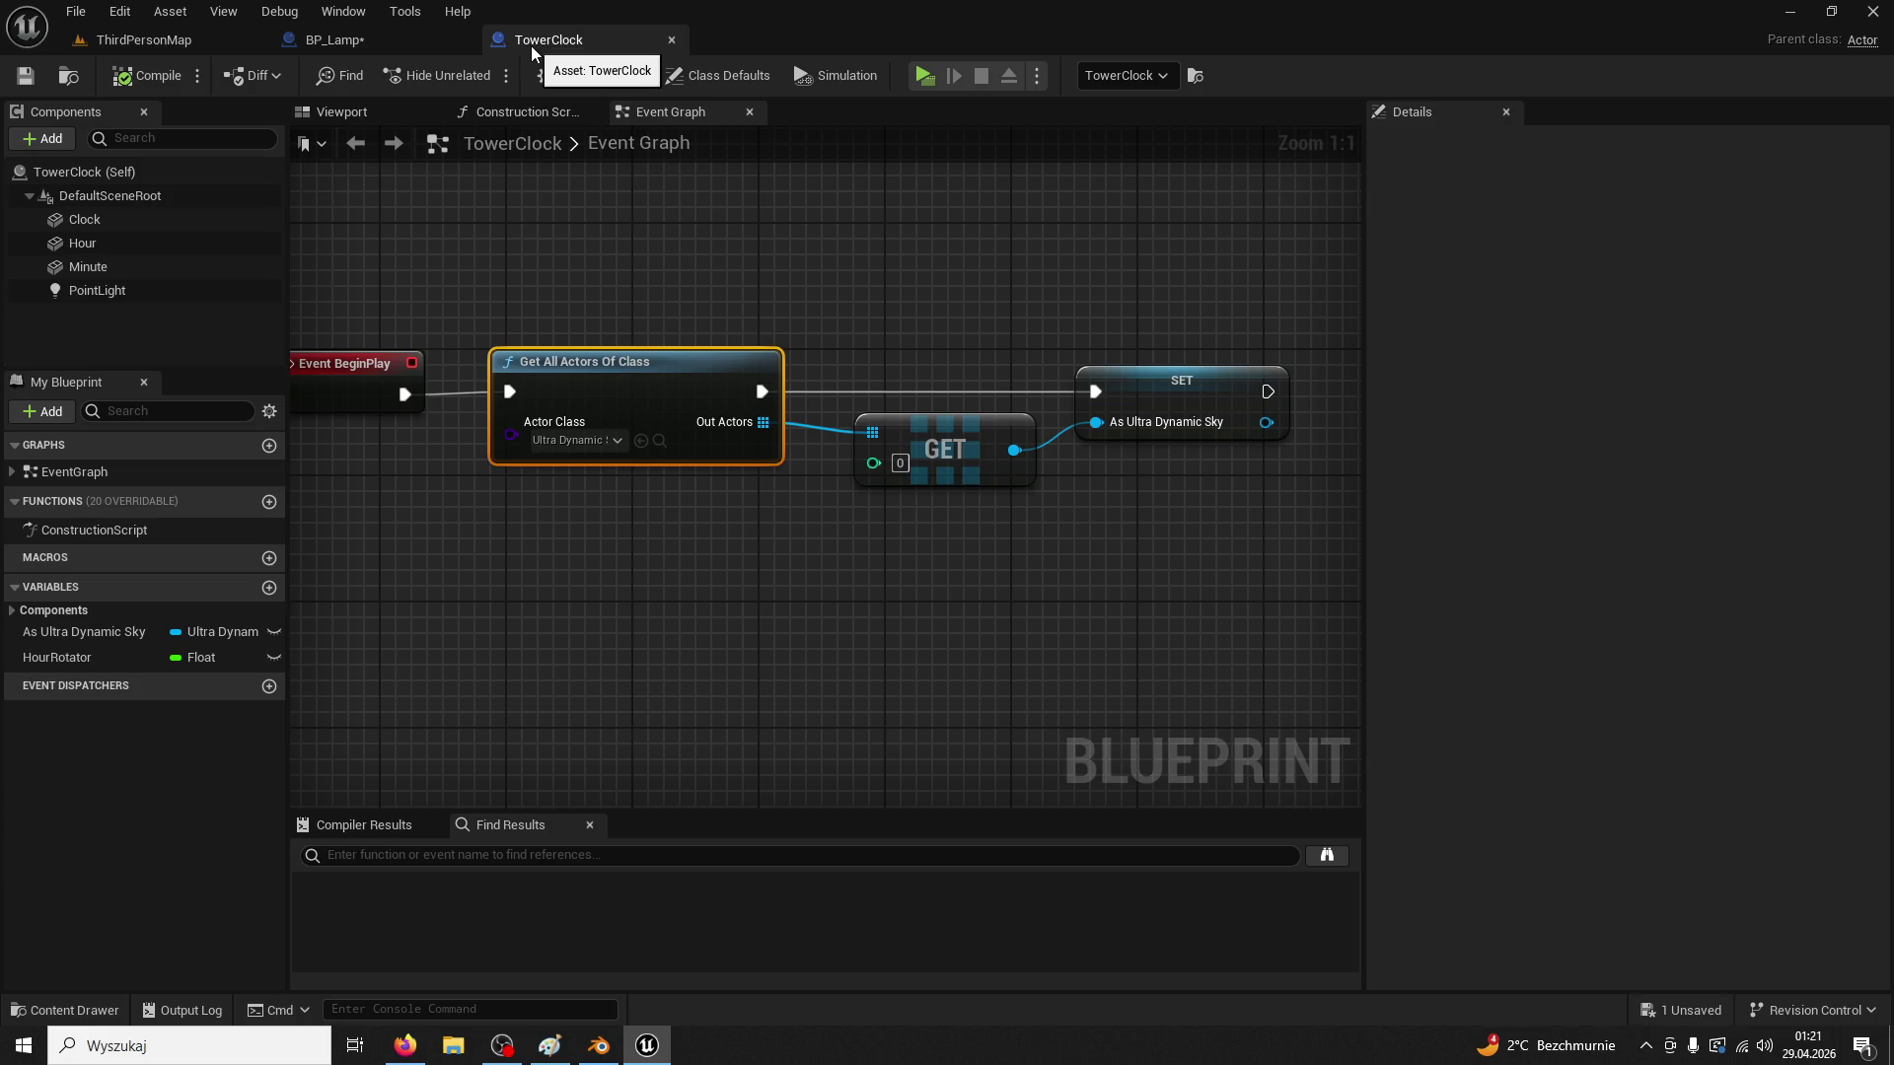
click(399, 51)
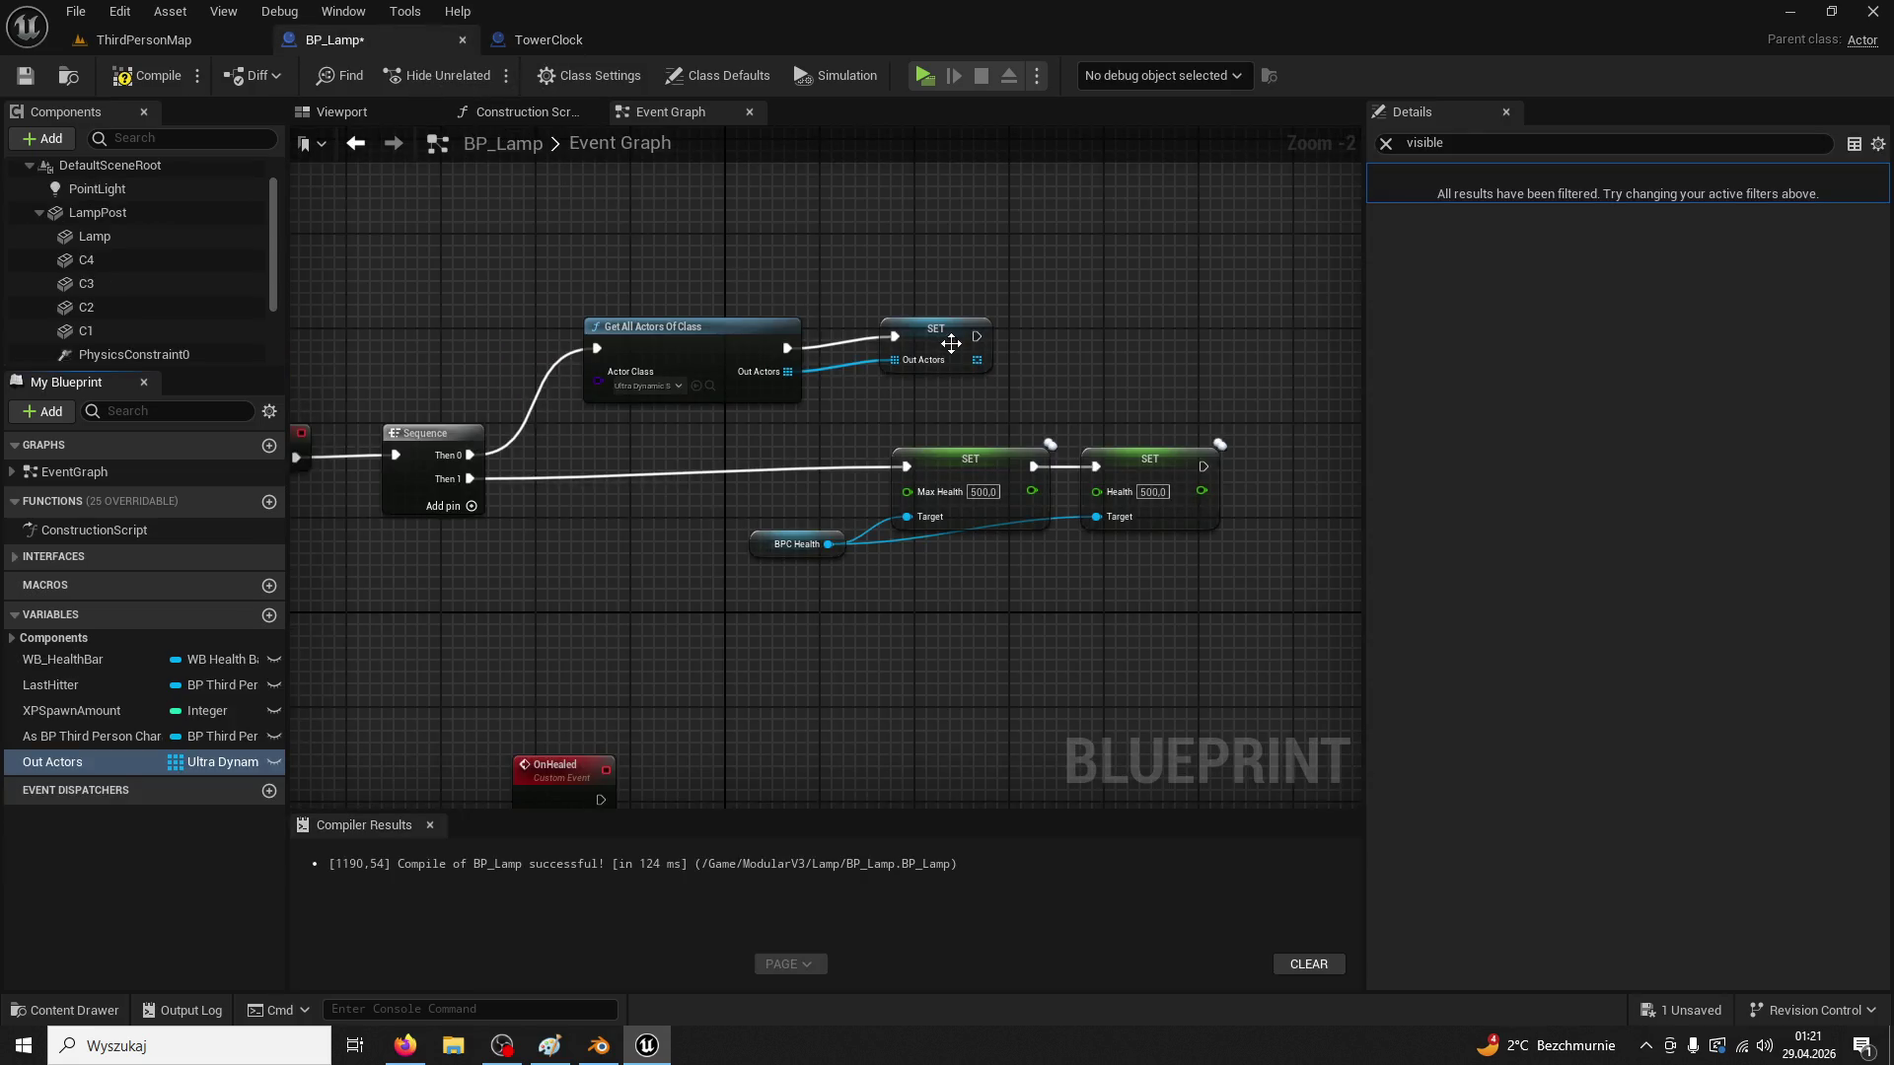
click(536, 49)
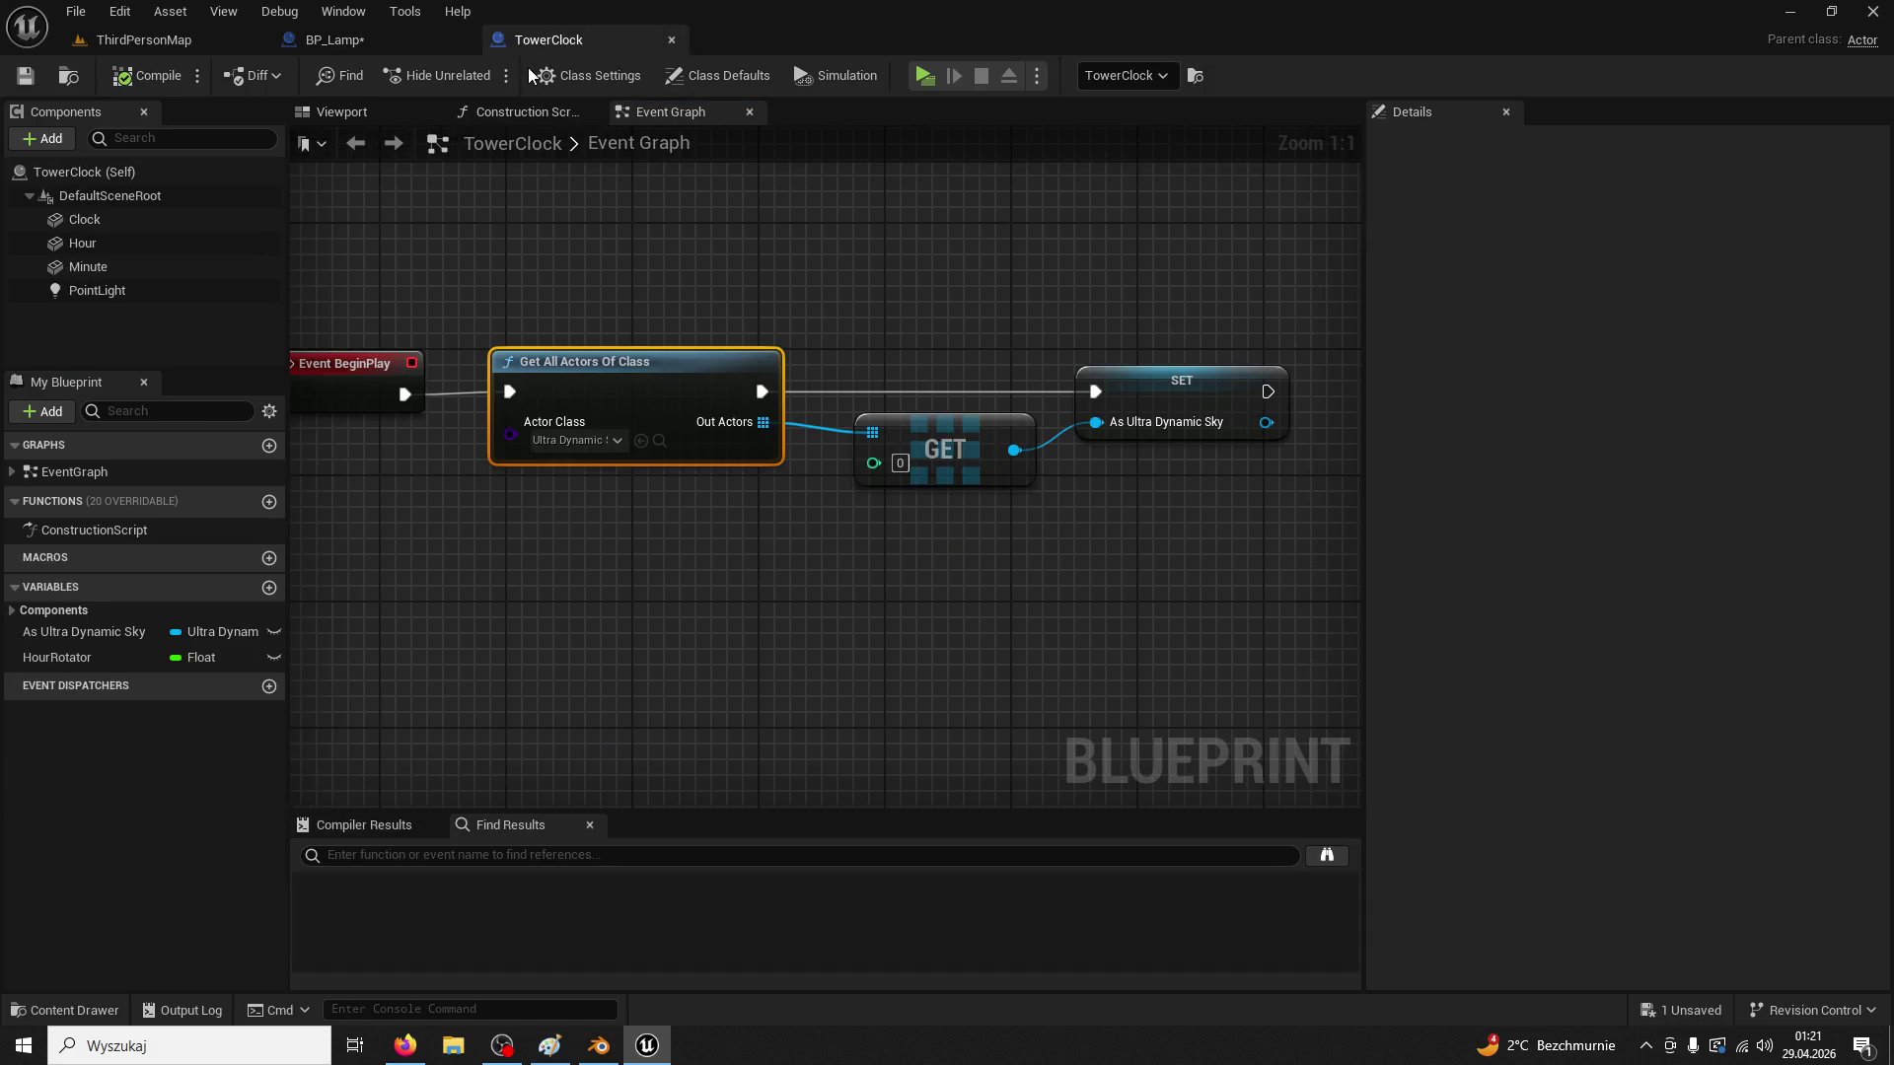
click(444, 41)
drag(786, 347, 896, 357)
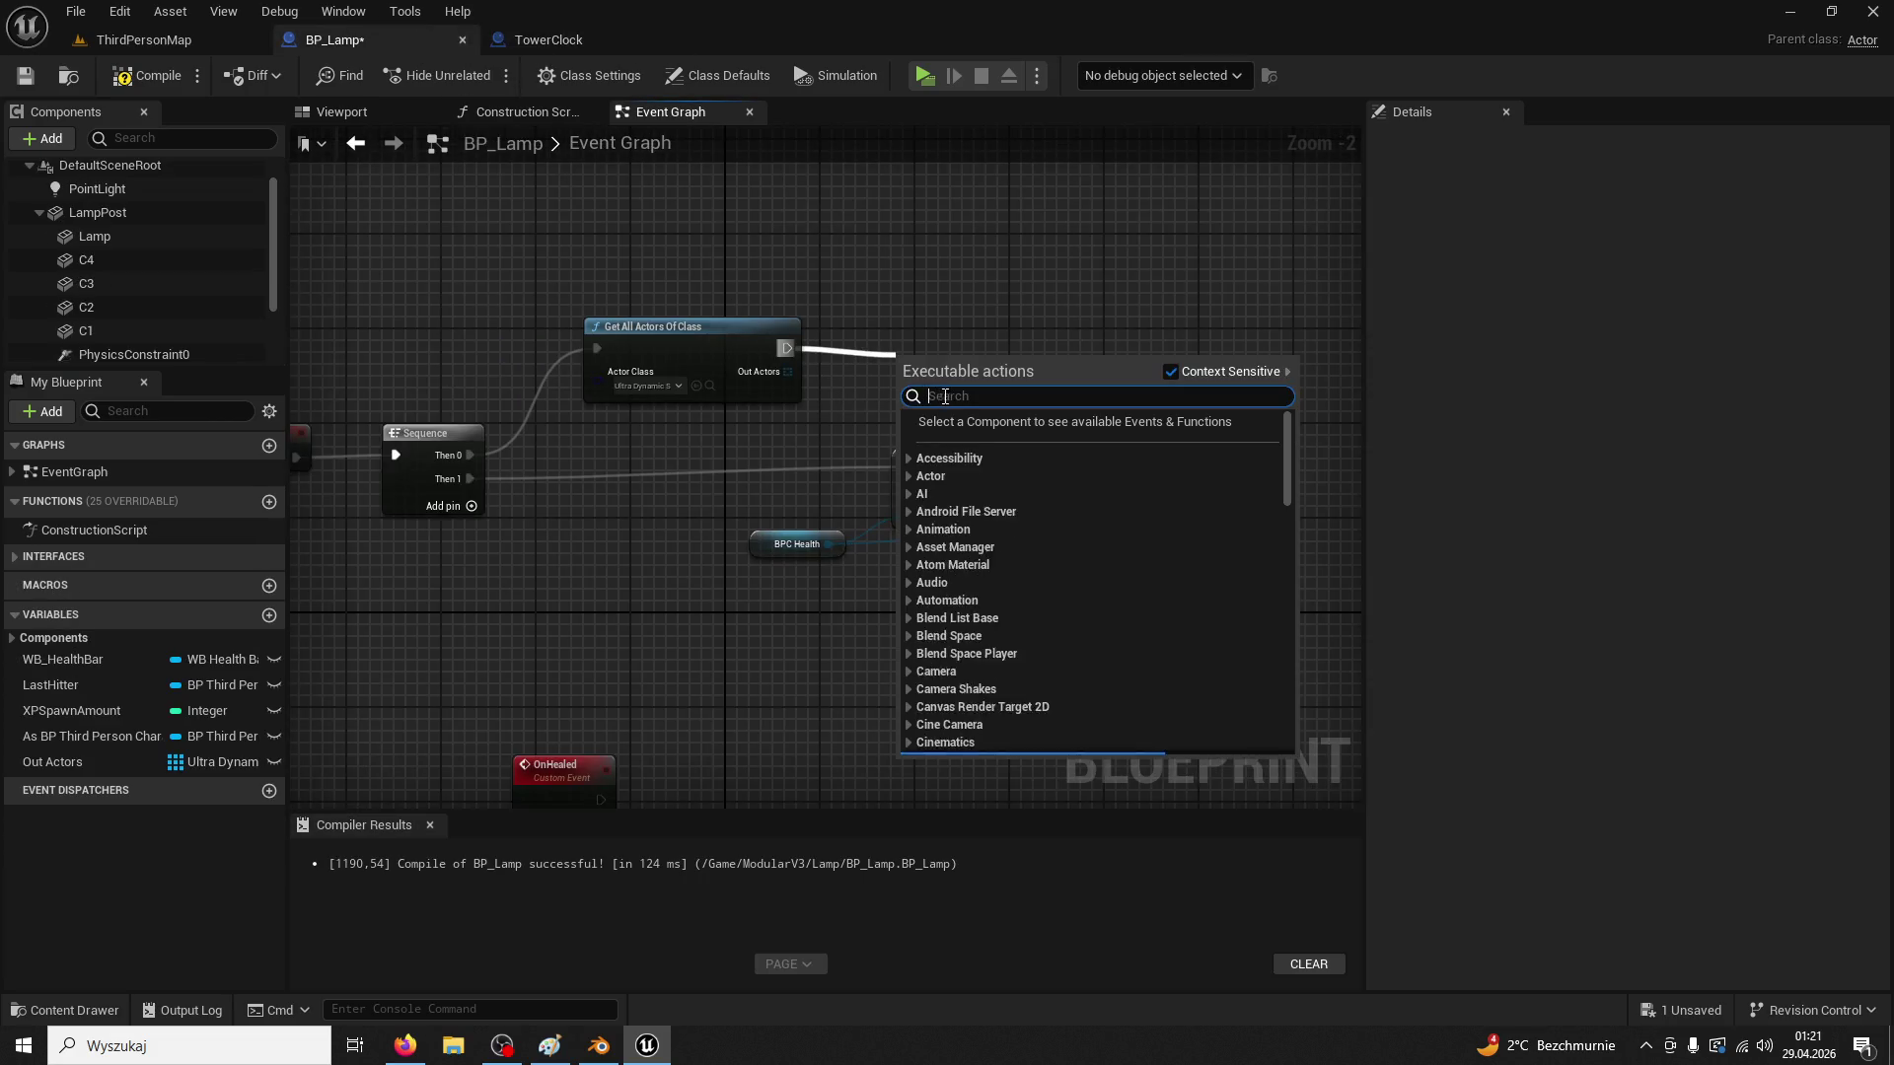
text(SET ULT)
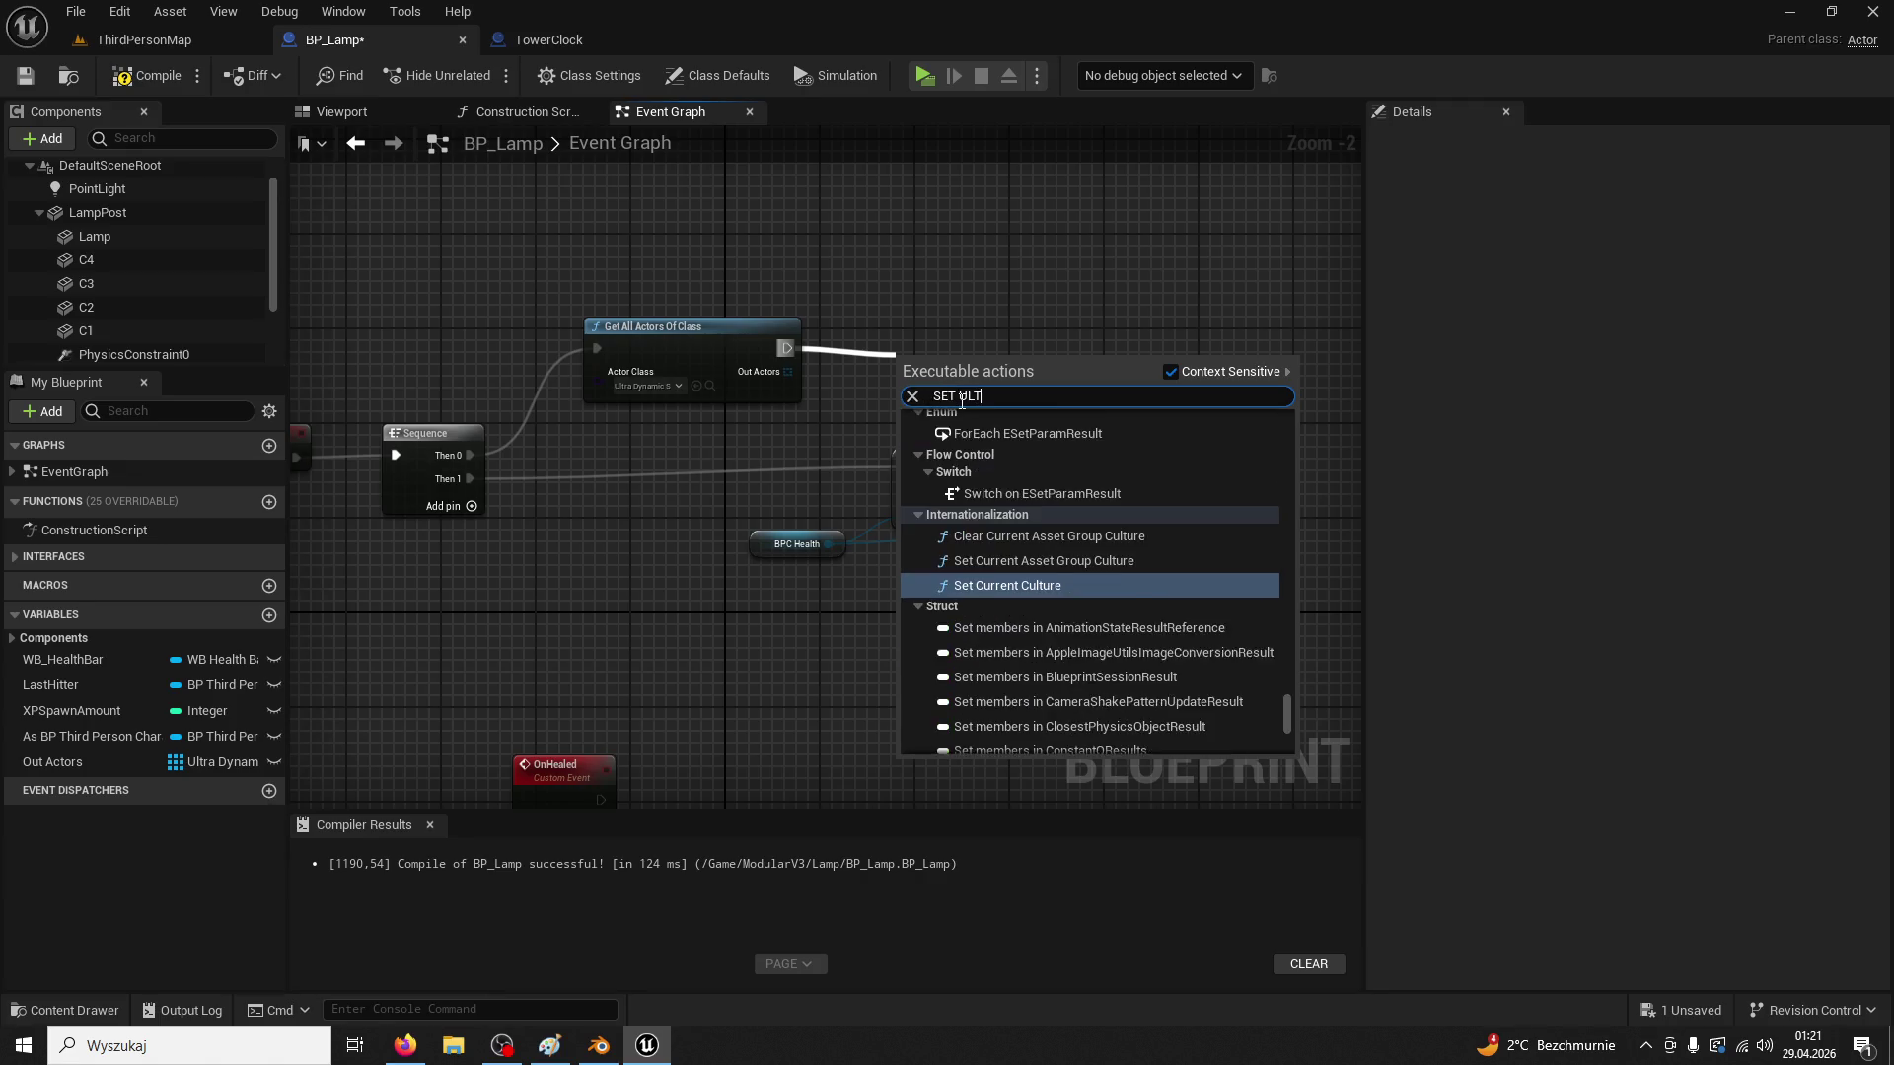
text(RA DYNAMIC SKY)
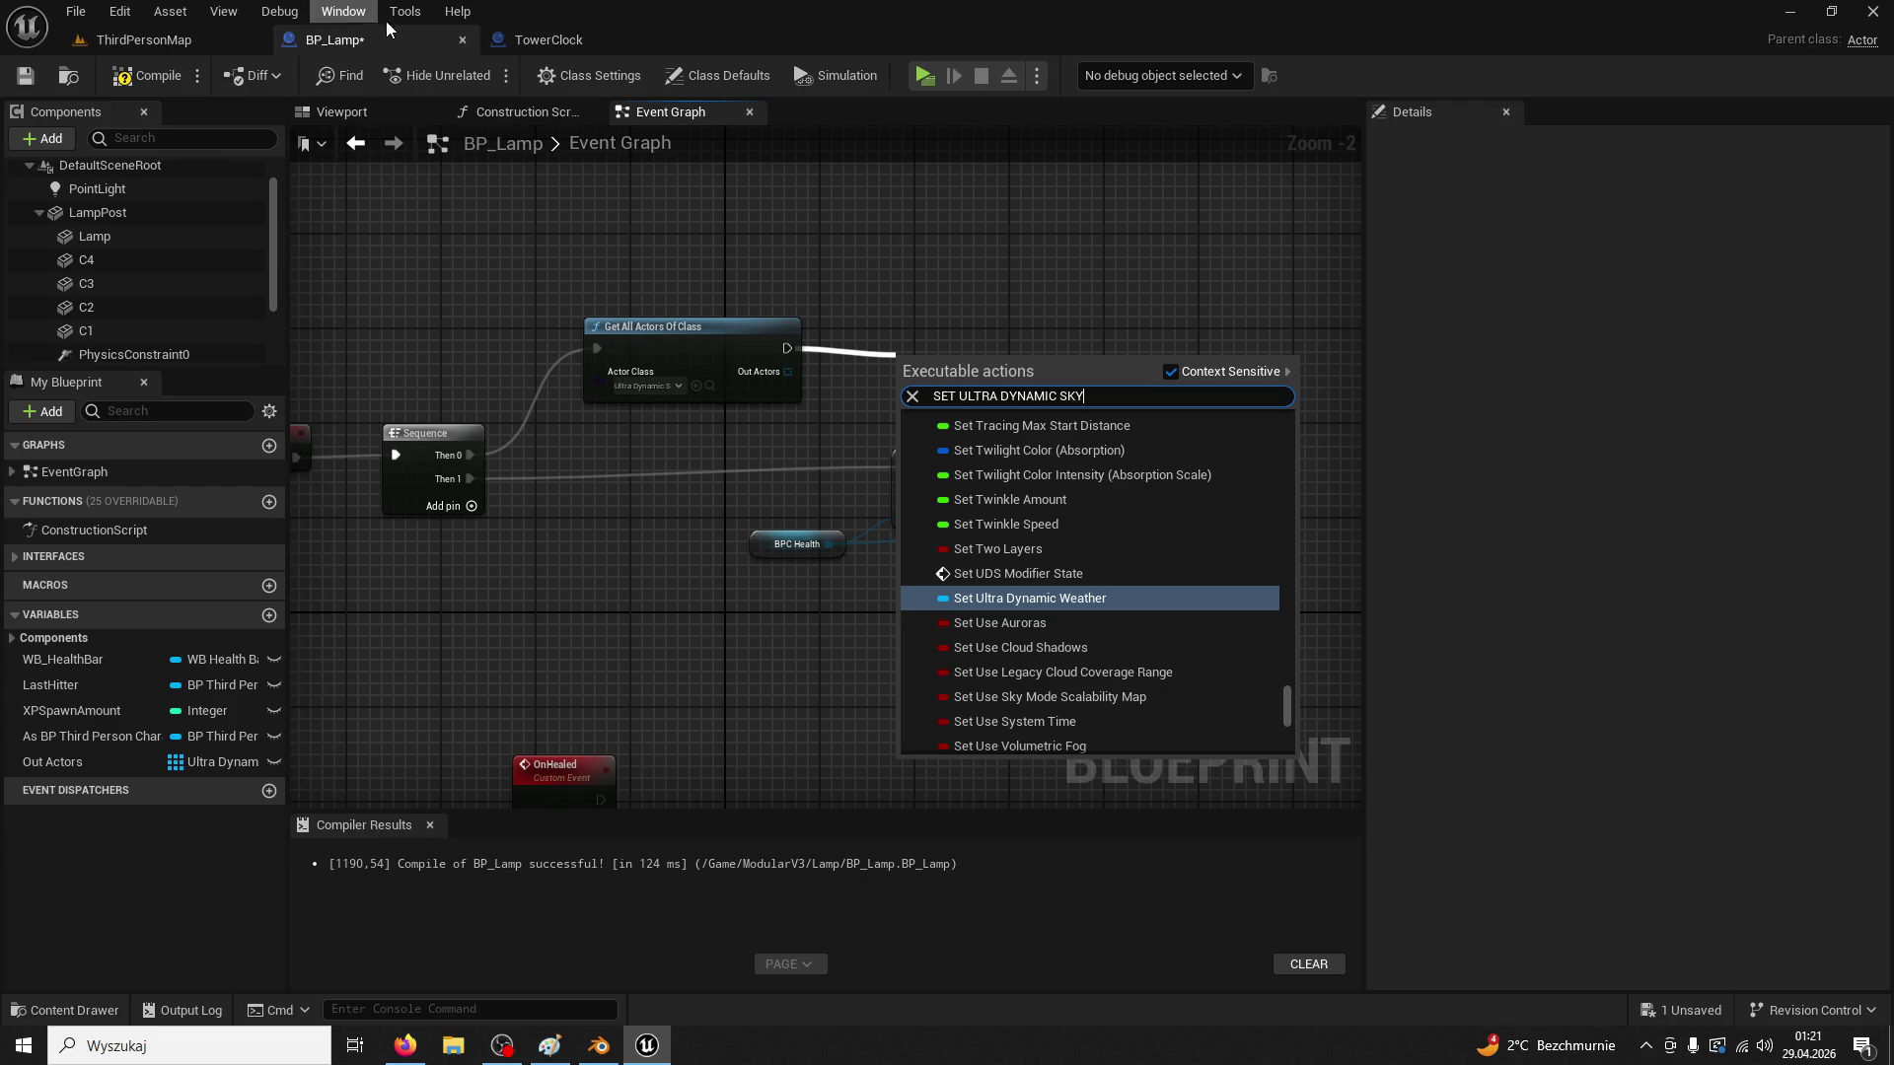
key(Return)
Inspect TowerClock's SET As Ultra Dynamic Sky node and variable settings against BP_Lamp's variables
click(521, 39)
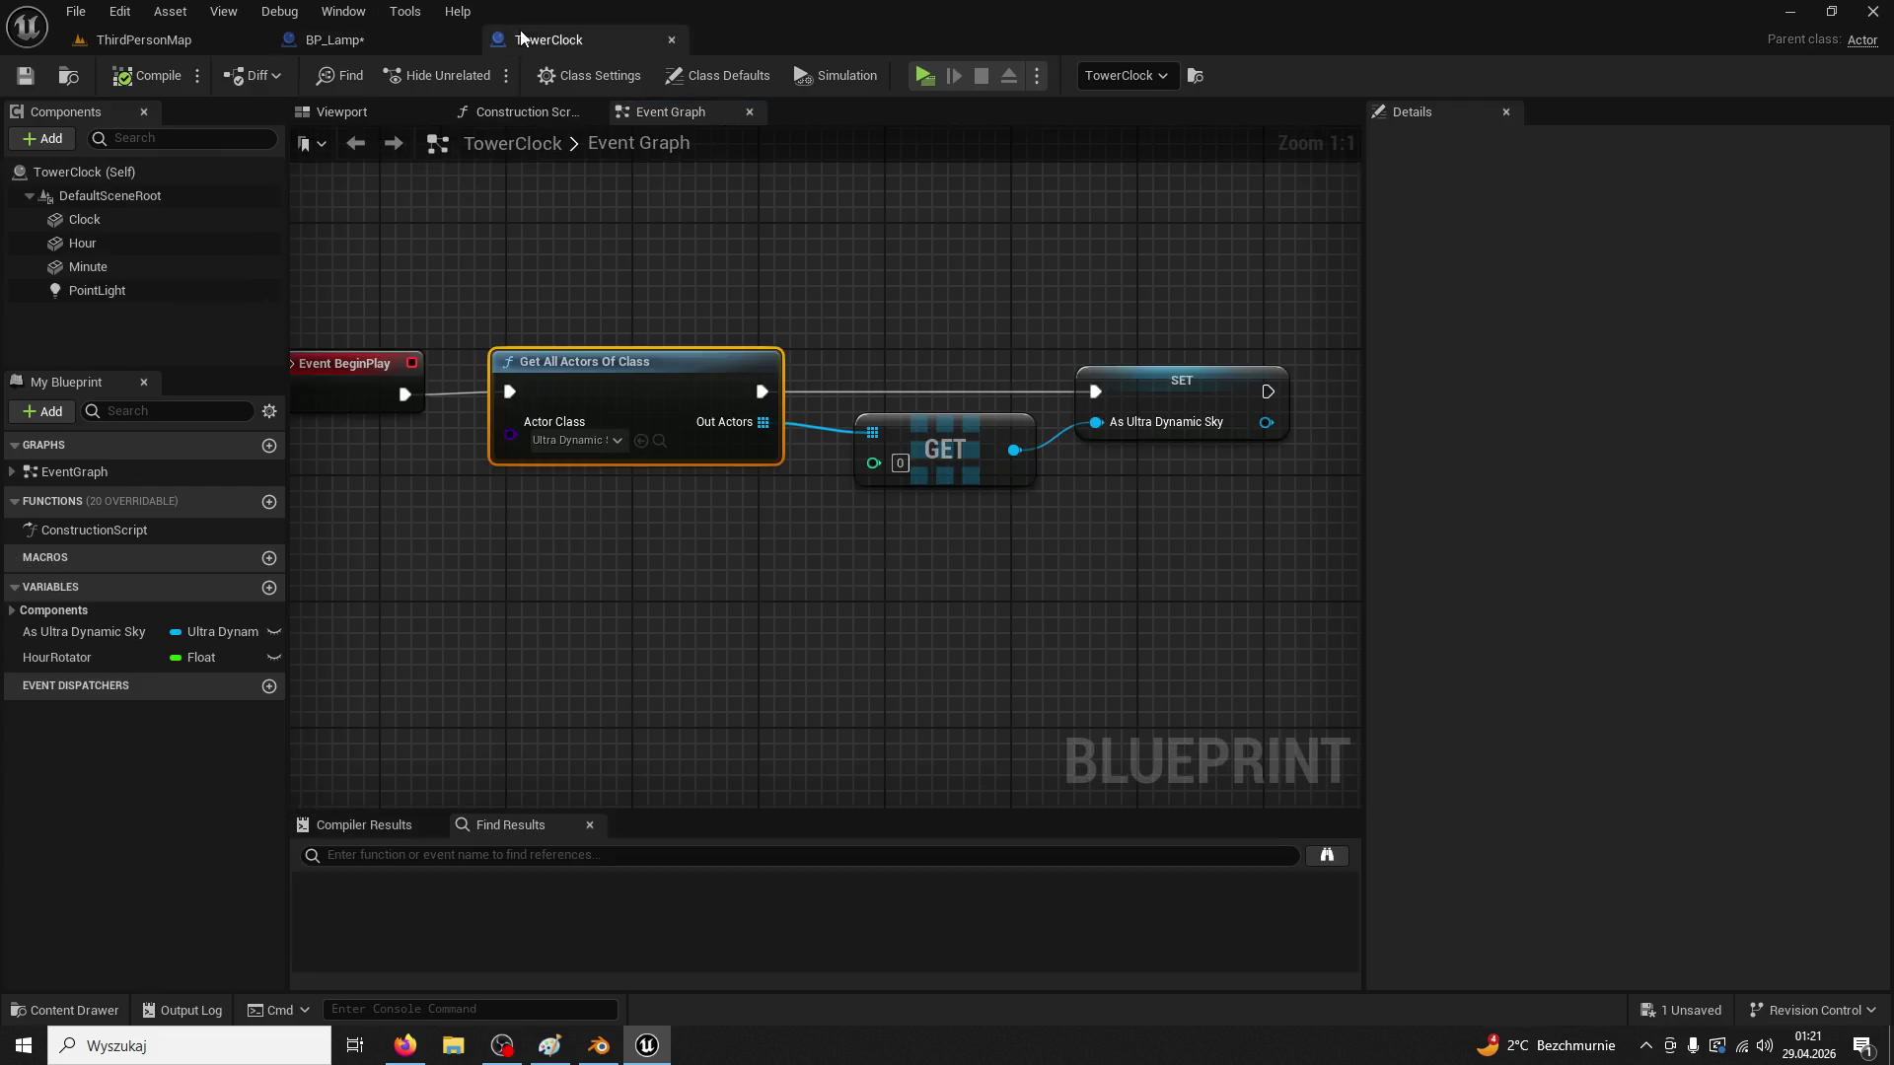
click(1157, 385)
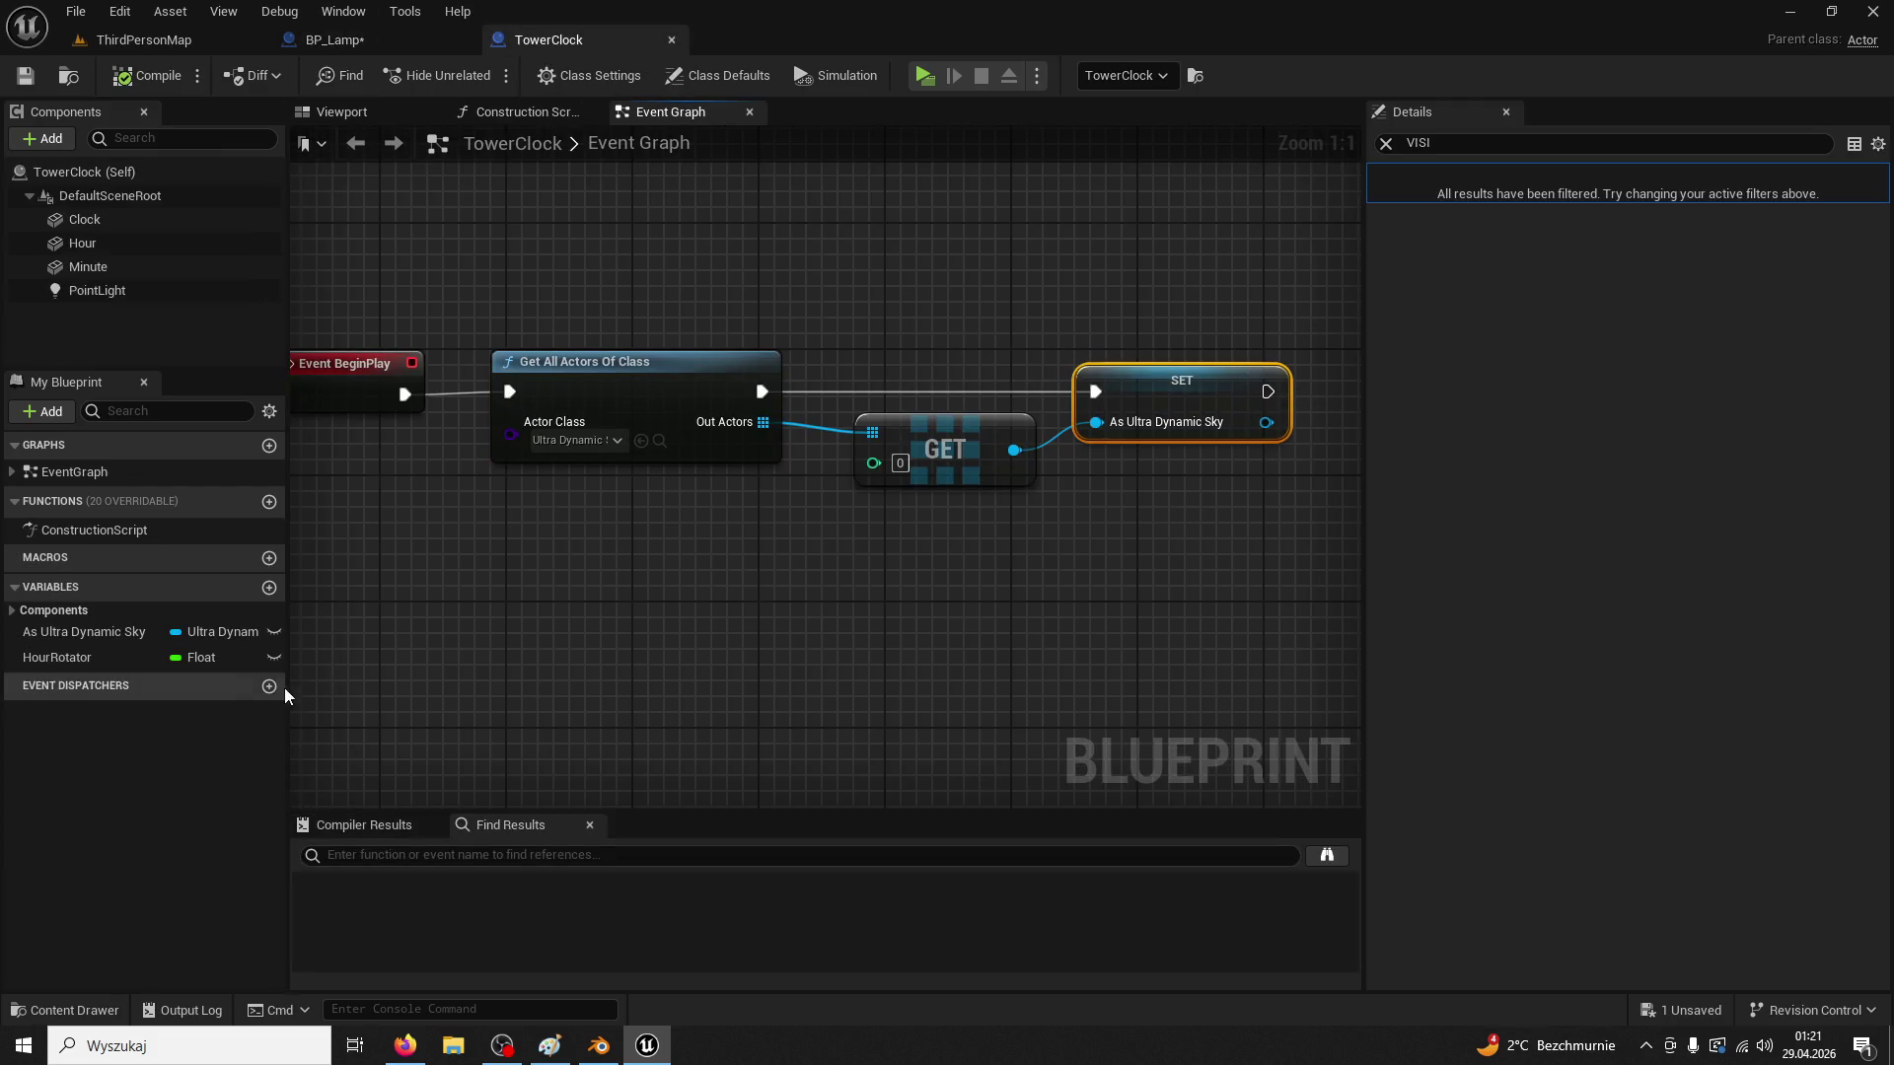
click(81, 631)
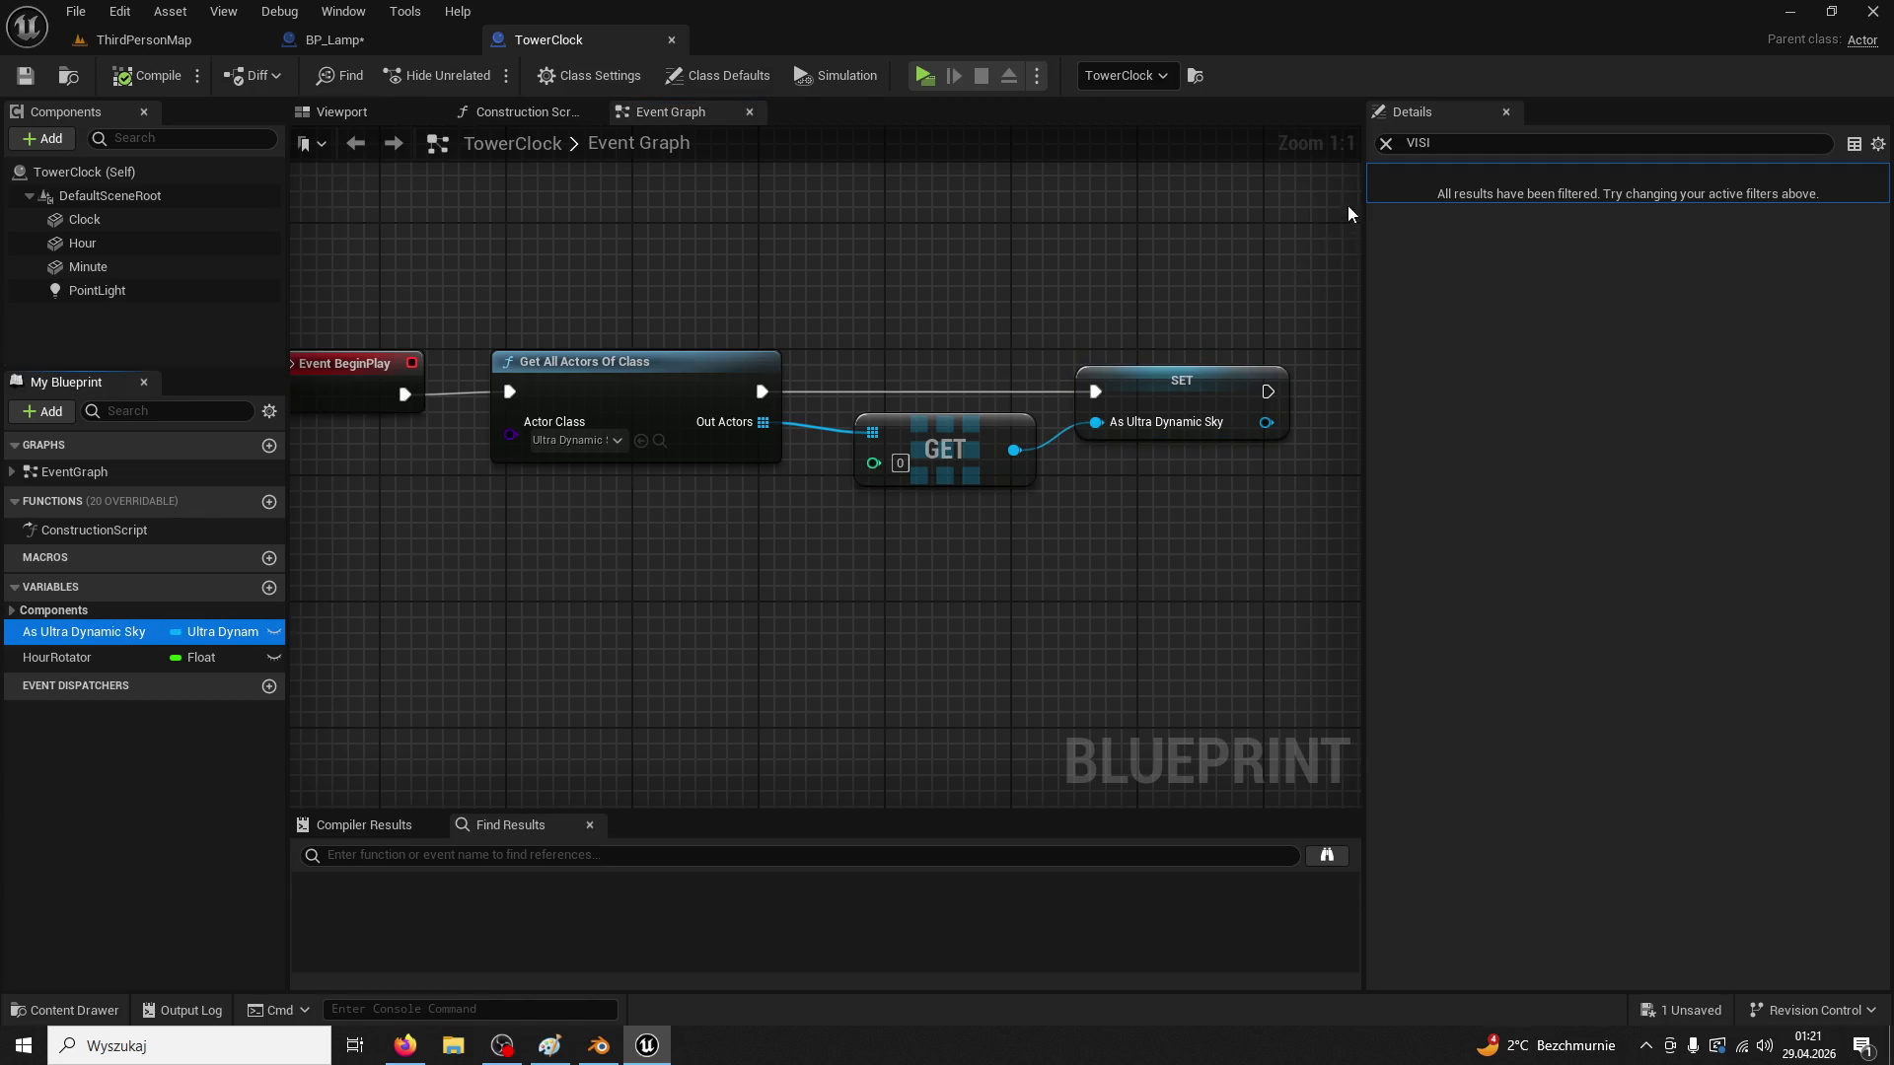
click(1386, 143)
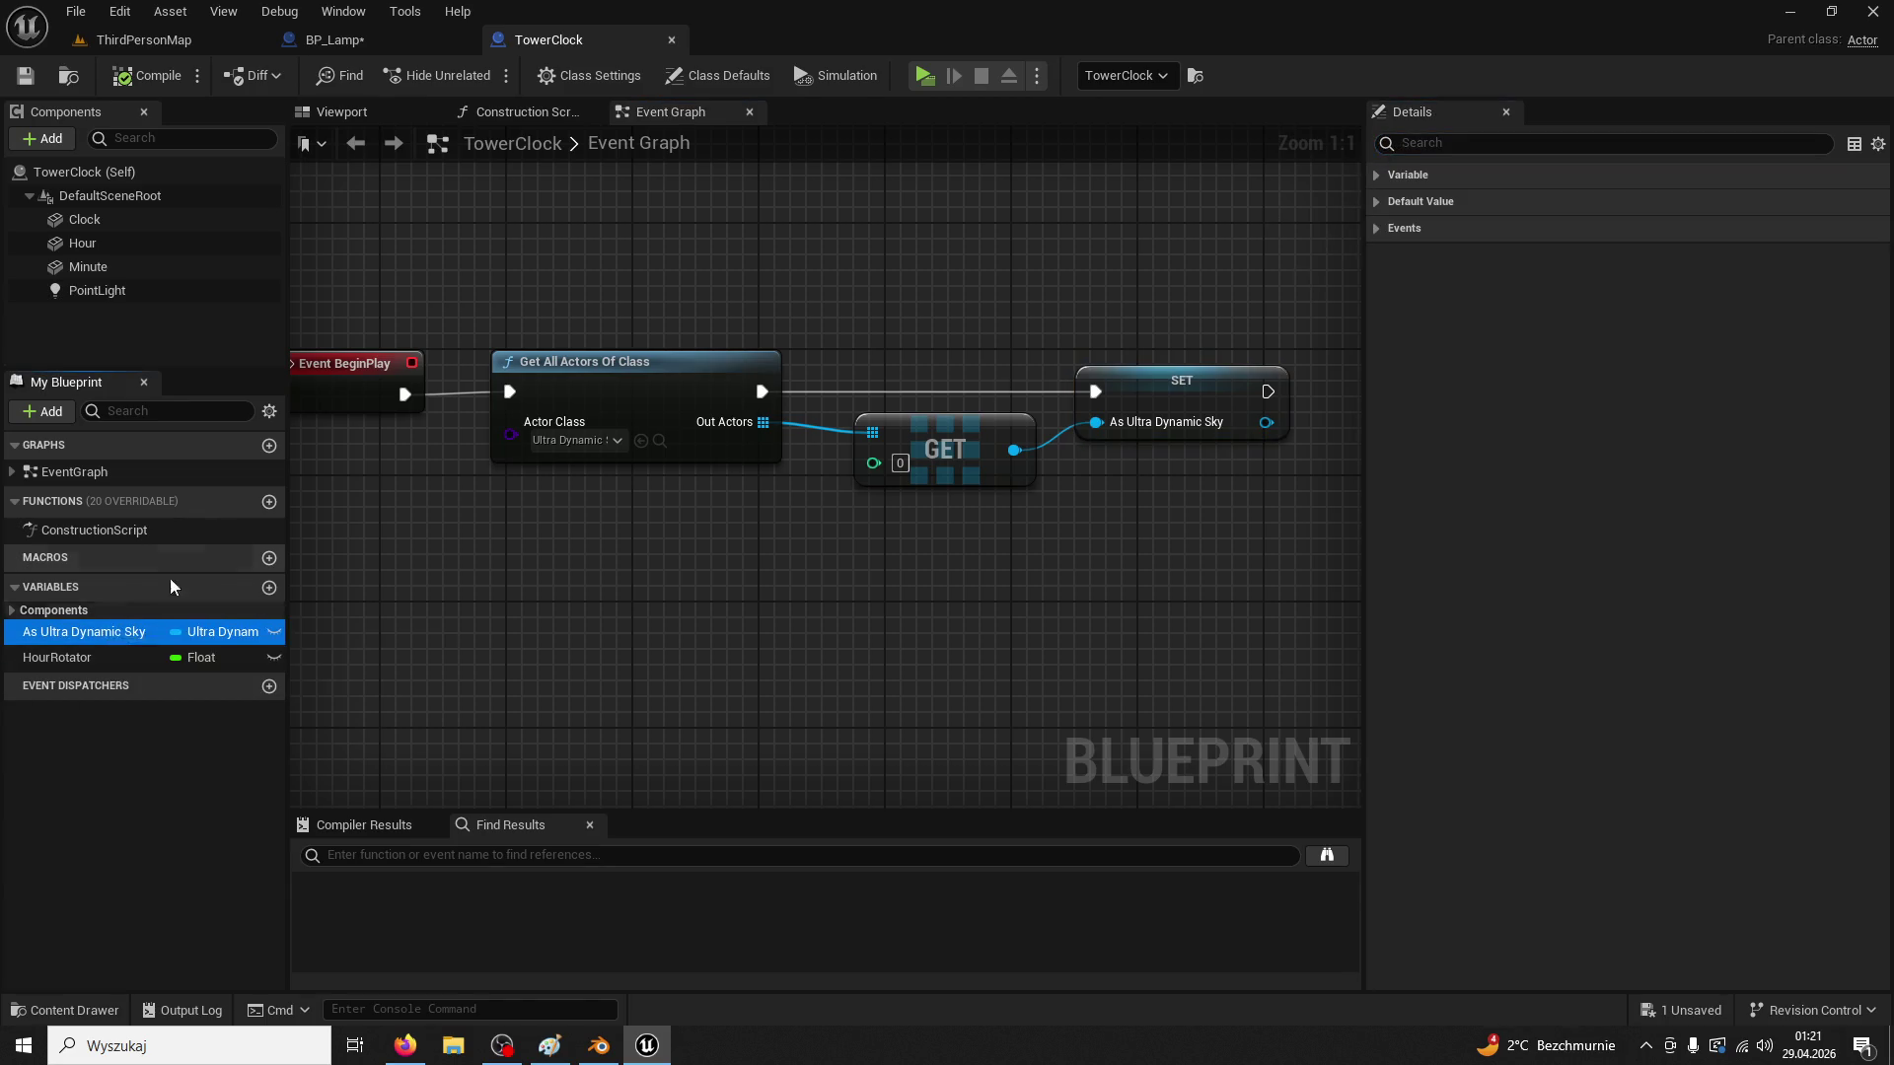
click(416, 44)
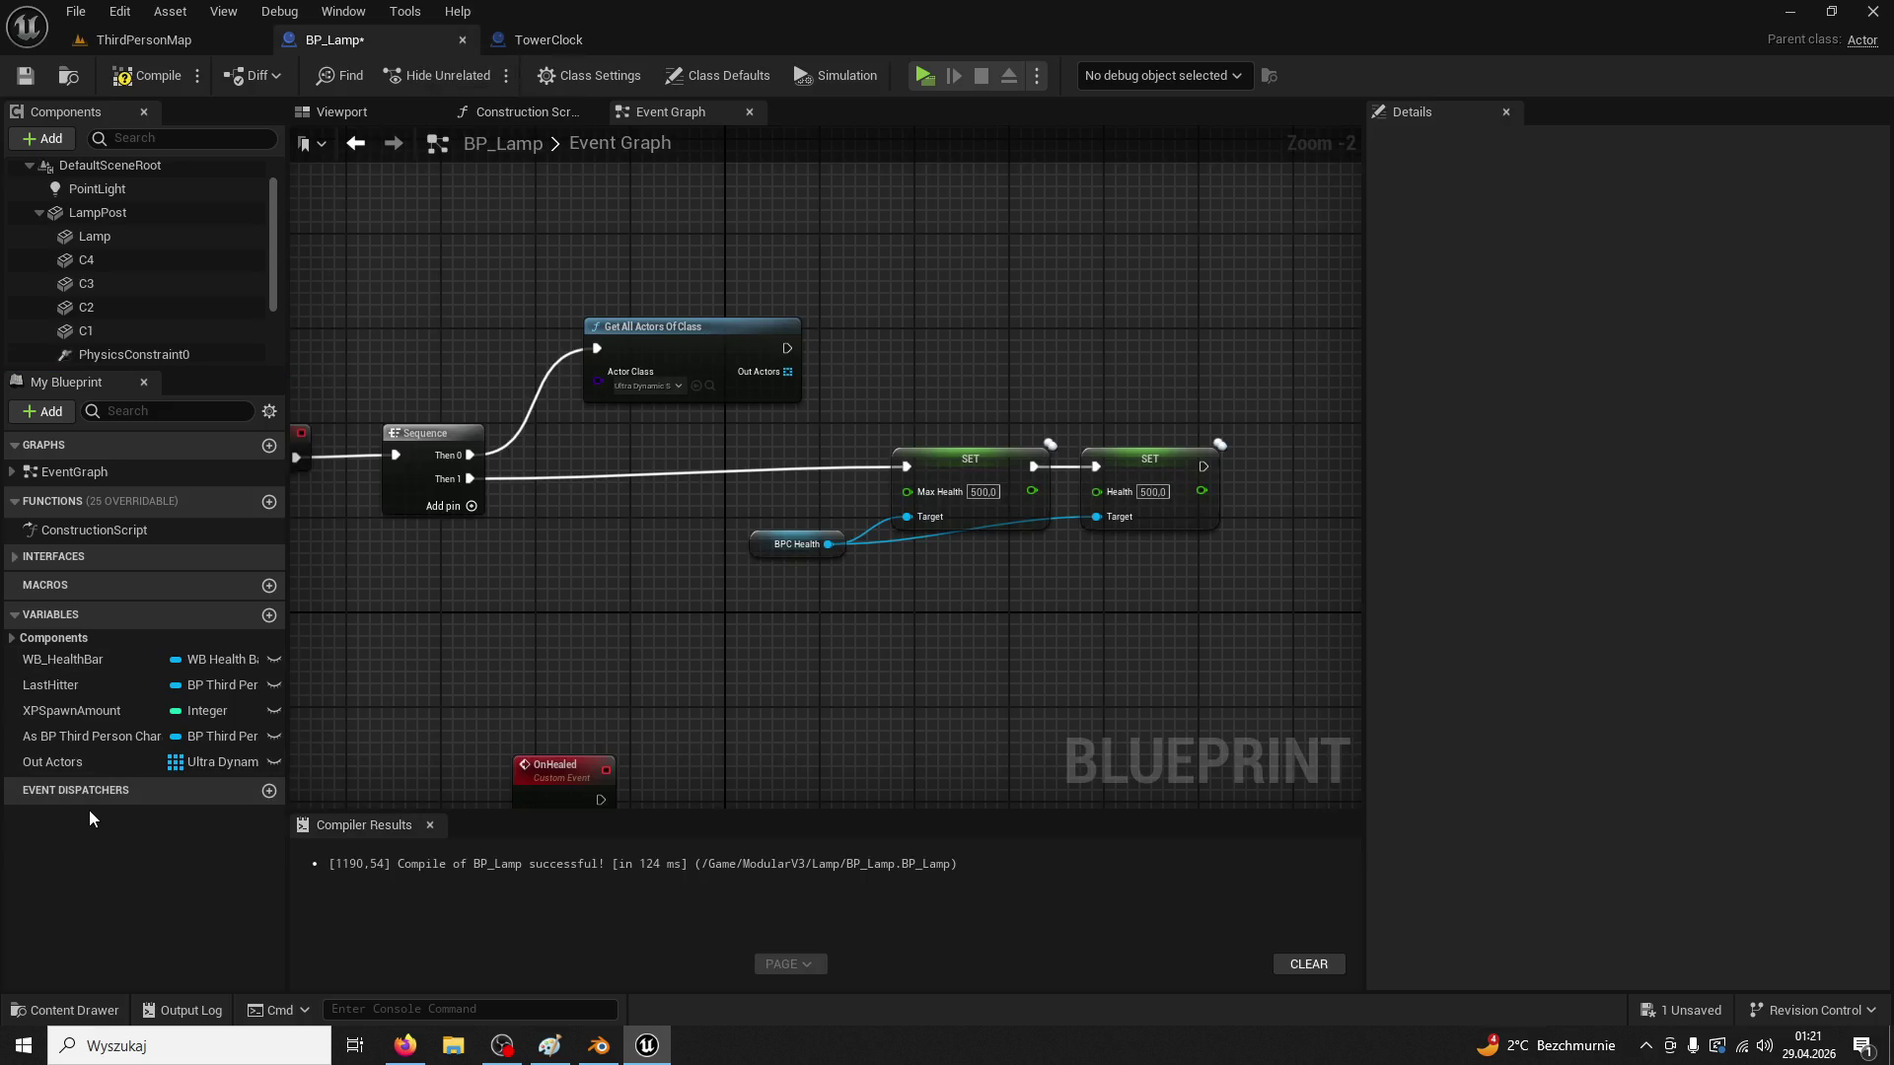
click(106, 689)
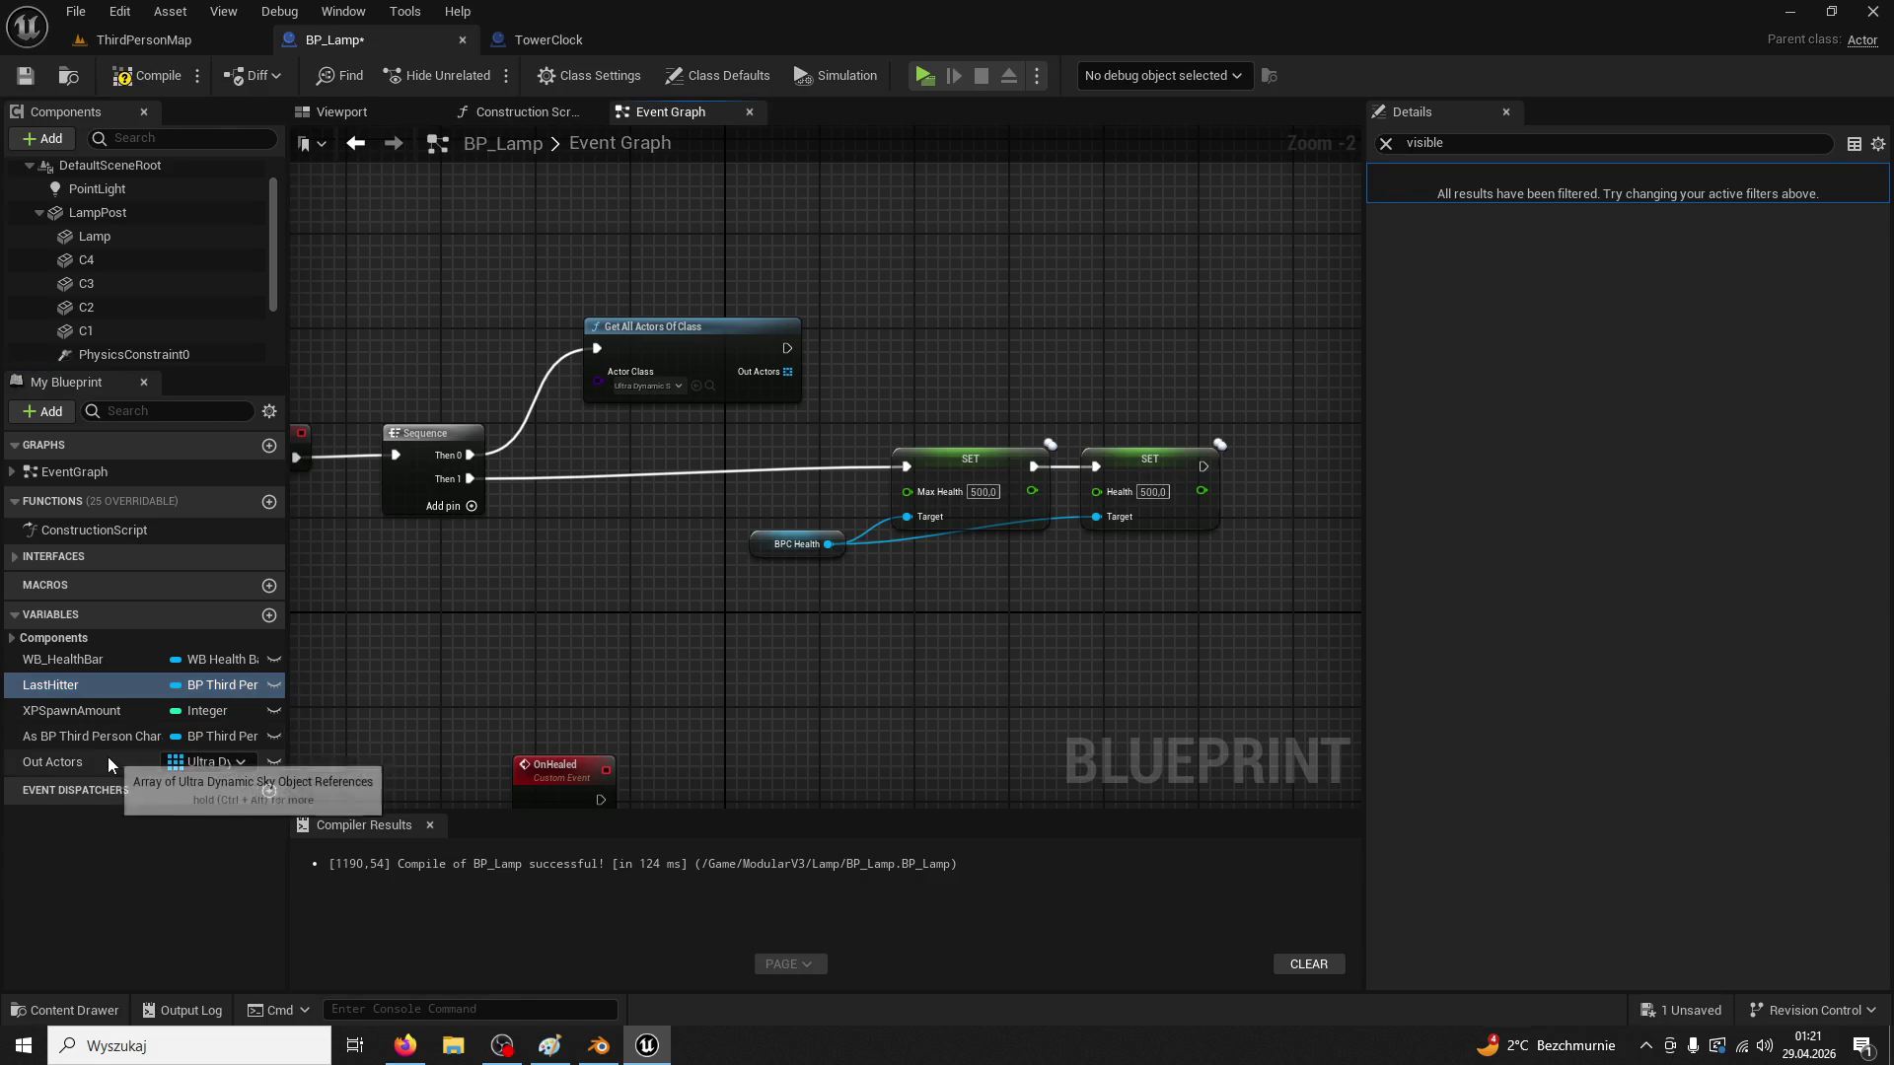
click(564, 44)
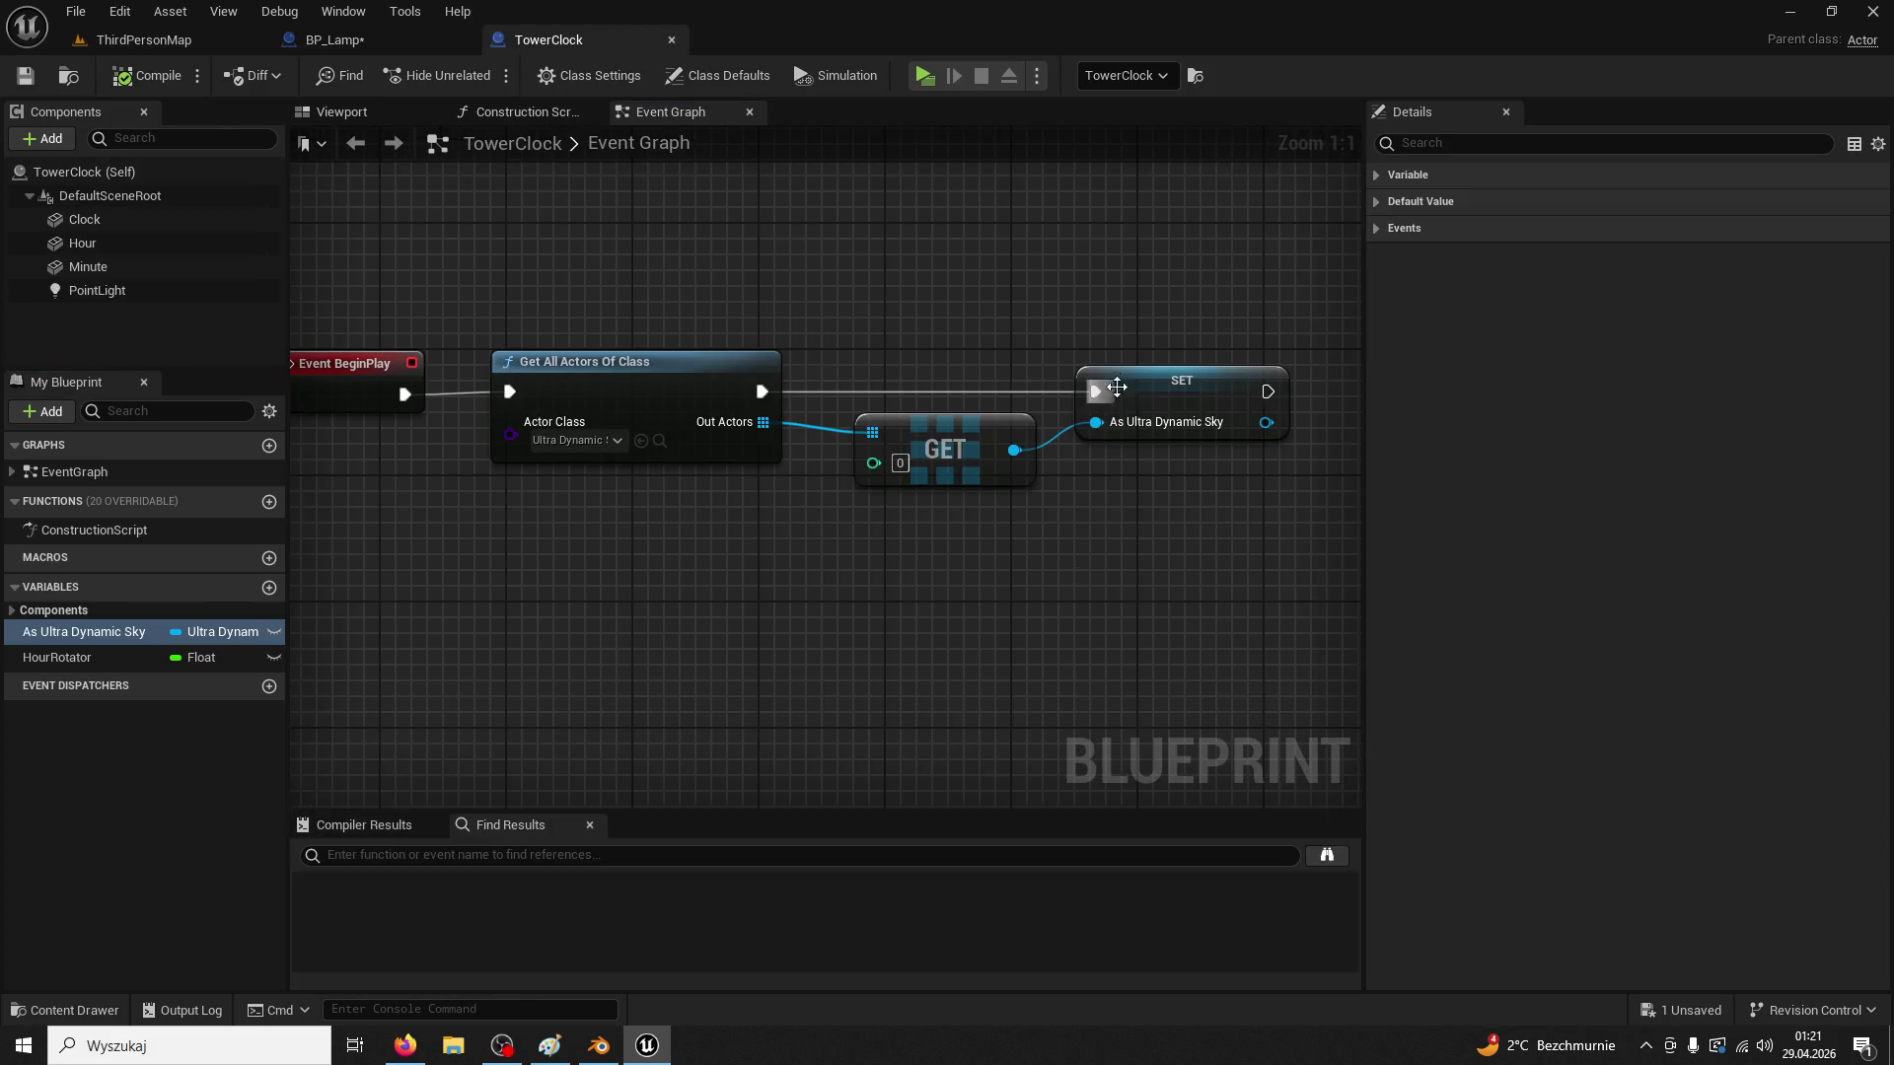
Paste the SET As Ultra Dynamic Sky node into BP_Lamp, promote its input to a variable, and delete the extra getter
click(336, 40)
key(ctrl+v)
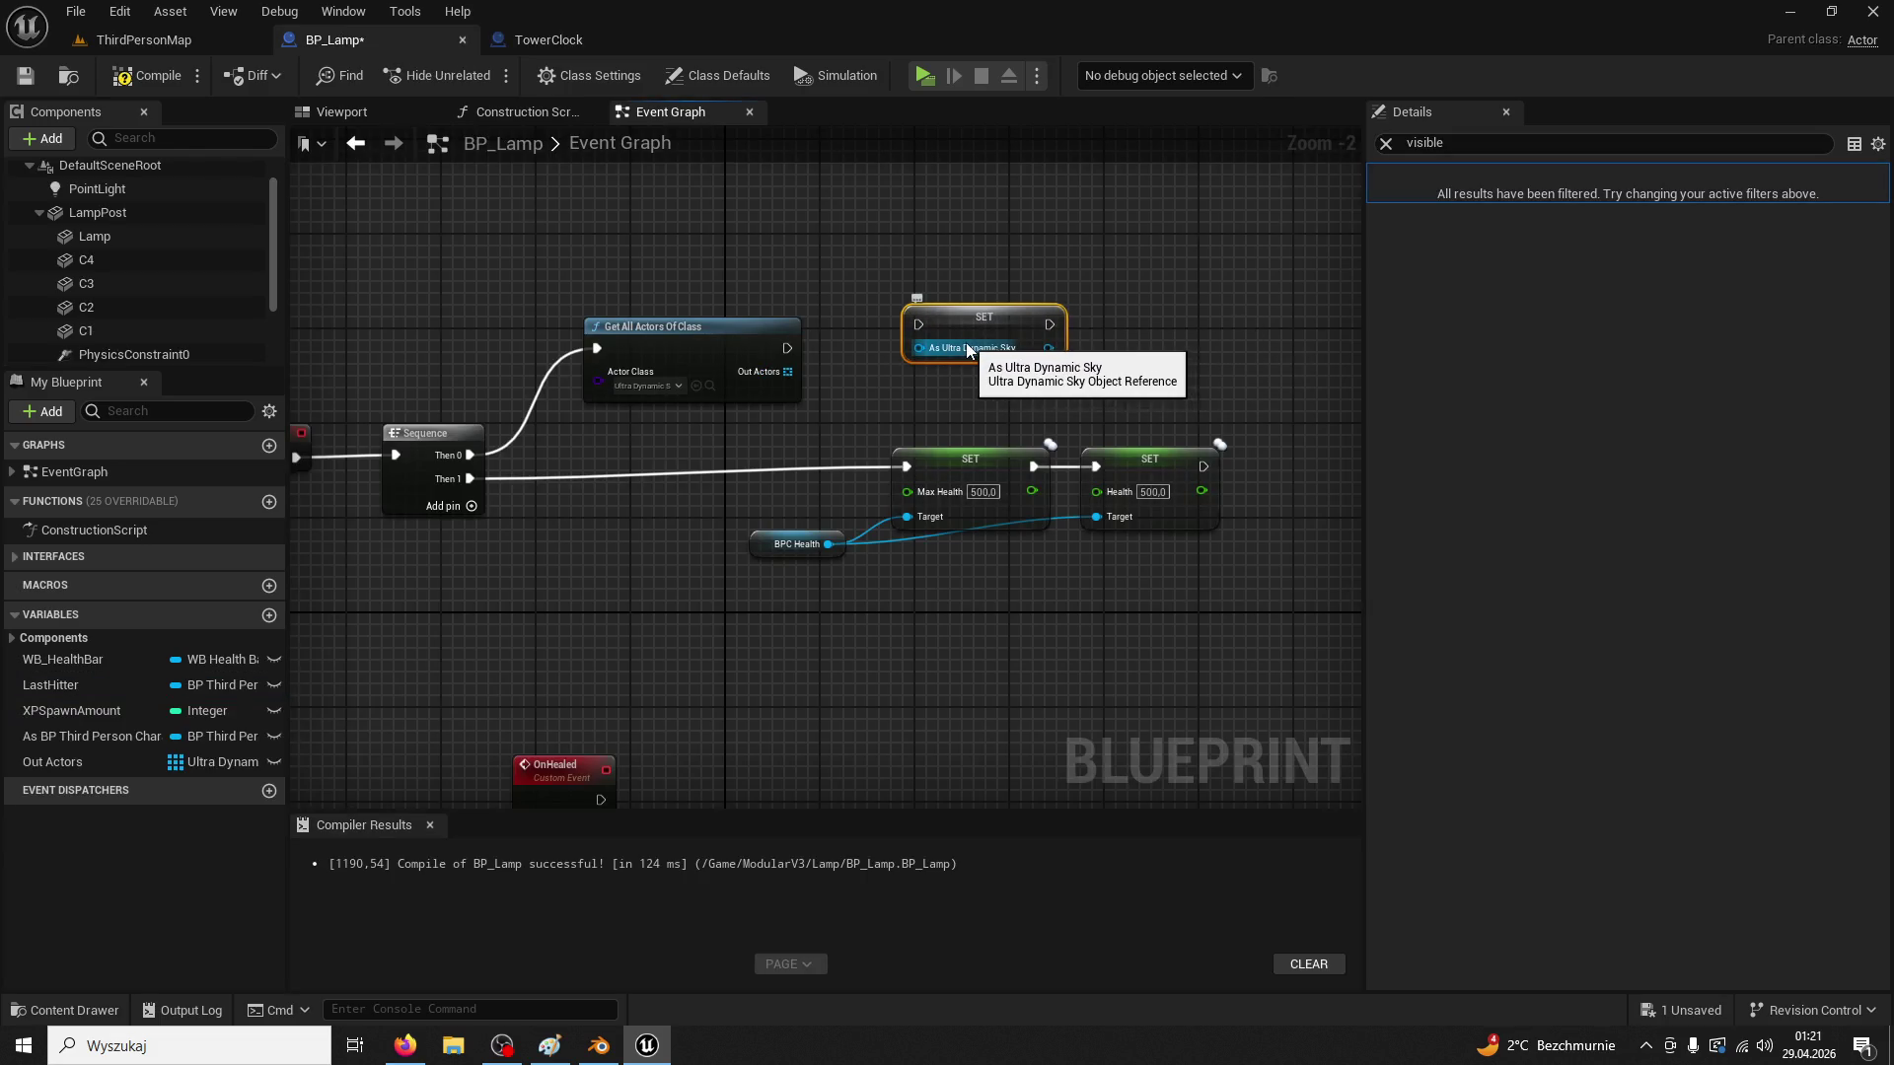
right_click(923, 347)
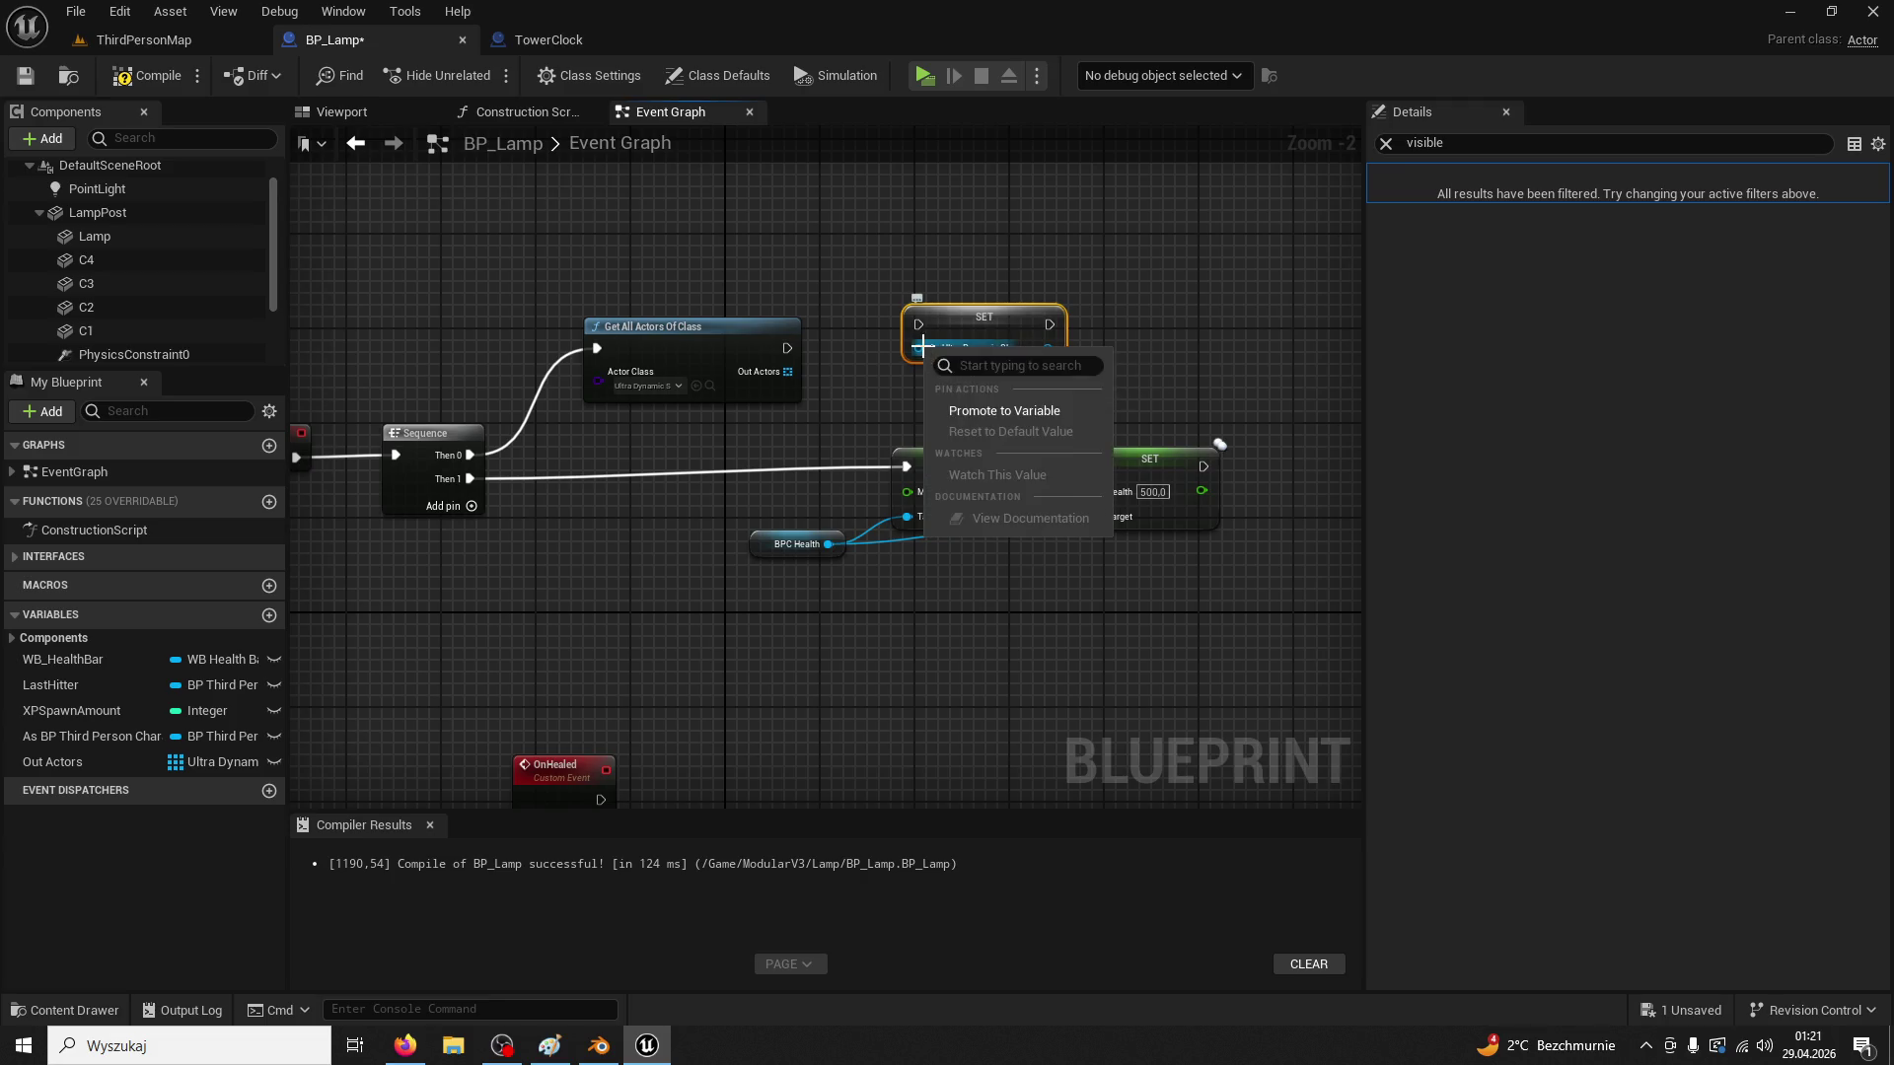
click(970, 412)
drag(954, 343, 1014, 296)
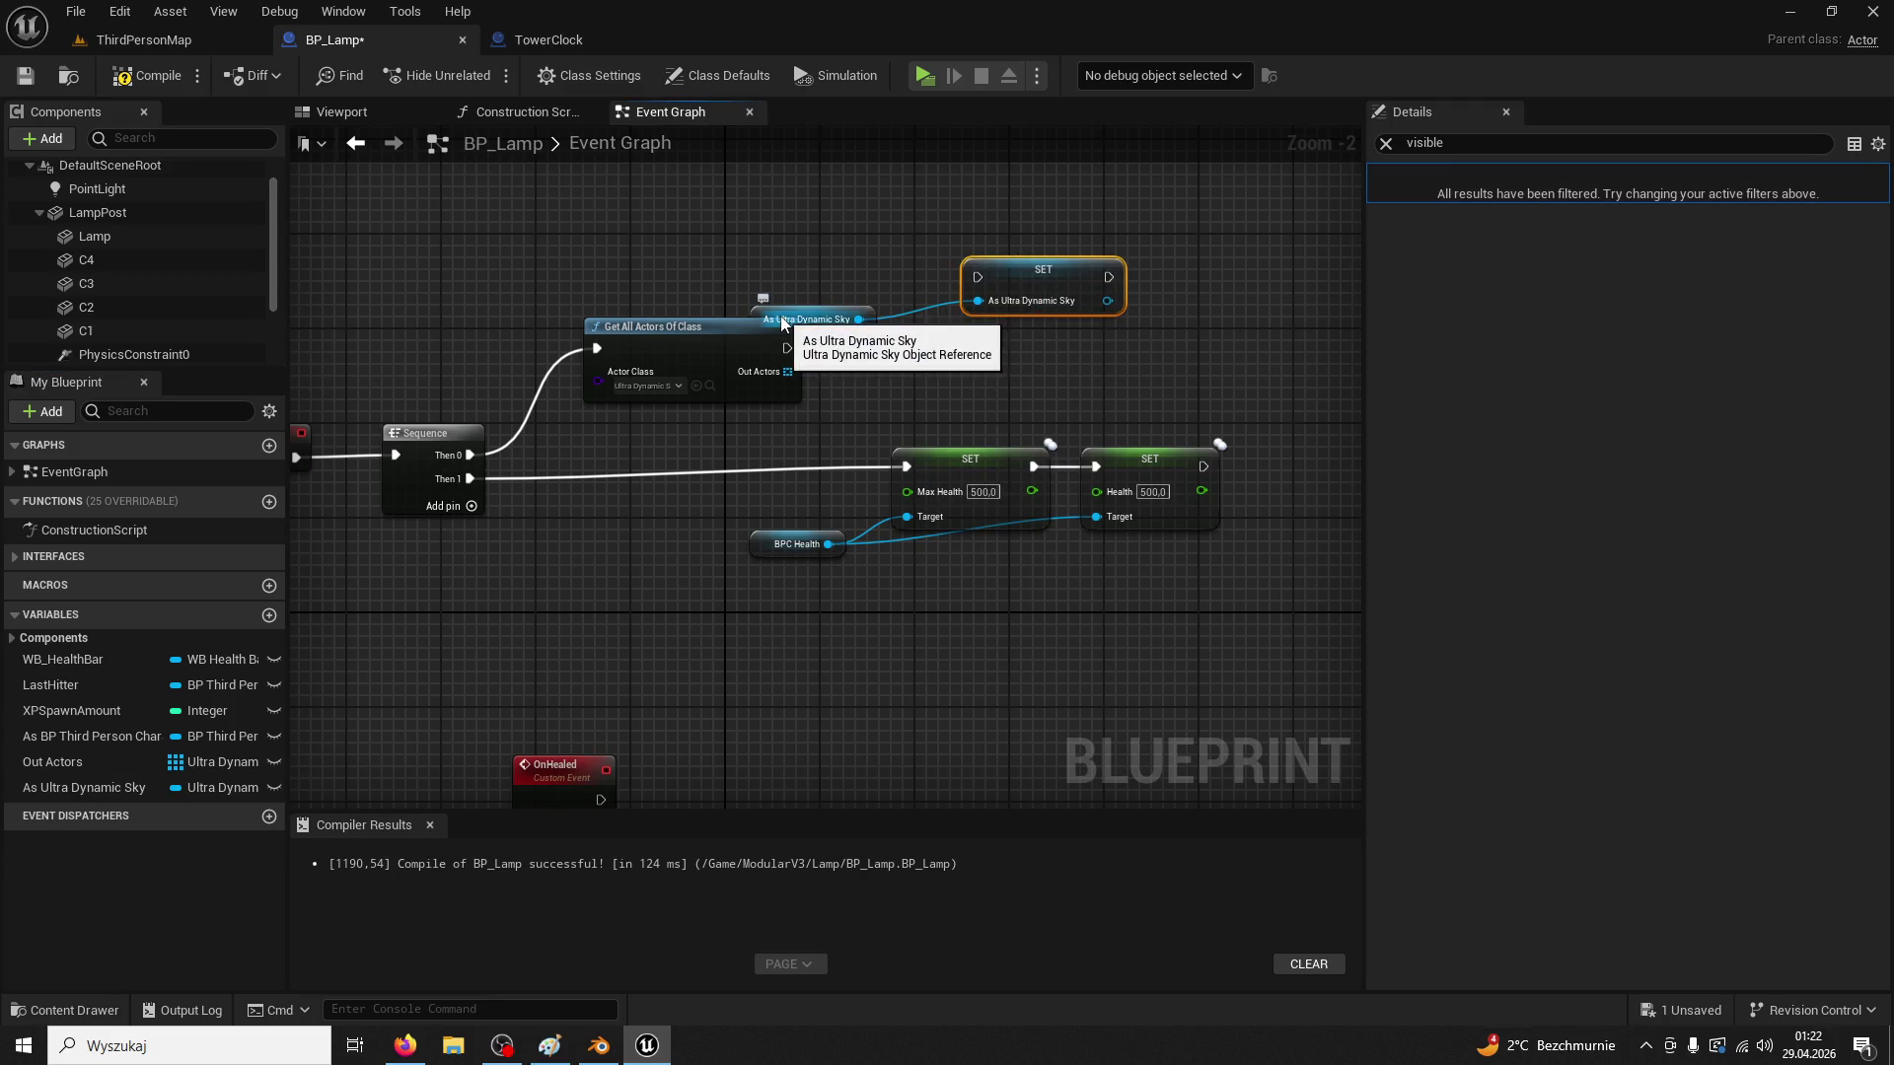
mouse_move(782, 321)
mouse_down()
mouse_move(919, 333)
mouse_move(919, 382)
mouse_move(908, 369)
mouse_up()
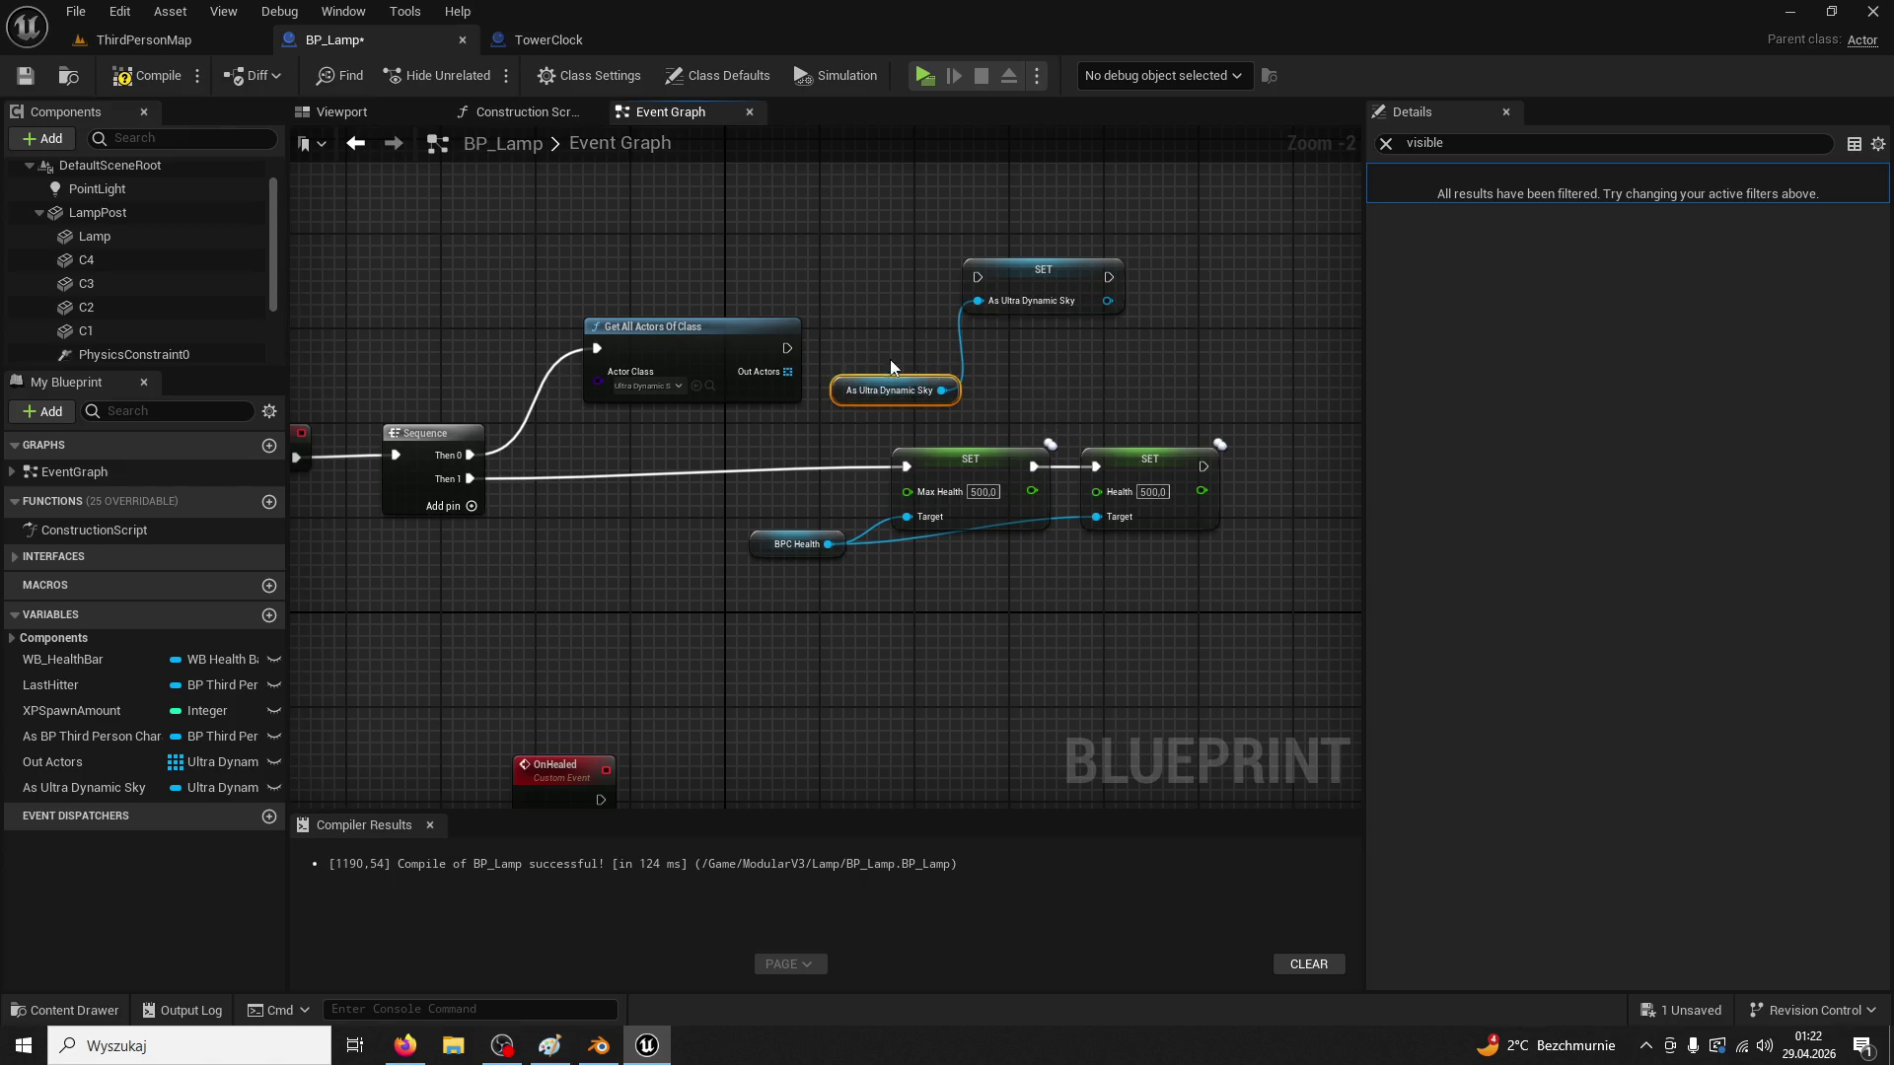
key(Delete)
Feed Out Actors GET index 0 into the SET, run it after Get All Actors, and compile
mouse_move(780, 383)
mouse_down()
mouse_move(979, 304)
mouse_move(885, 374)
mouse_up()
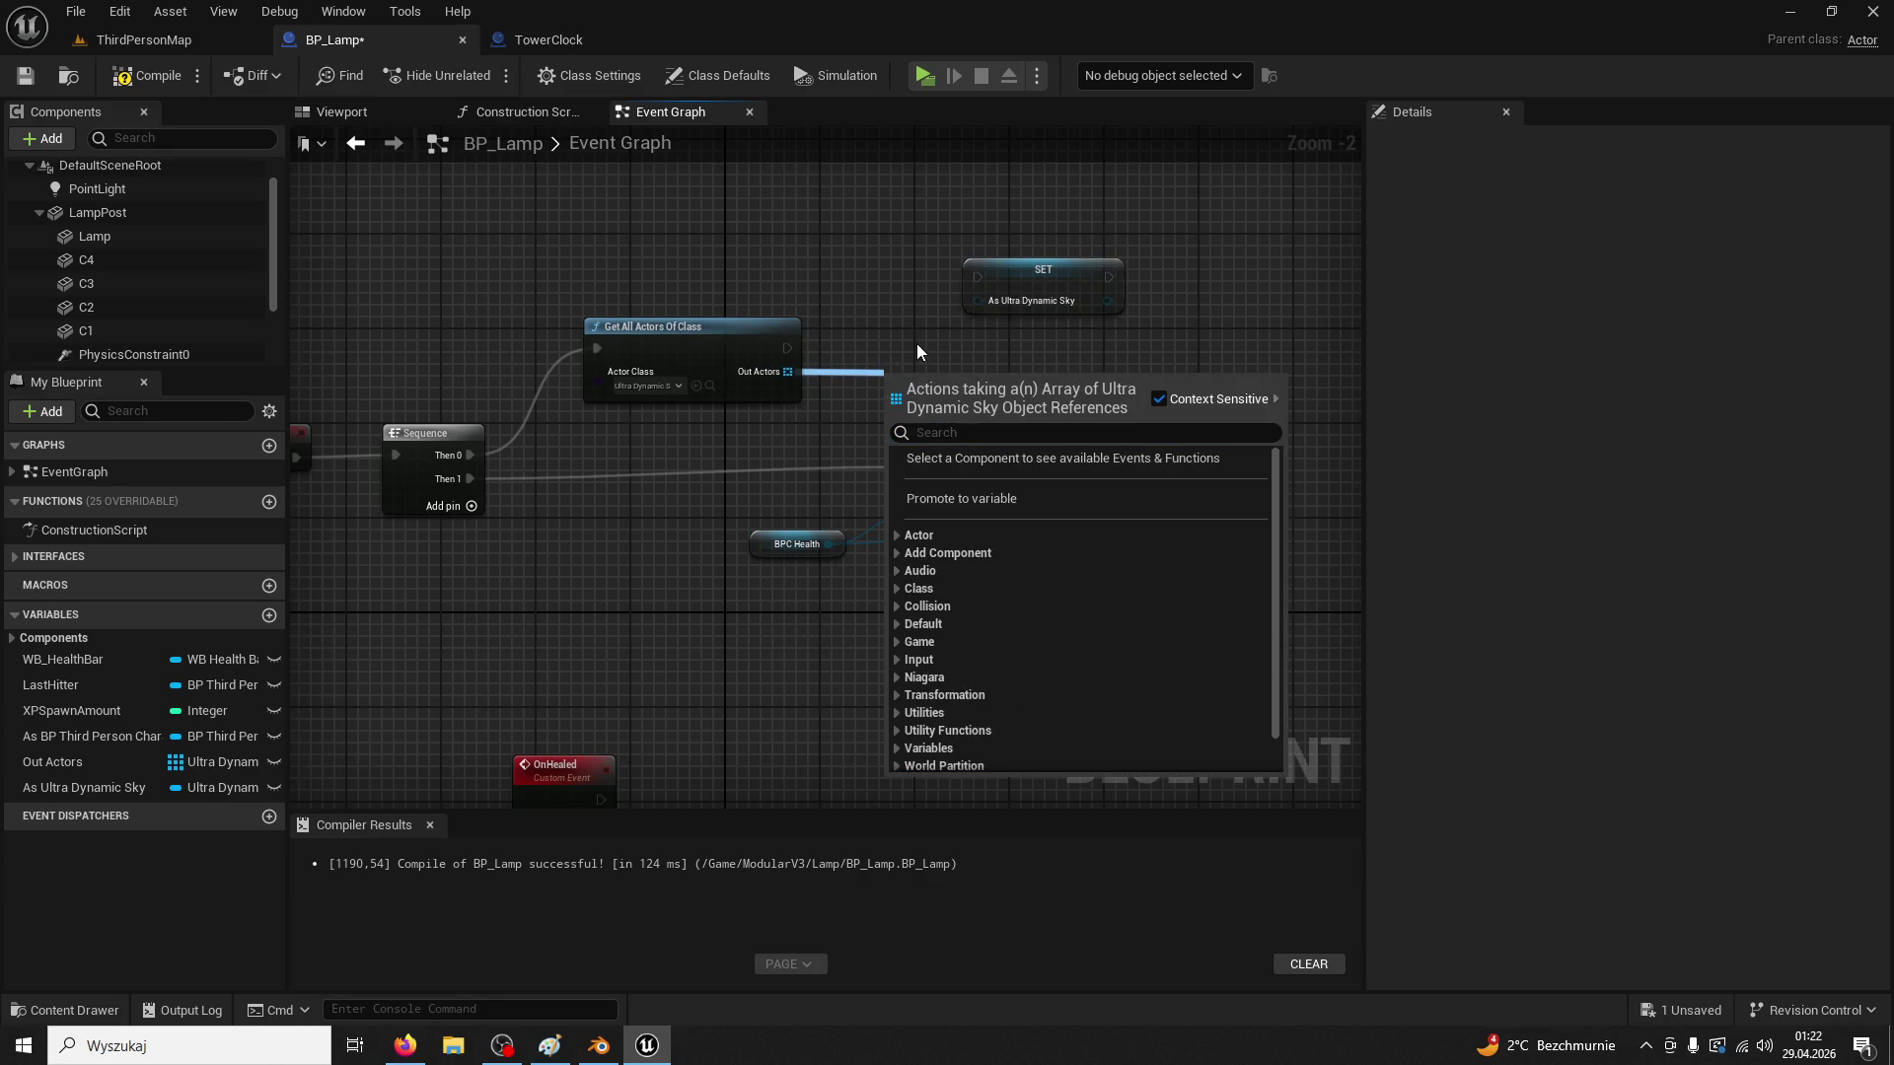
text(get)
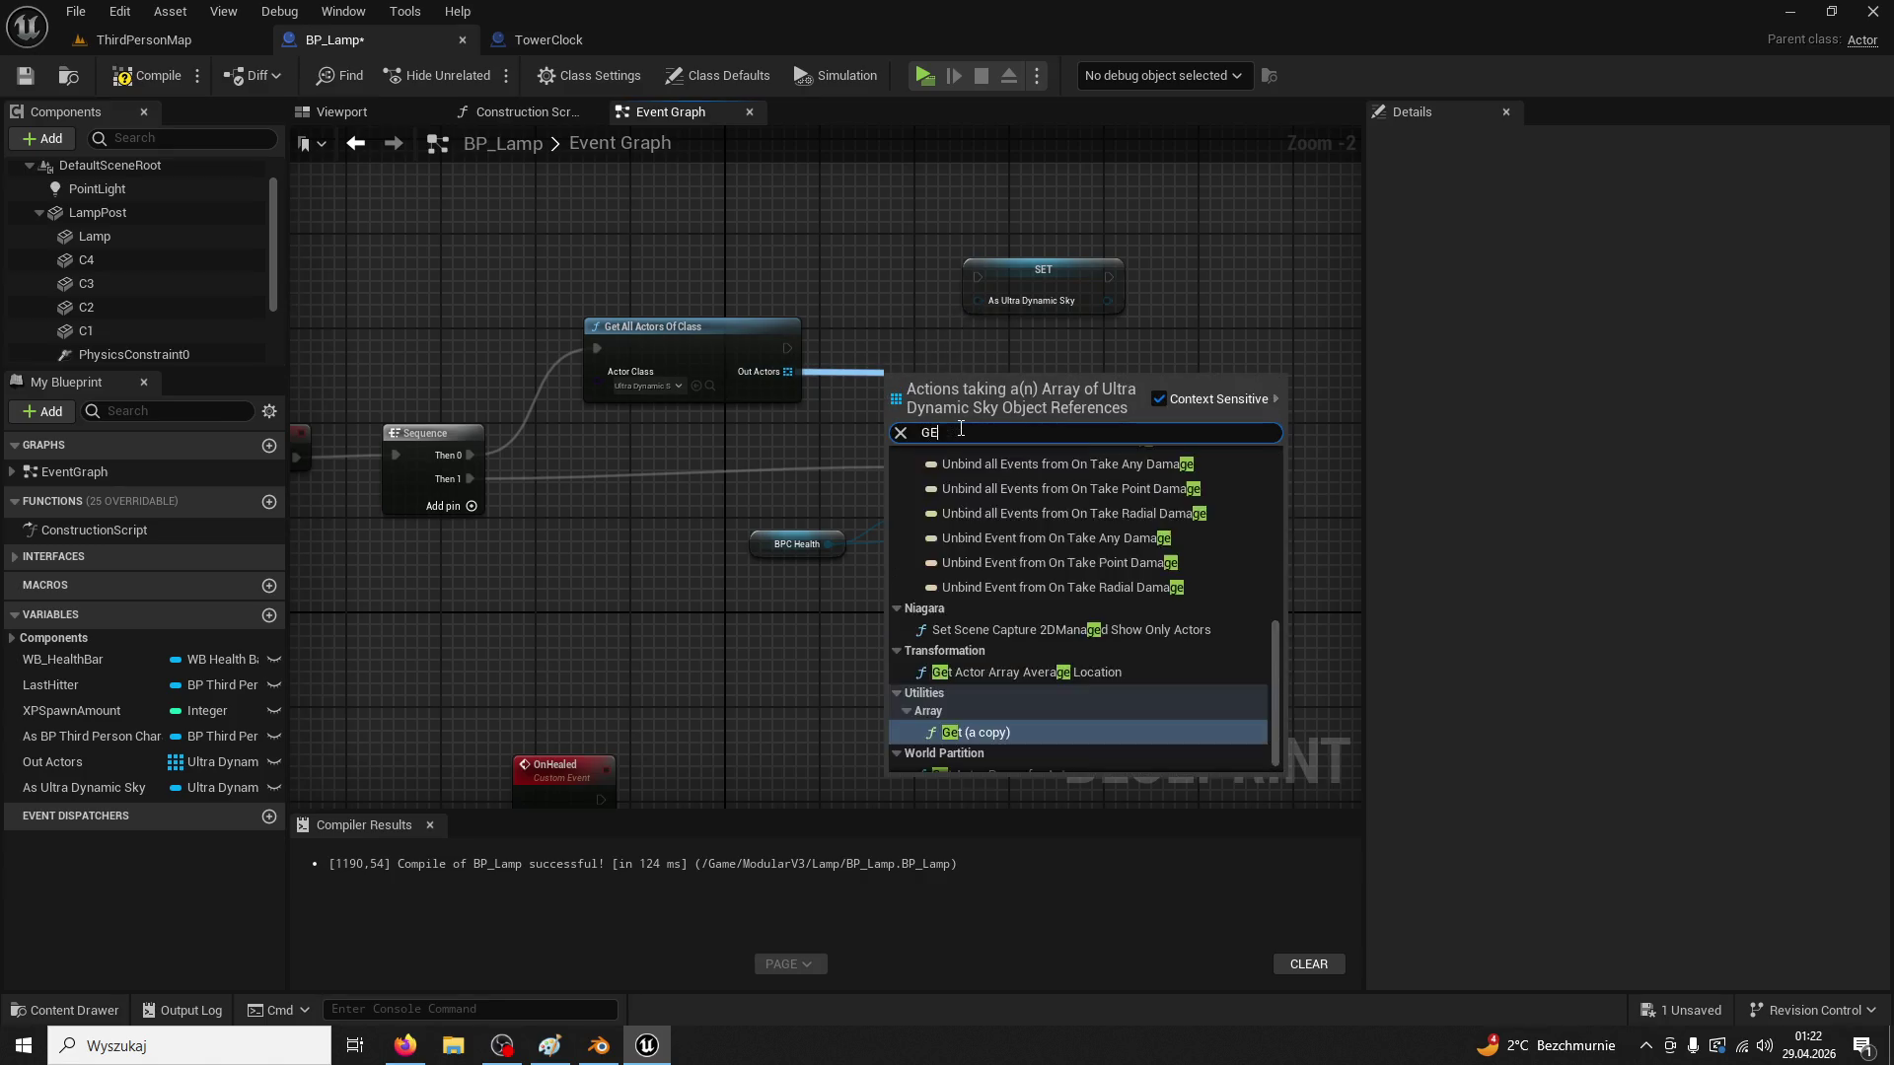
click(996, 578)
mouse_move(999, 392)
mouse_down()
mouse_move(978, 301)
mouse_move(1113, 305)
mouse_up()
drag(786, 348, 1048, 313)
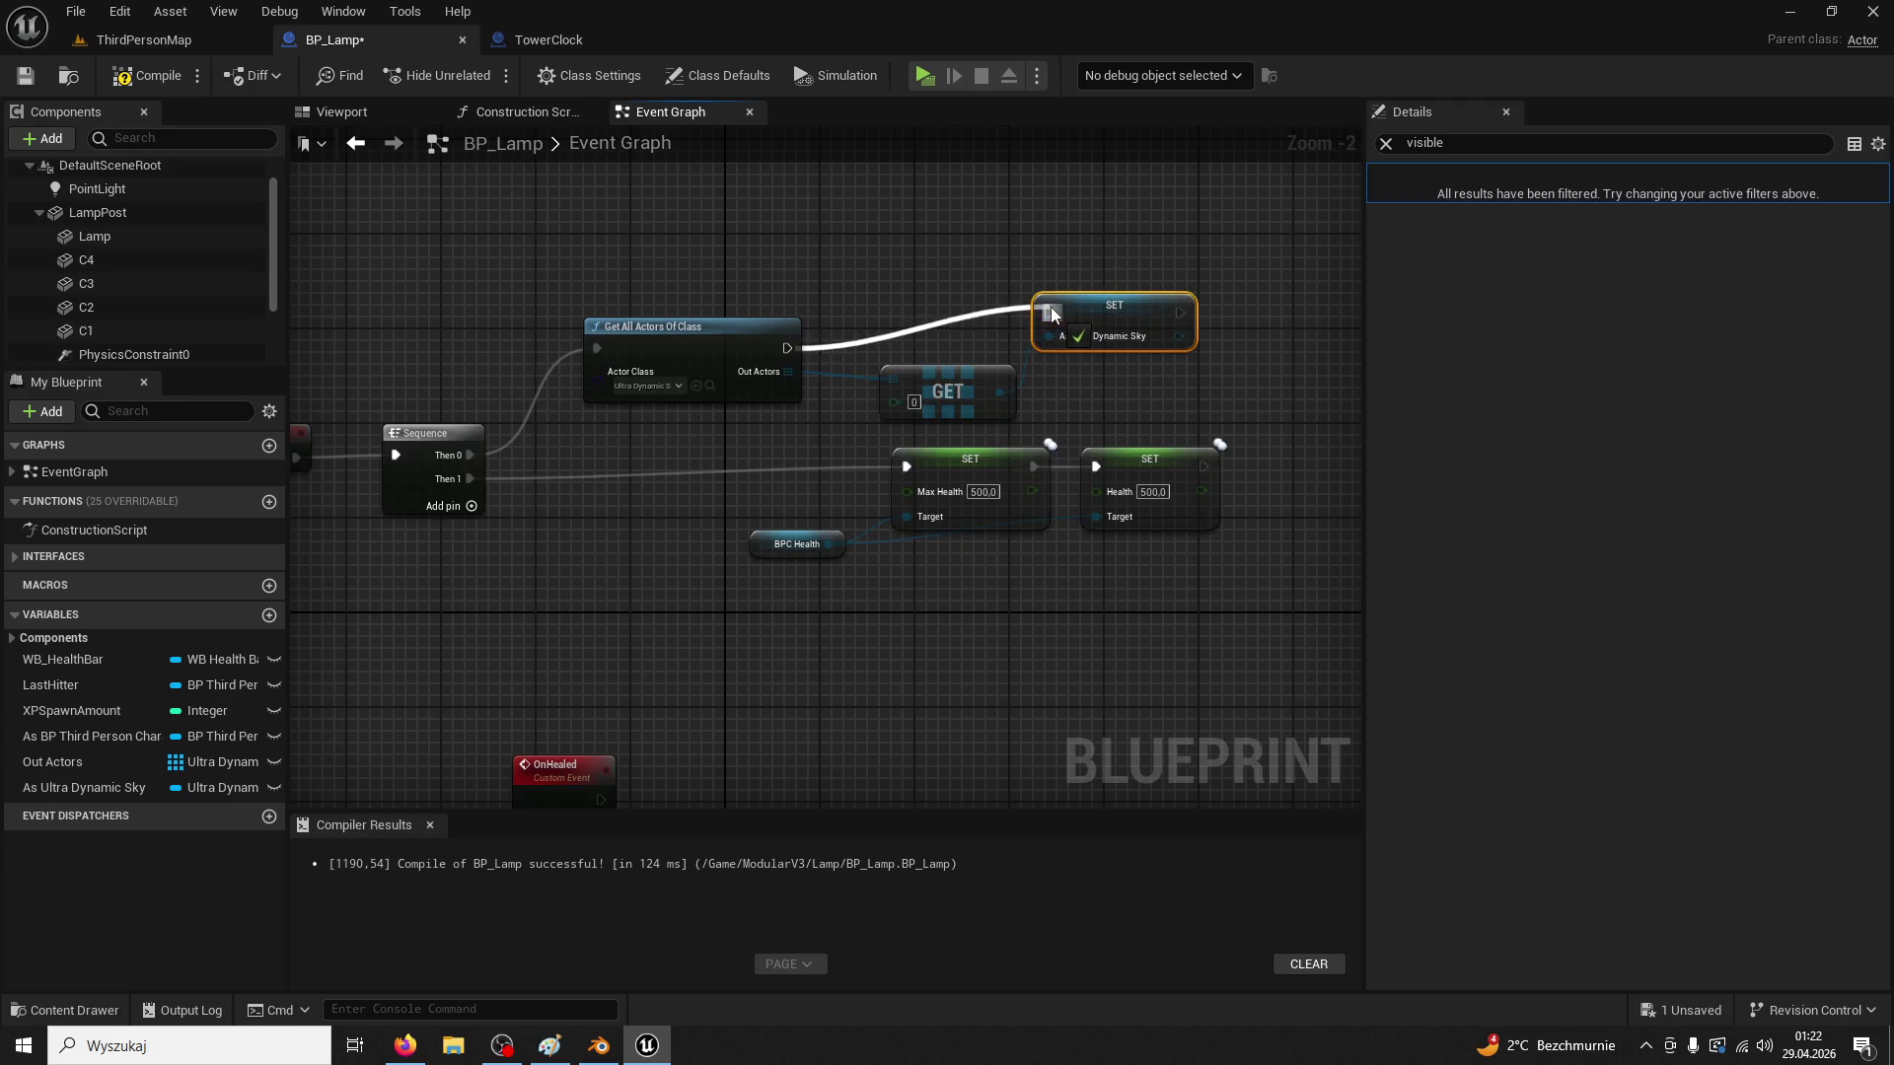
click(174, 87)
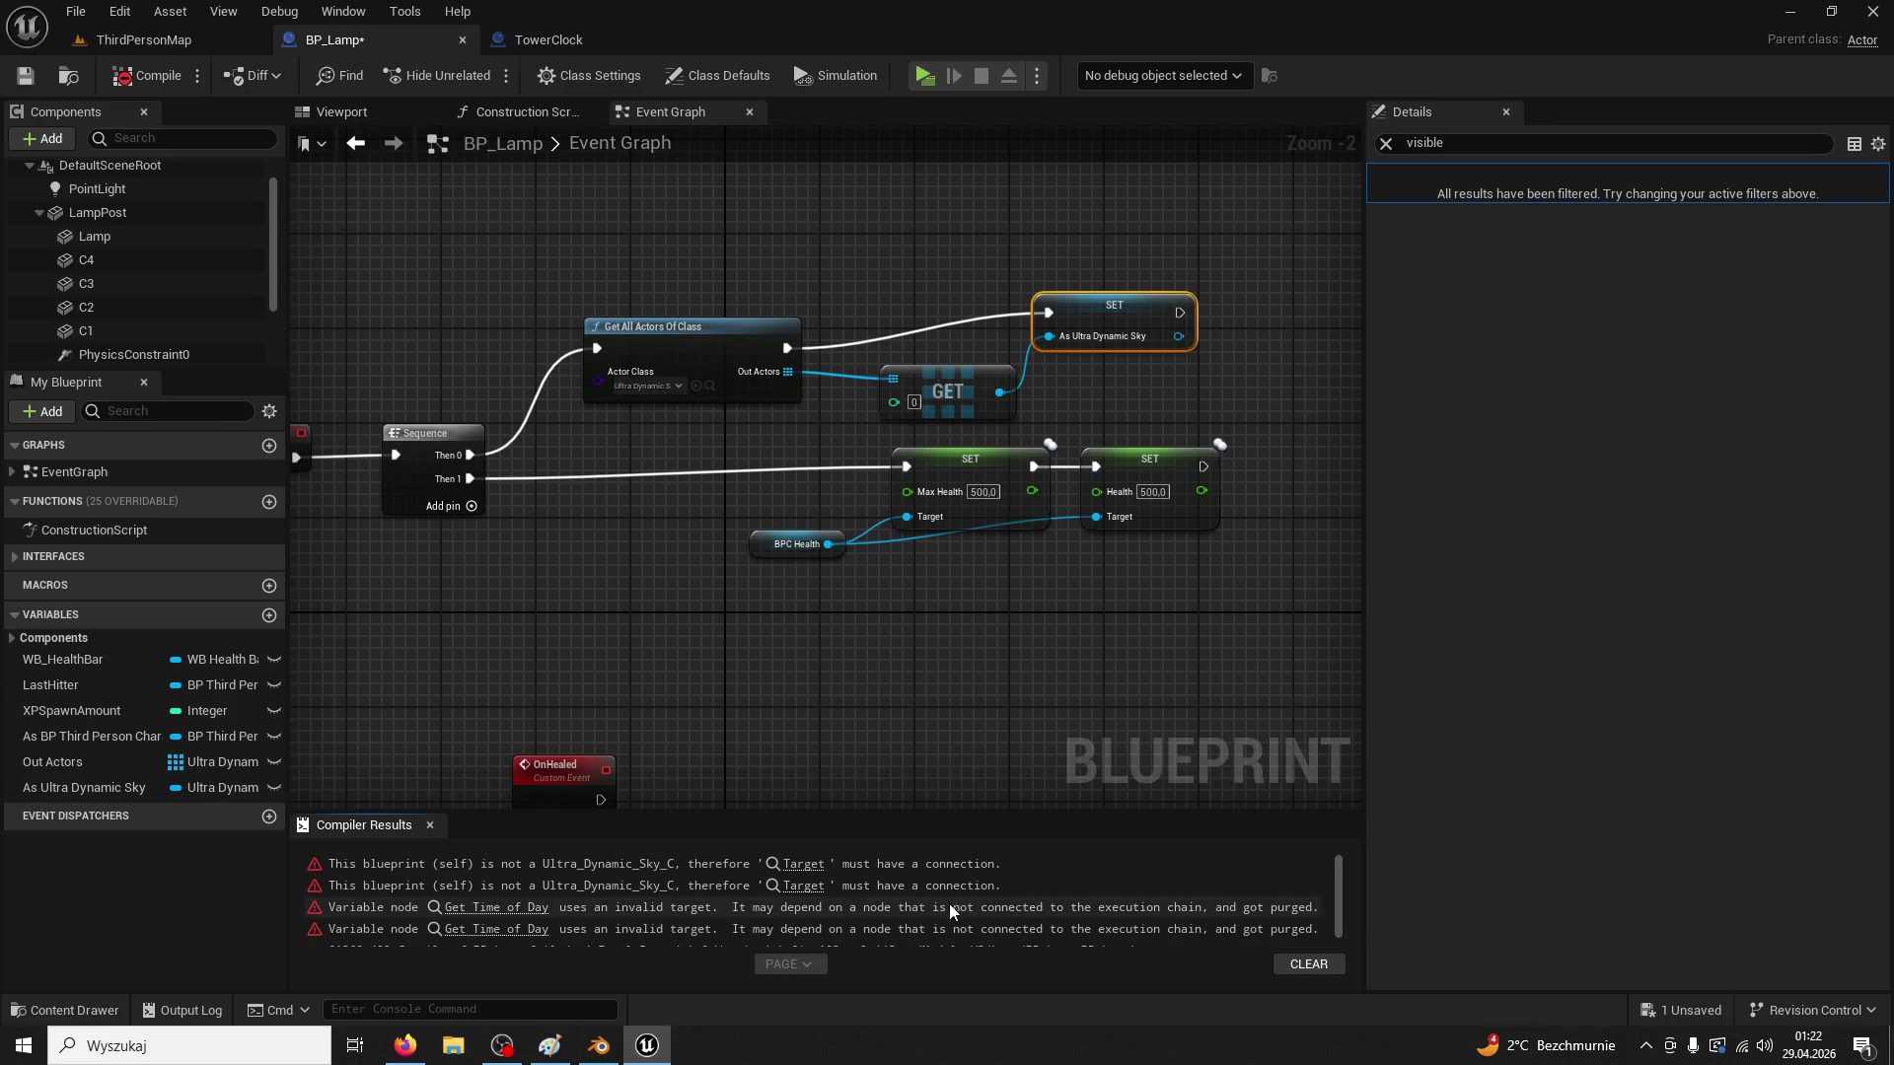
Connect As Ultra Dynamic Sky getters to both Get Time of Day targets, then play ThirdPersonMap
click(803, 864)
drag(115, 784, 387, 380)
click(463, 363)
drag(517, 329, 708, 378)
mouse_move(102, 786)
mouse_down()
mouse_move(428, 509)
mouse_move(526, 530)
mouse_up()
mouse_move(96, 779)
mouse_down()
mouse_move(495, 488)
mouse_move(726, 455)
mouse_up()
click(518, 501)
scroll(634, 592, down, 6)
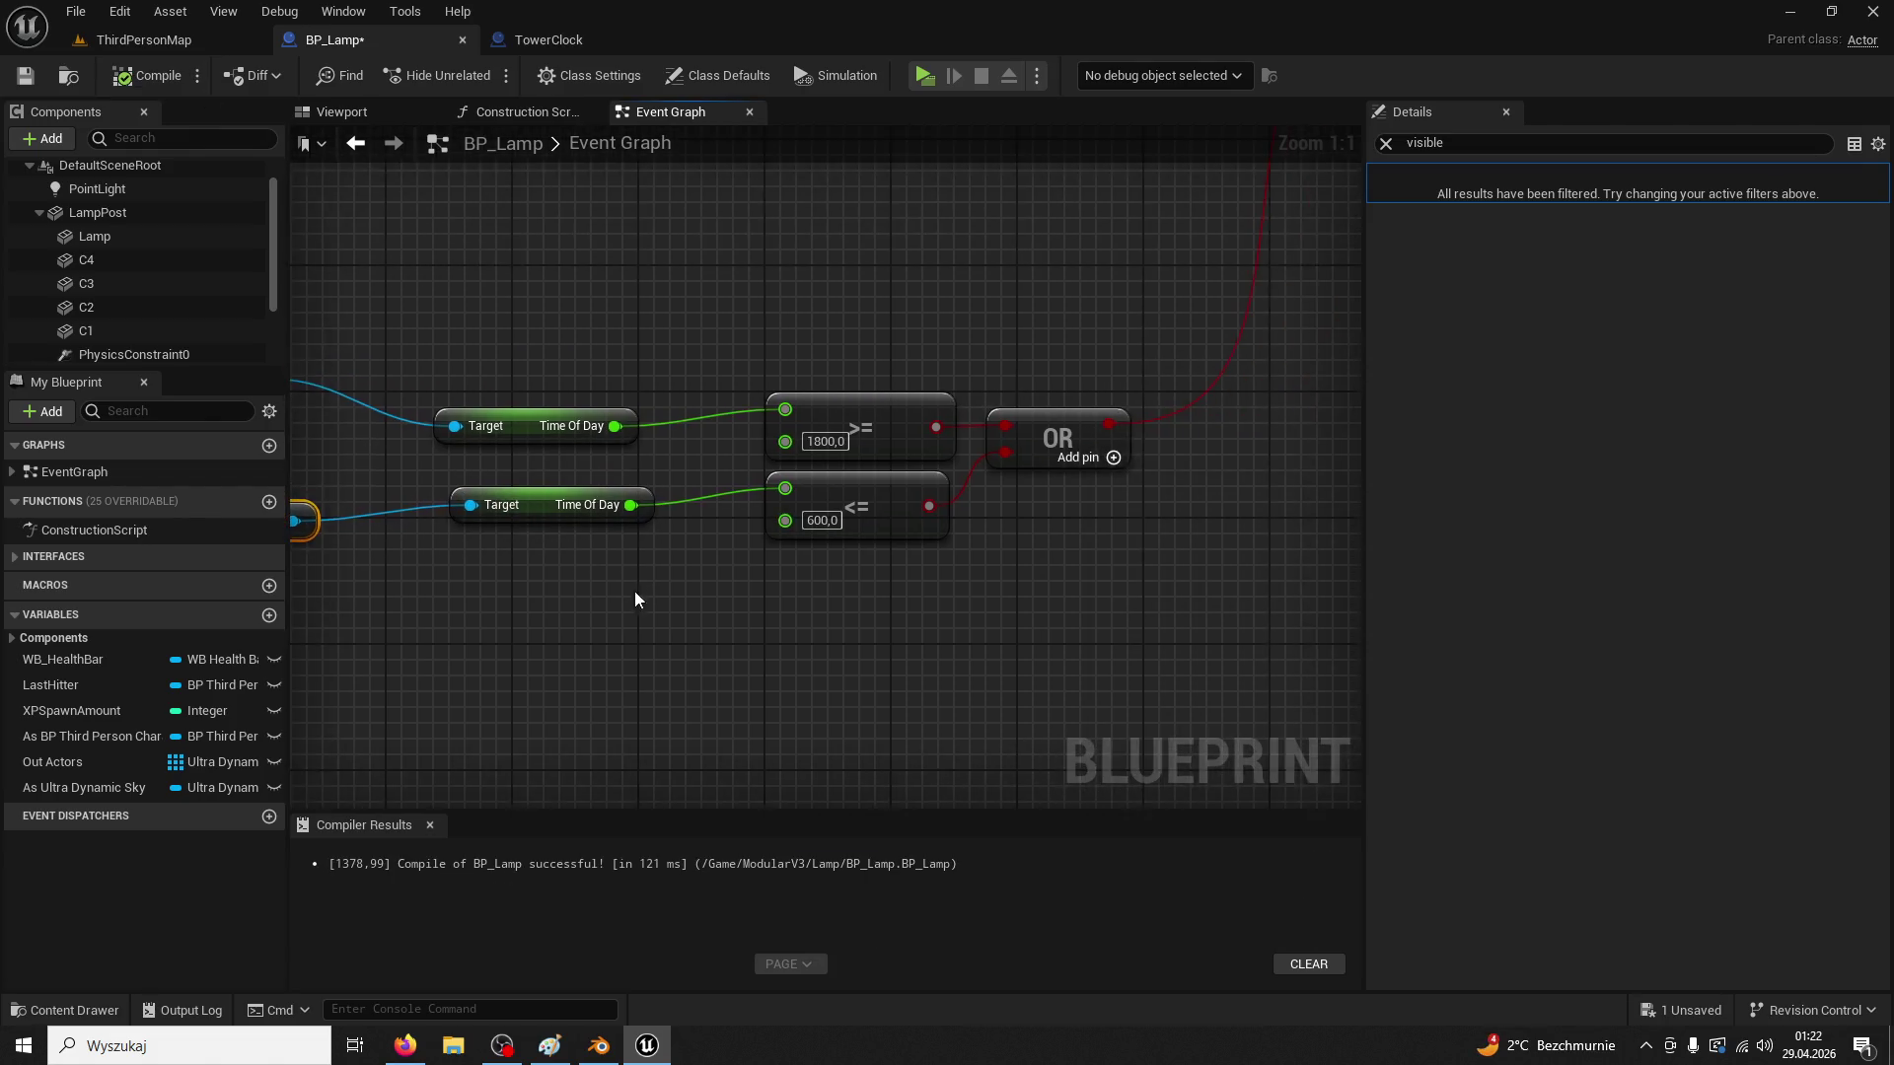
scroll(1021, 621, up, 2)
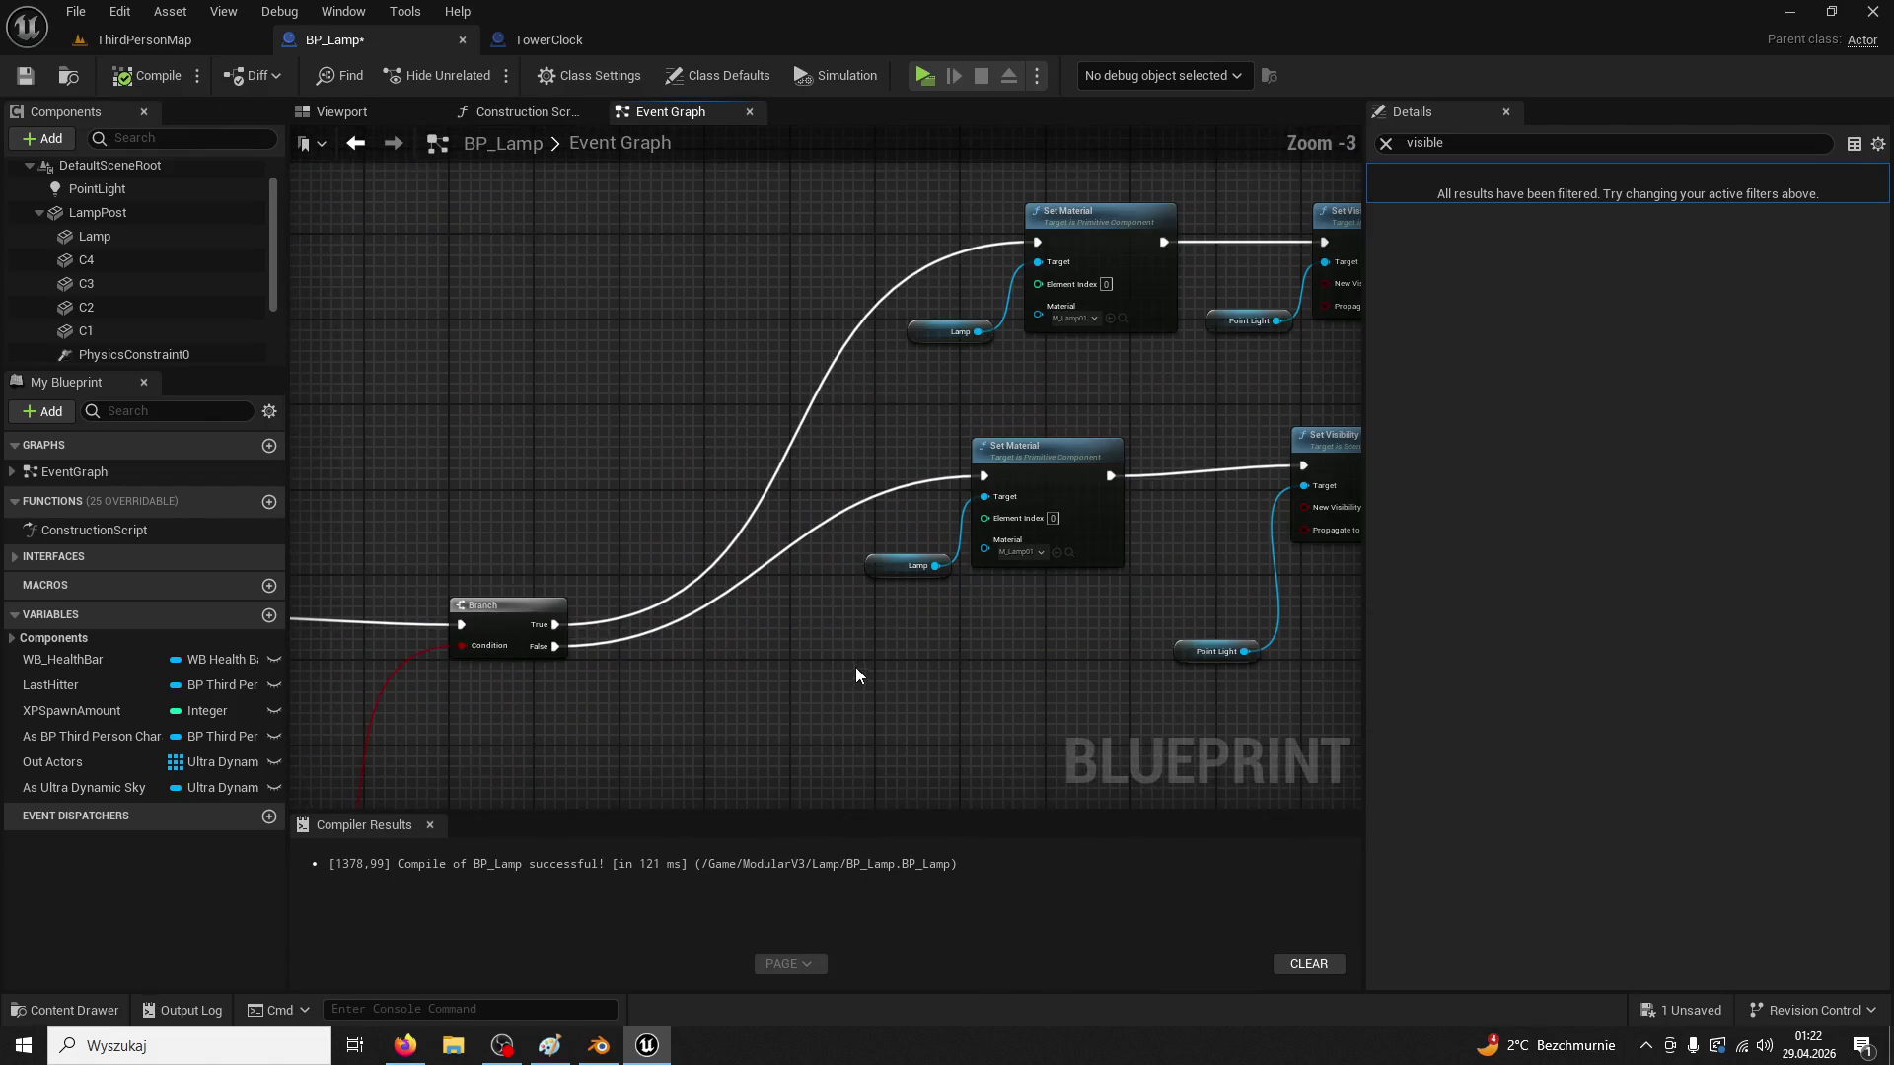
click(138, 39)
click(481, 81)
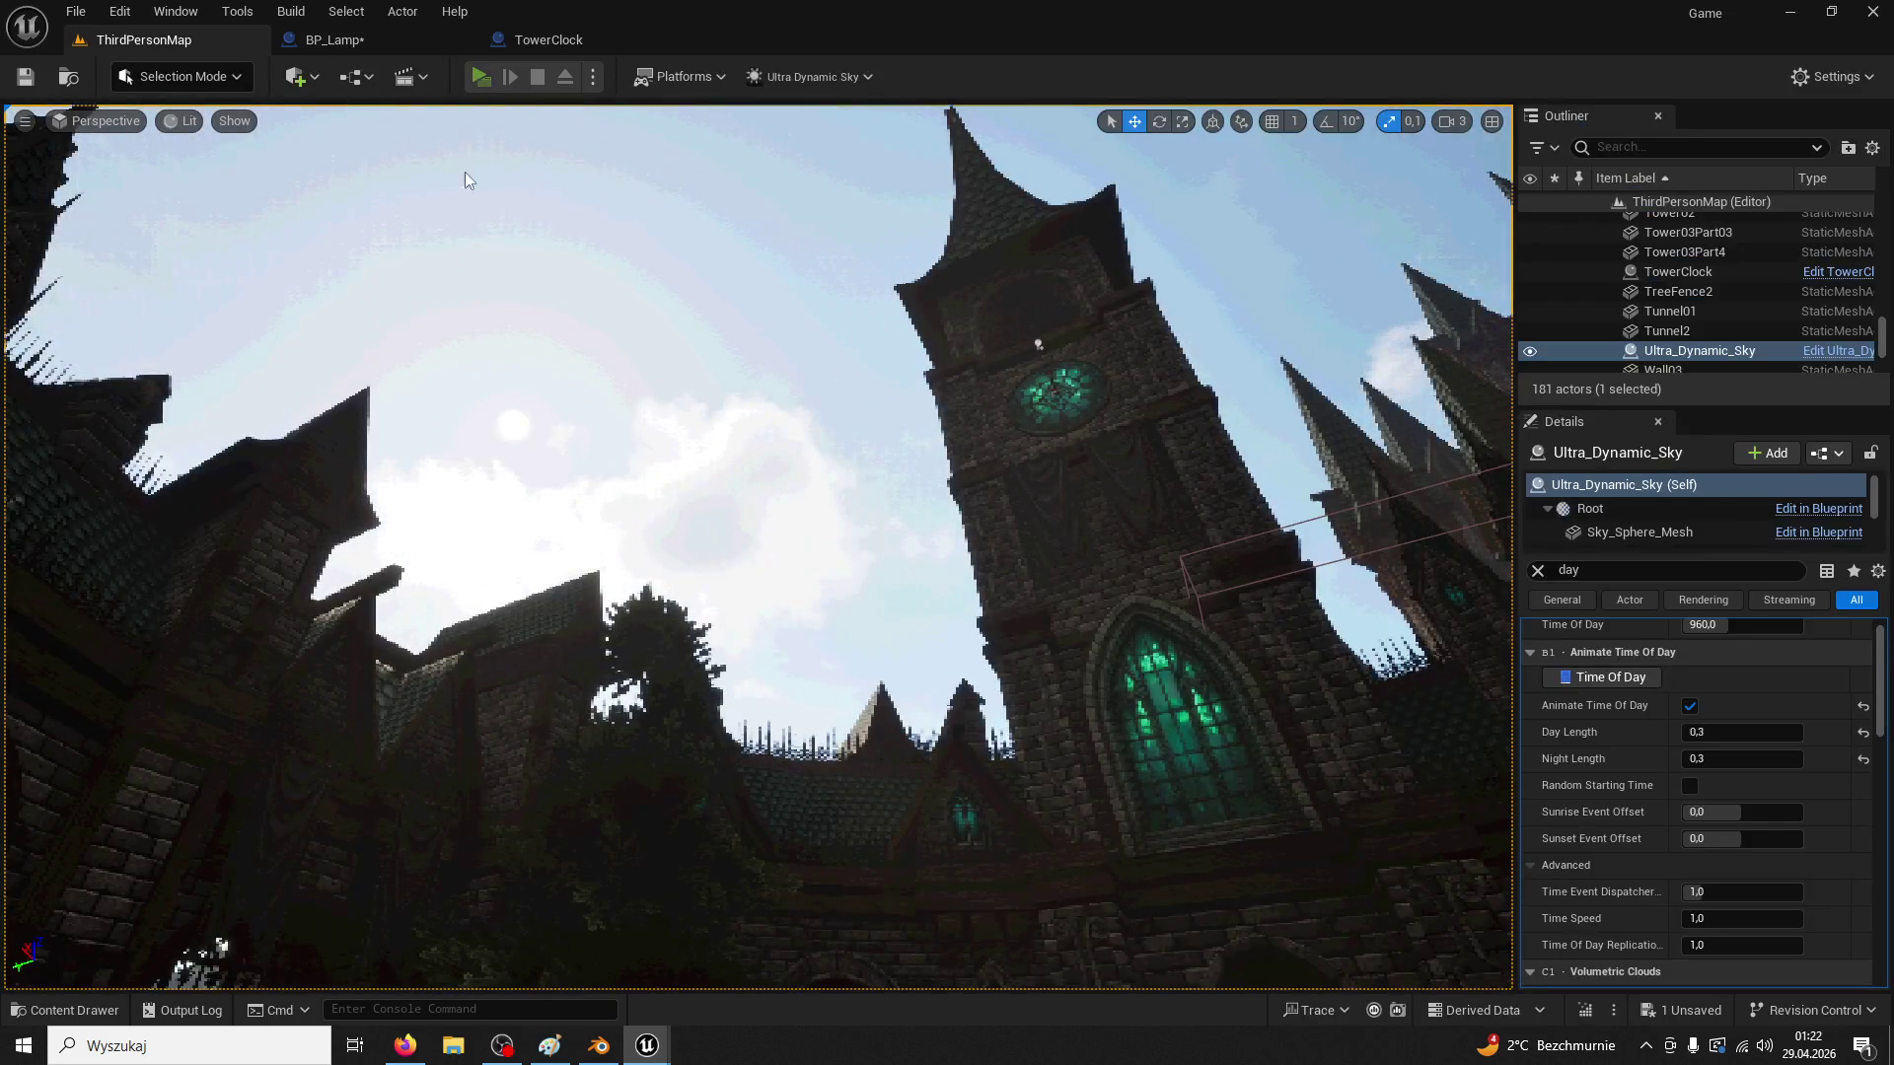
Walk the character forward through the castle courtyard toward the iron gate
key(w)
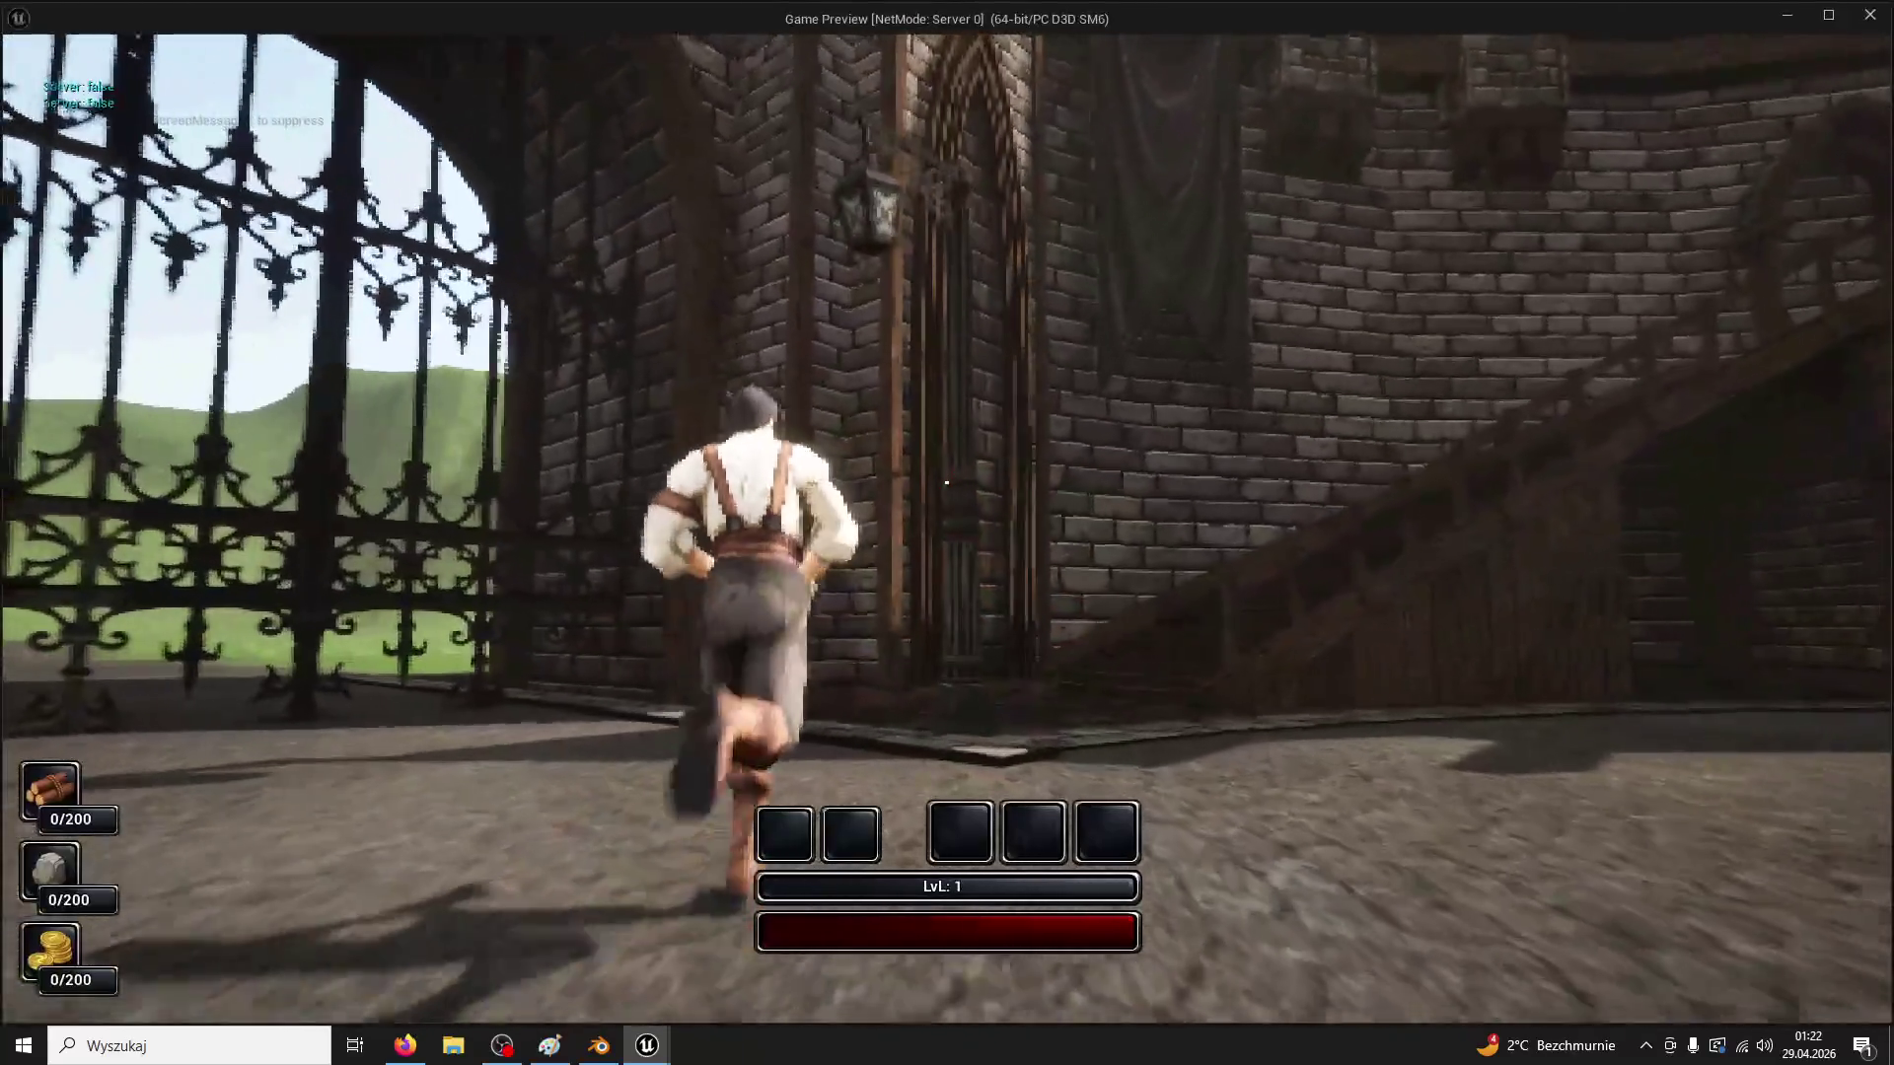
key(super)
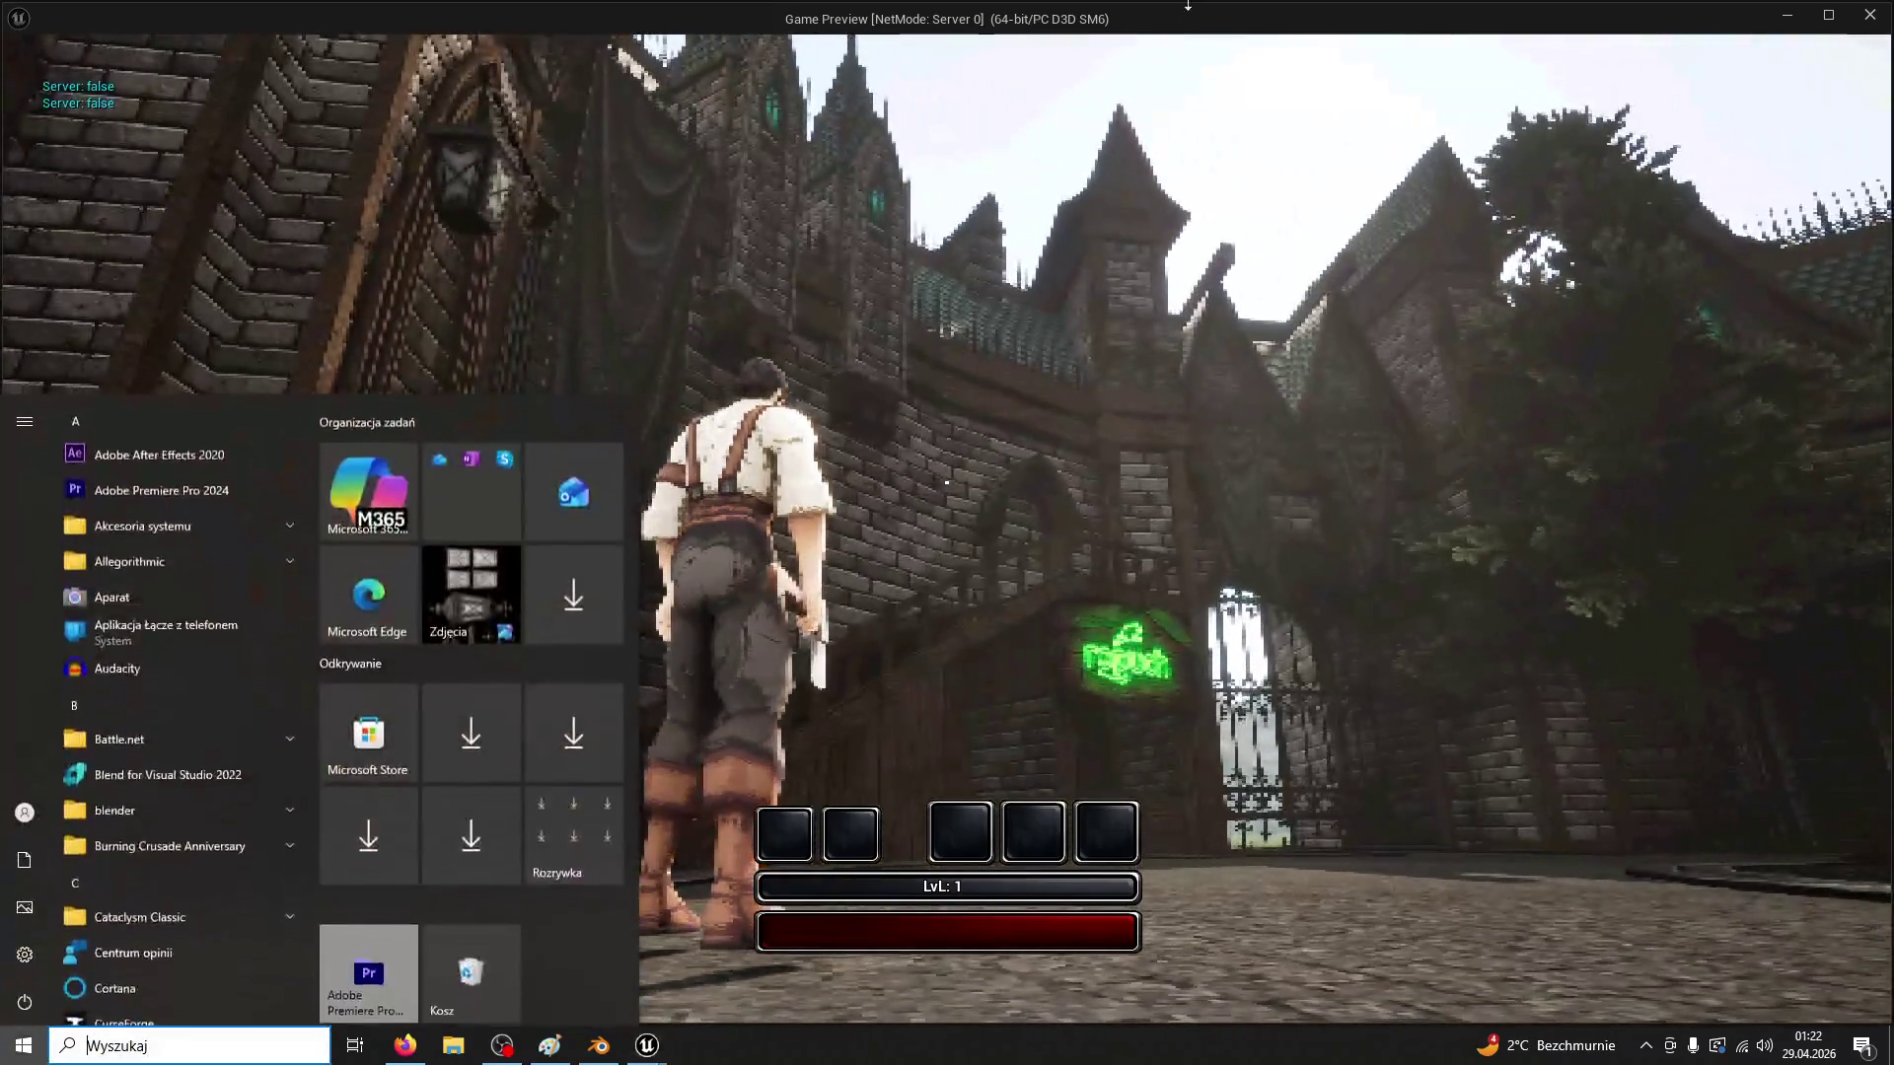
key(Escape)
key(w)
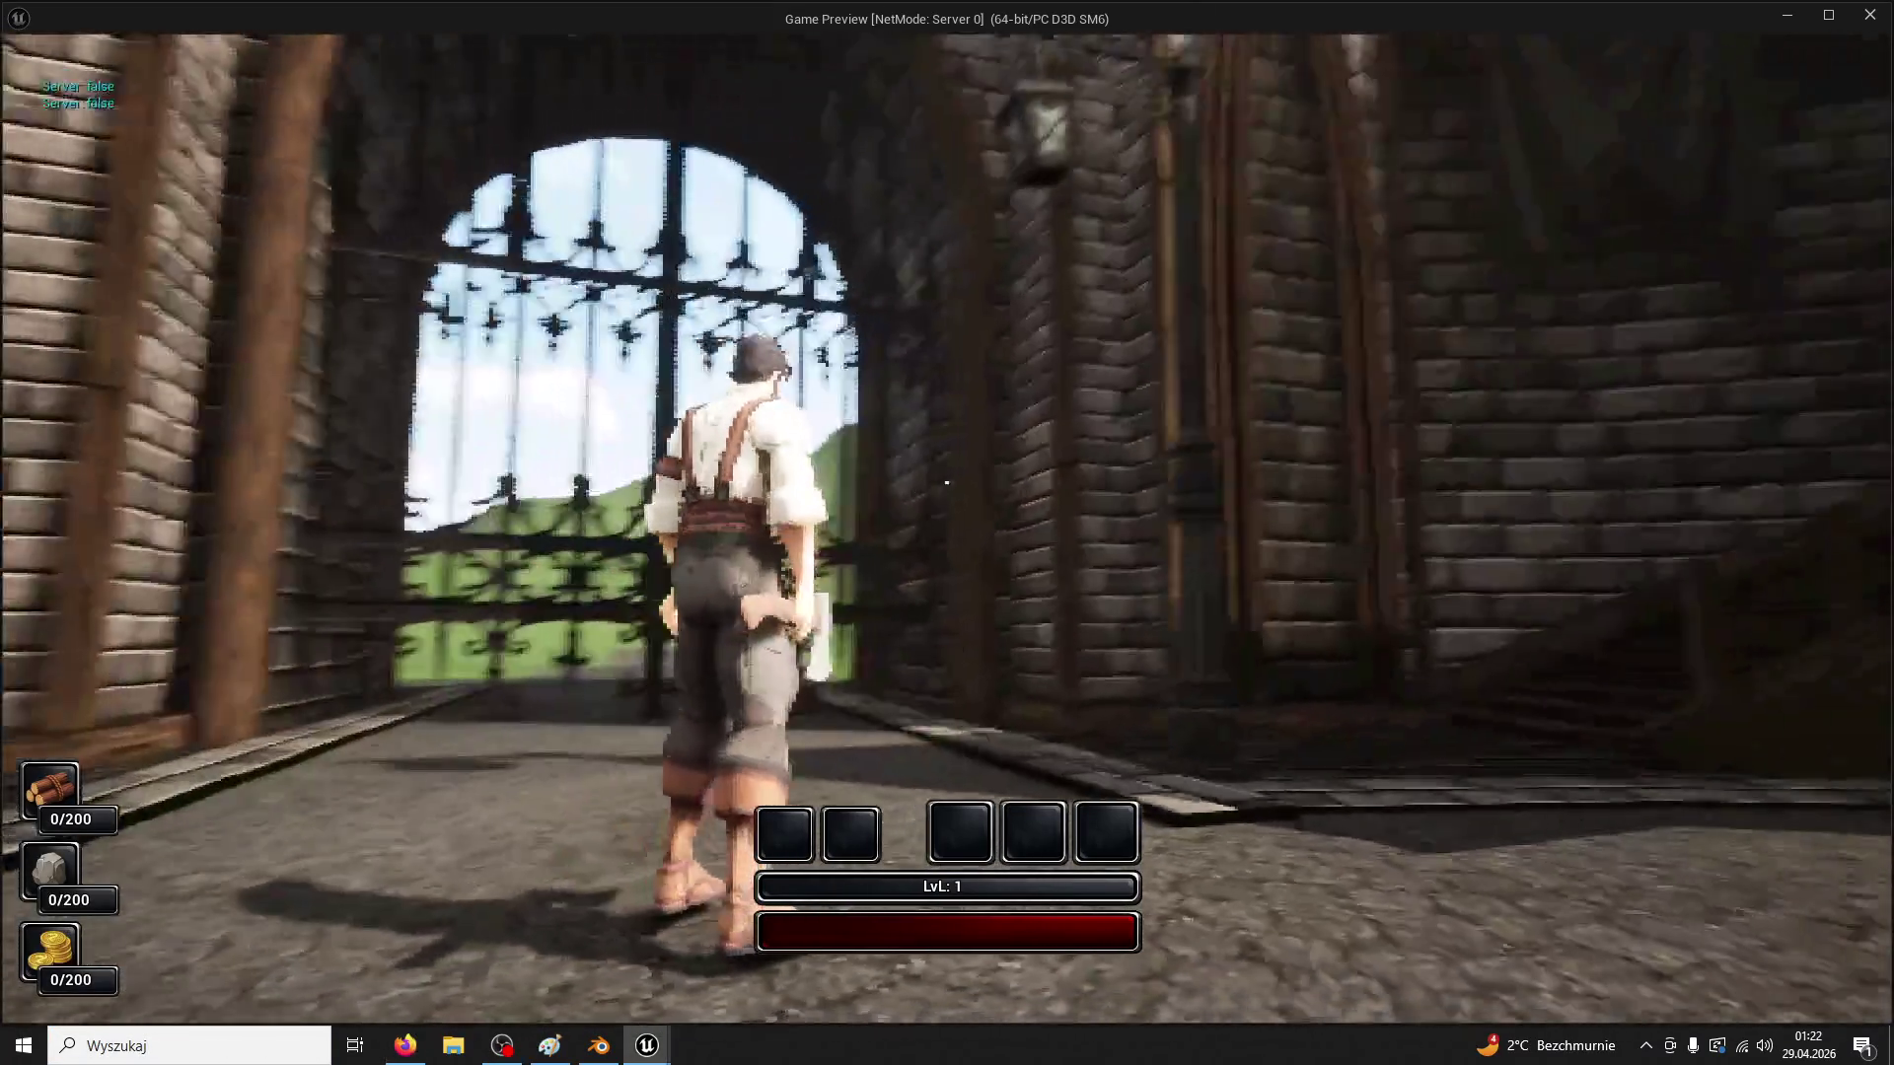